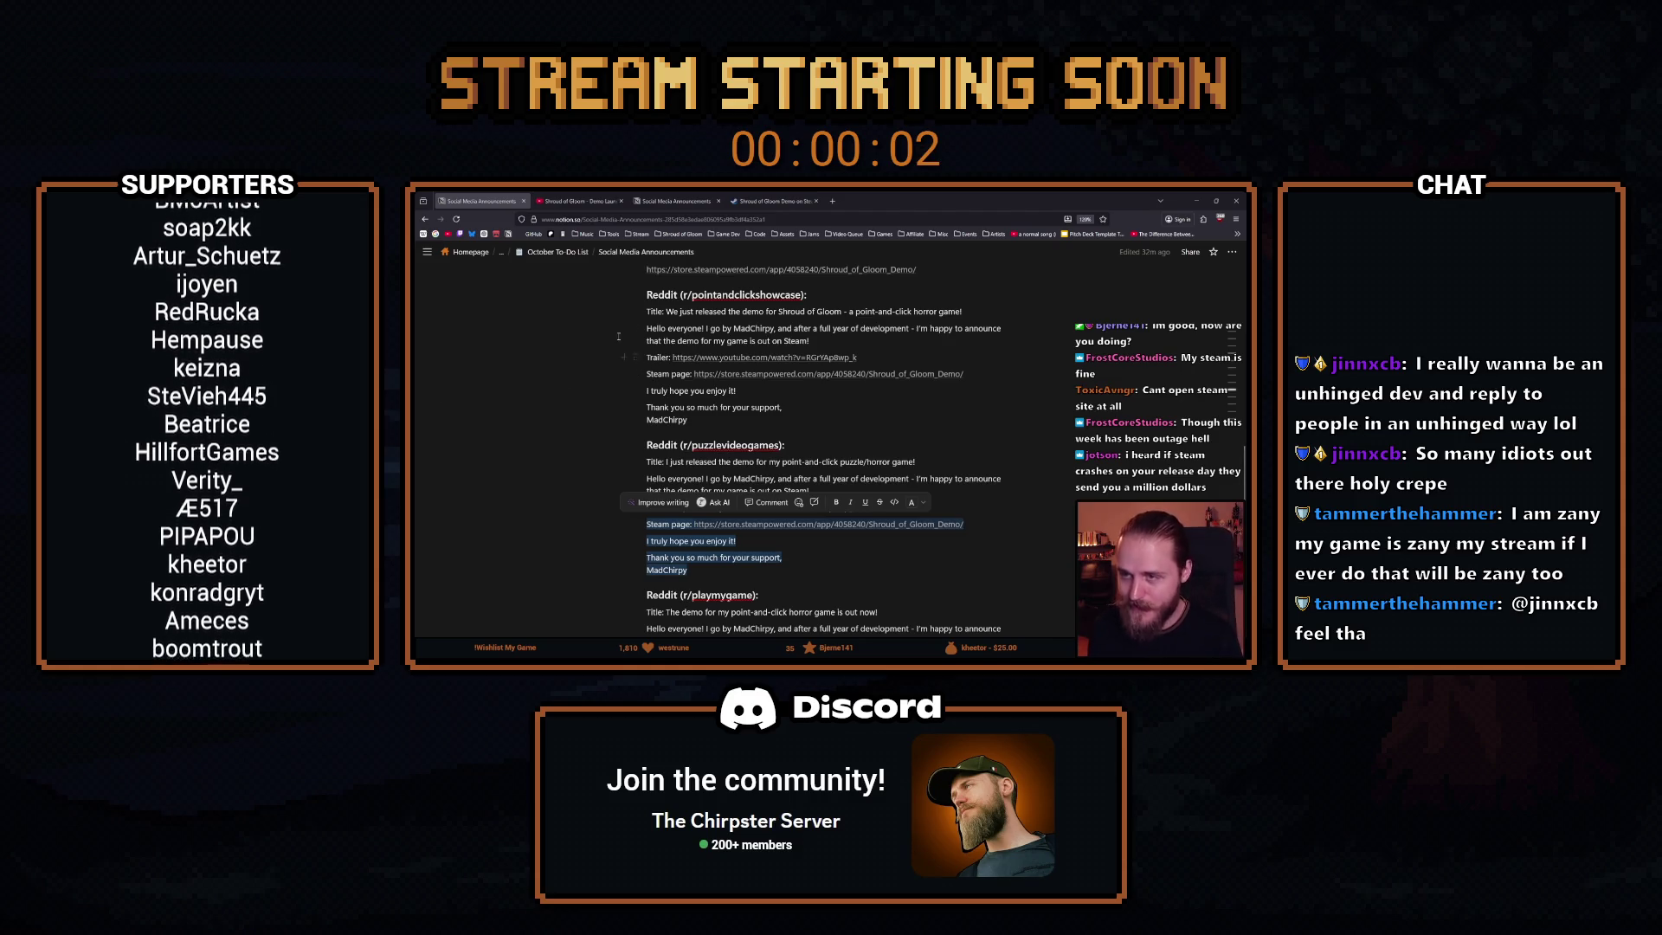
- Switch to the Shroud of Gloom Demo Steam page and reload it, which now returns a site error
left_click(773, 201)
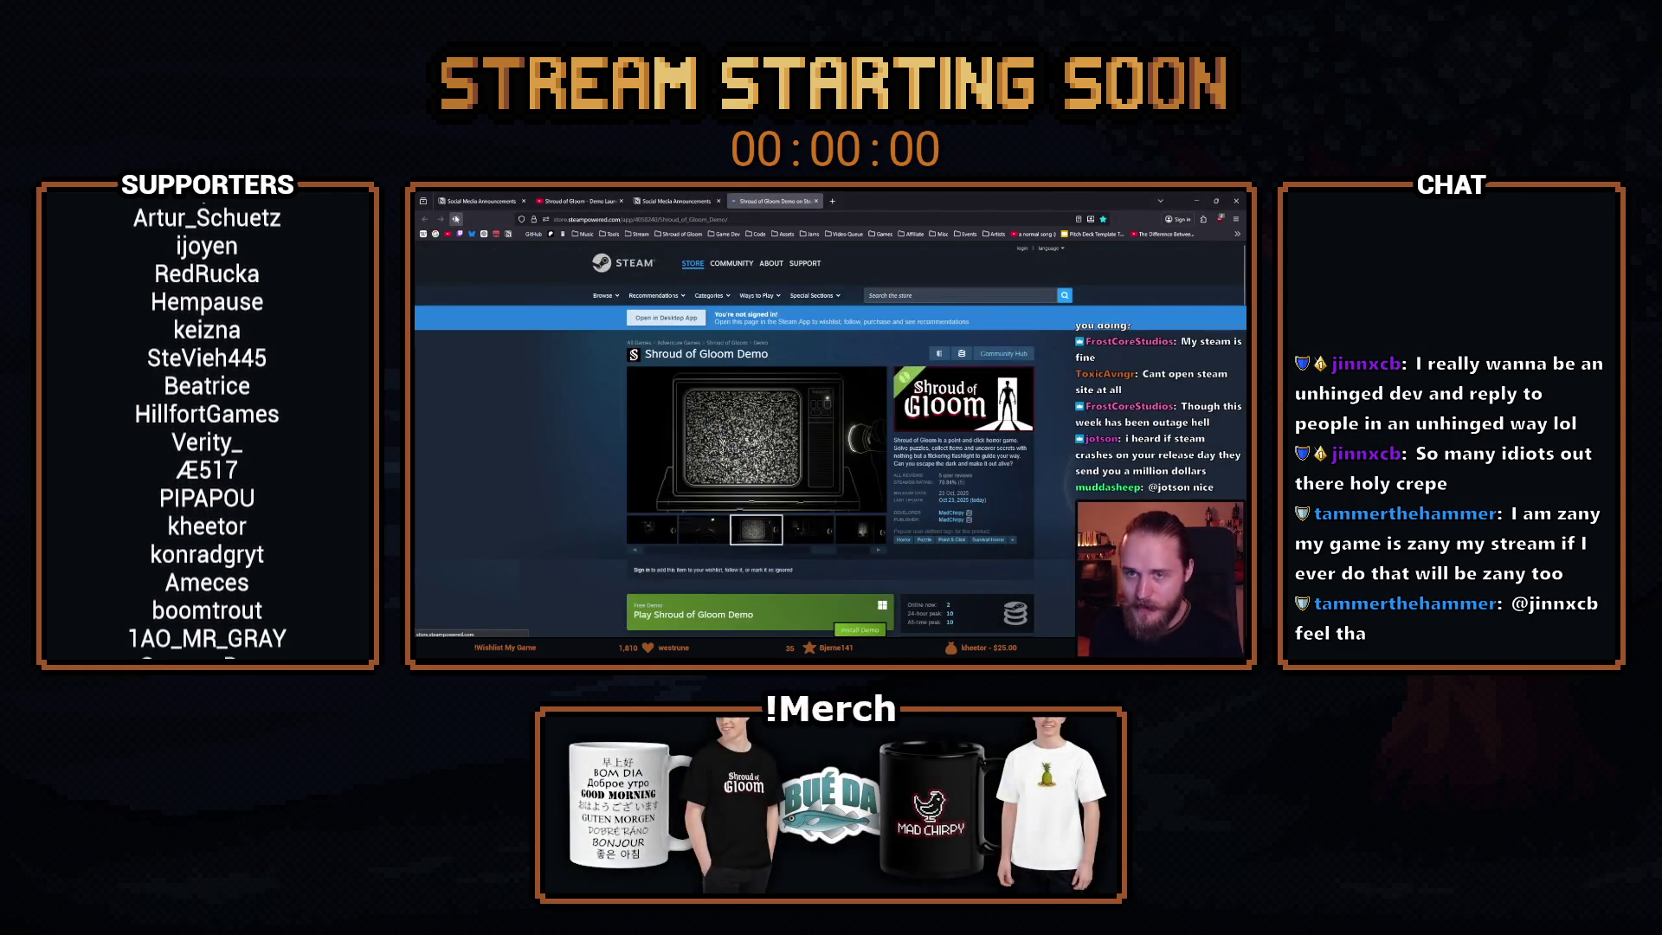
left_click(456, 219)
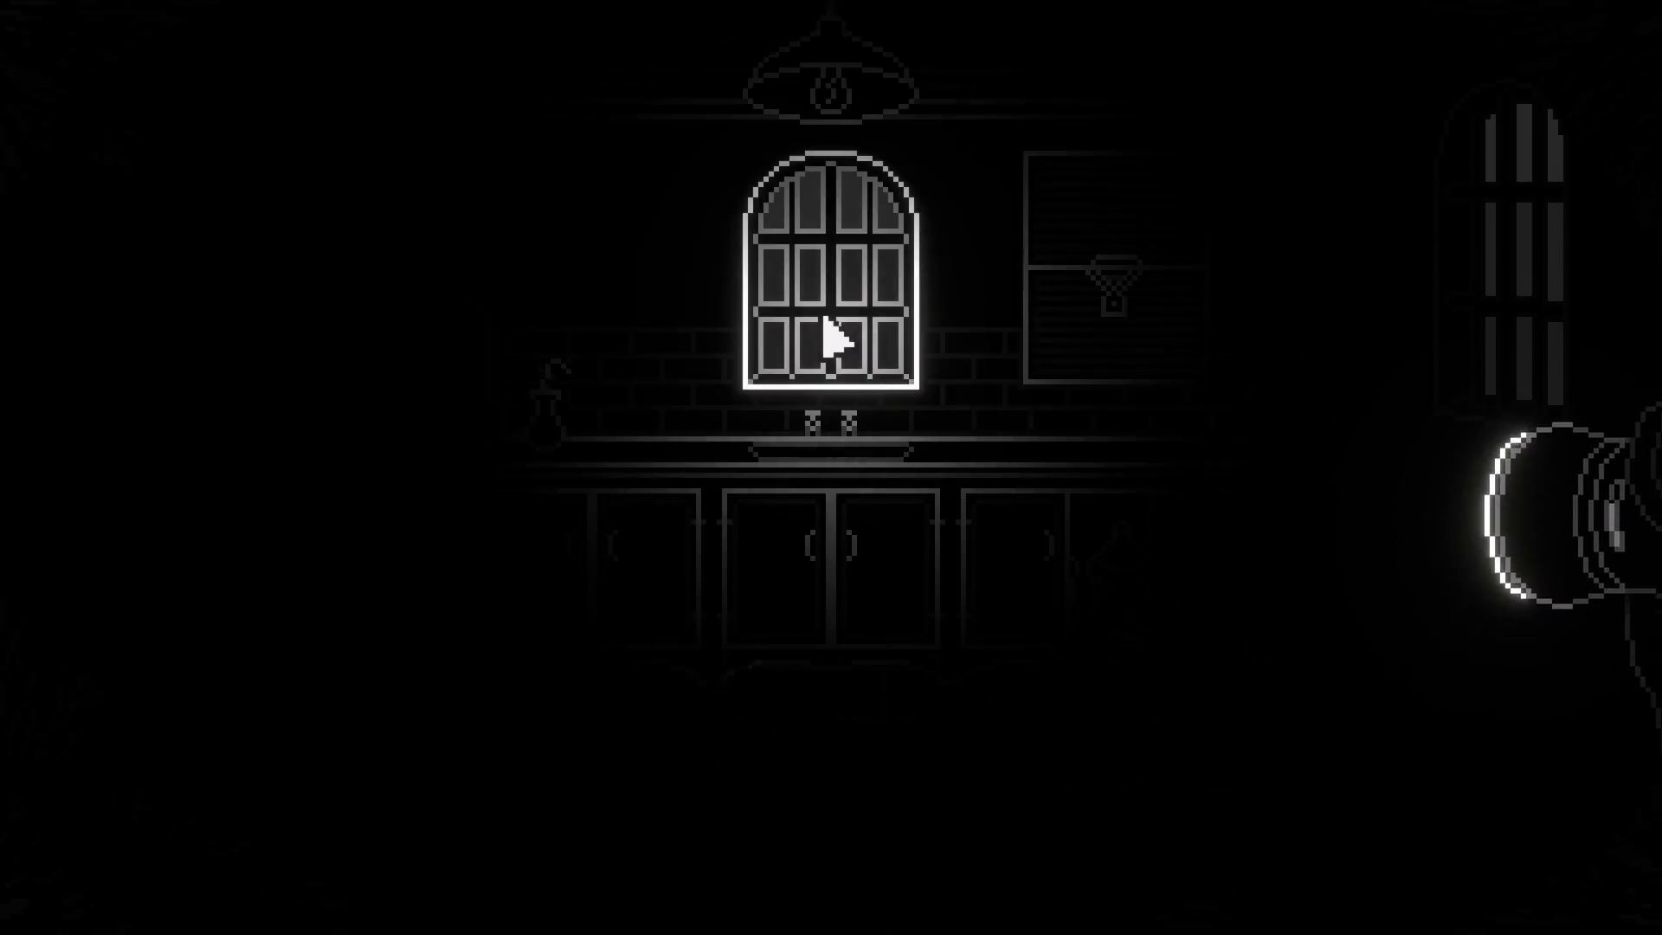
- Examine the glowing arched window, enter by the right door, and open the cabinet and cardboard box
left_click(875, 360)
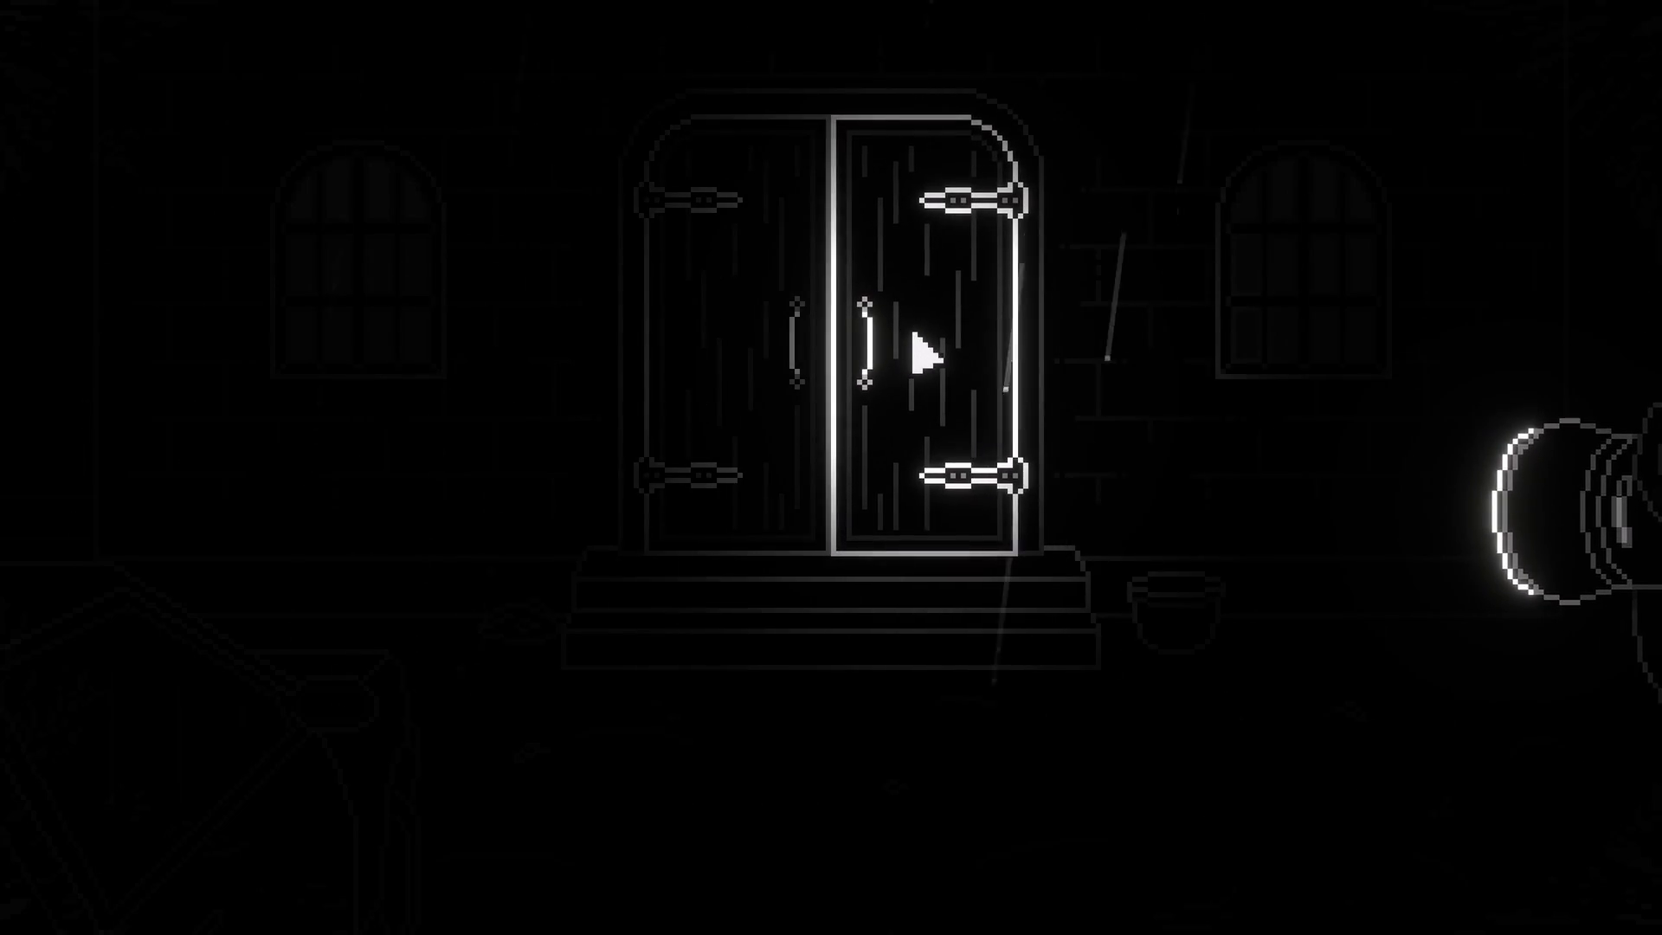
left_click(909, 355)
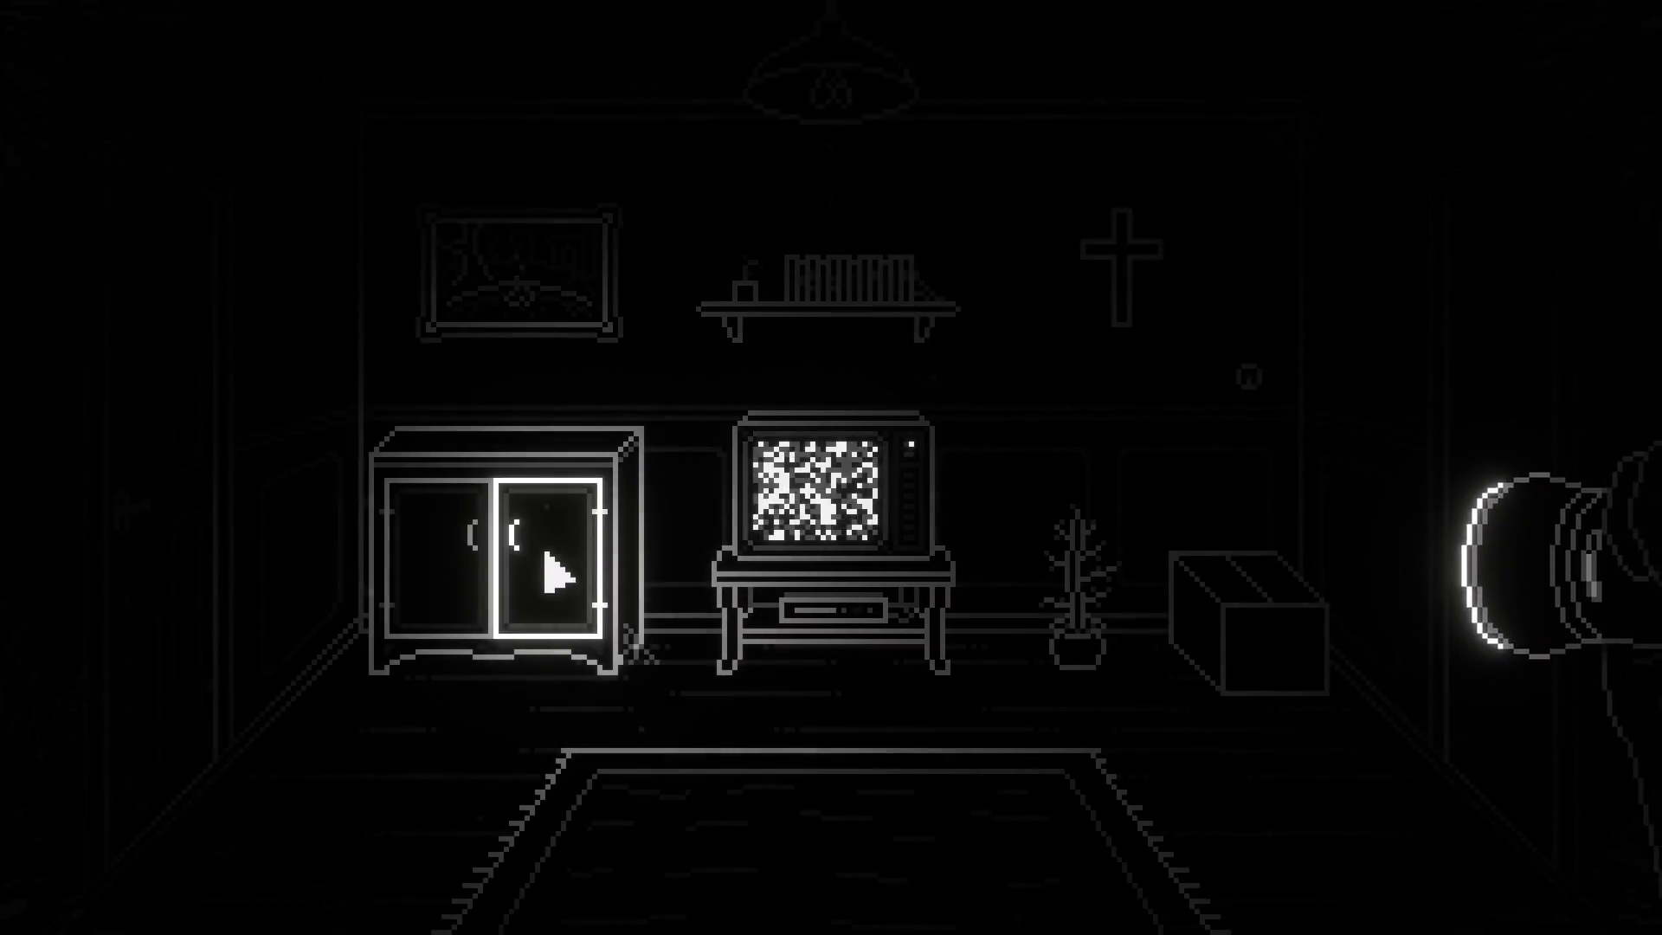
left_click(528, 567)
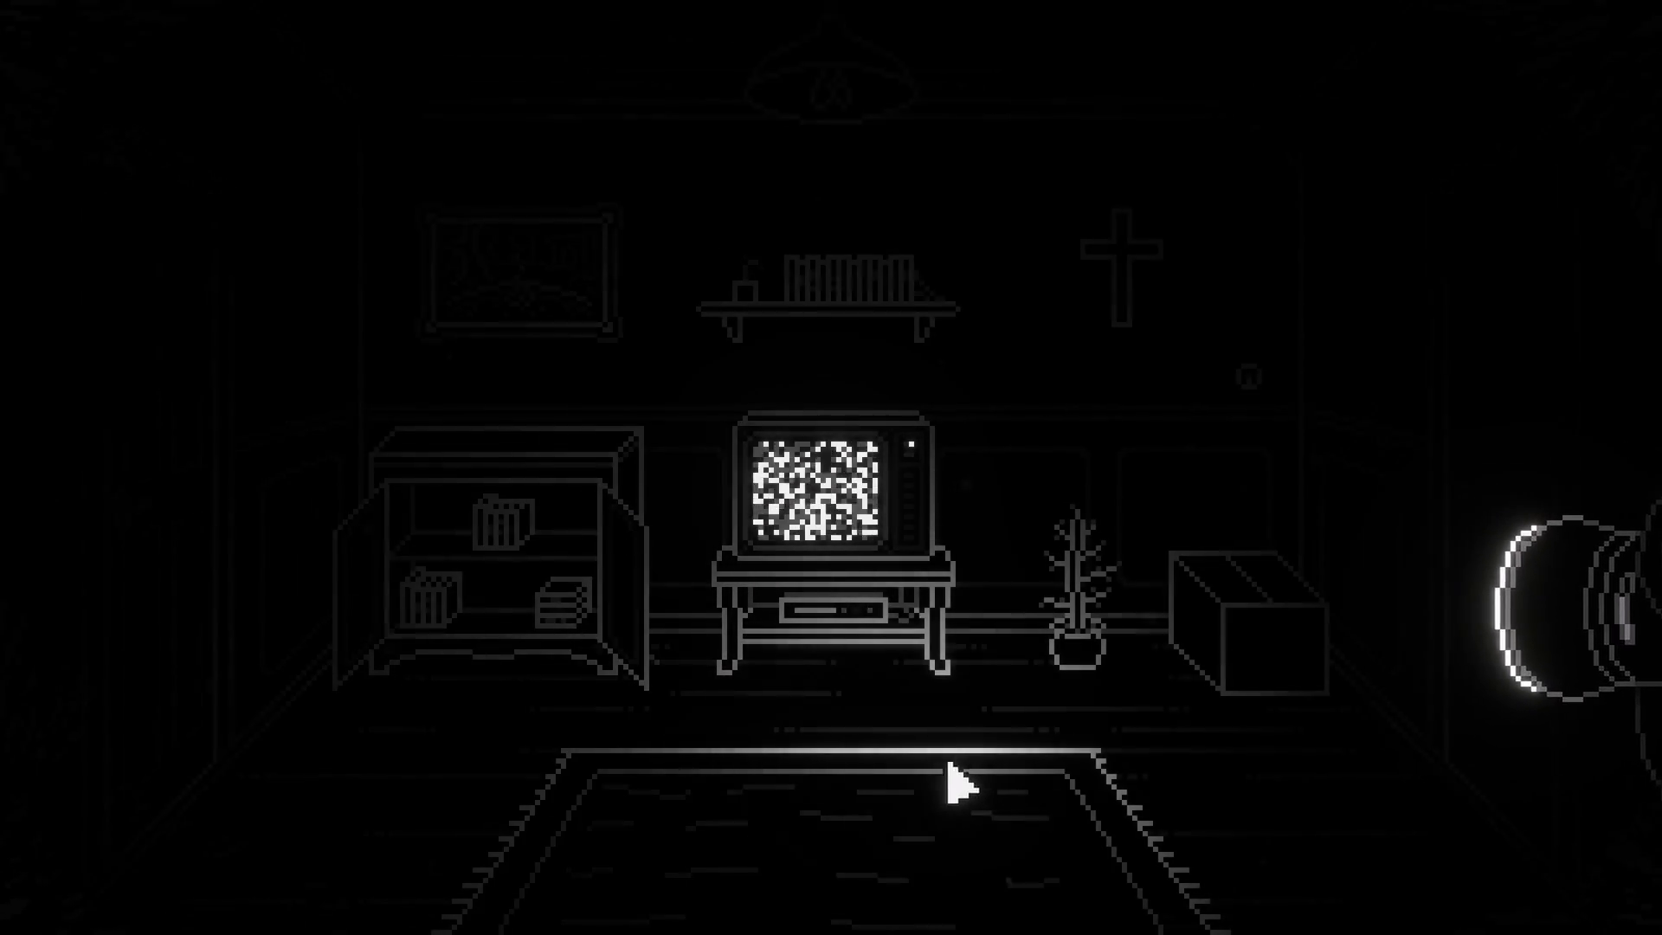
left_click(1208, 567)
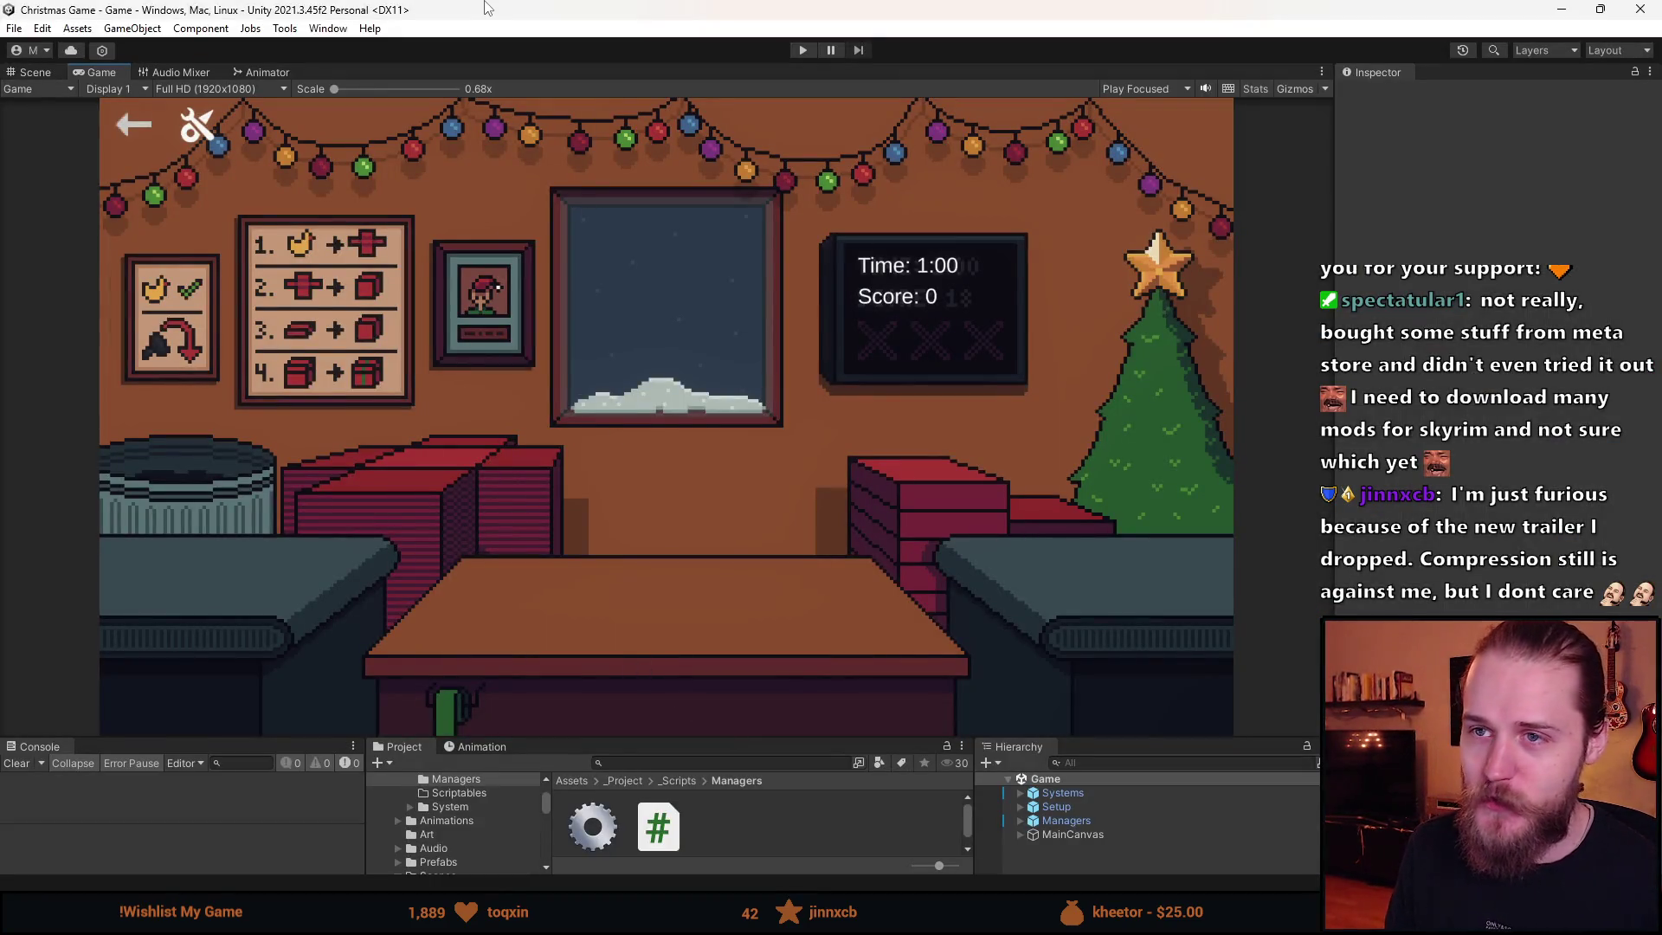
- Enter play mode and wrap a teddy in red paper with a green ribbon, then send it
left_click(802, 51)
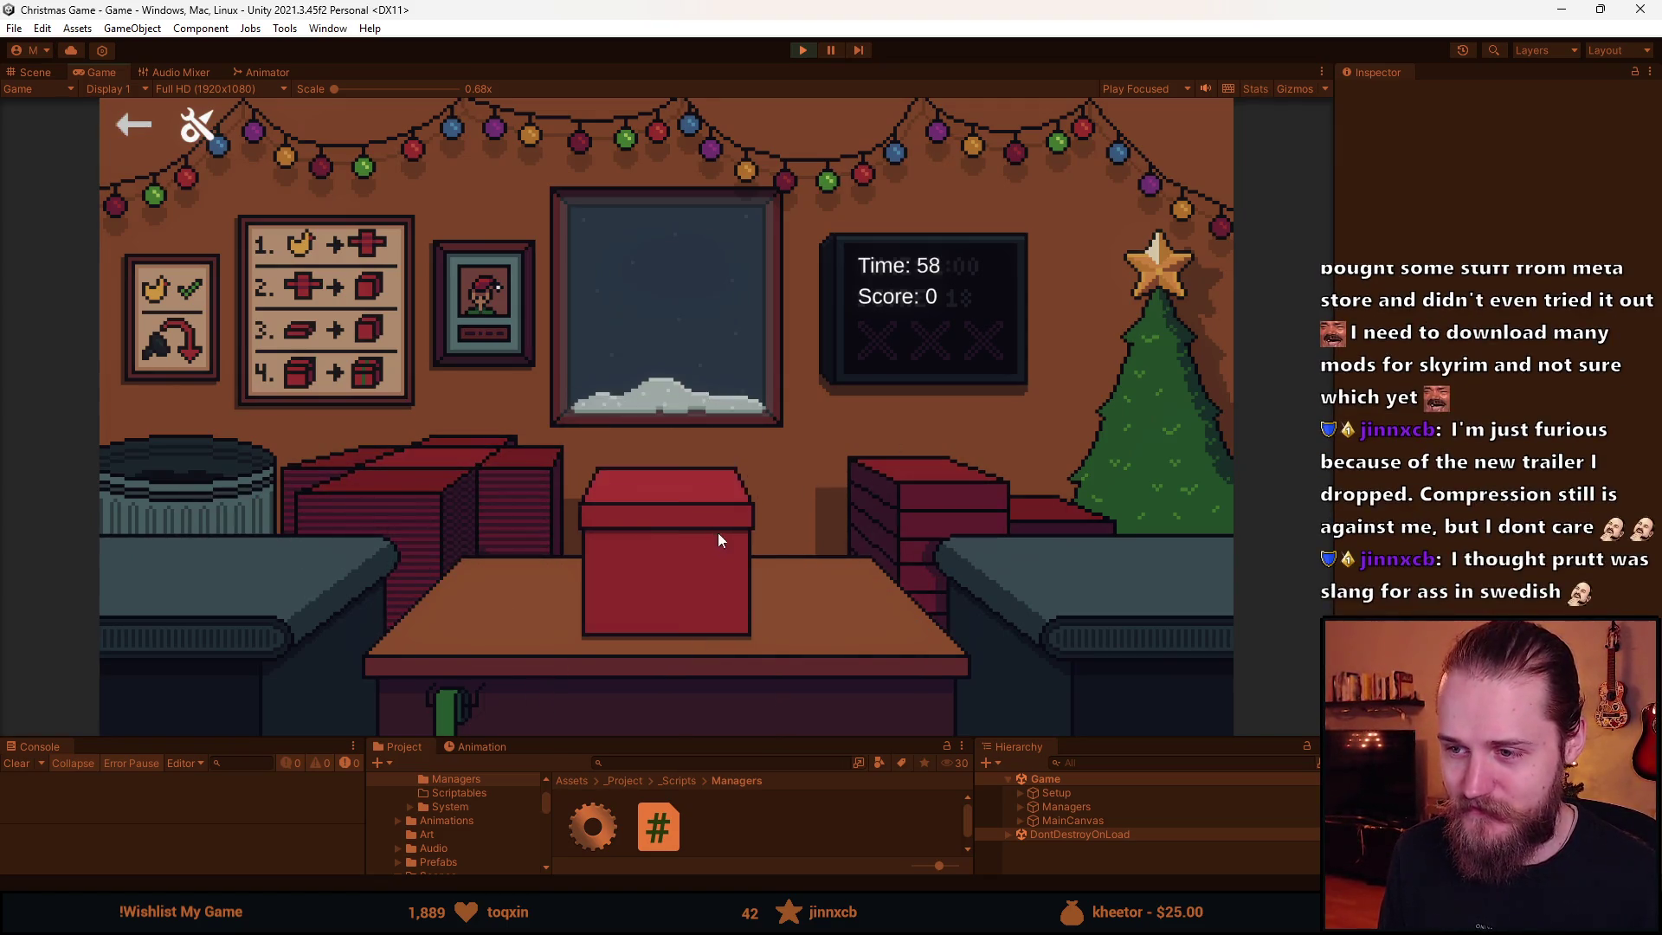
left_click(719, 532)
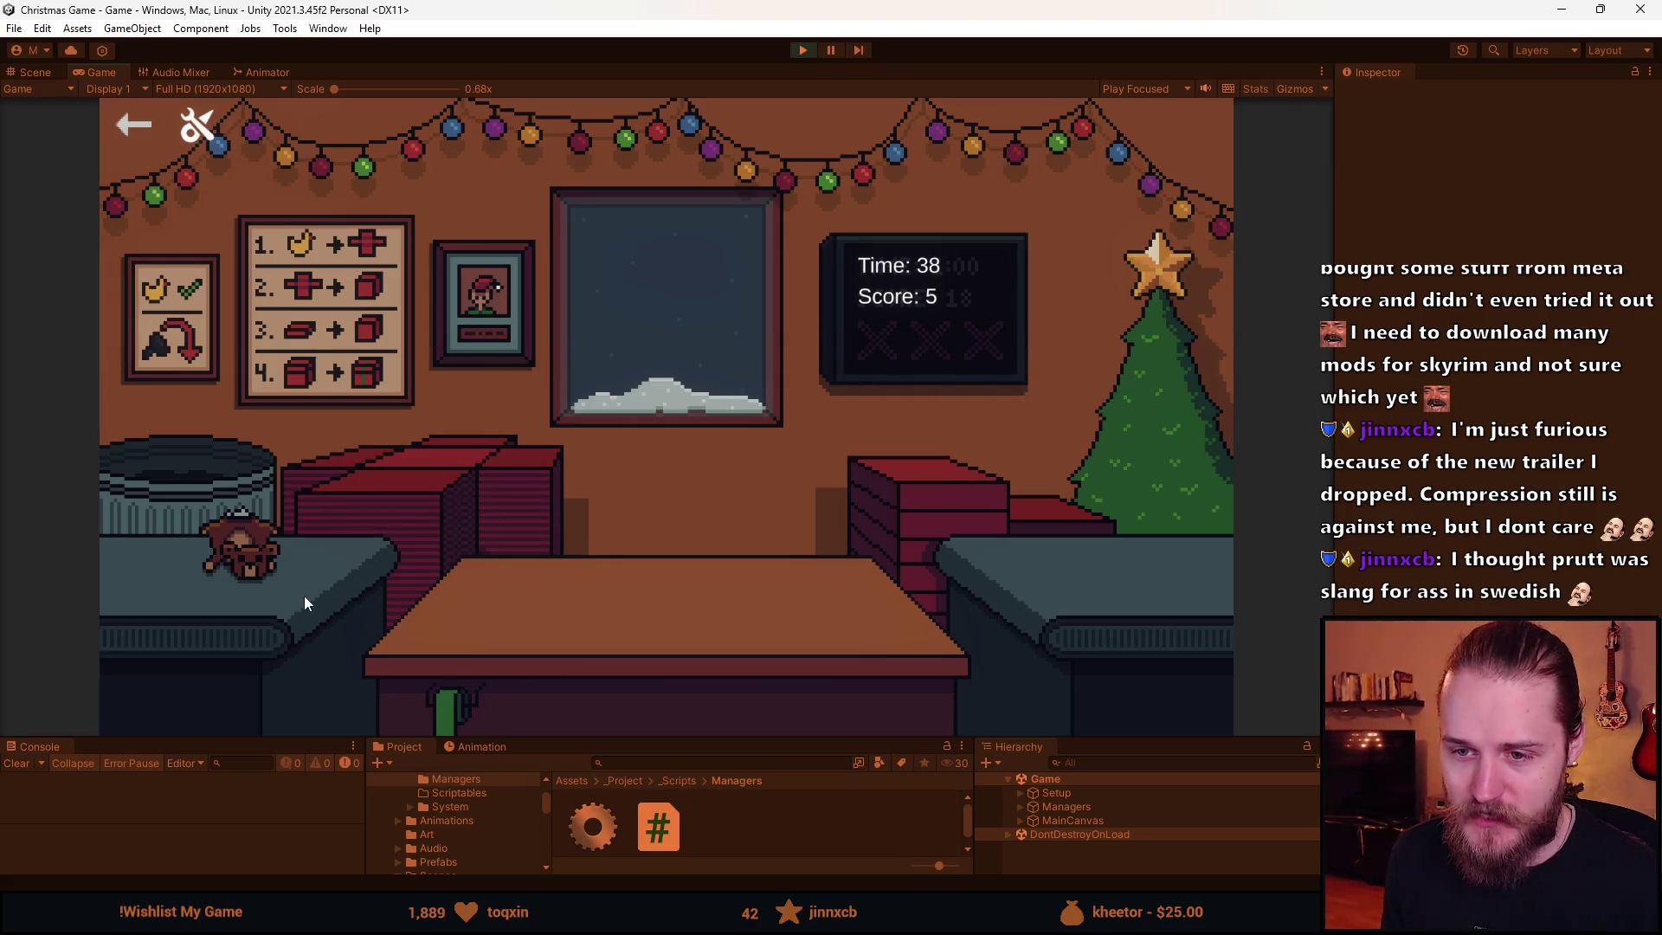
left_click(257, 557)
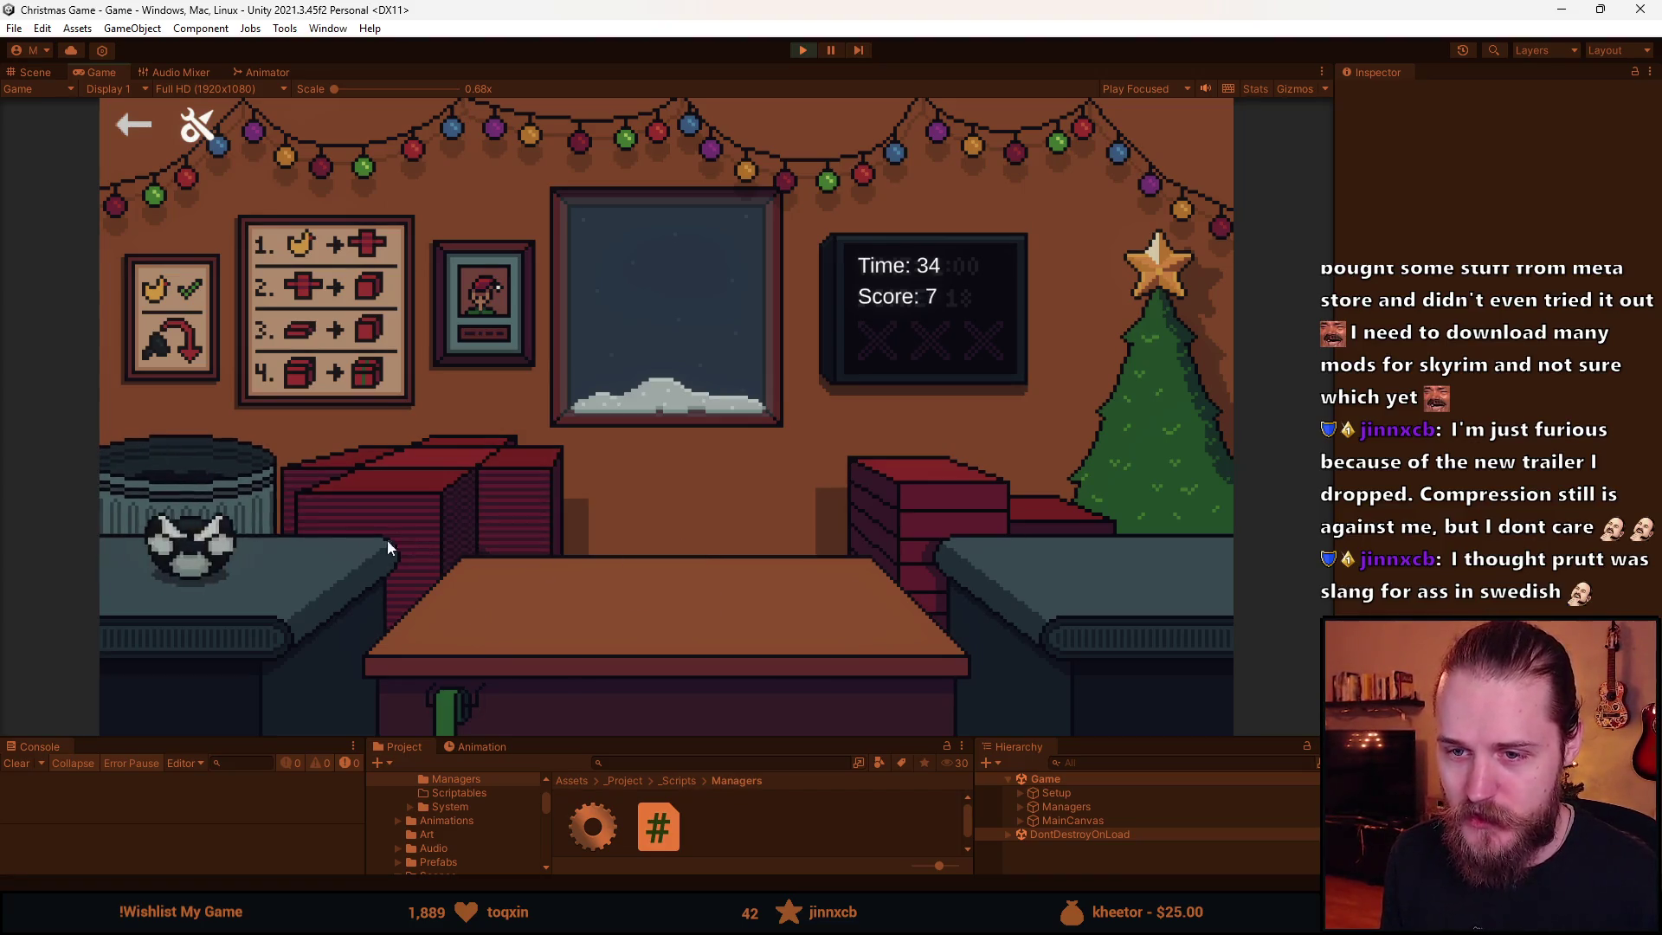
left_click(207, 562)
left_click(231, 575)
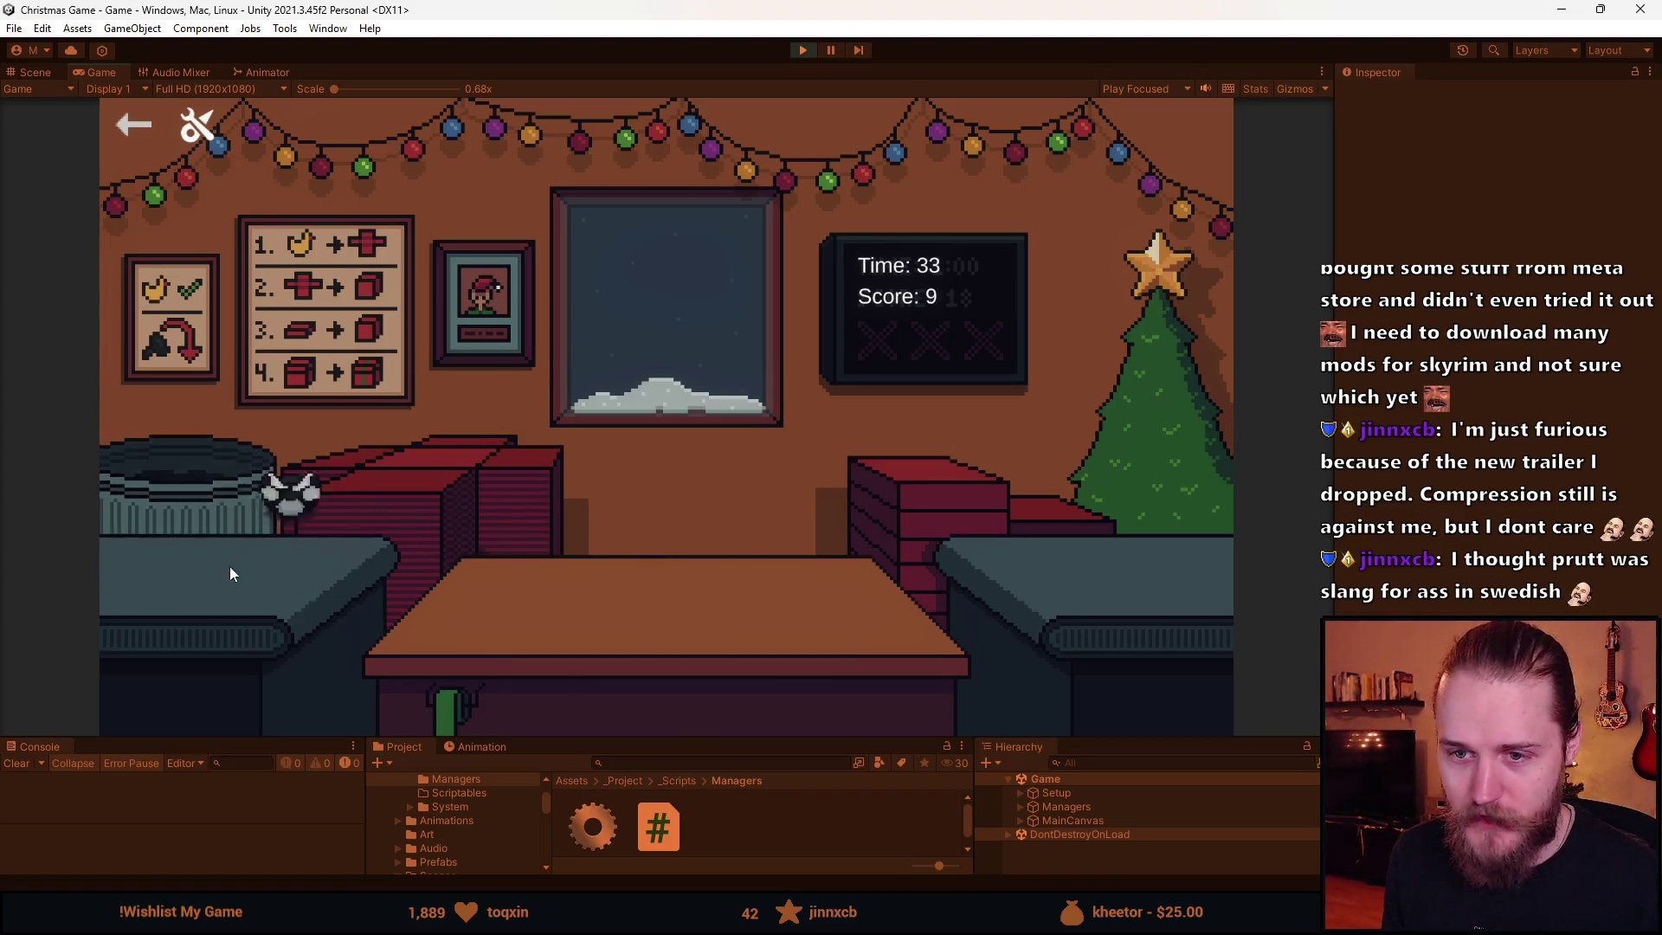
left_click(398, 580)
left_click(567, 639)
left_click(906, 486)
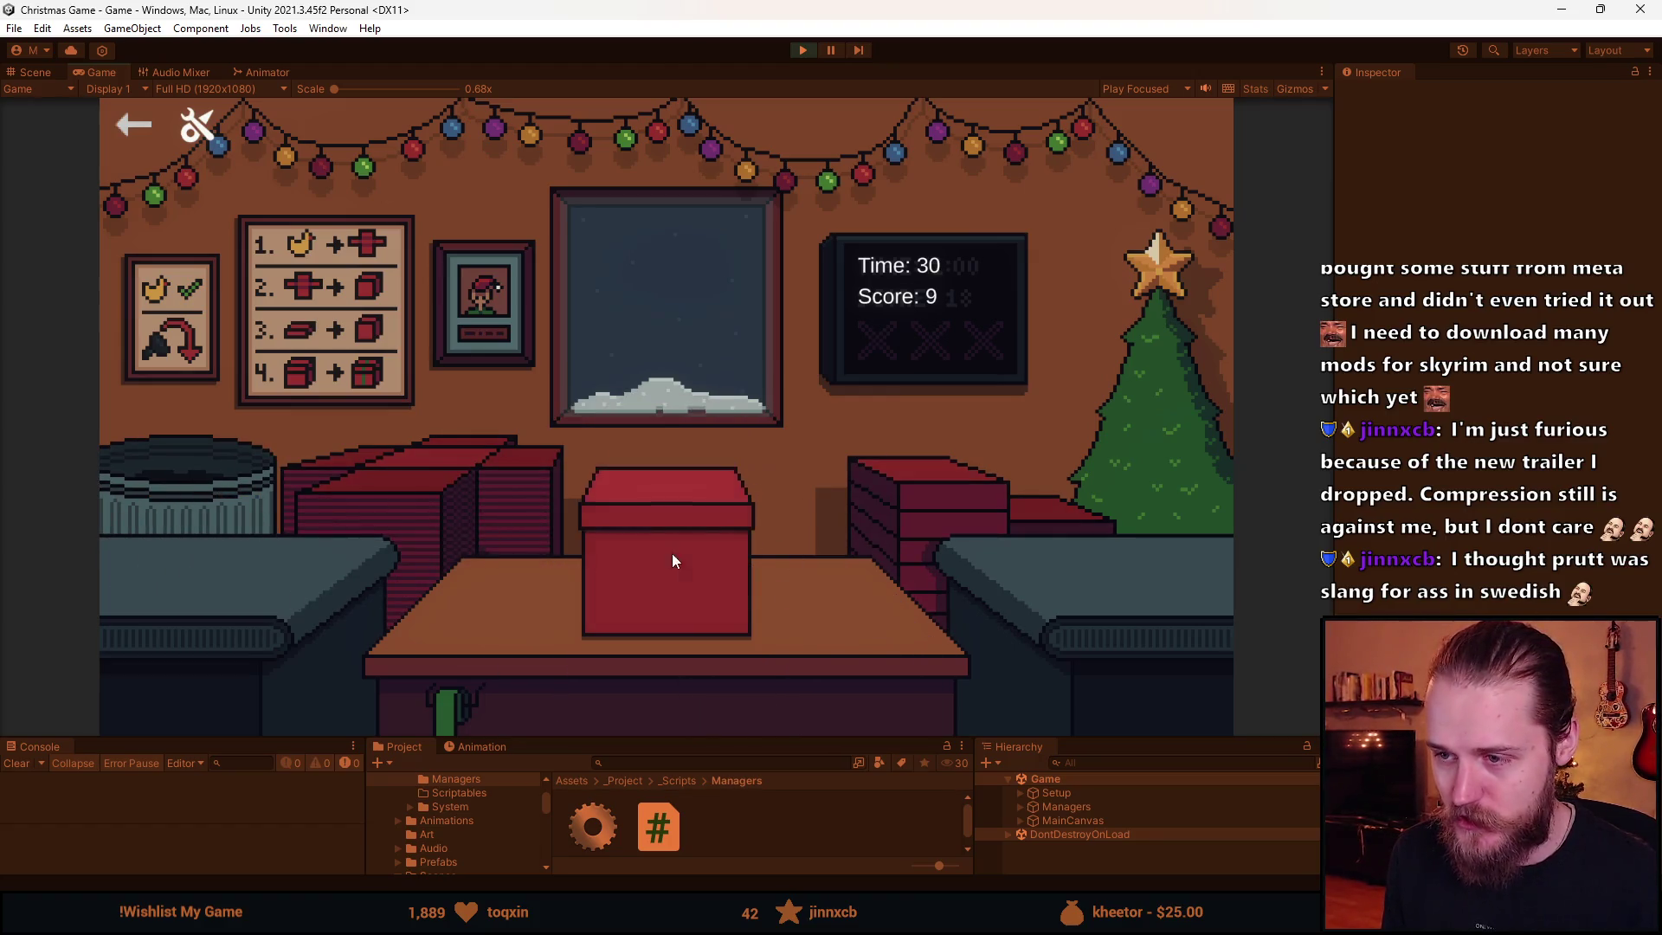
left_click(675, 560)
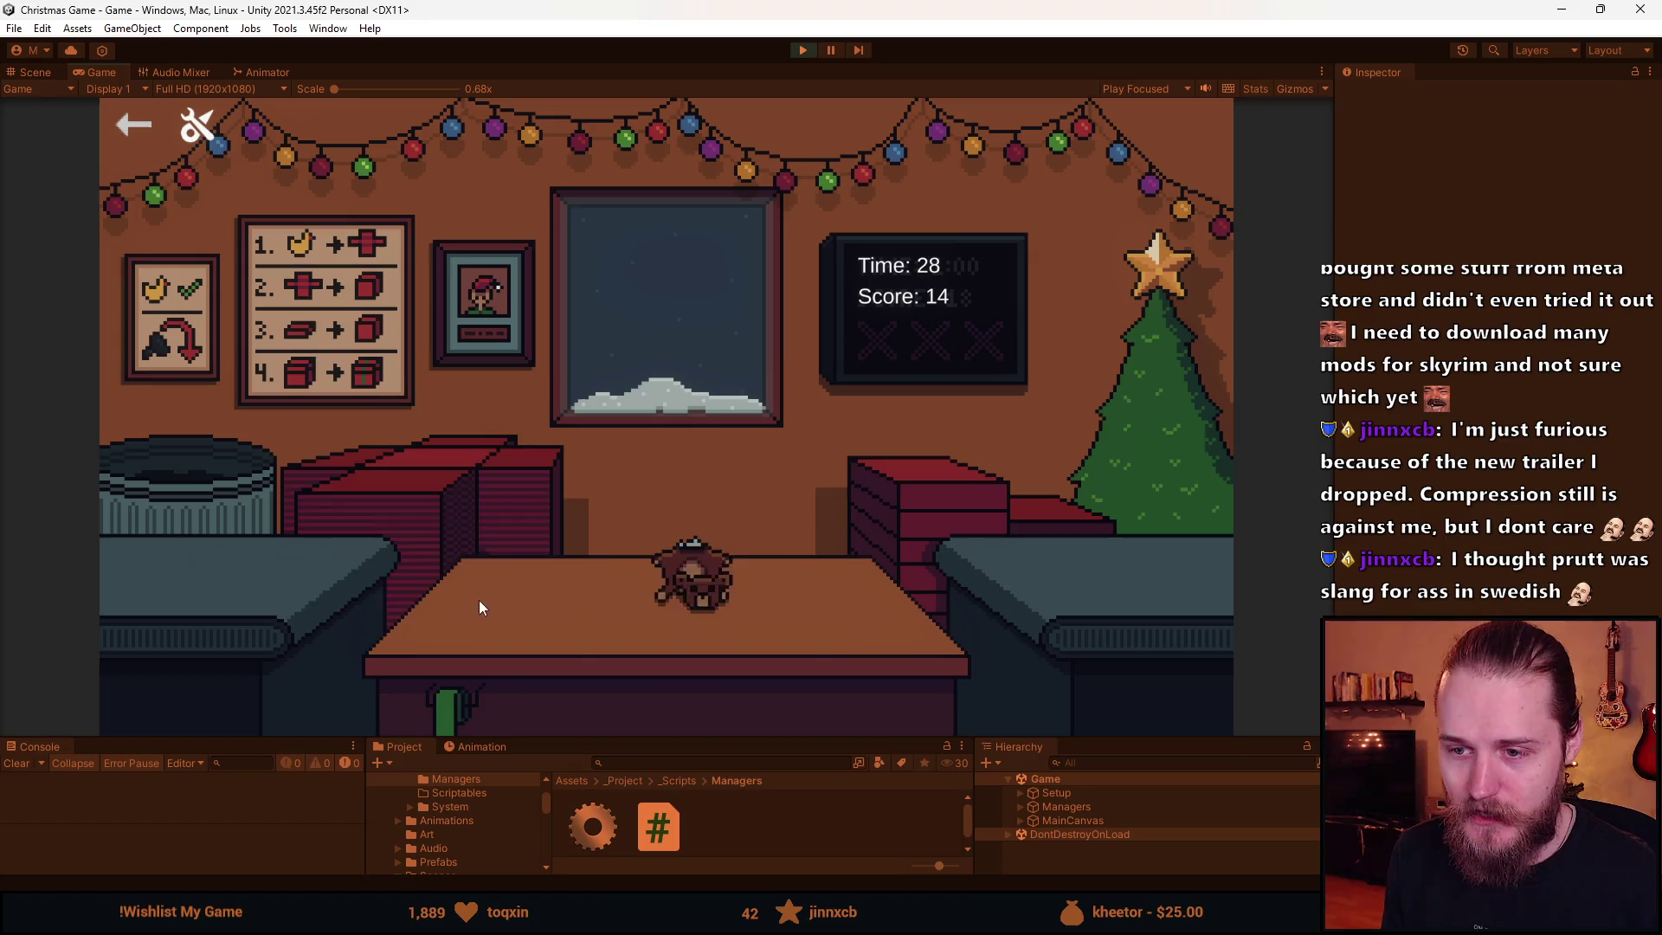
- Wrap and send a second teddy, return the soccer ball to the table, and exit to the menu
left_click(502, 597)
left_click(624, 624)
left_click(921, 523)
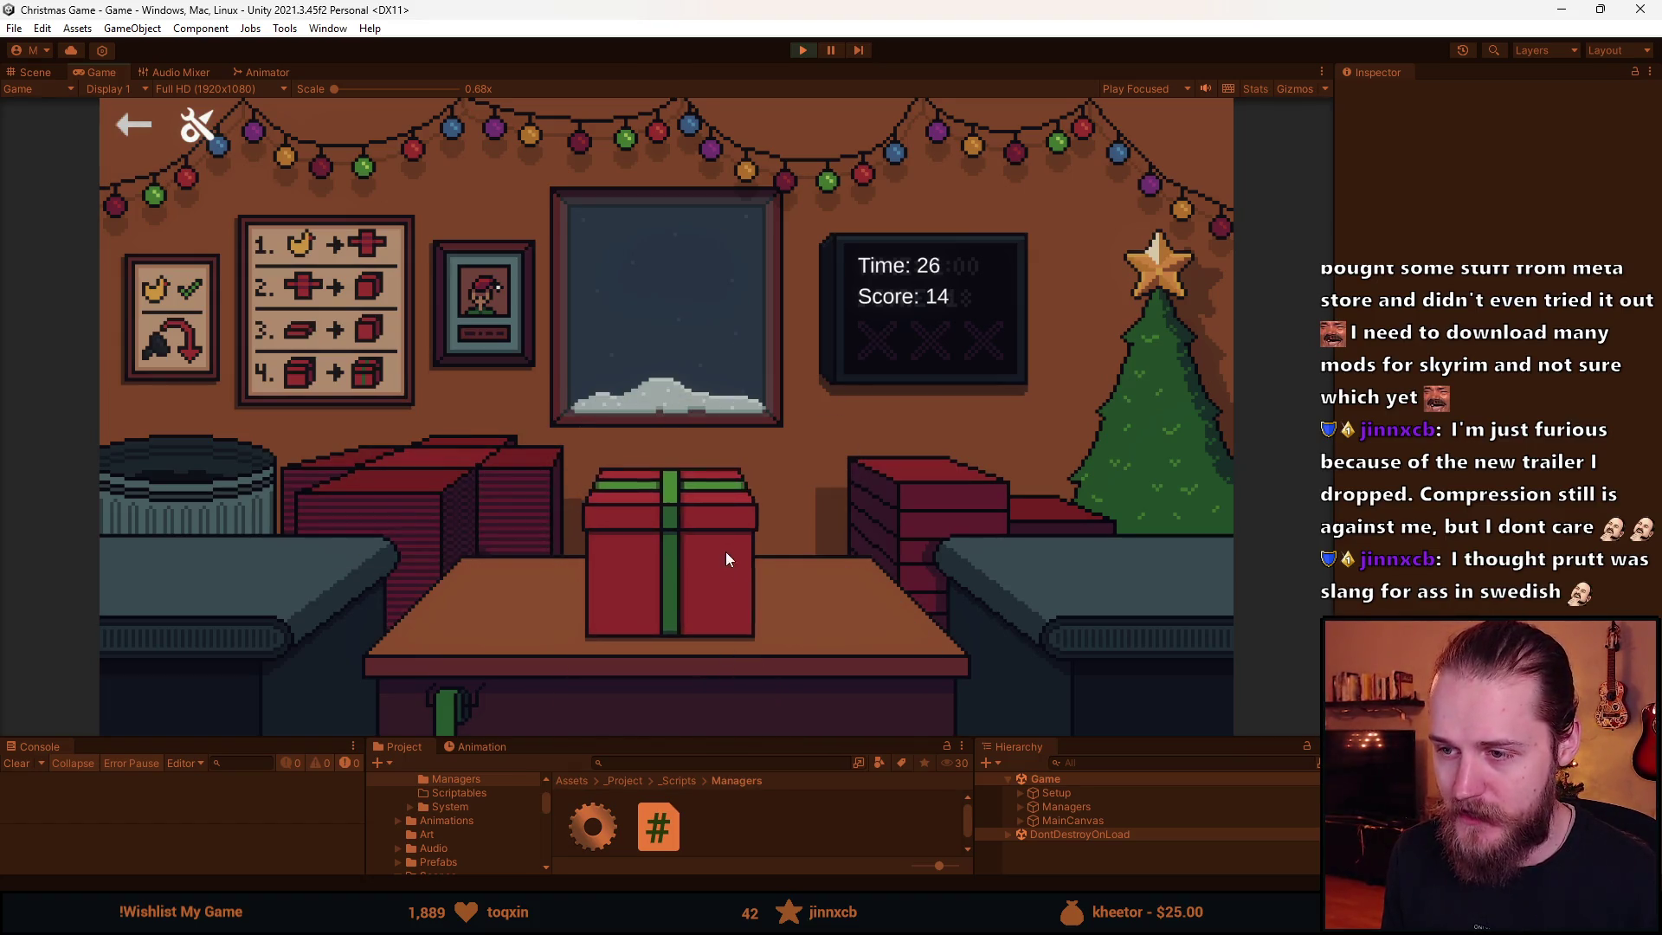
left_click(642, 582)
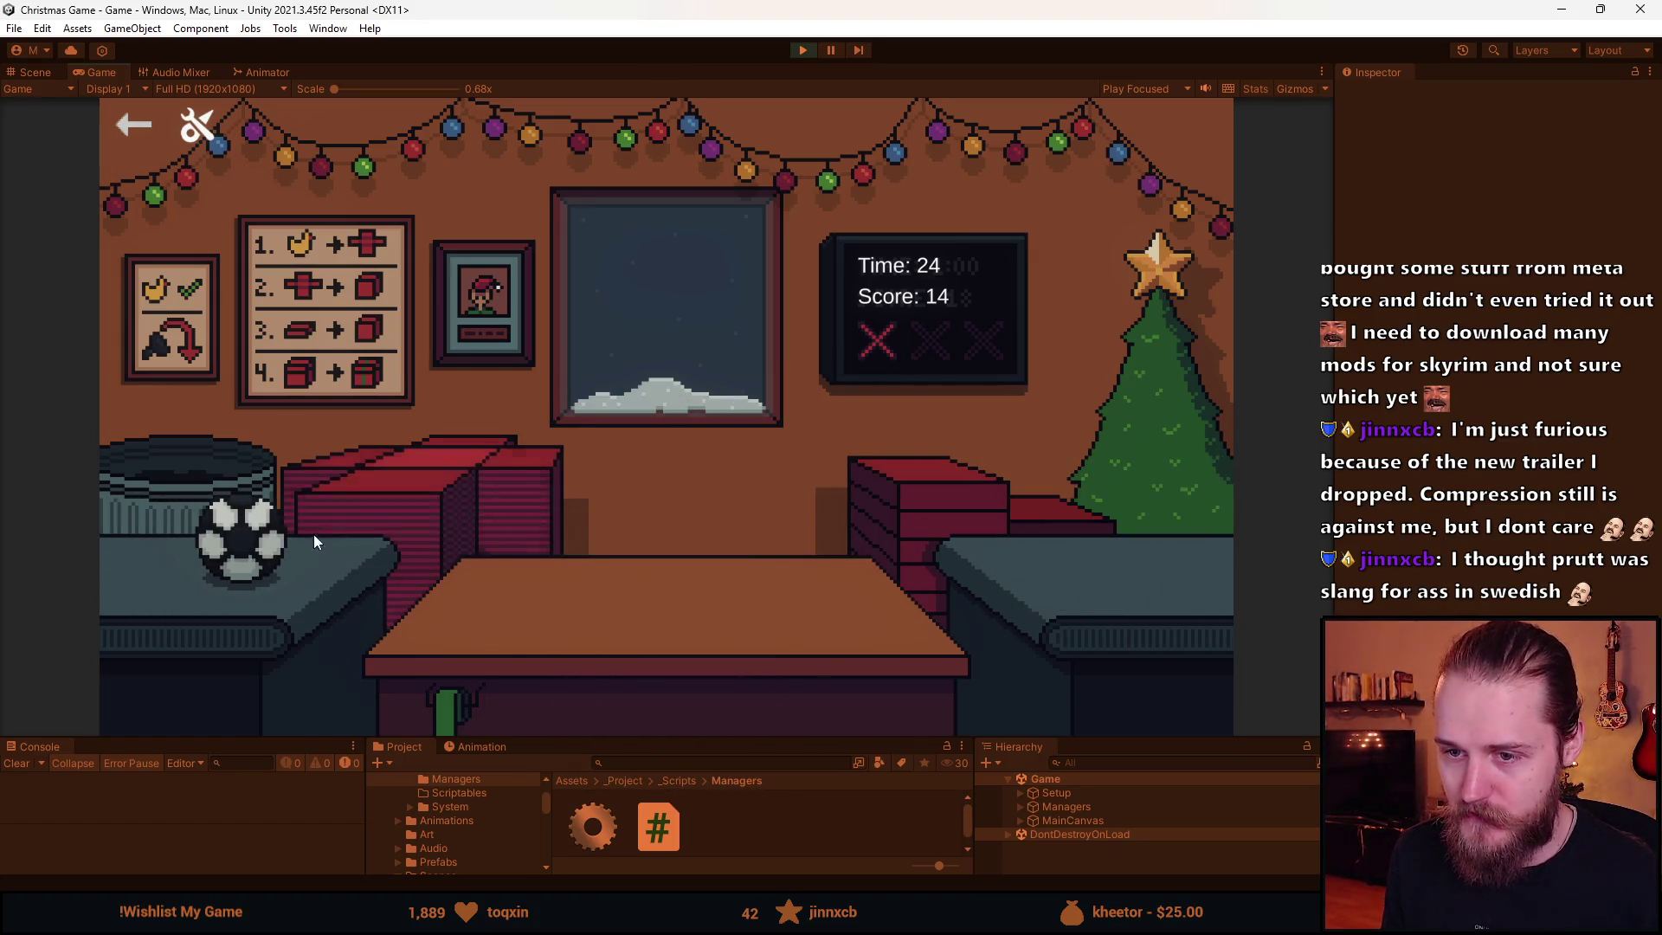
left_click(203, 481)
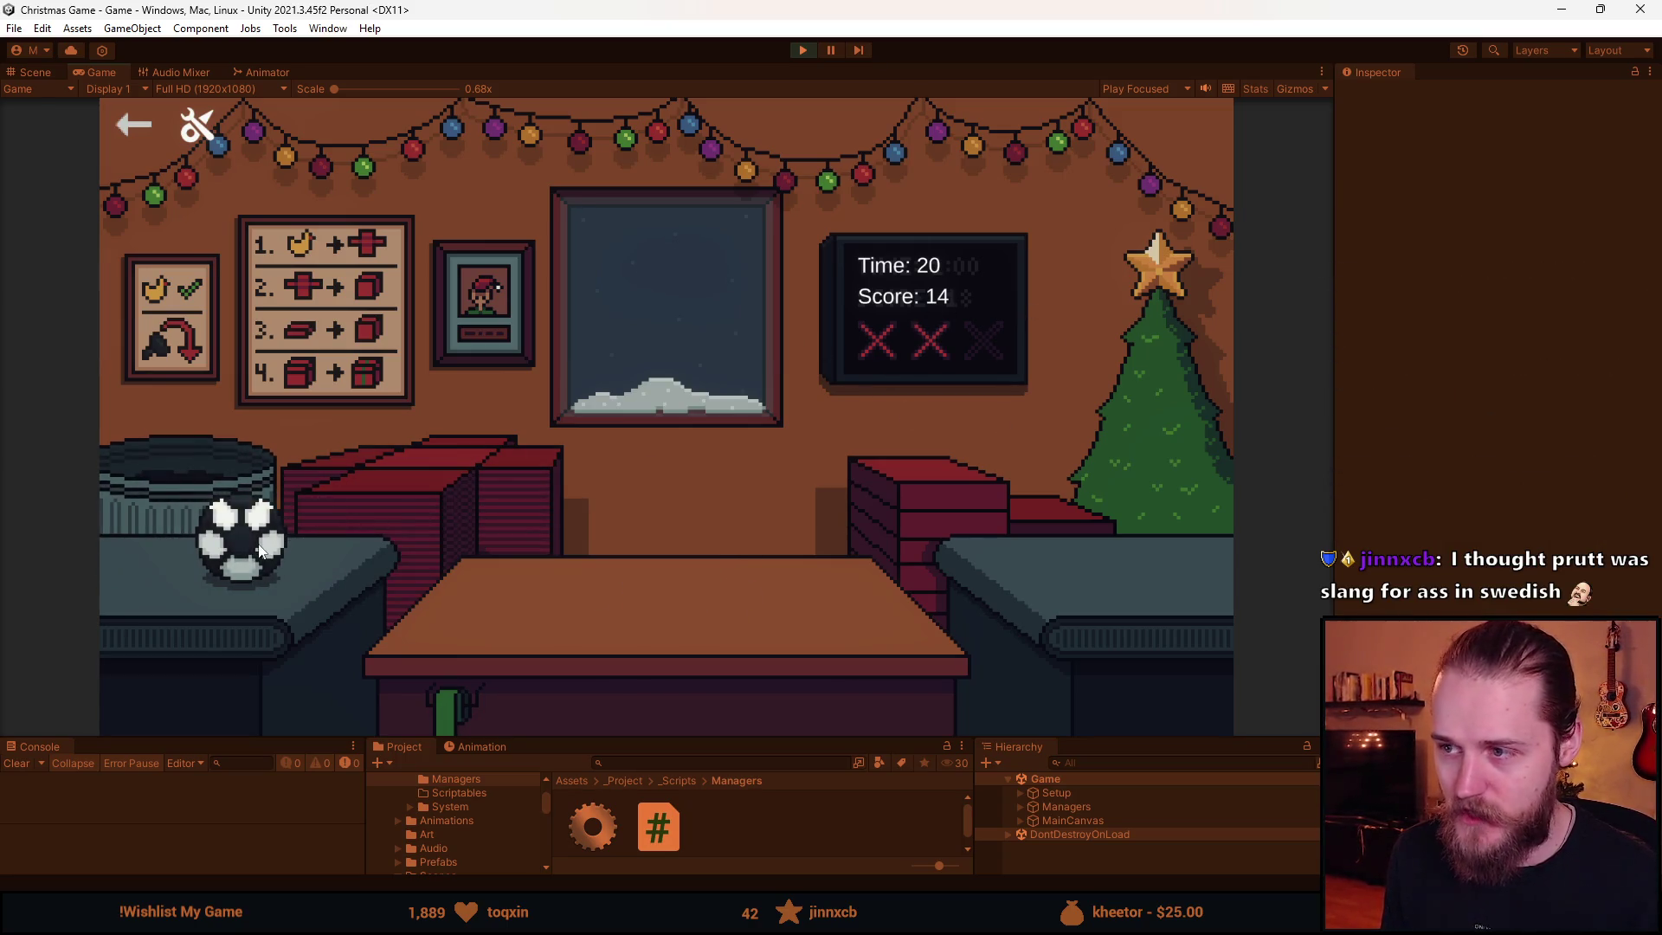
left_click(167, 471)
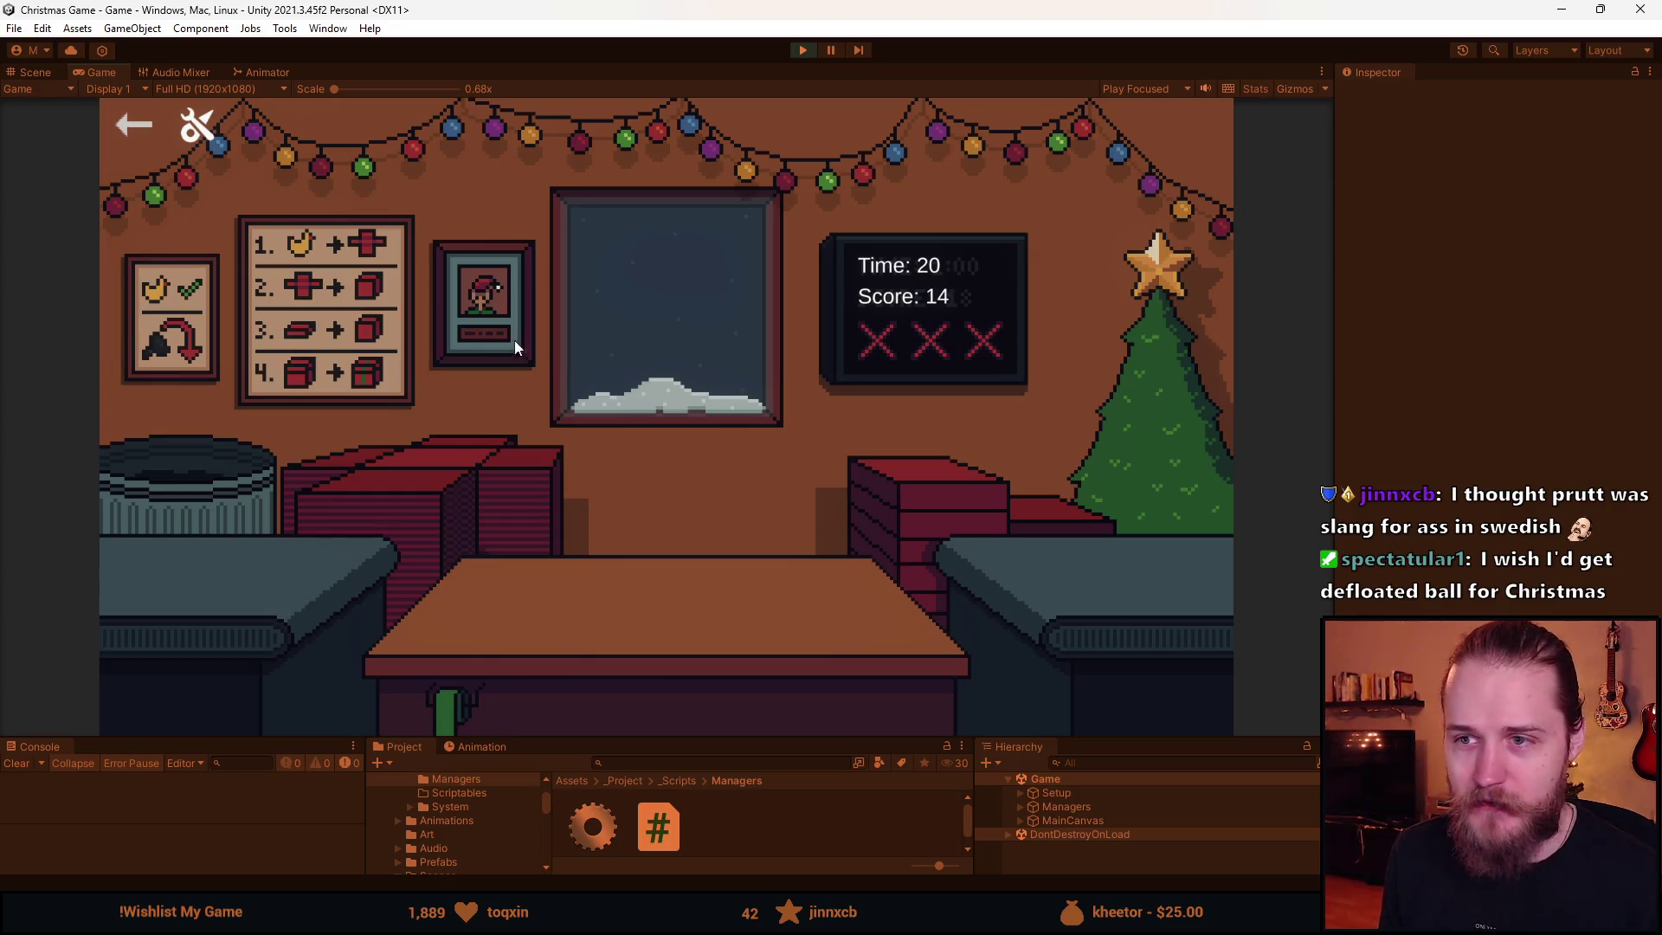
left_click(144, 130)
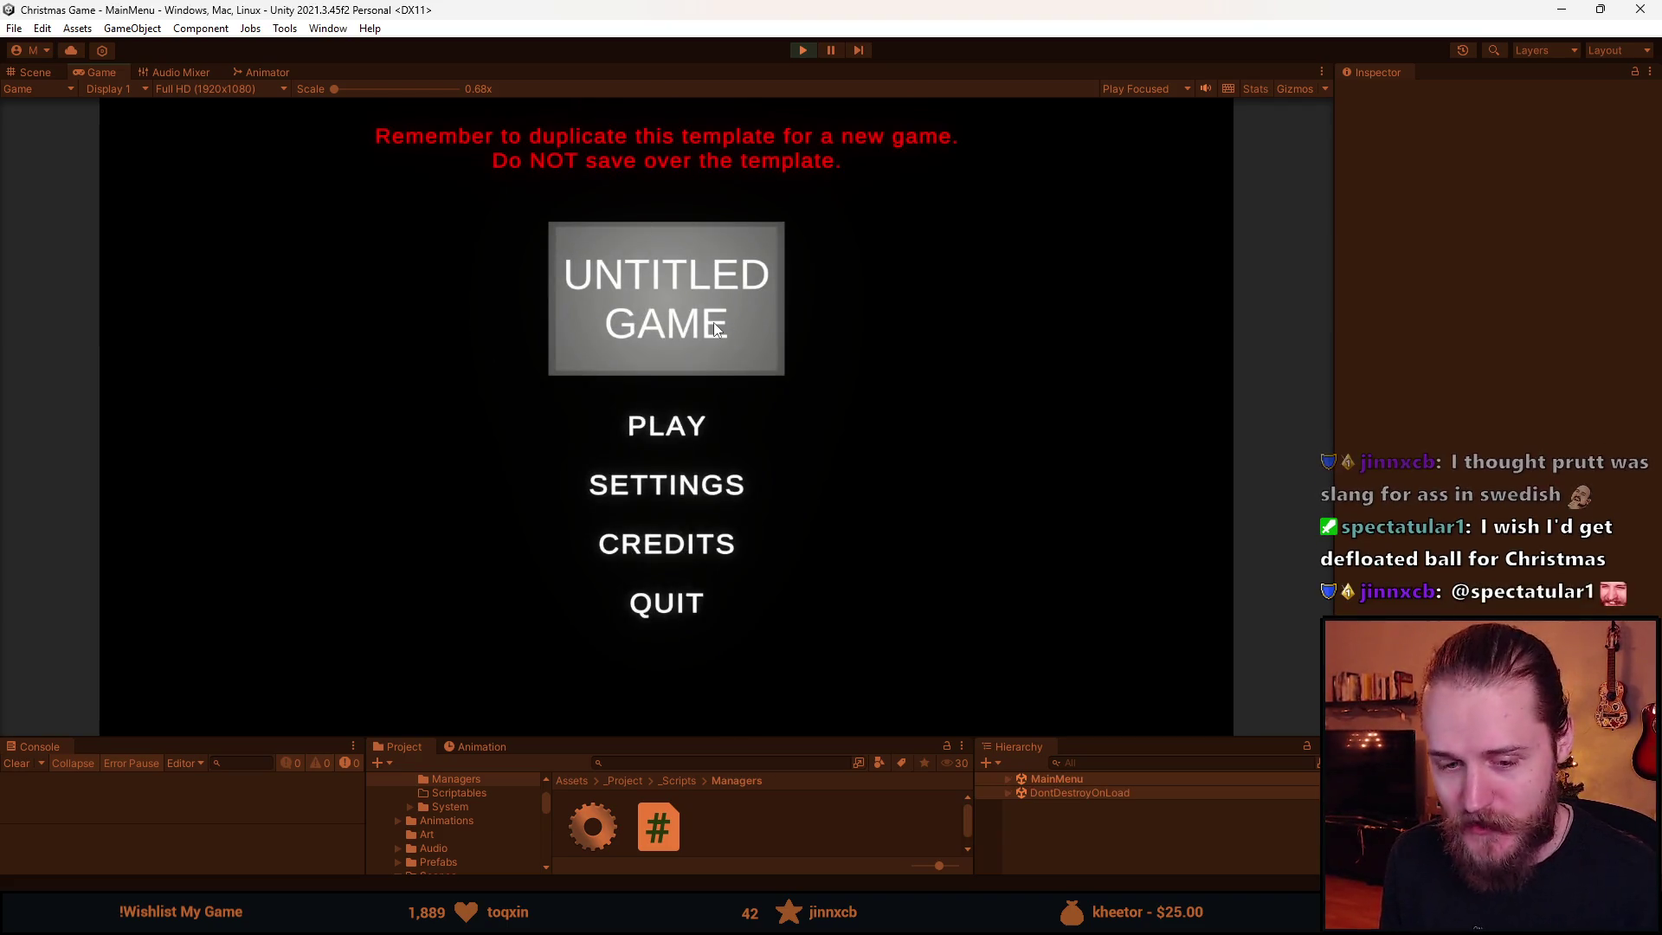
- Press PLAY on the game's main menu to reload the Game scene
left_click(652, 423)
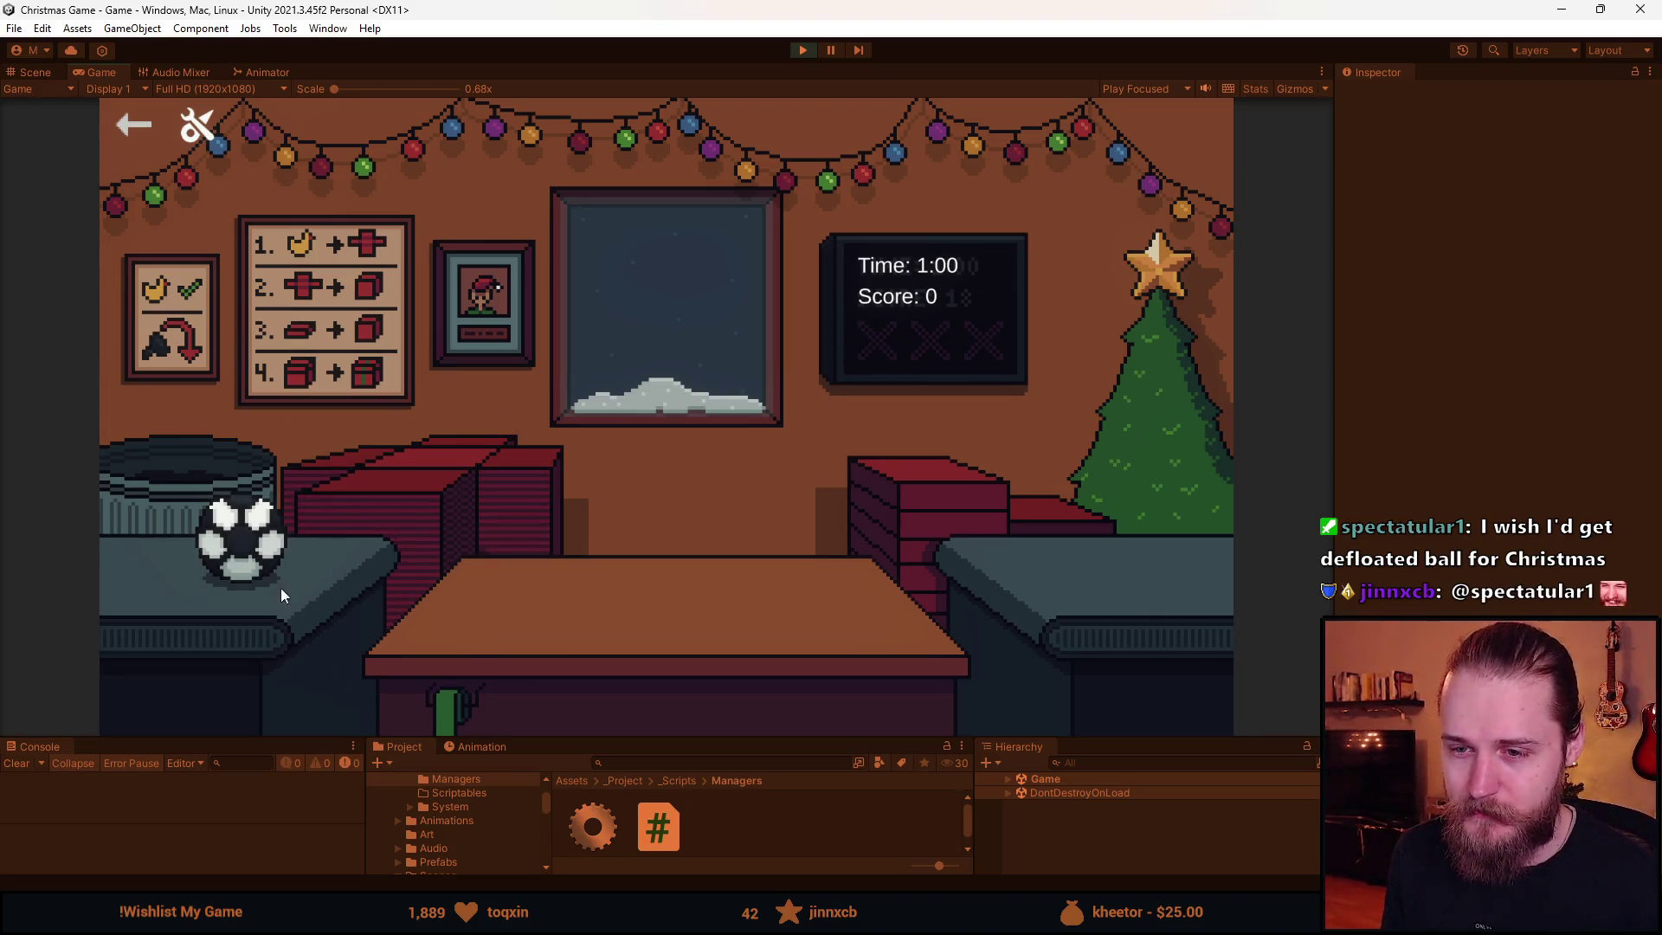
- Wrap, ribbon and send the ball gifts and a teddy gift
left_click(258, 554)
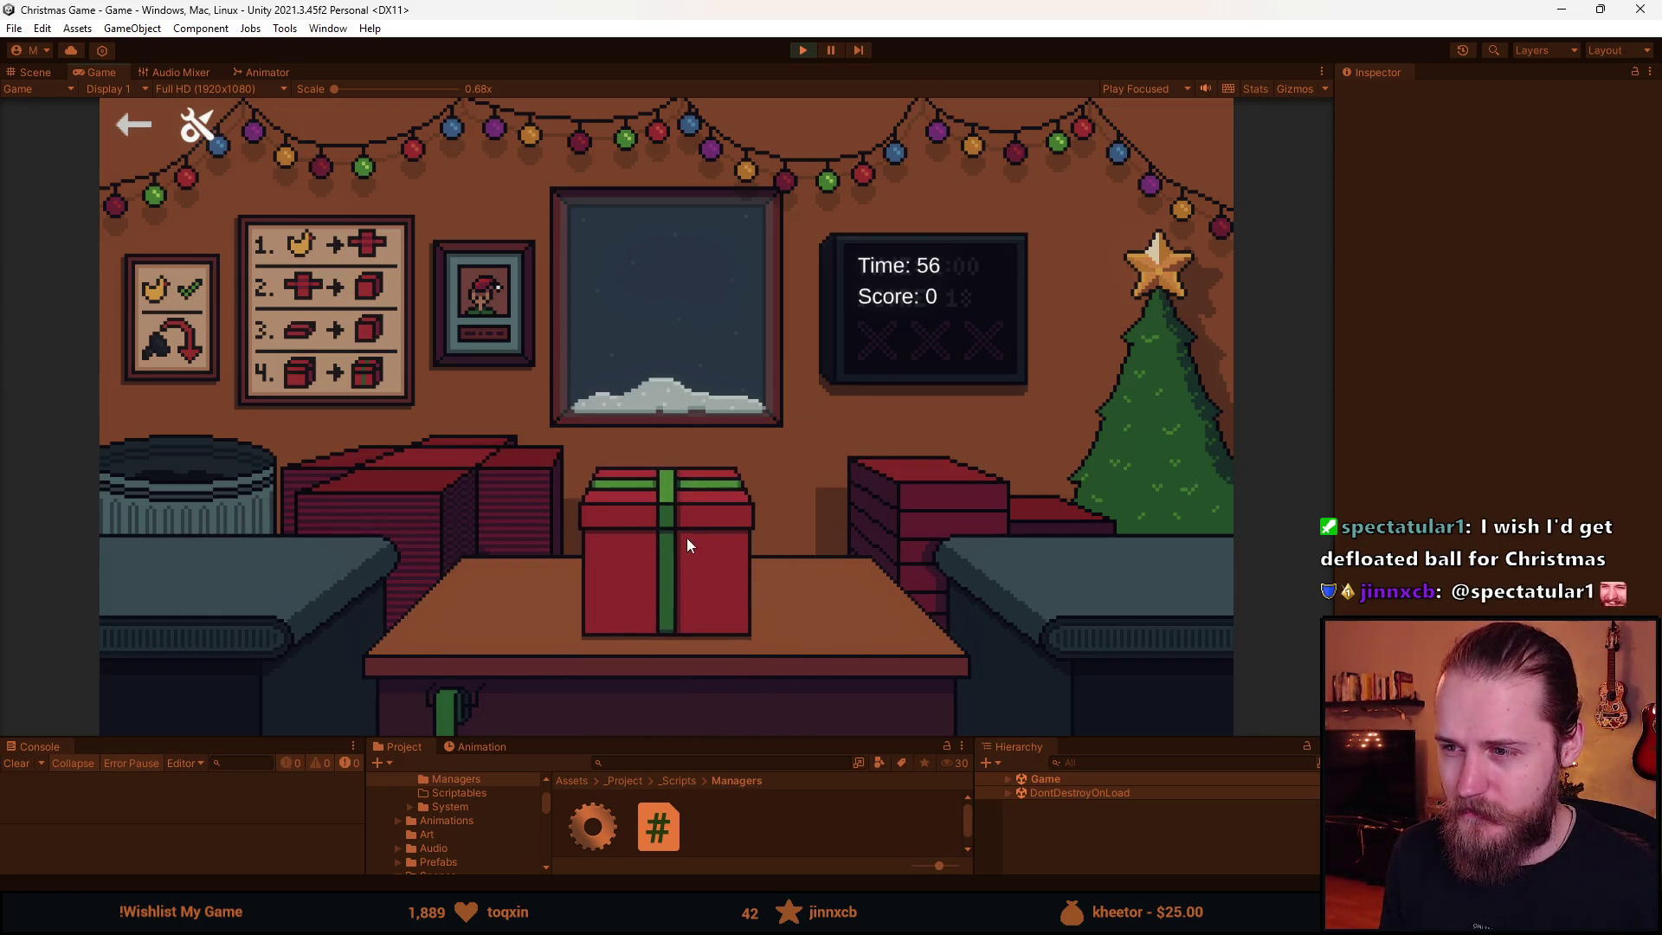
left_click(688, 537)
left_click(246, 549)
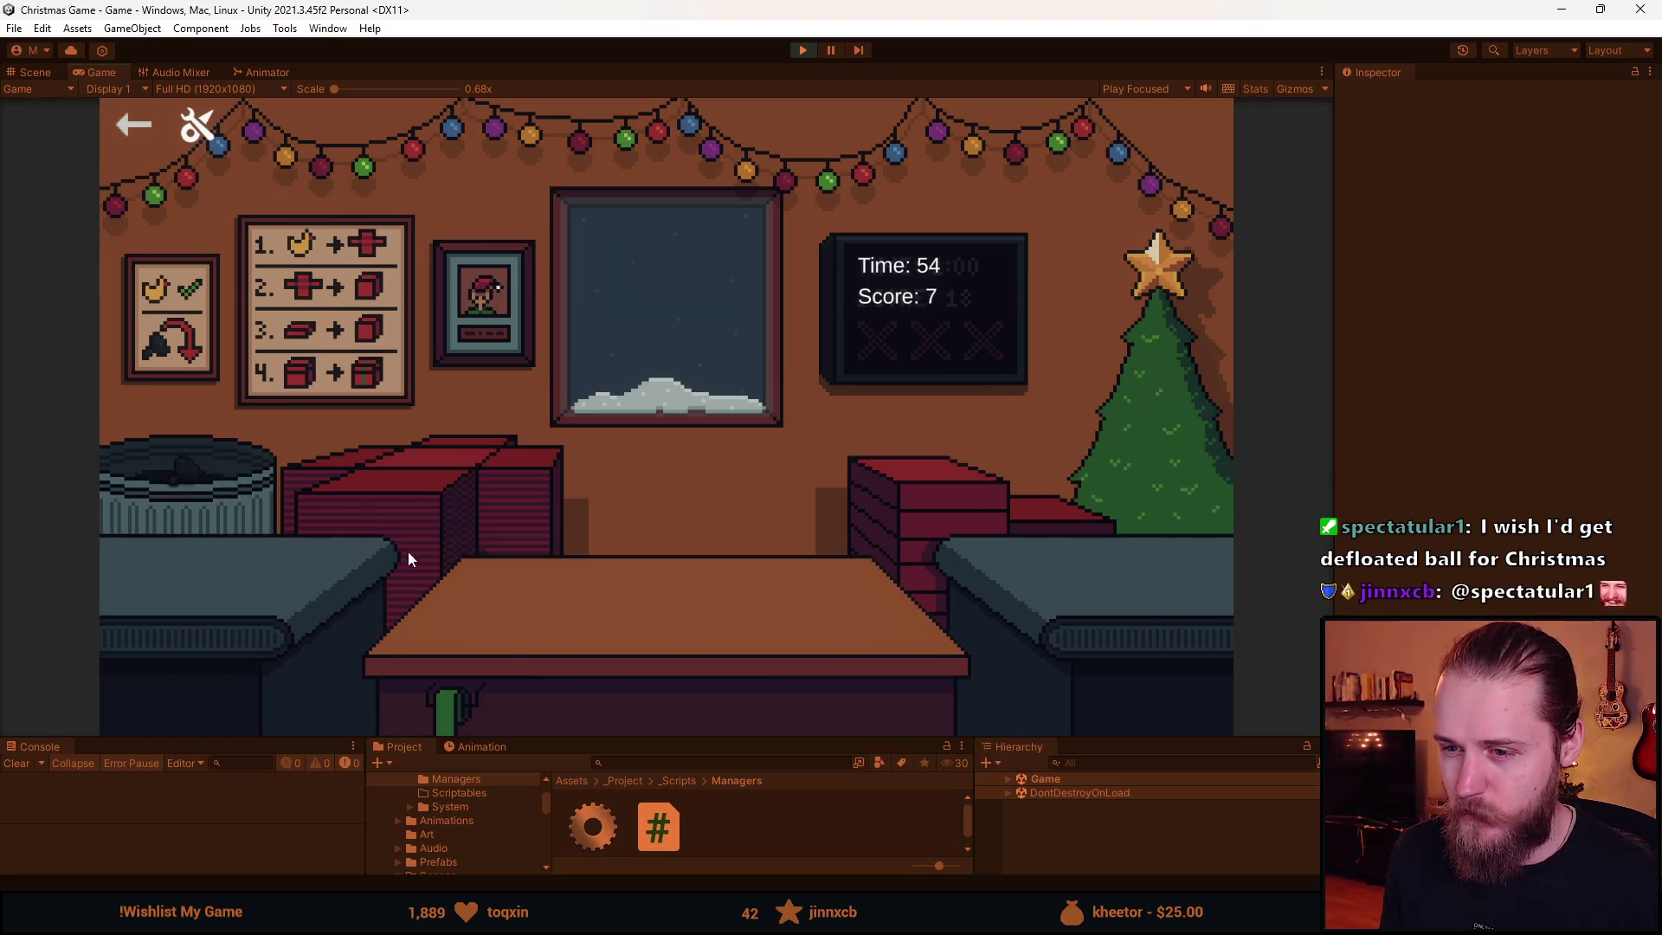
left_click(415, 520)
left_click(197, 549)
left_click(335, 554)
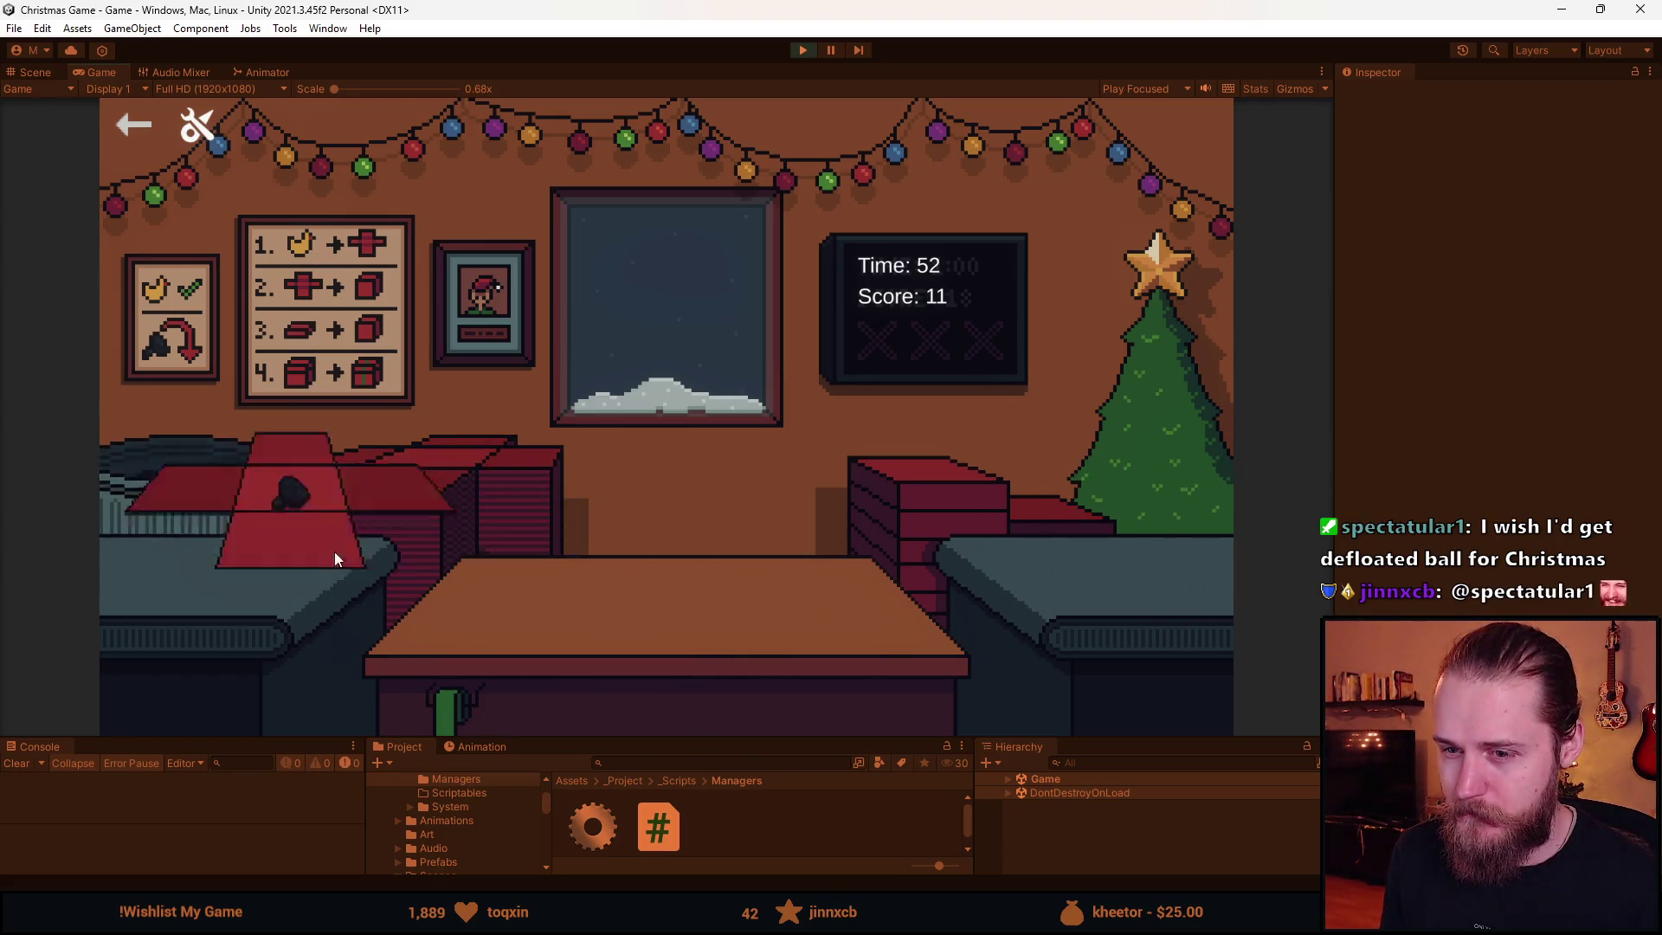
left_click(410, 474)
left_click(219, 485)
left_click(415, 480)
- Wrap the sunglasses in red paper with a green ribbon and send them, then clear the next item
left_click(439, 482)
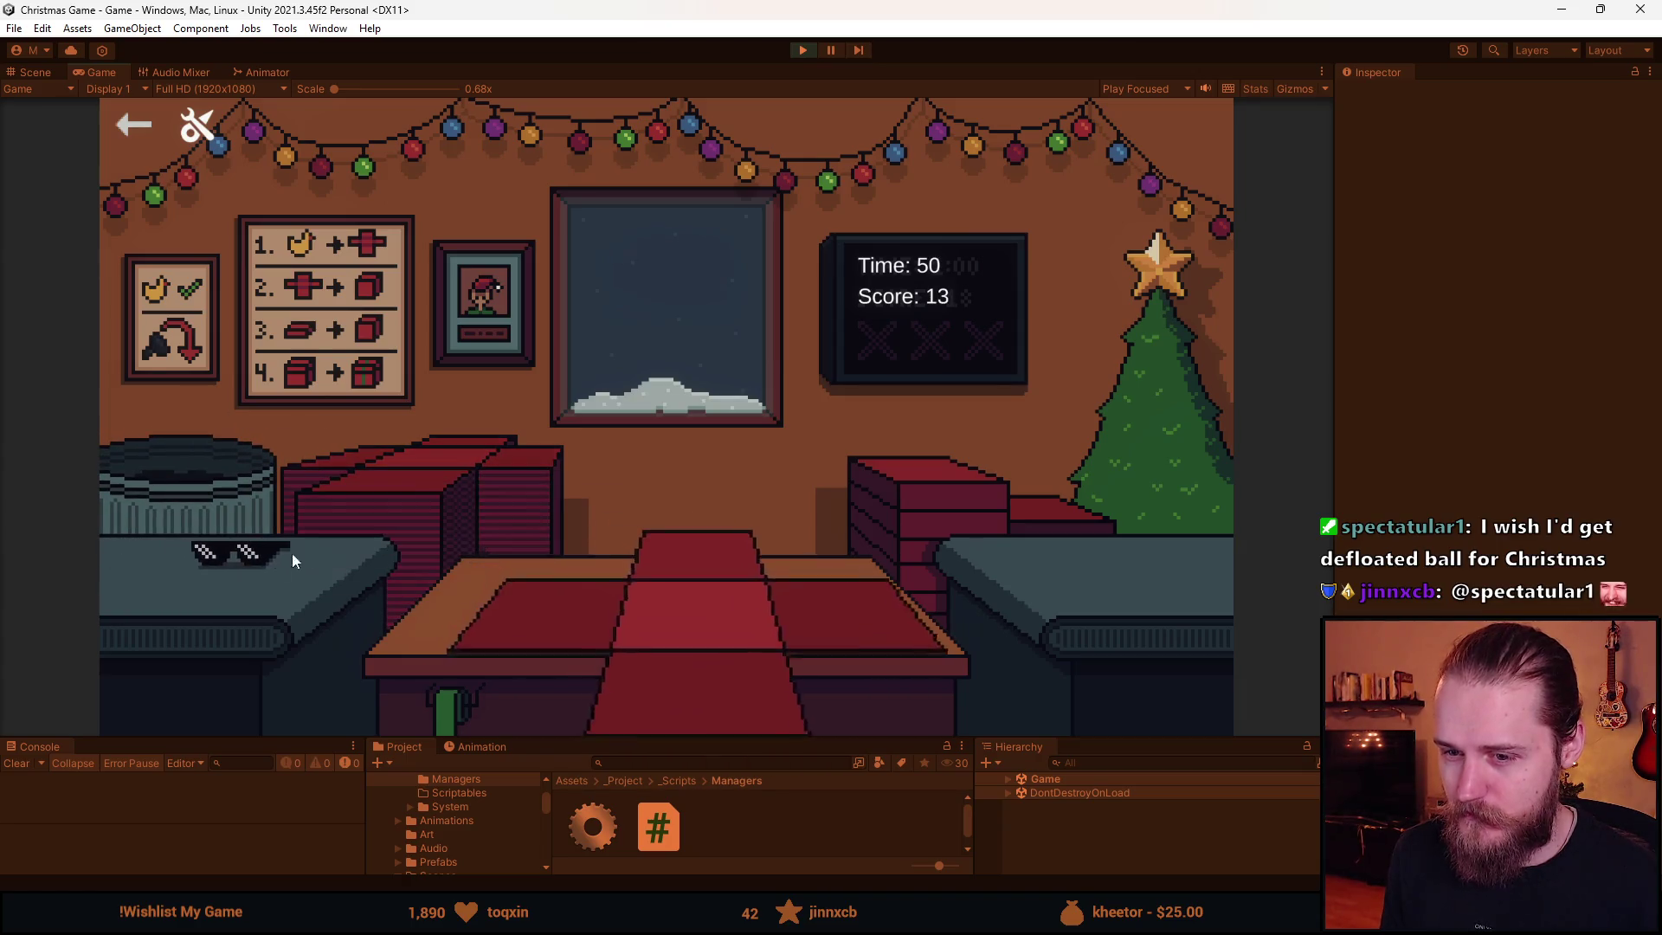
left_click(294, 556)
left_click(487, 582)
left_click(964, 486)
left_click(701, 578)
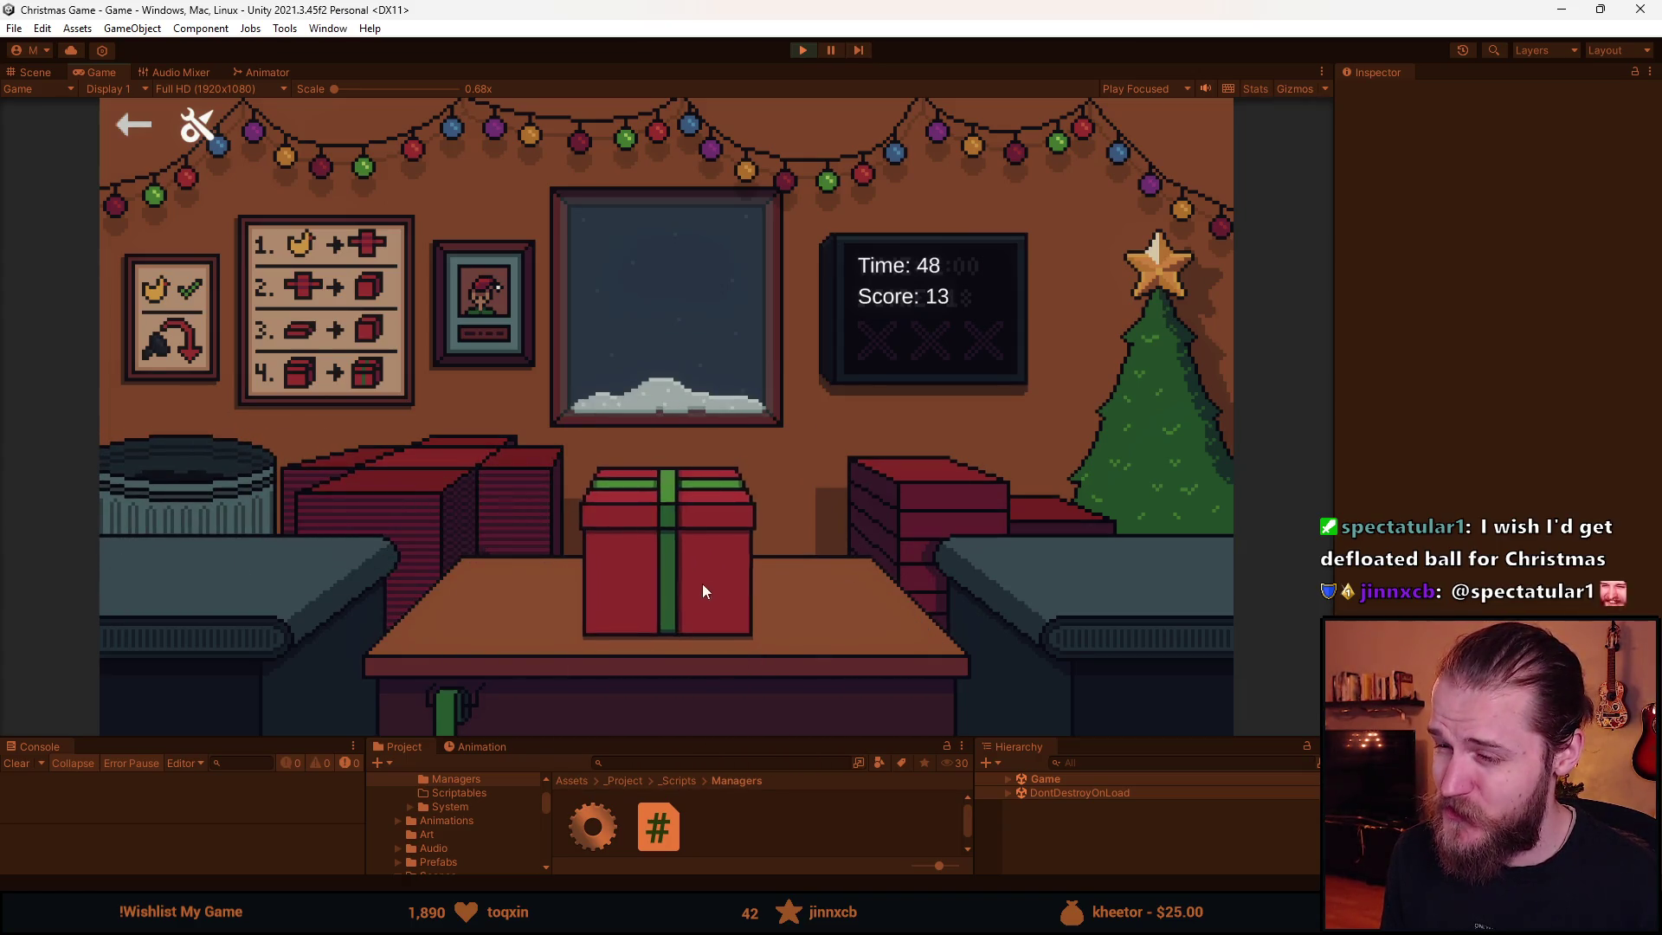
left_click(703, 583)
left_click(536, 547)
left_click(199, 528)
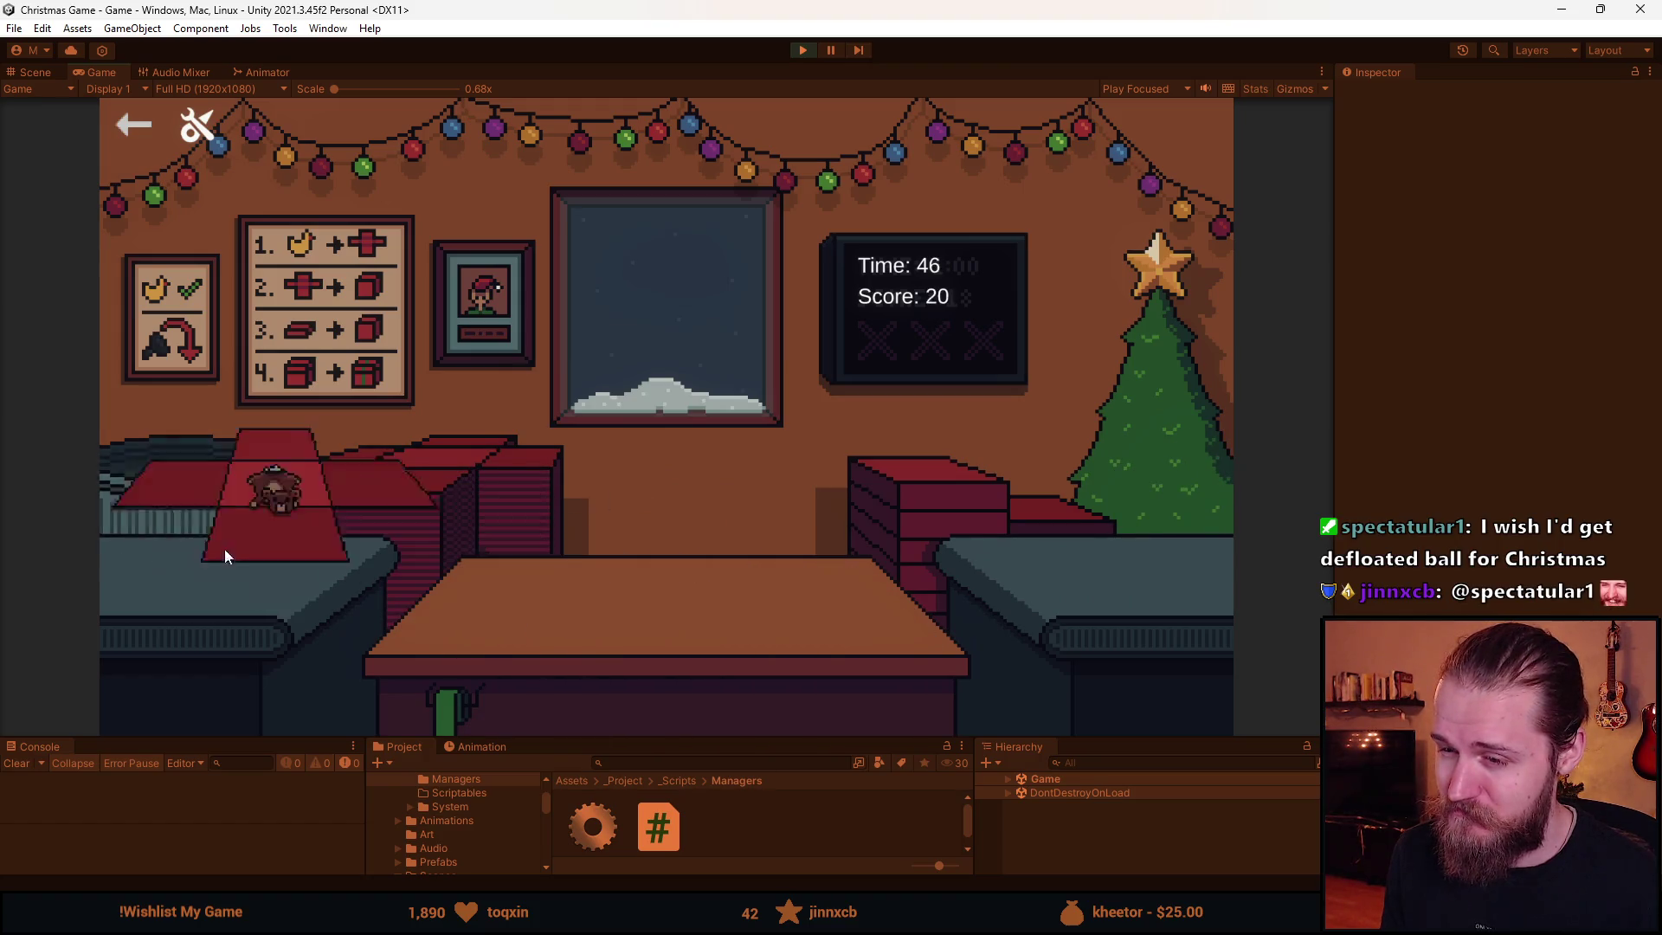
- Clear a teddy off the table, then wrap, box, ribbon and send another sunglasses gift
left_click(195, 550)
left_click(199, 459)
left_click(205, 530)
left_click(399, 524)
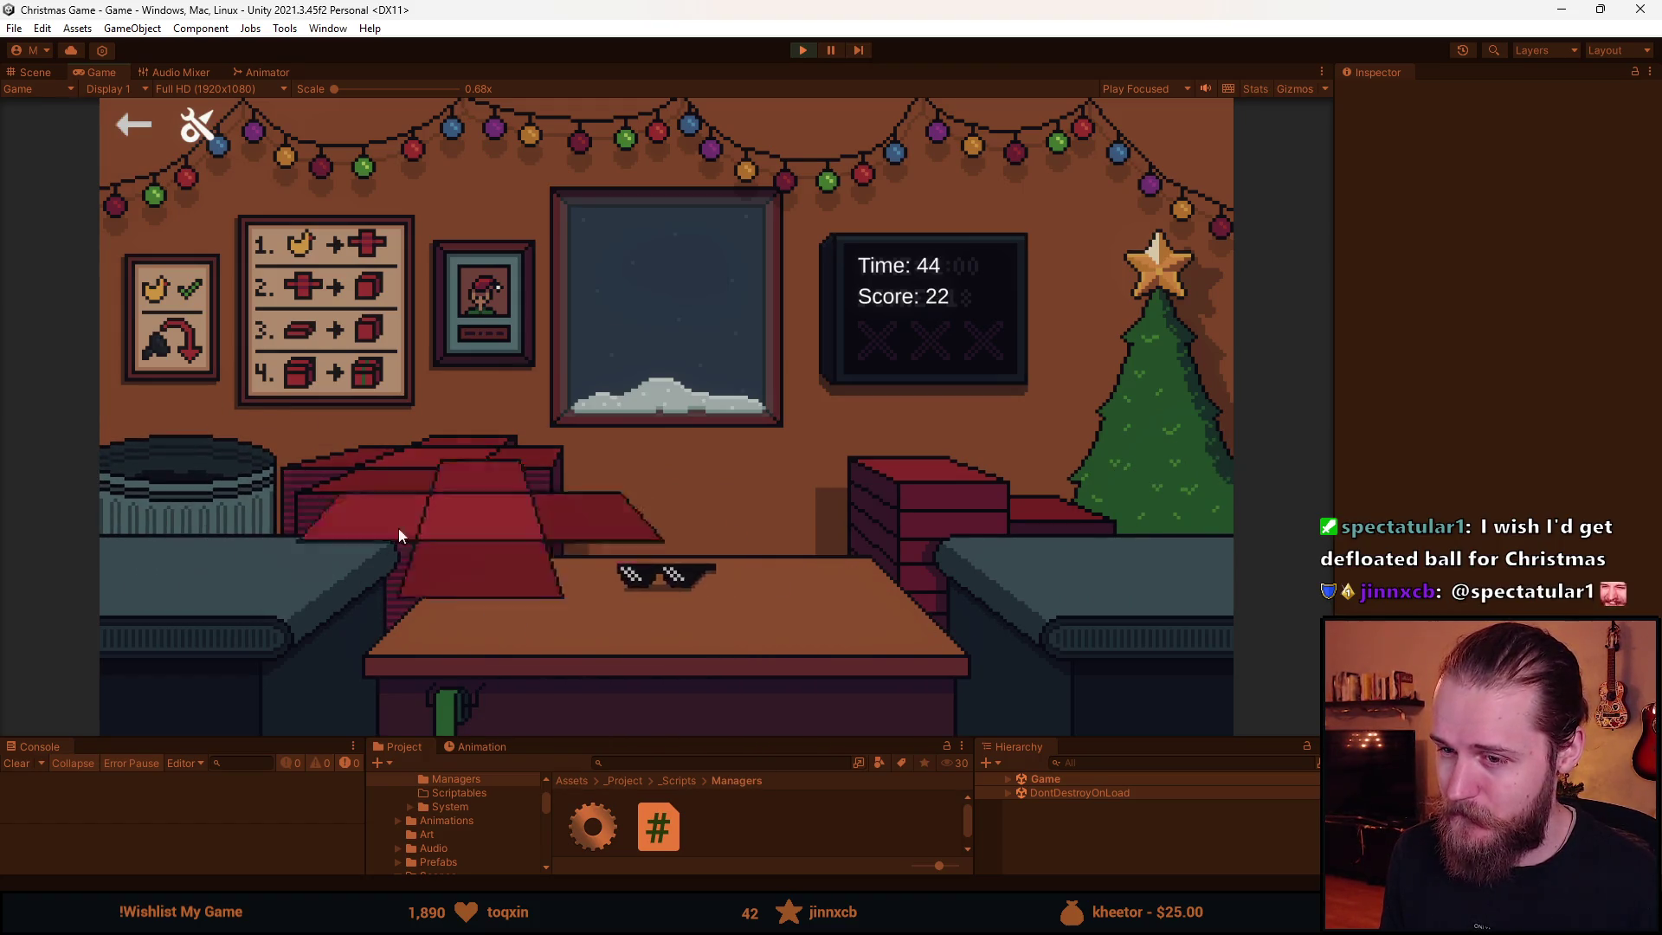
left_click(694, 652)
left_click(869, 533)
left_click(684, 522)
left_click(679, 531)
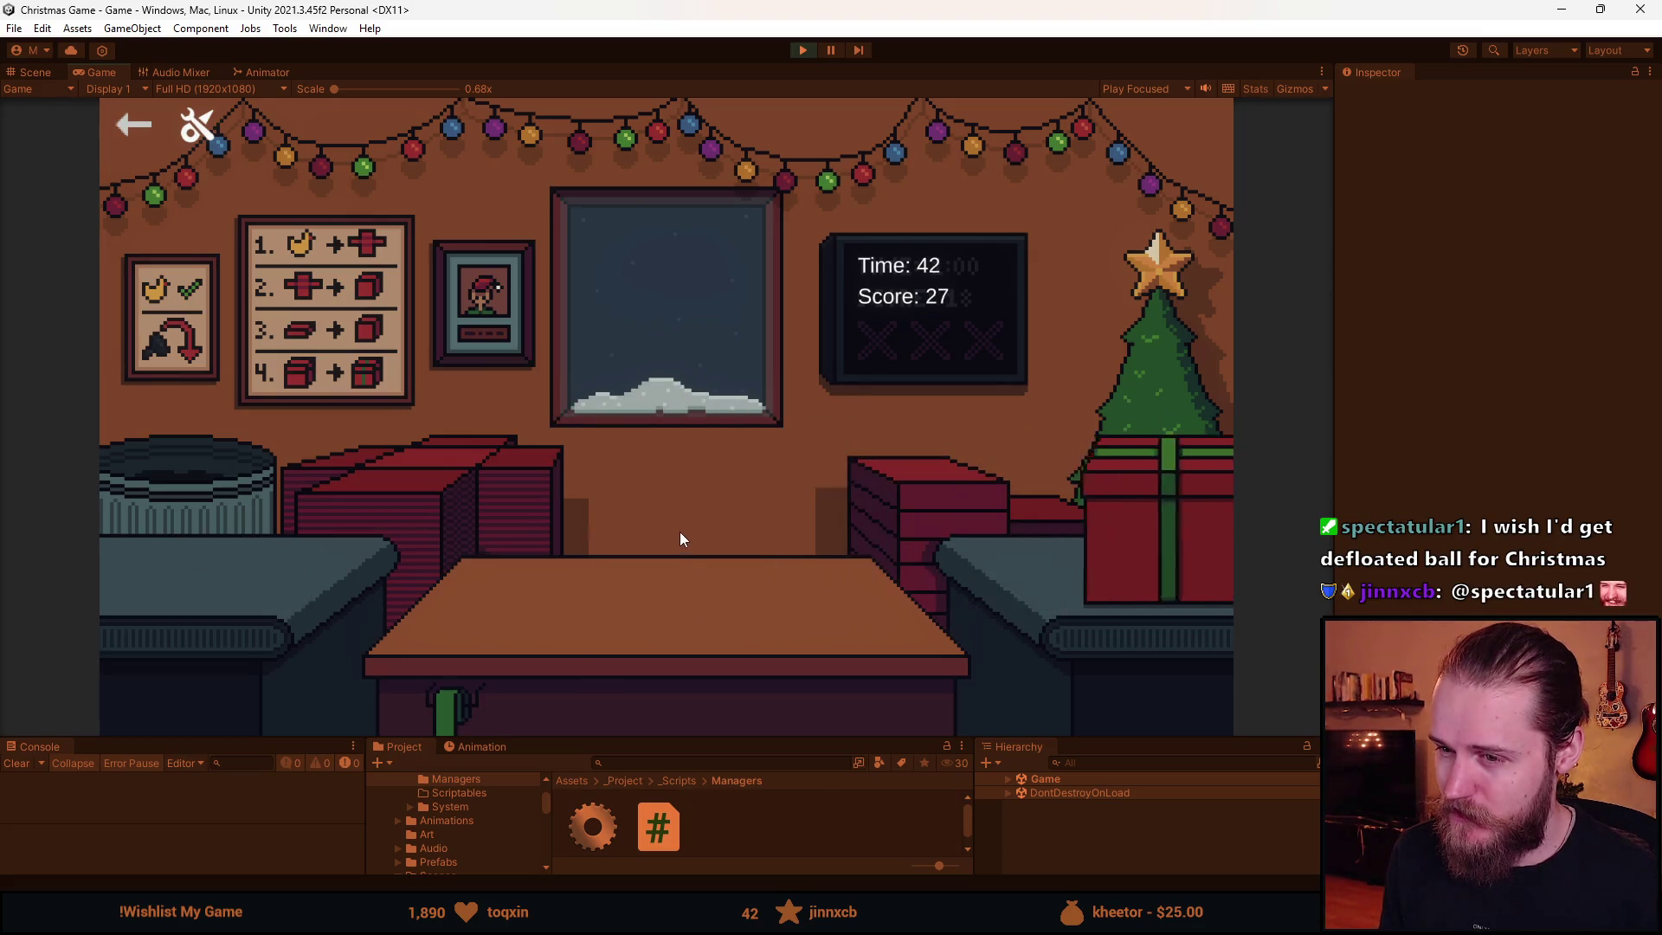
- Bin the sunglasses, coal and teddy, move a ball onto the table, then leave the round
left_click(214, 592)
left_click(163, 501)
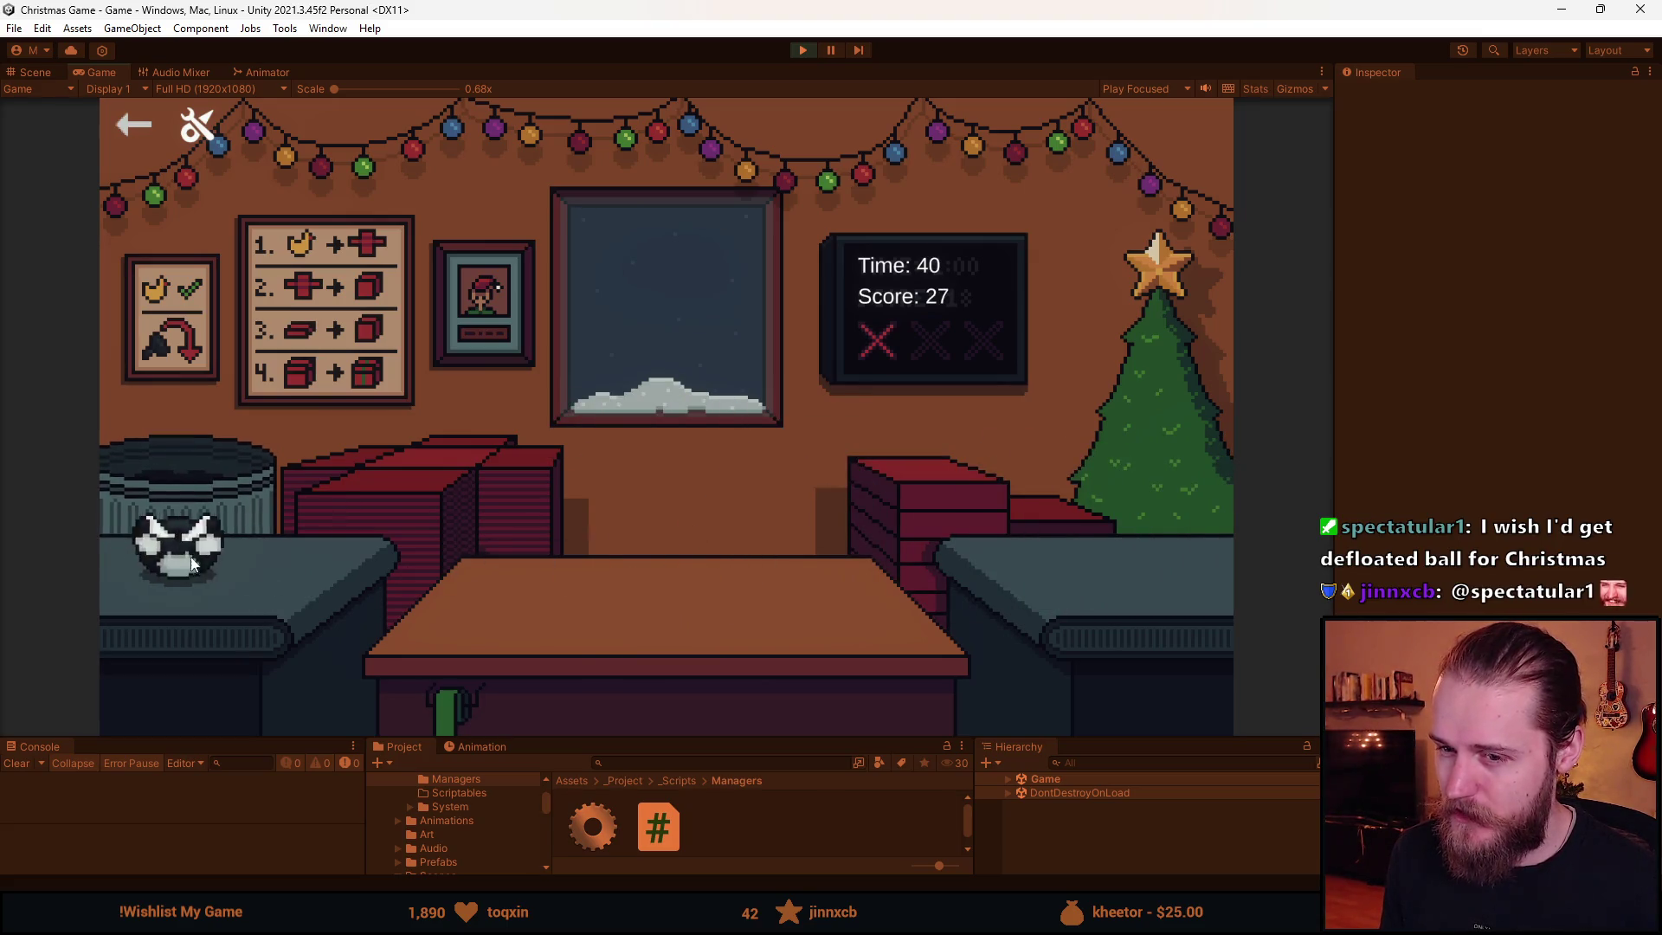
left_click(182, 532)
left_click(243, 532)
left_click(215, 548)
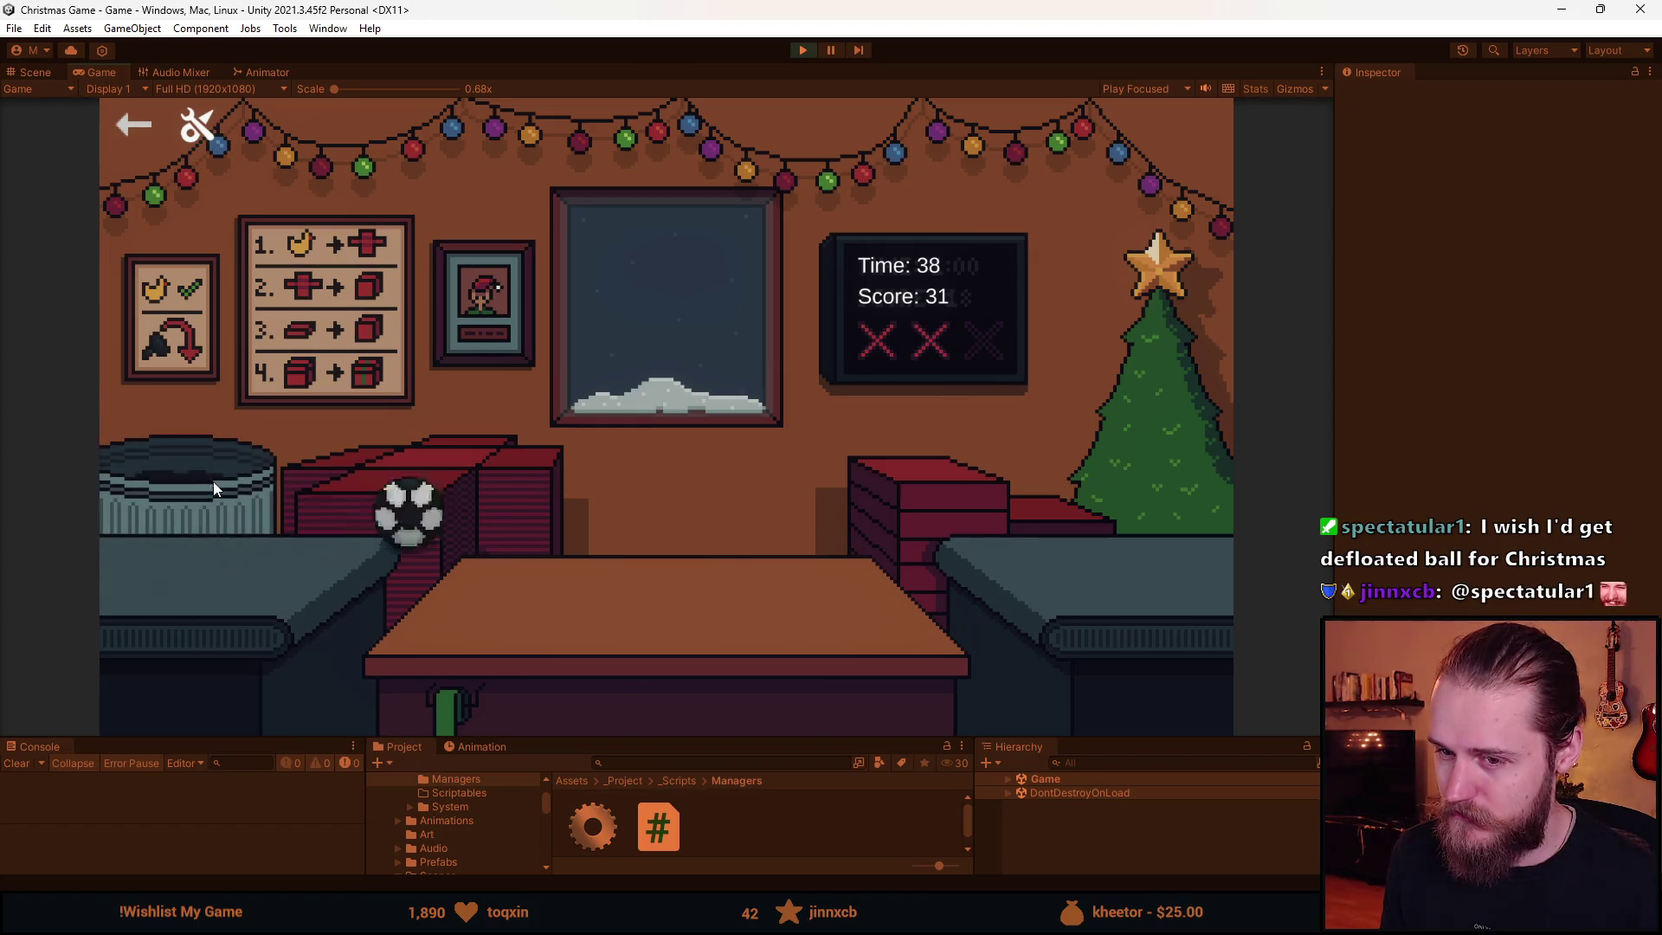
left_click(179, 556)
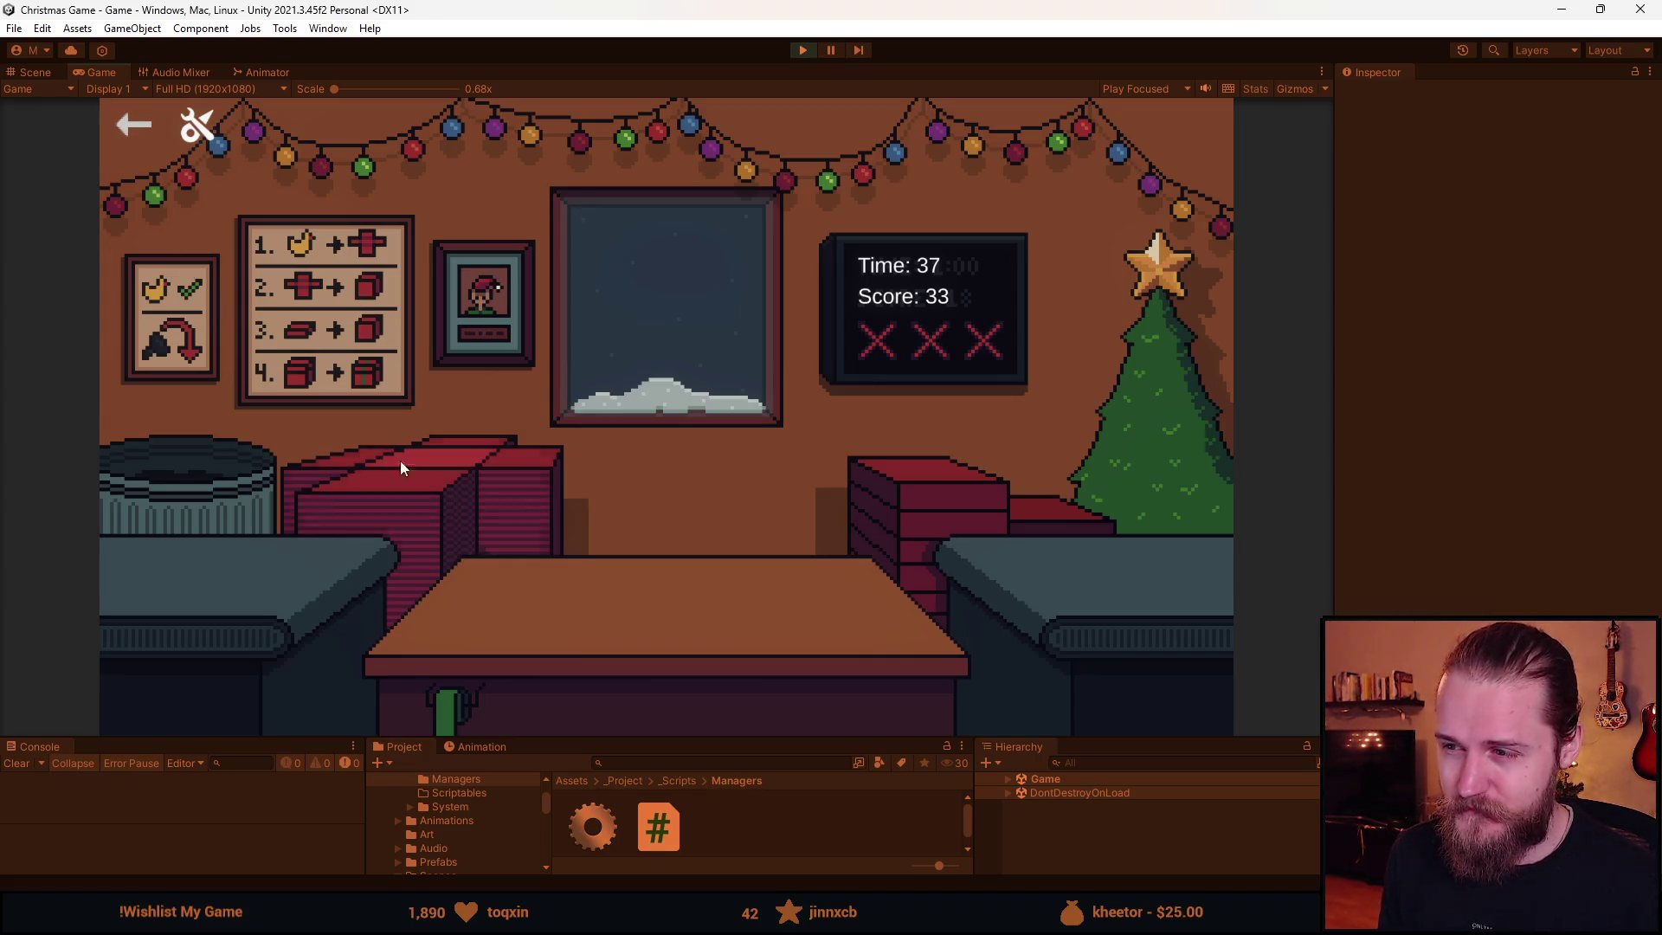
left_click(134, 128)
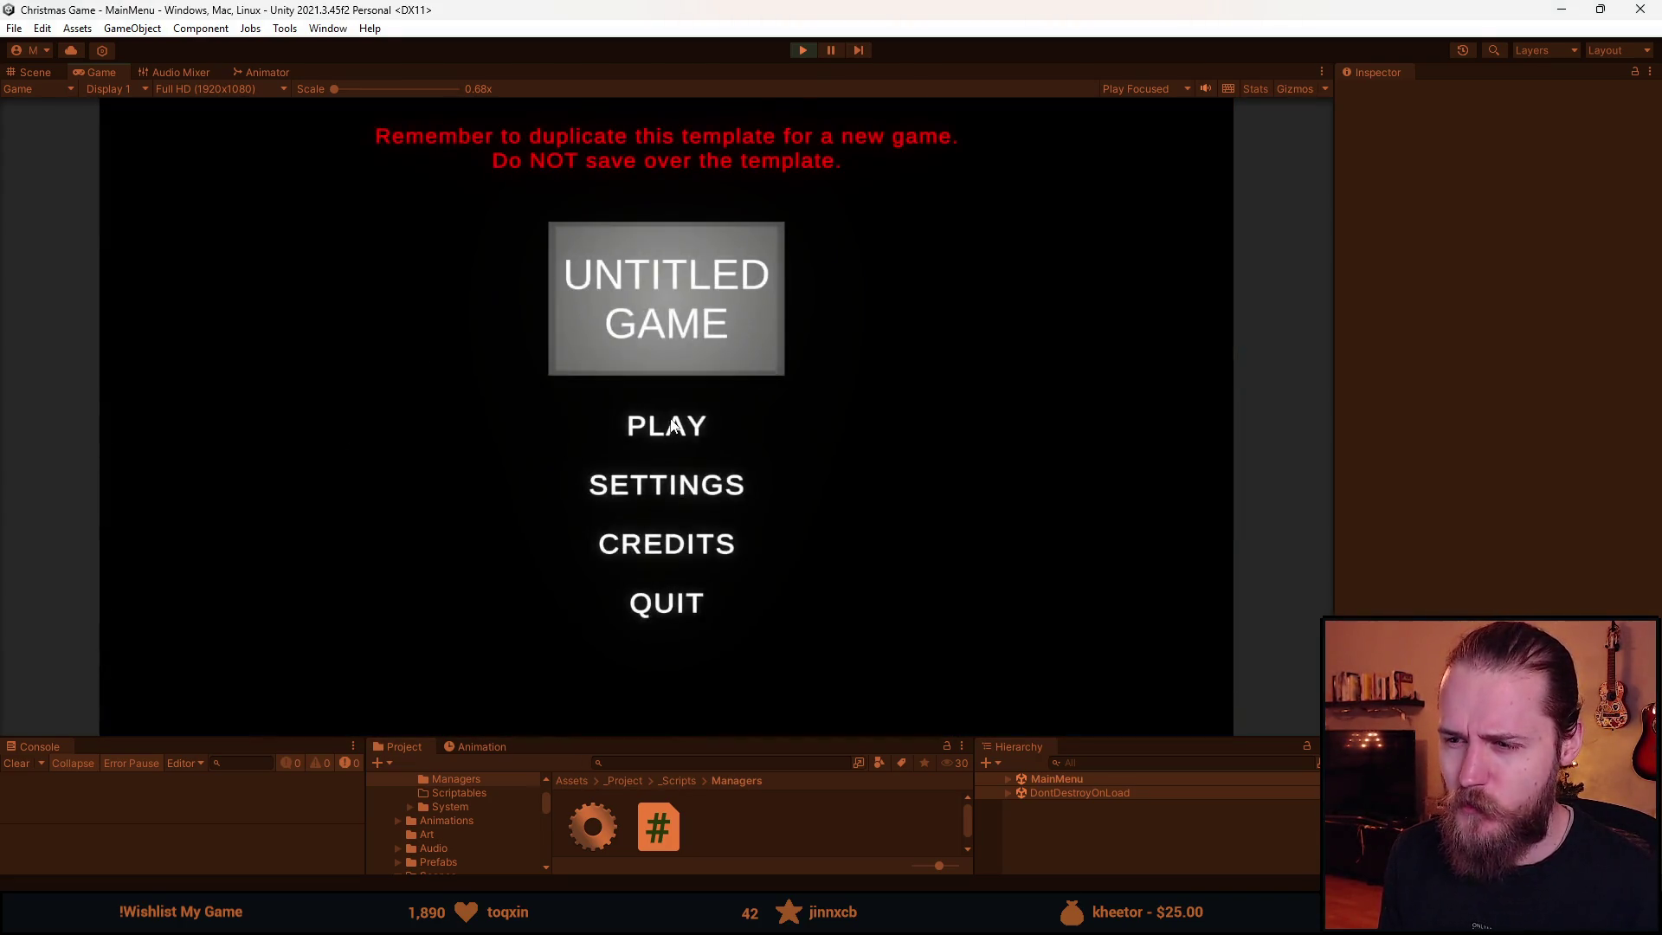
- Start a third round from the main menu and lay out a fresh sheet of wrapping paper
left_click(675, 424)
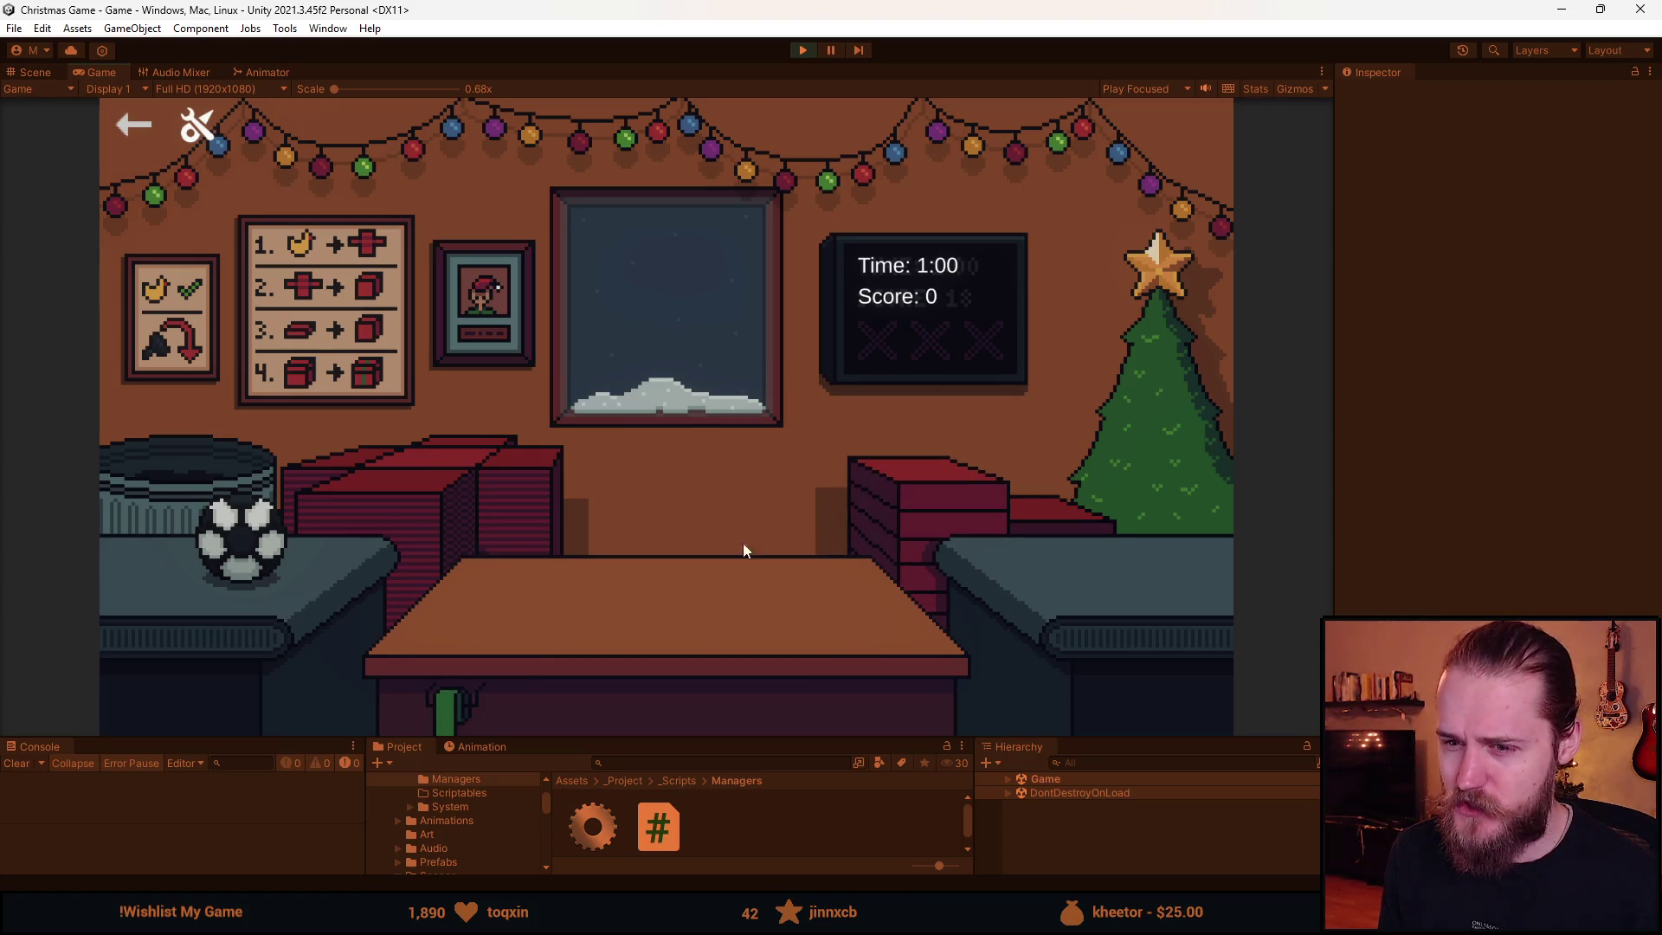
left_click(473, 475)
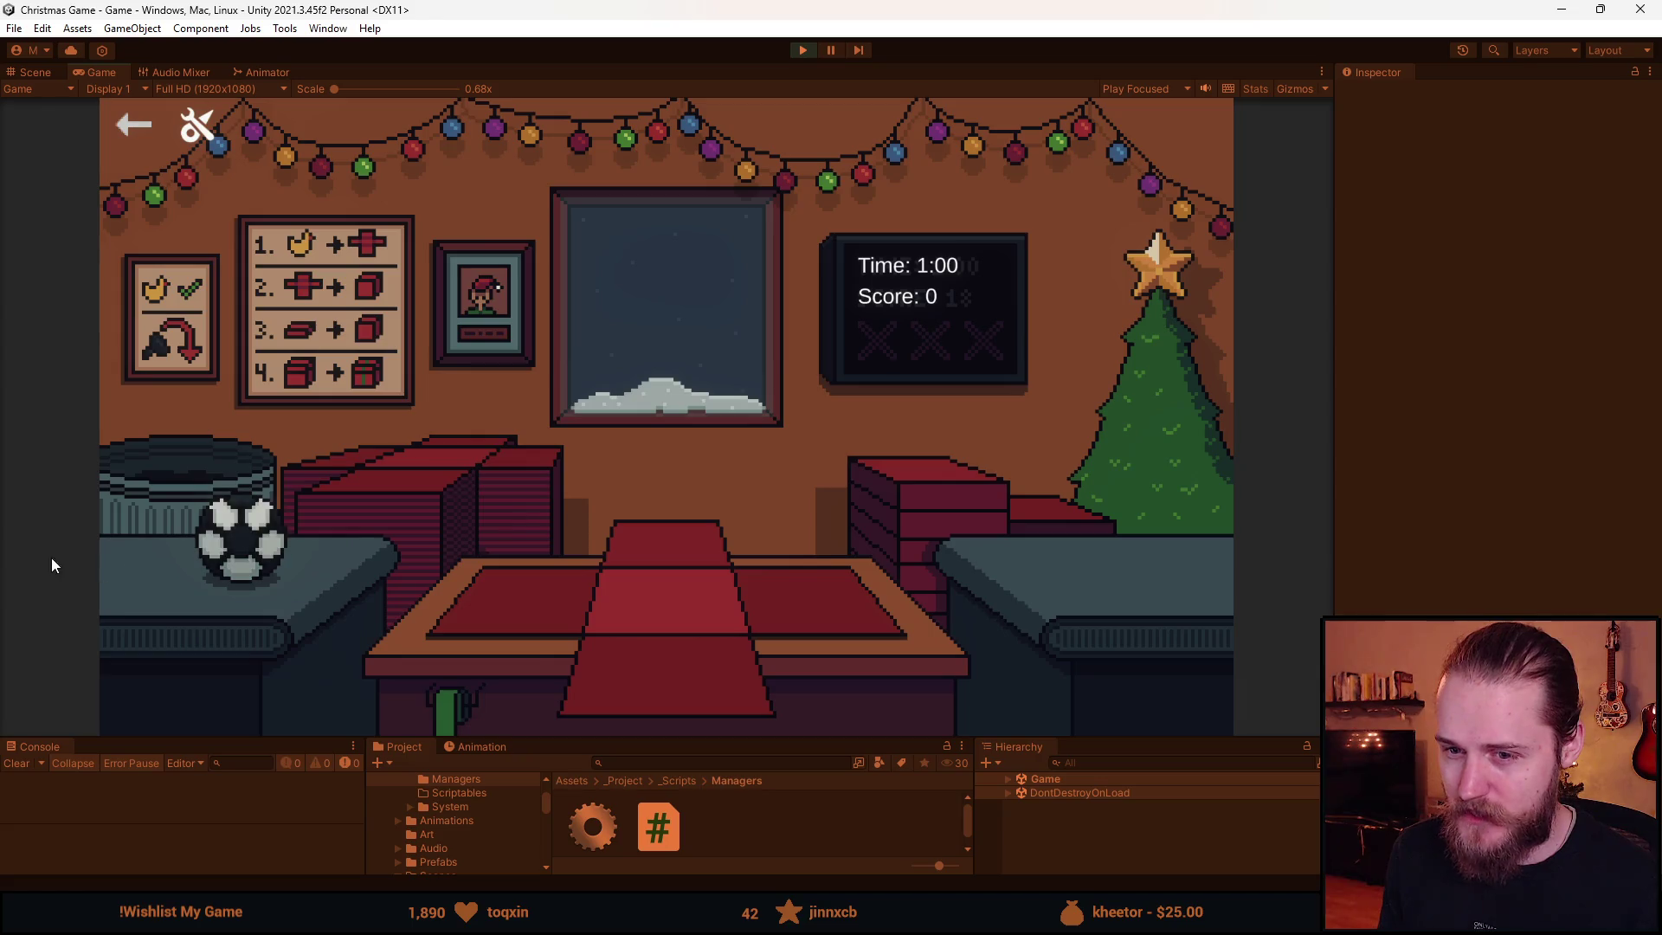
- Box, wrap and ship the ball gift and the next item
left_click(253, 563)
left_click(933, 475)
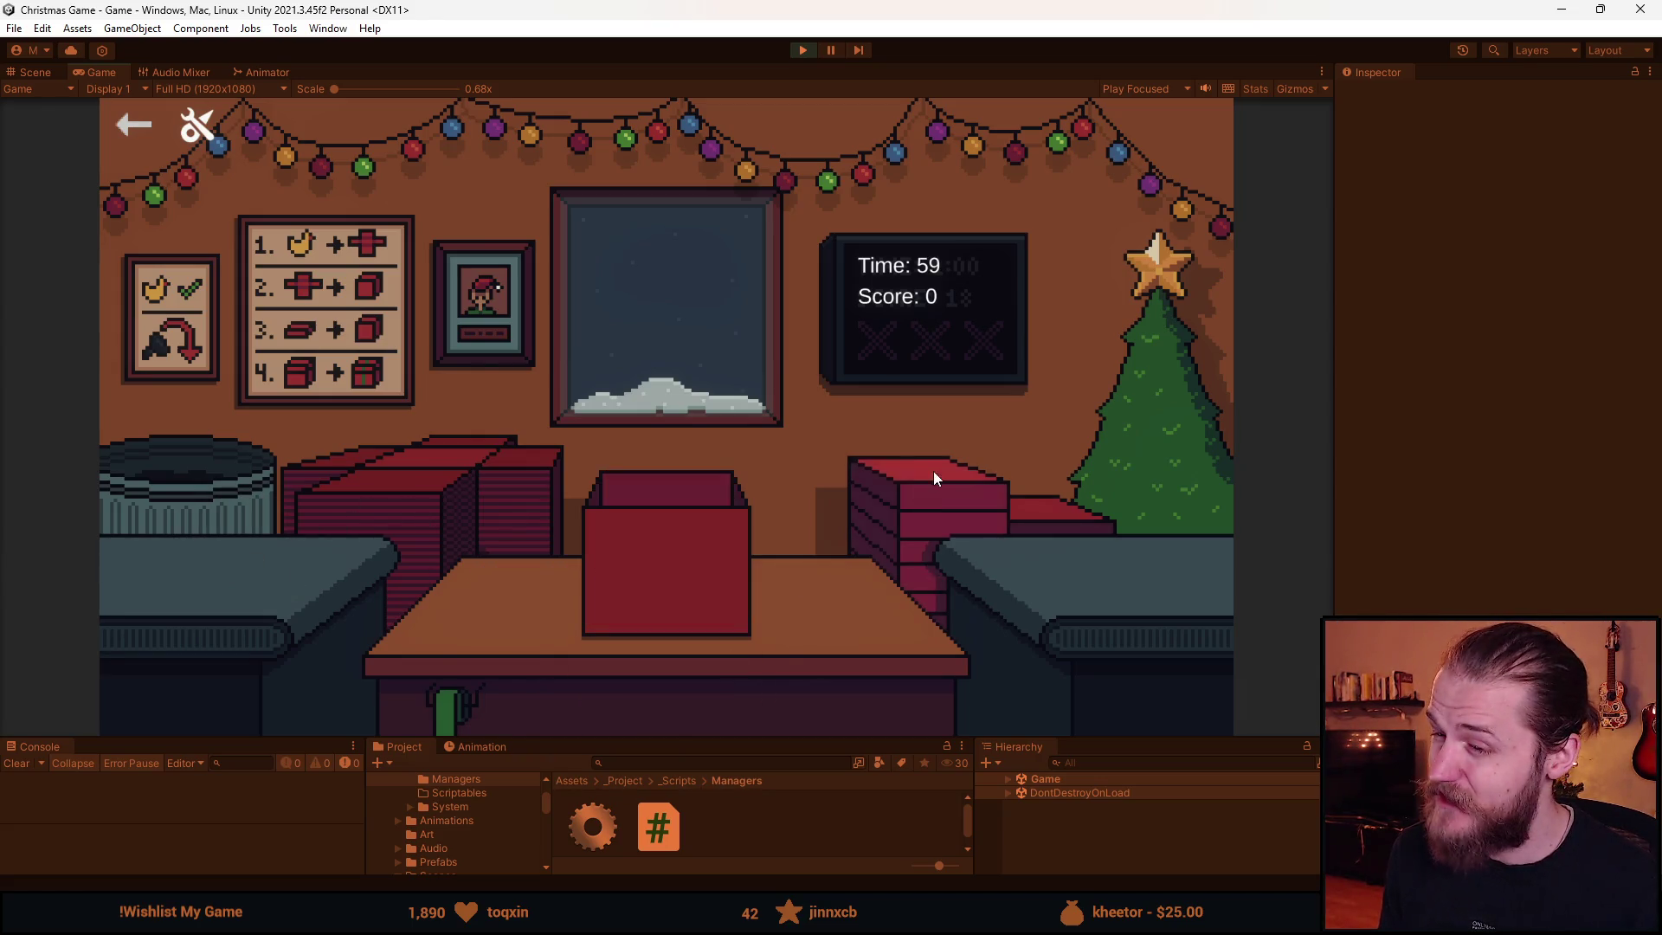
left_click(656, 521)
left_click(257, 565)
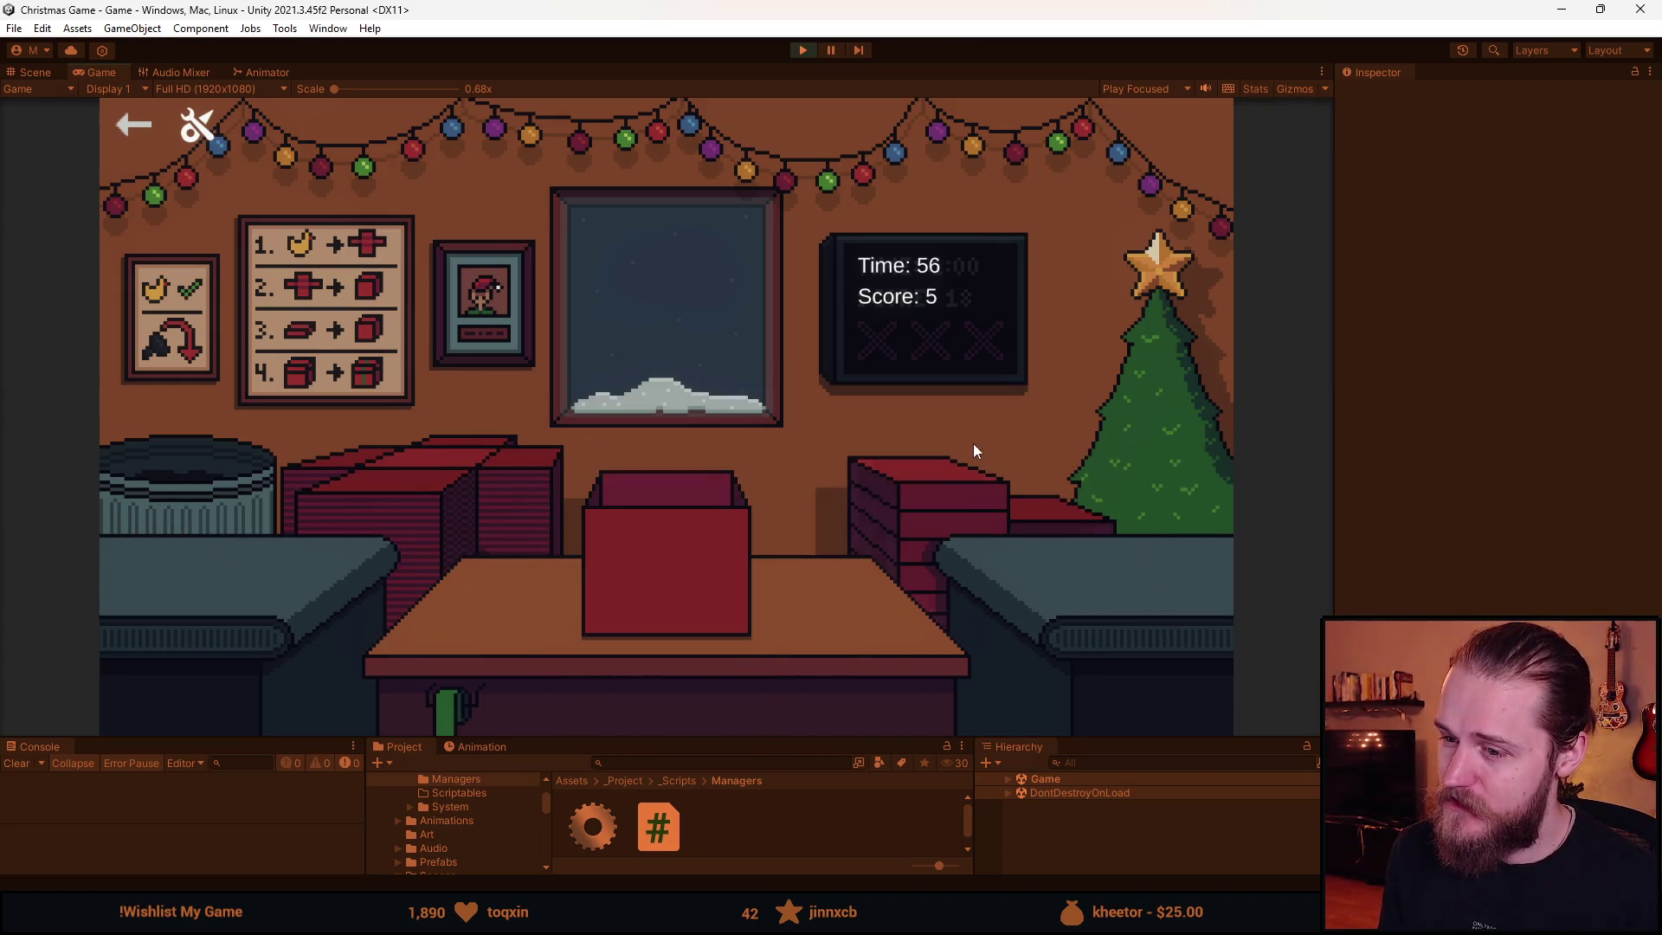
left_click(878, 540)
left_click(648, 563)
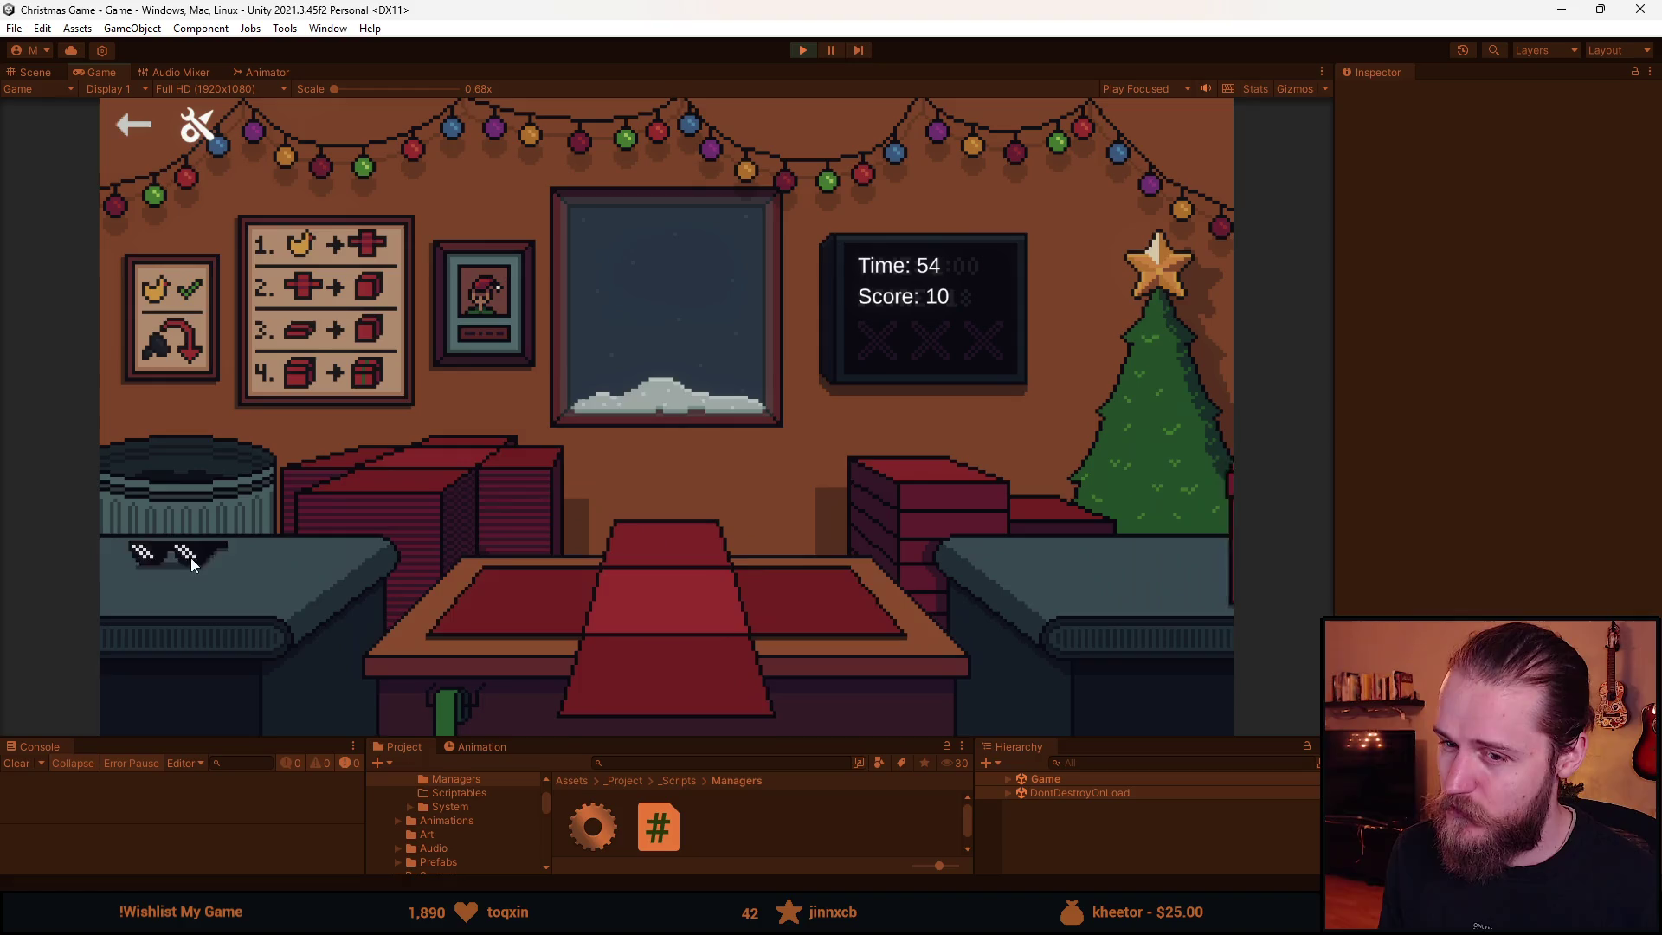
- Wrap and ship two sunglasses gifts, moving the coal pieces onto the table
left_click(191, 558)
left_click(693, 533)
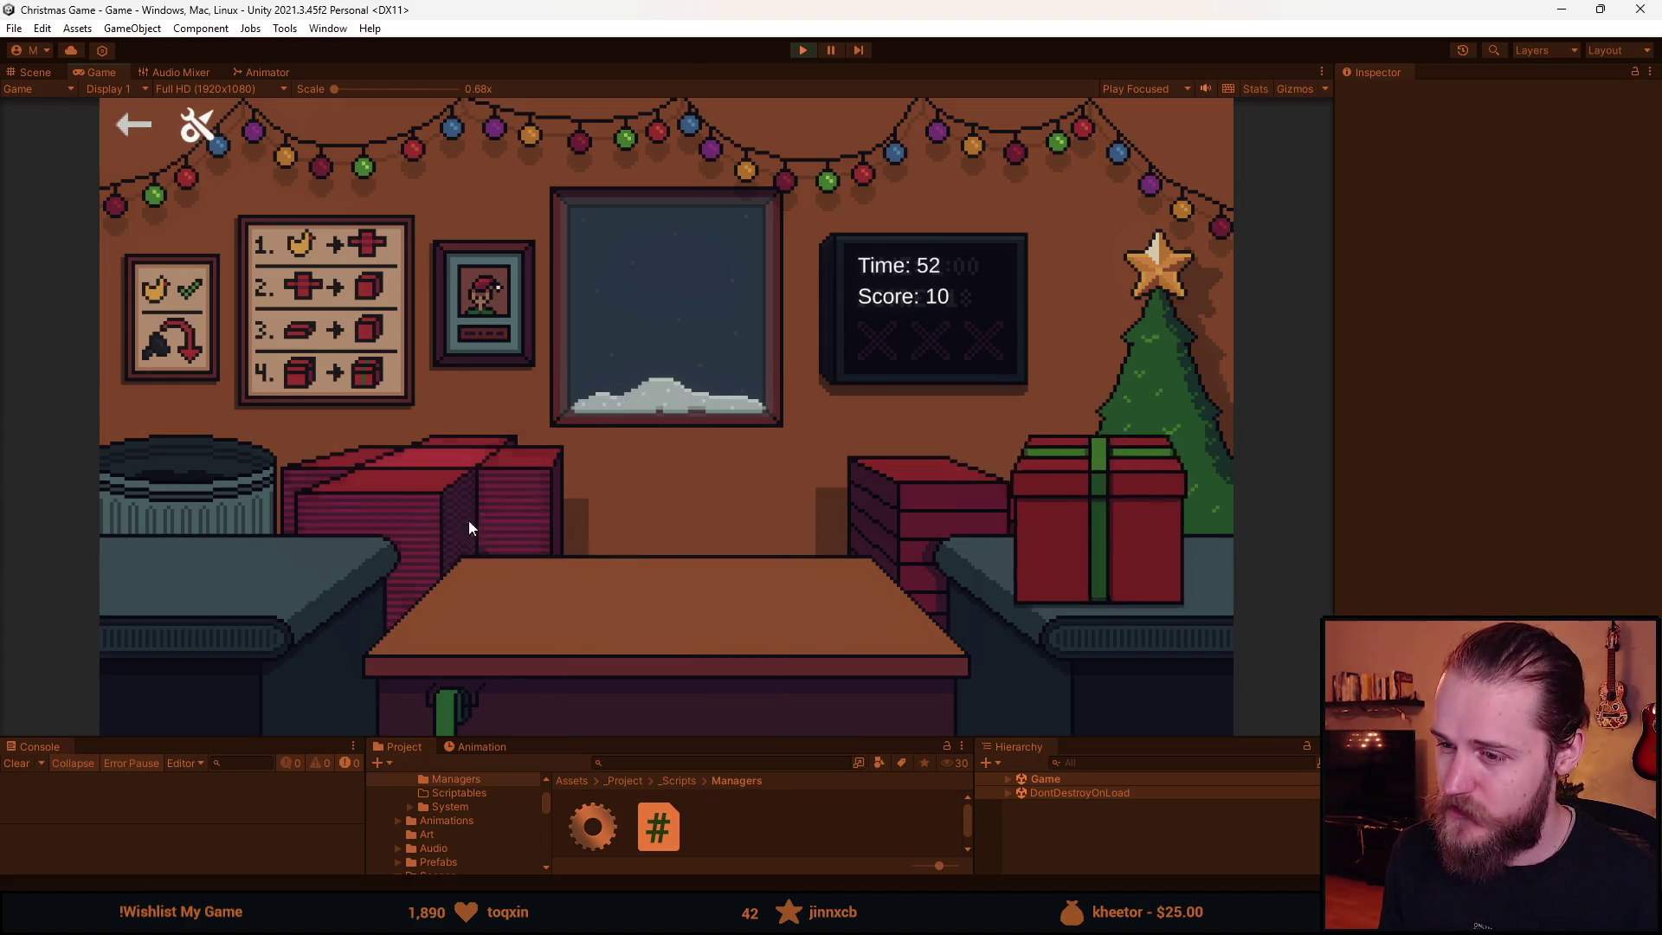
left_click(178, 546)
left_click(177, 543)
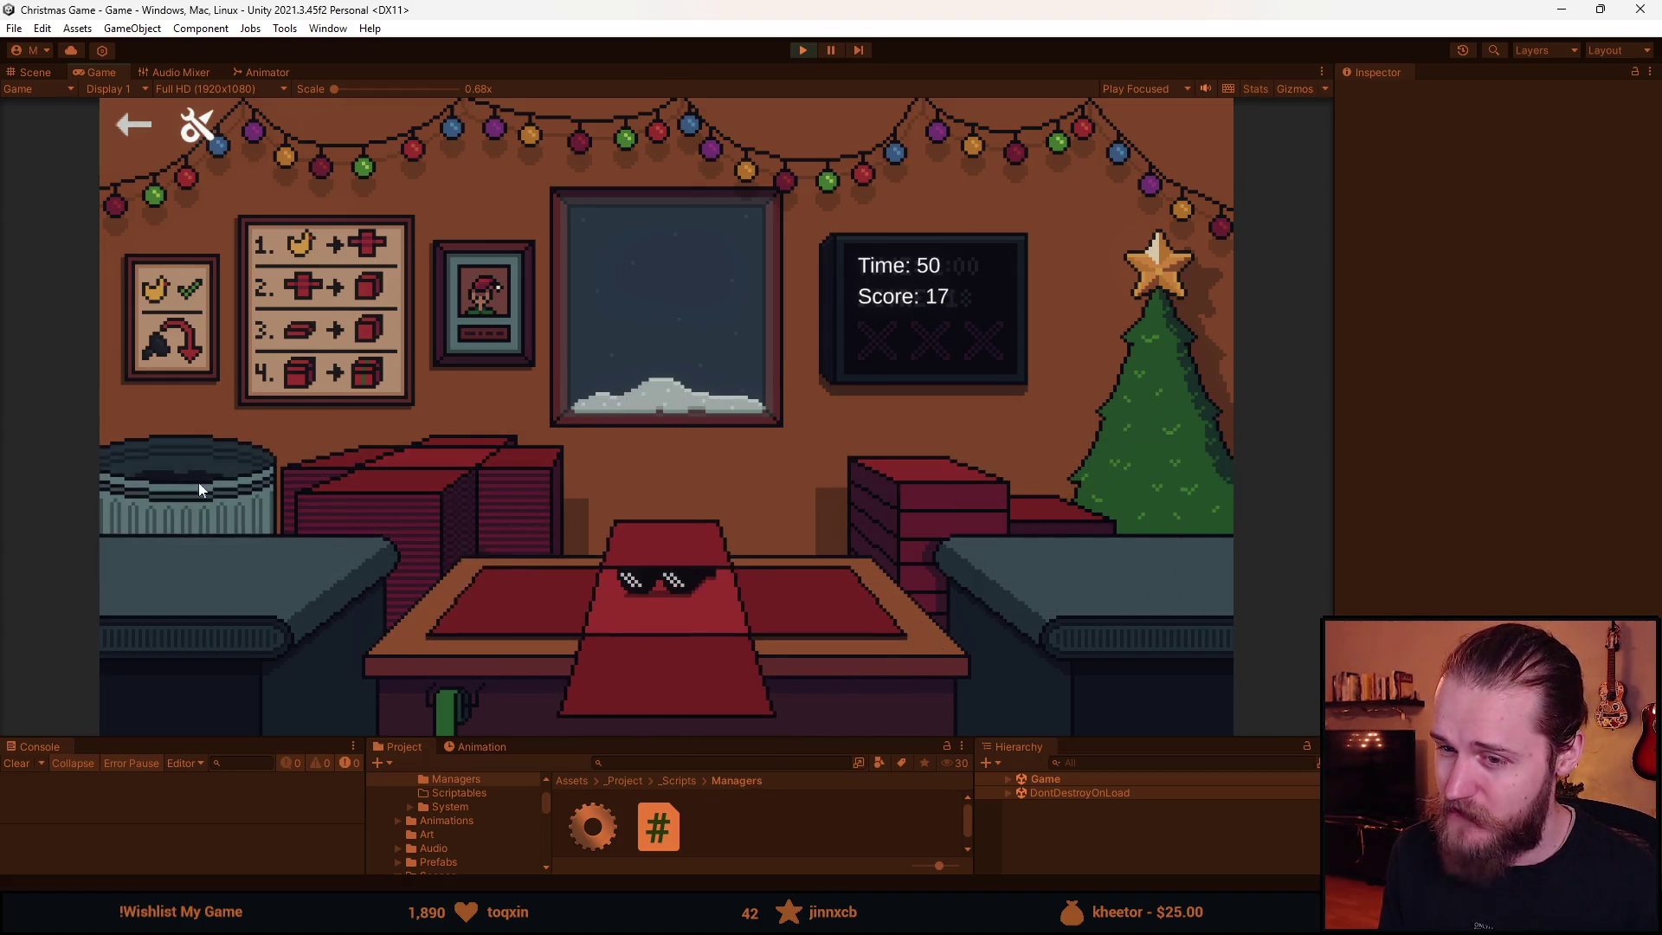
left_click(685, 646)
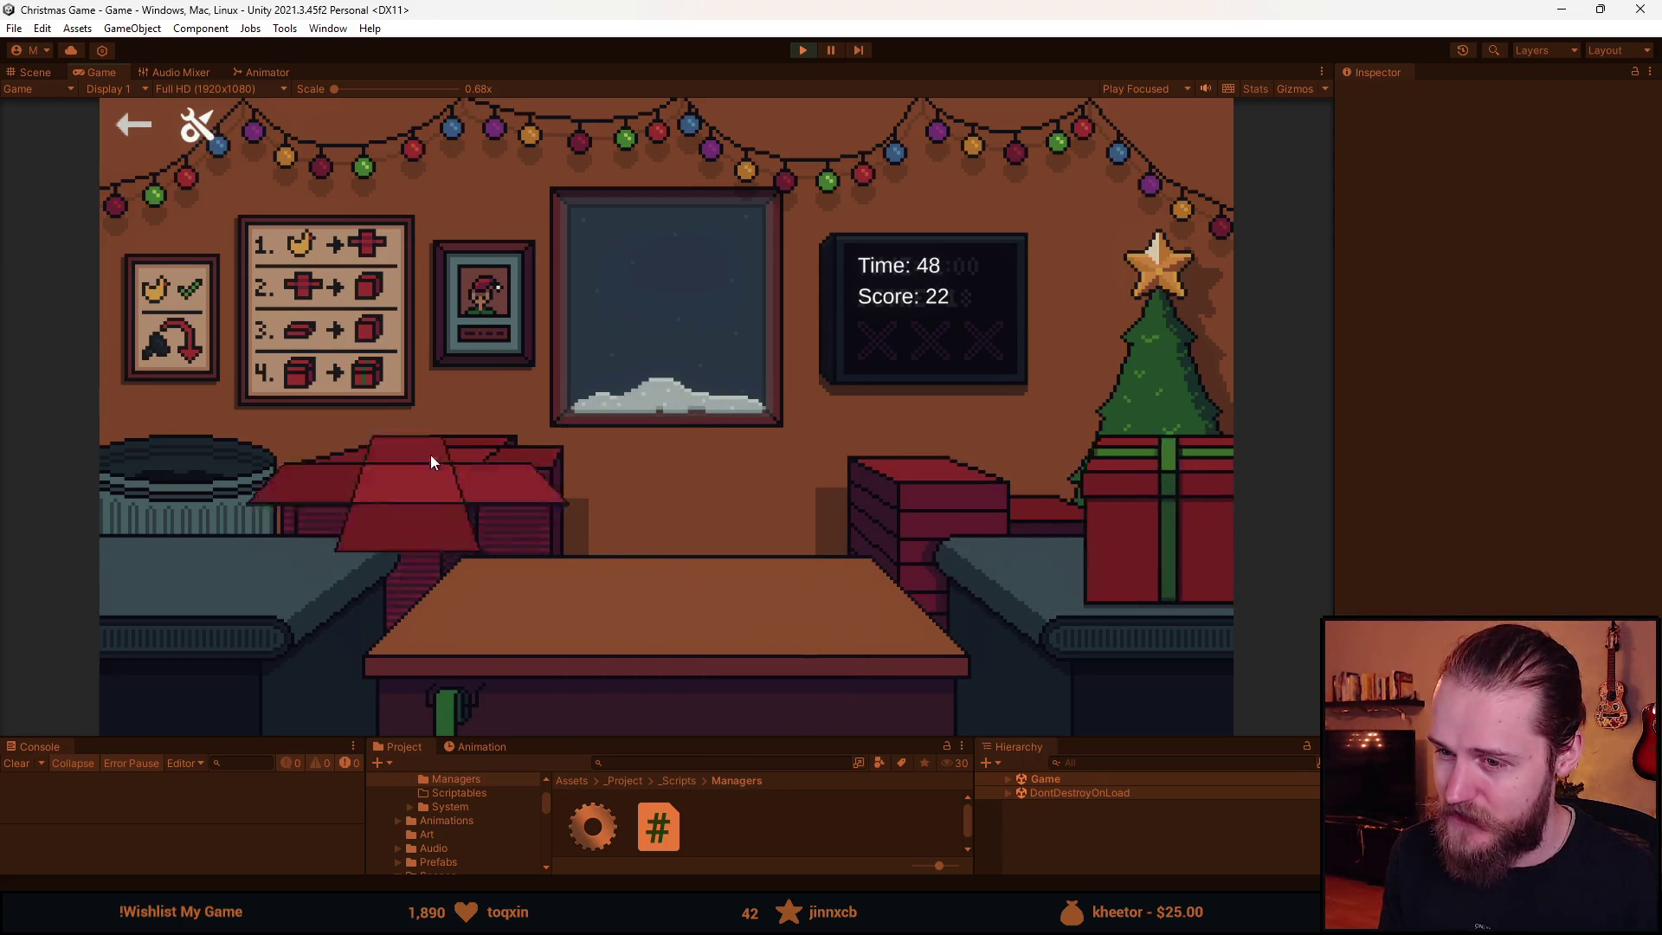
left_click(244, 539)
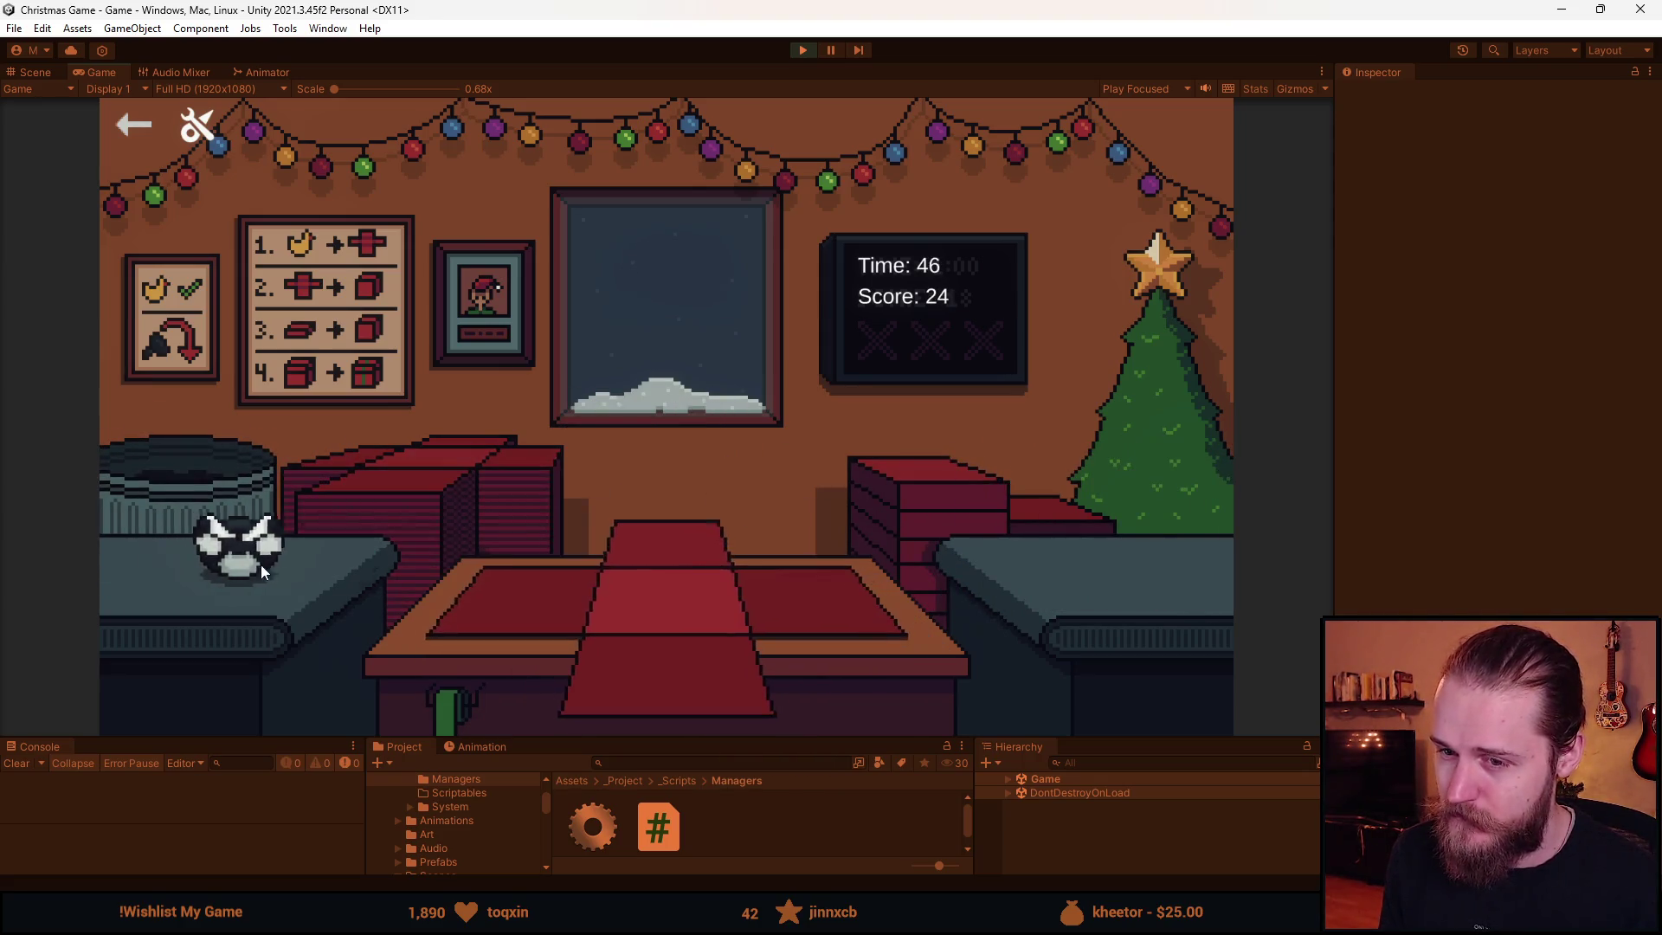
left_click(251, 554)
left_click(637, 532)
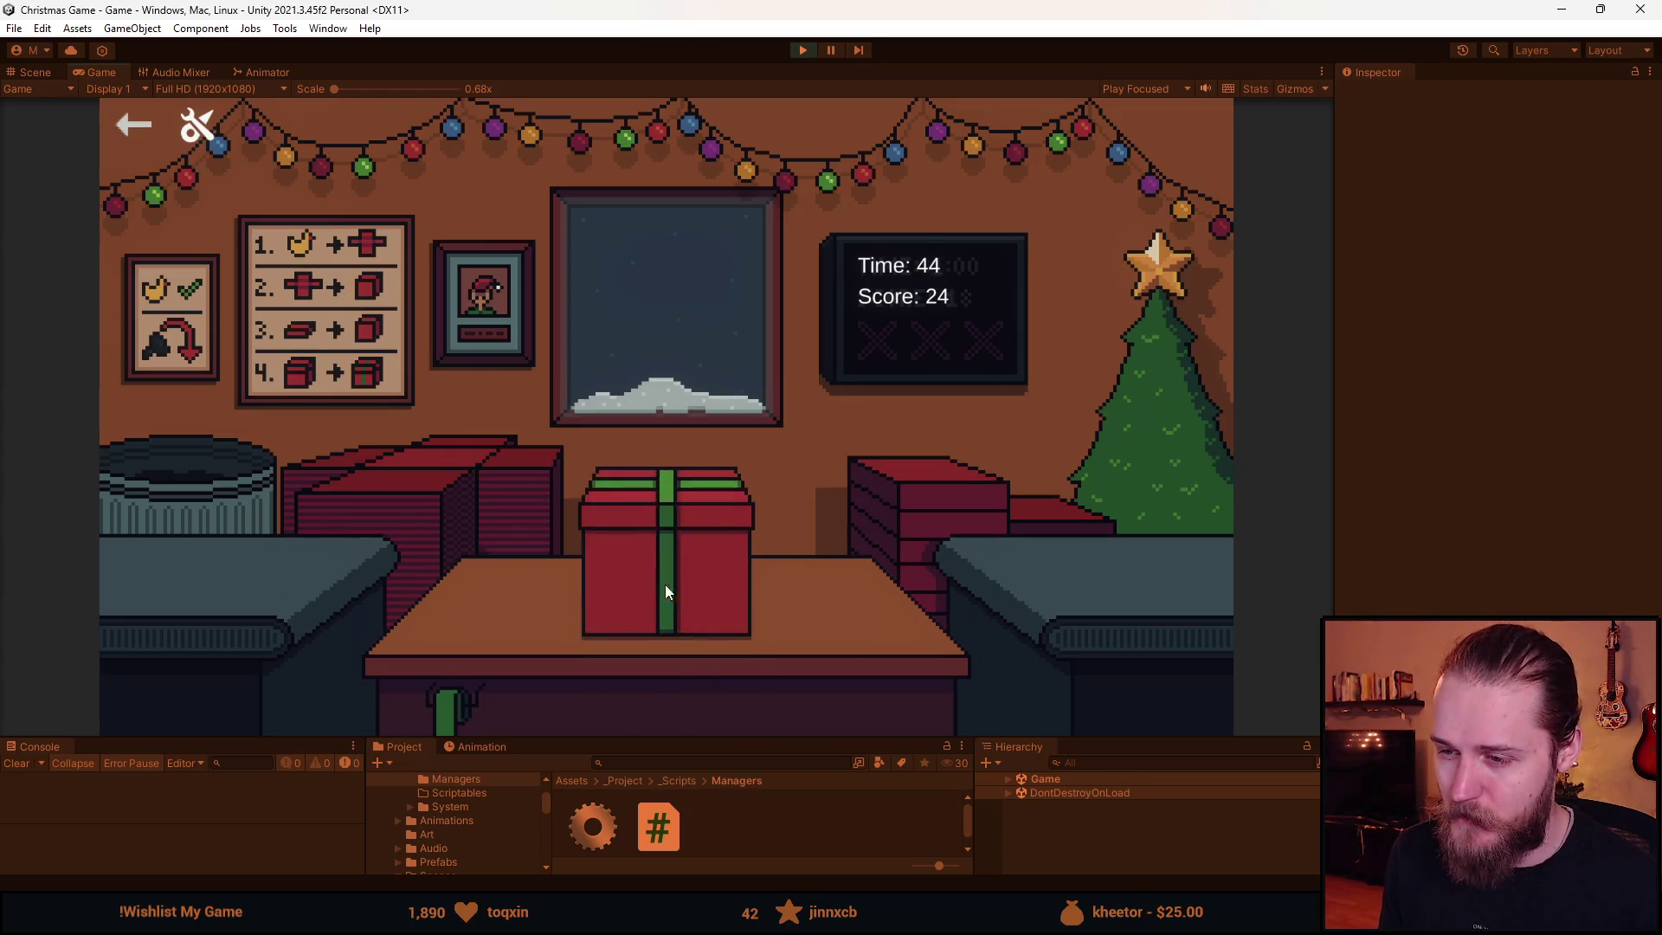
- Box, lid, ribbon and ship two more pairs of sunglasses
left_click(243, 578)
left_click(674, 677)
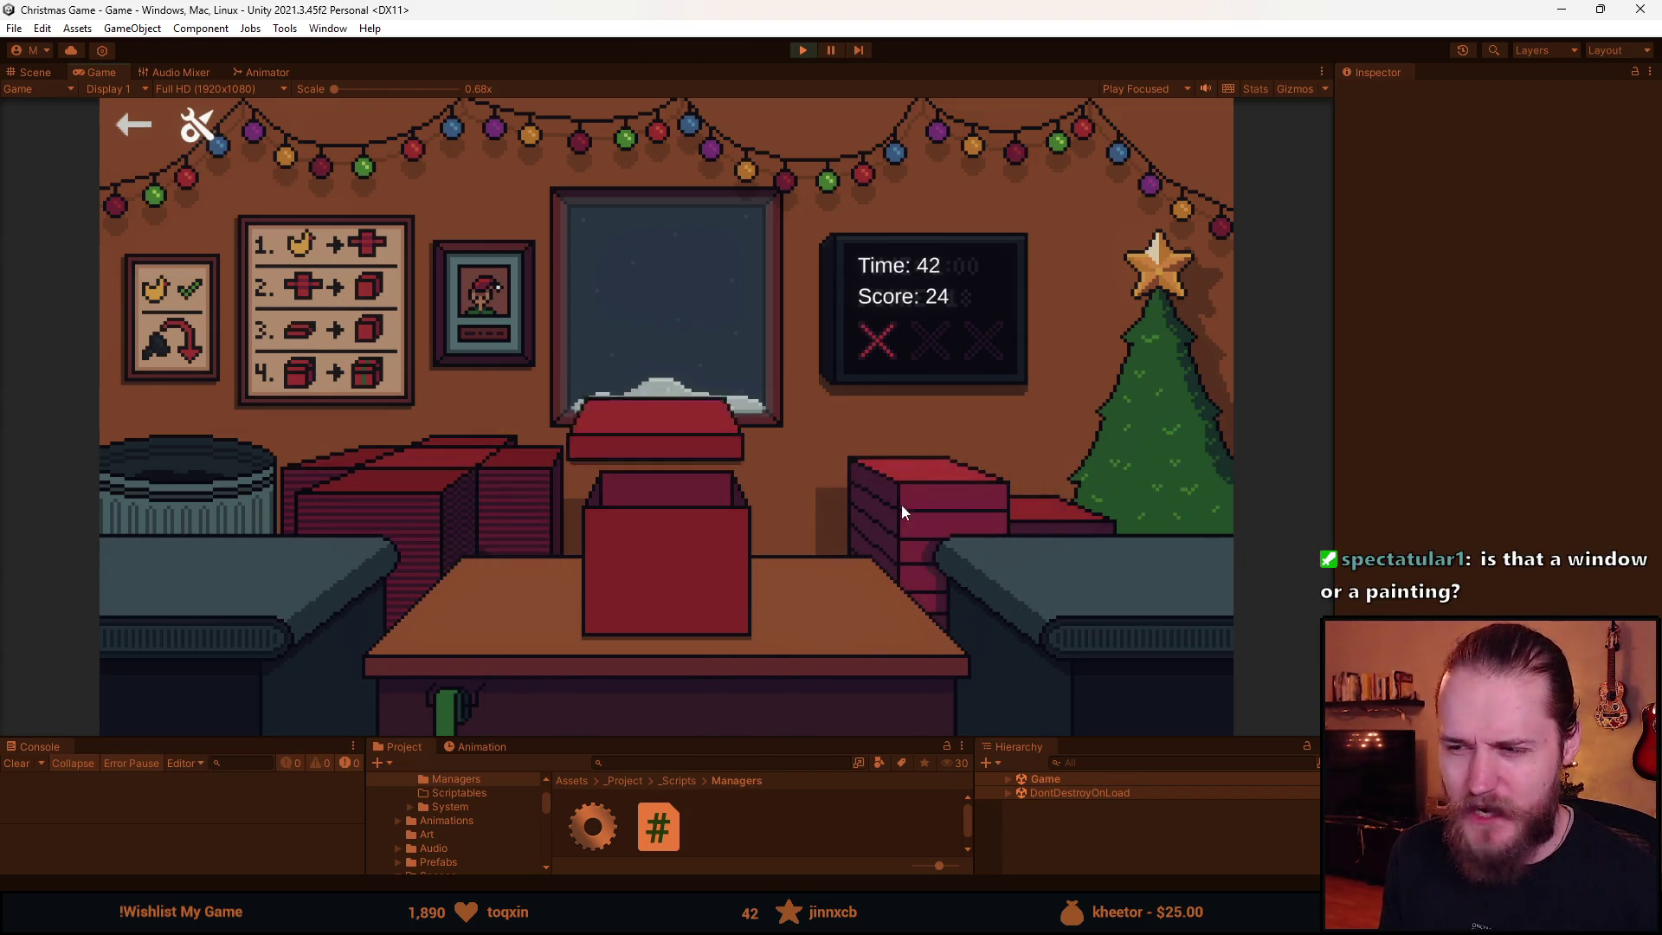
left_click(672, 551)
left_click(323, 594)
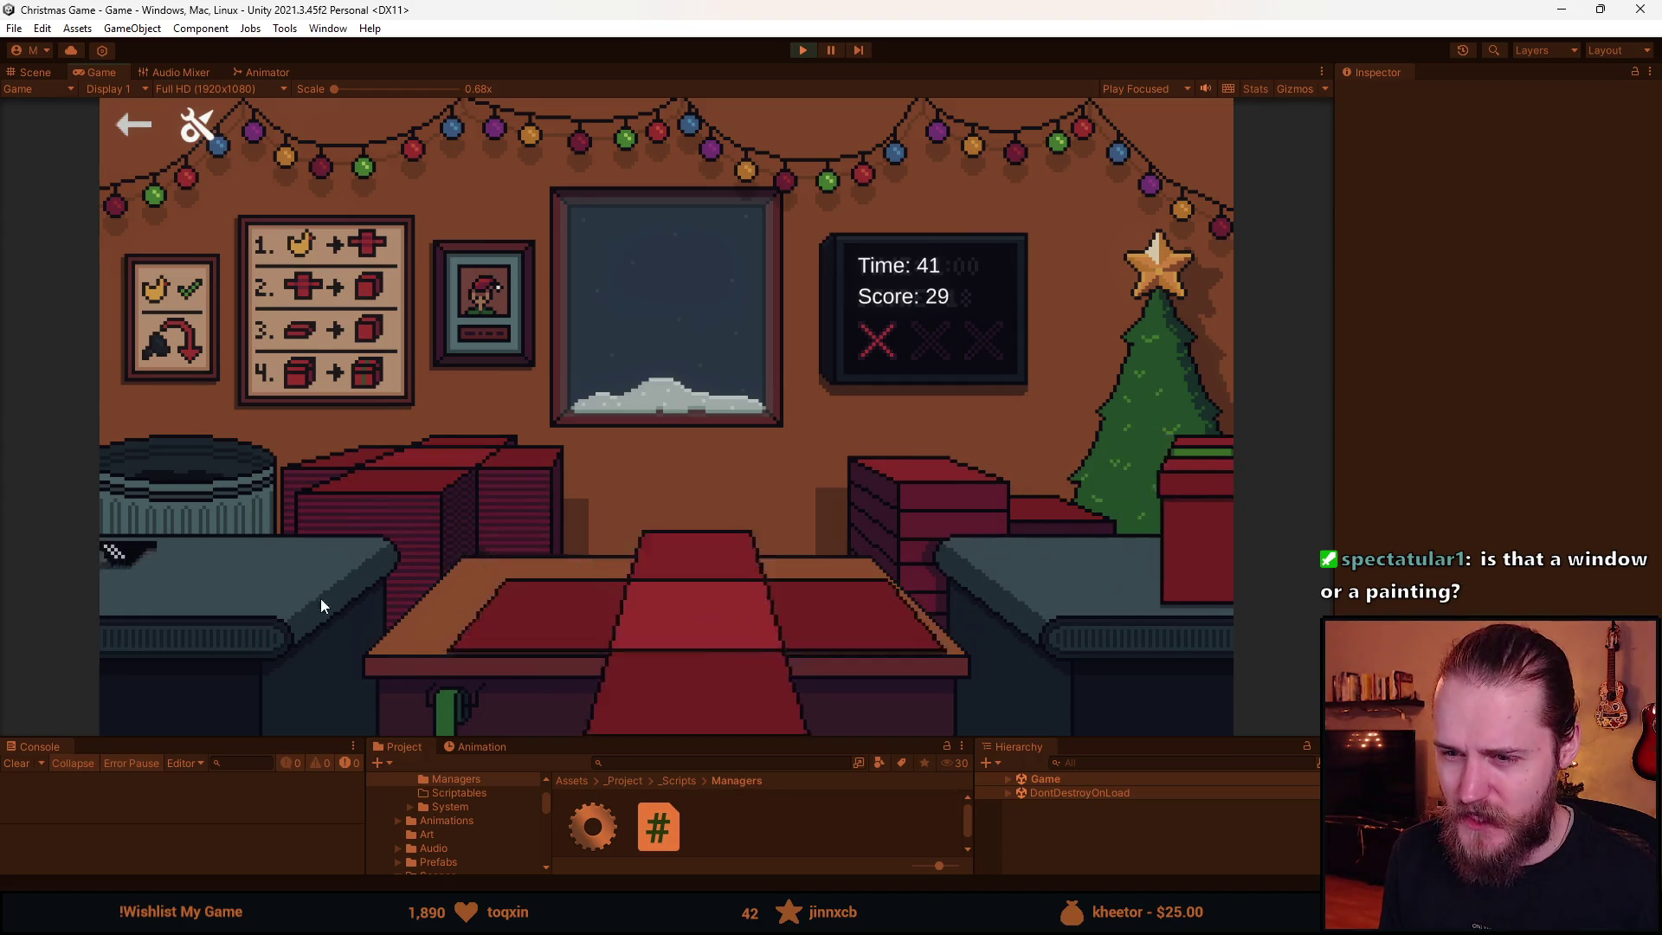
left_click(501, 626)
left_click(646, 554)
left_click(632, 571)
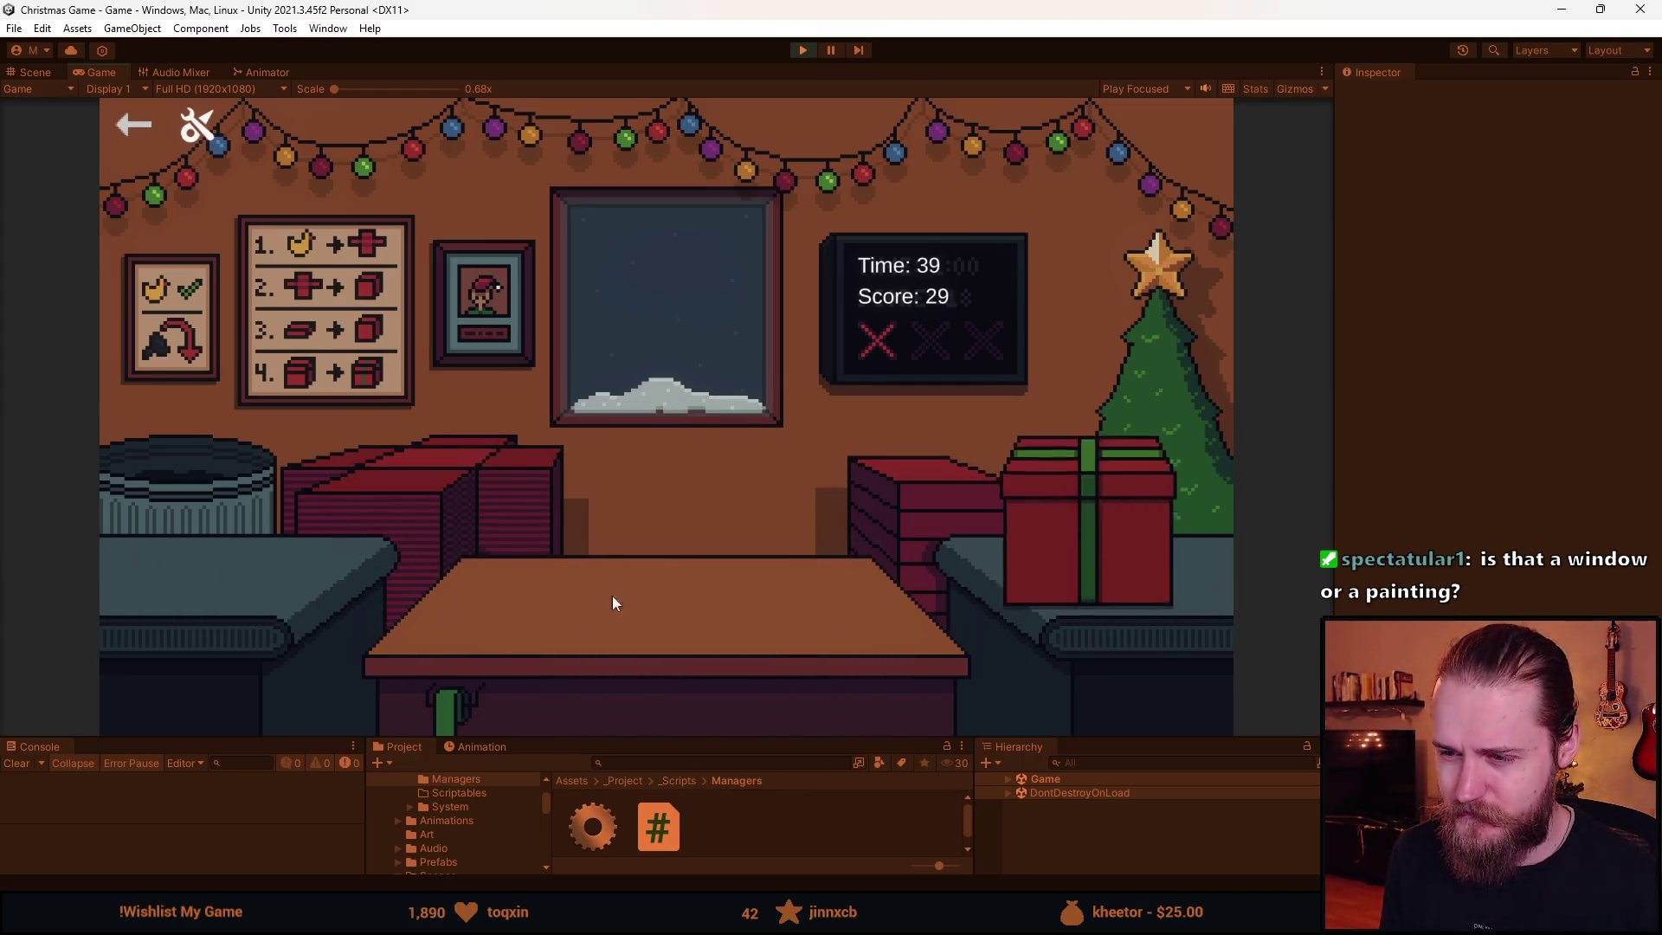
- Fold, lid, ribbon and ship the next two sunglasses gifts
left_click(307, 594)
left_click(521, 613)
left_click(641, 557)
left_click(661, 568)
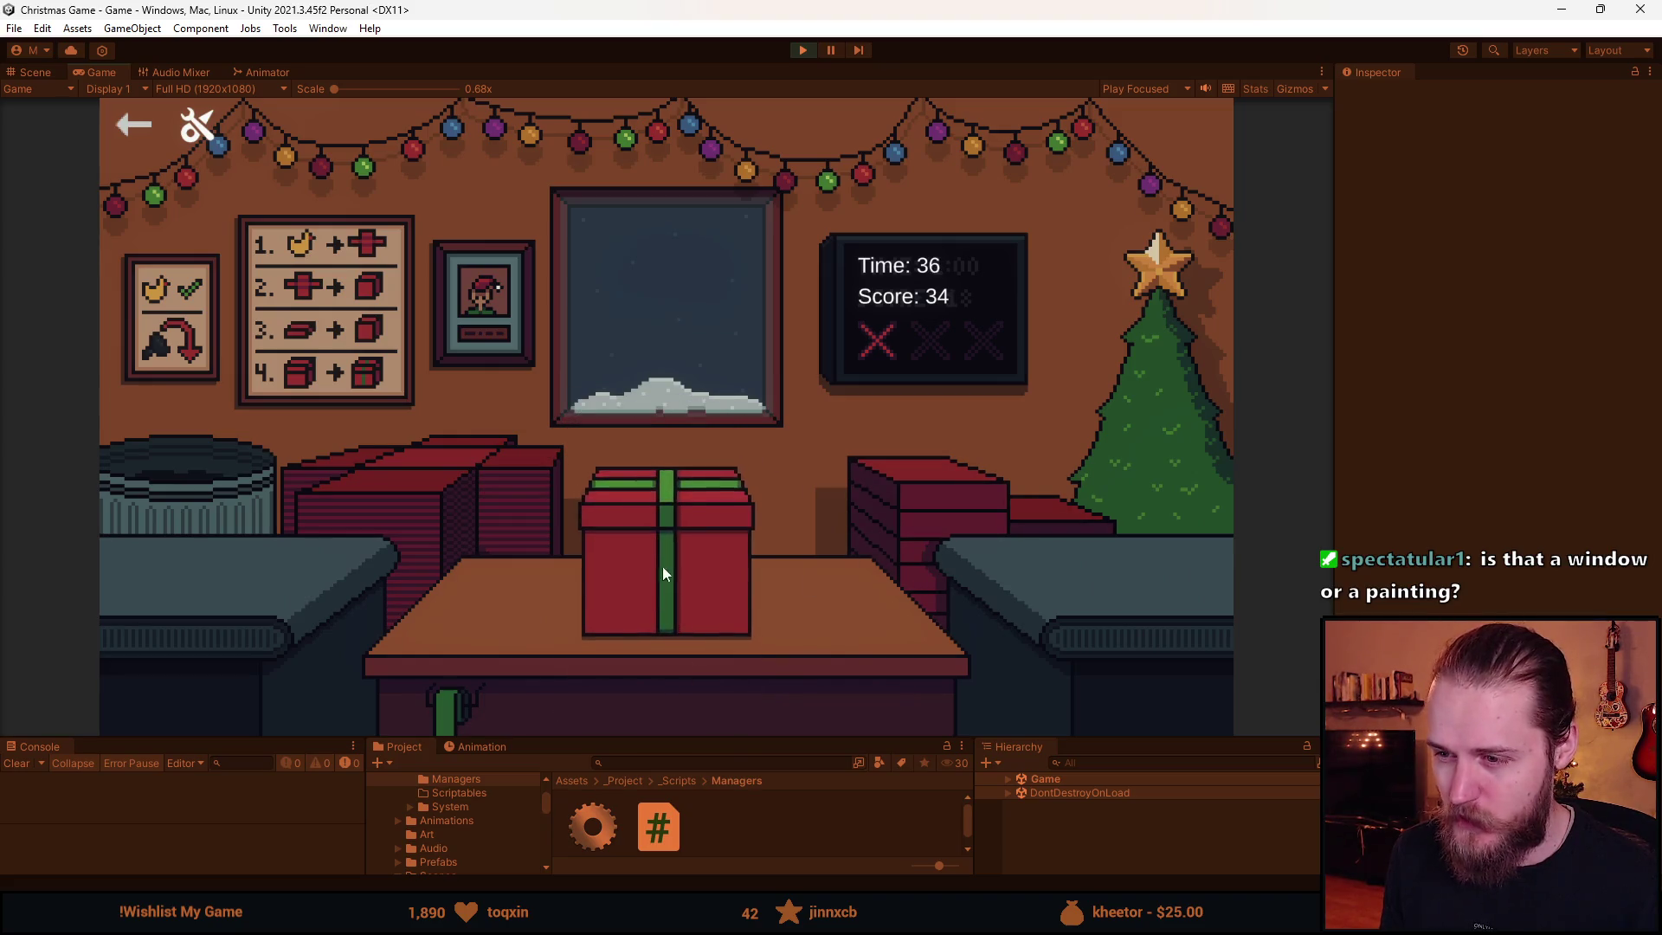
left_click(240, 563)
left_click(715, 674)
left_click(773, 561)
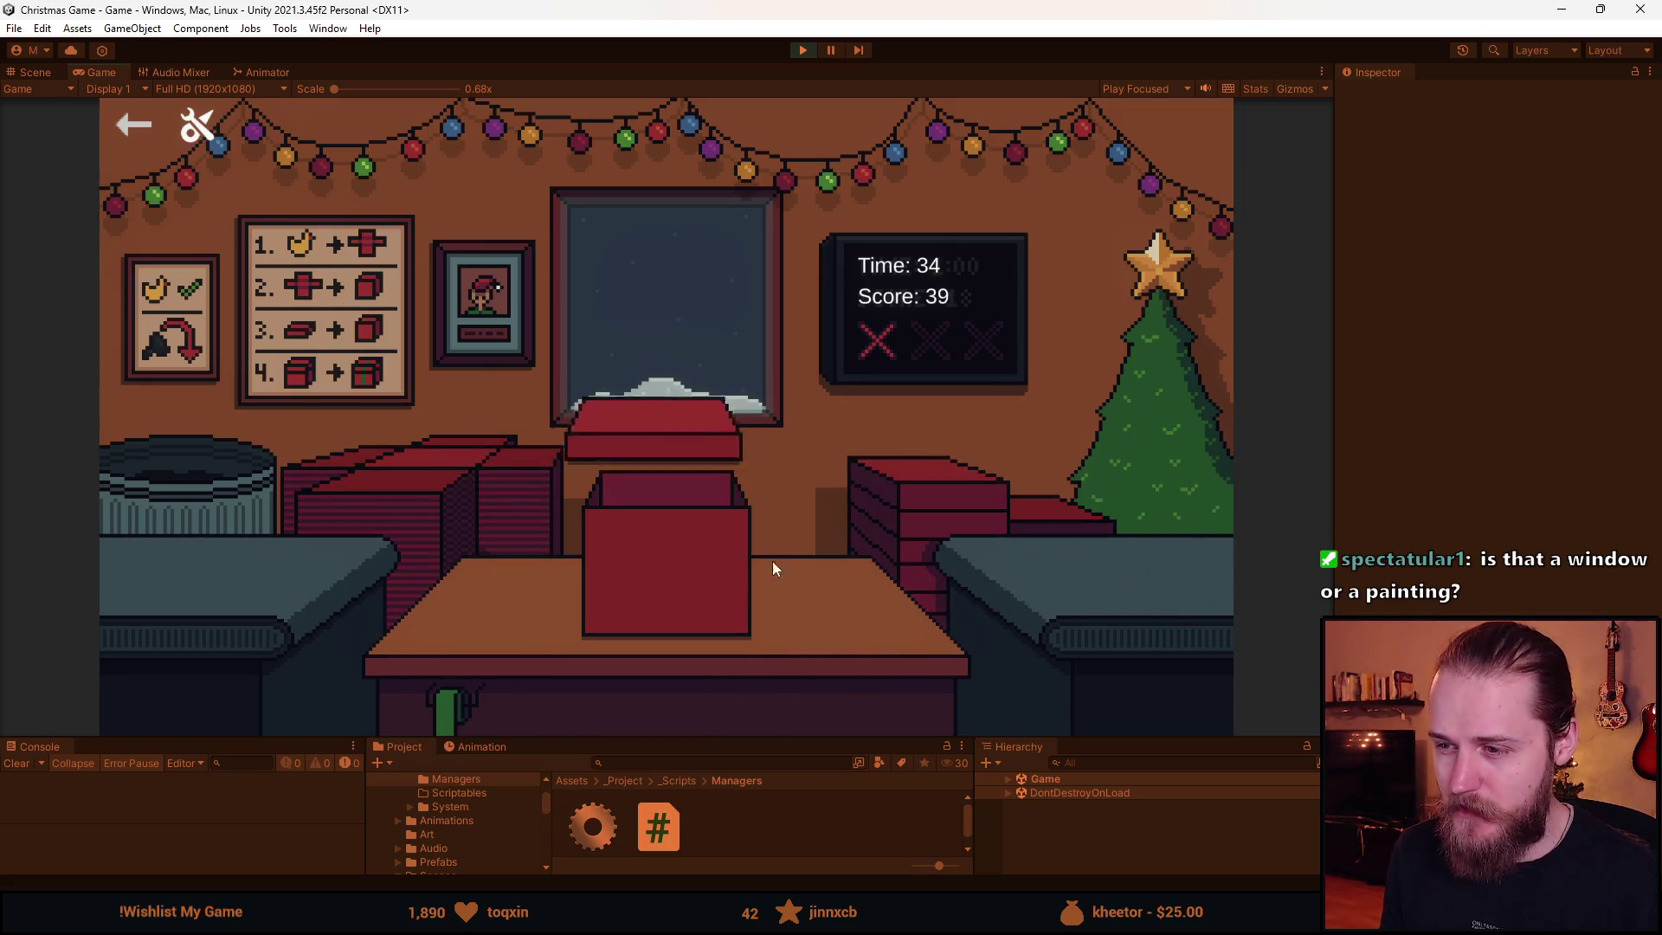
left_click(674, 563)
- Box, ribbon and ship a ball gift and a teddy bear gift
left_click(251, 595)
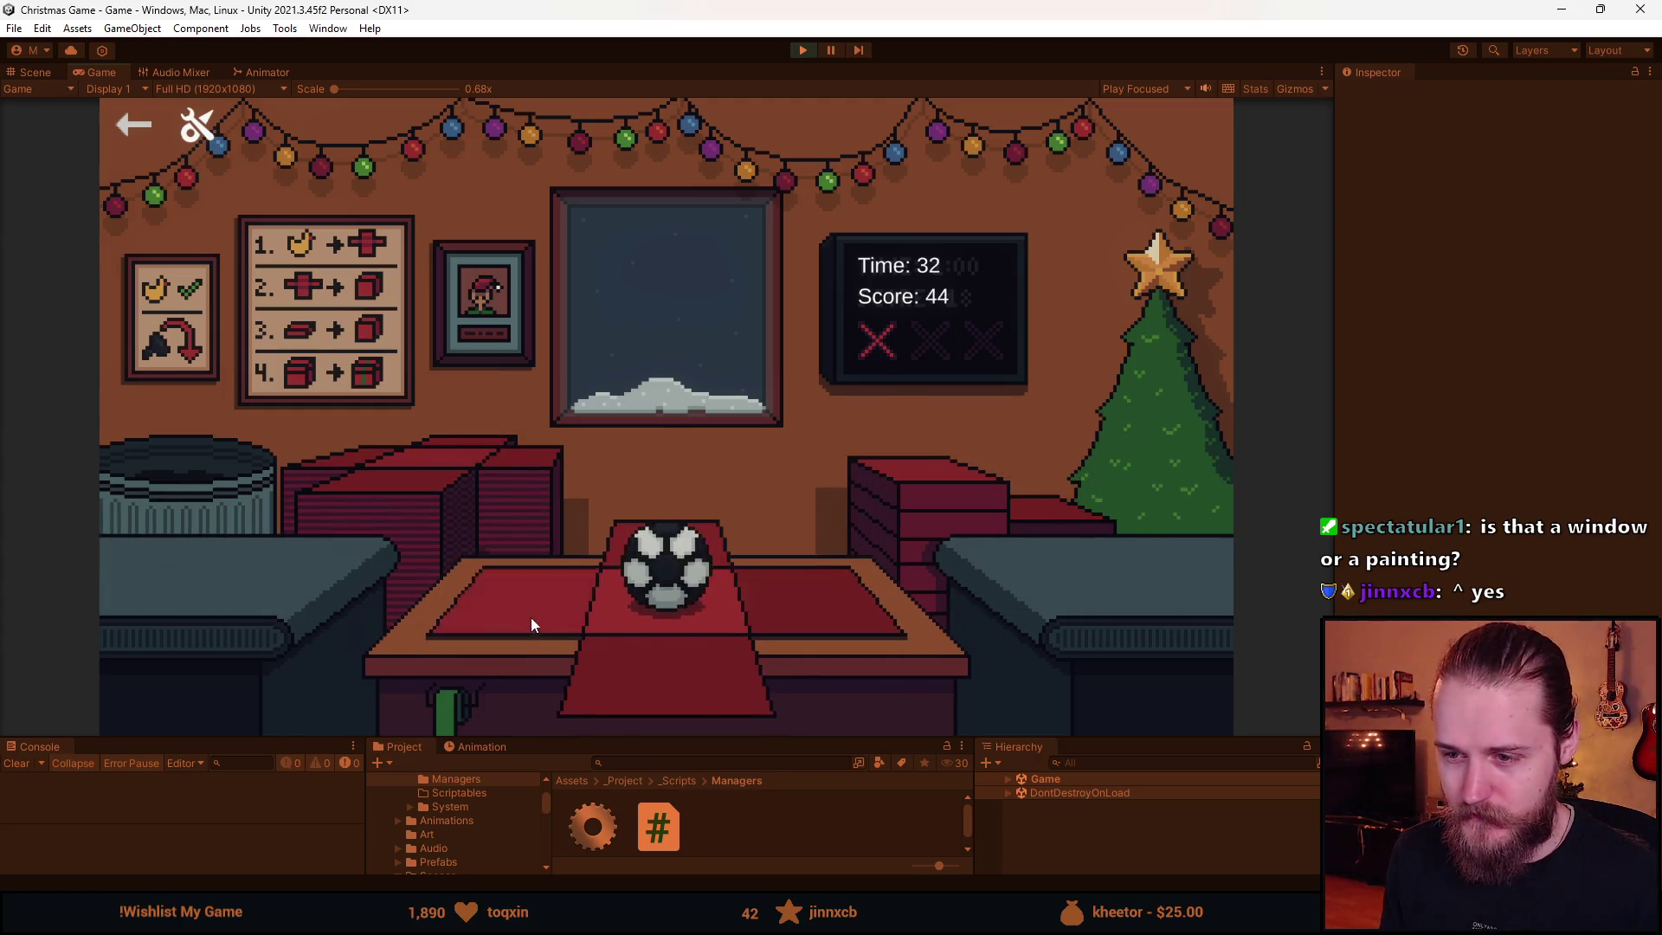
left_click(531, 617)
left_click(683, 574)
left_click(654, 564)
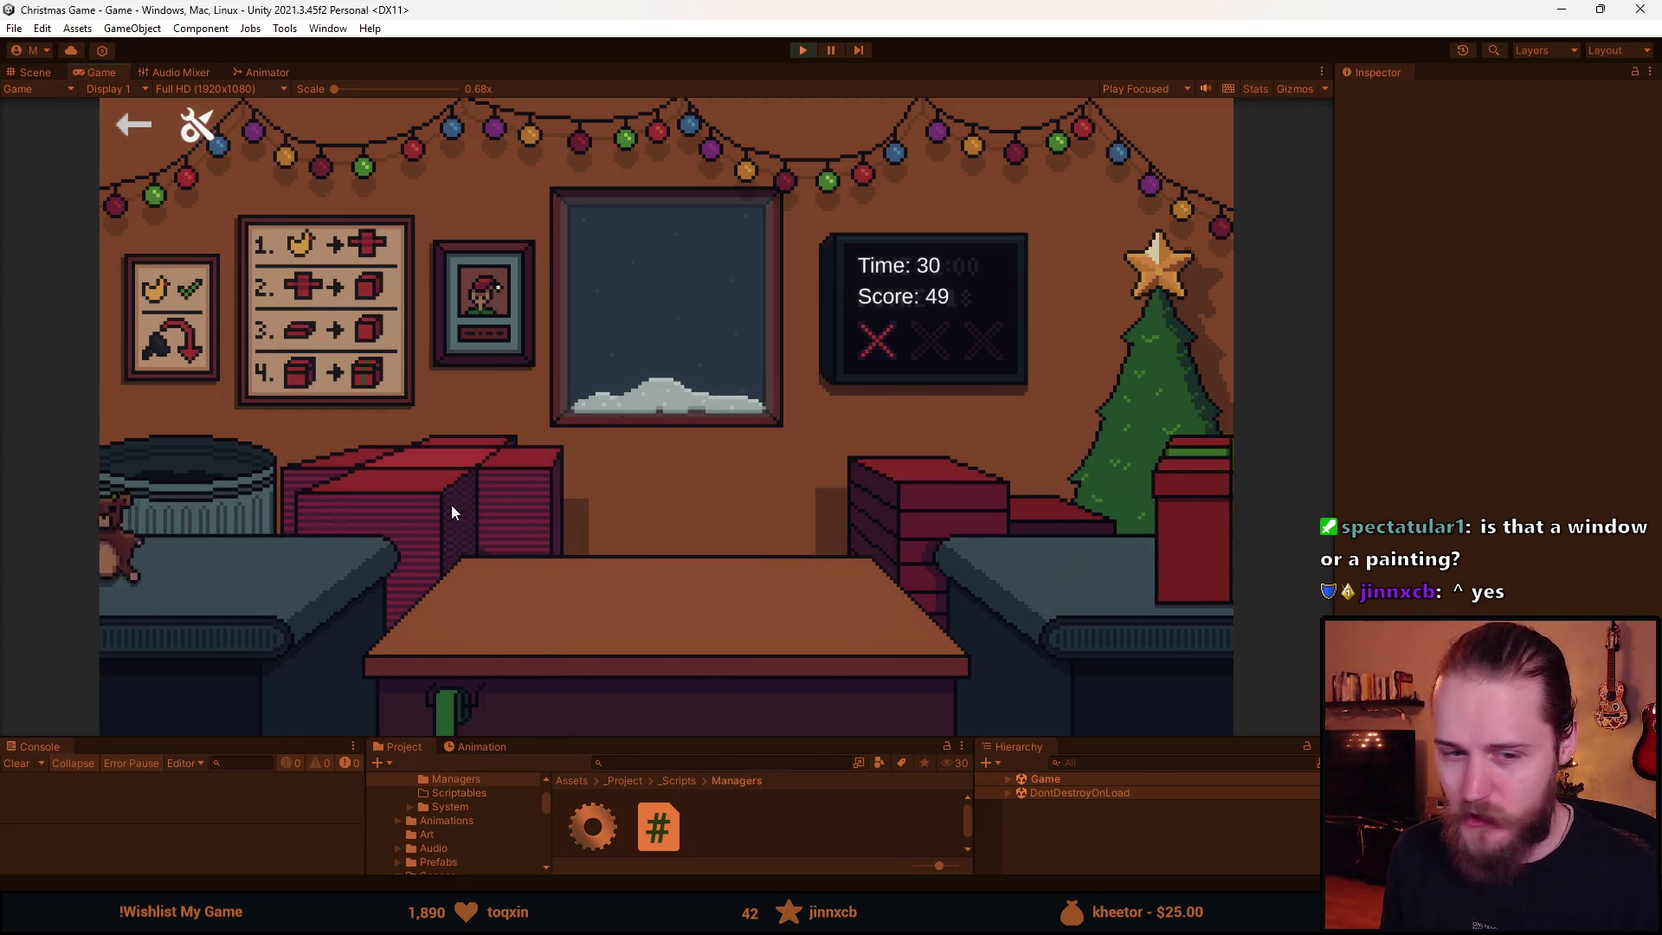
left_click(286, 578)
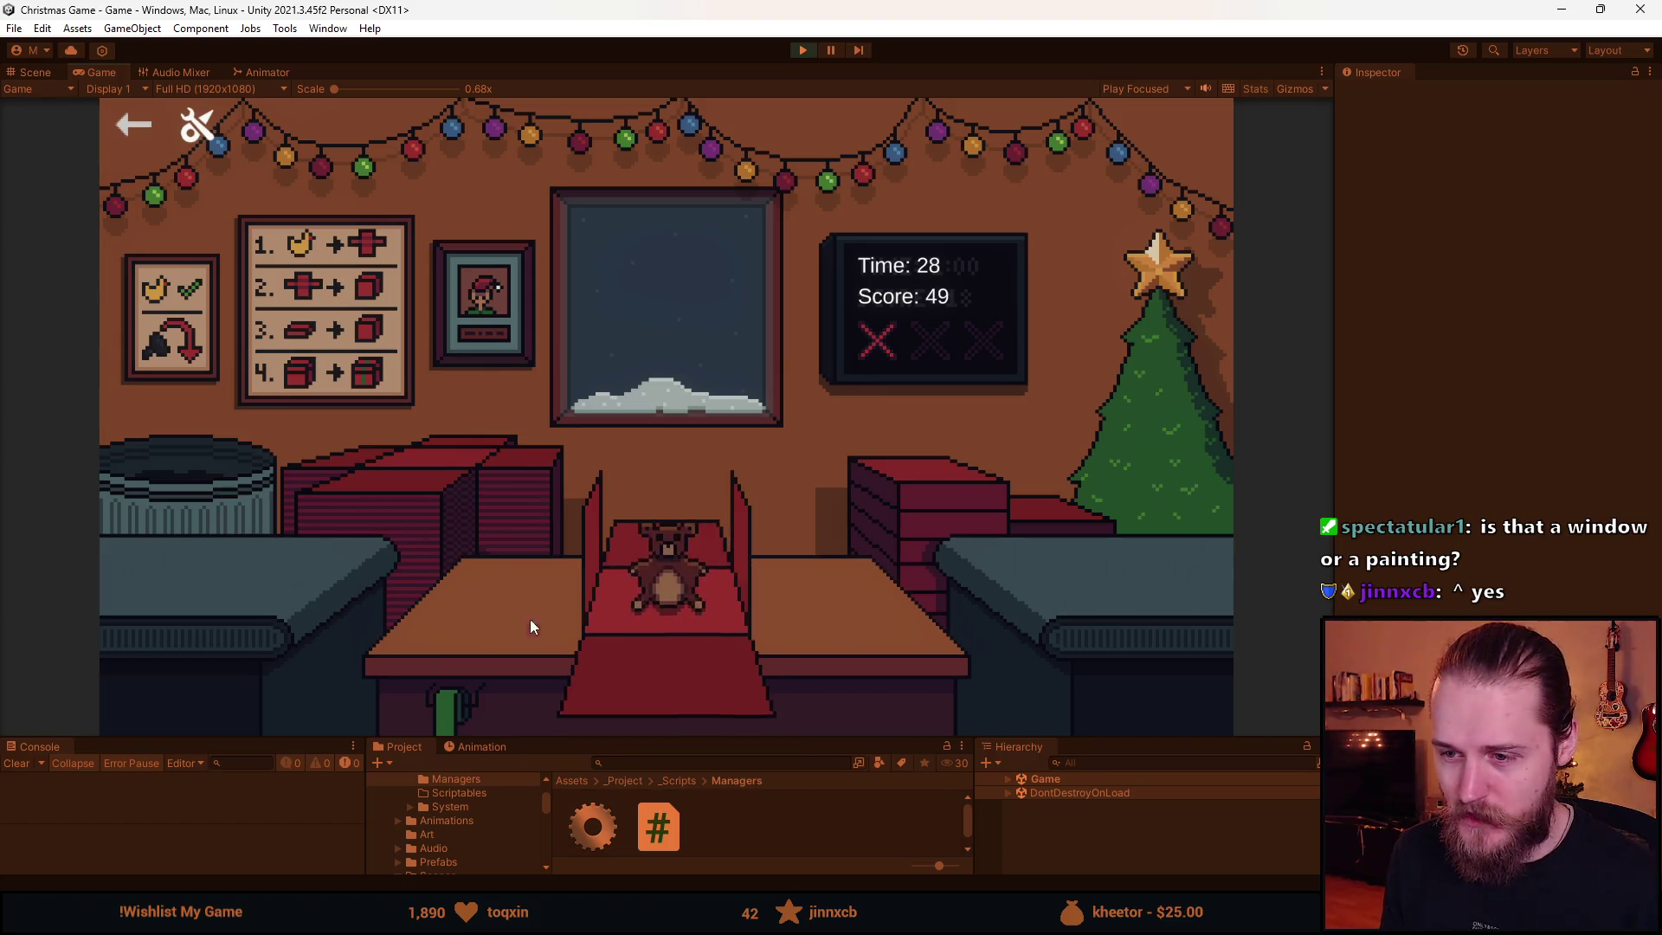
left_click(530, 620)
left_click(684, 539)
left_click(684, 542)
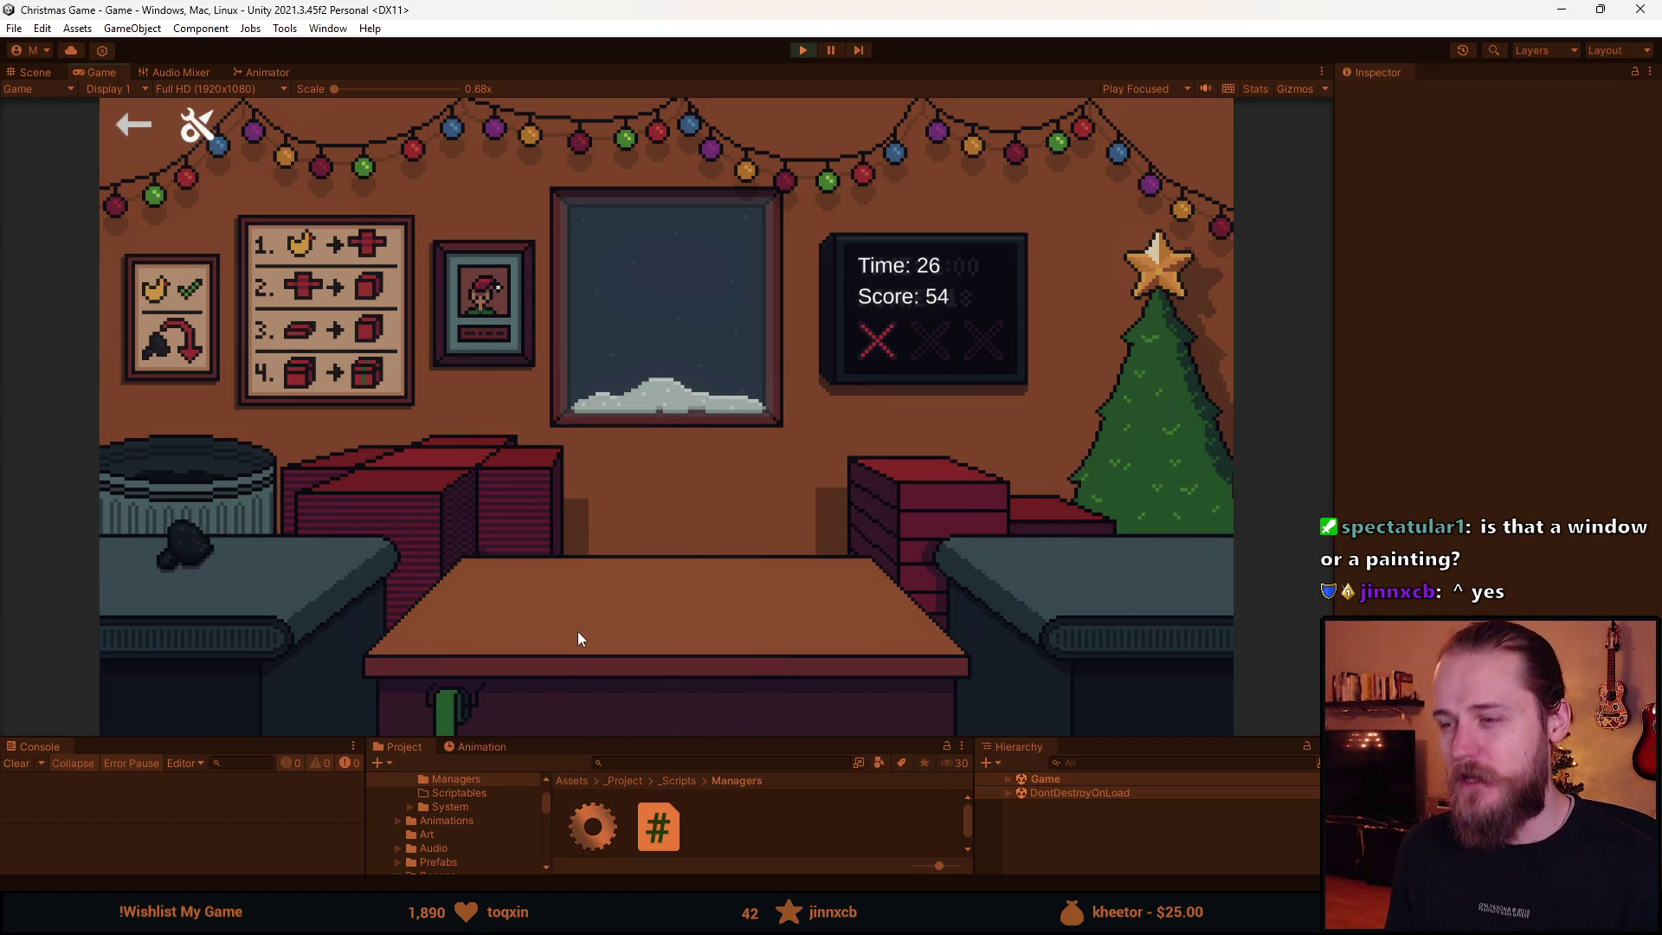
- Bin the coal and a teddy bear, then box, wrap and ship the helmet
left_click(238, 541)
left_click(236, 511)
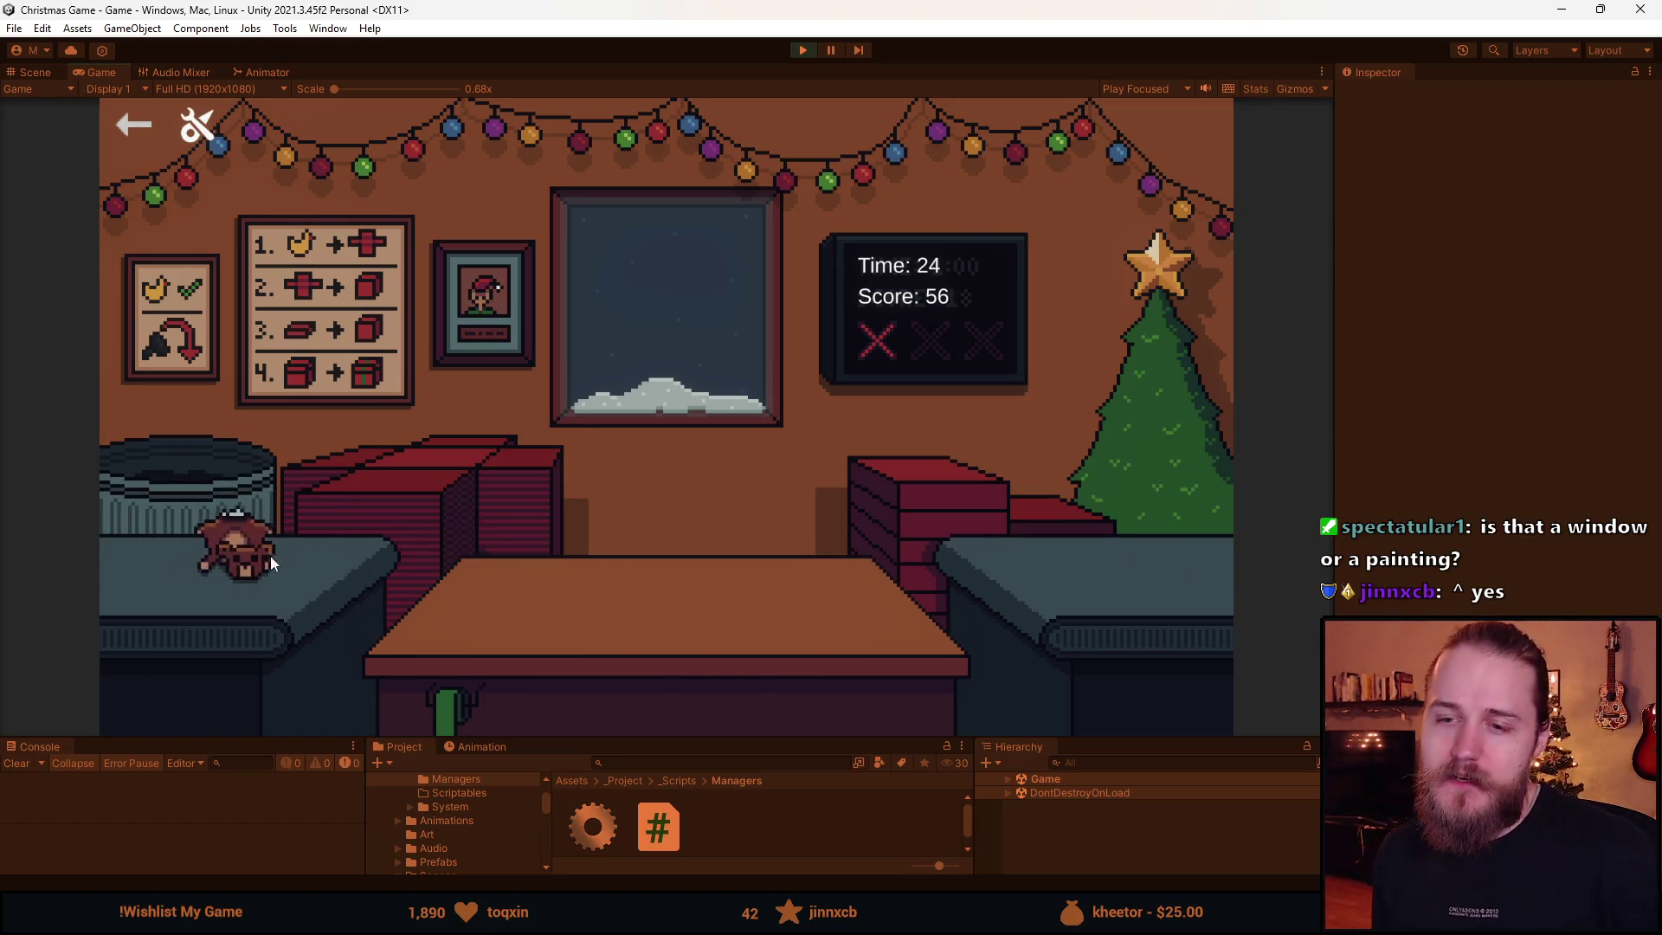
left_click(227, 541)
left_click(205, 507)
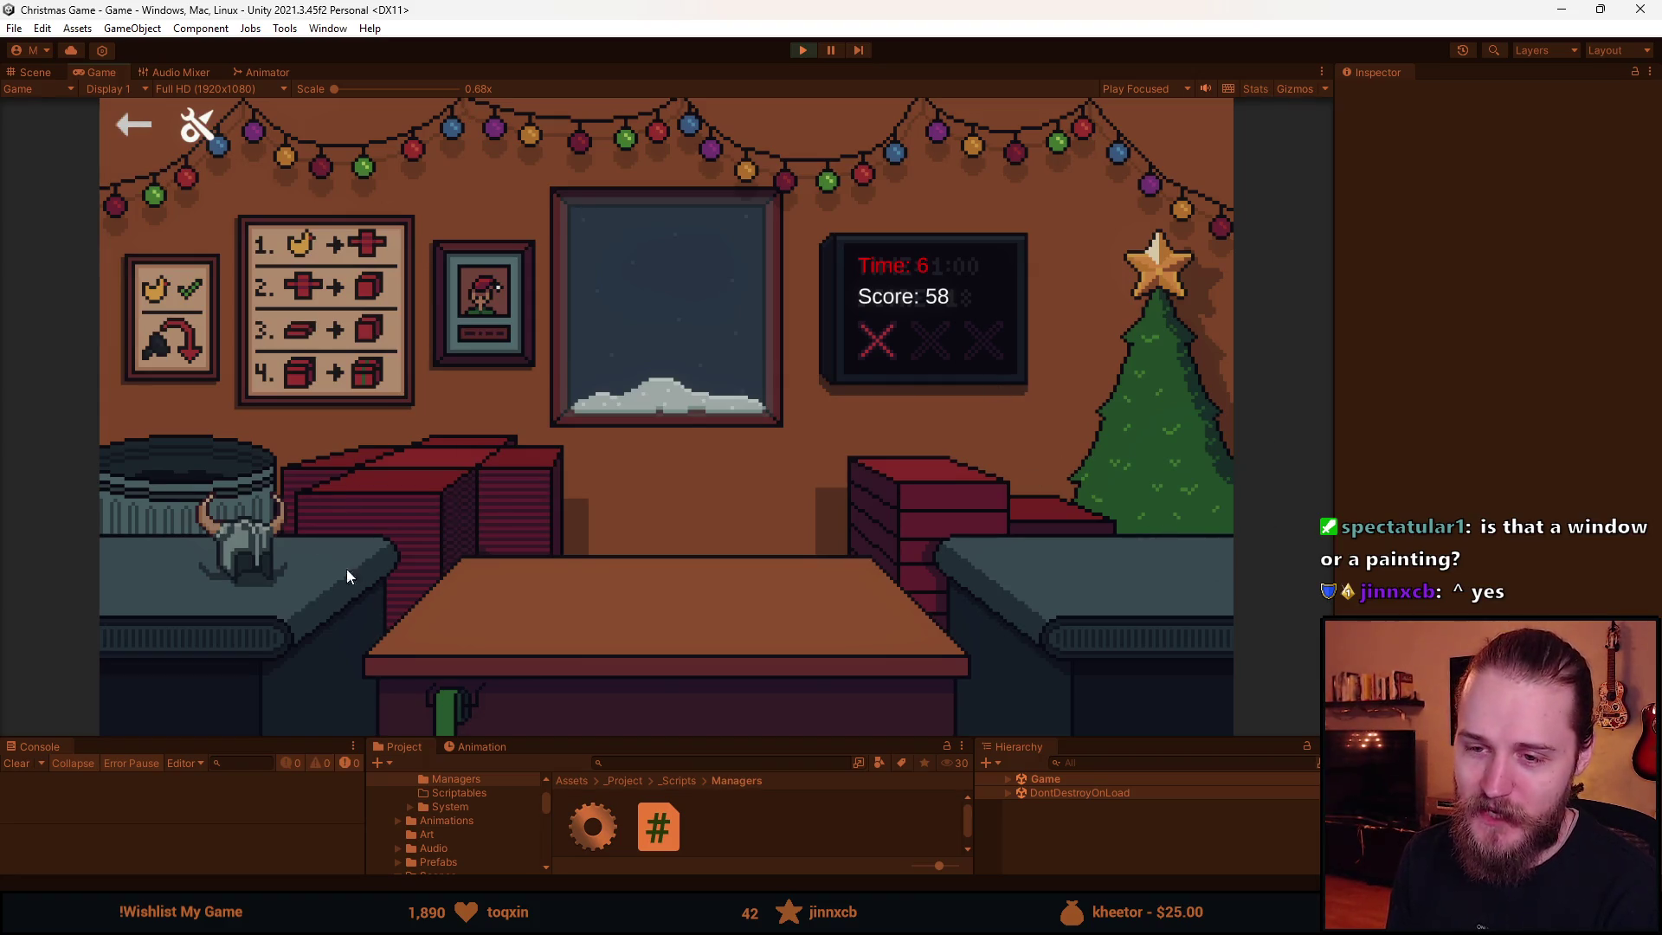
left_click(244, 541)
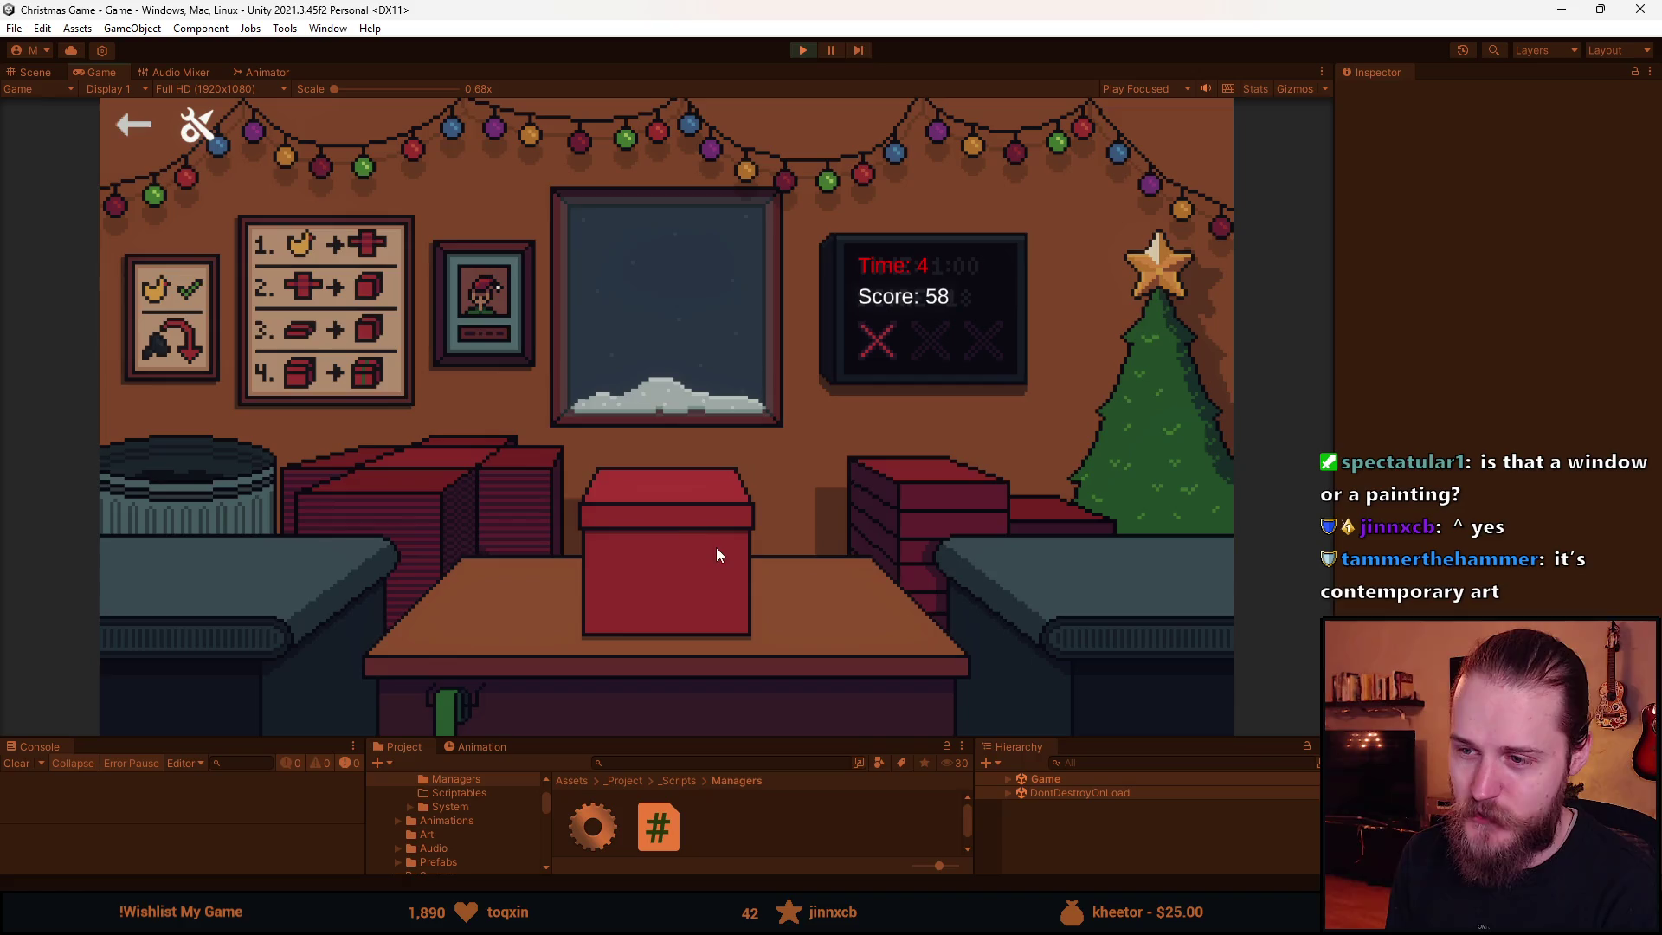
left_click(715, 548)
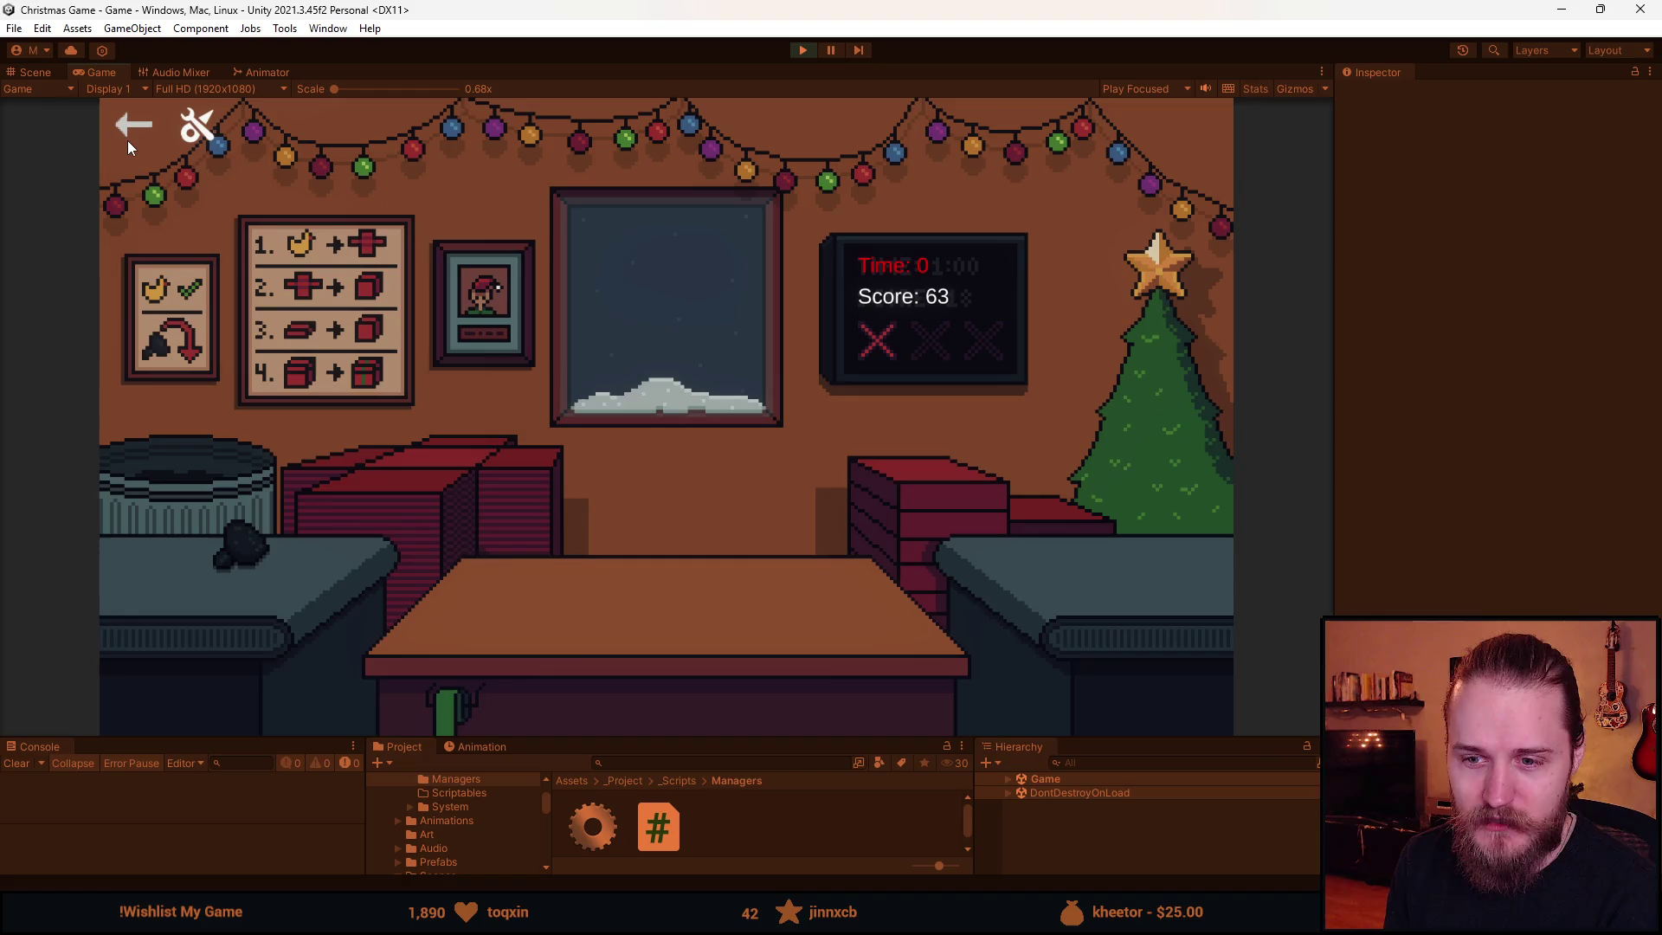
- Let the timer run out at Score 63, then press Play to leave play mode
left_click(802, 50)
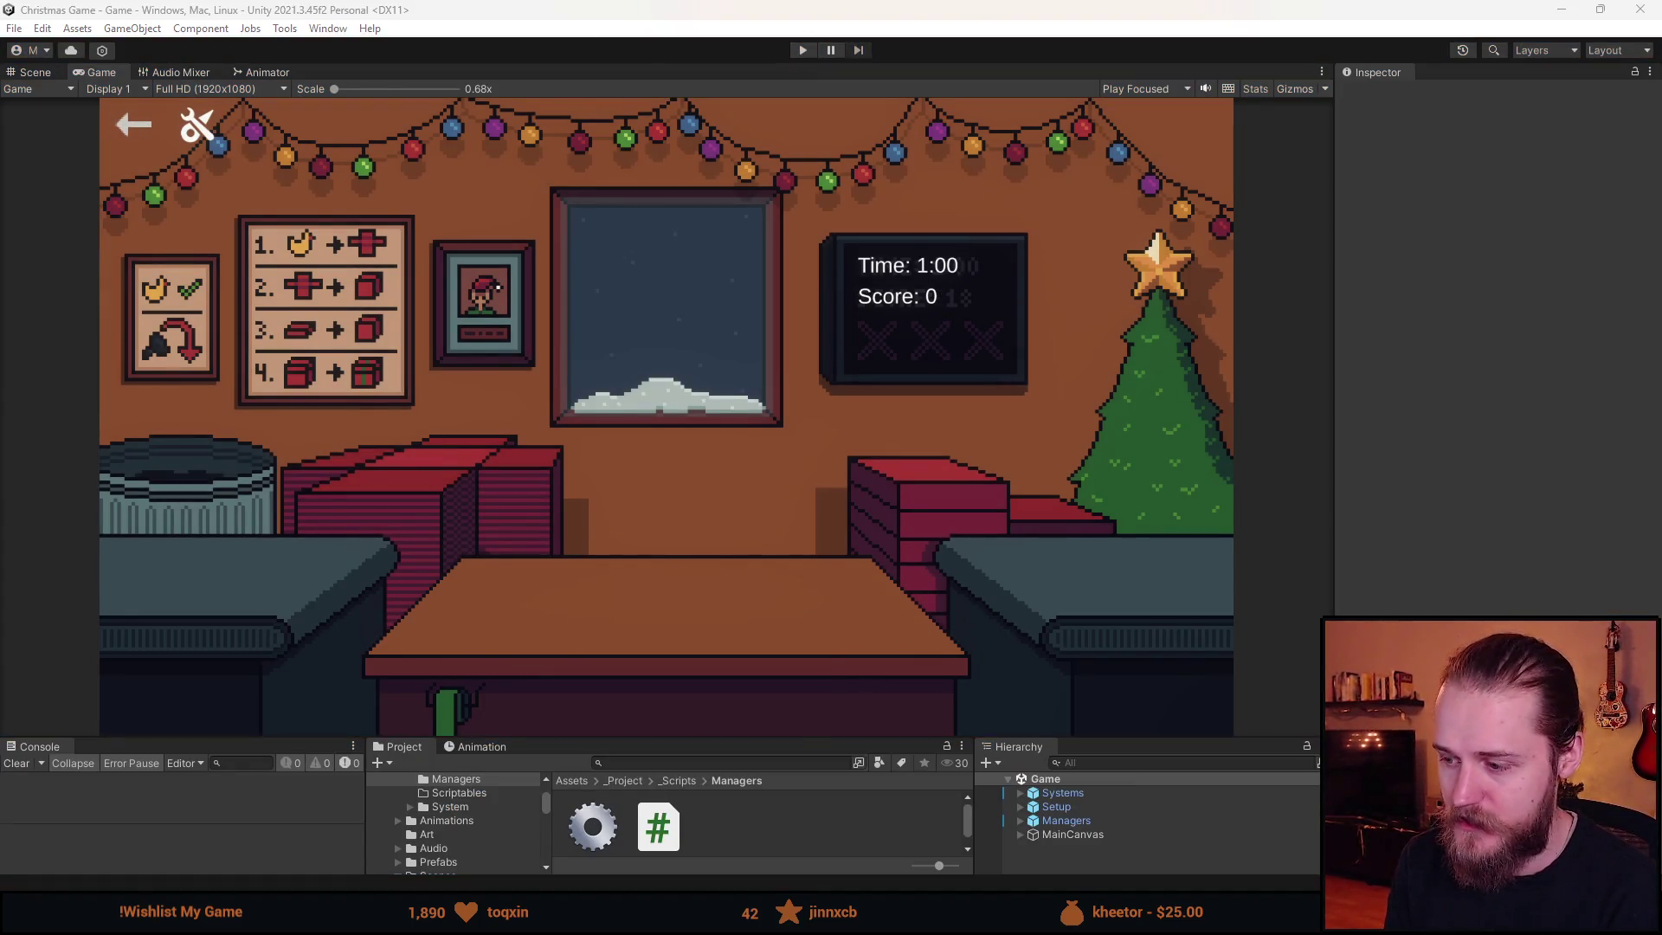
- In Aseprite, open Spritesheet.aseprite from recent files and look over its room art and item sprites
key("alt+Tab")
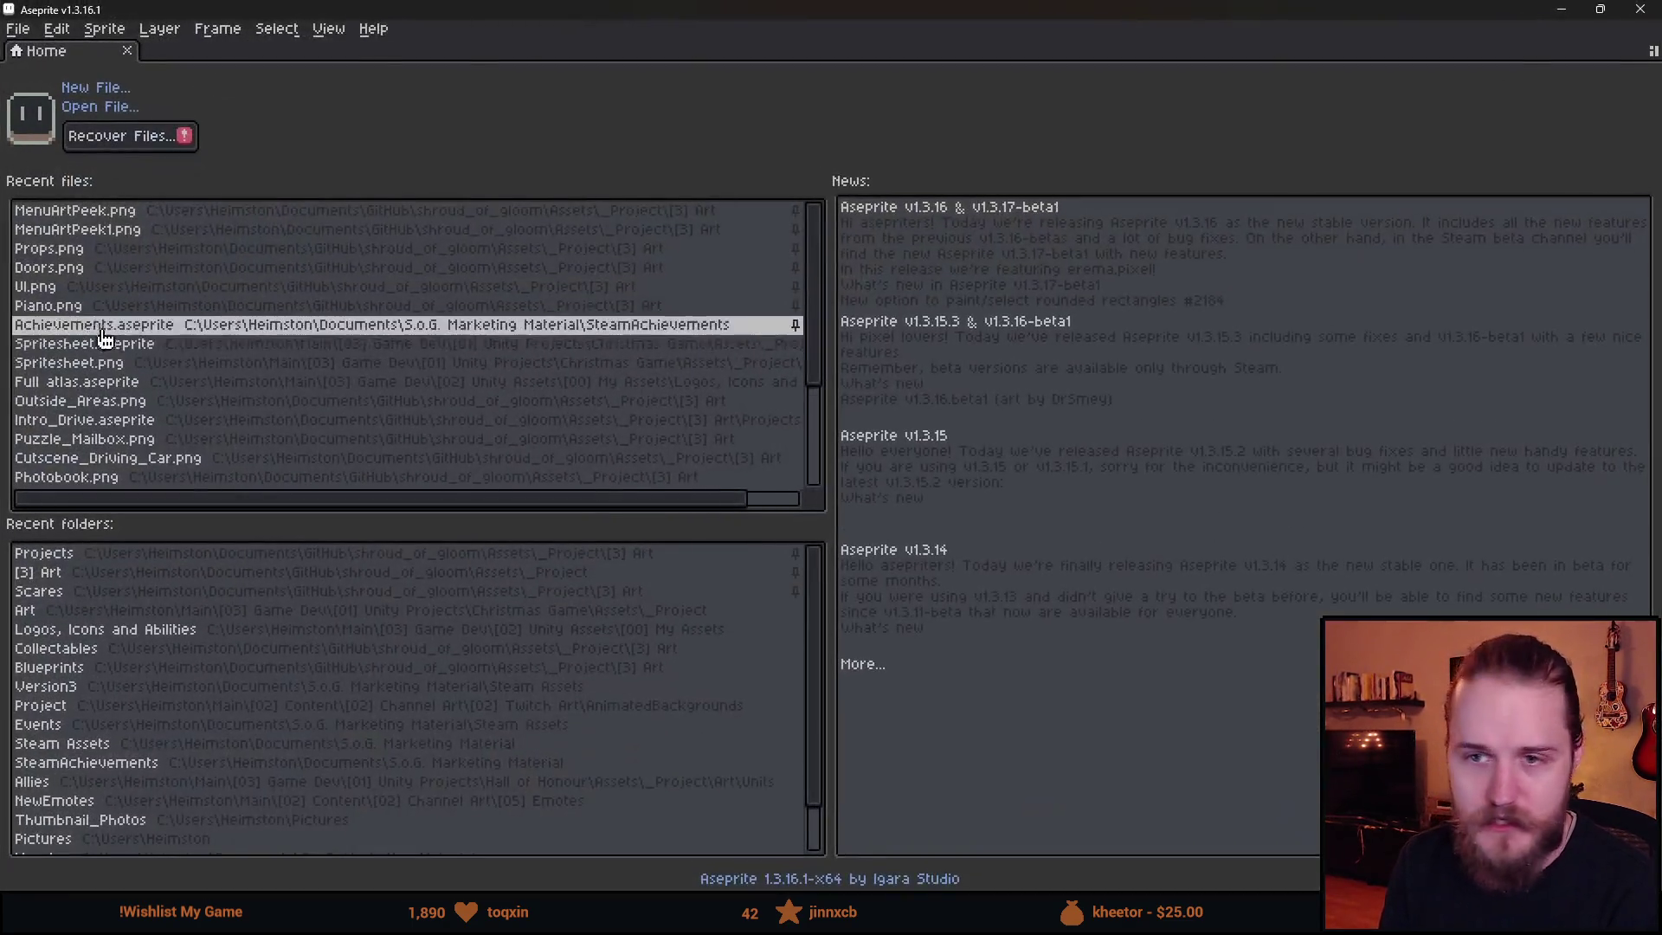
left_click(179, 351)
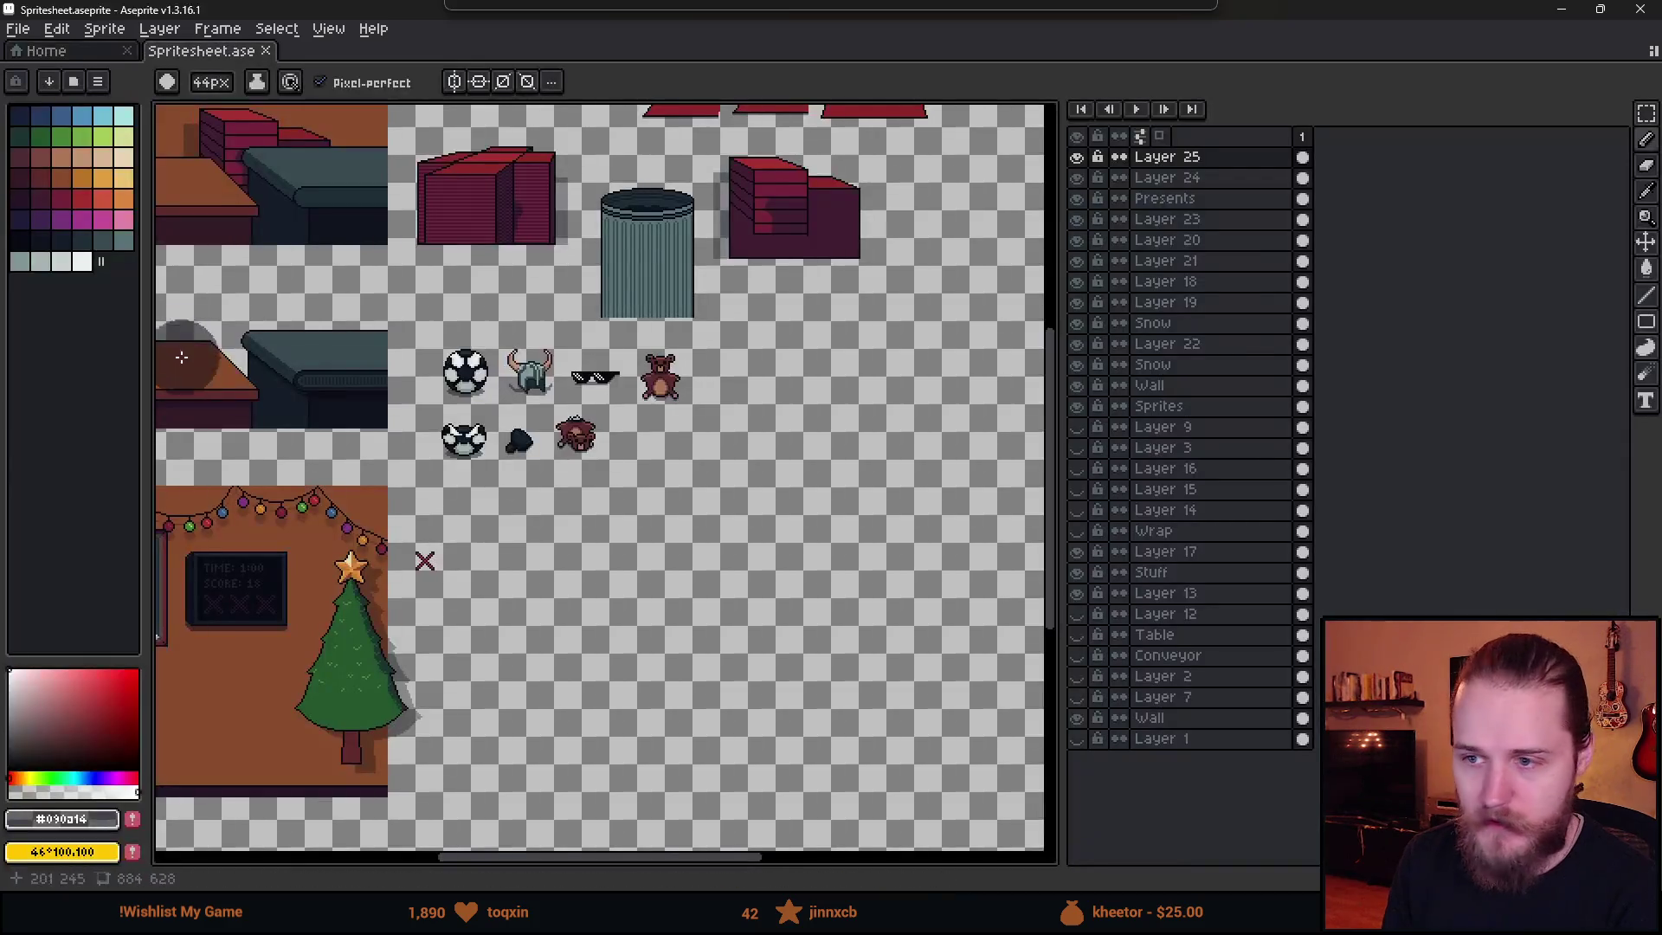
mouse_move(485, 530)
left_mouse_down()
mouse_move(826, 599)
mouse_move(881, 582)
mouse_move(516, 582)
left_mouse_up()
scroll(225, 494, "up", 2)
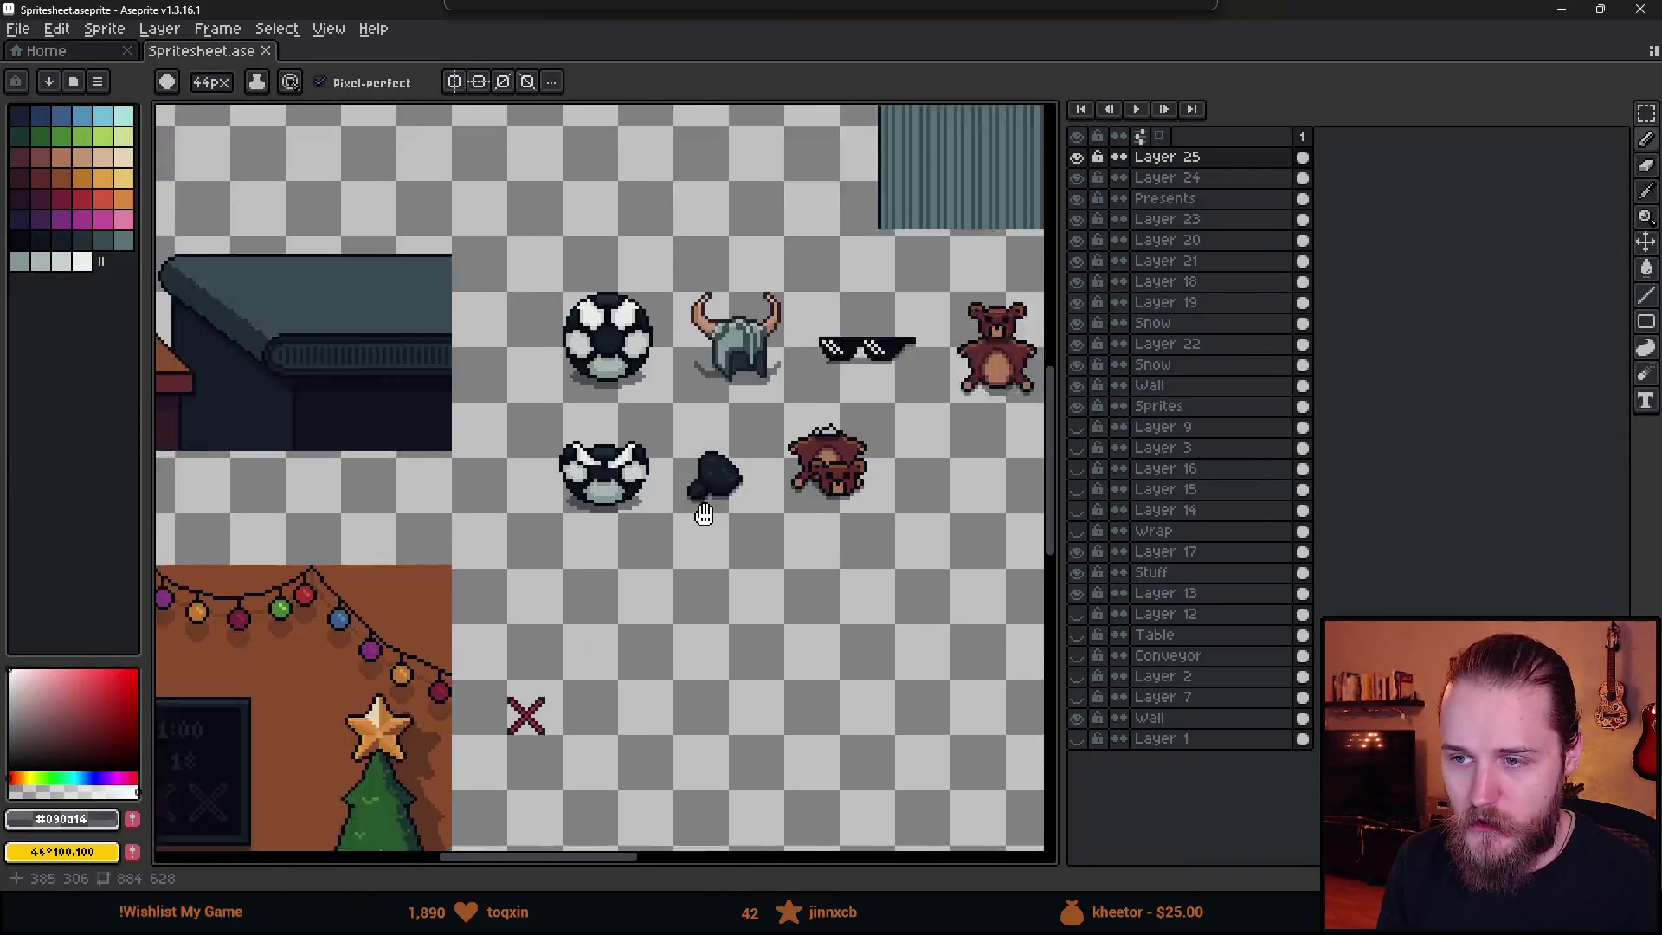
scroll(831, 459, "down", 5)
scroll(600, 554, "up", 5)
mouse_move(742, 453)
left_mouse_down()
mouse_move(705, 680)
mouse_move(625, 368)
mouse_move(662, 322)
left_mouse_up()
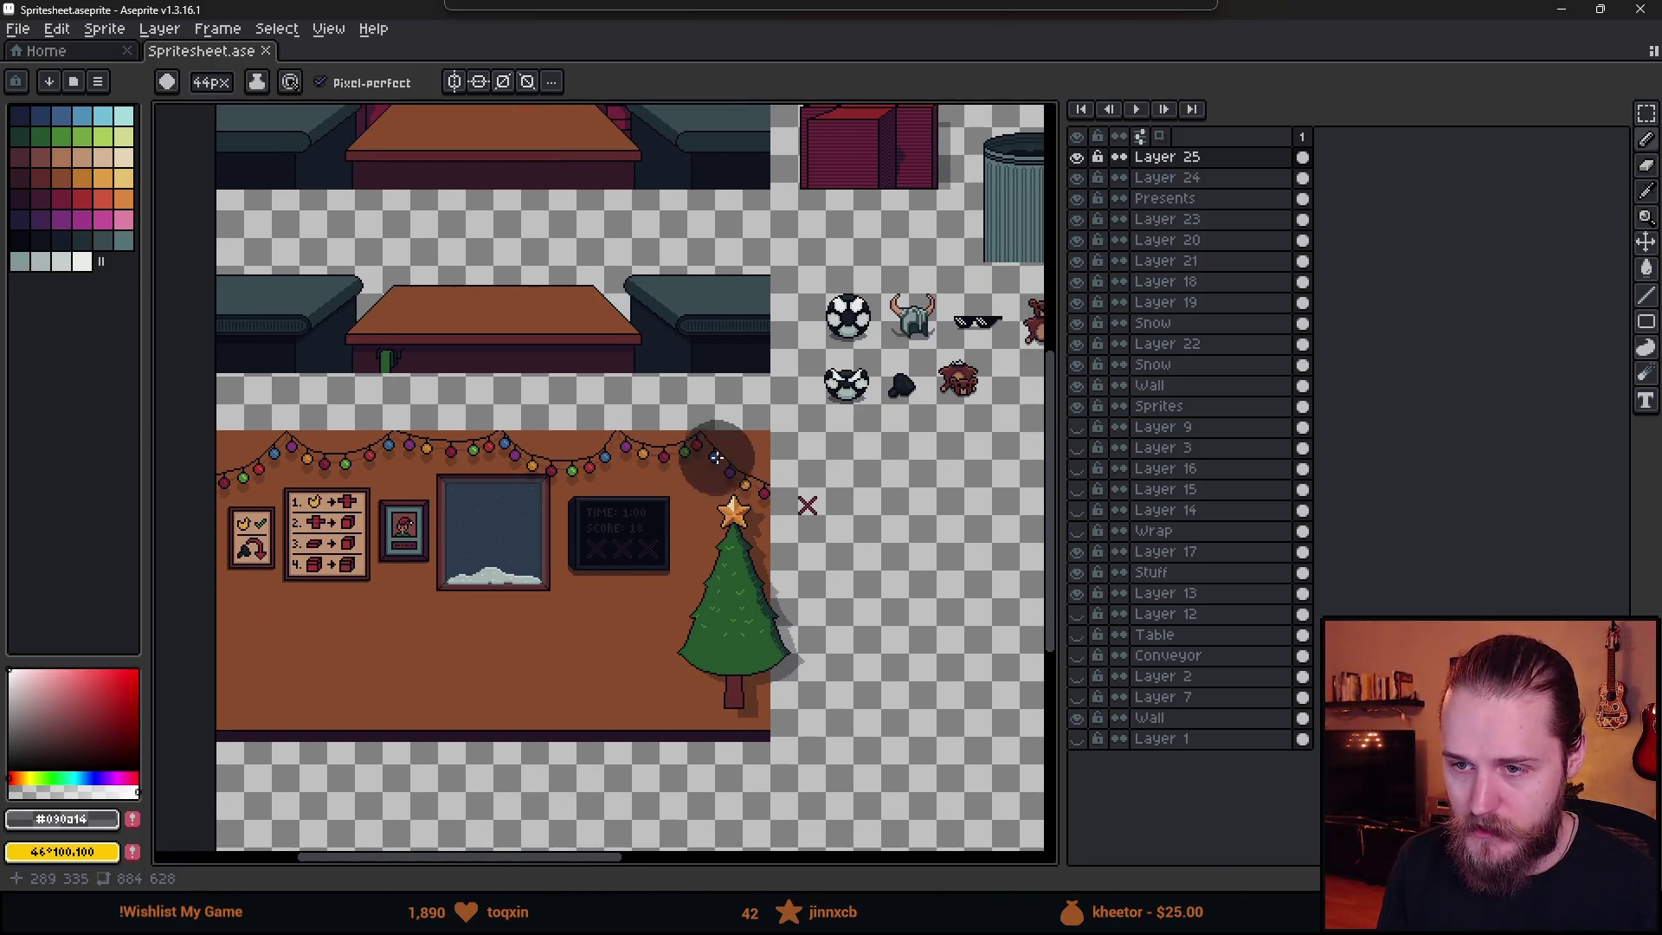
left_click_drag(800, 374, 433, 481)
scroll(433, 481, "down", 2)
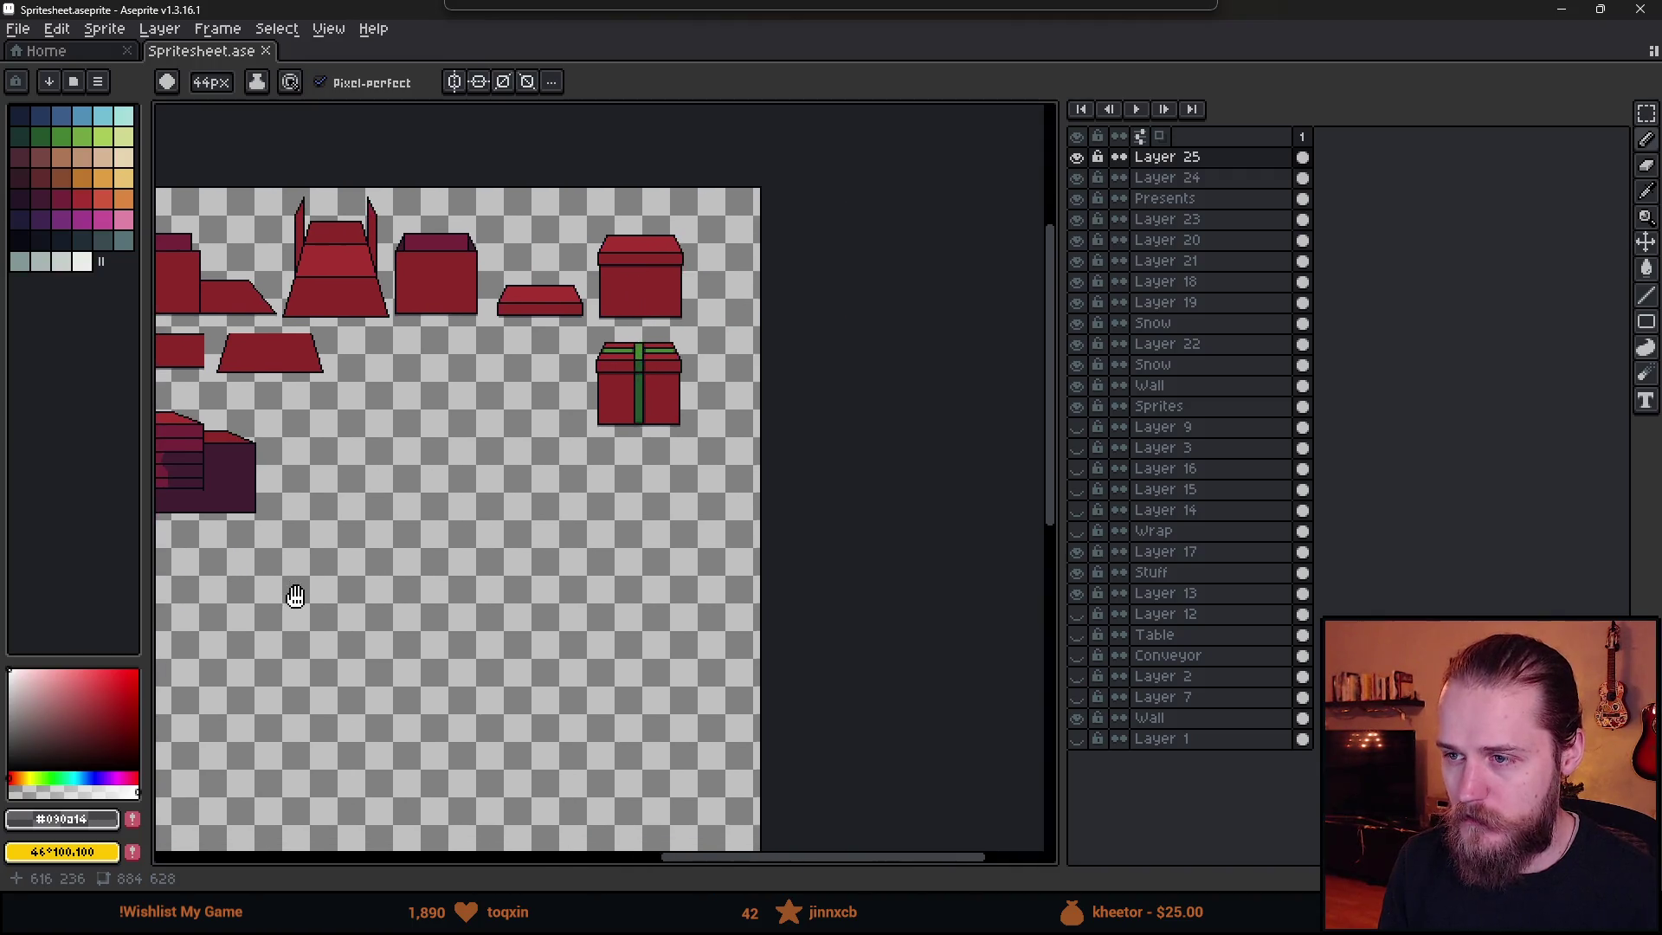
scroll(434, 606, "up", 2)
mouse_move(434, 606)
left_mouse_down()
mouse_move(744, 459)
mouse_move(628, 602)
mouse_move(675, 582)
left_mouse_up()
- Open Full atlas.aseprite from the start page and switch to the Rectangular Marquee (M)
left_click(69, 55)
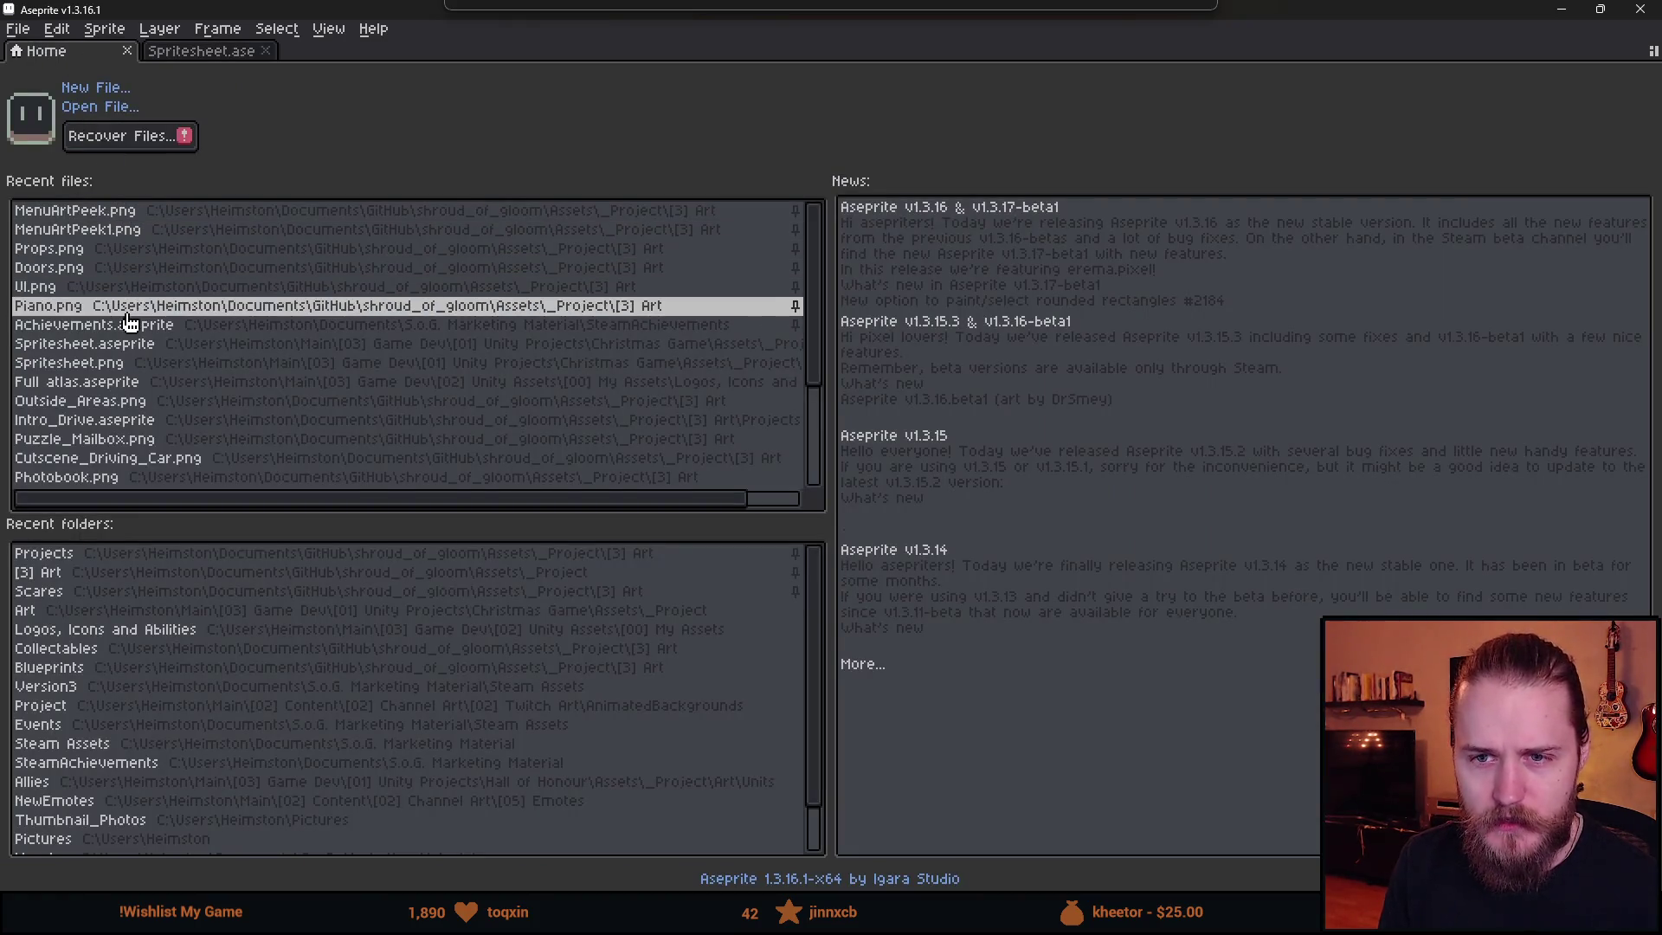
left_click(132, 396)
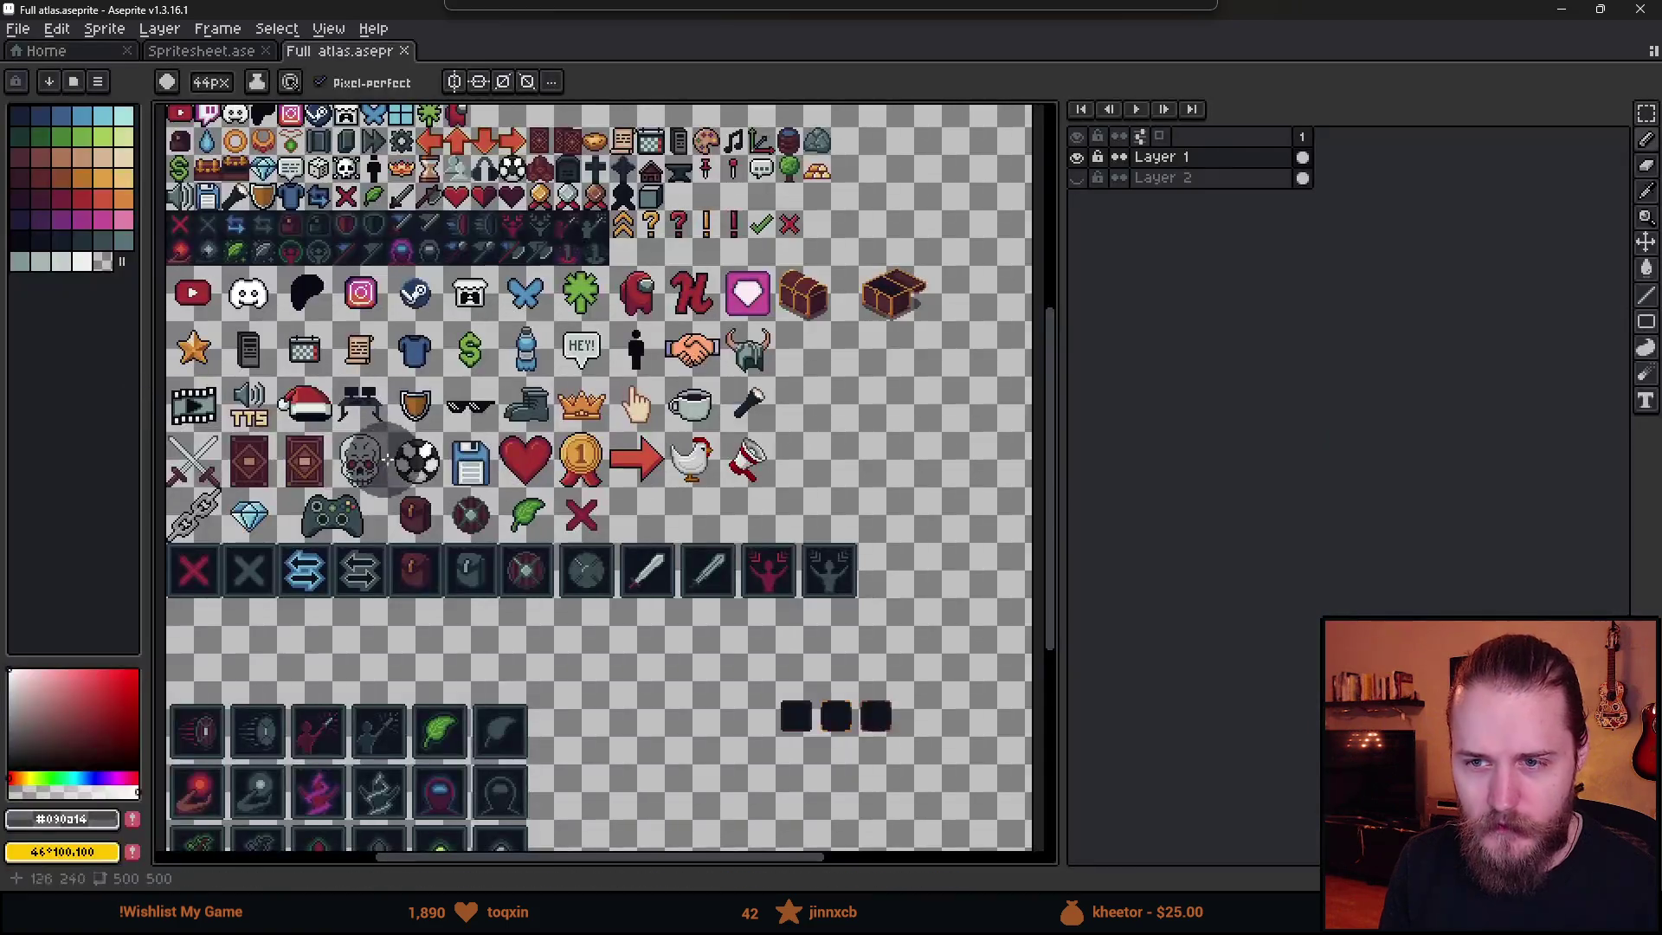
key("m")
scroll(647, 468, "up", 5)
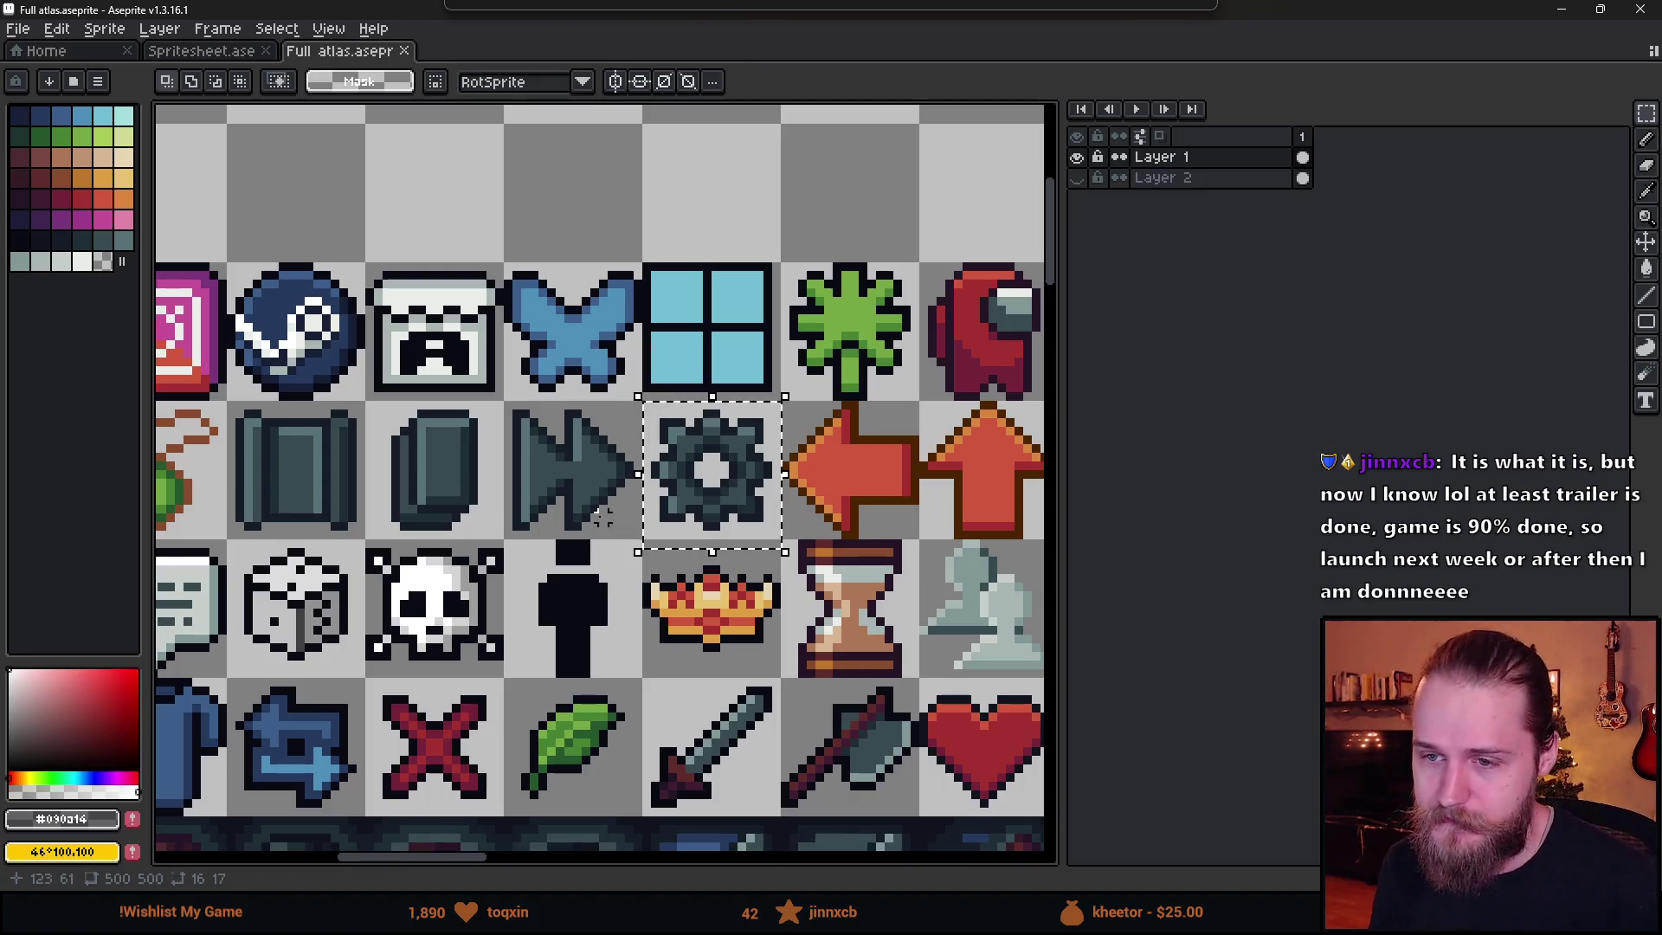
scroll(638, 548, "down", 2)
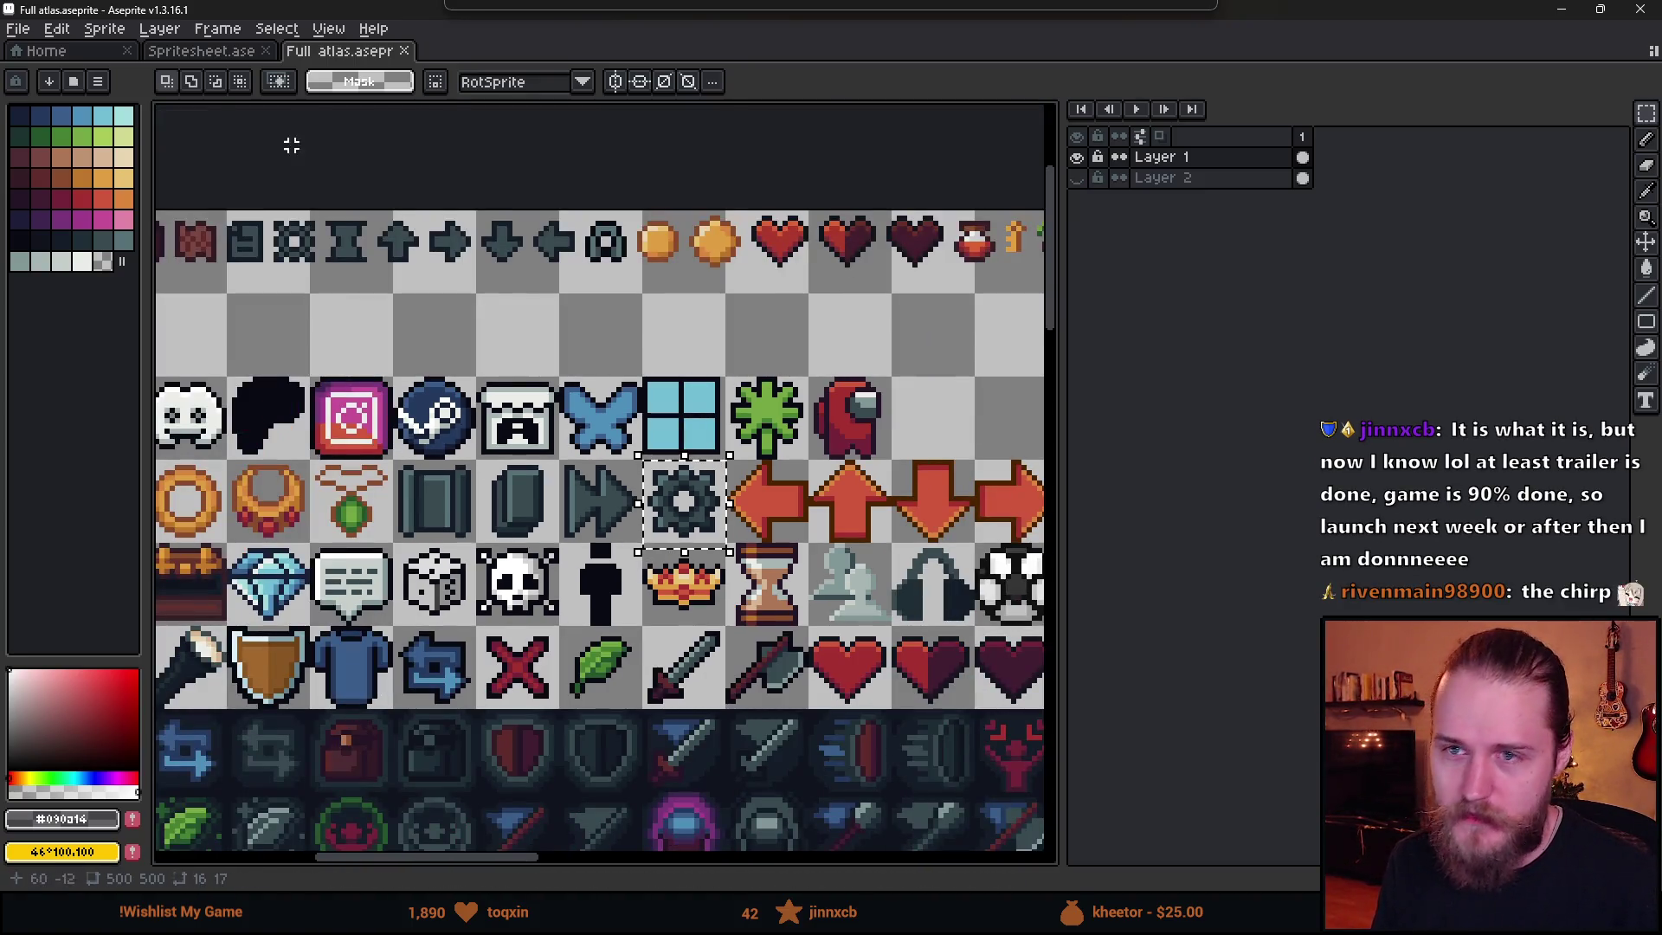
- Paste the copied gear into the Spritesheet document to the right of the red X
left_click(149, 54)
scroll(678, 537, "up", 3)
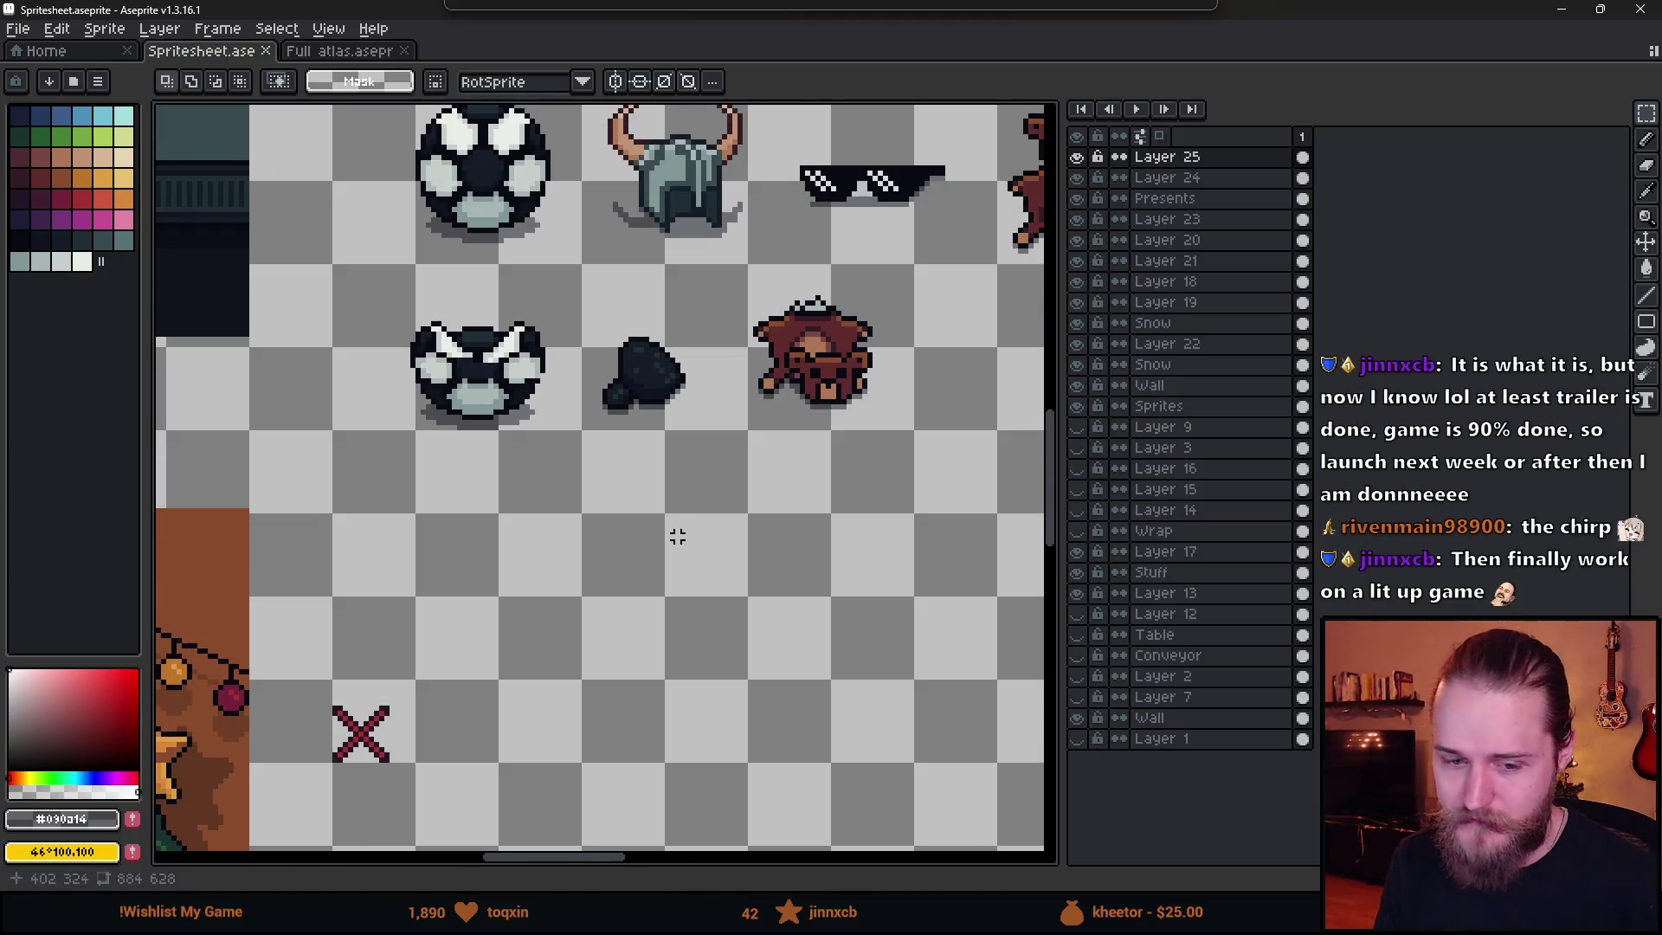
key("ctrl+v")
mouse_move(594, 485)
left_mouse_down()
mouse_move(452, 666)
mouse_move(452, 570)
mouse_move(457, 764)
mouse_move(467, 740)
mouse_move(485, 753)
left_mouse_up()
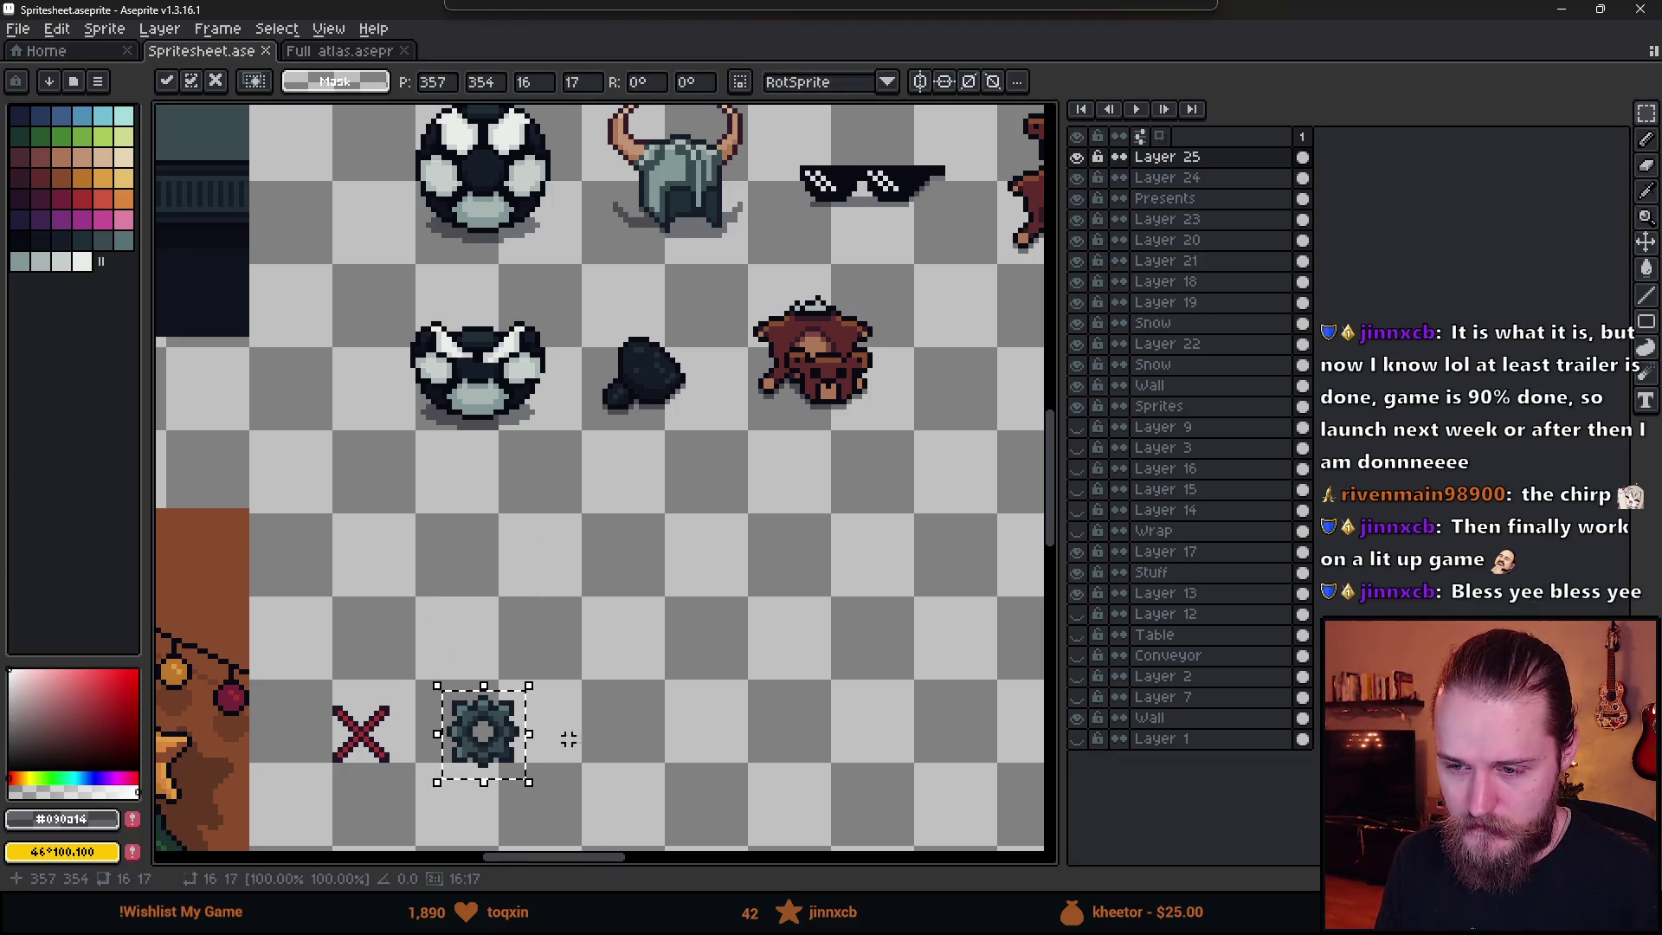
key("Return")
scroll(589, 610, "up", 3)
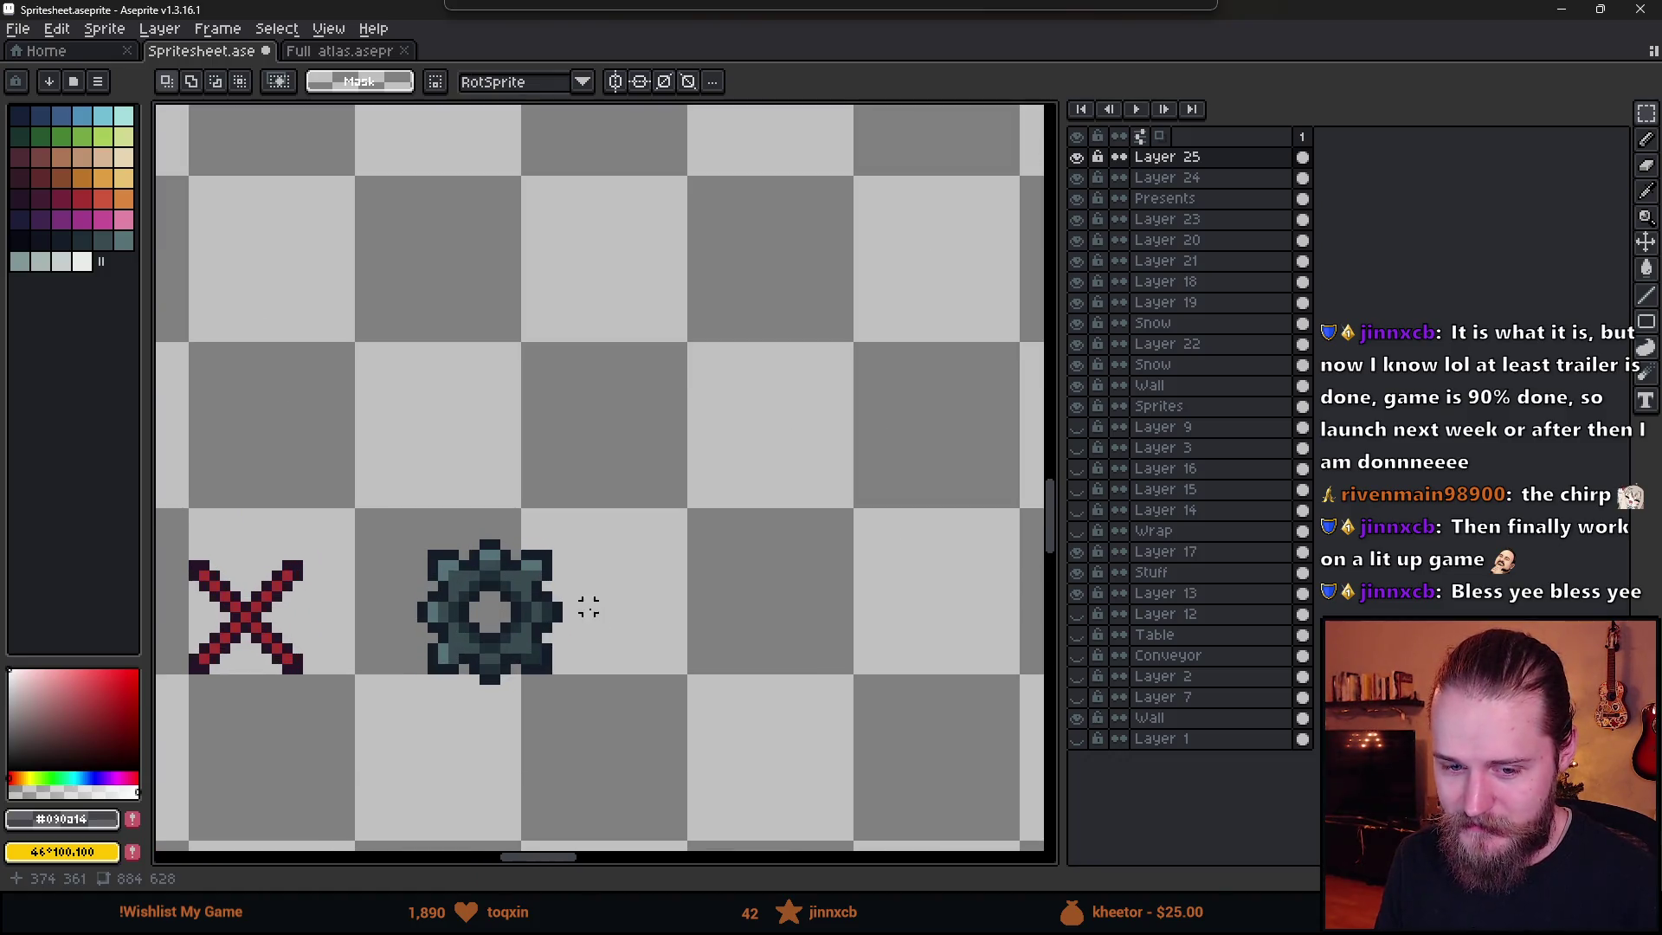
- Pick the light grey-green palette colour and test a bucket fill on the gear, then undo it
key("b")
key("i")
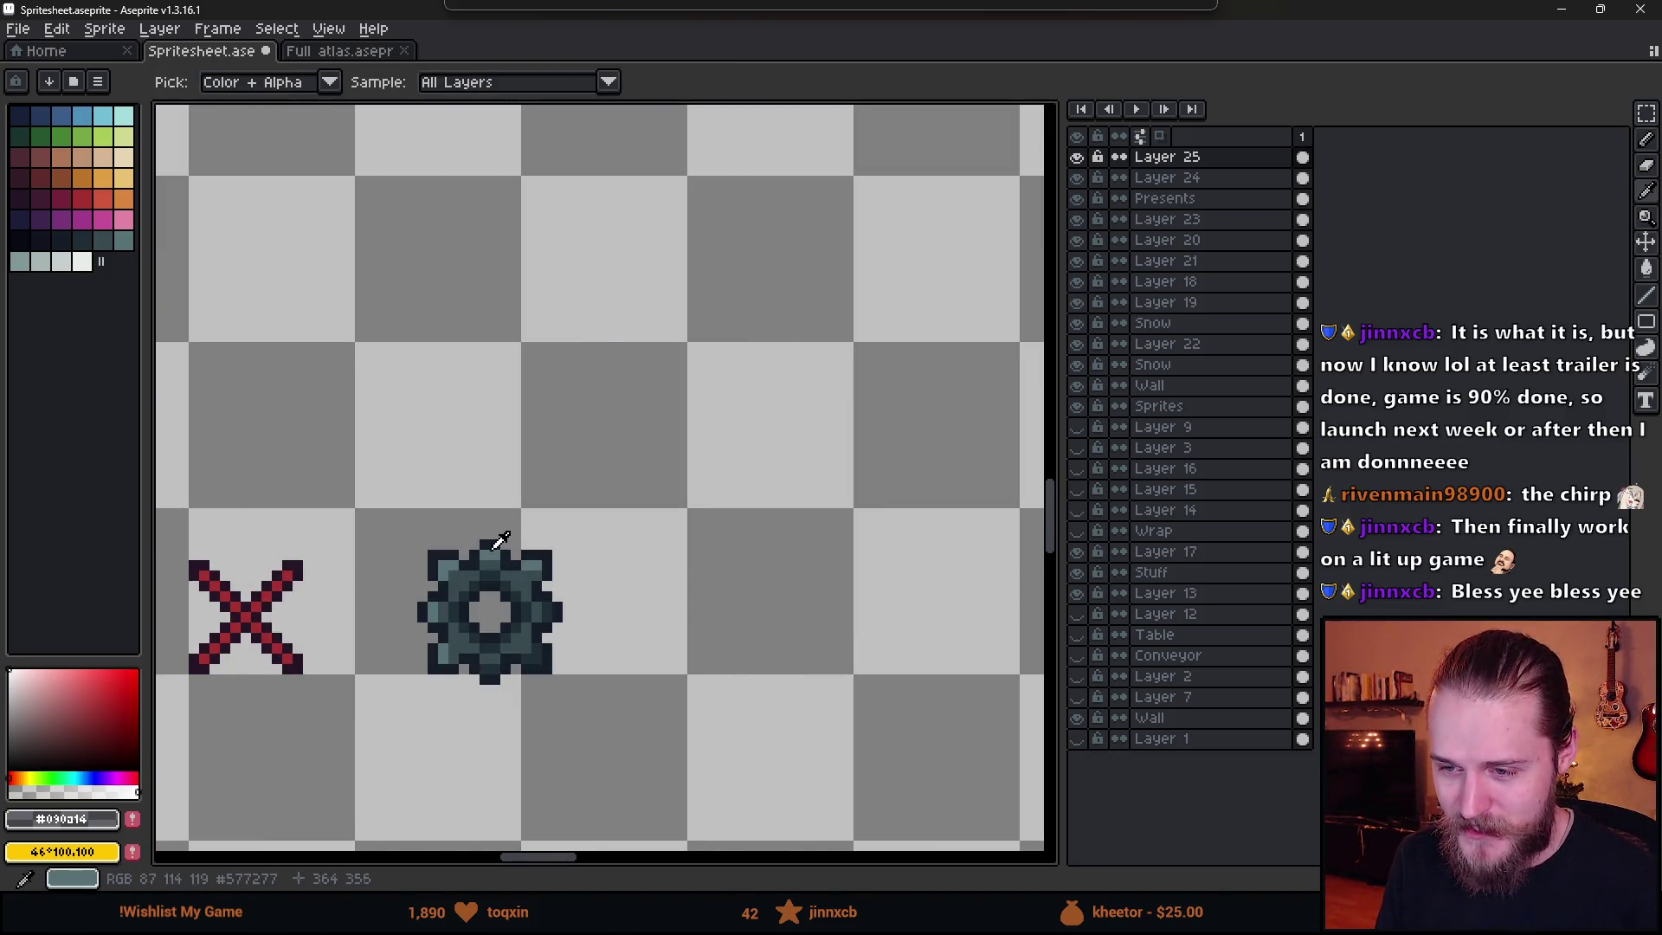
key("b")
mouse_move(520, 11)
left_mouse_down()
mouse_move(595, 642)
mouse_move(574, 646)
mouse_move(668, 575)
mouse_move(658, 4)
left_mouse_up()
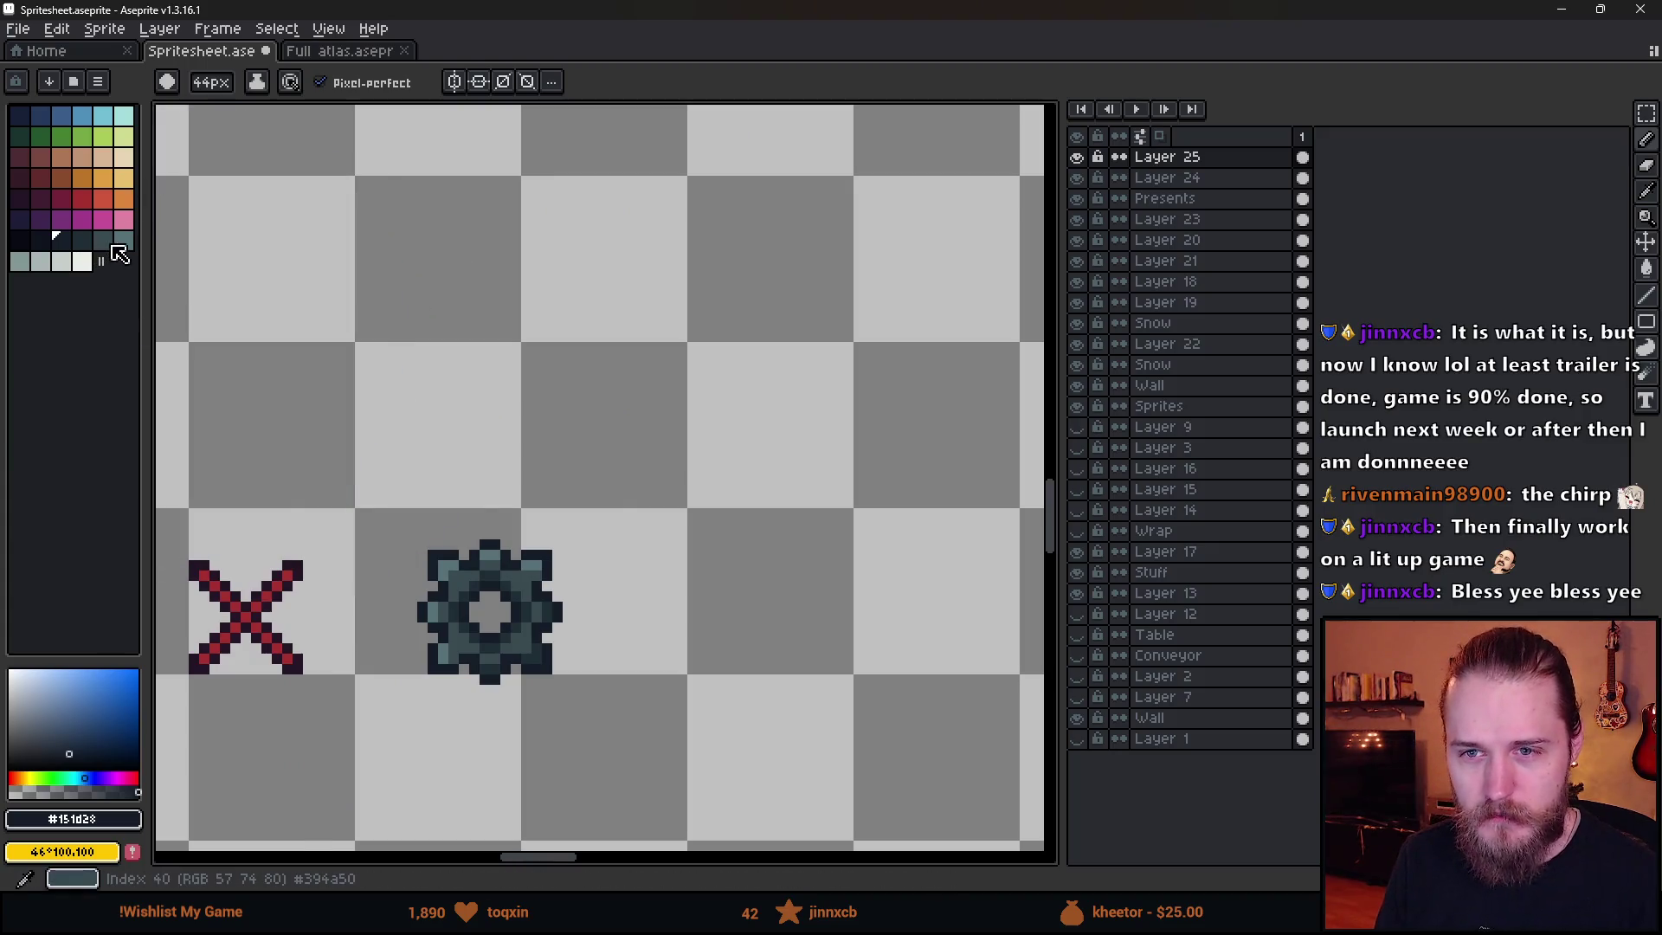
key("i")
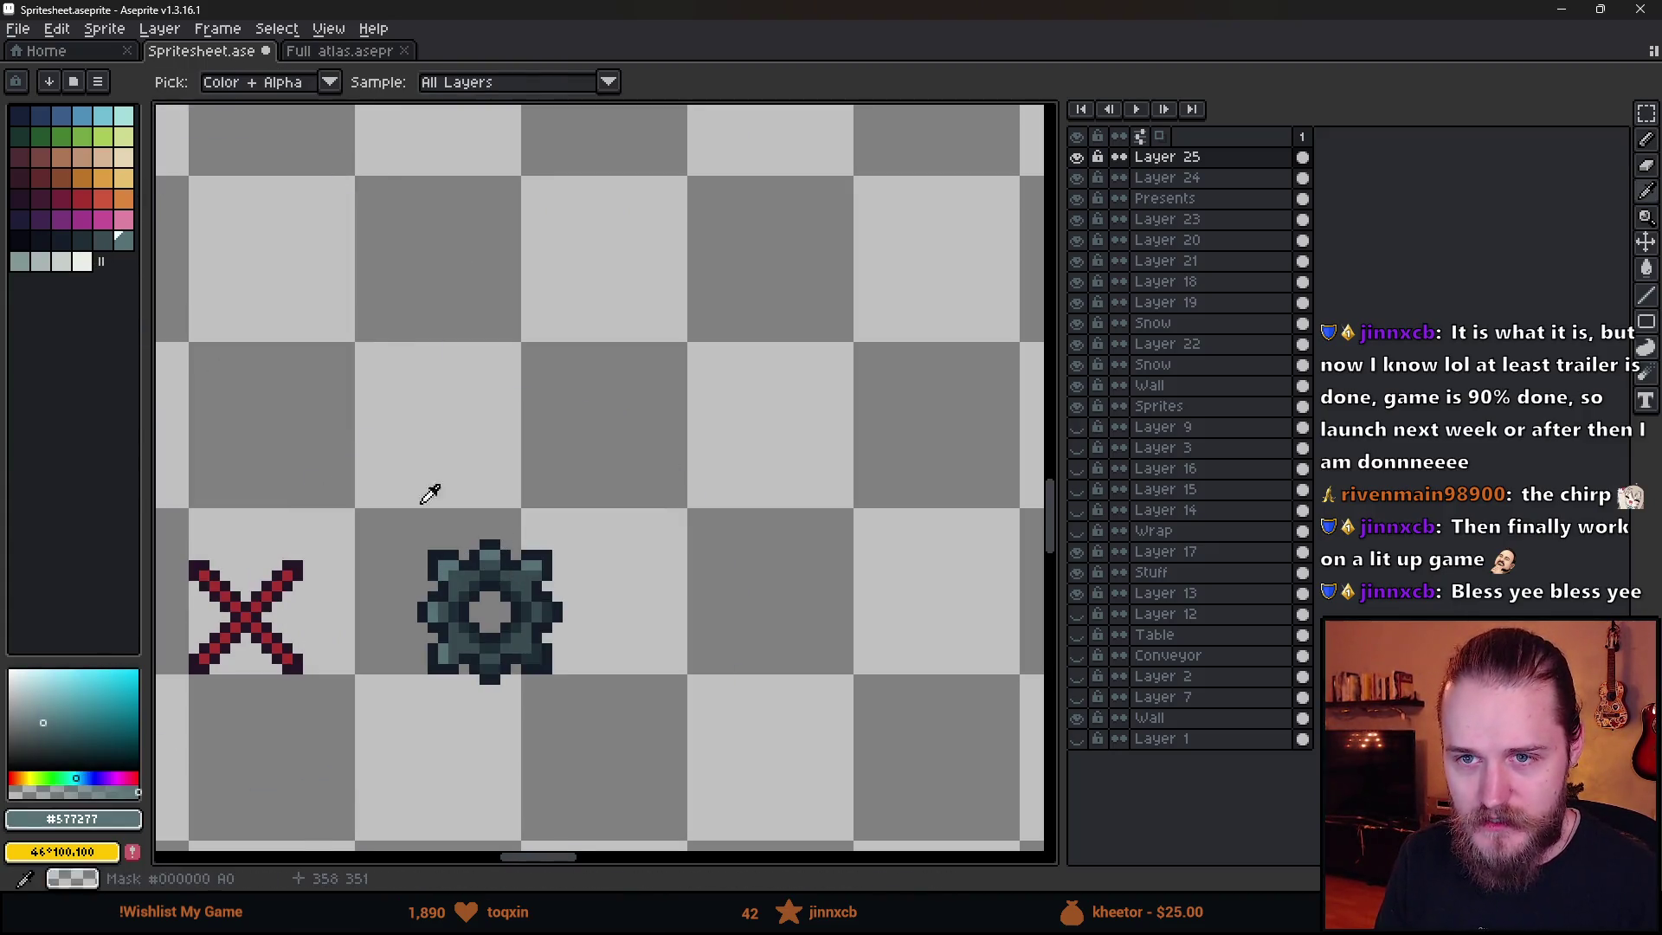
key("b")
left_click(41, 260)
scroll(456, 617, "up", 2)
key("g")
left_click(507, 546)
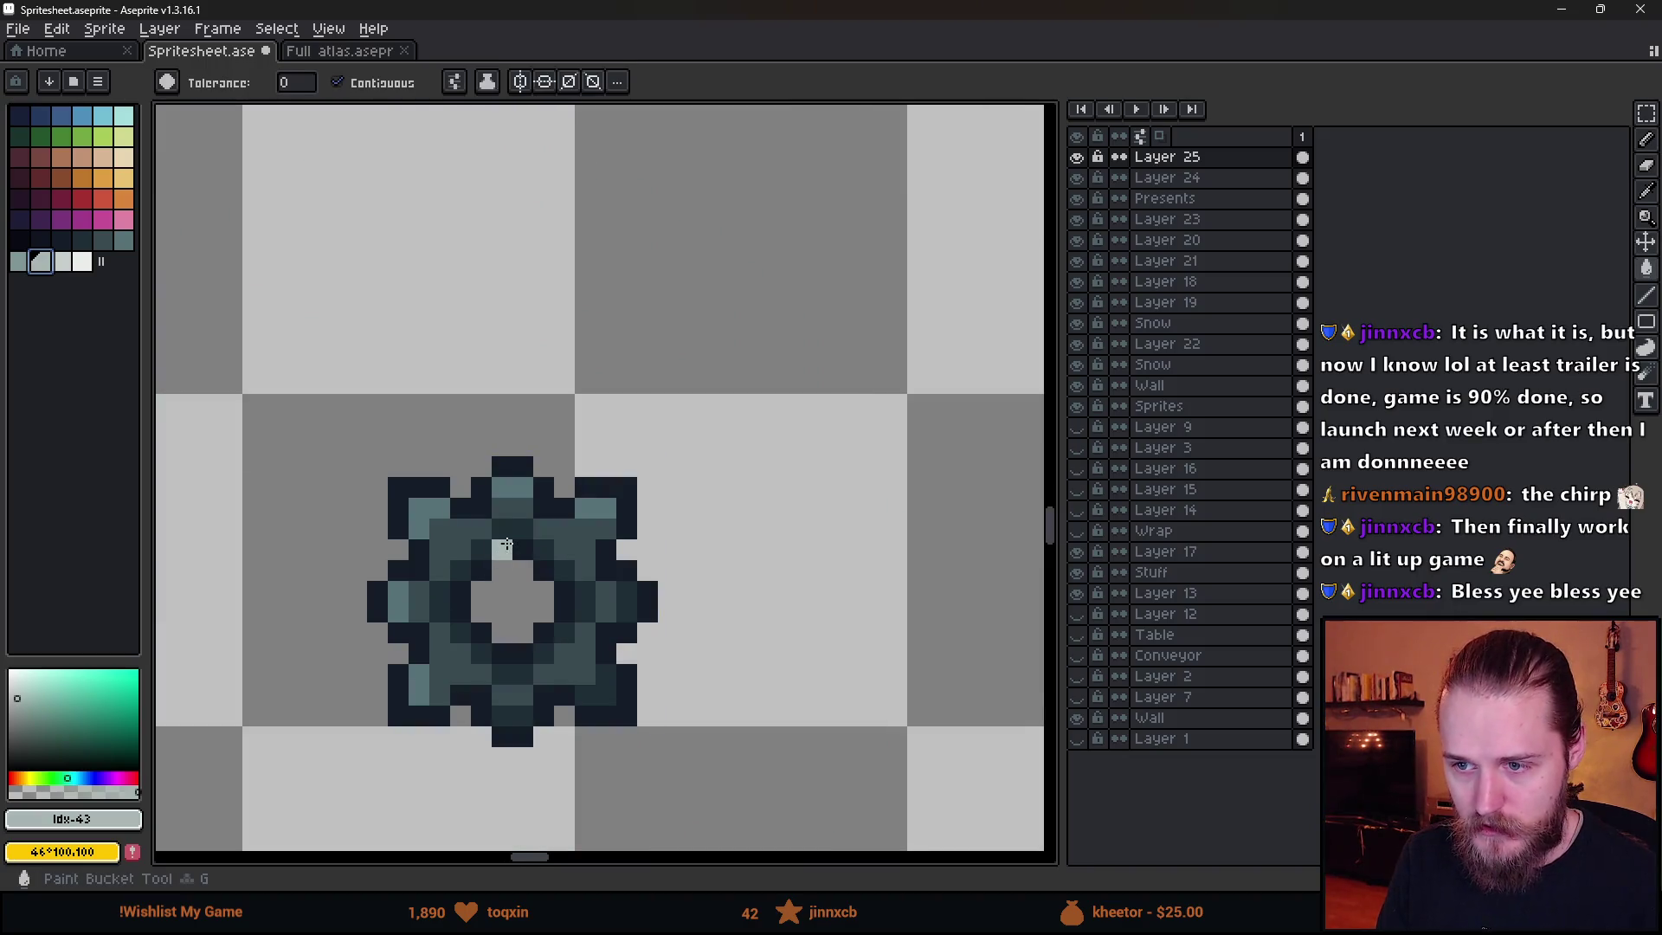
key("ctrl+z")
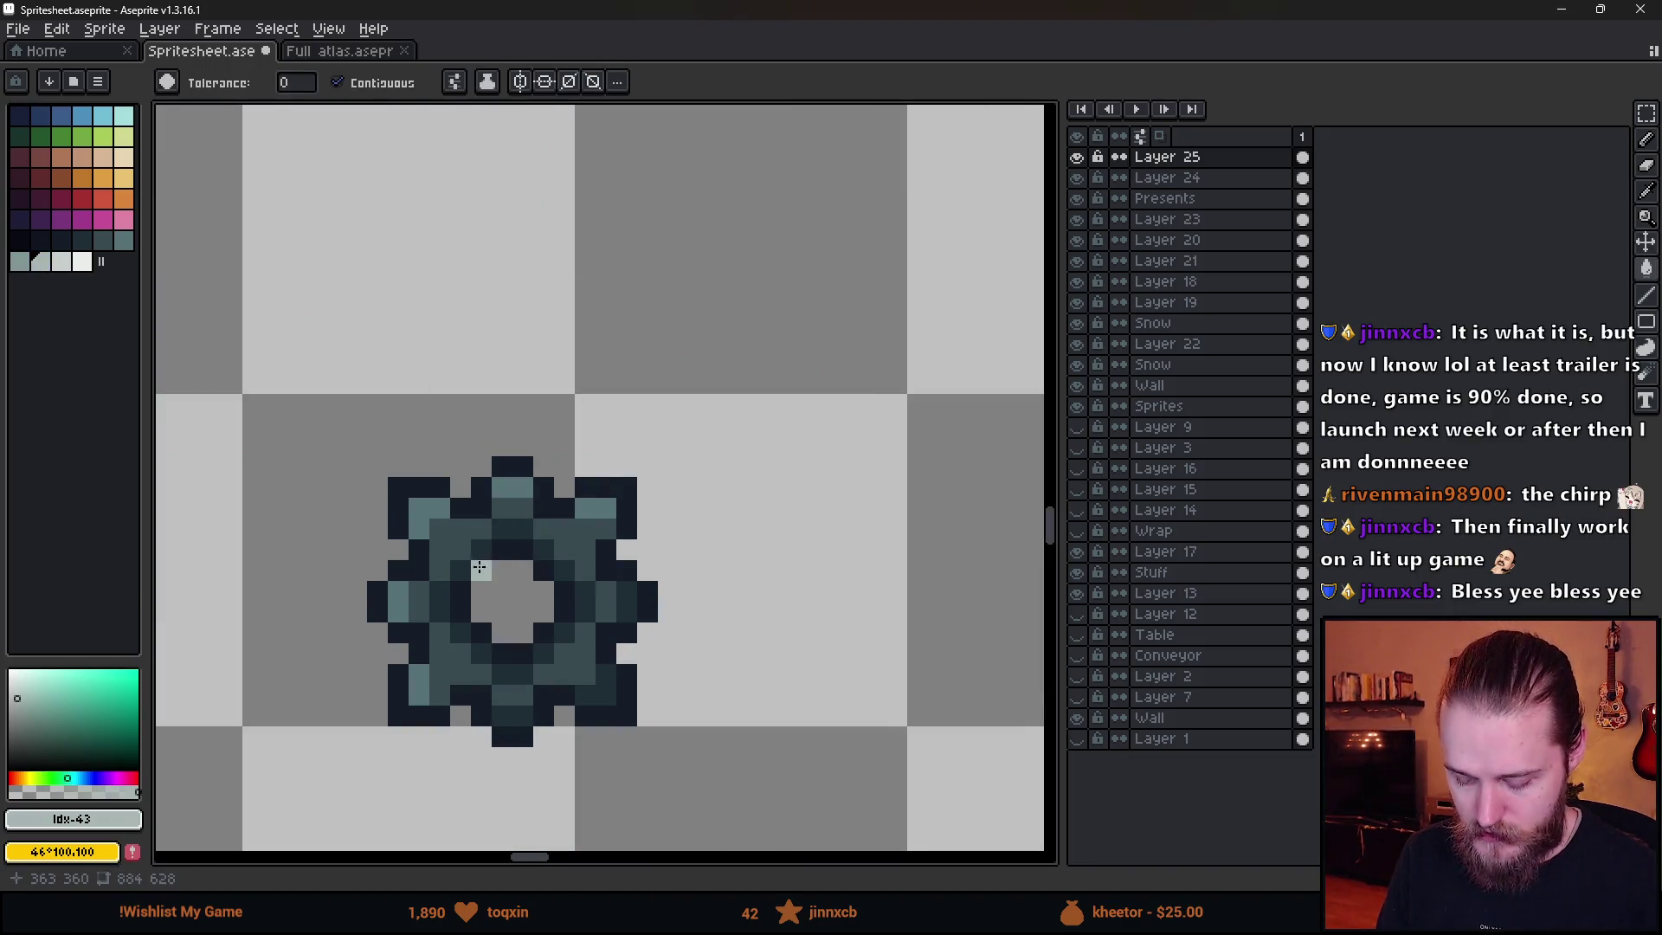
- Select the area around the gear and test-fill a gear pixel again, undoing the result
key("m")
left_click_drag(315, 445, 784, 810)
key("g")
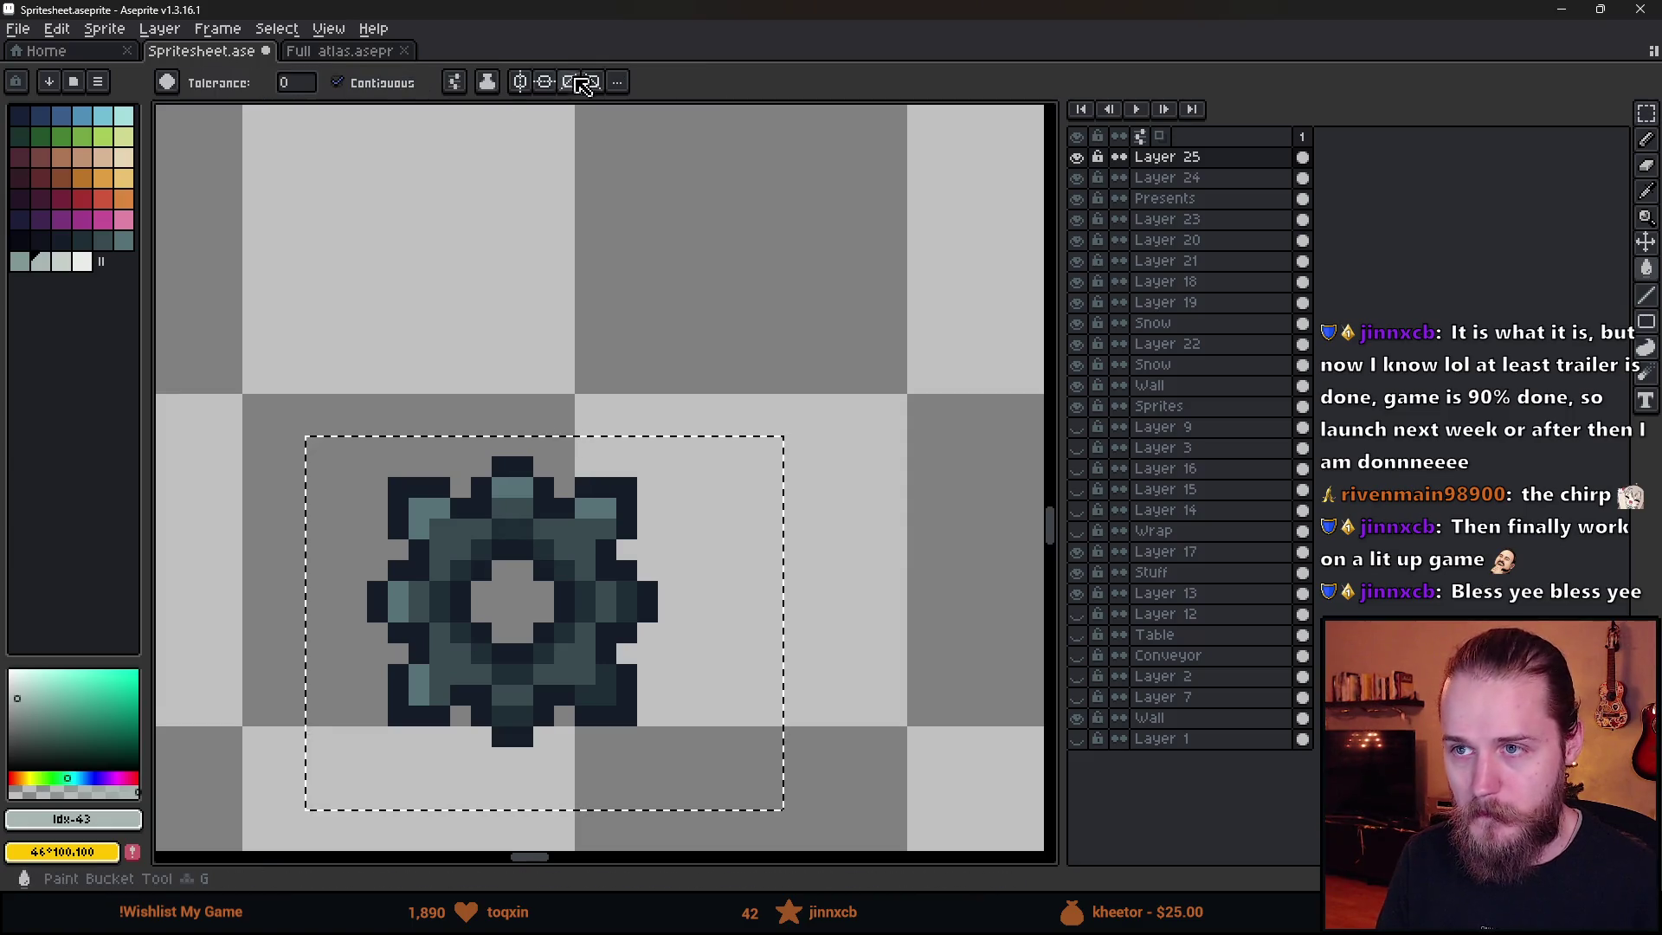
left_click(503, 493)
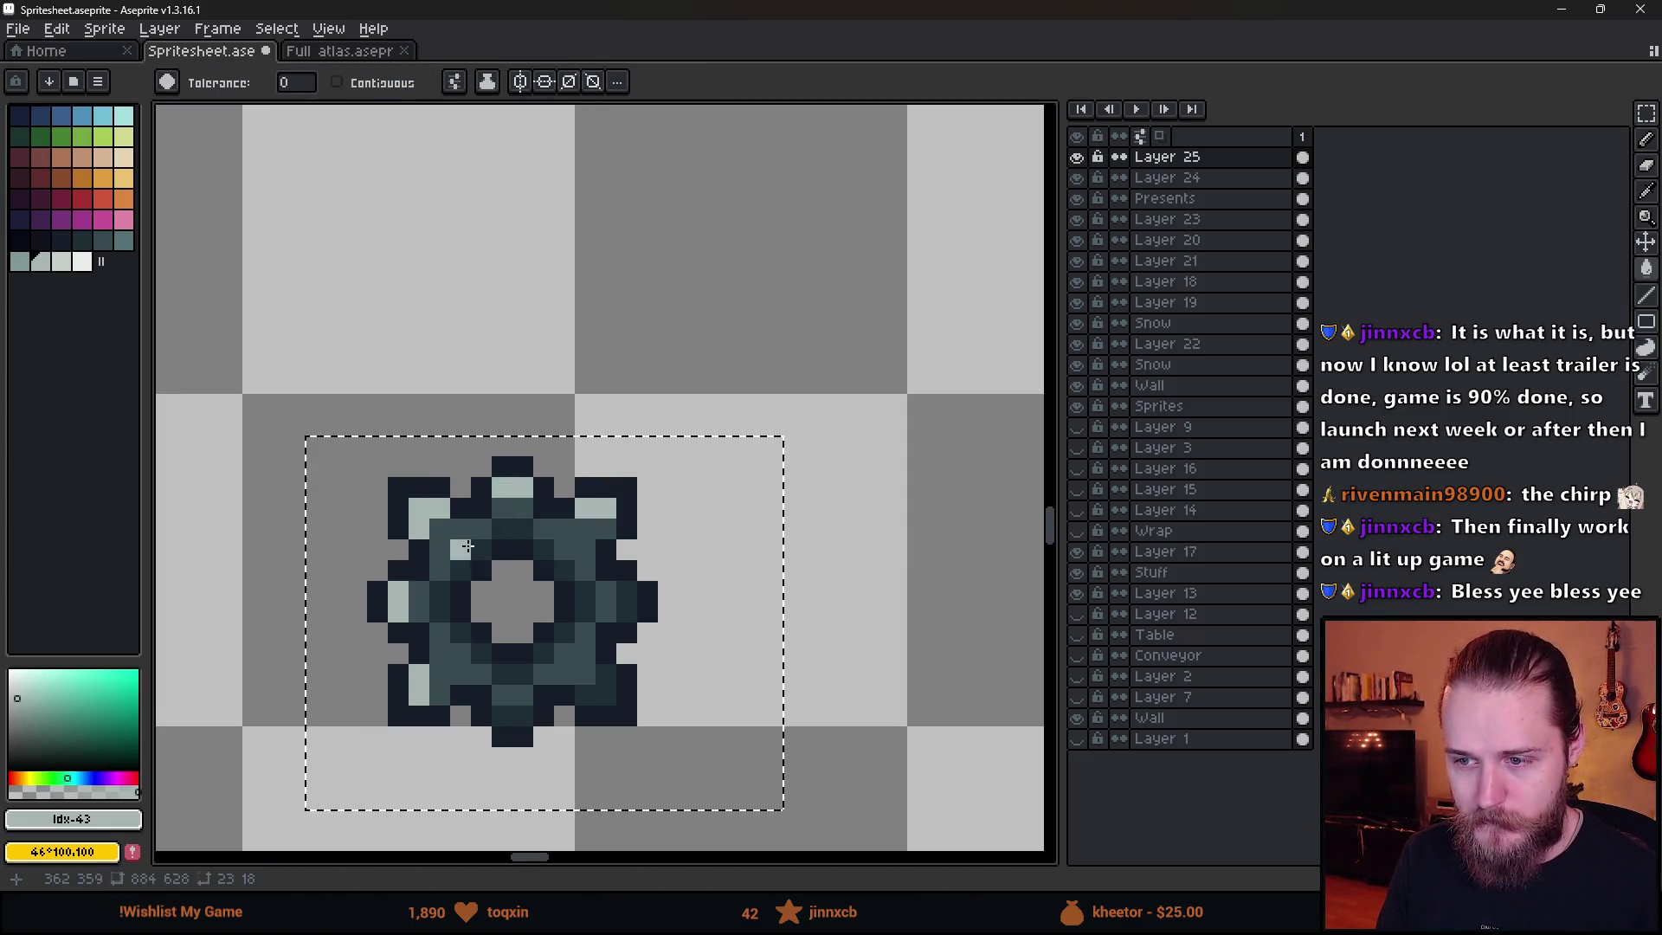
key("ctrl+z")
- Recolour the gear lighter: mid-teal #394a50 to palette colour 42, dark teal to colour 41, then pick navy 36
key("i")
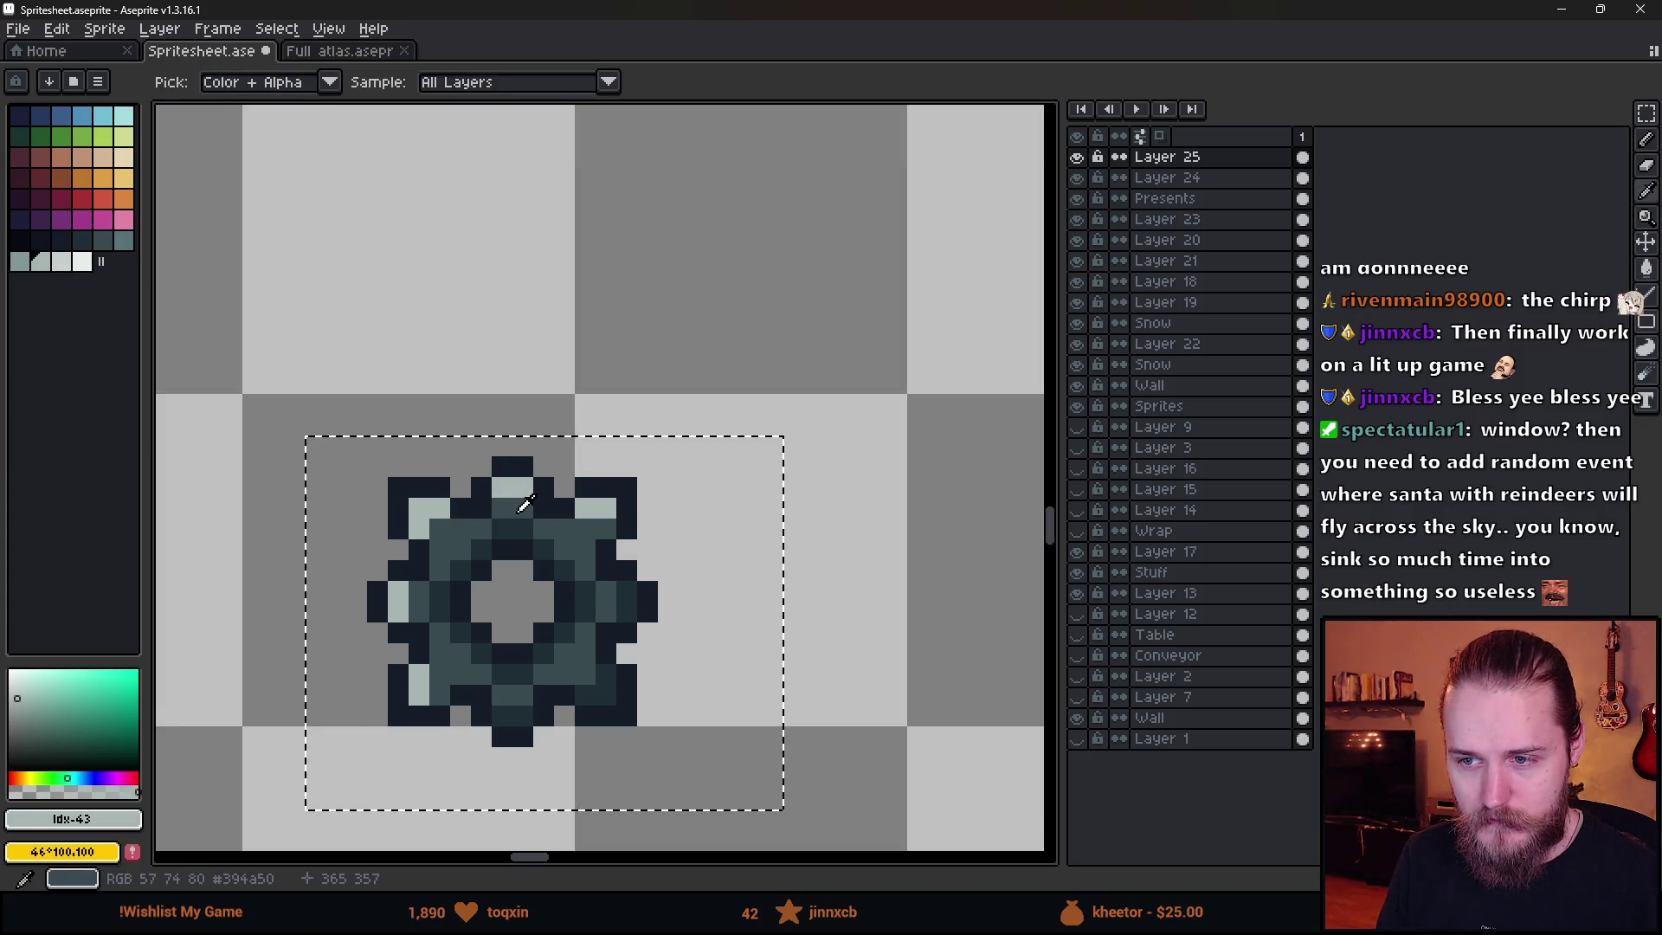
left_click(520, 509)
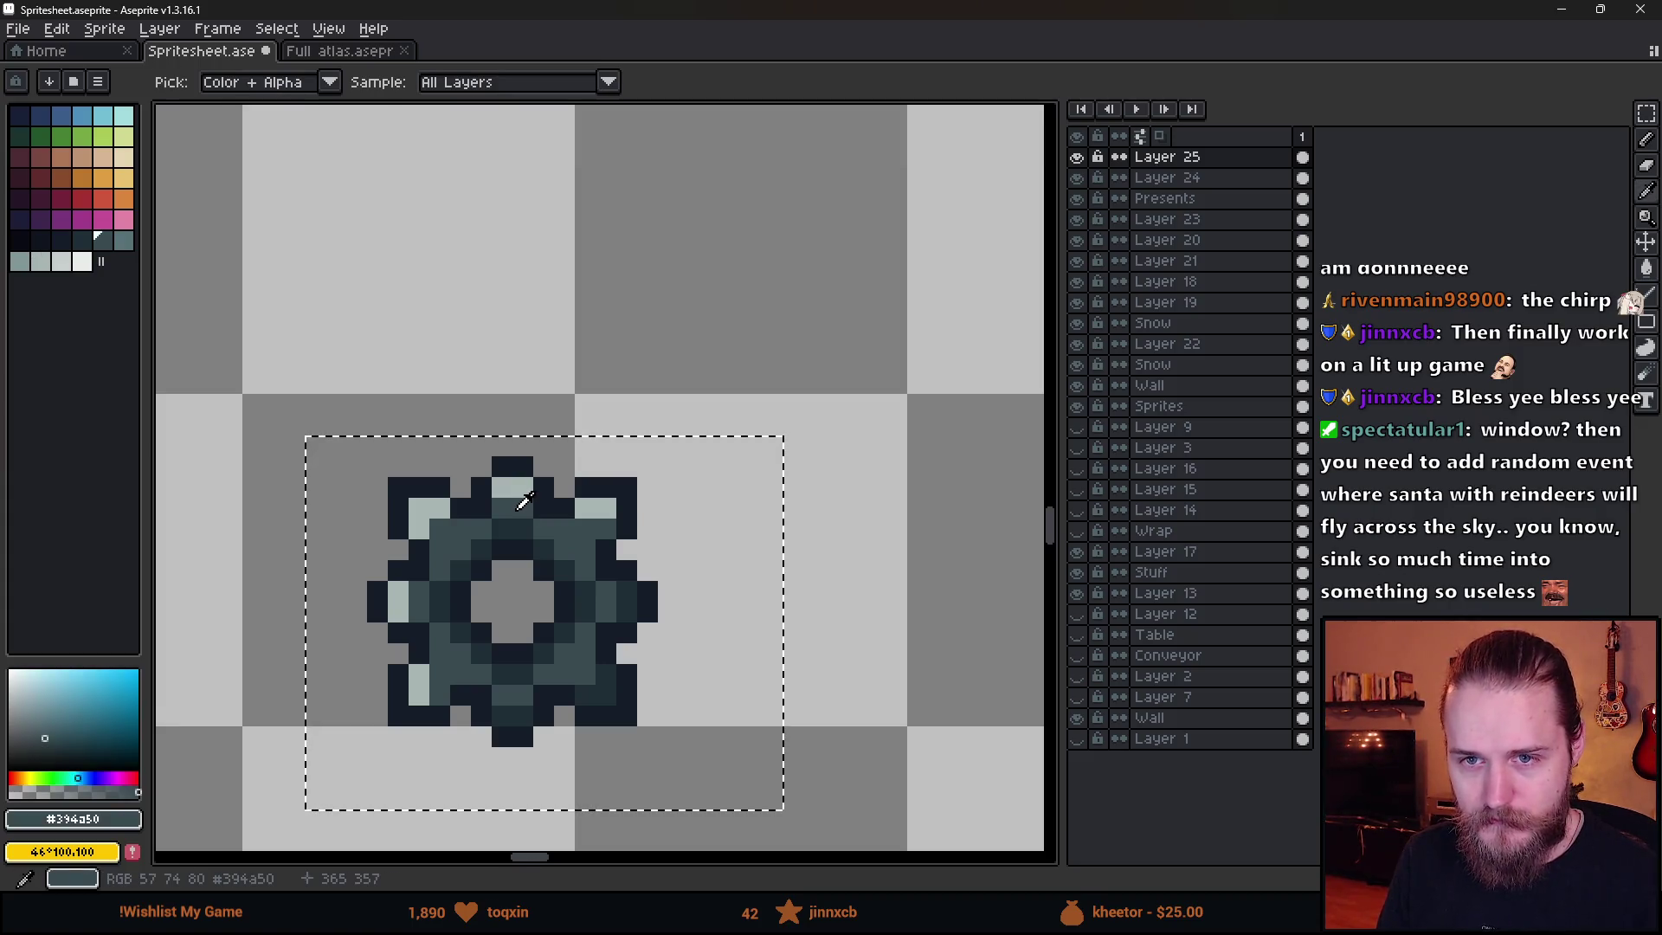
left_click(22, 268)
key("g")
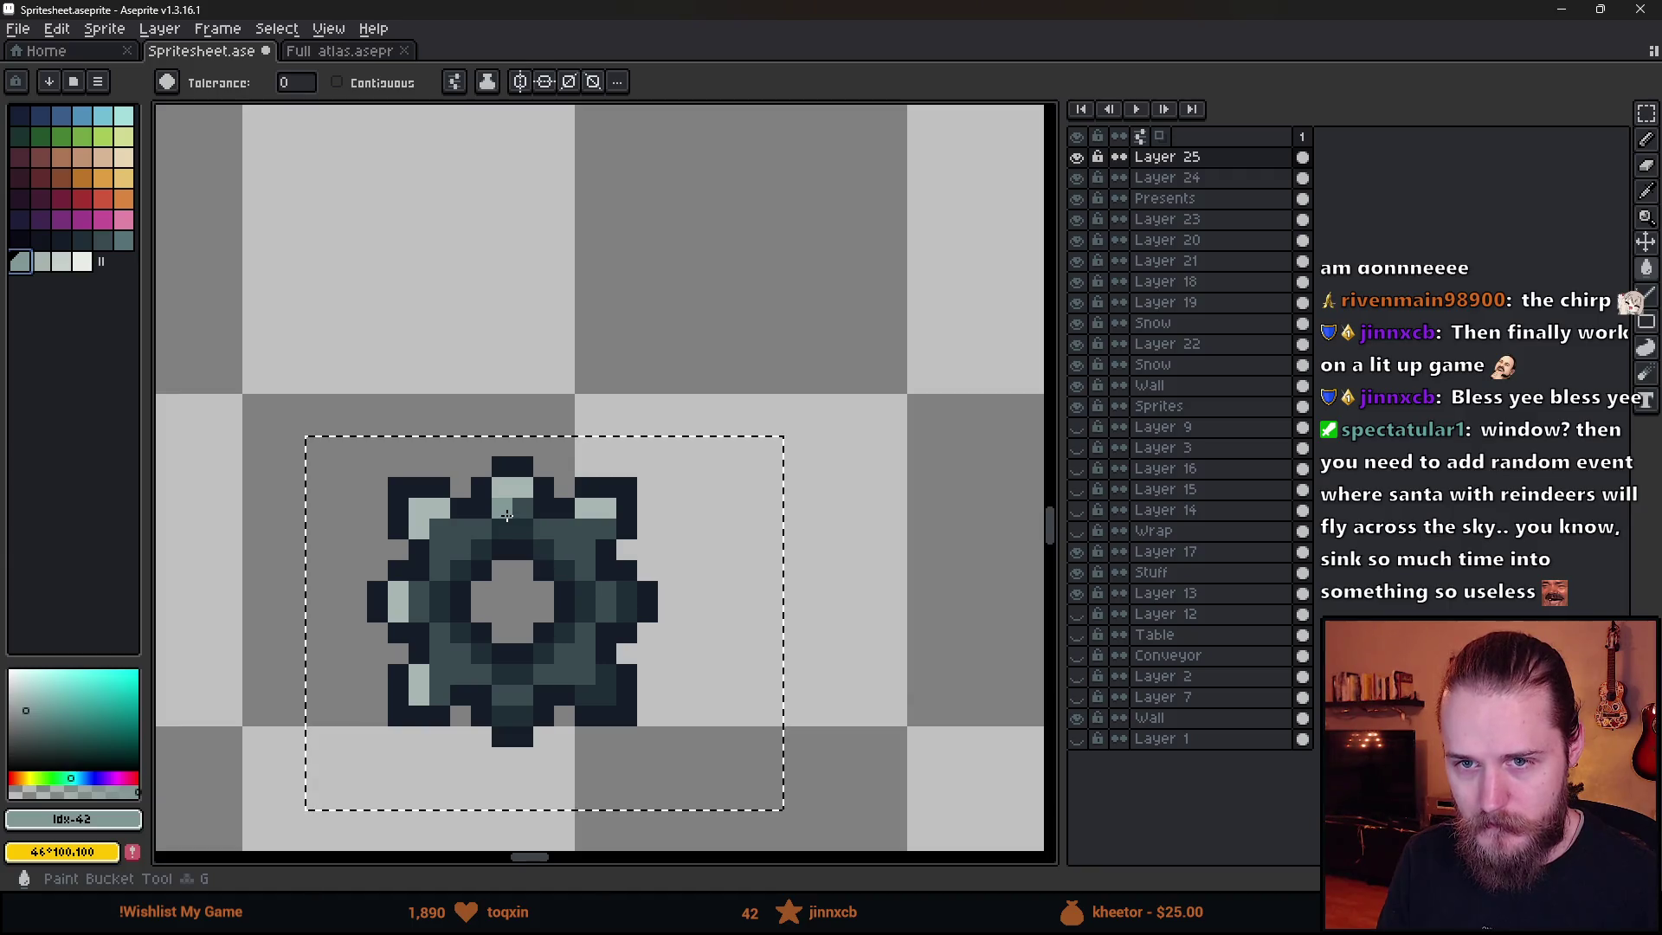
left_click(507, 515)
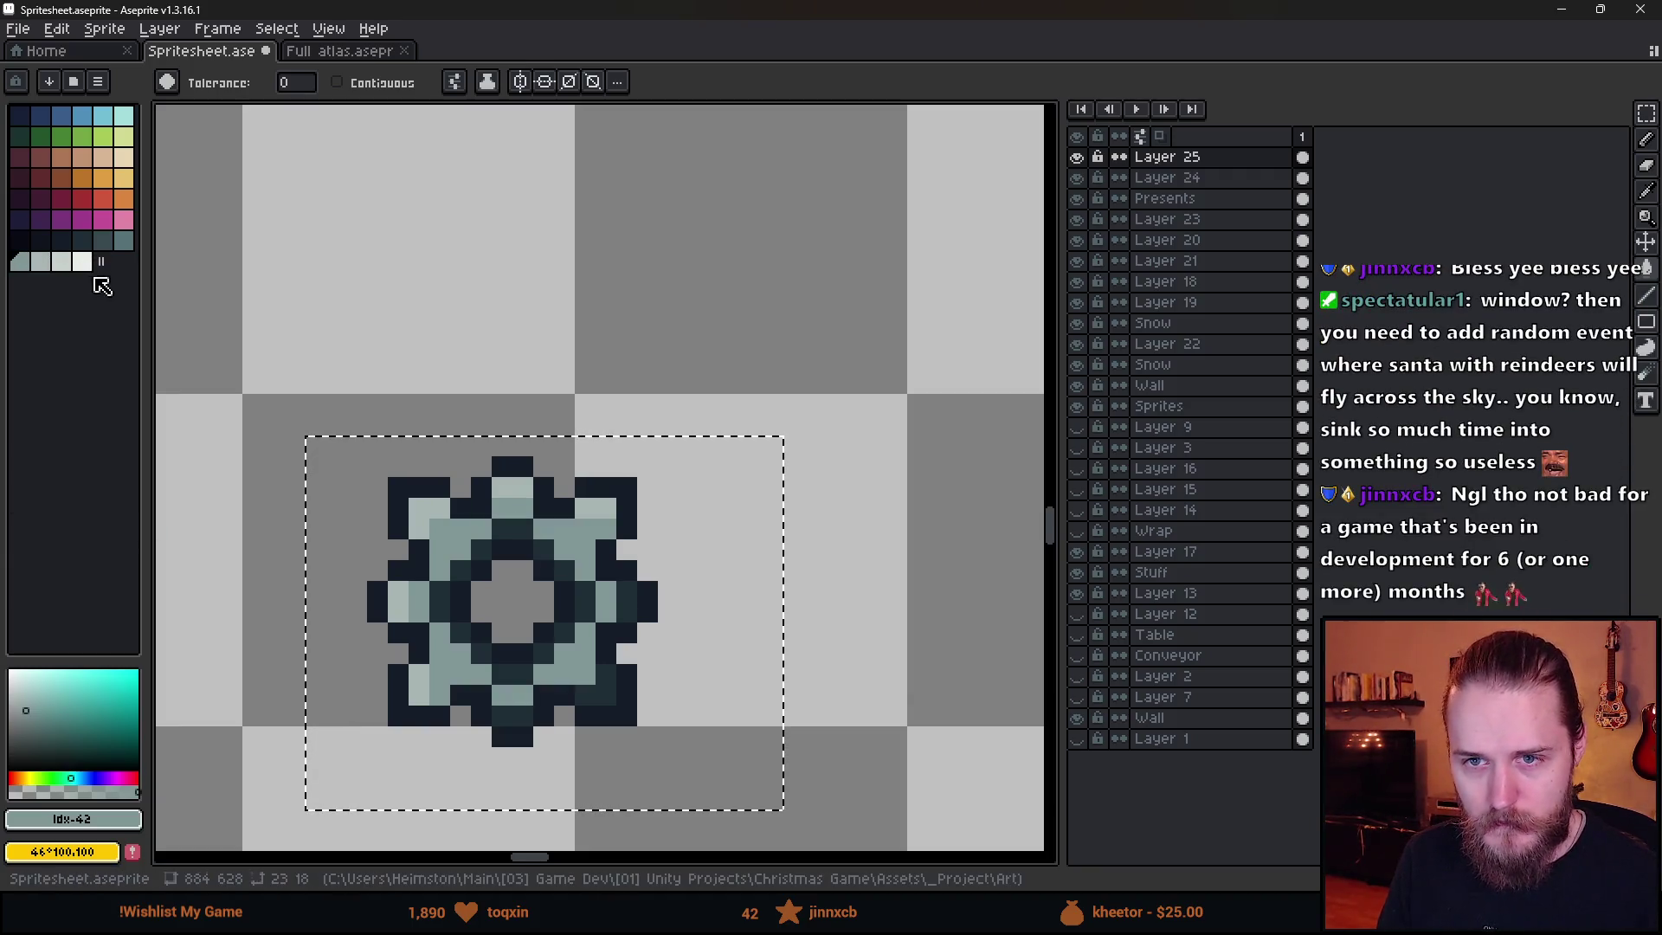
left_click(123, 243)
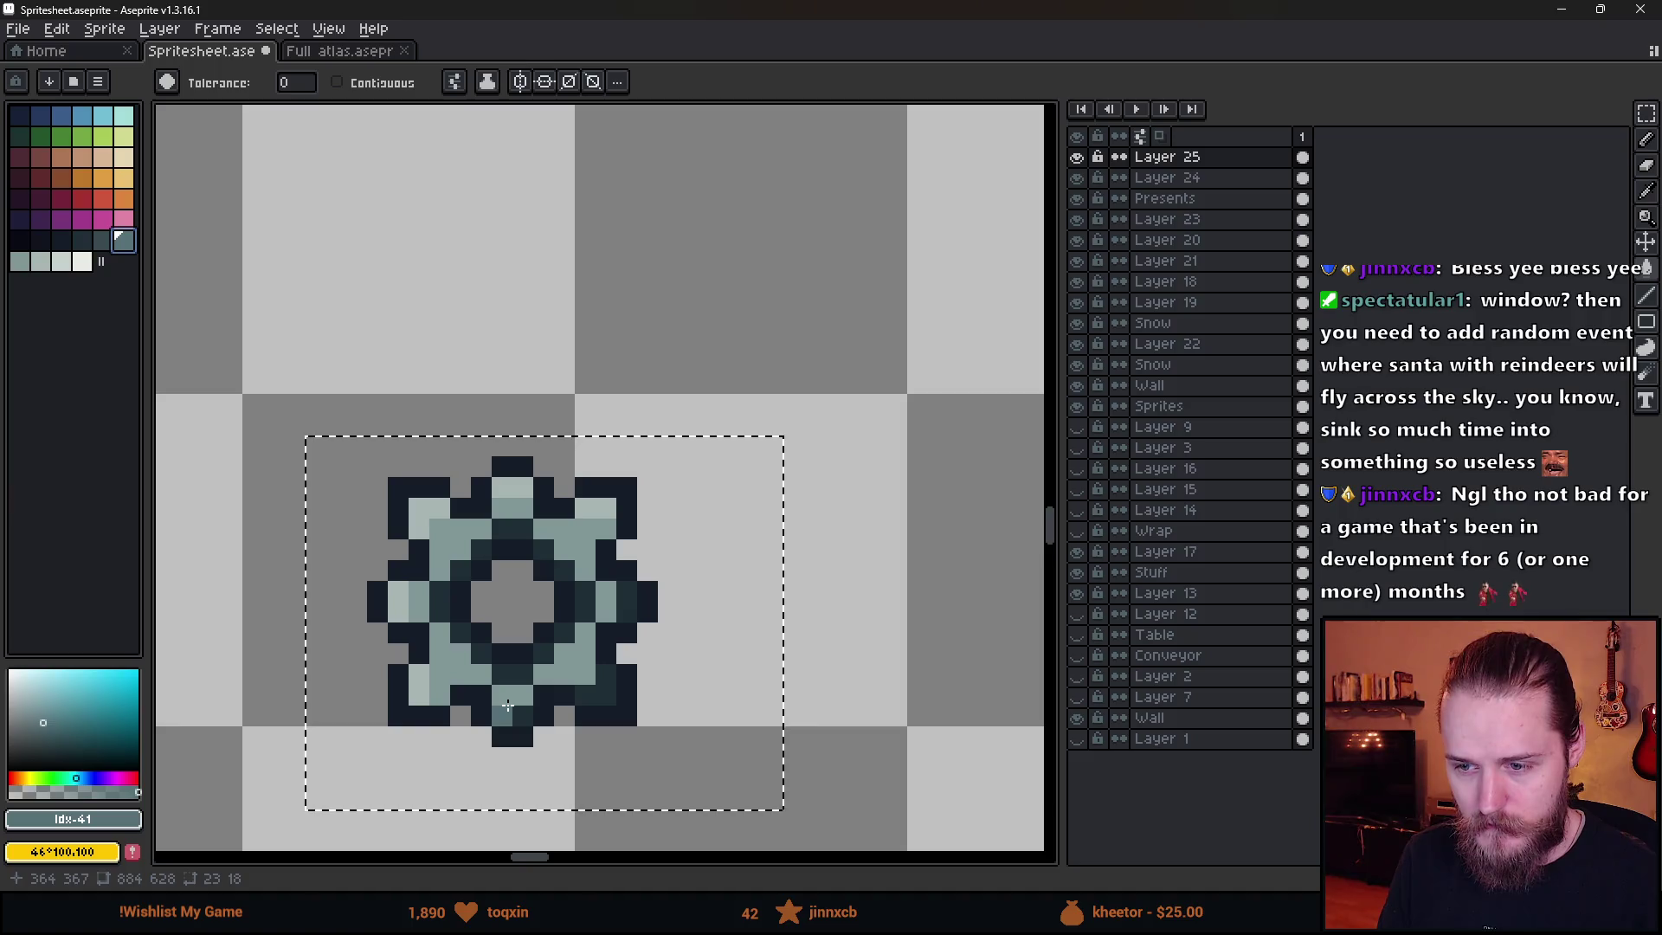
left_click(508, 706)
scroll(588, 752, "down", 5)
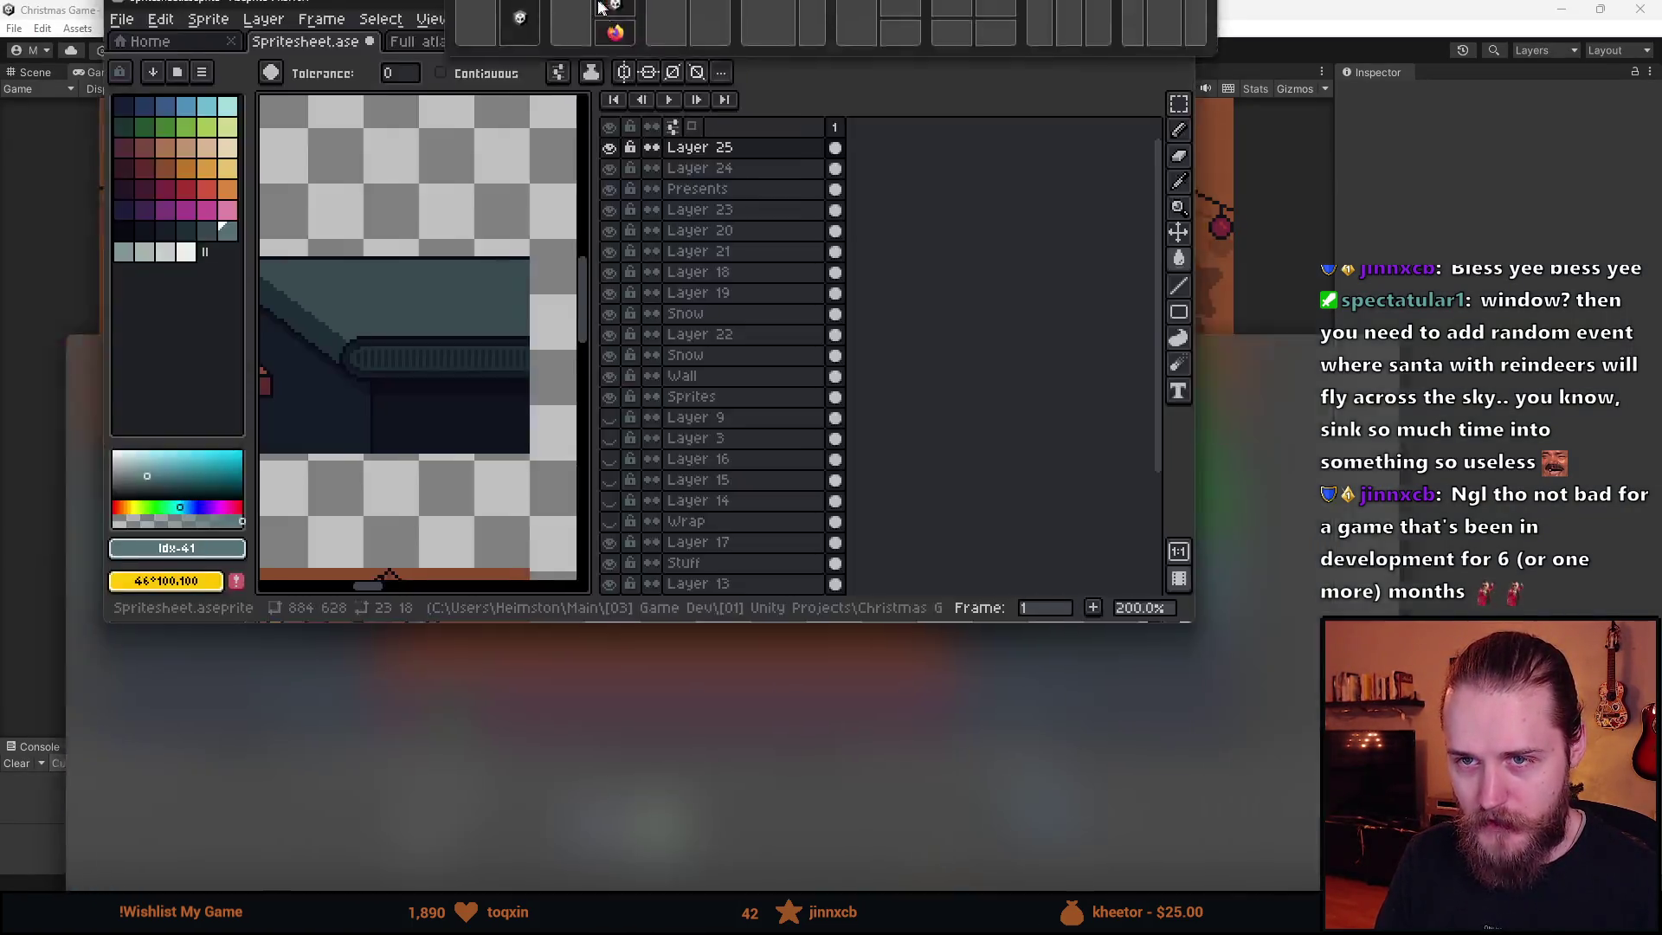
scroll(583, 735, "up", 5)
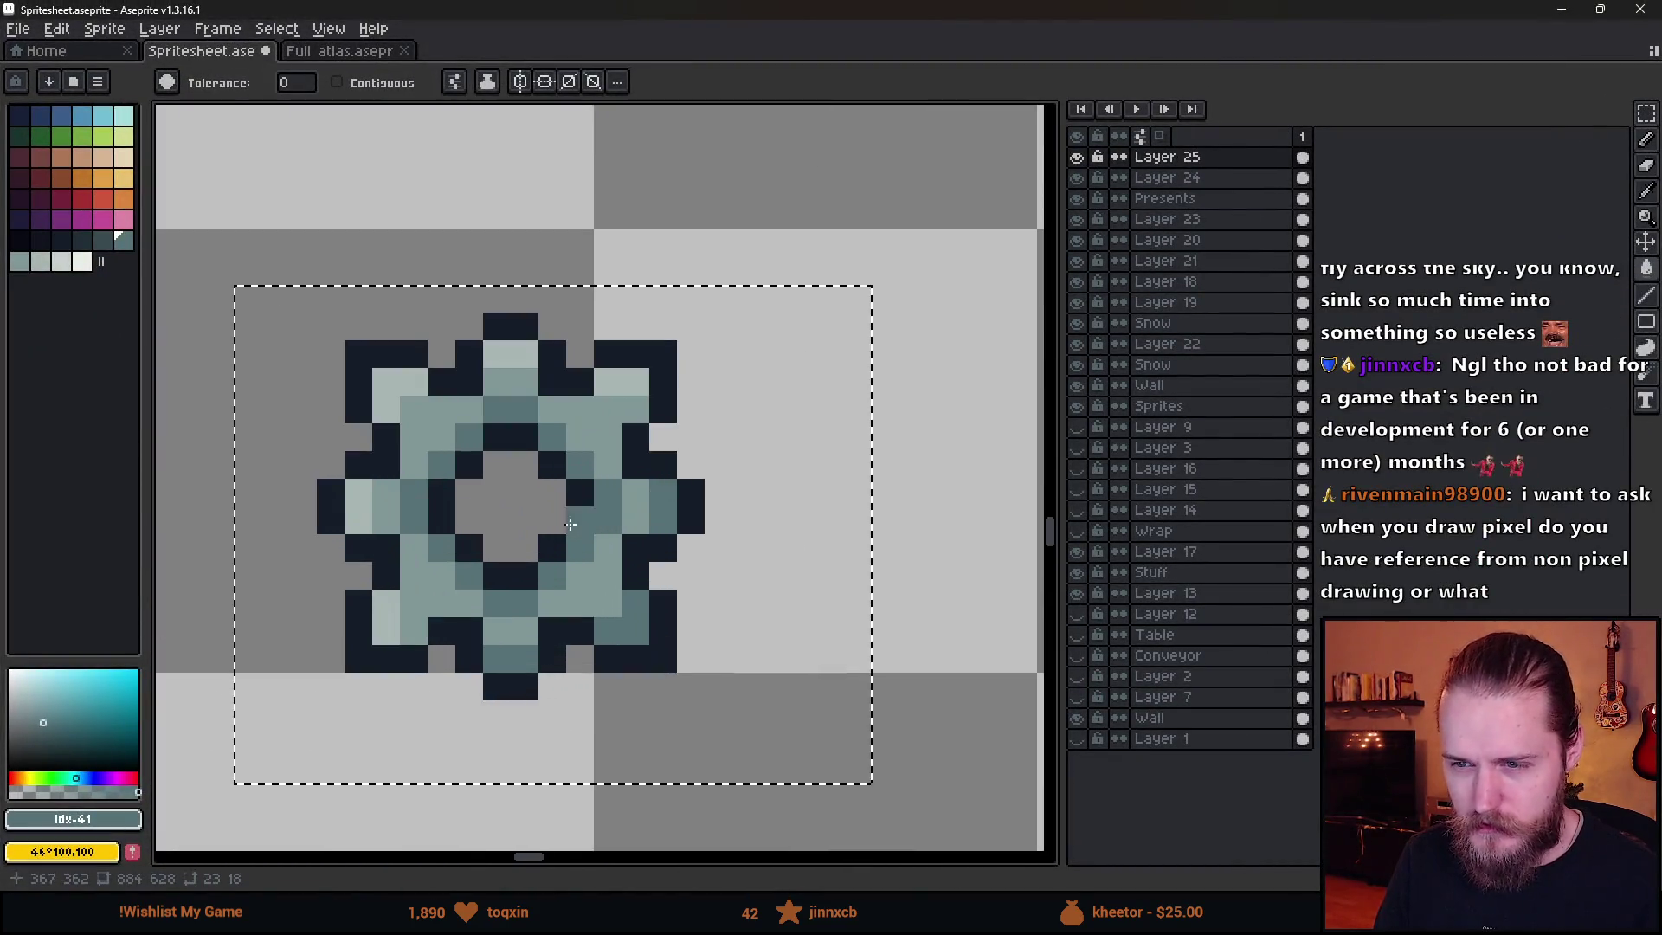
left_click(19, 241)
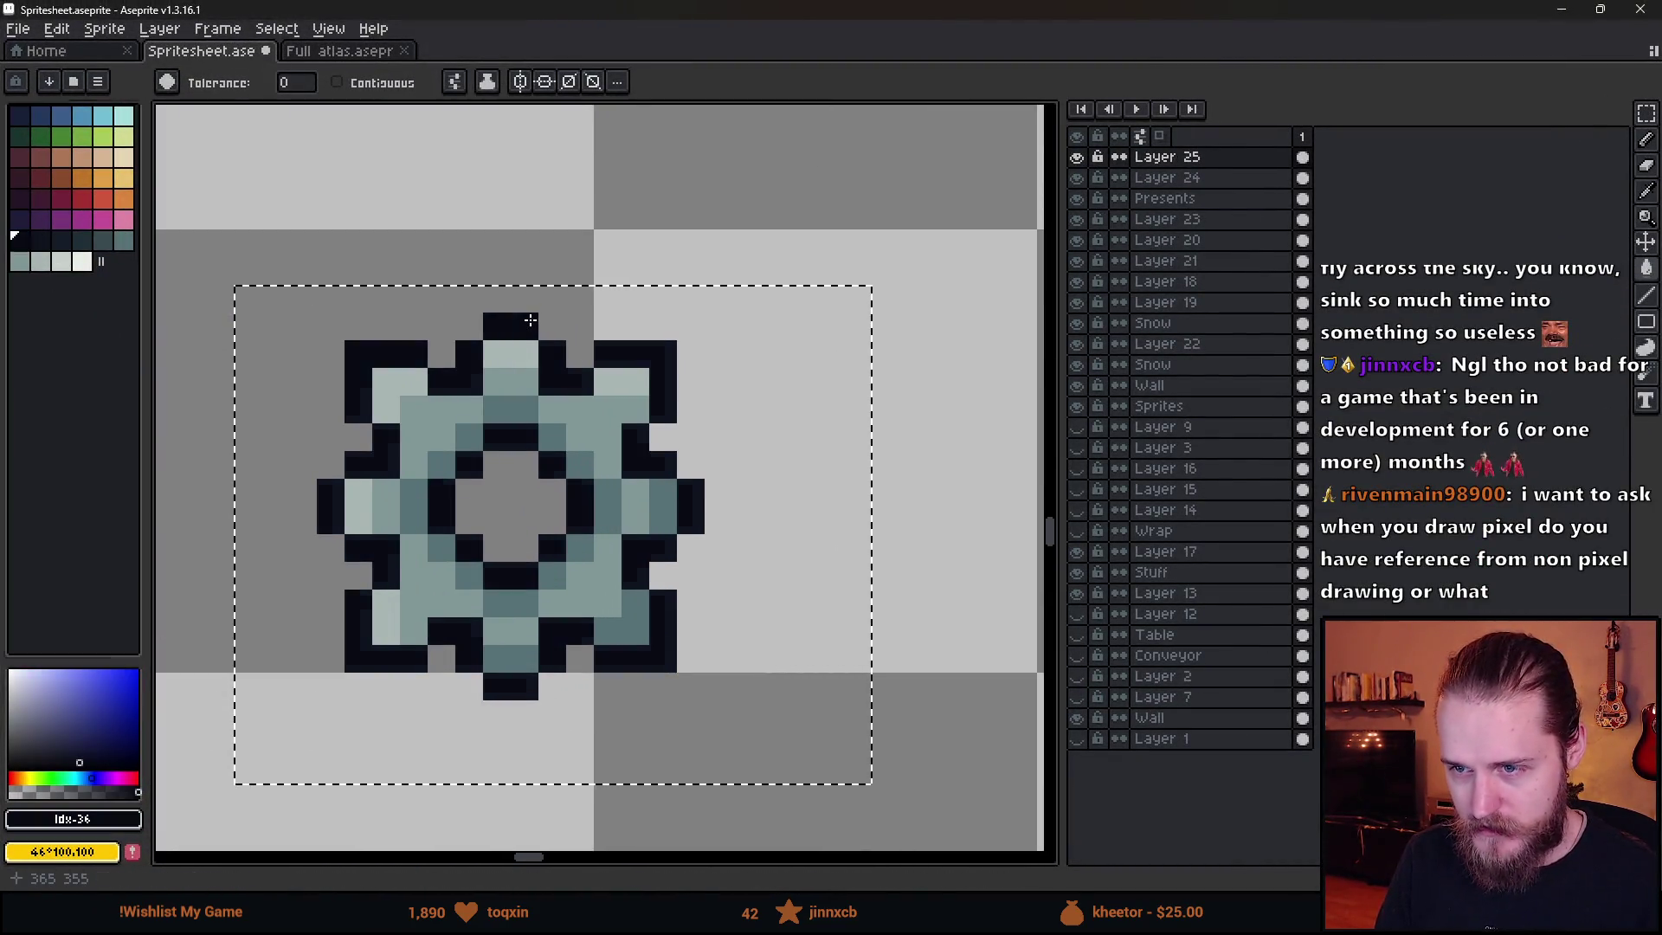
scroll(615, 621, "down", 1)
scroll(624, 653, "down", 8)
scroll(627, 667, "up", 4)
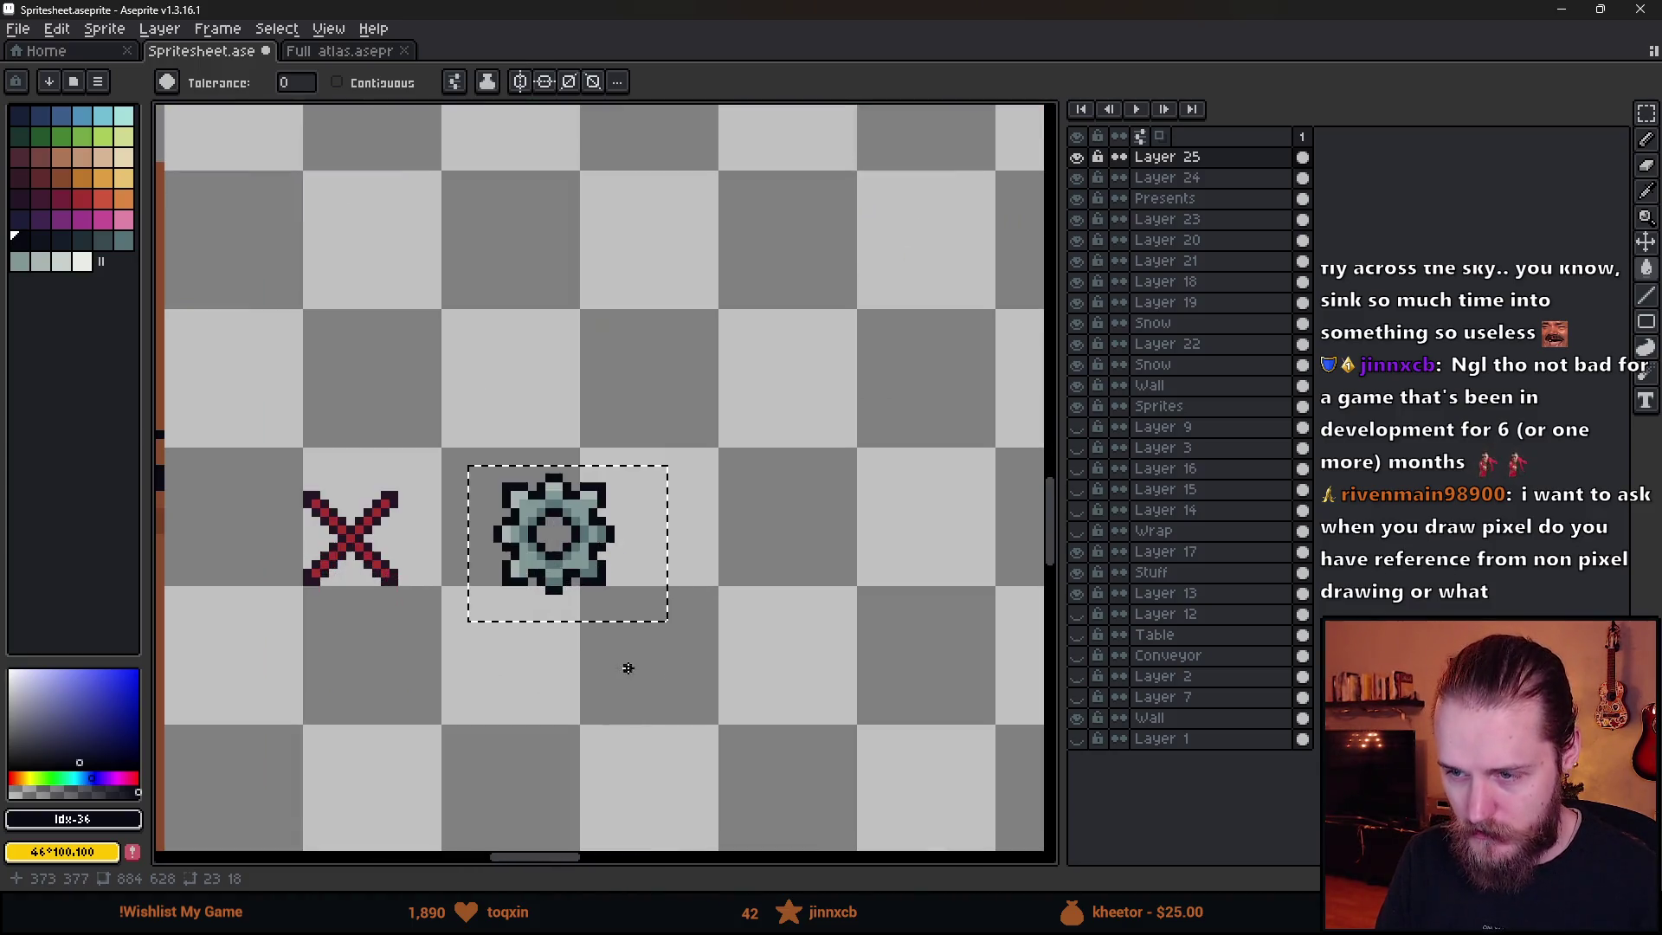
- Select the gear and try moving it further right, then back to the left
key("m")
left_click(564, 627)
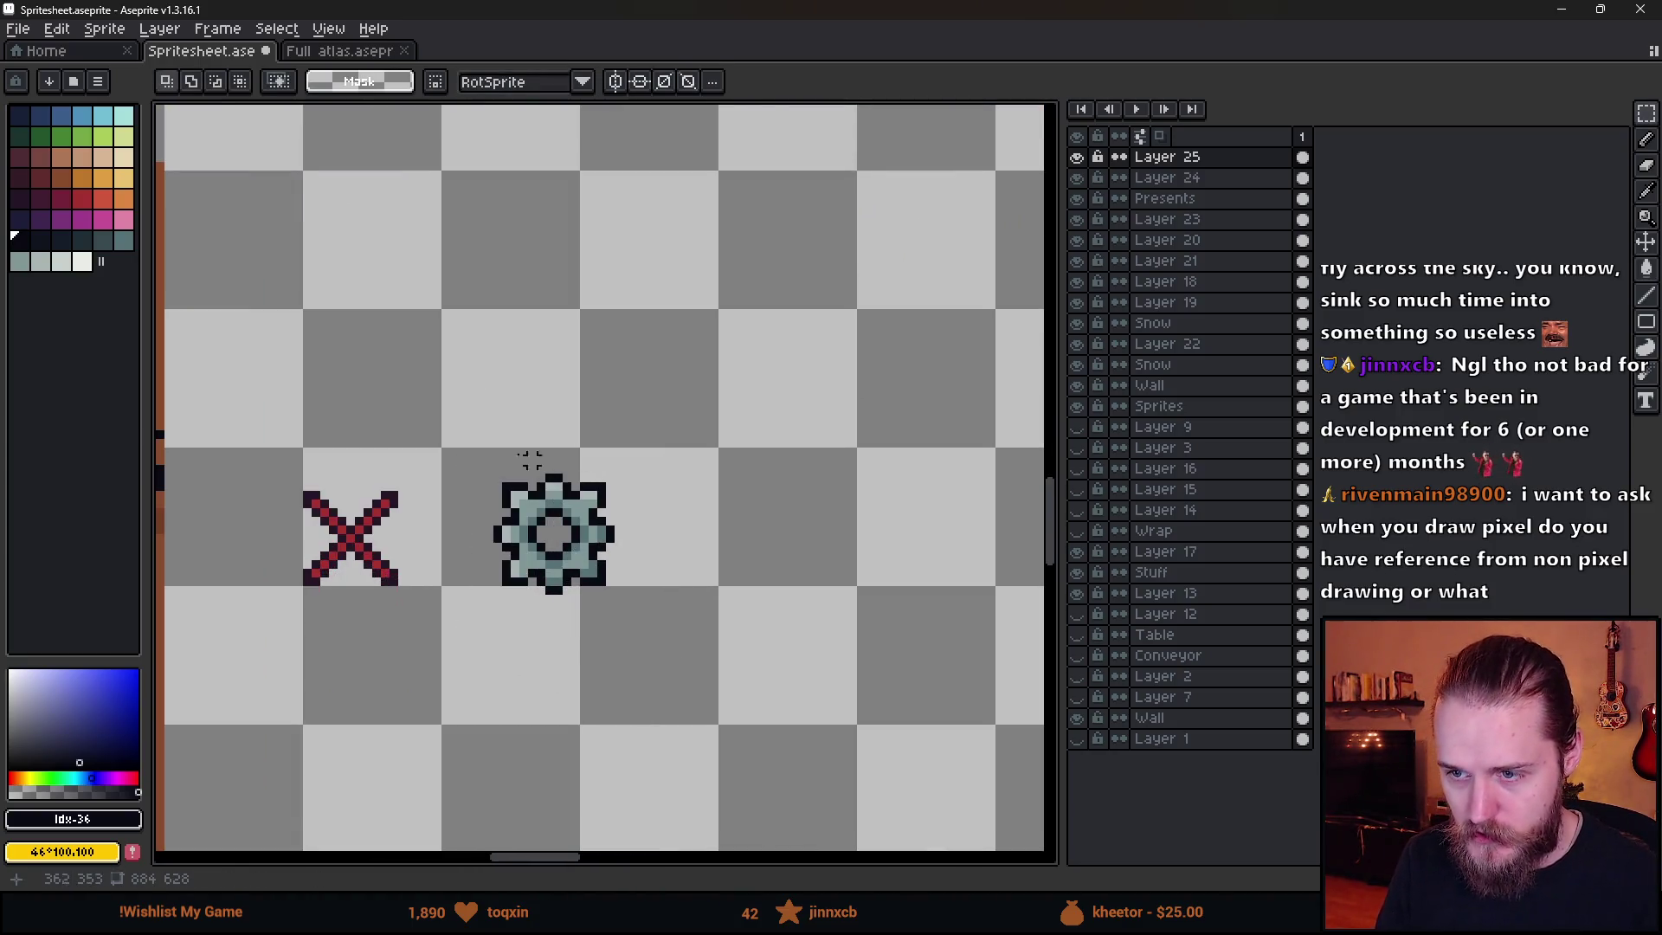
left_click_drag(464, 419, 731, 690)
left_click_drag(684, 631, 850, 632)
left_click(645, 504)
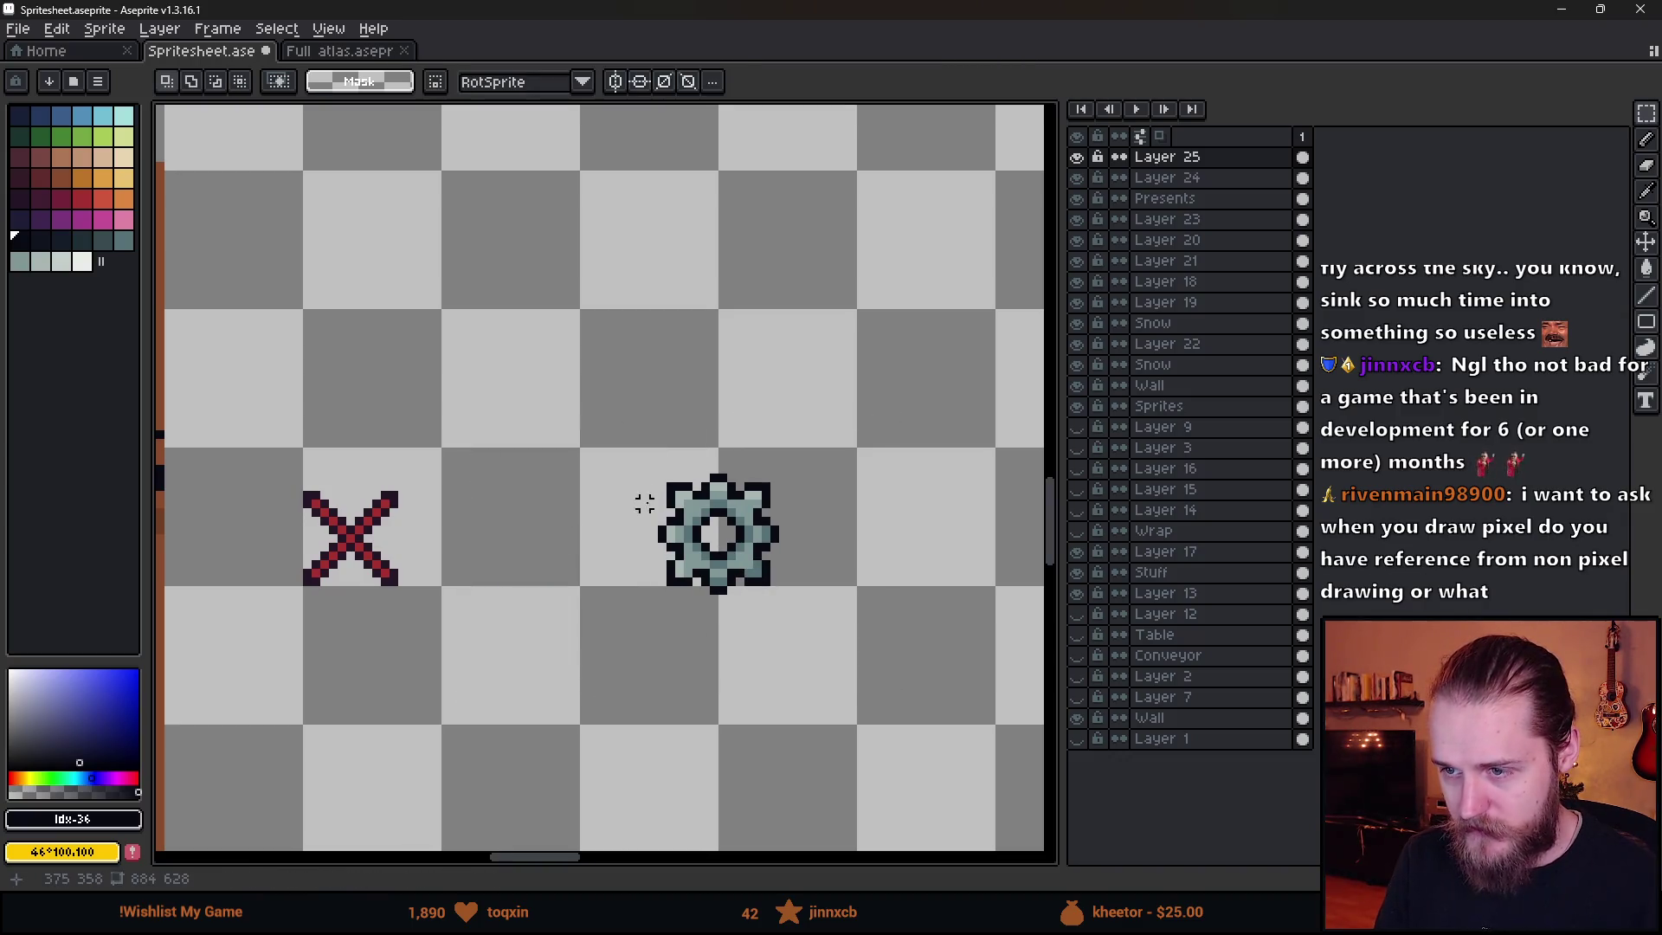
left_click_drag(612, 419, 909, 750)
left_click_drag(809, 631, 705, 594)
- Fine-tune the gear's position just right of the red X, commit it and deselect
scroll(705, 597, "down", 3)
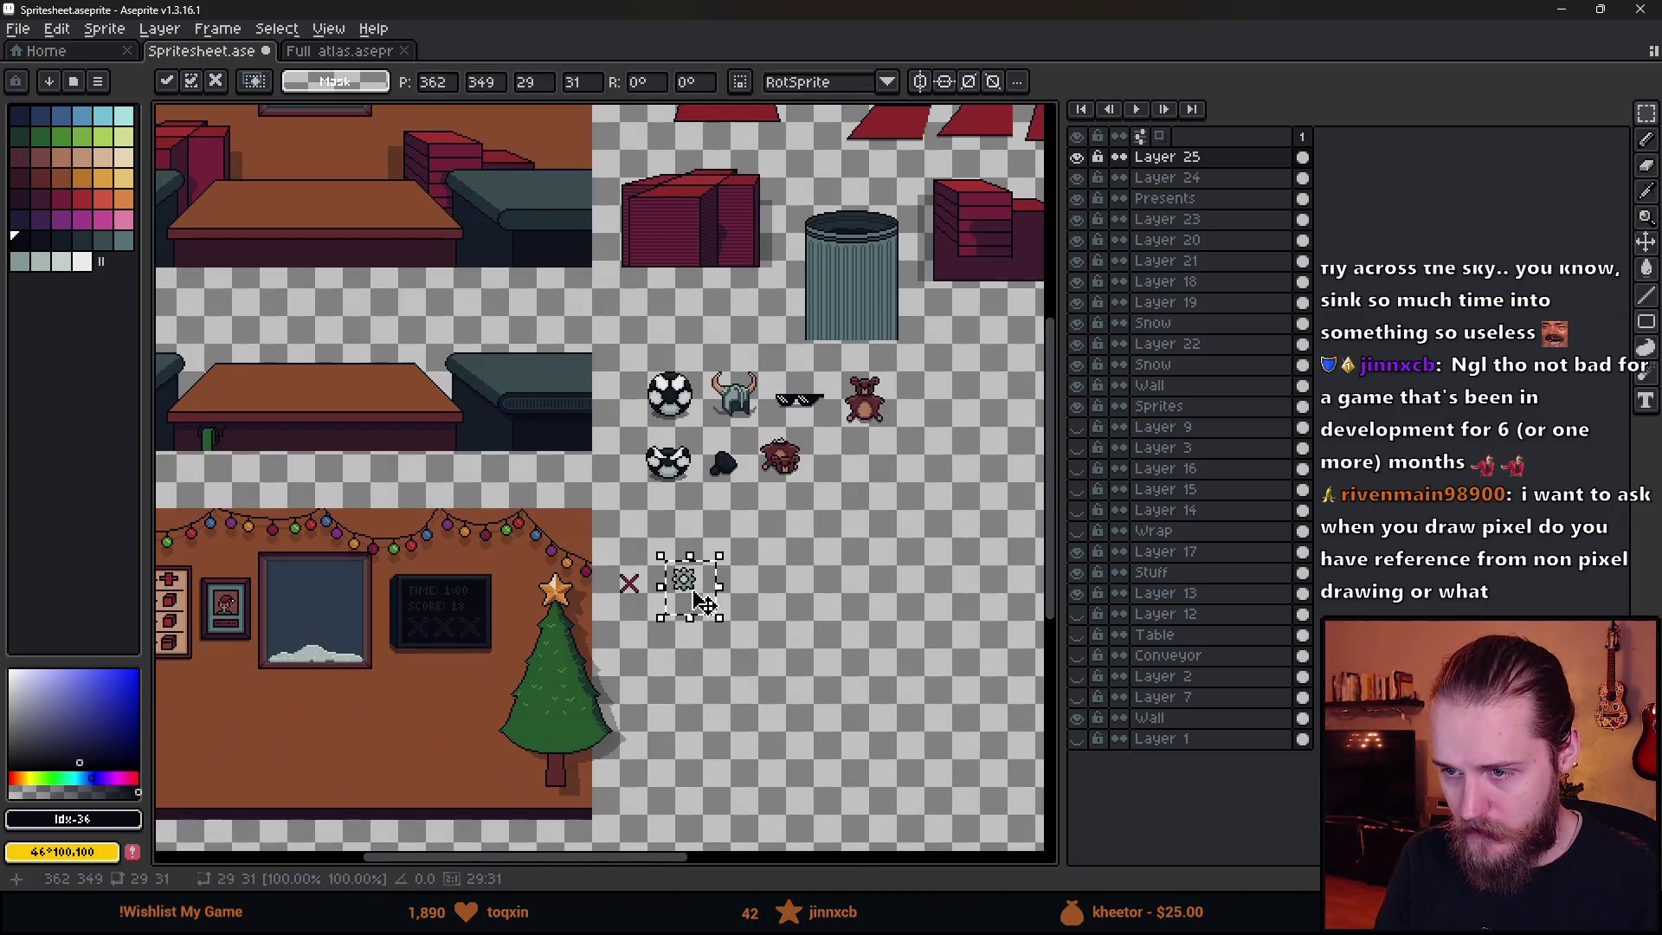
scroll(701, 604, "left", 5)
scroll(701, 603, "down", 2)
mouse_move(982, 519)
left_mouse_down()
mouse_move(387, 489)
mouse_move(972, 519)
left_mouse_up()
scroll(660, 519, "right", 5)
scroll(744, 528, "up", 6)
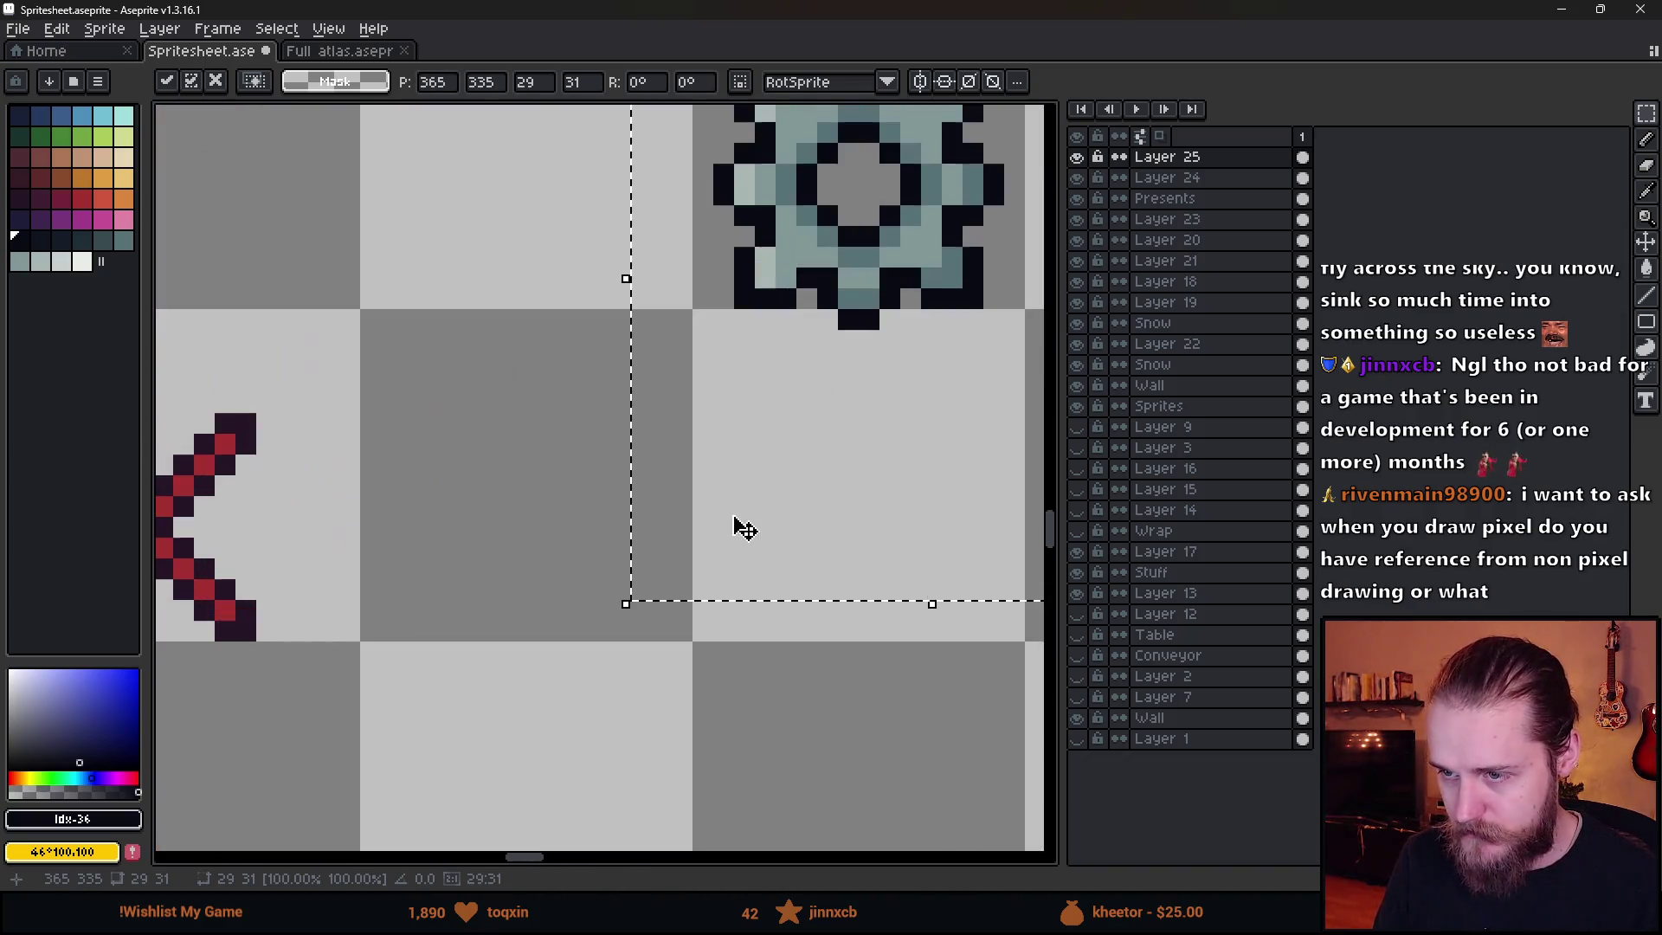
mouse_move(743, 528)
left_mouse_down()
mouse_move(493, 693)
mouse_move(475, 742)
left_mouse_up()
scroll(432, 619, "down", 3)
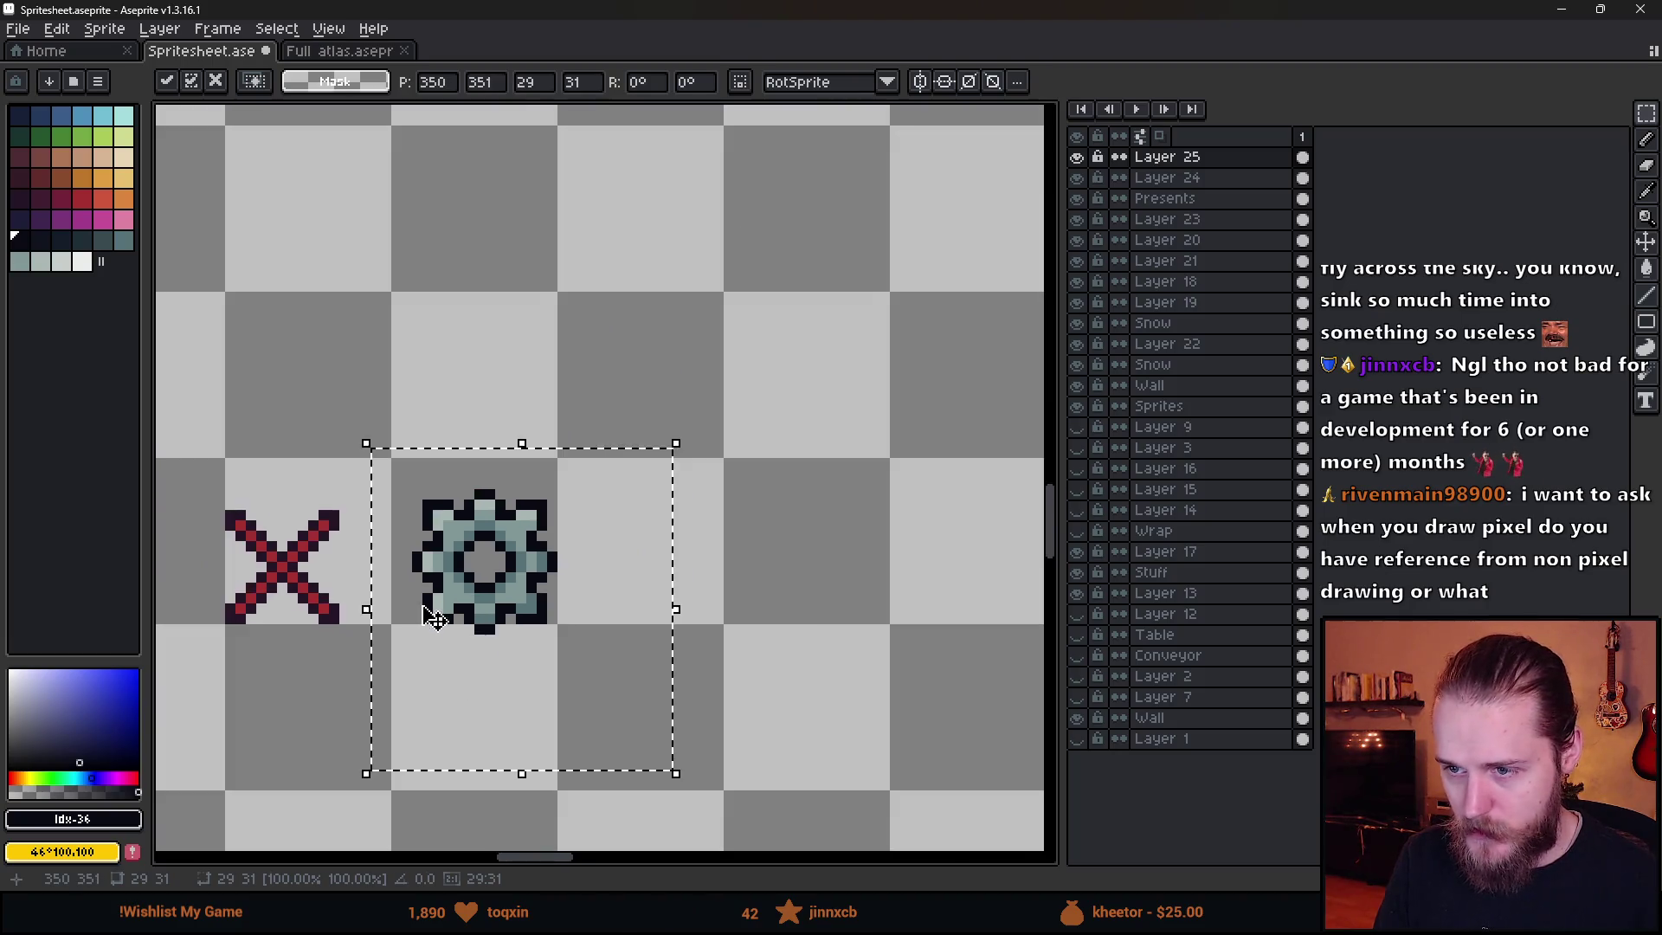
left_click_drag(430, 616, 617, 616)
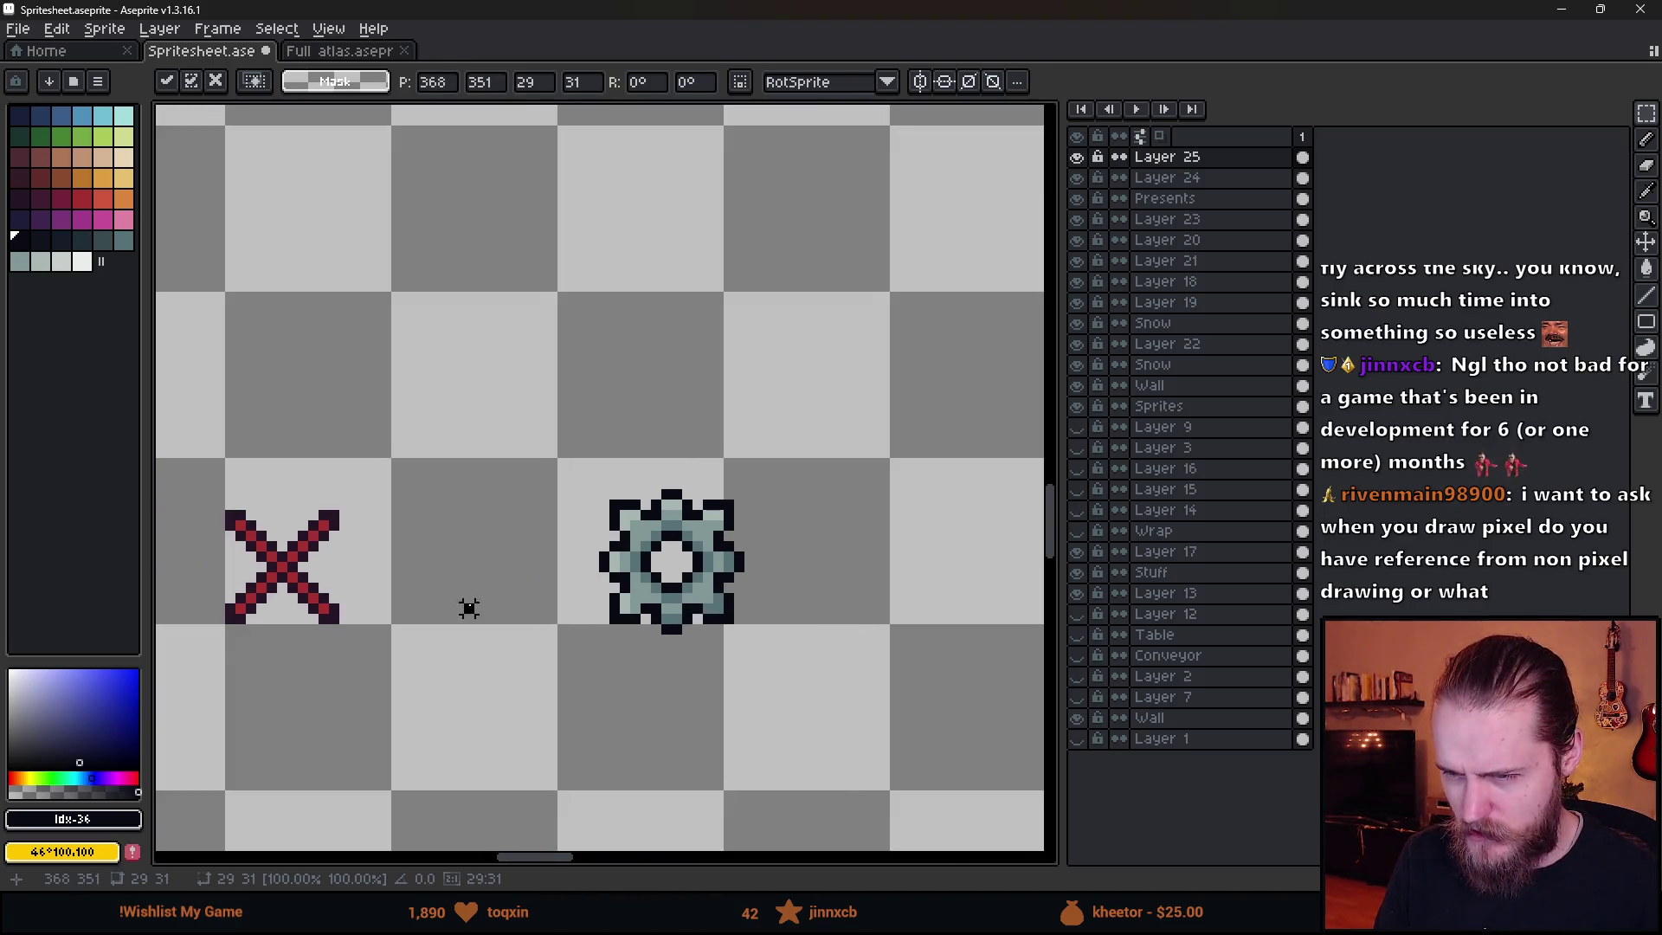
key("Return")
key("ctrl+d")
scroll(485, 589, "up", 3)
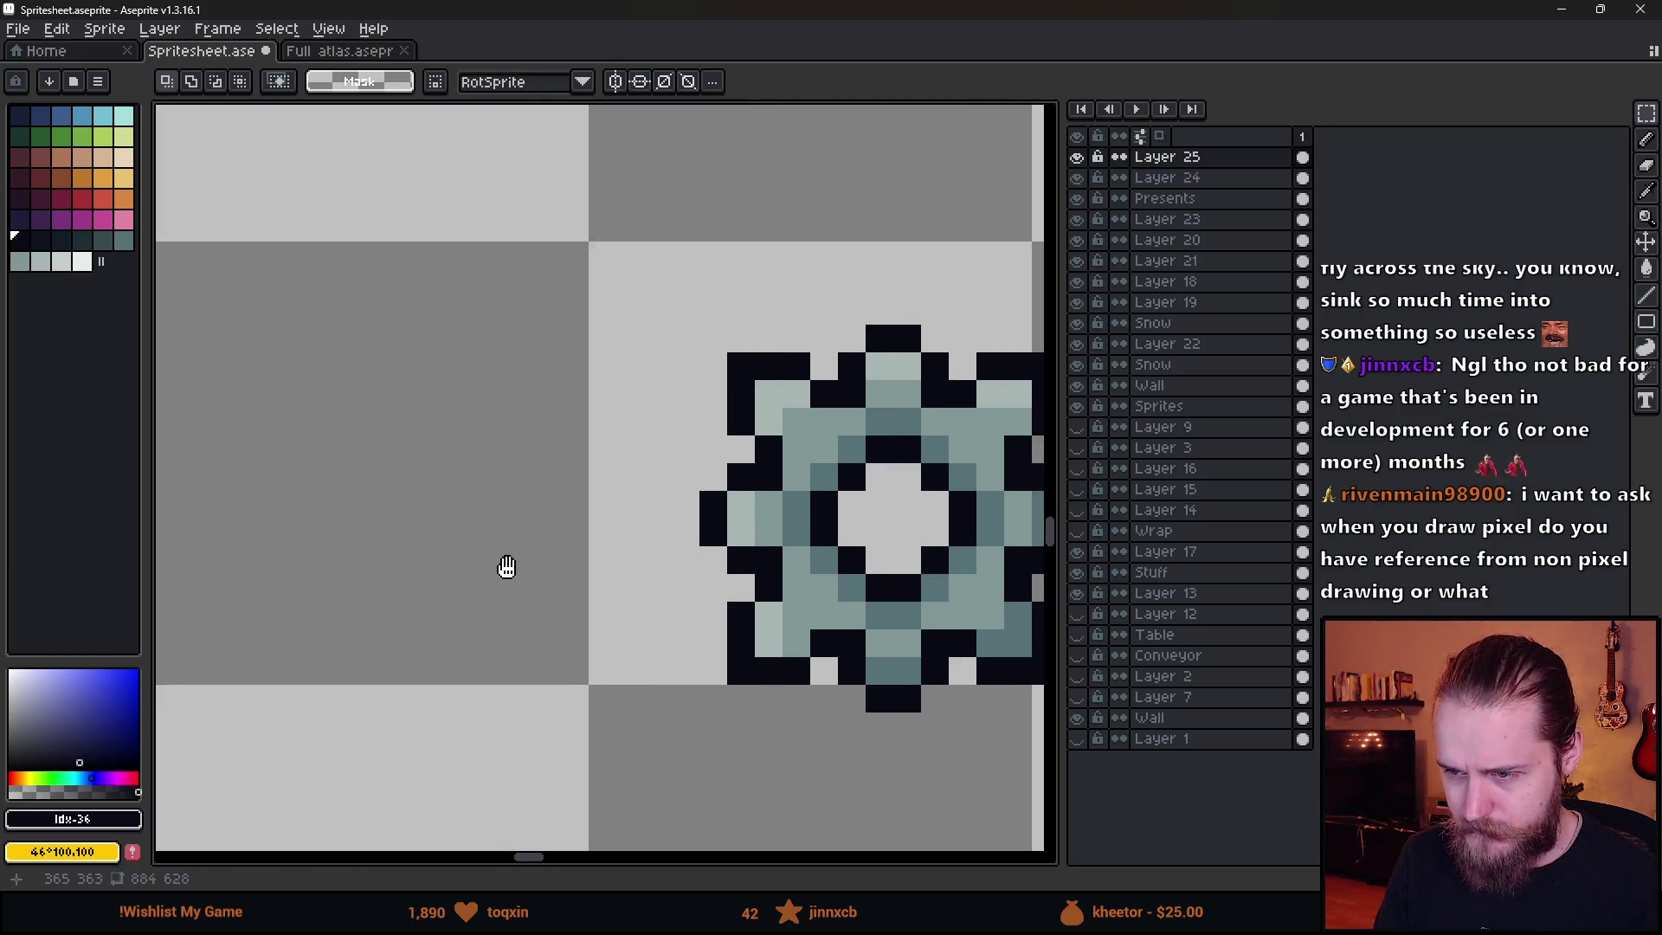
- Set the pencil to 1 px in the gear's dark outline colour, undoing the oversized dot
key("b")
left_click(731, 476, "alt")
left_click(548, 543)
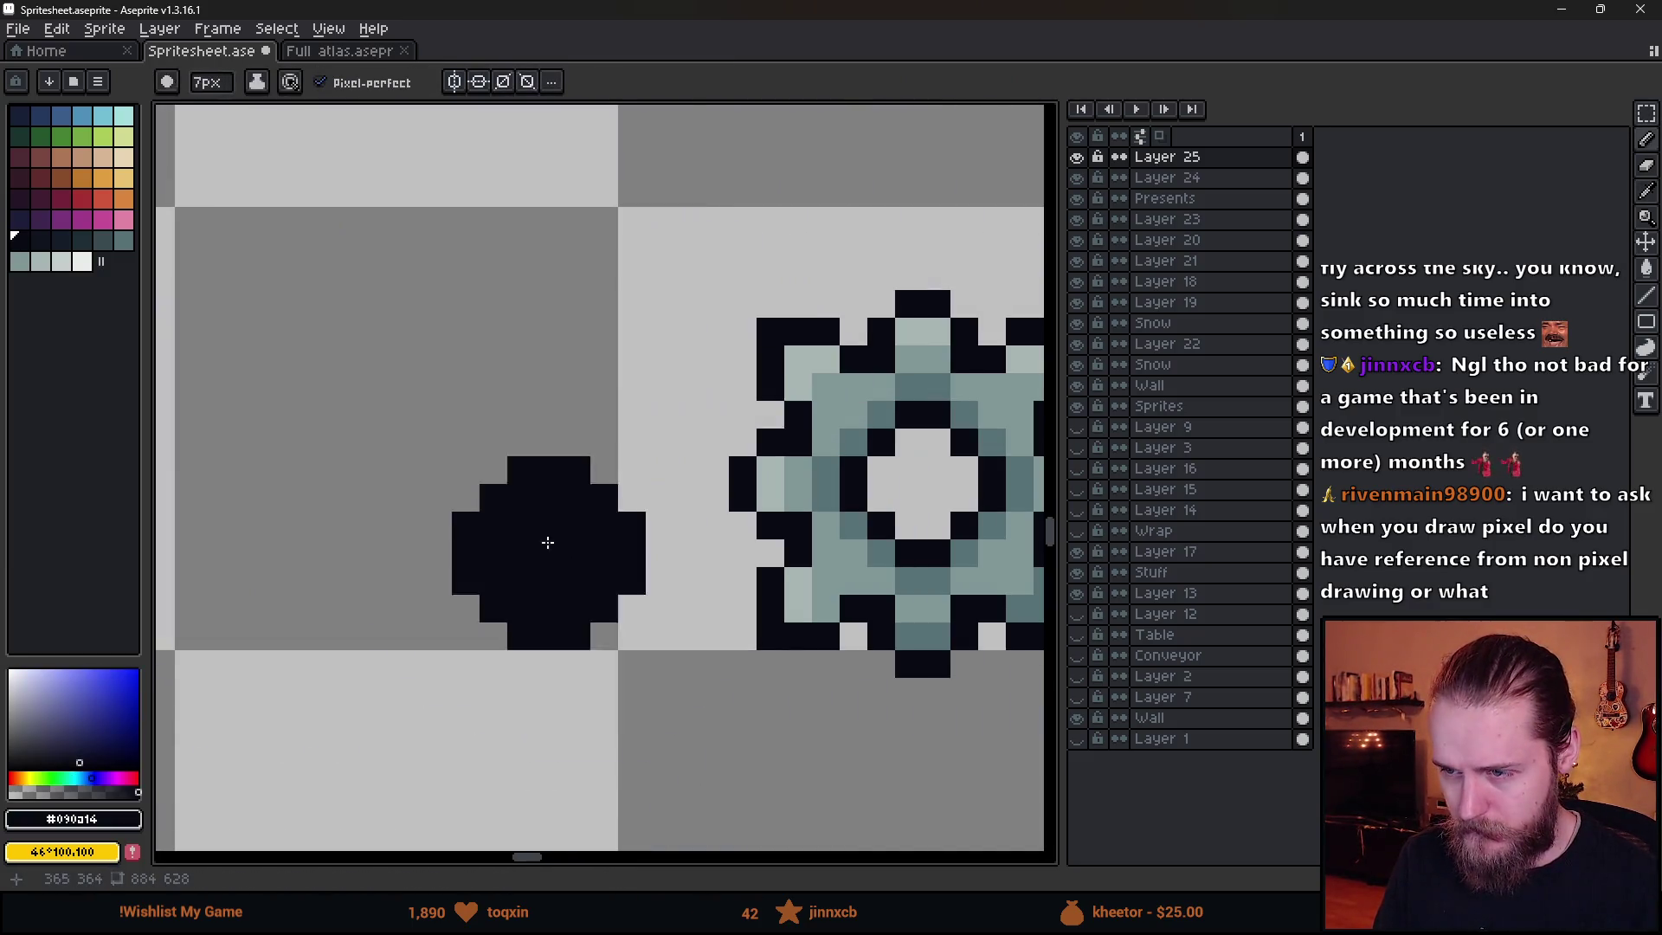
key("ctrl+z")
key("minus")
key("minus")
key("minus")
left_click(624, 478)
scroll(628, 415, "down", 3)
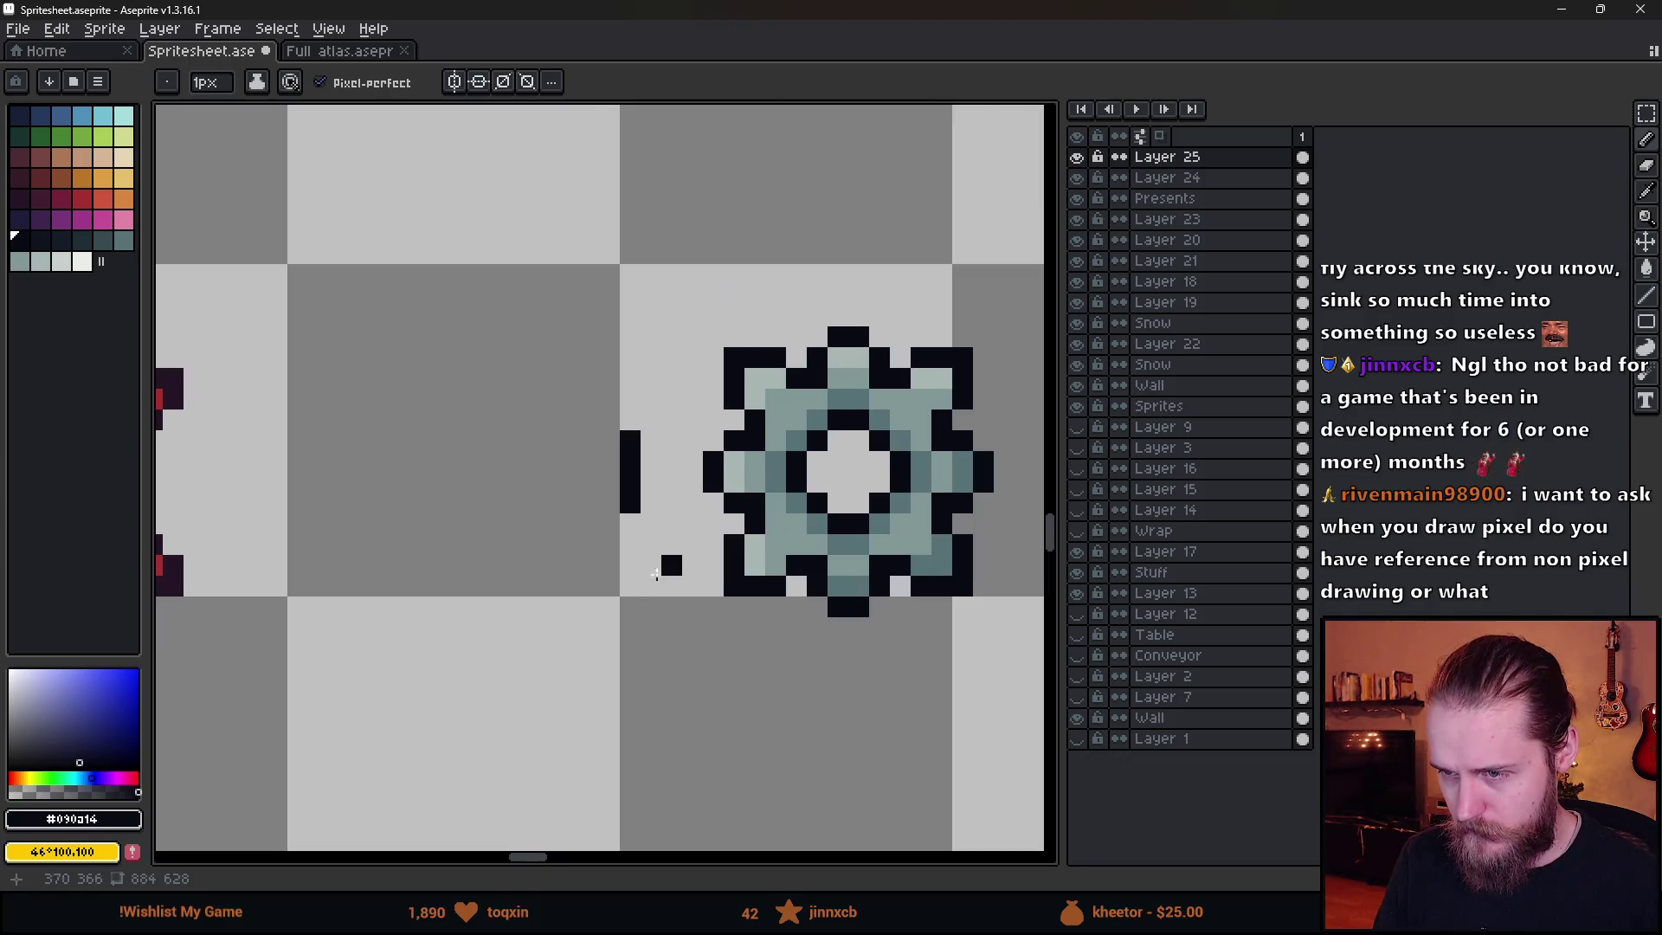
scroll(620, 553, "up", 1)
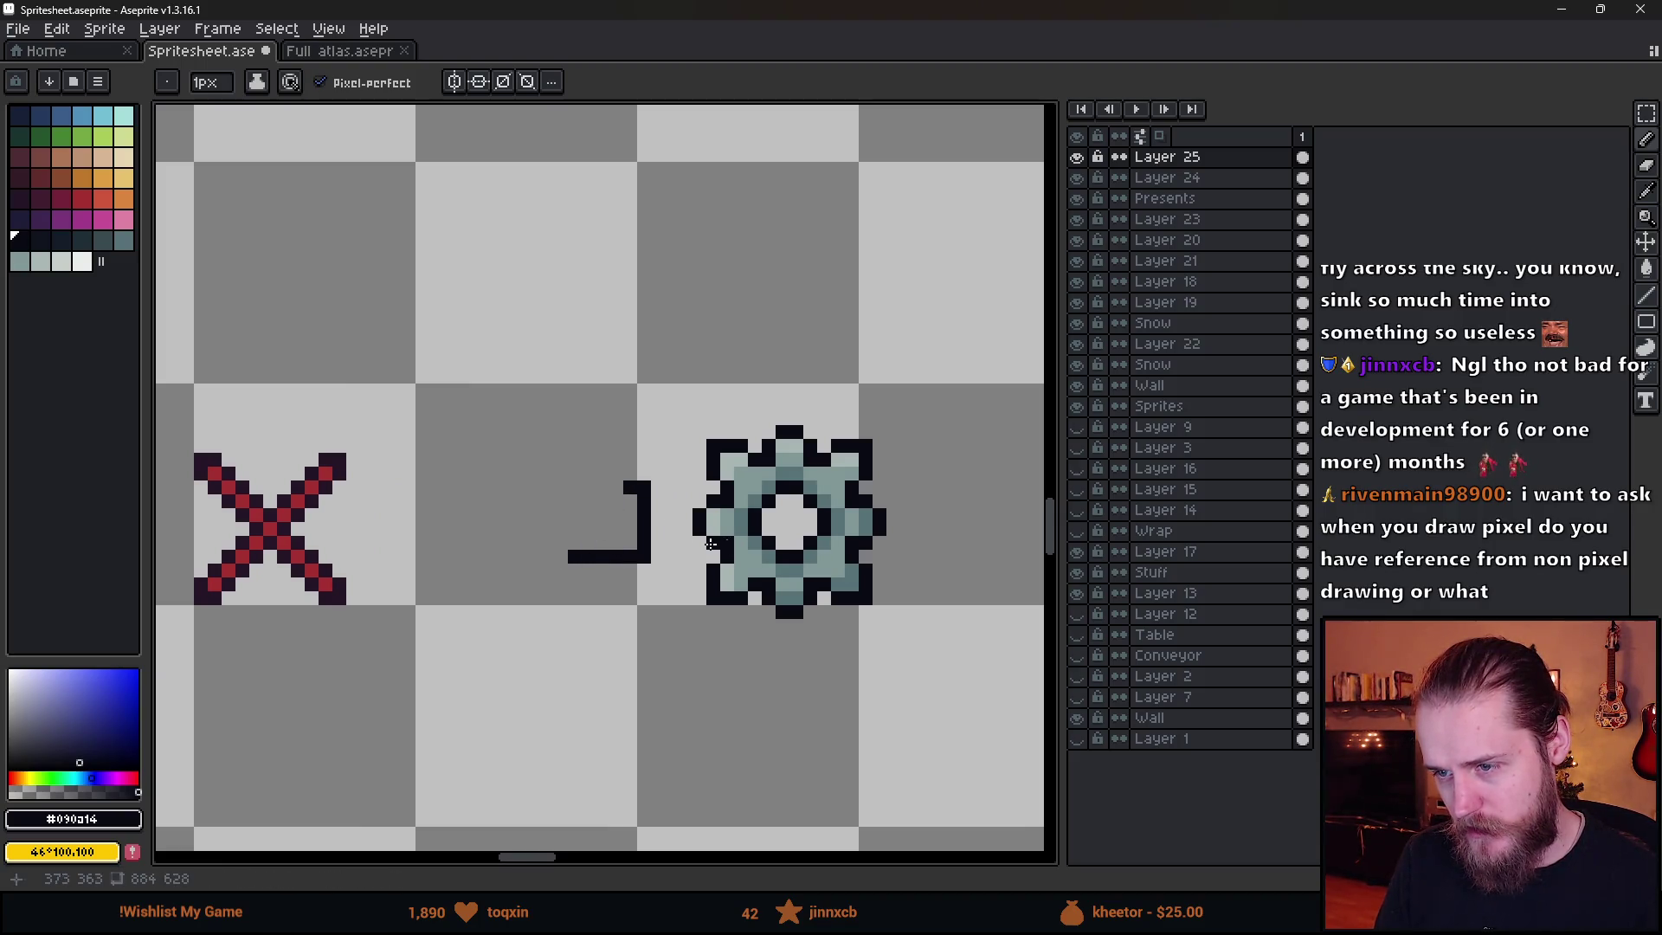
- Nudge the gear and bracket up and left with a marquee selection and commit
key("m")
mouse_move(475, 356)
left_mouse_down()
mouse_move(557, 460)
mouse_move(902, 761)
left_mouse_up()
left_click_drag(823, 641, 782, 625)
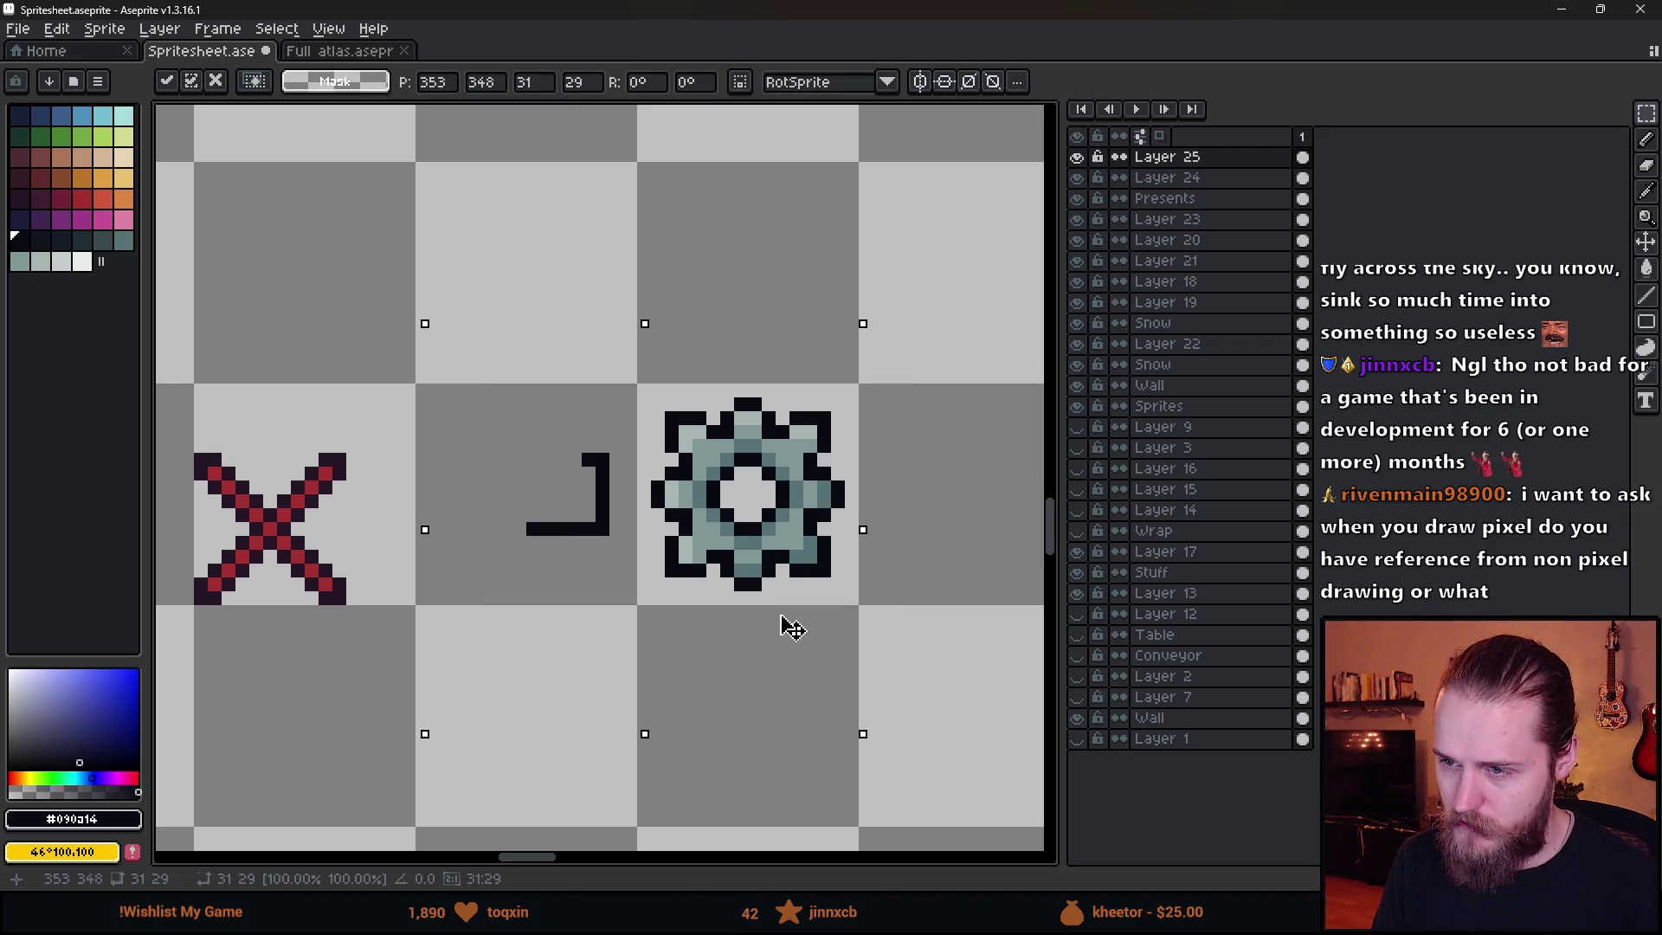
key("Return")
key("ctrl+d")
key("b")
scroll(590, 453, "up", 1)
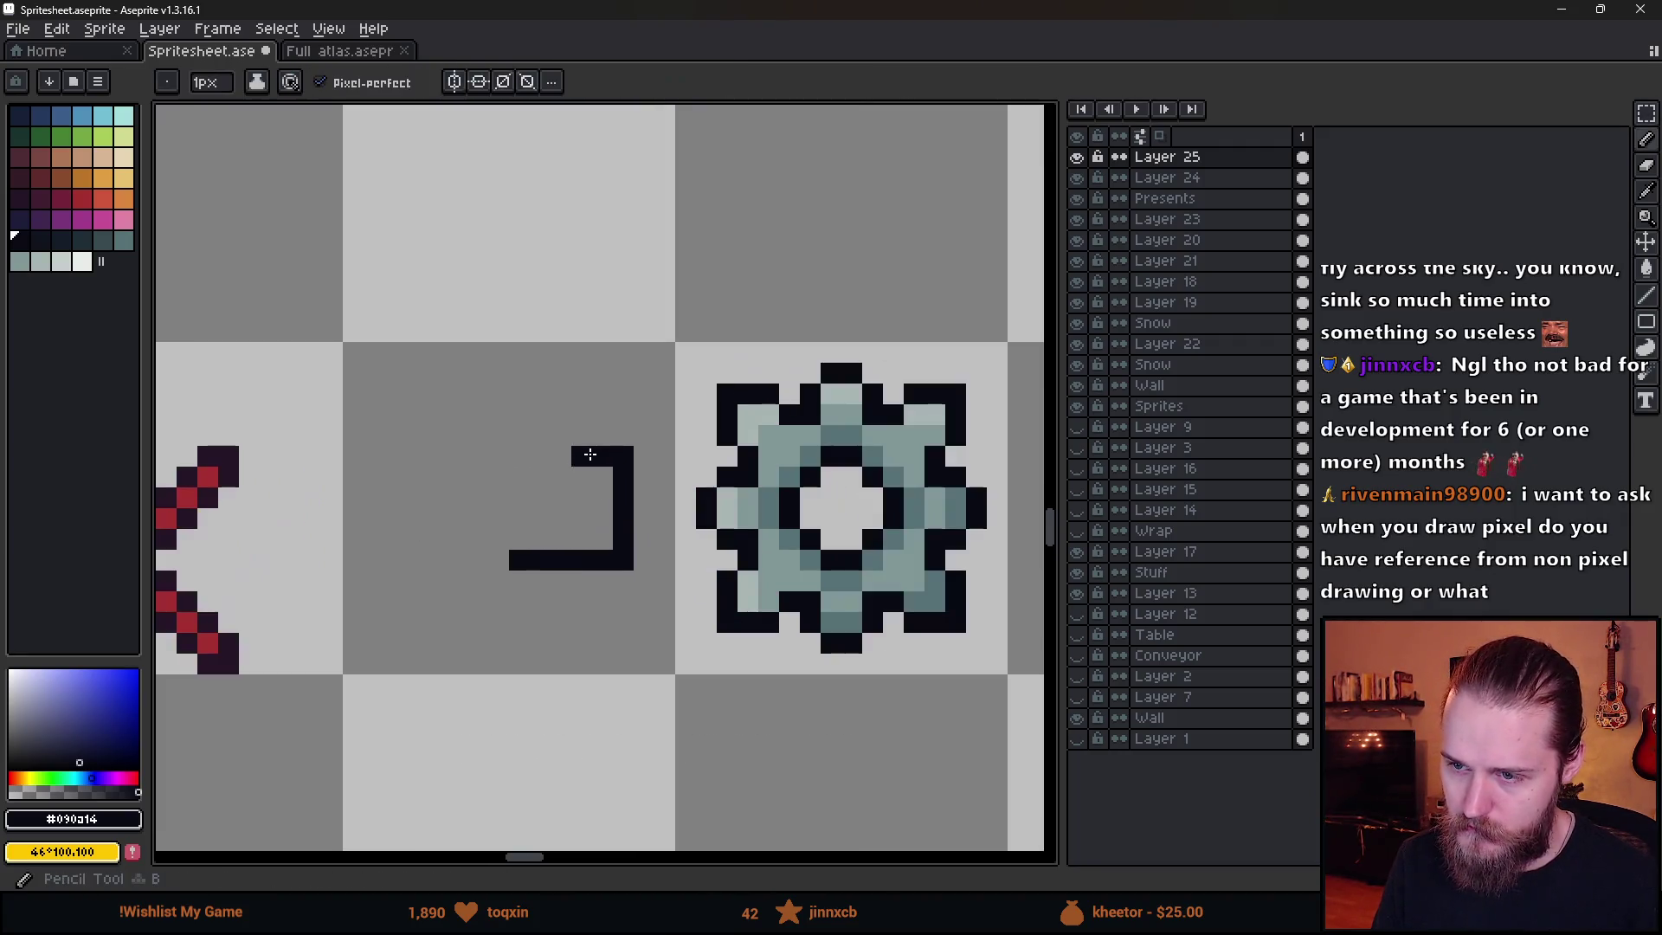
- Pencil the arrow's top line and arrowhead edges, then try a grey-teal fill inside it
left_click_drag(589, 454, 535, 456)
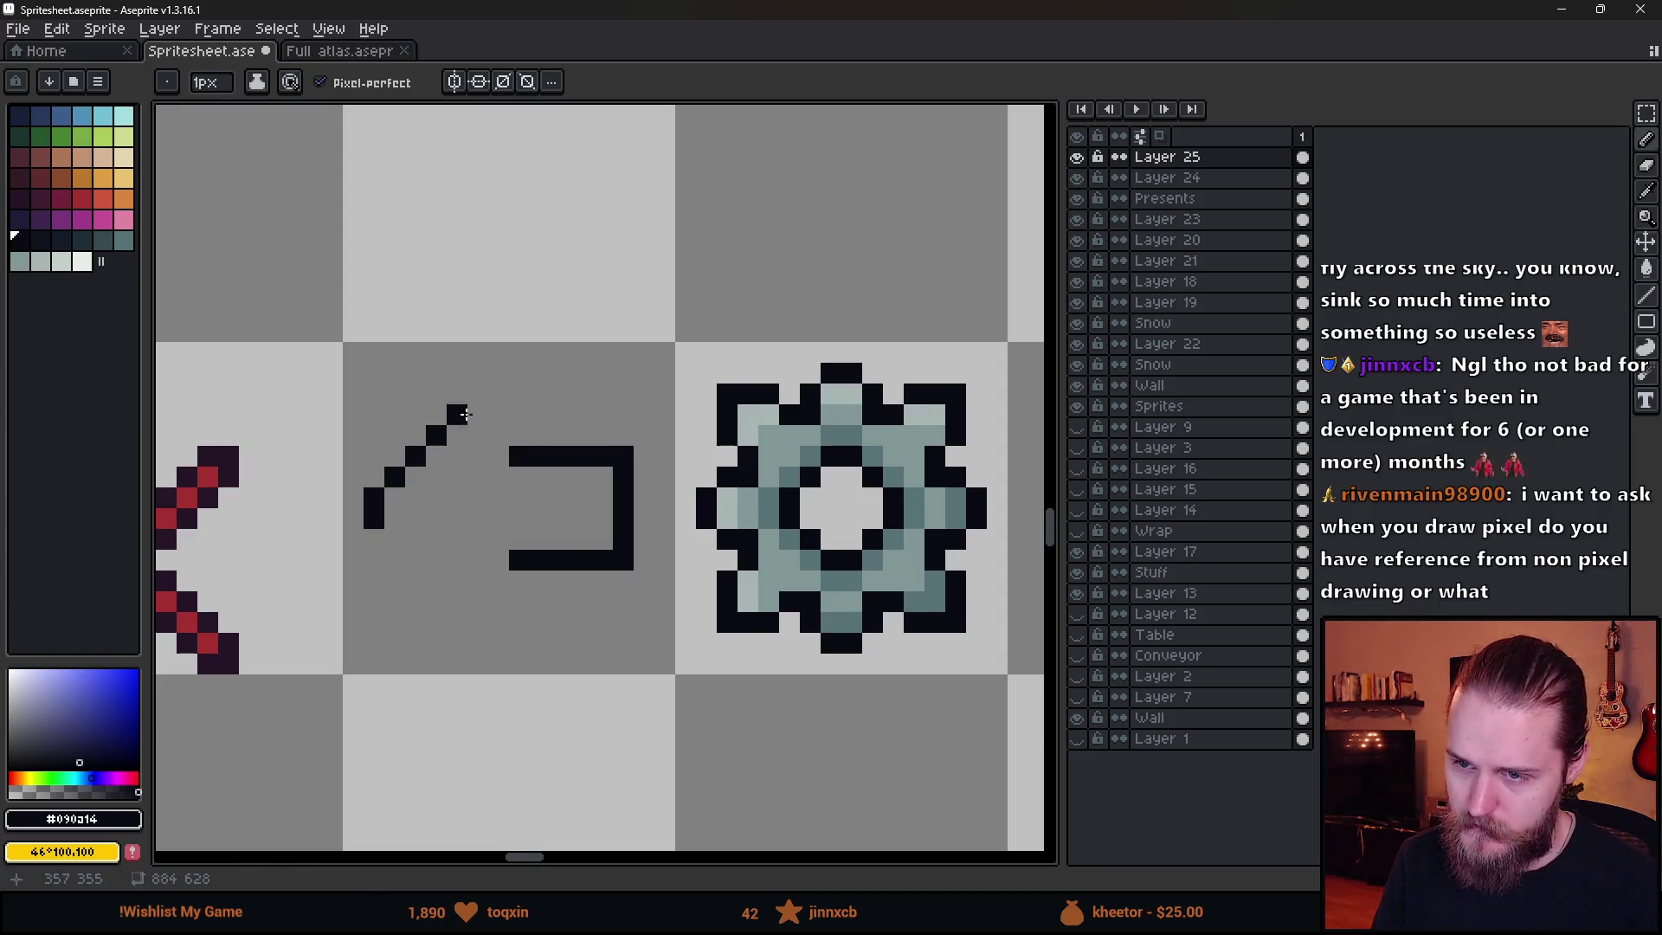
left_click_drag(489, 394, 495, 451)
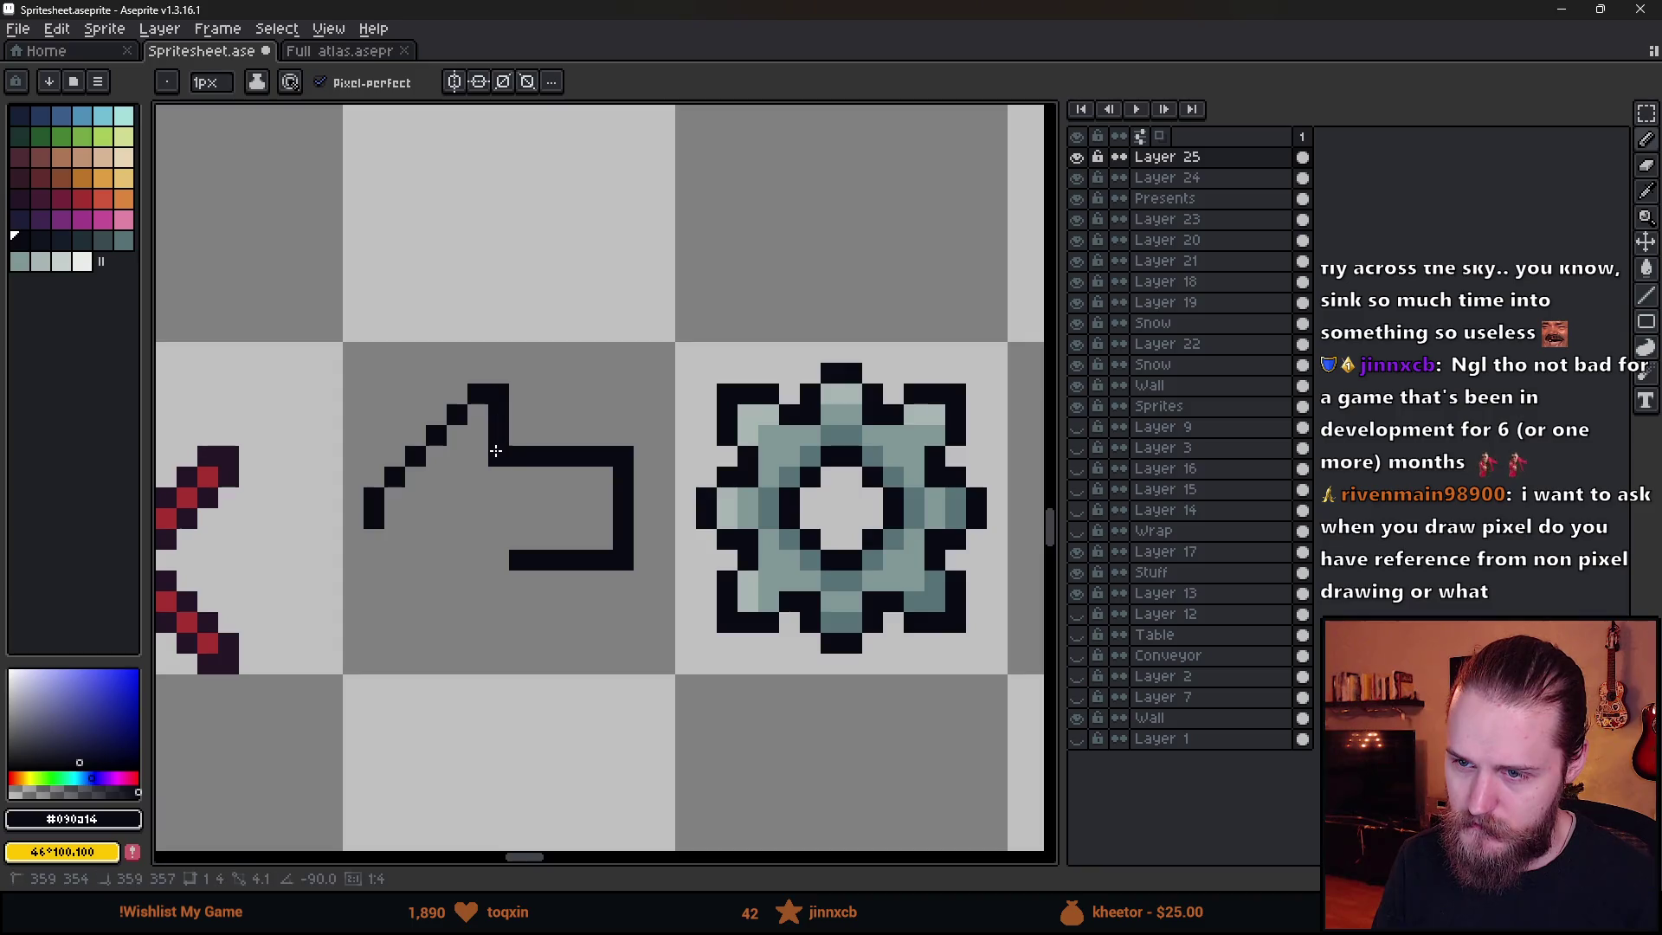
left_click_drag(495, 562, 487, 642)
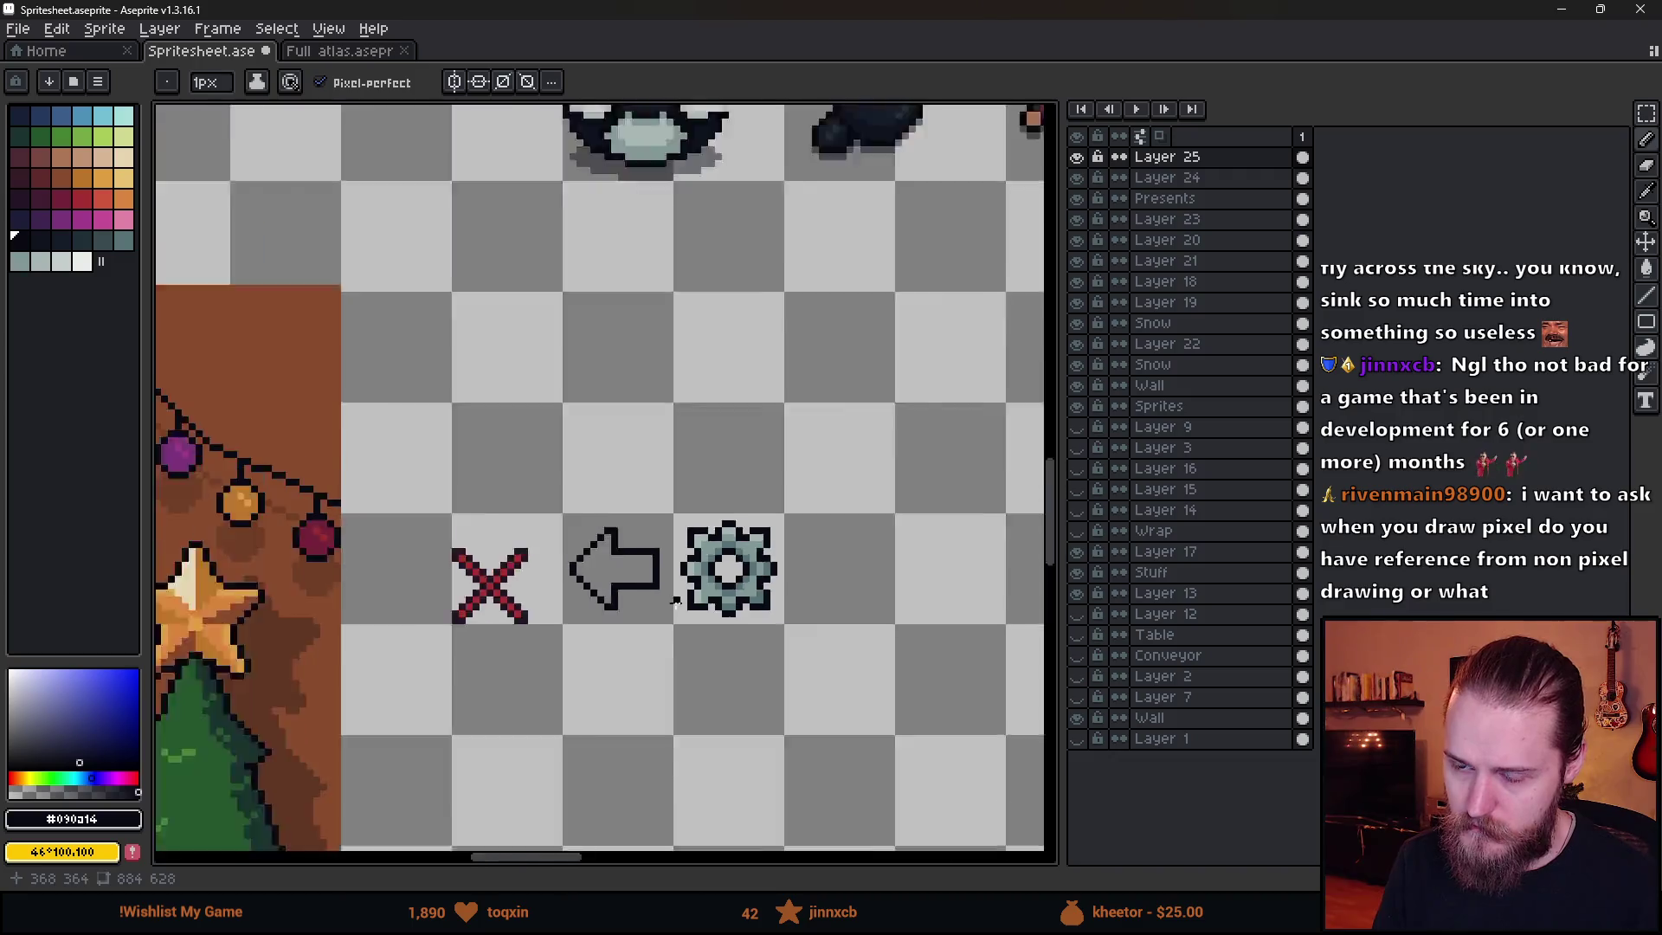
scroll(686, 614, "down", 5)
scroll(686, 615, "down", 2)
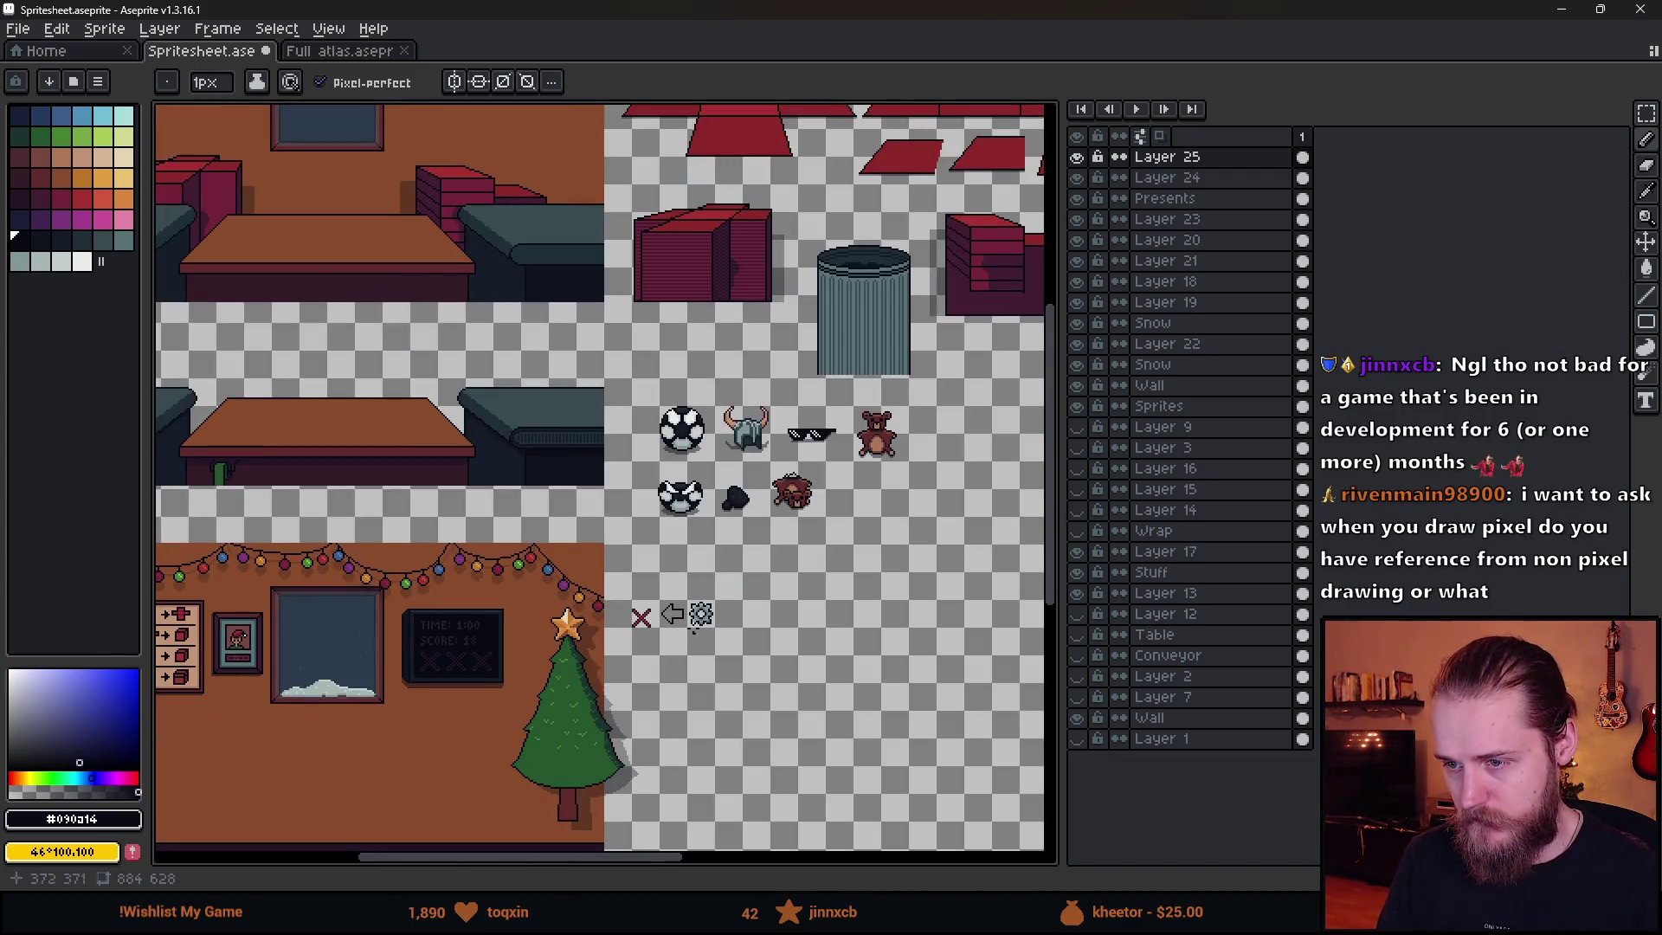
scroll(694, 623, "up", 6)
left_click(715, 662, "alt")
key("g")
left_click(476, 653)
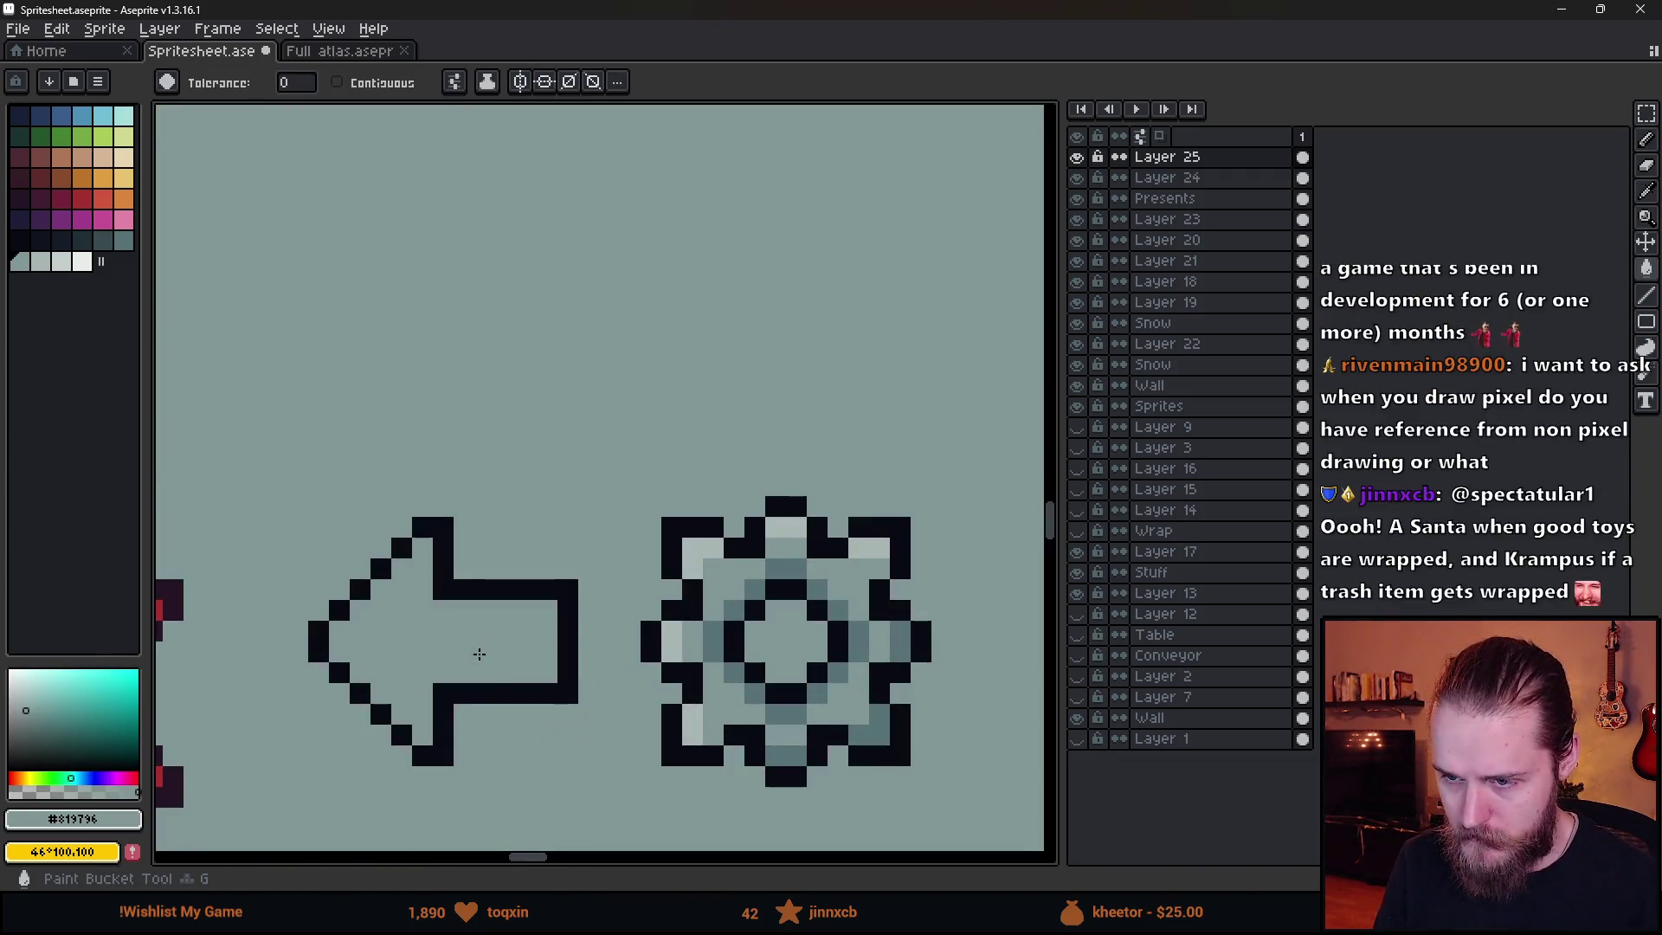
- Undo the spilled fill and, with Contiguous on, fill the arrow interior grey-teal
key("ctrl+z")
left_click(390, 89)
left_click(486, 664)
left_click_drag(486, 664, 562, 603)
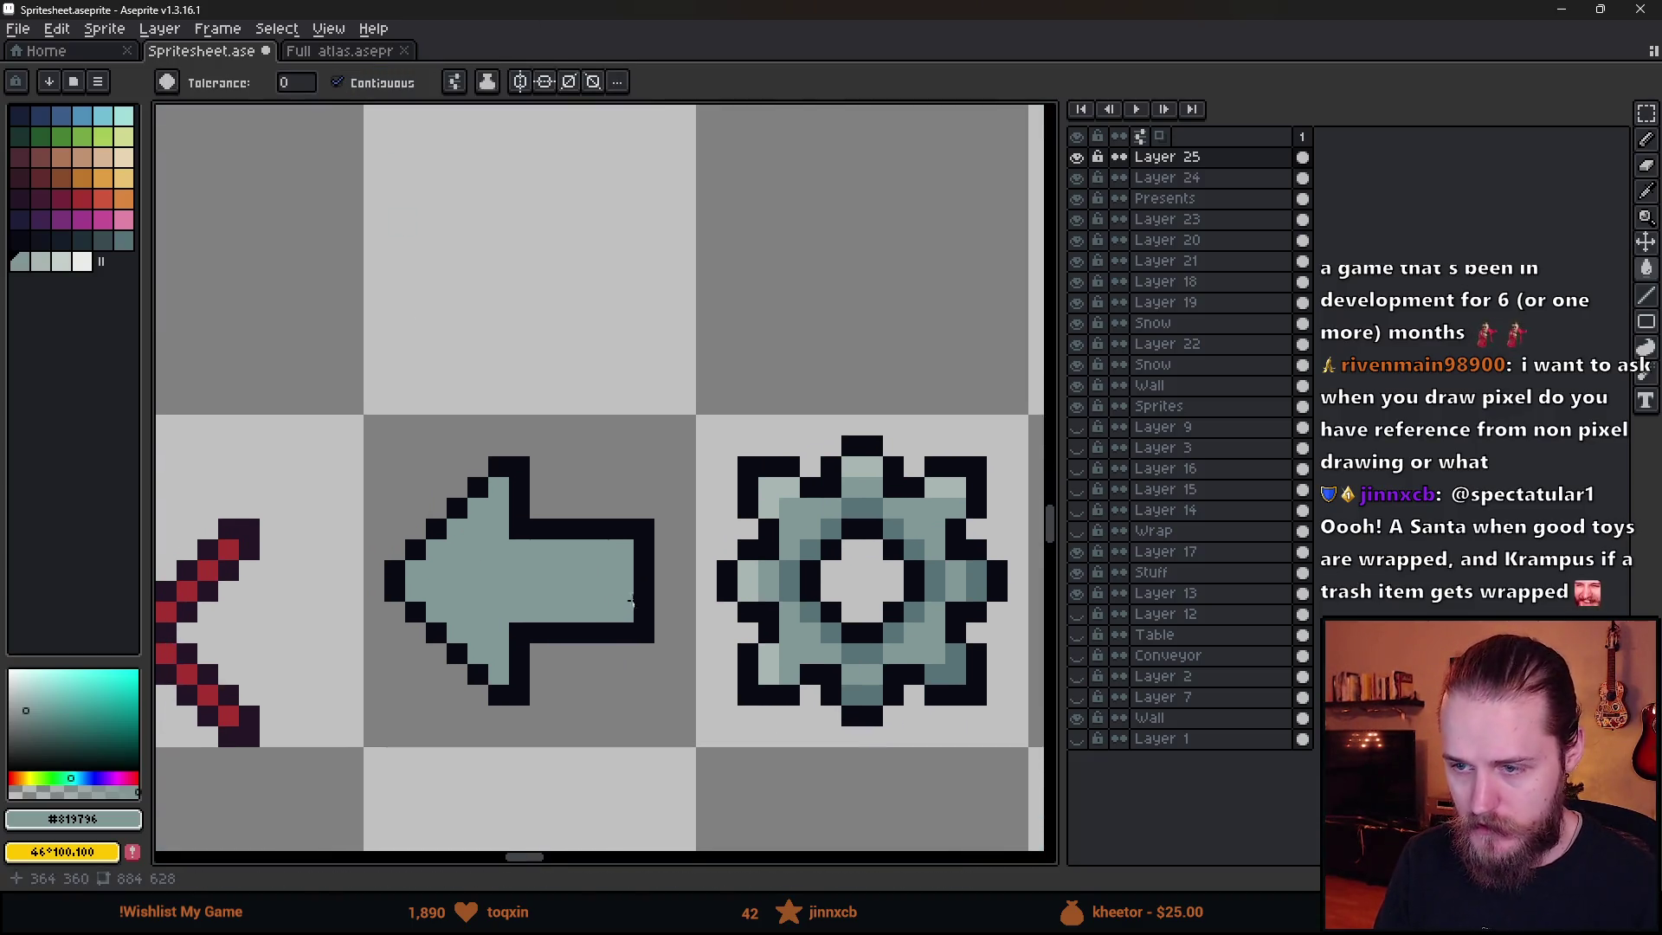
- Highlight the arrow's upper edges in light teal and shade its lower edges dark teal
left_click(783, 485, "alt")
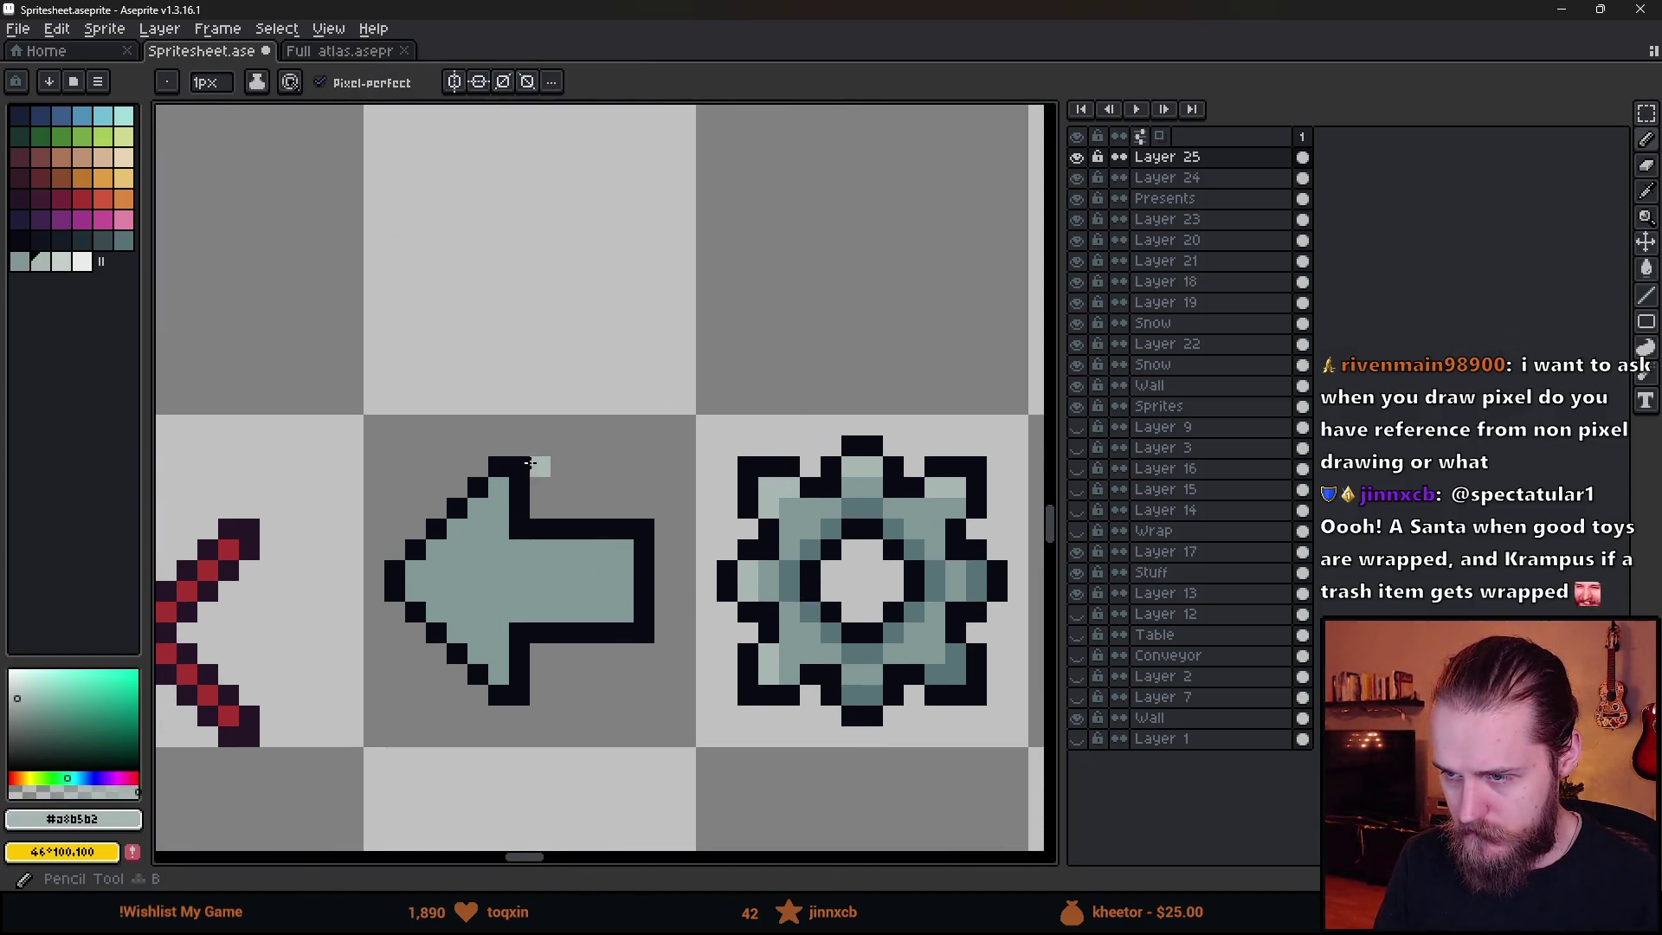
mouse_move(415, 577)
left_mouse_down()
mouse_move(516, 481)
mouse_move(495, 495)
left_mouse_up()
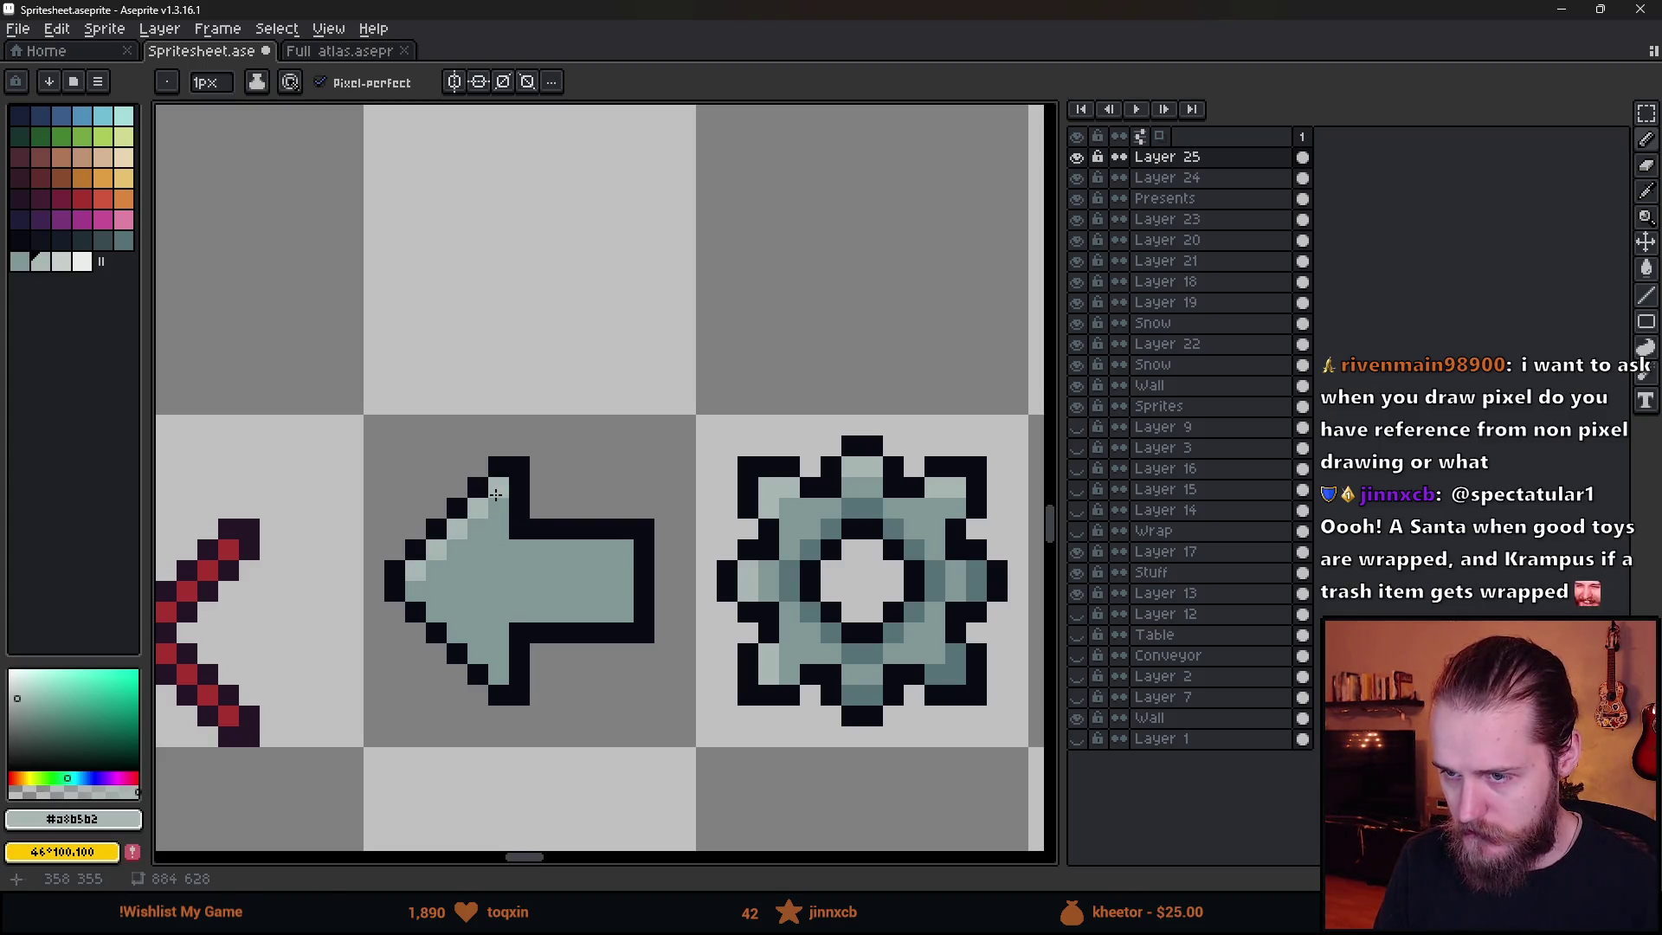
left_click_drag(524, 549, 620, 545)
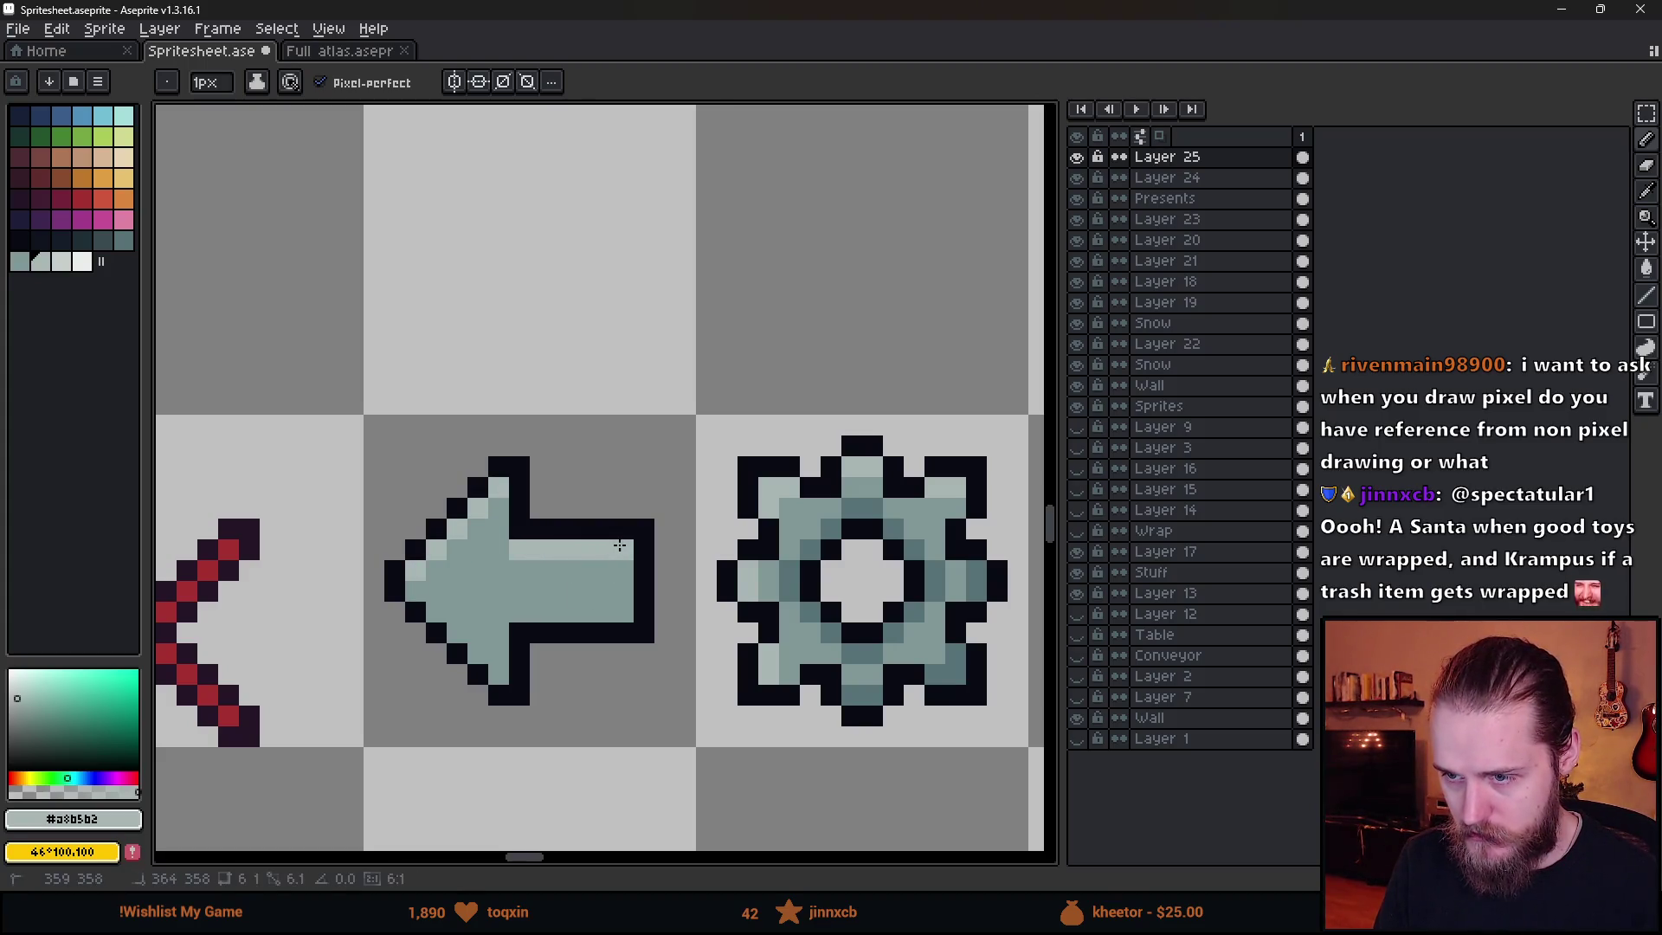
left_click(809, 573, "alt")
left_click(482, 651)
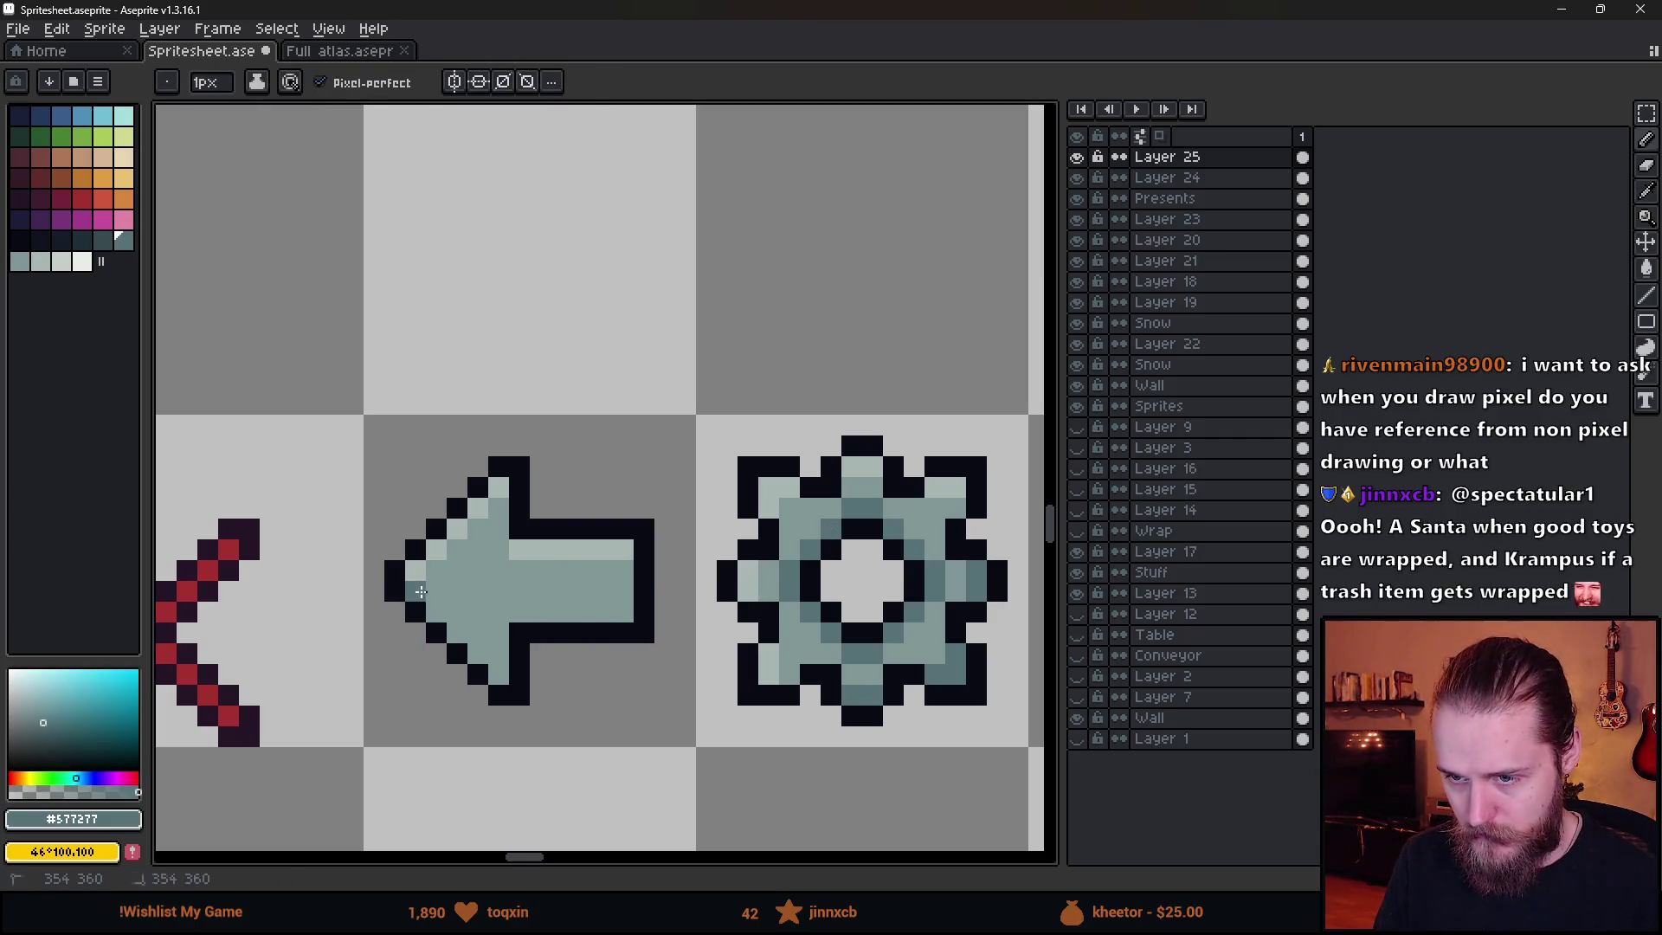
left_click_drag(421, 592, 501, 677)
left_click_drag(520, 611, 596, 607)
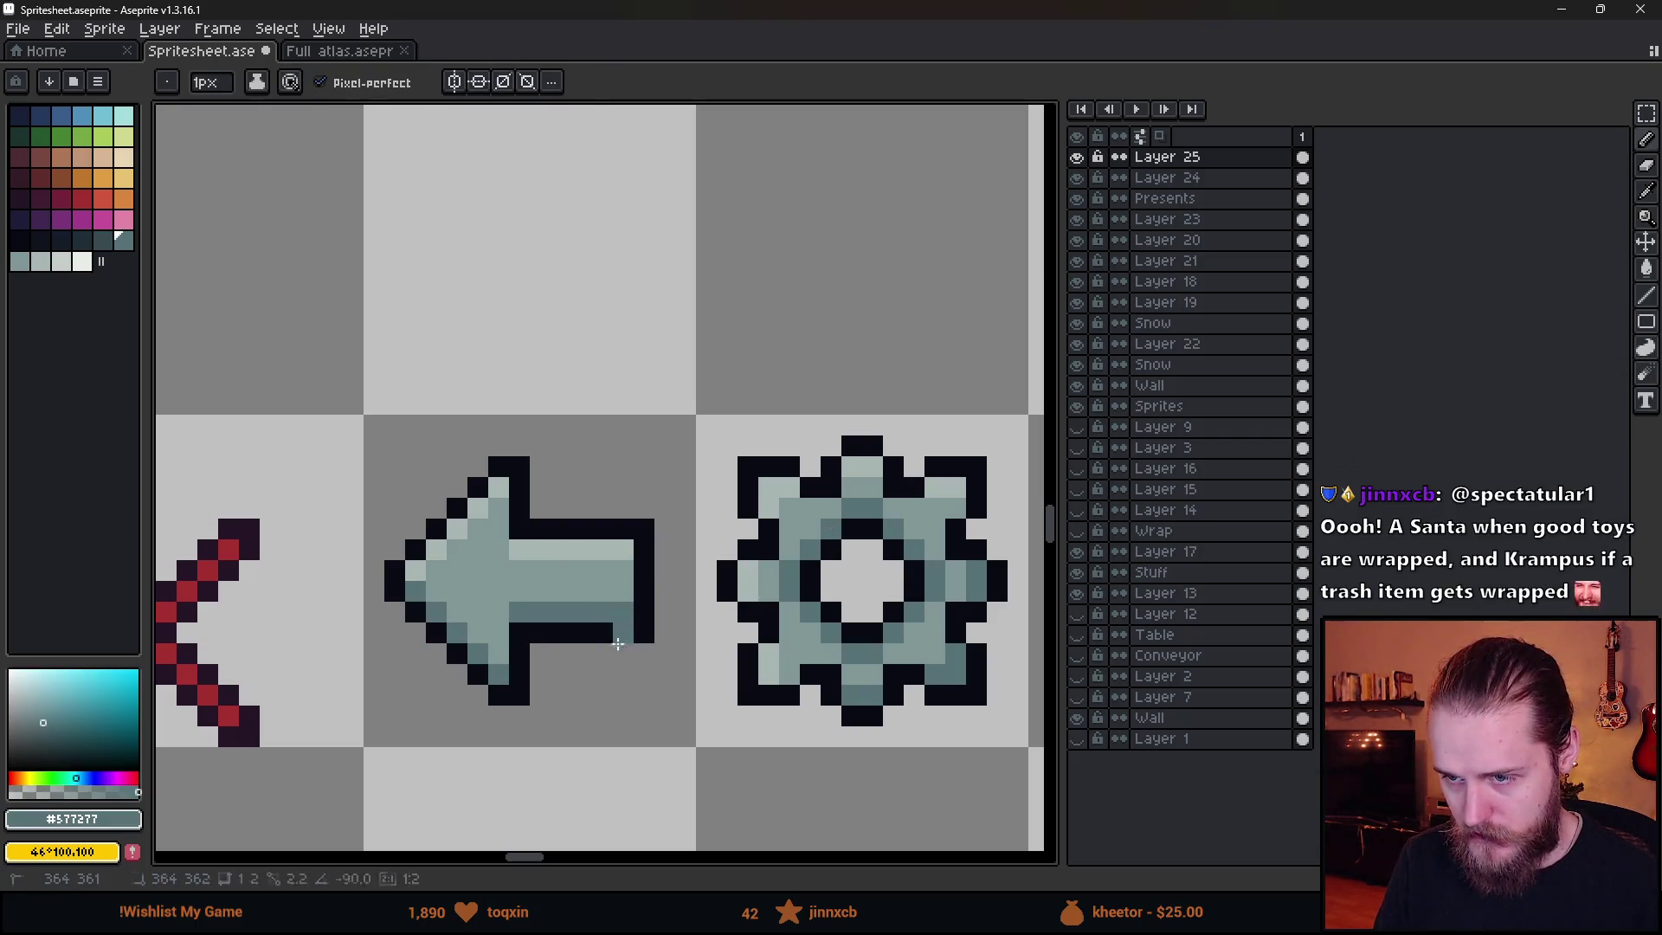
- Touch up individual arrow pixels with sampled dark, light and mid grey-teal shades
scroll(618, 644, "down", 3)
scroll(576, 680, "up", 3)
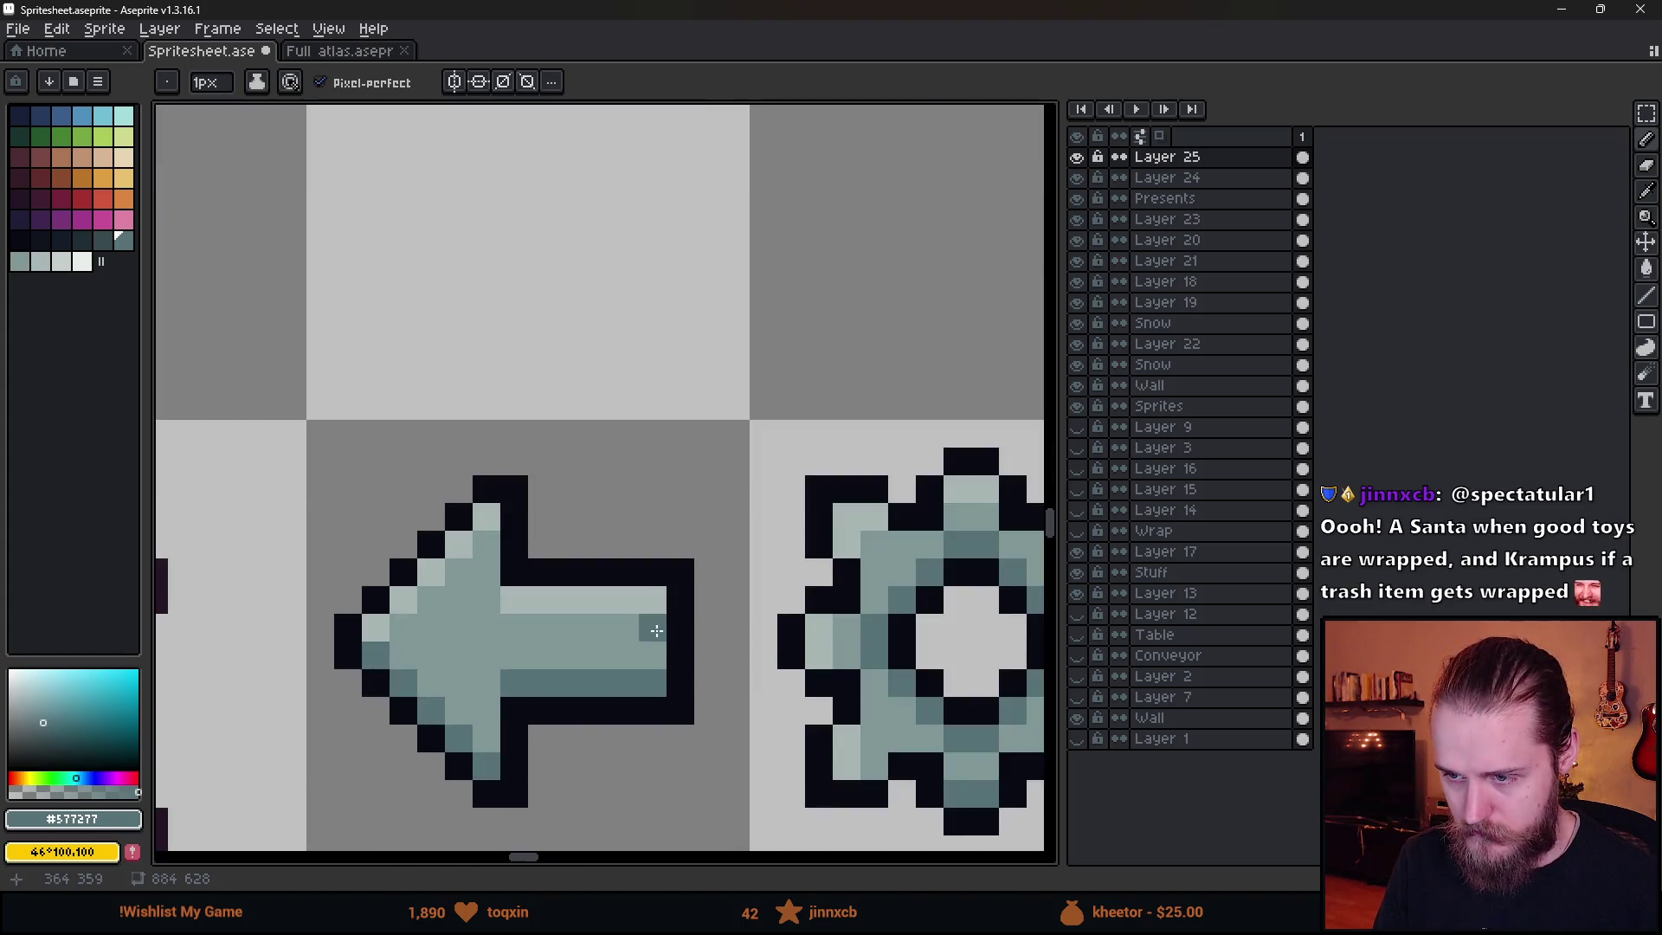
scroll(658, 710, "down", 5)
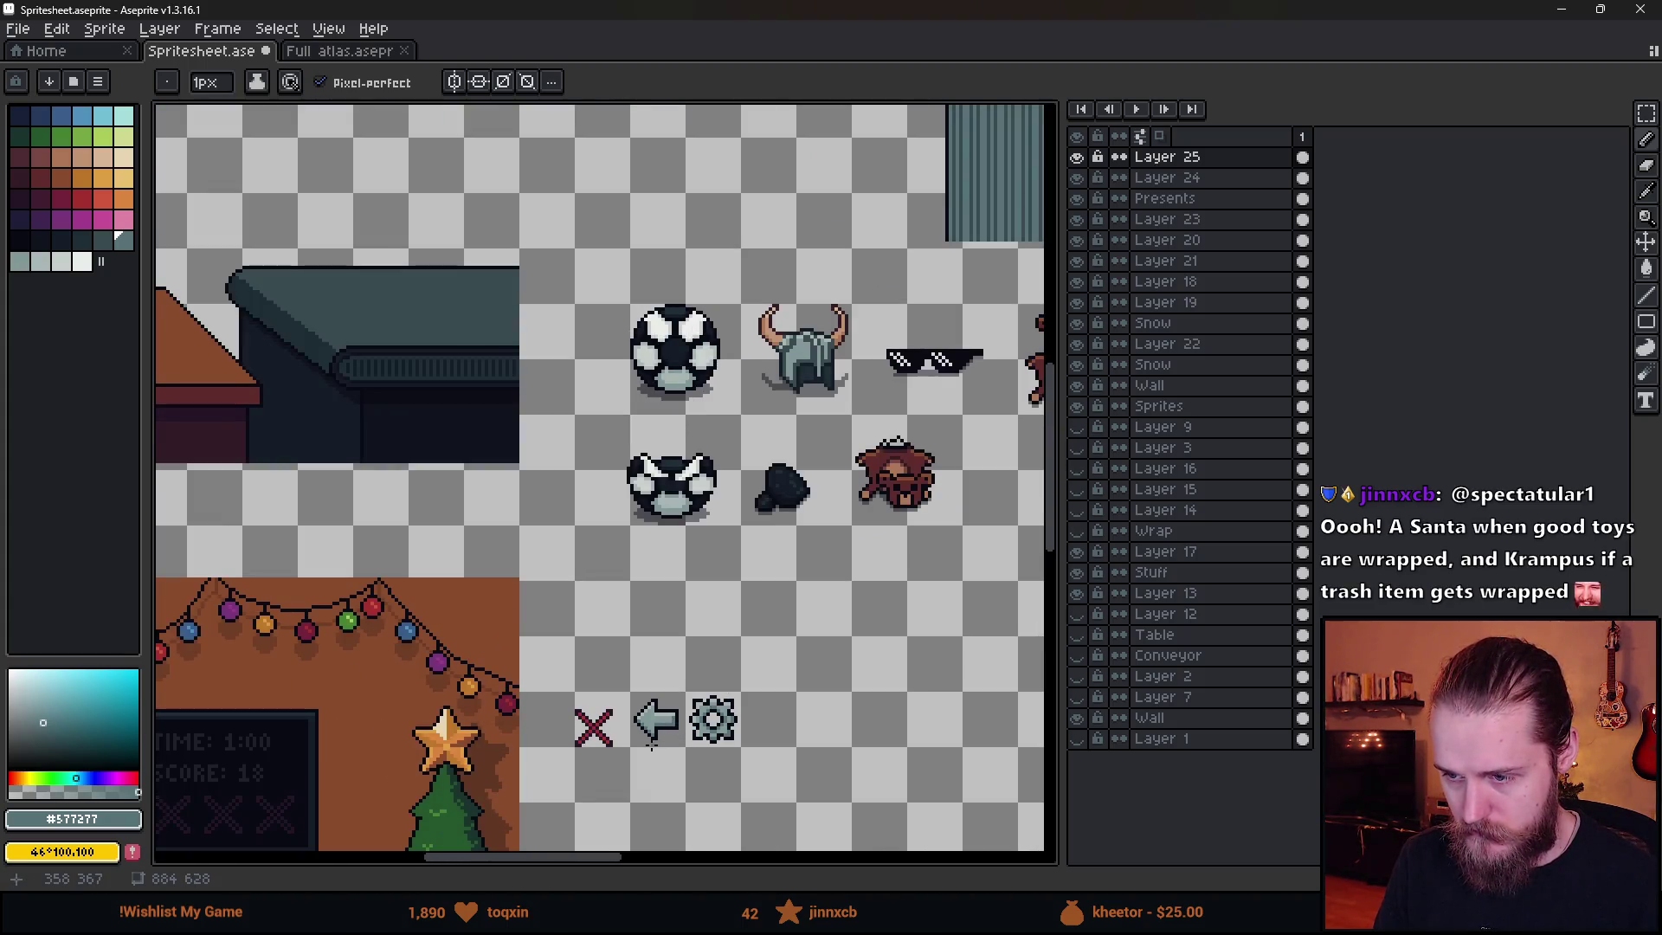
scroll(652, 746, "up", 4)
scroll(798, 682, "down", 3)
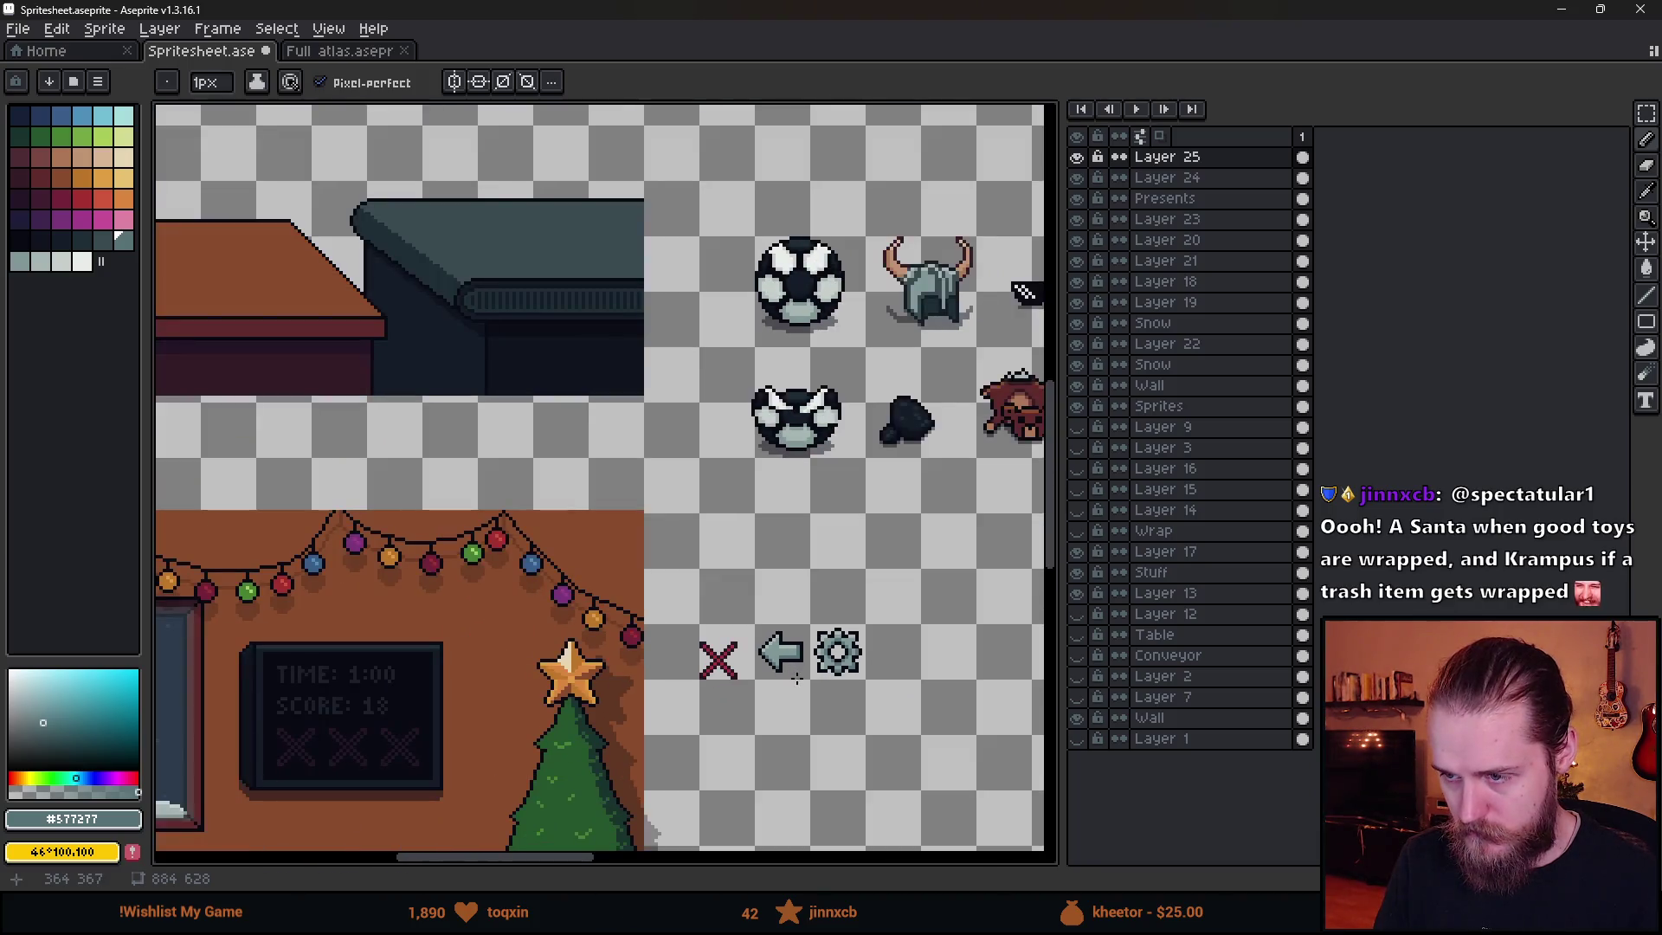
scroll(799, 682, "up", 1)
scroll(798, 681, "up", 2)
scroll(793, 624, "up", 3)
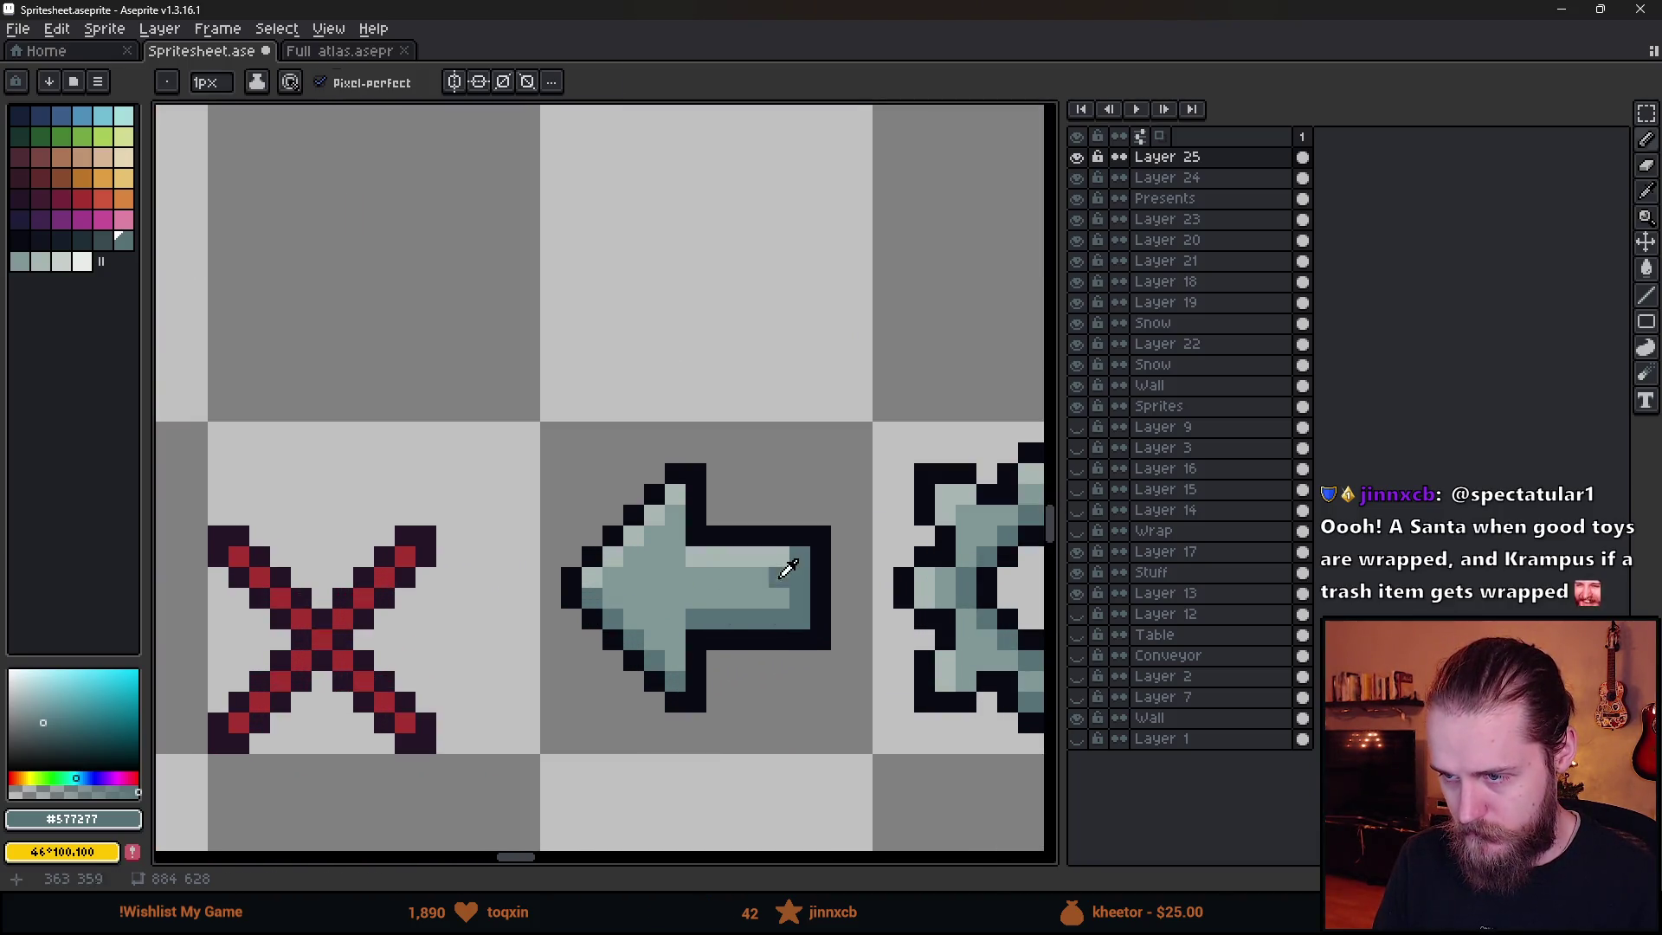
scroll(800, 687, "down", 6)
scroll(801, 702, "up", 3)
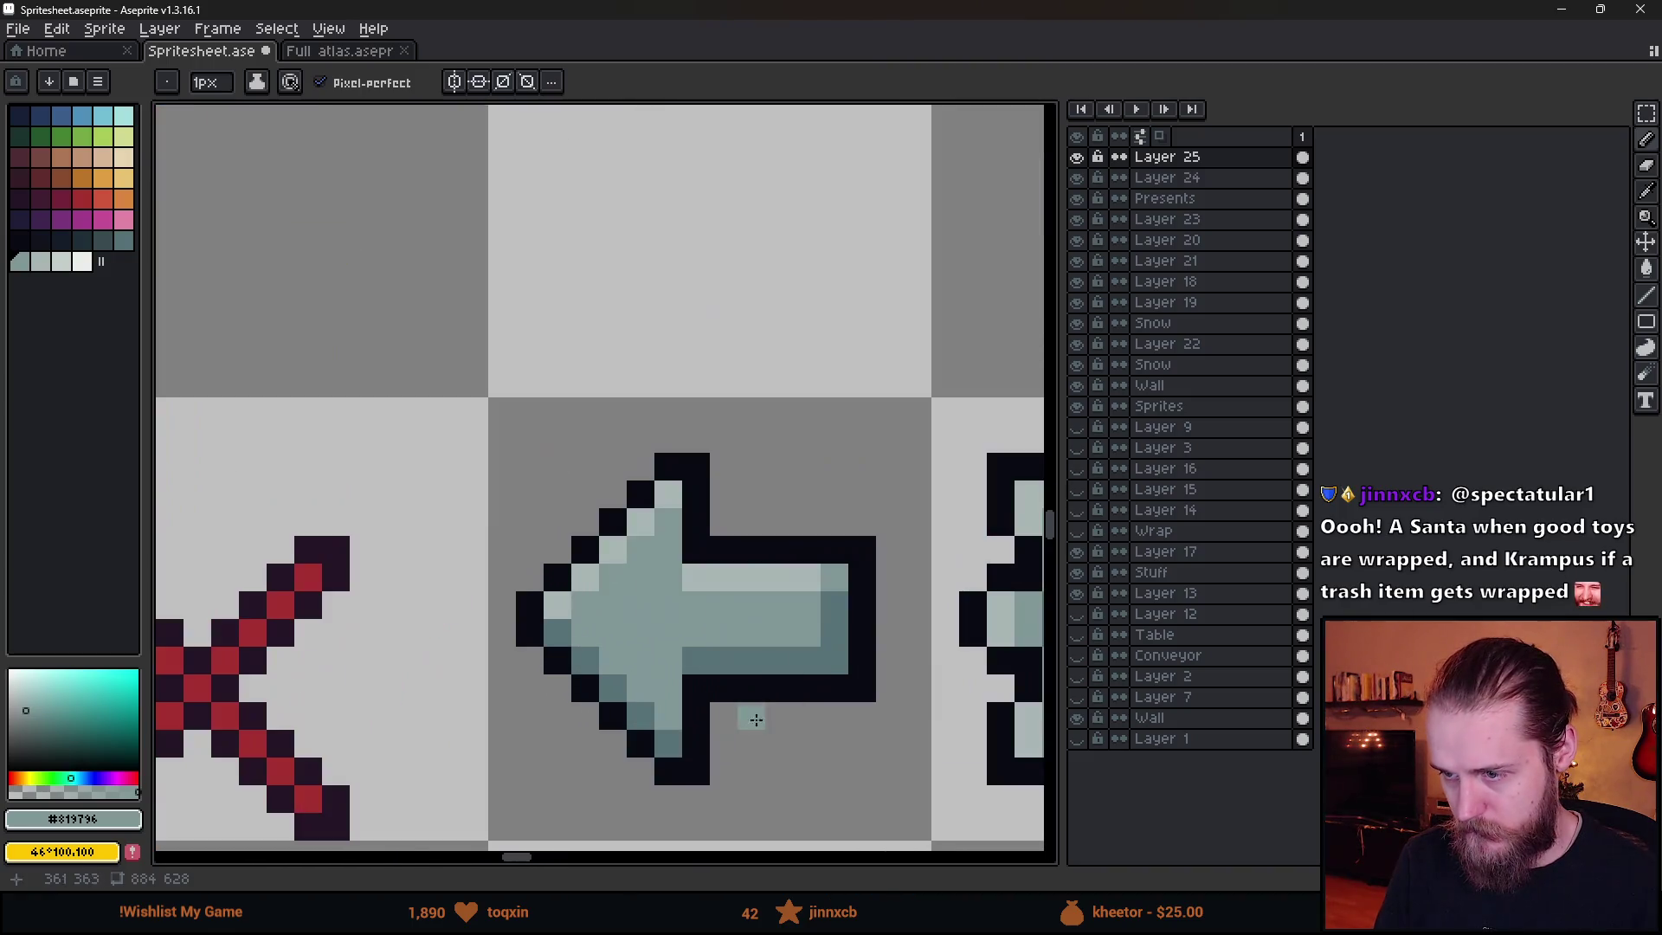
key("i")
left_click(678, 732, "alt")
left_click_drag(674, 728, 669, 658)
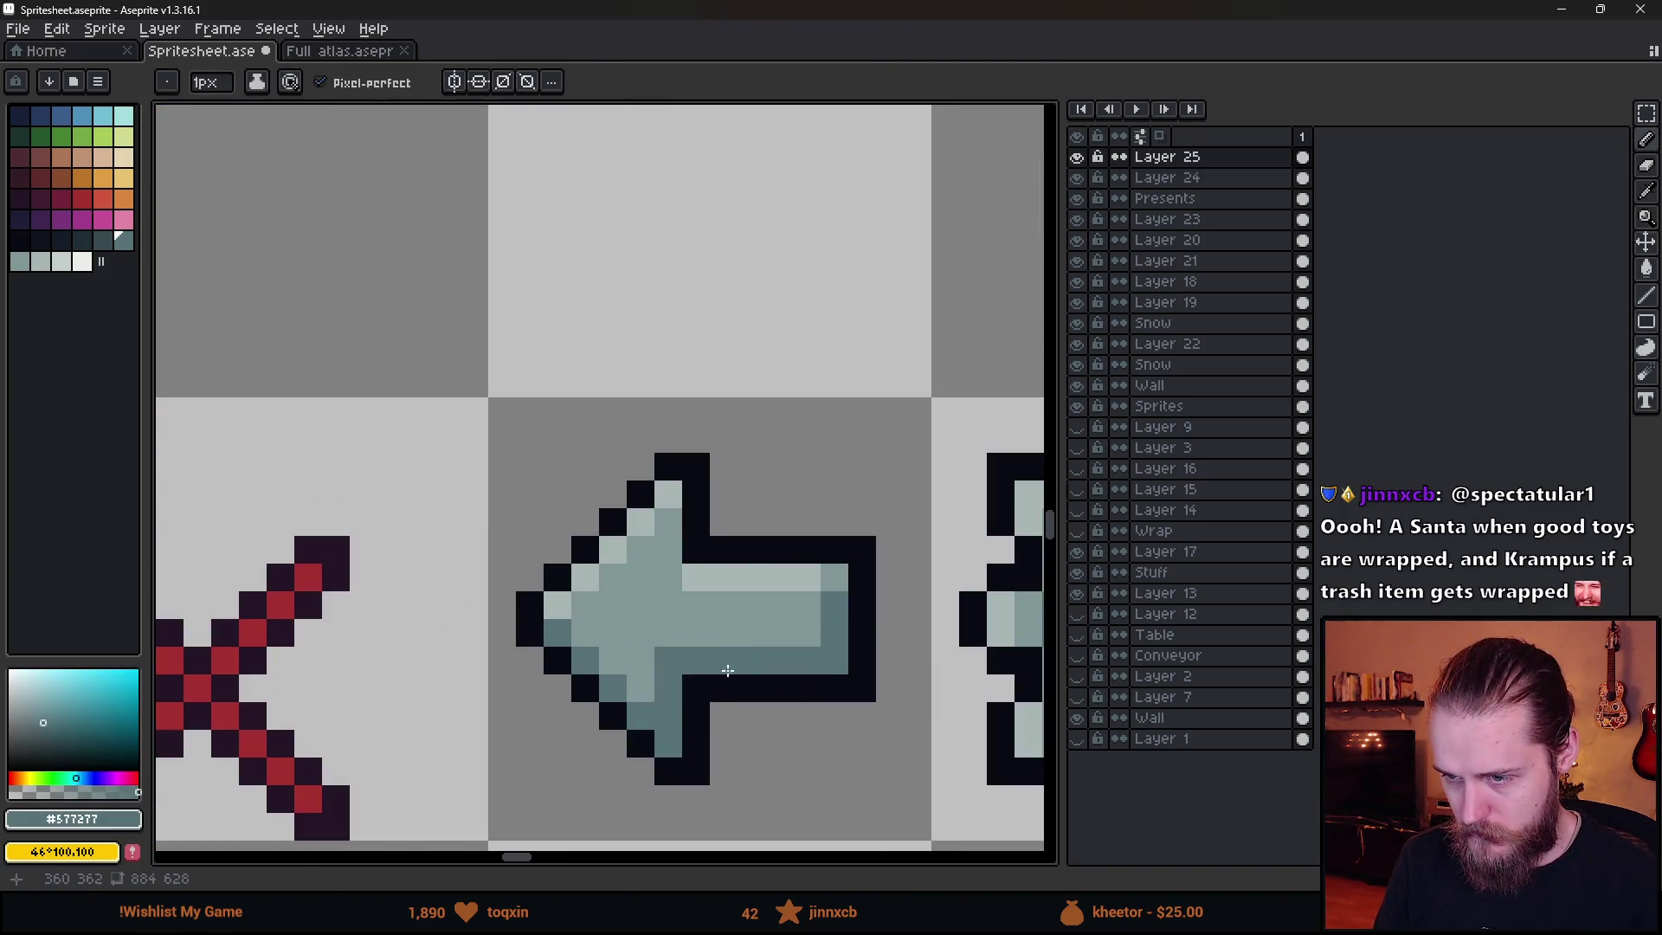
left_click(676, 555, "alt")
left_click(678, 536)
left_click(684, 681, "alt")
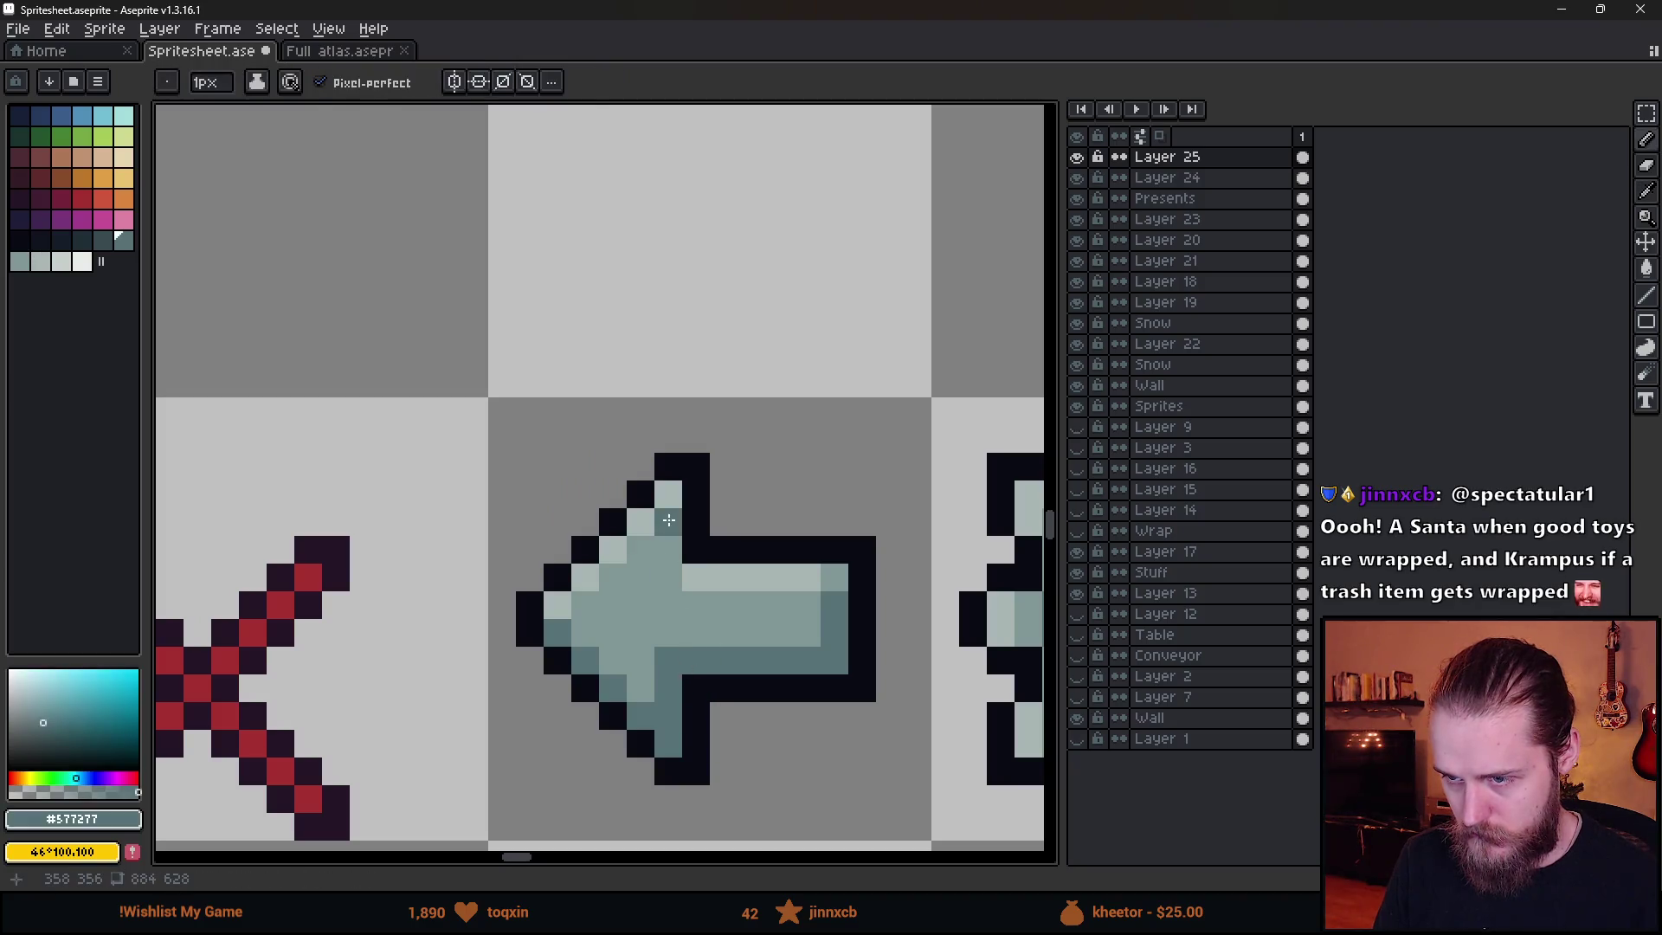
left_click(669, 579, "alt")
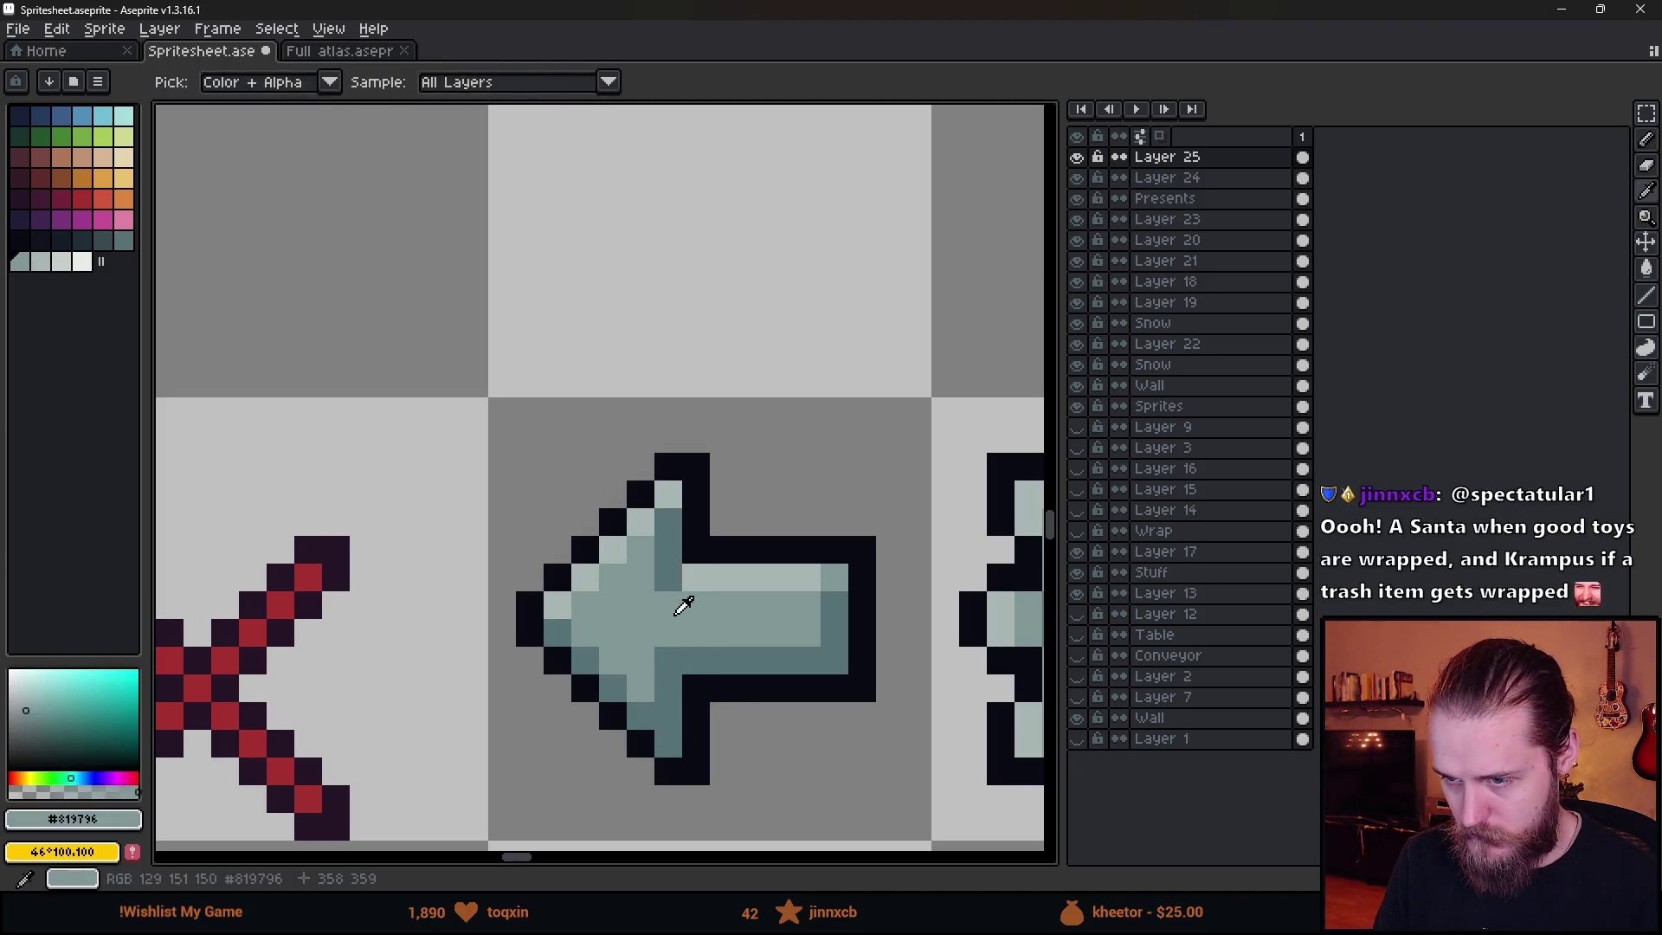
left_click(671, 667)
left_click(677, 717, "alt")
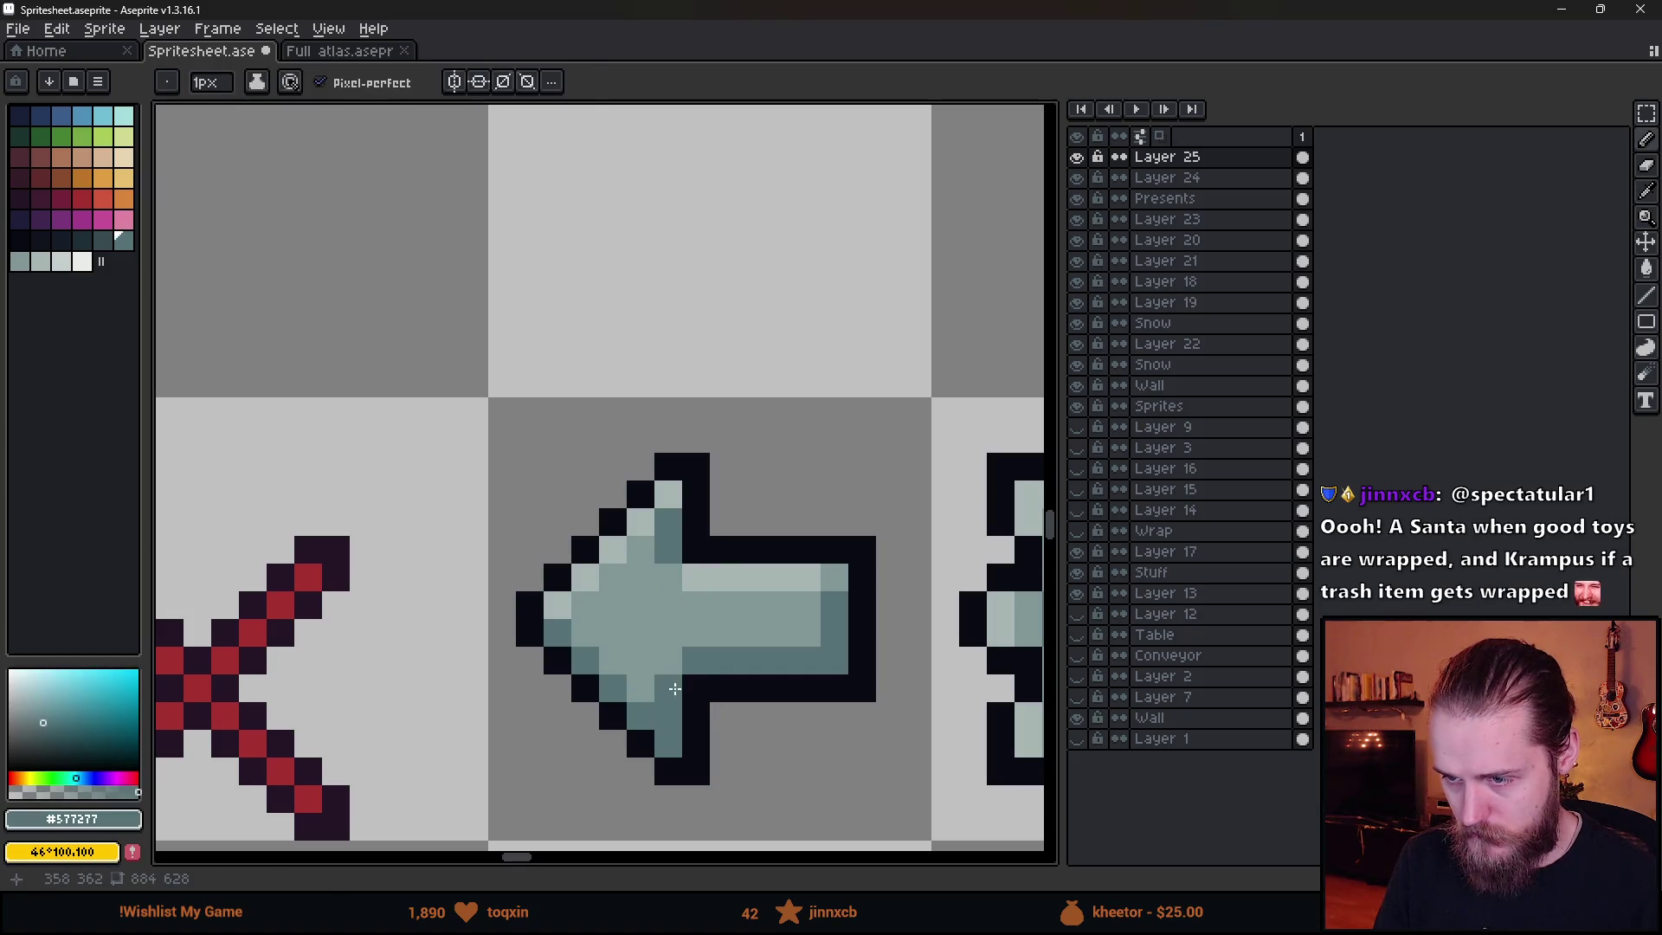
- Save Spritesheet.aseprite
scroll(770, 731, "down", 5)
scroll(802, 753, "down", 2)
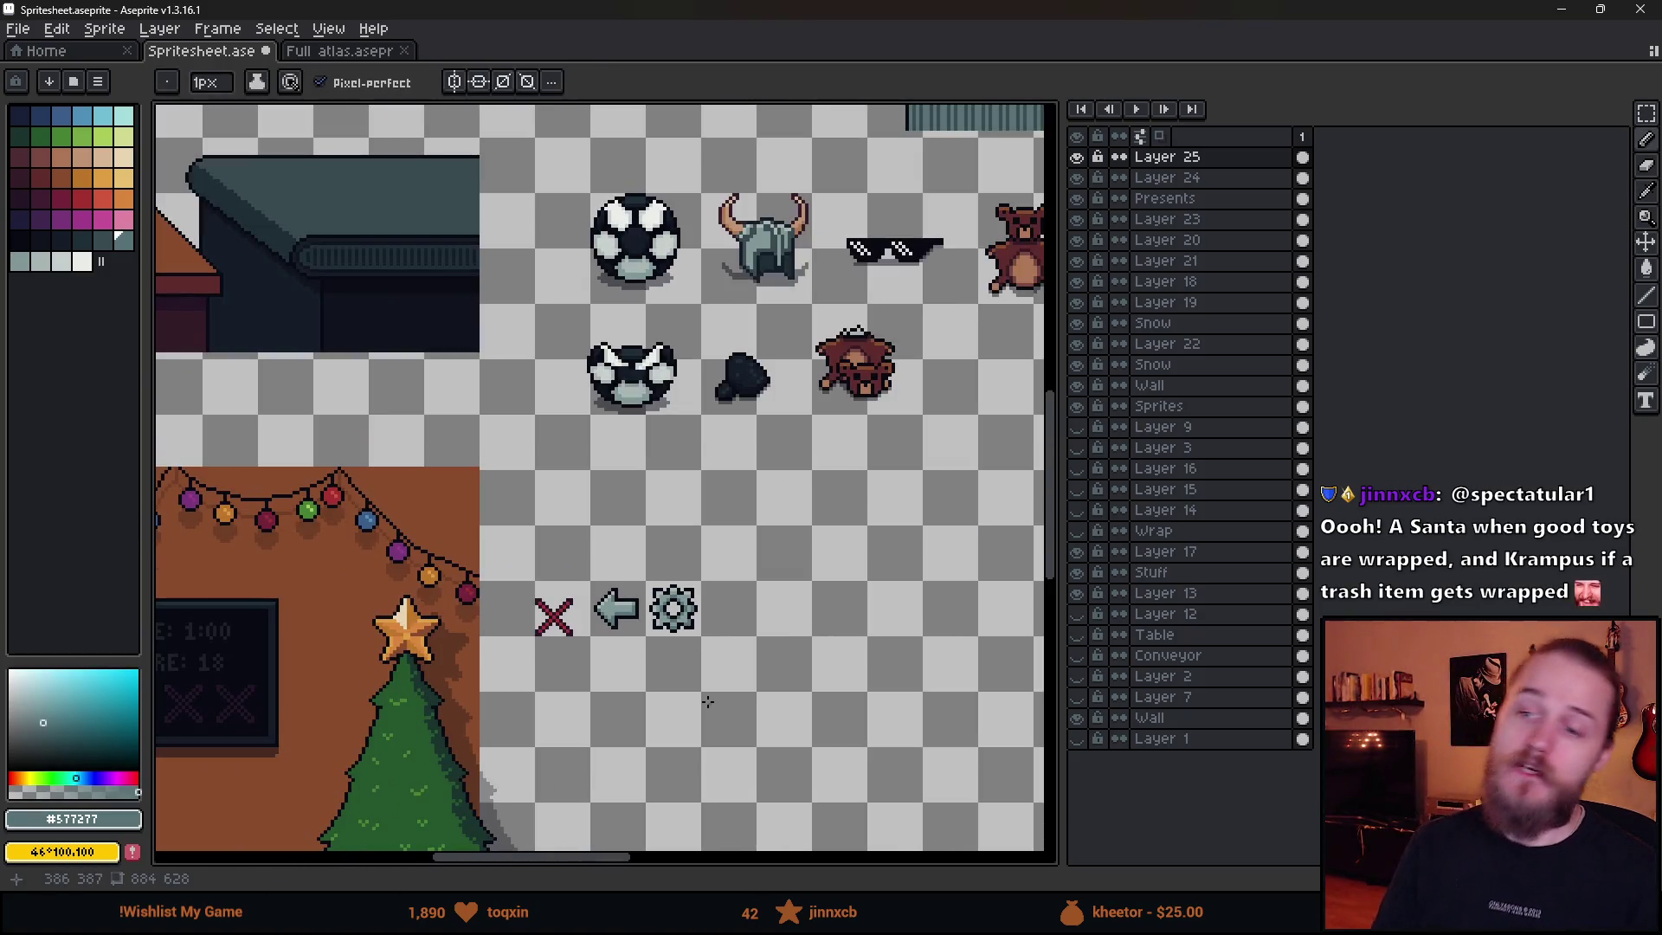
key("ctrl+s")
scroll(684, 630, "up", 2)
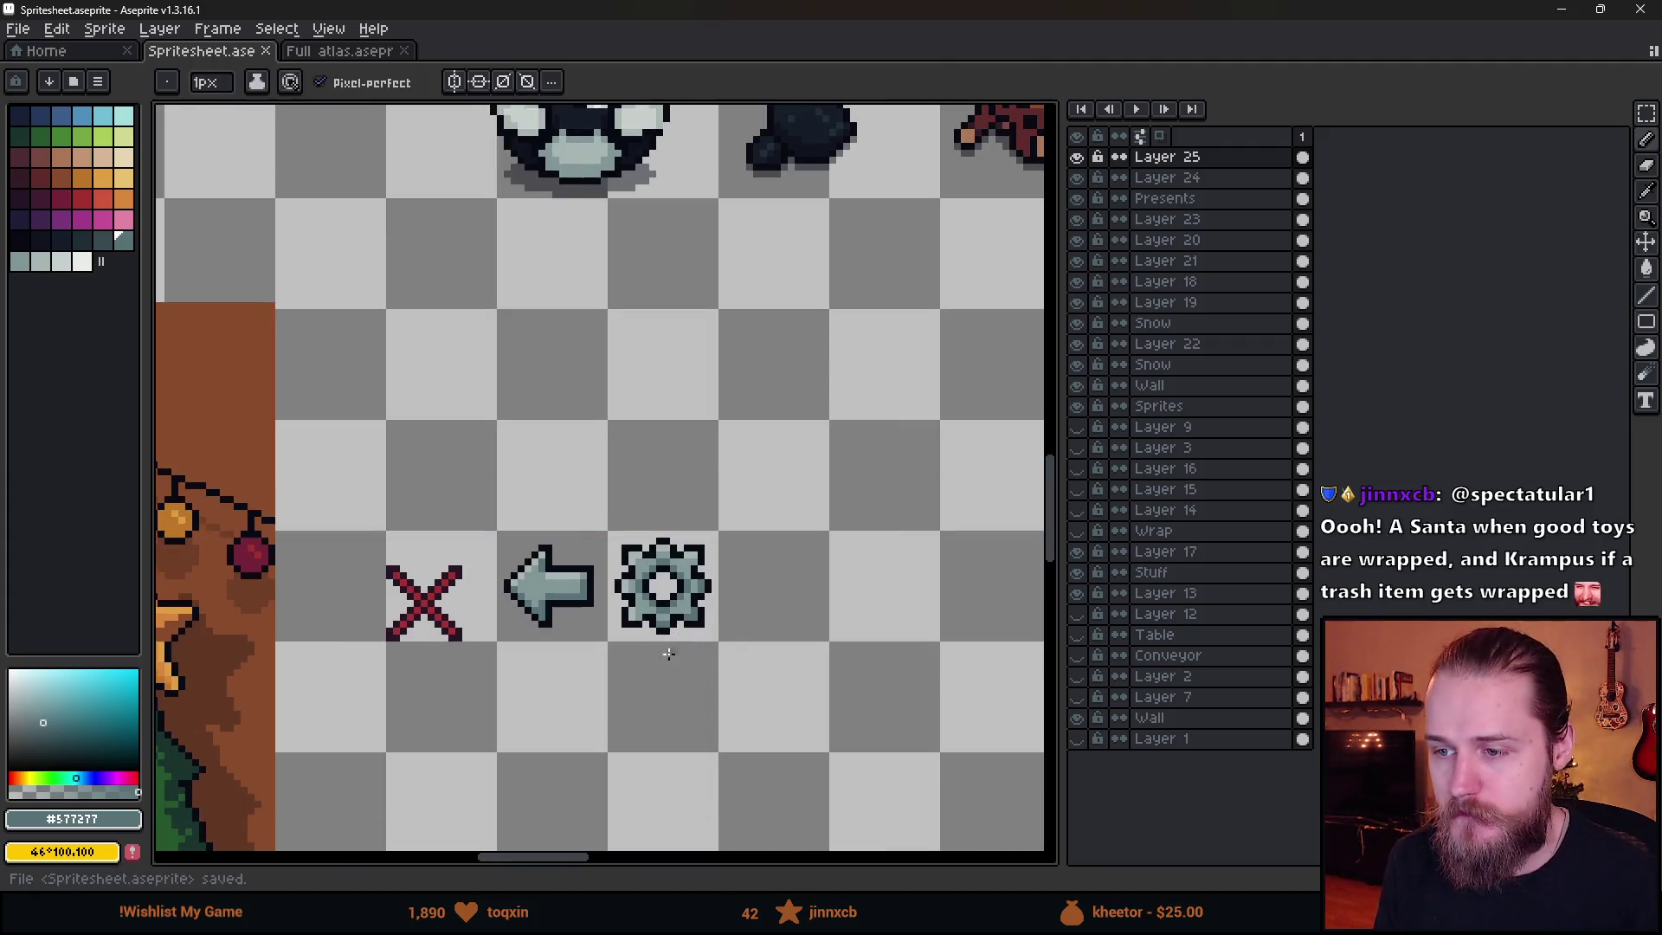
- Save the sheet as a copy, overwriting the existing Spritesheet PNG
left_click(18, 31)
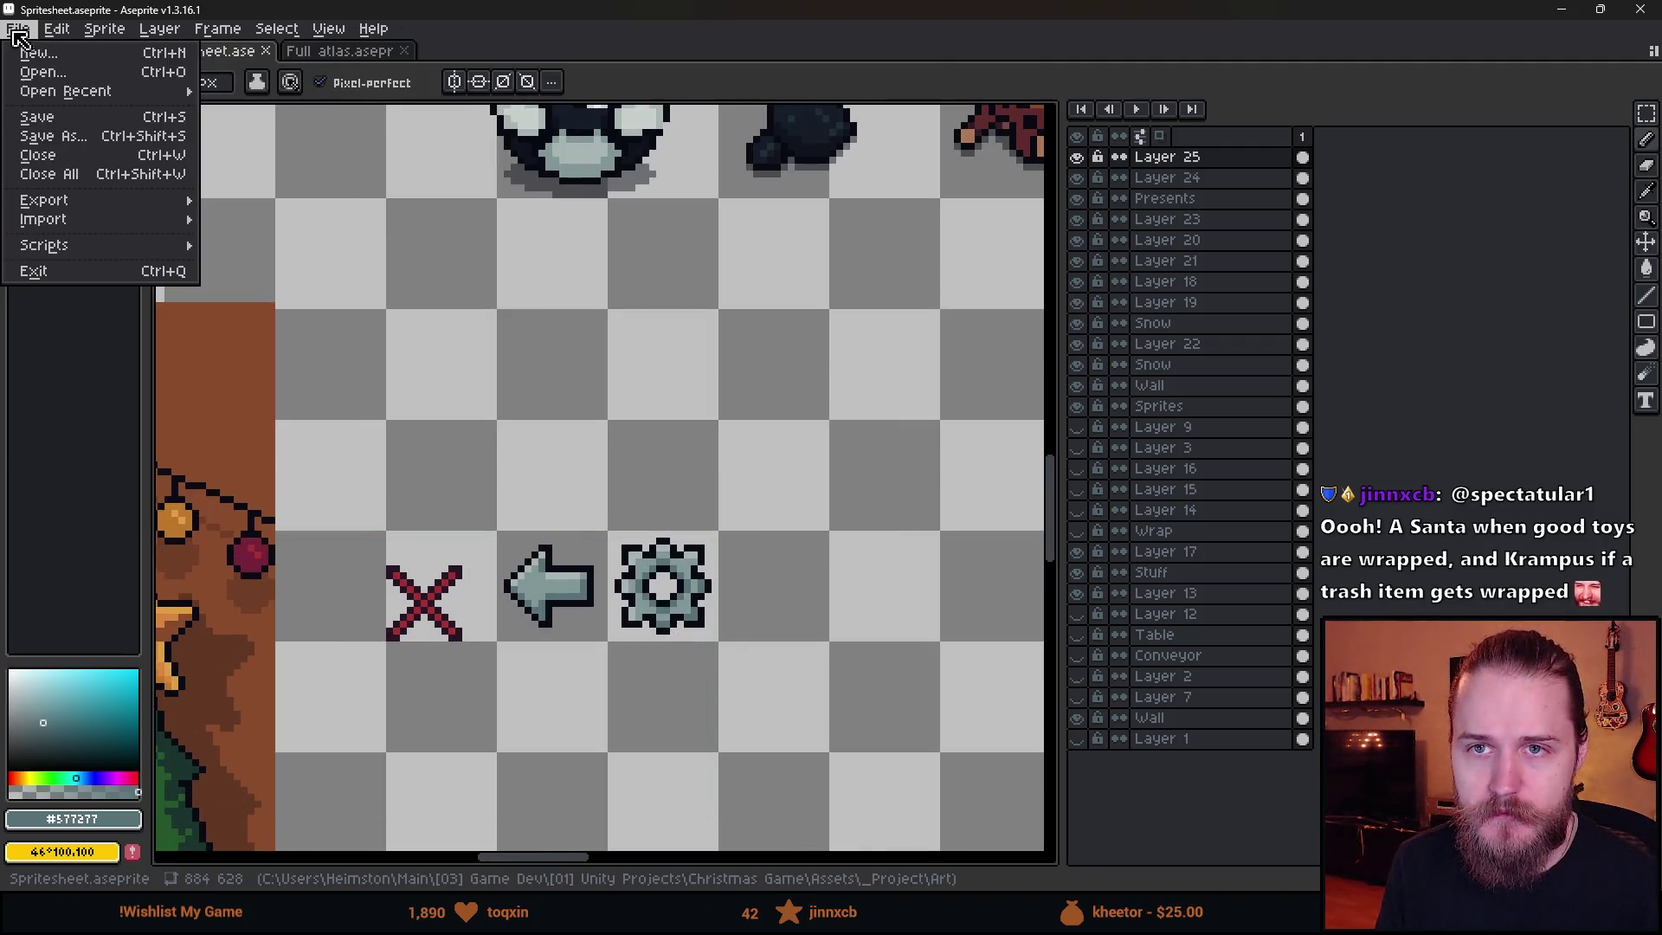
left_click(52, 136)
double_click(310, 179)
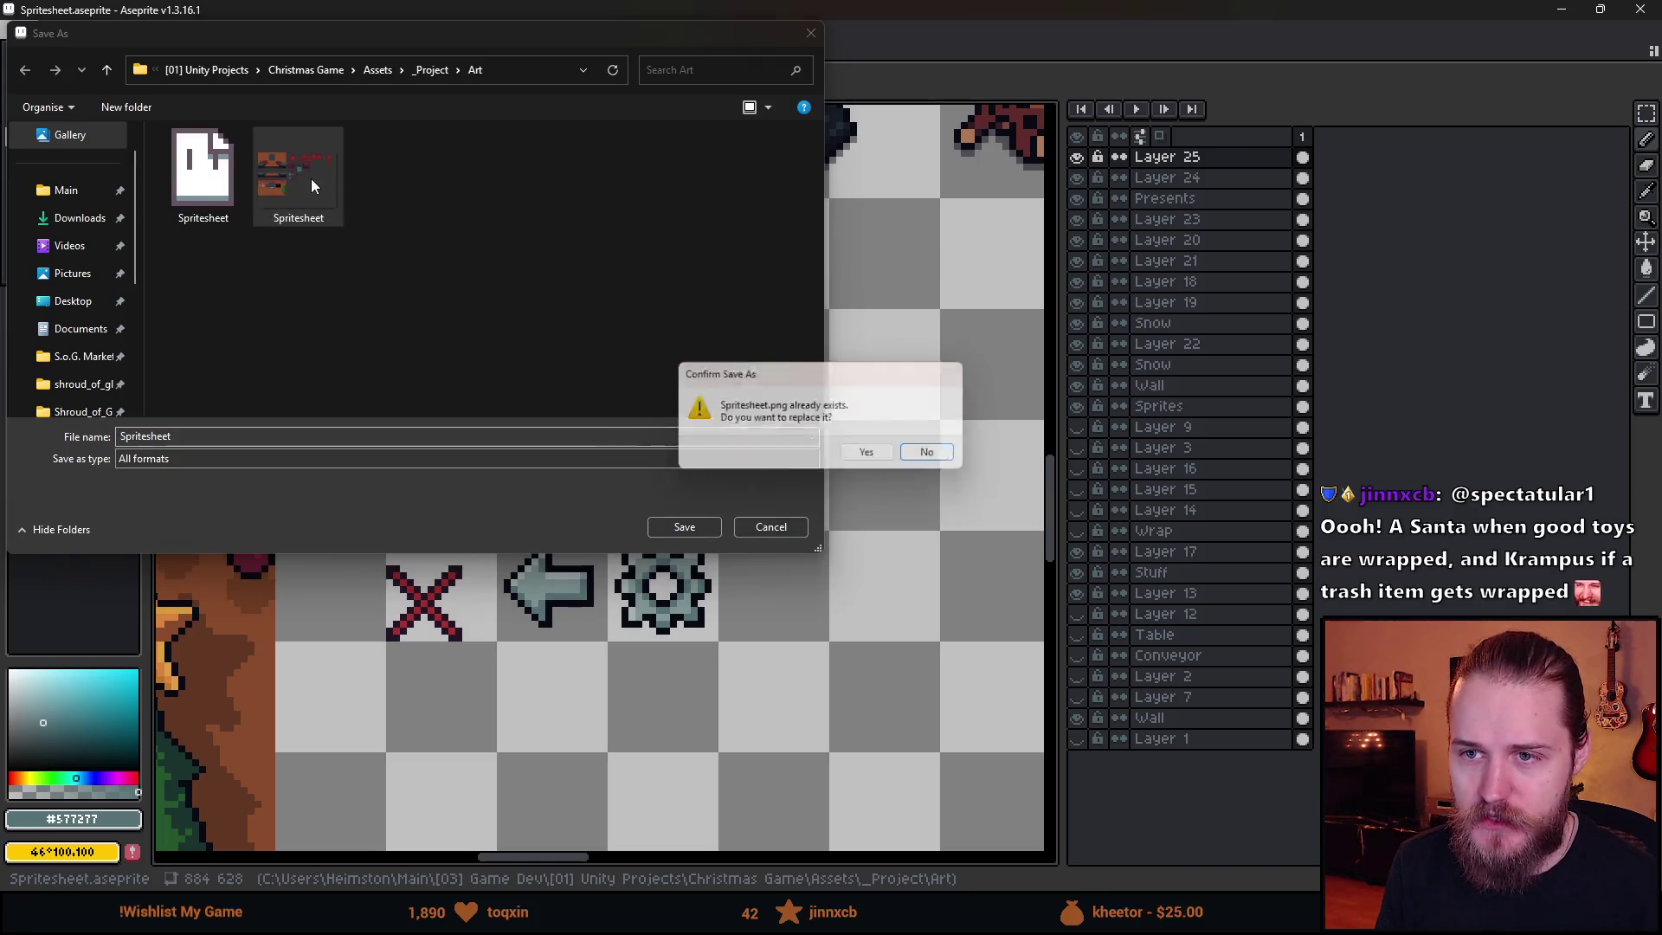
left_click(871, 456)
scroll(661, 388, "down", 3)
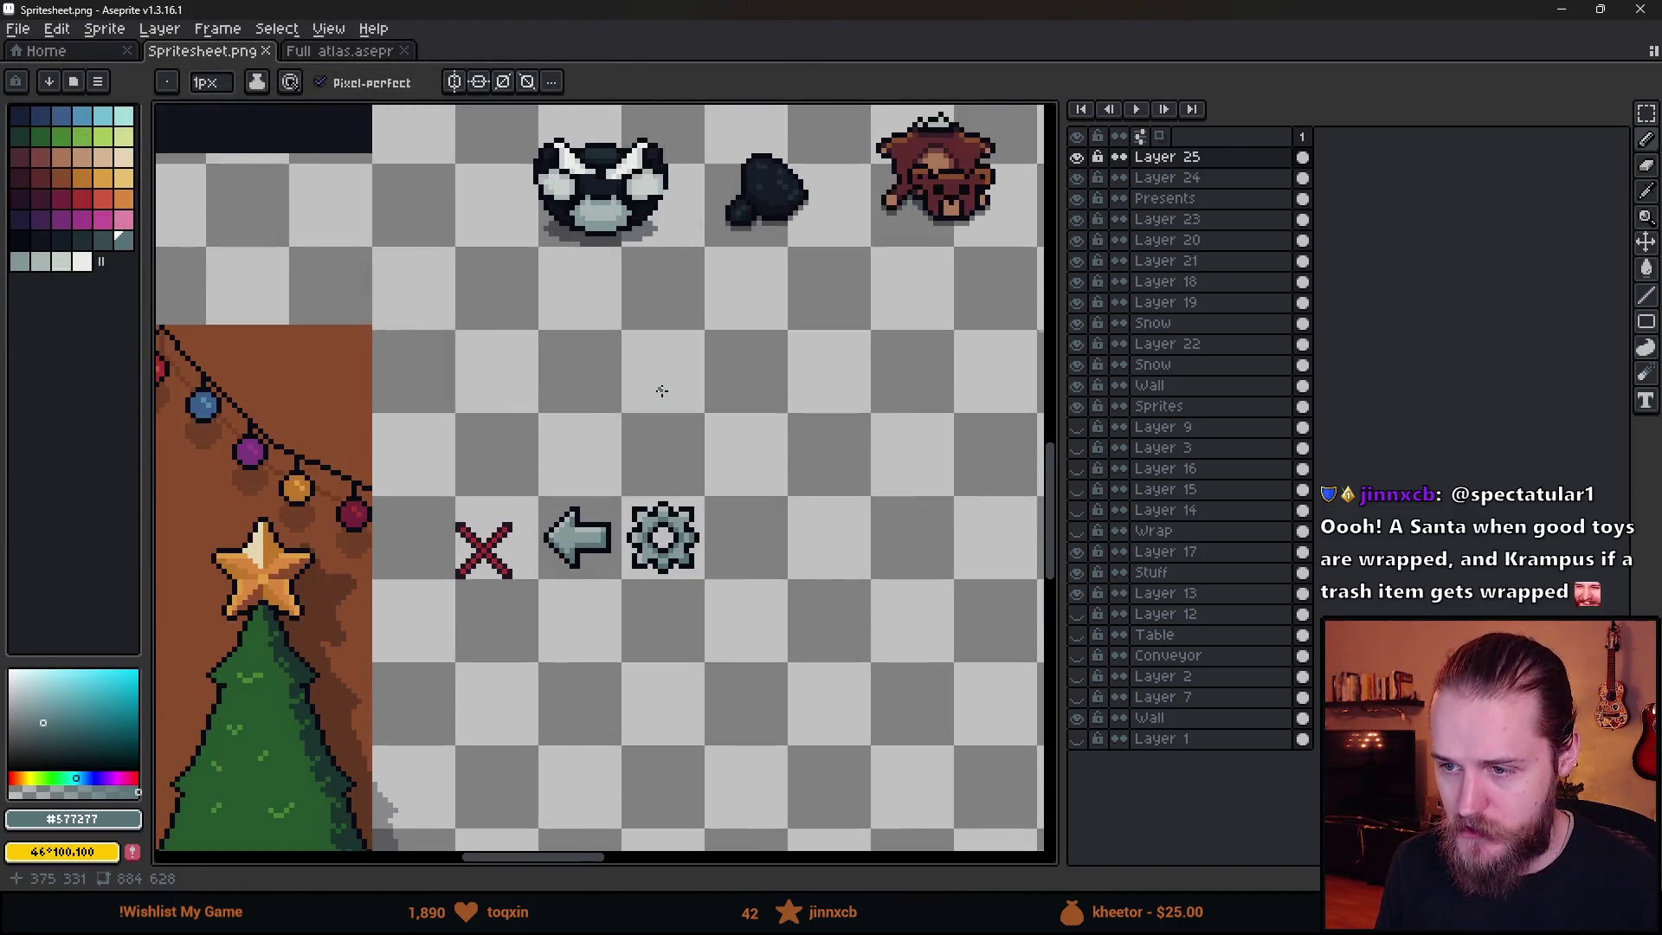
scroll(606, 485, "up", 3)
- Move the red X two pixels left, deselect, and return to the Unity editor
key("m")
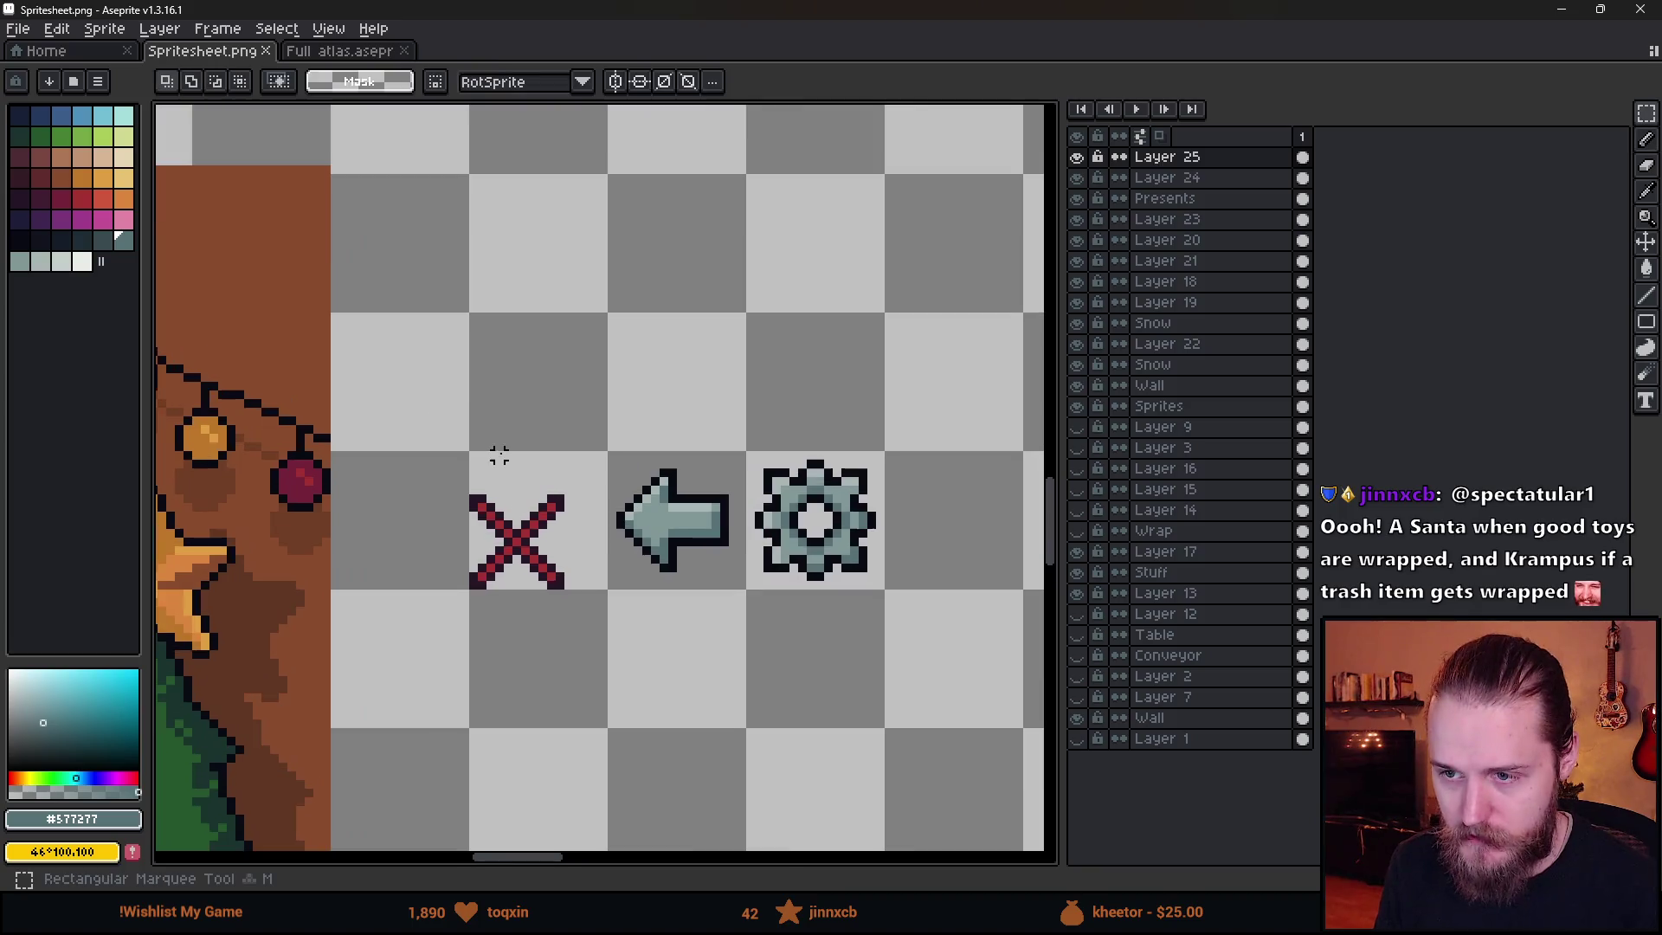
left_click_drag(401, 450, 579, 631)
left_click_drag(580, 562, 562, 562)
key("ctrl+d")
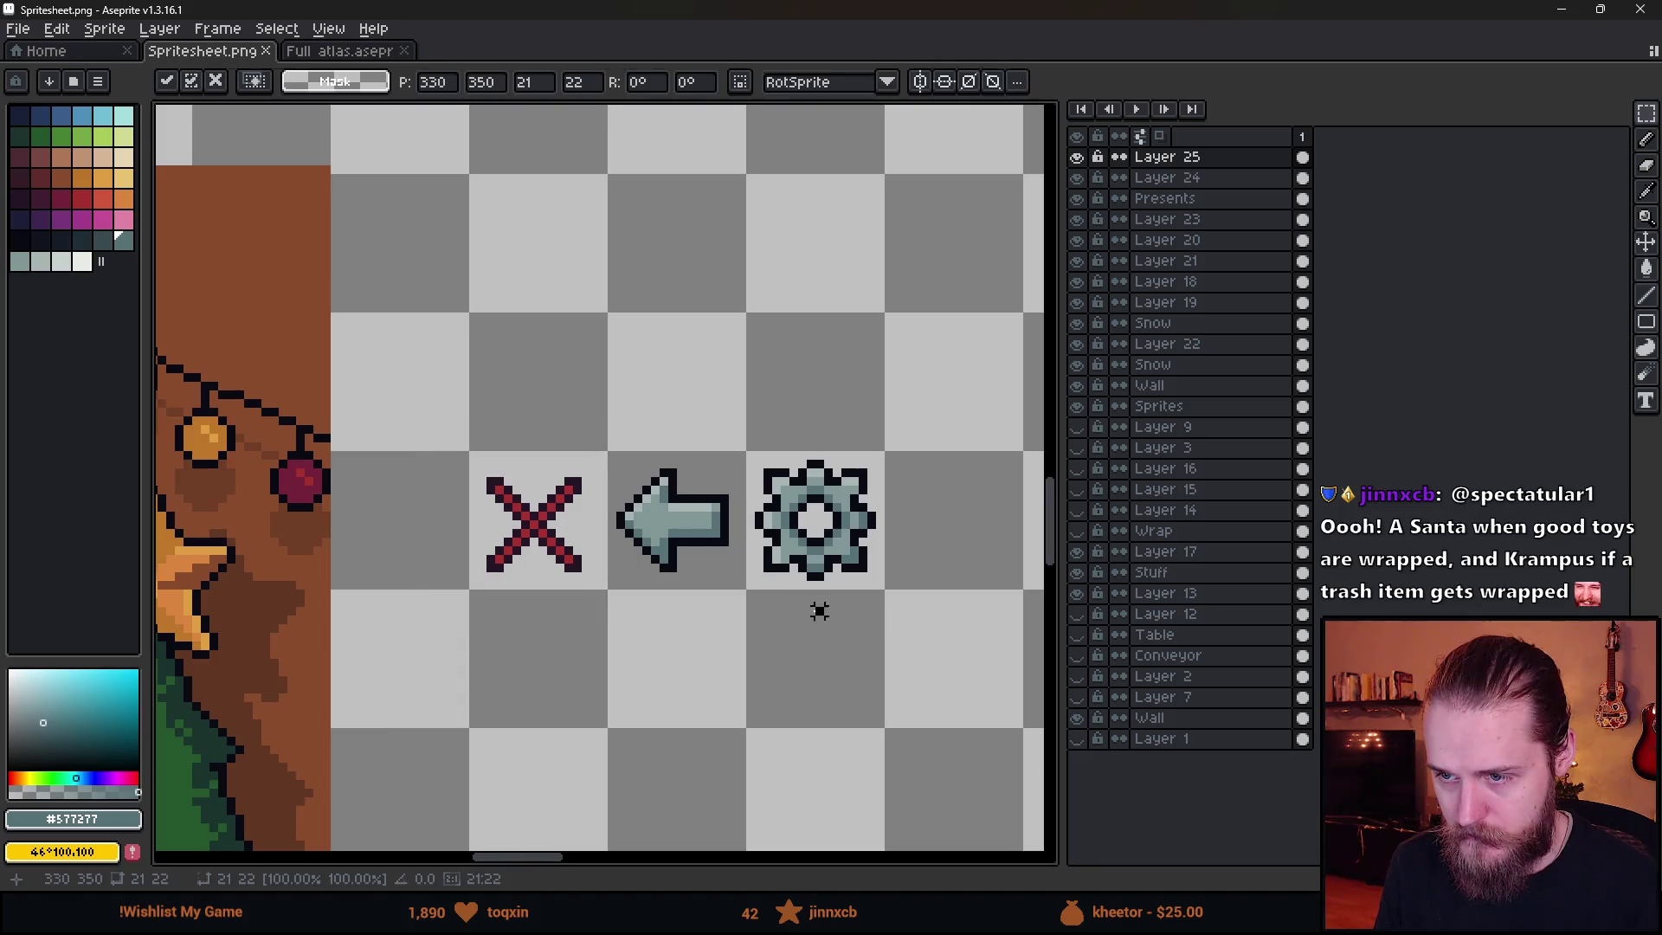
scroll(818, 608, "down", 2)
key("alt+Tab")
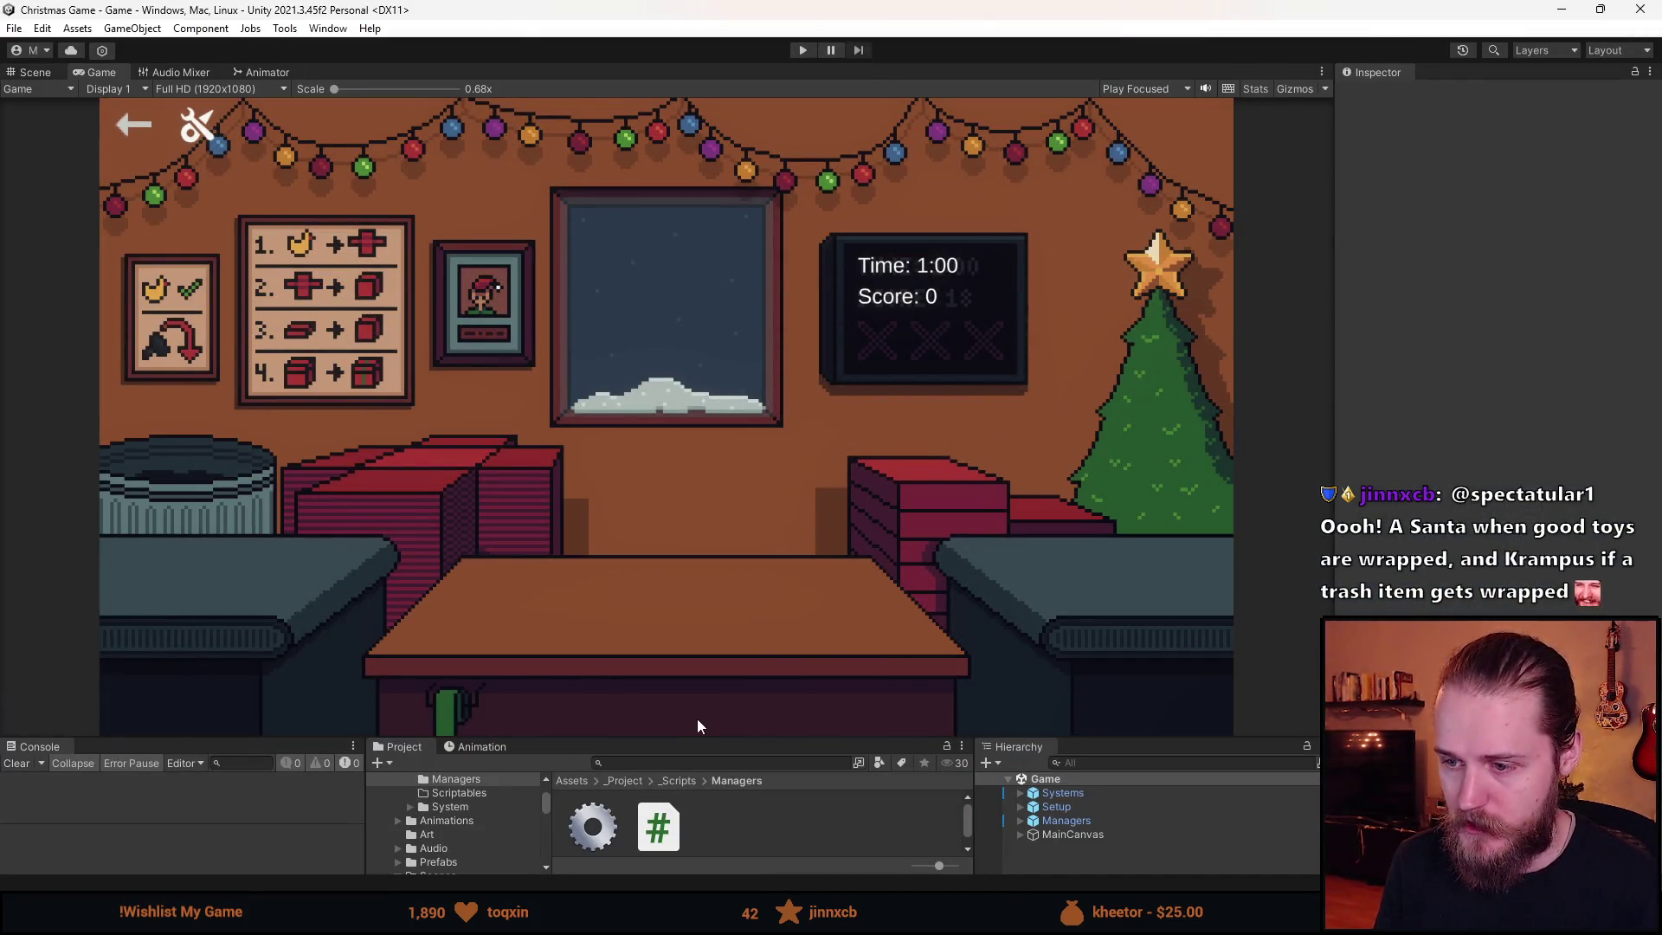
- Find Spritesheet.png in the Project panel and open it in the Sprite Editor
left_click_drag(685, 738, 685, 592)
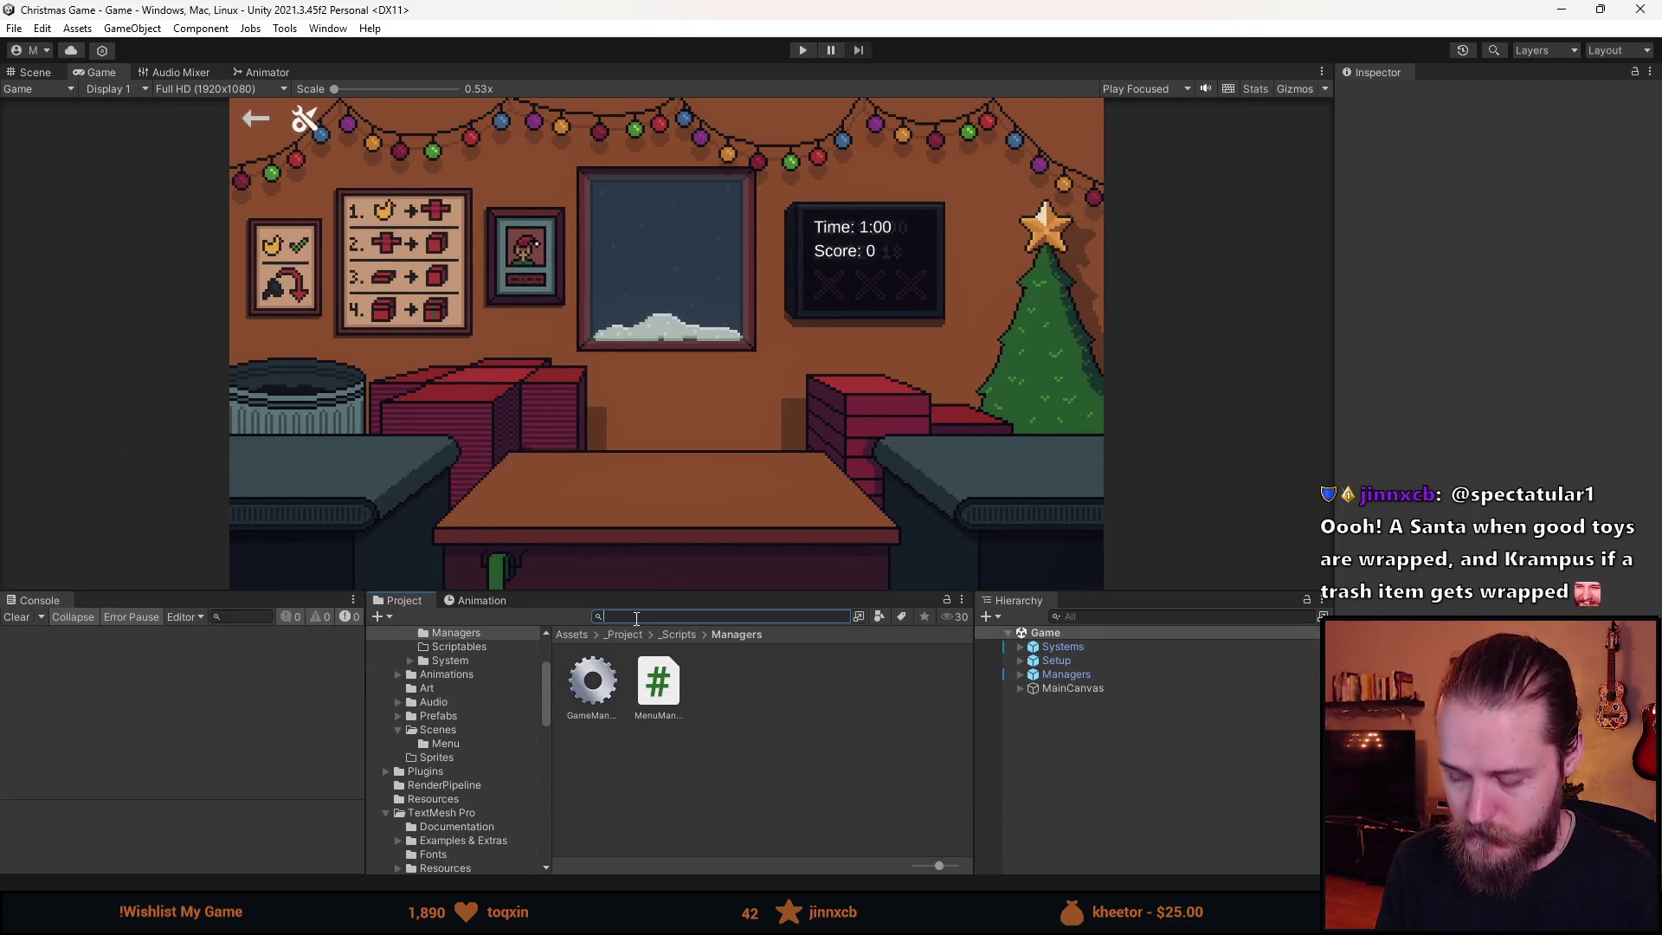
type("sprite")
scroll(852, 778, "down", 3)
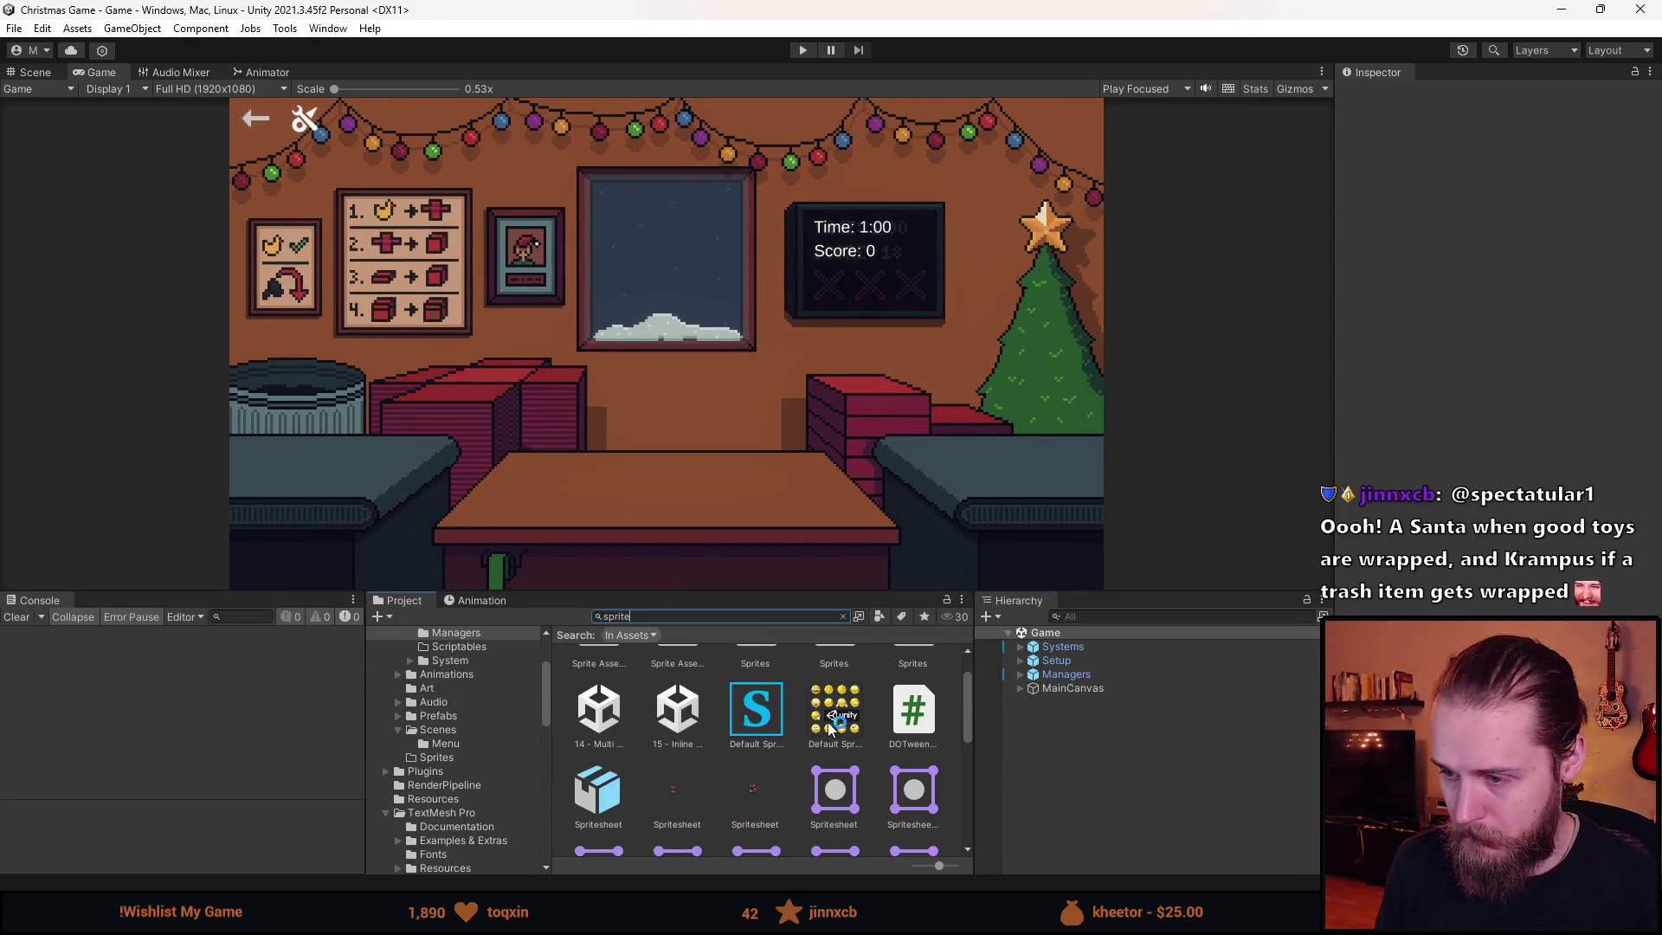
scroll(743, 769, "up", 2)
left_click(669, 690)
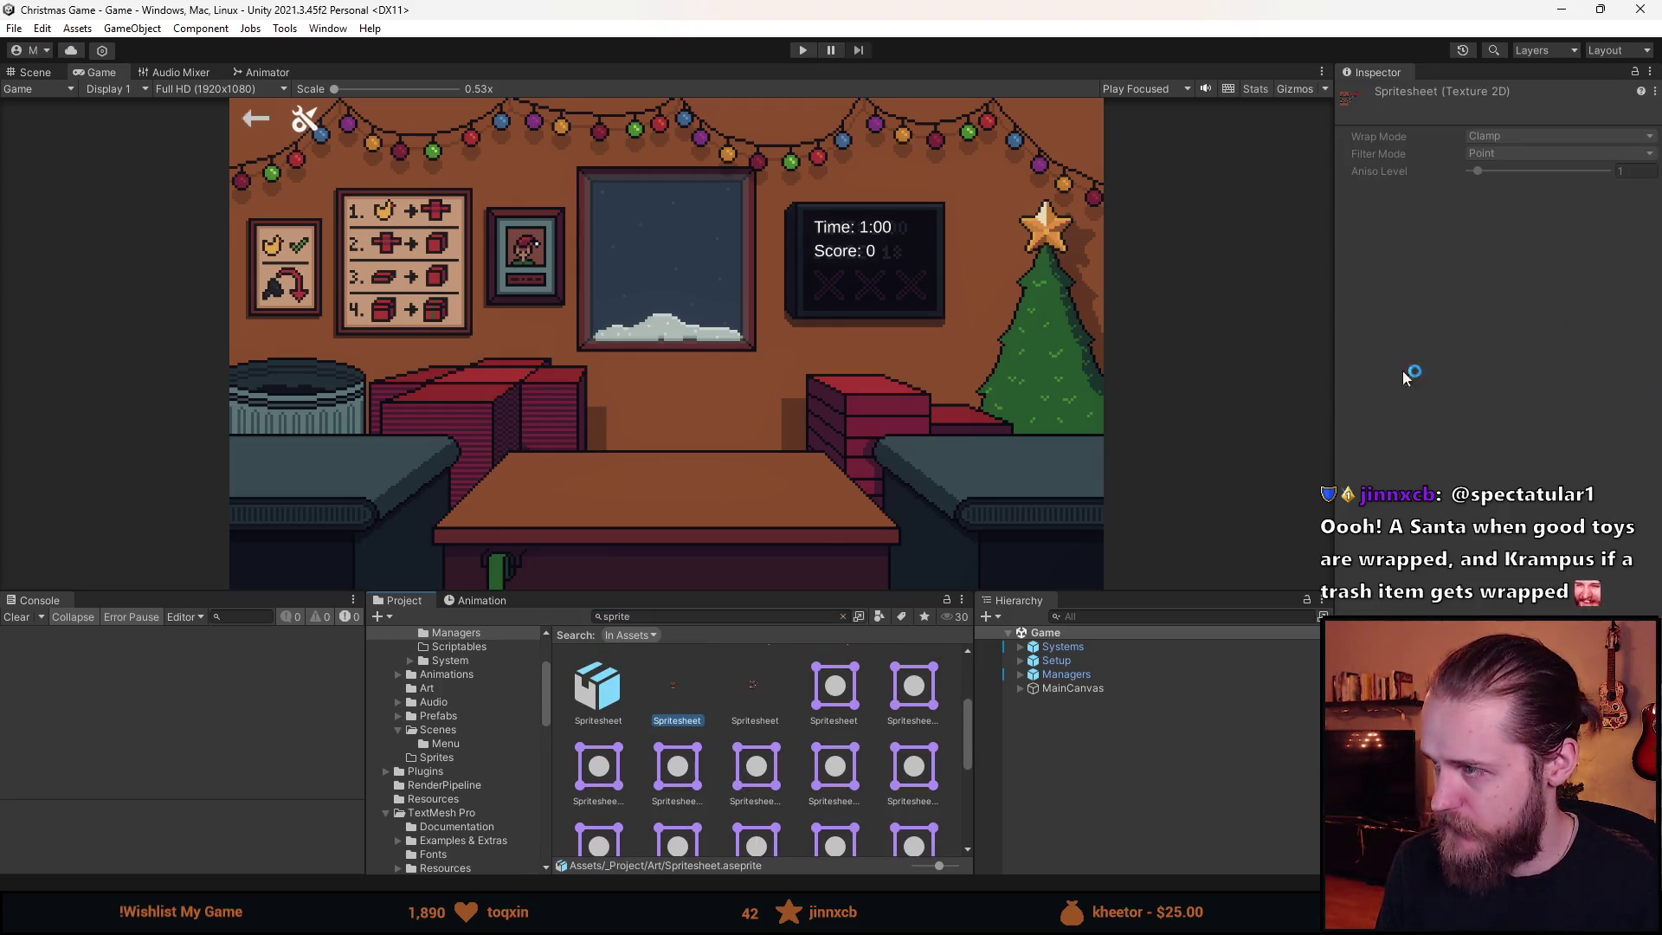
left_click(766, 684)
left_click(1604, 292)
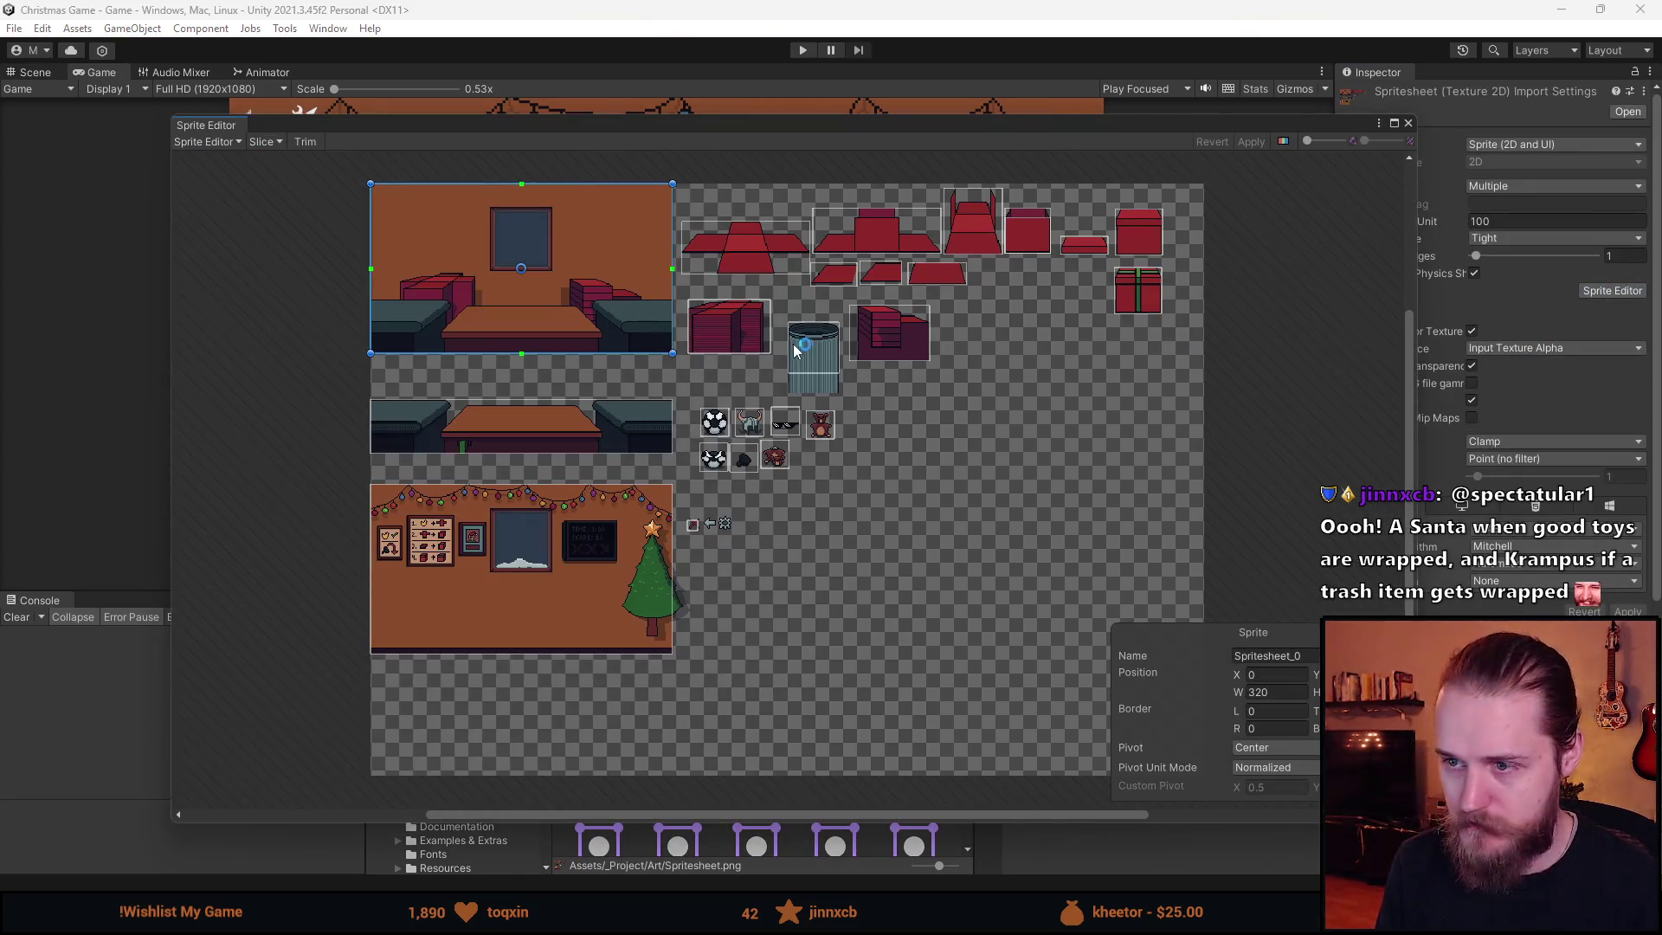
- Draw new sprite slices around the arrow and gear icons and adjust their edges
scroll(636, 597, "up", 10)
left_click(614, 485)
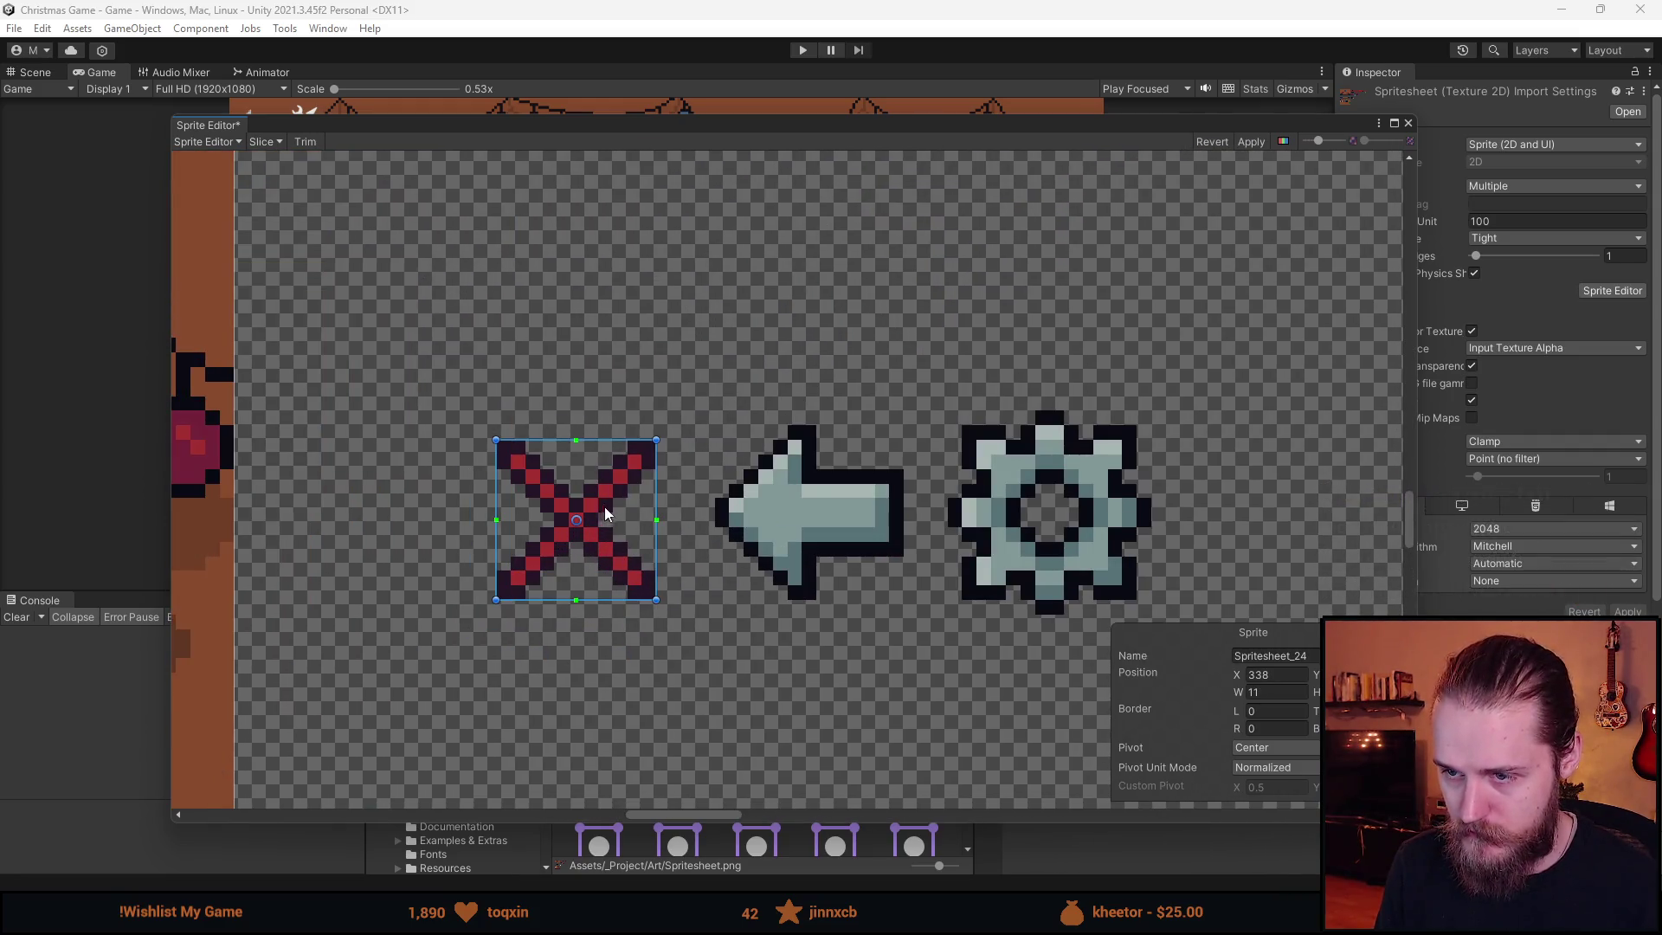
left_click(710, 433)
left_click_drag(902, 612, 919, 615)
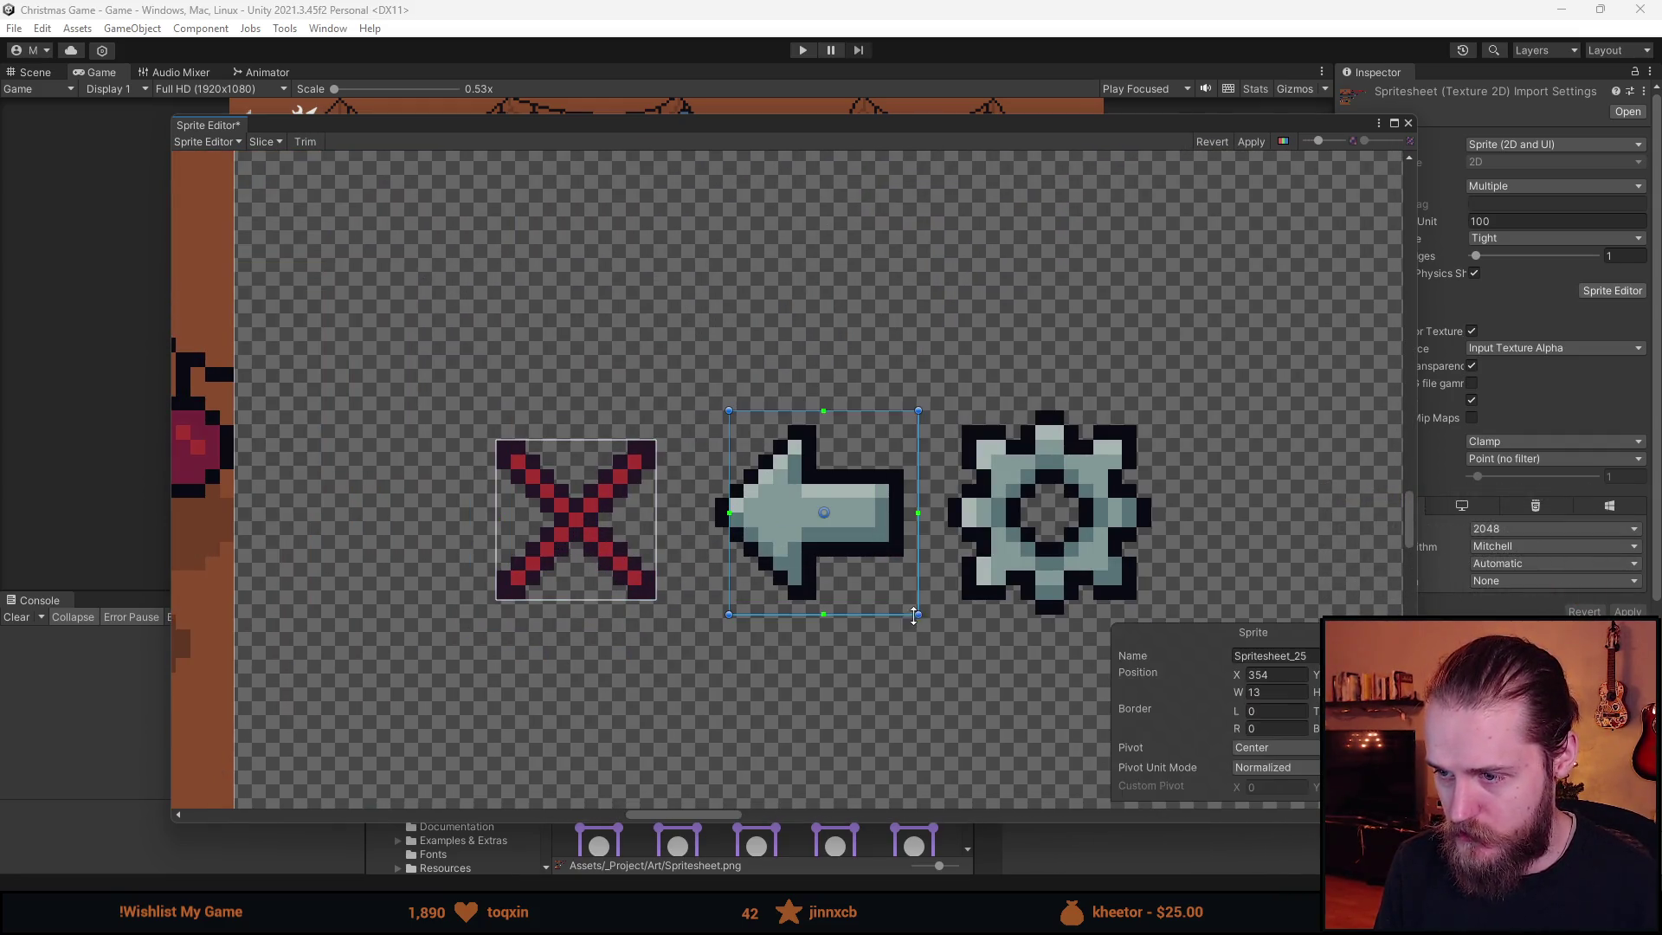
left_click_drag(723, 411, 703, 414)
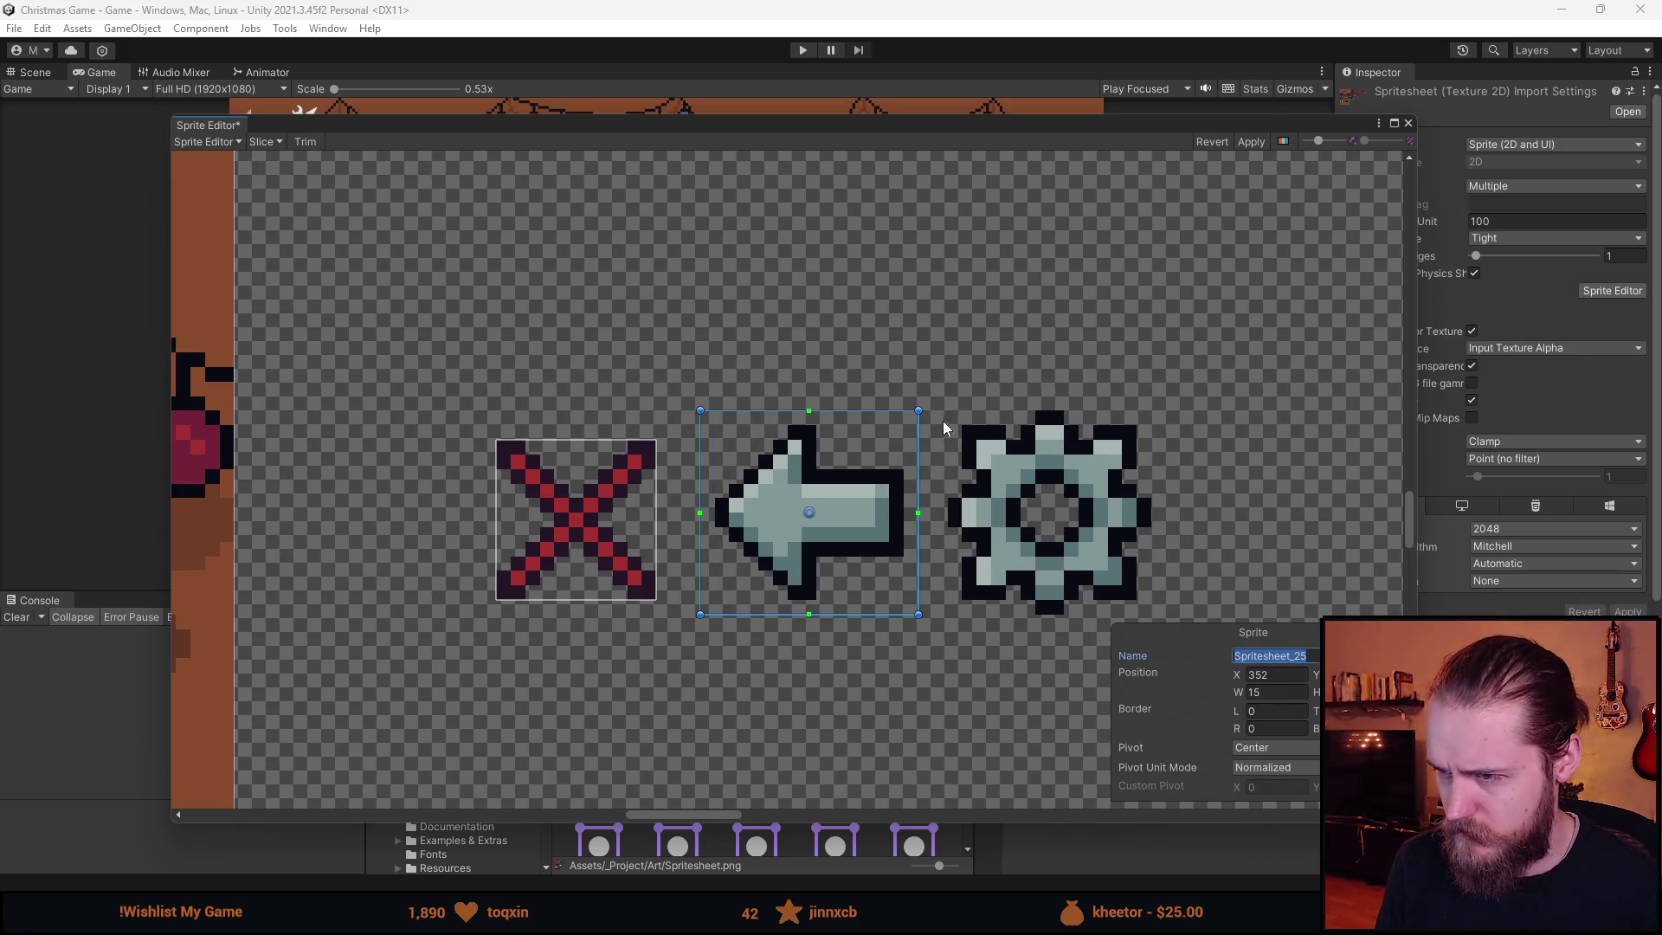
mouse_move(932, 411)
left_mouse_down()
mouse_move(1155, 599)
mouse_move(1156, 627)
mouse_move(840, 532)
mouse_move(1104, 548)
left_mouse_up()
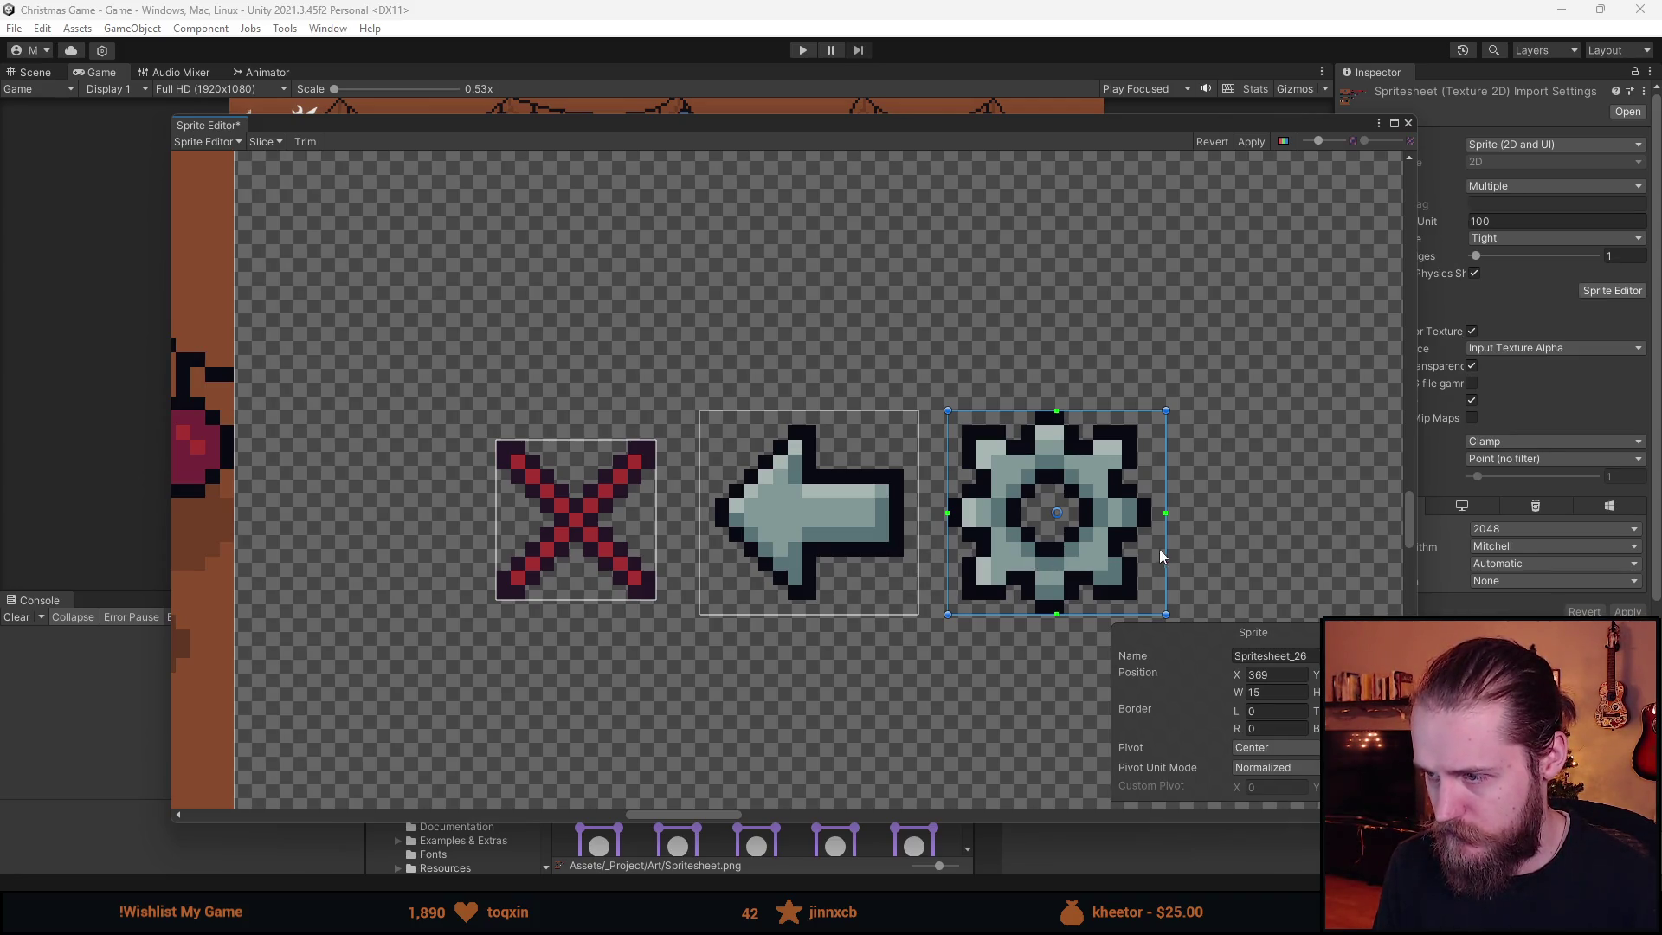
left_click_drag(1167, 540, 1155, 540)
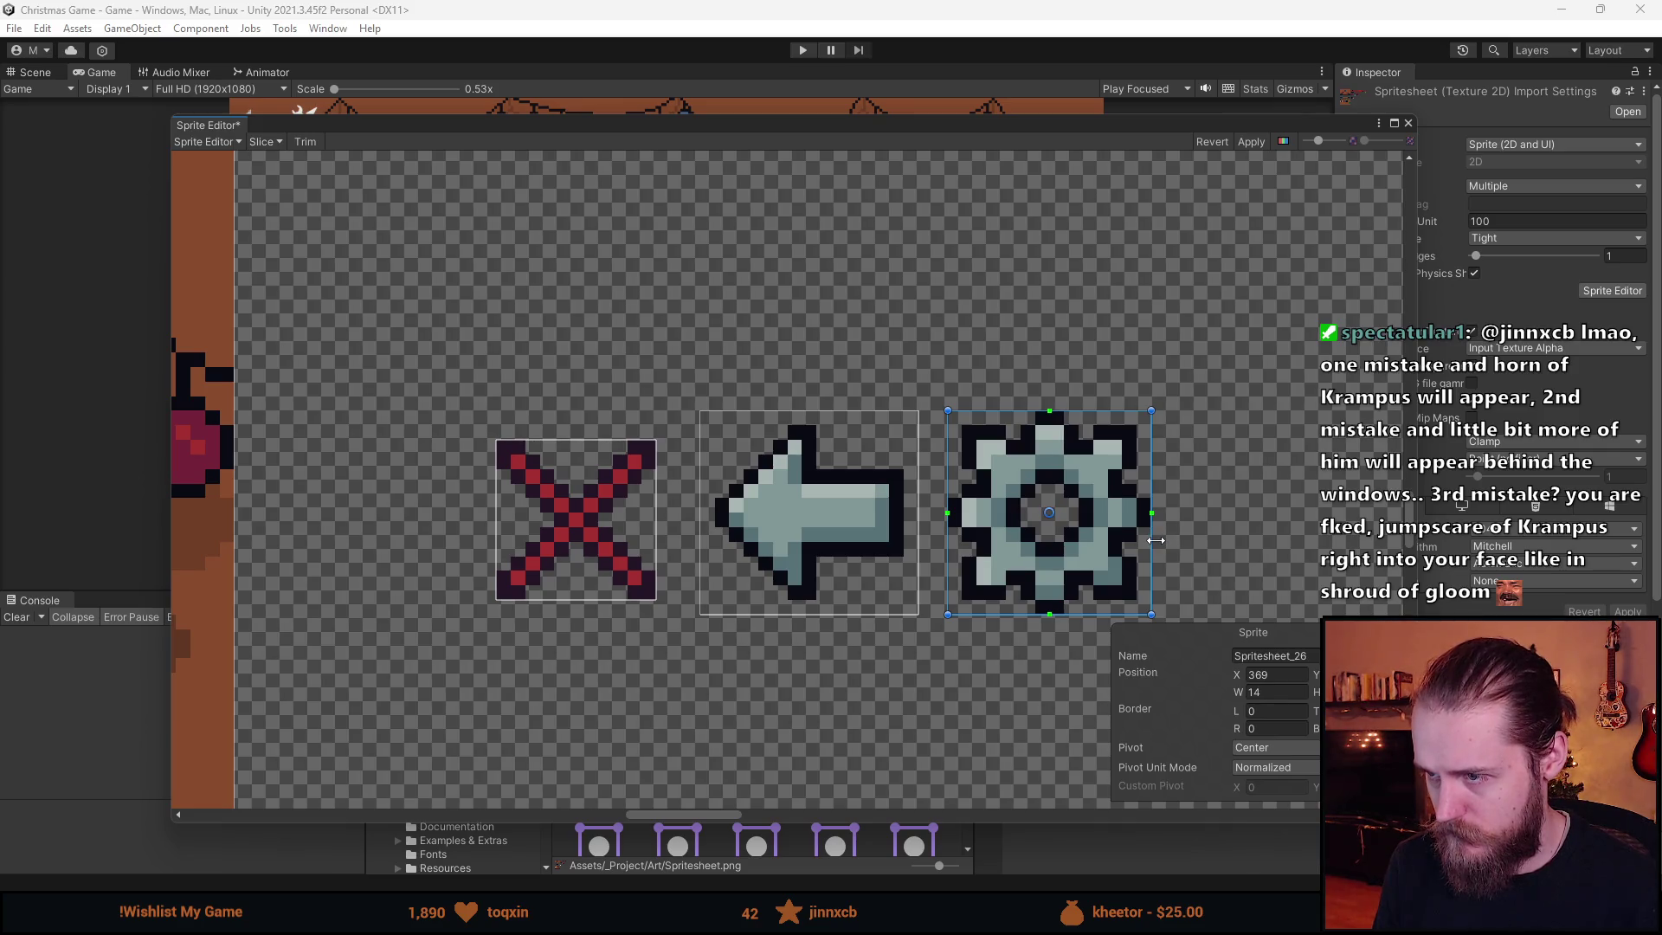
- Trim the arrow slice to X 353, width 14, and apply the slice changes
left_click(875, 554)
left_click_drag(919, 530, 886, 542)
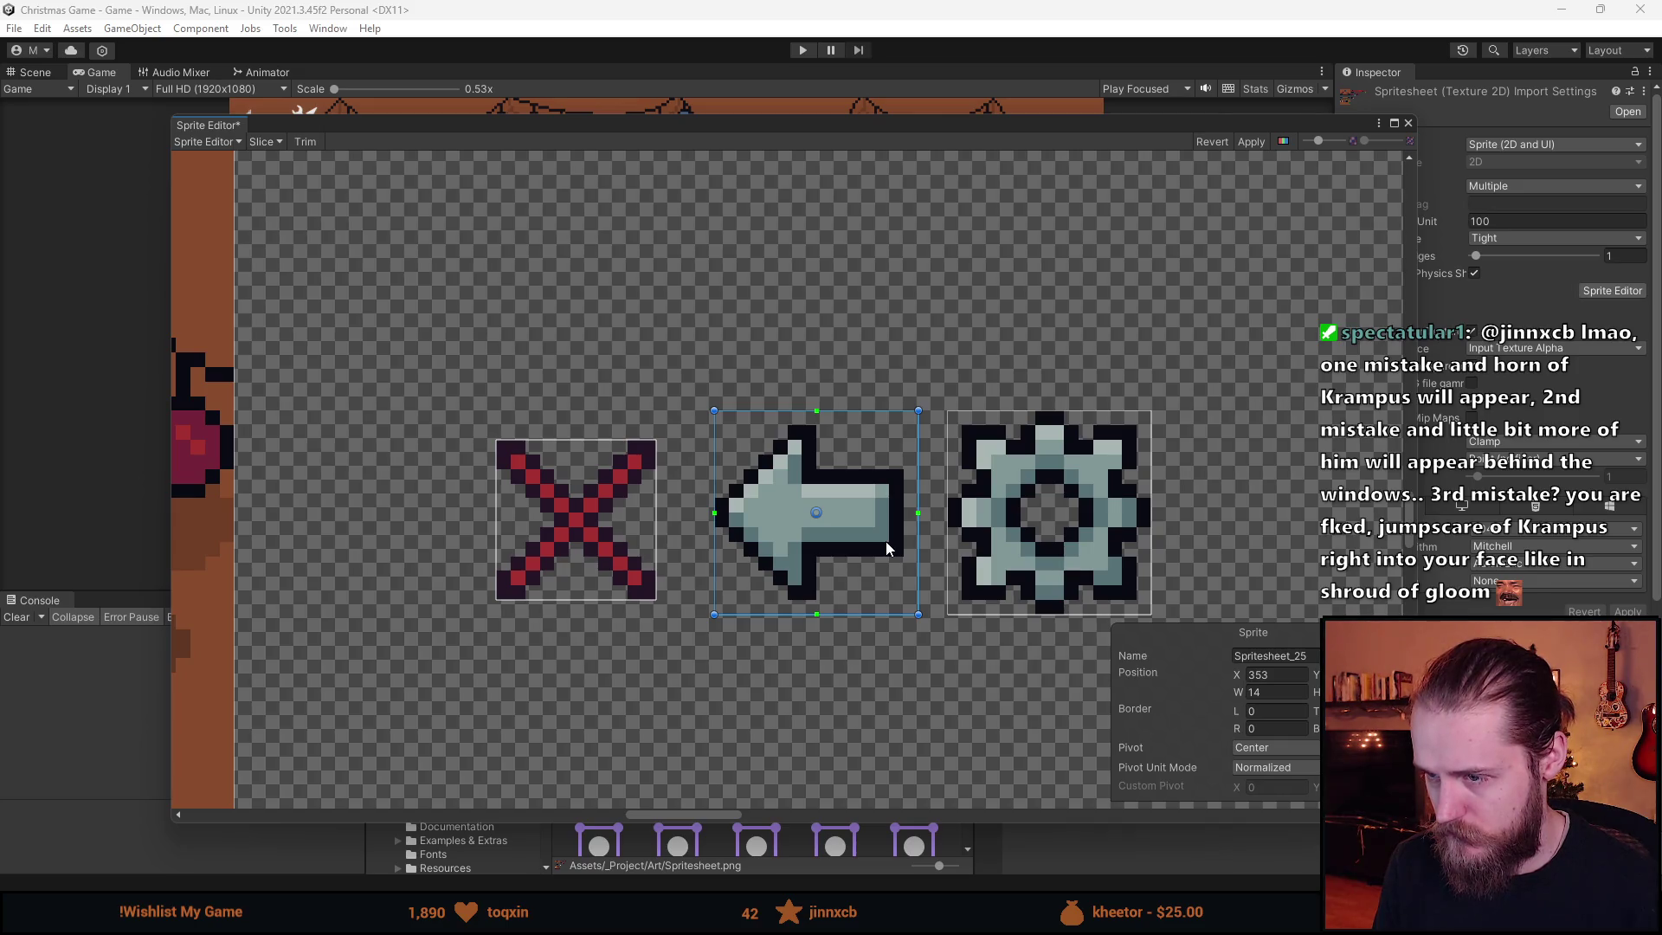
scroll(886, 542, "down", 5)
scroll(881, 543, "up", 2)
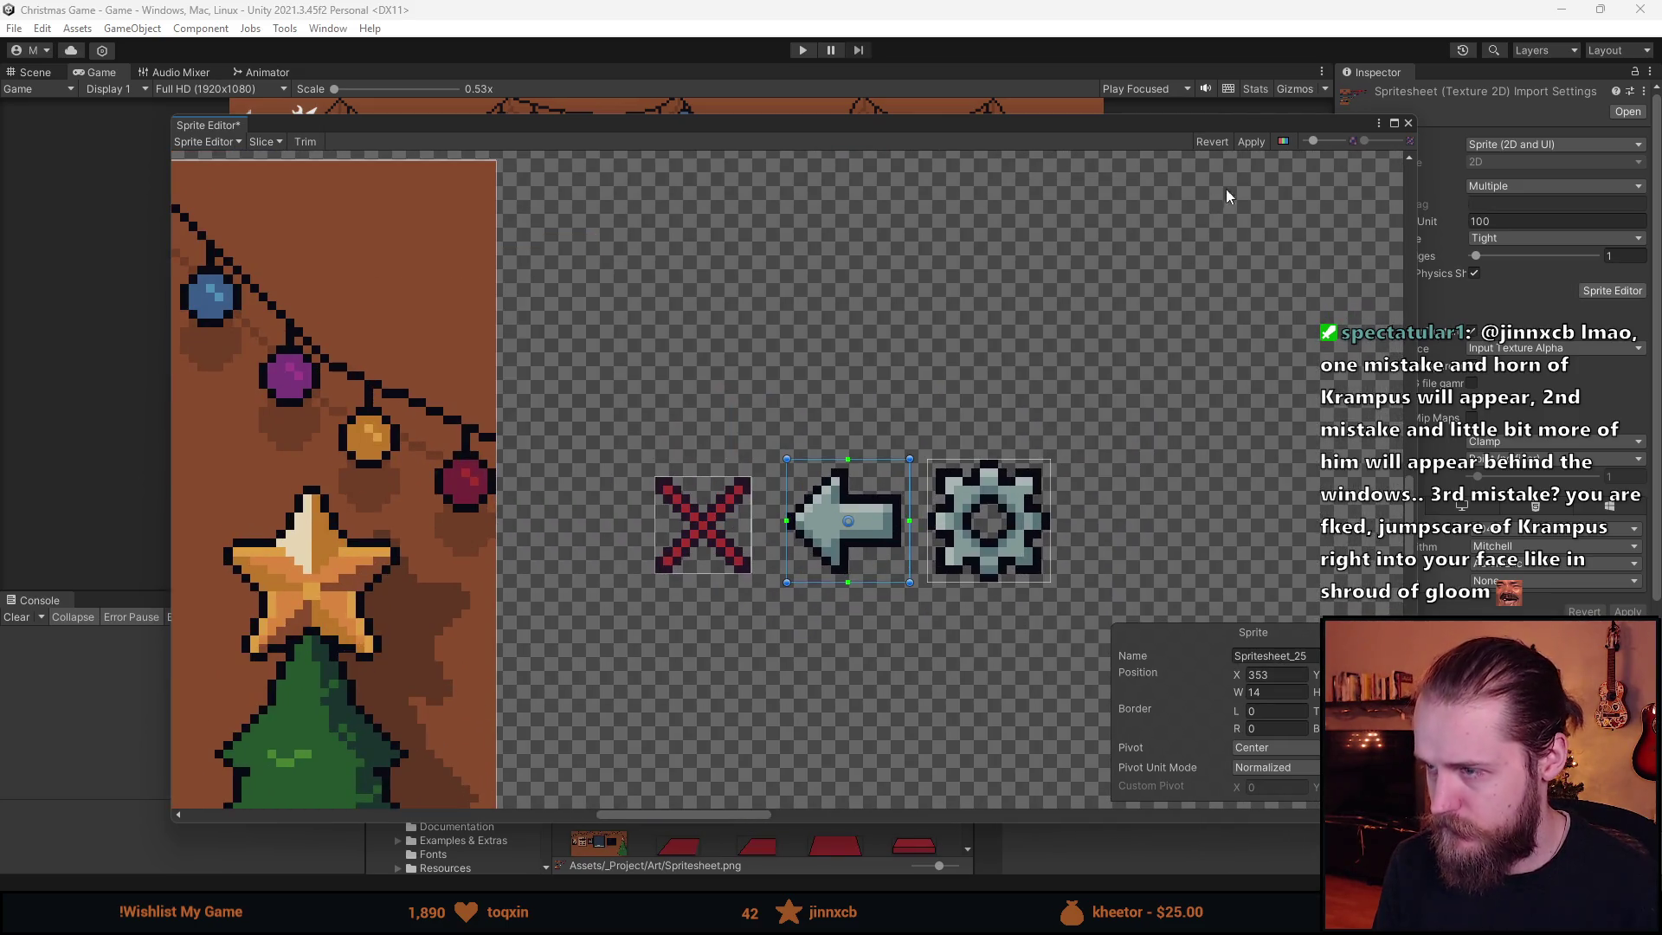
left_click(1251, 141)
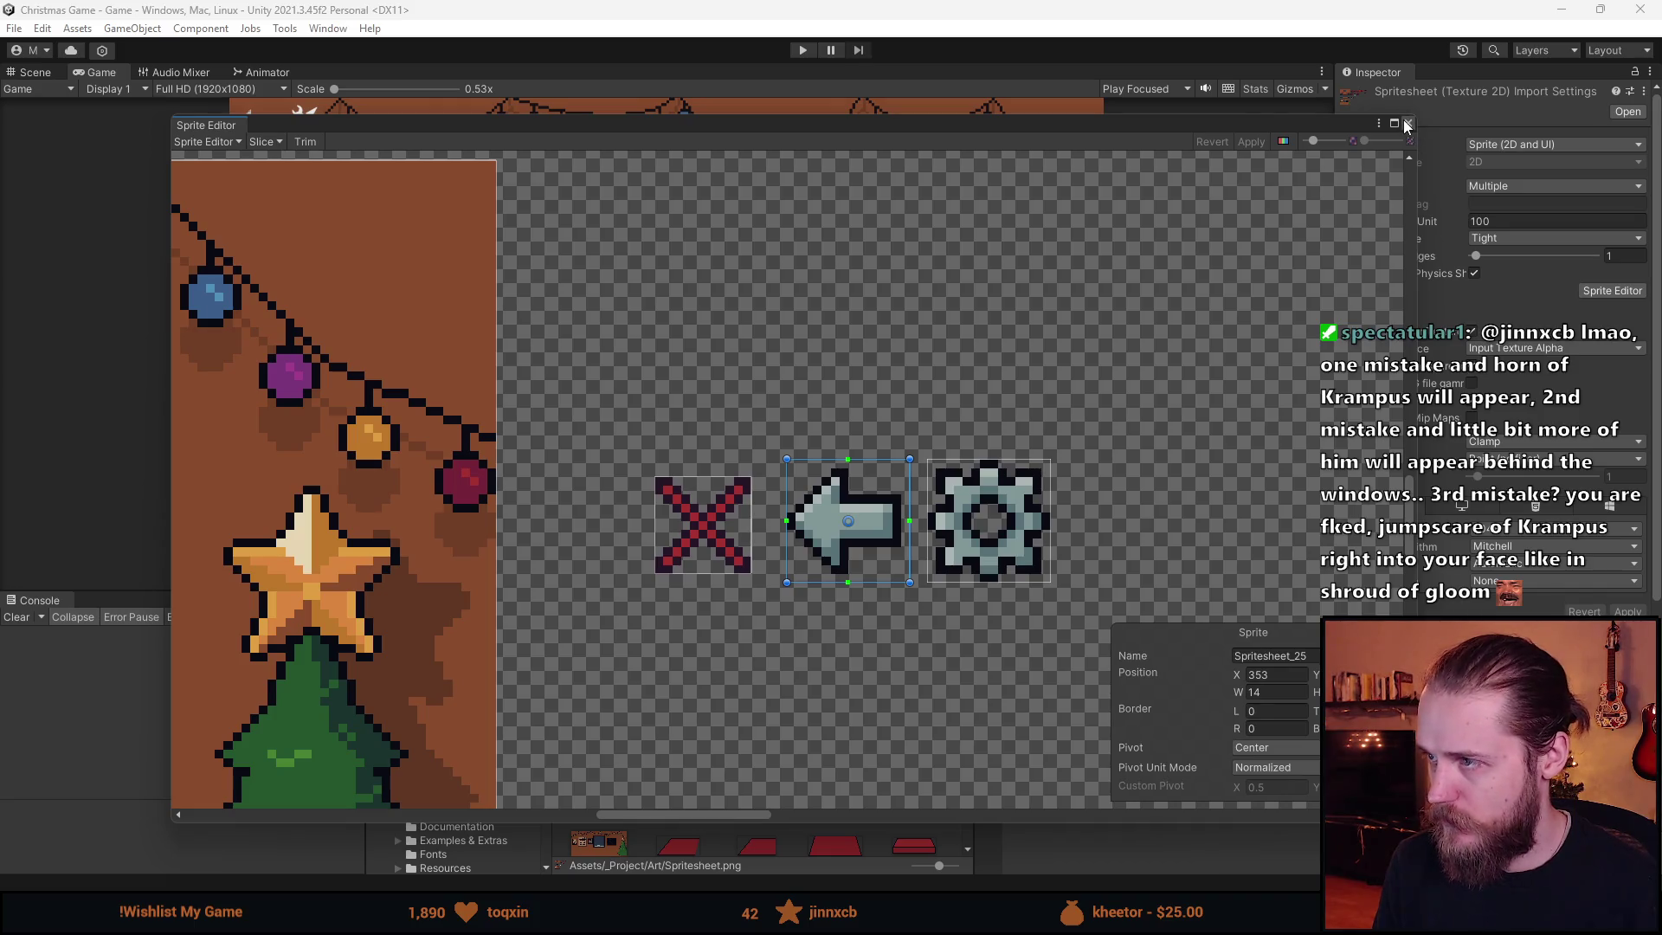
left_click(1406, 123)
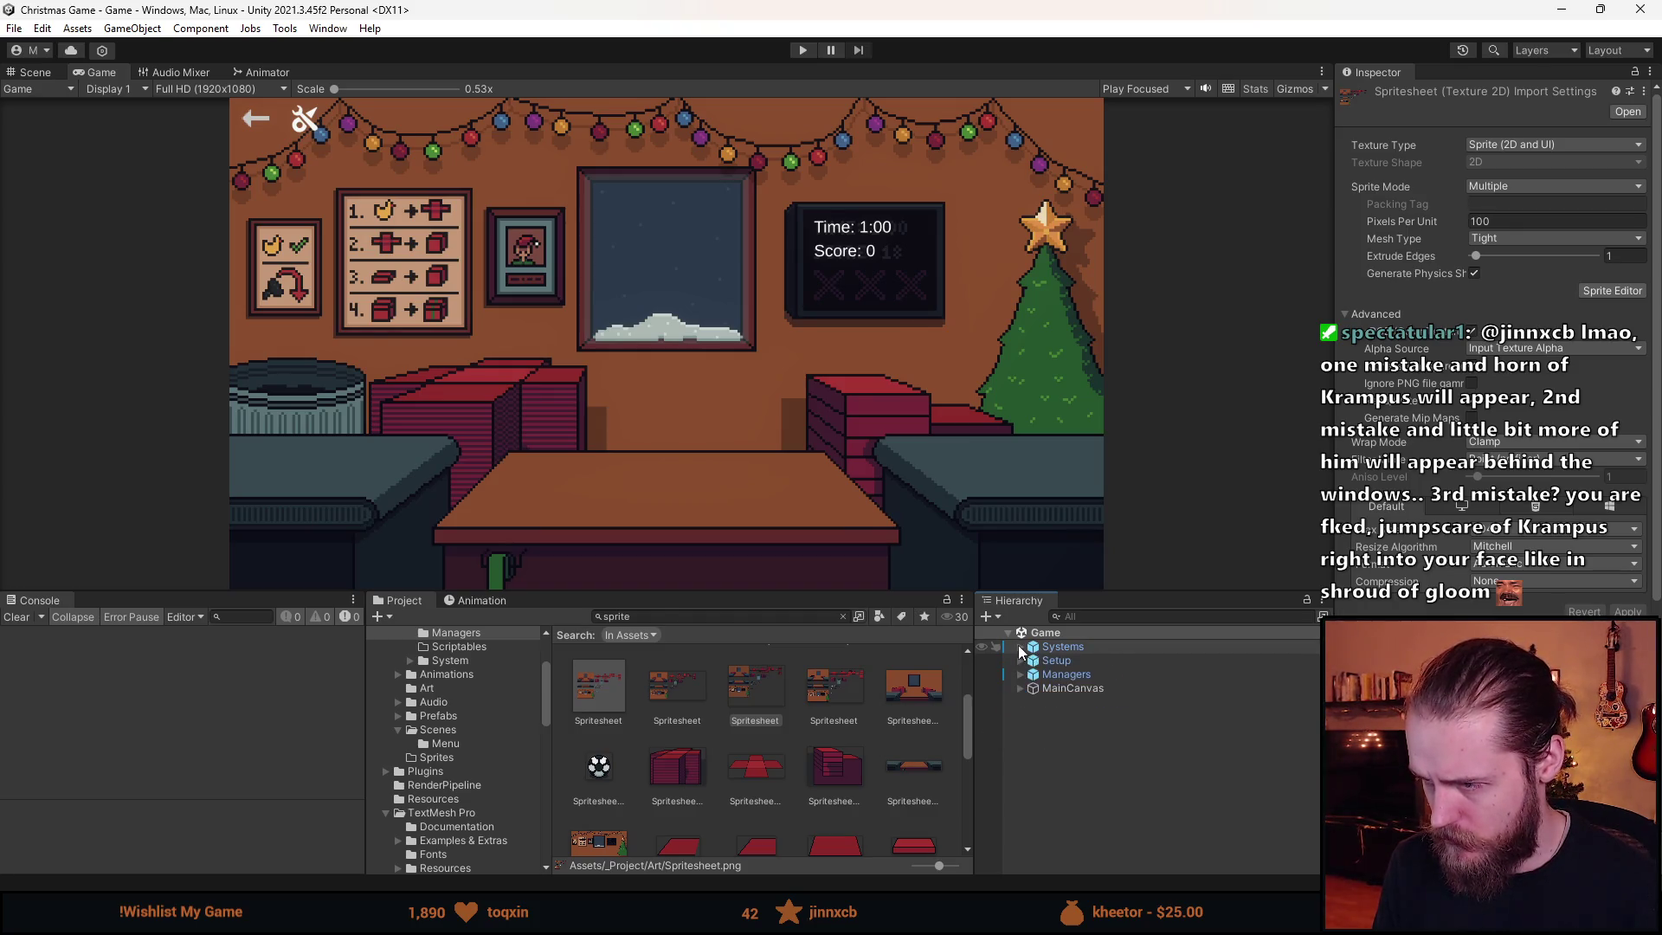
- Give SettingsButton the gear sprite Spritesheet_26 at its native size
left_click(1021, 689)
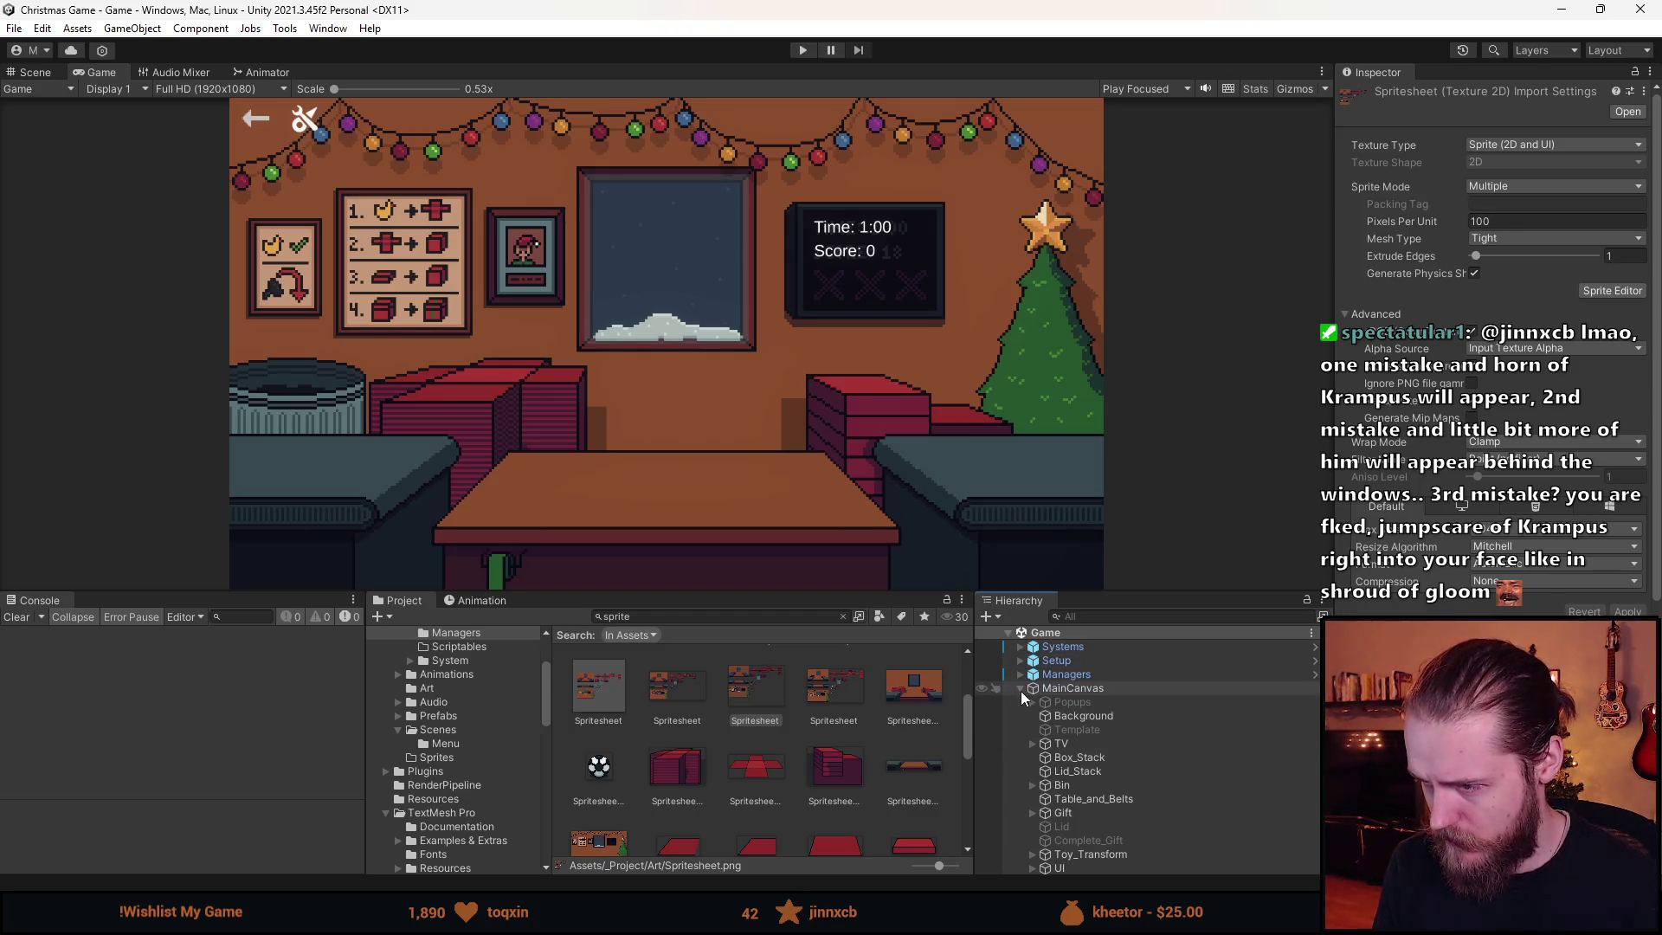
left_click(1032, 868)
scroll(1073, 788, "down", 1)
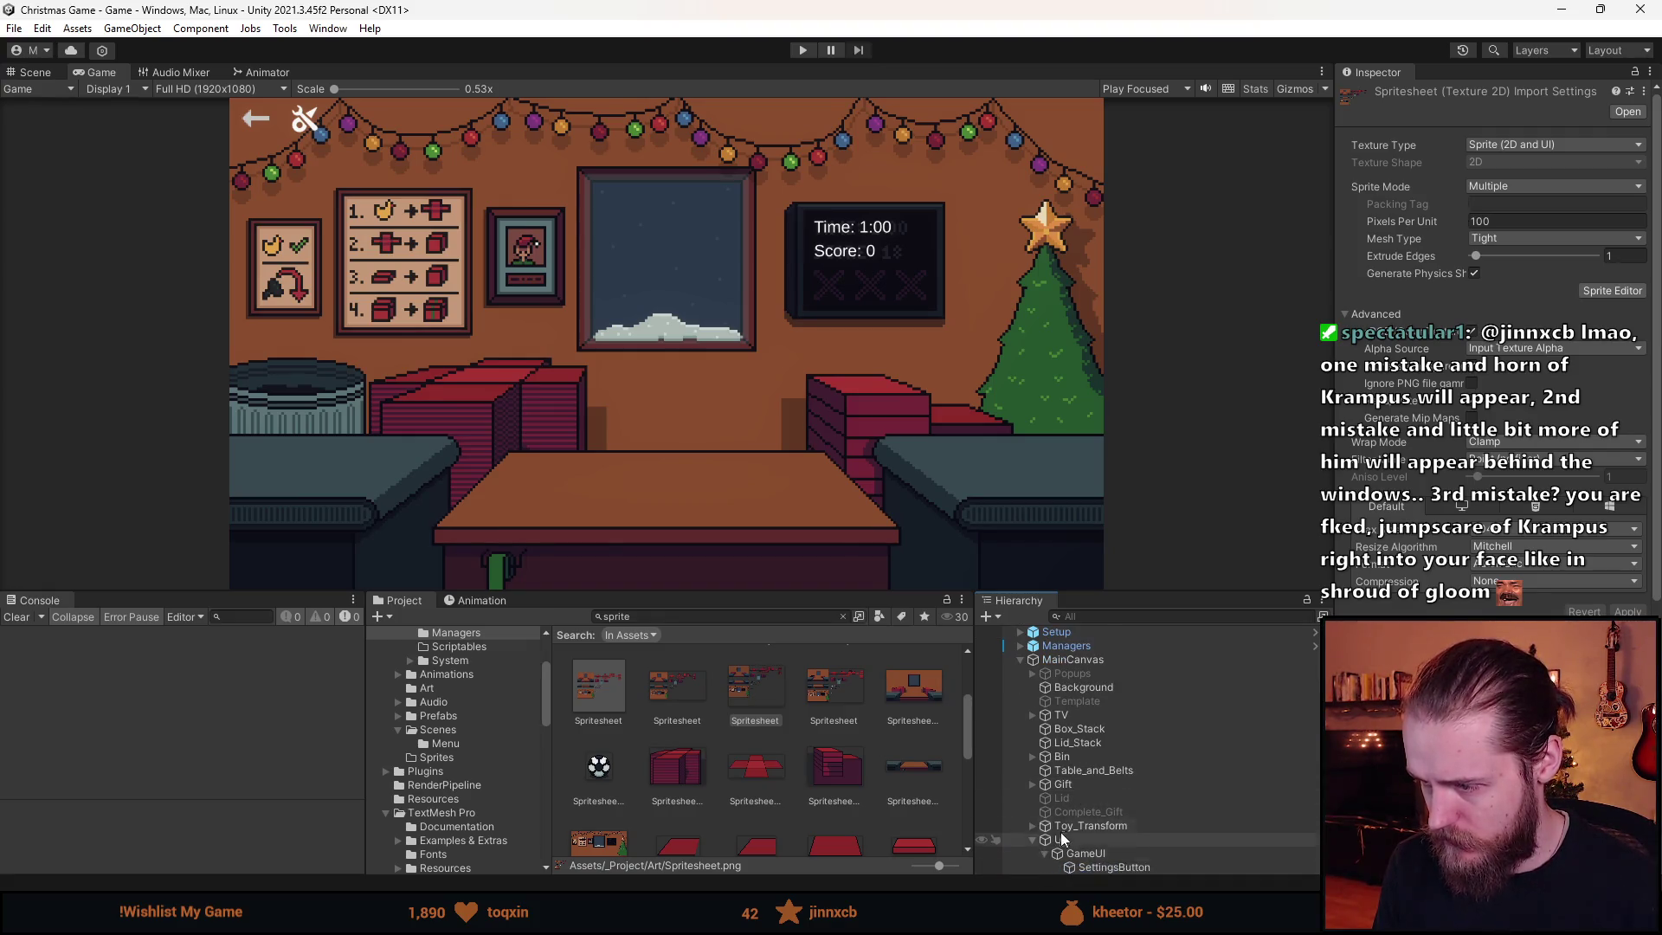
scroll(1061, 838, "down", 1)
left_click(1146, 840)
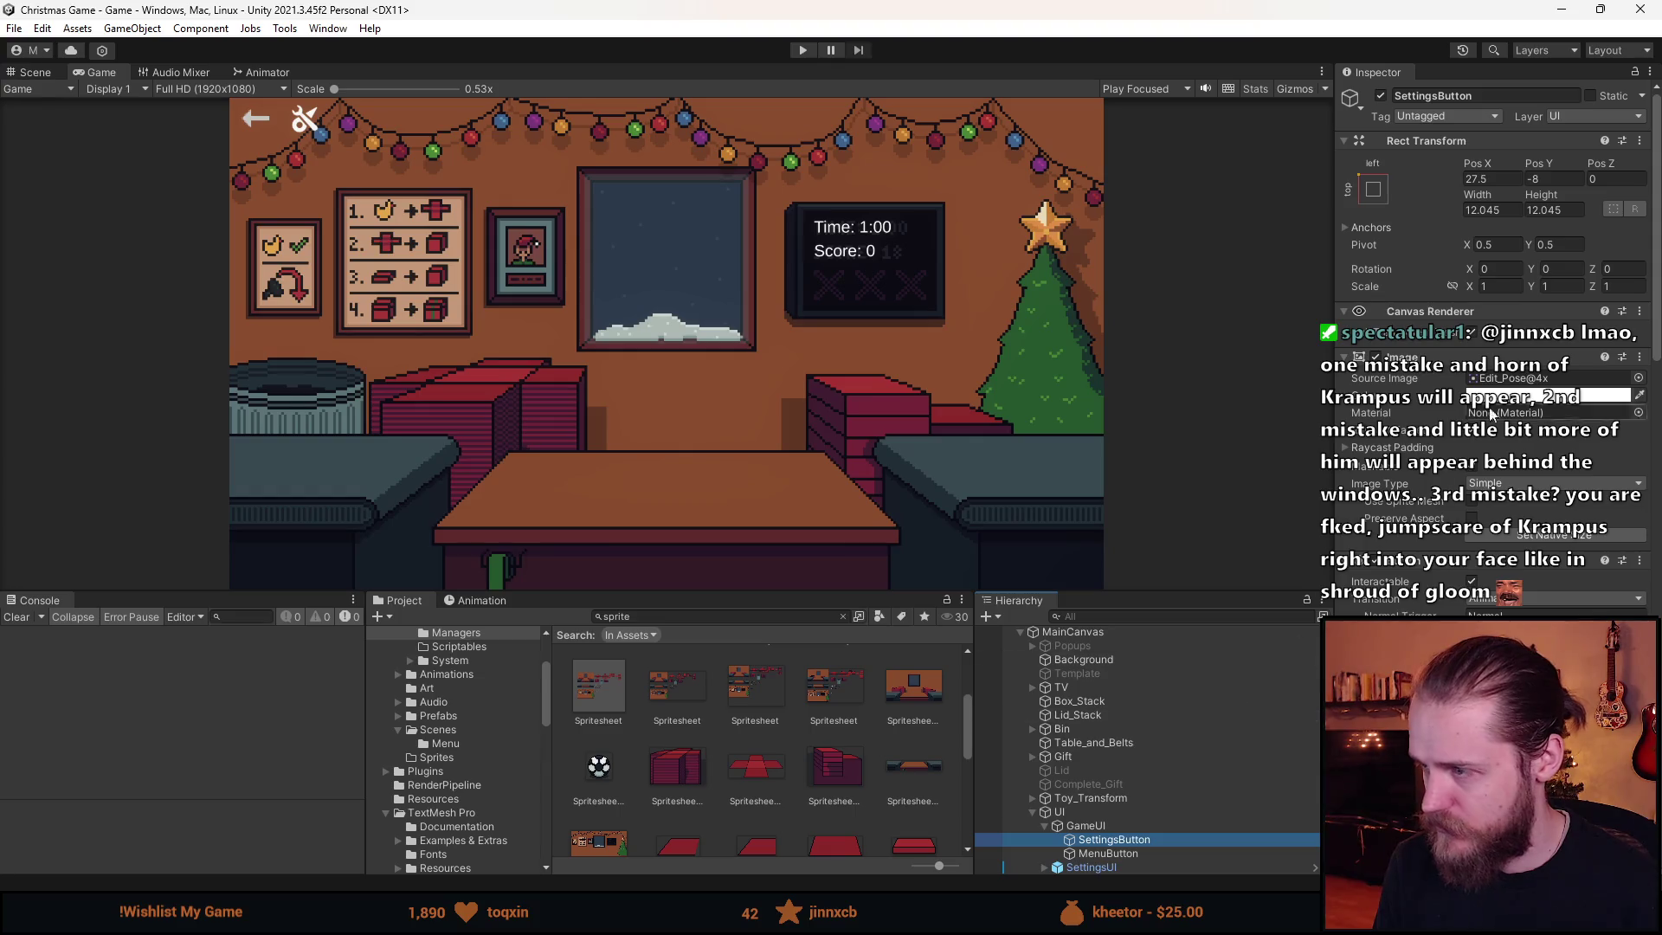
left_click(1639, 378)
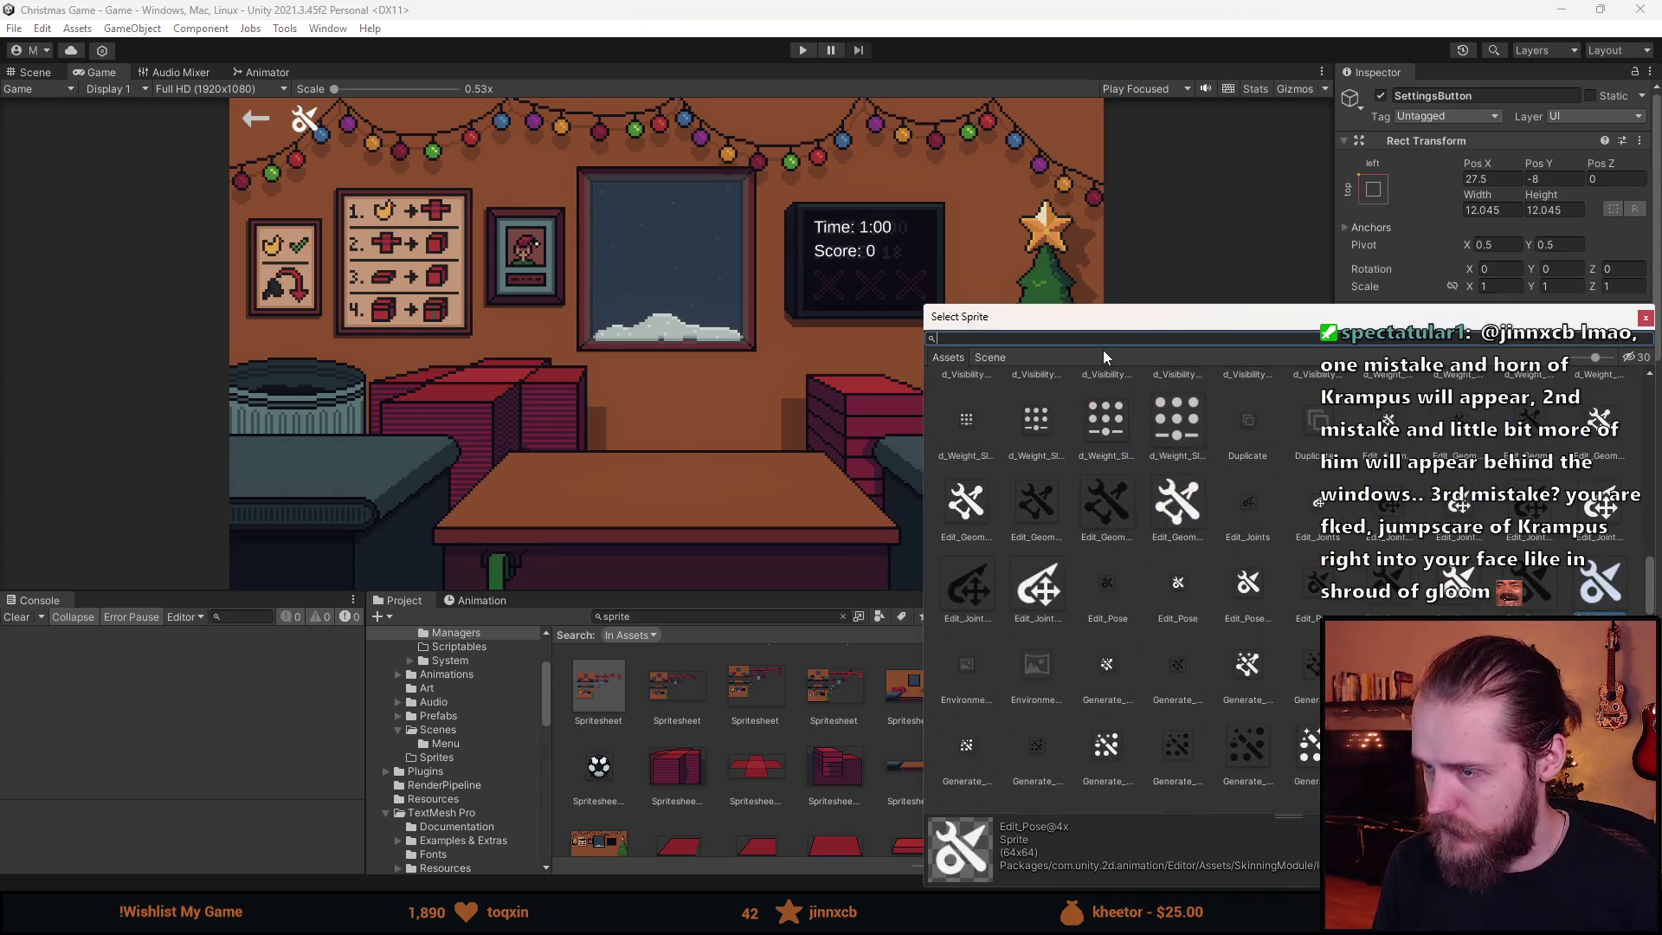
type("spr")
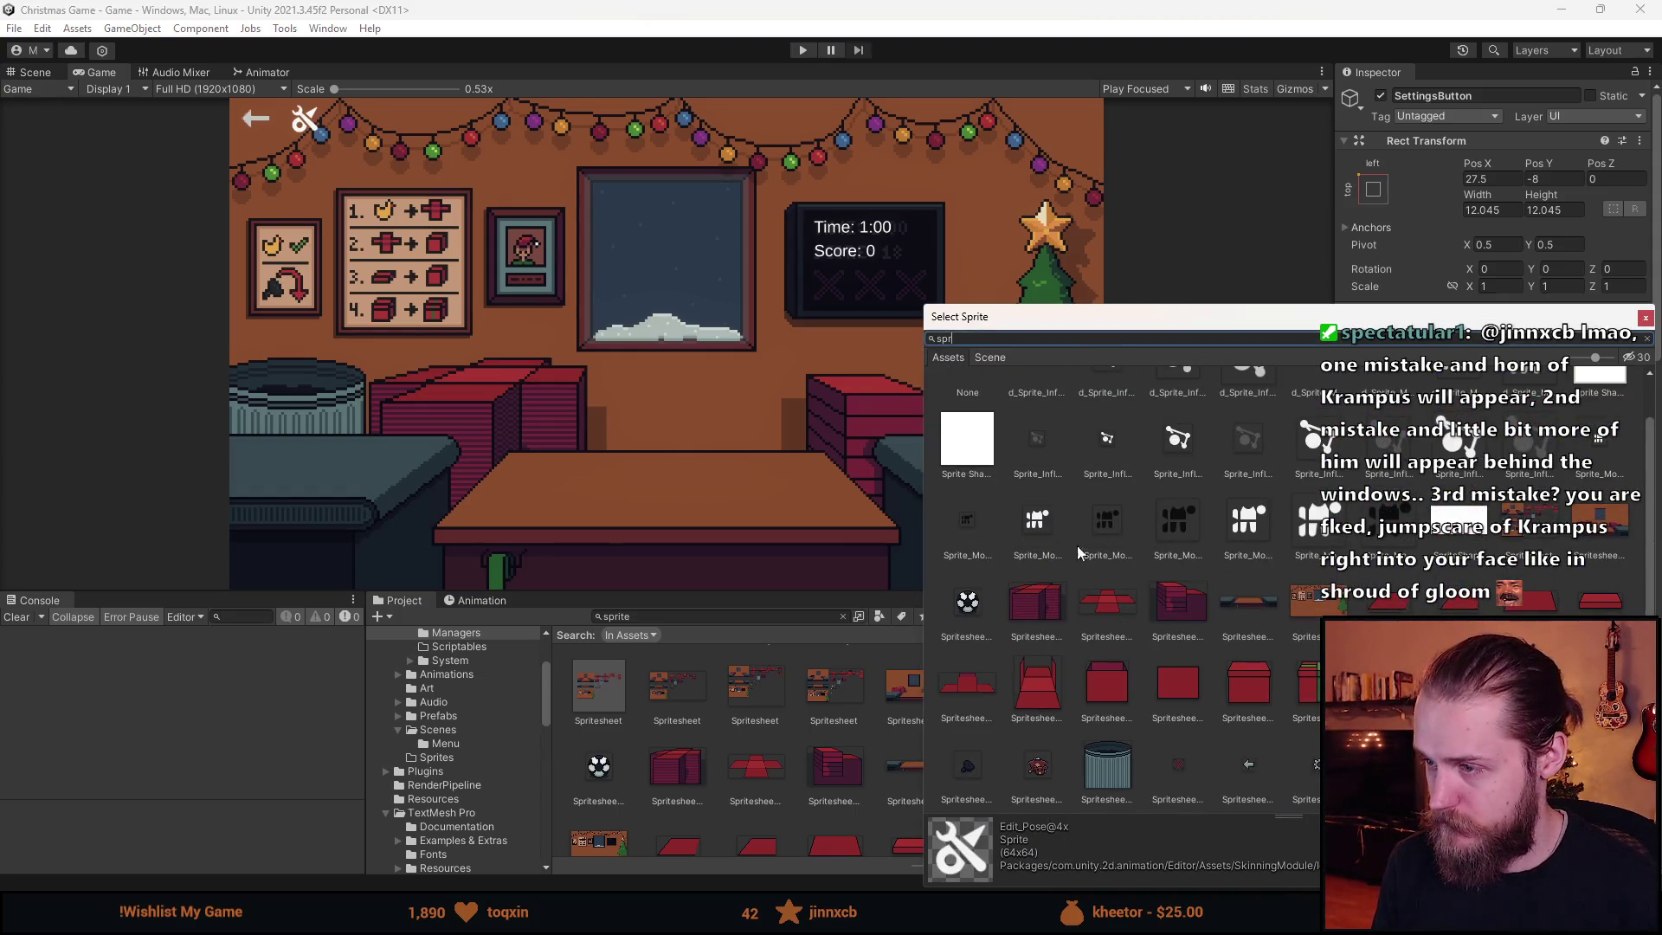
double_click(967, 601)
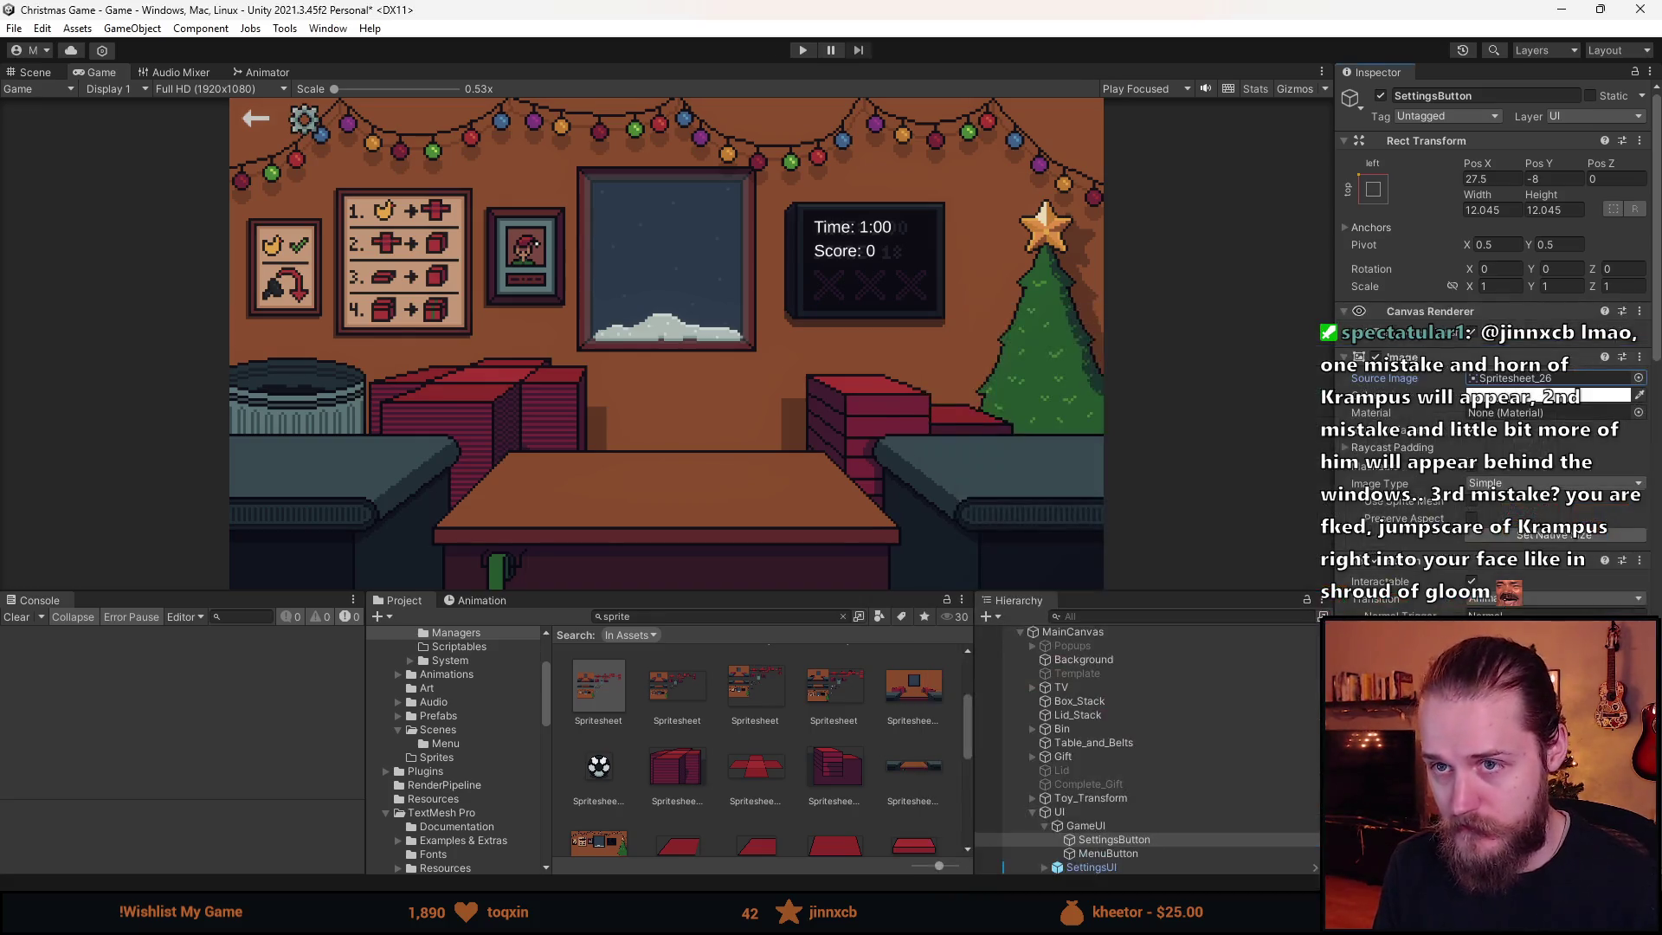
left_click(1535, 535)
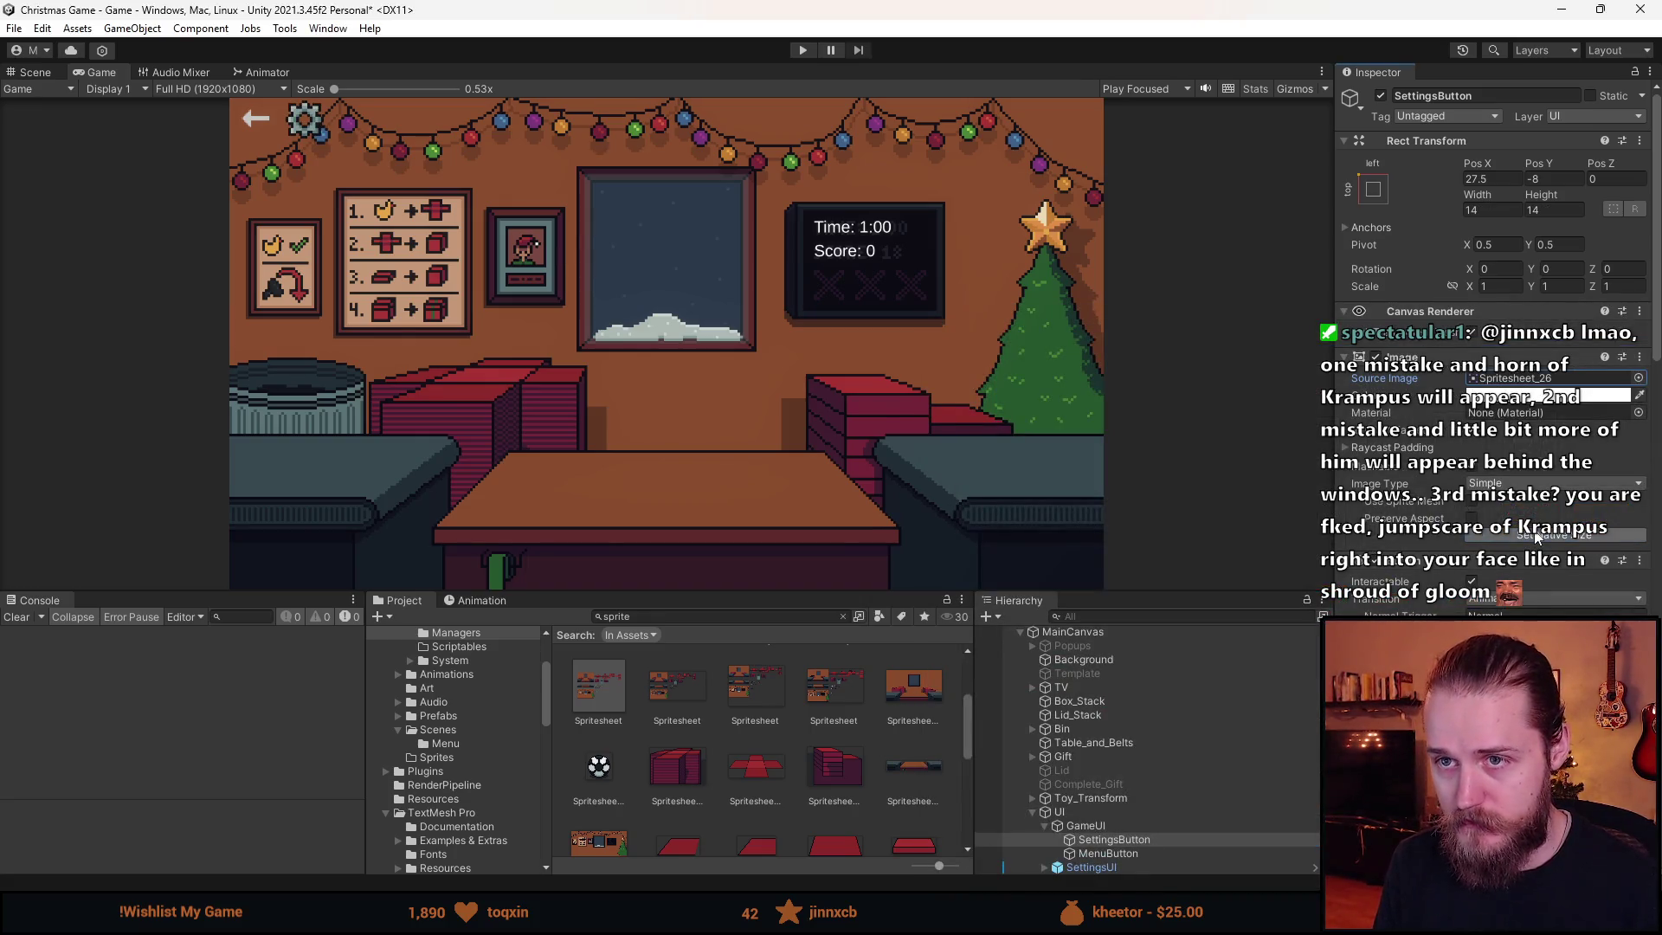
- Give MenuButton the arrow sprite Spritesheet_25 at native 14×14 size
left_click(1109, 853)
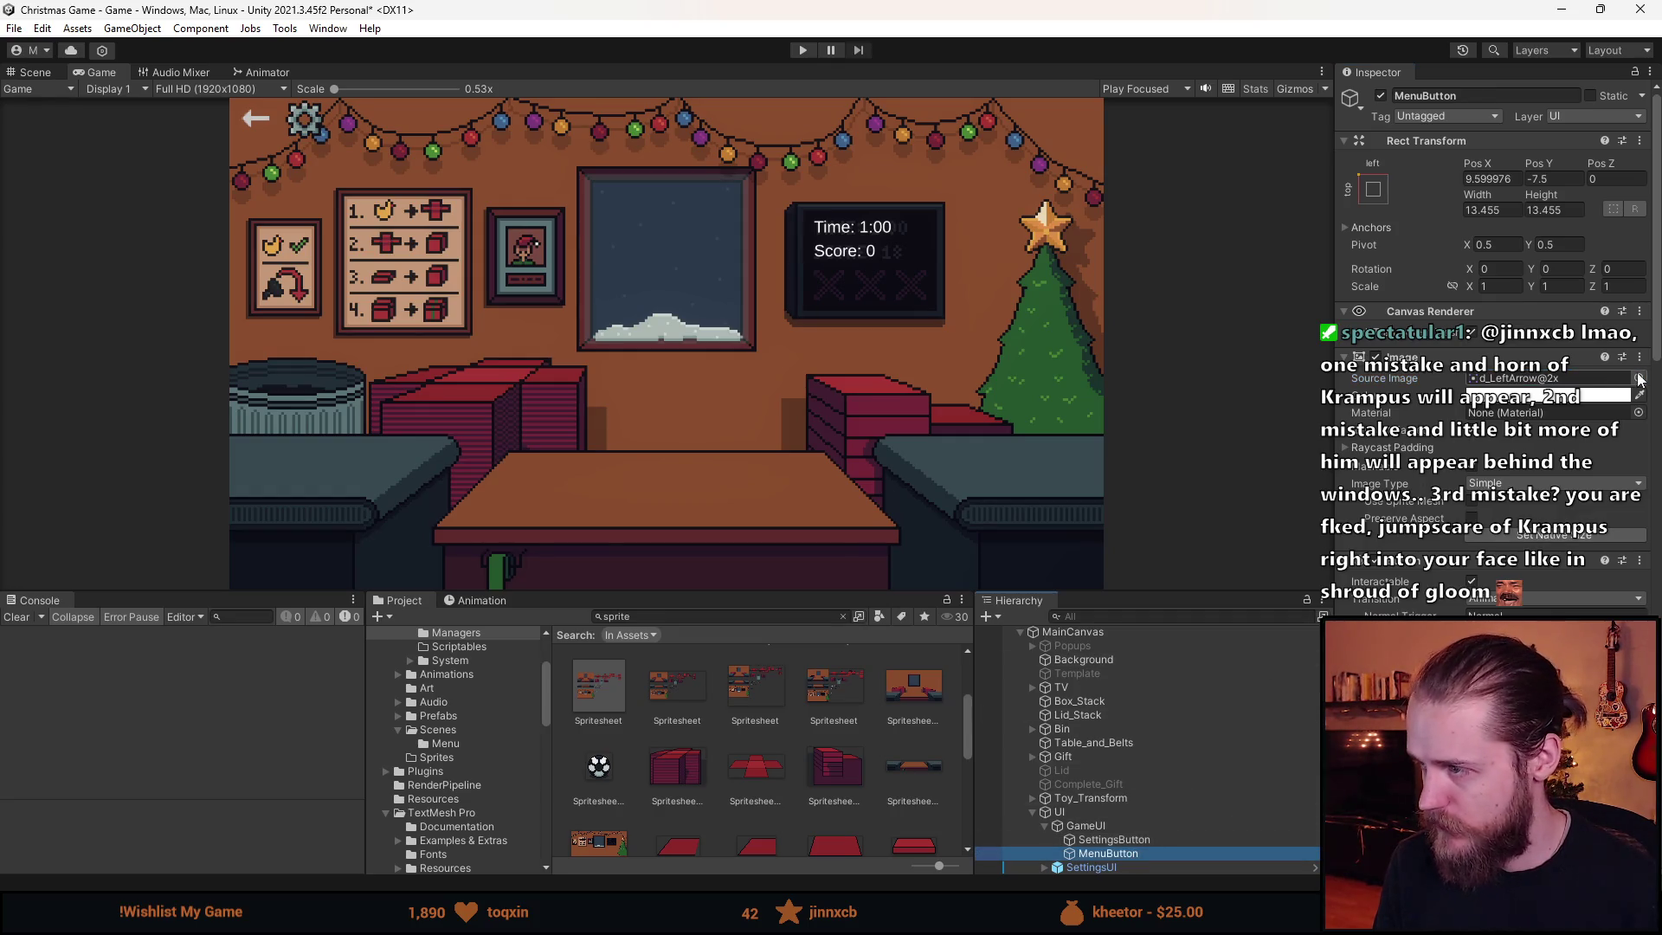
left_click(1639, 378)
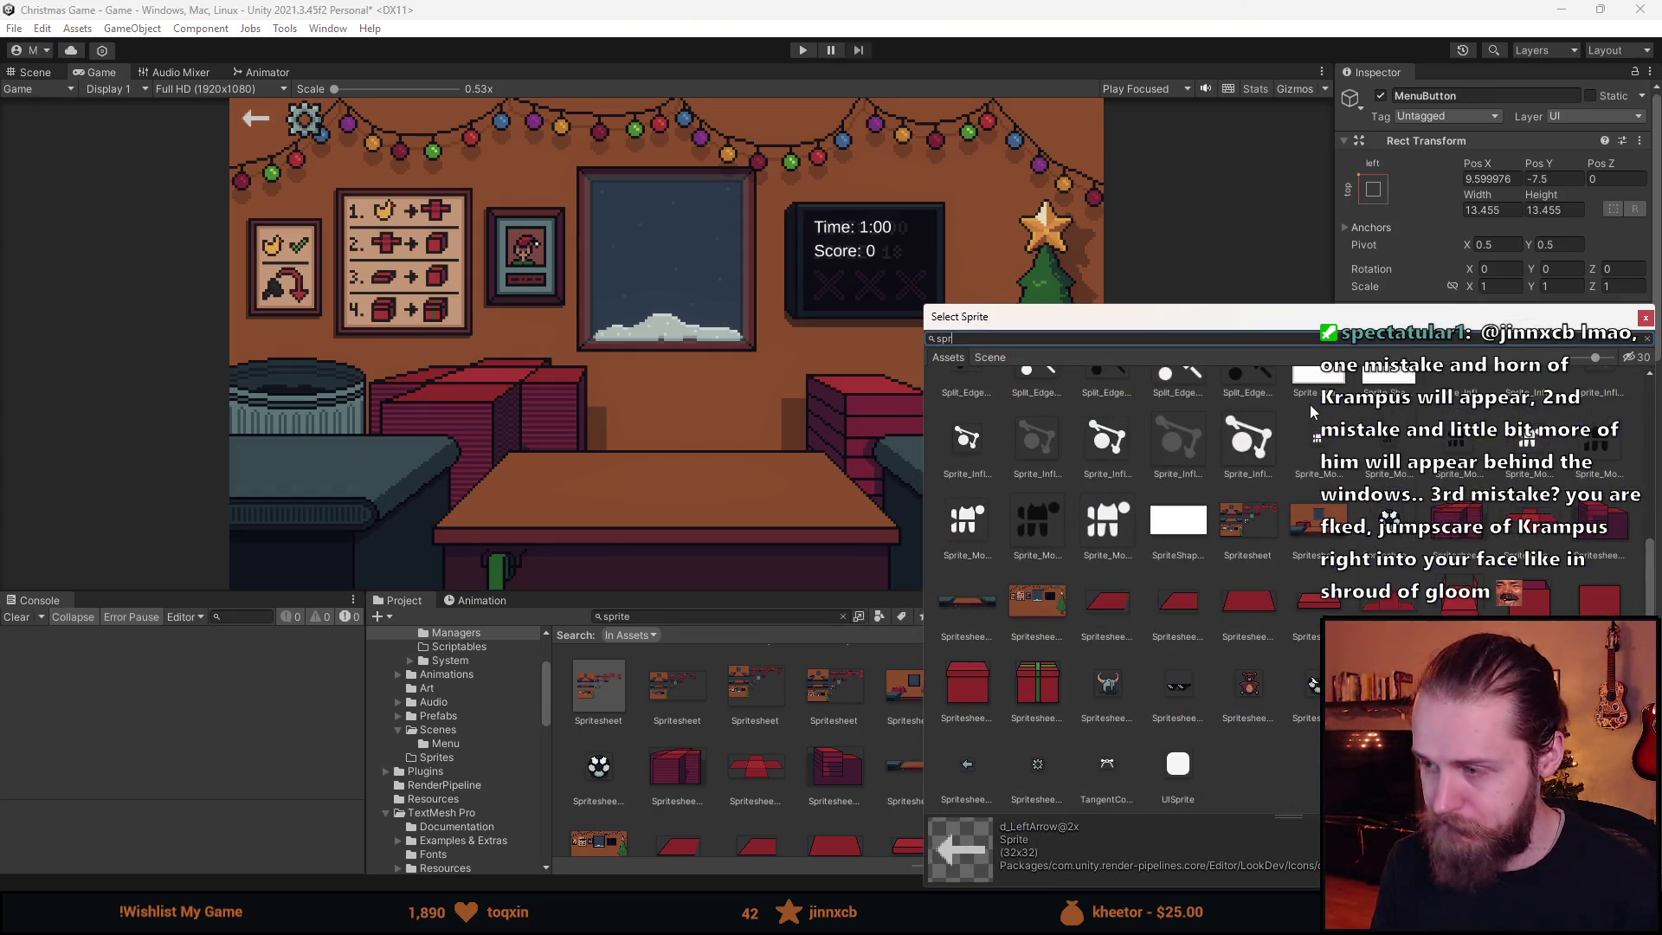
double_click(1247, 760)
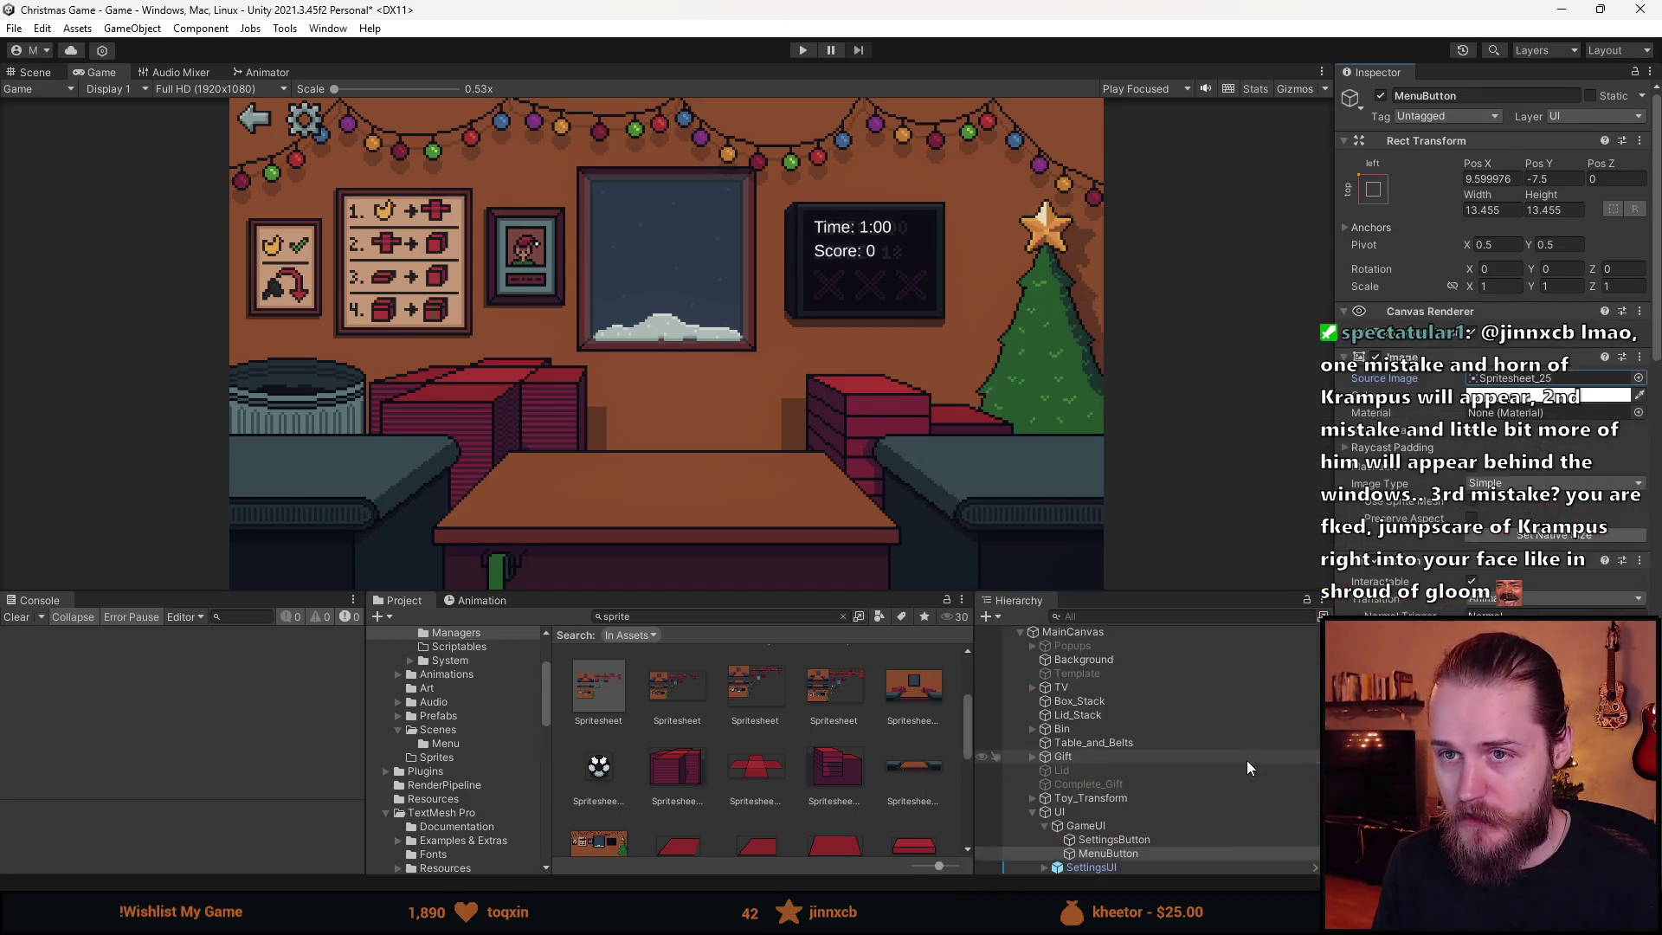
left_click(1129, 852)
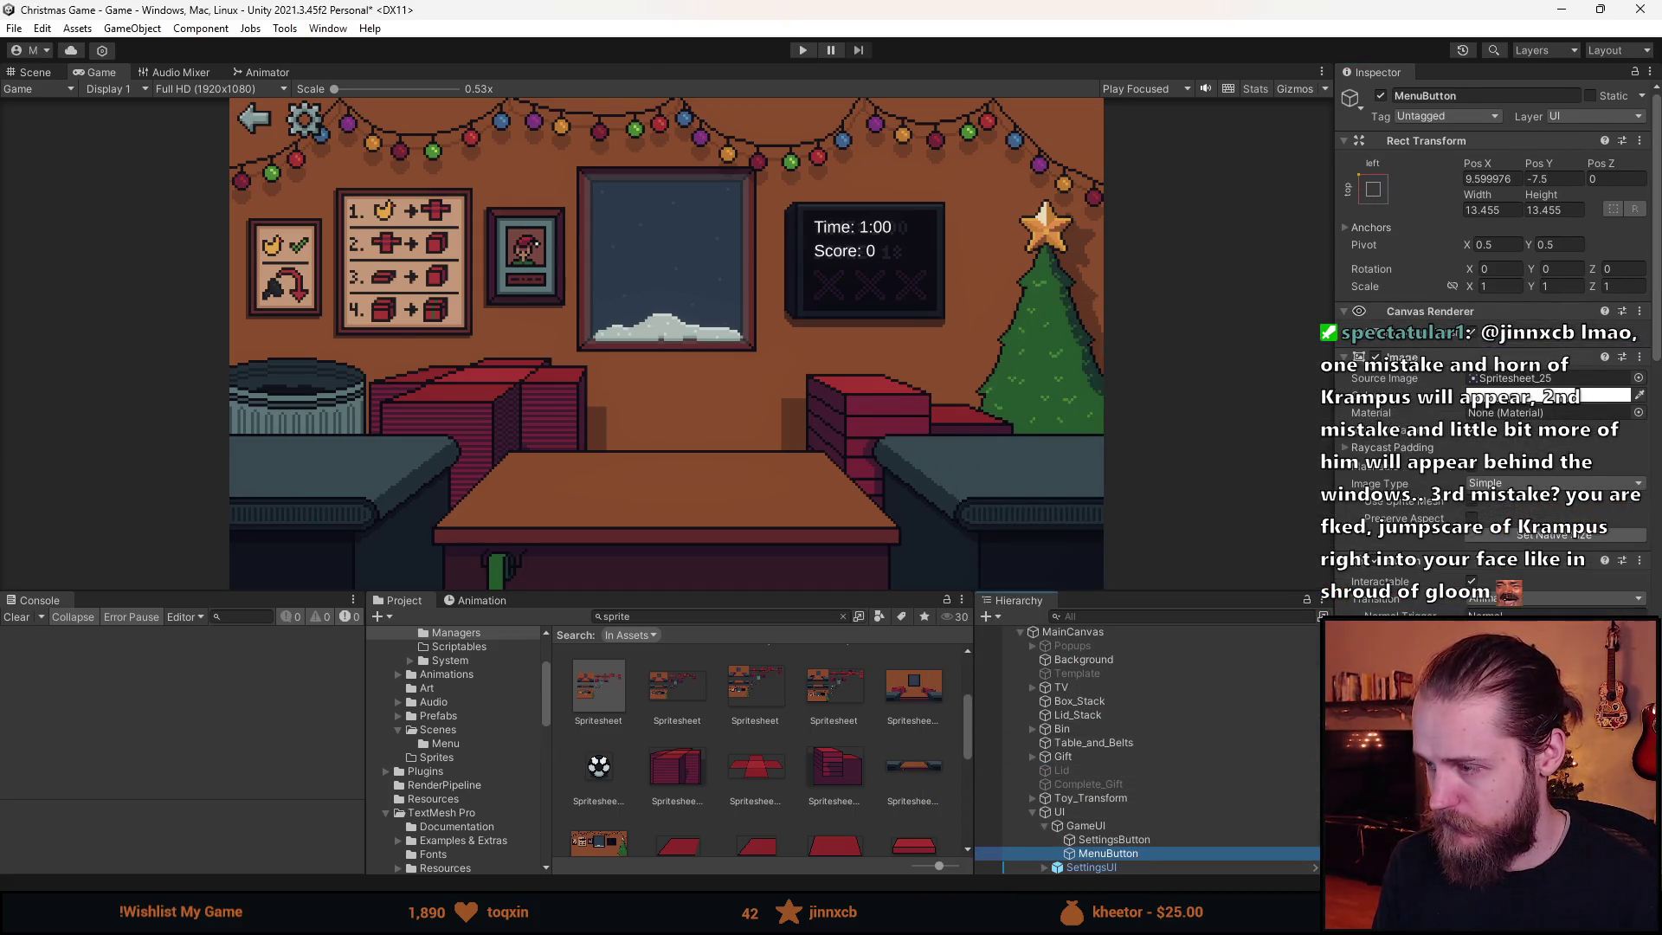
left_click(1536, 537)
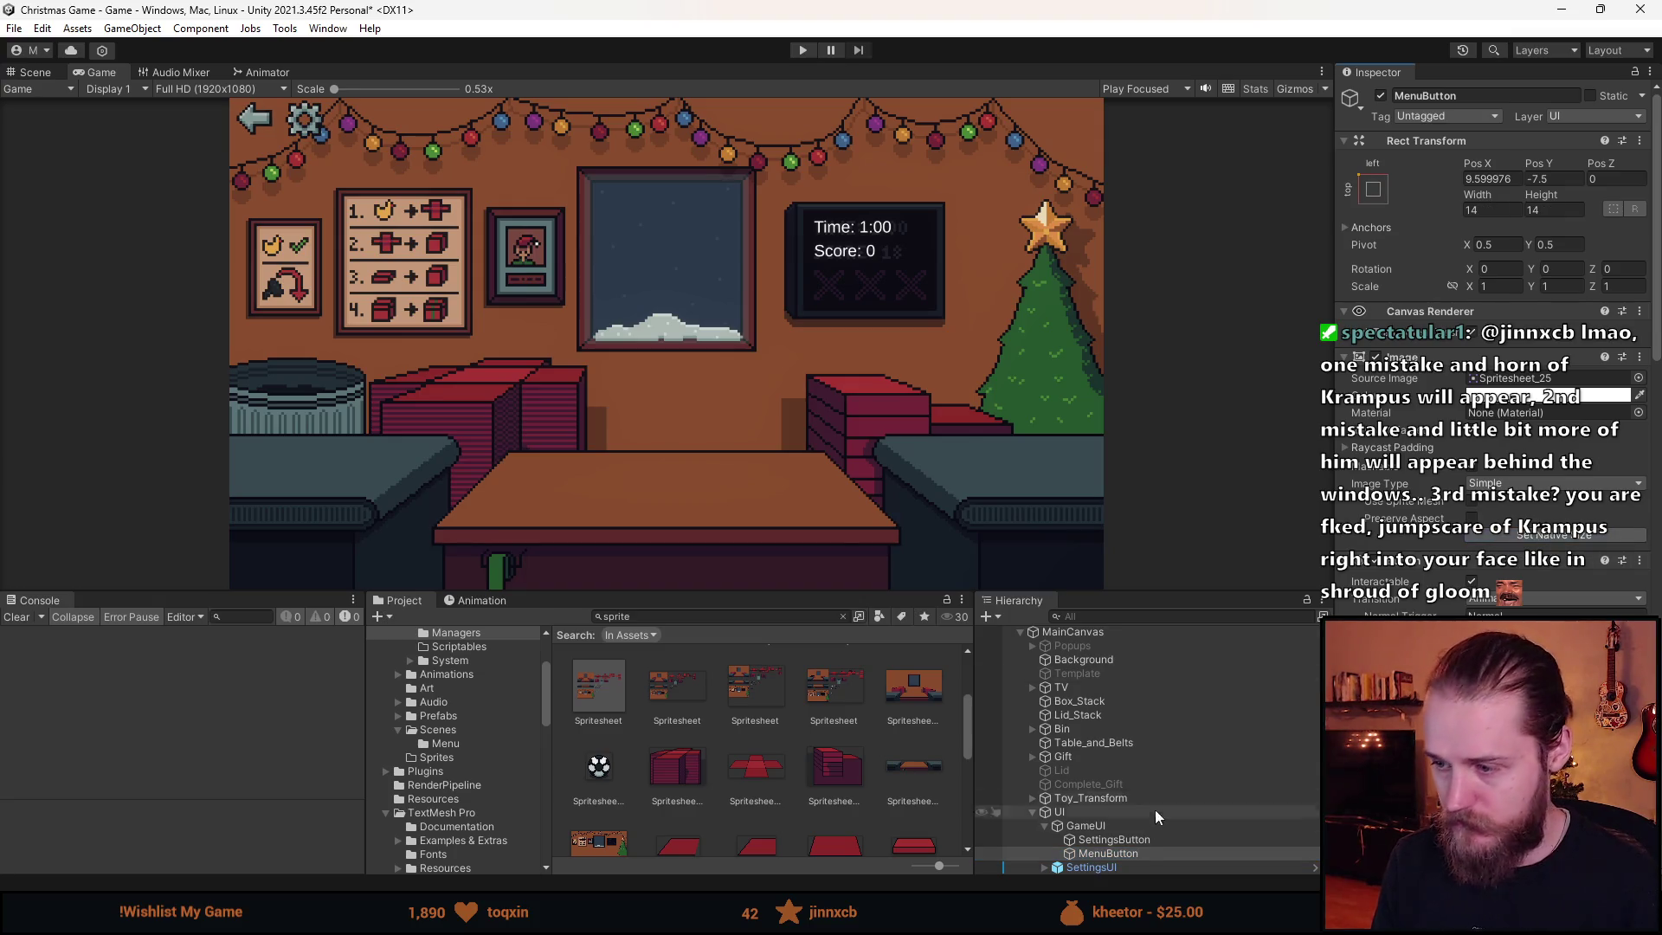
left_click(1126, 855)
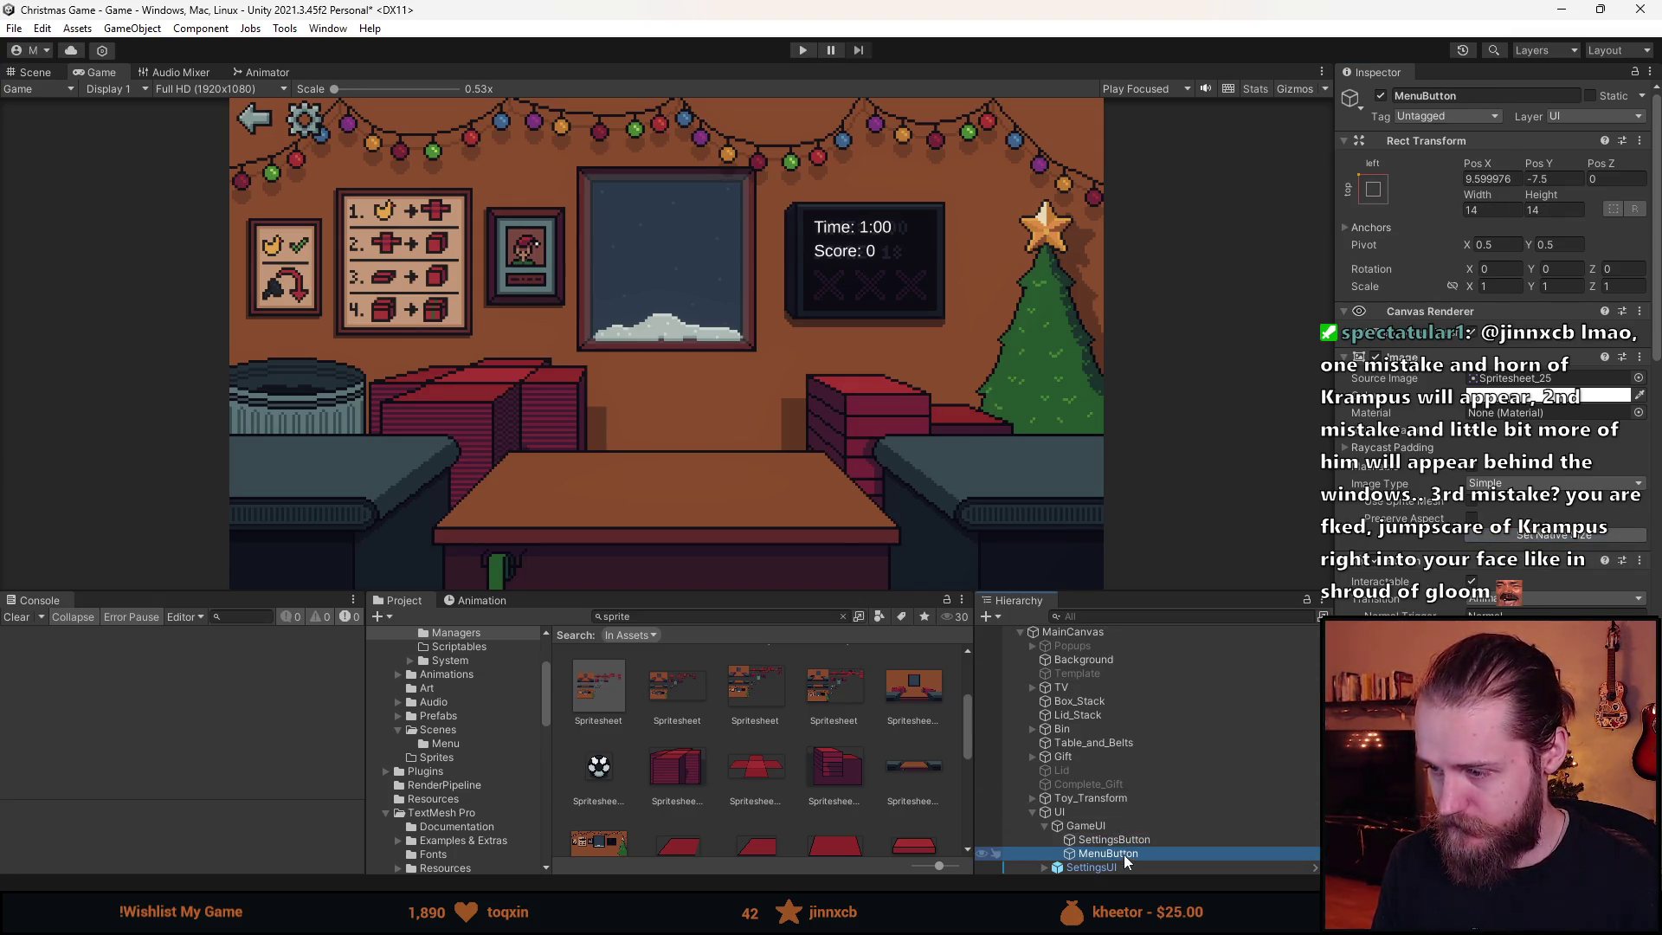
left_click(35, 72)
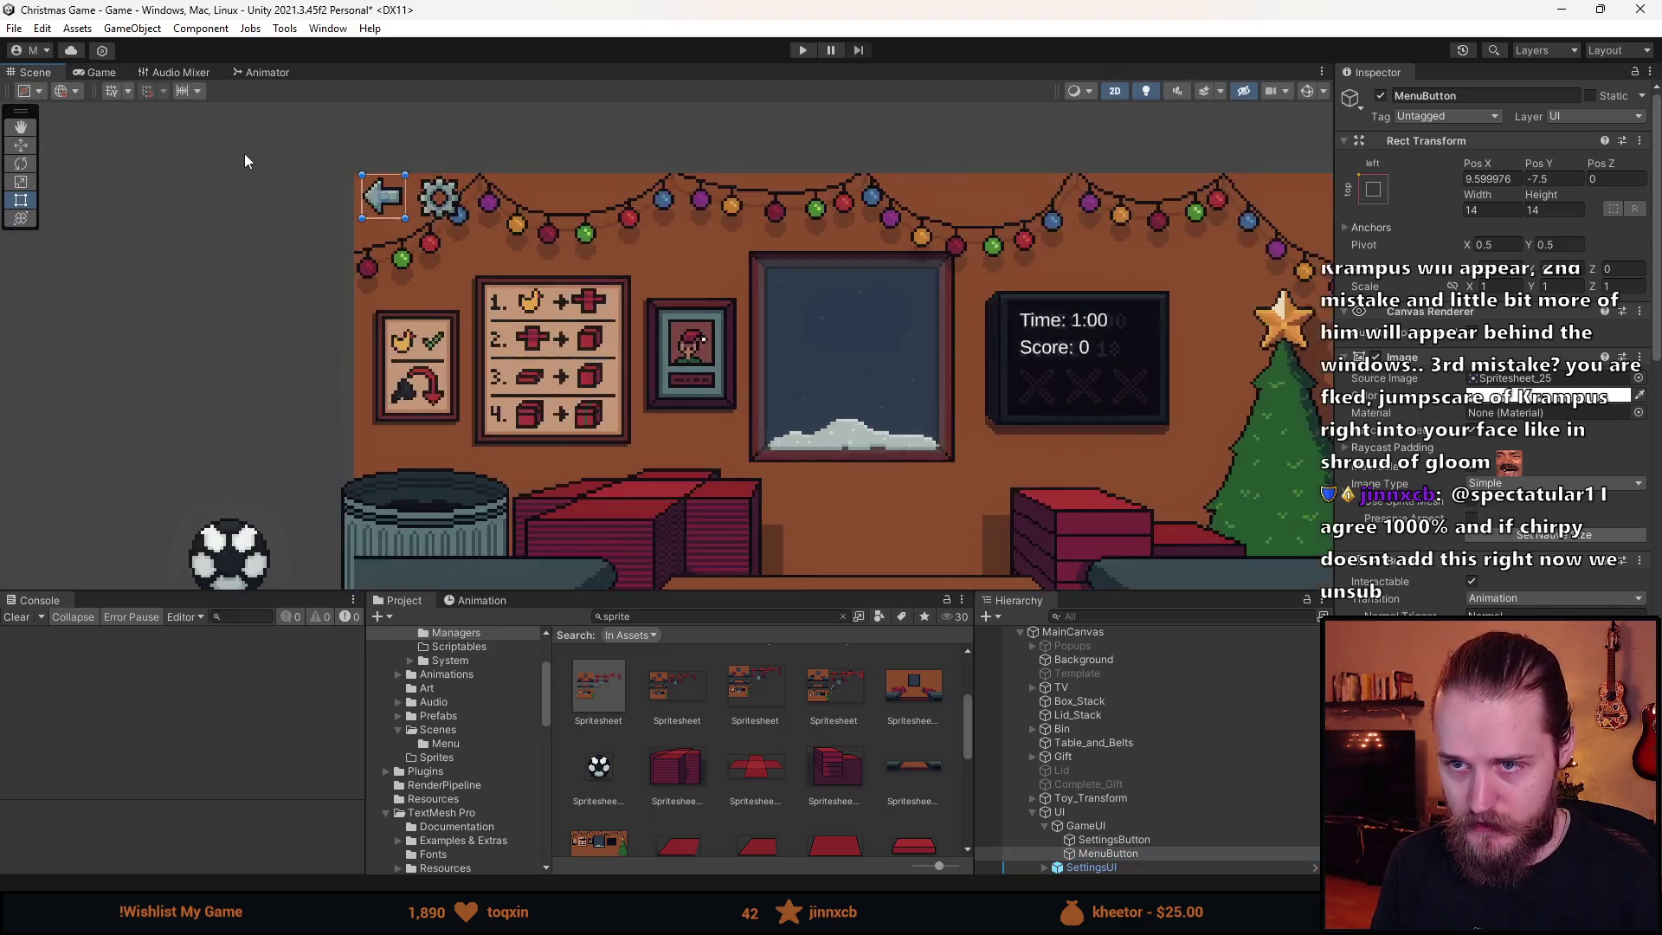
- Move the MenuButton to Pos X 8, Pos Y -7 and check it in the Game view
key("f")
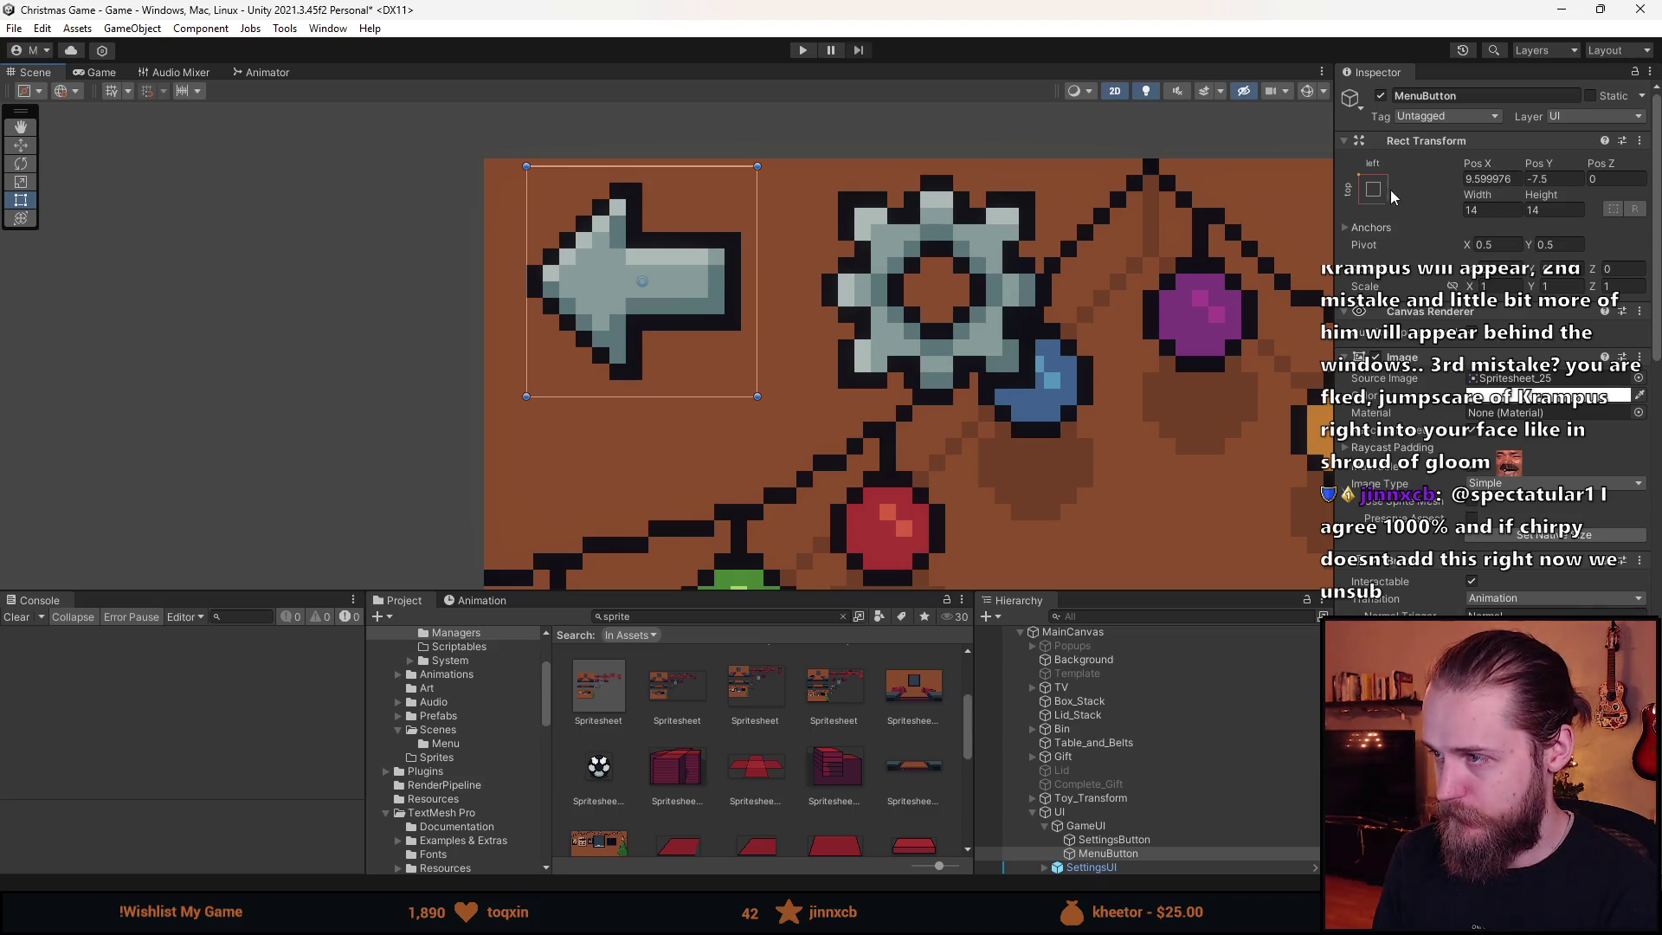
left_click(1487, 179)
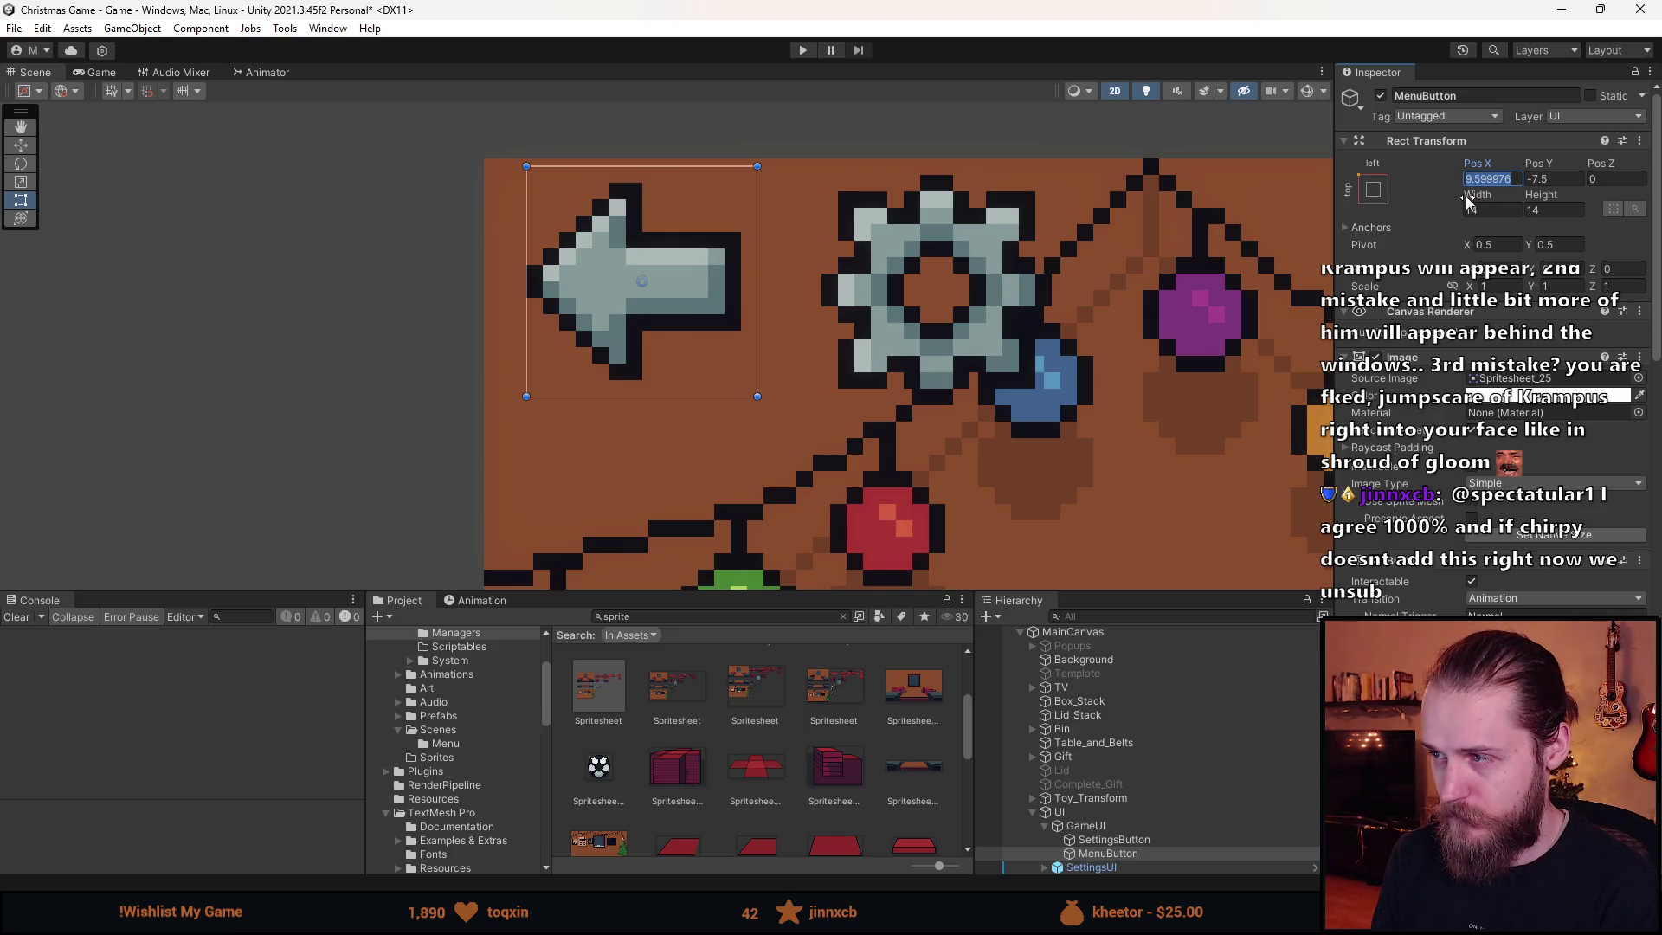
type("8")
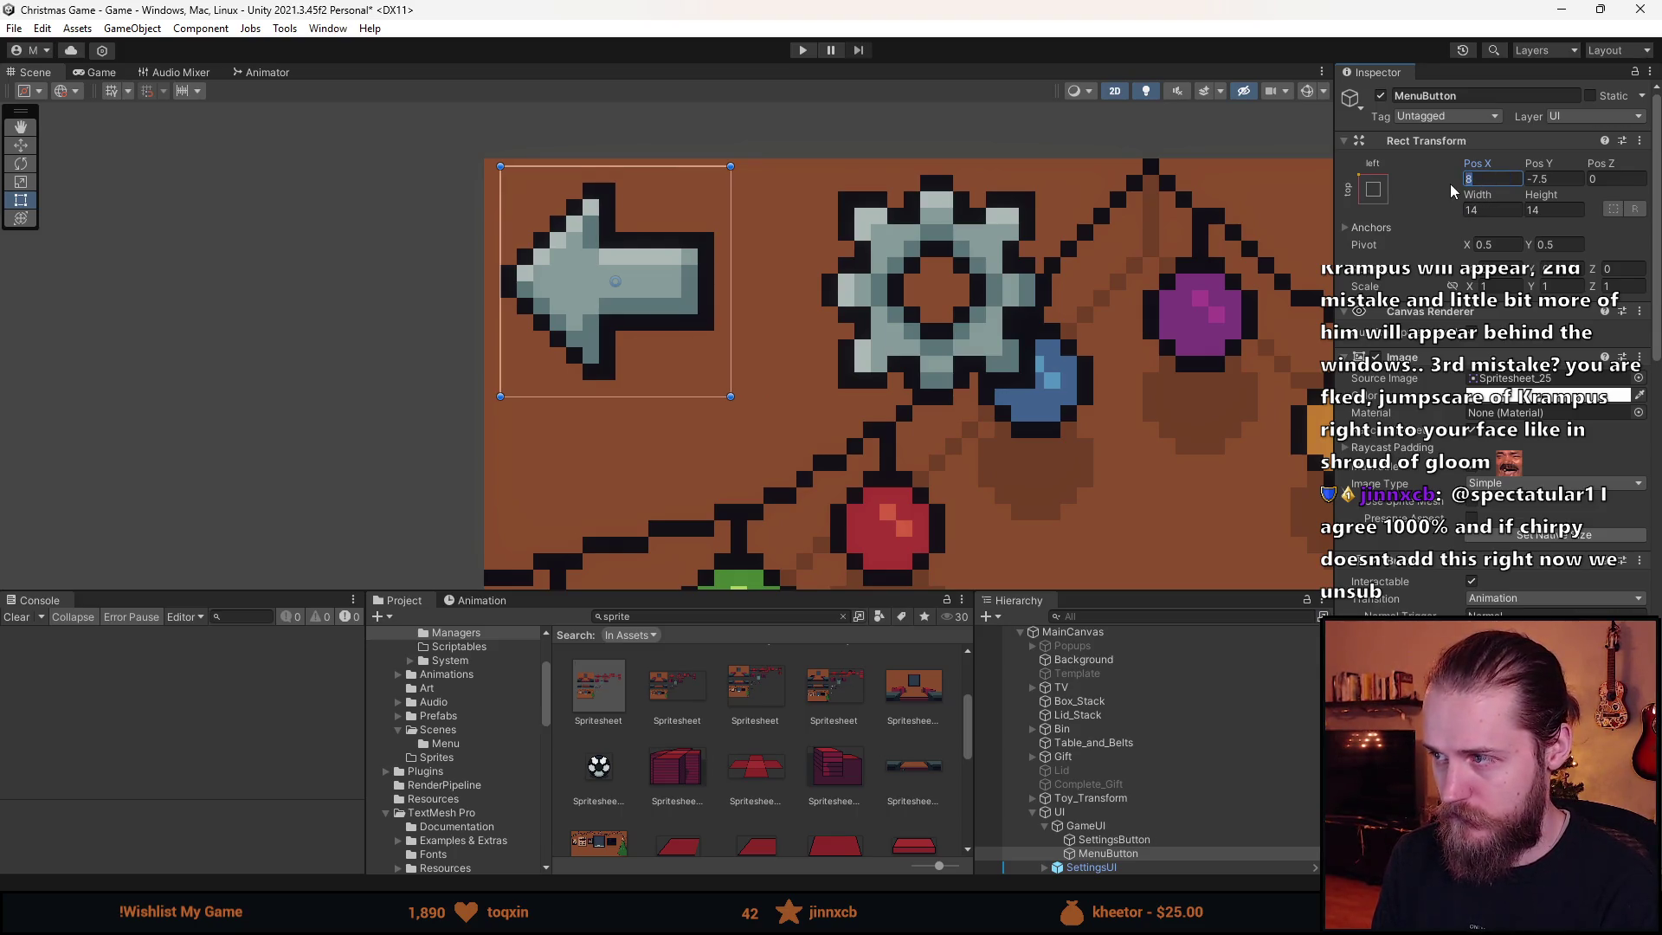
key("BackSpace")
type("7")
left_click(1541, 181)
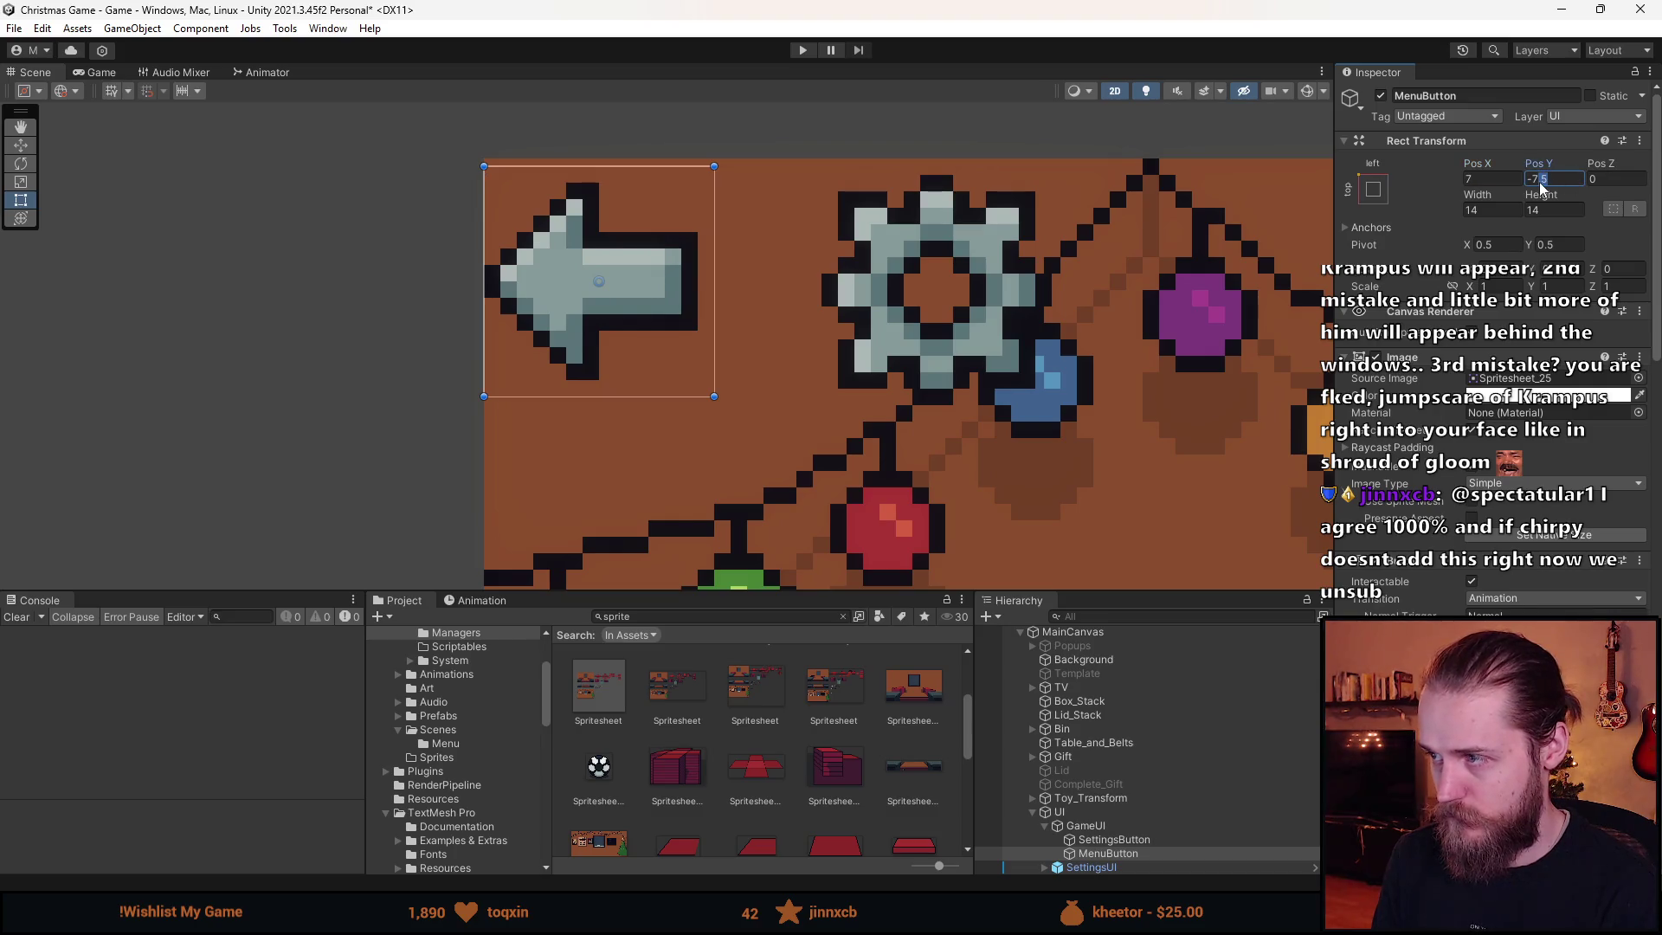
left_click_drag(1541, 183, 1534, 181)
type("-7")
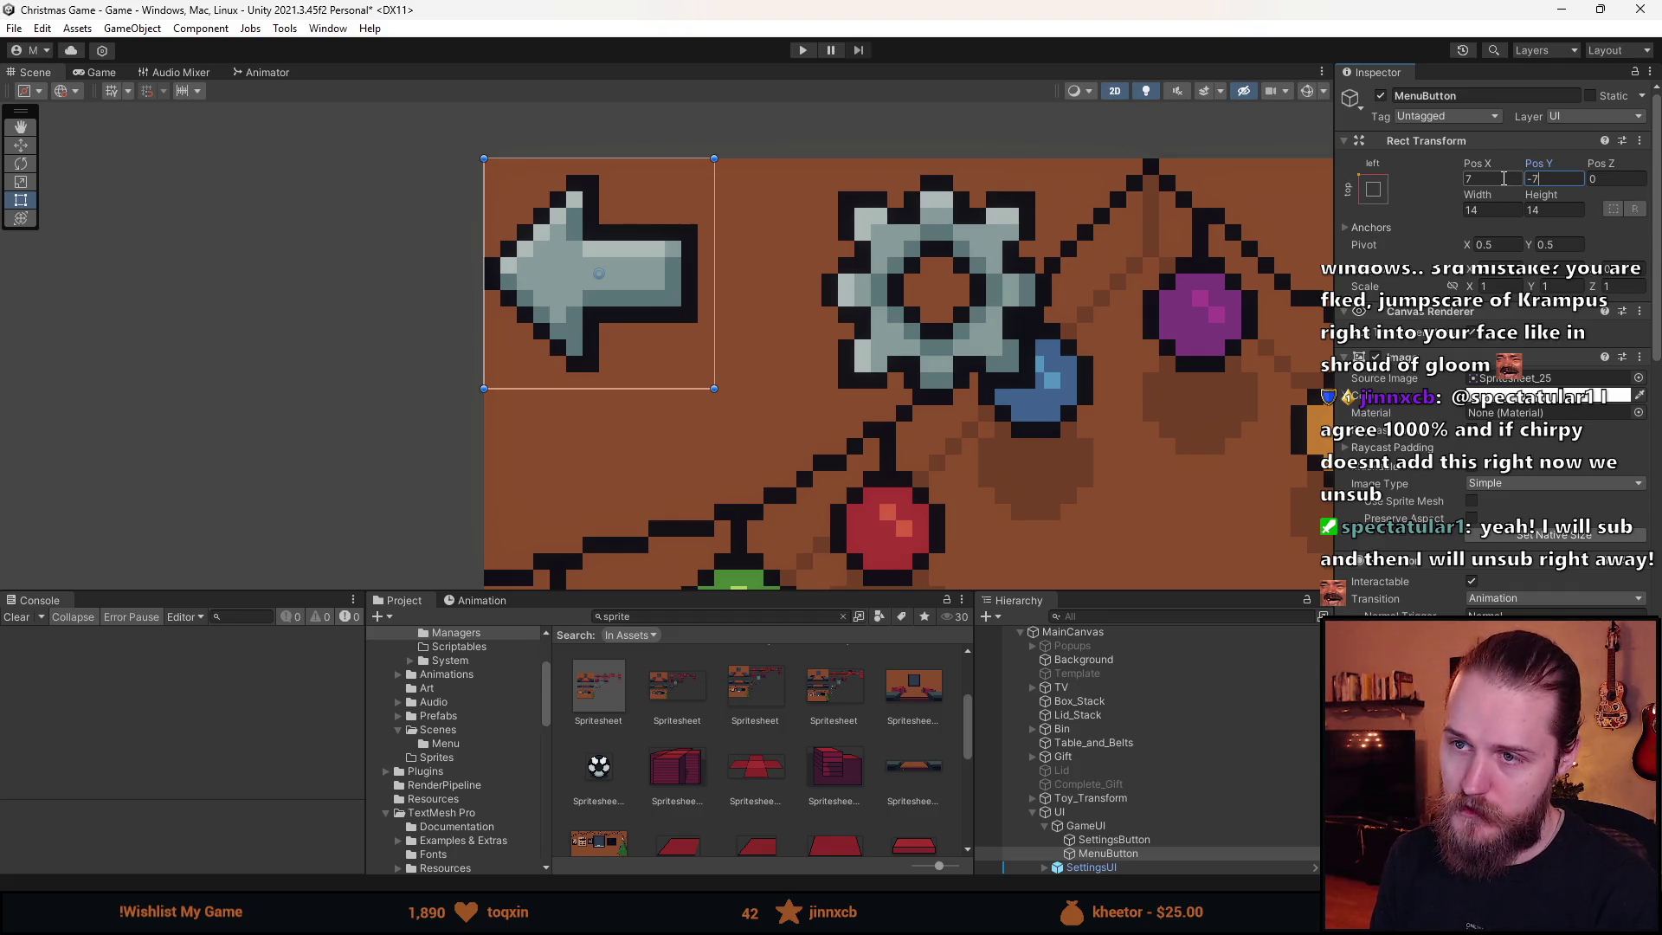
left_click(1513, 177)
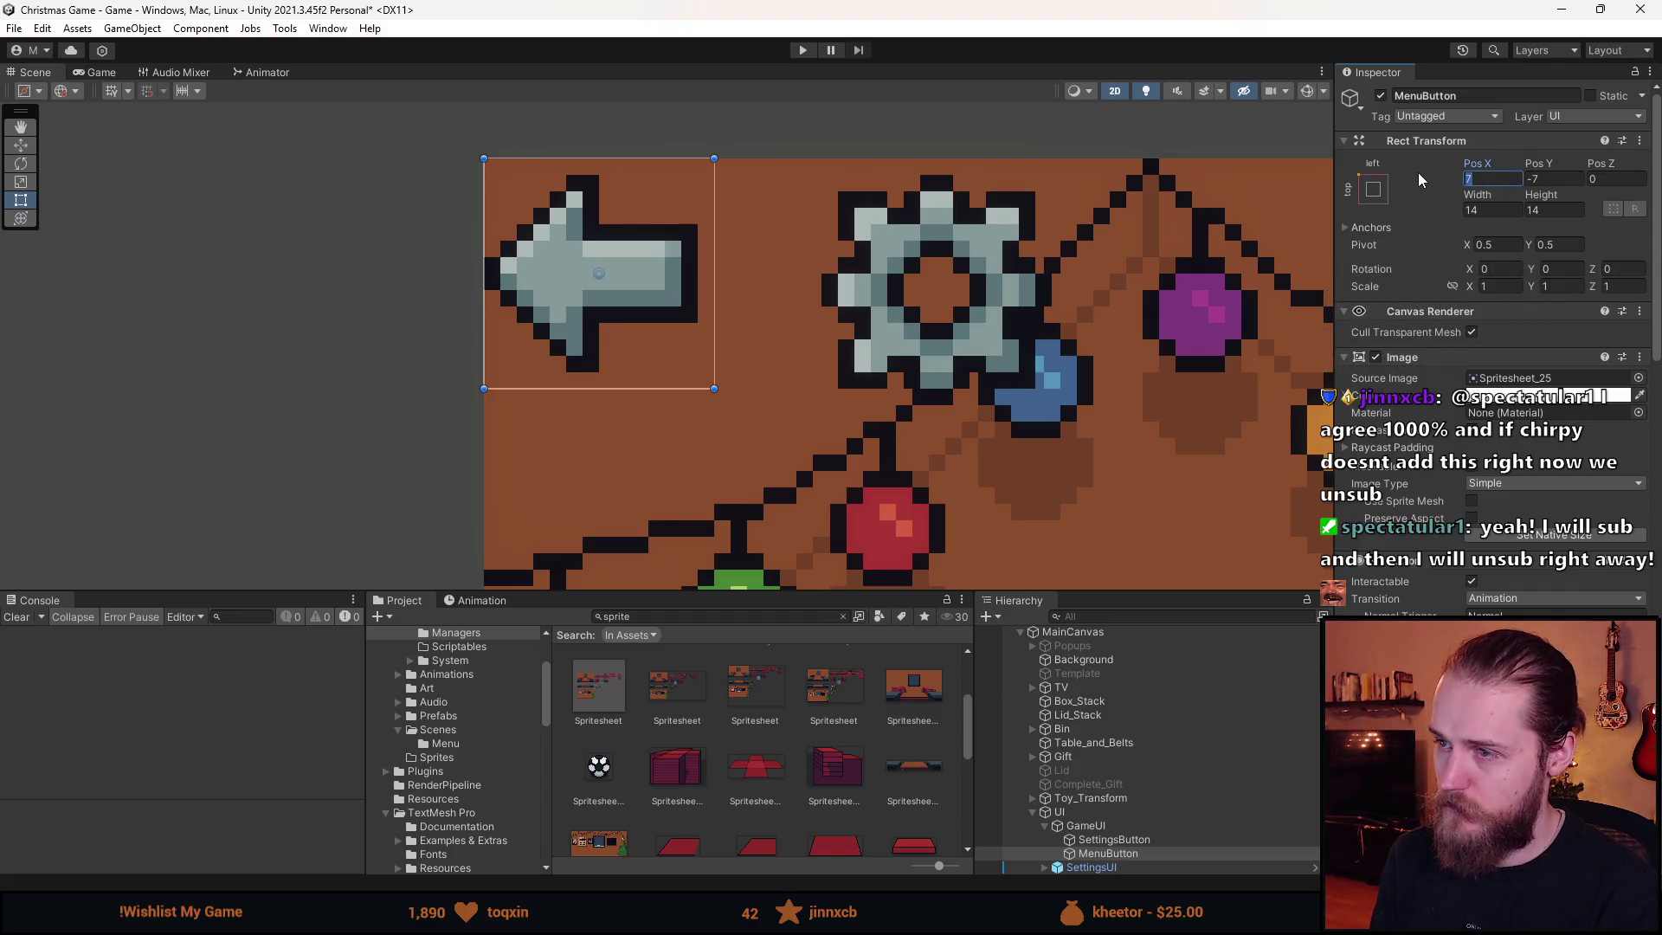
type("8")
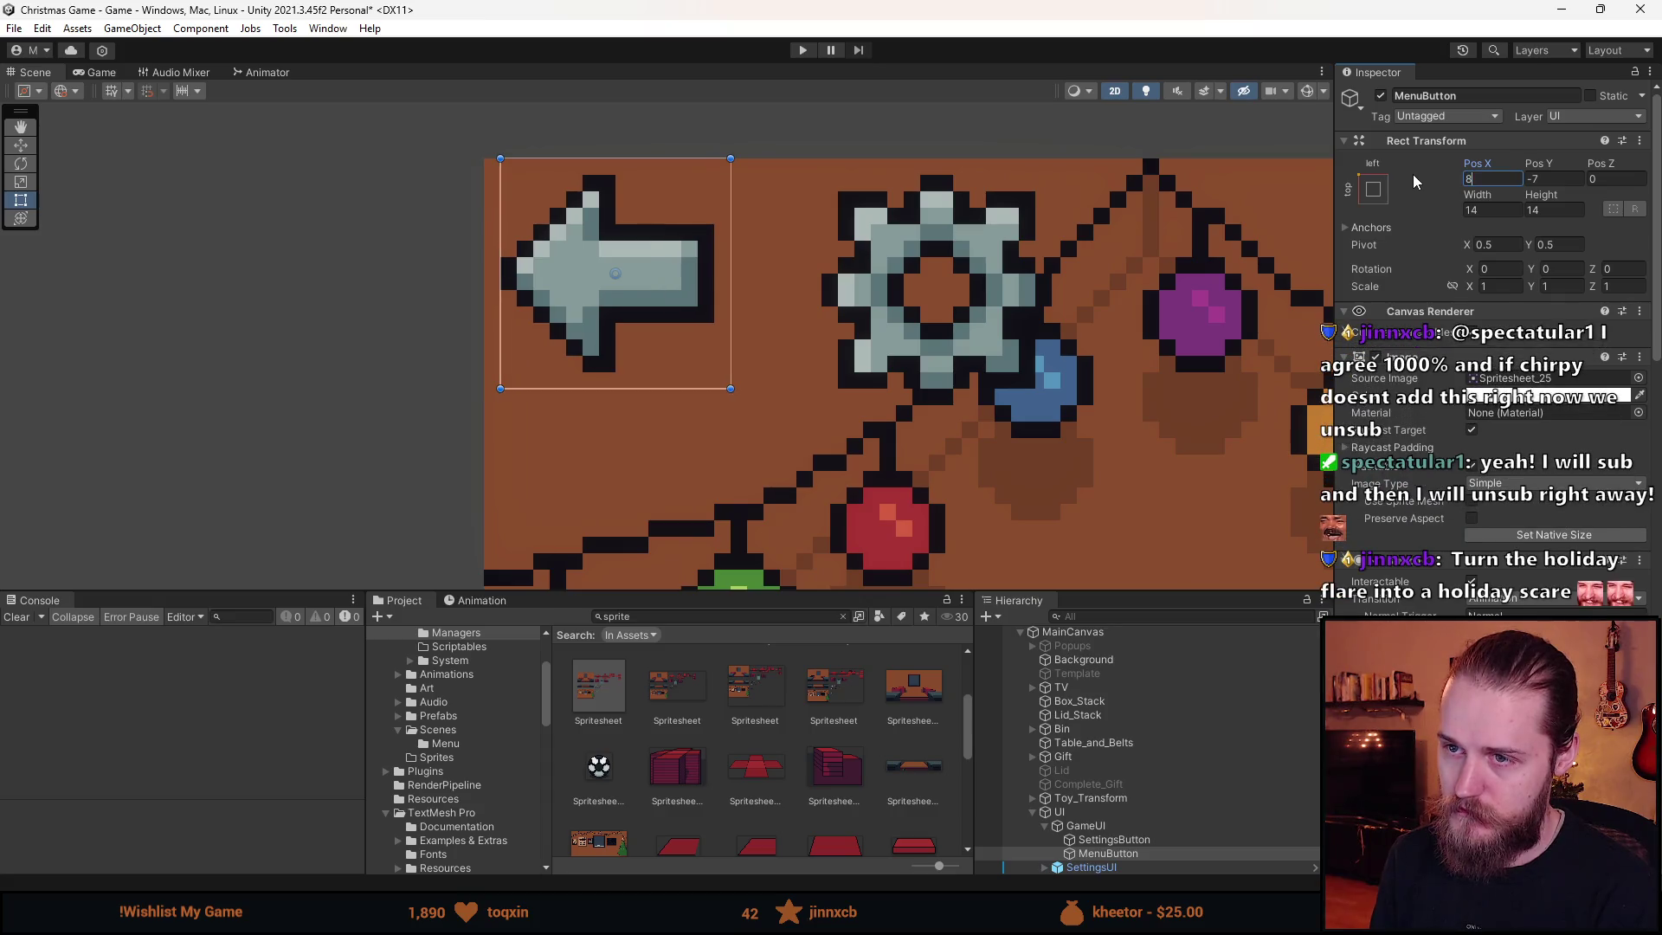
left_click(99, 73)
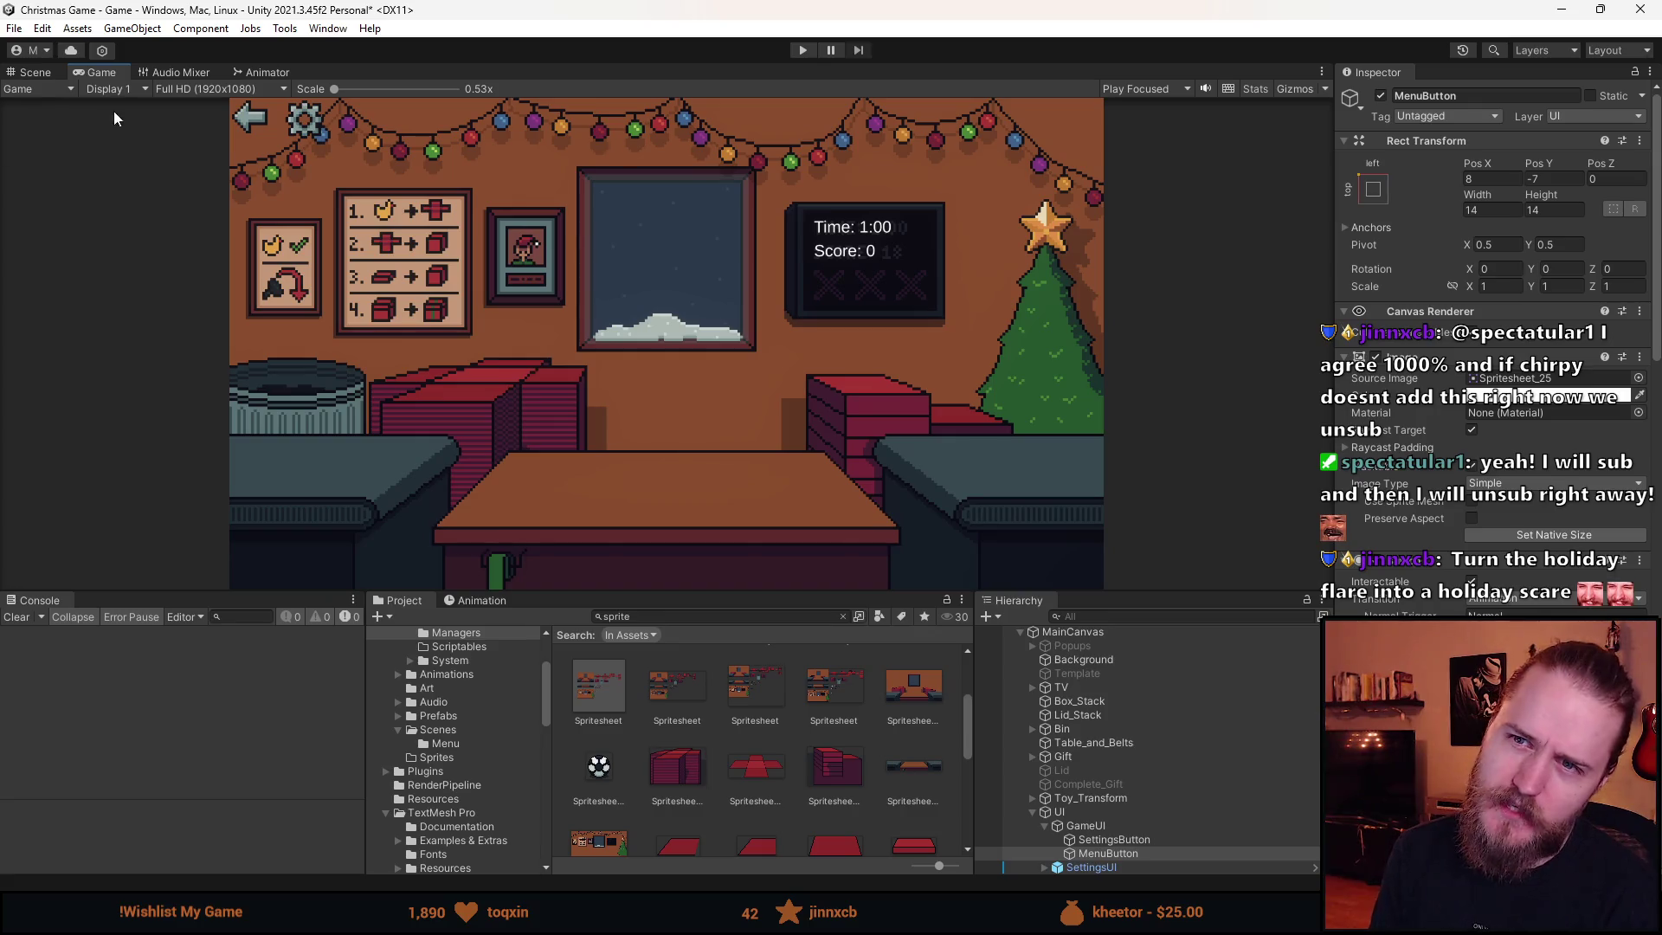
left_click(50, 78)
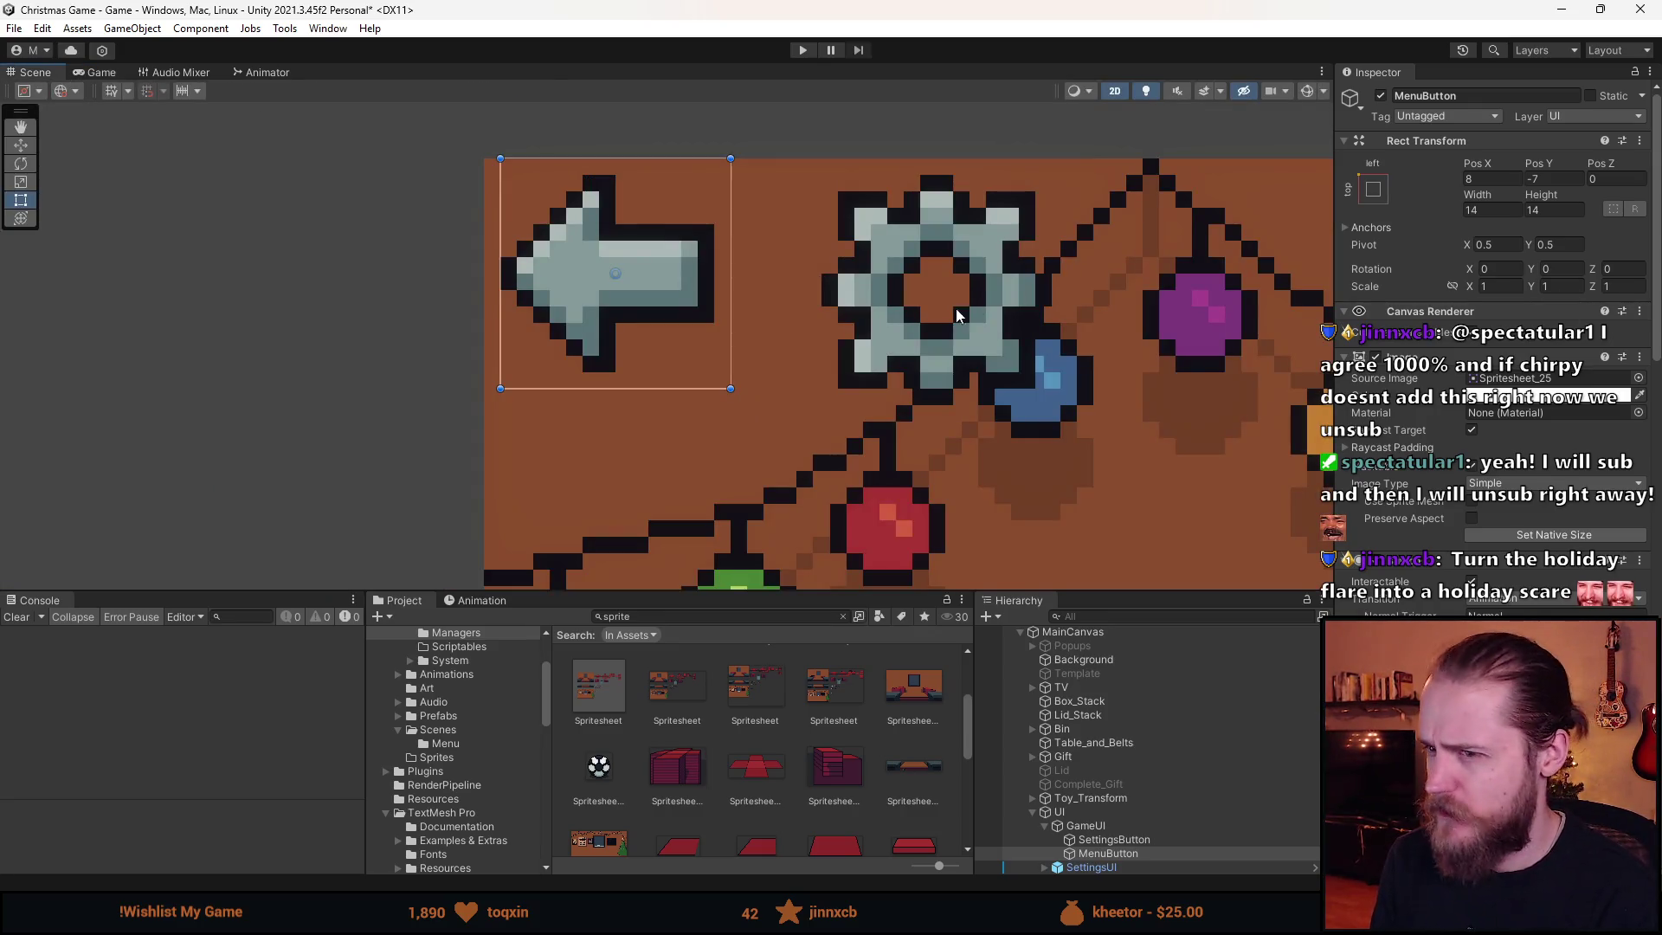
- Set the SettingsButton's Pos X to 22 and preview both buttons in the game
left_click(1126, 840)
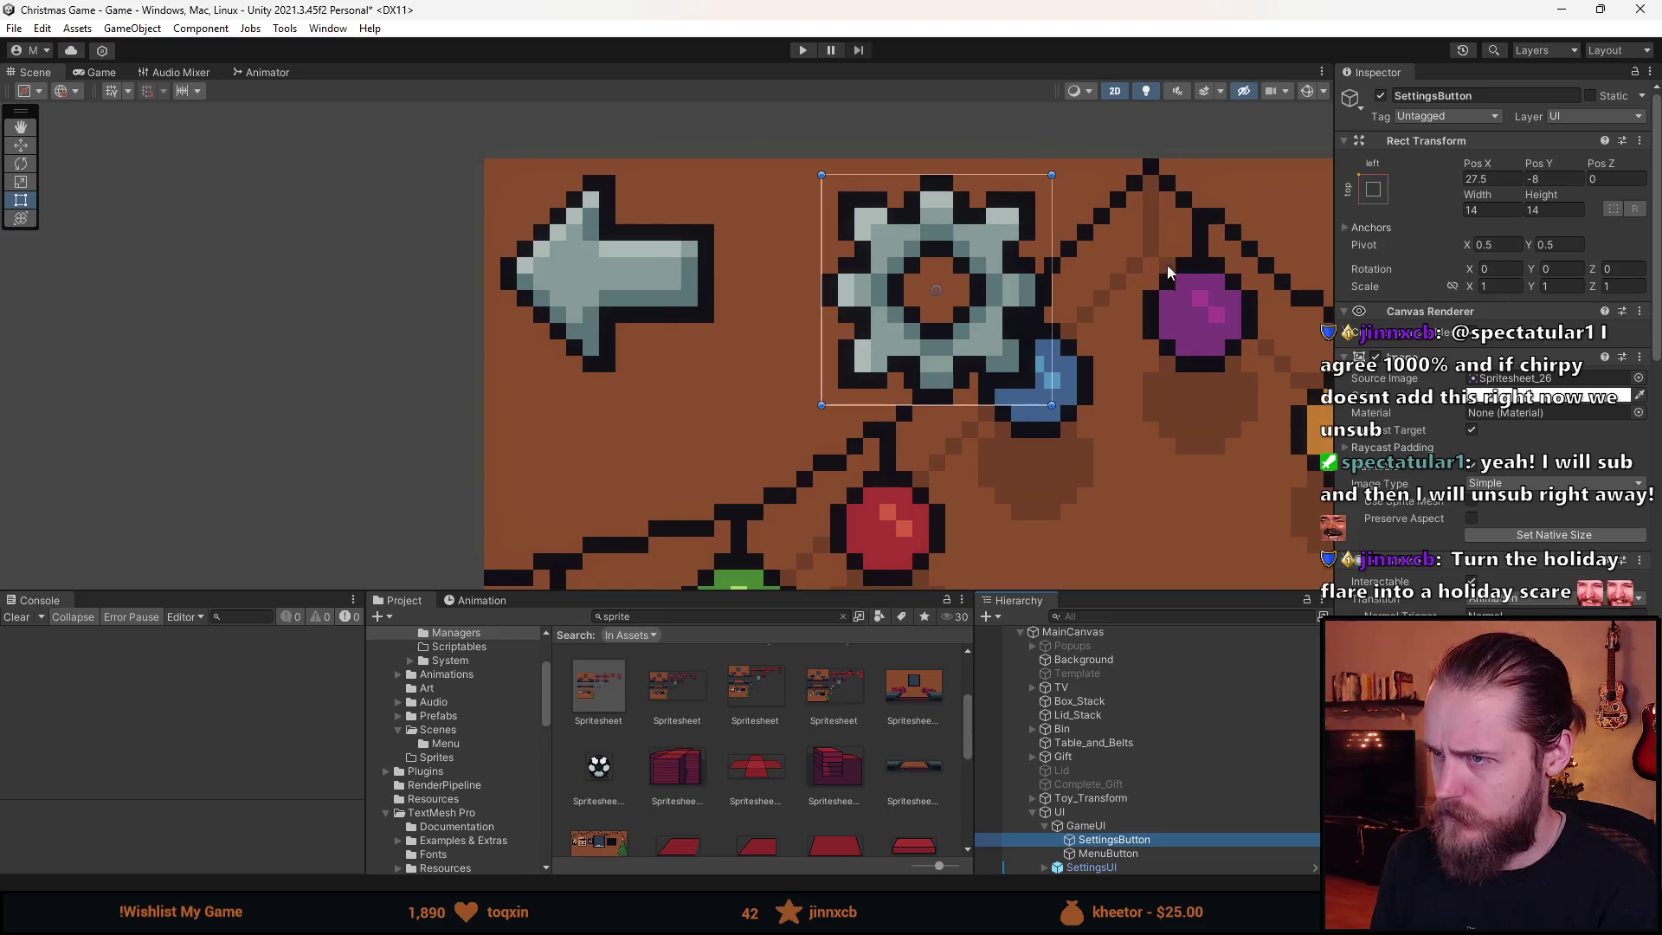
double_click(1493, 177)
type("20")
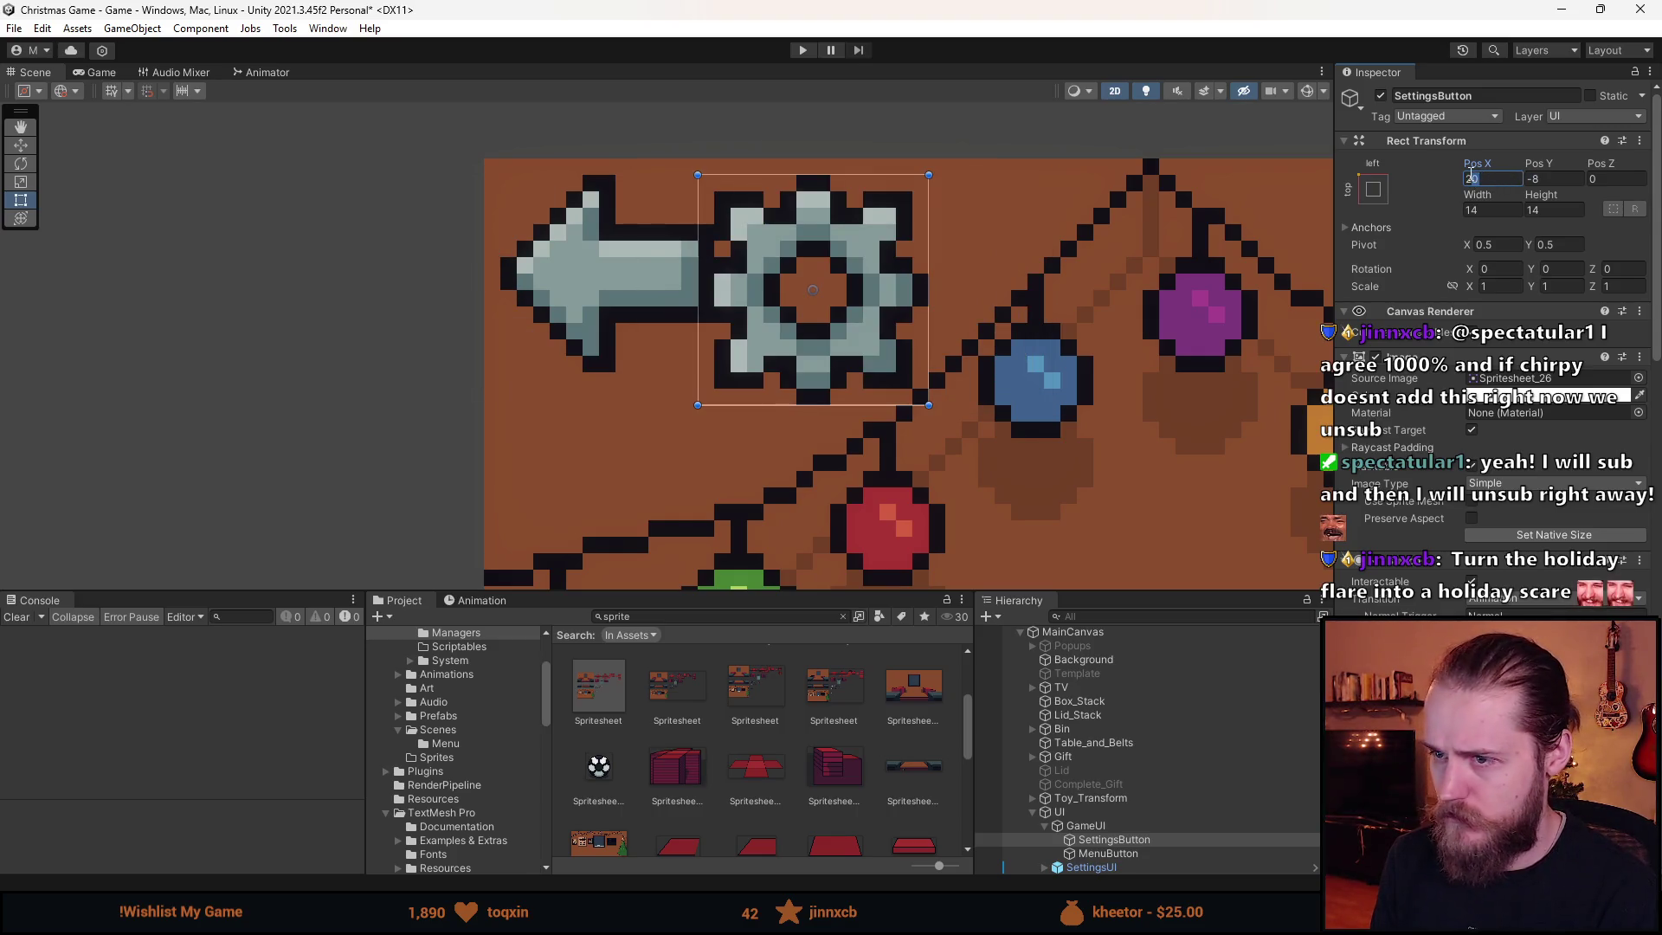
key("BackSpace")
type("1")
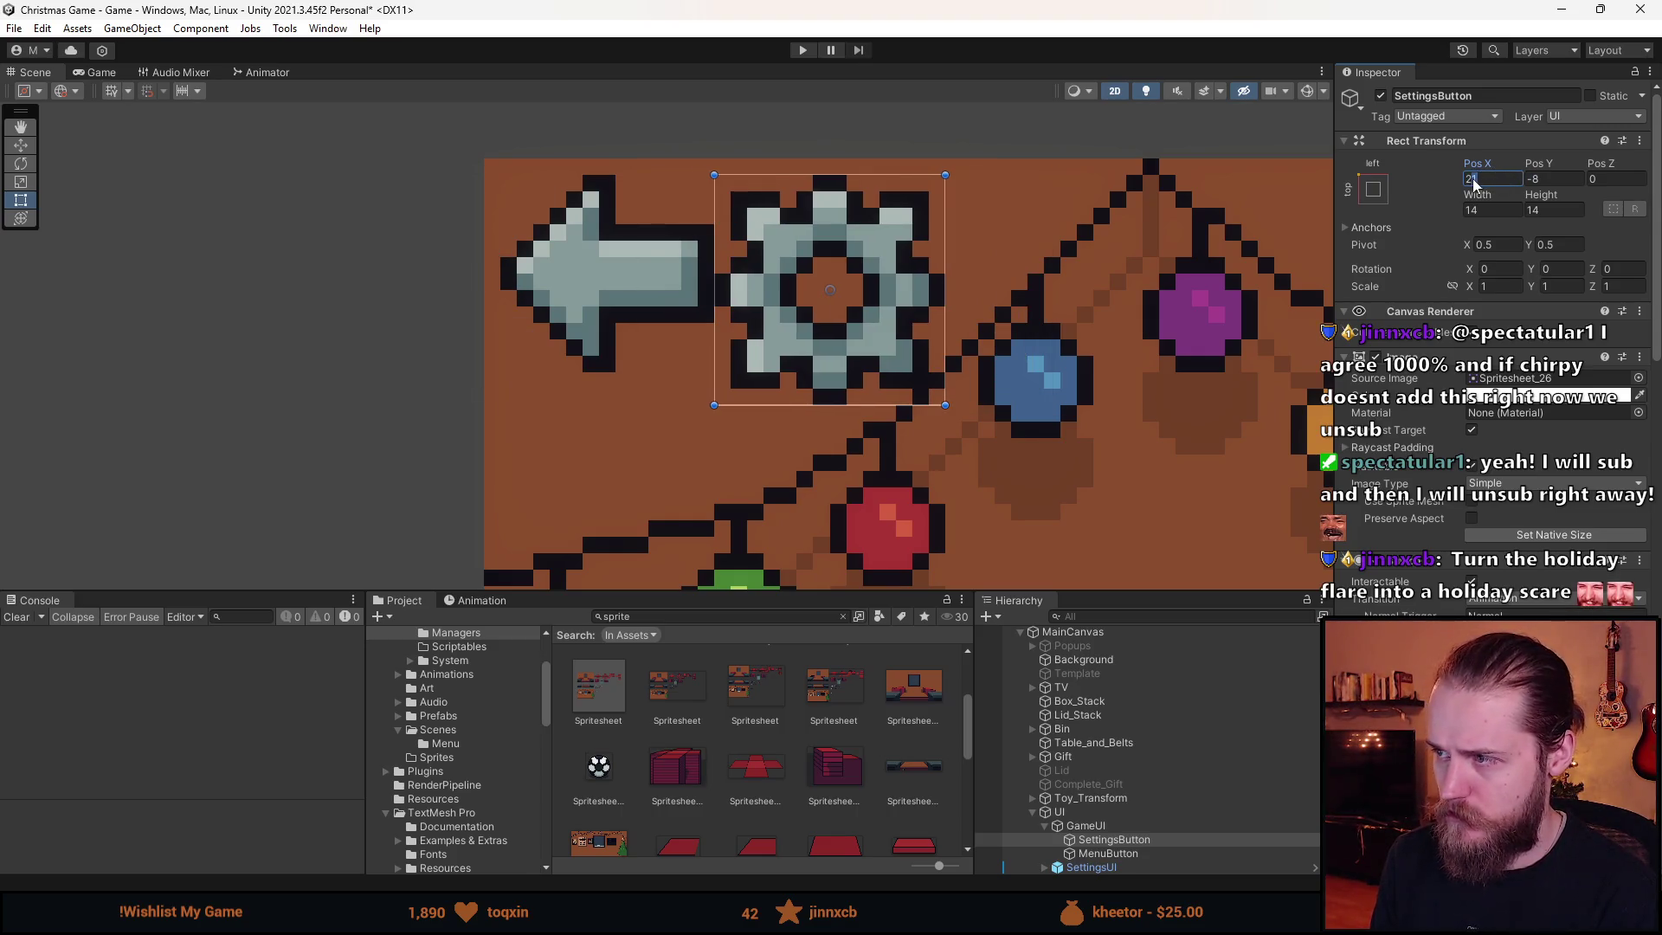
key("BackSpace")
type("2")
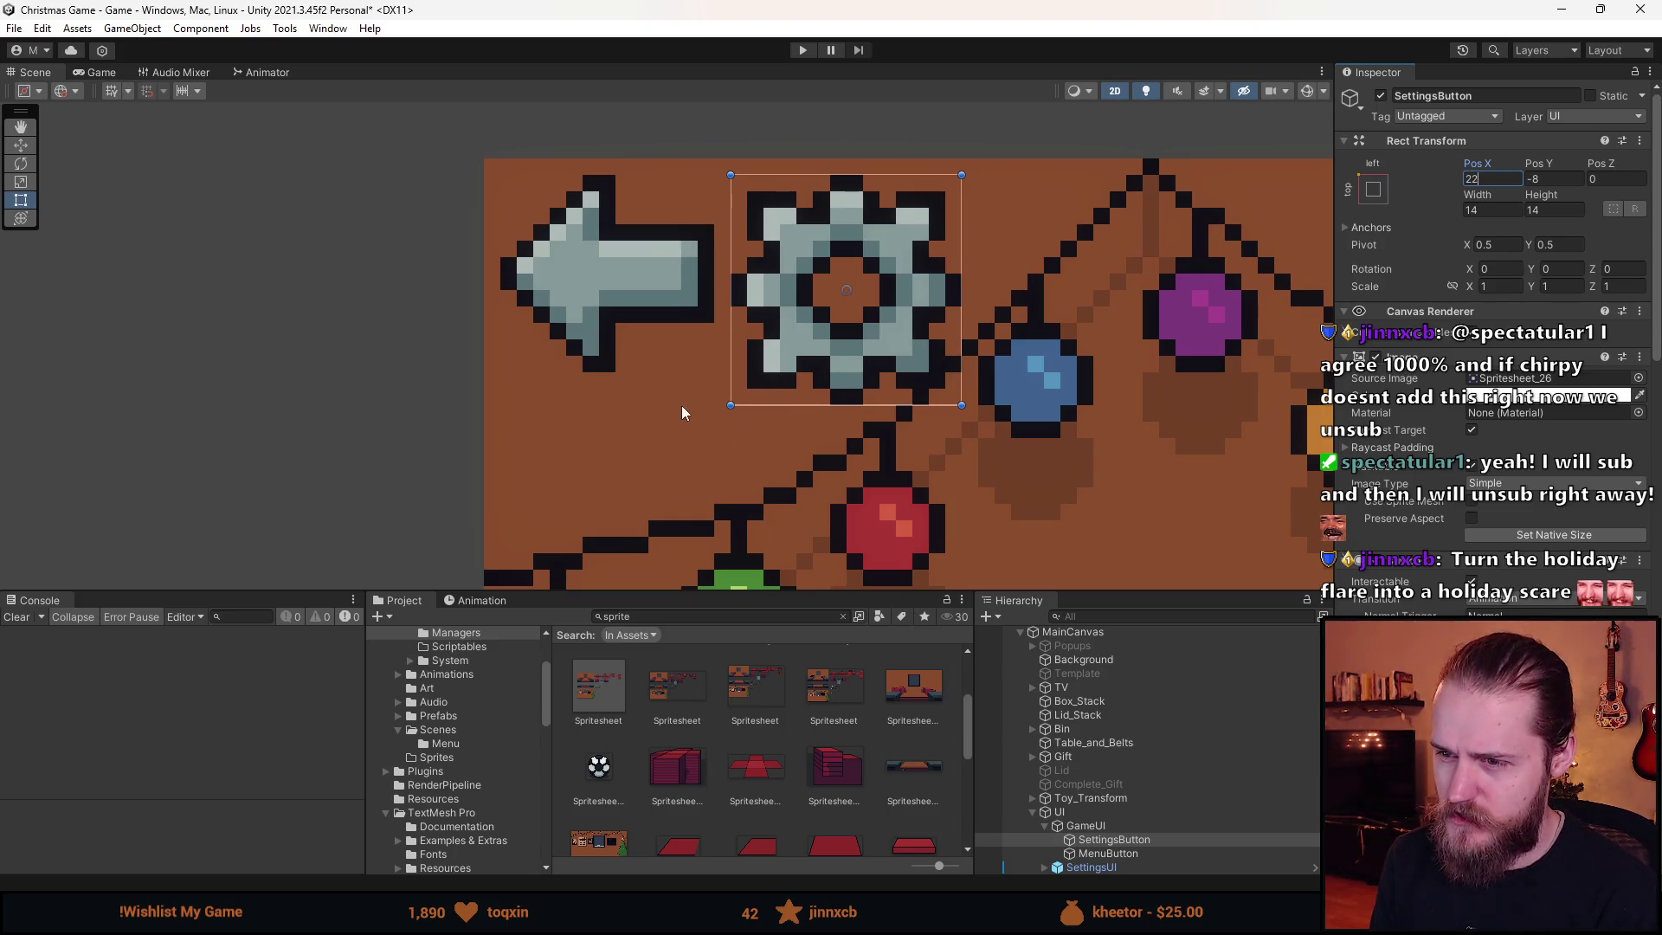
left_click(1126, 852)
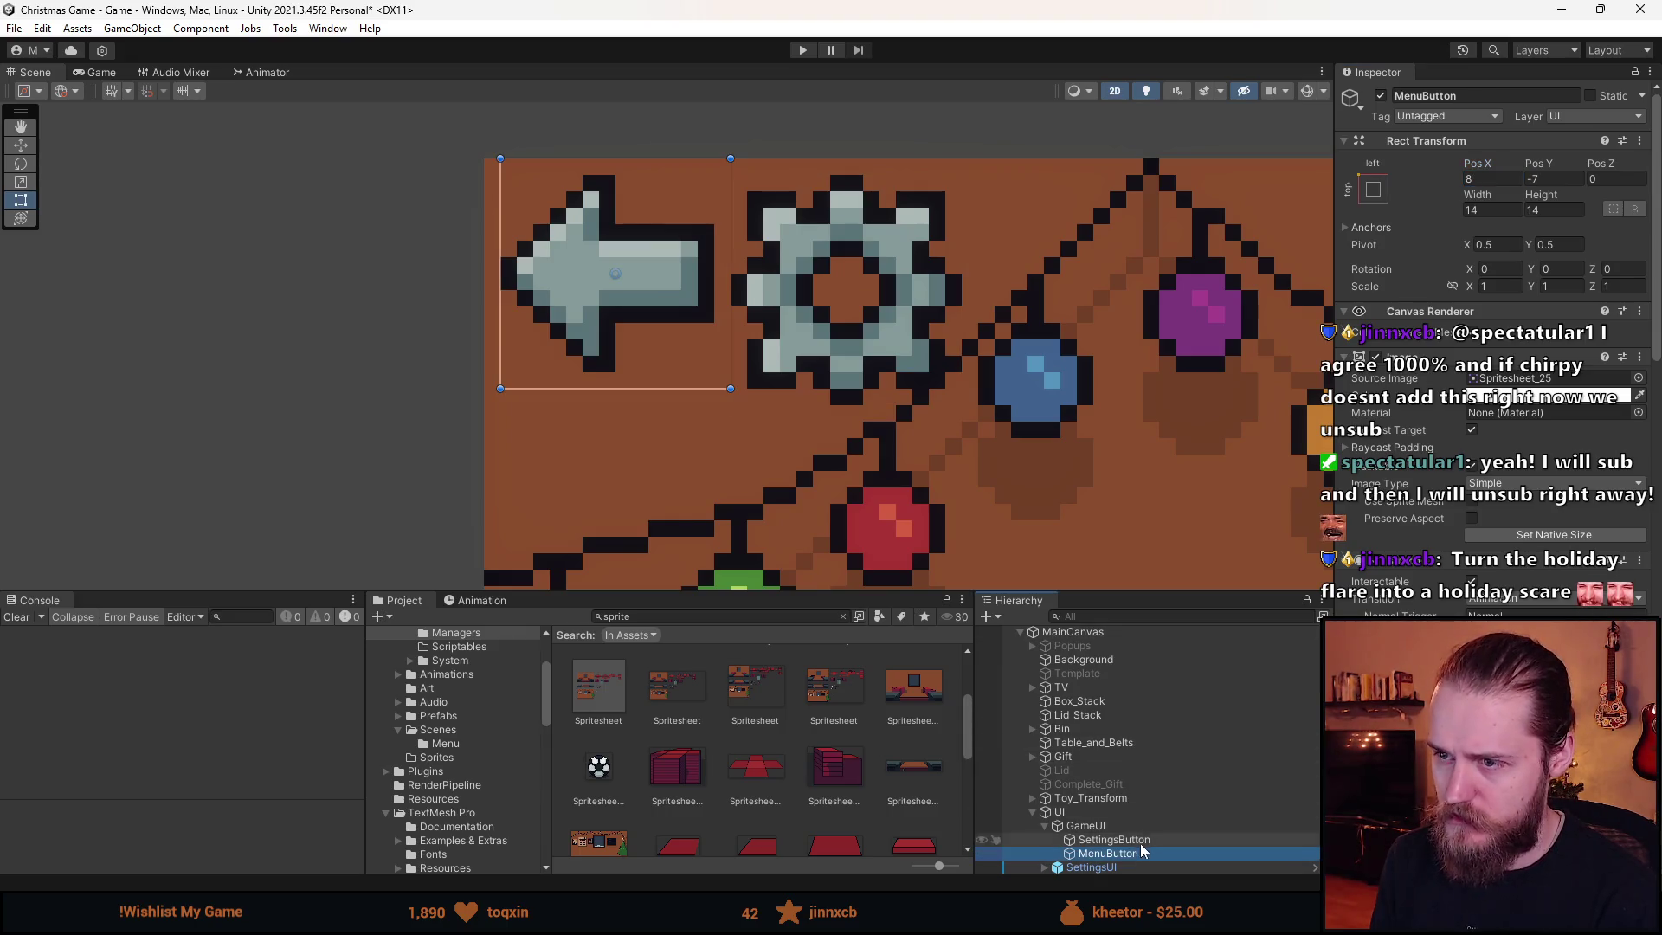
left_click(1536, 179)
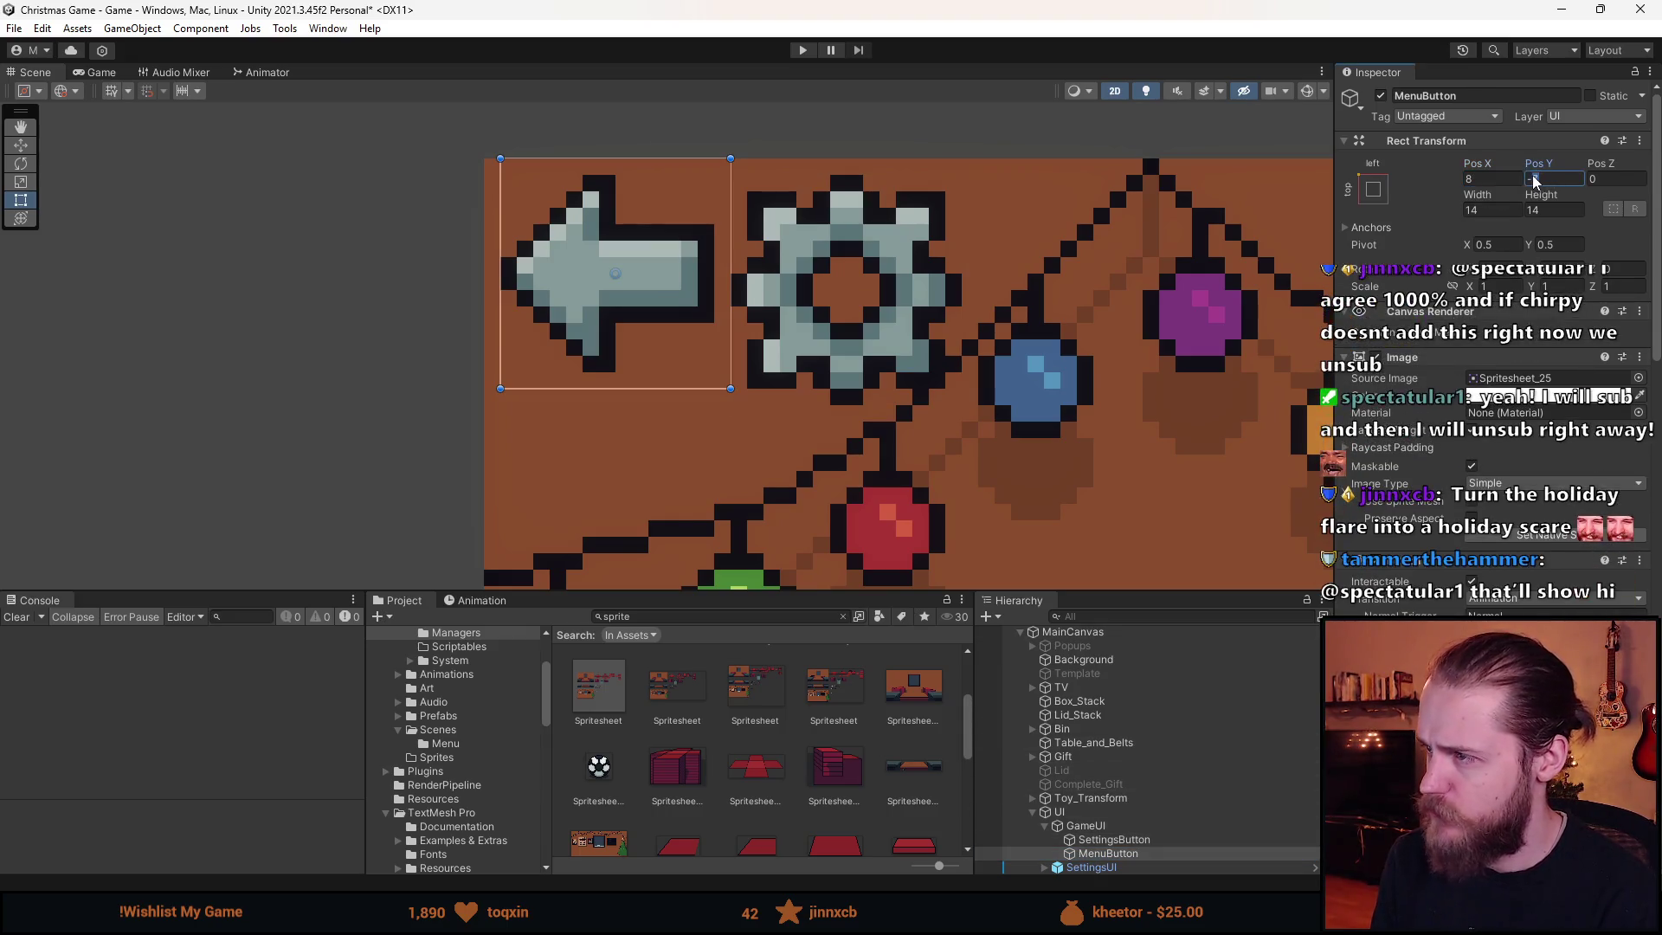
type("-8")
left_click(1064, 421)
scroll(1056, 428, "down", 2)
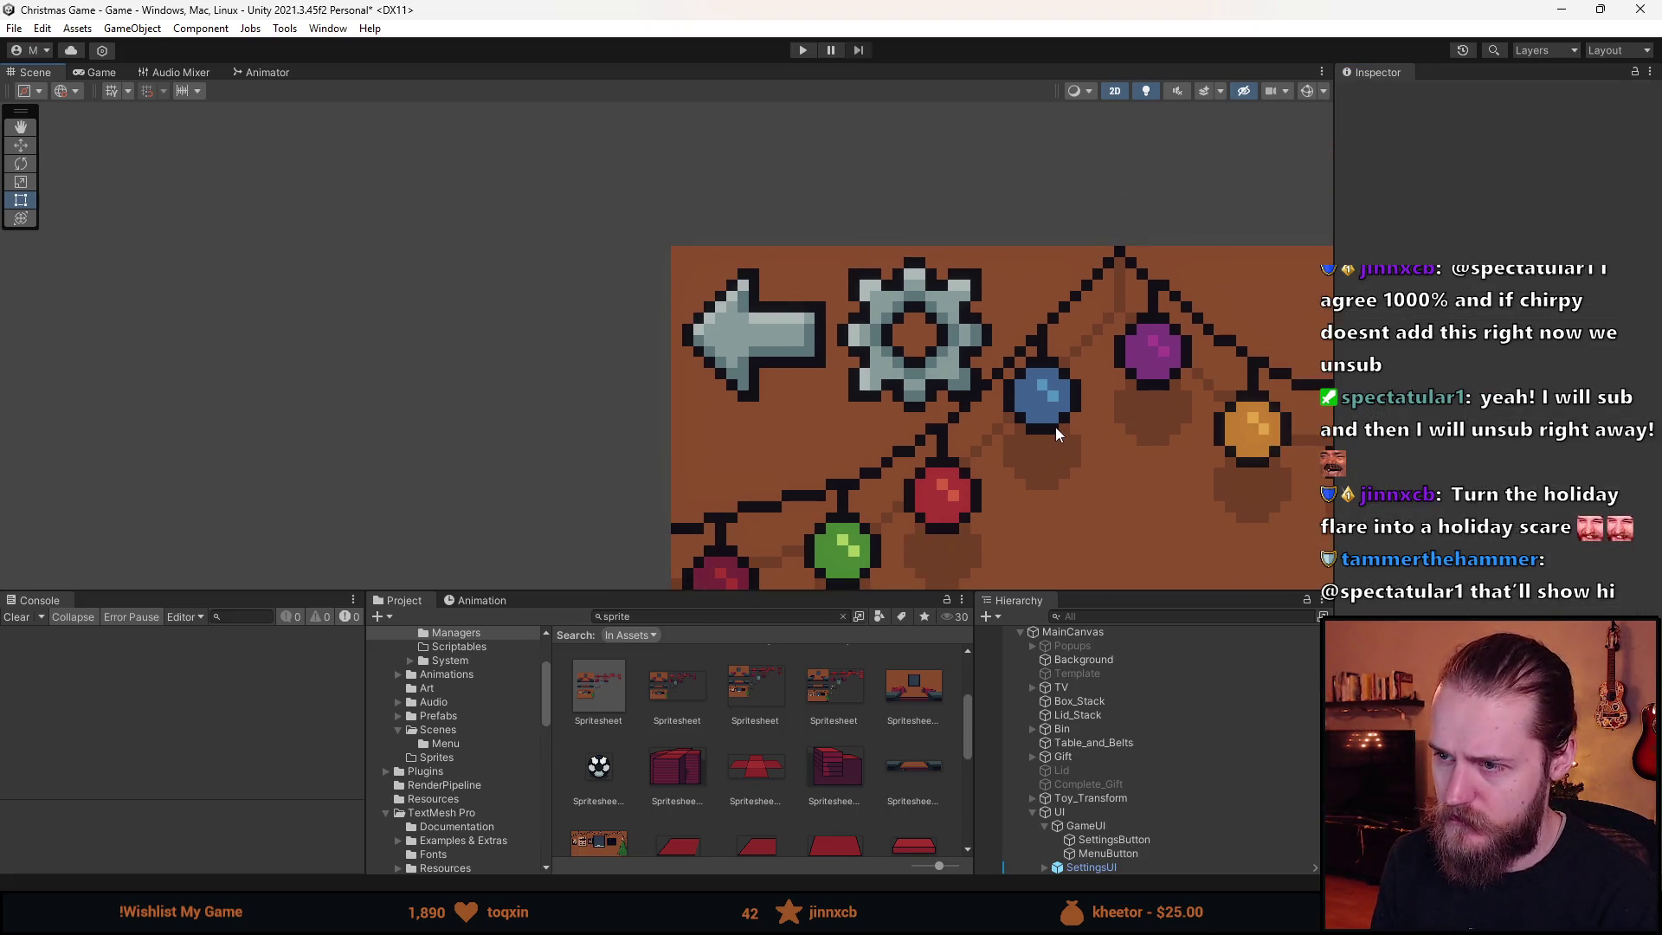
scroll(1043, 423, "down", 4)
left_click(101, 72)
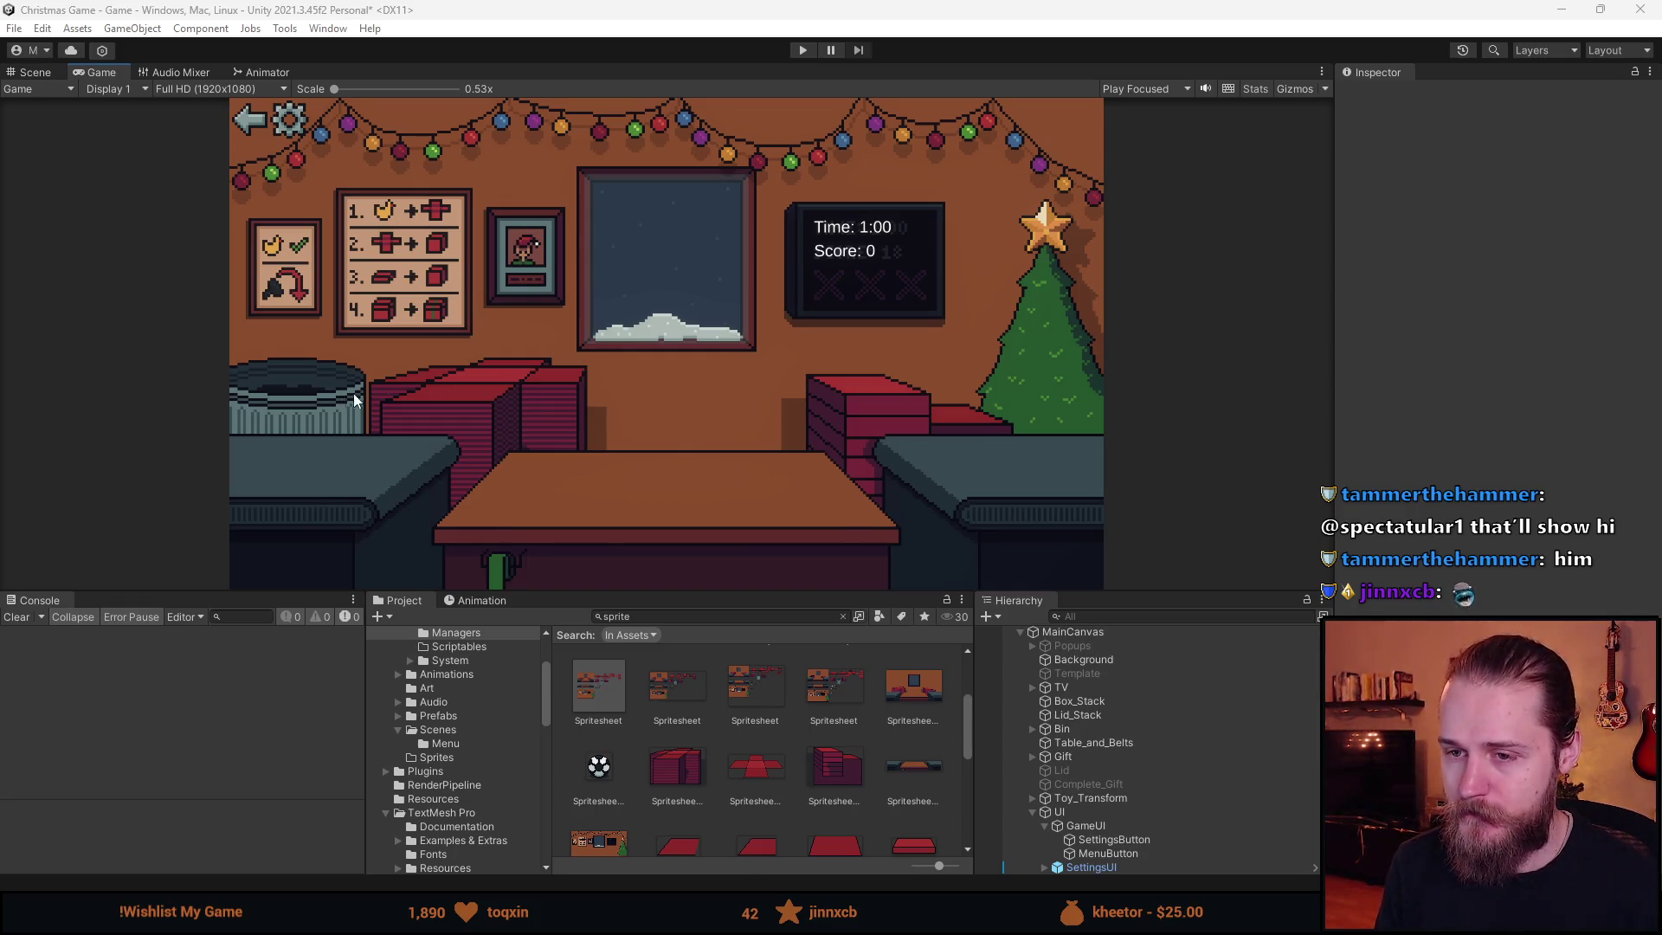
- Drag the Game view's bottom splitter to enlarge the preview, then shrink it slightly
mouse_move(767, 592)
left_mouse_down()
mouse_move(736, 751)
mouse_move(736, 695)
left_mouse_up()
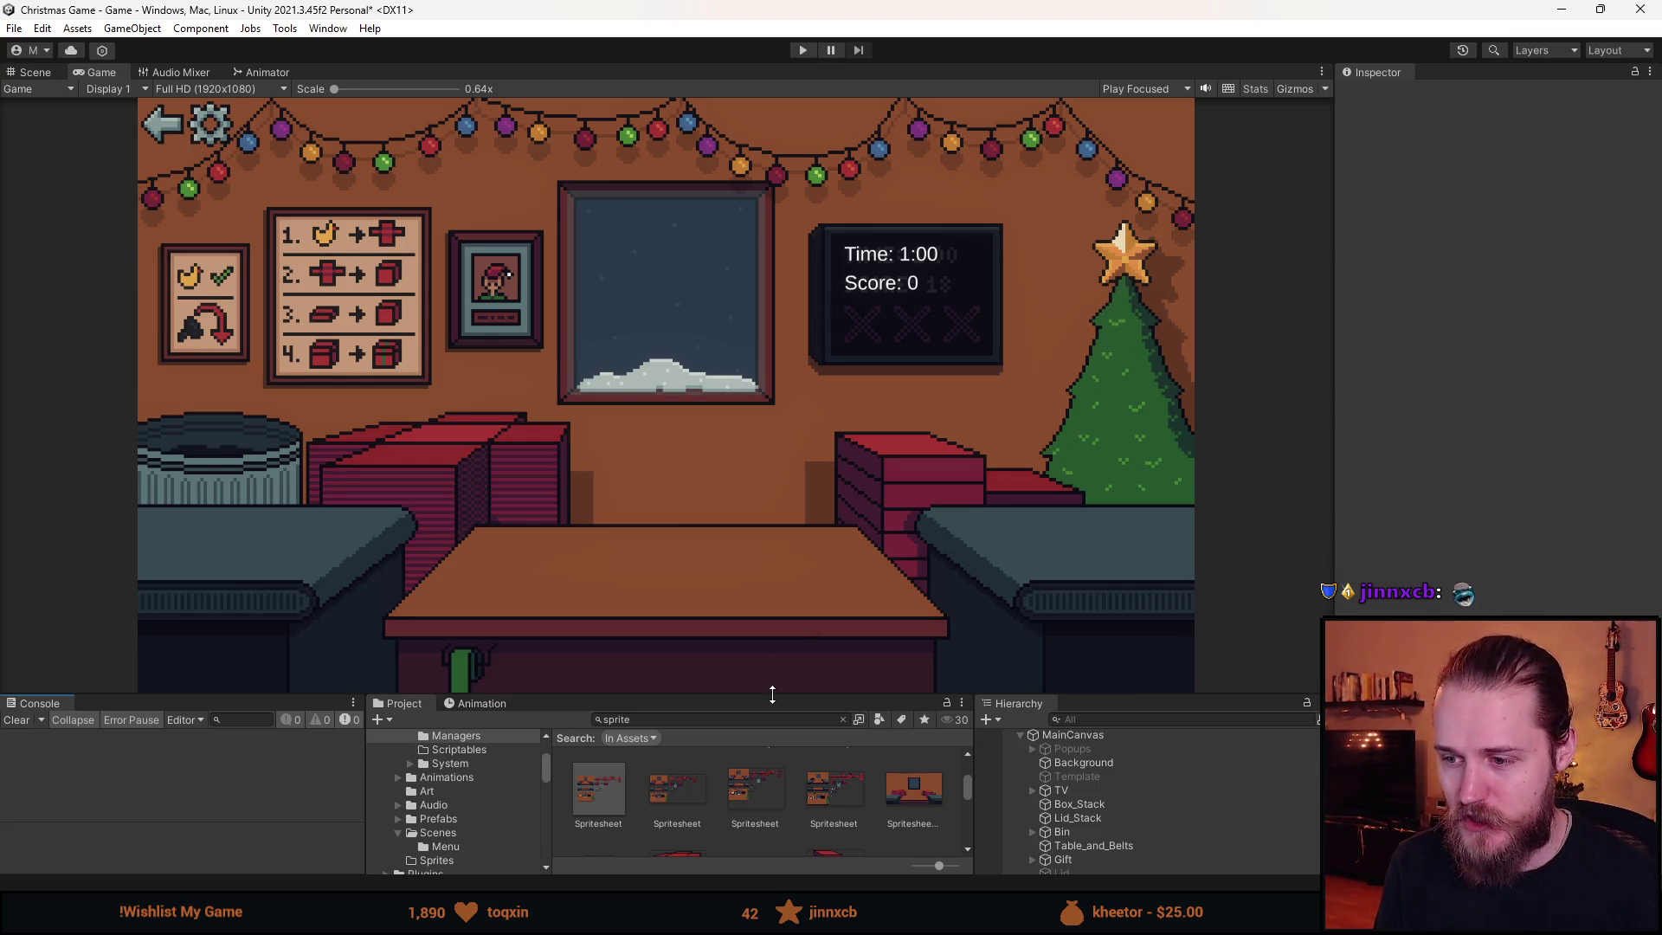
left_click_drag(772, 694, 770, 645)
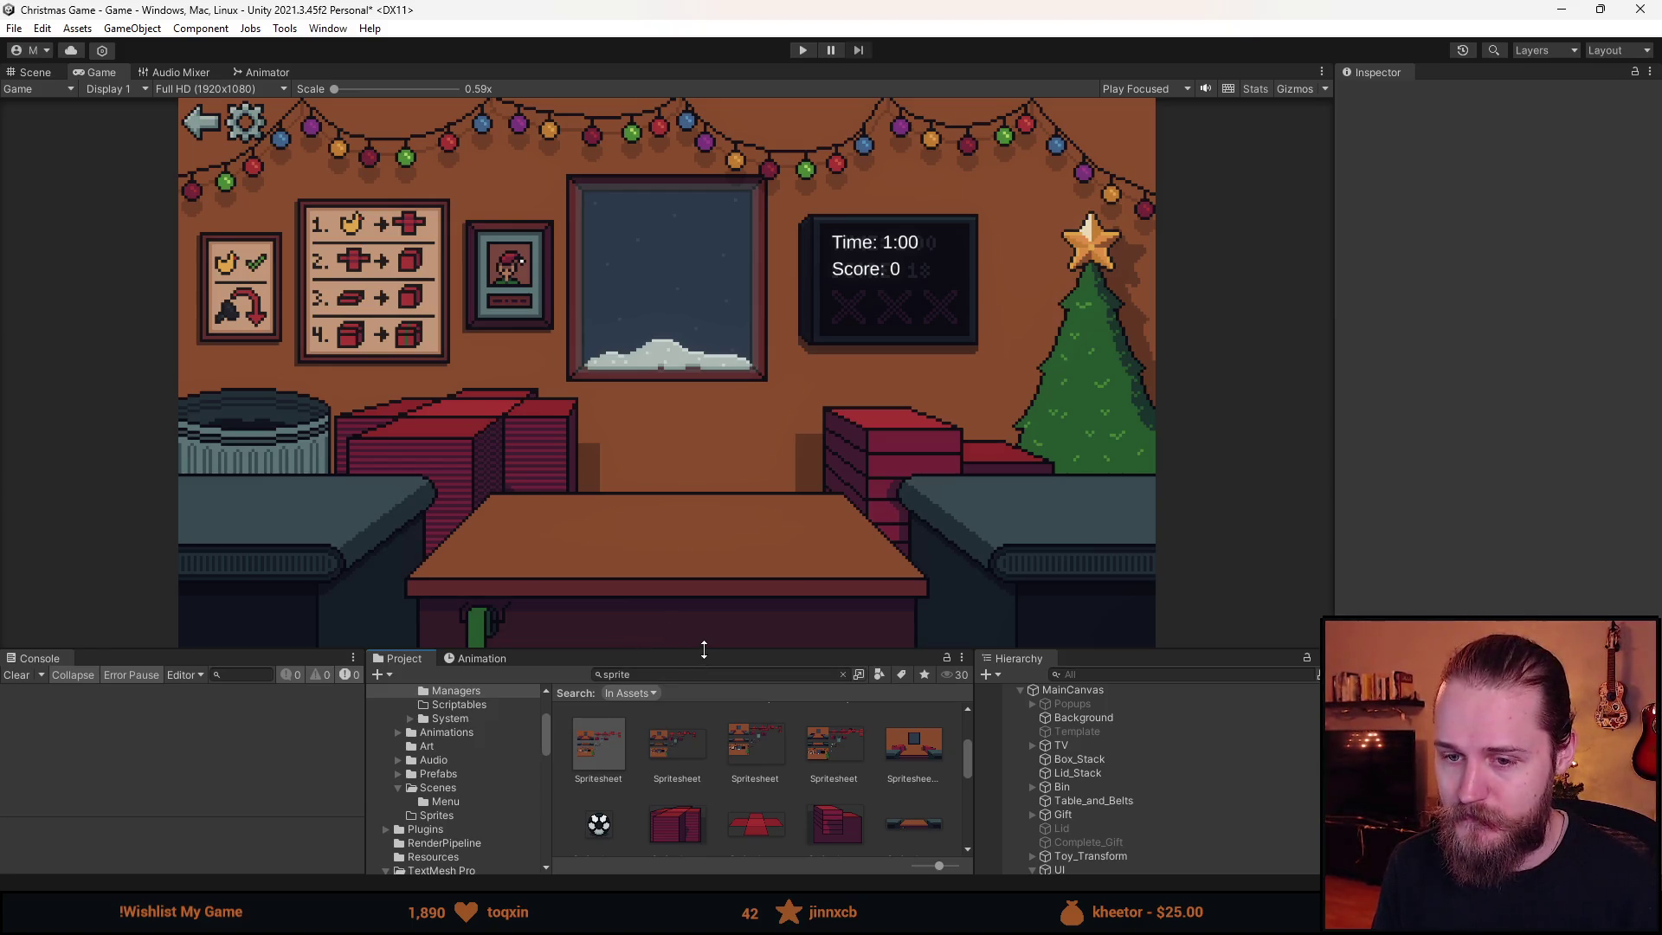
- Drag the Game view's splitter down so the preview scales to about 0.7x
mouse_move(704, 650)
left_mouse_down()
mouse_move(692, 727)
mouse_move(690, 655)
left_mouse_up()
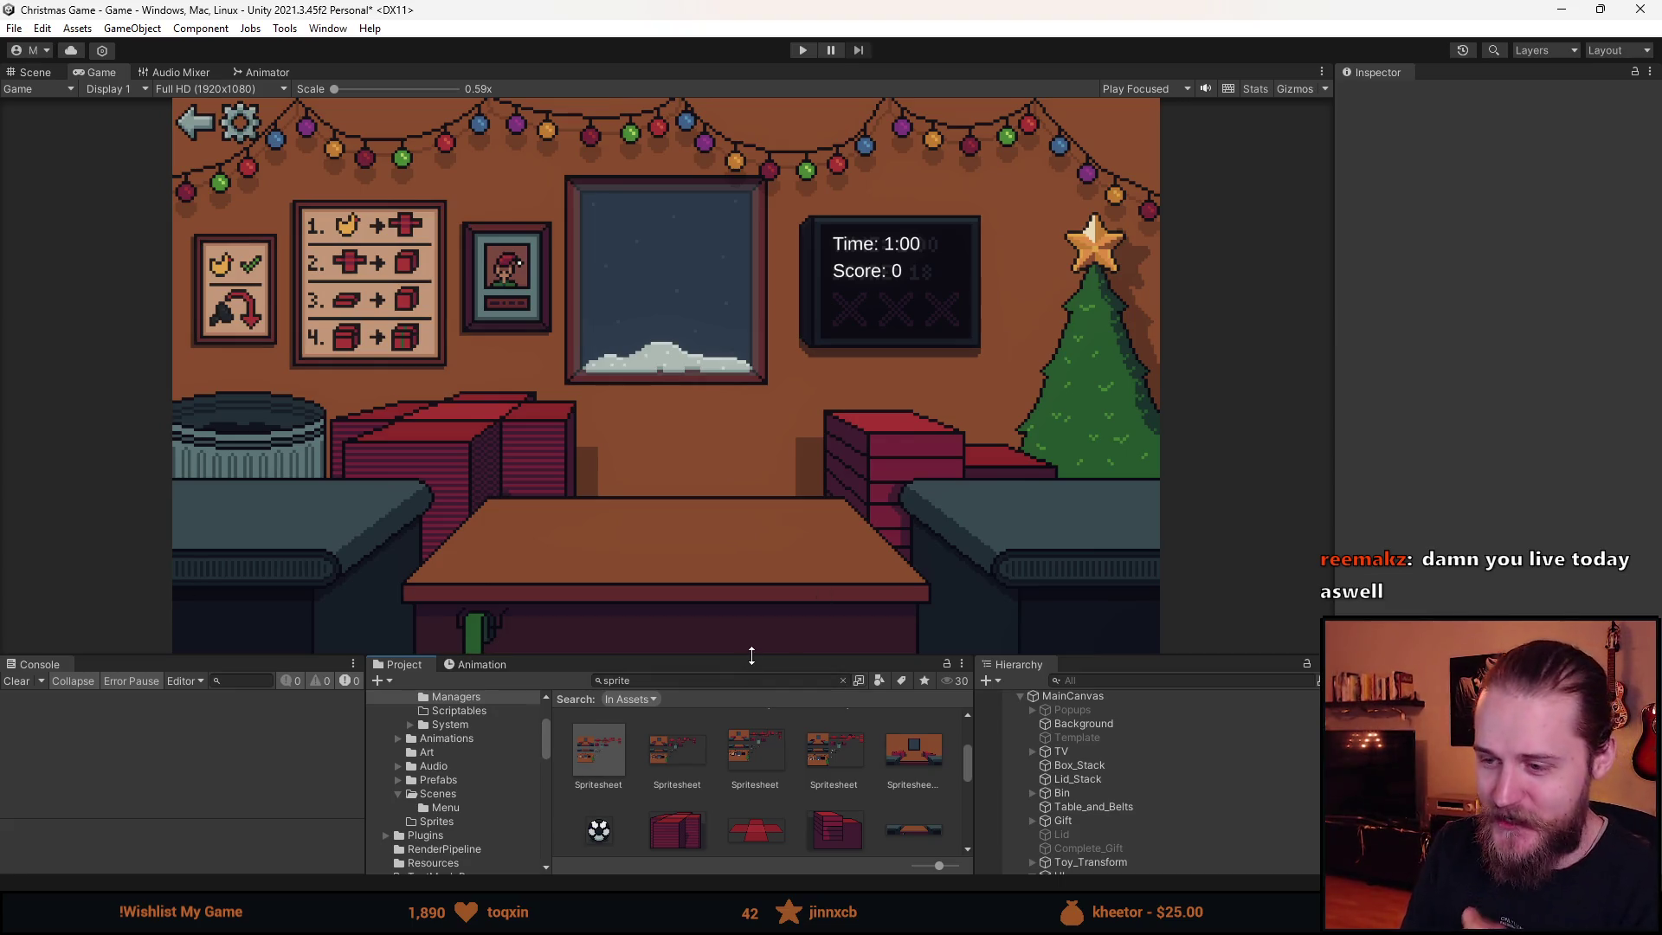
left_click_drag(751, 655, 712, 751)
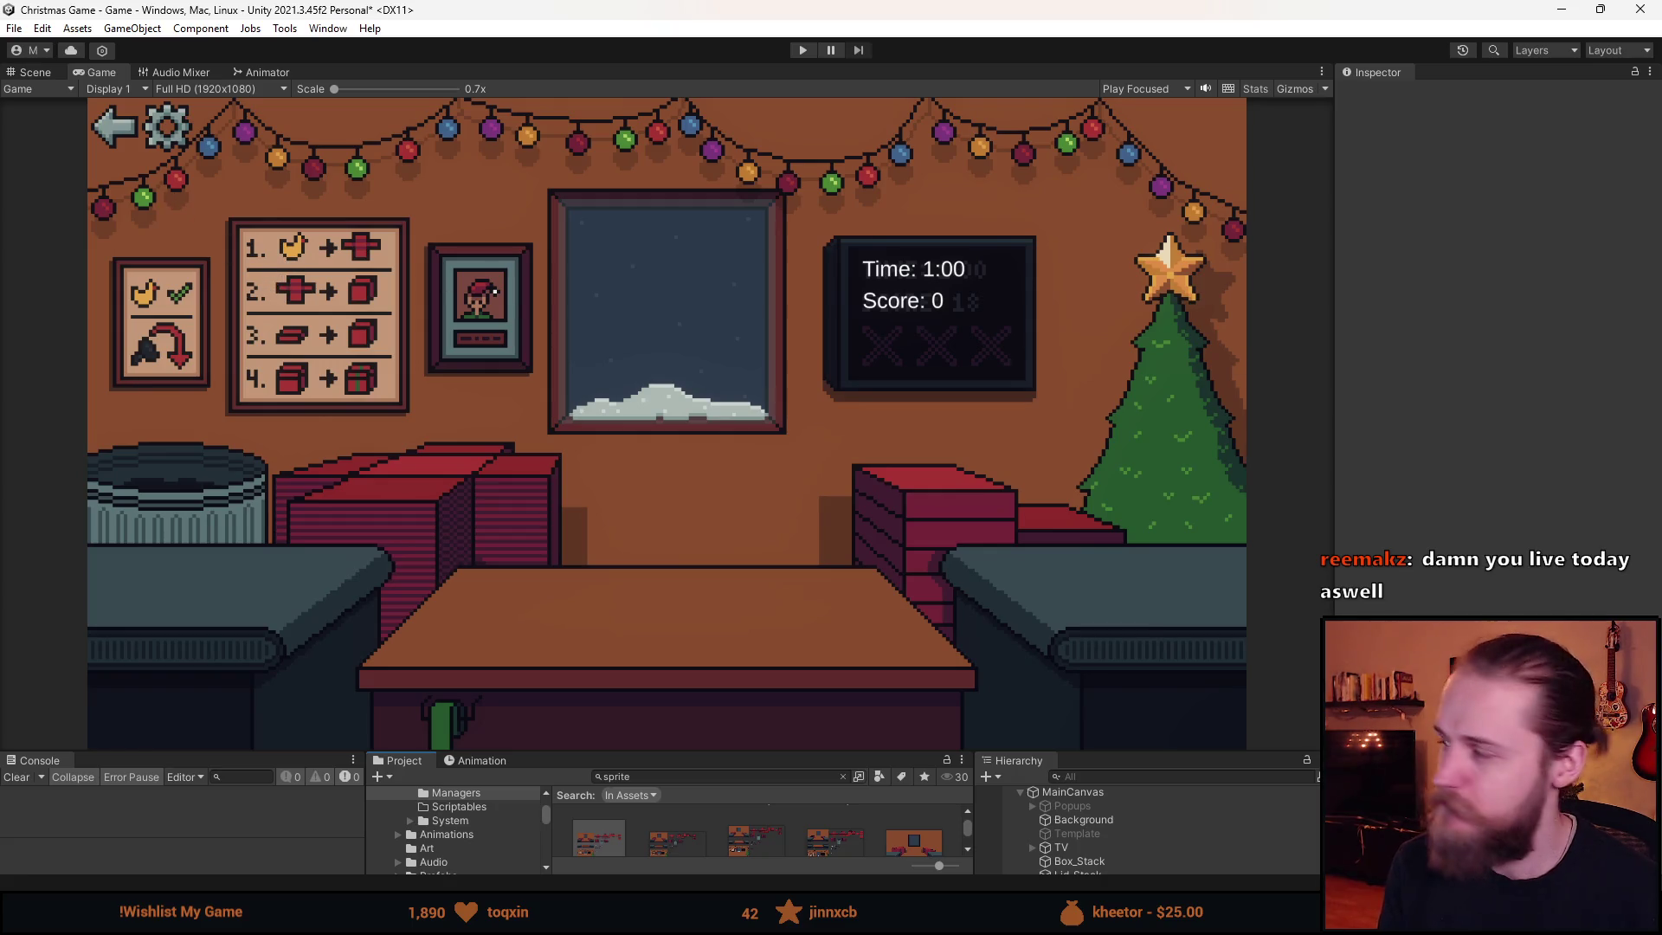
key("alt+Tab")
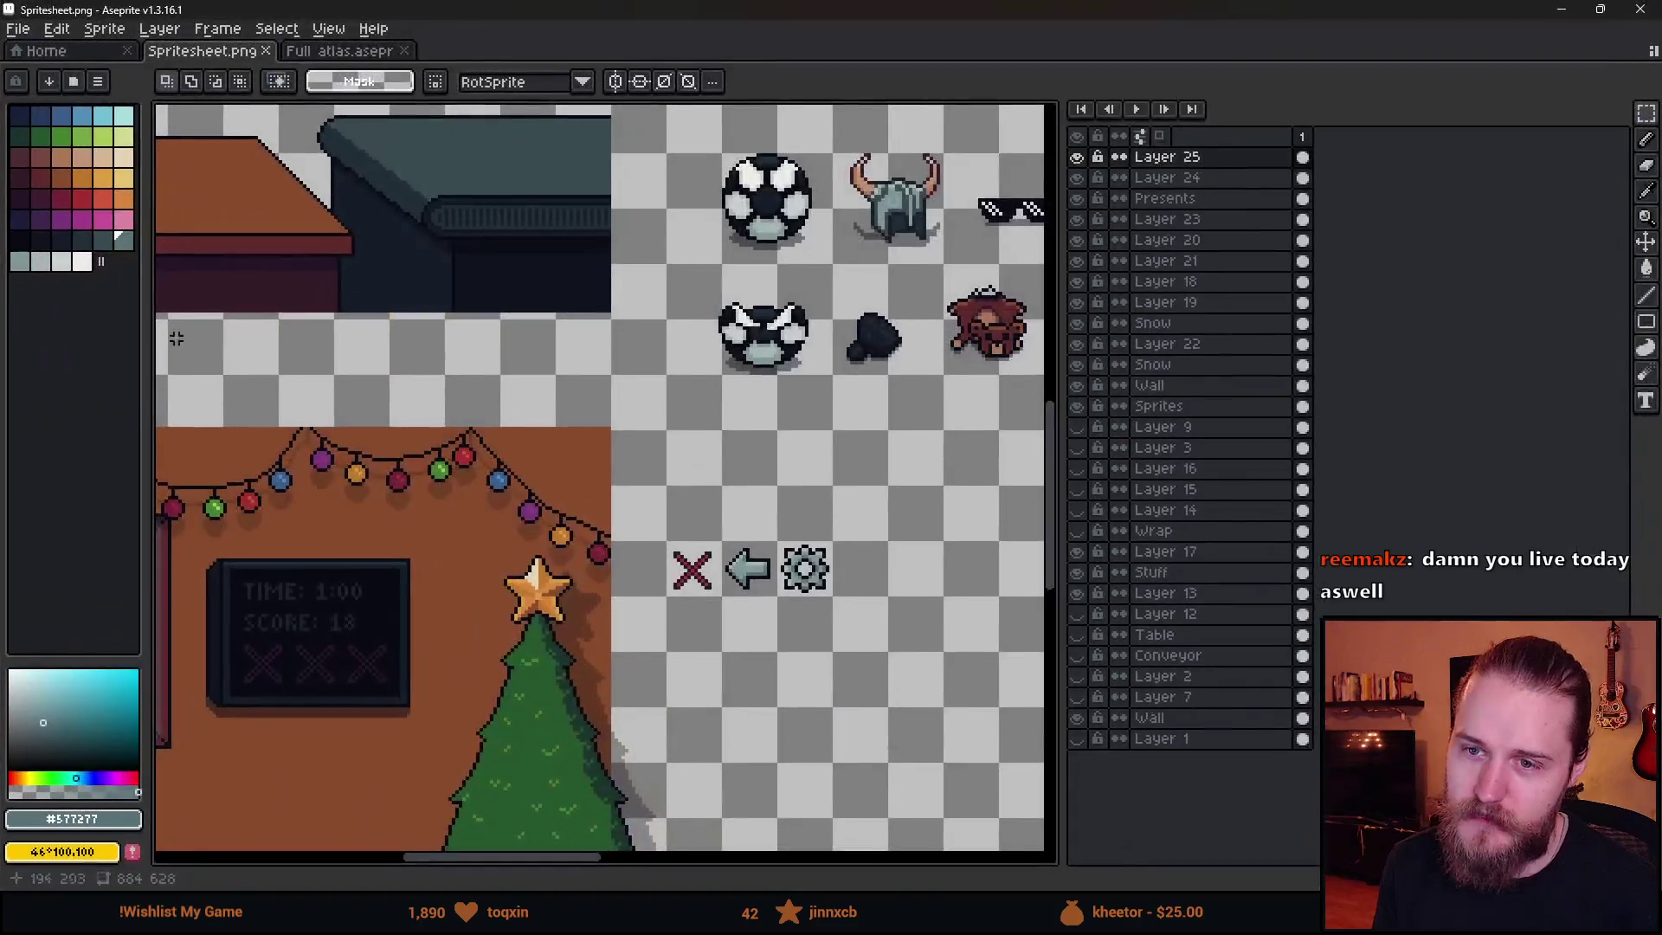
- On Layer 18, move the left part of the string lights down one pixel
scroll(549, 475, "left", 5)
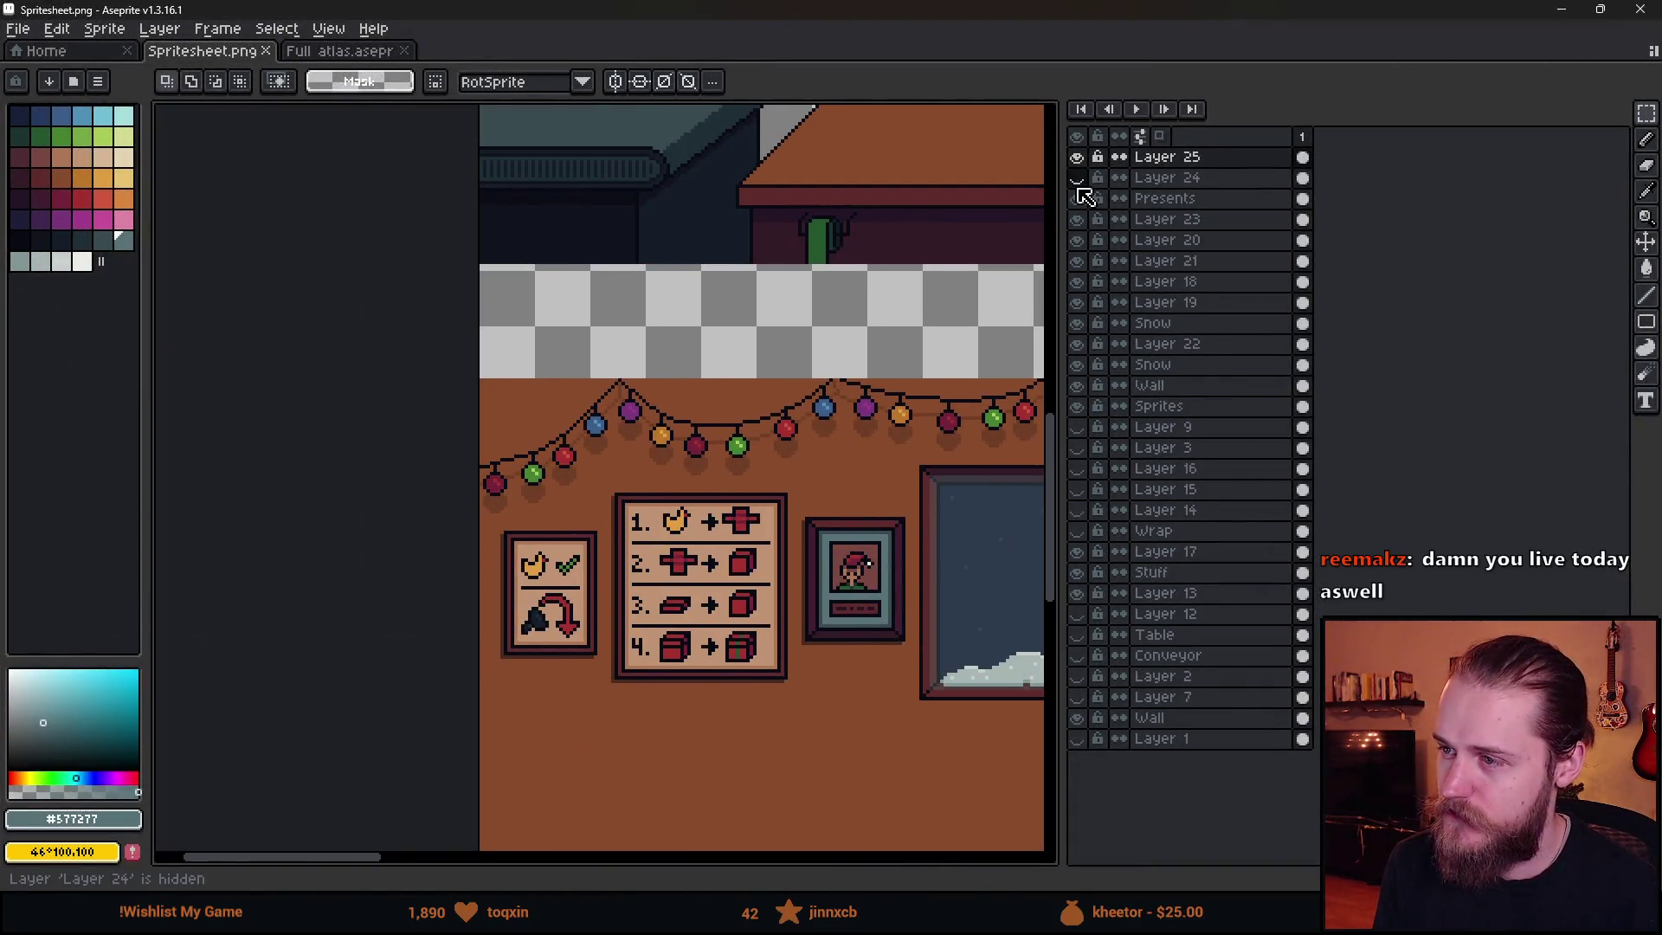
left_click(1081, 262)
left_click(1082, 282)
left_click(1083, 282)
left_click(1082, 282)
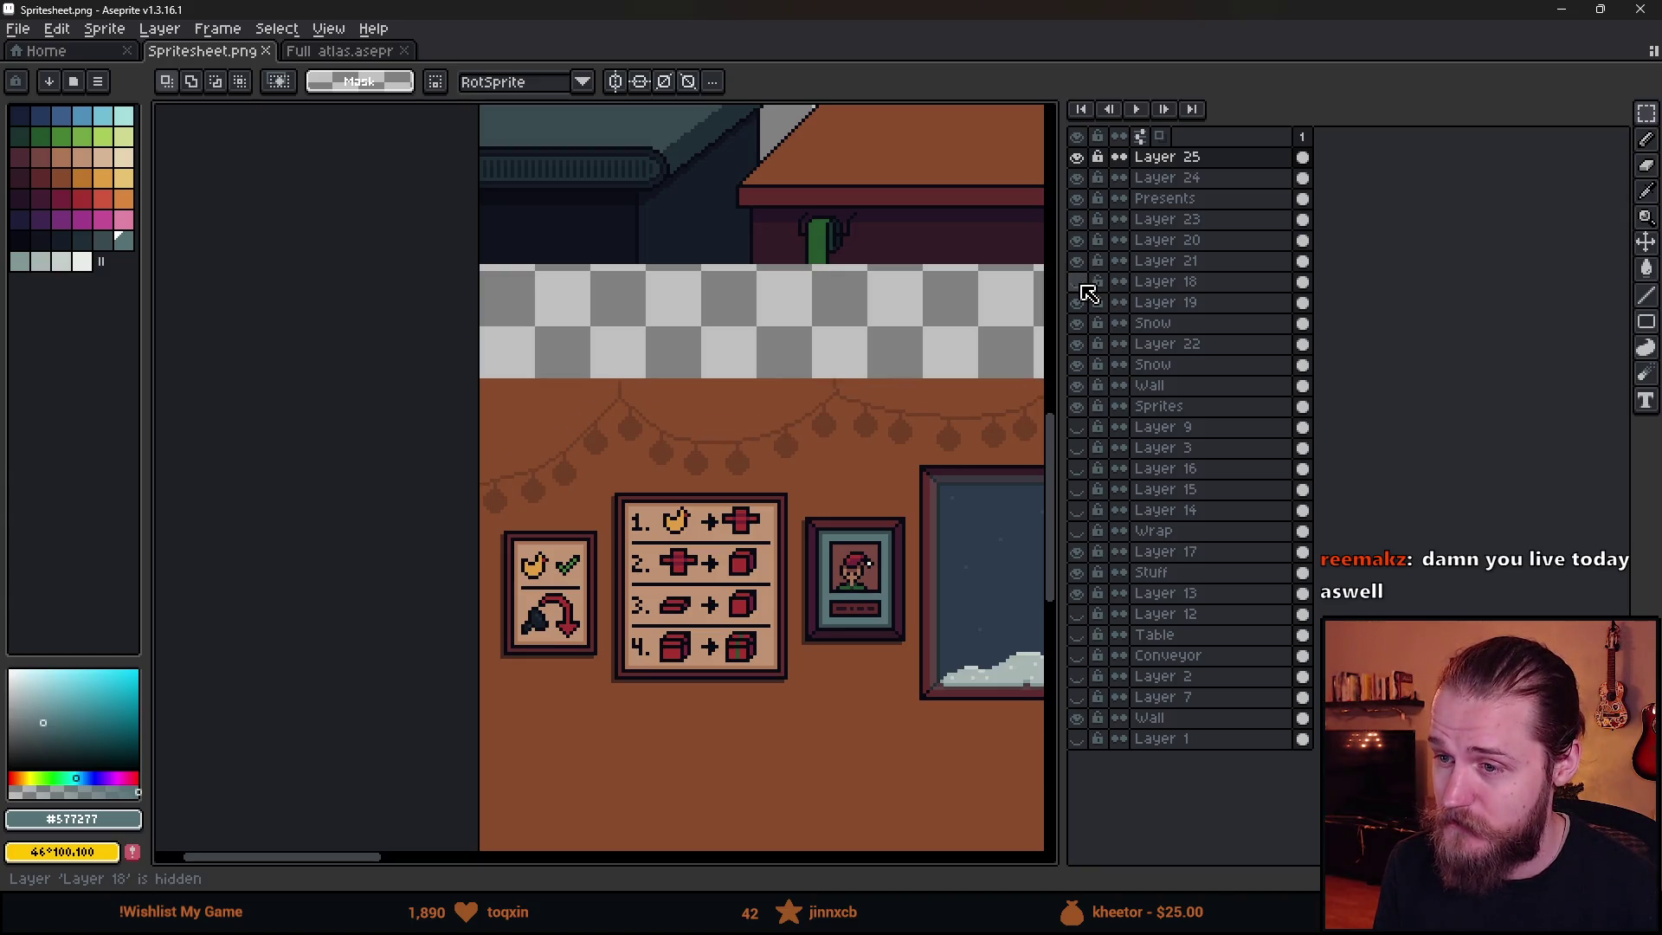
left_click(1083, 282)
left_click(1165, 282)
scroll(482, 450, "up", 2)
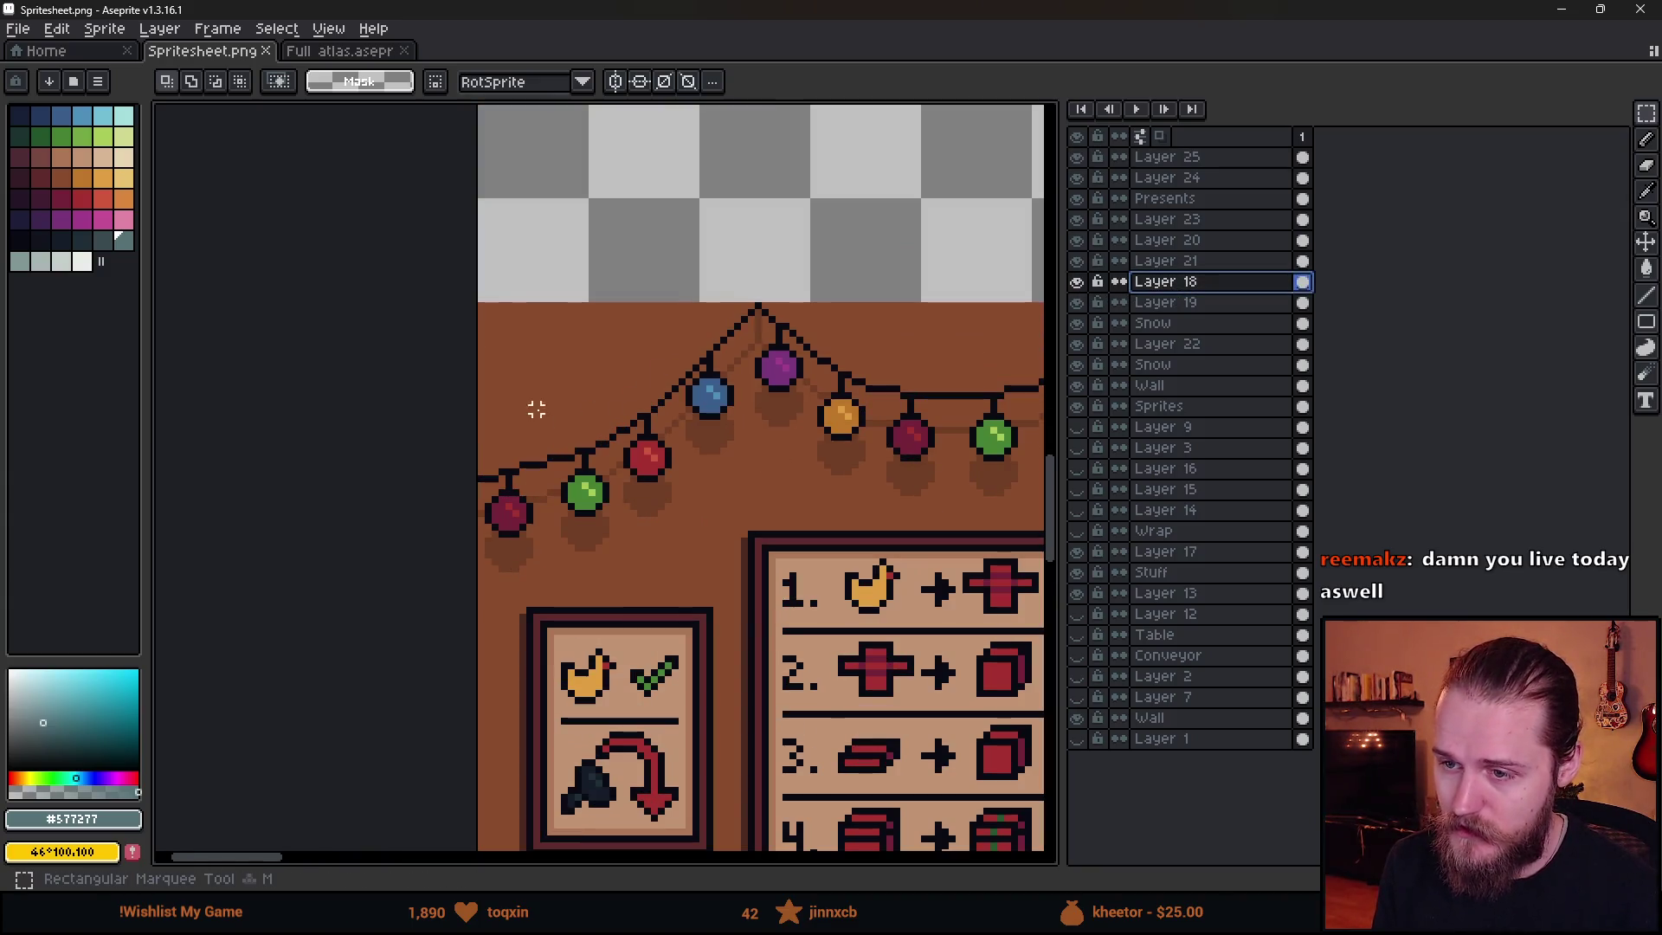
mouse_move(392, 215)
left_mouse_down()
mouse_move(731, 545)
mouse_move(735, 508)
mouse_move(724, 548)
mouse_move(745, 576)
left_mouse_up()
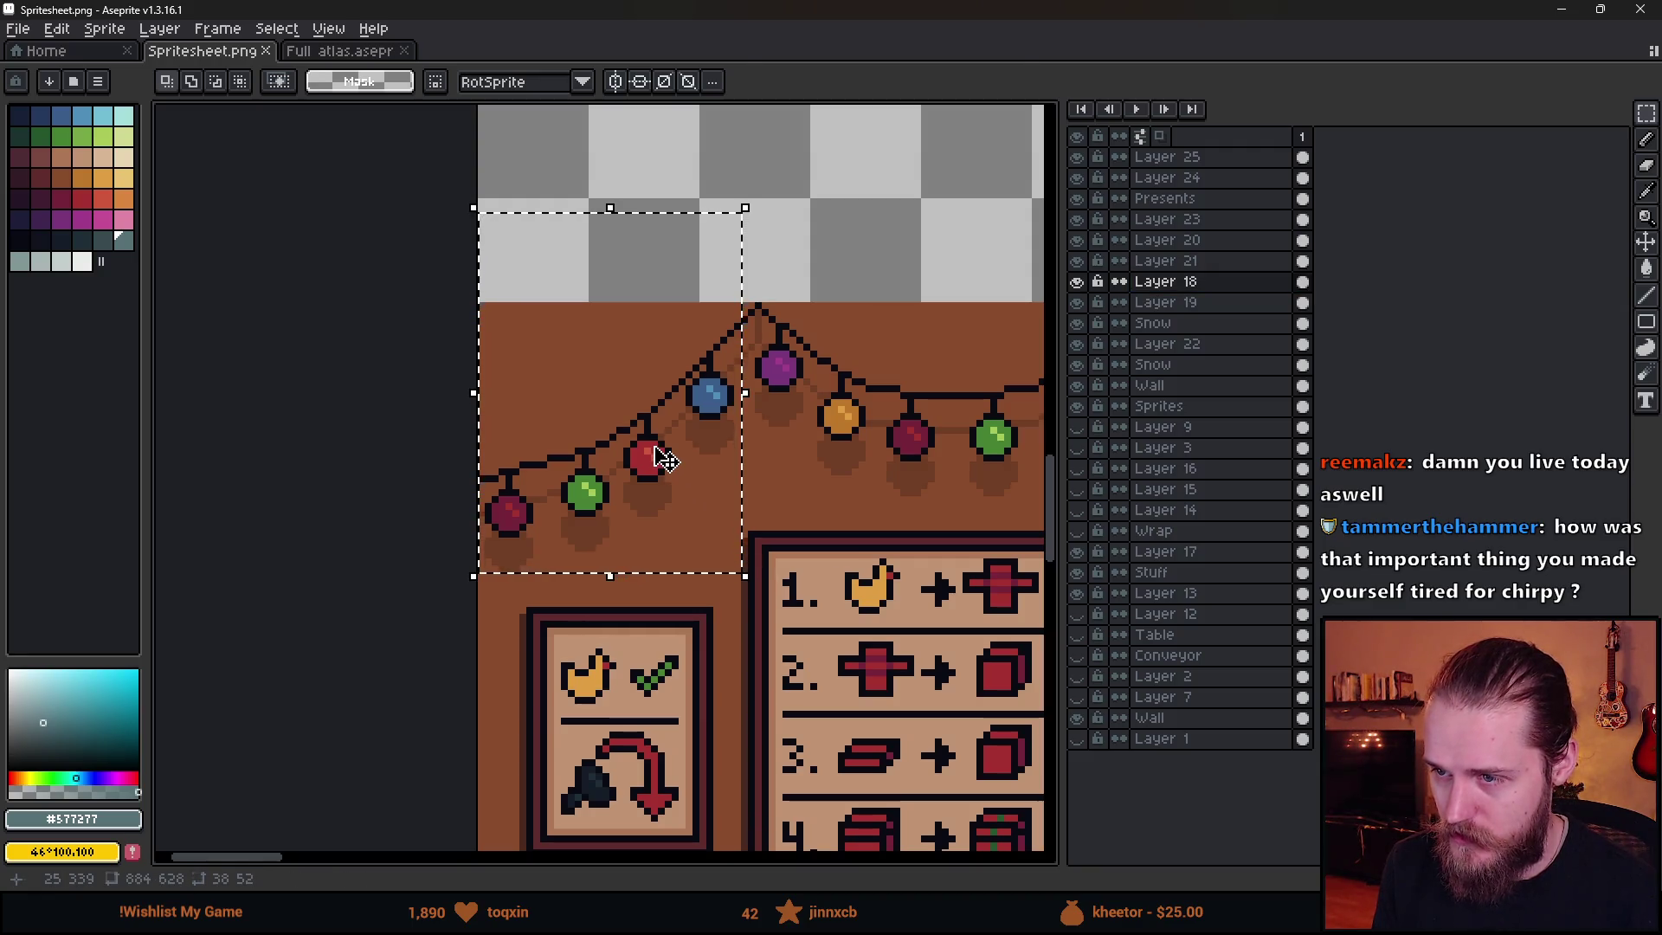
key("Down")
key("Down")
key("Down")
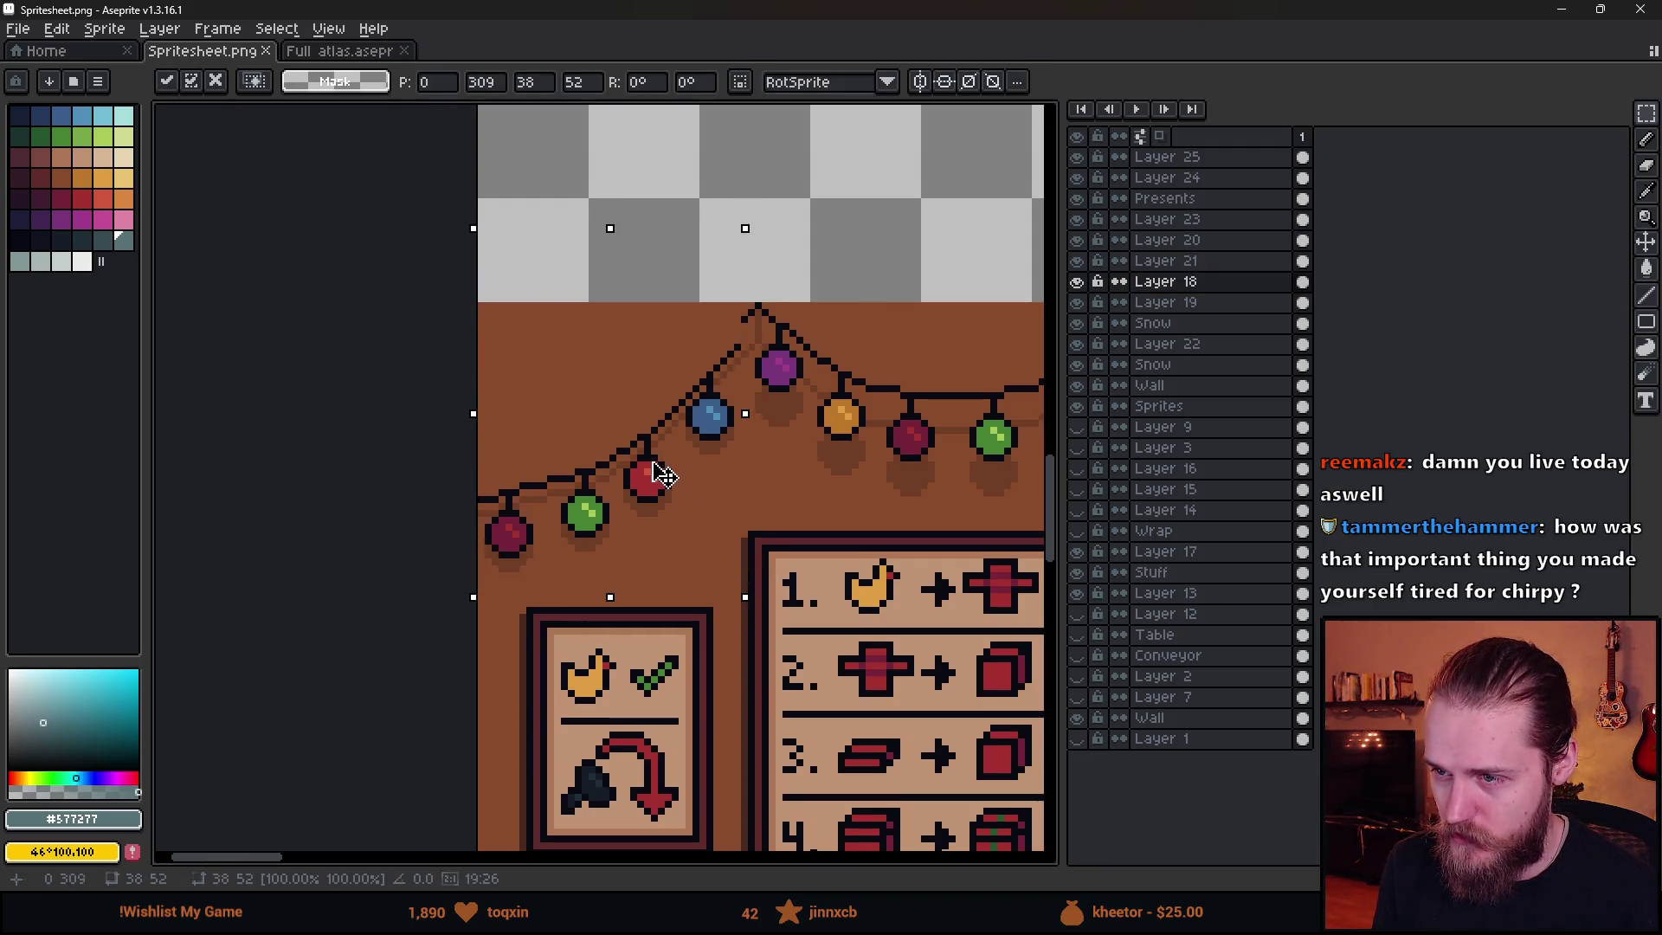
key("ctrl+d")
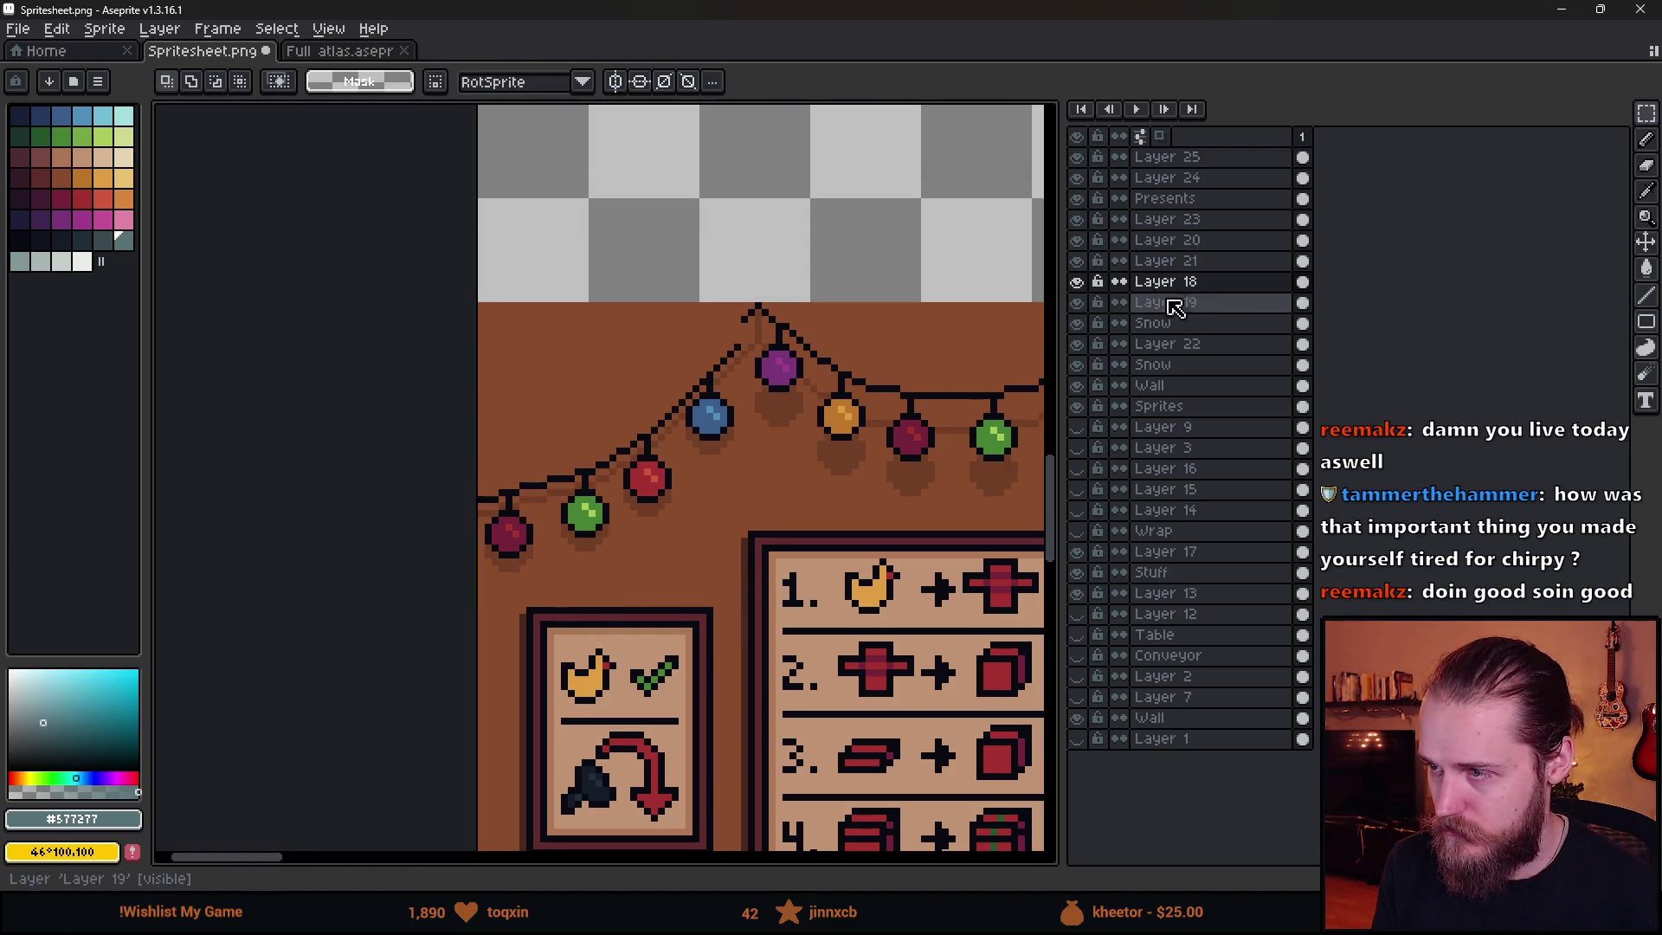
- Shift Layer 19's light shadows down beneath the moved lights and preview the result in Unity
left_click(1210, 283)
left_click(1076, 281)
left_click(1076, 281)
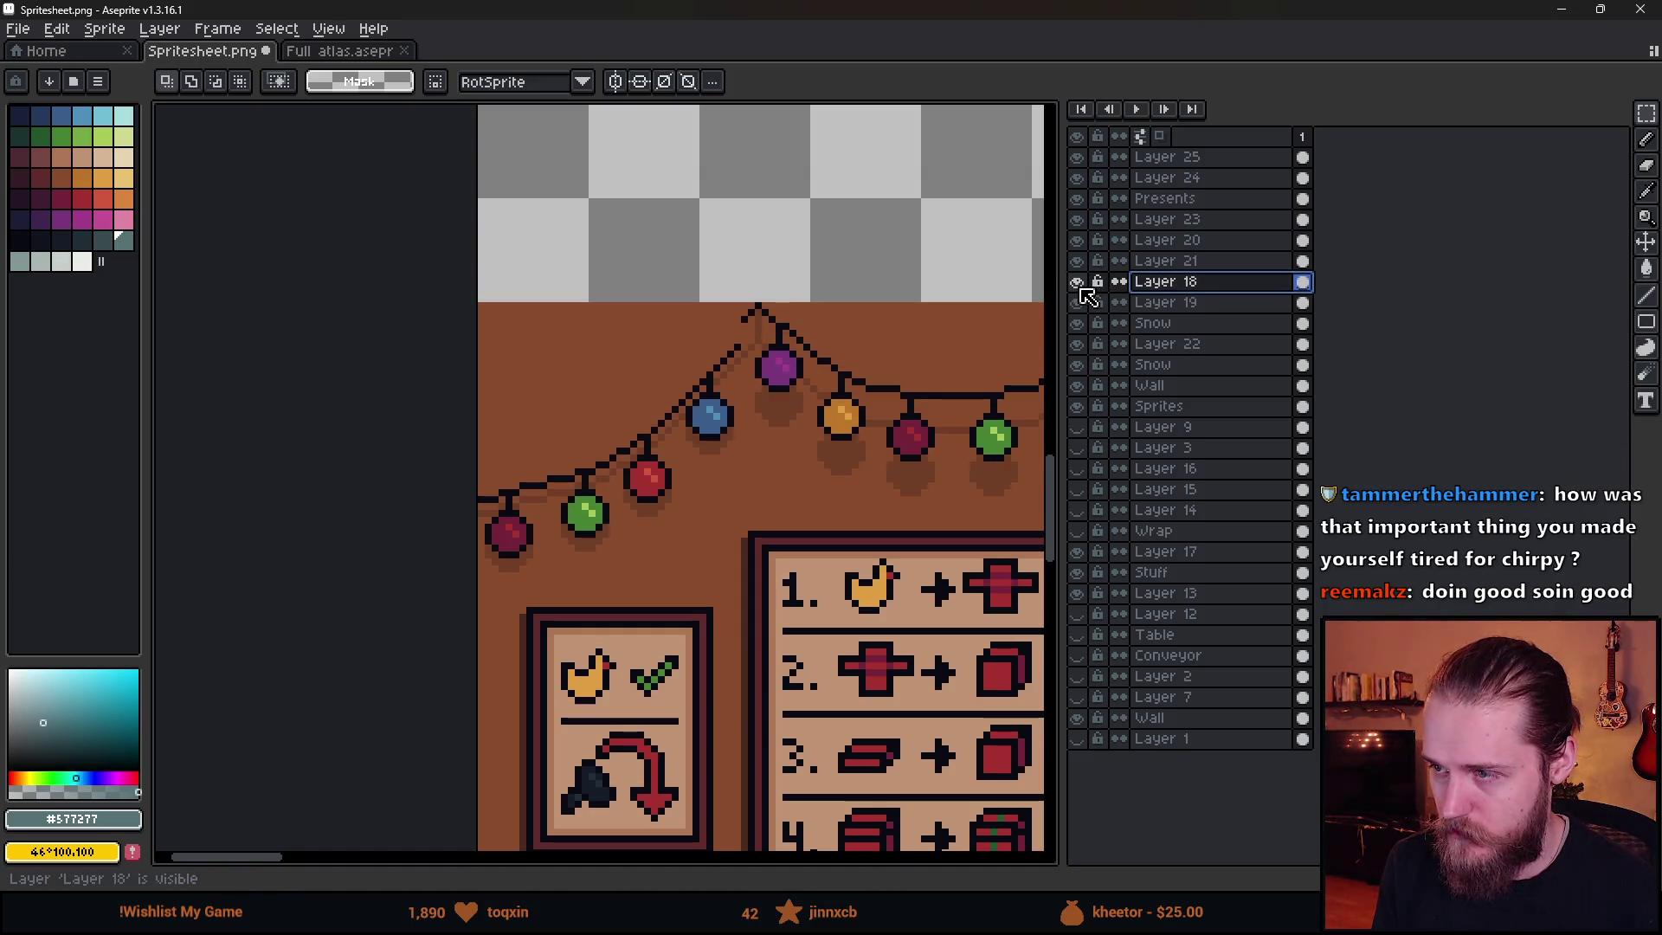
left_click(1076, 303)
left_click(1076, 323)
left_click(1077, 323)
left_click(1076, 302)
left_click(1161, 302)
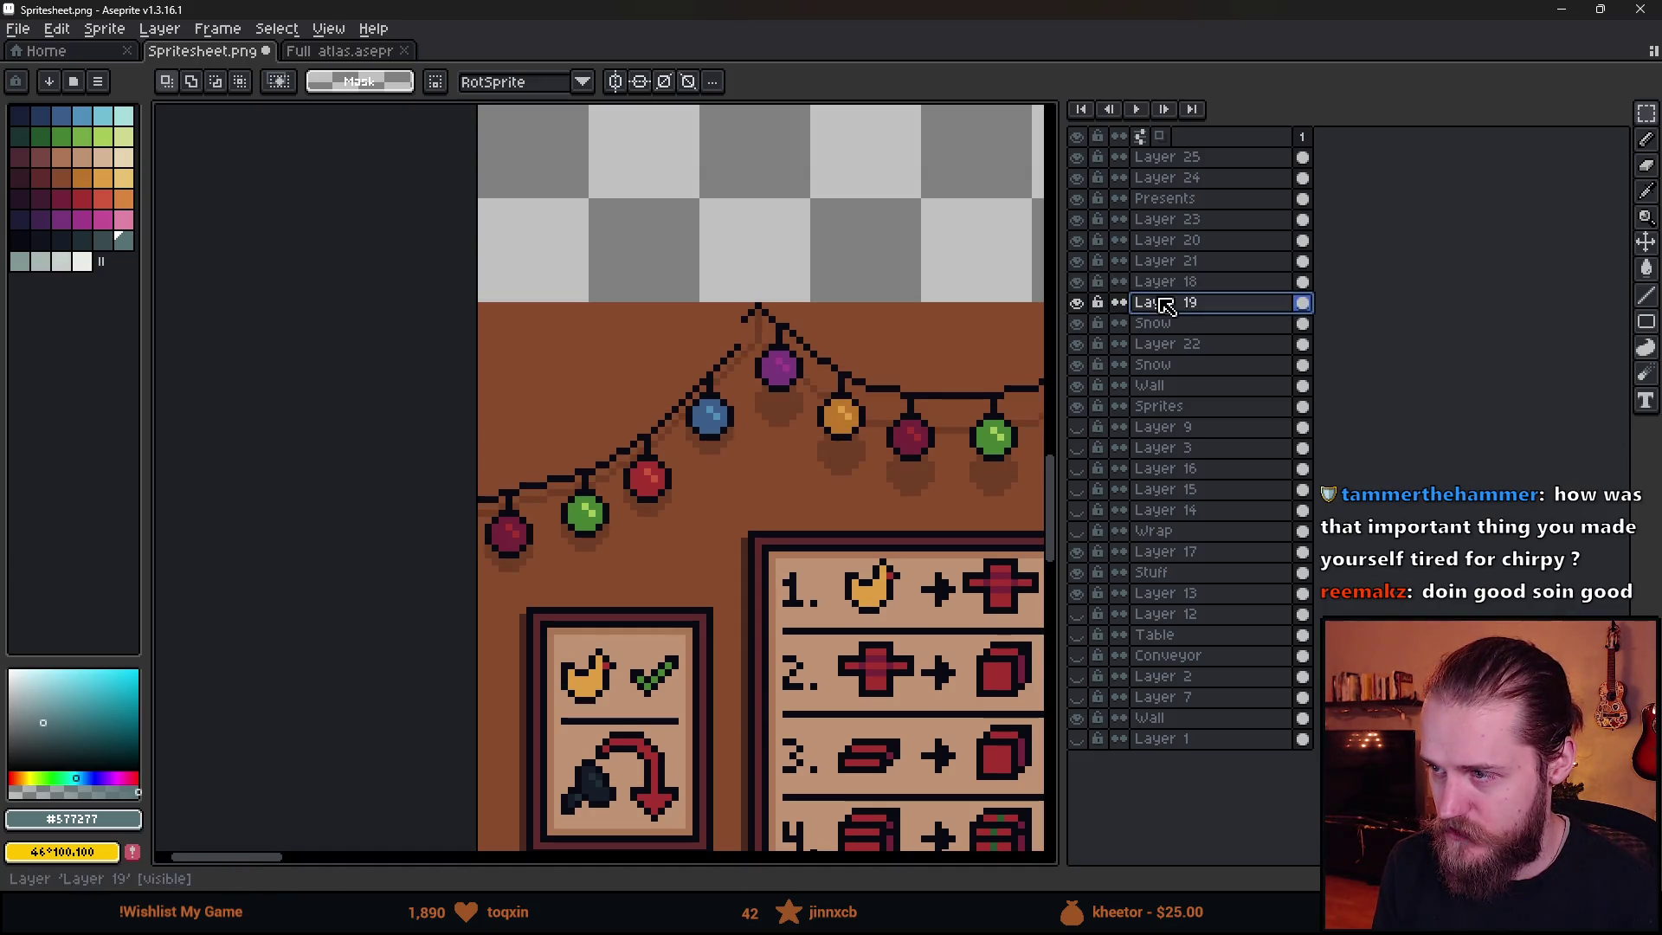
mouse_move(737, 325)
left_mouse_down()
mouse_move(453, 583)
mouse_move(472, 590)
left_mouse_up()
left_click(647, 511)
left_click_drag(646, 511, 641, 534)
key("ctrl+d")
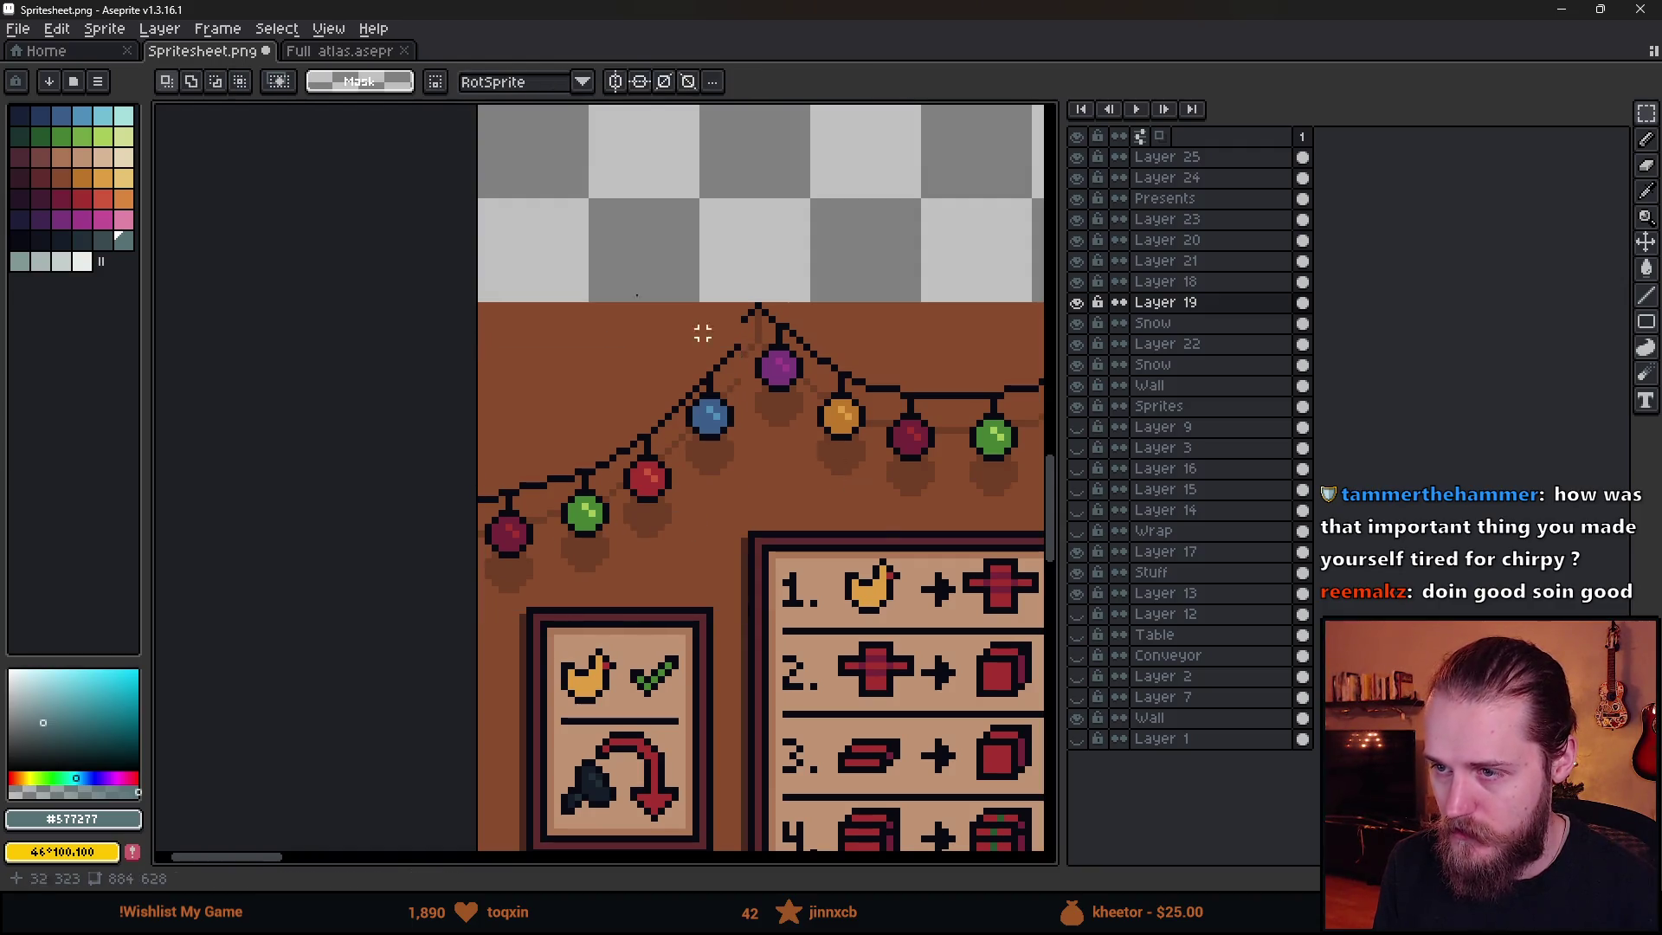
left_click(1561, 9)
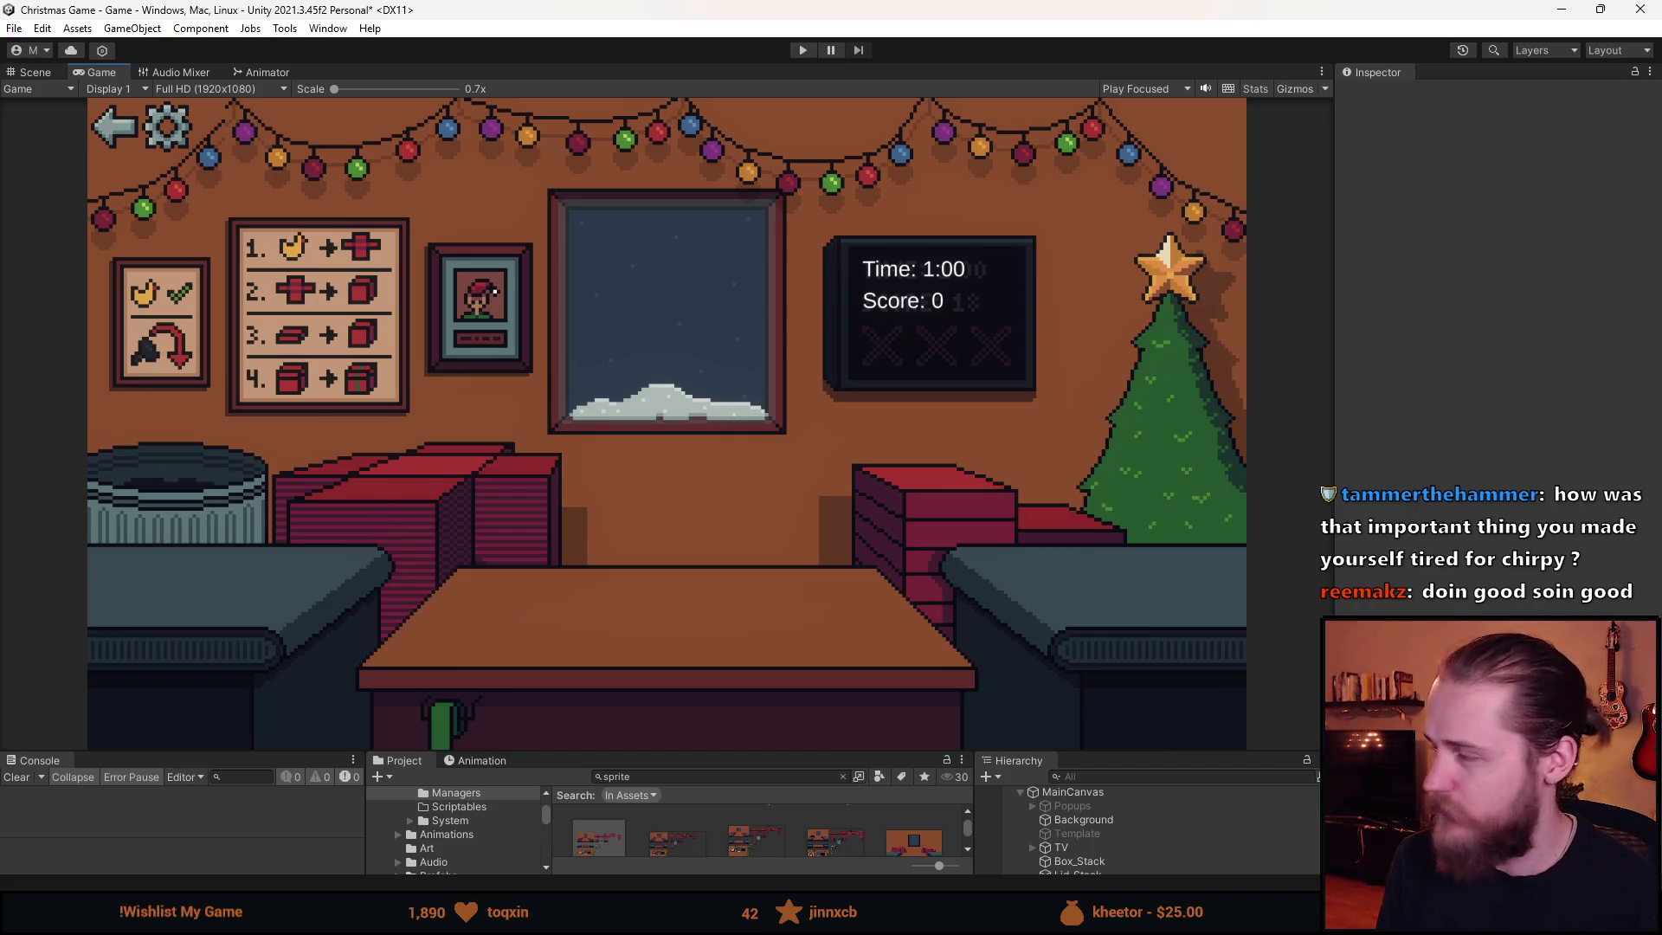
key("alt+Tab")
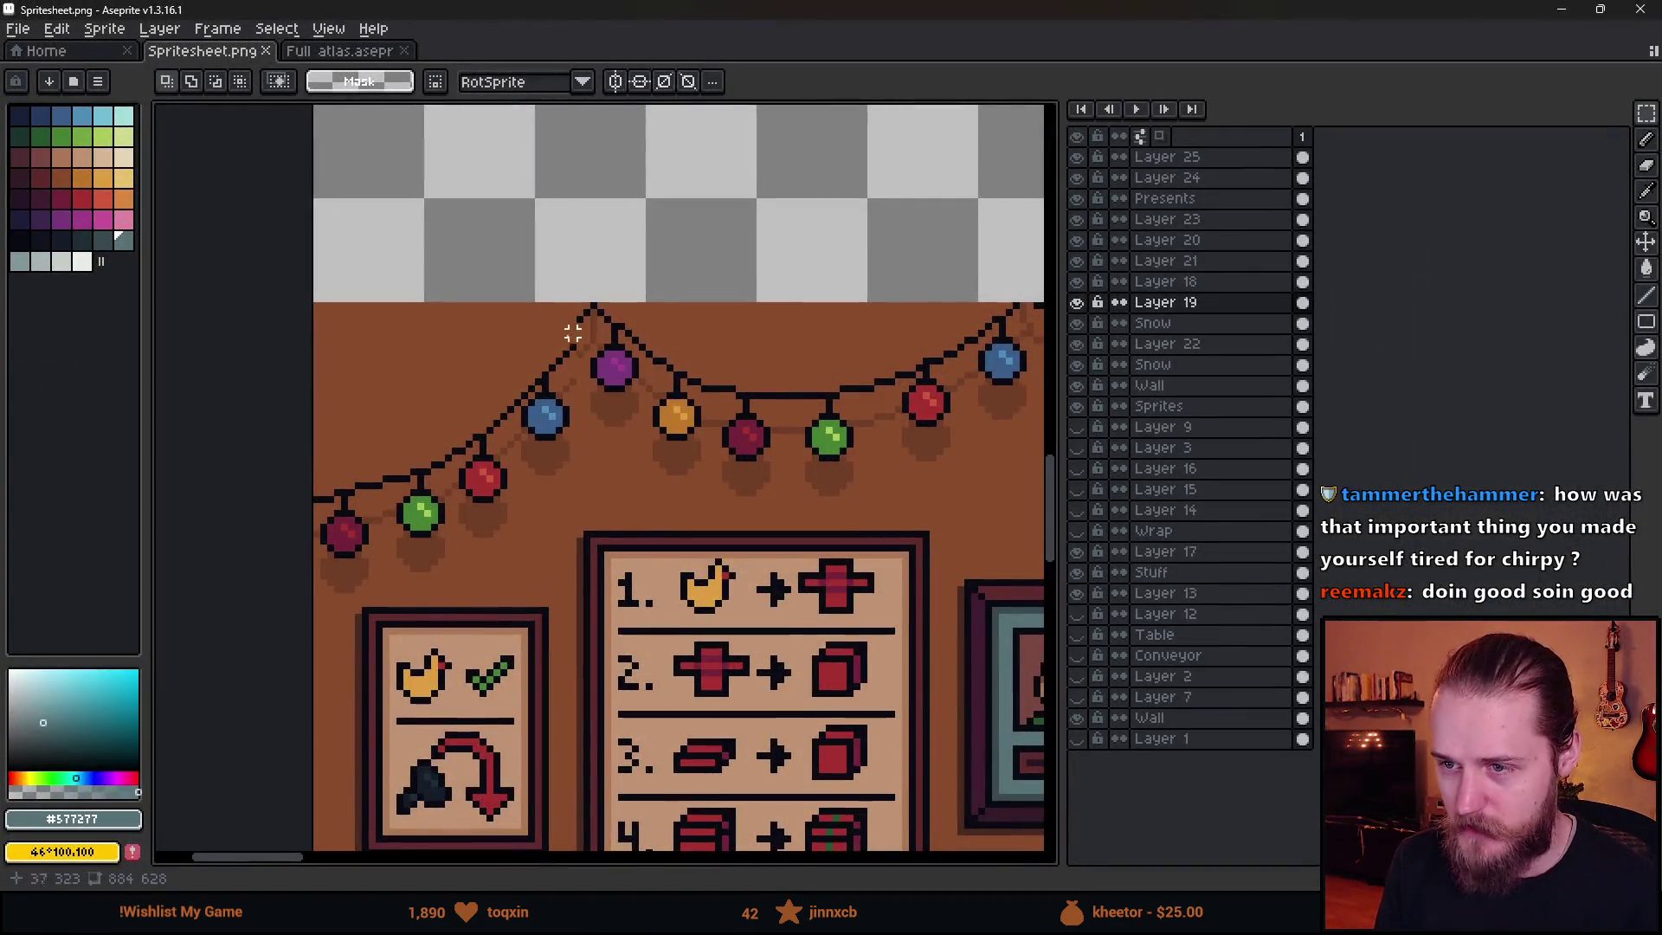
- On Layer 18, erase stray wire pixels near the peak and place black outline pixels
scroll(592, 338, "up", 2)
left_click(1077, 282)
left_click(1077, 281)
left_click(1195, 281)
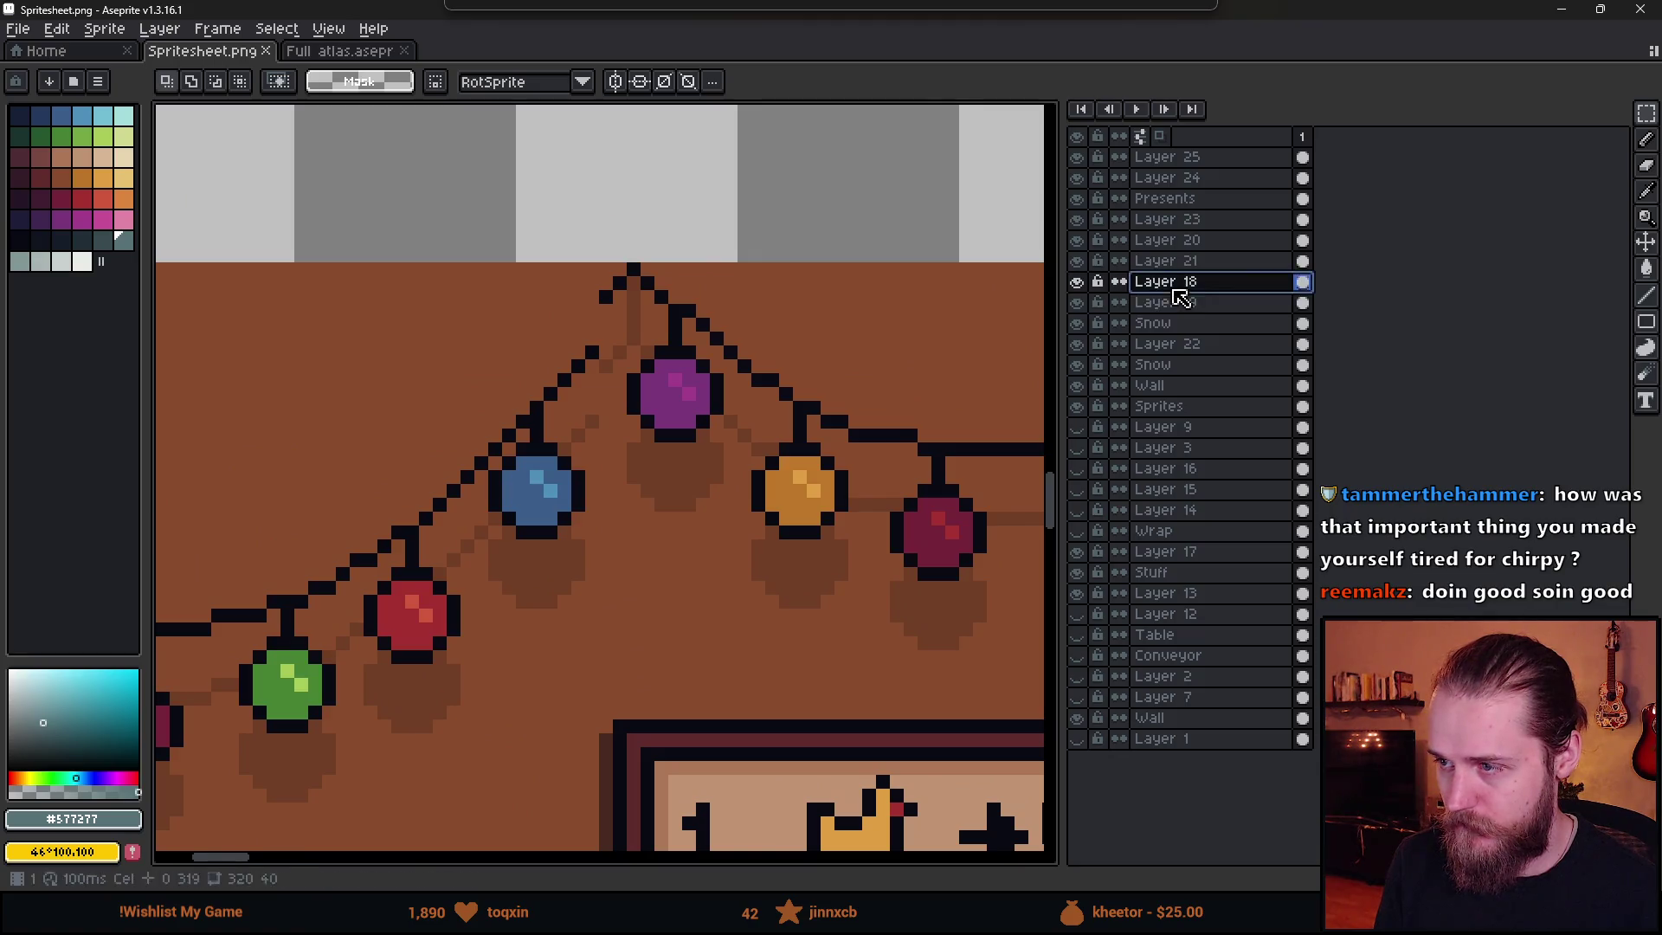
scroll(585, 309, "up", 2)
key("e")
mouse_move(557, 420)
left_mouse_down()
mouse_move(585, 392)
mouse_move(557, 387)
mouse_move(587, 309)
left_mouse_up()
key("b")
left_click(537, 438, "alt")
left_click(537, 421)
scroll(650, 572, "down", 4)
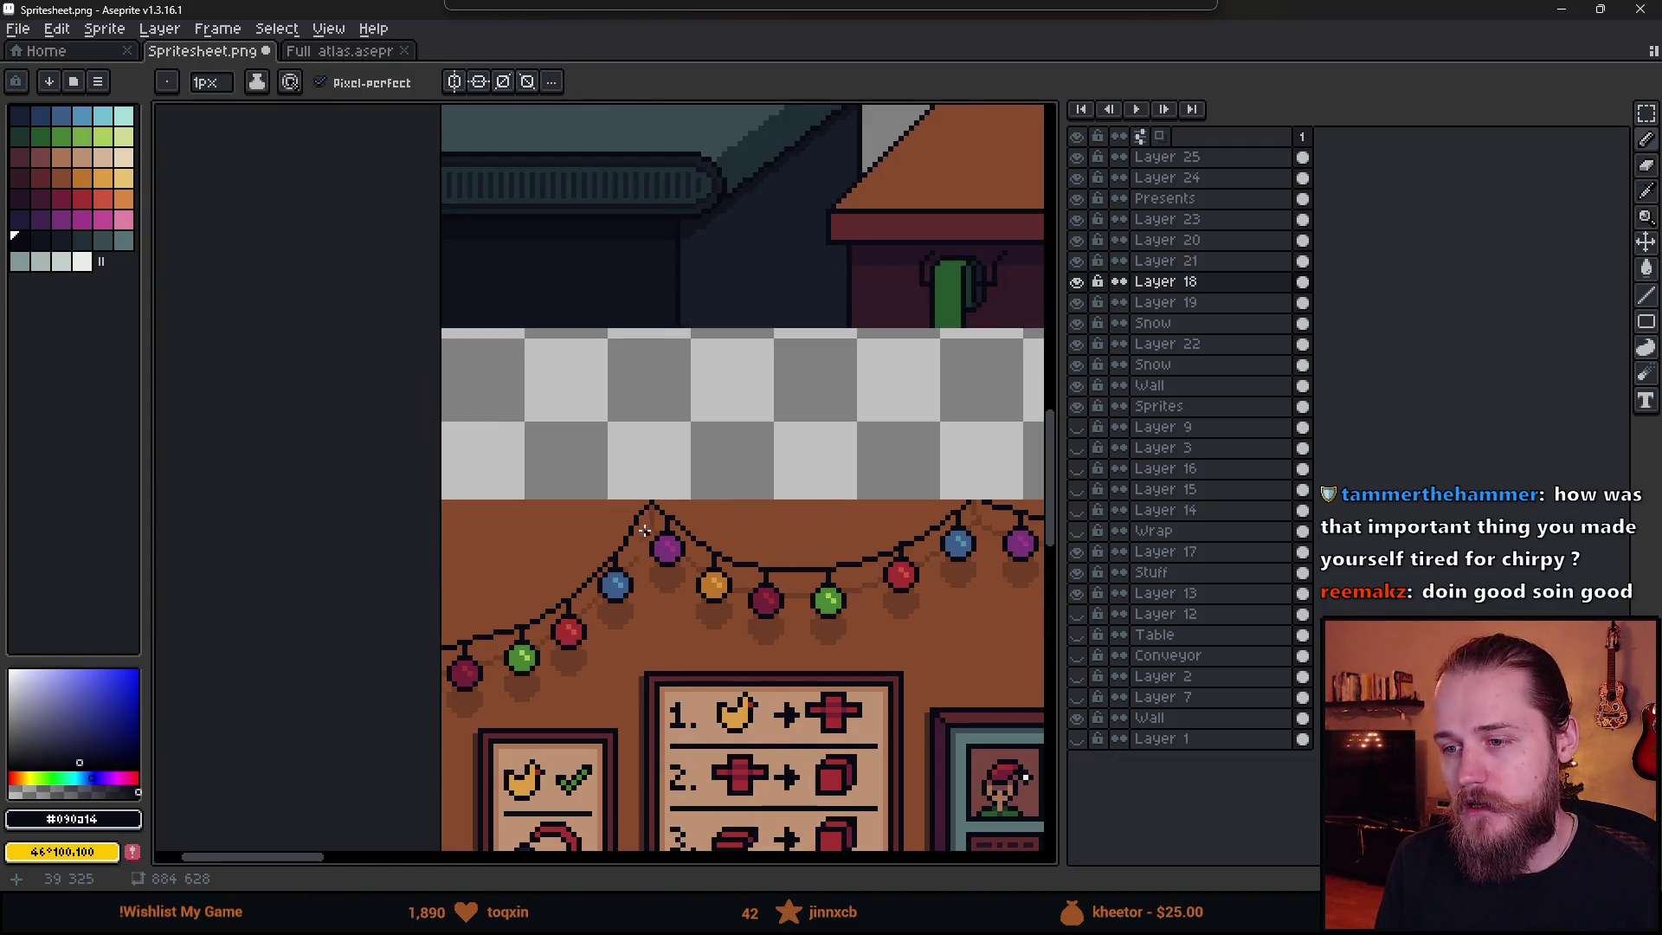
scroll(611, 541, "up", 3)
scroll(611, 541, "up", 1)
- Redraw the wire line running down to the left from below the peak
key("e")
left_click_drag(736, 407, 709, 502)
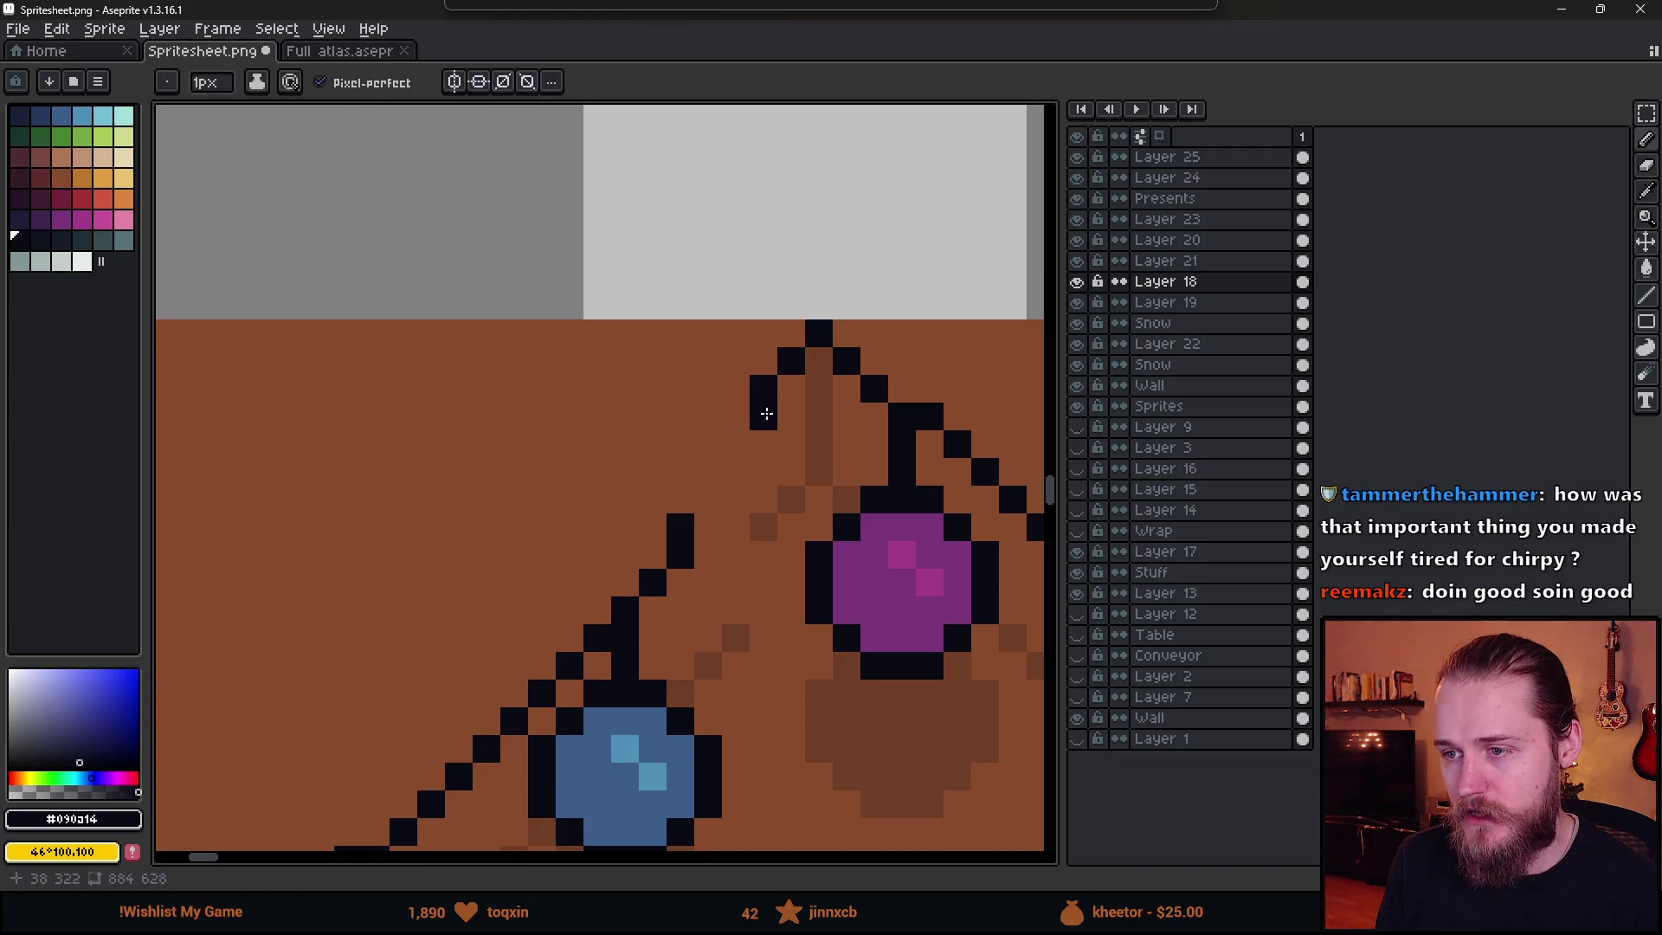
key("b")
mouse_move(792, 362)
left_mouse_down()
mouse_move(788, 448)
mouse_move(710, 538)
left_mouse_up()
key("v")
key("b")
left_click(762, 444)
key("e")
scroll(708, 674, "down", 5)
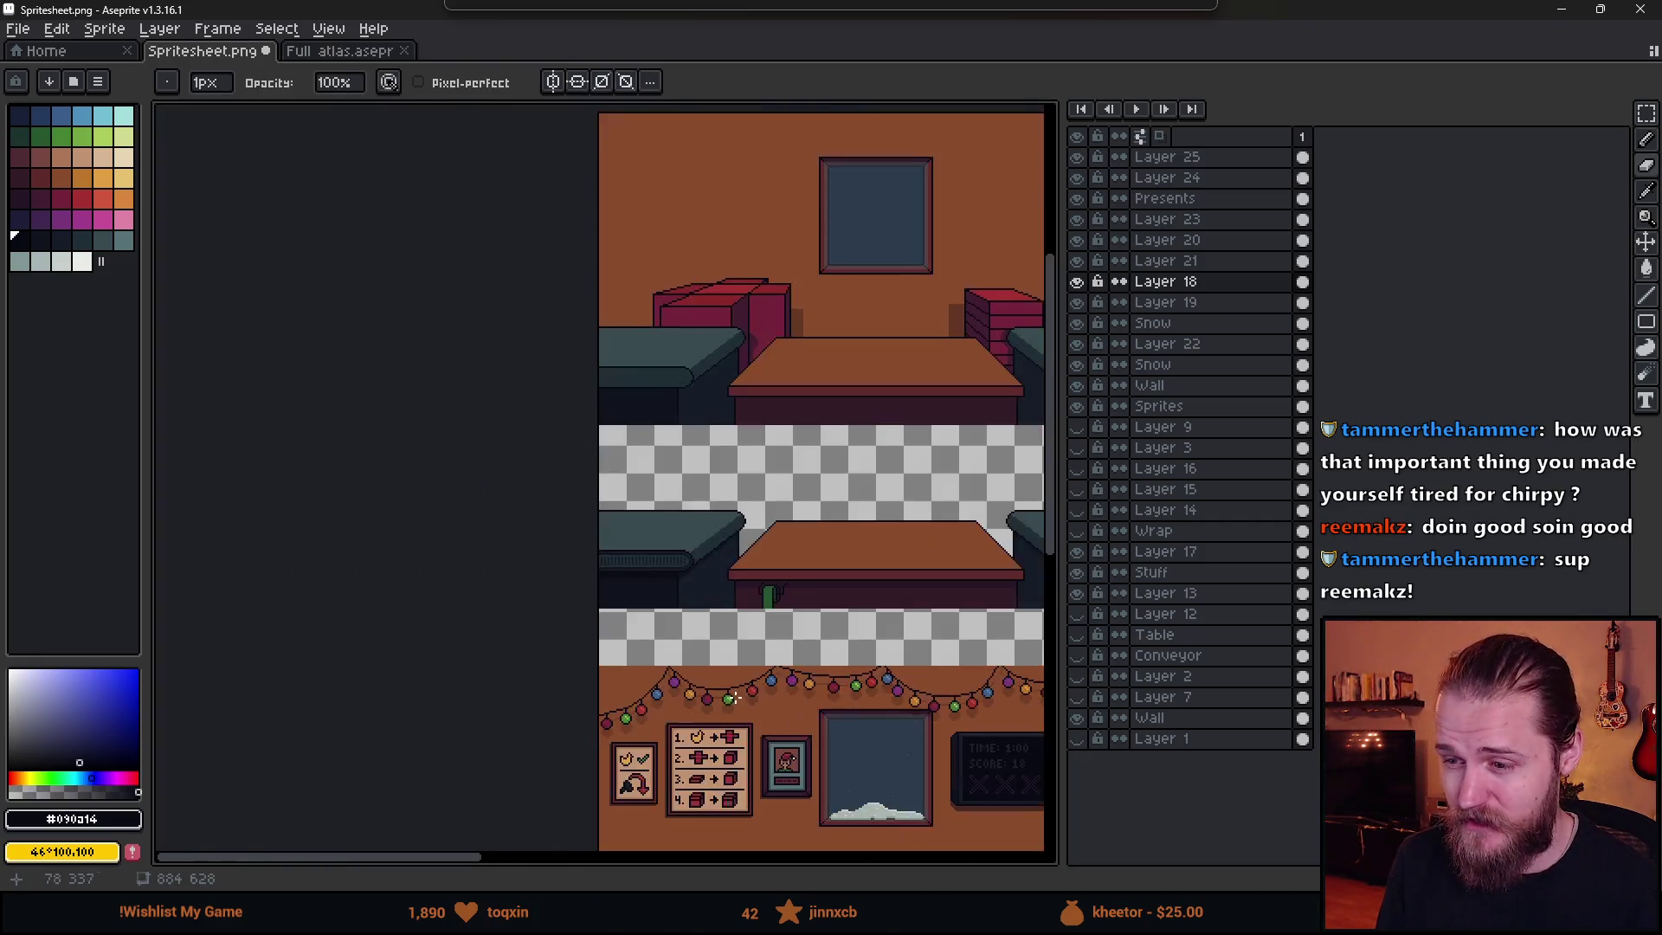
scroll(720, 706, "up", 2)
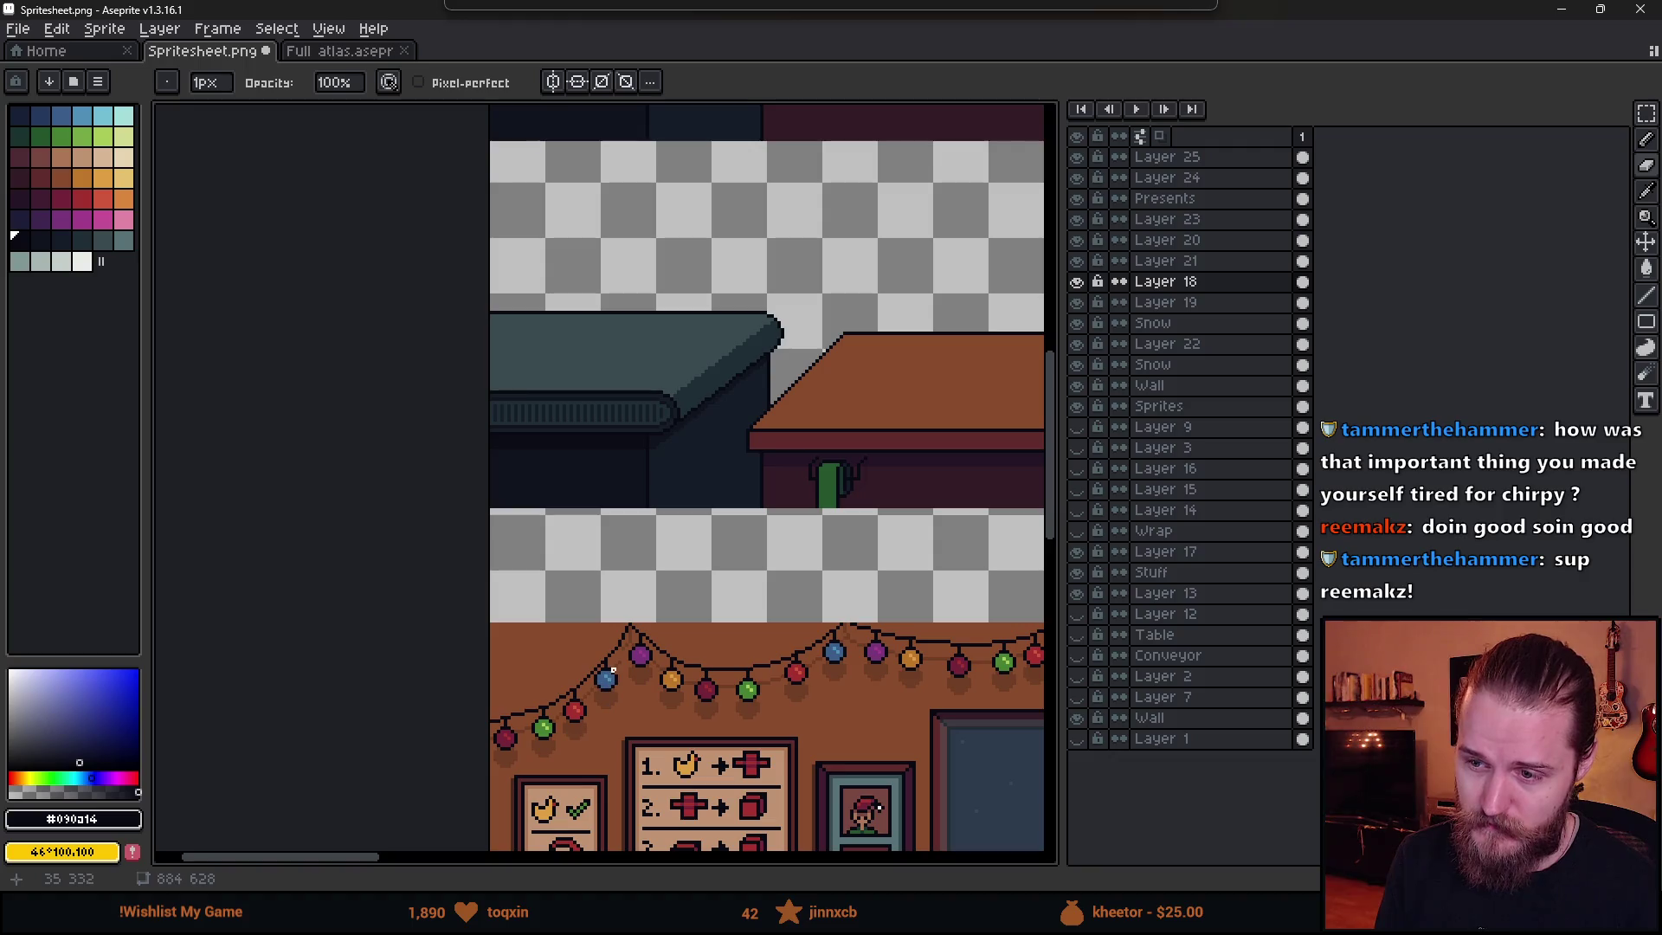
scroll(608, 692, "up", 4)
key("b")
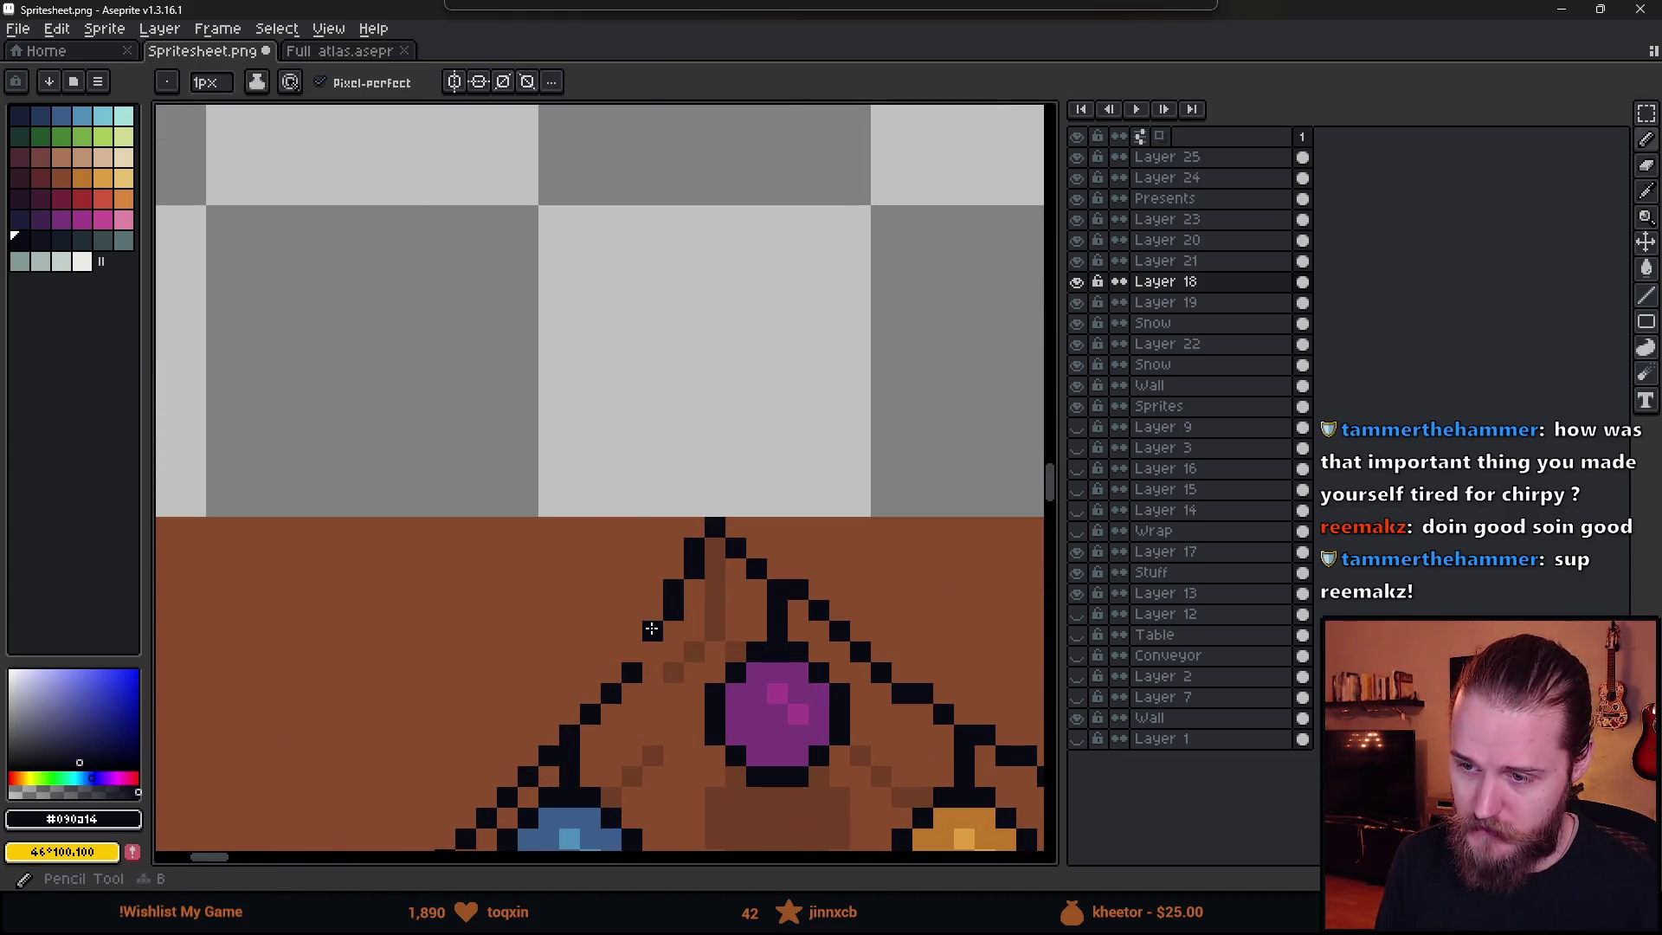
scroll(694, 740, "down", 3)
scroll(694, 740, "down", 2)
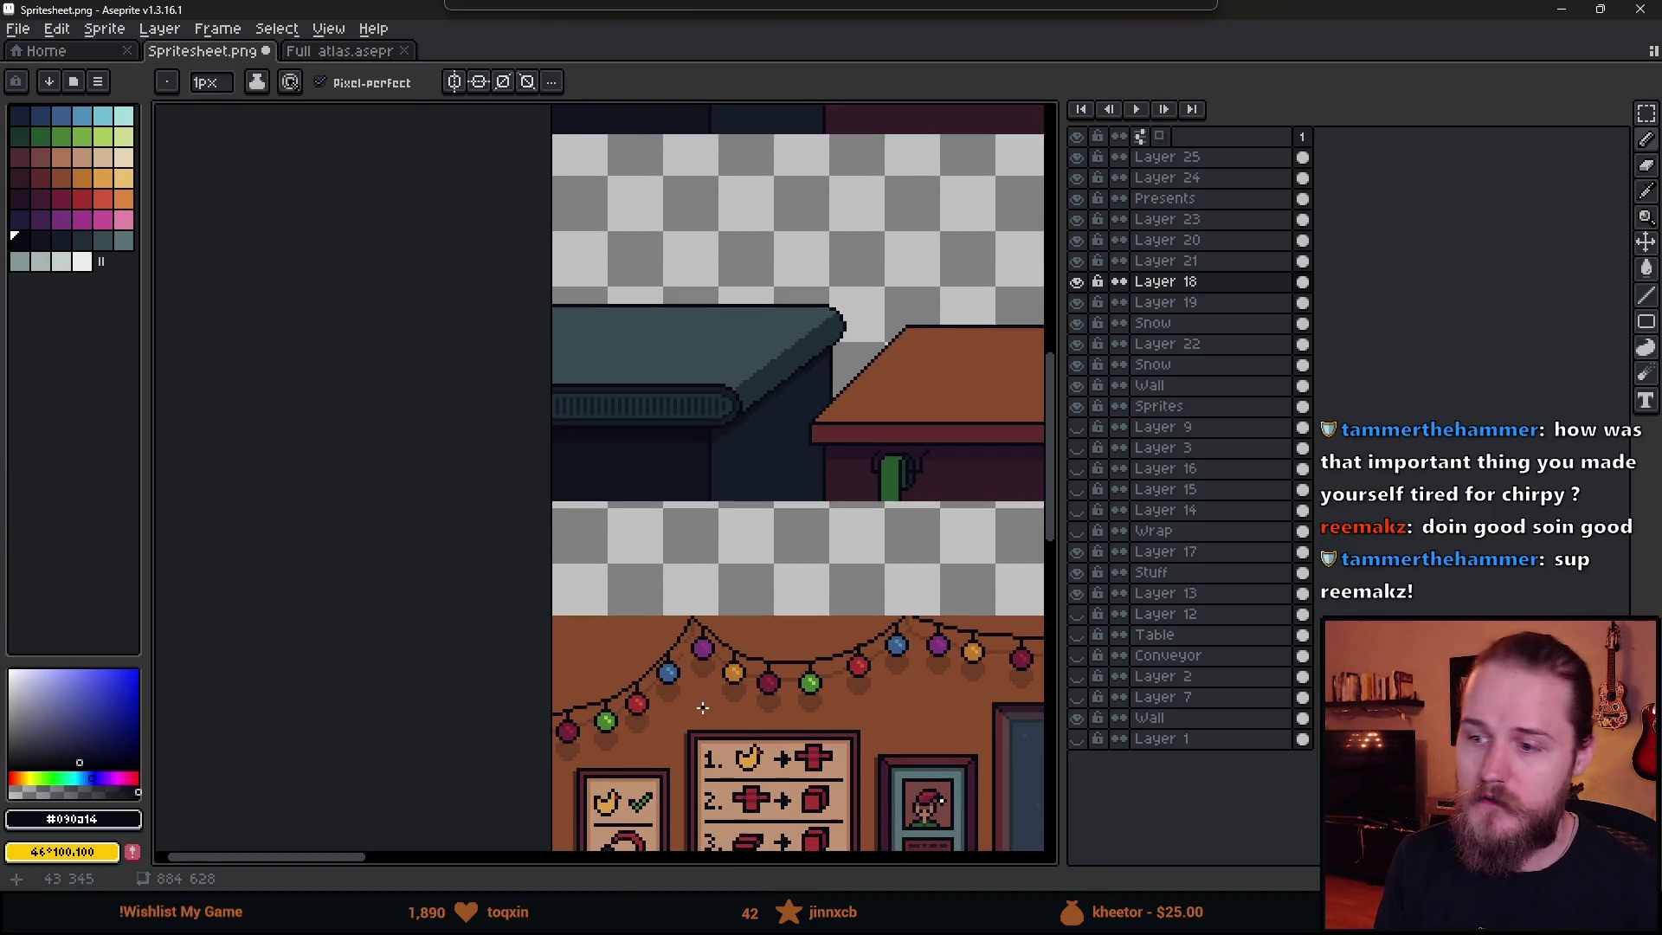
scroll(697, 705, "up", 2)
mouse_move(671, 688)
left_mouse_down()
mouse_move(763, 595)
mouse_move(807, 595)
left_mouse_up()
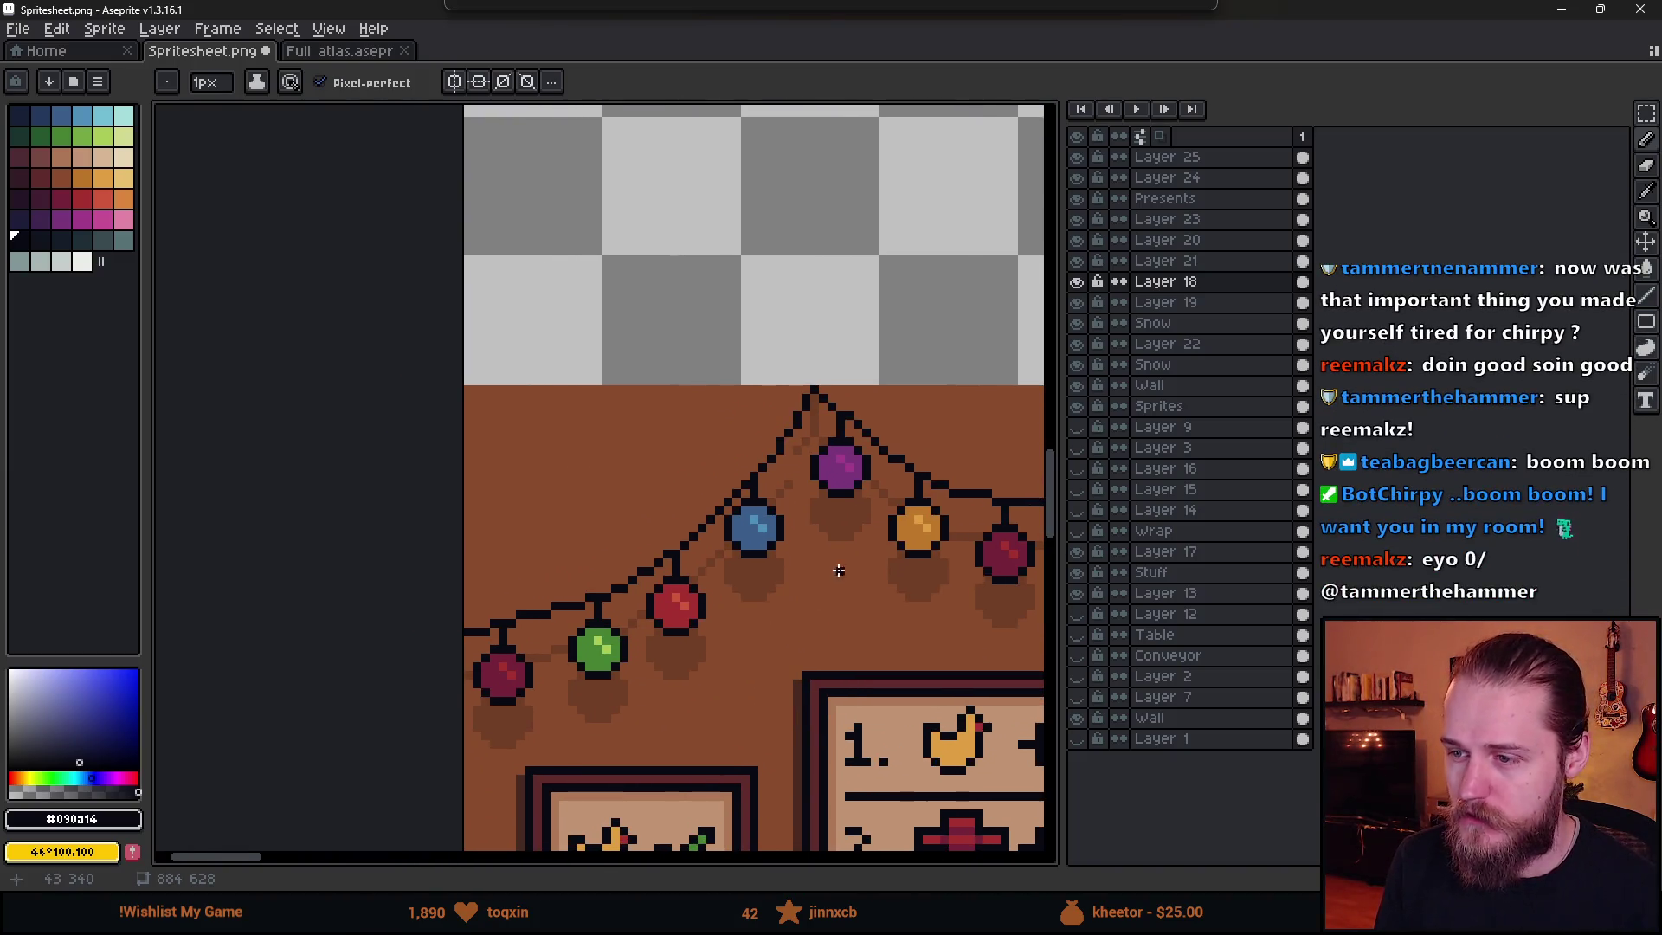
scroll(836, 568, "up", 2)
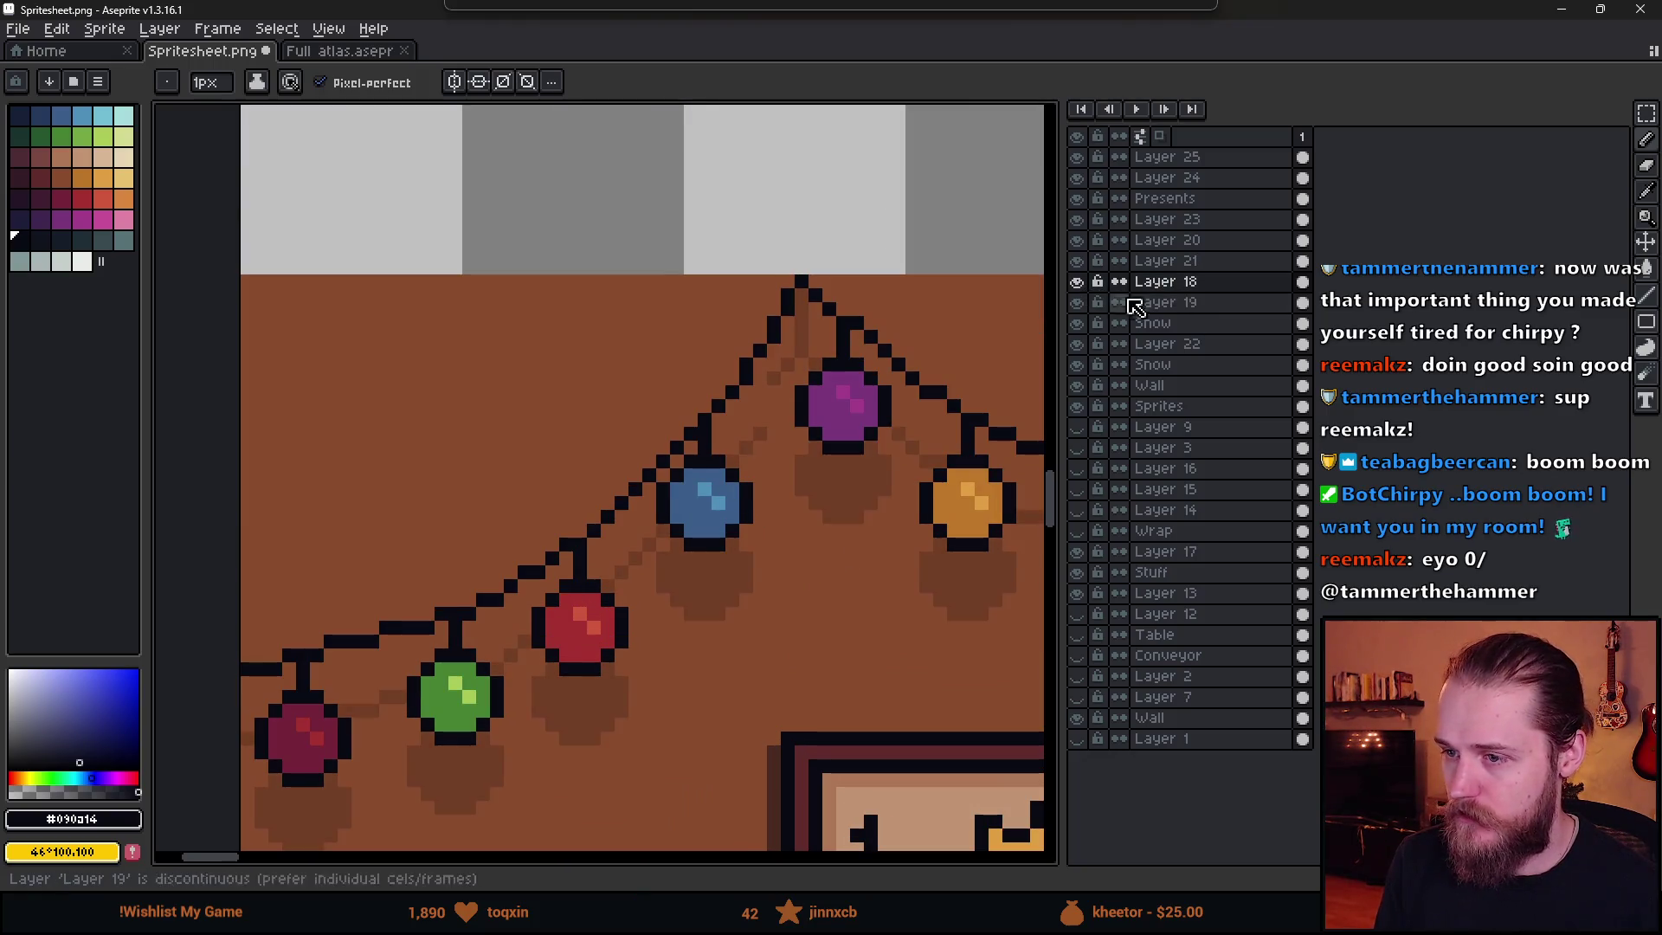
- Paint darker shadow pixels under the wire's peak on Layer 19 and save the spritesheet
left_click(1169, 302)
scroll(748, 433, "up", 2)
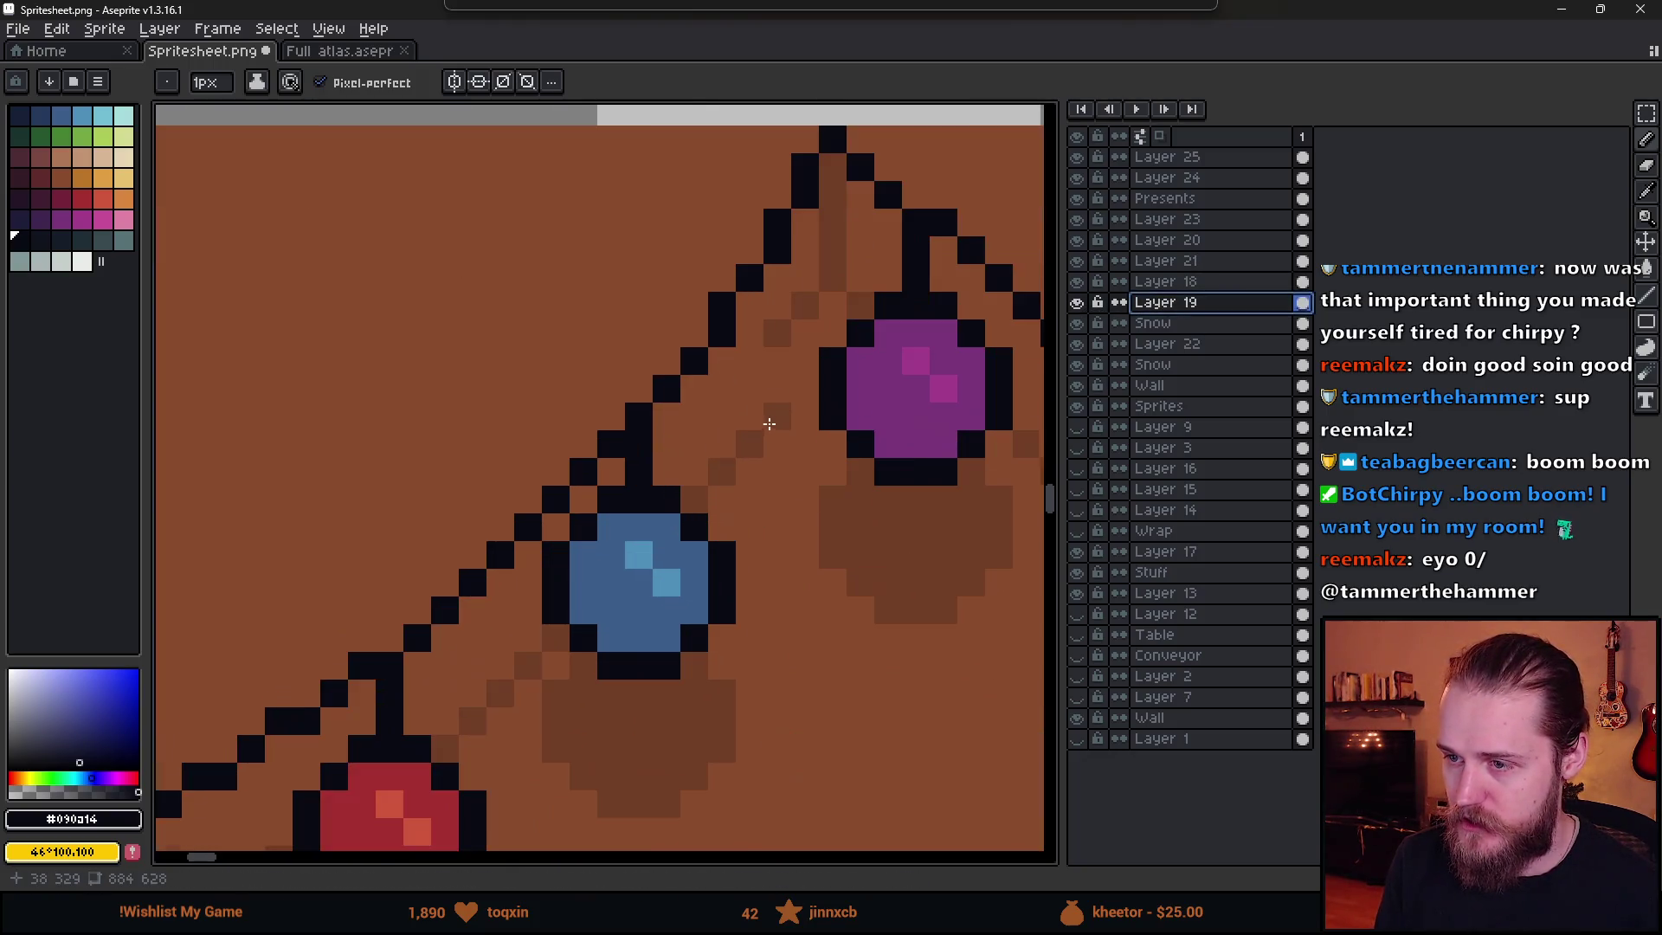
key("e")
key("b")
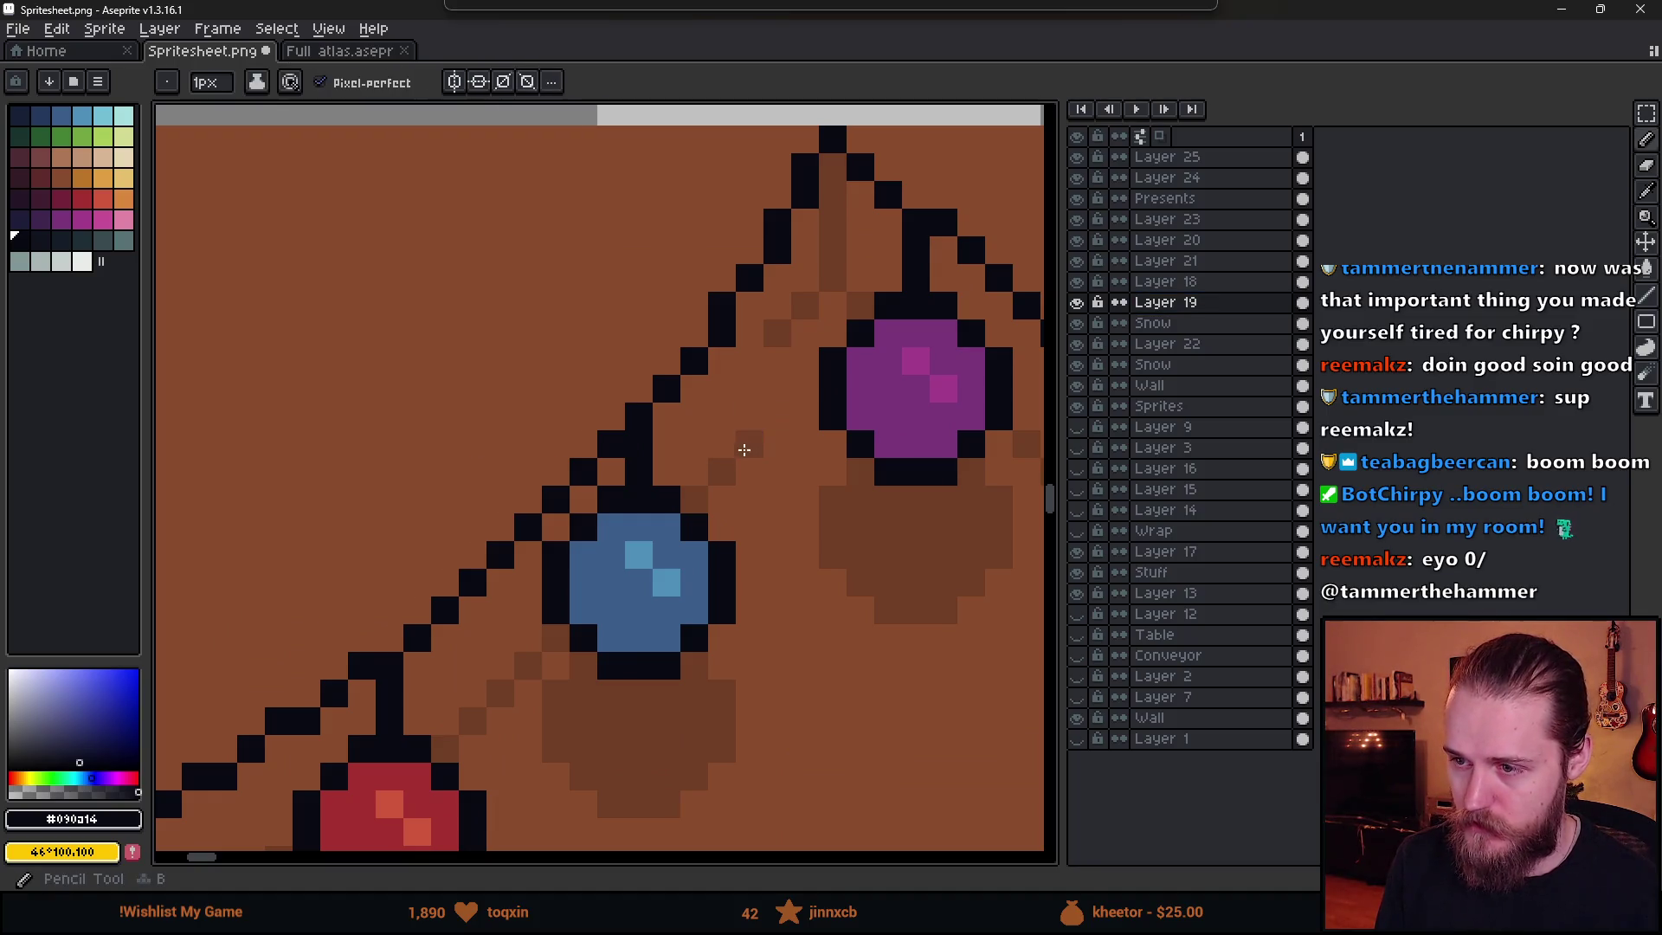
left_click_drag(754, 412, 785, 341)
key("e")
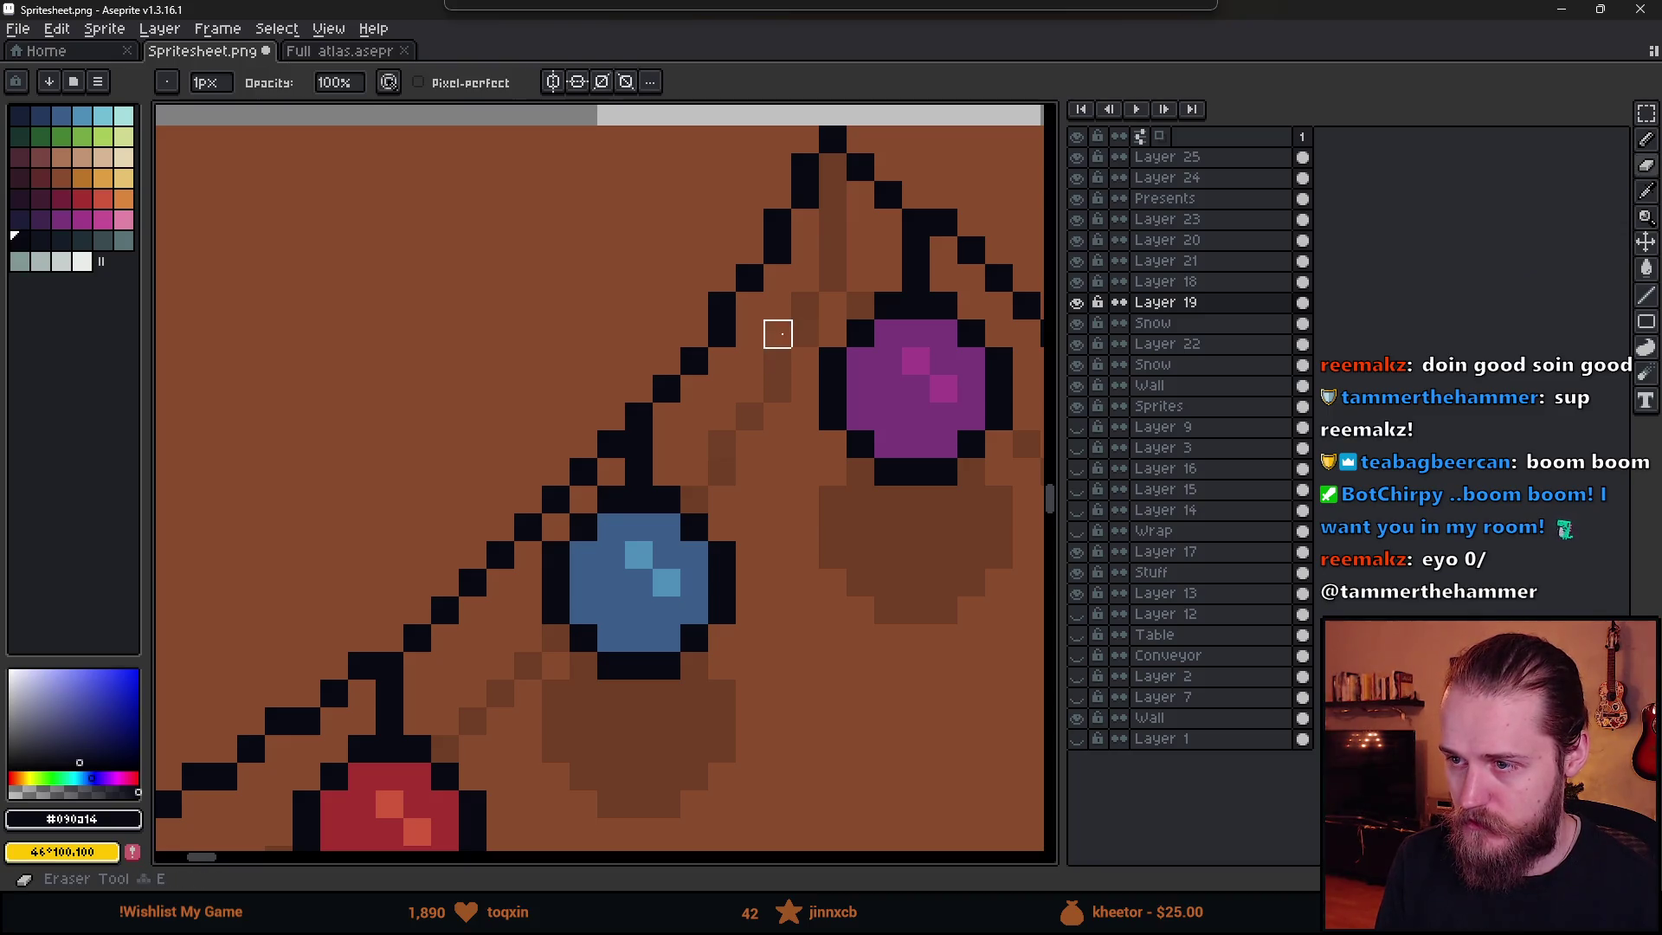
scroll(746, 554, "down", 4)
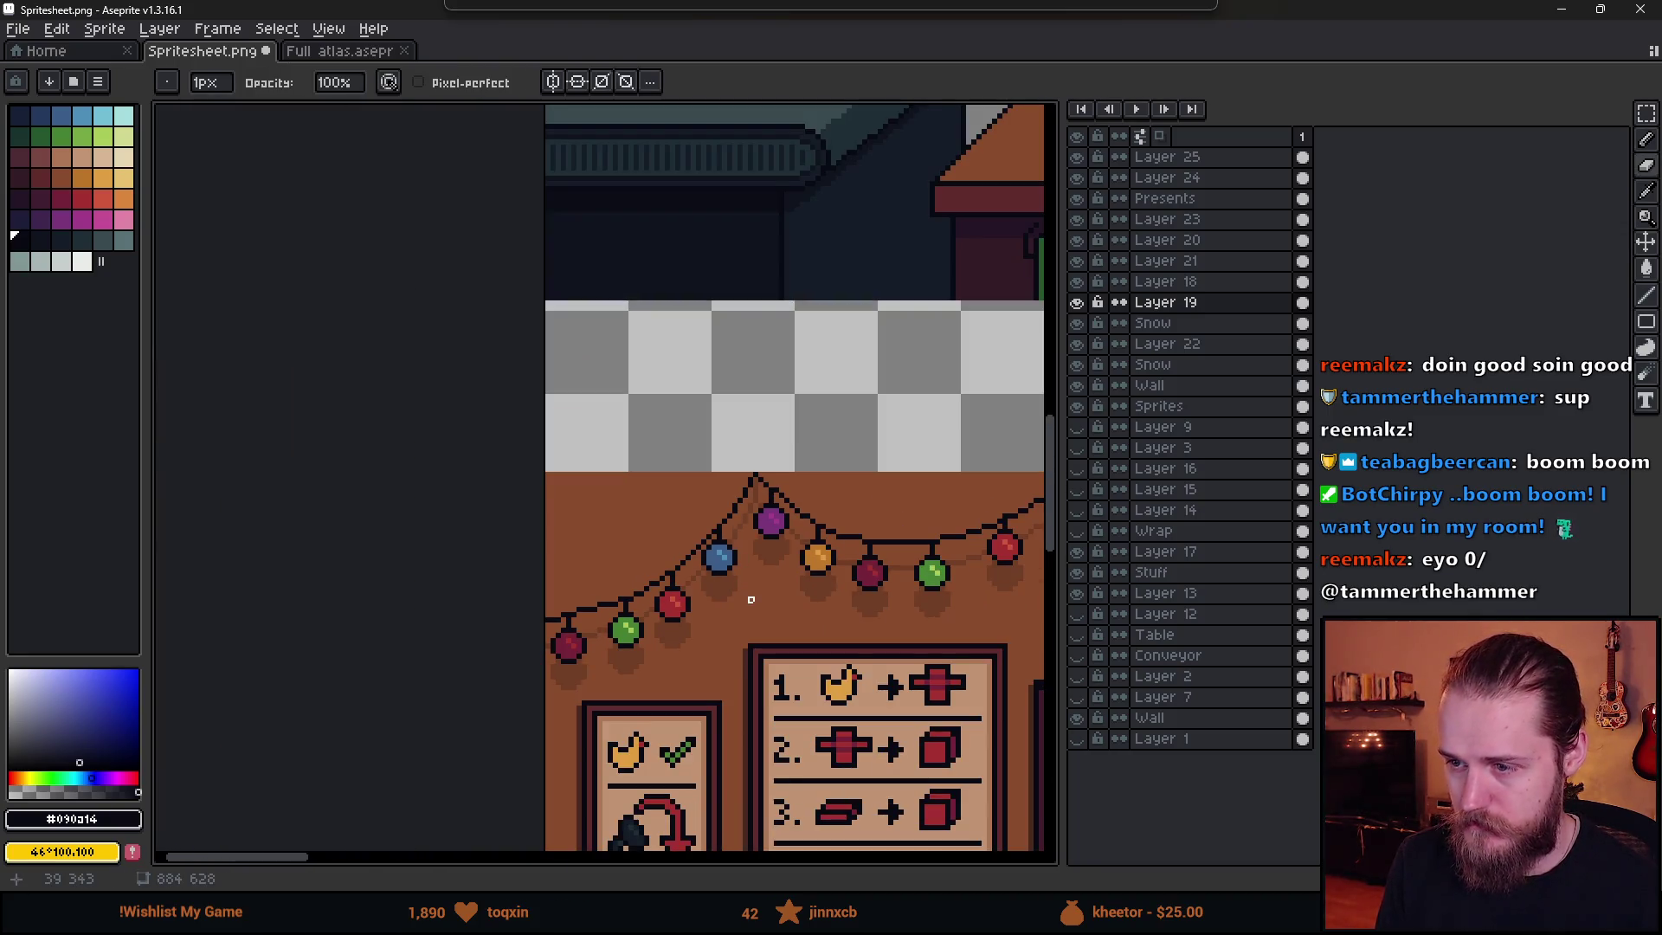
scroll(751, 595, "down", 1)
key("ctrl+s")
key("alt+Tab")
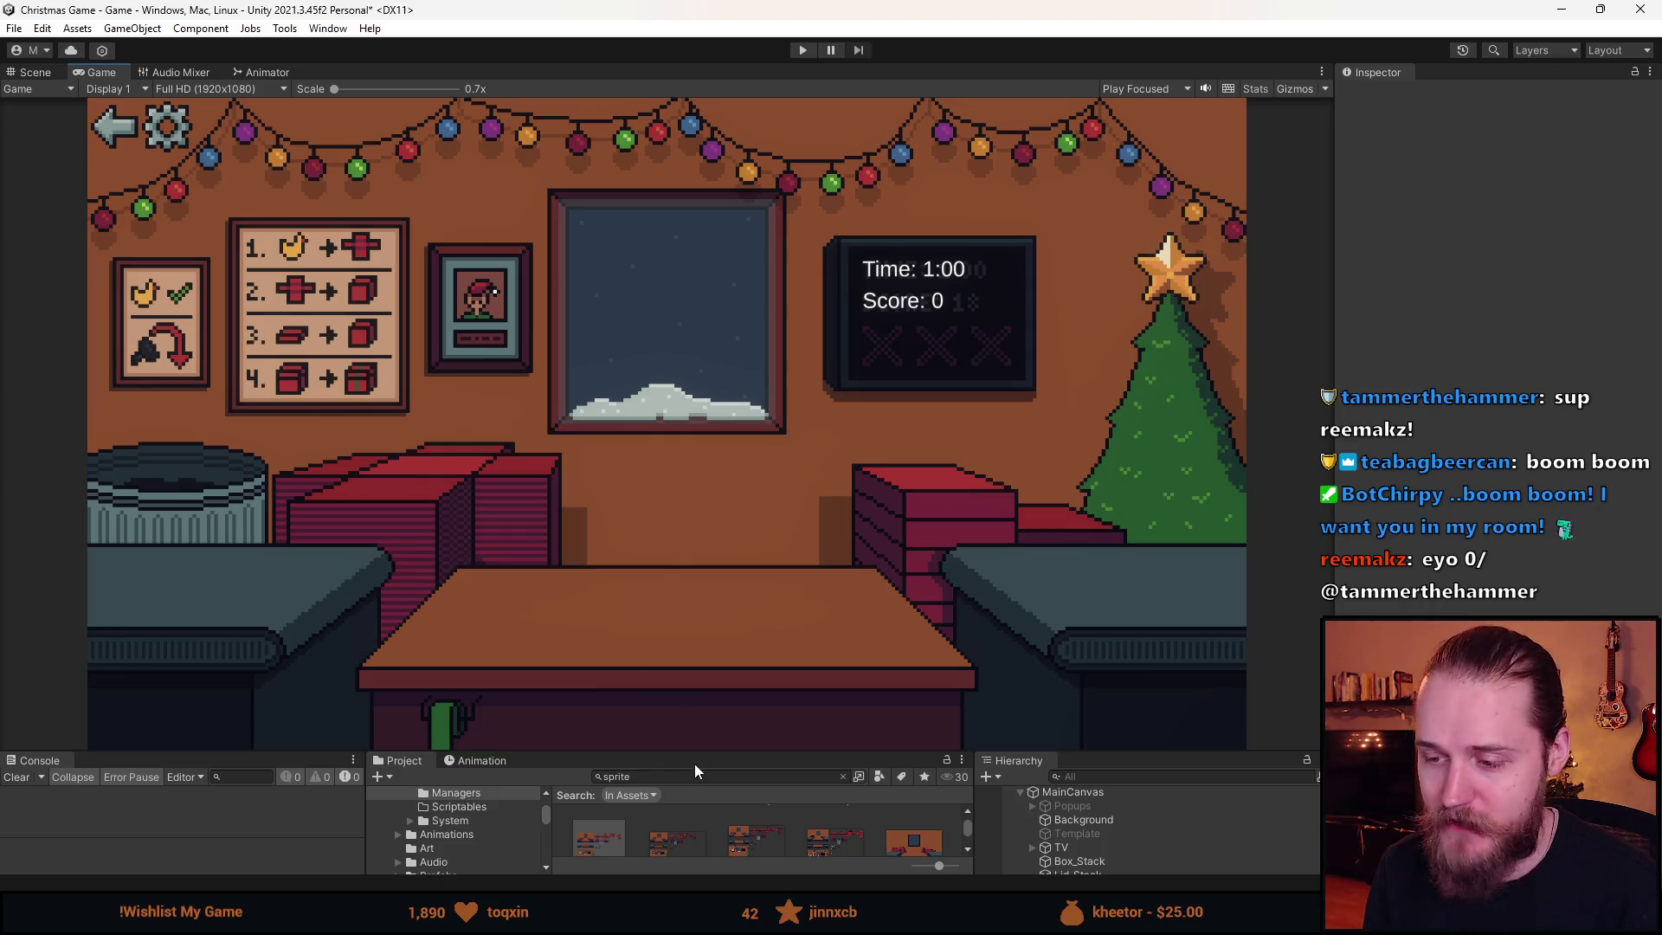
- Resize the Console, Project and Hierarchy panels beneath the Game view while watching the lights
left_click_drag(698, 753, 698, 688)
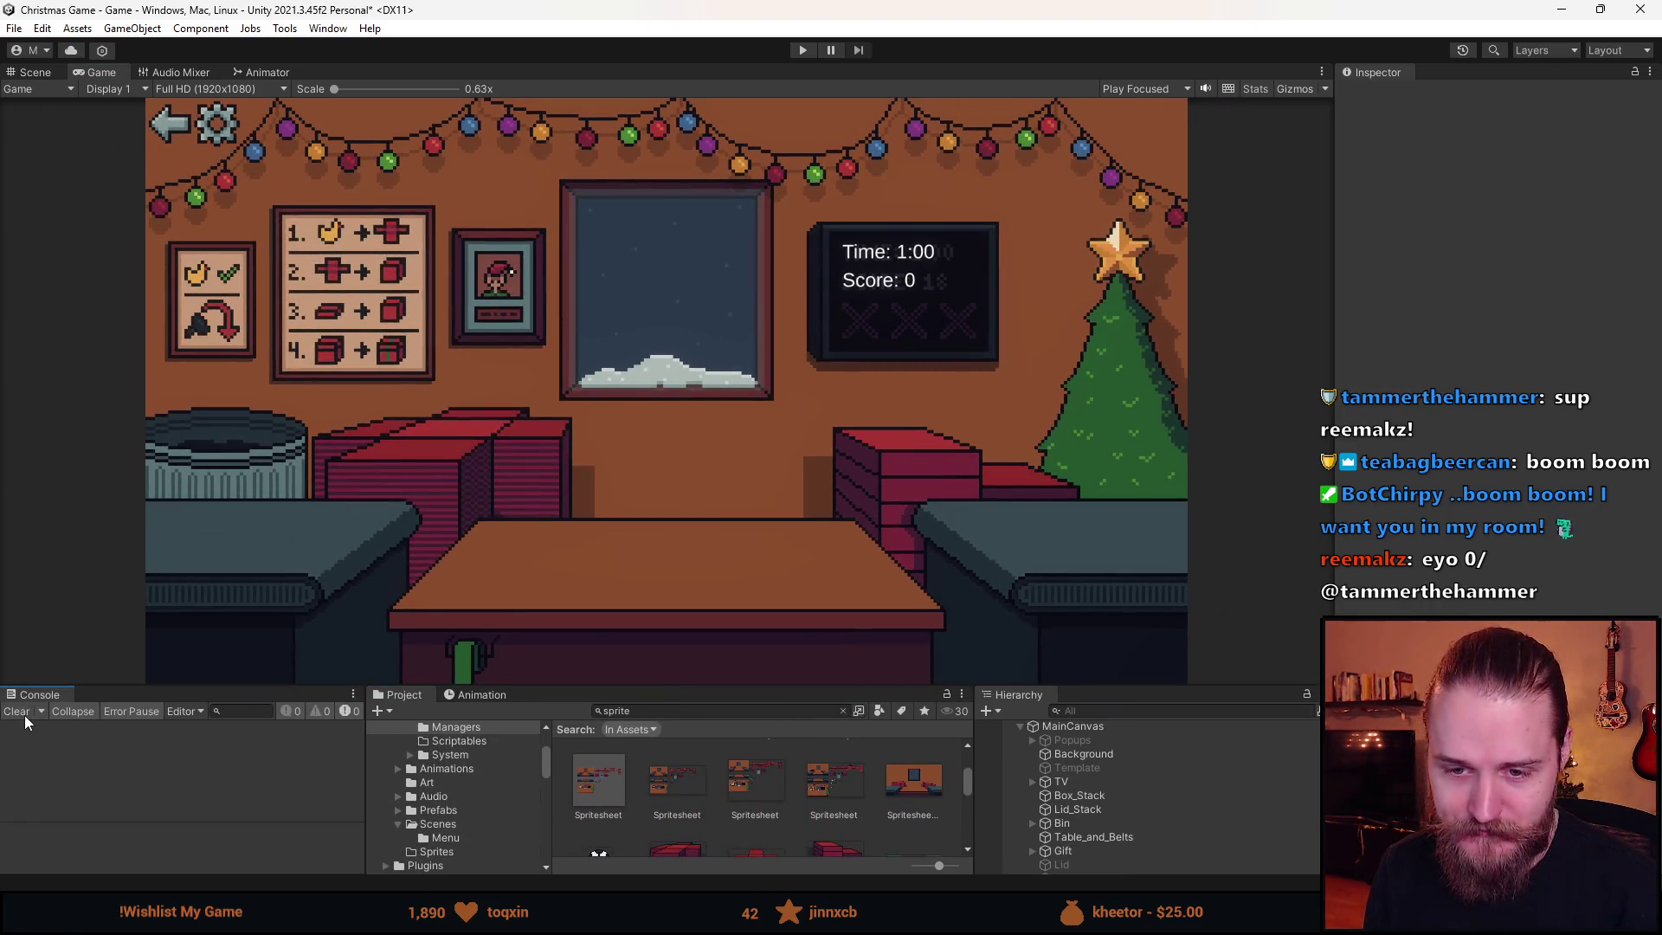
mouse_move(801, 685)
left_mouse_down()
mouse_move(802, 661)
mouse_move(795, 795)
left_mouse_up()
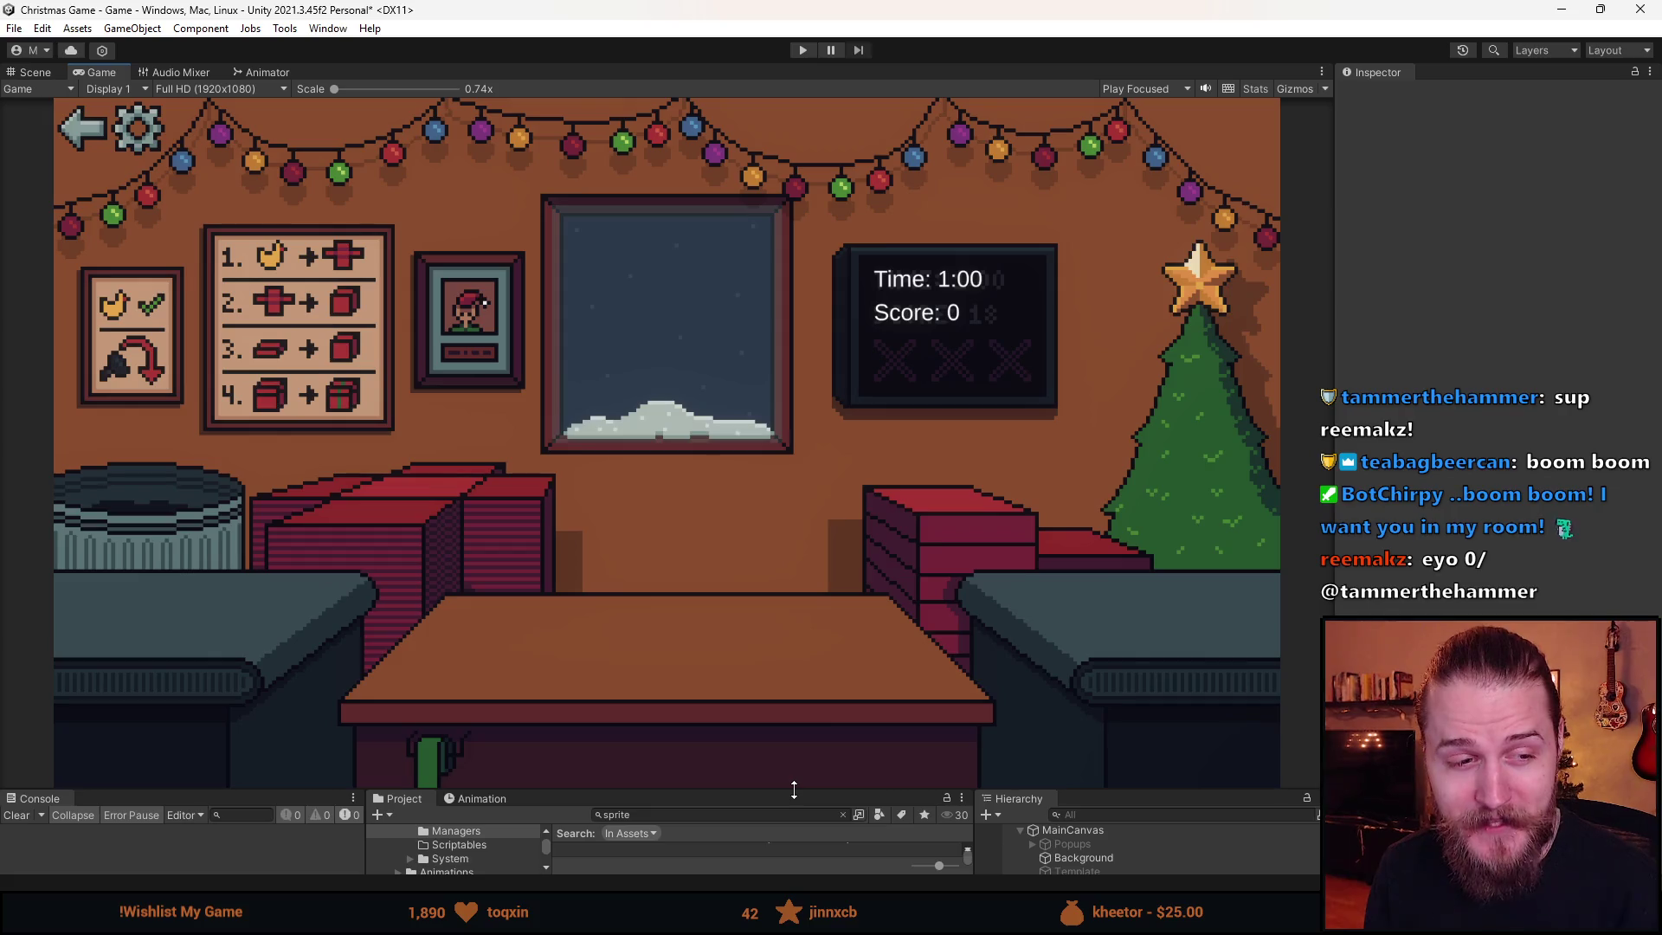
left_click_drag(794, 790, 799, 779)
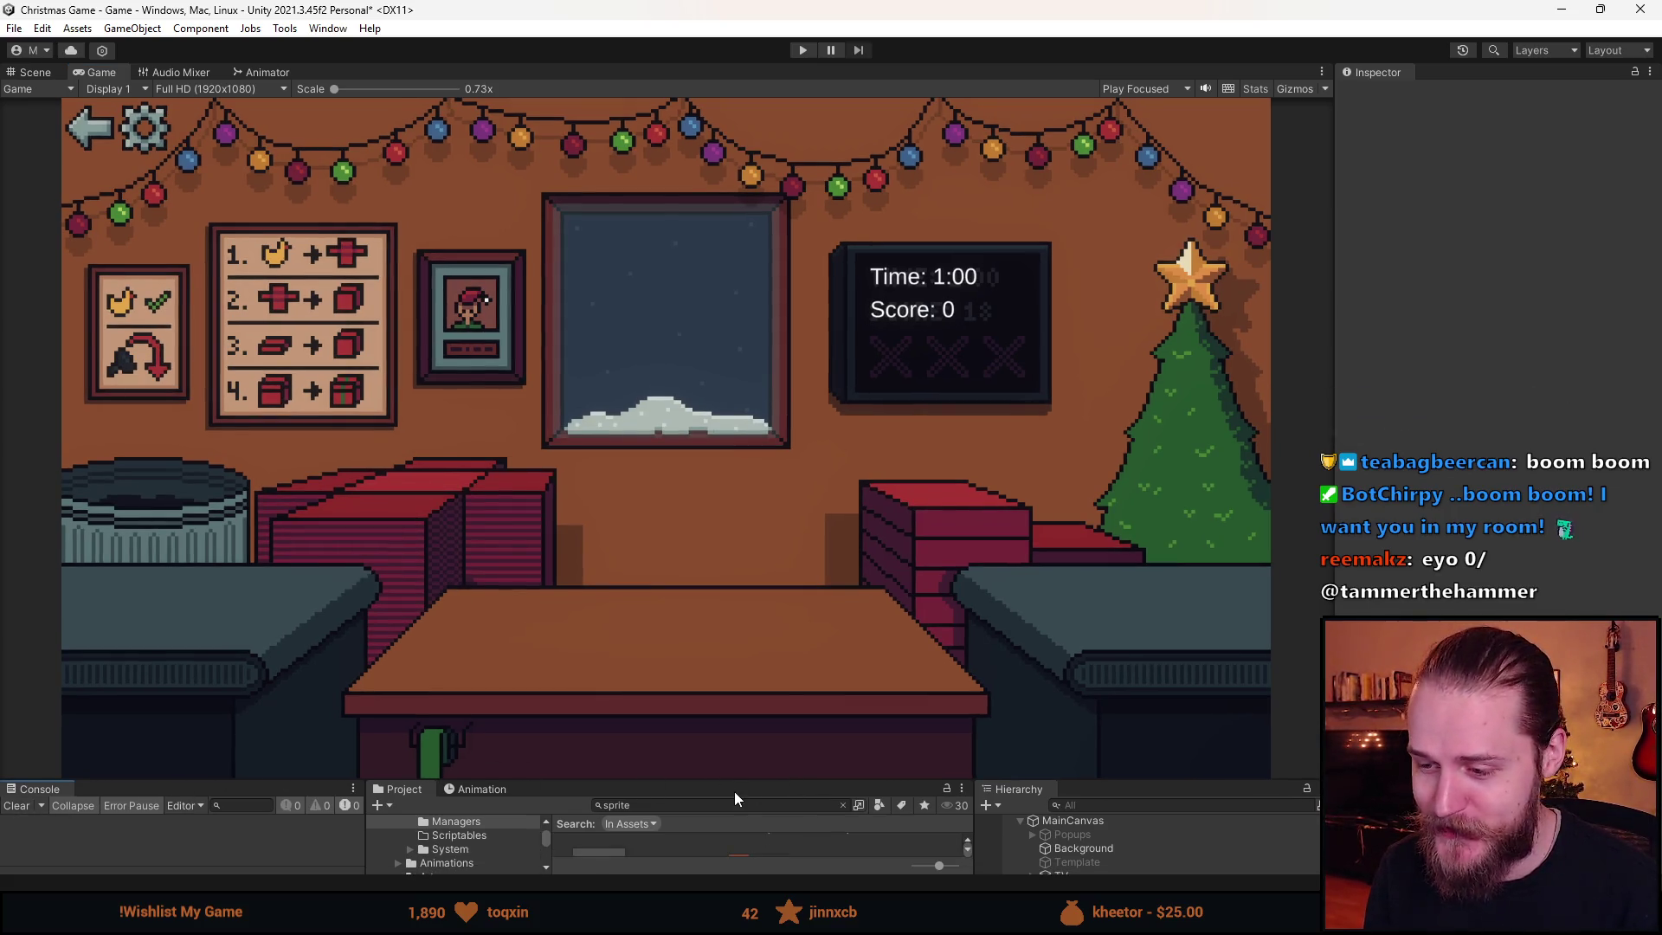
mouse_move(740, 783)
left_mouse_down()
mouse_move(756, 703)
mouse_move(790, 767)
left_mouse_up()
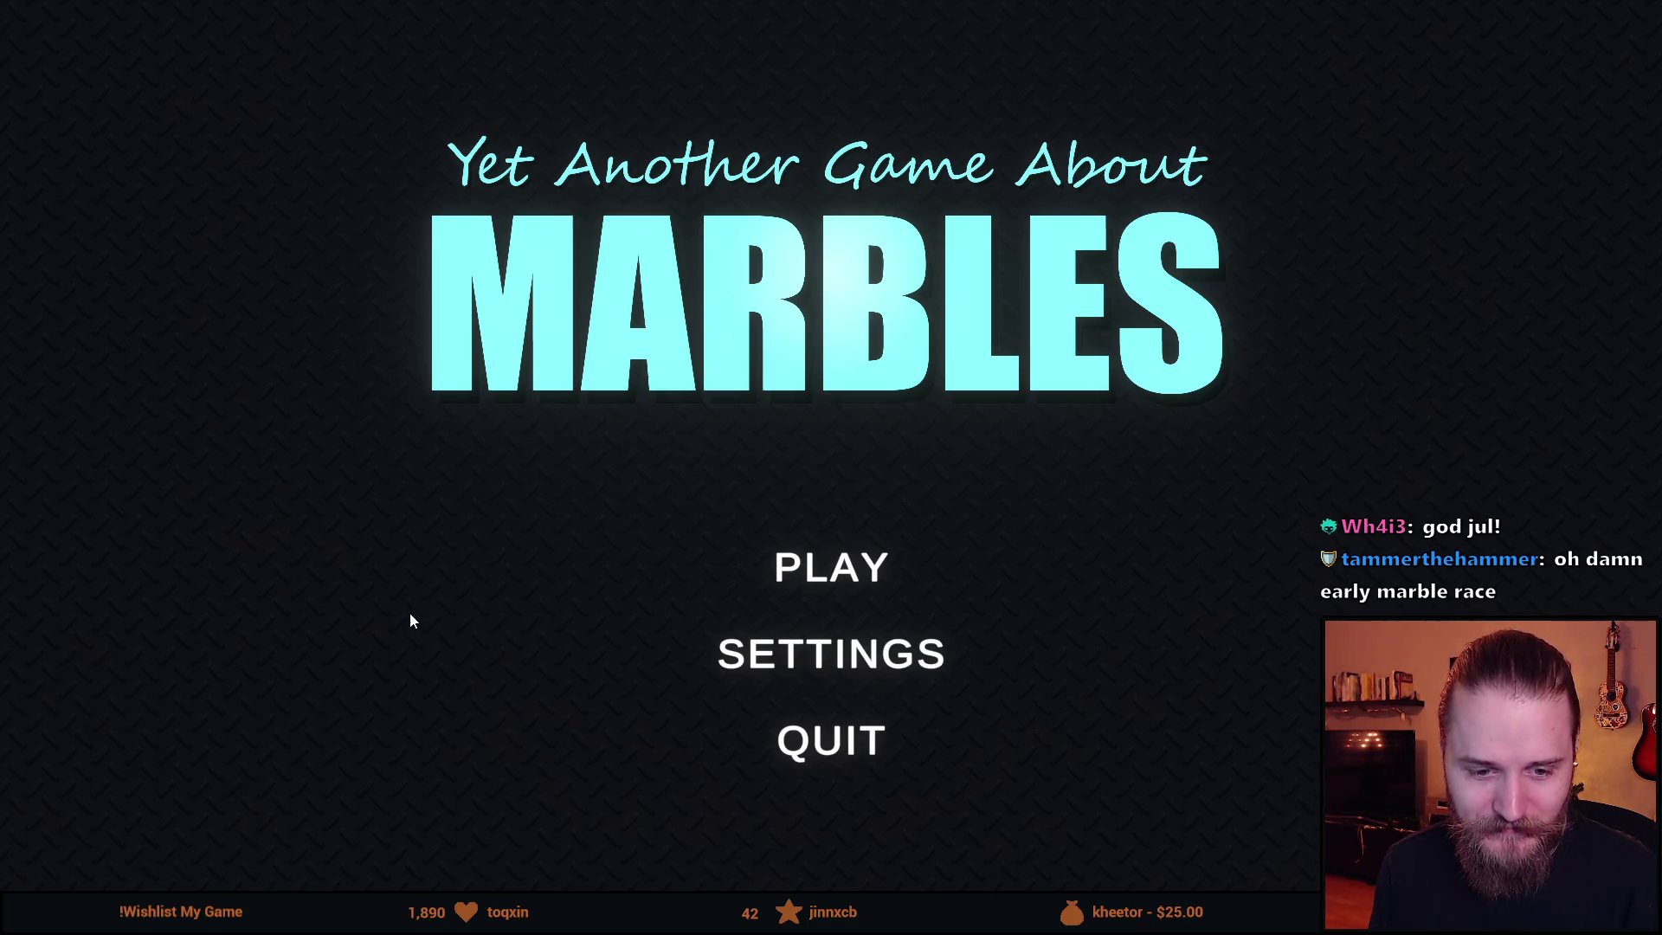
- Open the track selection from PLAY and choose The Teleporter track
left_click(848, 583)
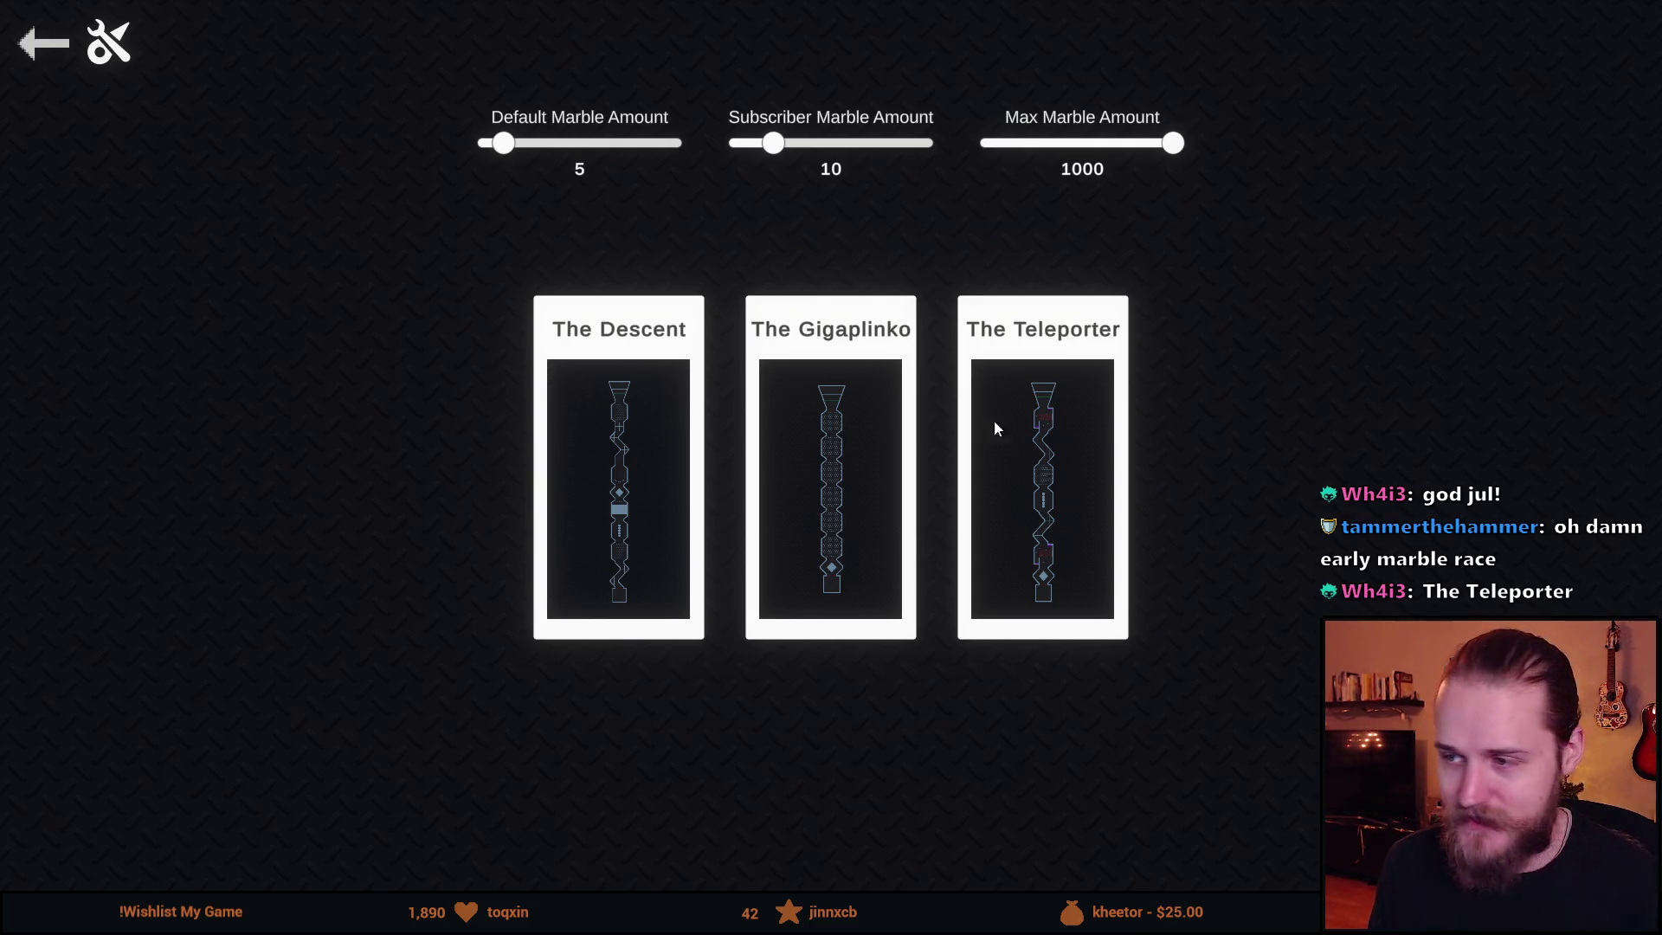
left_click(1039, 408)
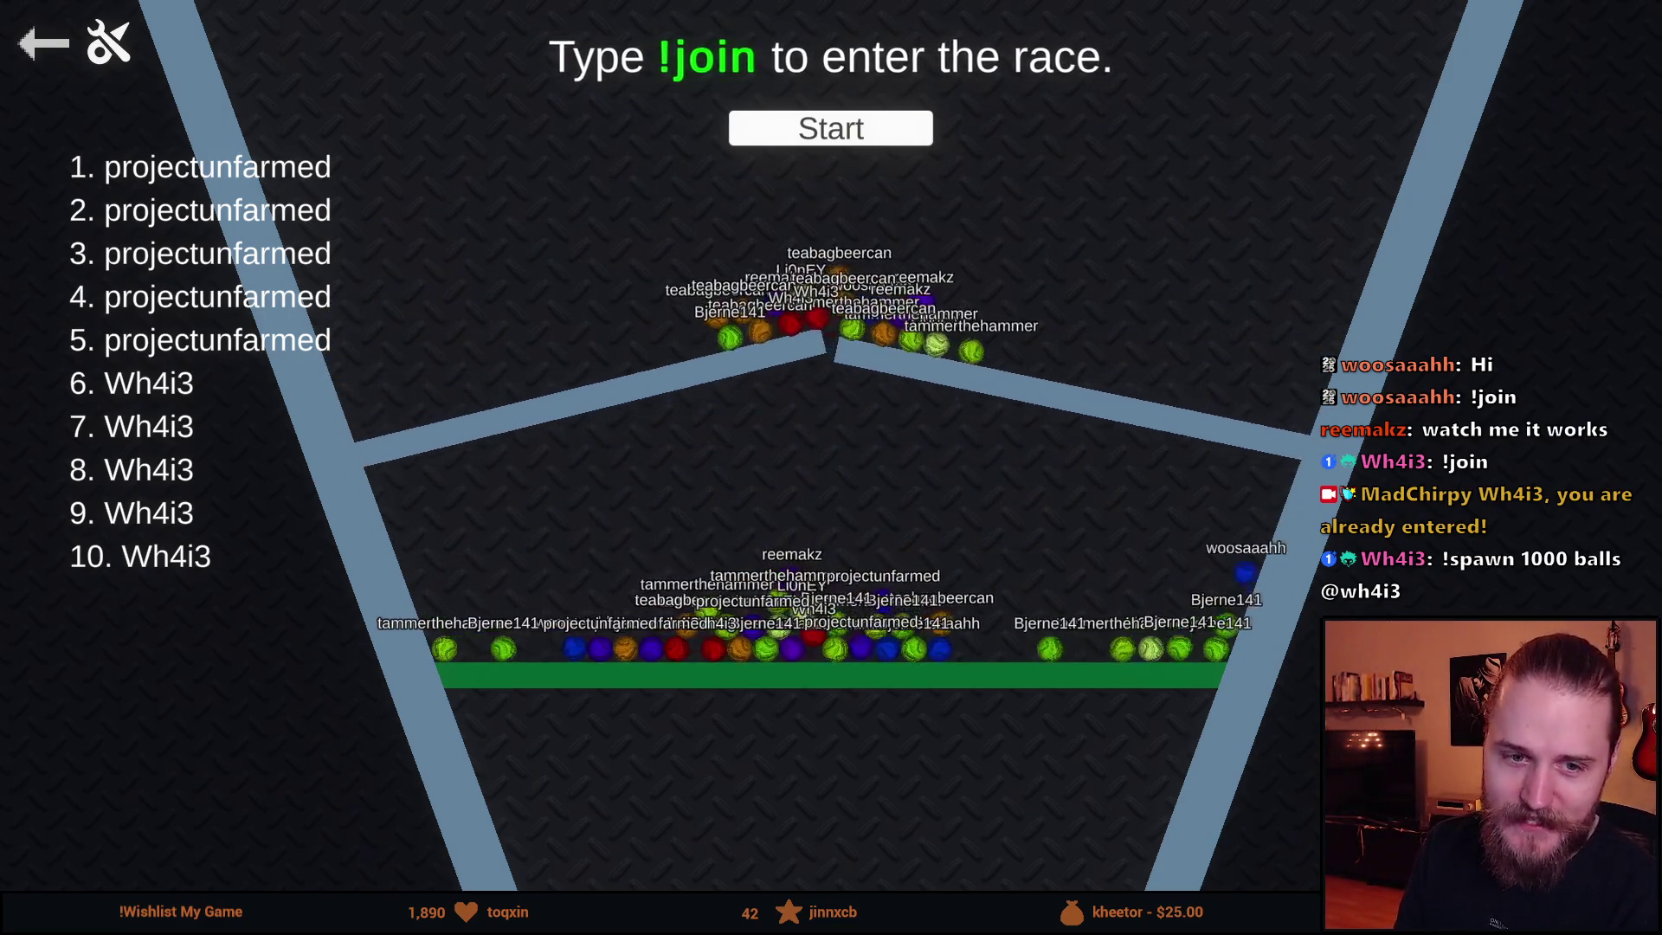
- Start the race countdown on The Teleporter after viewers' marbles have joined
left_click(820, 139)
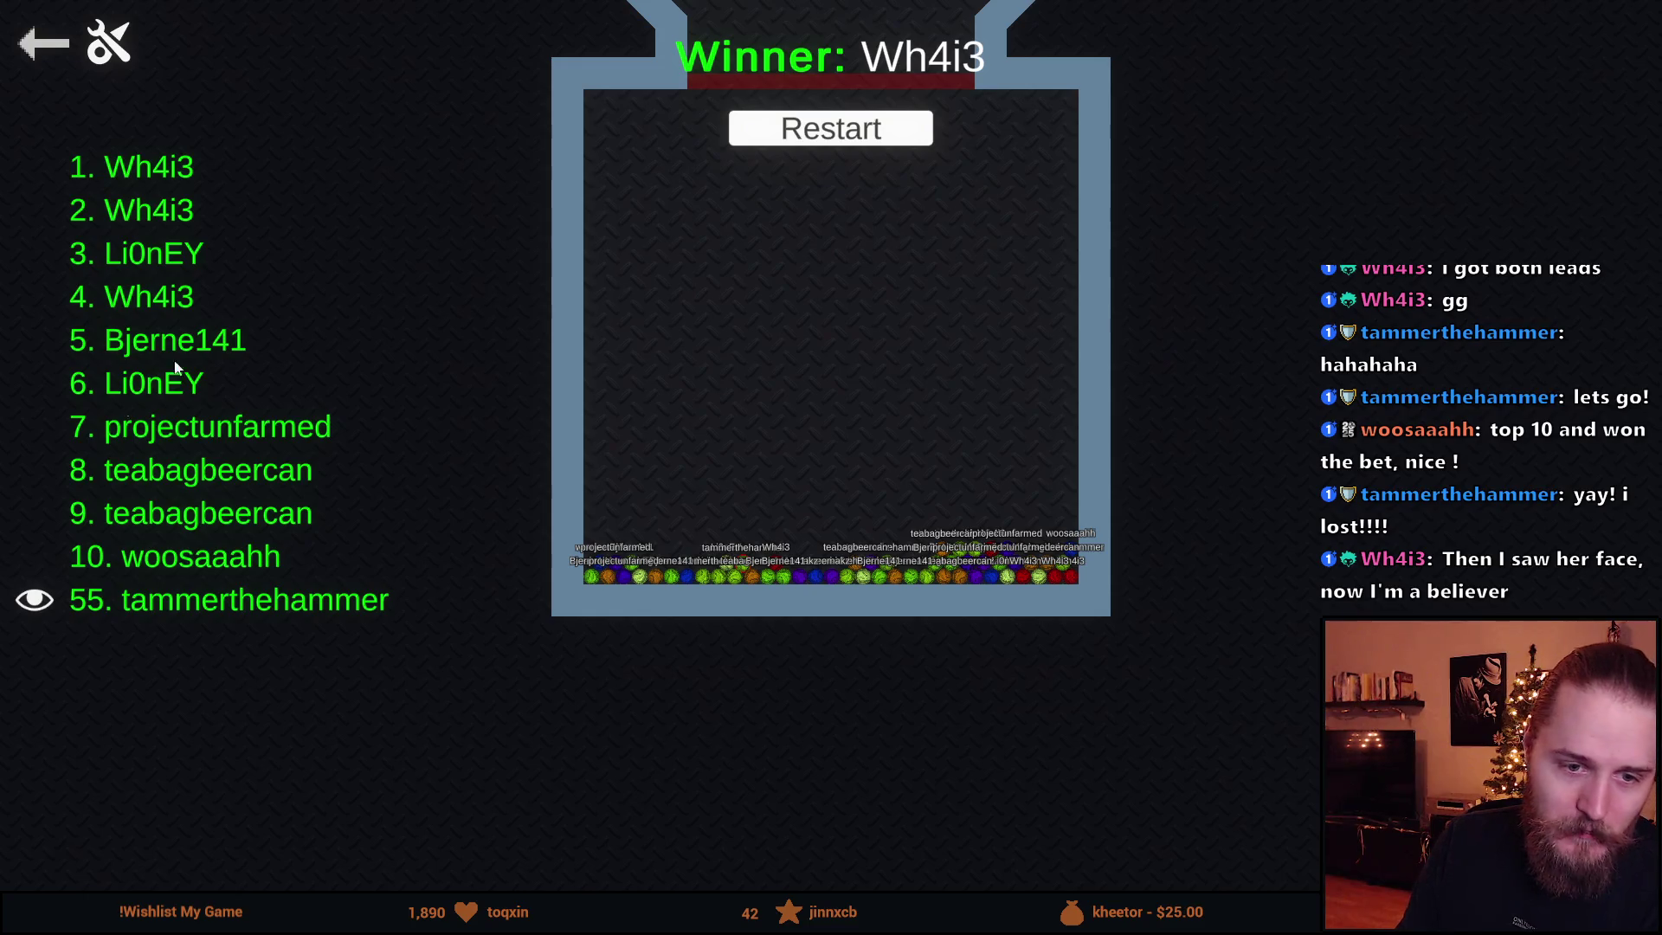
- Back out of the marble game's results to its main menu, then quit and confirm Yes
left_click(34, 54)
left_click(37, 52)
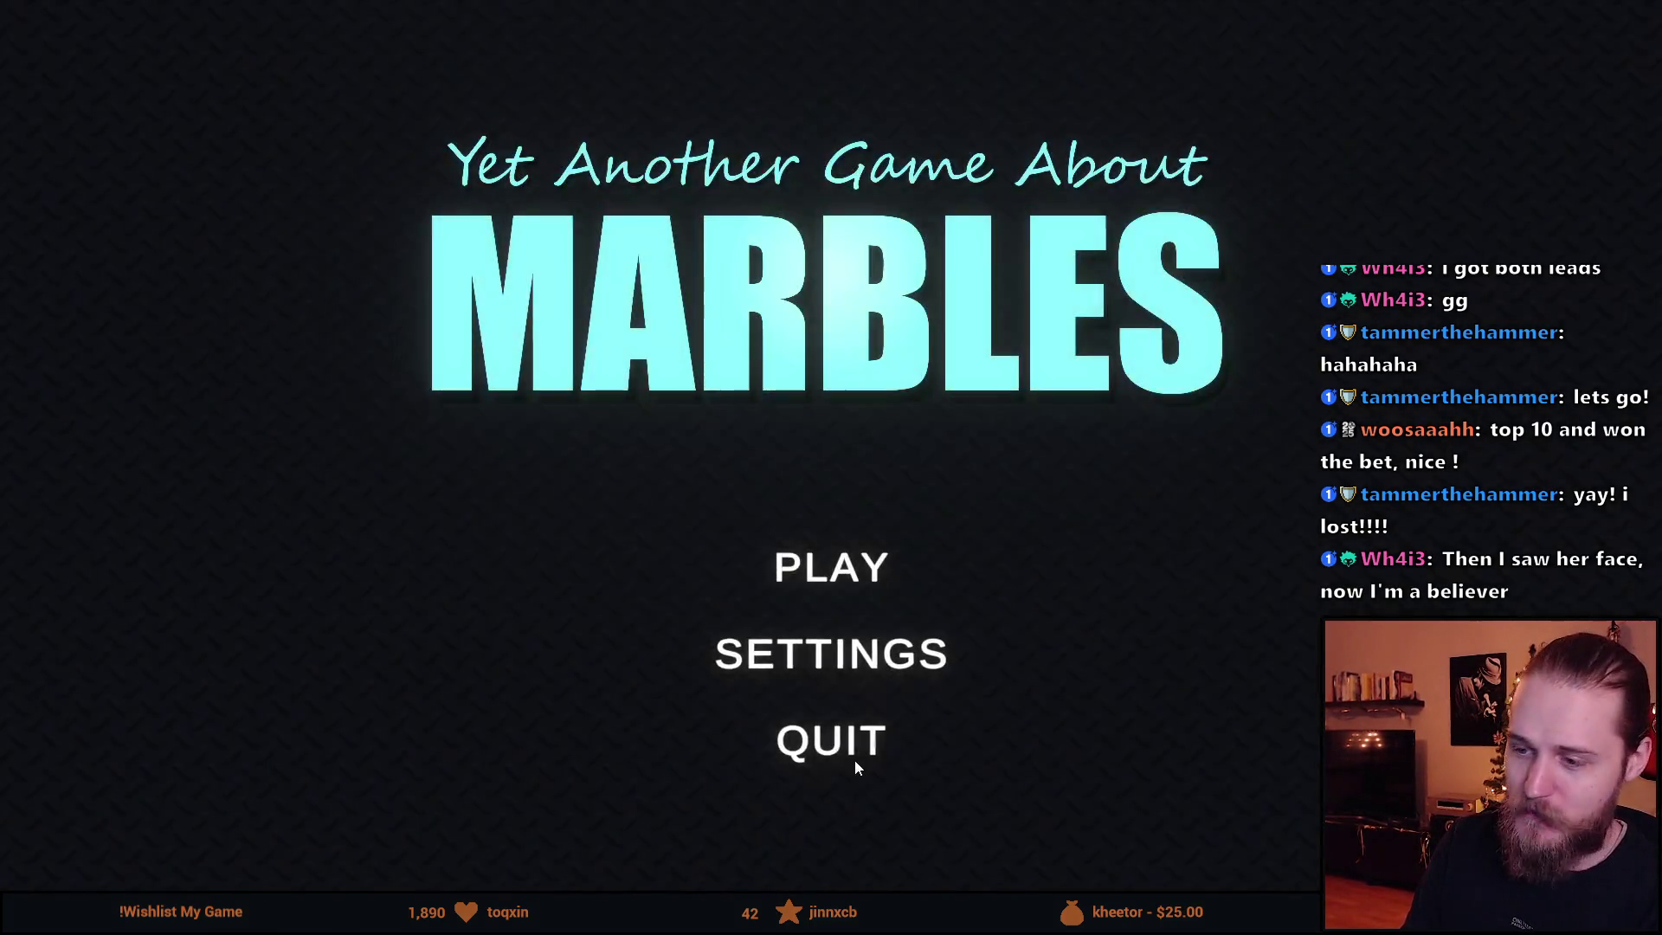
left_click(855, 767)
left_click(725, 552)
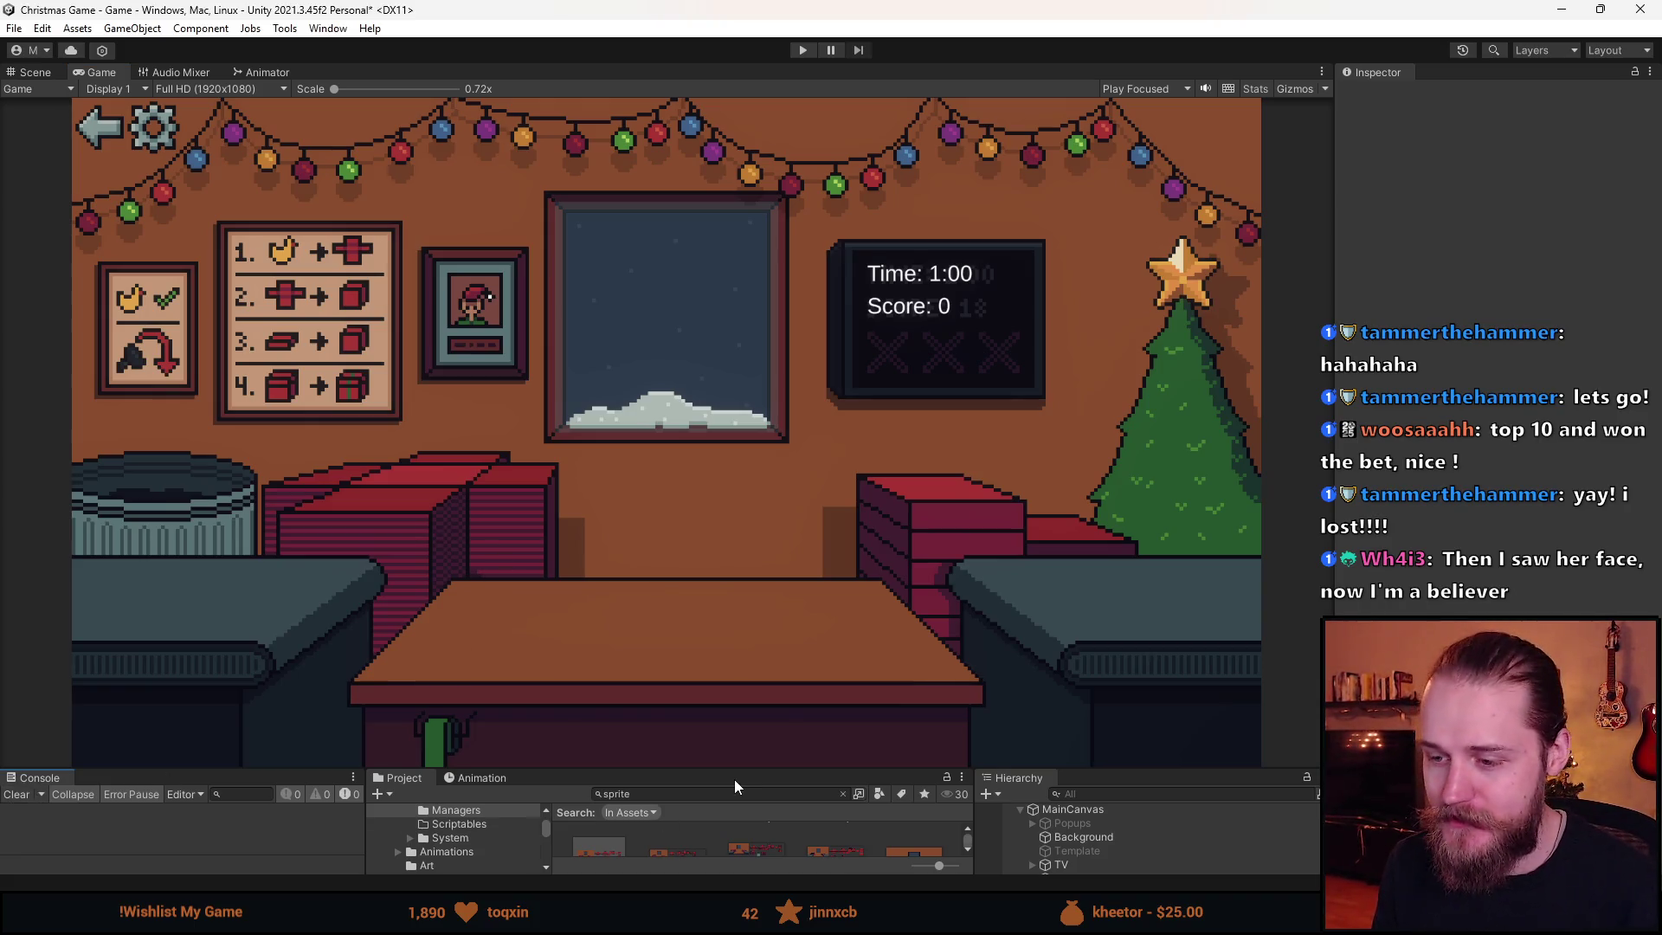
- Resize the Game view to balance it against the Project and Hierarchy panels
mouse_move(734, 774)
left_mouse_down()
mouse_move(787, 594)
mouse_move(805, 381)
left_mouse_up()
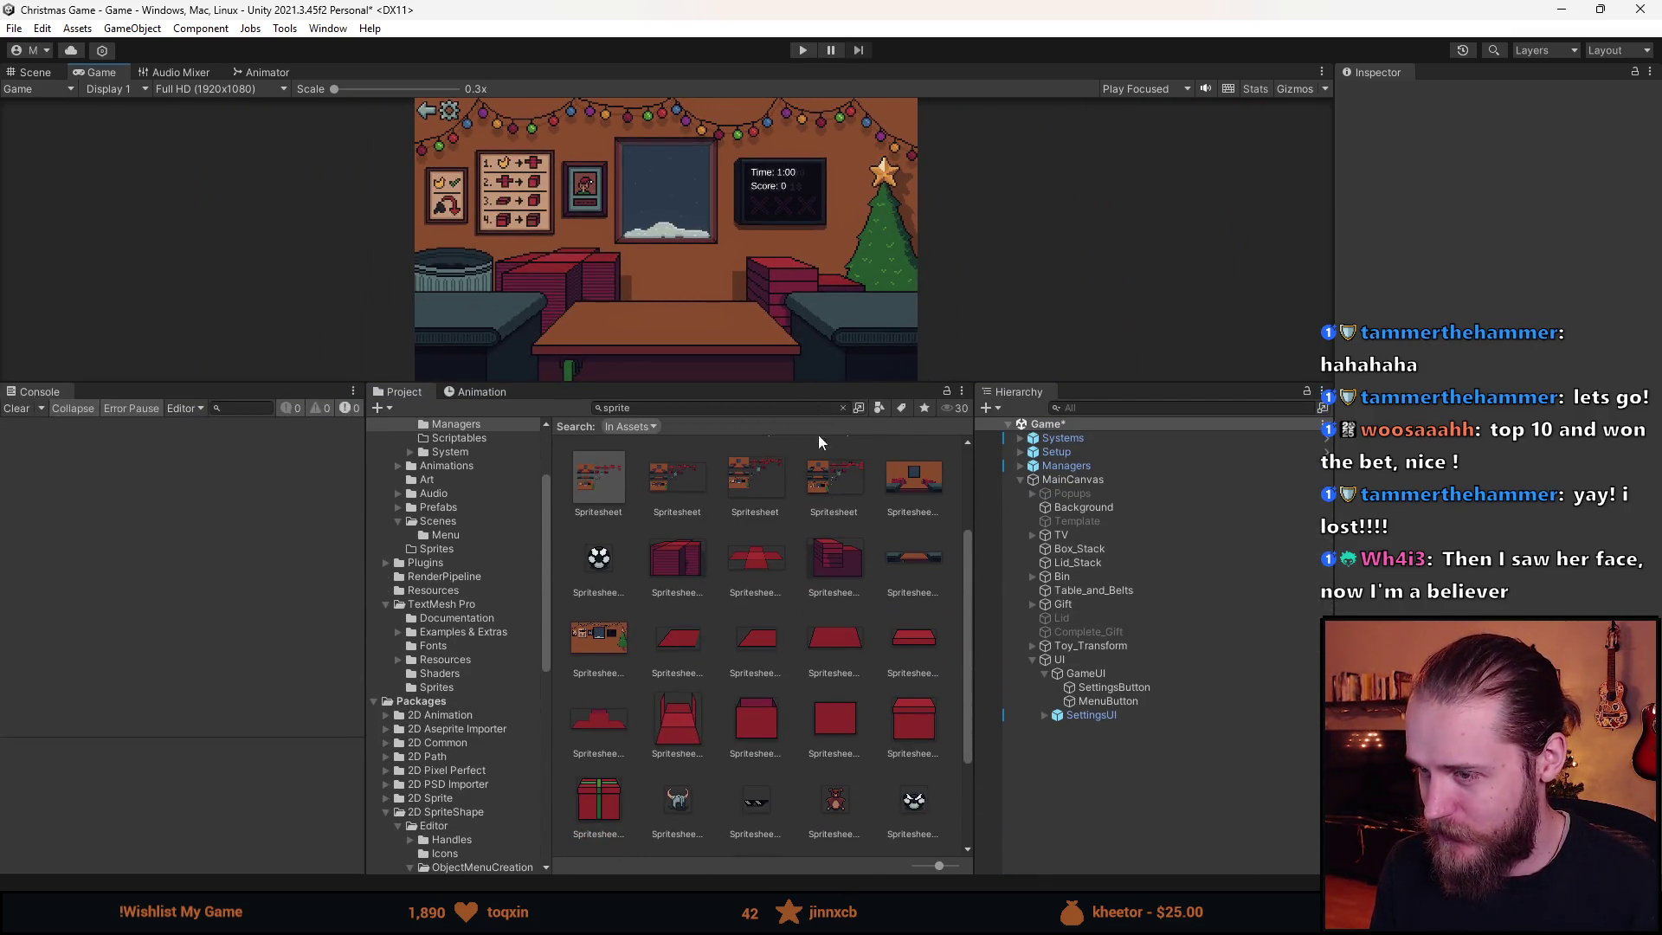
left_click_drag(821, 382, 821, 755)
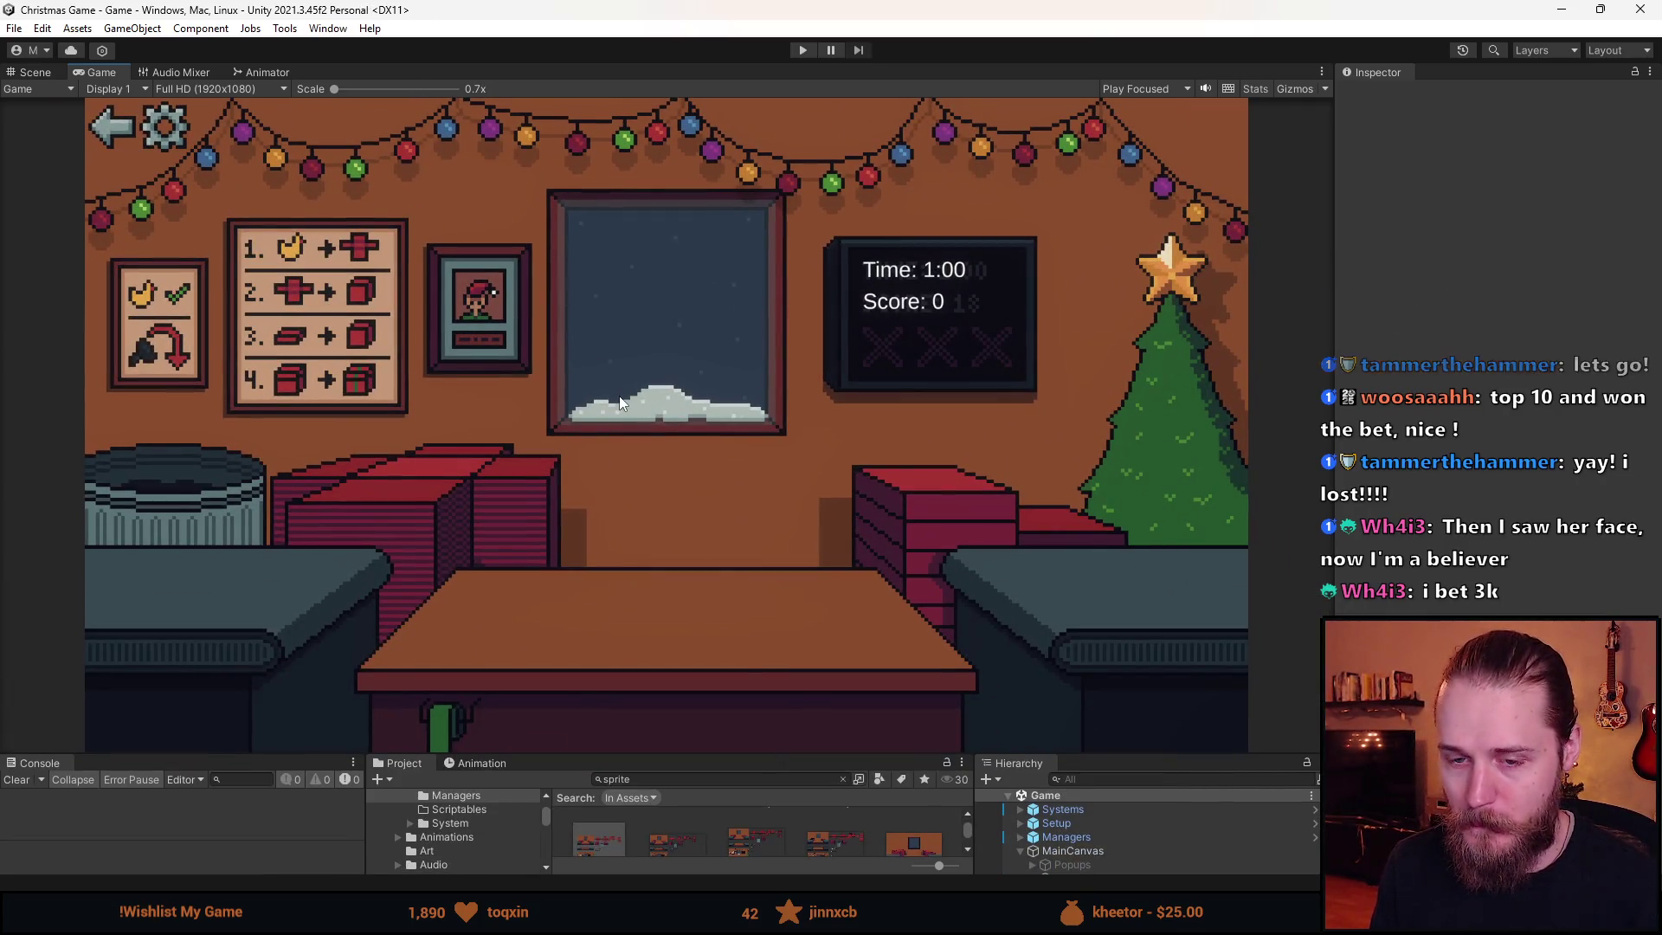
left_click_drag(699, 758, 700, 630)
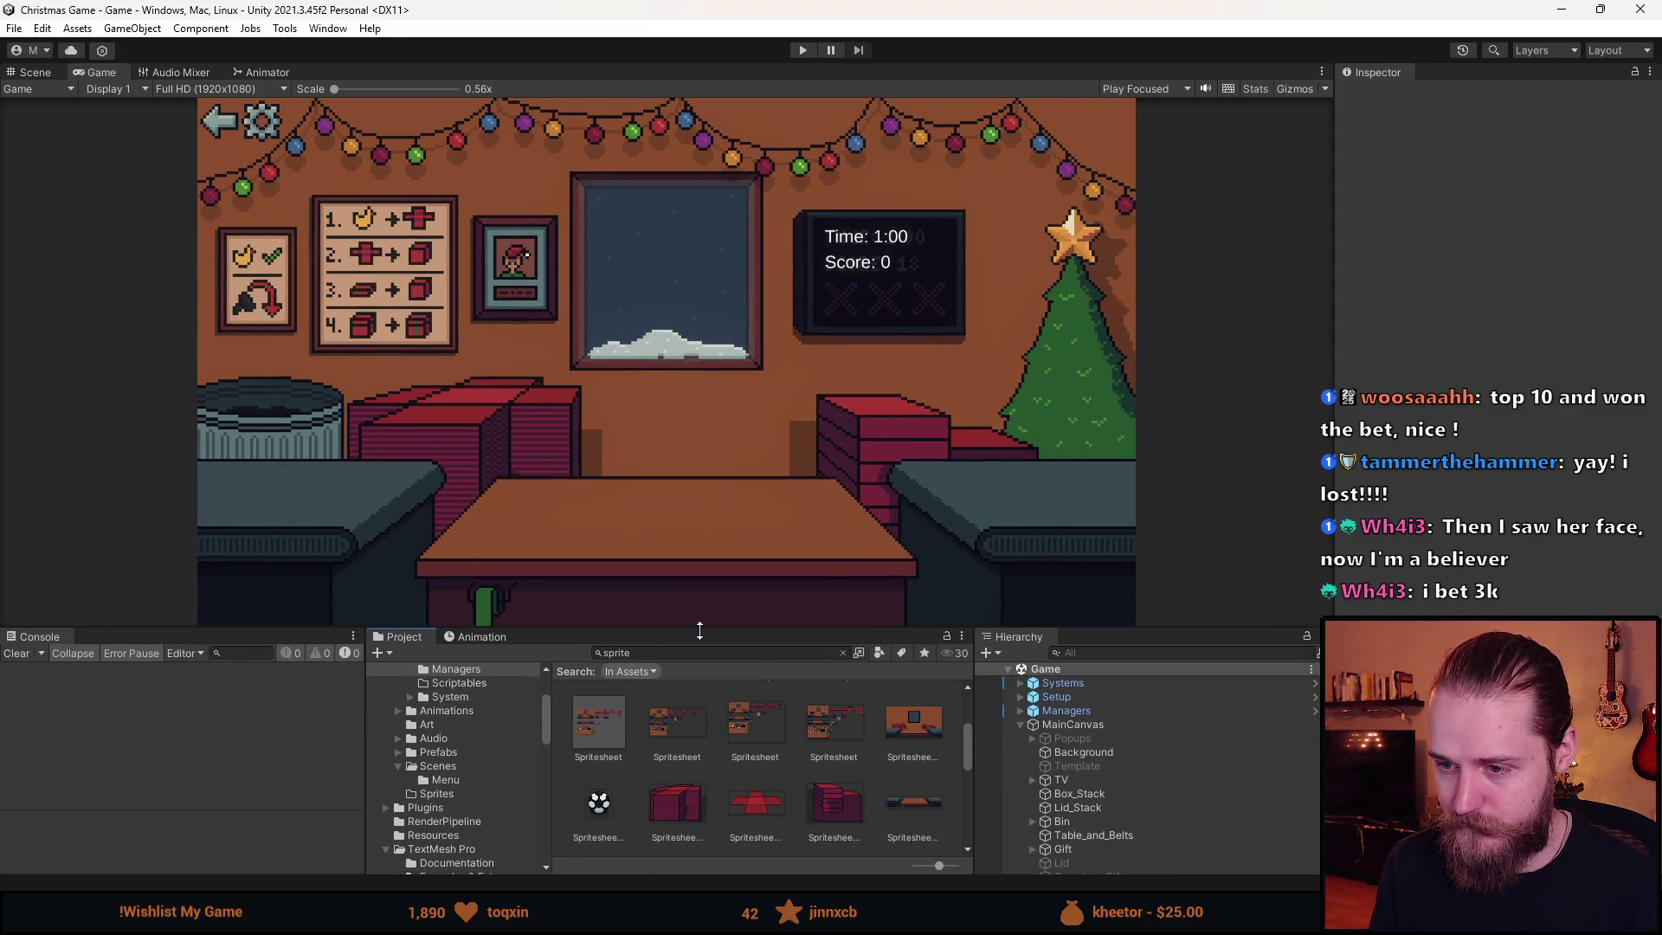
left_click_drag(700, 629, 701, 702)
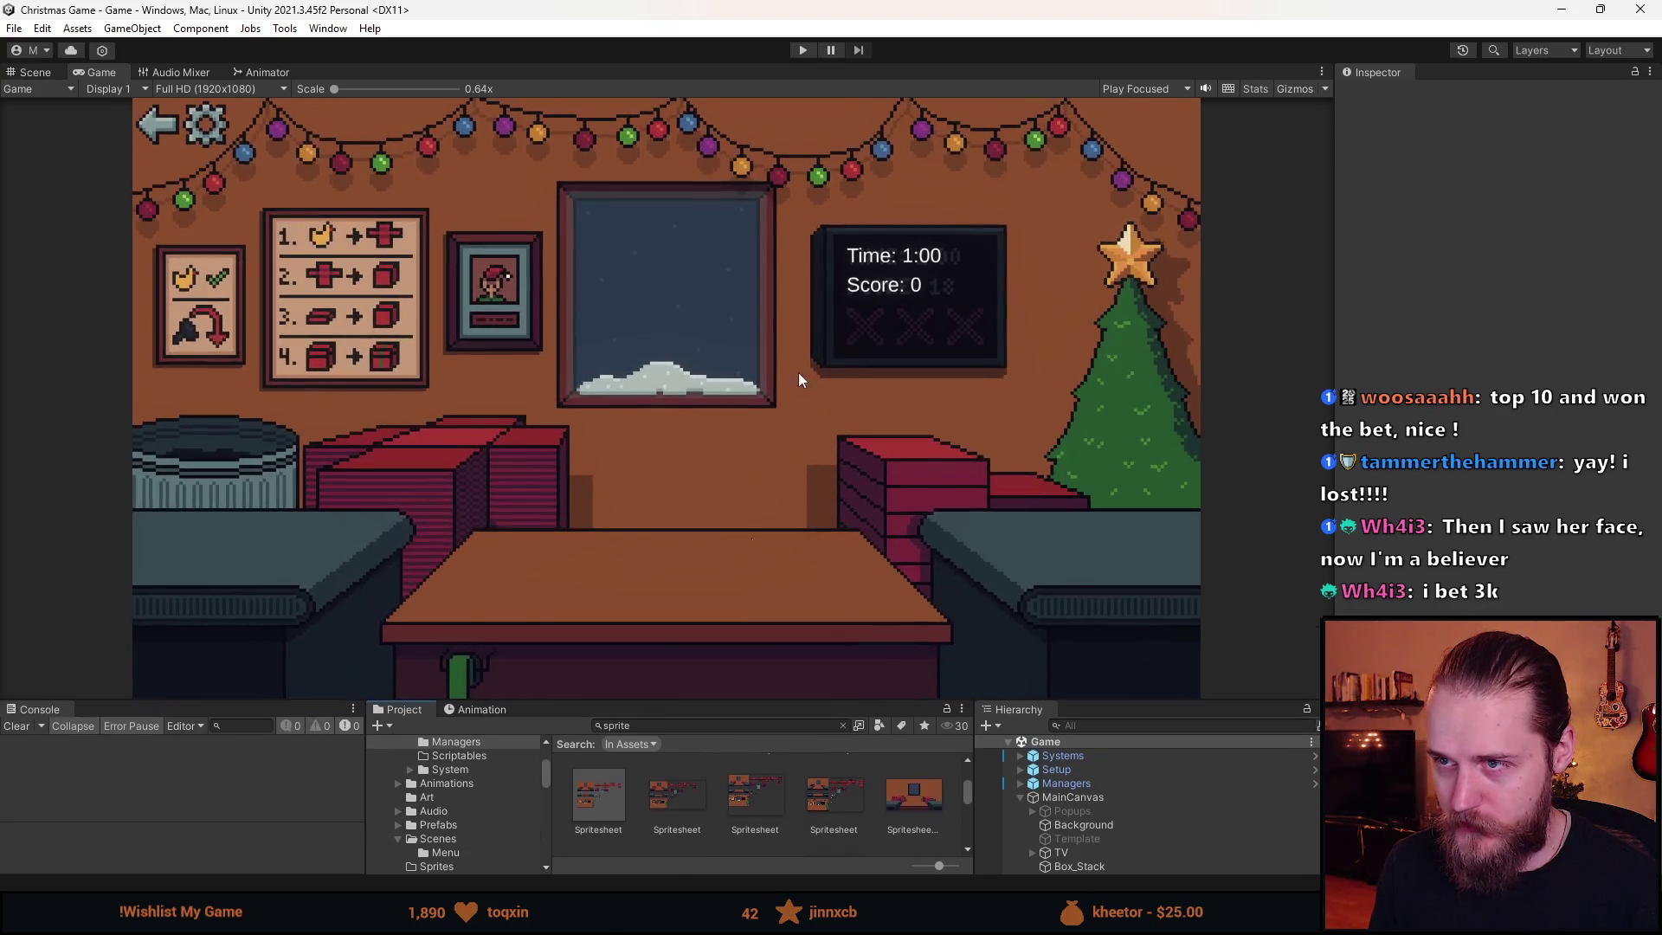
- Playtest by wrapping three shelf balls, sending a gift right, clearing coal, and checking Settings
left_click(801, 52)
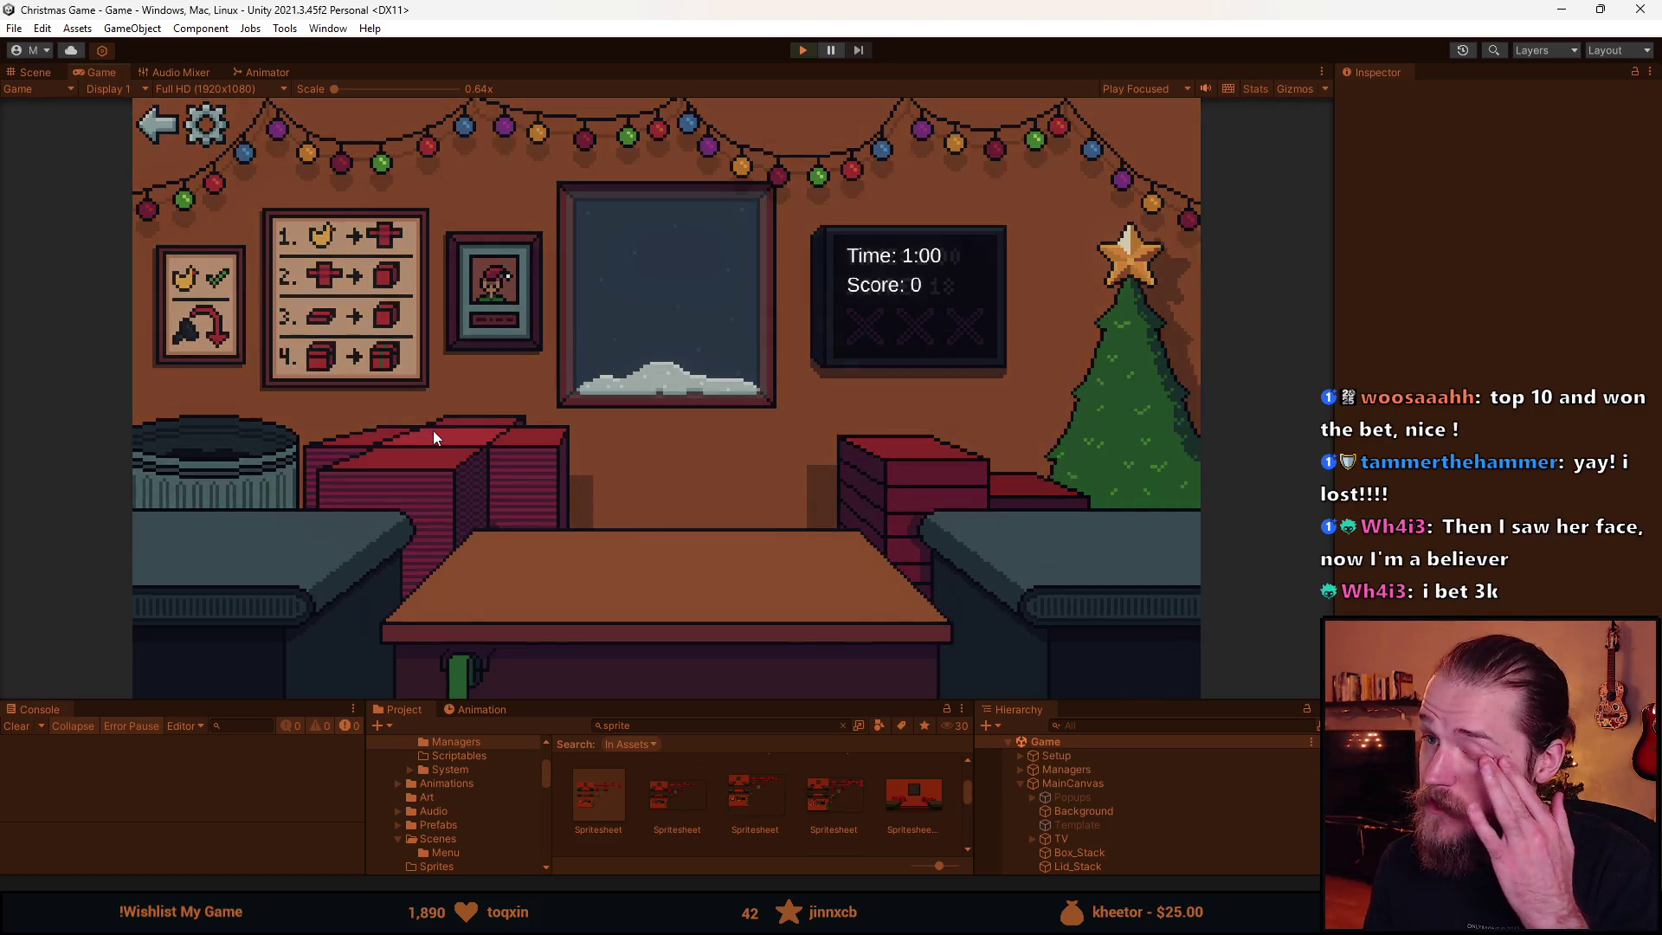
left_click(301, 448)
left_click(452, 429)
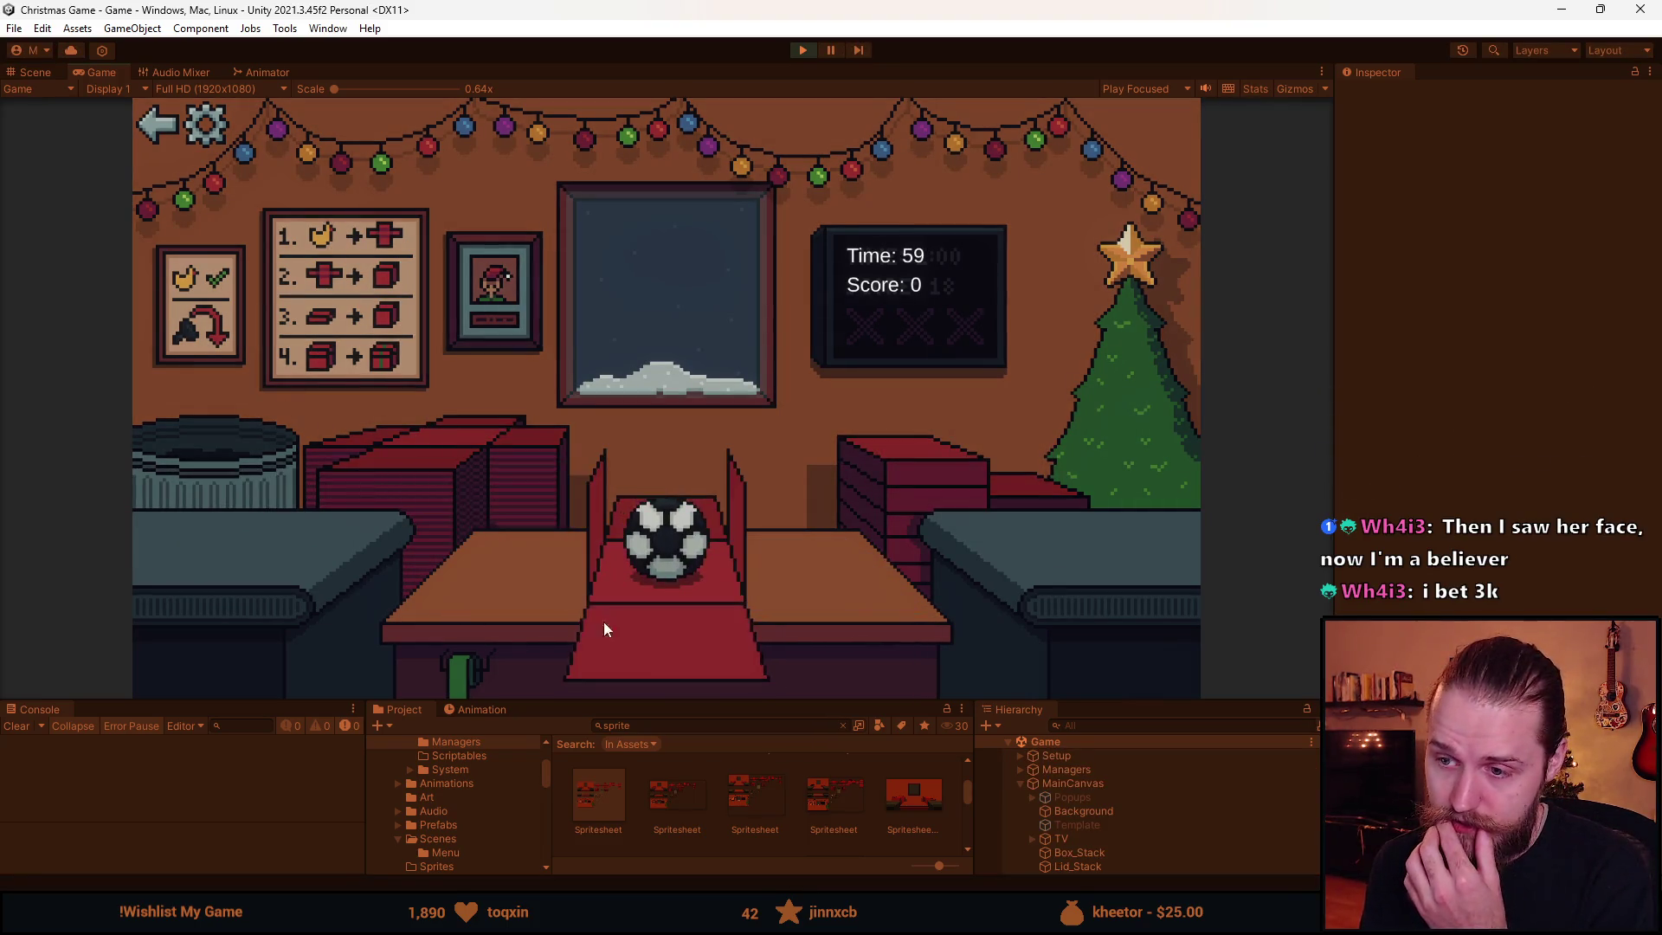
left_click(923, 487)
left_click(703, 537)
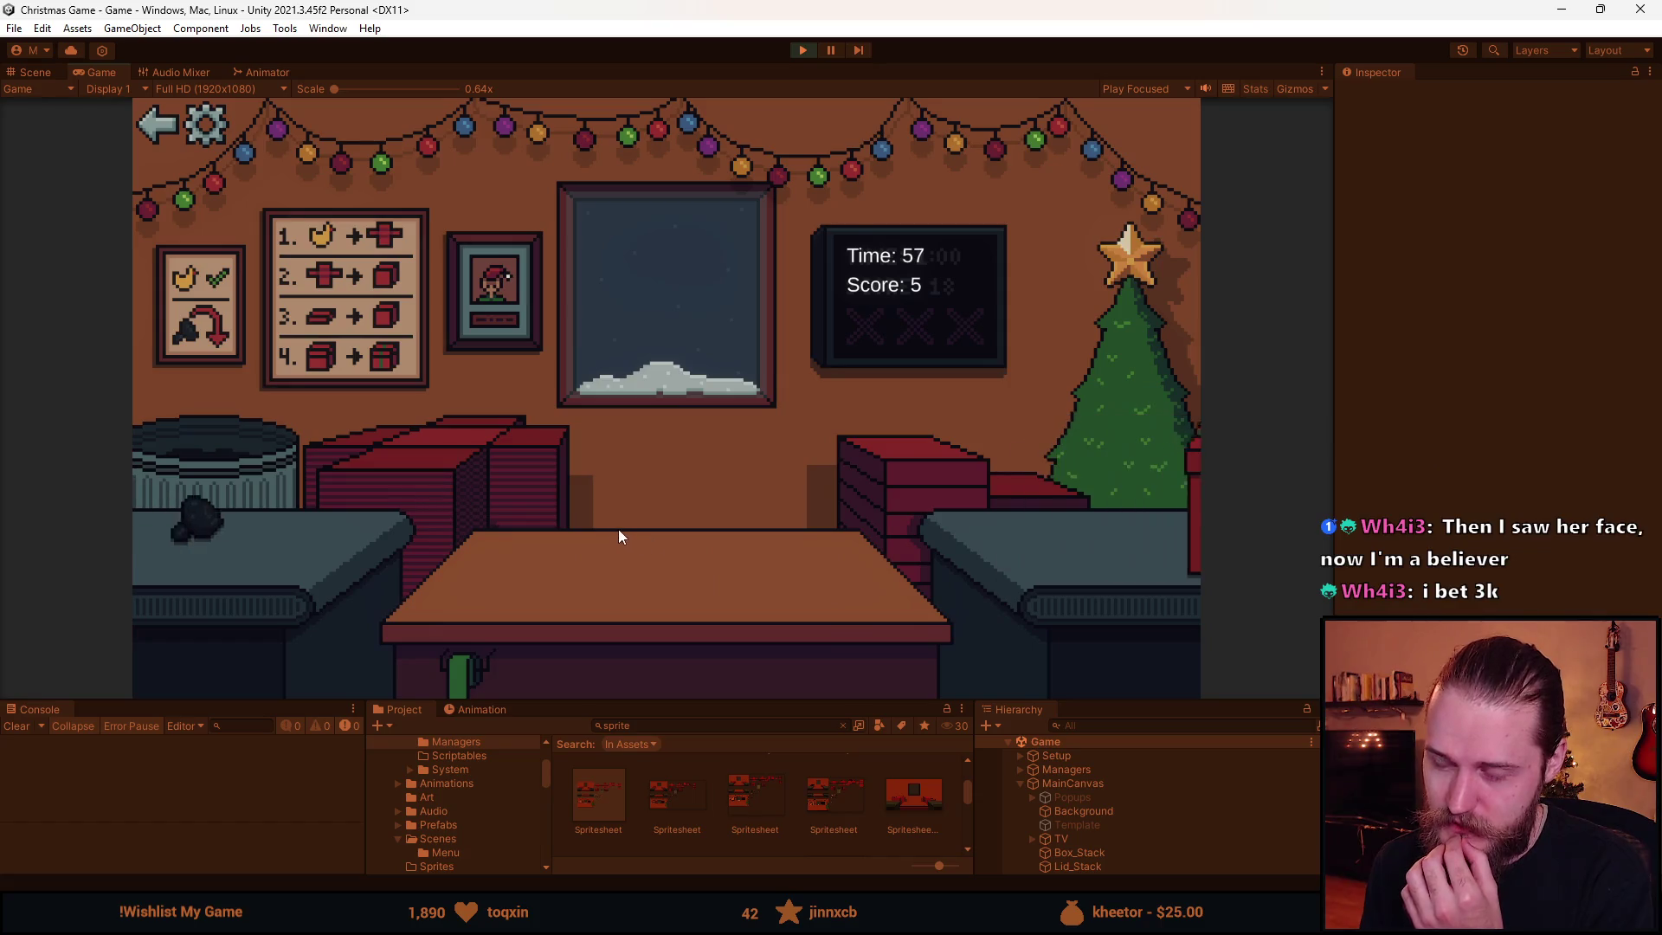
left_click(258, 527)
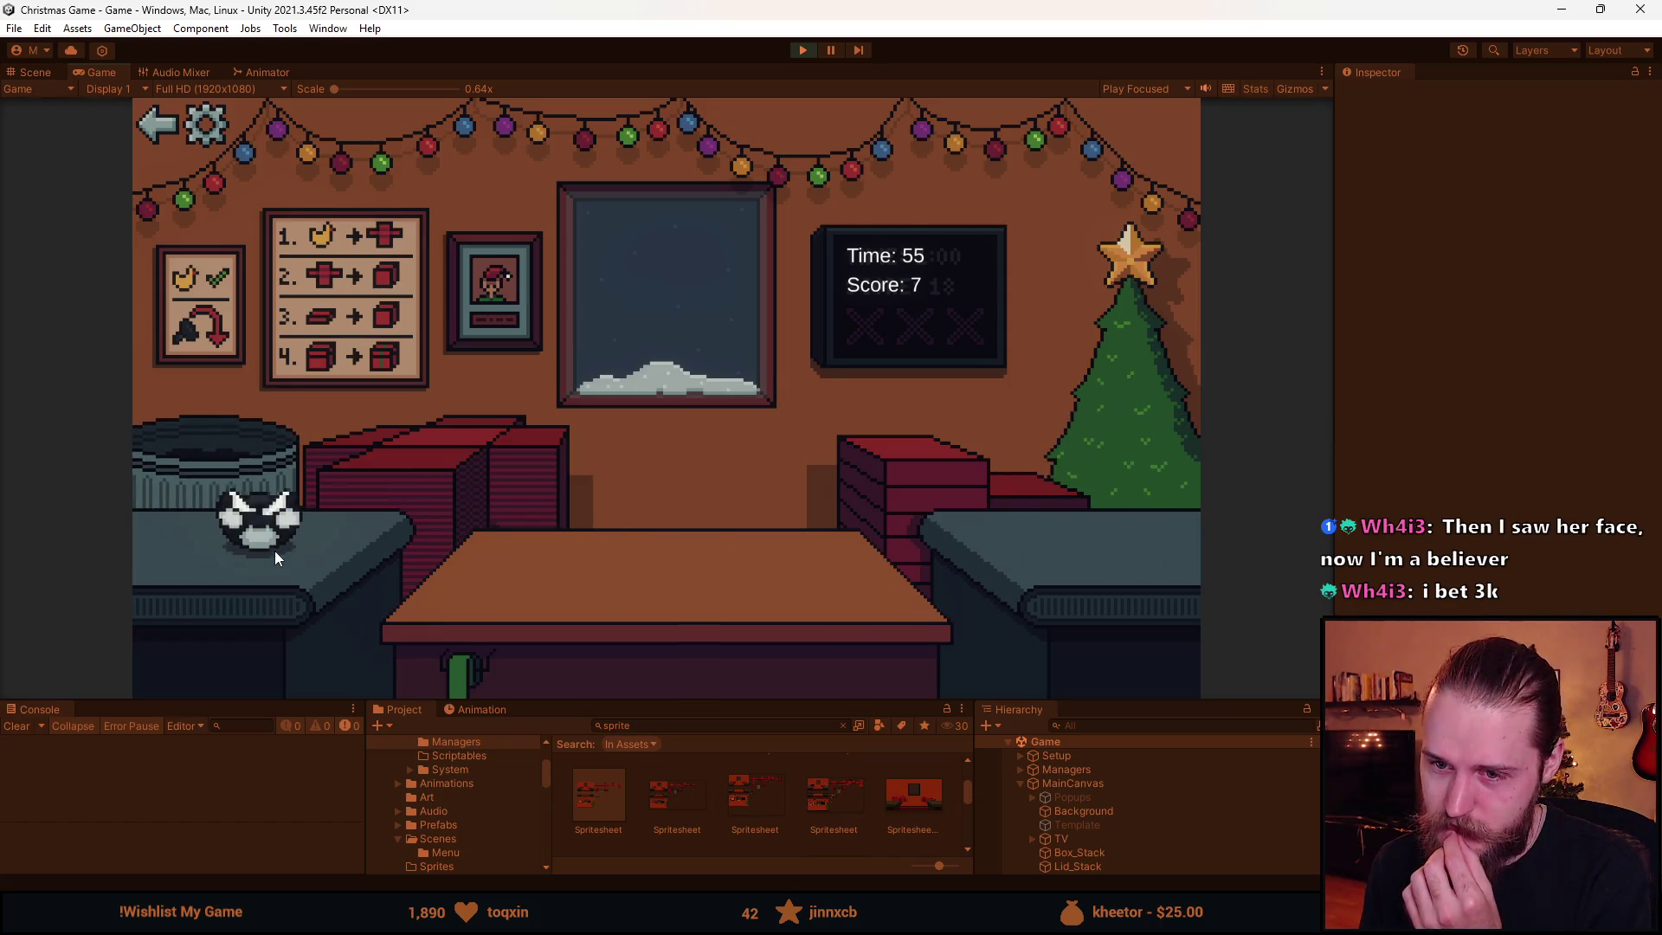
left_click(273, 544)
left_click(206, 124)
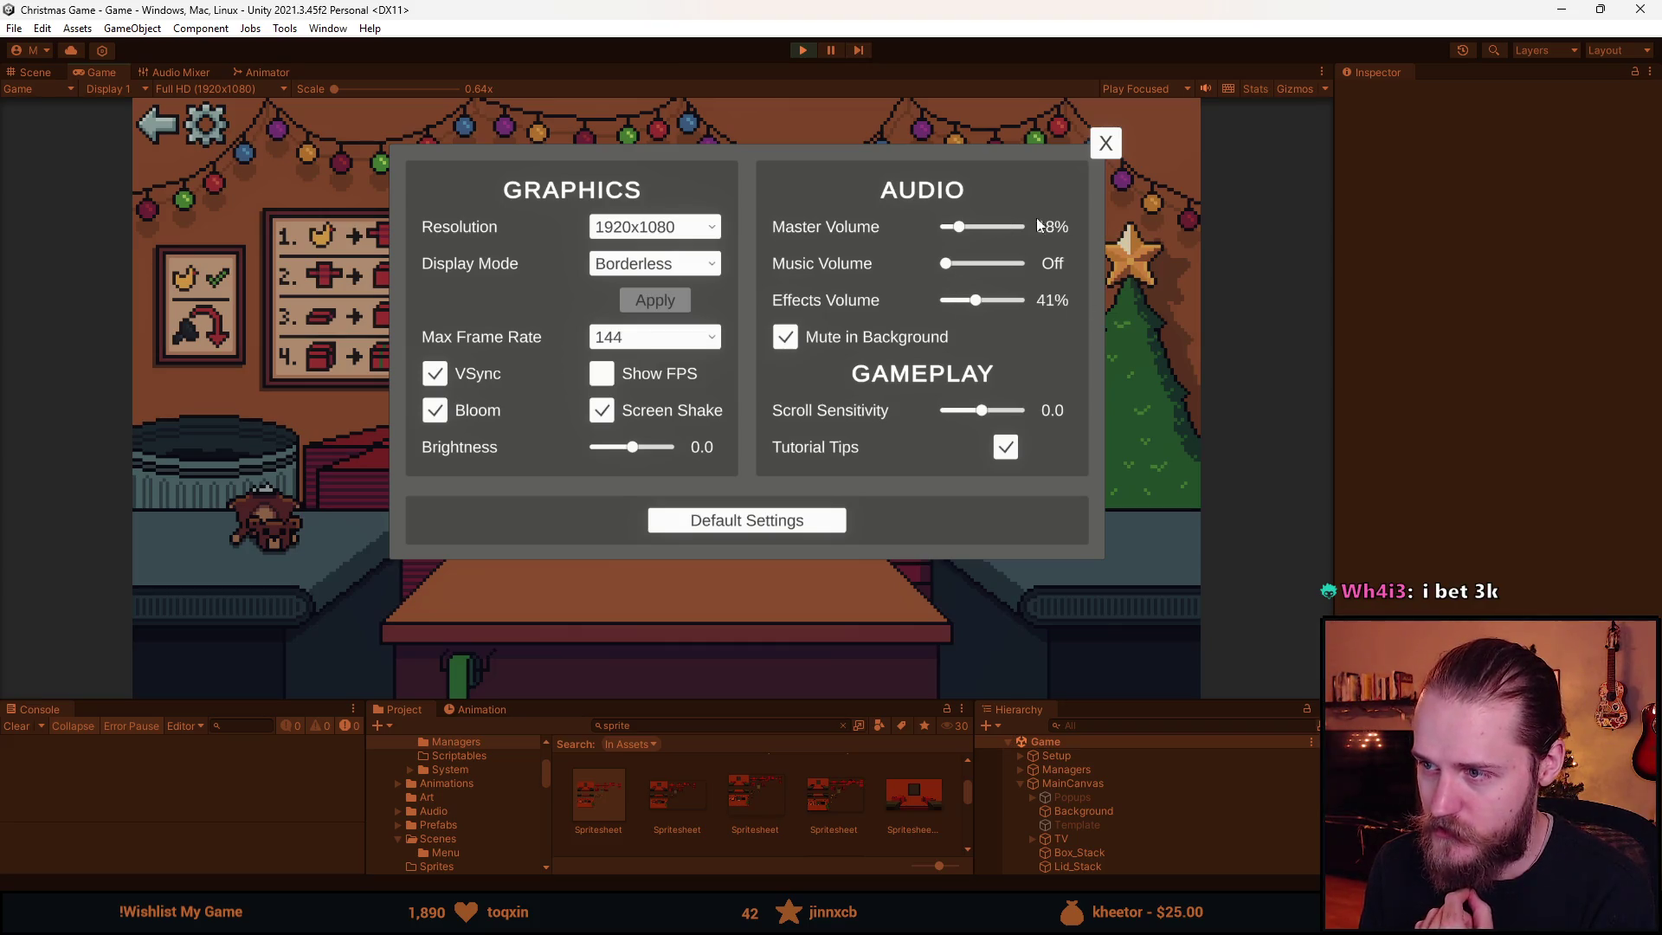
left_click(1106, 144)
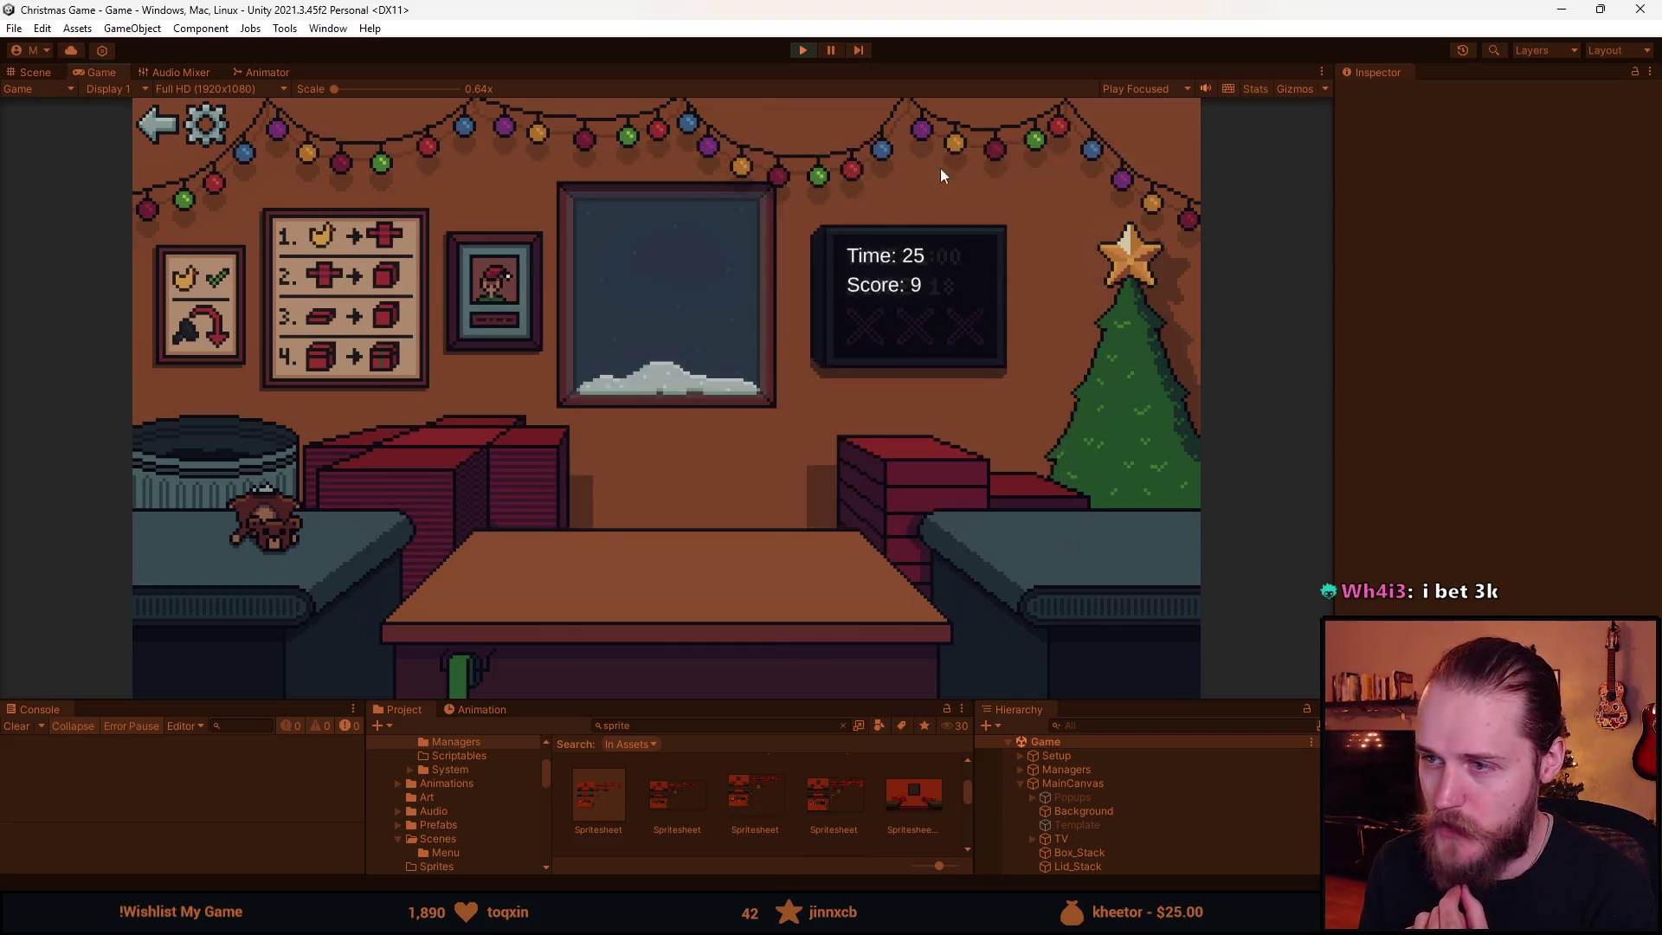
- Stop the playtest, open Spritesheet.png in Aseprite, and add Layer 26 above Layer 25
left_click(159, 130)
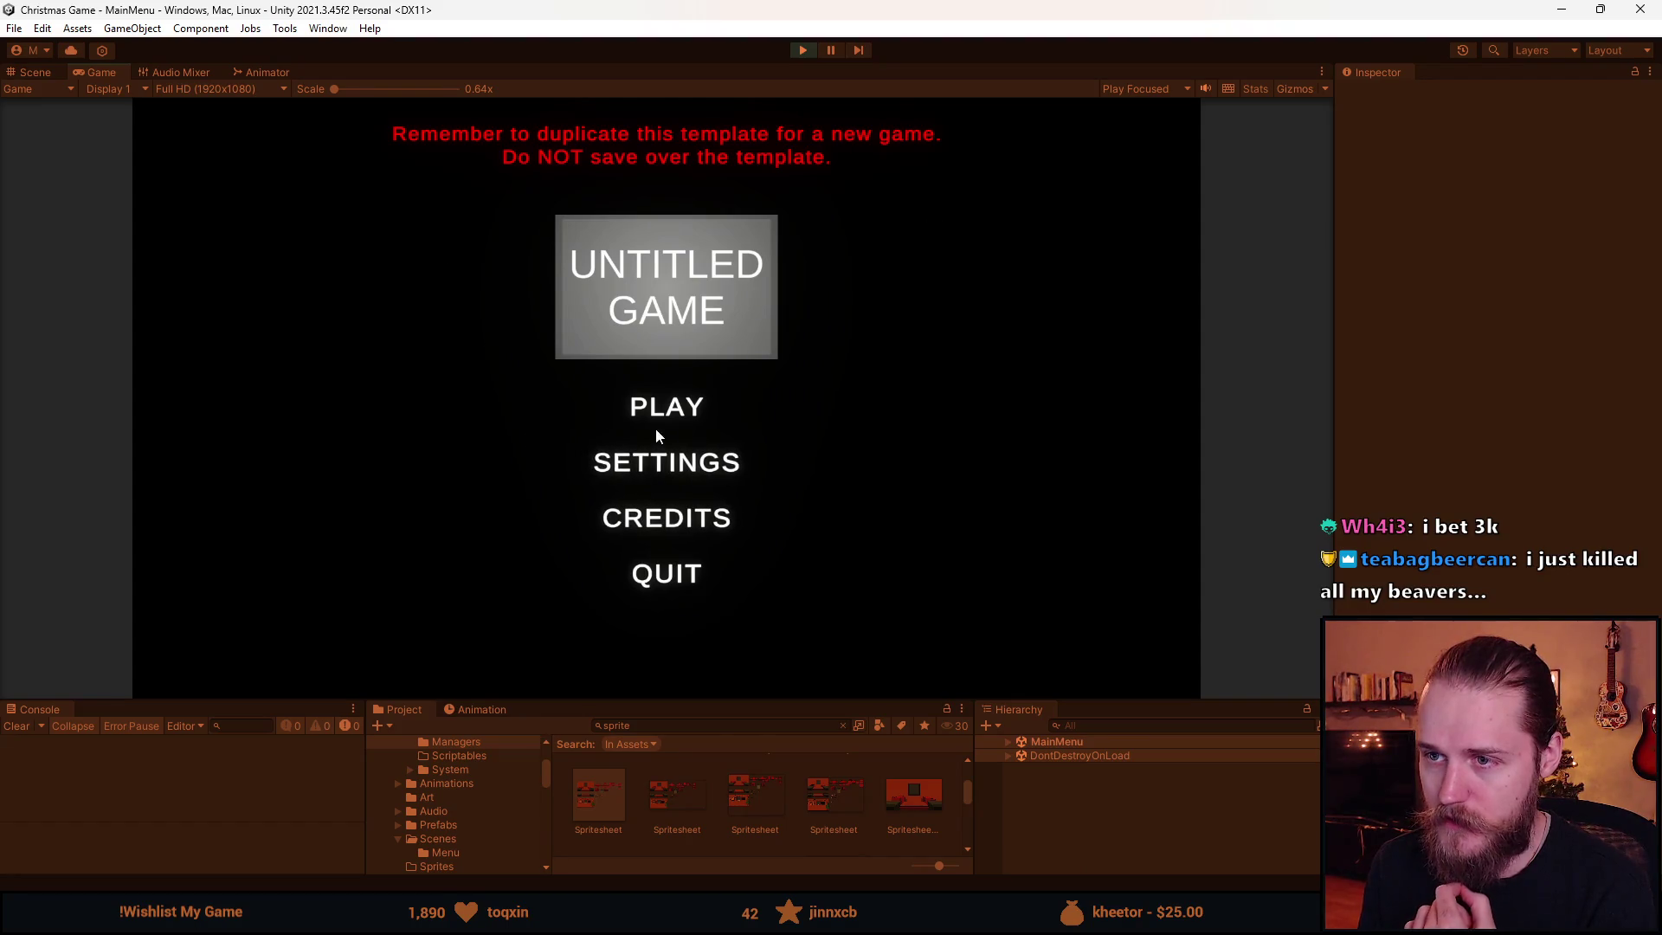
left_click(808, 48)
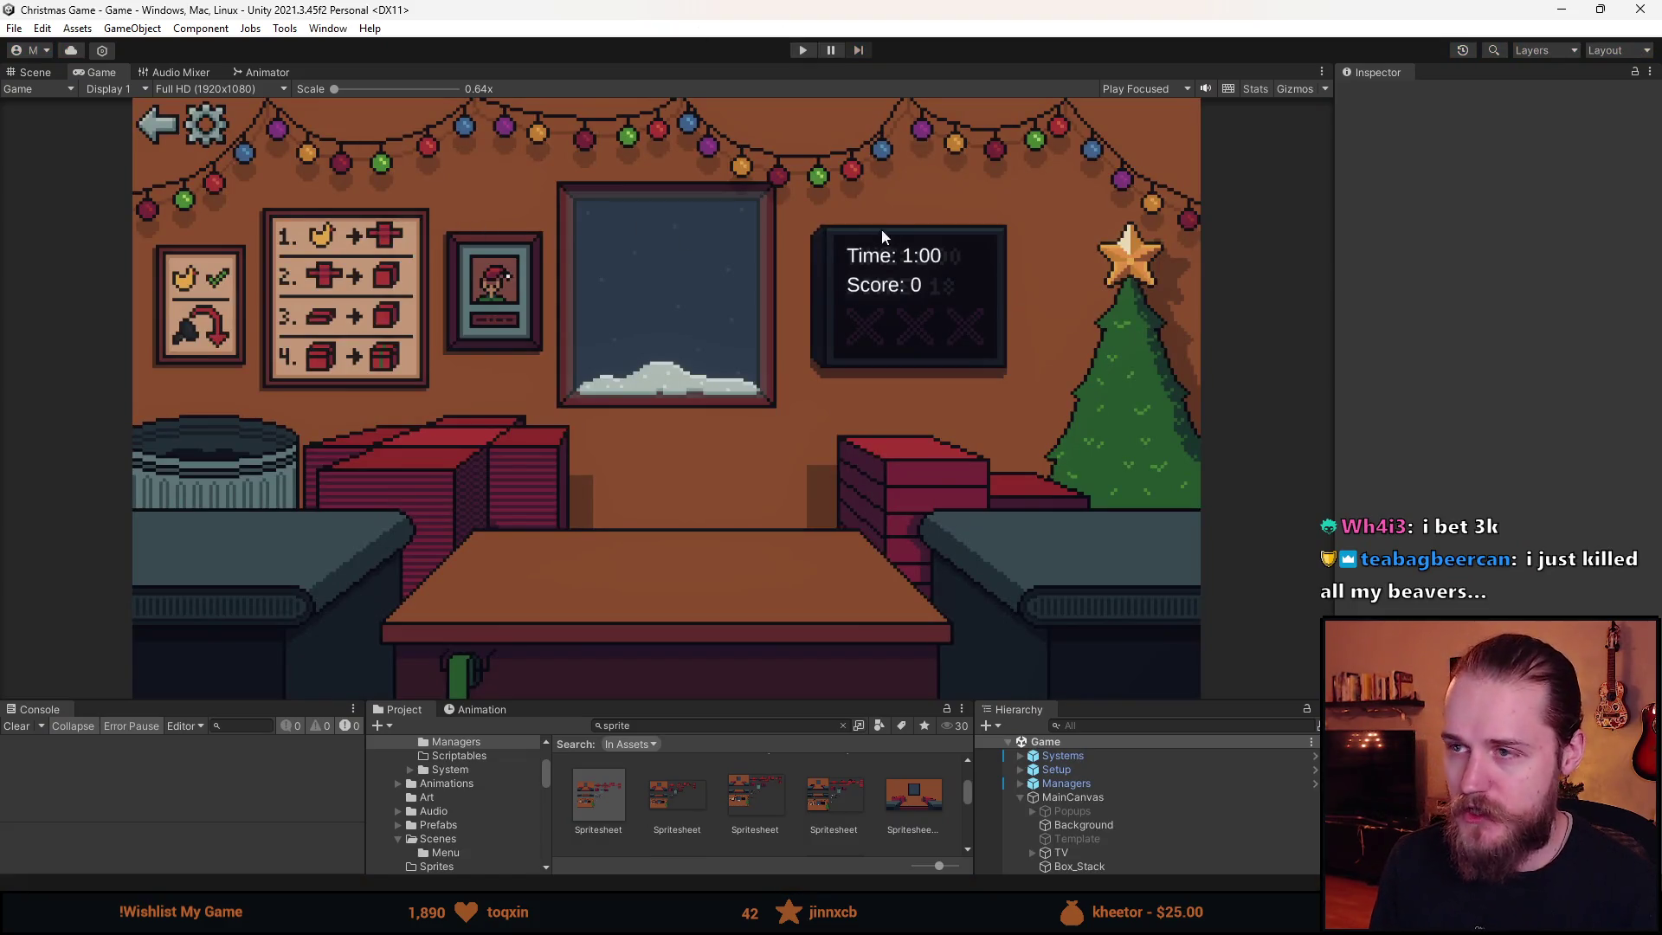
double_click(599, 795)
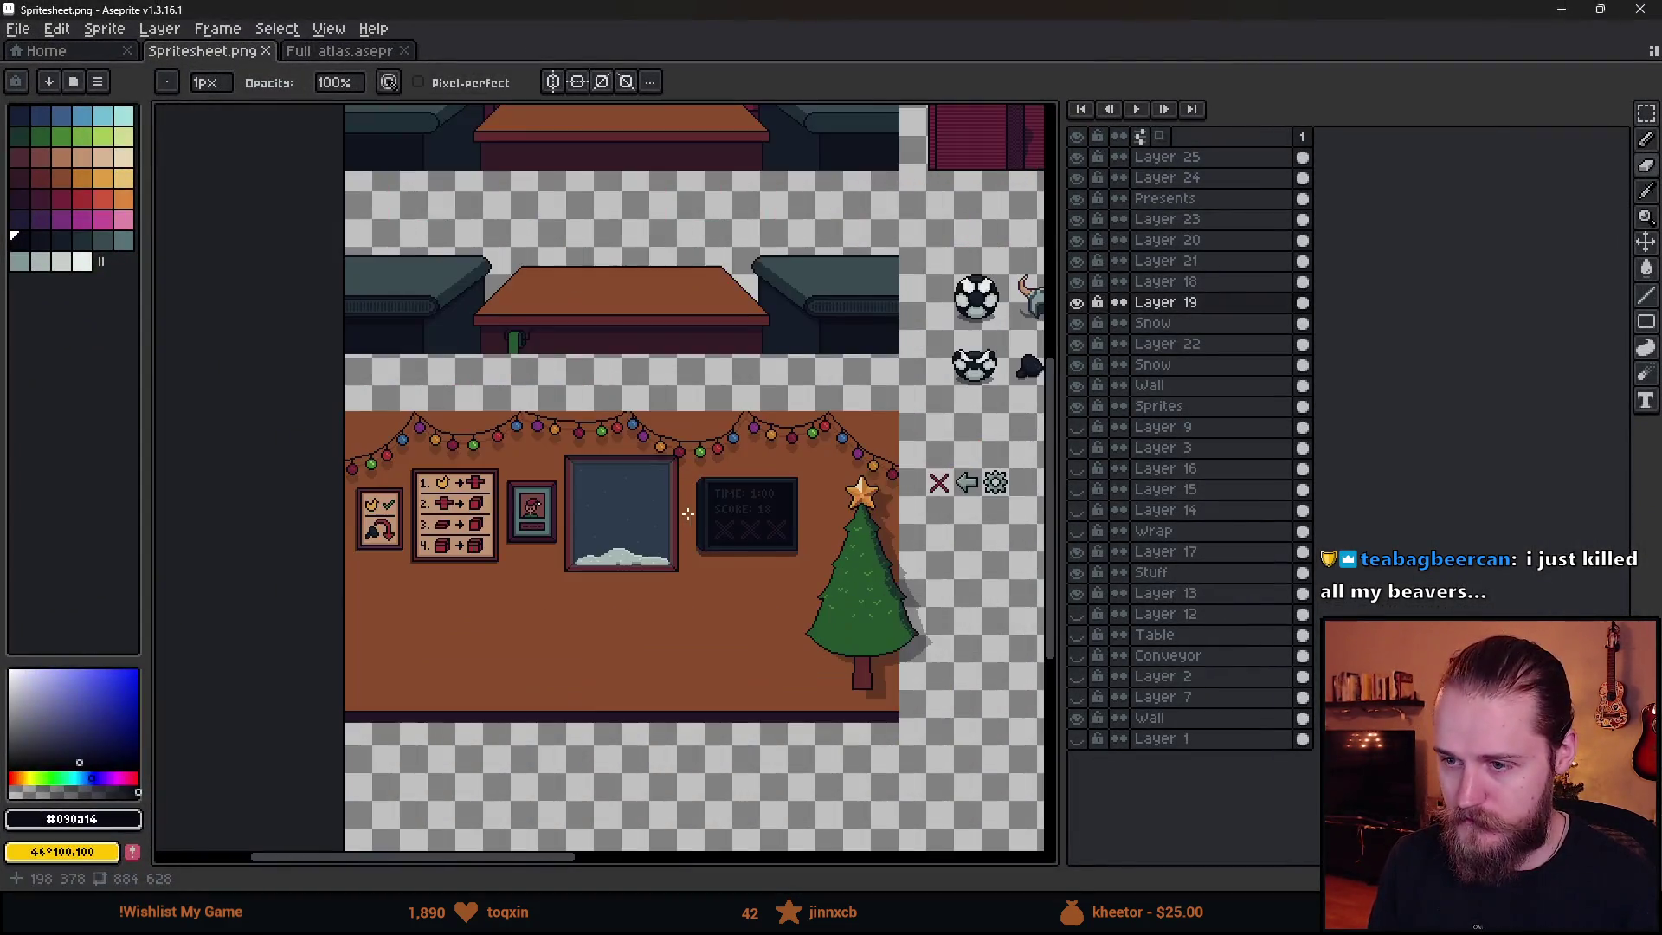
left_click(1167, 157)
key("shift+n")
- Draw a rectangular marquee selection around the snowy window
scroll(621, 520, "up", 1)
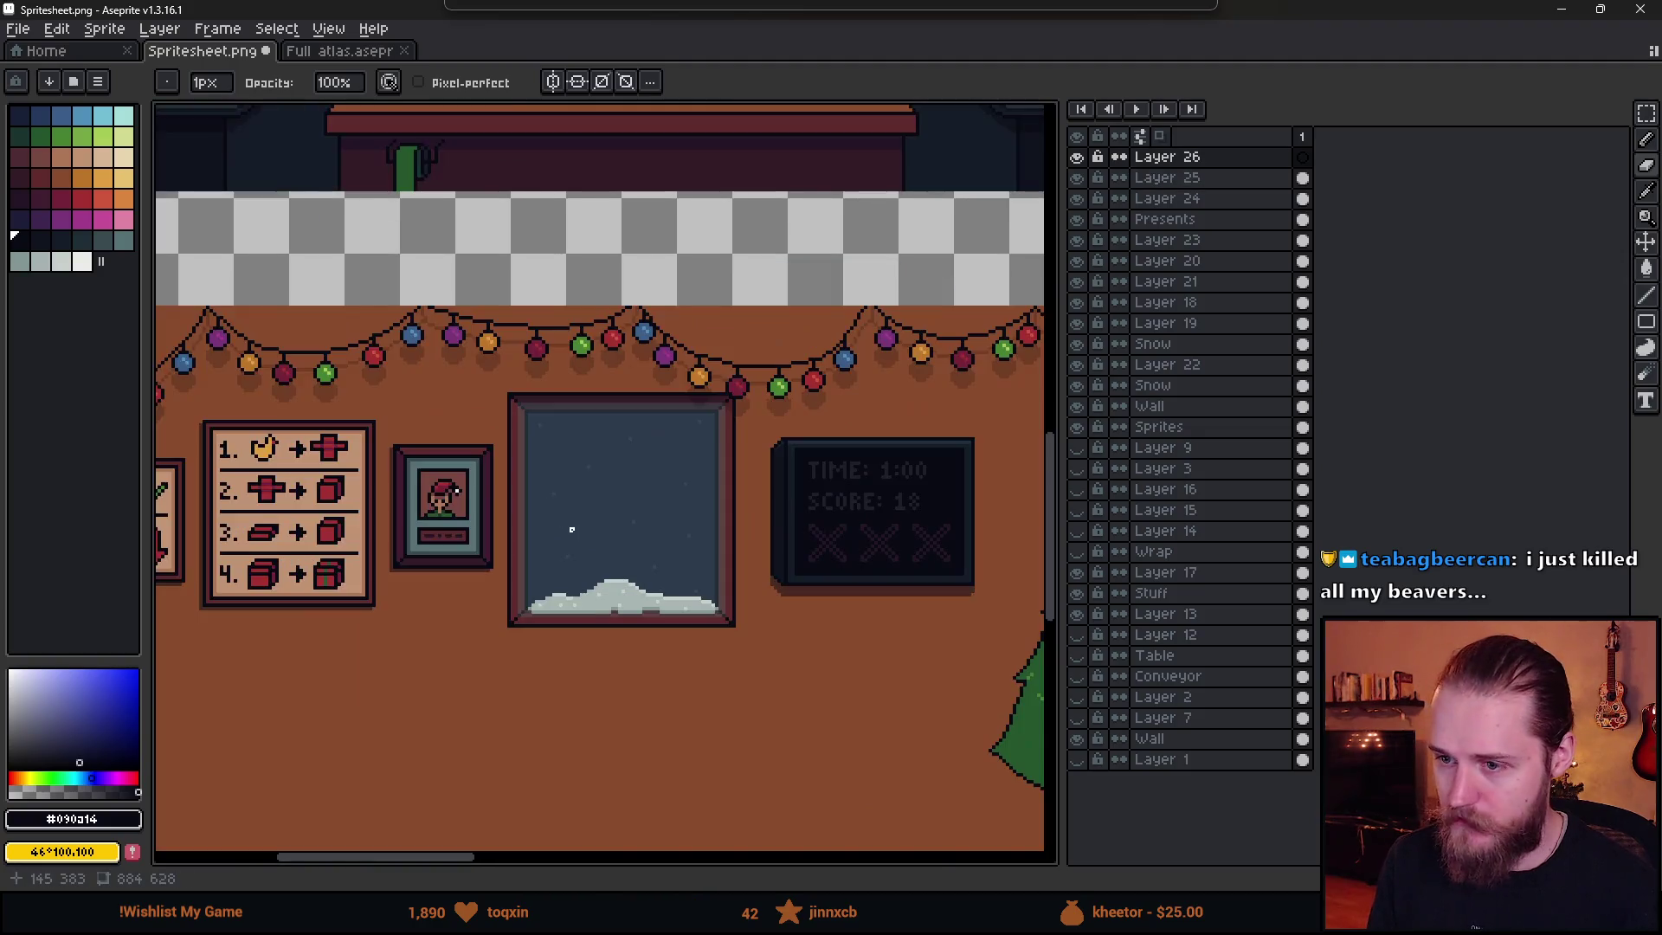
scroll(571, 529, "down", 1)
key("m")
left_click_drag(487, 466, 677, 582)
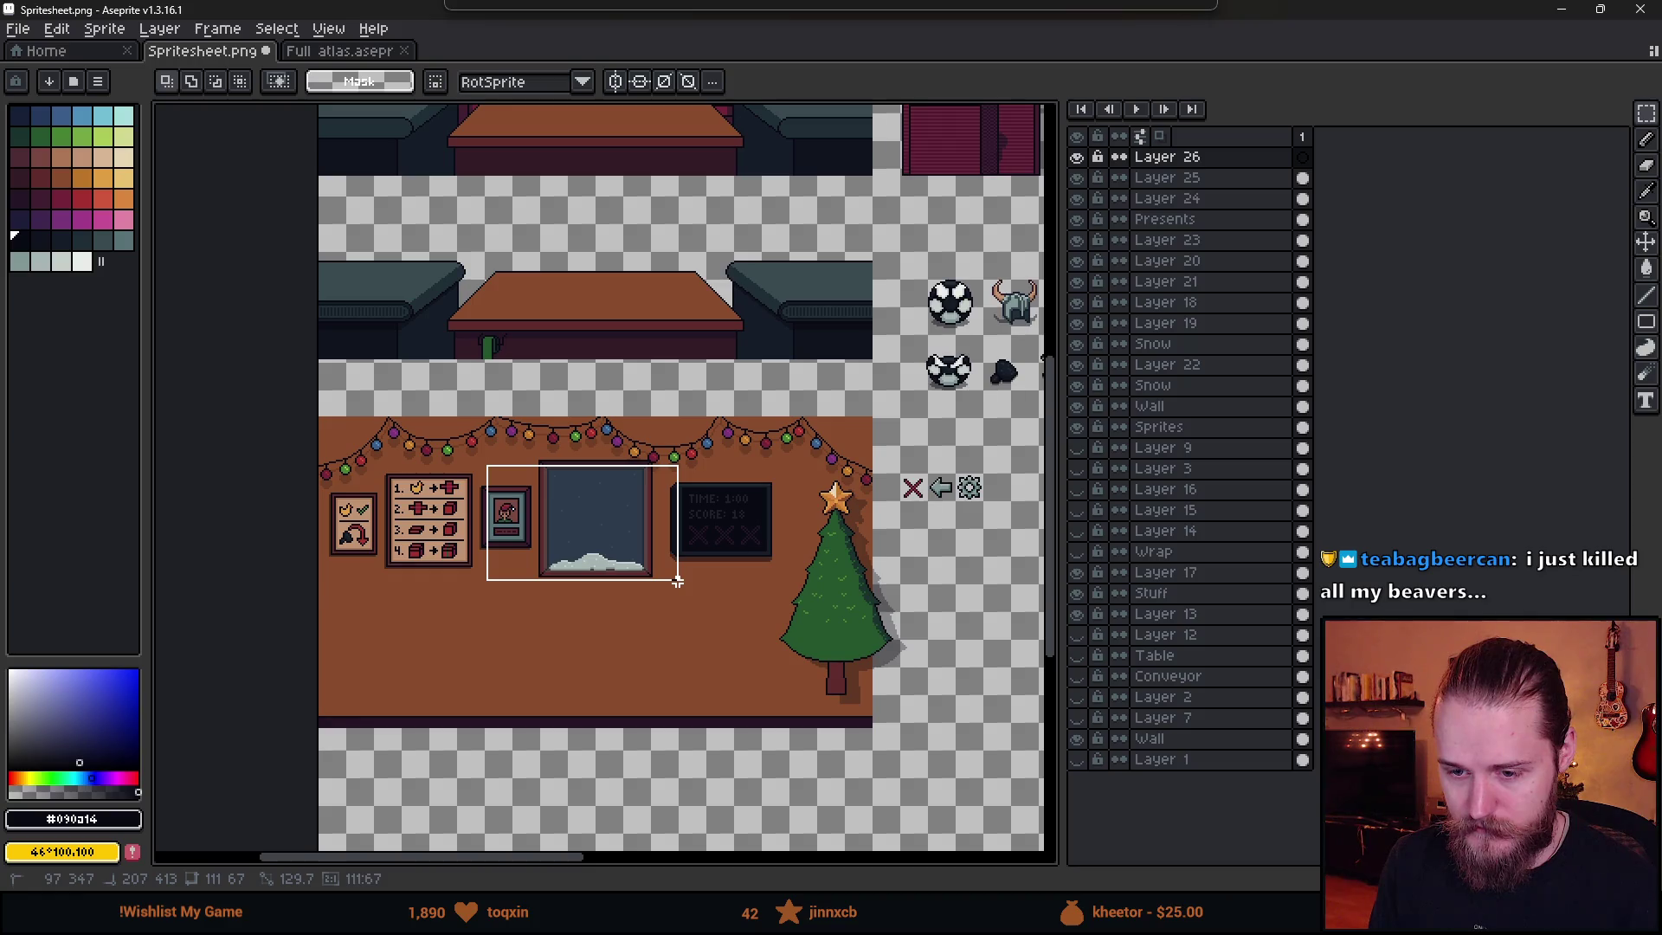
- Resize the selection to 112x68 and move it onto the blank wall below the window
left_click_drag(678, 582, 677, 582)
left_click_drag(677, 582, 683, 587)
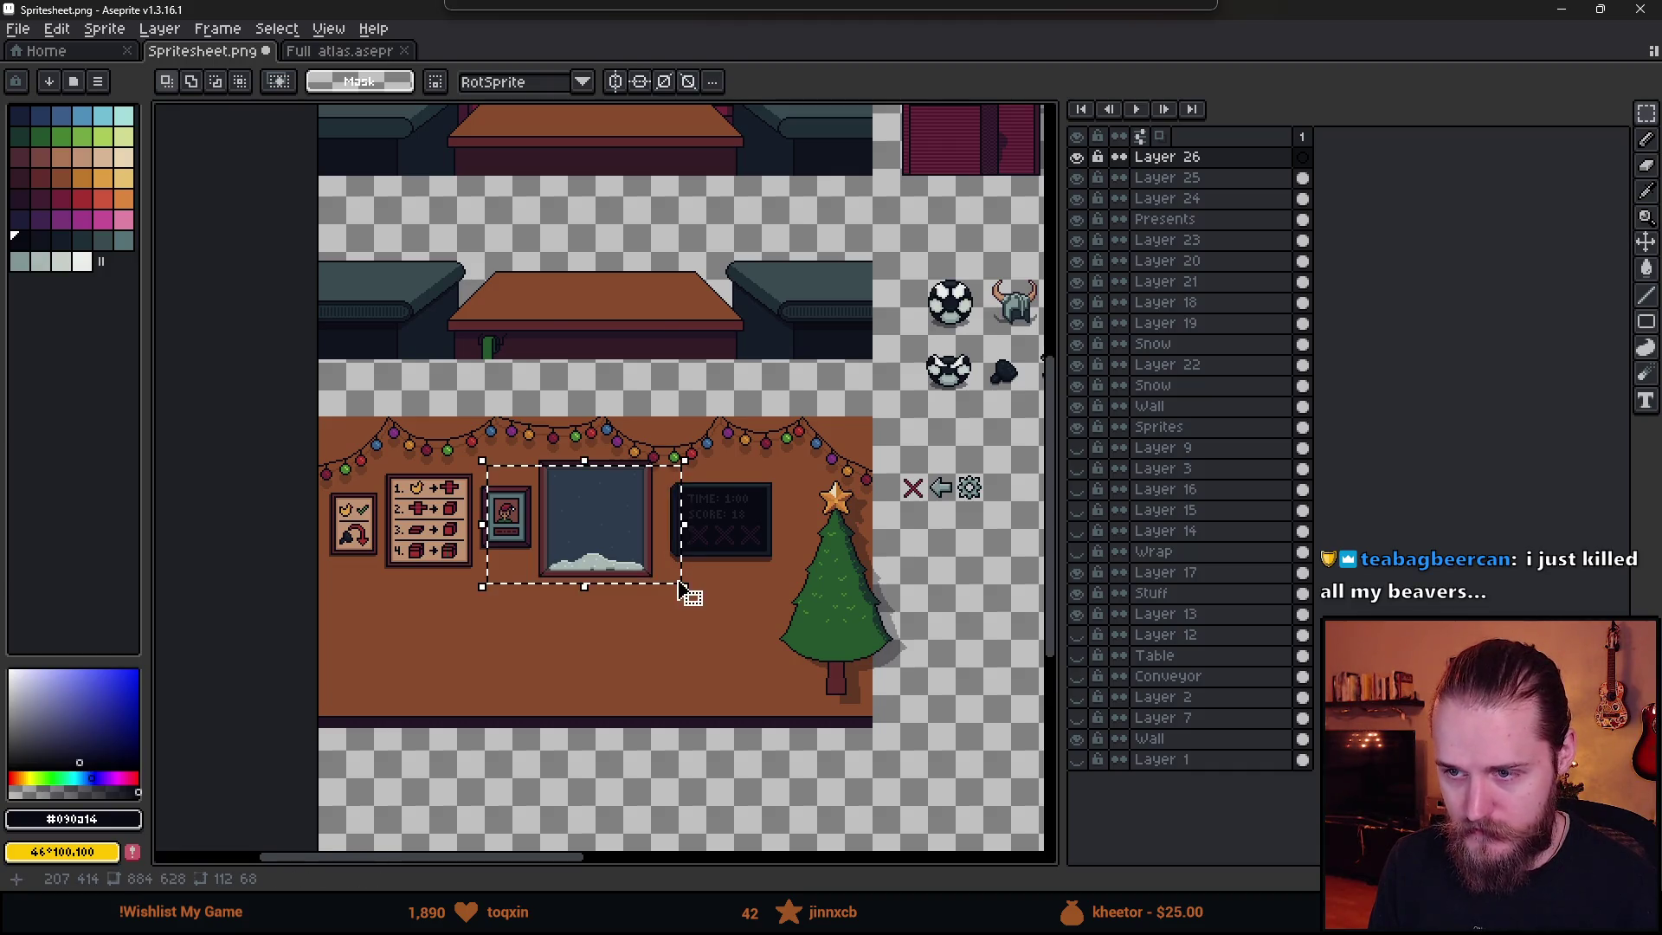
scroll(683, 587, "down", 2)
scroll(683, 587, "up", 2)
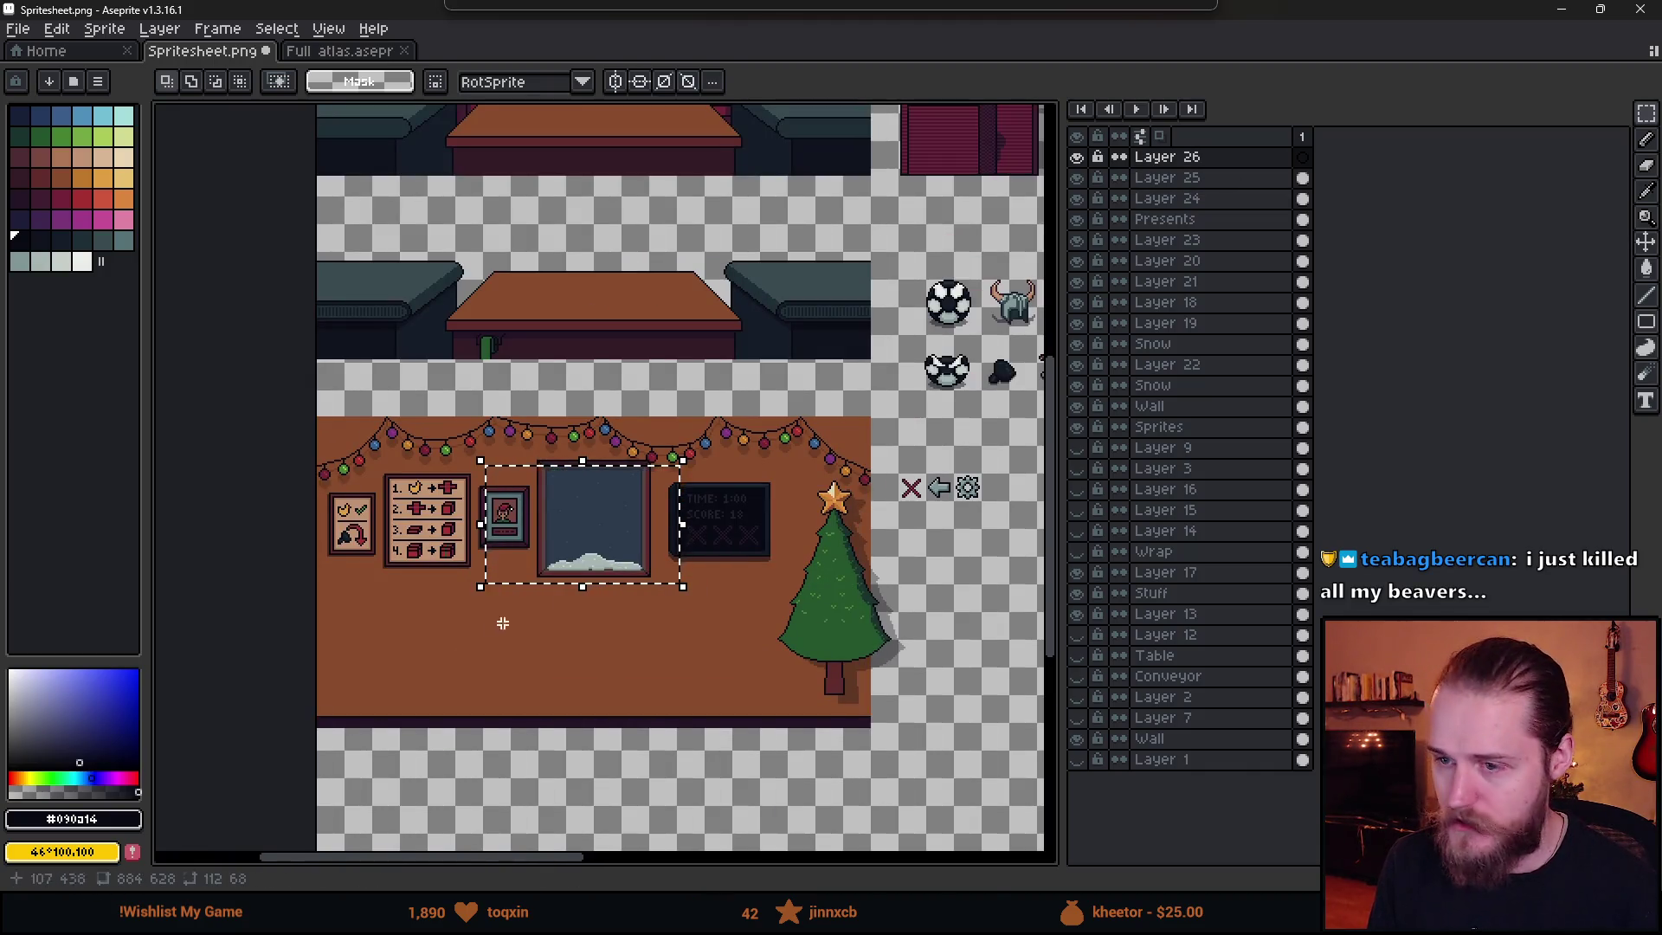
scroll(498, 558, "down", 3)
mouse_move(683, 472)
left_mouse_down()
mouse_move(697, 600)
mouse_move(679, 556)
left_mouse_up()
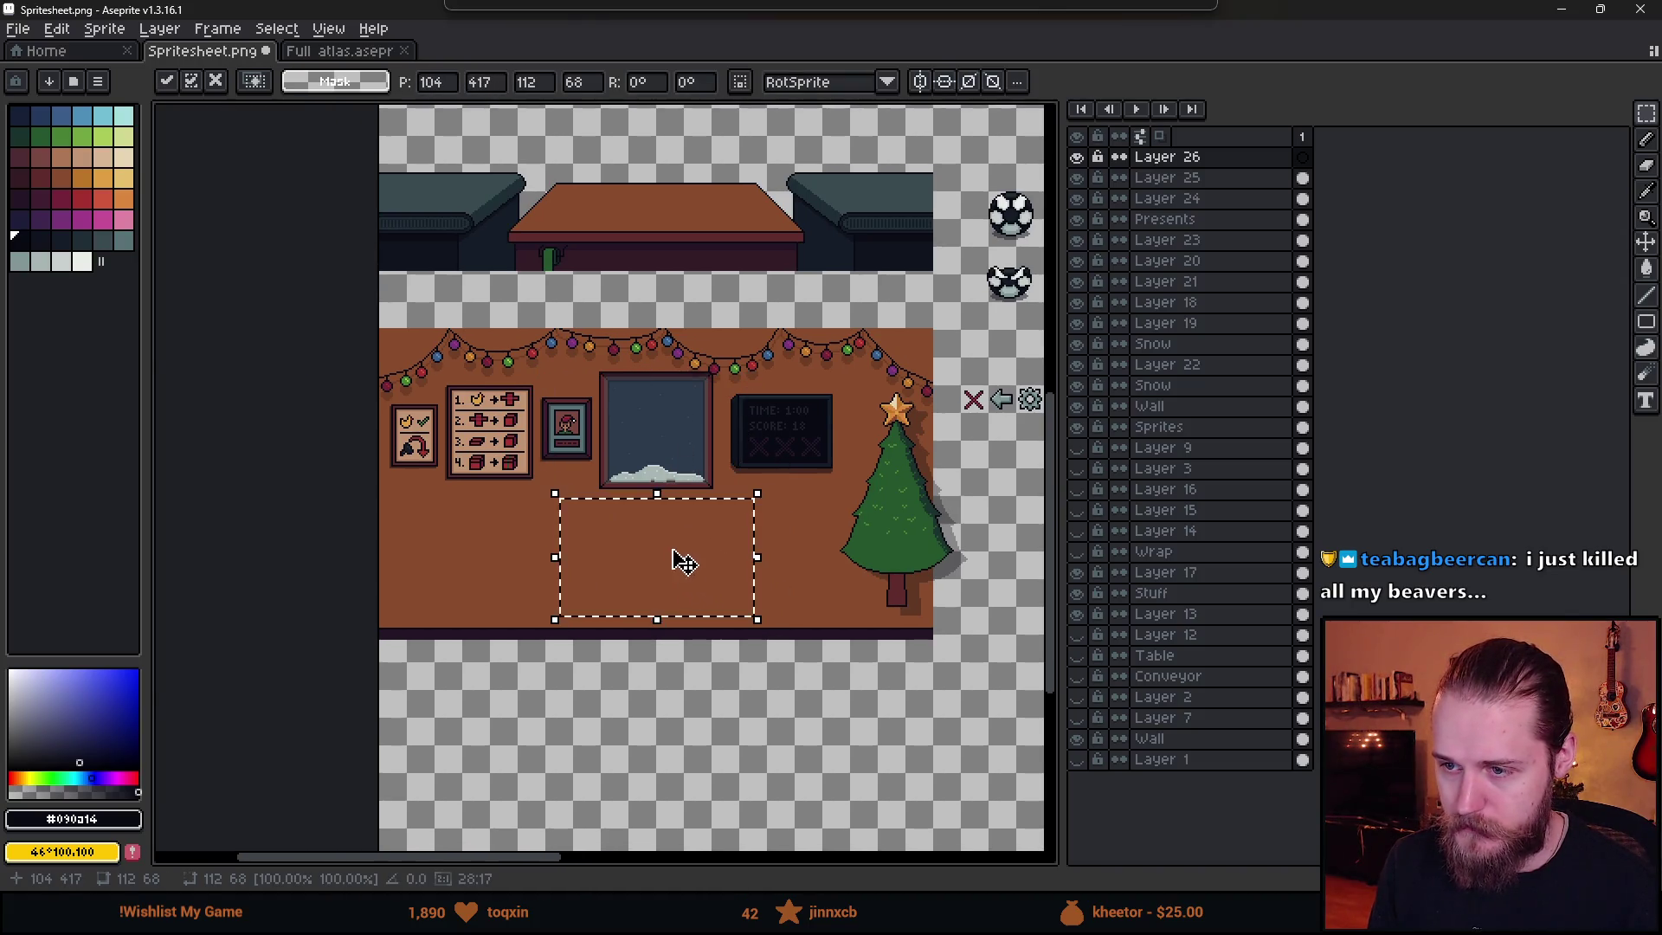
scroll(679, 556, "up", 4)
scroll(675, 529, "up", 1)
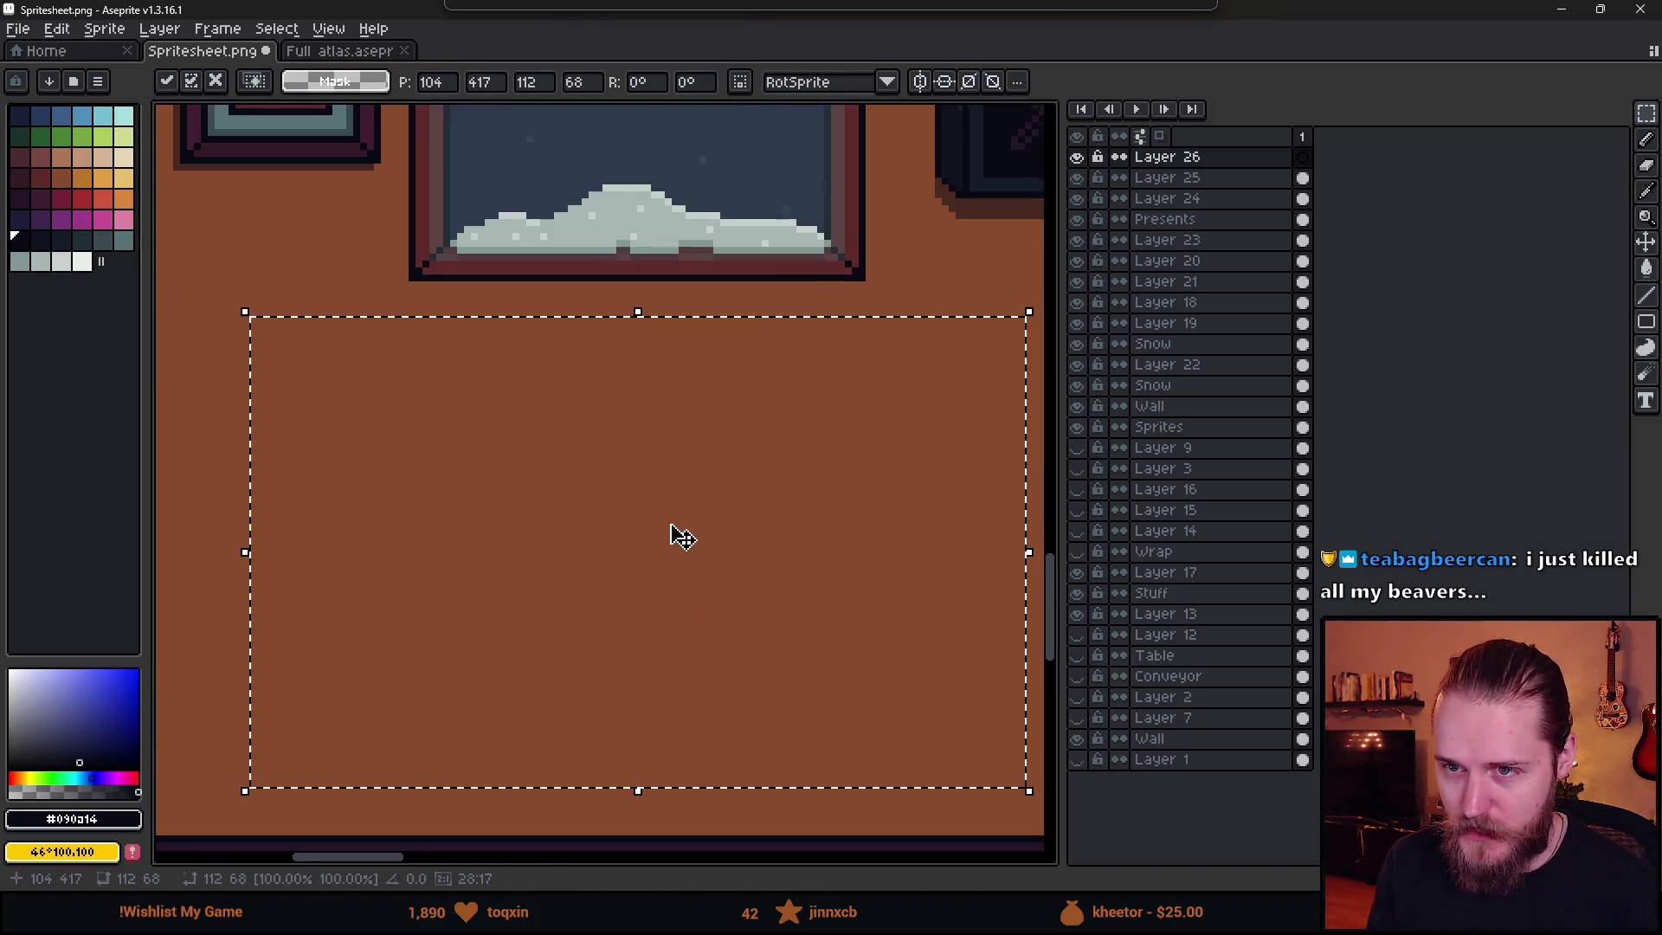
- Switch to the 1px Pencil and pan the view to the lights, boards and window
key("b")
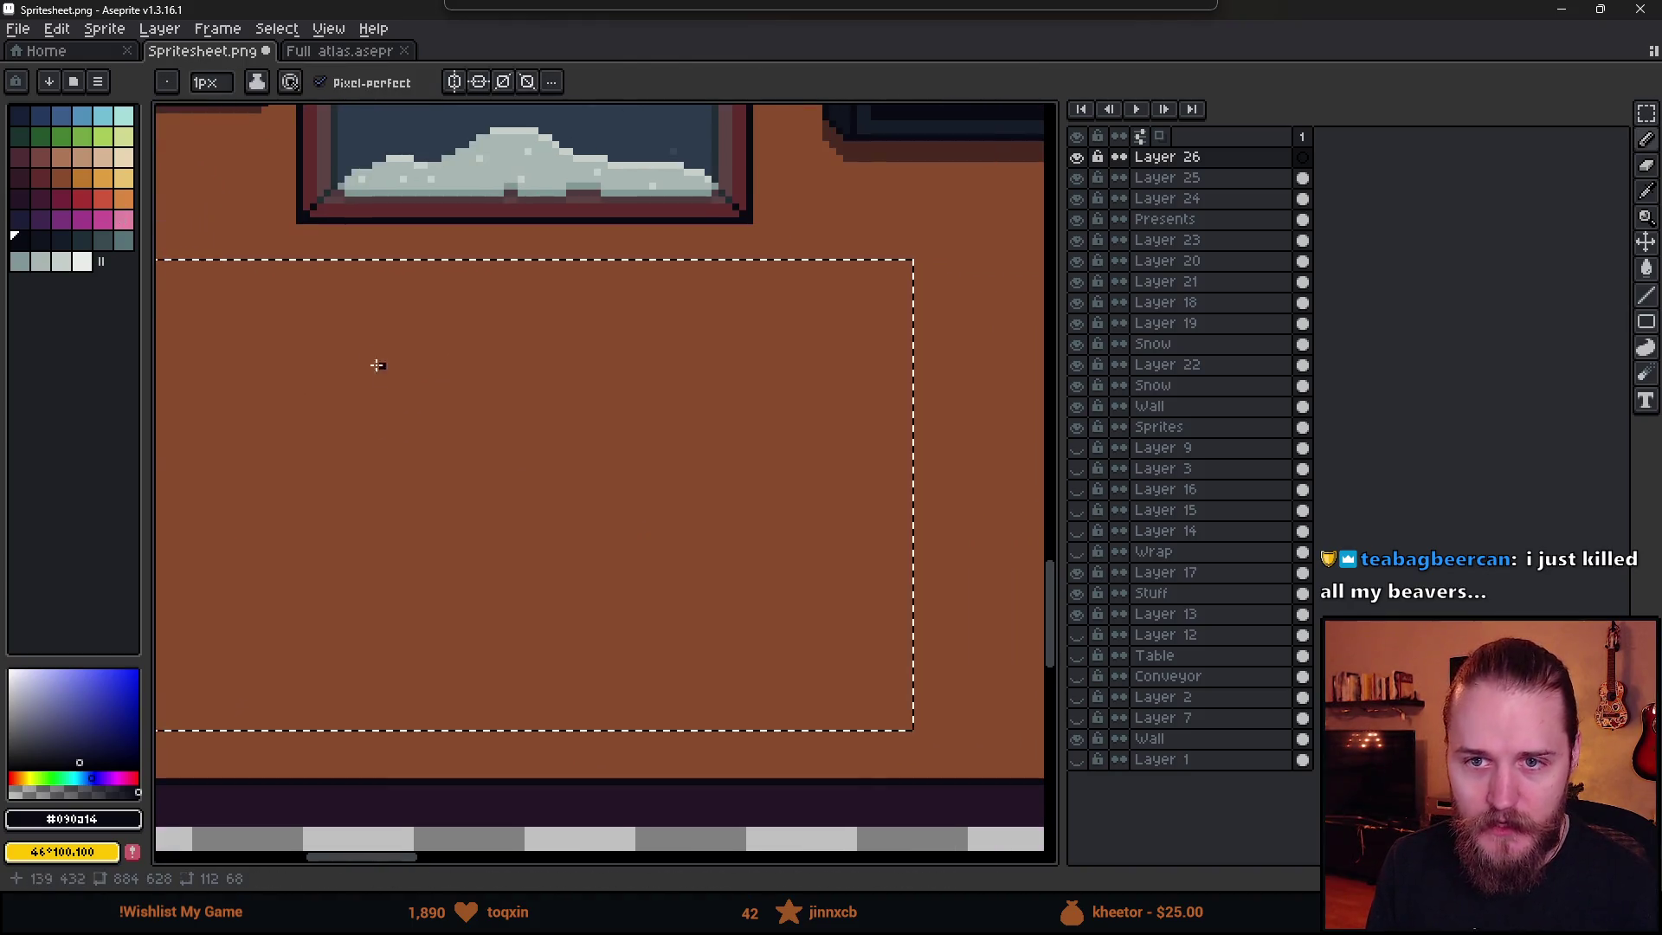
left_click_drag(375, 364, 514, 384)
scroll(511, 413, "down", 1)
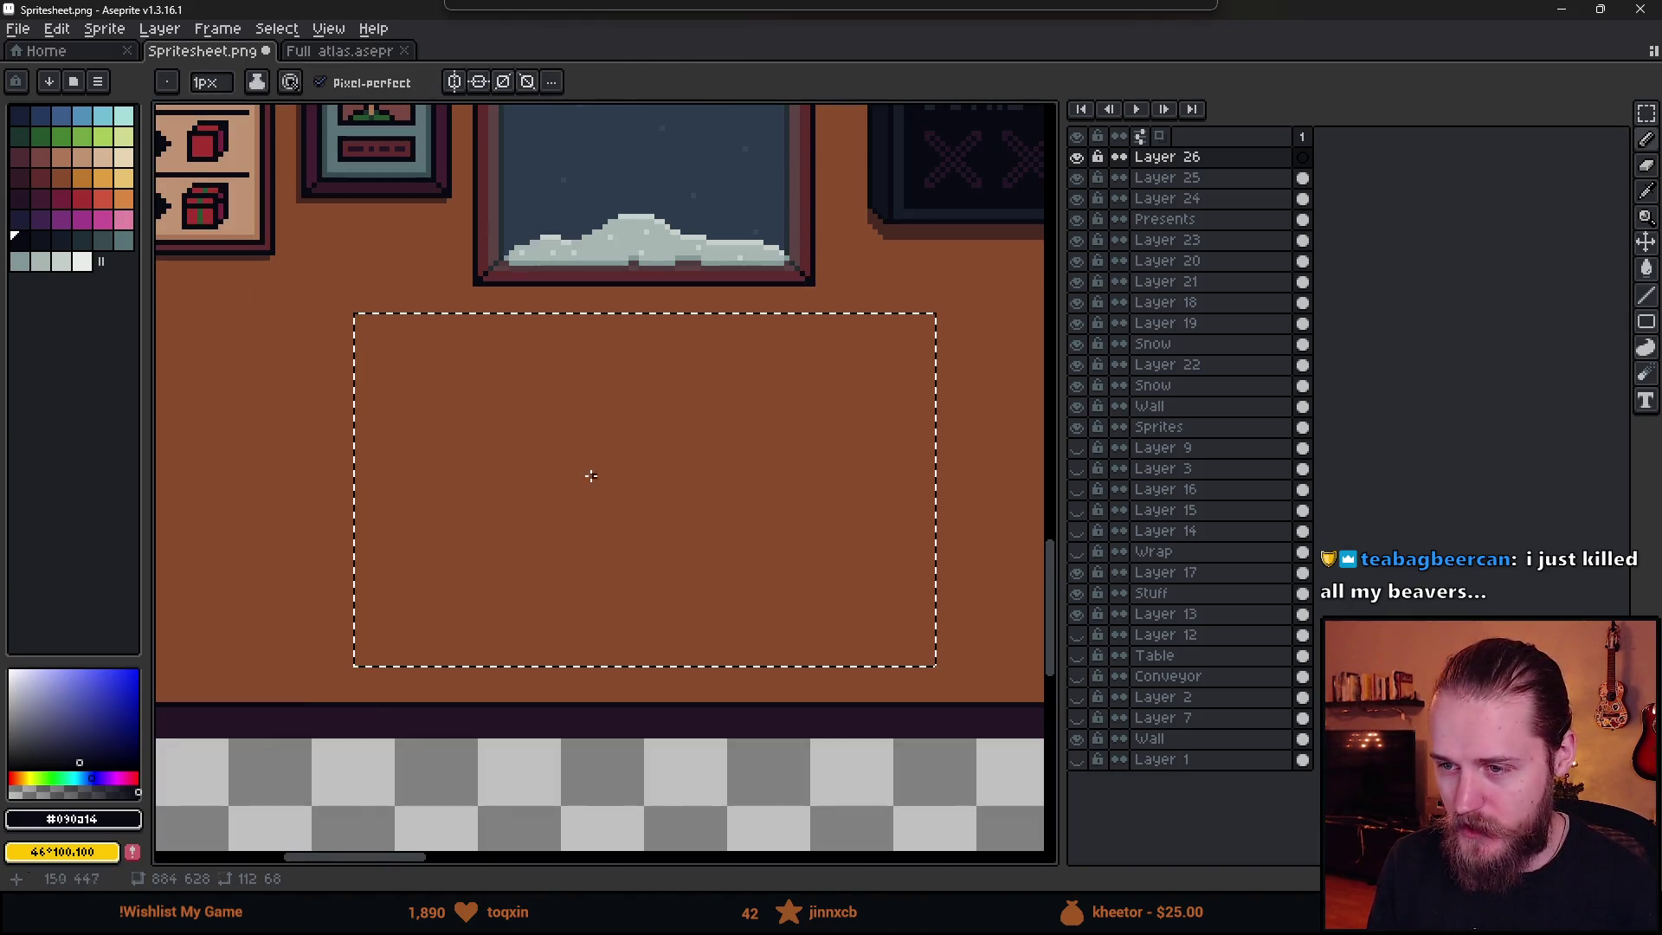
scroll(582, 492, "up", 1)
left_click_drag(724, 494, 704, 606)
scroll(705, 589, "down", 1)
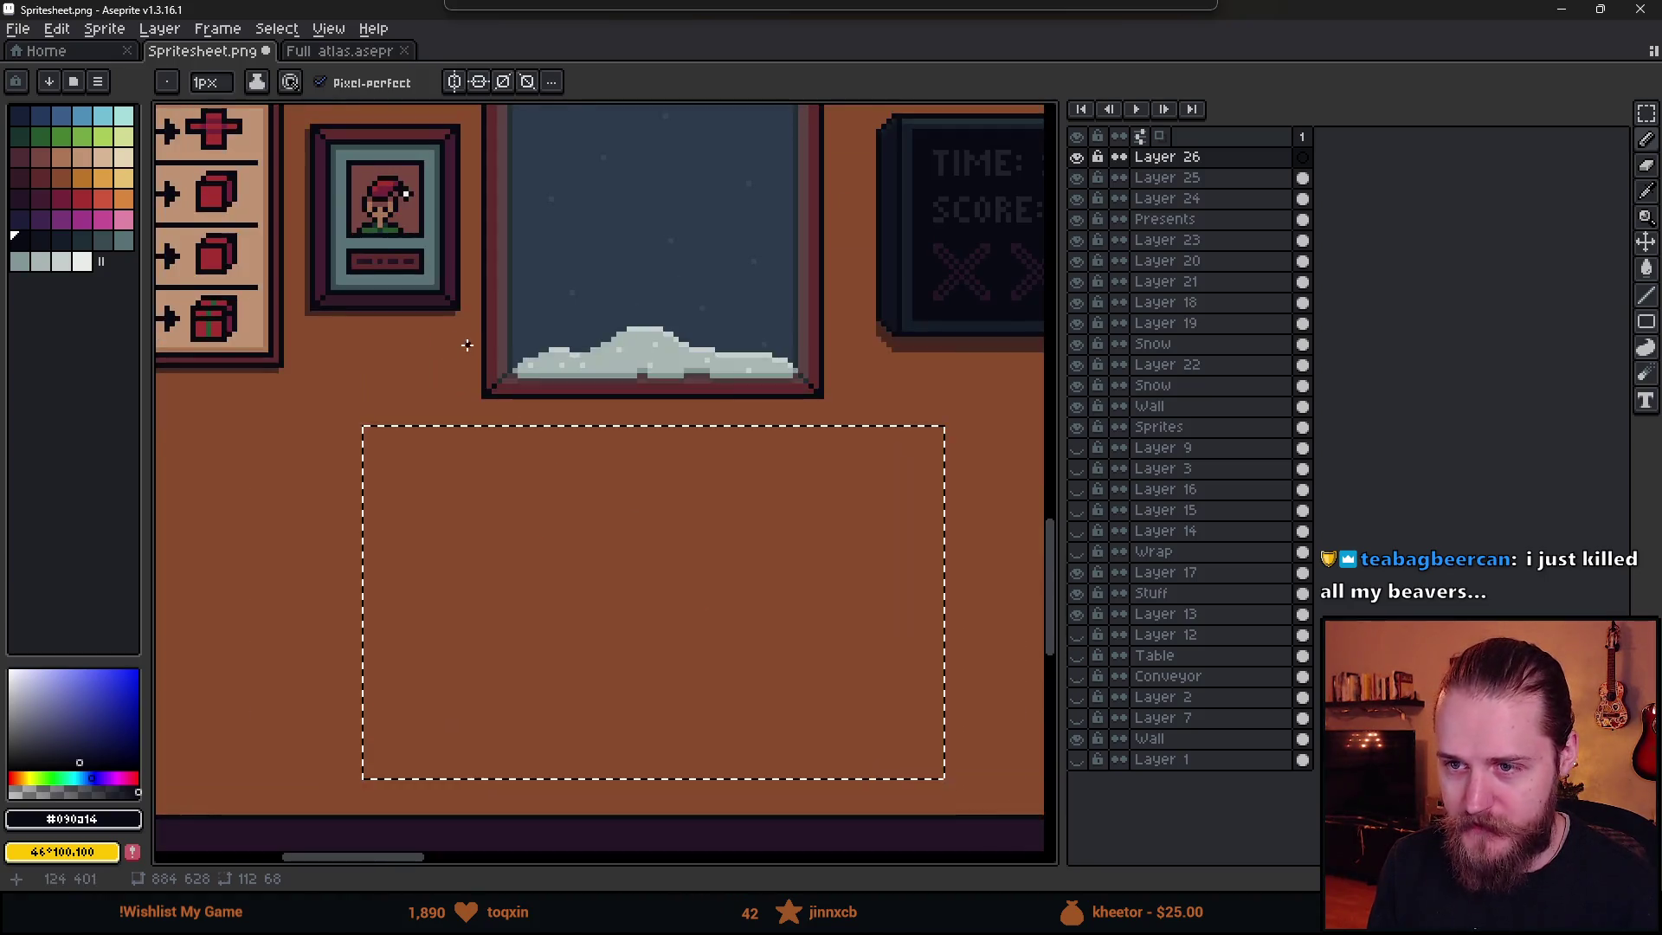
left_click_drag(555, 450, 774, 684)
scroll(573, 381, "up", 2)
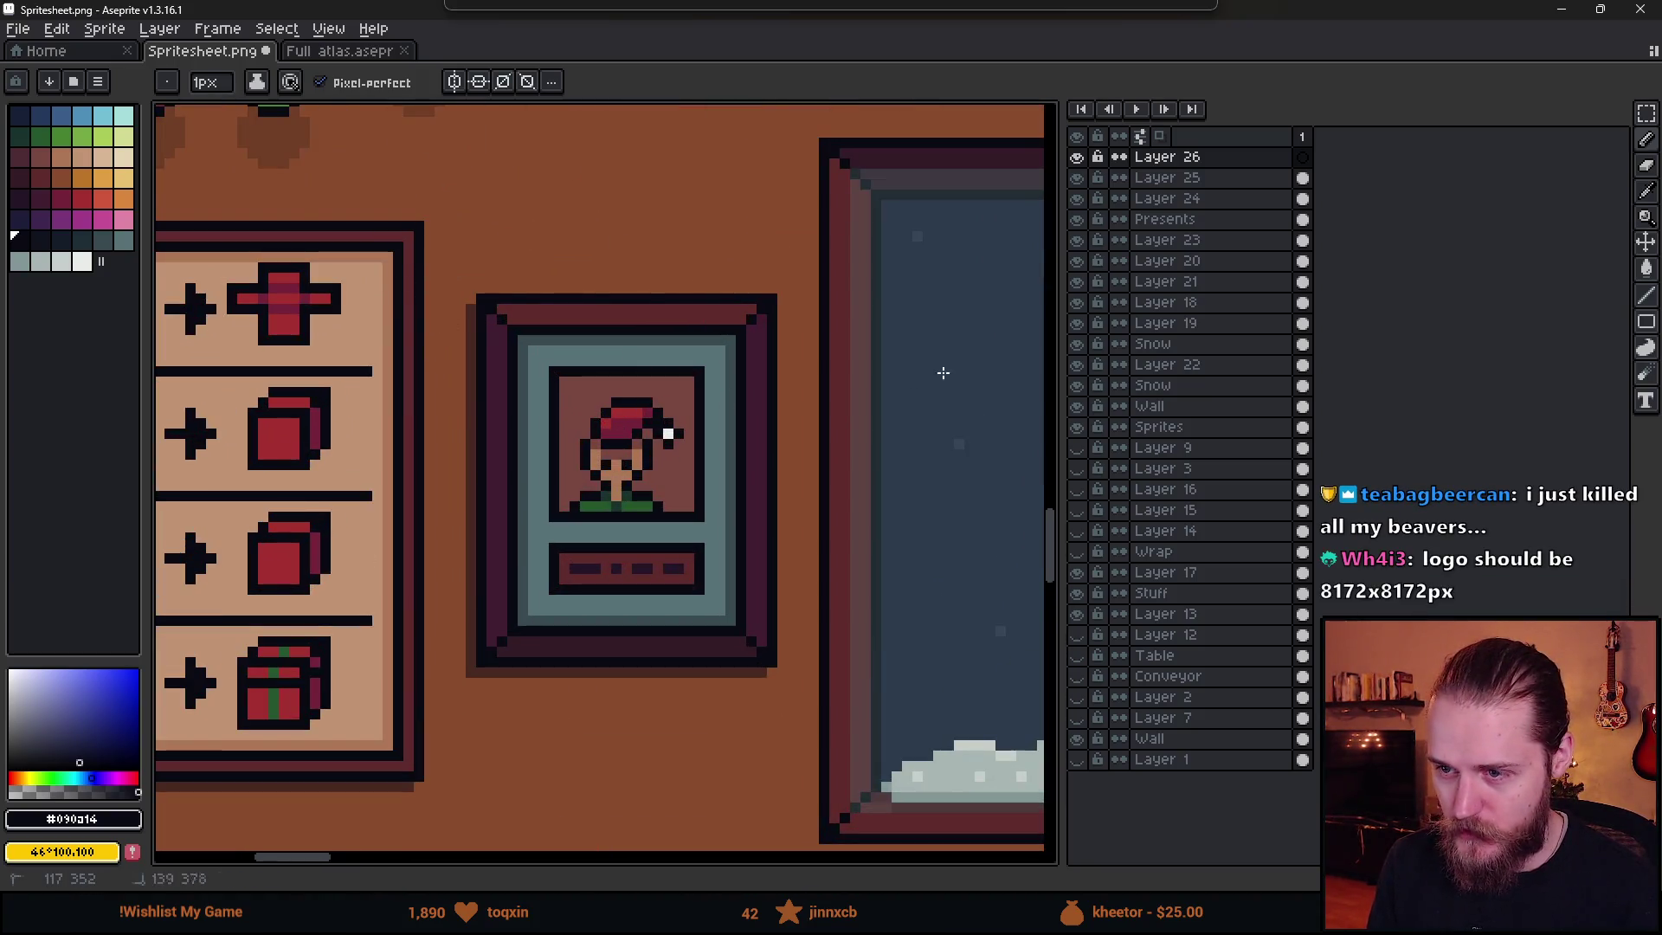
scroll(641, 441, "down", 3)
scroll(586, 410, "down", 3)
scroll(606, 485, "up", 2)
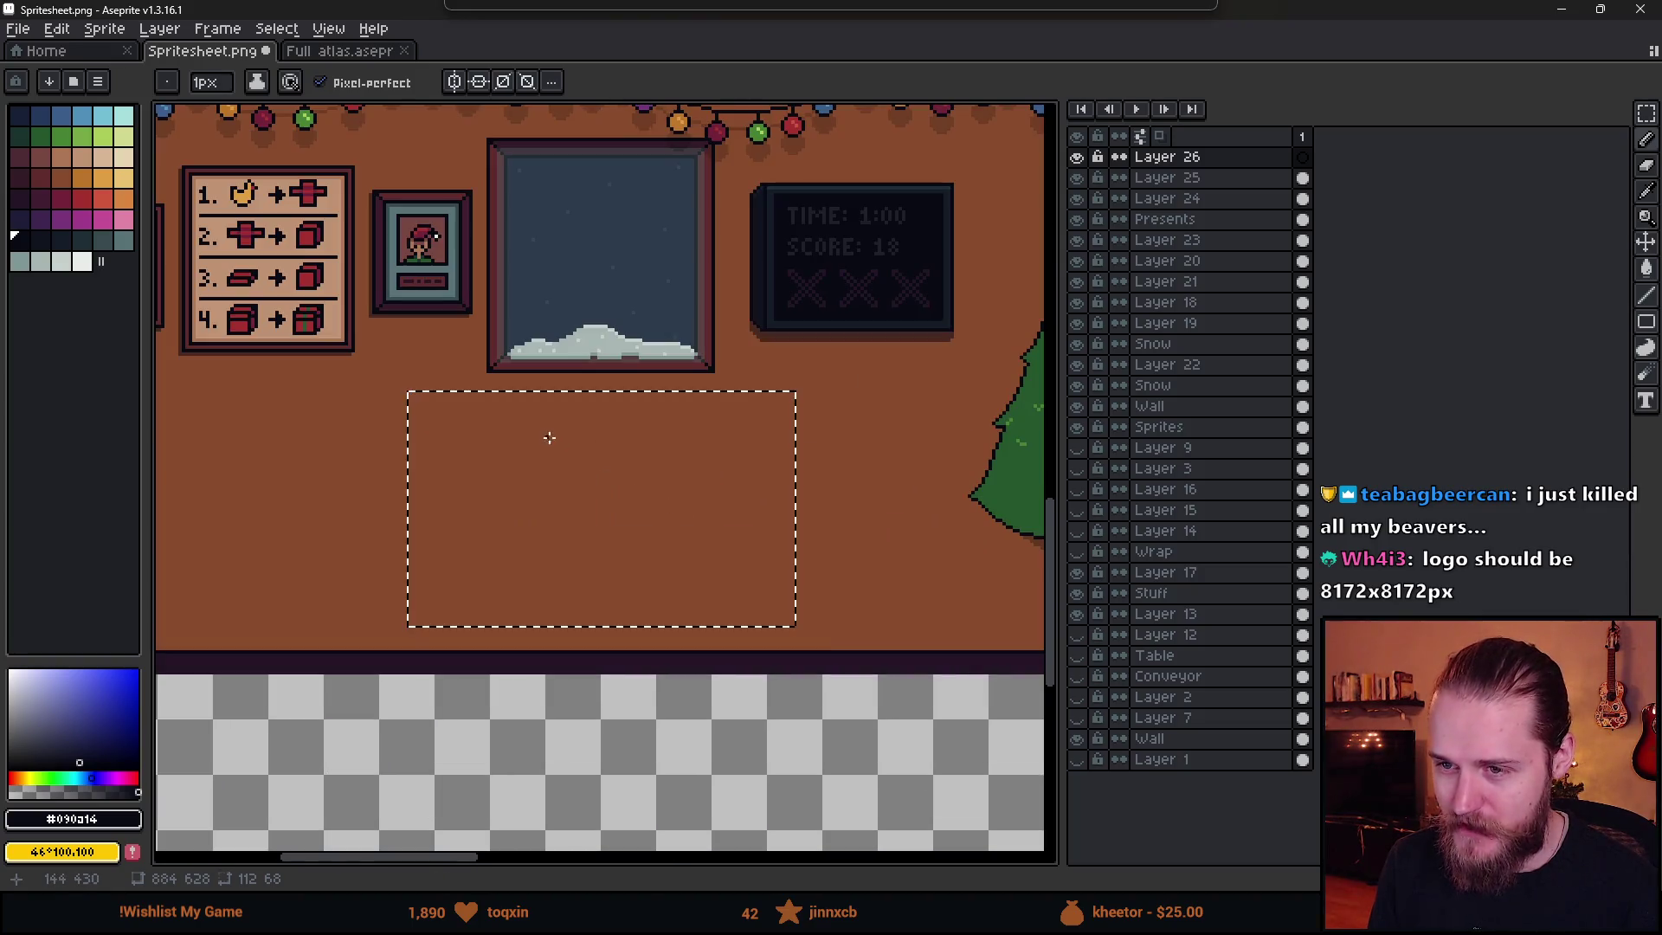
scroll(519, 502, "up", 1)
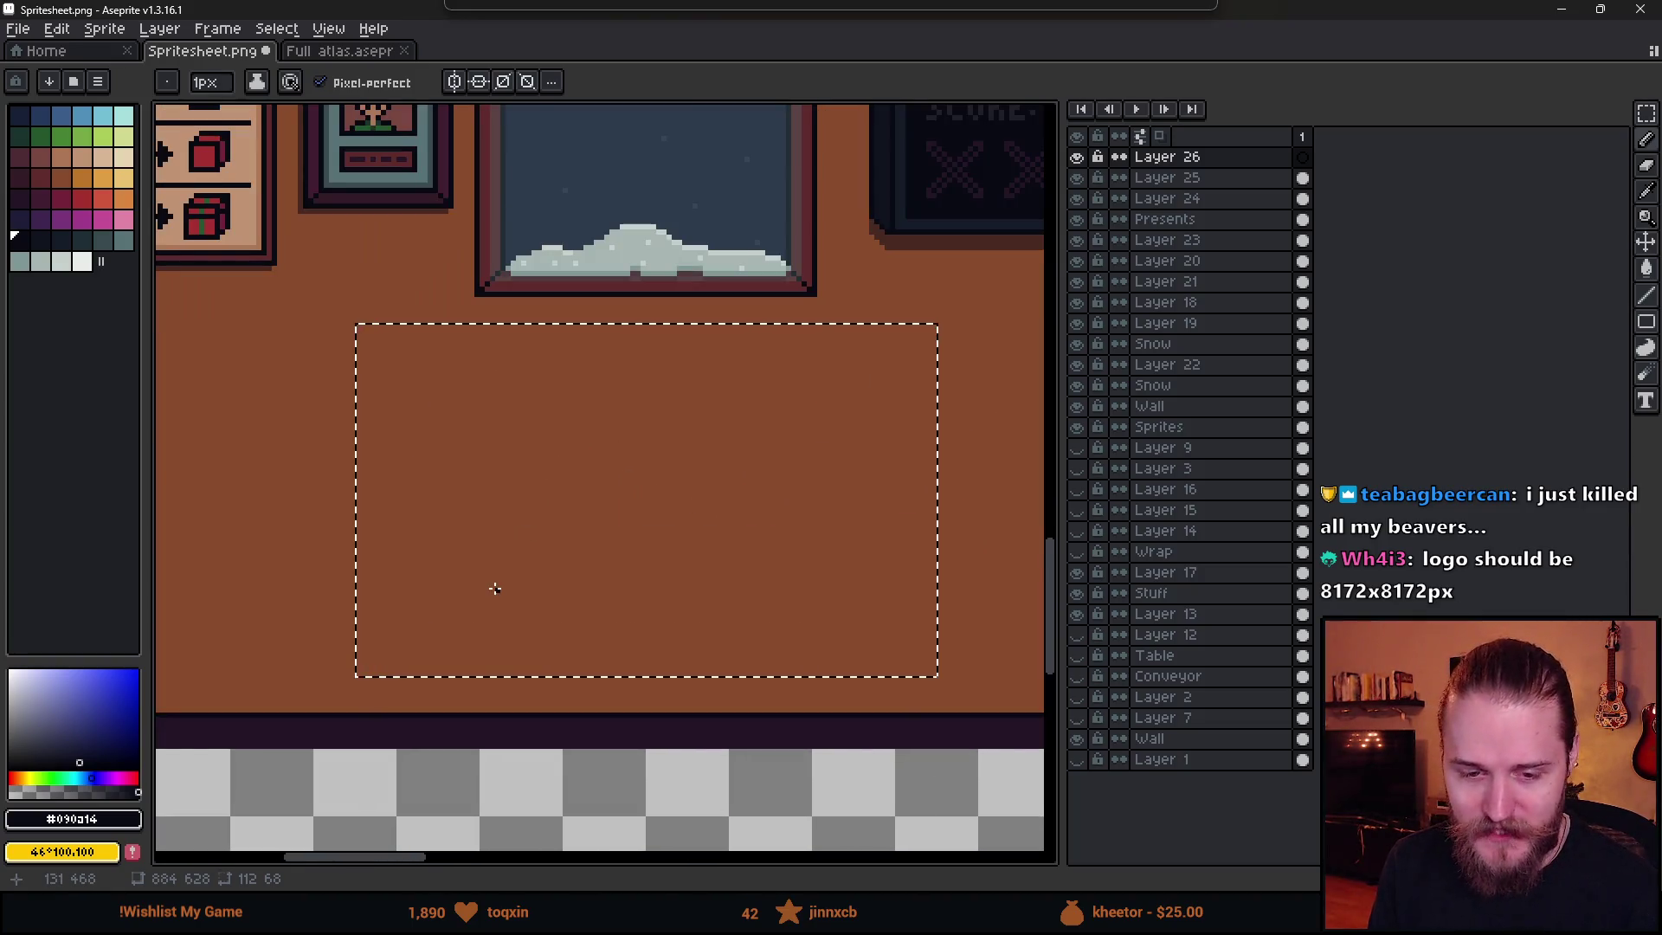
- Centre on the marked wall area and draw a black pixel letter G
left_click_drag(512, 573, 536, 590)
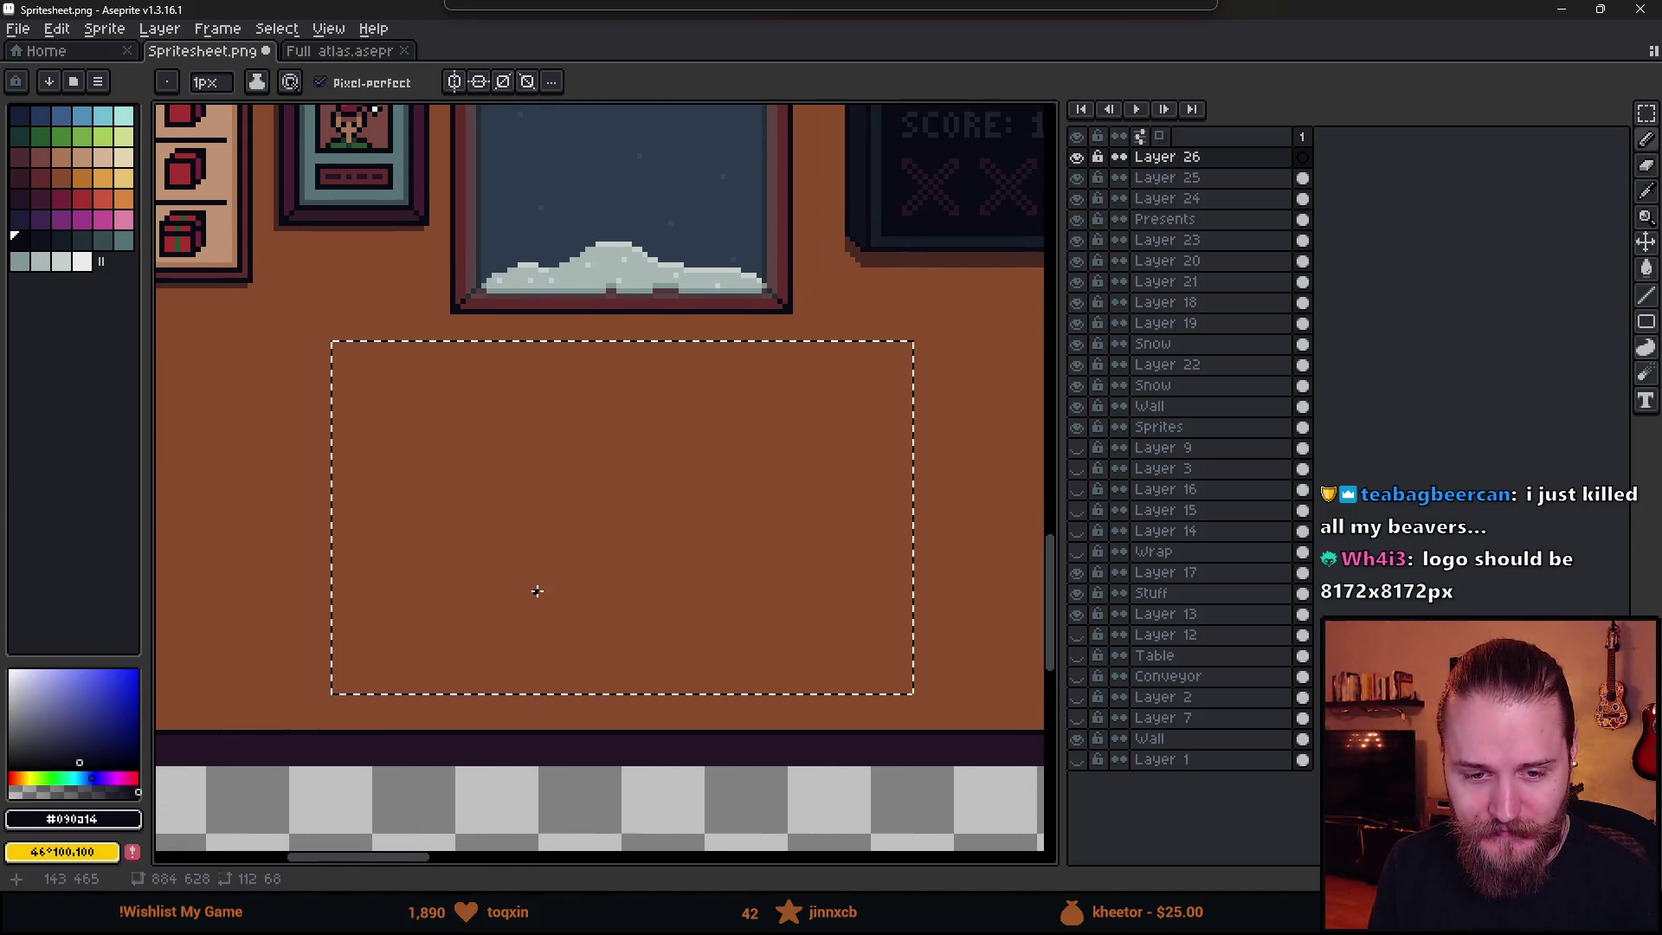
scroll(537, 591, "right", 3)
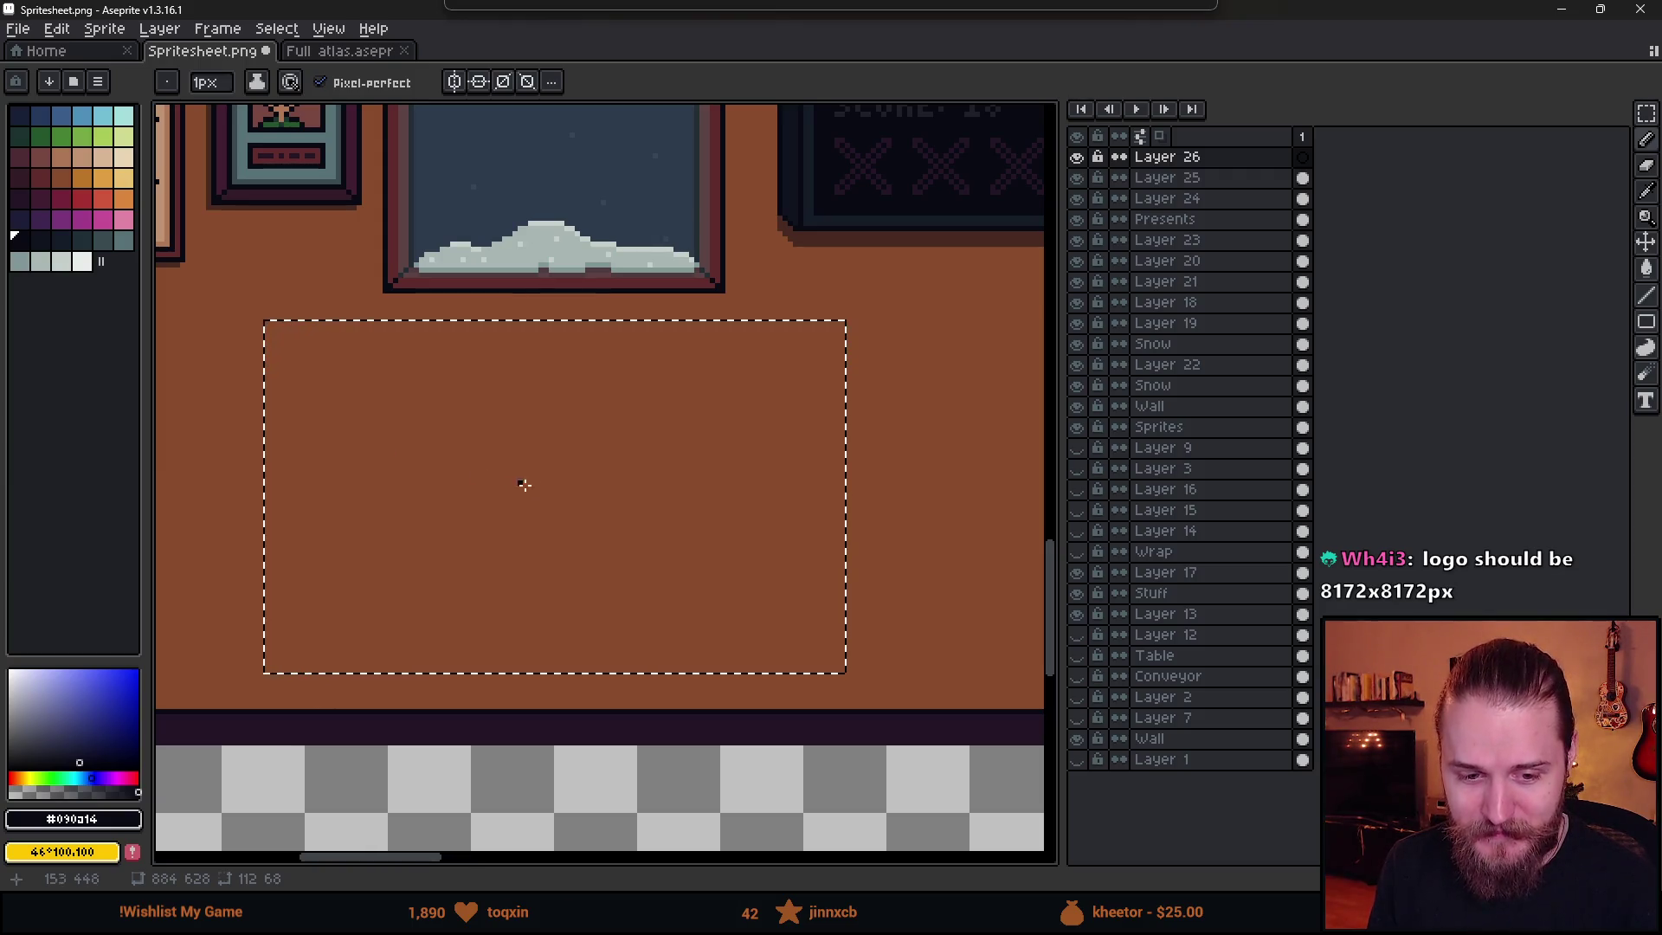
scroll(503, 460, "up", 1)
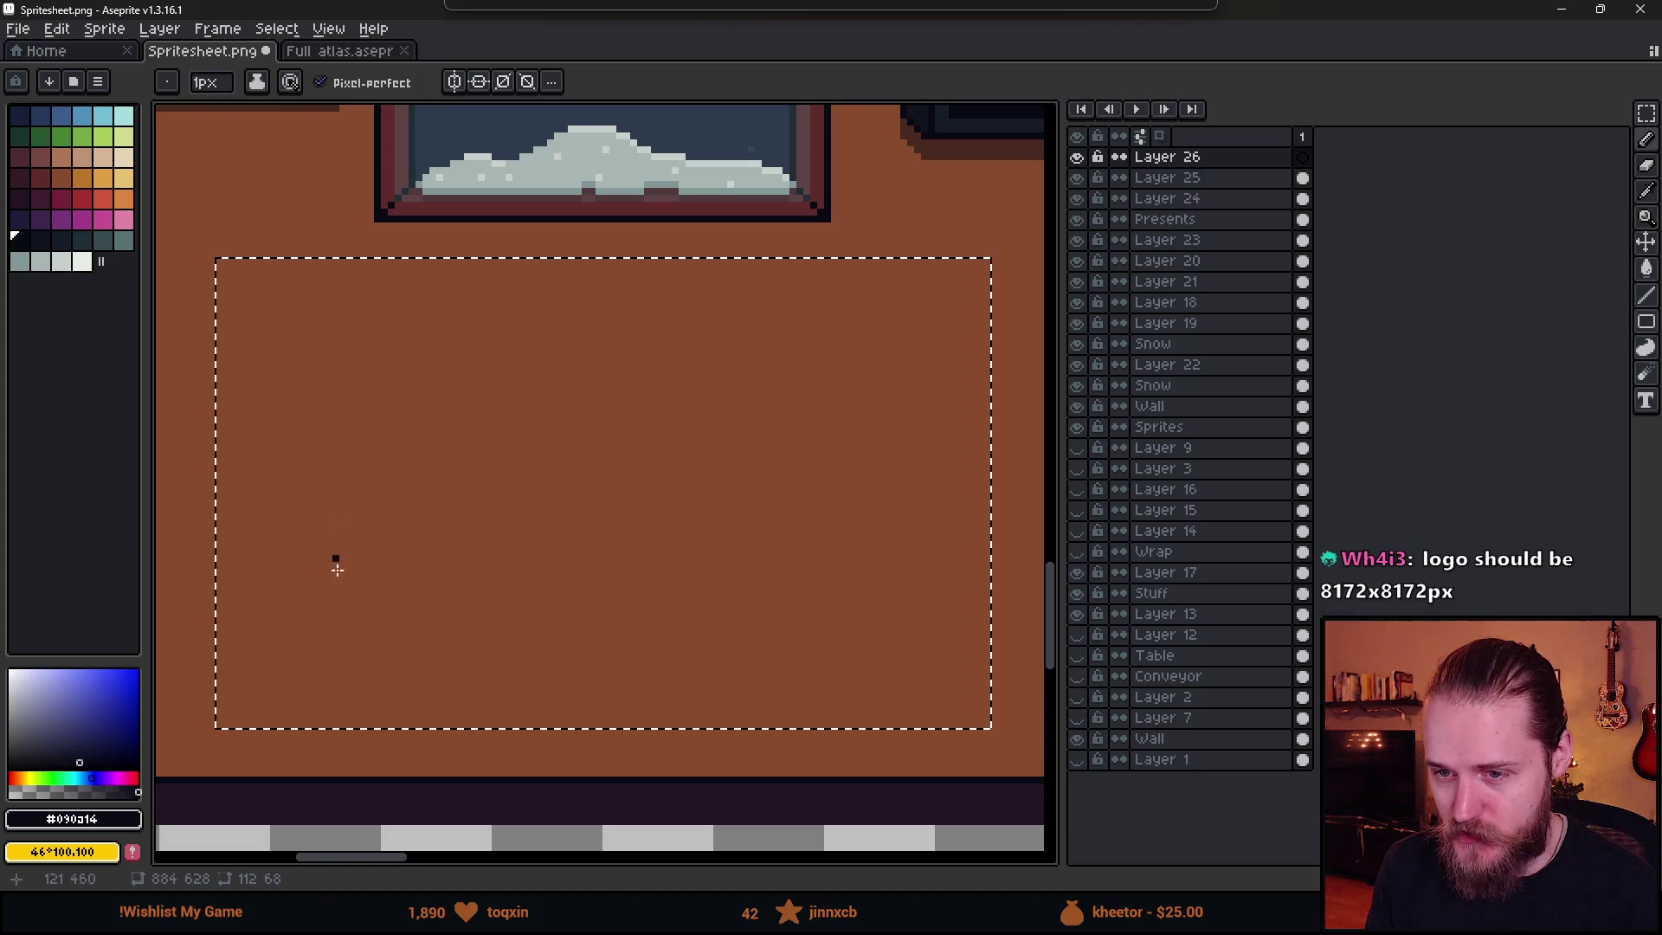
left_click_drag(367, 413, 372, 397)
mouse_move(314, 381)
left_mouse_down()
mouse_move(374, 371)
mouse_move(381, 329)
left_mouse_up()
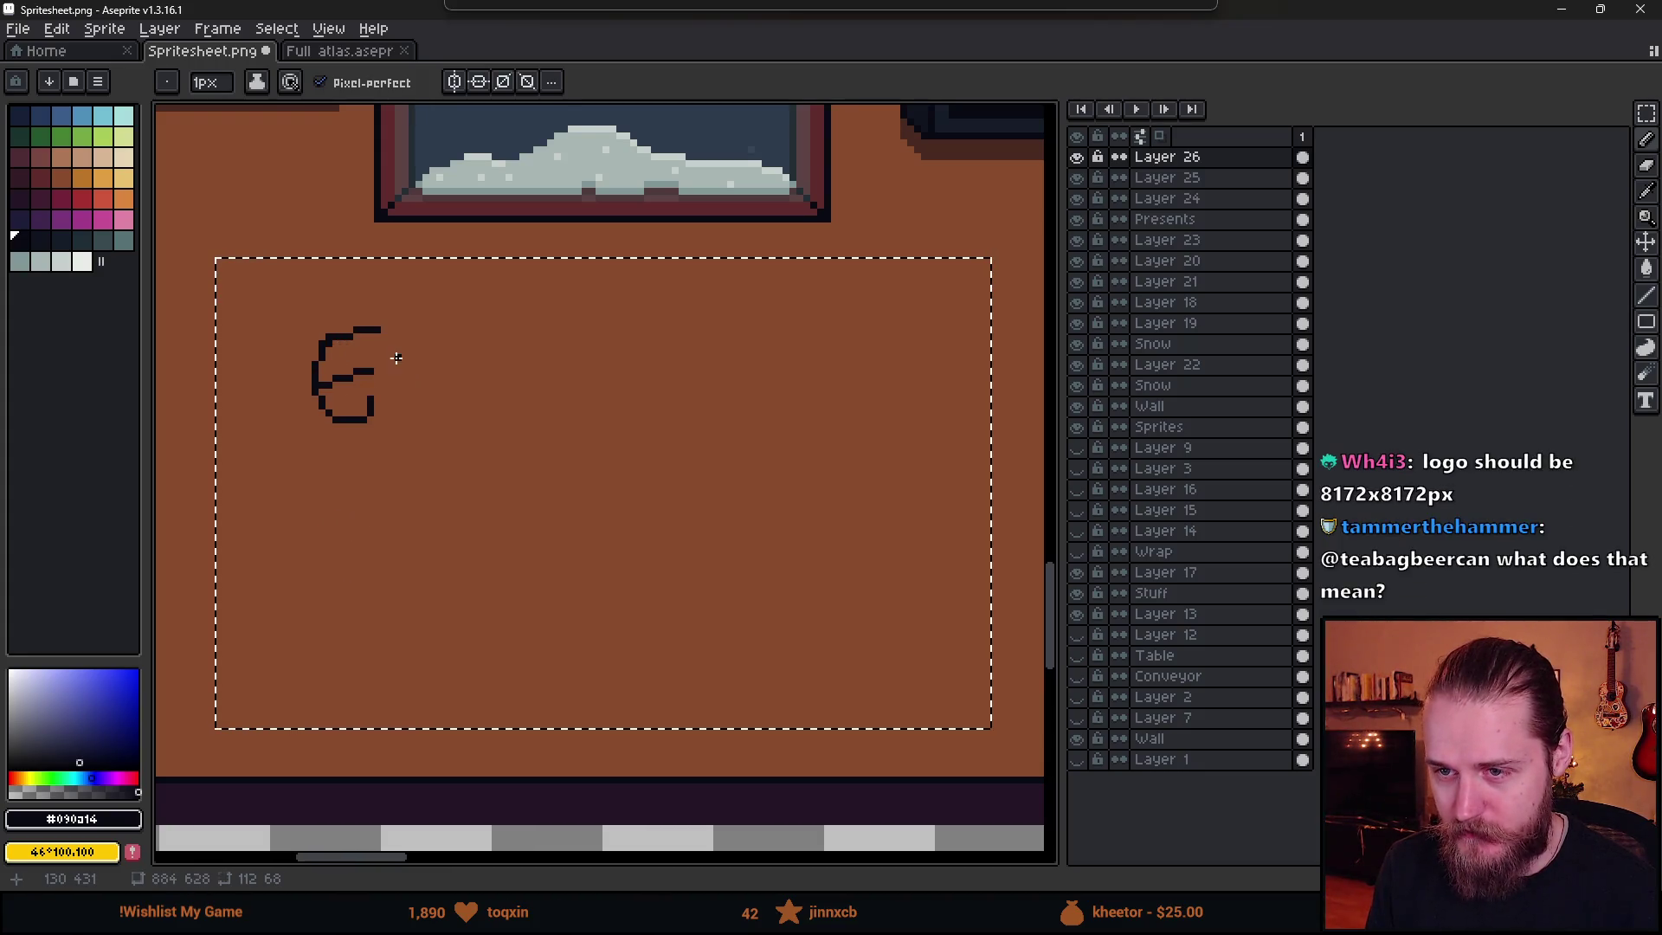
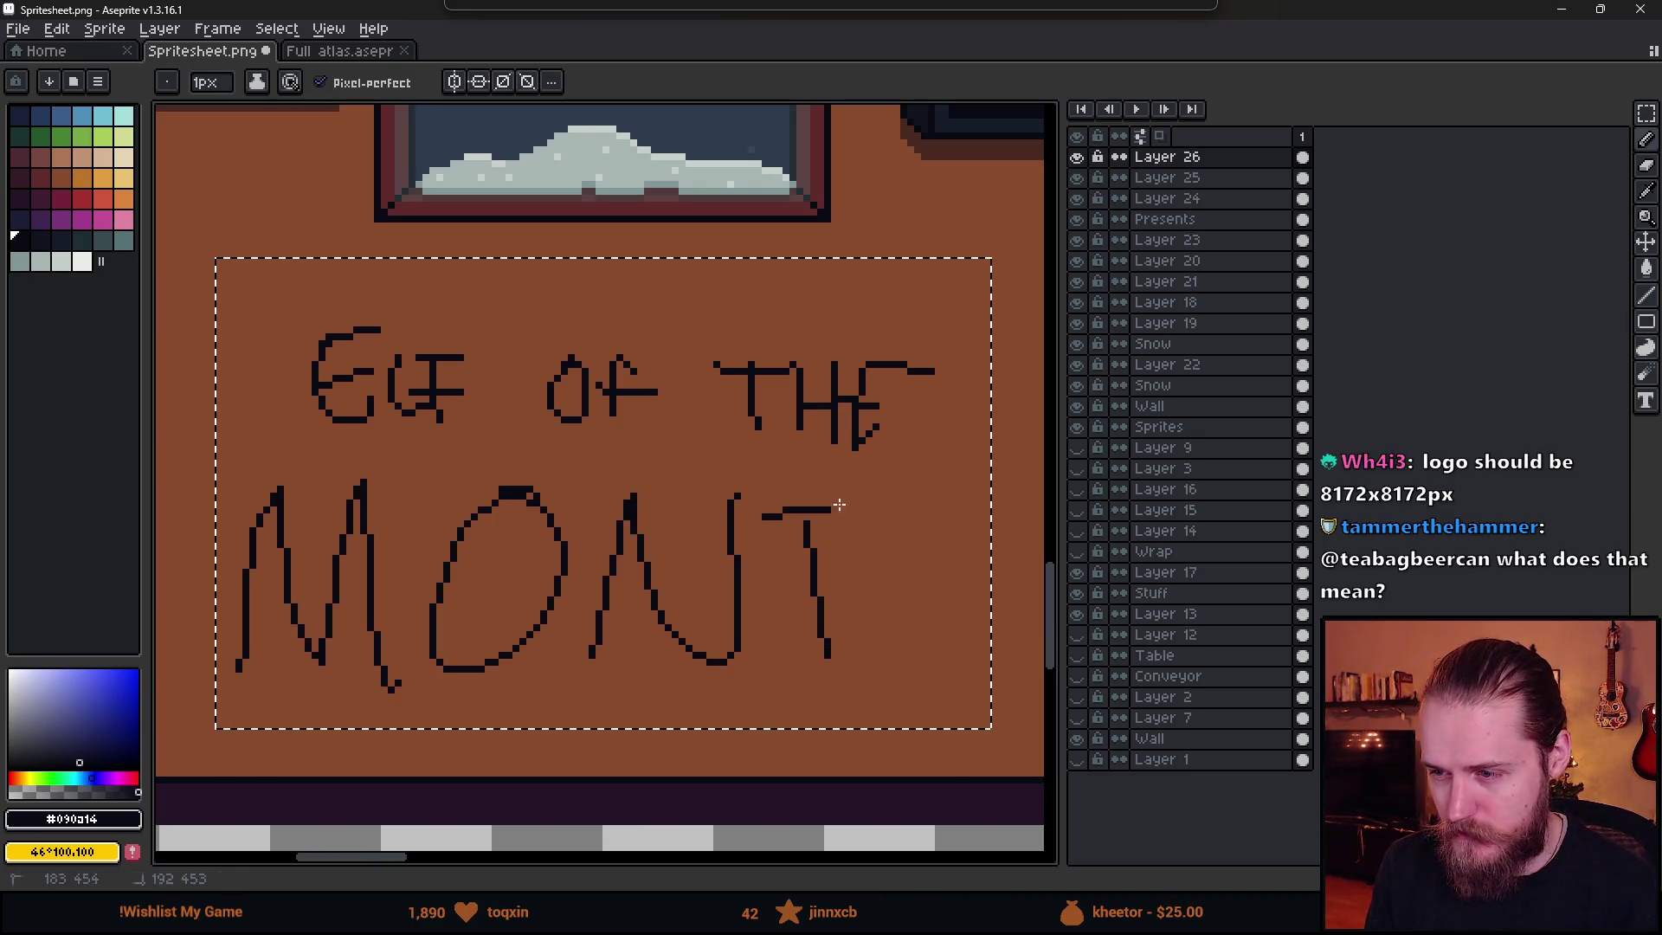
- Sketch an elf hat stroke above the E of ELF, then undo it
scroll(776, 625, "down", 5)
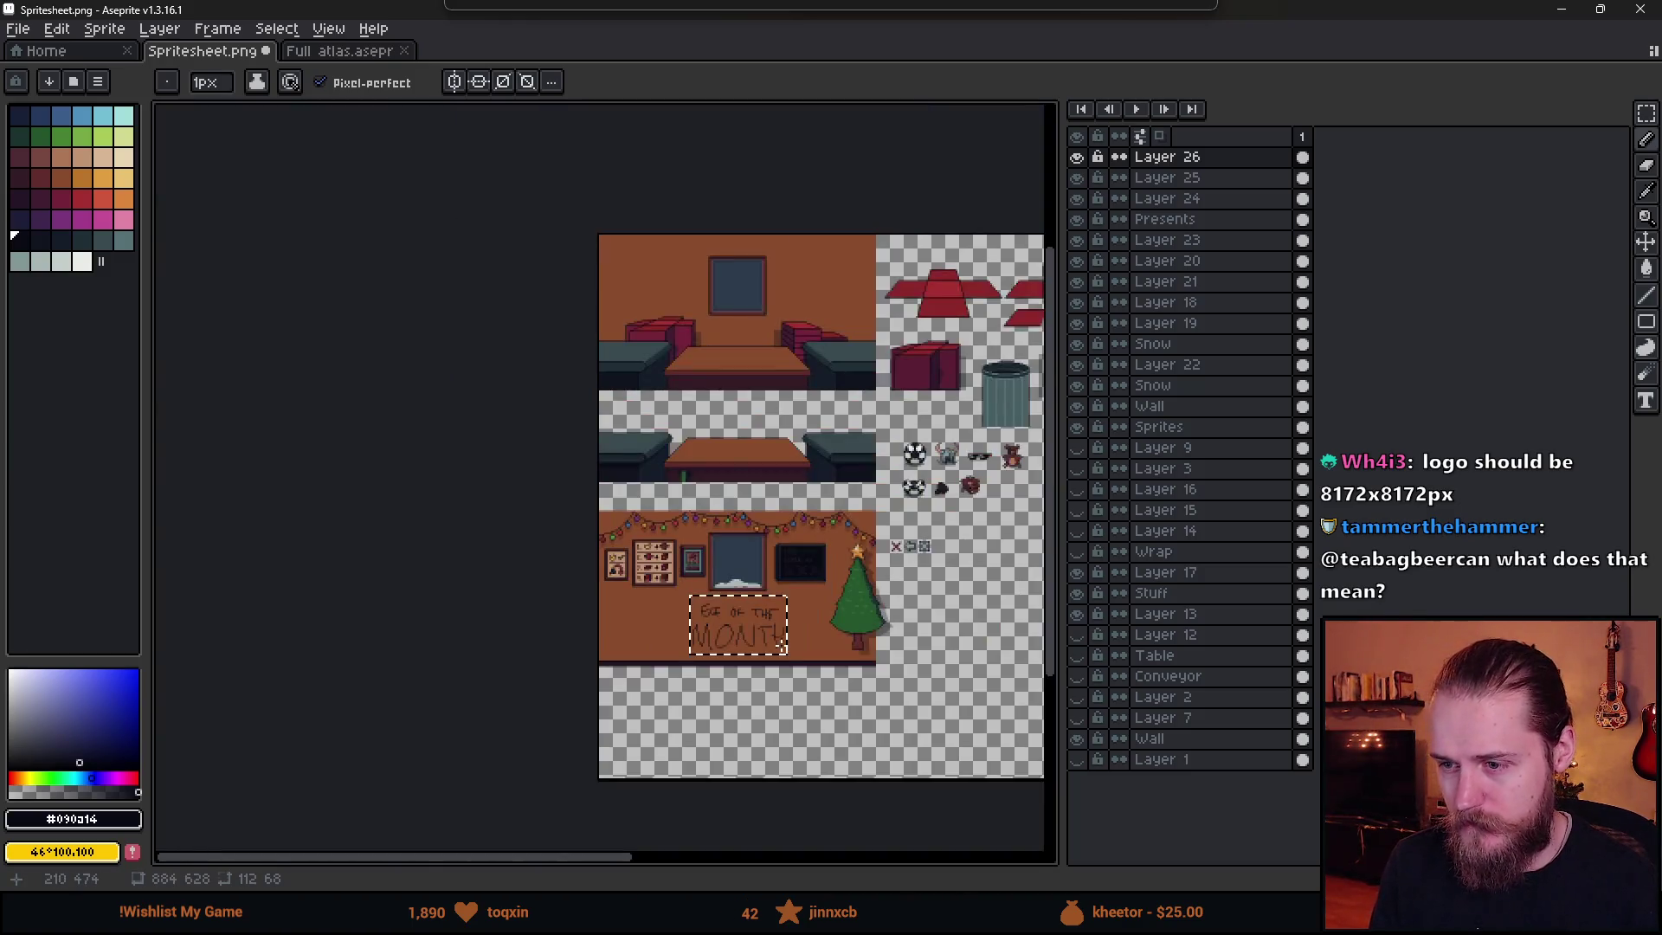
scroll(784, 662, "up", 2)
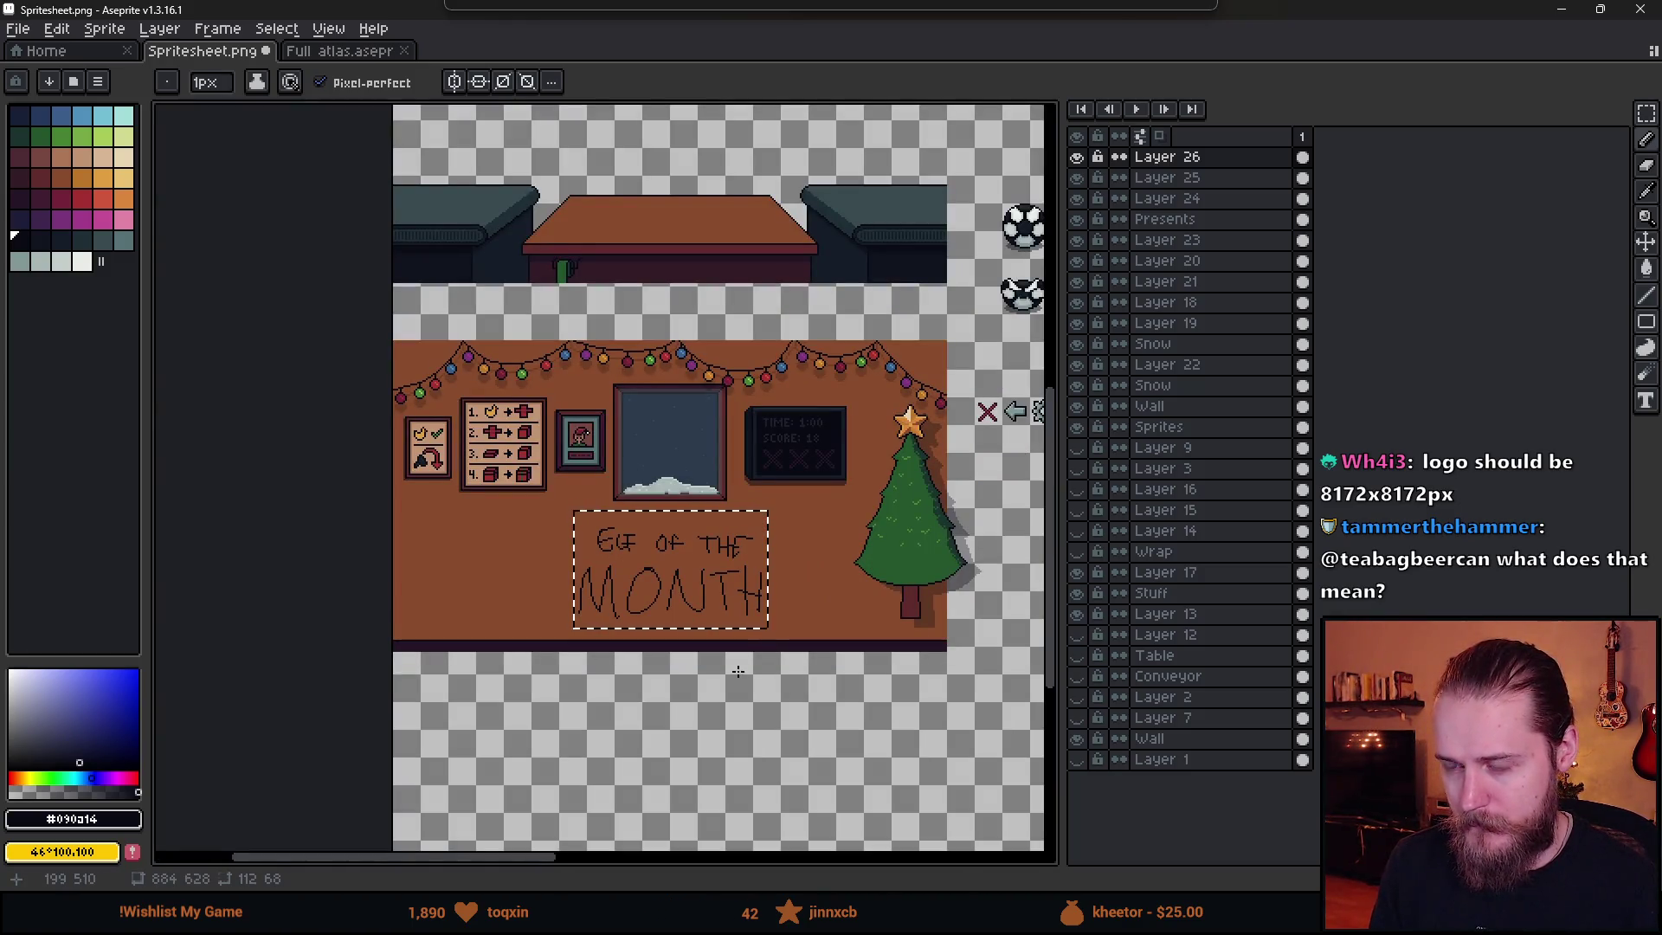
scroll(733, 625, "up", 3)
scroll(652, 530, "down", 2)
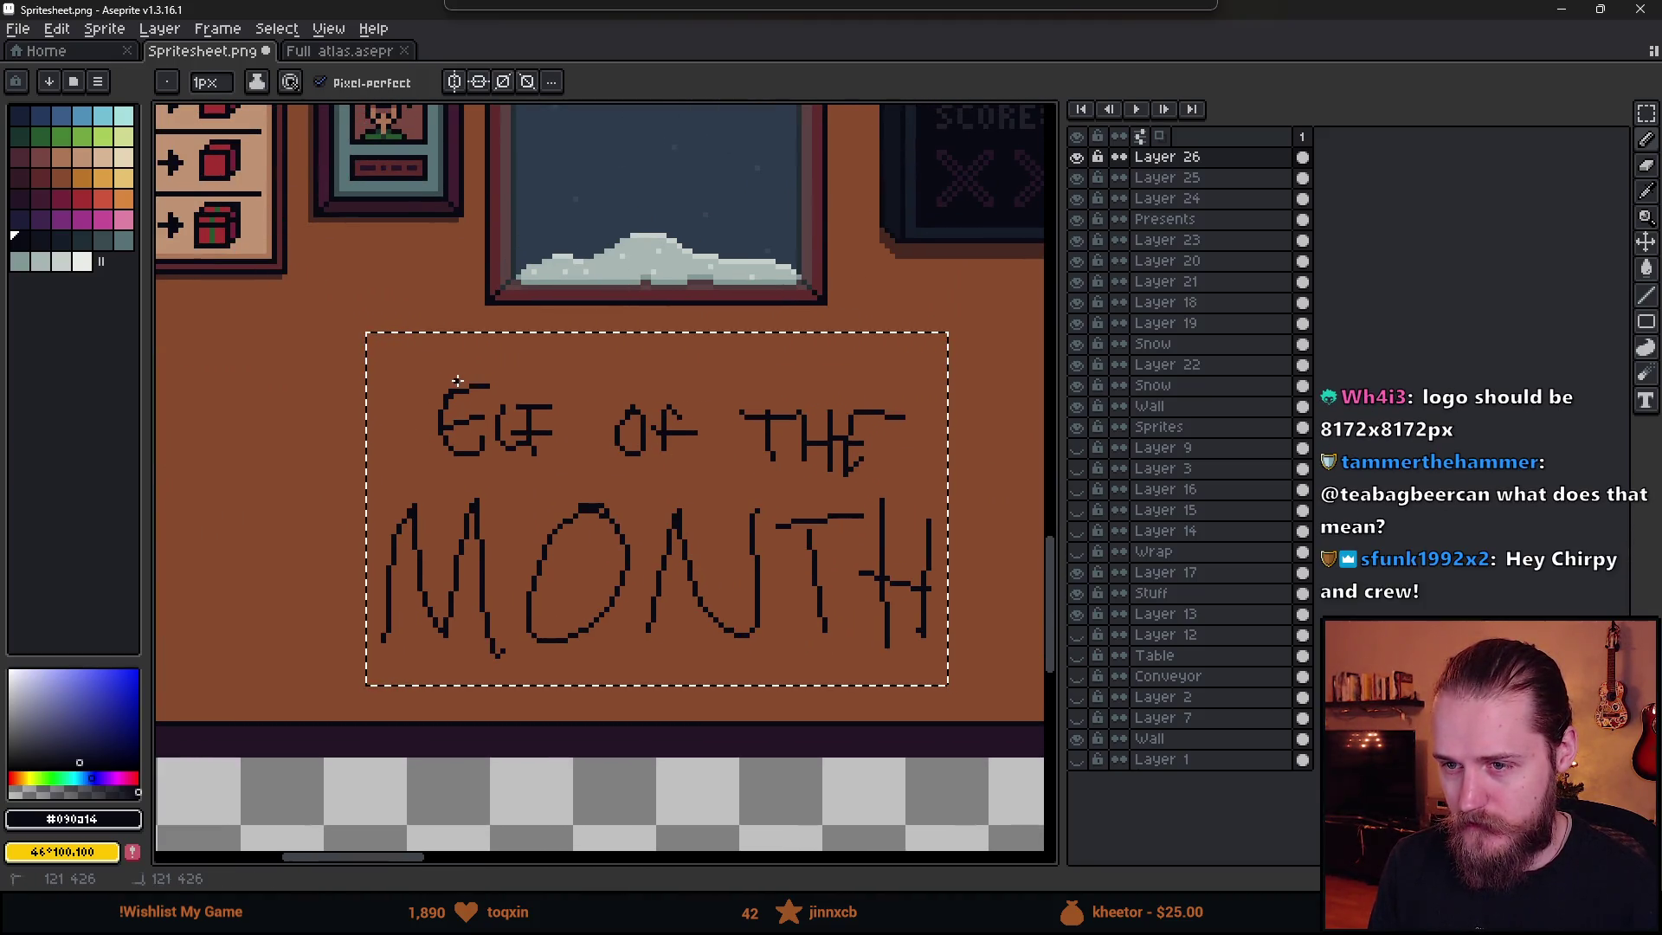
mouse_move(463, 381)
left_mouse_down()
mouse_move(424, 404)
mouse_move(455, 368)
mouse_move(389, 381)
mouse_move(394, 398)
mouse_move(427, 391)
left_mouse_up()
scroll(555, 545, "down", 1)
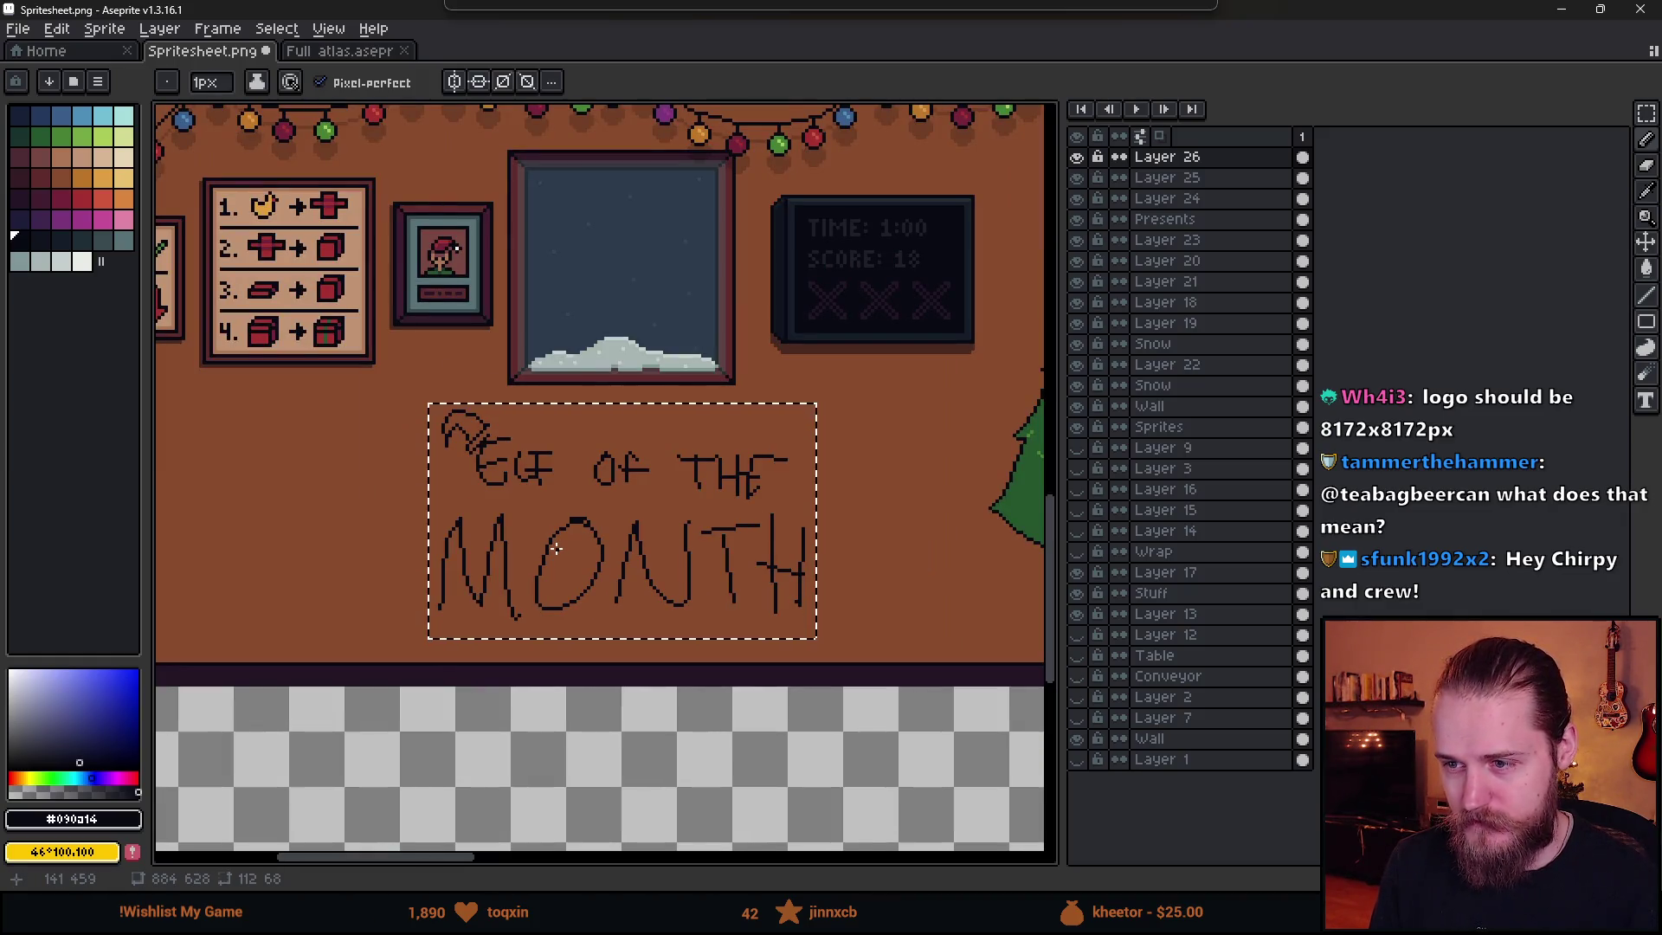
scroll(557, 533, "up", 1)
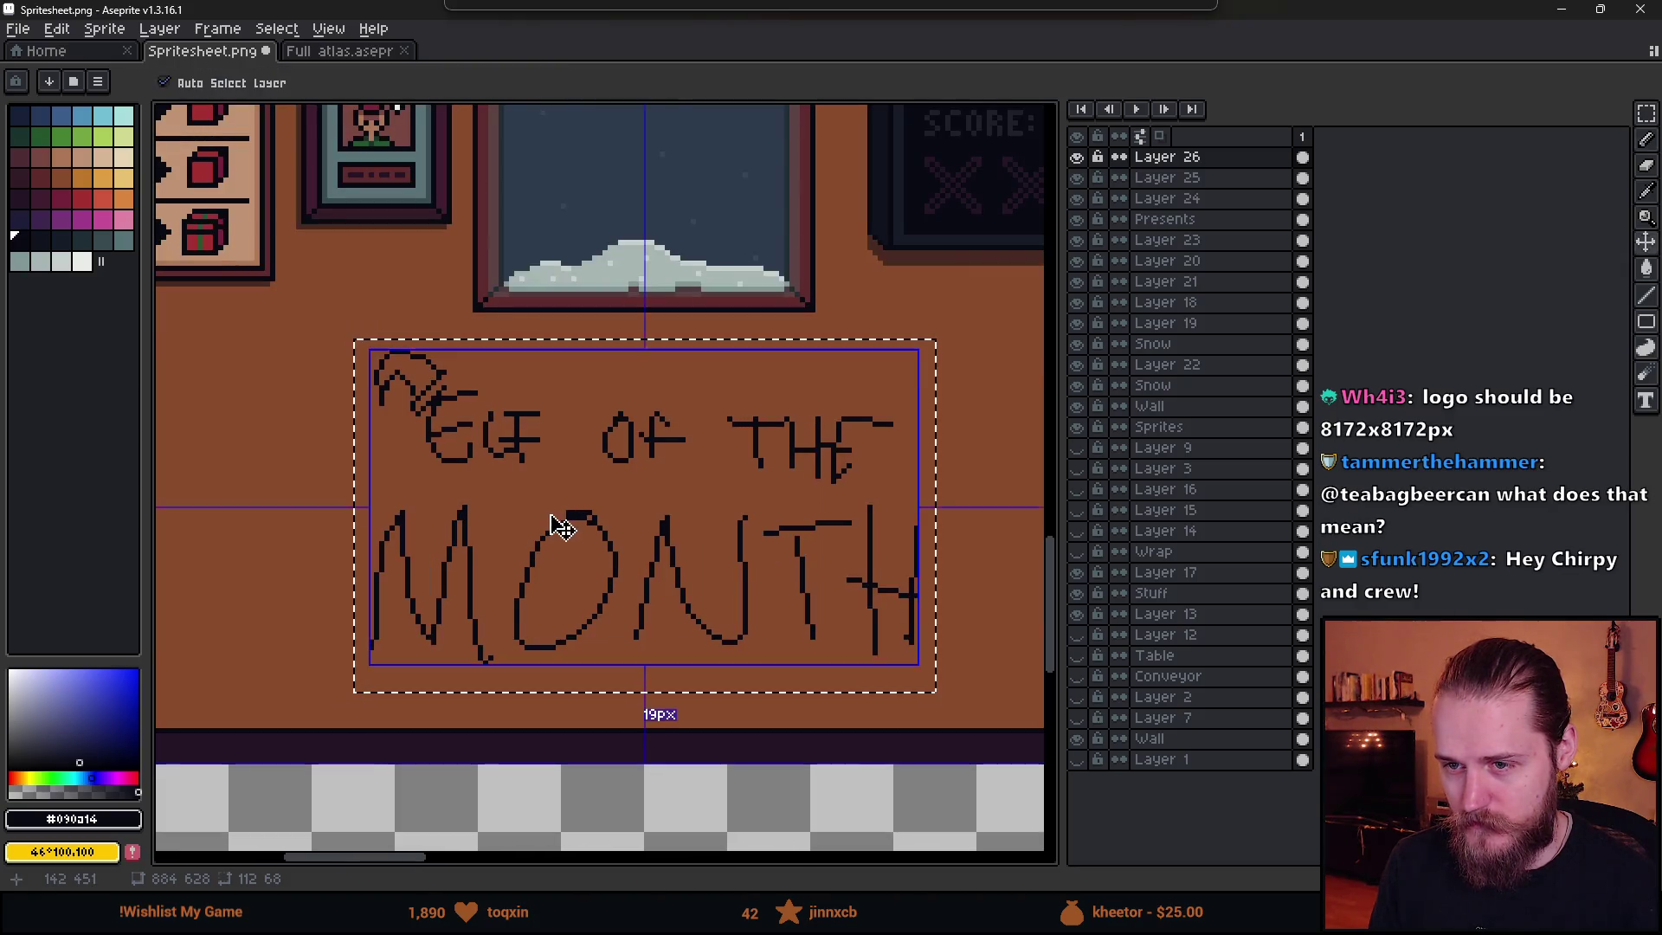
key("ctrl+z")
- Sketch a hat line and the hat's right side over the lettering
mouse_move(563, 514)
left_mouse_down()
mouse_move(604, 511)
mouse_move(532, 495)
left_mouse_up()
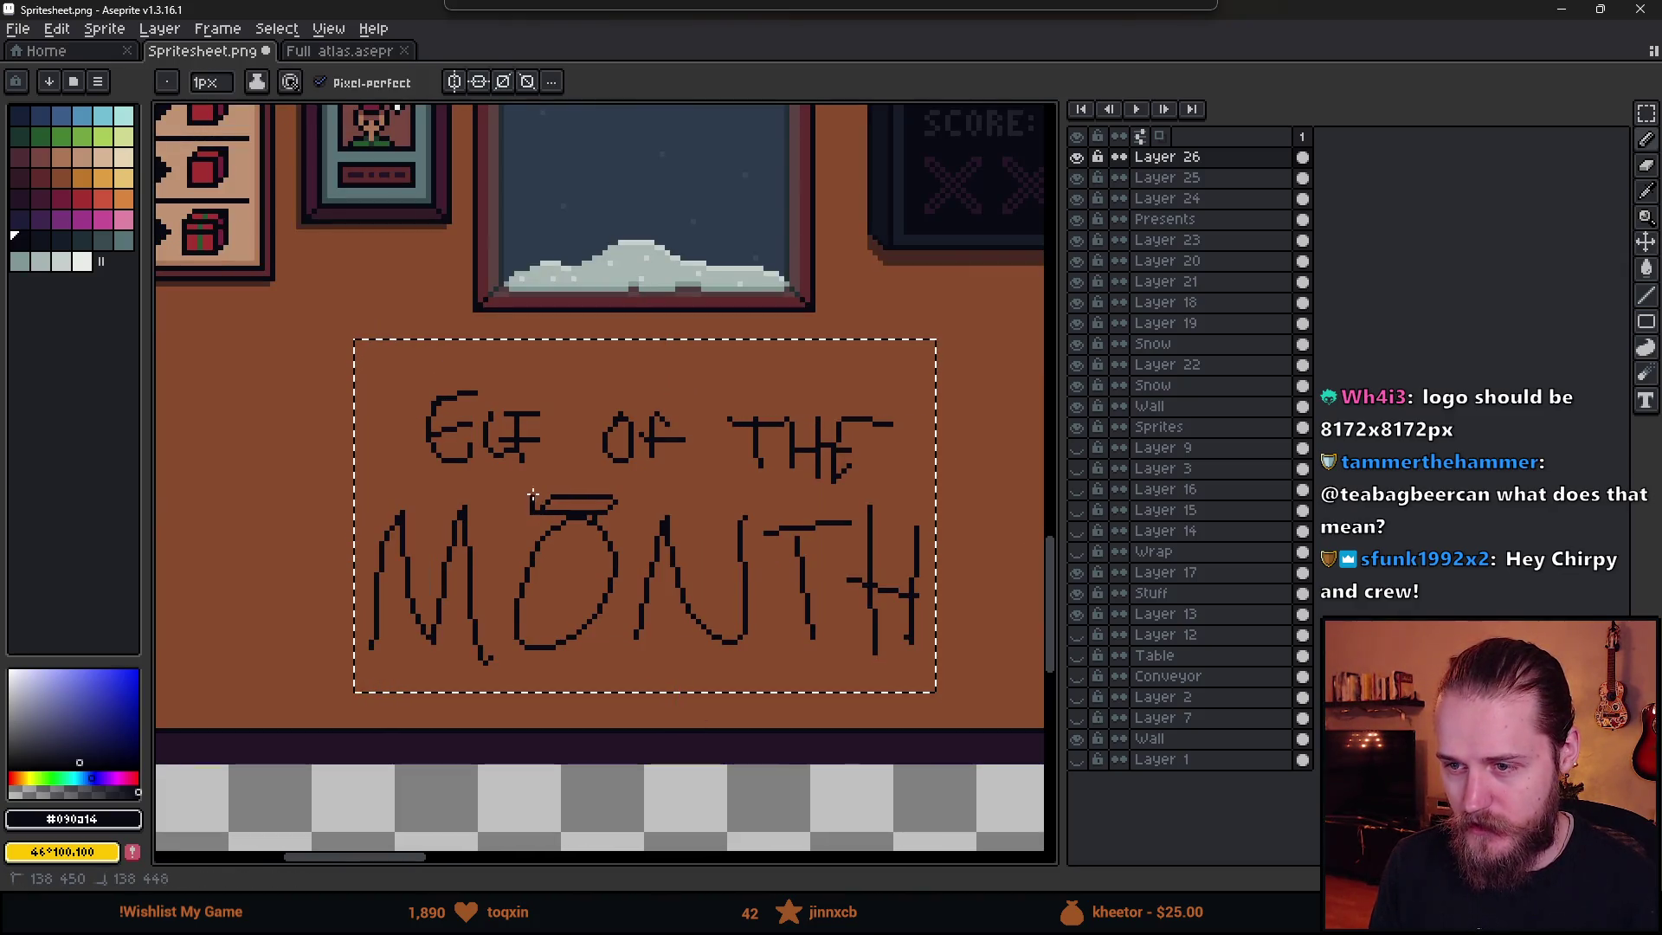
left_click_drag(625, 381, 615, 501)
scroll(715, 574, "down", 1)
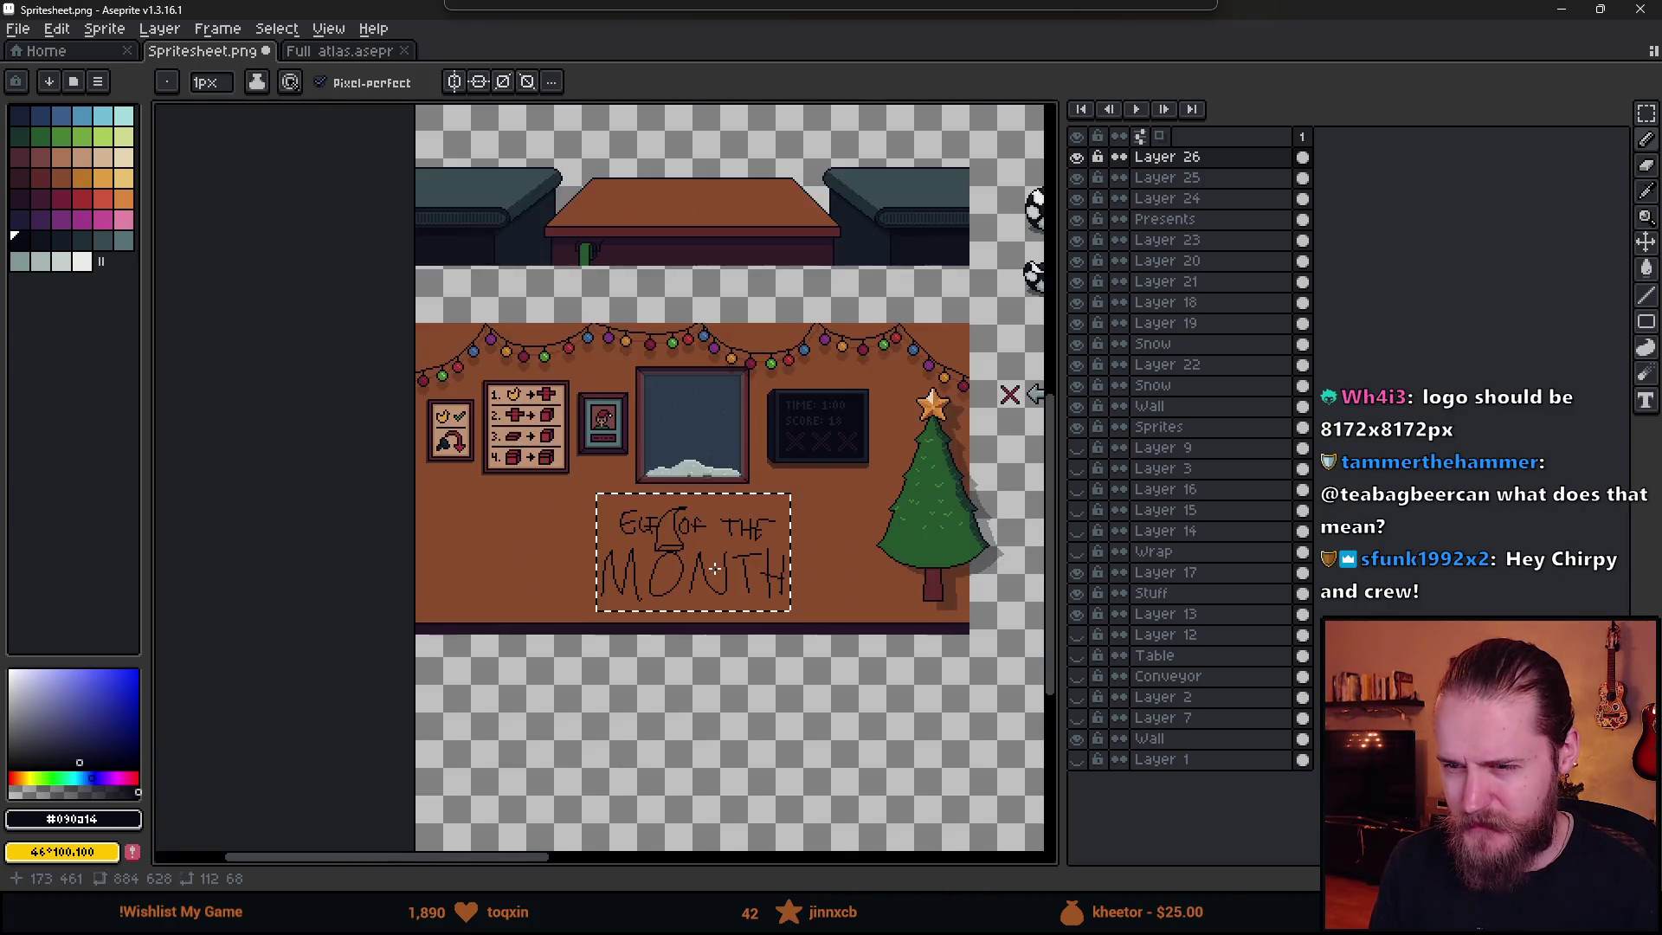
scroll(714, 574, "up", 1)
- Undo the hat and all ELF OF THE MONTH sketch strokes until the wall is blank
key("ctrl+z")
key("v")
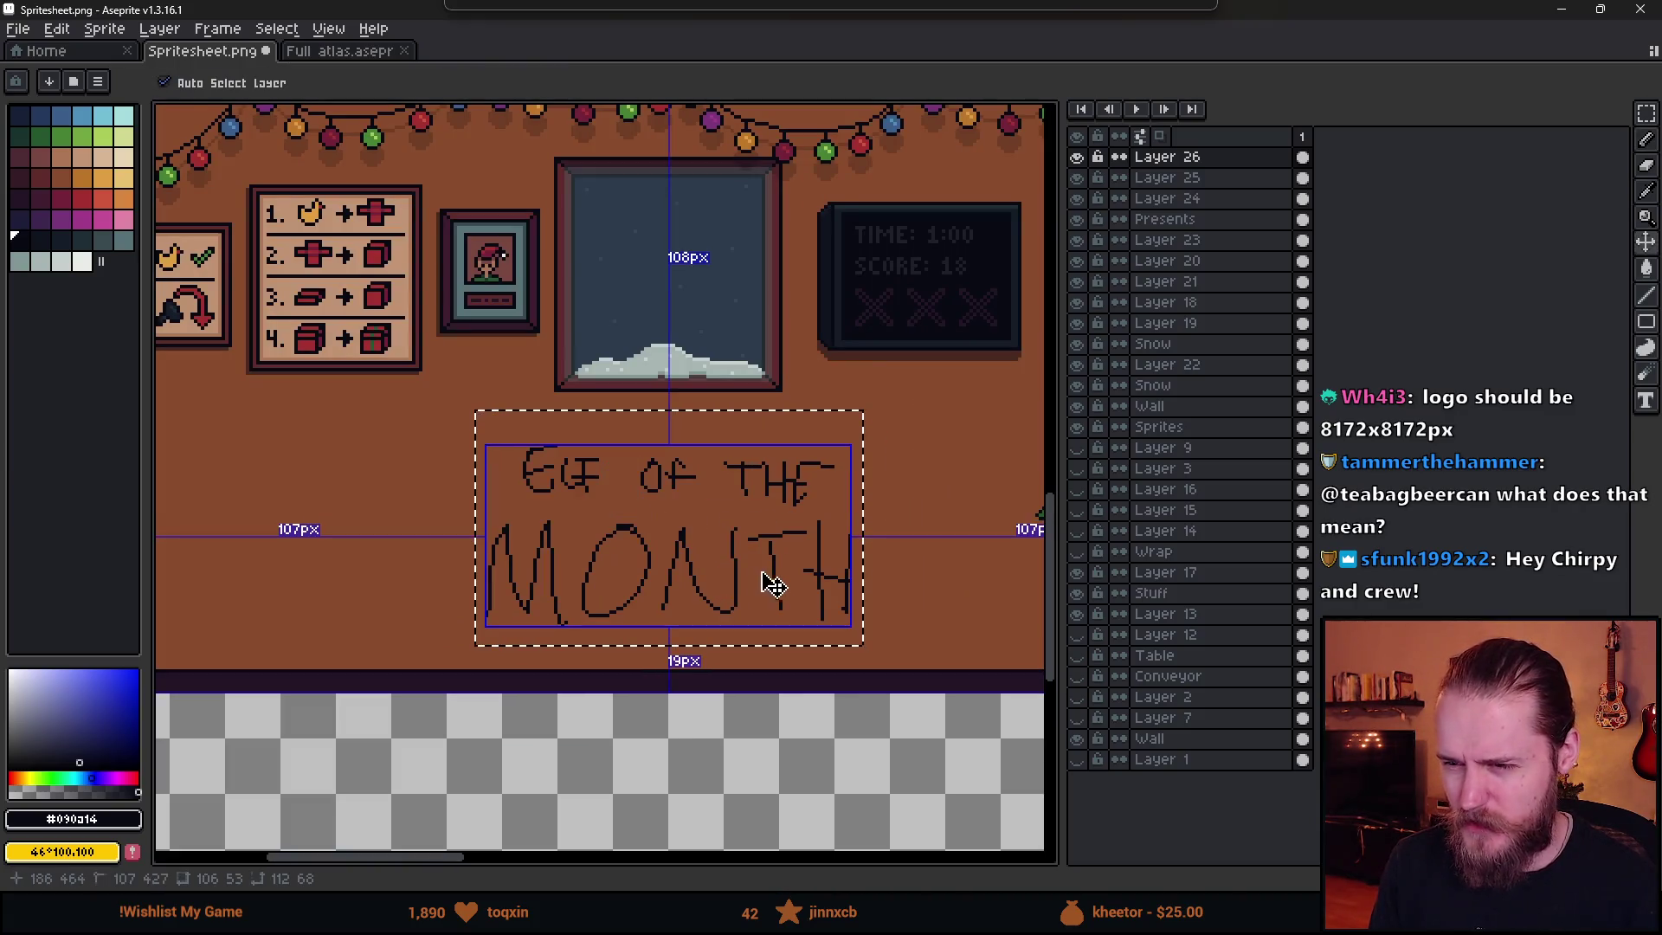
key("ctrl+z")
key("ctrl+z")
key("ctrl+z")
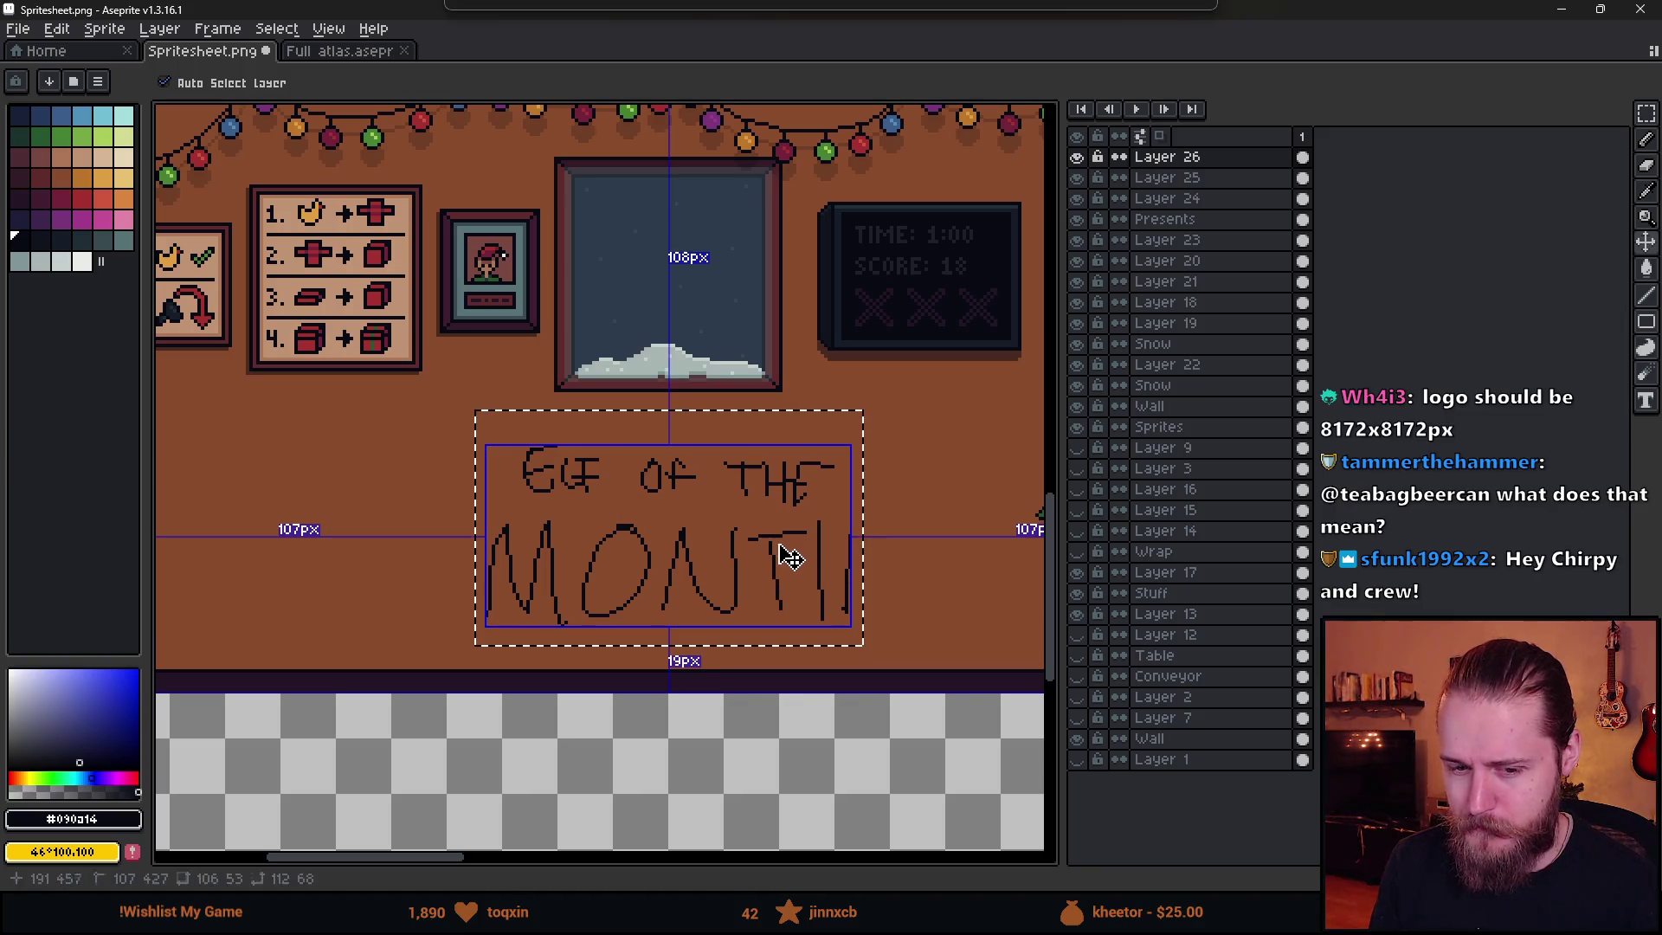
key("ctrl+z")
key("ctrl+z")
key("ctrl+z")
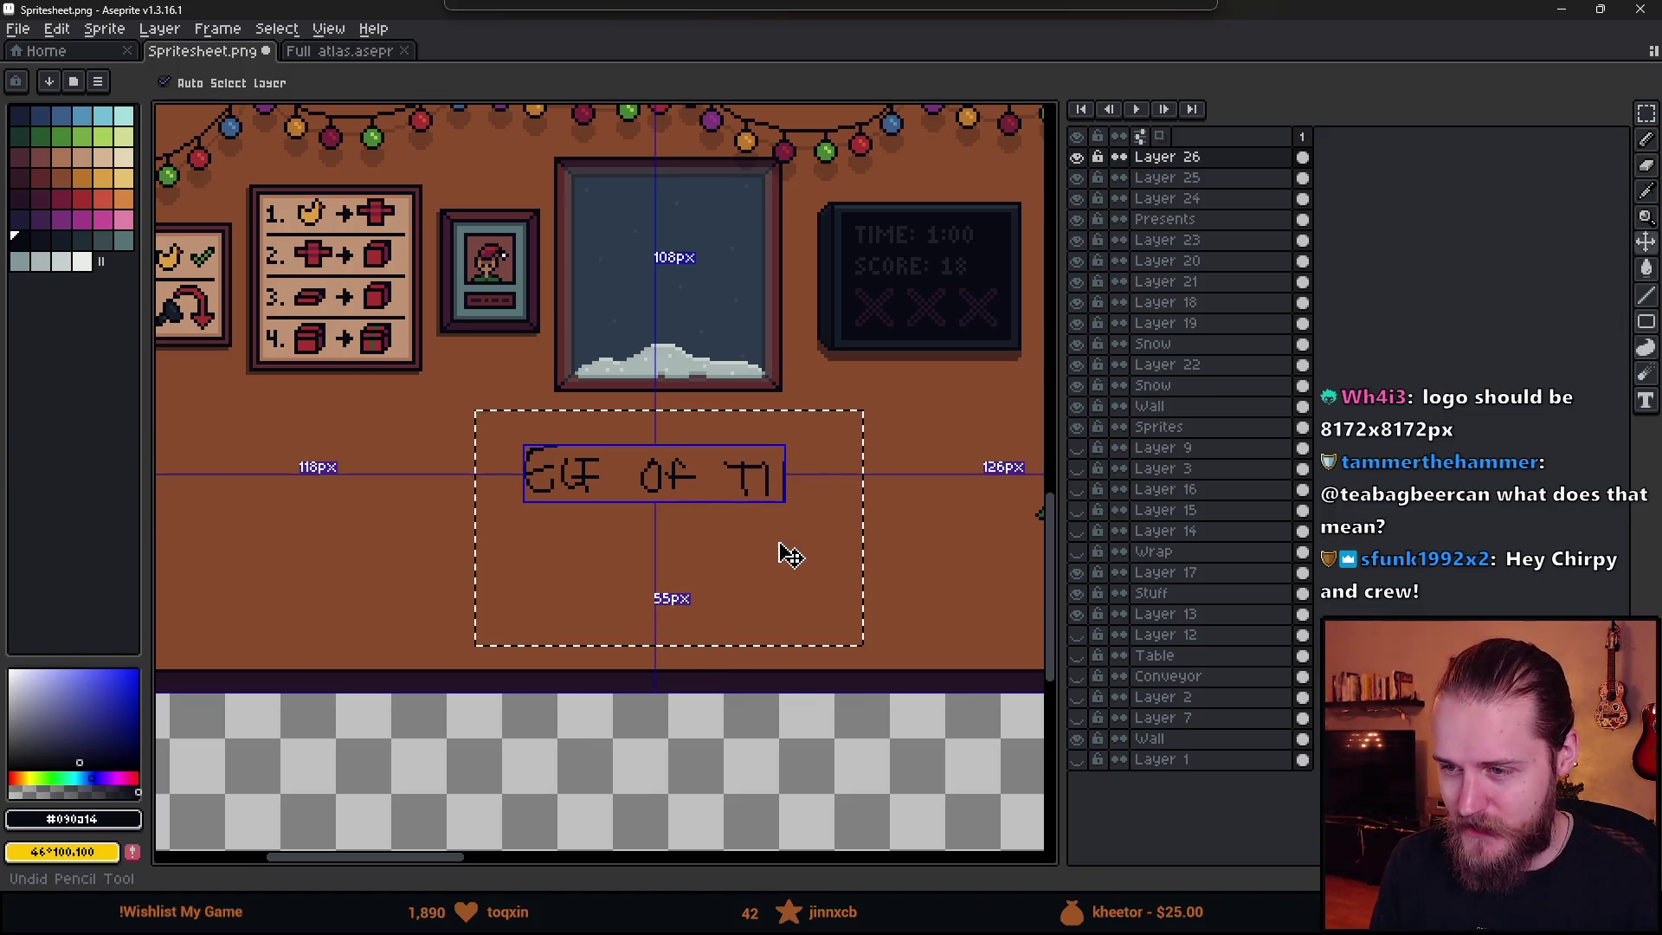
key("ctrl+z")
key("ctrl+z")
key("ctrl+z")
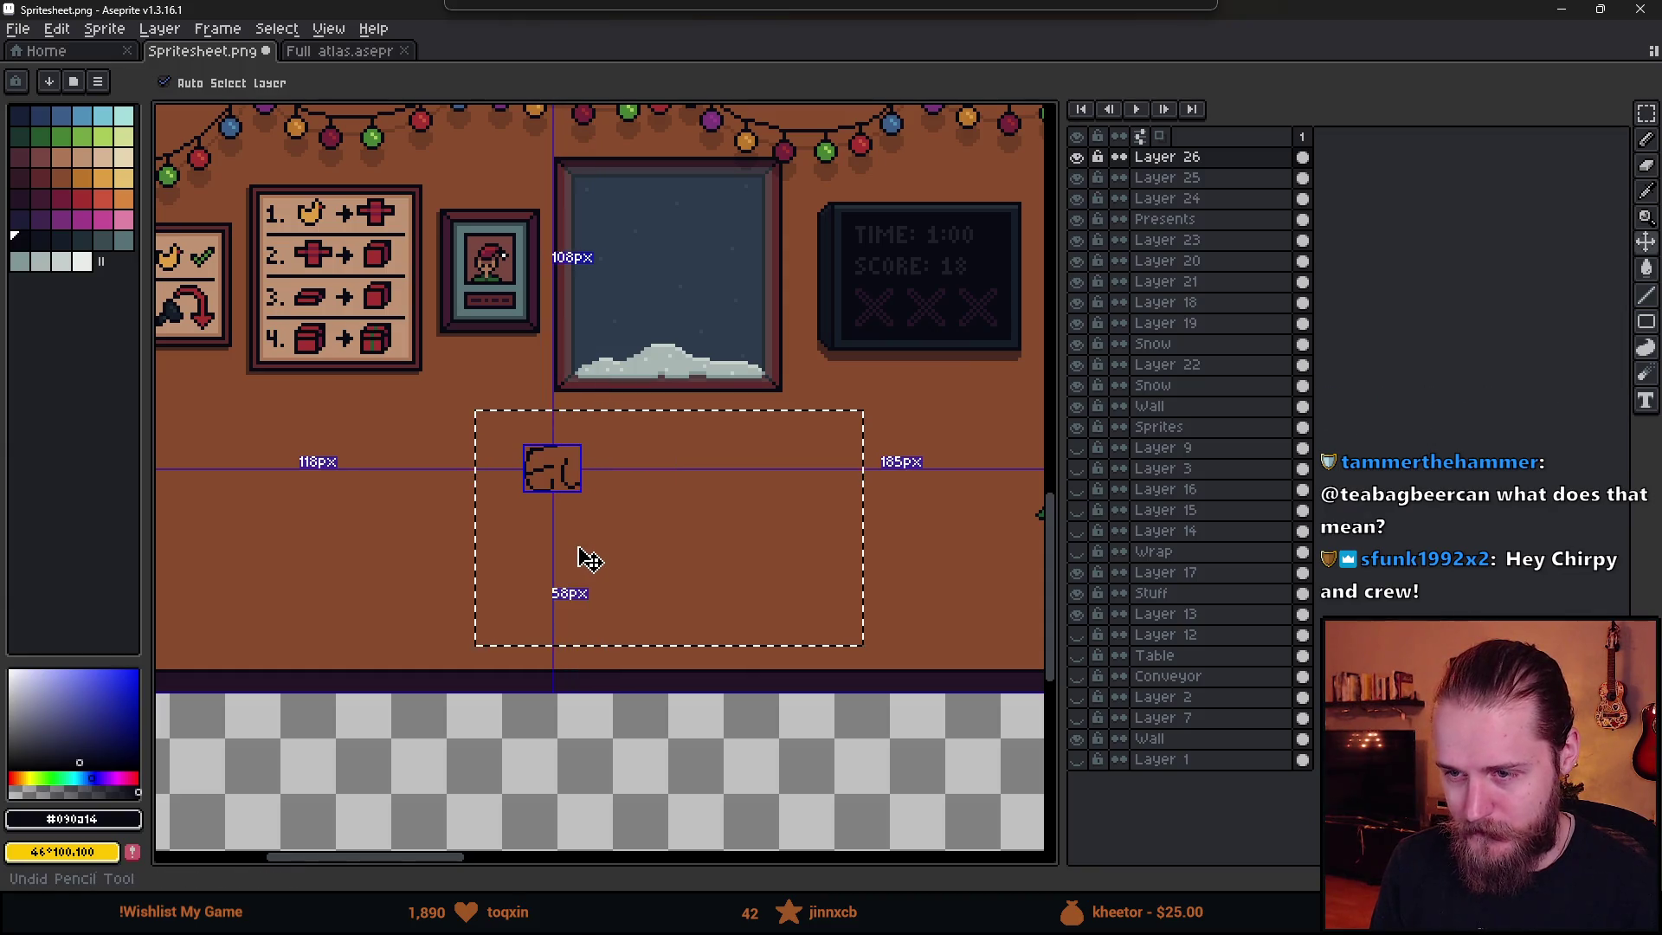
scroll(580, 558, "up", 3)
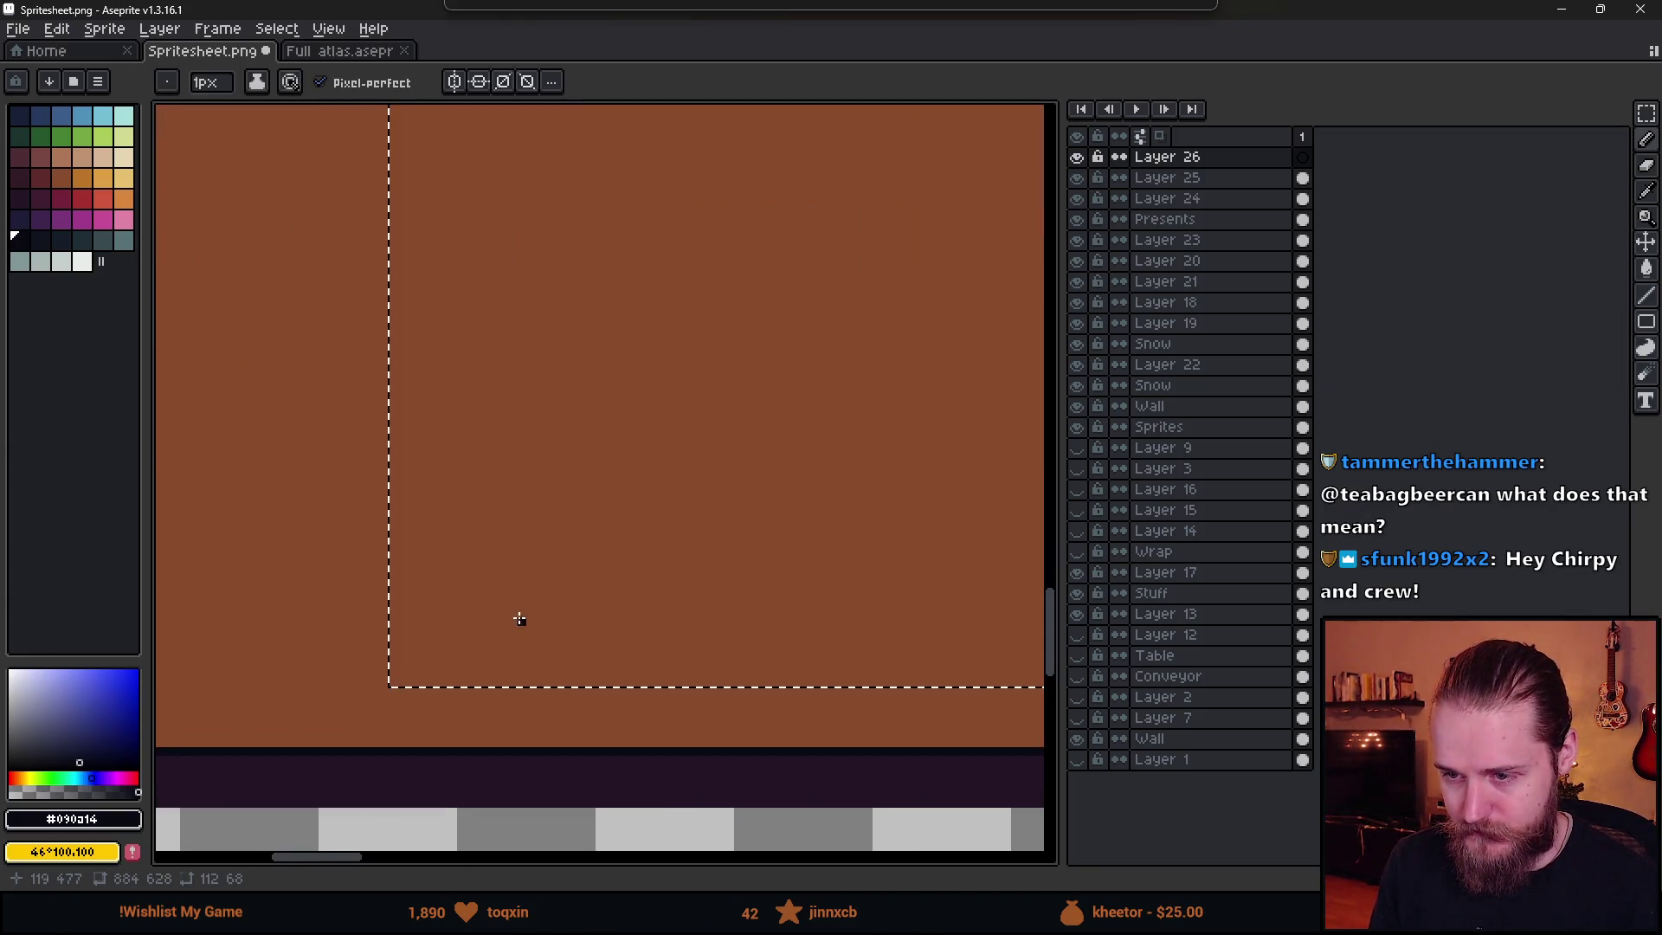
- Set the pencil to a square brush of size 7px
key("plus")
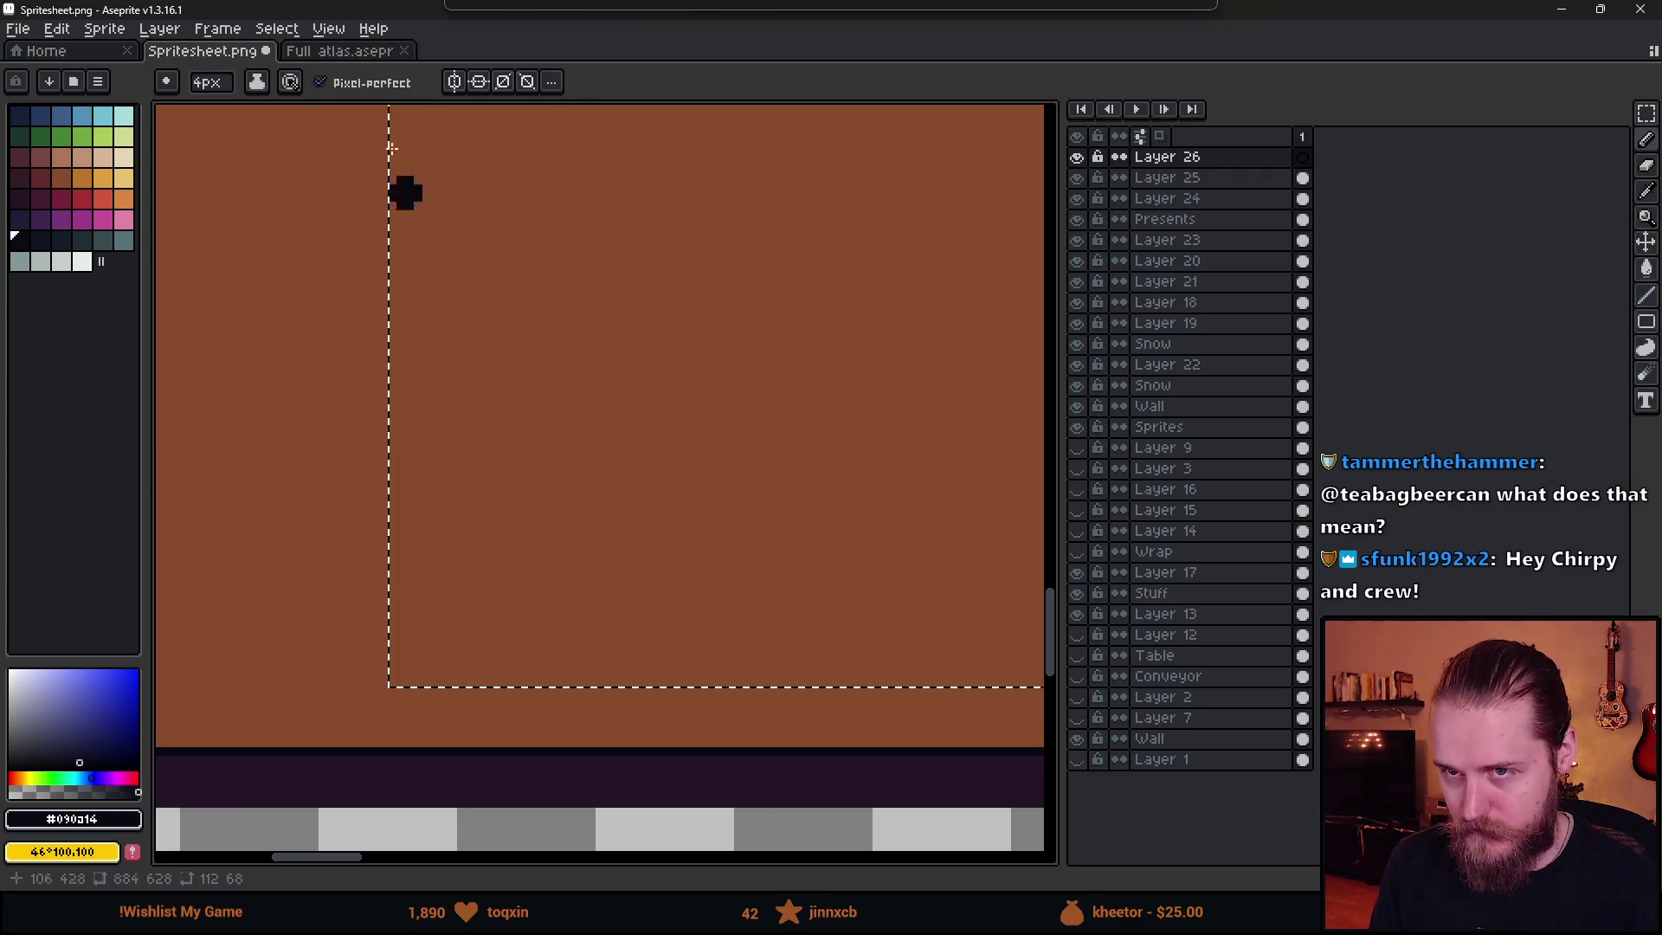
left_click(169, 83)
left_click(200, 111)
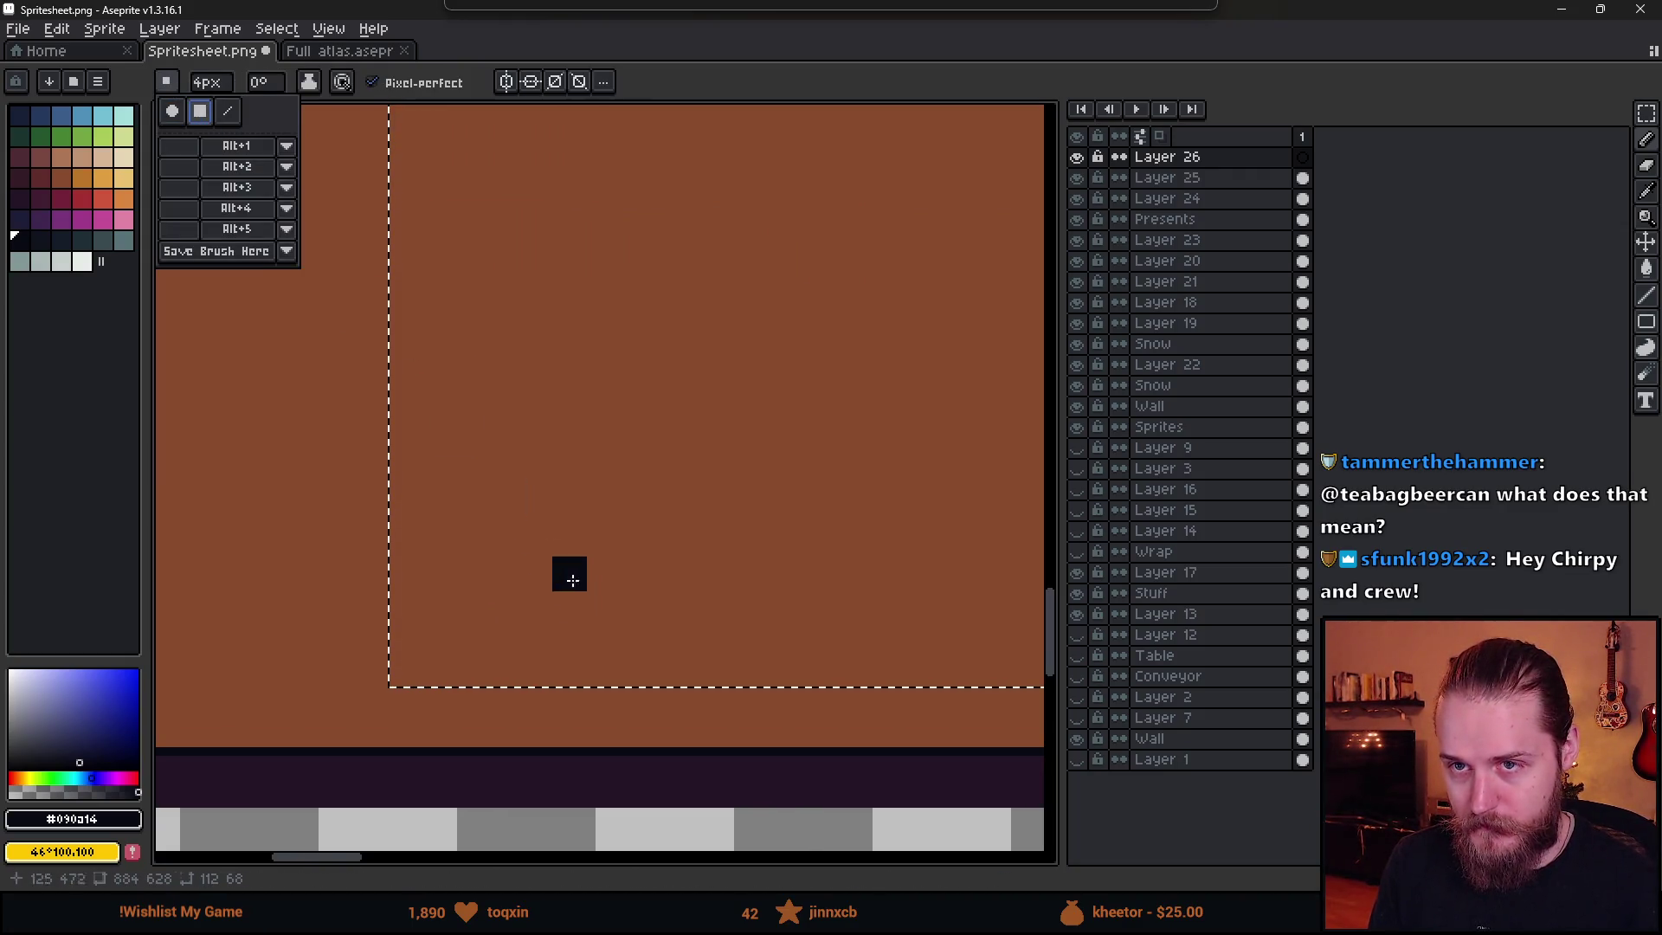
scroll(530, 621, "down", 2)
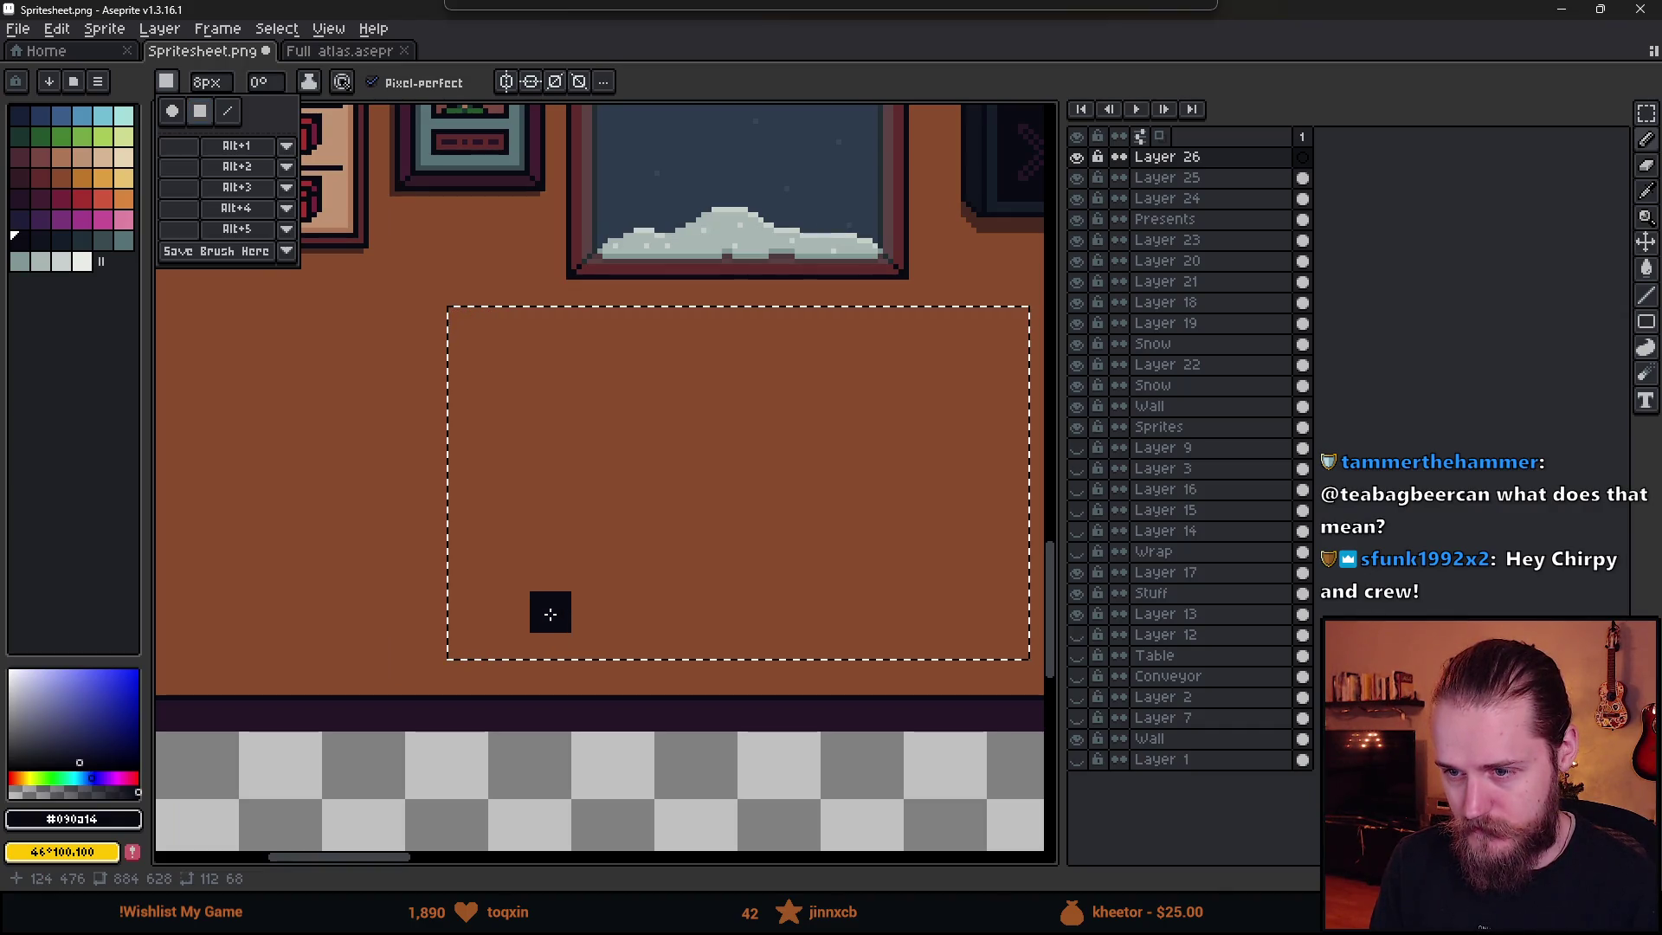
key("minus")
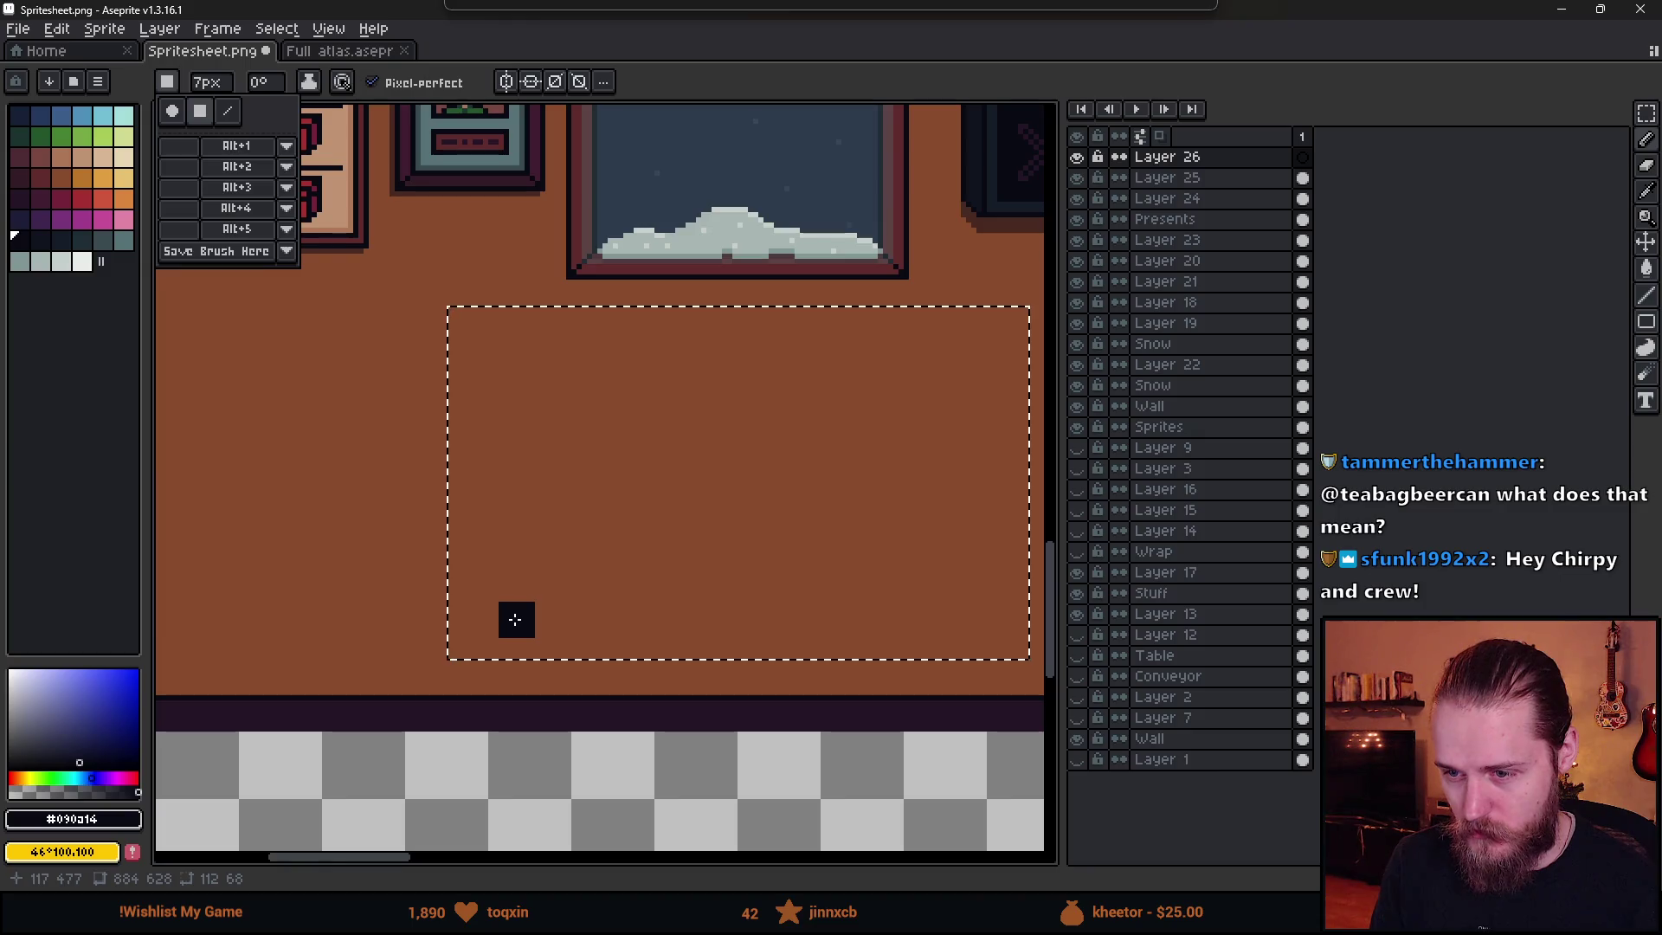
- Draw the blocky M: left upright, falling and rising diagonals, and right leg
left_click_drag(517, 619, 517, 520)
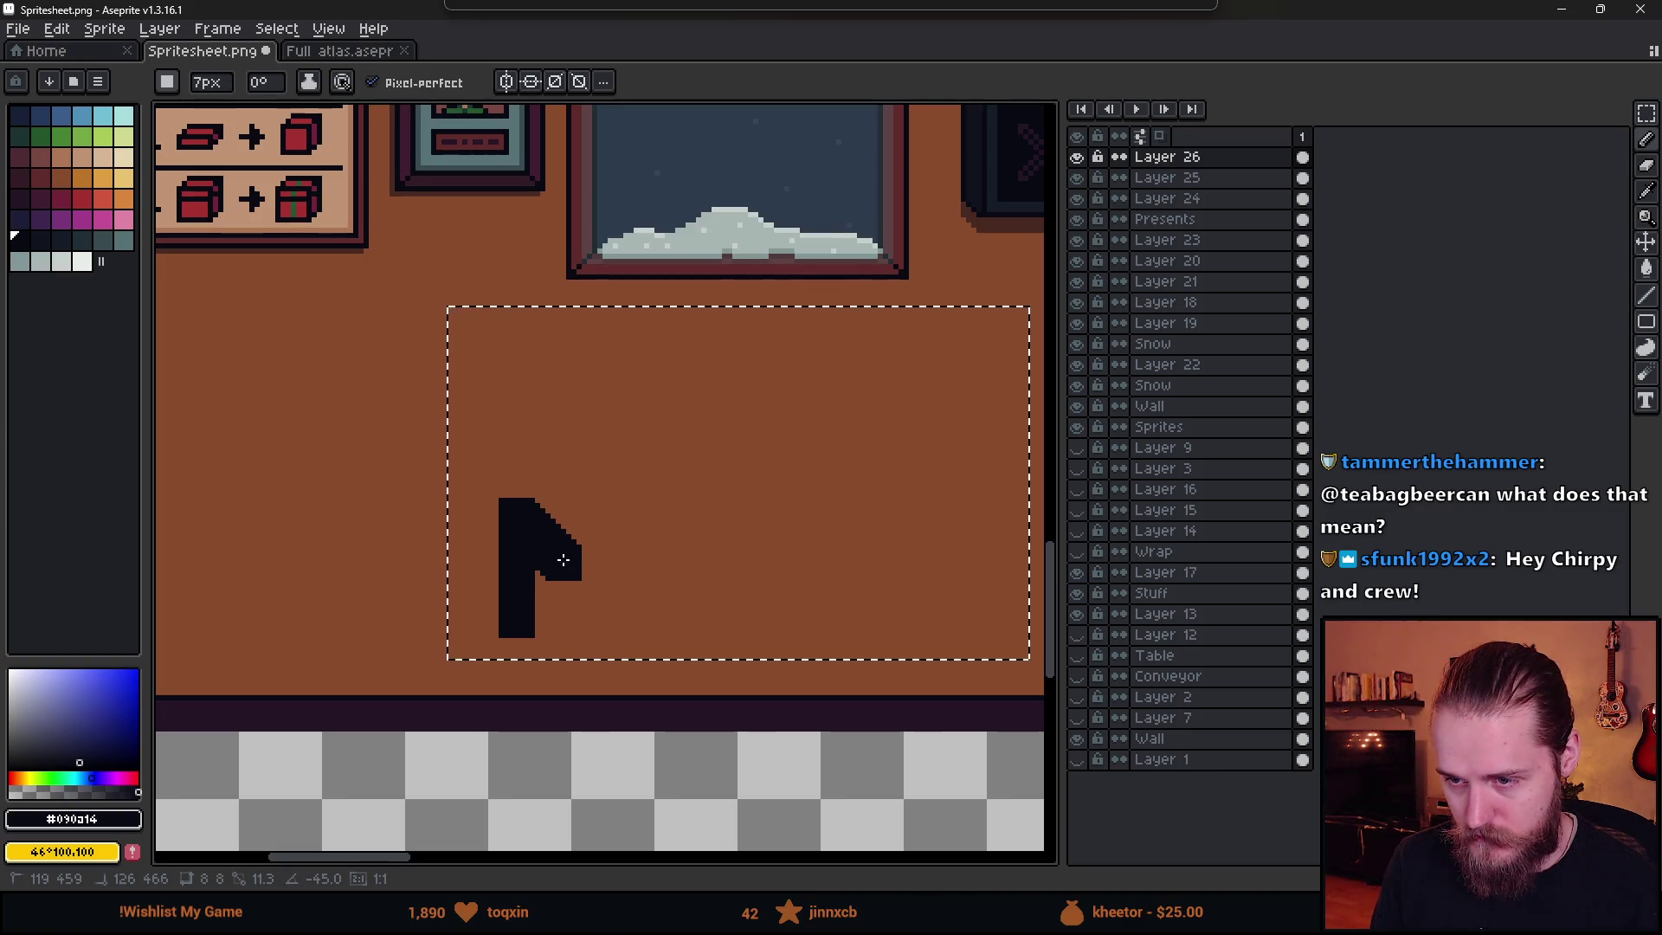
left_click(563, 560, "shift")
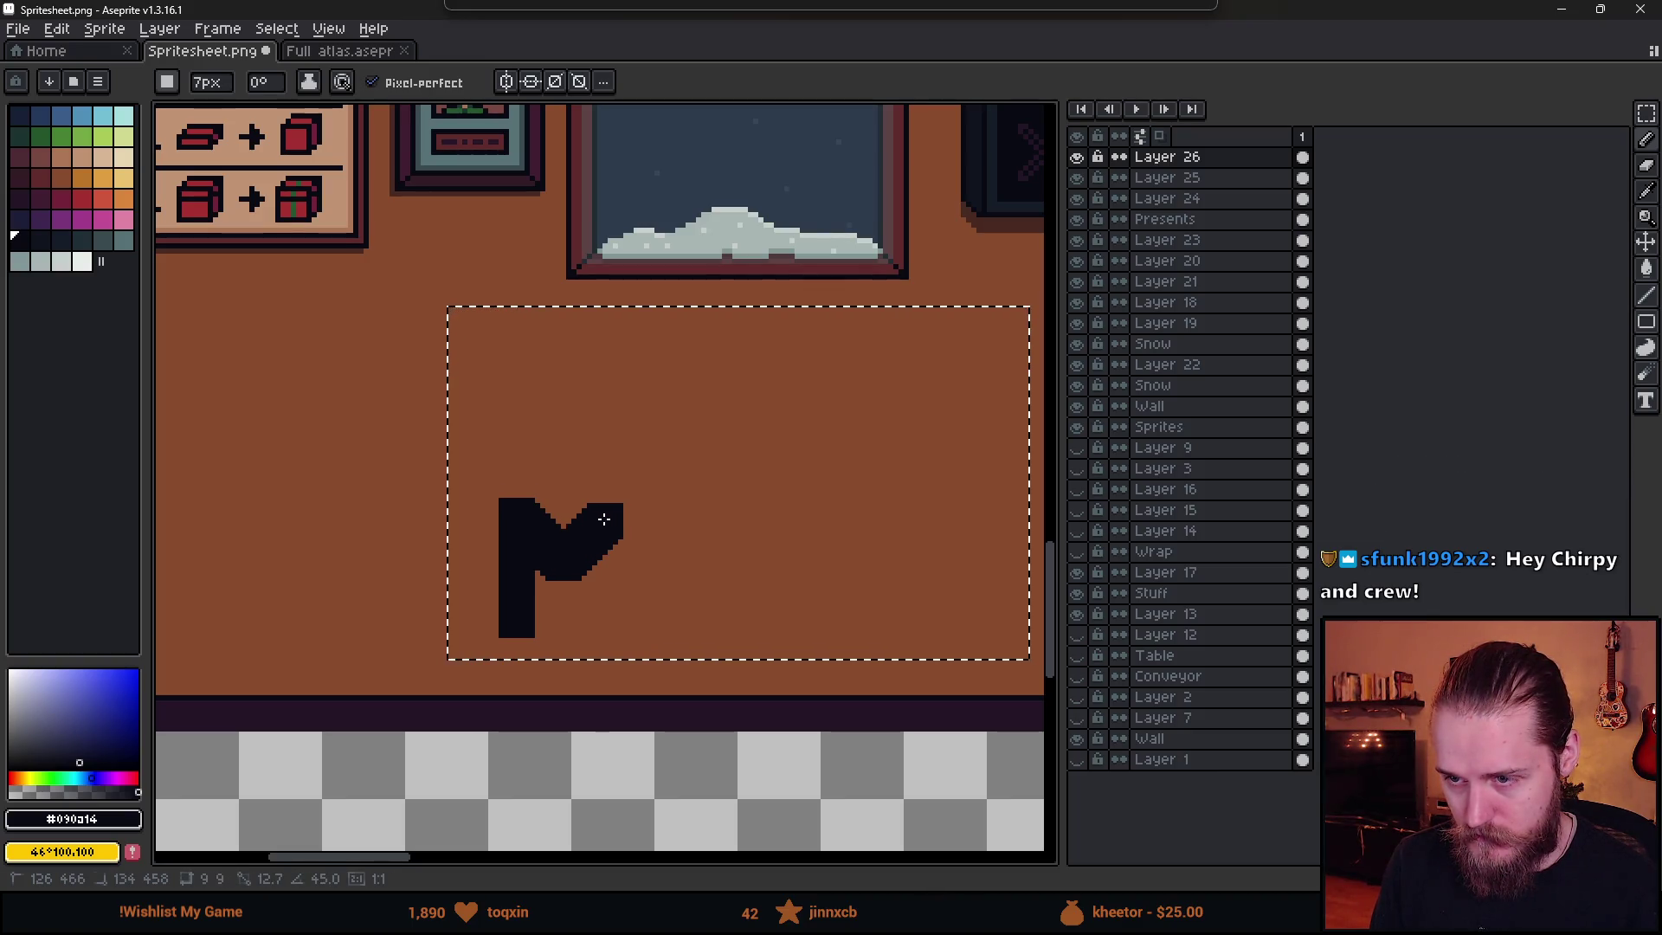
left_click(604, 519, "shift")
left_click(611, 512, "shift")
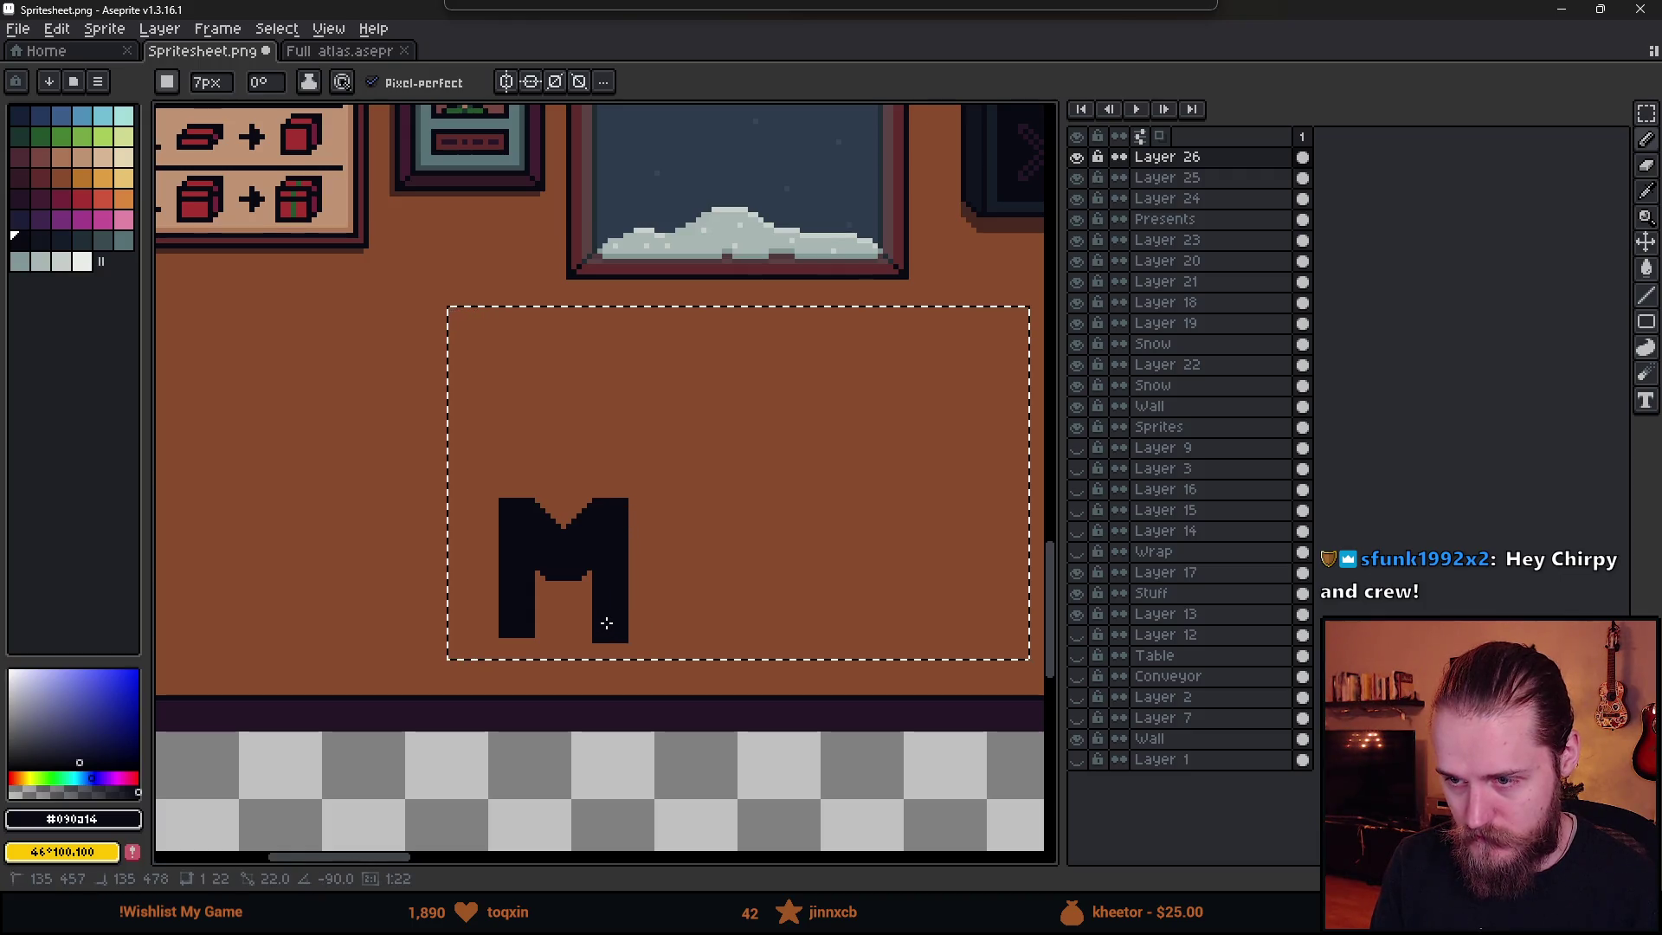
left_click(611, 617, "shift")
scroll(611, 617, "down", 3)
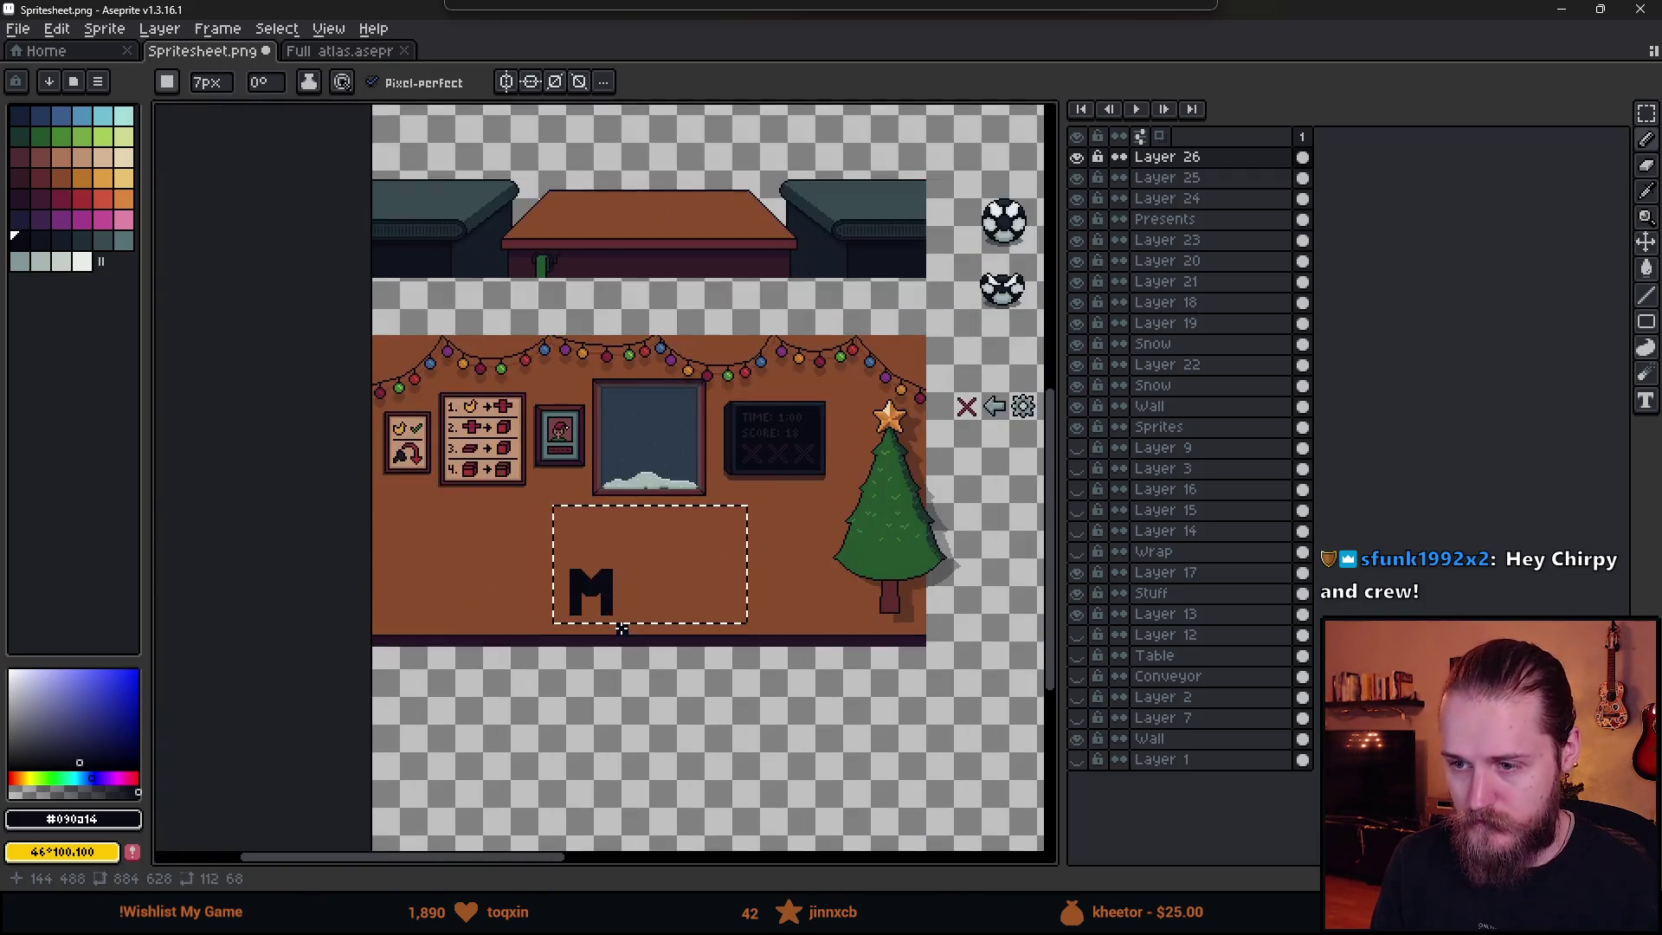
- Try painting O and N beside the M, then undo them
scroll(620, 602, "up", 4)
mouse_move(525, 525)
left_mouse_down()
mouse_move(595, 565)
mouse_move(567, 485)
left_mouse_up()
mouse_move(668, 623)
left_mouse_down()
mouse_move(808, 482)
mouse_move(891, 490)
mouse_move(853, 573)
left_mouse_up()
key("ctrl+z")
key("ctrl+z")
key("ctrl+z")
mouse_move(482, 564)
left_mouse_down()
mouse_move(576, 576)
mouse_move(638, 558)
left_mouse_up()
- Erase the M's rightmost pixel column and carve stepped diagonals under its middle V
key("e")
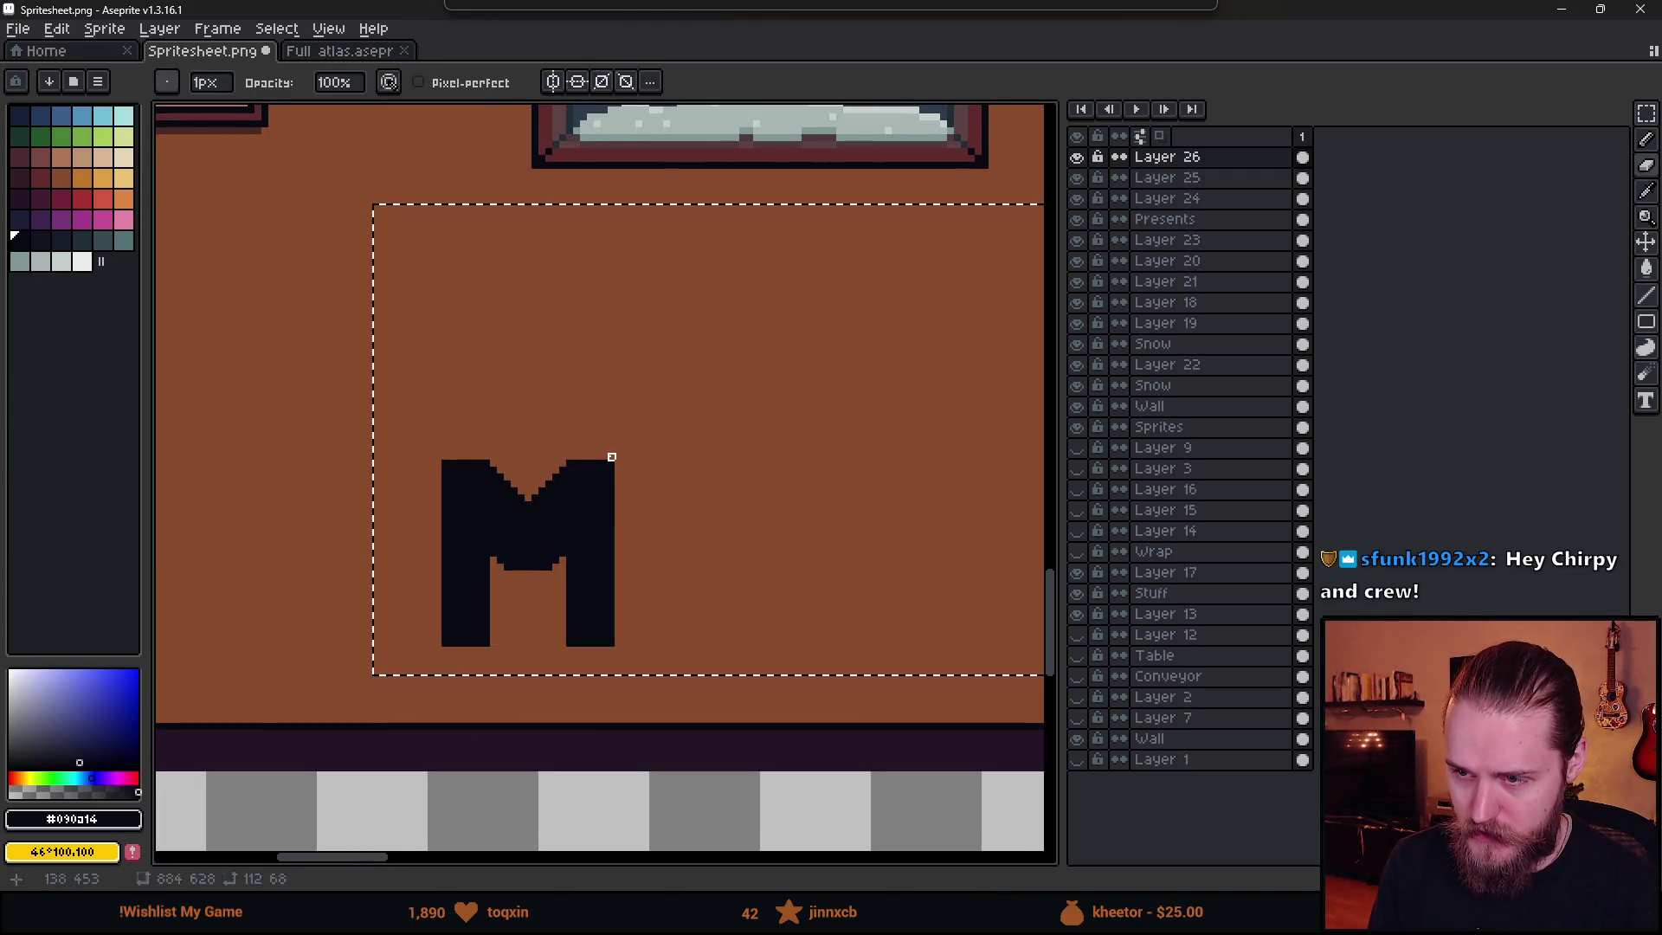
left_click_drag(611, 457, 619, 678)
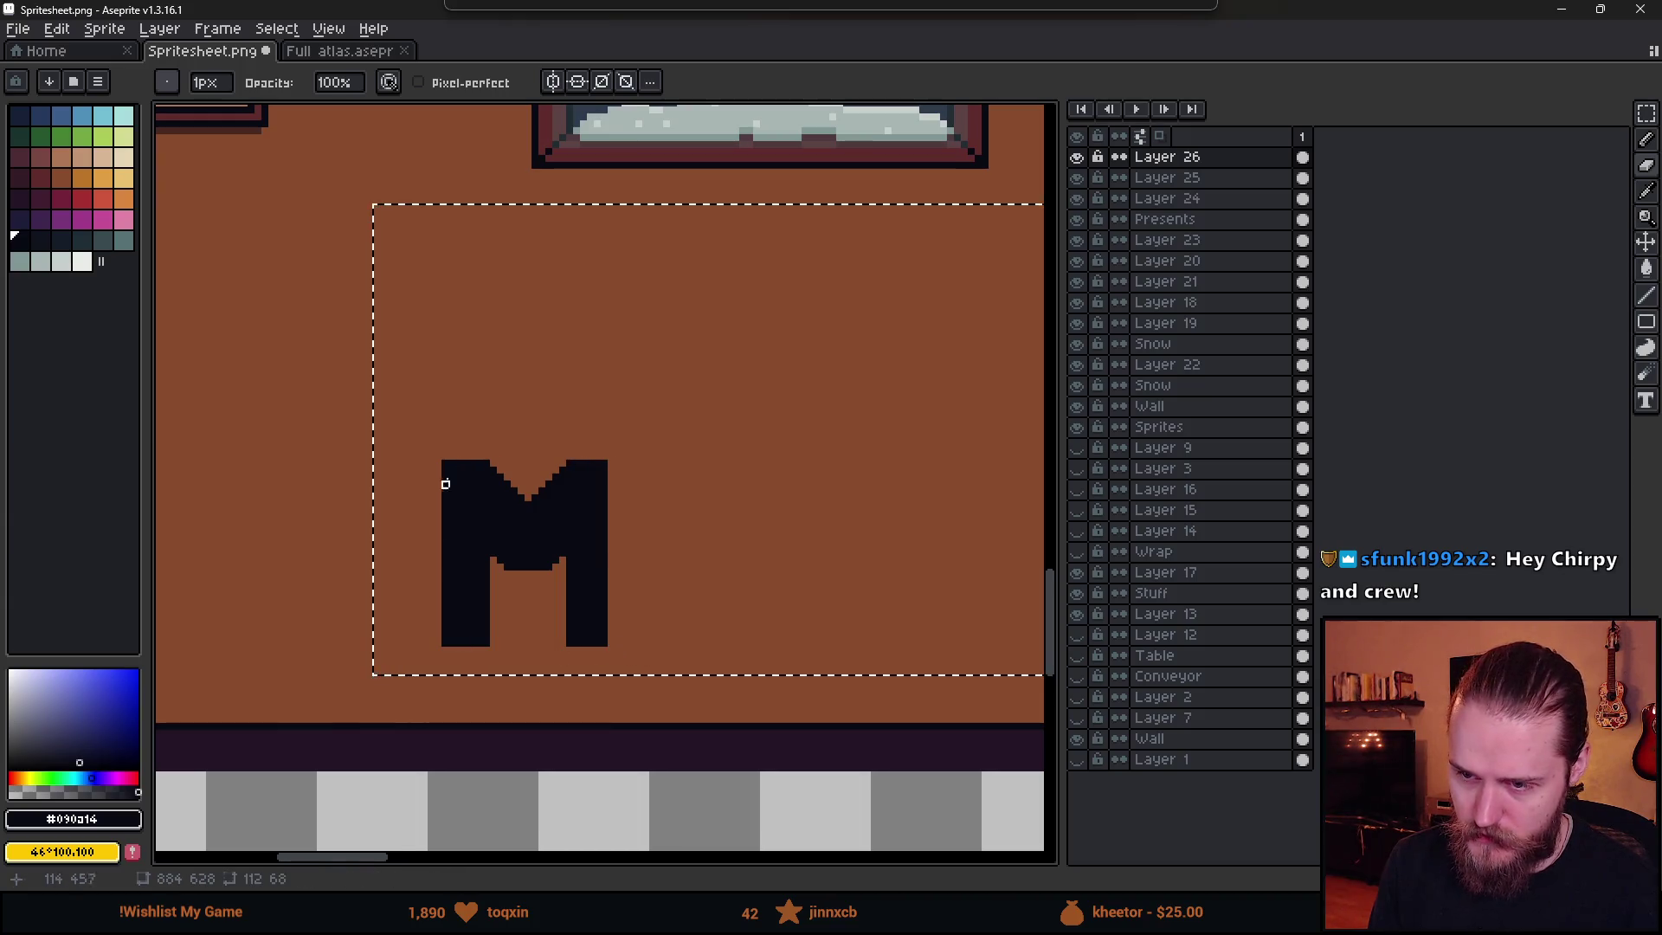
scroll(476, 539, "up", 2)
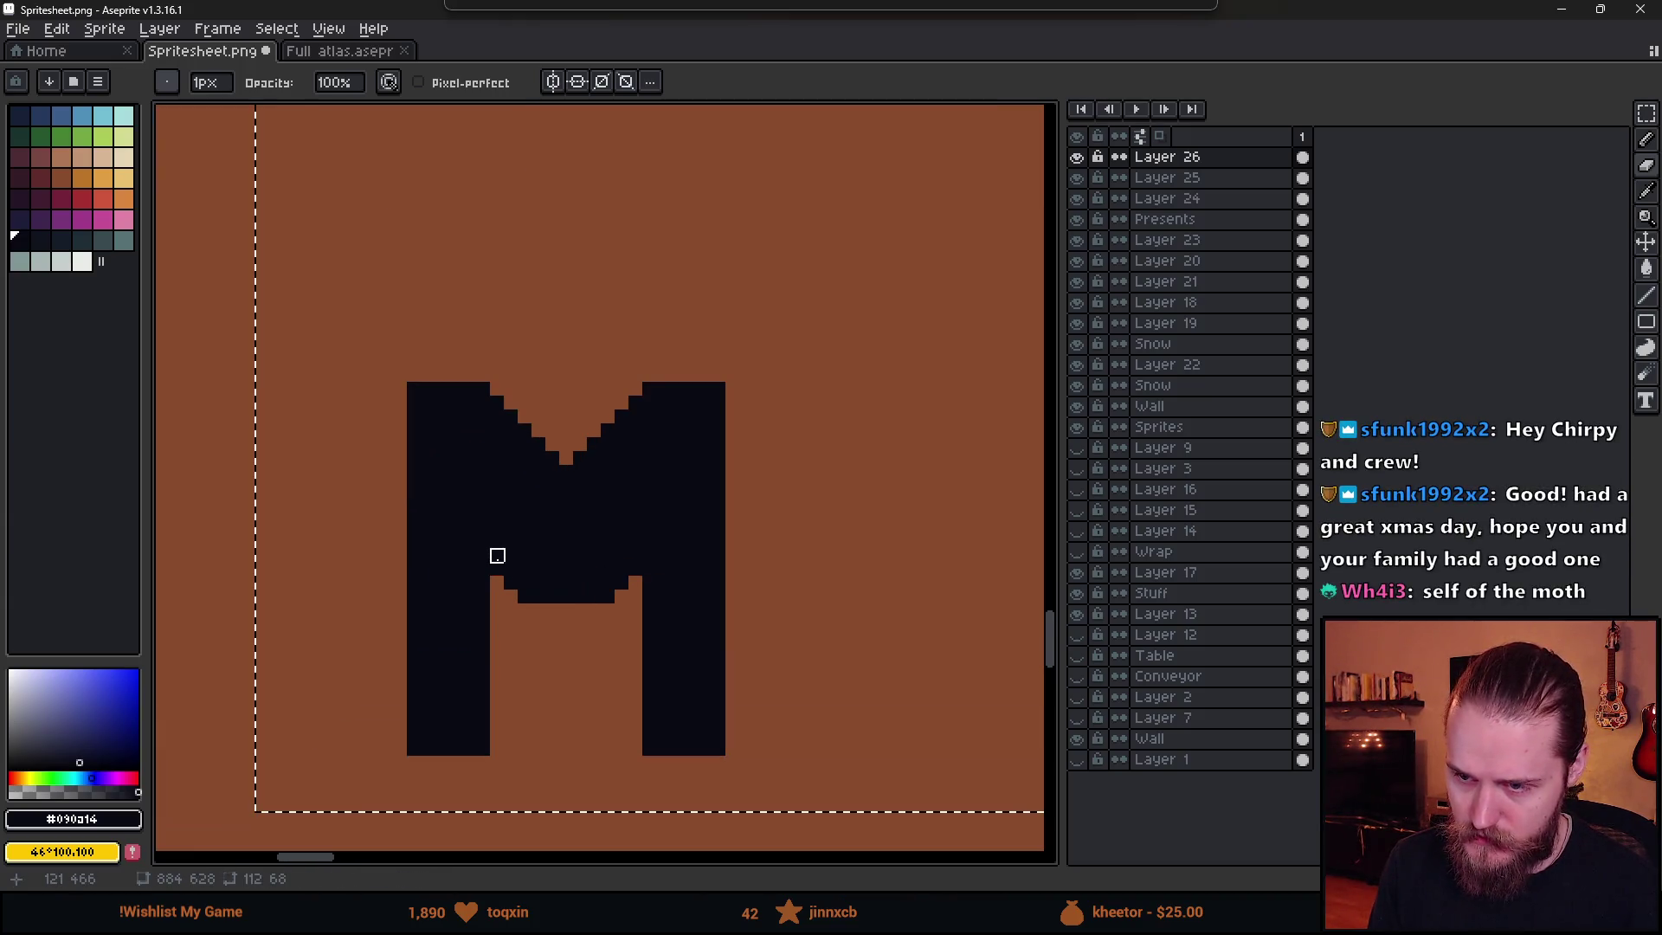
left_click_drag(497, 542, 552, 596)
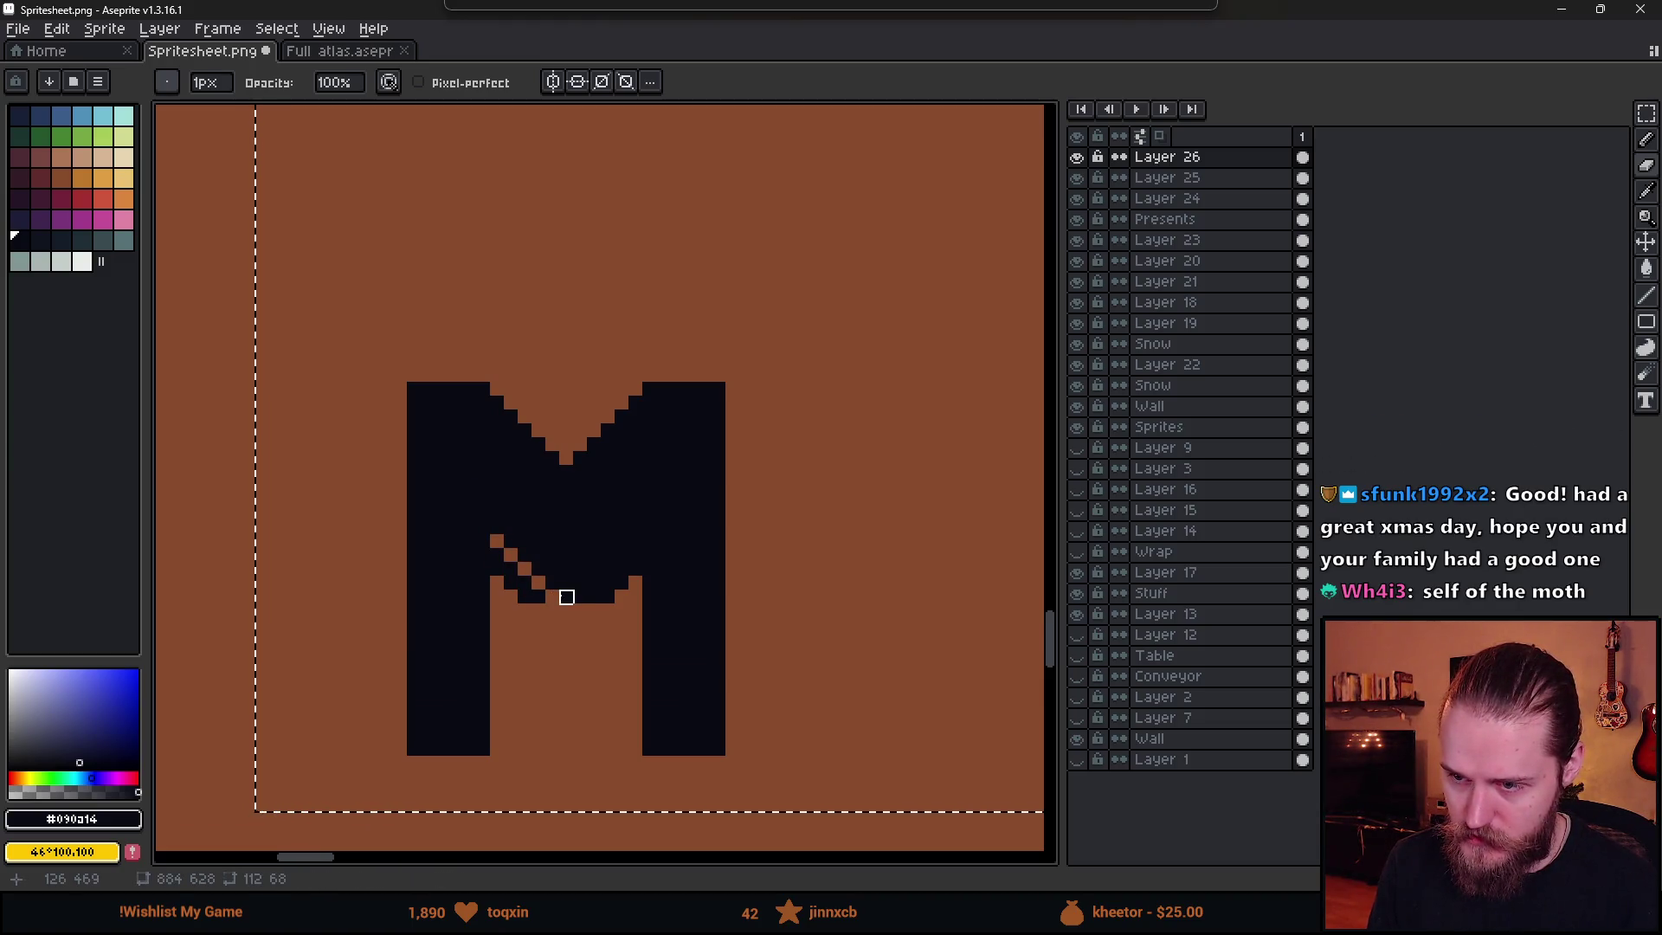
mouse_move(566, 598)
left_mouse_down()
mouse_move(634, 542)
mouse_move(635, 582)
mouse_move(563, 623)
mouse_move(497, 564)
mouse_move(539, 597)
left_mouse_up()
scroll(539, 598, "down", 2)
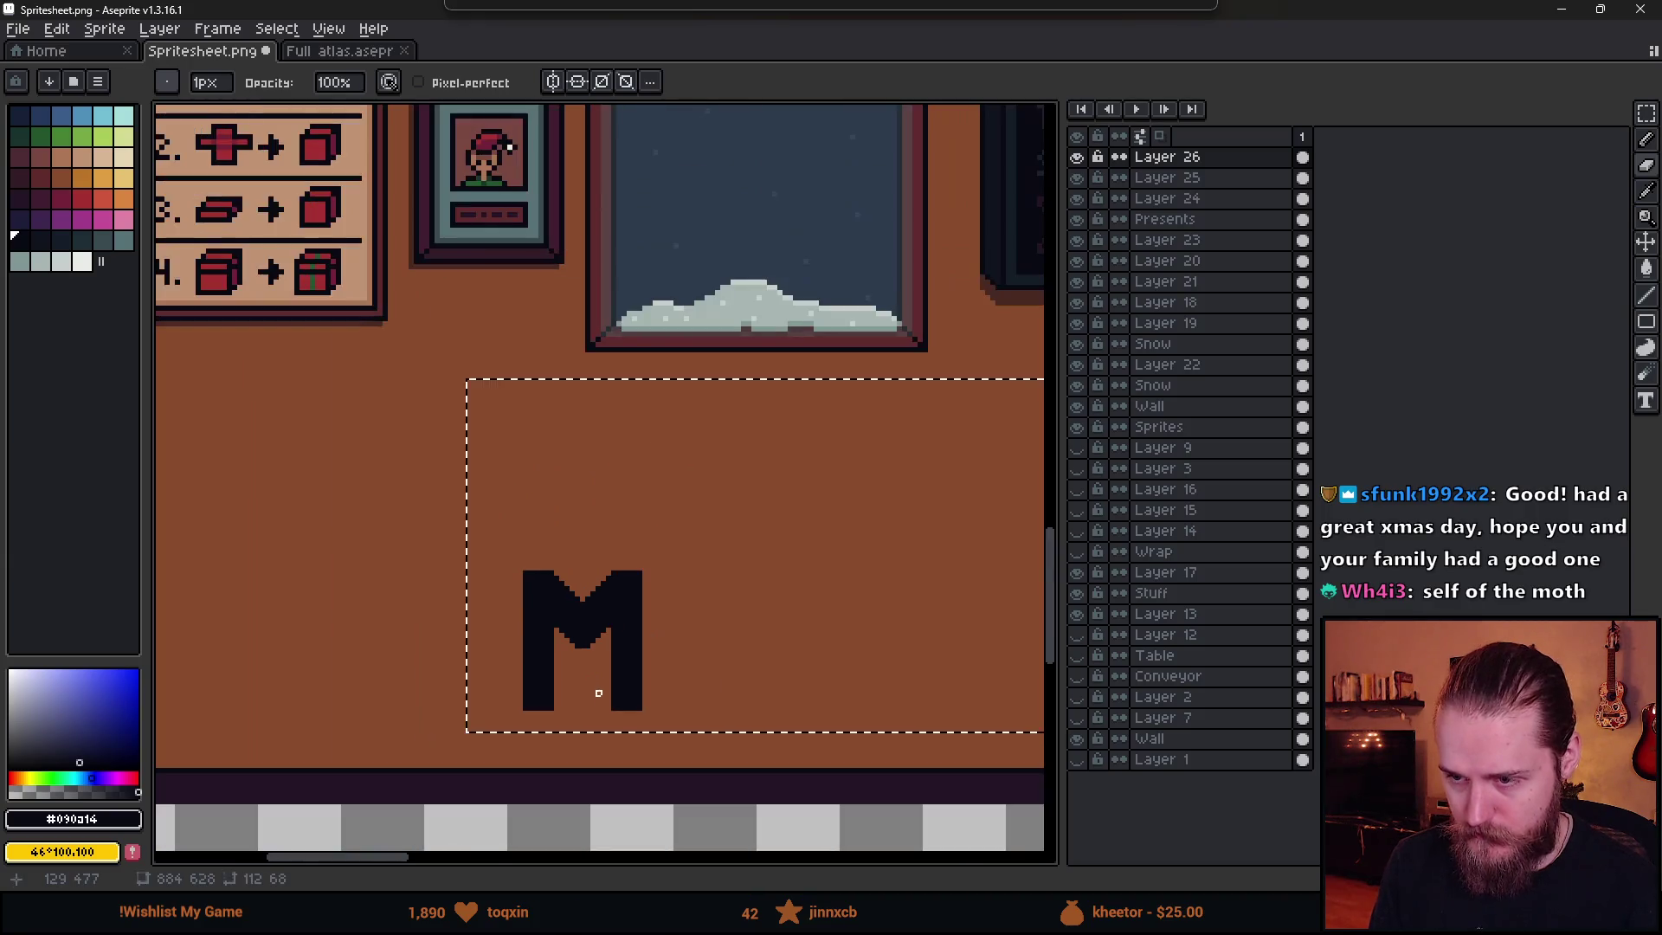
scroll(588, 611, "down", 1)
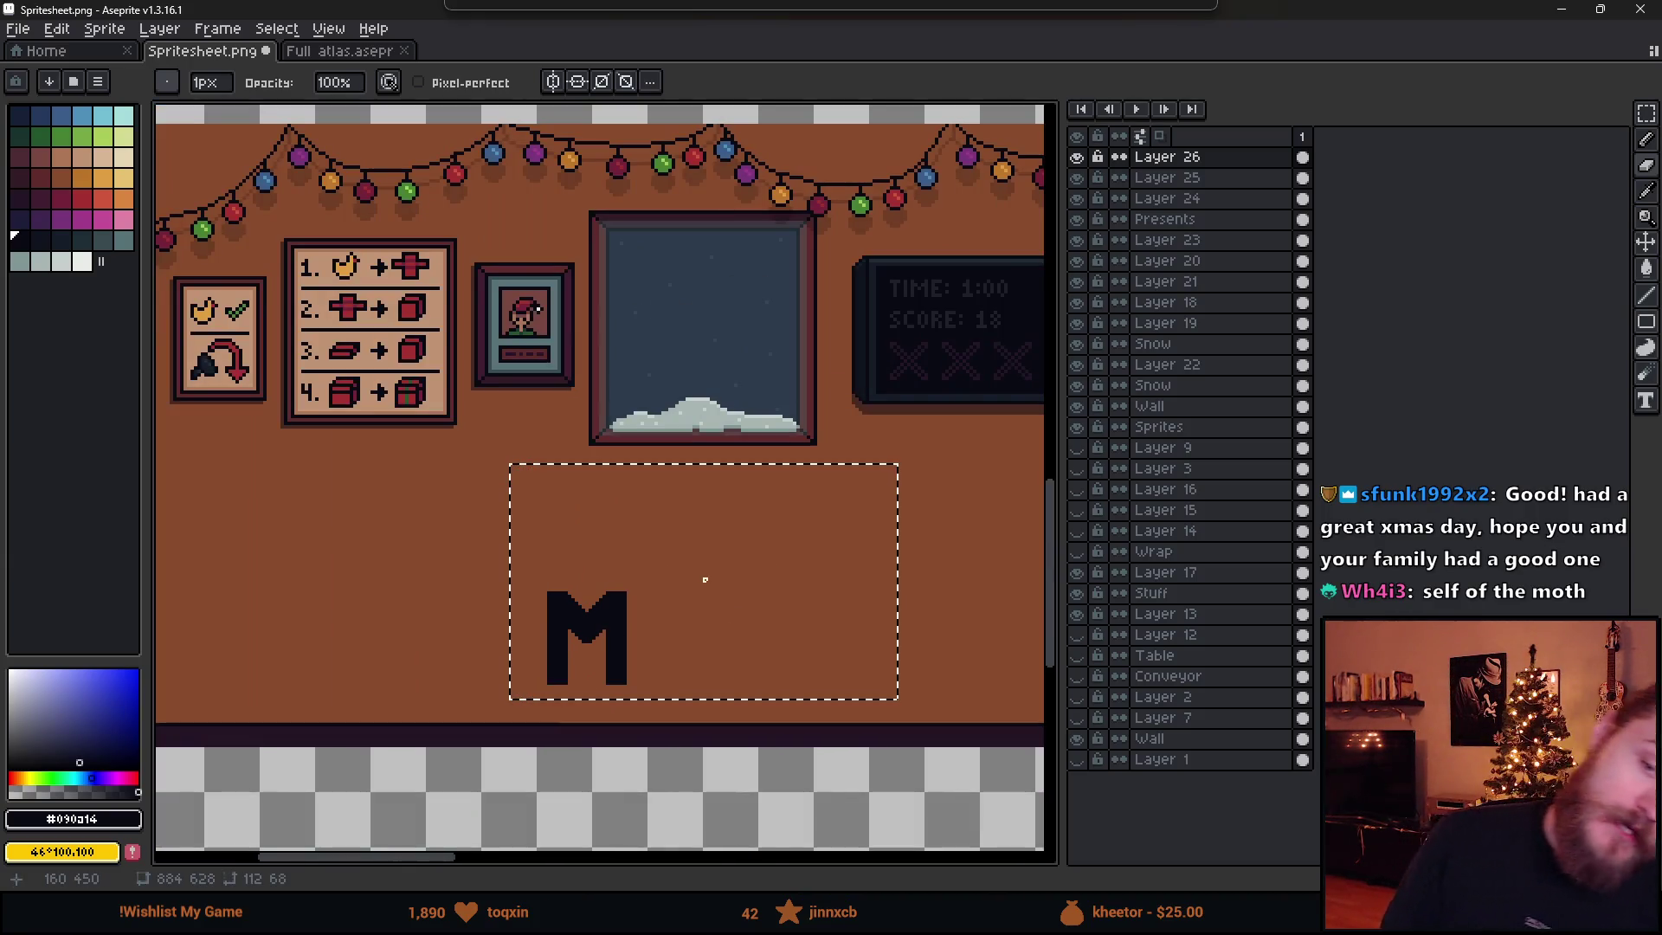
scroll(571, 587, "up", 4)
key("b")
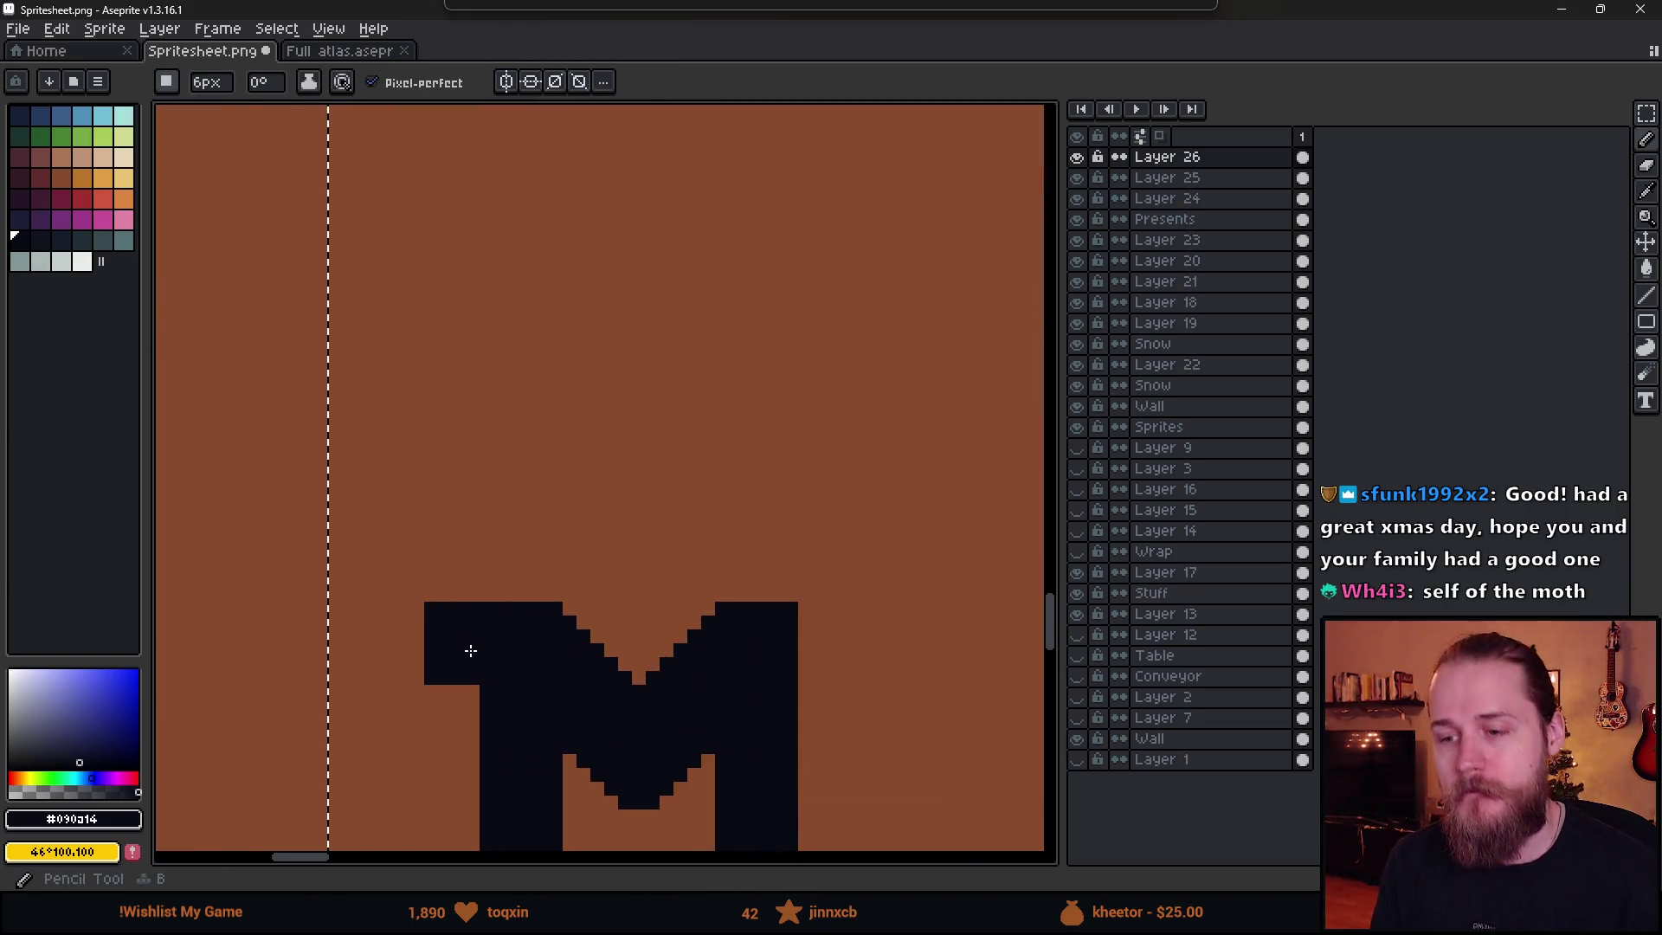
left_click(478, 637)
scroll(500, 755, "down", 3)
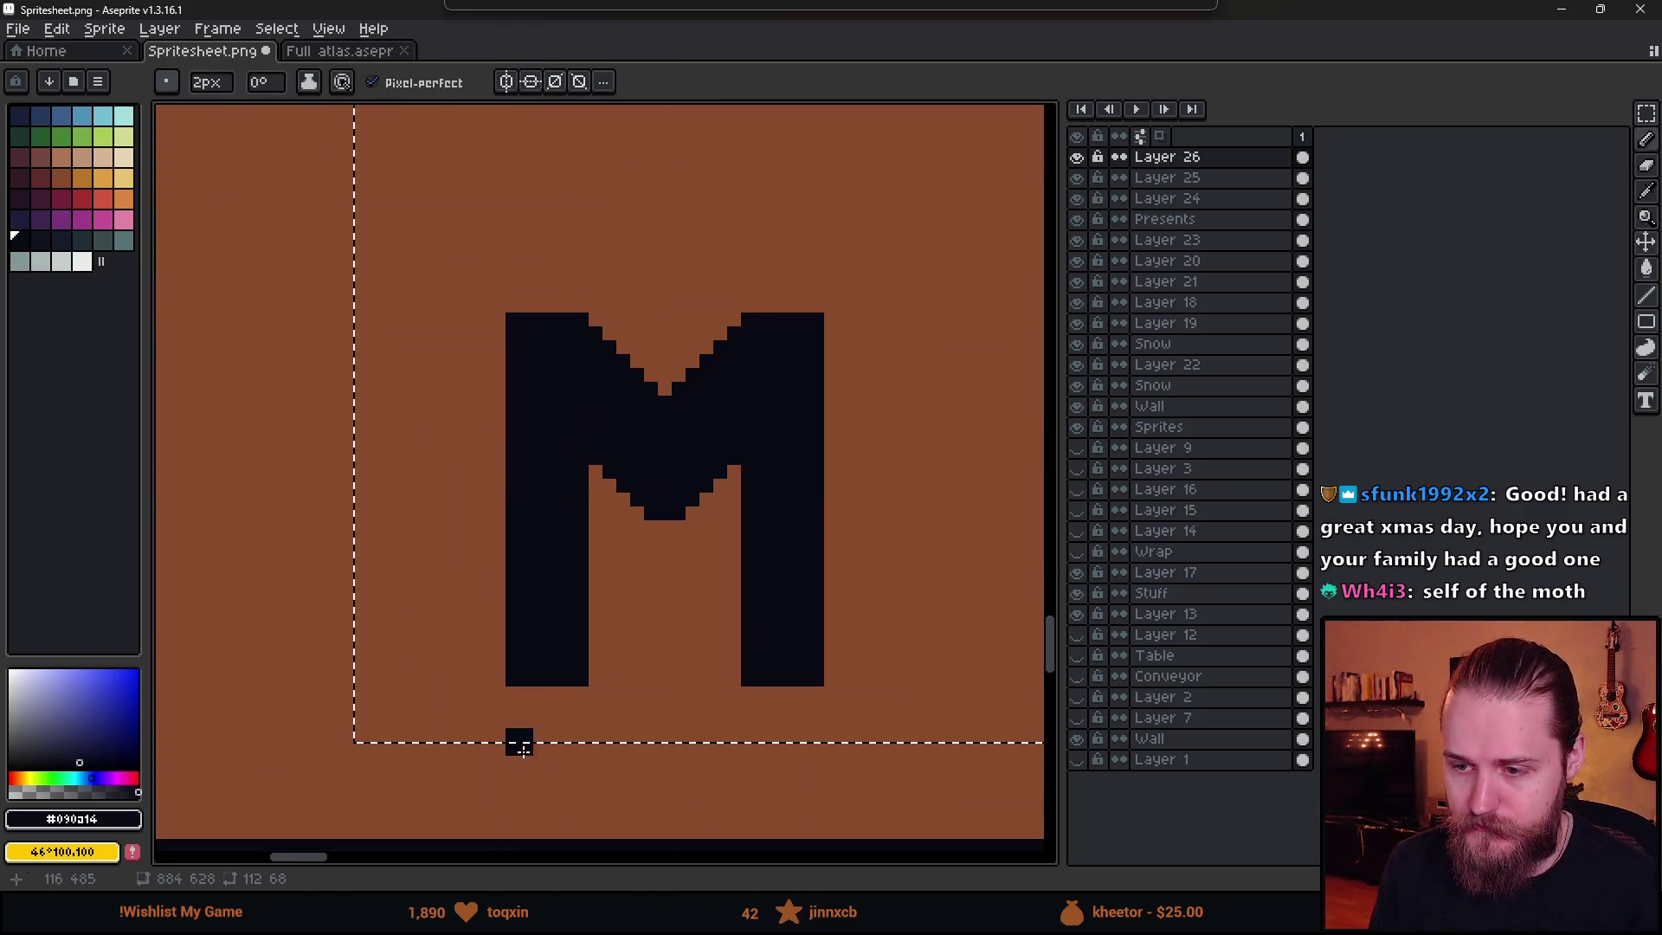
key("plus")
key("plus")
key("plus")
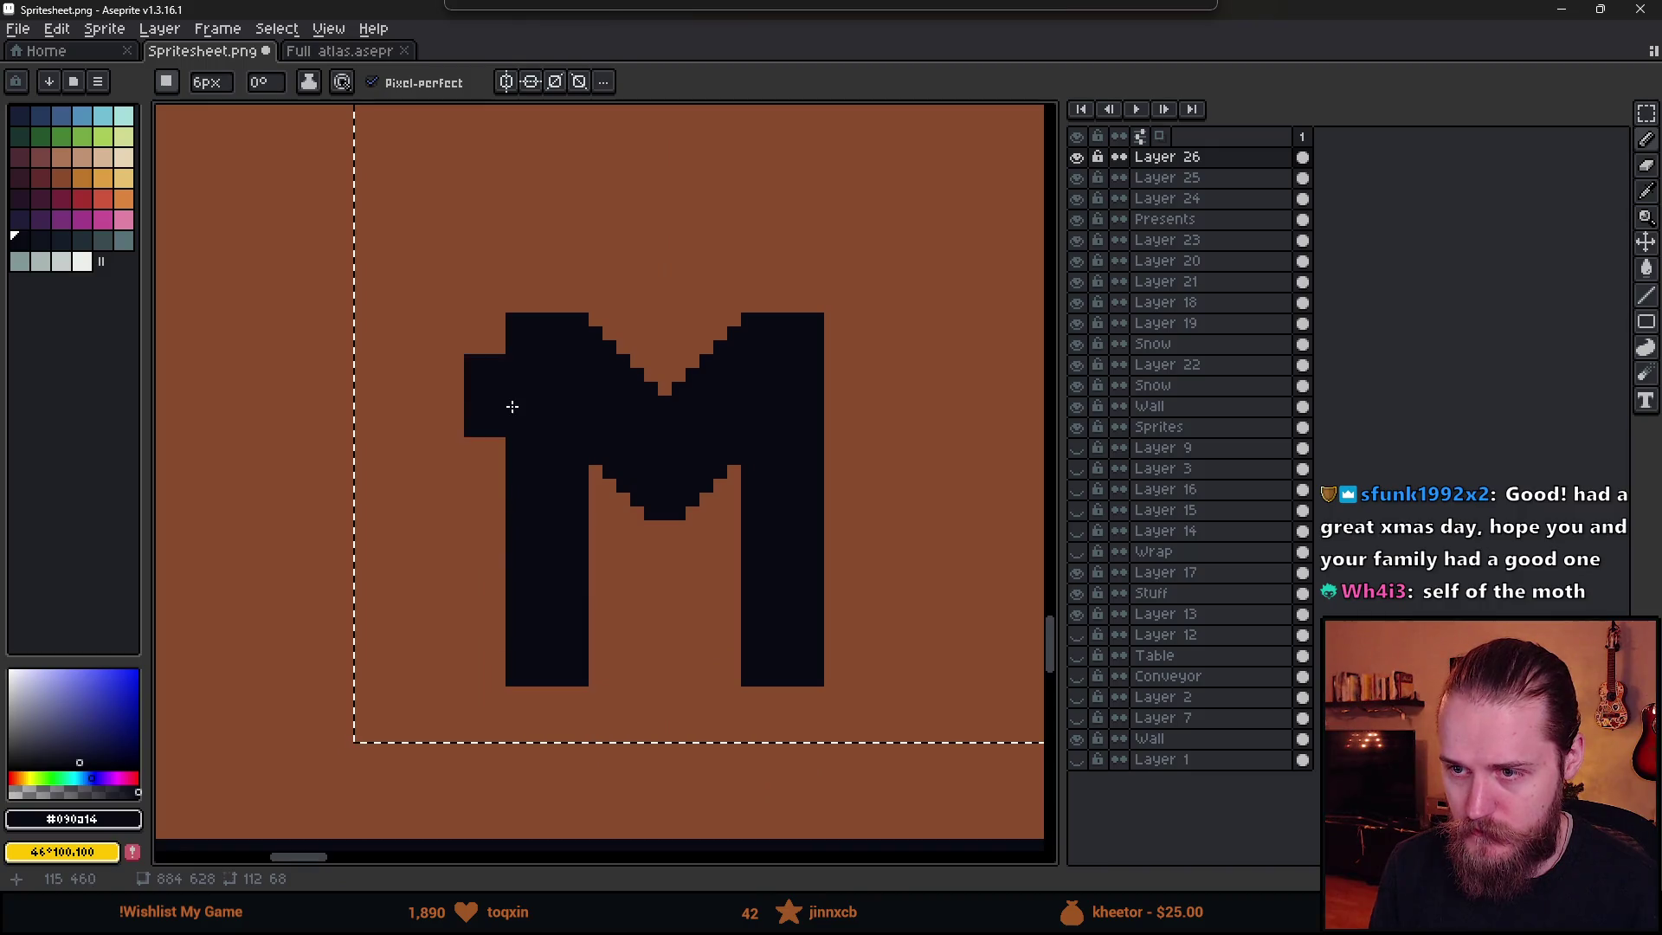
left_click(533, 354)
left_click(794, 353)
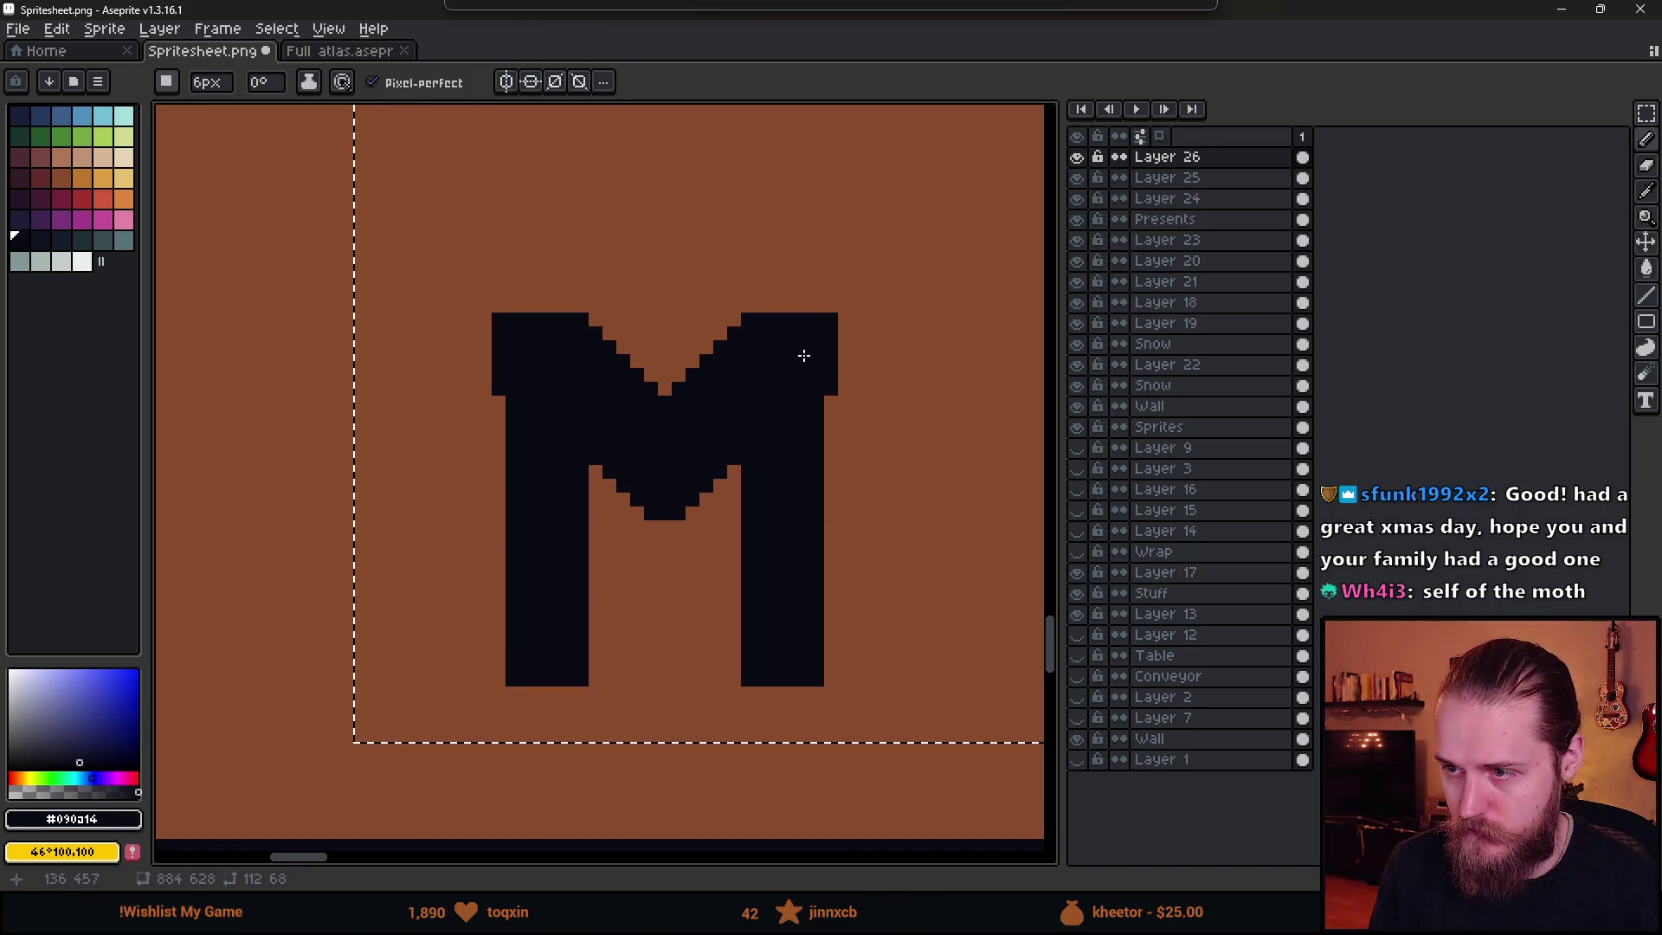
left_click(802, 650)
key("ctrl+z")
left_click(771, 657)
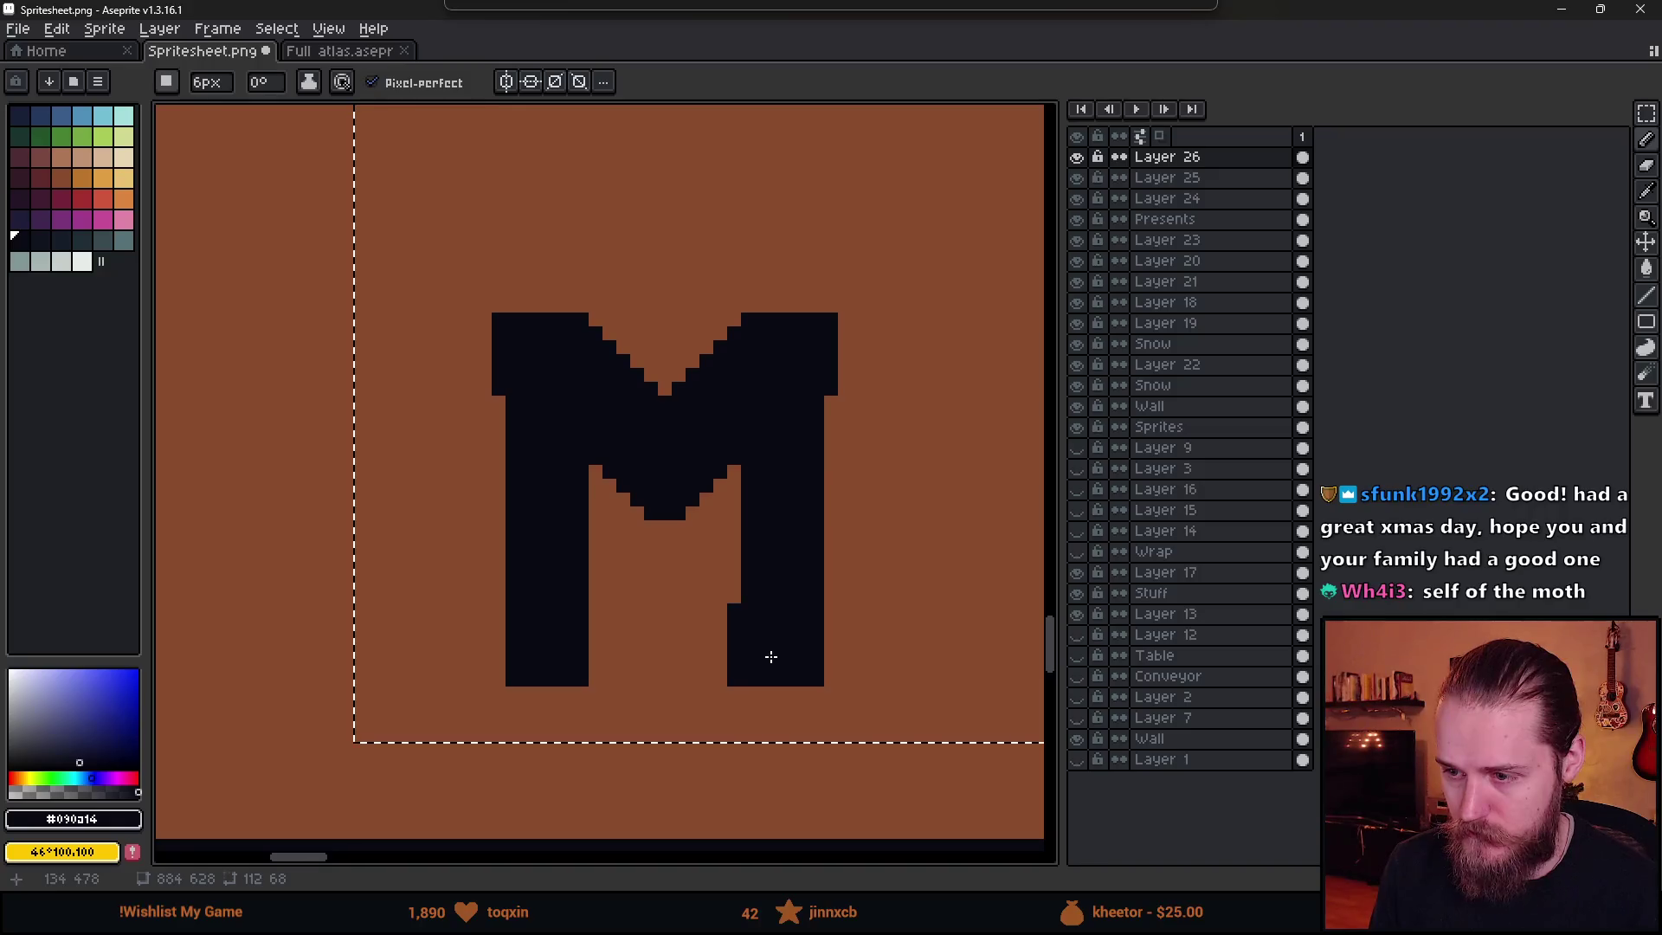
scroll(772, 657, "down", 2)
scroll(617, 694, "down", 2)
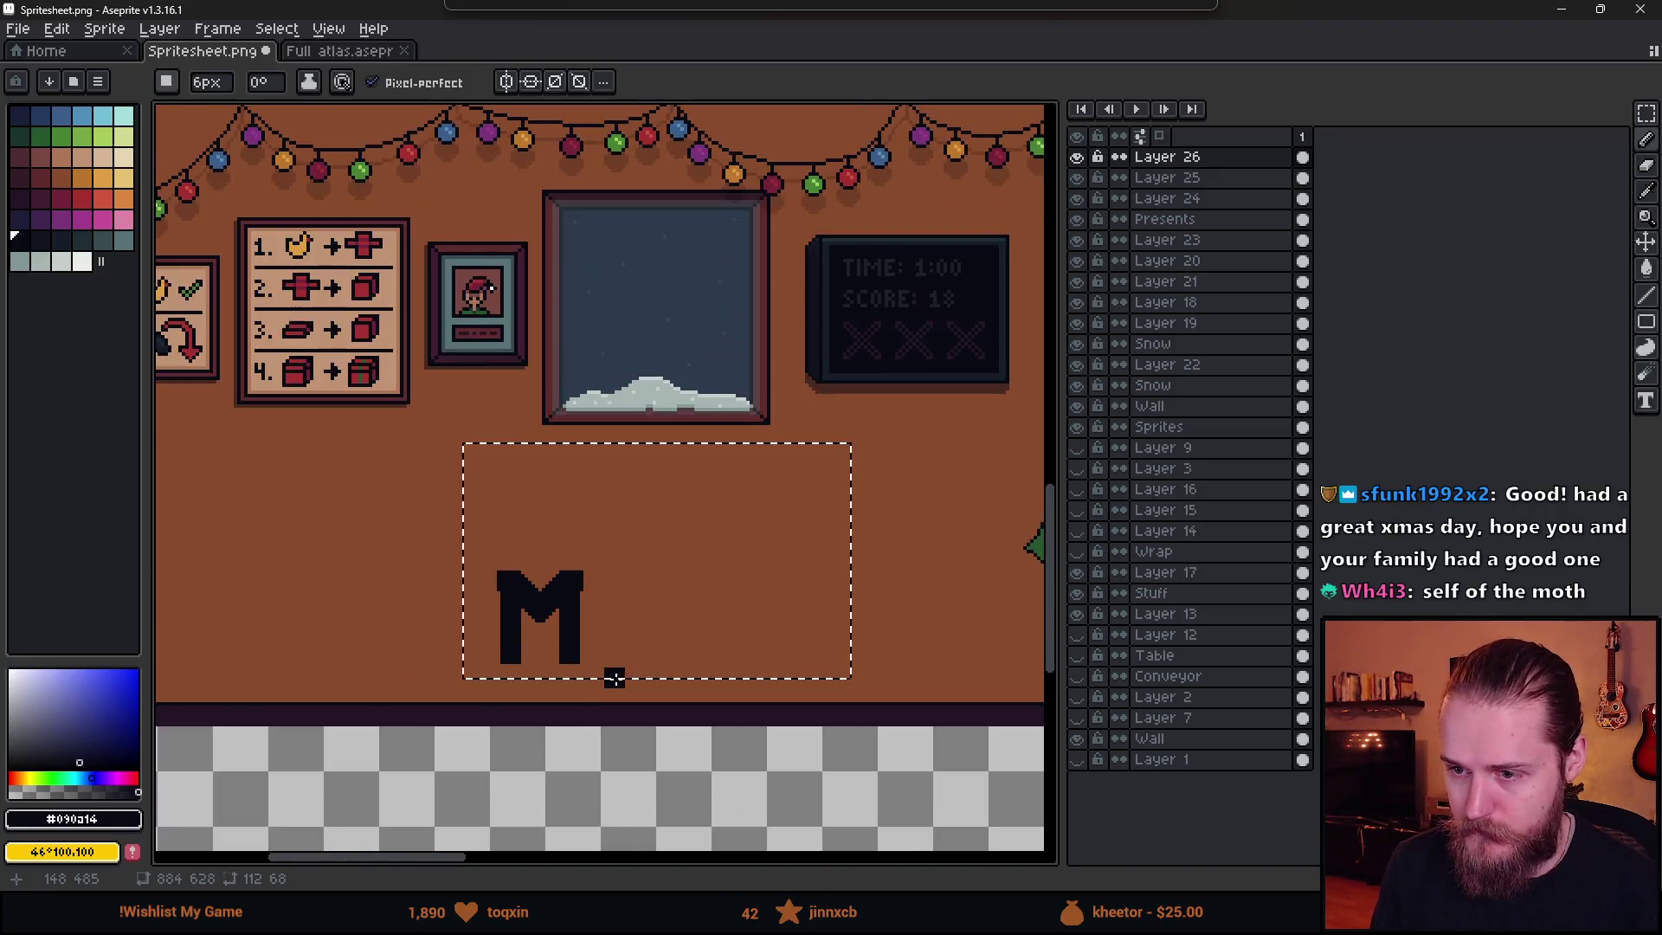
scroll(632, 638, "up", 5)
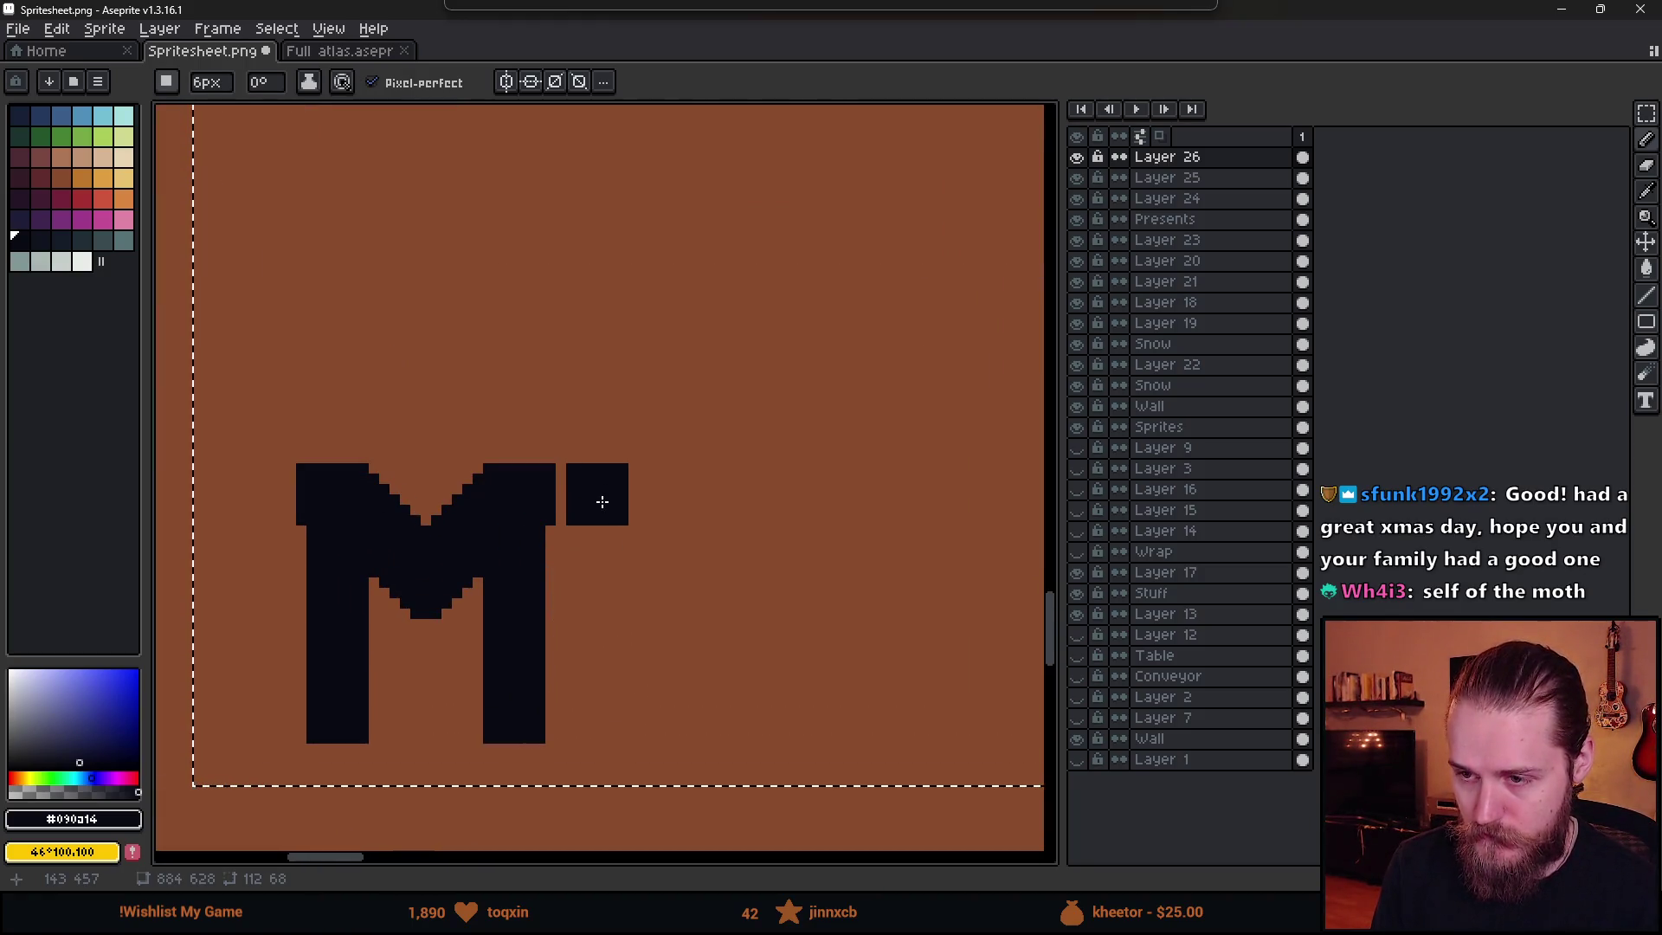
- Paint a blocky hollow O after the M
mouse_move(597, 512)
left_mouse_down()
mouse_move(598, 712)
mouse_move(710, 717)
left_mouse_up()
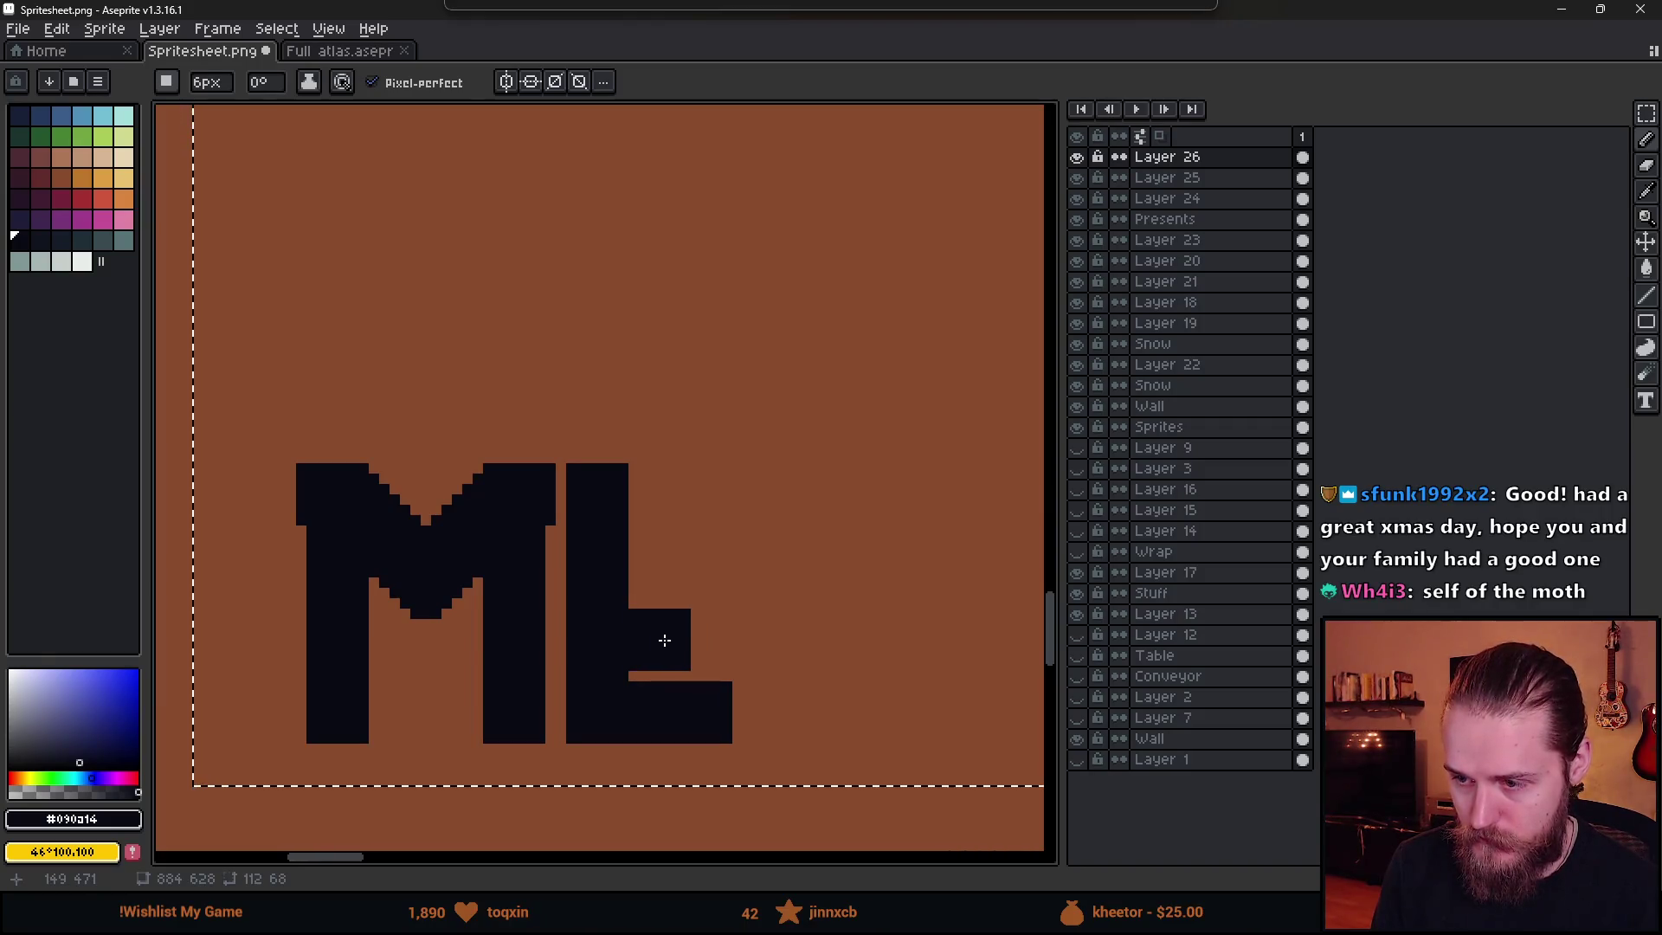
left_click(722, 639)
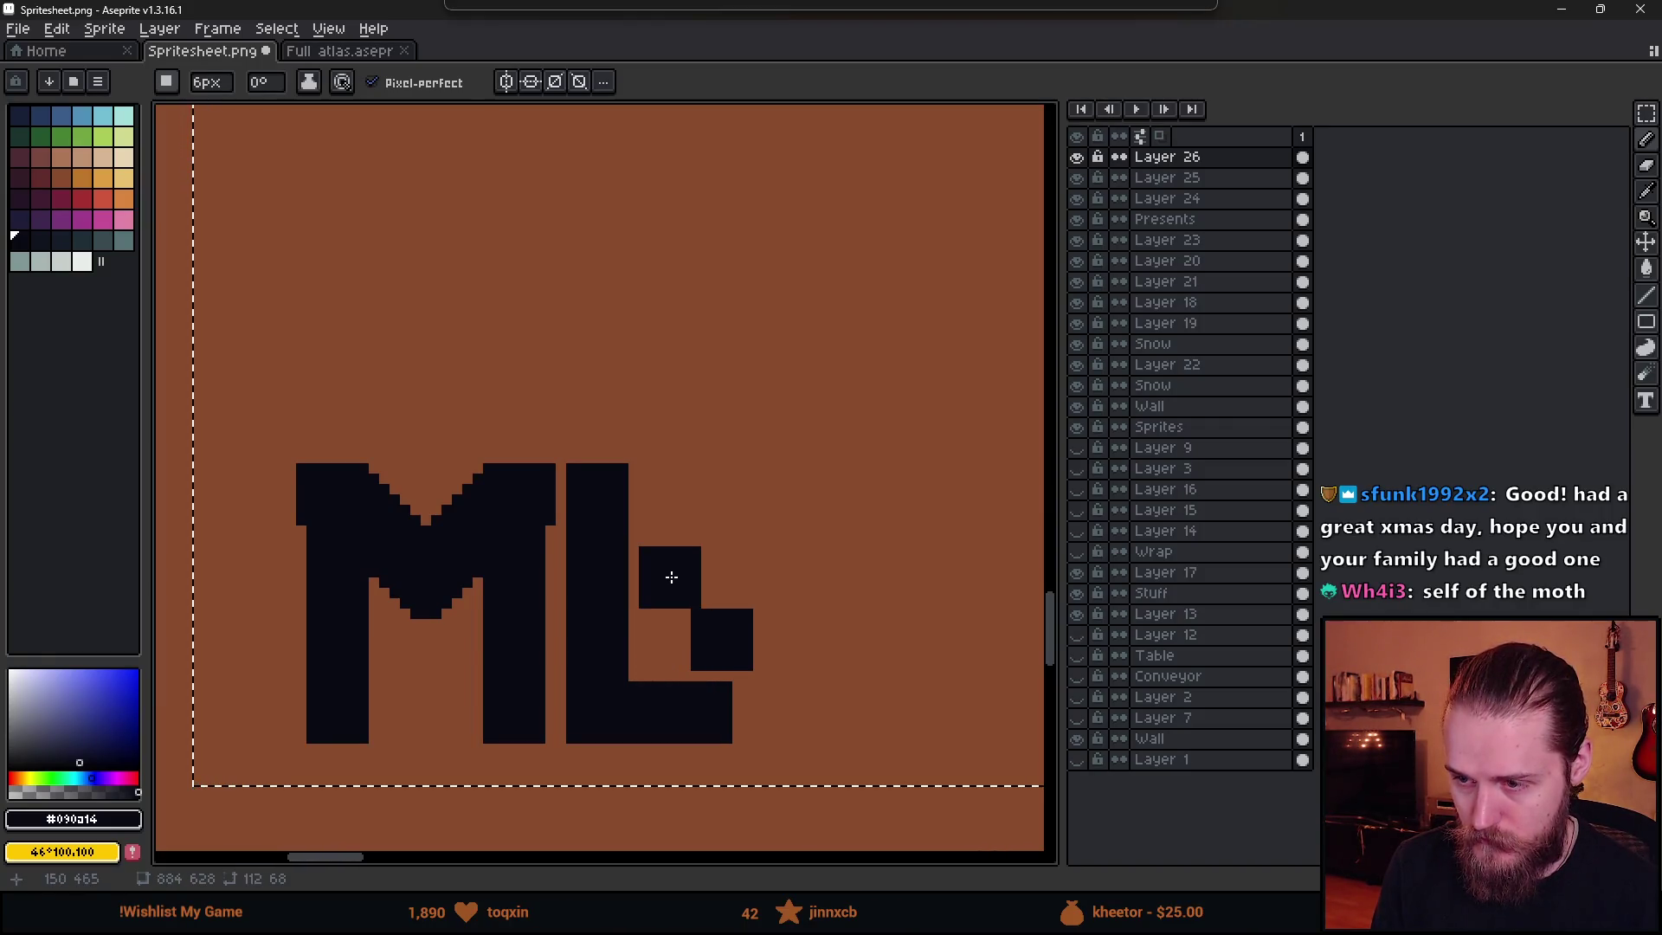
mouse_move(722, 580)
left_mouse_down()
mouse_move(722, 493)
mouse_move(651, 494)
left_mouse_up()
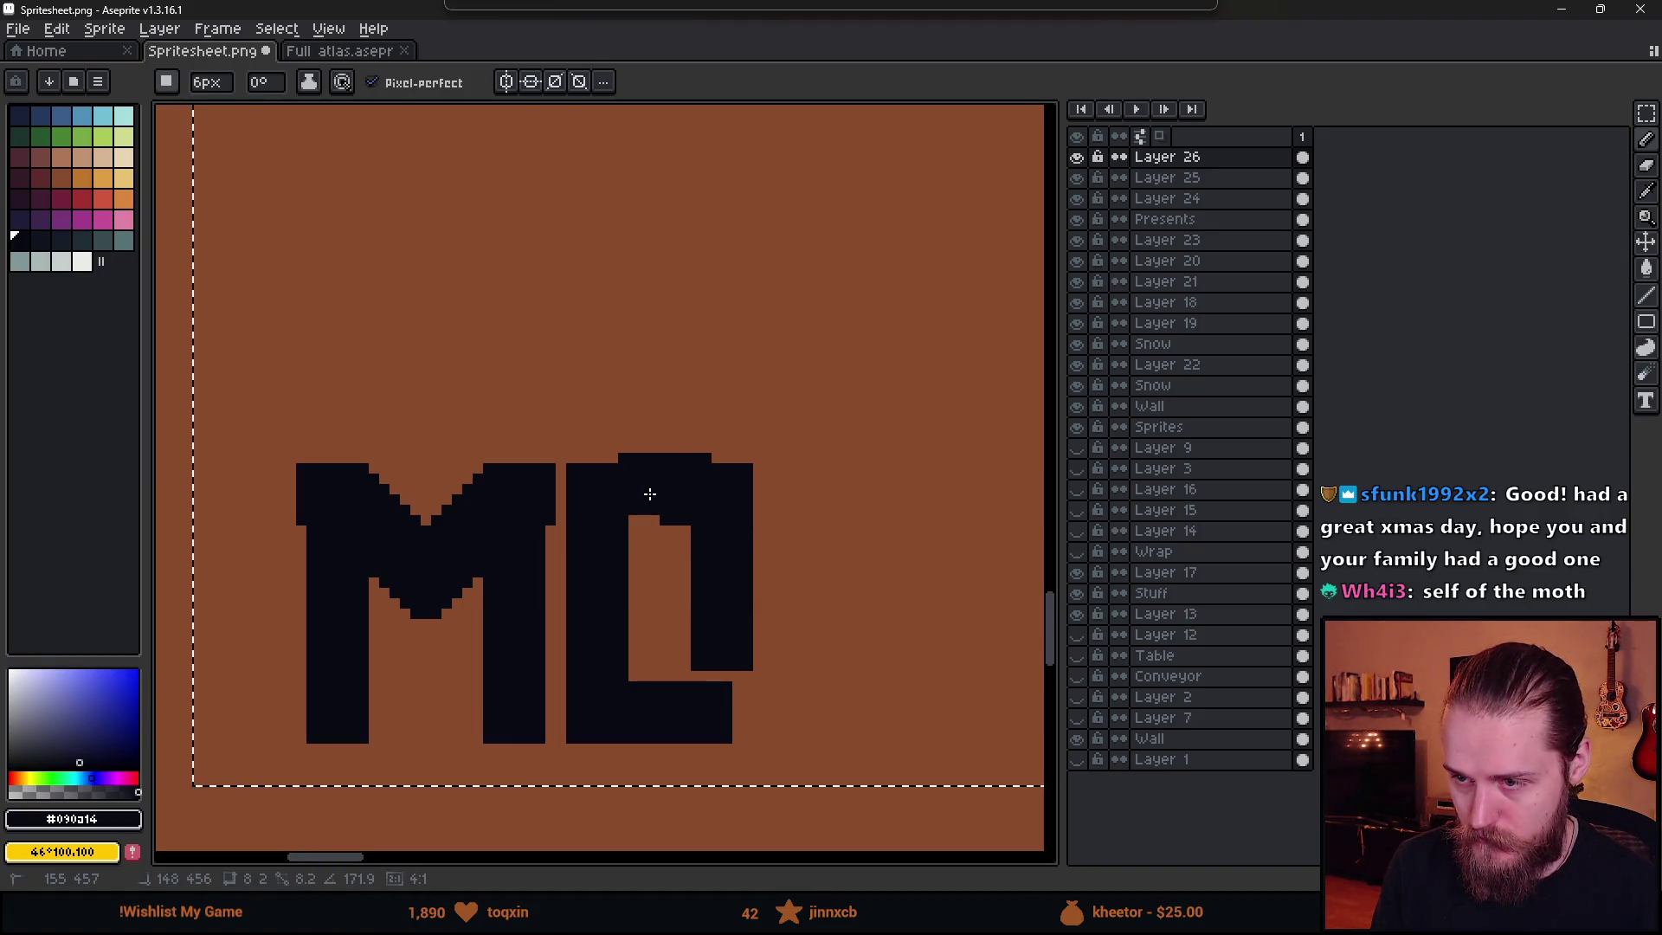
scroll(726, 715, "down", 3)
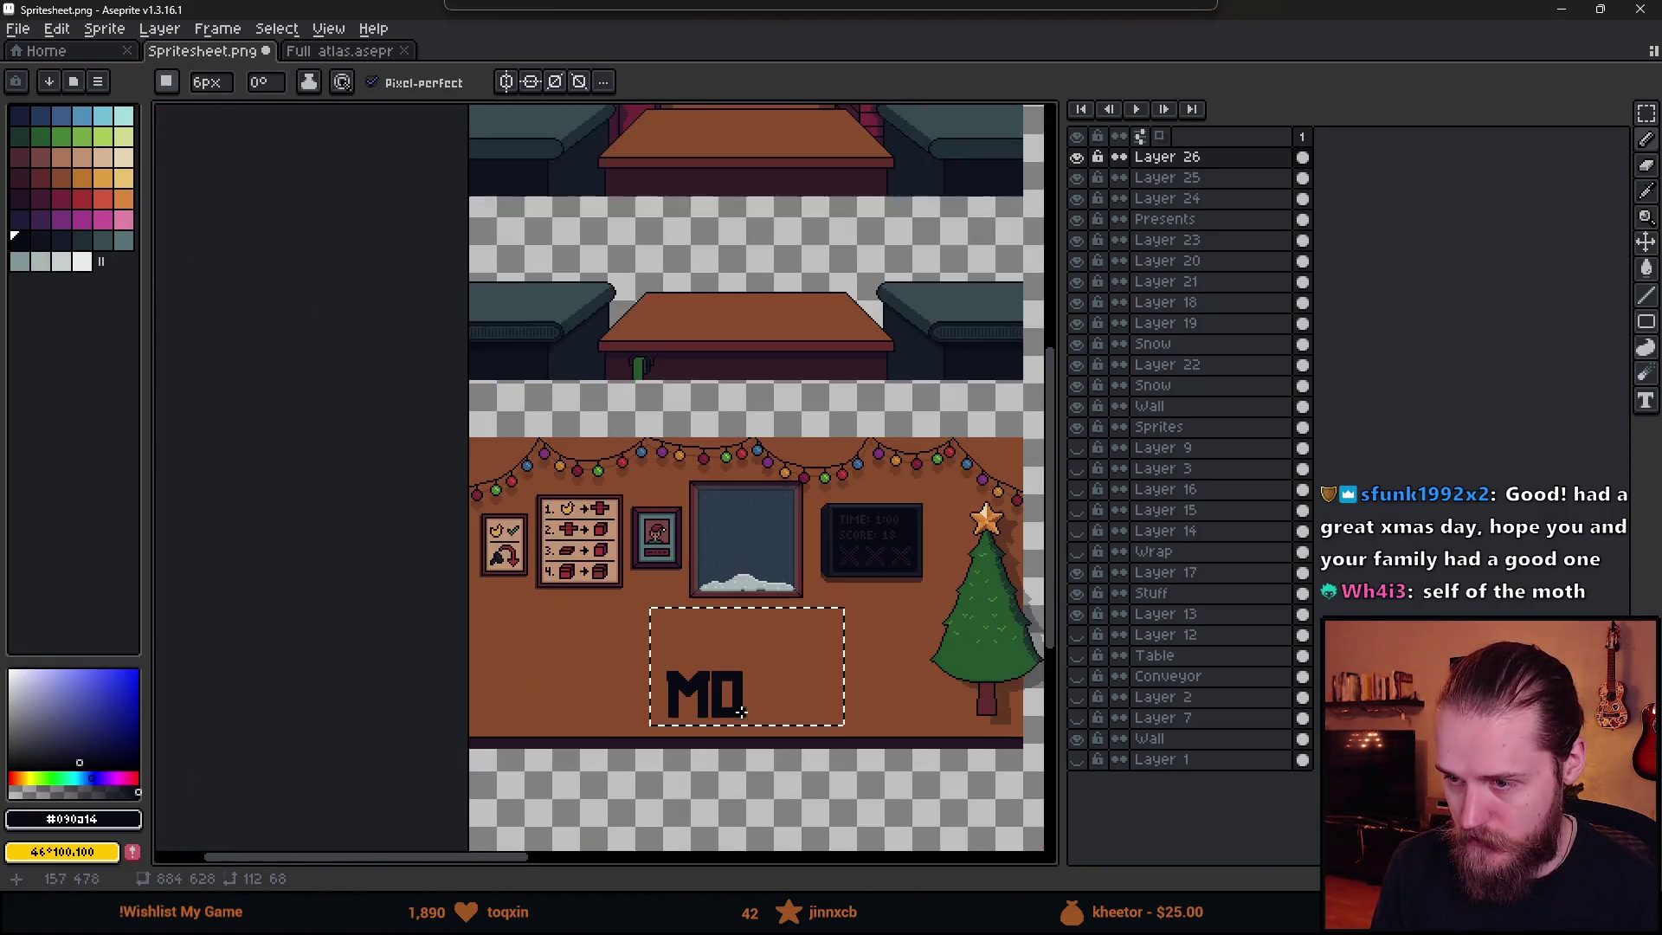
scroll(701, 678, "up", 3)
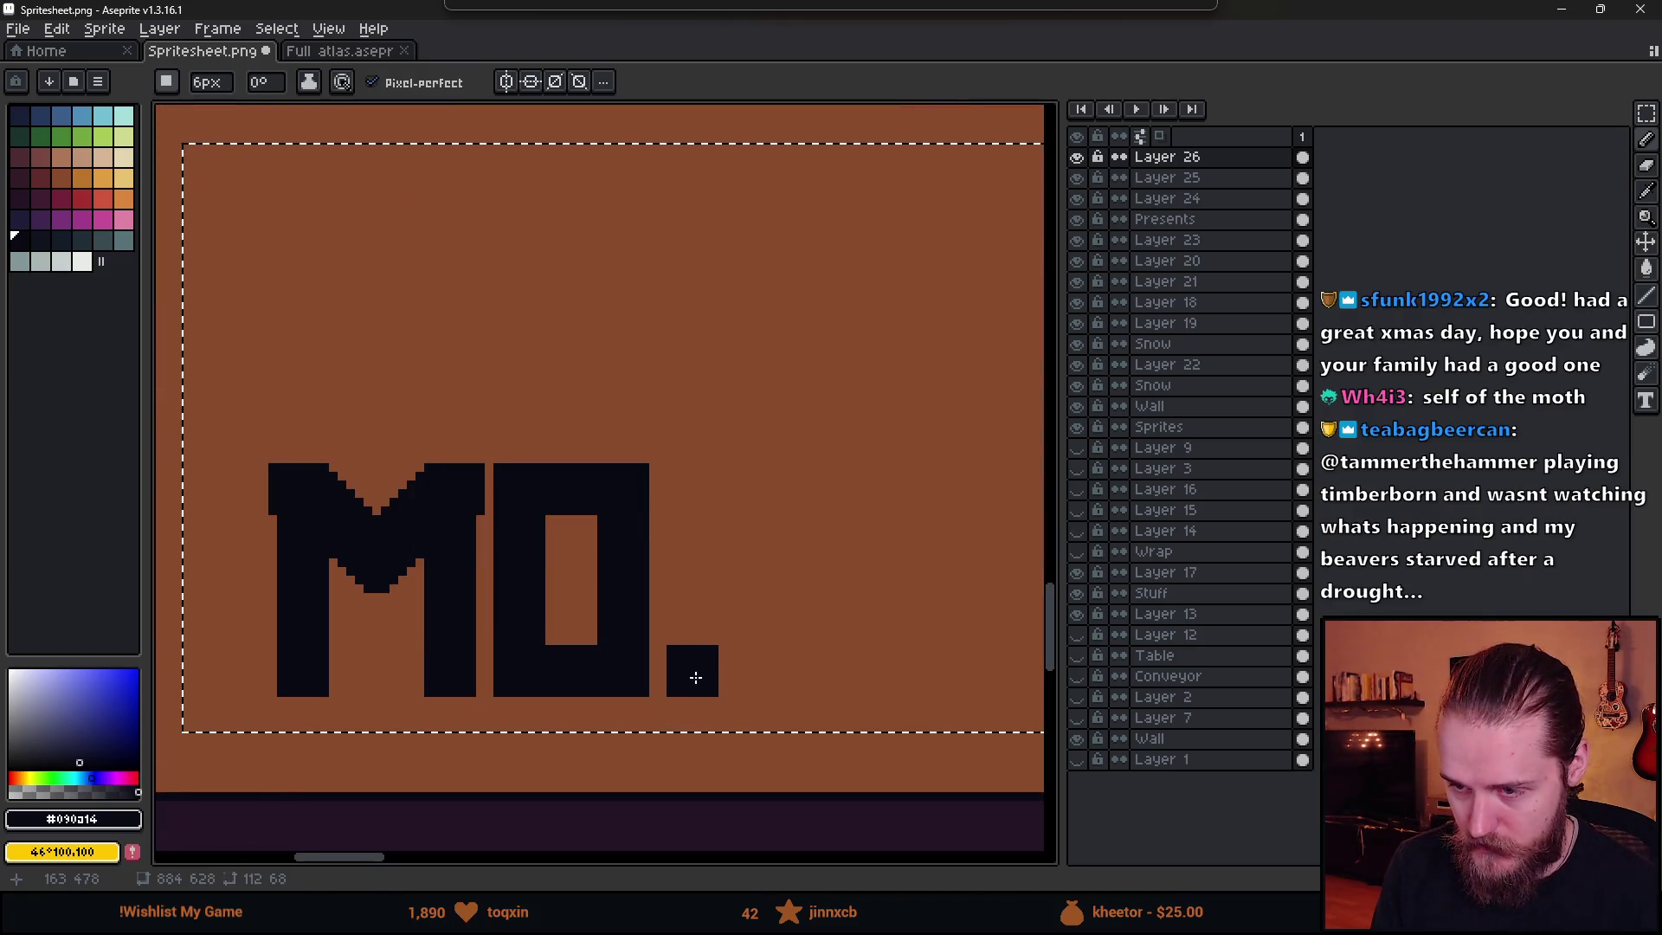
- Draw the N's tall left stem and trim its top pixel row
left_click_drag(696, 678, 695, 480)
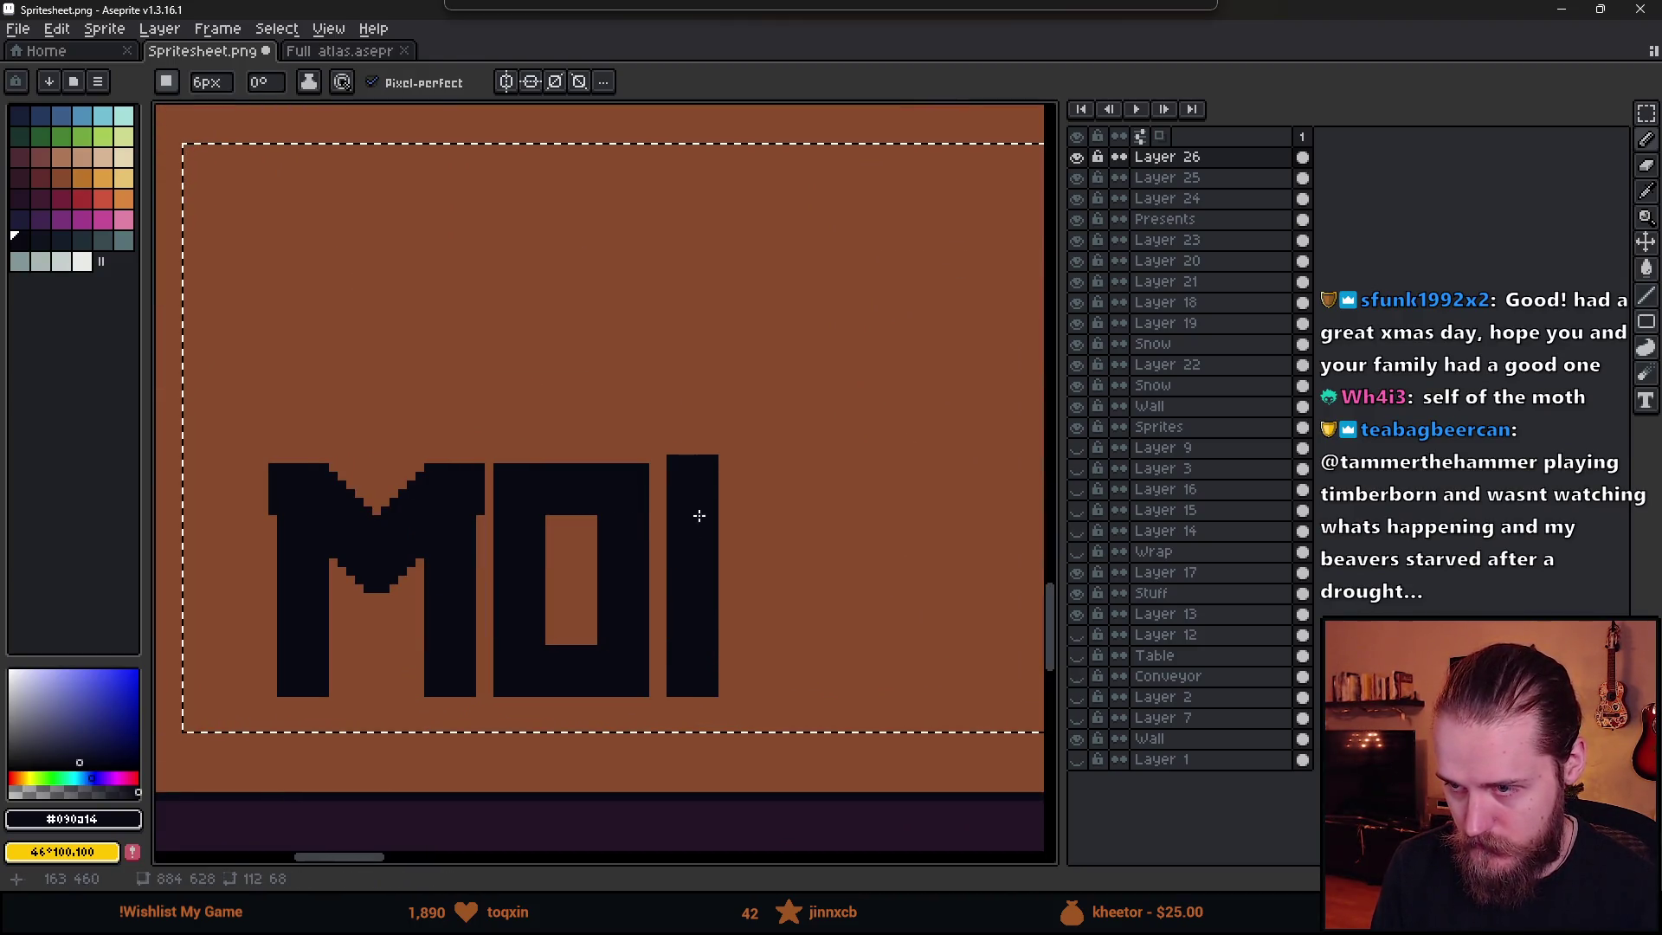
key("e")
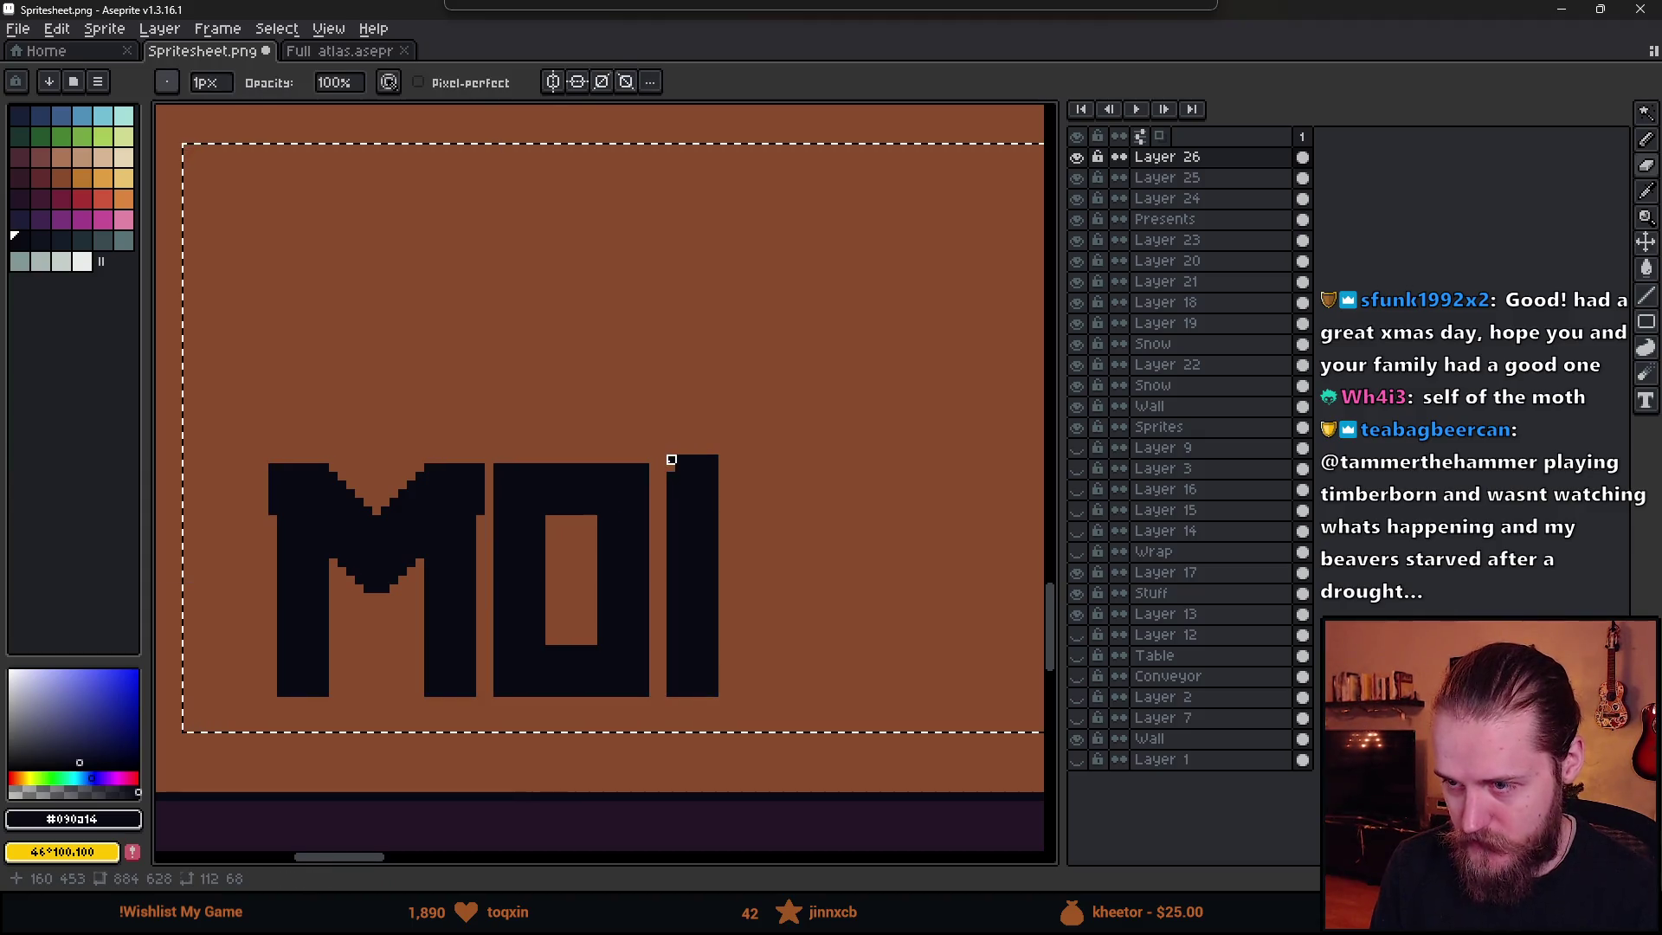
mouse_move(672, 460)
left_mouse_down()
mouse_move(715, 460)
mouse_move(807, 672)
left_mouse_up()
key("b")
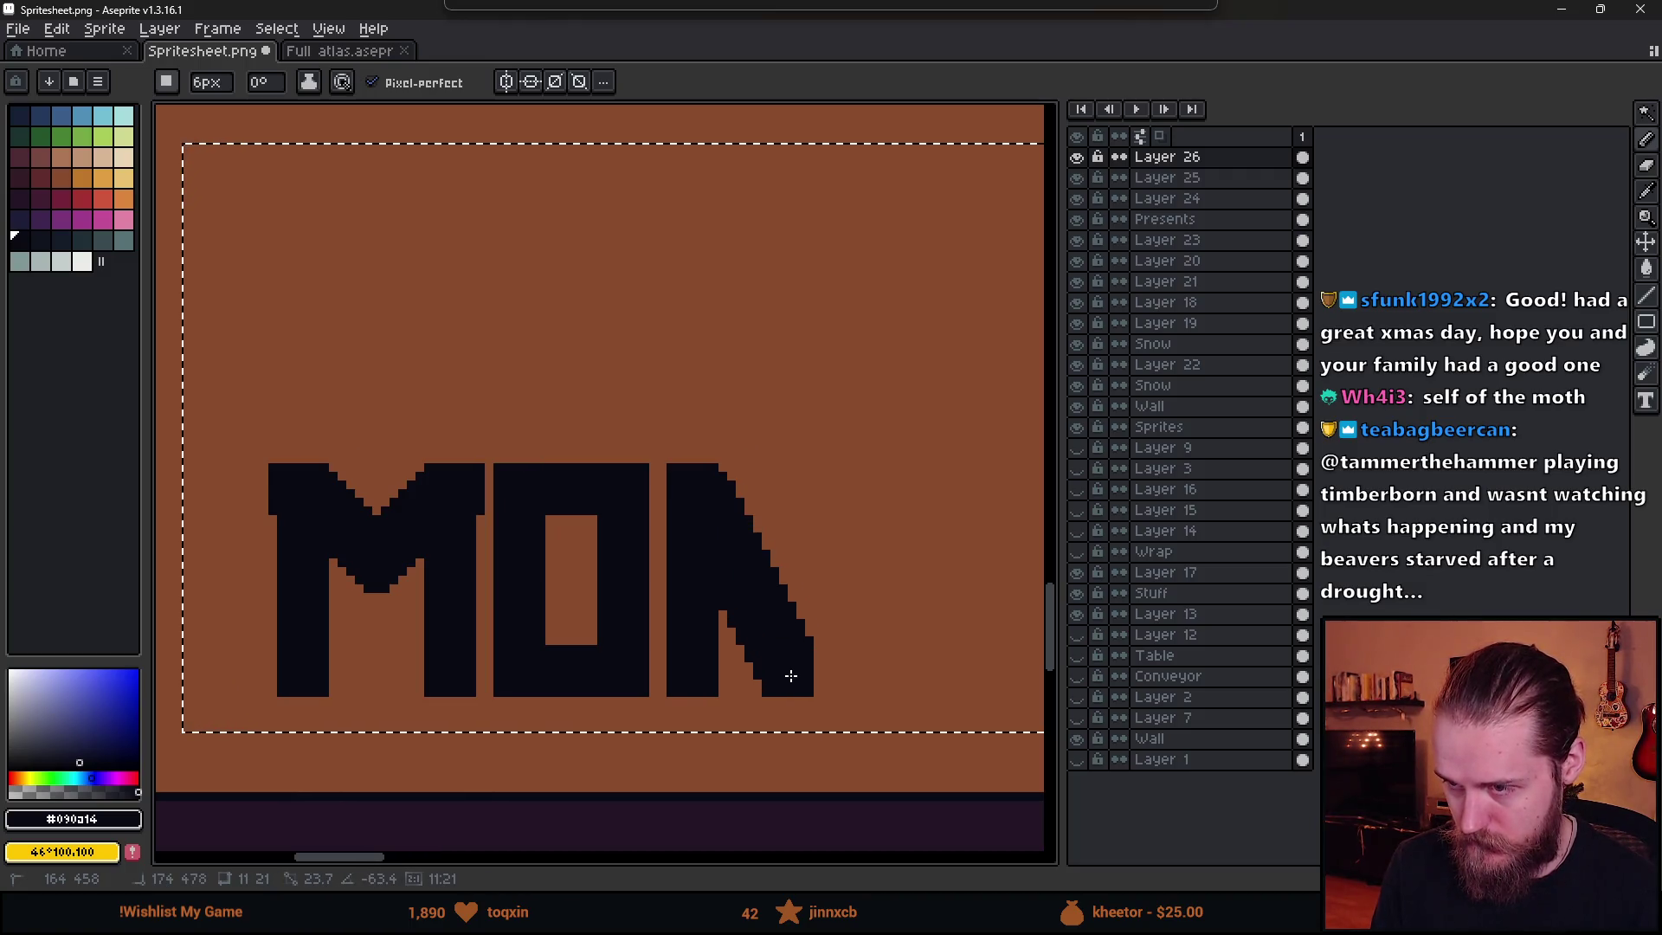
- Redraw the N's thick diagonal from the stem top, undoing a stray erased column
key("ctrl+z")
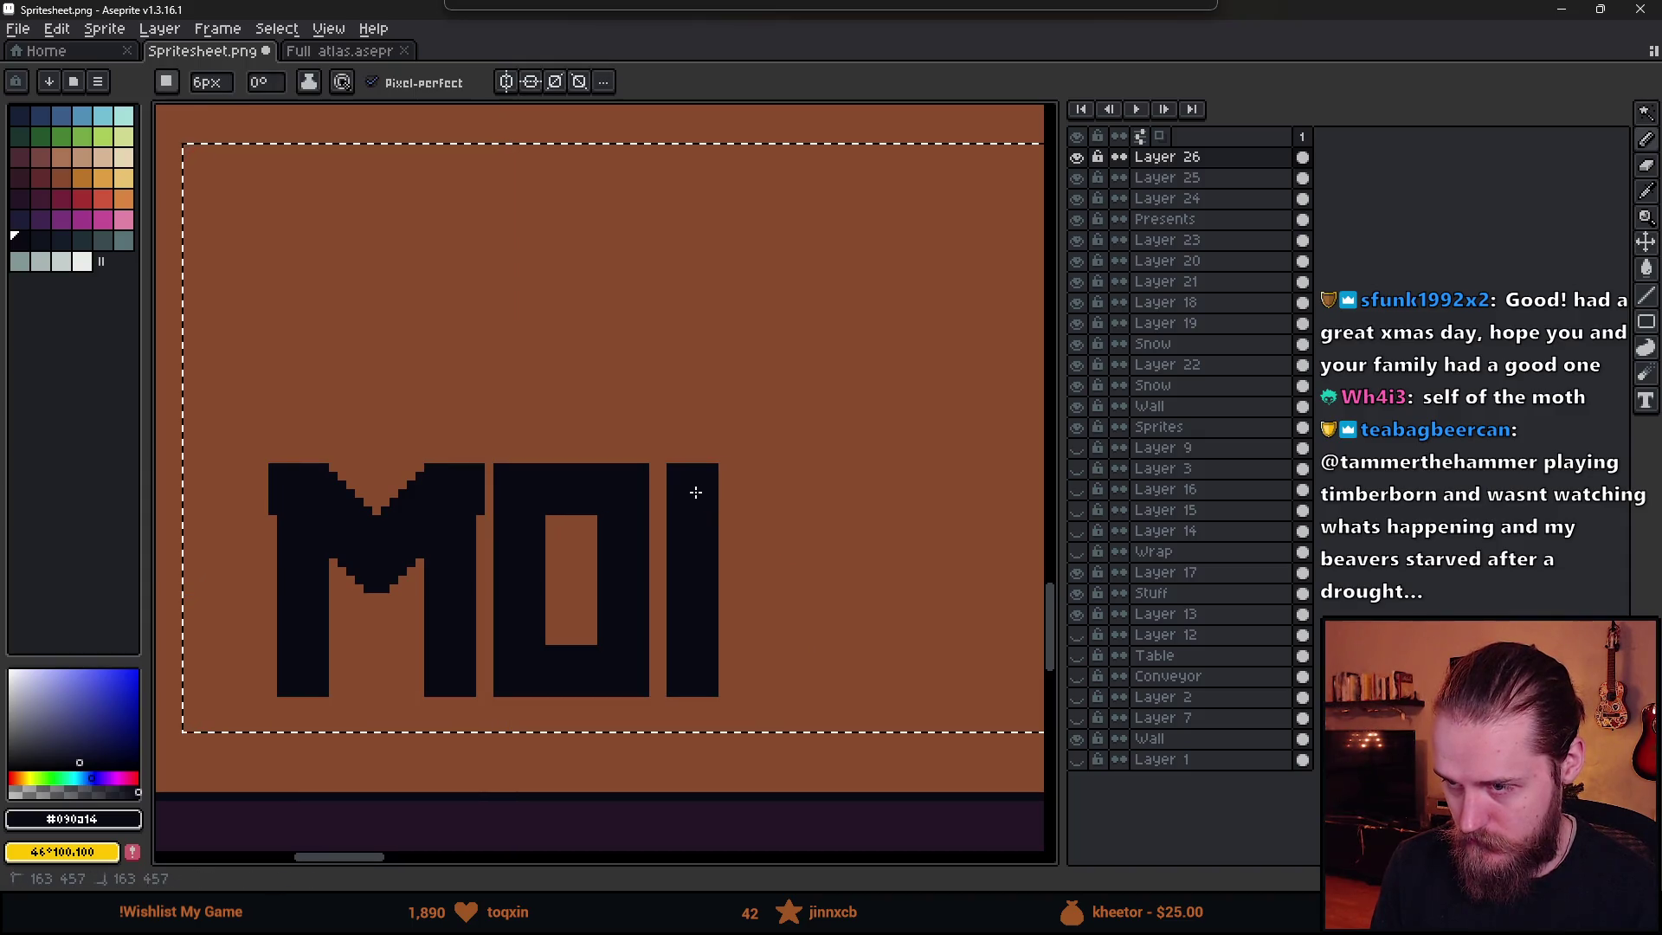
left_click_drag(696, 492, 789, 681)
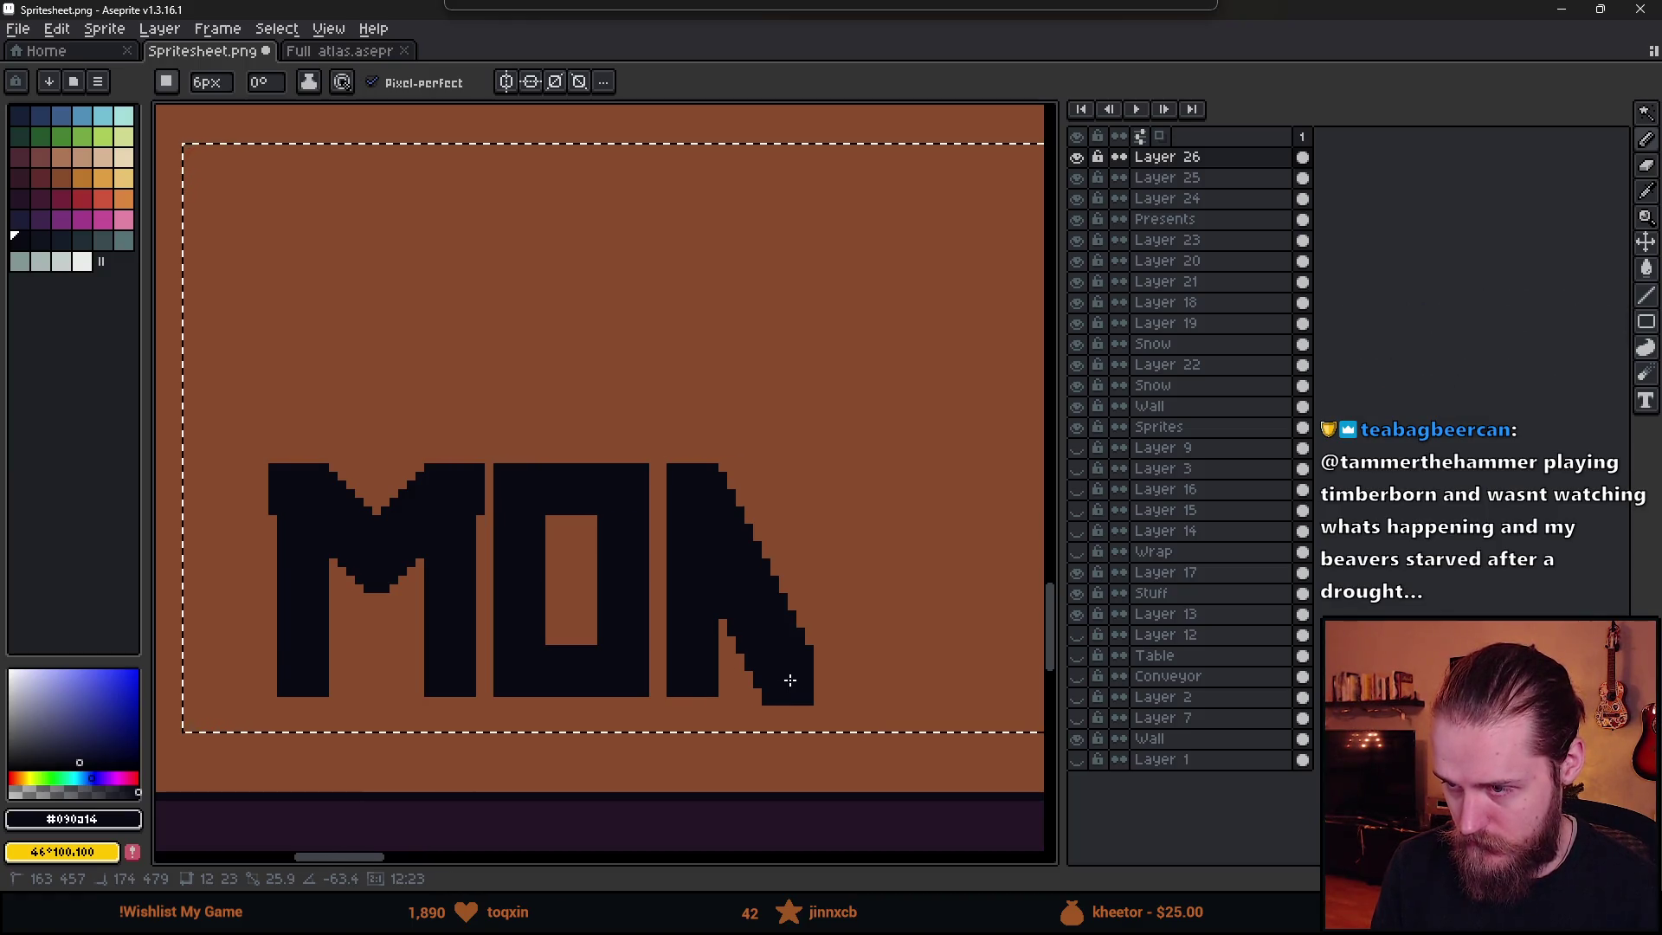
left_click_drag(790, 681, 790, 680)
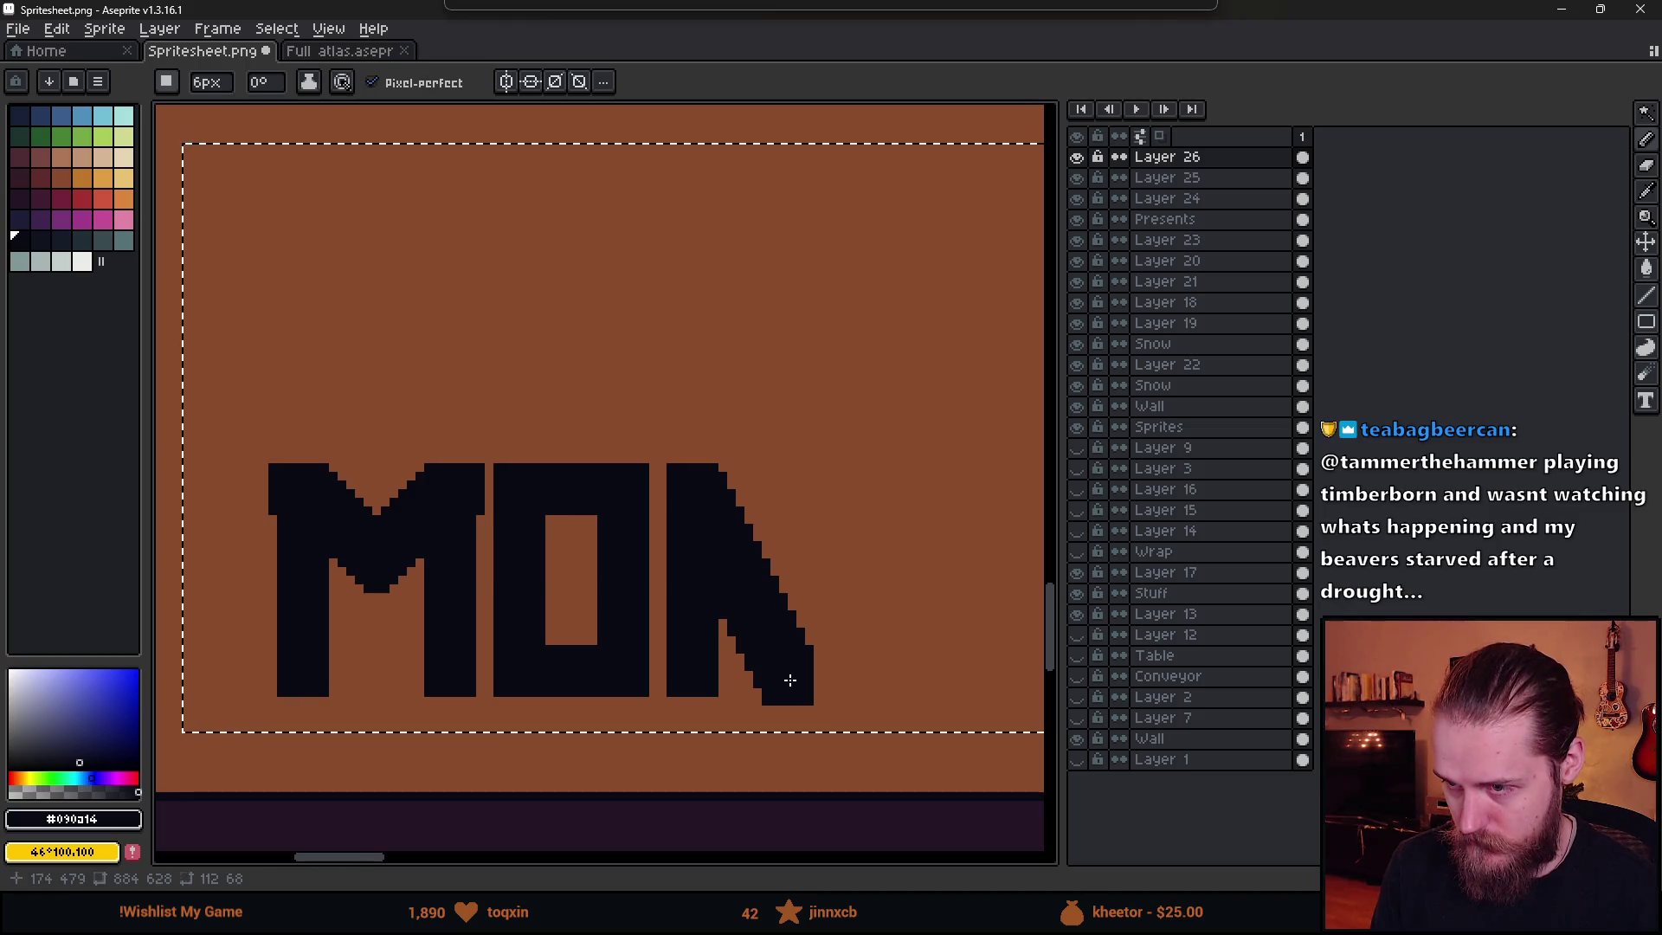
key("e")
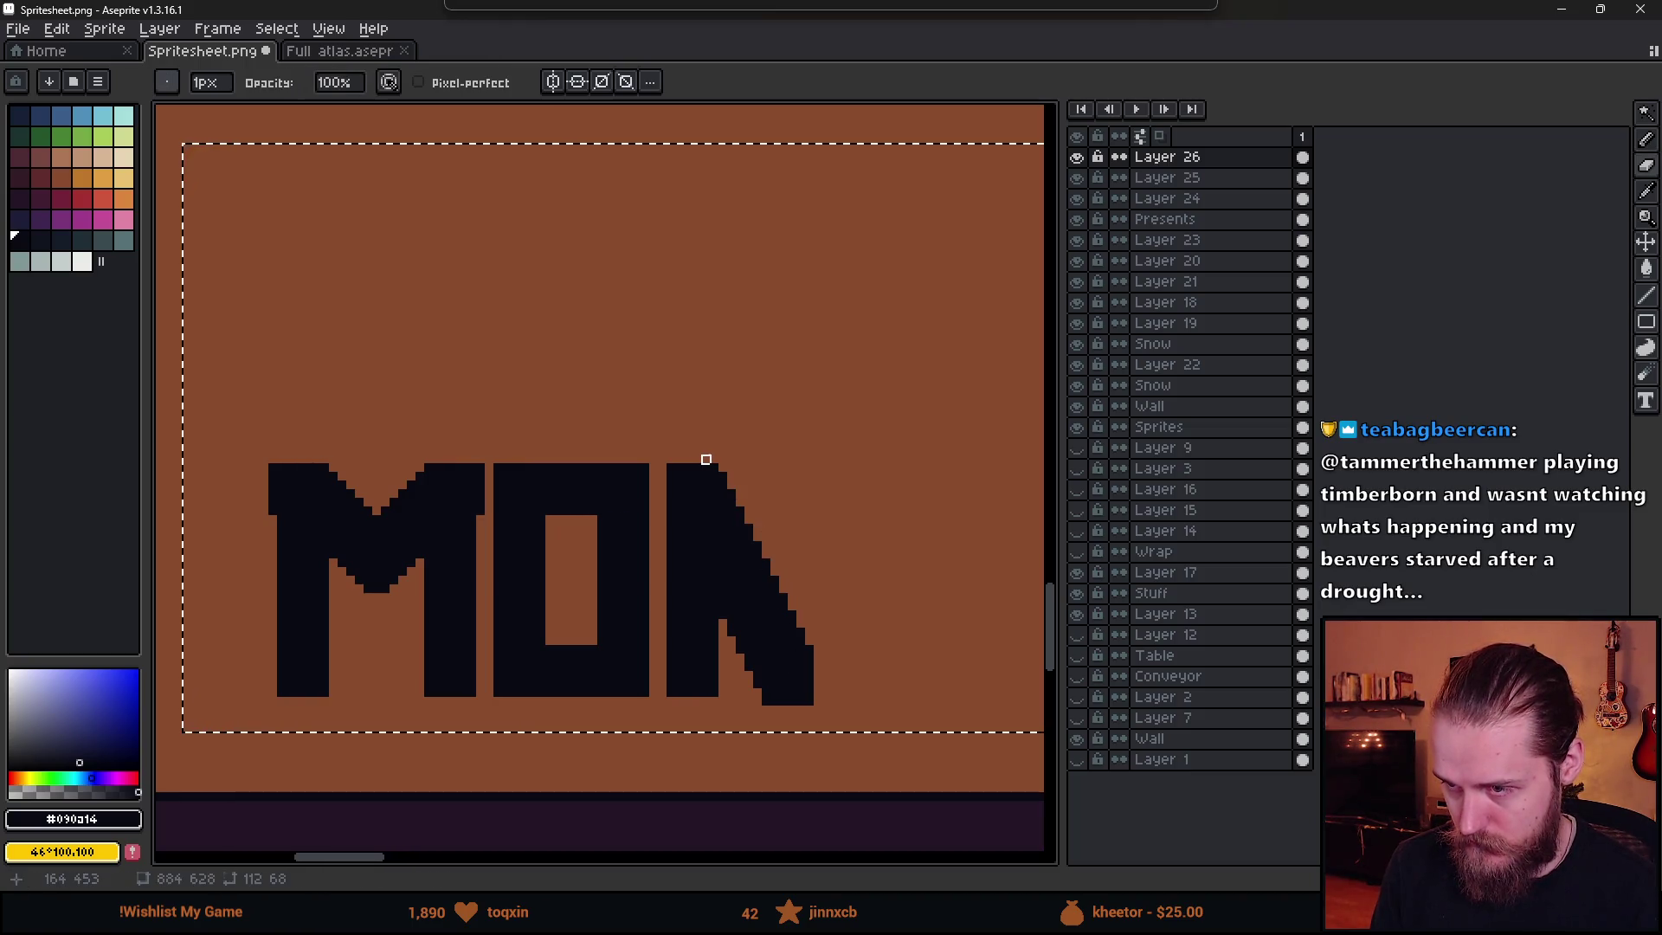
left_click_drag(706, 460, 716, 724)
key("ctrl+z")
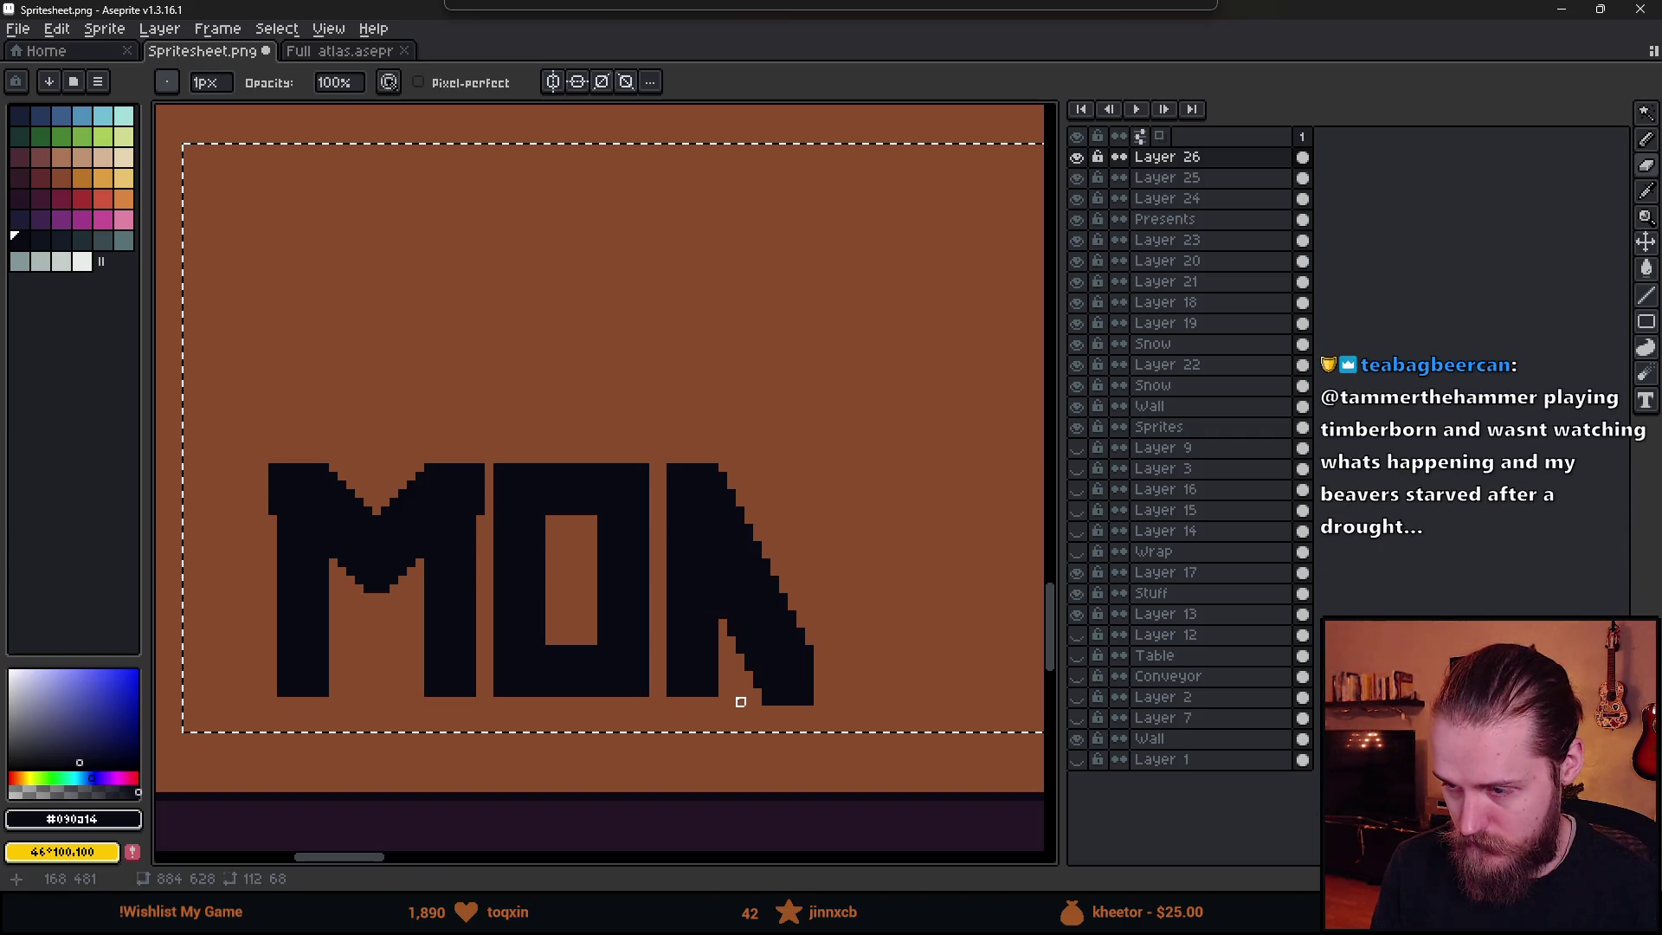
- Select the N's diagonal and move it down slightly
key("m")
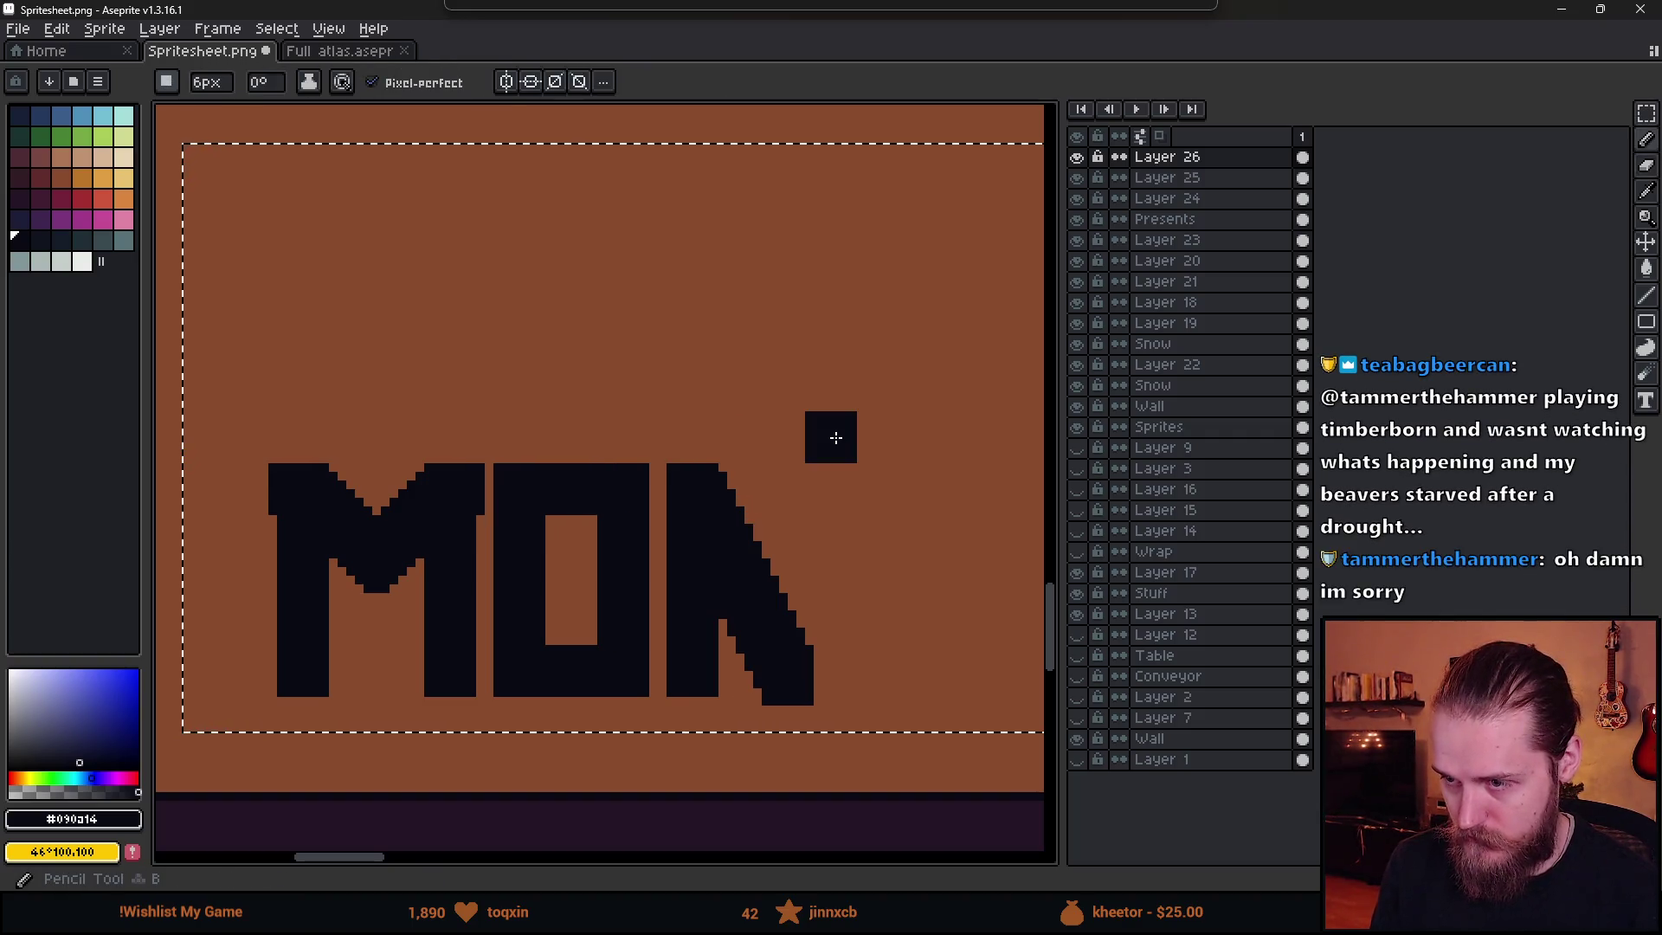
scroll(846, 586, "down", 2)
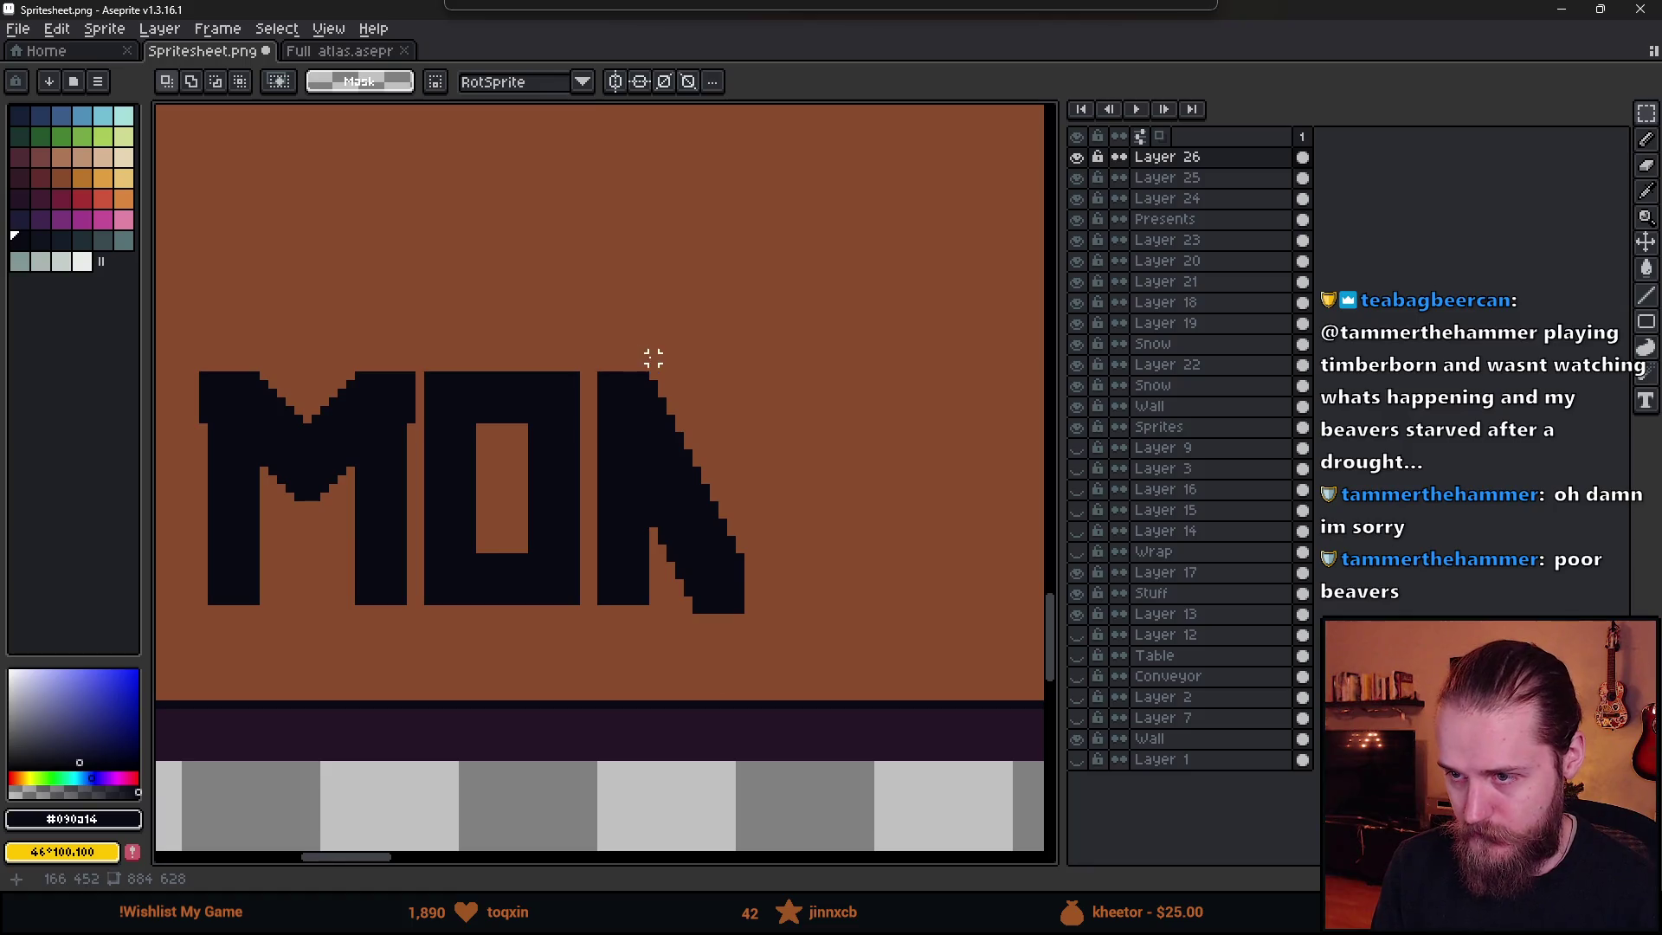
left_click_drag(647, 358, 818, 720)
left_click_drag(753, 578, 753, 587)
key("ctrl+d")
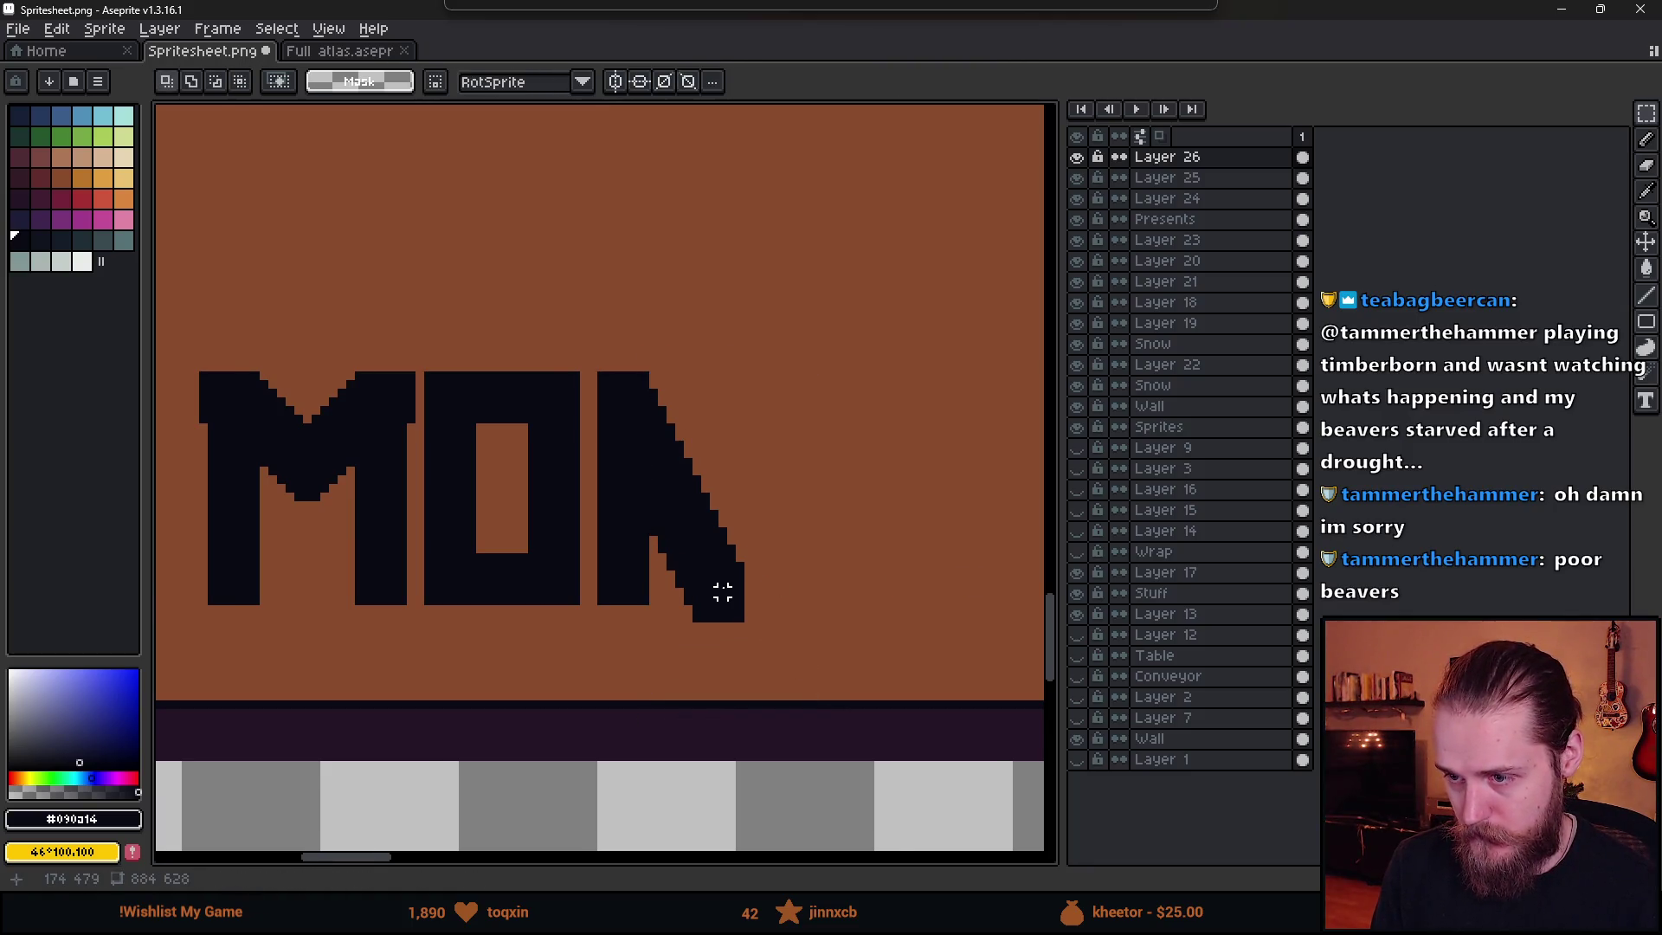
key("b")
scroll(723, 594, "up", 1)
- Clear the small dark bar of stray pixels under the N
right_click(690, 624)
right_click(730, 614)
right_click(701, 624)
right_click(738, 623)
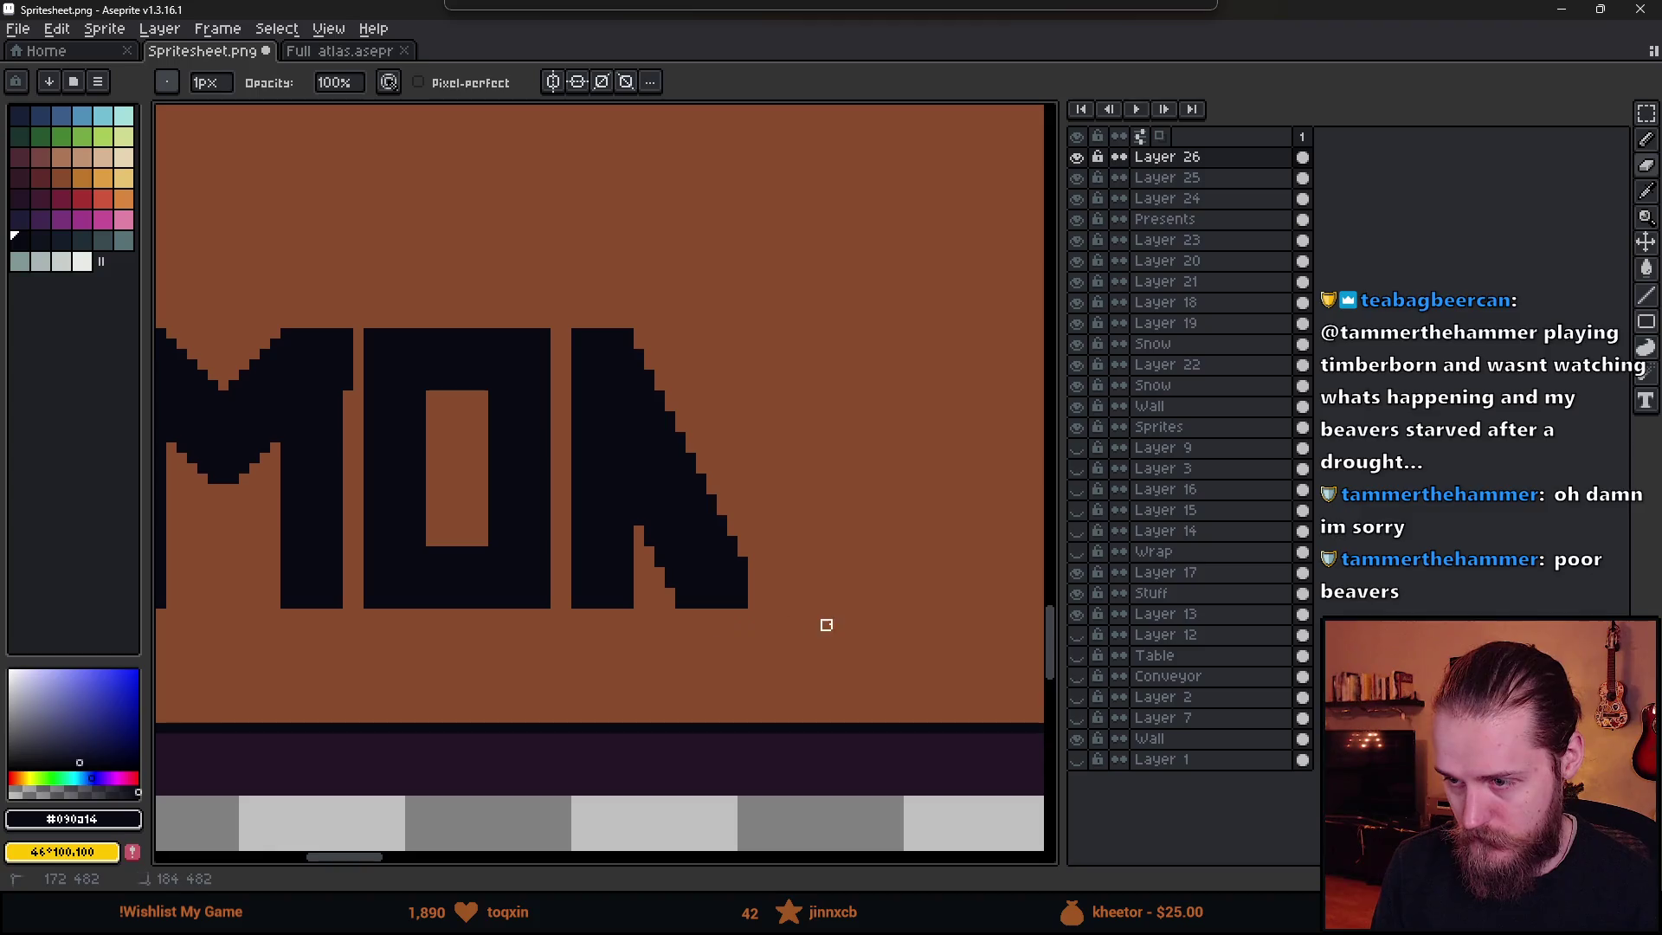
- Paint the N's right column up to the top
key("b")
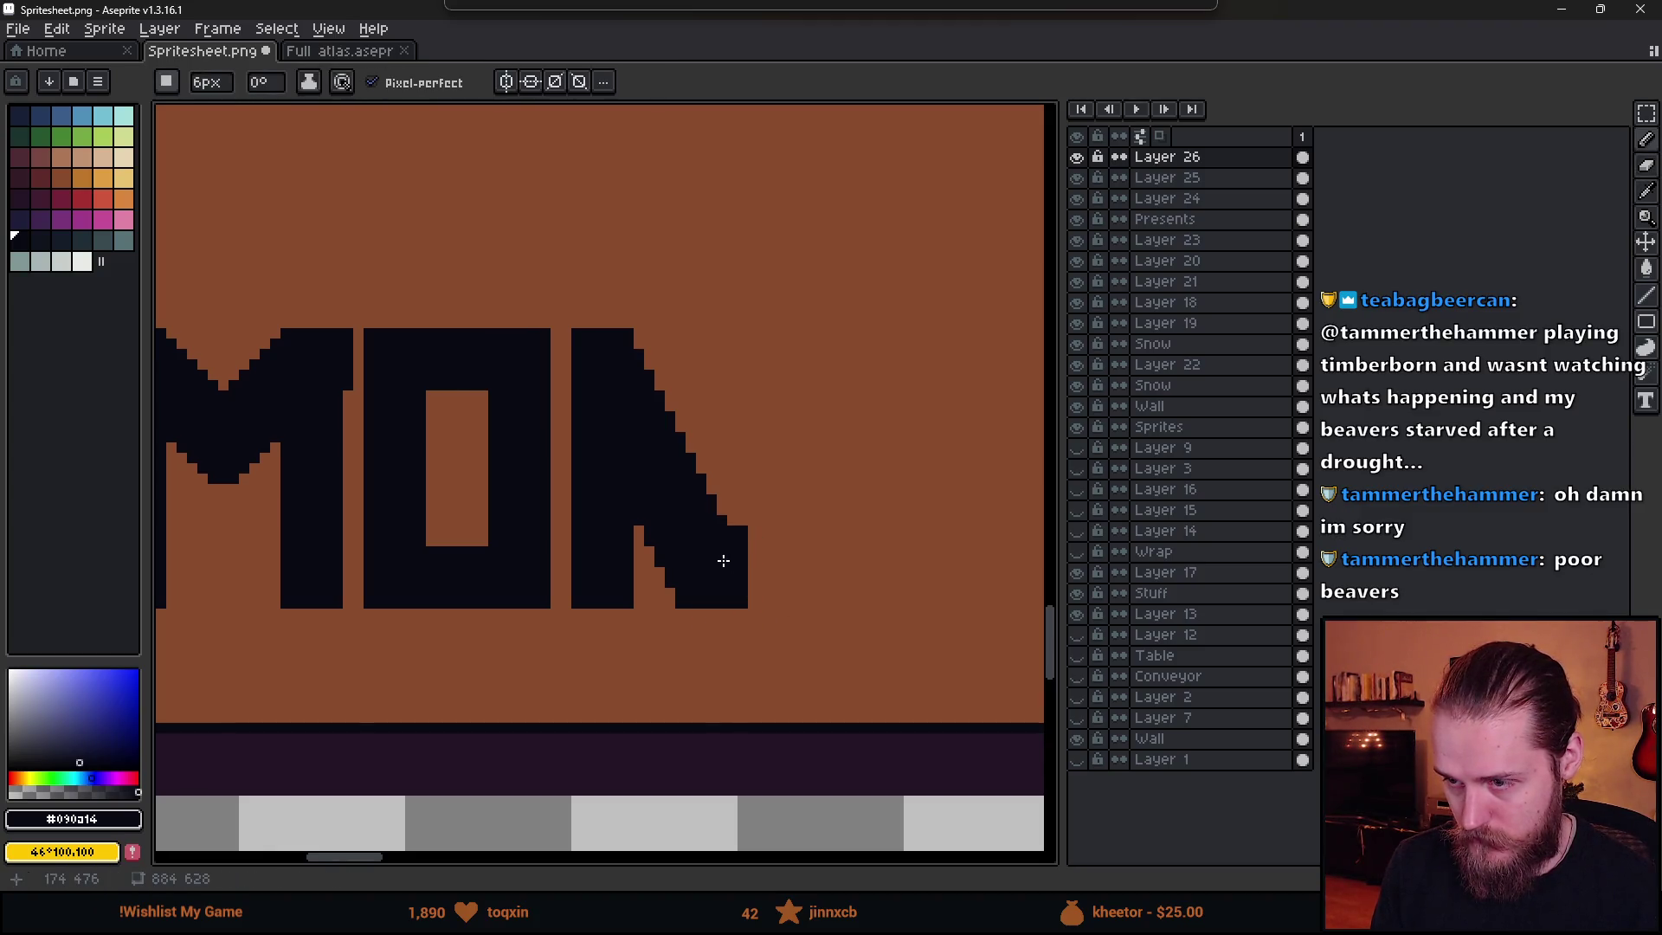
left_click_drag(724, 519, 718, 355)
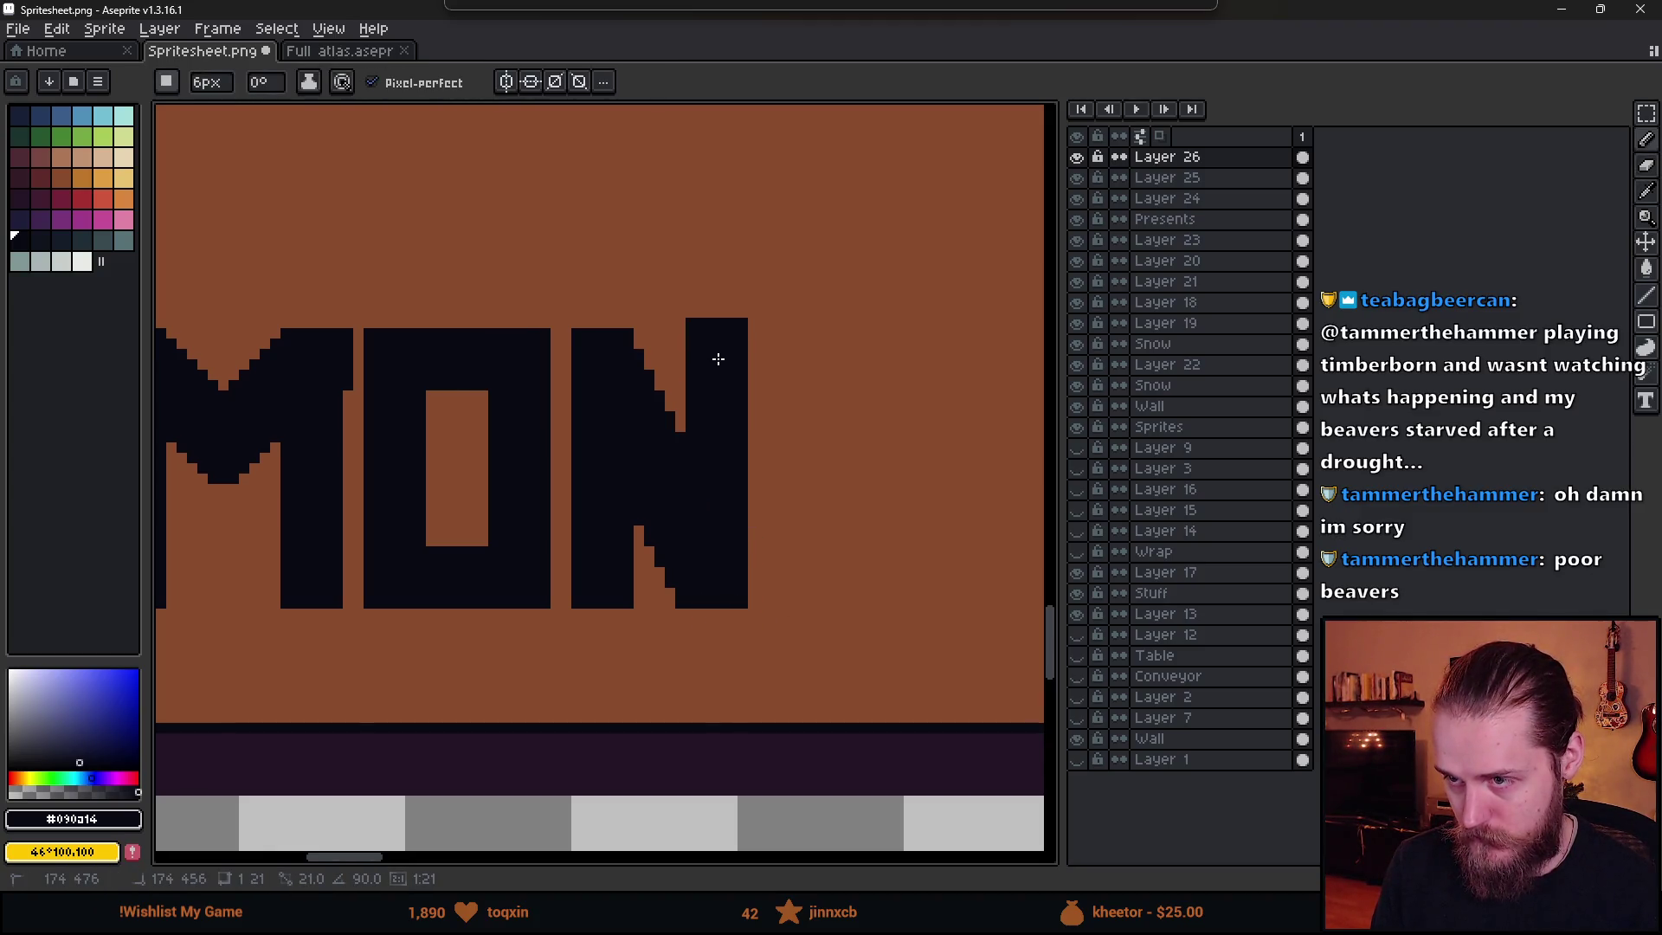
scroll(832, 586, "down", 6)
scroll(832, 586, "up", 6)
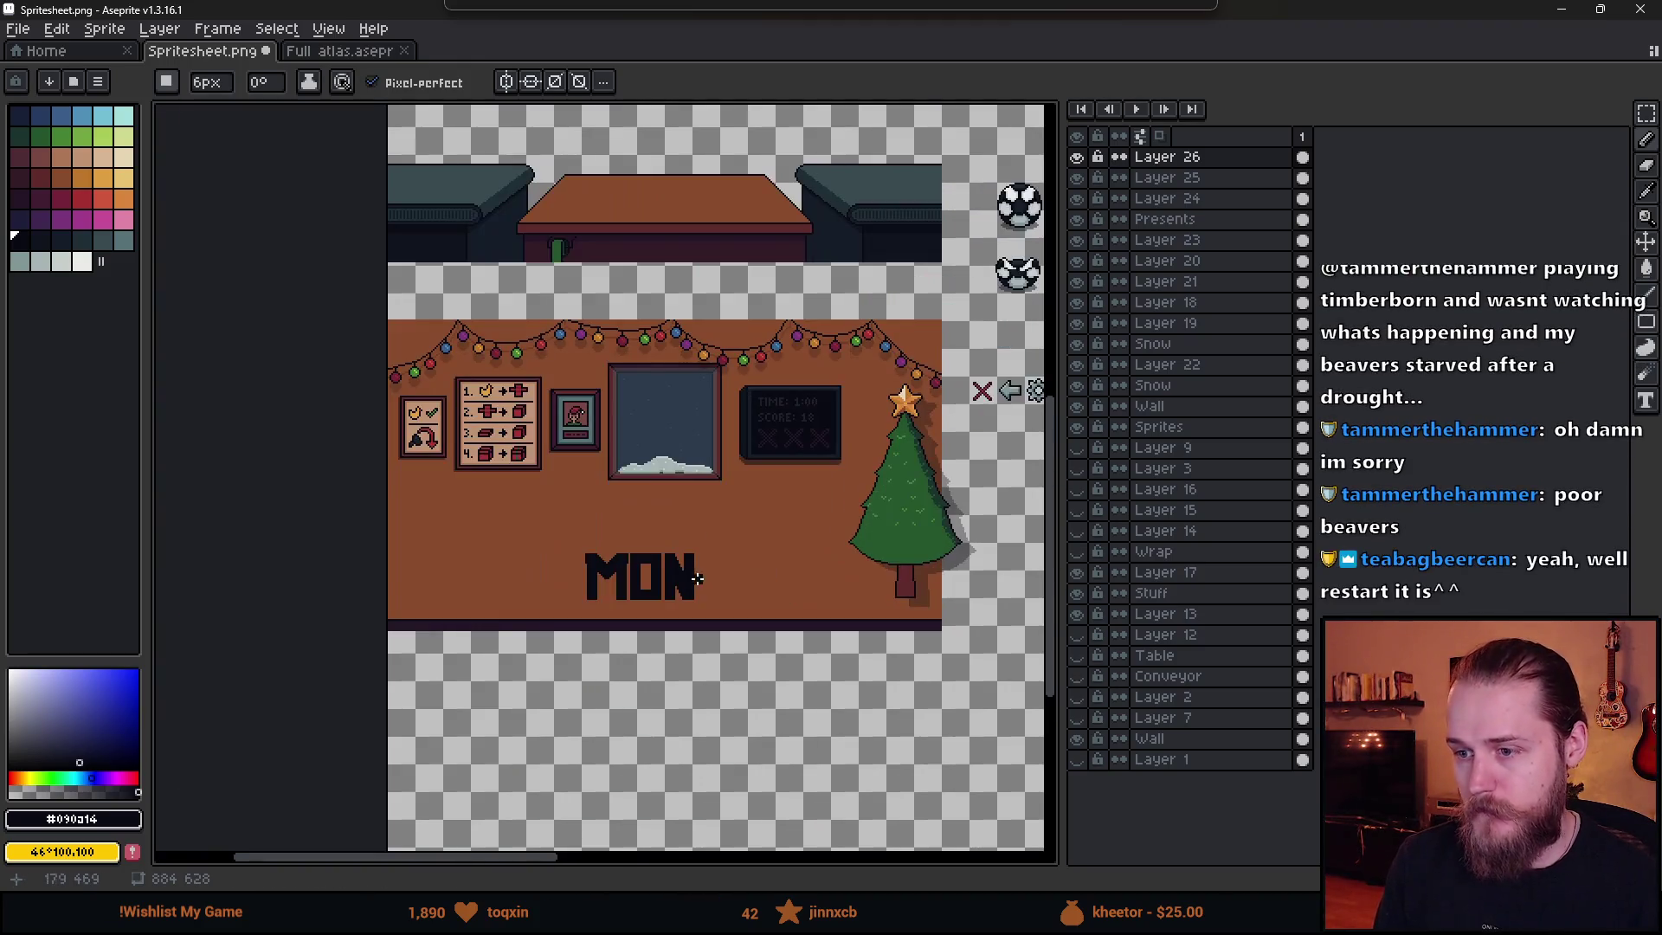
key("b")
scroll(654, 606, "up", 2)
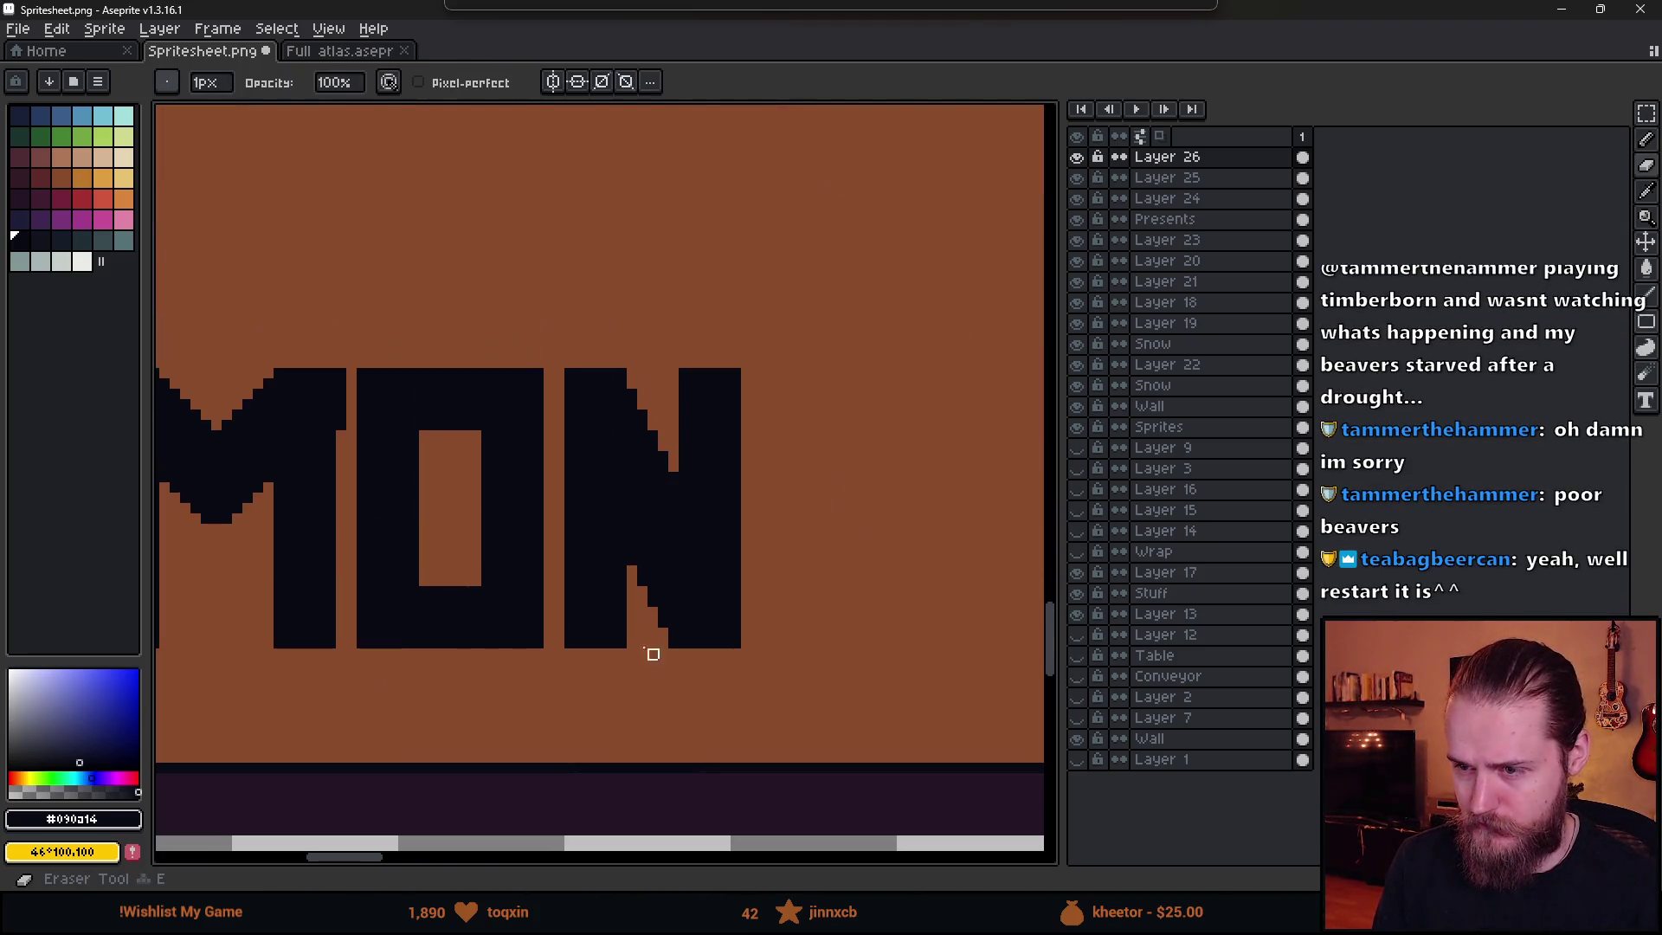
- Reshape and clean up the N's lower diagonal steps
left_click_drag(650, 584, 677, 638)
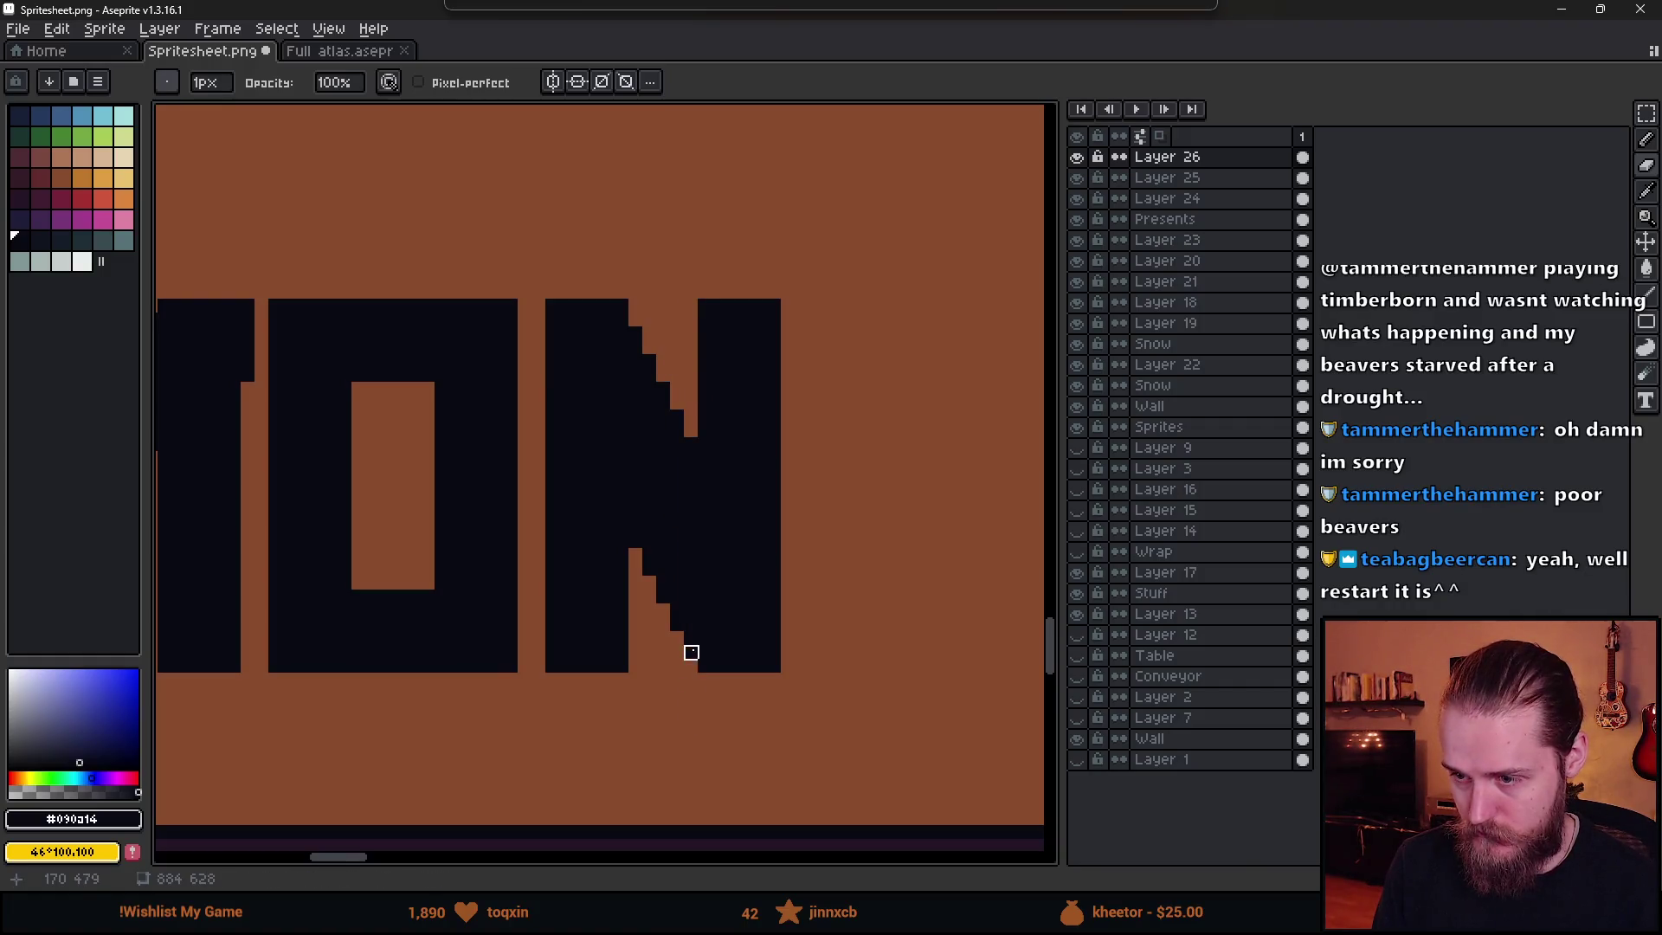
left_click_drag(691, 653, 675, 623)
scroll(691, 736, "down", 3)
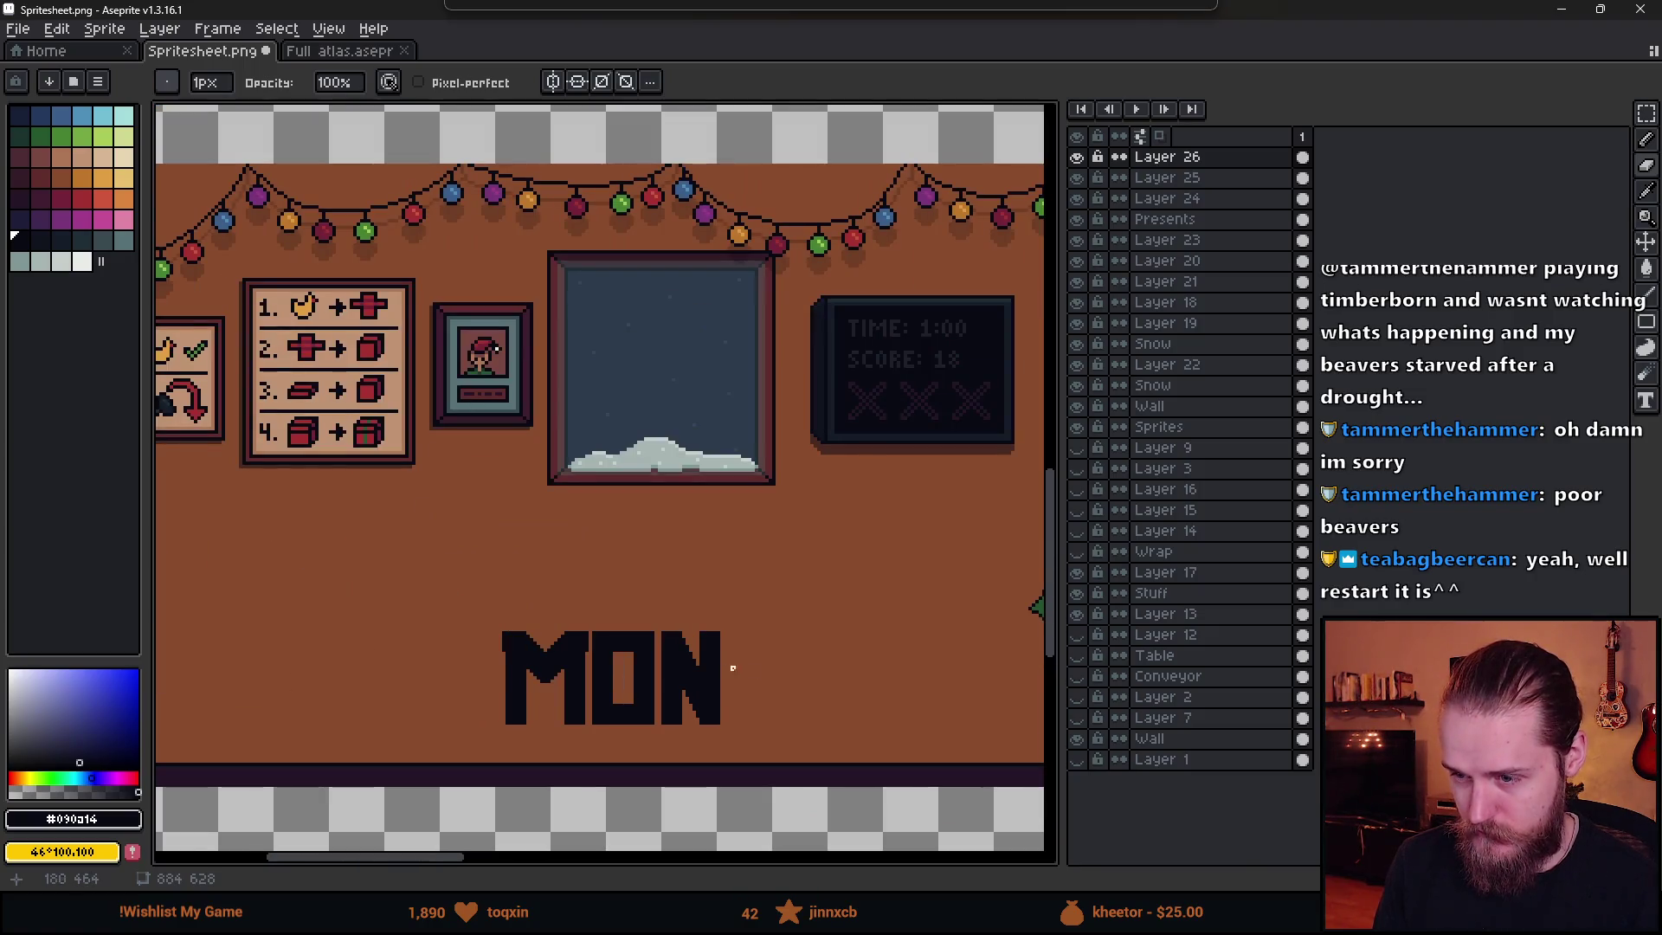
scroll(732, 668, "up", 3)
- Select the N and nudge it one pixel right
key("m")
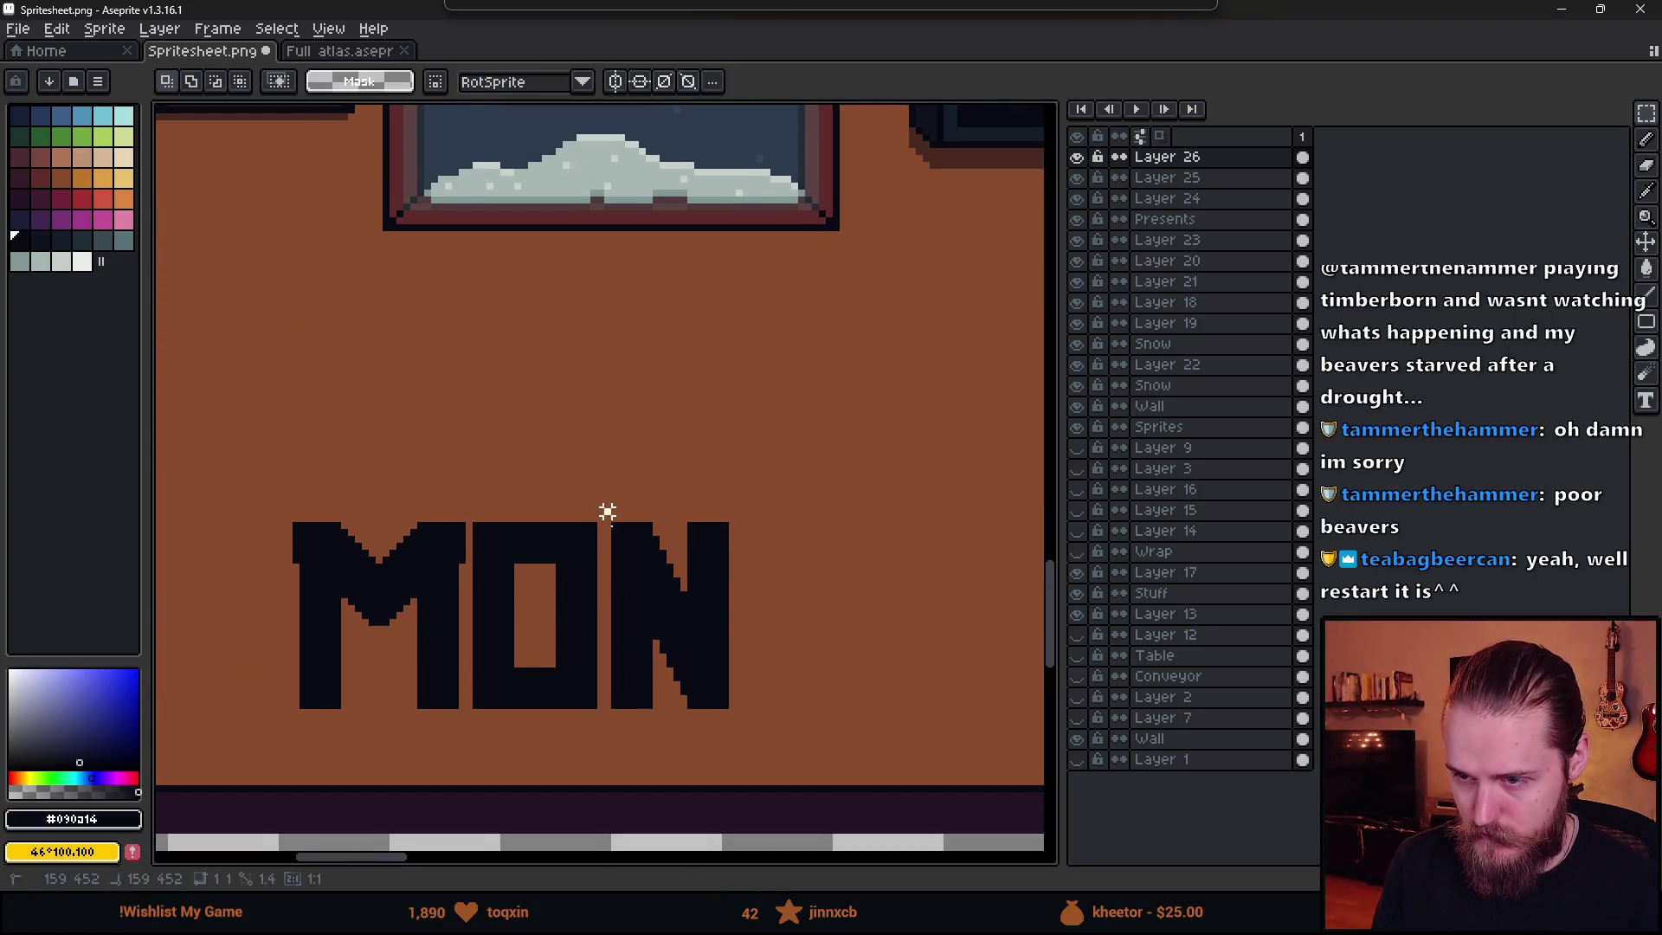
left_click_drag(608, 511, 840, 810)
key("Right")
key("ctrl+d")
scroll(589, 551, "up", 1)
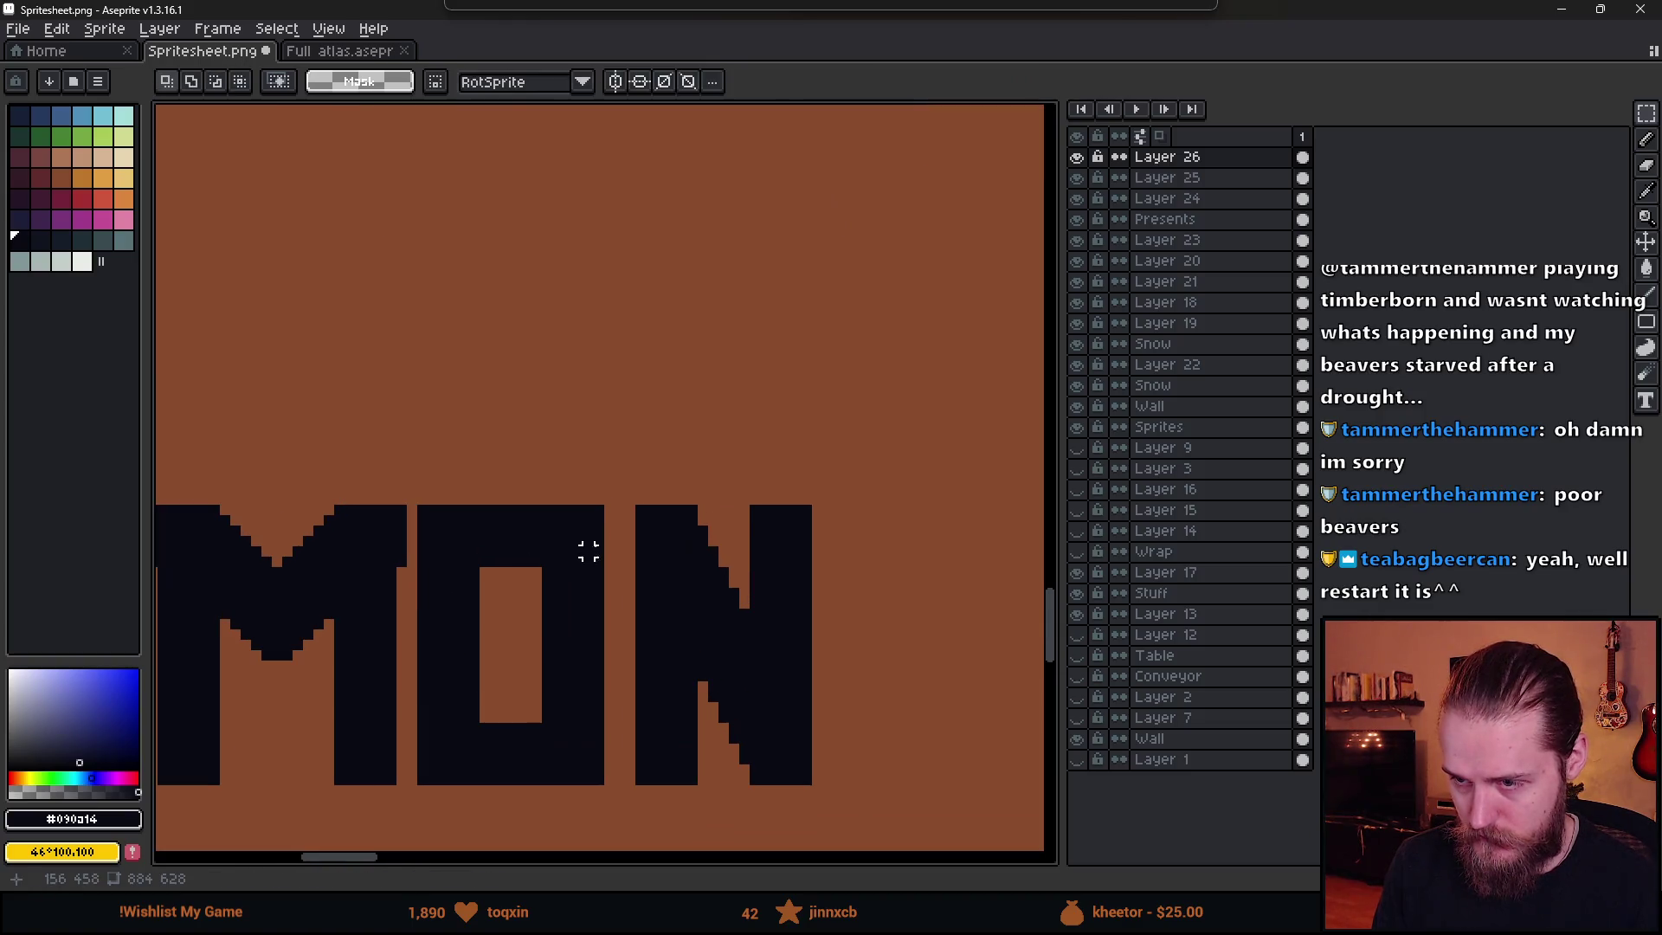
- Thicken the N's top-right edge with the 1px pencil
key("b")
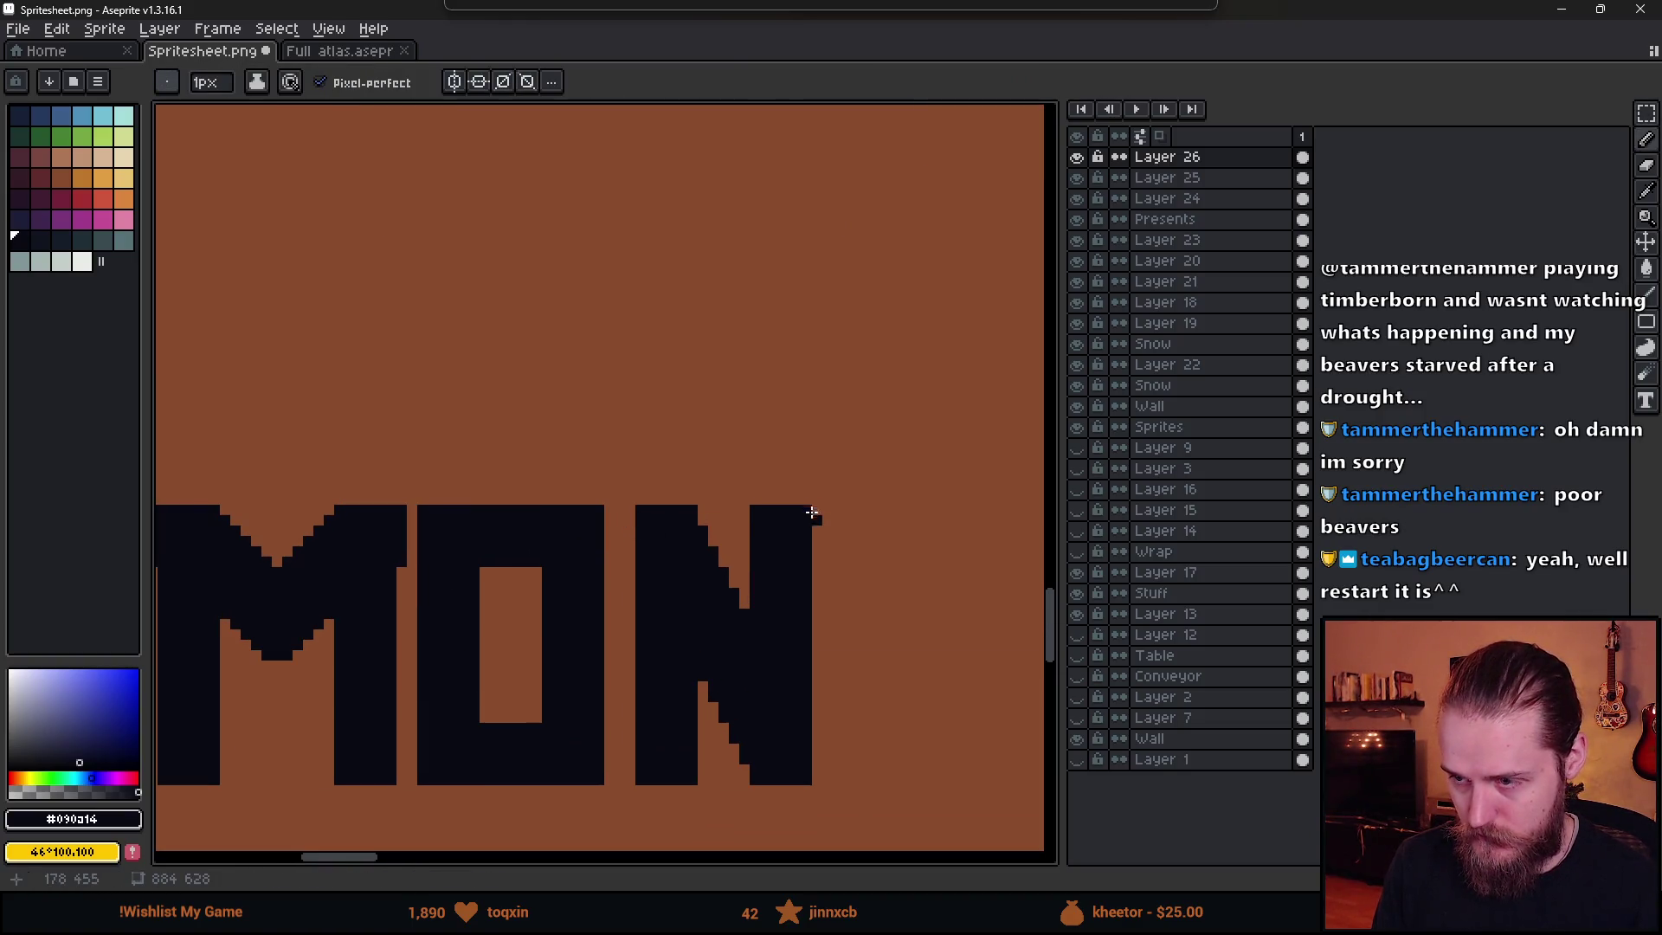
left_click_drag(811, 512, 816, 540)
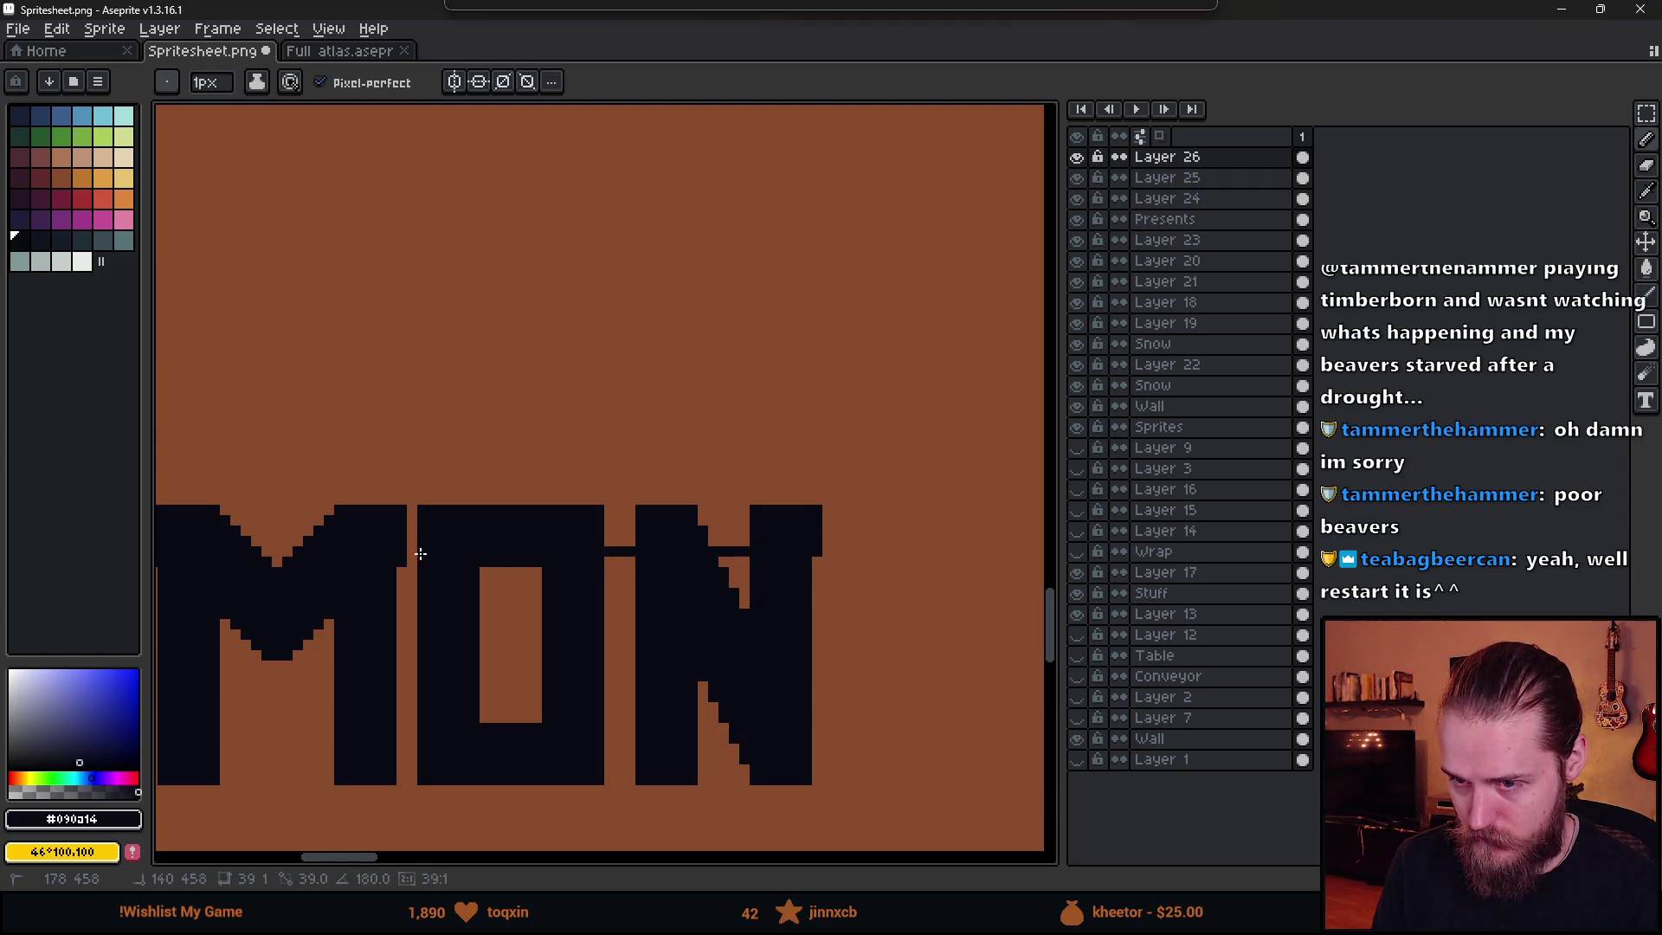
scroll(818, 560, "down", 7)
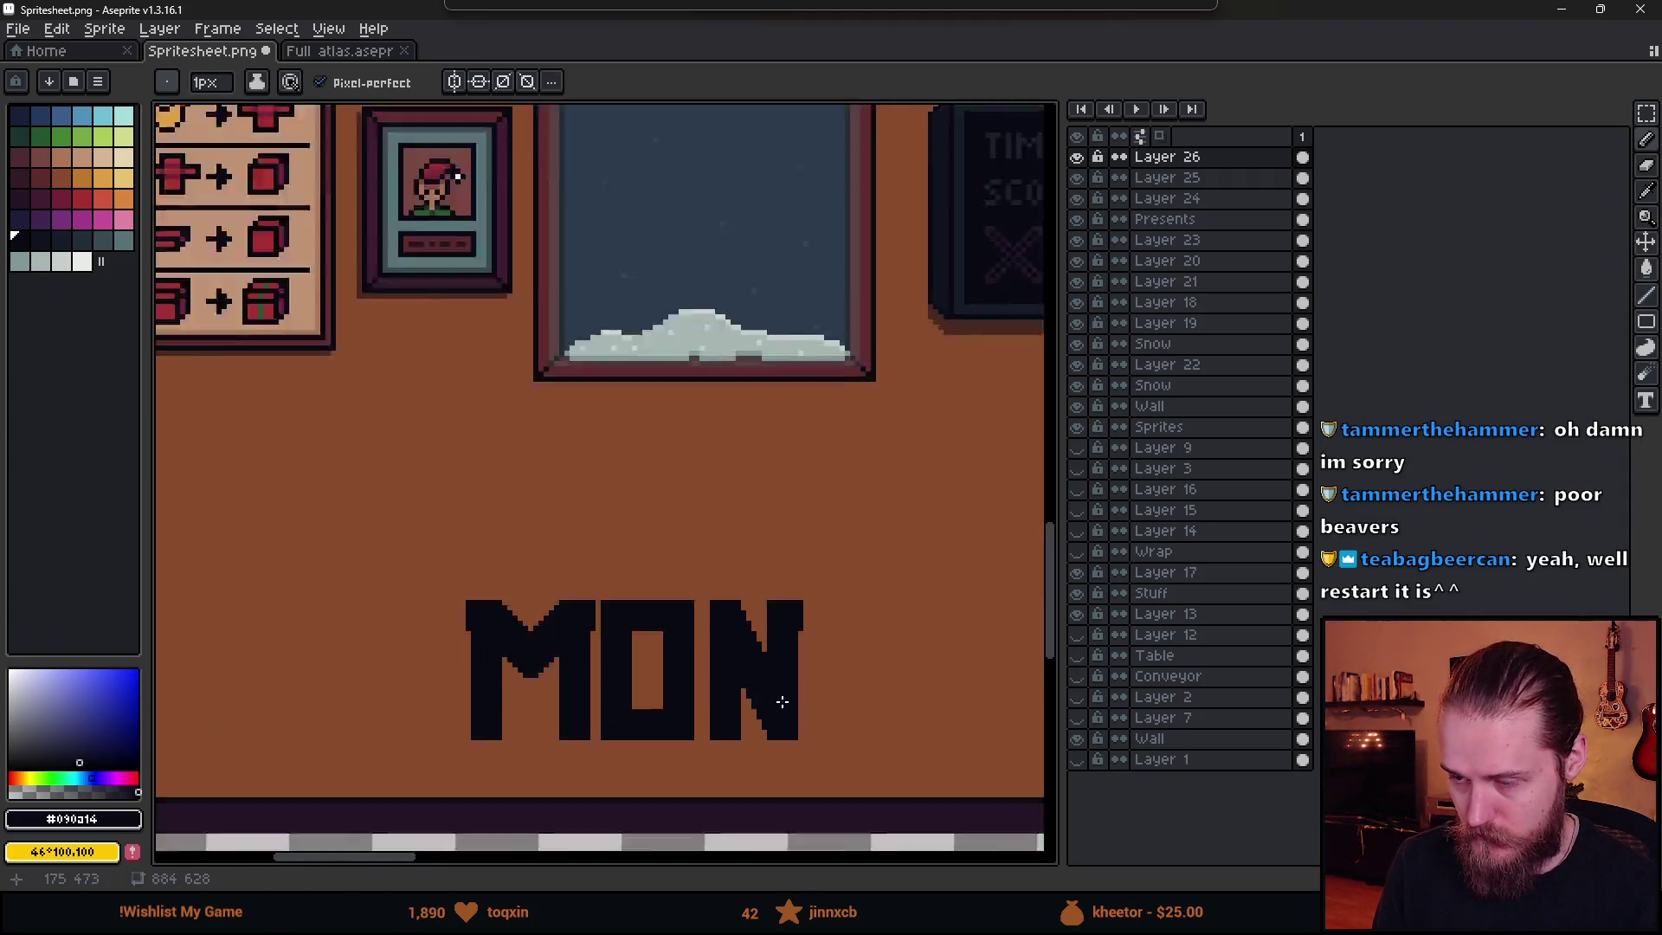
scroll(683, 661, "up", 10)
- Fill the one-pixel gap between the O and the N
left_click_drag(600, 678, 598, 575)
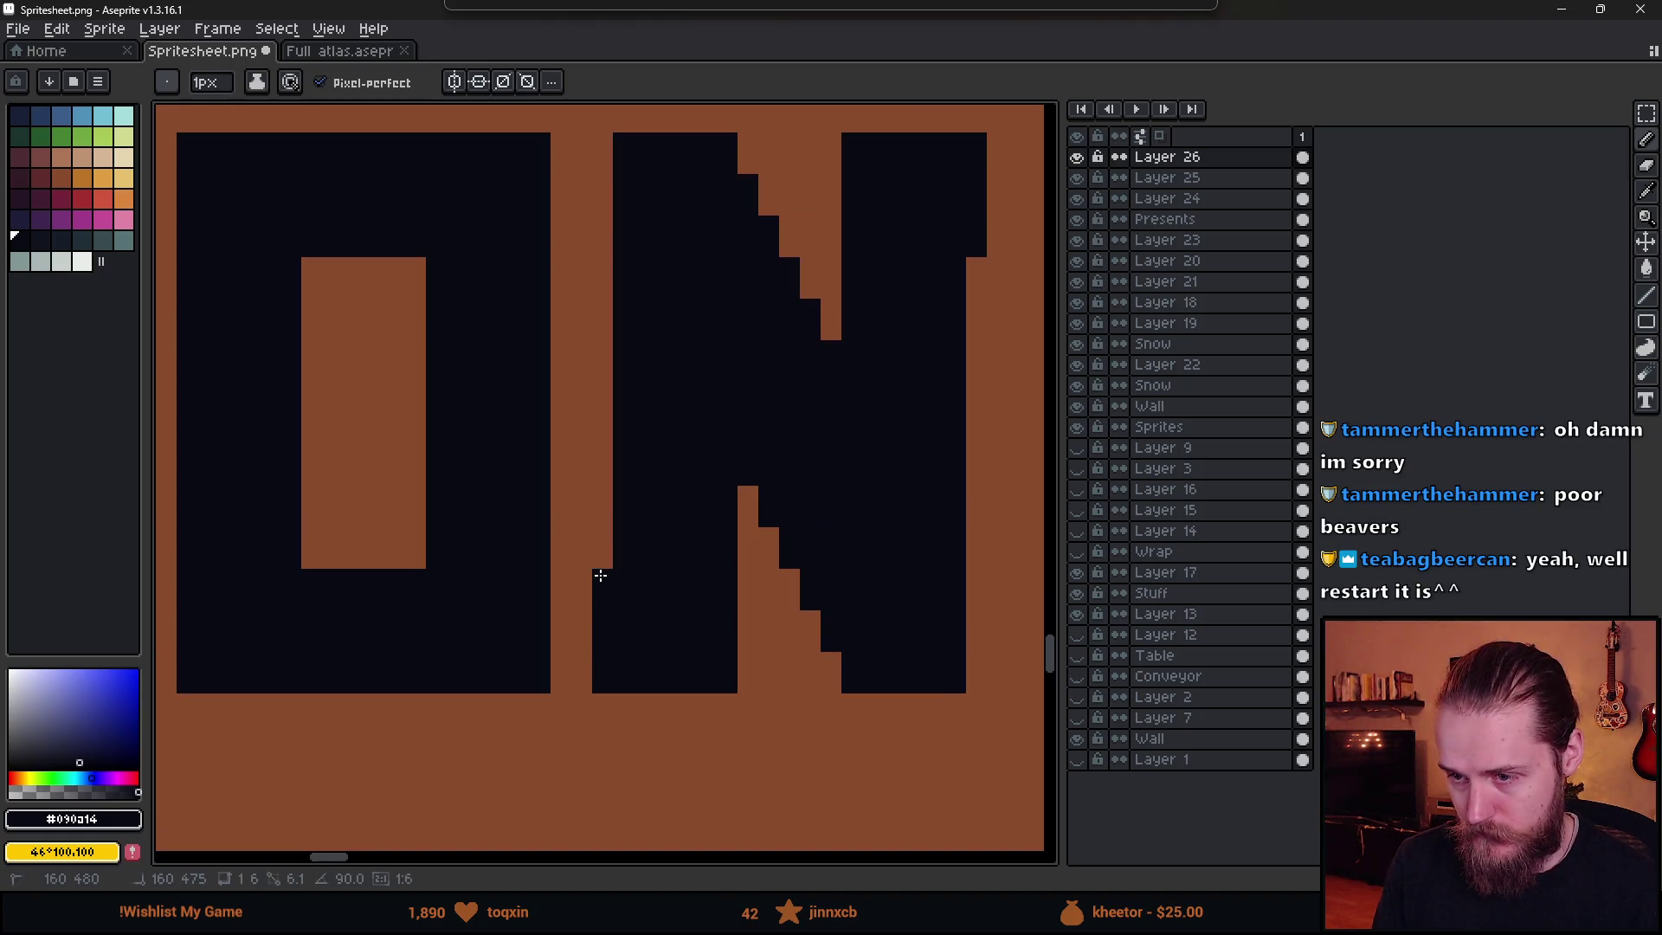
scroll(768, 679, "down", 4)
scroll(821, 708, "up", 1)
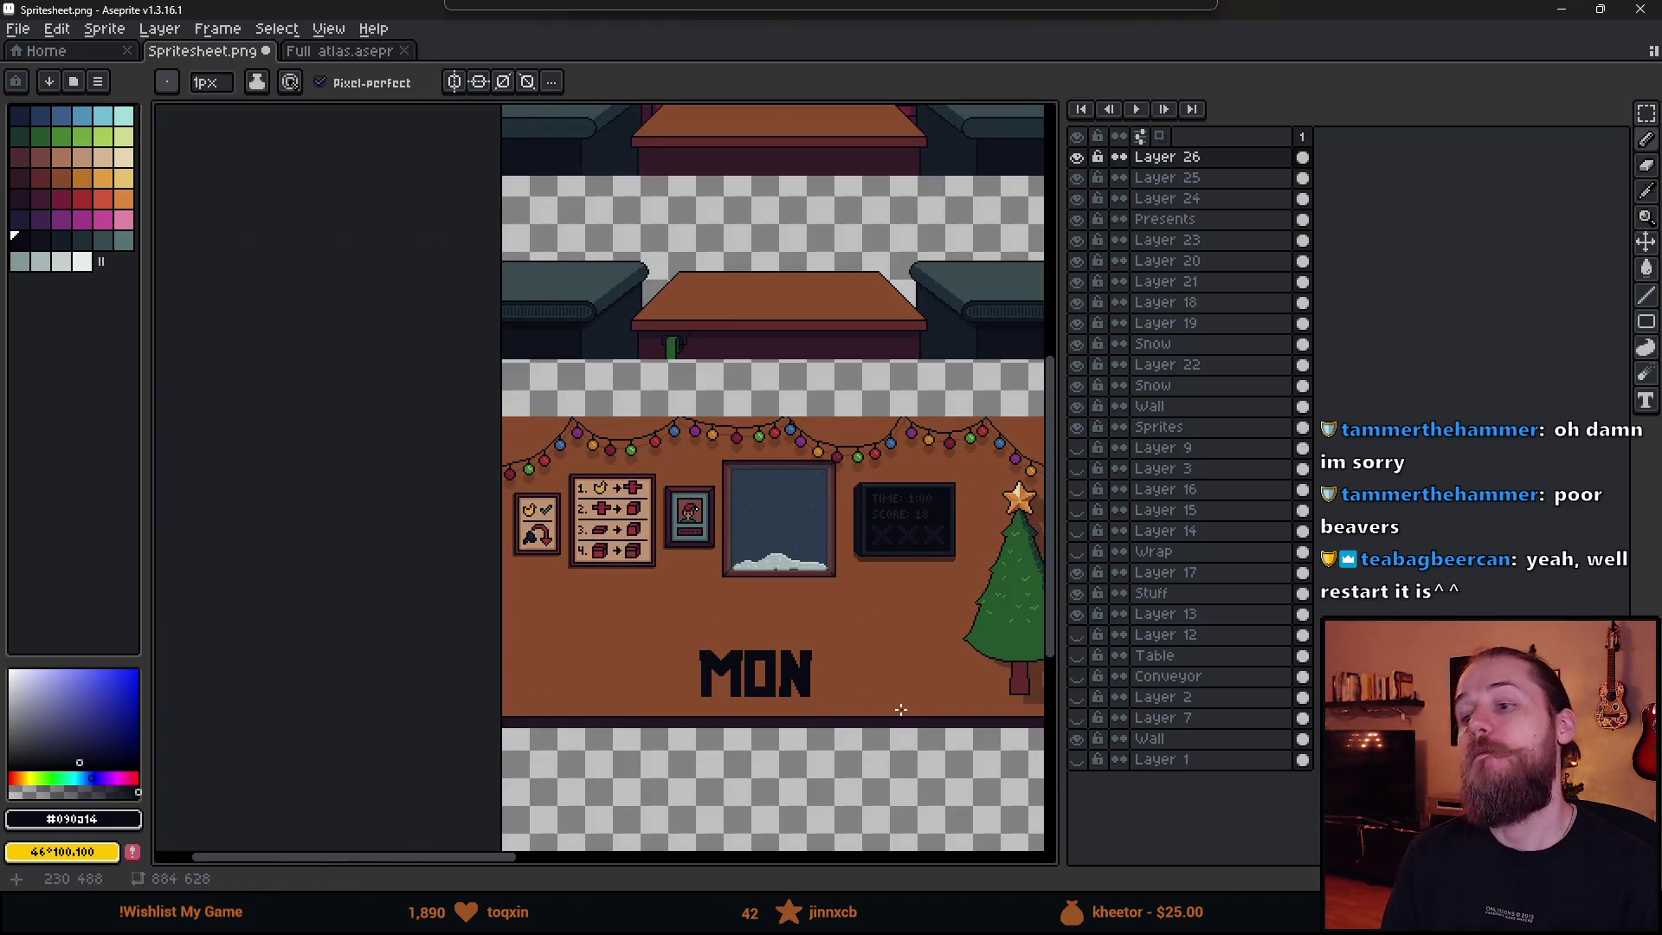
scroll(755, 689, "up", 4)
scroll(623, 646, "up", 1)
key("e")
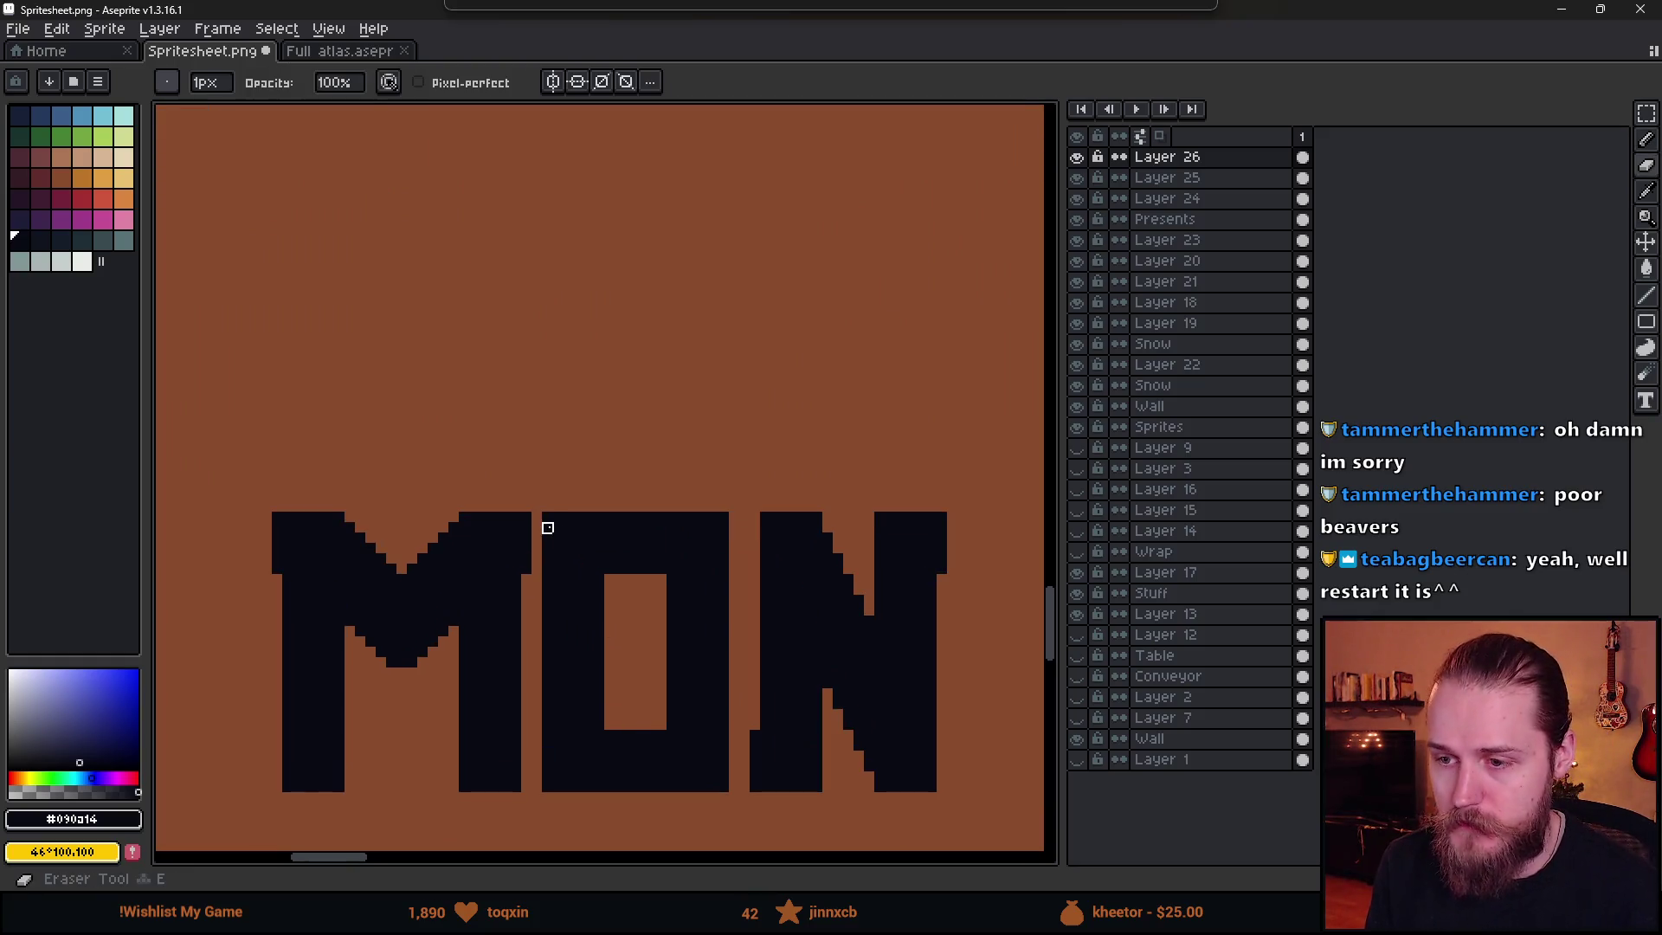
scroll(619, 594, "up", 1)
- Fill the corners of the O's square hole to make it an oval
key("b")
left_click(610, 572)
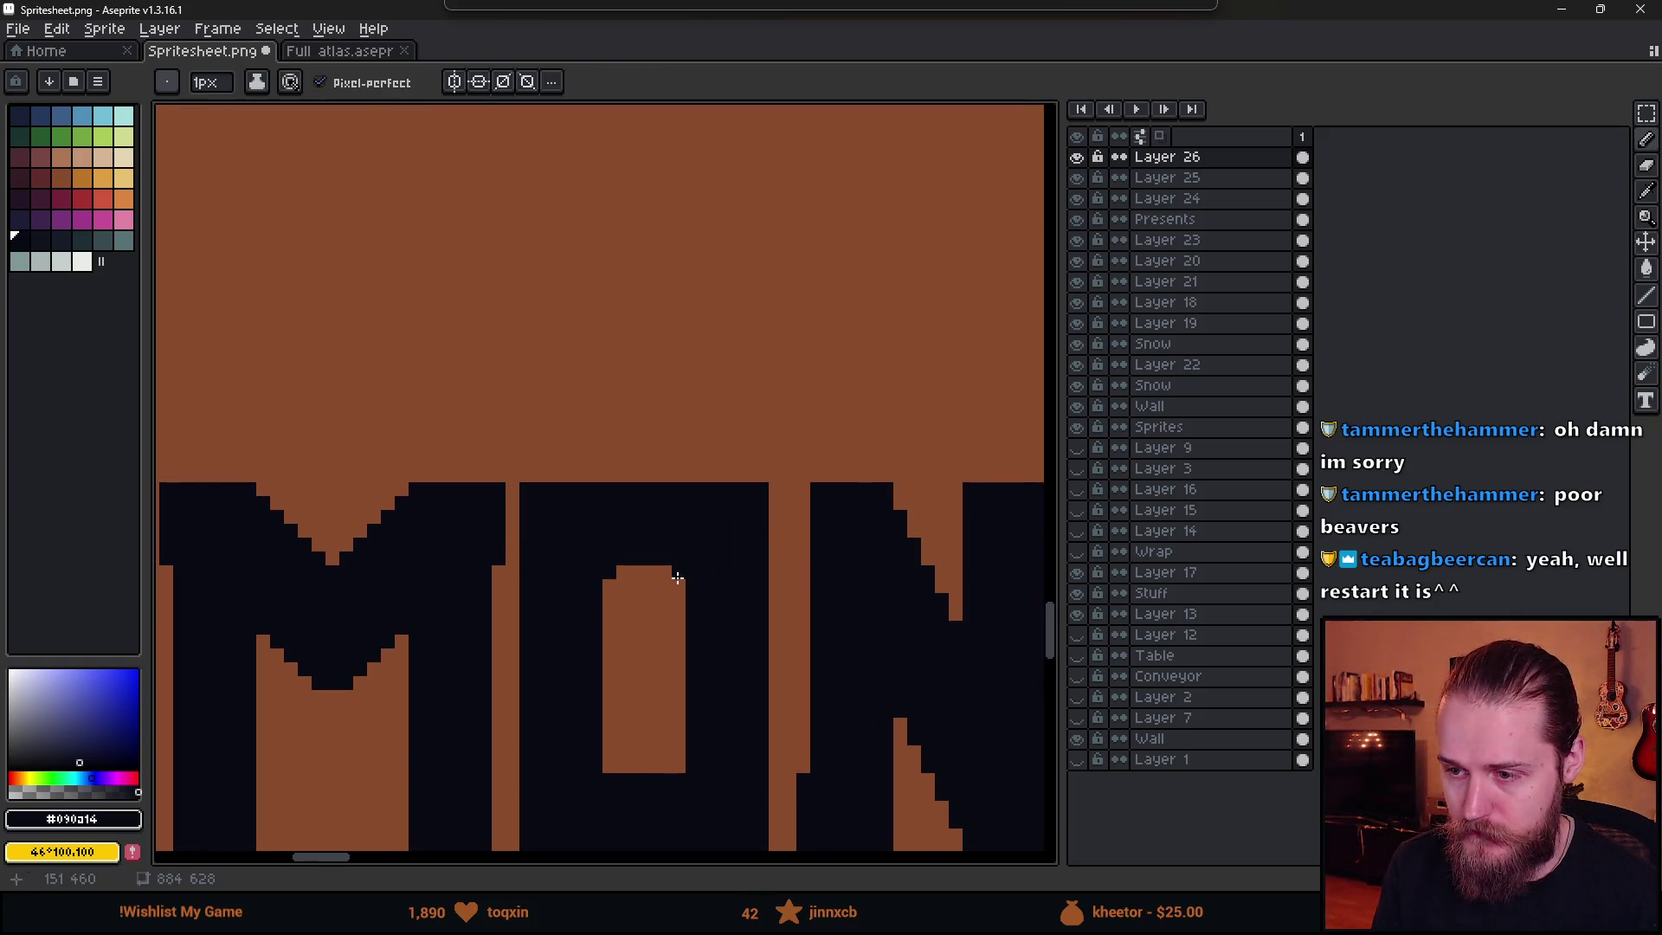
left_click(679, 572)
left_click(679, 766)
left_click(609, 765)
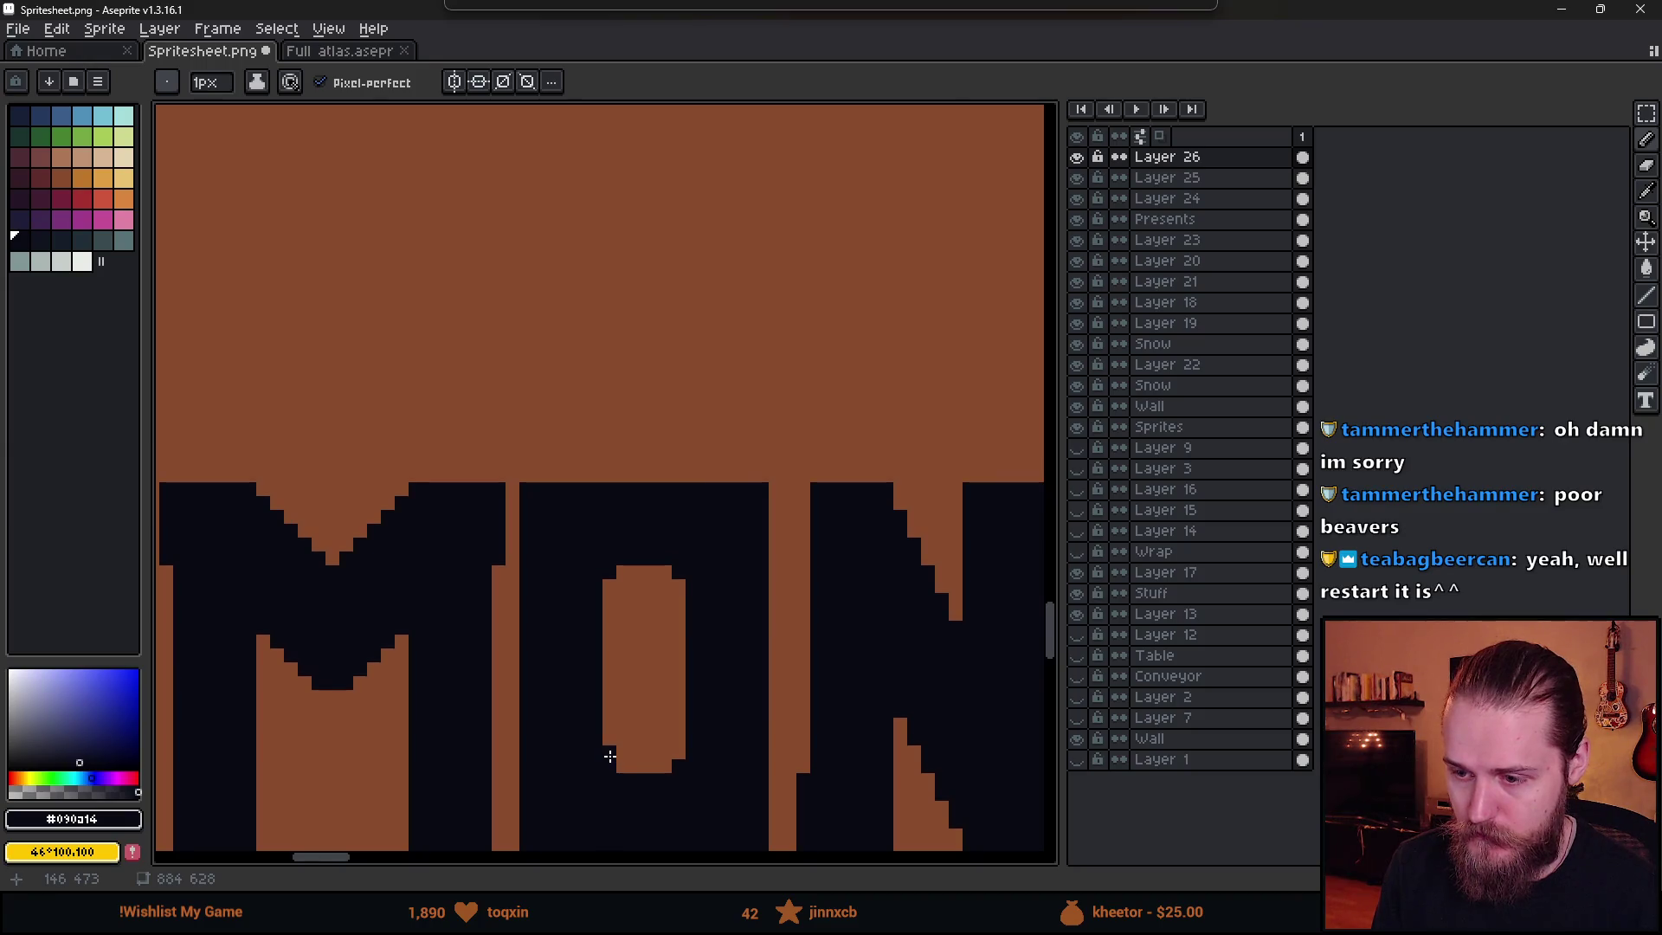
left_click_drag(653, 768, 663, 771)
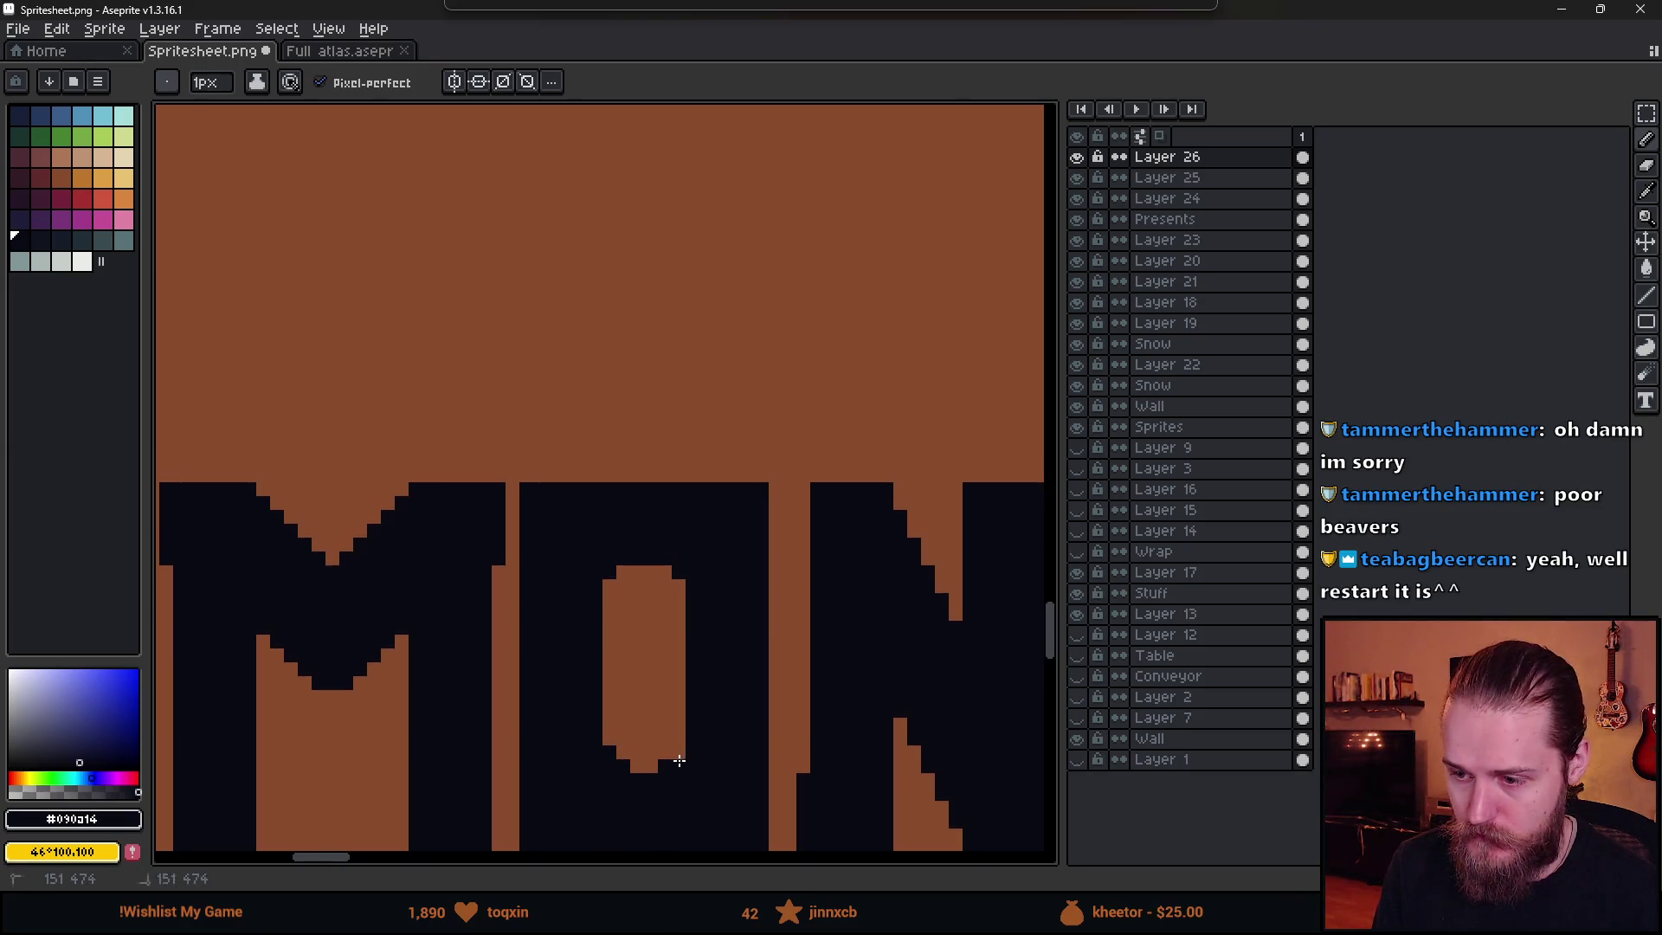
left_click(679, 586)
left_click(665, 573)
left_click(609, 586)
left_click(624, 572)
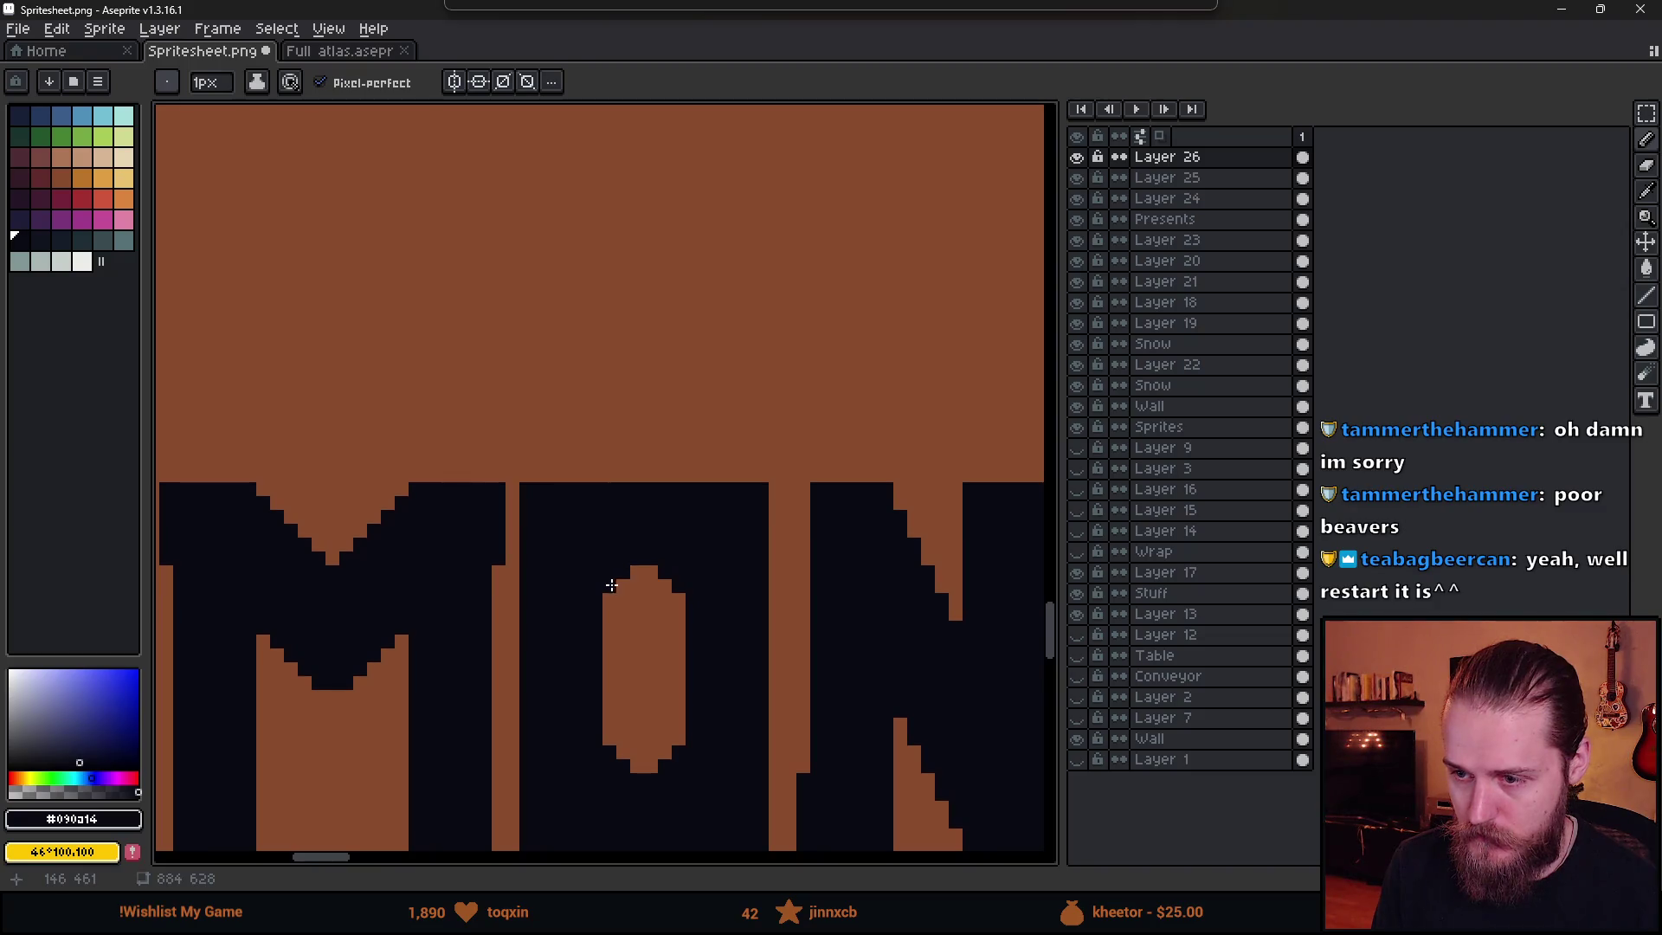
- Erase a stray pixel and bevel the O's outer top-left corner in two steps
key("e")
left_click(526, 490)
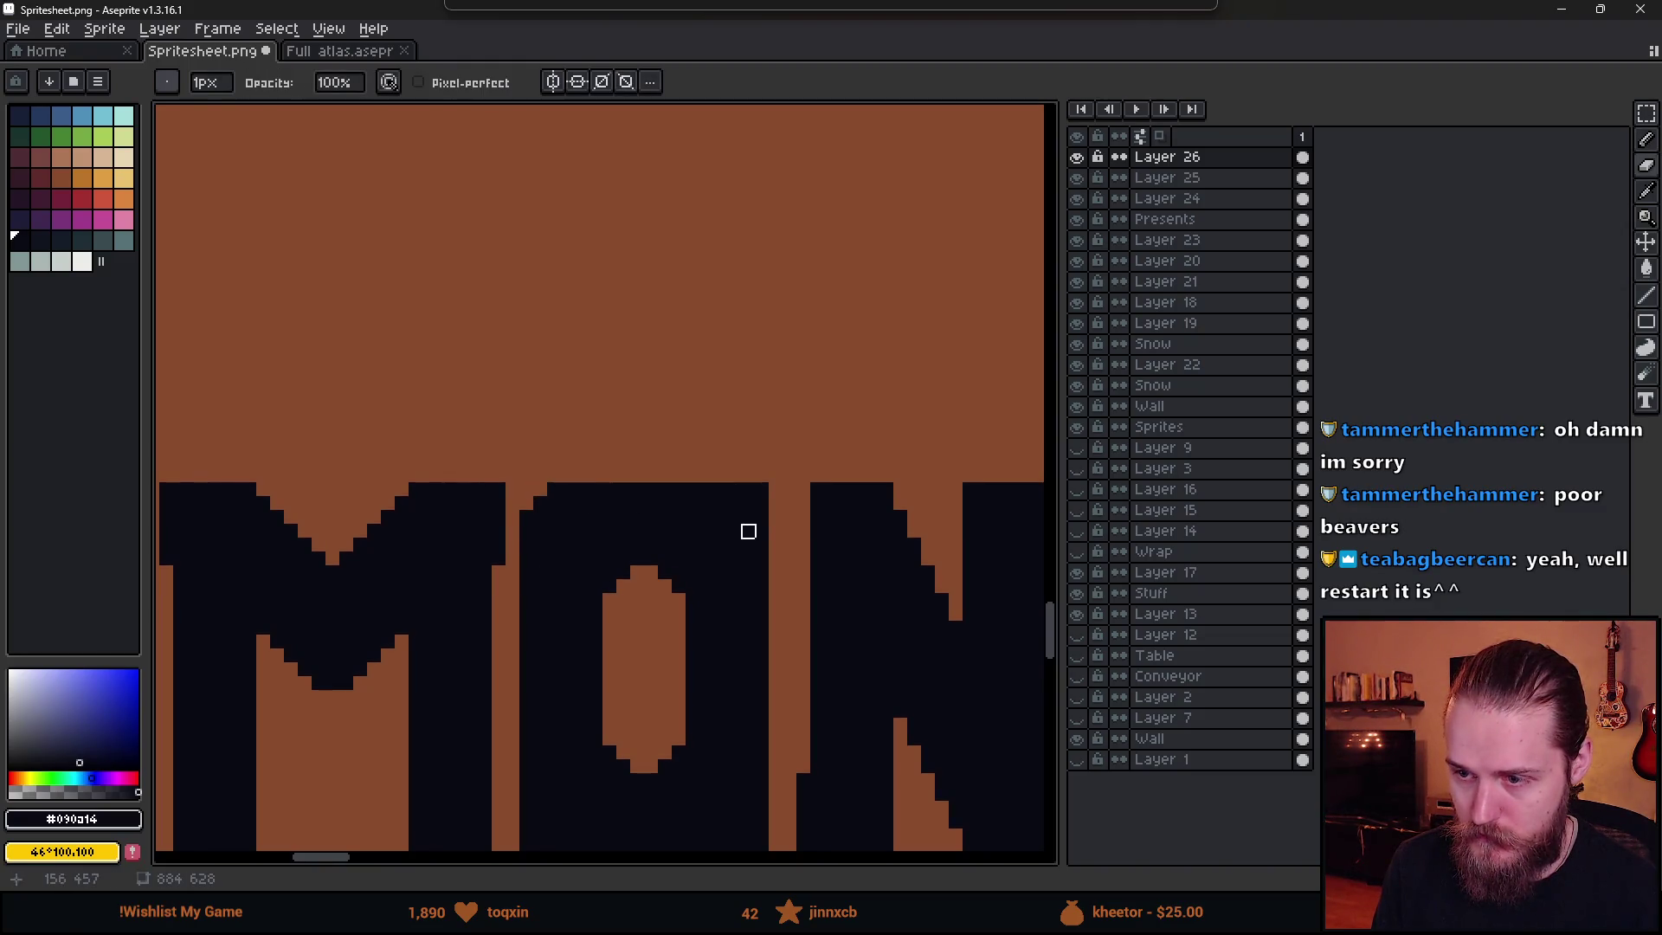
scroll(761, 501, "down", 3)
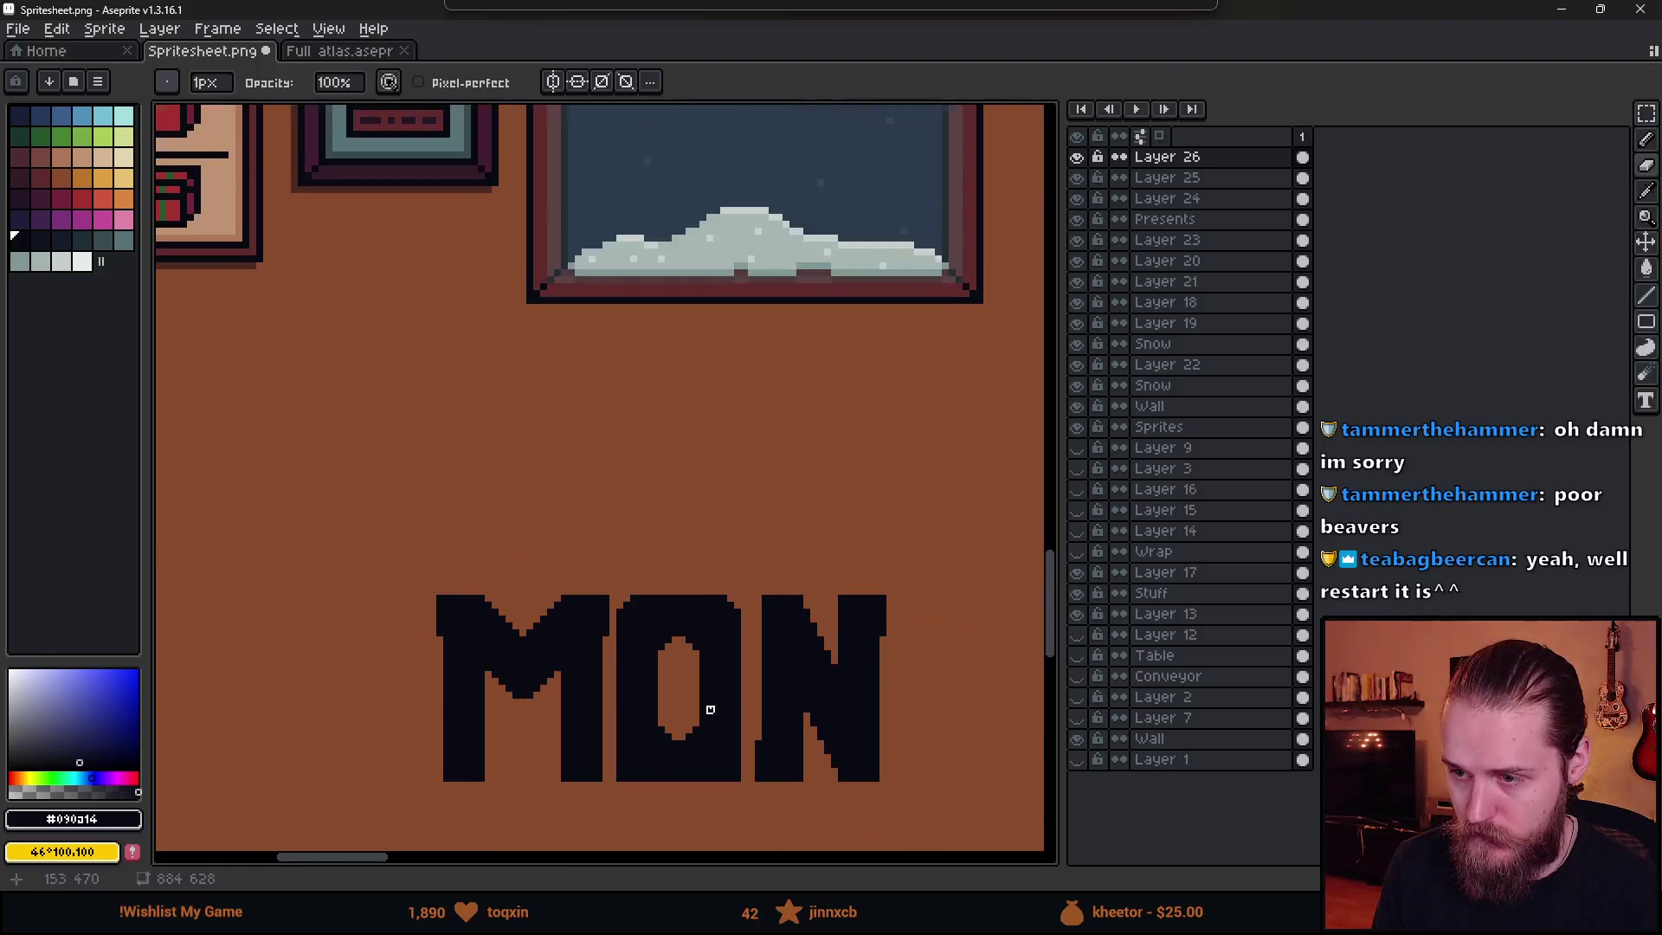
scroll(646, 520, "up", 2)
left_click(582, 417)
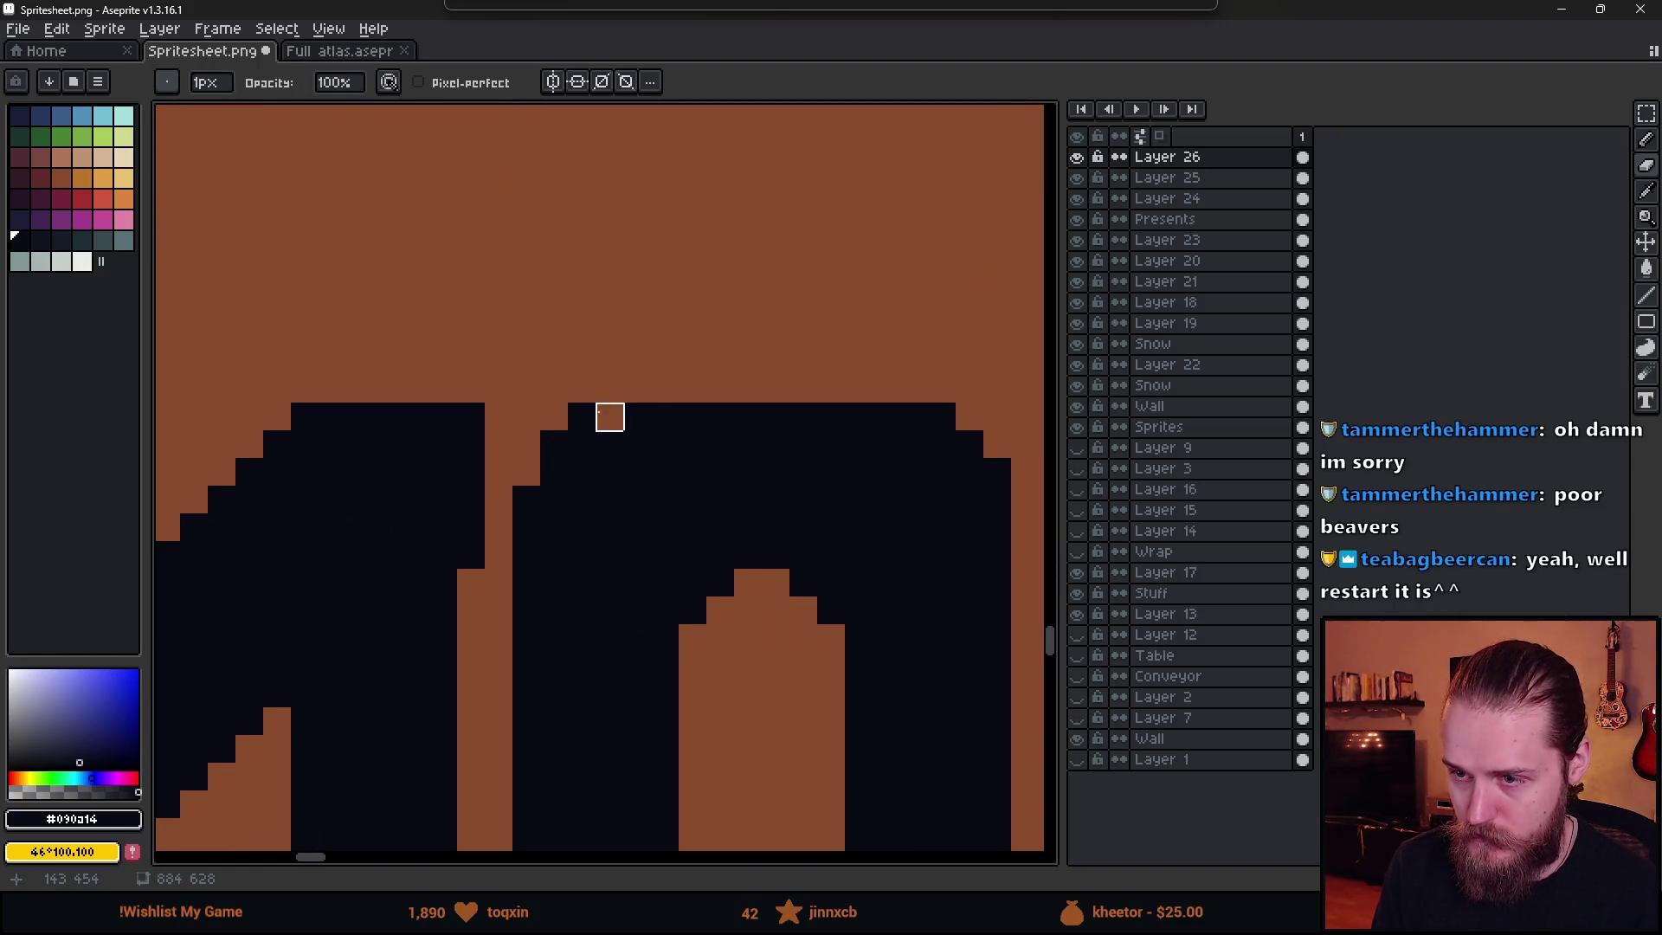
left_click(554, 444)
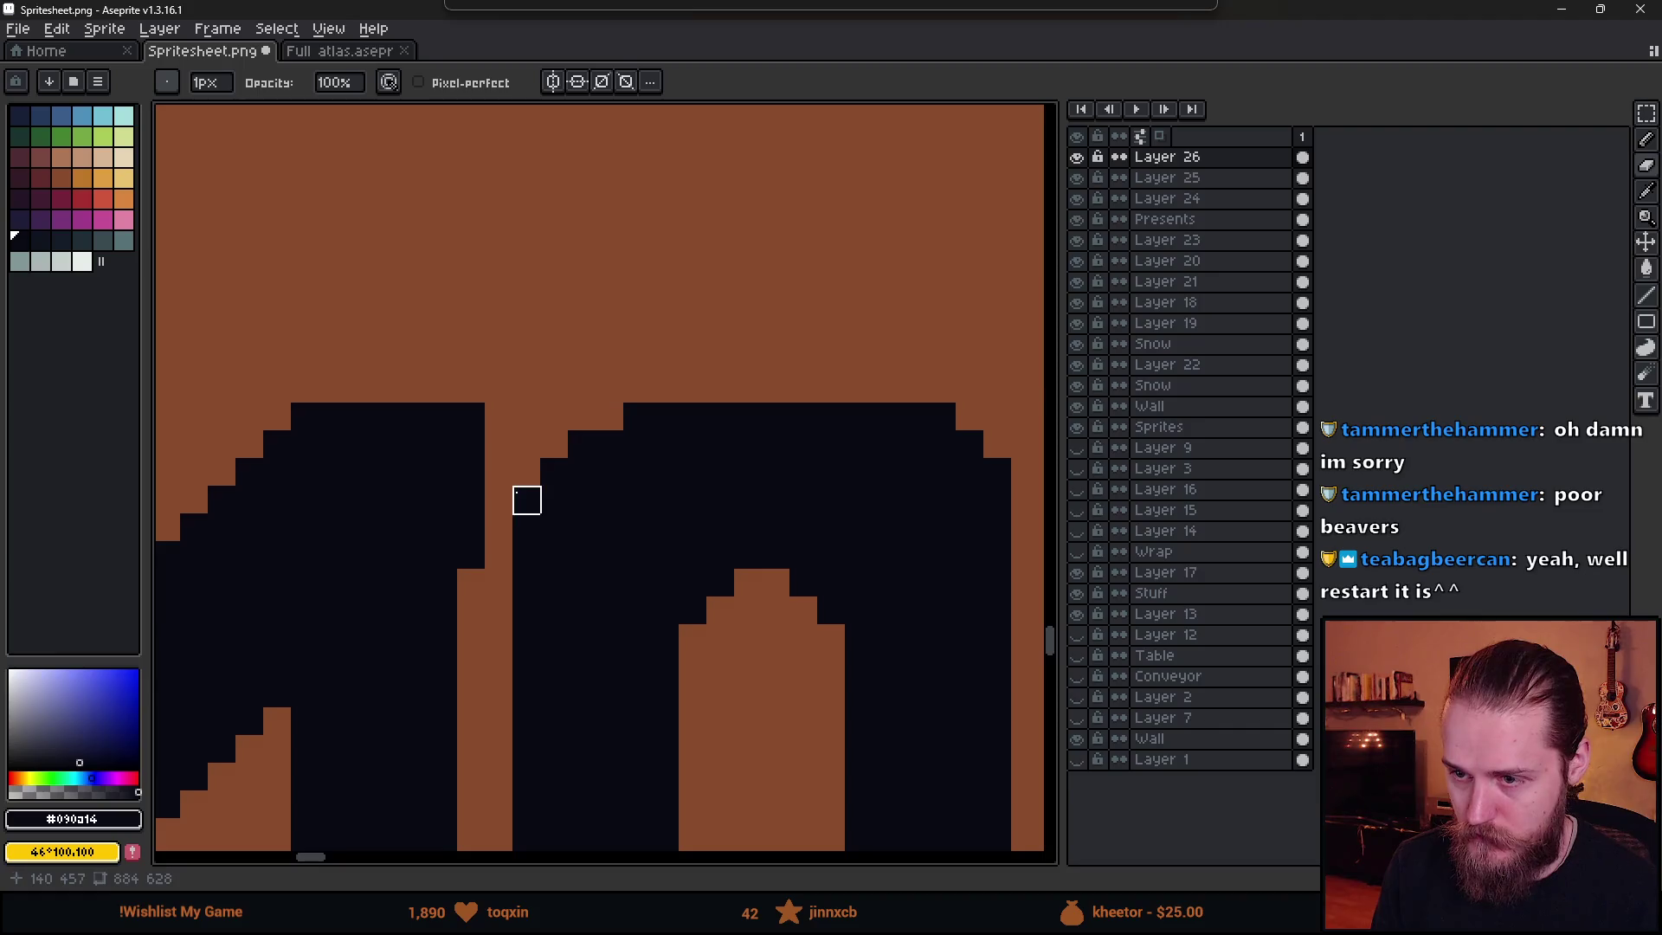
scroll(736, 610, "down", 2)
scroll(680, 585, "up", 2)
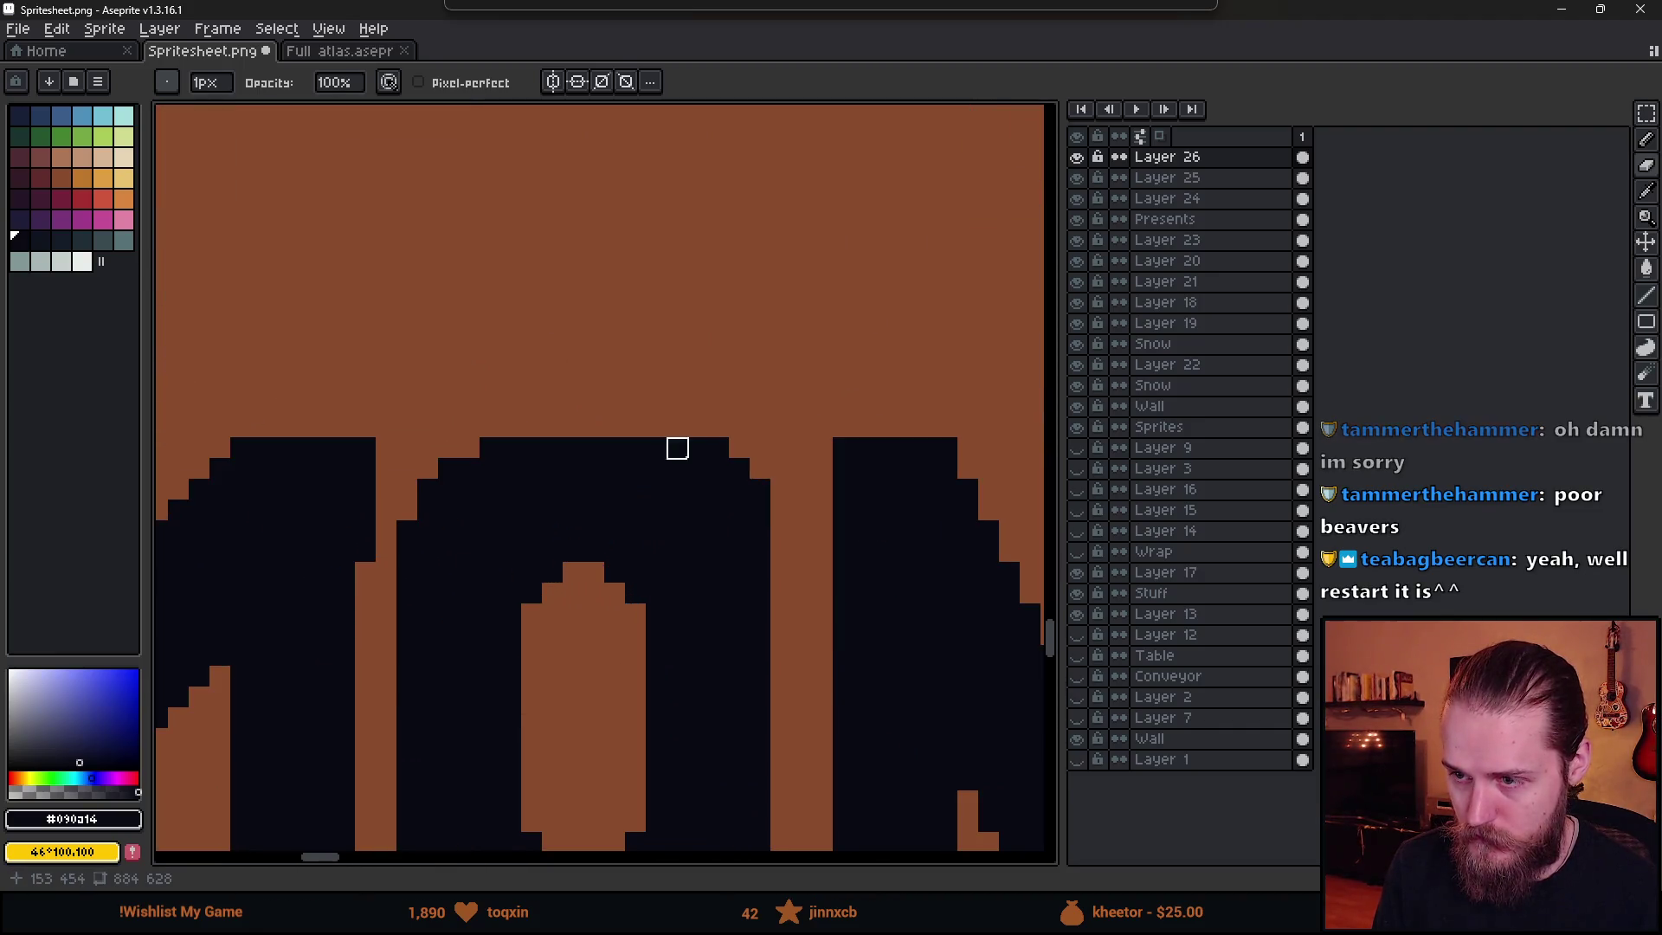
- Erase stepped pixels along the O's outer top-right edge to round it
mouse_move(693, 445)
left_mouse_down()
mouse_move(739, 468)
mouse_move(760, 511)
left_mouse_up()
scroll(785, 621, "down", 2)
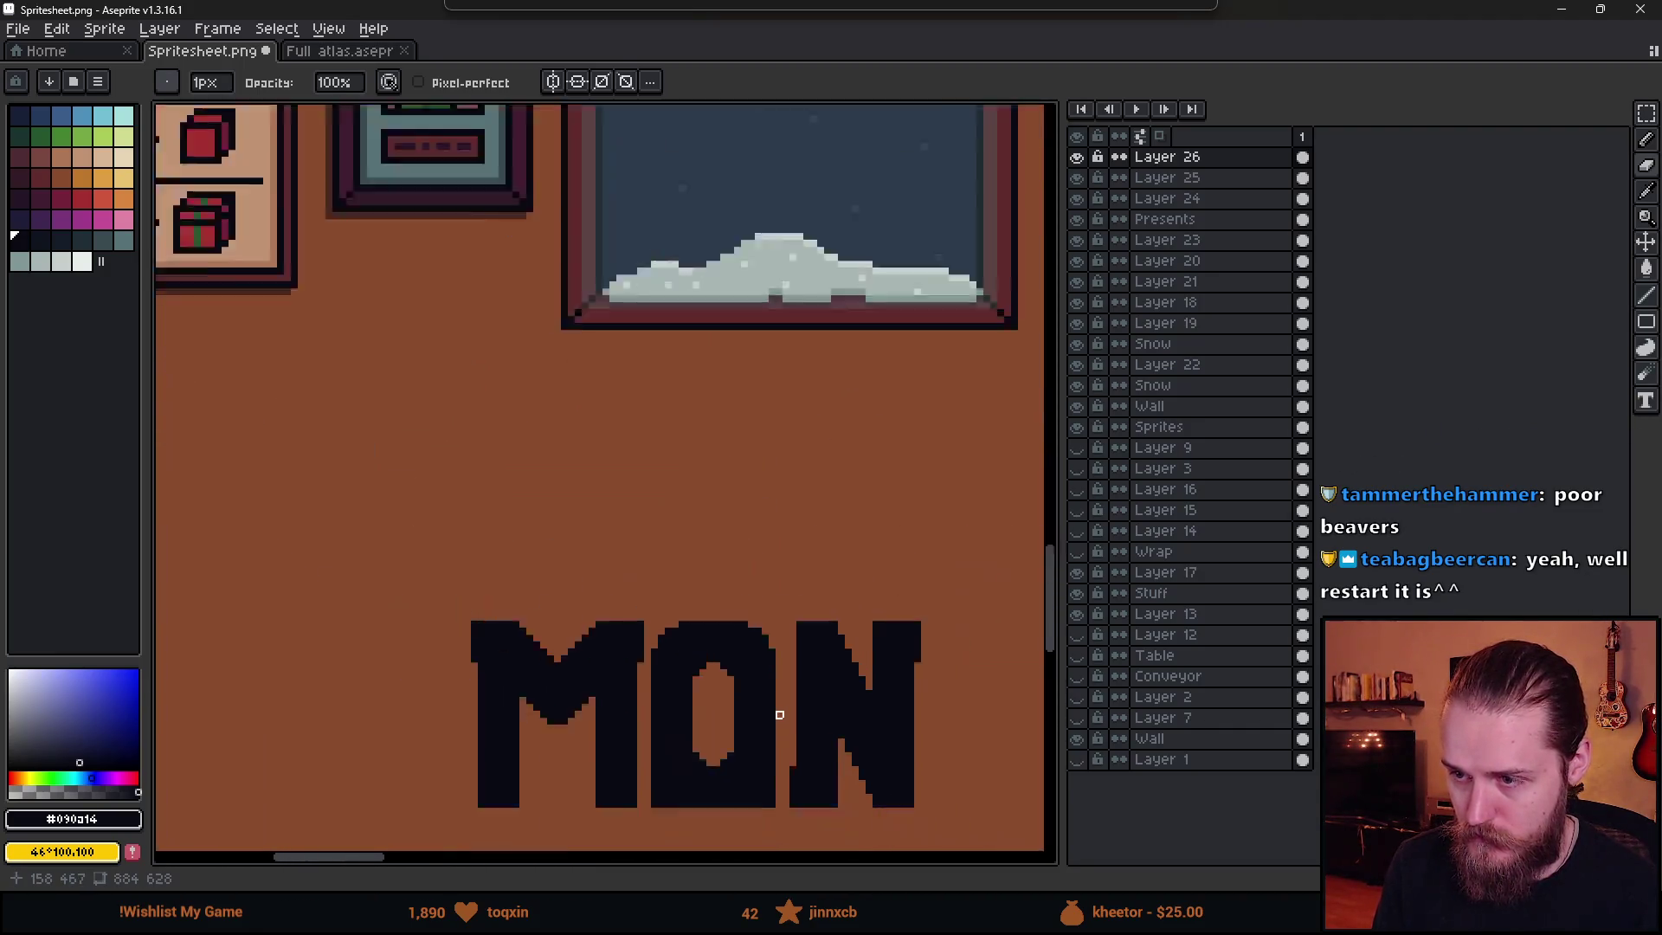
scroll(770, 556, "up", 2)
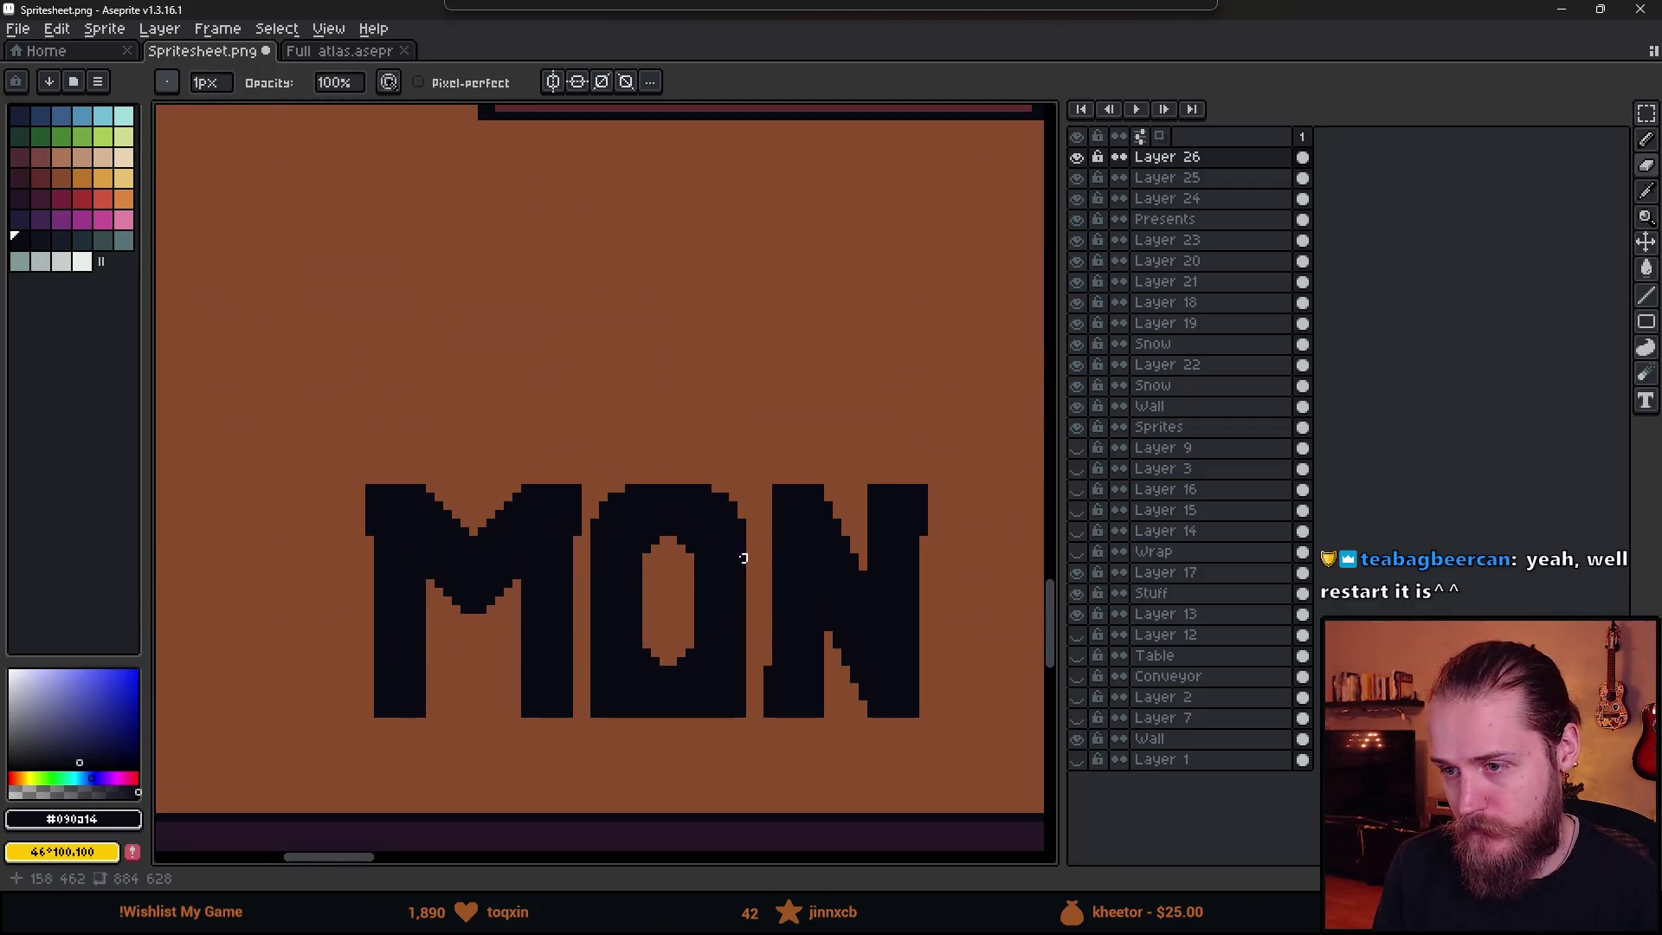
scroll(794, 479, "up", 2)
mouse_move(697, 525)
left_mouse_down()
mouse_move(725, 554)
mouse_move(640, 495)
mouse_move(753, 609)
left_mouse_up()
scroll(752, 609, "down", 2)
scroll(660, 564, "up", 2)
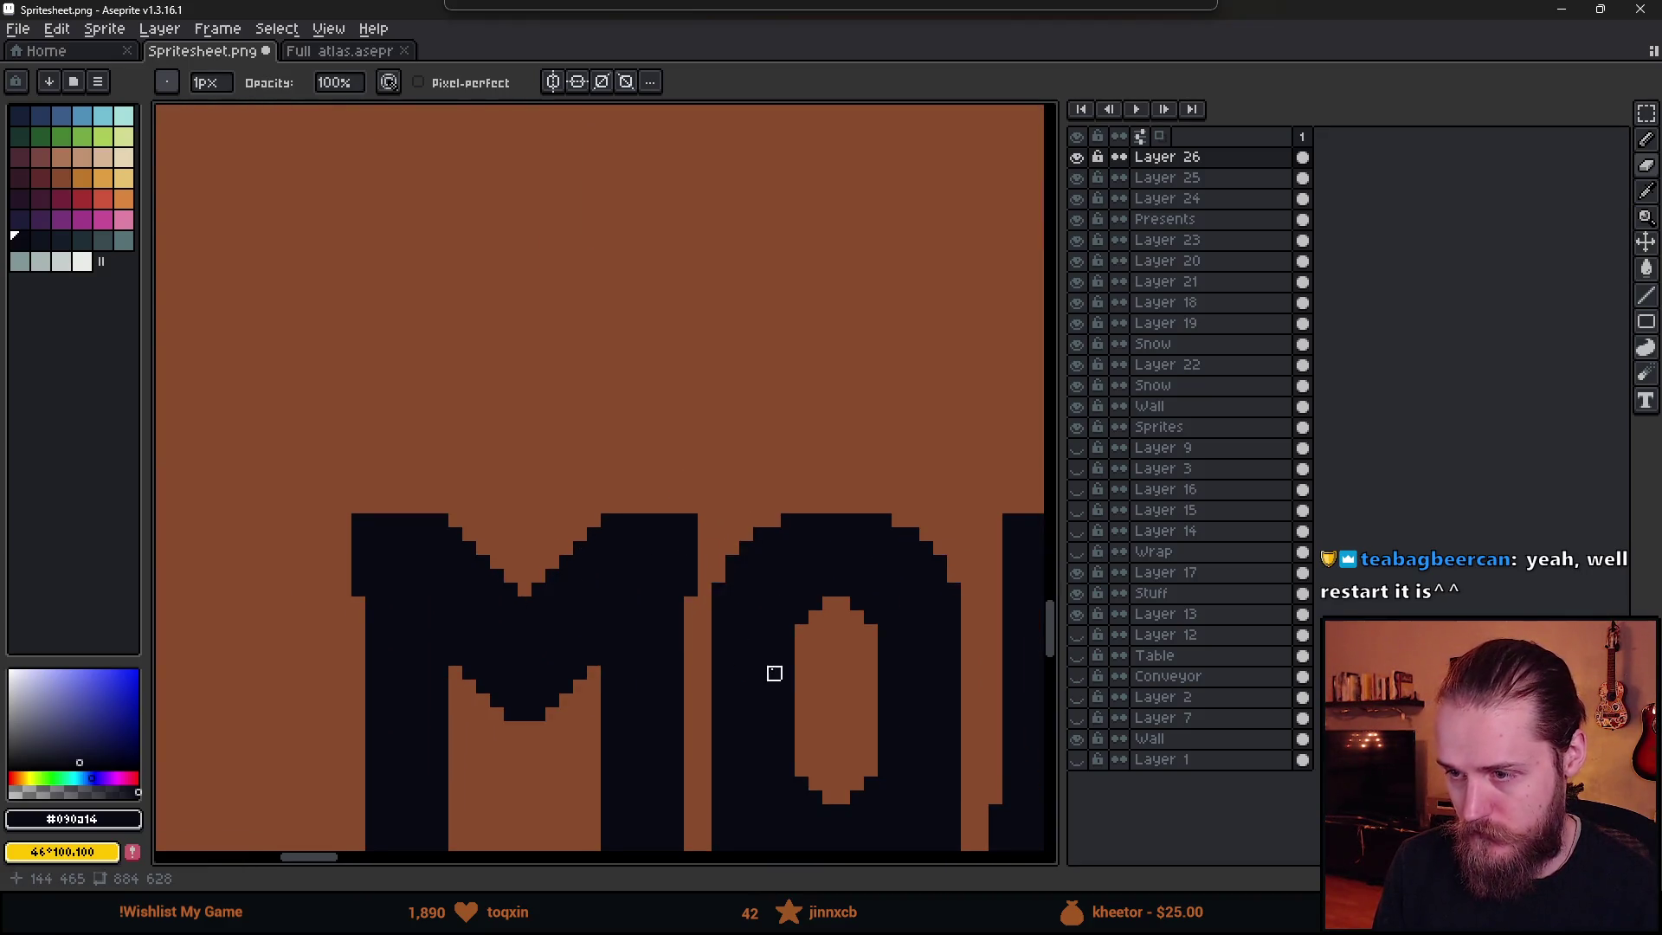
scroll(774, 673, "down", 2)
scroll(768, 613, "up", 2)
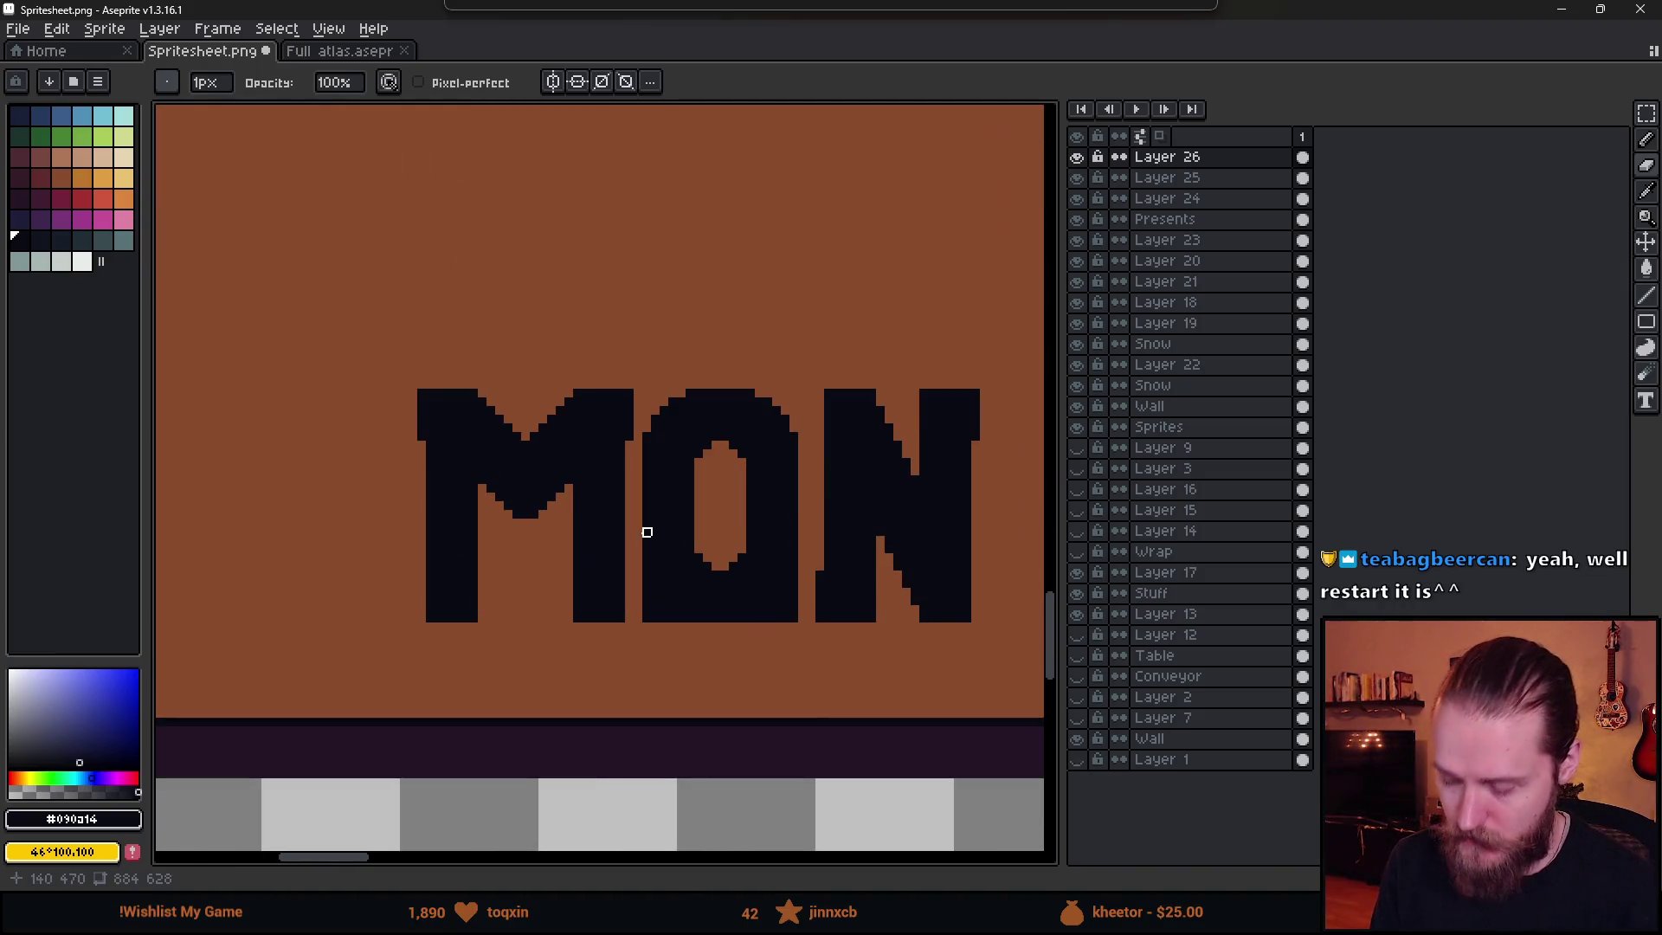
- Replace the O's lower half with a copy of its rounded top moved down
key("m")
mouse_move(629, 529)
left_mouse_down()
mouse_move(768, 694)
mouse_move(806, 693)
left_mouse_up()
key("Delete")
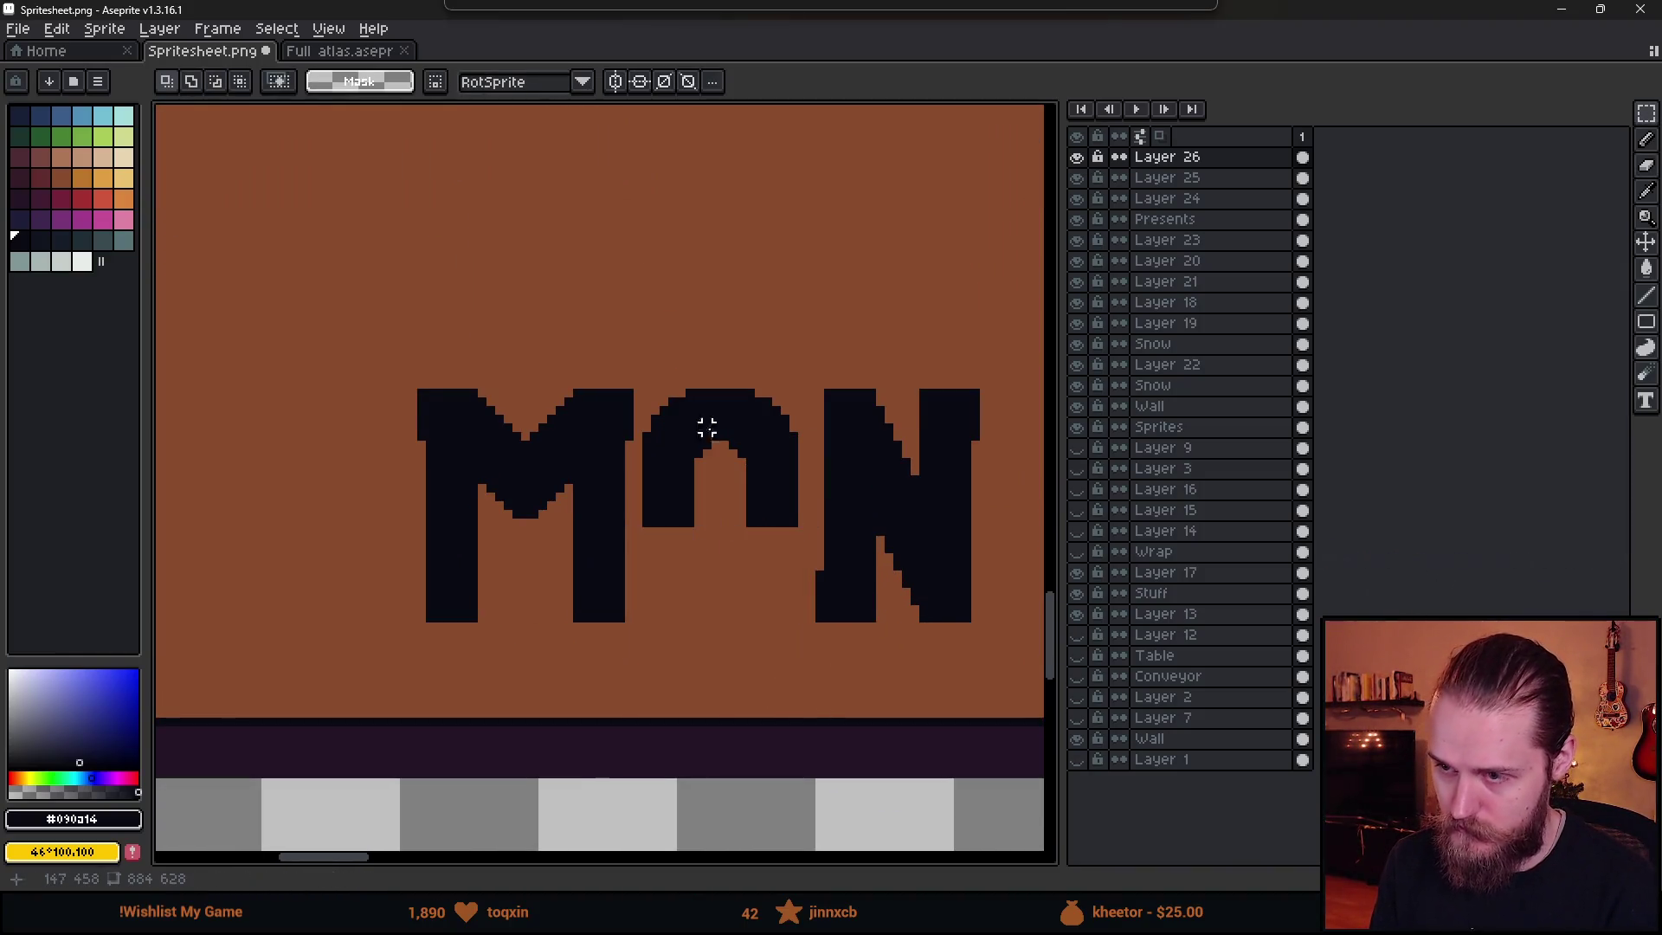
left_click_drag(646, 367, 823, 469)
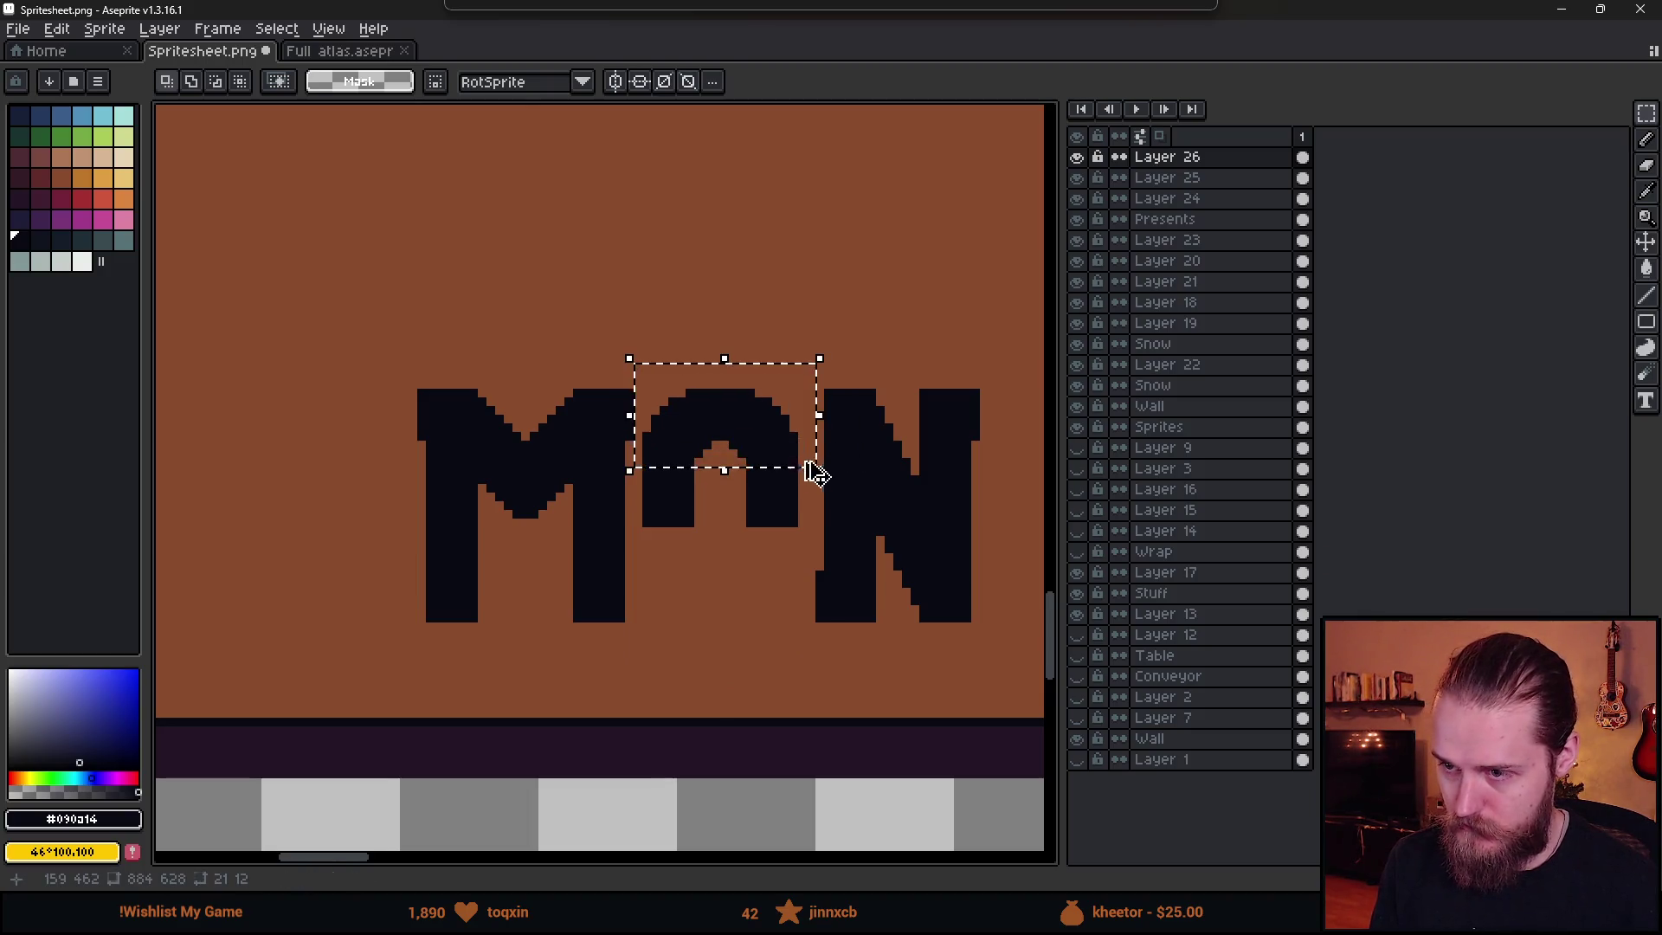
left_click_drag(726, 457, 754, 605)
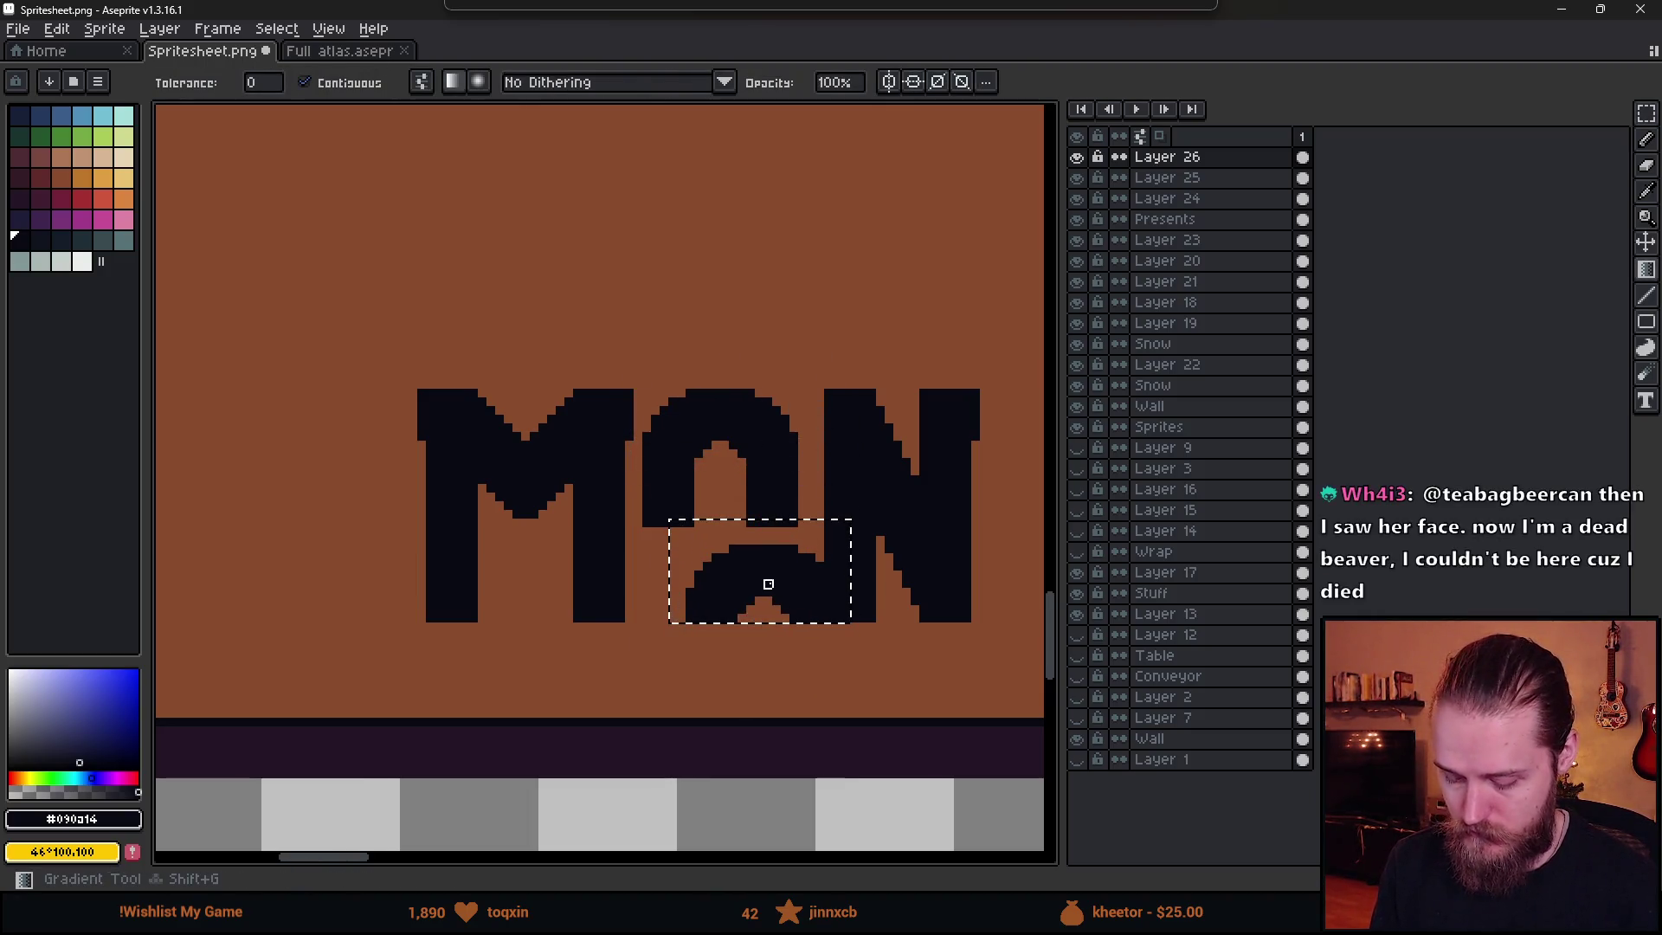
key("ctrl+z")
key("ctrl+z")
key("ctrl+z")
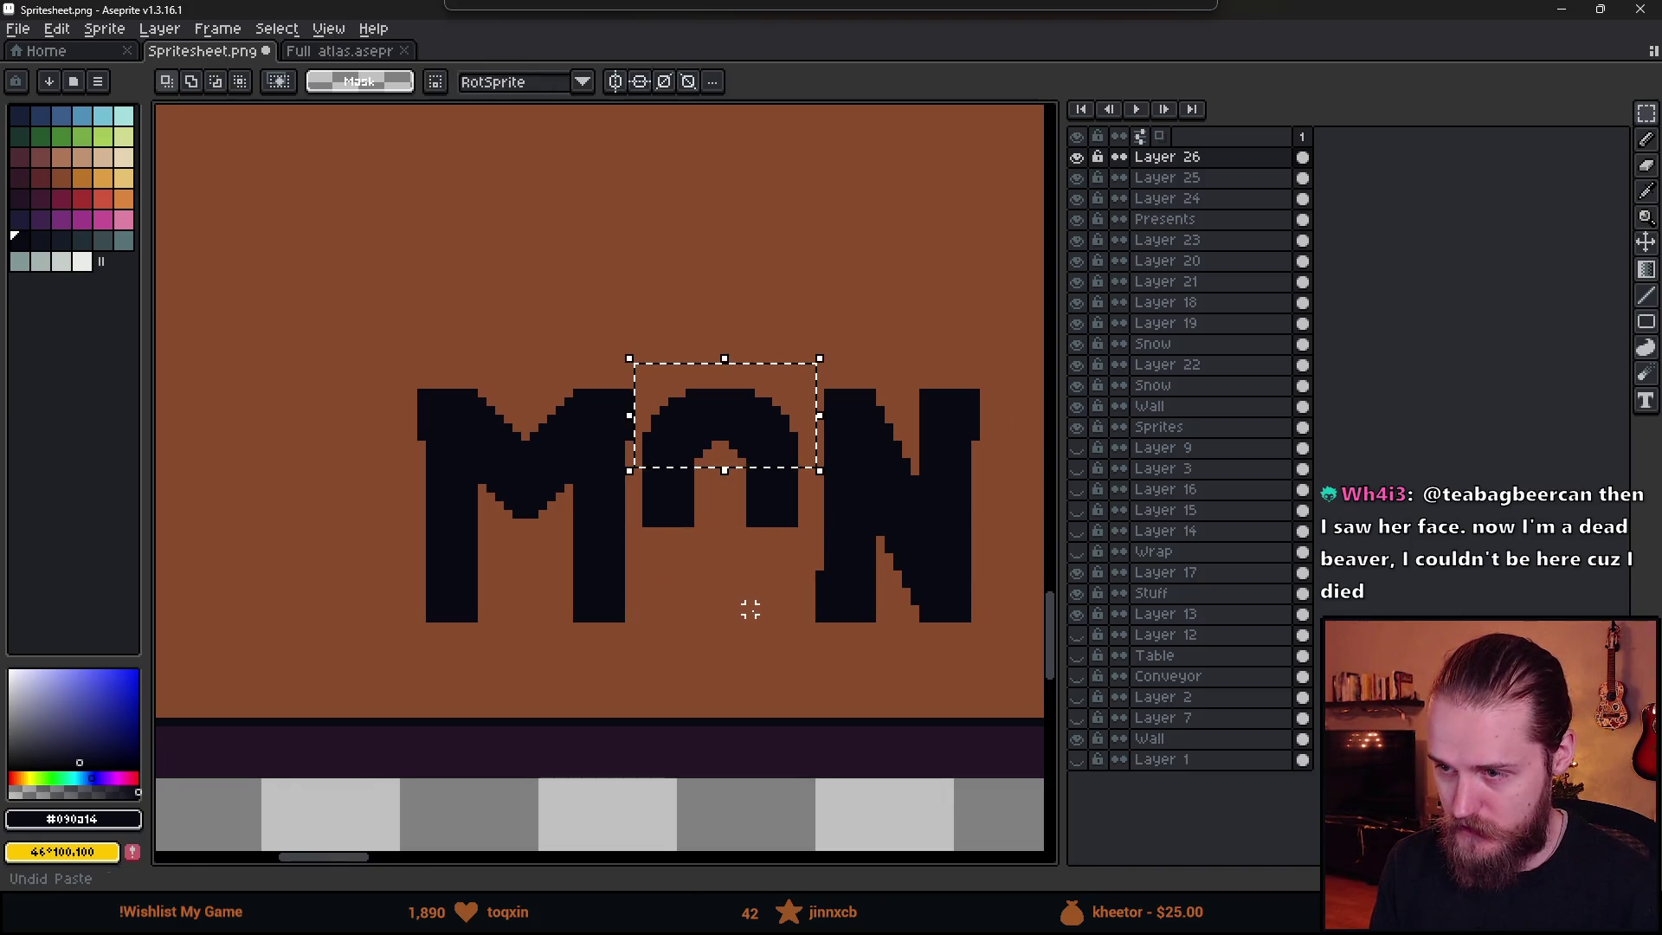
mouse_move(750, 427)
left_mouse_down()
mouse_move(761, 606)
mouse_move(716, 575)
left_mouse_up()
- Stretch the O's middle band 200% to close the gap between its halves
key("m")
scroll(697, 499, "up", 1)
mouse_move(611, 495)
left_mouse_down()
mouse_move(729, 530)
mouse_move(866, 538)
left_mouse_up()
left_click_drag(742, 539, 742, 586)
left_click(839, 738)
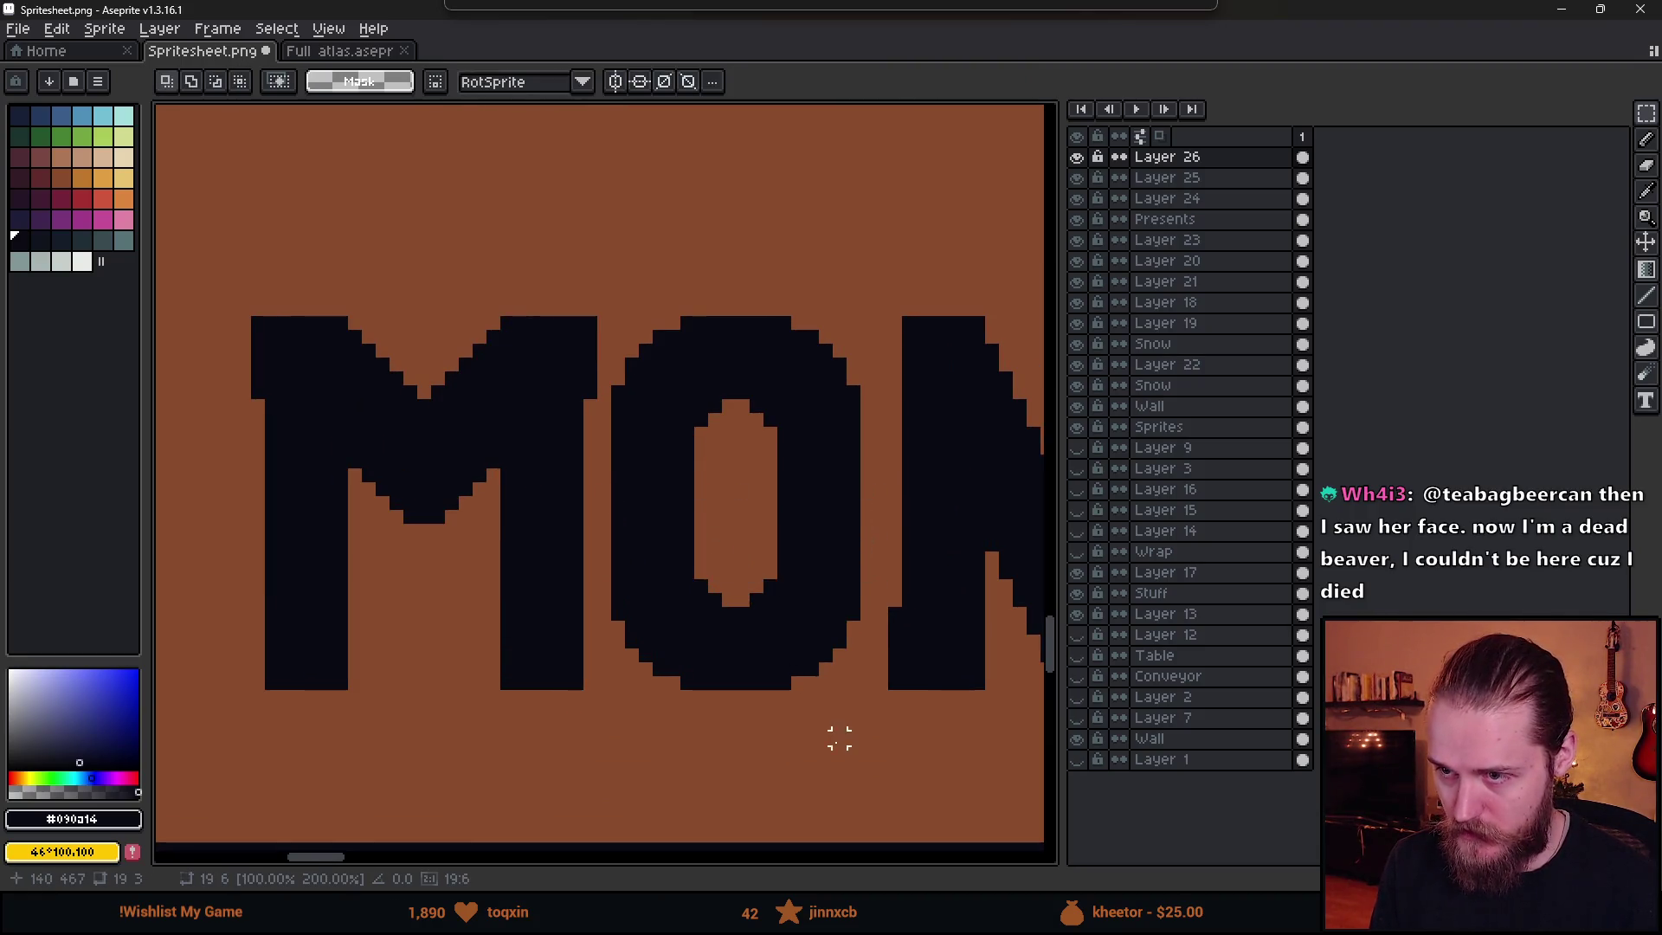
scroll(839, 739, "down", 3)
scroll(686, 507, "up", 2)
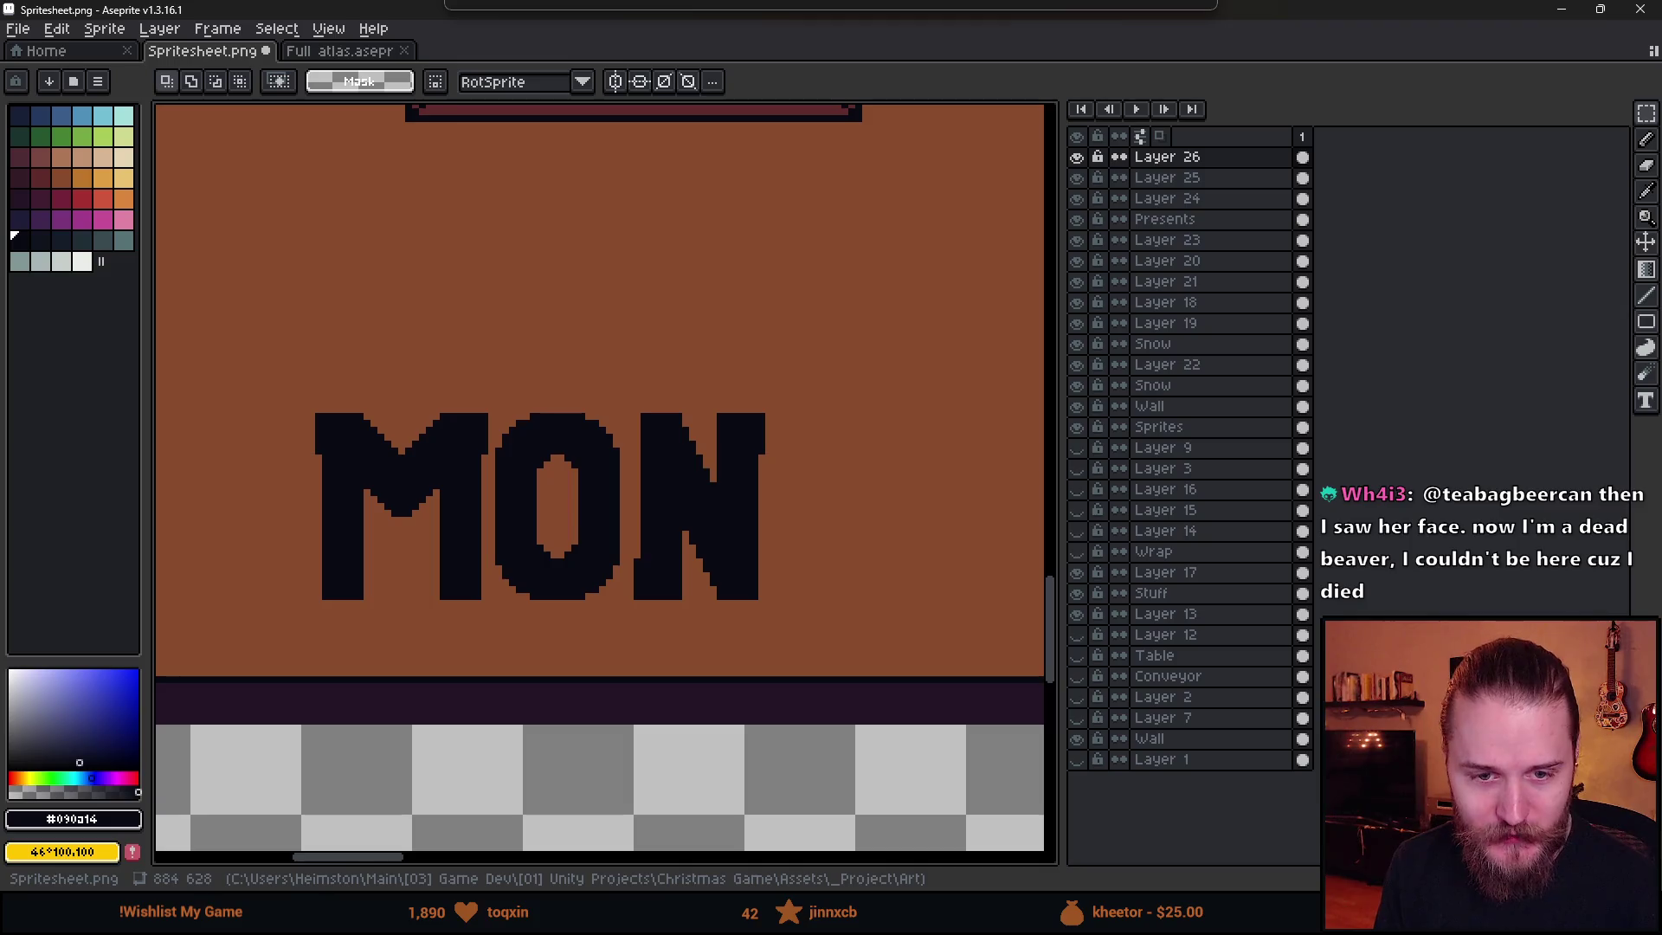
- Move the N one pixel left, closer to the O
scroll(771, 617, "up", 1)
left_click_drag(587, 326, 842, 706)
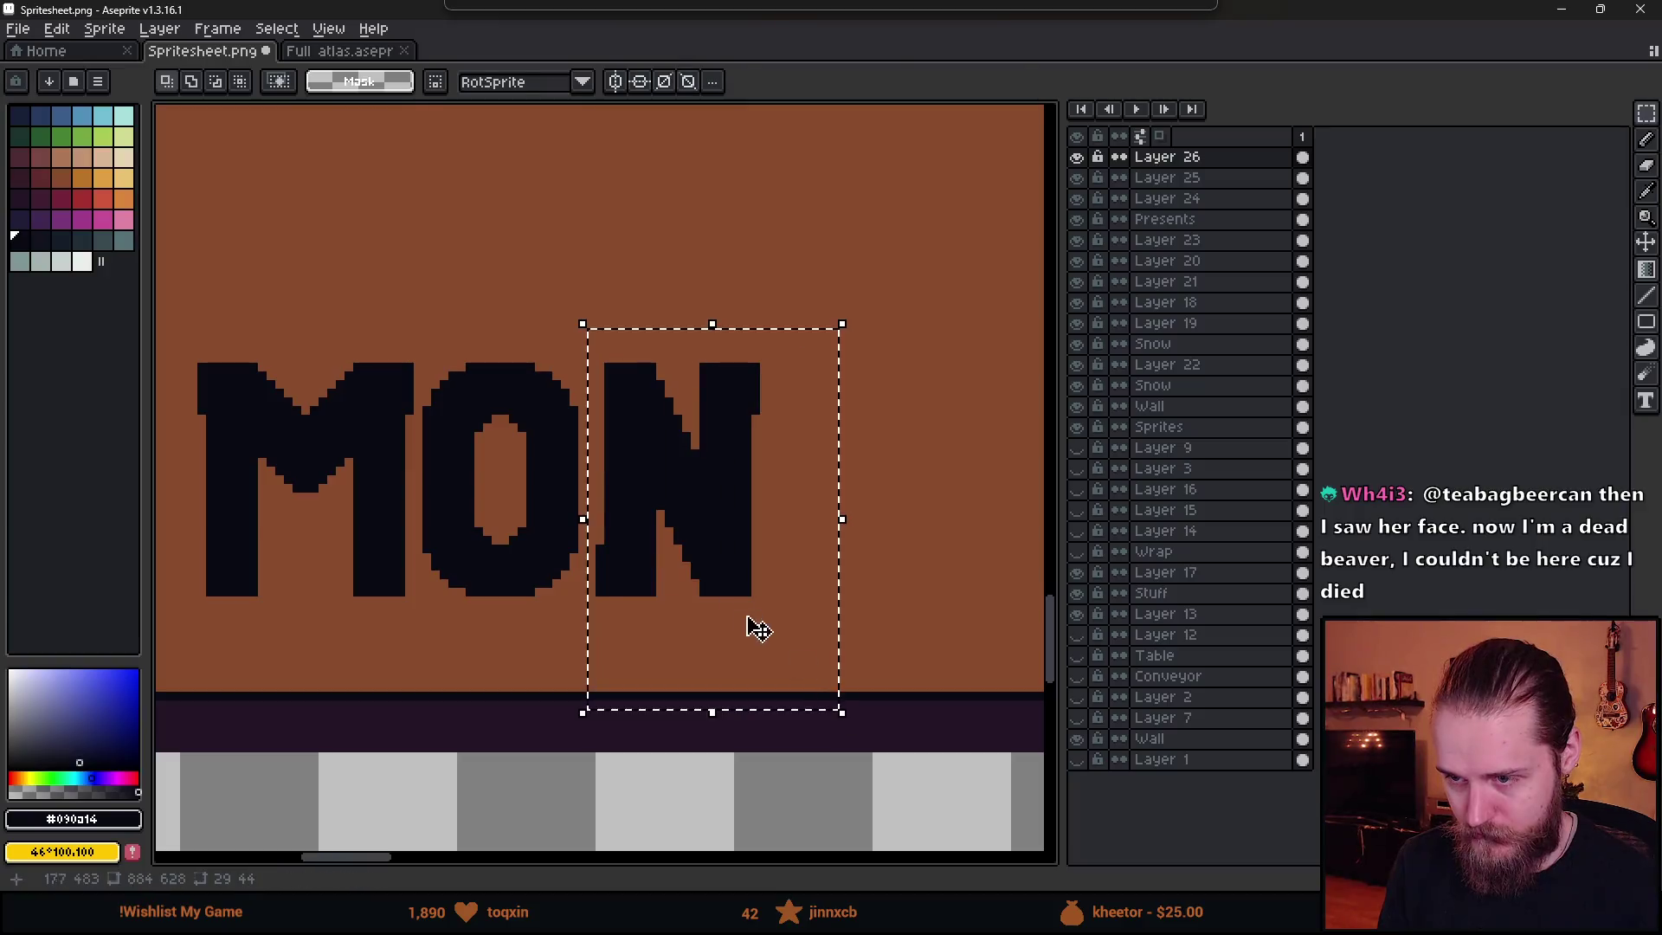
left_click_drag(735, 609, 729, 609)
key("ctrl+d")
scroll(418, 533, "down", 2)
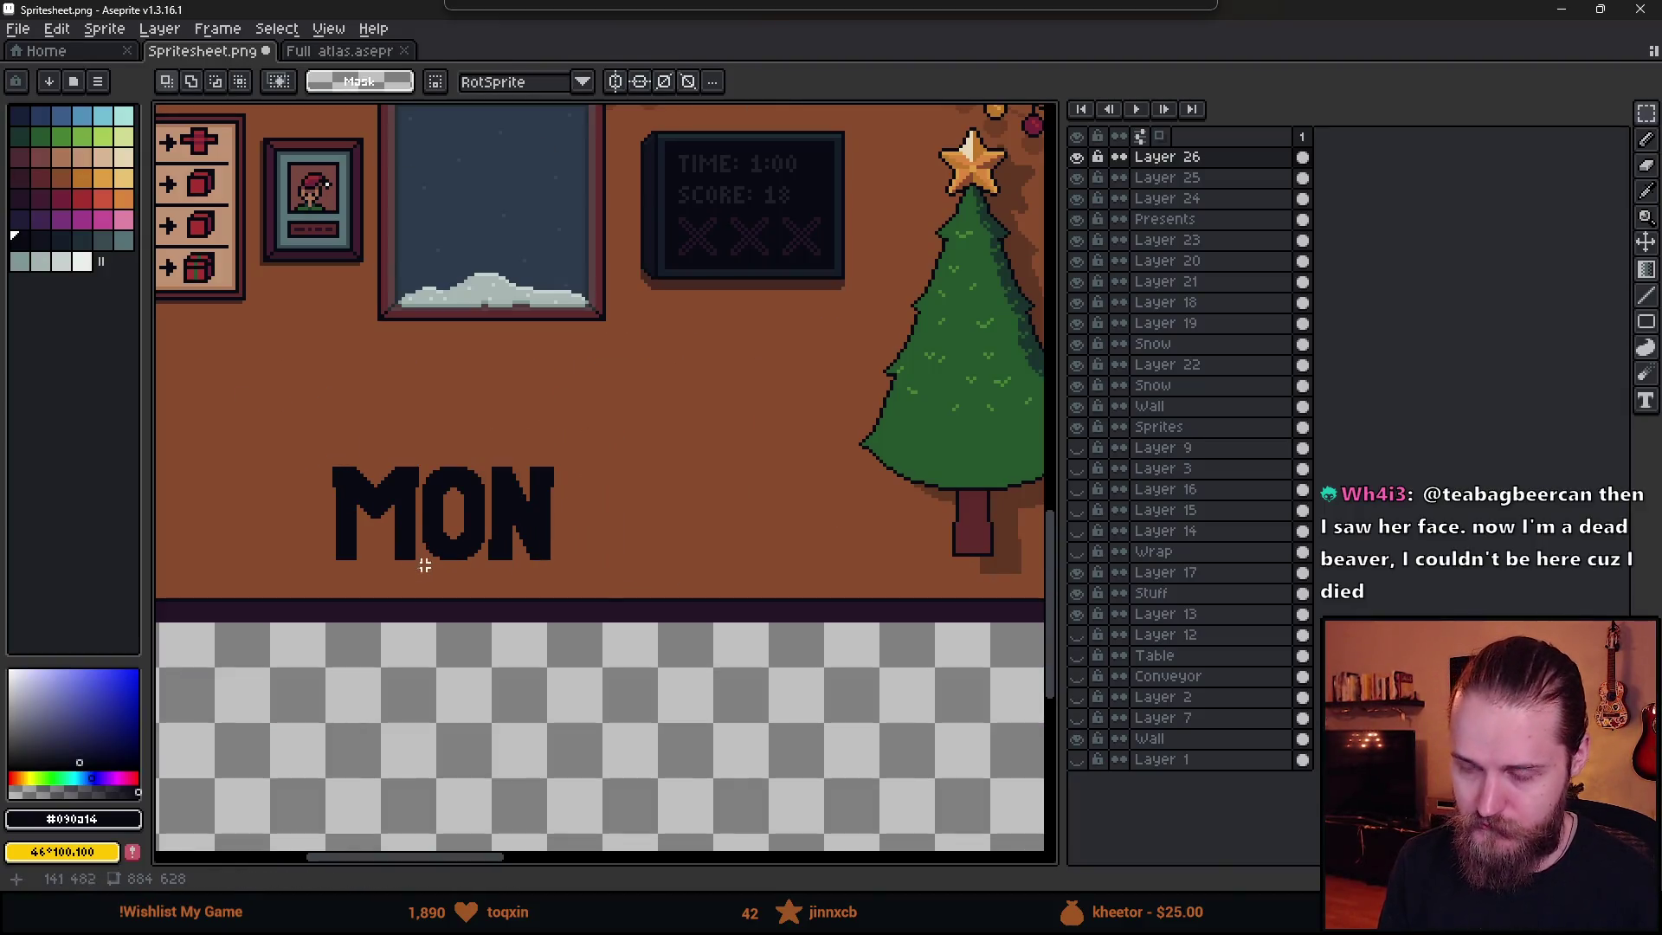
scroll(528, 485, "up", 2)
key("i")
scroll(531, 520, "up", 1)
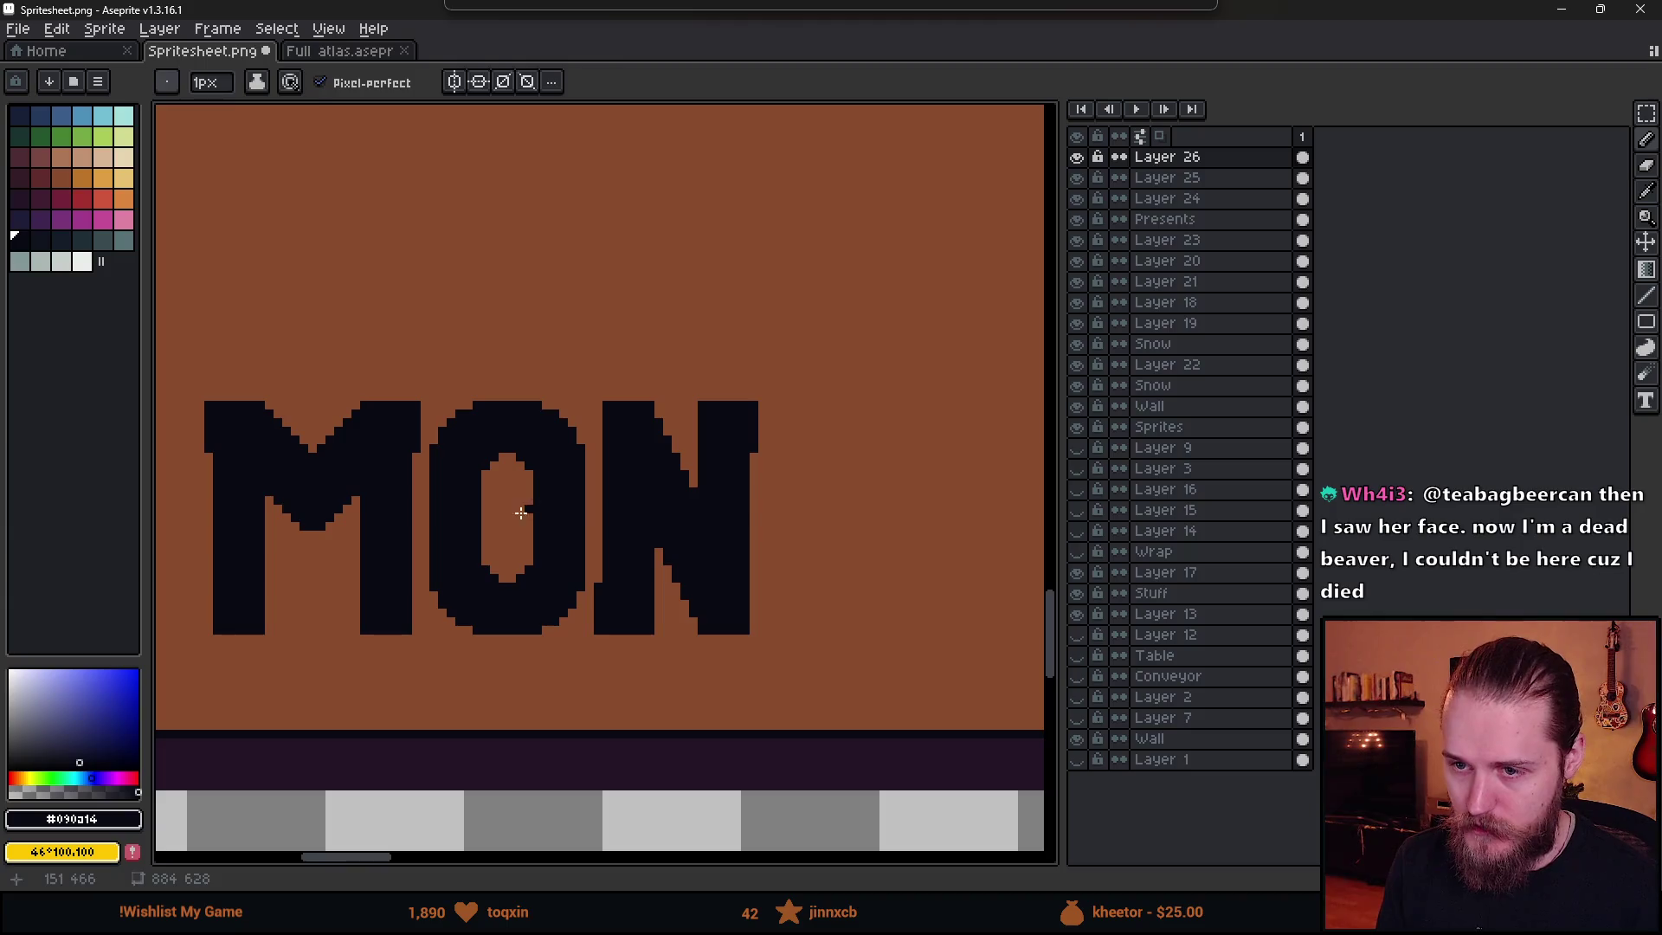
- Paint a blocky T after the N with a 6px square pencil brush
key("b")
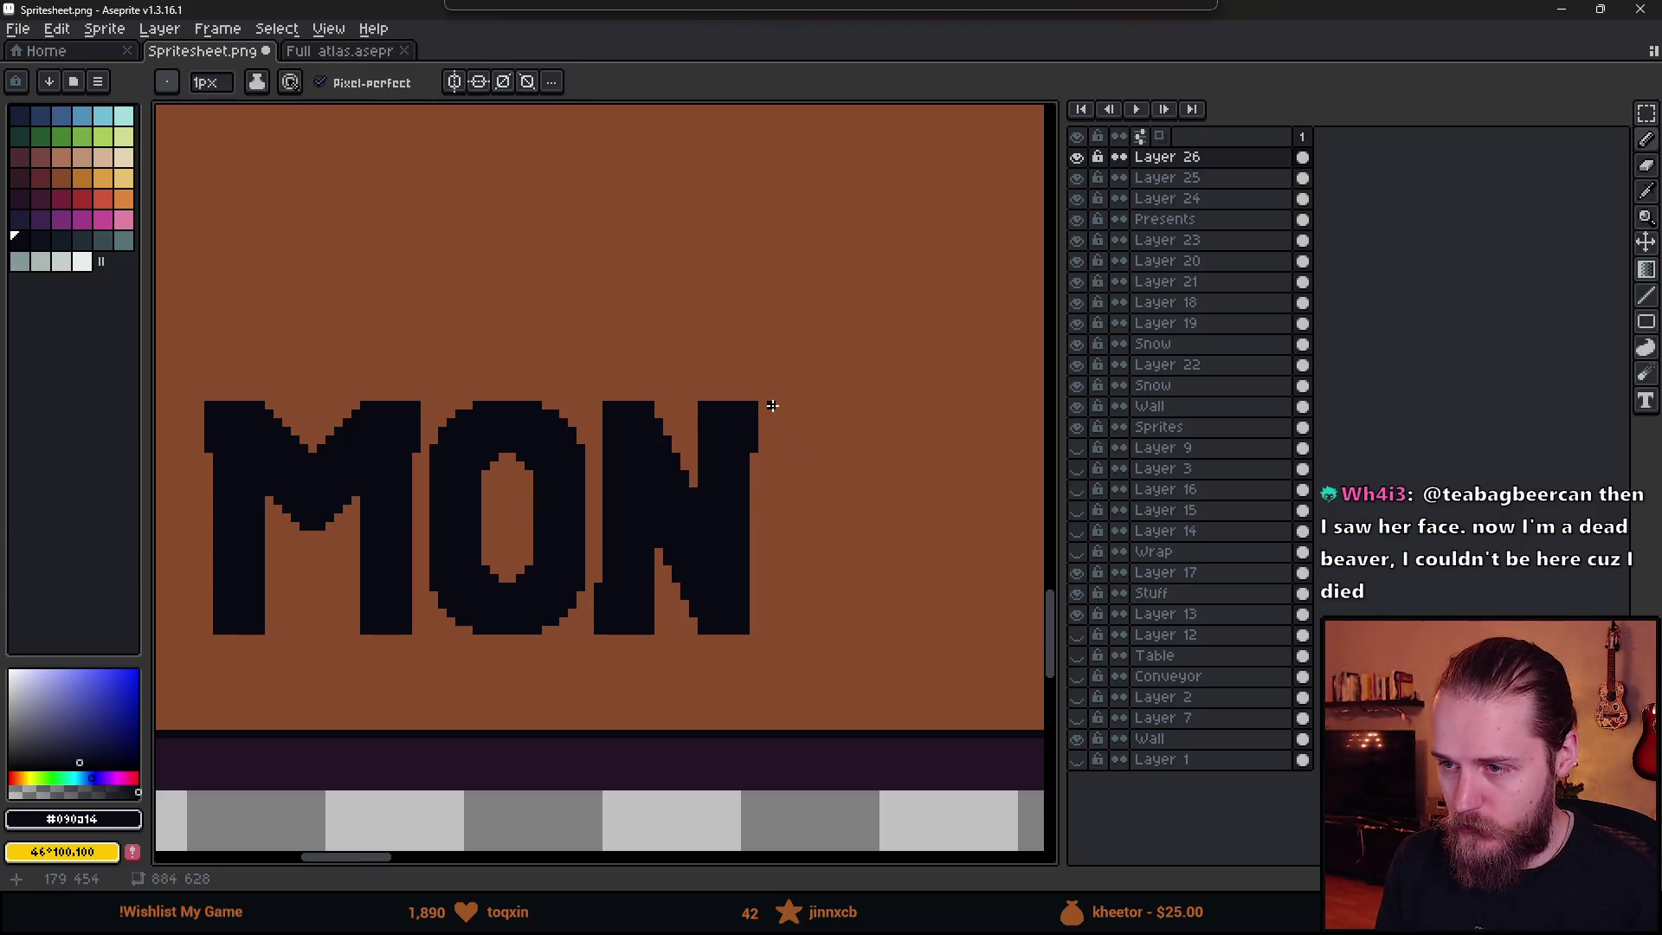
mouse_move(772, 405)
left_mouse_down()
mouse_move(772, 447)
mouse_move(905, 446)
left_mouse_up()
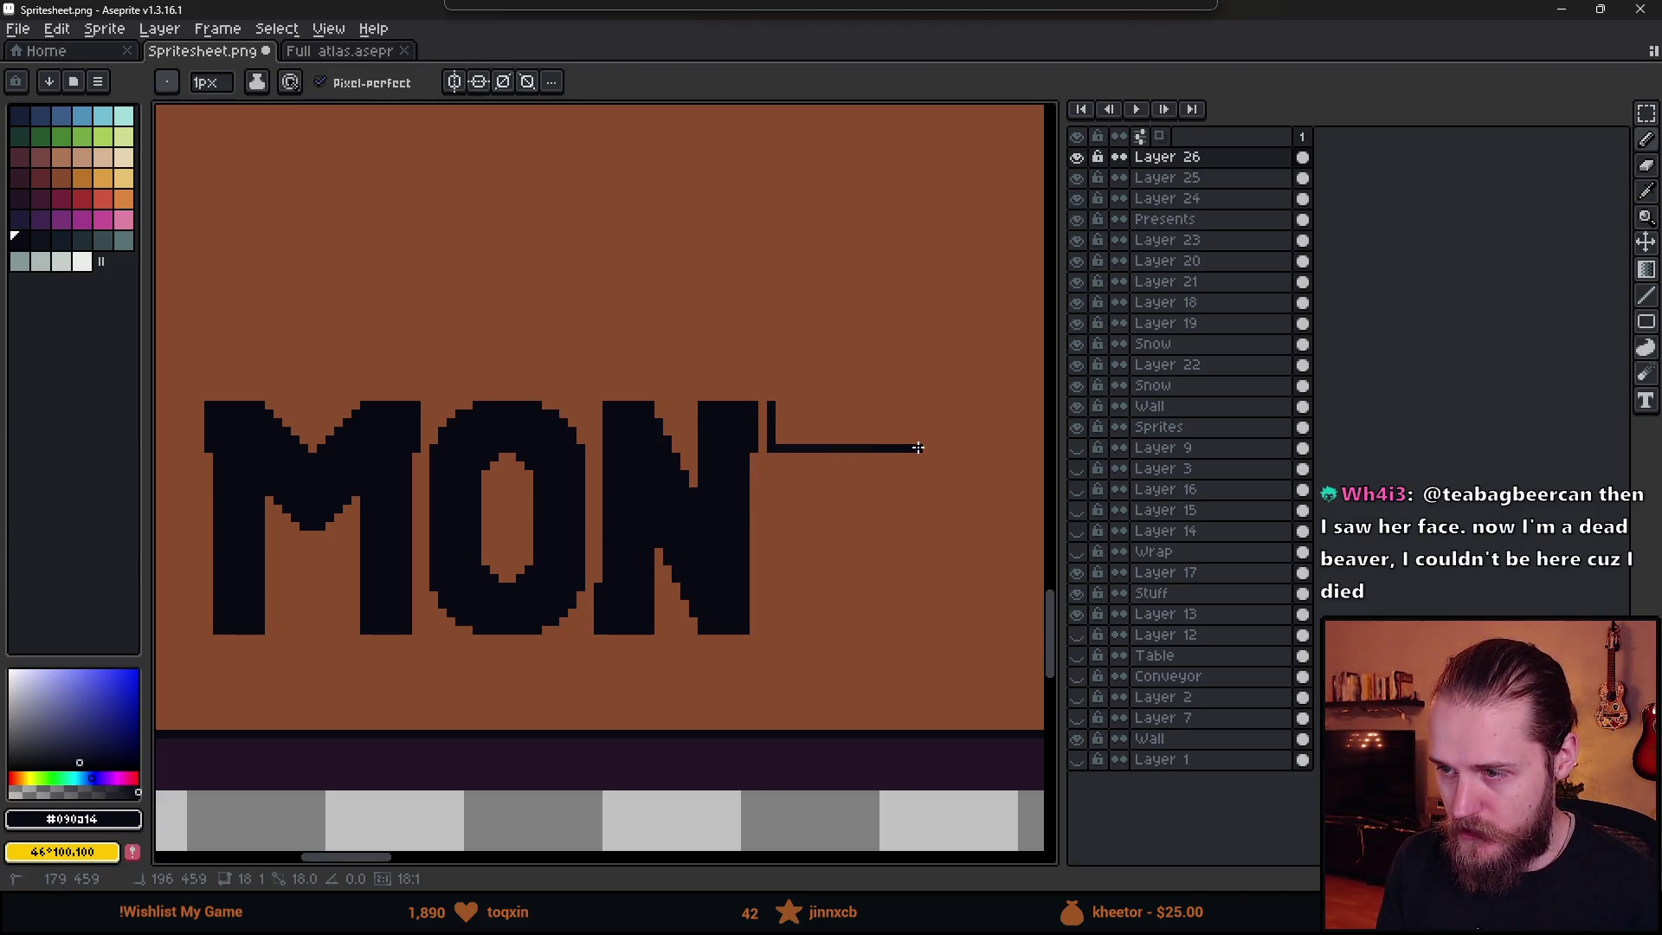
key("ctrl+z")
key("plus")
key("plus")
key("plus")
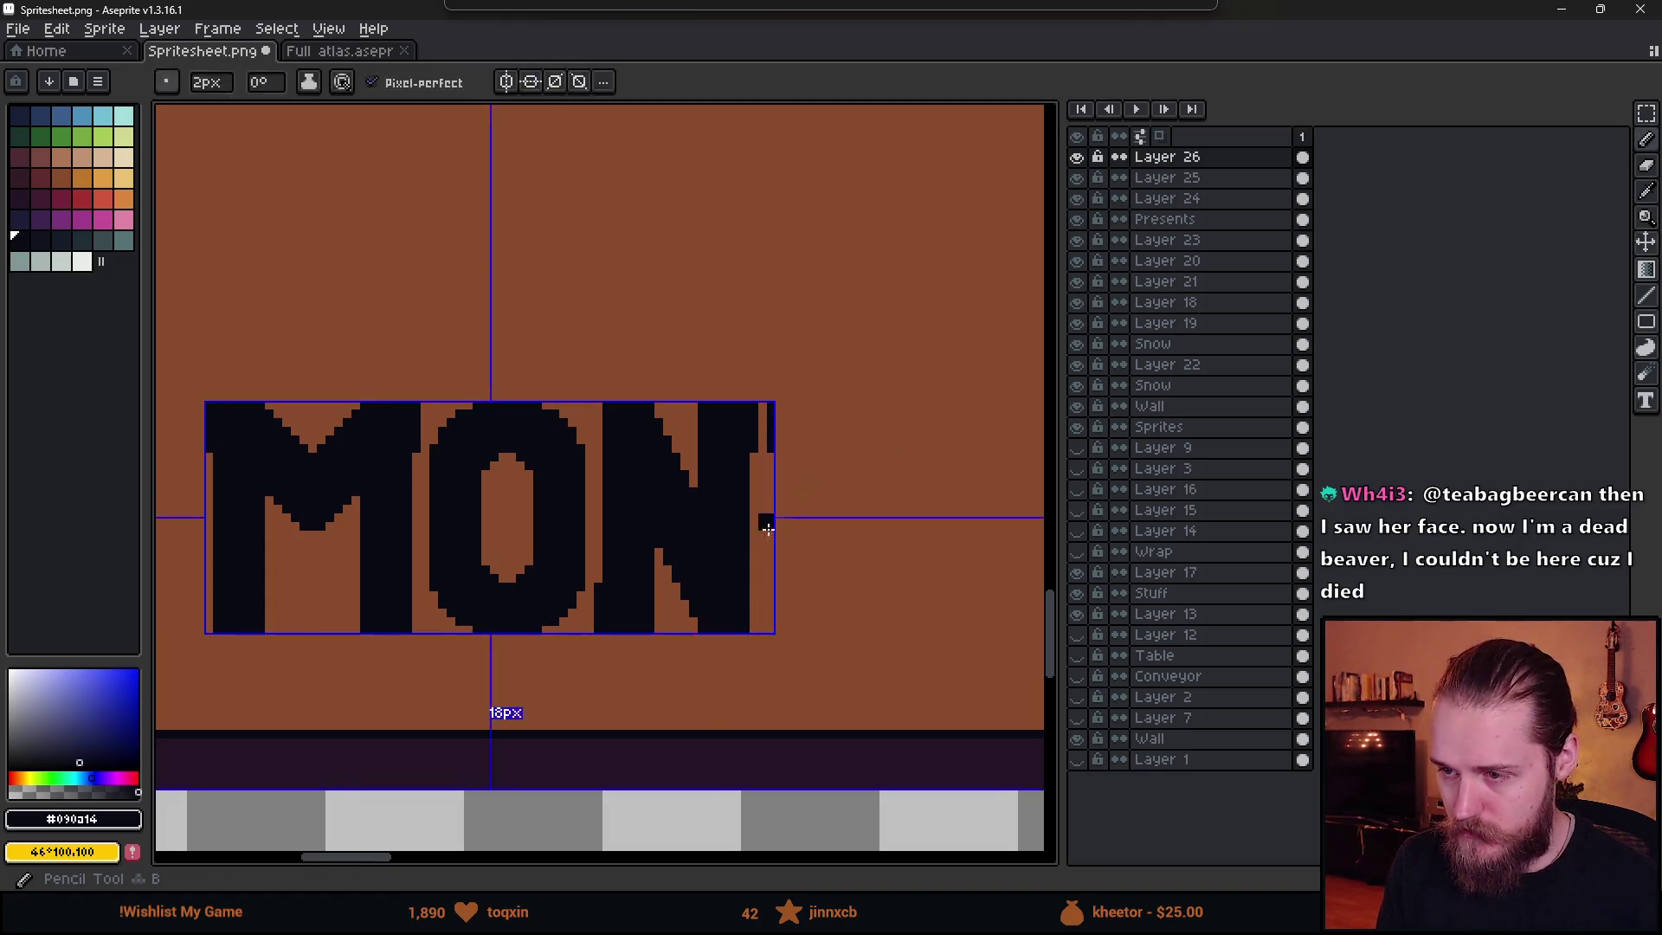
left_click_drag(797, 426, 807, 431)
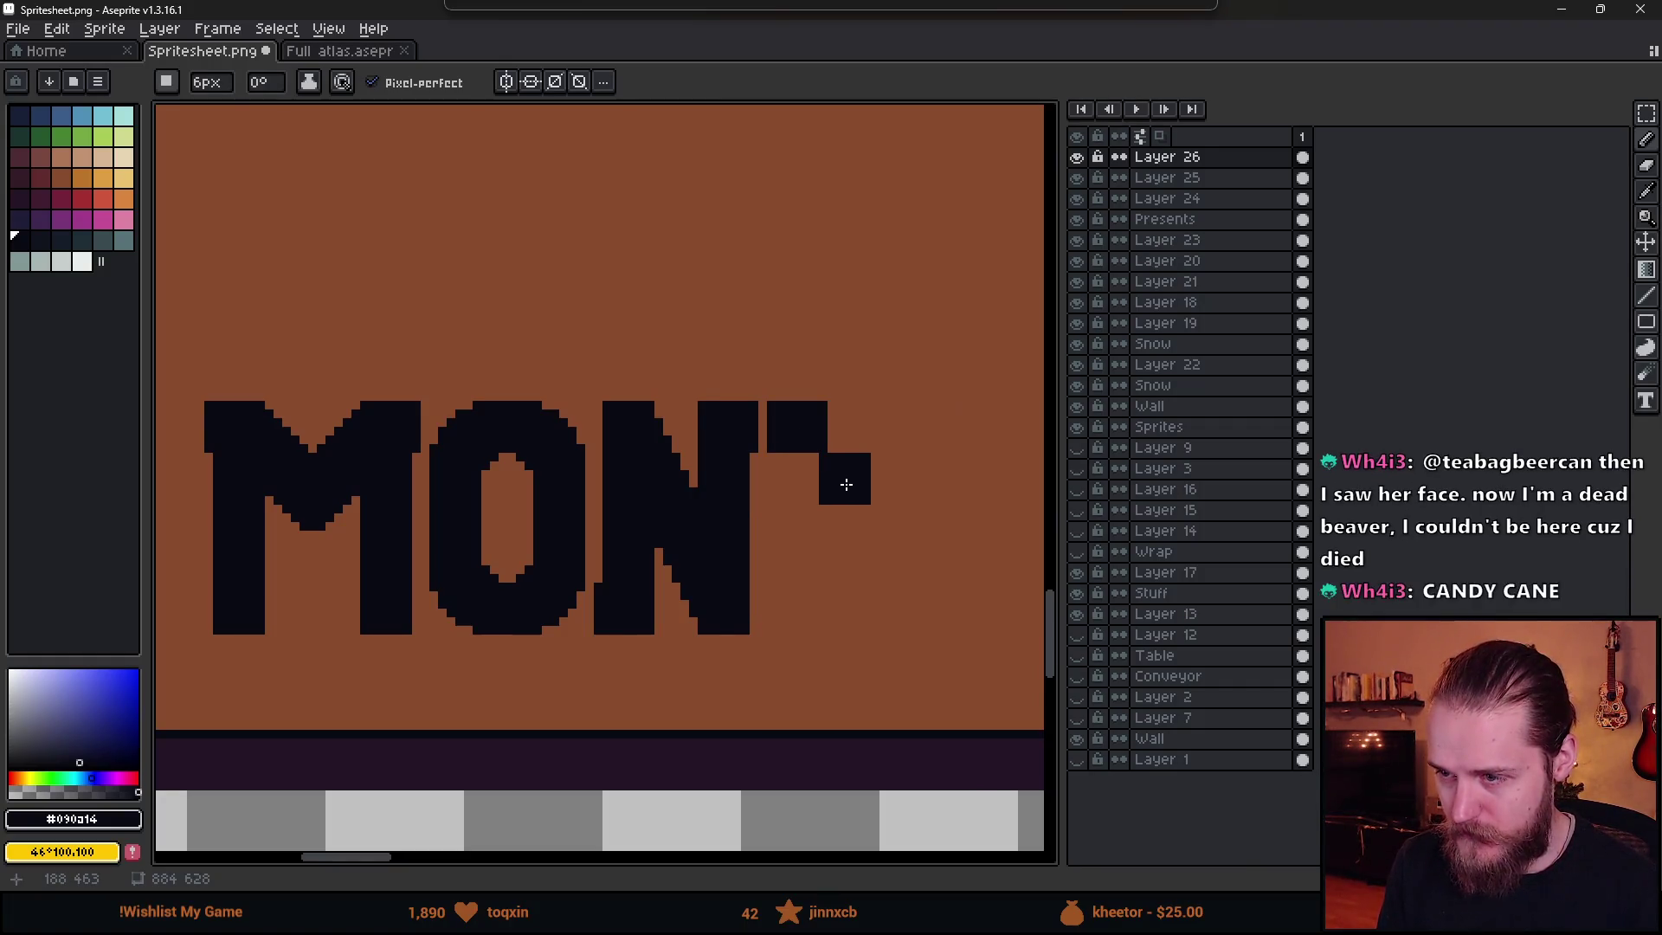
mouse_move(862, 481)
left_mouse_down()
mouse_move(853, 620)
mouse_move(846, 453)
mouse_move(980, 431)
left_mouse_up()
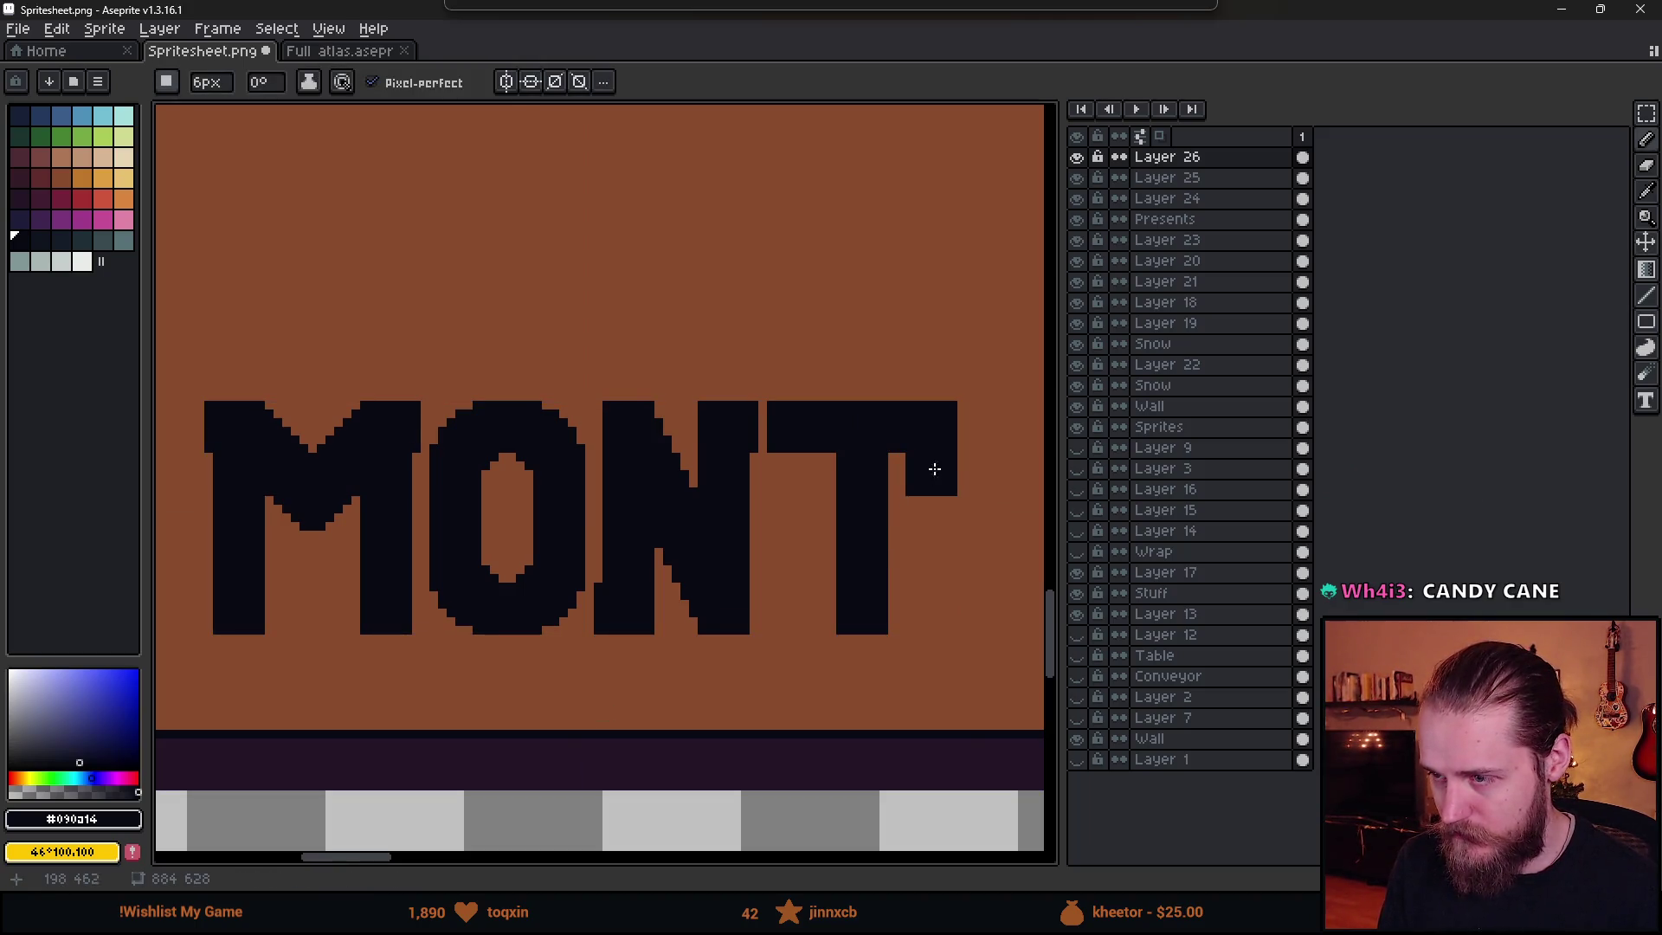
left_click_drag(831, 464, 801, 443)
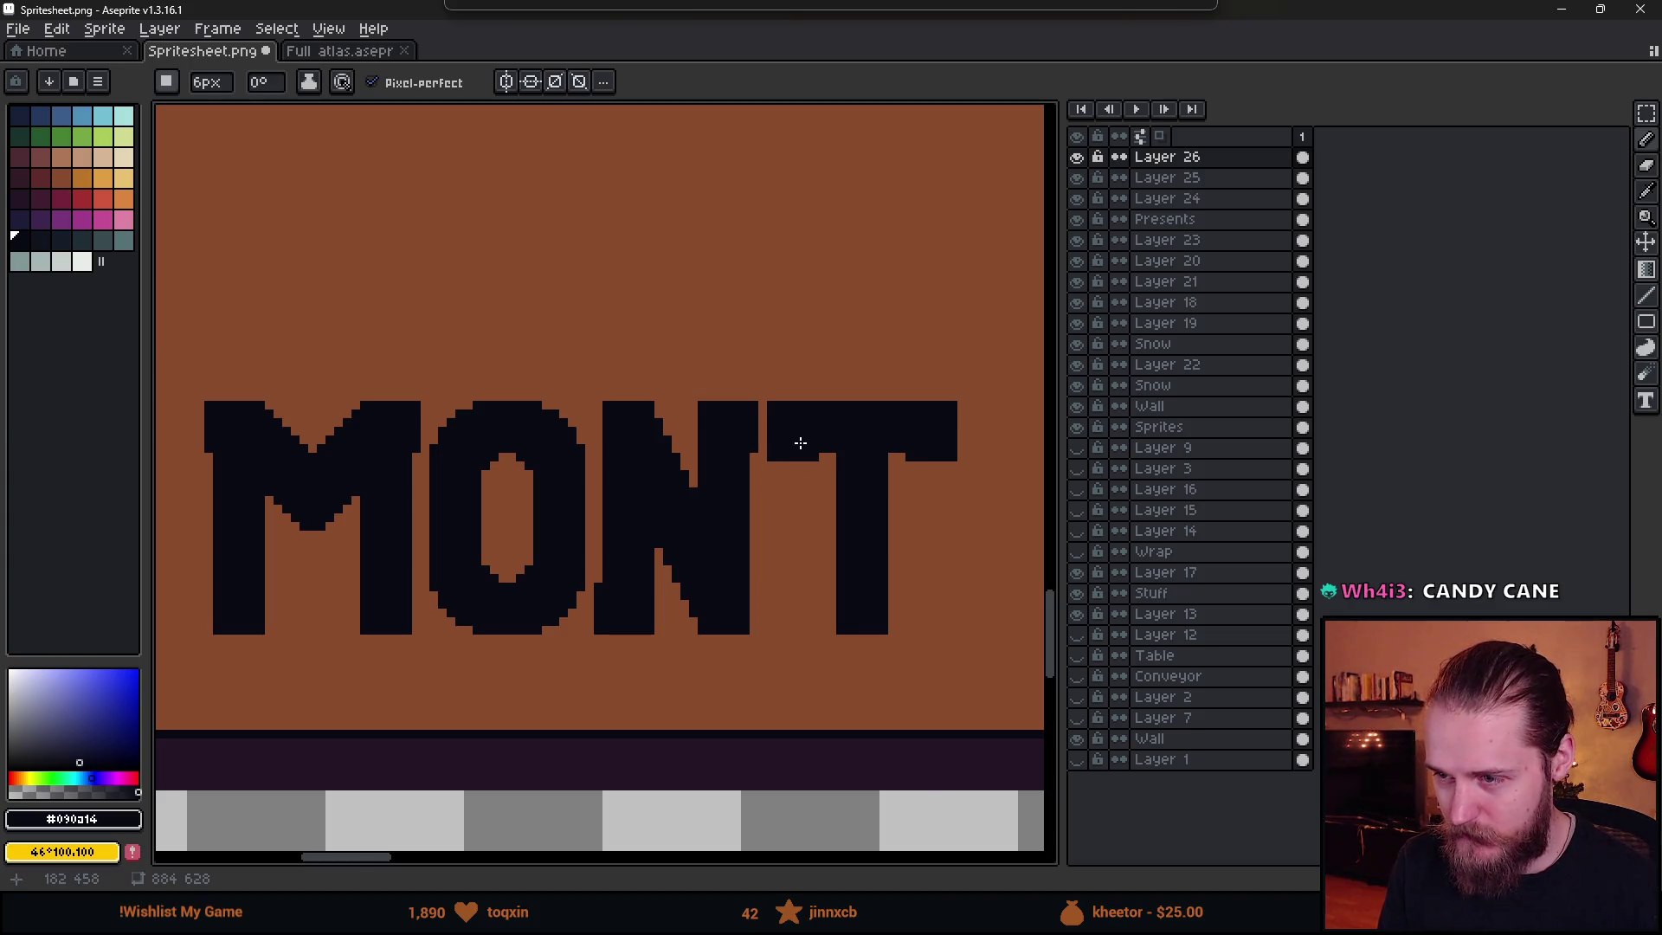
scroll(952, 604, "down", 6)
scroll(958, 605, "up", 5)
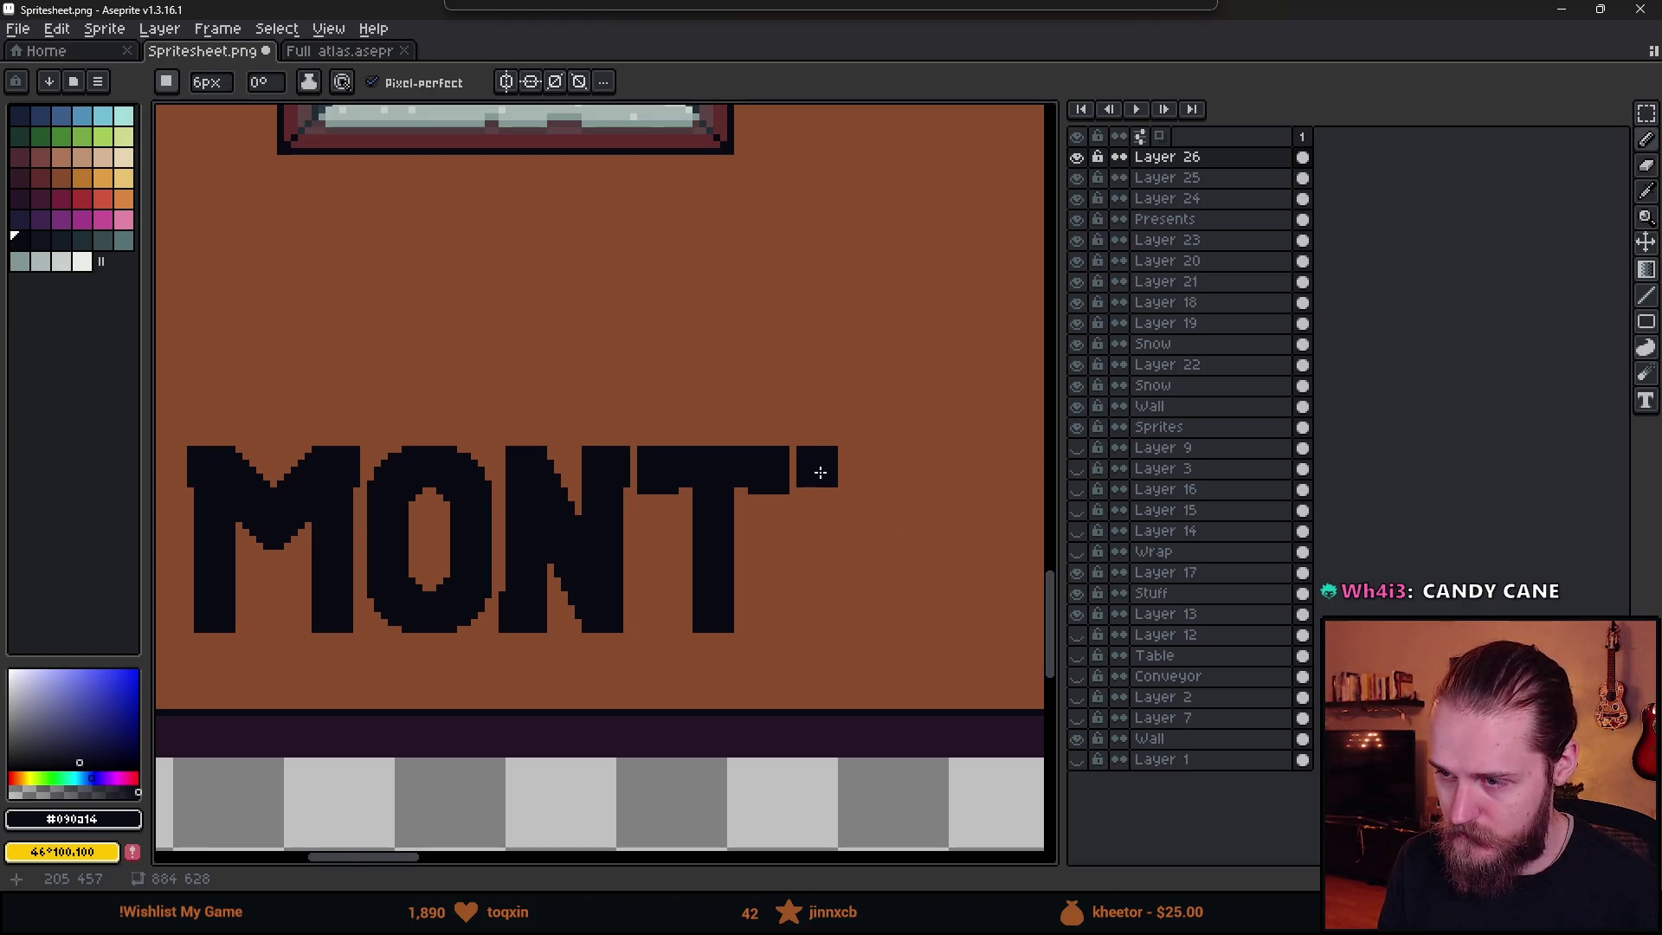
- Paint the H's left stem and crossbar, then mirror a copy for its right side
mouse_move(825, 471)
left_mouse_down()
mouse_move(823, 620)
mouse_move(846, 610)
left_mouse_up()
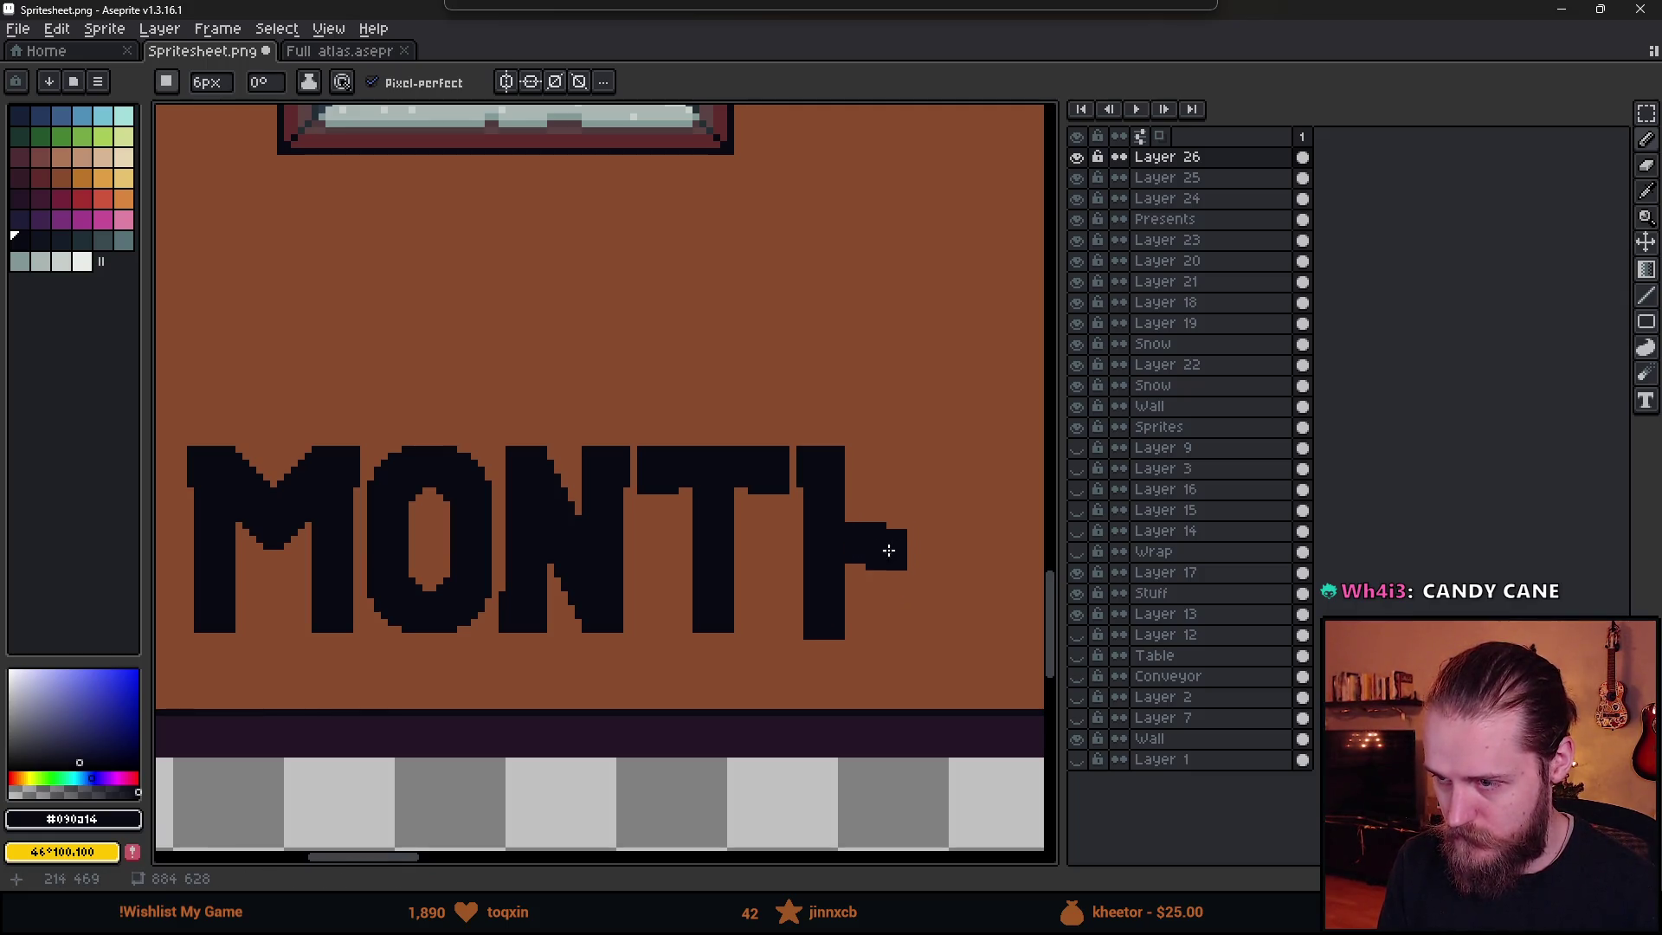
key("m")
mouse_move(794, 431)
left_mouse_down()
mouse_move(918, 718)
mouse_move(965, 612)
mouse_move(898, 579)
mouse_move(900, 611)
left_mouse_up()
key("shift+h")
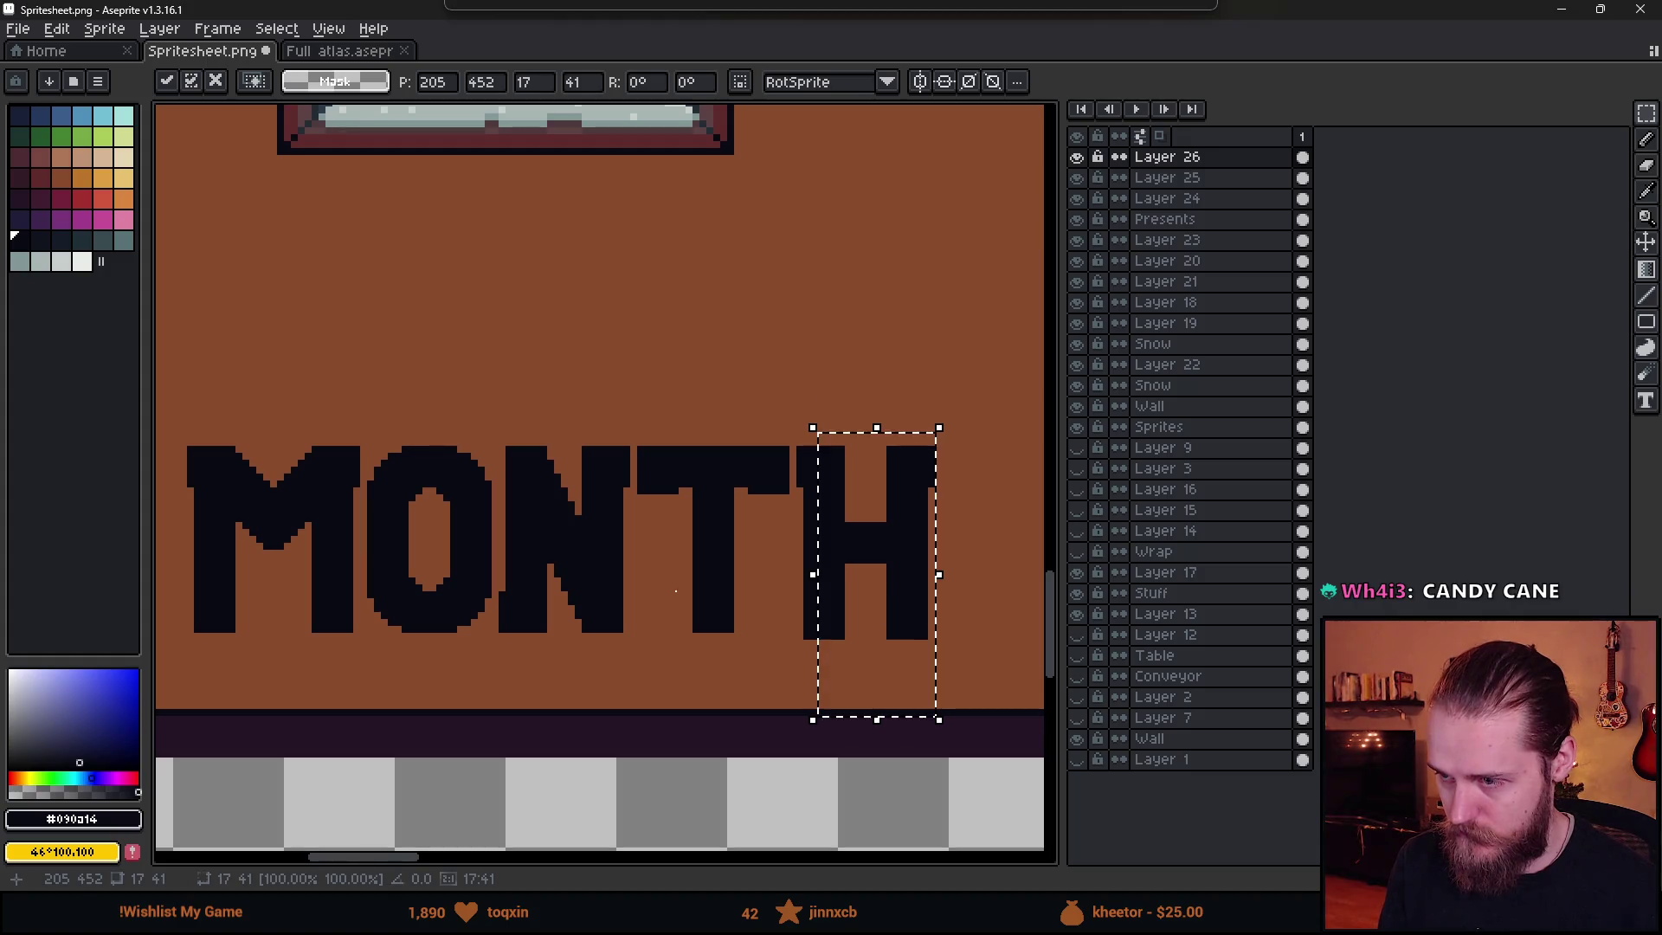
- Place the mirrored H half and widen the bases of the T and H legs
key("Return")
scroll(594, 582, "down", 4)
scroll(660, 643, "up", 4)
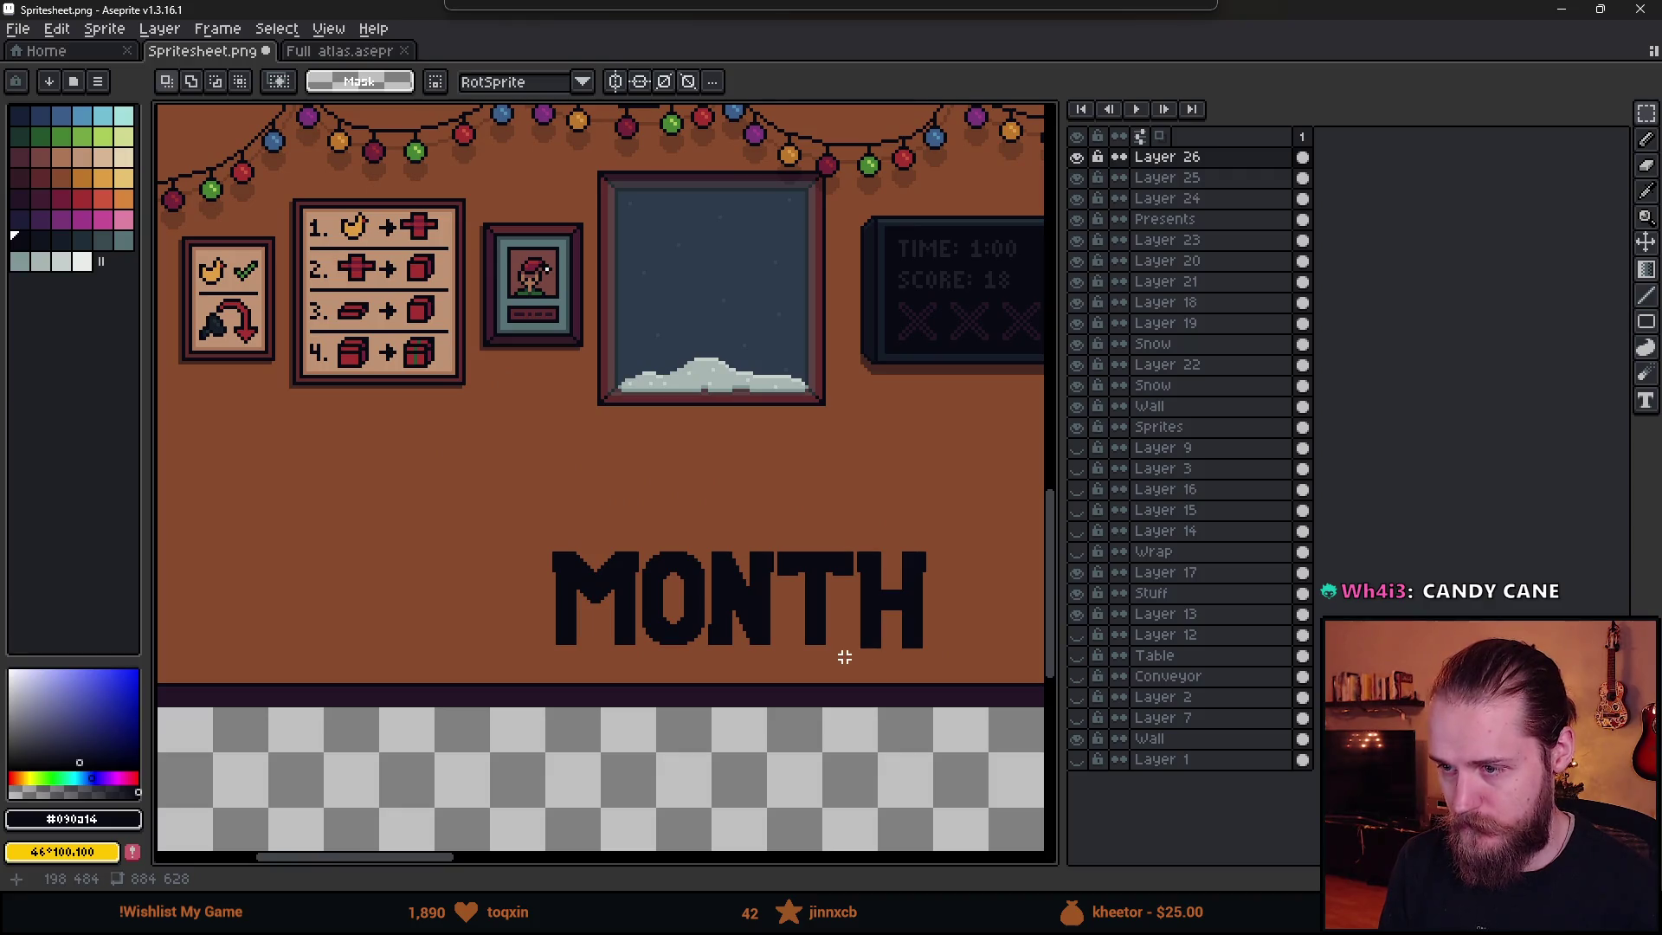
scroll(844, 591, "up", 1)
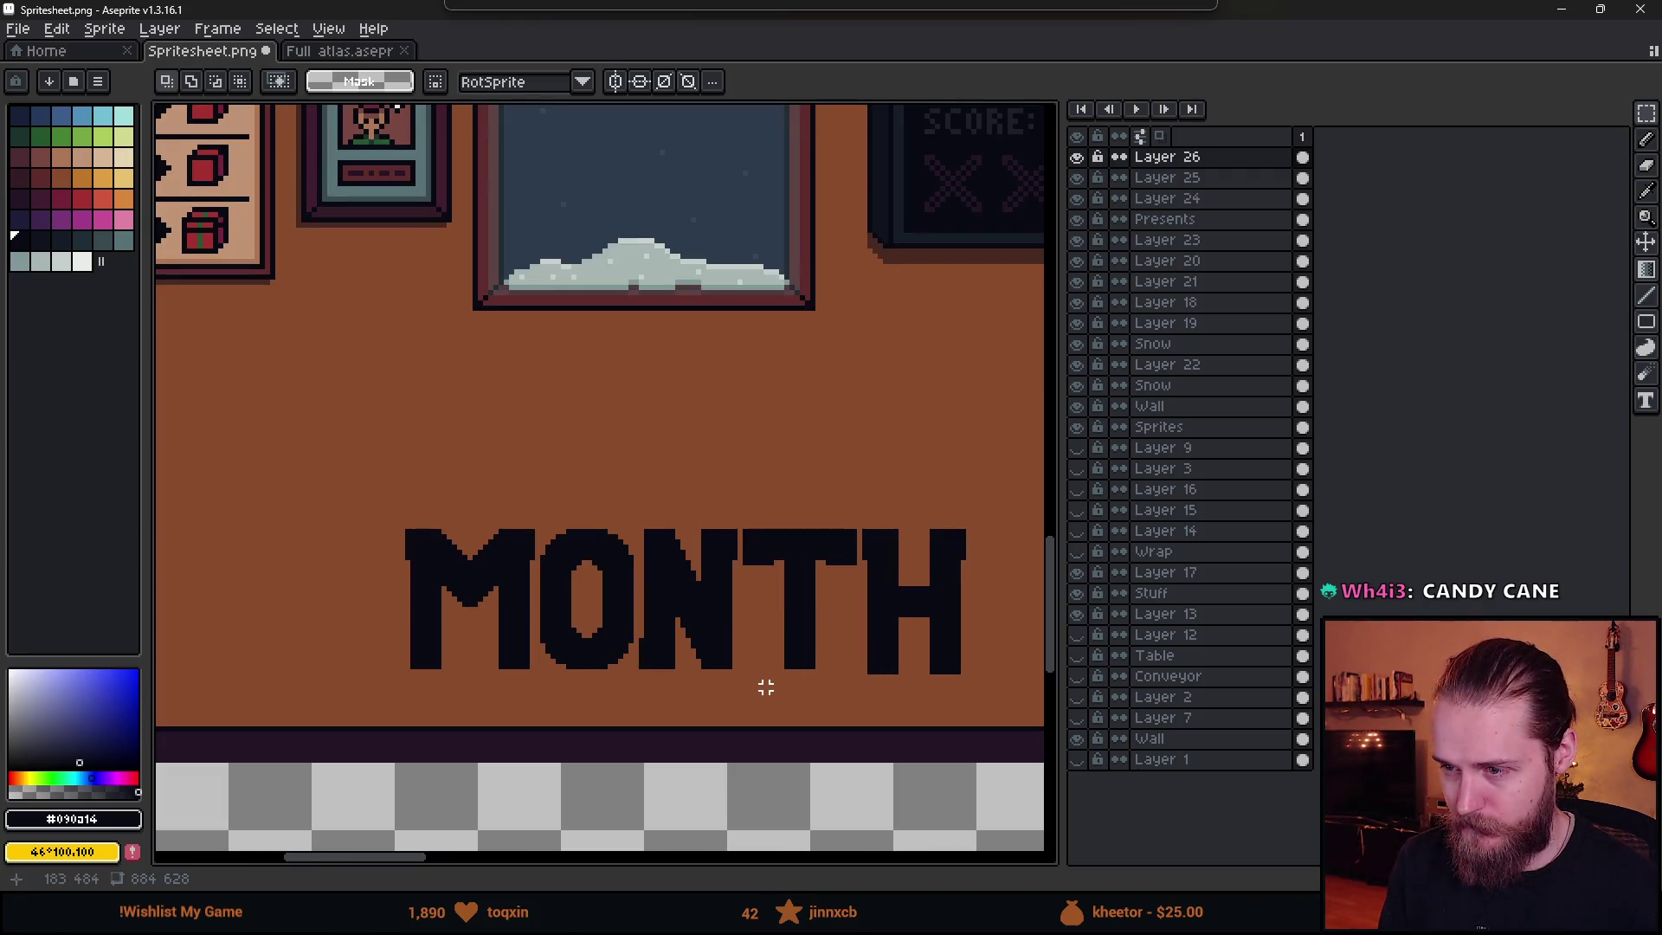
key("b")
scroll(760, 682, "up", 1)
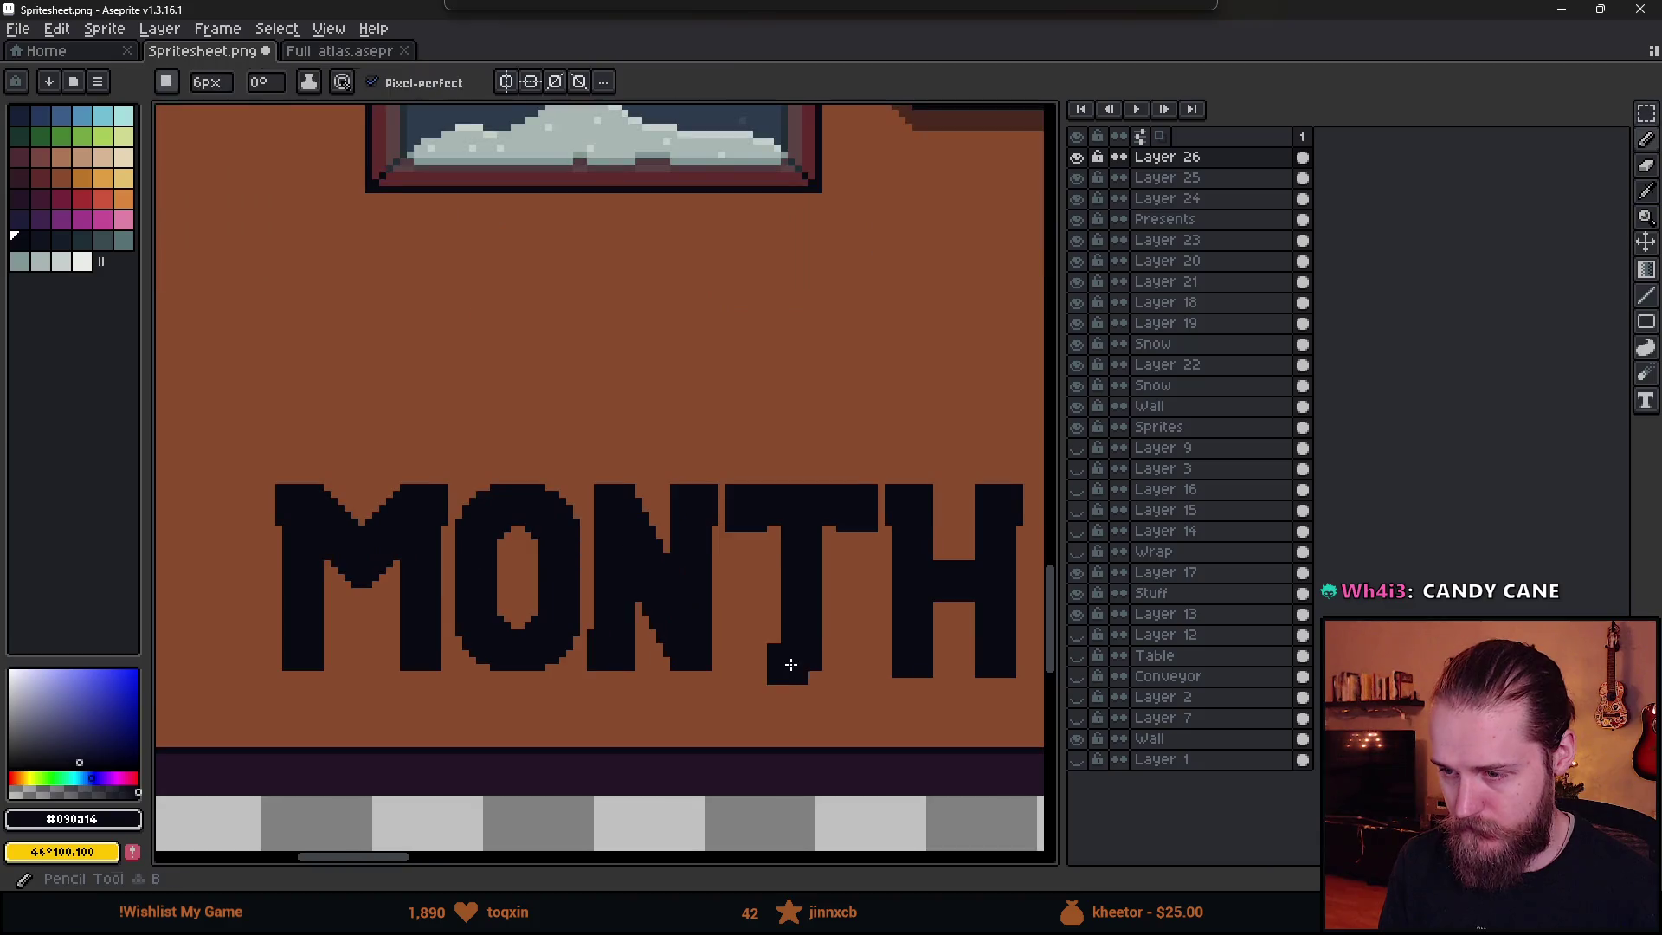
left_click(809, 652)
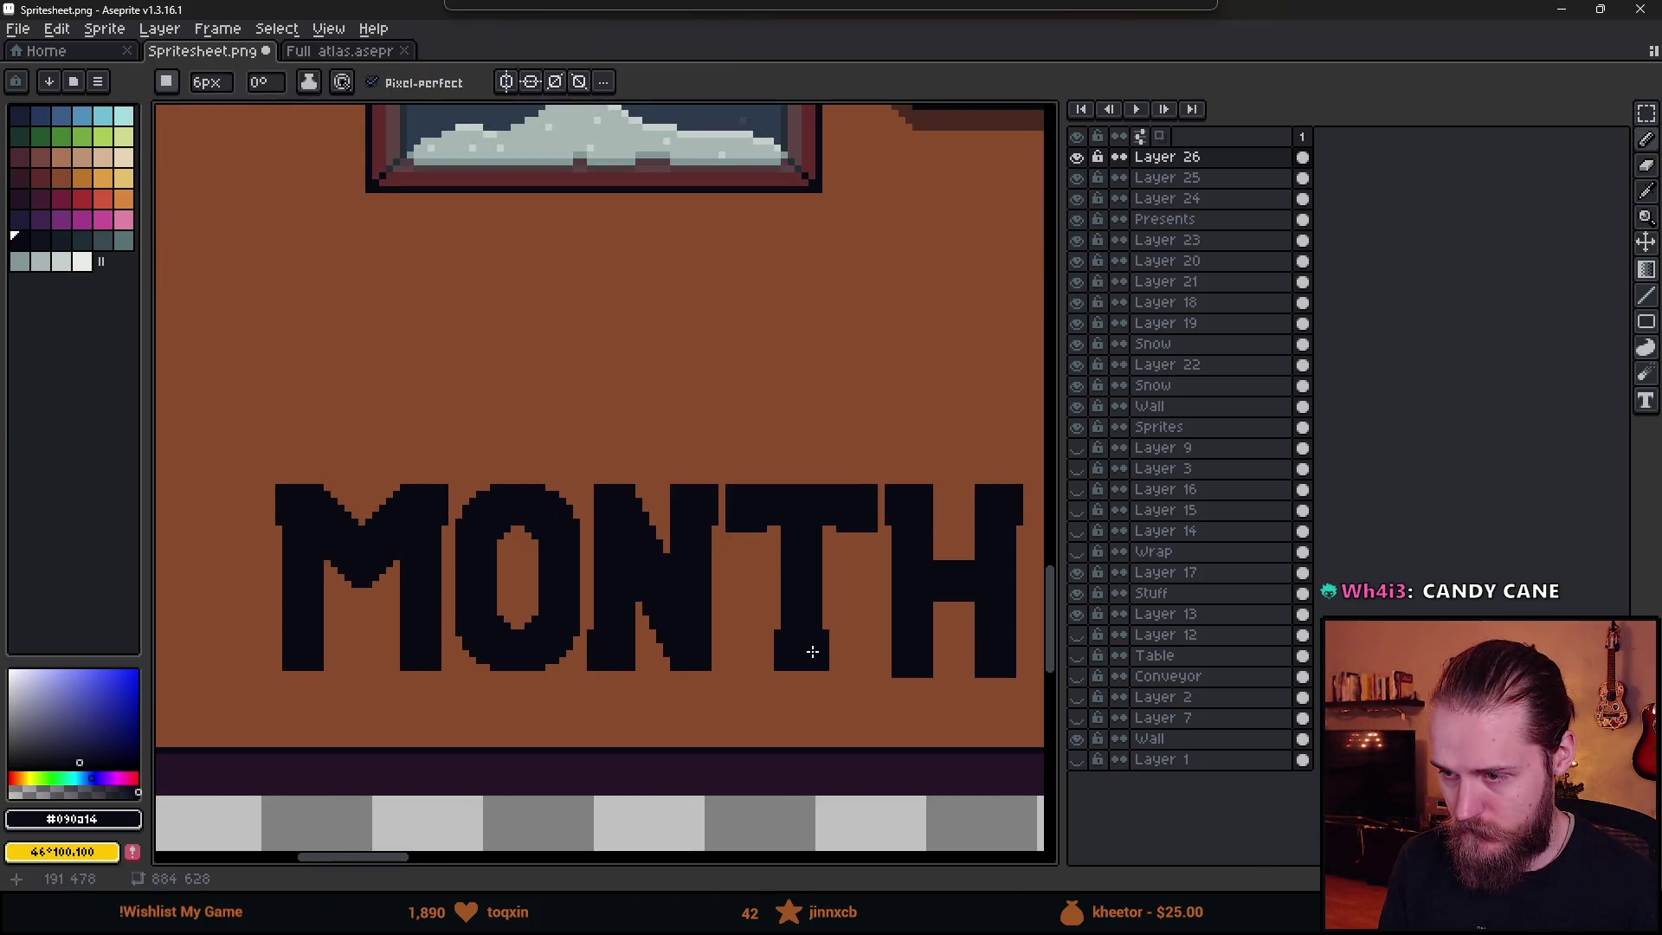
left_click(909, 660)
left_click(992, 660)
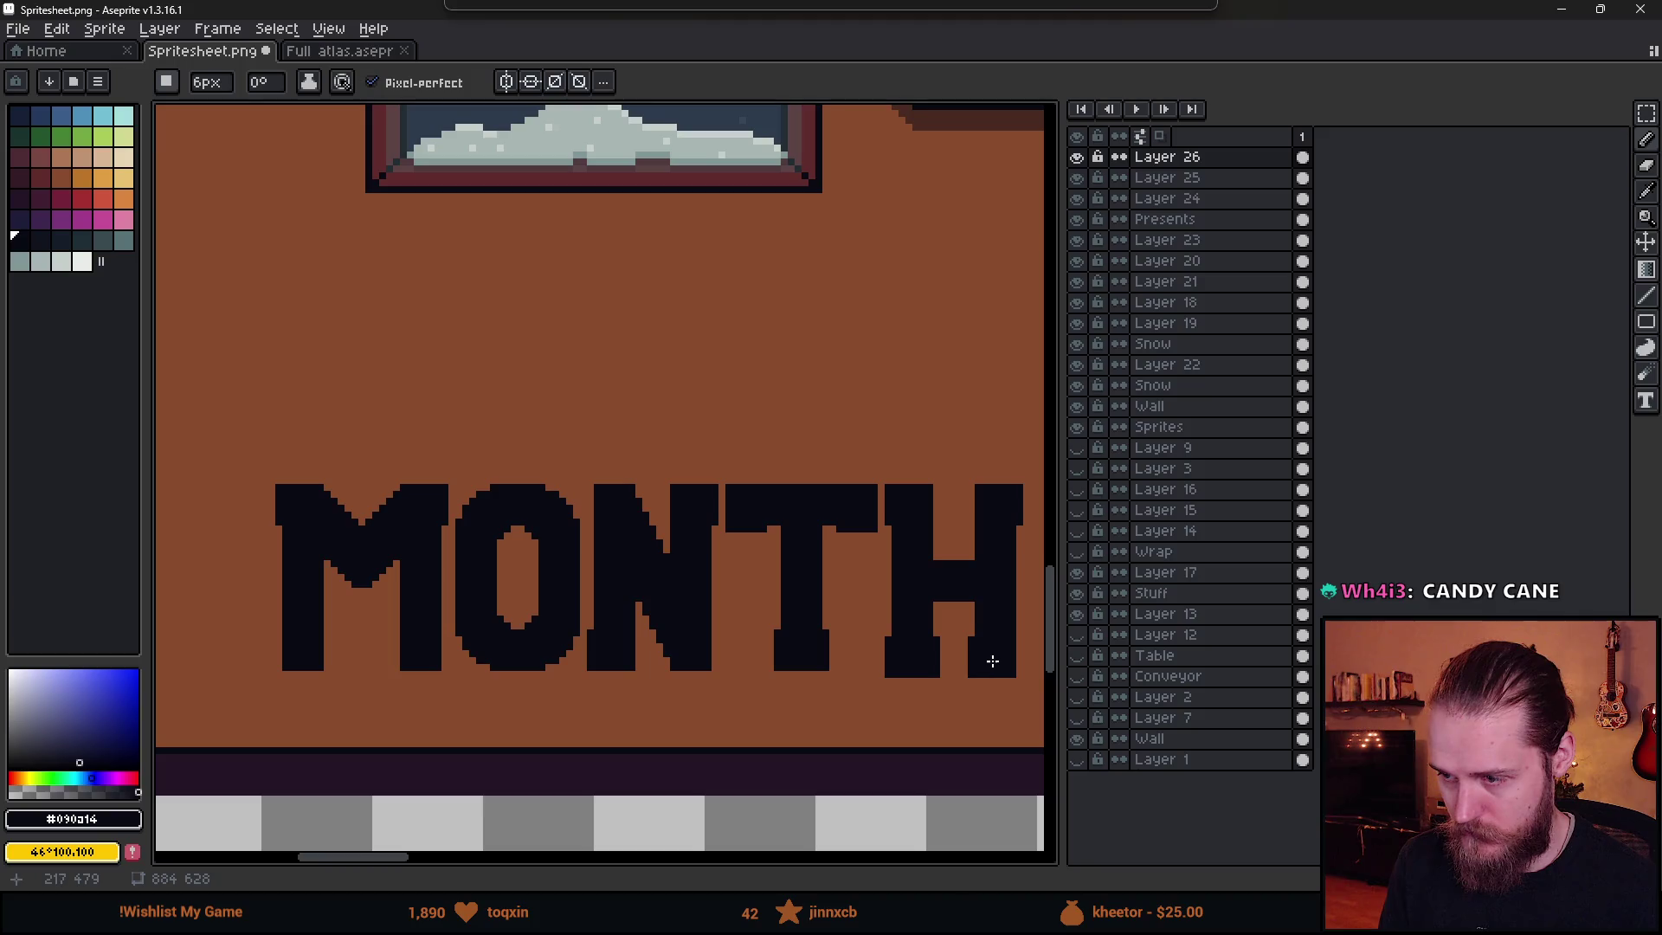
- Undo the widened H right leg and bring the MONTH lettering into view
scroll(901, 723, "down", 4)
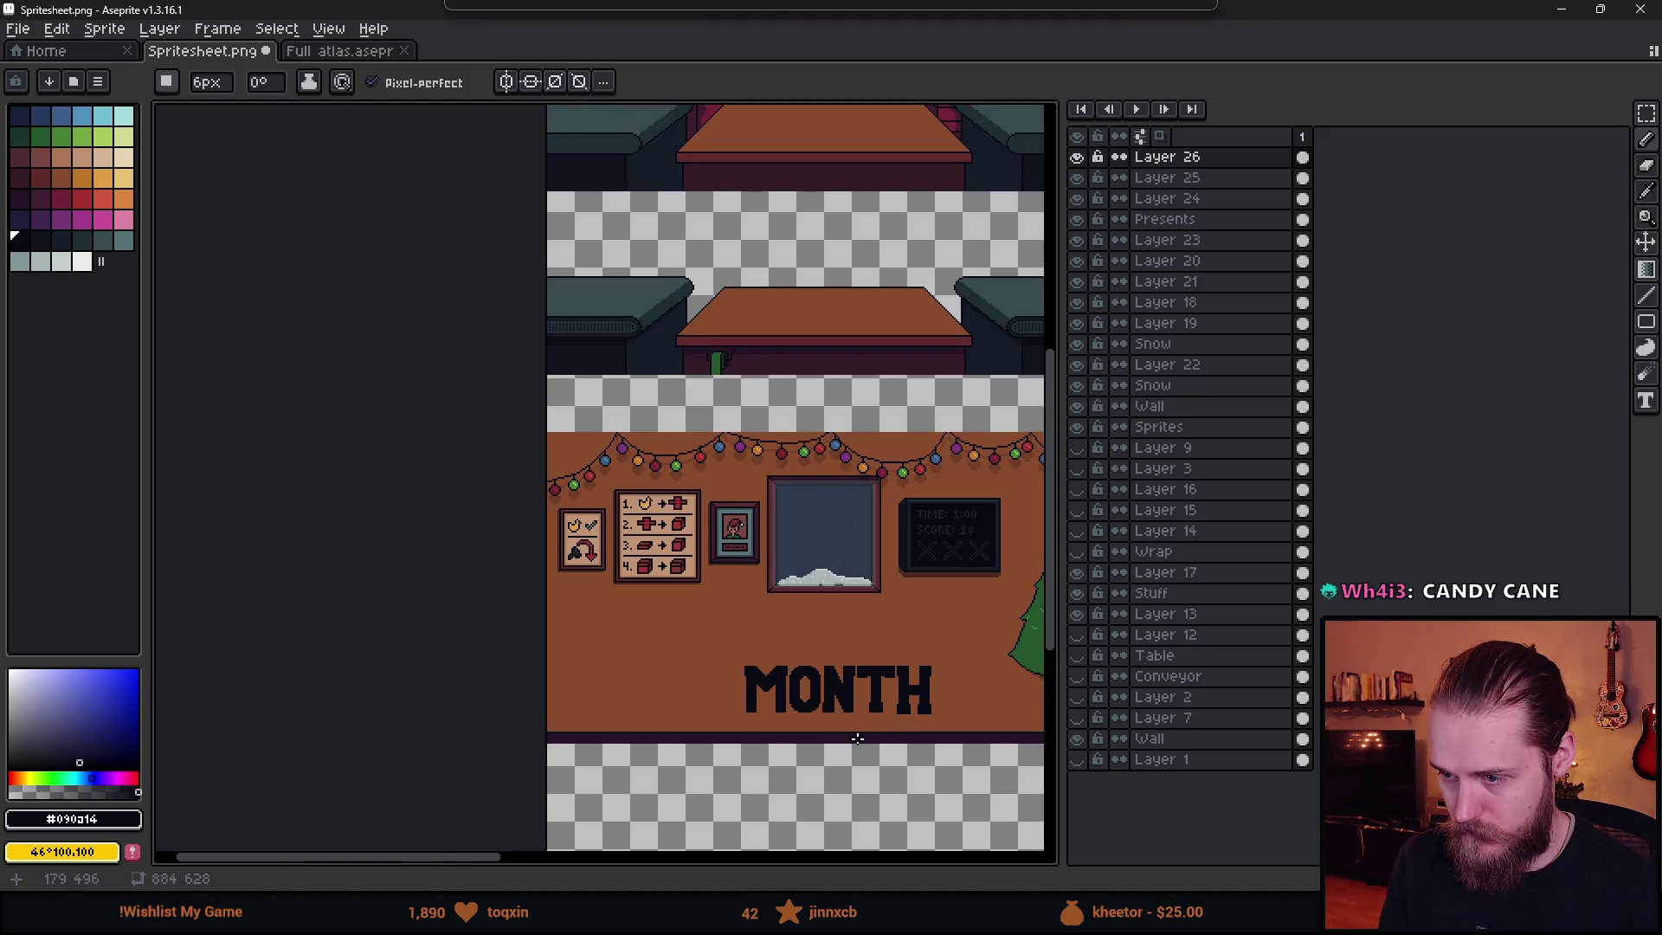
scroll(858, 737, "up", 3)
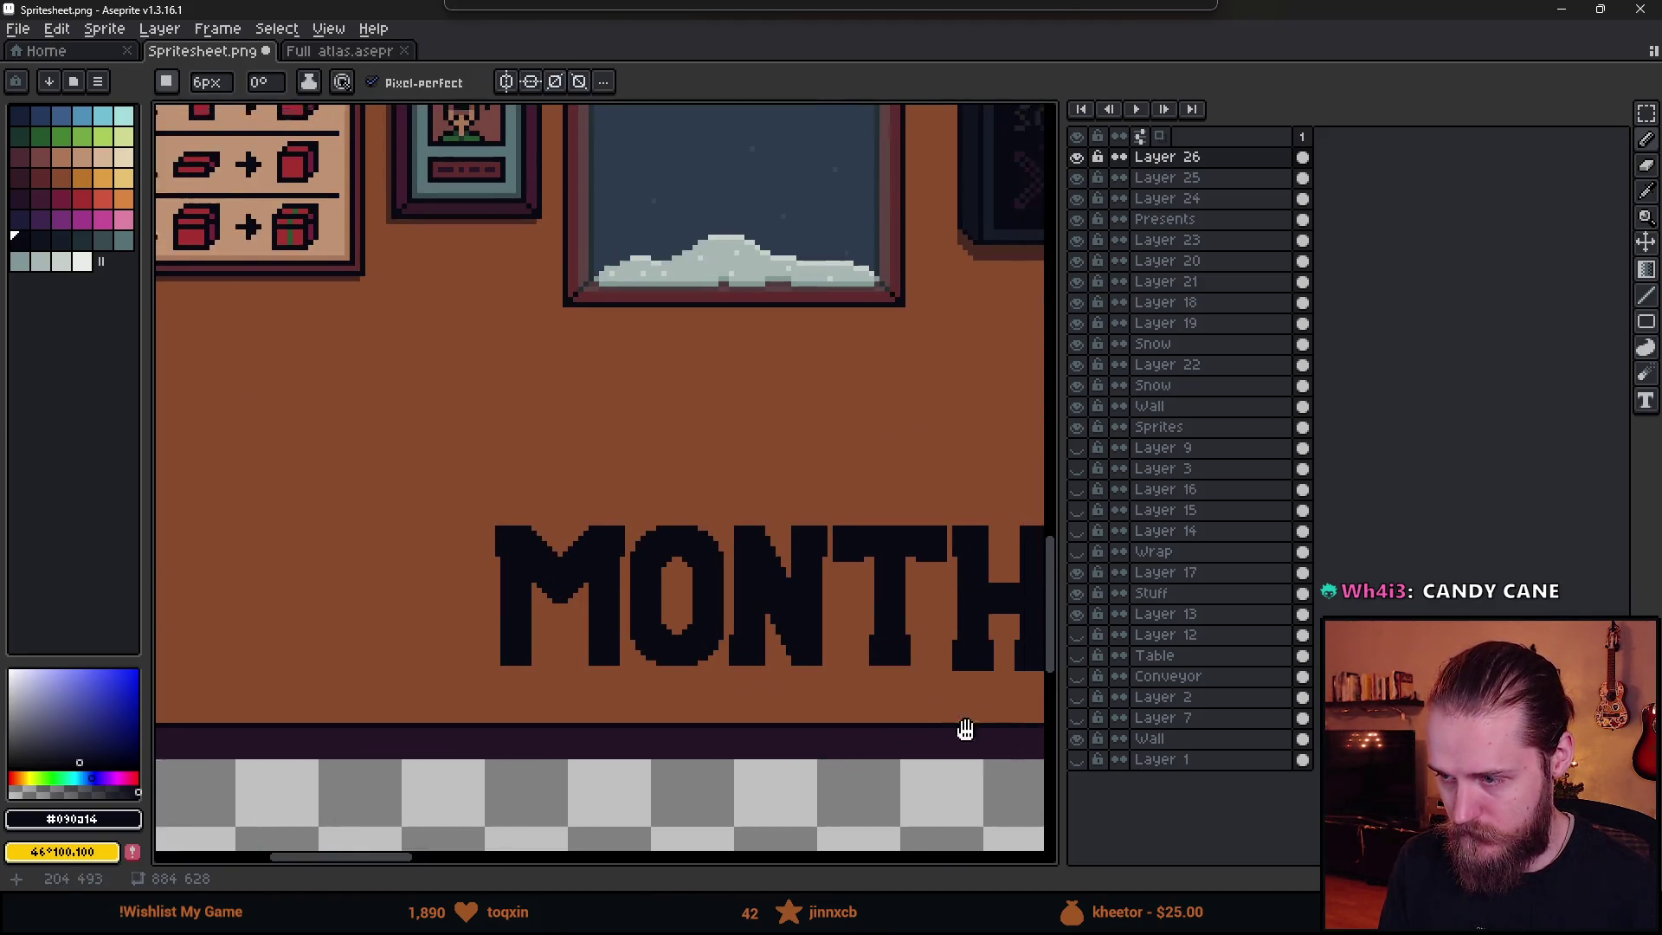
scroll(865, 736, "right", 2)
key("ctrl+z")
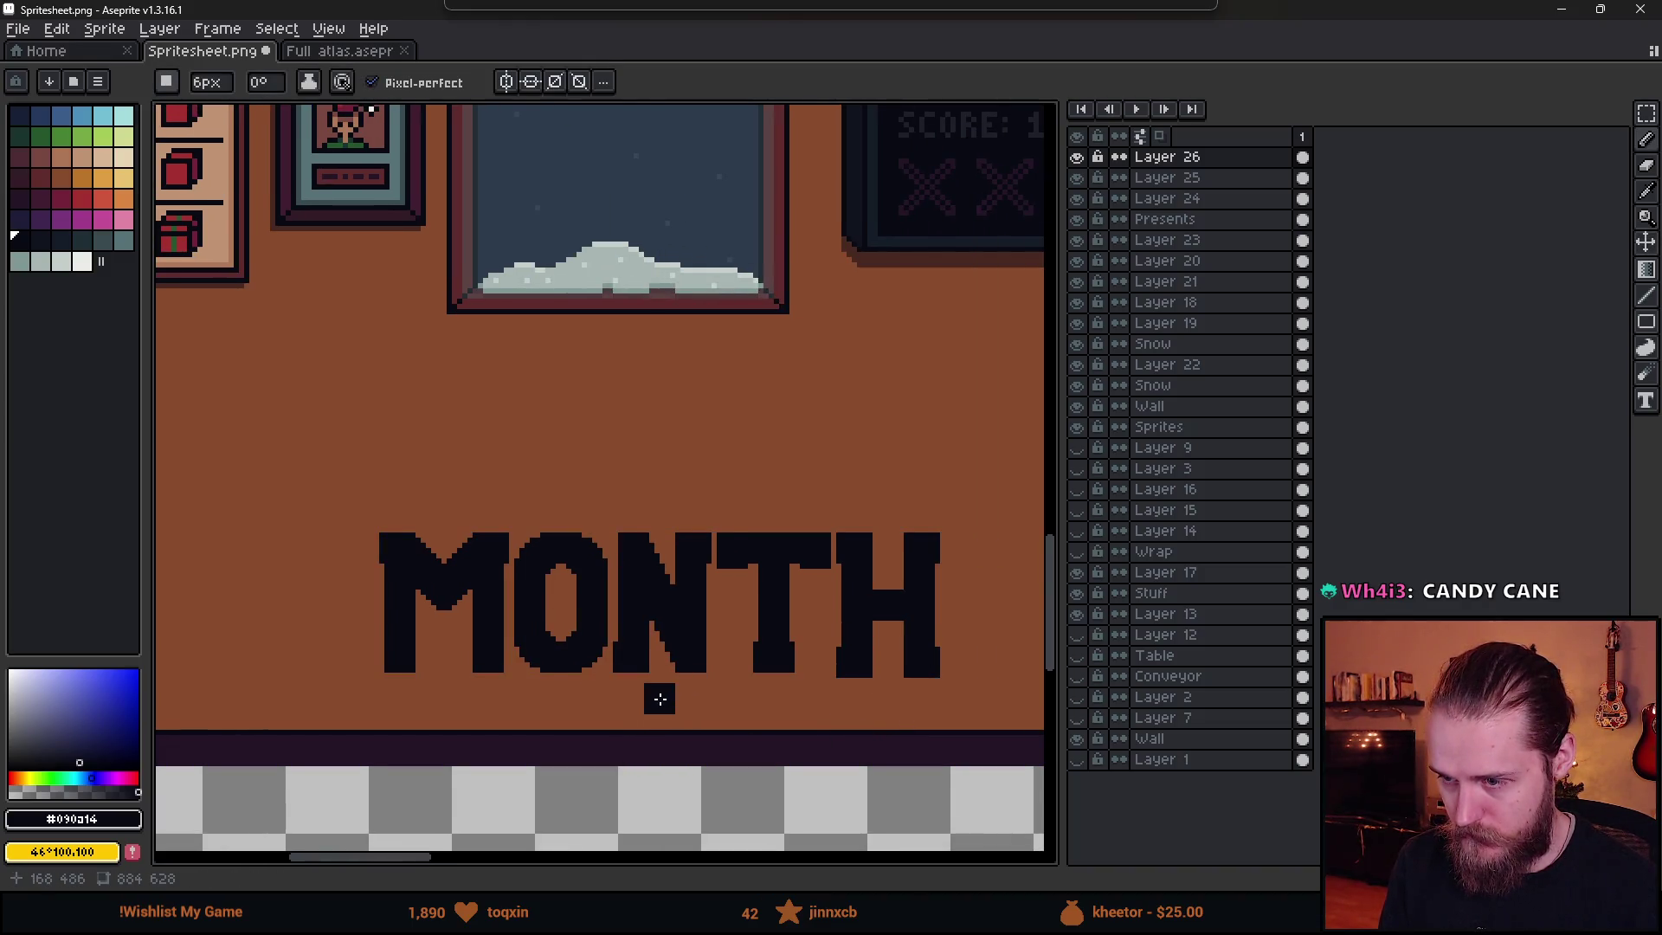
scroll(665, 693, "up", 1)
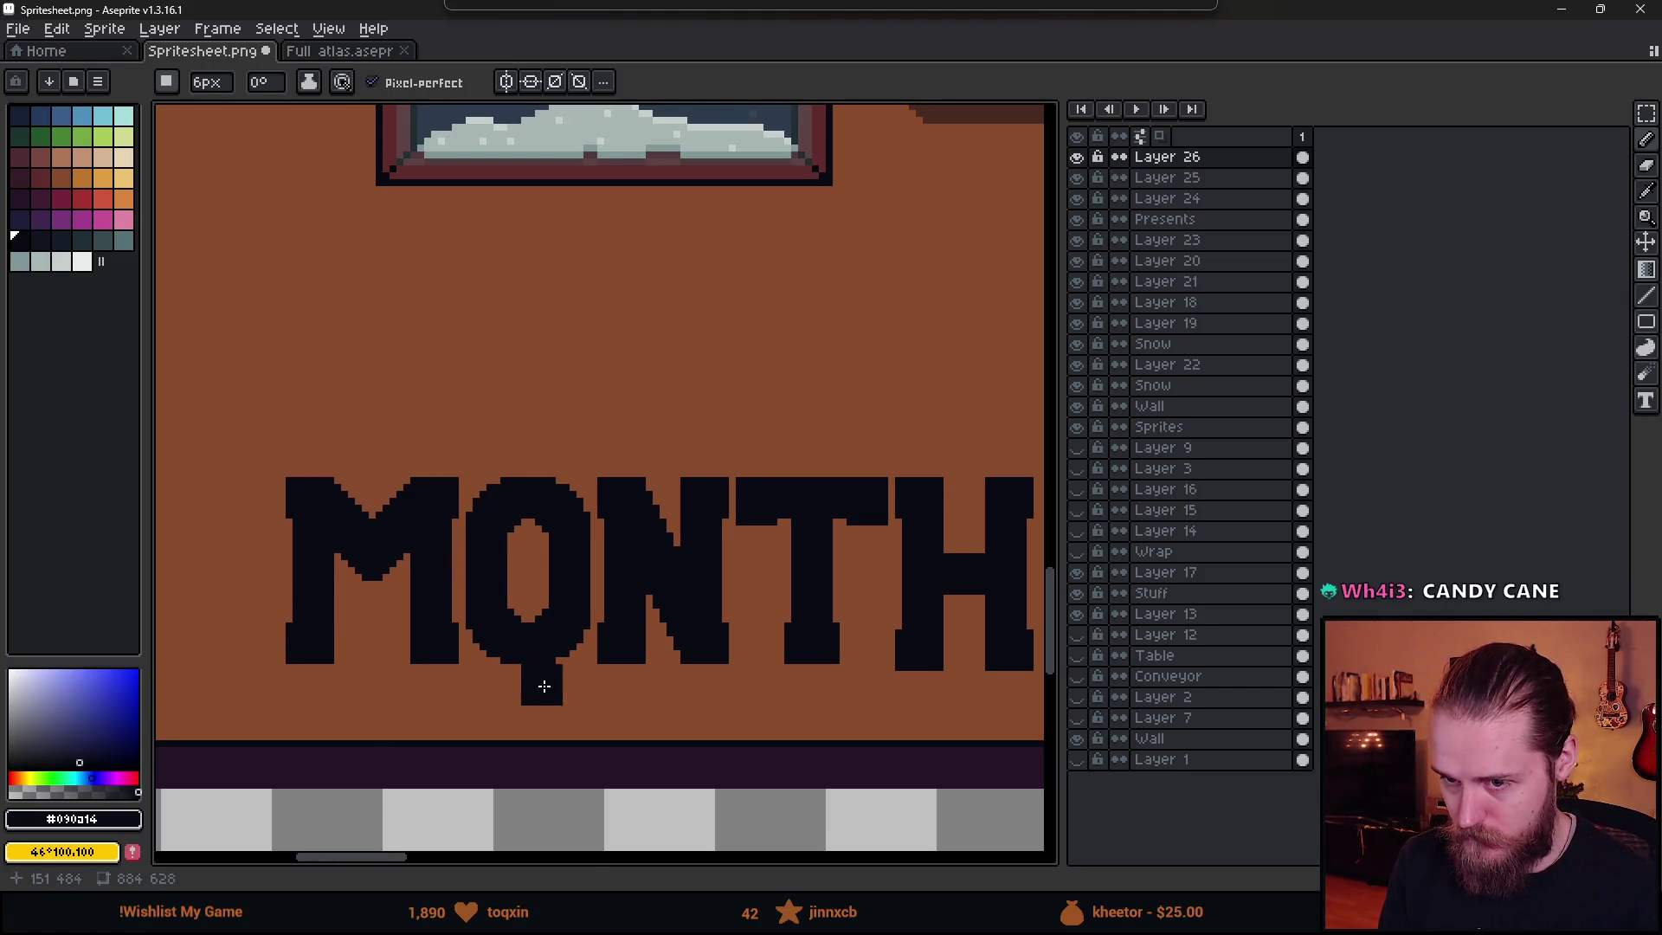
scroll(554, 697, "down", 3)
scroll(556, 701, "up", 2)
left_click_drag(554, 698, 652, 710)
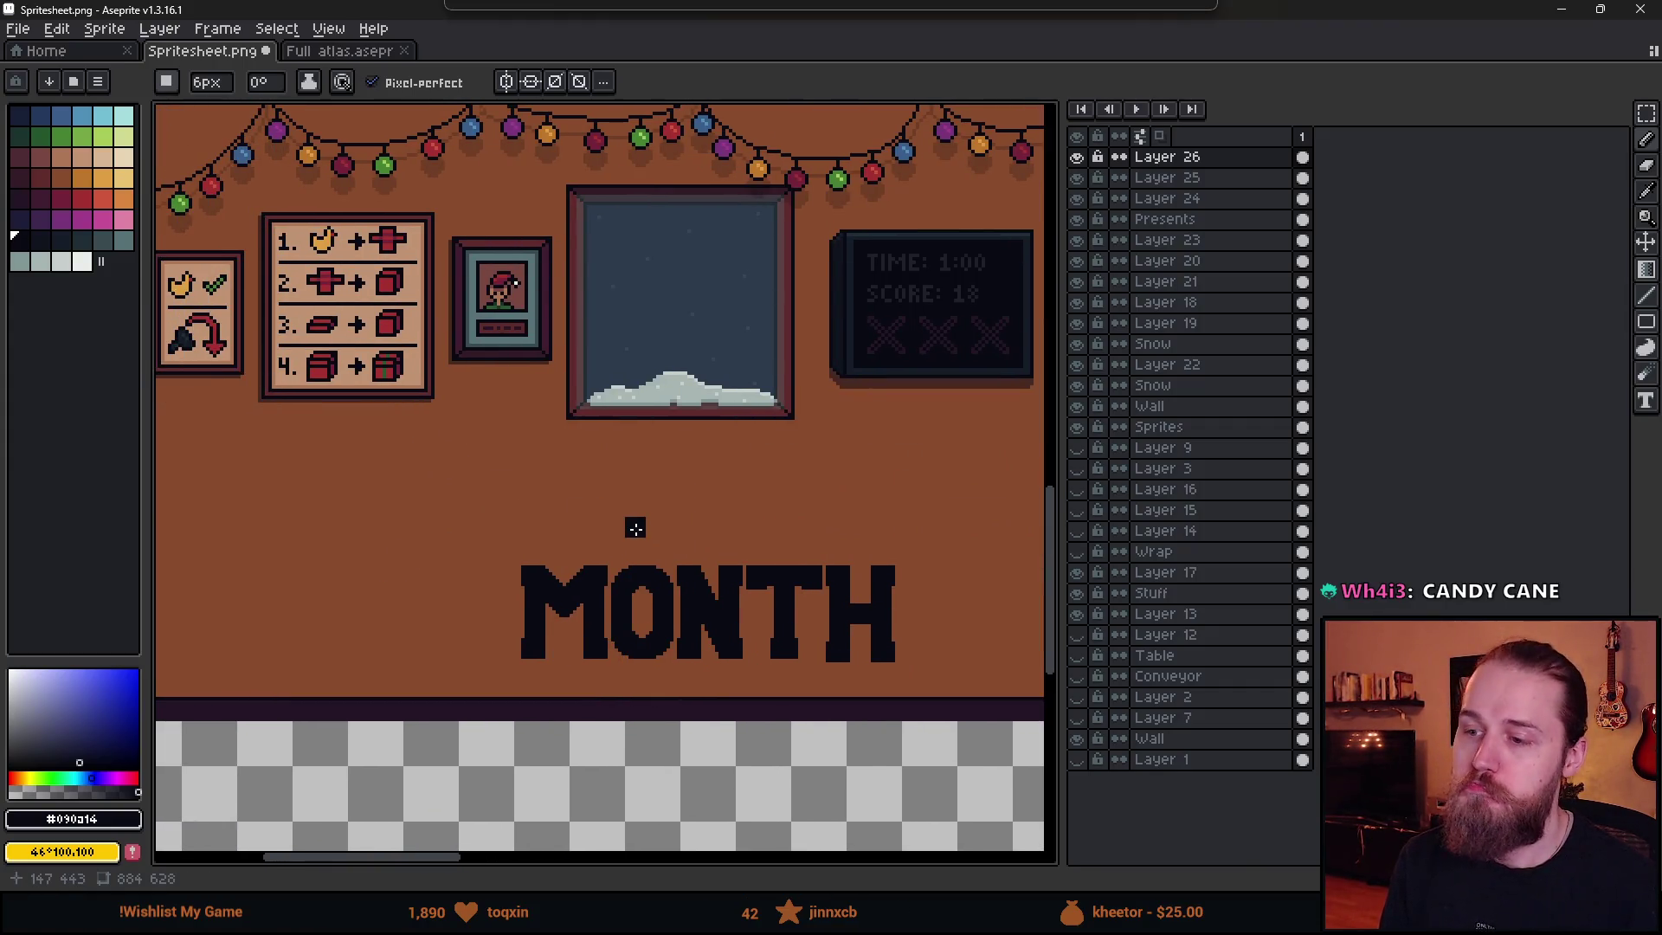
scroll(653, 556, "up", 2)
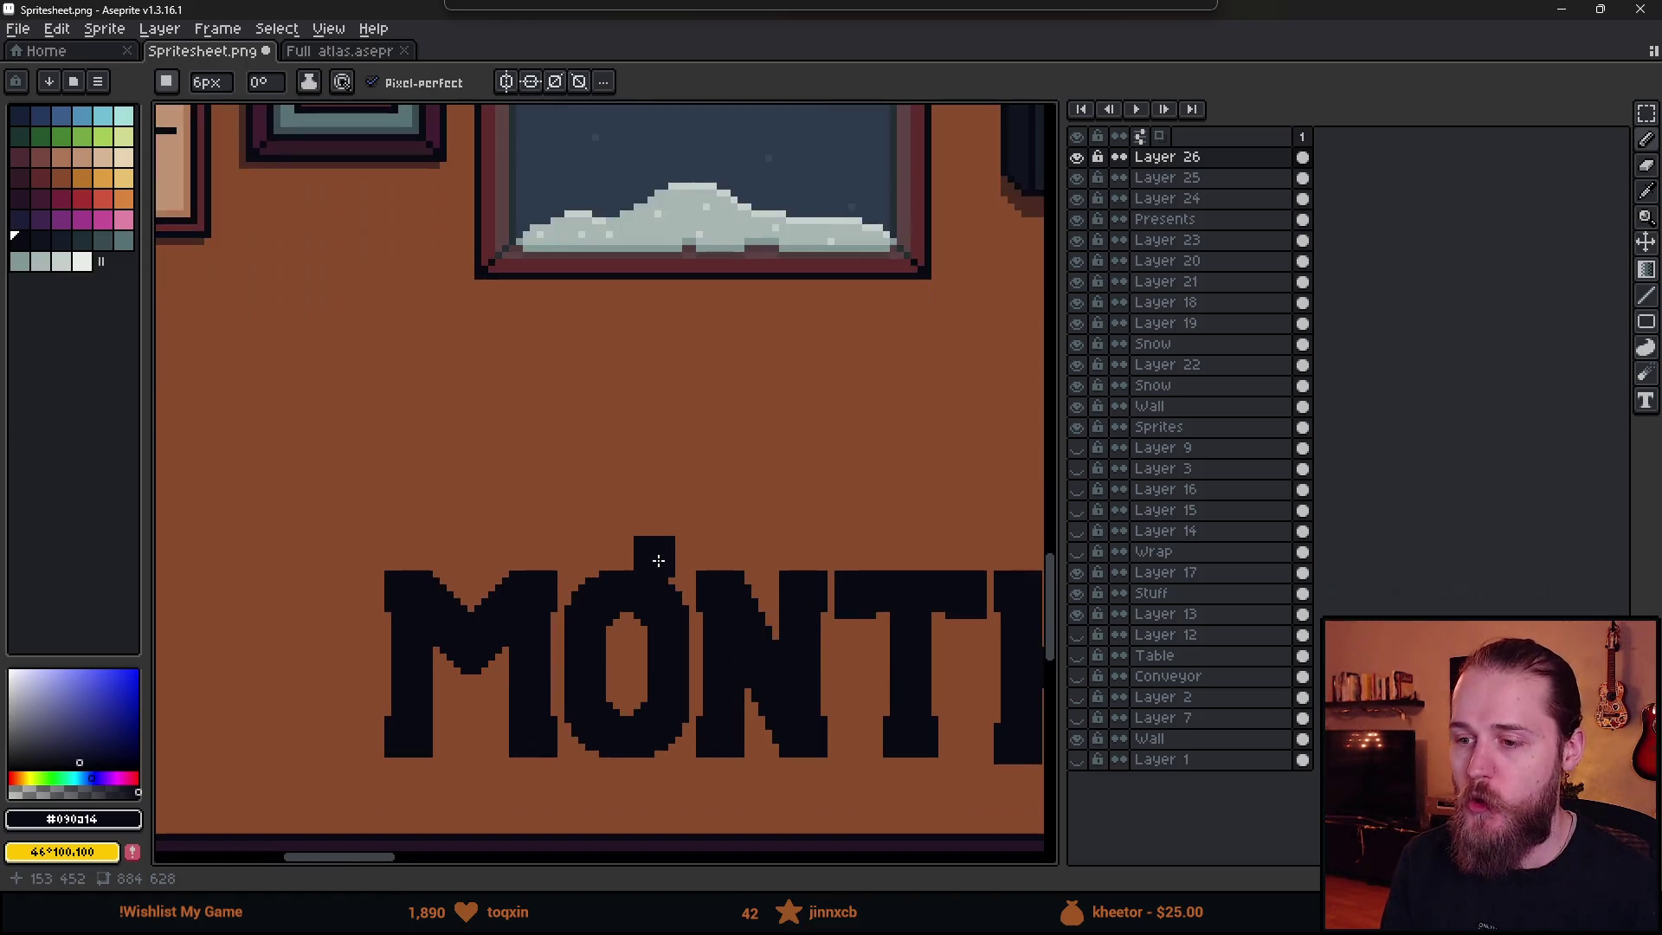
- Shrink the pencil brush to 4px and draw ELF above MONTH
mouse_move(653, 557)
left_mouse_down()
mouse_move(591, 511)
mouse_move(605, 530)
left_mouse_up()
scroll(464, 501, "up", 1)
scroll(471, 497, "left", 1)
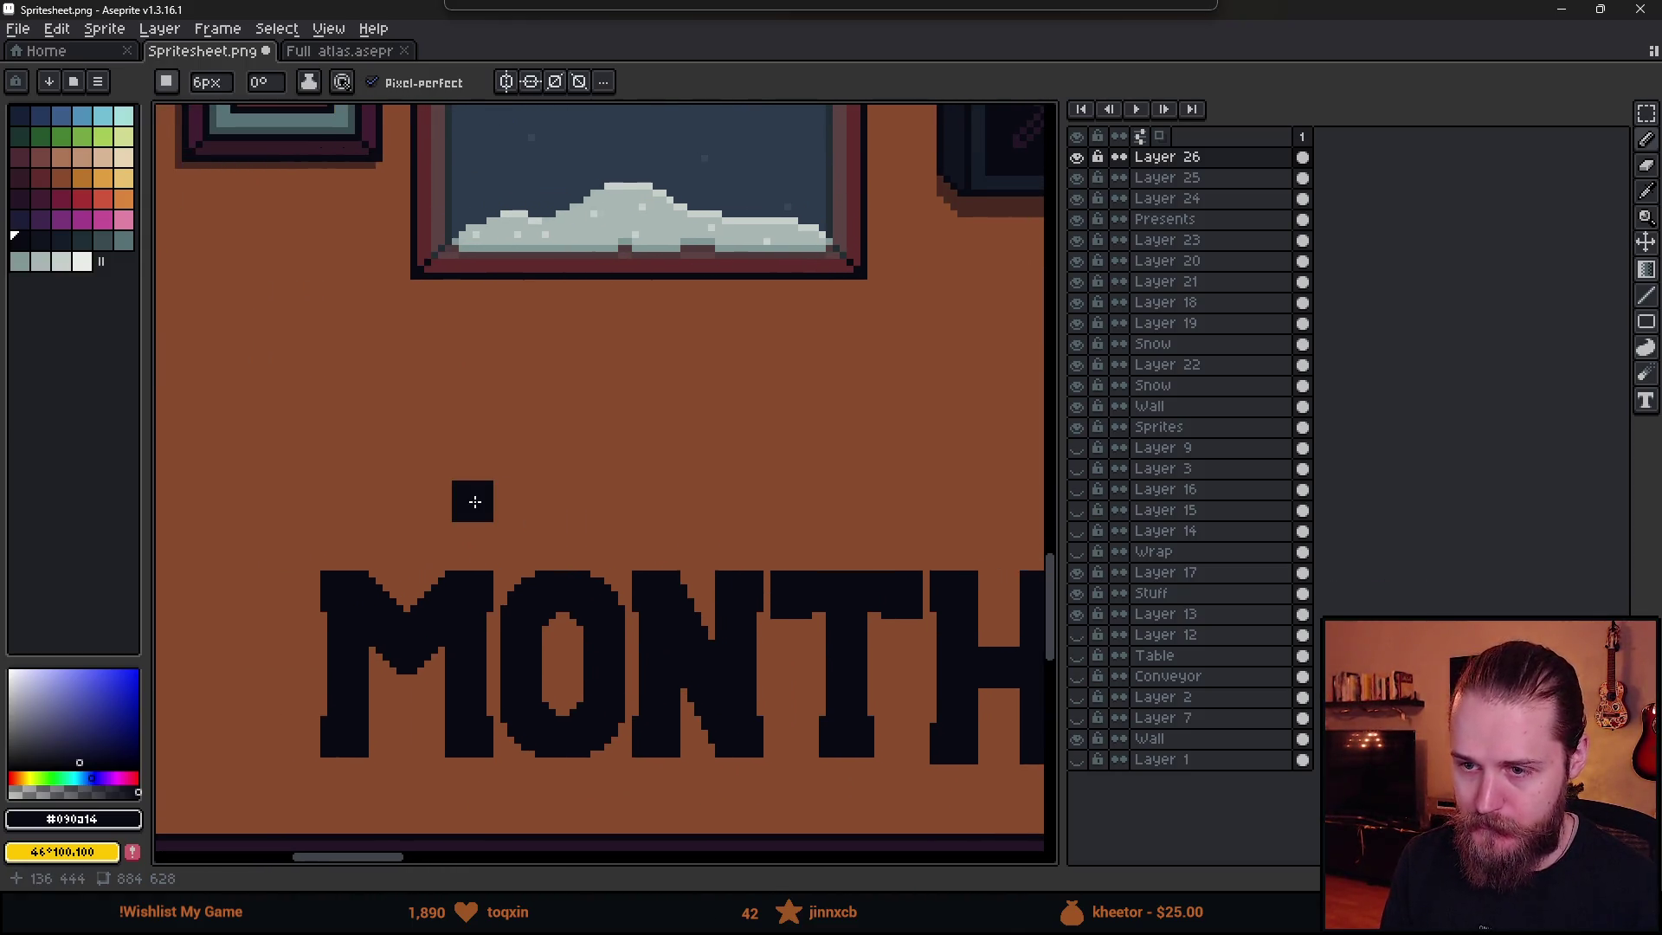
key("minus")
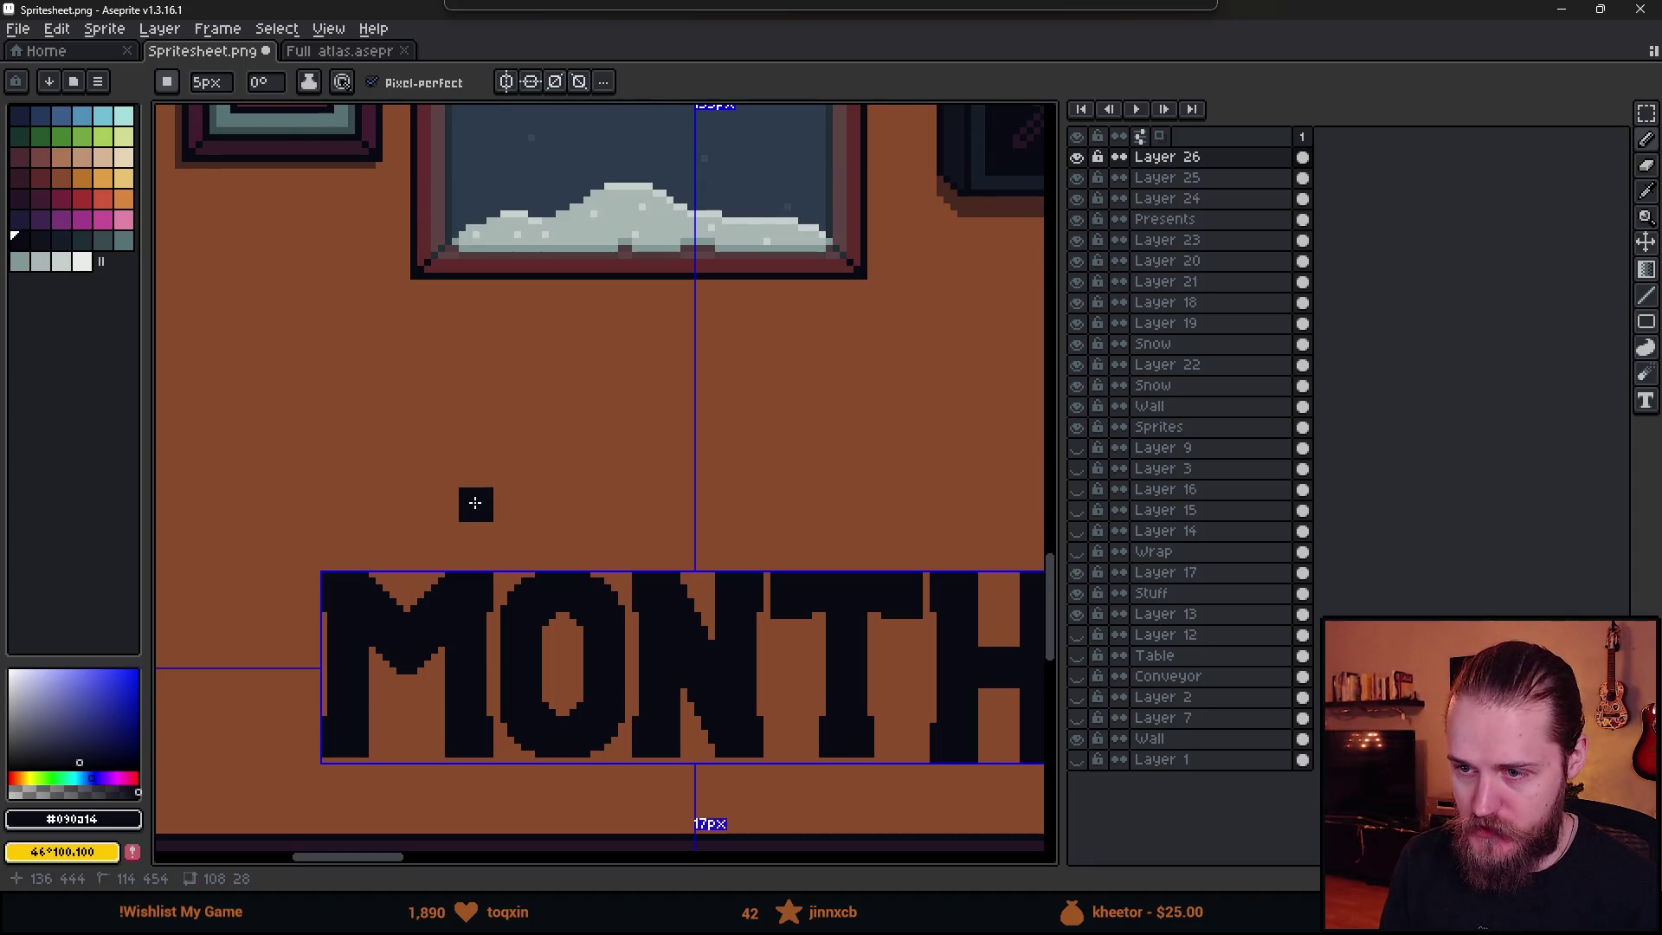
scroll(489, 506, "down", 1)
scroll(489, 507, "right", 1)
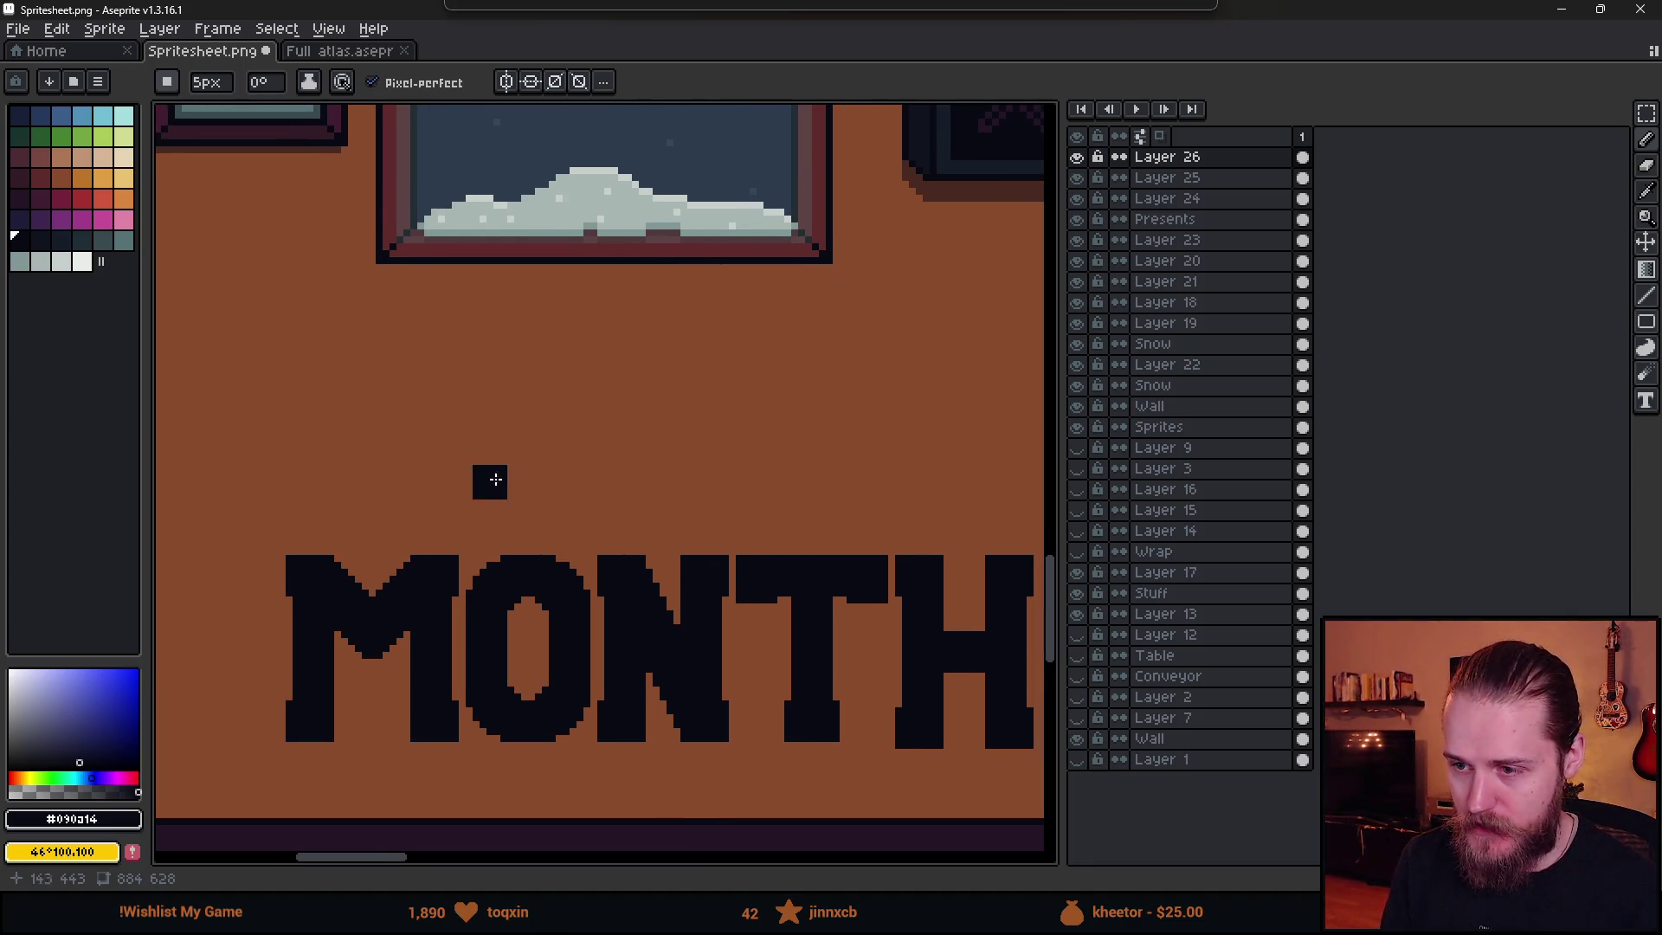
key("minus")
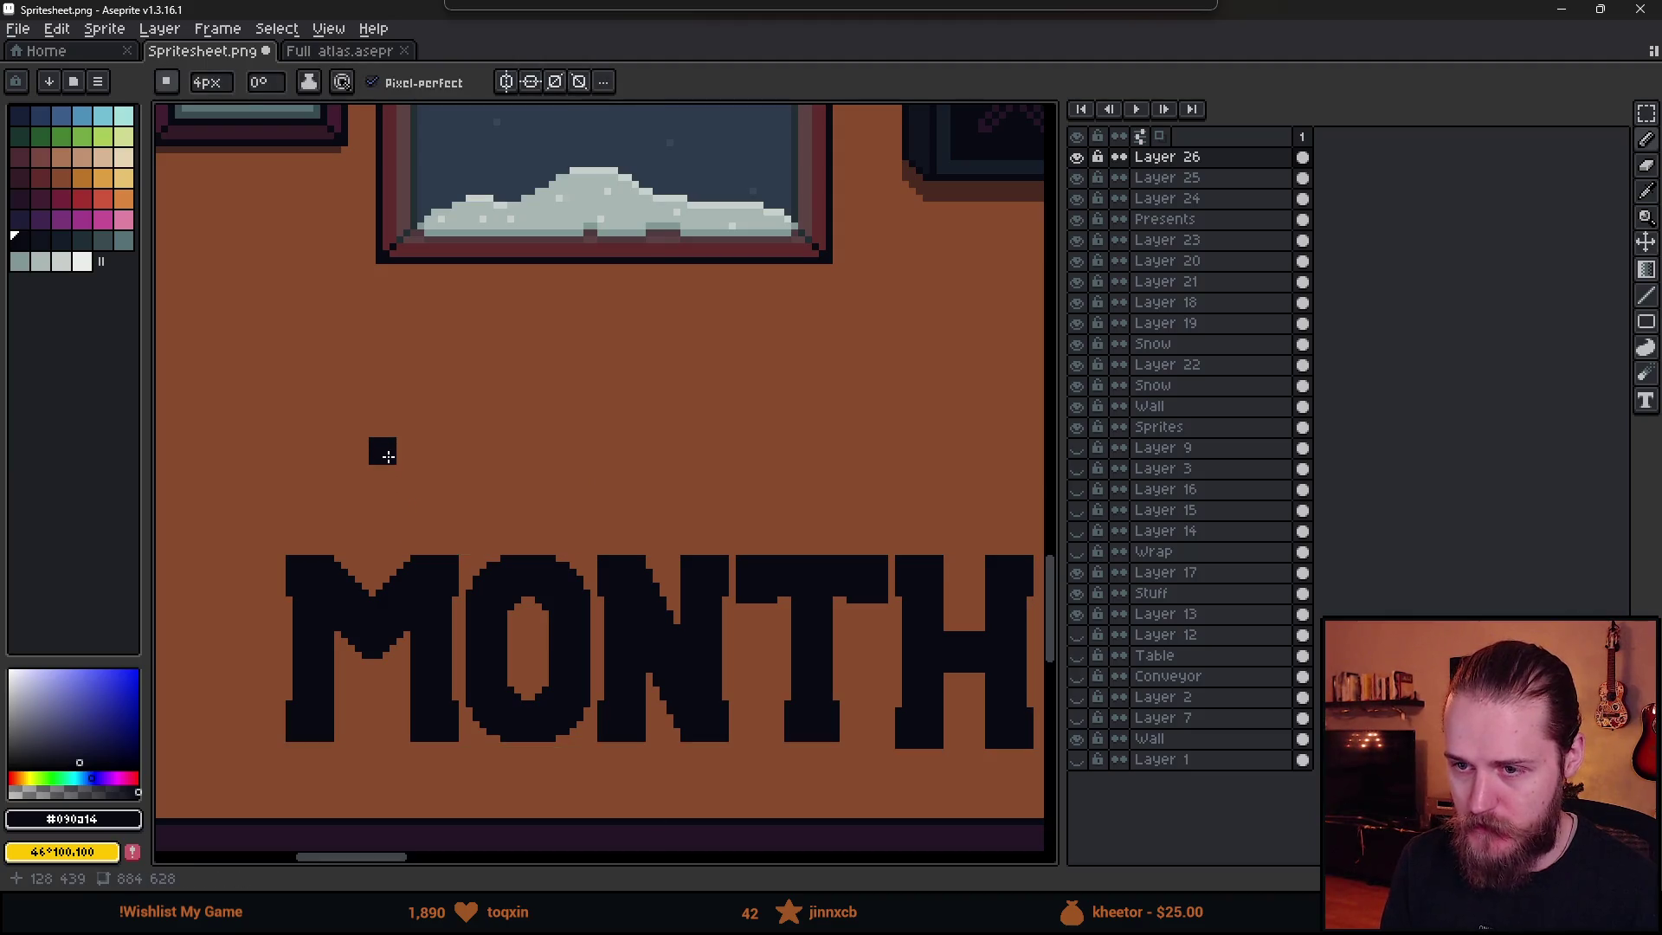
mouse_move(378, 452)
left_mouse_down()
mouse_move(385, 515)
mouse_move(433, 426)
mouse_move(457, 426)
left_mouse_up()
mouse_move(466, 441)
left_mouse_down()
mouse_move(532, 521)
mouse_move(537, 438)
mouse_move(595, 433)
left_mouse_up()
left_click_drag(561, 489, 595, 490)
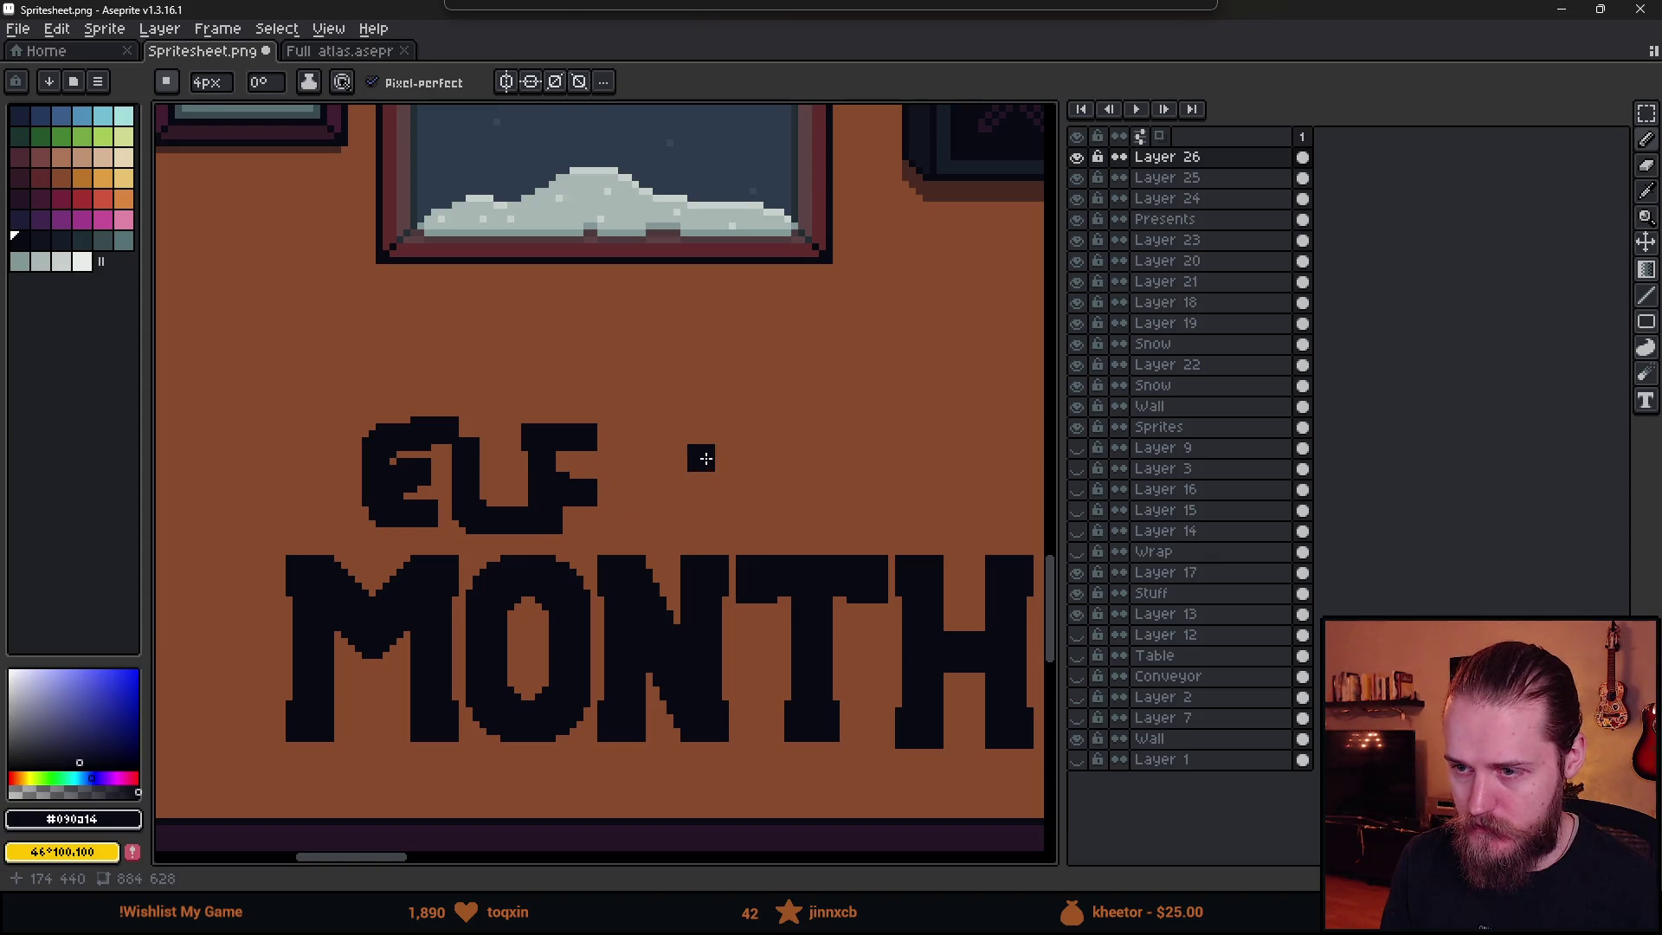
- Draw the word OF after ELF
left_click_drag(706, 438, 715, 484)
mouse_move(758, 438)
left_mouse_down()
mouse_move(761, 522)
mouse_move(813, 430)
left_mouse_up()
mouse_move(779, 479)
left_mouse_down()
mouse_move(834, 479)
mouse_move(854, 500)
left_mouse_up()
scroll(846, 508, "right", 2)
- Draw THE after OF, undoing the final stroke
mouse_move(801, 423)
left_mouse_down()
mouse_move(891, 418)
mouse_move(925, 509)
left_mouse_up()
mouse_move(976, 396)
left_mouse_down()
mouse_move(982, 510)
mouse_move(970, 463)
left_mouse_up()
scroll(987, 515, "right", 3)
mouse_move(835, 392)
left_mouse_down()
mouse_move(849, 486)
mouse_move(905, 489)
left_mouse_up()
left_click_drag(861, 433, 891, 430)
left_click_drag(835, 383, 896, 385)
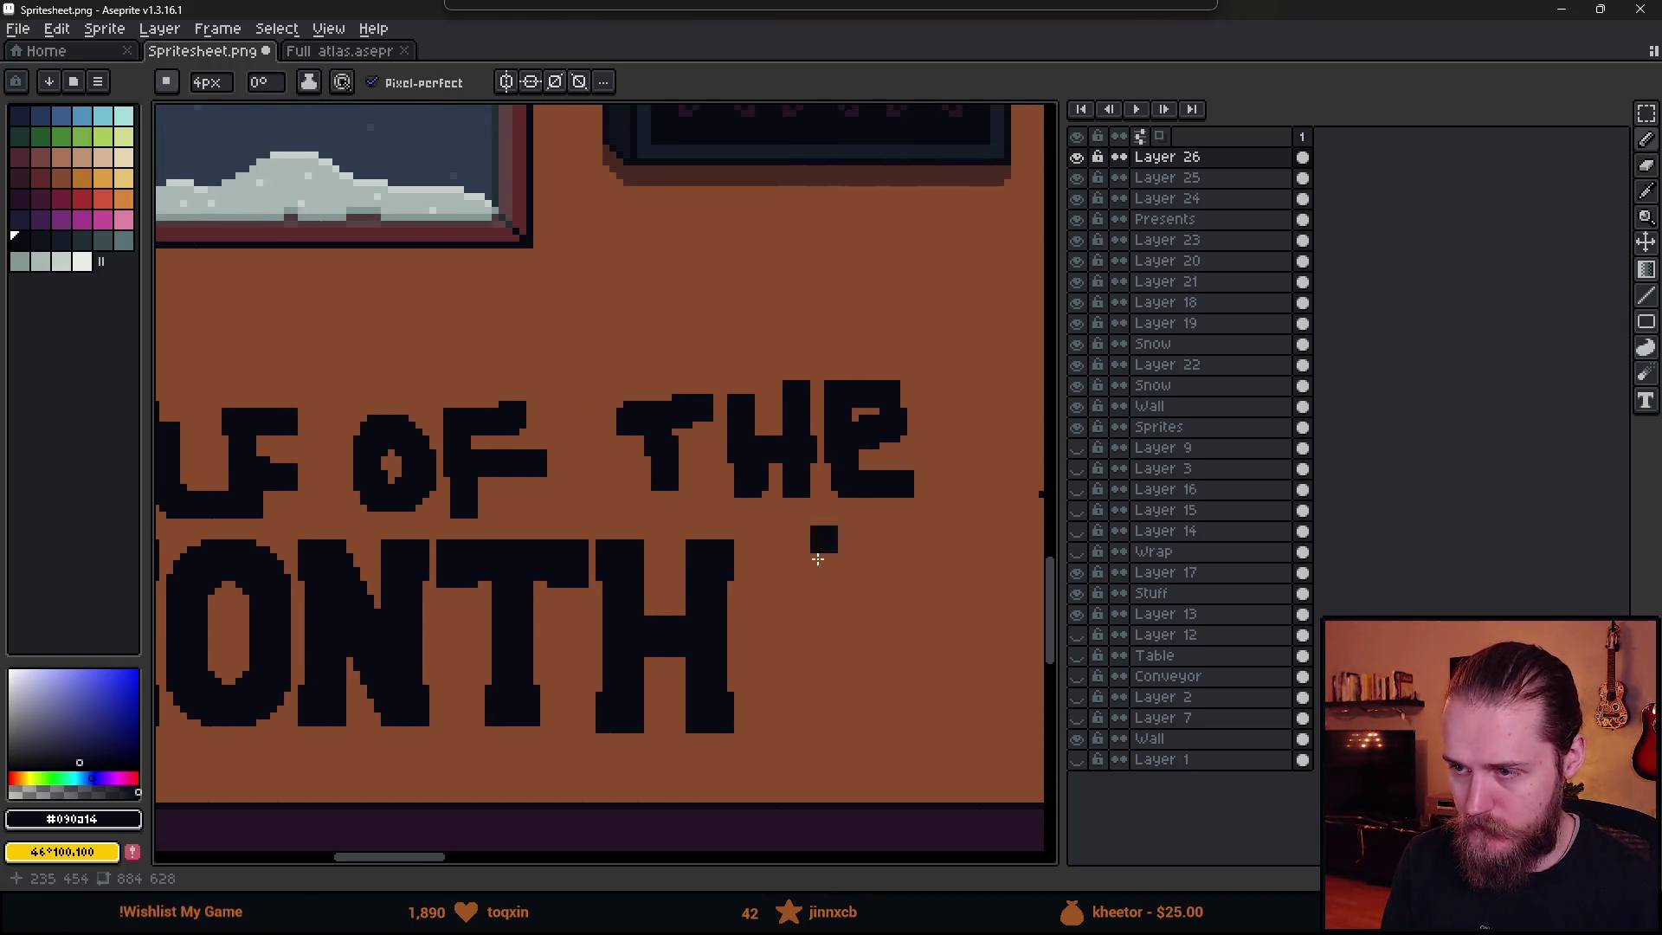
scroll(785, 604, "down", 2)
scroll(712, 612, "down", 2)
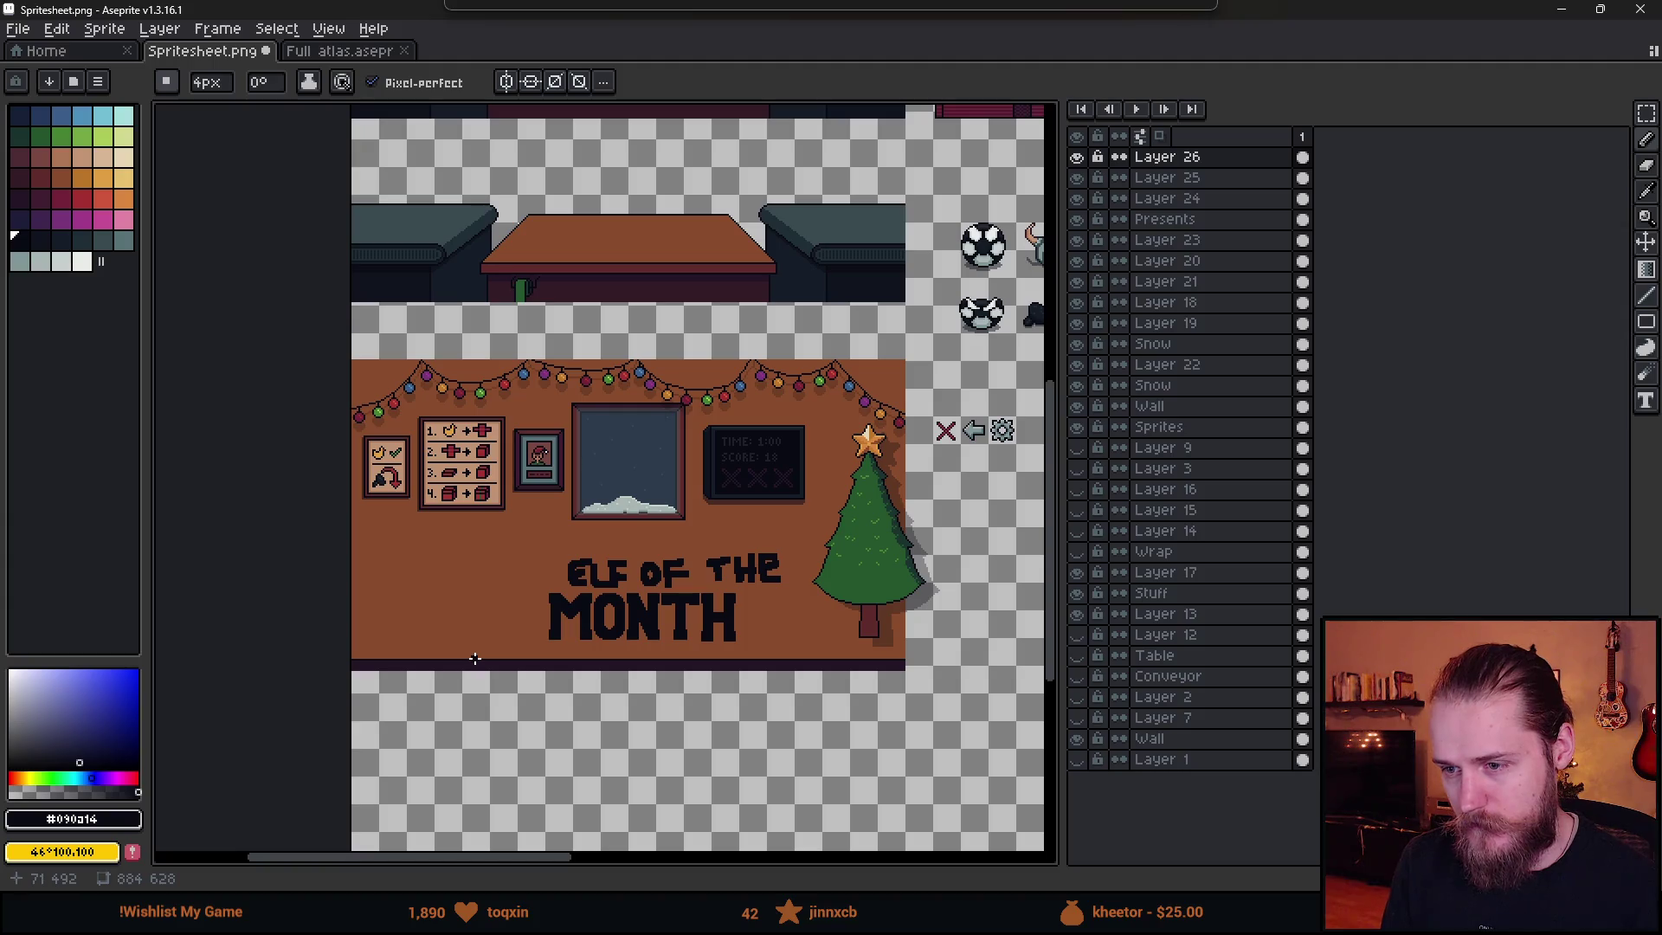
scroll(565, 576, "up", 3)
key("ctrl+z")
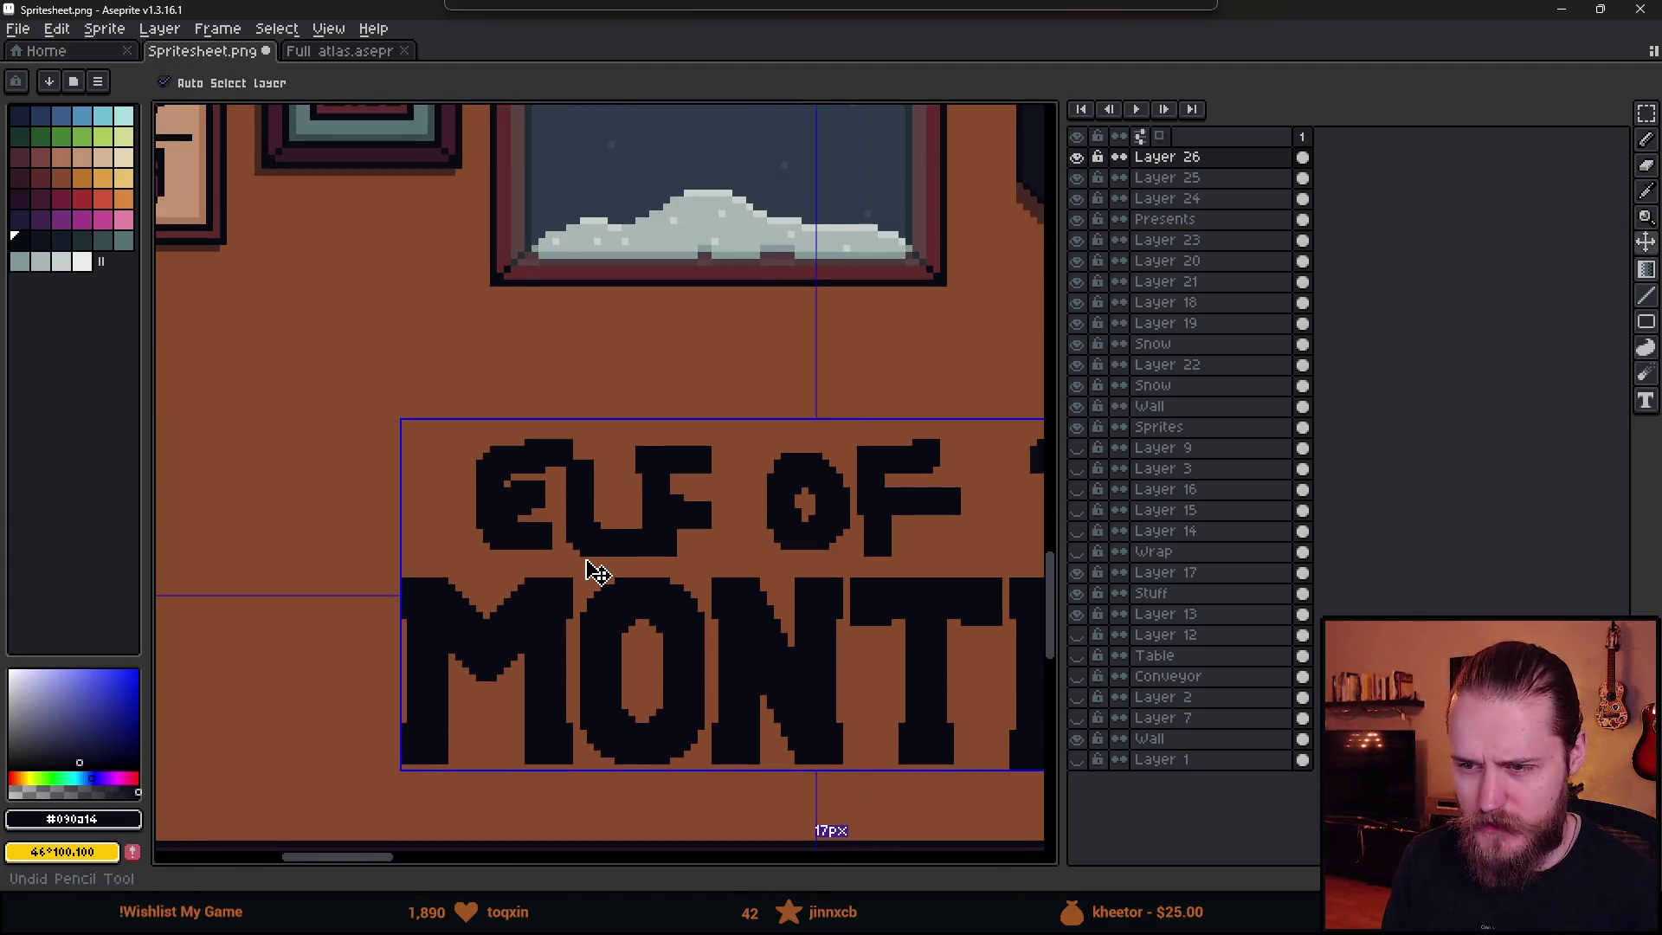
- Remove the small lettering and draw a taller, bolder E with three bars
key("ctrl+z")
key("ctrl+z")
key("ctrl+z")
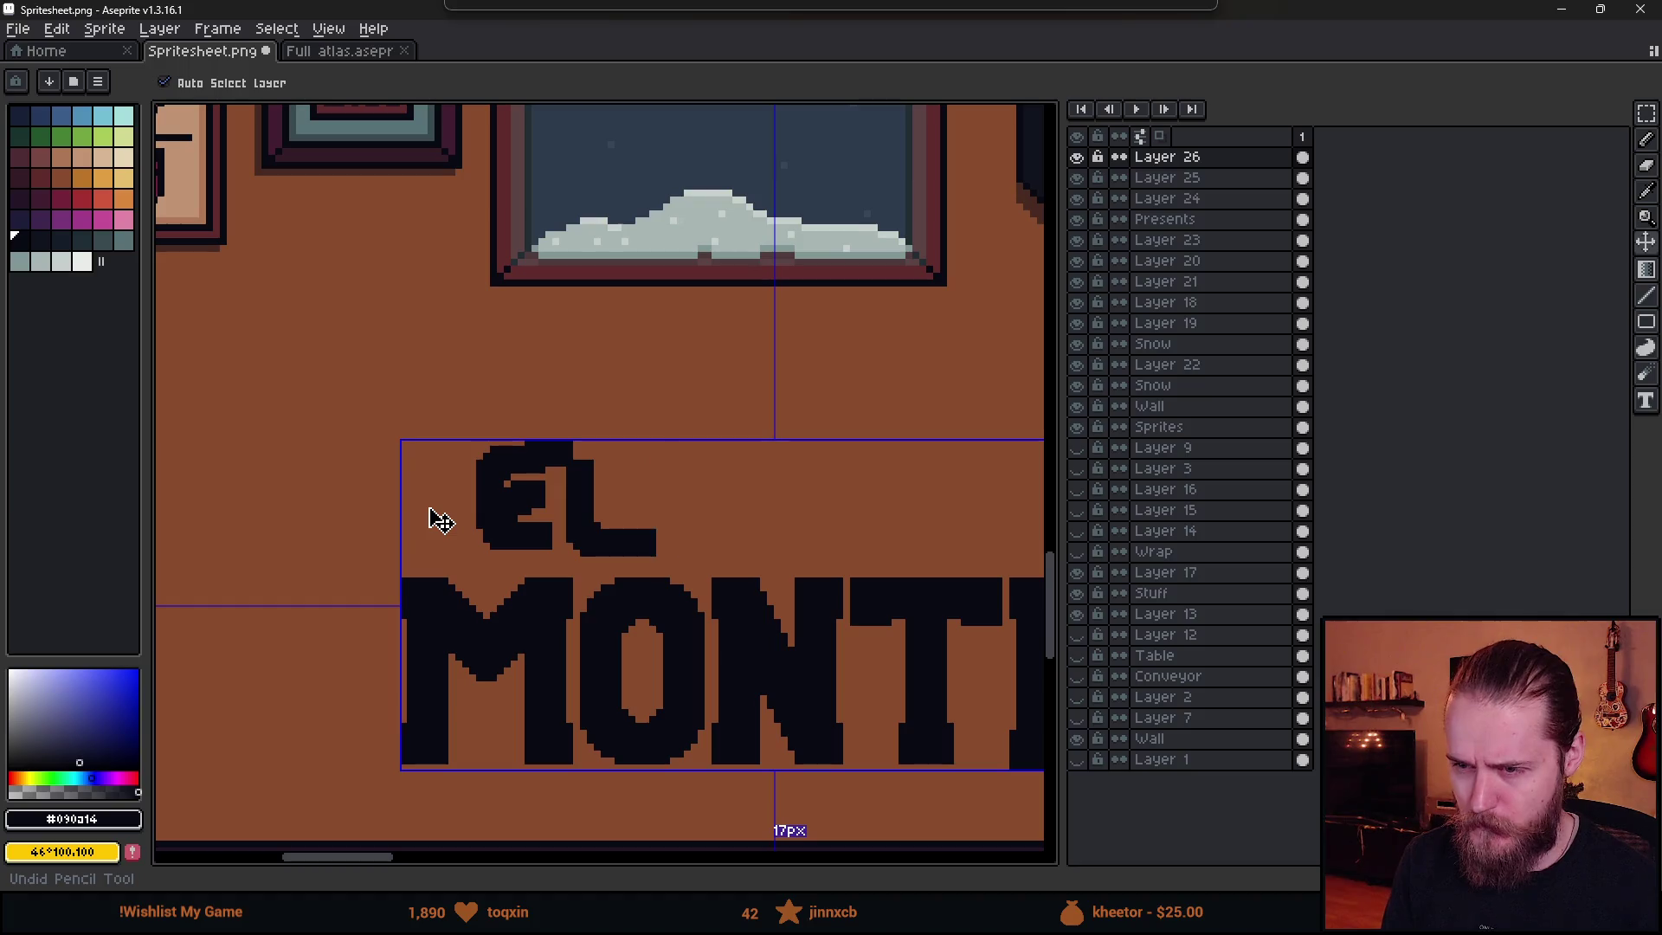
key("b")
scroll(416, 520, "up", 1)
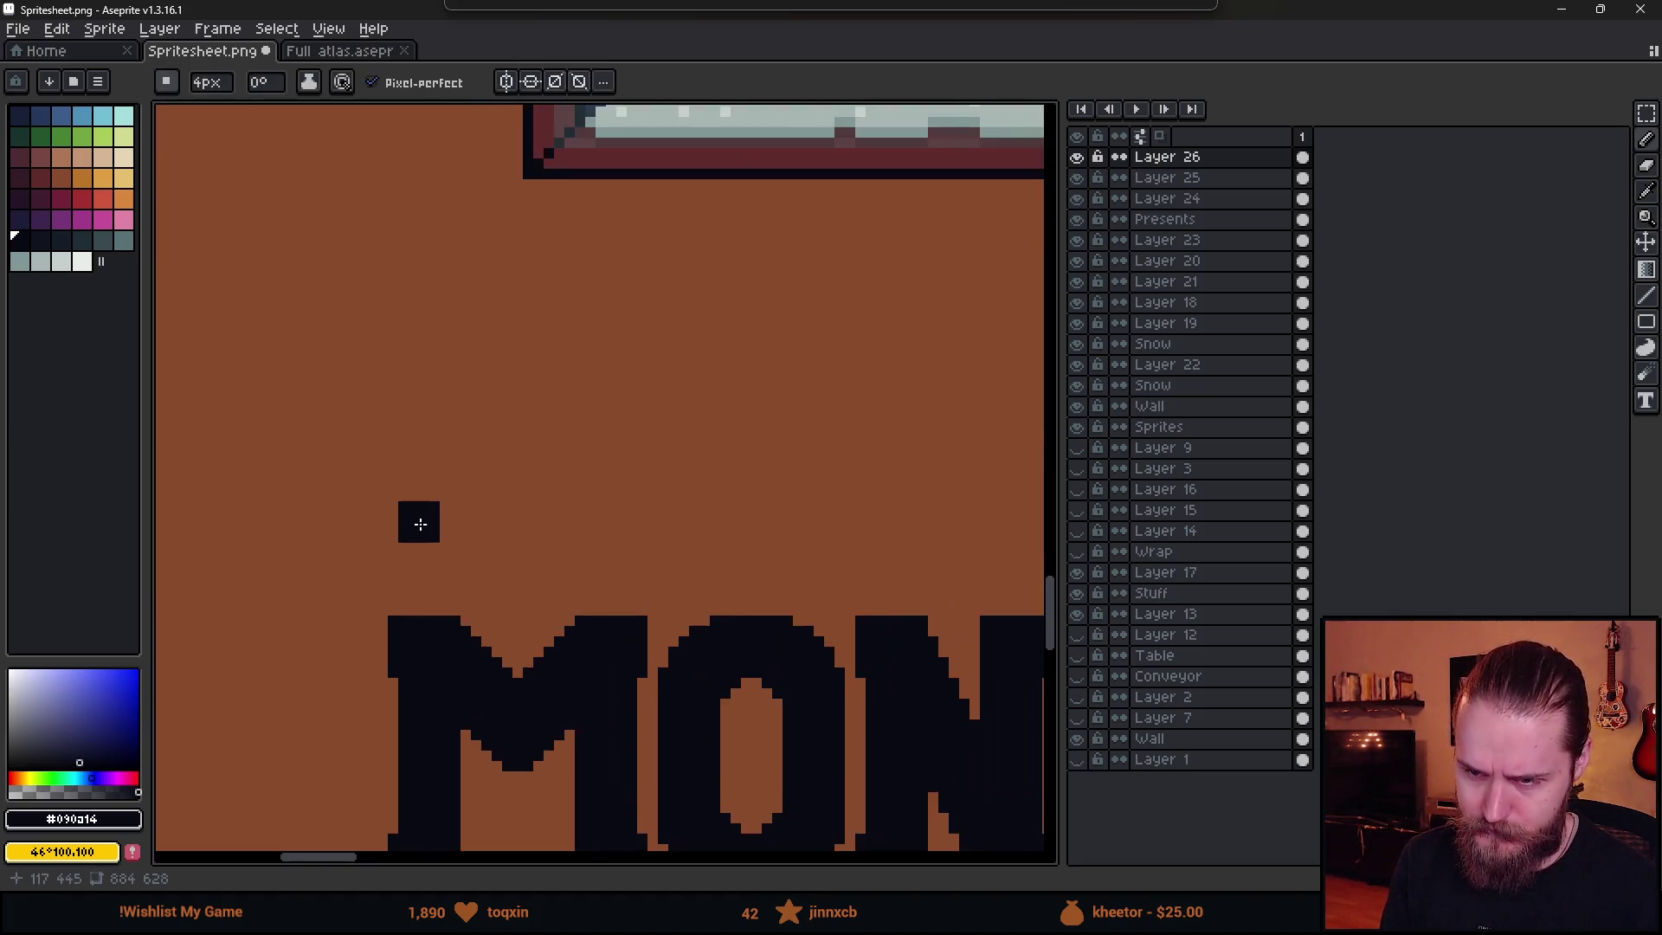
left_click_drag(412, 521, 407, 399)
left_click(453, 517)
left_click(450, 517)
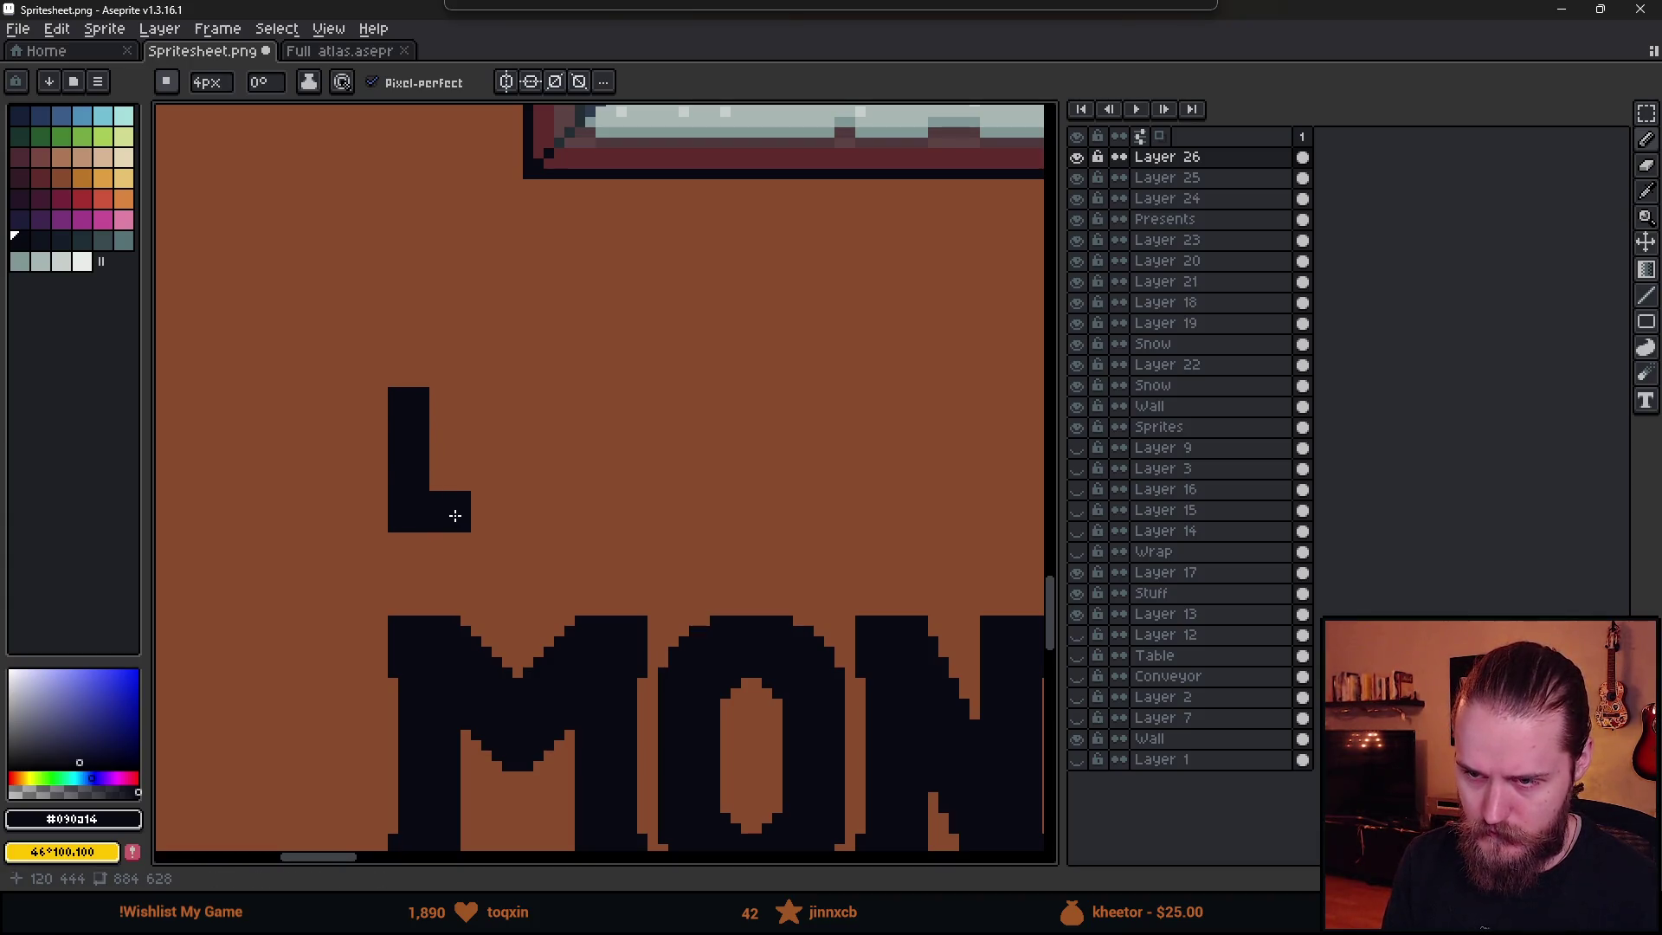
left_click(492, 517)
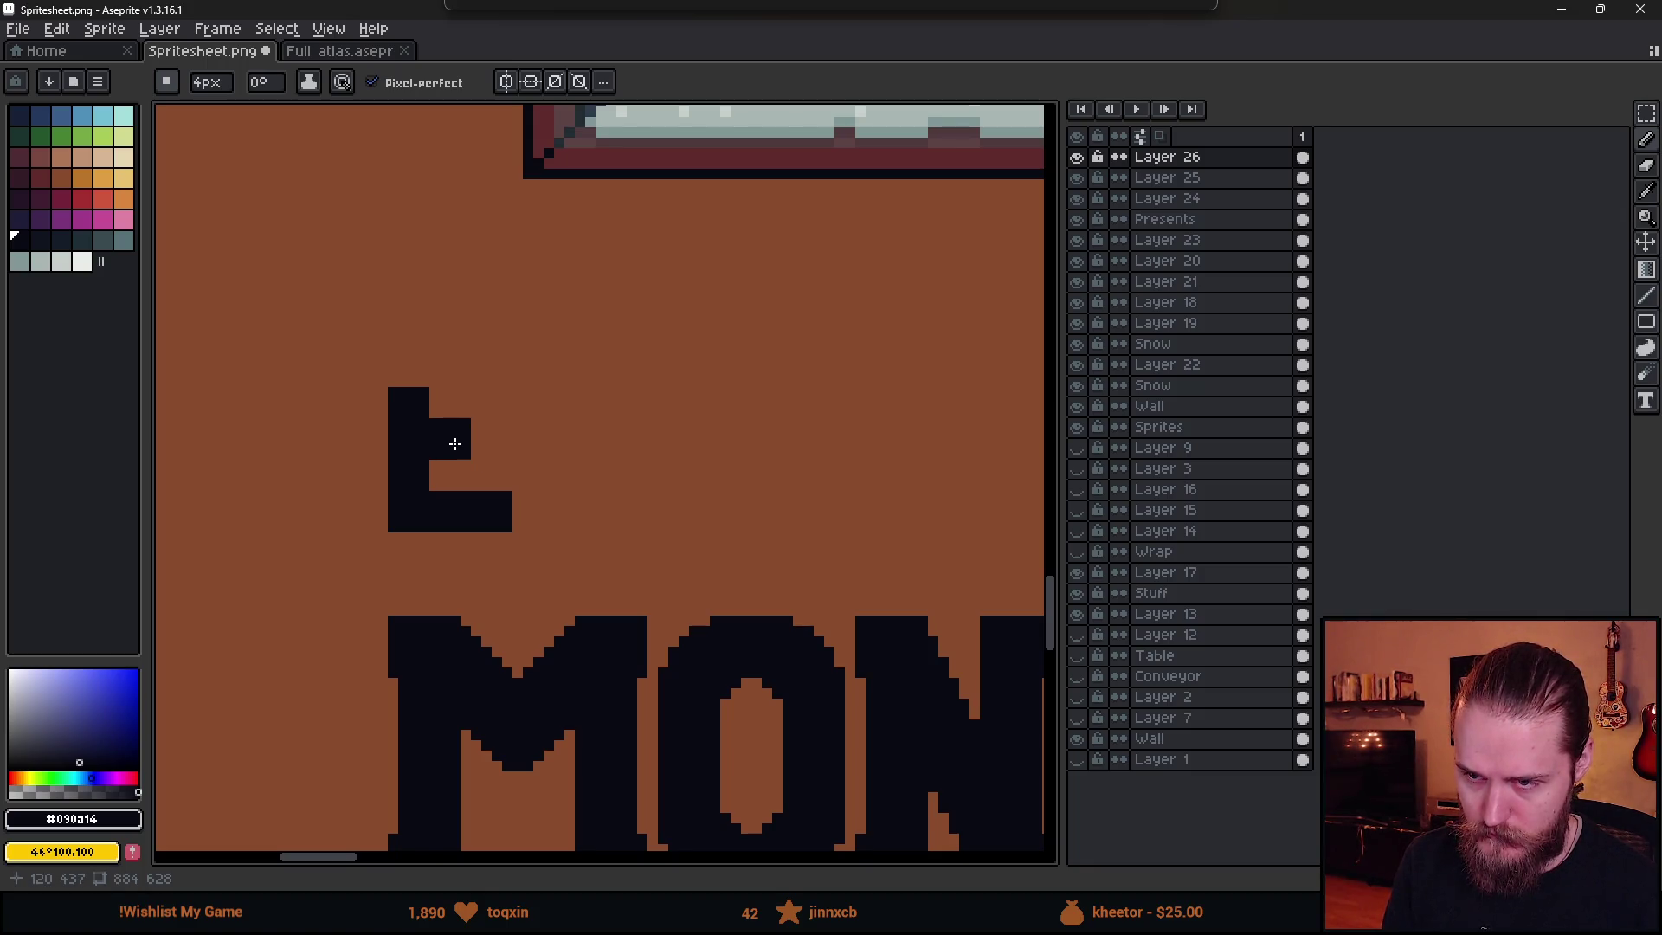
left_click(450, 428)
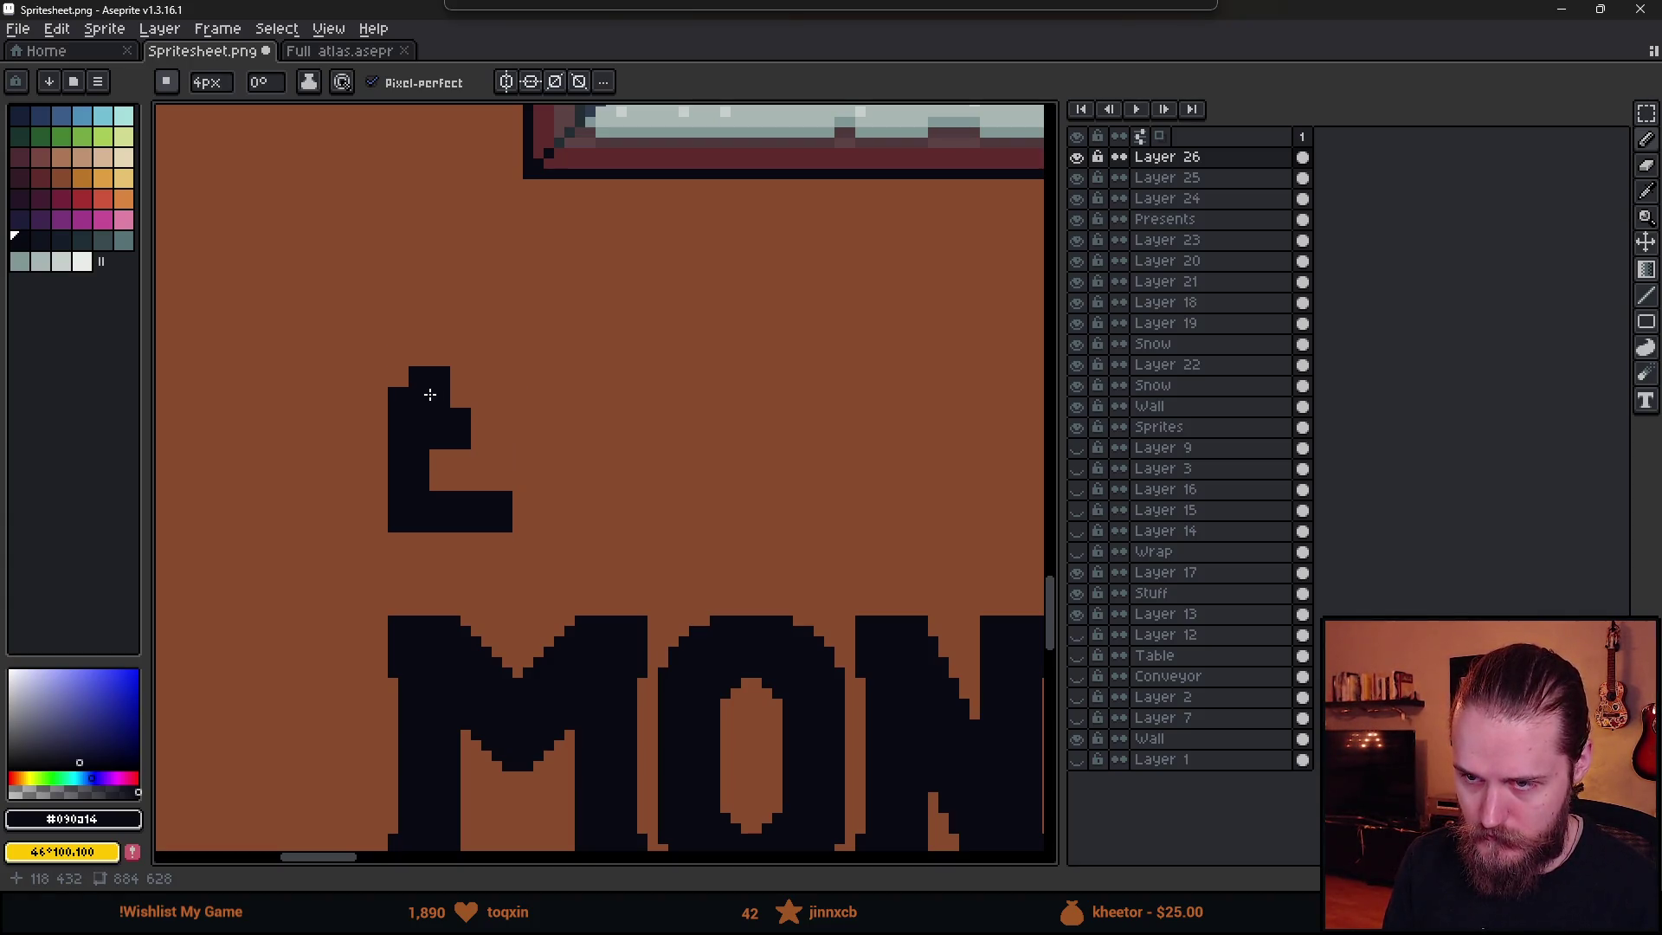
left_click(448, 345)
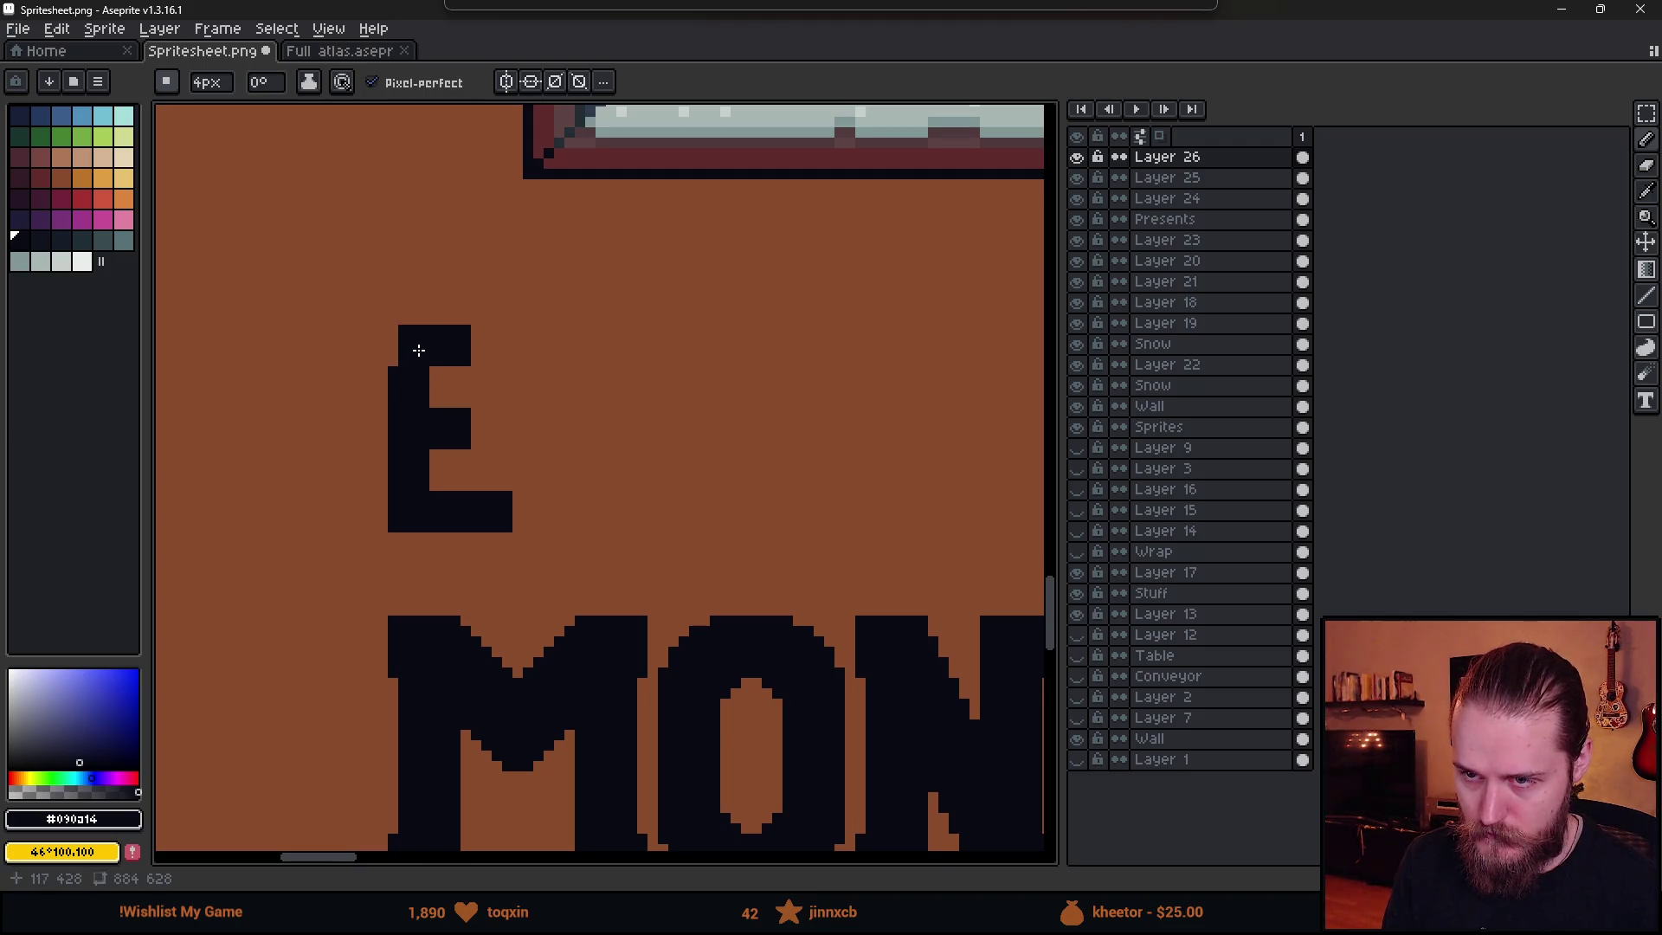
left_click(412, 351)
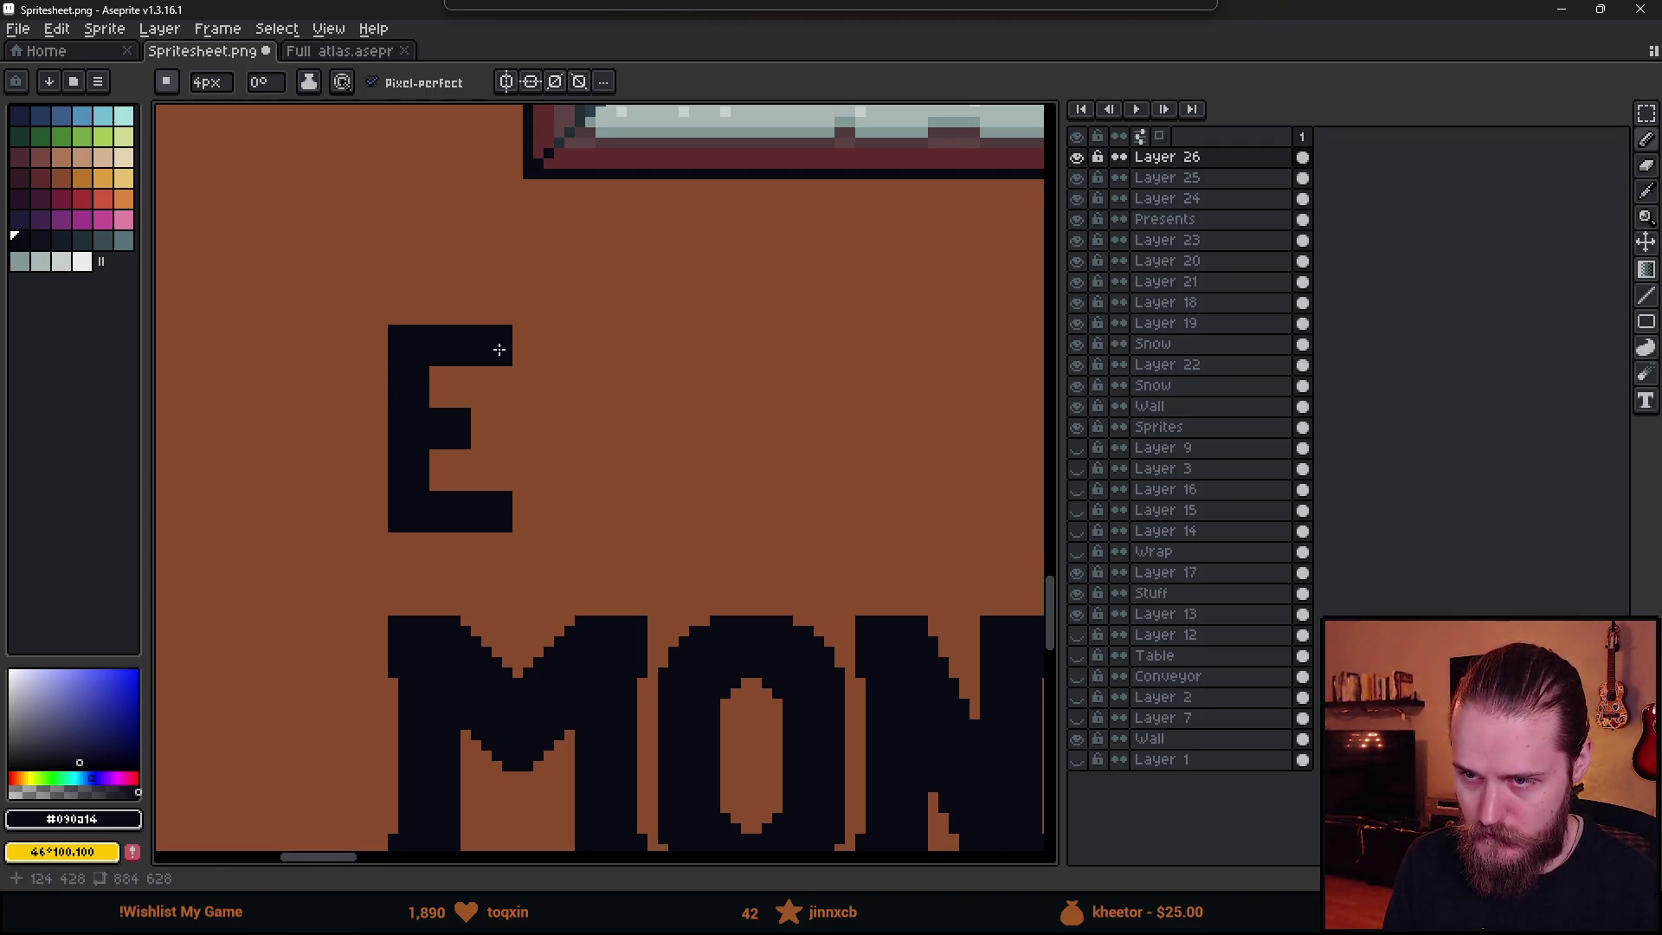
- Nudge the E's top section down and its bottom section up using marquee selections
scroll(590, 480, "down", 3)
scroll(590, 481, "down", 2)
scroll(609, 479, "up", 2)
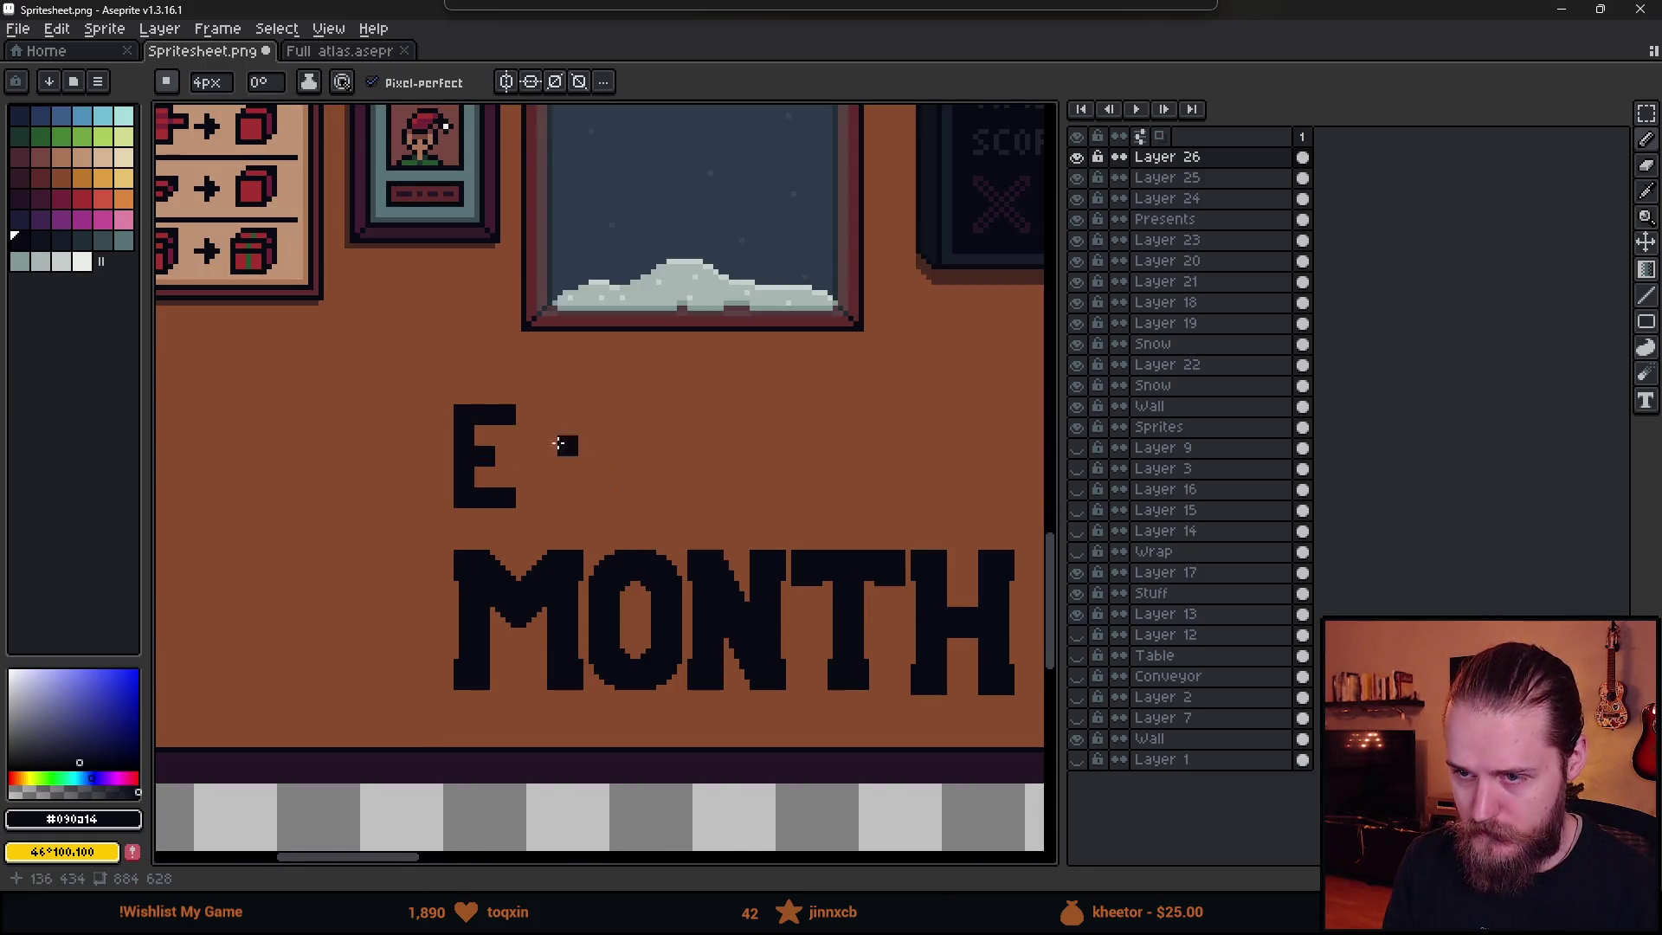
key("m")
scroll(475, 417, "up", 1)
mouse_move(402, 362)
left_mouse_down()
mouse_move(558, 414)
mouse_move(589, 442)
left_mouse_up()
key("Down")
key("Down")
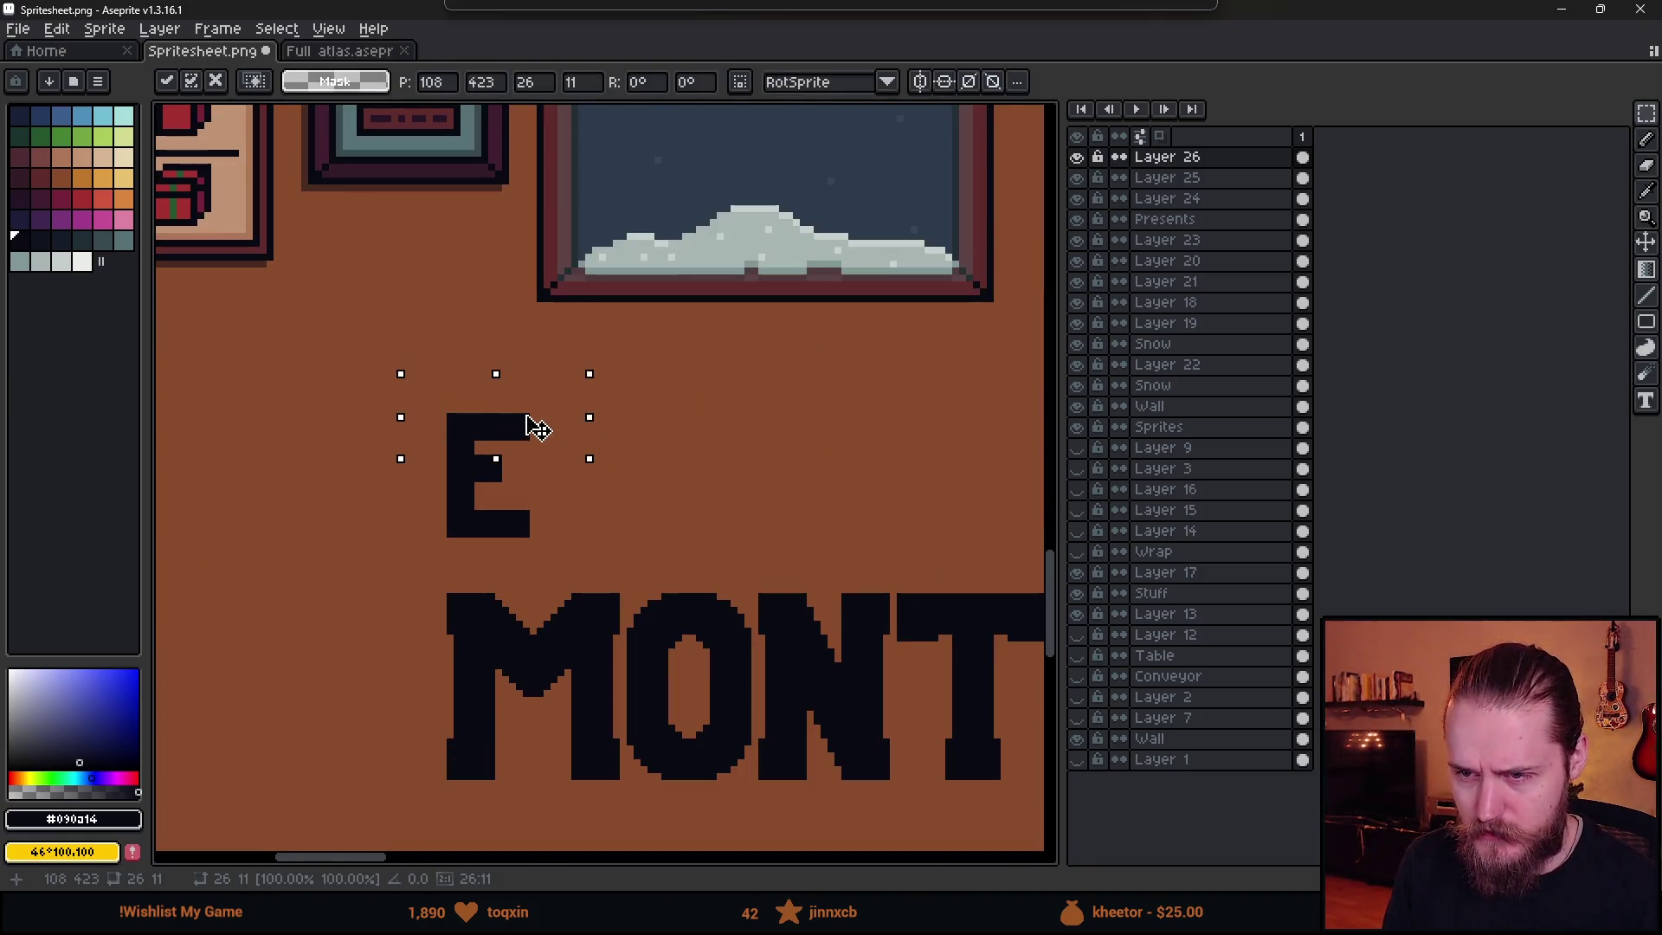
left_click_drag(427, 489, 596, 541)
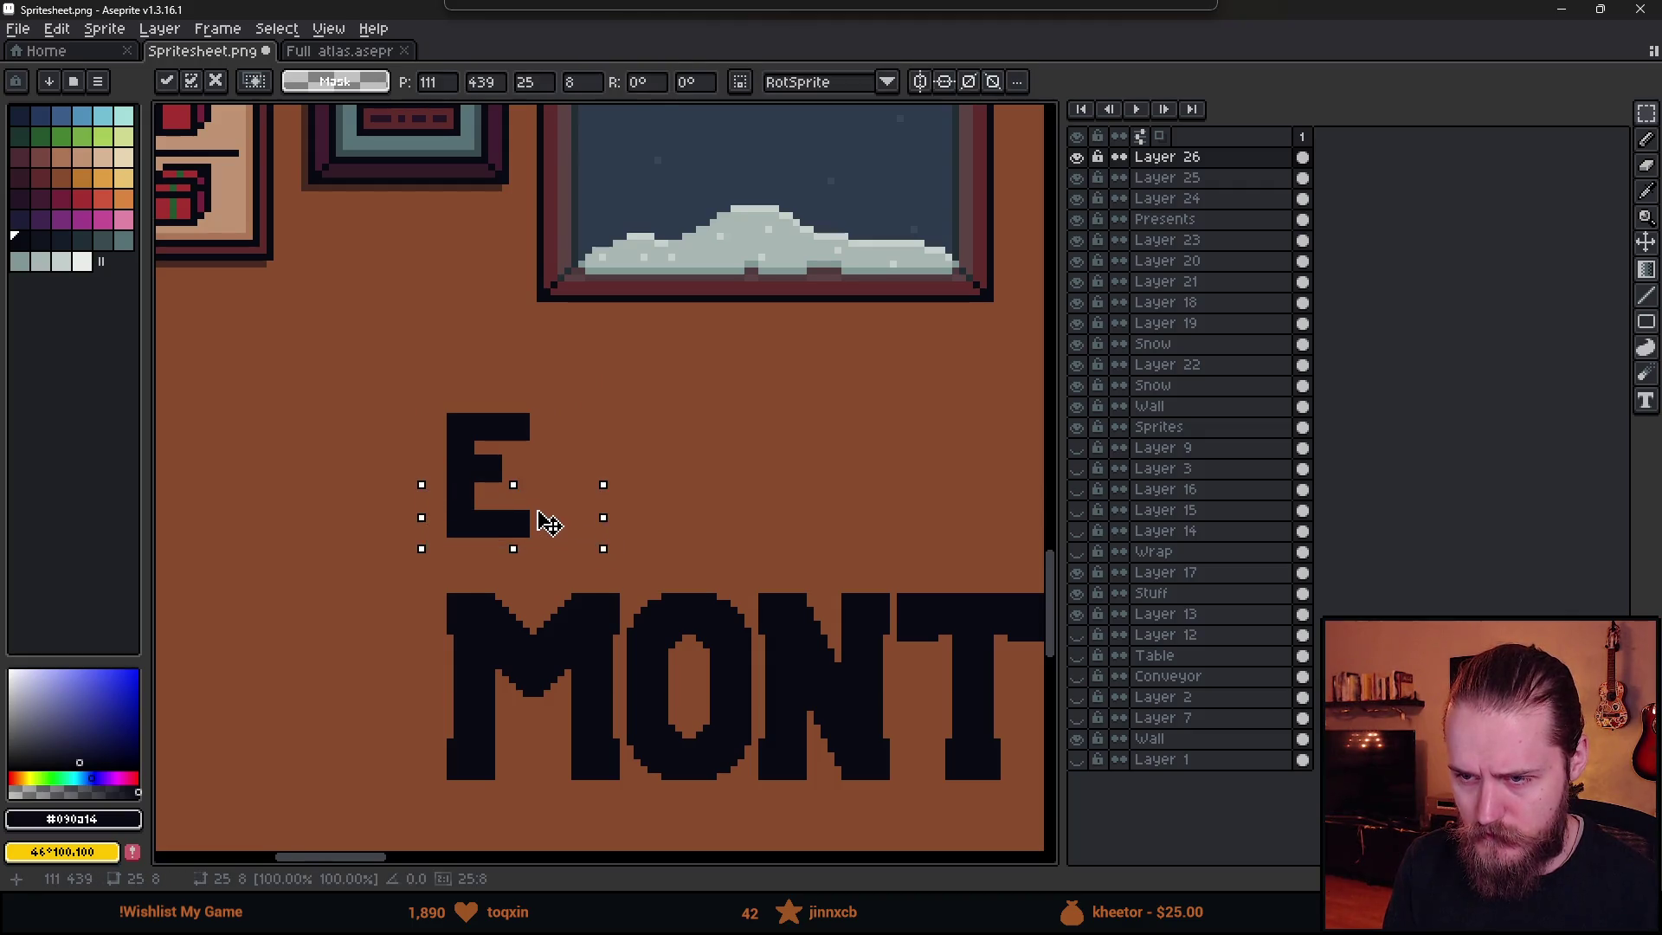
key("Up")
key("Up")
key("ctrl+d")
- Draw the upright of the L beside the E
scroll(586, 499, "down", 3)
scroll(586, 499, "up", 3)
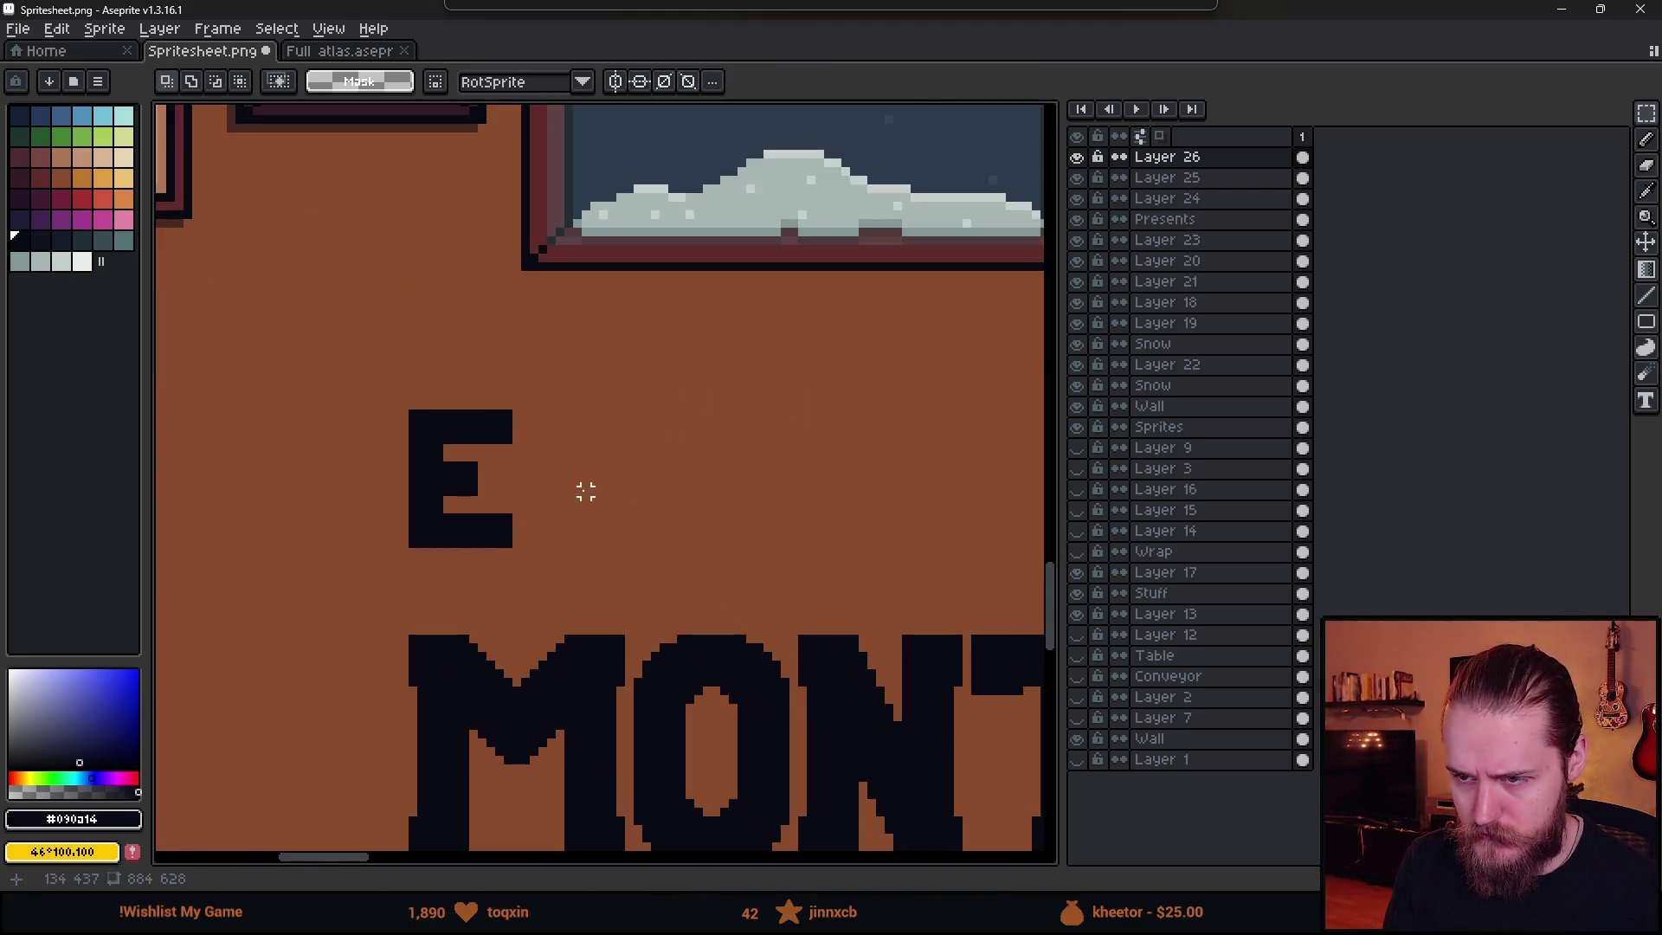
key("b")
left_click_drag(538, 429, 538, 530)
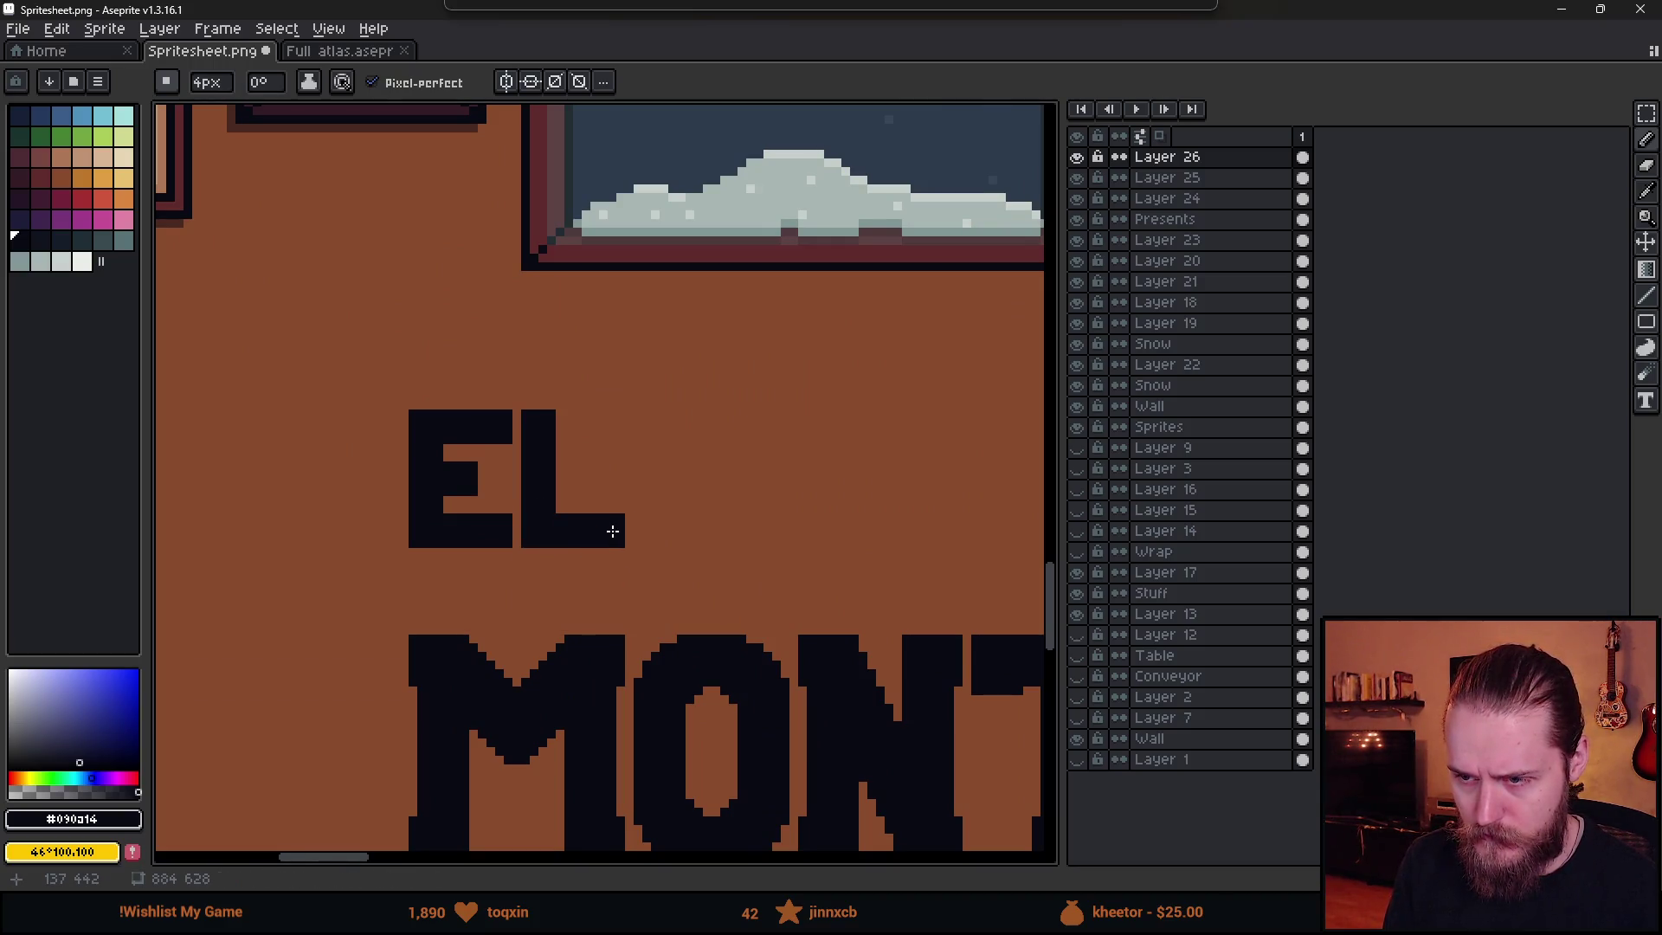
- Erase the ends of the E's top, middle and bottom bars to shorten them
scroll(546, 549, "down", 1)
scroll(519, 537, "up", 2)
key("e")
left_click_drag(481, 456, 491, 487)
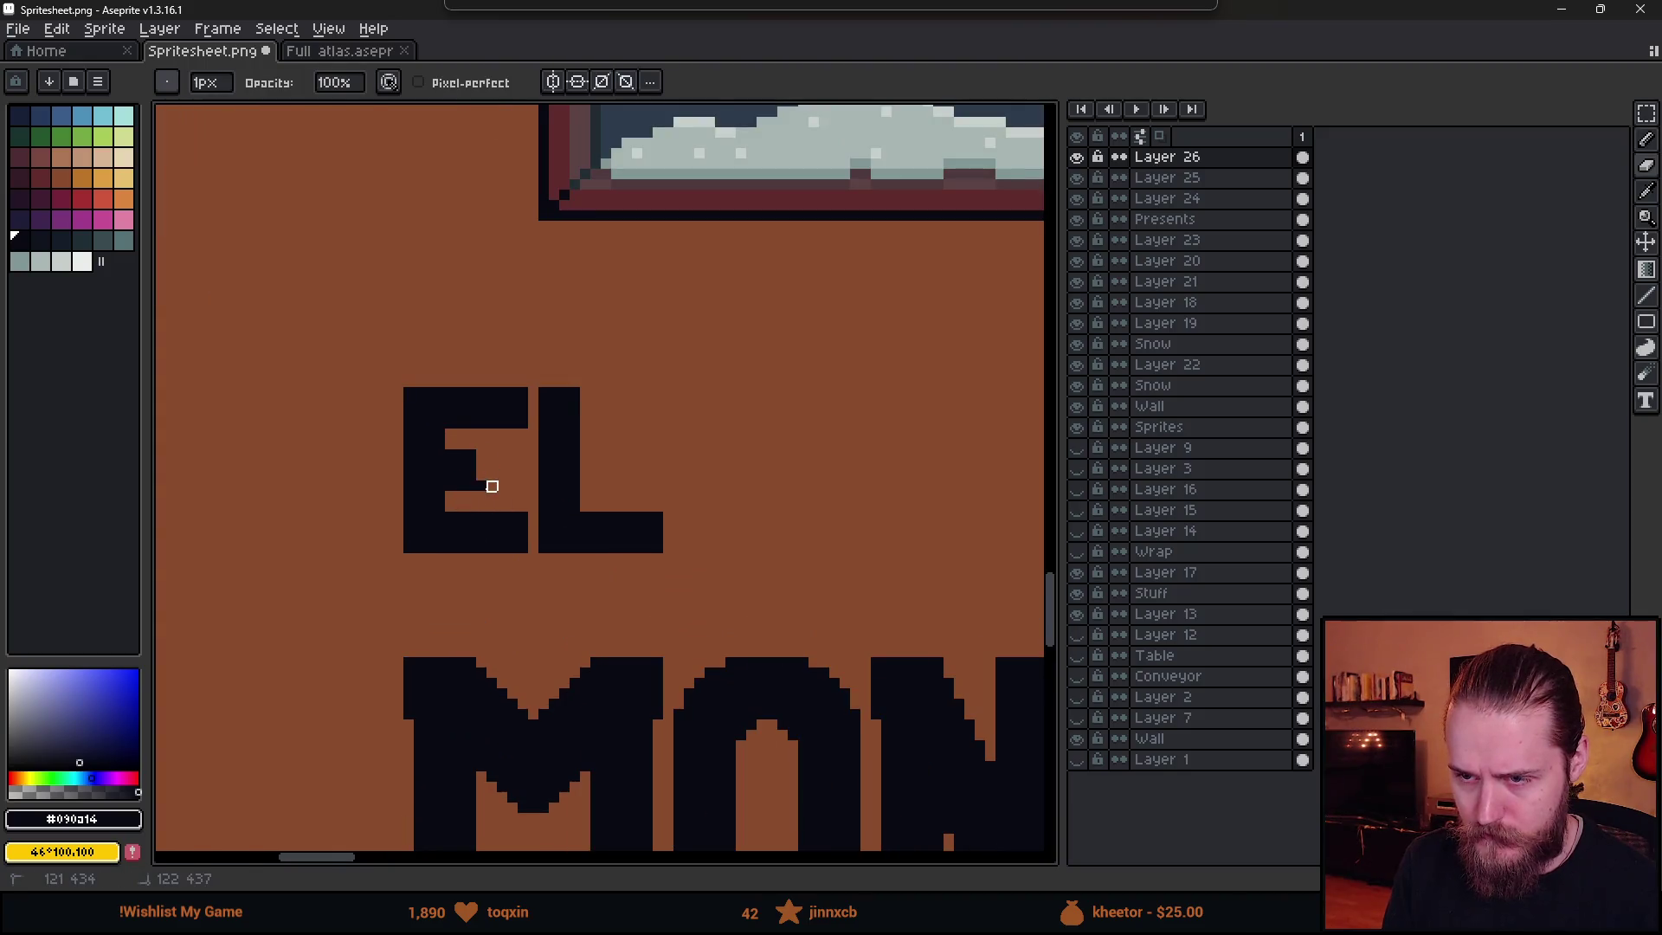
left_click_drag(523, 391, 523, 559)
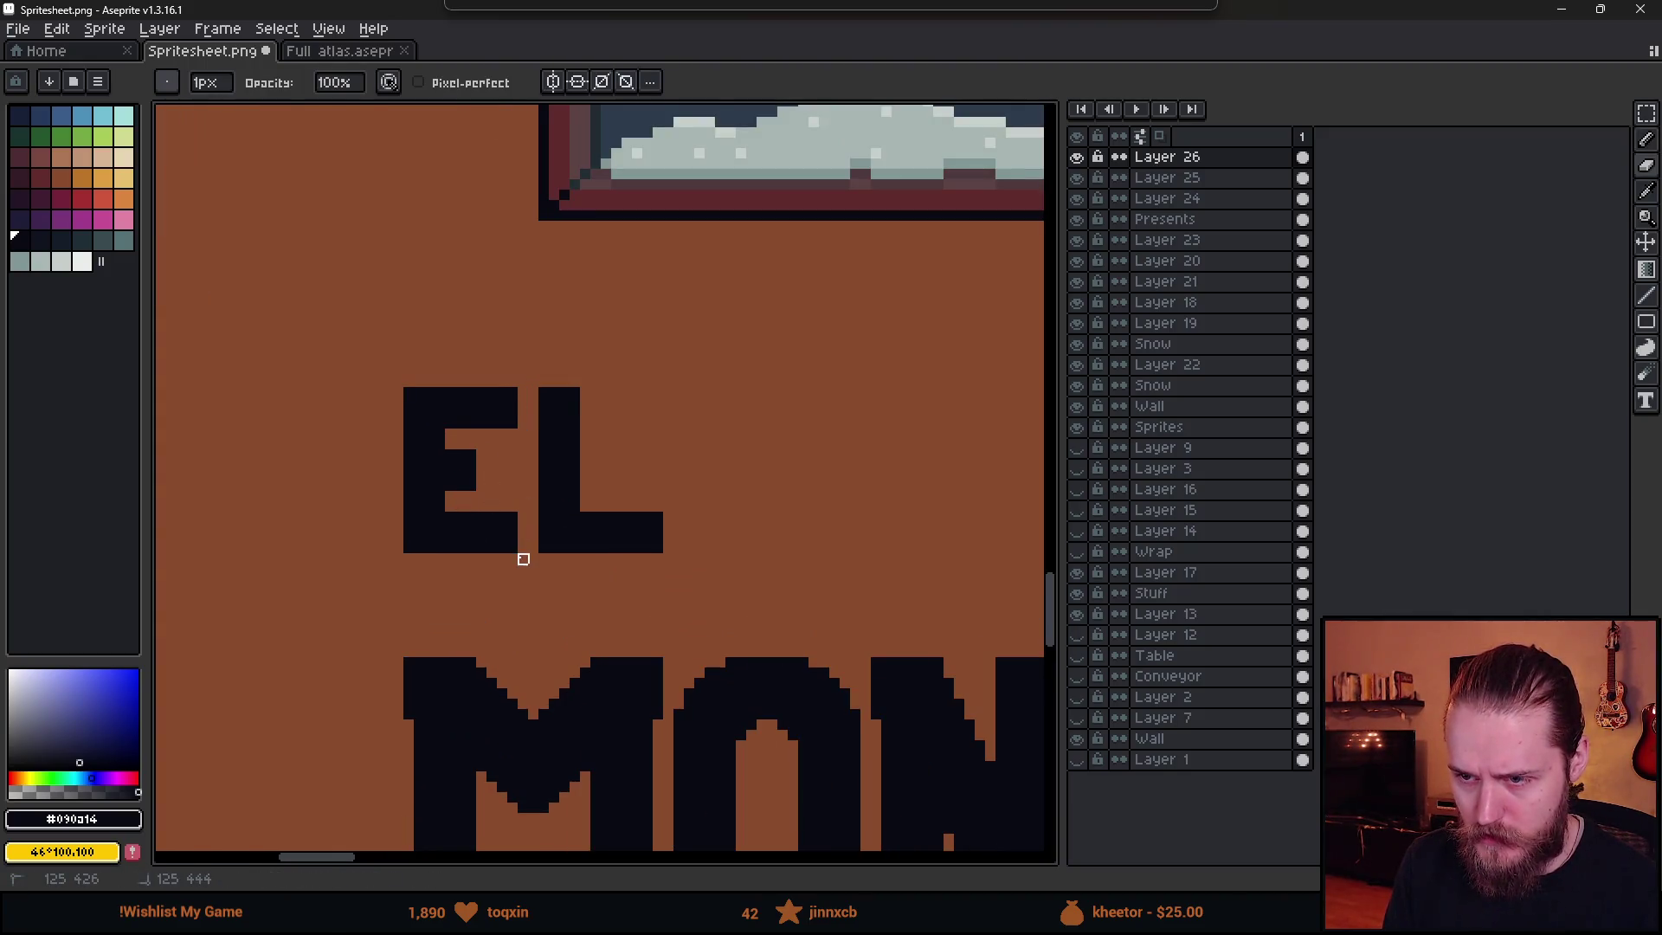
- Select the L and shift it left, closer to the E
scroll(656, 575, "down", 5)
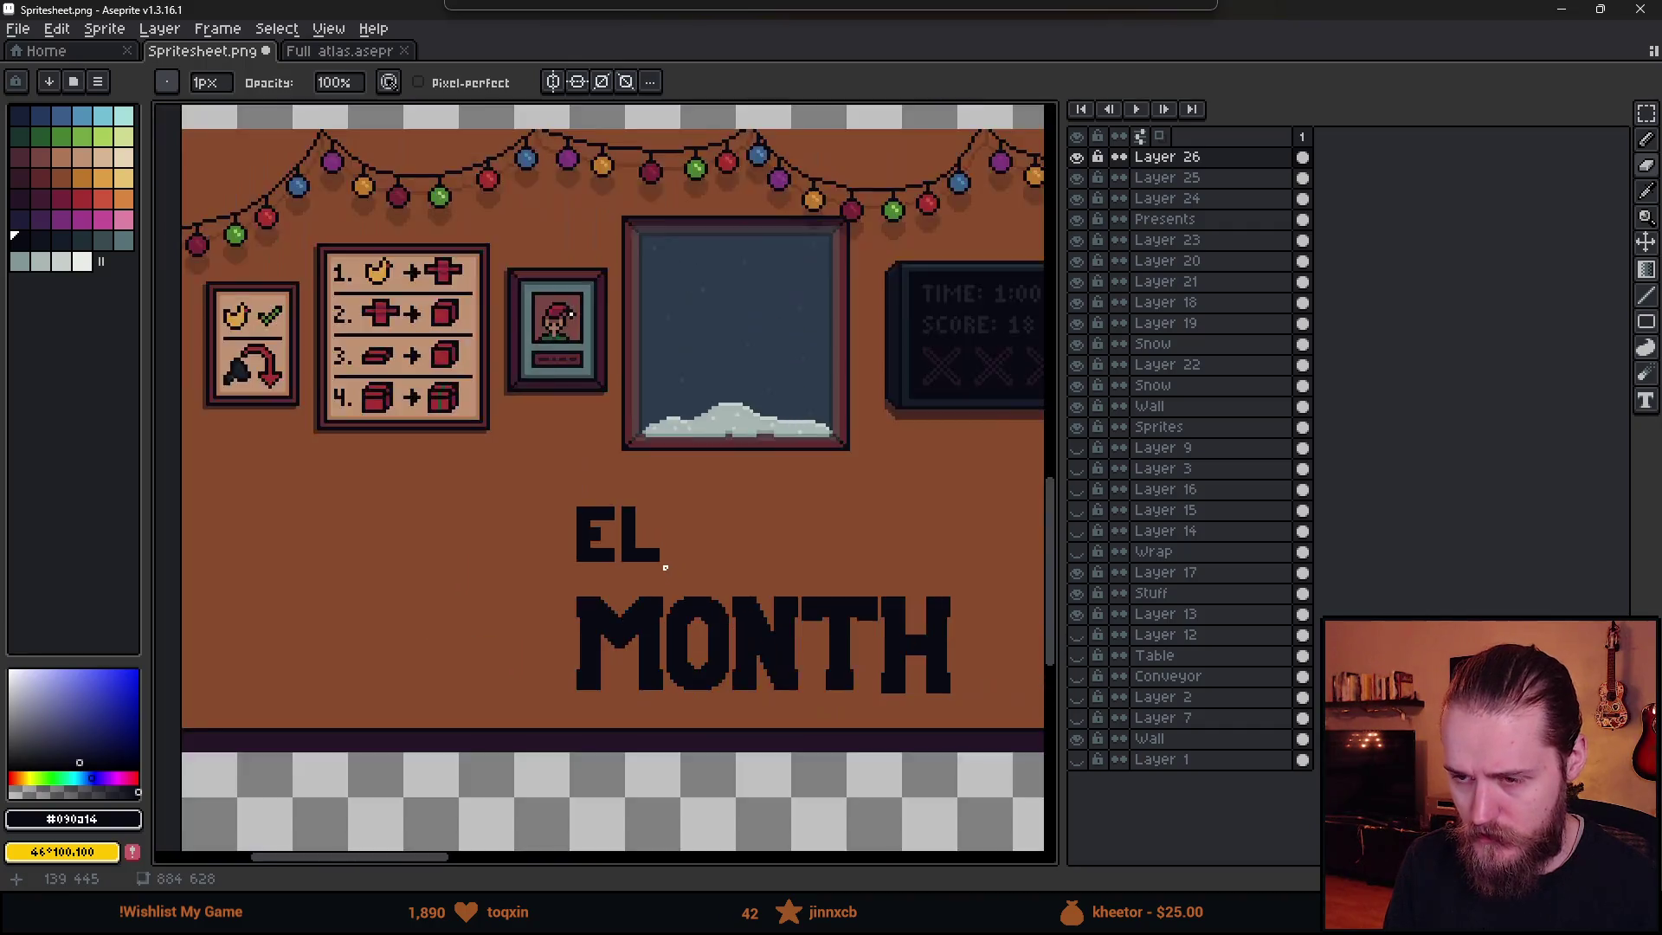
scroll(564, 433, "up", 4)
key("m")
mouse_move(568, 414)
left_mouse_down()
mouse_move(654, 589)
mouse_move(671, 455)
mouse_move(725, 454)
mouse_move(738, 493)
mouse_move(743, 456)
left_mouse_up()
key("Left")
left_click(790, 534)
- Return to the pencil and paint the first stroke of the O after the F
scroll(671, 548, "down", 1)
scroll(671, 548, "up", 1)
key("b")
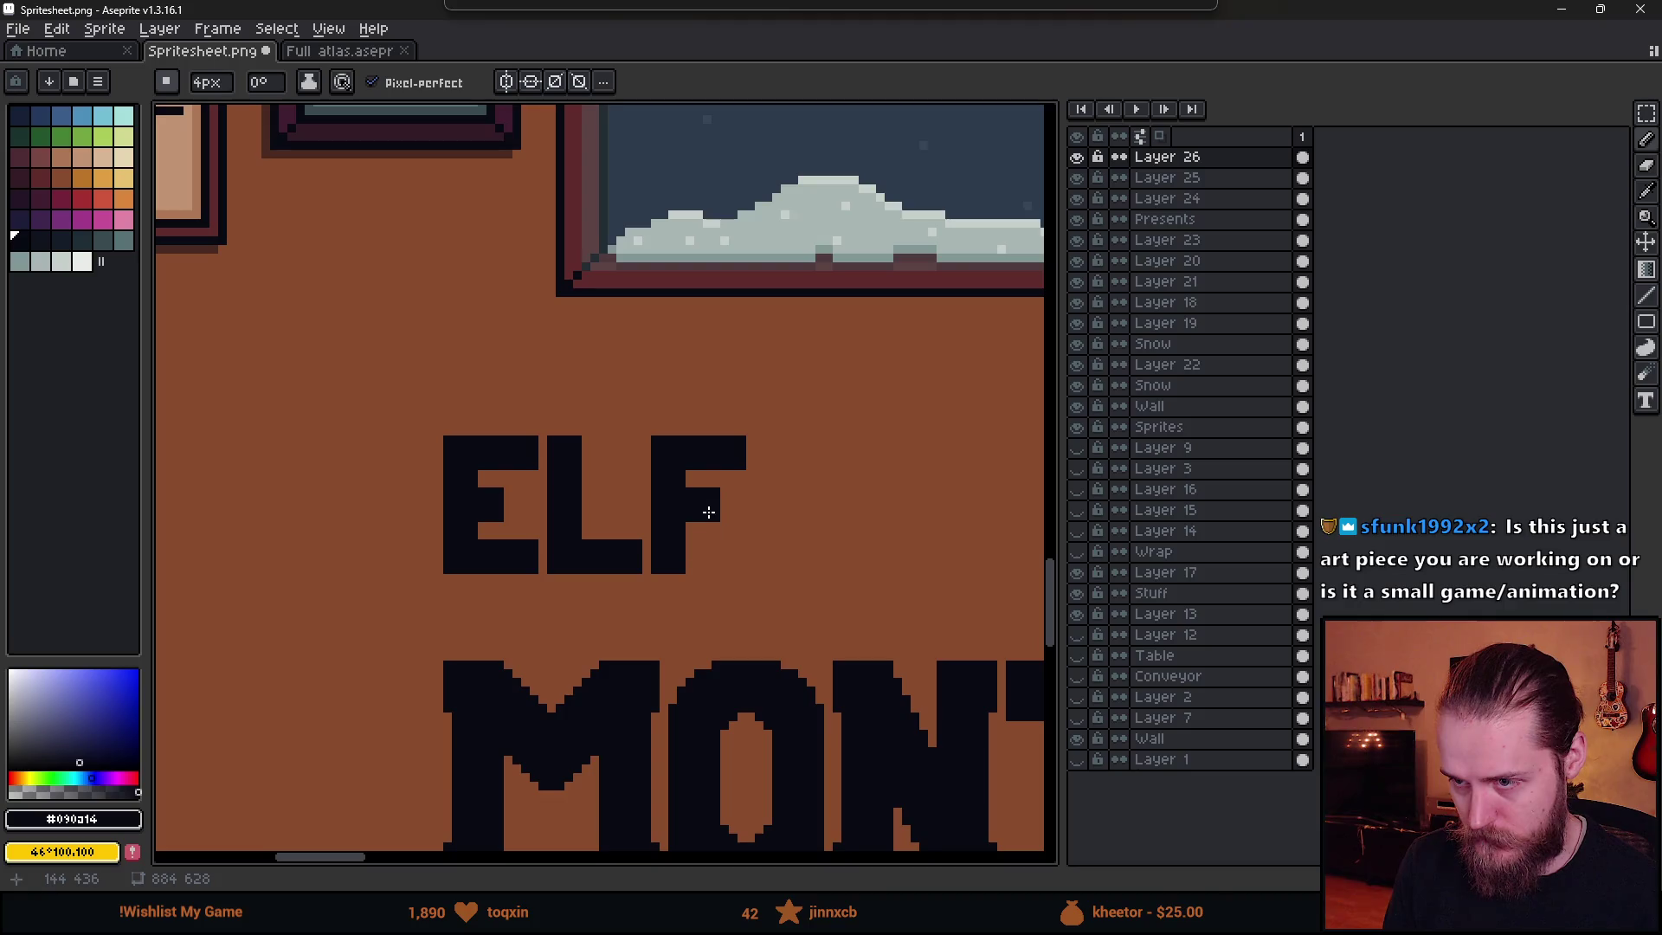
scroll(719, 536, "down", 3)
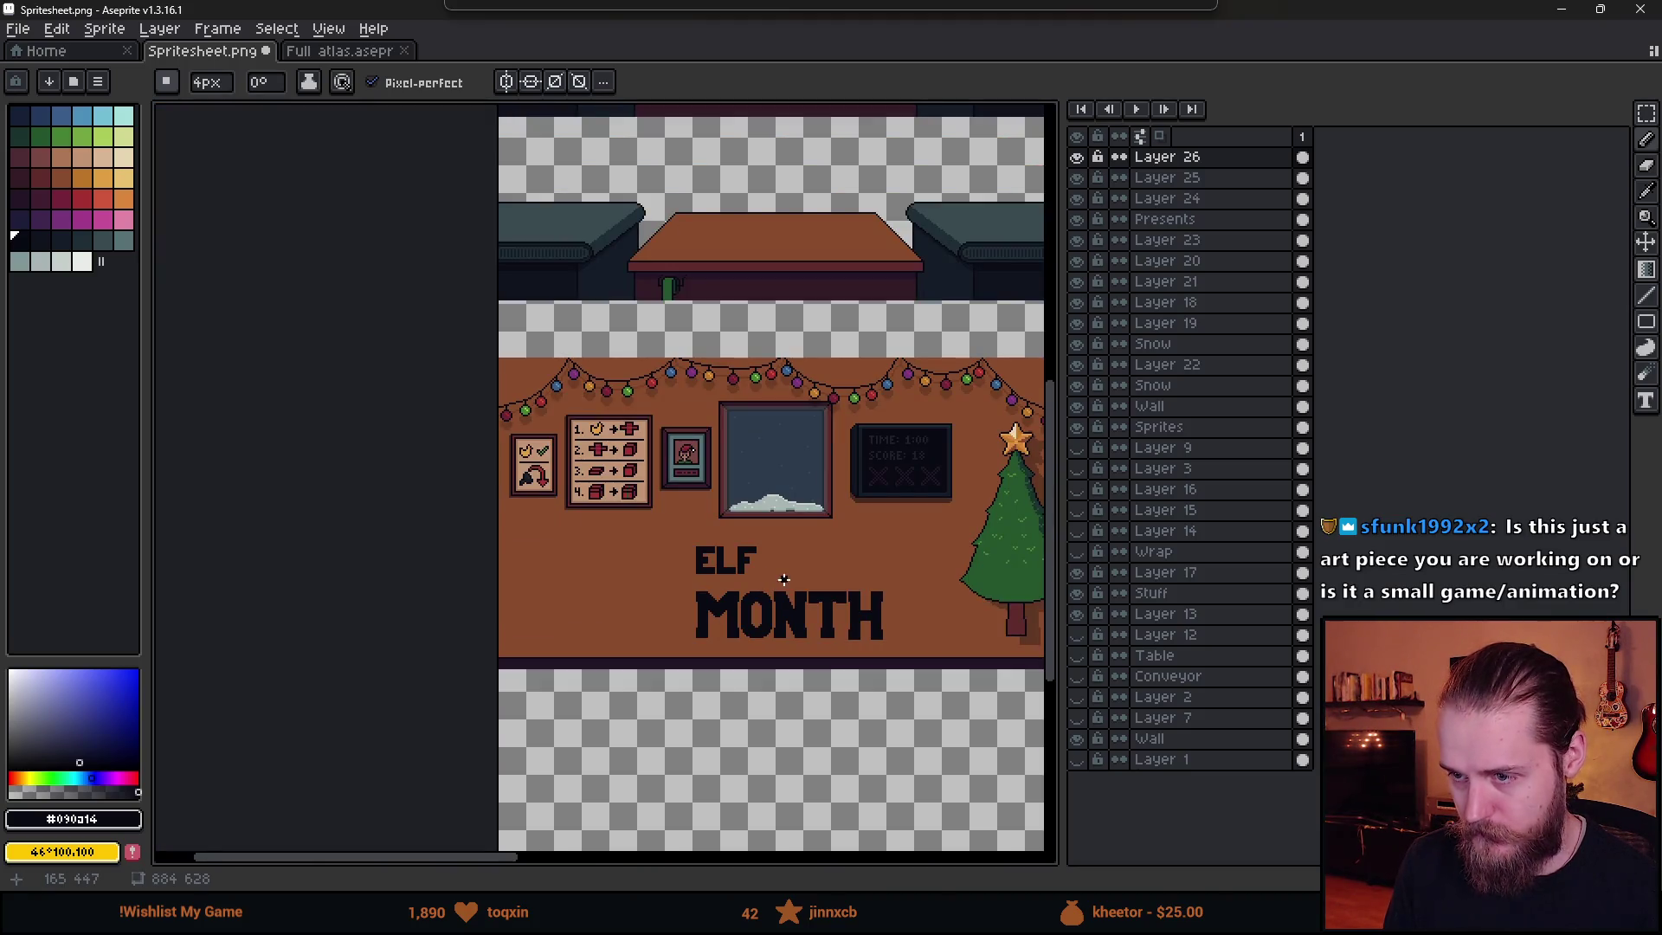
scroll(746, 563, "up", 3)
left_click_drag(776, 564, 581, 515)
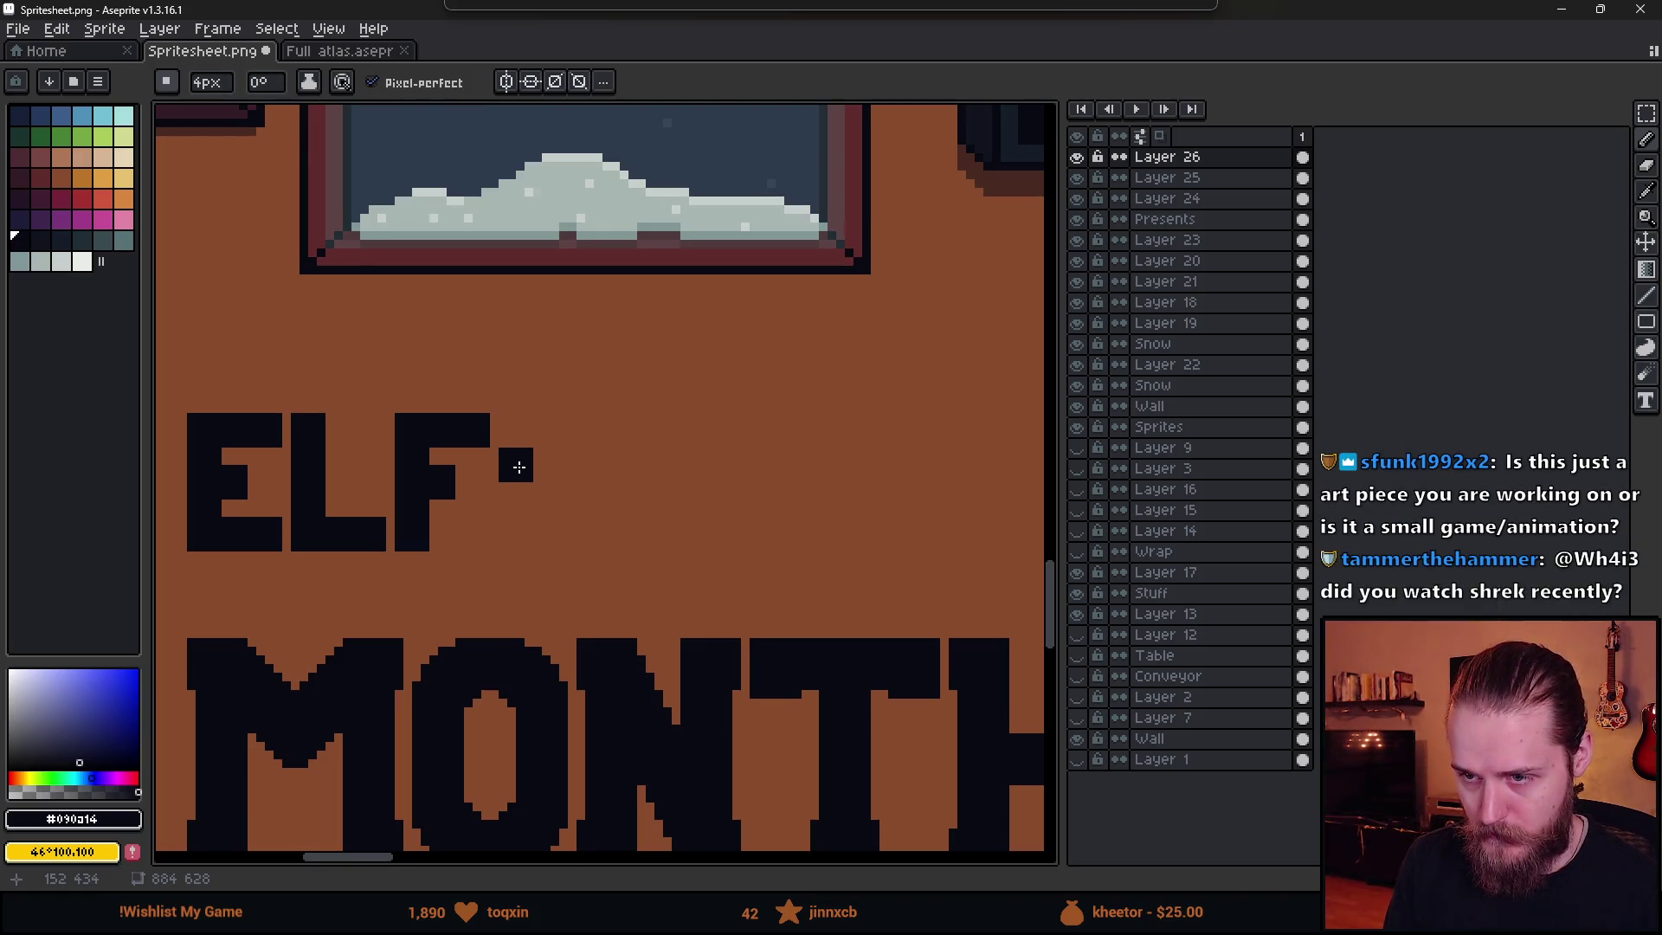
left_click_drag(519, 467, 526, 506)
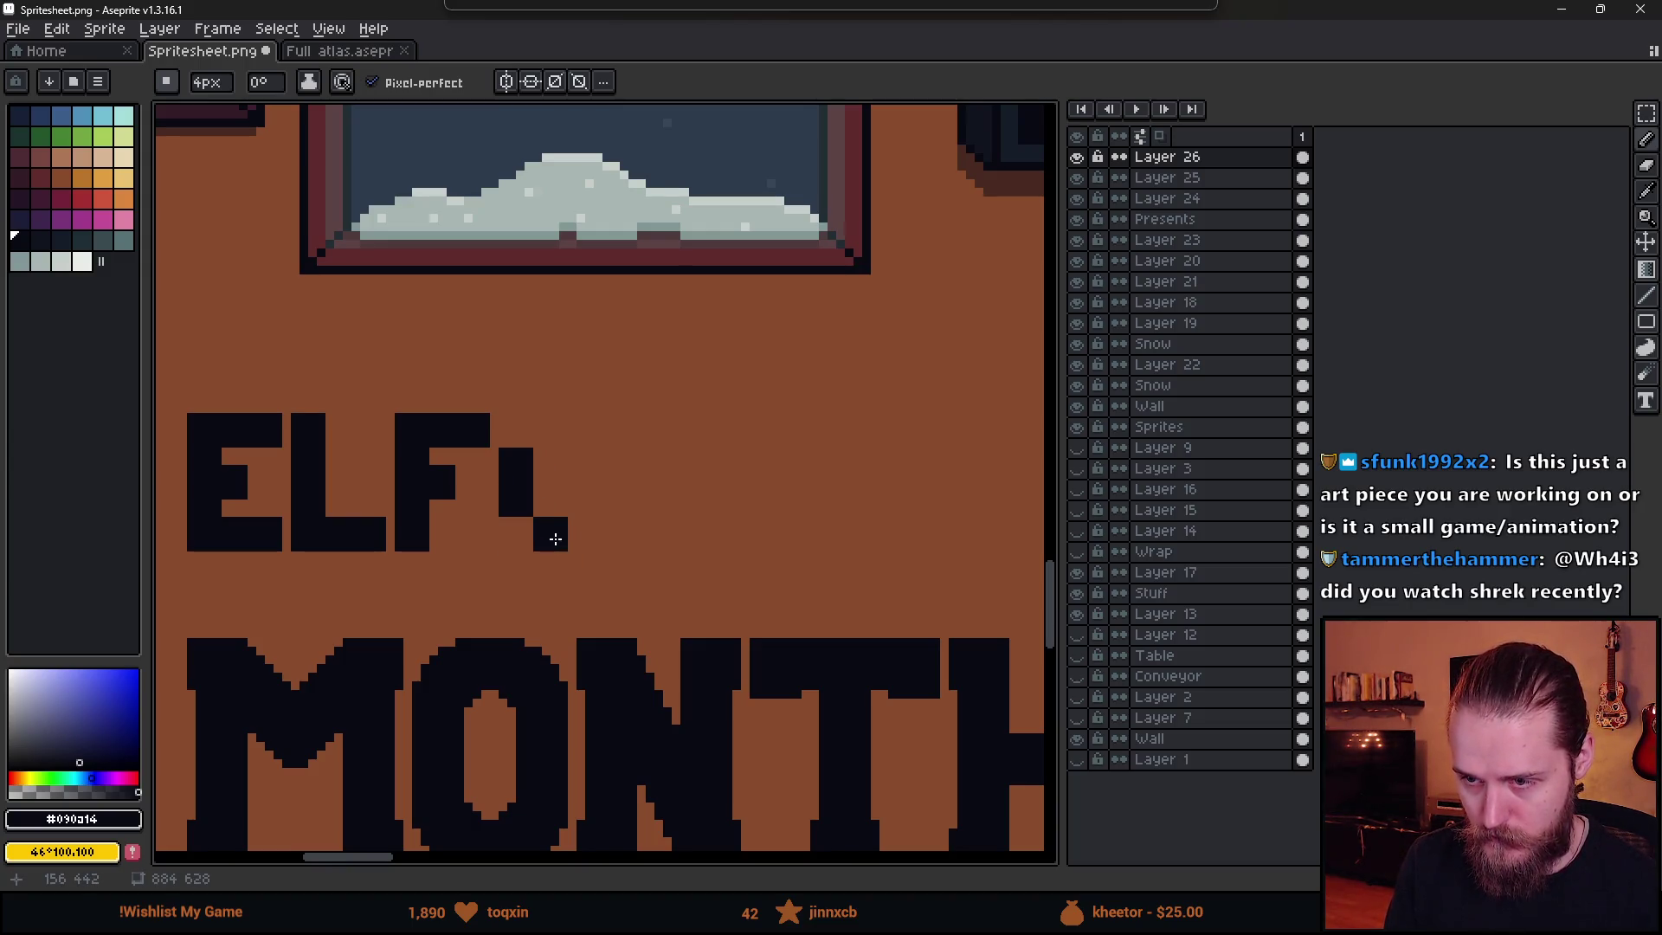
- Block in the O's outline after the F with the 4px pencil
left_click(555, 539)
left_click(554, 436)
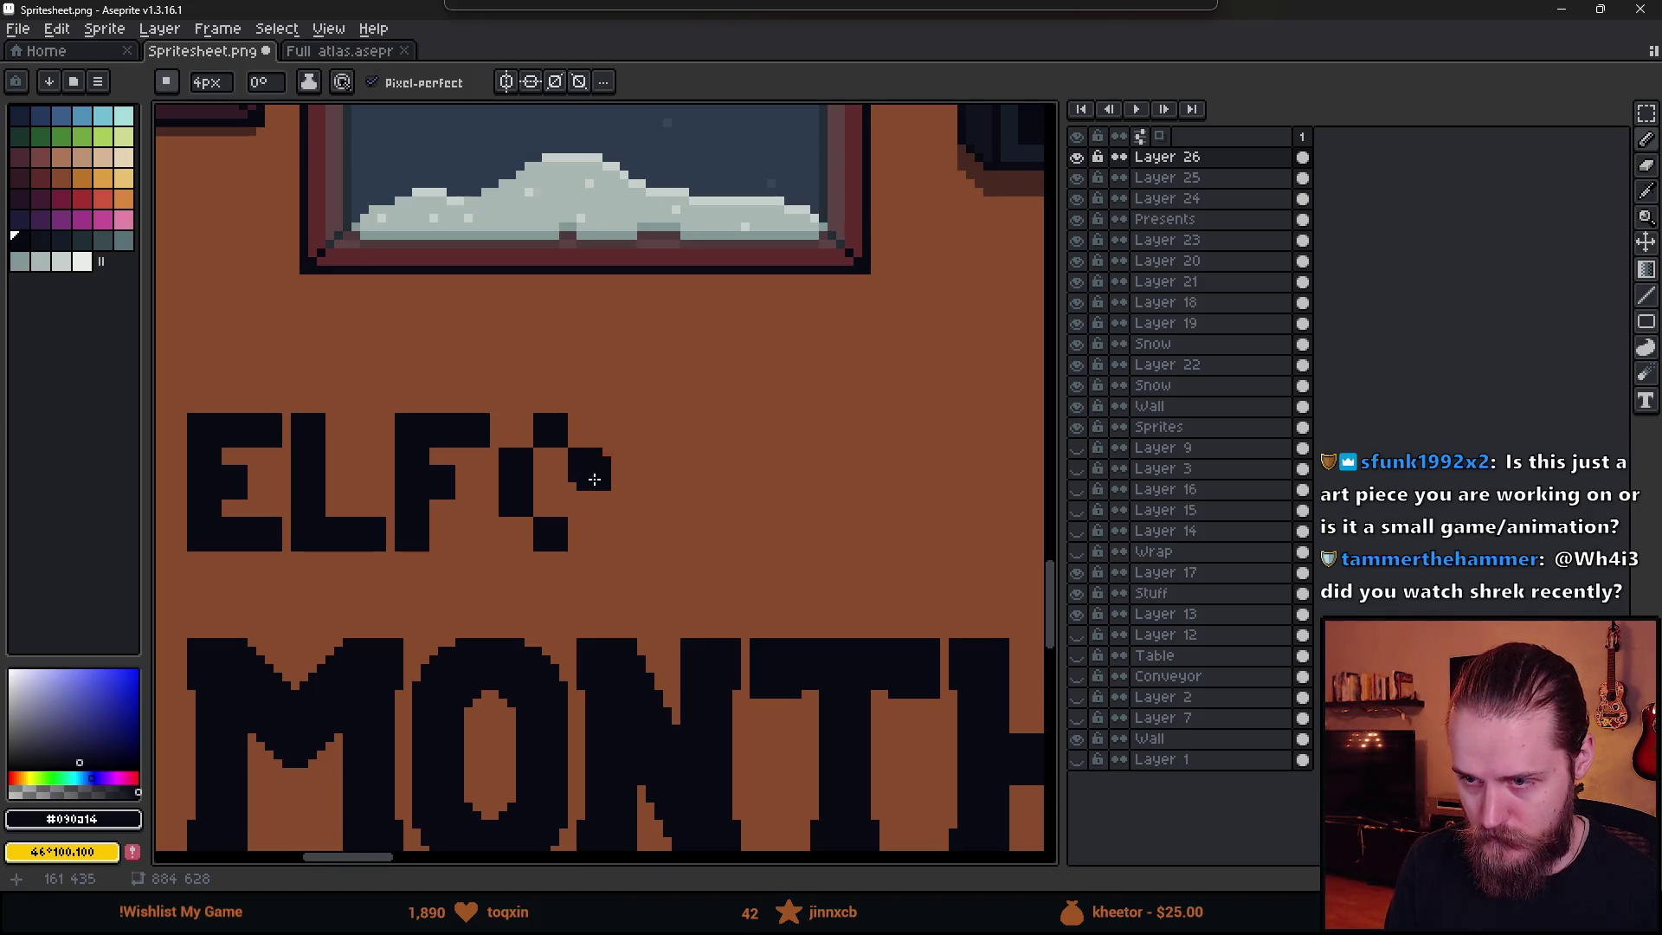
left_click(595, 479)
scroll(588, 504, "down", 3)
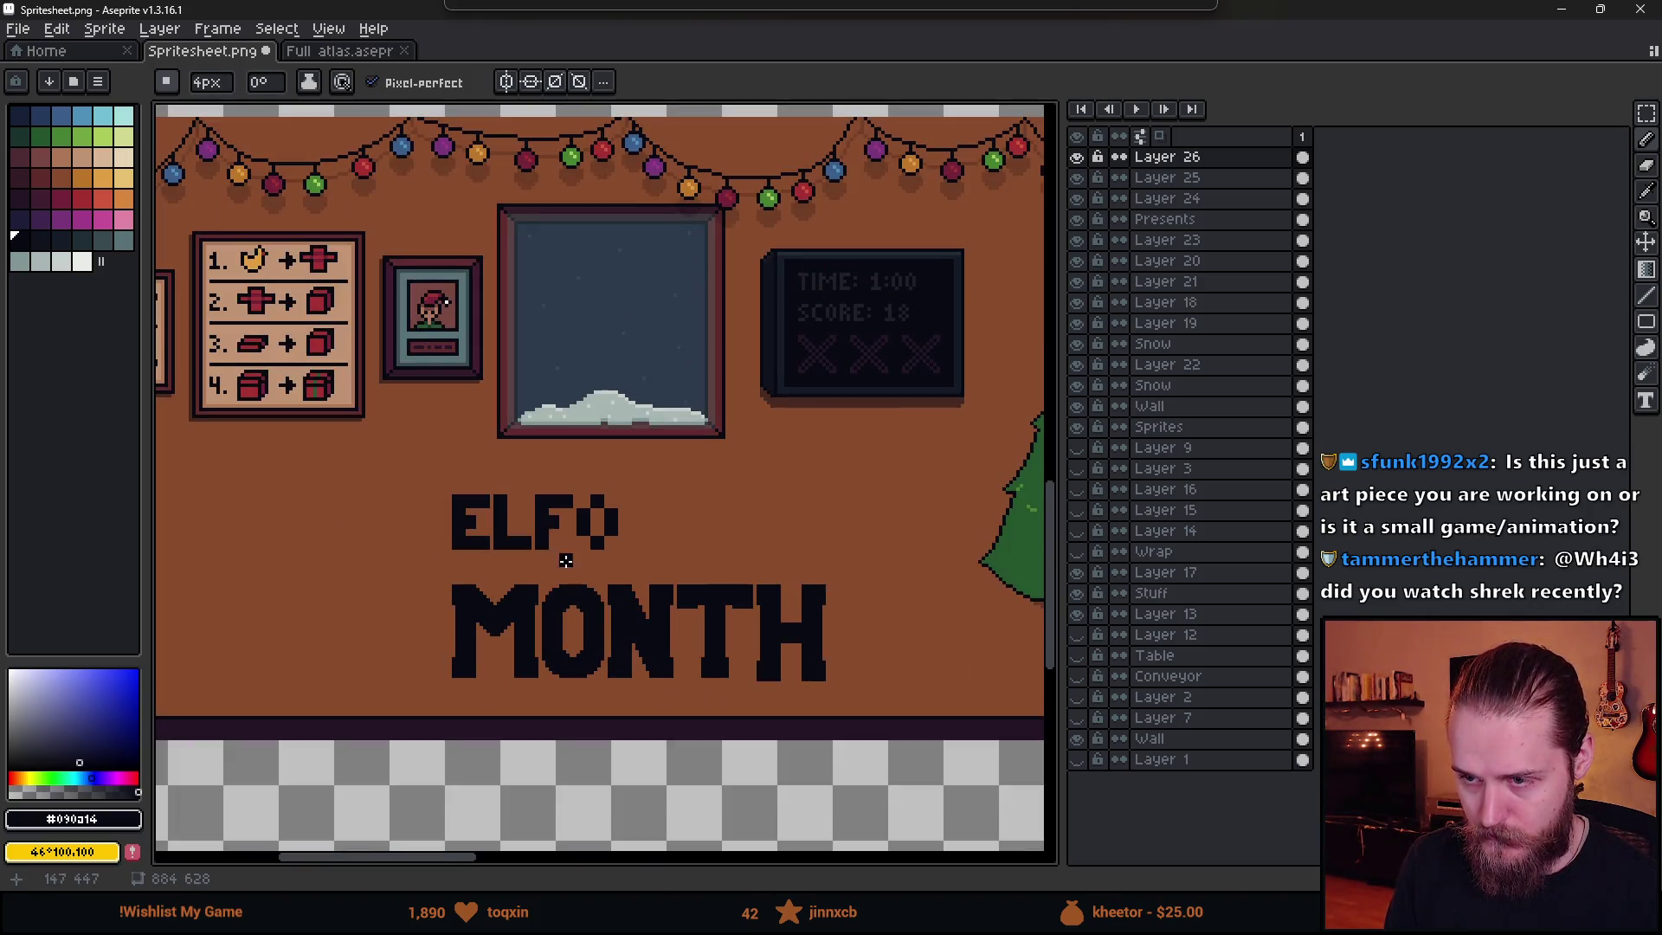
scroll(566, 516, "up", 3)
- Switch to a 1px brush and round off the O's lower-left corner
key("minus")
key("minus")
key("minus")
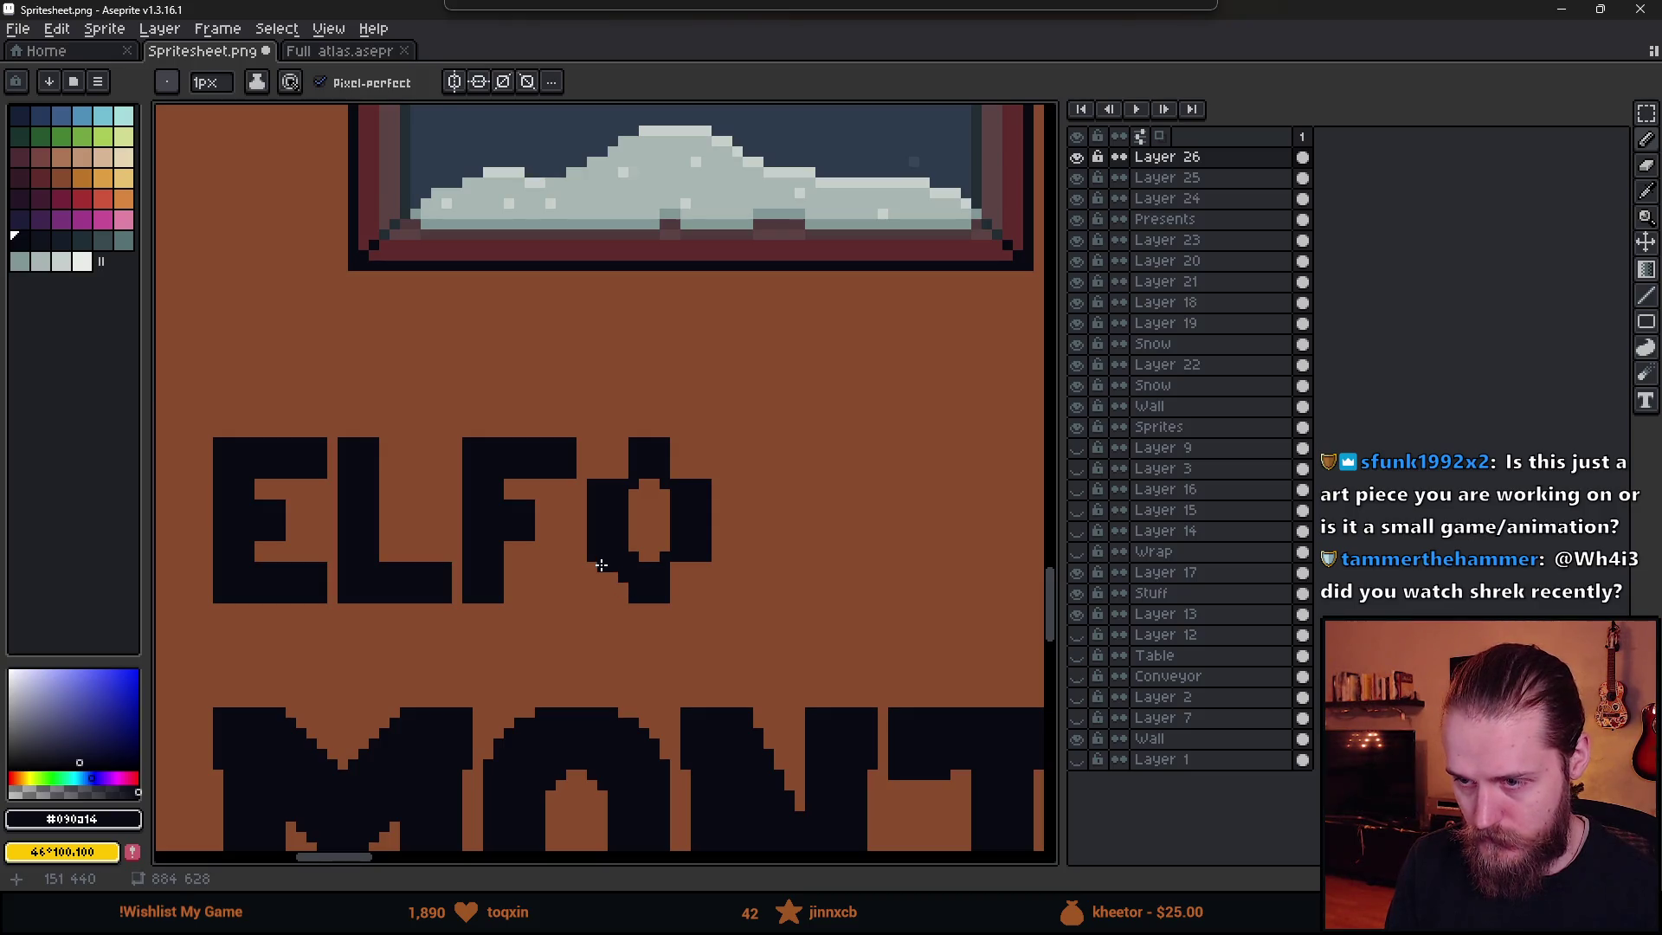
mouse_move(601, 565)
left_mouse_down()
mouse_move(637, 592)
mouse_move(756, 517)
left_mouse_up()
scroll(642, 583, "up", 2)
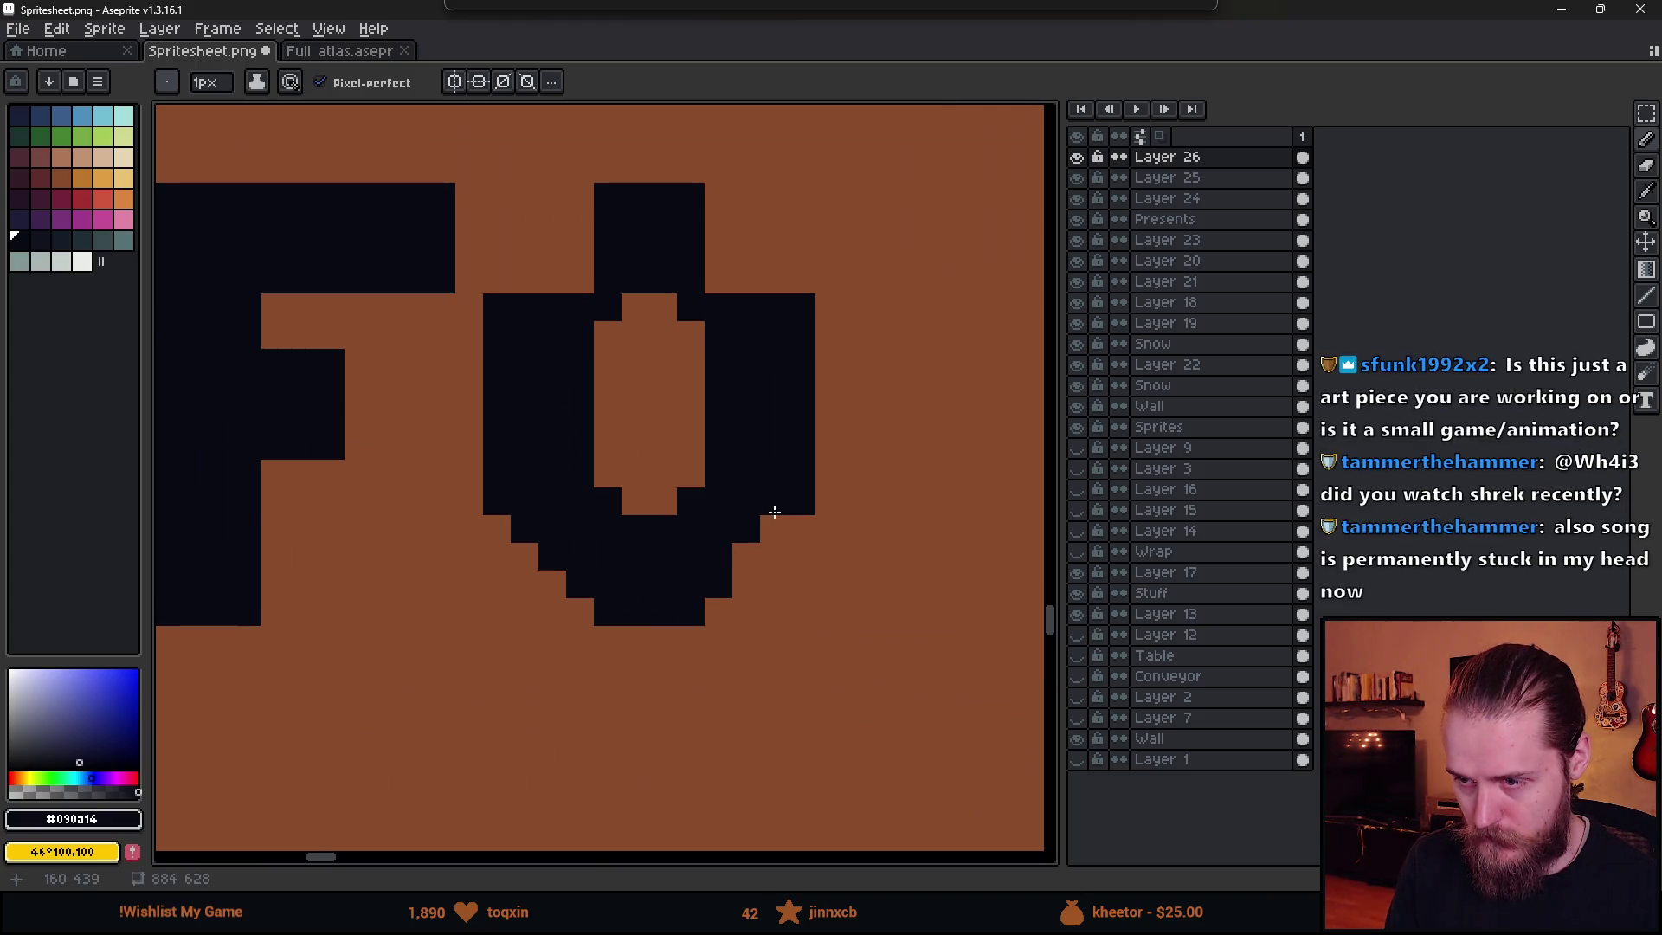
scroll(748, 548, "down", 5)
scroll(693, 470, "up", 4)
- Round the O's top corners with diagonal pixel edges
left_click(692, 470)
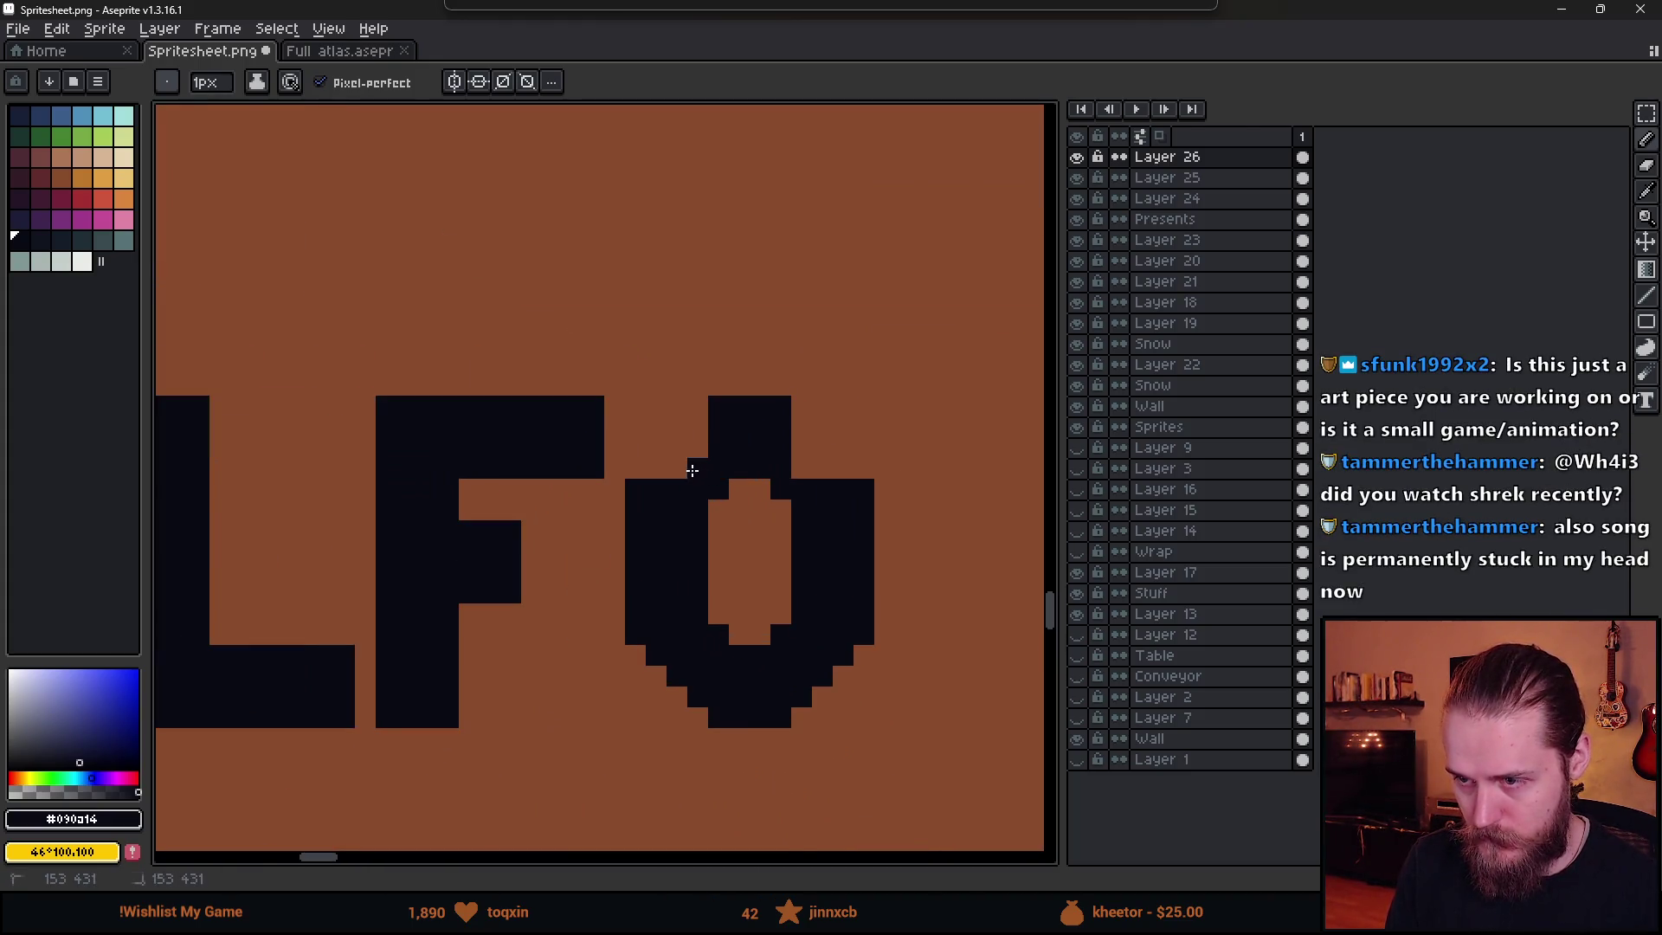
mouse_move(638, 488)
left_mouse_down()
mouse_move(672, 449)
mouse_move(797, 426)
left_mouse_up()
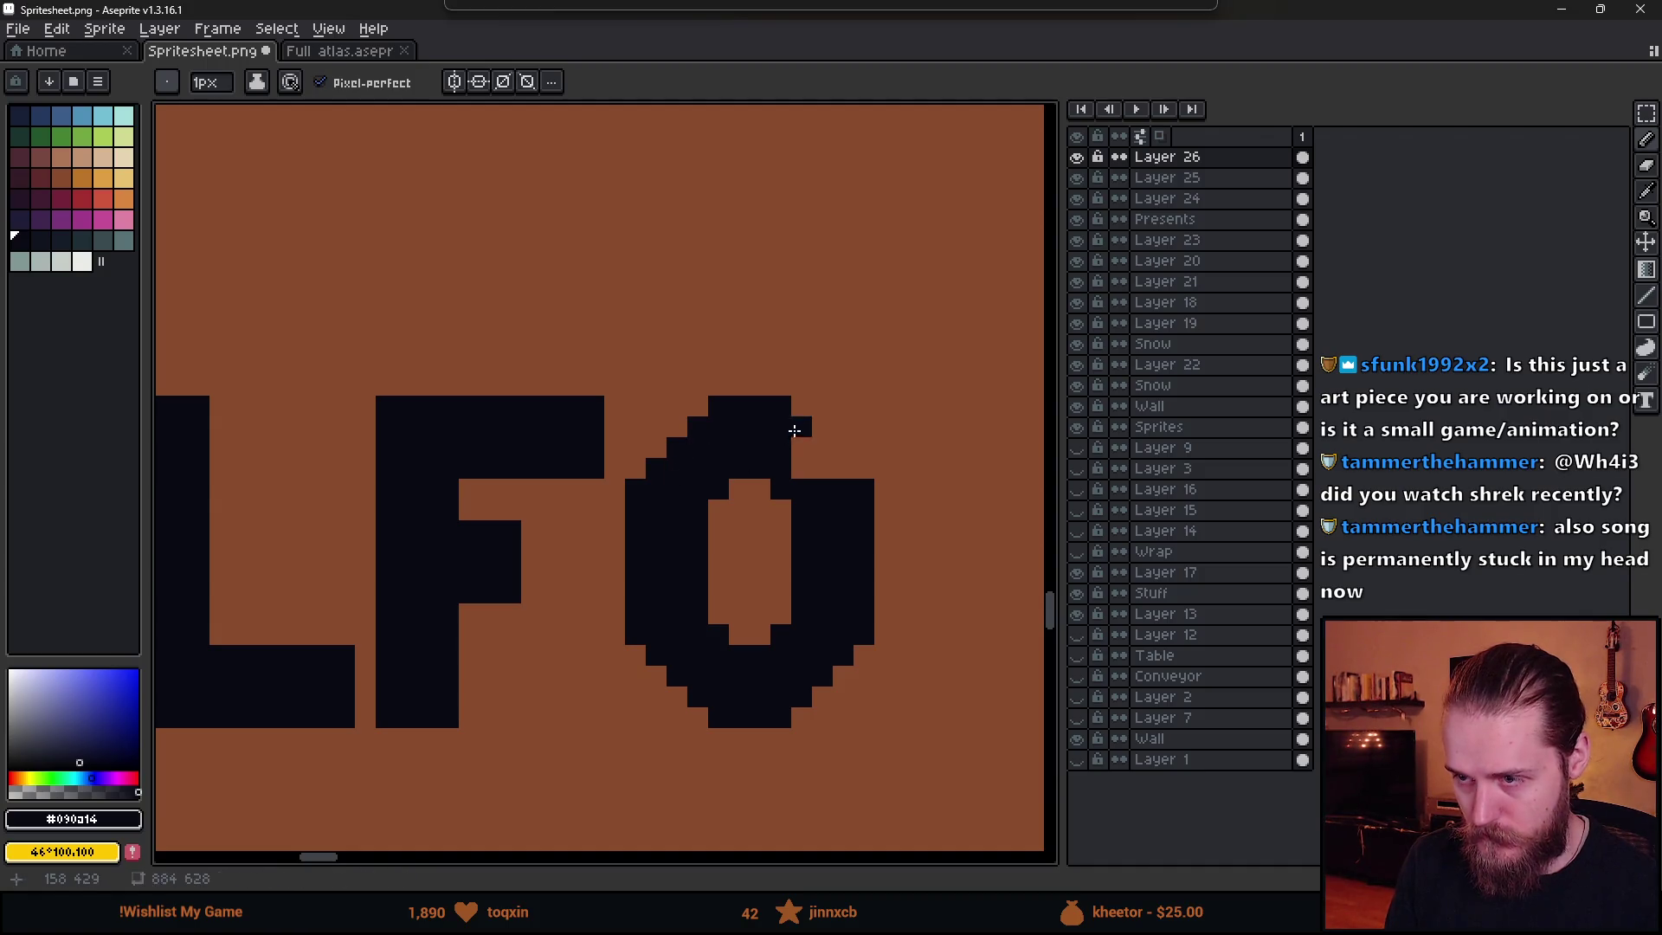
left_click(854, 474, "shift")
left_click_drag(854, 473, 816, 454)
scroll(860, 531, "down", 5)
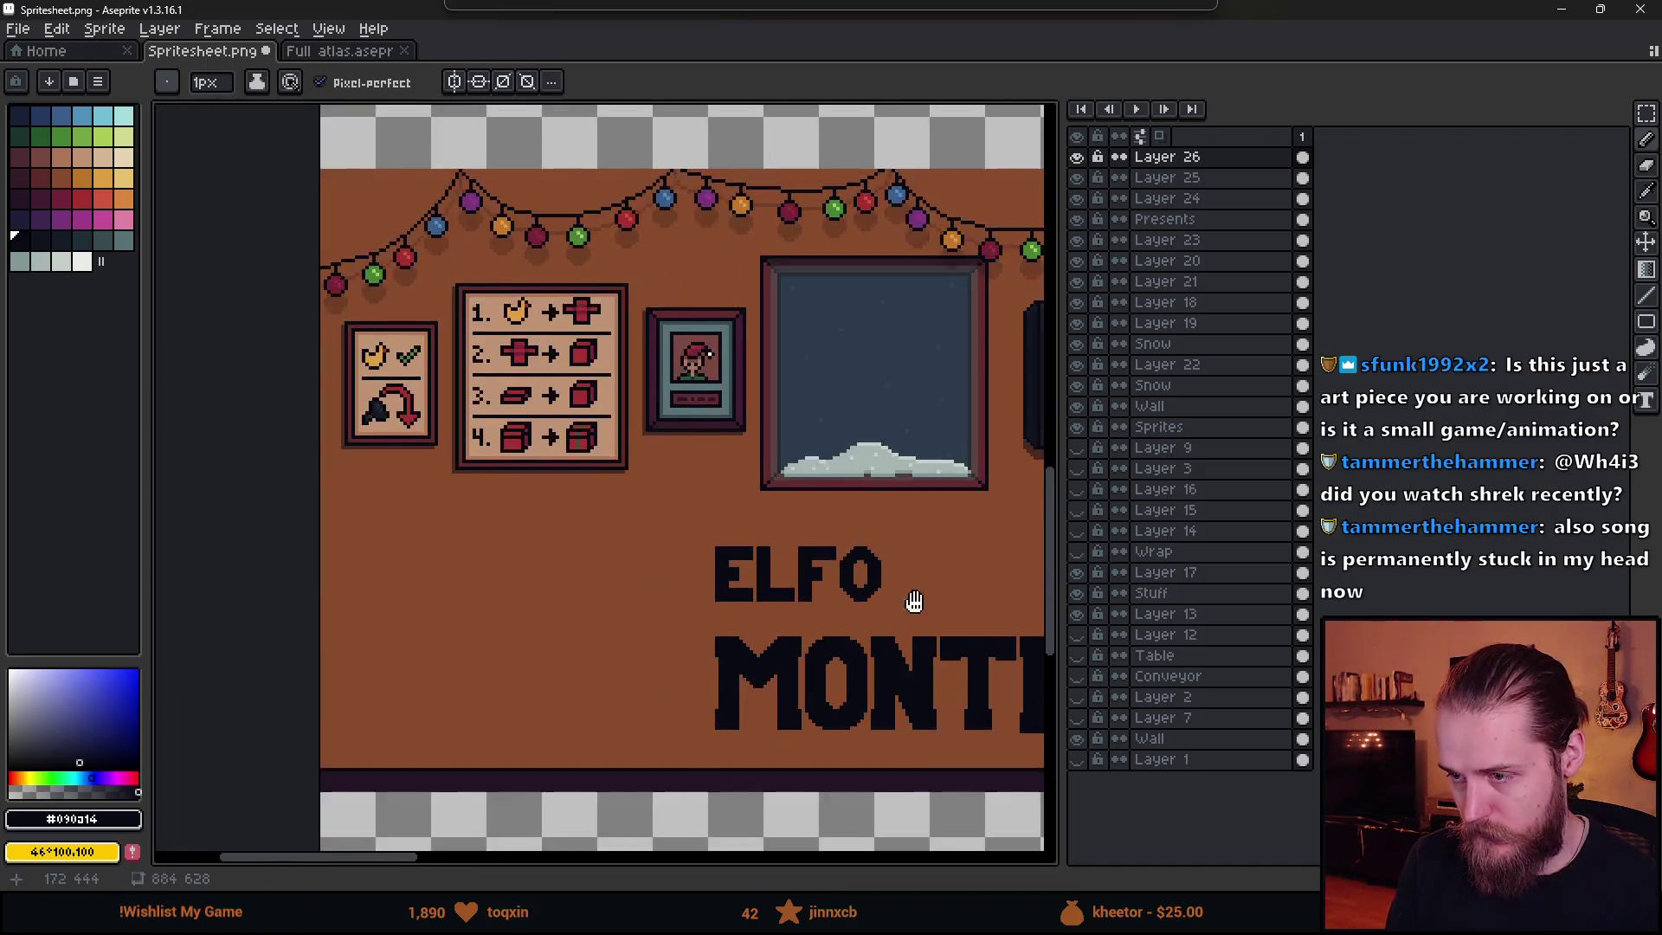
scroll(790, 519, "up", 4)
scroll(596, 593, "up", 1)
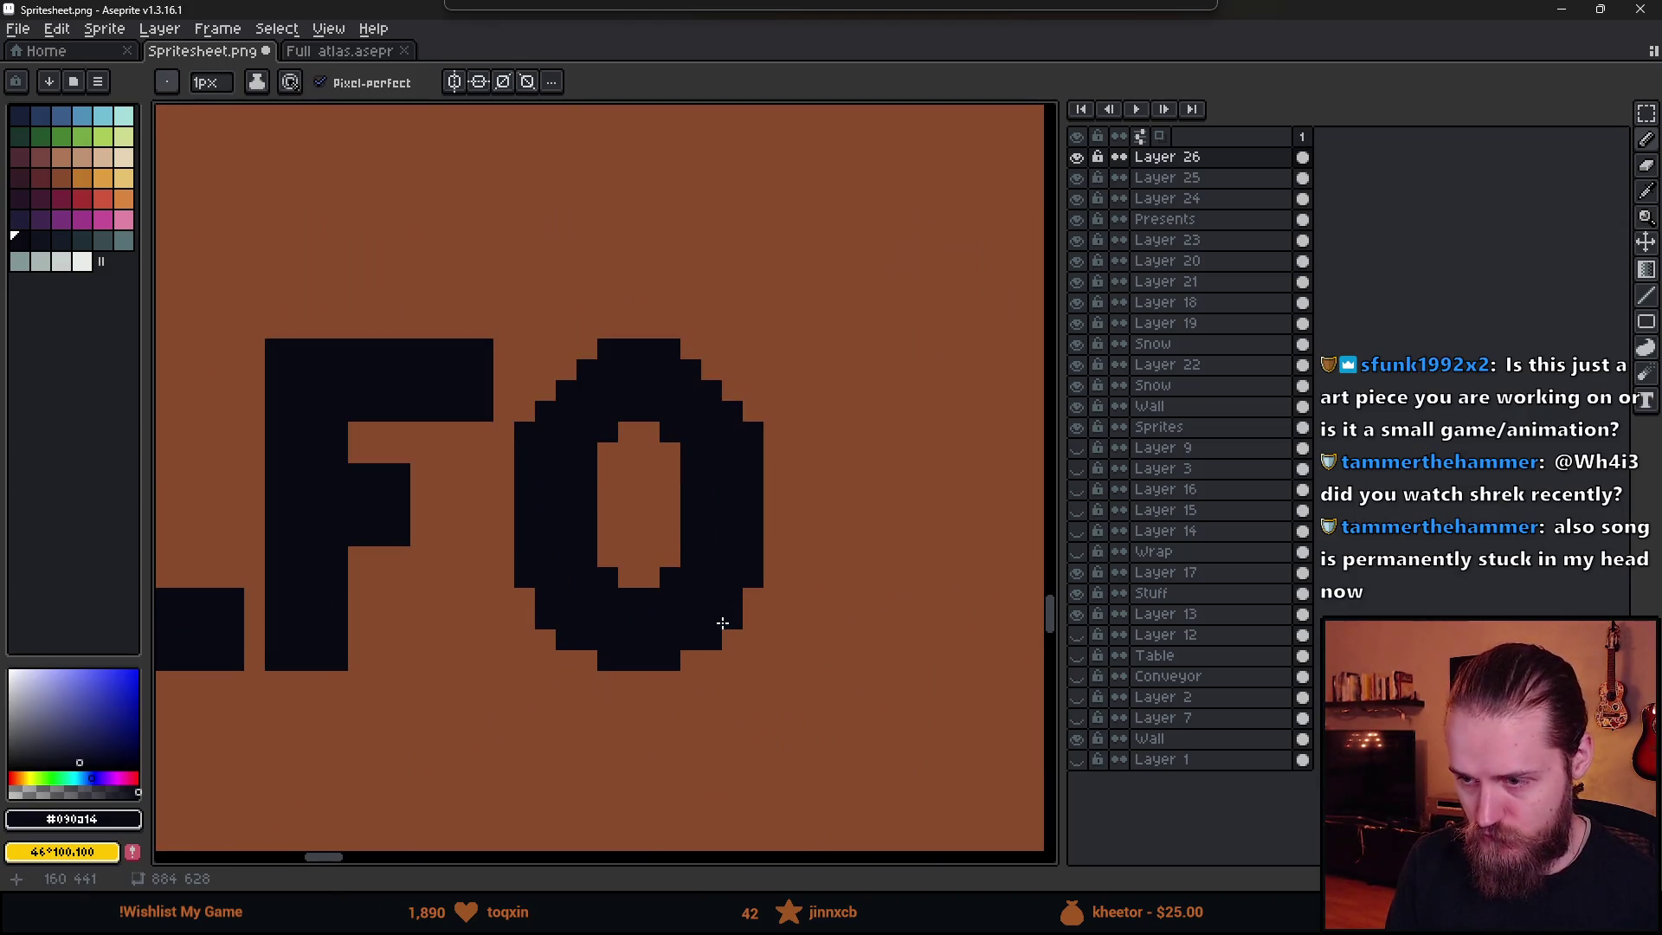
scroll(716, 666, "down", 5)
scroll(650, 594, "up", 5)
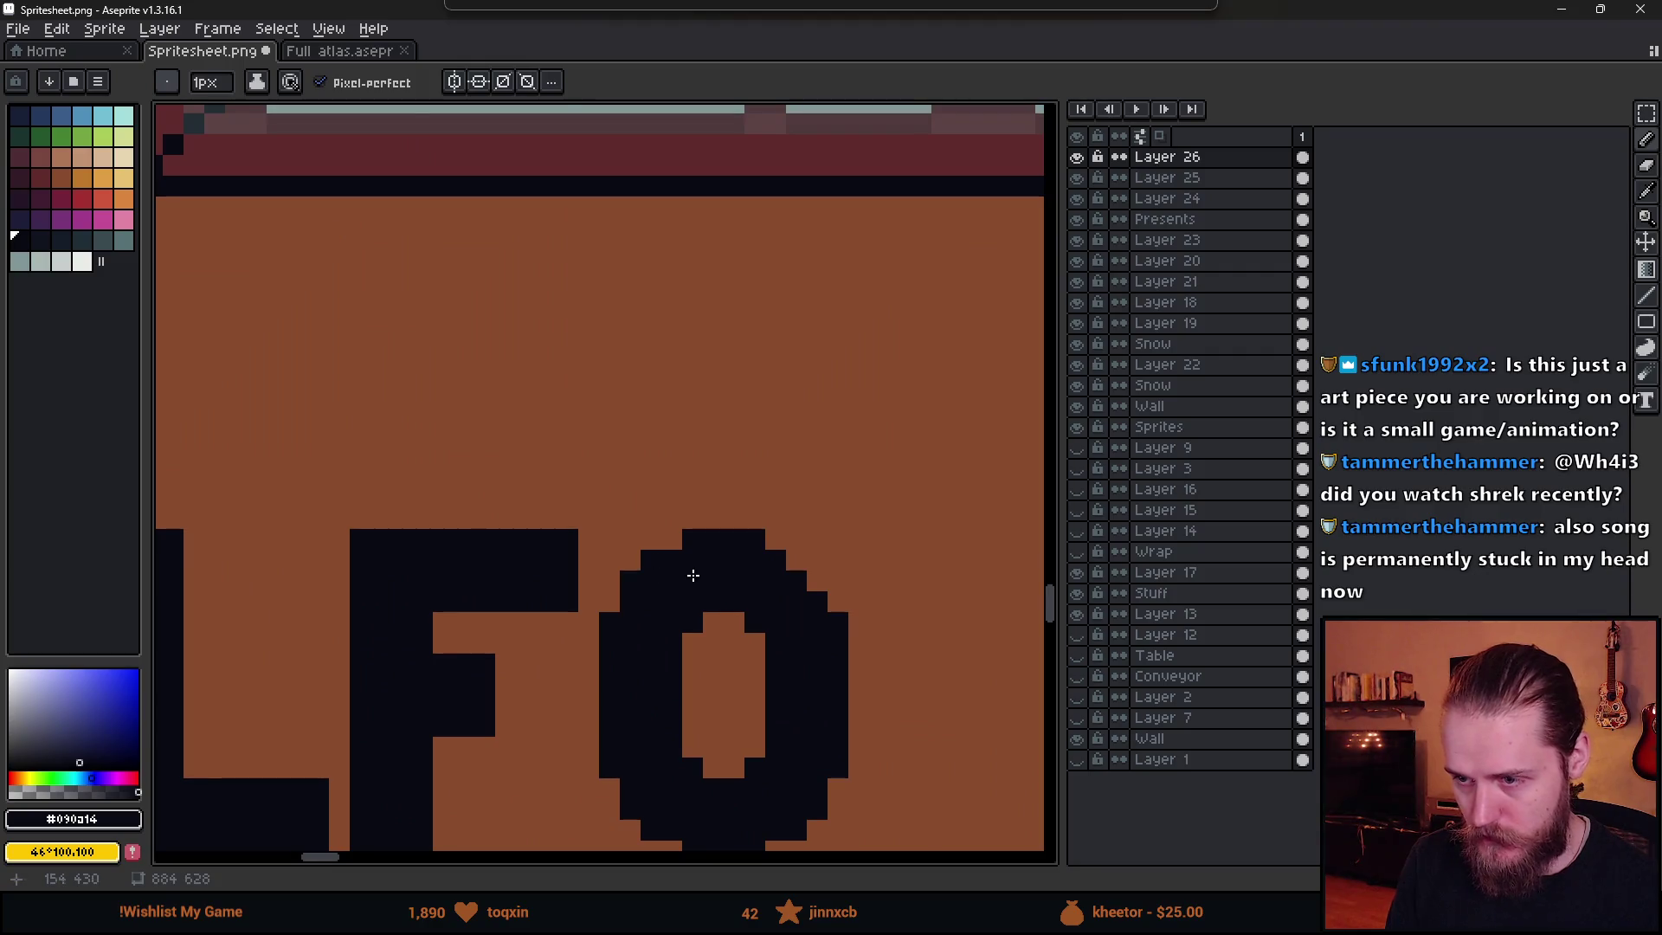
scroll(790, 561, "down", 4)
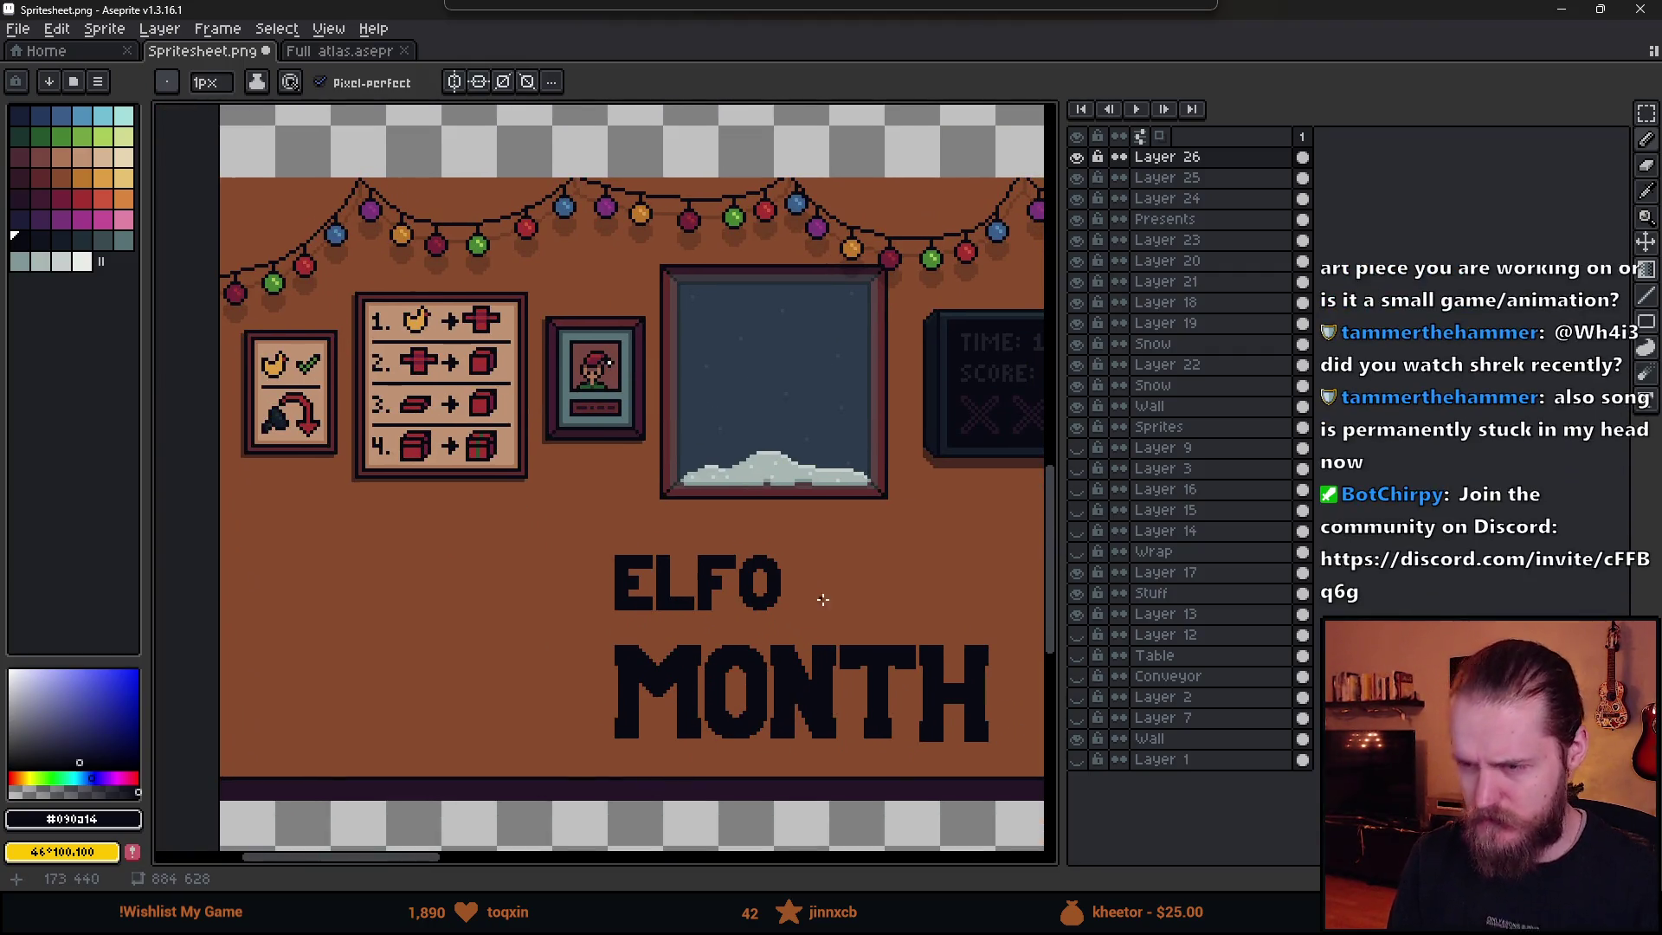
scroll(595, 493, "up", 4)
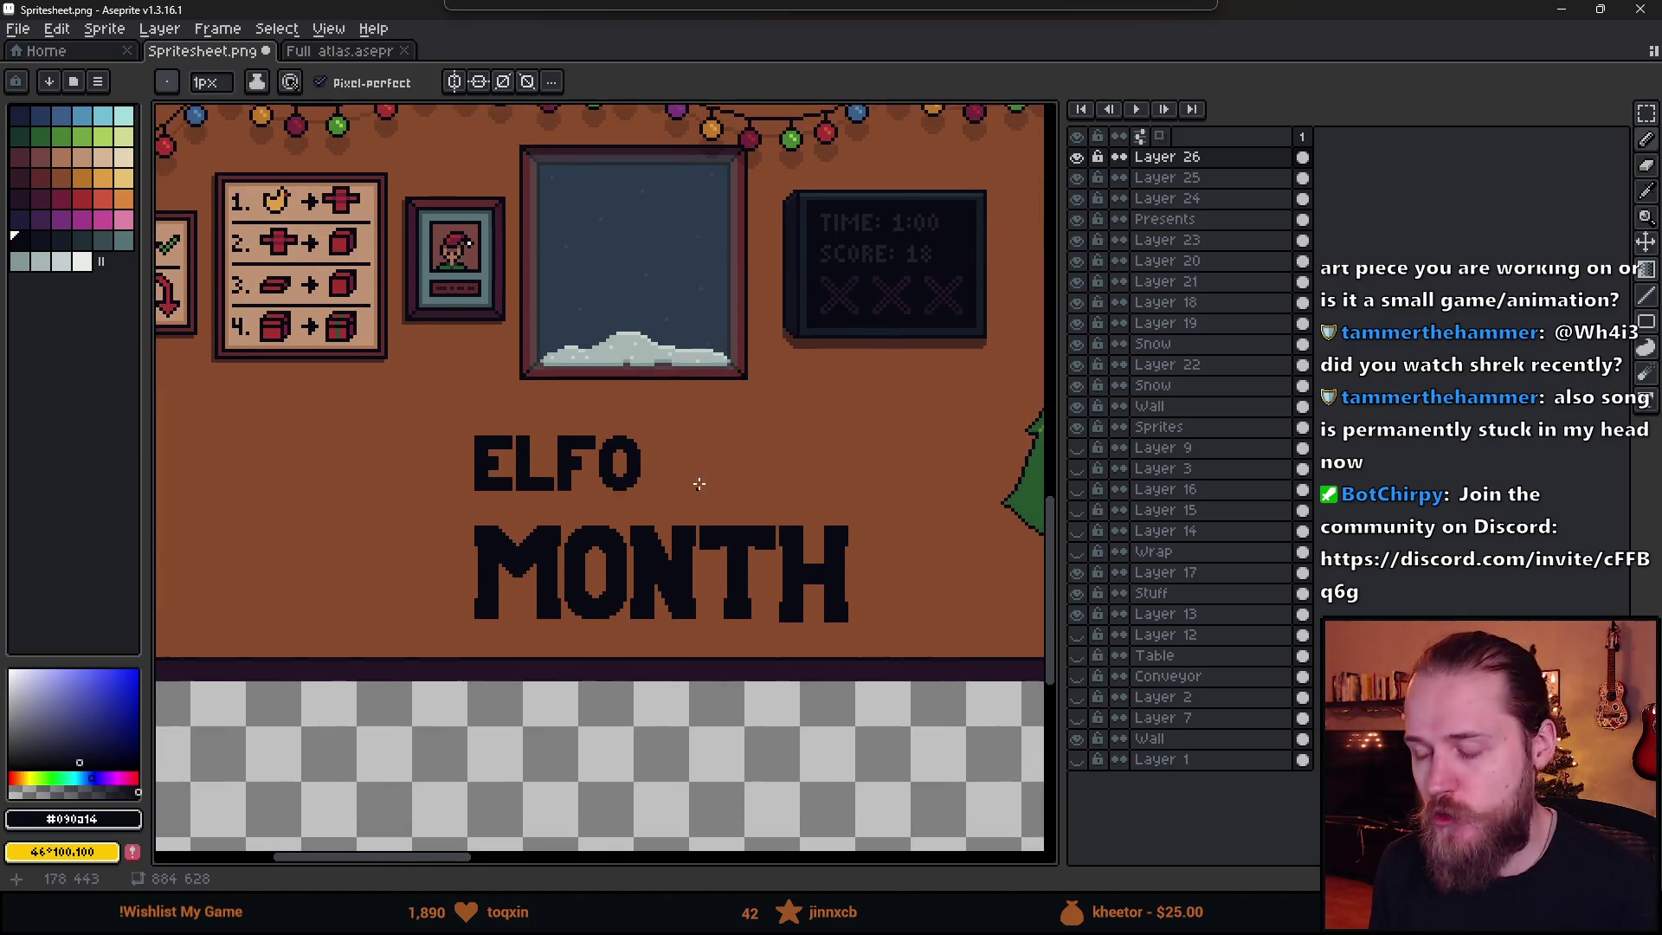
- Copy the F twice after the O, nudging the second copy two pixels right
key("m")
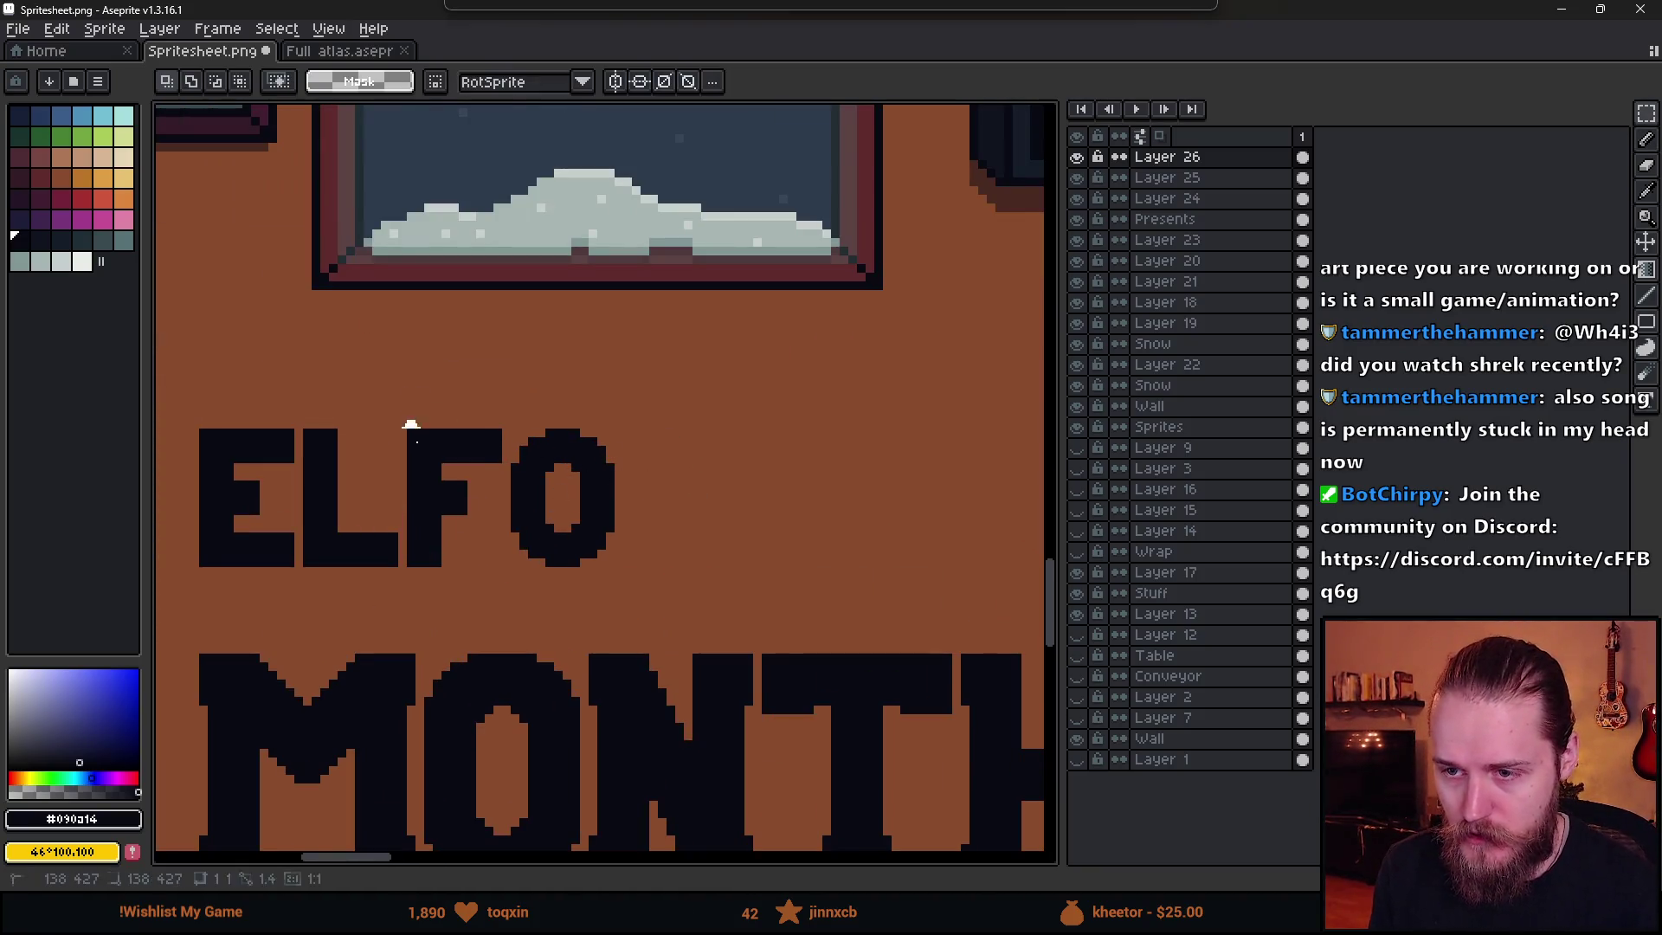
mouse_move(403, 417)
left_mouse_down()
mouse_move(505, 604)
mouse_move(708, 597)
left_mouse_up()
left_click(481, 546)
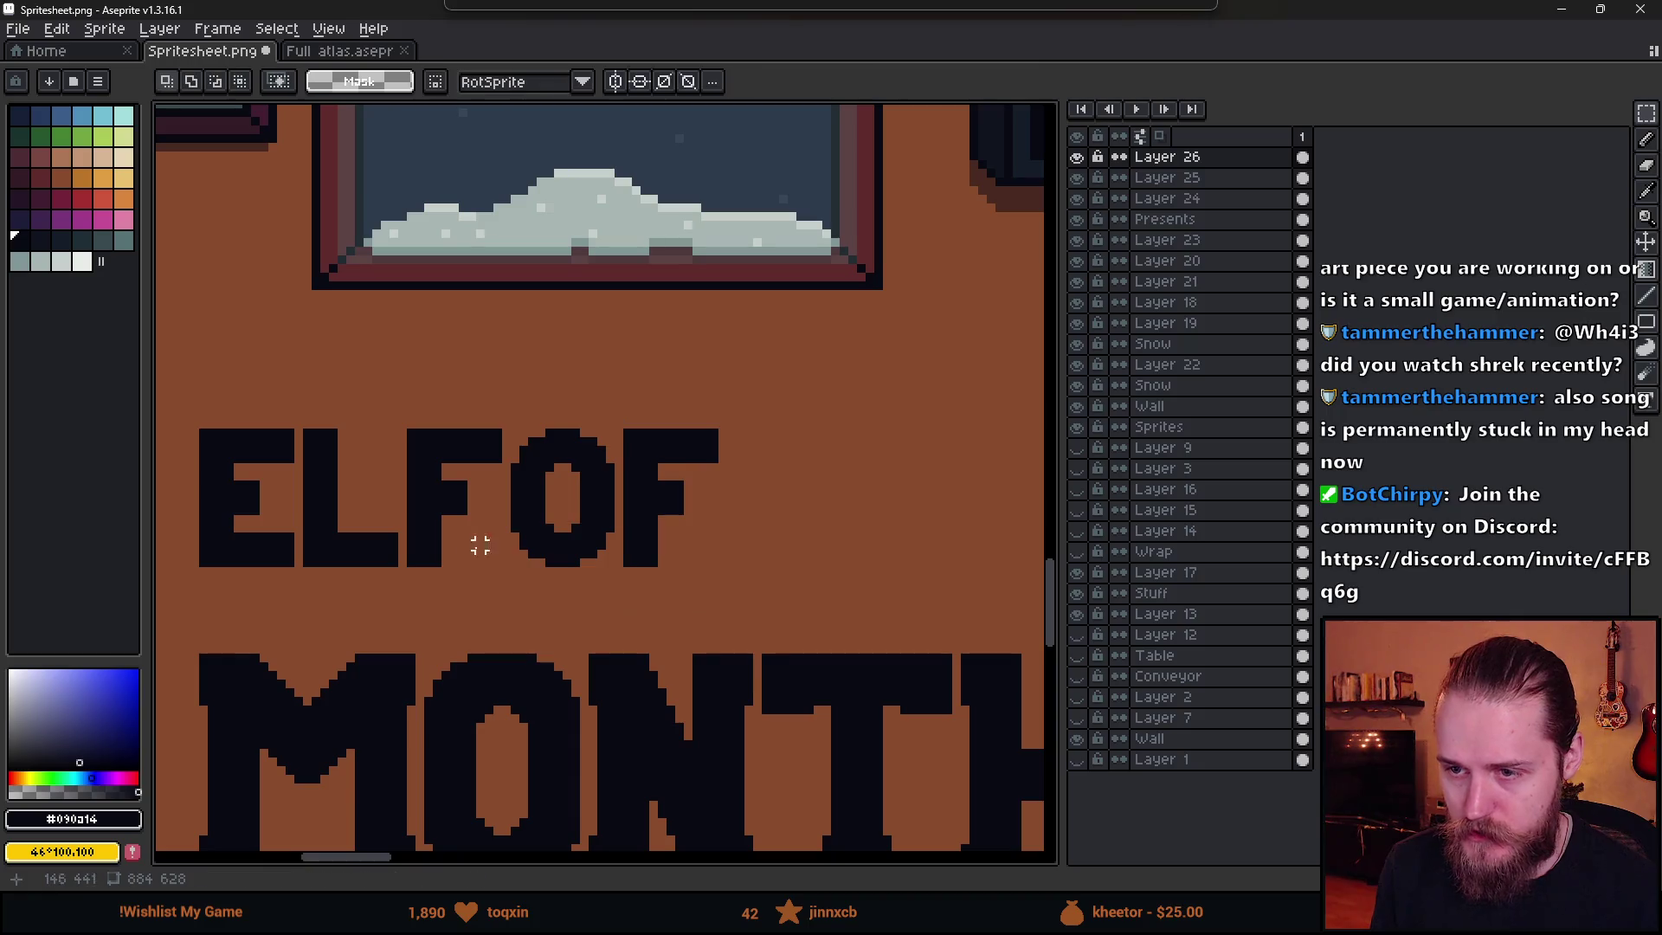
left_click_drag(688, 537, 645, 457)
mouse_move(589, 385)
left_mouse_down()
mouse_move(723, 531)
mouse_move(793, 508)
left_mouse_up()
left_click(624, 464)
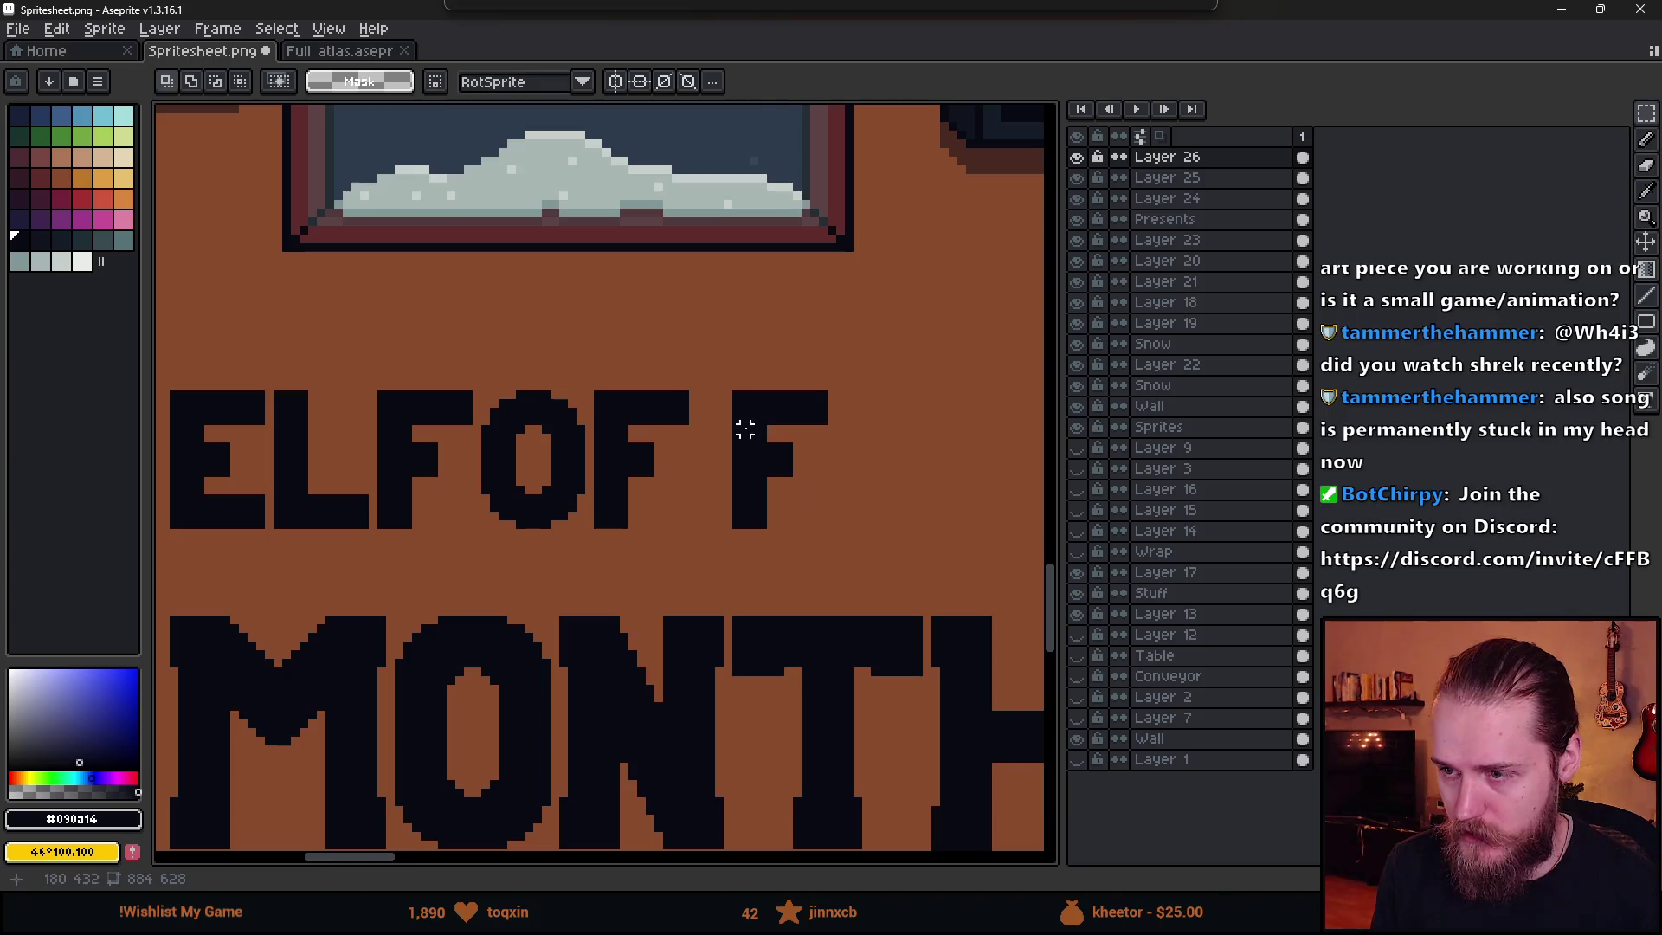
mouse_move(728, 430)
left_mouse_down()
mouse_move(866, 558)
mouse_move(841, 527)
left_mouse_up()
left_click(684, 490)
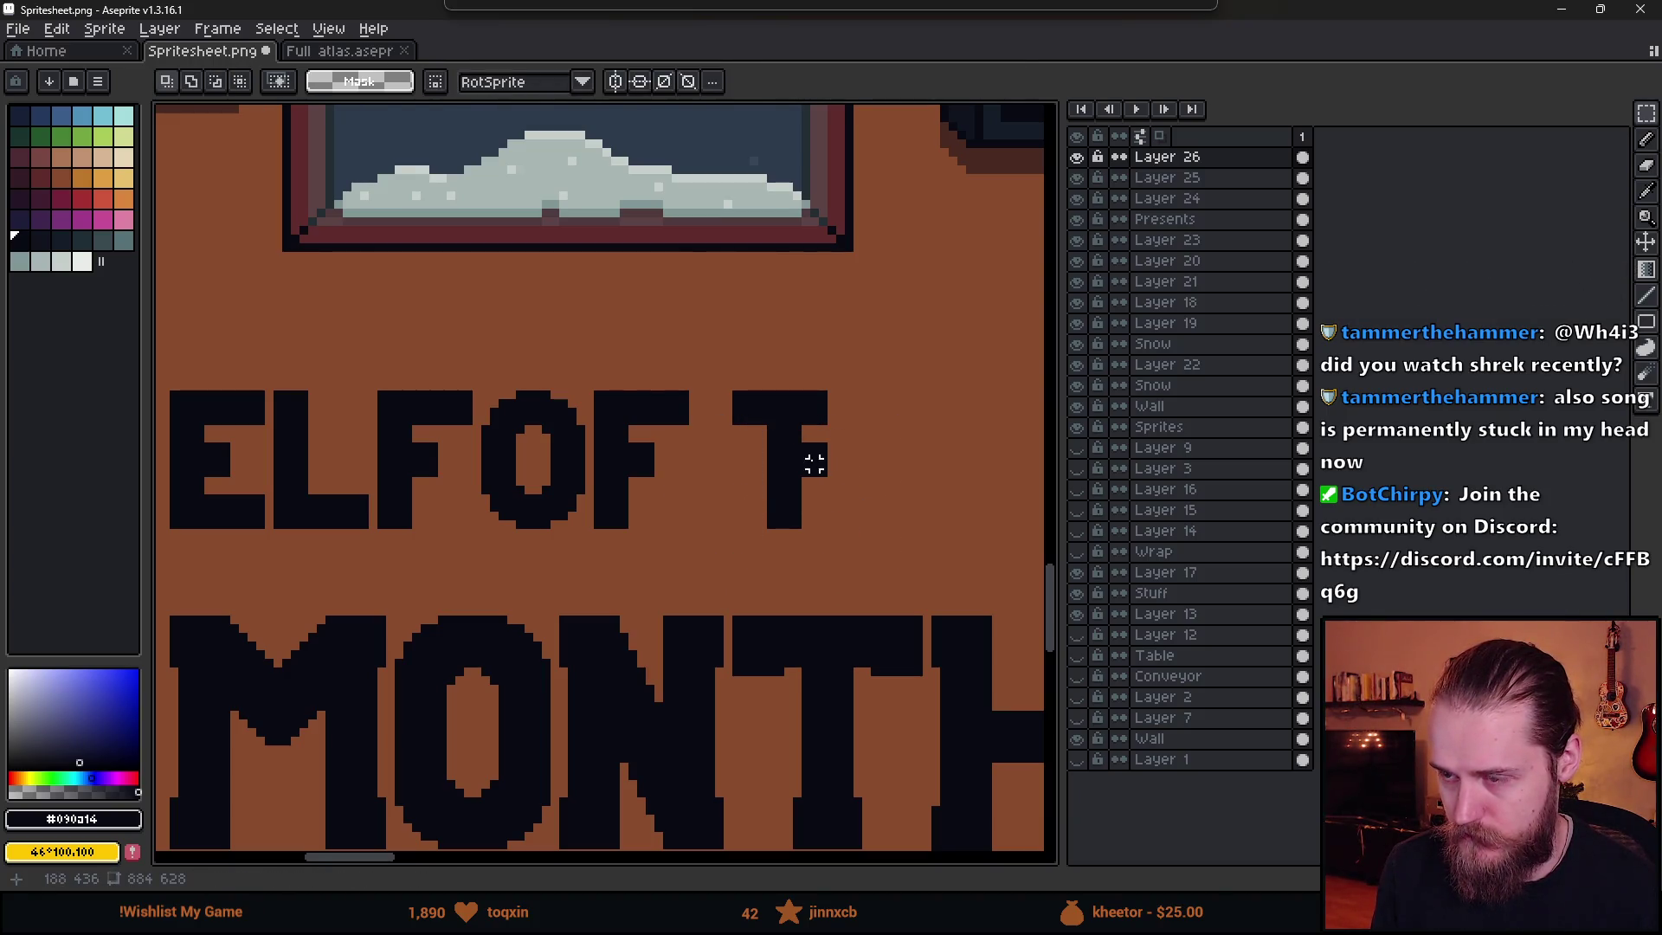
- Erase the second F's middle arm to turn it into a T
scroll(831, 465, "up", 2)
key("b")
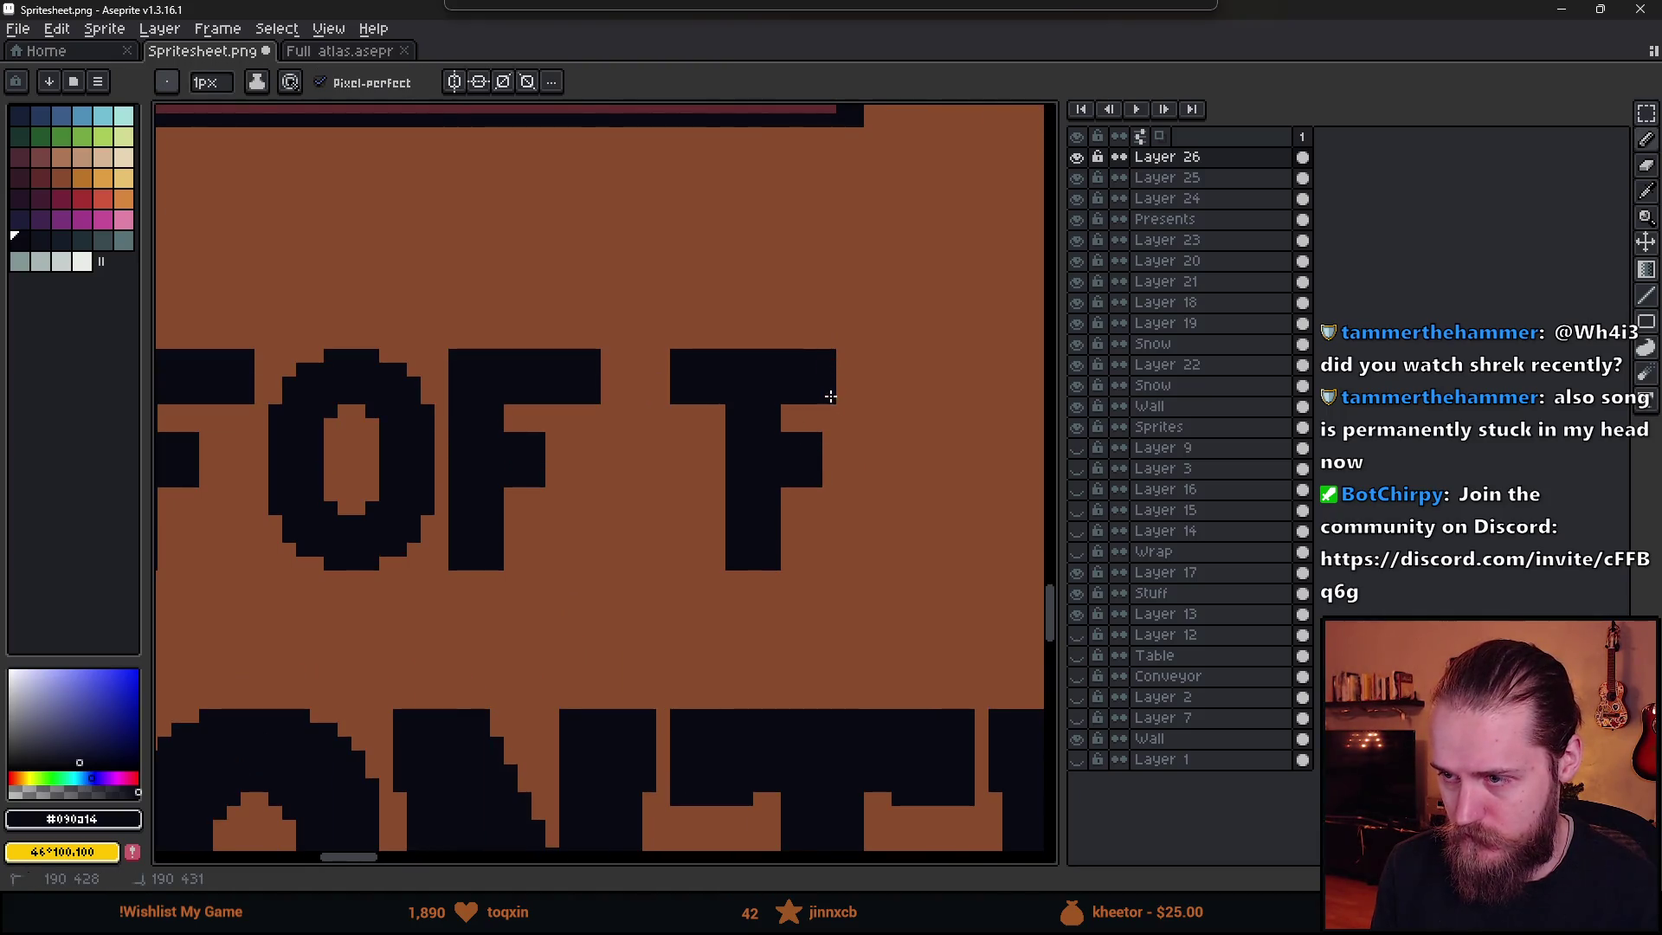
key("e")
mouse_move(787, 423)
left_mouse_down()
mouse_move(787, 490)
mouse_move(815, 426)
left_mouse_up()
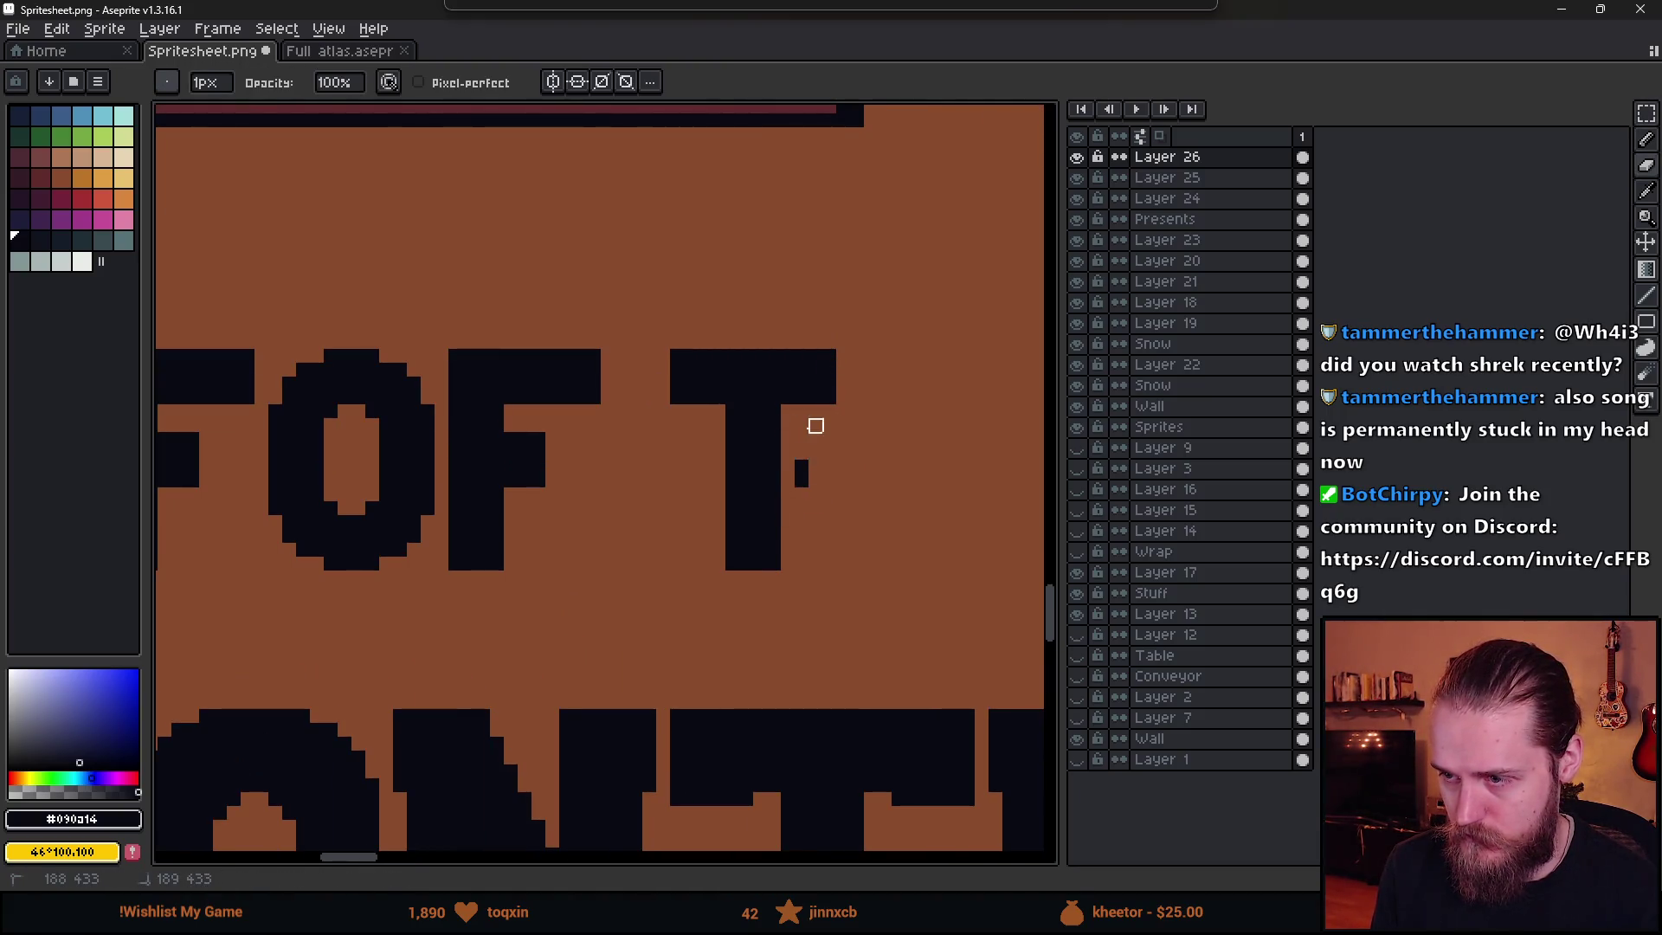
key("b")
scroll(866, 471, "down", 2)
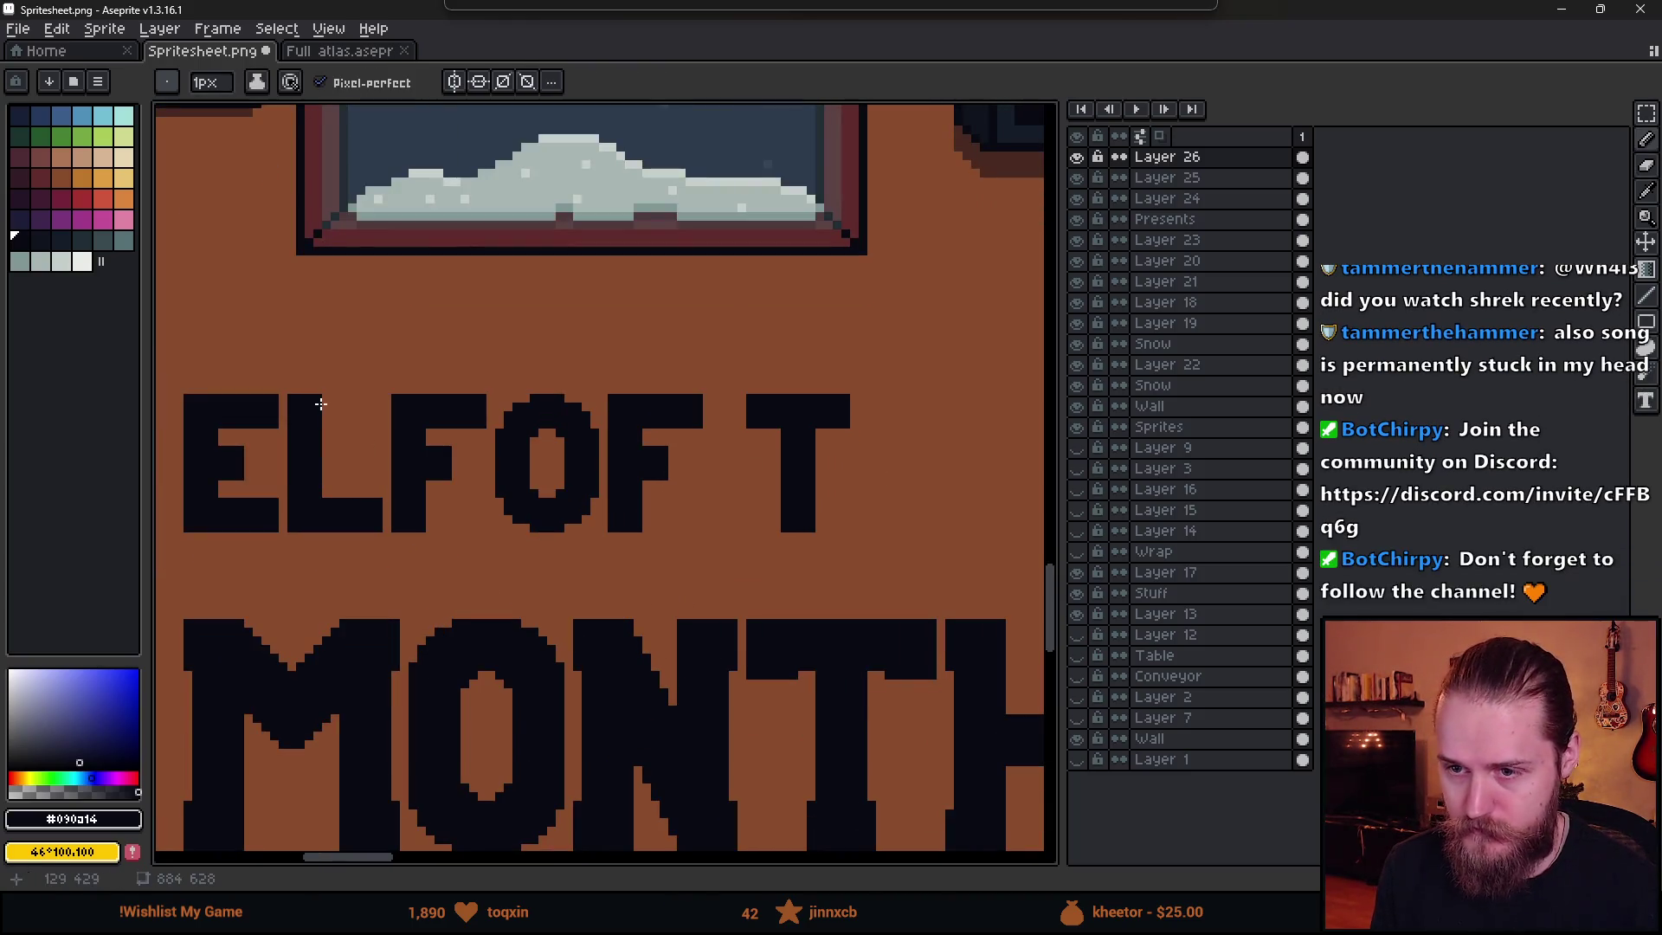
- Select the L to copy it as the start of an H
key("m")
mouse_move(290, 381)
left_mouse_down()
mouse_move(353, 575)
mouse_move(809, 519)
mouse_move(916, 583)
mouse_move(844, 532)
mouse_move(849, 516)
left_mouse_up()
scroll(347, 519, "down", 1)
scroll(808, 526, "up", 1)
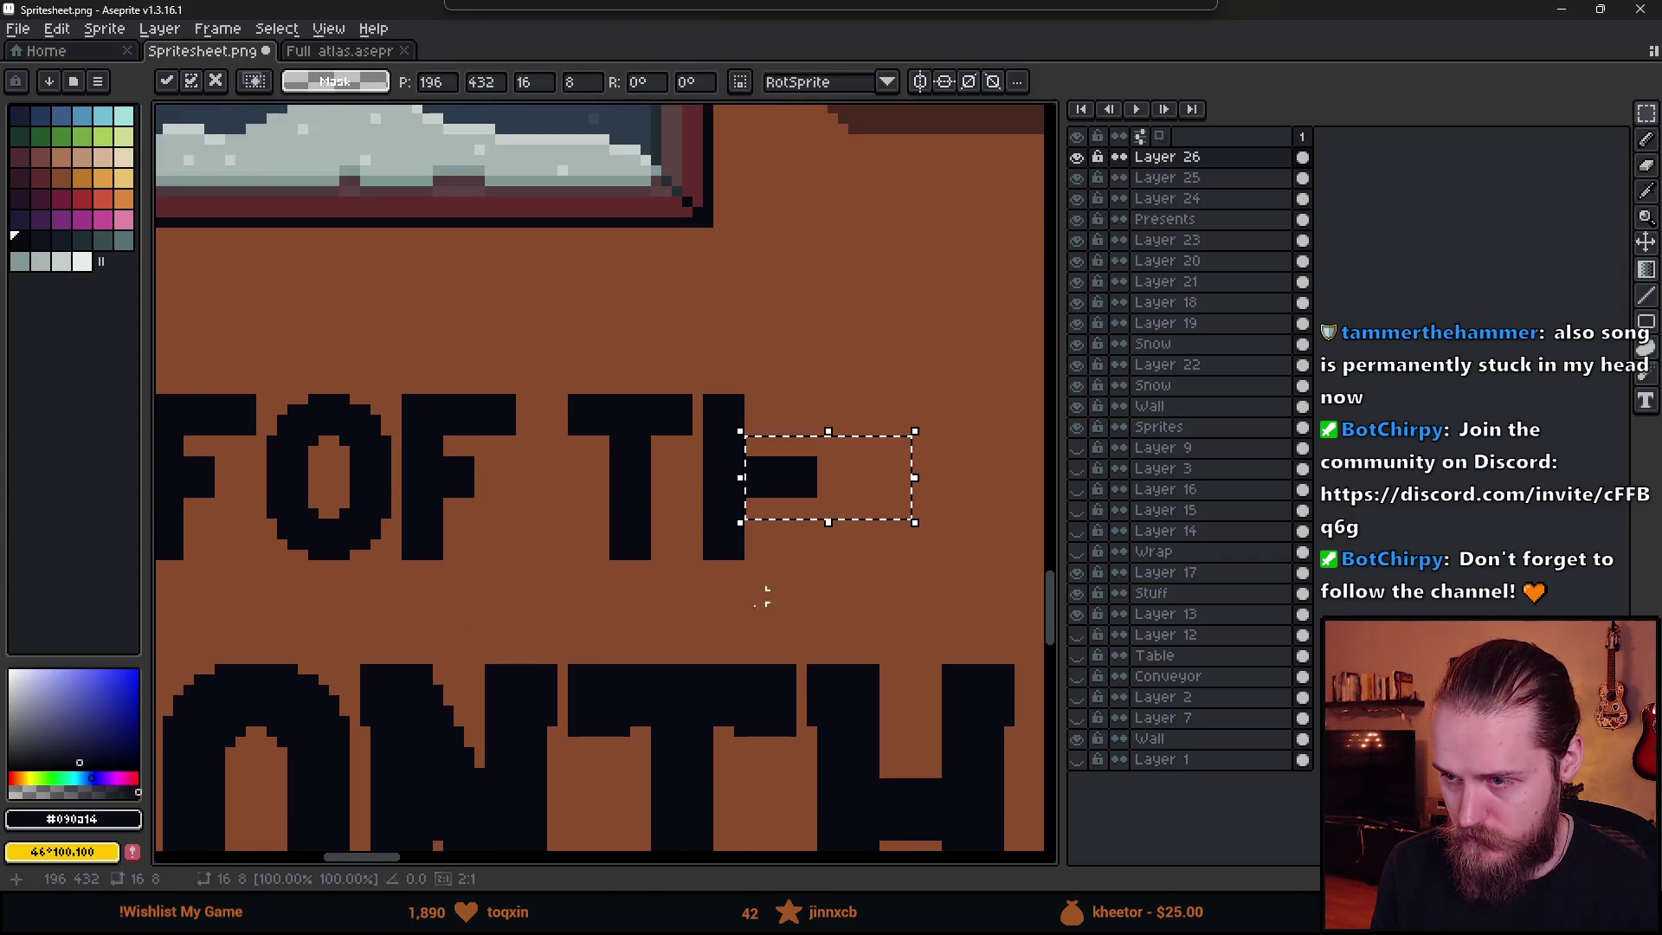
- Set the raised block as the H's crossbar and move the H's stem into place
left_click(738, 448)
key("b")
key("m")
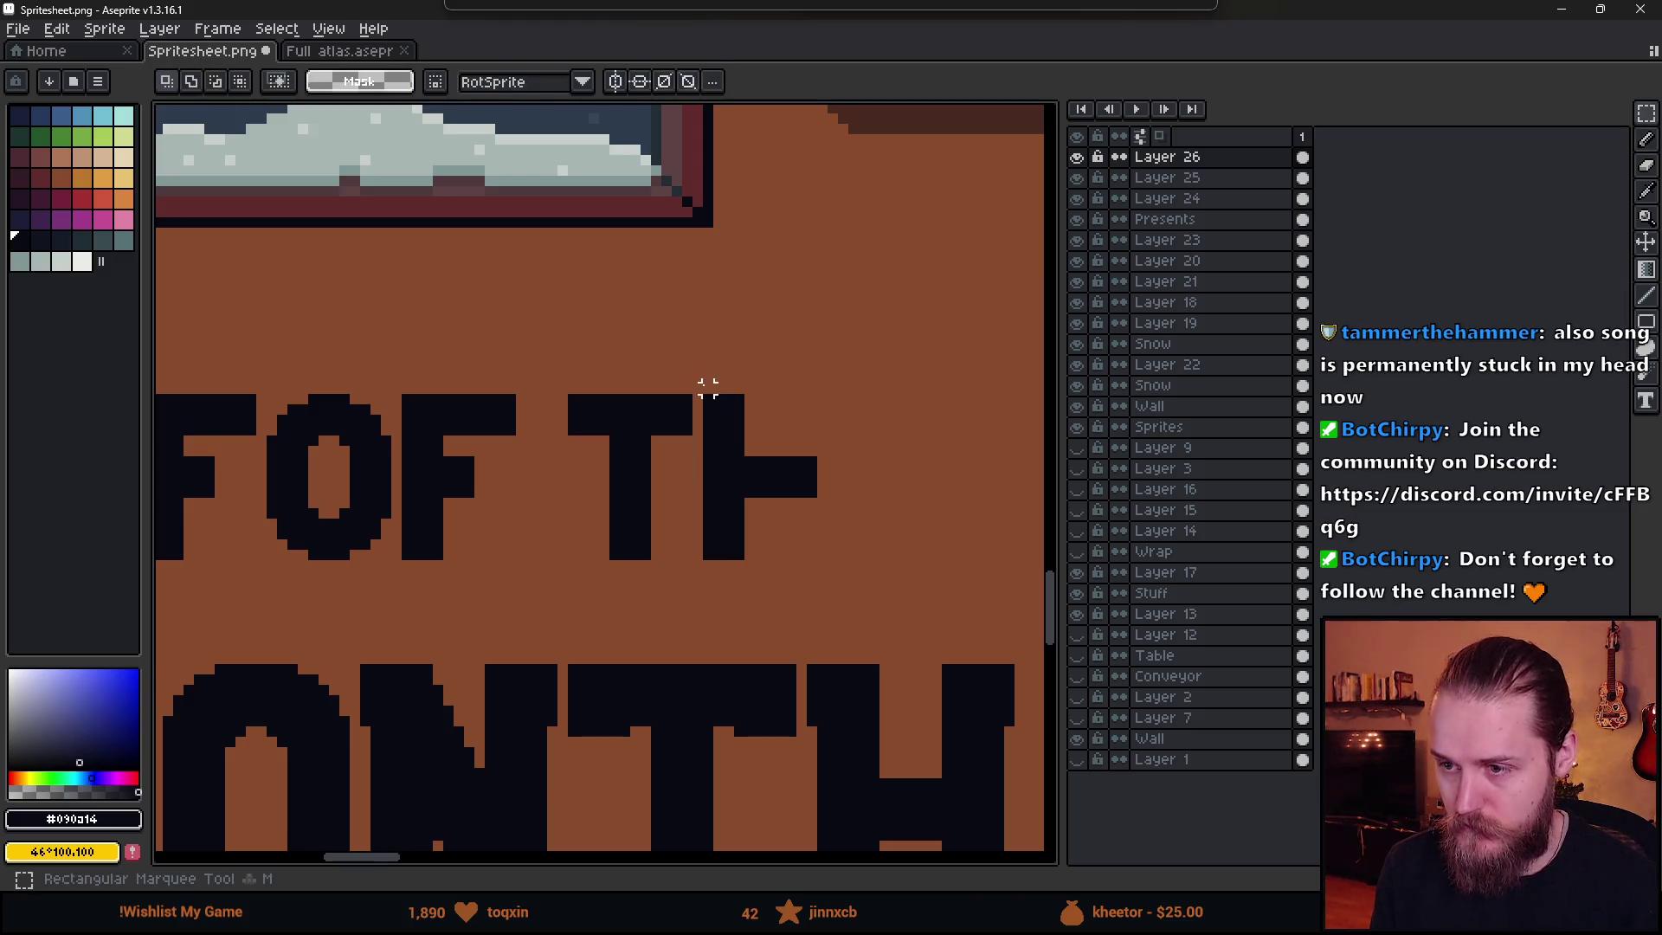
mouse_move(705, 386)
left_mouse_down()
mouse_move(742, 567)
mouse_move(716, 519)
mouse_move(859, 542)
mouse_move(826, 518)
mouse_move(791, 523)
left_mouse_up()
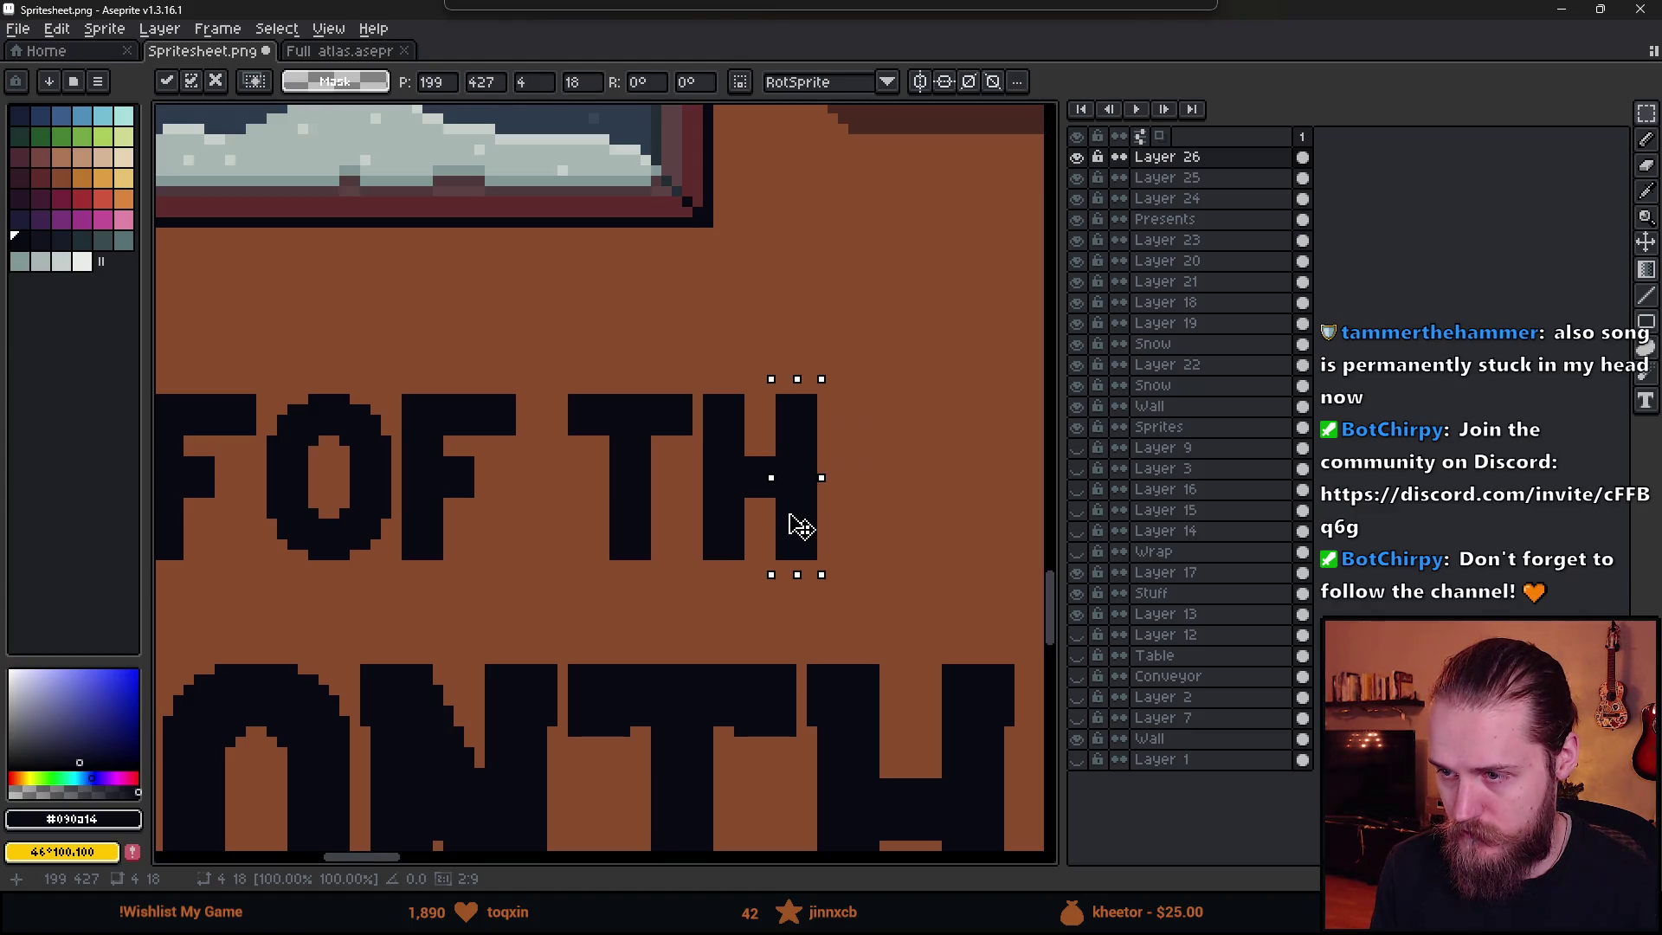
key("ctrl+d")
scroll(708, 391, "down", 1)
scroll(709, 392, "down", 1)
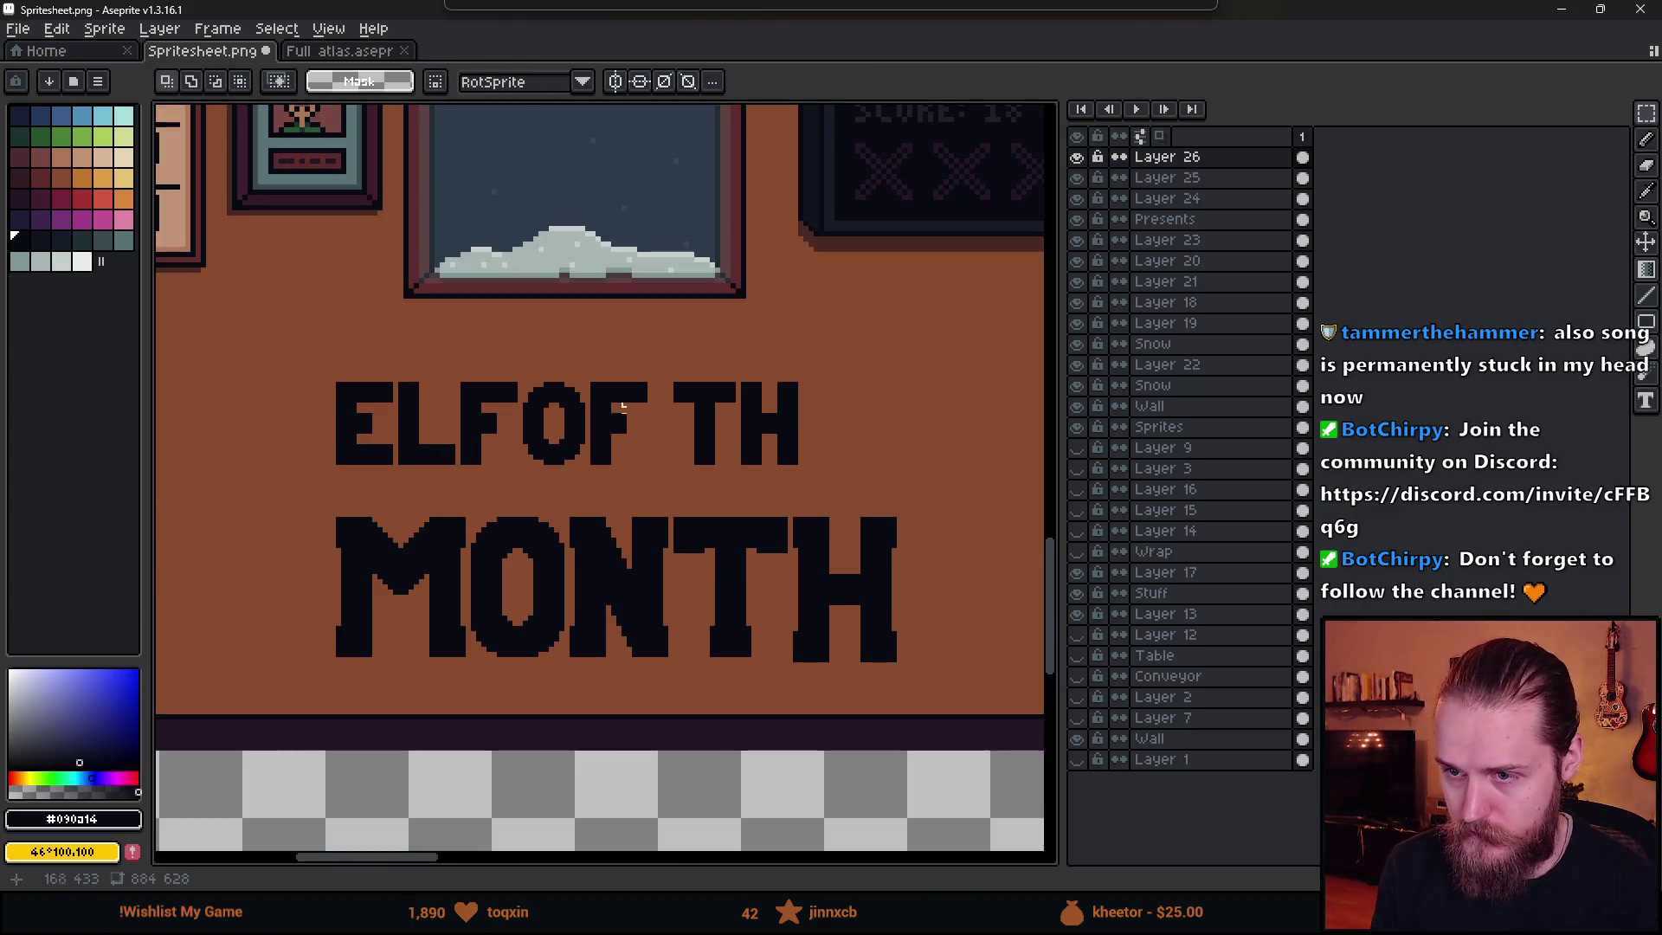
- Place an E after TH and shift THE about 8 pixels left
mouse_move(305, 365)
left_mouse_down()
mouse_move(398, 474)
mouse_move(875, 445)
mouse_move(831, 438)
left_mouse_up()
key("ctrl+d")
scroll(702, 432, "up", 1)
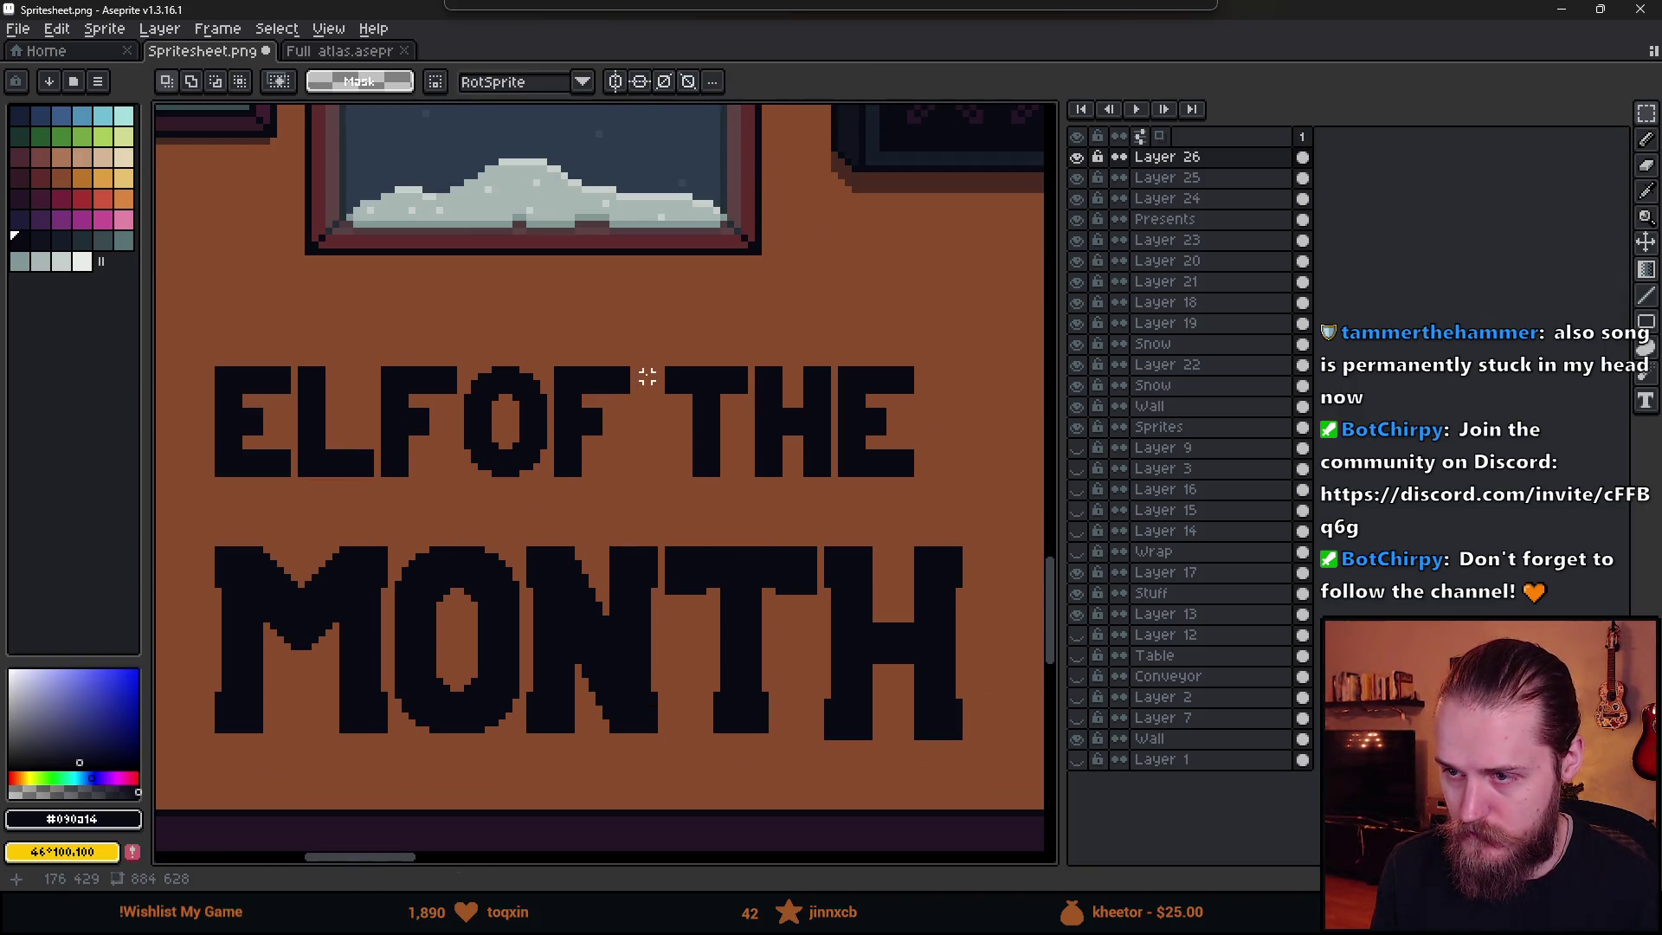
mouse_move(648, 376)
left_mouse_down()
mouse_move(935, 490)
mouse_move(857, 475)
left_mouse_up()
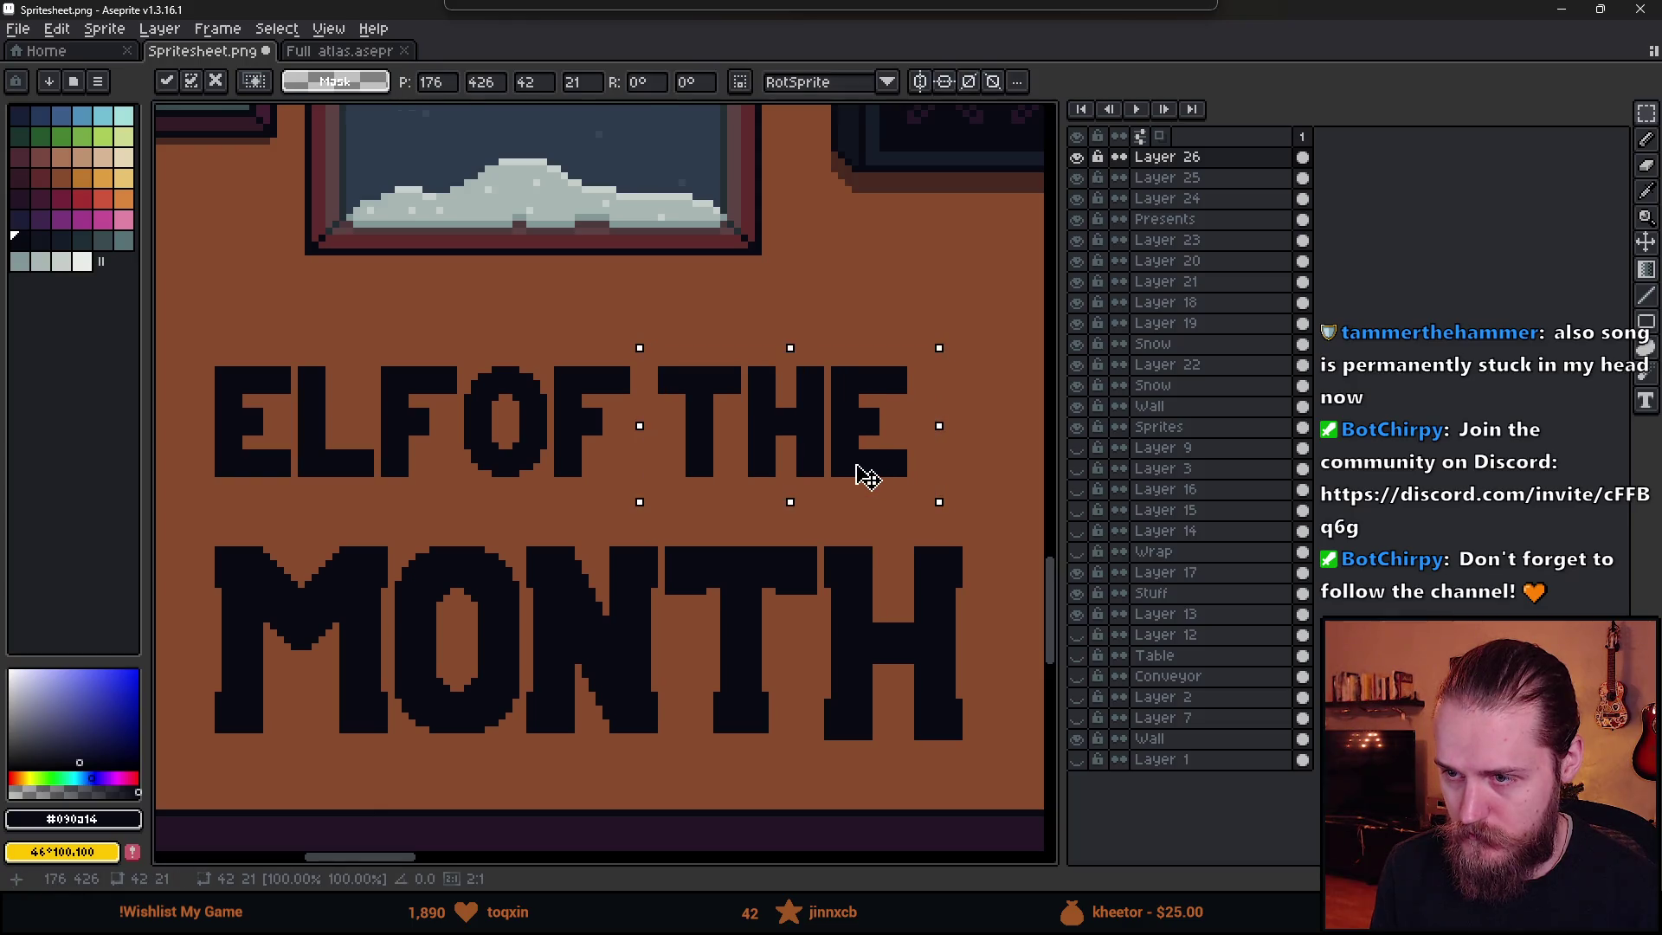
key("ctrl+d")
- Move OF THE about 36 pixels right, then select the whole ELF OF THE line
scroll(658, 379, "up", 2)
scroll(574, 422, "down", 1)
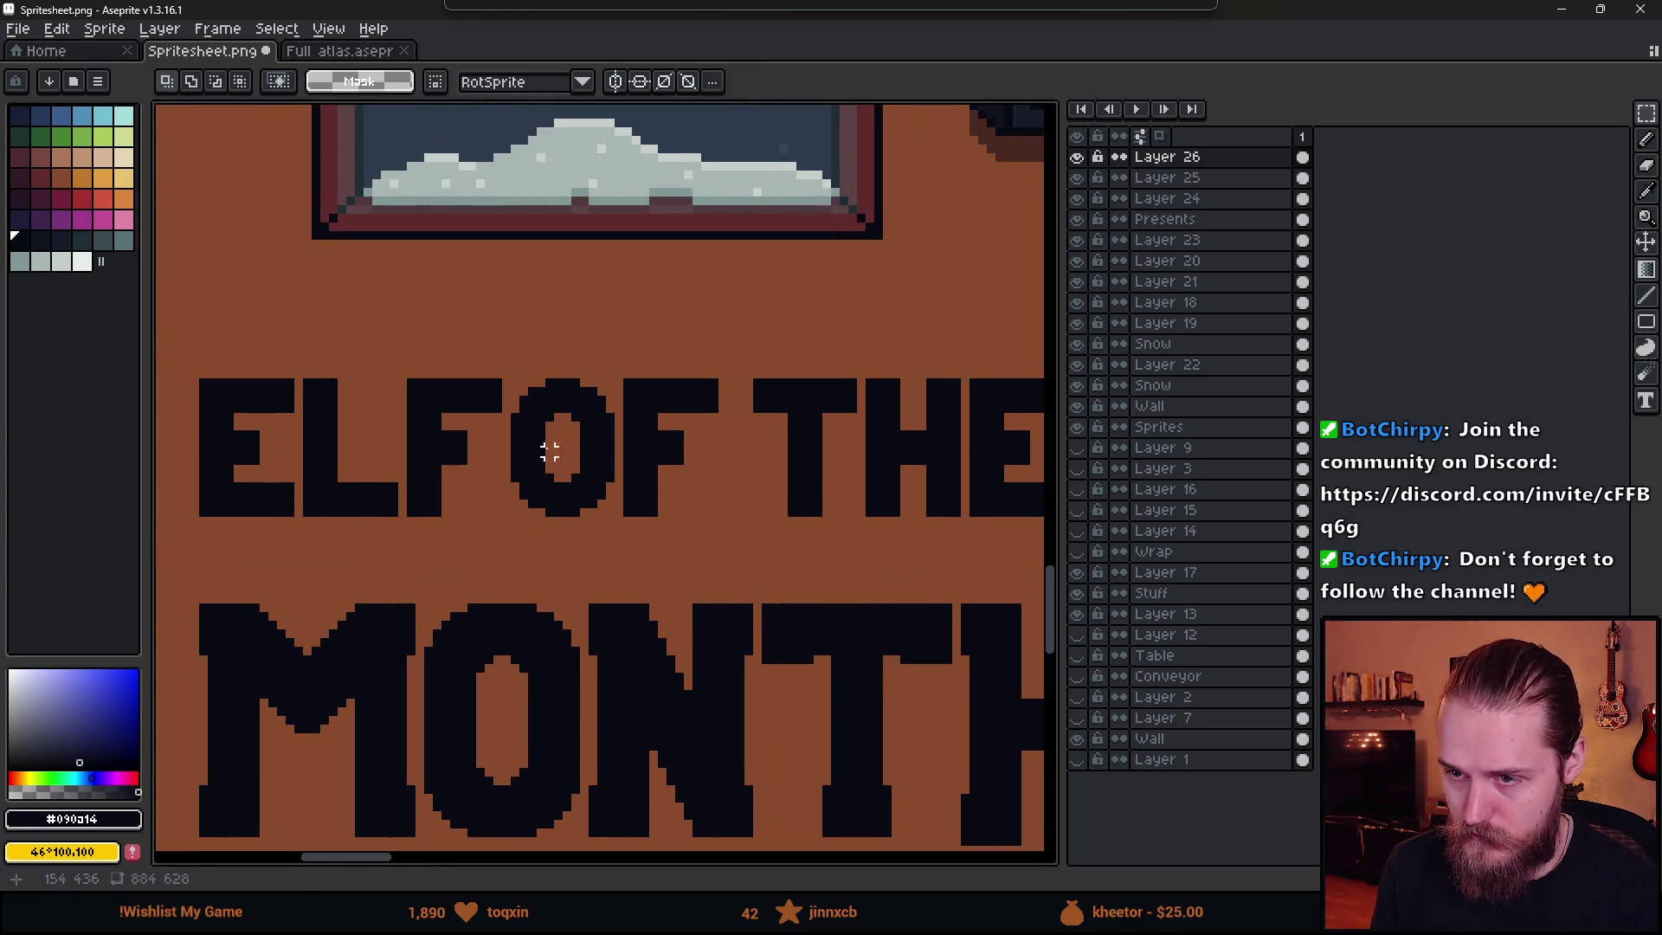
left_click_drag(505, 375, 920, 531)
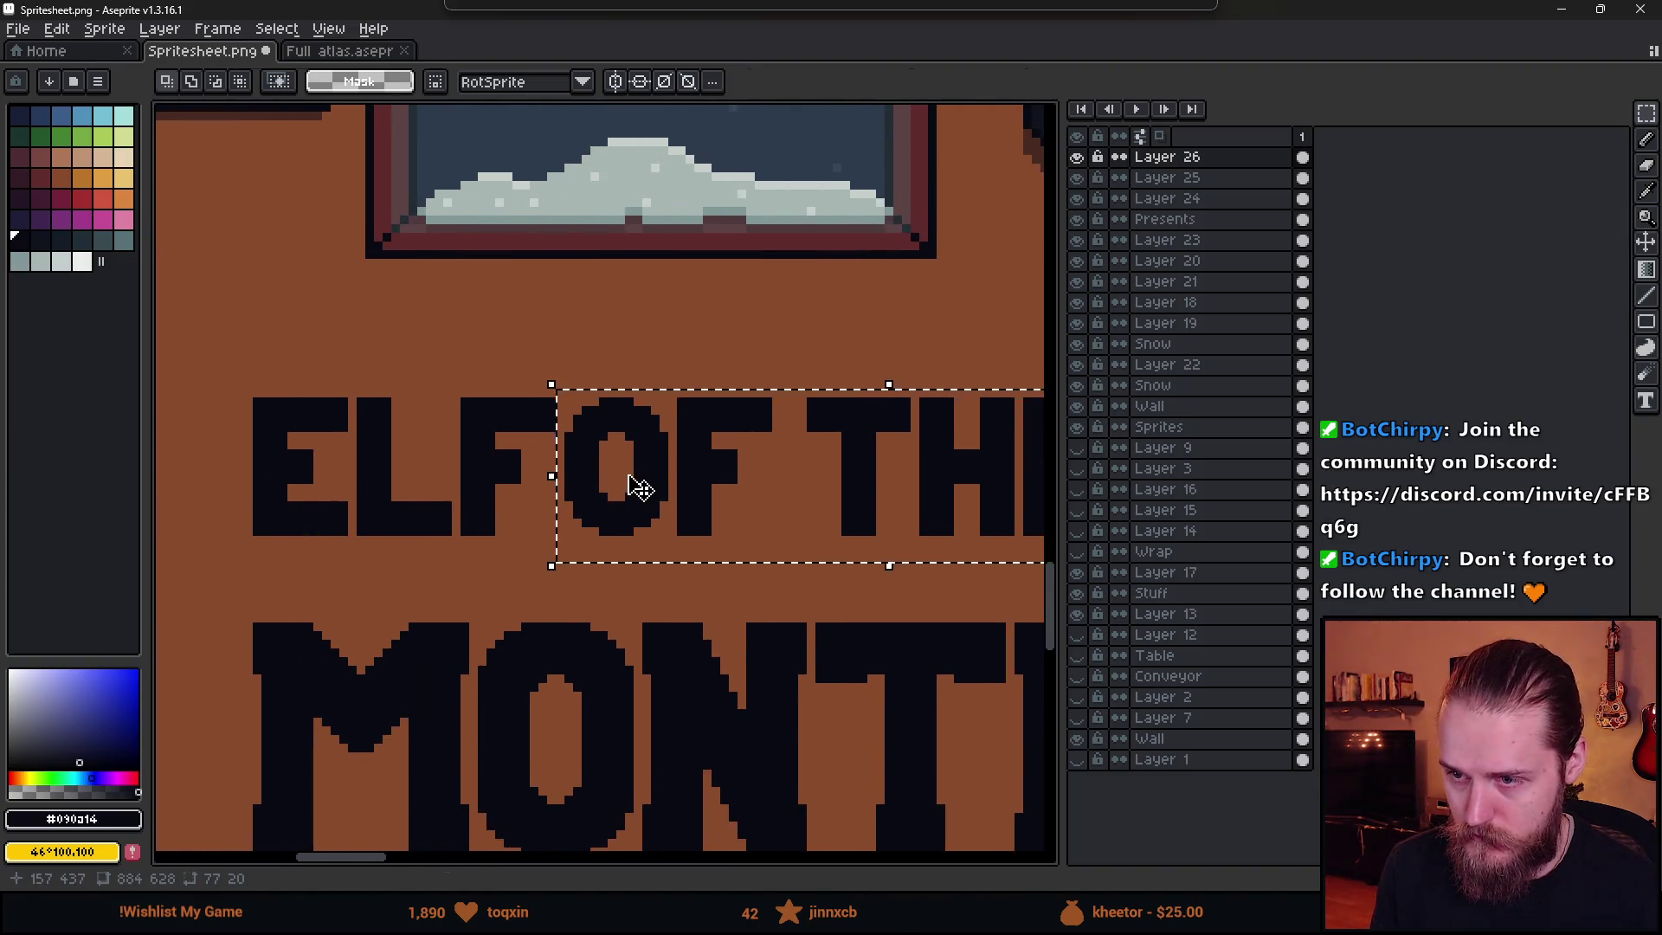
left_click_drag(635, 482, 665, 488)
key("Return")
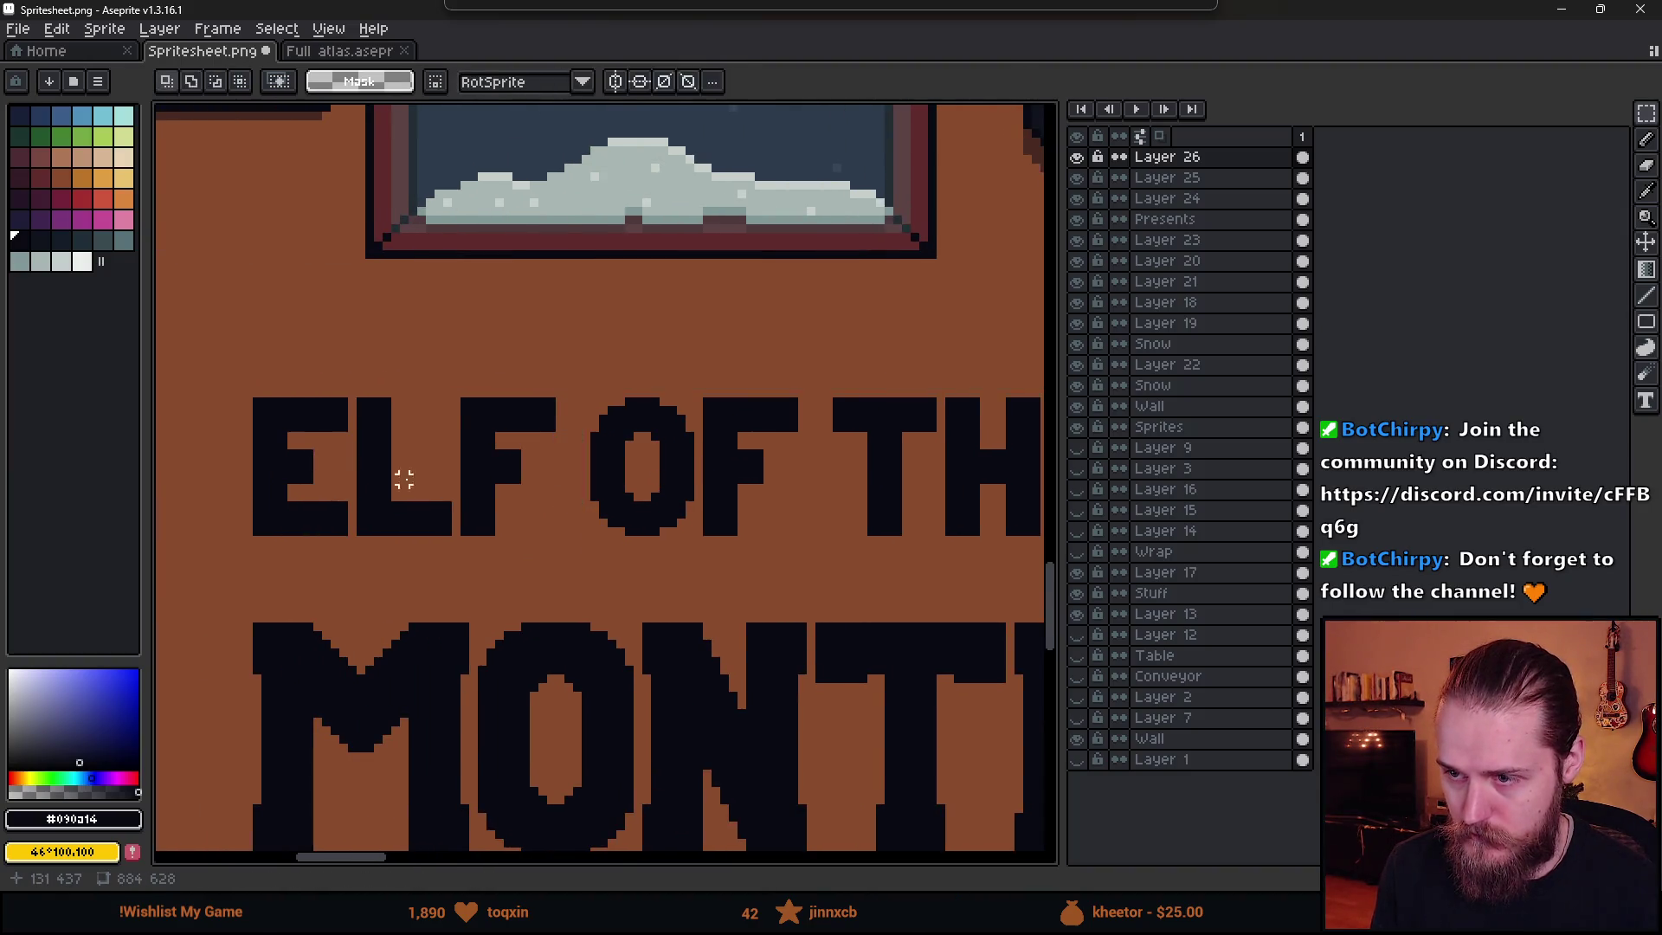
scroll(401, 482, "down", 2)
scroll(341, 471, "up", 1)
mouse_move(322, 424)
left_mouse_down()
mouse_move(650, 513)
mouse_move(780, 511)
mouse_move(724, 519)
left_mouse_up()
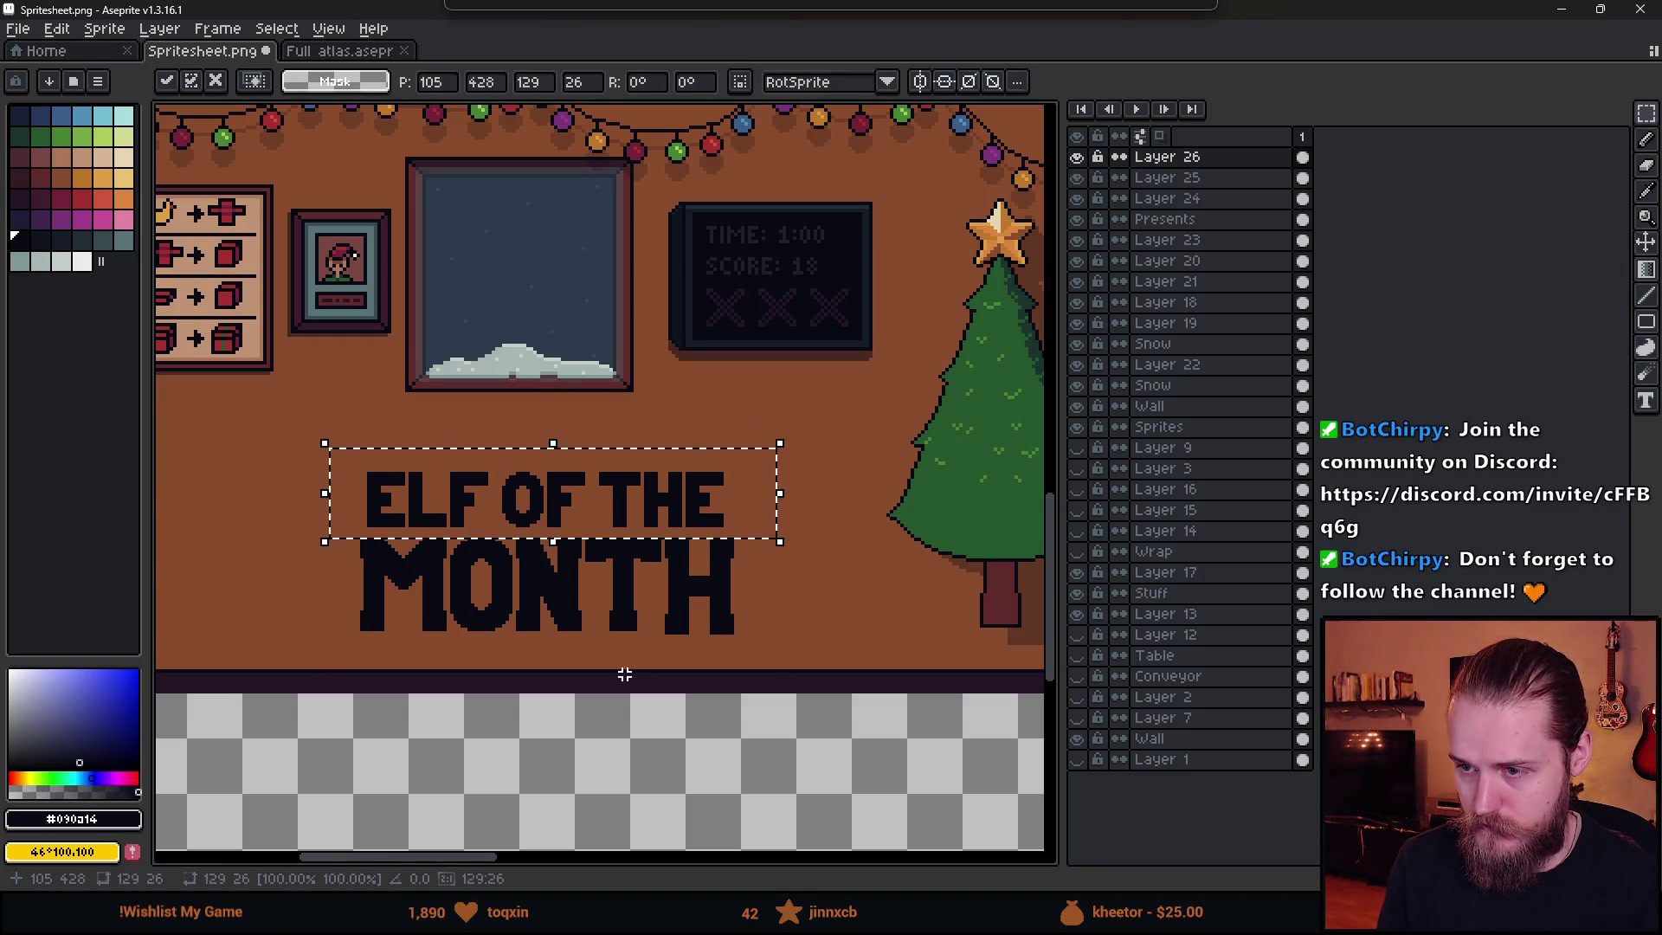
- Apply the ELF OF THE resize, then shrink the word OF to about 85%
key("Return")
scroll(622, 674, "down", 2)
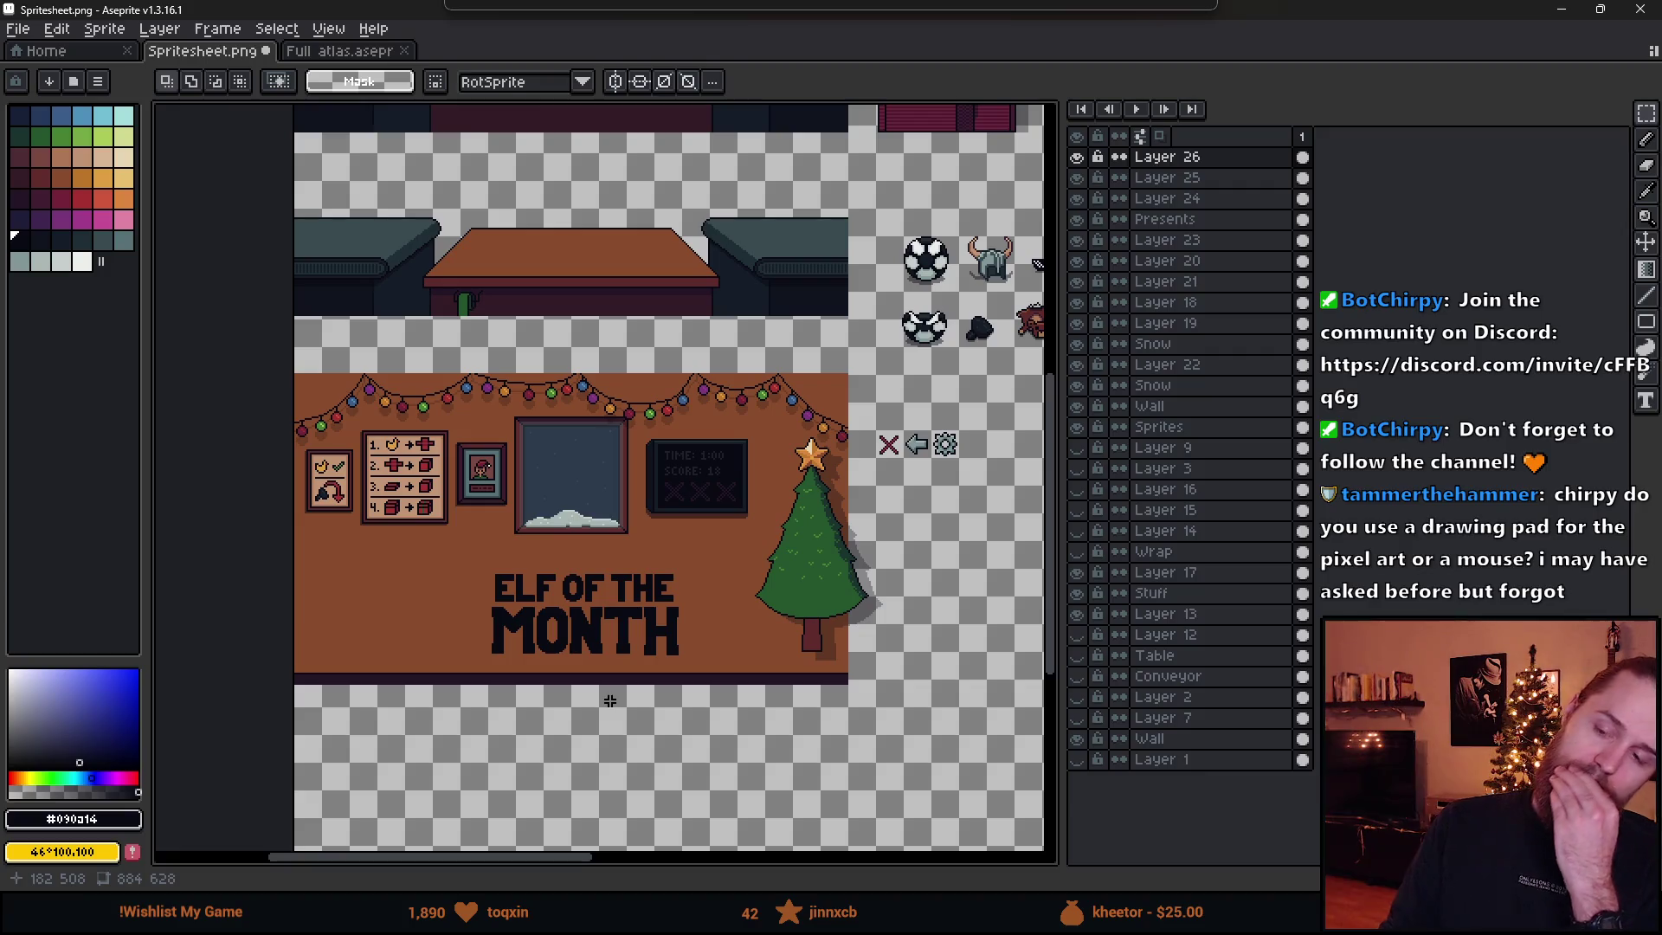
scroll(575, 598, "up", 4)
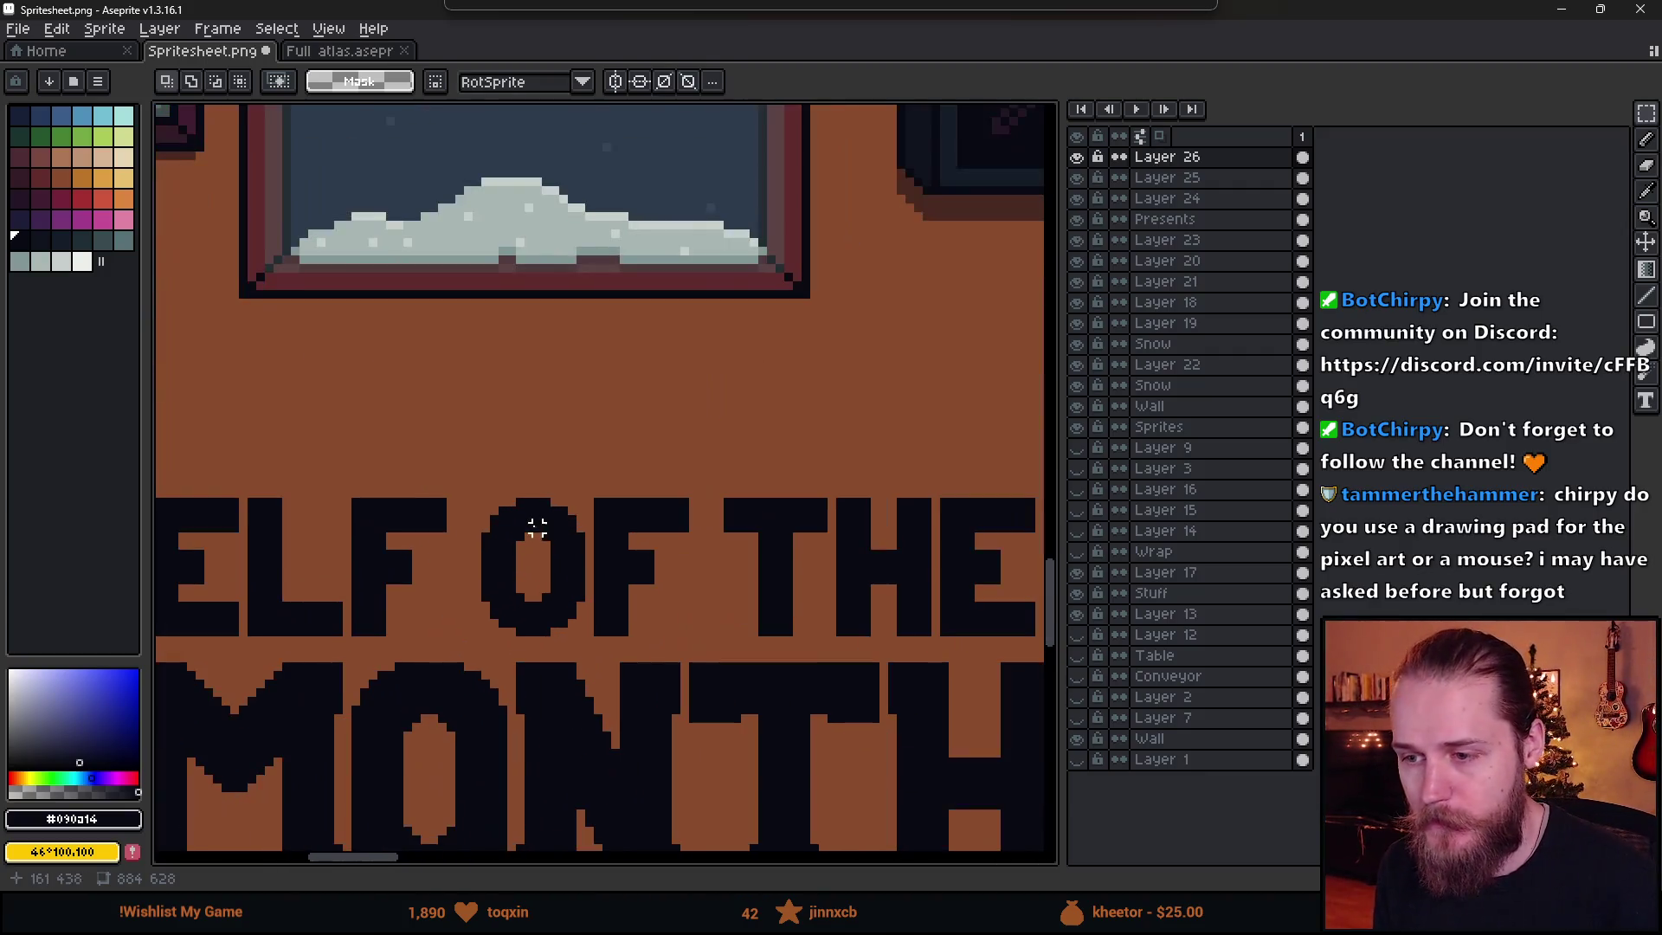
mouse_move(528, 441)
left_mouse_down()
mouse_move(563, 502)
mouse_move(747, 606)
left_mouse_up()
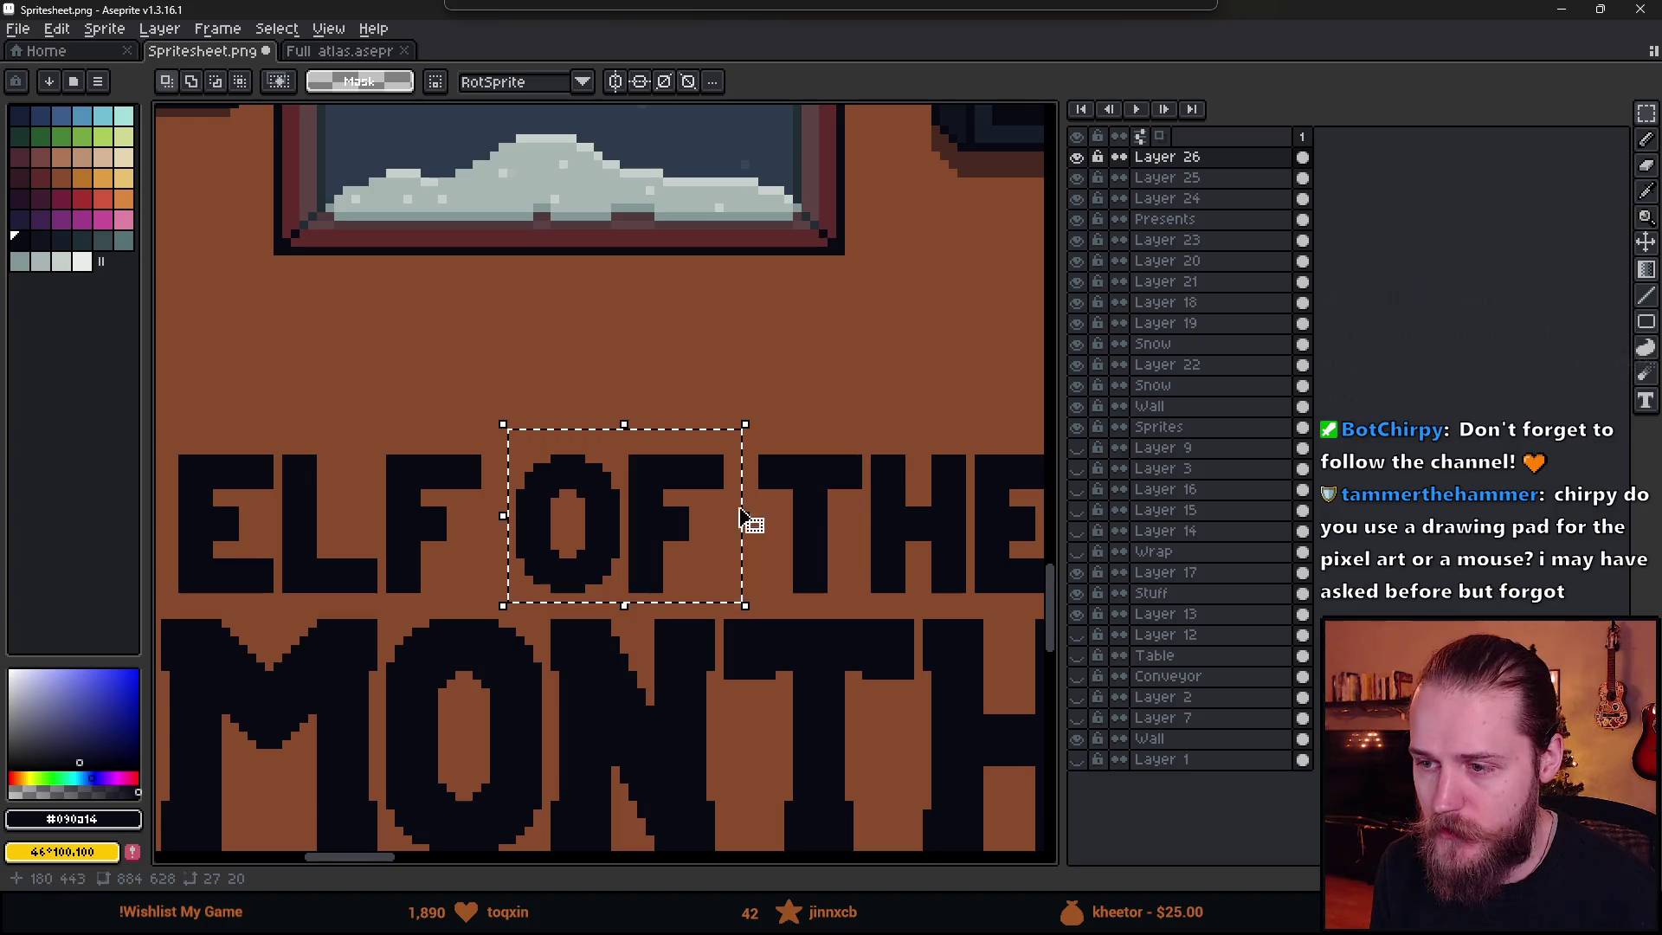
mouse_move(745, 430)
left_mouse_down()
mouse_move(696, 492)
mouse_move(715, 509)
left_mouse_up()
scroll(753, 502, "down", 3)
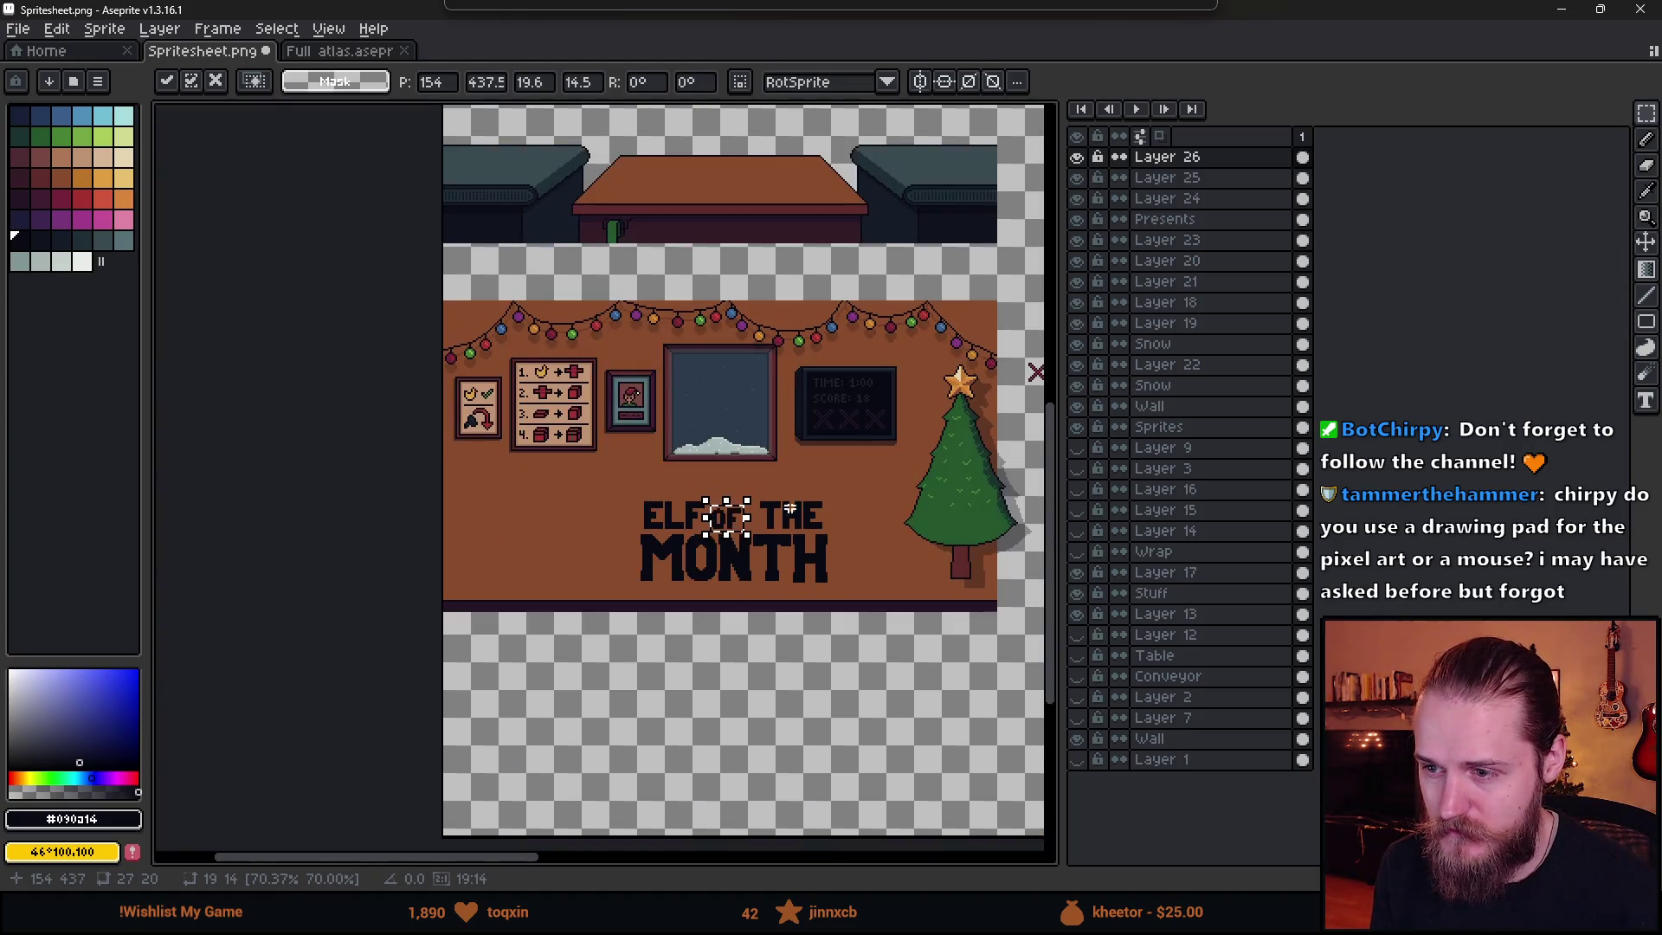
scroll(767, 528, "up", 3)
left_click(707, 580)
- Shift OF right so it sits centred between ELF and THE
scroll(611, 537, "down", 3)
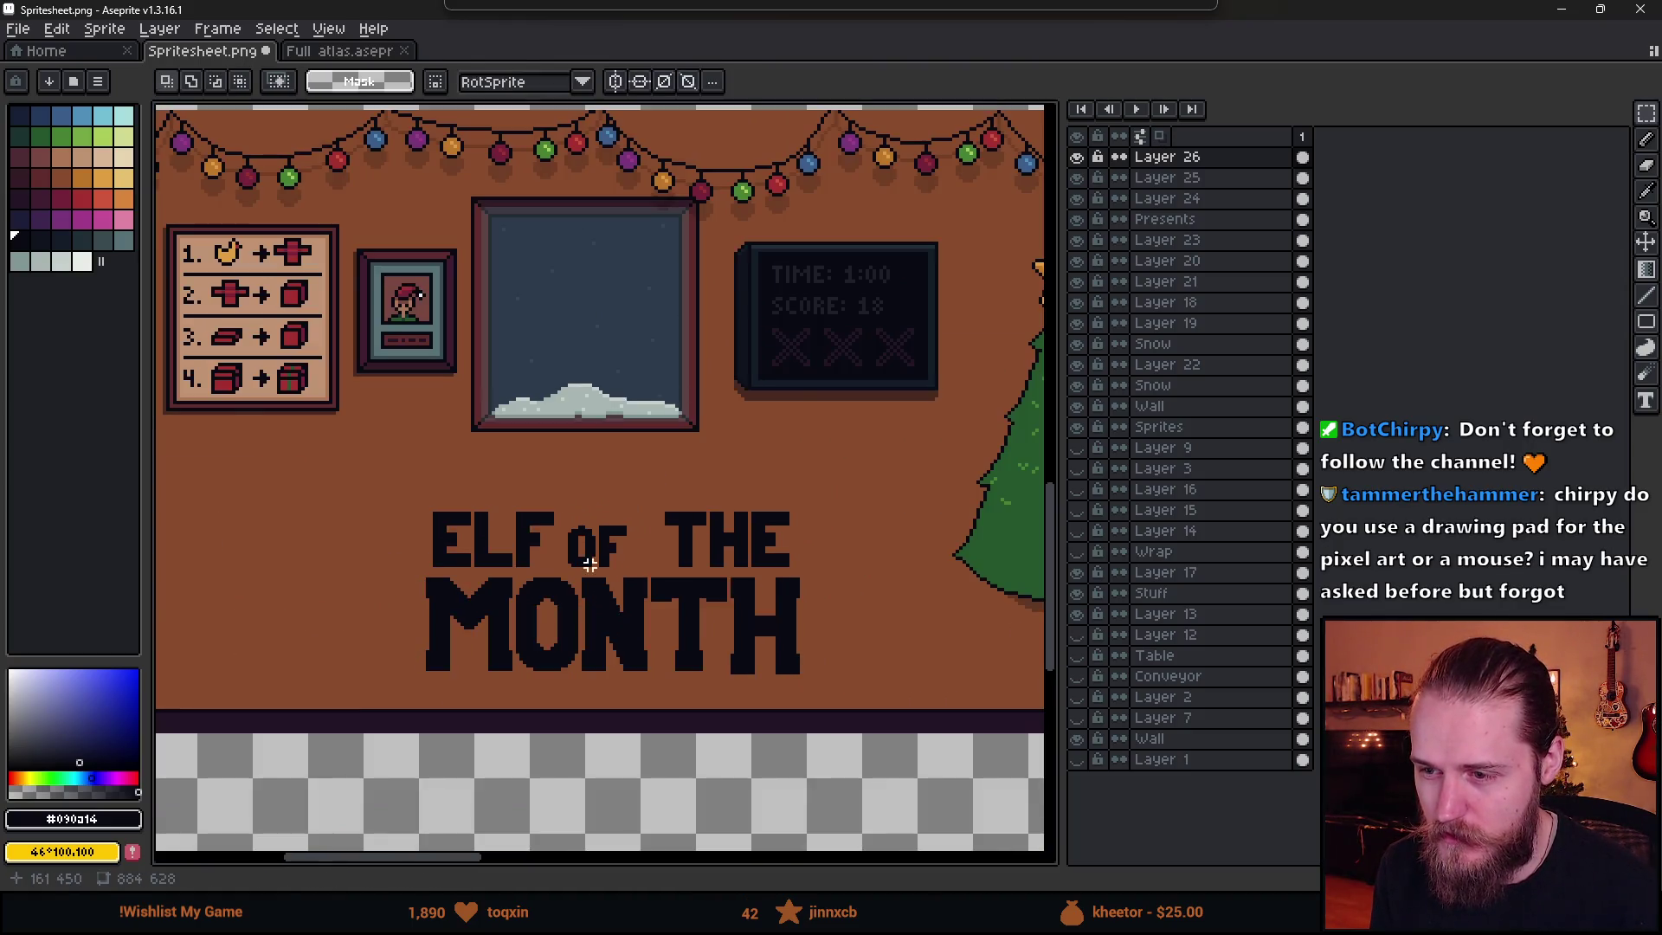
scroll(568, 554, "up", 3)
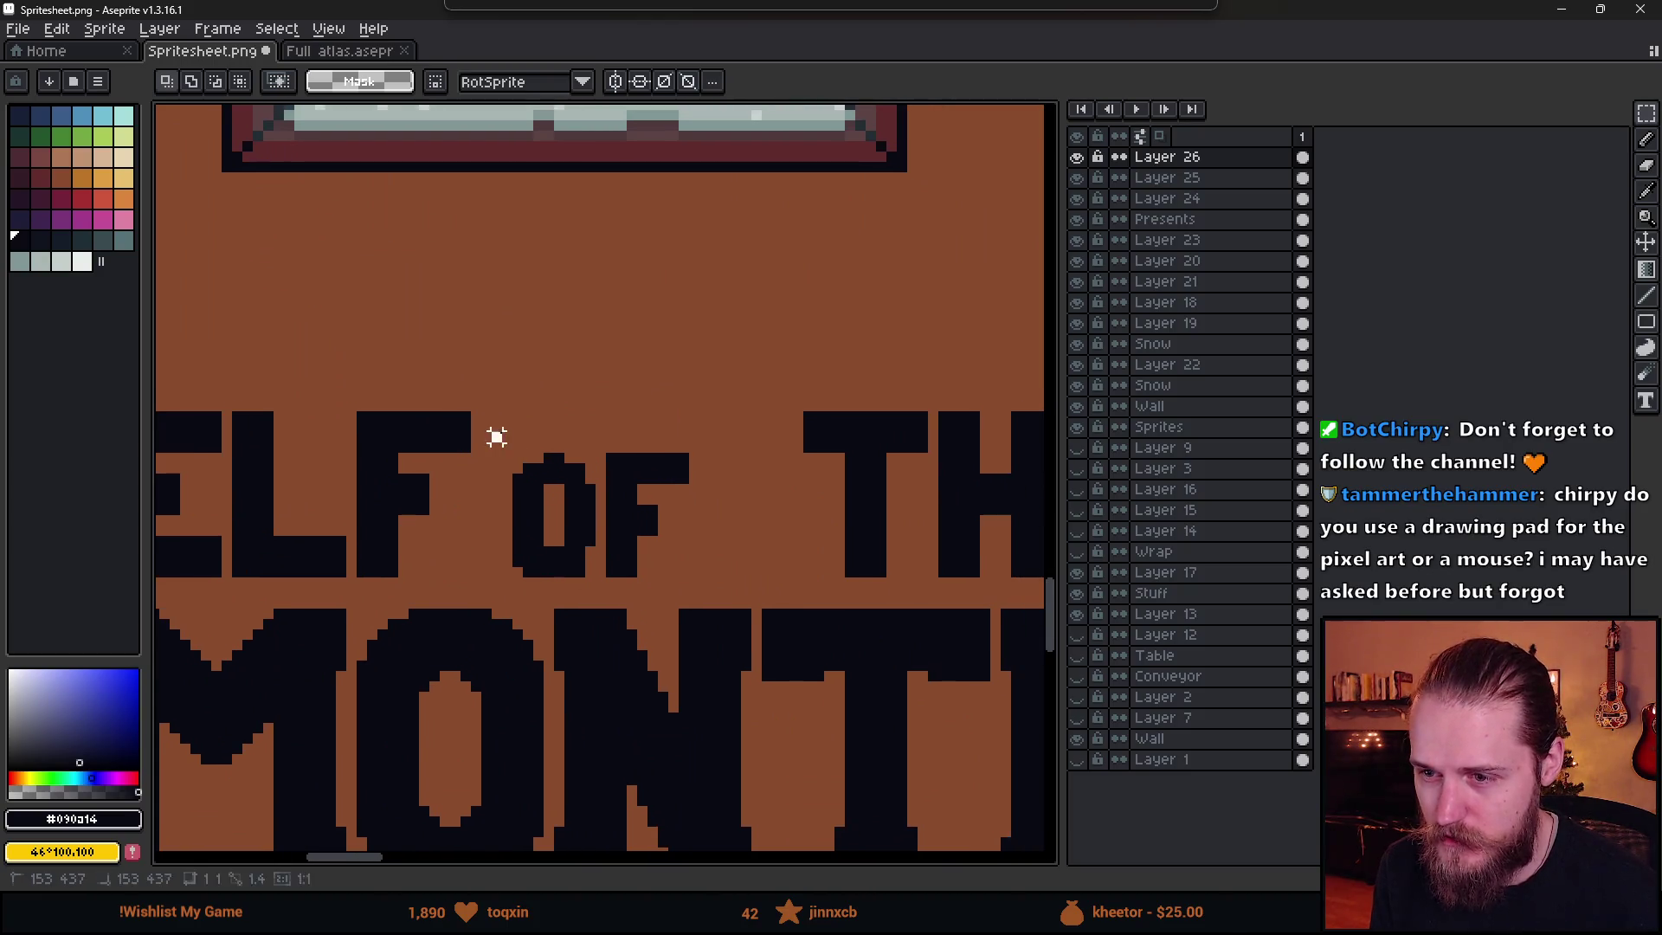
left_click_drag(493, 434, 725, 592)
left_click_drag(672, 567, 714, 567)
key("Return")
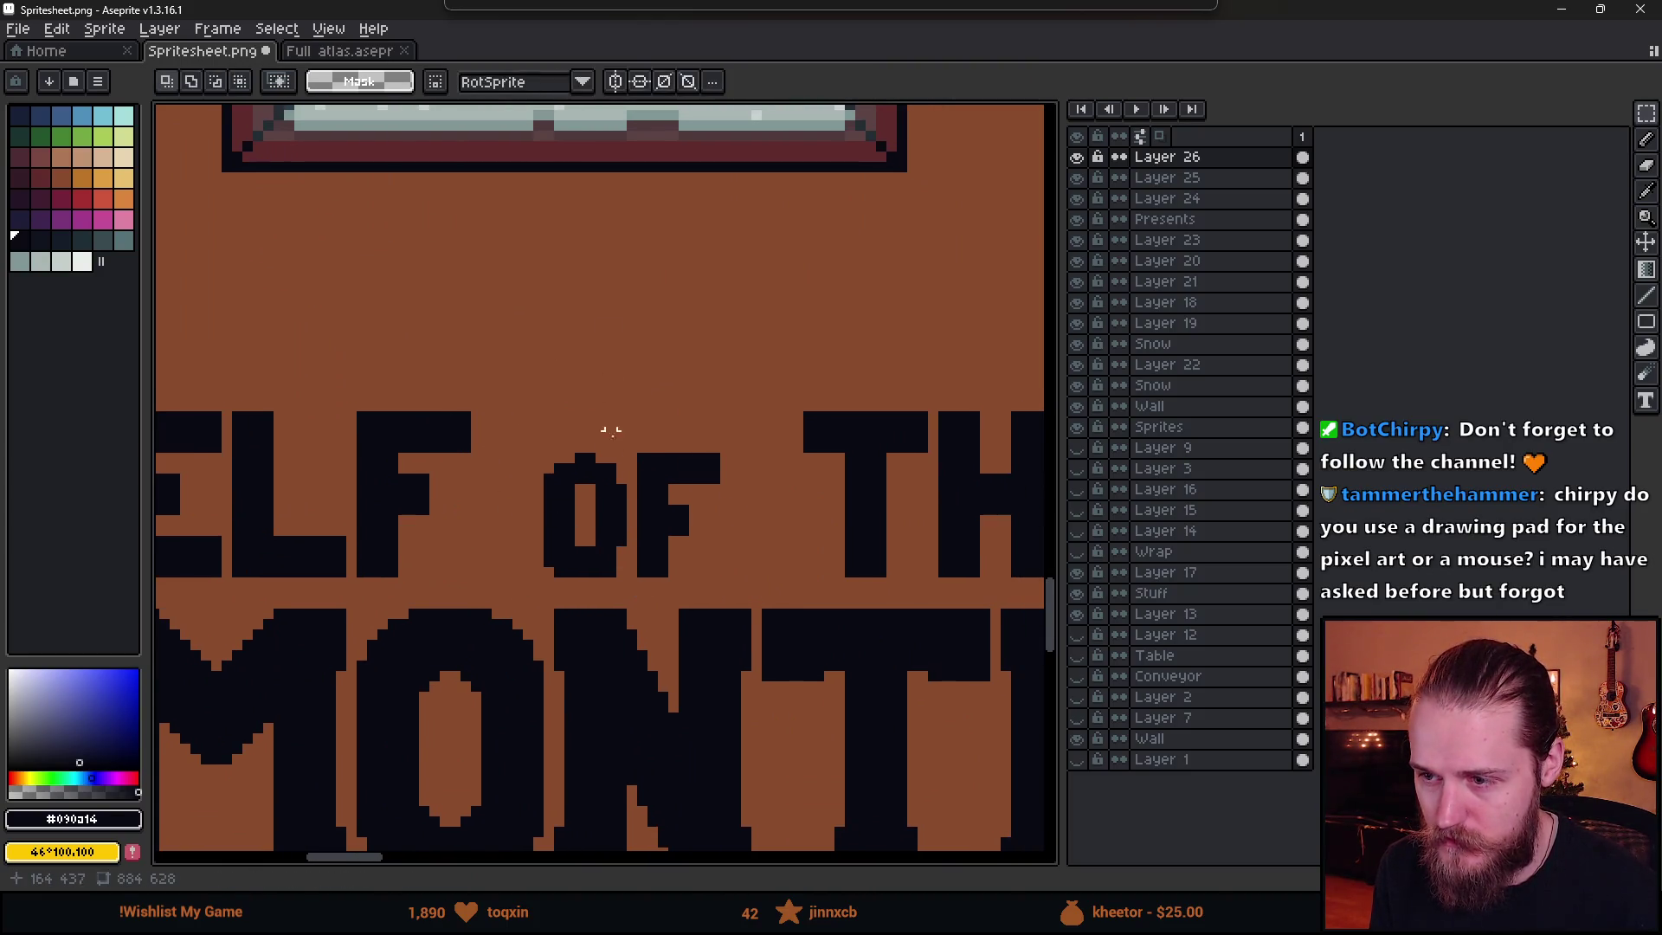
- Erase the two bottom-left corner pixels of the small O
scroll(602, 538, "down", 1)
scroll(671, 502, "up", 1)
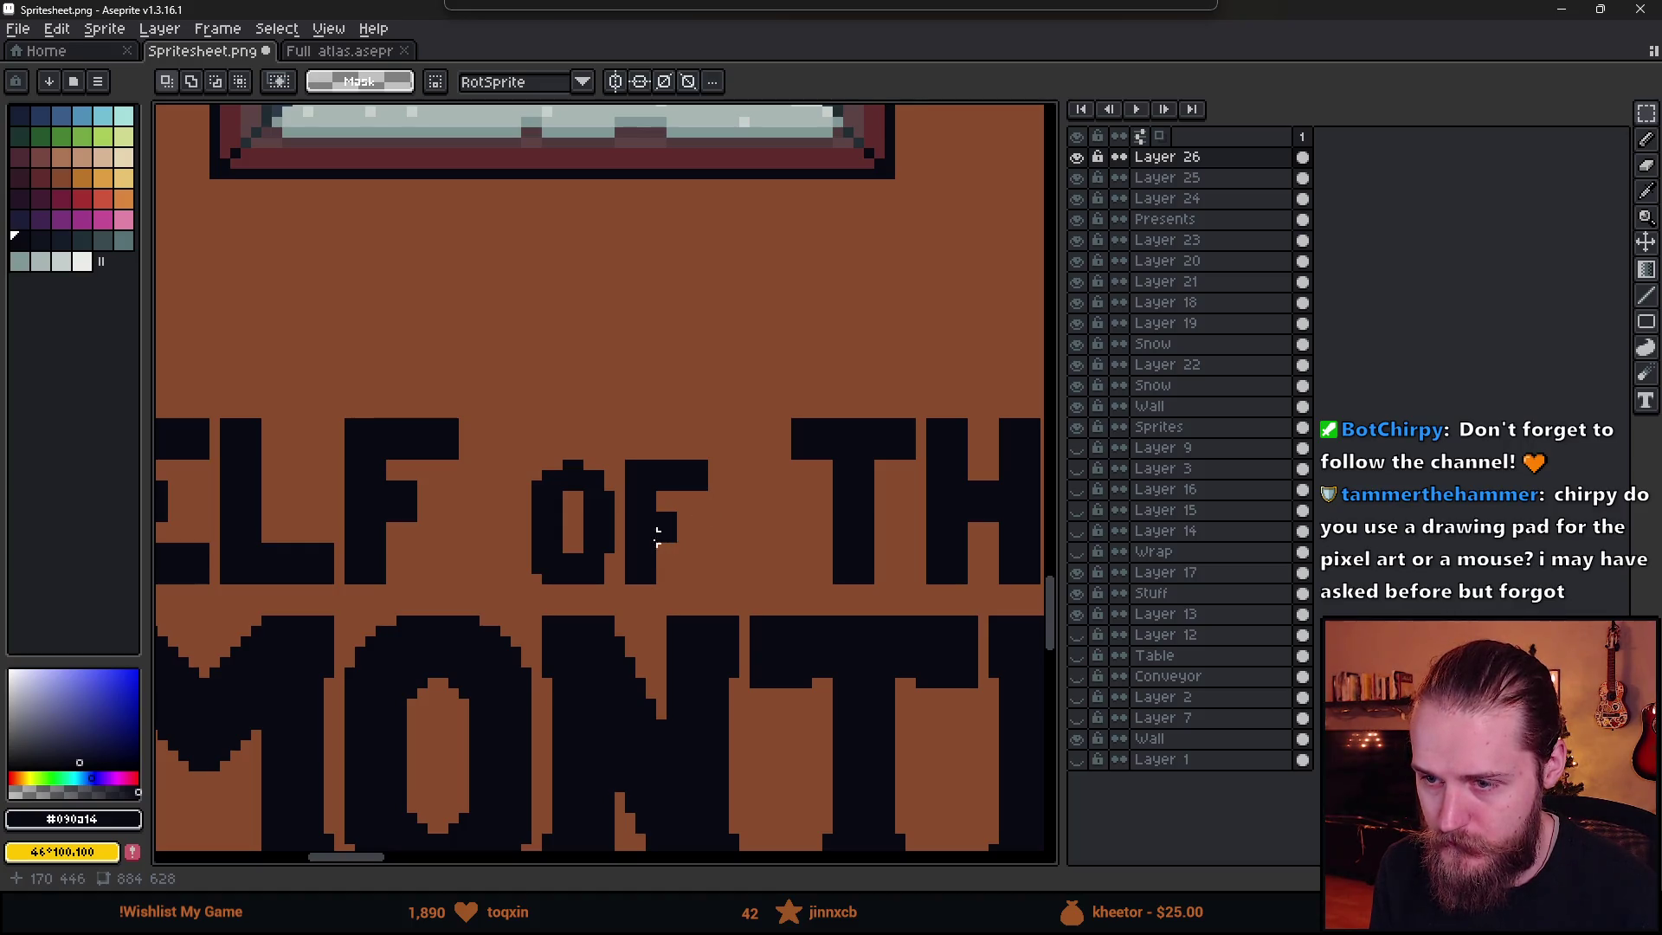
scroll(576, 525, "up", 1)
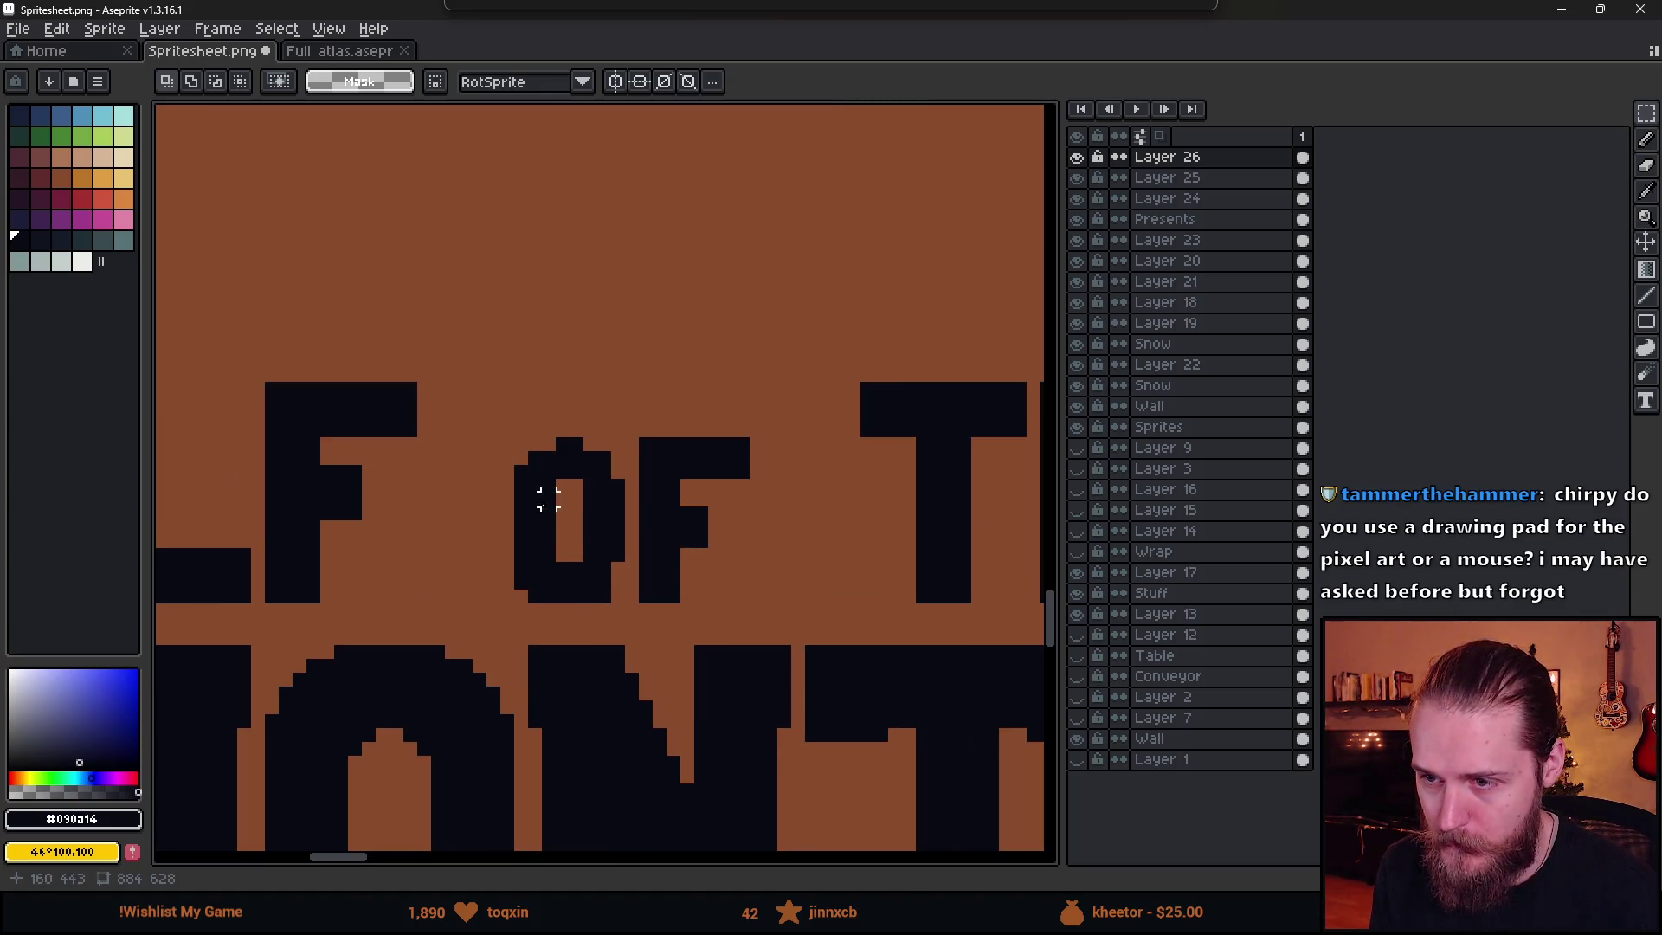
key("b")
scroll(665, 499, "up", 1)
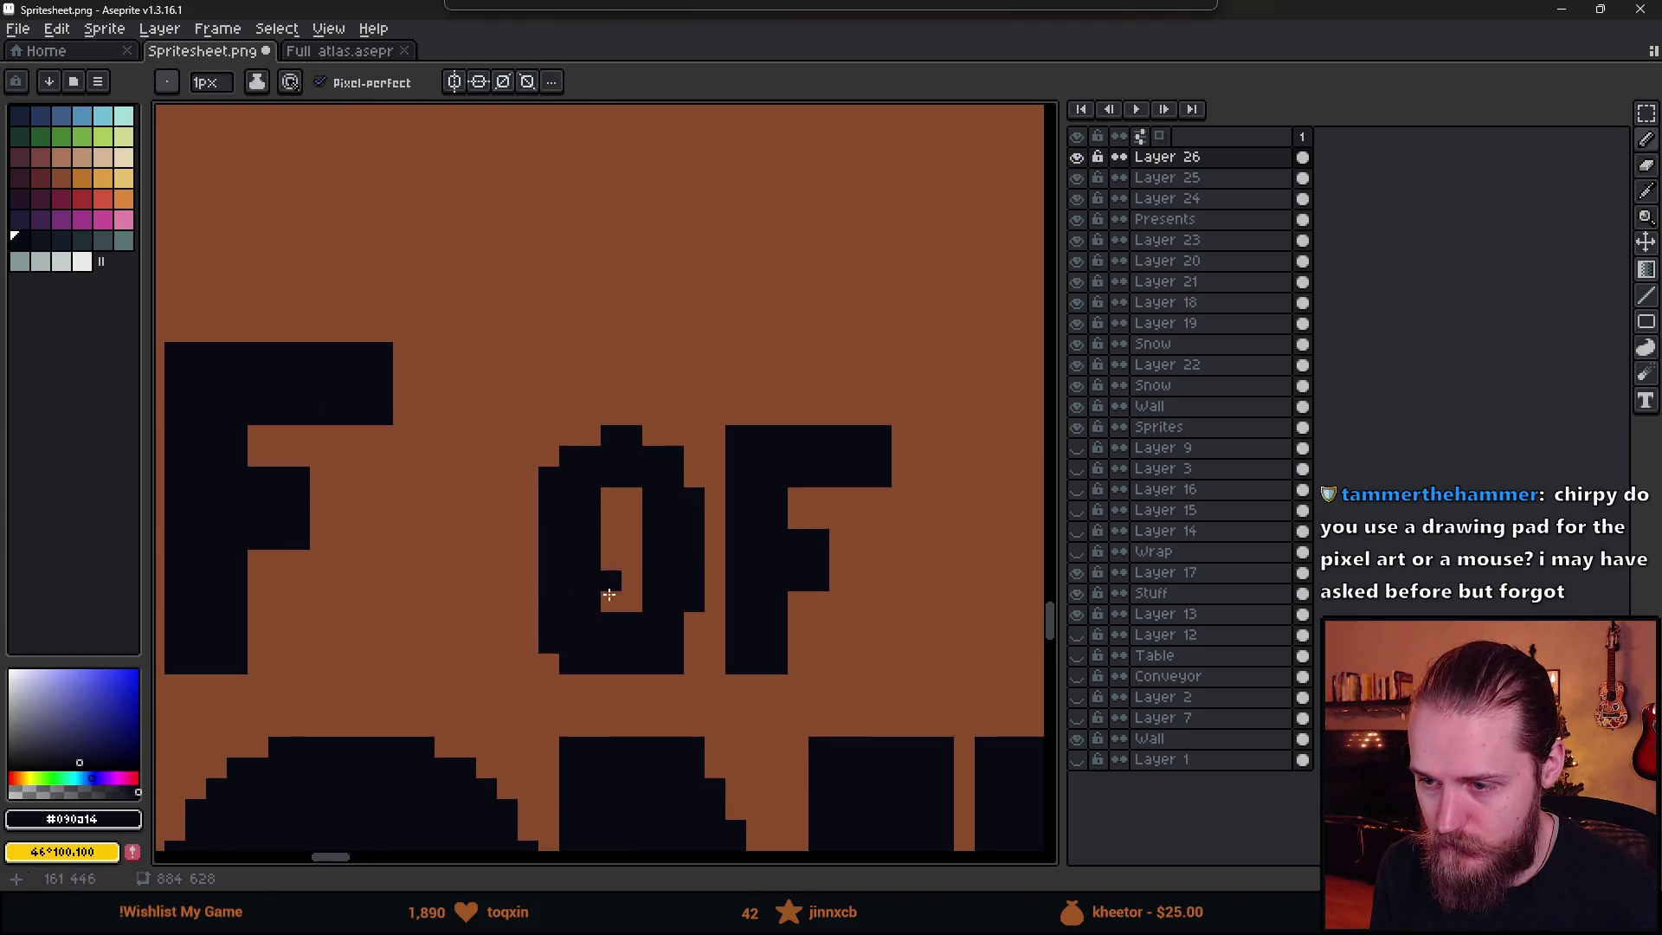
key("e")
left_click(568, 663)
left_click(548, 643)
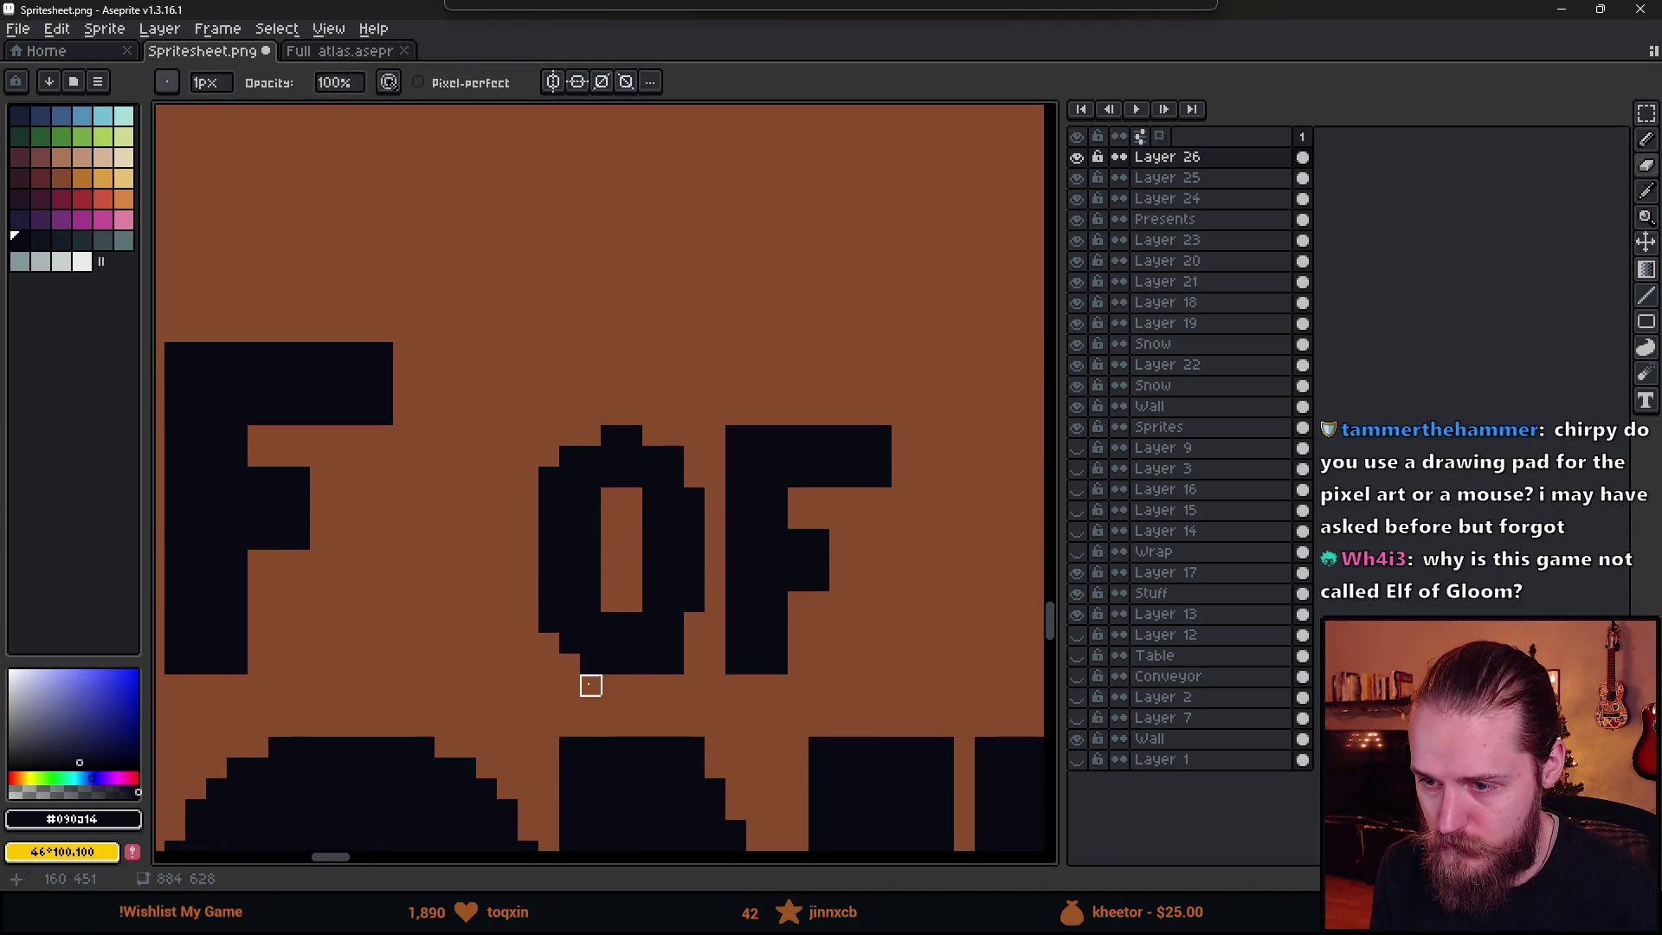
- Nudge the O's left half one pixel left to widen it
scroll(591, 665, "down", 2)
scroll(631, 686, "up", 1)
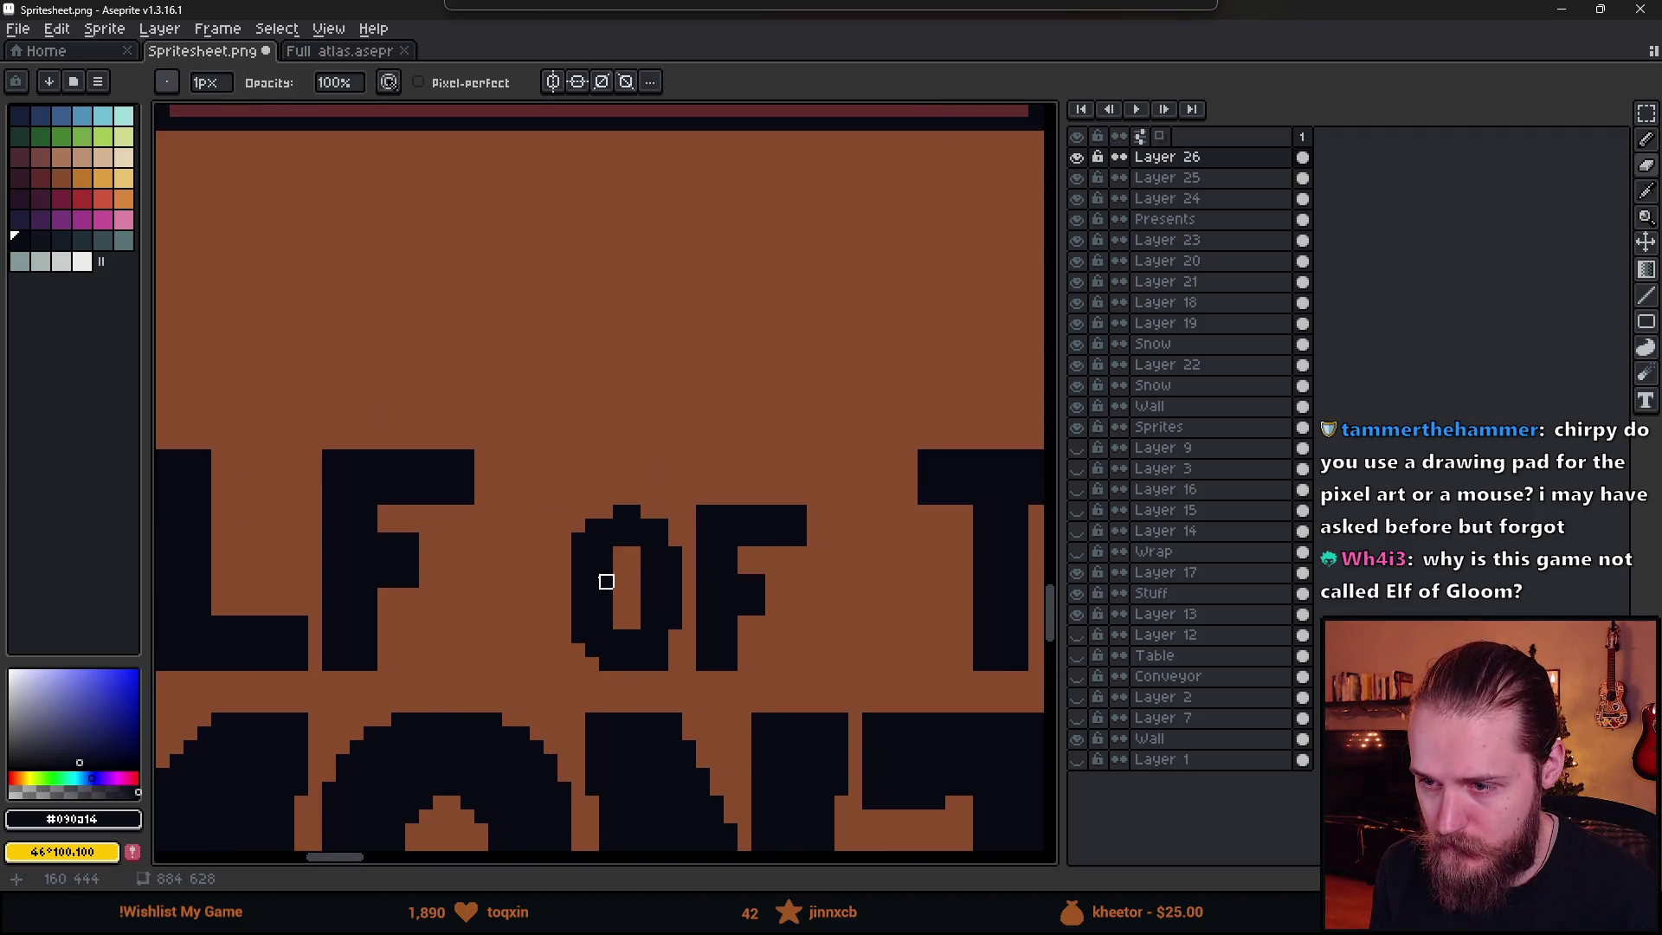
scroll(657, 554, "up", 1)
key("b")
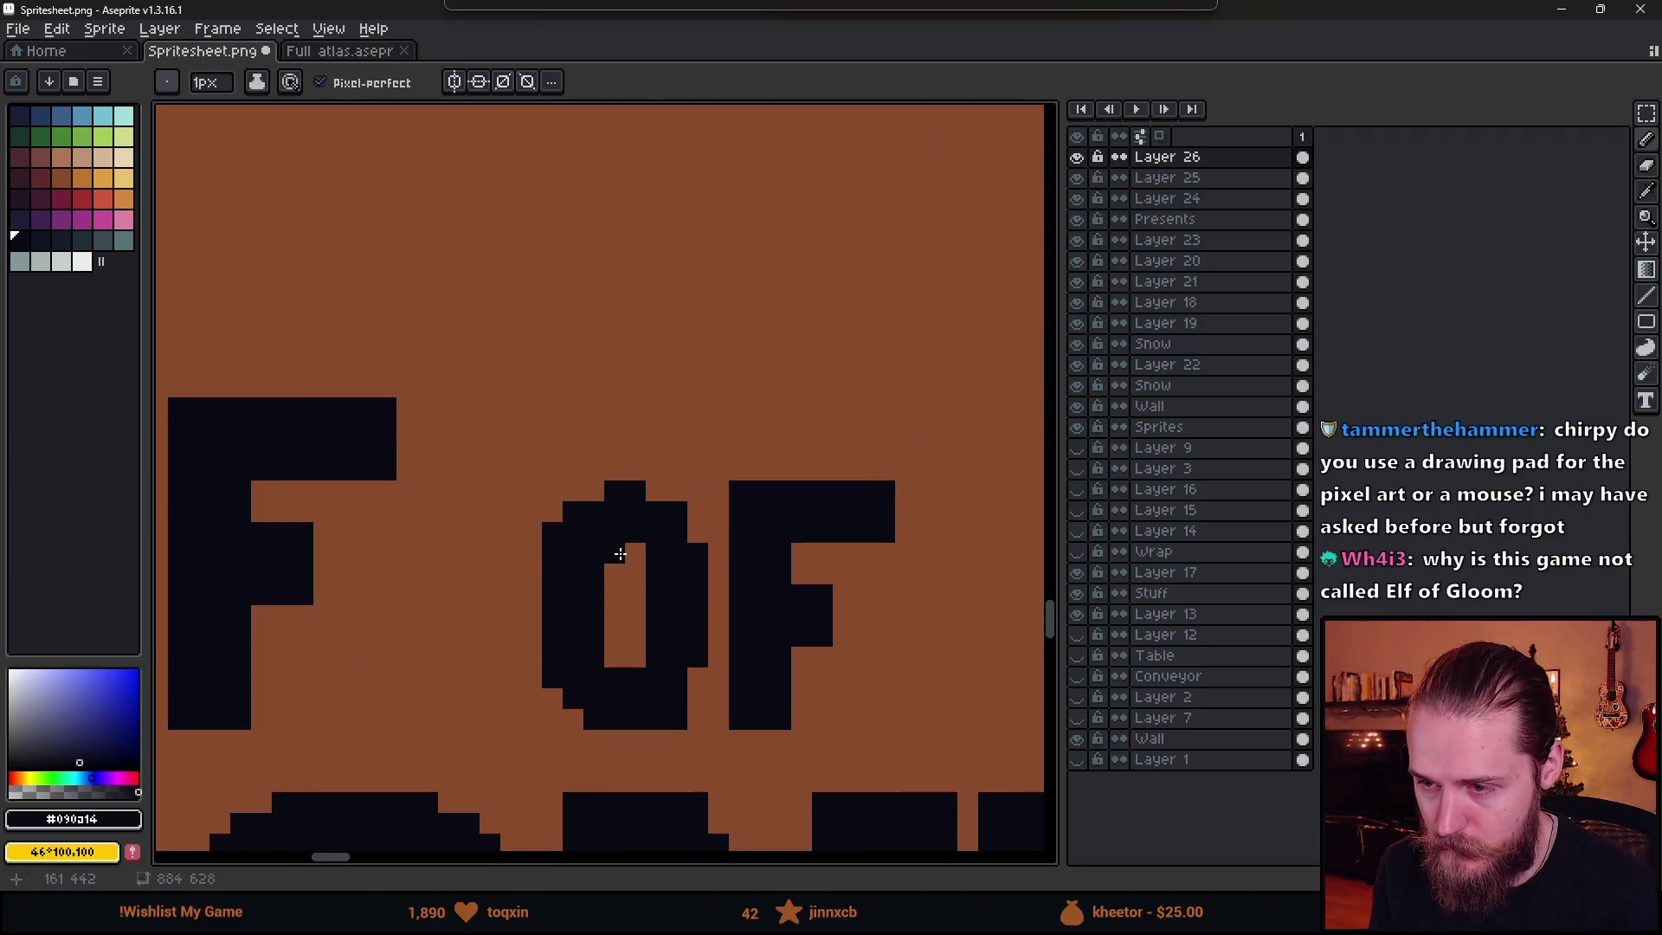
key("m")
mouse_move(490, 445)
left_mouse_down()
mouse_move(549, 716)
mouse_move(616, 766)
left_mouse_up()
key("Left")
key("ctrl+d")
- Fill the top and bottom of the widened gap and the hollow's corners with dark pixels
key("b")
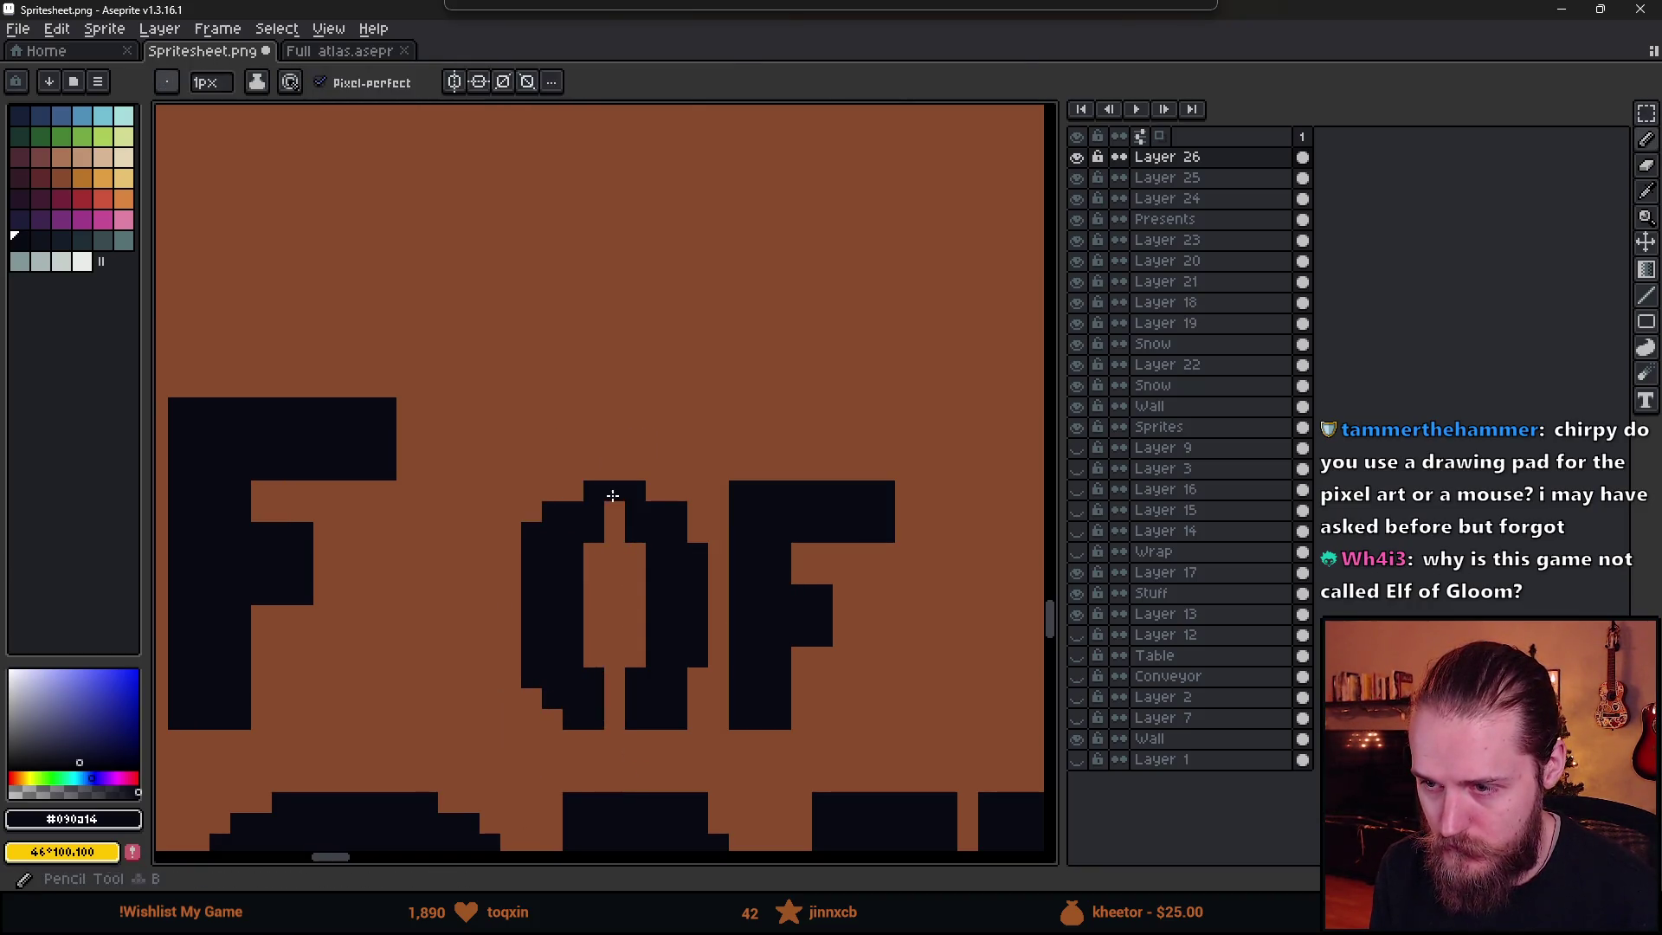
left_click_drag(614, 490, 614, 531)
left_click_drag(614, 678, 616, 722)
left_click(594, 657)
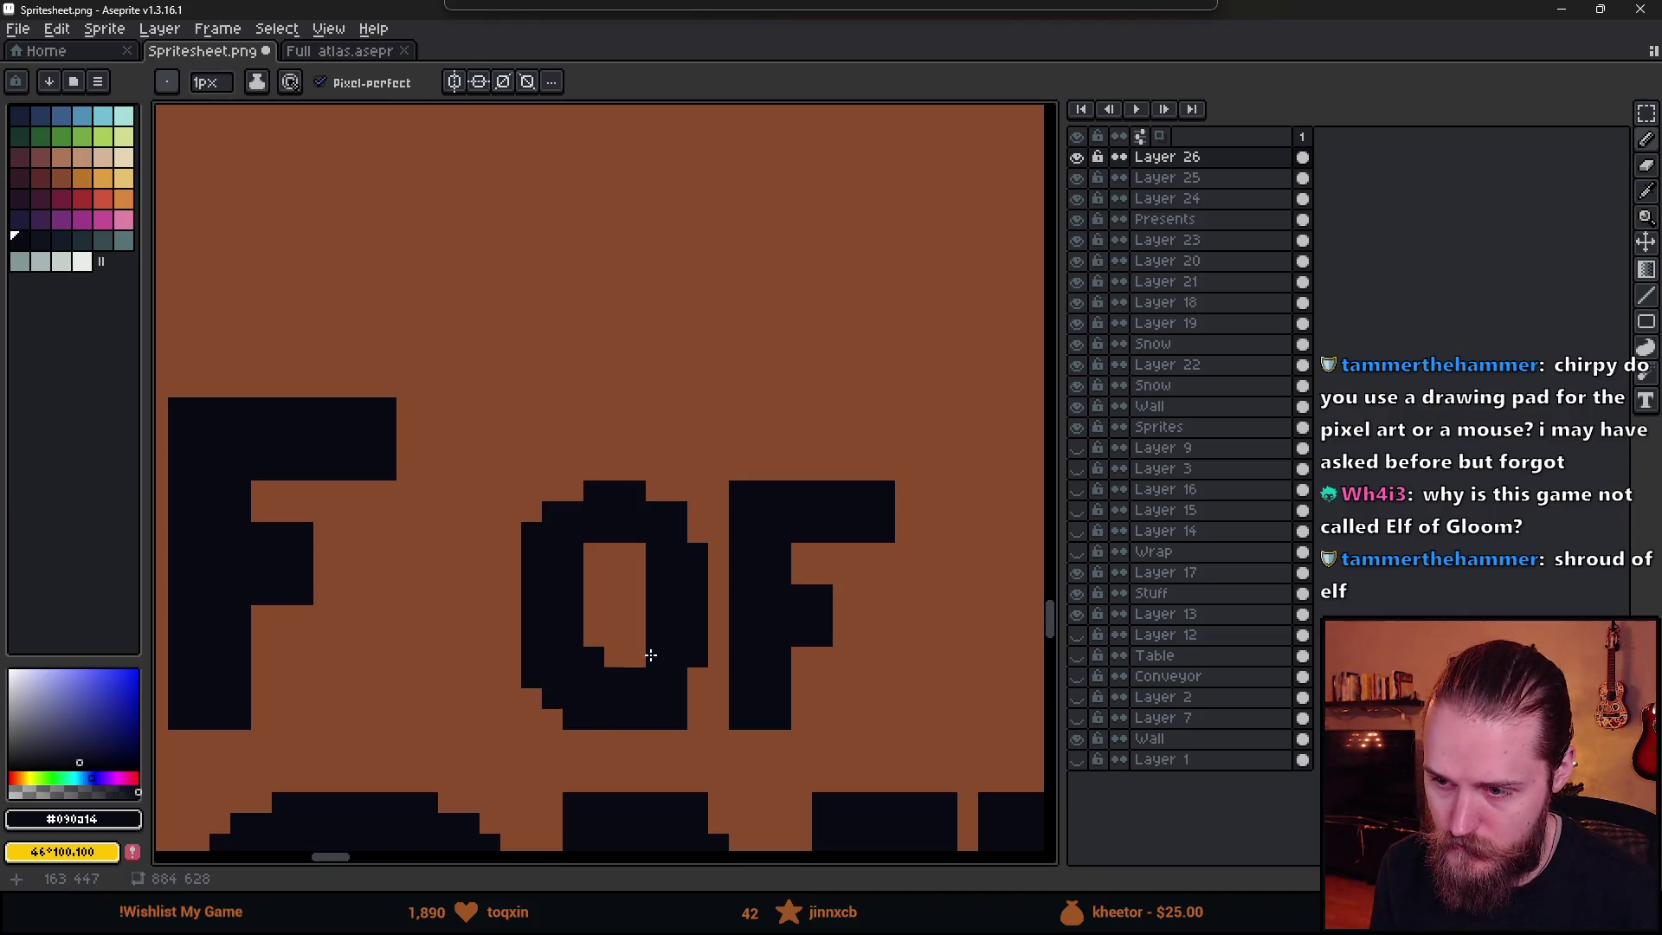
left_click(637, 553)
left_click(594, 553)
scroll(448, 641, "down", 1)
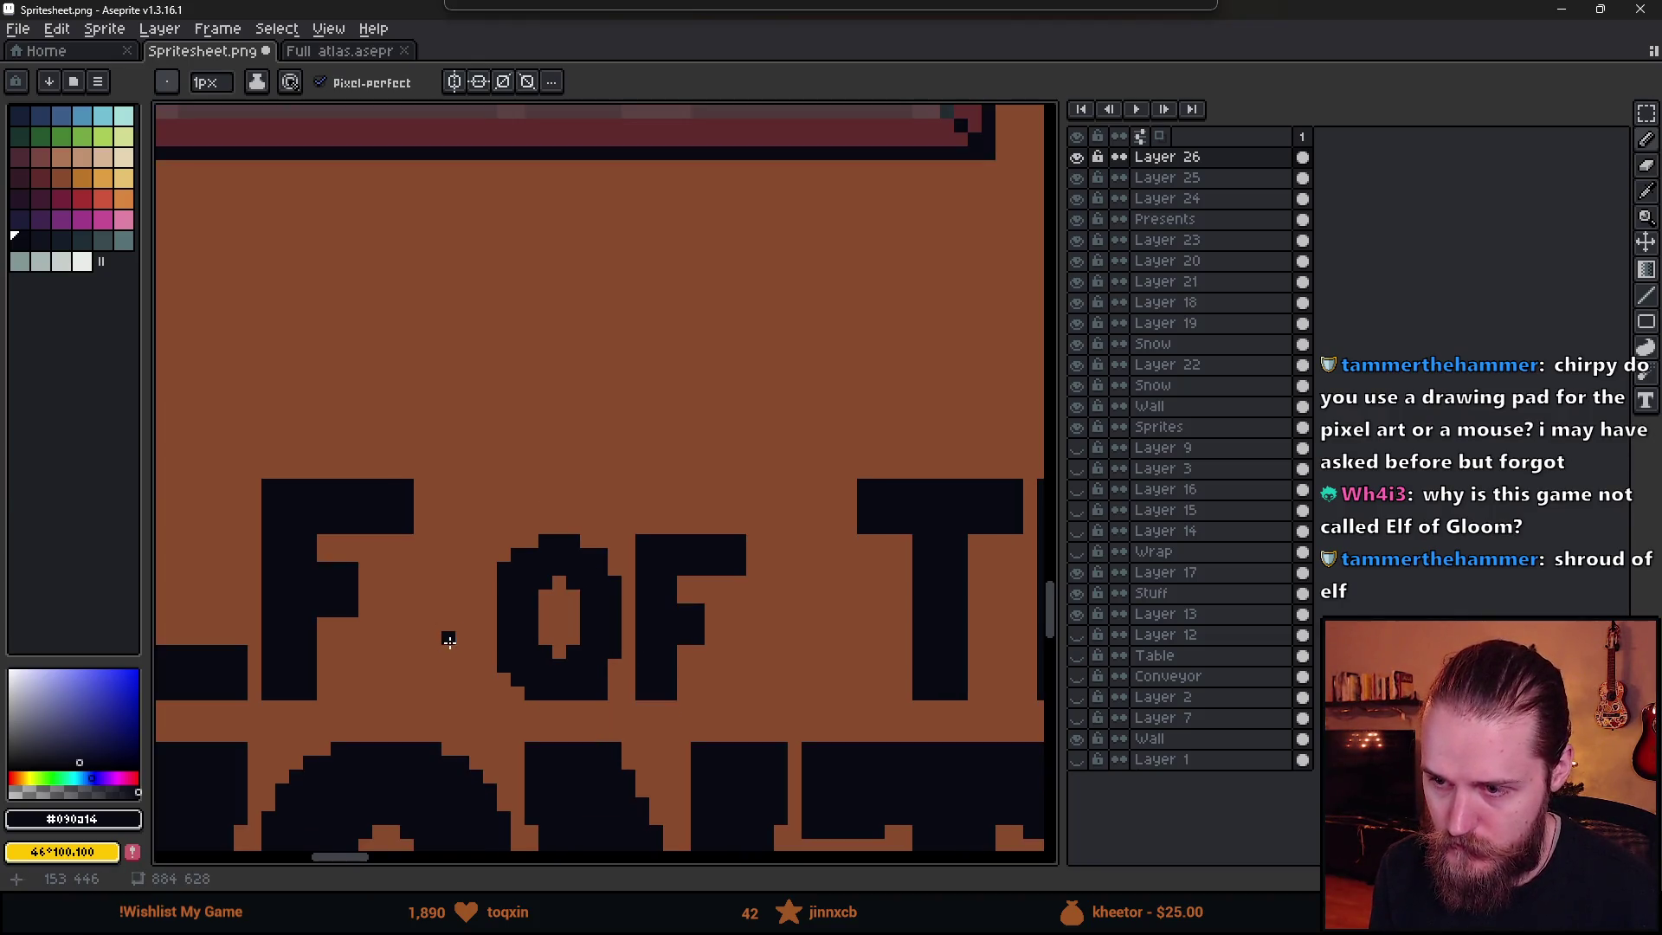
scroll(483, 642, "up", 2)
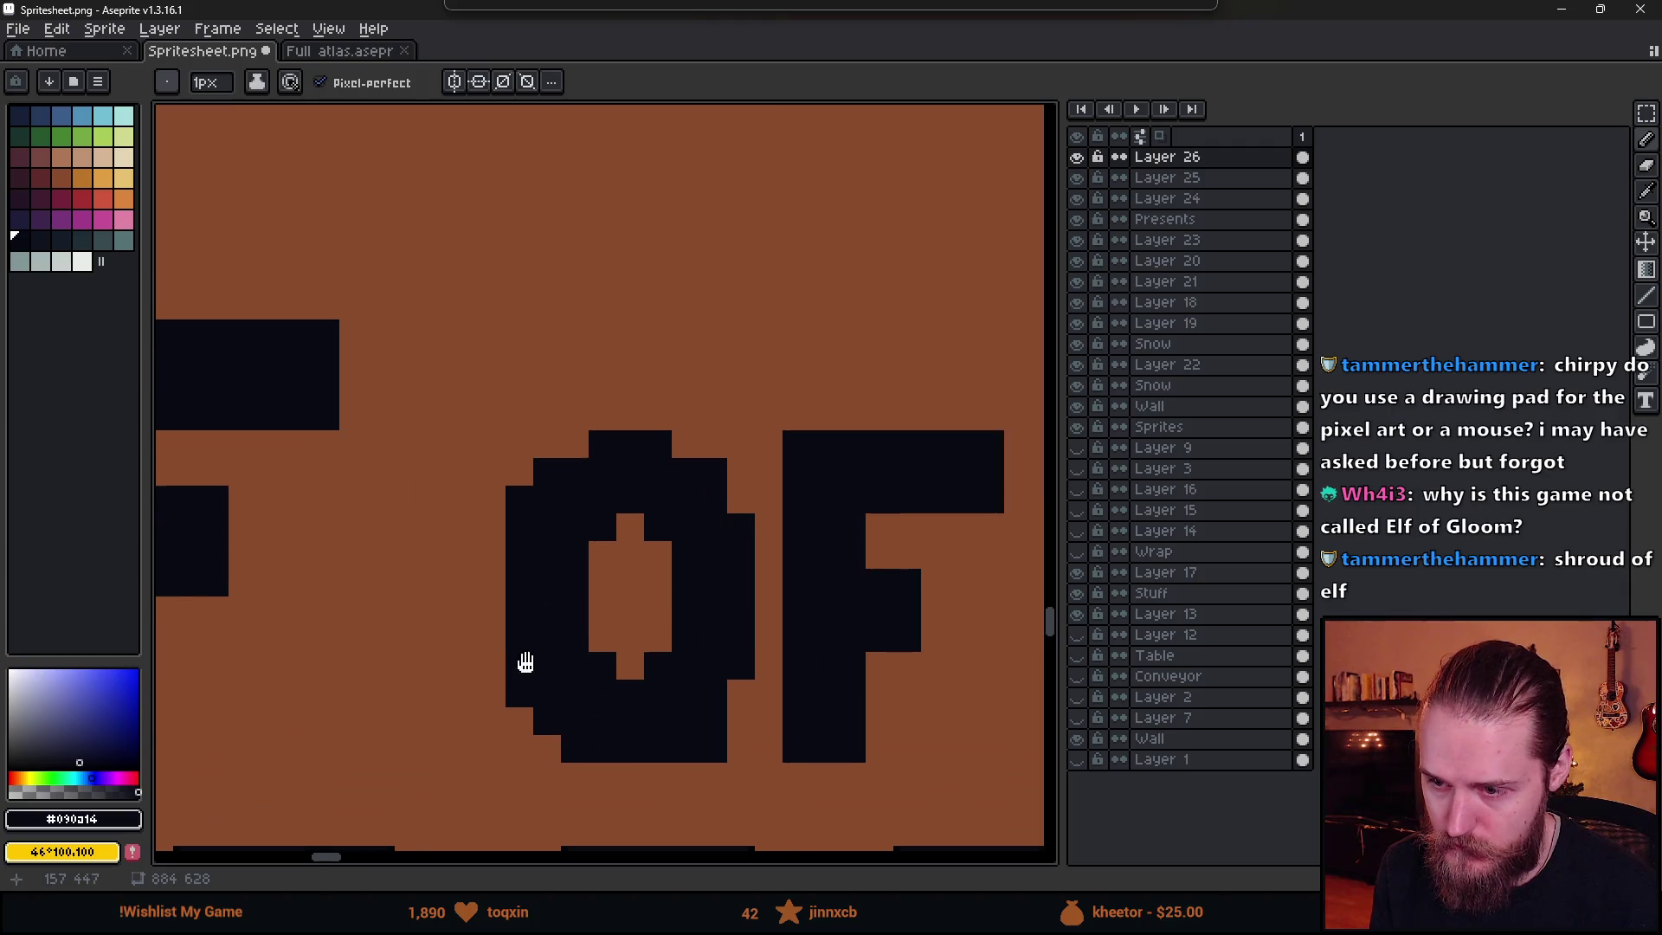
key("e")
scroll(605, 725, "down", 3)
scroll(619, 789, "up", 3)
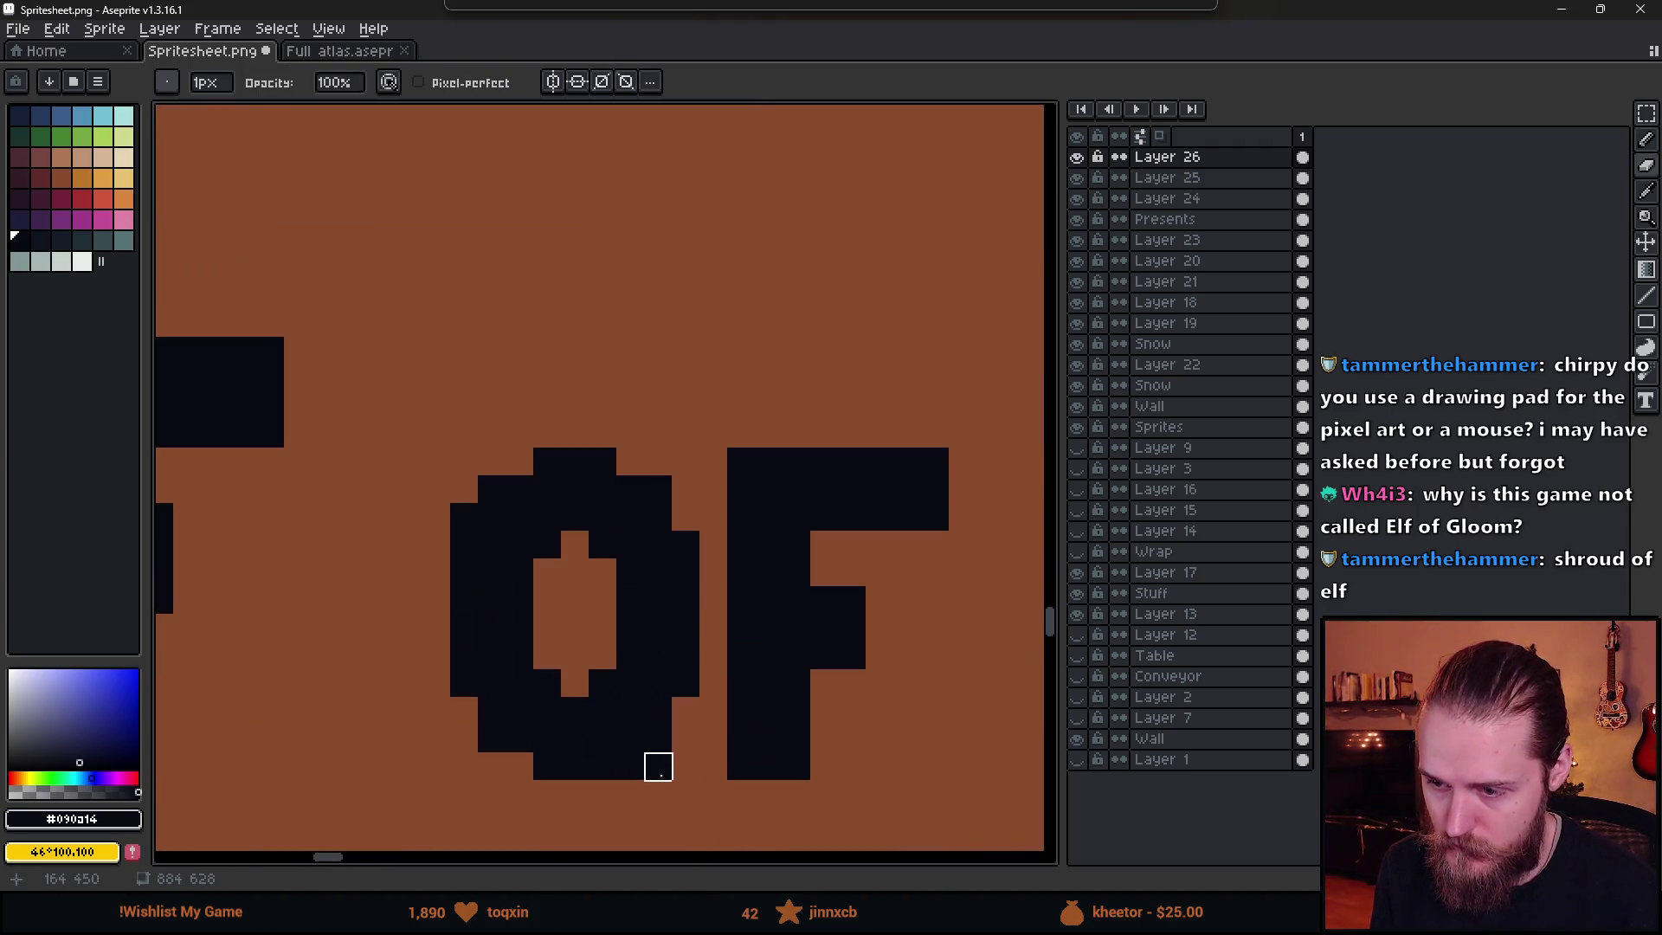
key("b")
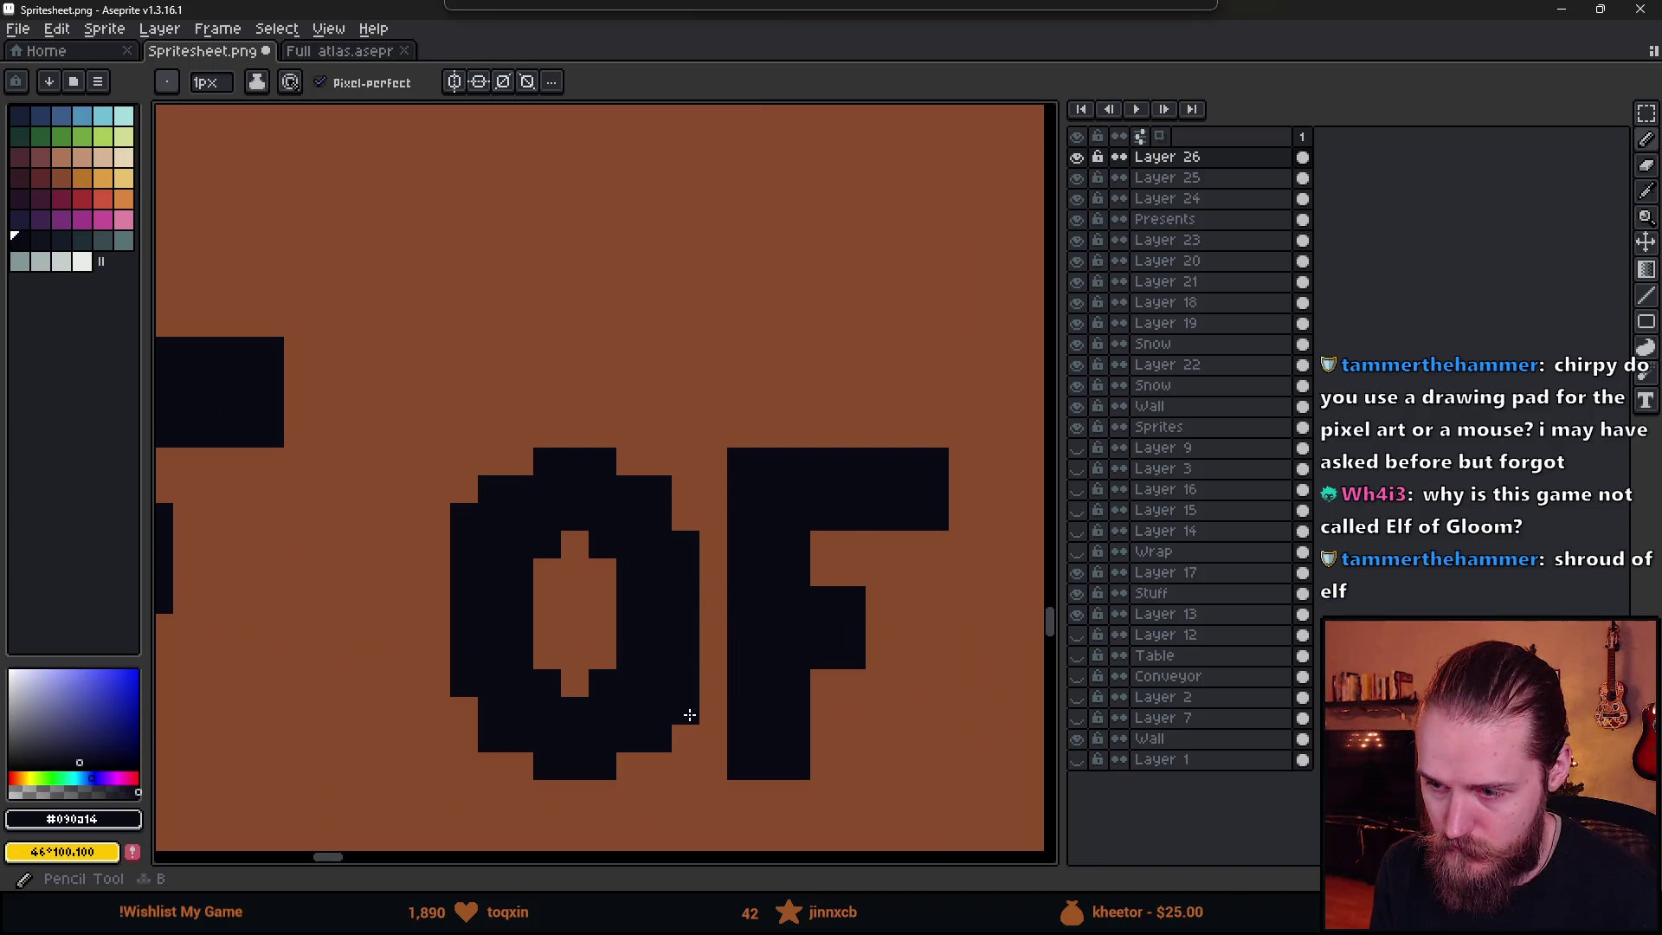
scroll(753, 618, "down", 2)
scroll(726, 562, "up", 2)
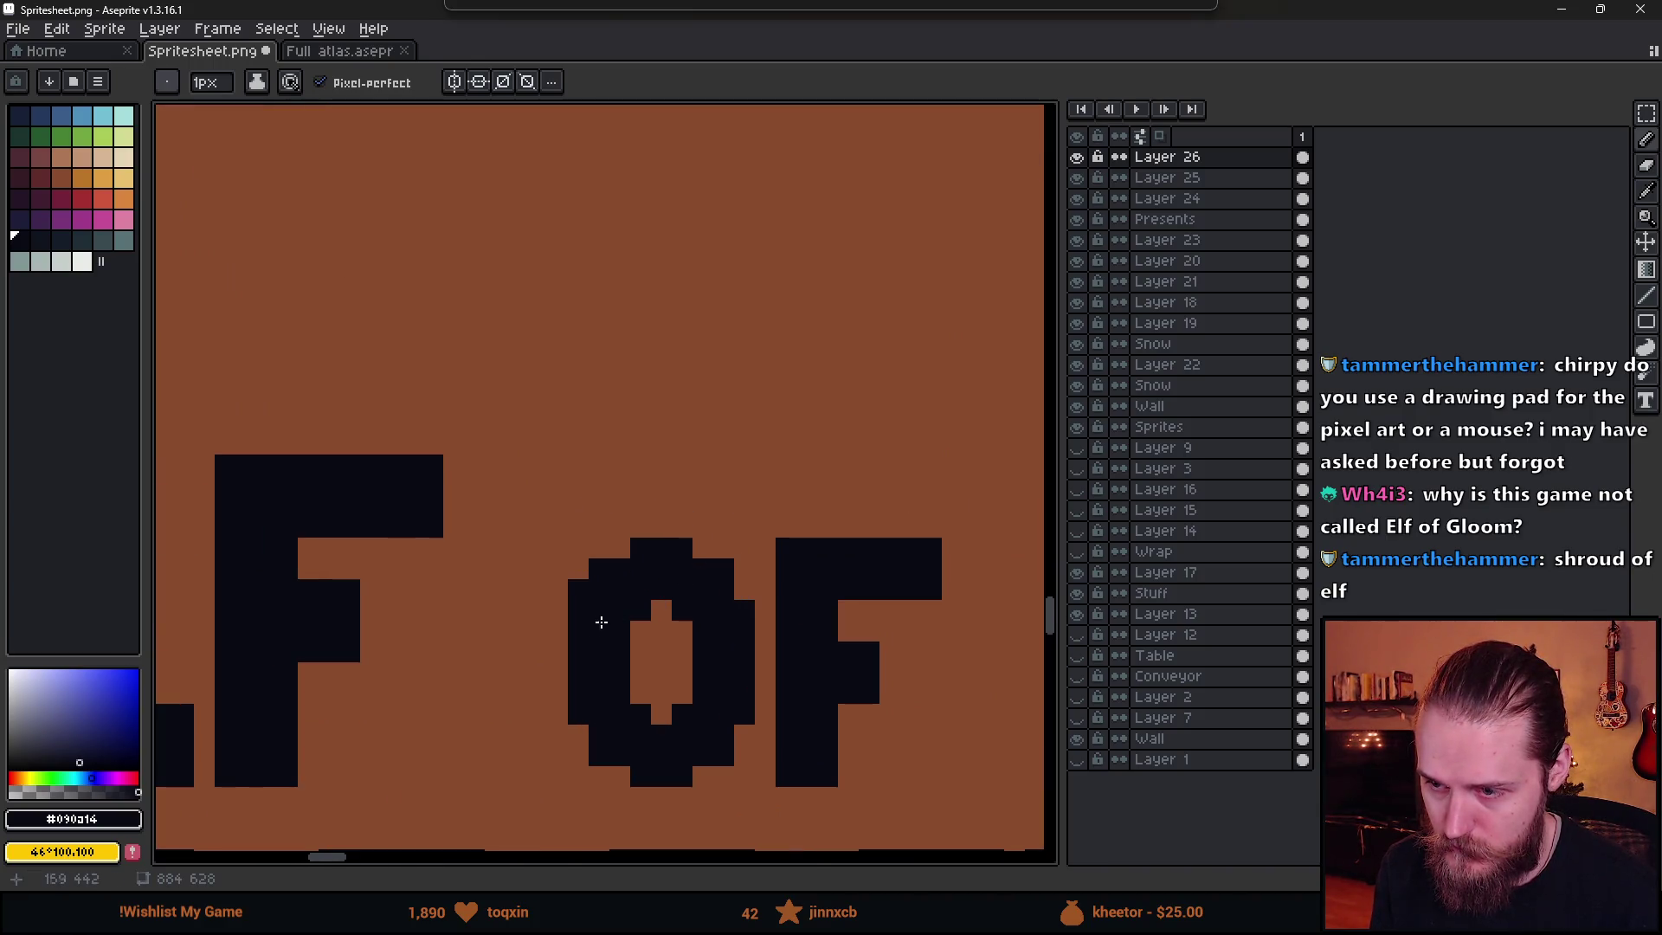
key("e")
scroll(771, 706, "down", 2)
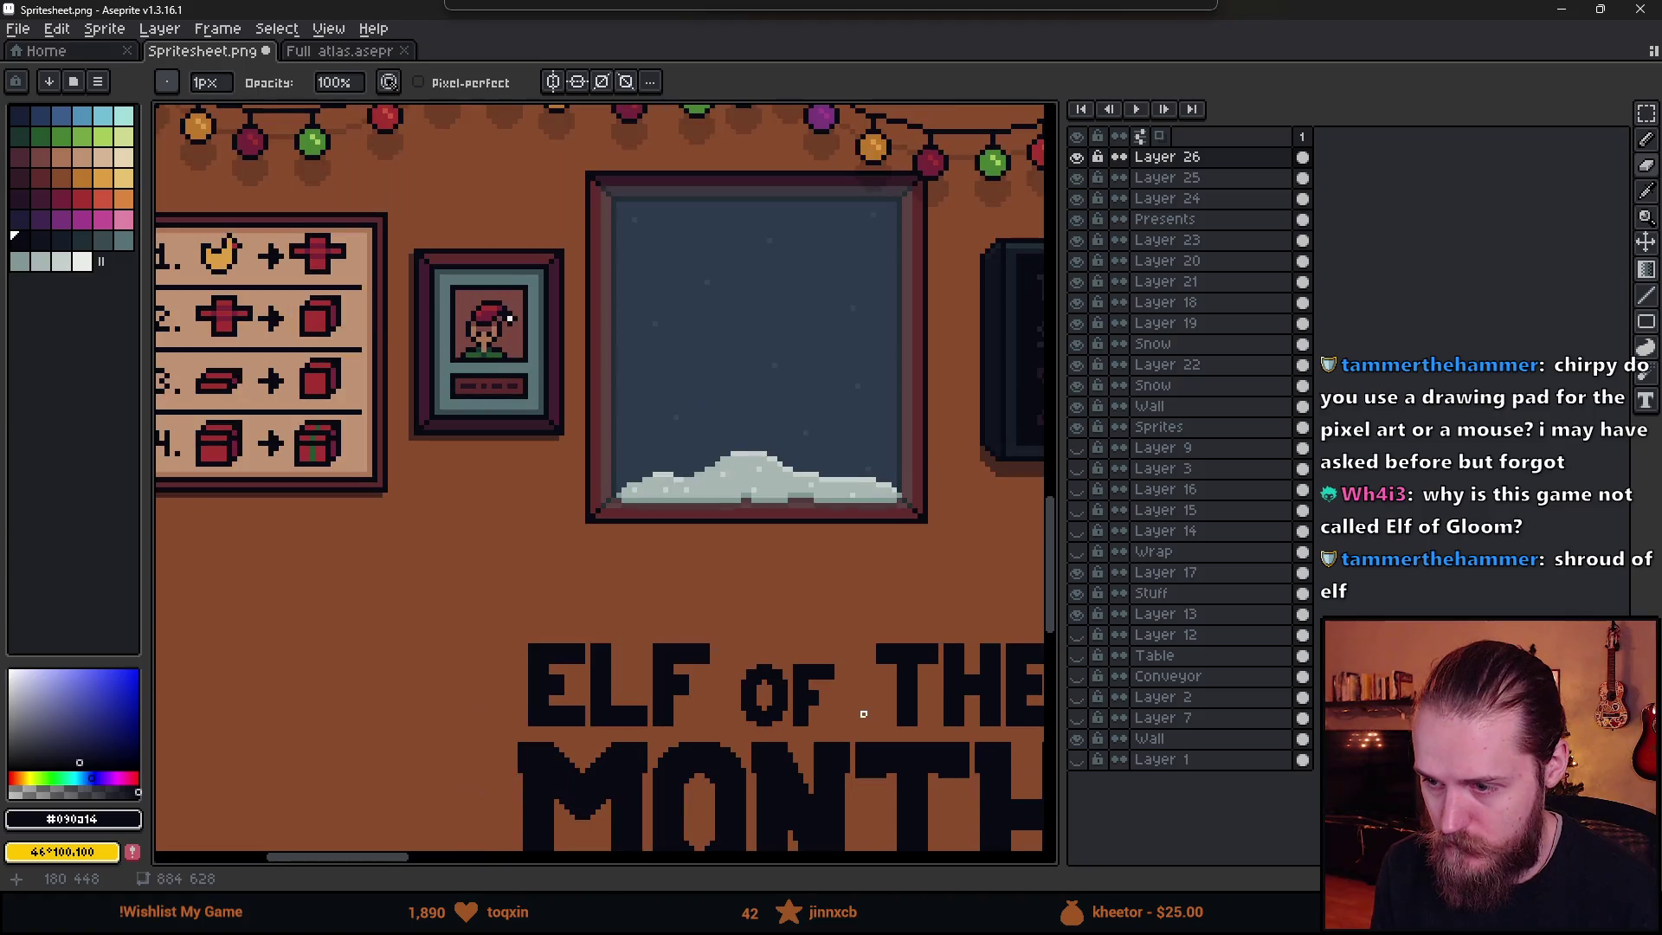
- Undo the last pencil stroke on the O
scroll(770, 719, "up", 3)
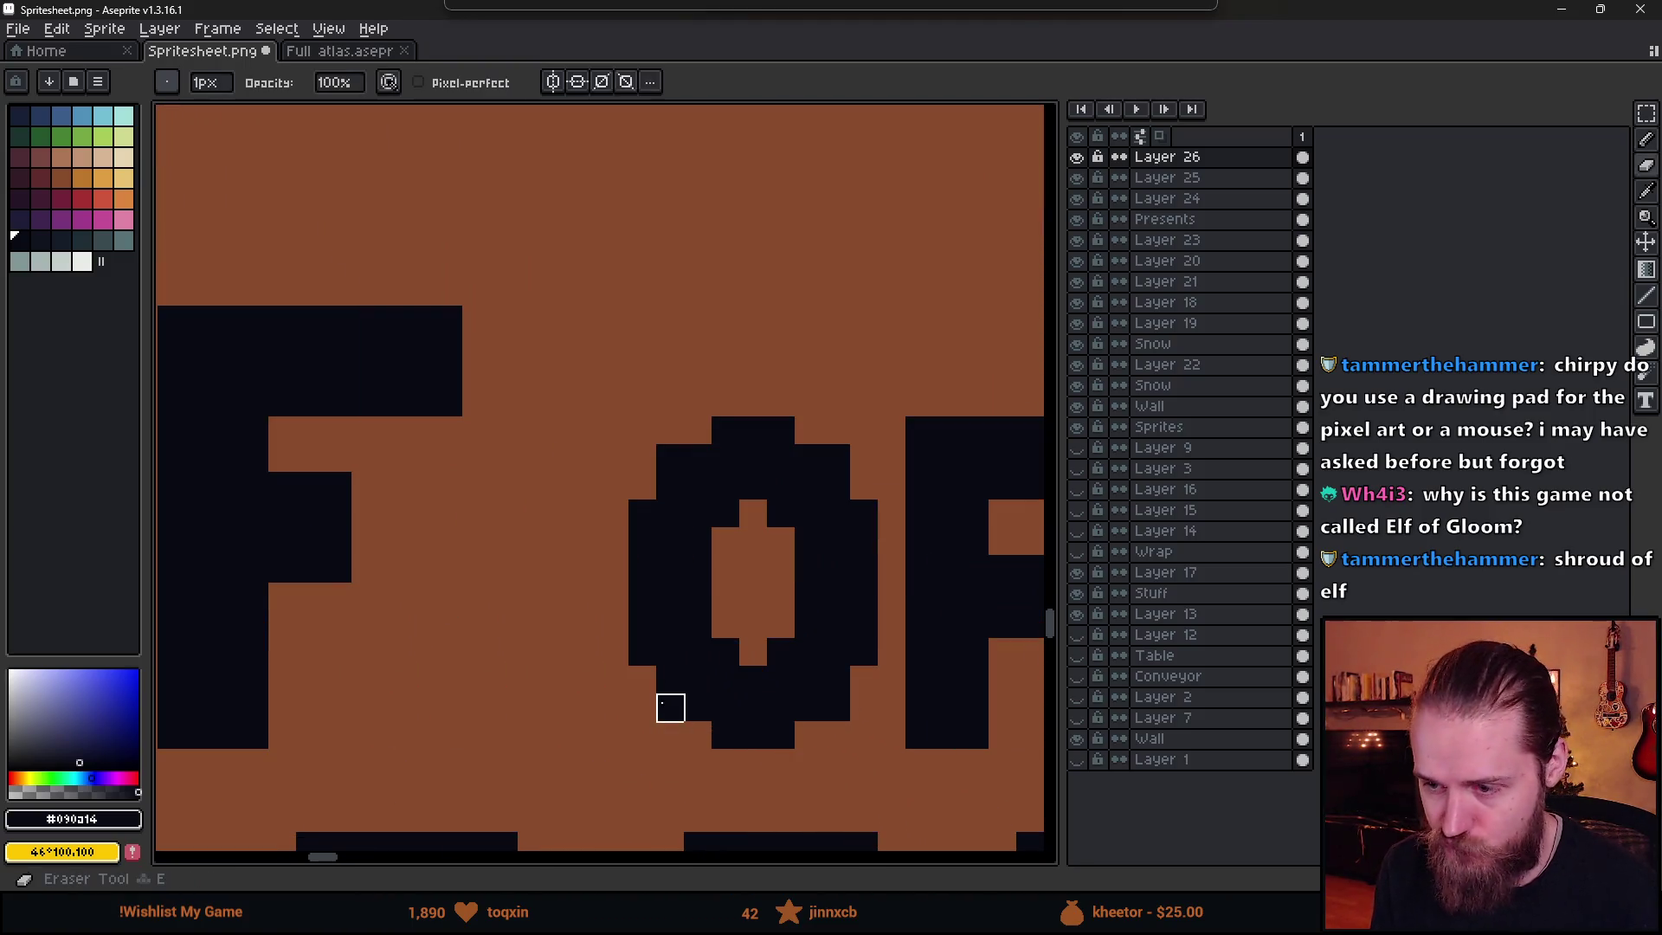
scroll(864, 736, "down", 3)
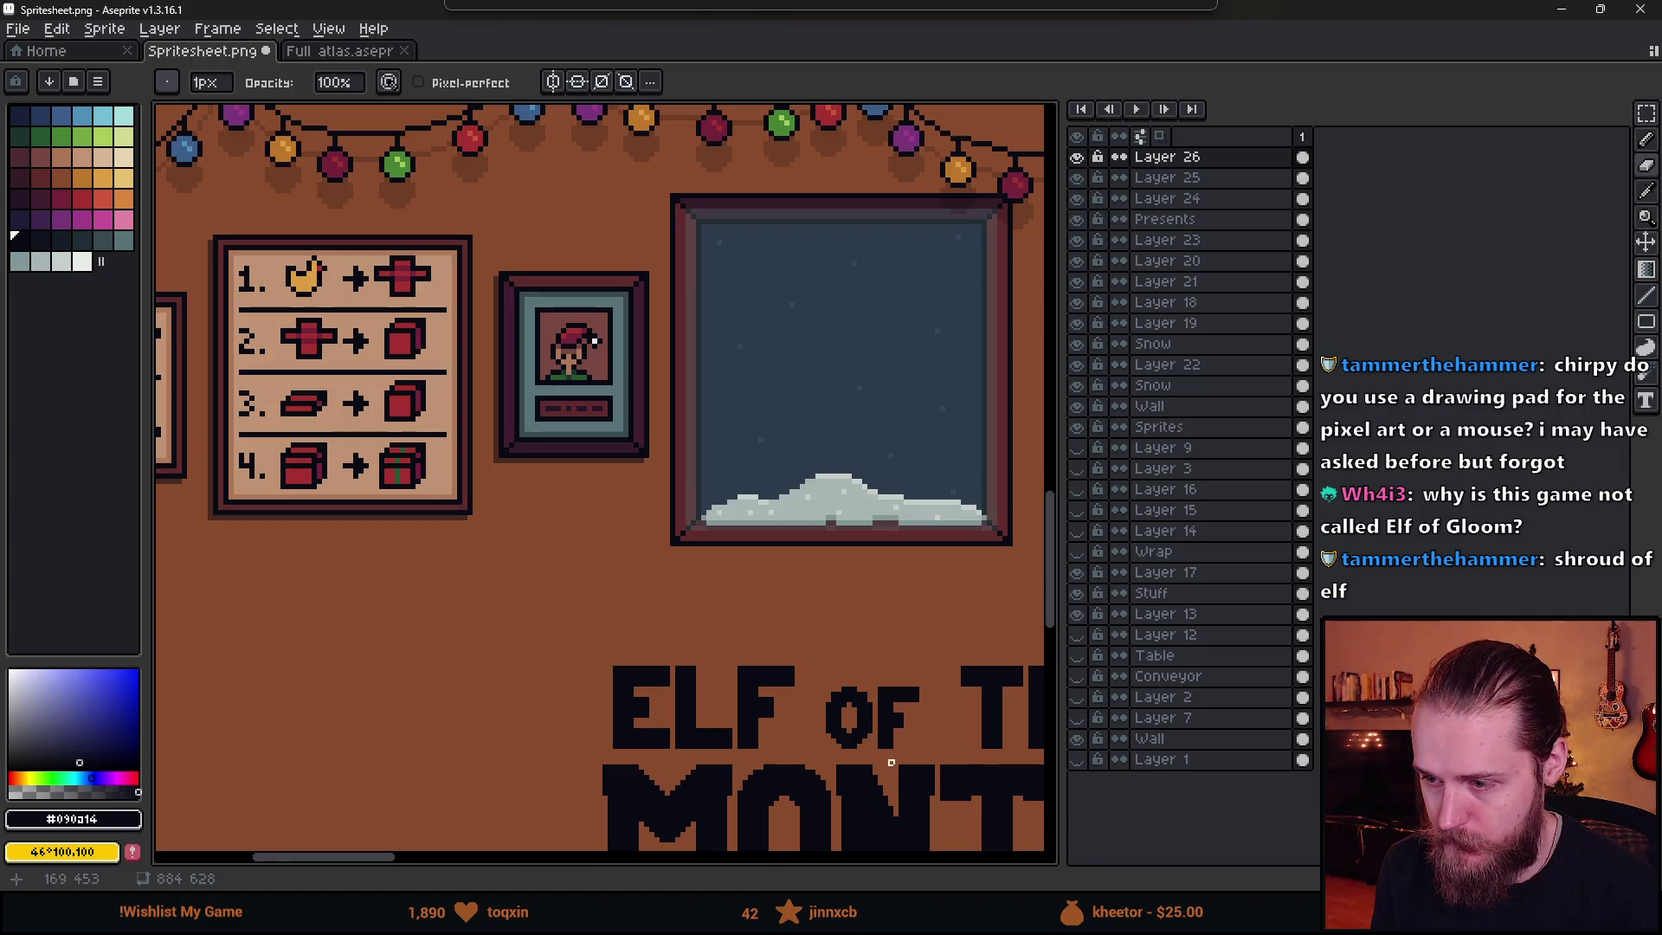
scroll(904, 770, "up", 1)
key("b")
scroll(861, 730, "up", 1)
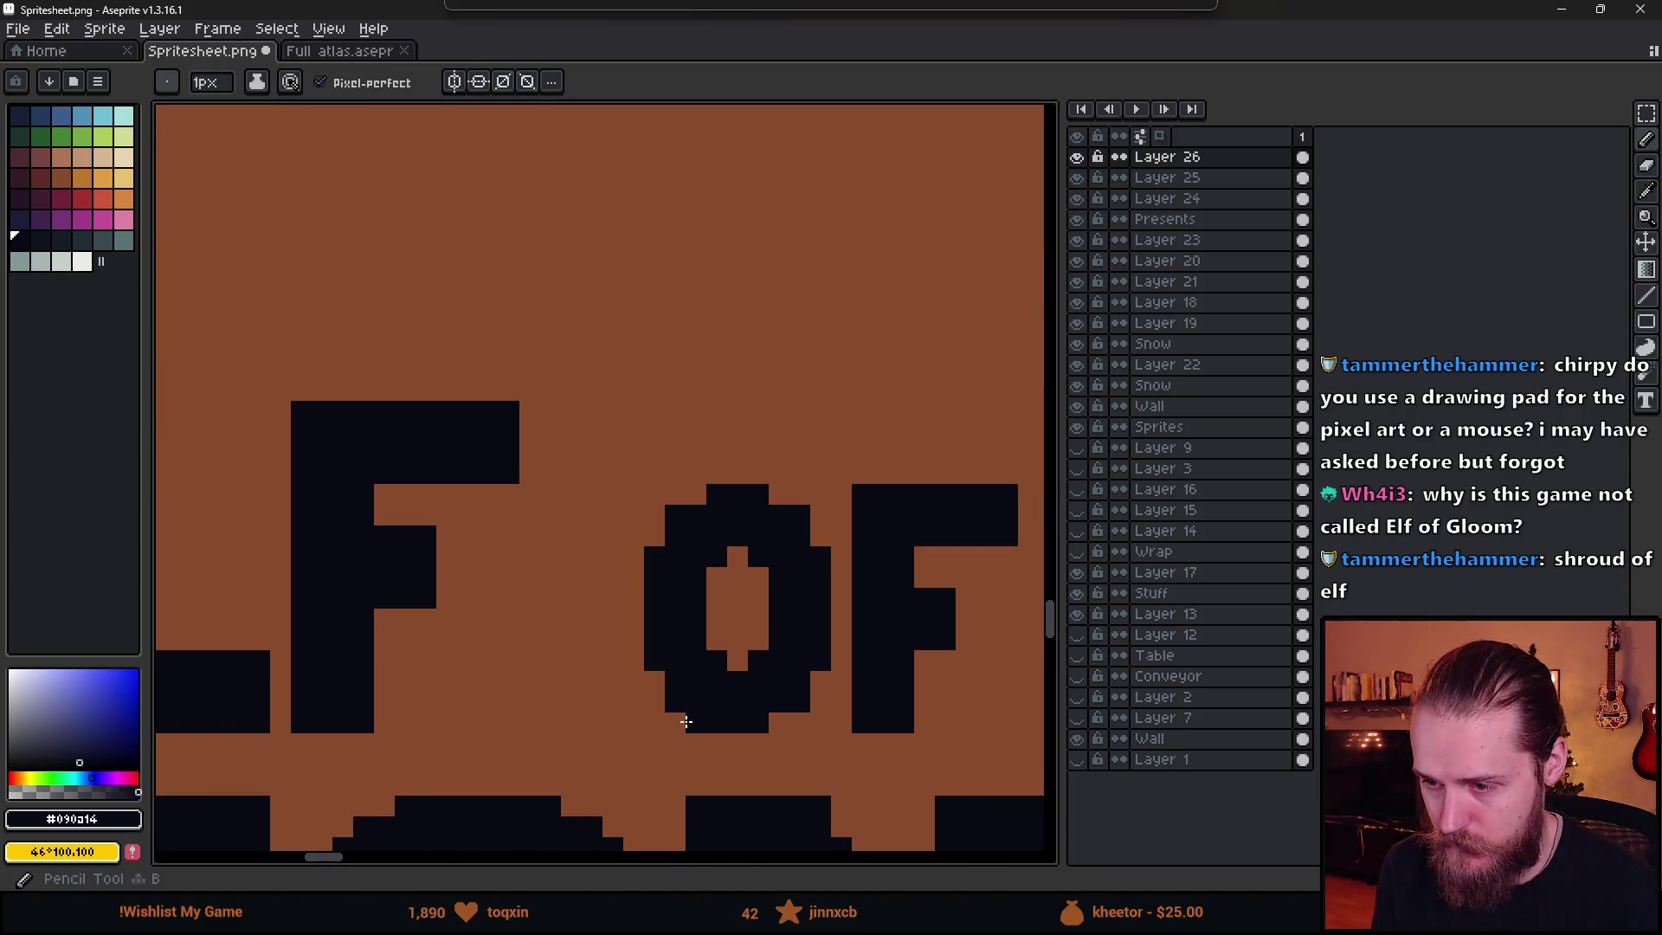
scroll(753, 750, "down", 3)
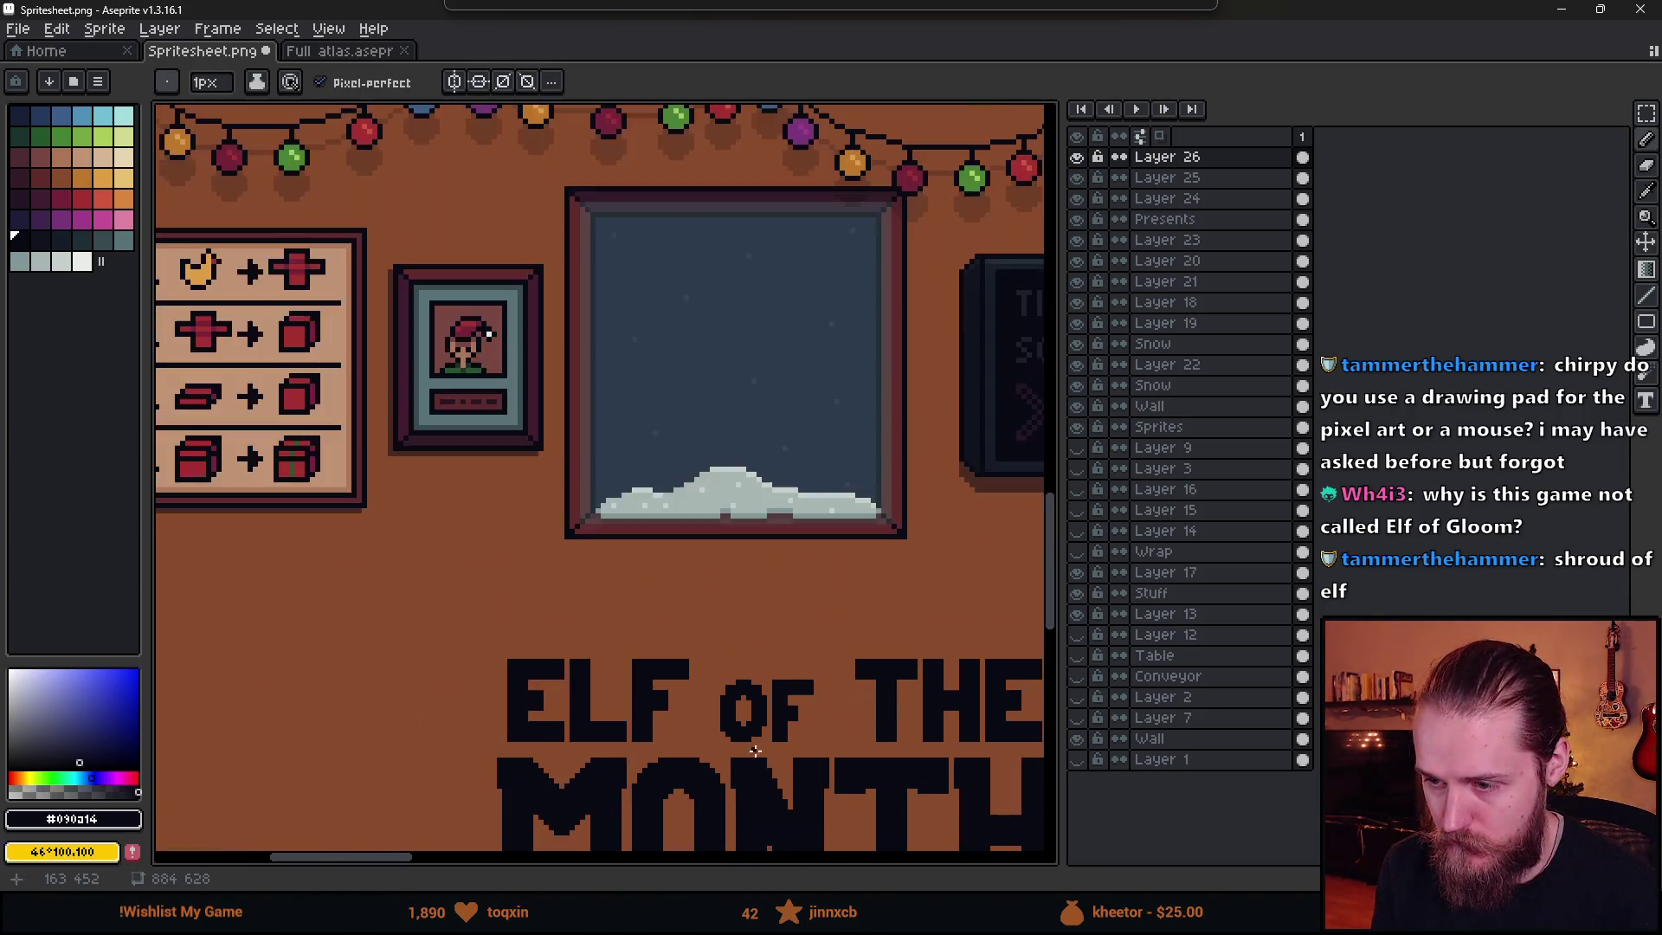
scroll(783, 769, "down", 3)
scroll(784, 773, "up", 2)
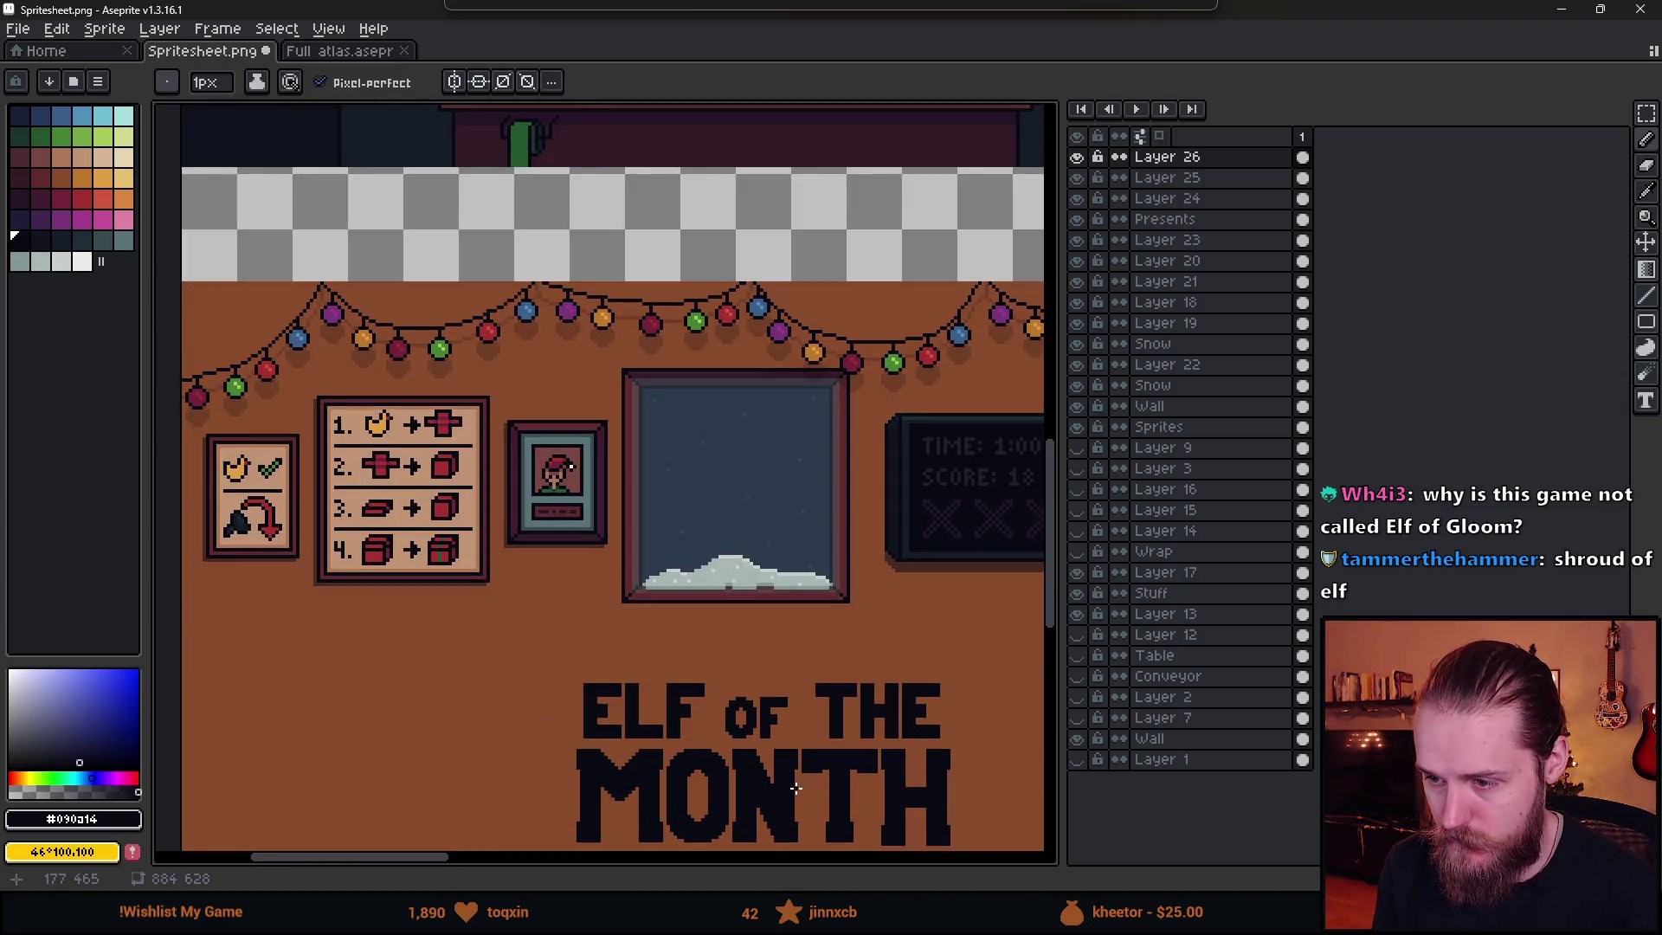
key("ctrl+z")
- Thicken the O's lower-left, lower-right and top outline with dark pixels
left_click_drag(807, 801, 737, 649)
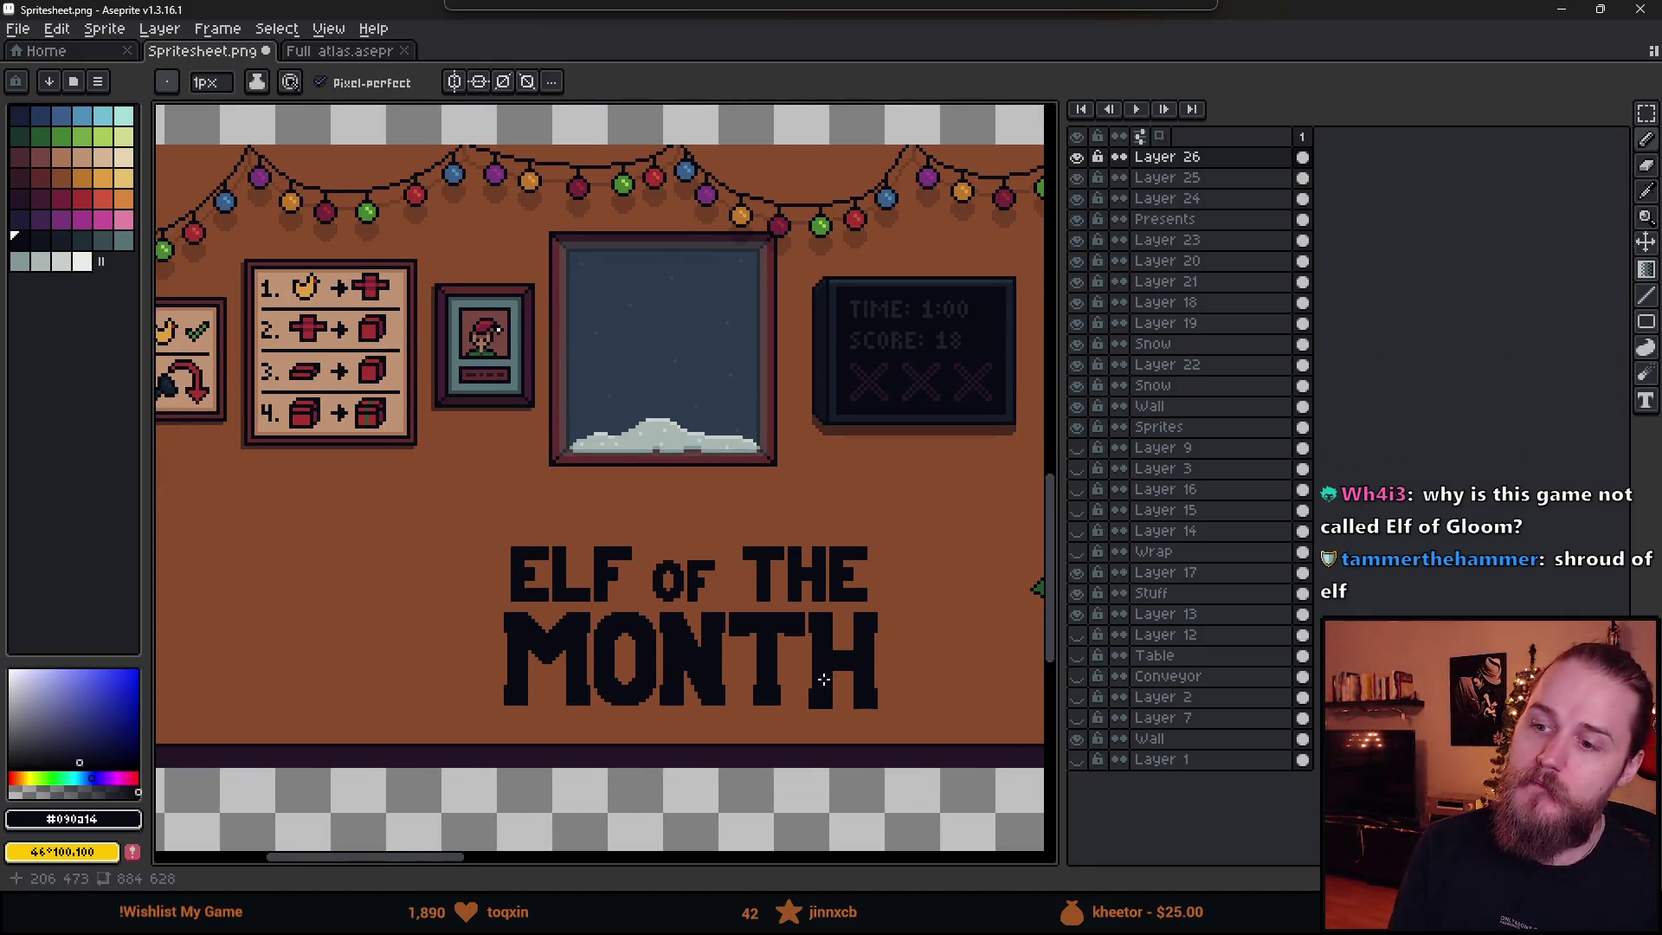
scroll(707, 582, "up", 4)
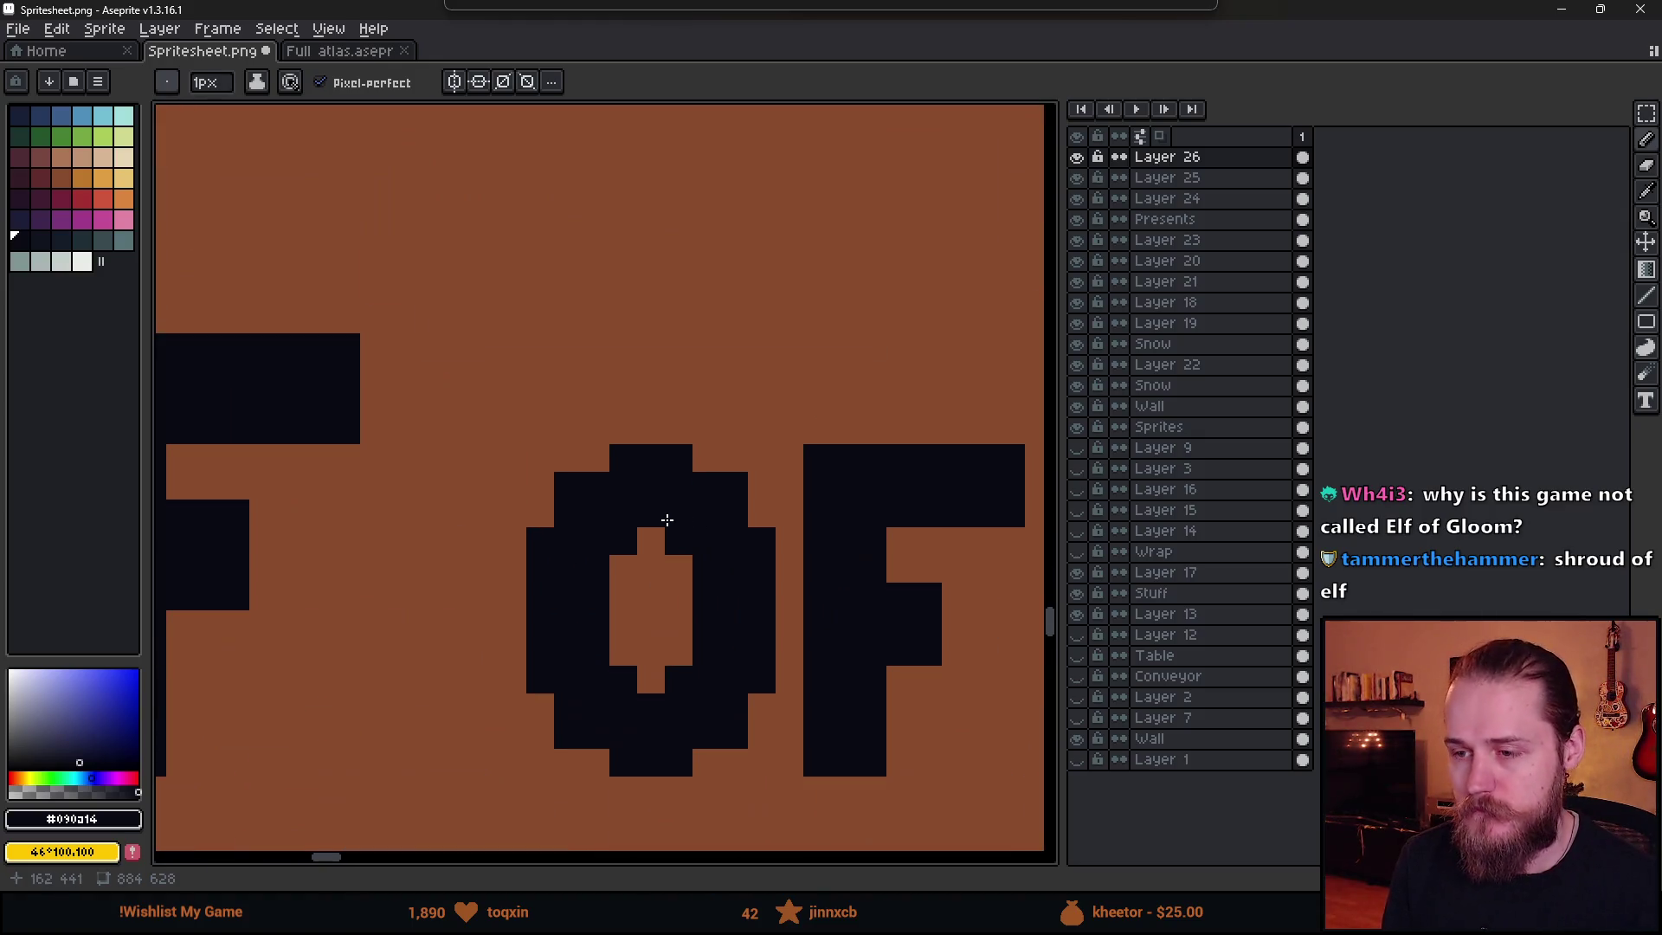
key("e")
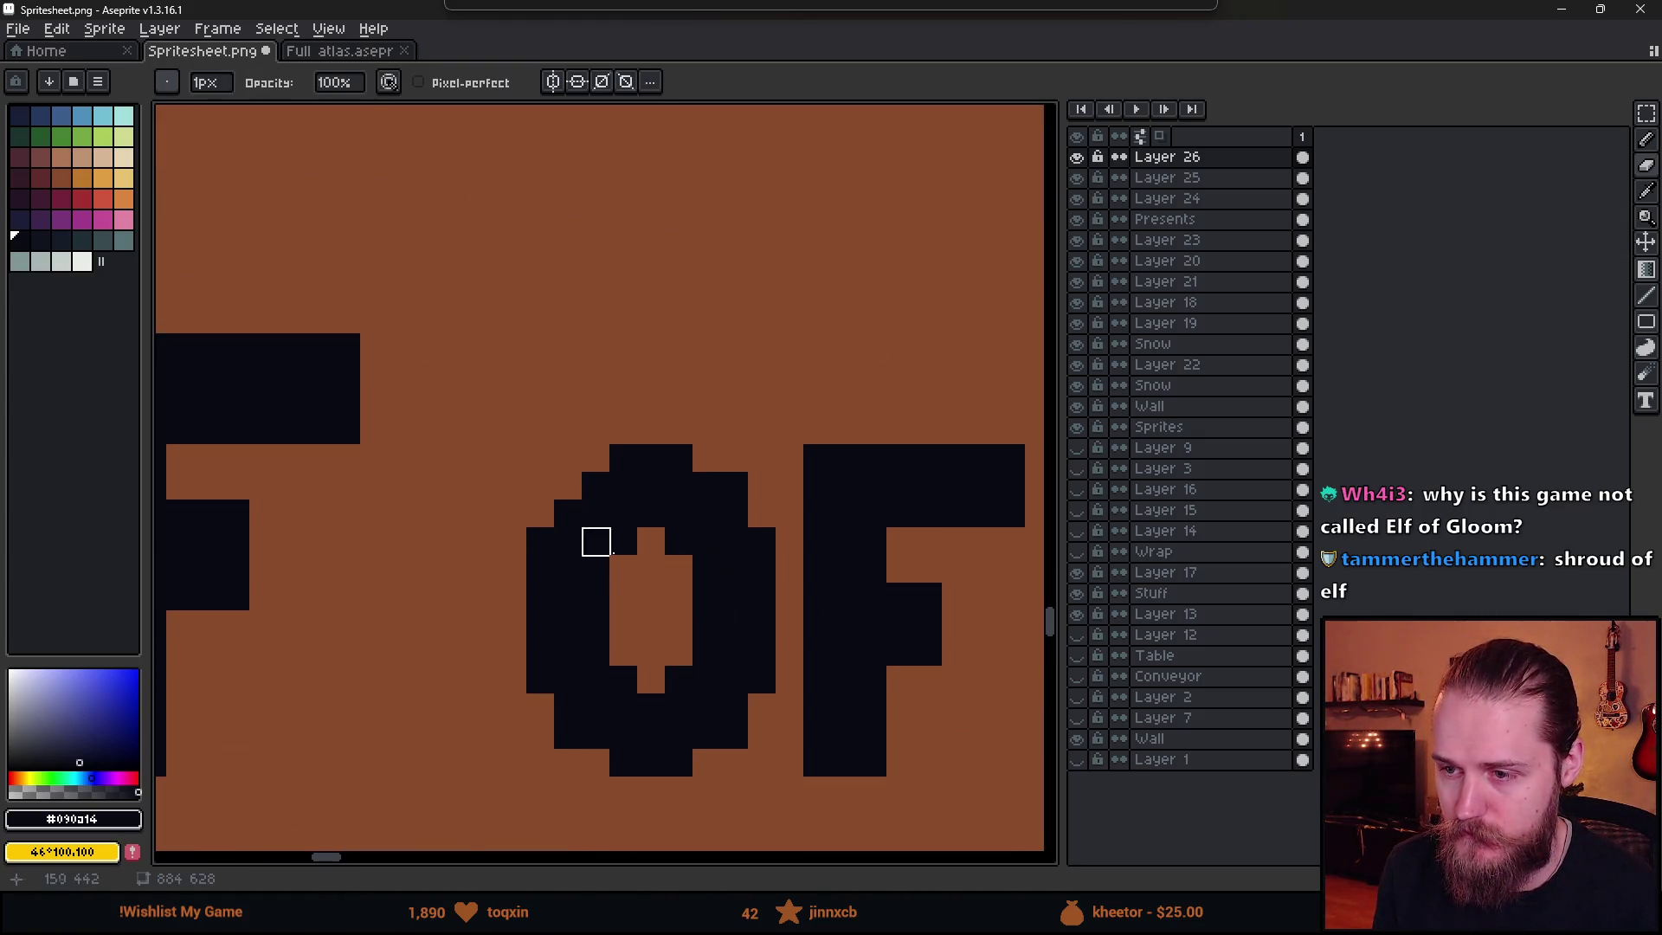
scroll(593, 542, "down", 3)
scroll(650, 580, "up", 3)
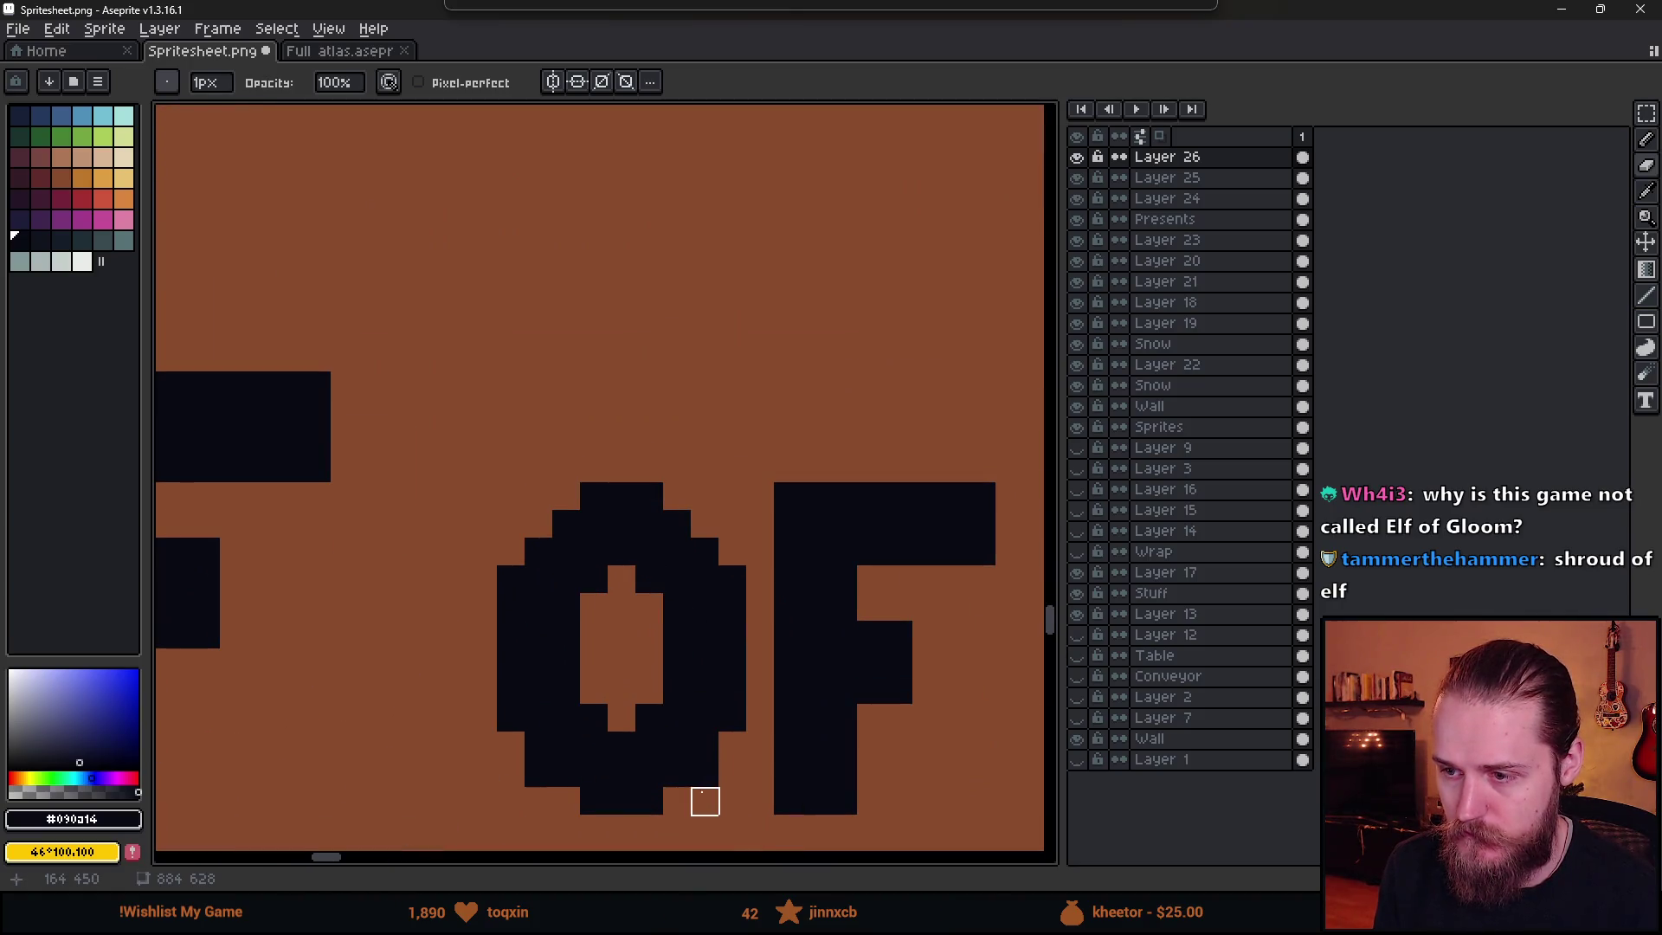
scroll(777, 770, "down", 3)
left_click_drag(776, 769, 758, 698)
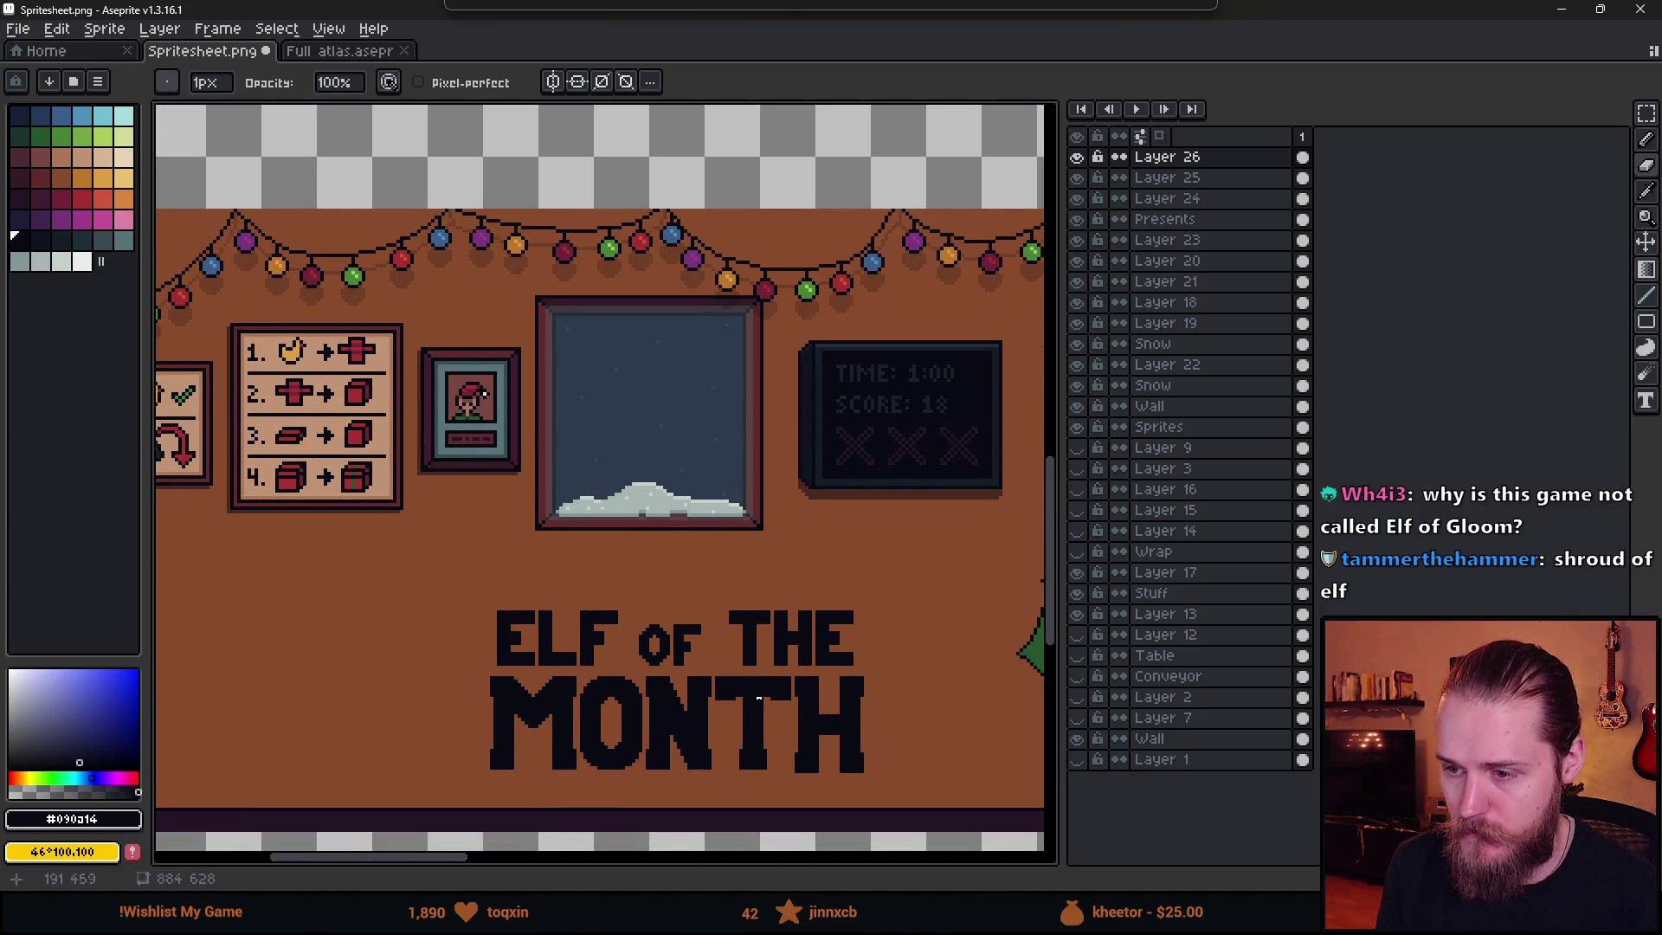
scroll(651, 647, "up", 5)
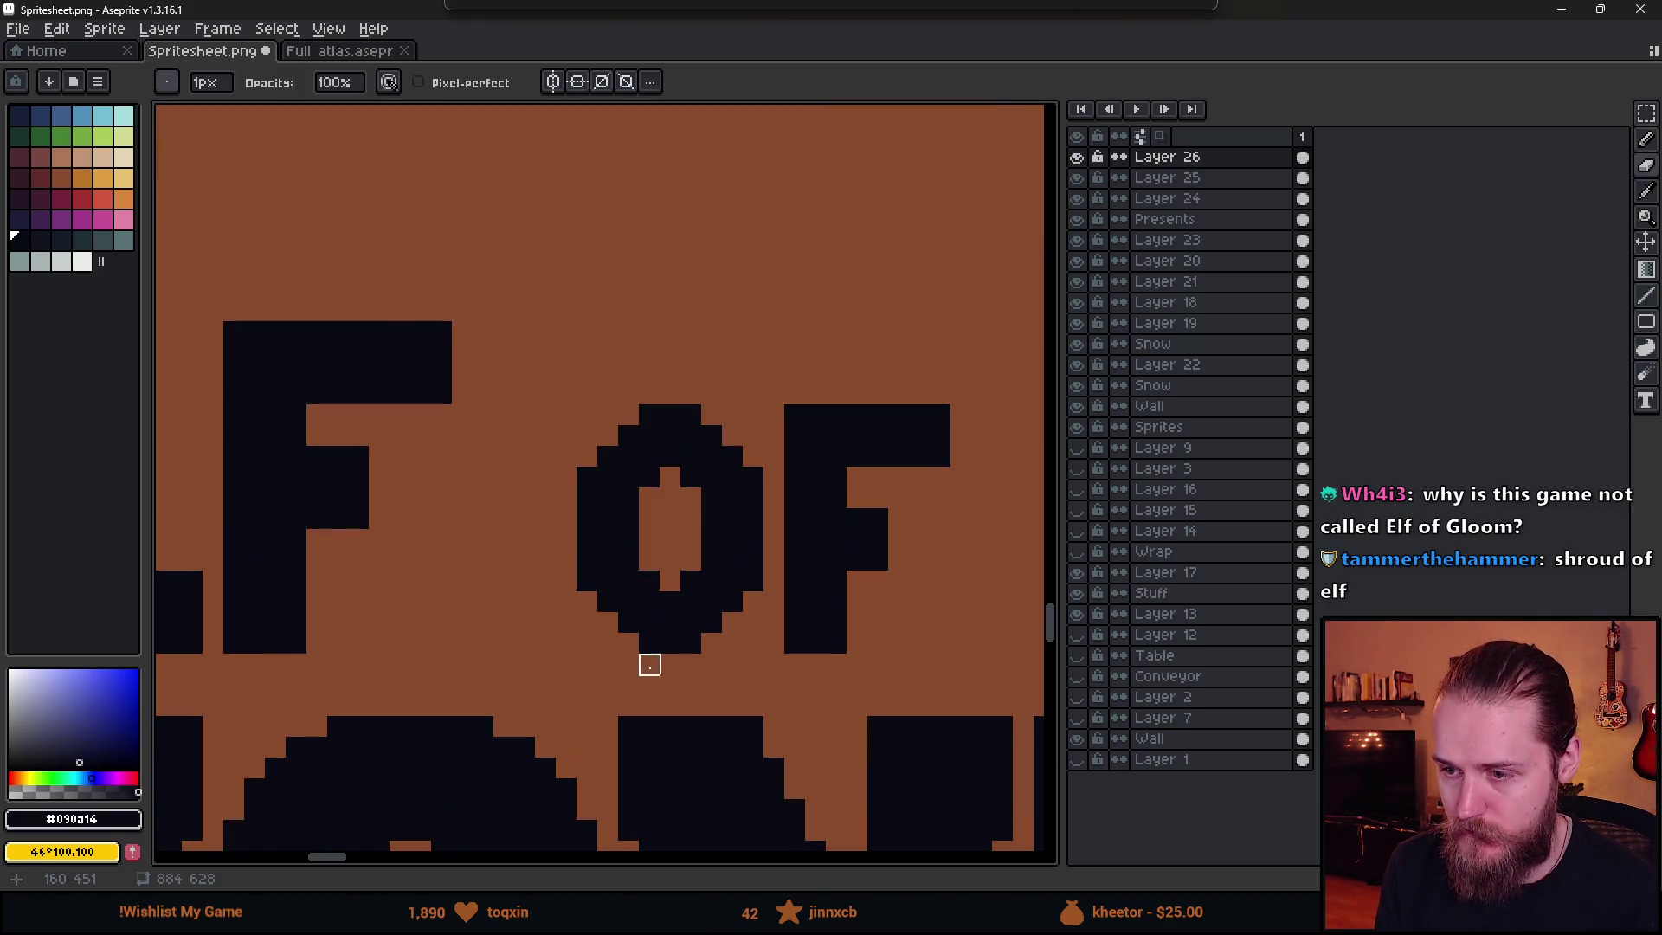
key("b")
left_click_drag(579, 595, 658, 643)
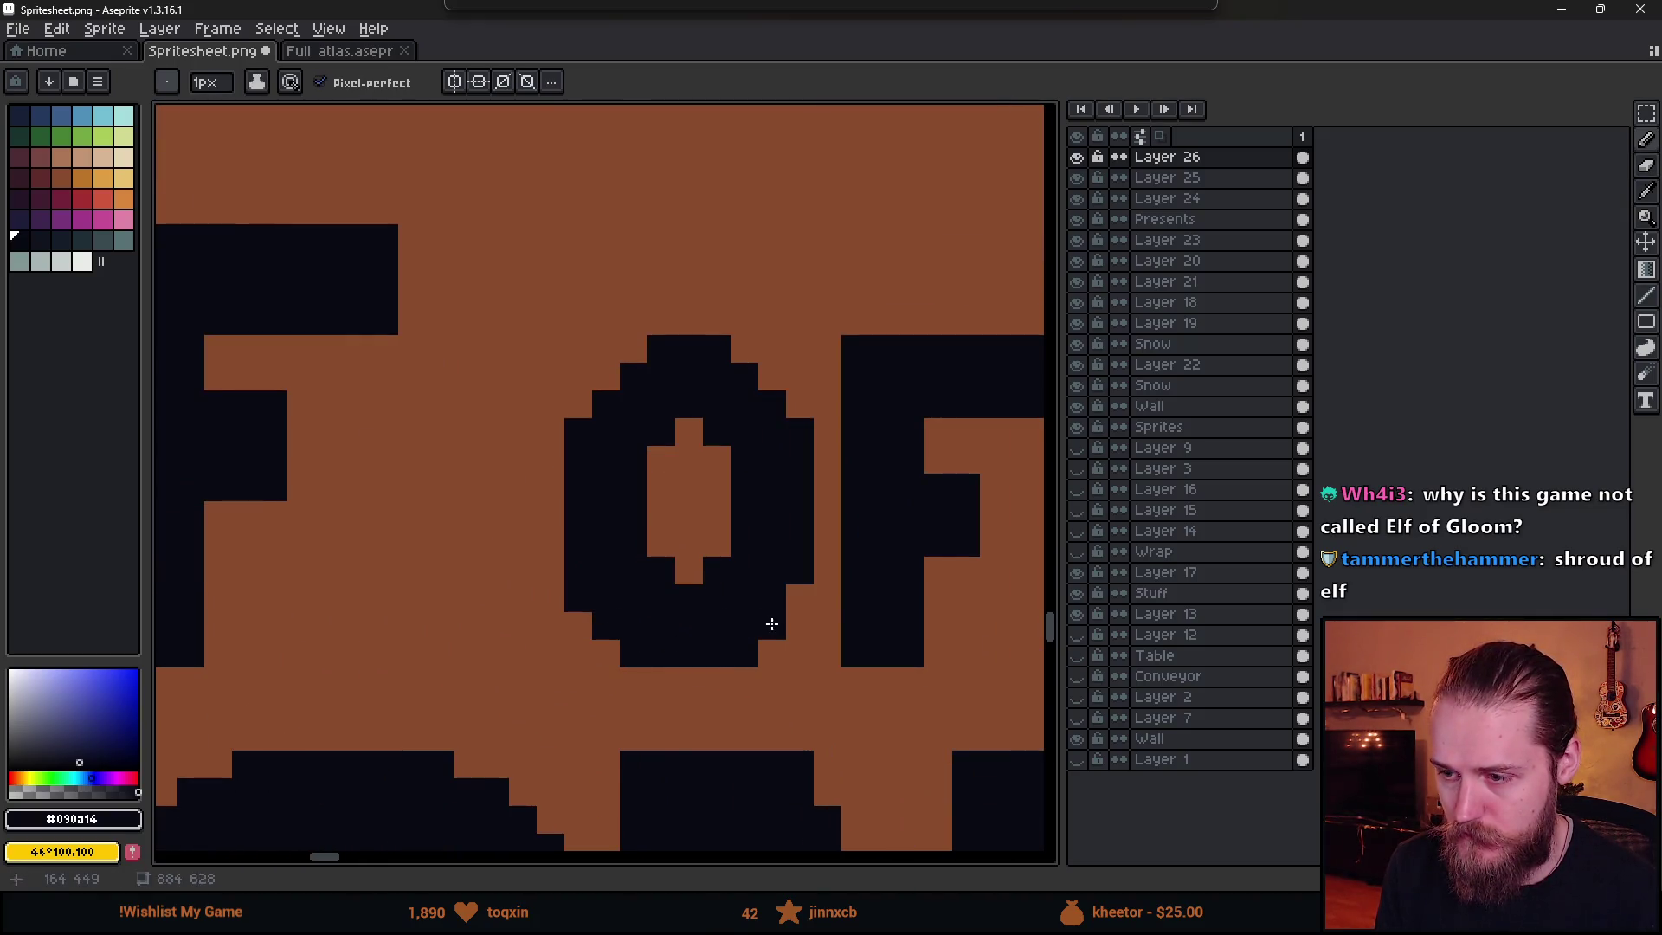
left_click_drag(771, 624, 809, 592)
mouse_move(575, 398)
left_mouse_down()
mouse_move(612, 364)
mouse_move(742, 345)
mouse_move(805, 401)
left_mouse_up()
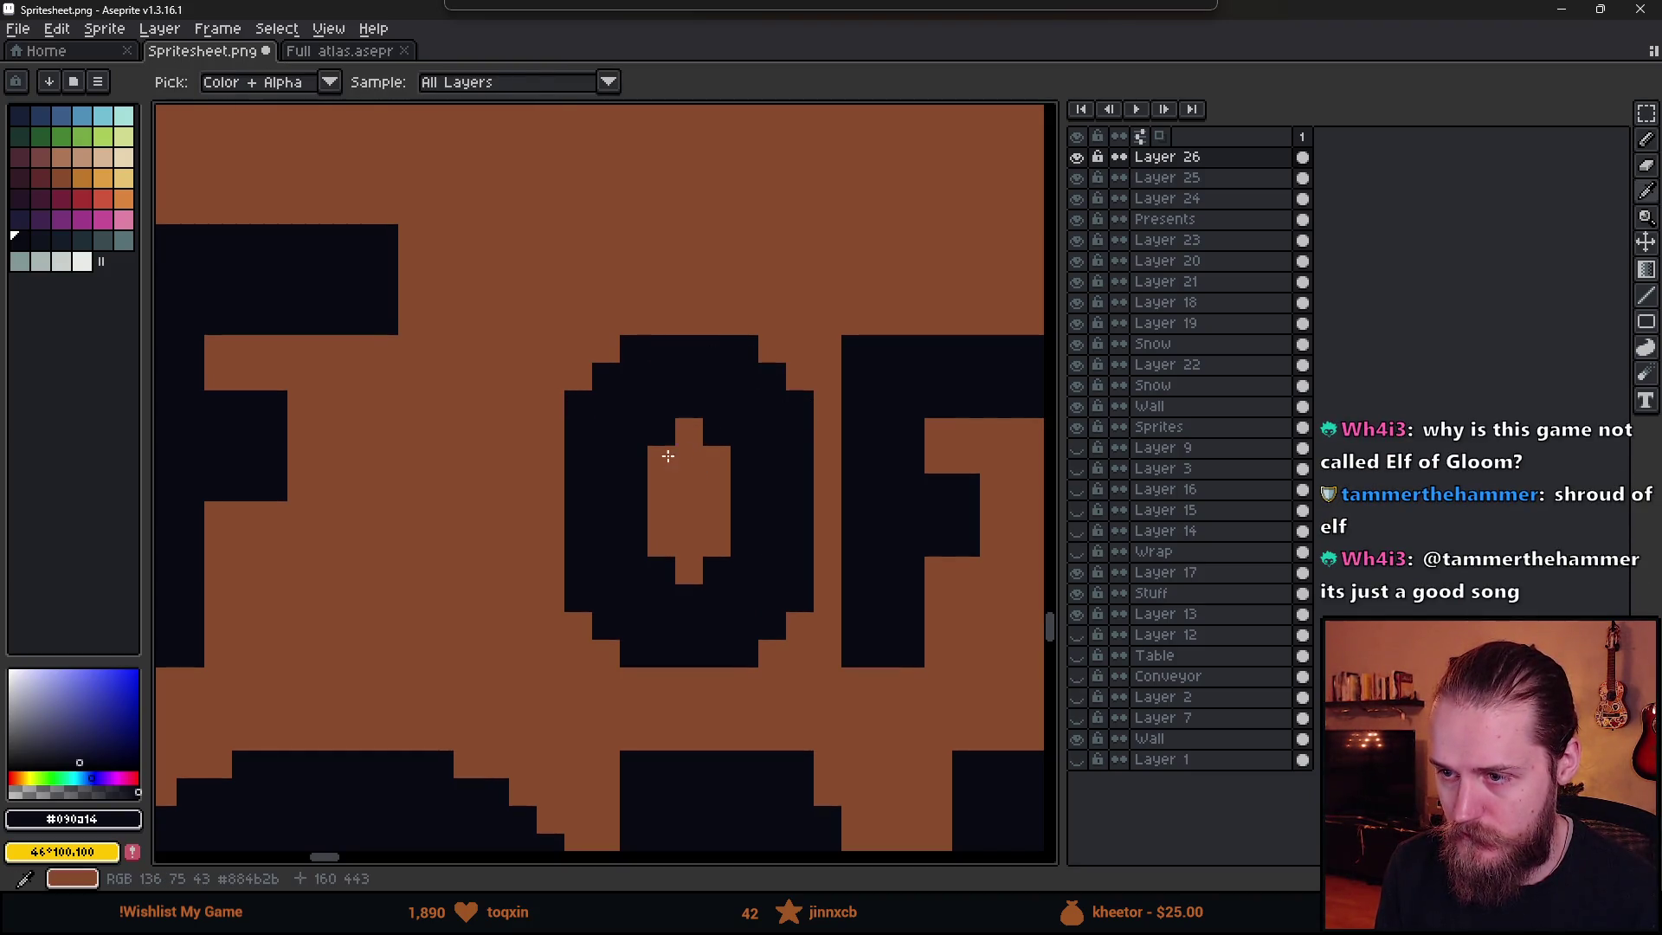
- Erase pixels at the top and bottom of the O's hole to make it taller
key("e")
mouse_move(662, 433)
left_mouse_down()
mouse_move(687, 401)
mouse_move(717, 452)
left_mouse_up()
left_click_drag(662, 572, 716, 568)
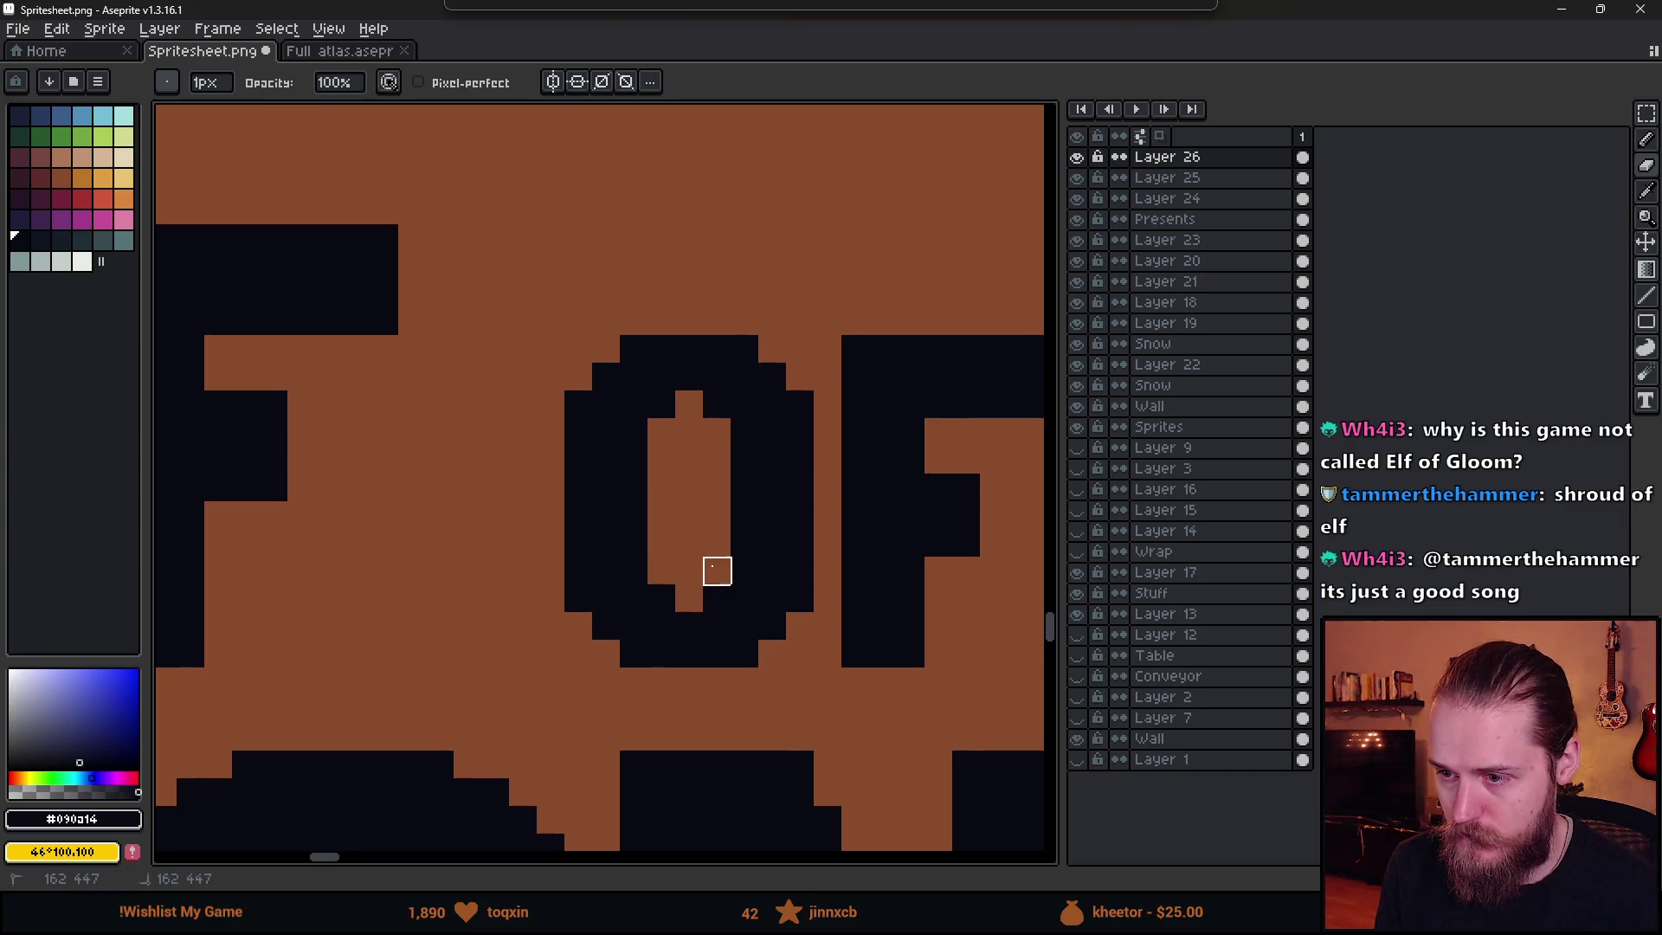
scroll(767, 642, "down", 6)
scroll(767, 642, "up", 6)
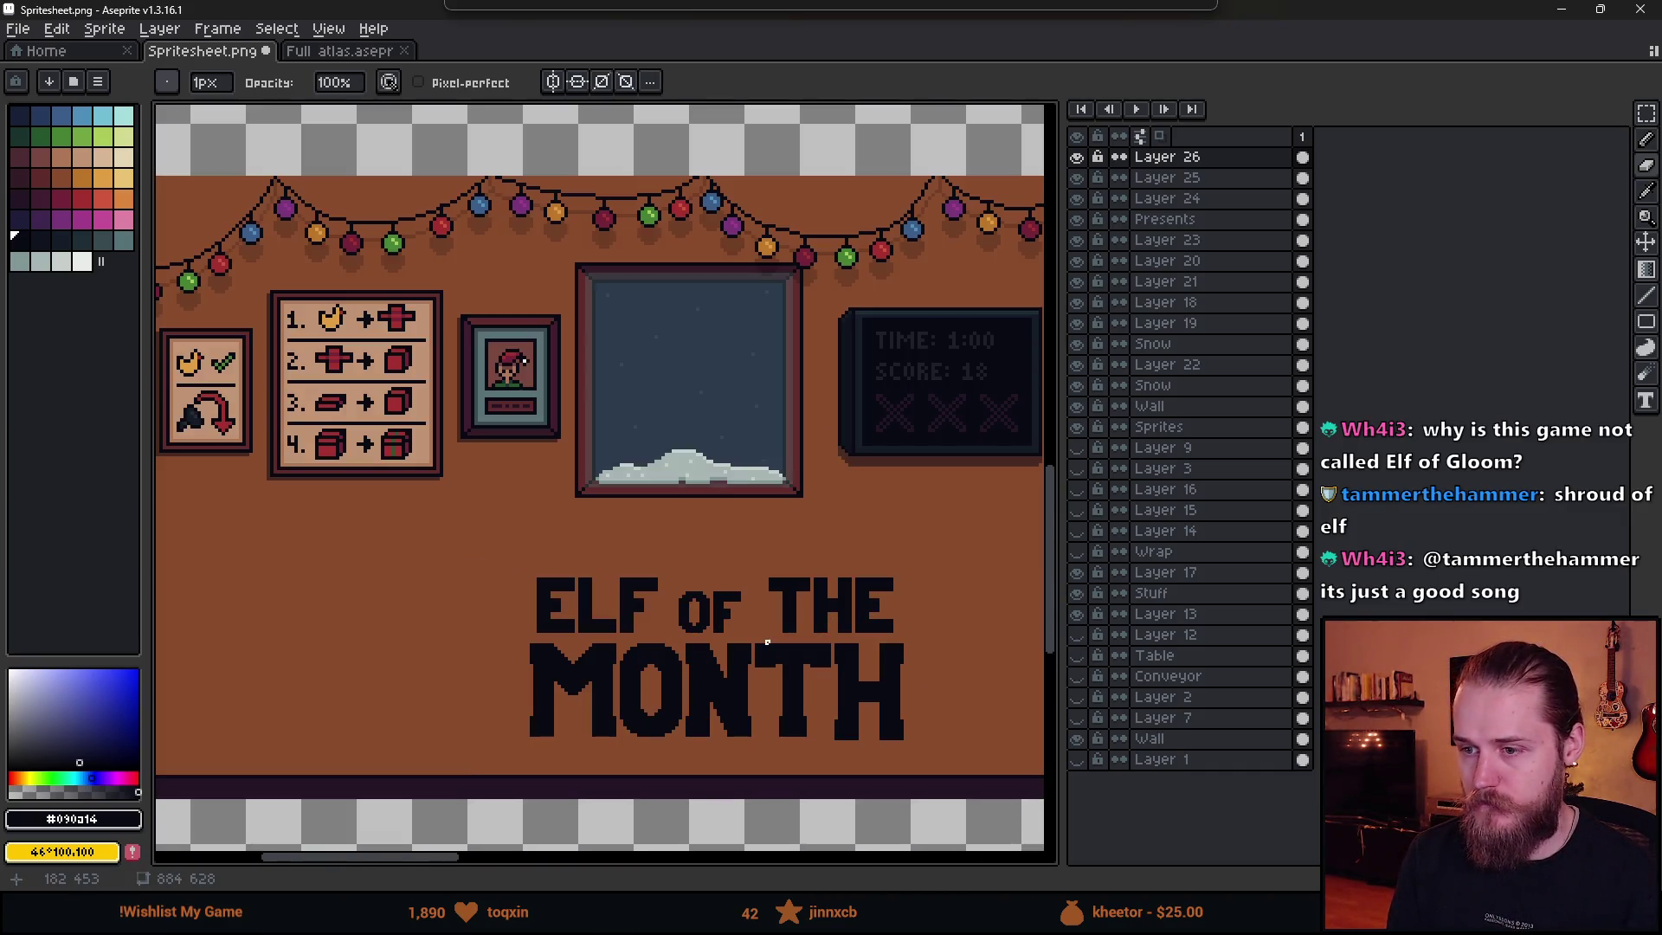
key("b")
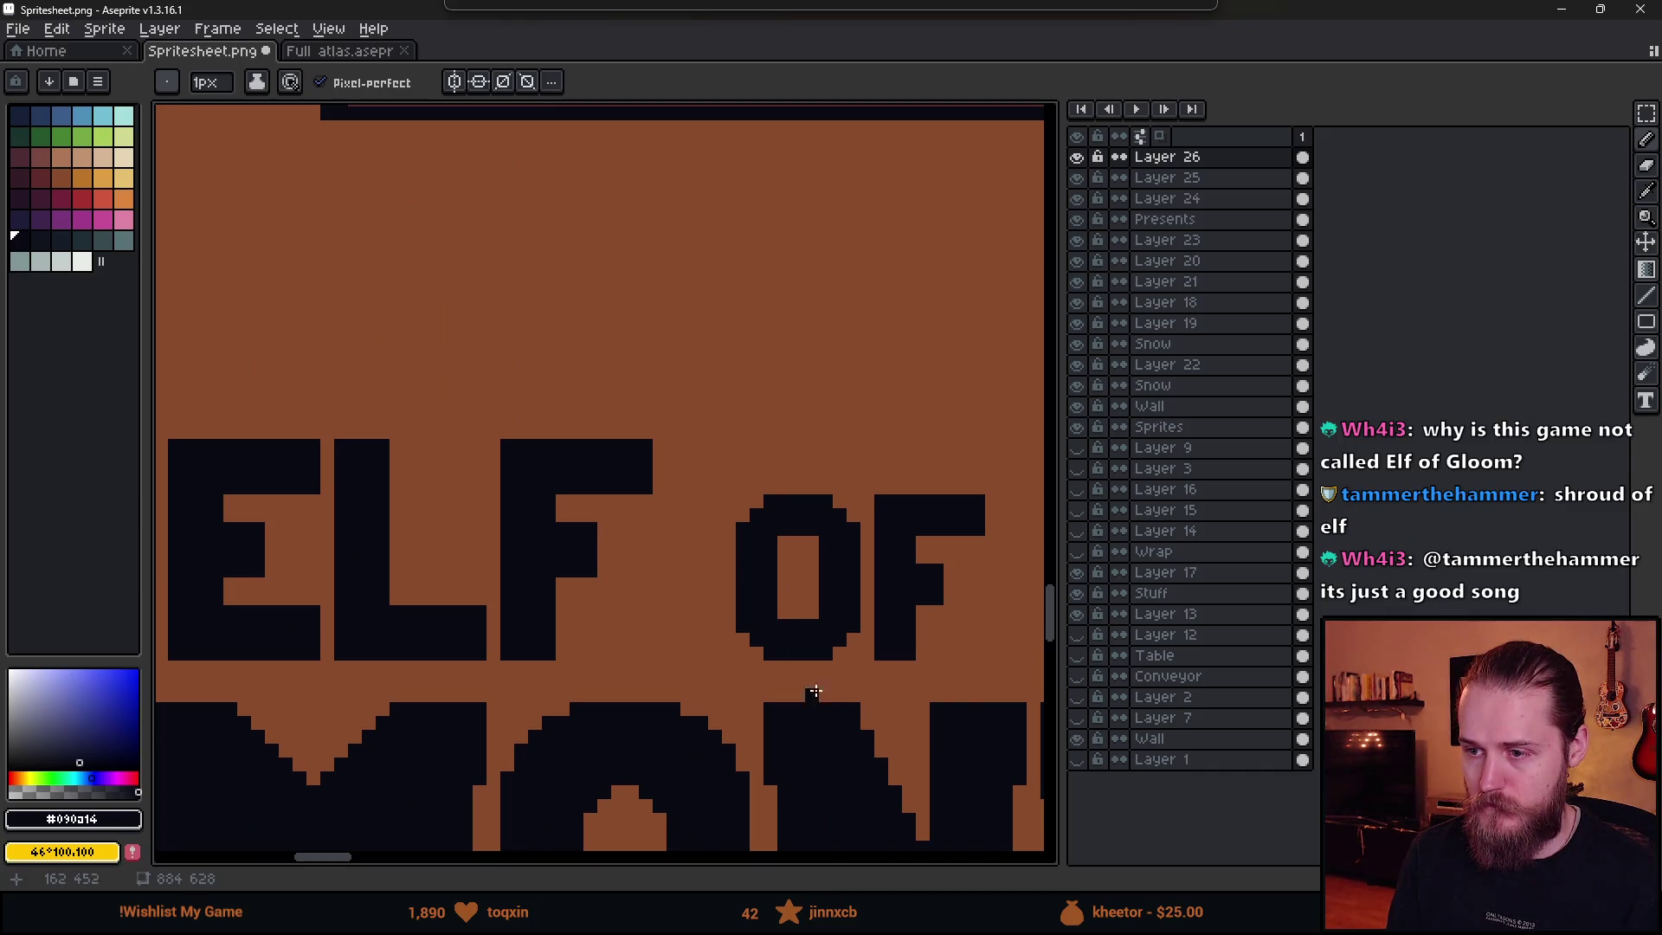
scroll(809, 704, "down", 4)
left_click_drag(854, 742, 686, 668)
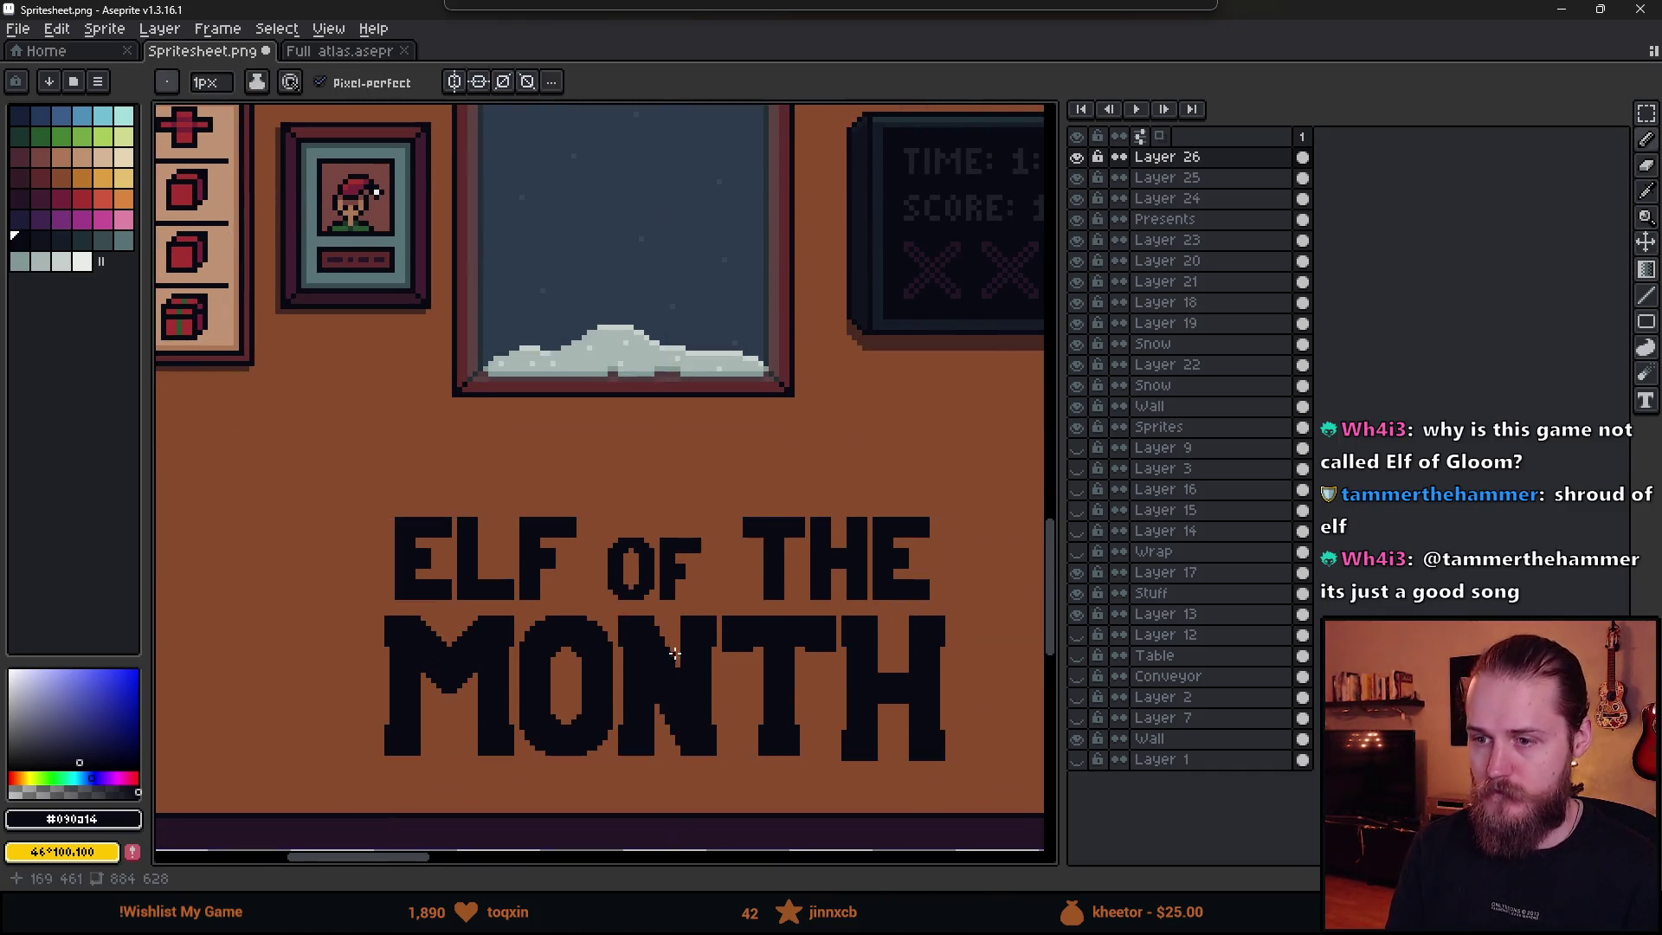
scroll(752, 658, "down", 1)
scroll(745, 632, "up", 1)
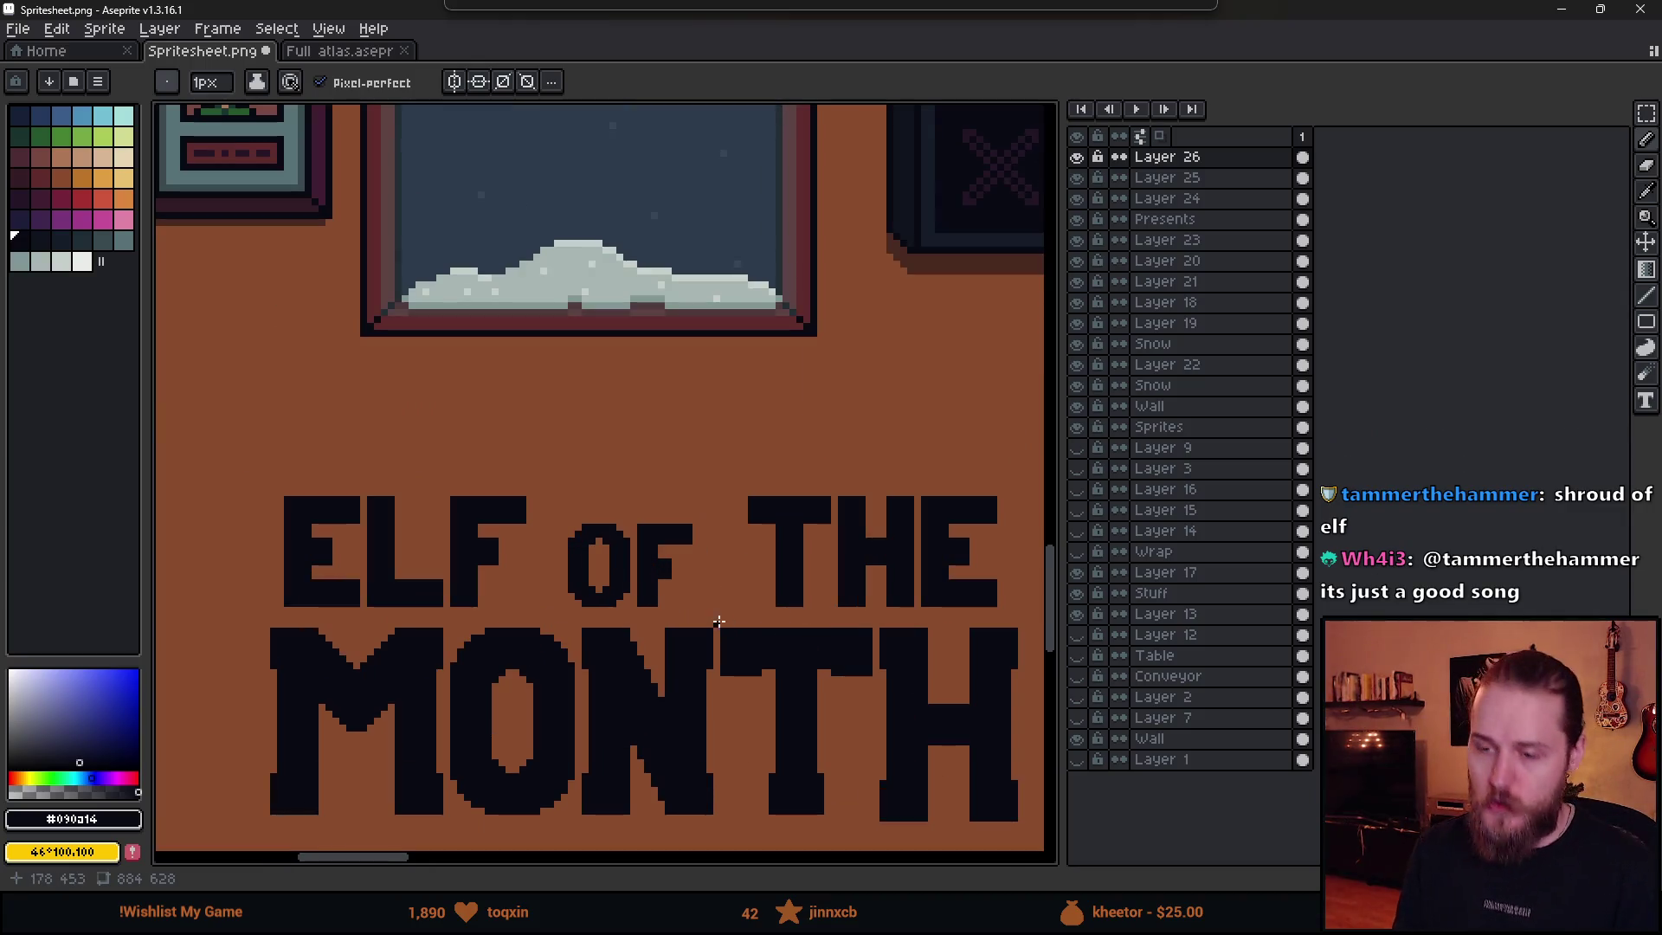
key("m")
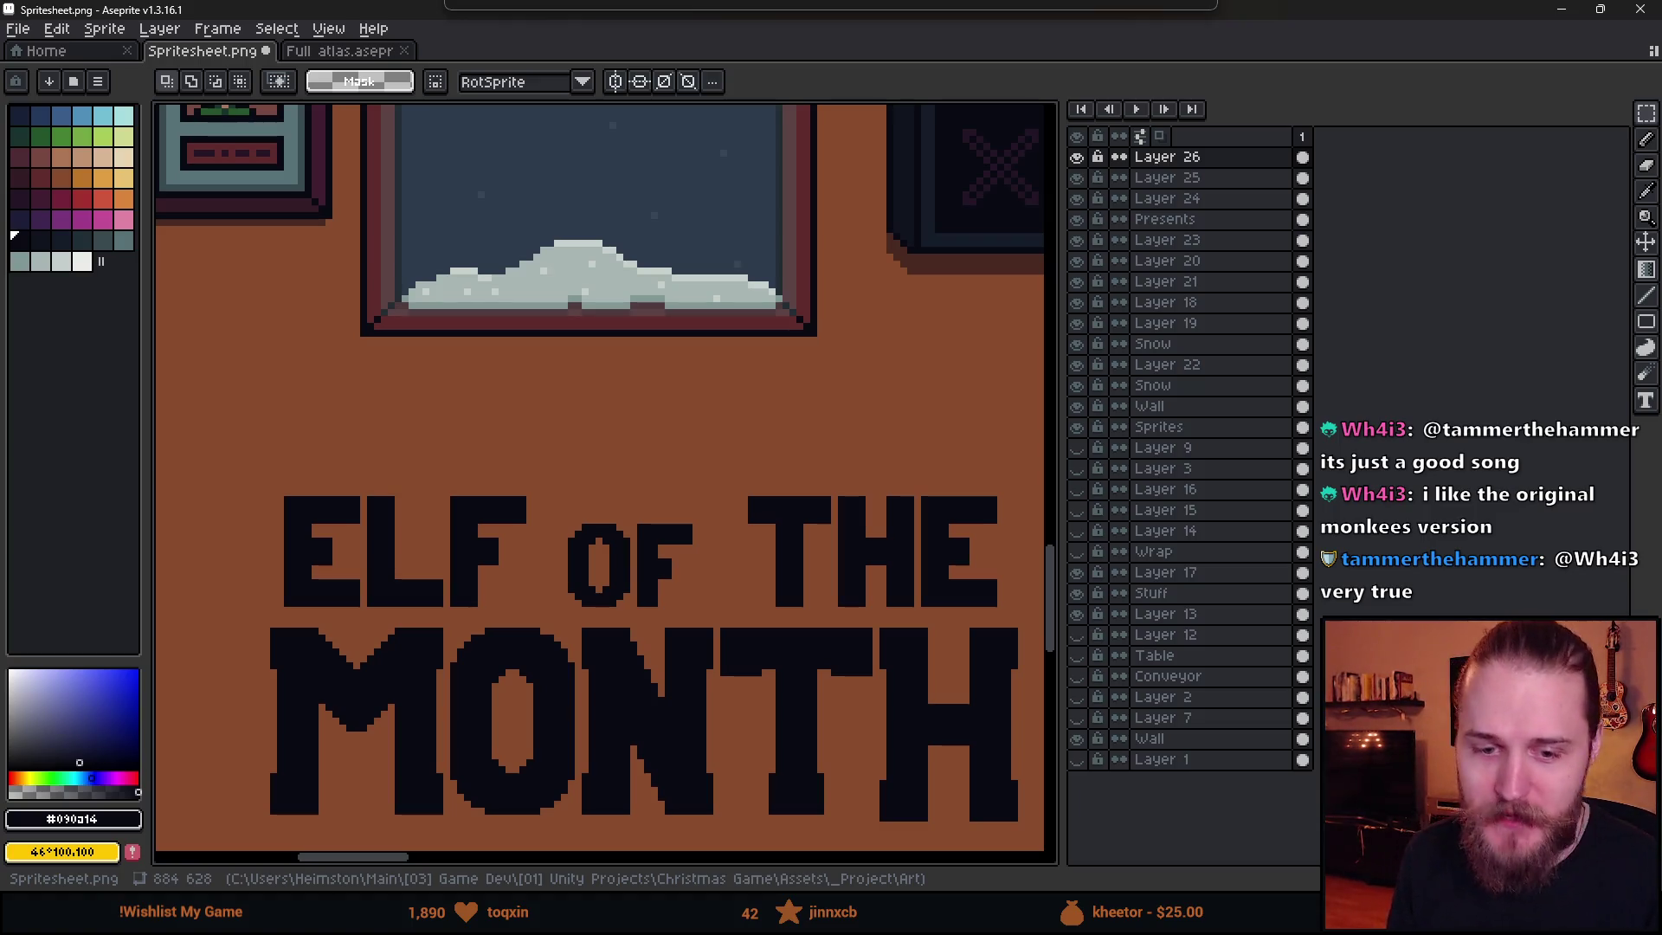
- Marquee-select the word THE on the wall sign
scroll(693, 525, "down", 2)
scroll(693, 523, "up", 2)
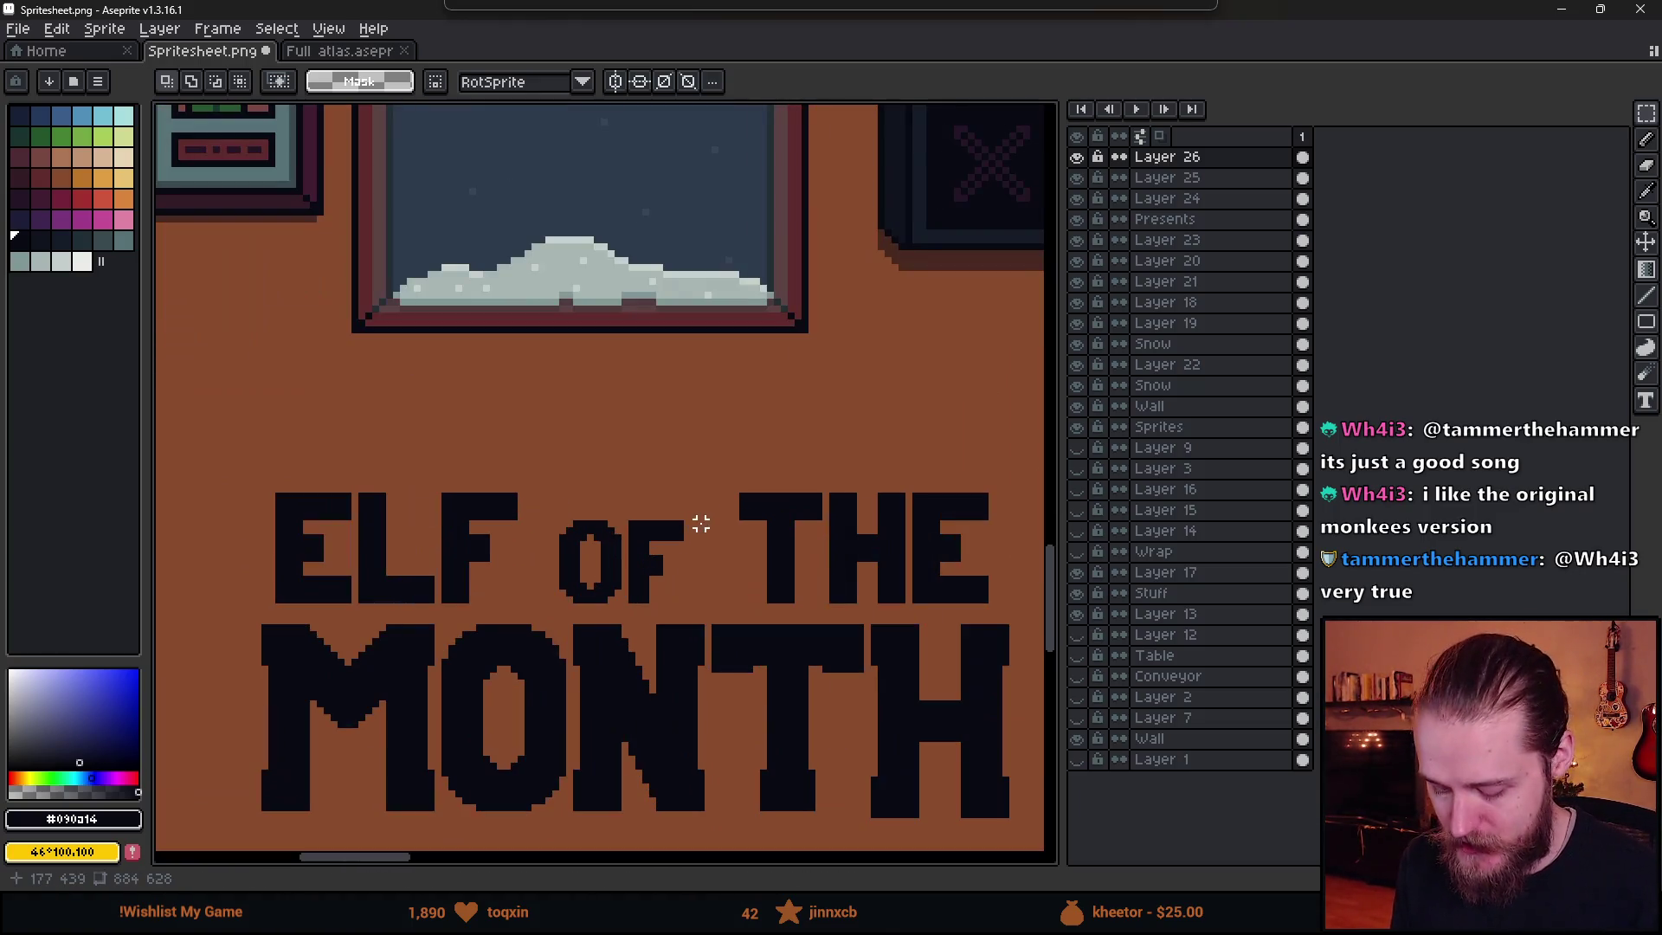
scroll(743, 503, "up", 2)
left_click_drag(649, 365, 1043, 552)
- Move THE about 50 px left toward OF and drop it in place
left_click_drag(805, 491, 761, 490)
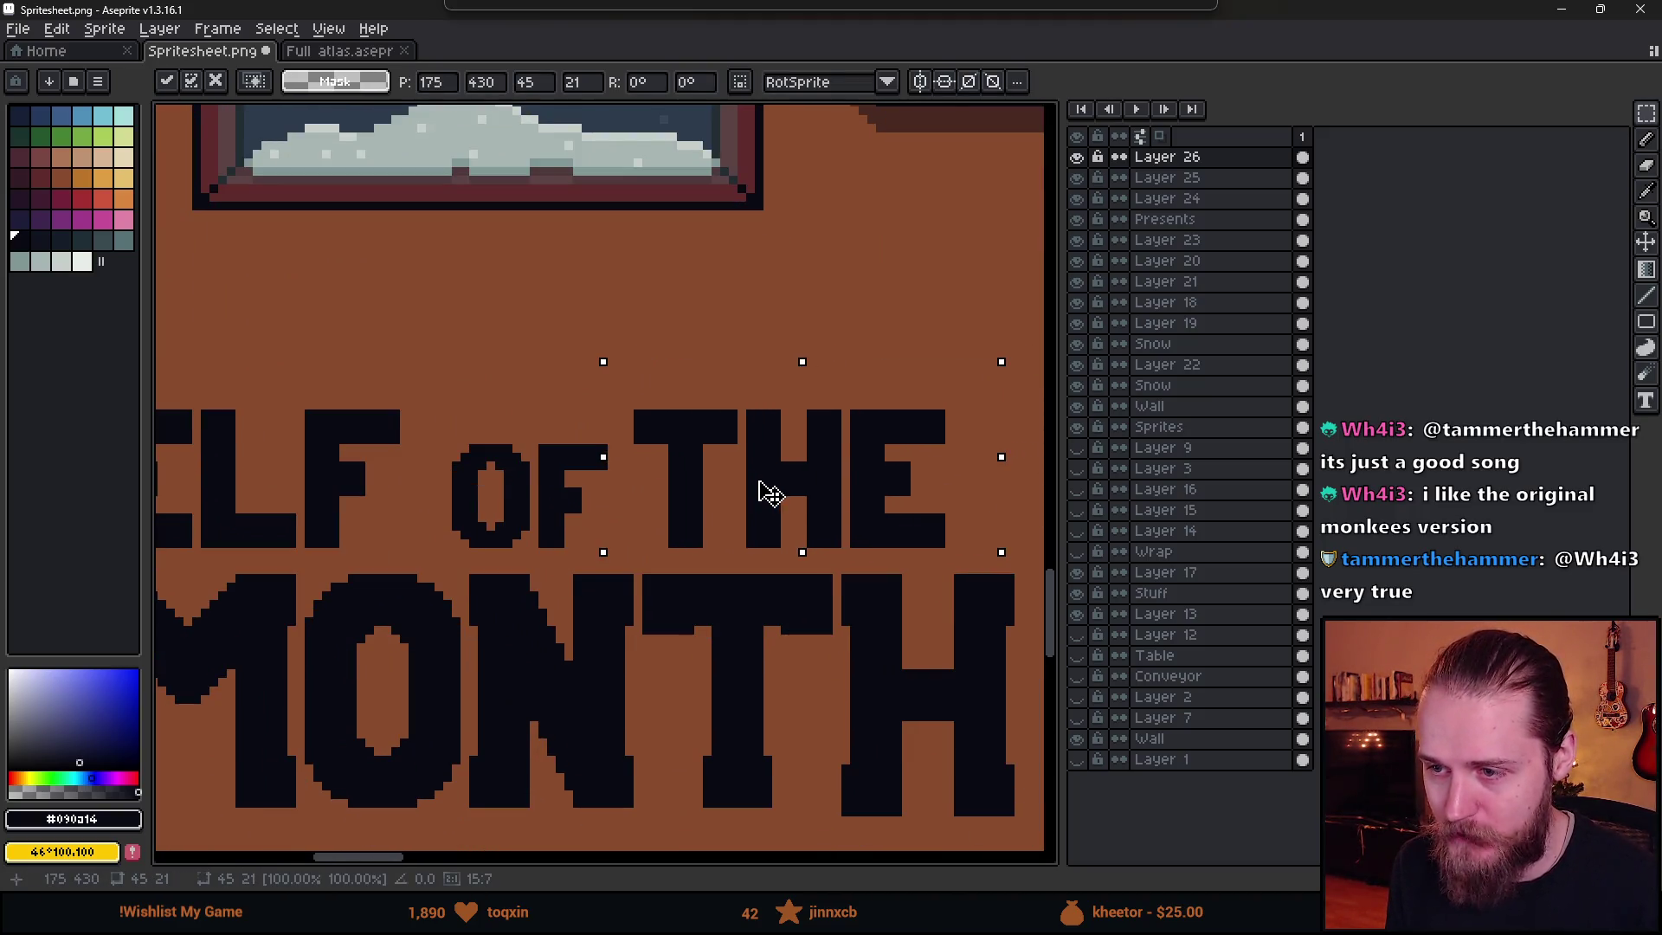
key("ctrl+d")
scroll(604, 422, "up", 2)
scroll(624, 455, "down", 2)
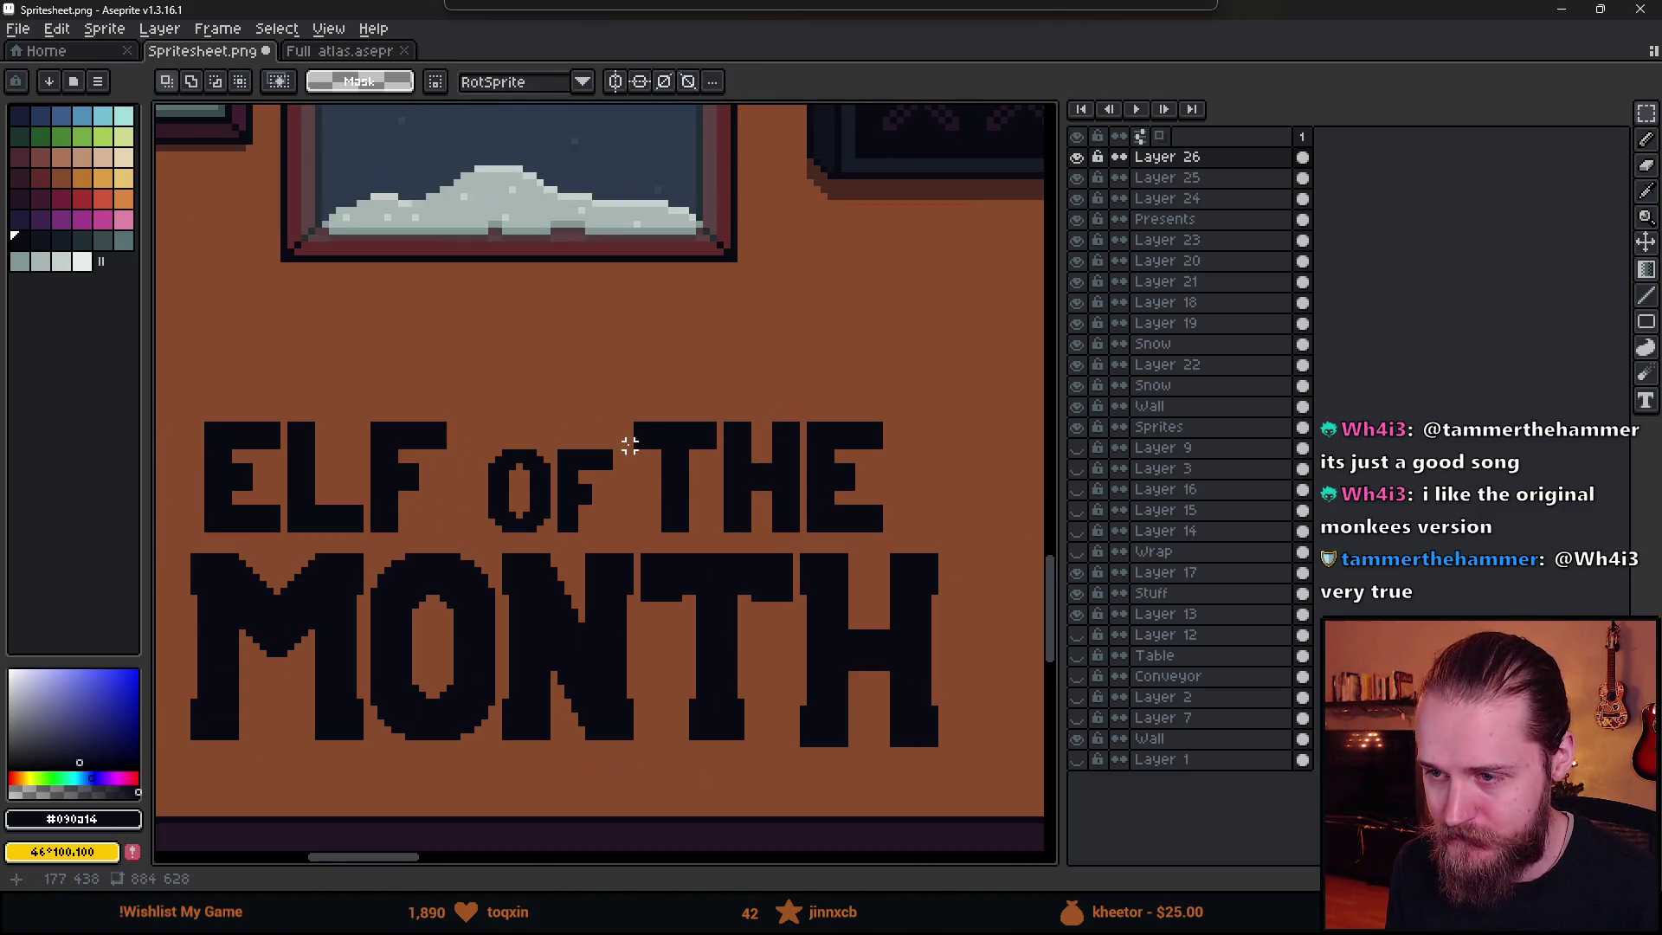
- Reselect and release the words THE and ELF to check their placement
left_click_drag(630, 404, 941, 548)
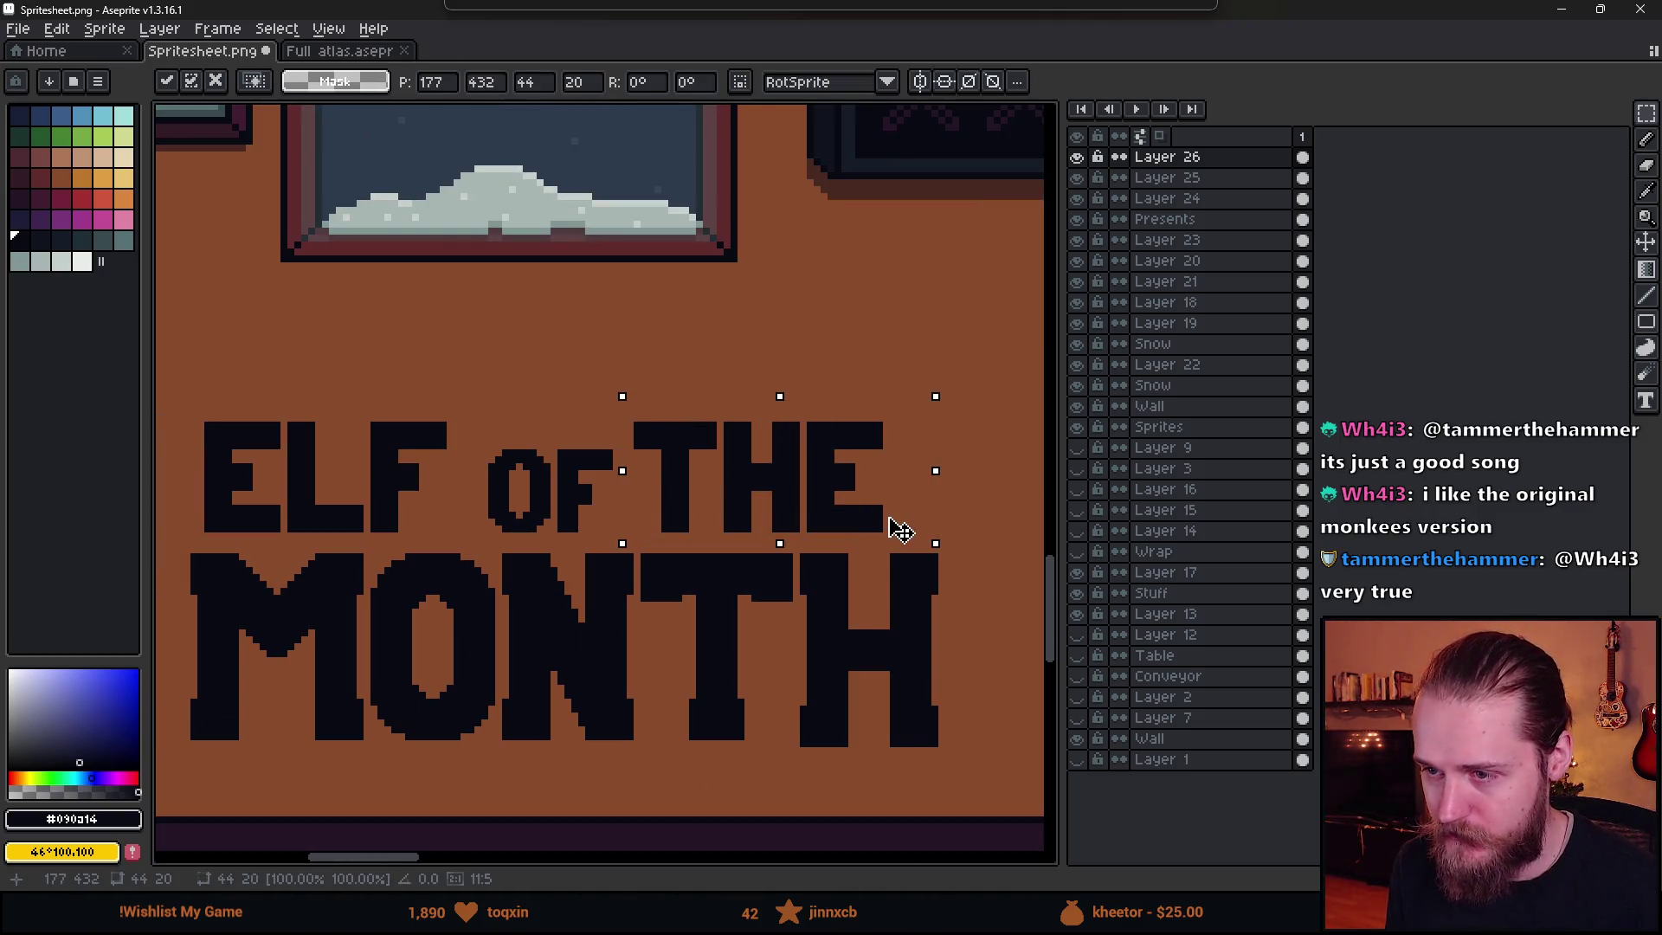
key("ctrl+d")
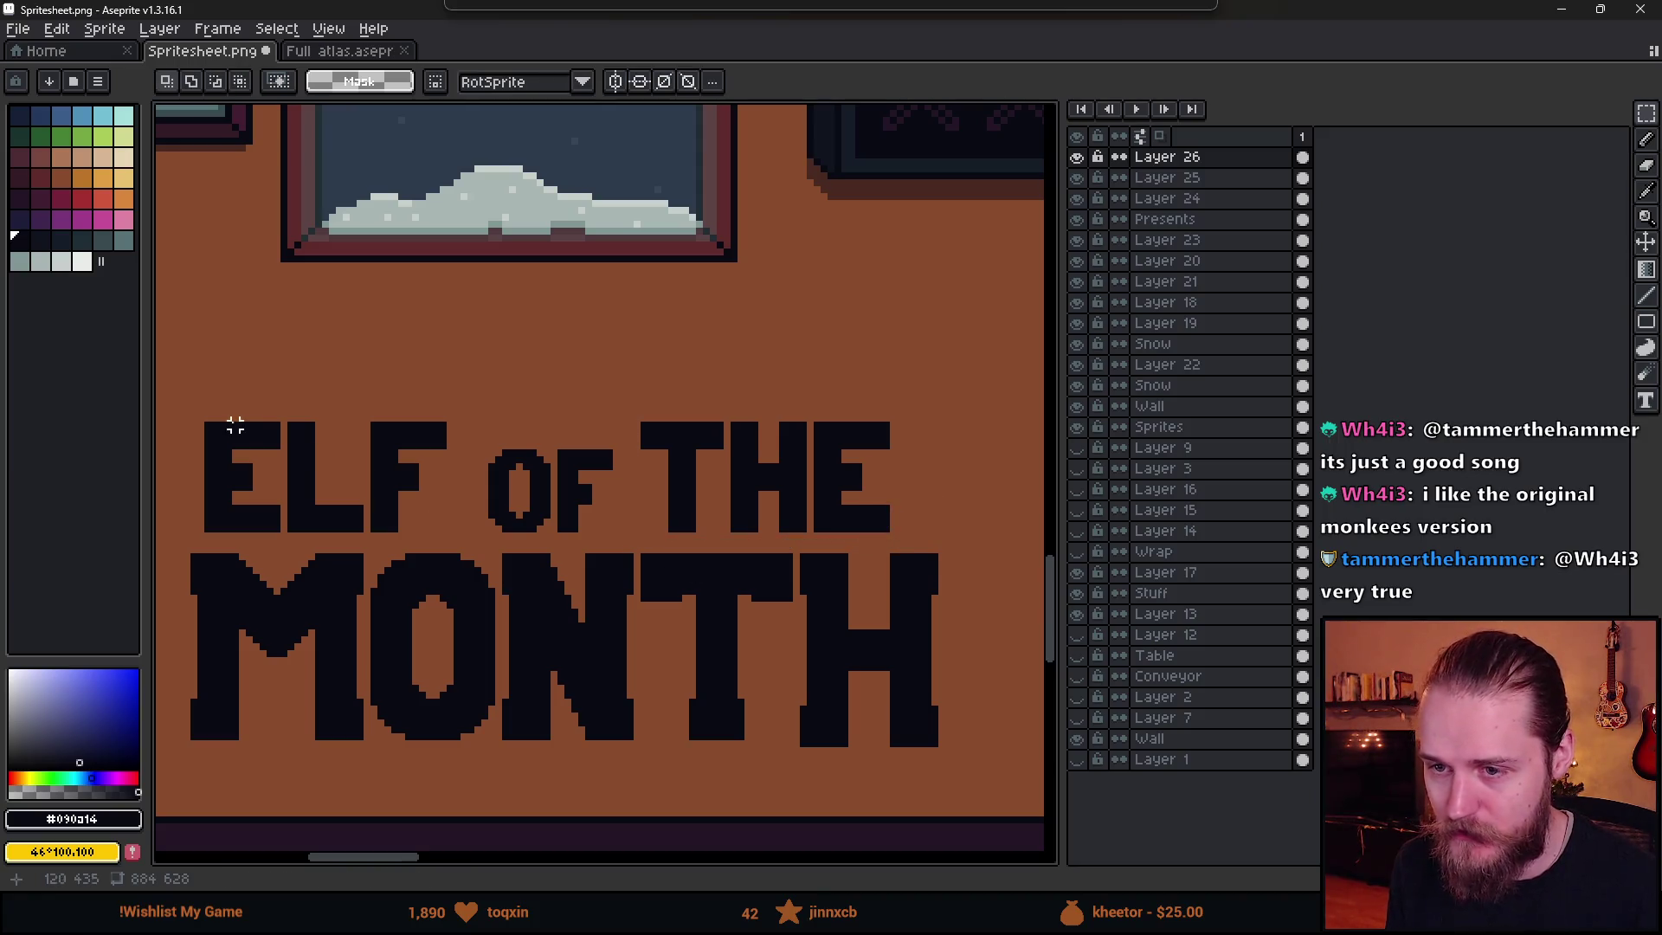
mouse_move(191, 403)
left_mouse_down()
mouse_move(287, 476)
mouse_move(468, 544)
left_mouse_up()
scroll(394, 485, "up", 2)
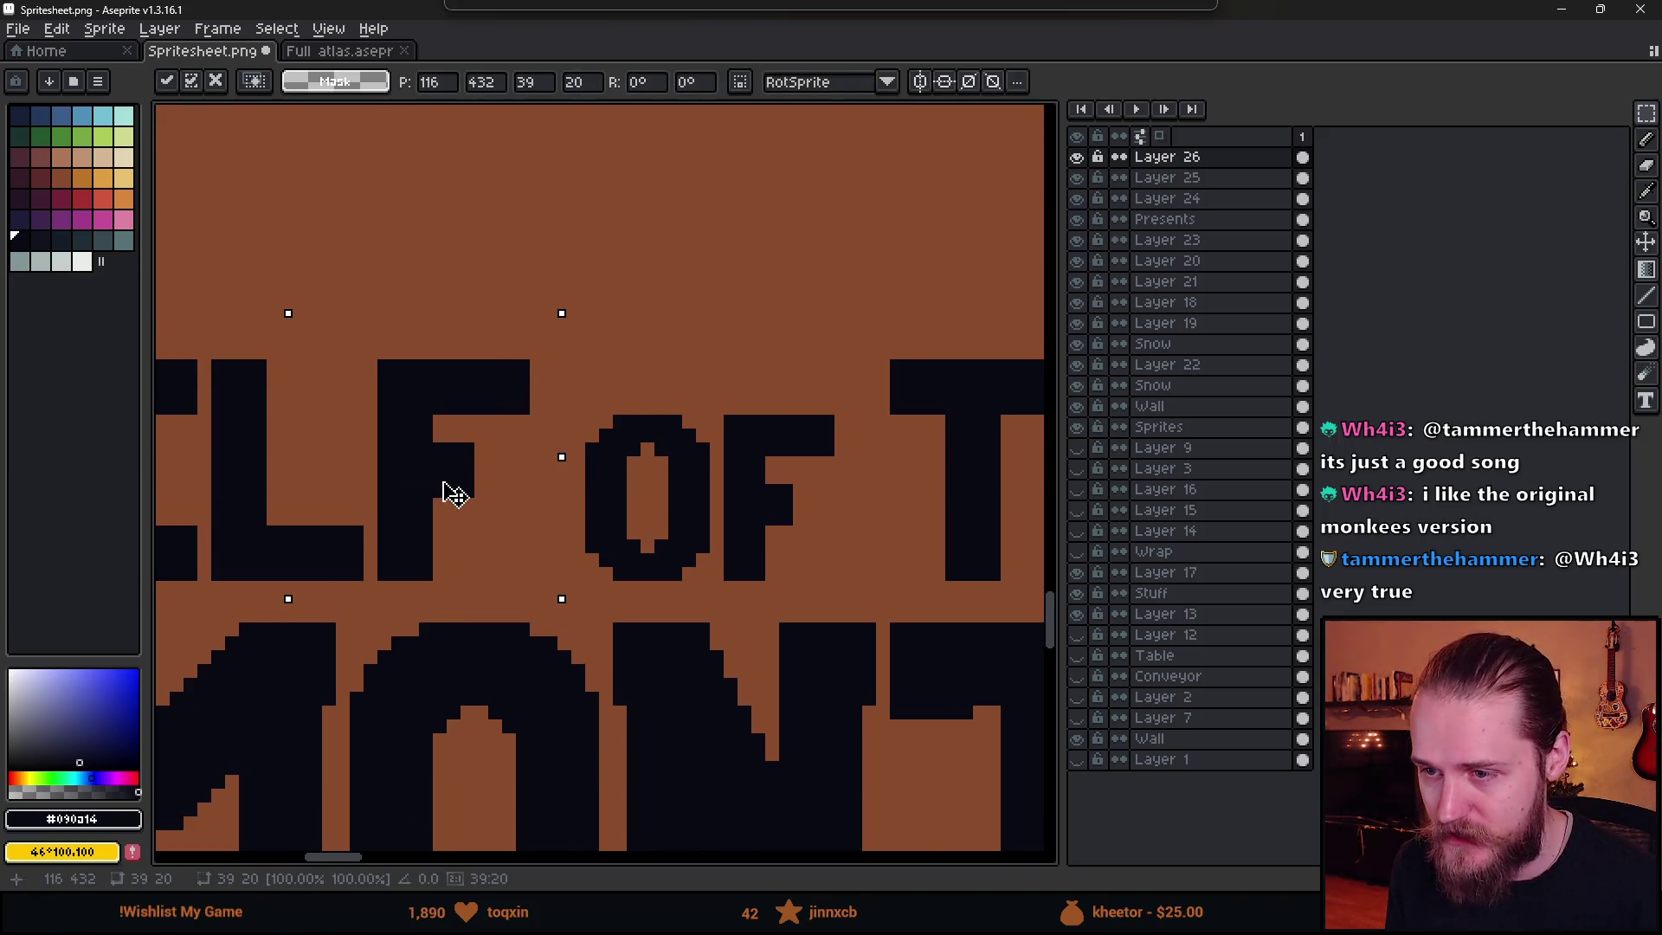
key("ctrl+d")
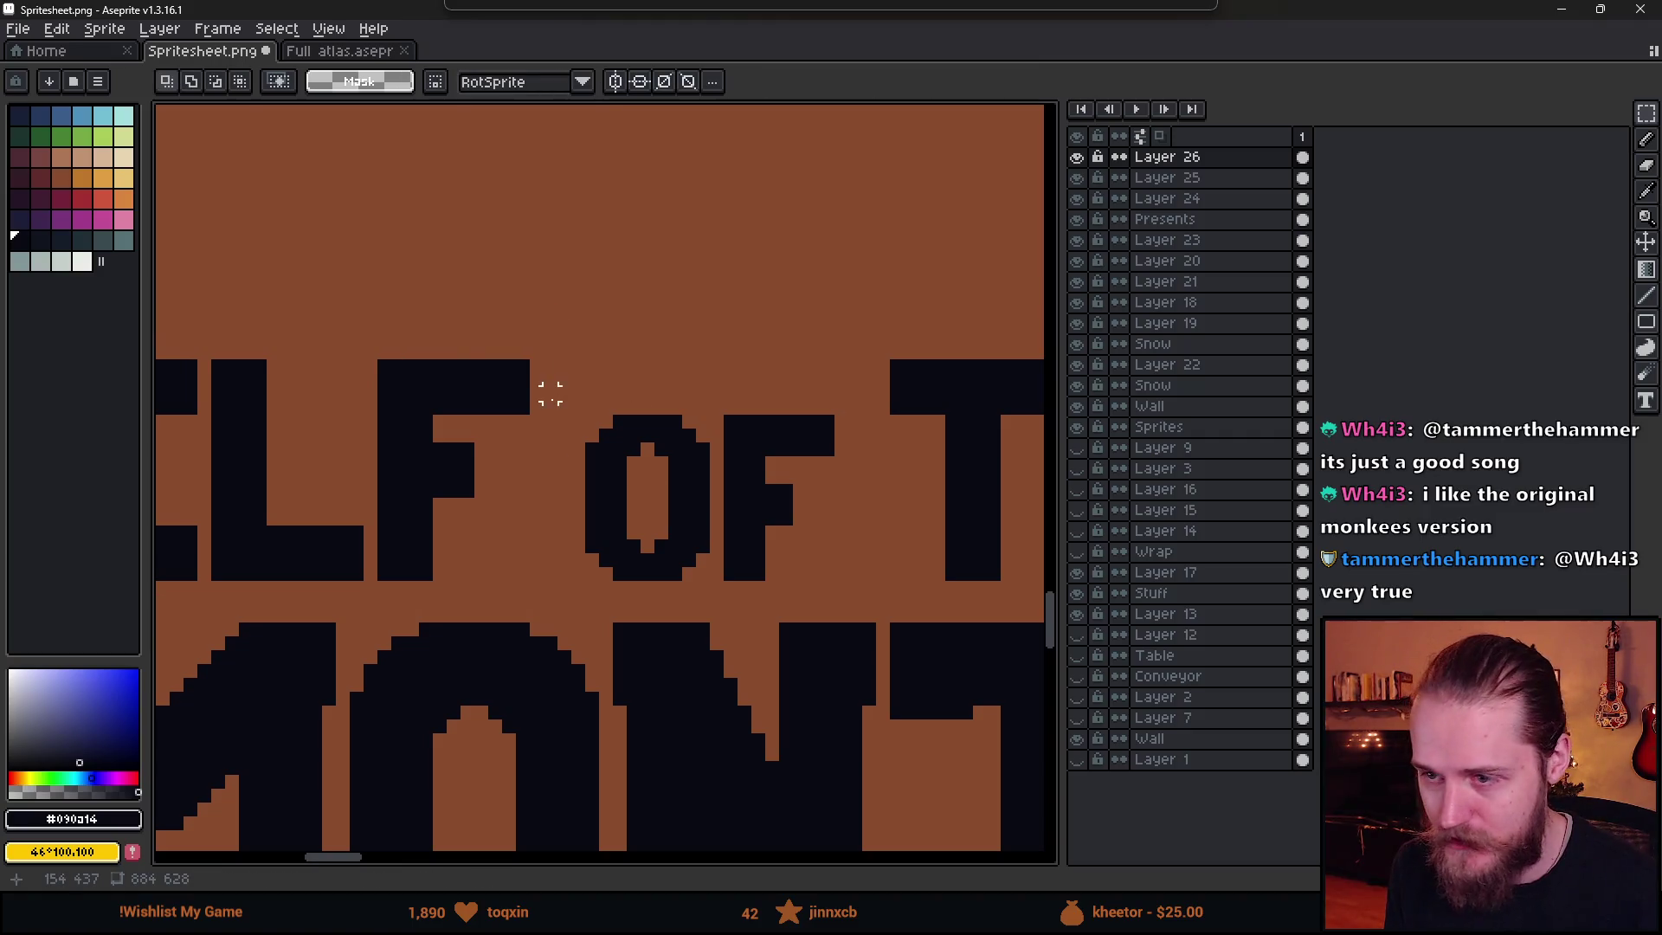
scroll(538, 434, "down", 2)
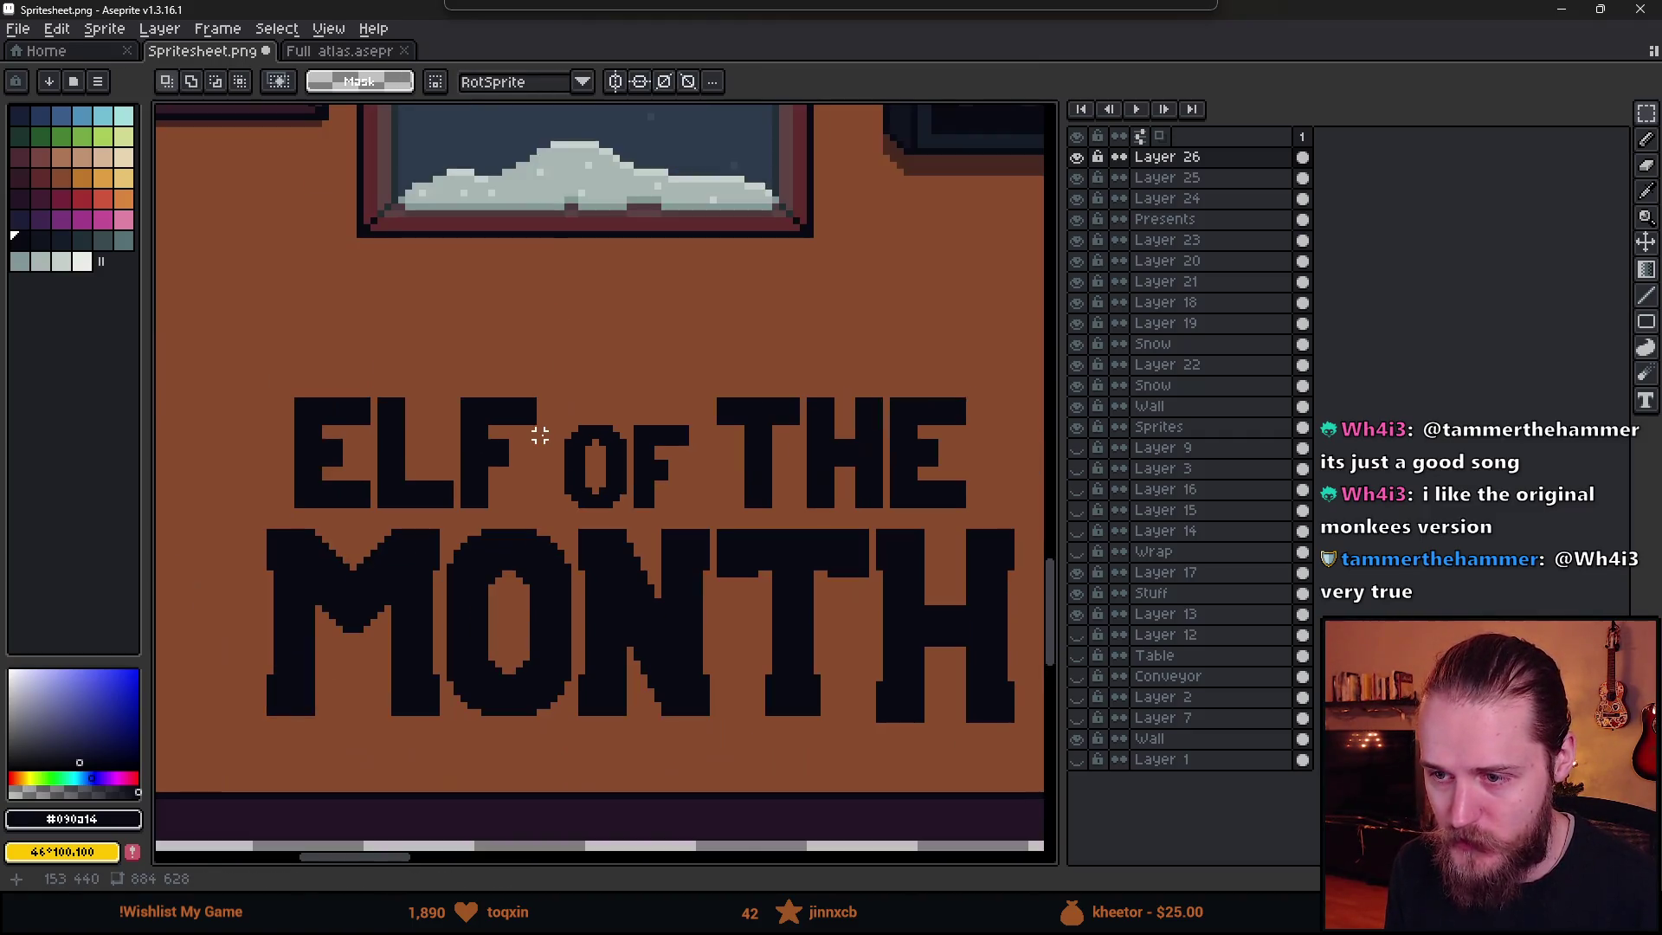
scroll(583, 442, "up", 2)
- Select and release the word OF, zooming in and out to compare spacing
mouse_move(545, 394)
left_mouse_down()
mouse_move(616, 467)
mouse_move(710, 519)
left_mouse_up()
key("ctrl+d")
scroll(817, 603, "down", 3)
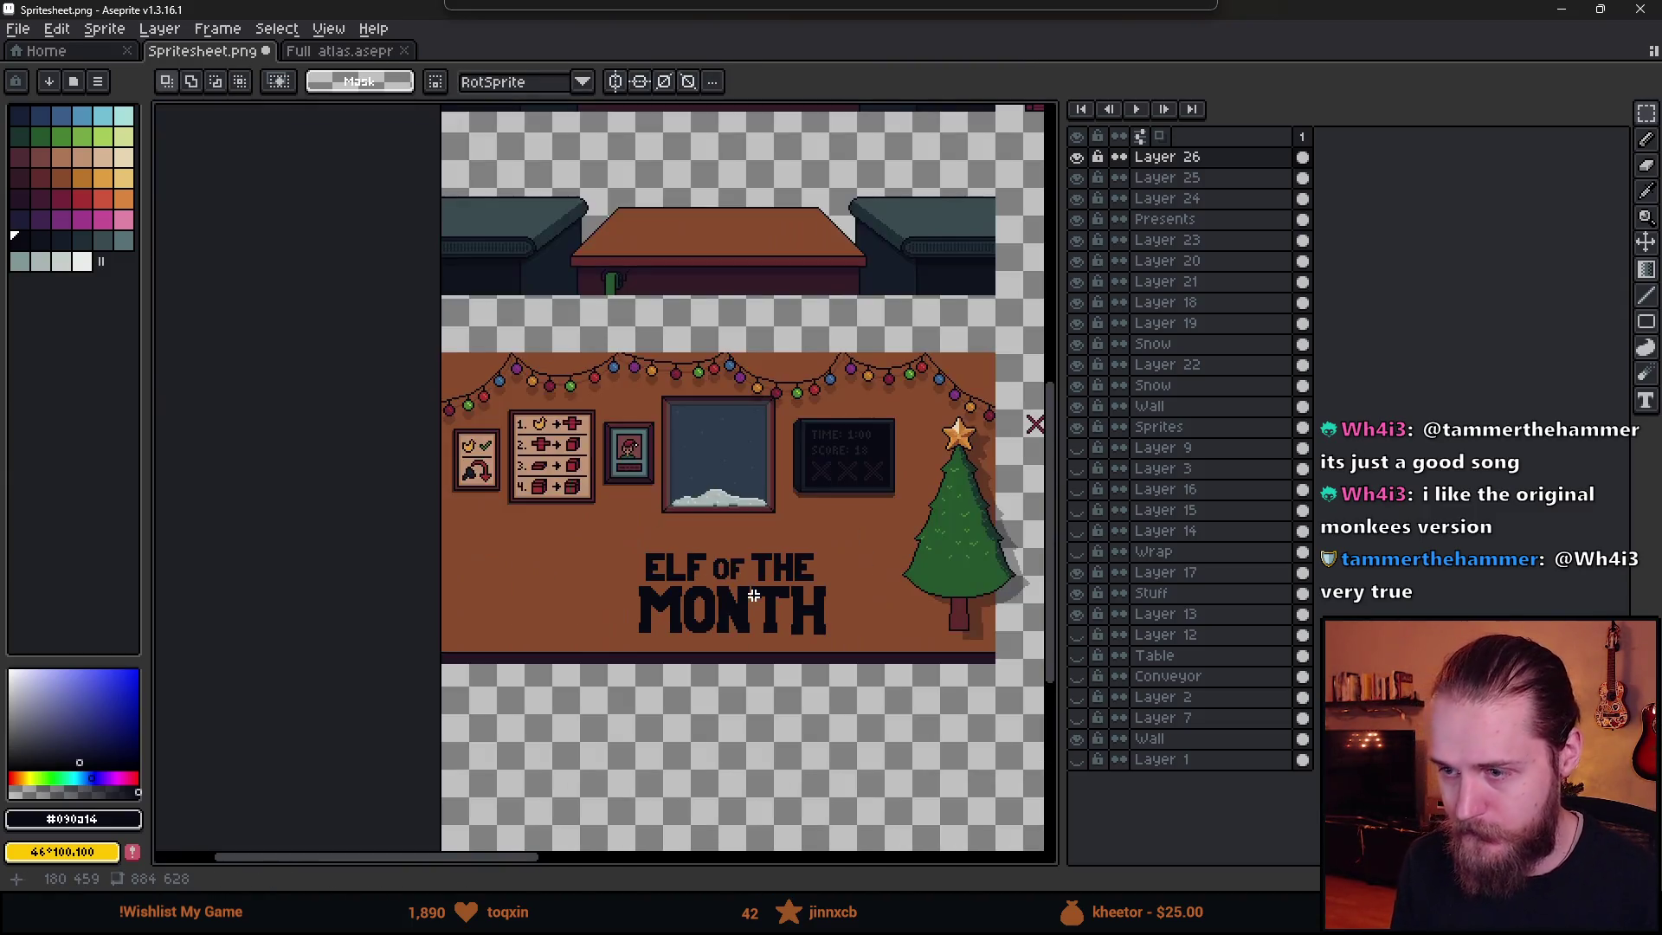
scroll(762, 613, "up", 1)
scroll(810, 536, "down", 1)
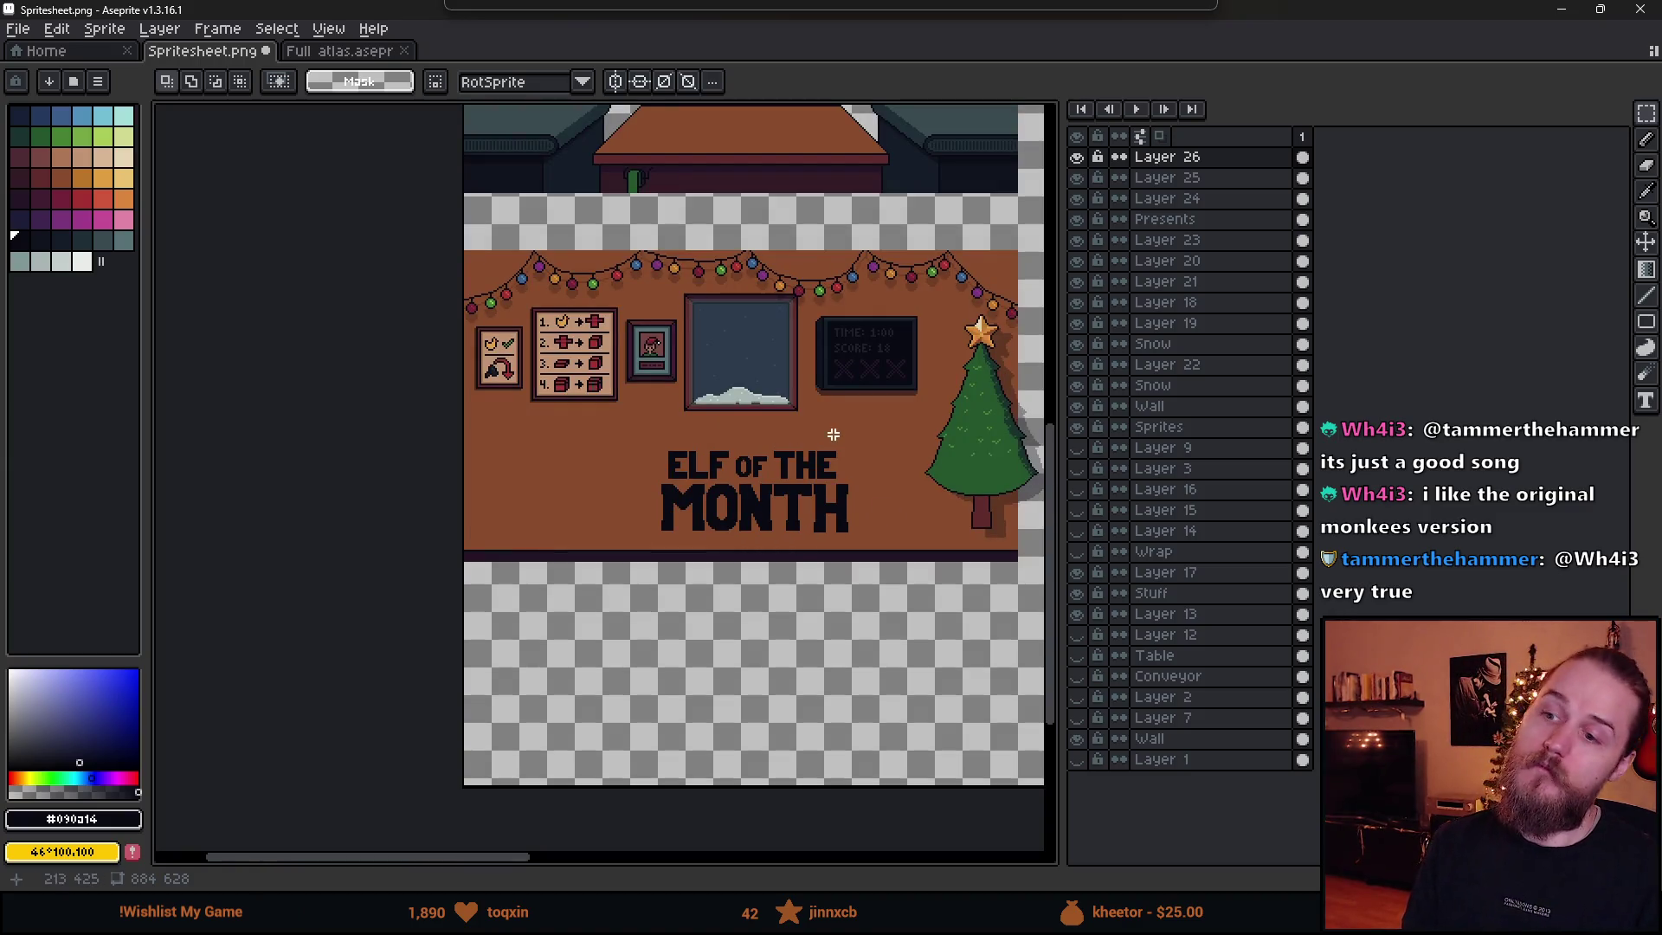
scroll(805, 446, "up", 3)
- Select the whole ELF OF THE line, clear it, and pan across the sign
mouse_move(320, 416)
left_mouse_down()
mouse_move(916, 493)
mouse_move(938, 519)
left_mouse_up()
key("ctrl+d")
scroll(355, 502, "up", 2)
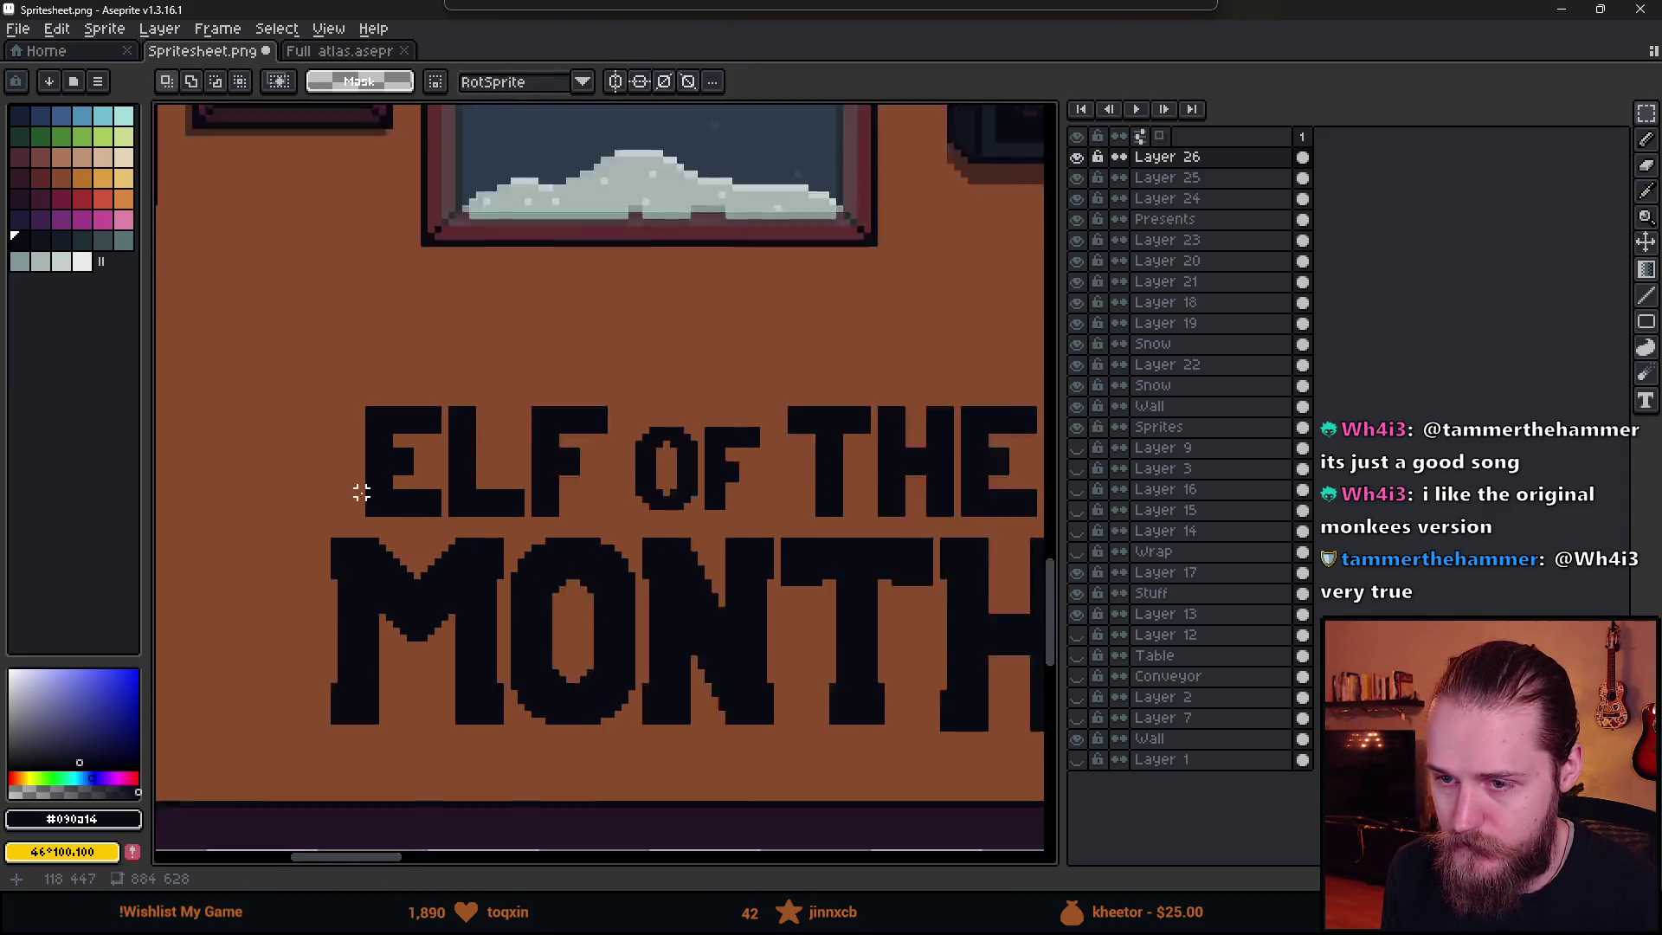
key("b")
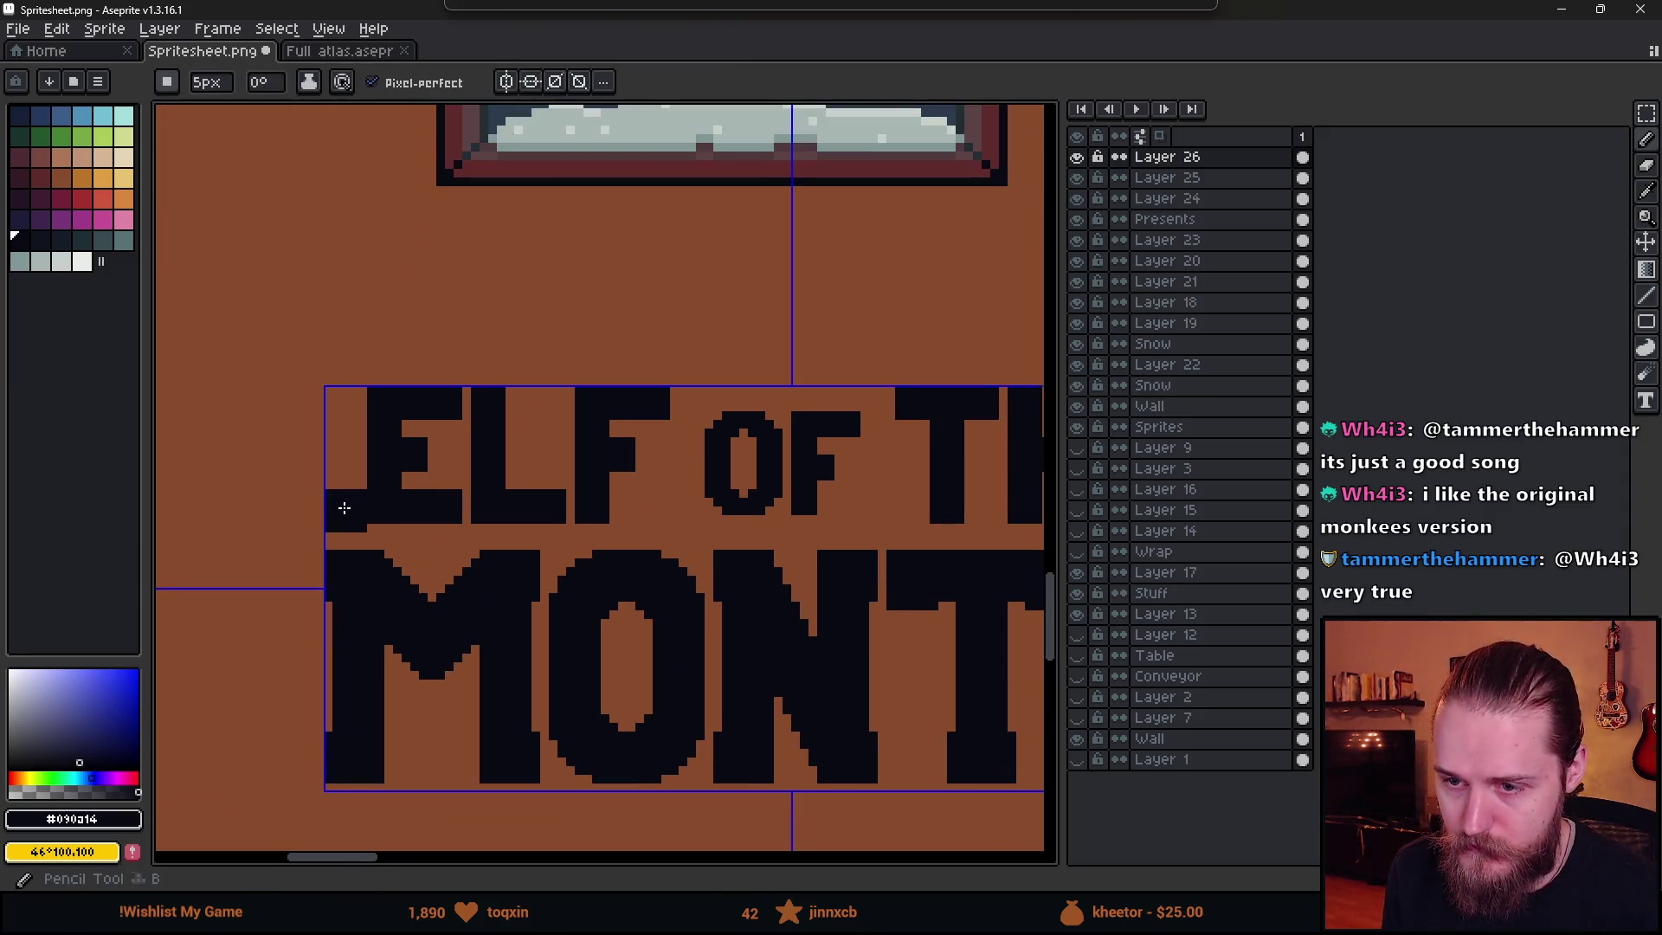
scroll(718, 554, "right", 5)
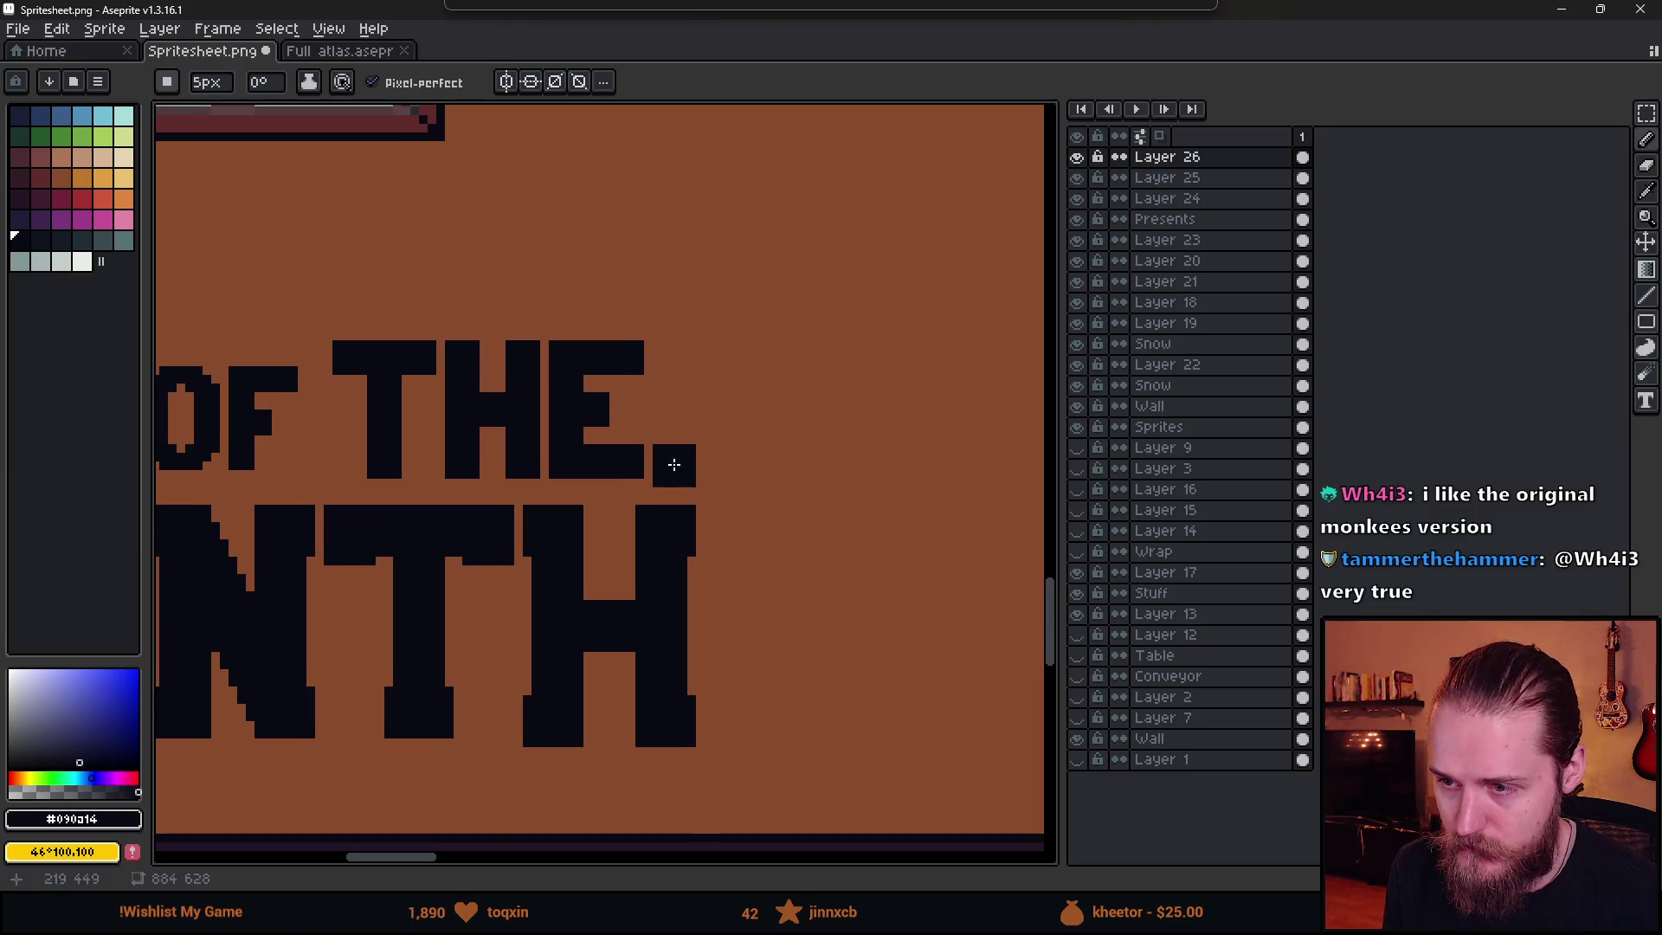
scroll(624, 501, "left", 3)
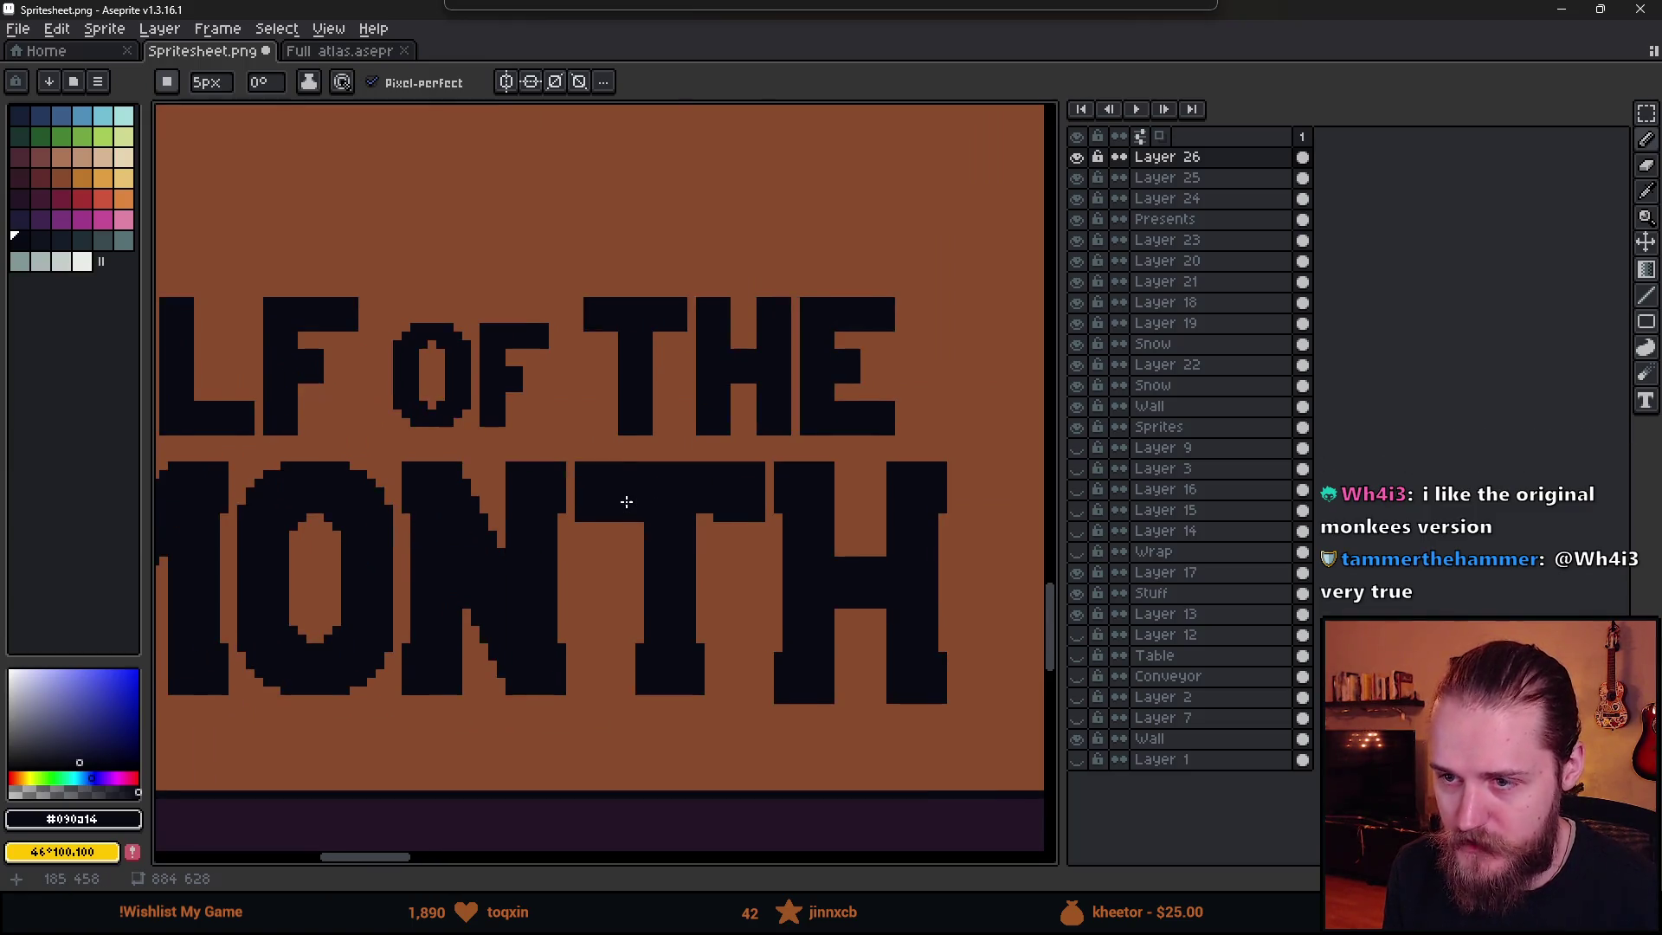
scroll(571, 494, "down", 1)
scroll(530, 490, "down", 1)
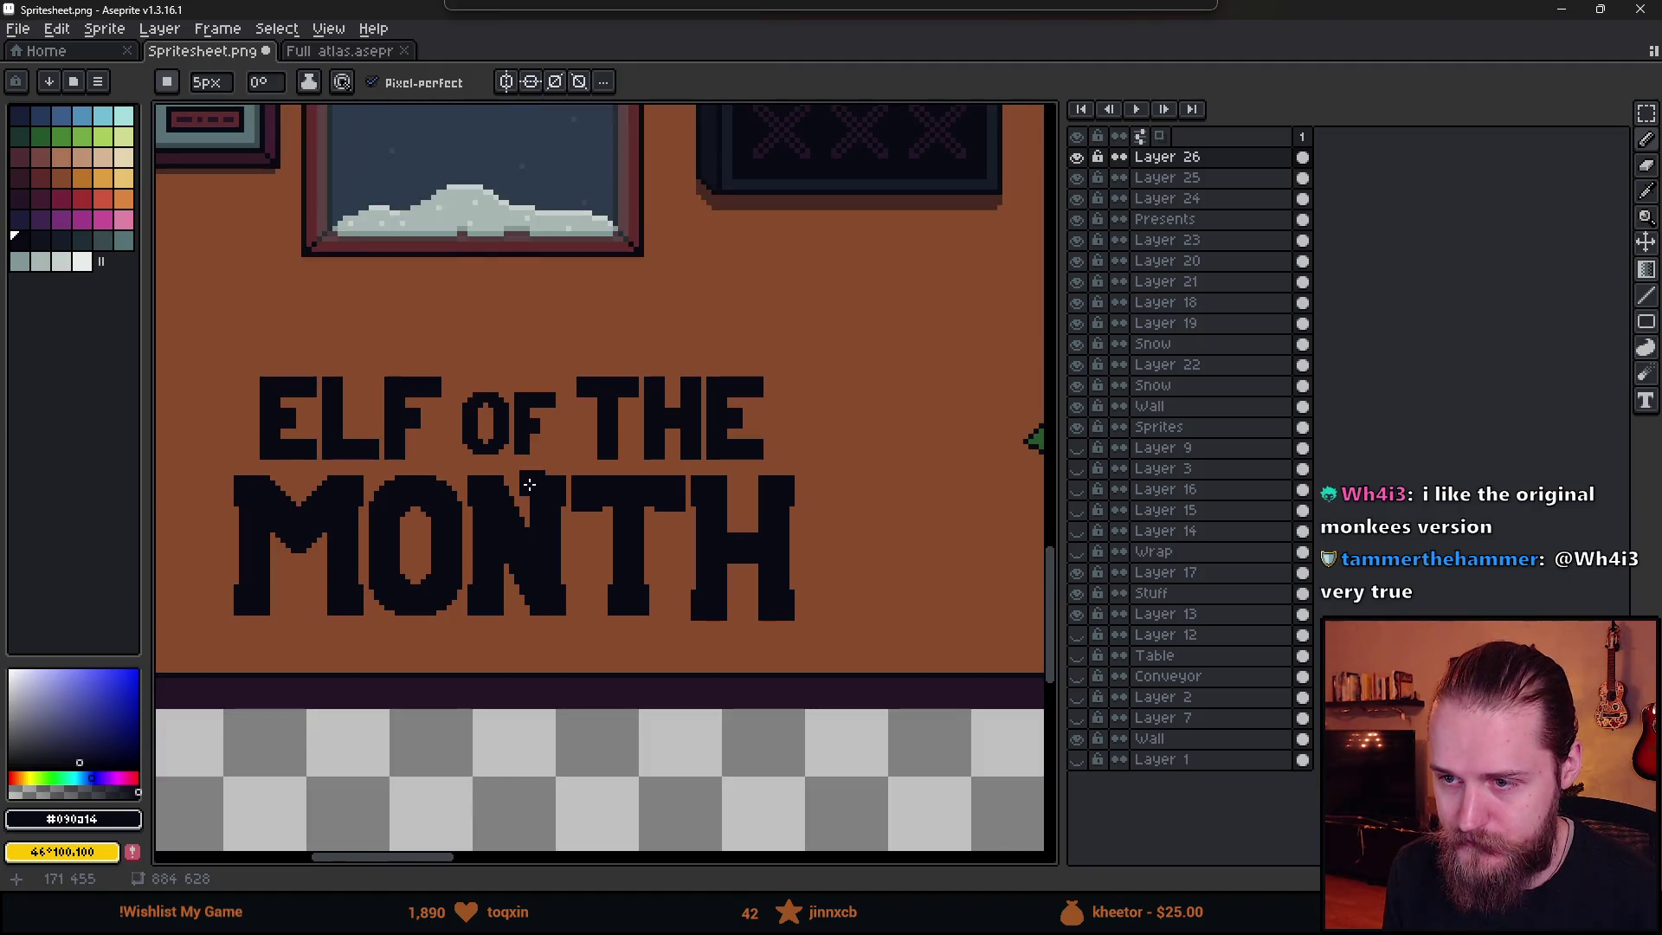
scroll(646, 501, "down", 1)
- Pick up the OF THE letters with a rectangular selection and apply the adjustment
key("m")
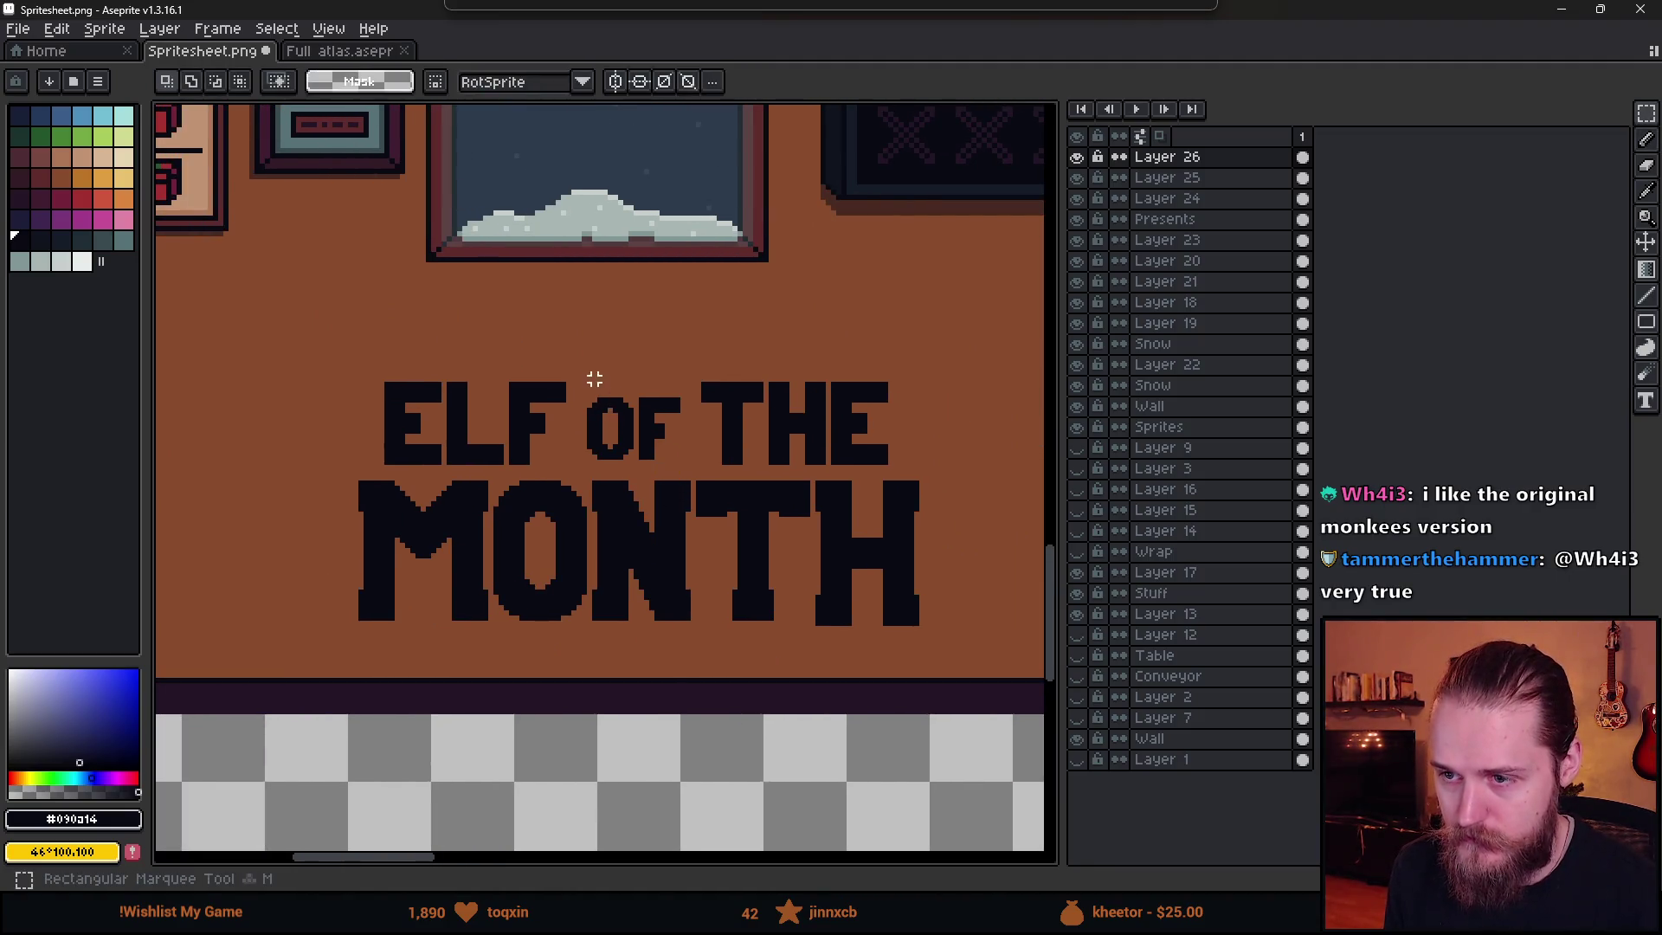
left_click_drag(573, 369, 939, 468)
left_click(873, 456)
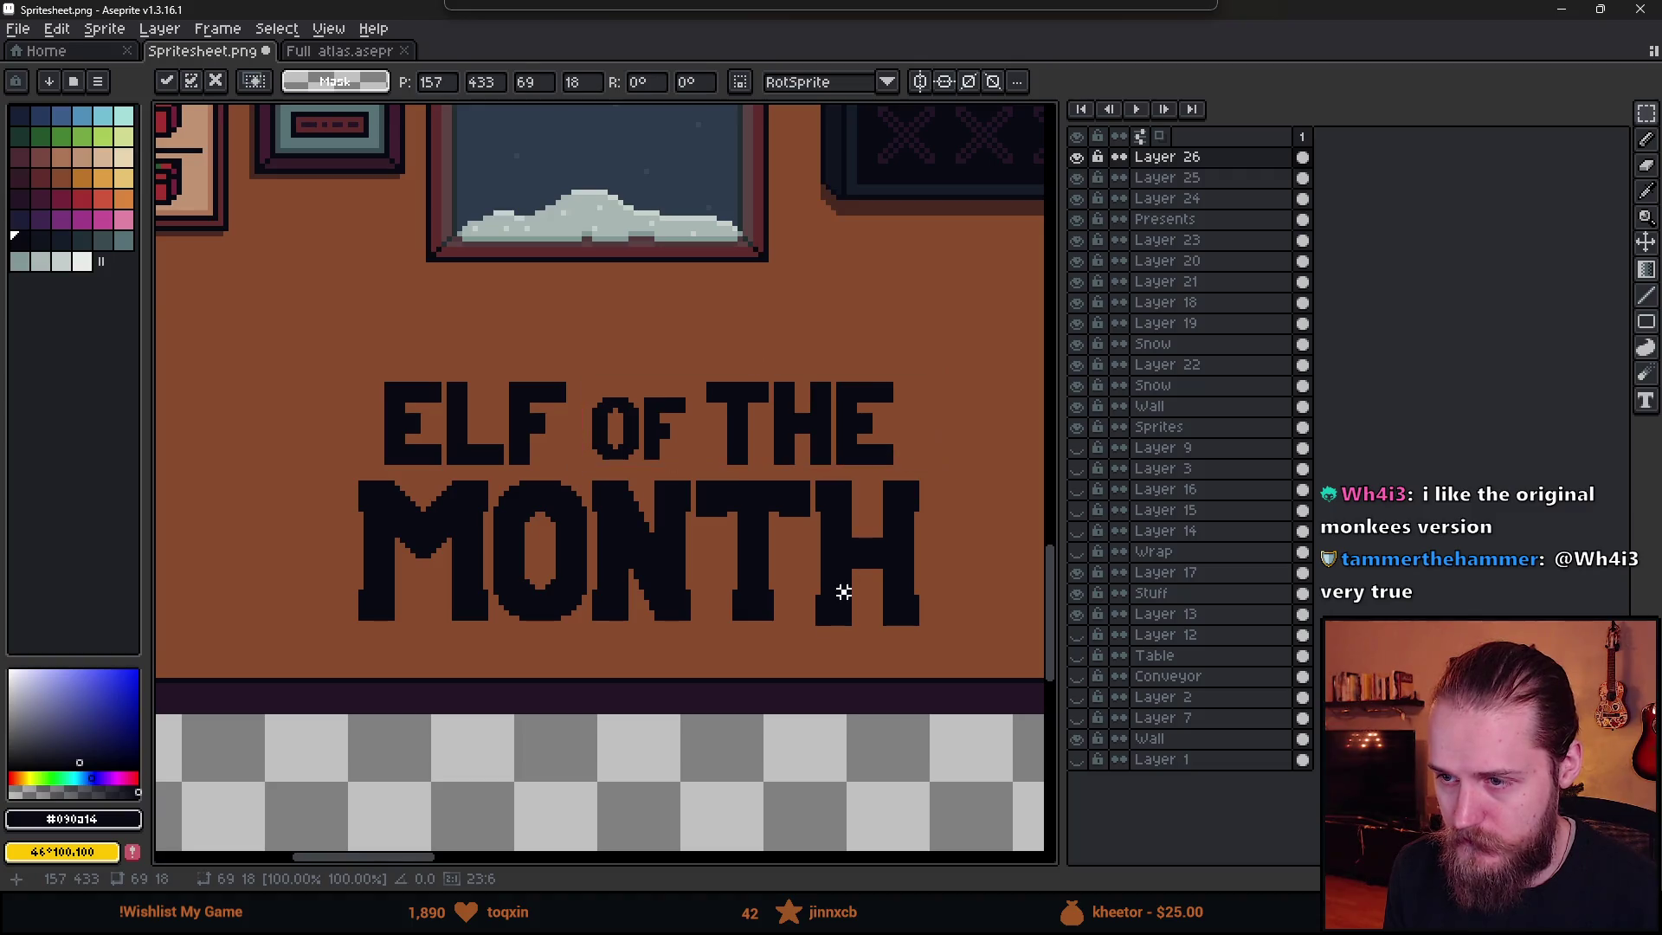
key("Return")
scroll(824, 590, "down", 1)
scroll(540, 483, "up", 2)
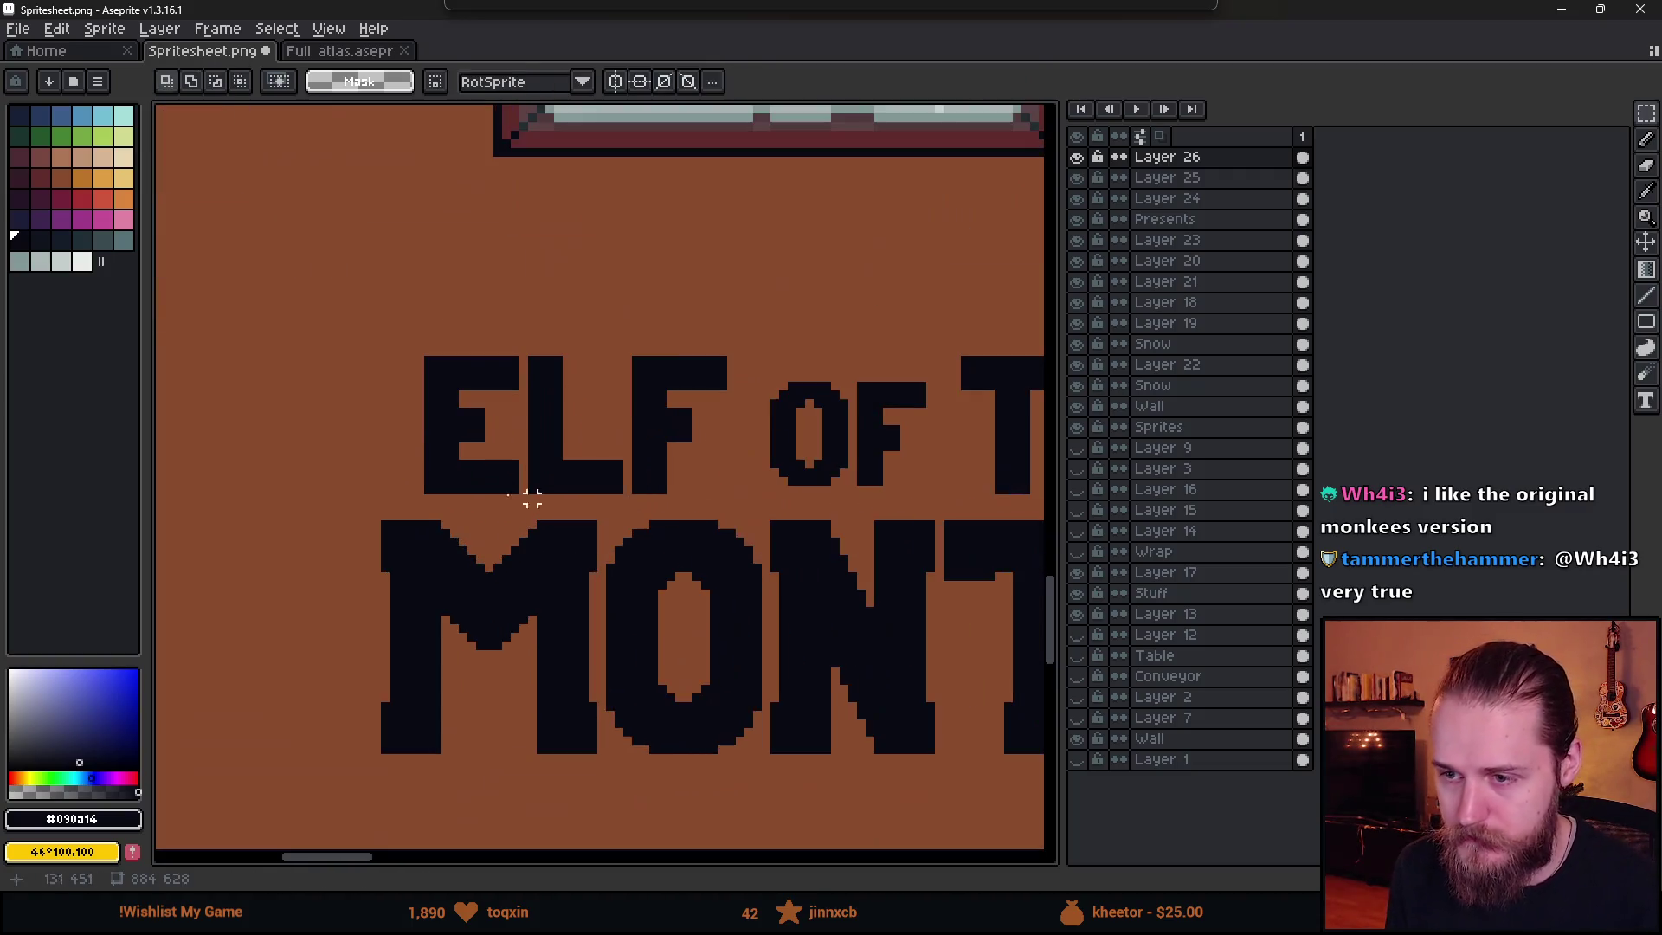
- Test a dark pixel below ELF, then undo it to review spacing from the wall edges
key("b")
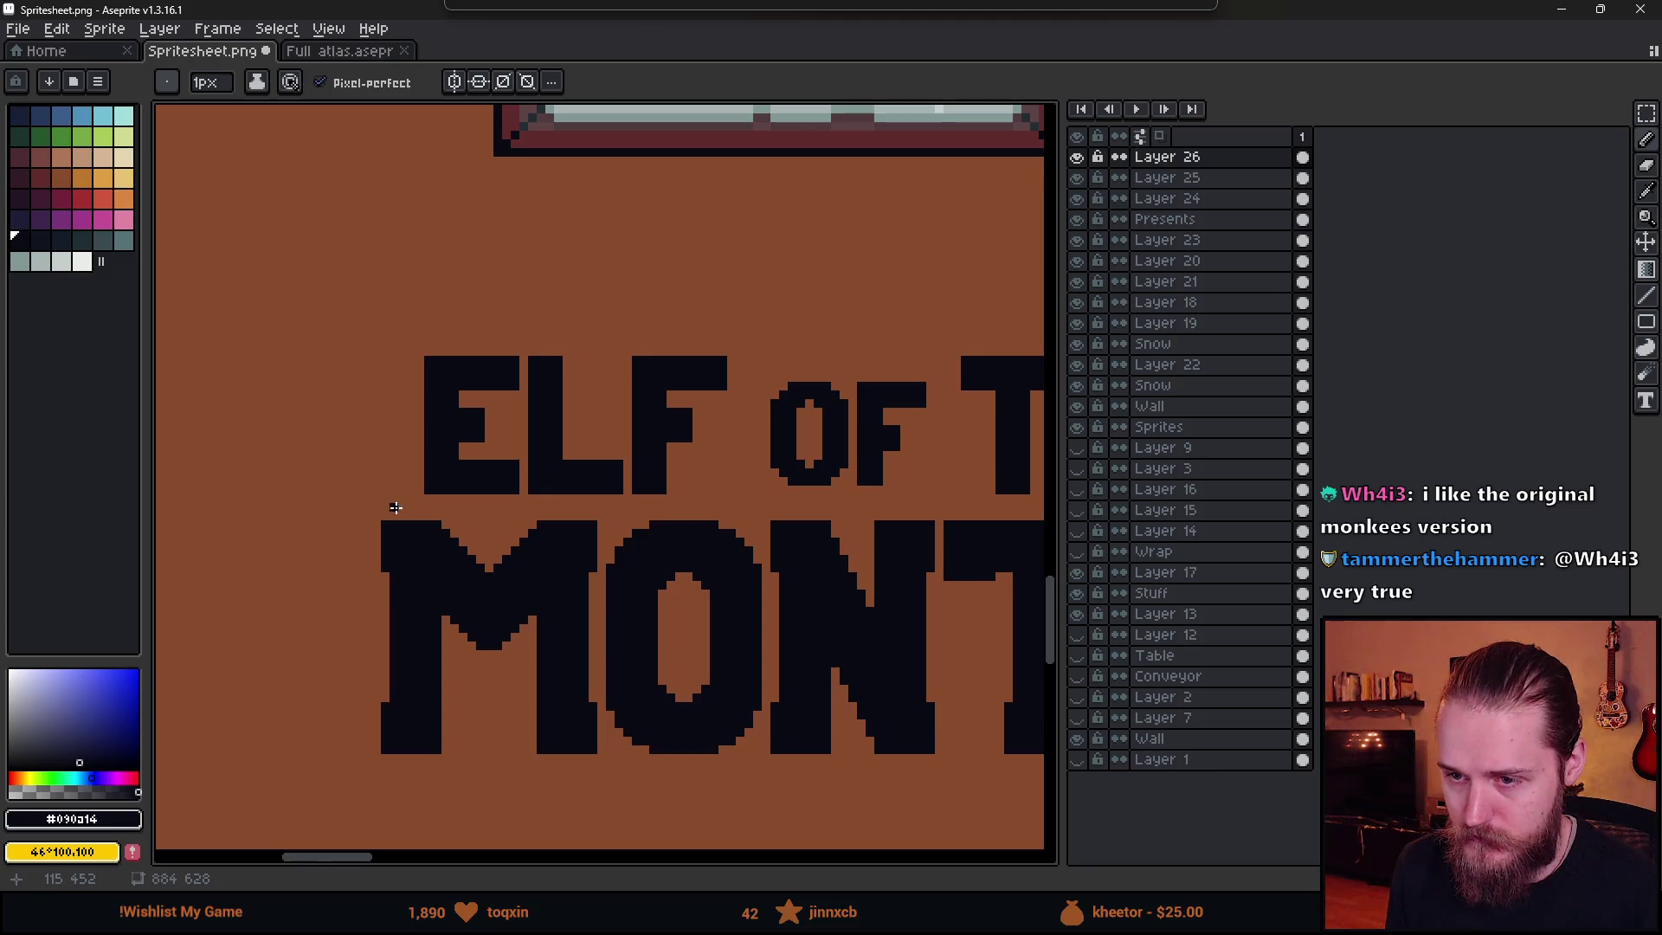
left_click(396, 507)
scroll(750, 545, "right", 5)
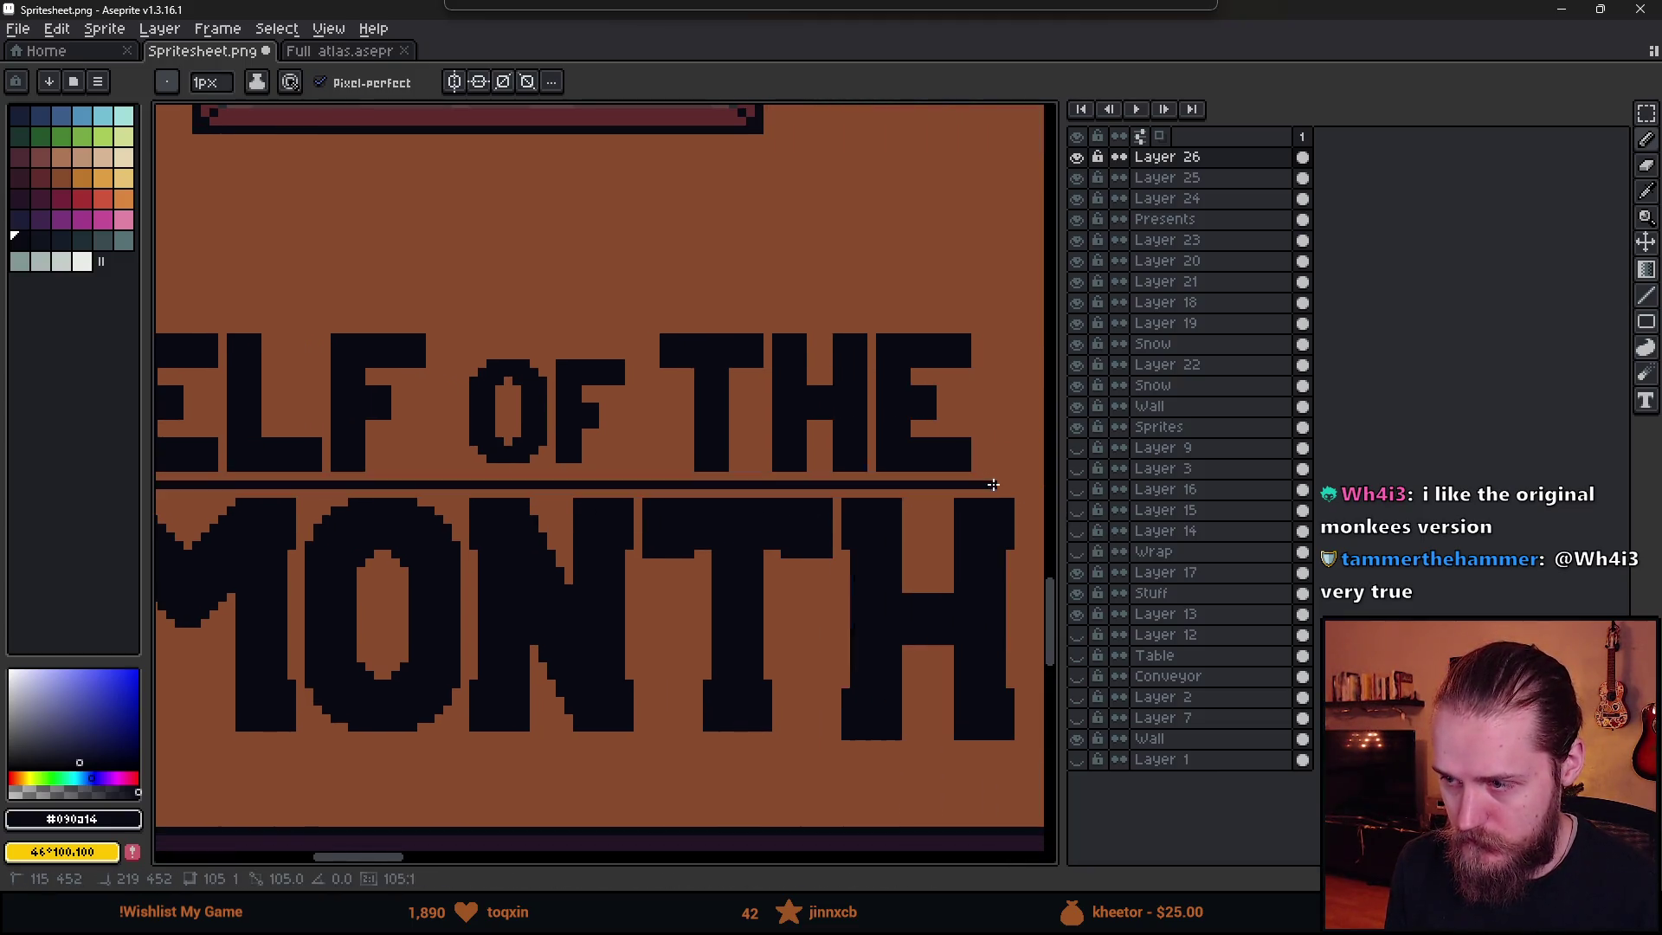
scroll(993, 485, "down", 4)
scroll(511, 606, "up", 1)
key("ctrl+z")
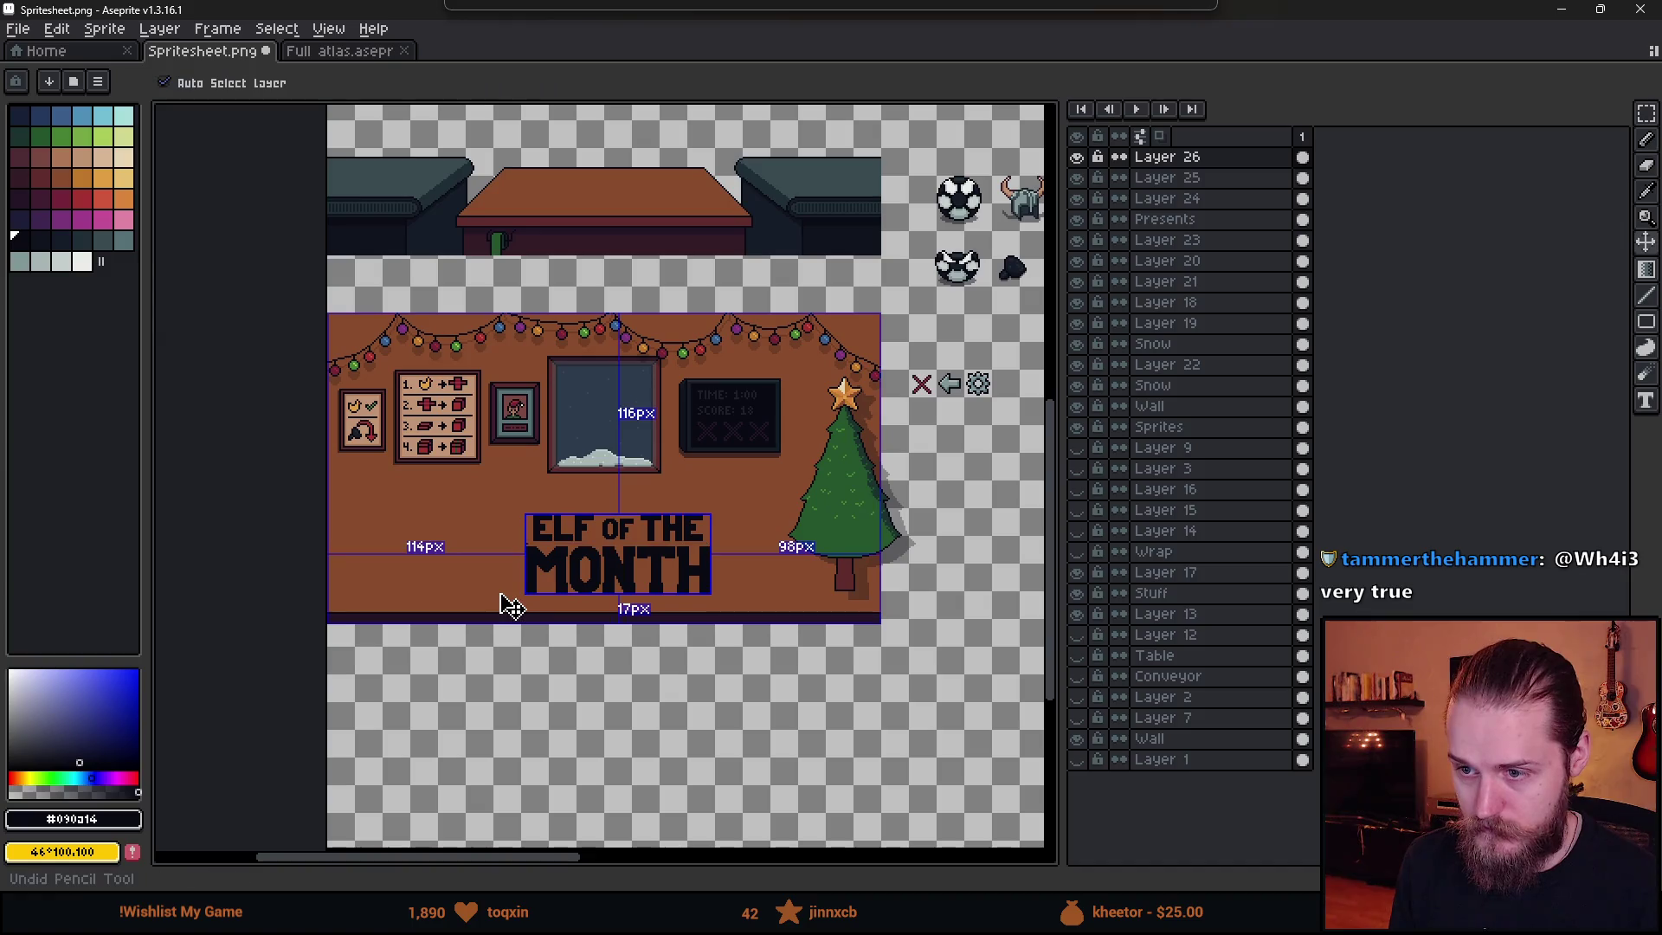
scroll(511, 606, "up", 3)
- Select the ELF OF THE line once more, clear it, and zoom in on the sign
key("m")
left_click_drag(253, 394, 1041, 561)
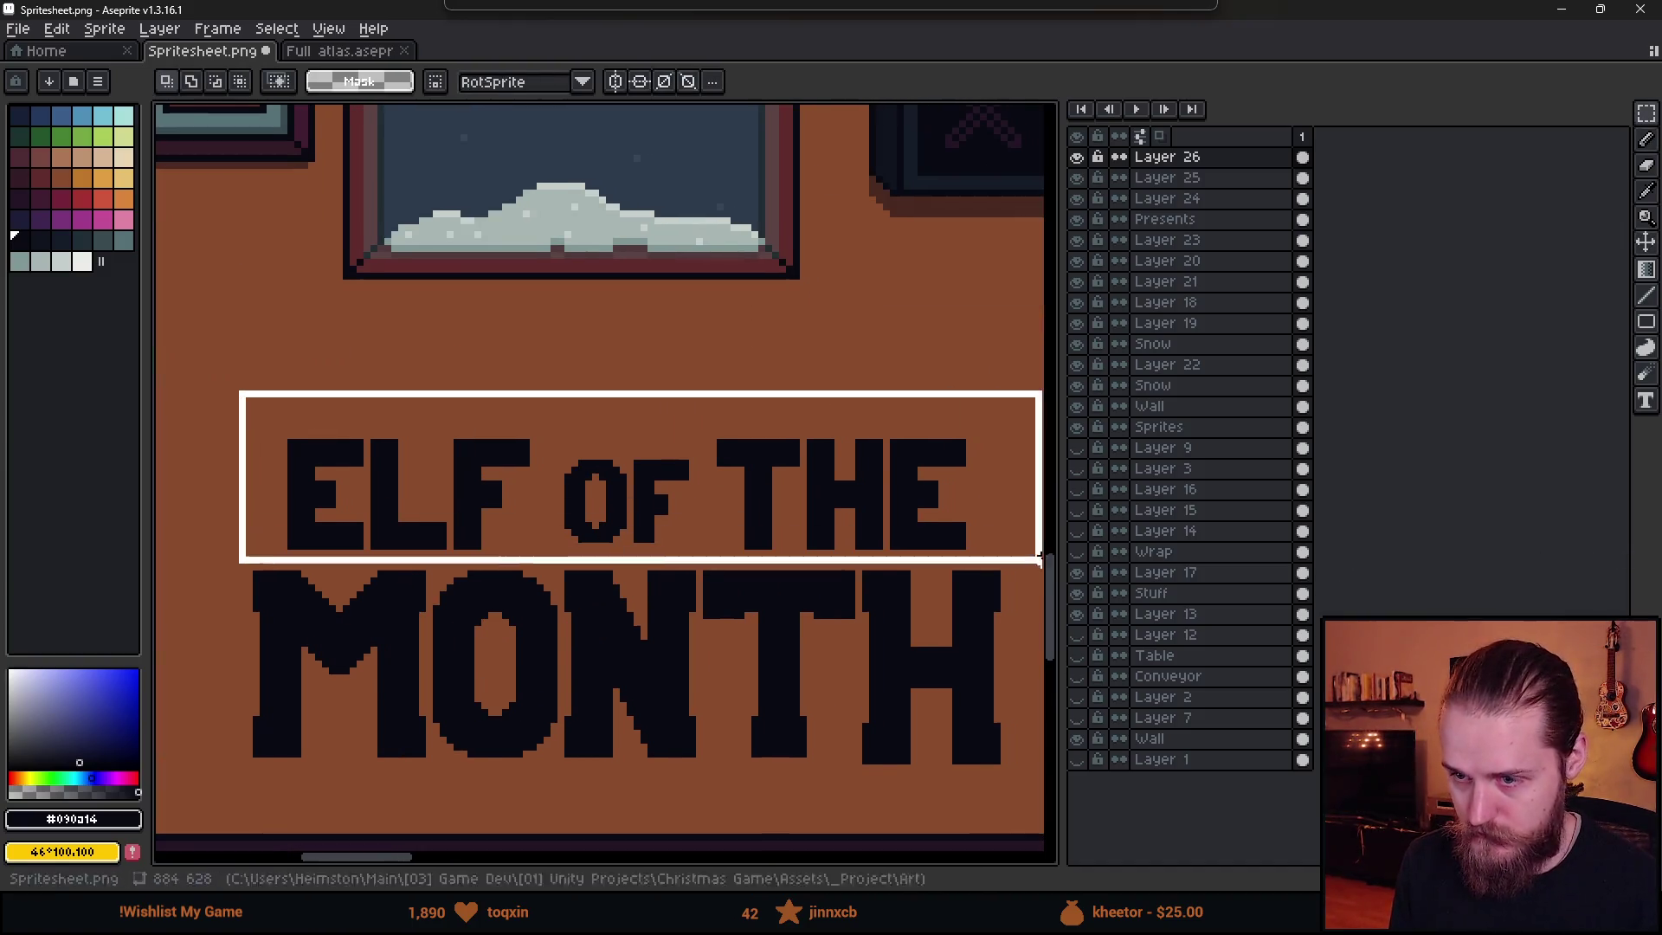
key("ctrl+d")
scroll(820, 691, "down", 2)
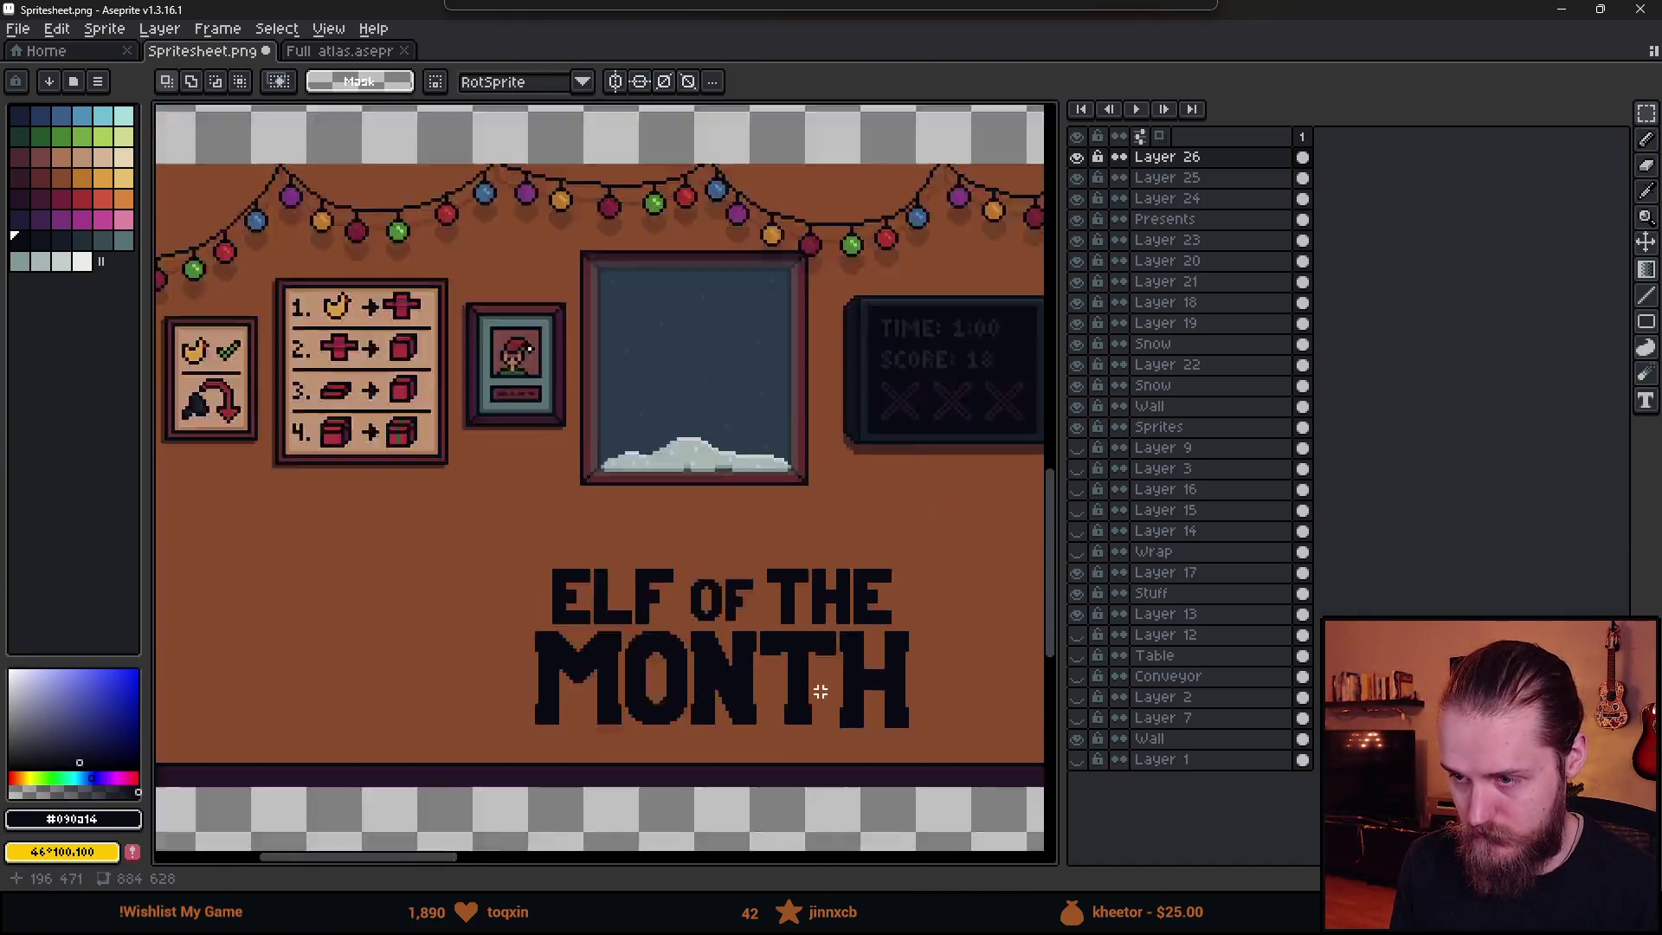
scroll(820, 690, "down", 2)
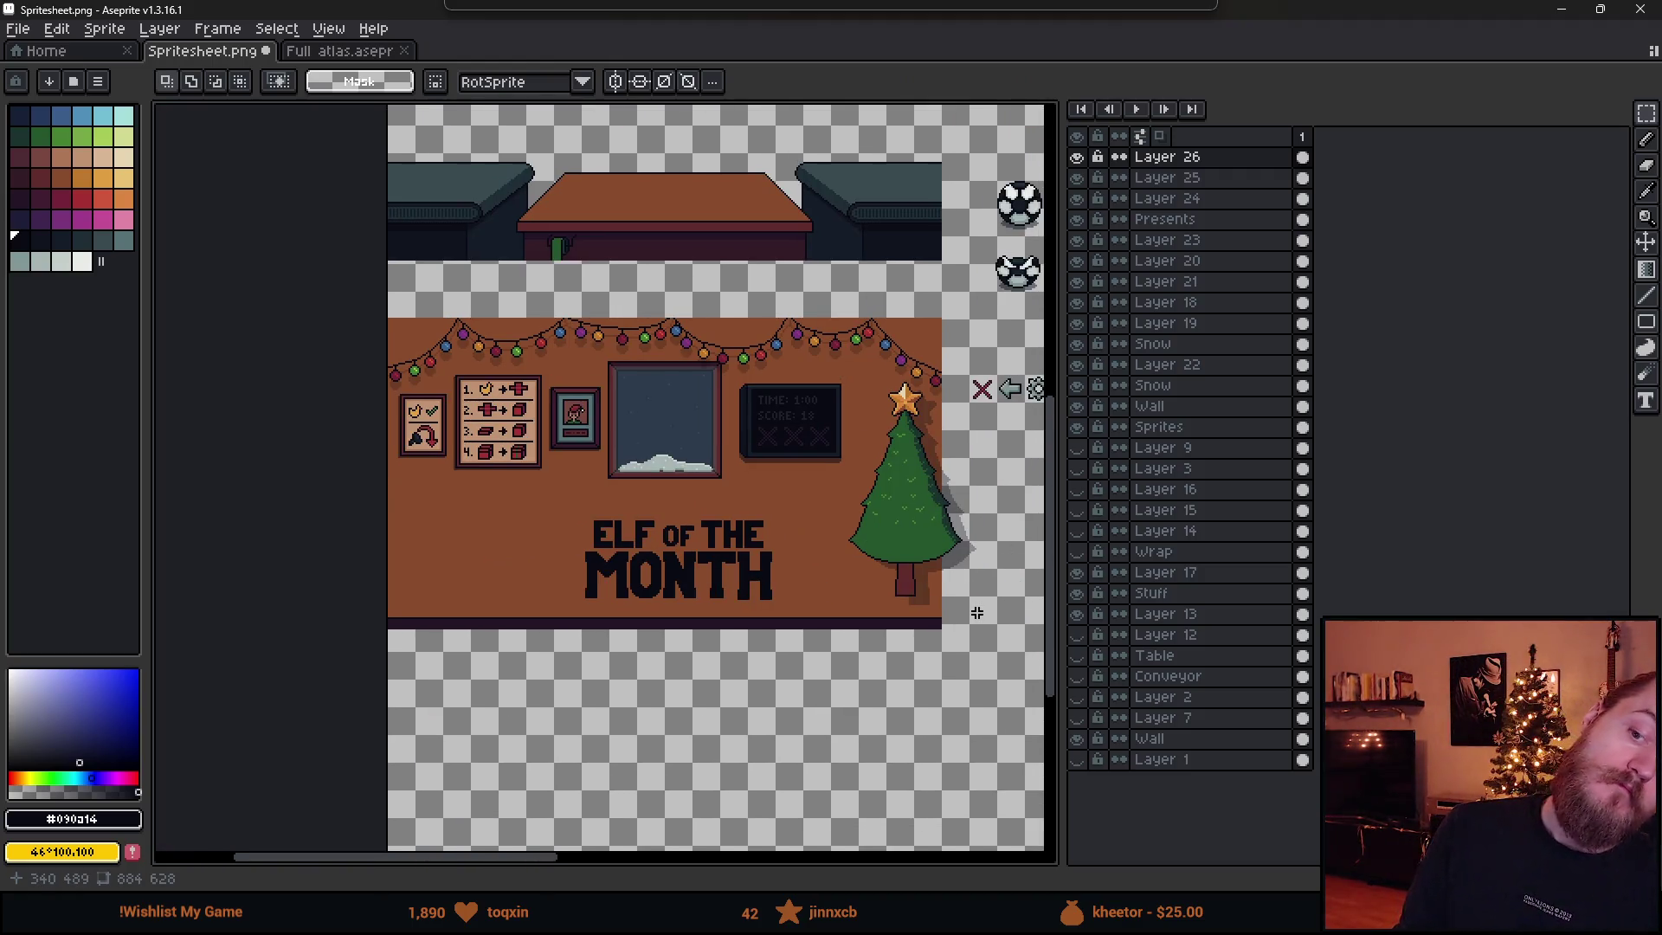
scroll(606, 546, "up", 5)
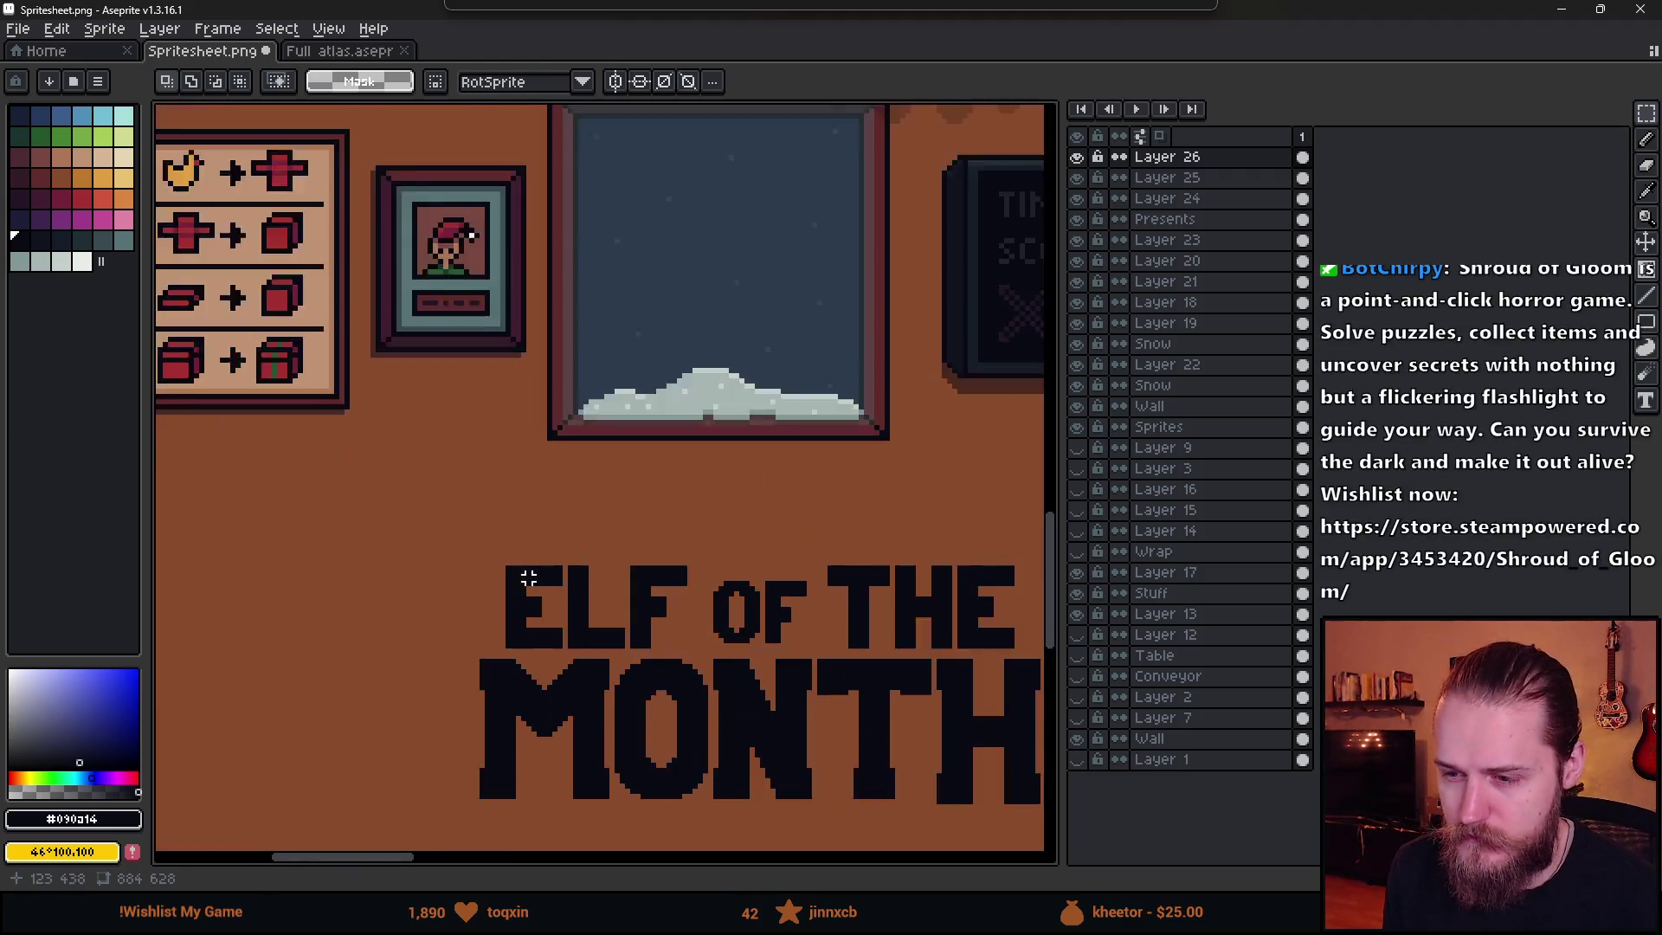
scroll(497, 588, "up", 1)
- Outline the hat's left side and arc over the E in dark pixels
key("b")
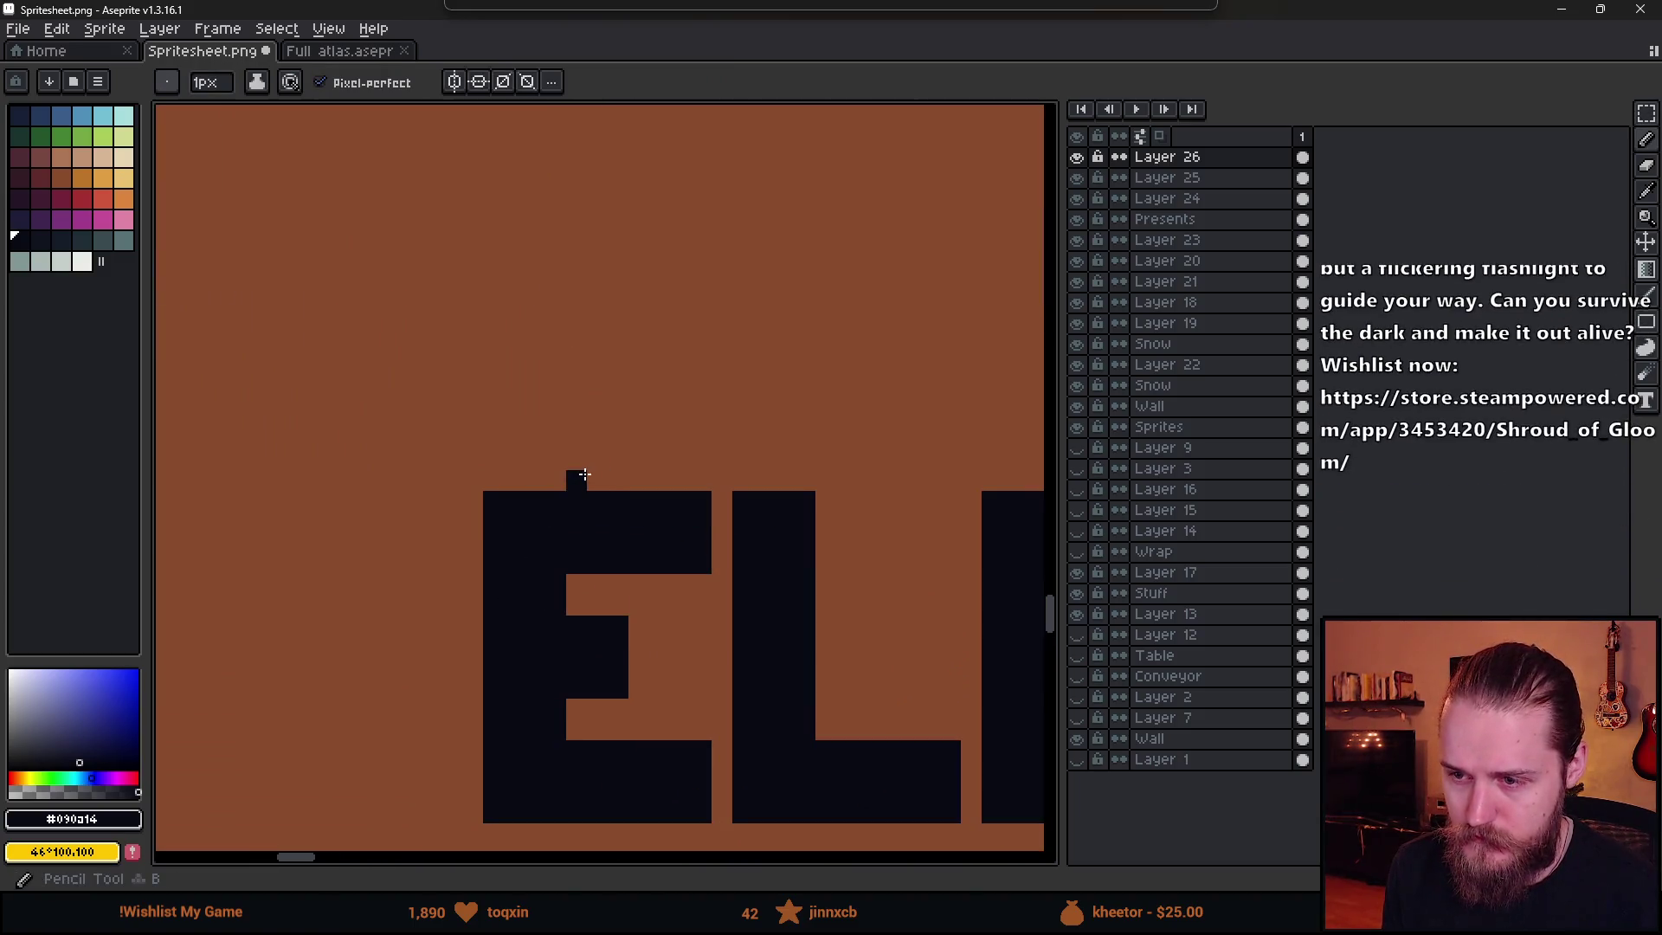
left_click(598, 481)
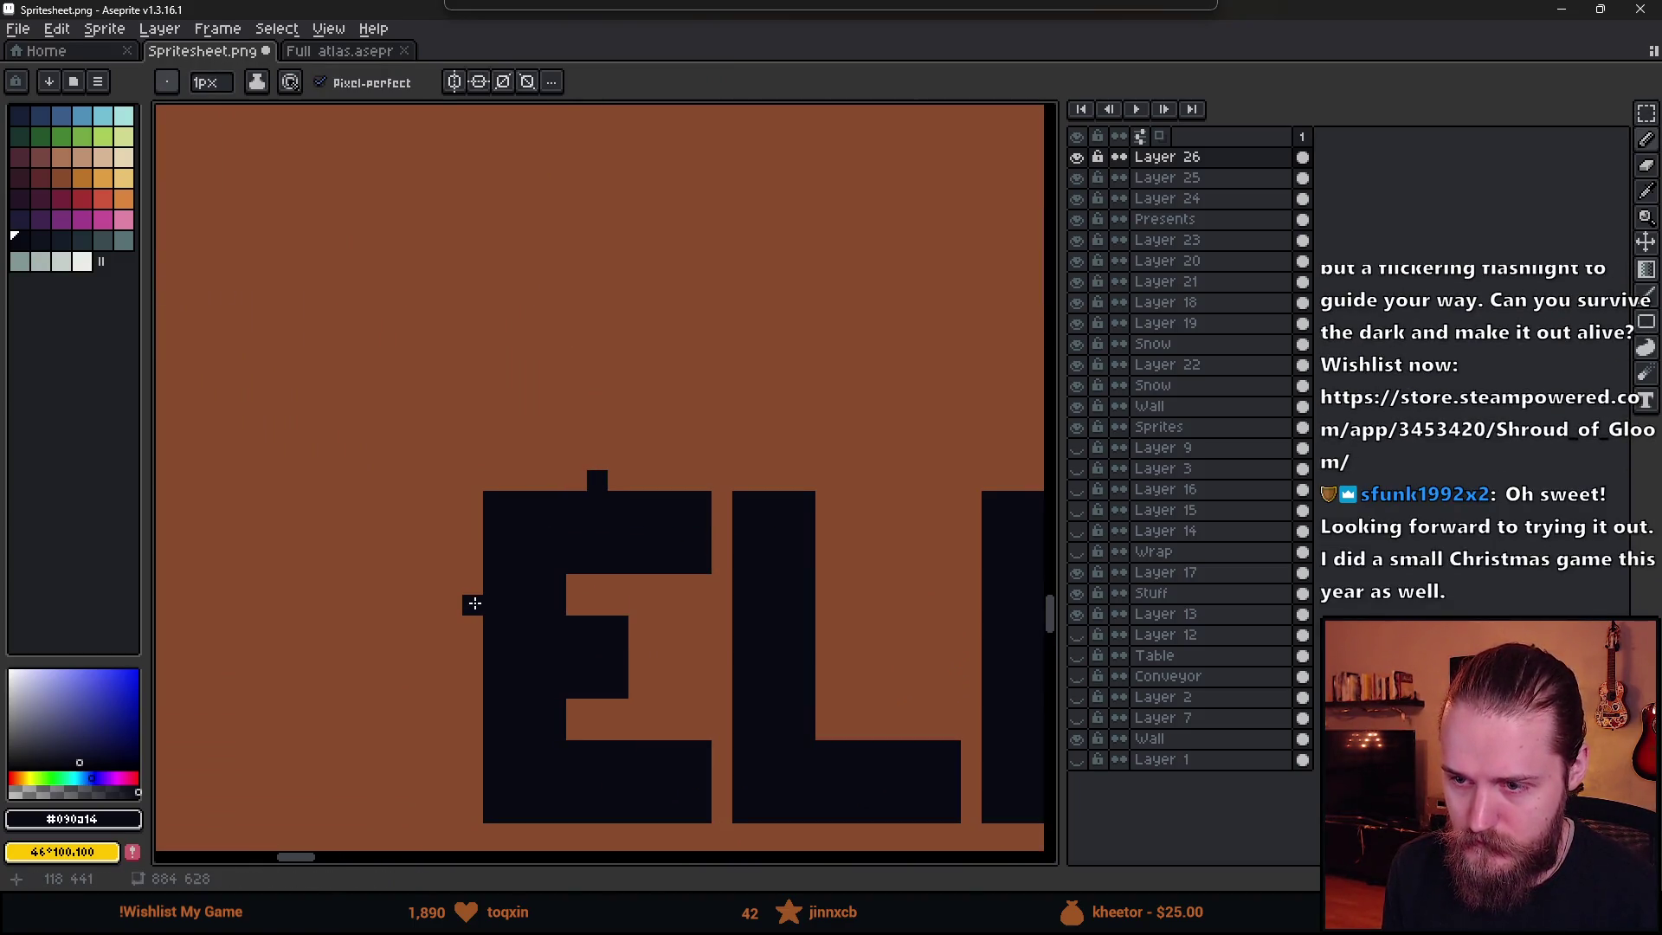
left_click_drag(473, 604, 451, 518)
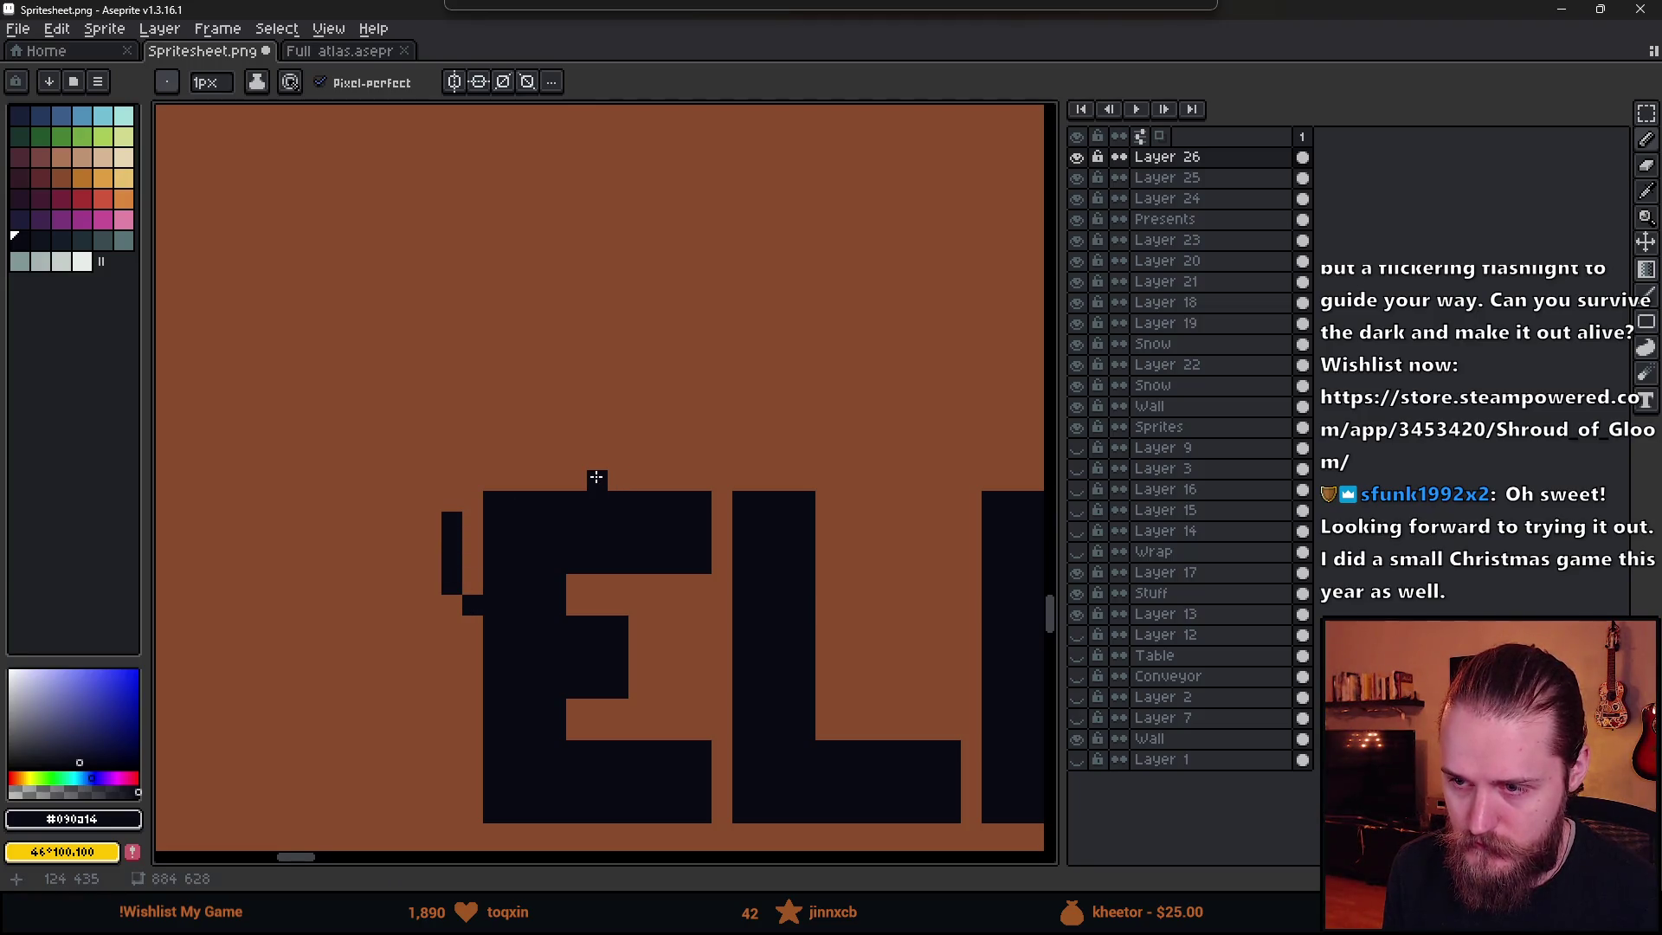
mouse_move(597, 481)
left_mouse_down()
mouse_move(545, 437)
mouse_move(447, 530)
mouse_move(468, 498)
mouse_move(408, 583)
left_mouse_up()
- Fill the outlined hat shape dark with the Paint Bucket
key("g")
left_click(472, 554)
key("b")
scroll(483, 580, "down", 4)
scroll(490, 530, "up", 3)
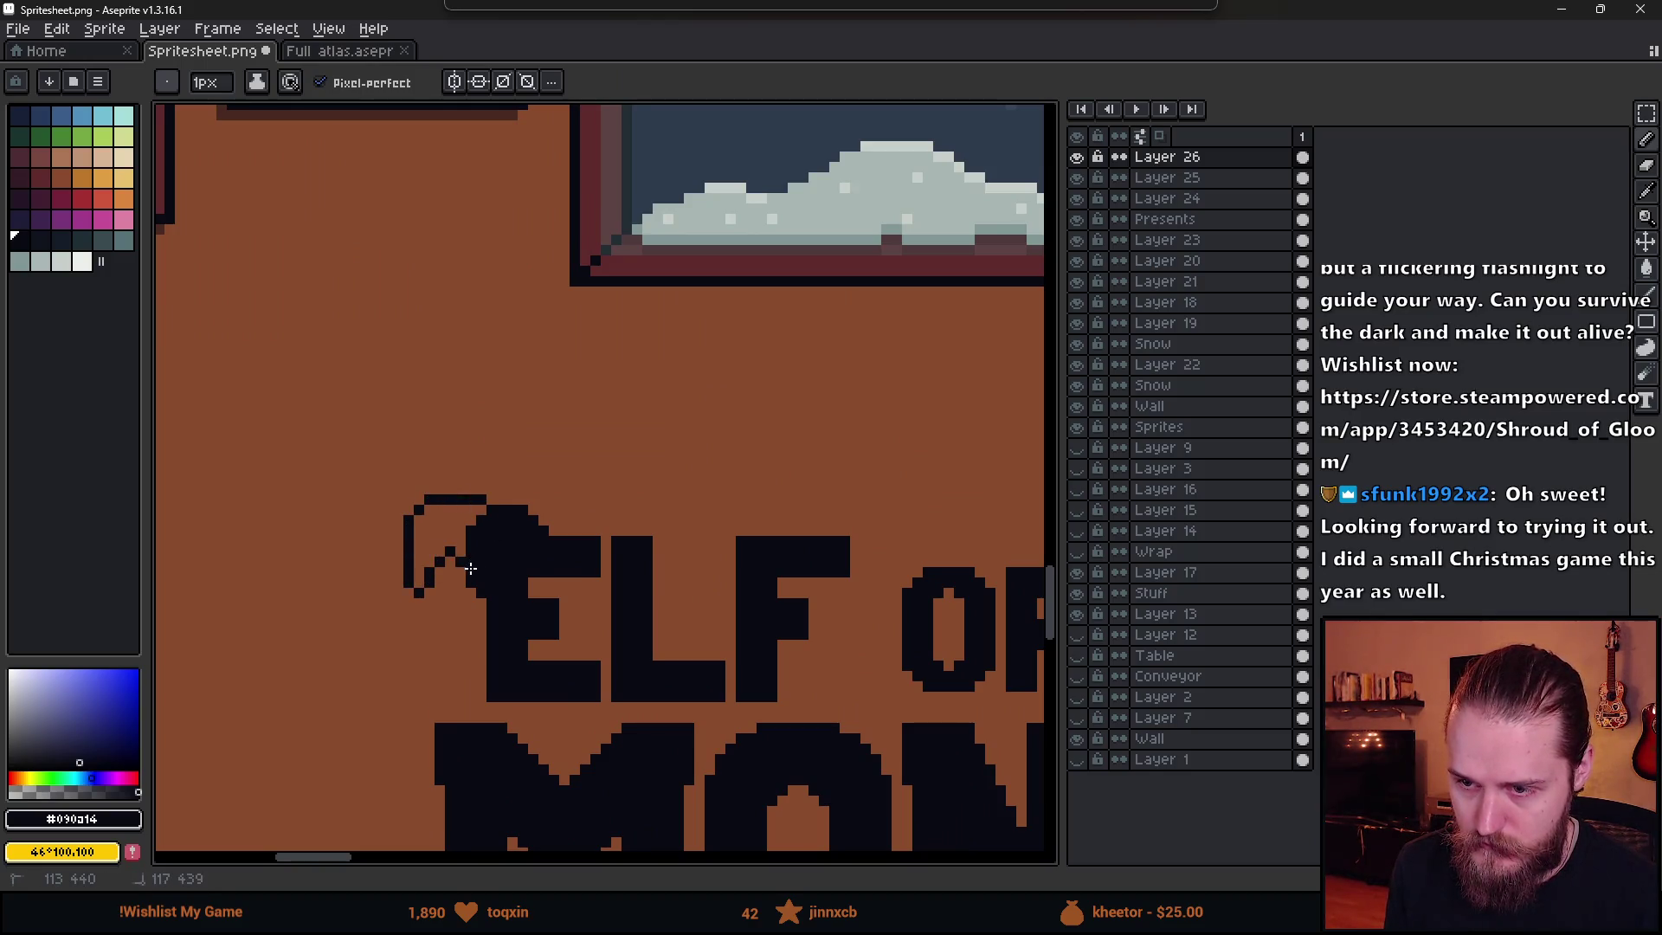
key("g")
left_click(441, 537)
scroll(563, 634, "down", 3)
scroll(581, 675, "up", 4)
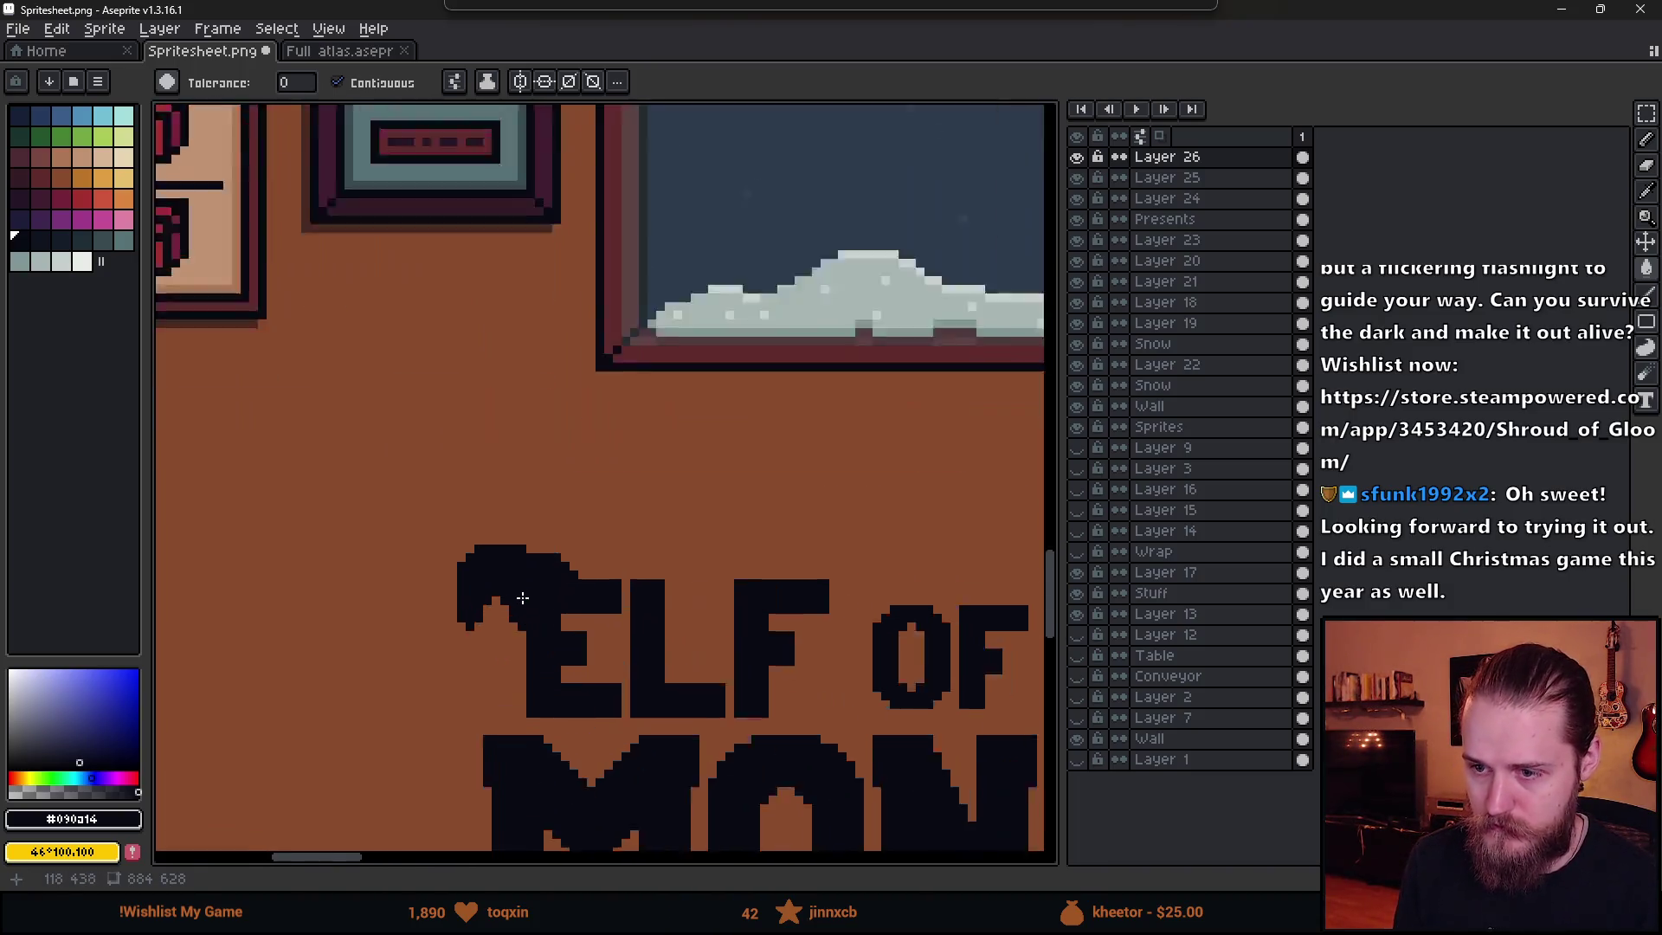
- Extend the hat's top edge leftward with dark pixels
key("b")
left_click(522, 467)
left_click_drag(517, 470, 459, 468)
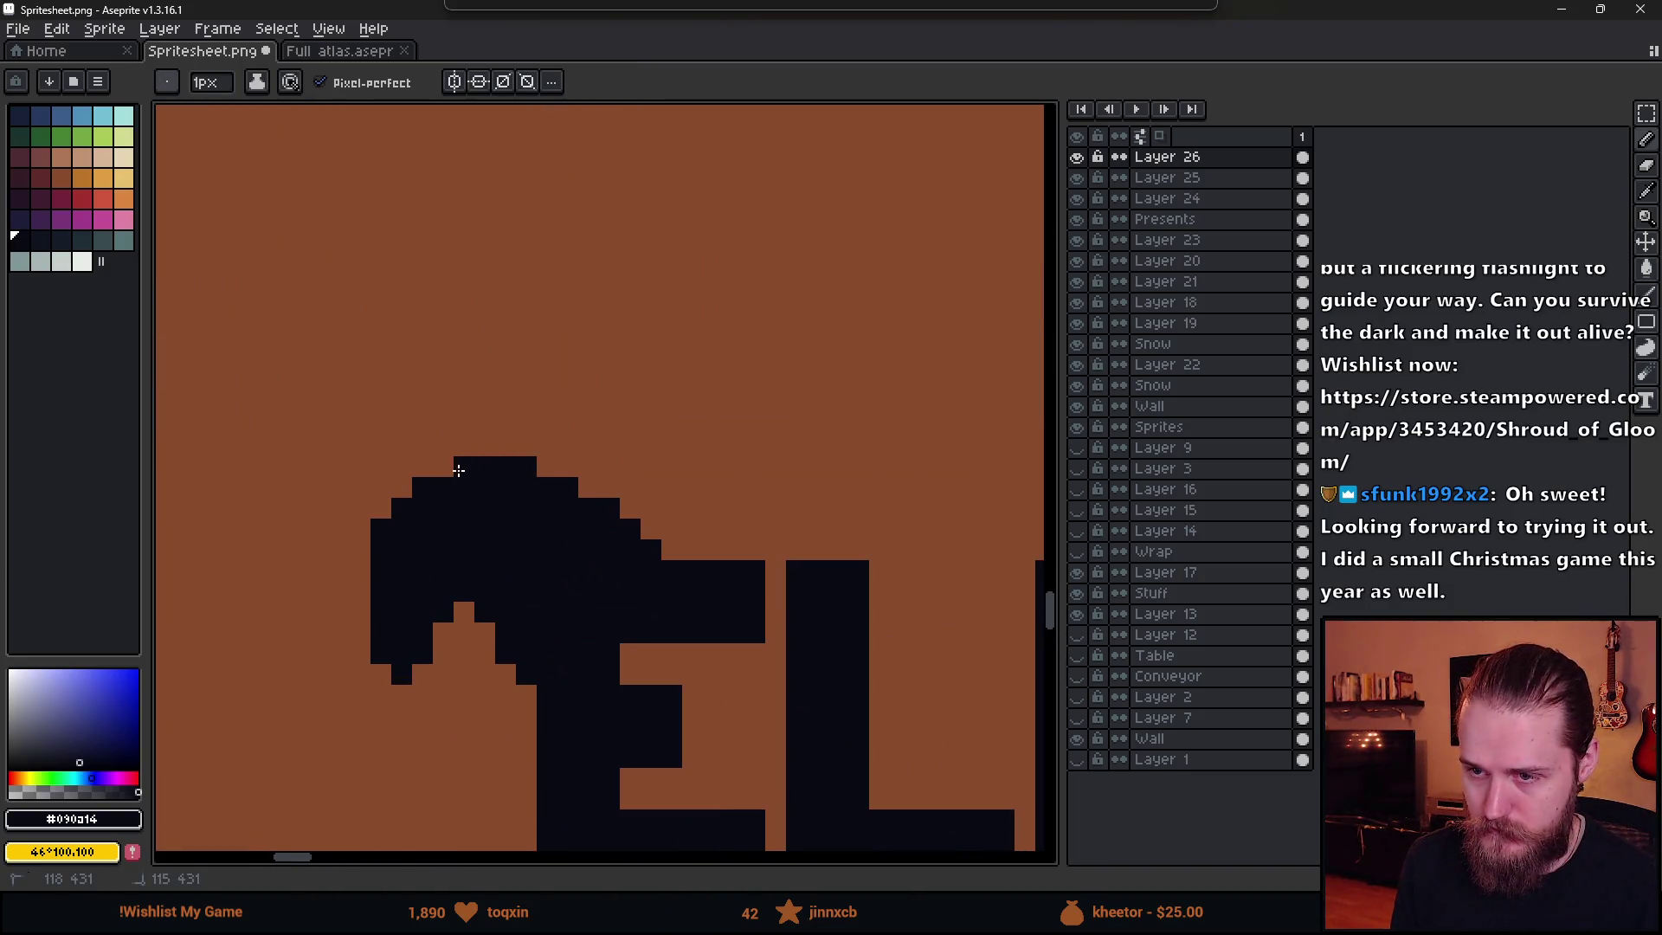
scroll(586, 649, "down", 3)
scroll(534, 639, "up", 1)
- Try a dark block for the hat tip at its edge, then undo it
key("m")
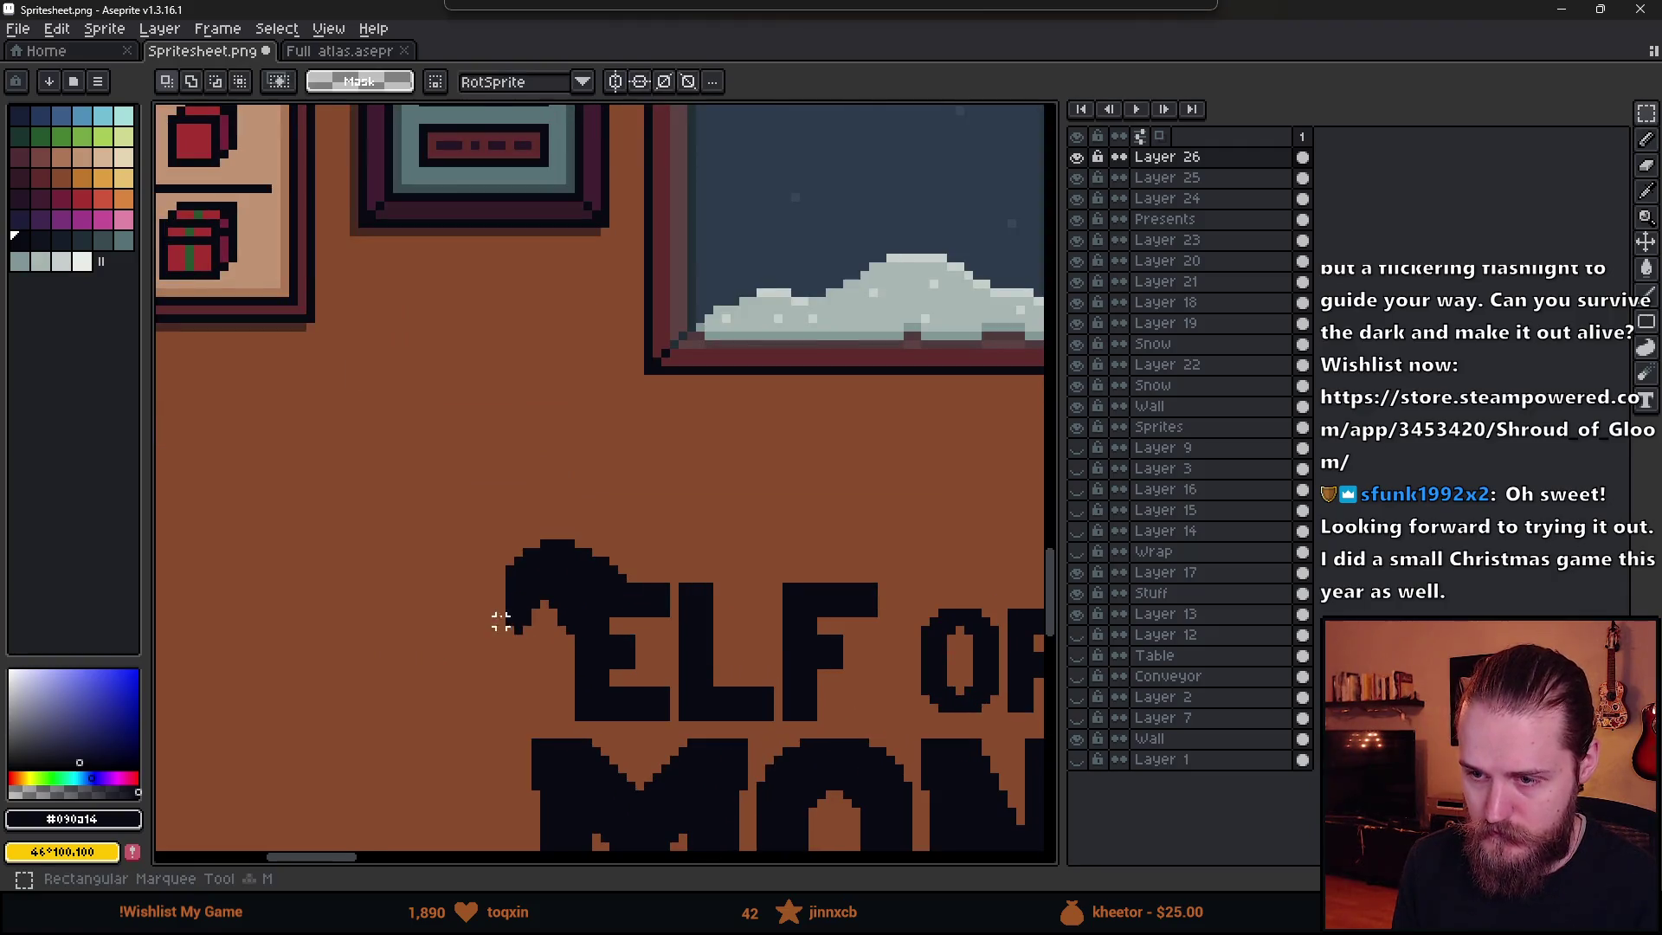
left_click_drag(492, 595, 544, 664)
key("b")
scroll(510, 692, "down", 3)
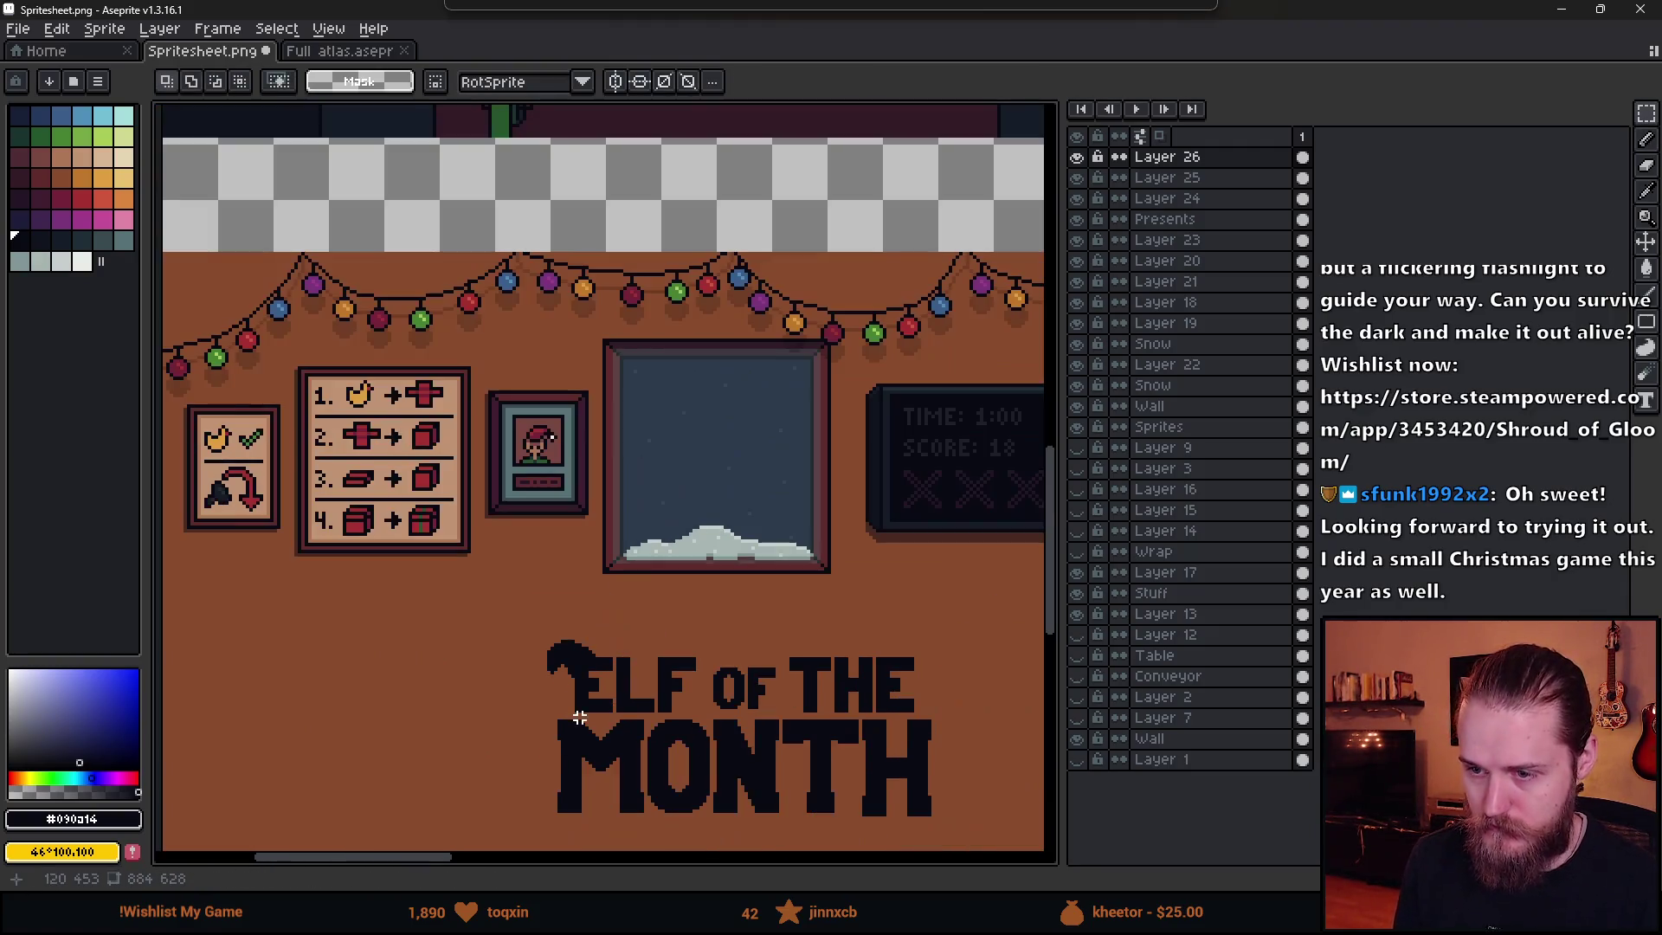
scroll(554, 679, "up", 5)
left_click(482, 661)
key("ctrl+z")
- Switch to a round brush and stamp a small drooping dot for the hat tip
key("minus")
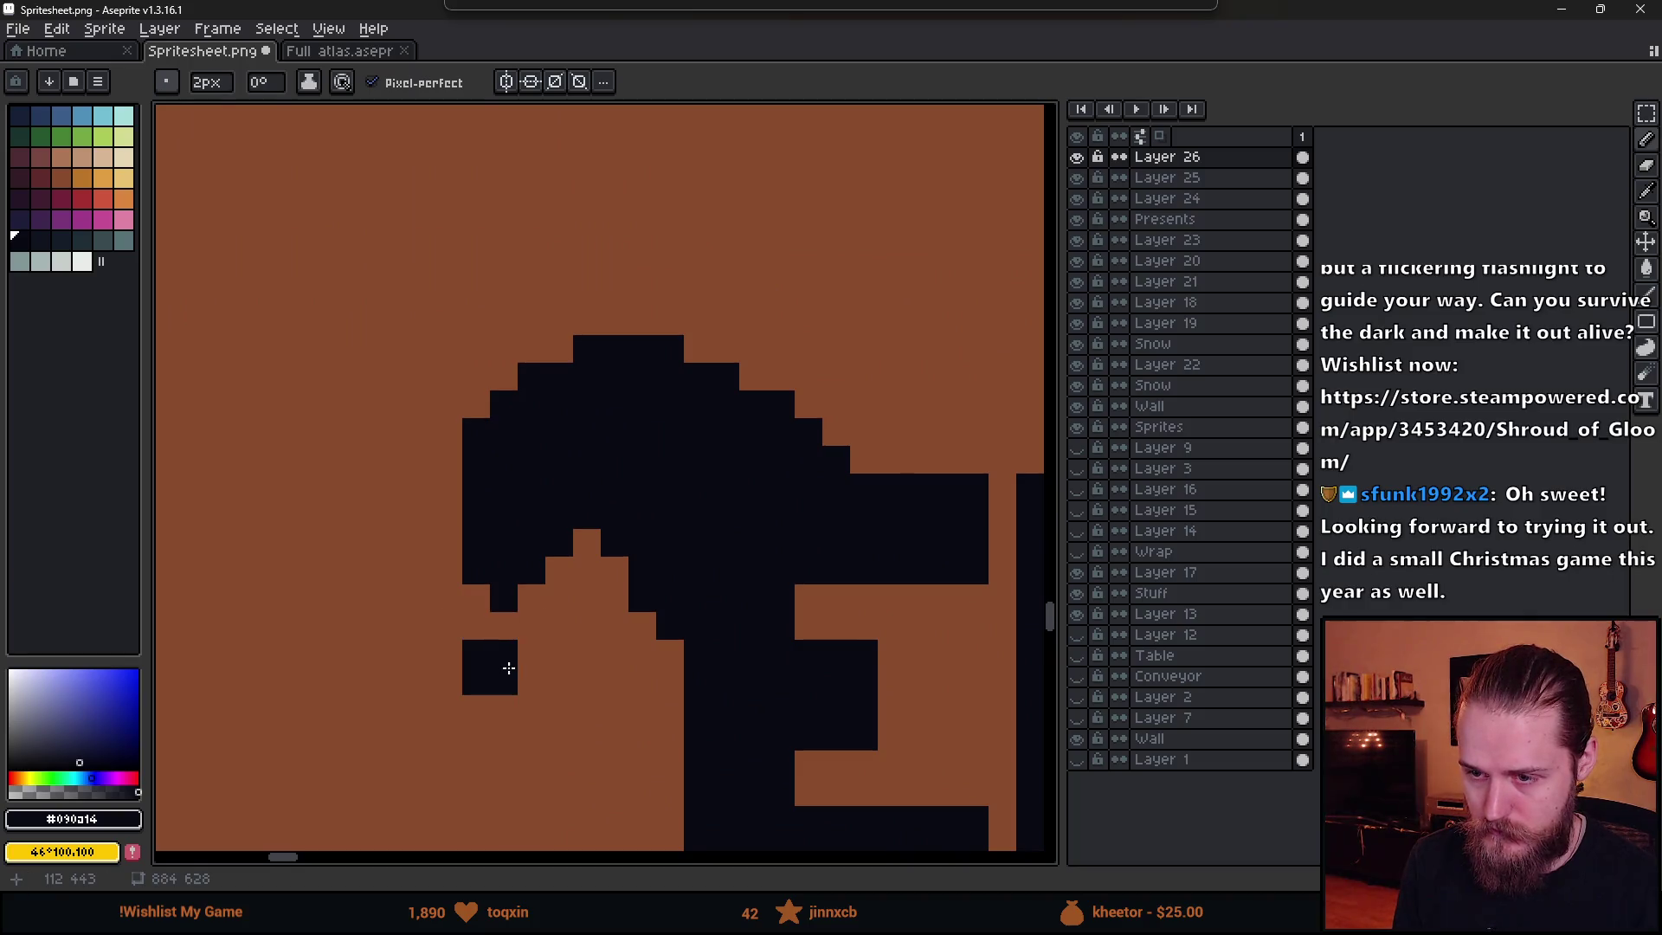
left_click(181, 83)
left_click(171, 111)
key("plus")
key("plus")
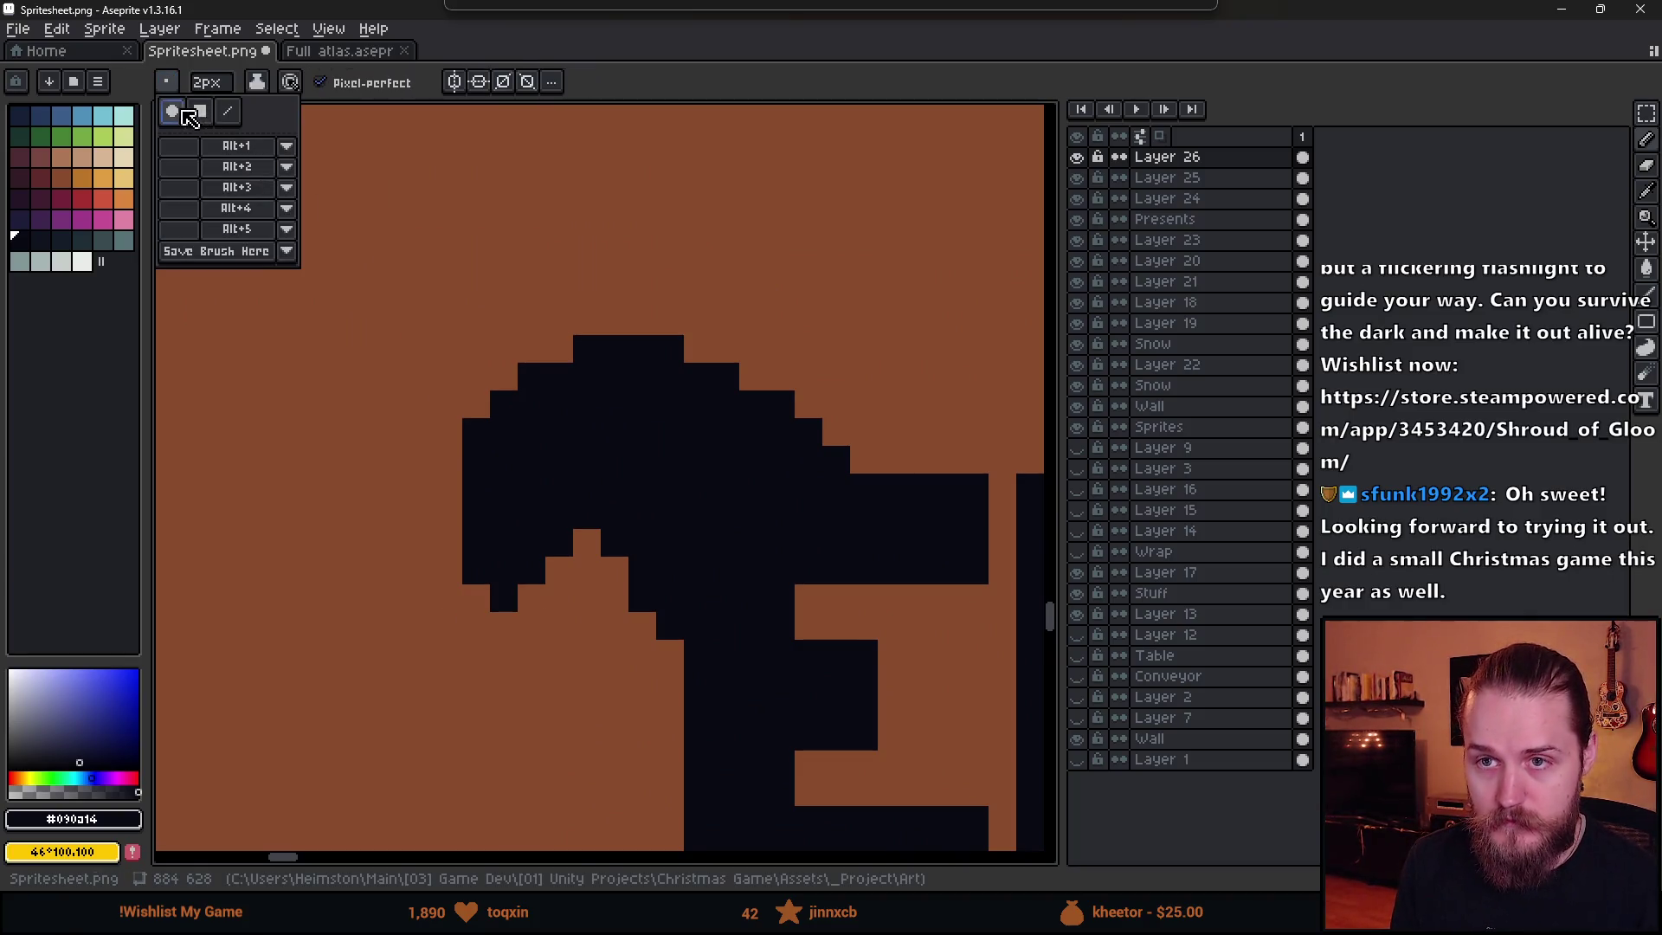
left_click_drag(505, 606, 530, 682)
key("ctrl+z")
key("minus")
left_click(505, 634)
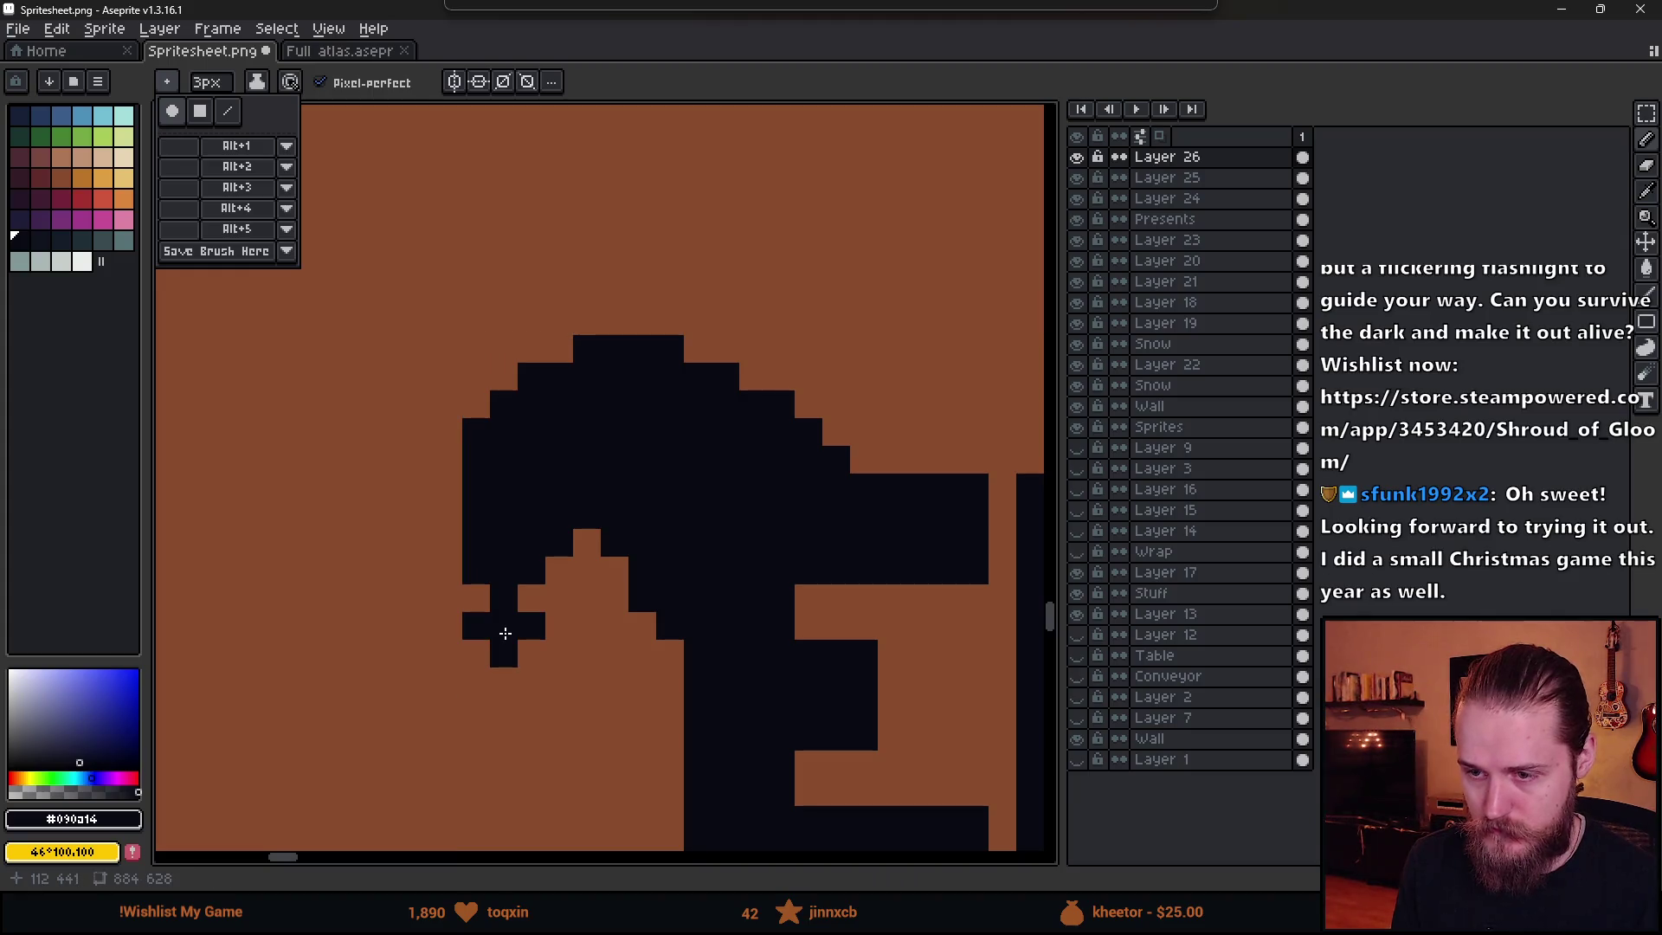
key("plus")
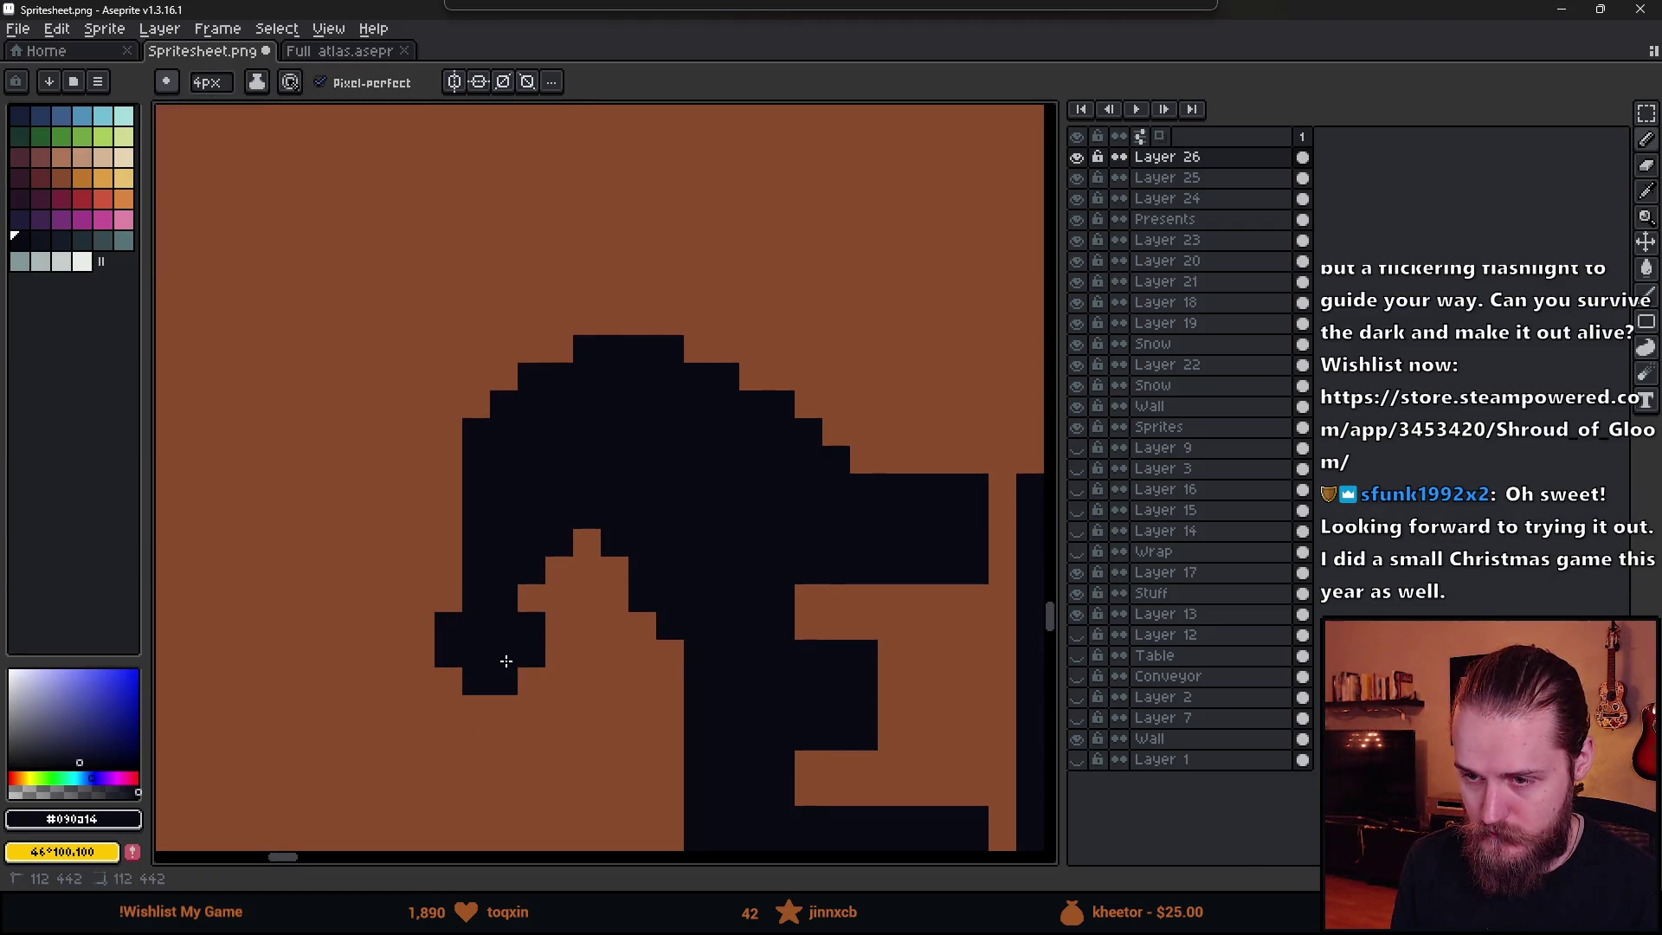
- Recentre the view on the sign and hide the layers panel
scroll(507, 662, "down", 8)
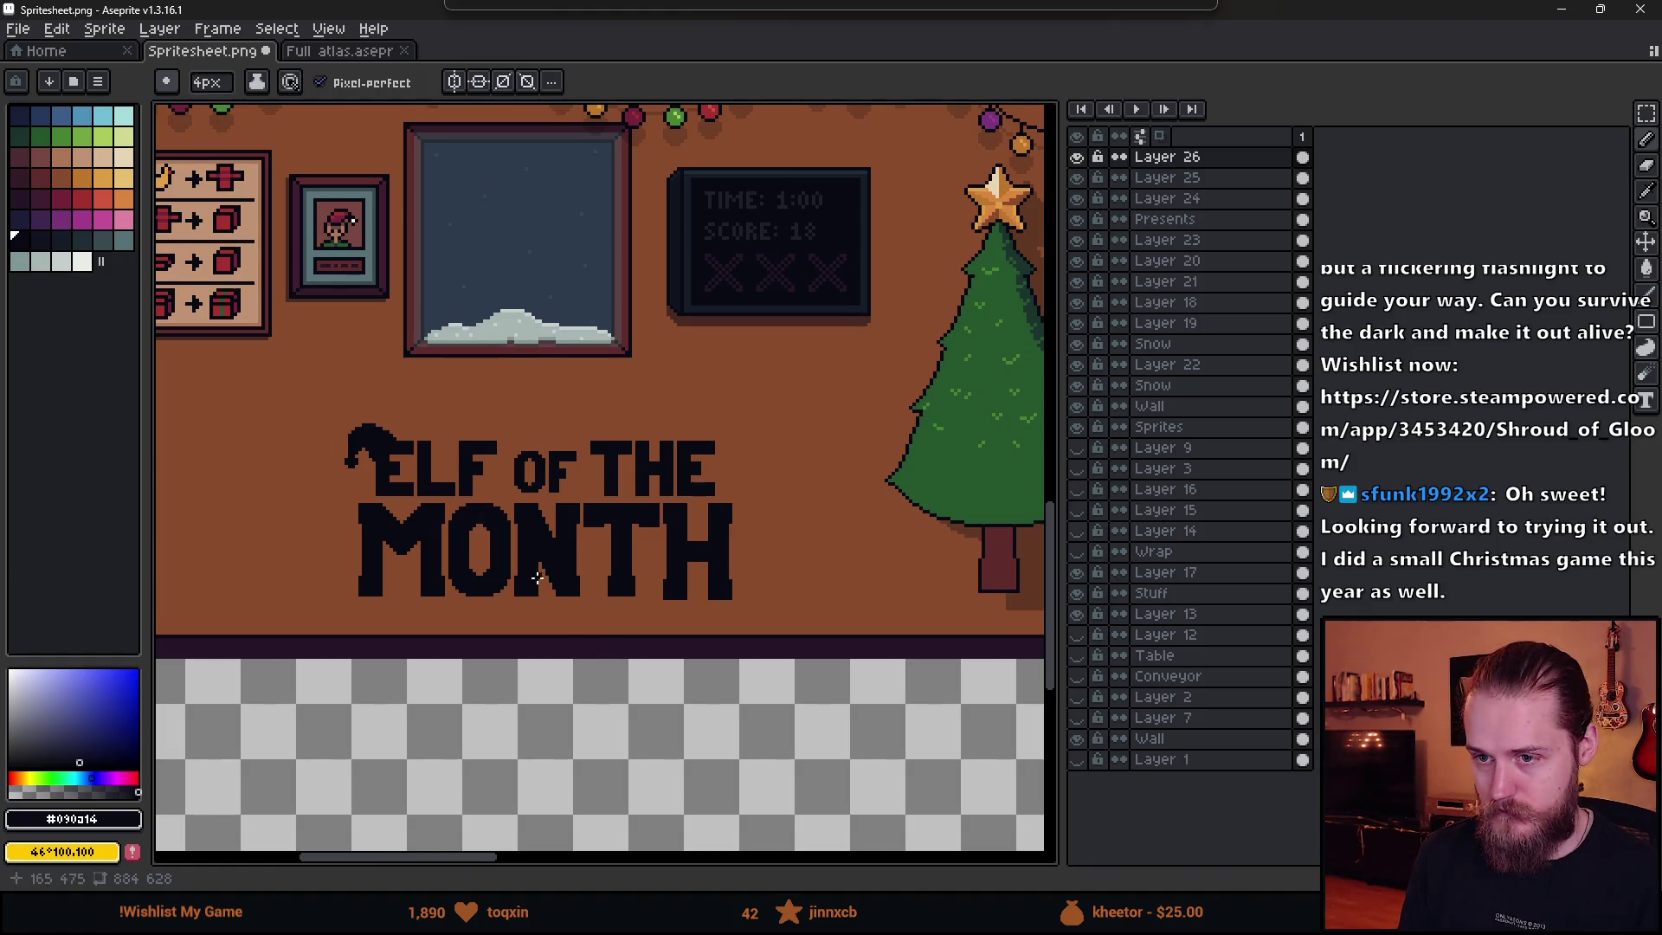
left_click_drag(537, 577, 638, 608)
scroll(638, 608, "up", 3)
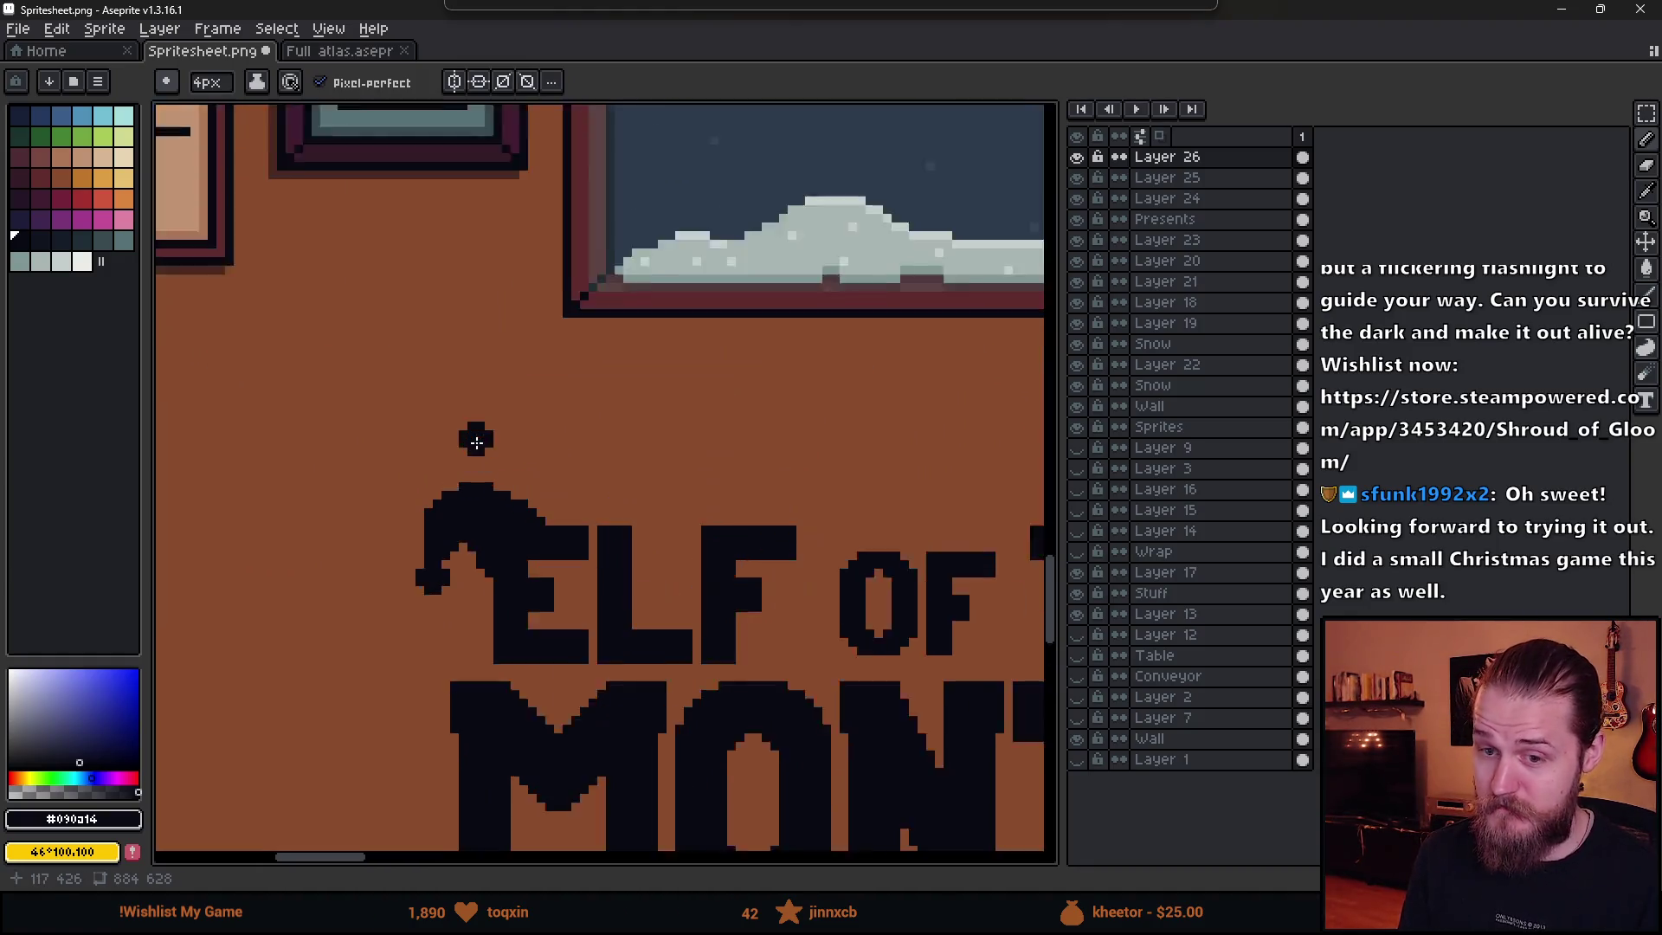
key("m")
key("Tab")
scroll(759, 544, "down", 3)
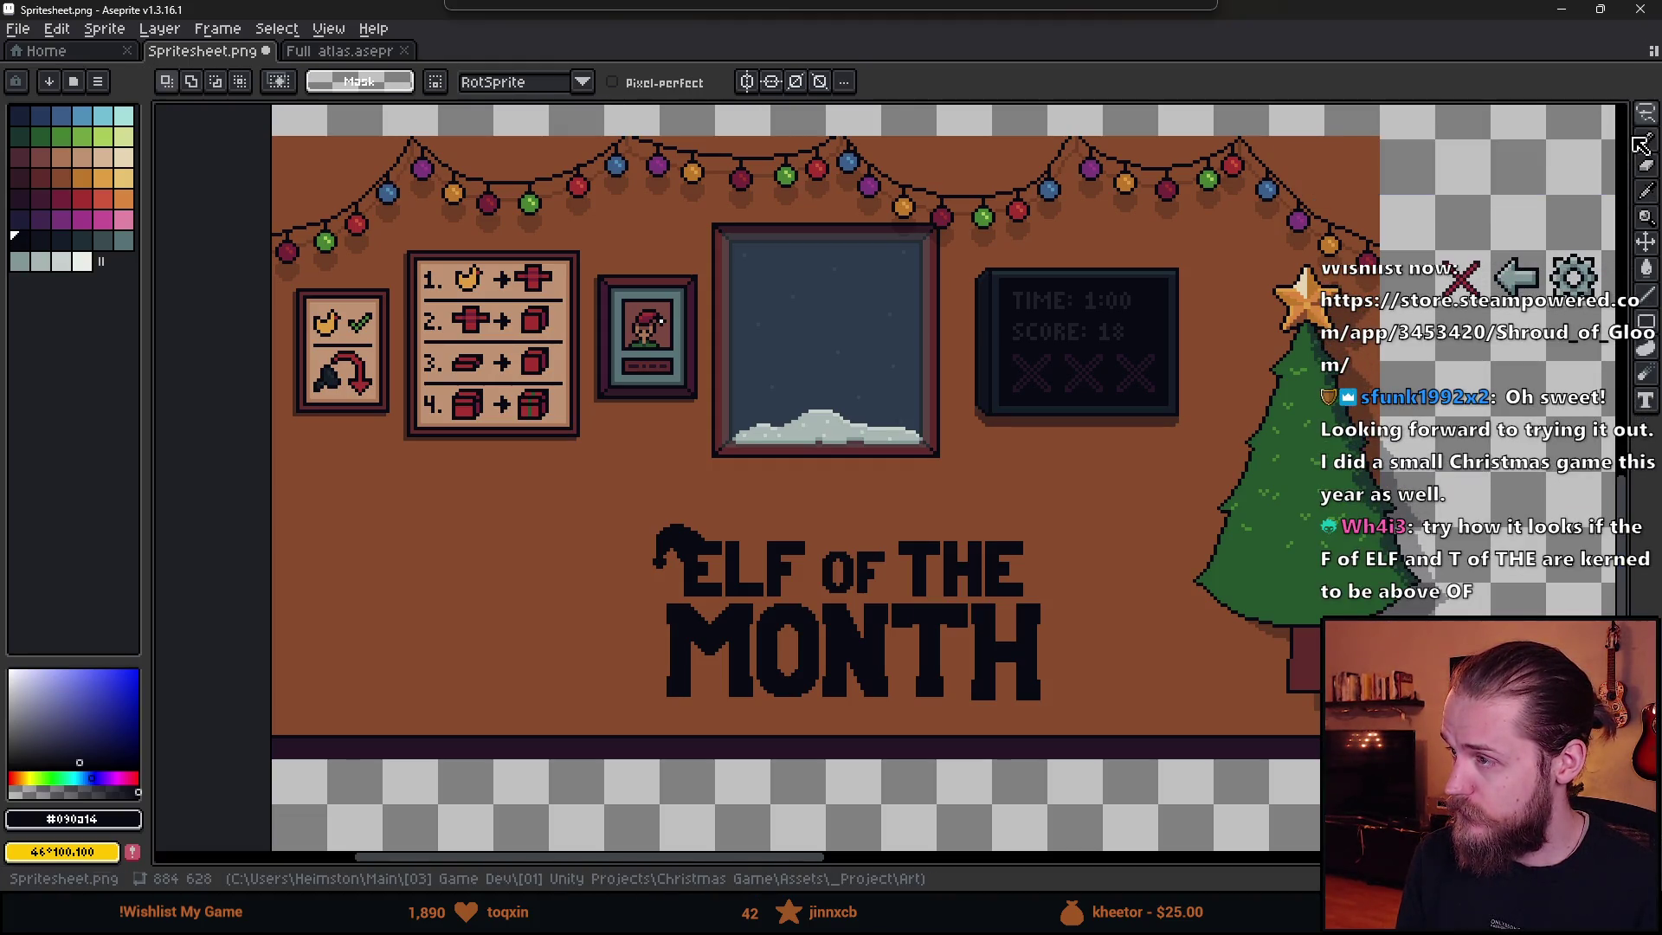
left_click(328, 28)
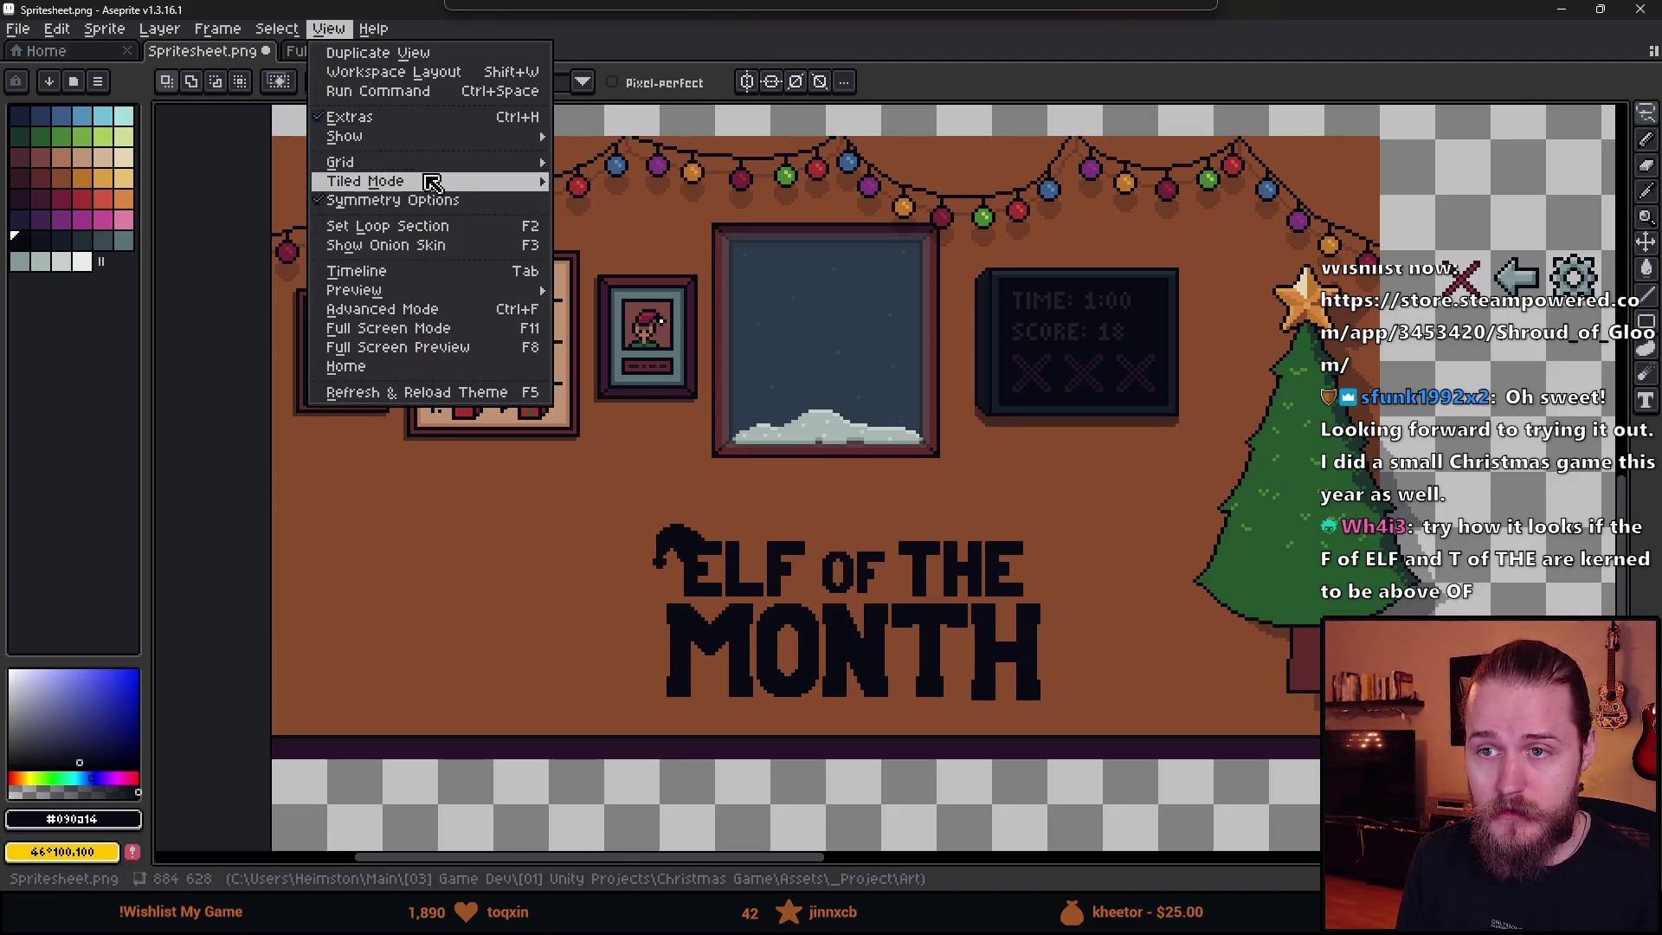
mouse_move(431, 184)
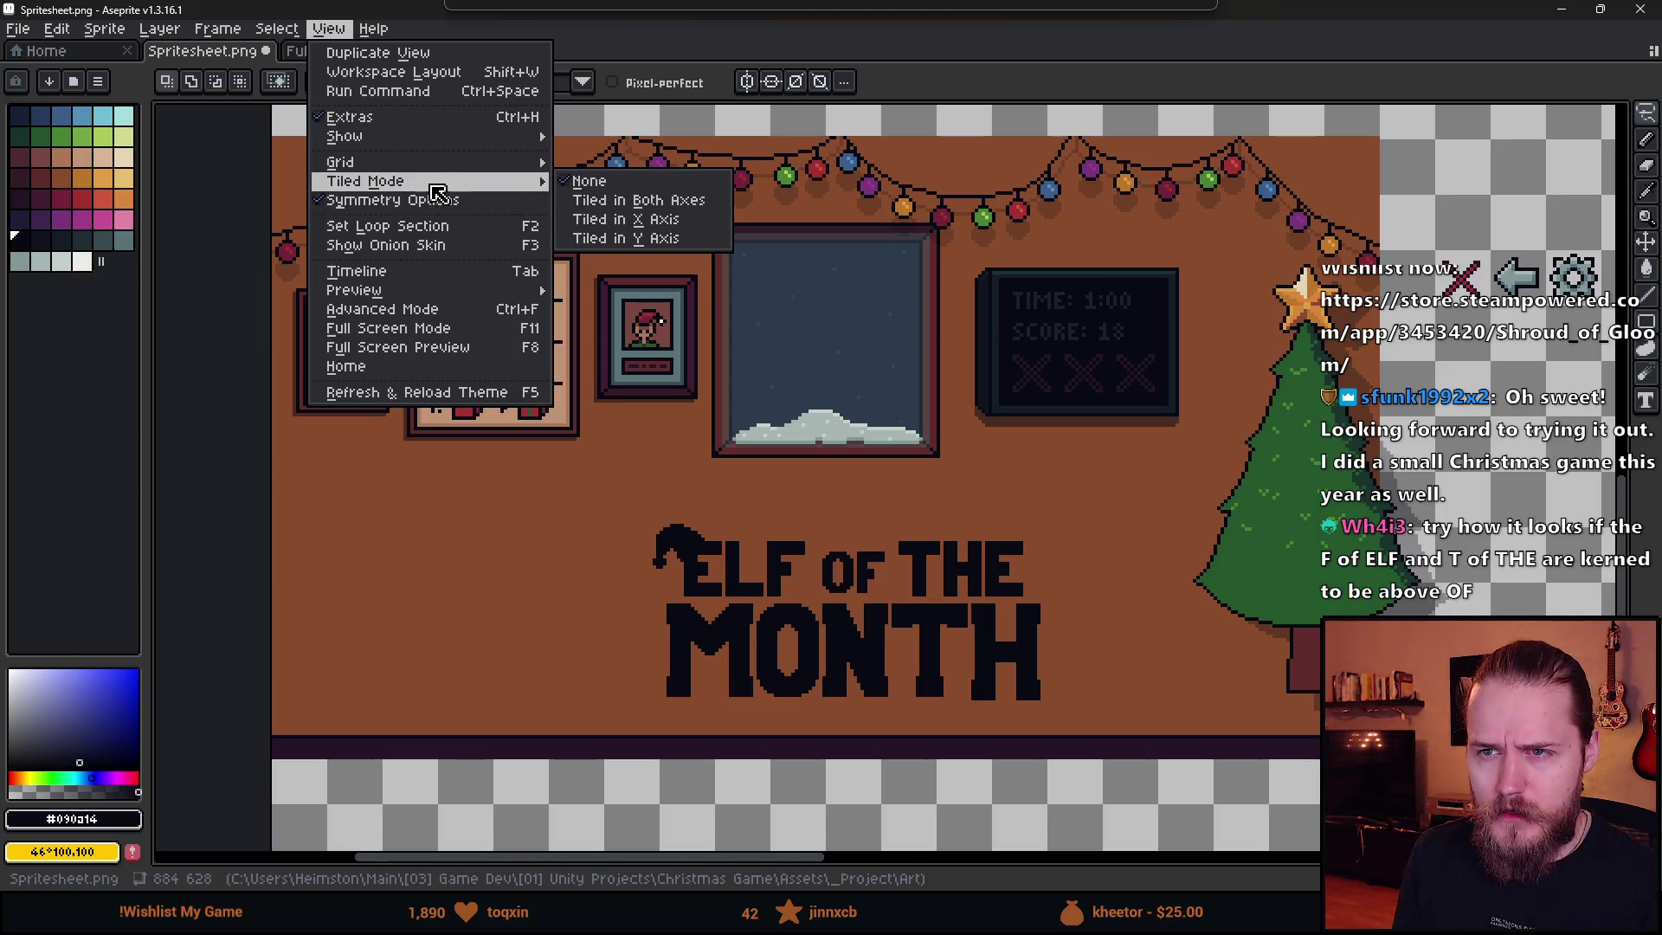
mouse_move(434, 139)
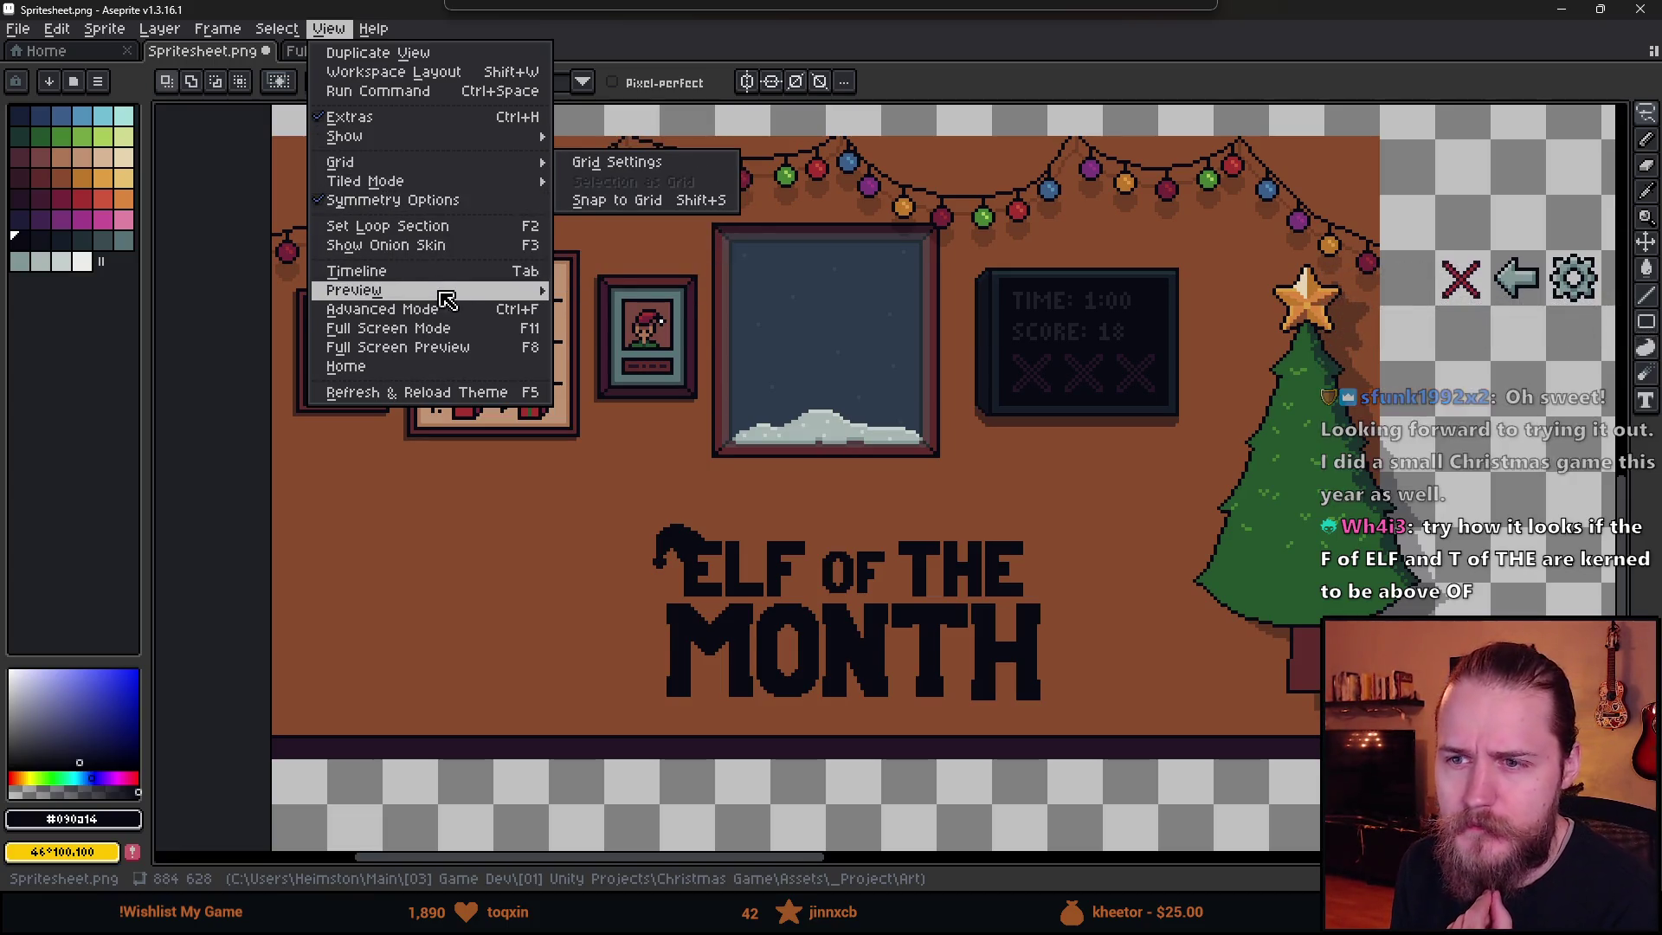
mouse_move(437, 292)
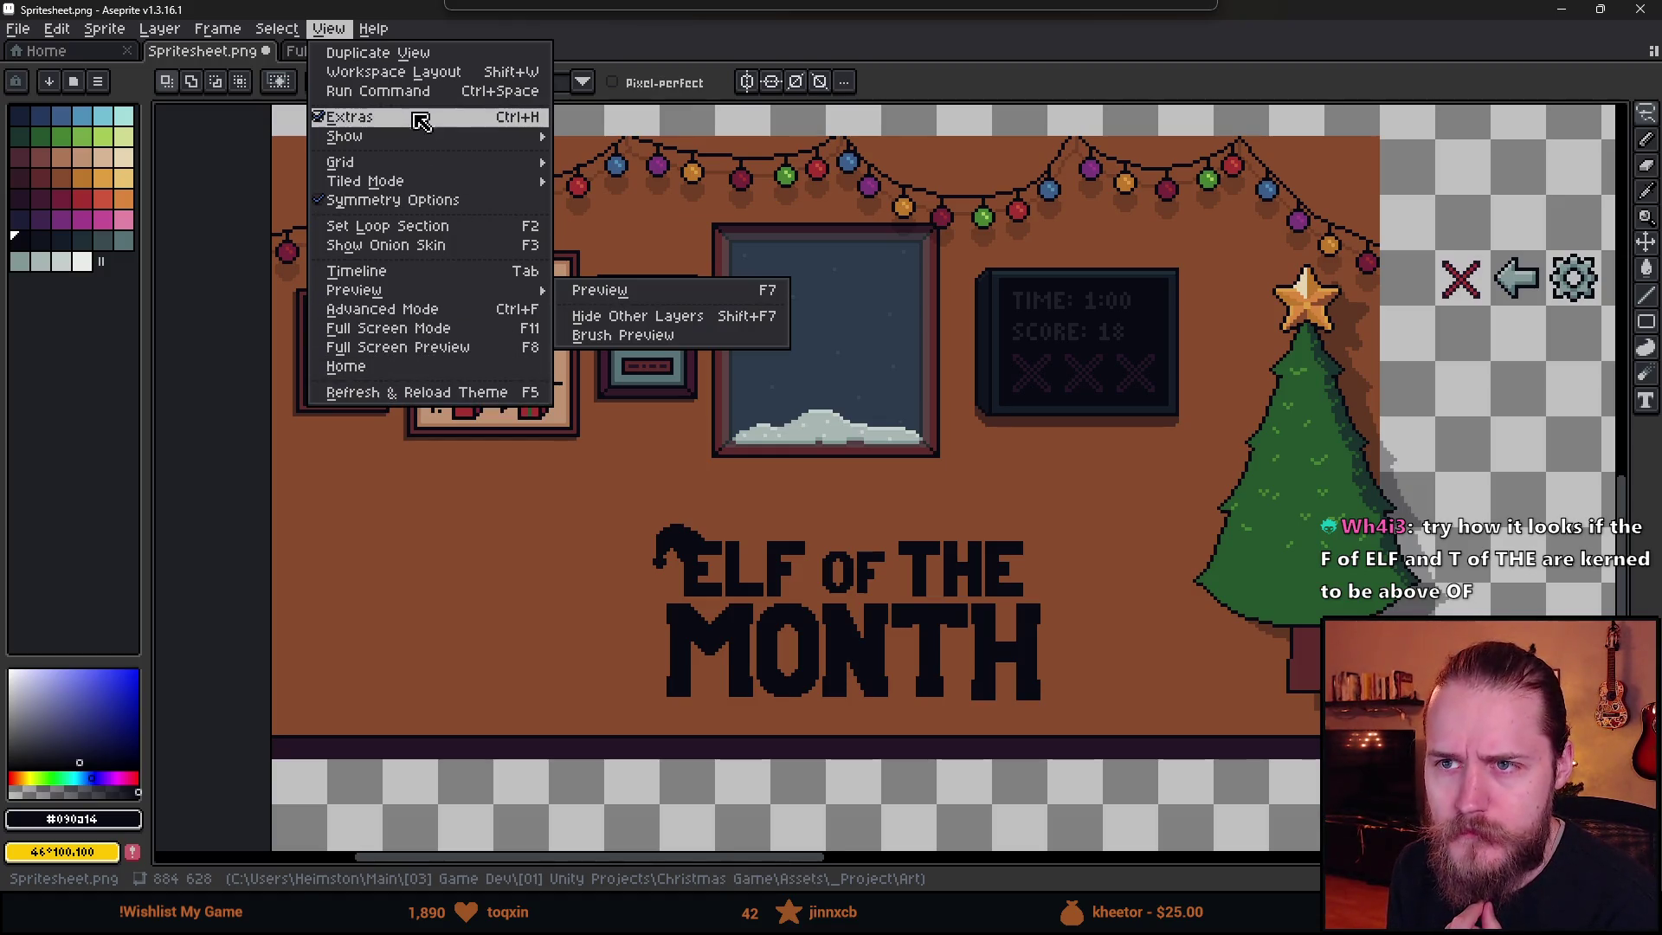
mouse_move(162, 42)
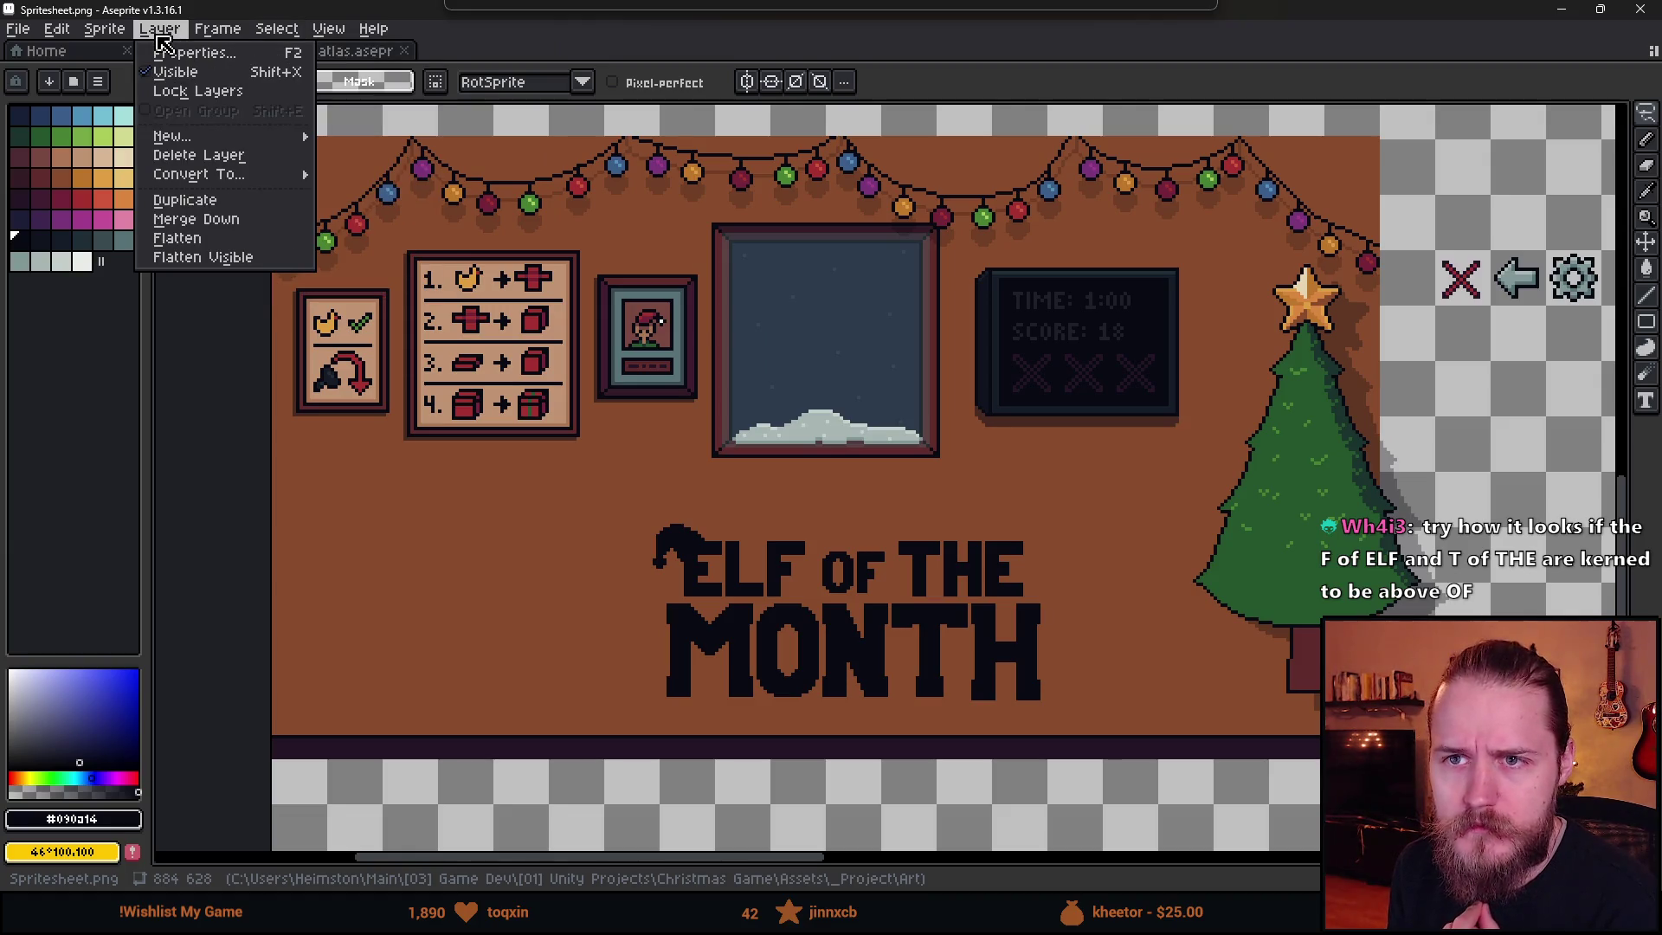
mouse_move(265, 139)
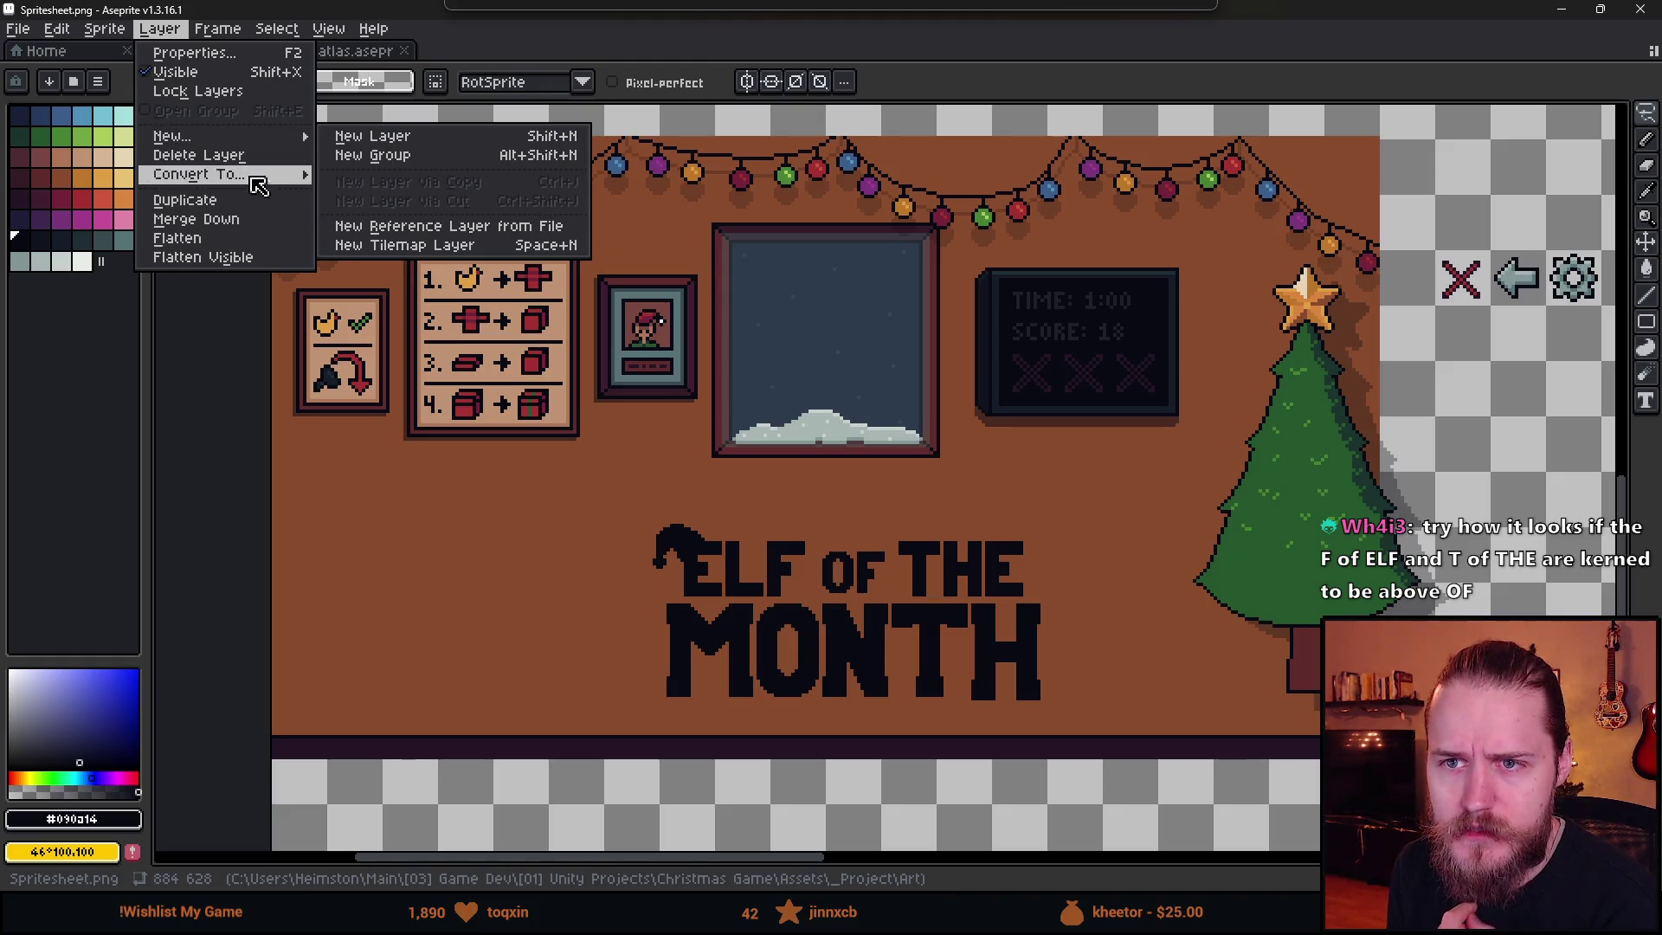
left_click(260, 53)
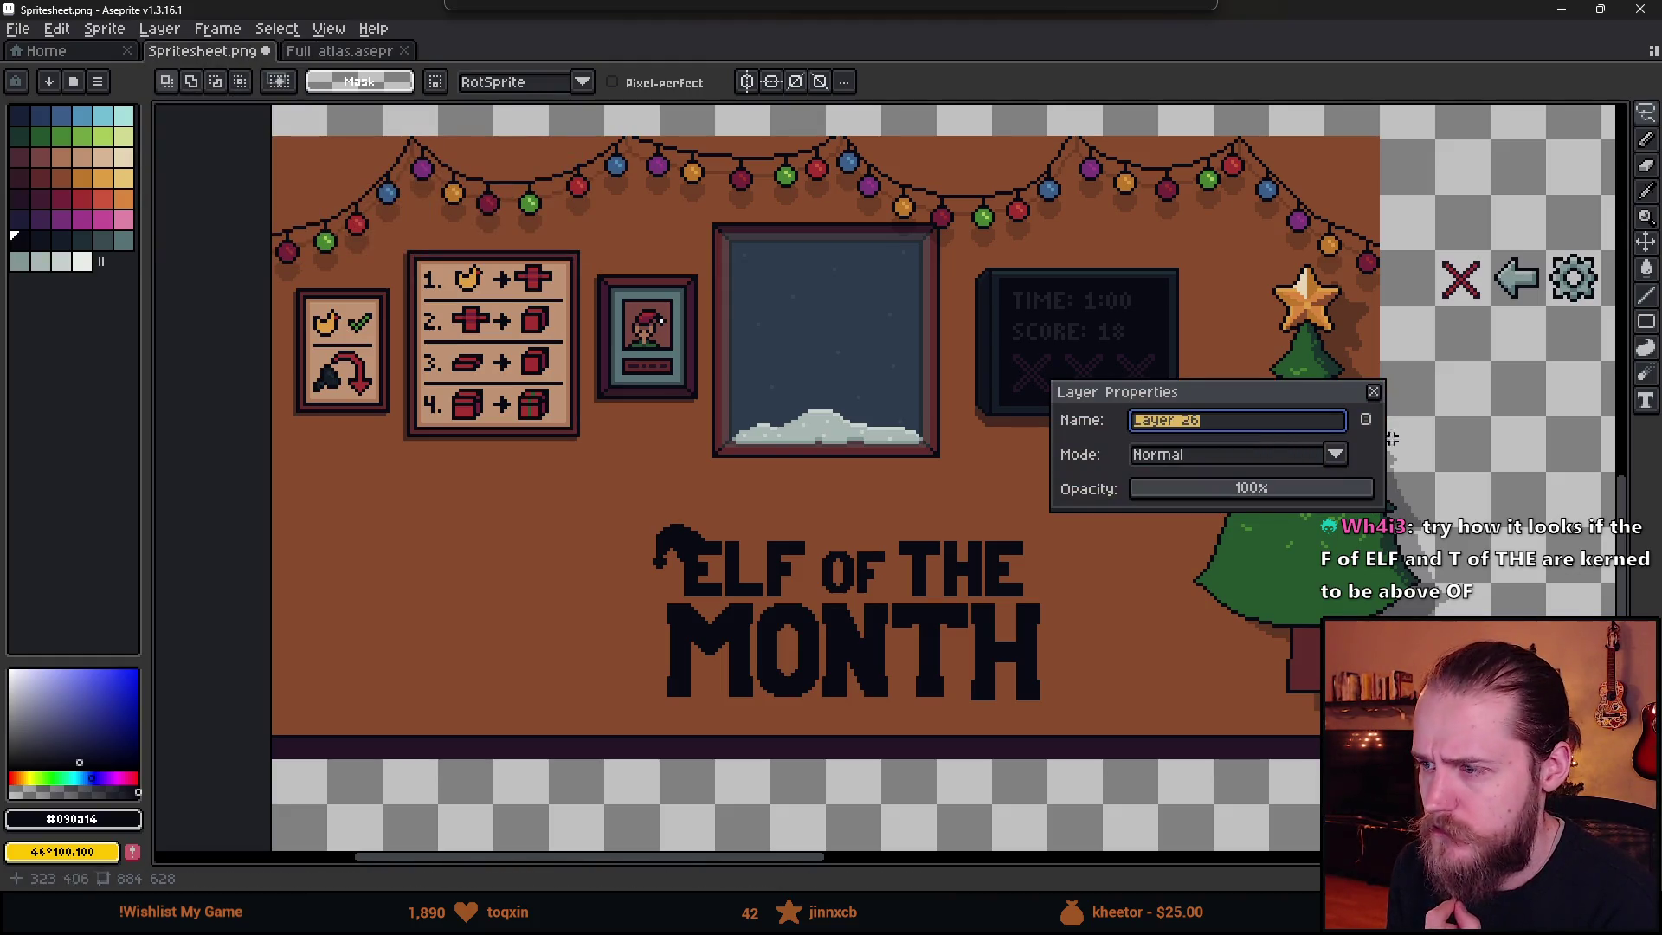
left_click(1375, 391)
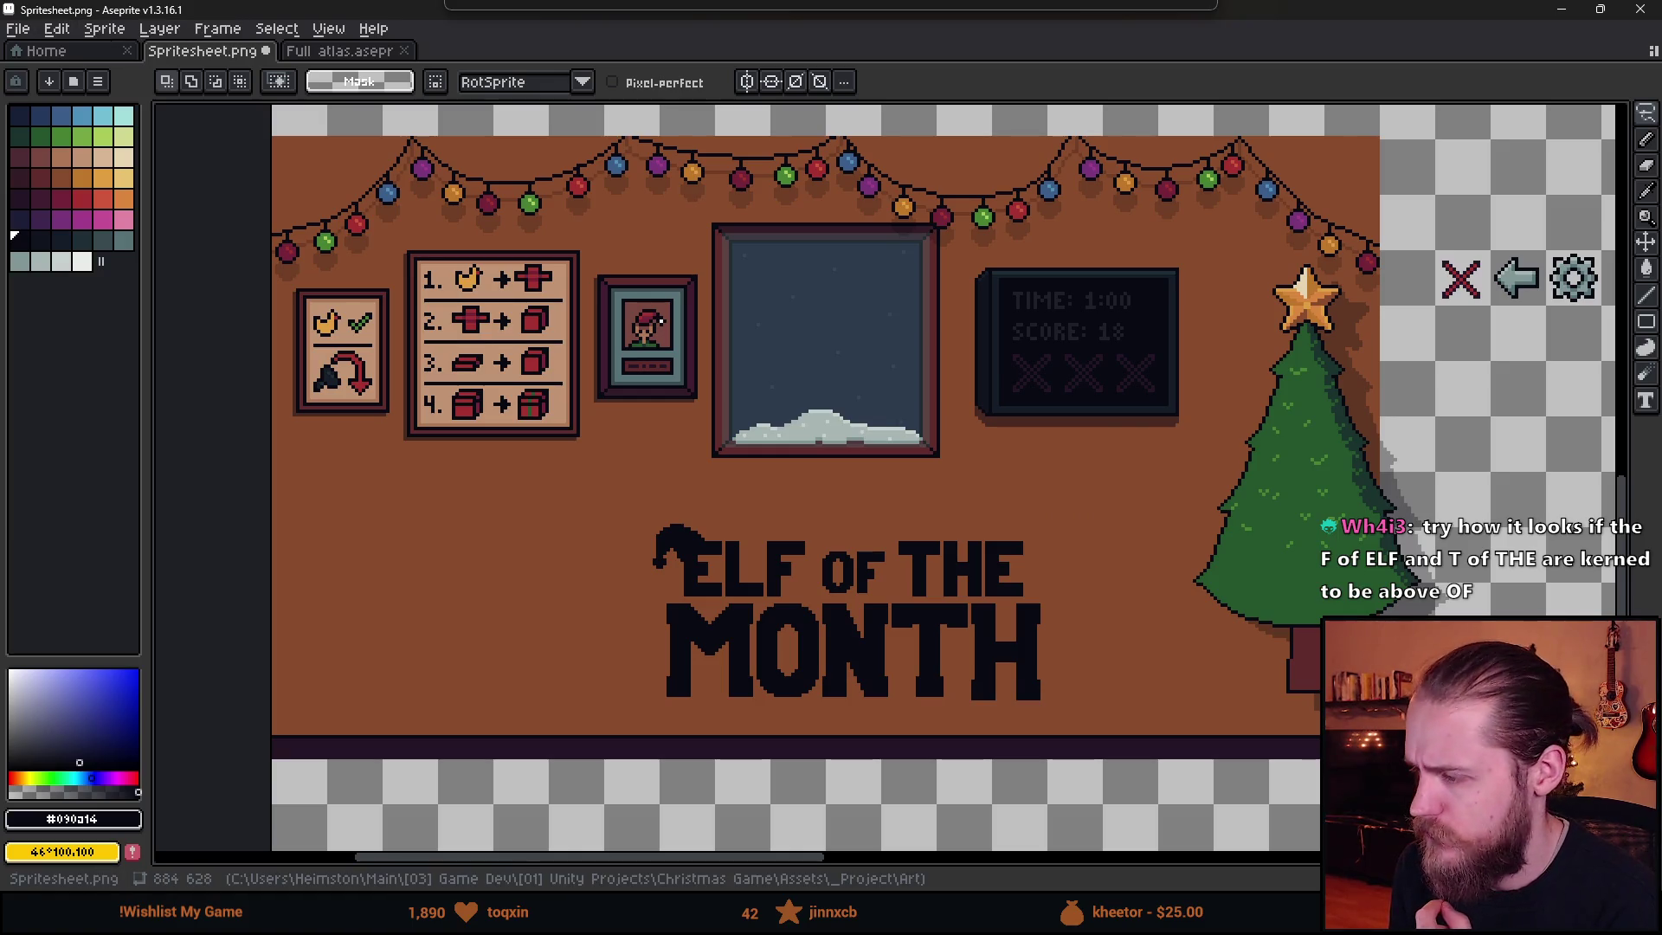
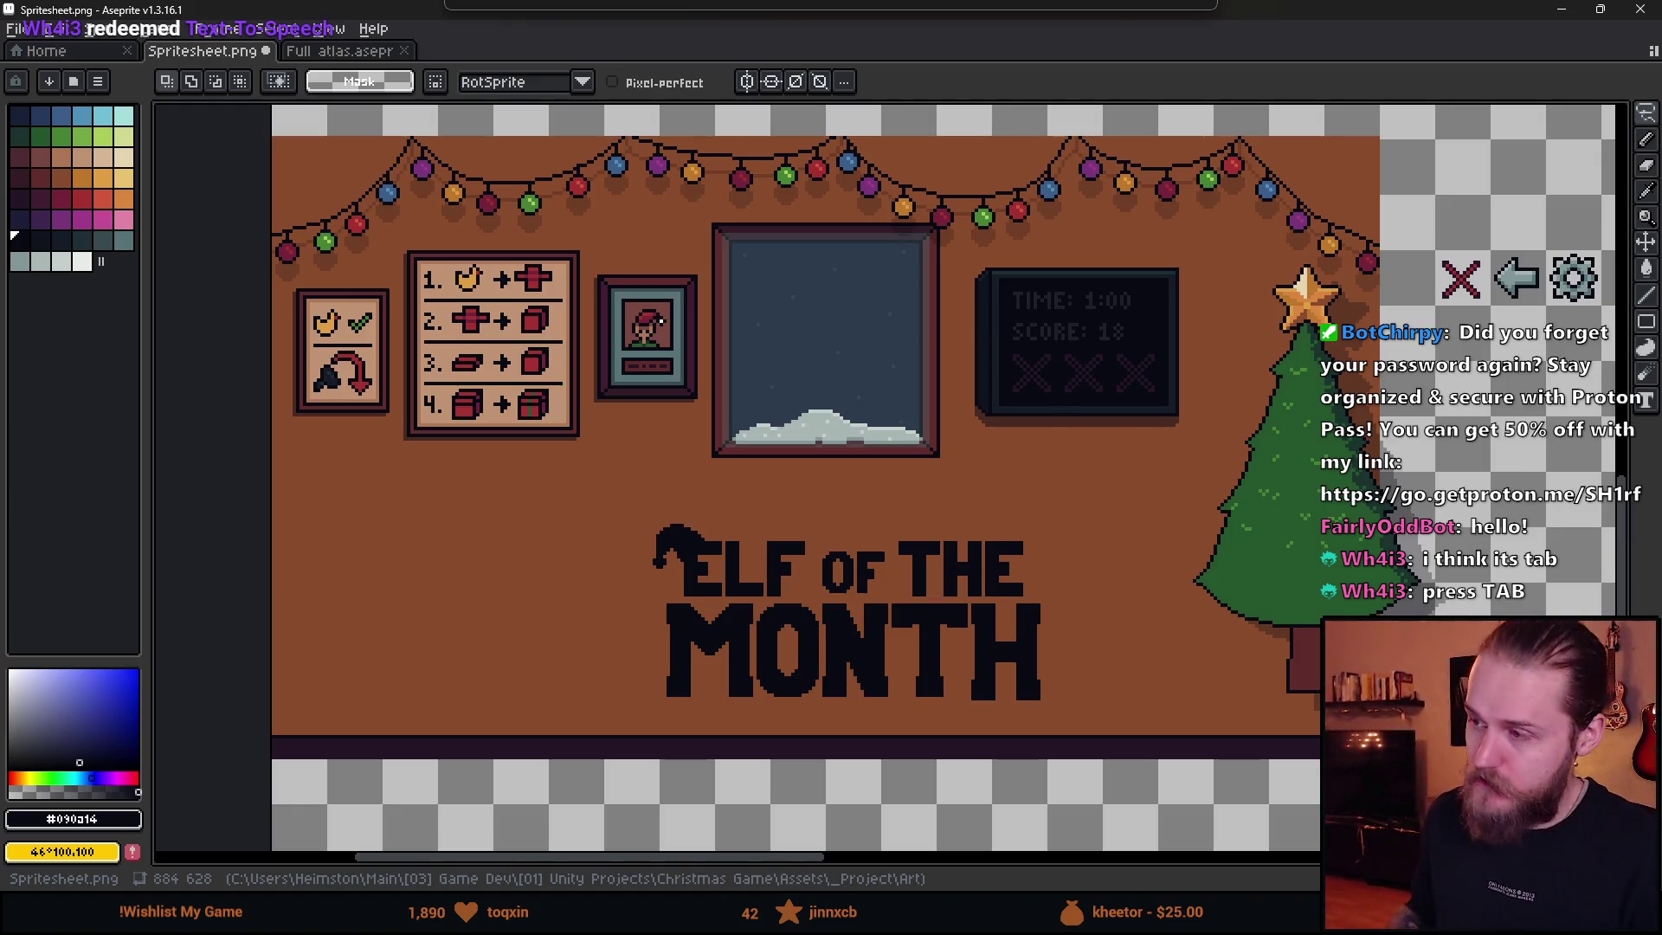
- Toggle the layers timeline back into view and zoom around the title lettering
key("Tab")
key("Tab")
key("Tab")
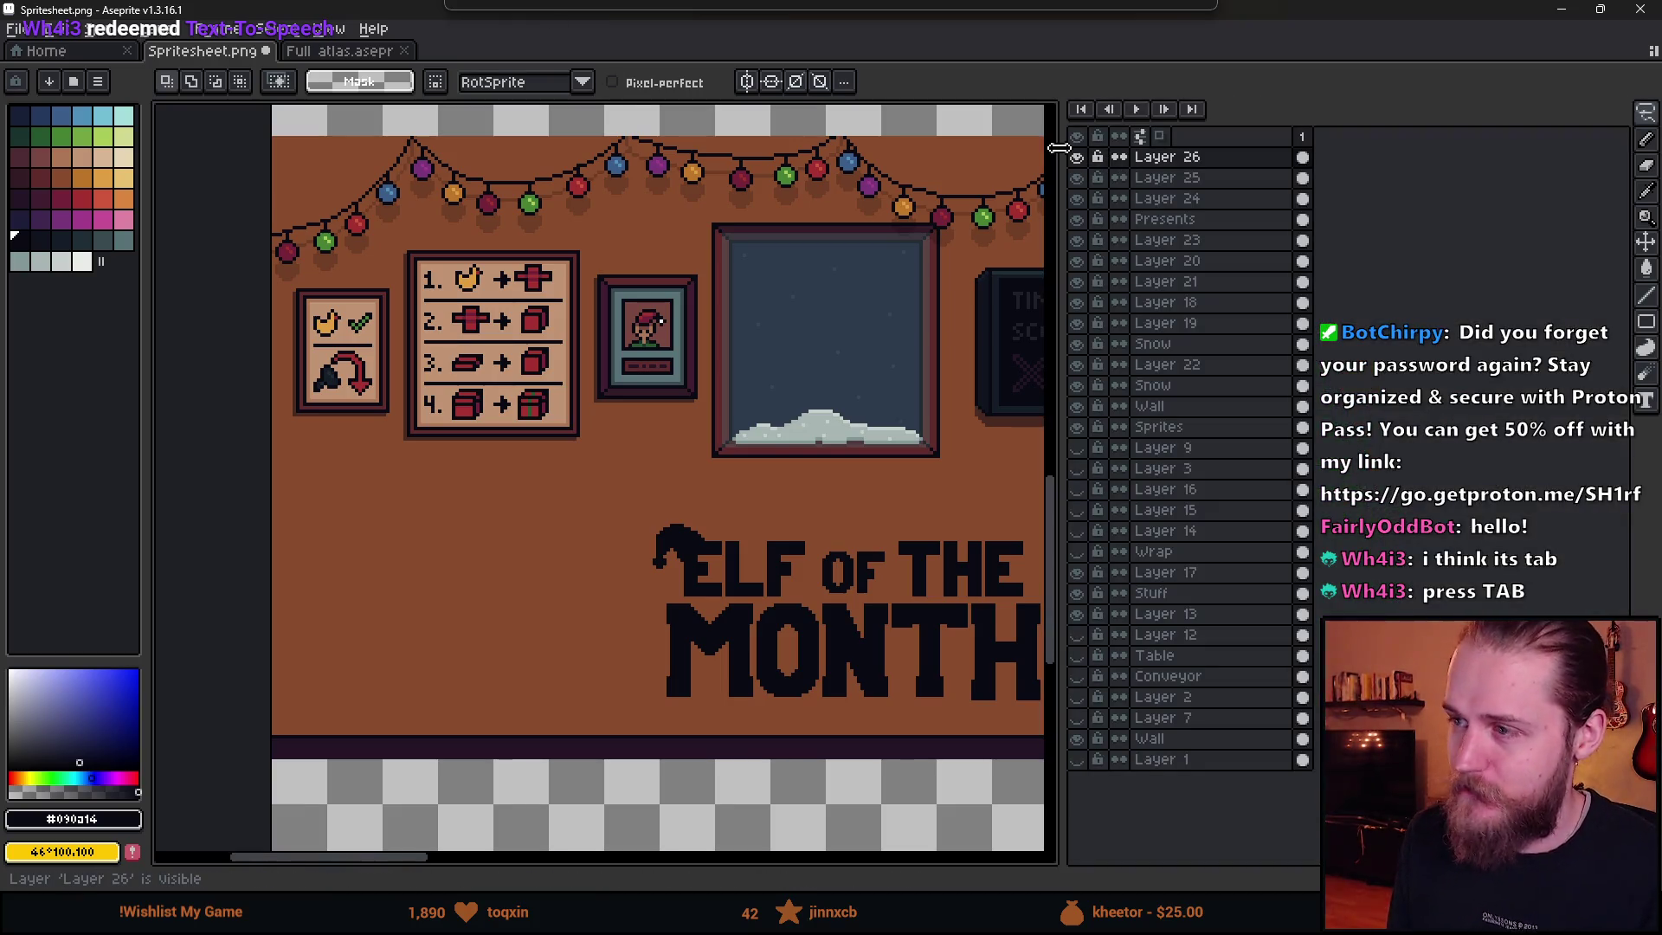
key("Tab")
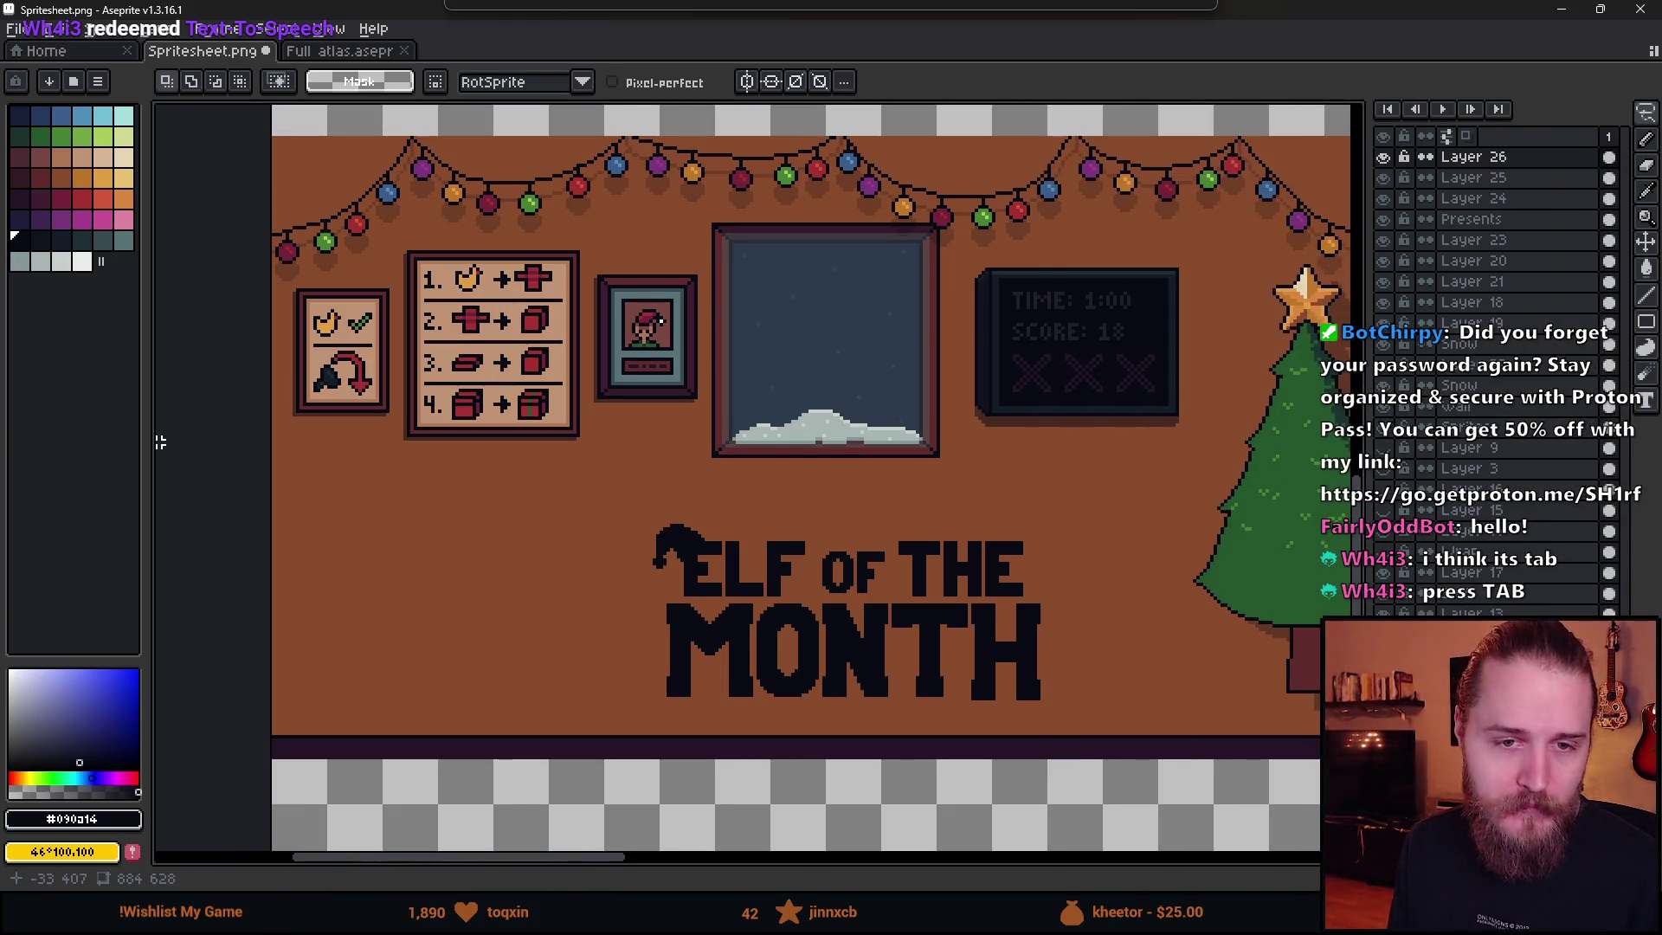
scroll(750, 479, "down", 2)
scroll(723, 519, "up", 2)
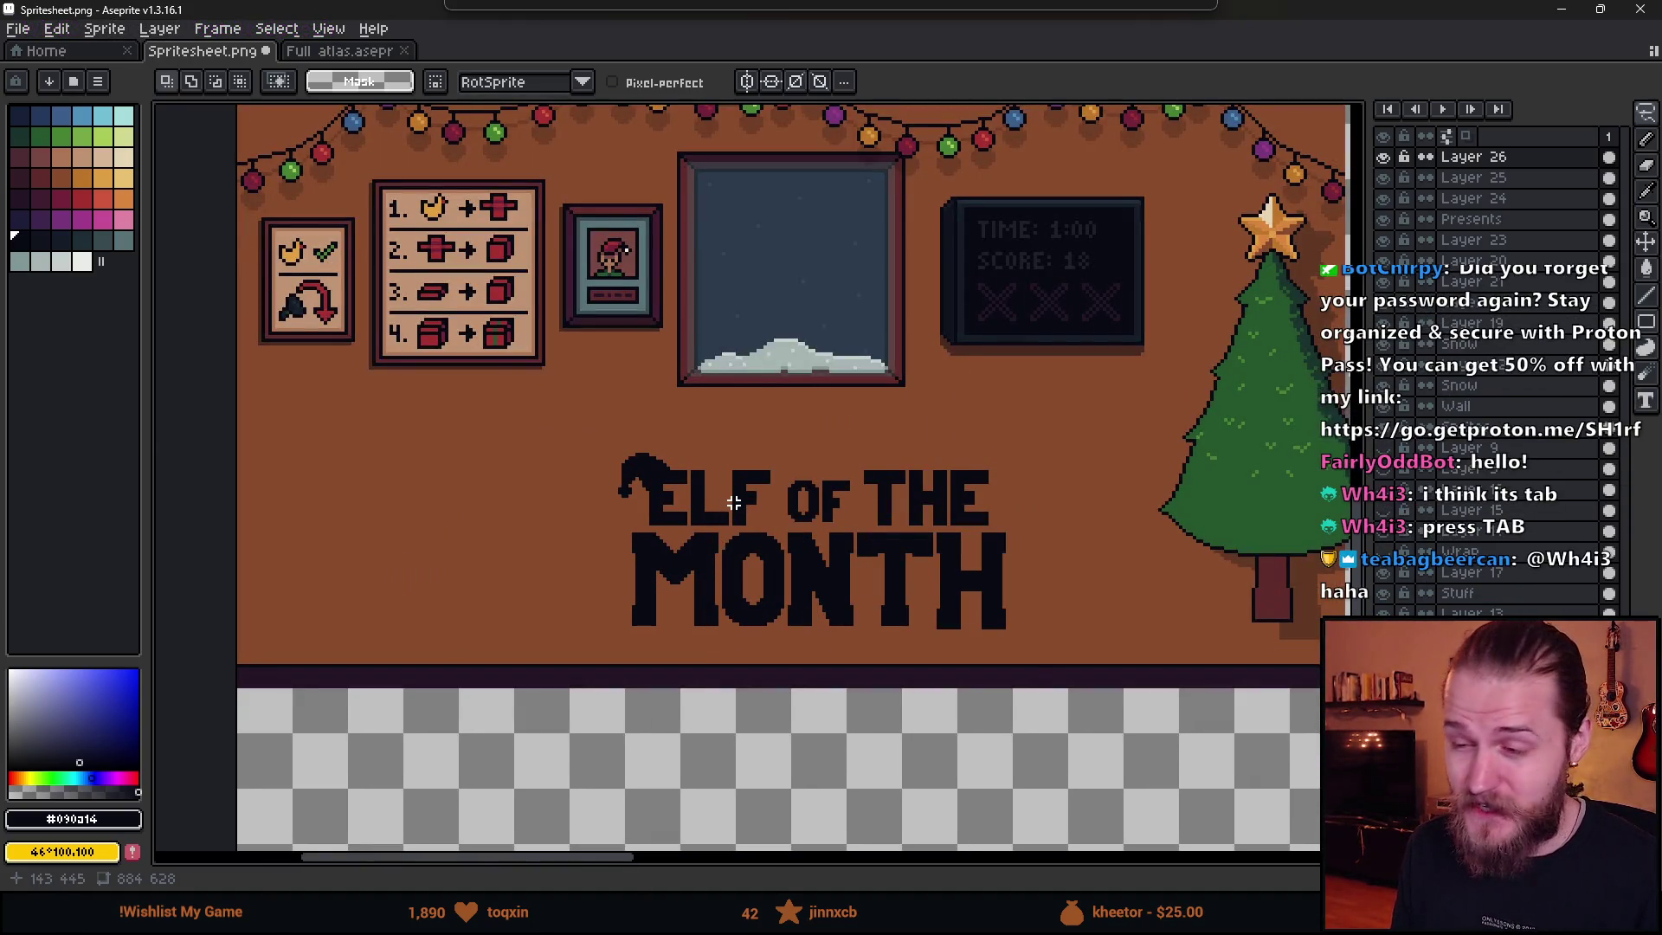
scroll(734, 502, "up", 1)
scroll(735, 502, "down", 1)
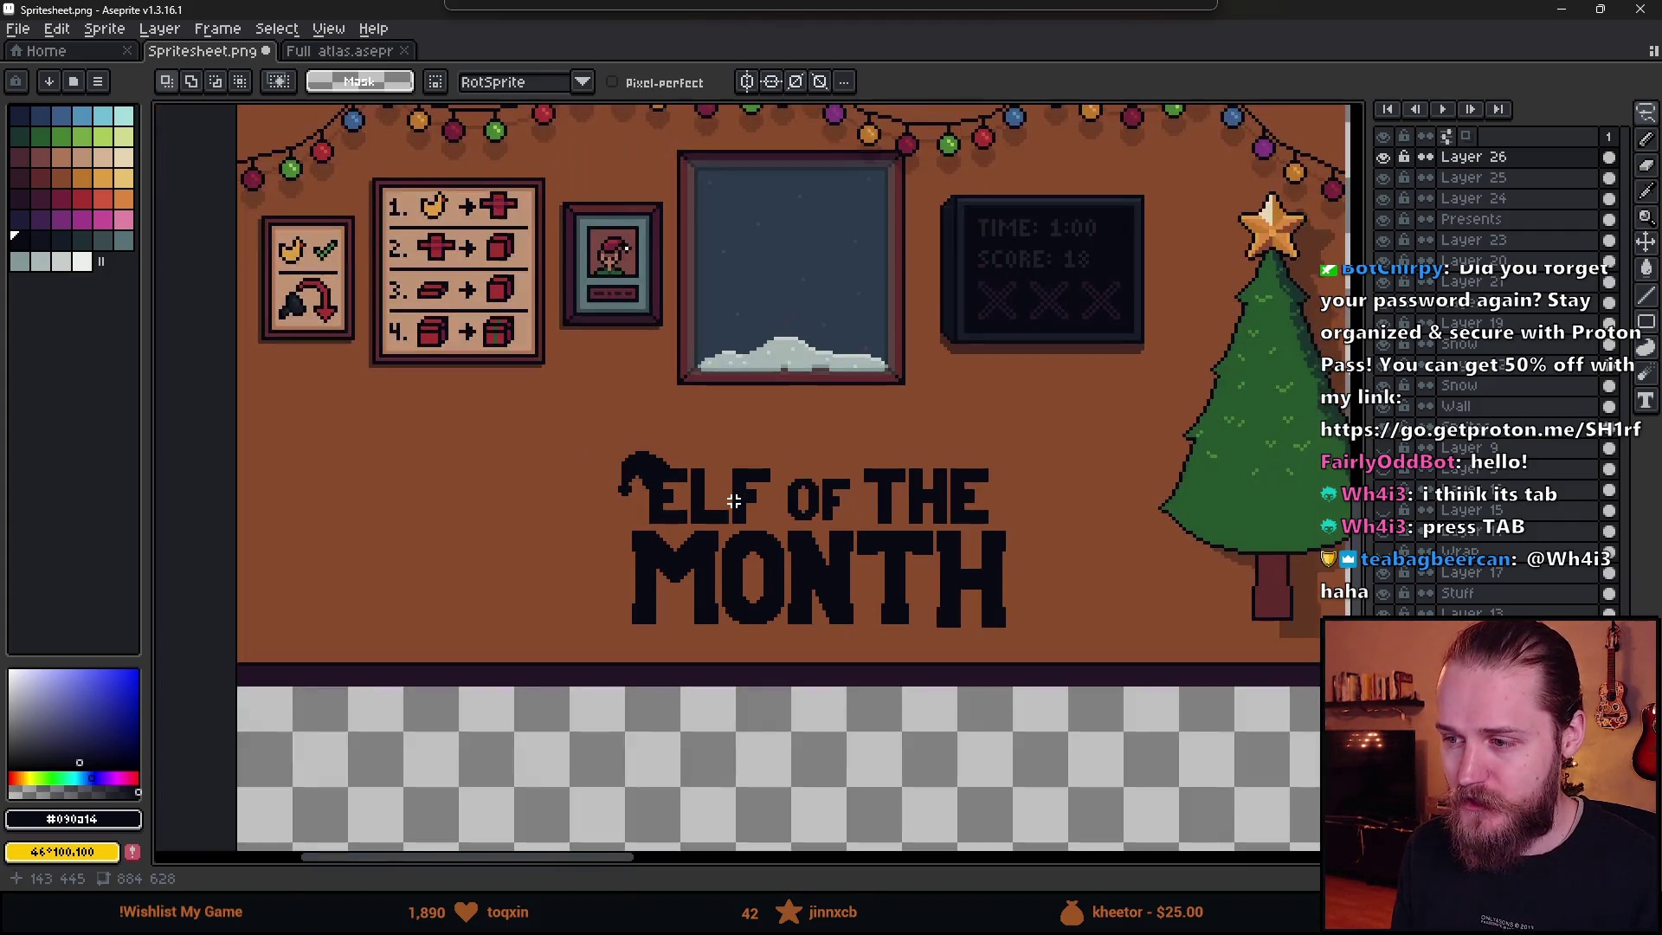
scroll(640, 467, "up", 2)
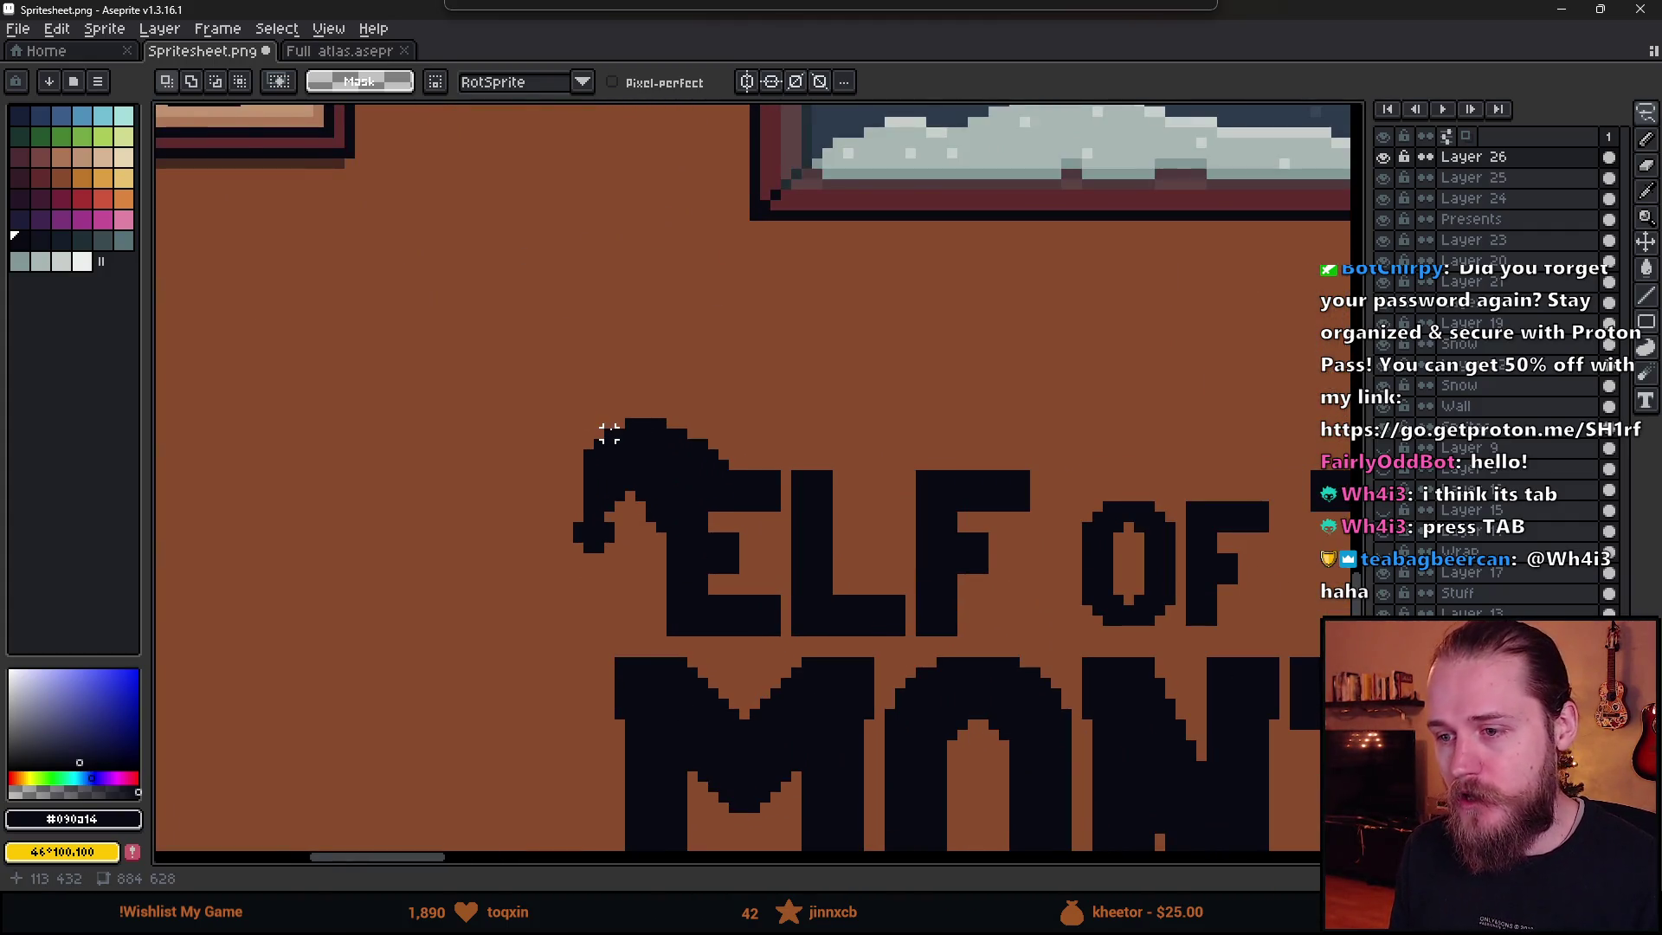
scroll(609, 432, "down", 2)
scroll(857, 447, "down", 1)
scroll(866, 468, "up", 1)
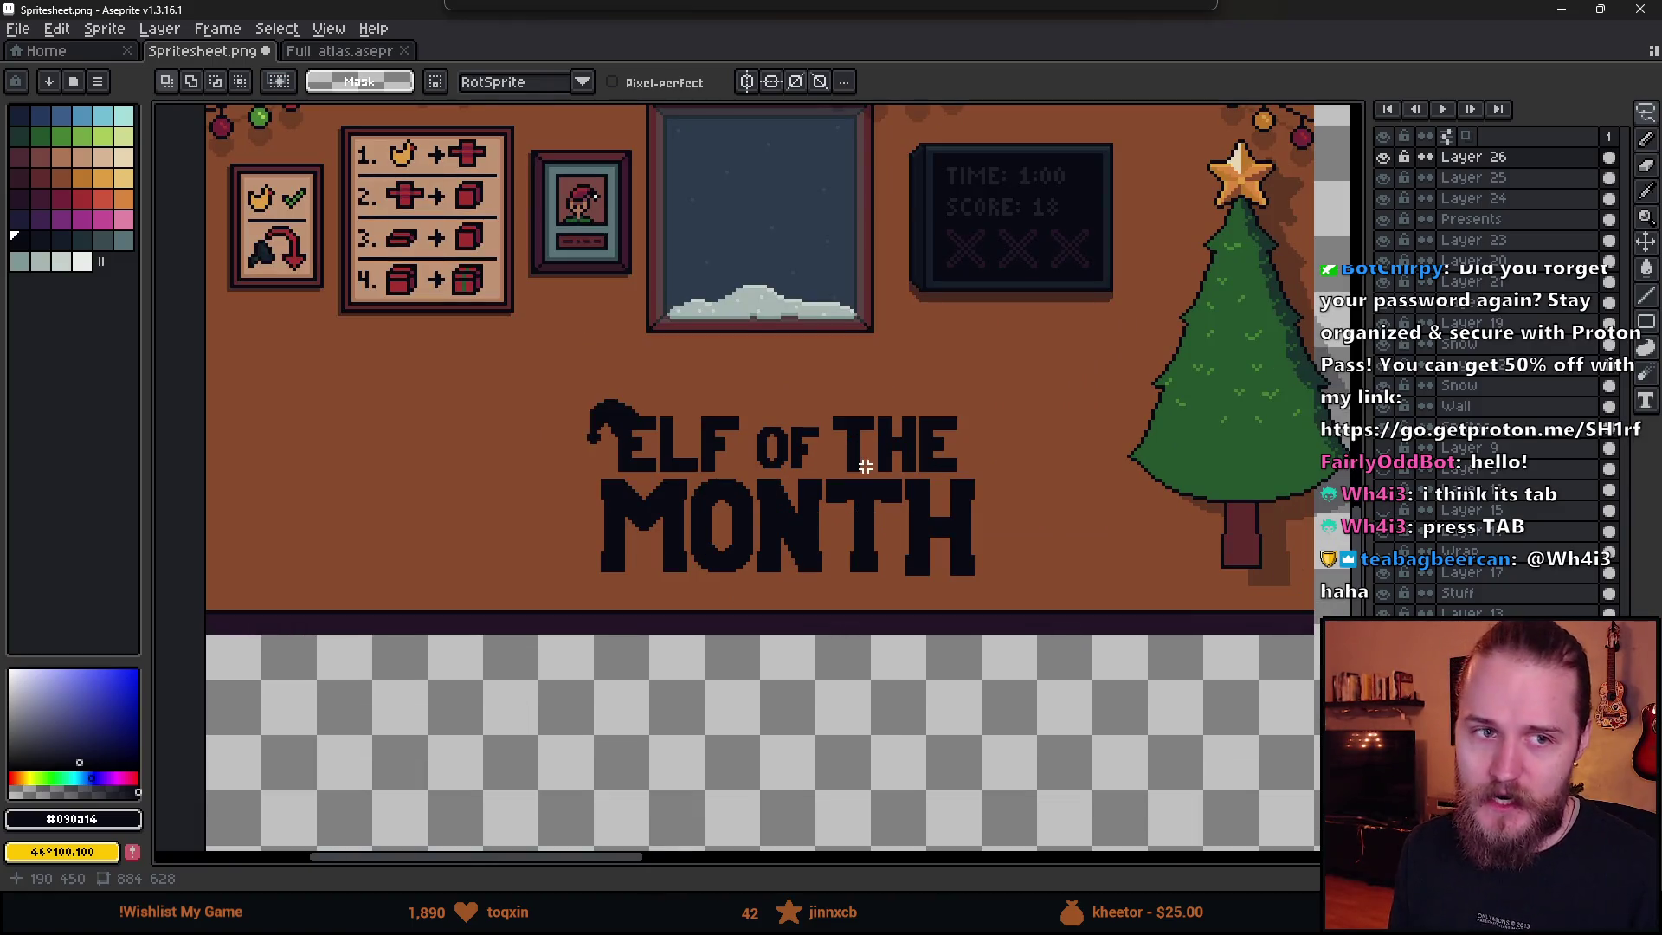
scroll(866, 466, "up", 1)
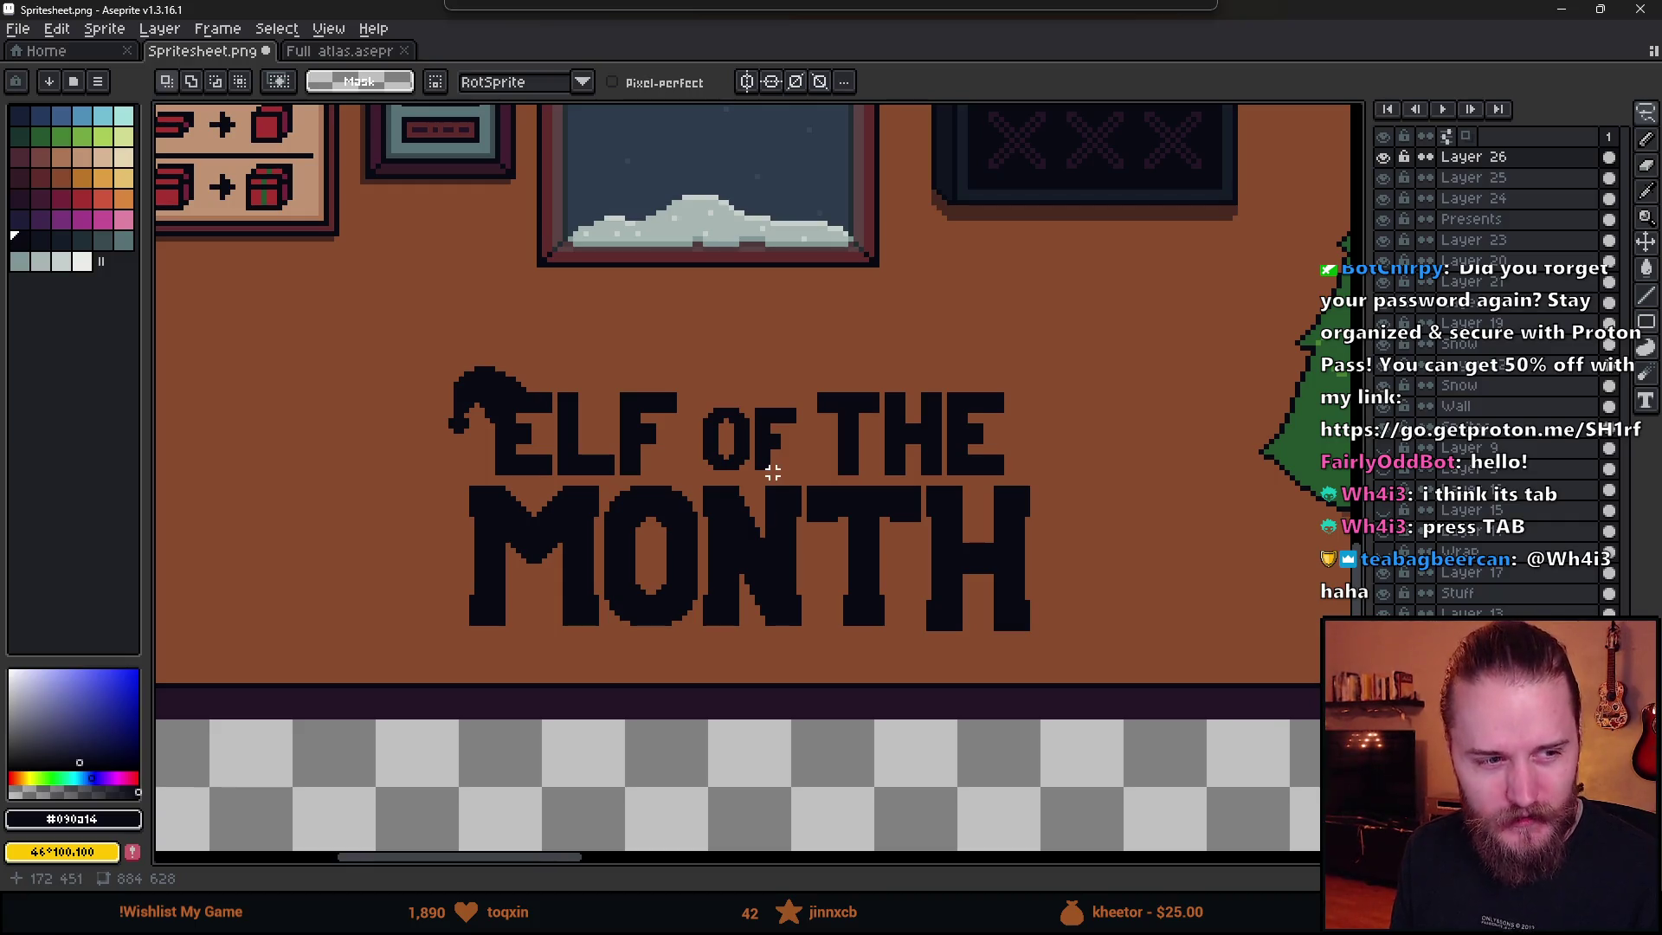
- Switch to a 1px Pencil, undo the stray stroke, and zoom in on MONTH
key("b")
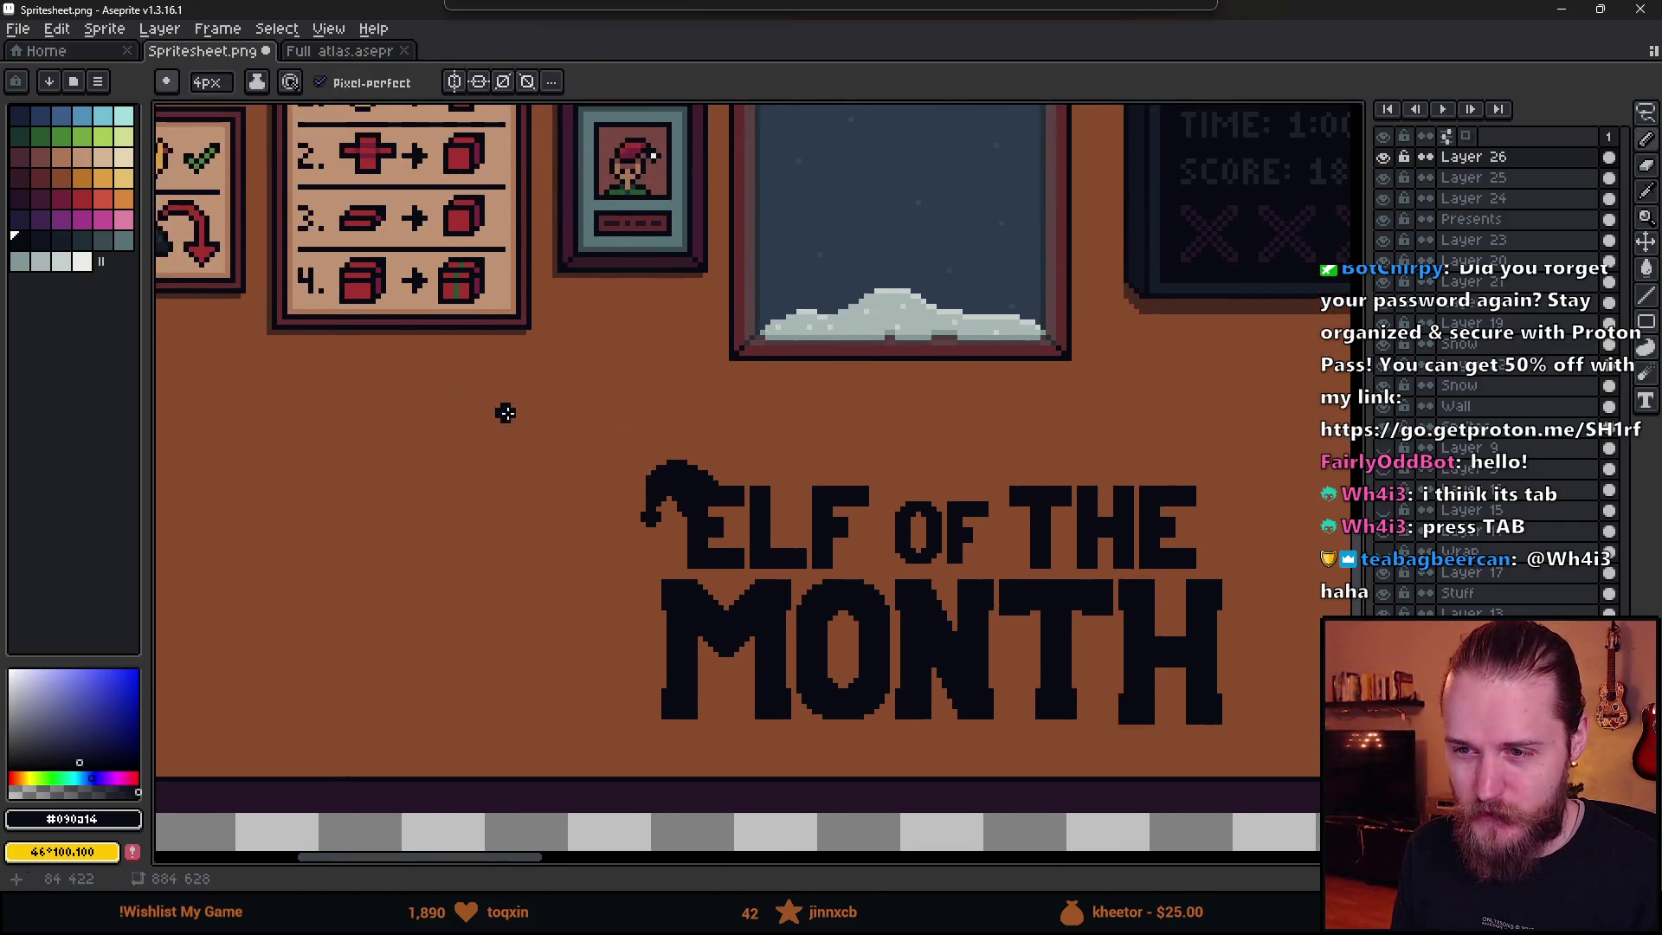
scroll(505, 412, "down", 5)
scroll(511, 407, "up", 6)
key("minus")
key("minus")
key("minus")
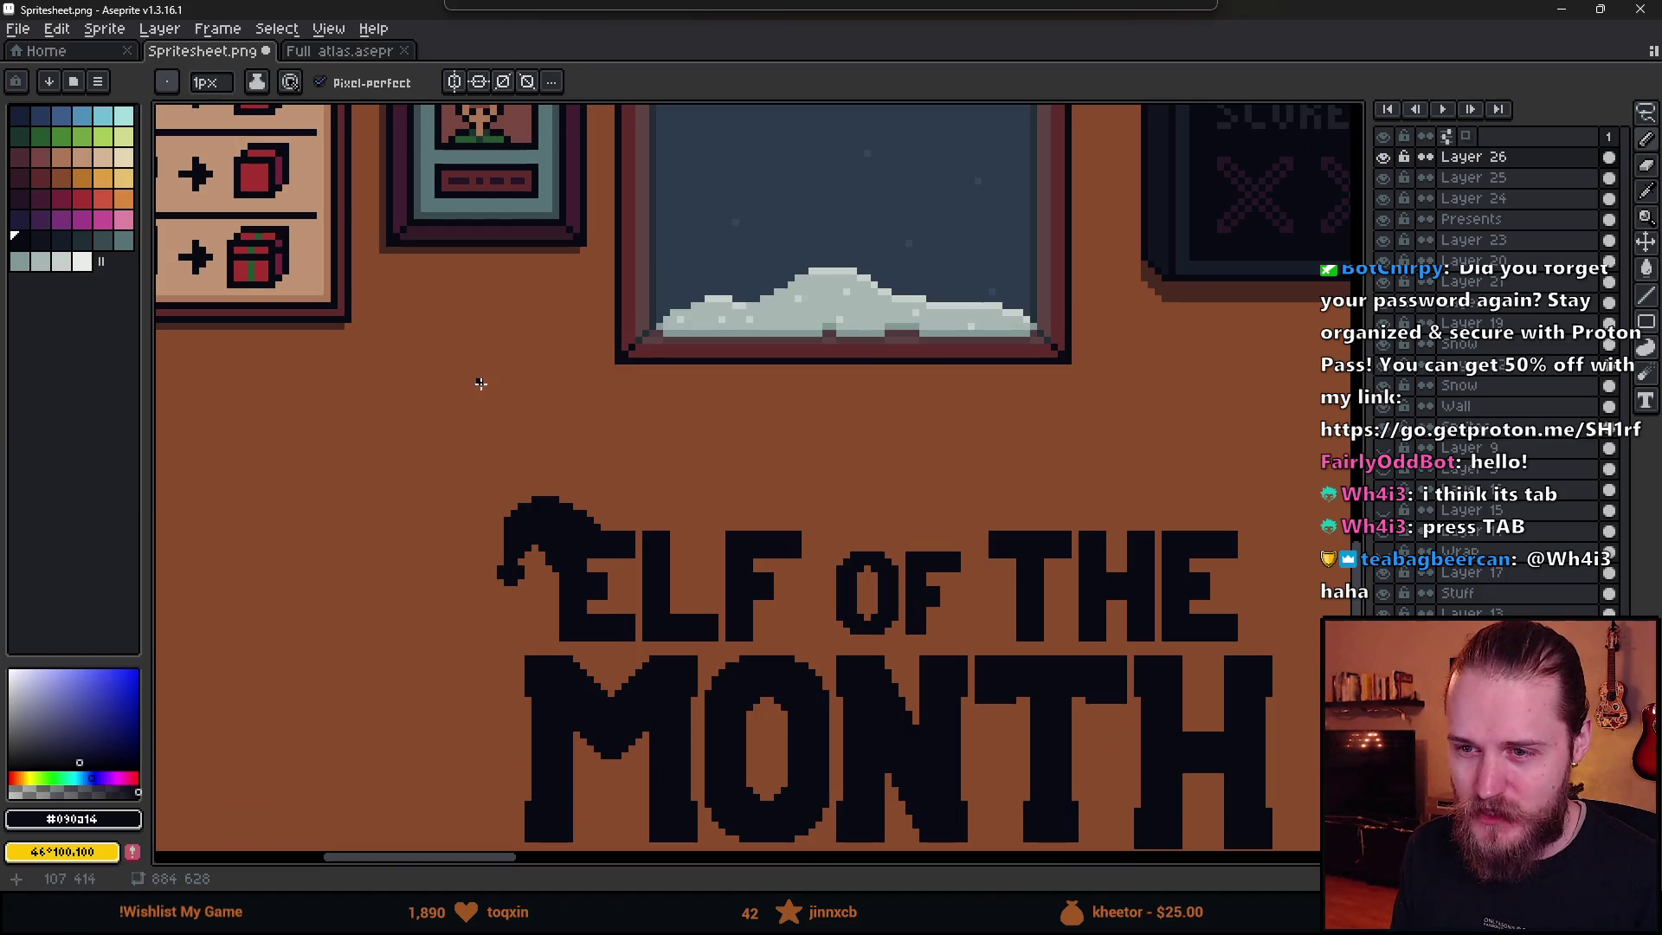
key("ctrl+z")
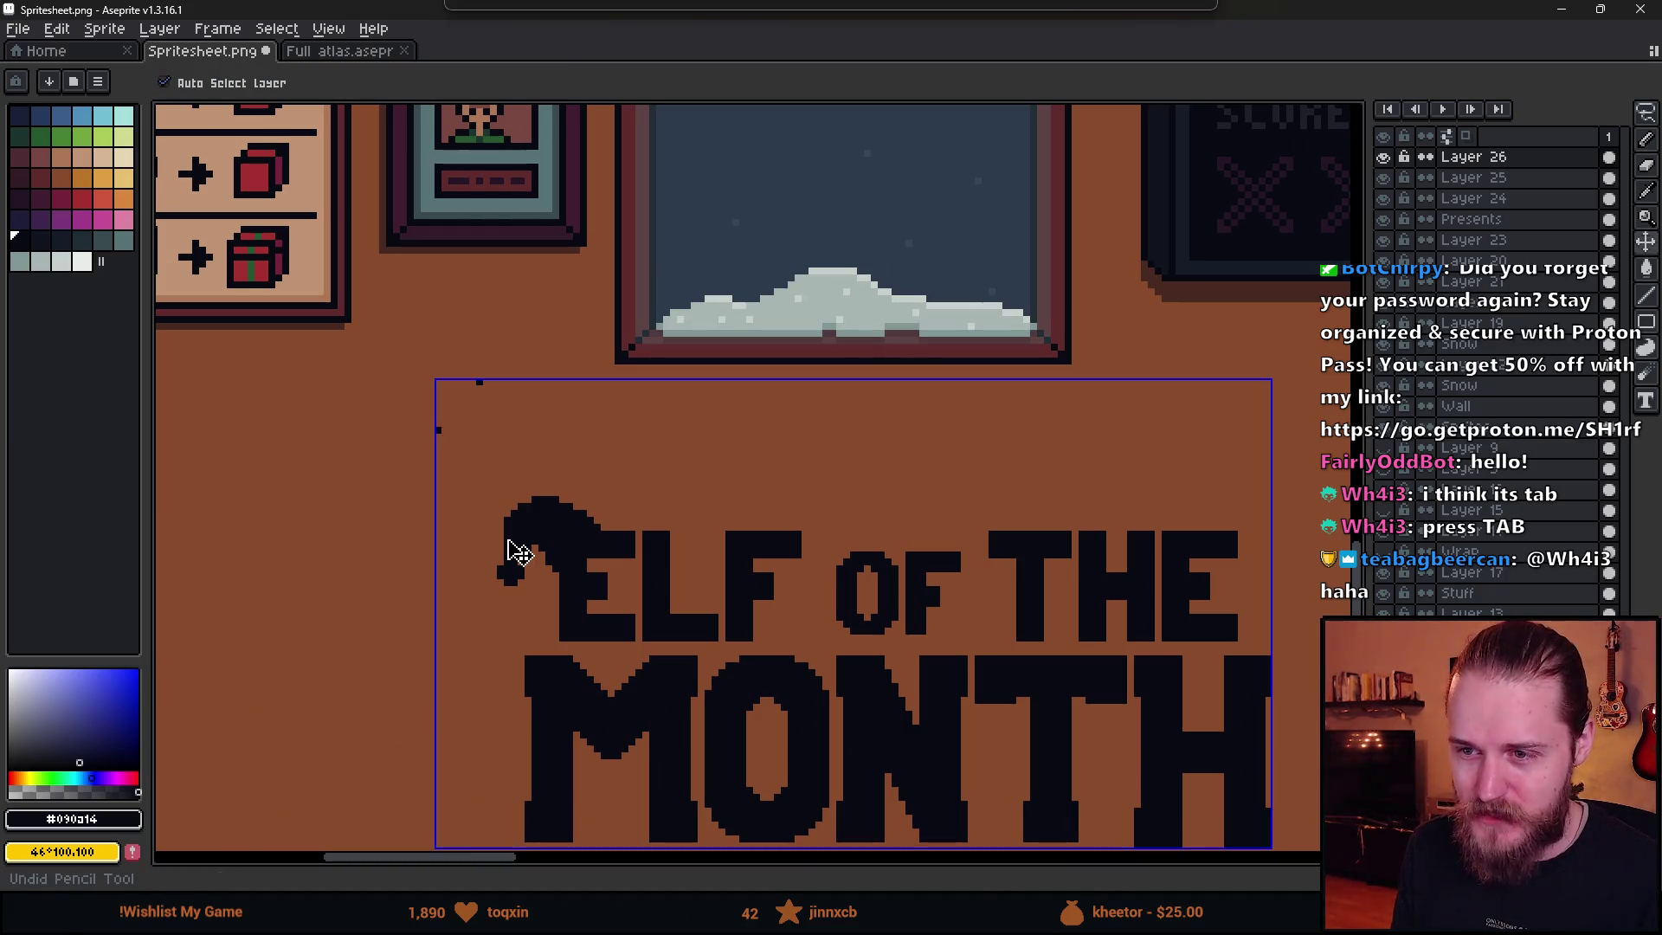
scroll(519, 558, "down", 3)
scroll(562, 574, "up", 1)
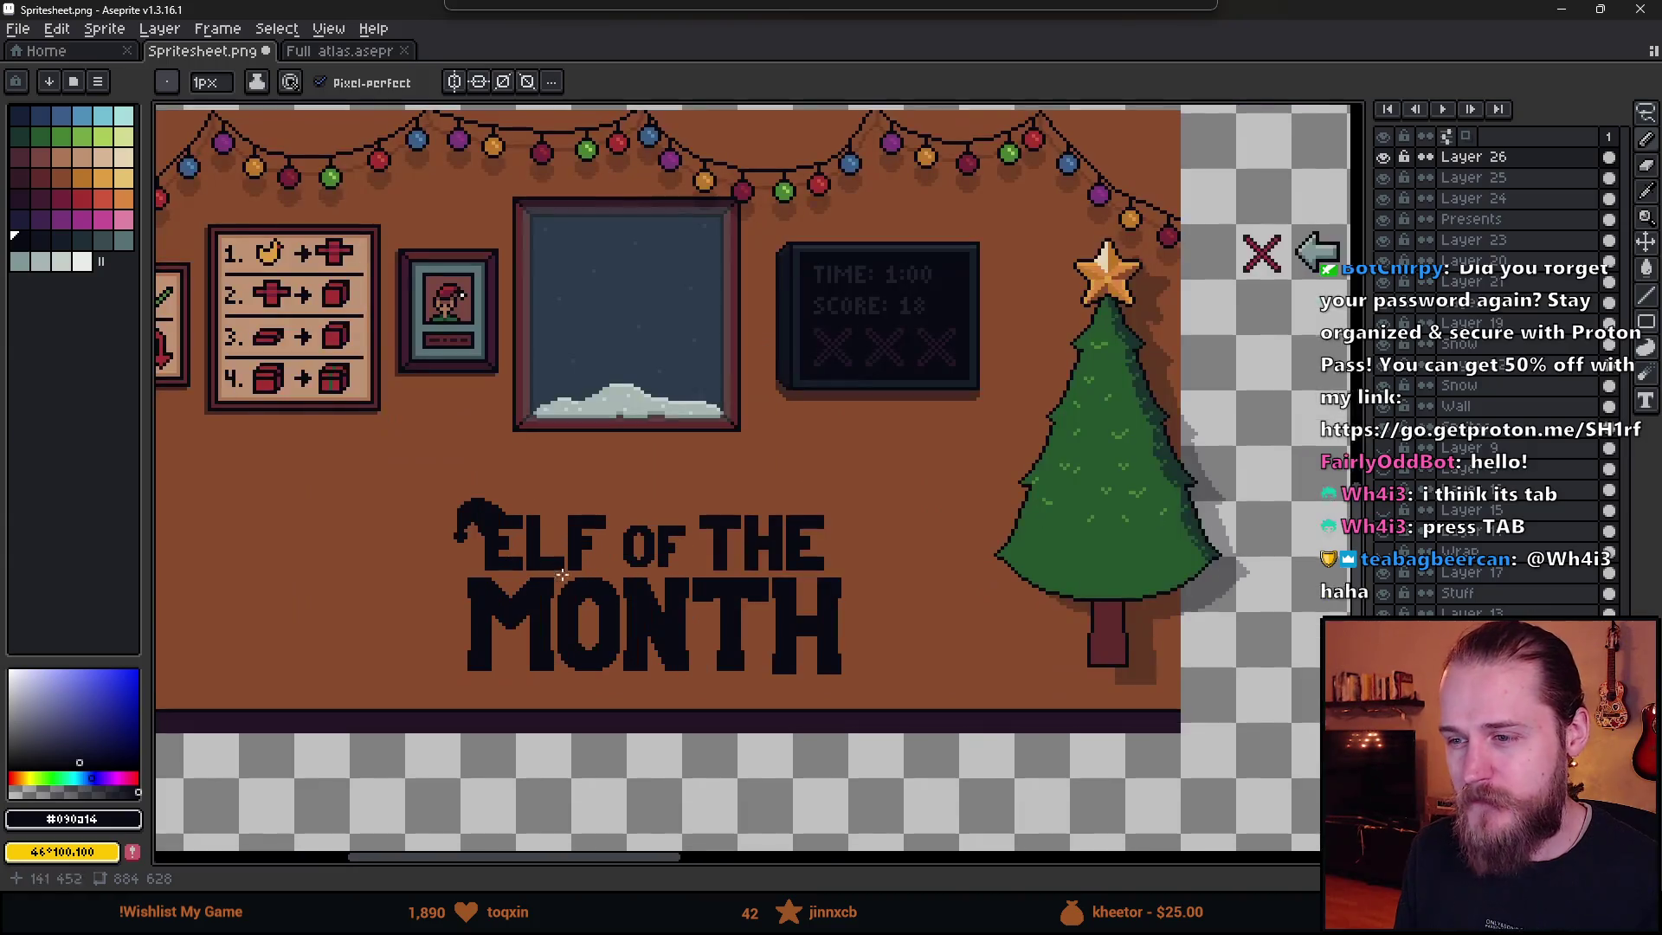
scroll(563, 574, "up", 1)
scroll(588, 613, "down", 2)
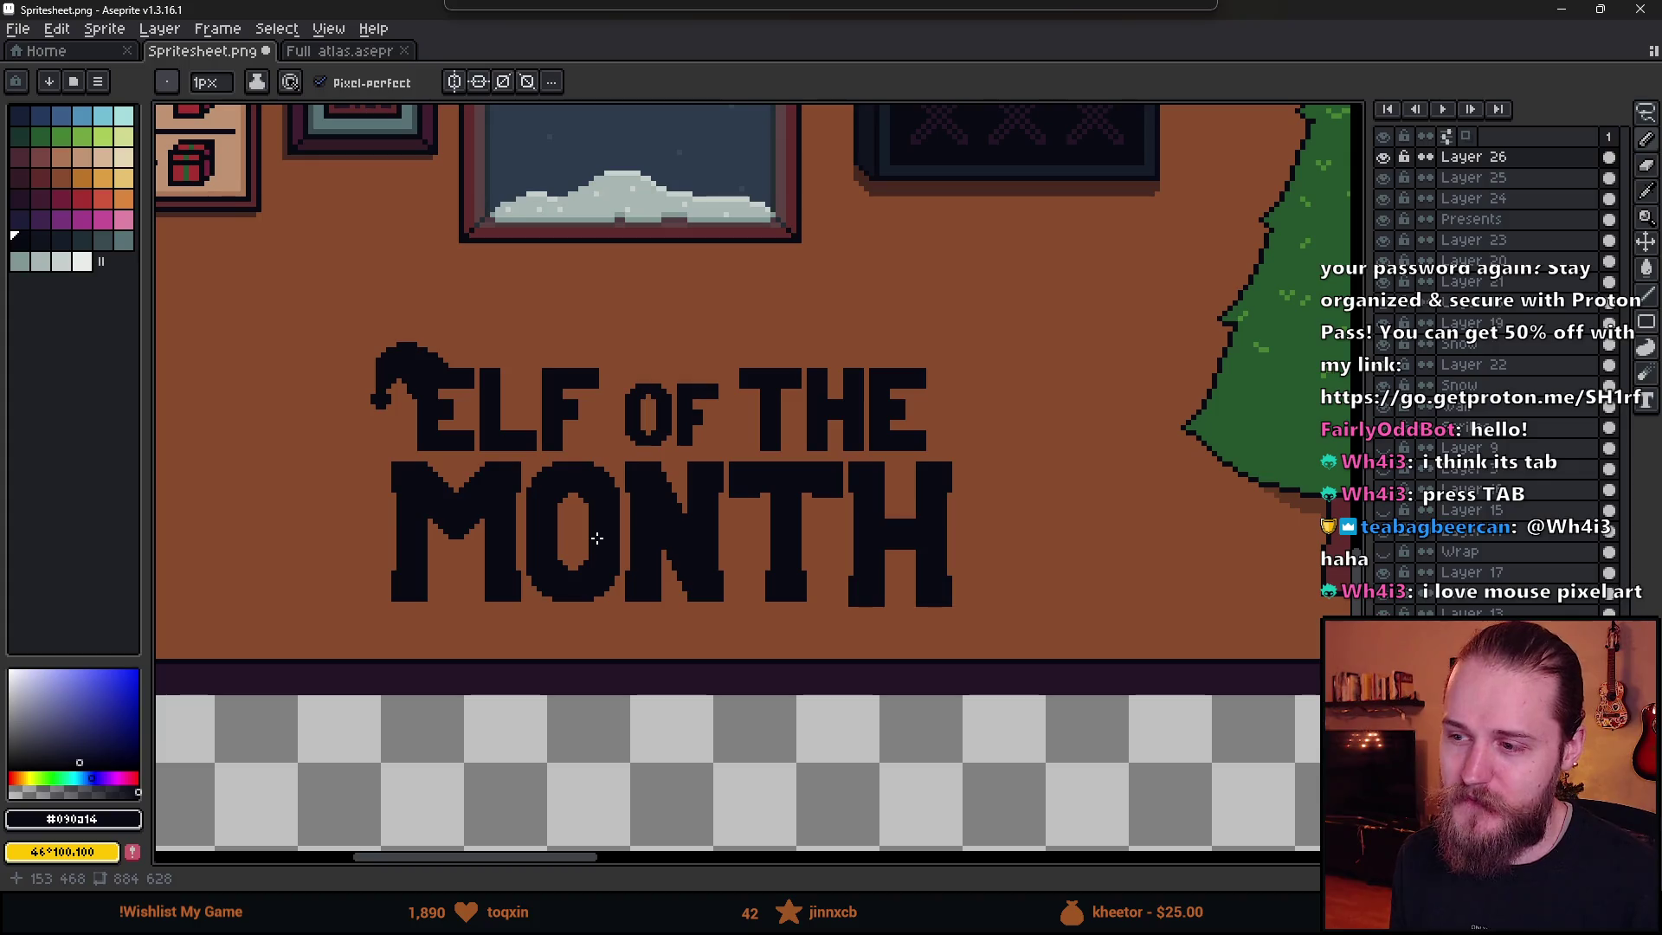
scroll(600, 534, "up", 1)
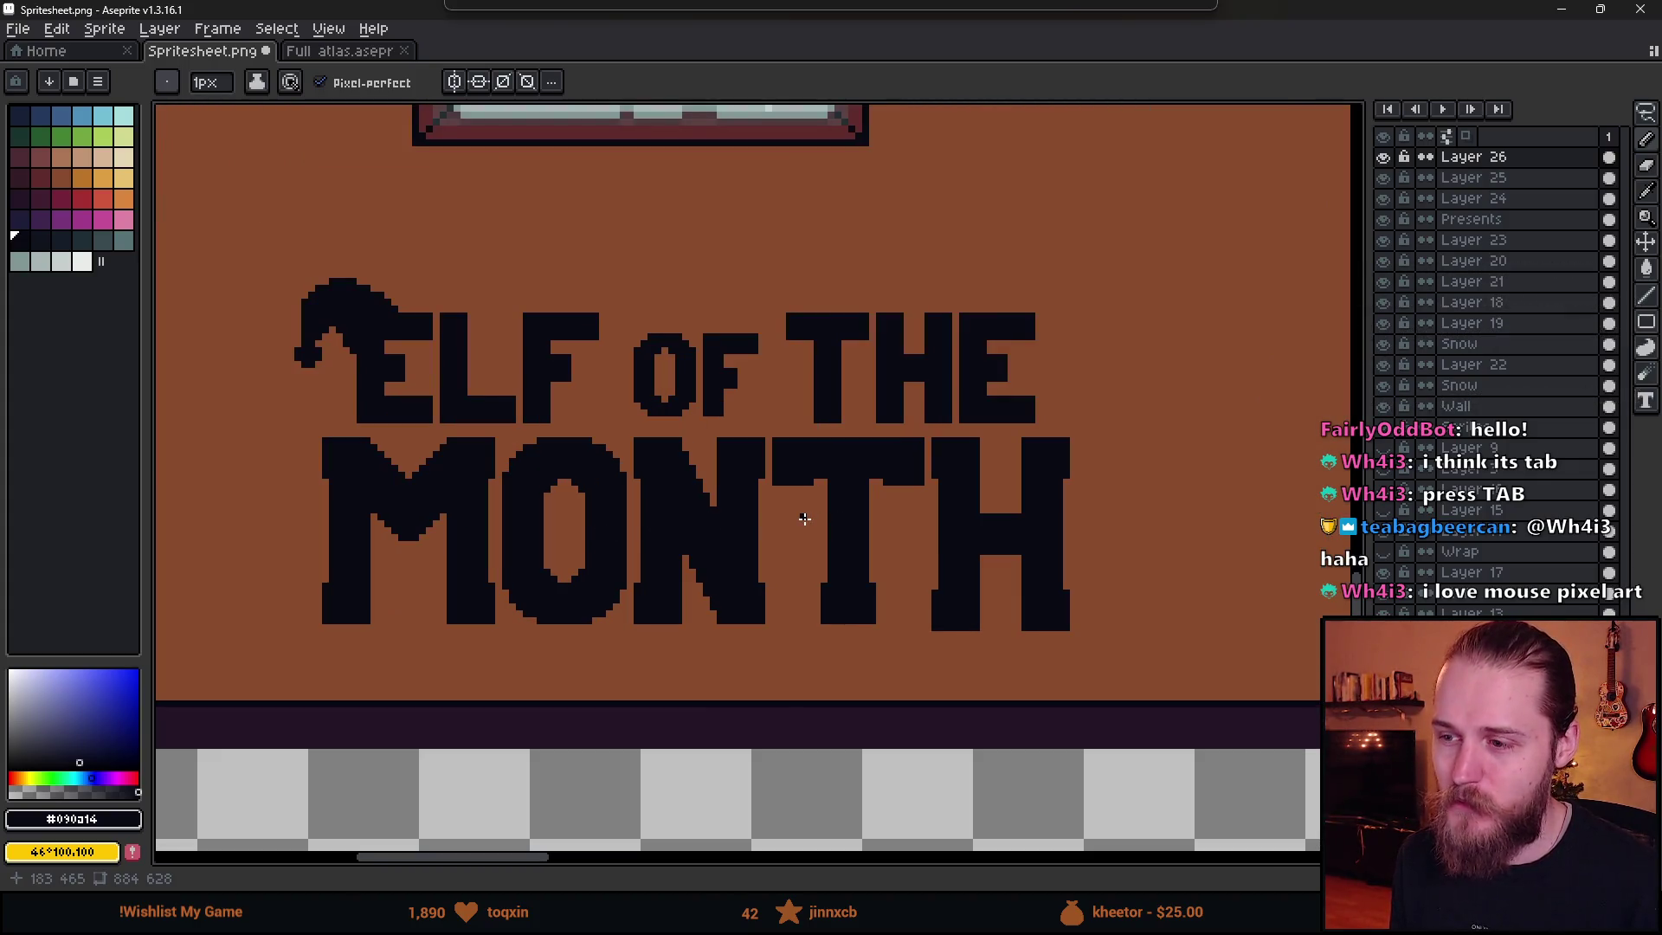
scroll(805, 518, "up", 2)
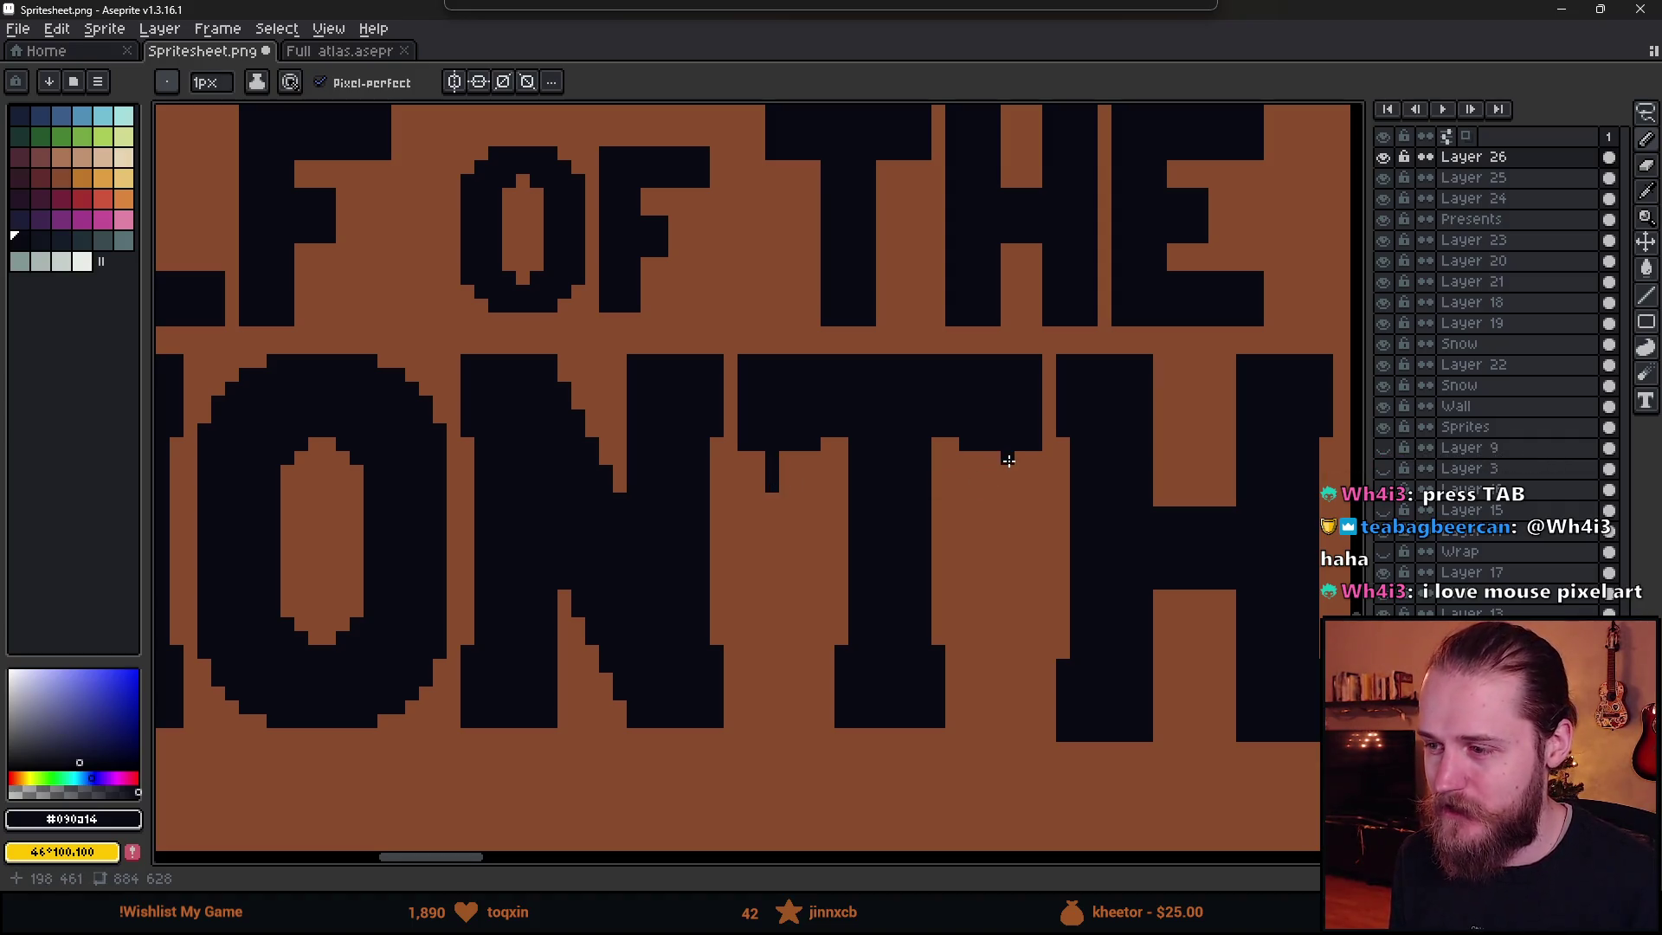
- Extend the T's crossbar downward with dark pixels
left_click_drag(1009, 460, 1011, 472)
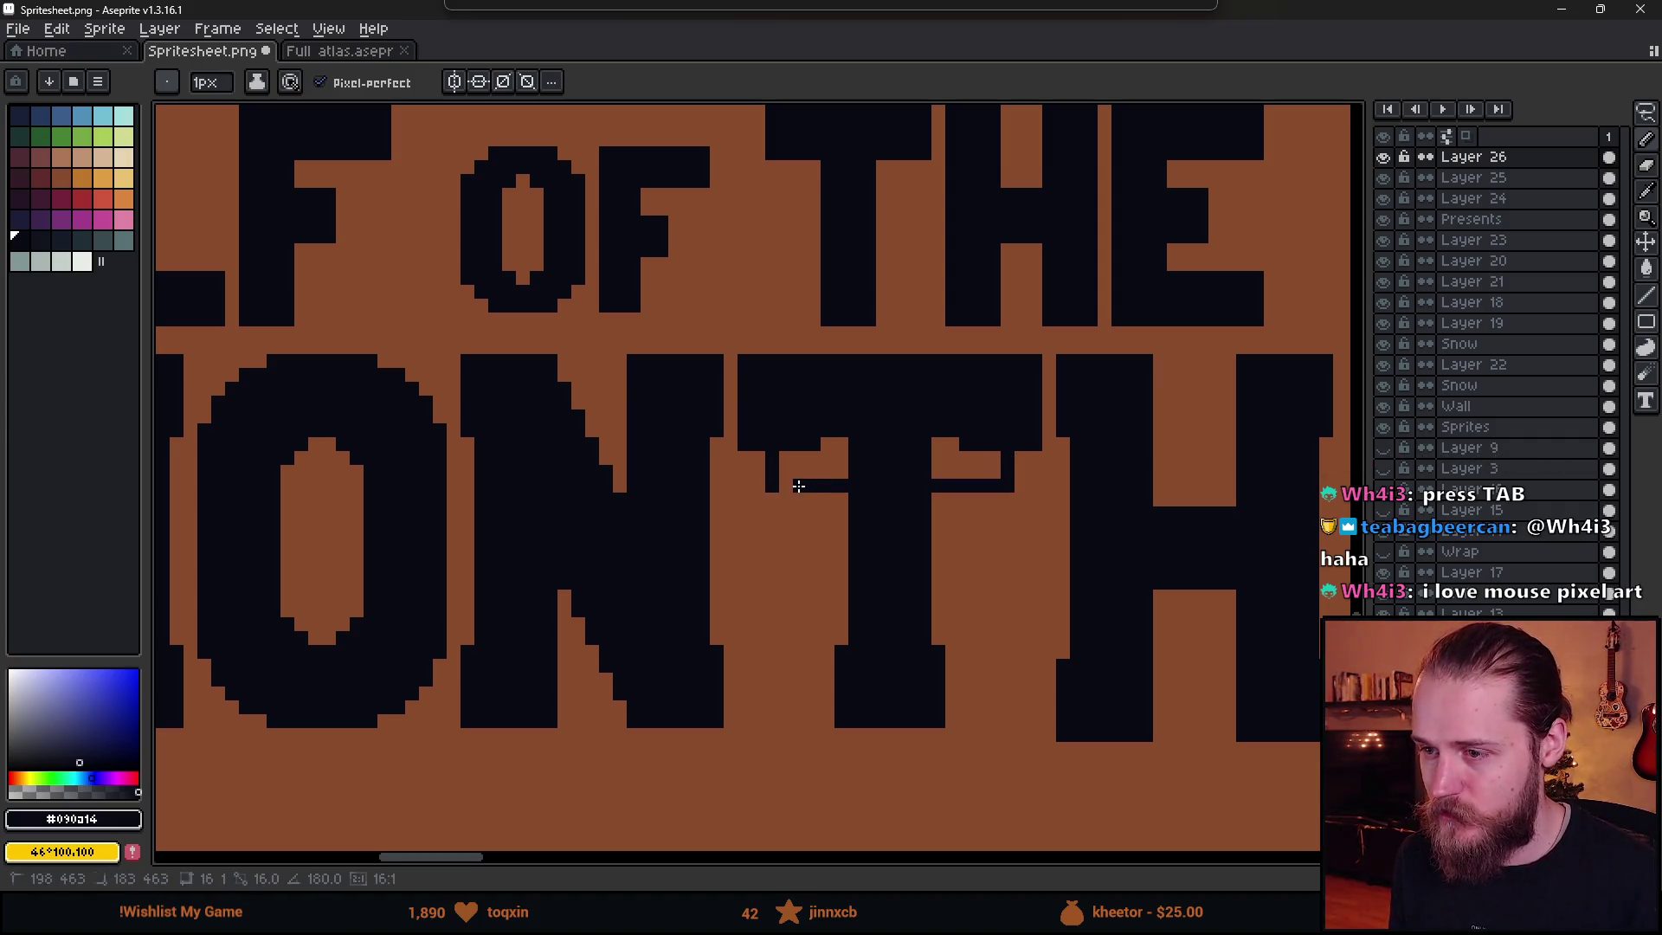
scroll(898, 614, "down", 4)
scroll(898, 614, "up", 1)
scroll(898, 613, "down", 3)
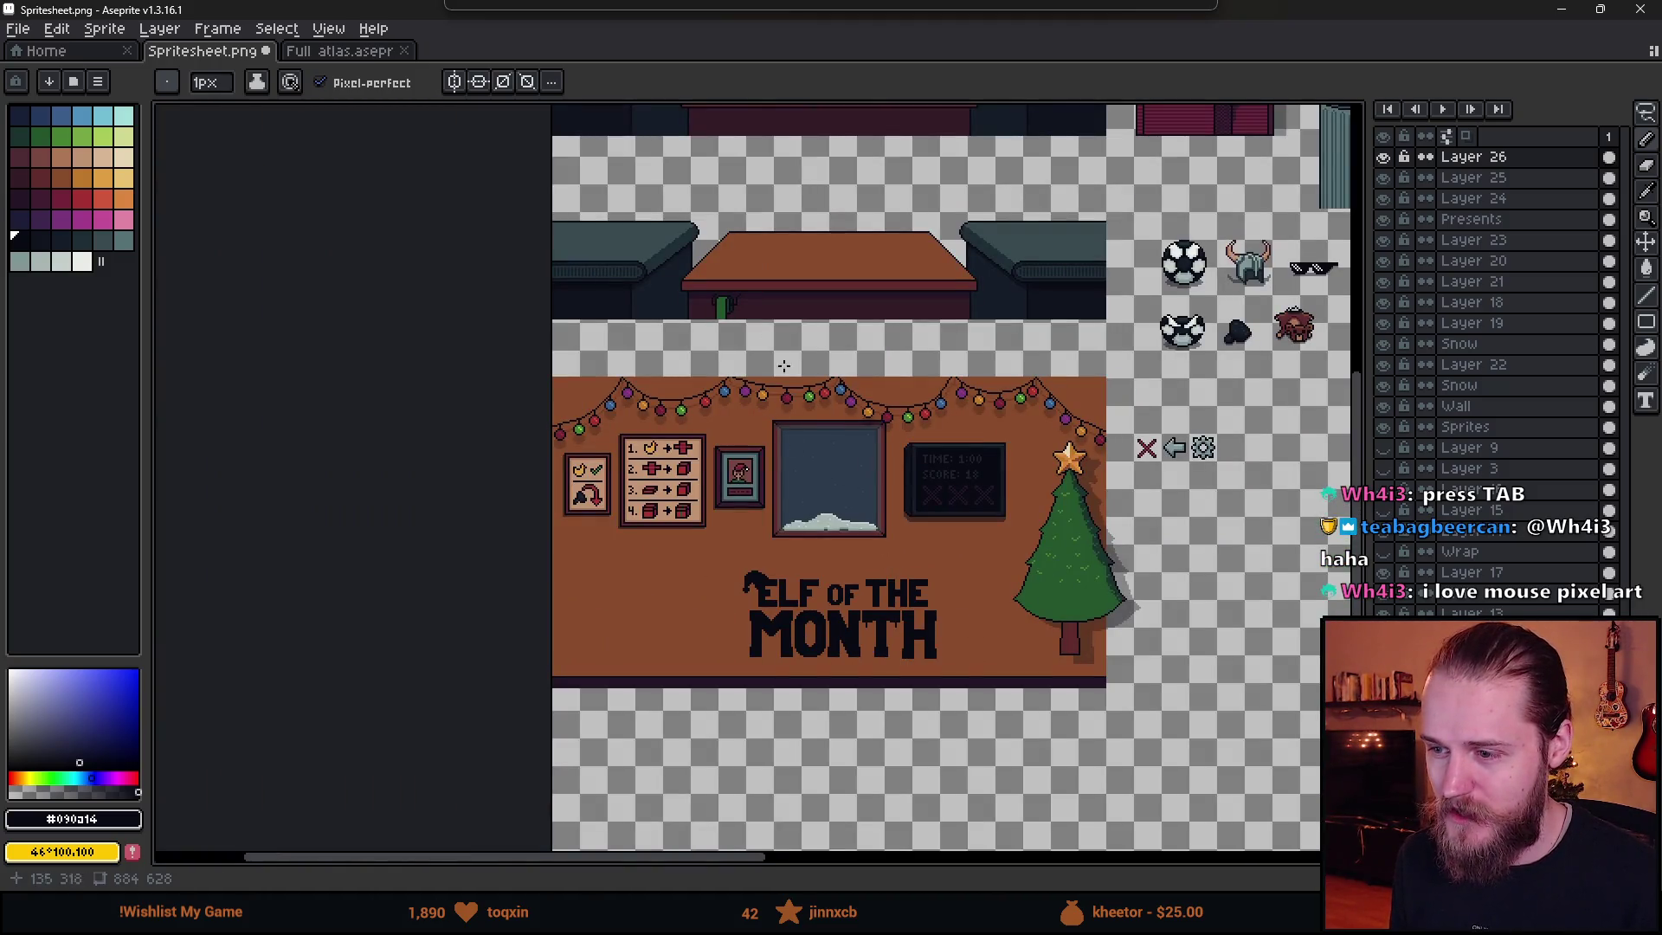
scroll(682, 370, "up", 4)
- Rectangle-select the green bulb in the light string on Layer 18 and copy it
key("m")
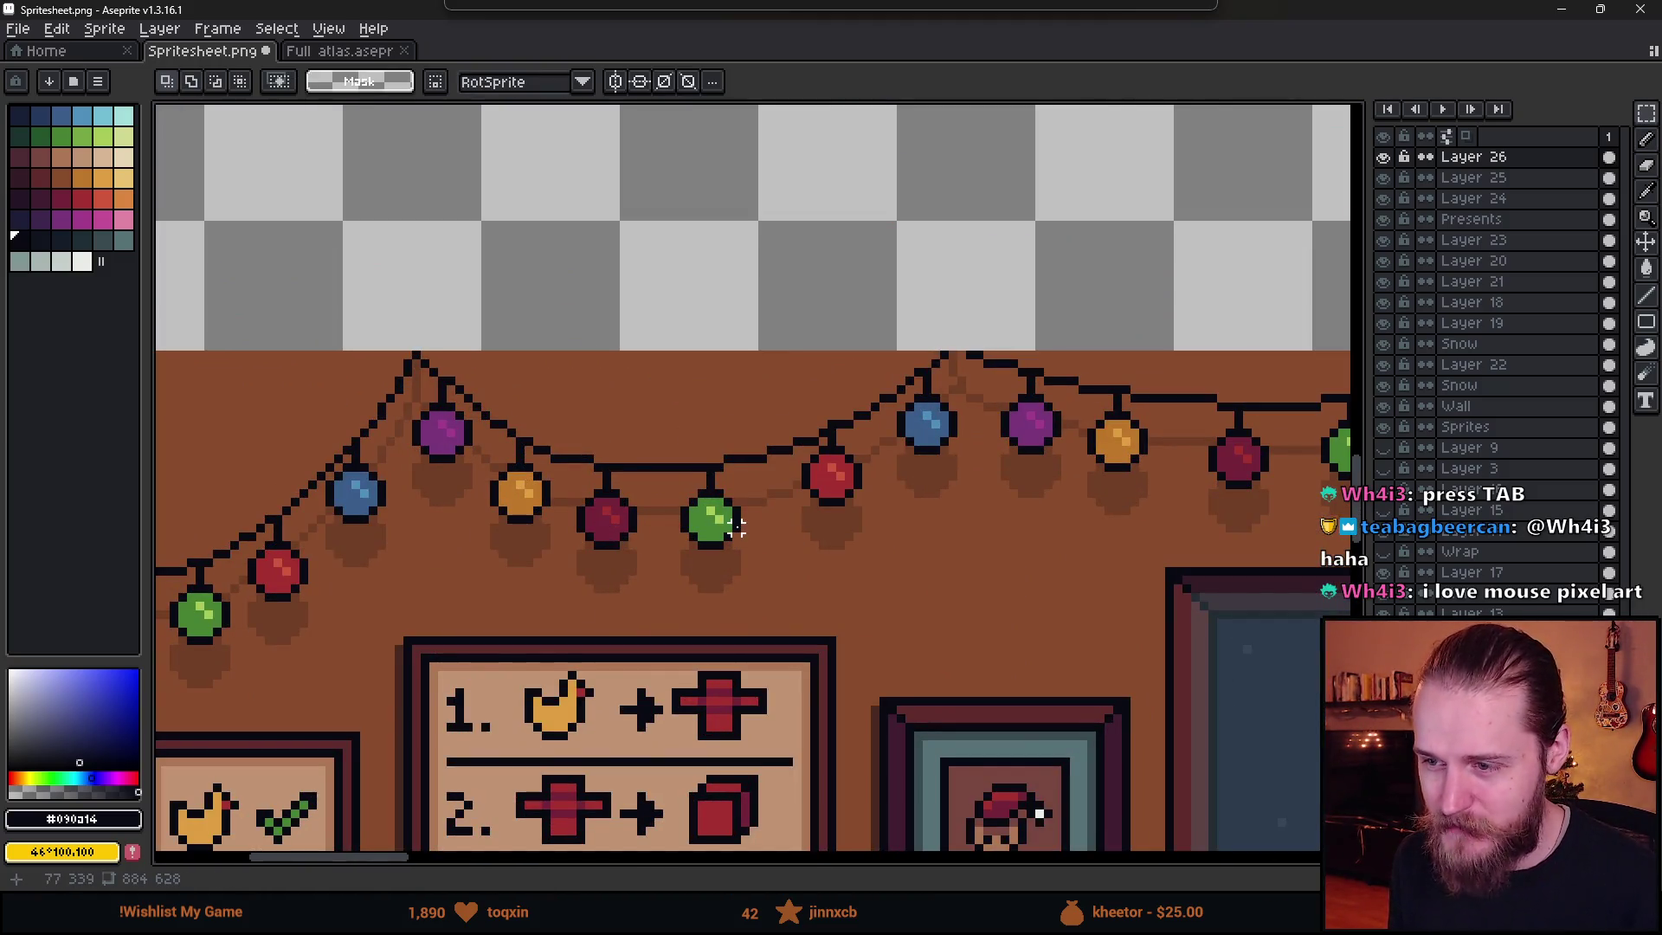
mouse_move(731, 523)
left_mouse_down()
mouse_move(835, 421)
mouse_move(733, 400)
left_mouse_up()
scroll(638, 365, "down", 2)
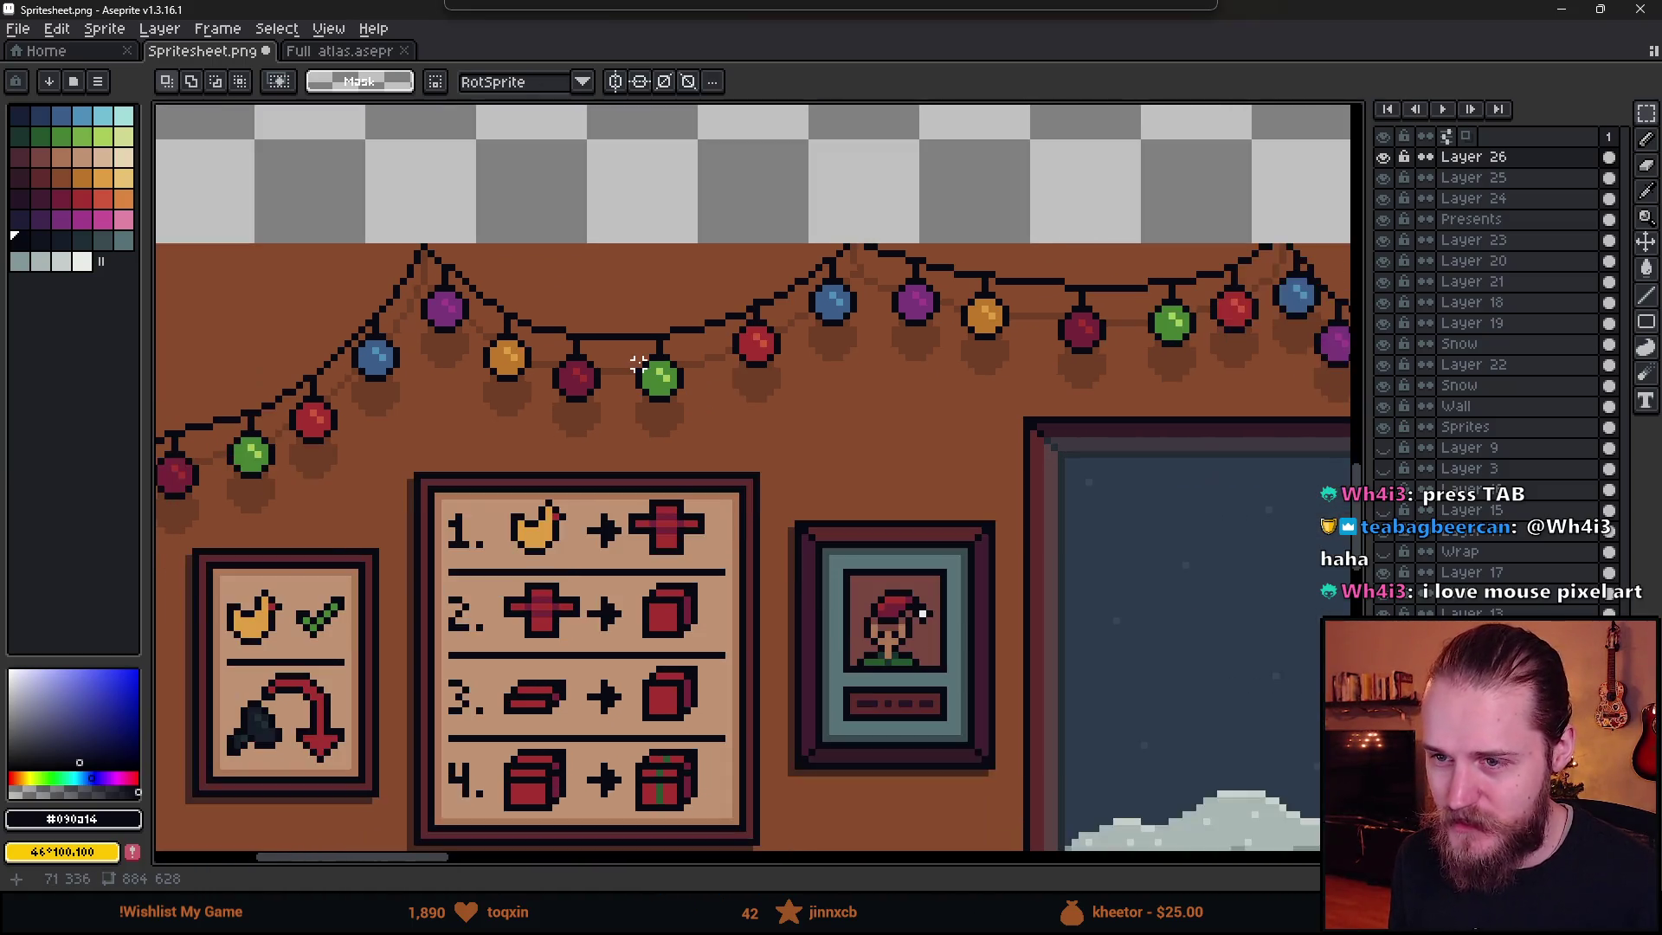
scroll(570, 404, "up", 1)
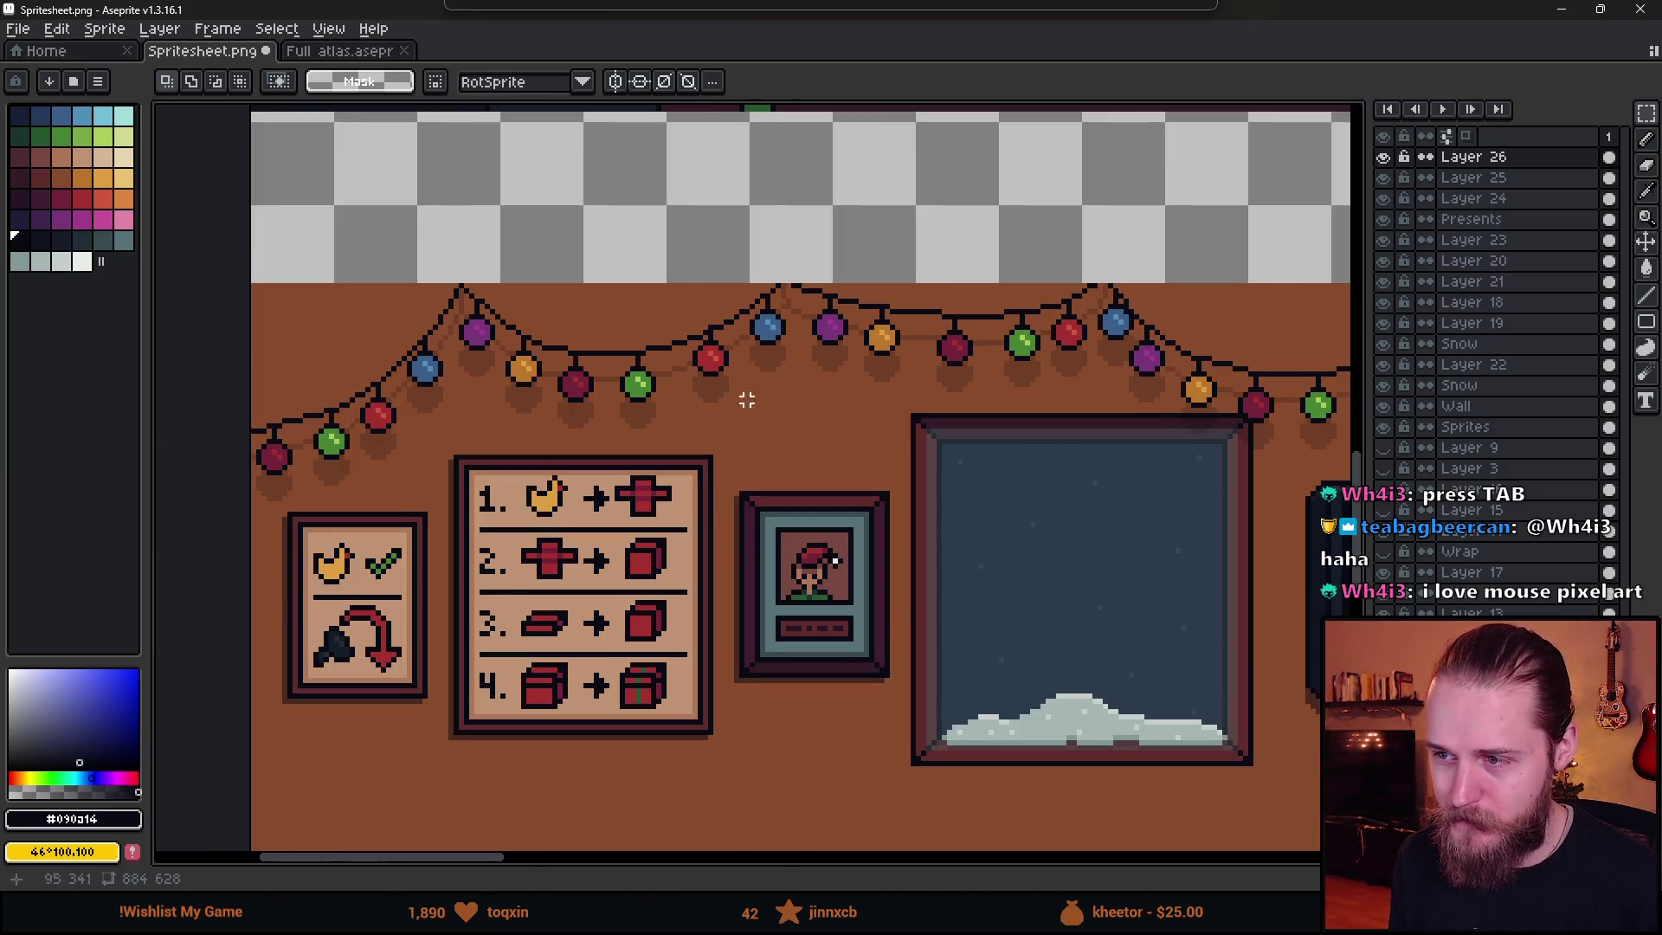
scroll(625, 397, "up", 1)
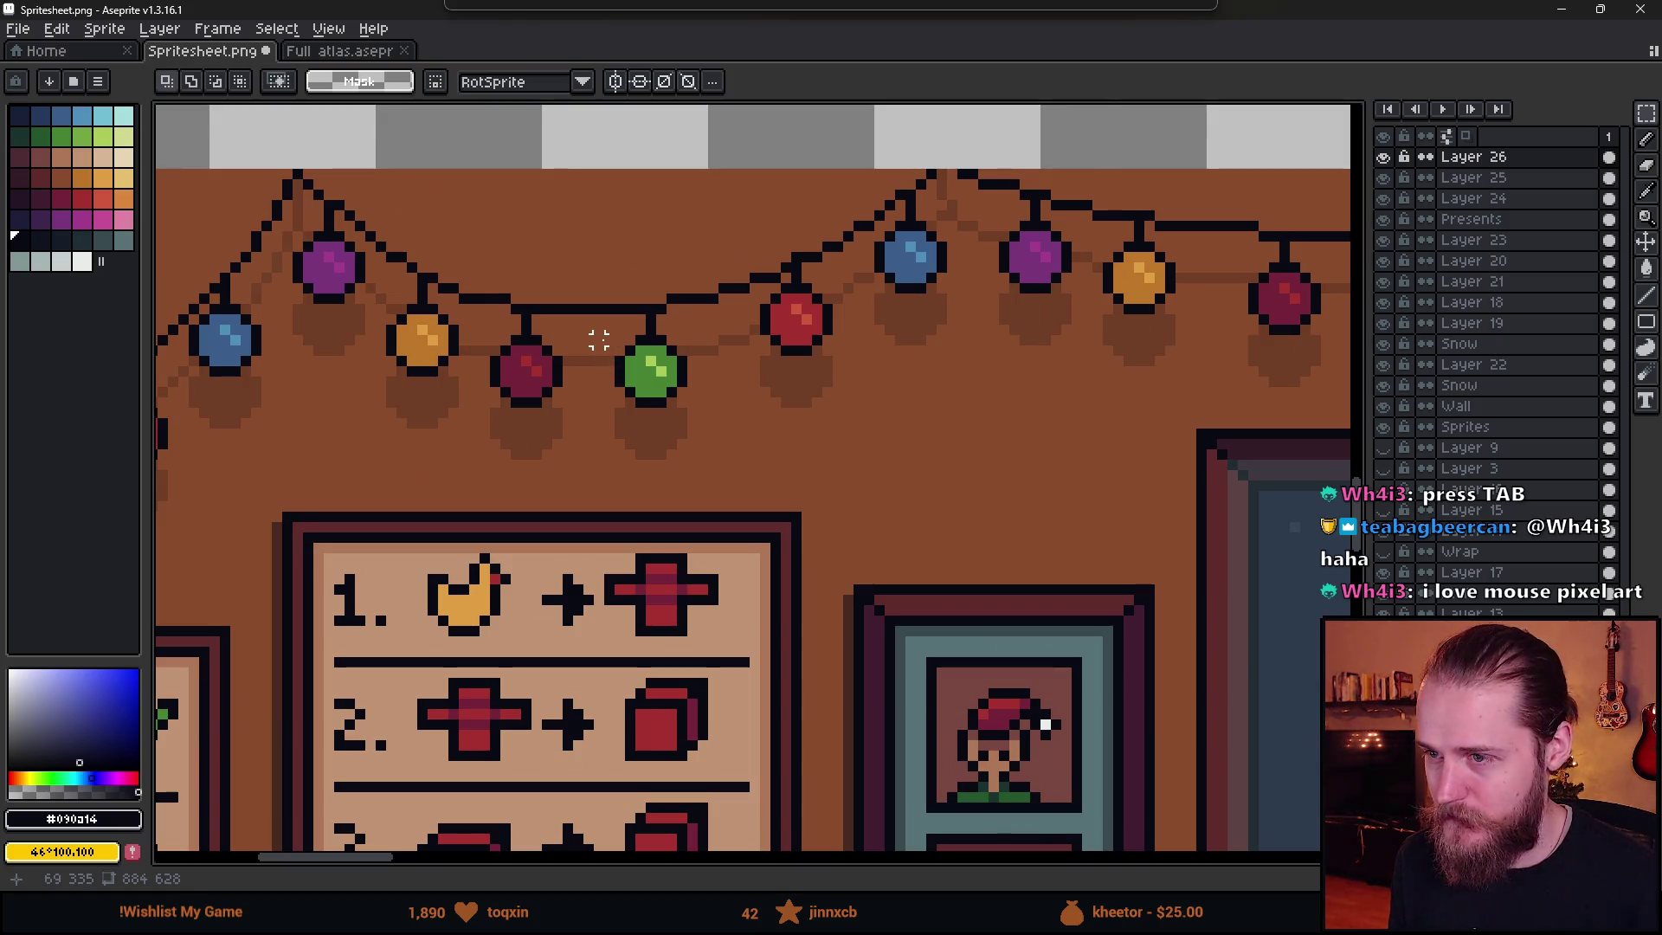
left_click_drag(593, 334, 722, 442)
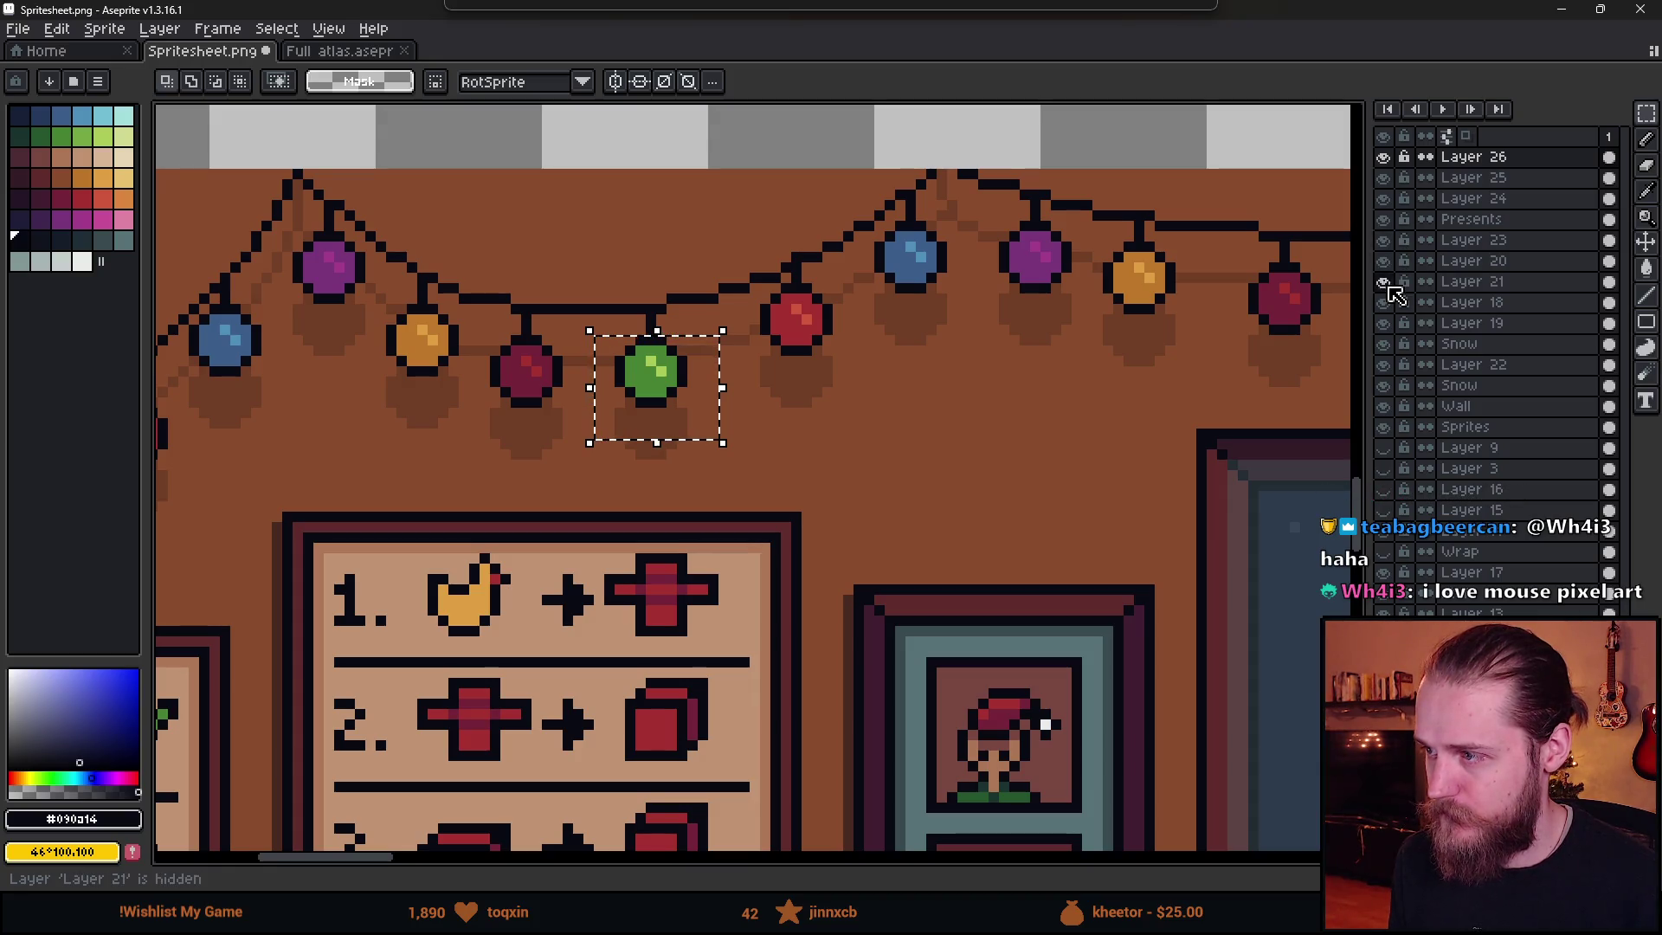
left_click(1390, 302)
left_click(1384, 302)
left_click(1384, 302)
left_click(1472, 302)
key("ctrl+c")
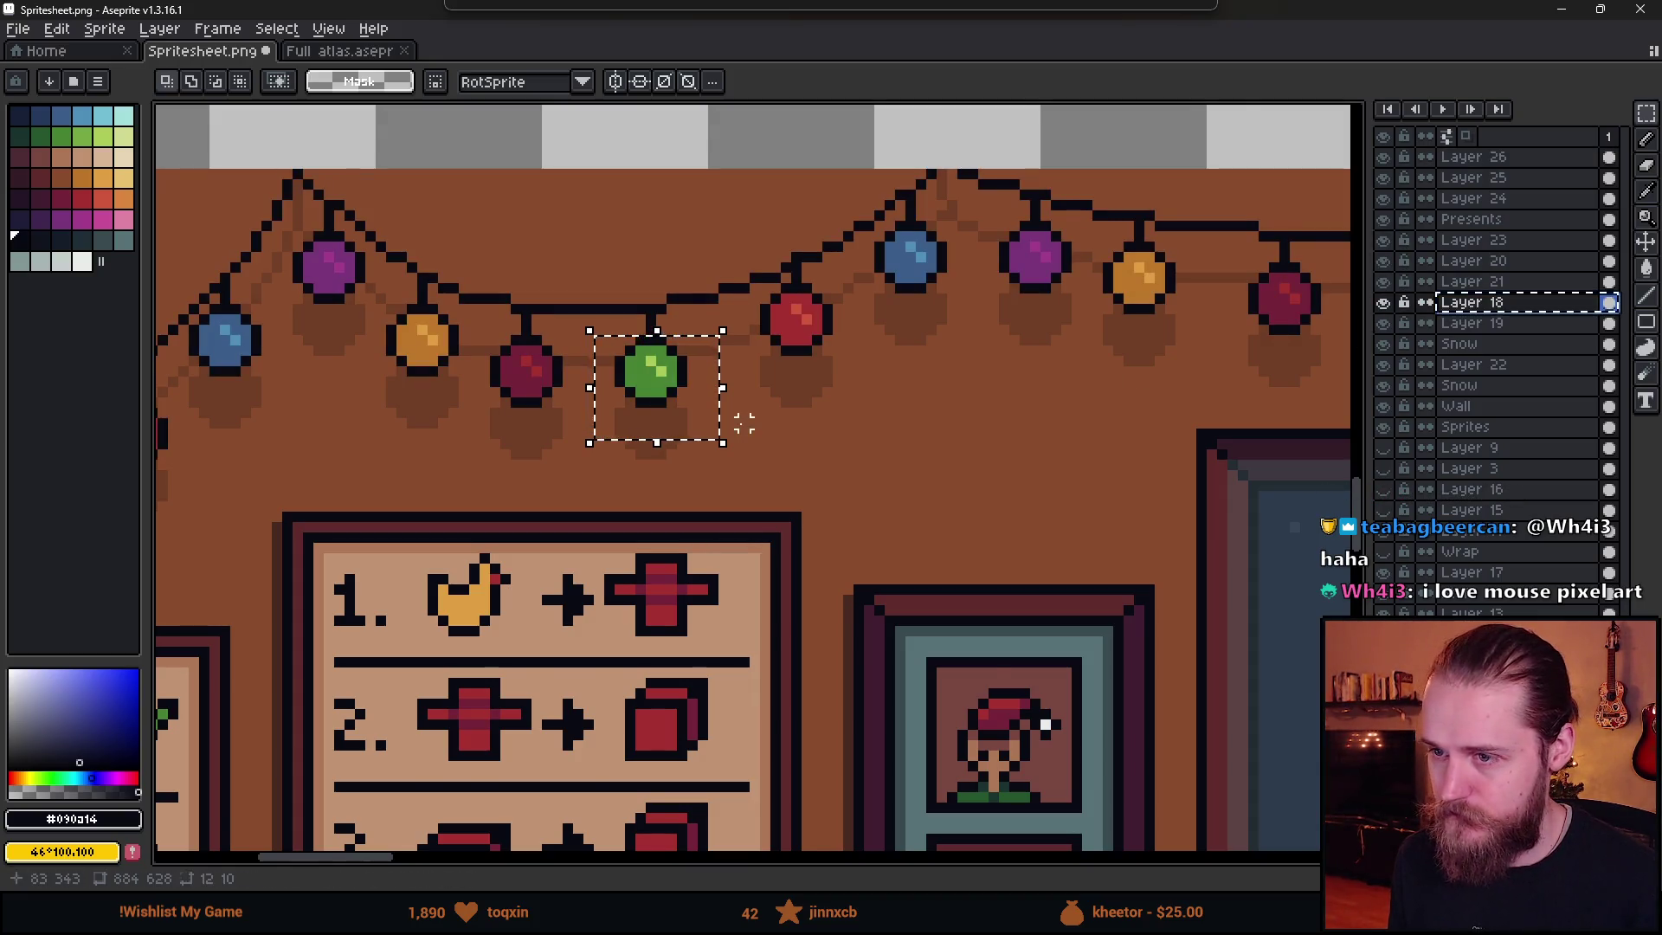
- Paste the bulb, undo the paste, and reselect the green bulb with its shadow
scroll(905, 591, "down", 1)
scroll(901, 554, "down", 10)
scroll(995, 450, "up", 2)
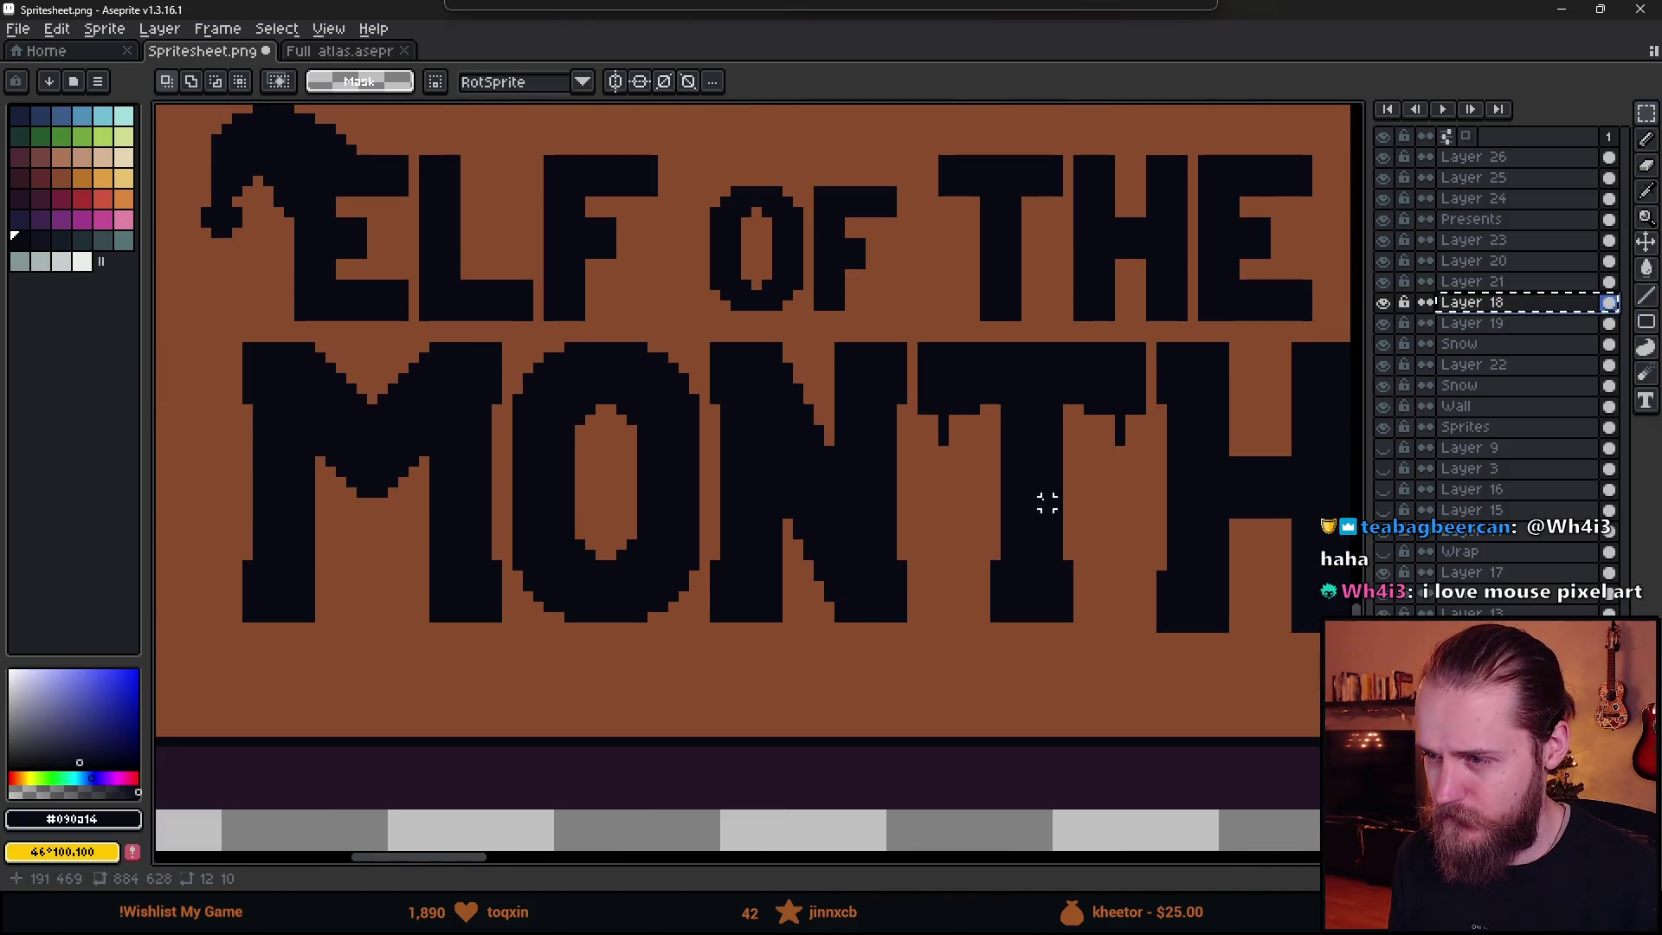
key("ctrl+v")
scroll(1015, 482, "down", 4)
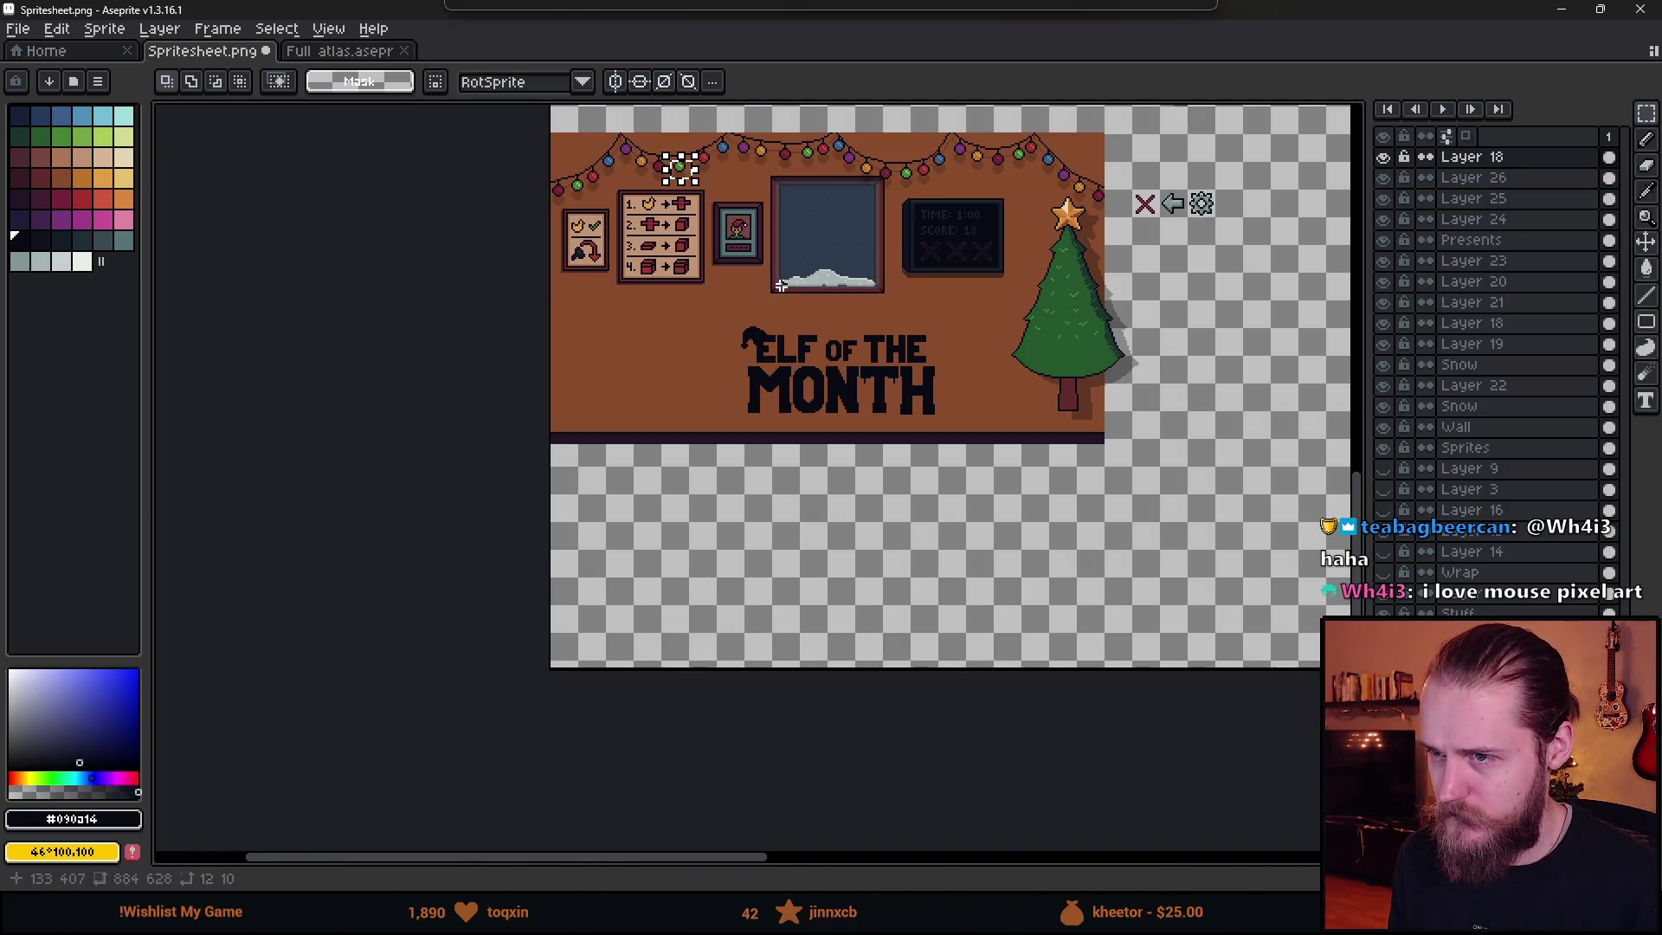
key("ctrl+z")
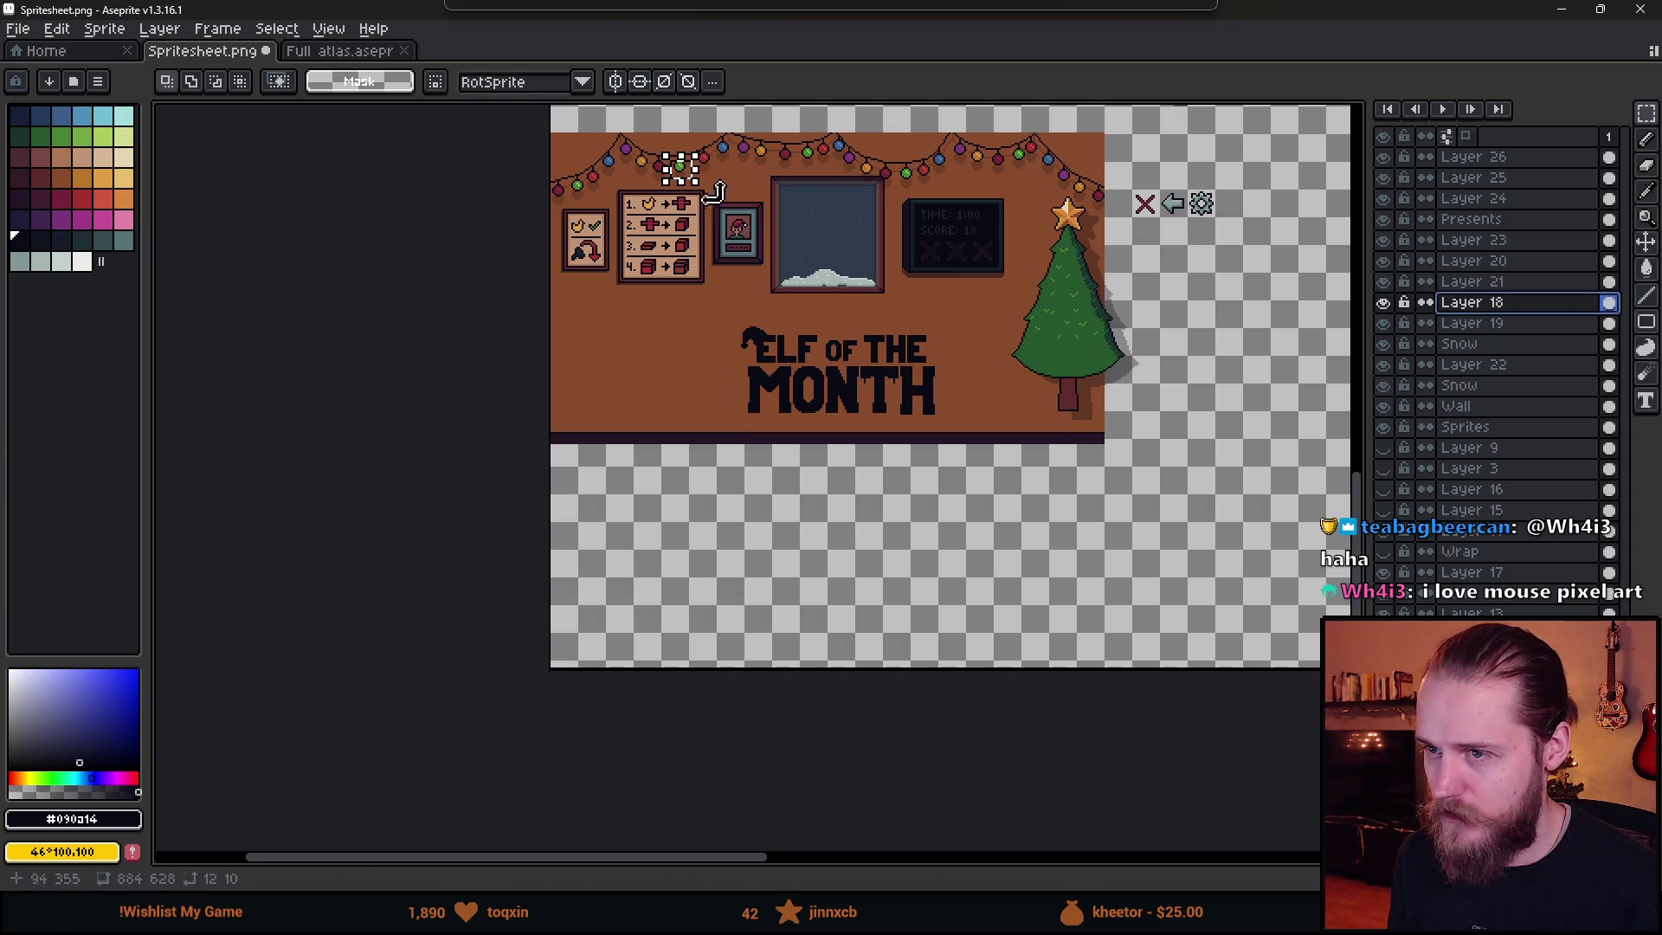
scroll(671, 147, "up", 5)
mouse_move(859, 424)
left_mouse_down()
mouse_move(931, 460)
mouse_move(890, 434)
left_mouse_up()
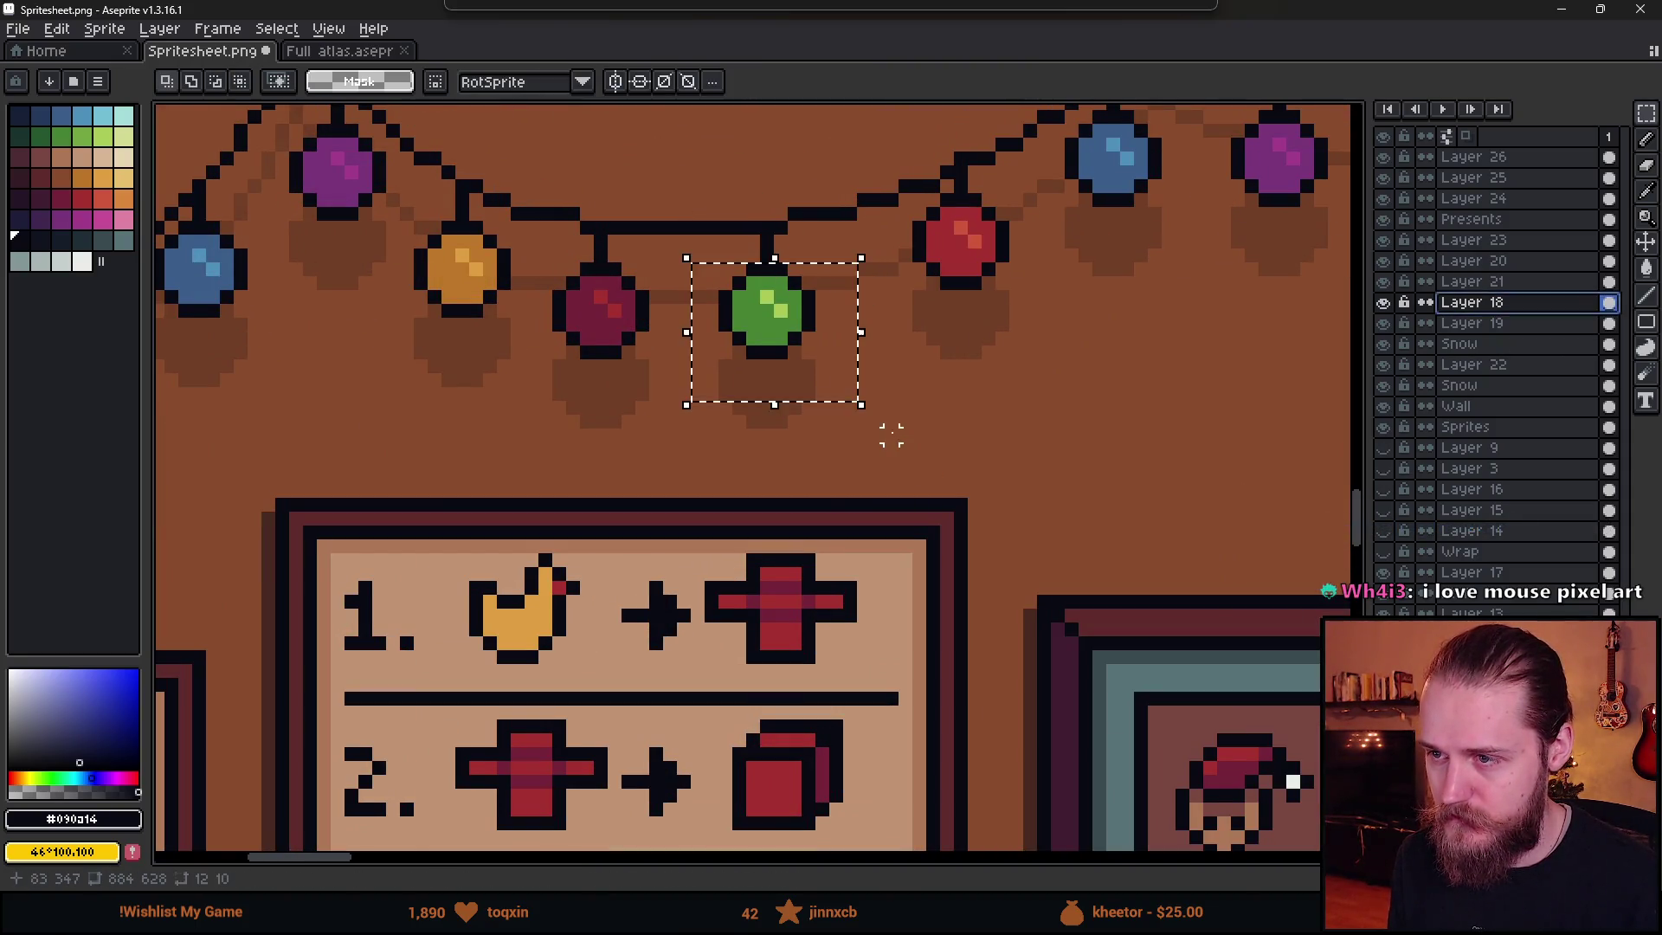
left_click_drag(684, 268, 920, 475)
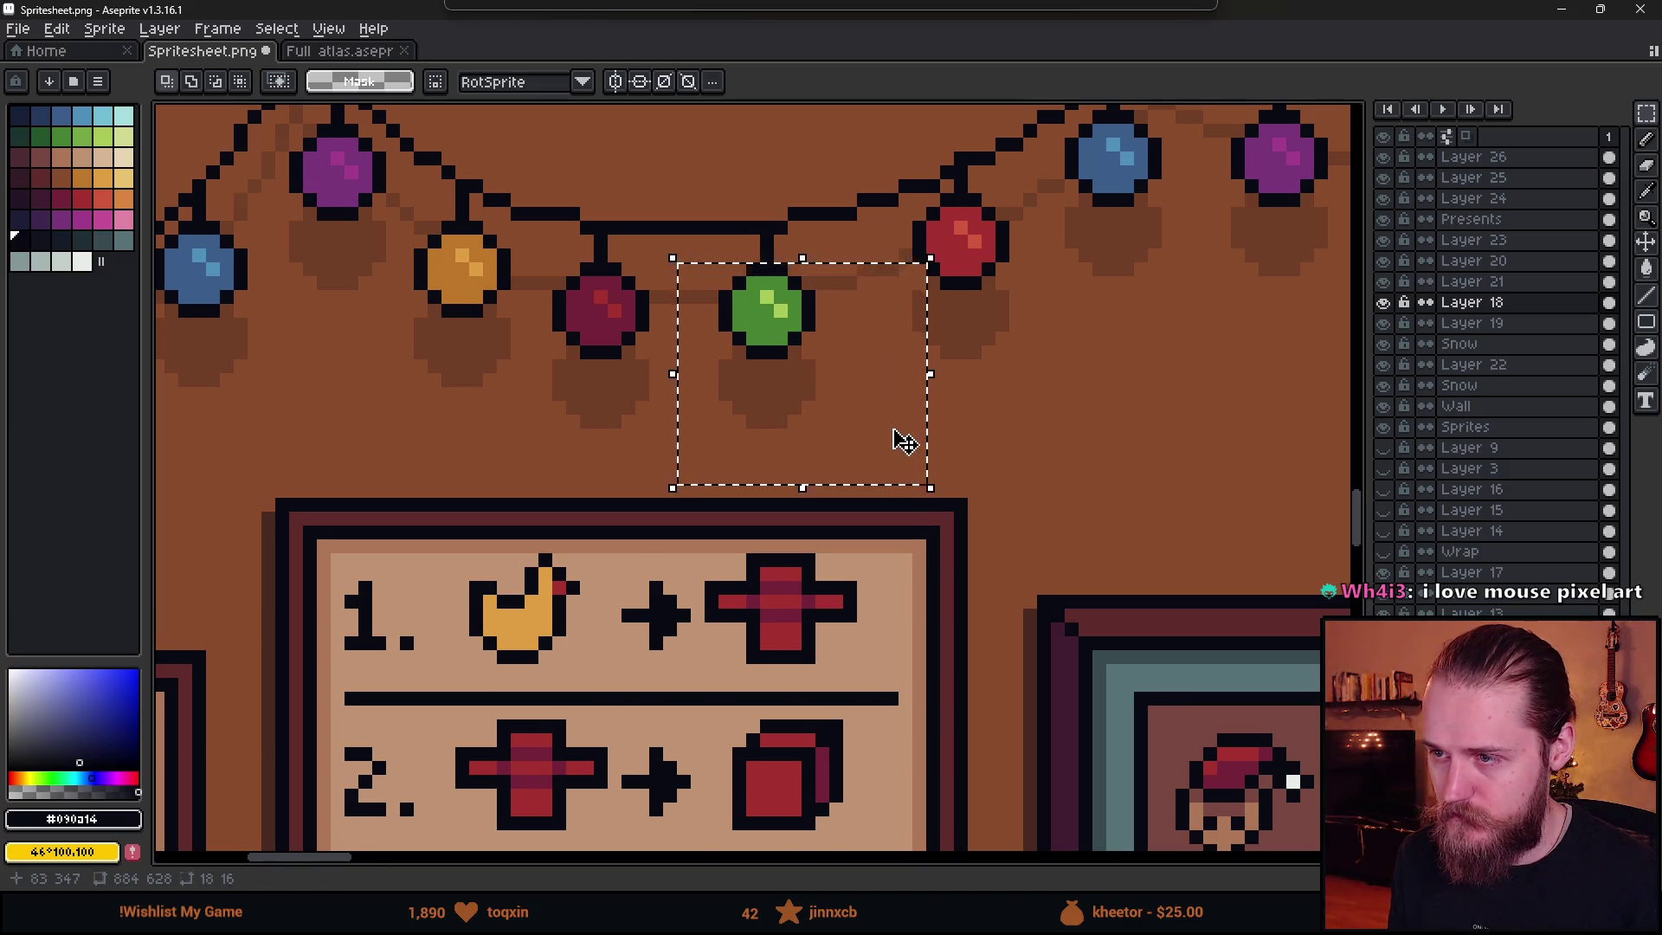
scroll(909, 466, "down", 3)
scroll(913, 468, "up", 5)
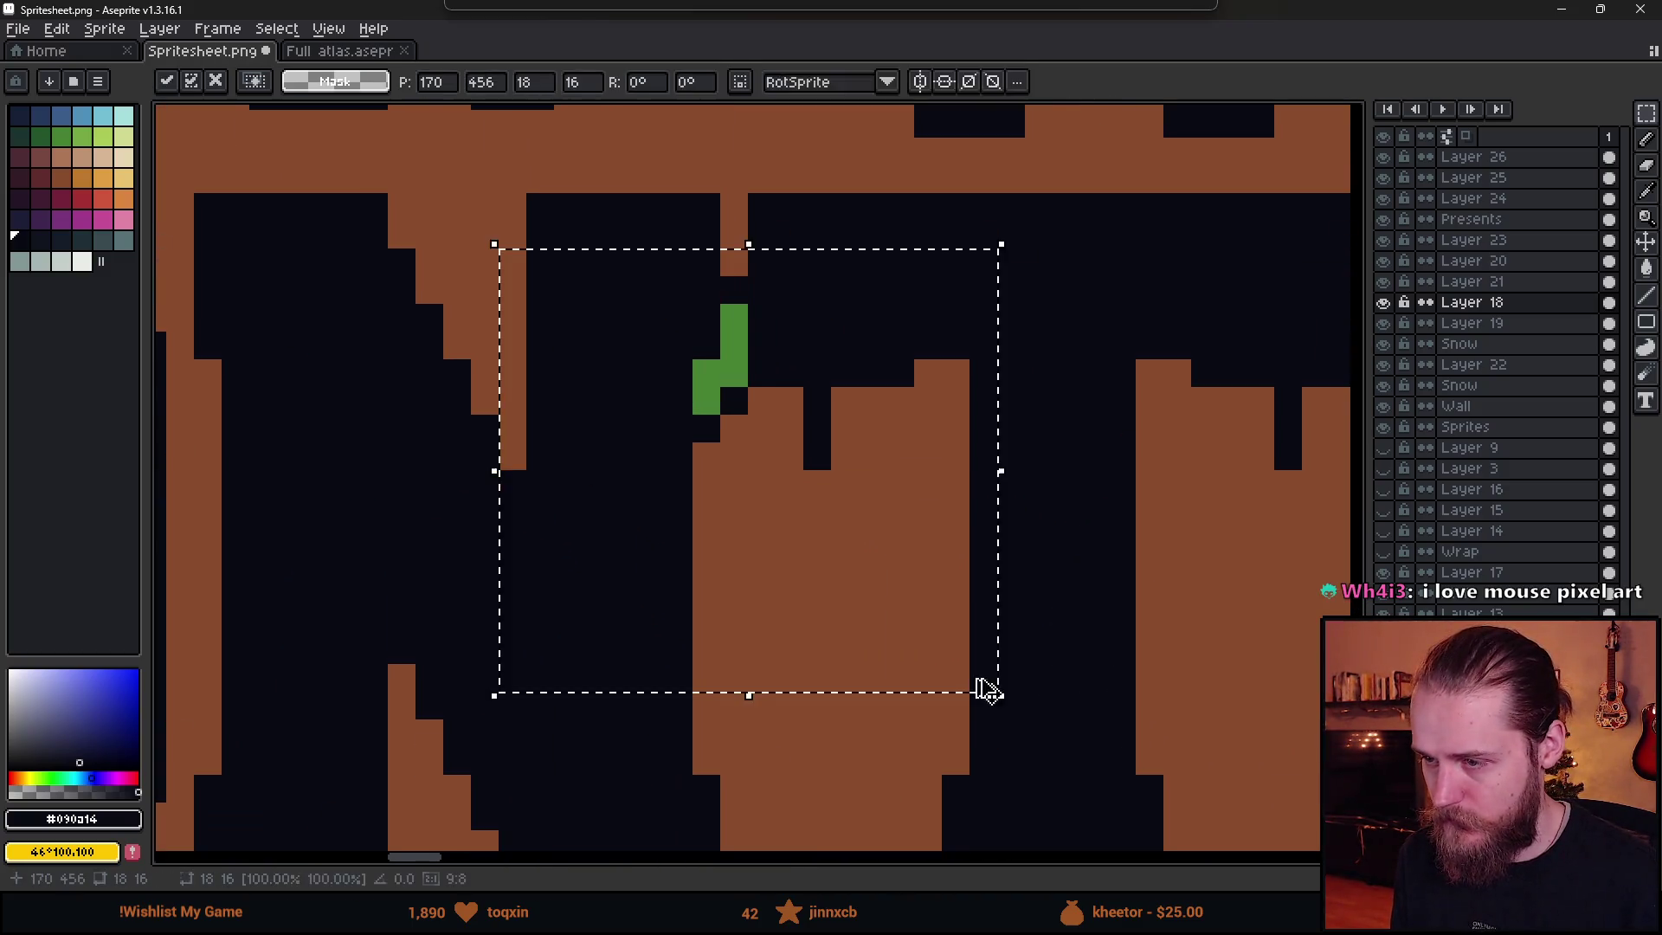
- Nudge the bulb one pixel diagonally and drop a copy further right beneath MONTH
key("Right")
key("Down")
scroll(903, 669, "down", 4)
scroll(906, 669, "up", 3)
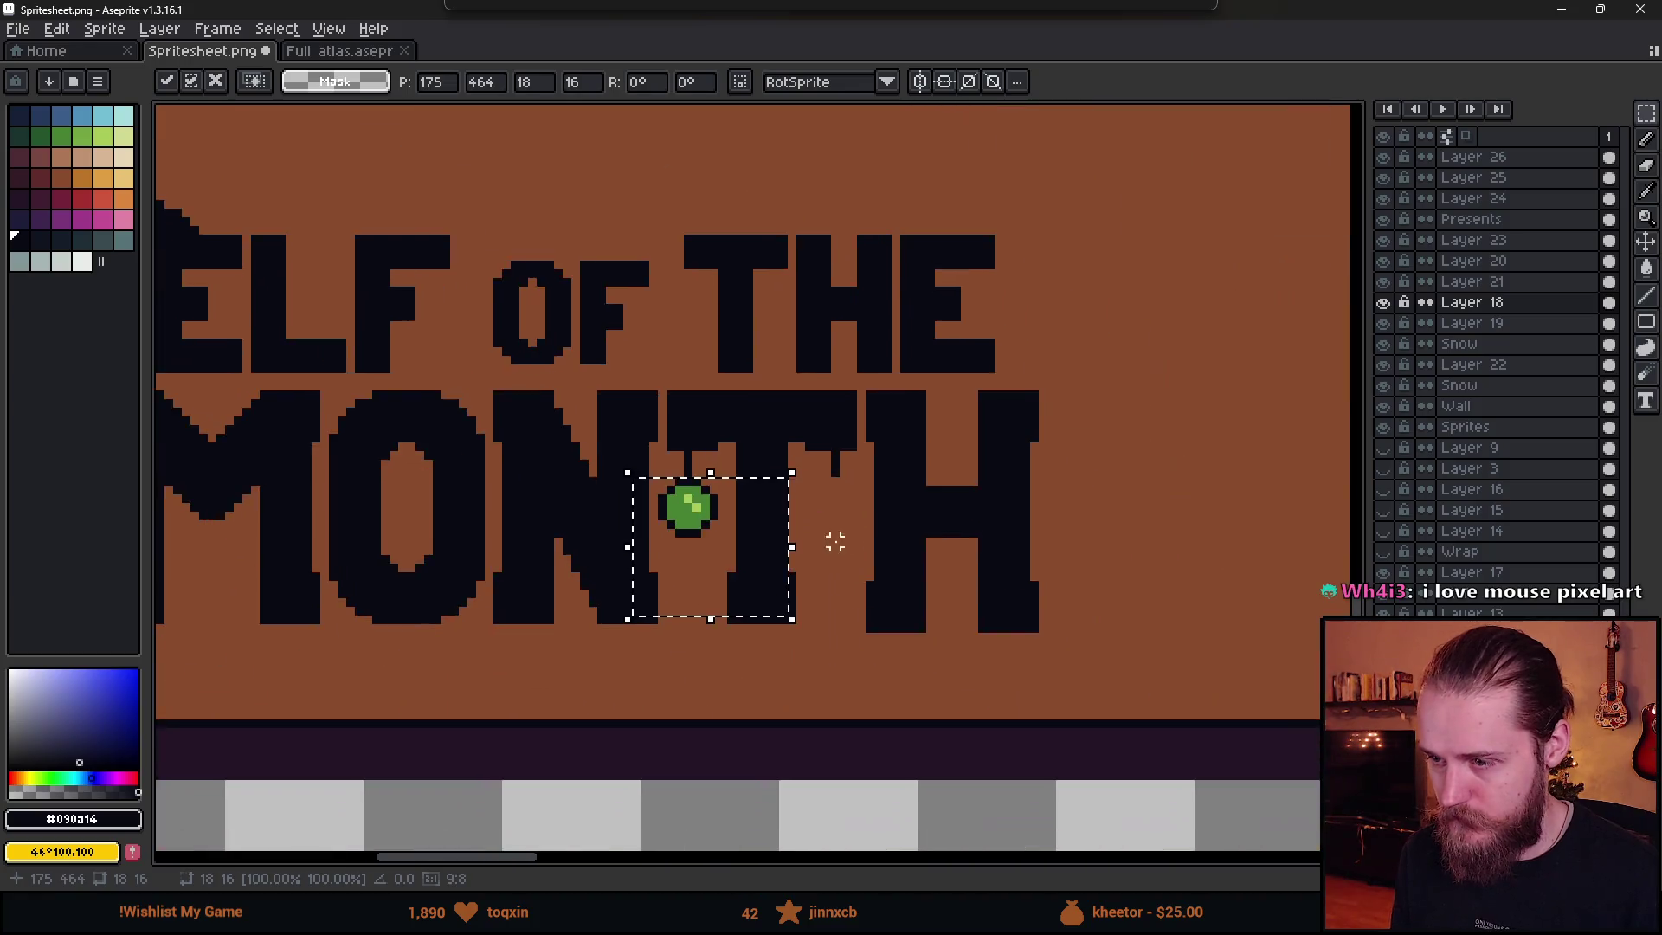
mouse_move(519, 623)
left_mouse_down()
mouse_move(753, 530)
mouse_move(883, 594)
mouse_move(876, 581)
left_mouse_up()
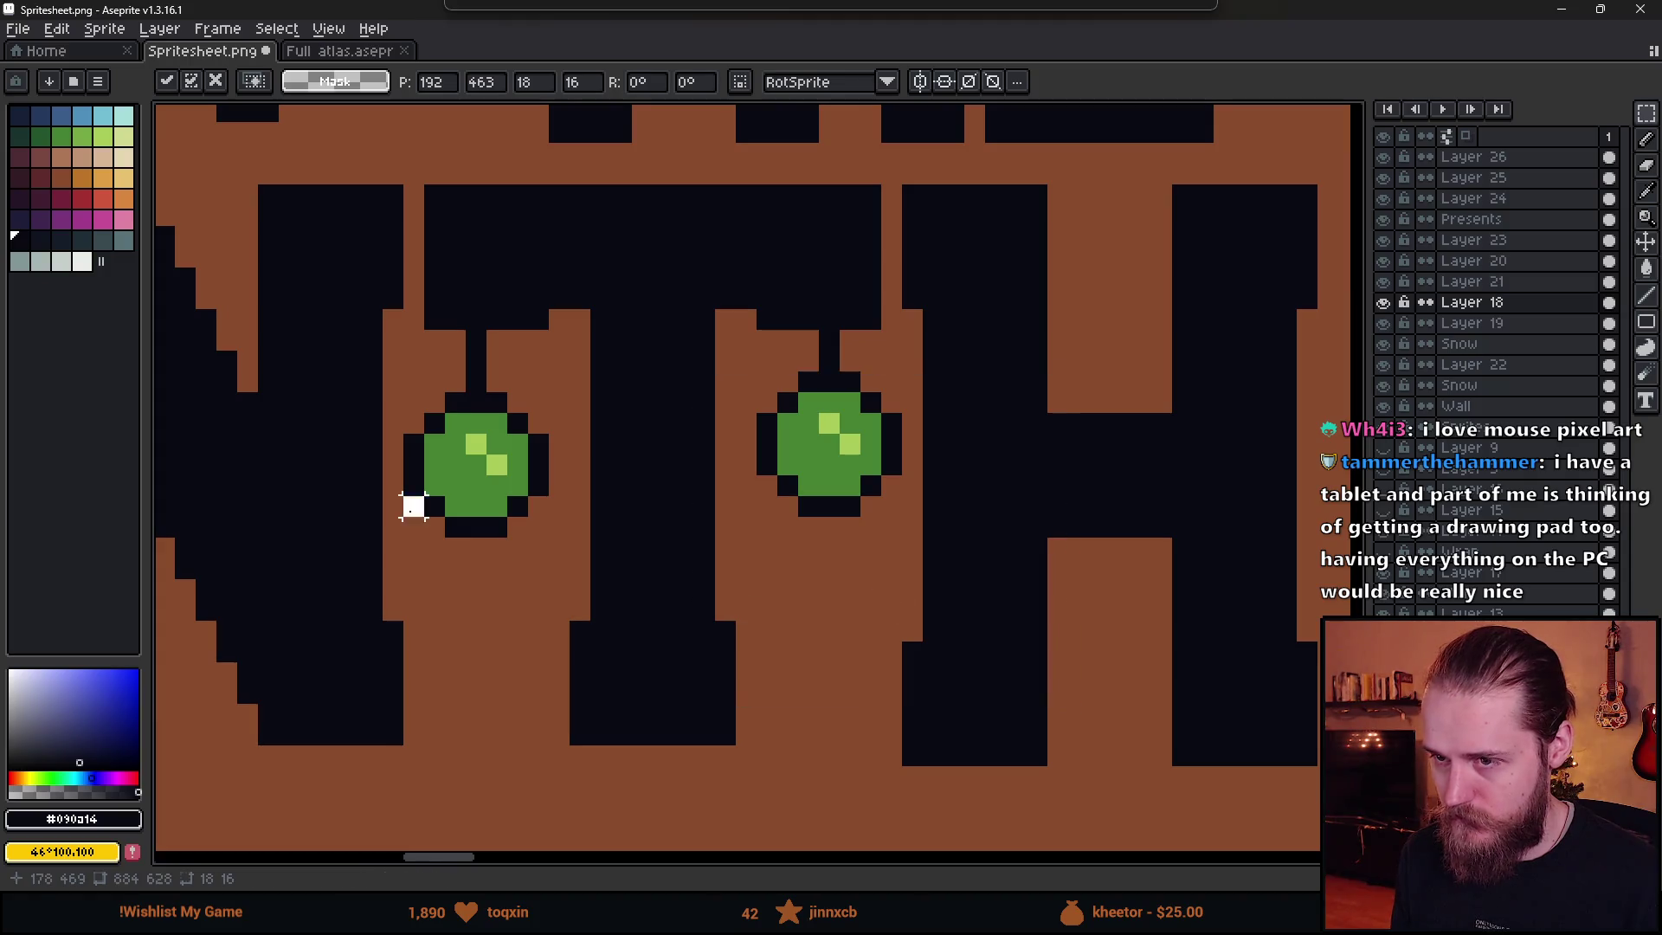
left_click(407, 502)
scroll(410, 511, "down", 3)
scroll(410, 511, "down", 2)
scroll(668, 635, "left", 3)
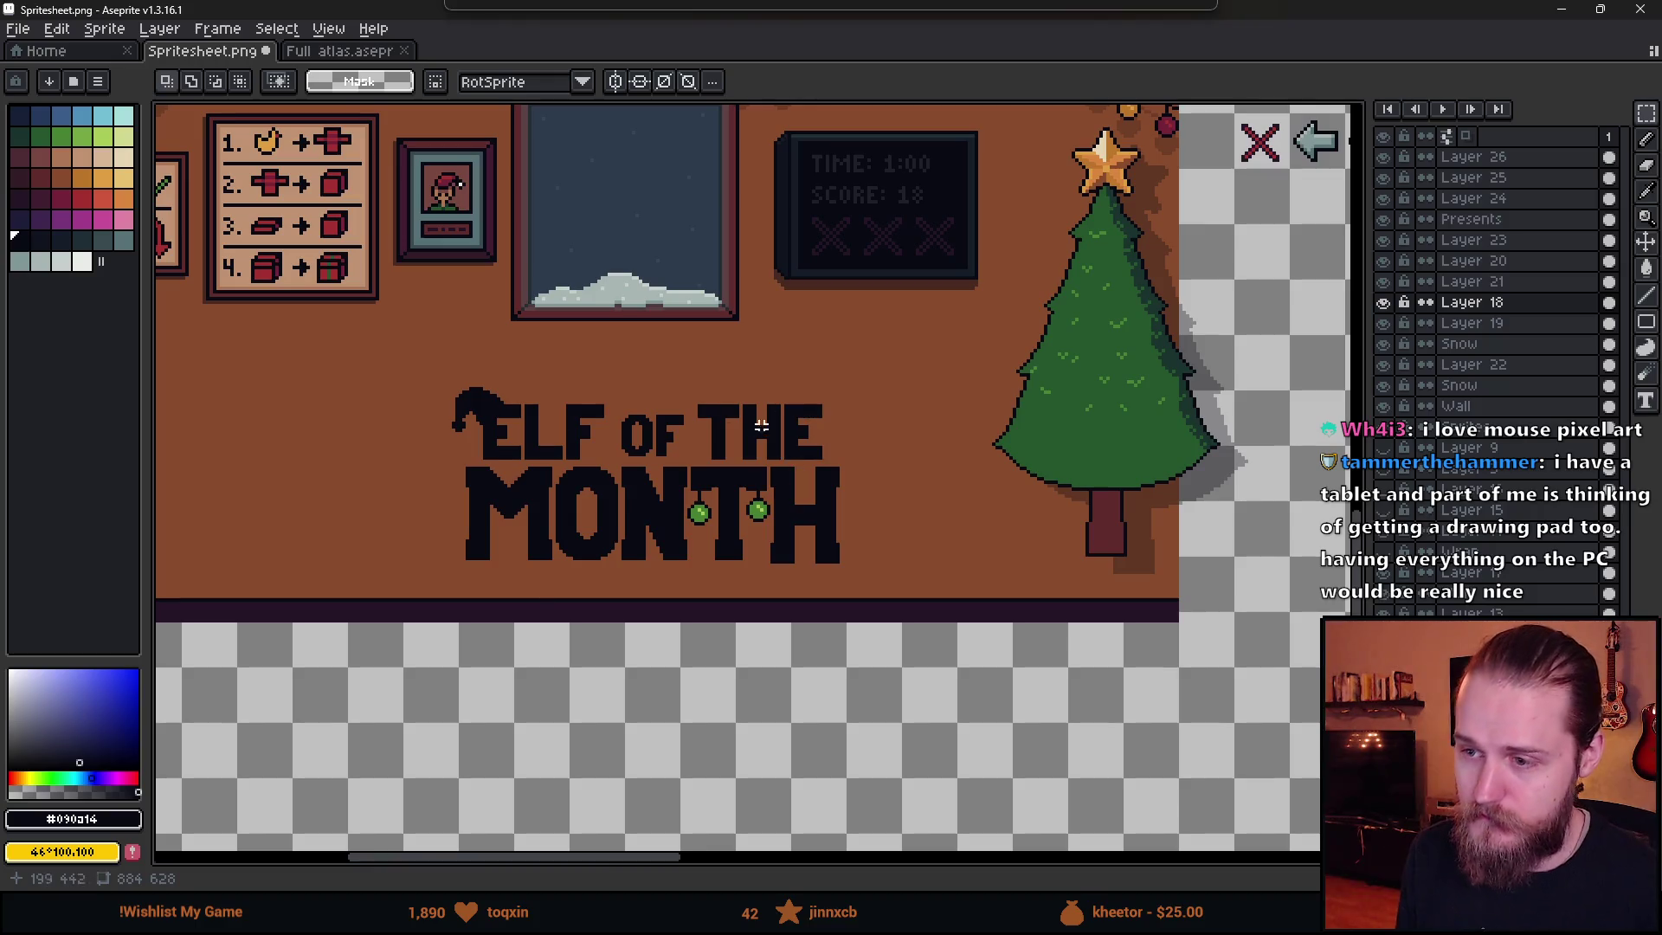
- Bring the ELF OF THE MONTH sign into view and cut away the two green ornaments
scroll(761, 425, "up", 1)
scroll(738, 475, "down", 1)
scroll(738, 475, "down", 1)
scroll(616, 453, "up", 2)
scroll(616, 453, "left", 2)
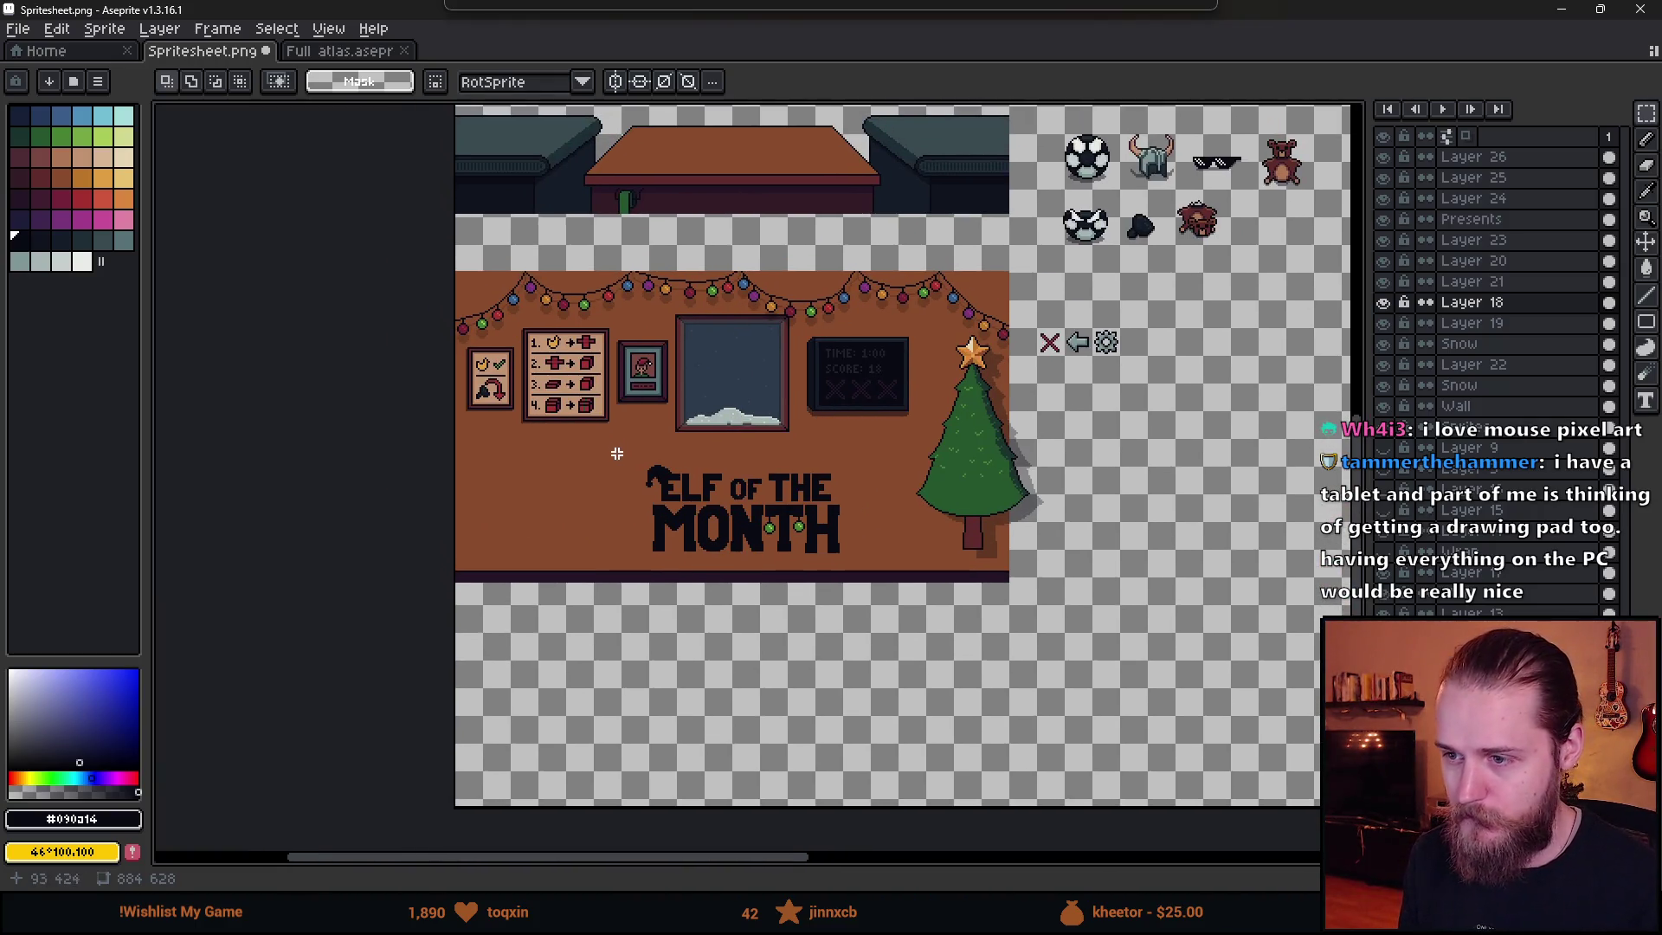
scroll(616, 452, "up", 2)
scroll(754, 557, "down", 2)
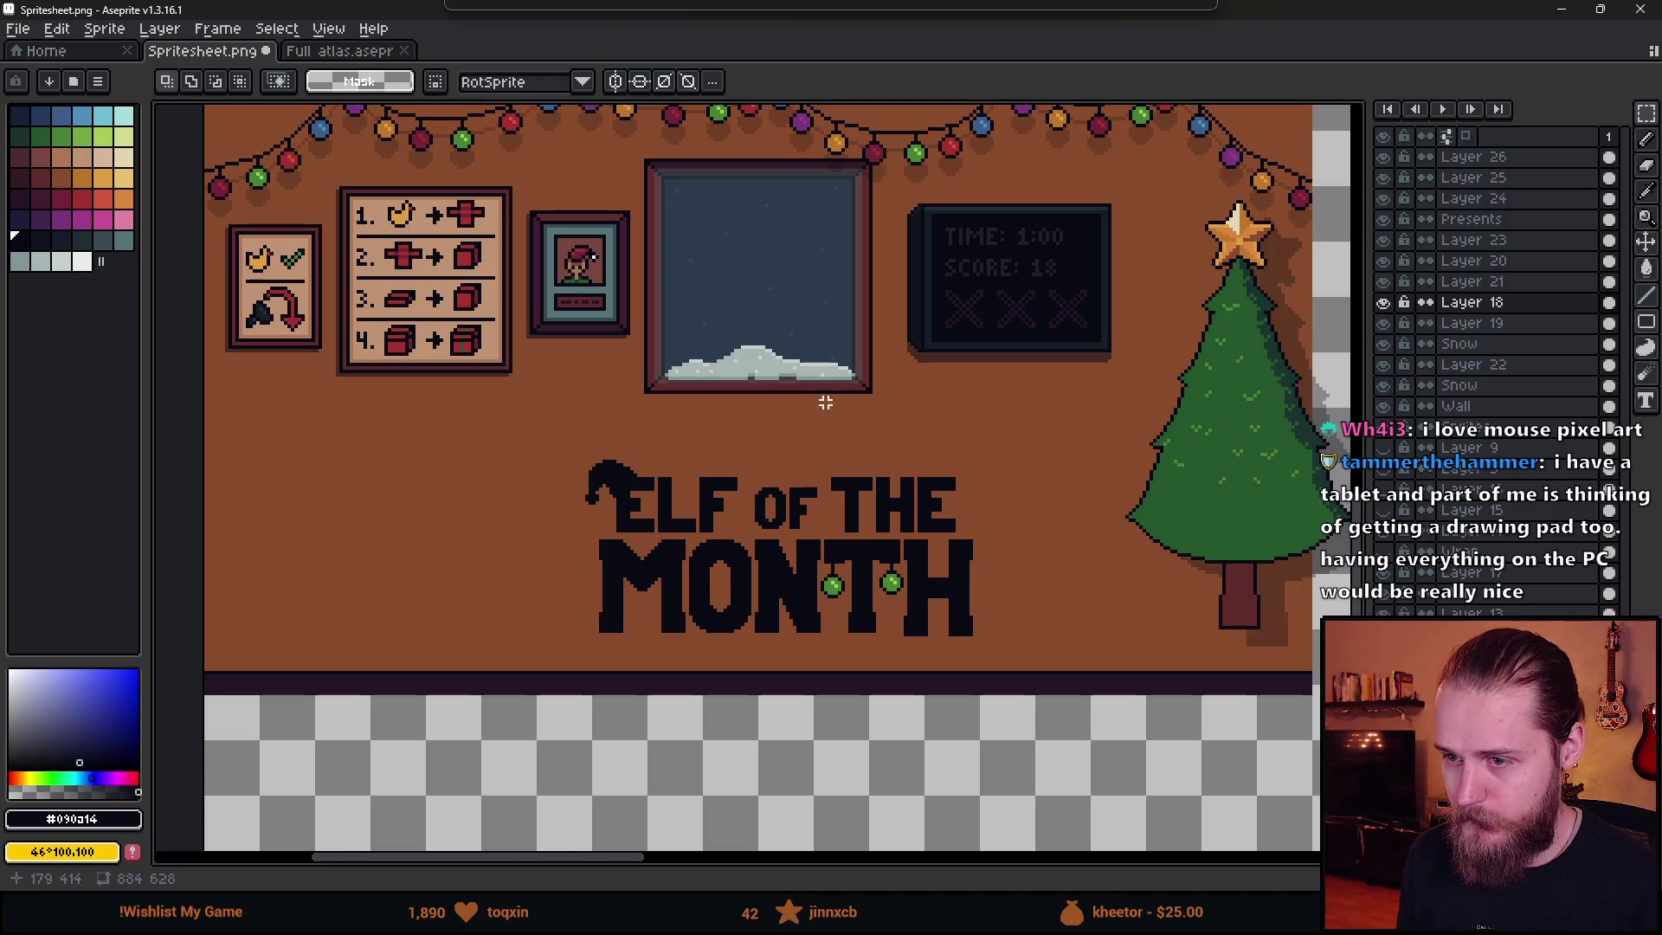
left_click_drag(753, 562, 788, 472)
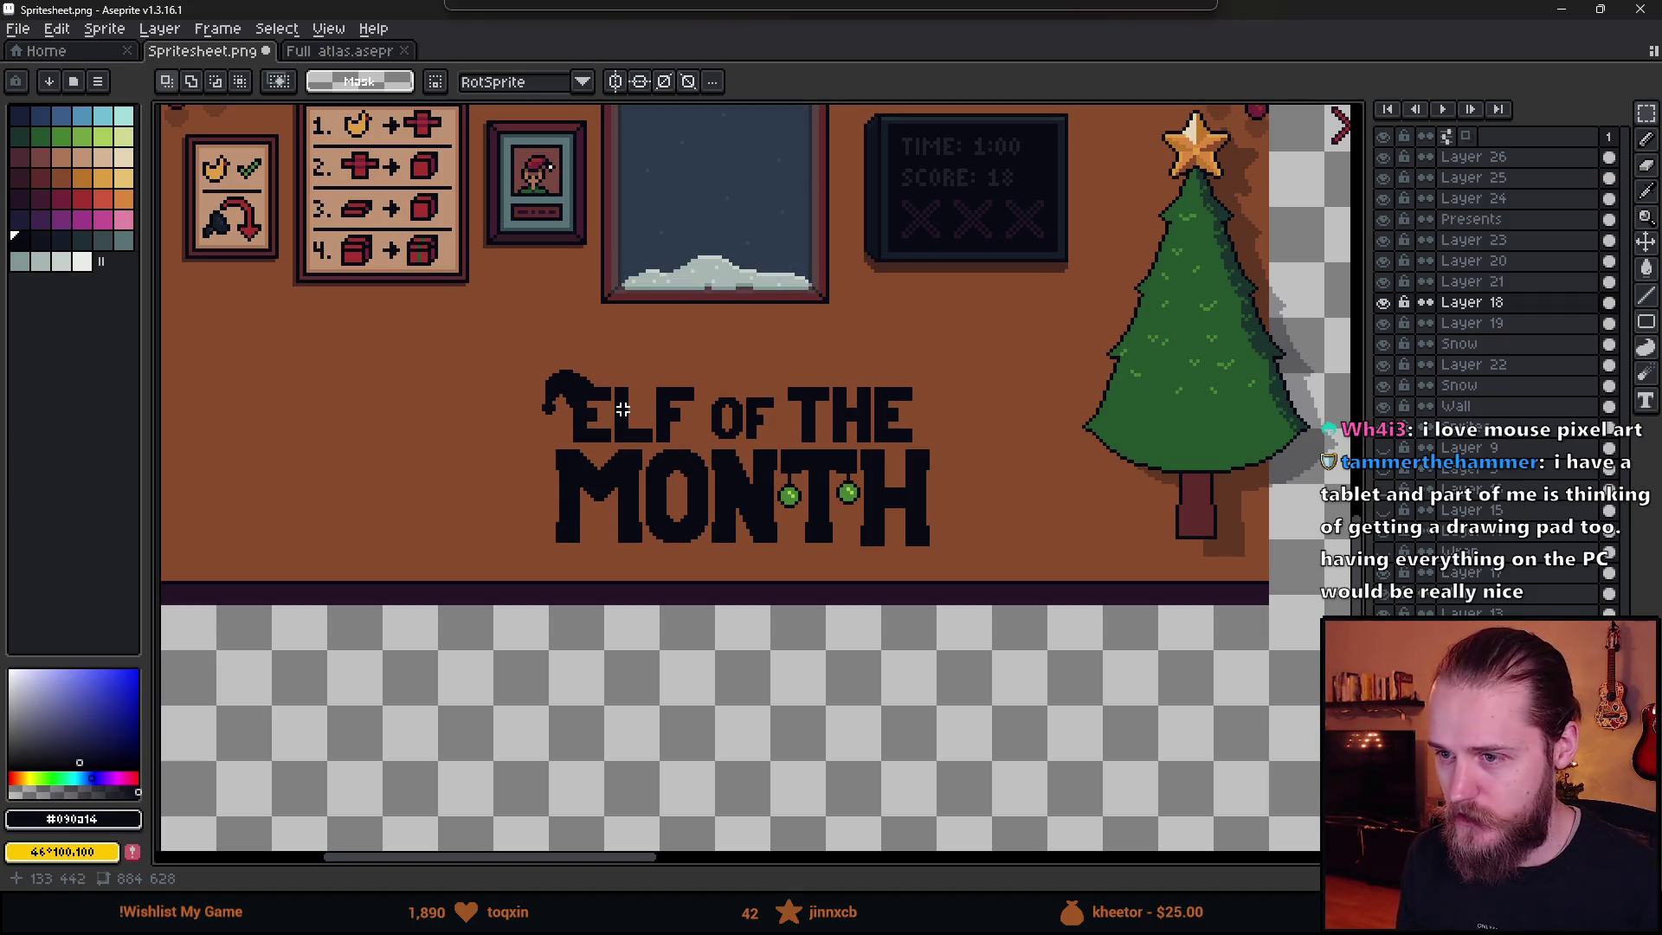
scroll(690, 433, "up", 1)
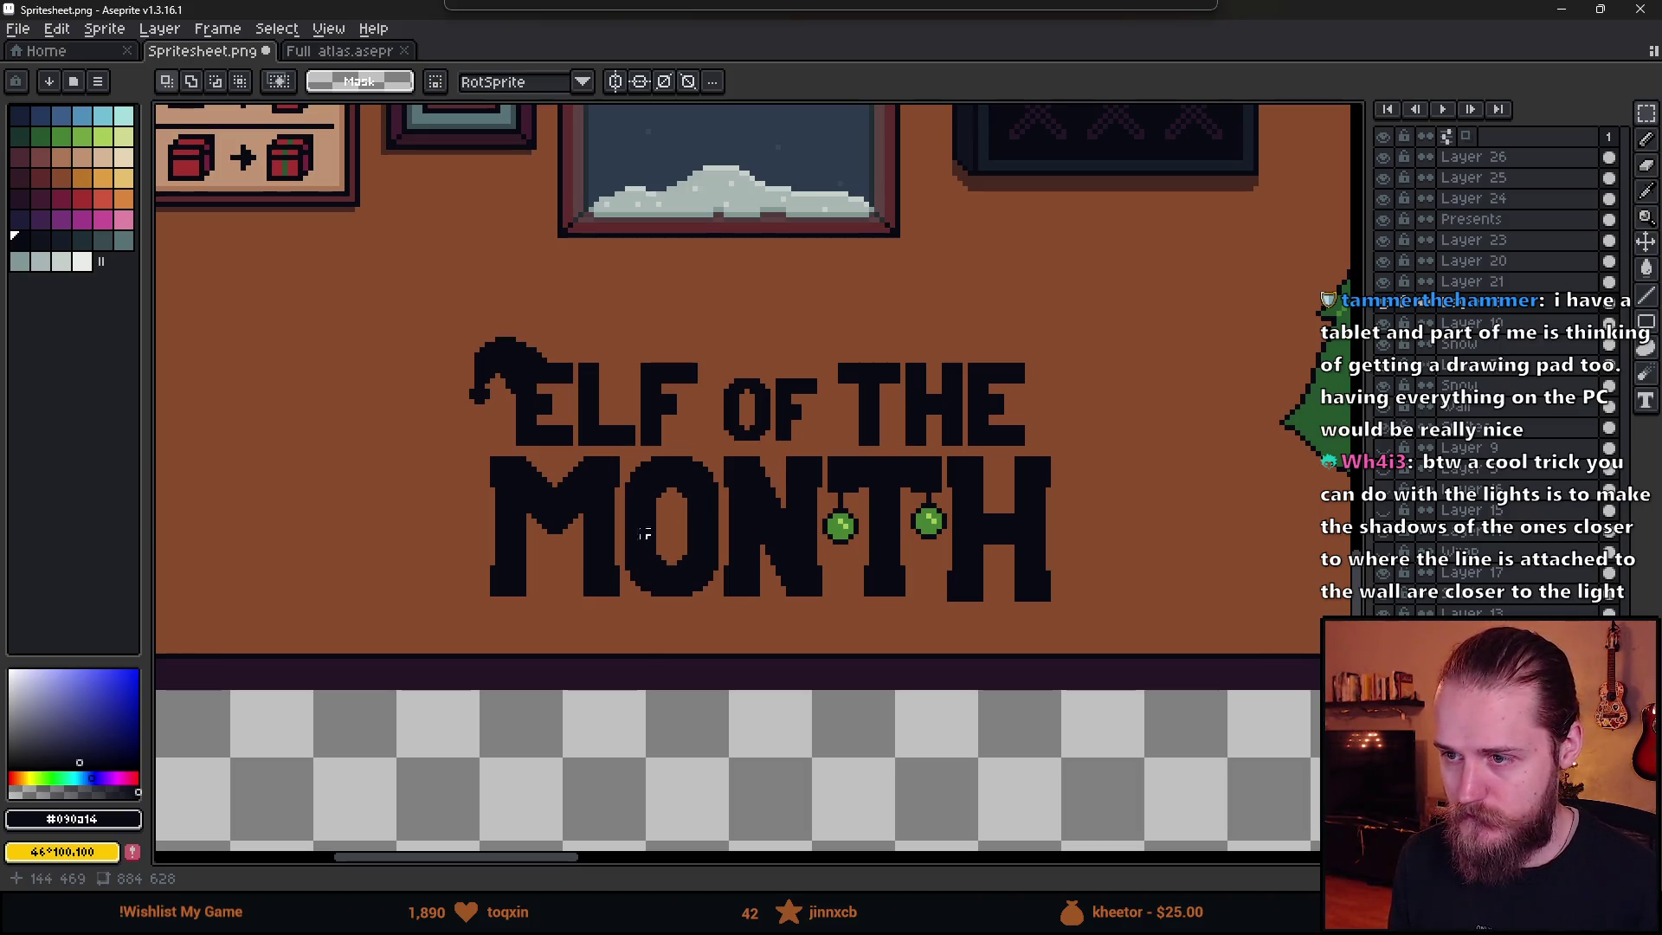
left_click_drag(393, 314, 699, 447)
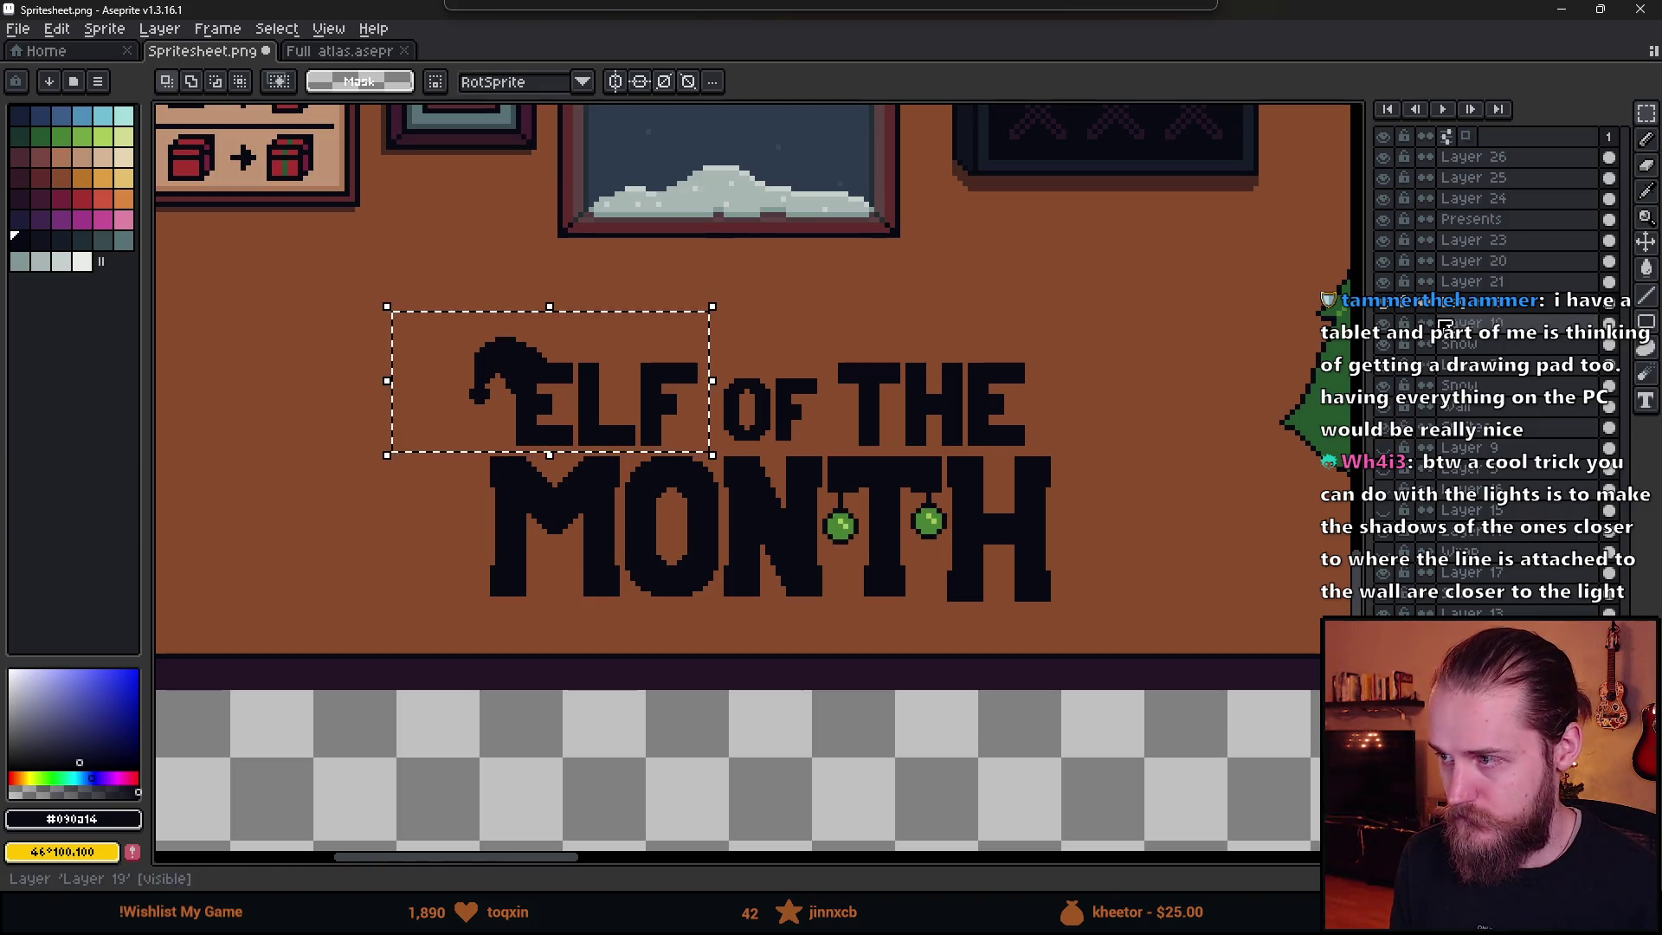
key("ctrl+d")
key("Delete")
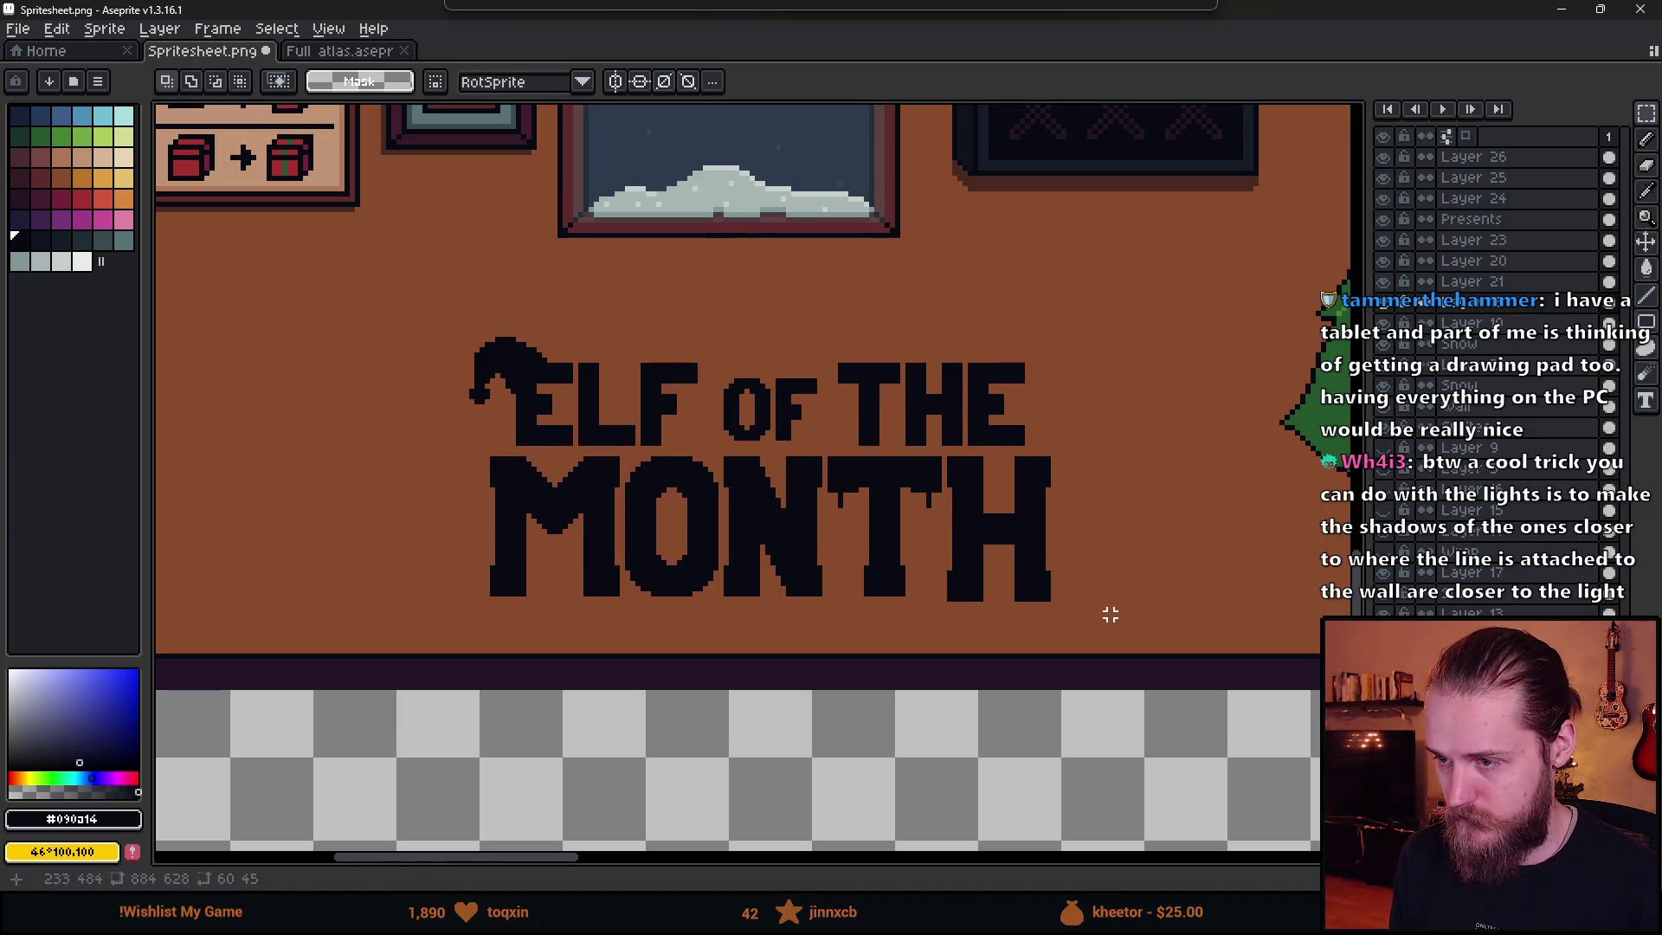
- Paste the two ornaments onto Layer 26 and drop them in place
left_click(1476, 178)
left_click(1474, 157)
key("ctrl+v")
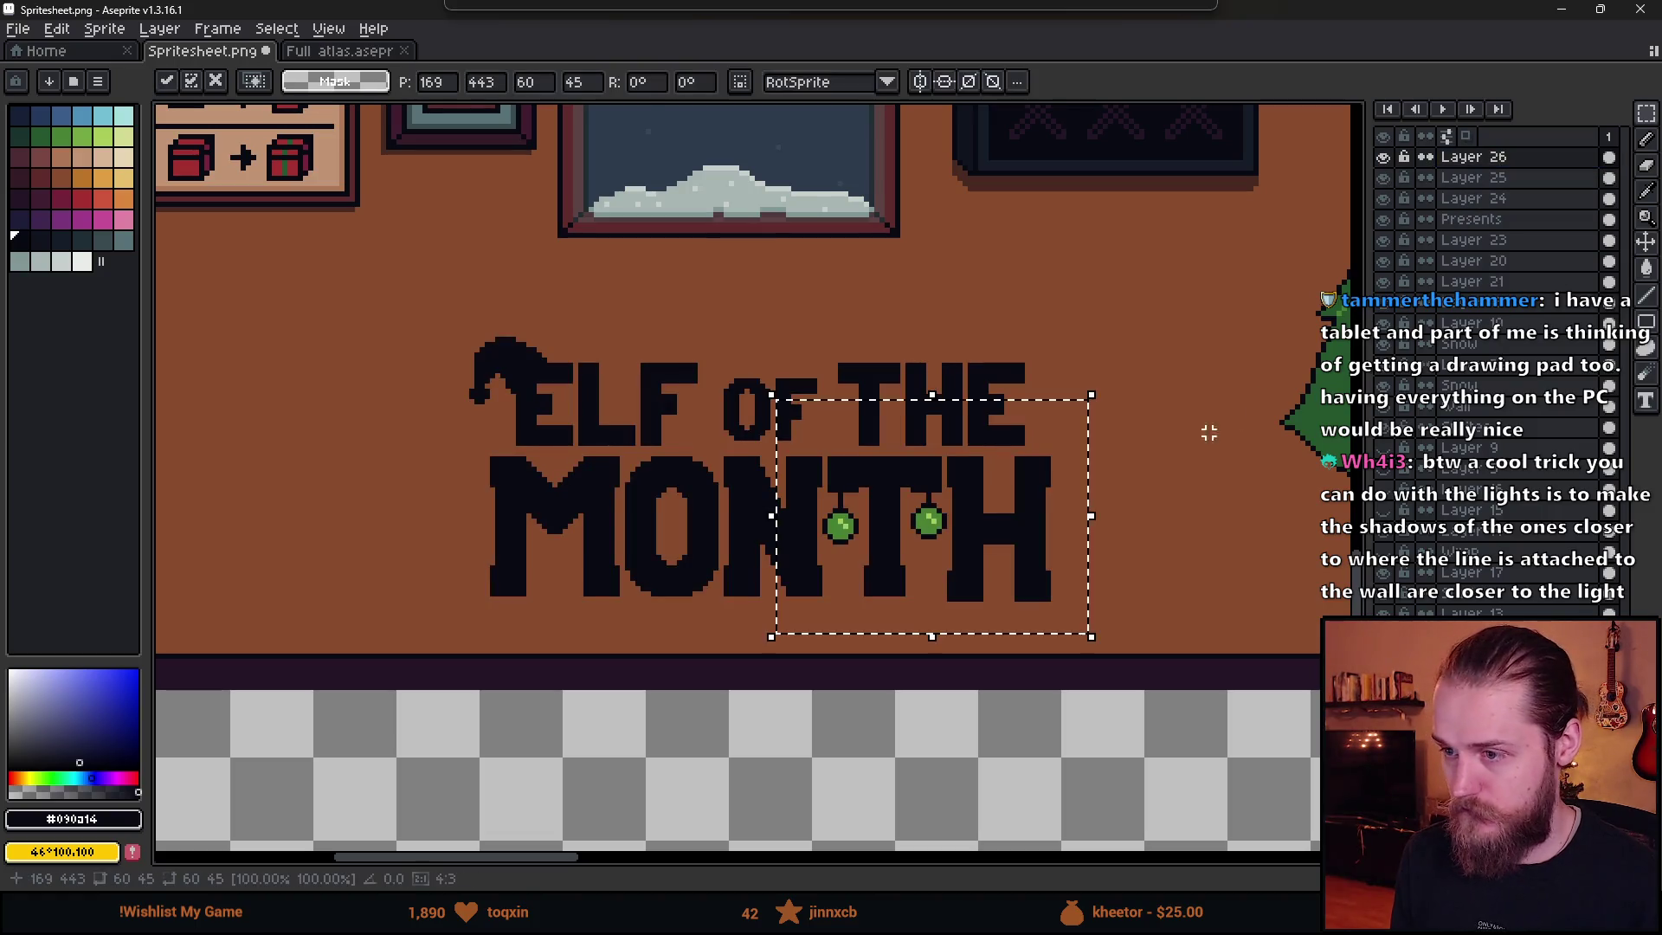
key("Return")
- Shift the ELF lettering 1 px right and the THE lettering 3 px left
mouse_move(398, 298)
left_mouse_down()
mouse_move(727, 453)
mouse_move(646, 434)
mouse_move(660, 438)
left_mouse_up()
left_click(929, 472)
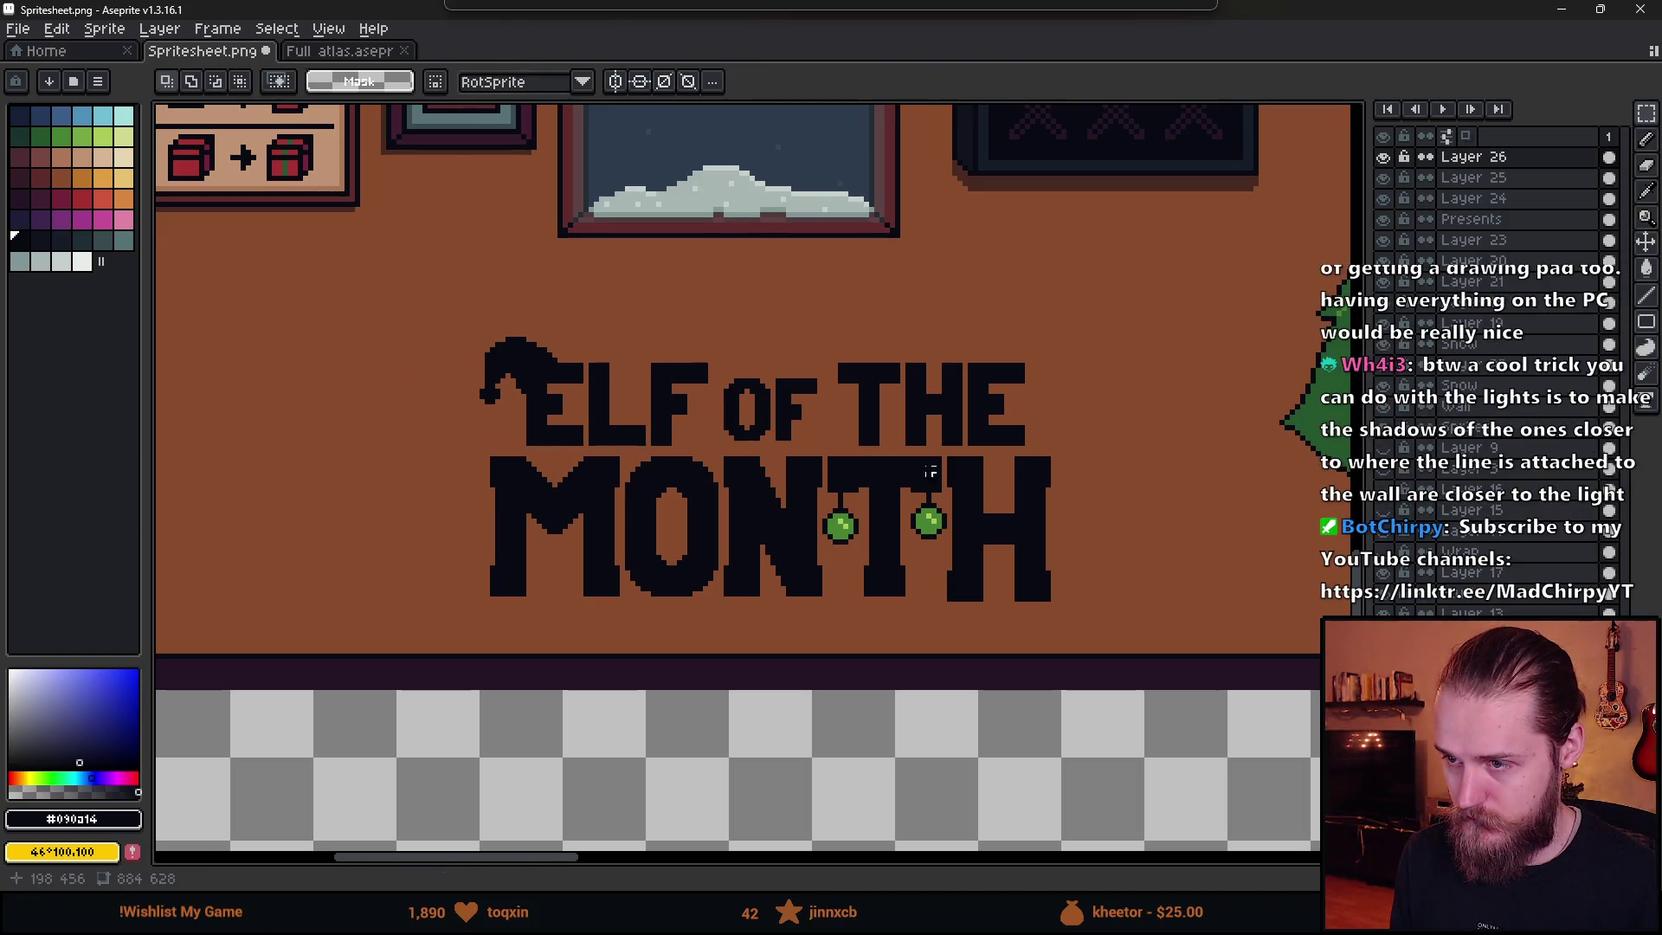
left_click_drag(835, 345, 1072, 461)
key("Left")
key("Left")
key("Left")
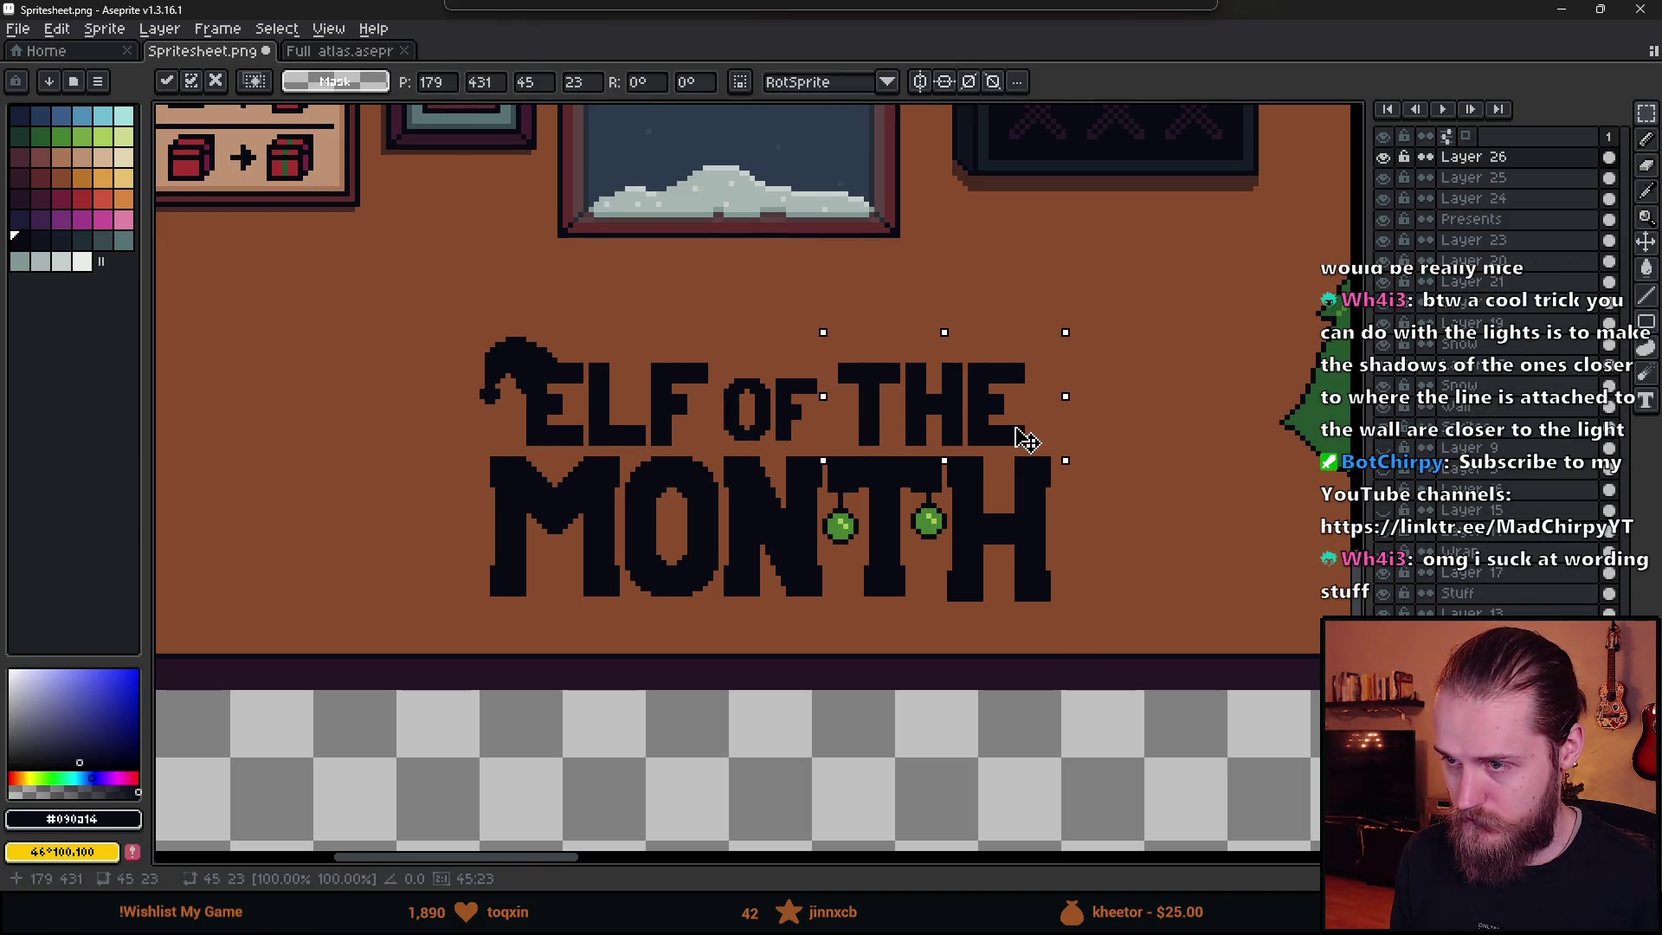
left_click(1028, 573)
scroll(1029, 573, "down", 3)
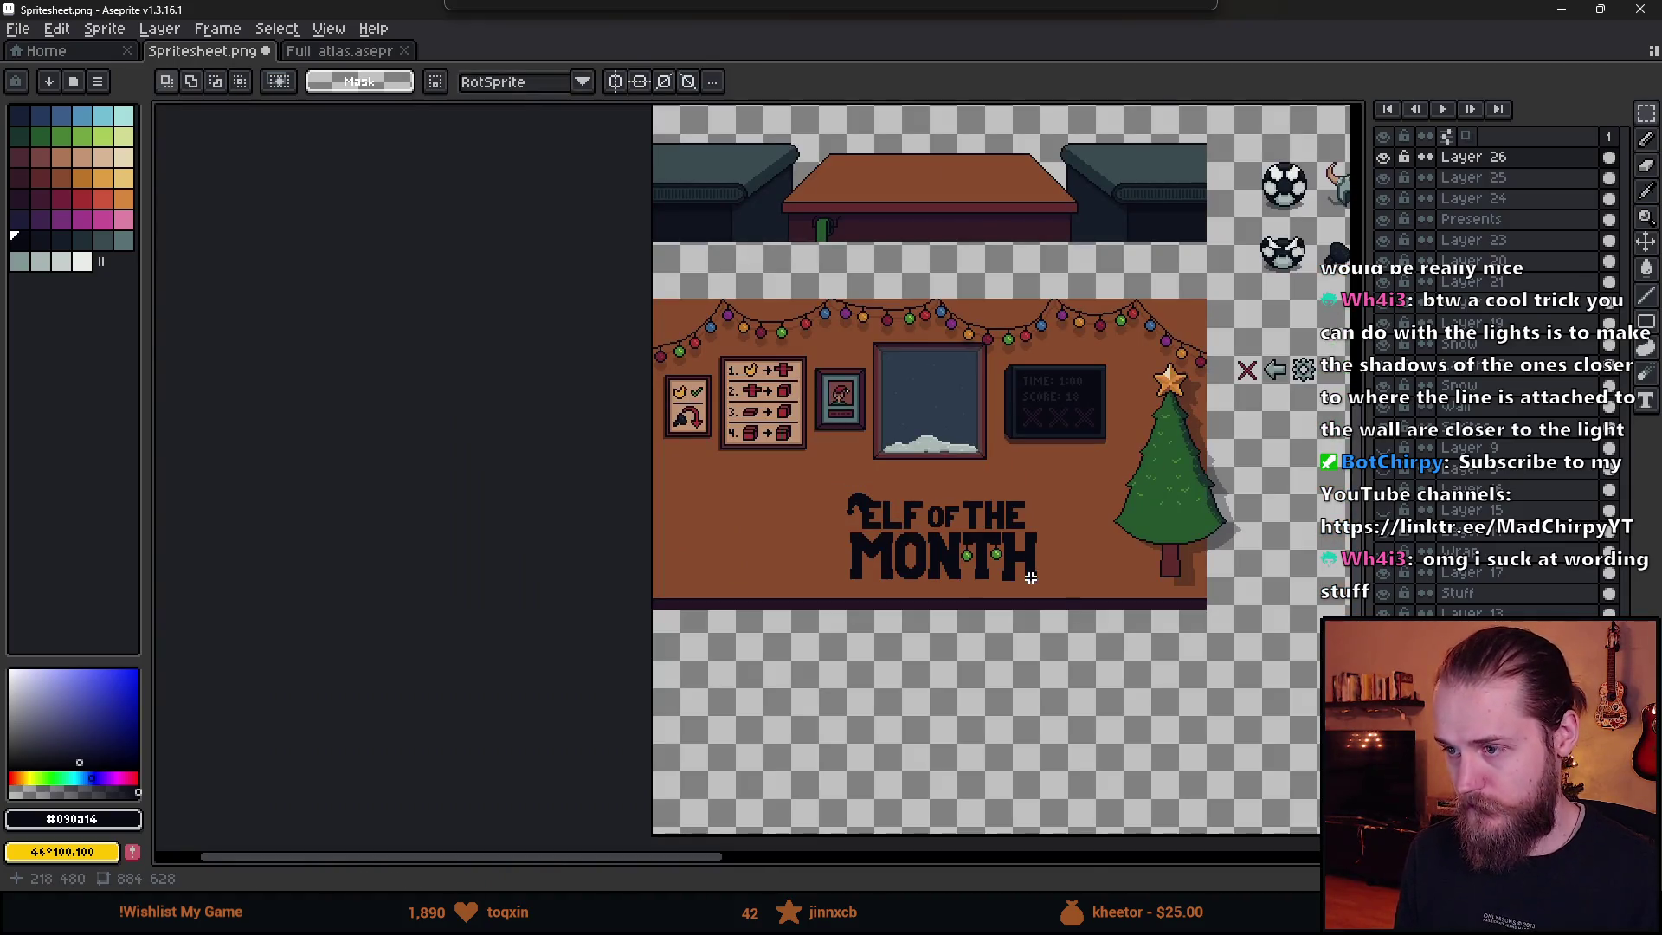
scroll(1071, 612, "up", 2)
scroll(809, 441, "up", 1)
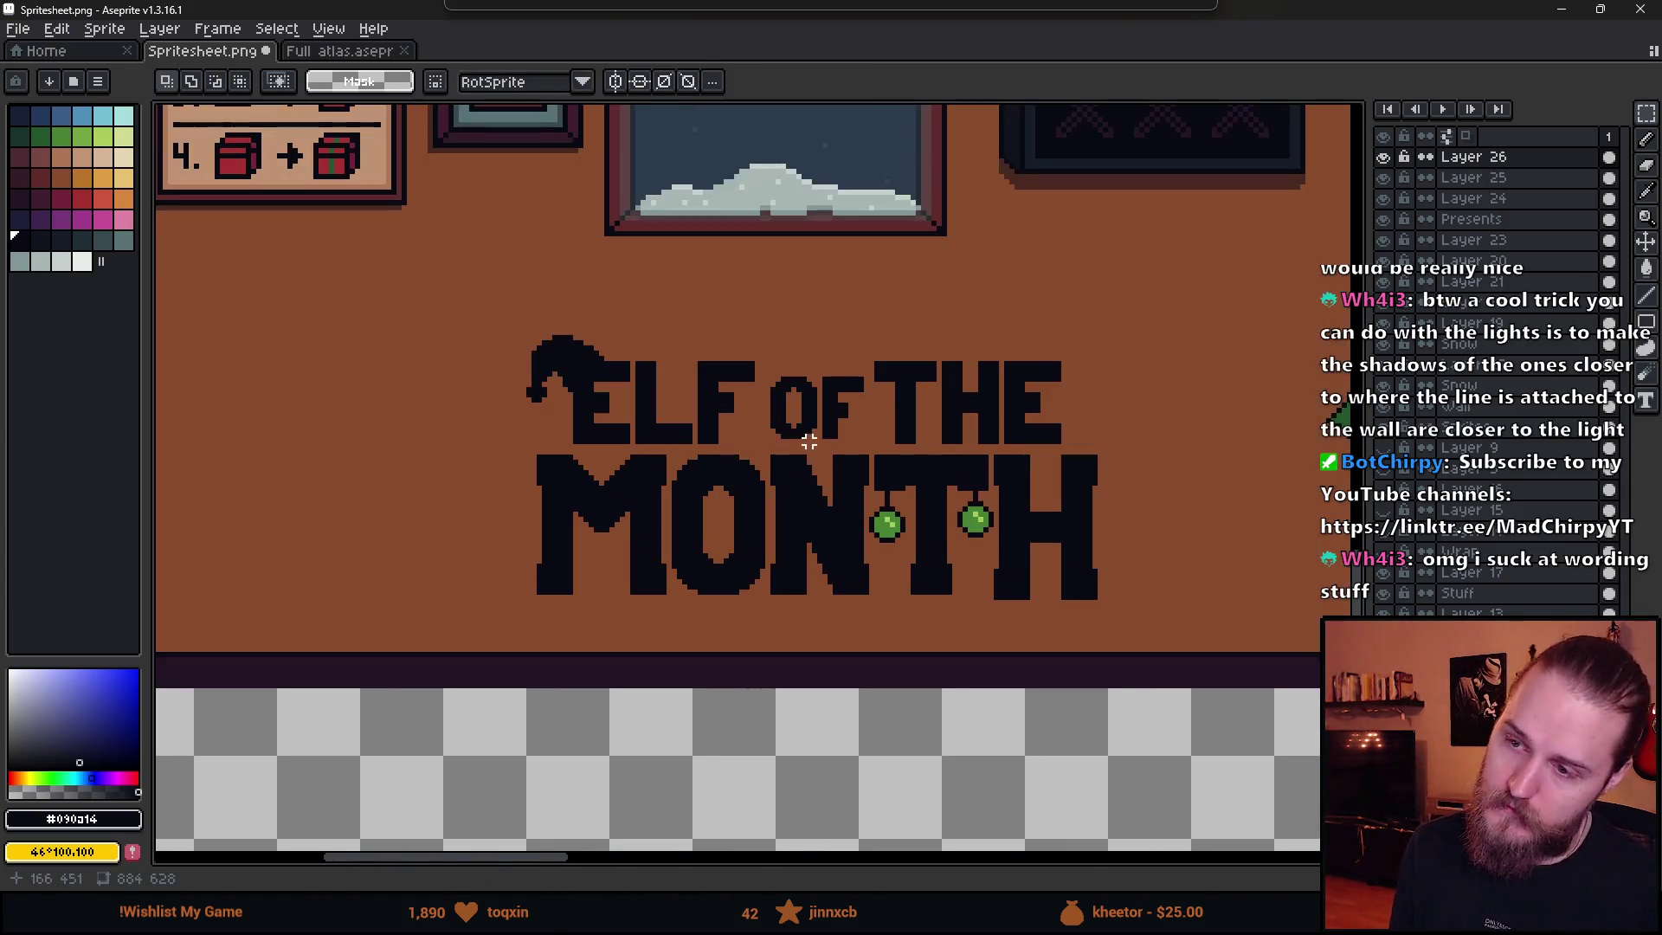
scroll(770, 530, "up", 2)
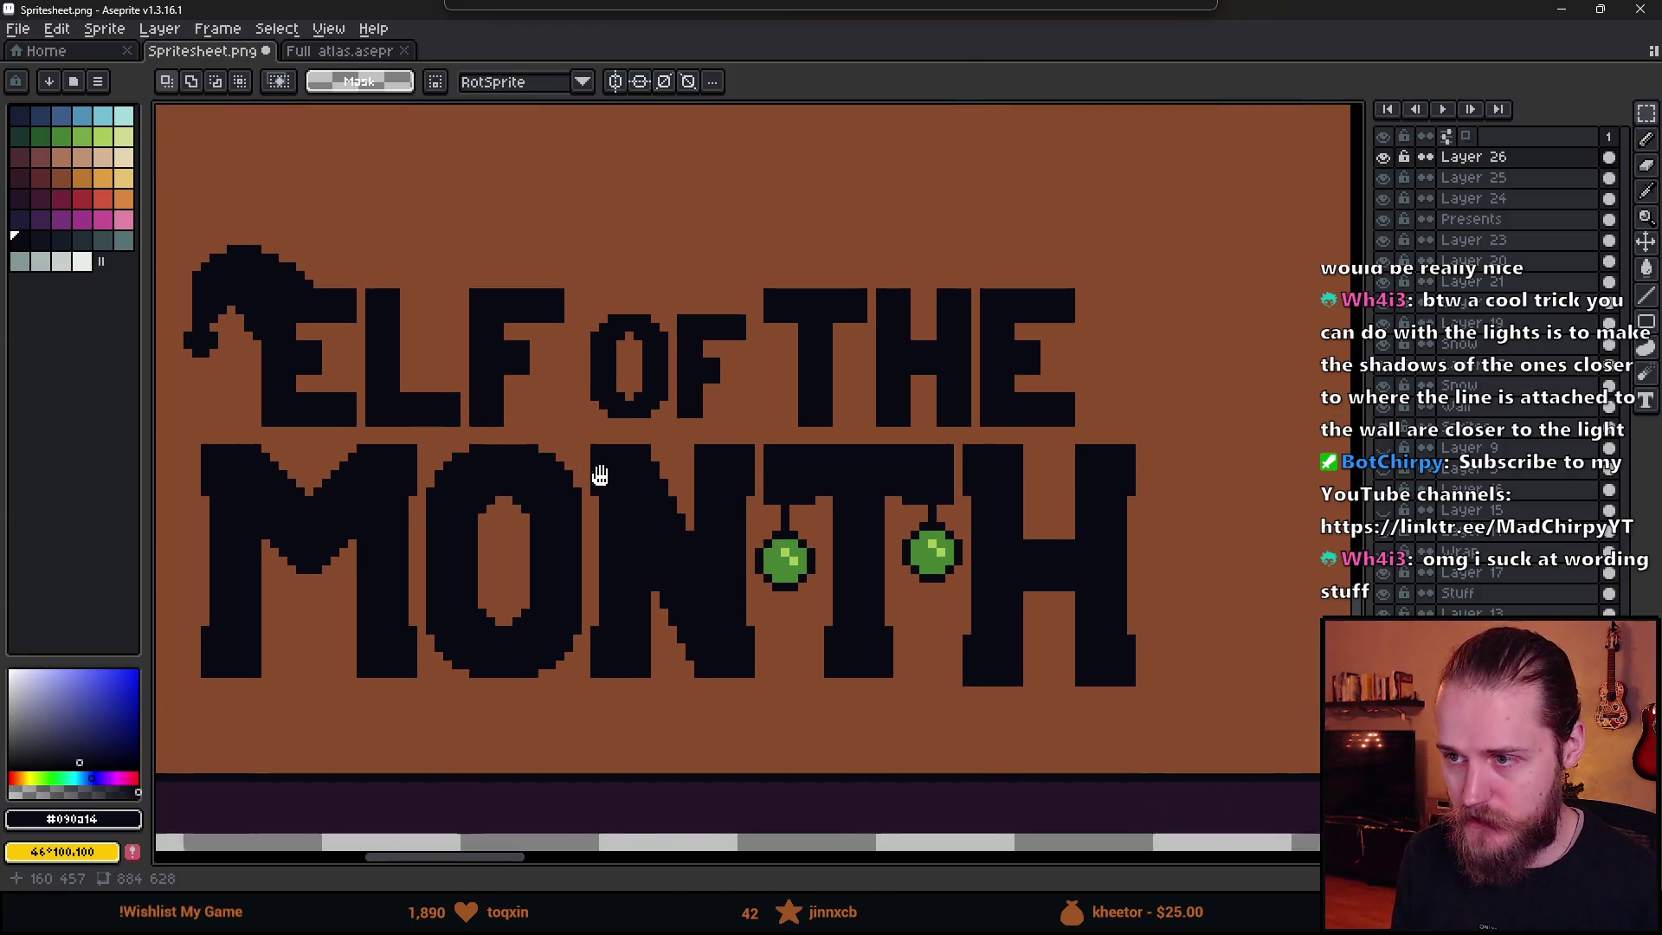
- Bring the E's hat into view and ready the Pencil with white for the trim
left_click_drag(409, 276, 567, 320)
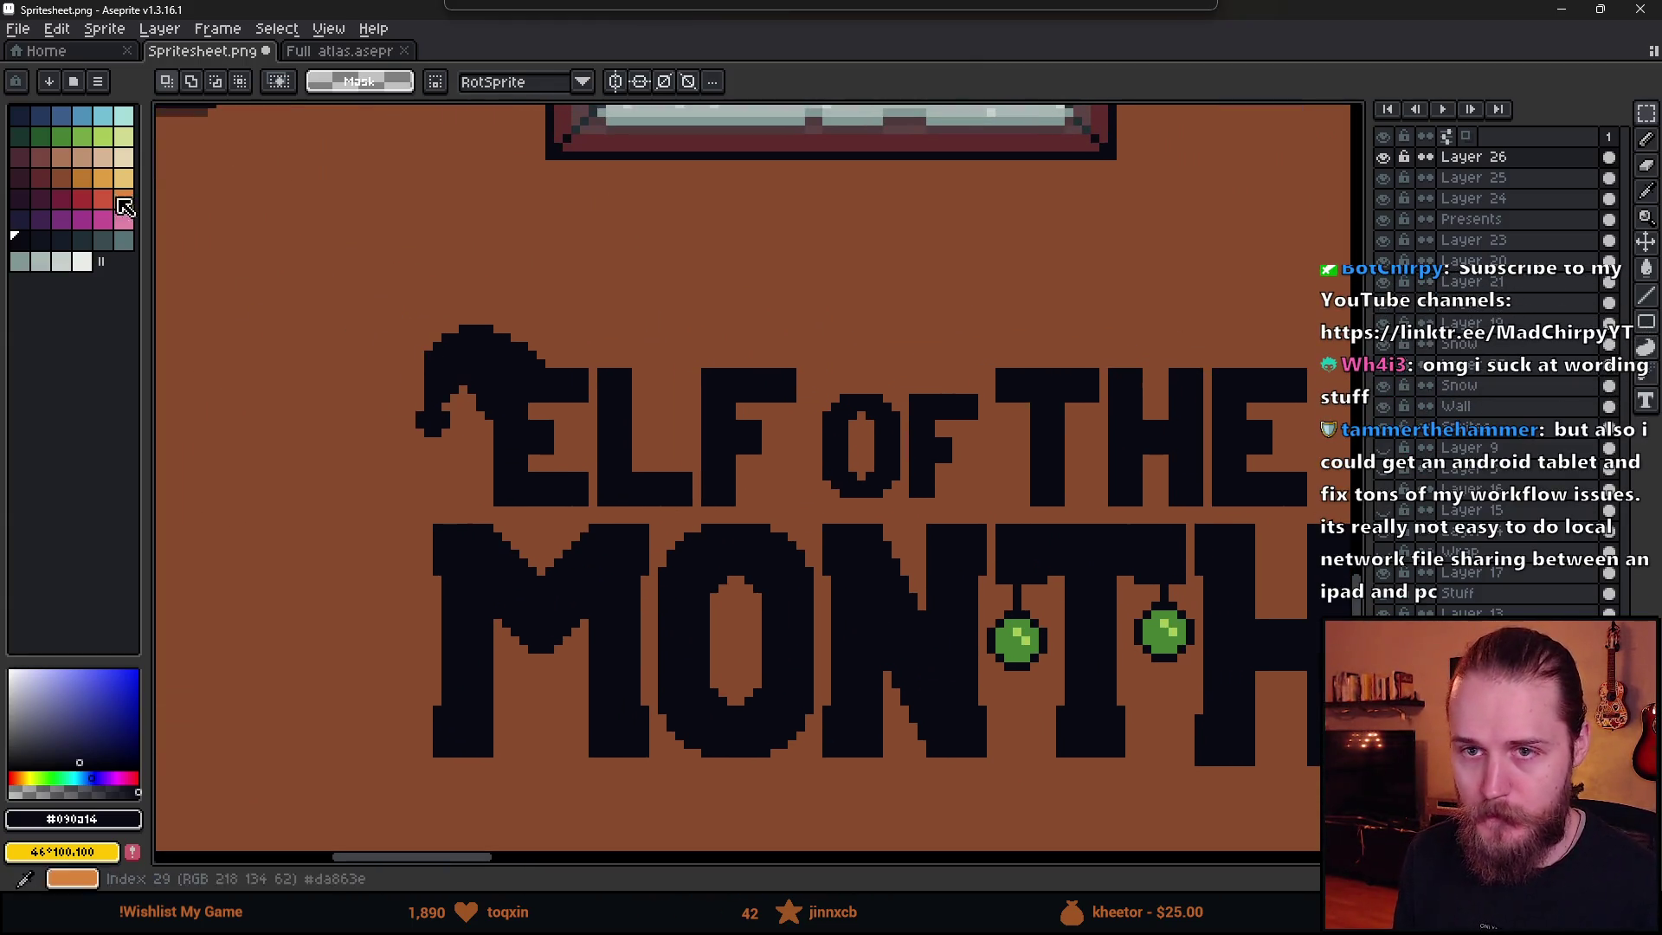
left_click(81, 199)
key("b")
scroll(375, 420, "up", 5)
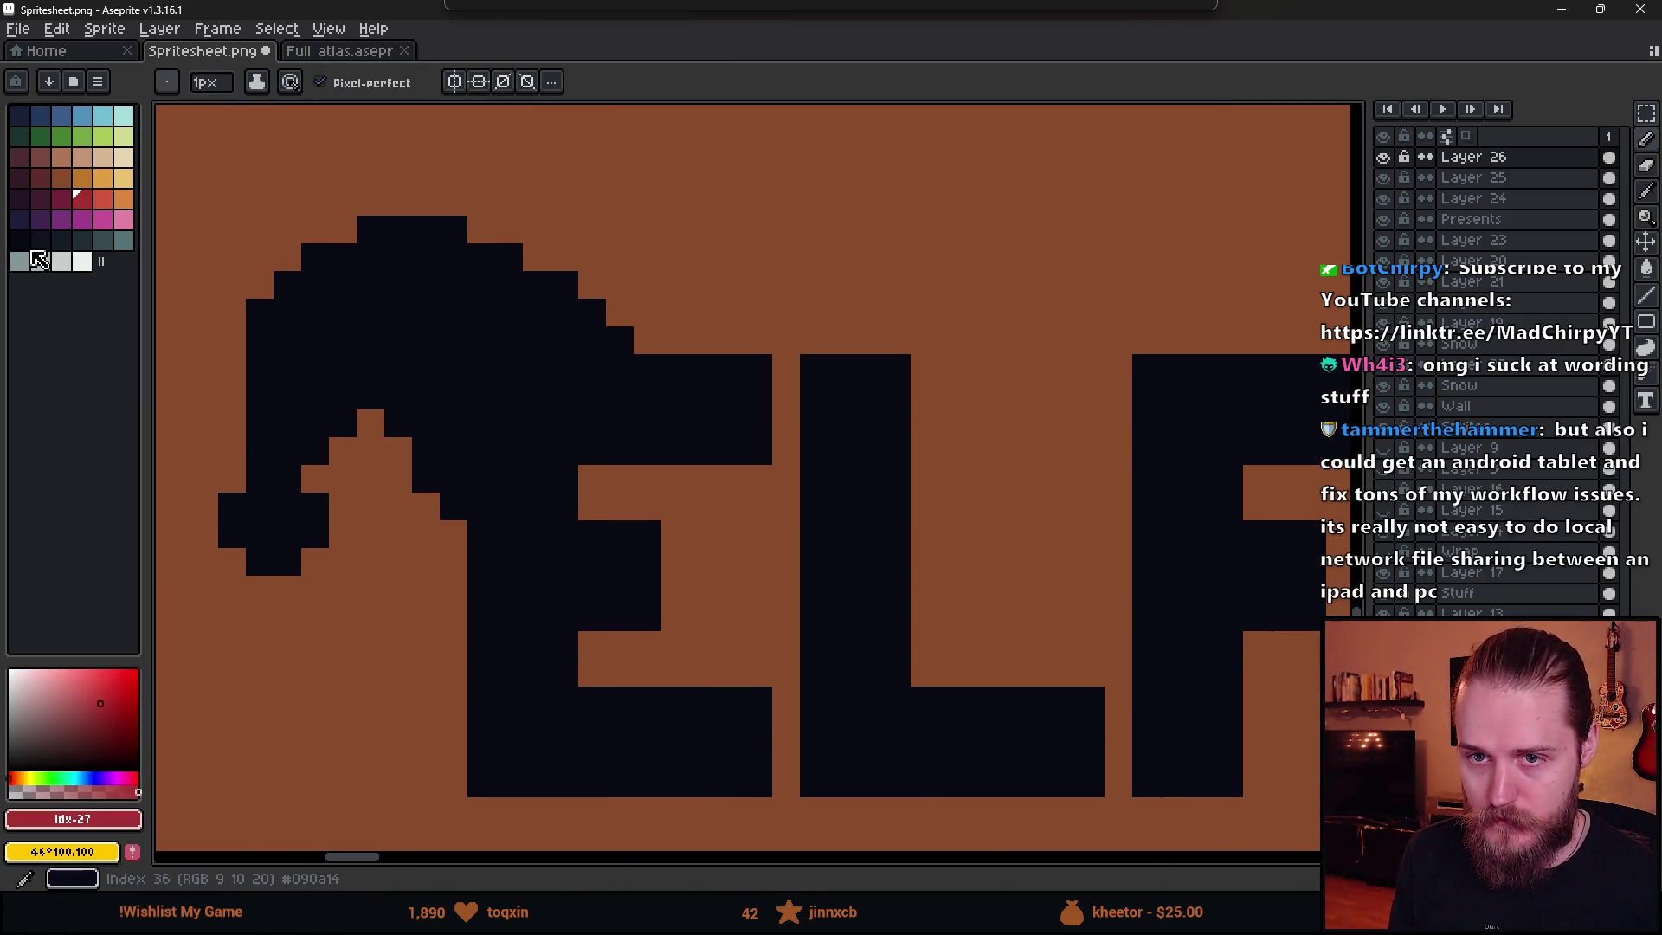
left_click(82, 260)
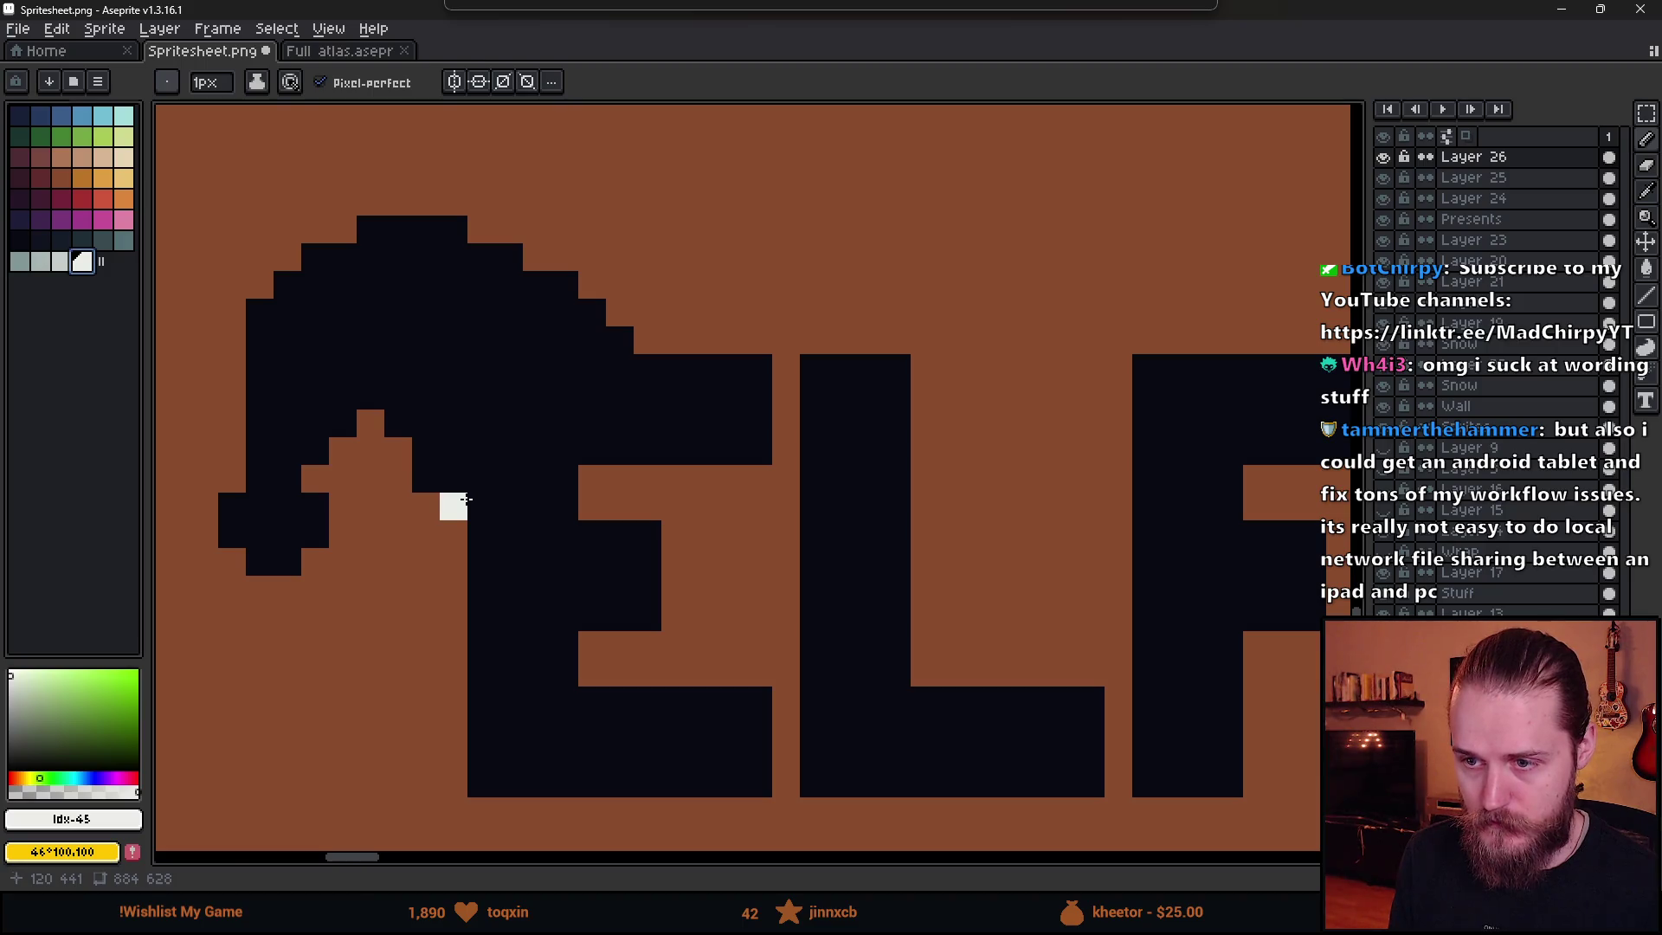
- Draw a thick white diagonal trim band across the elf hat
mouse_move(466, 499)
left_mouse_down()
mouse_move(481, 451)
mouse_move(534, 395)
mouse_move(619, 362)
left_mouse_up()
scroll(619, 362, "down", 4)
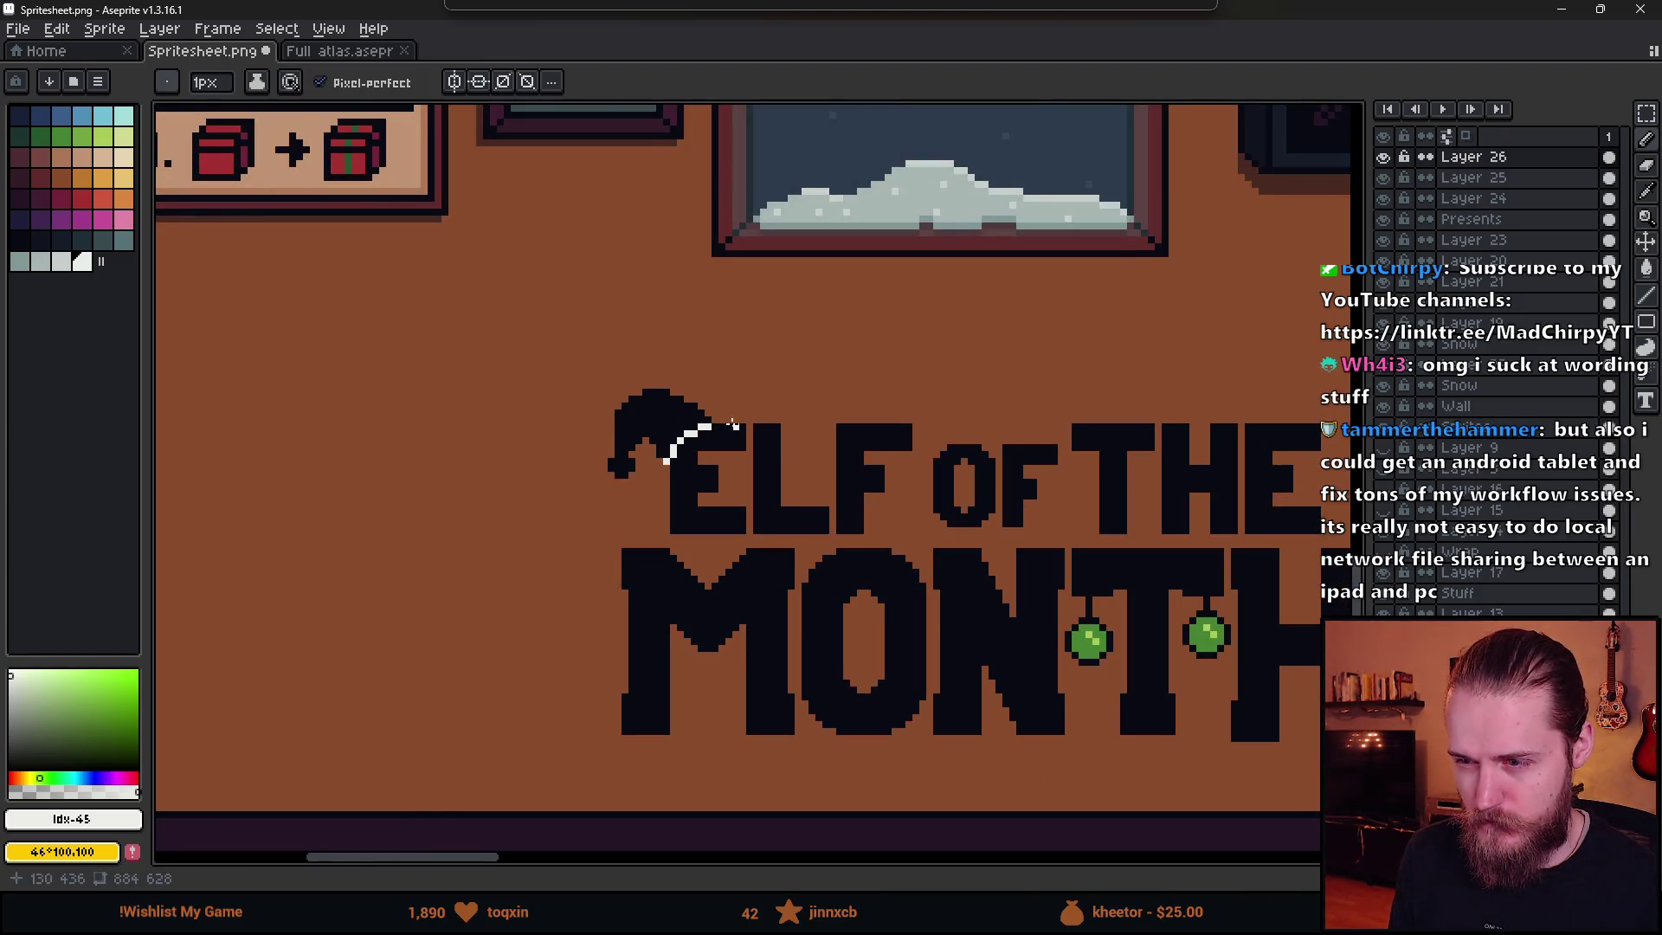
scroll(732, 424, "up", 4)
key("ctrl+z")
left_click(731, 374, "shift")
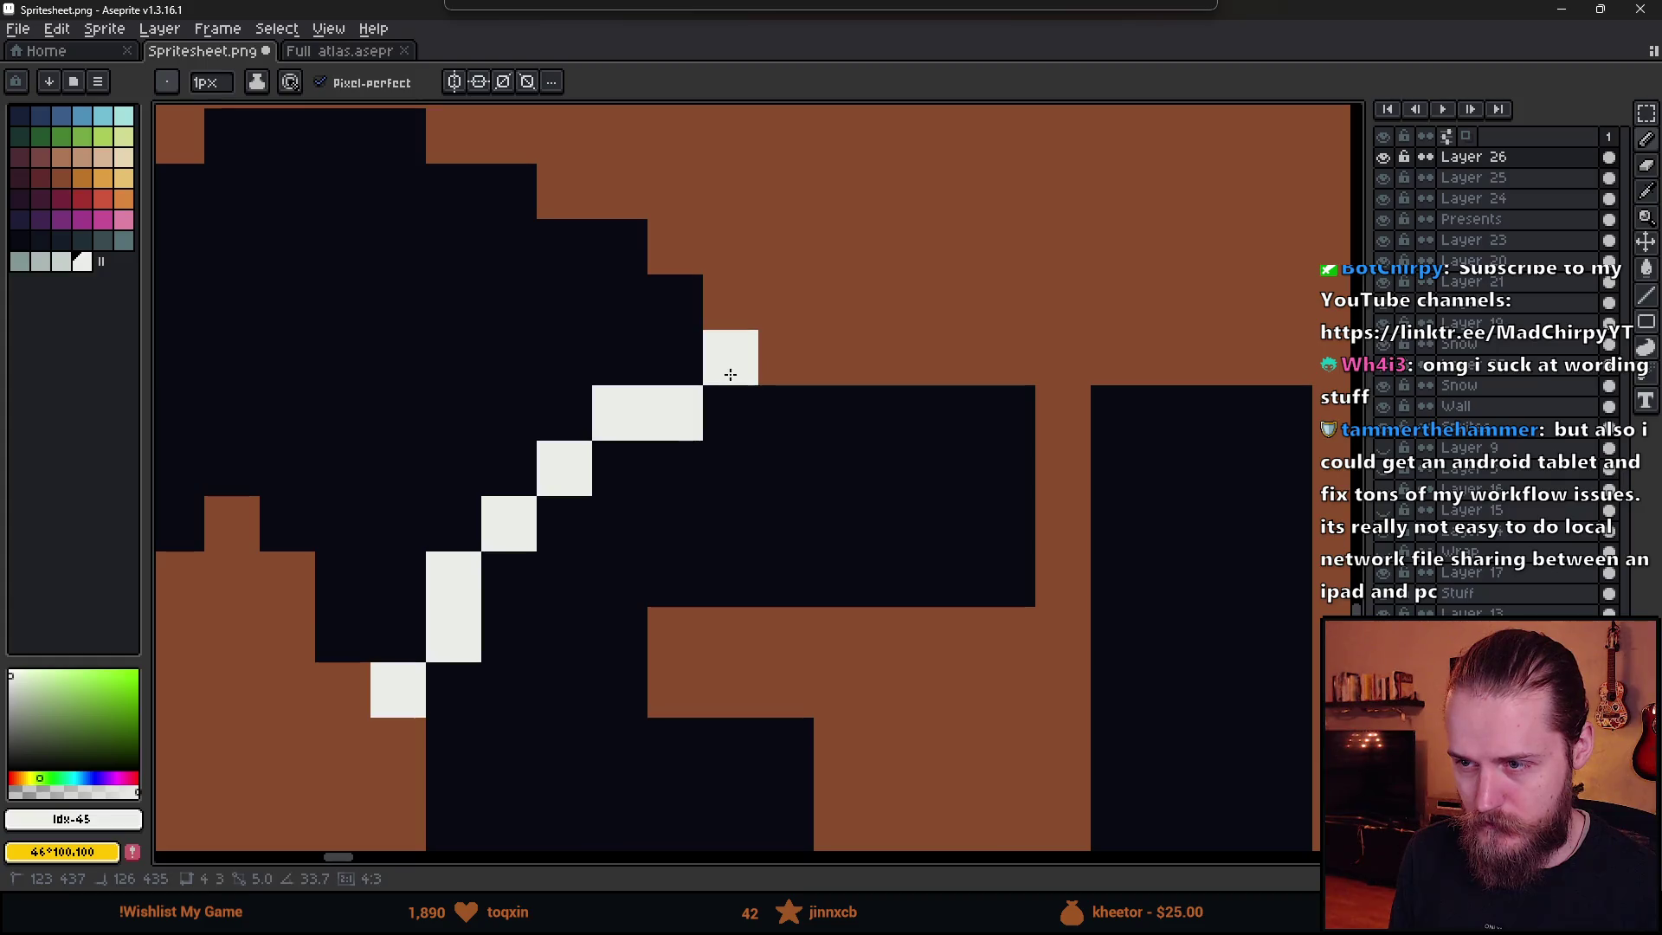
scroll(731, 374, "down", 3)
scroll(549, 537, "up", 2)
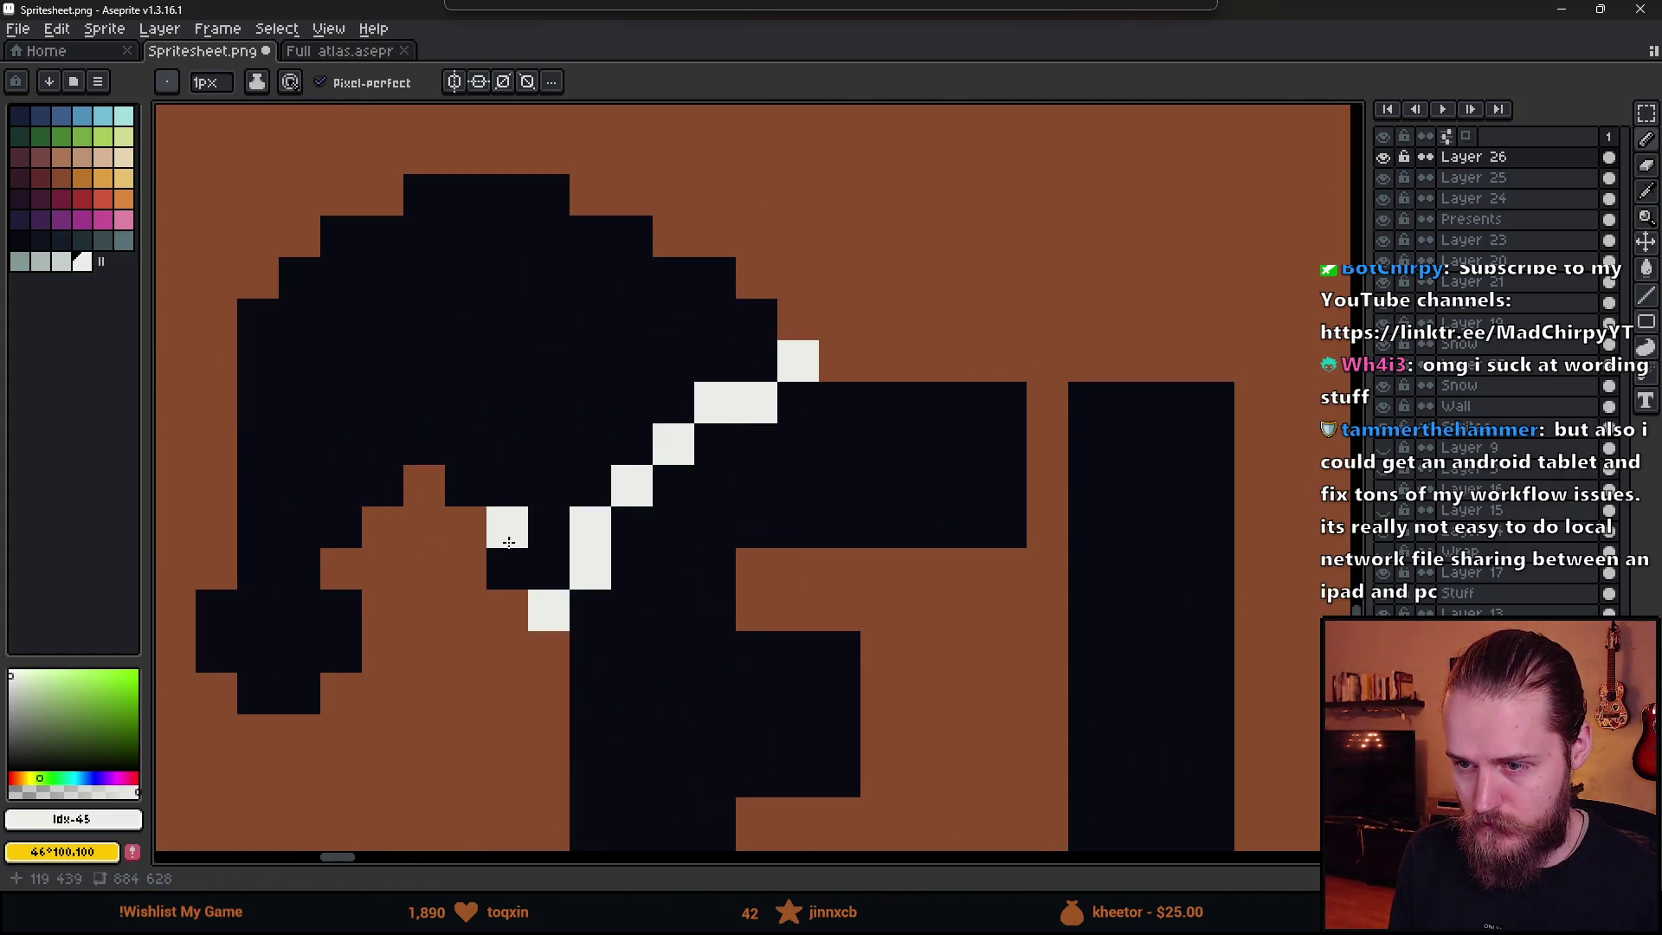
left_click(505, 563)
left_click(499, 527)
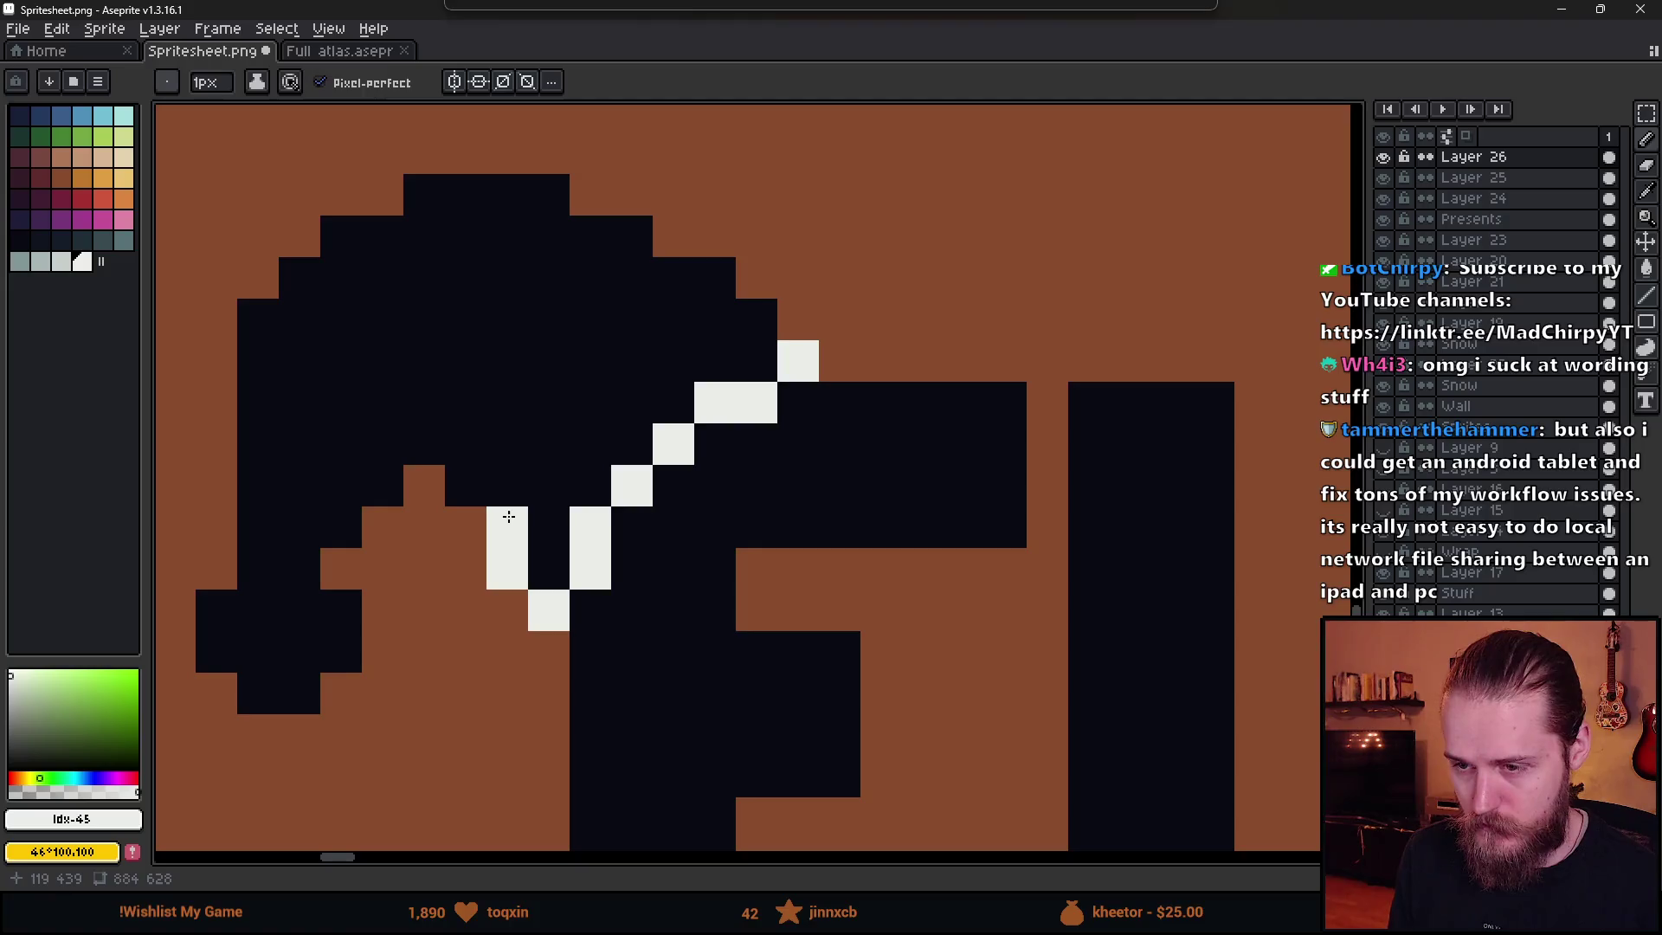
mouse_move(508, 517)
left_mouse_down()
mouse_move(631, 401)
mouse_move(755, 320)
left_mouse_up()
- Paint a white pom-pom at the tip of the hat
scroll(762, 347, "down", 6)
scroll(836, 479, "up", 1)
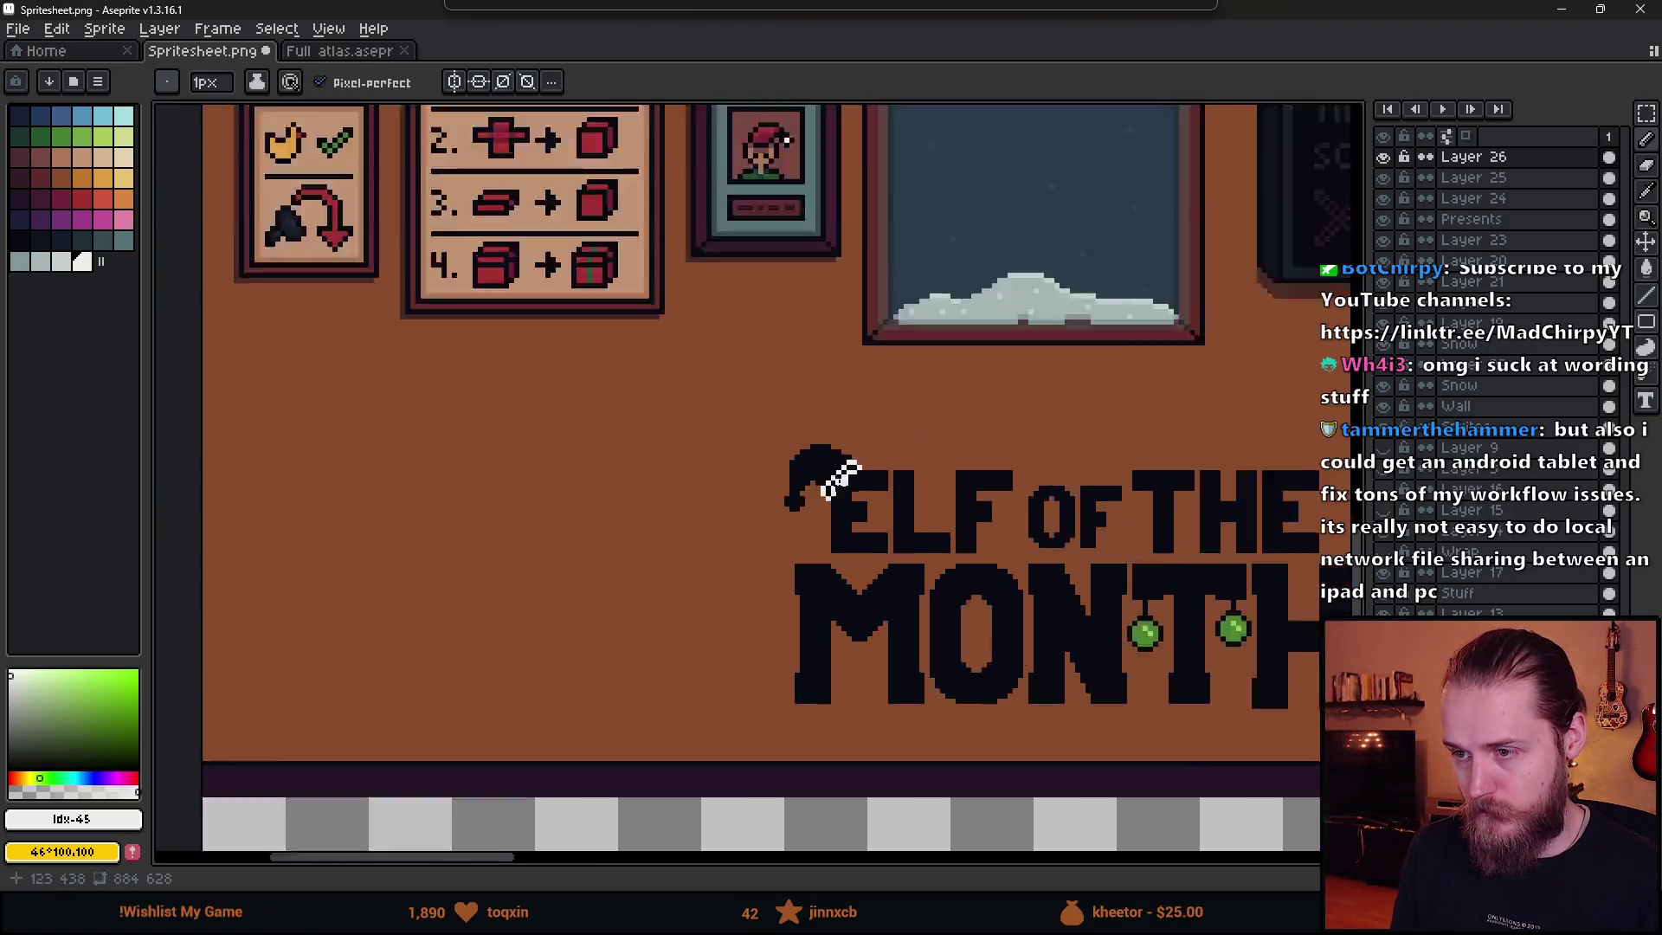
scroll(823, 483, "up", 3)
left_click(346, 597)
left_click_drag(340, 653, 401, 606)
left_click(395, 654)
scroll(695, 640, "down", 3)
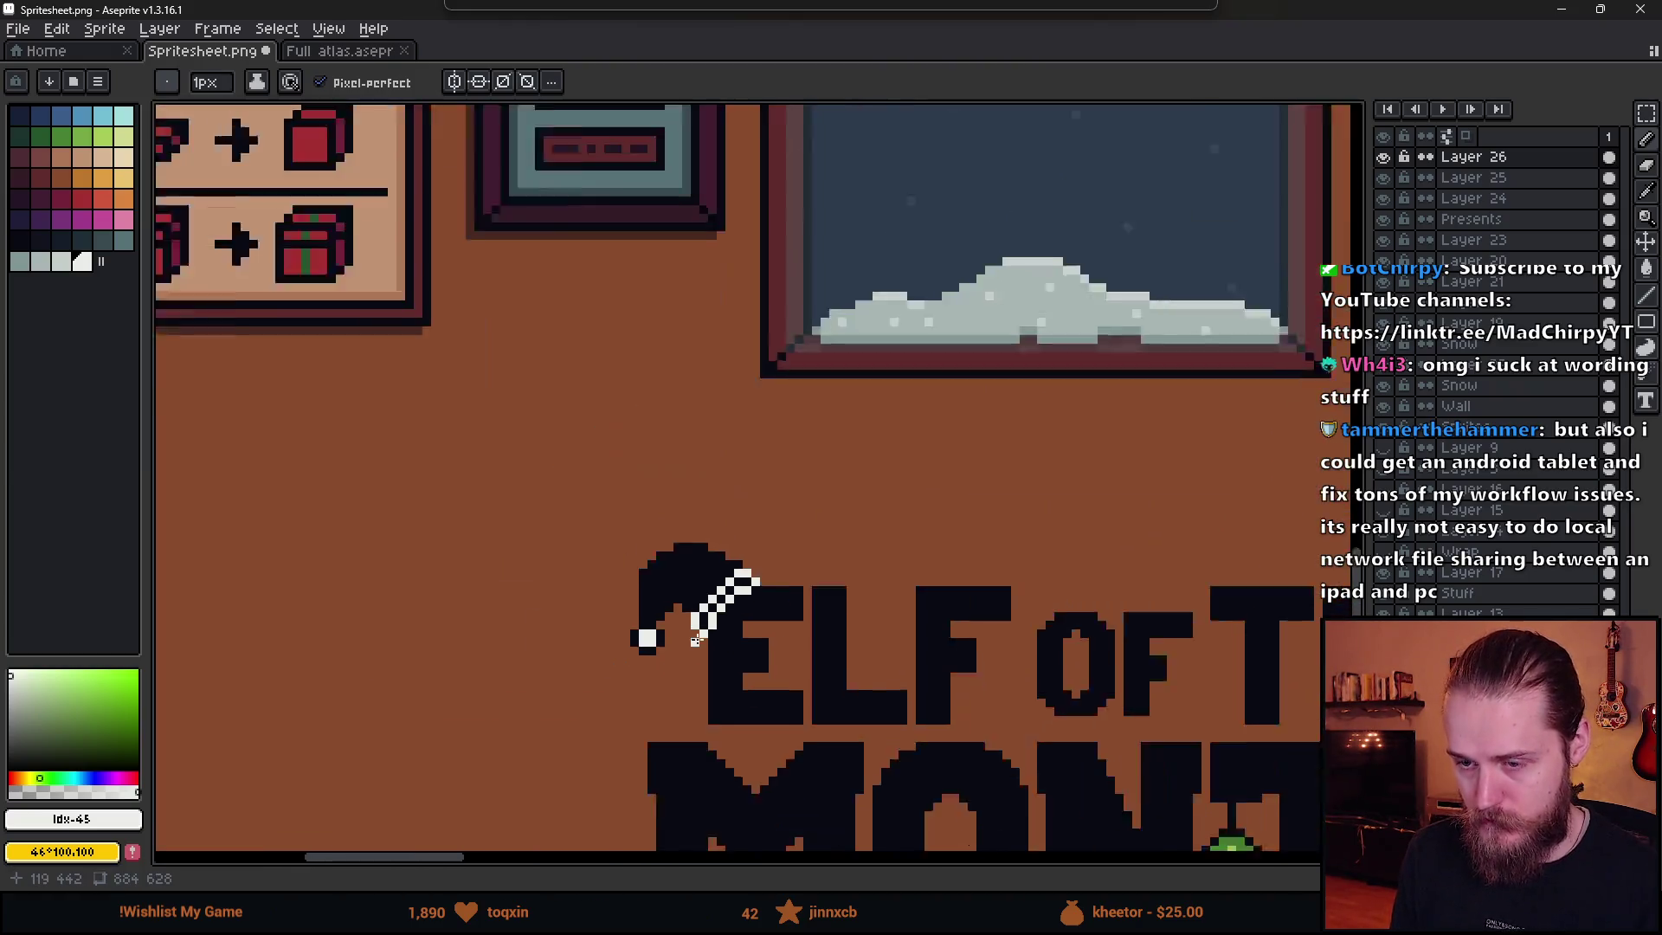
scroll(821, 519, "down", 1)
scroll(554, 476, "up", 2)
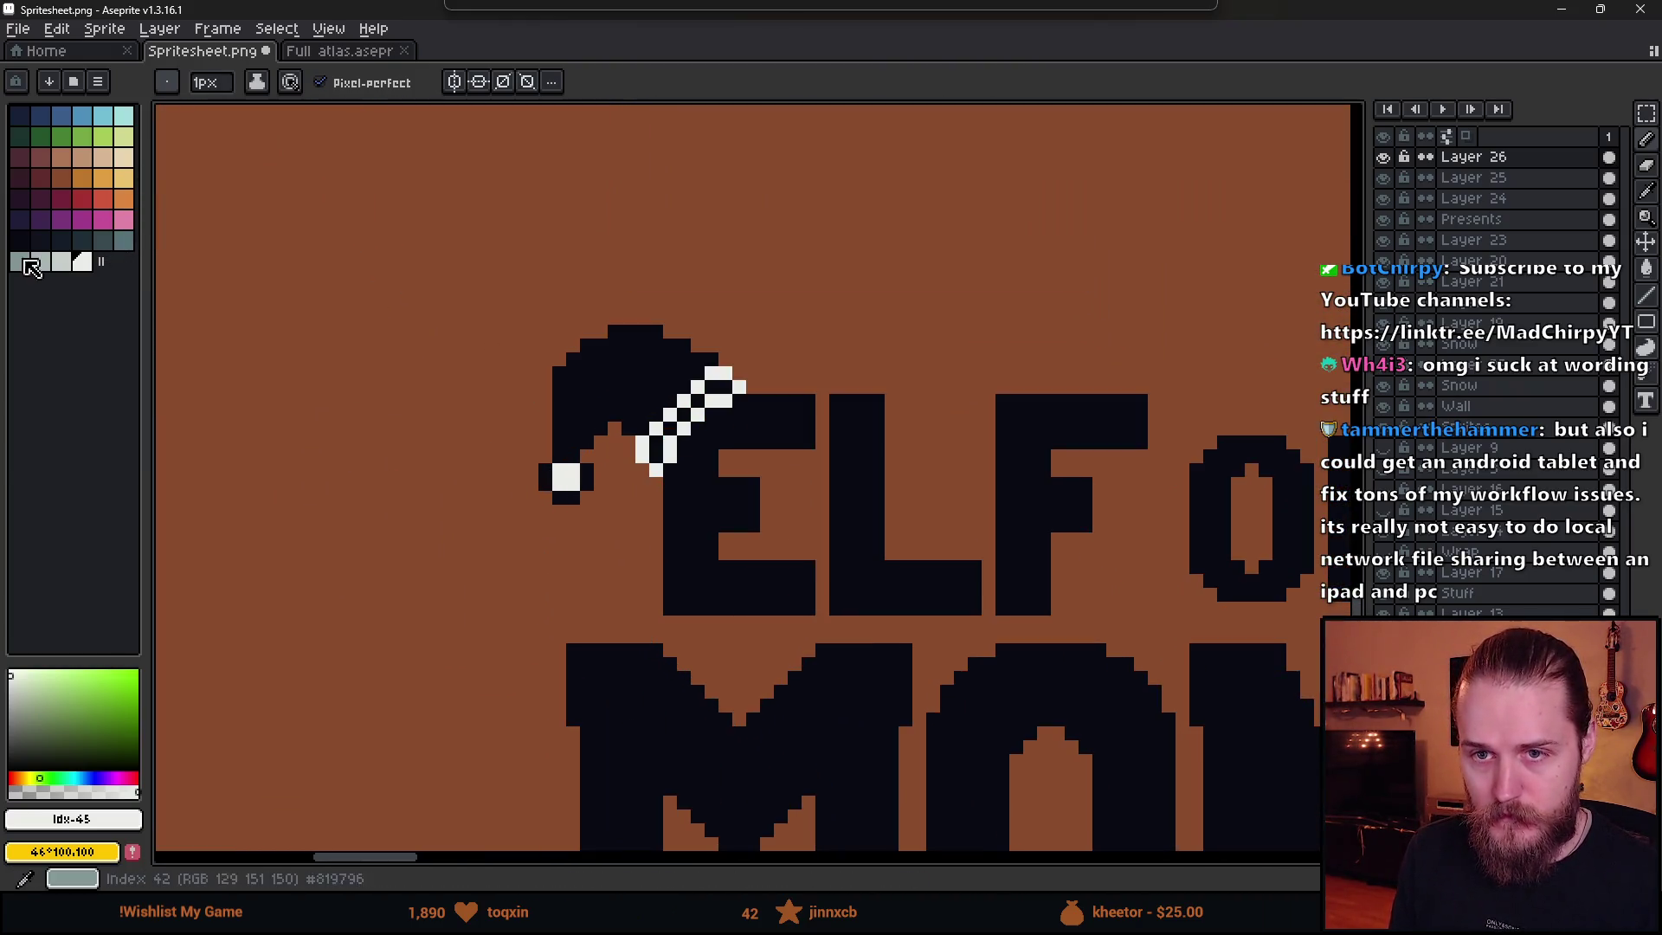
- Flood-fill the dark gaps along the white trim with light grey
left_click(41, 260)
key("g")
scroll(661, 372, "up", 1)
left_click(660, 373)
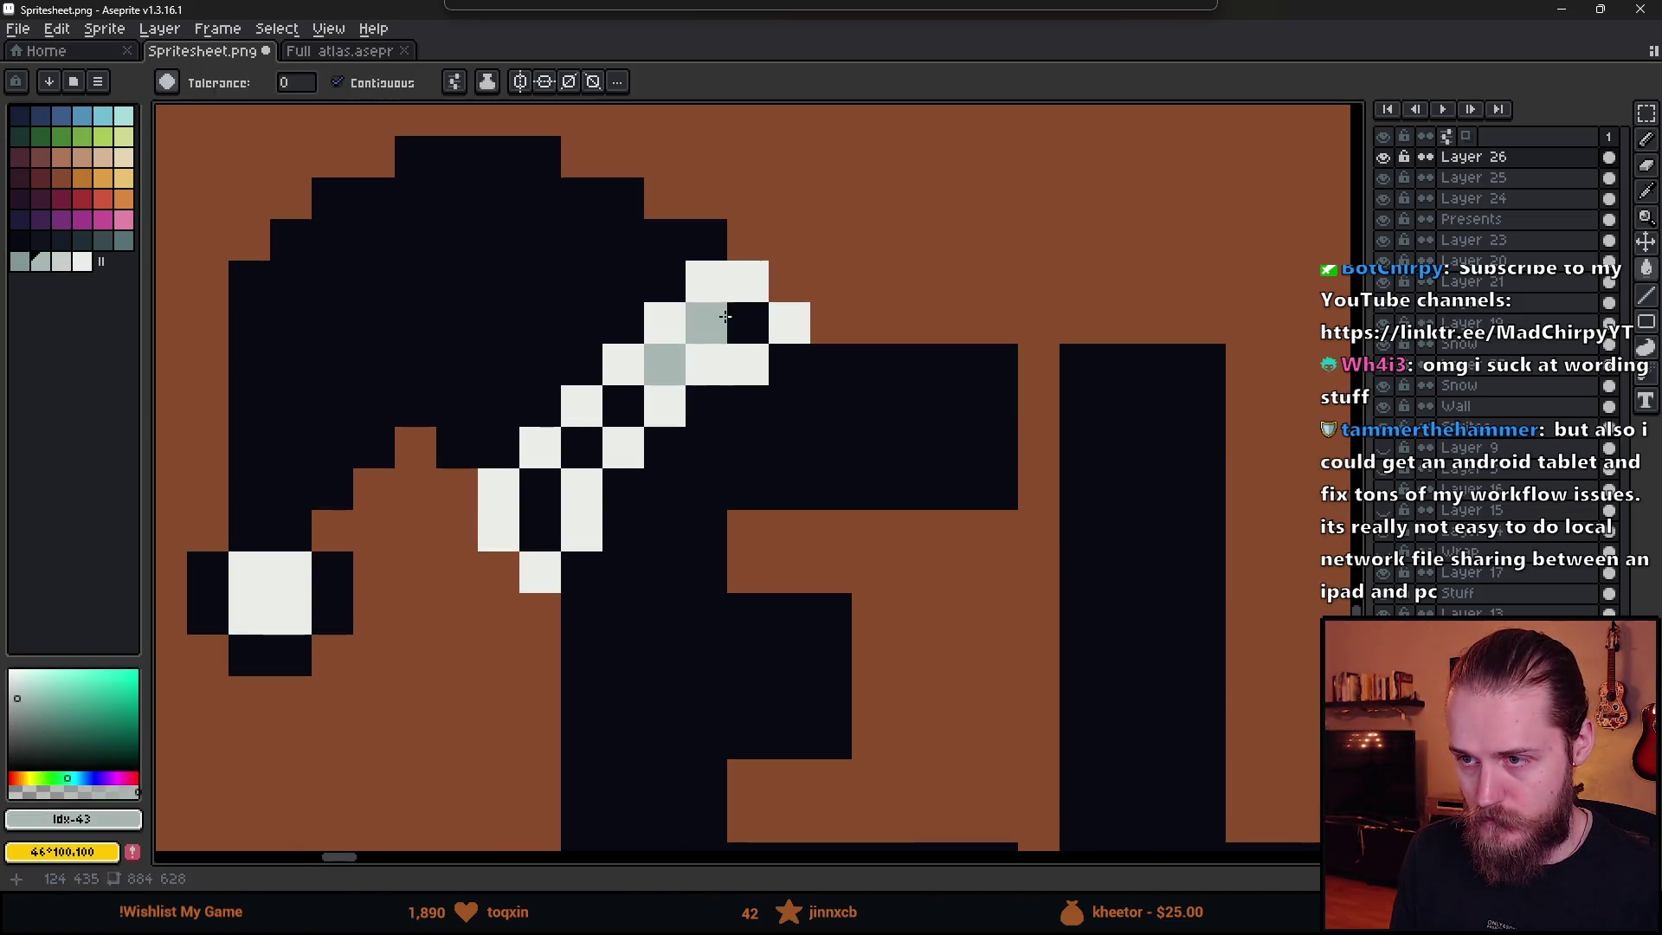
left_click(718, 322)
left_click(623, 406)
left_click(582, 447)
left_click(540, 509)
scroll(343, 592, "down", 1)
scroll(342, 590, "down", 1)
key("ctrl+z")
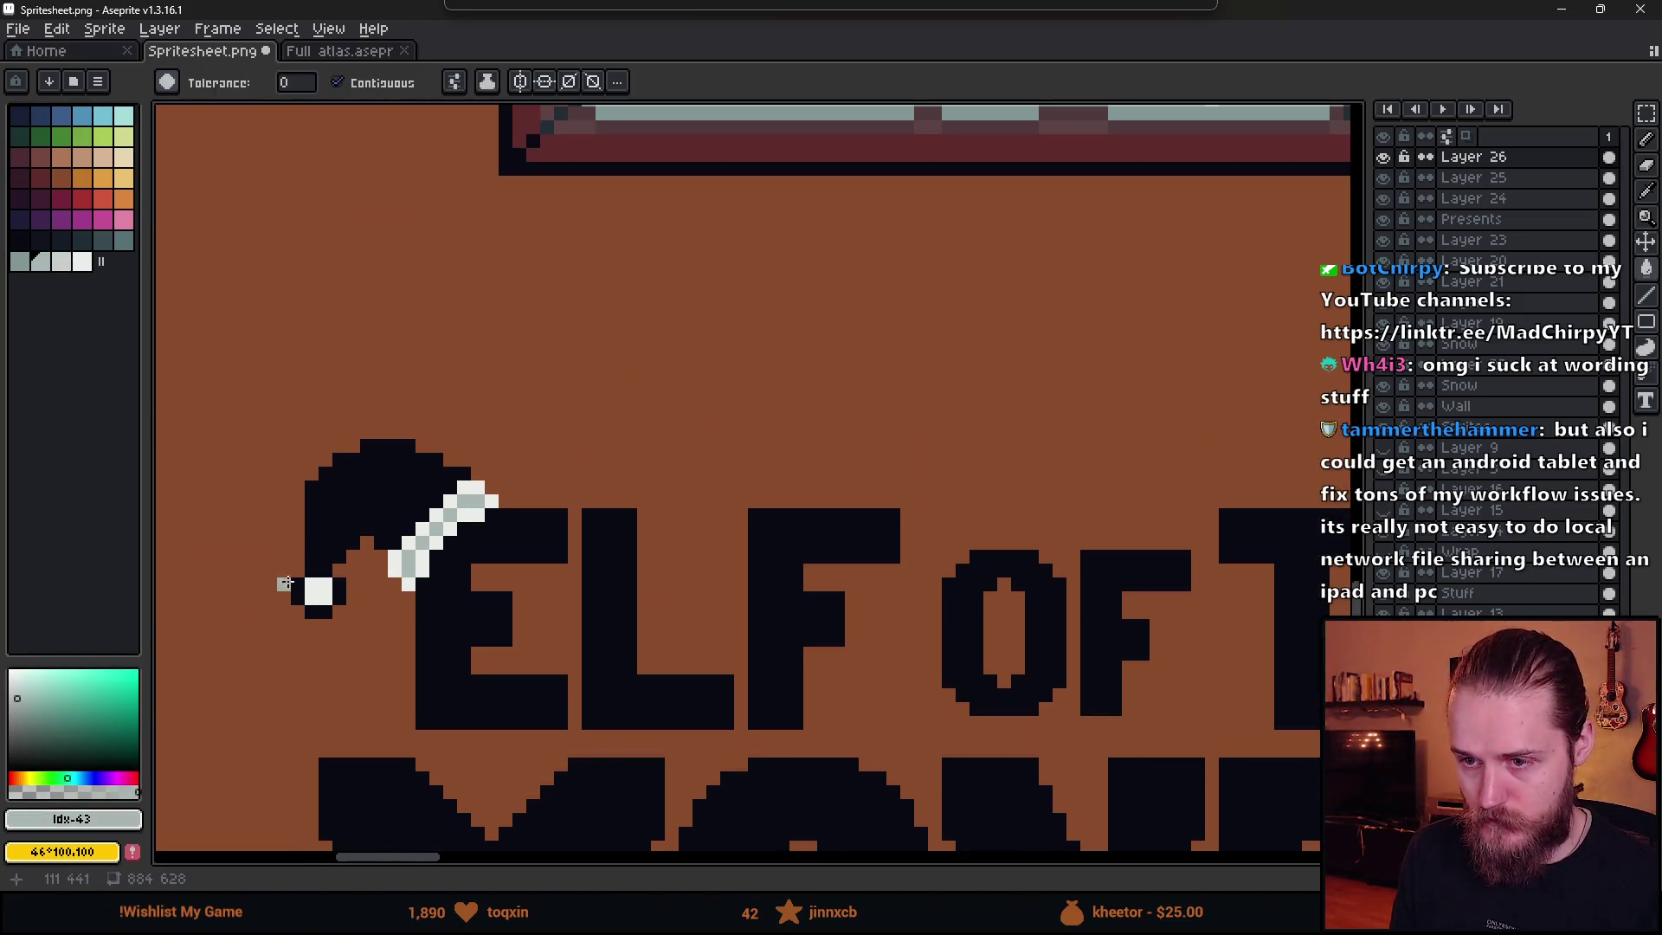
scroll(487, 479, "down", 1)
scroll(562, 497, "up", 1)
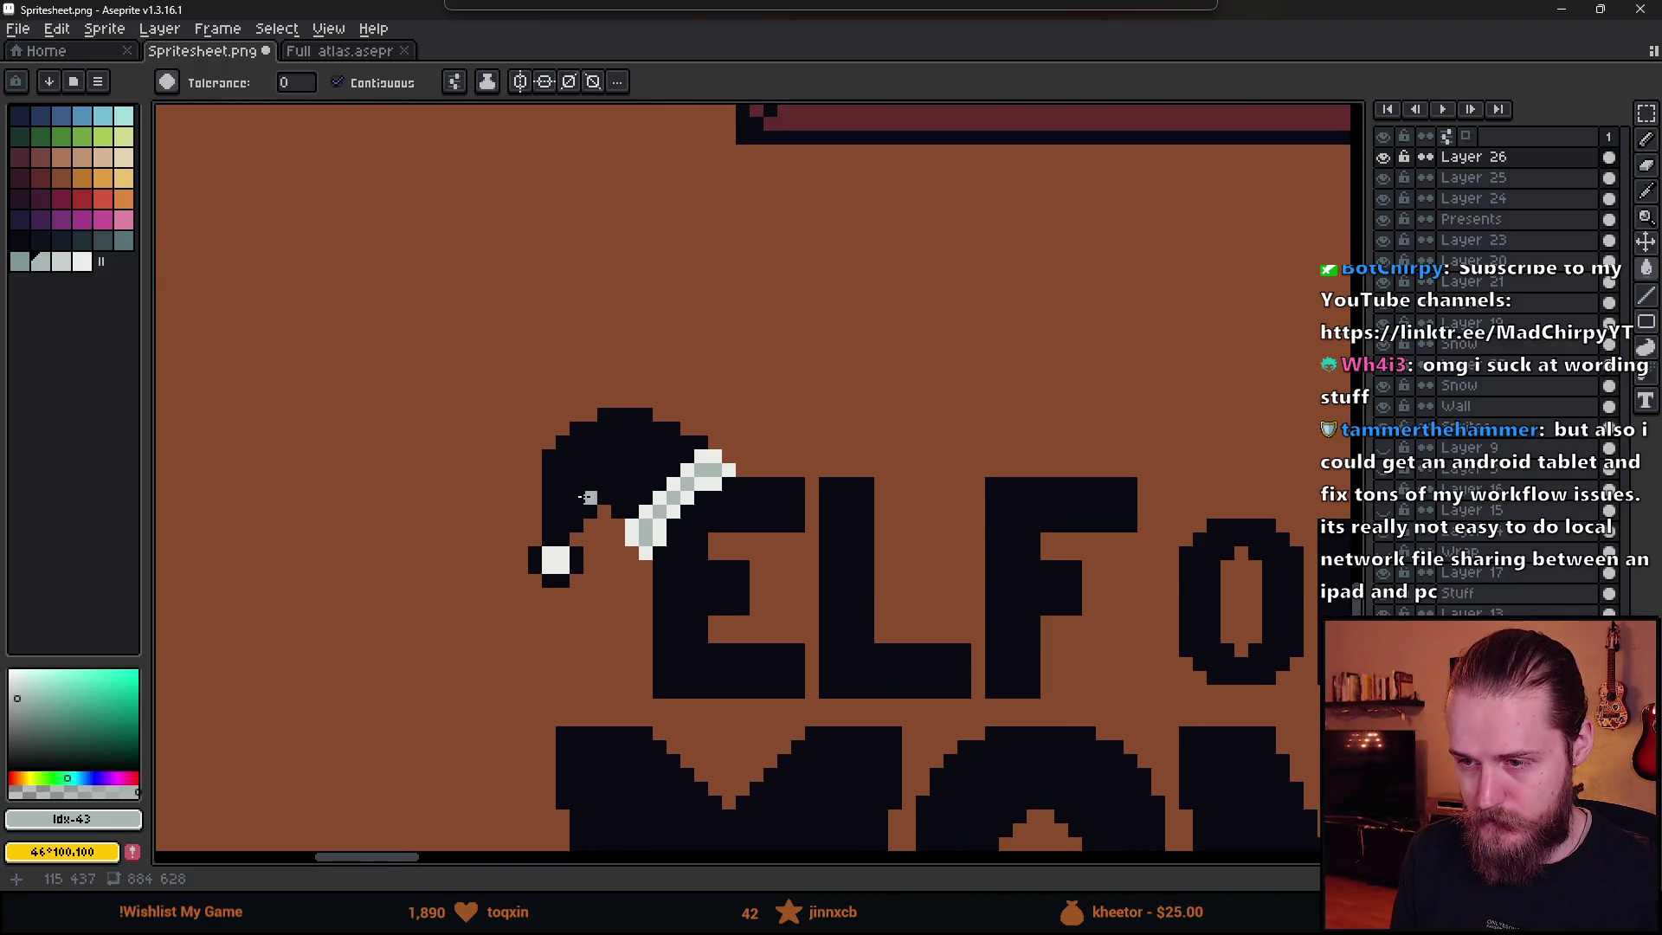
scroll(588, 497, "up", 3)
- Shade the dark cells around the pom-pom with light grey #a8b5b2
left_click(736, 530, "alt")
left_click(602, 585)
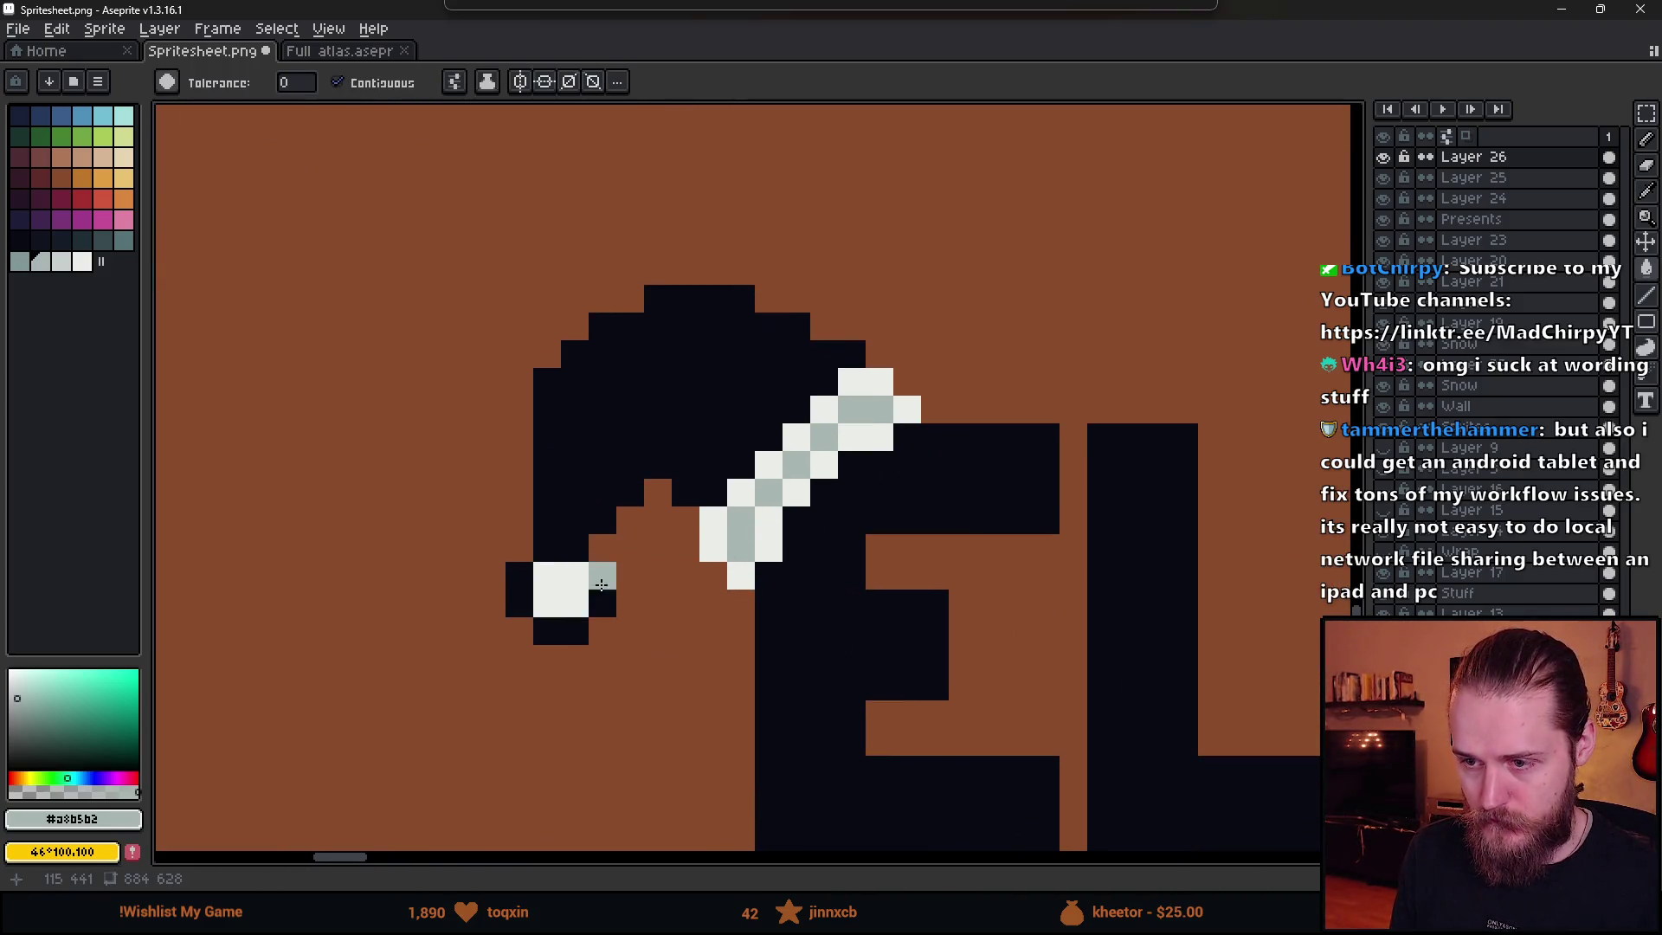
left_click(602, 603)
left_click(520, 589)
left_click(561, 630)
key("b")
left_click_drag(547, 548, 574, 550)
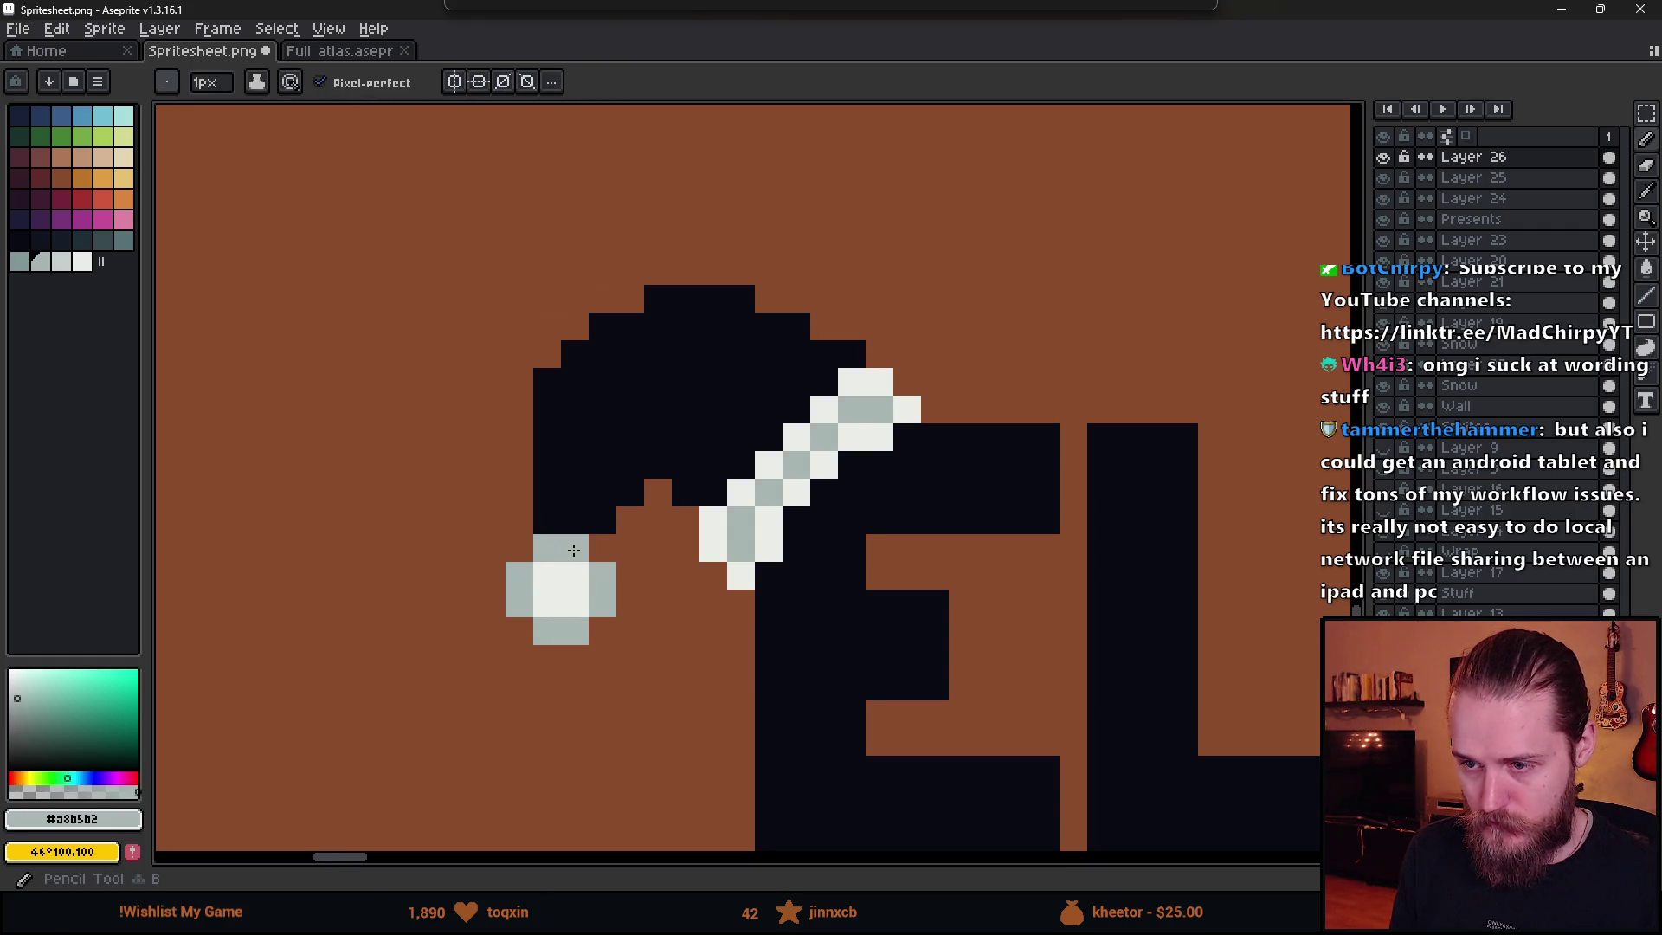
scroll(698, 620, "down", 5)
scroll(719, 548, "up", 4)
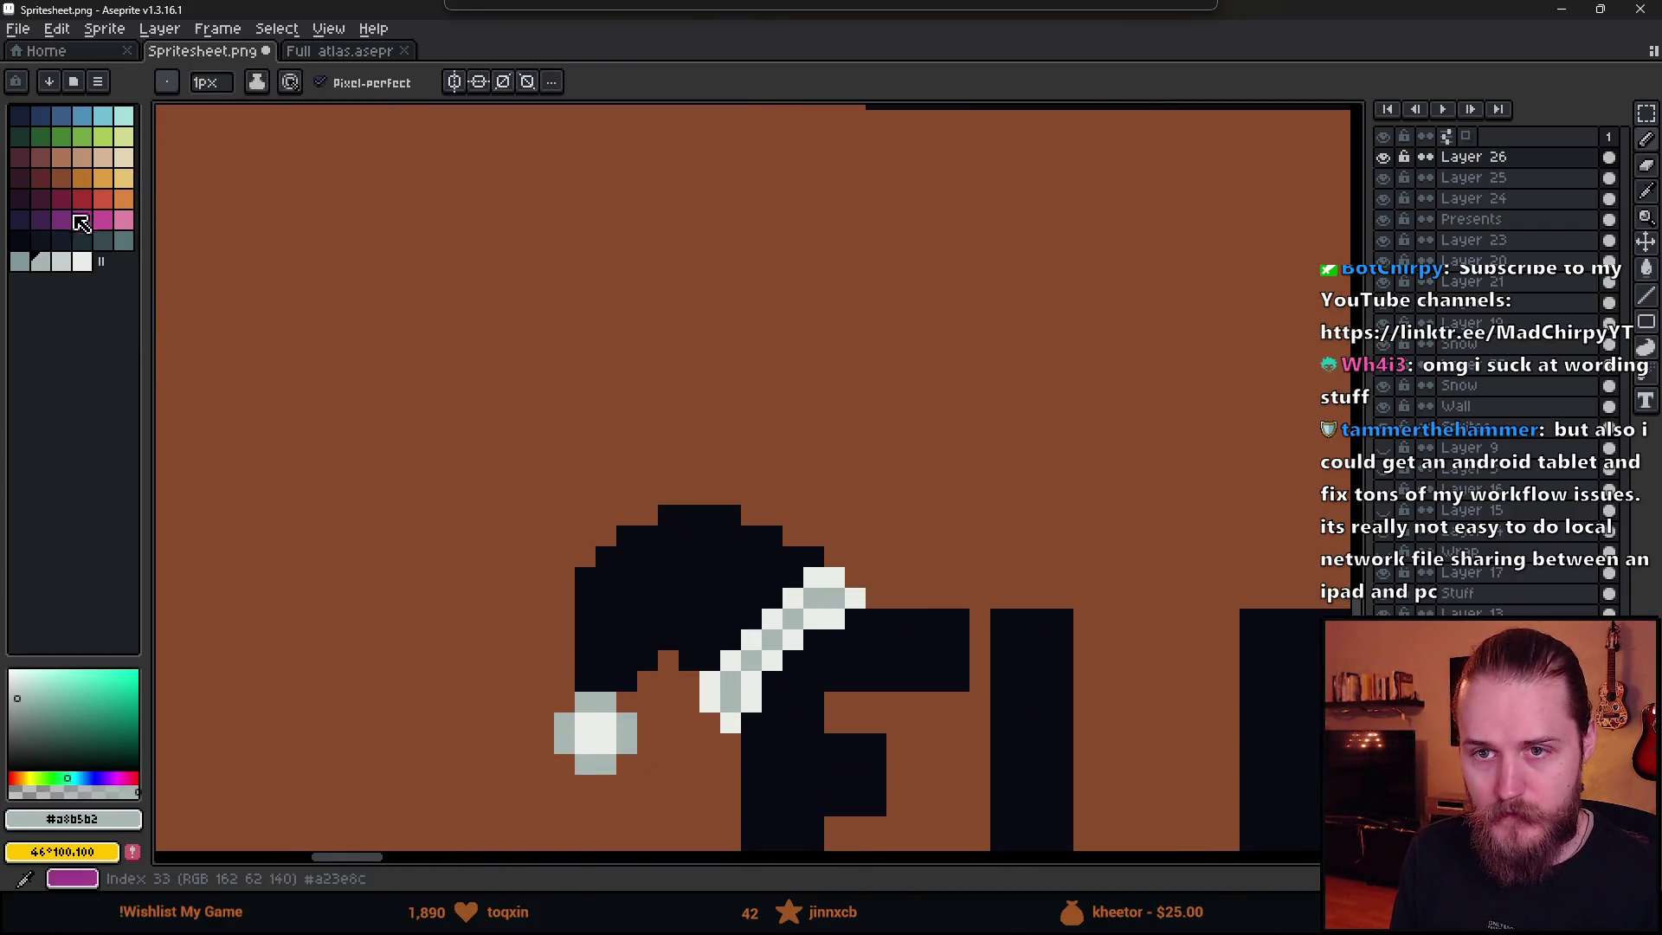
left_click(76, 207)
- Fill the black hat dark maroon and draw a red band line across it
key("g")
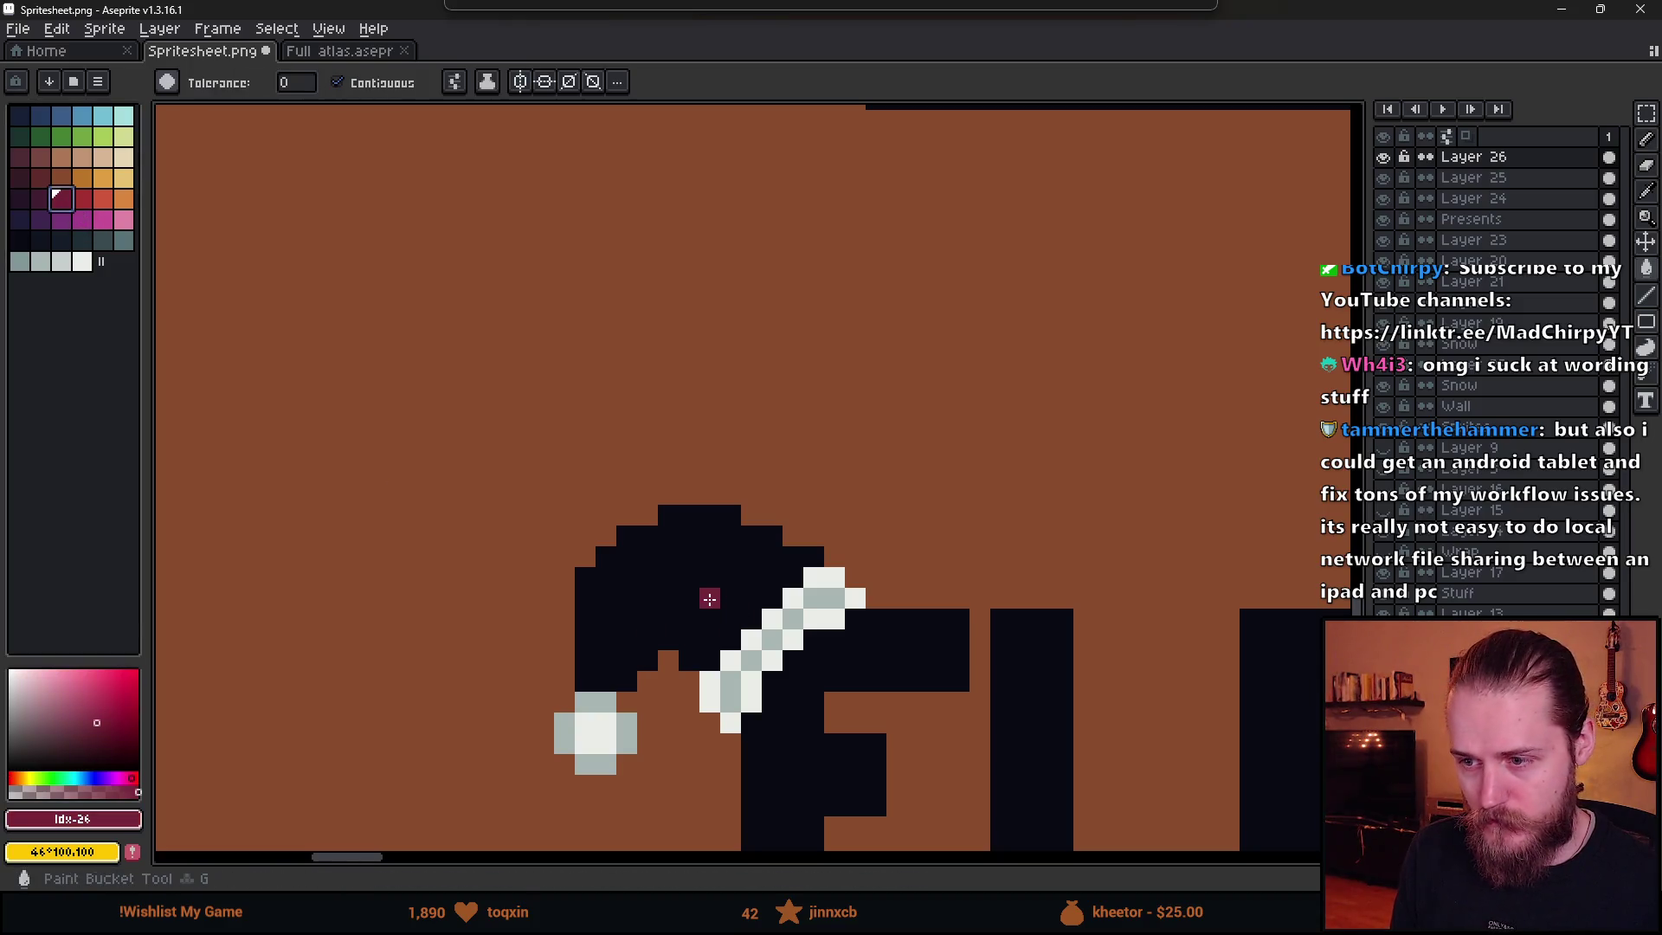
left_click(704, 597)
key("b")
scroll(623, 619, "up", 3)
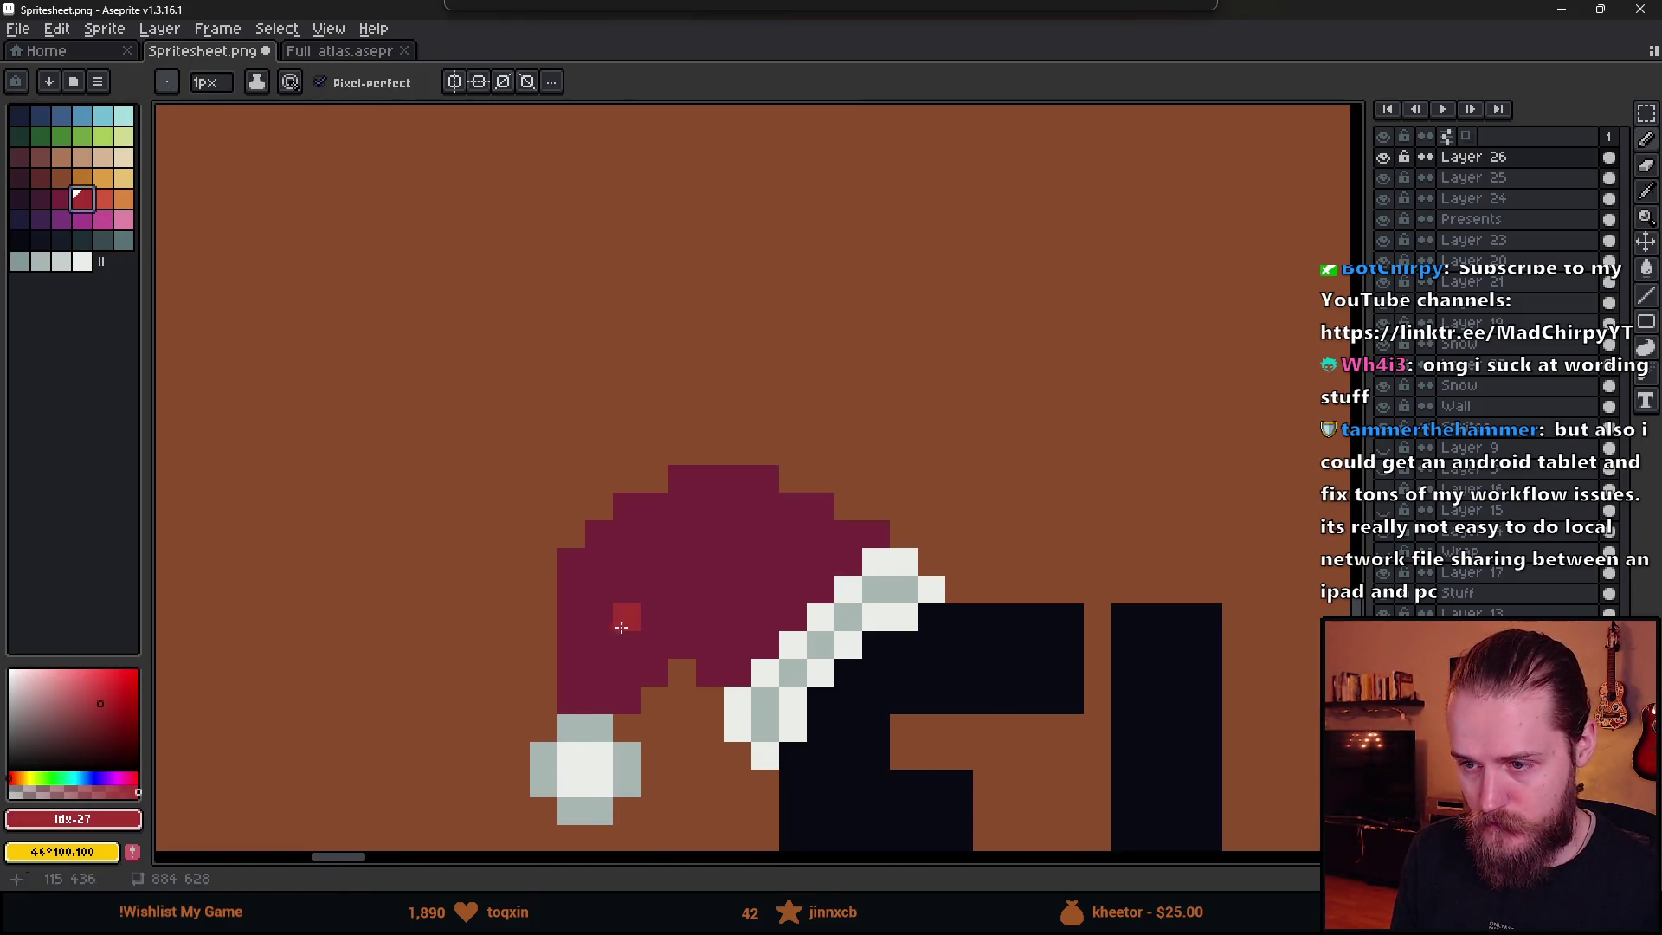
mouse_move(597, 717)
left_mouse_down()
mouse_move(635, 598)
mouse_move(722, 523)
mouse_move(929, 545)
left_mouse_up()
- Touch up the band edge pixel by pixel, swapping stray red and maroon pixels
left_click(797, 594, "alt")
left_click(801, 552)
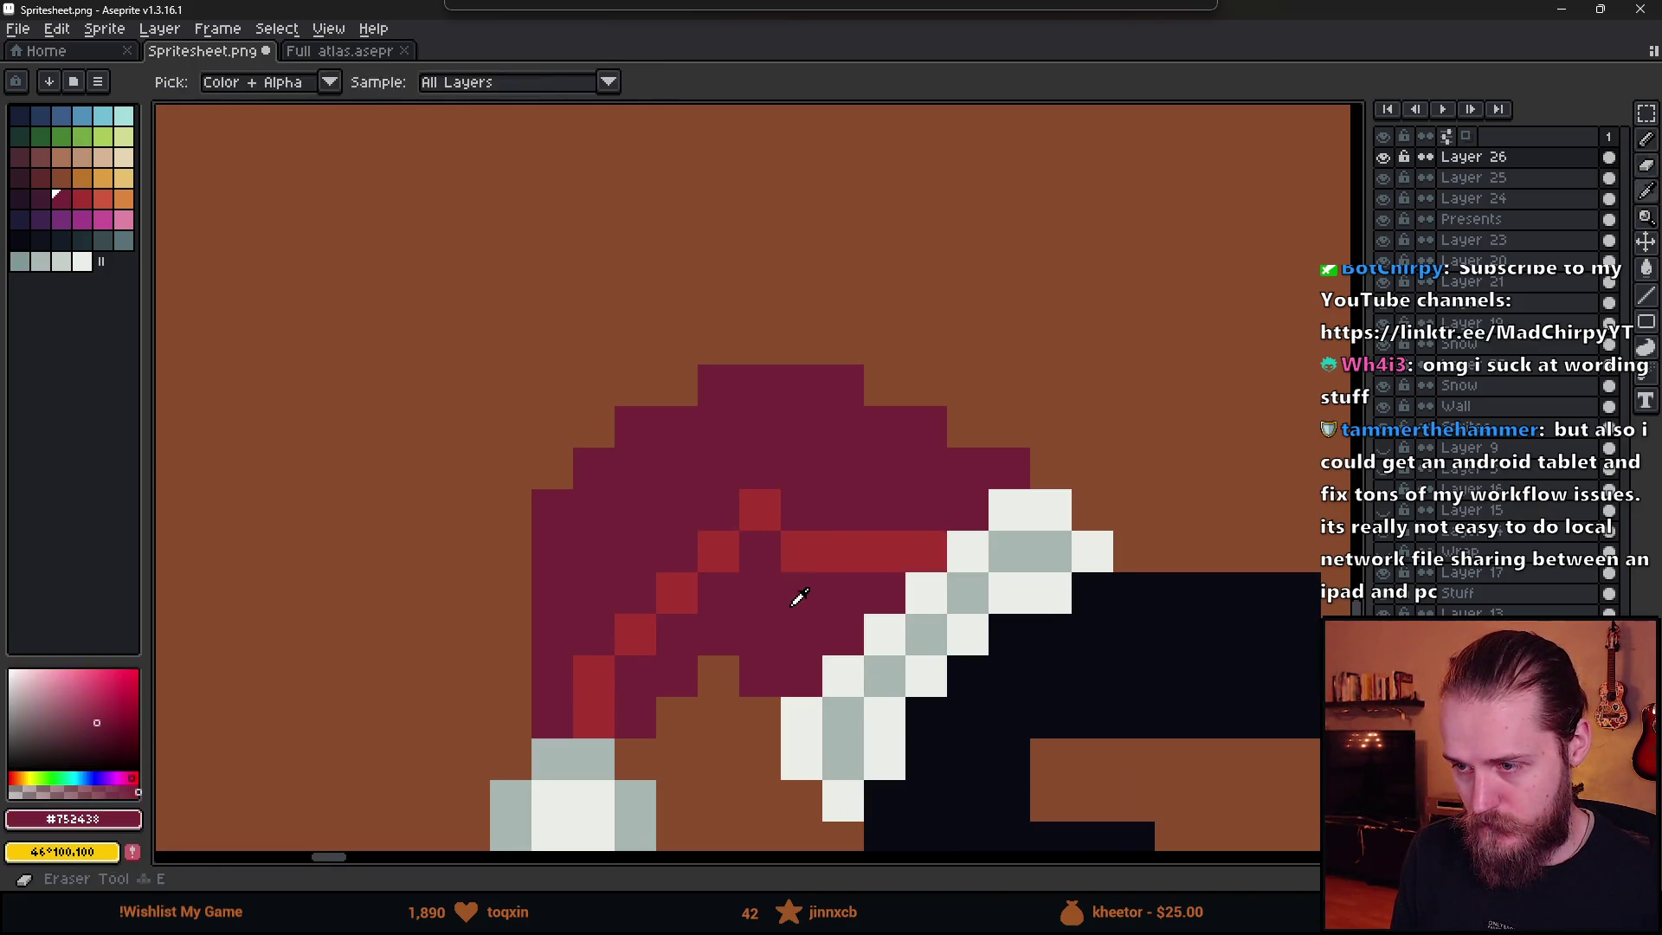
left_click(719, 552)
left_click(676, 588, "alt")
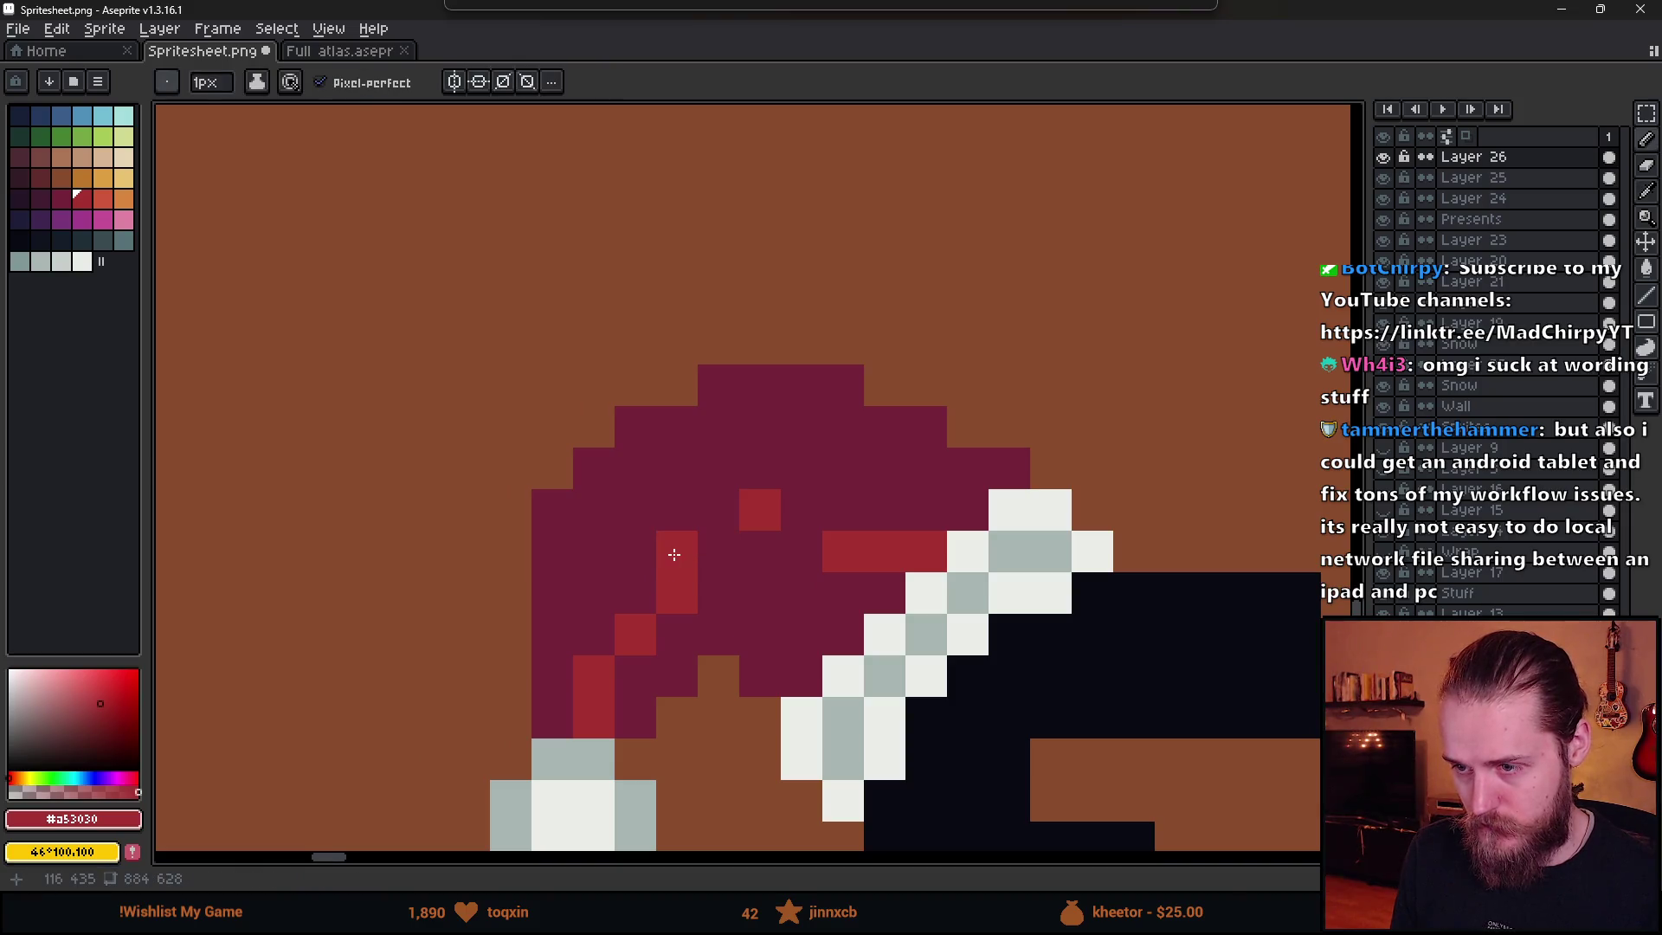
key("e")
left_click(678, 594)
key("b")
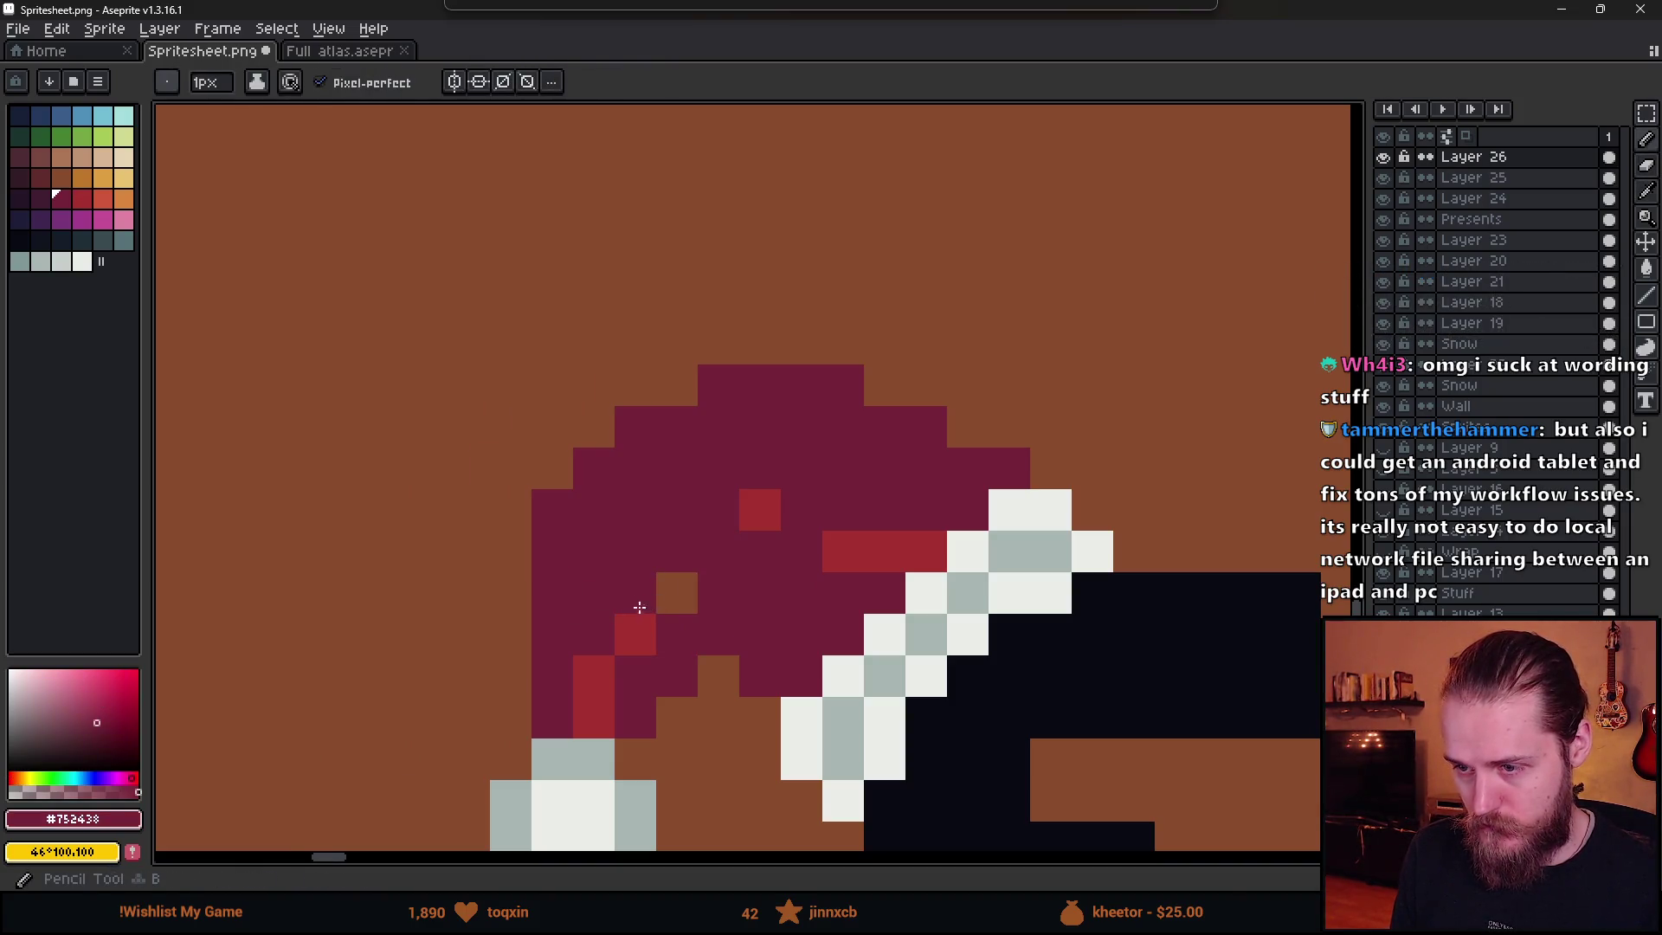
left_click(635, 594)
left_click(677, 552)
left_click(719, 551)
left_click(801, 509)
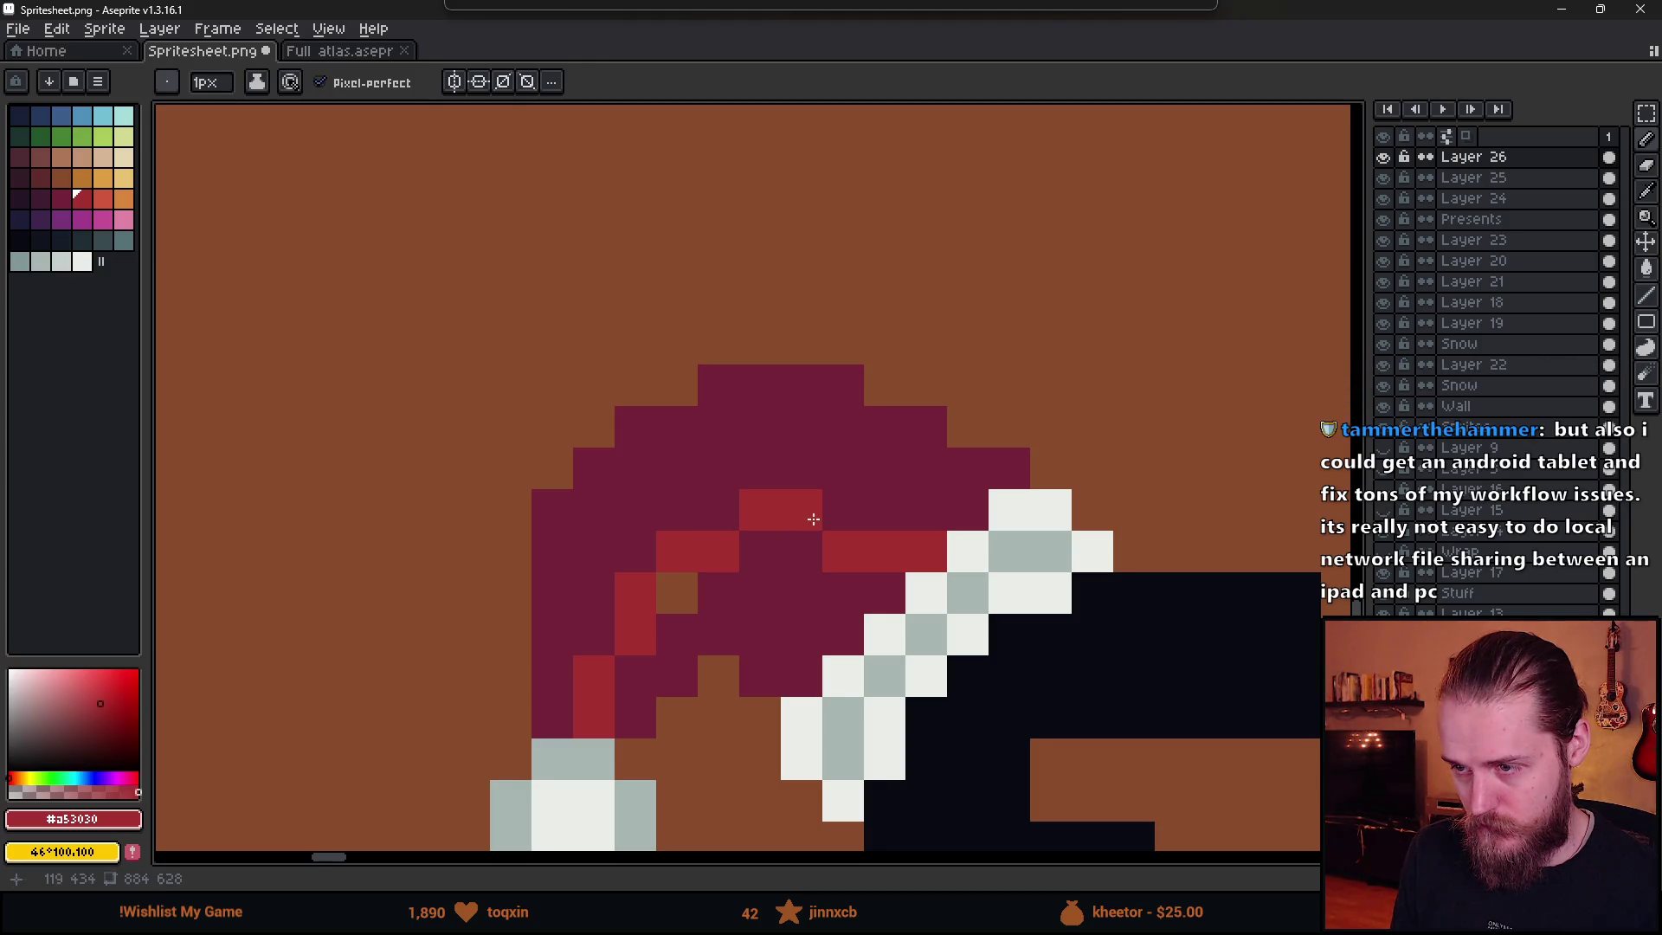
left_click(758, 594, "alt")
left_click(678, 552)
- Flood-fill the upper hat area above the band red
key("g")
left_click(698, 551, "alt")
left_click(683, 493)
scroll(709, 554, "down", 5)
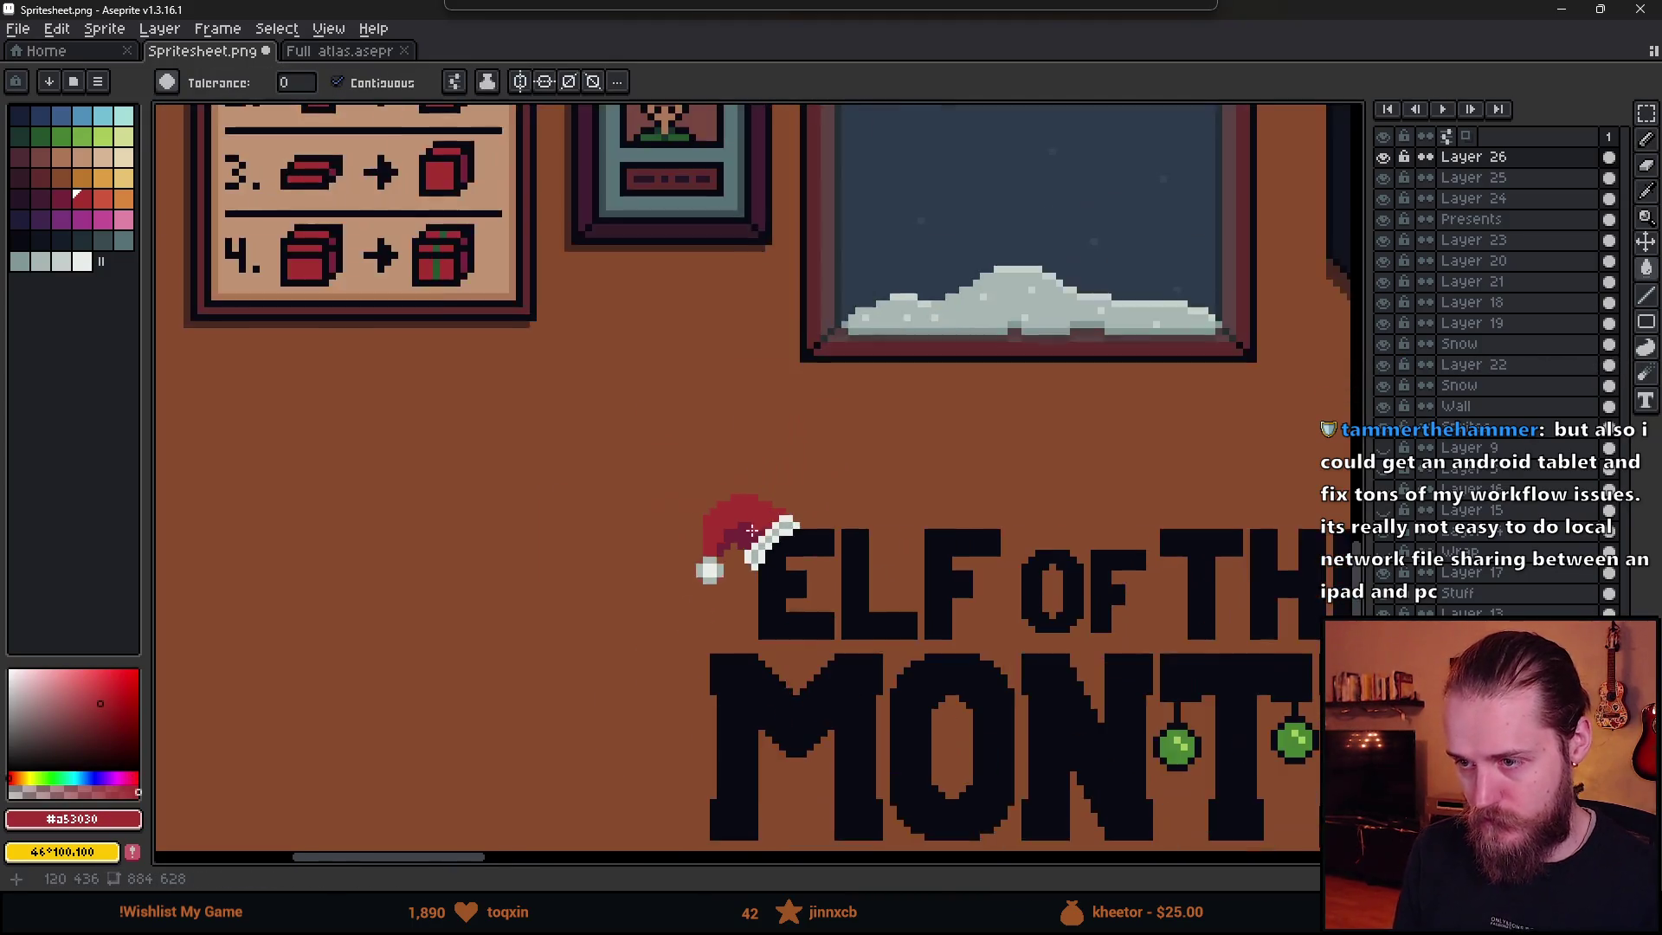
left_click_drag(981, 582, 928, 565)
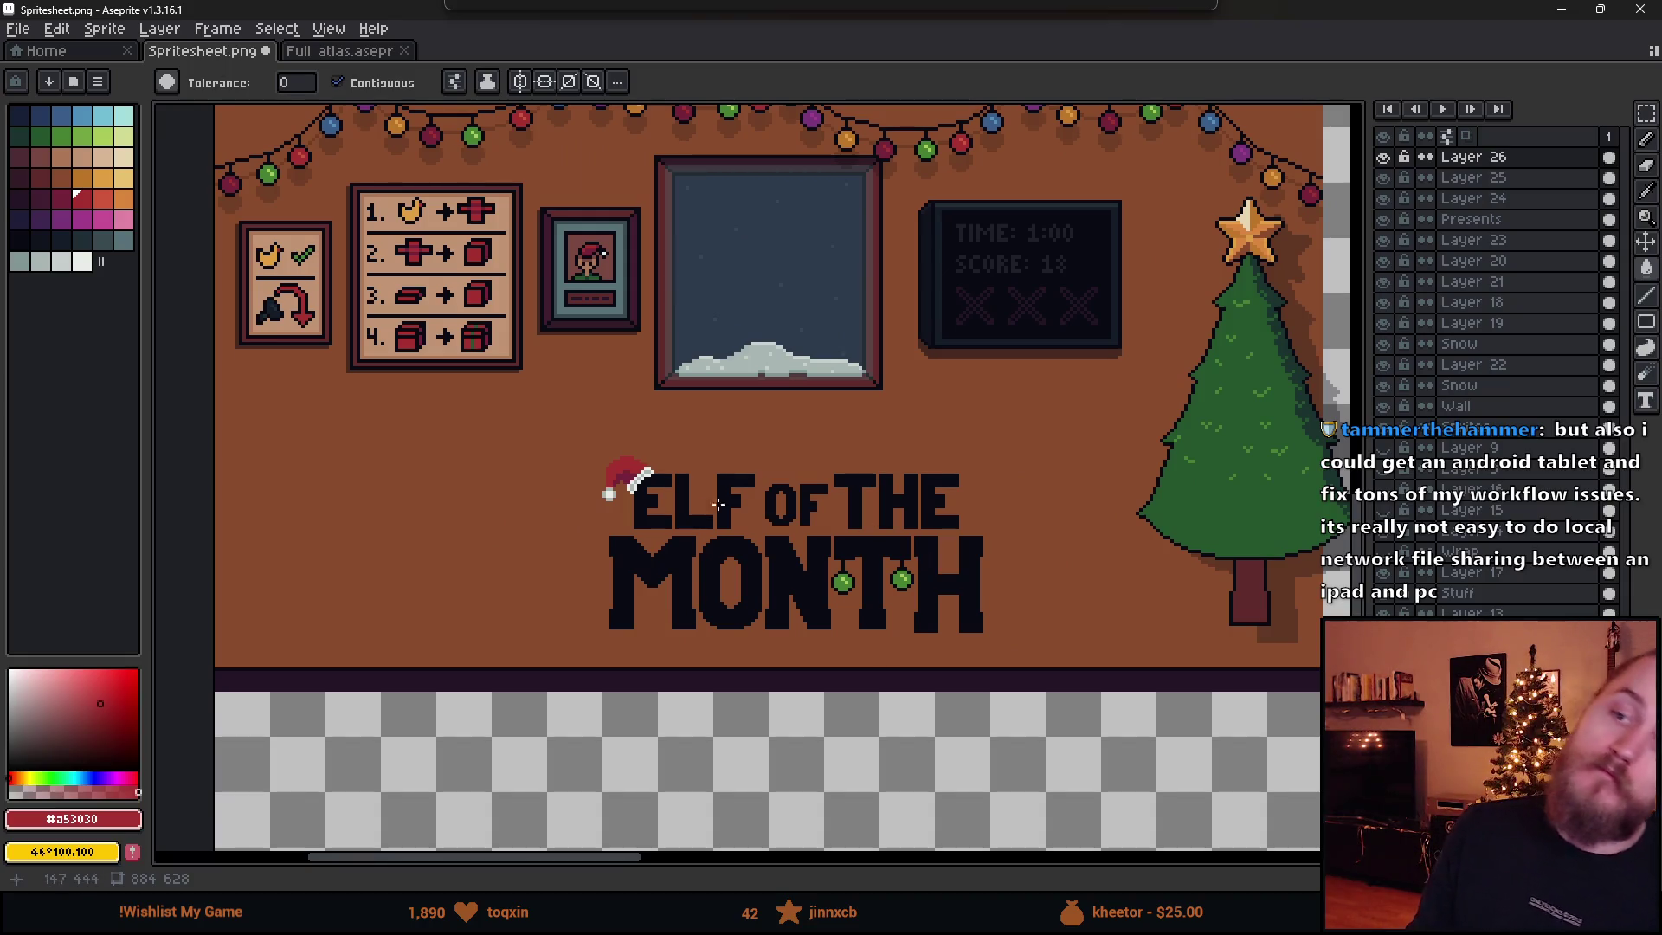
- Shade the white brim's diagonal pixels light grey #a8b5b2
scroll(718, 504, "up", 5)
left_click(666, 598, "alt")
key("b")
left_click(705, 588)
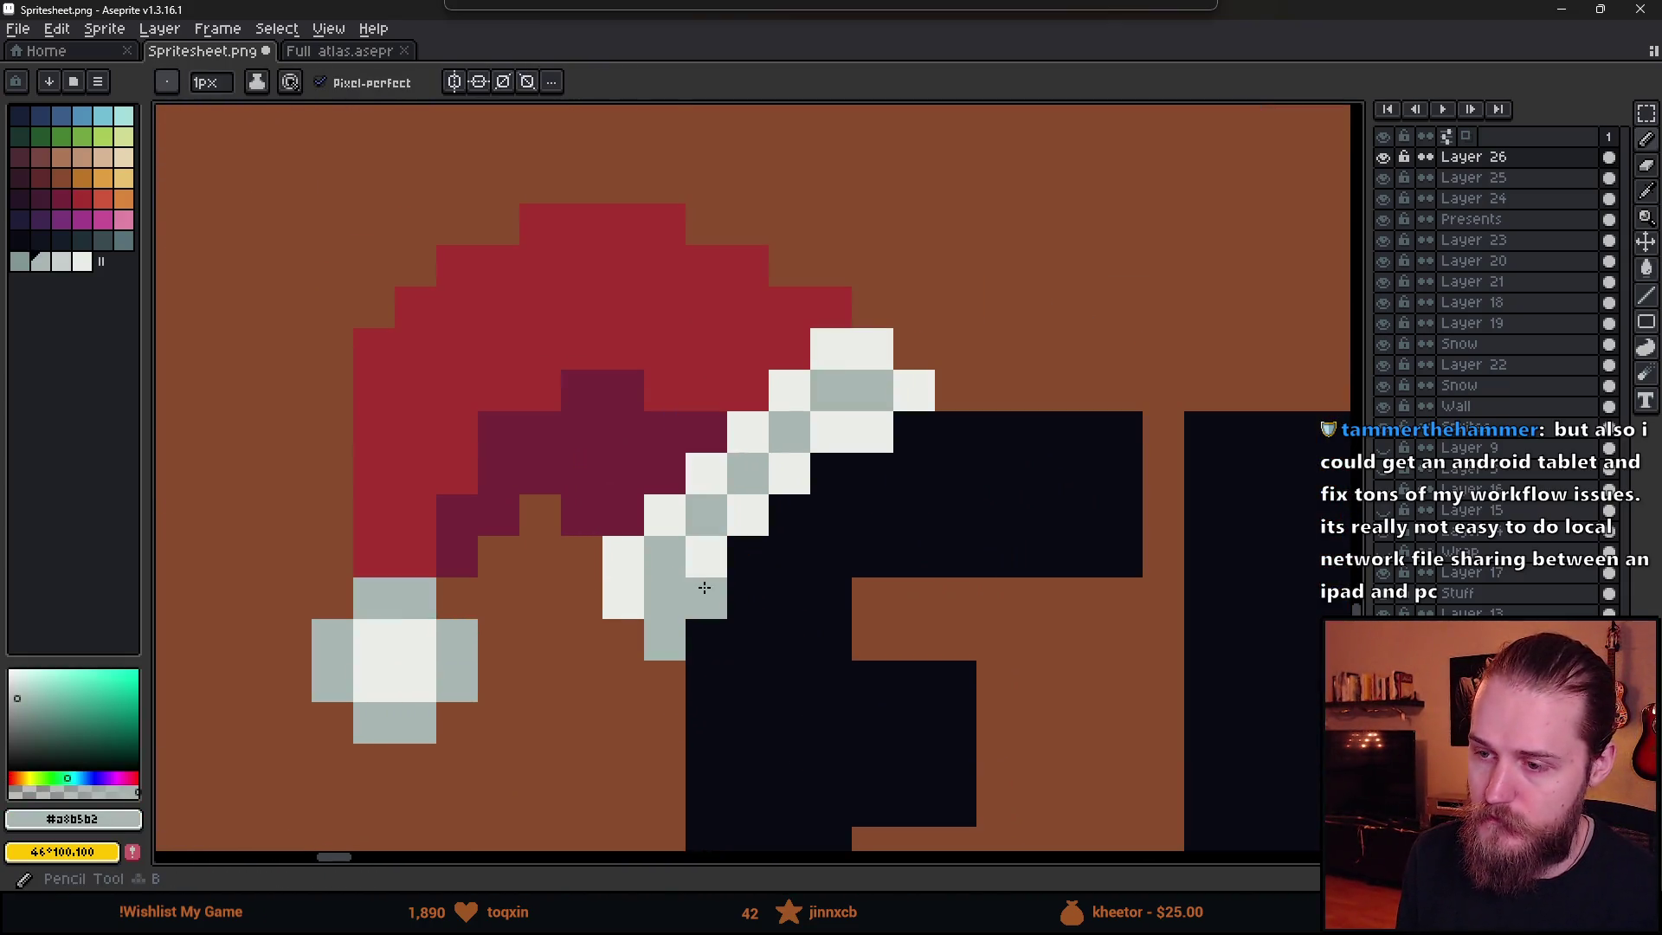
mouse_move(705, 588)
left_mouse_down()
mouse_move(789, 473)
mouse_move(857, 433)
left_mouse_up()
left_click(627, 606)
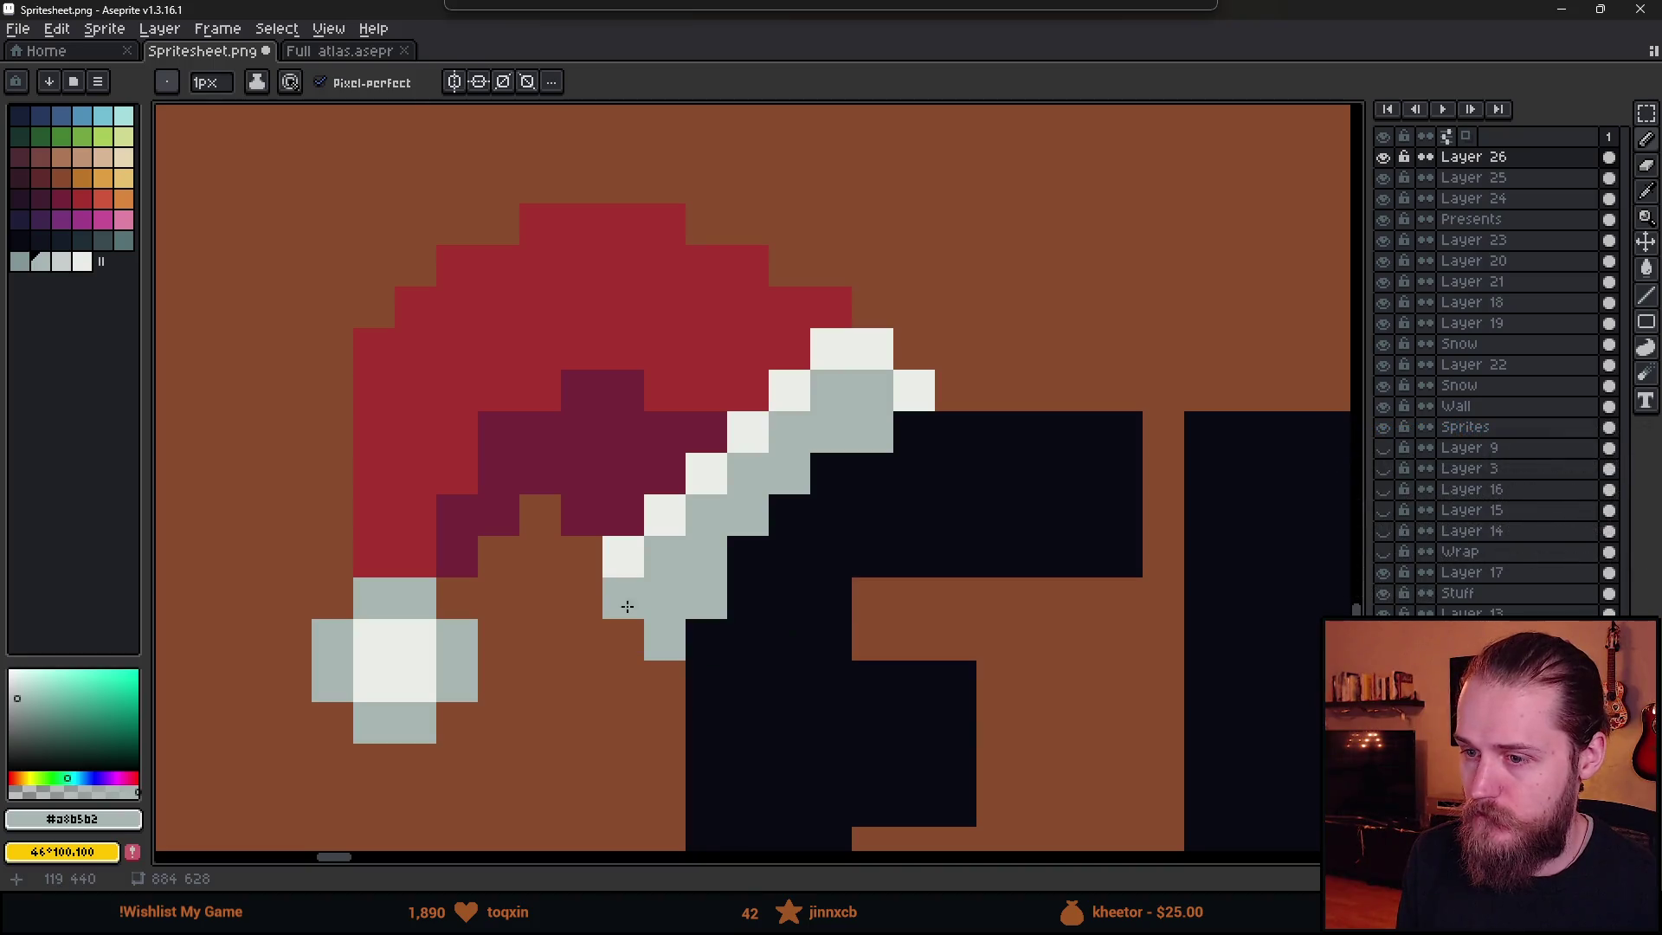
left_click(624, 556)
scroll(675, 602, "down", 5)
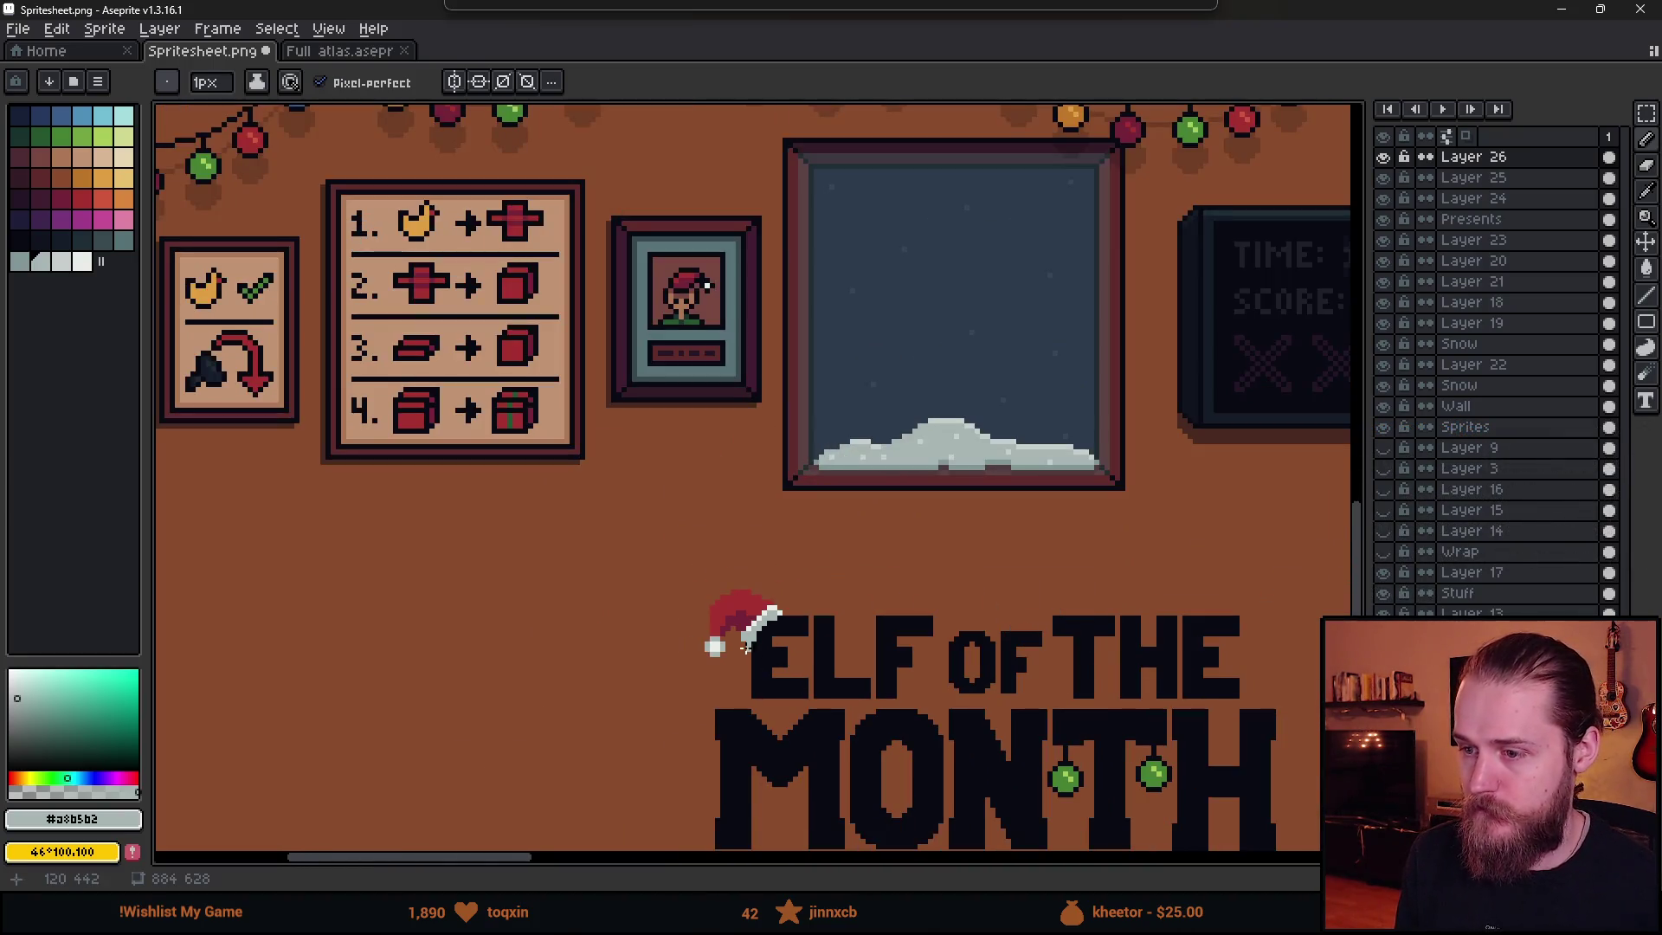
scroll(744, 648, "up", 5)
left_click_drag(759, 538, 810, 486)
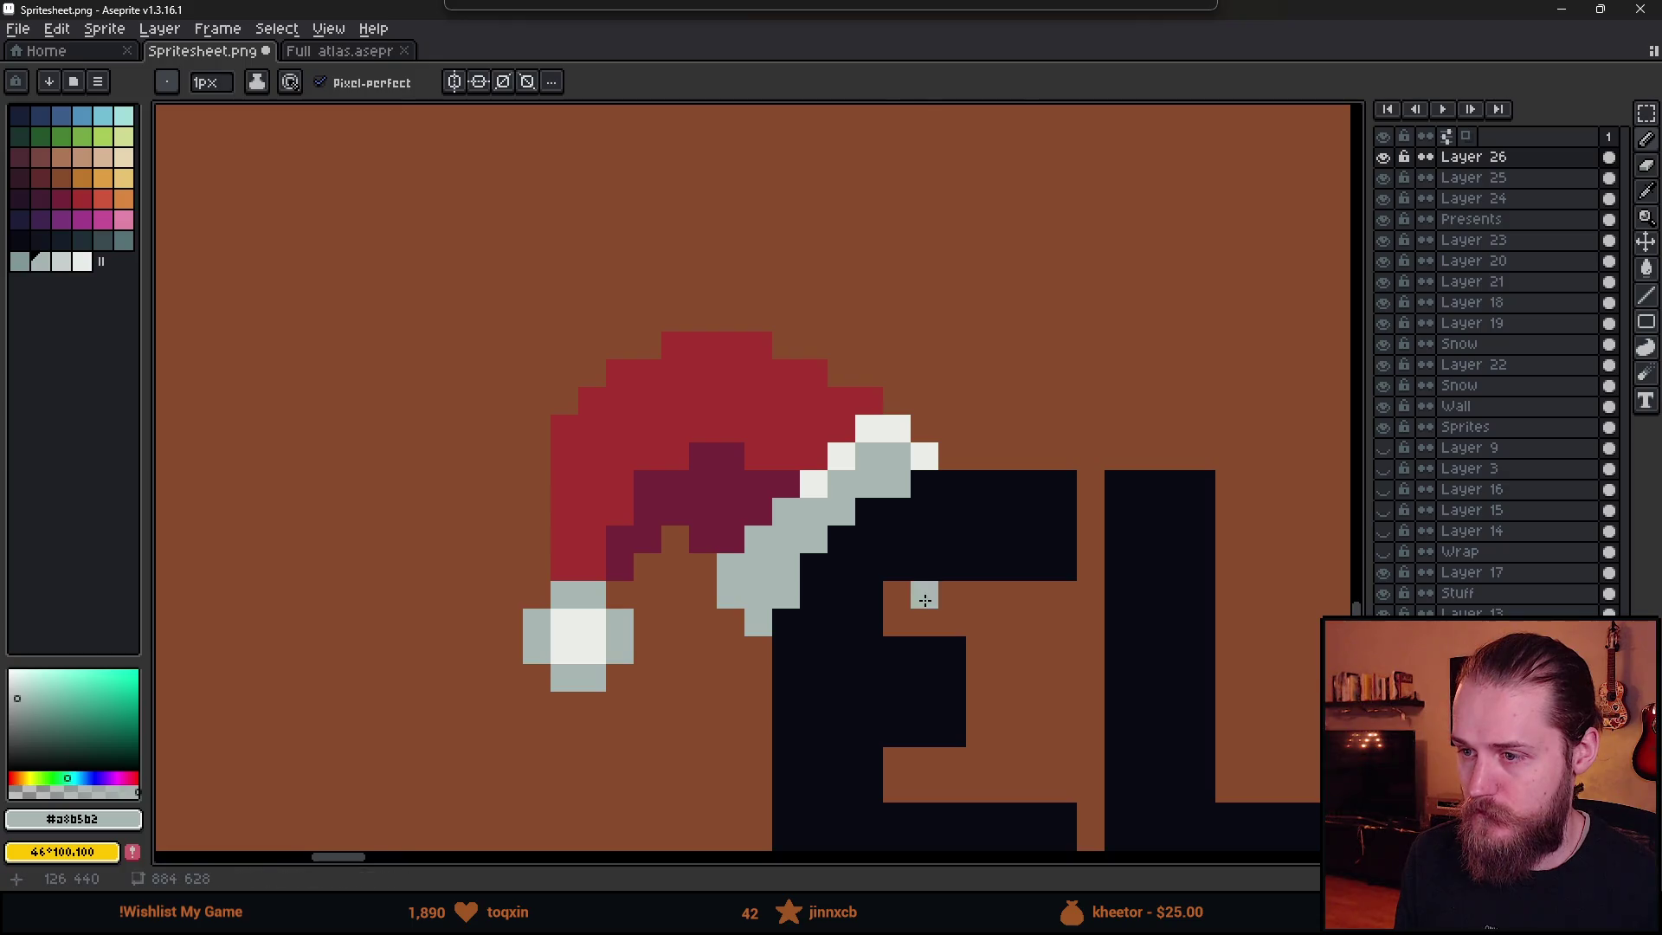
scroll(920, 594, "down", 3)
scroll(749, 567, "up", 2)
scroll(750, 567, "up", 2)
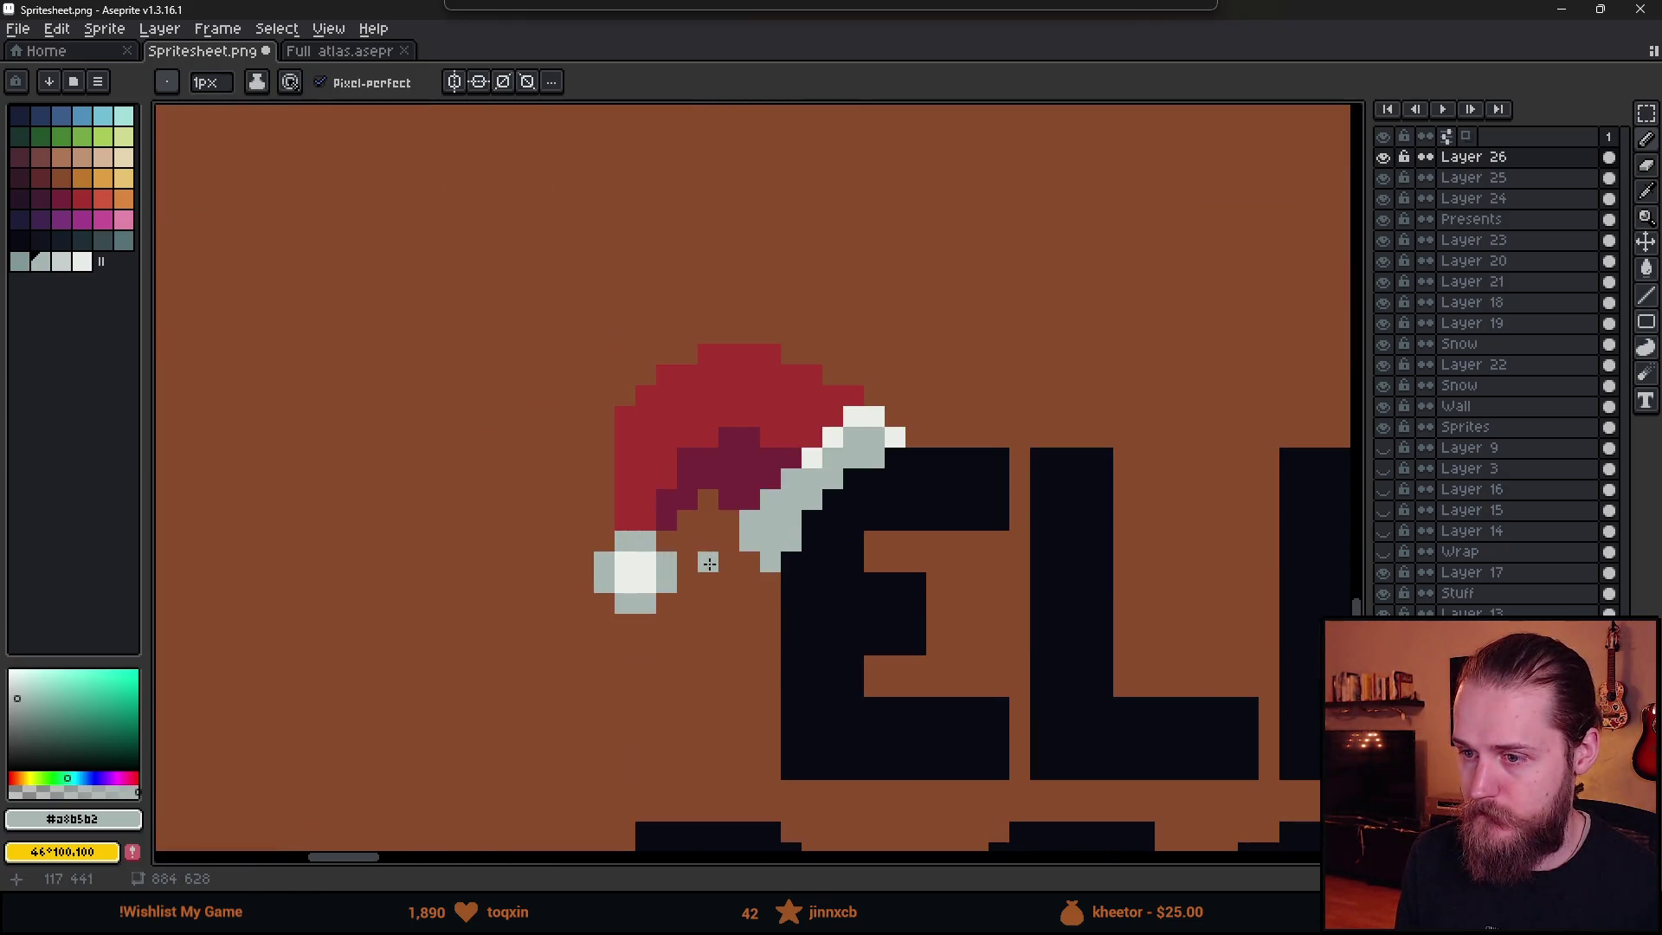
- Add off-white #ebede9 highlight pixels and a grey shading pixel on the trim and pom-pom
left_click(649, 564, "alt")
scroll(649, 564, "up", 1)
left_click(620, 533)
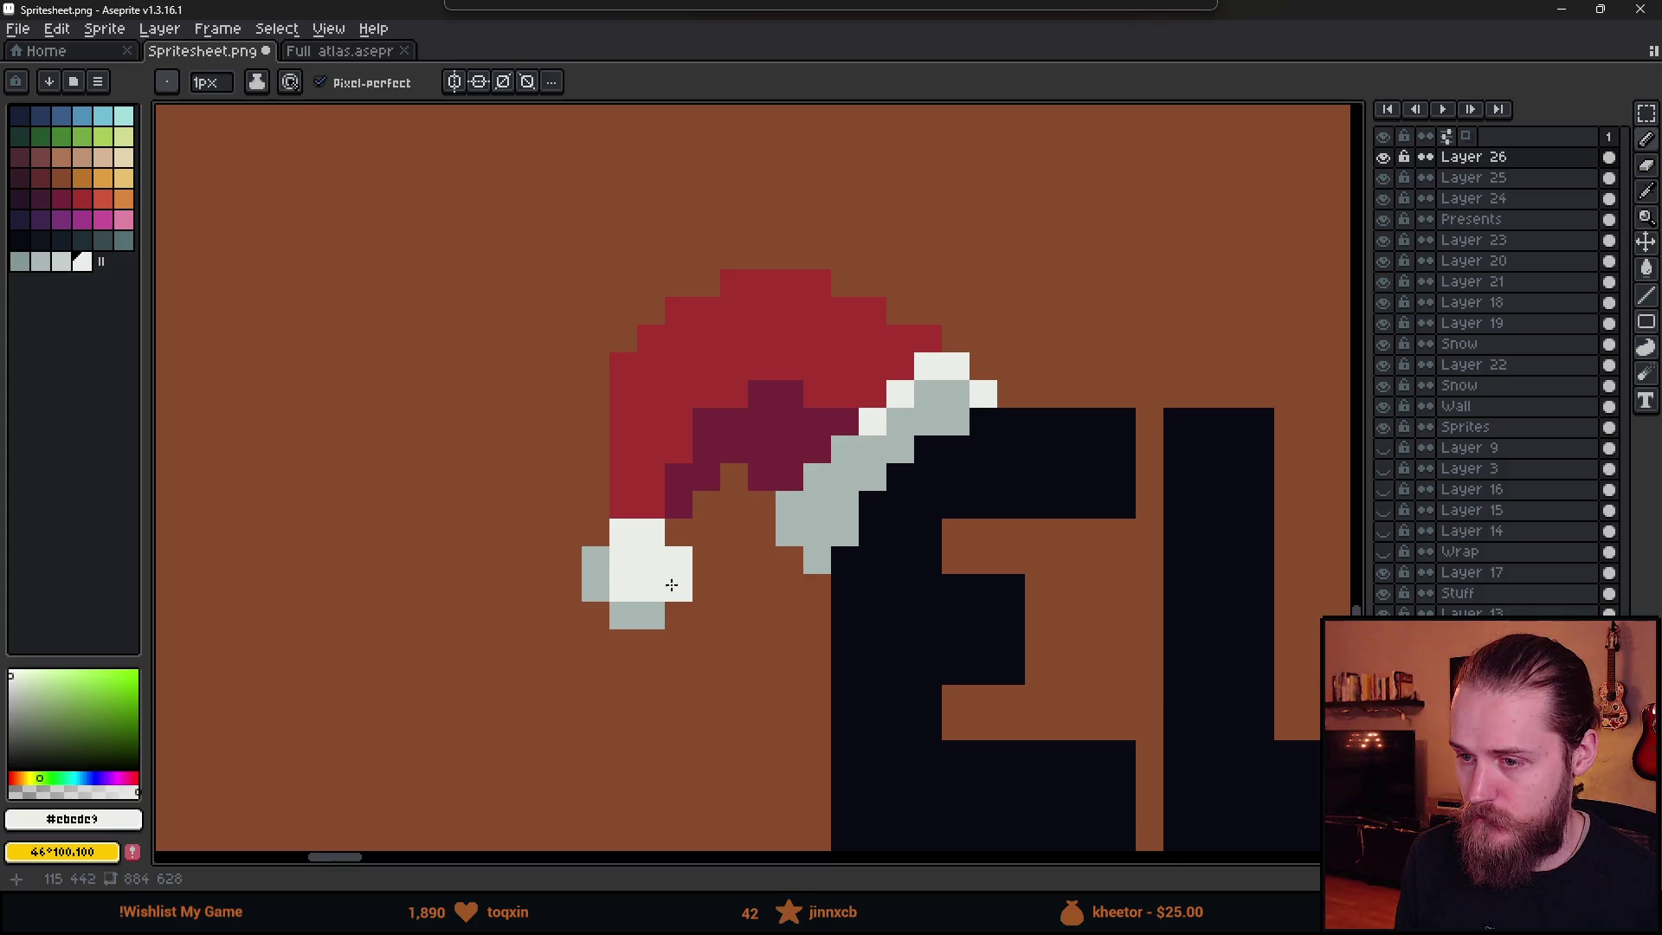
scroll(672, 585, "down", 3)
scroll(762, 613, "up", 3)
left_click(712, 594, "alt")
left_click(645, 562)
scroll(799, 648, "down", 3)
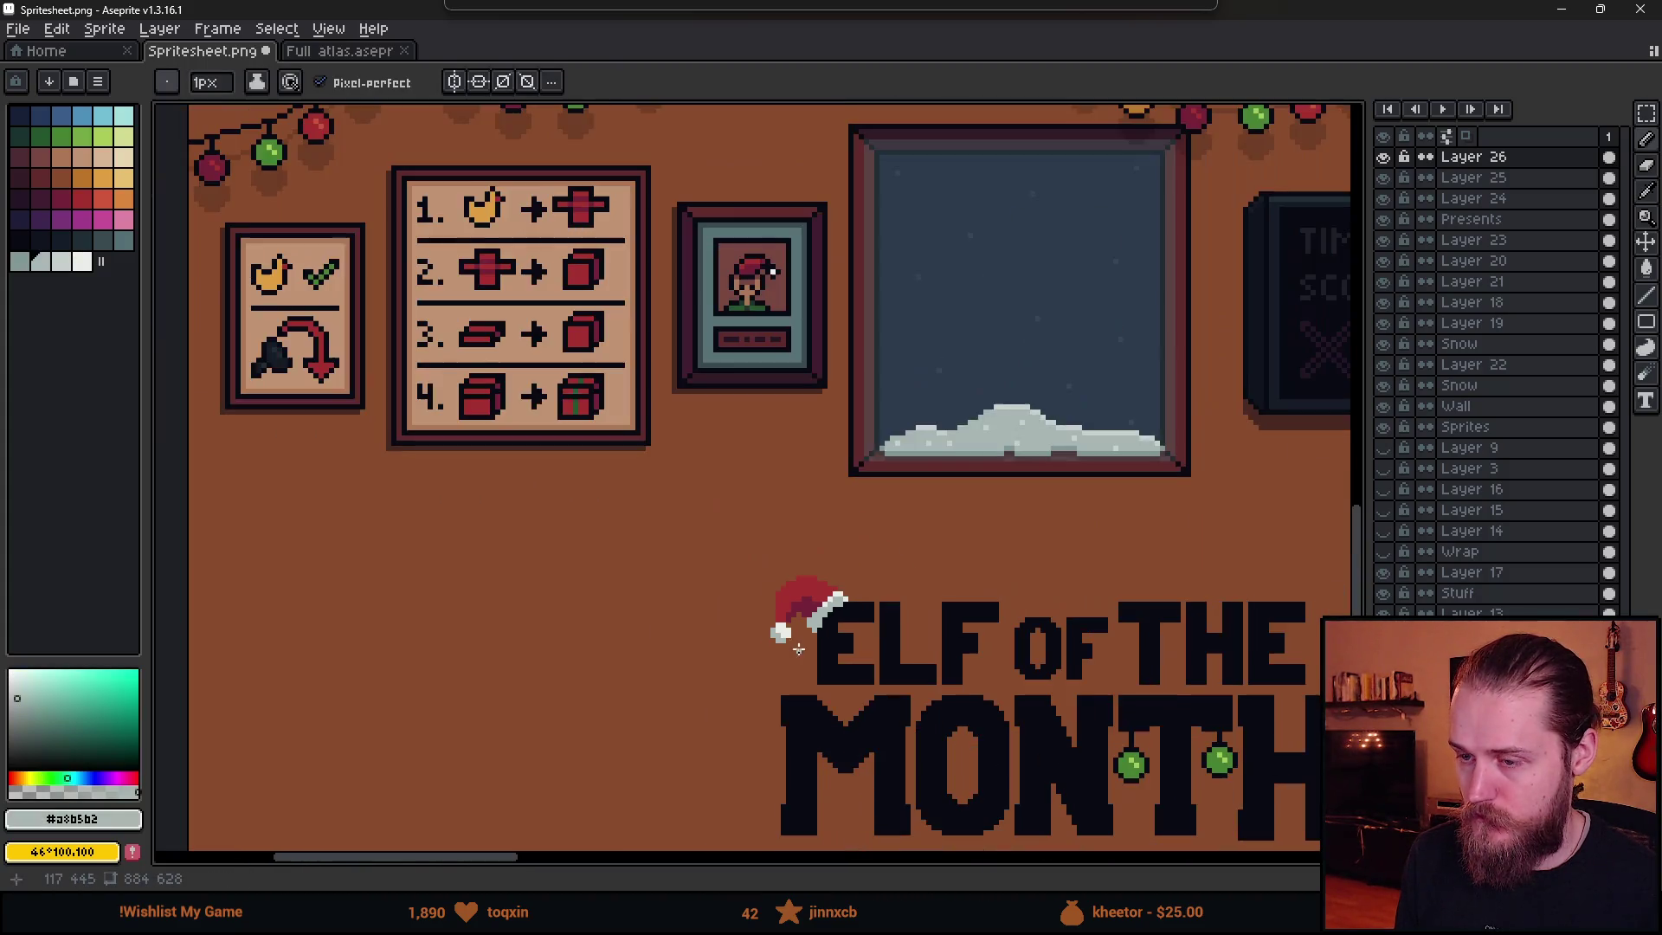
scroll(798, 649, "down", 2)
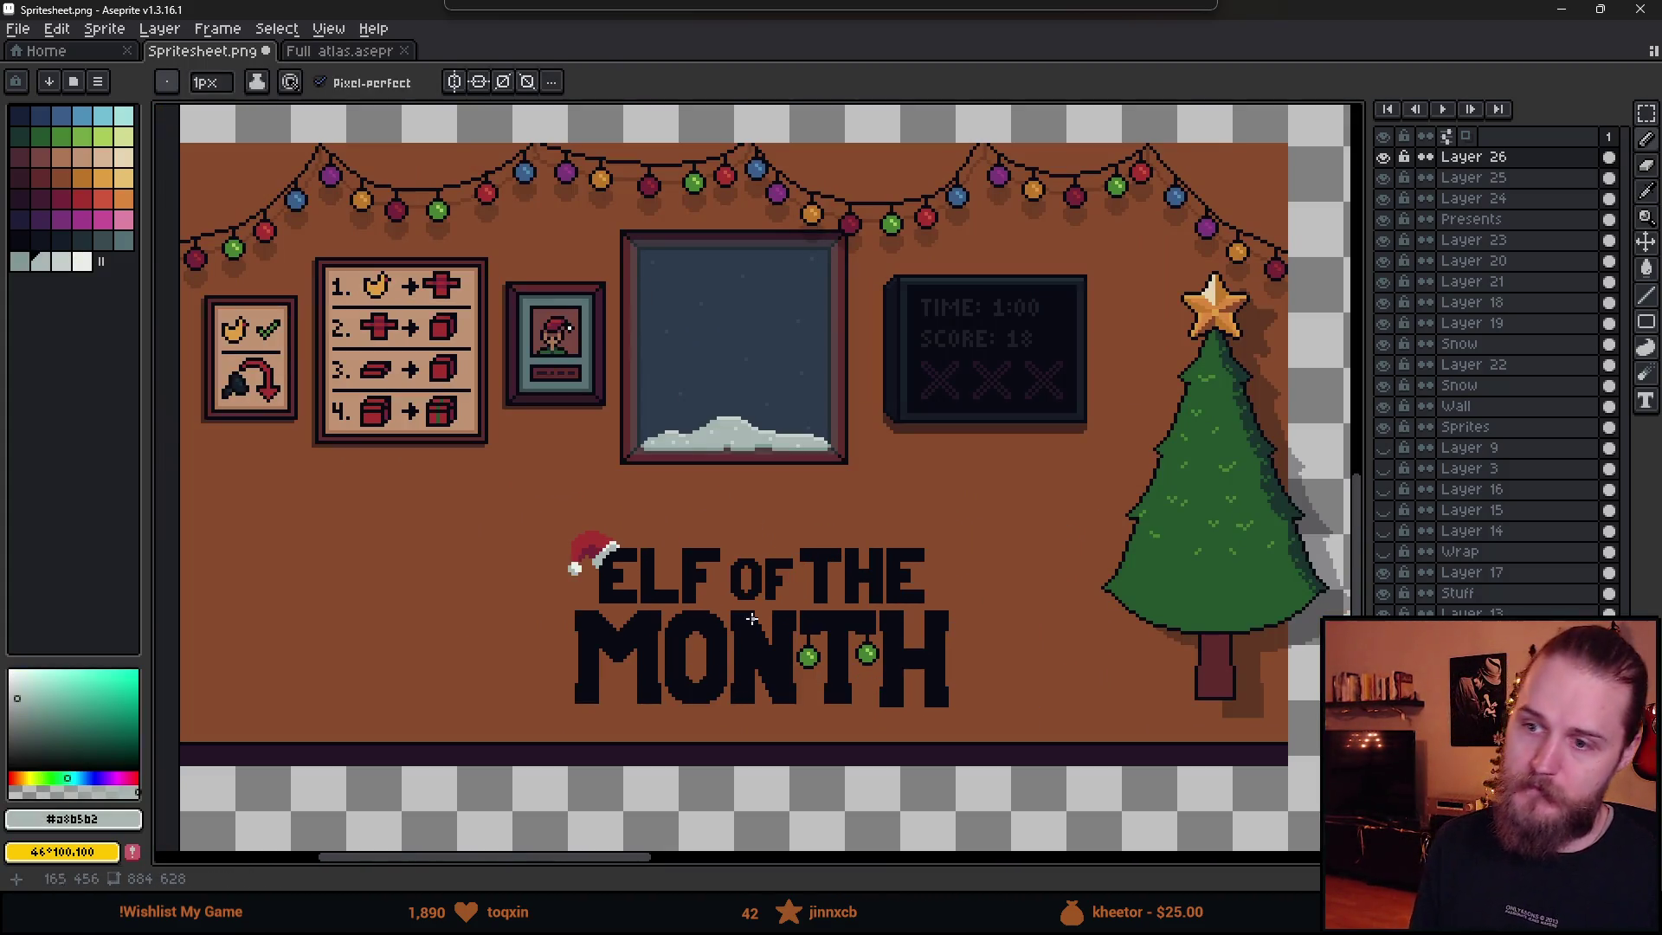
scroll(738, 665, "up", 1)
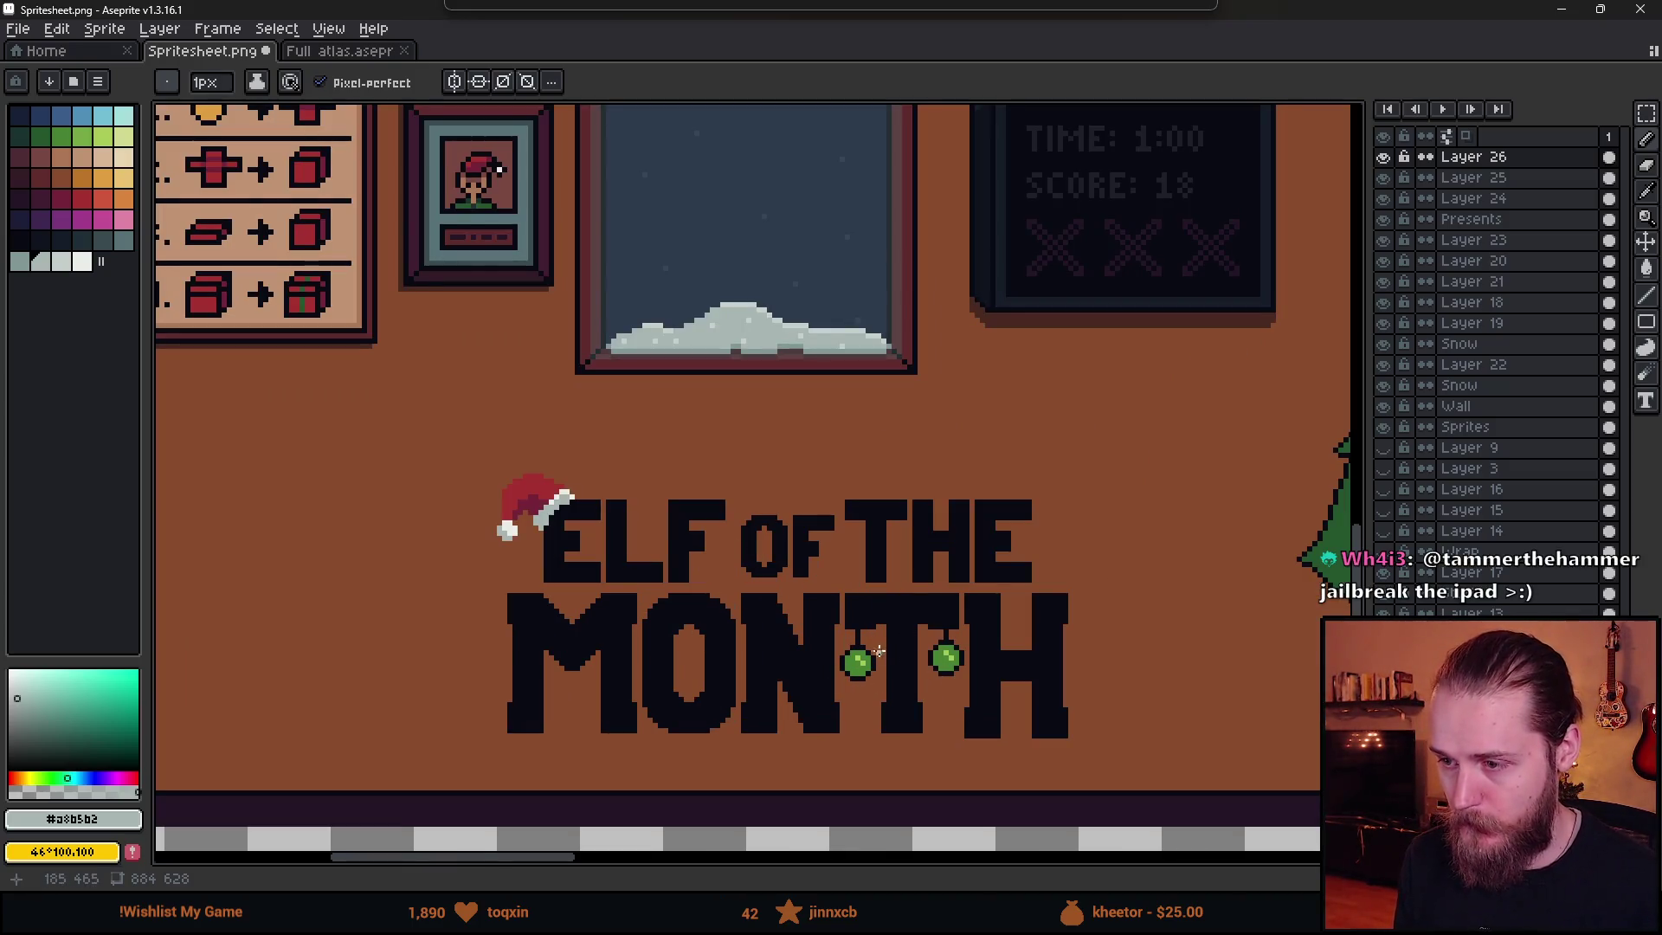
scroll(901, 673, "up", 3)
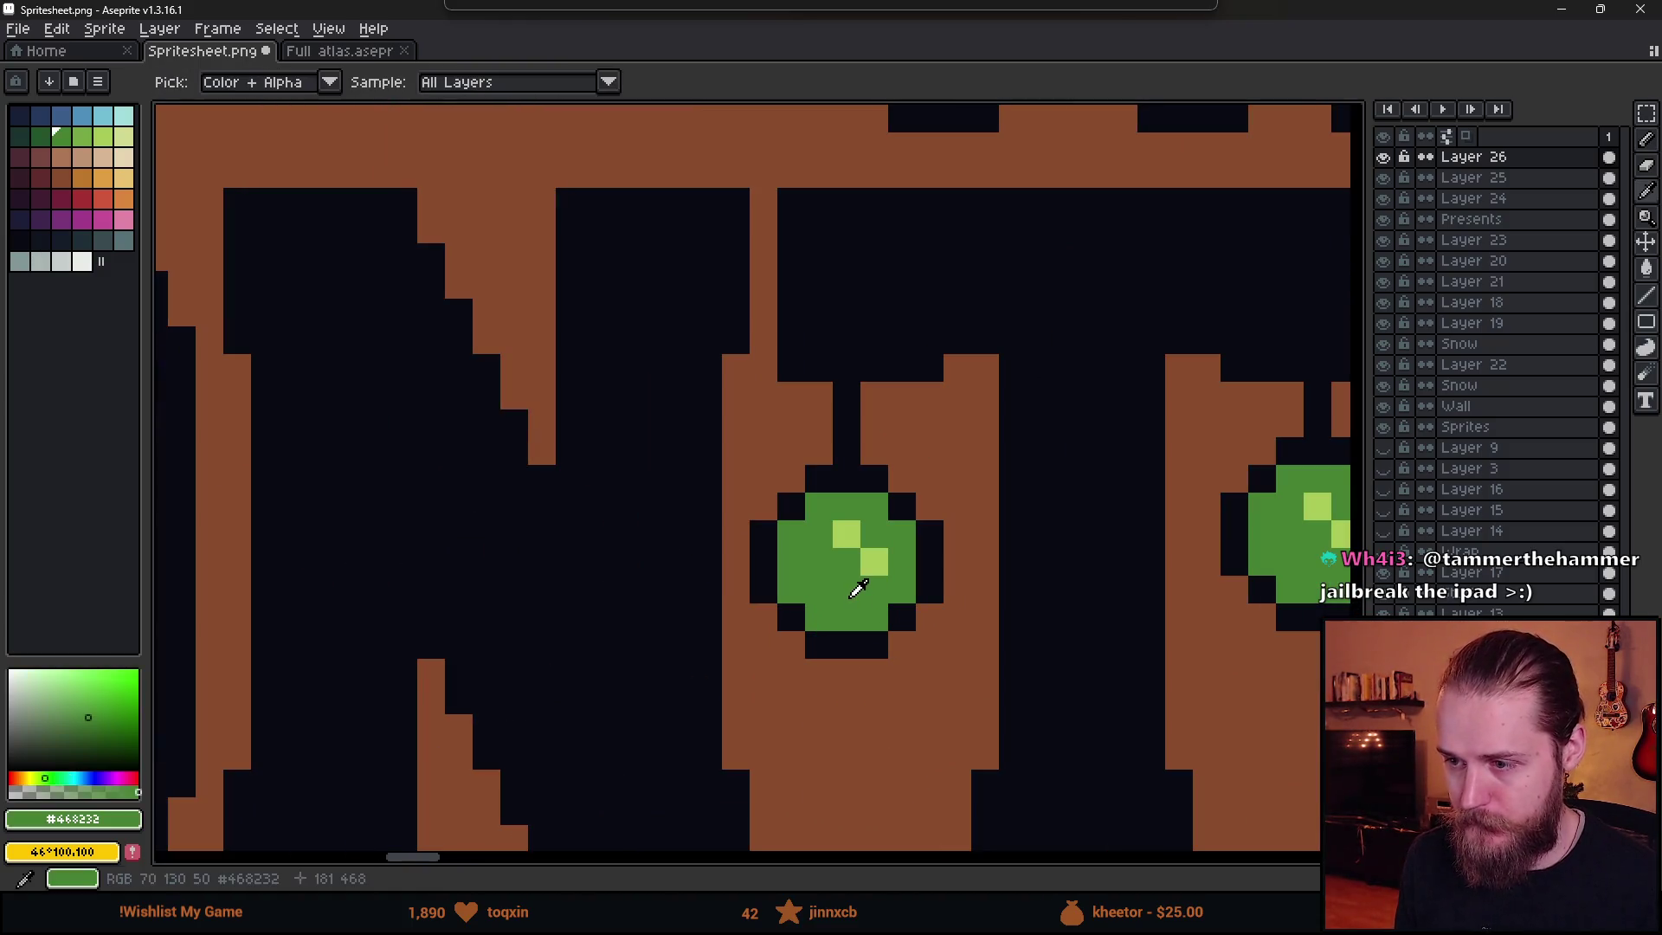
- Recolour the left ornament's top outline pixels dark green
left_click(849, 583, "alt")
left_click(28, 138)
left_click(818, 479)
left_click(847, 479)
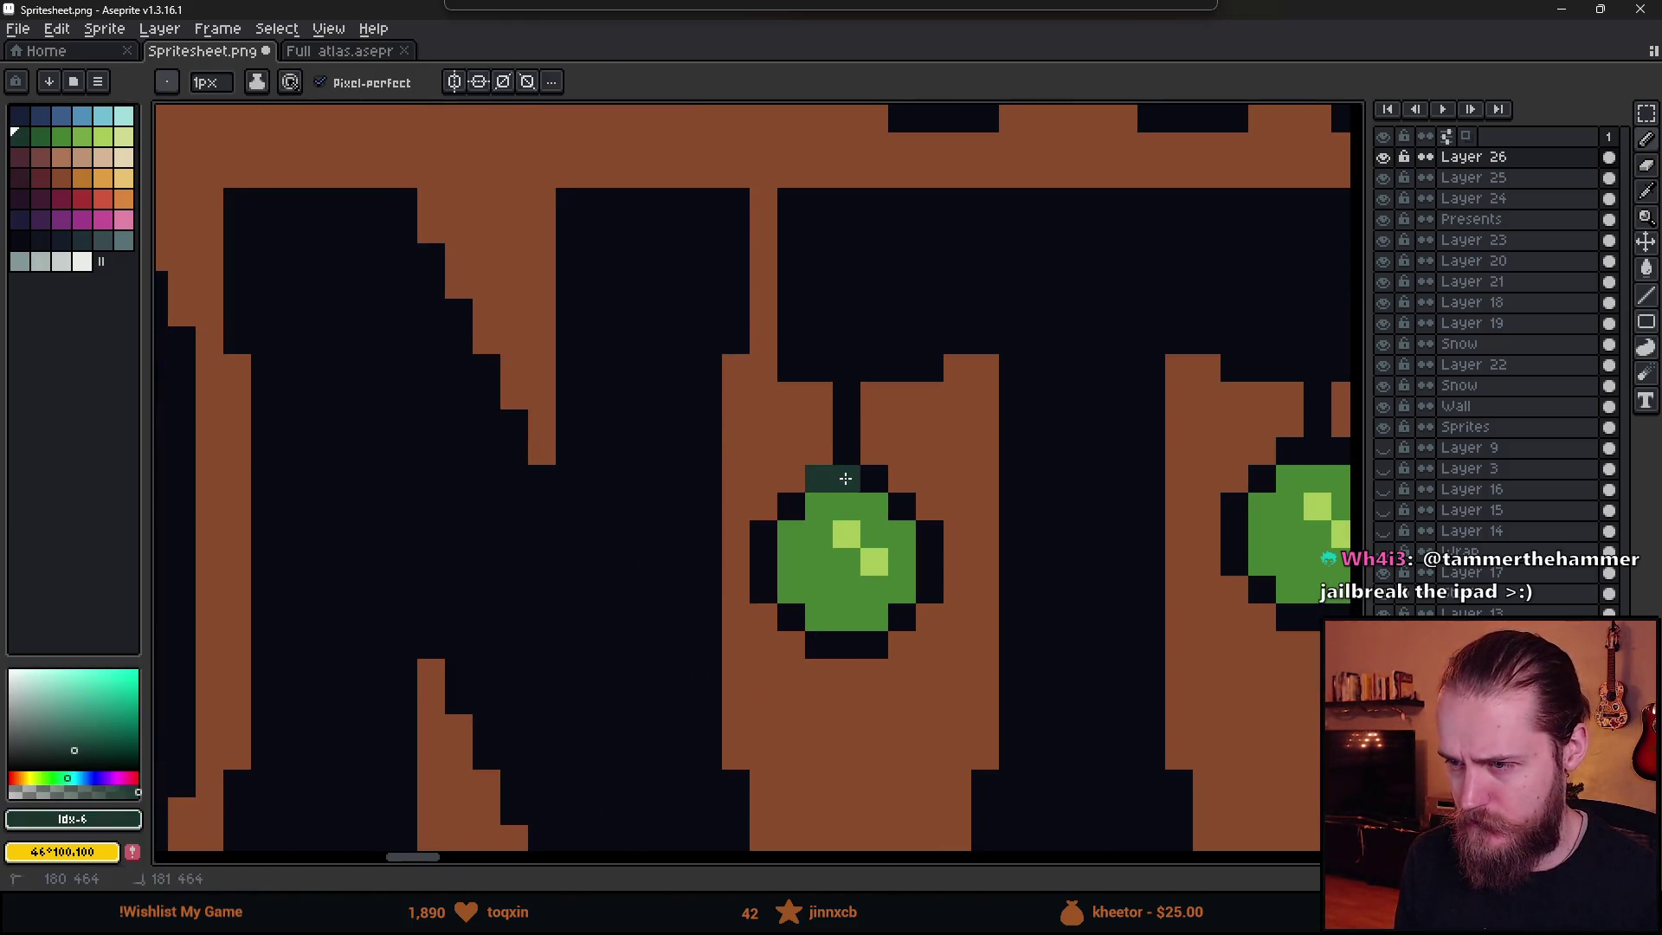
left_click(874, 478)
left_click(902, 506)
- Paint the right ornament's top dark green and fill its black outline dark green
key("g")
left_click(456, 83)
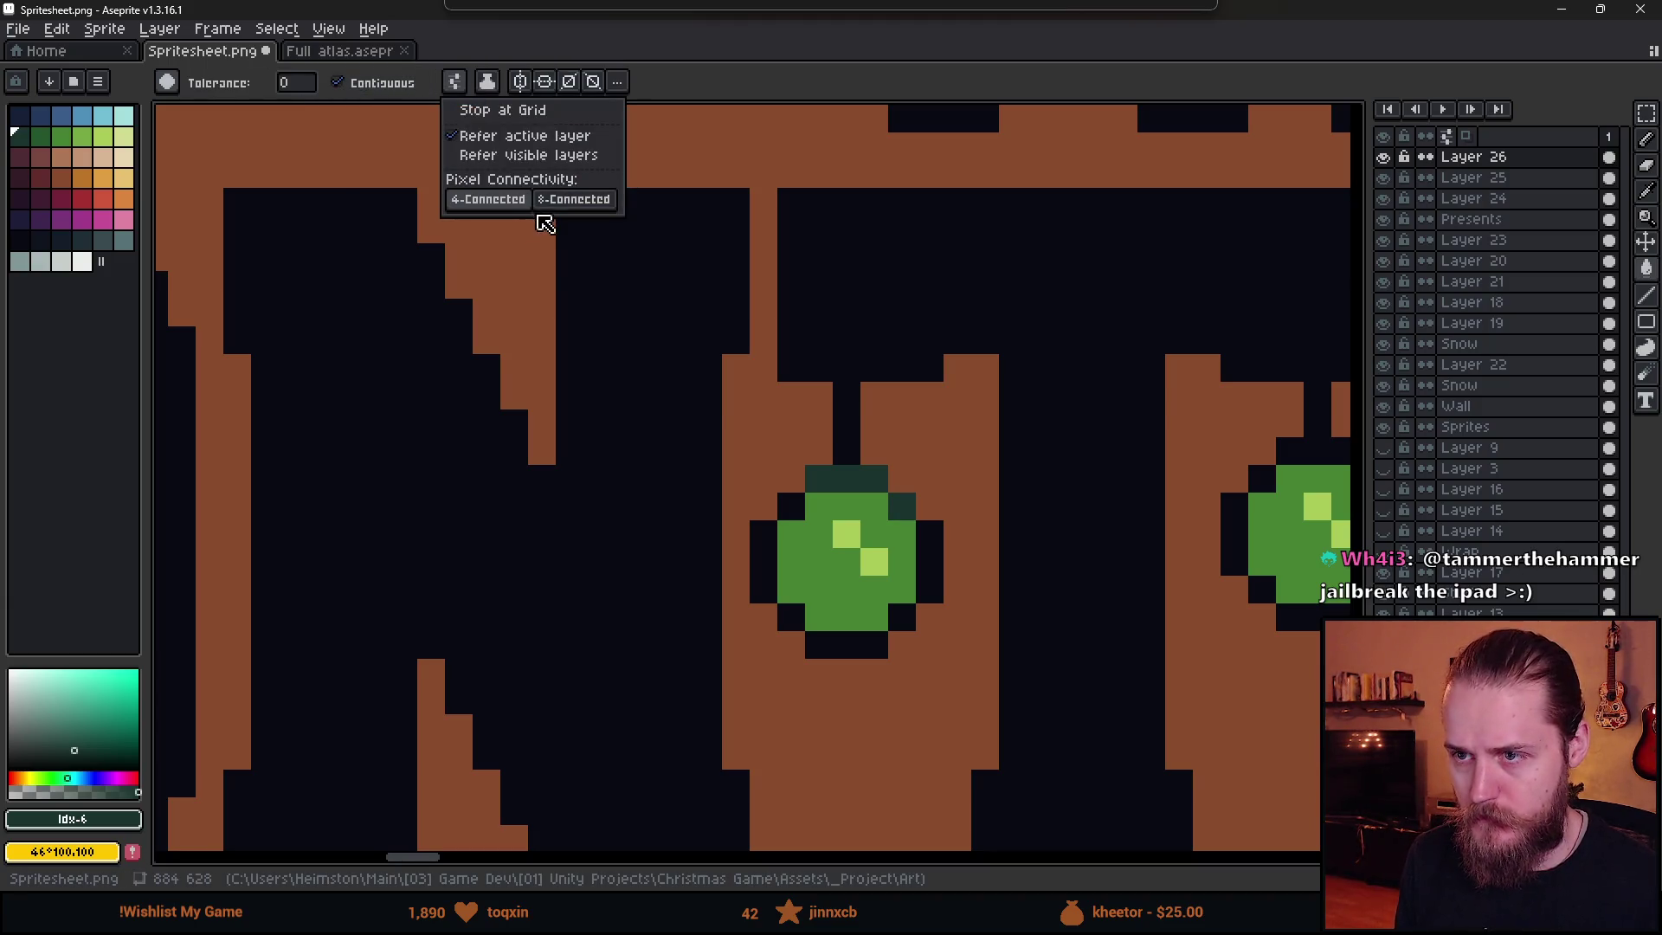
scroll(840, 571, "down", 3)
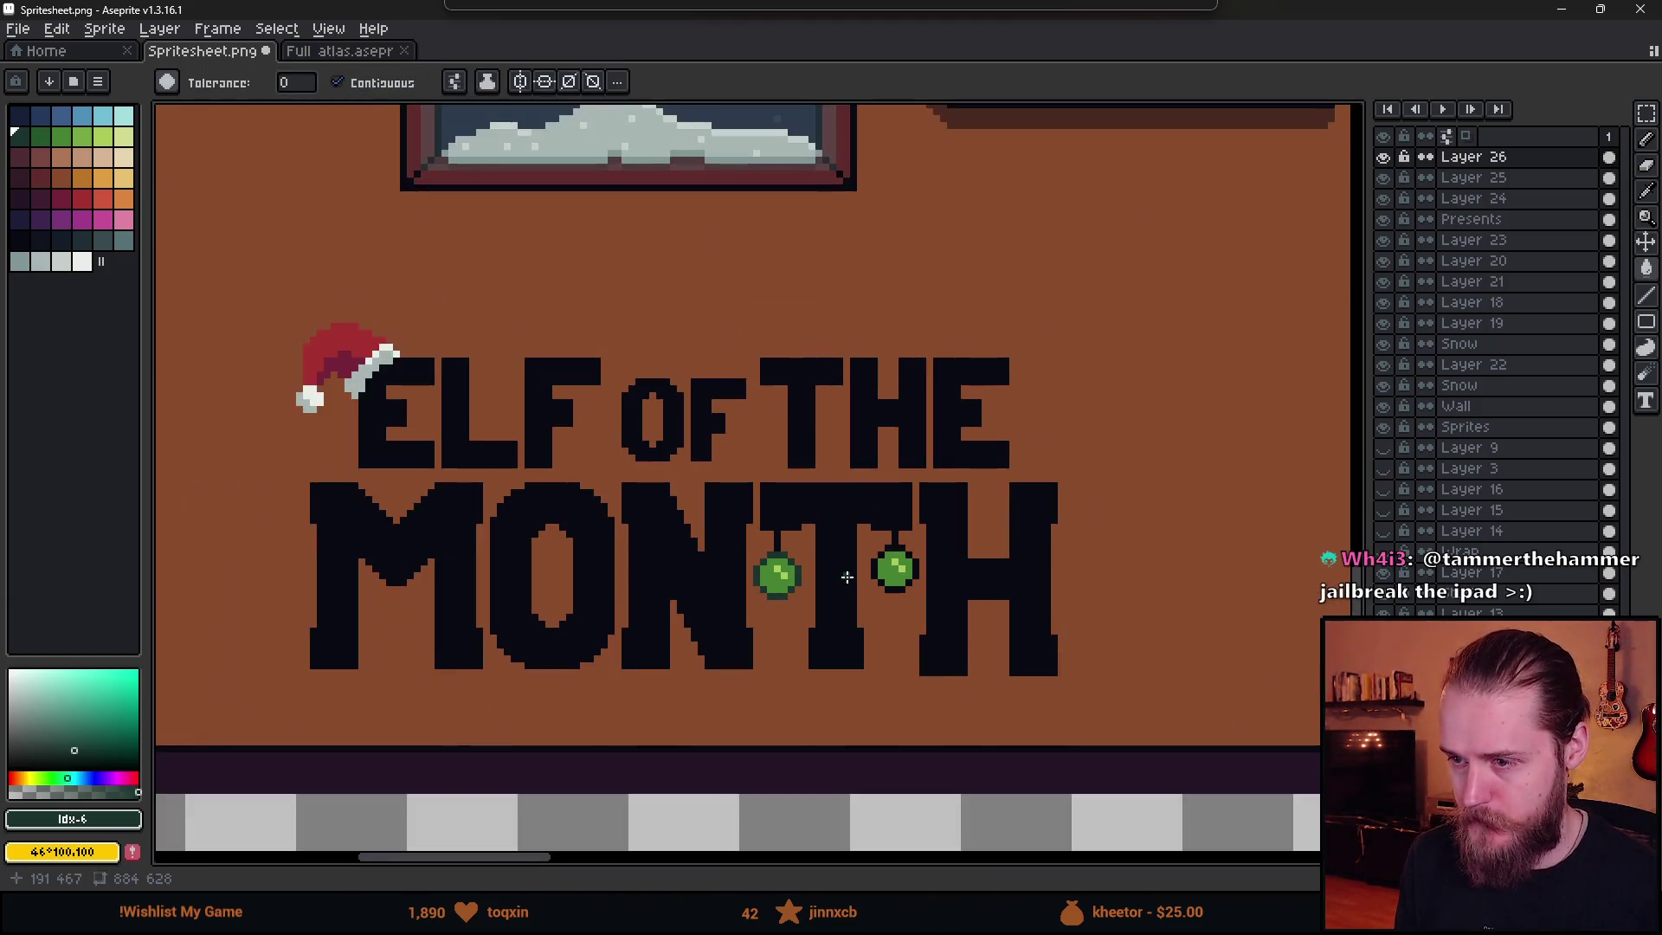
scroll(847, 576, "up", 3)
key("b")
left_click(969, 422)
left_click_drag(950, 413, 992, 416)
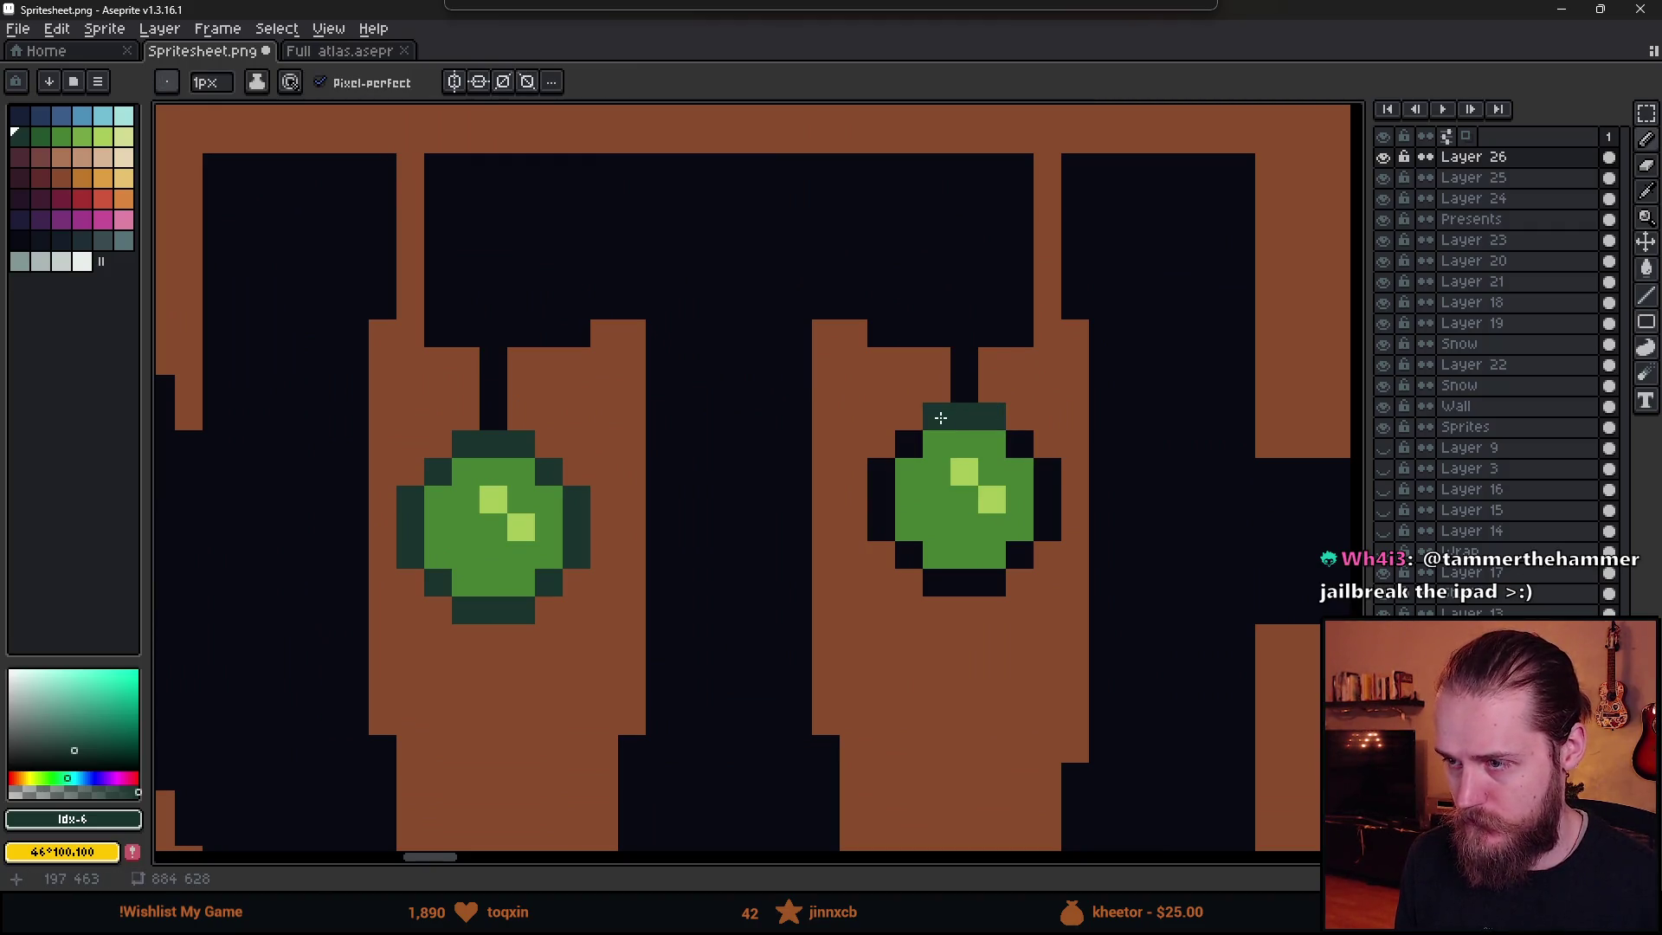
key("g")
left_click(910, 438)
- Move the maroon swatch to palette position 19
scroll(909, 438, "down", 3)
scroll(865, 451, "up", 3)
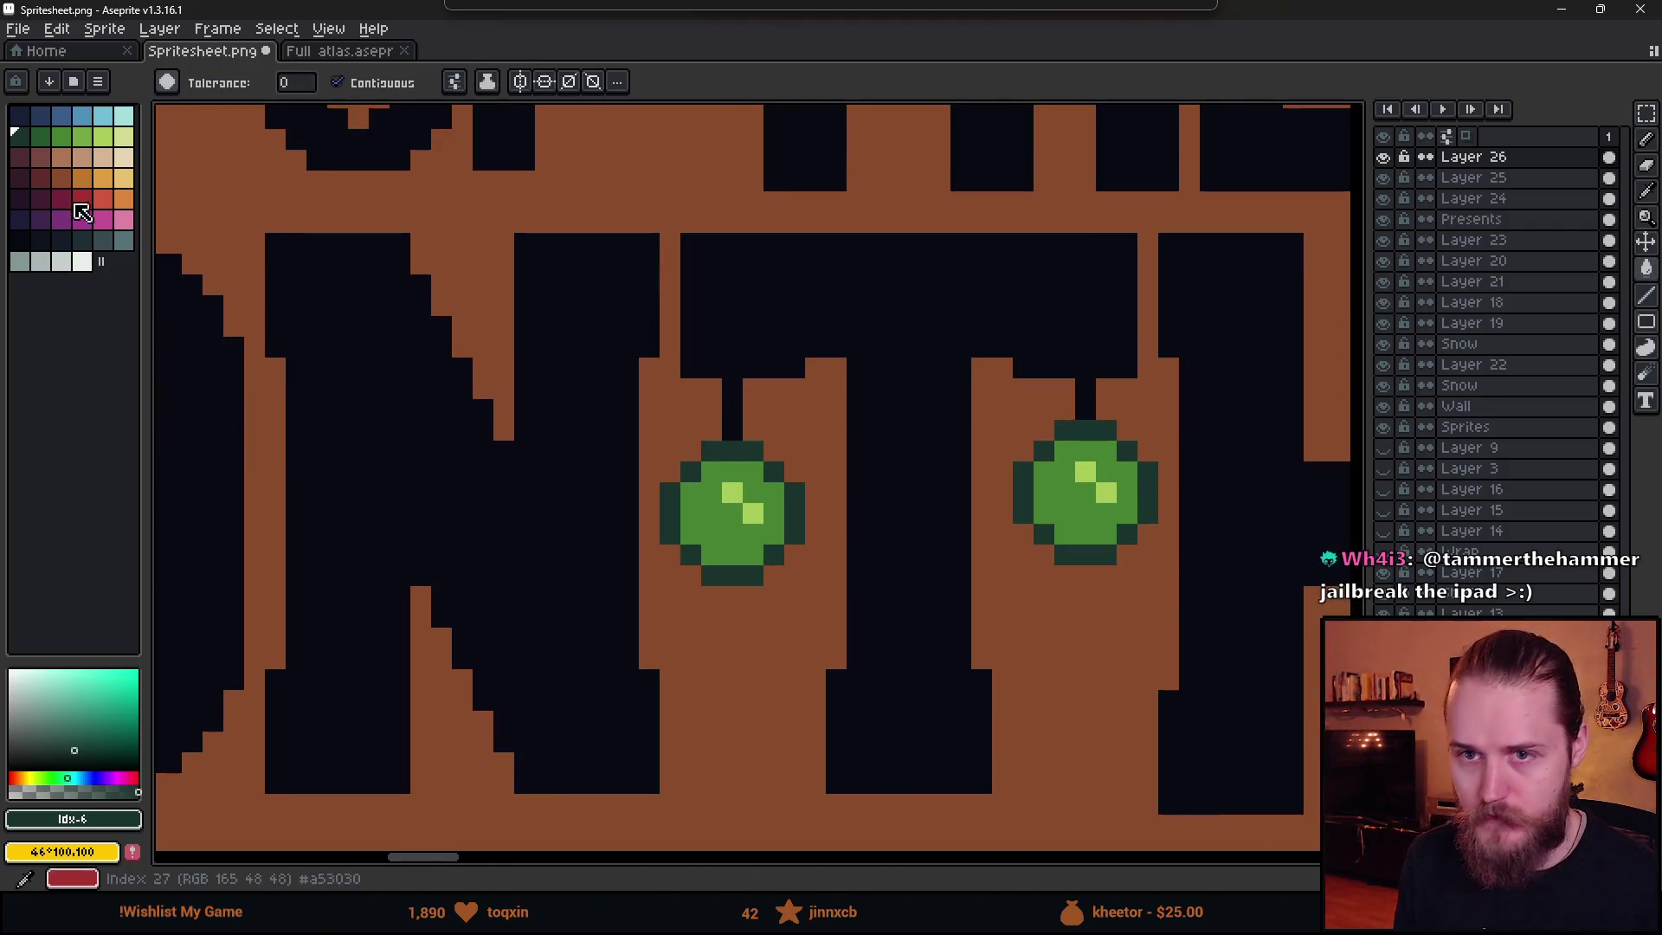
left_click(40, 199)
left_click_drag(40, 199, 40, 179)
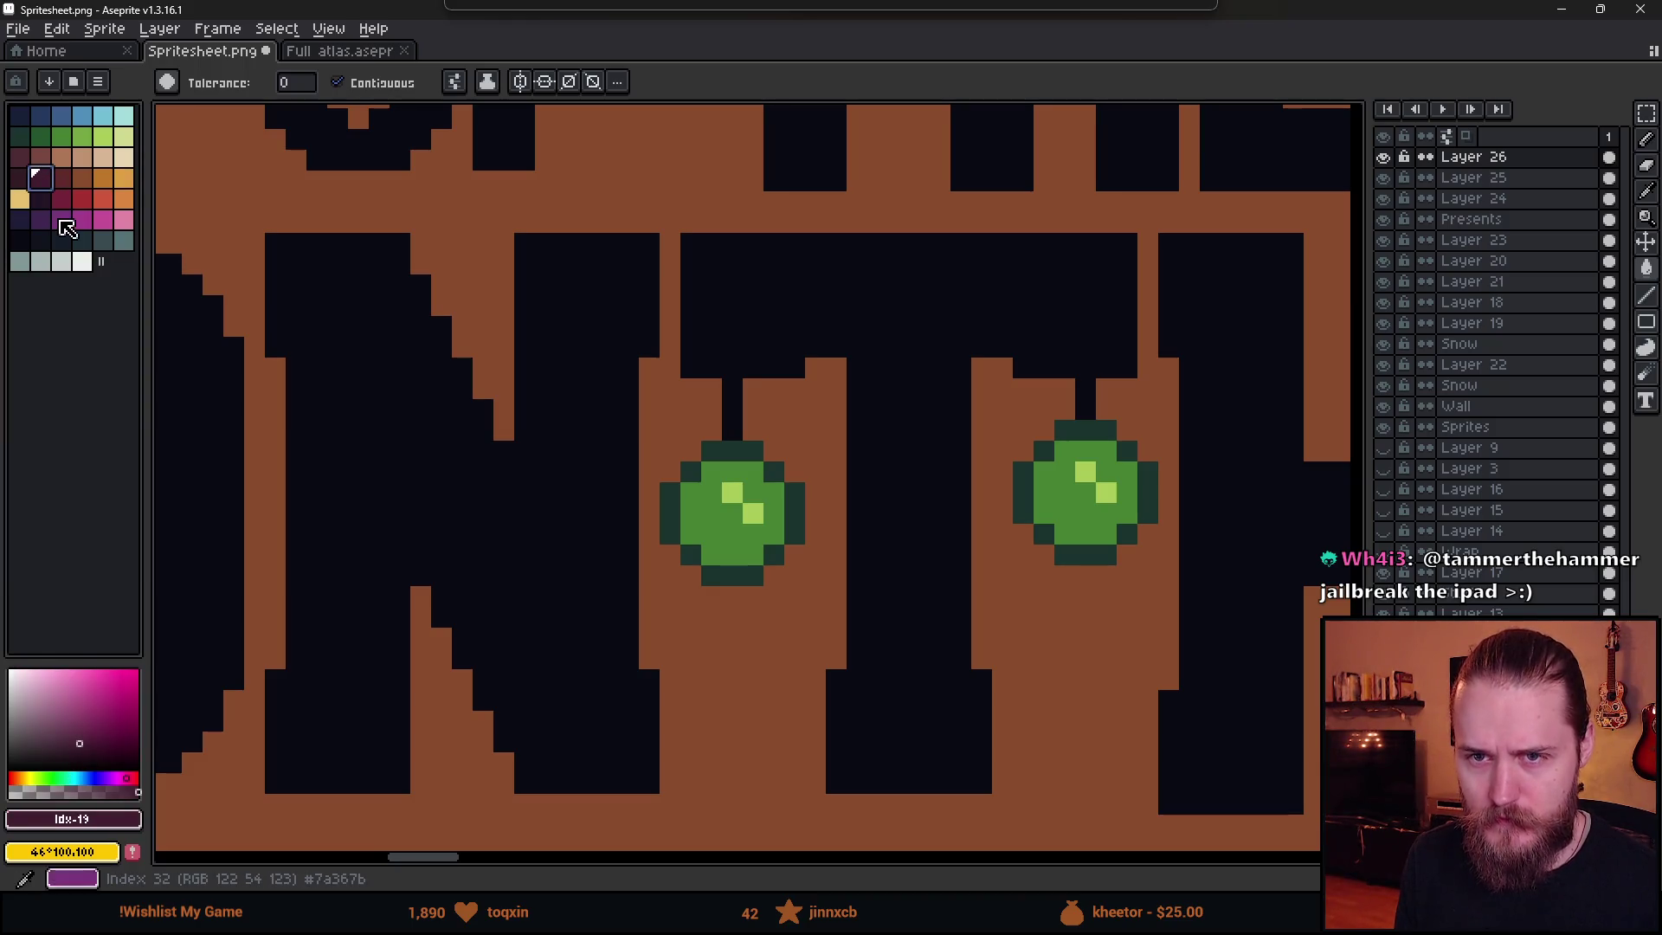
- Paint the ornament strings maroon, undoing an accidental full-canvas fill
key("b")
left_click(738, 391)
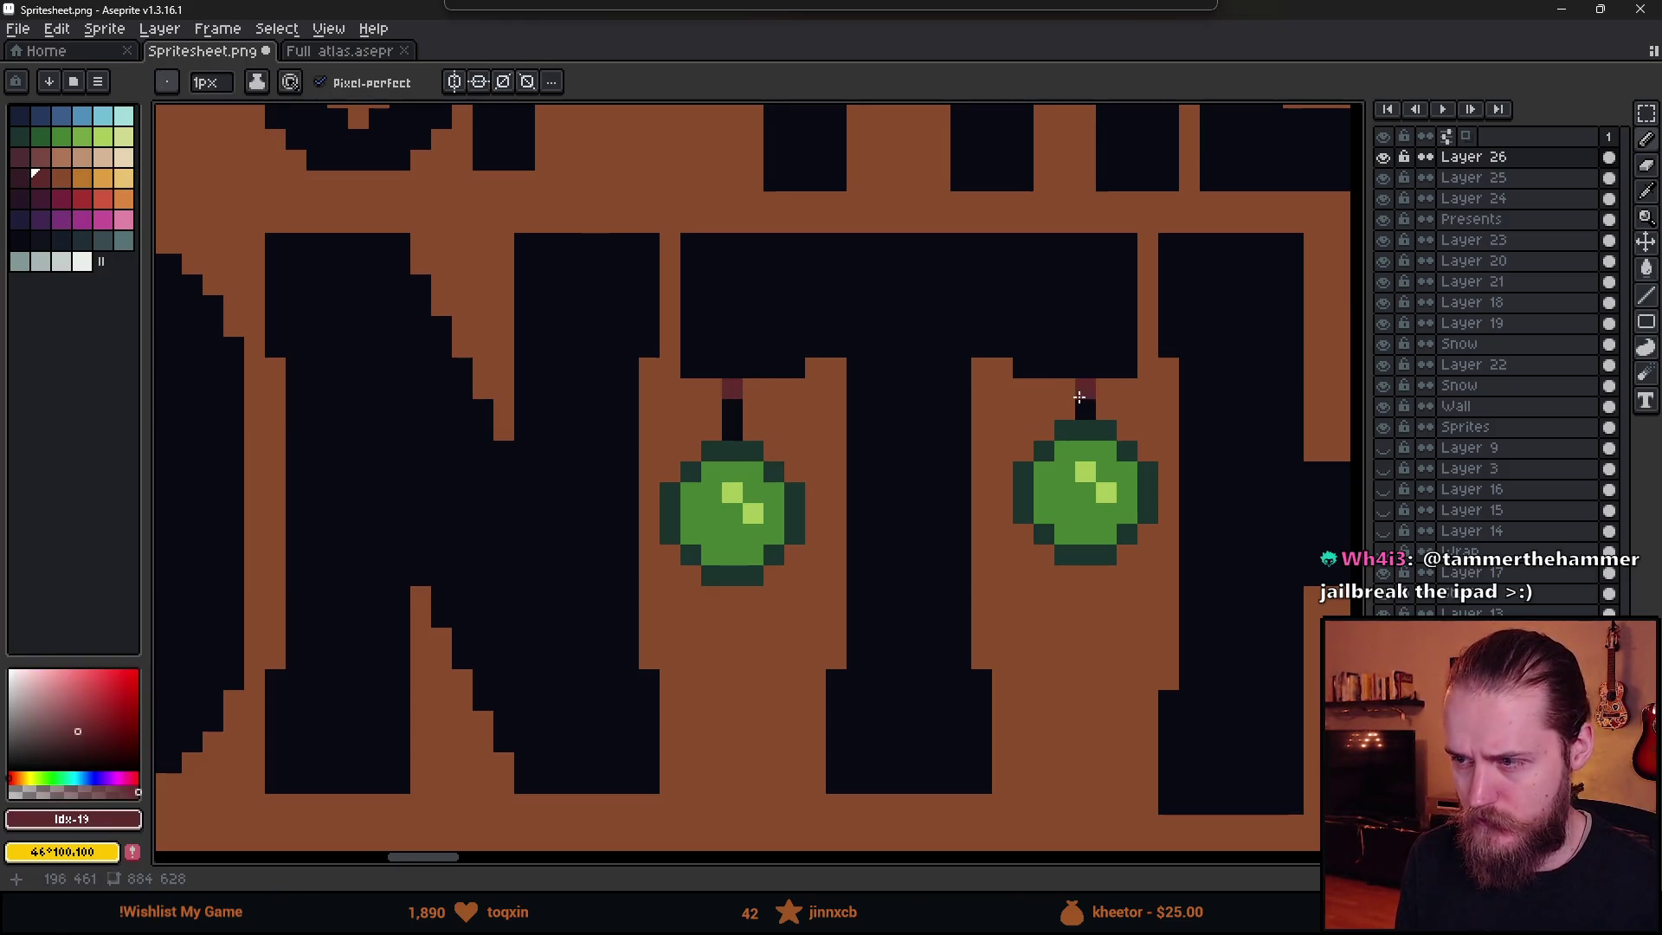
key("g")
left_click(751, 427)
key("ctrl+z")
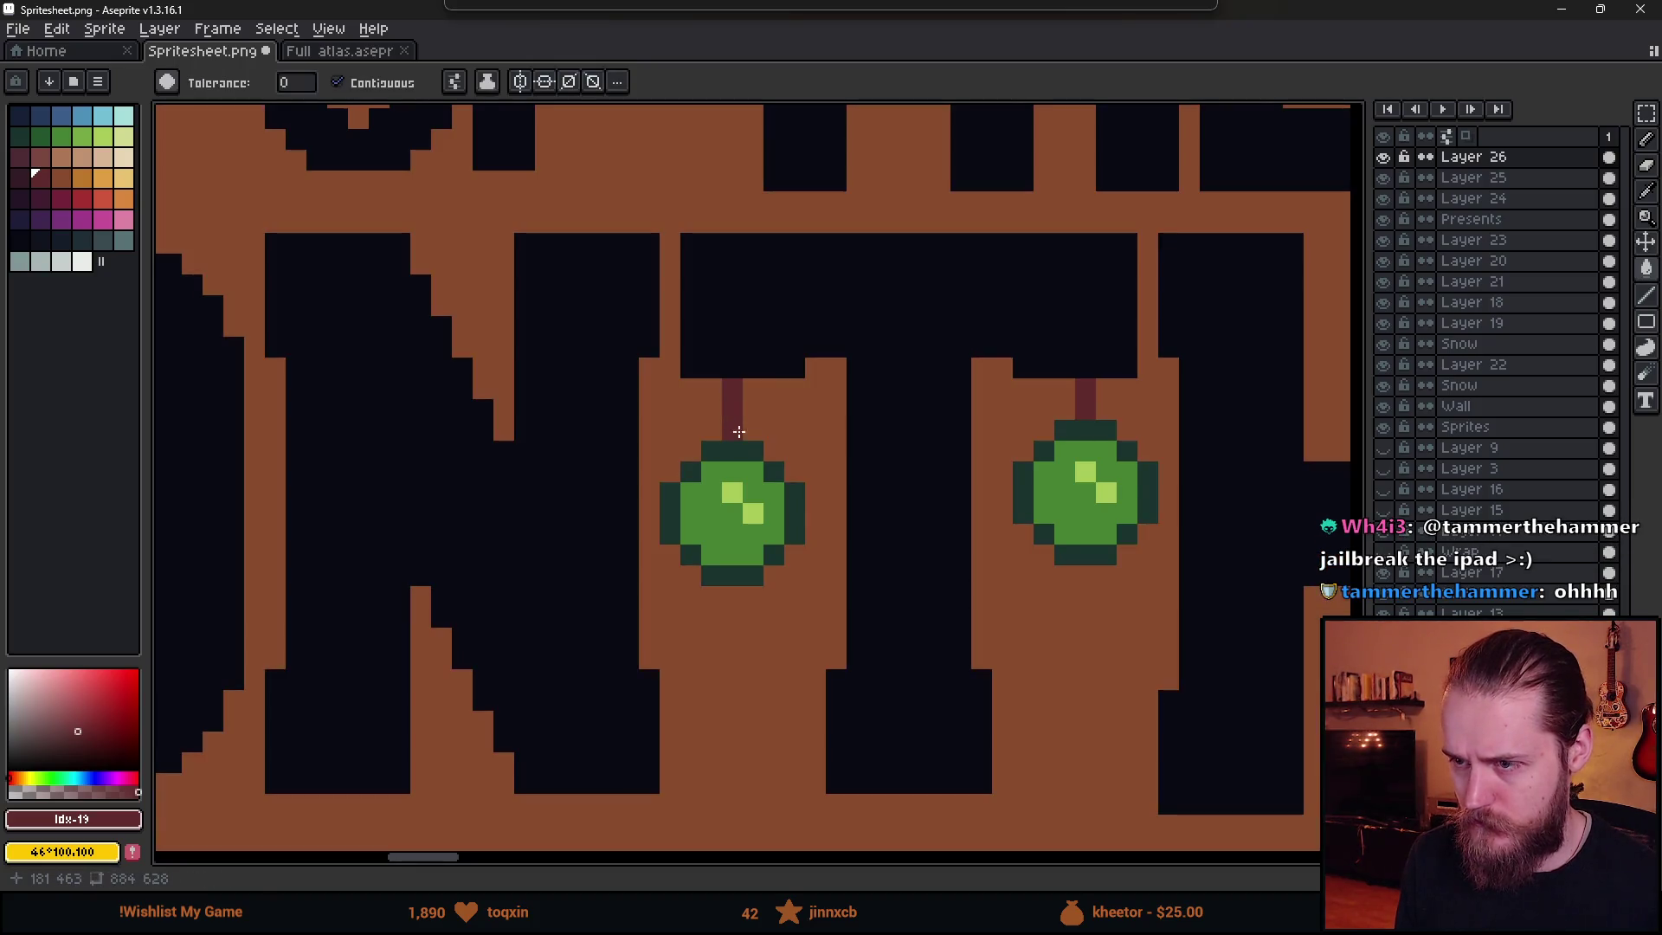
scroll(783, 559, "down", 4)
scroll(783, 558, "up", 2)
scroll(607, 392, "up", 2)
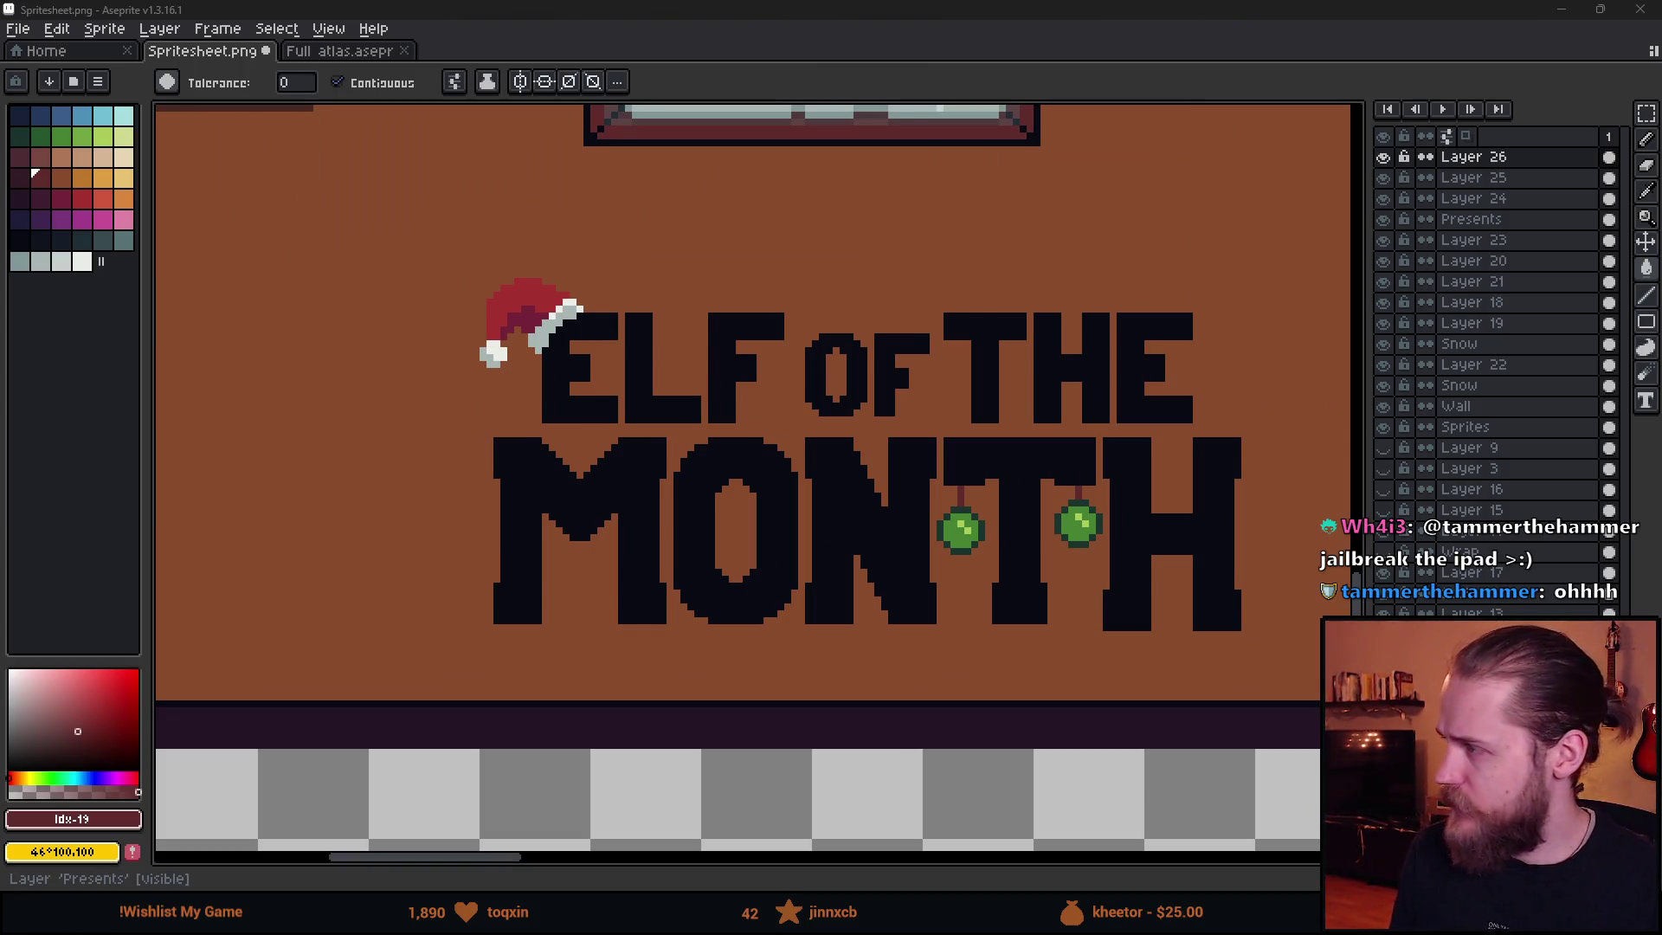
- Fill each MONTH letter (M, O, N, T, H) with red
scroll(984, 371, "right", 2)
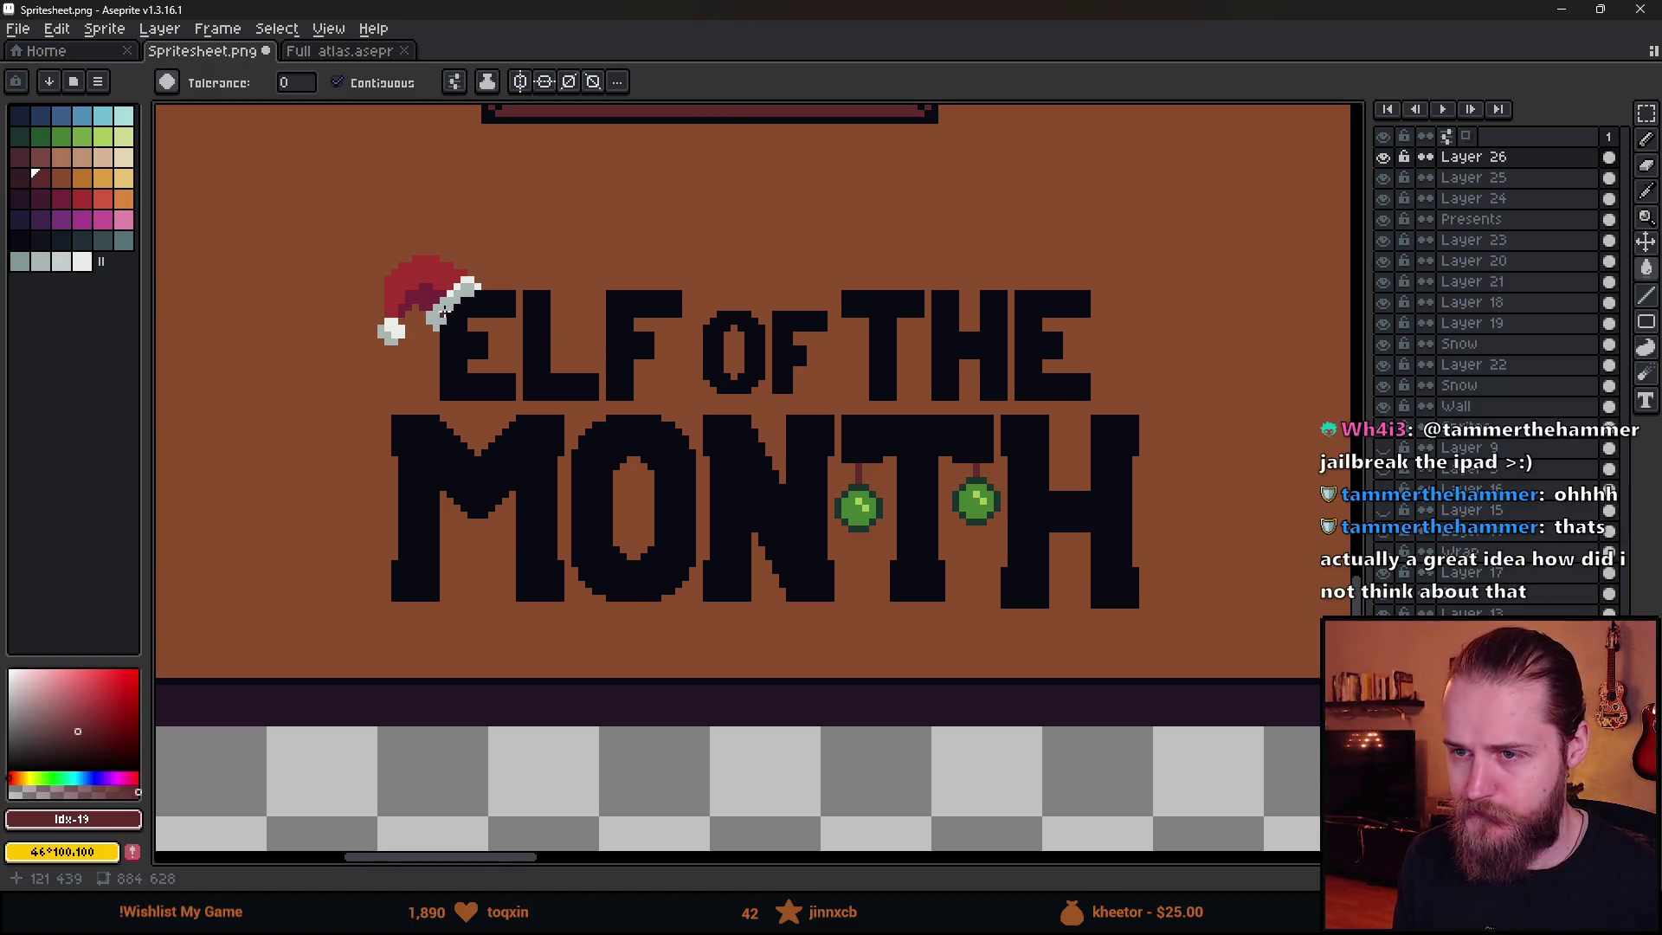
left_click(77, 194)
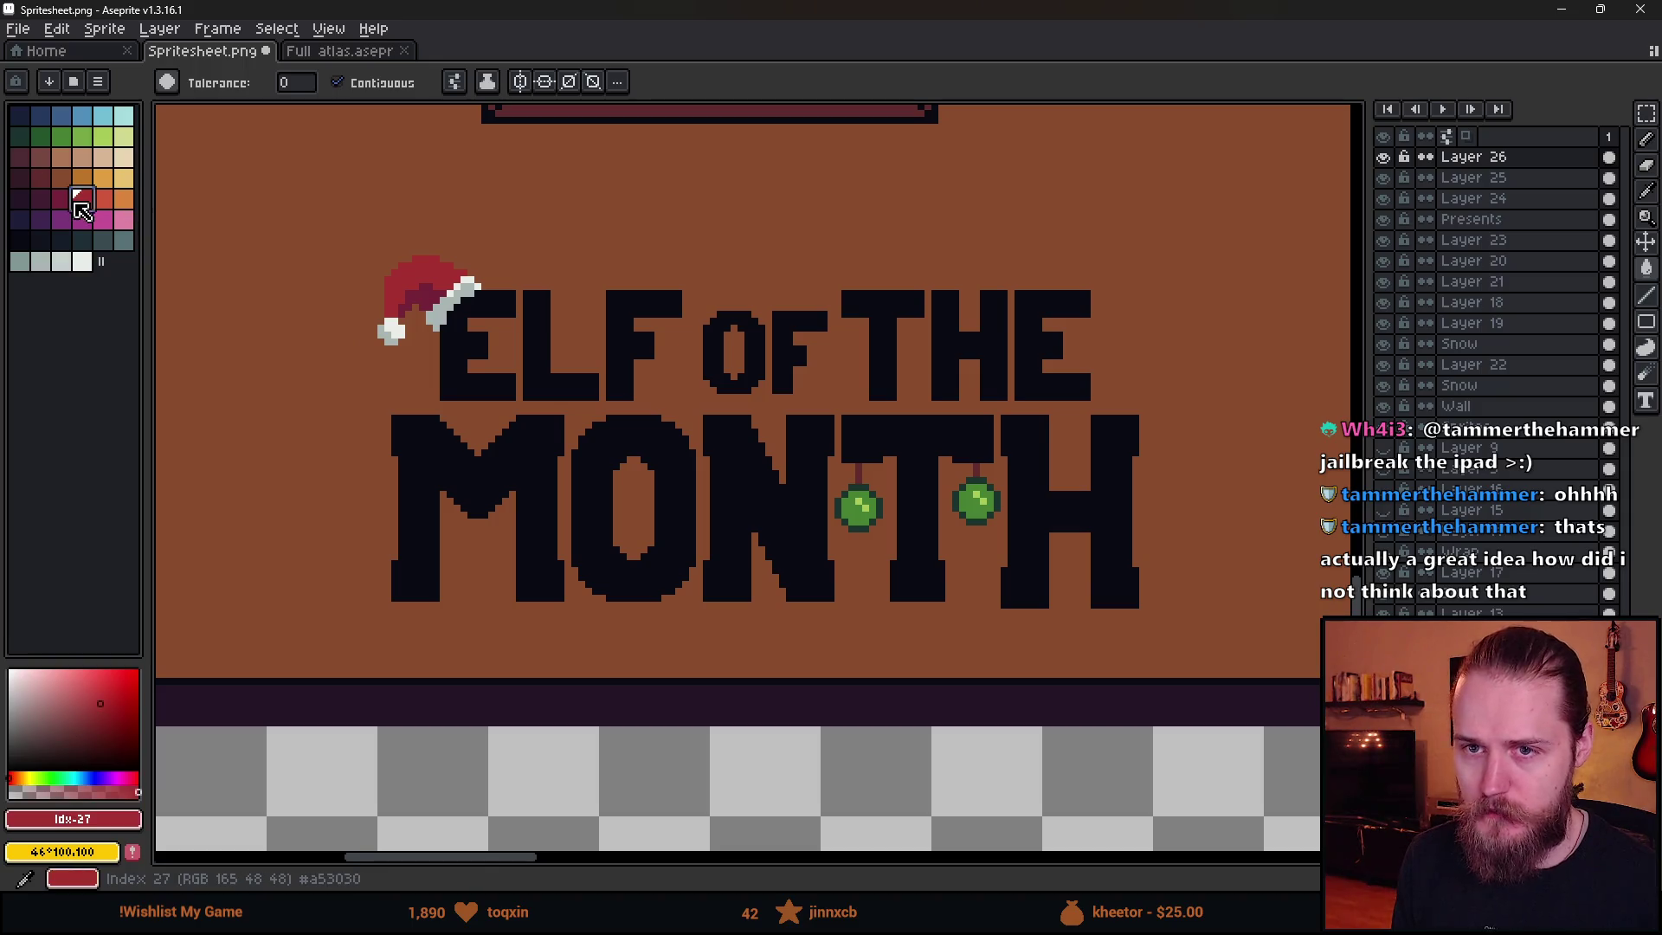
left_click(538, 482)
left_click(589, 485)
left_click(727, 476)
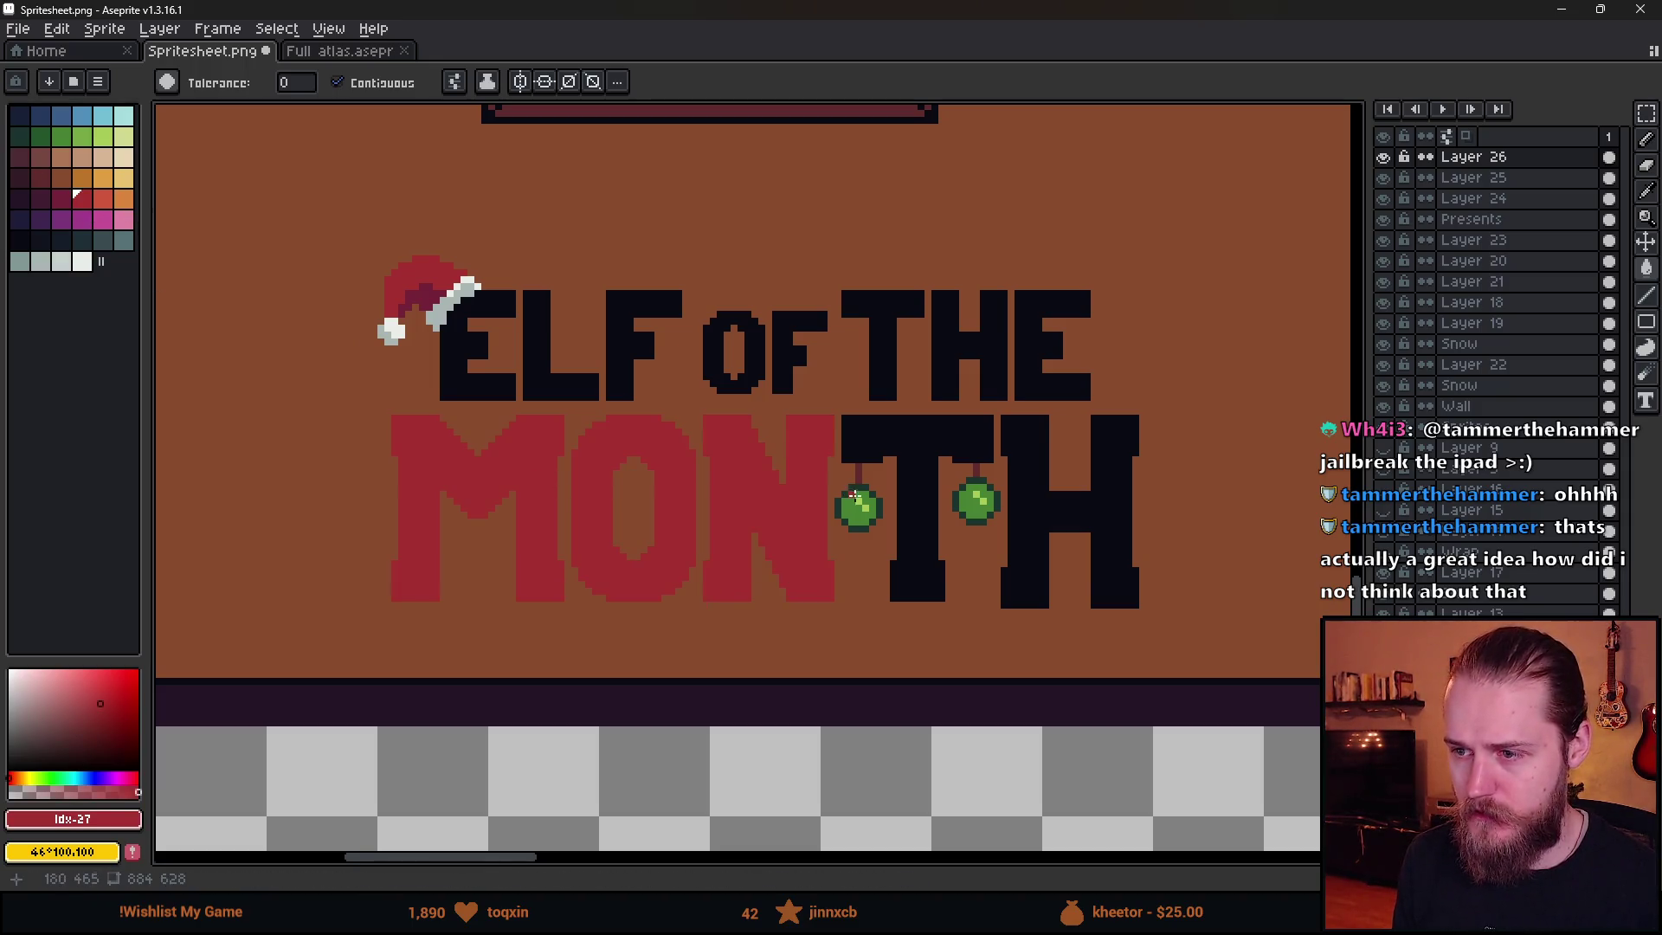
left_click(916, 536)
left_click(1045, 452)
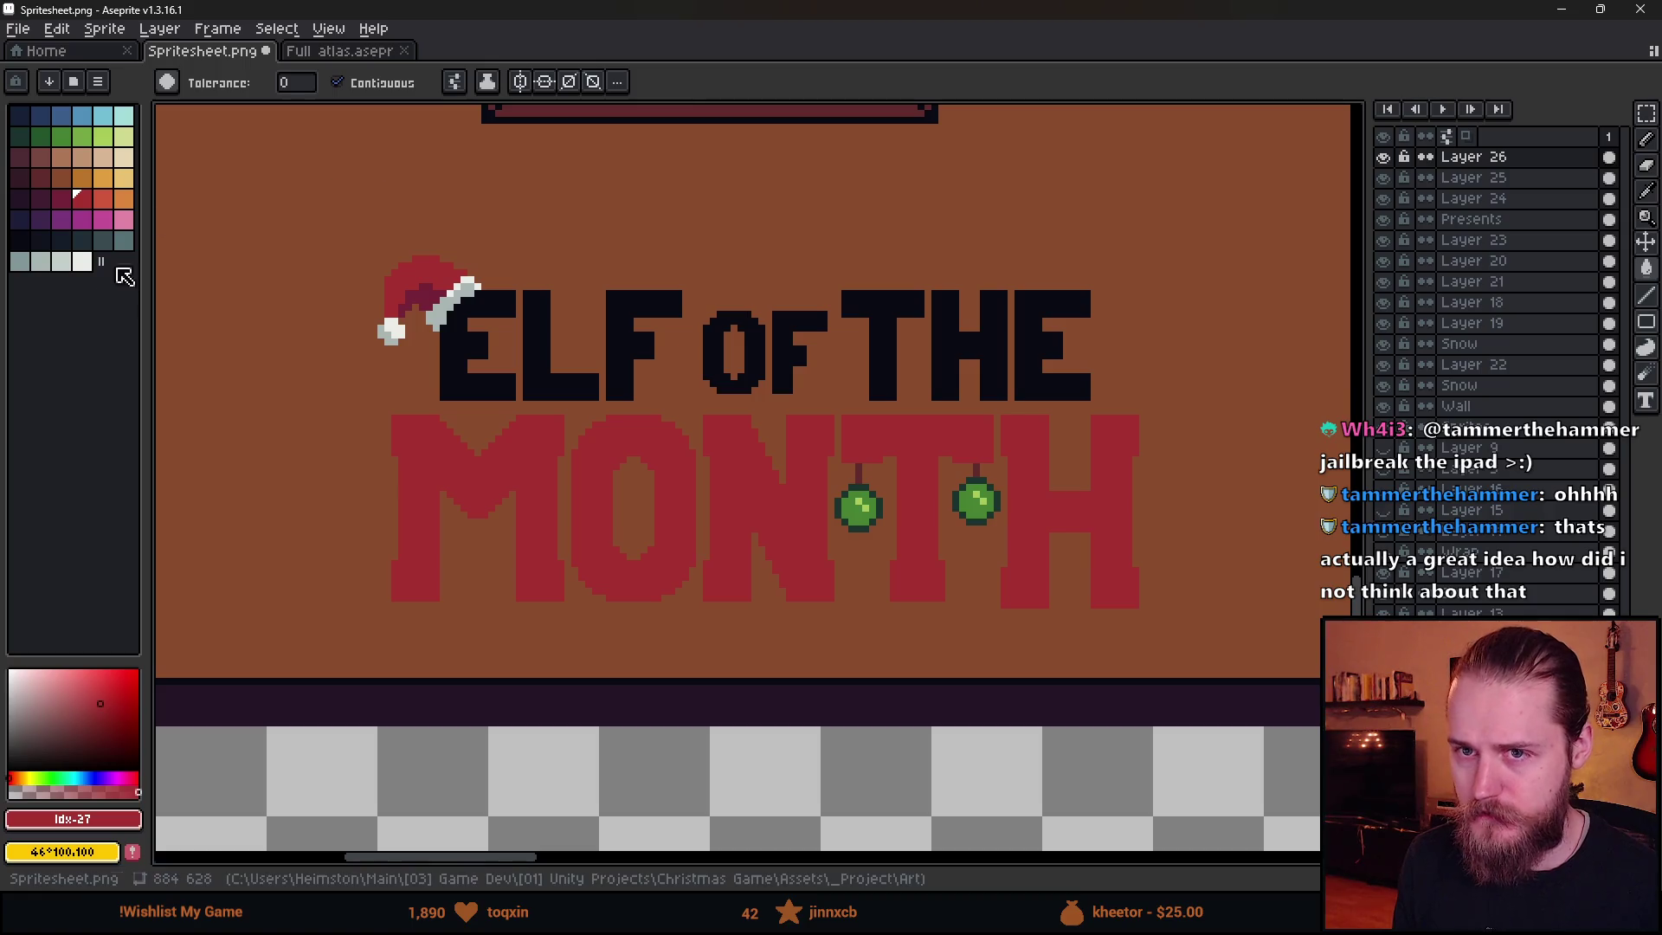
- Fill each letter of ELF OF THE with green
left_click(62, 136)
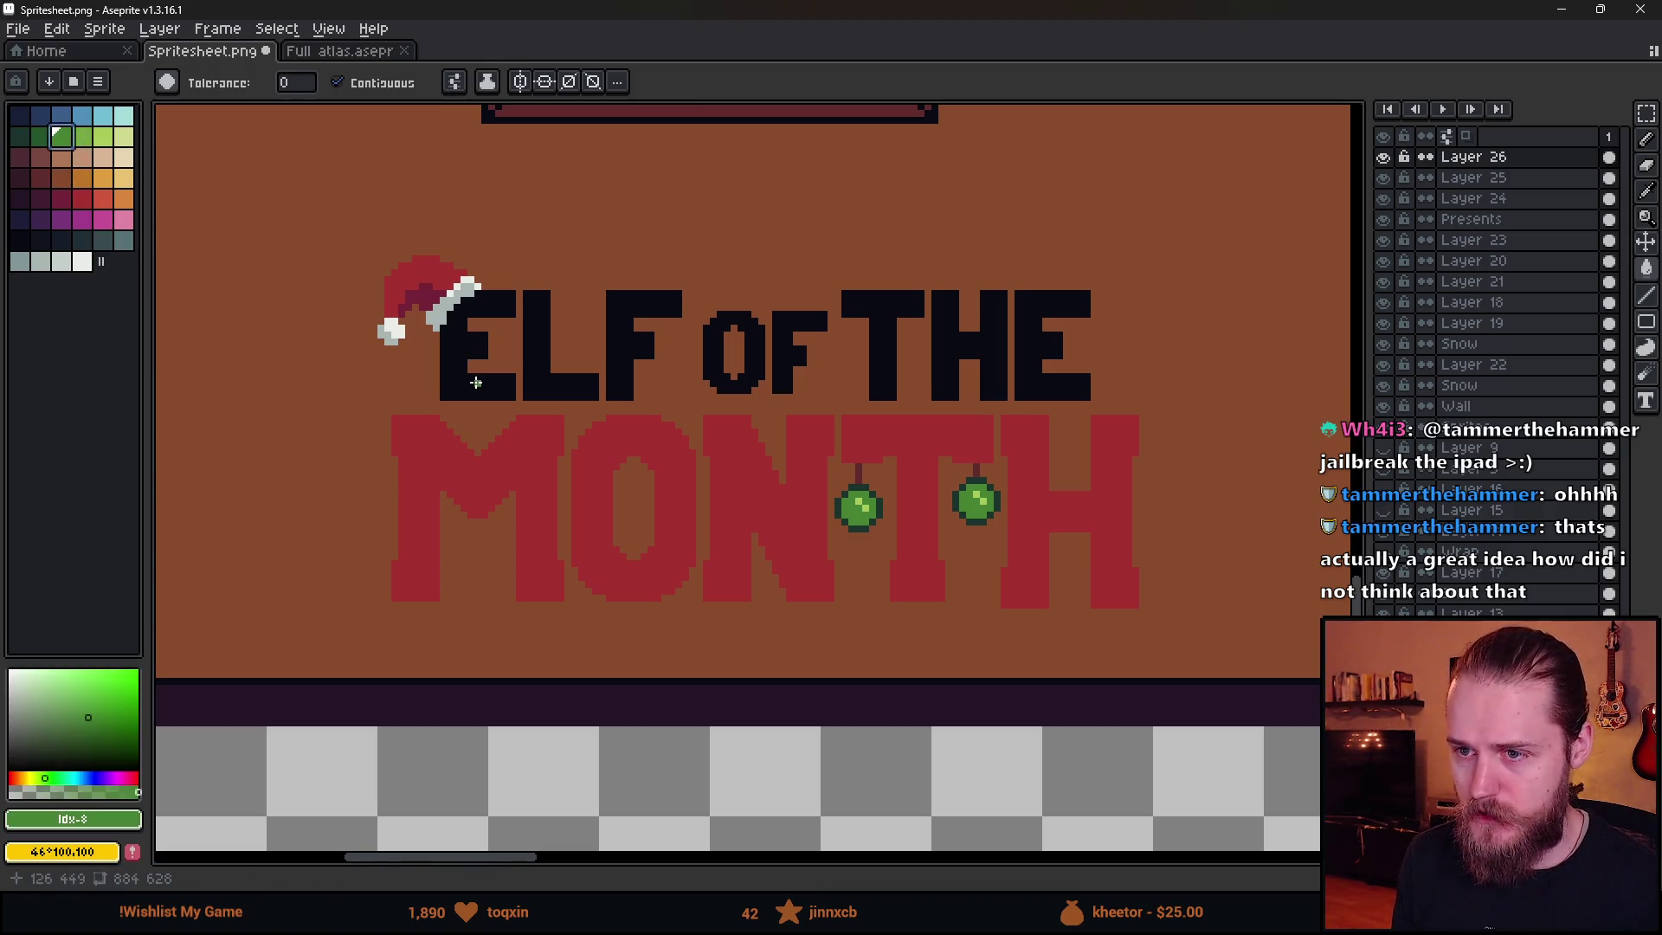
left_click(476, 382)
left_click(545, 382)
left_click(629, 384)
left_click(705, 369)
left_click(784, 369)
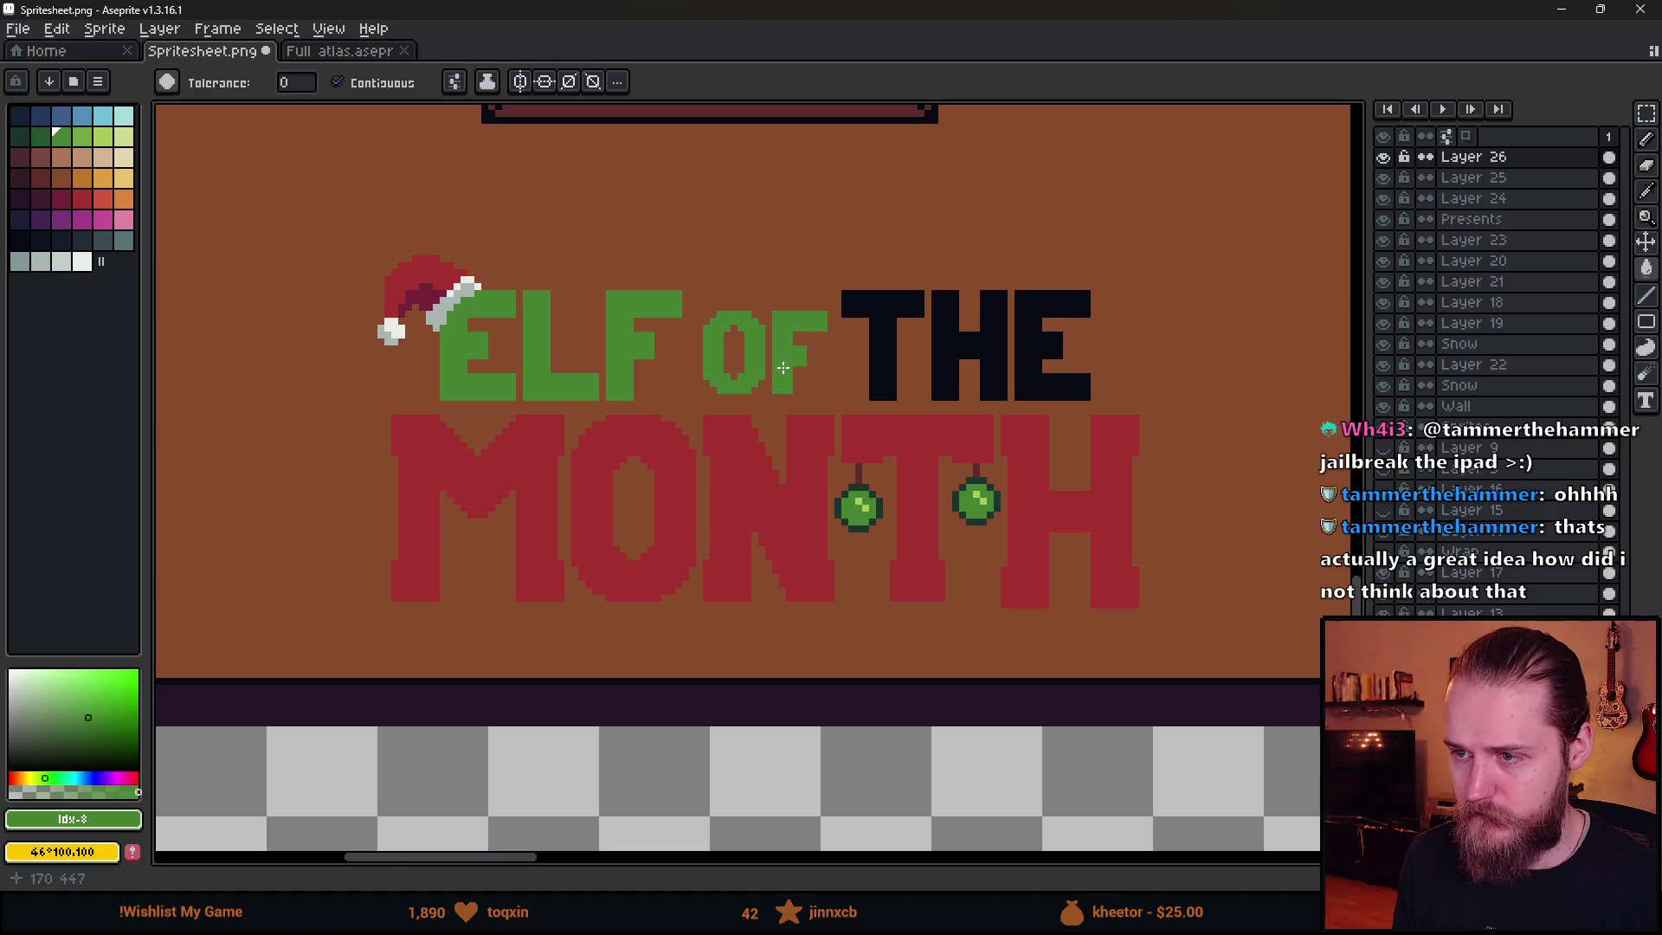
left_click(894, 327)
left_click(946, 339)
left_click(1029, 346)
scroll(1029, 346, "down", 2)
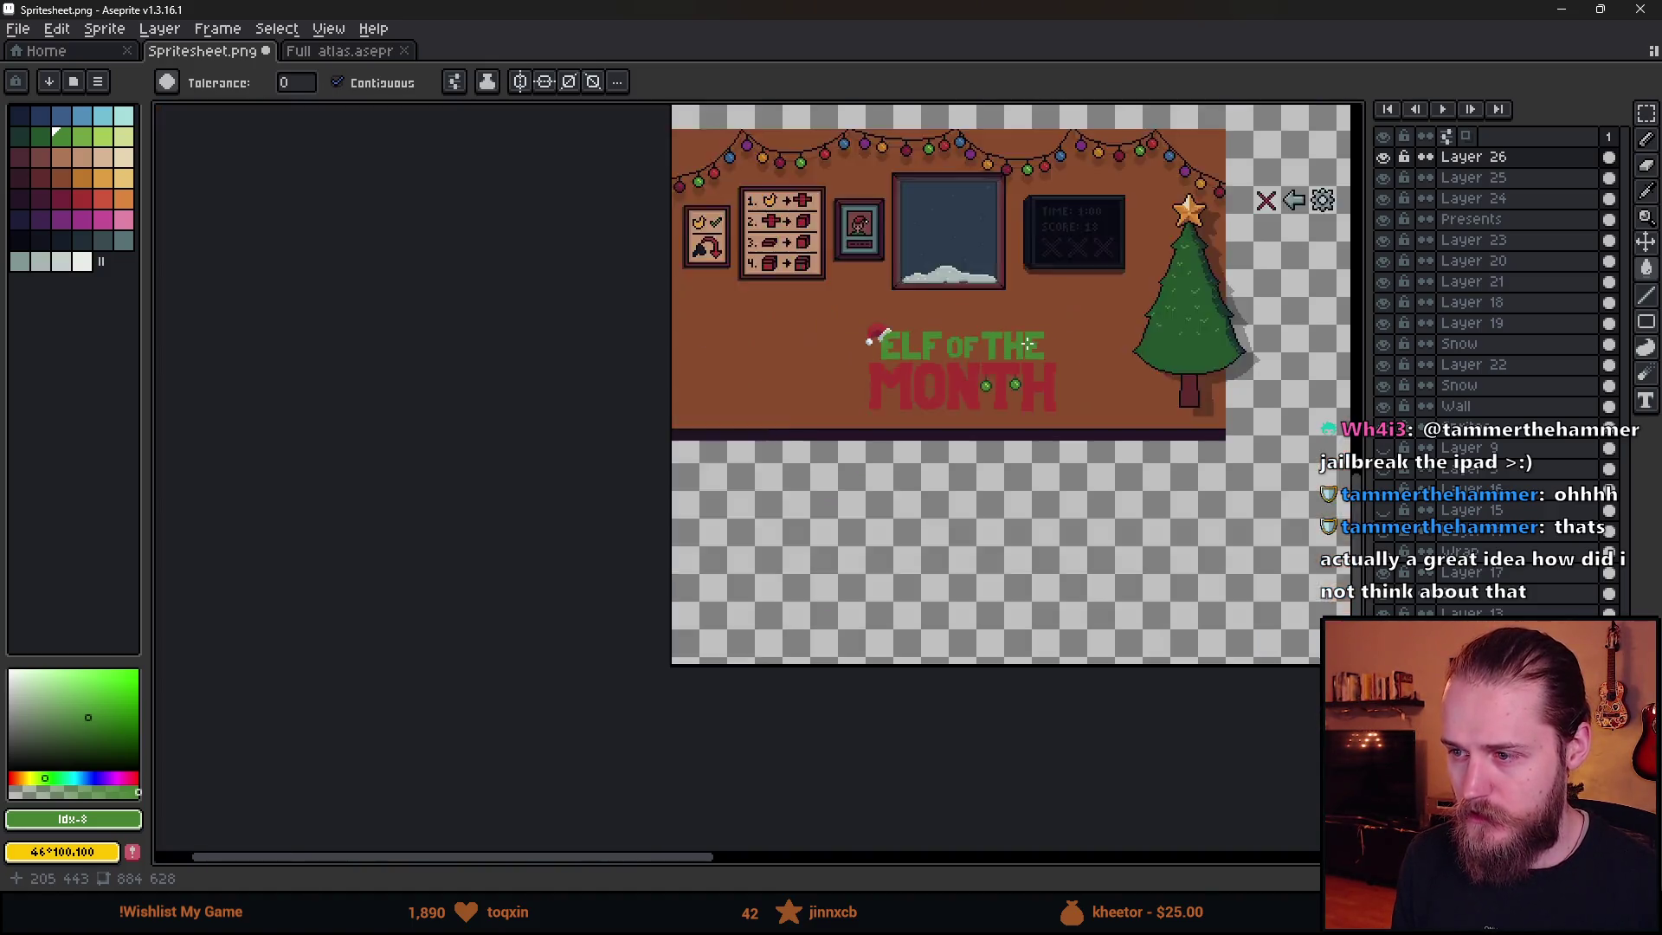
scroll(912, 341, "up", 1)
scroll(615, 370, "up", 2)
scroll(742, 309, "left", 3)
key("v")
mouse_move(742, 308)
left_mouse_down()
mouse_move(389, 364)
mouse_move(743, 405)
left_mouse_up()
key("ctrl+z")
mouse_move(1186, 308)
left_mouse_down()
mouse_move(390, 399)
mouse_move(1199, 347)
mouse_move(1039, 253)
left_mouse_up()
key("ctrl+z")
key("b")
mouse_move(364, 288)
left_mouse_down()
mouse_move(561, 244)
mouse_move(402, 304)
left_mouse_up()
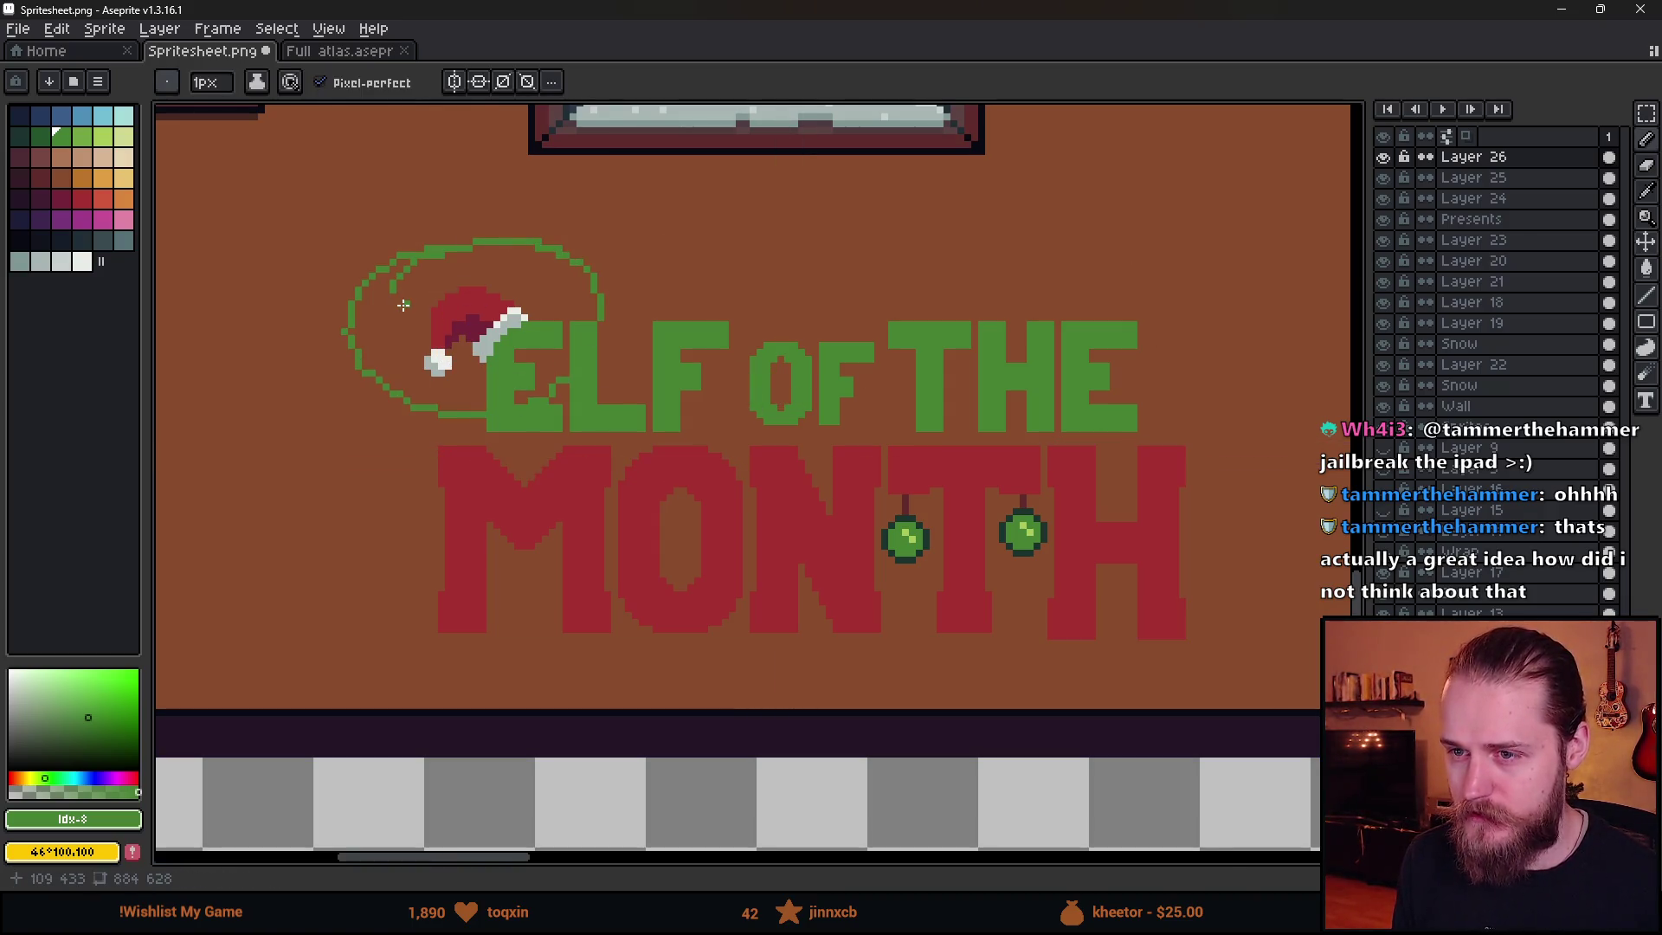
key("ctrl+z")
mouse_move(1205, 500)
left_mouse_down()
mouse_move(1174, 475)
mouse_move(587, 671)
mouse_move(1018, 458)
mouse_move(896, 472)
mouse_move(1047, 459)
left_mouse_up()
key("ctrl+z")
key("ctrl+z")
scroll(932, 453, "down", 4)
scroll(981, 409, "down", 1)
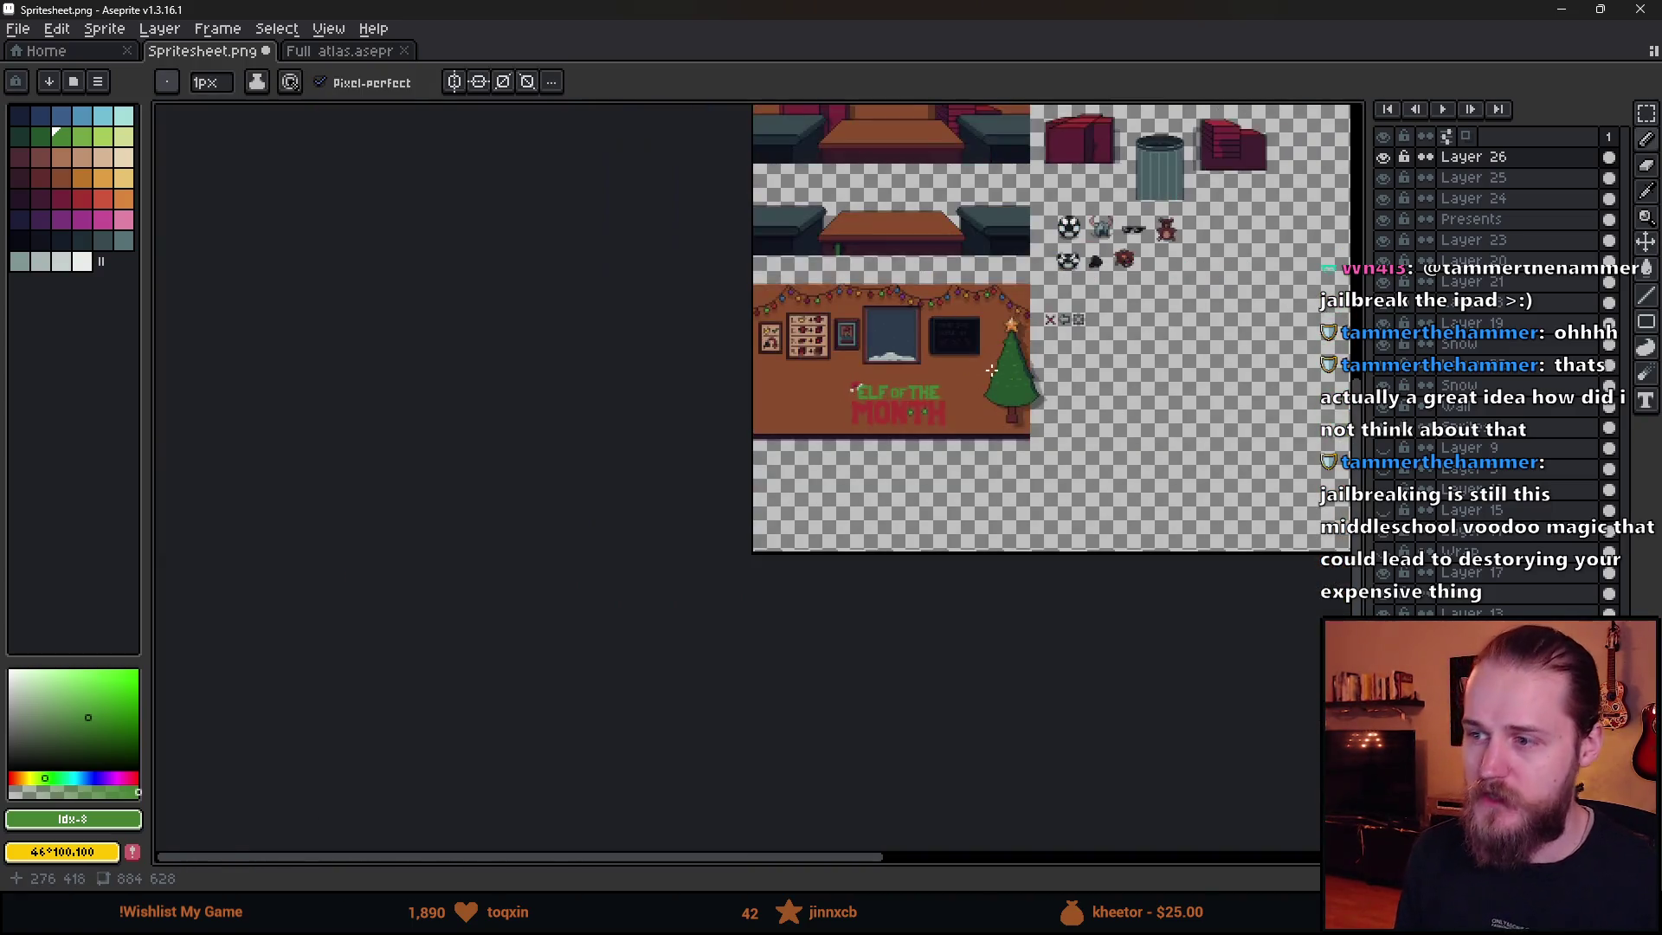
scroll(918, 405, "up", 5)
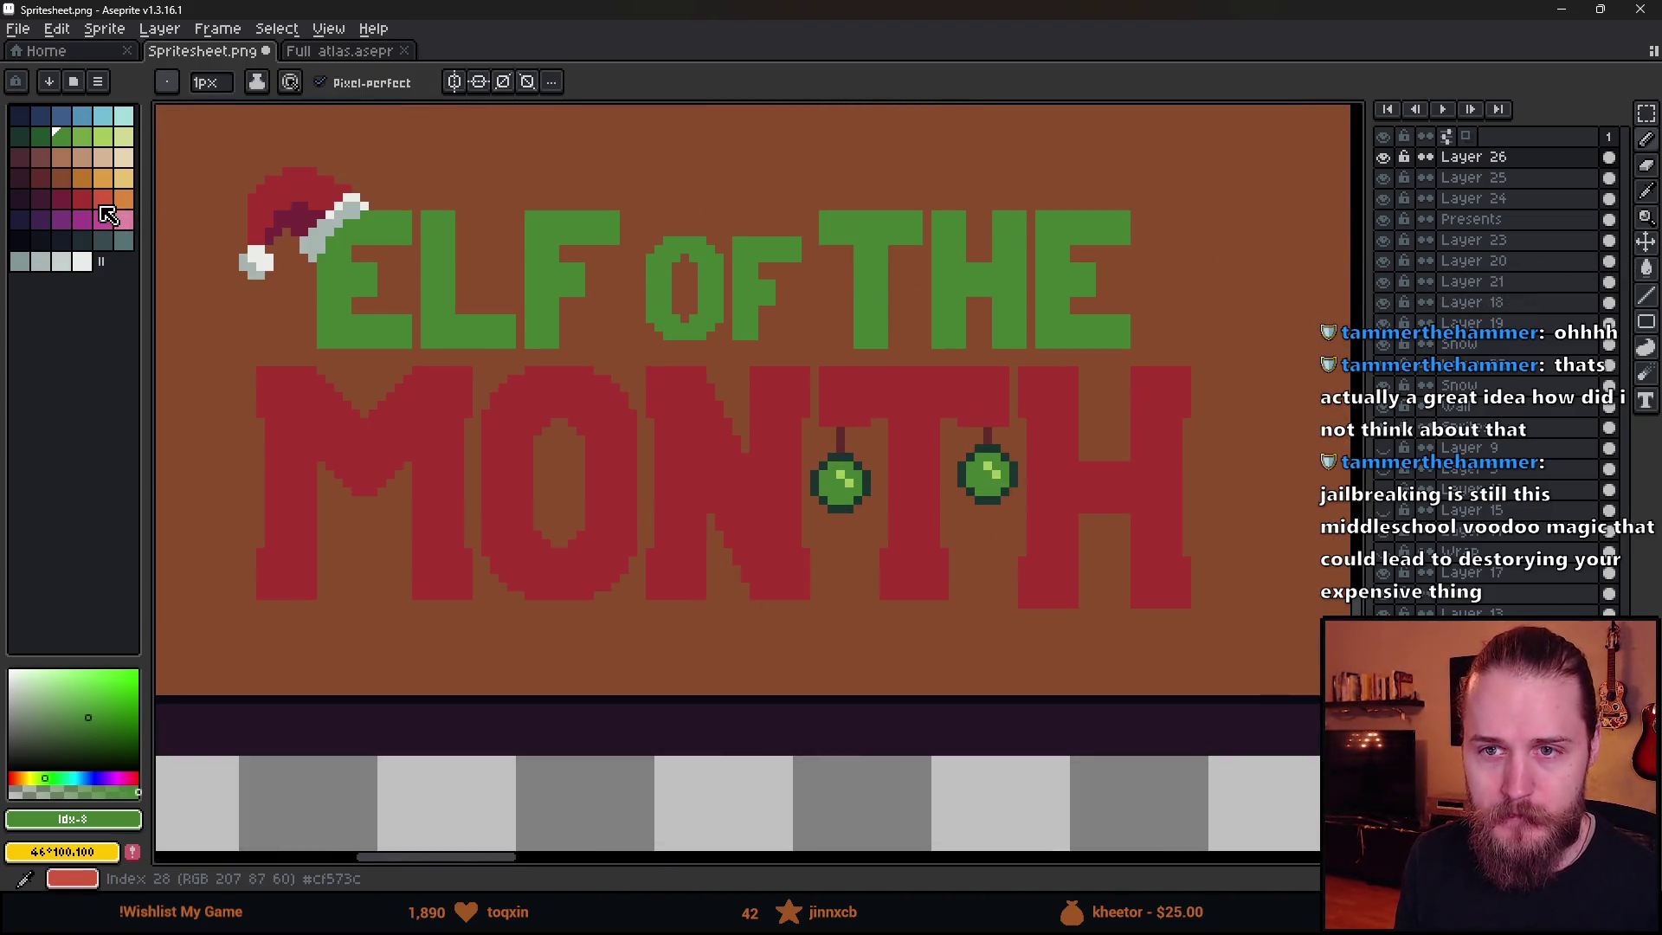
left_click(82, 198)
left_click(103, 199)
key("g")
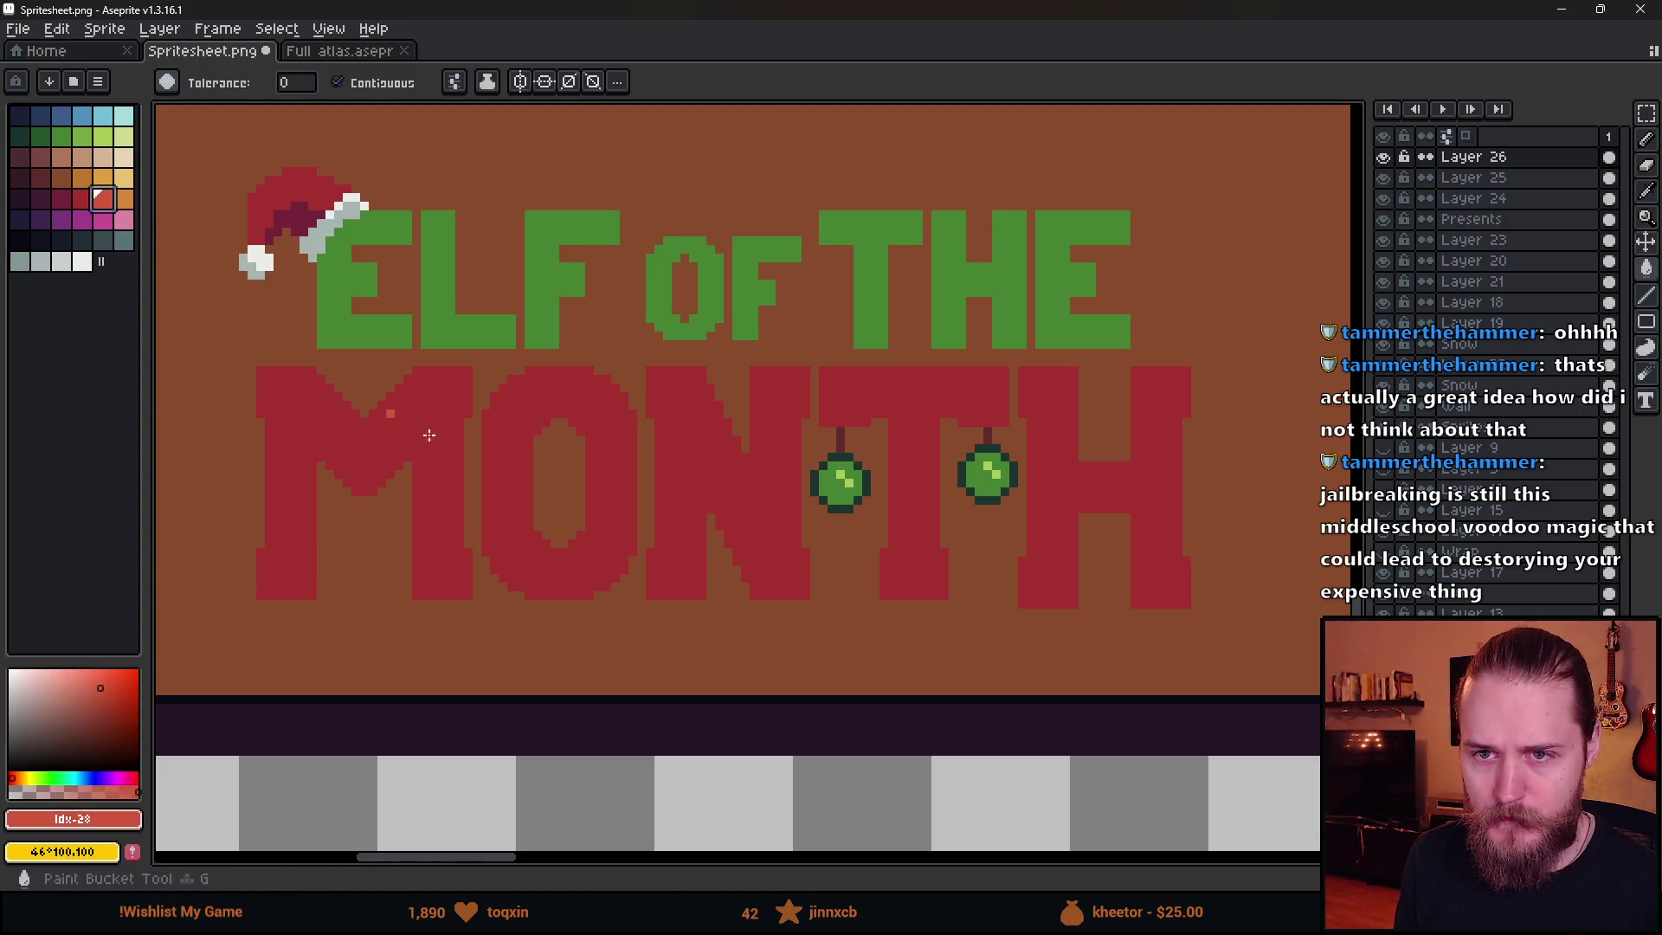
left_click(439, 434)
key("ctrl+z")
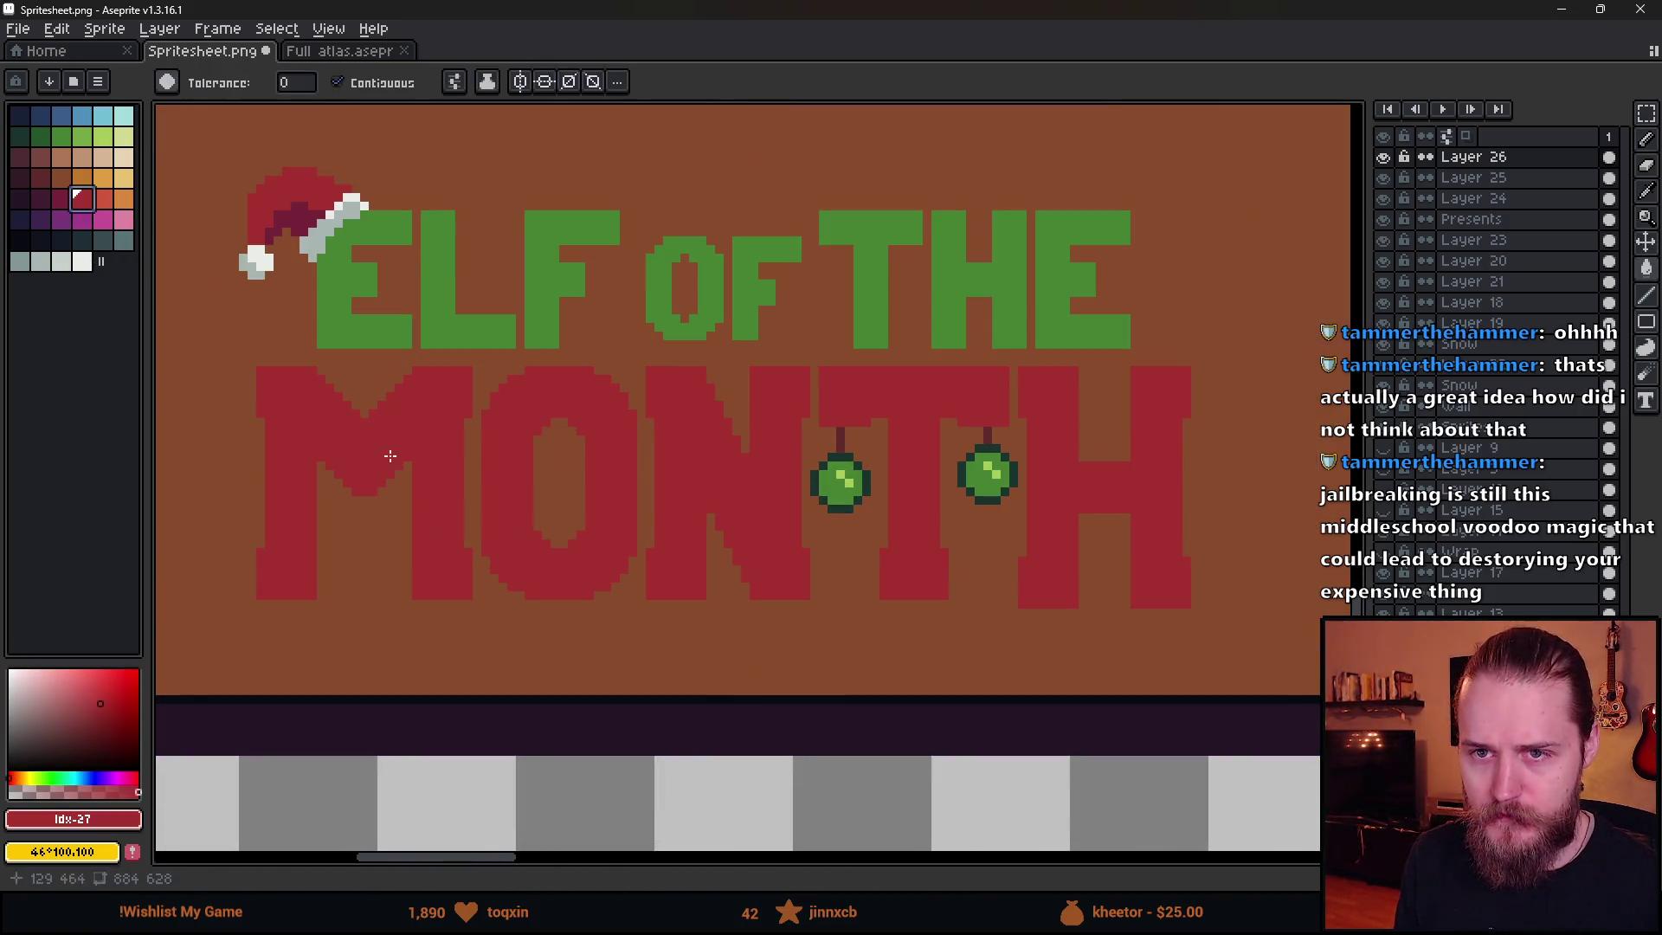
left_click(390, 457, "alt")
left_click(61, 198)
key("b")
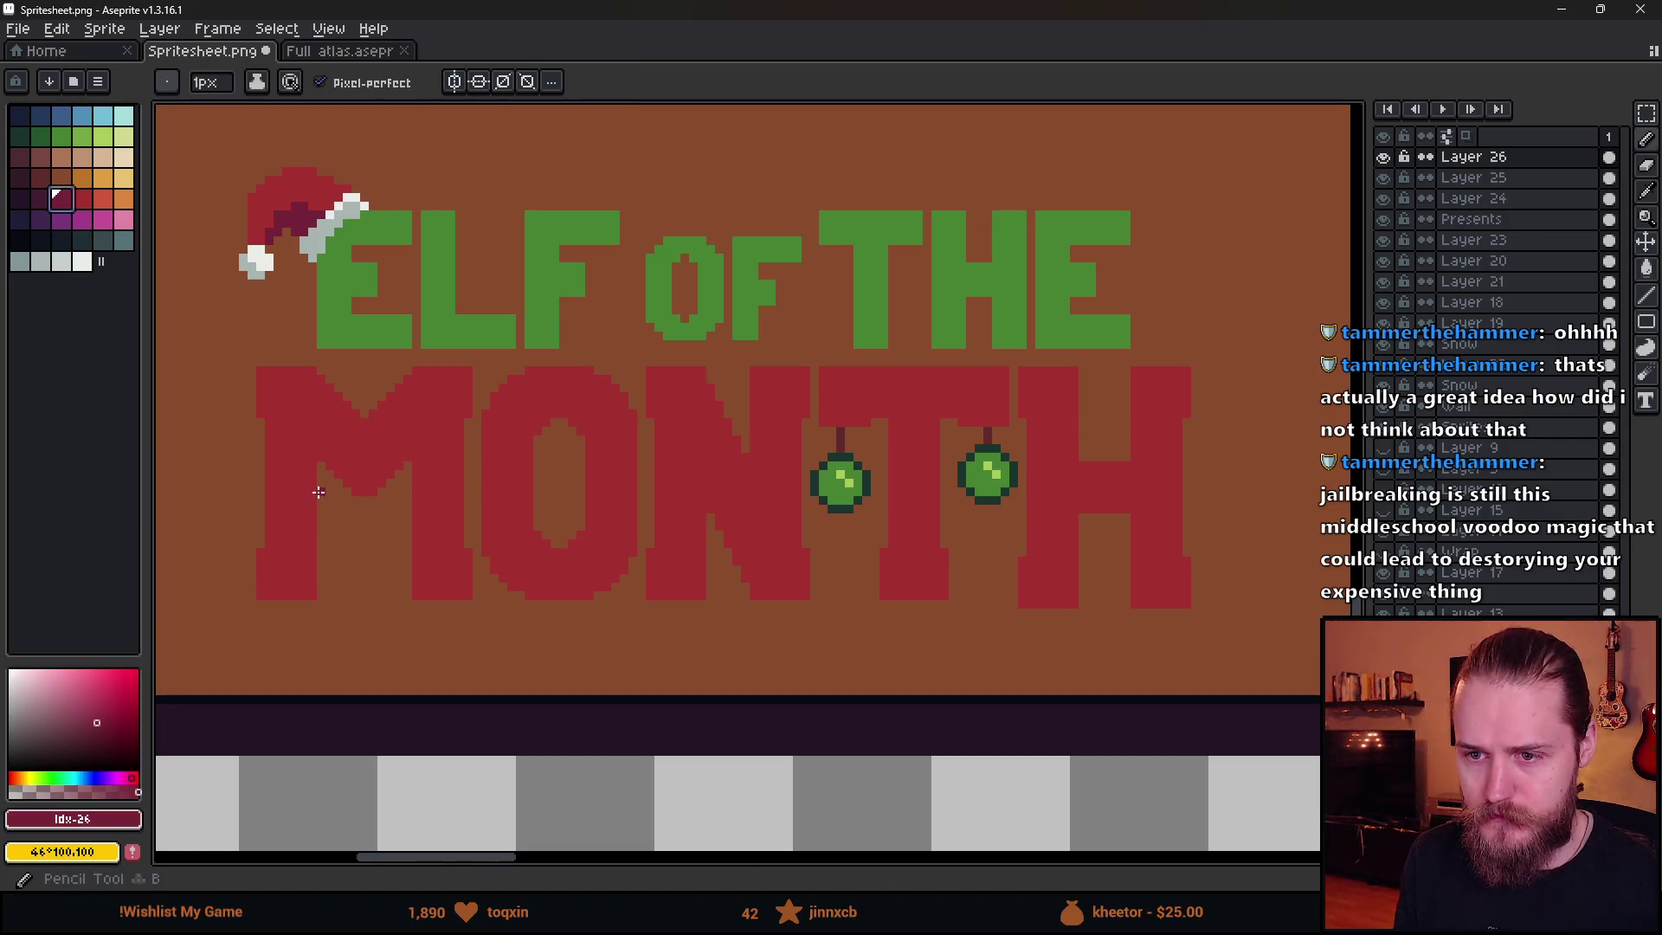
- Draw a dark red shading line across the lower part of the M and O
scroll(287, 537, "up", 2)
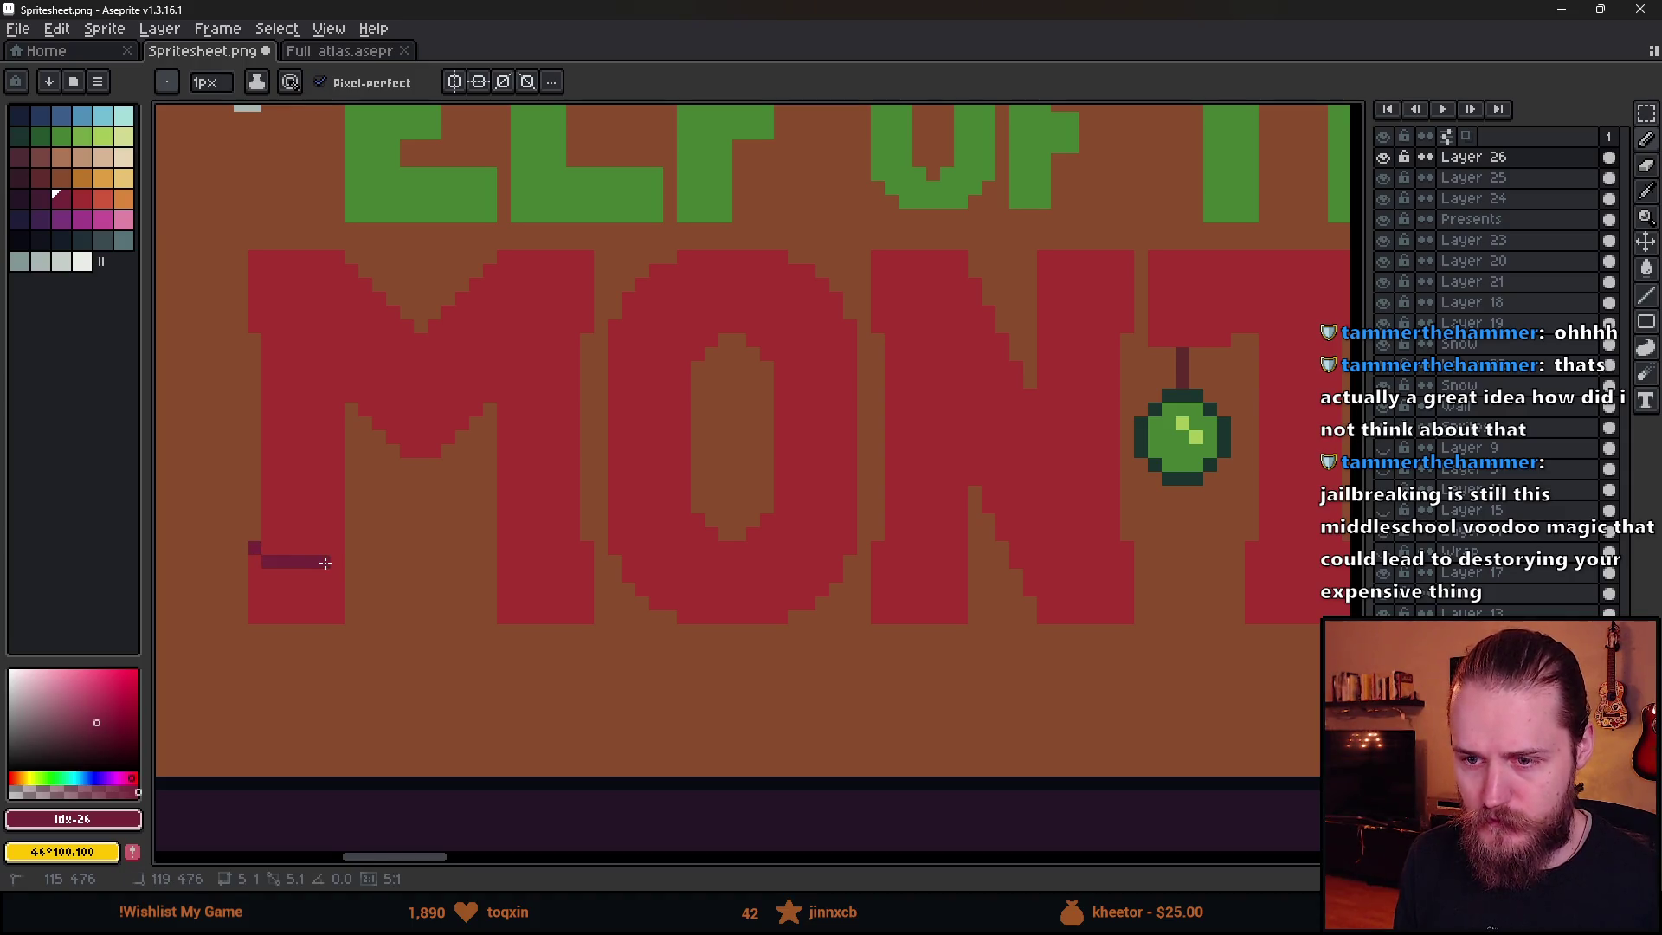
scroll(438, 583, "down", 2)
scroll(404, 580, "up", 2)
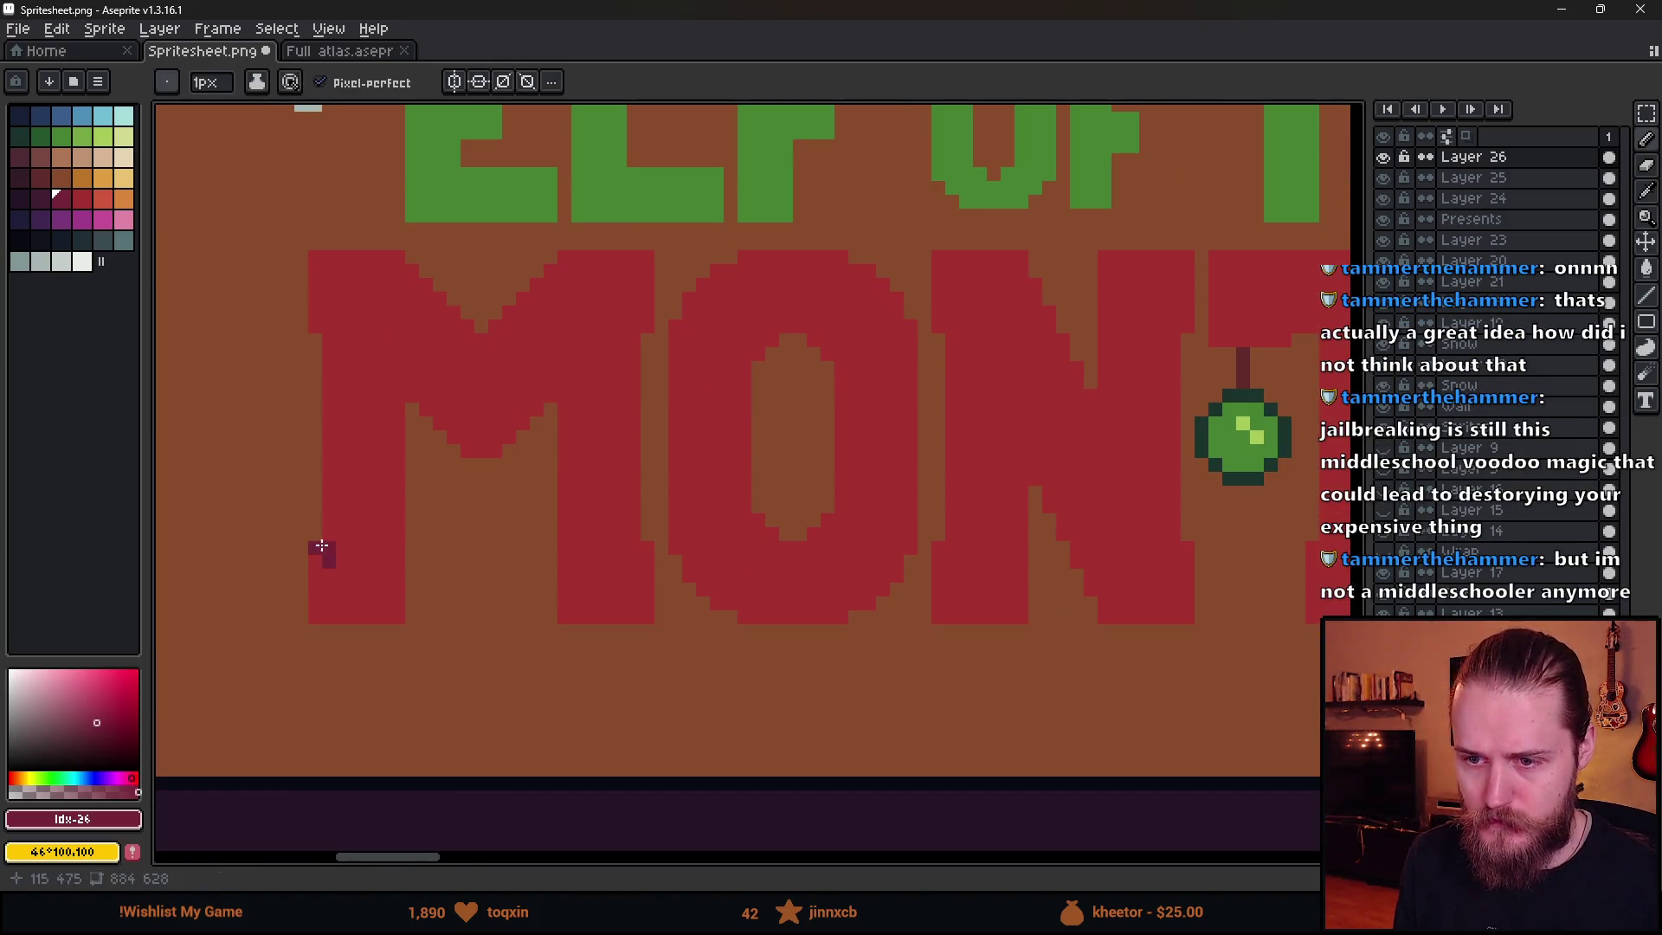
scroll(399, 544, "down", 2)
scroll(407, 567, "up", 3)
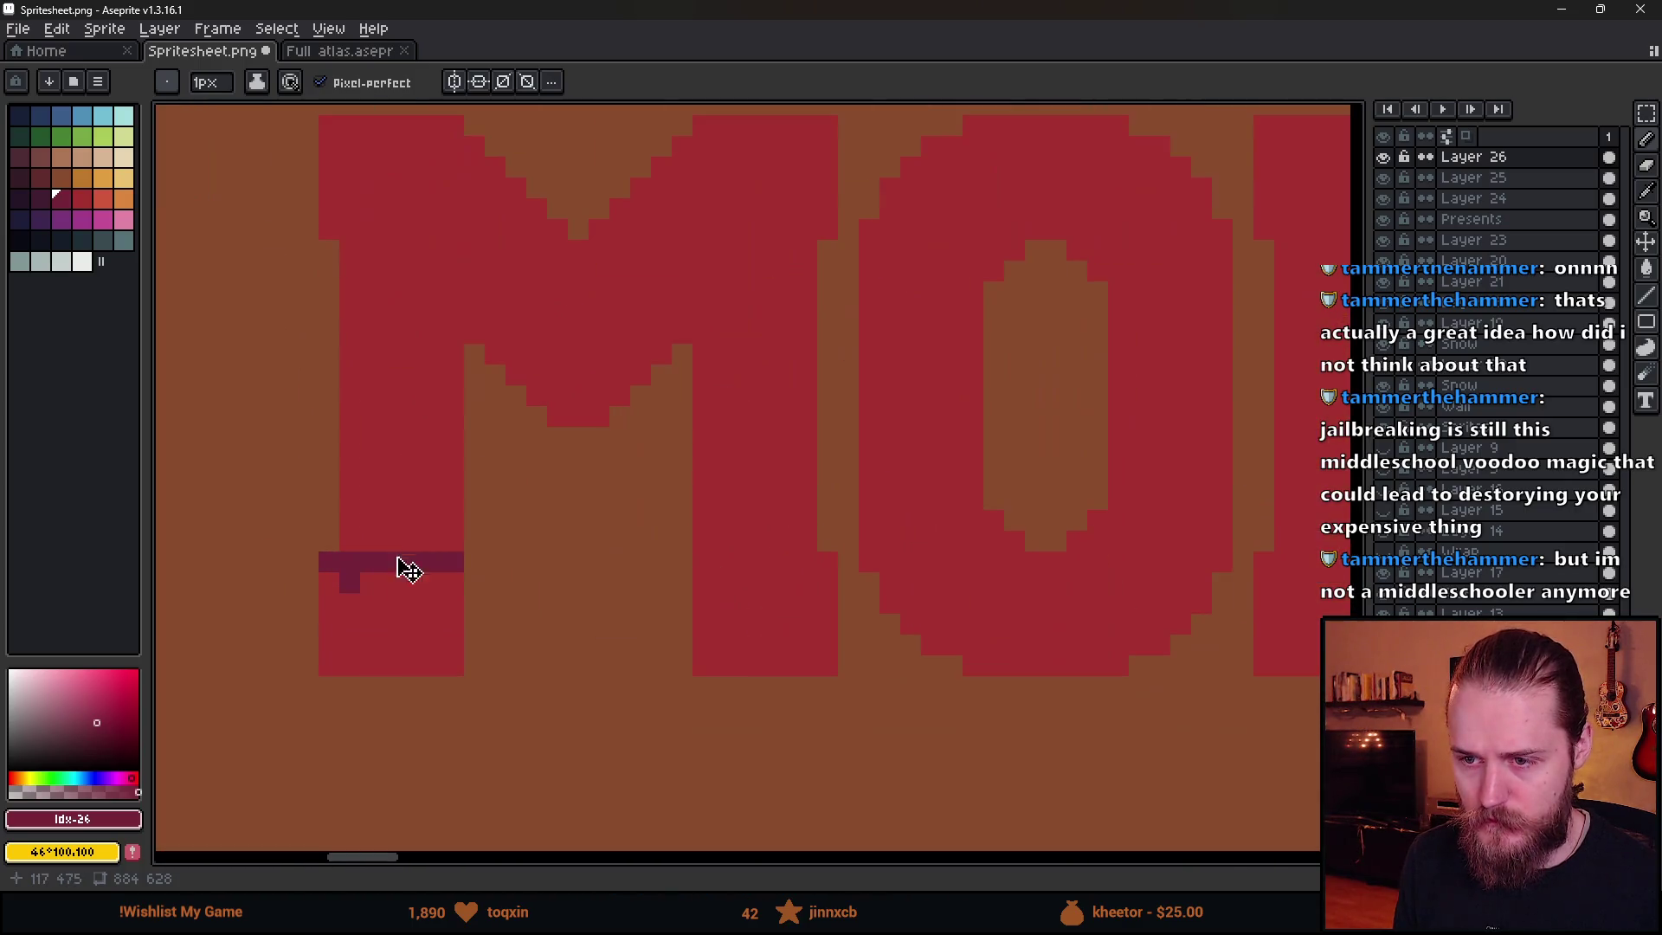
key("v")
key("b")
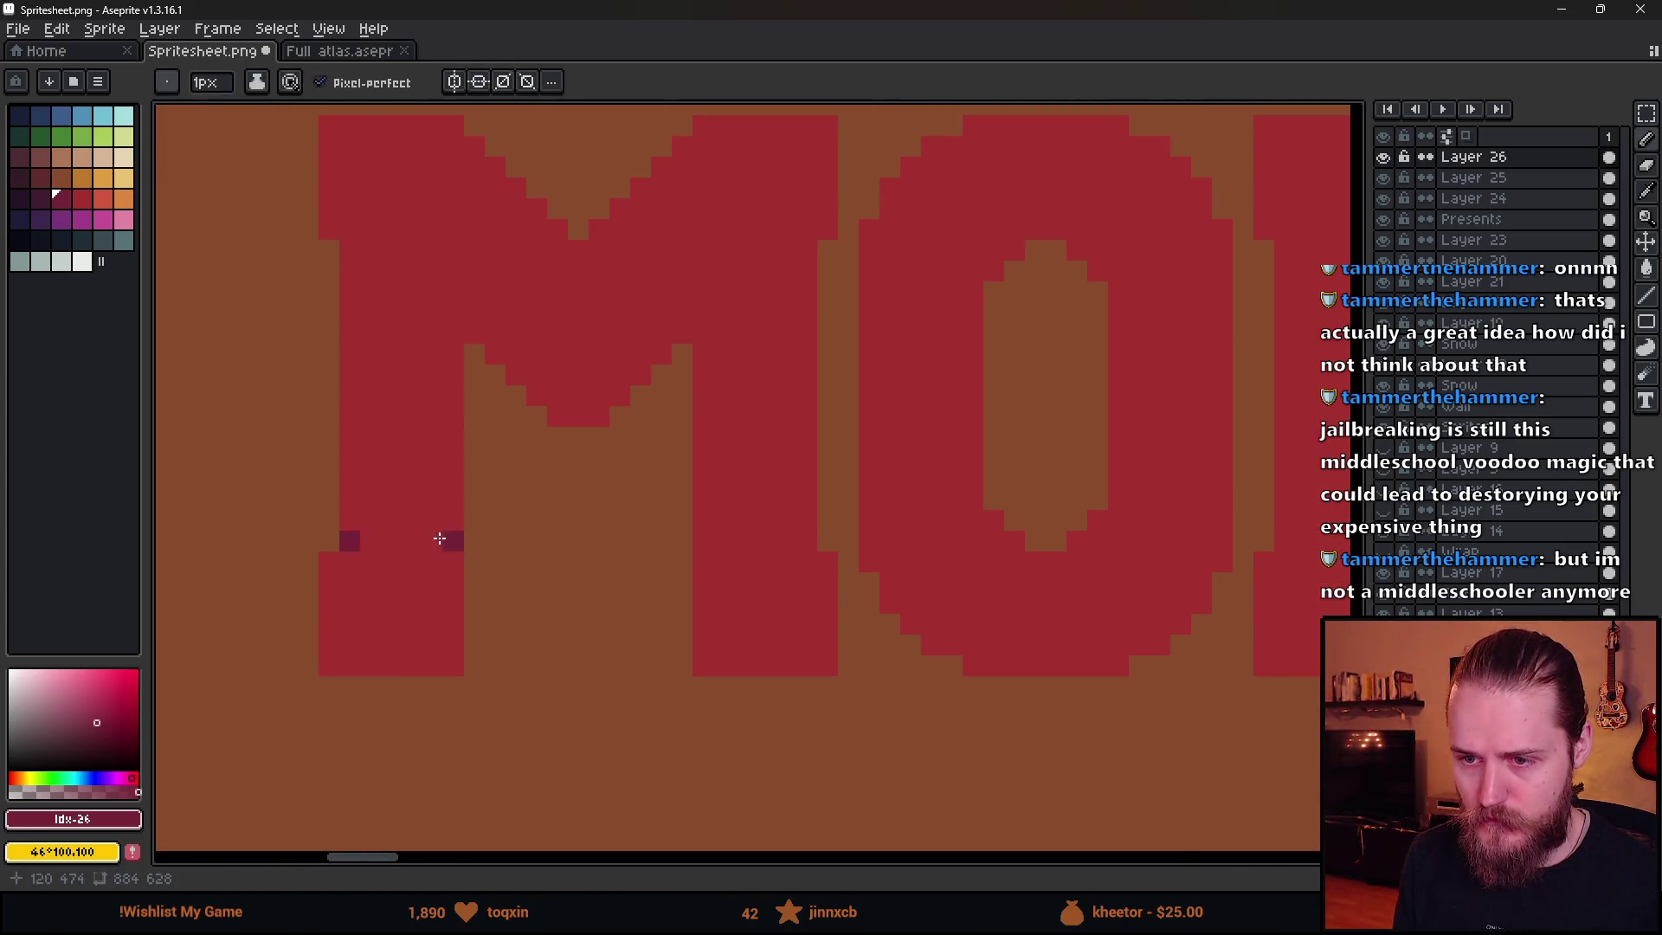
left_click(700, 521)
left_click_drag(864, 521, 989, 525)
mouse_move(1116, 524)
left_mouse_down()
mouse_move(1193, 527)
mouse_move(757, 532)
left_mouse_up()
scroll(1222, 524, "down", 3)
- Fill the M's legs and the O's bottom band below the line dark red
key("g")
left_click(621, 530)
left_click(542, 539)
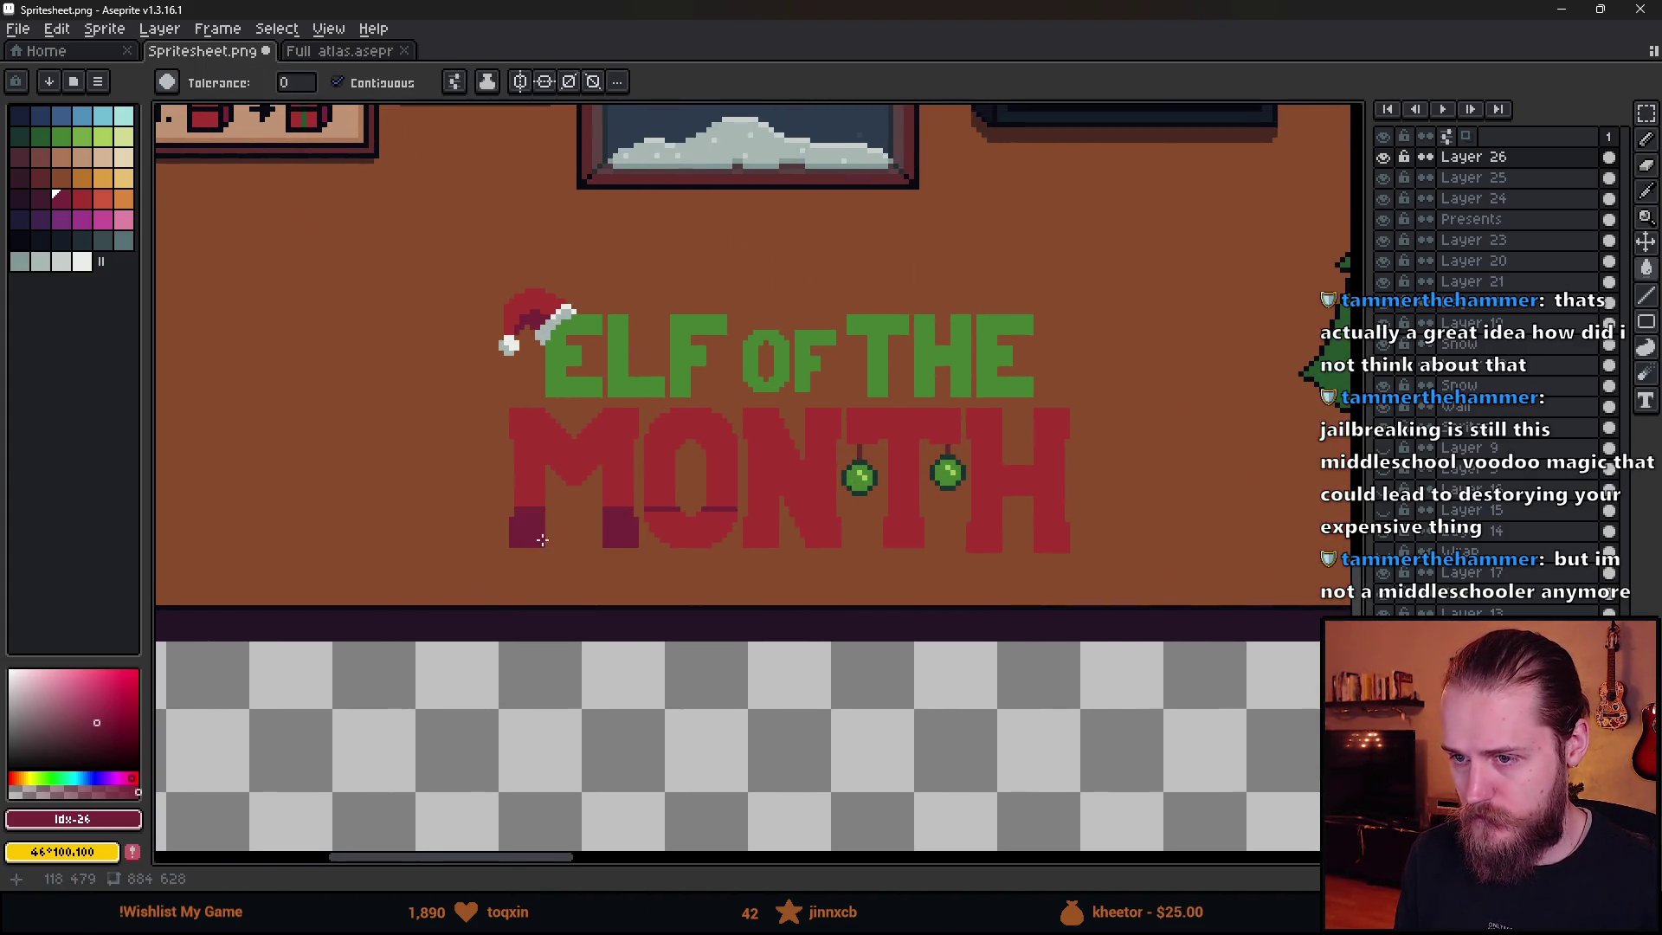
left_click(724, 541)
scroll(748, 586, "down", 3)
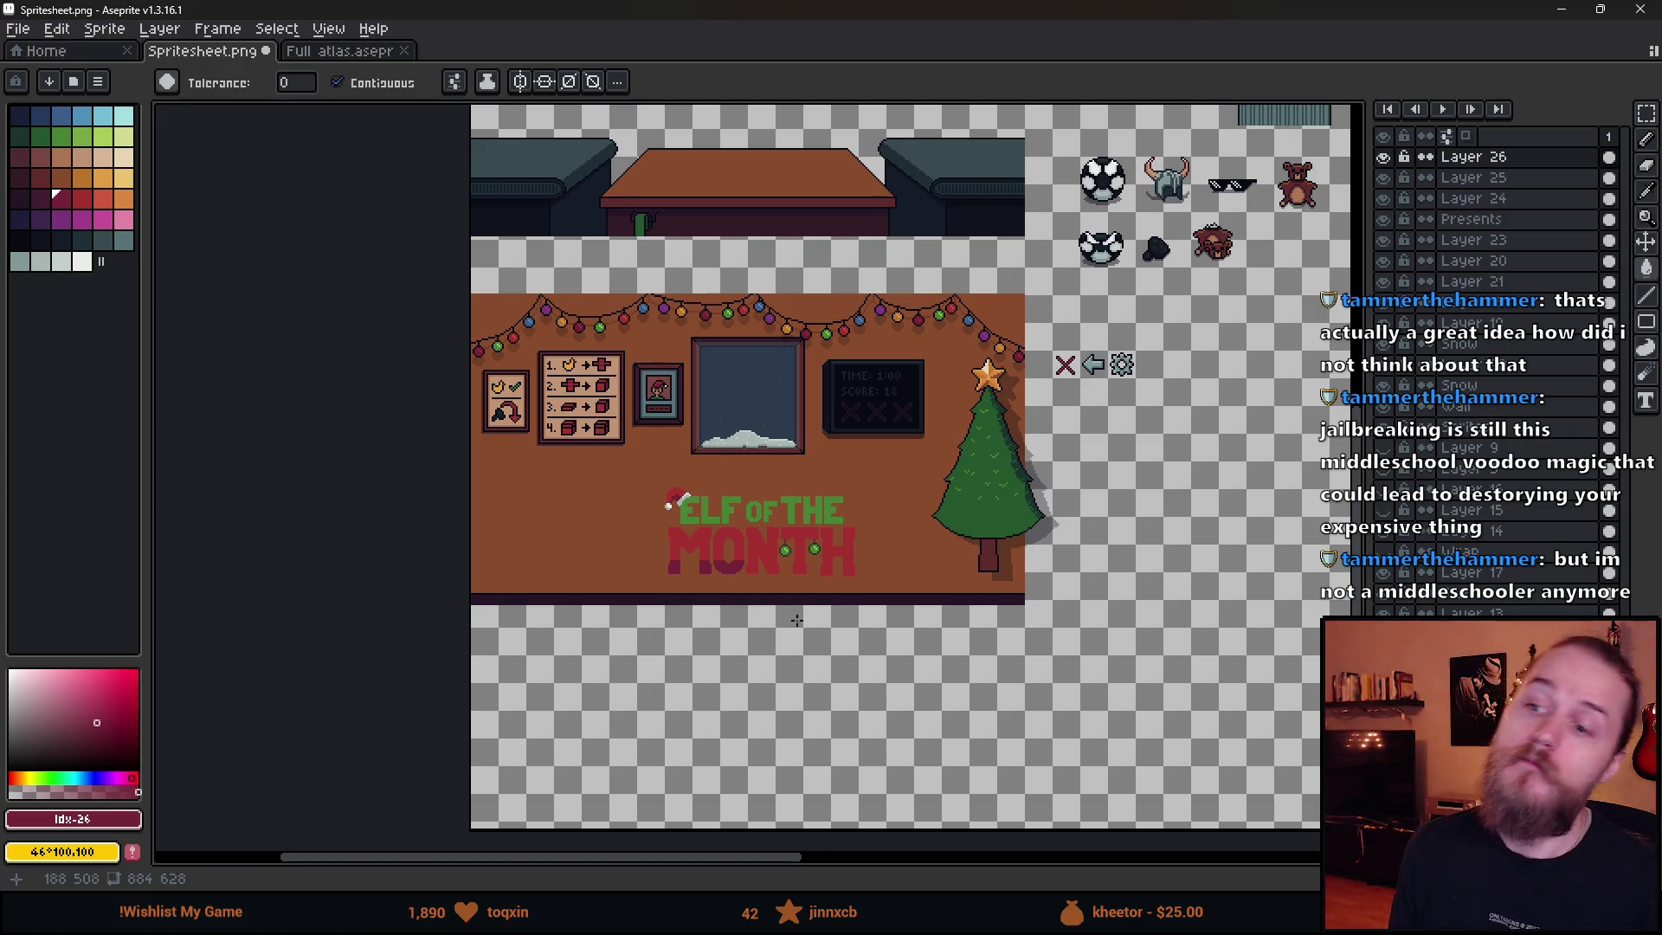
scroll(779, 578, "up", 5)
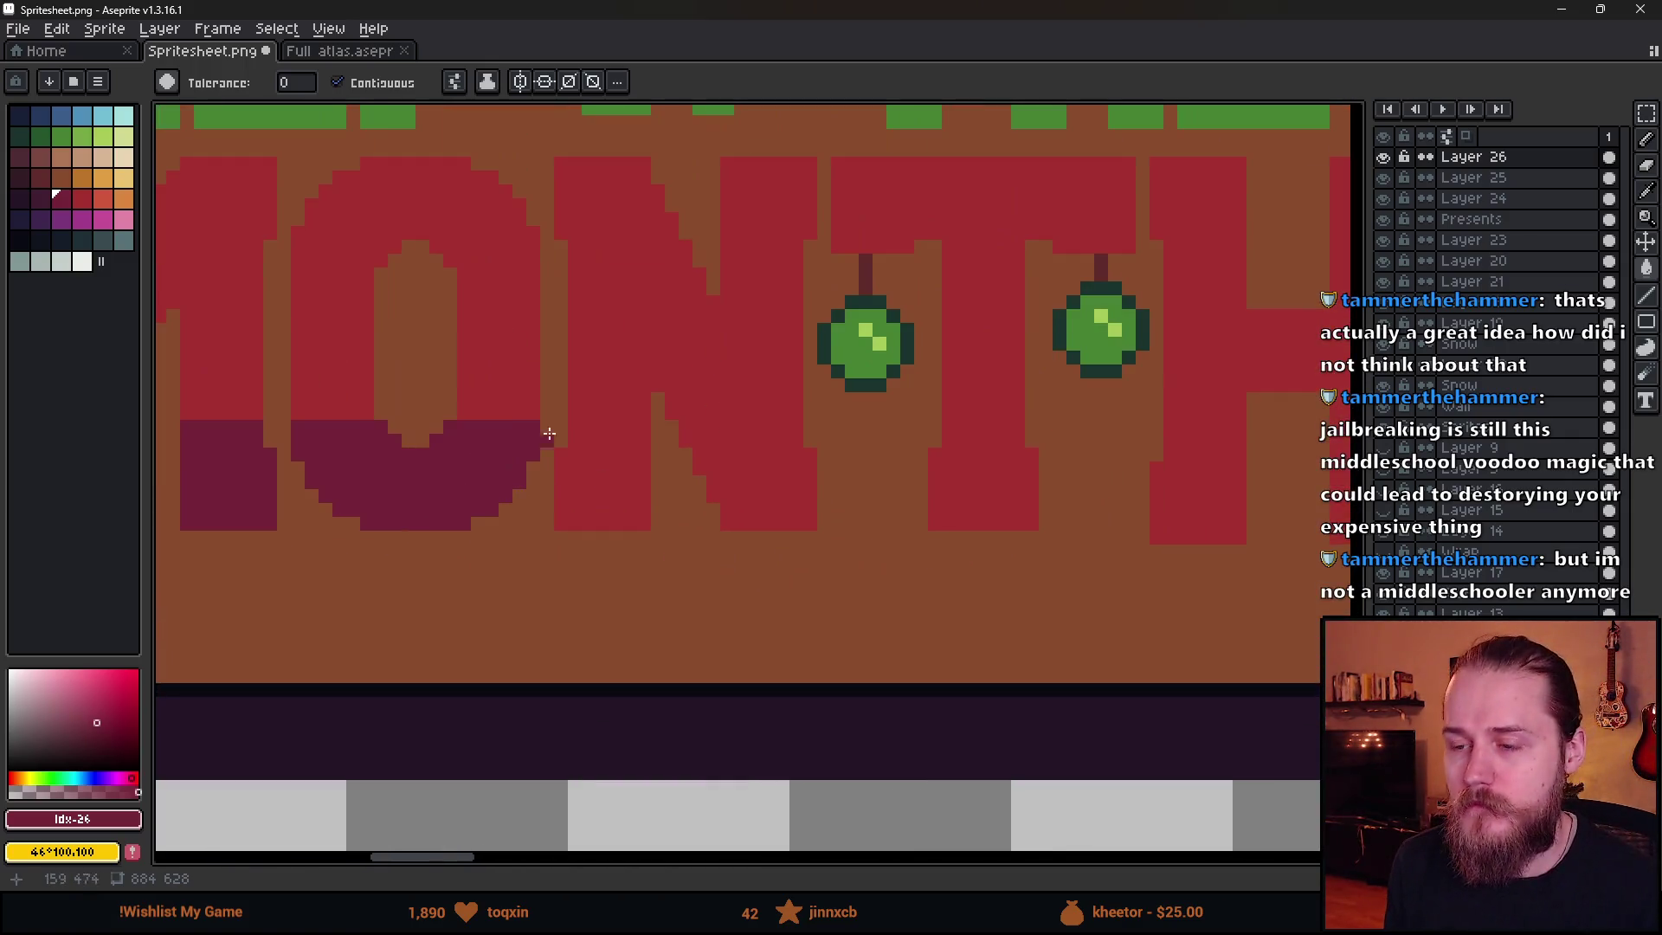
- Carry the shading line across N, T and H, deleting stray pixels under the H
key("b")
left_click_drag(595, 428, 803, 428)
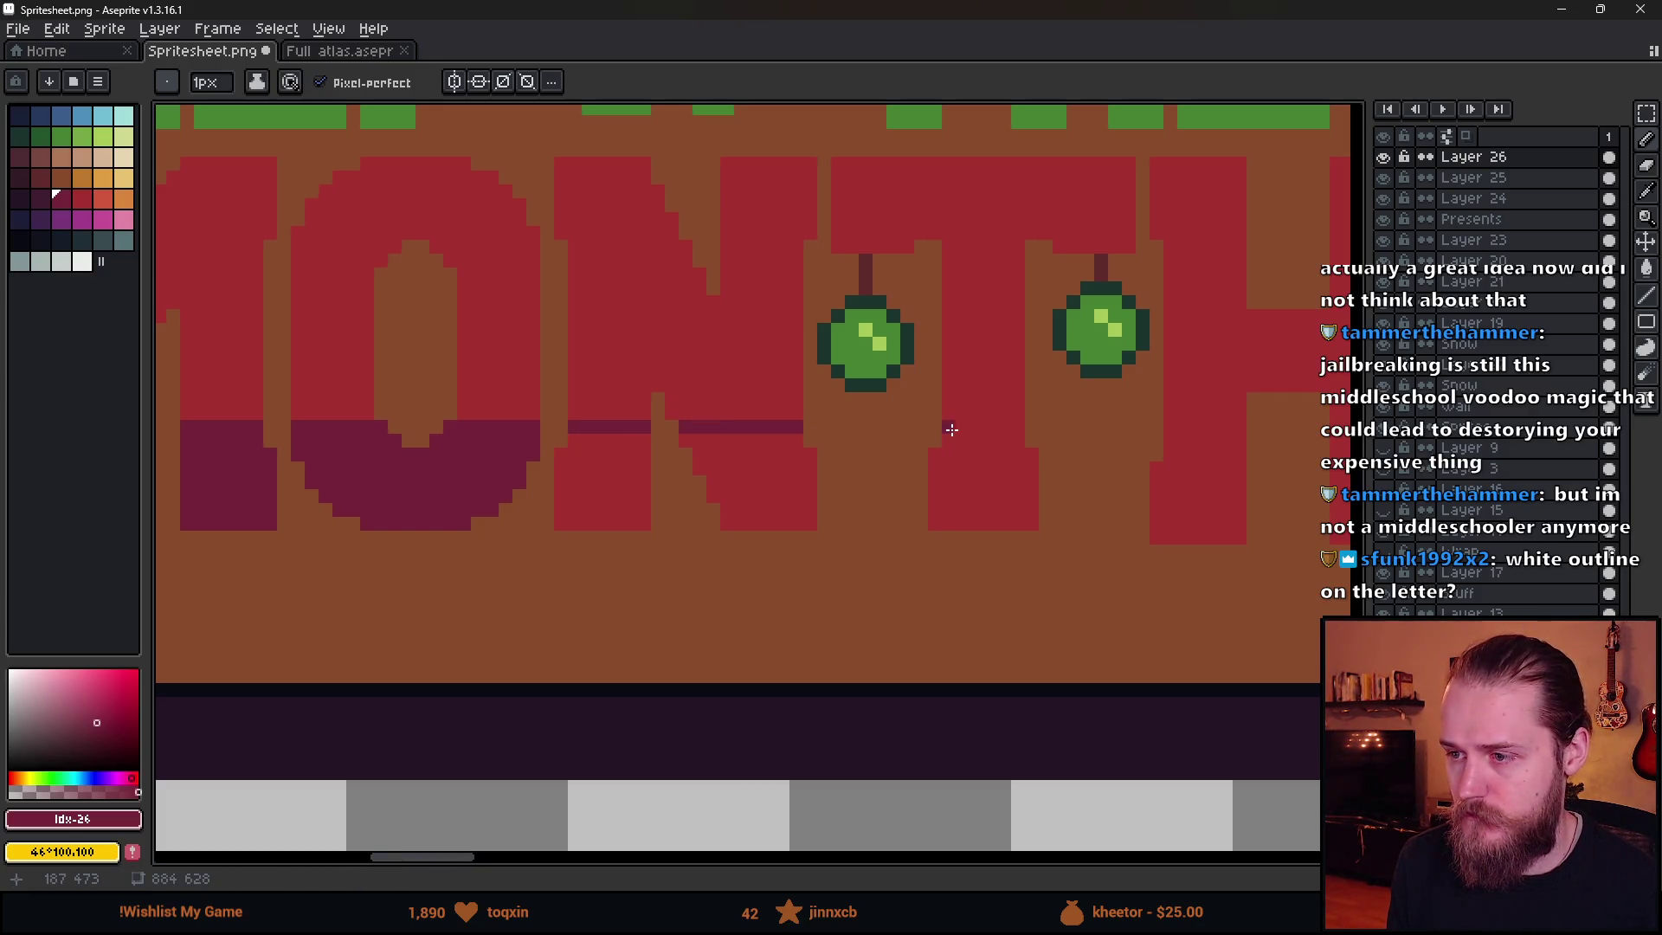
left_click_drag(952, 427, 1025, 427)
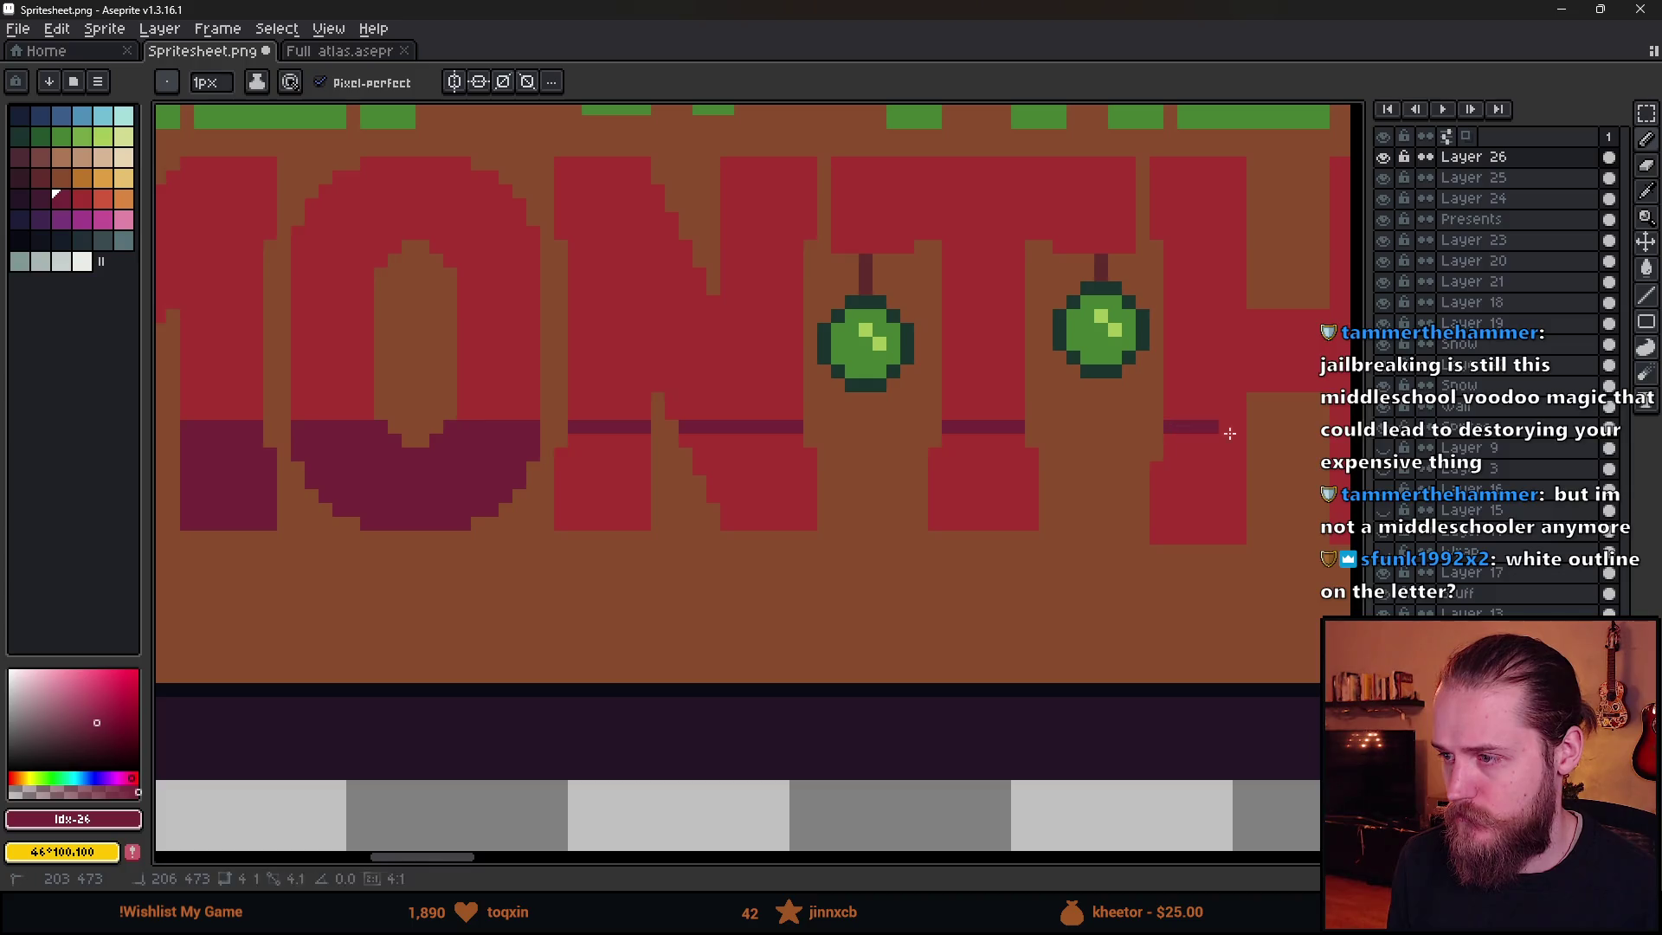
mouse_move(1230, 433)
left_mouse_down()
mouse_move(1247, 431)
mouse_move(906, 532)
left_mouse_up()
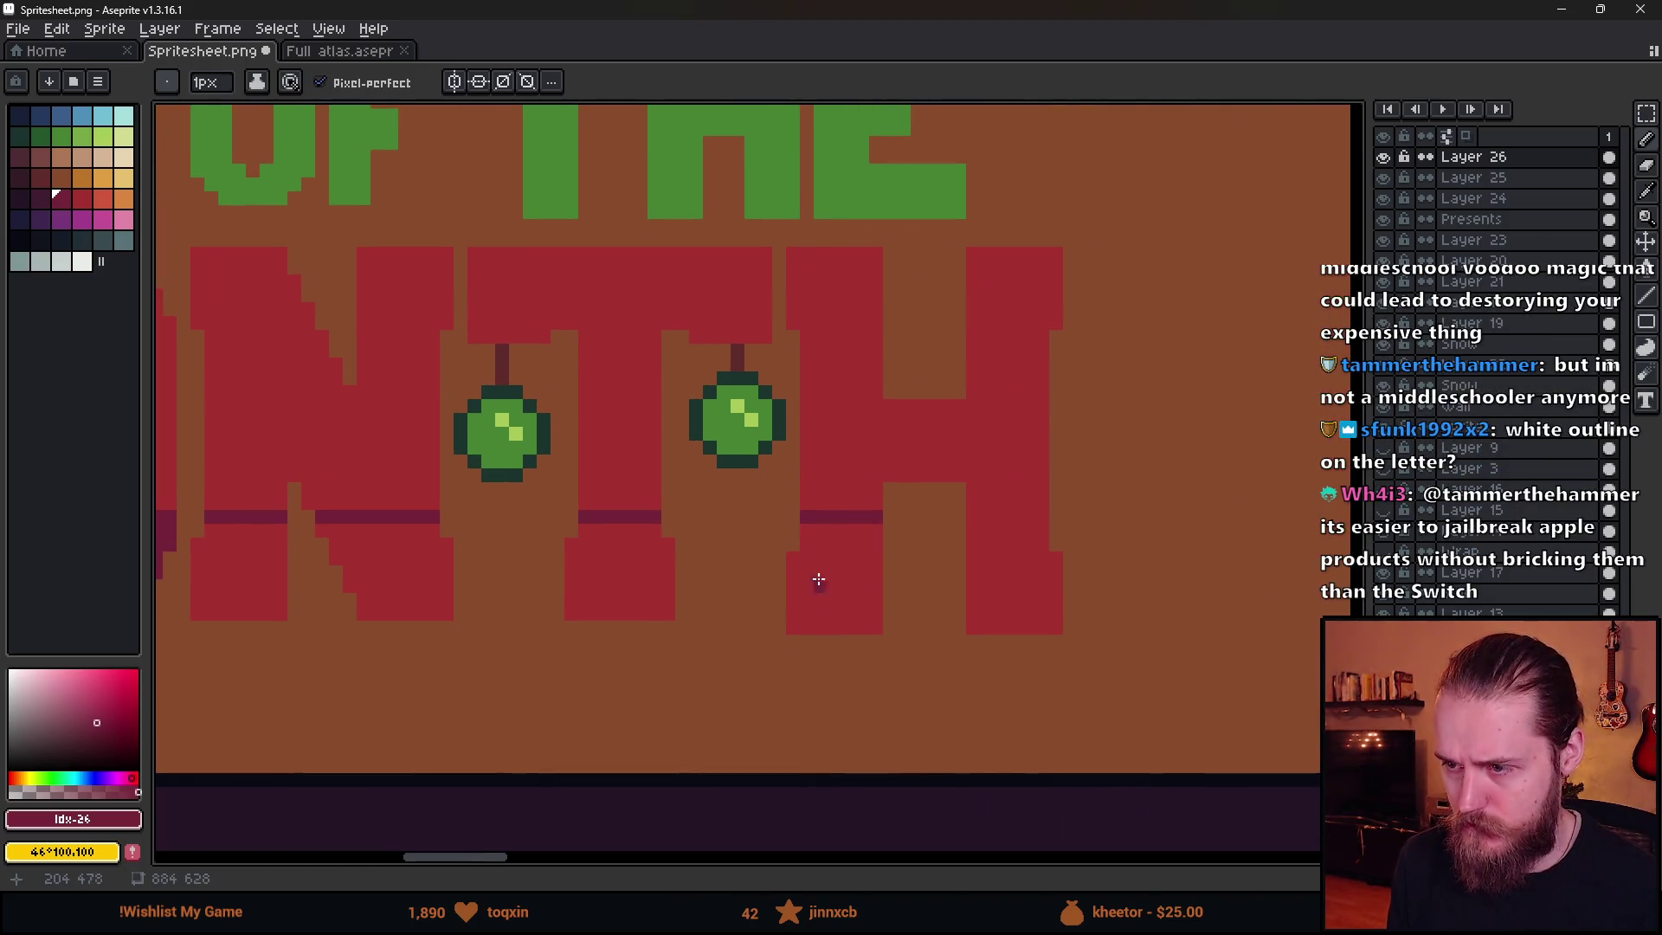
key("m")
left_click_drag(779, 543, 1156, 675)
key("b")
key("Delete")
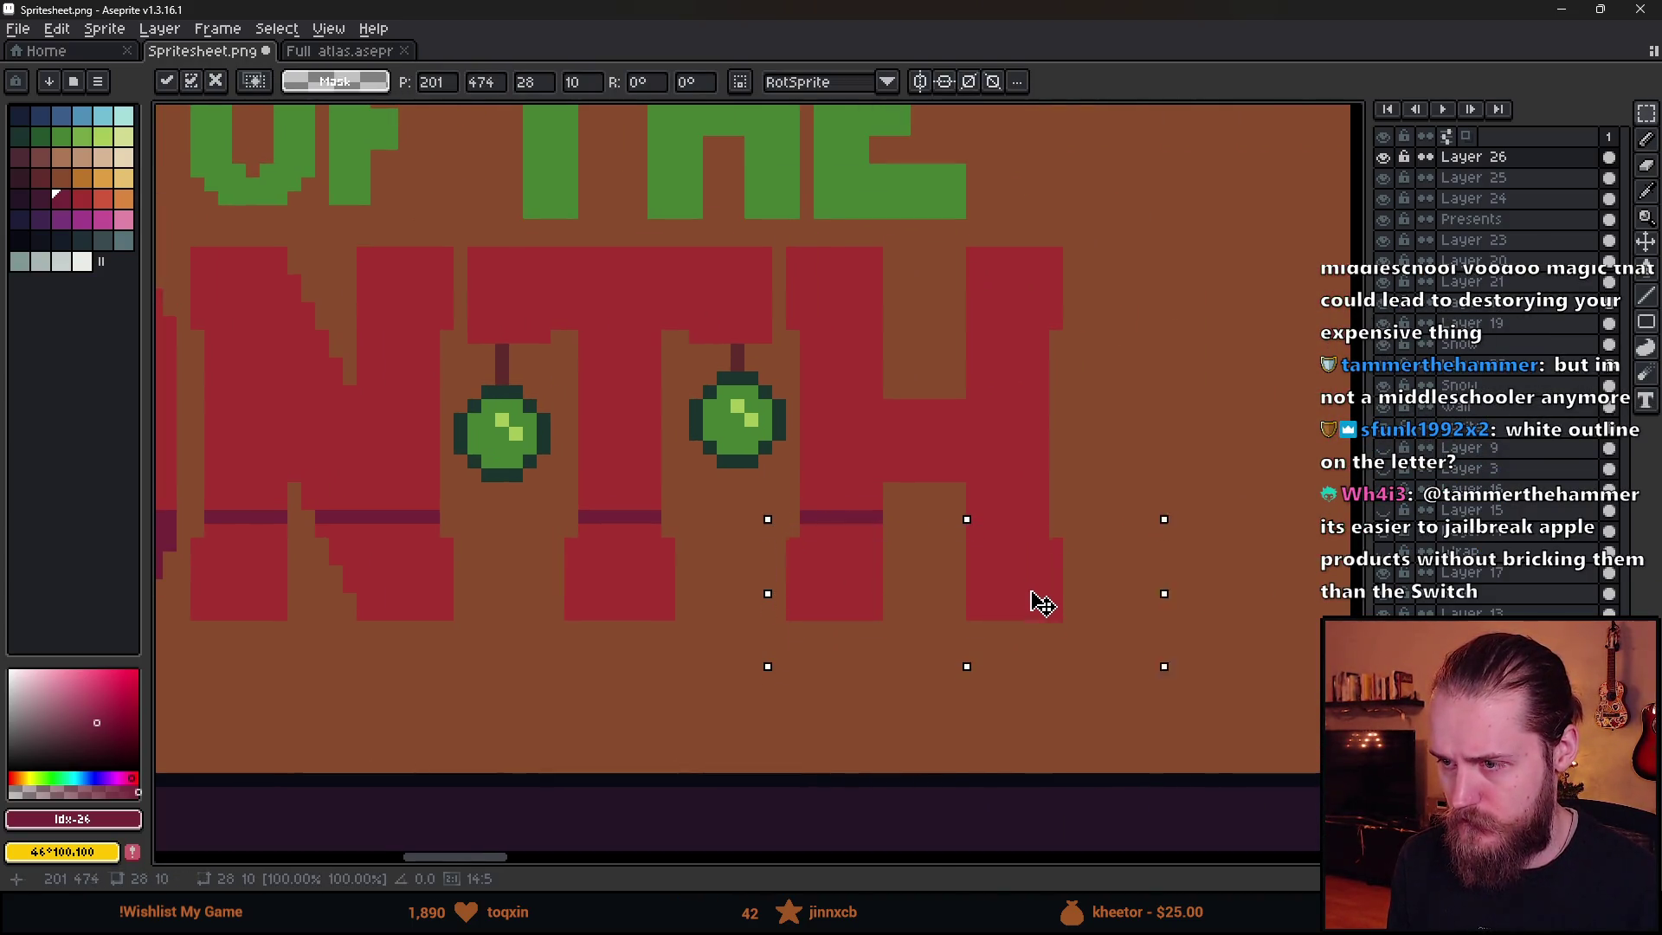
key("ctrl+d")
left_click_drag(974, 517, 1048, 517)
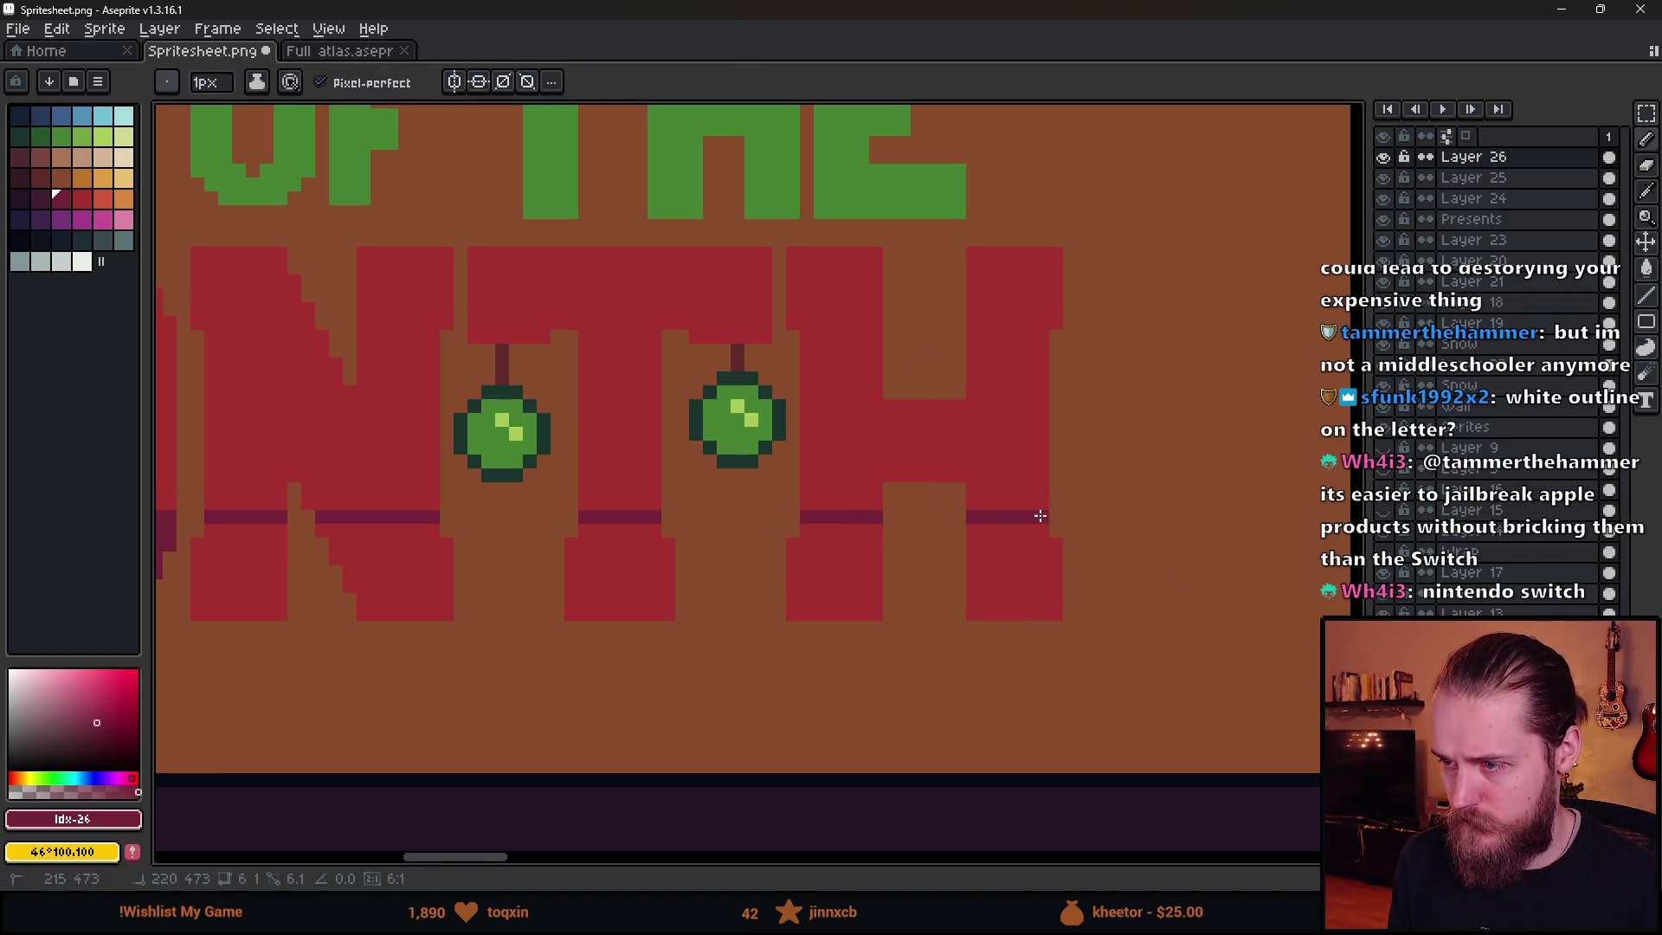
- Fill the bottoms of the H, N and T stems dark red, then sample the main red
key("g")
left_click(1010, 582)
left_click(836, 583)
left_click(620, 583)
left_click_drag(407, 594, 806, 586)
left_click(806, 586)
left_click(627, 567)
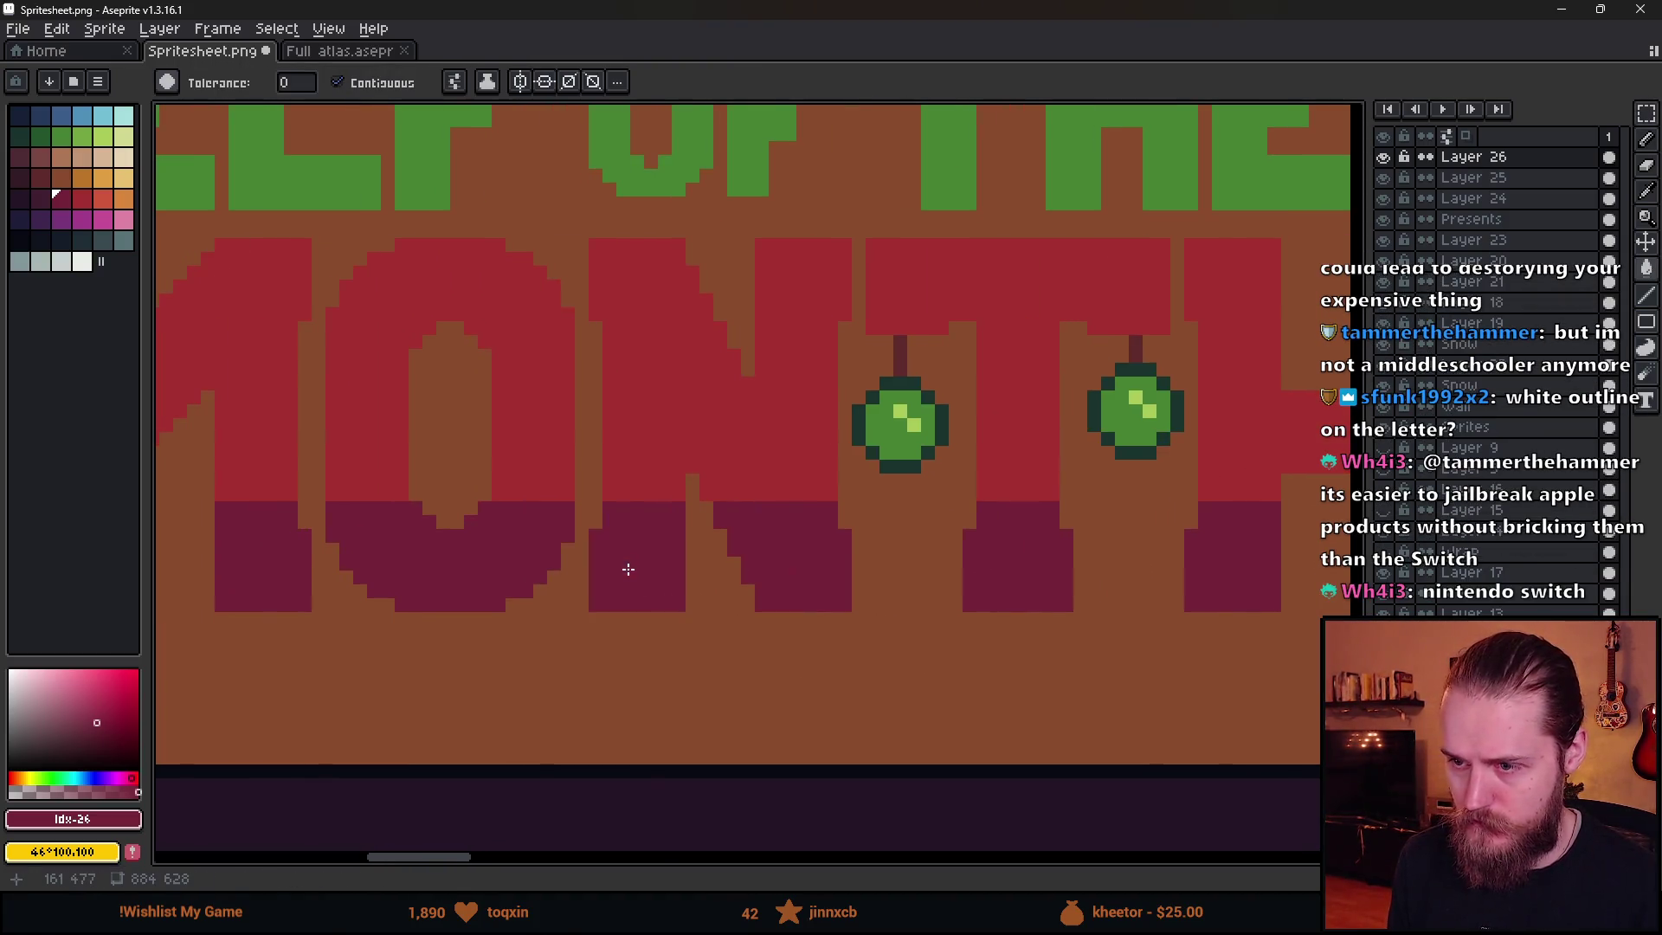
scroll(655, 632, "down", 3)
scroll(585, 620, "up", 4)
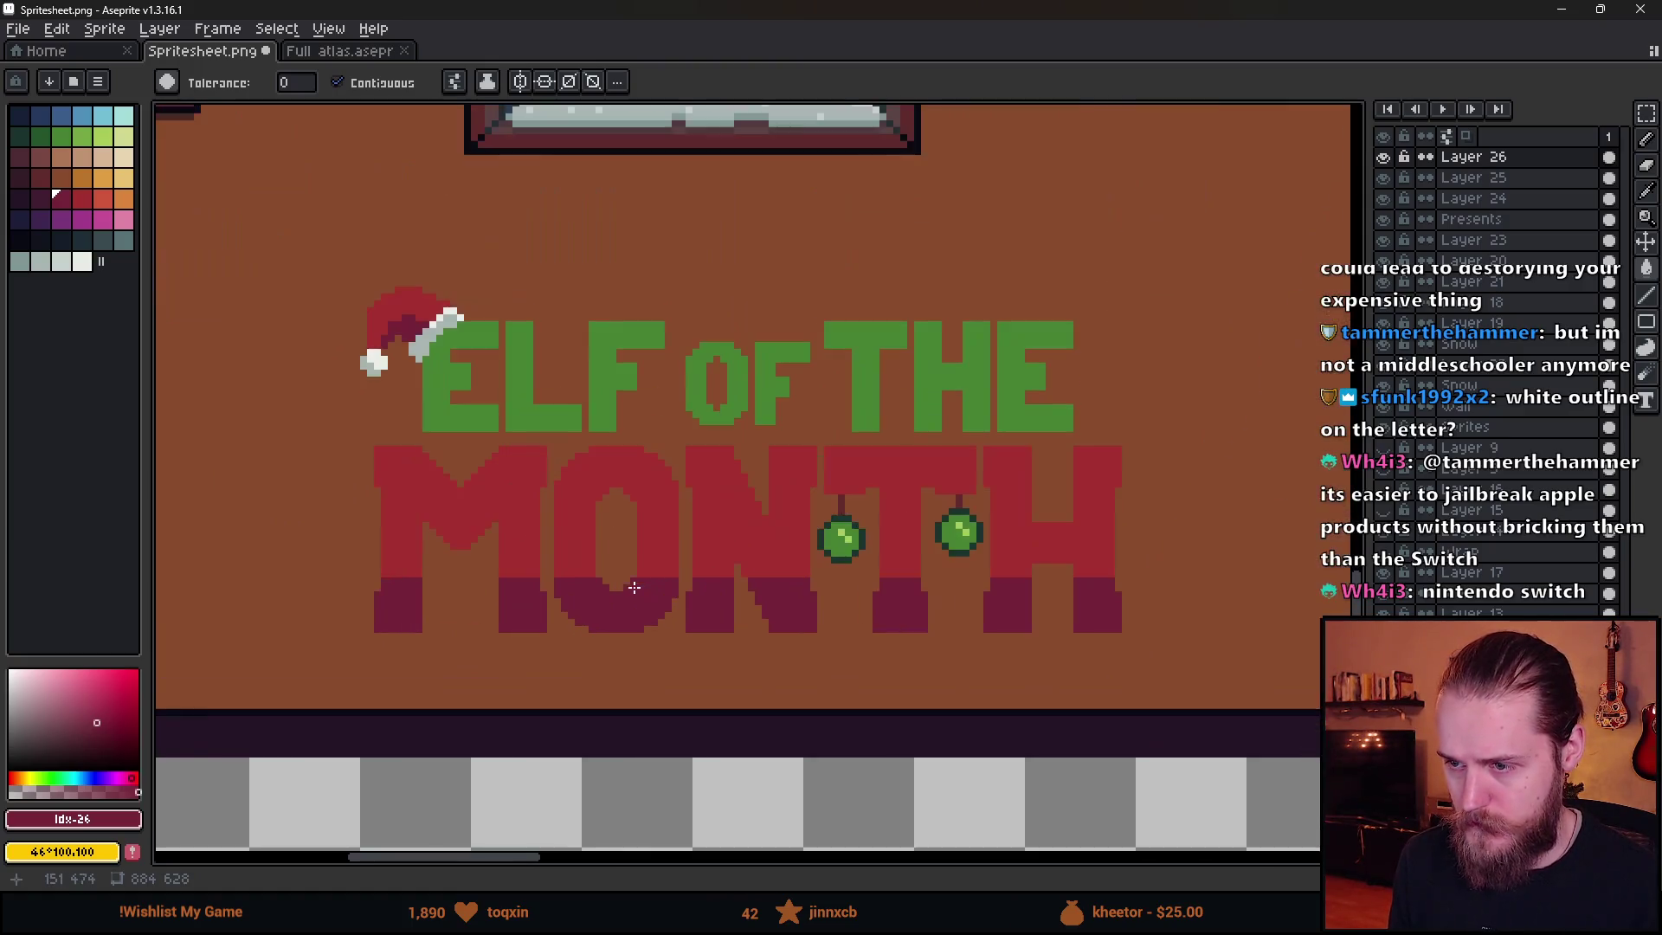
left_click(531, 486, "alt")
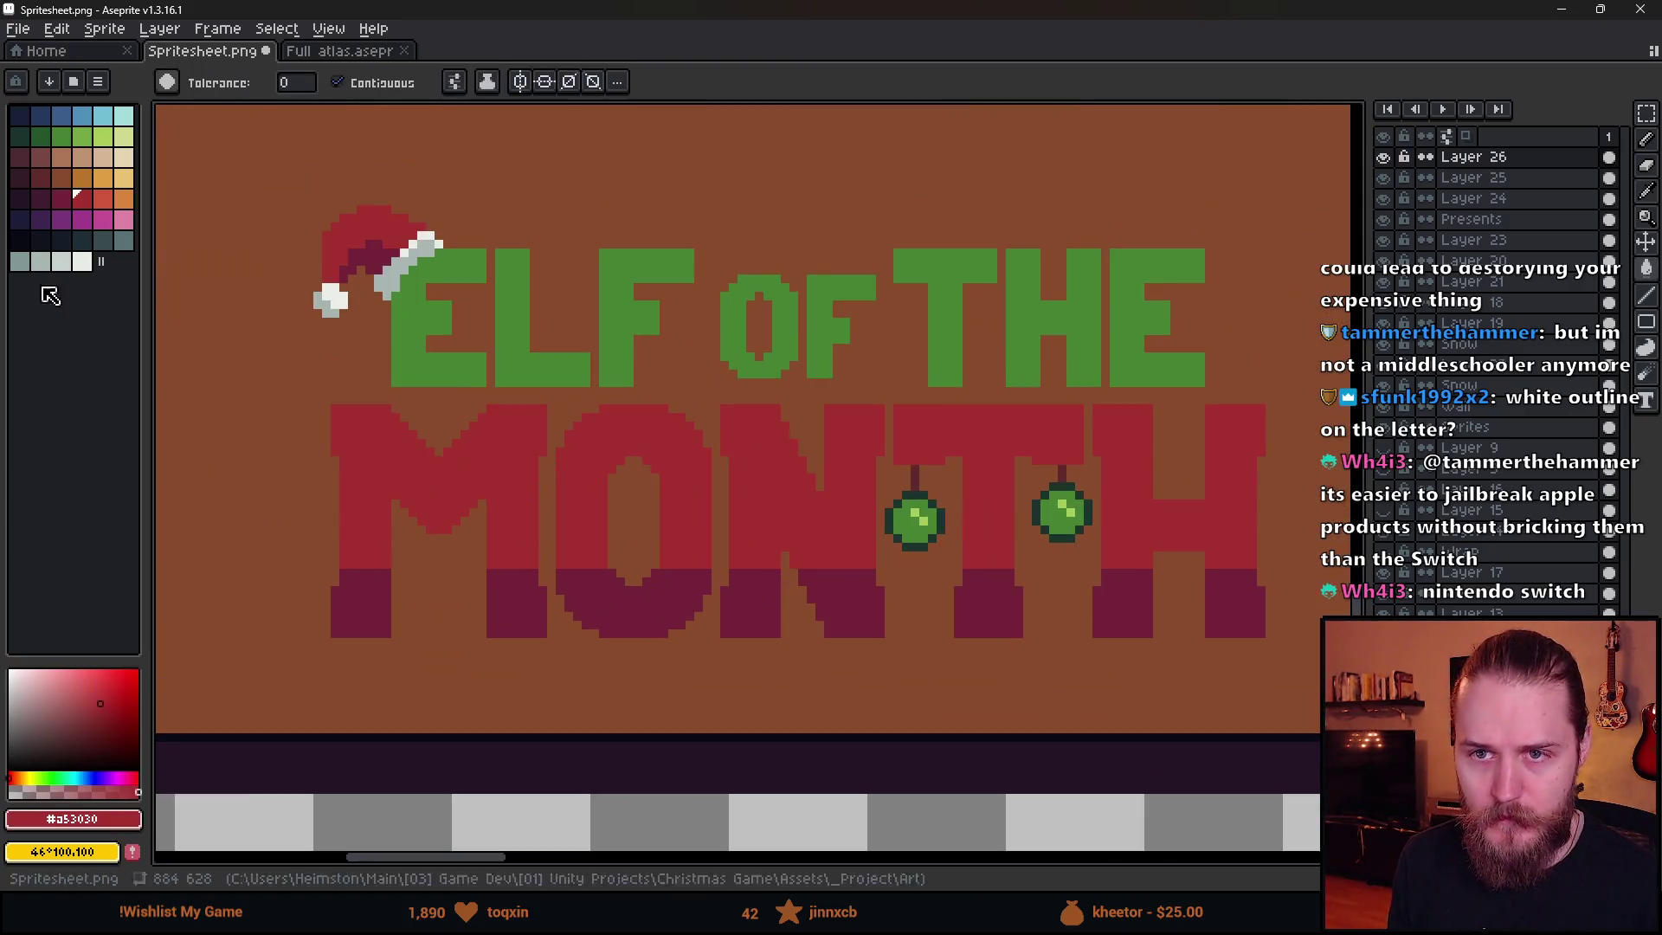
- Pick a lighter red and pencil highlight lines across the tops of the MONTH letters
left_click(102, 198)
key("b")
scroll(396, 471, "up", 3)
left_click(293, 396)
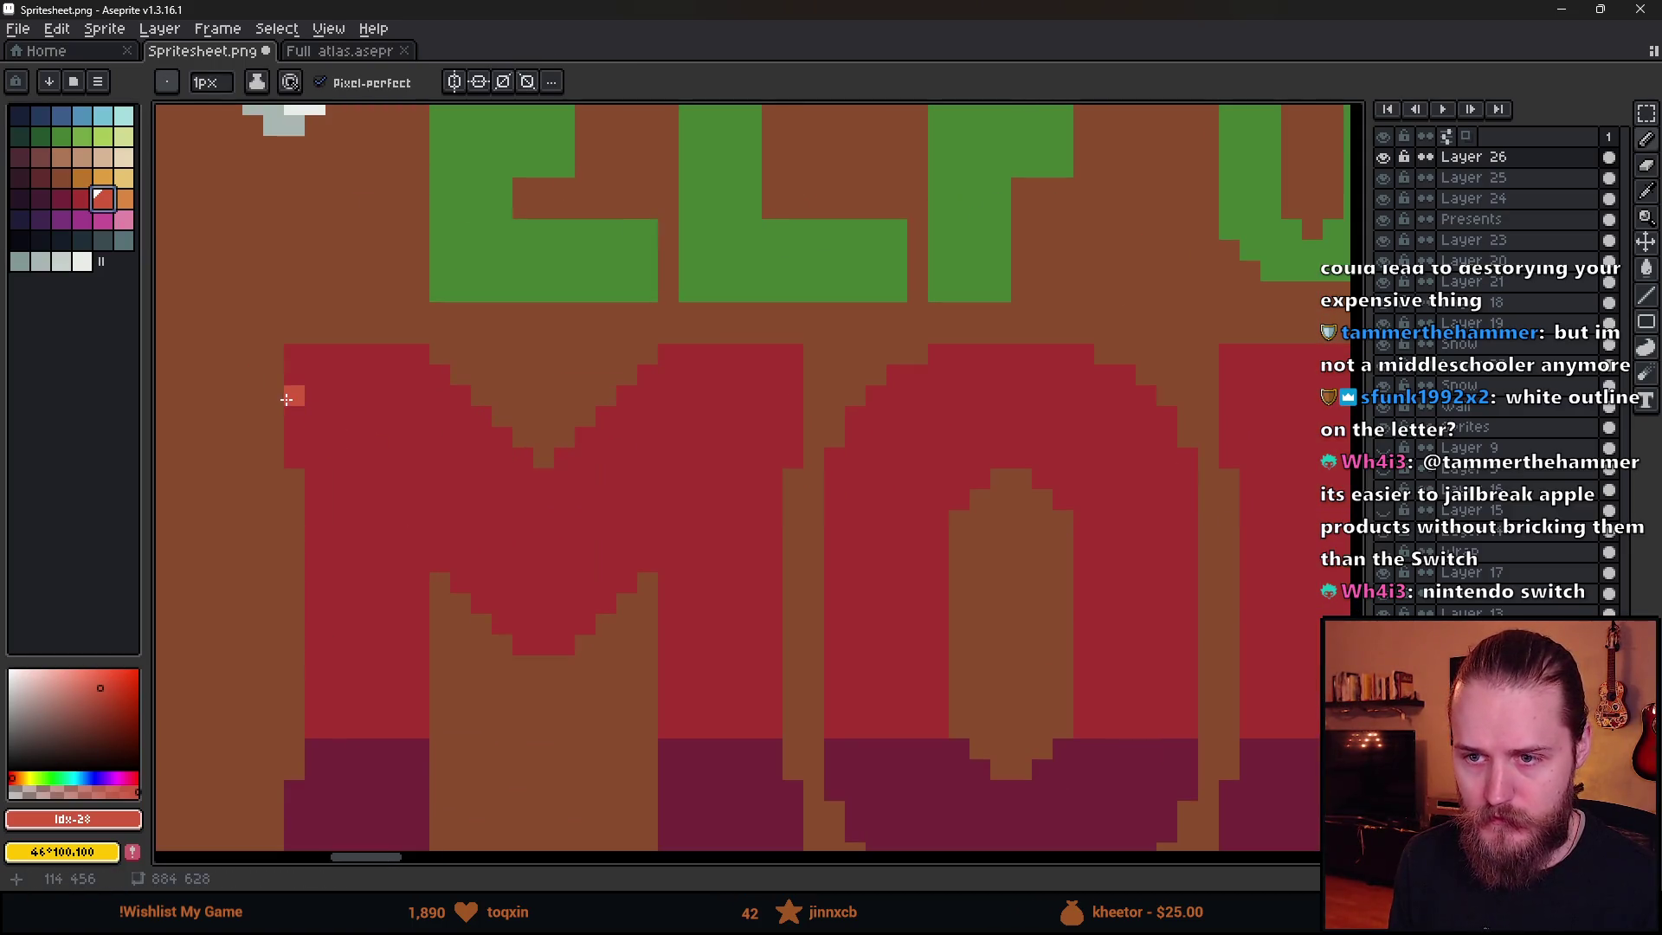
left_click_drag(286, 398, 461, 396)
left_click_drag(625, 396, 792, 395)
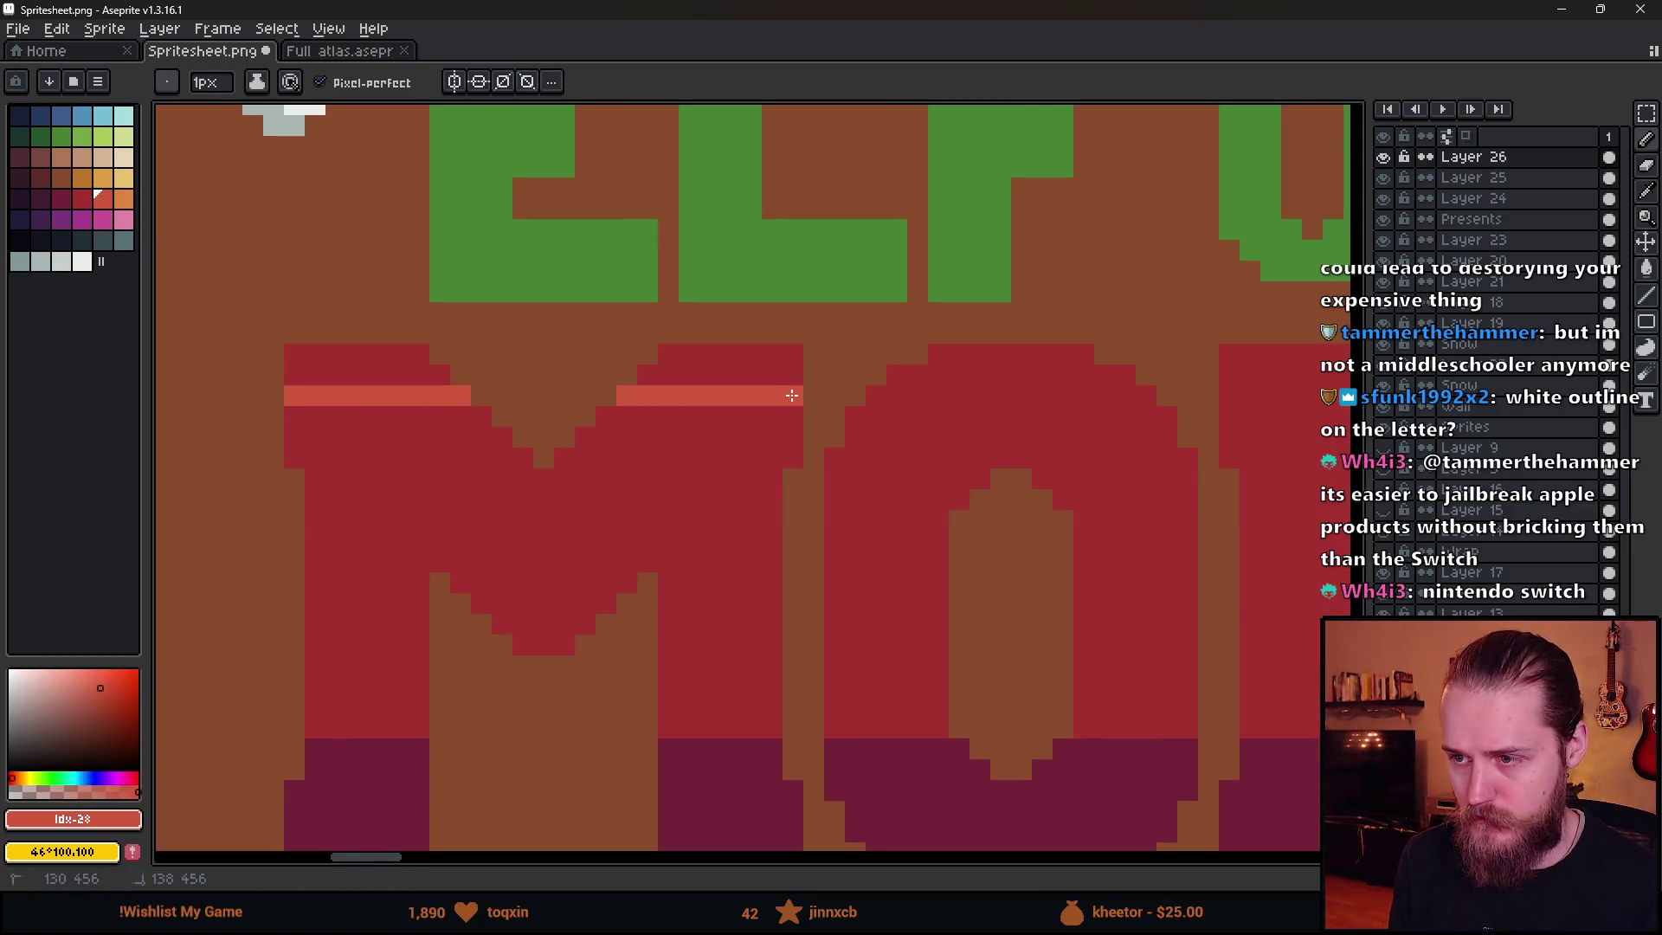
left_click_drag(893, 401, 1158, 396)
scroll(1206, 453, "right", 5)
left_click(636, 414)
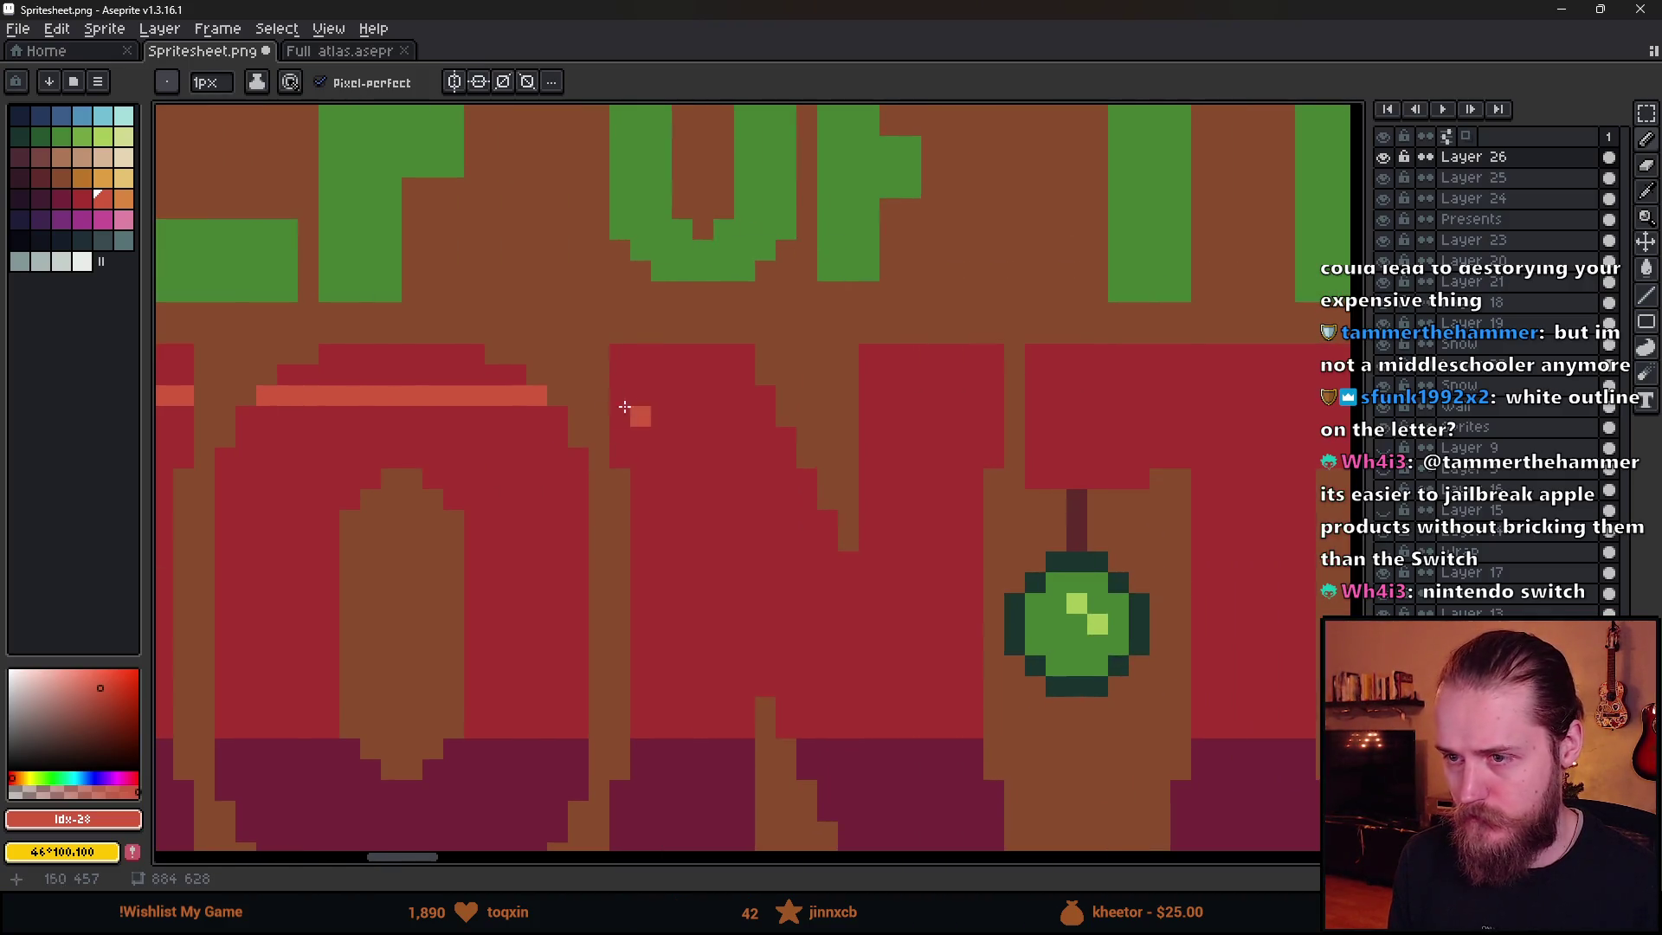
left_click_drag(622, 394, 762, 396)
left_click_drag(877, 395, 1031, 395)
scroll(1029, 393, "right", 5)
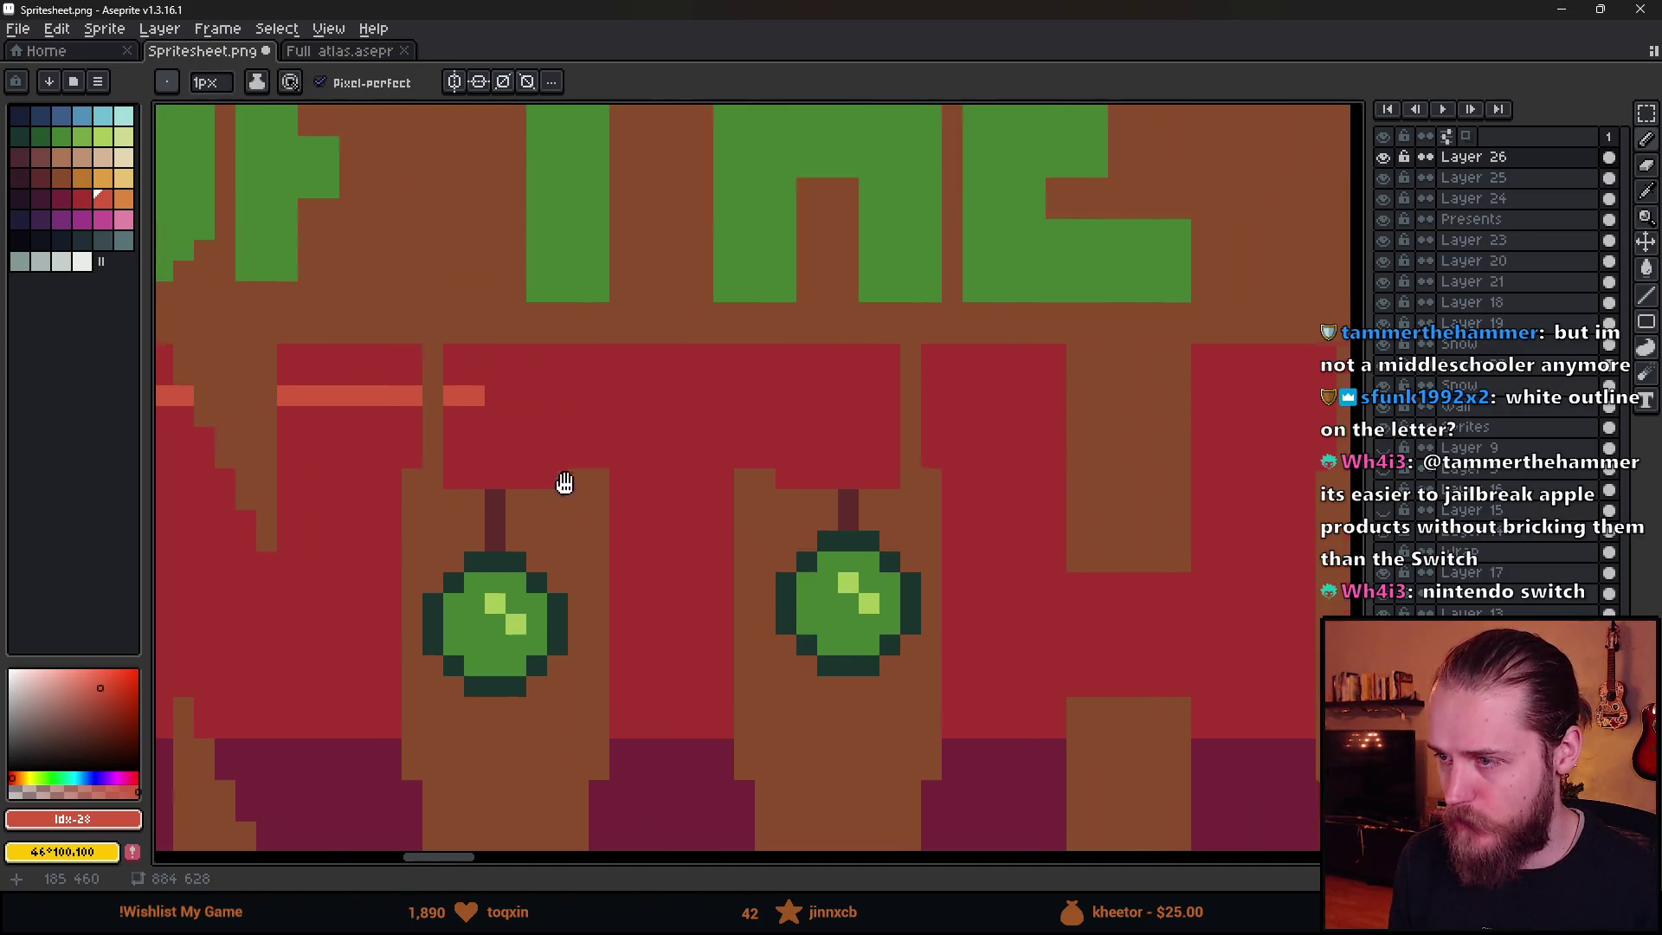
left_click_drag(865, 396, 1009, 396)
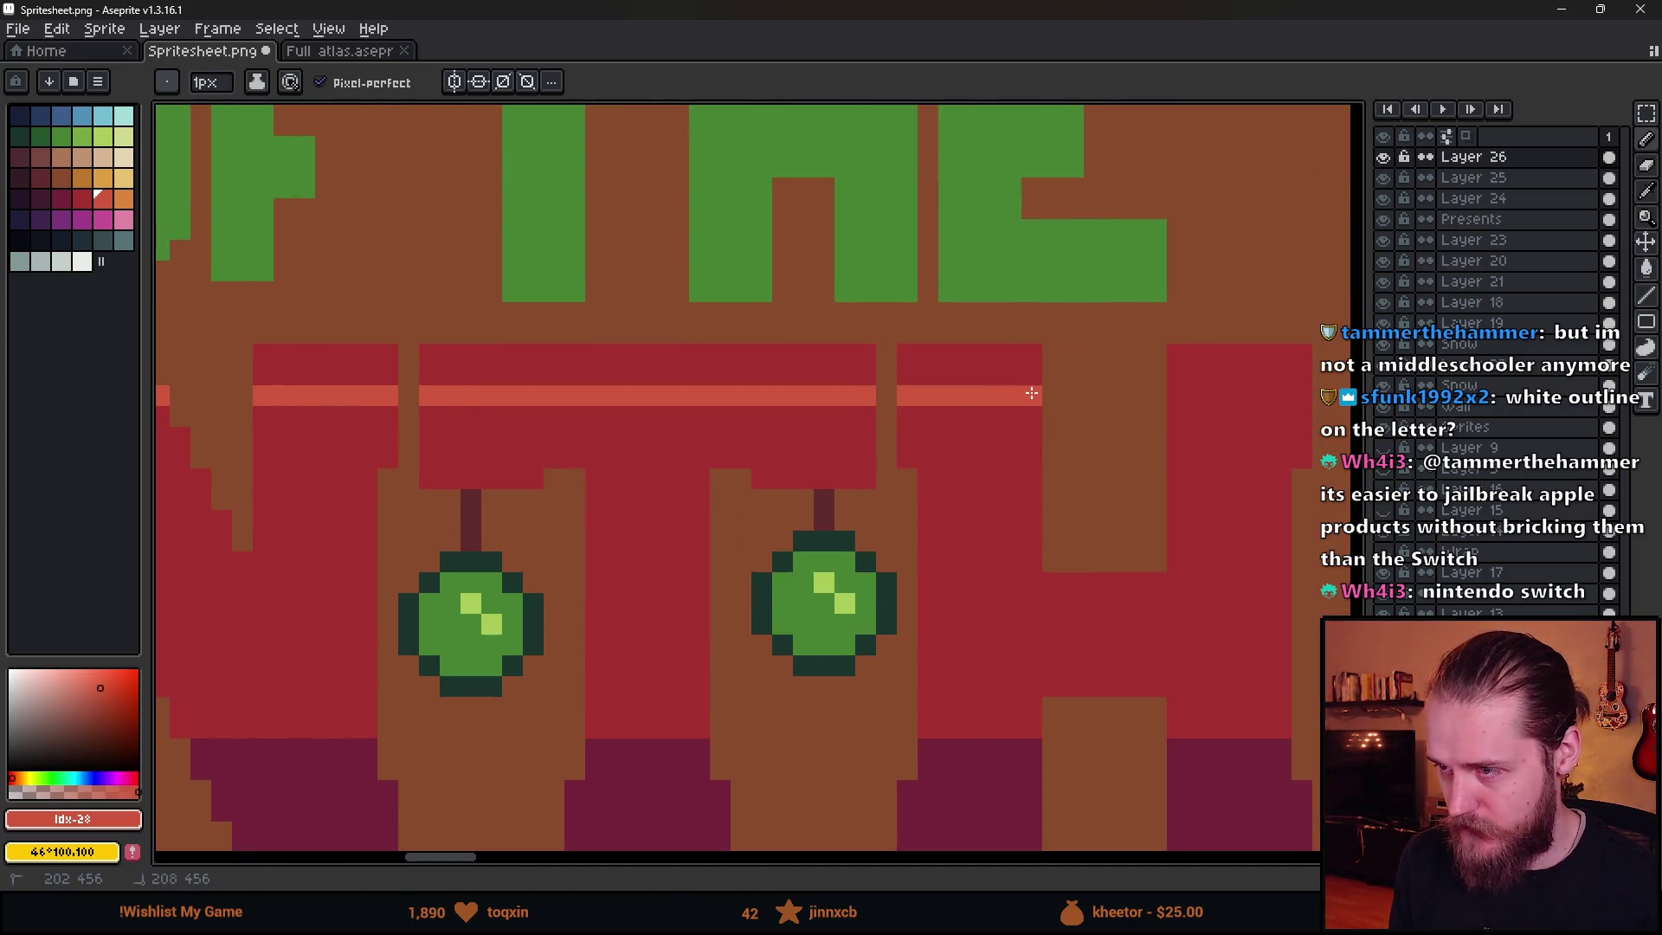
left_click_drag(1183, 397, 1303, 397)
- Flood-fill each MONTH letter's top band with the light red
key("g")
left_click(1229, 368)
left_click(970, 368)
left_click(768, 372)
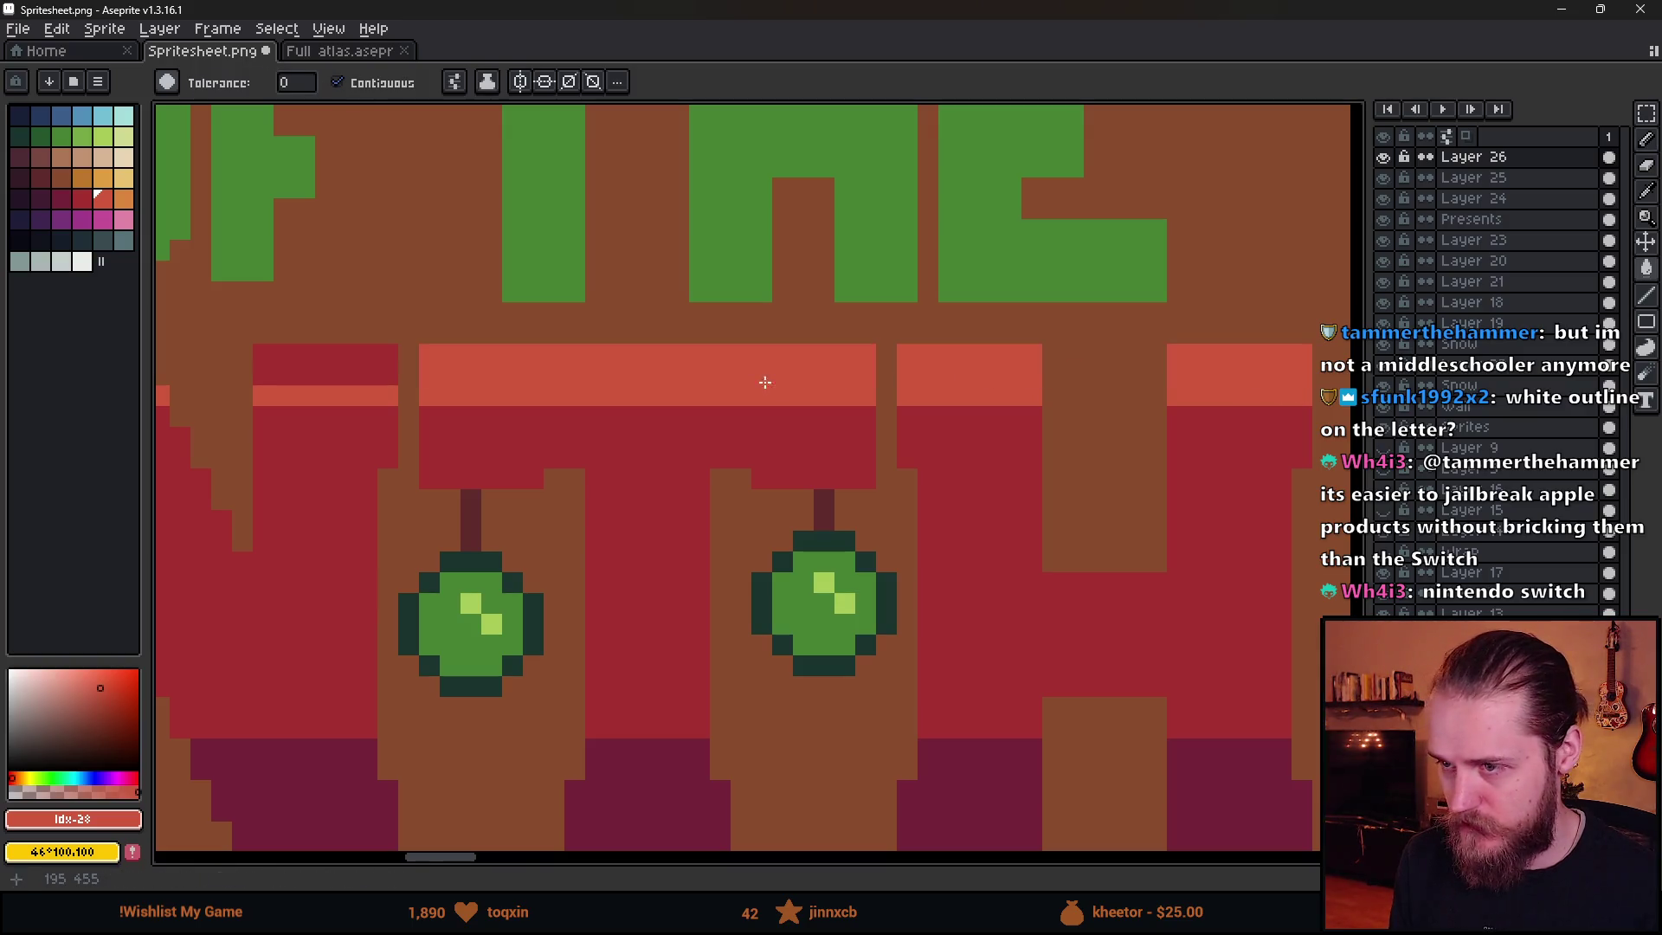
scroll(658, 385, "down", 1)
left_click(389, 396)
scroll(389, 396, "left", 3)
left_click(623, 402)
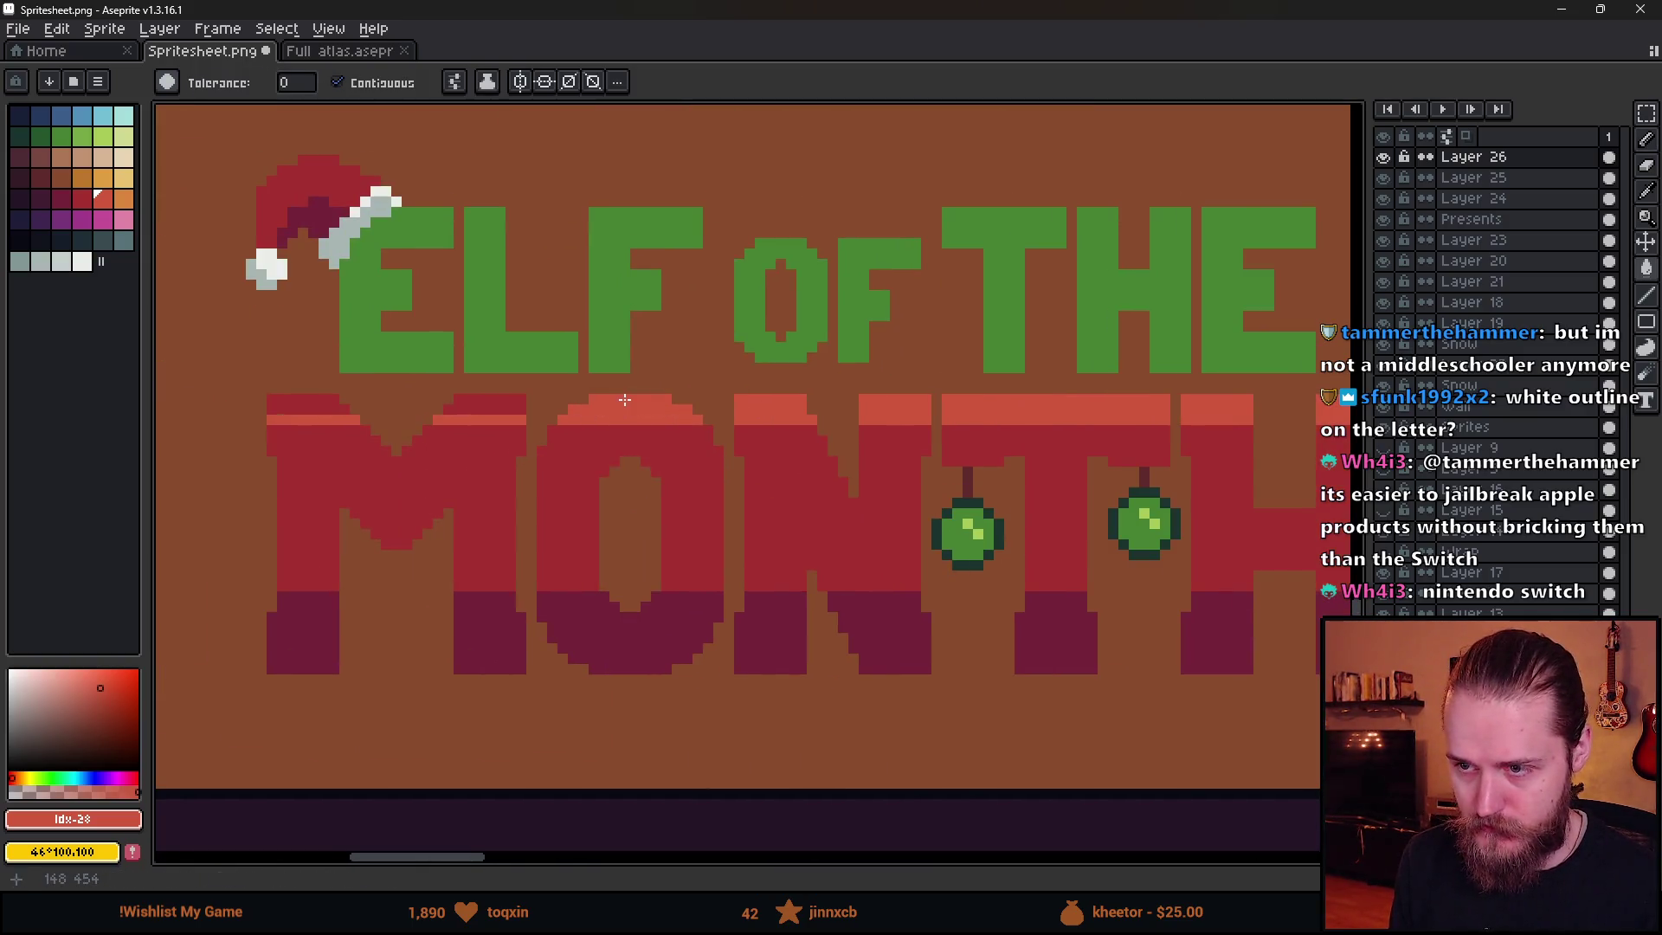
left_click(462, 406)
left_click(301, 410)
scroll(482, 465, "down", 3)
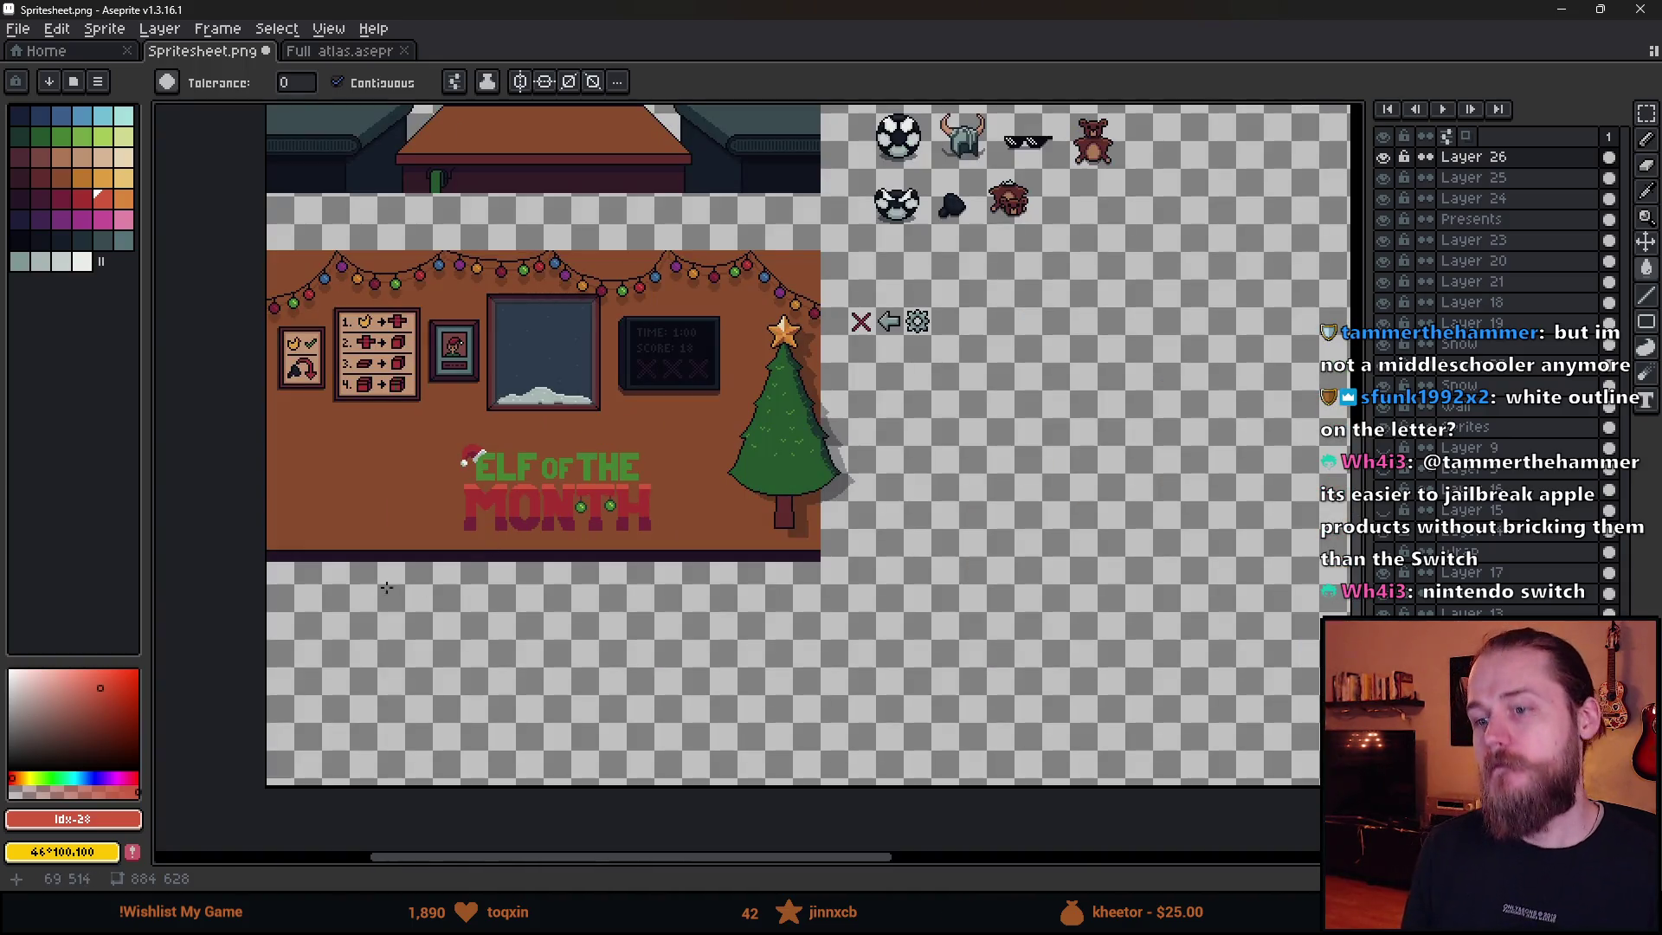
scroll(474, 550, "up", 2)
scroll(560, 506, "up", 1)
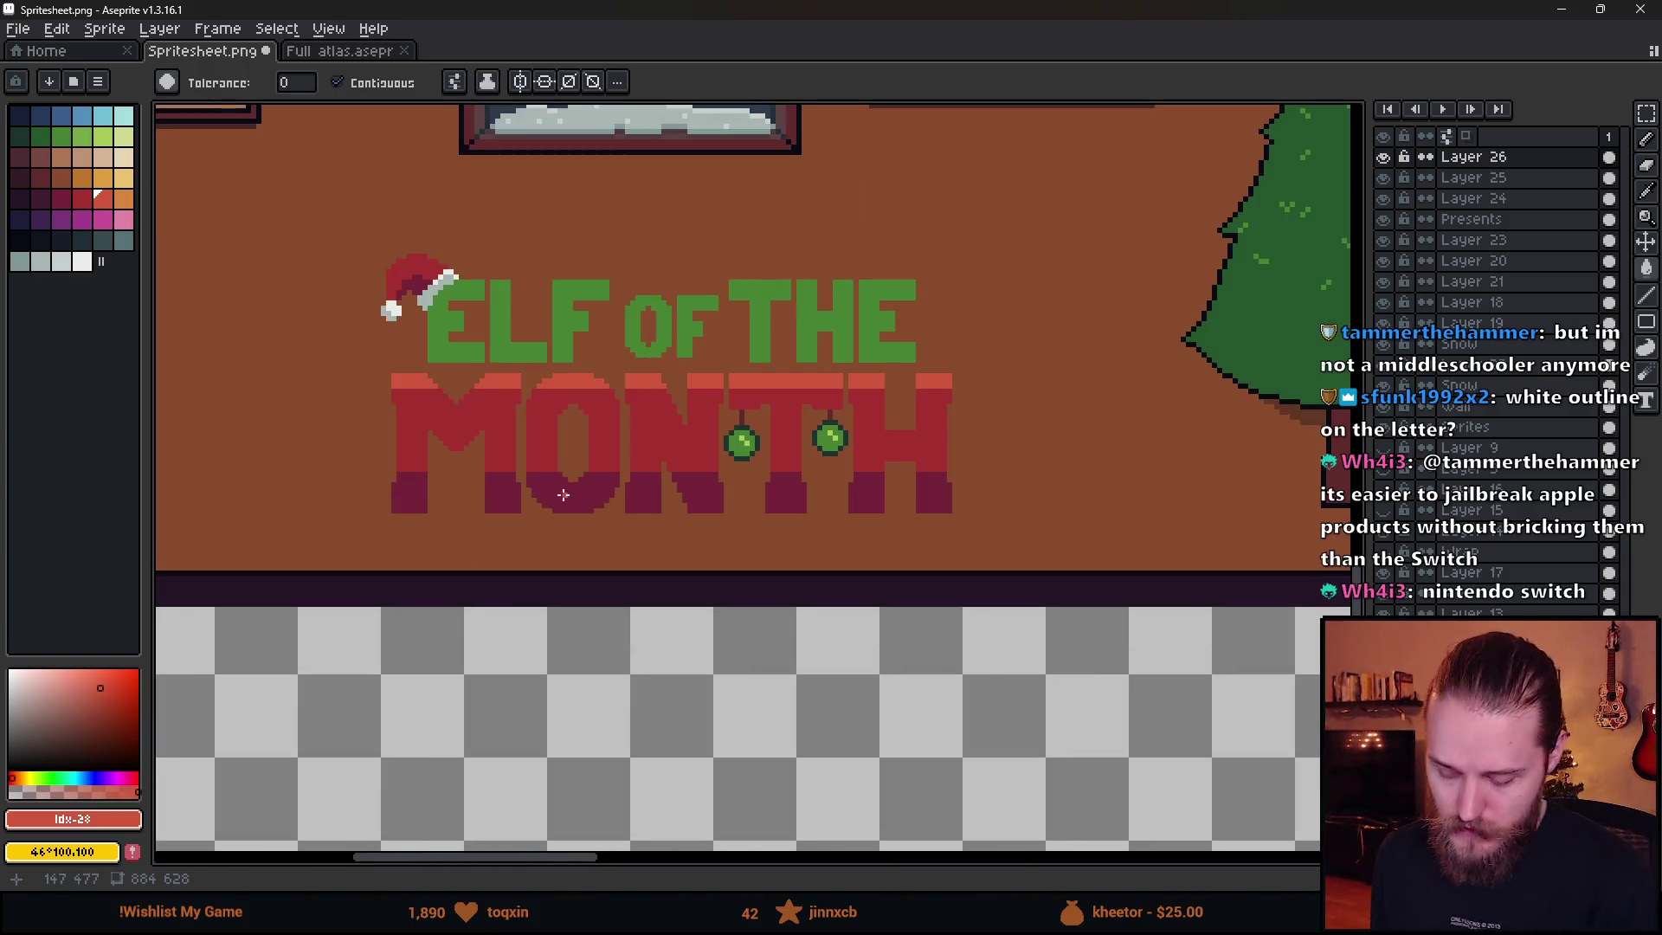
key("shift+o")
- Apply a near-black Outline effect around the ELF OF THE MONTH sign
scroll(727, 526, "down", 2)
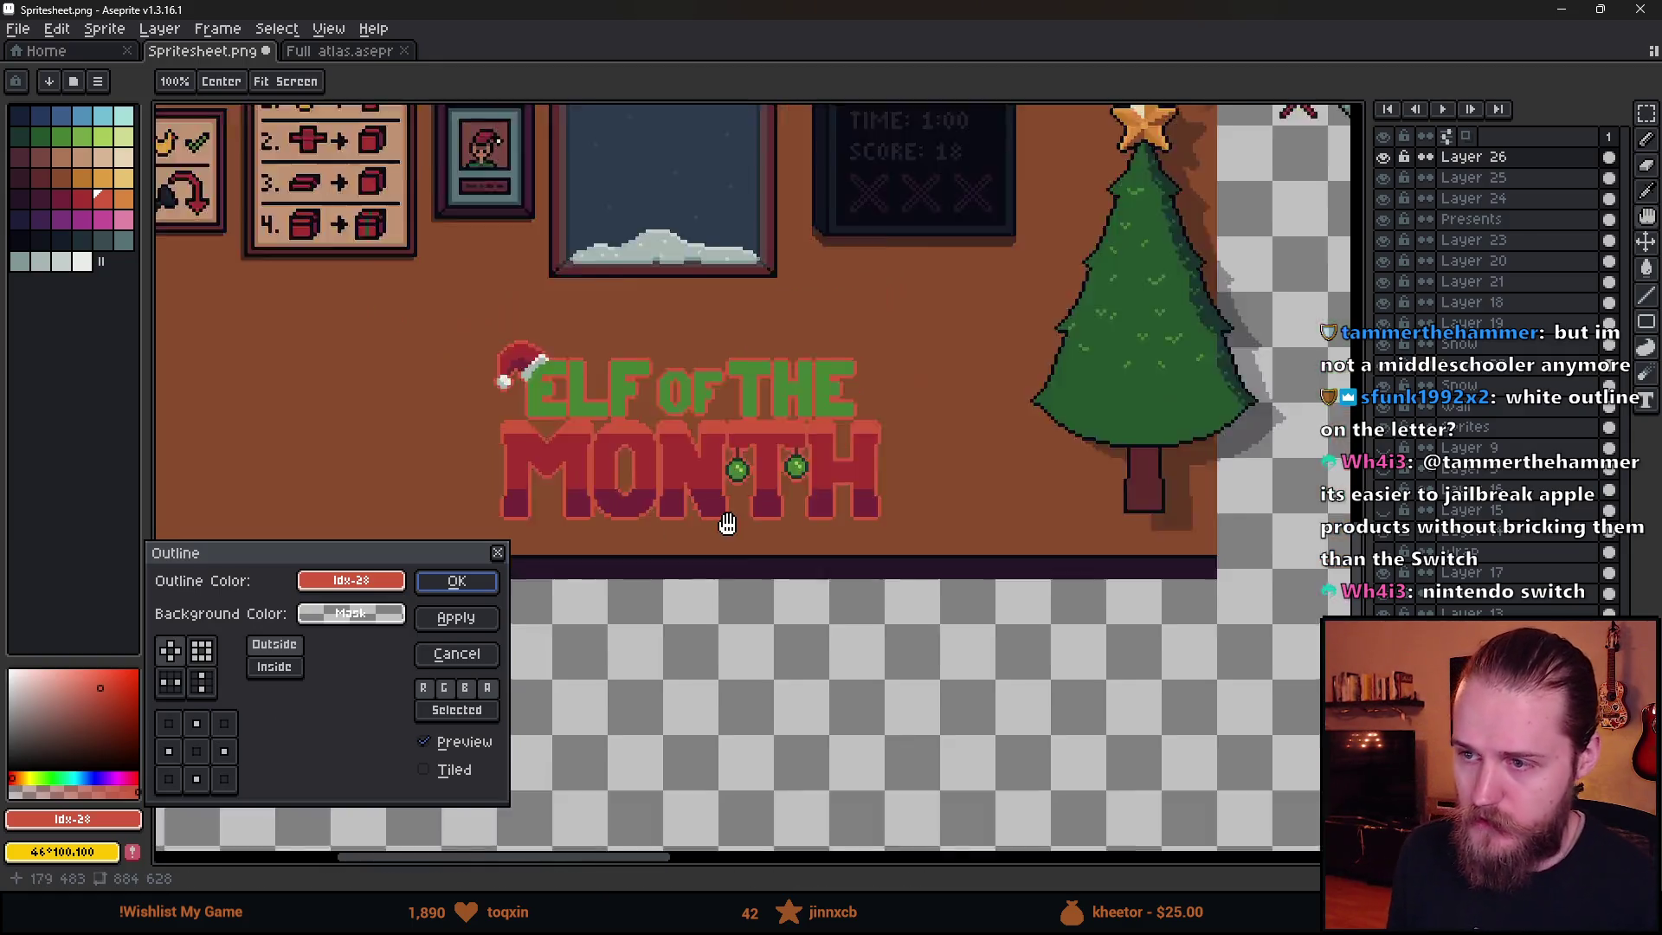
scroll(860, 554, "up", 1)
scroll(699, 561, "up", 1)
left_click(351, 580)
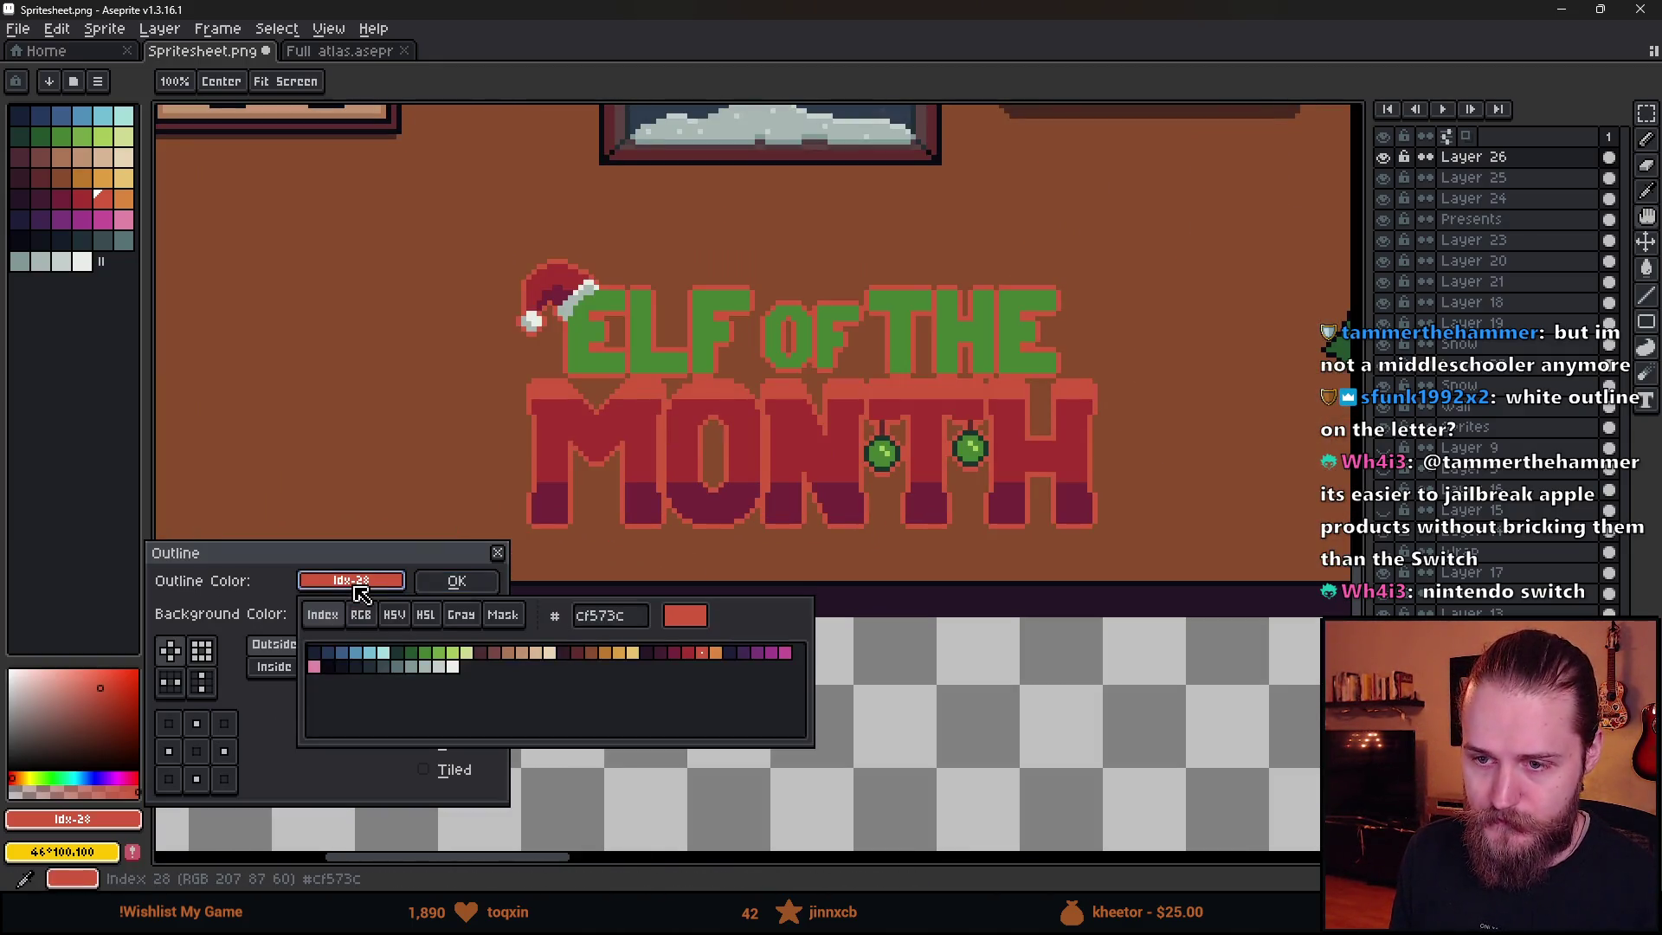
left_click(328, 667)
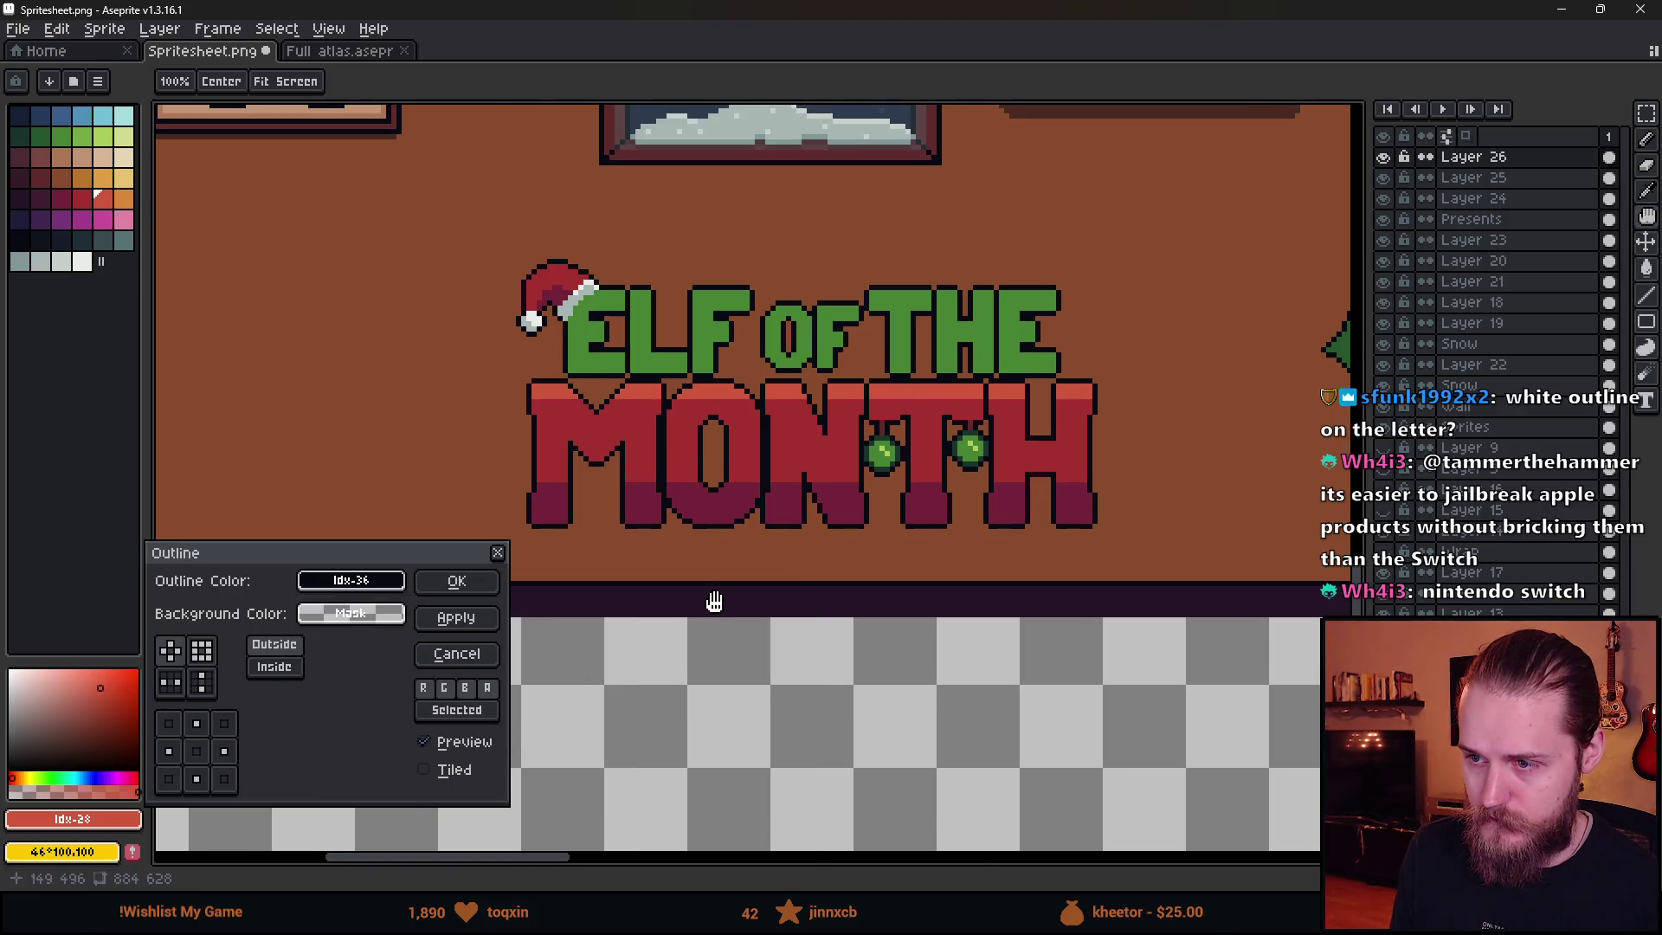
scroll(714, 599, "down", 3)
scroll(714, 600, "up", 3)
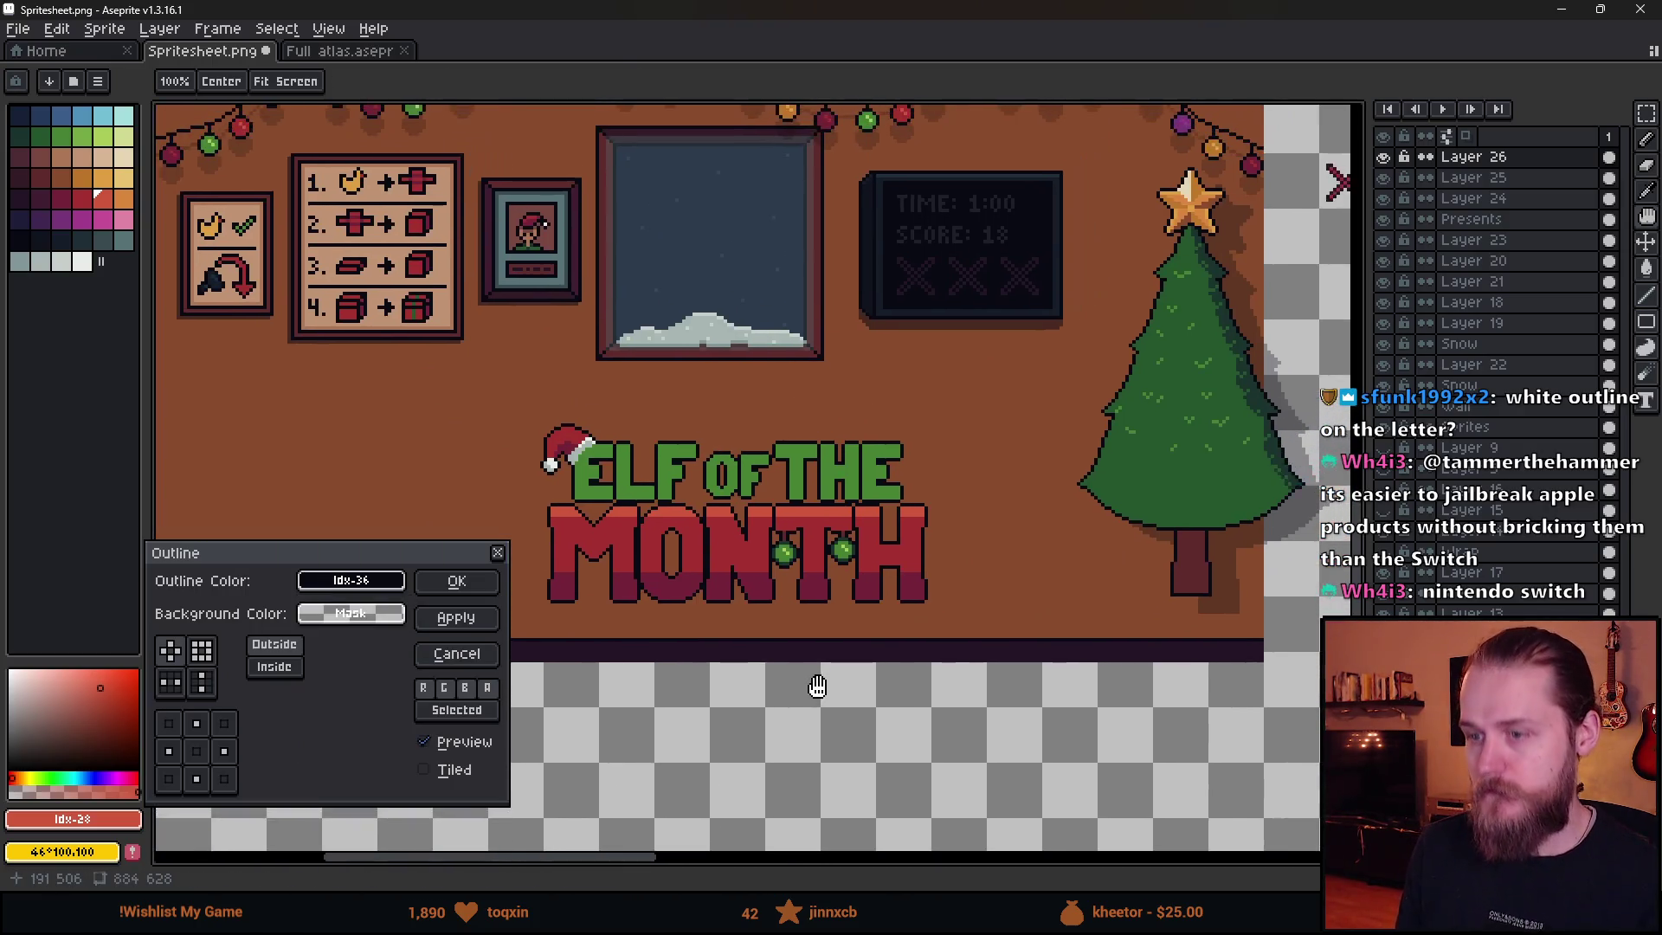
scroll(816, 686, "down", 1)
scroll(780, 676, "up", 1)
scroll(731, 661, "up", 1)
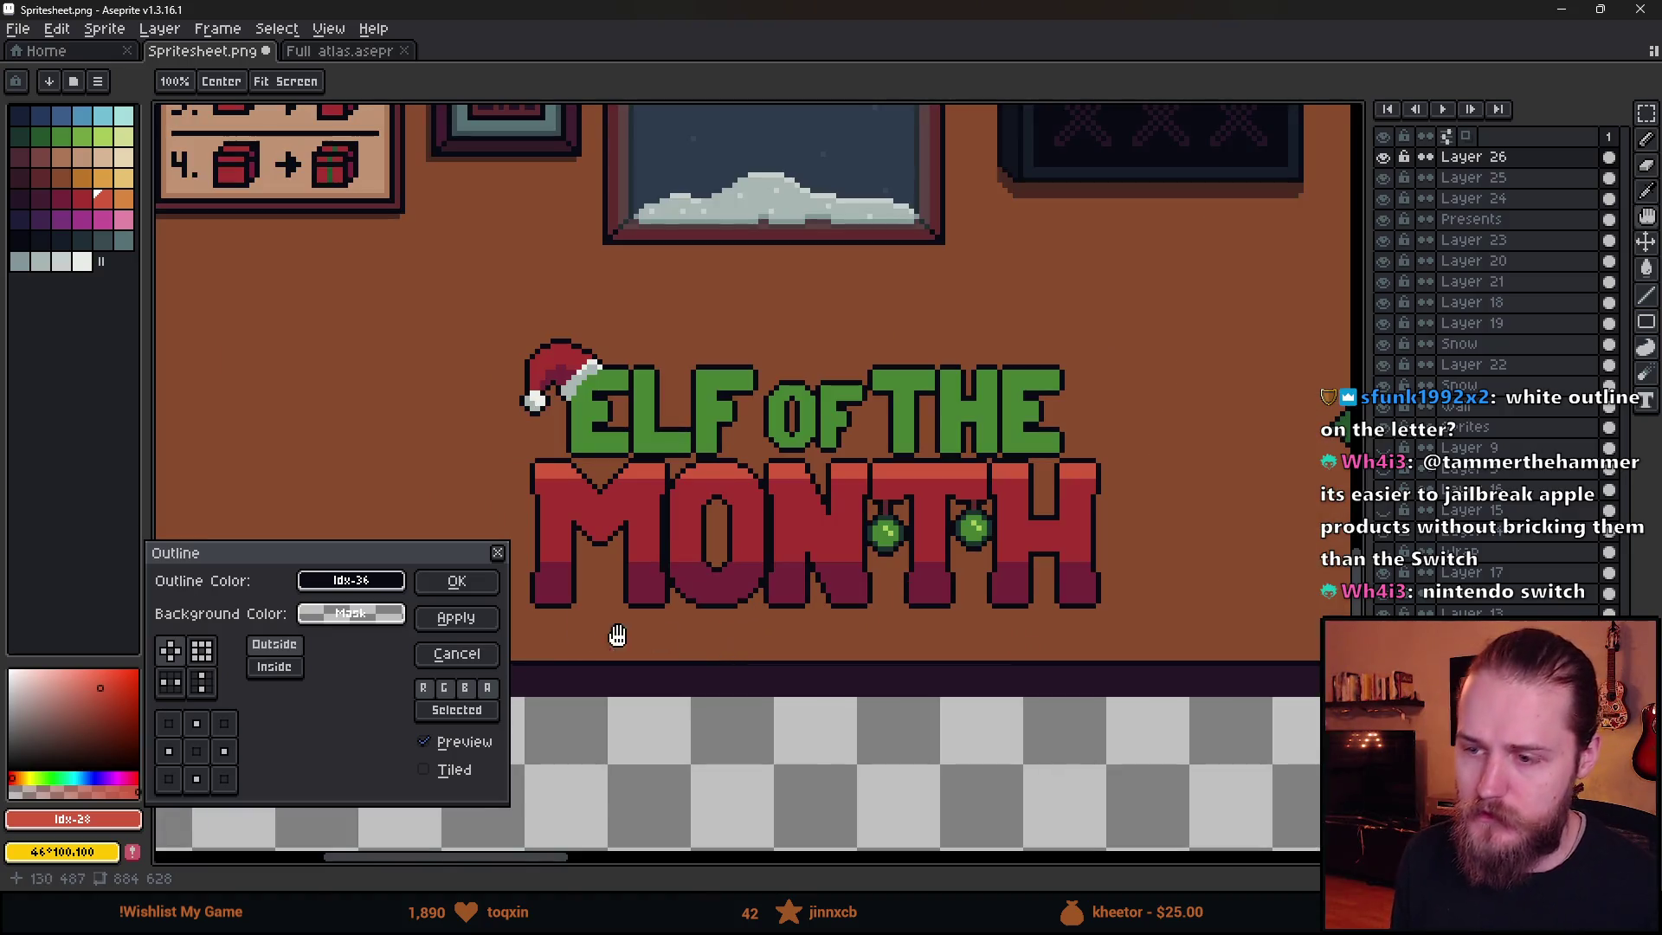
scroll(621, 651, "up", 1)
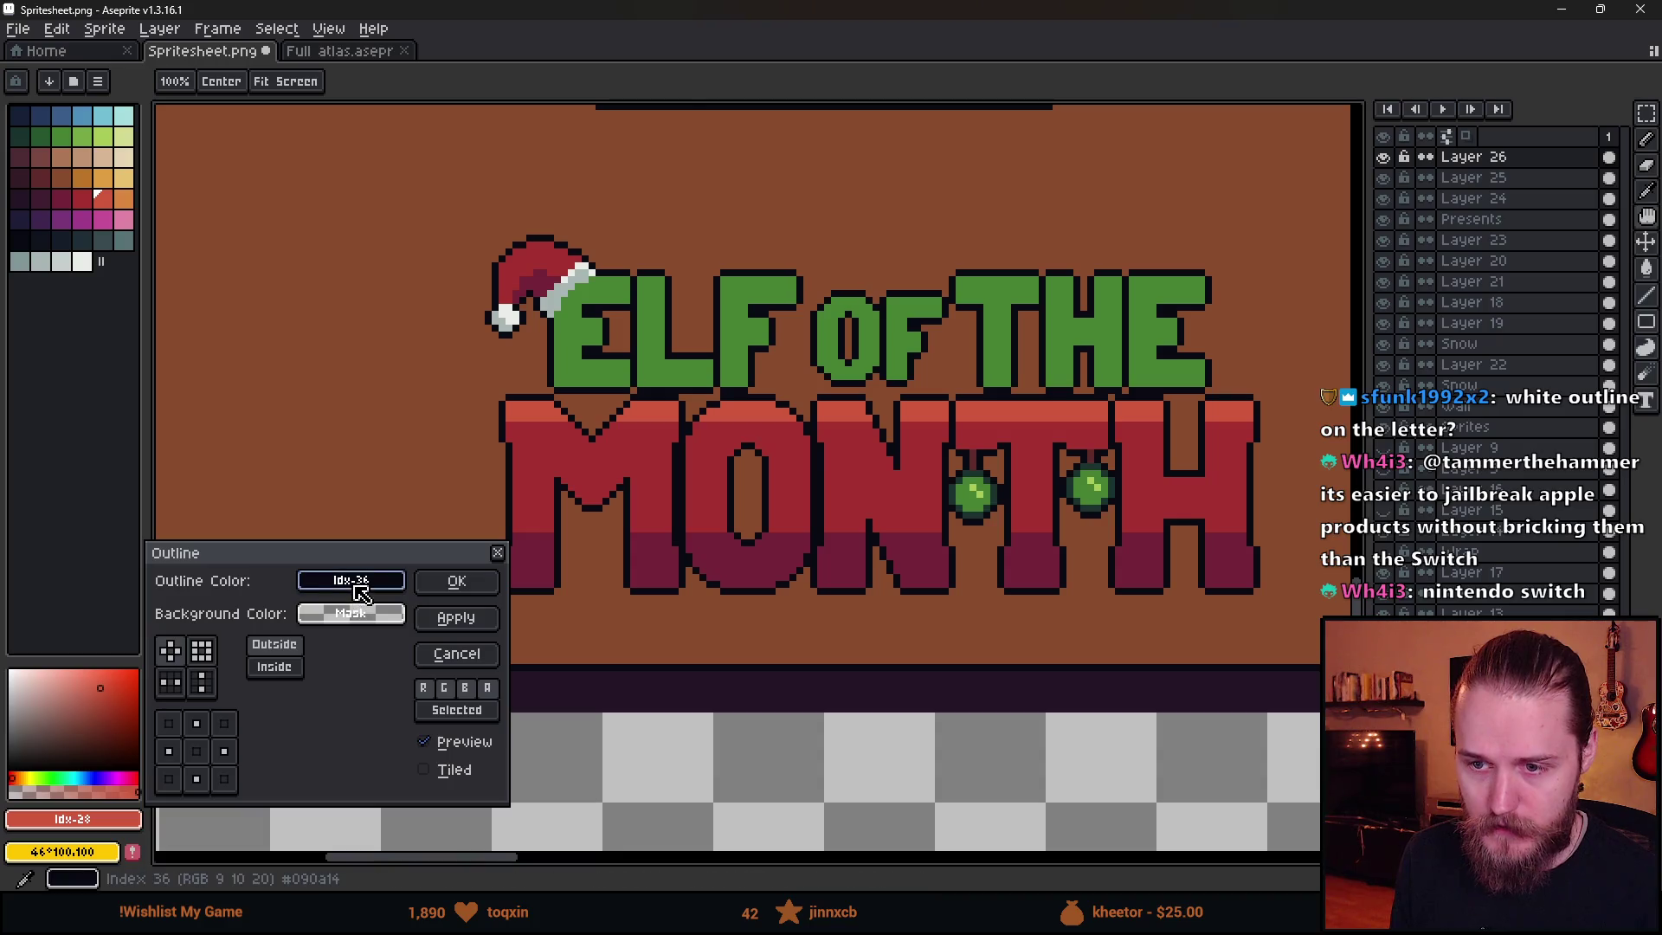
left_click(452, 582)
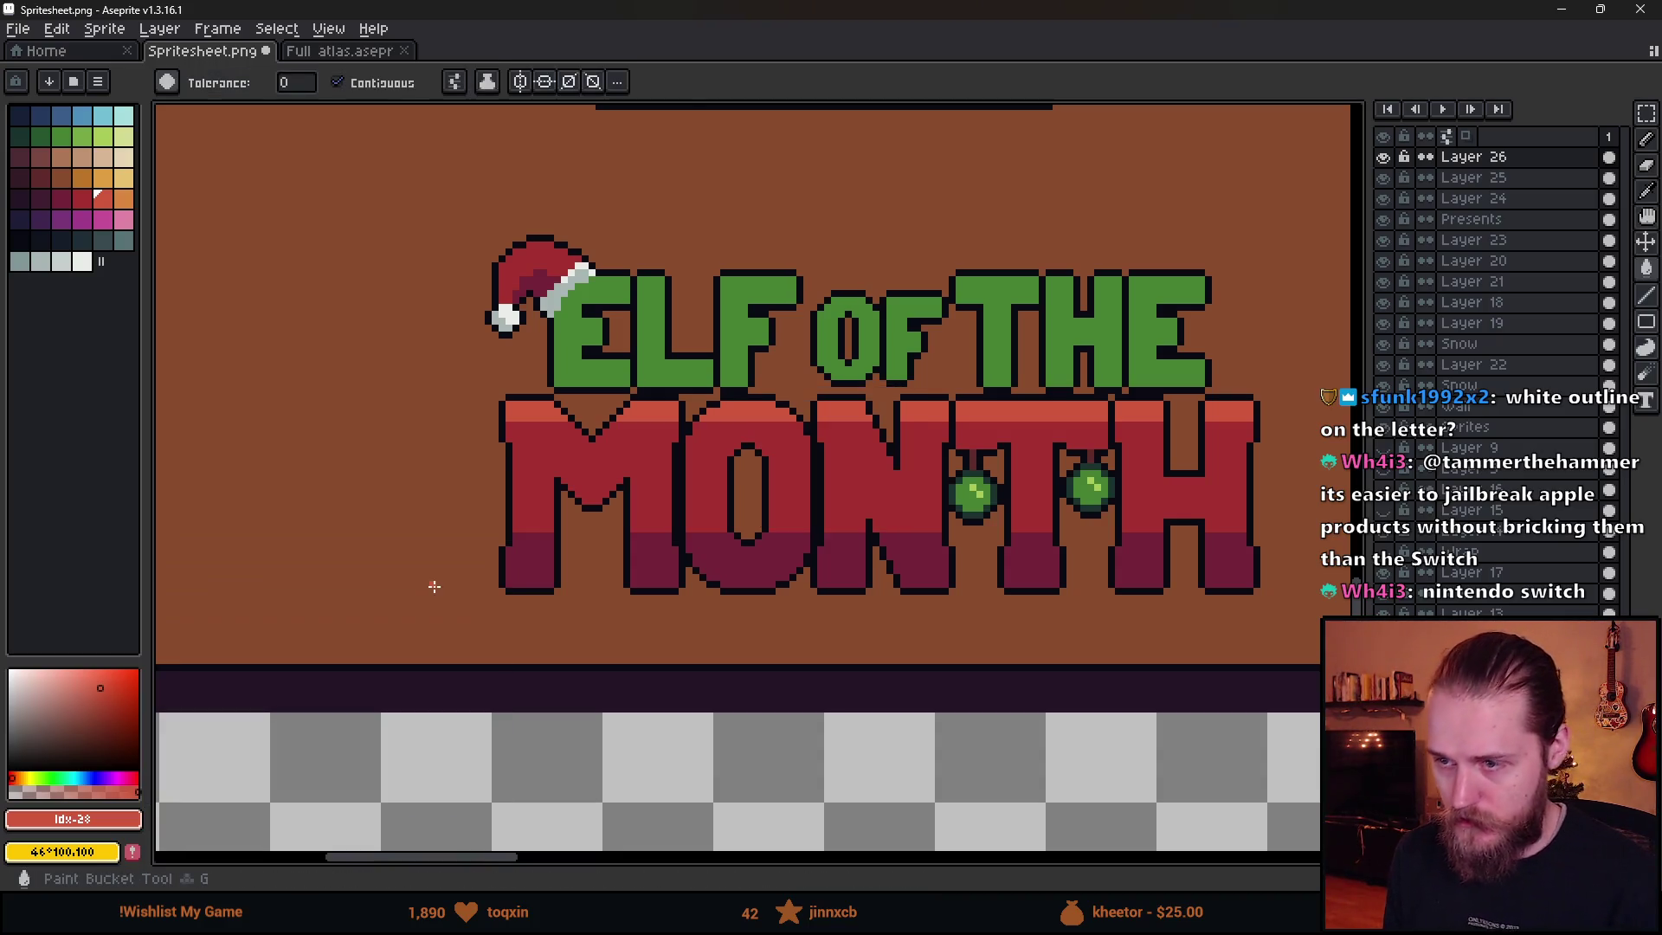
- Add a second, outer outline in orange (Idx-21) around the sign
key("shift+o")
scroll(717, 661, "down", 1)
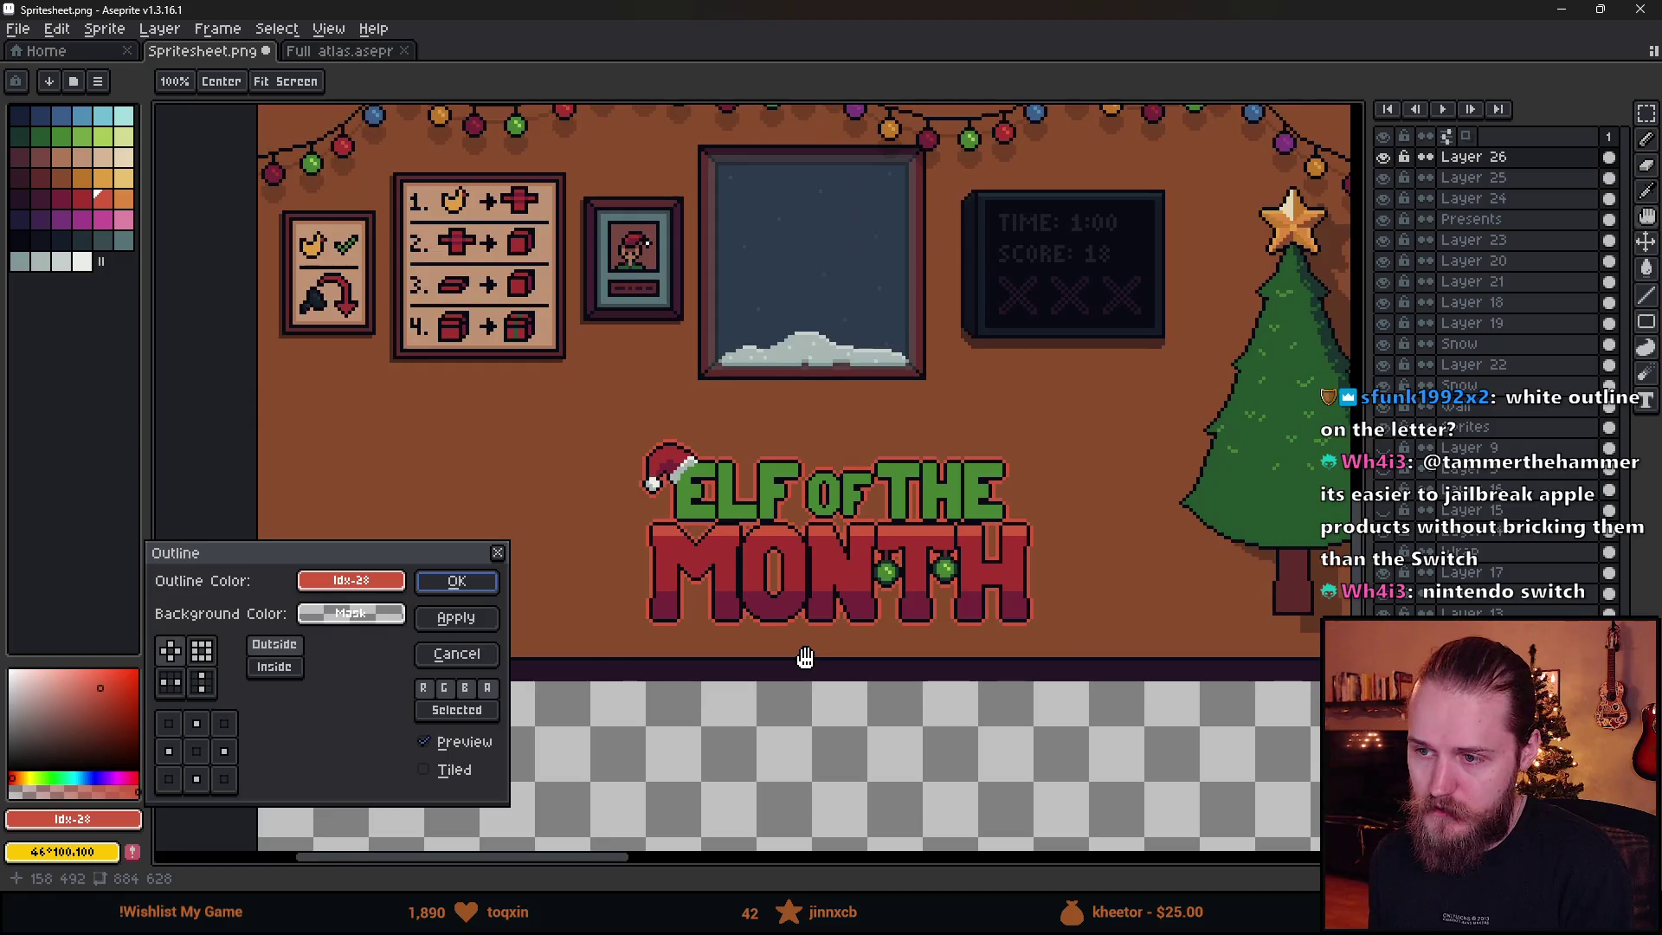
scroll(807, 660, "down", 1)
scroll(816, 655, "up", 2)
left_click(351, 580)
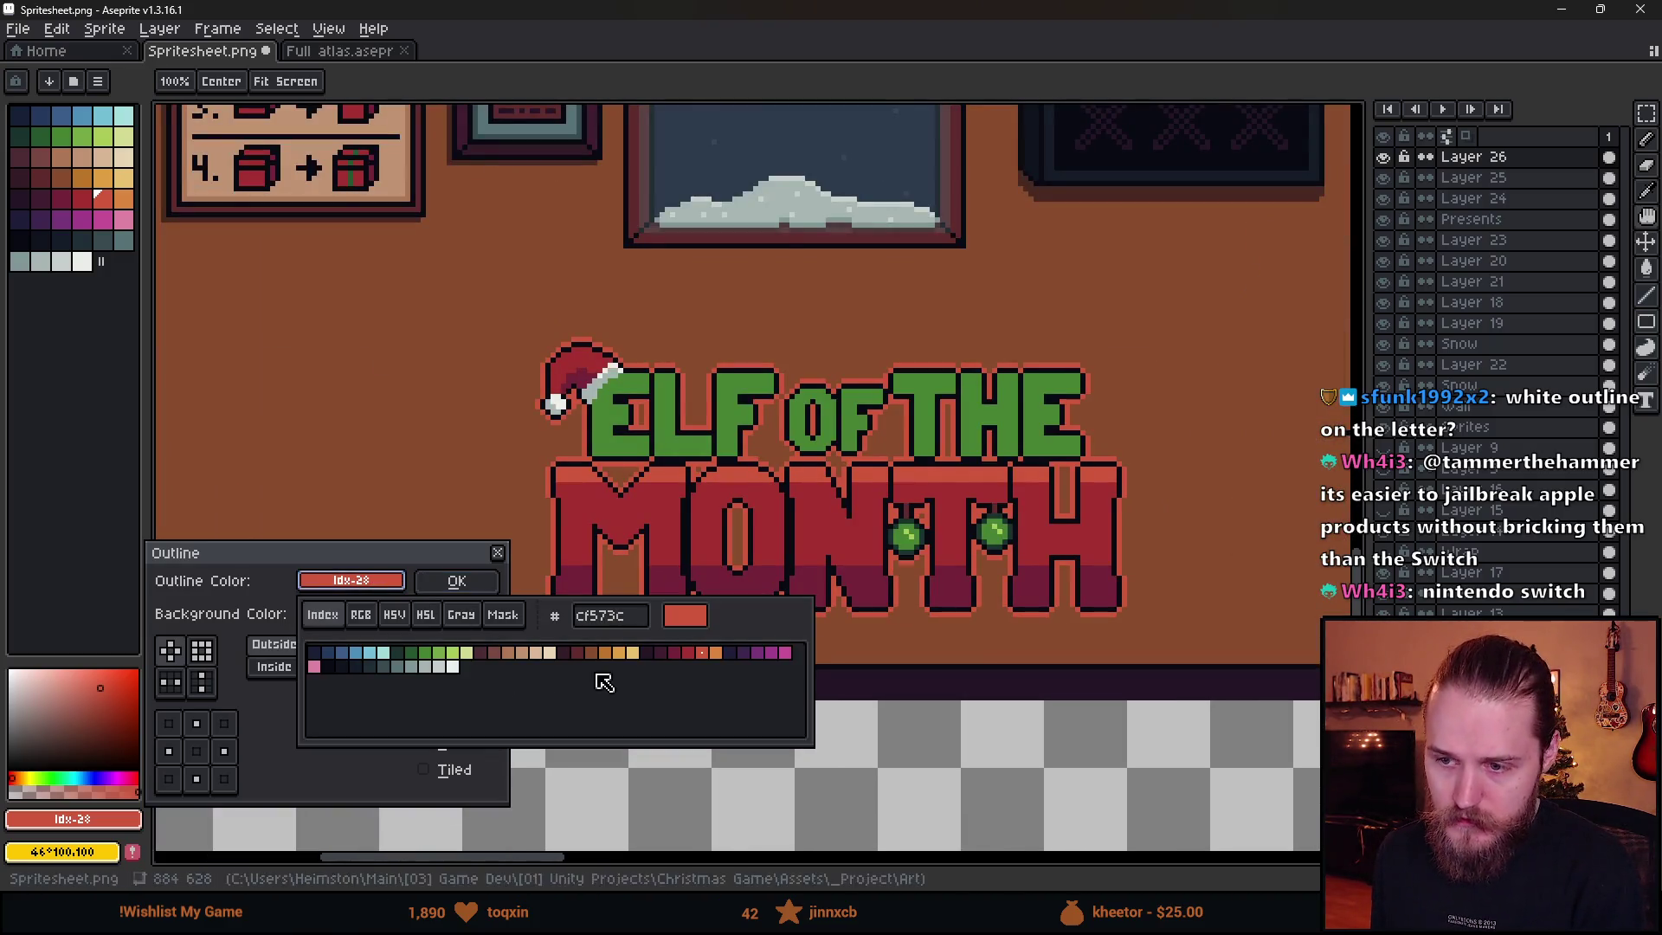
left_click(633, 653)
left_click(621, 655)
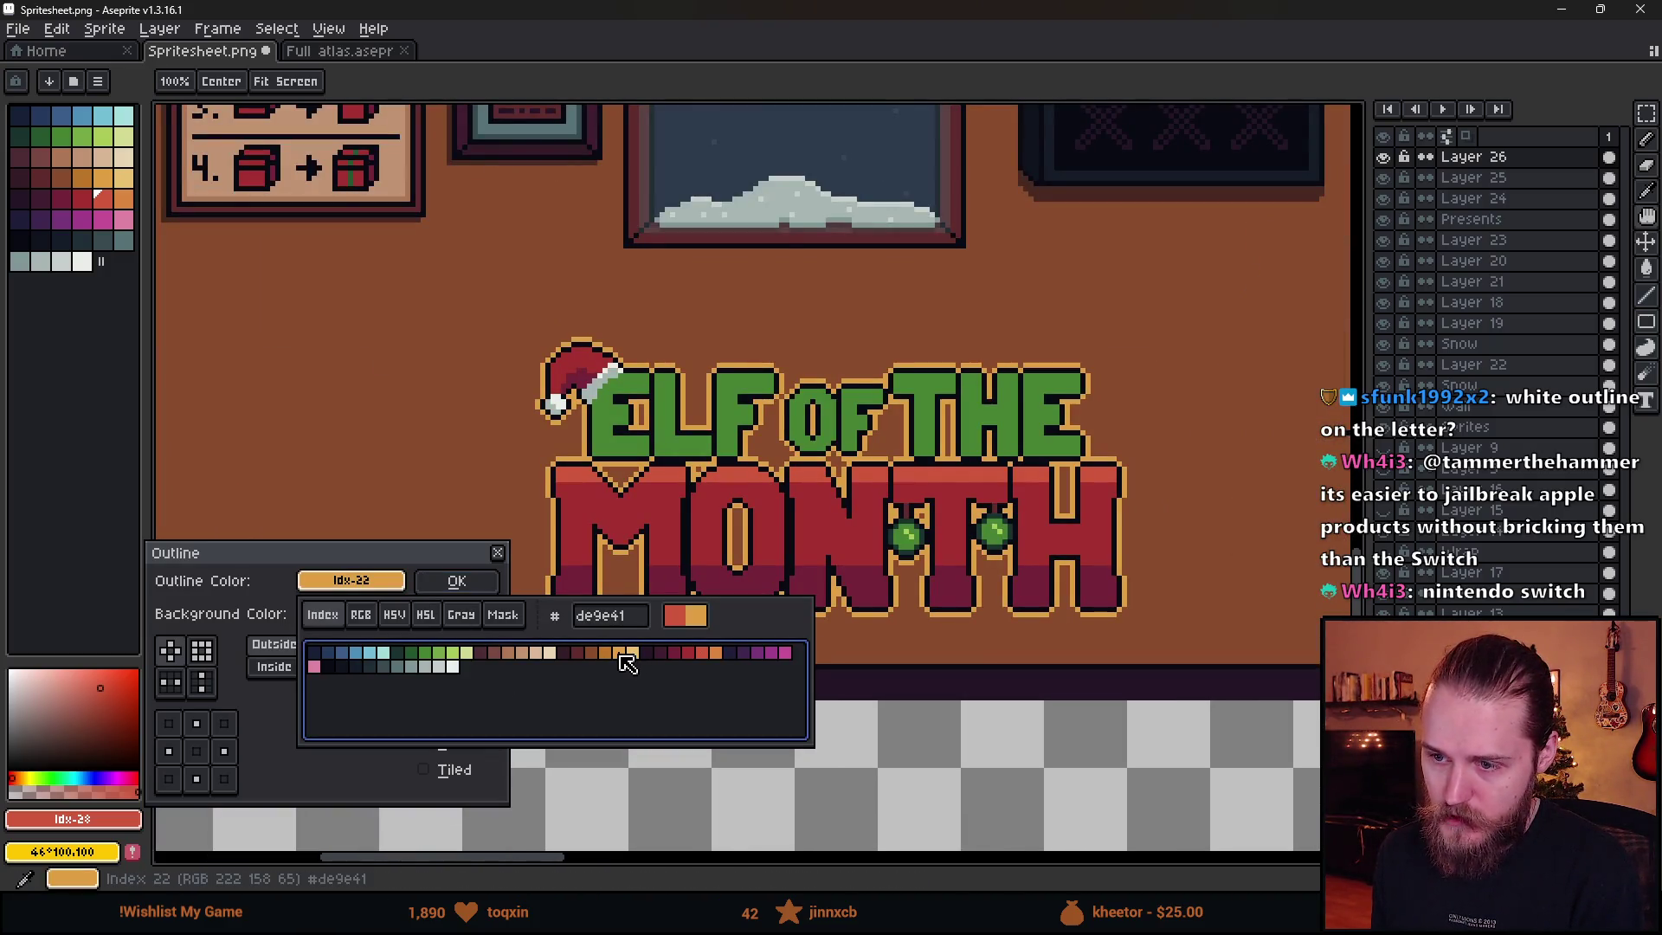
left_click(610, 654)
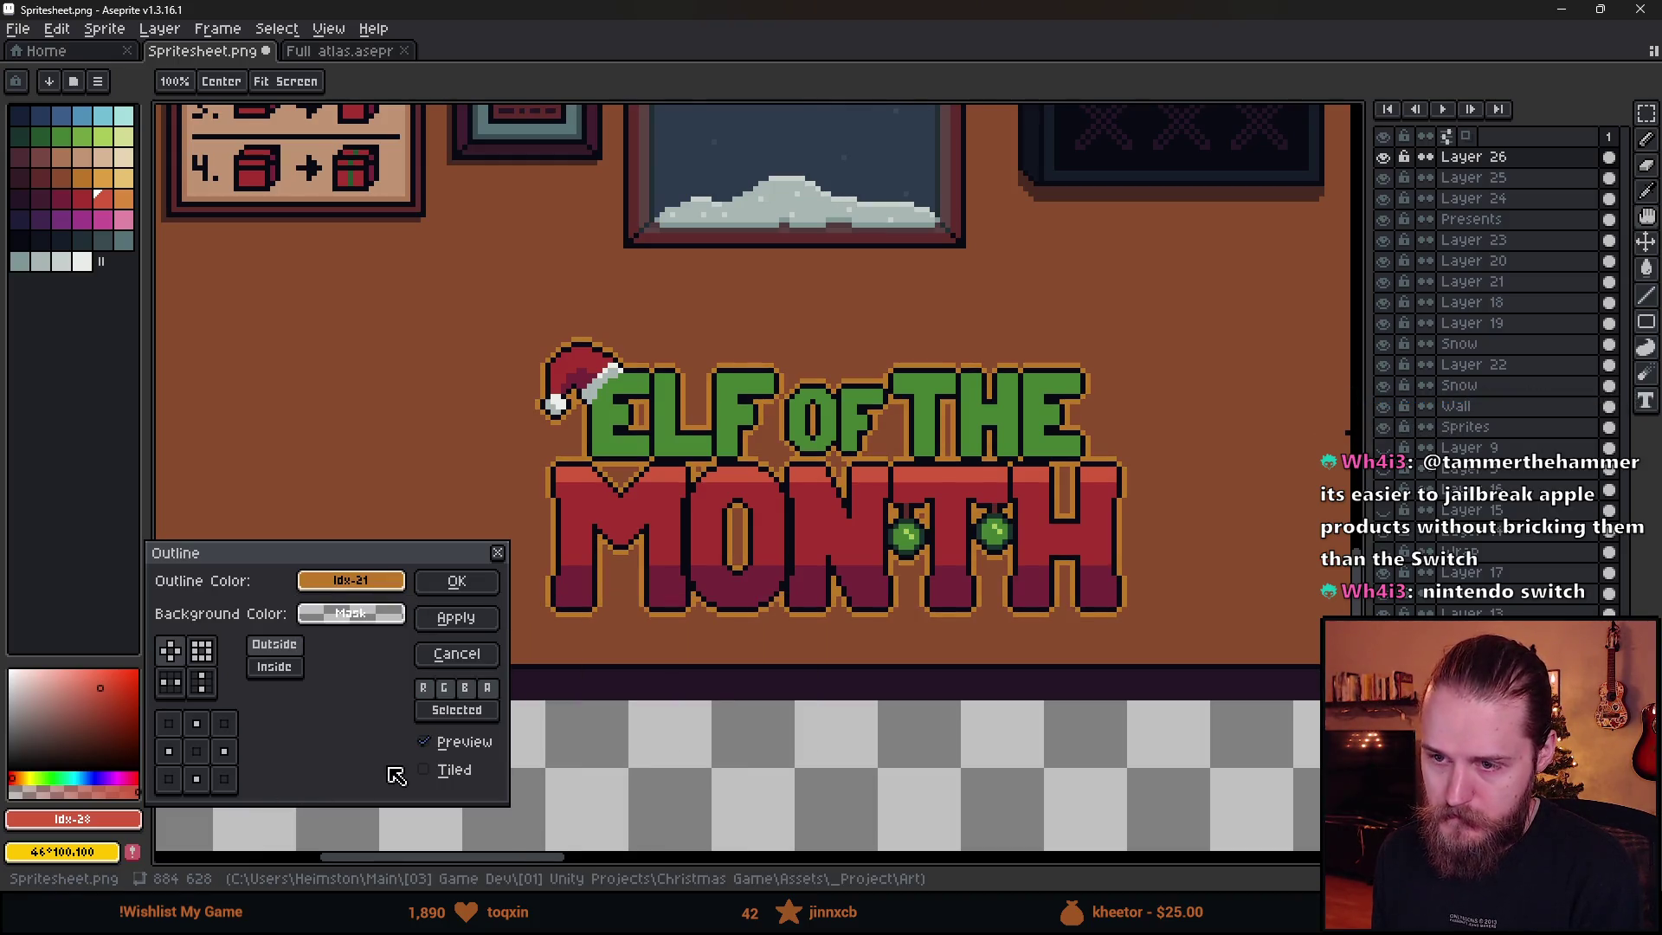
scroll(710, 693, "down", 3)
scroll(828, 620, "up", 3)
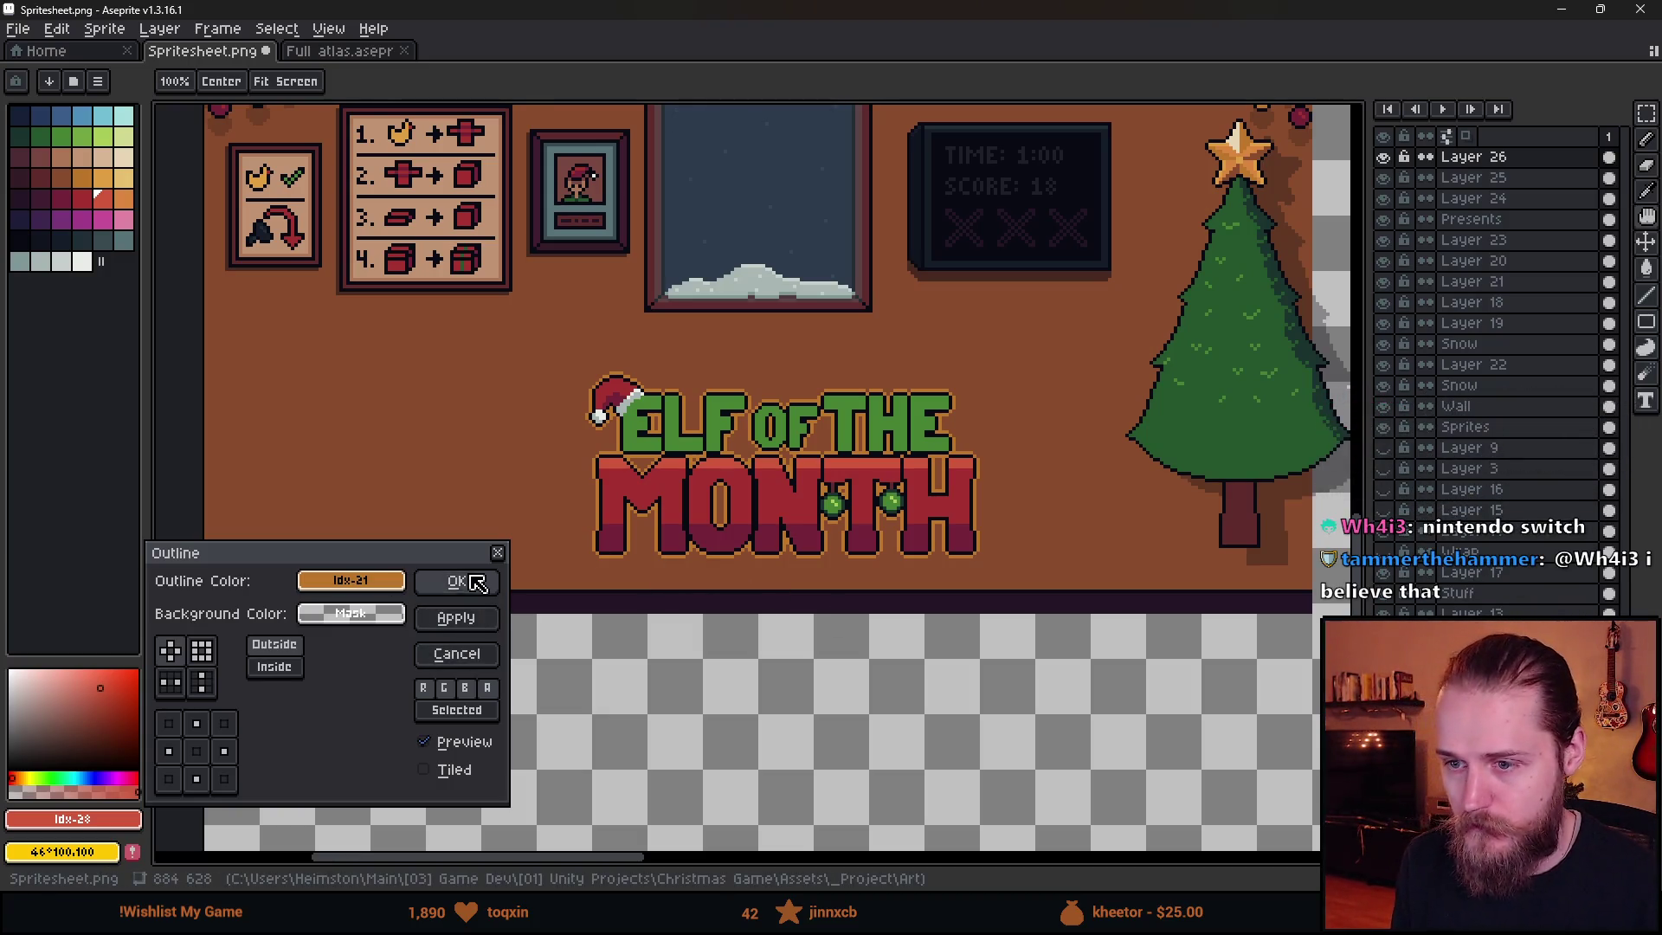
left_click(456, 655)
scroll(712, 395, "up", 1)
scroll(610, 385, "up", 3)
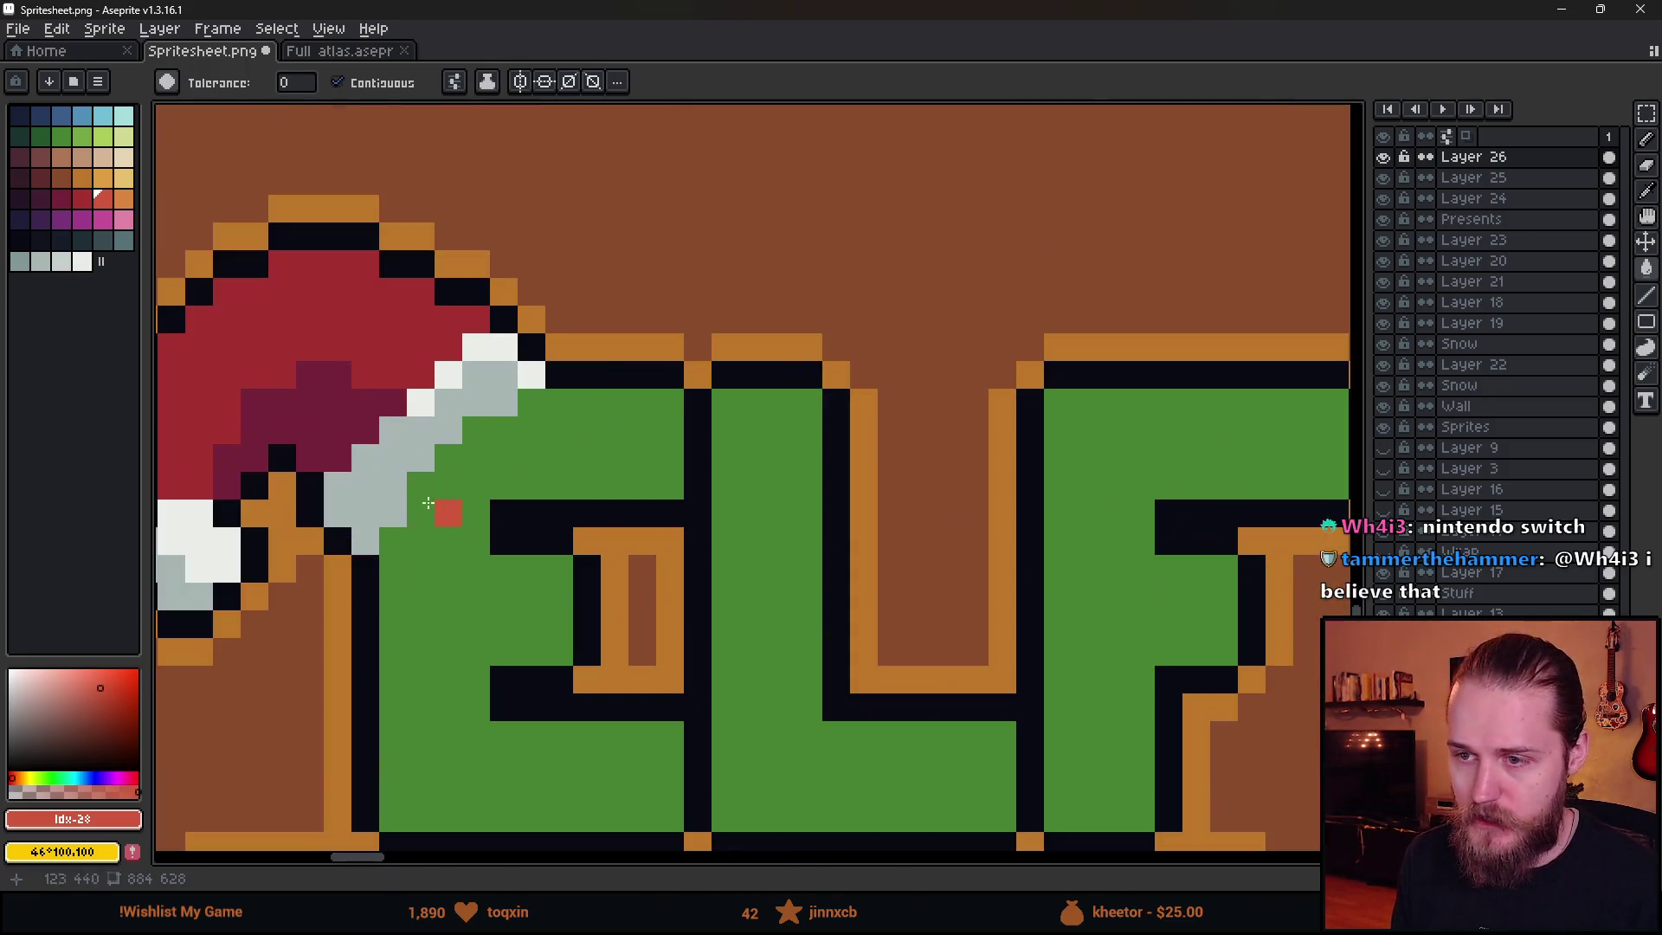
- Pencil black pixels along the hat's diagonal edge
key("b")
left_click(375, 575, "alt")
left_click(421, 512)
left_click(421, 486)
left_click(462, 458)
key("ctrl+z")
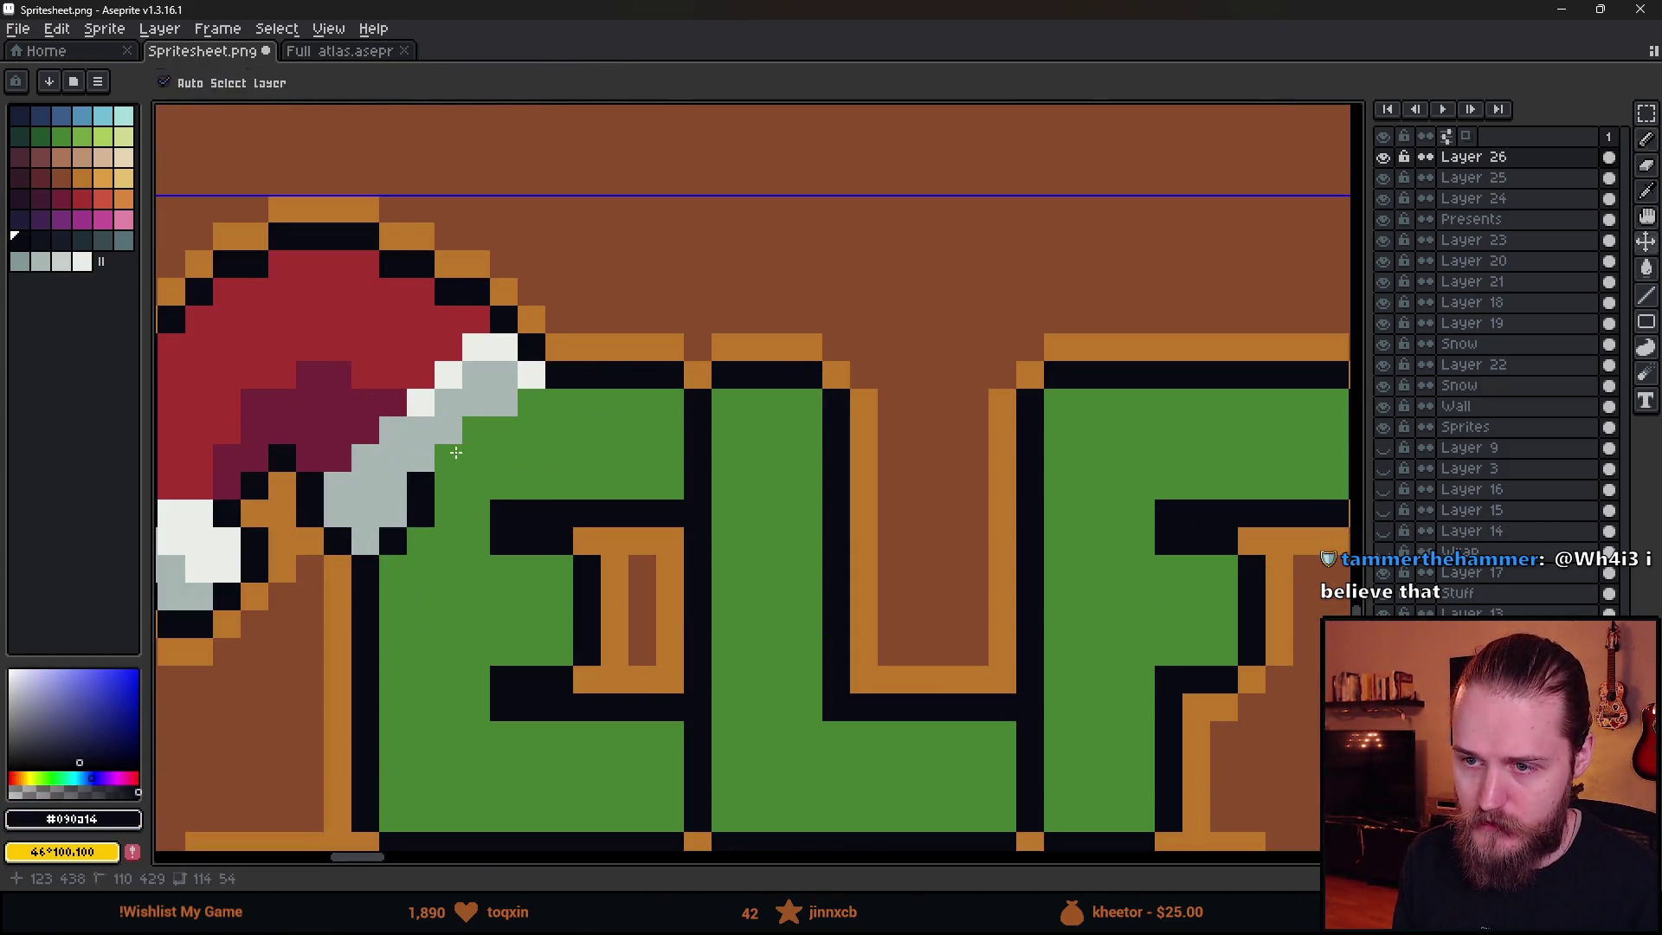
left_click_drag(449, 459, 484, 418)
scroll(528, 406, "down", 6)
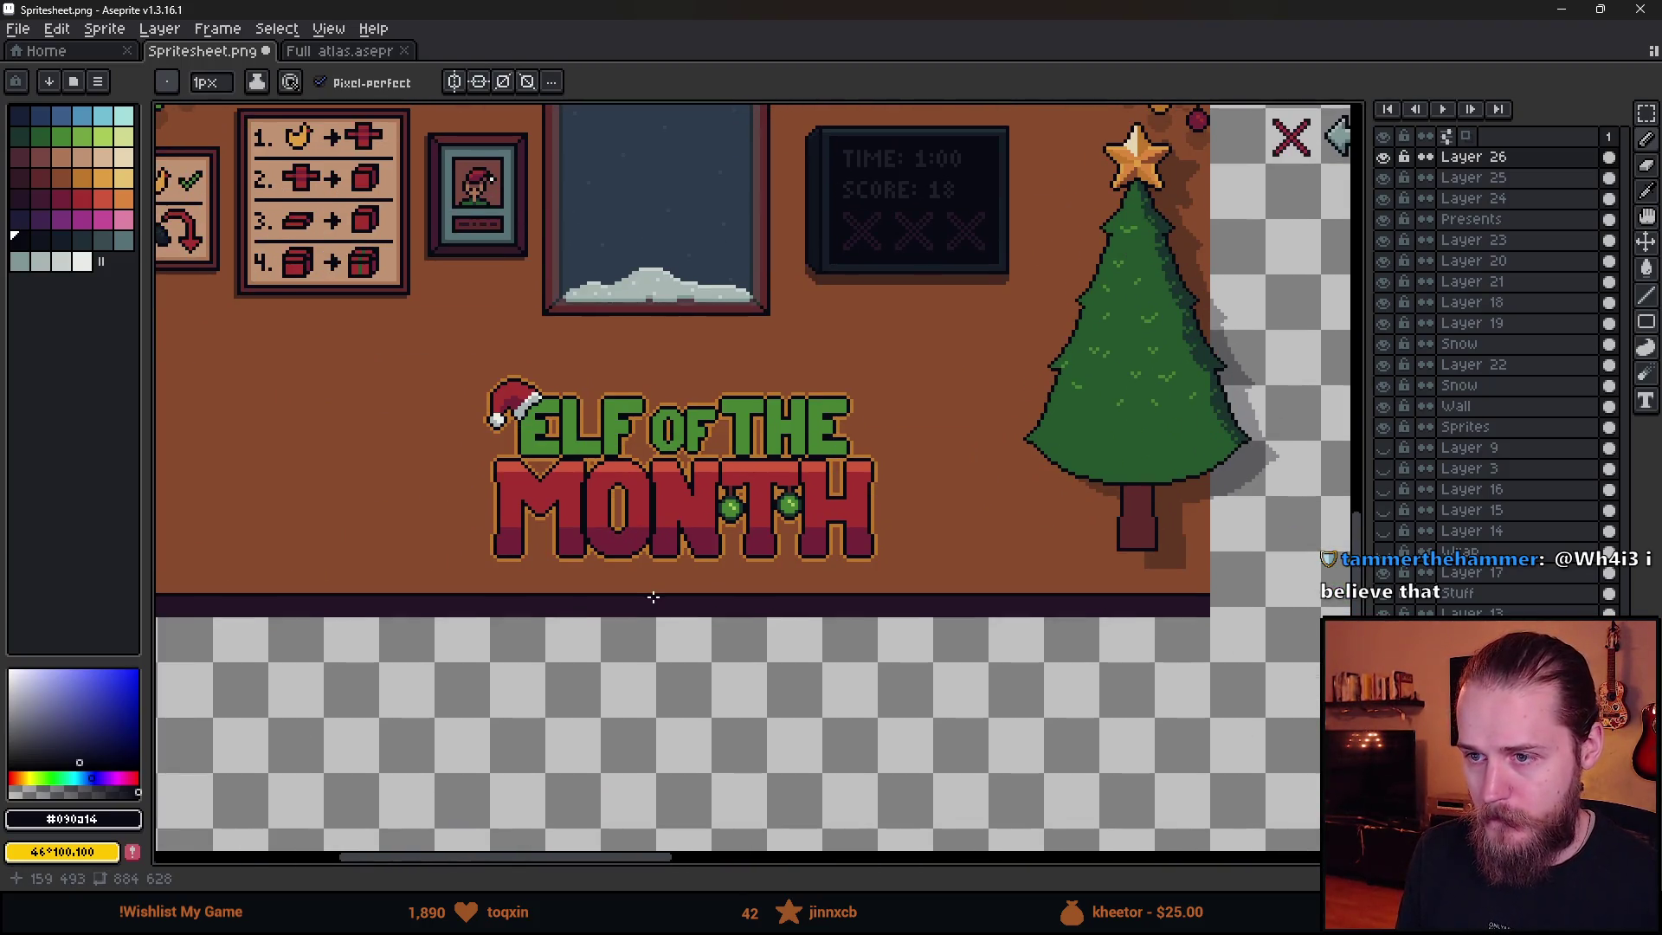
scroll(522, 394, "up", 4)
- Choose a dark green and shade the edge pixels under the hat brim
left_click(562, 564, "alt")
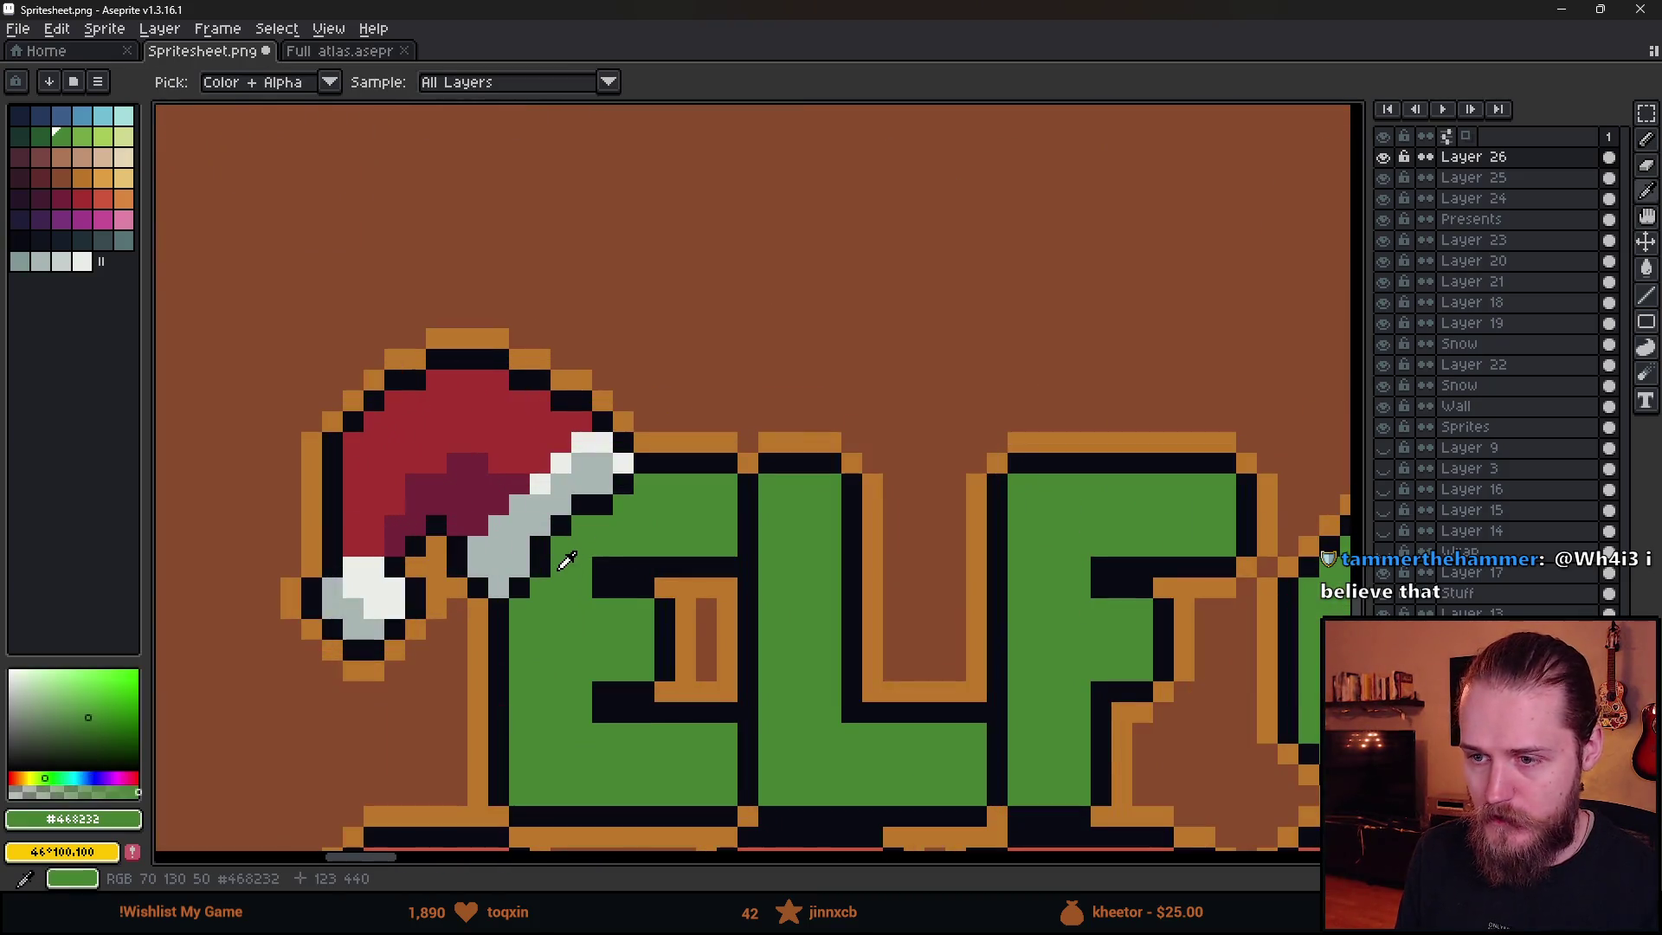
left_click(20, 136)
scroll(572, 550, "up", 2)
mouse_move(468, 625)
left_mouse_down()
mouse_move(514, 542)
mouse_move(631, 460)
mouse_move(601, 453)
mouse_move(679, 416)
left_mouse_up()
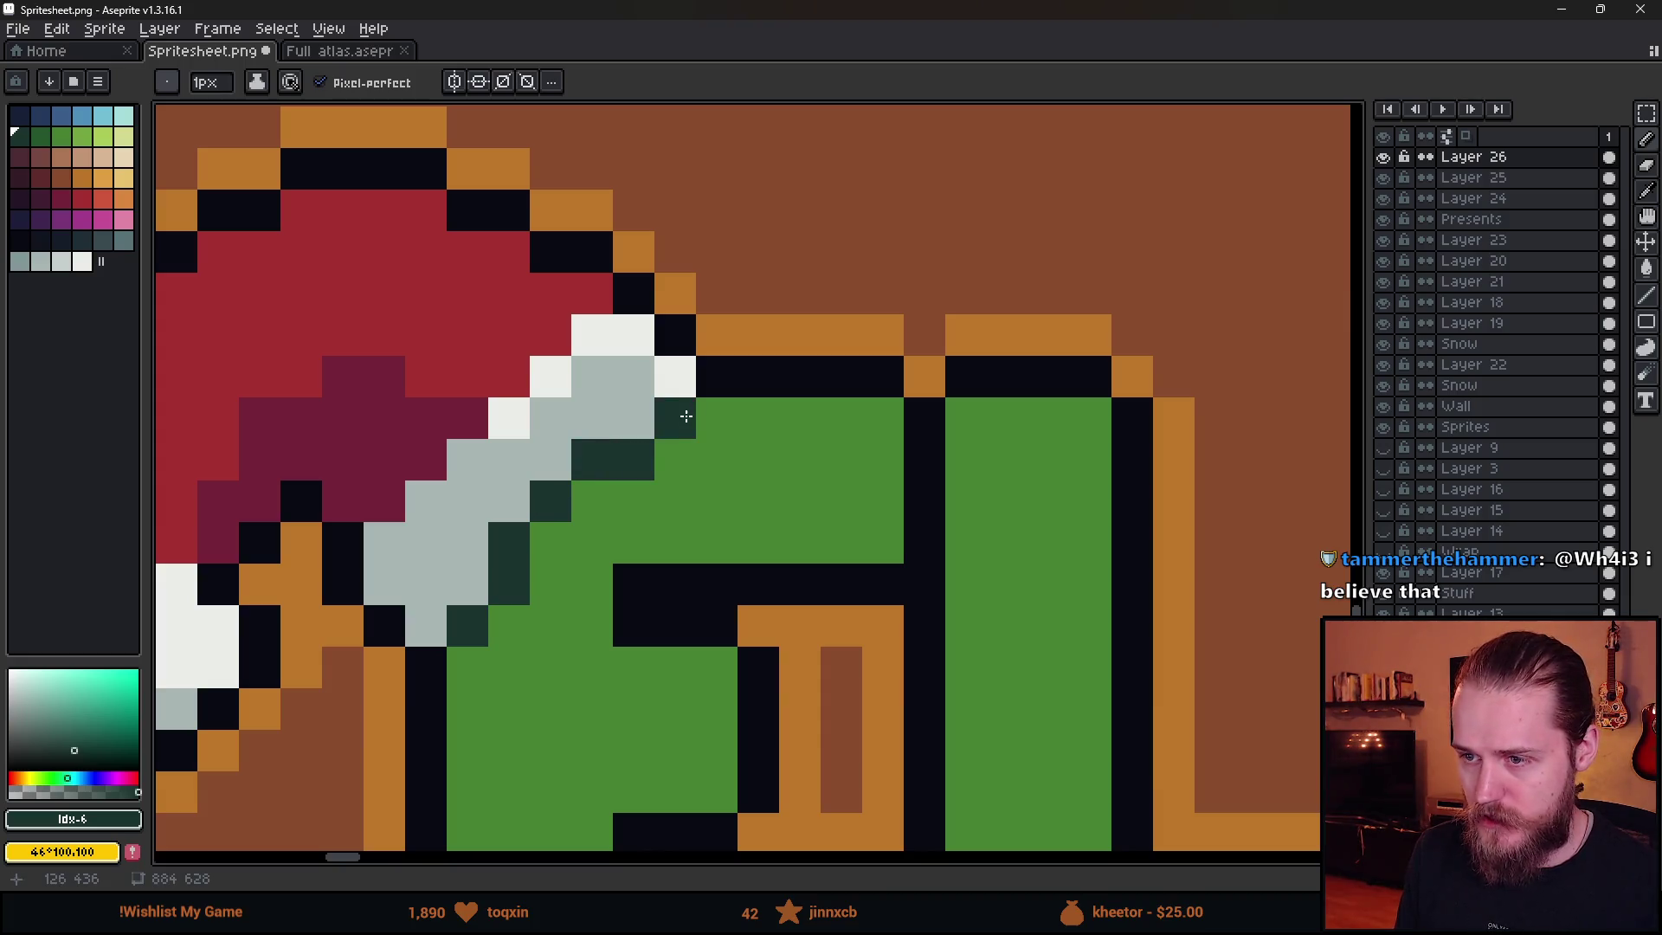
scroll(916, 668, "down", 4)
scroll(917, 668, "down", 1)
left_click_drag(917, 668, 512, 475)
scroll(431, 500, "down", 1)
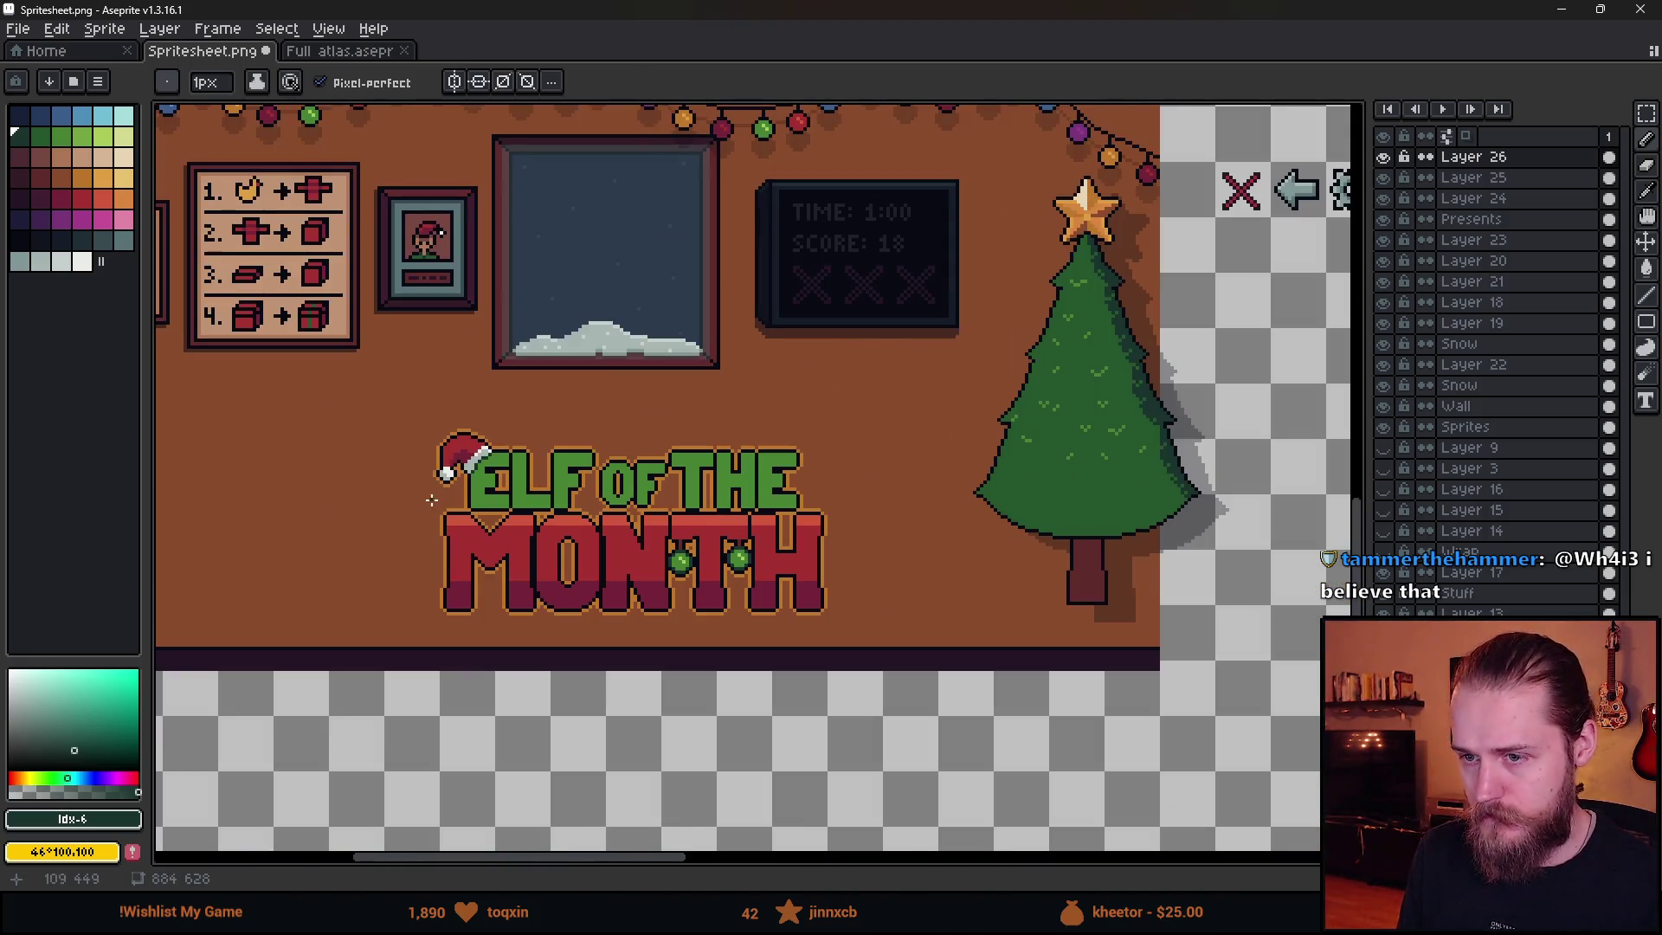
scroll(472, 500, "up", 5)
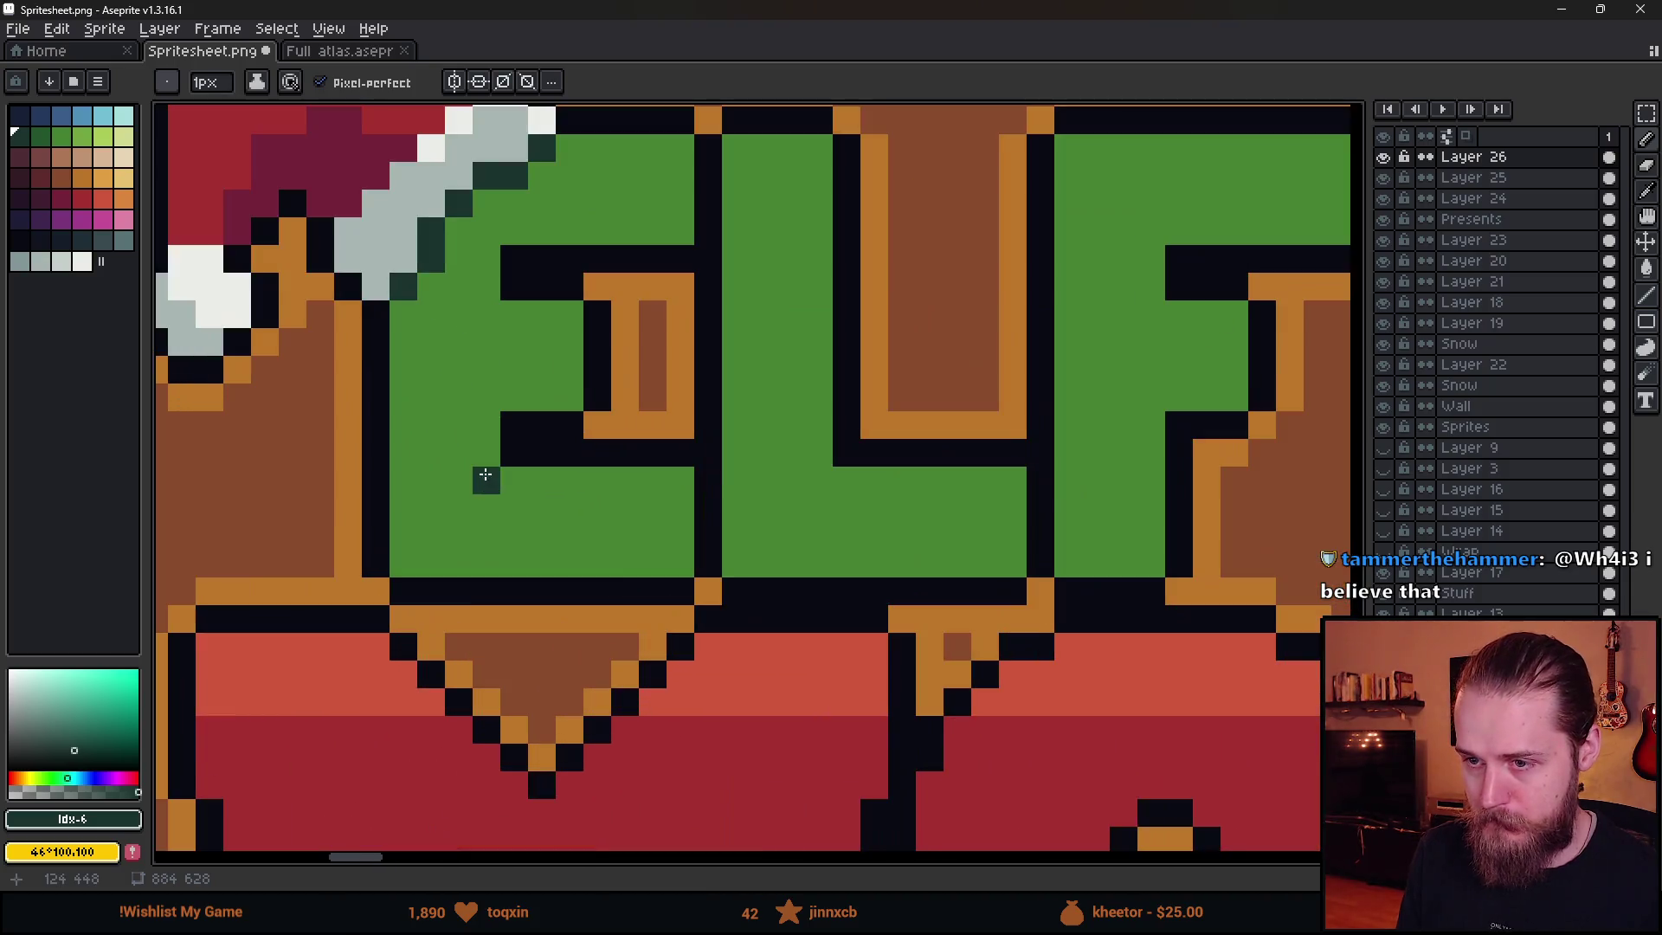
- Draw a dark-green shading line through the E and across the F and O
left_click_drag(486, 452, 404, 456)
left_click(767, 462)
key("ctrl+z")
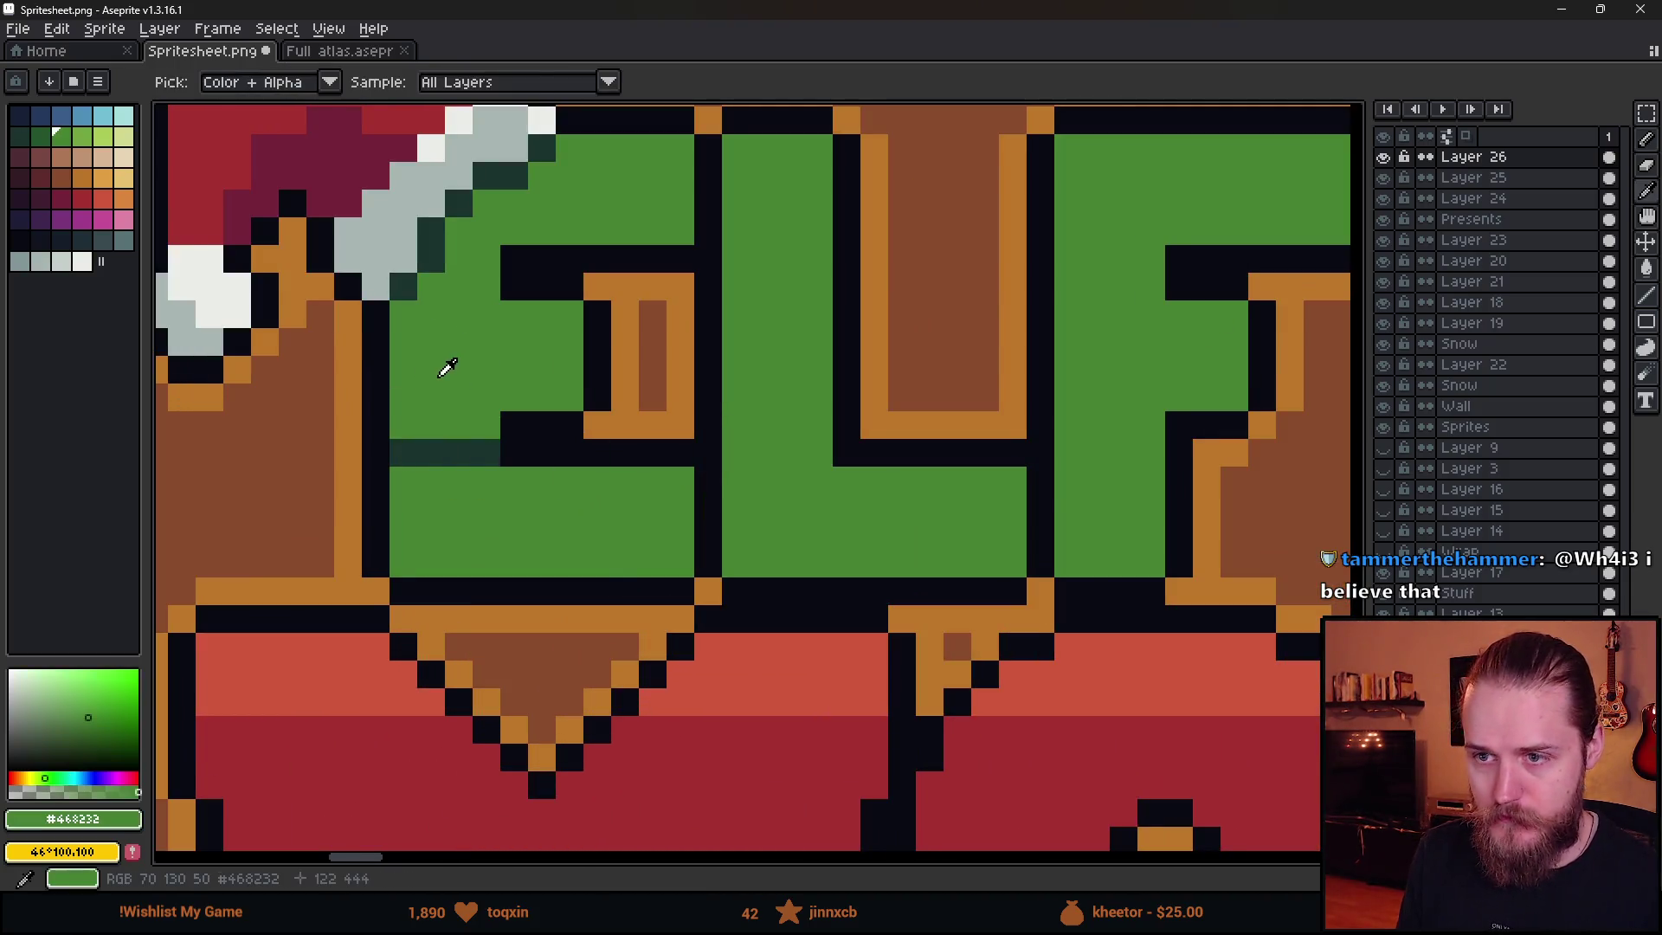
left_click(445, 364, "alt")
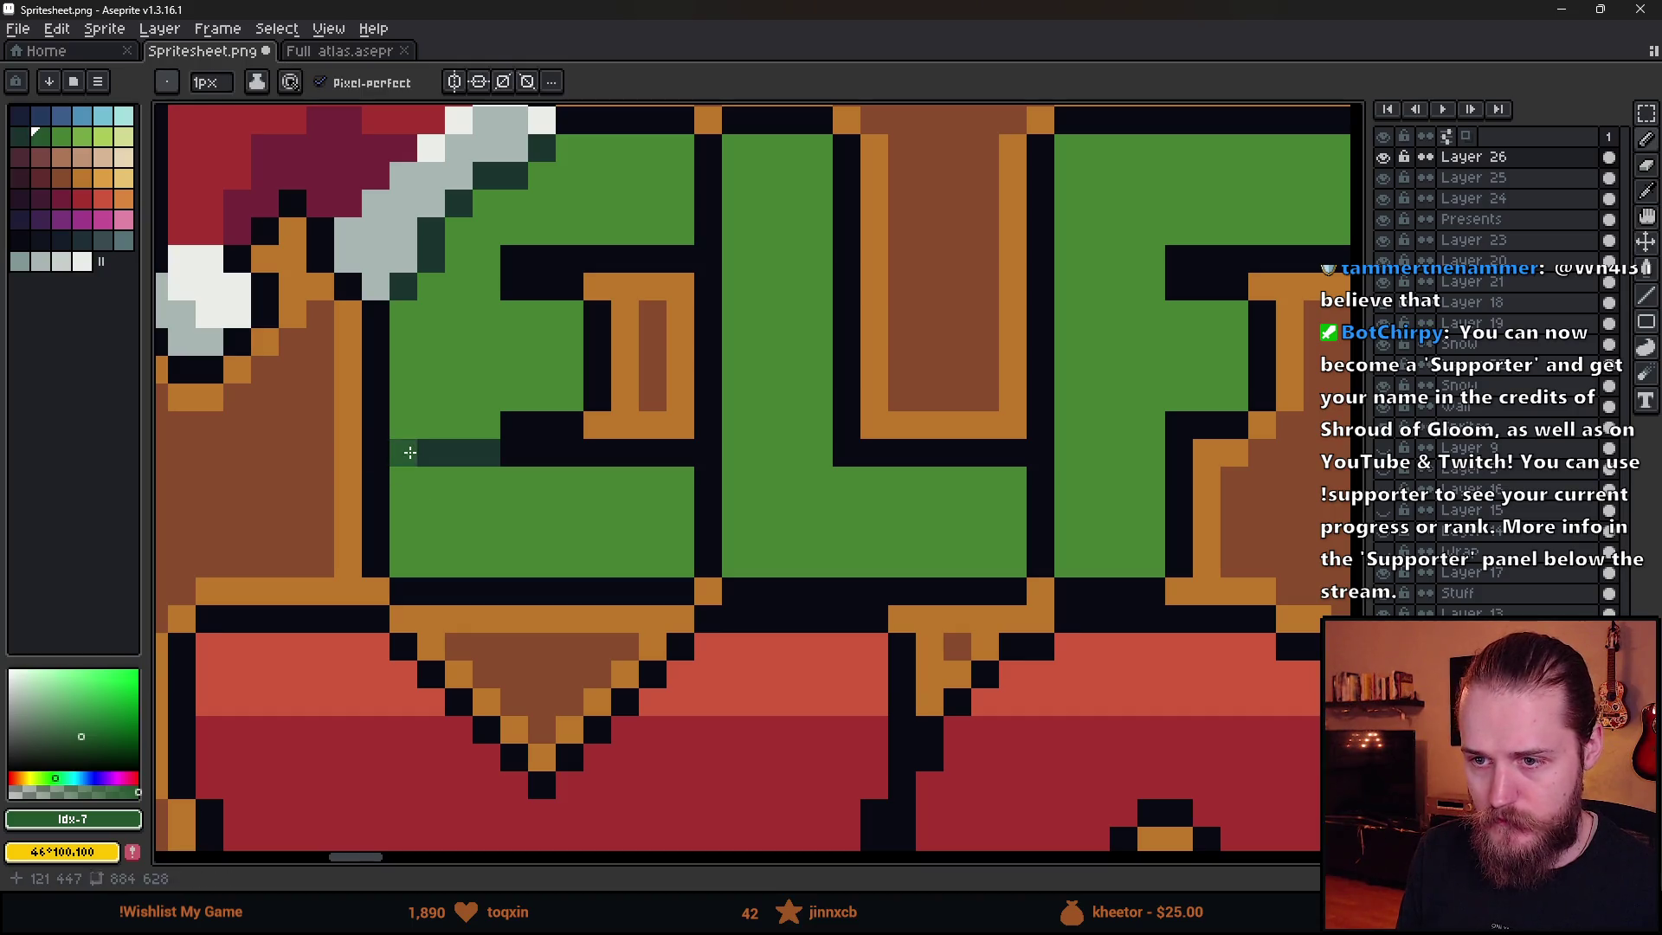
mouse_move(408, 452)
left_mouse_down()
mouse_move(730, 450)
mouse_move(949, 488)
left_mouse_up()
scroll(949, 489, "right", 5)
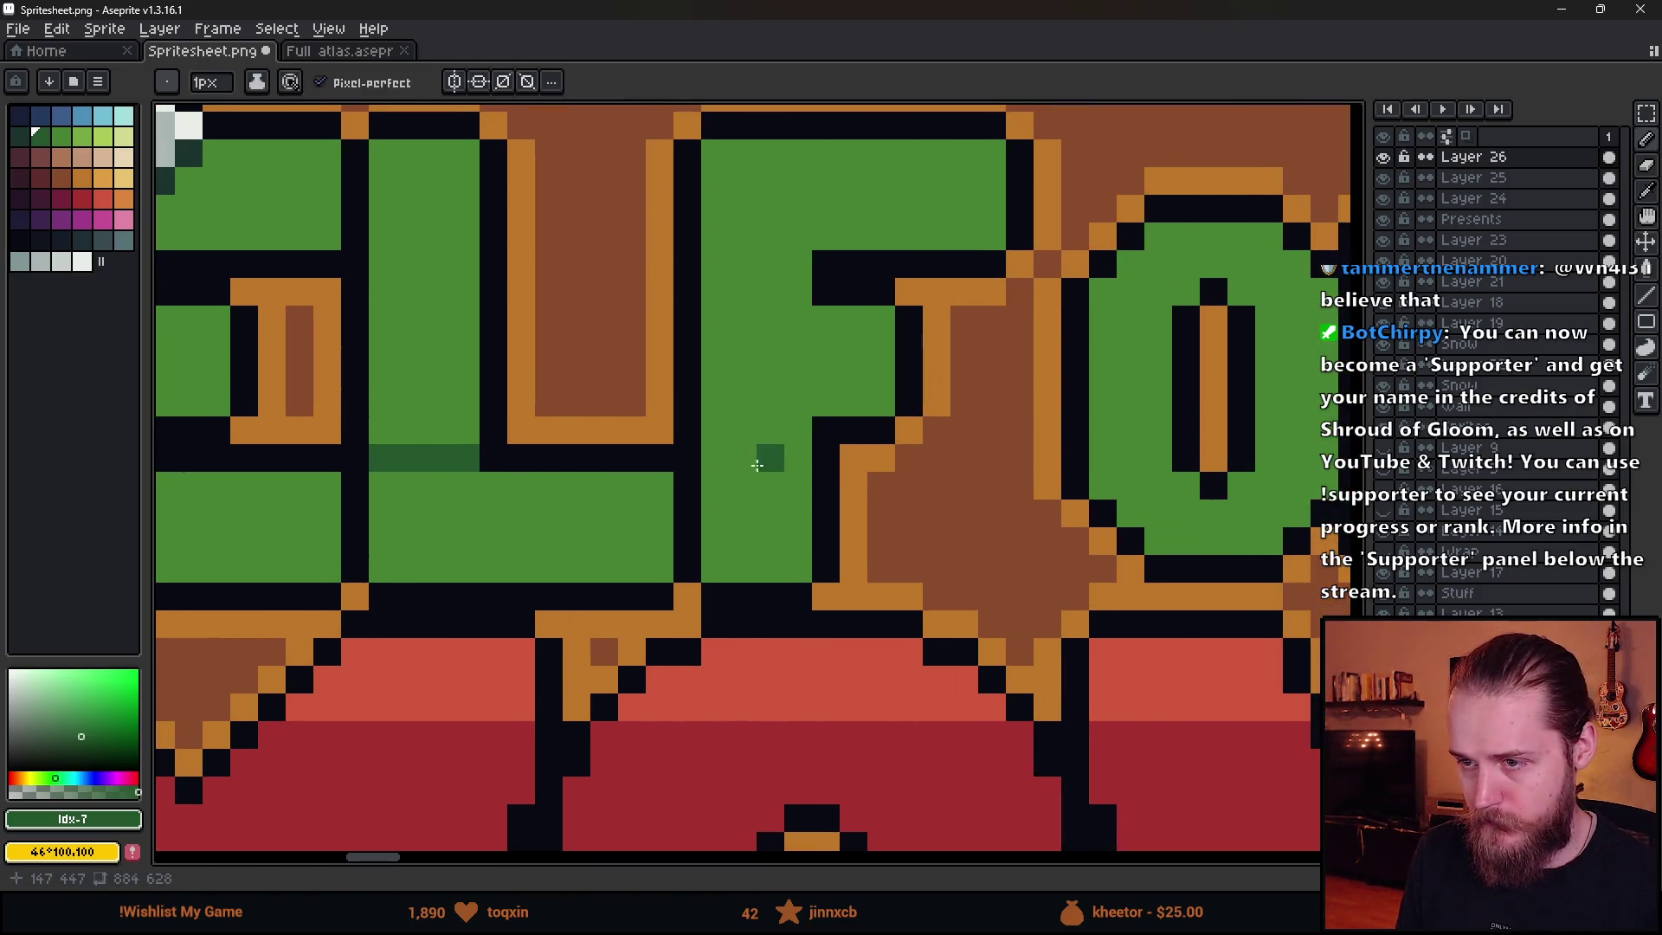
mouse_move(767, 457)
left_mouse_down()
mouse_move(708, 457)
mouse_move(805, 457)
left_mouse_up()
left_click_drag(1146, 458, 1170, 458)
scroll(1160, 458, "right", 6)
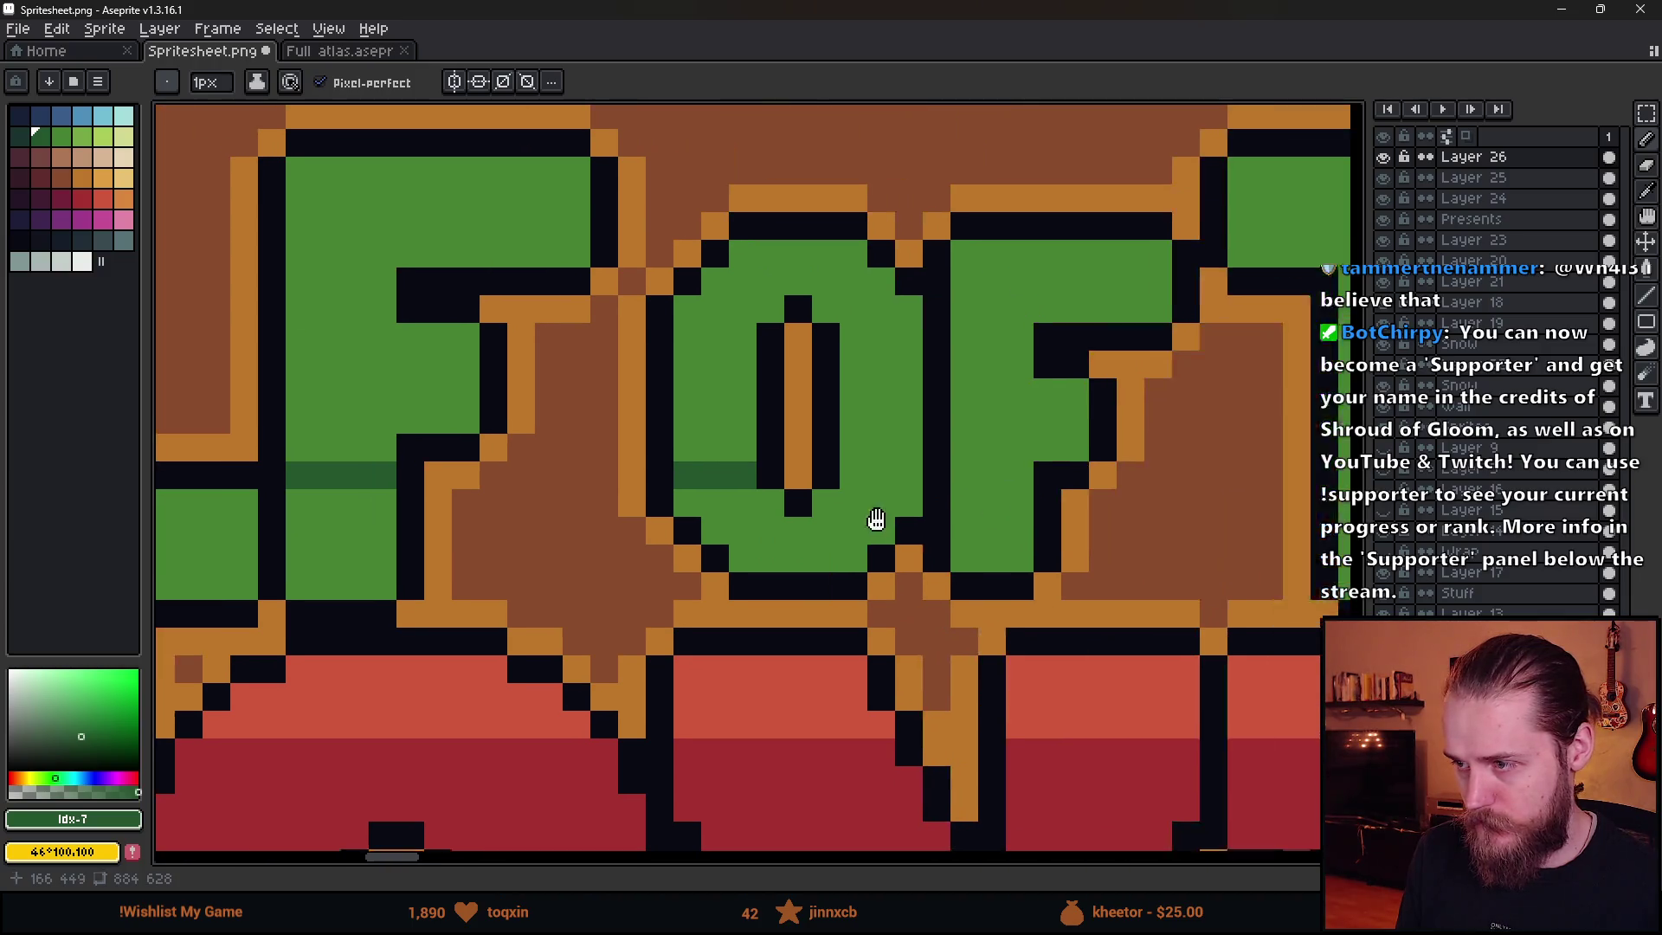
left_click(842, 488)
left_click_drag(935, 476, 1004, 476)
- Redraw the dark-green line through the O and F, then across the T and H
scroll(1004, 476, "down", 3)
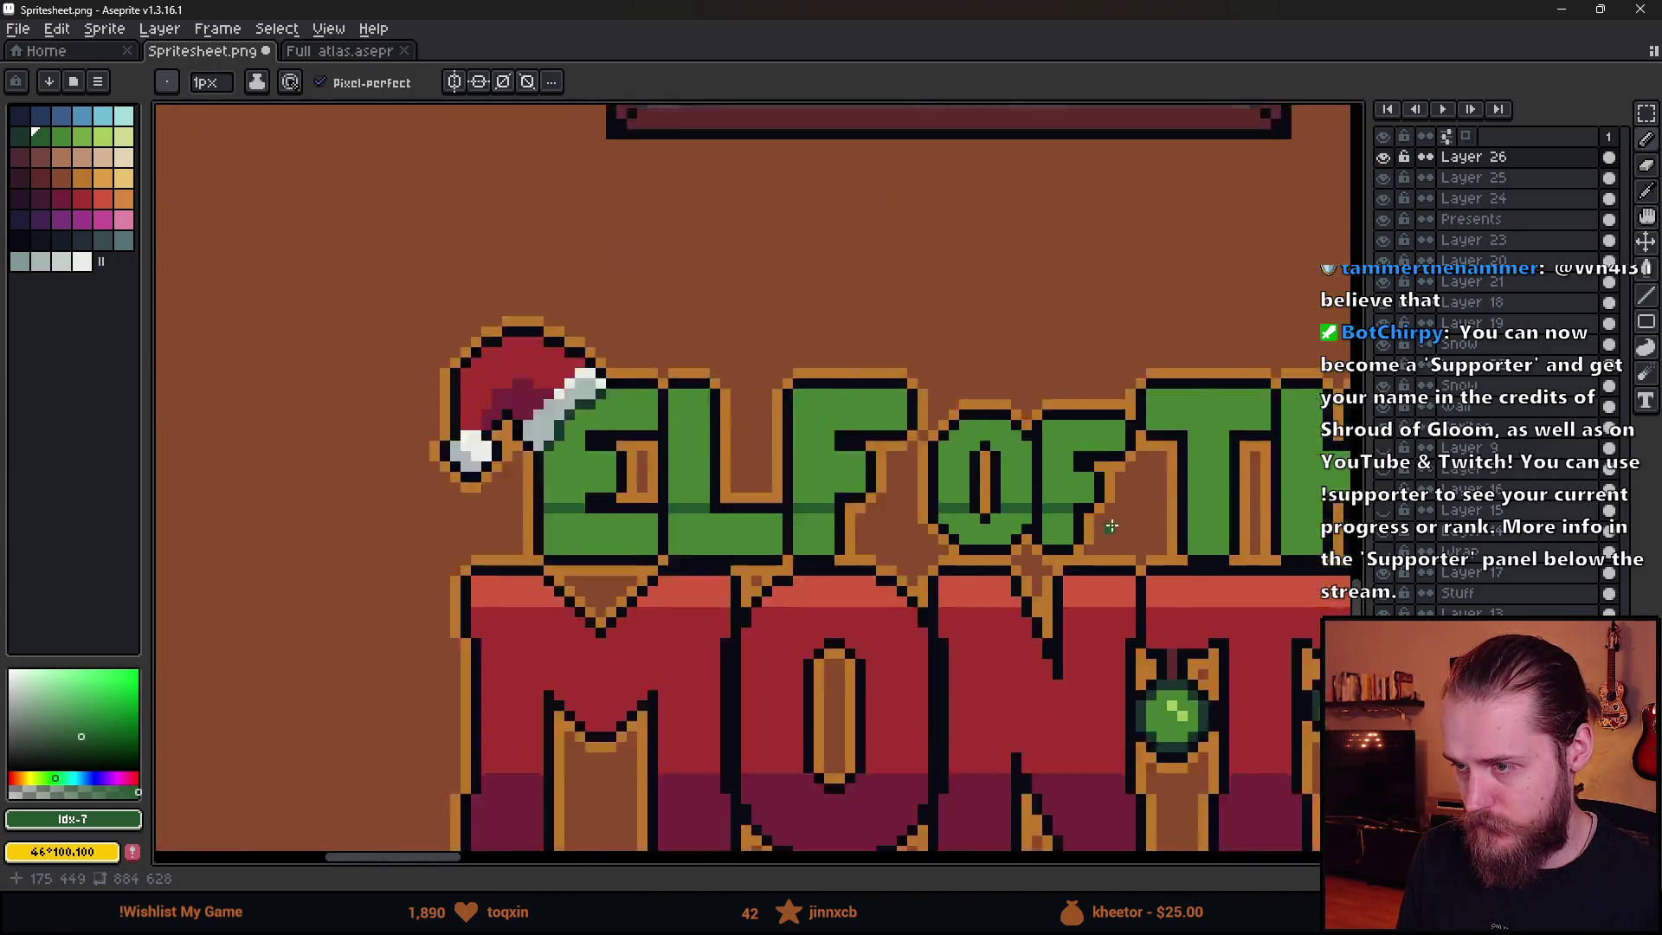
scroll(866, 519, "right", 4)
scroll(654, 564, "up", 3)
scroll(305, 583, "up", 1)
scroll(297, 620, "up", 2)
key("ctrl+z")
key("ctrl+z")
key("ctrl+z")
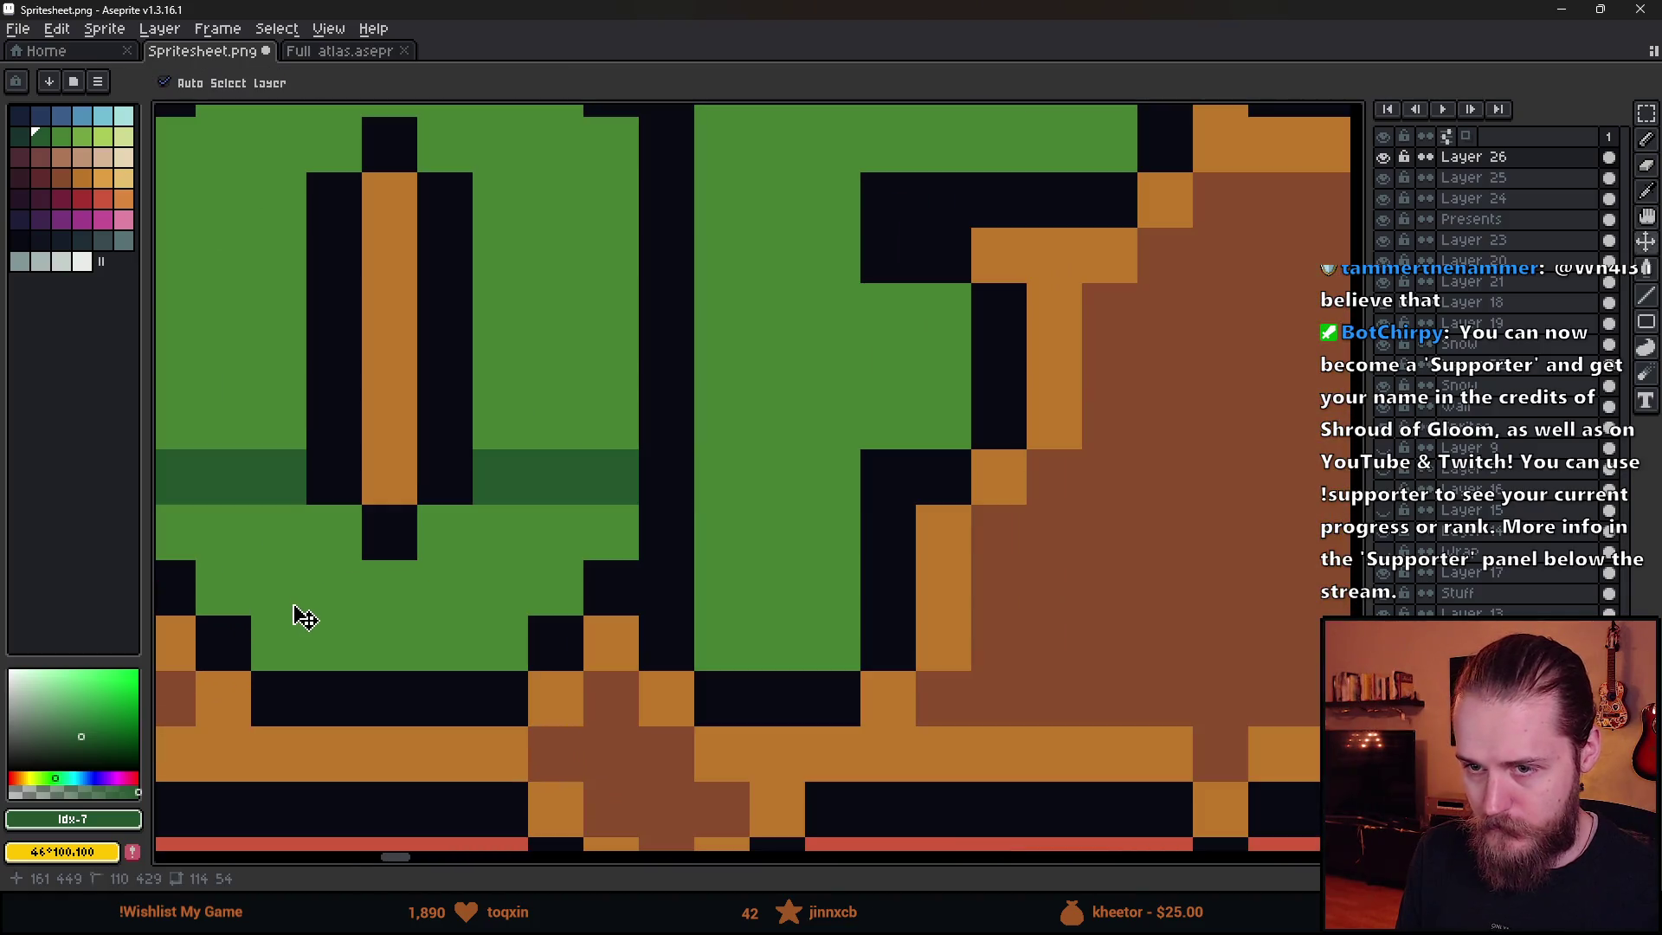
scroll(416, 519, "up", 1)
left_click_drag(433, 509, 1072, 487)
scroll(1071, 487, "down", 2)
scroll(782, 514, "up", 3)
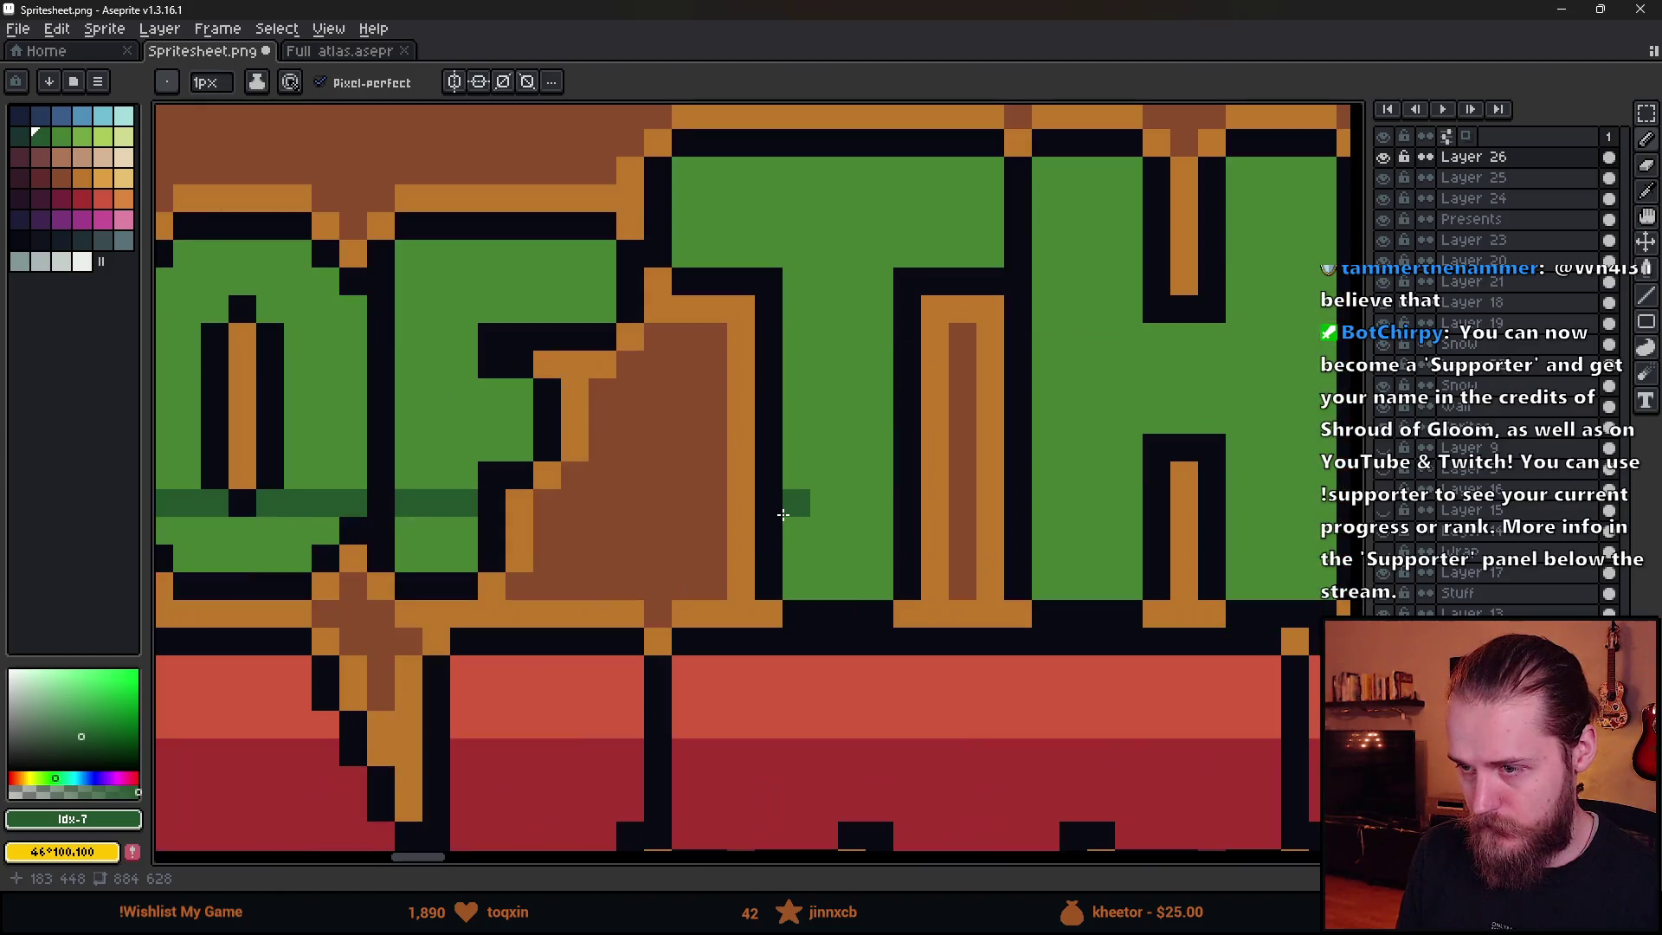
mouse_move(788, 504)
left_mouse_down()
mouse_move(883, 504)
mouse_move(796, 509)
mouse_move(869, 475)
mouse_move(1130, 475)
left_mouse_up()
left_click_drag(1267, 514, 749, 546)
left_click_drag(745, 508, 948, 508)
- Flood-fill the lower part of each ELF OF THE letter with dark green
key("g")
left_click(903, 565)
left_click(762, 575)
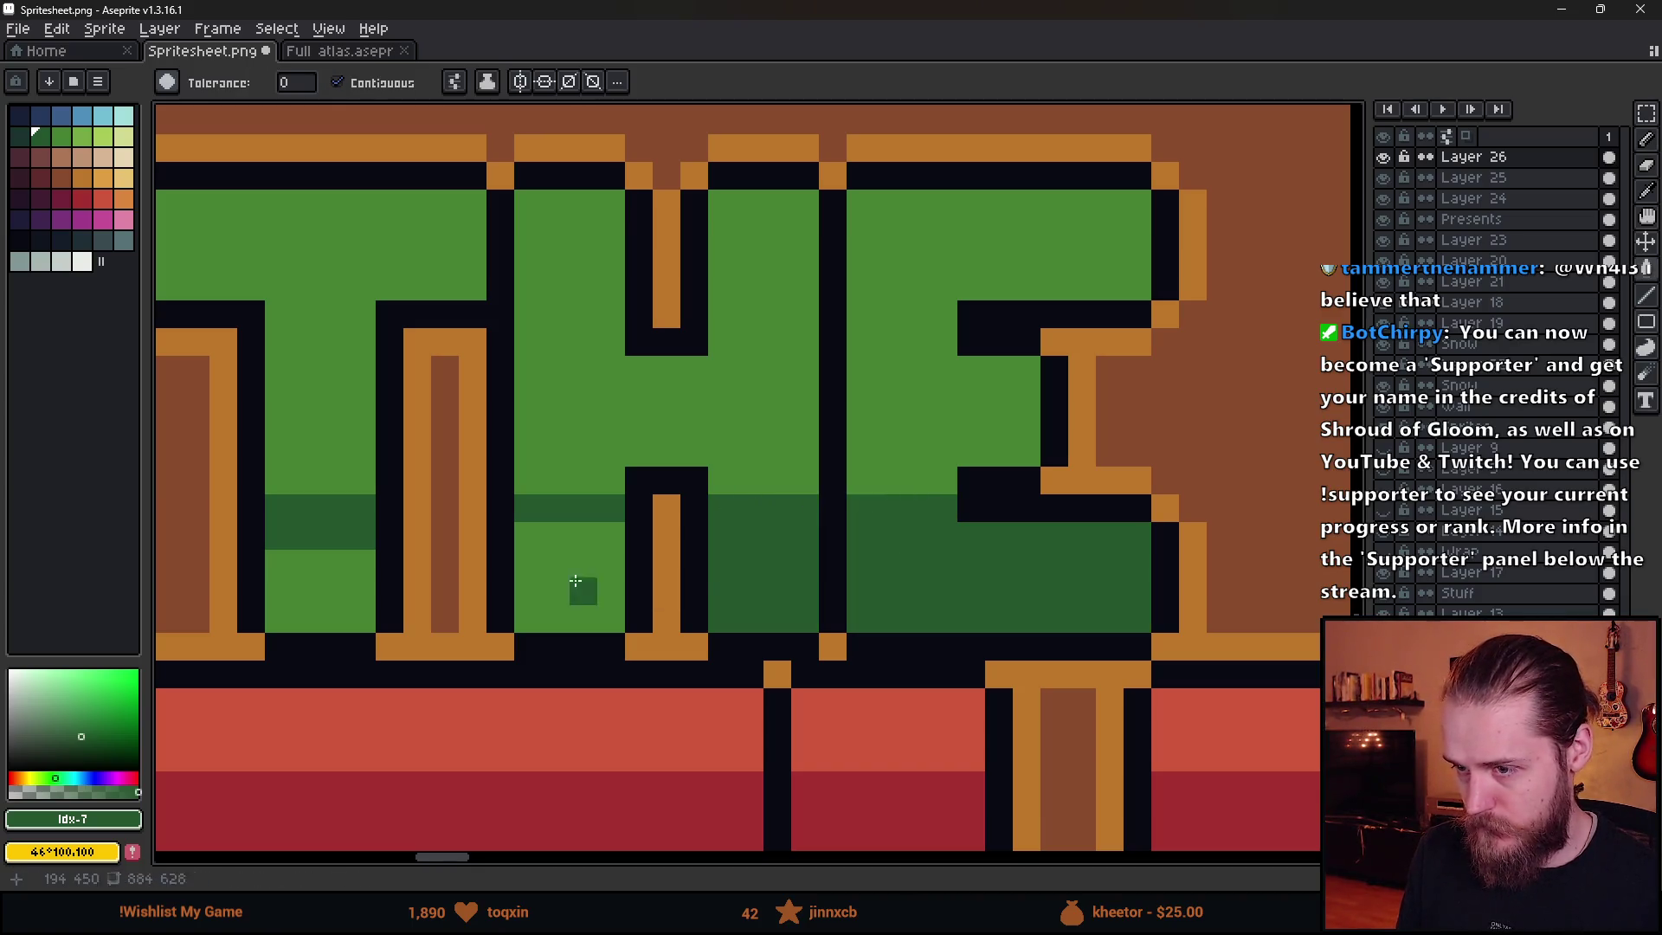
left_click(567, 576)
left_click(360, 576)
scroll(361, 575, "down", 2)
left_click_drag(329, 606, 801, 536)
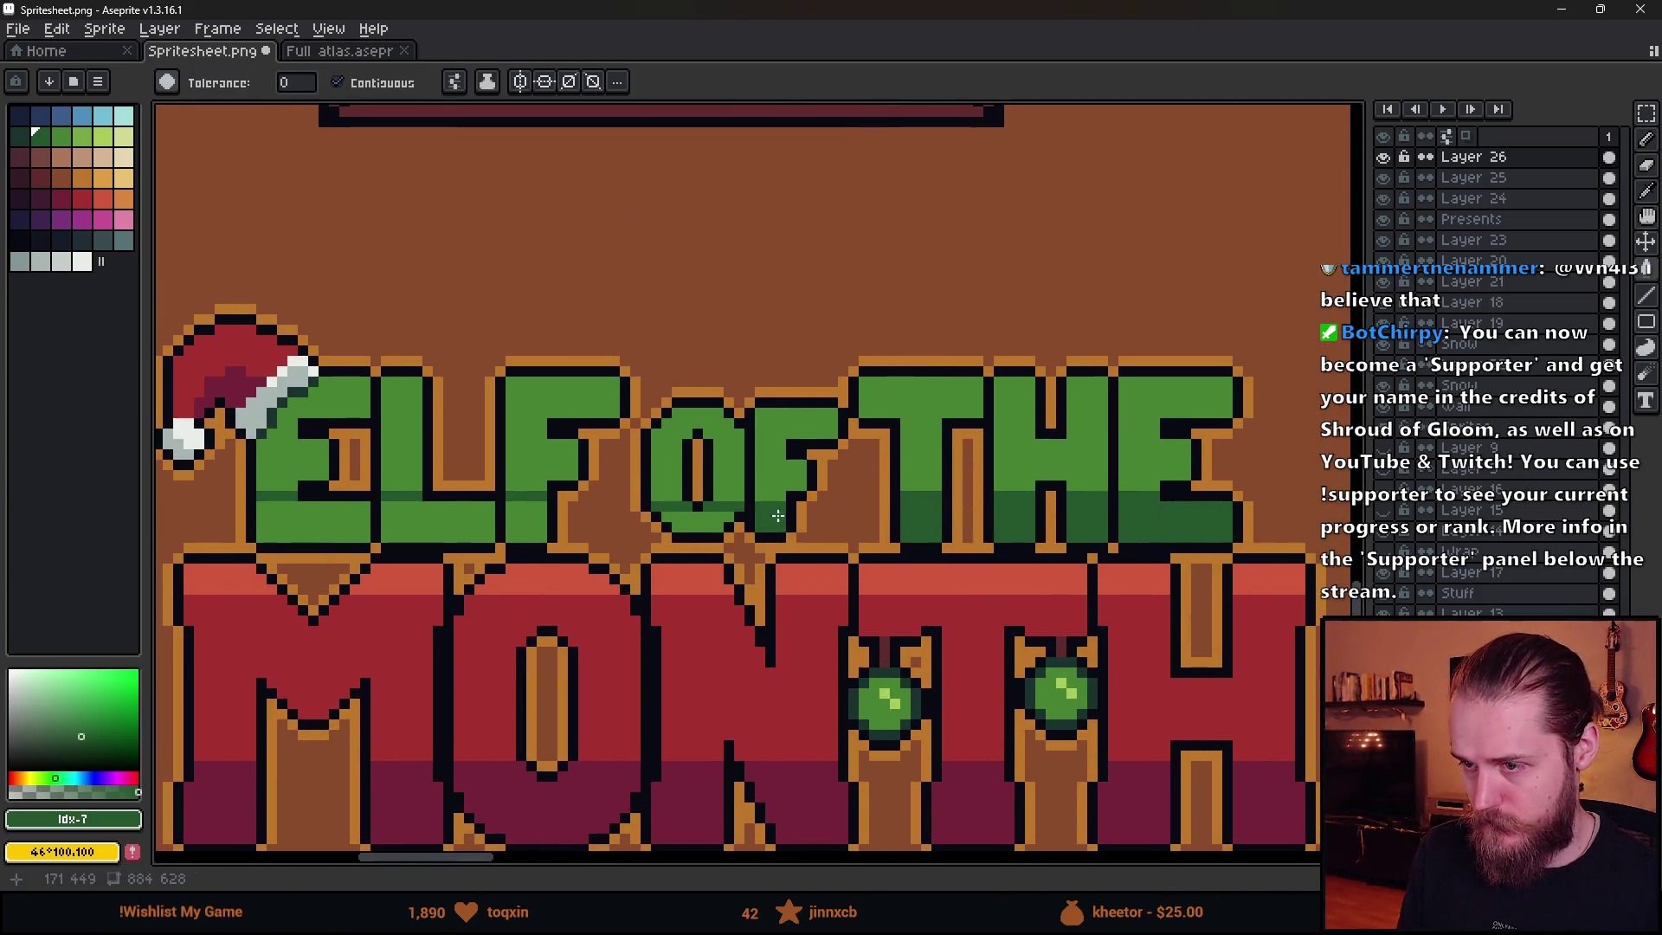
scroll(777, 516, "down", 4)
scroll(744, 555, "up", 3)
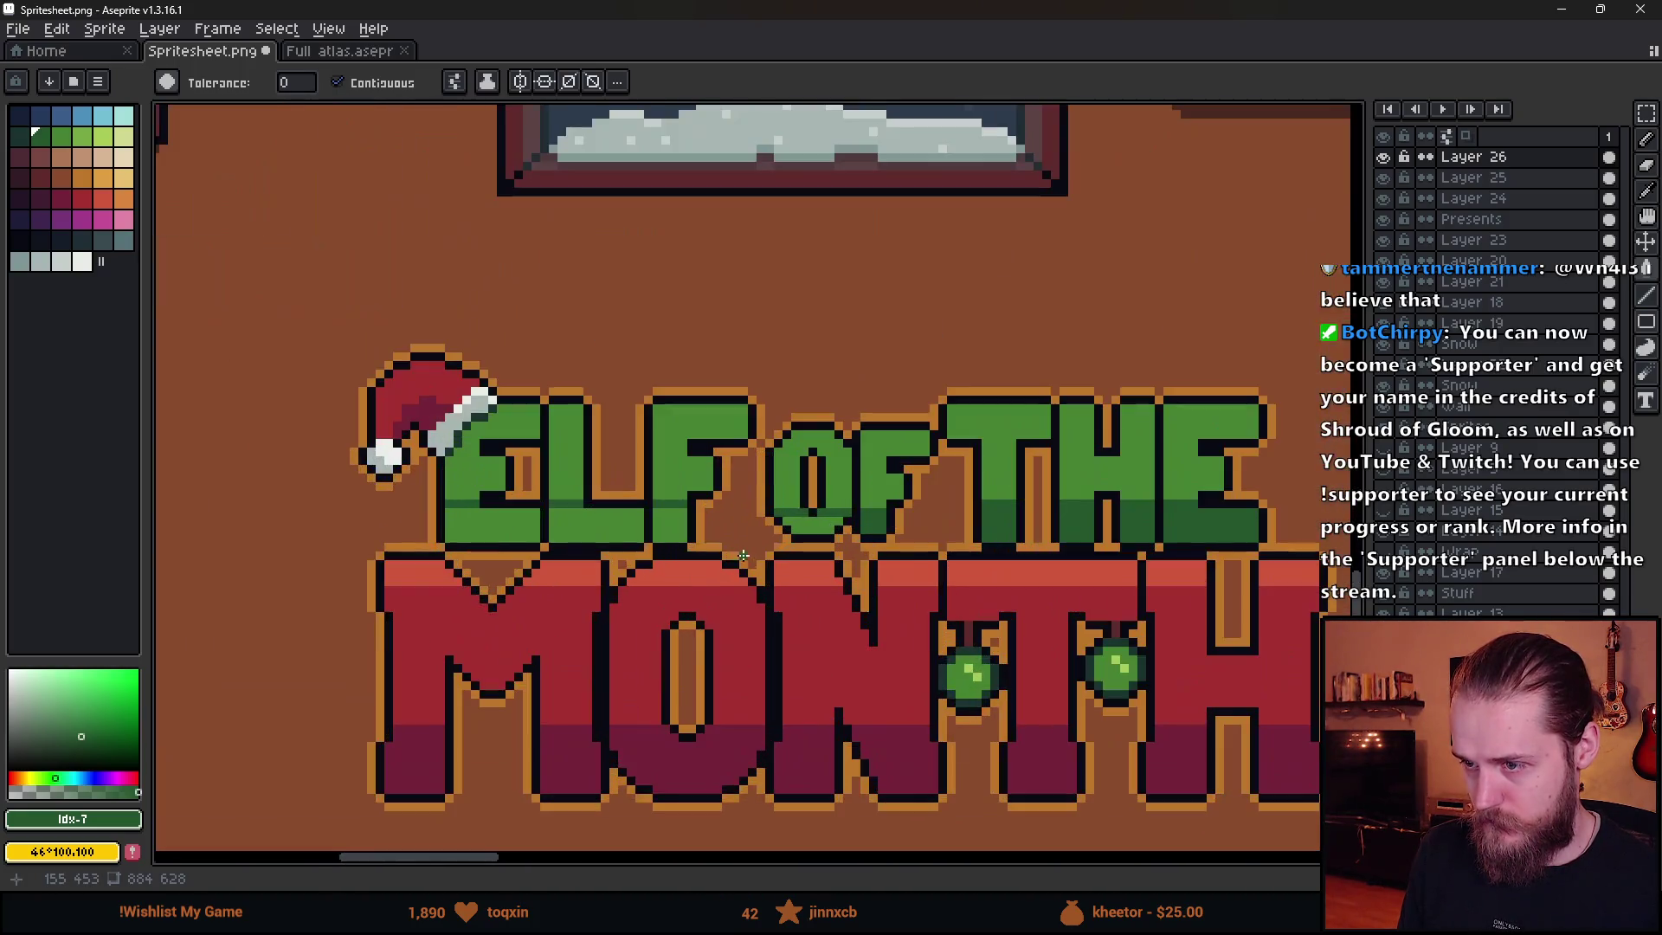
left_click(671, 529)
left_click(597, 528)
left_click(489, 528)
scroll(613, 627, "down", 4)
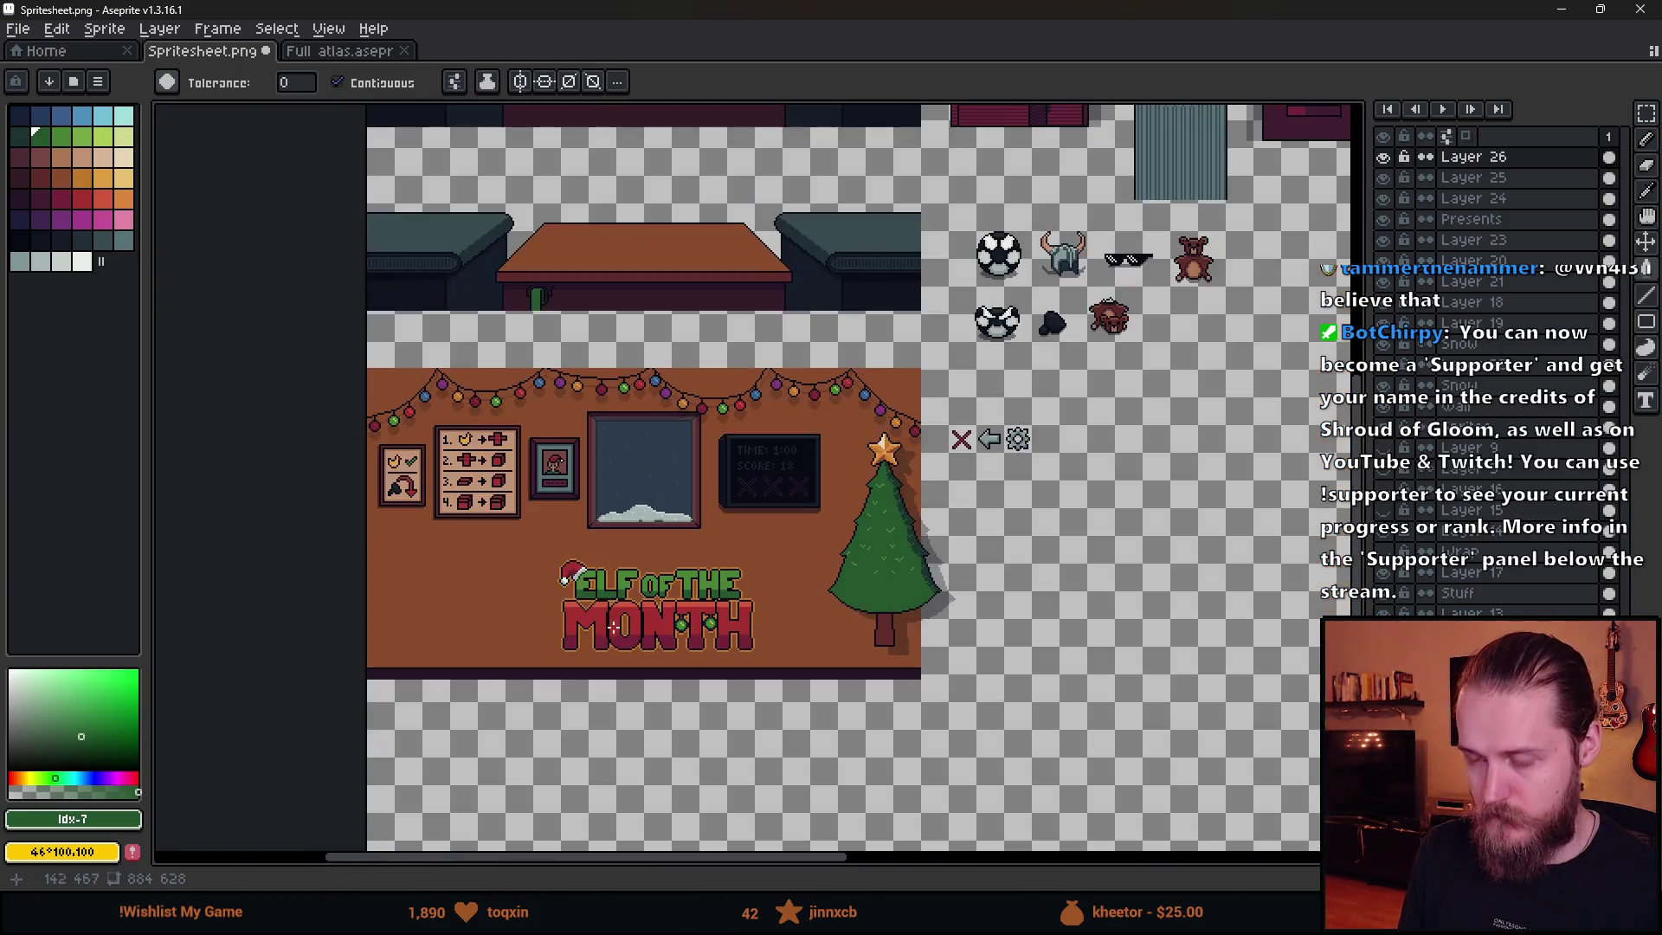
- Pick the light letter green and draw a highlight strip across the top of the E
scroll(459, 660, "up", 3)
left_click(483, 520, "alt")
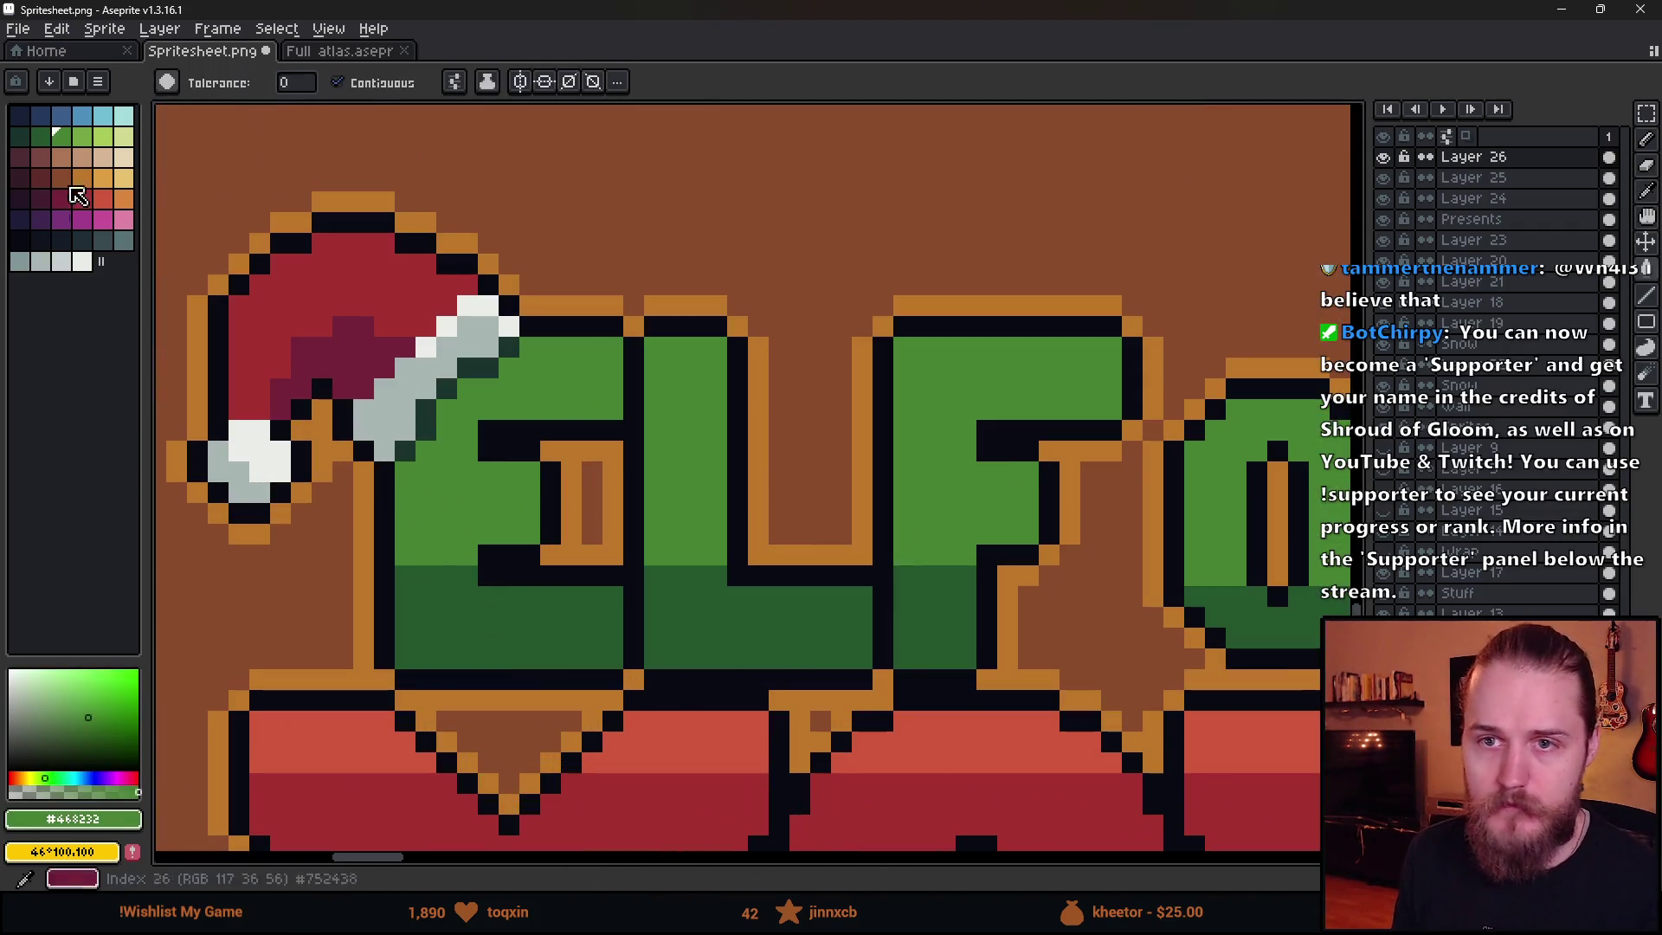
scroll(493, 375, "up", 2)
scroll(427, 457, "down", 3)
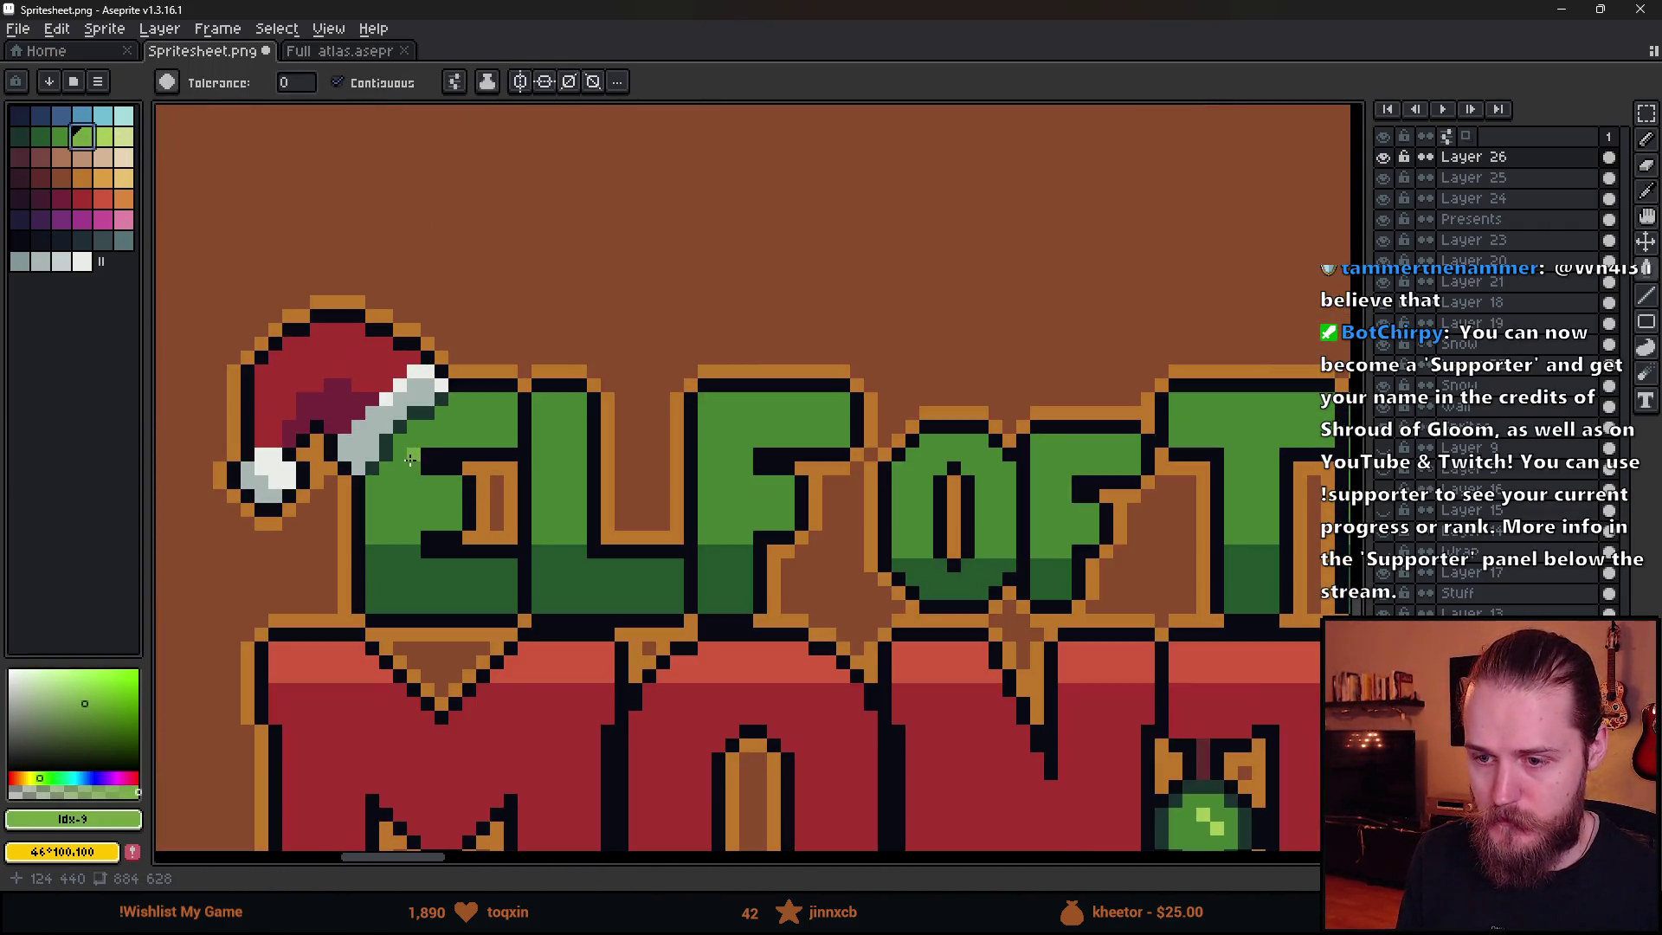
scroll(411, 460, "up", 1)
scroll(394, 438, "down", 2)
scroll(405, 520, "up", 1)
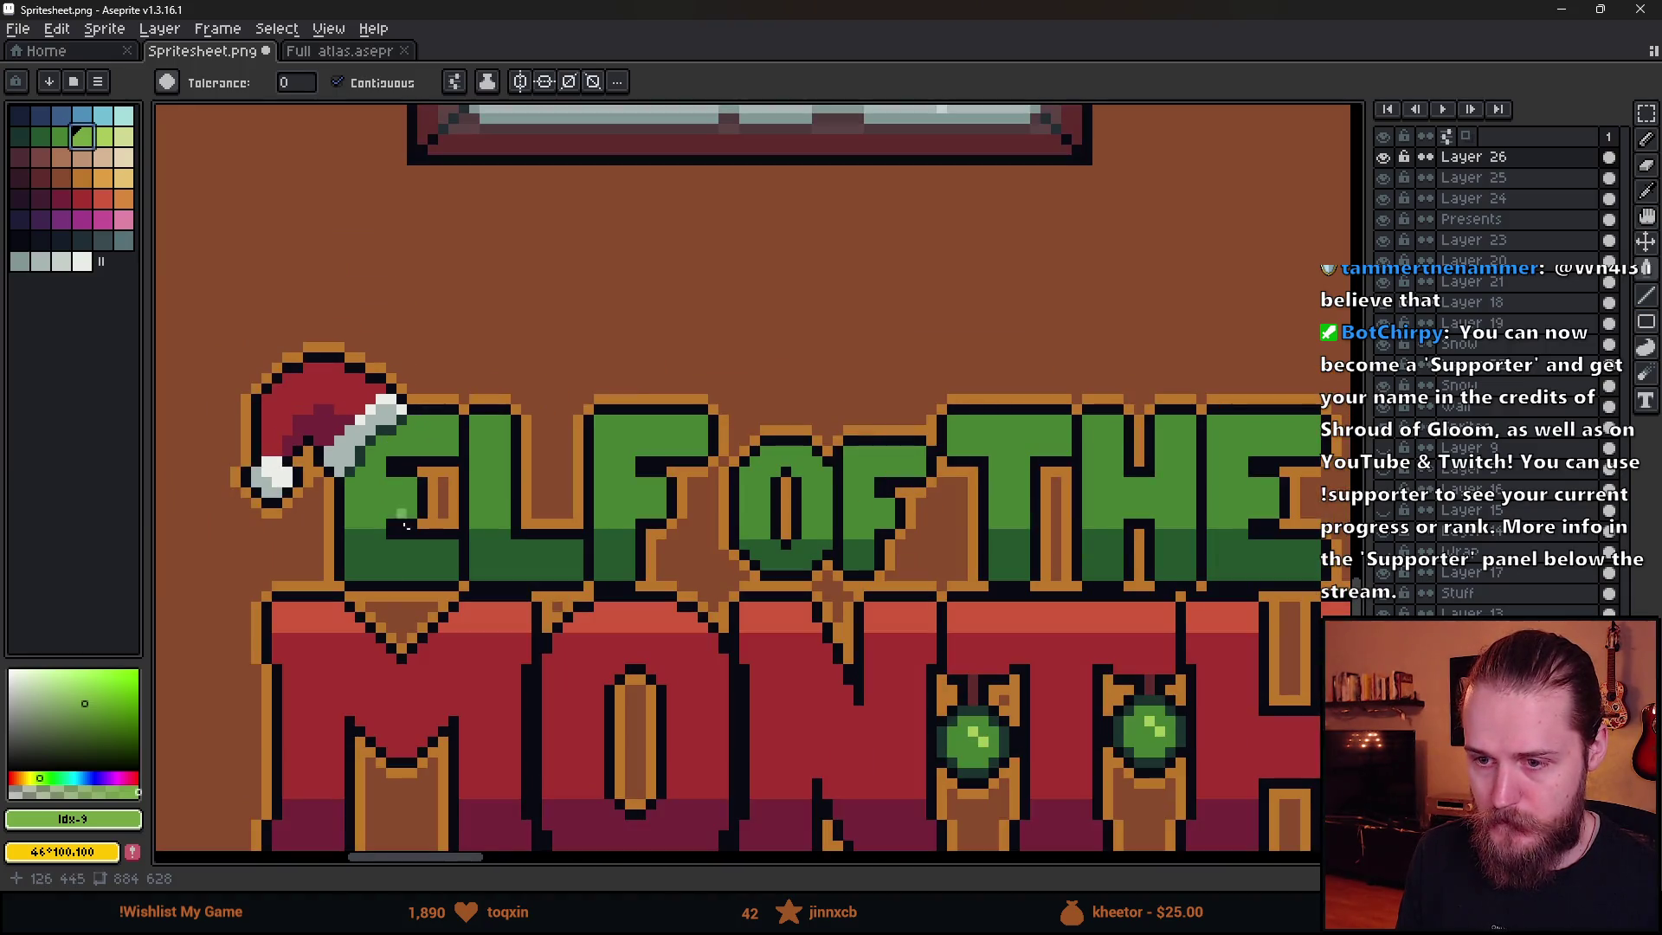
scroll(307, 619, "up", 2)
left_click(353, 382)
key("ctrl+z")
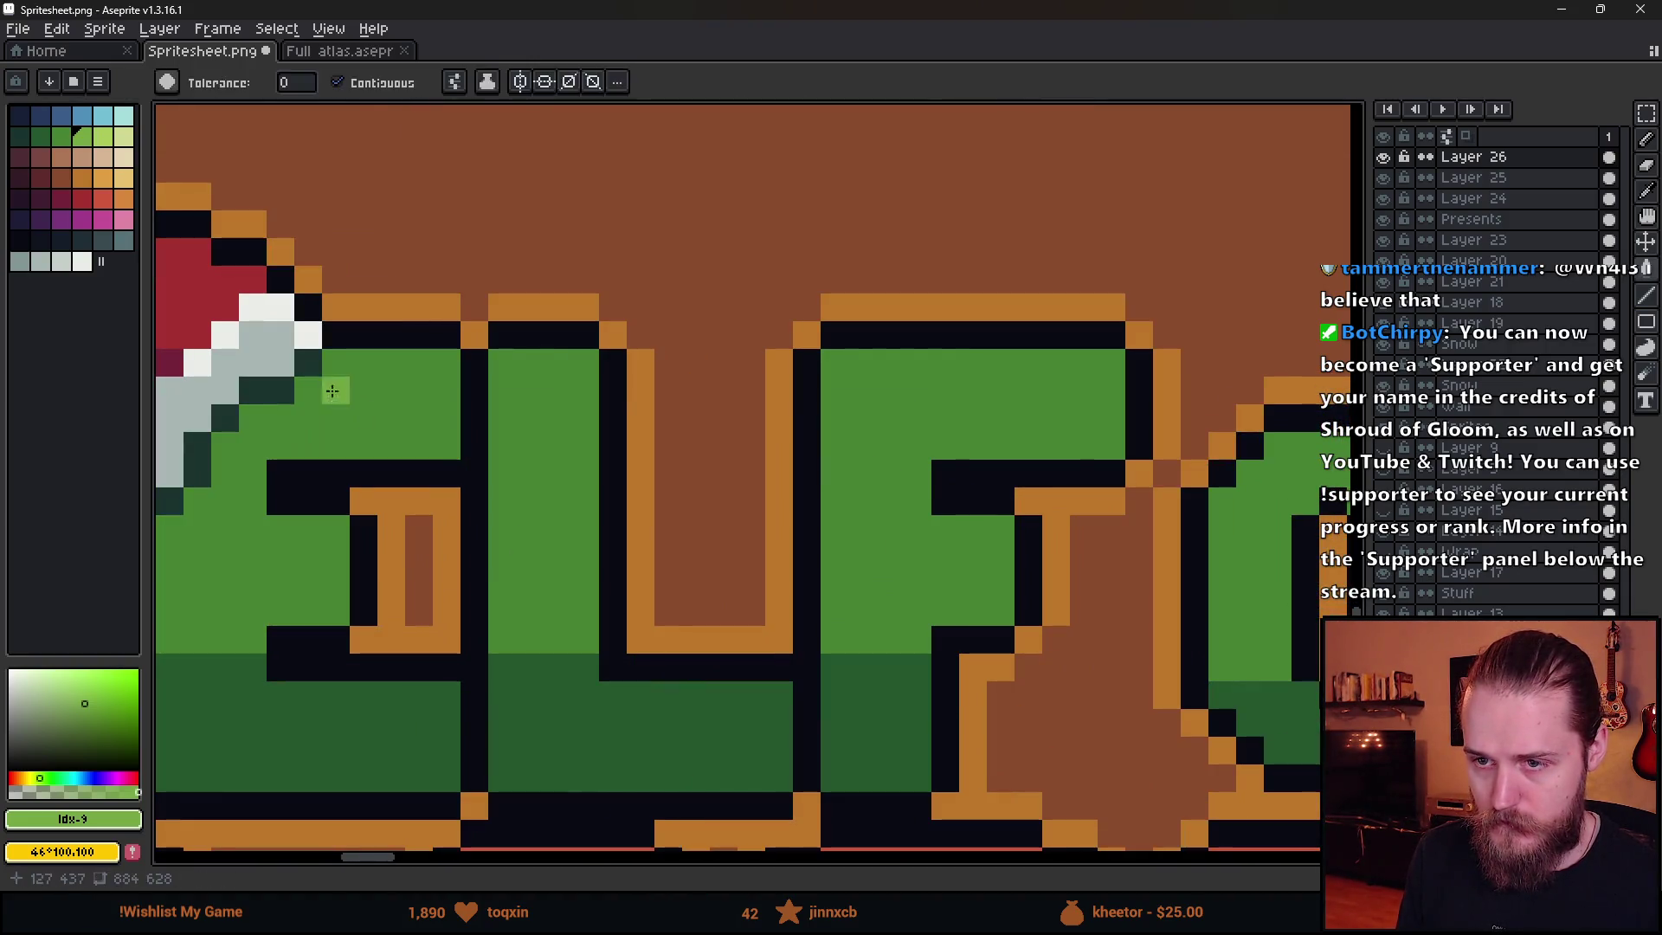
key("b")
left_click_drag(308, 389, 1117, 390)
- Draw light-green highlight strips across the tops of the O and F
scroll(1125, 433, "down", 3)
scroll(1134, 502, "down", 1)
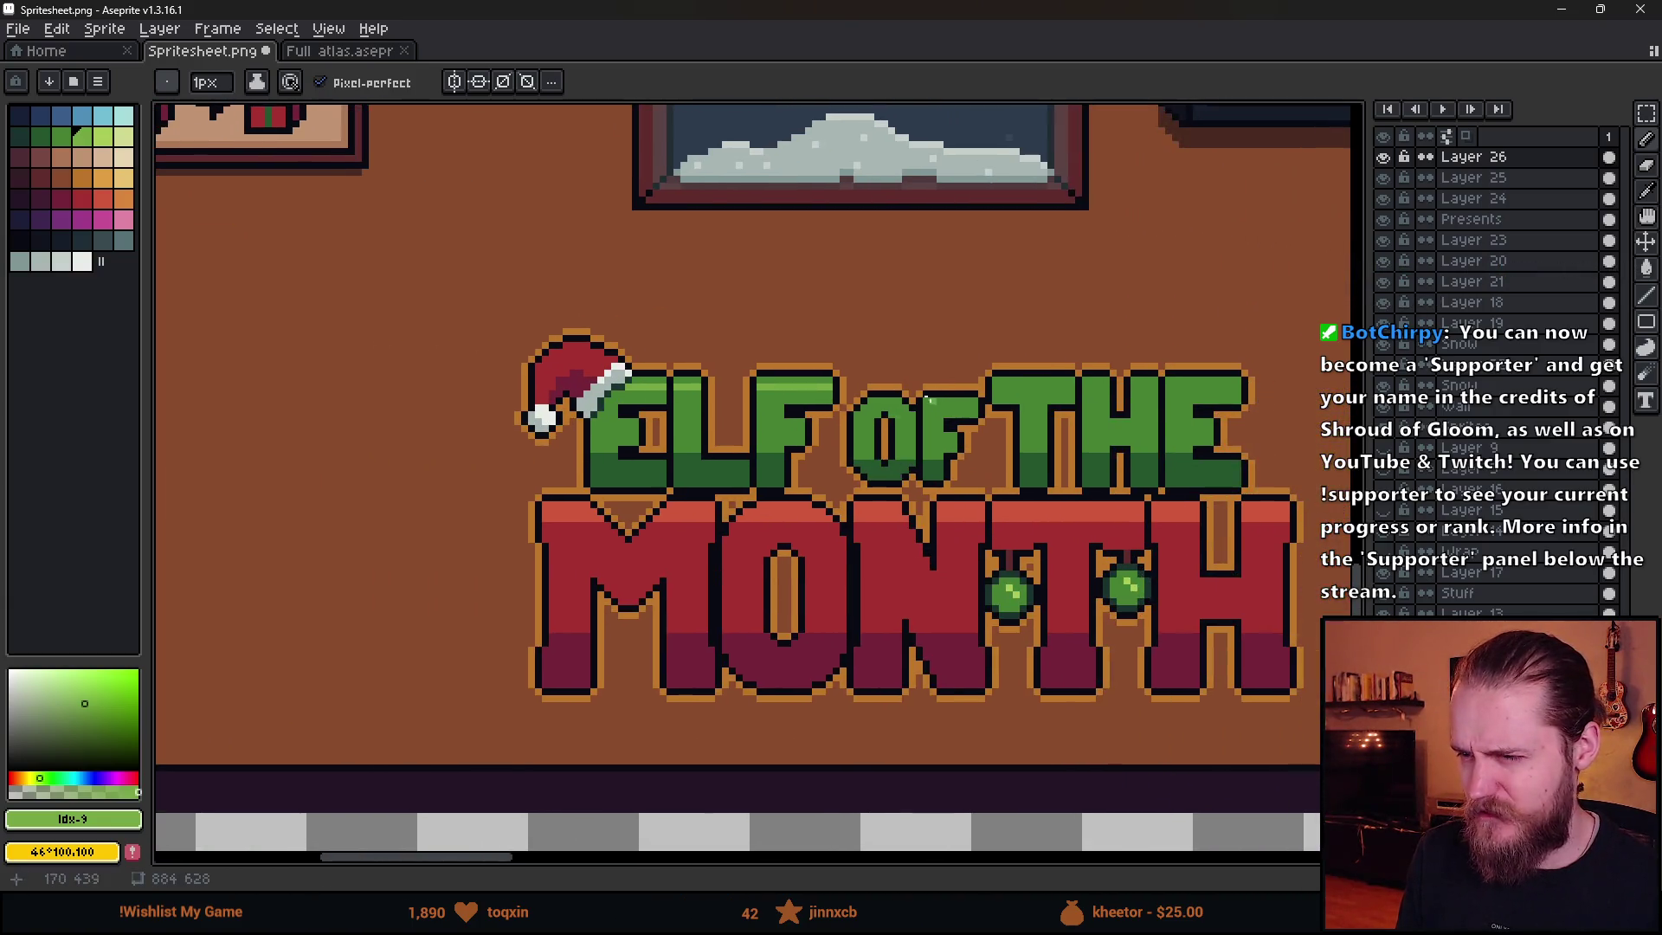
scroll(779, 407, "up", 3)
left_click_drag(684, 407, 922, 381)
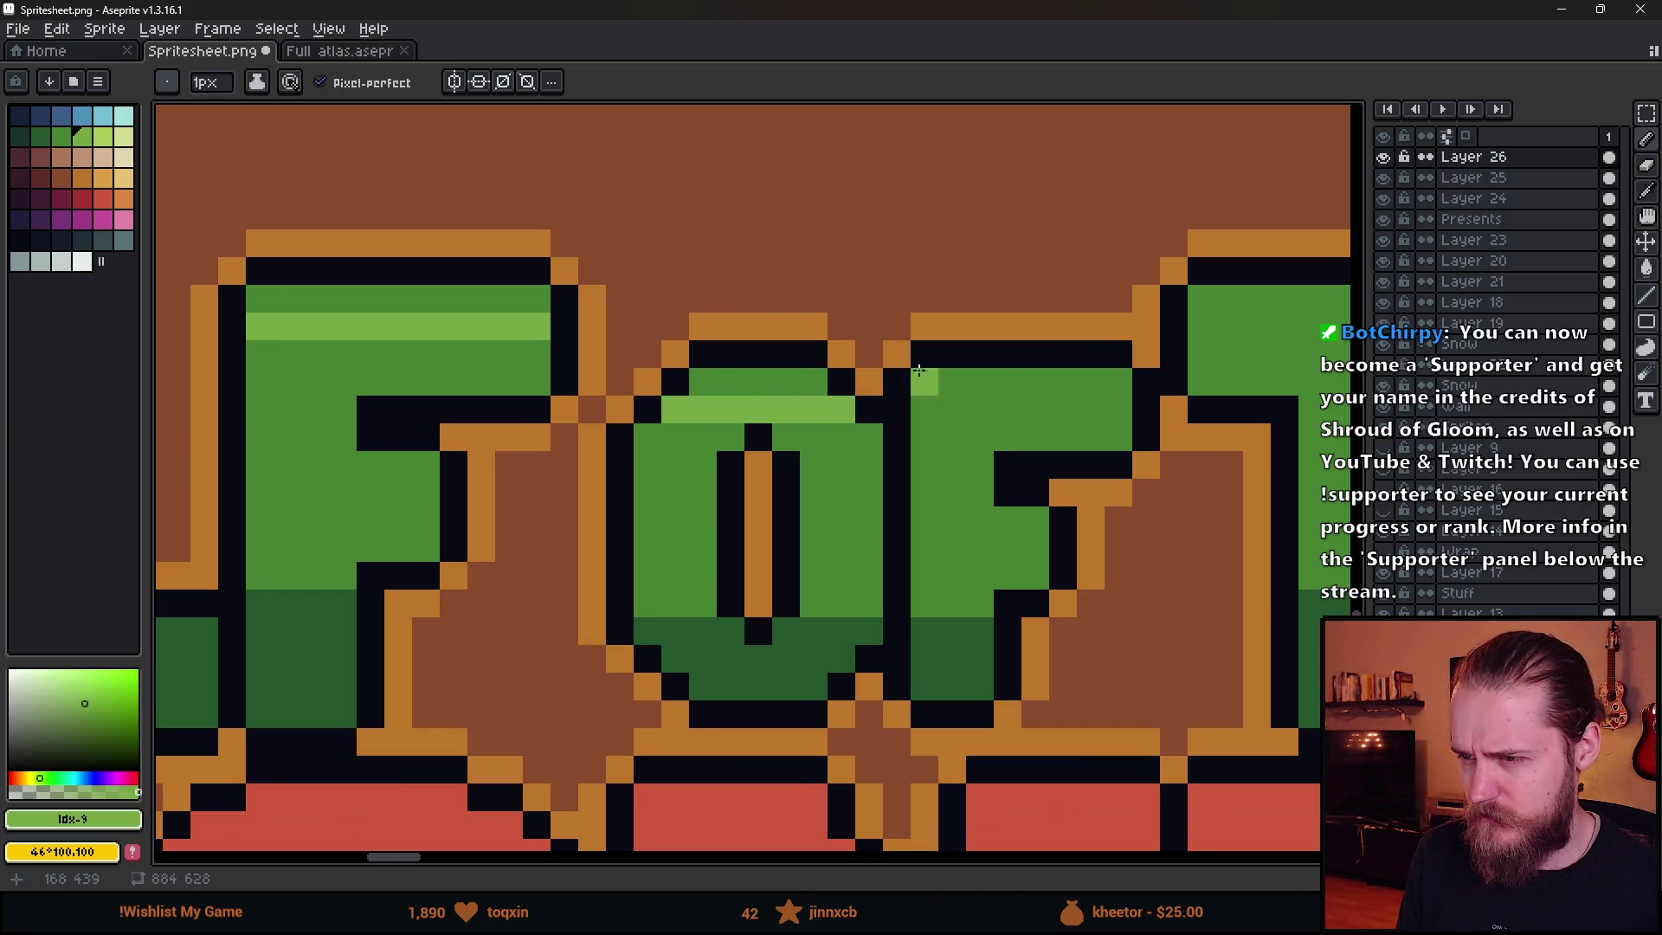
left_click(900, 382, "alt")
scroll(1048, 608, "down", 3)
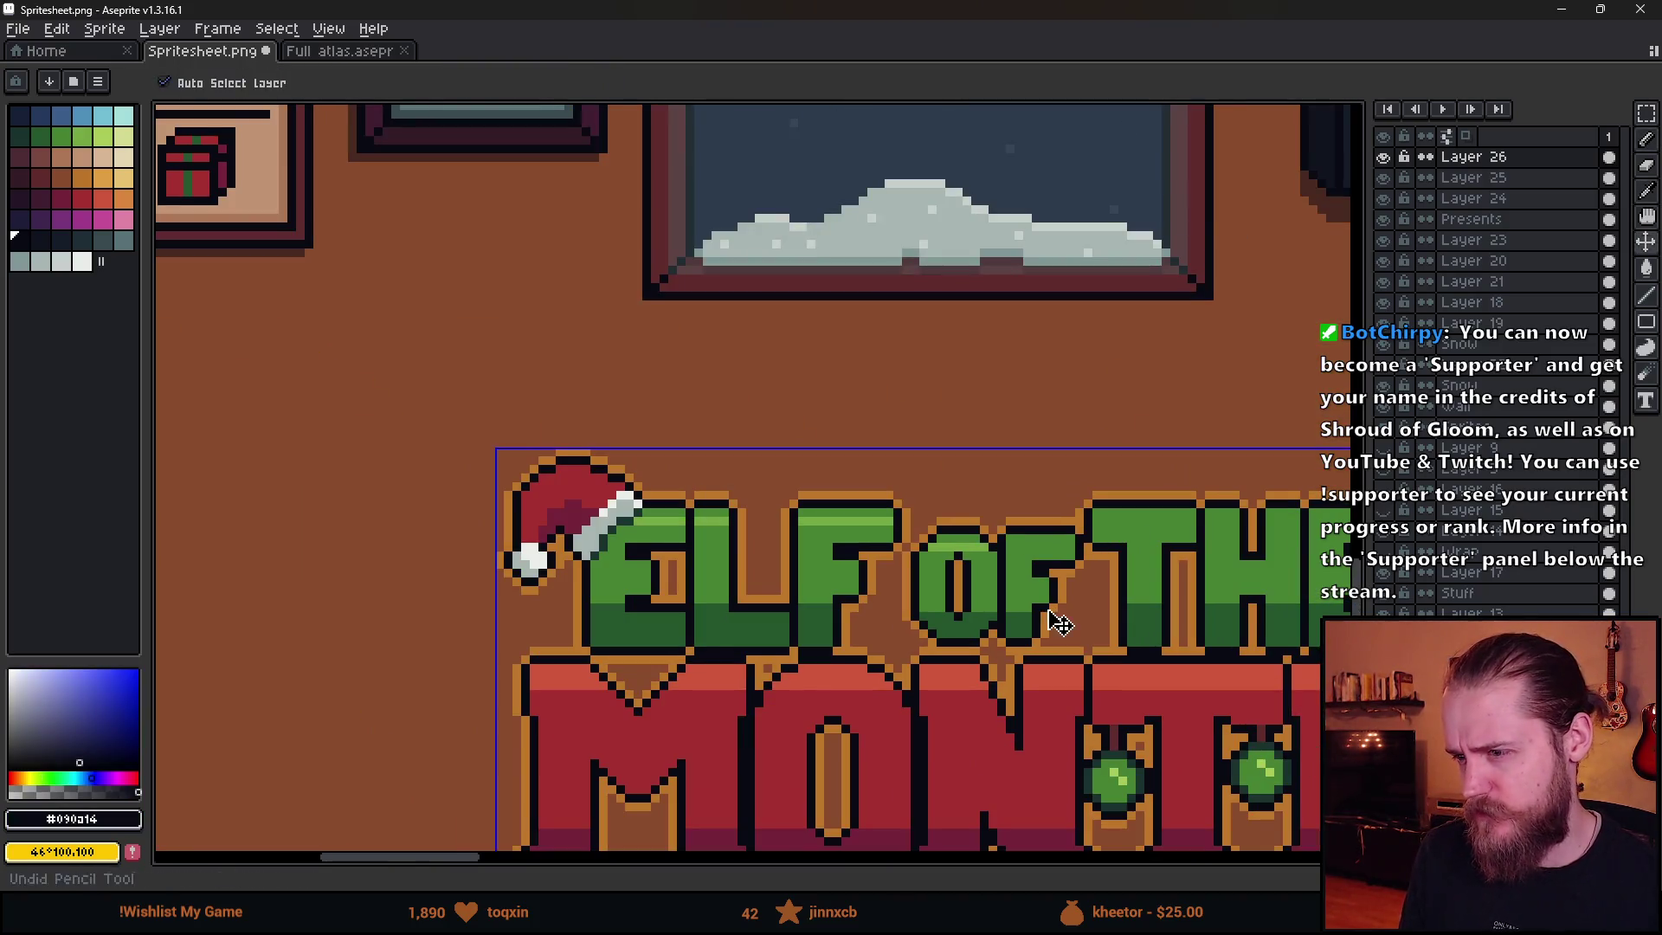
scroll(1050, 616, "down", 2)
scroll(1117, 610, "up", 3)
left_click(623, 489, "alt")
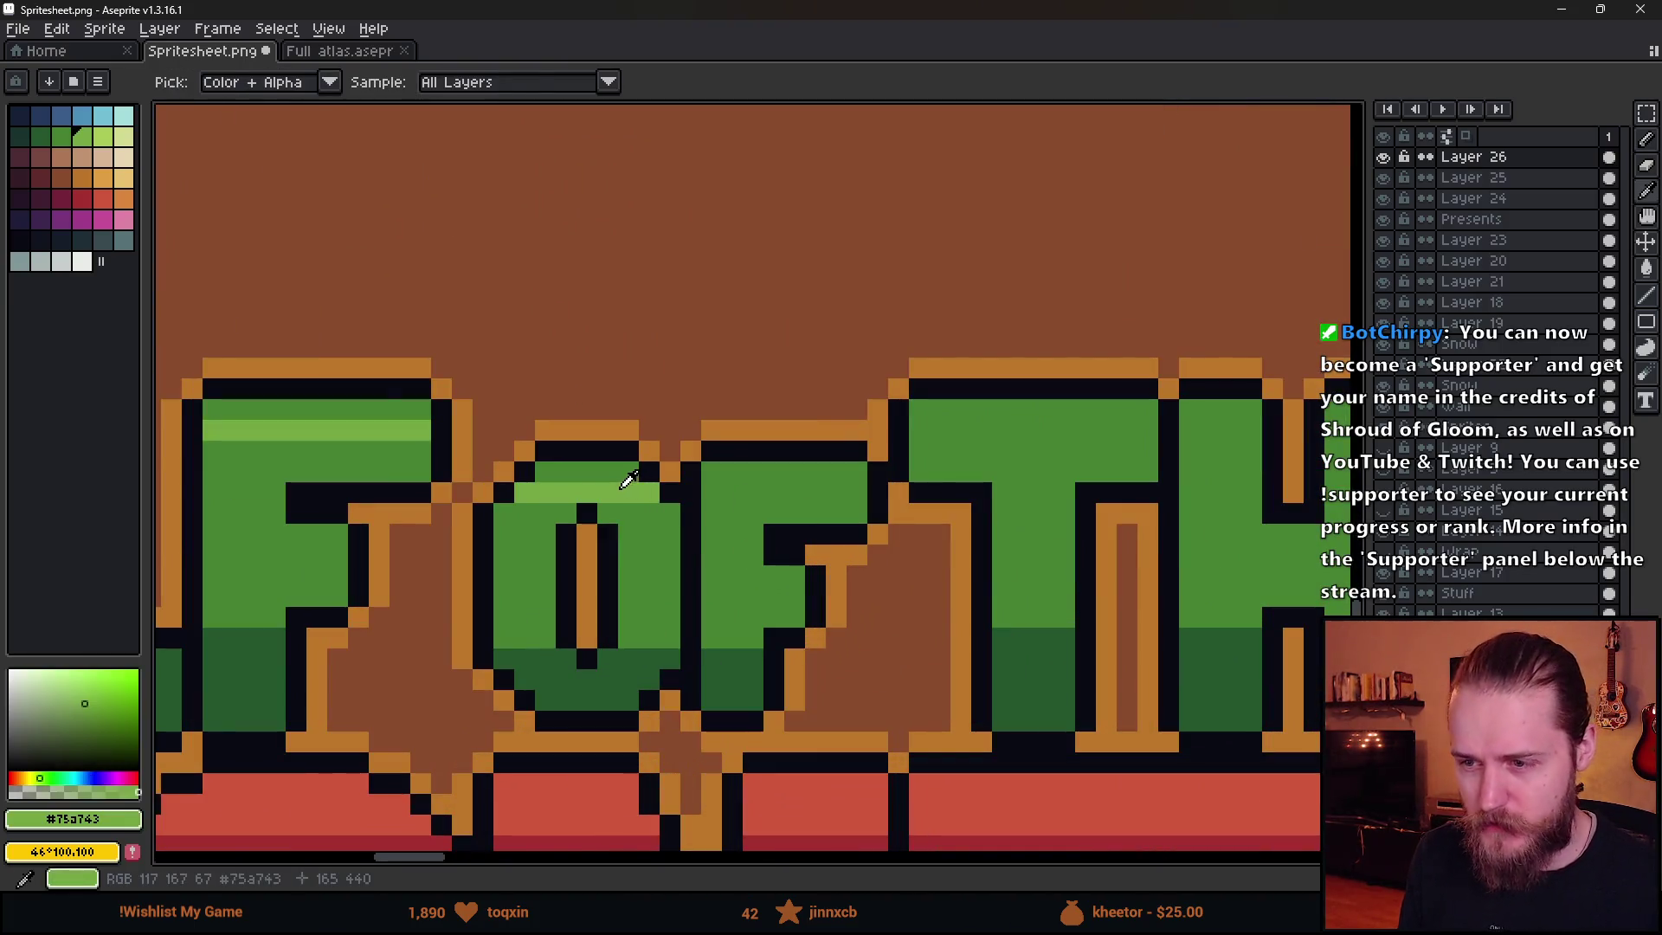
left_click_drag(702, 491, 875, 486)
- Pencil light-green highlights along the tops of the T, the H's strokes and the E
left_click(919, 430)
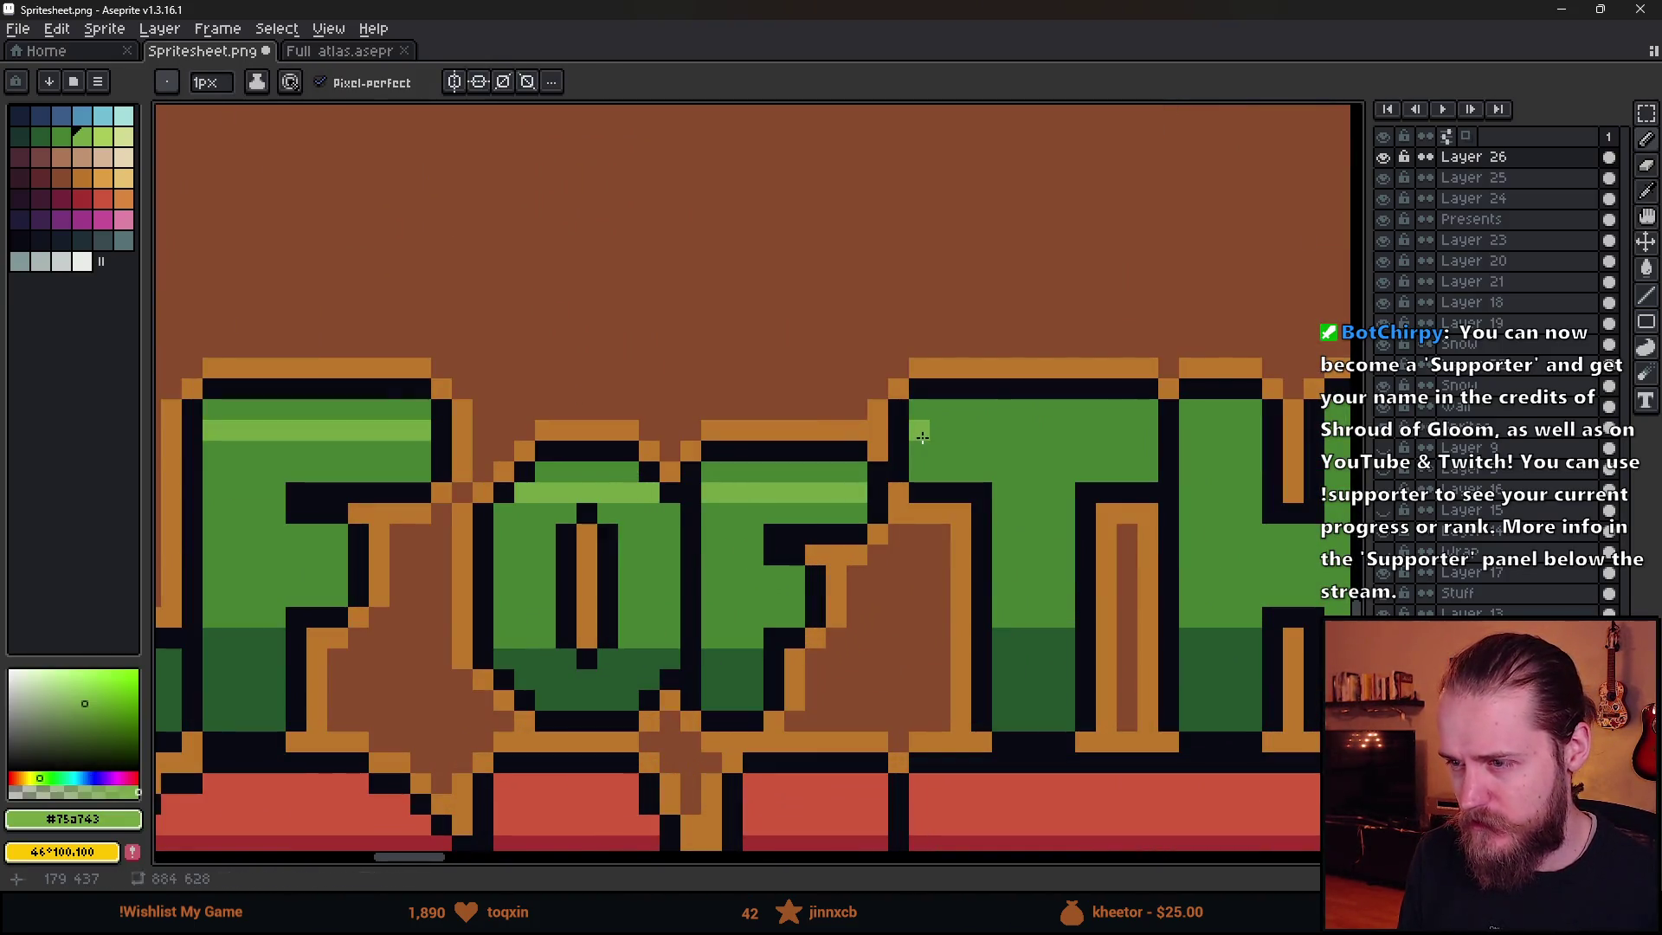
left_click(1157, 430, "shift")
mouse_move(1193, 432)
left_mouse_down()
mouse_move(1252, 432)
mouse_move(641, 553)
left_mouse_up()
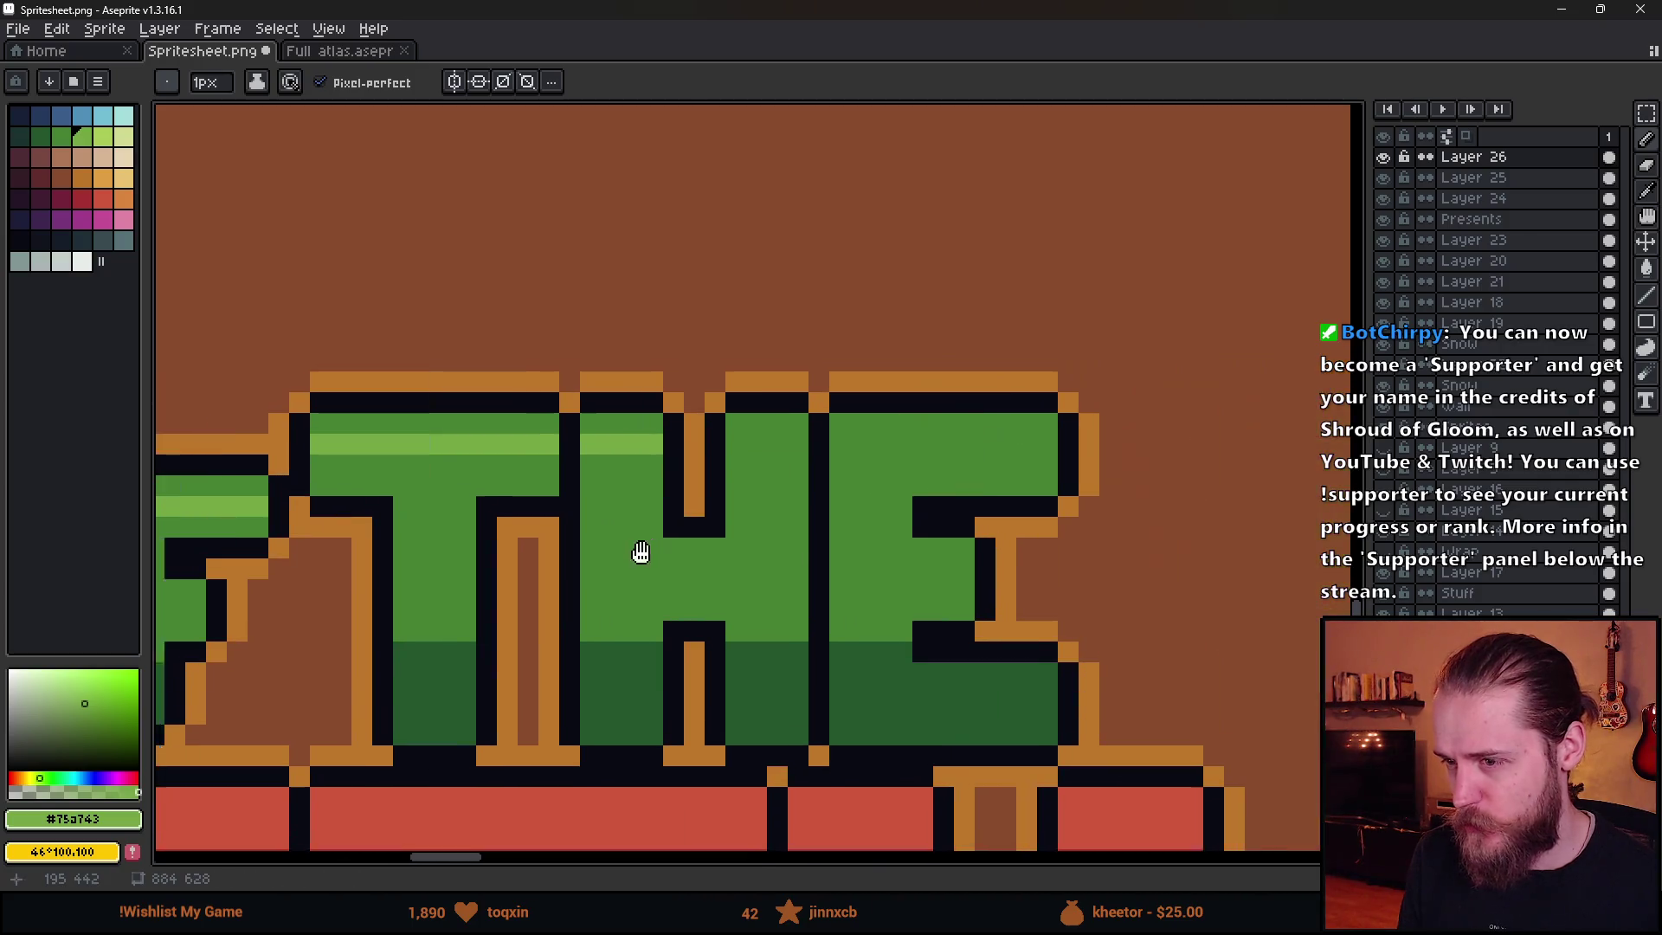
left_click_drag(732, 448, 1052, 446)
- Paint-bucket fill the letters' top strips light green
key("g")
left_click(866, 425)
left_click(775, 426)
left_click(615, 424)
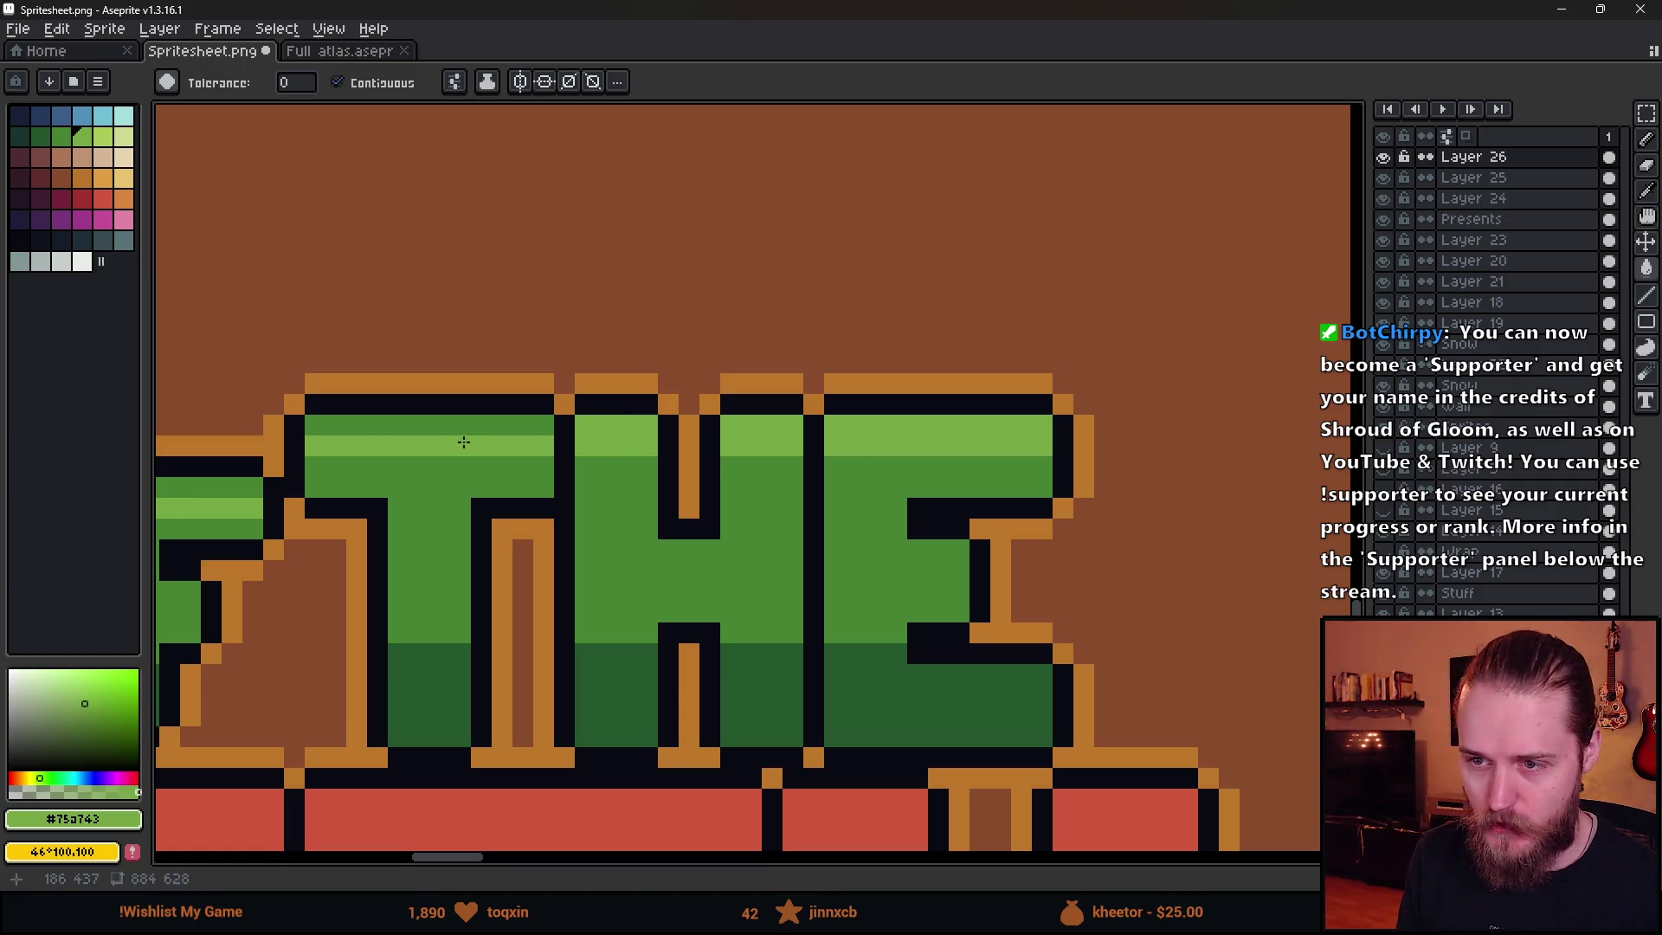
left_click(460, 426)
left_click(230, 483)
- Bucket-fill the remaining ELF OF top strips and the H's top strip light green
left_click_drag(333, 512, 1233, 475)
left_click(909, 451)
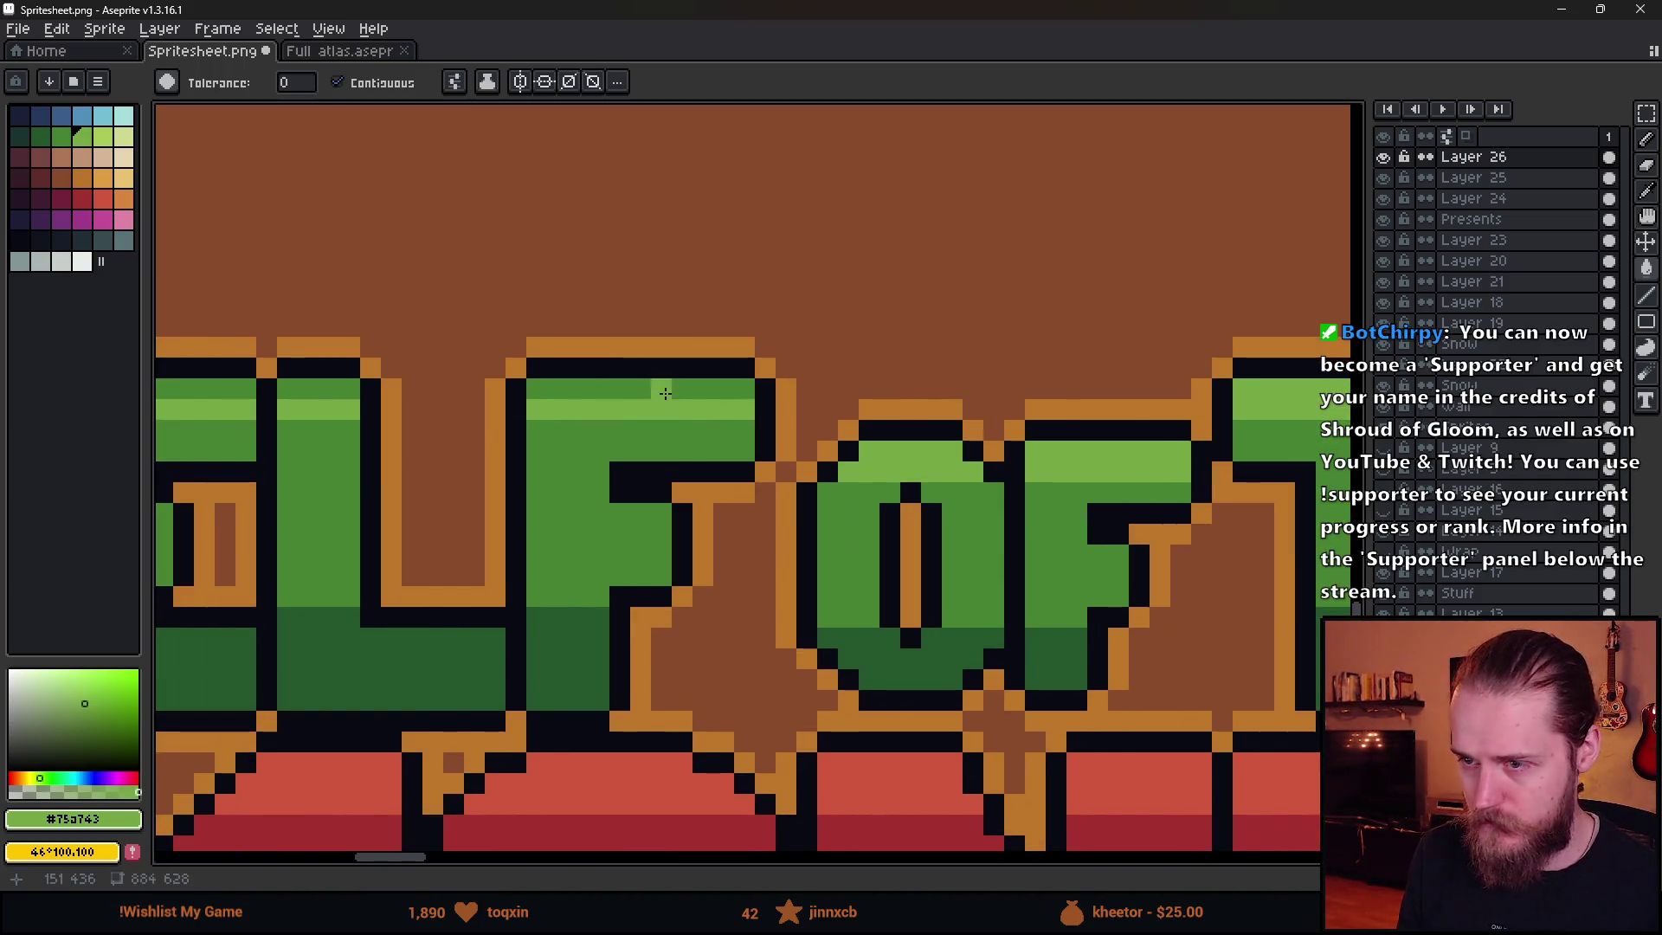
left_click(661, 388)
left_click(309, 388)
left_click_drag(310, 388, 922, 449)
left_click(800, 422)
scroll(575, 548, "down", 2)
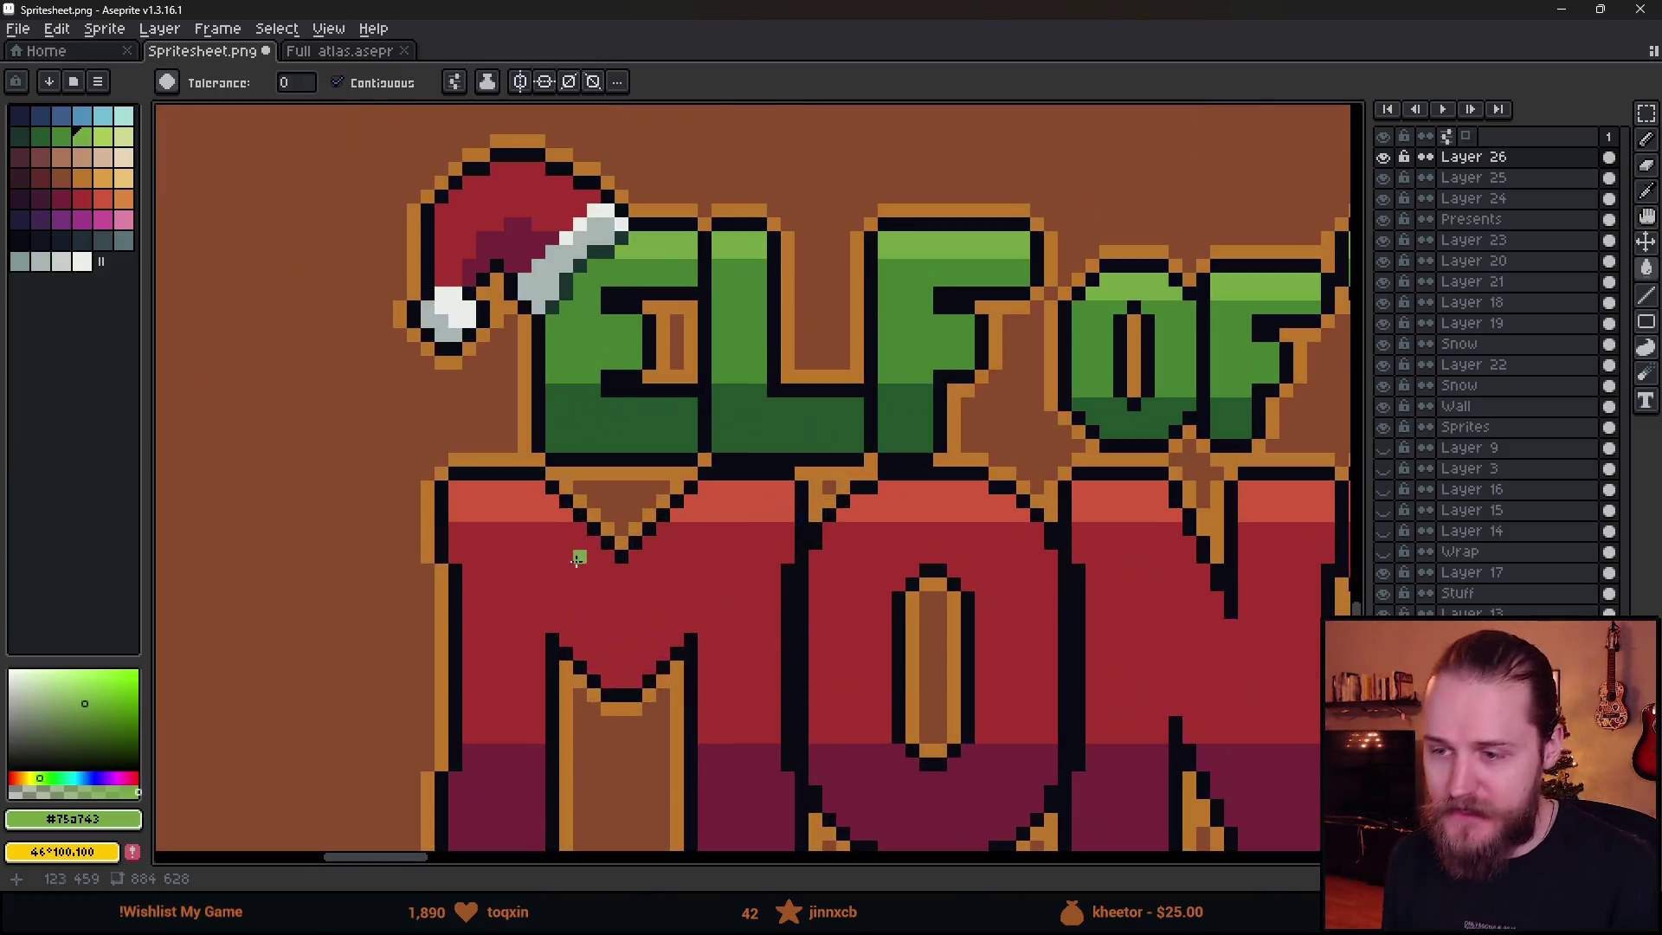
scroll(460, 568, "up", 4)
- Pick the M's dark red and dot alternating dark-red pixels along the band edge
key("b")
left_click(493, 424)
left_click(604, 424)
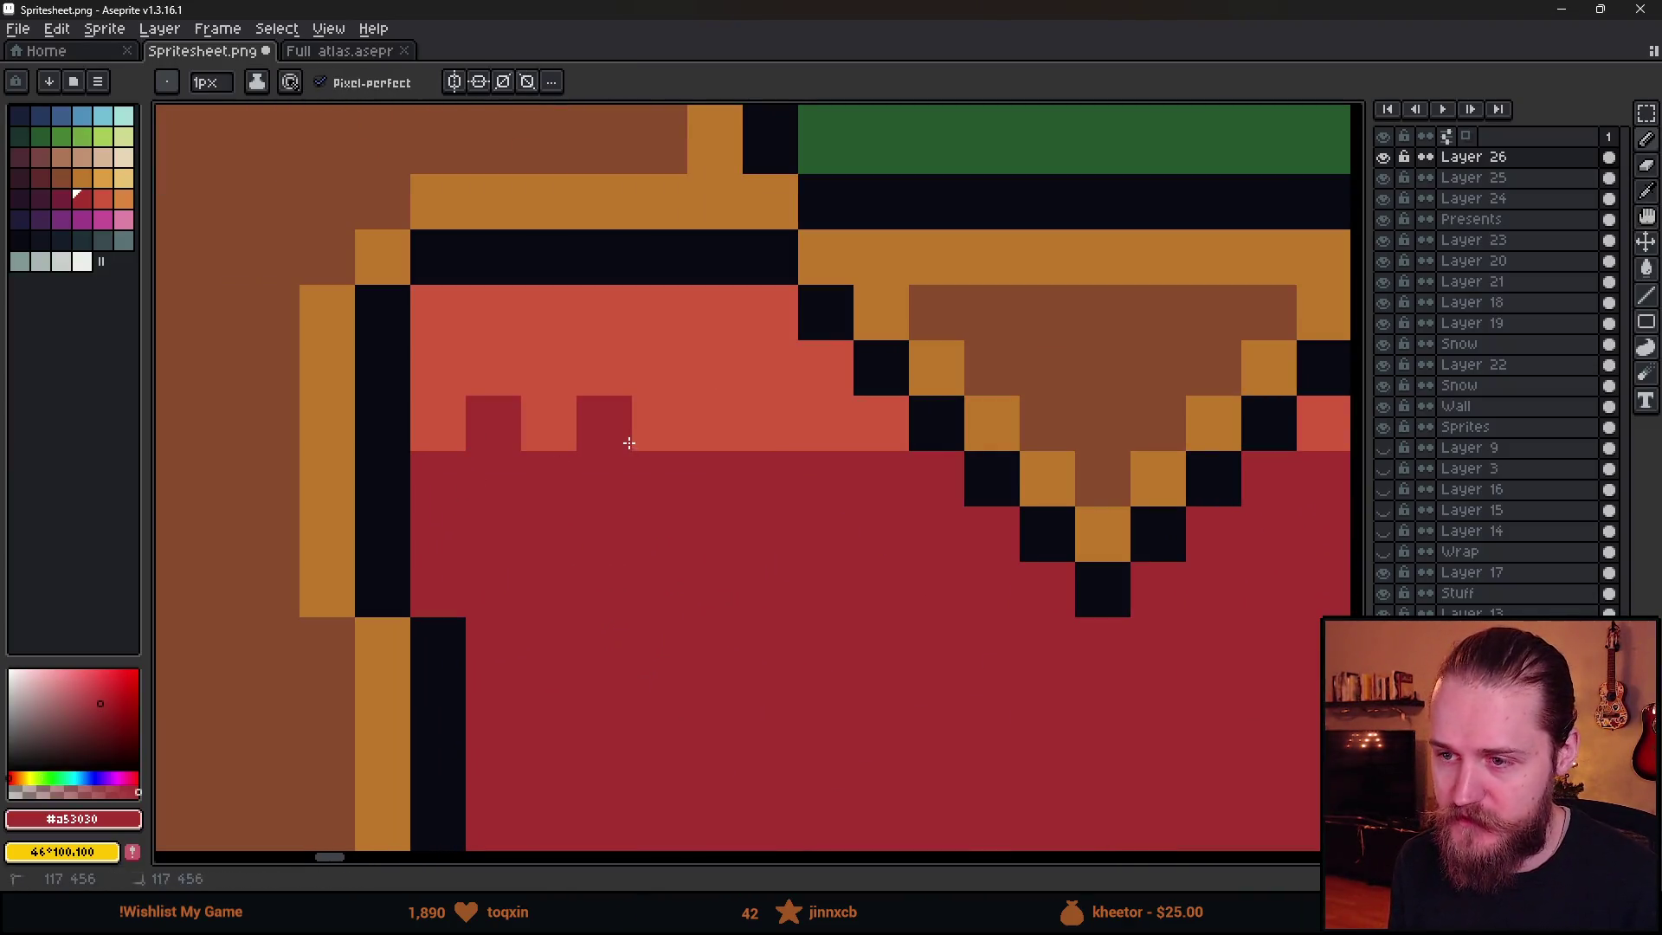
left_click(715, 424)
left_click(826, 424)
scroll(909, 558, "down", 3)
scroll(754, 549, "up", 3)
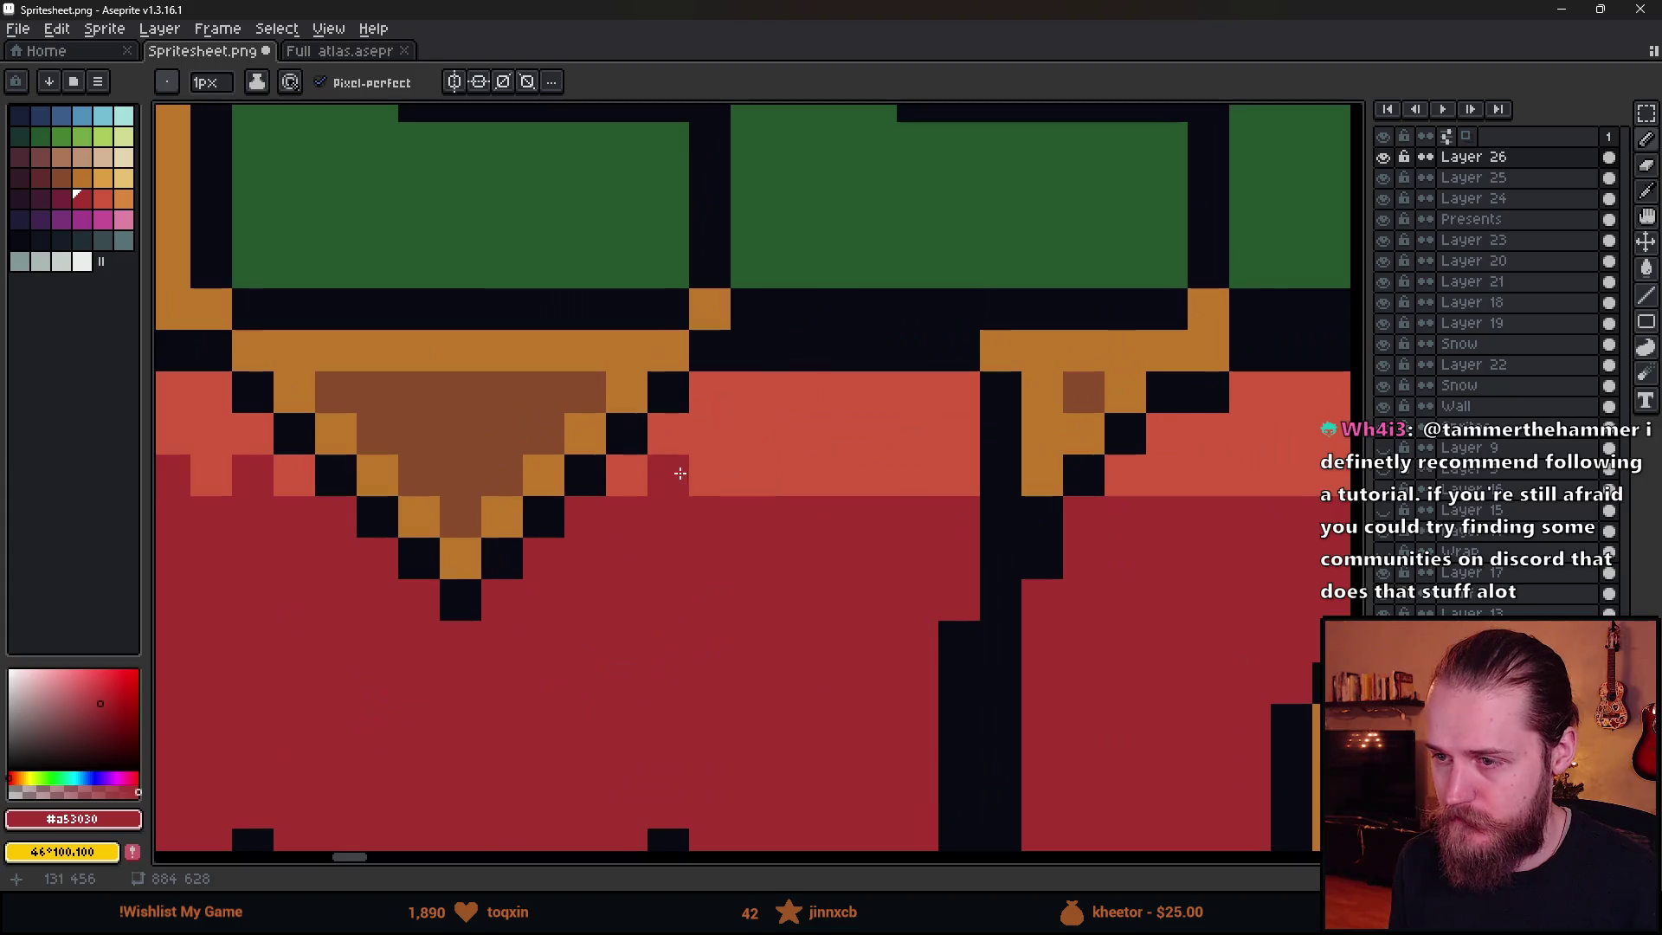
- Continue the dark-red dither along the next row and add light-red pixels below the edge
left_click(742, 472)
left_click(835, 475)
left_click(918, 475)
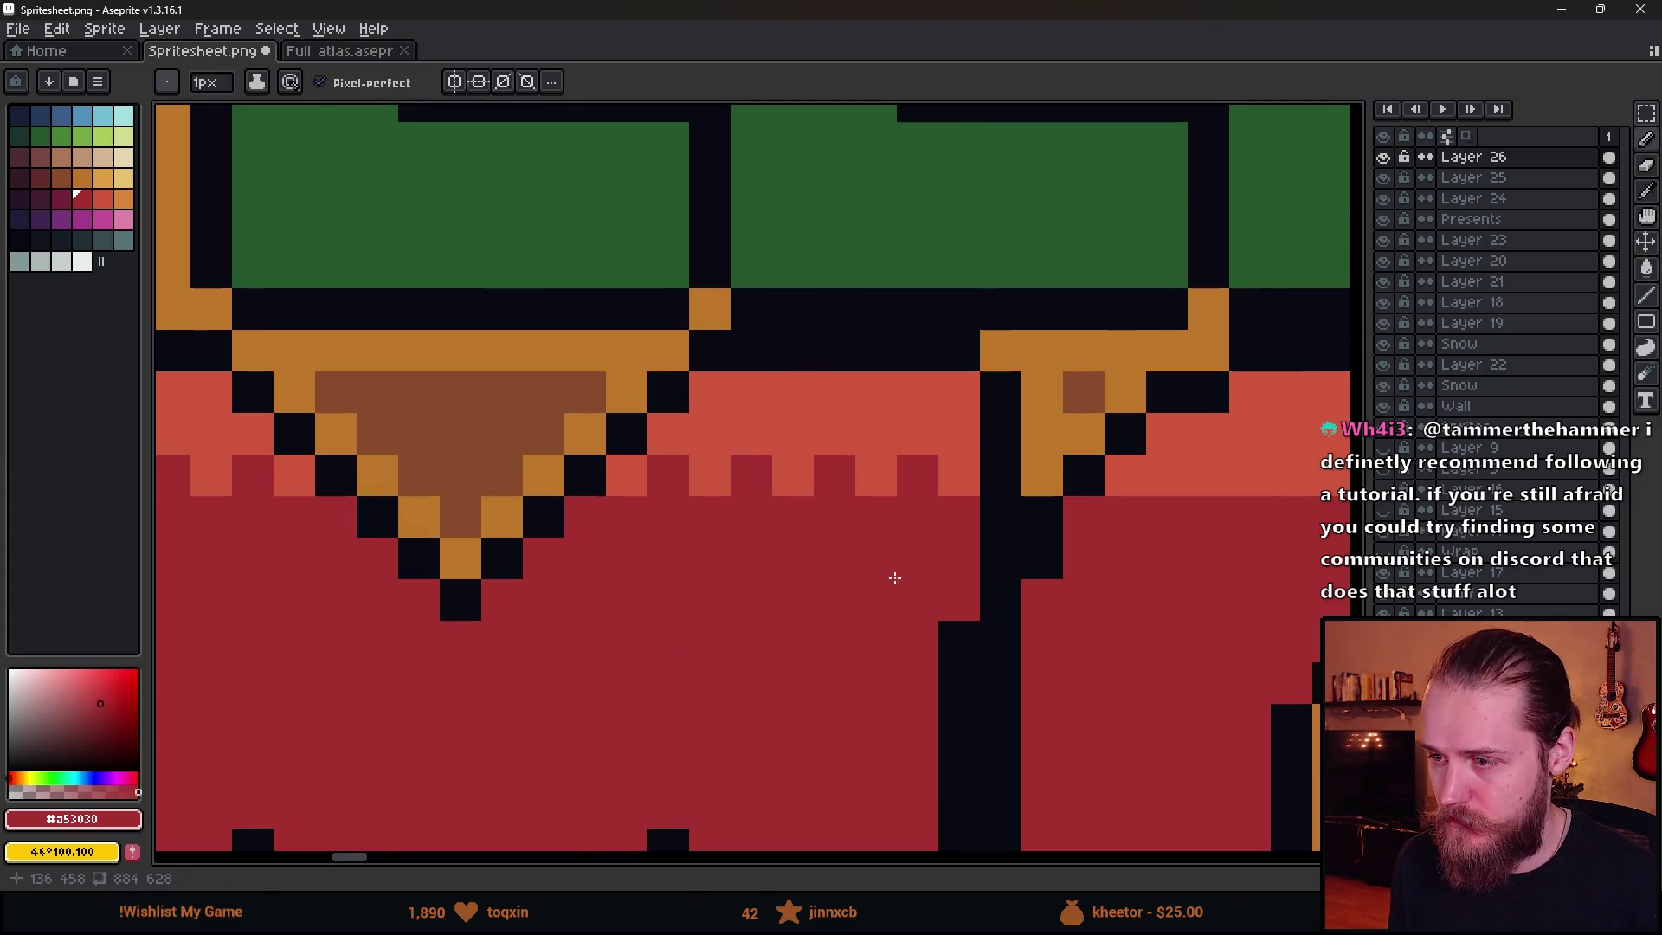
scroll(901, 645, "down", 4)
scroll(849, 582, "up", 3)
left_click(898, 542, "alt")
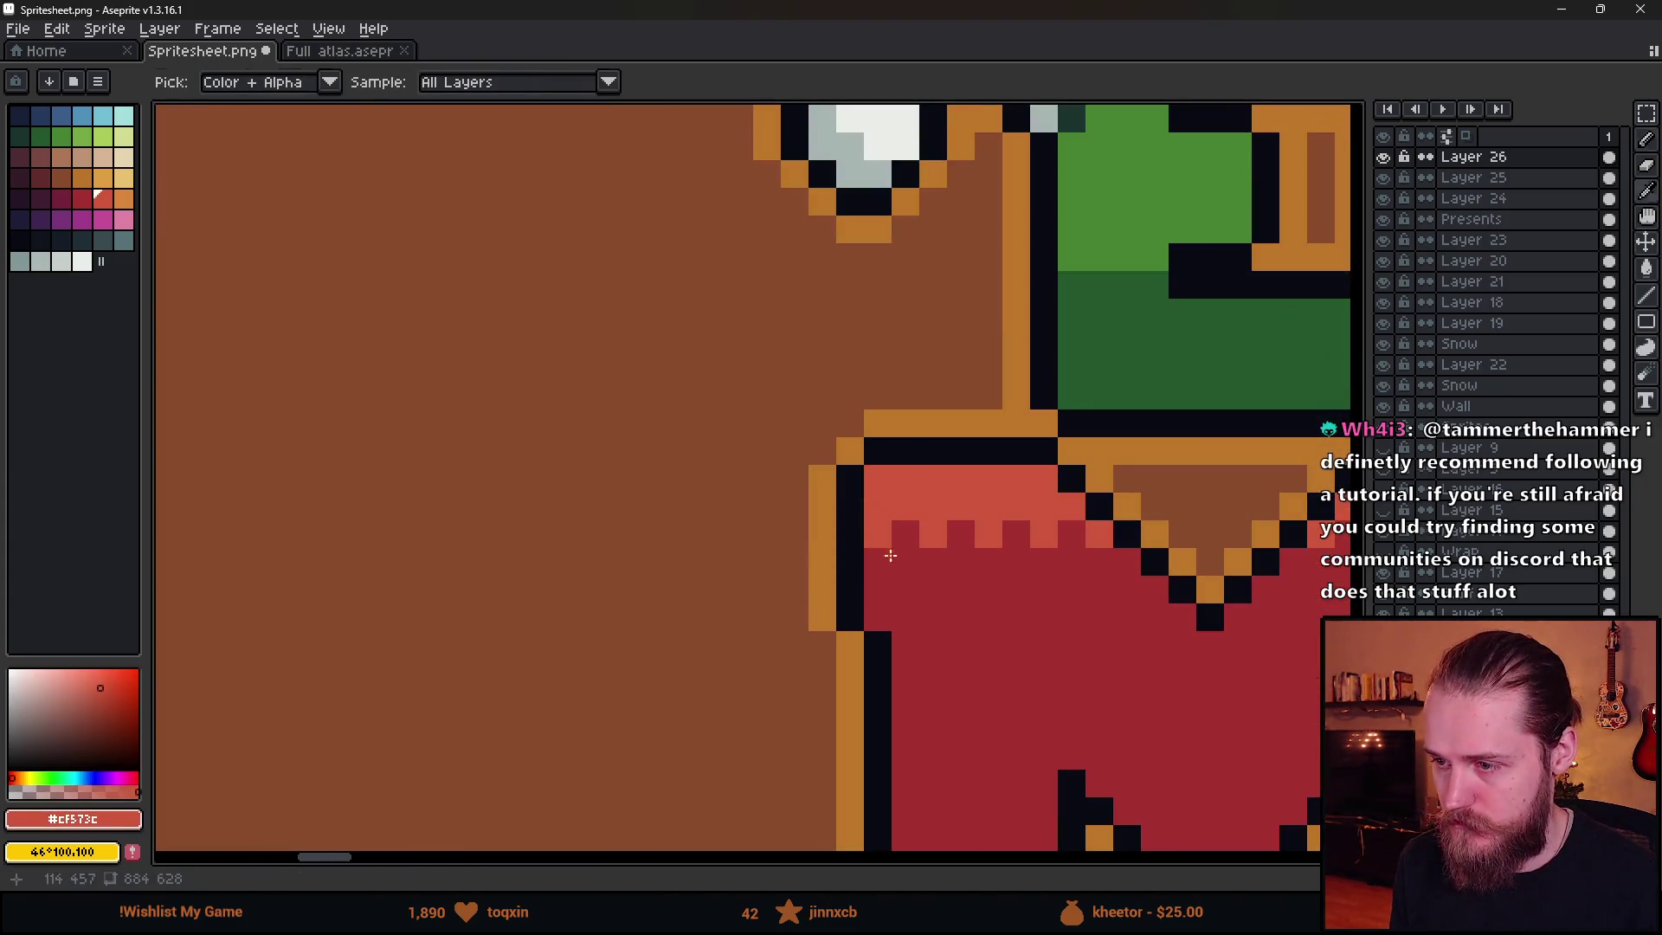
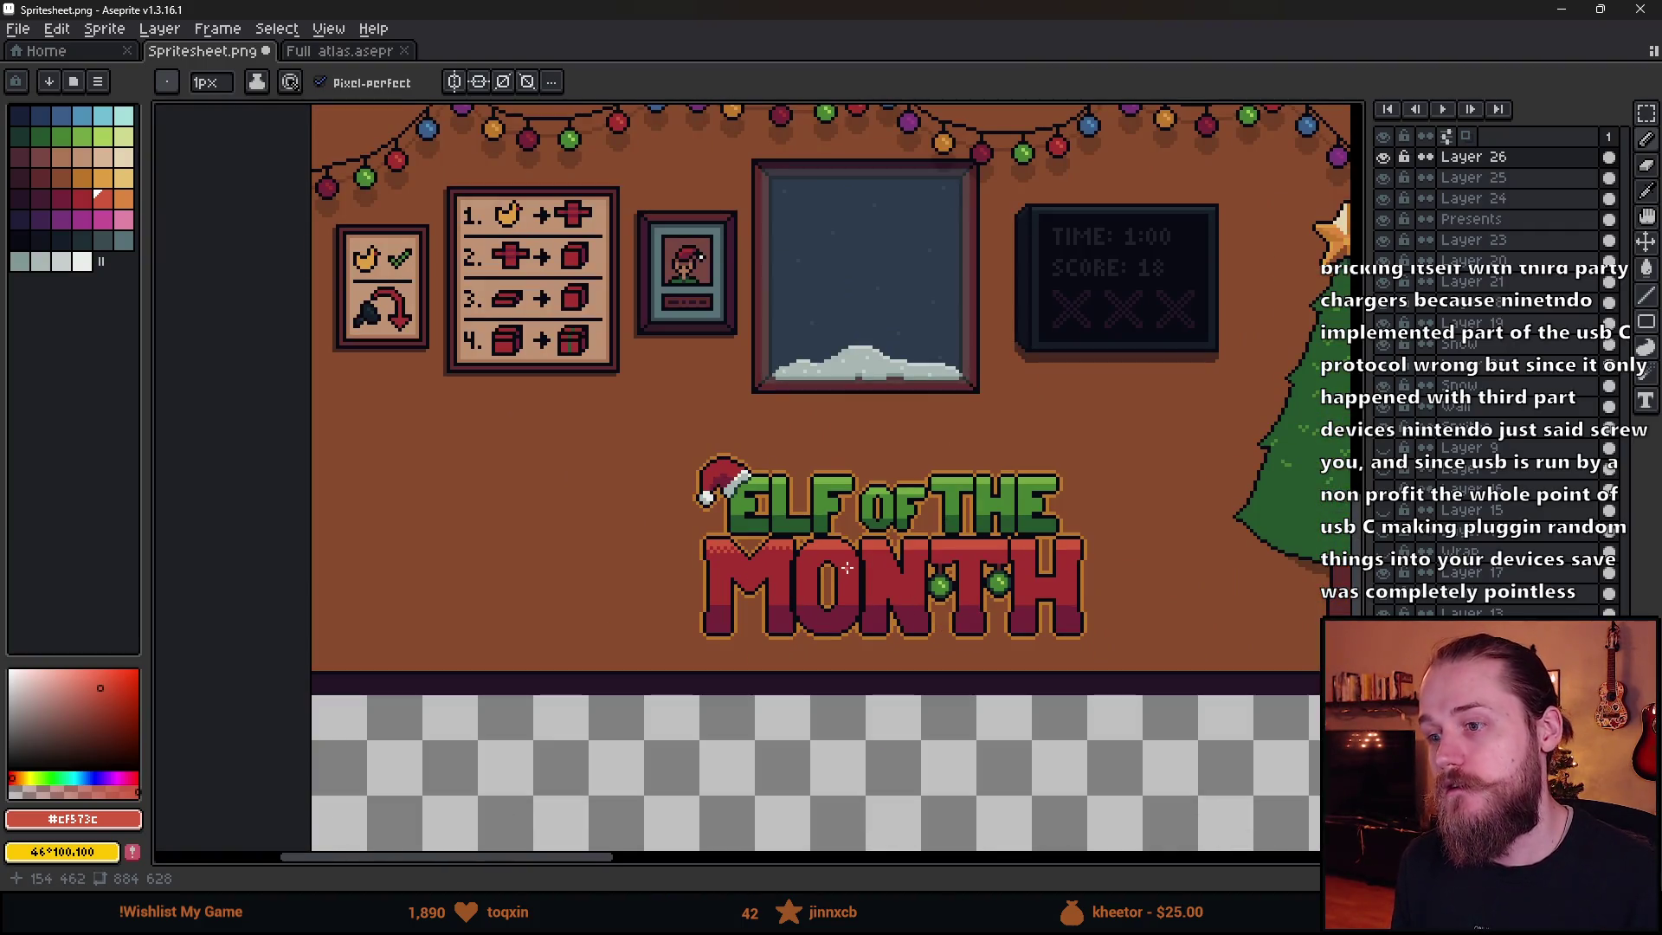
- Checker dark-red #a53030 pixels along MONTH's light-red top band, from the M through the H
scroll(779, 548, "up", 5)
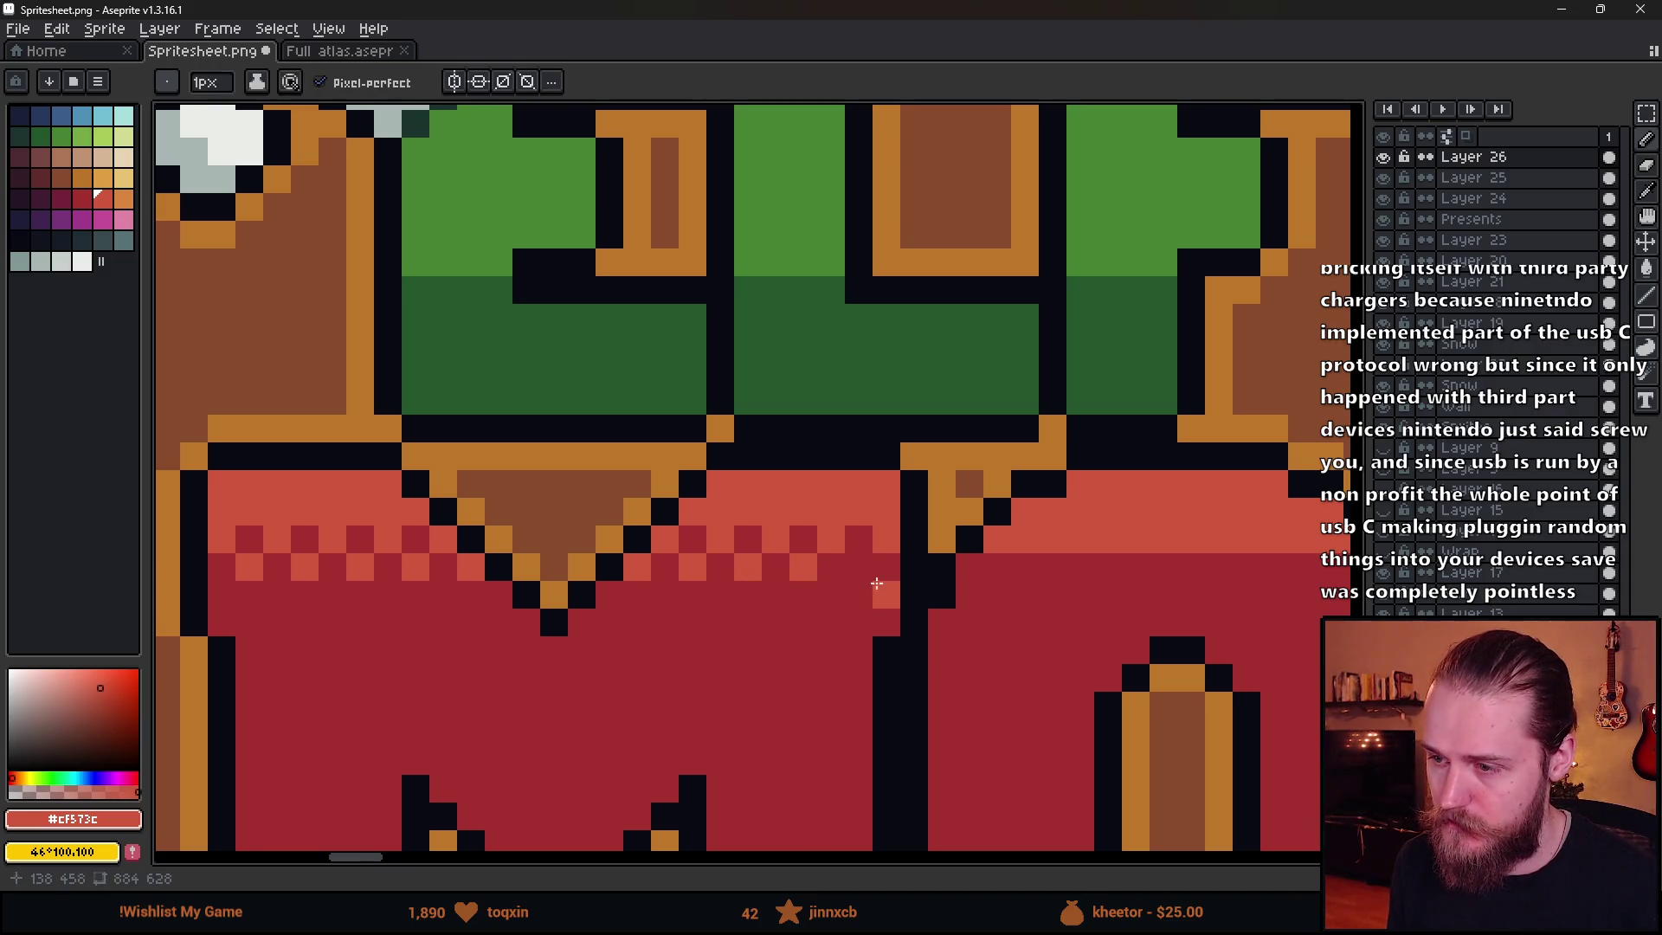
left_click_drag(998, 622, 664, 585)
left_click(693, 558, "alt")
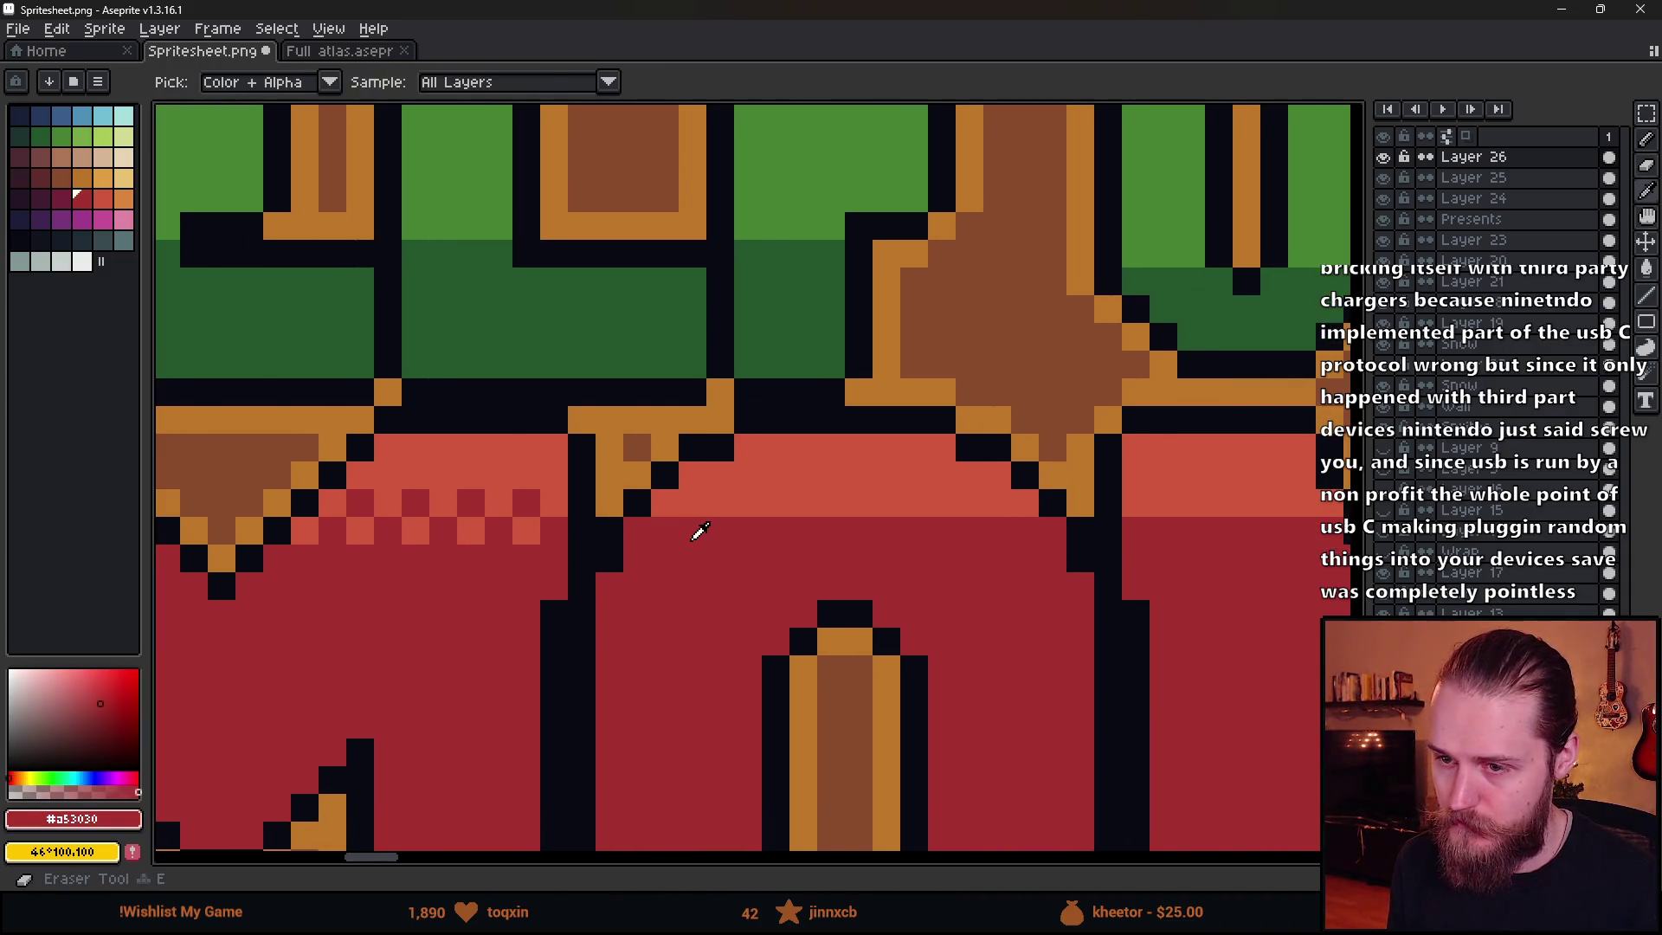
left_click(693, 503)
left_click(748, 503)
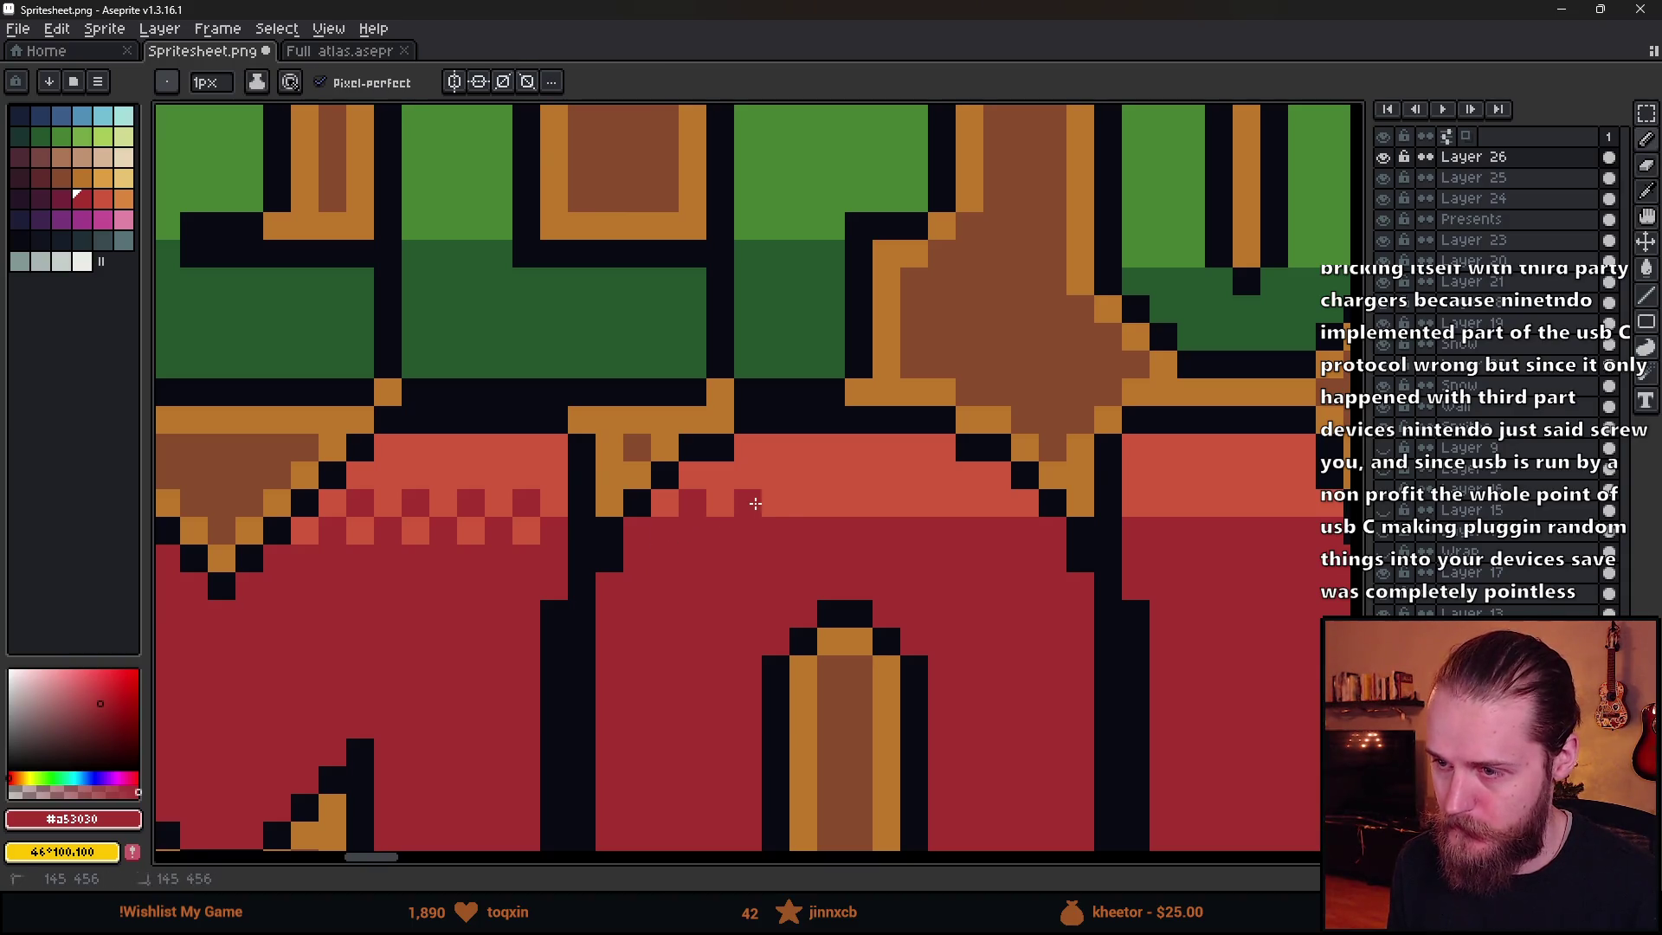
left_click(914, 507)
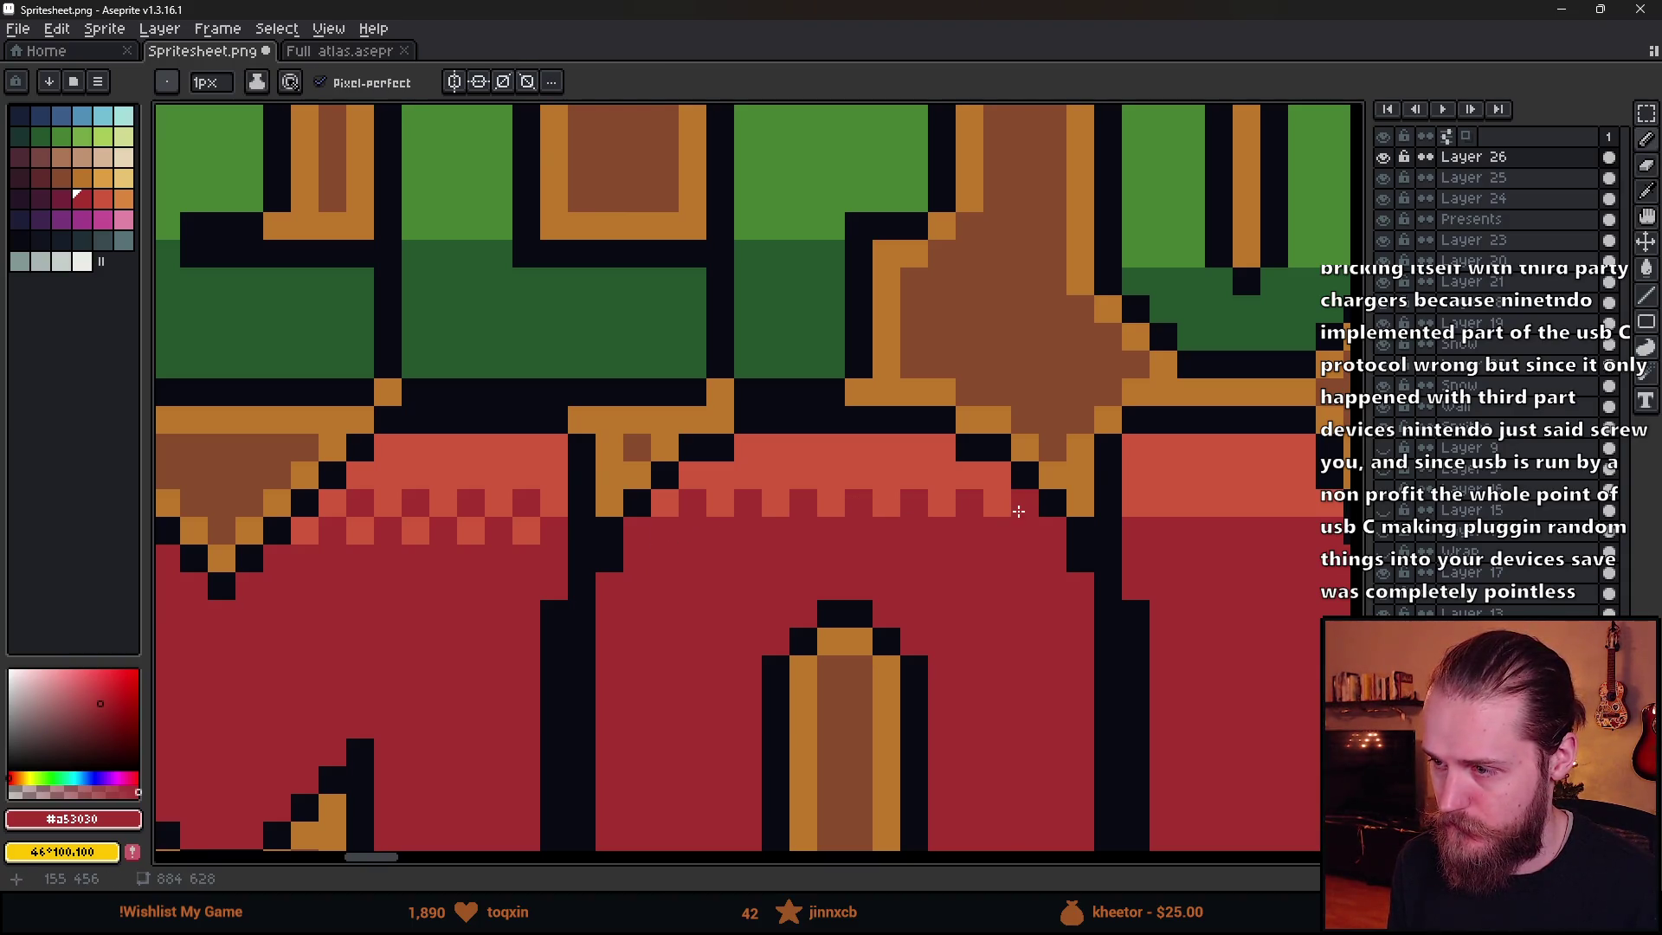
scroll(1018, 511, "right", 5)
left_click(787, 512)
left_click(842, 512)
left_click(897, 512)
left_click_drag(940, 593, 726, 584)
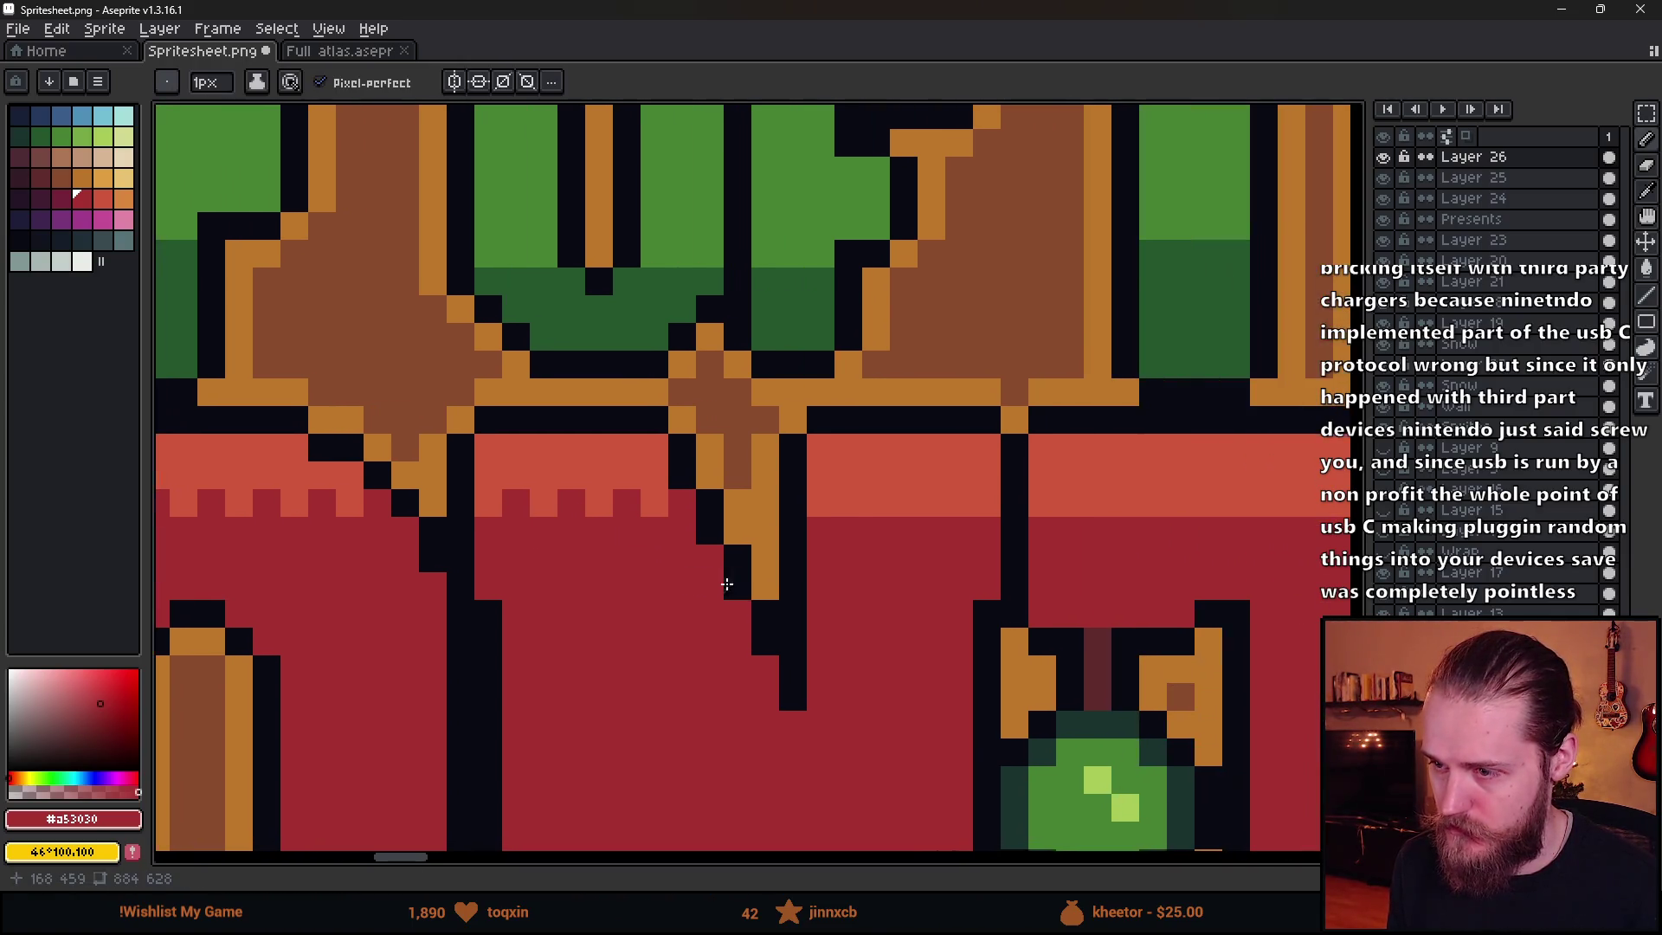
left_click(847, 507)
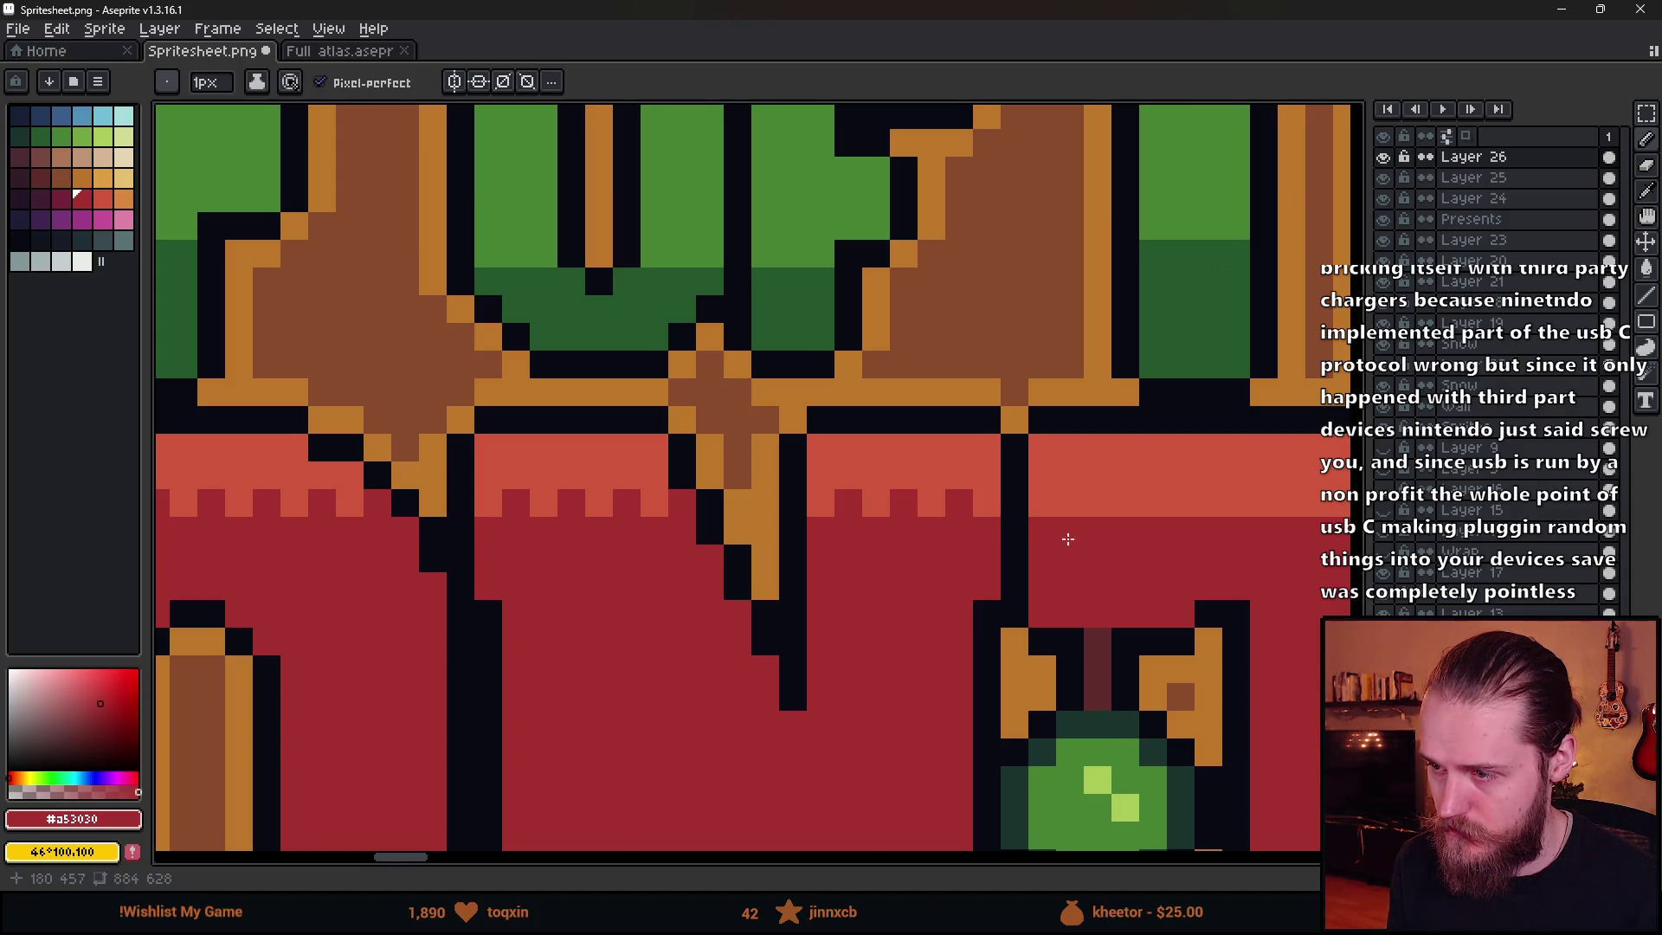
left_click_drag(1059, 538, 775, 538)
left_click(779, 514)
left_click(952, 504)
left_click(1008, 505)
left_click(1063, 505)
left_click(1119, 505)
left_click(1174, 506)
left_click(1230, 506)
left_click_drag(1255, 511, 742, 511)
left_click(773, 497)
left_click(827, 497)
left_click(911, 498)
left_click(967, 501)
left_click(1020, 506)
left_click_drag(1063, 576, 583, 570)
left_click(790, 492)
left_click(845, 492)
left_click(901, 491)
- Checker light-red #cf573c pixels along the row beneath the band across all MONTH letters
scroll(690, 632, "down", 3)
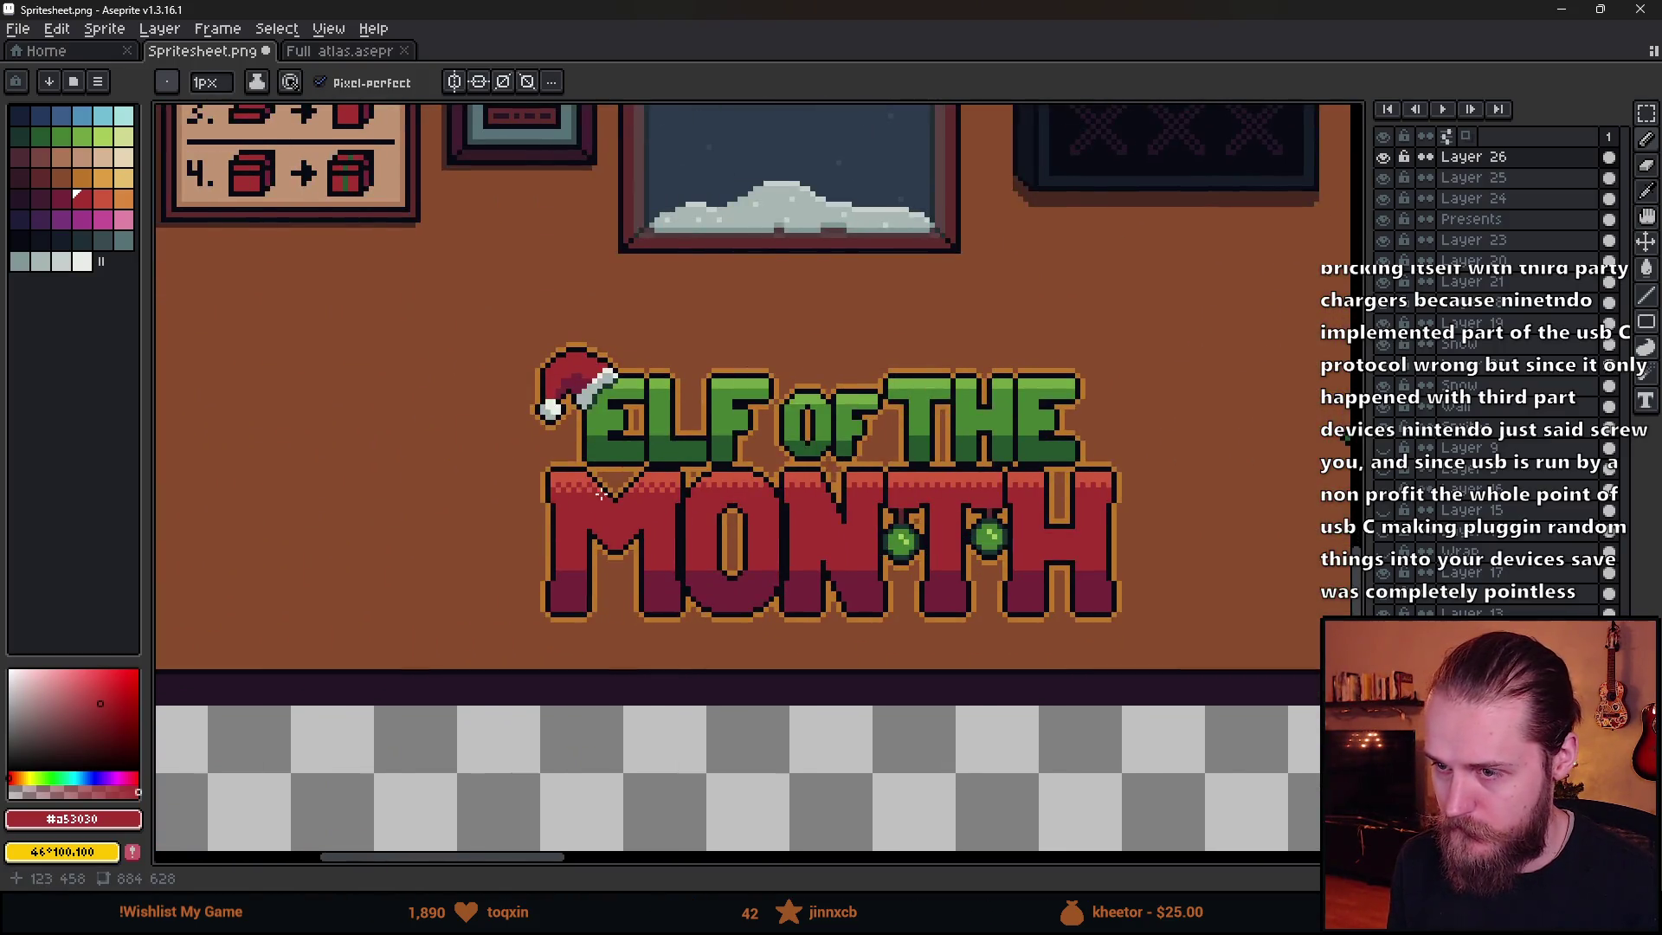
scroll(716, 453, "up", 5)
left_click(984, 464, "alt")
scroll(699, 491, "up", 2)
left_click(613, 483)
left_click(669, 483)
left_click(724, 483)
left_click(779, 485)
left_click(837, 486)
left_click(890, 487)
left_click(944, 490)
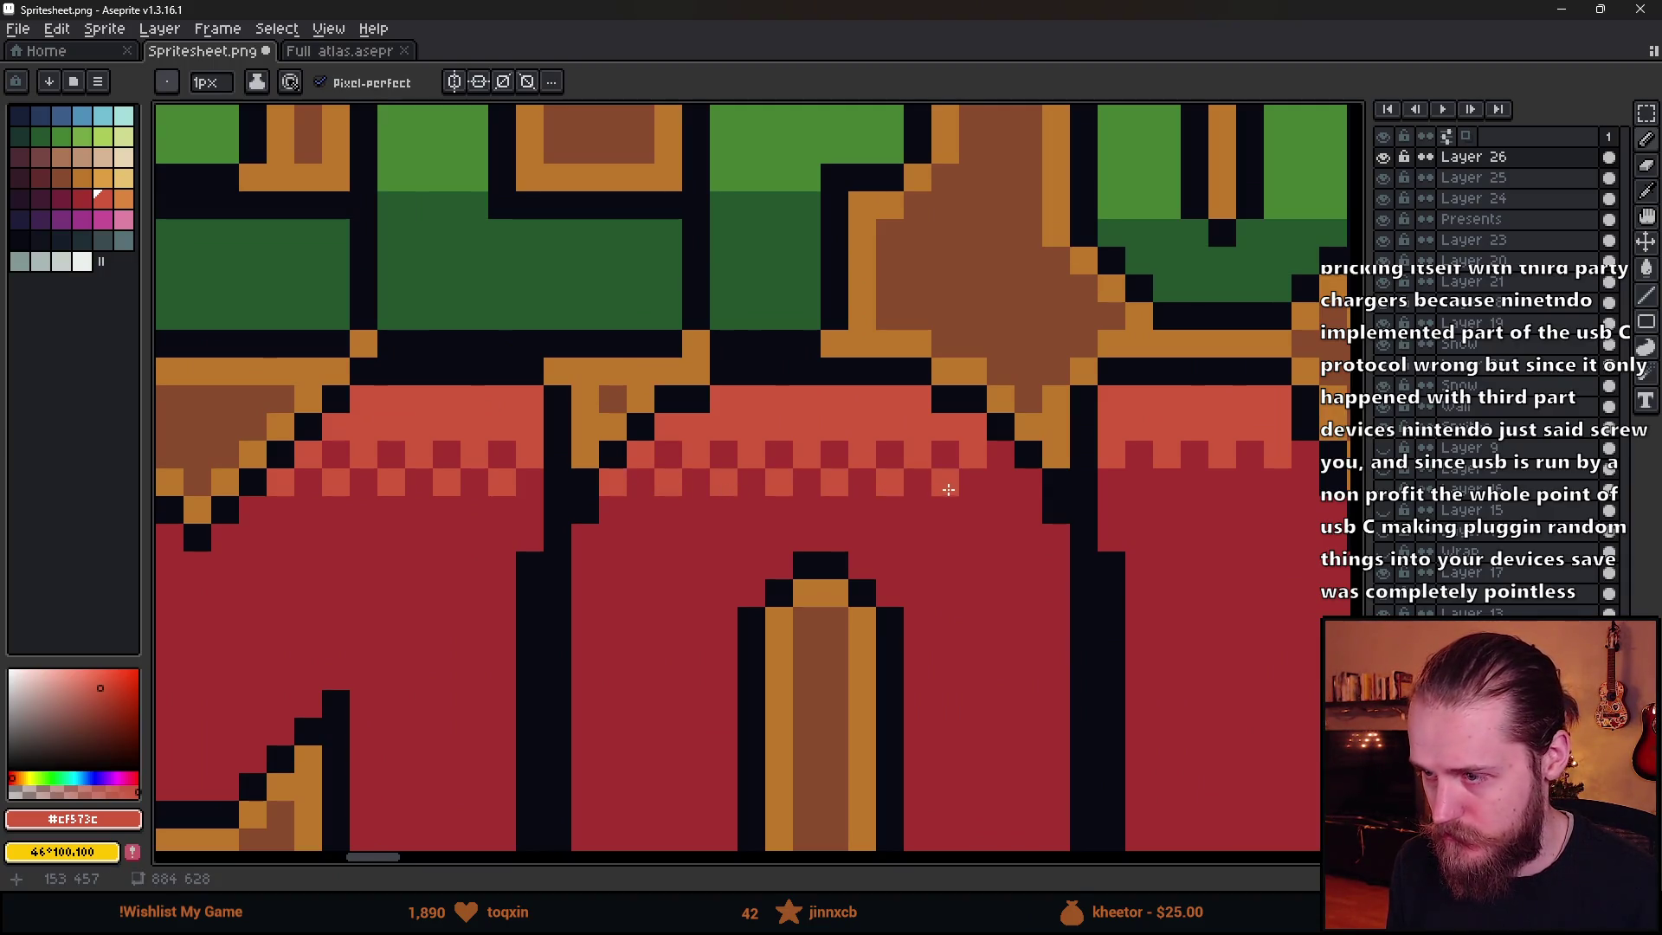
left_click_drag(1008, 487, 716, 531)
left_click(783, 482)
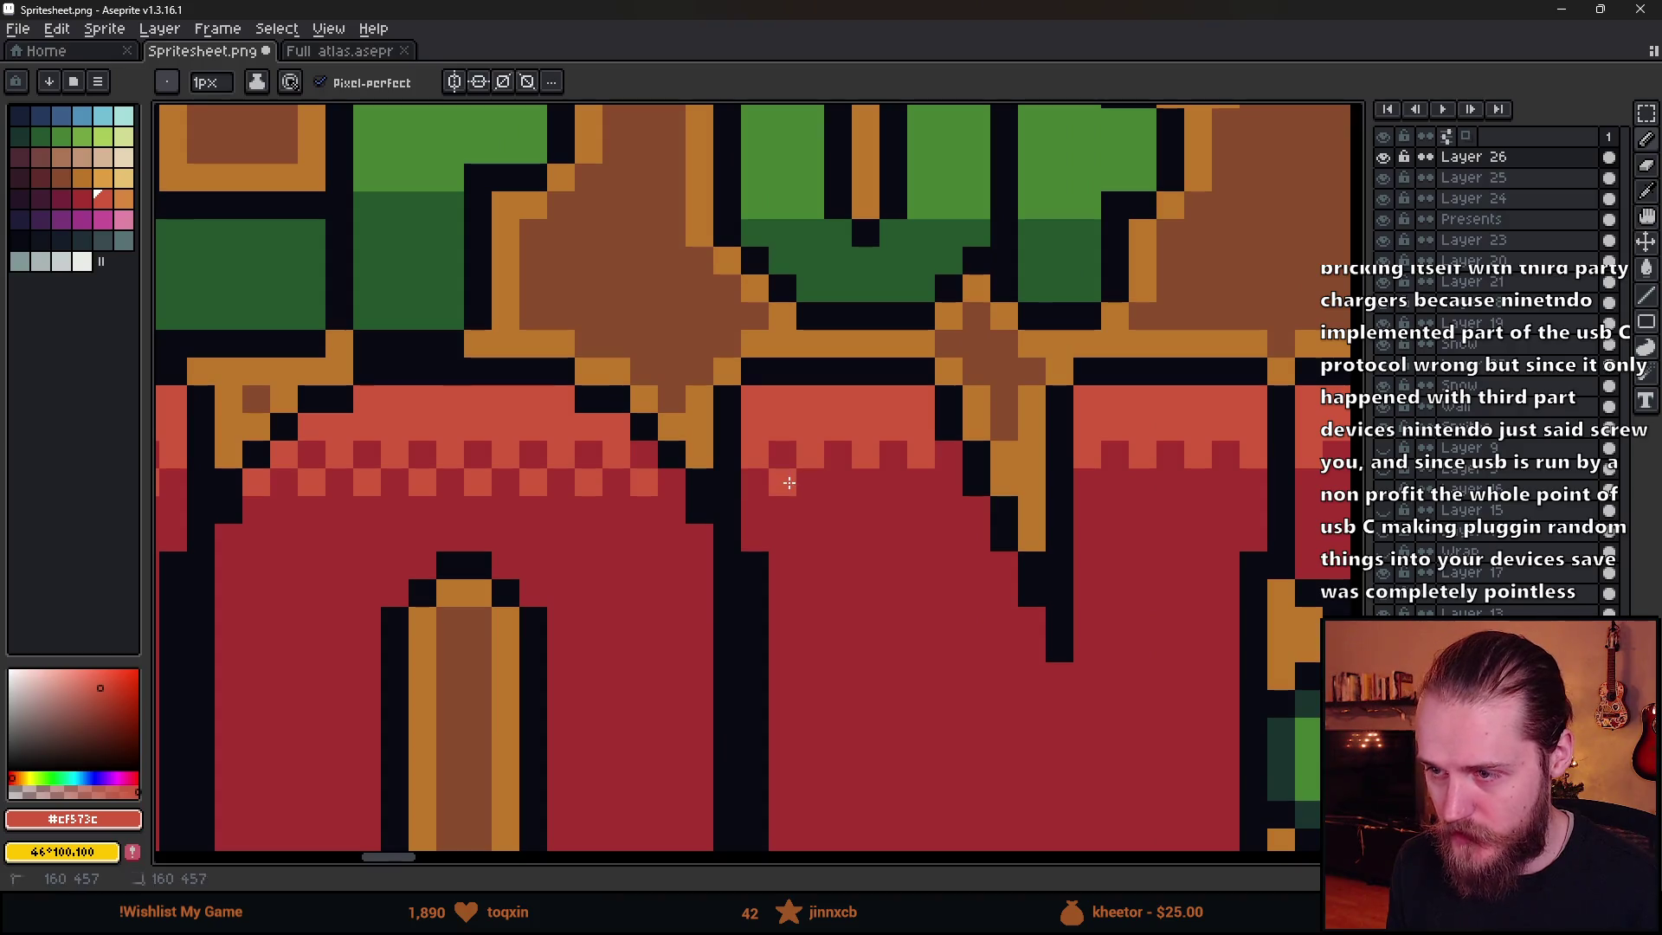
left_click(838, 482)
left_click(884, 488)
left_click(949, 482)
left_click_drag(1086, 537, 756, 531)
left_click(786, 482)
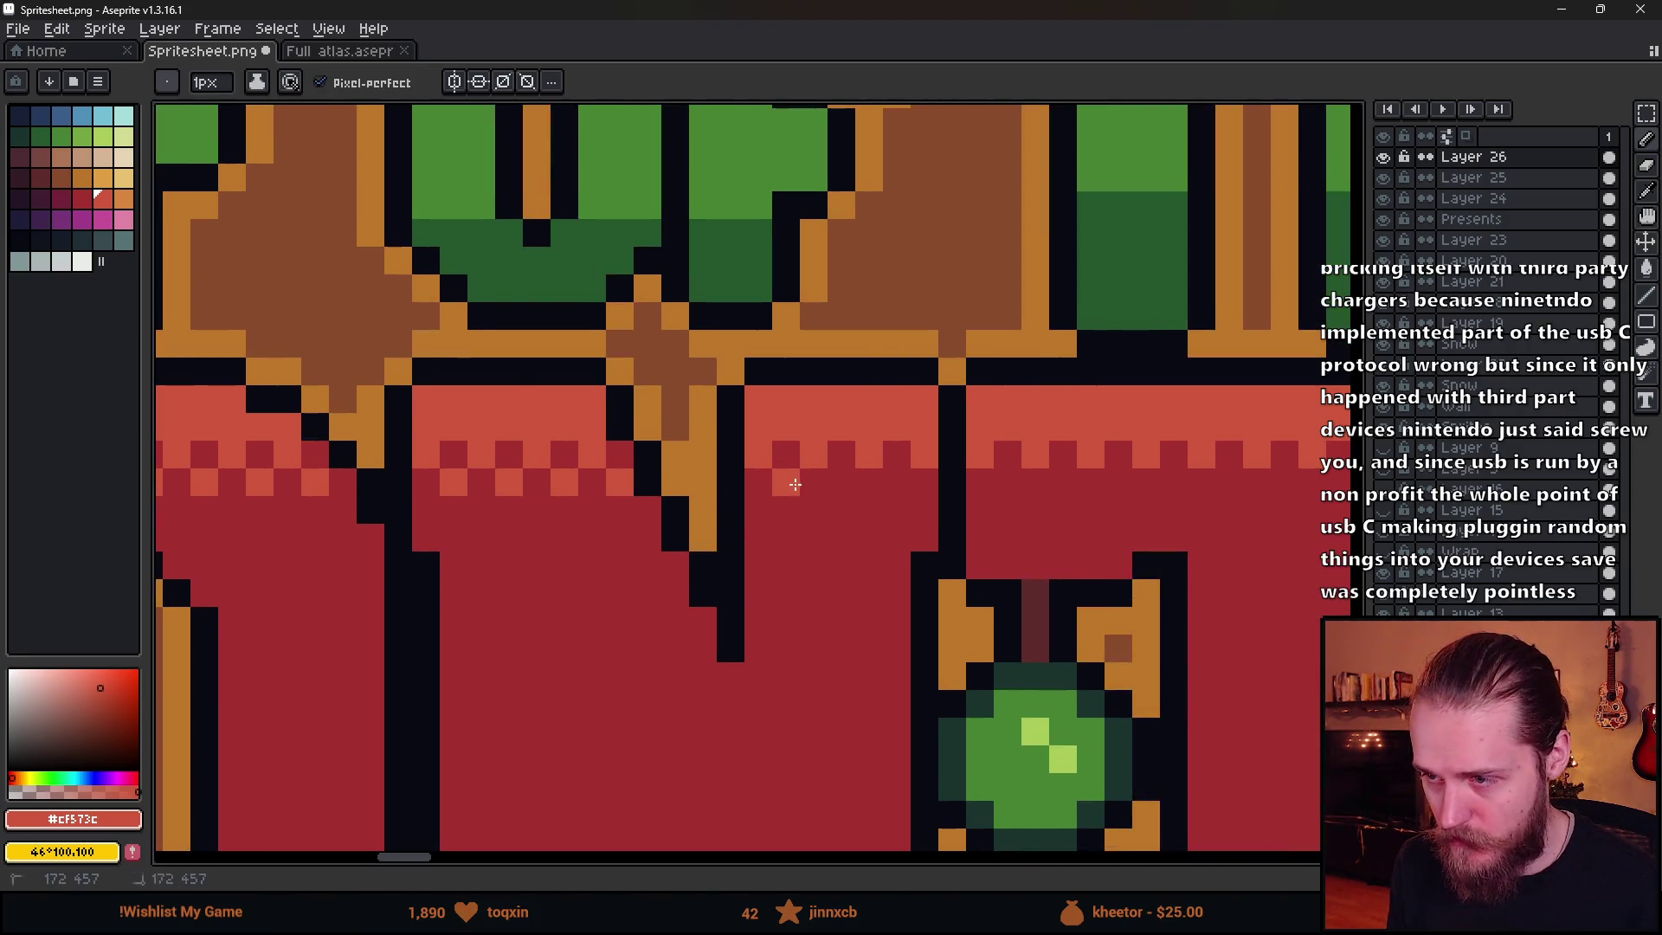
left_click(852, 483)
left_click(896, 482)
left_click_drag(1004, 490, 766, 489)
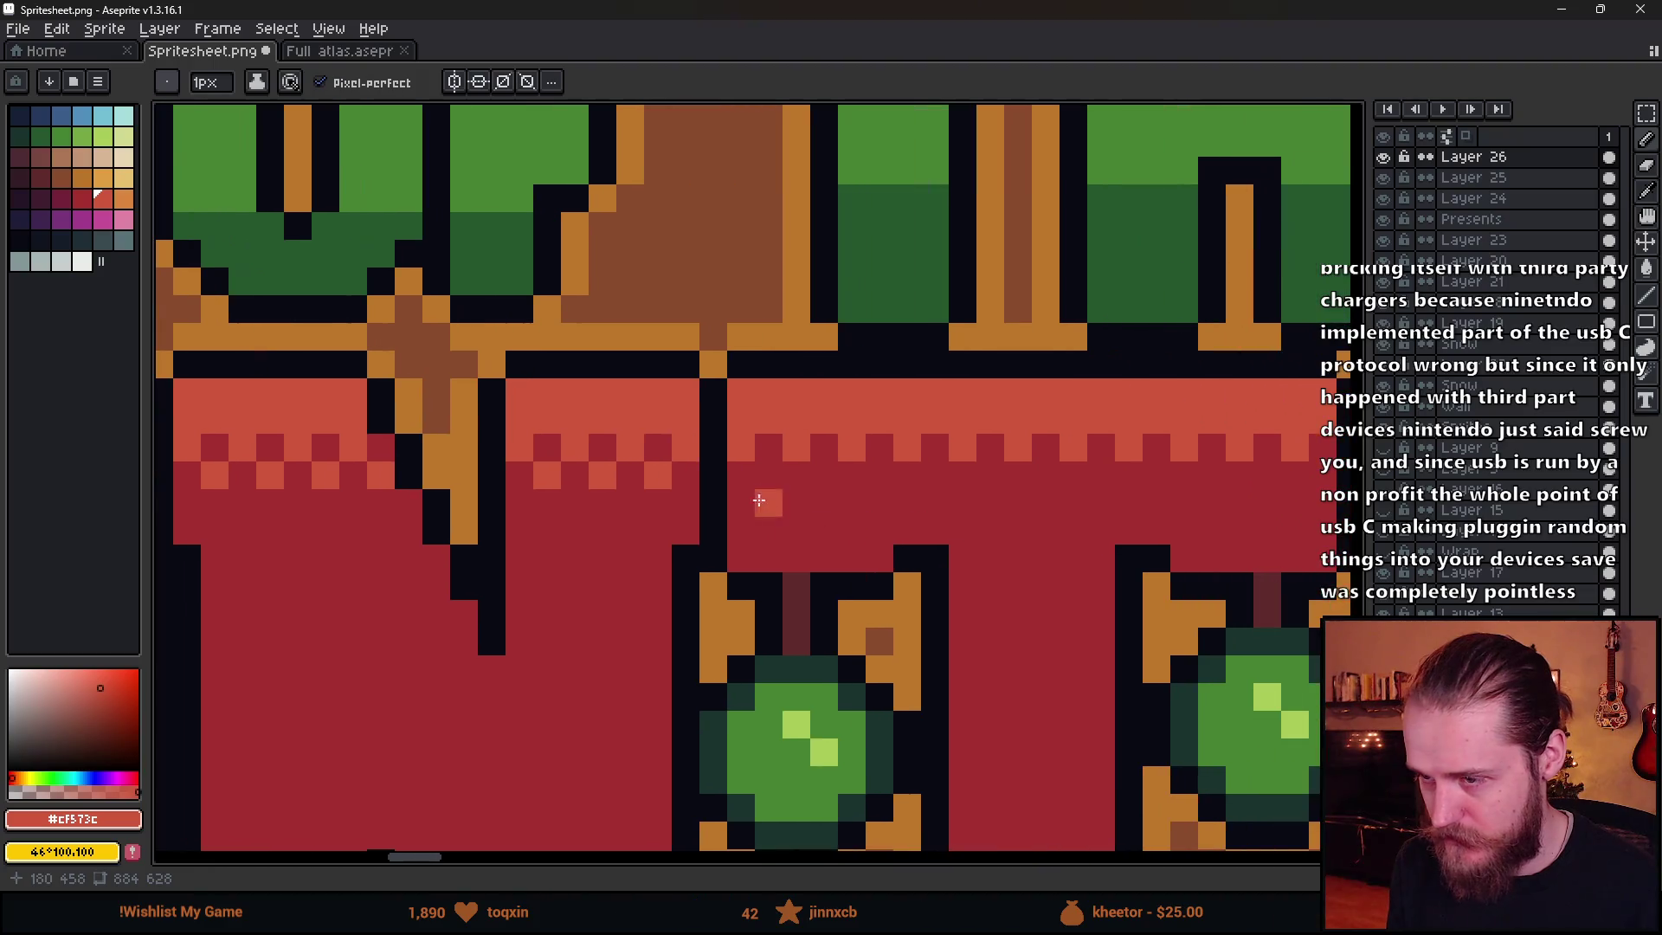
left_click(774, 481)
left_click(824, 475)
left_click(879, 475)
left_click(935, 476)
left_click(994, 475)
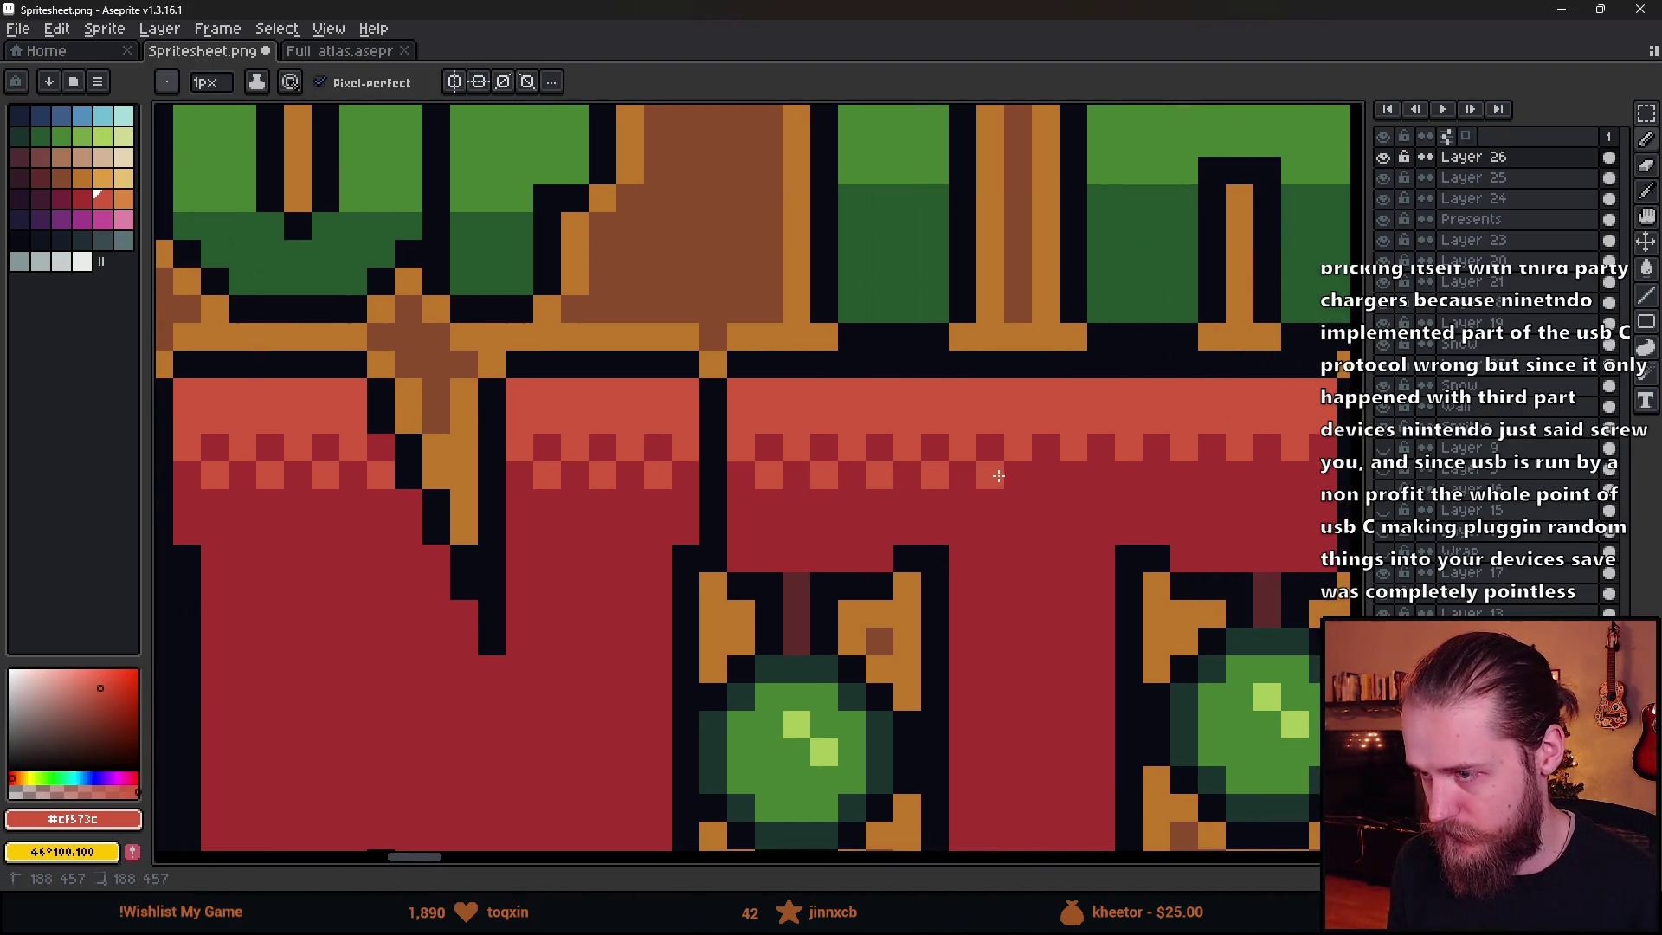
left_click(1102, 475)
left_click(1157, 476)
left_click_drag(1185, 503, 692, 521)
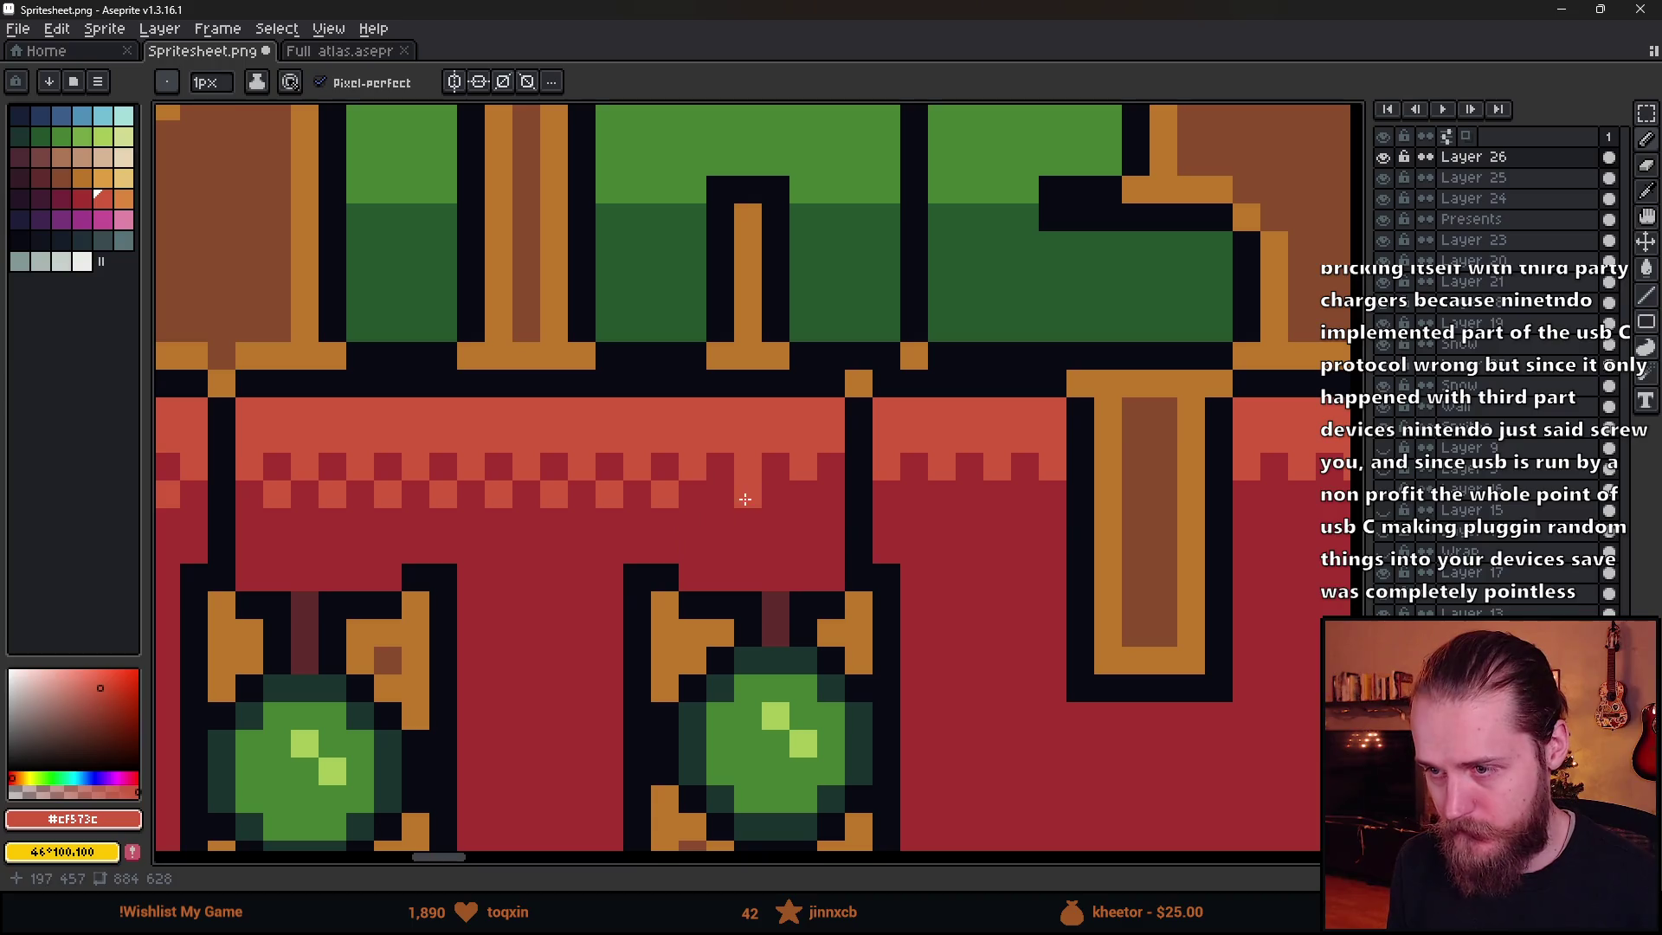
left_click(721, 494)
left_click(776, 494)
left_click(831, 494)
left_click_drag(892, 519, 615, 504)
left_click(637, 478)
left_click(693, 479)
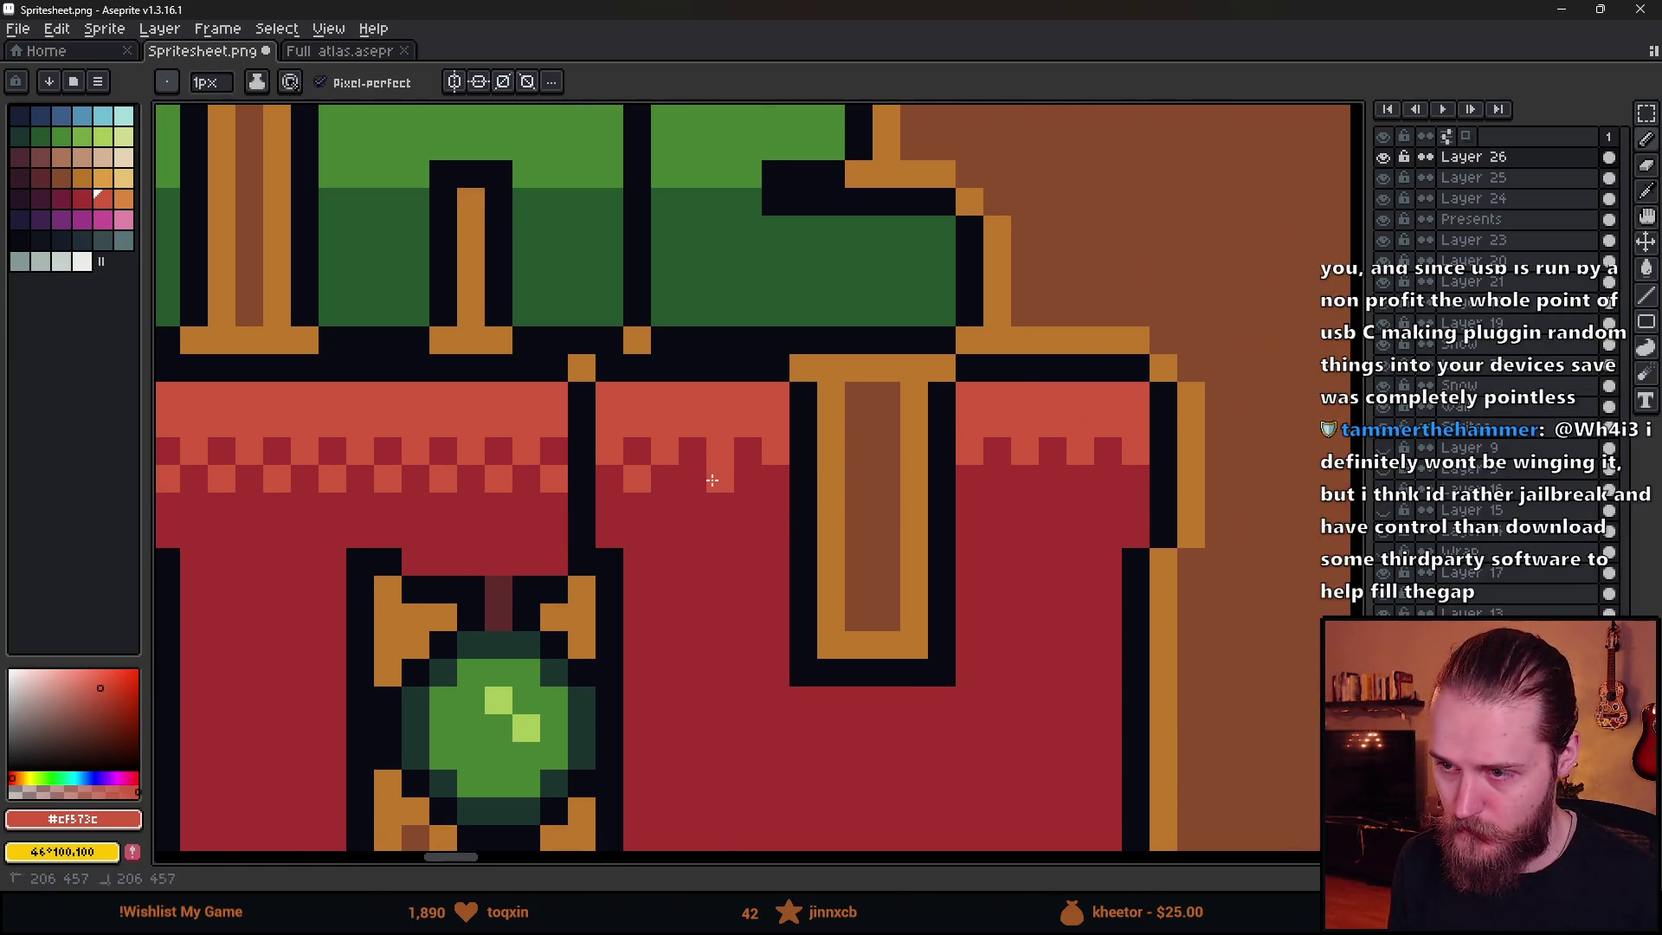
left_click(750, 481)
left_click(997, 481)
left_click(1053, 481)
left_click(1103, 484)
scroll(1101, 487, "down", 6)
scroll(876, 687, "up", 1)
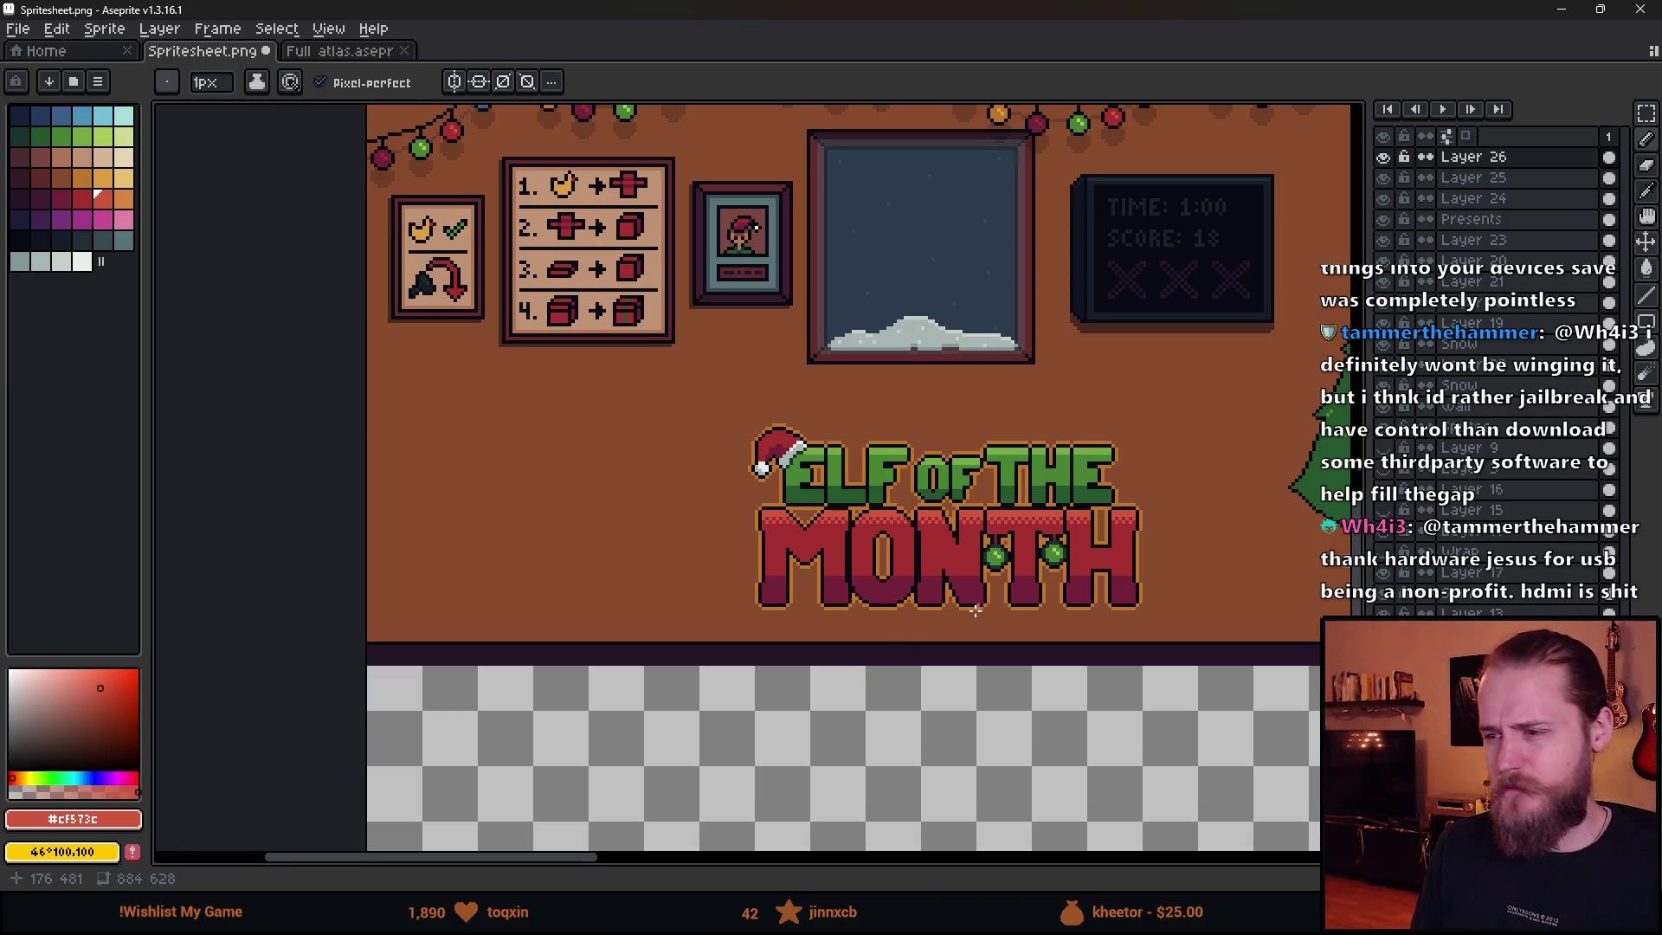
- Notch the top edge of MONTH's purple bottom band with #a53030 red pixels, M through H
scroll(977, 606, "down", 3)
scroll(1034, 612, "up", 3)
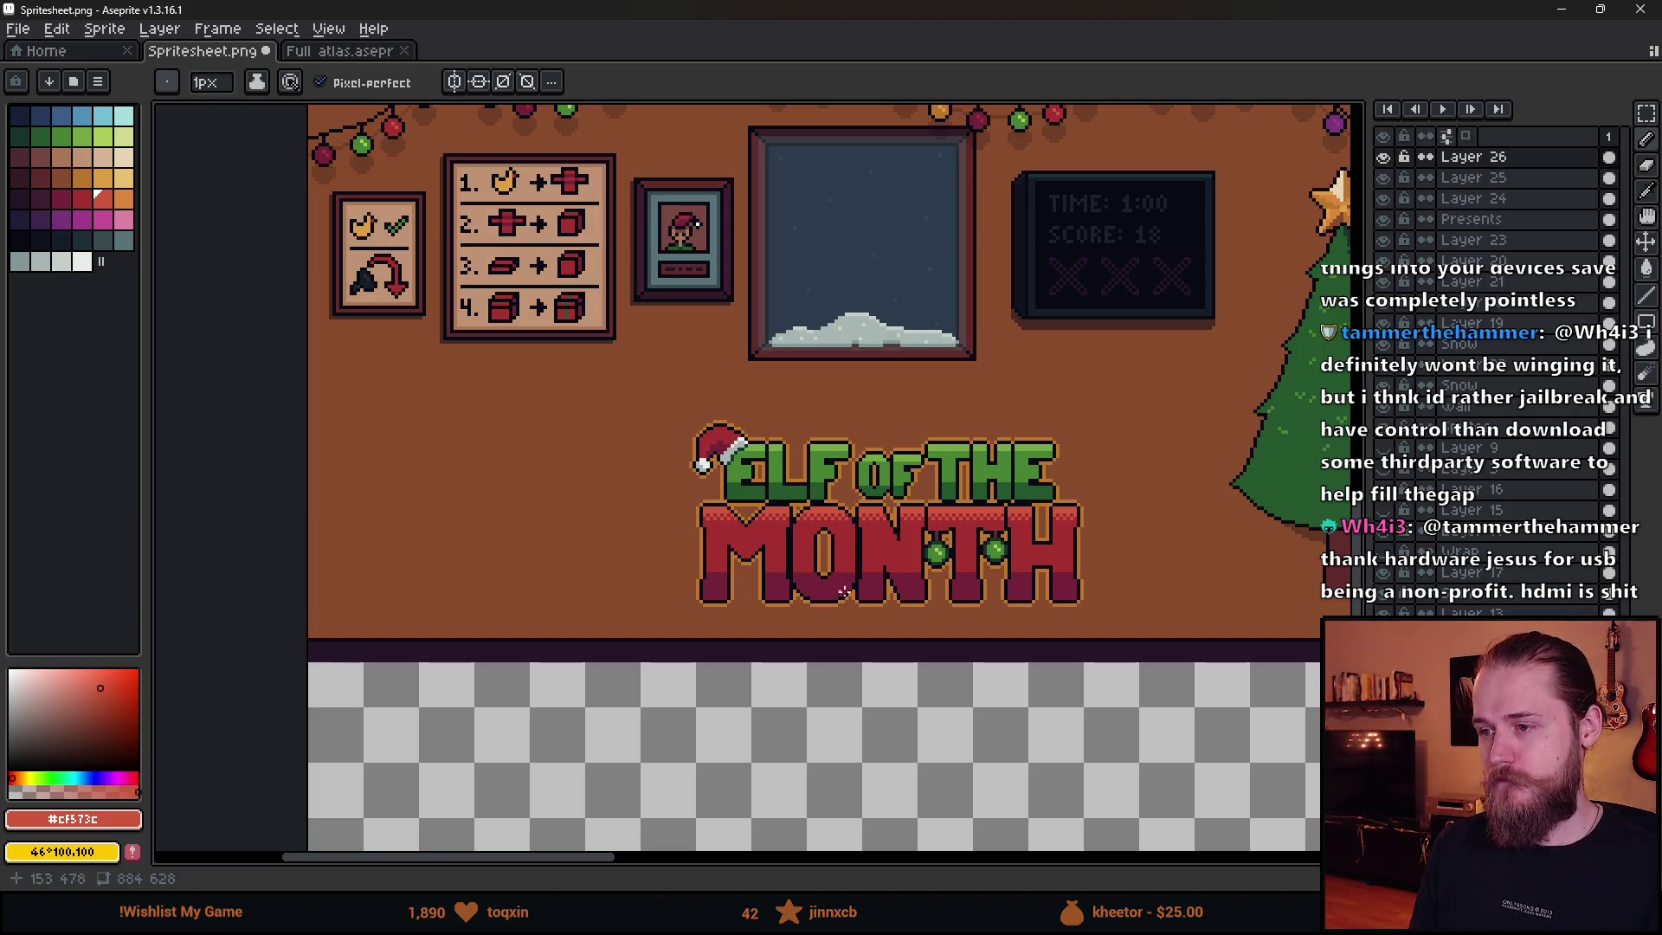
scroll(832, 587, "right", 5)
scroll(585, 616, "up", 3)
scroll(494, 279, "up", 1)
left_click(530, 463, "alt")
left_click(551, 503)
left_click(606, 503)
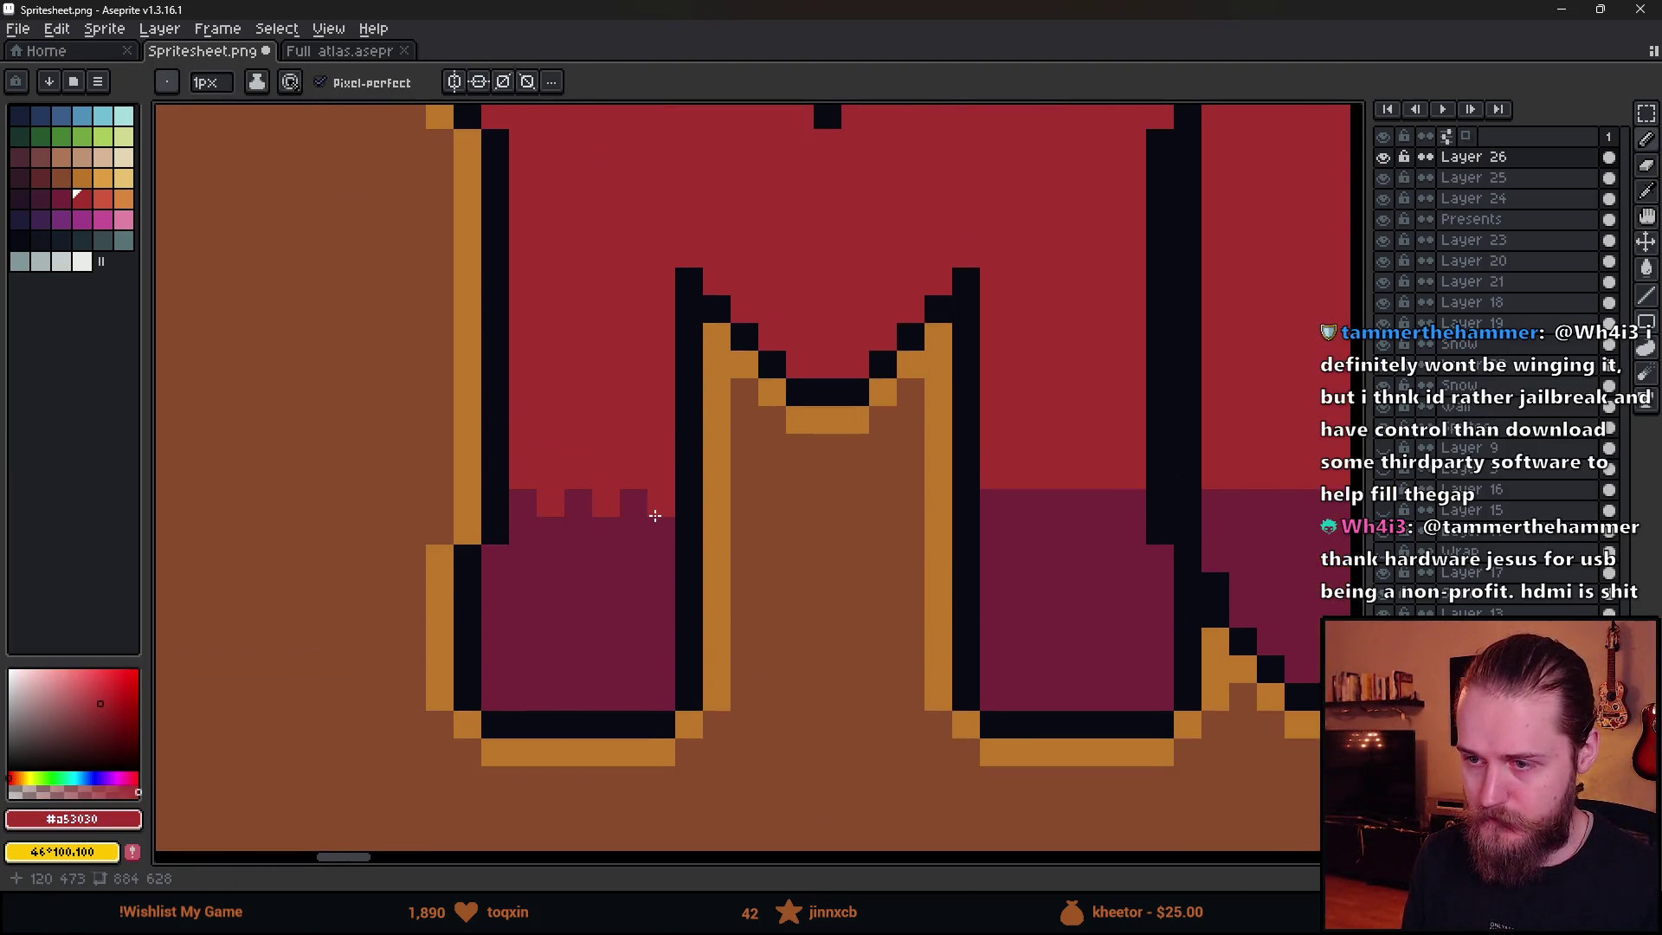
left_click(1022, 503)
left_click(1078, 503)
left_click(1132, 503)
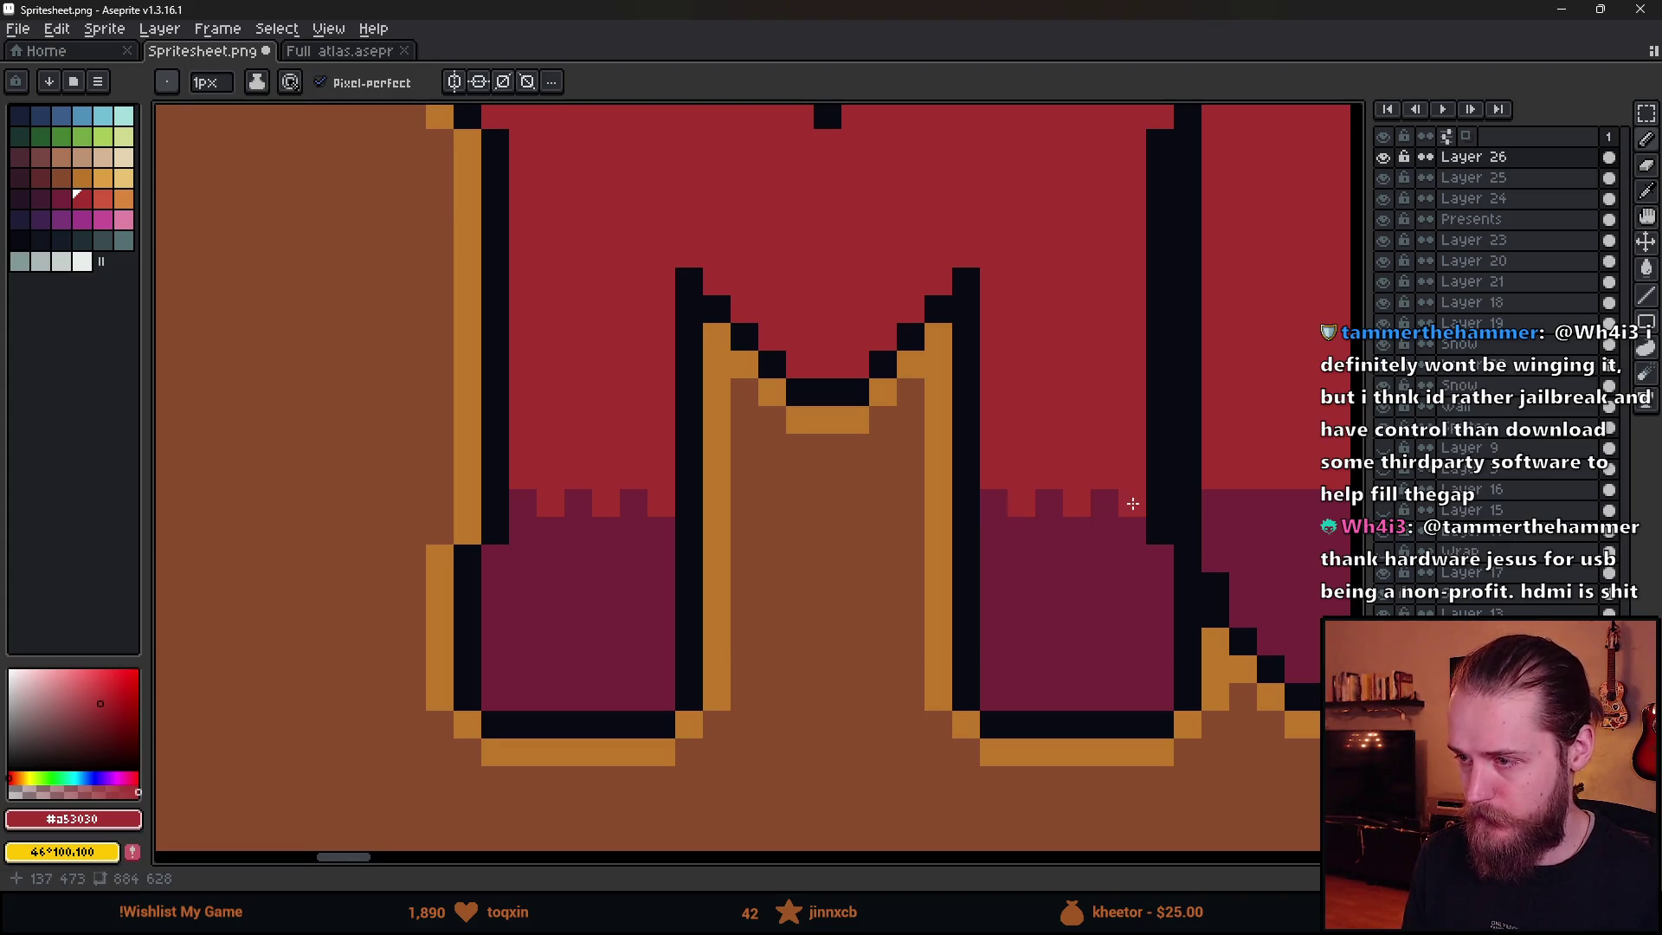
left_click_drag(1133, 503, 540, 522)
left_click(650, 521)
left_click(706, 521)
left_click(761, 520)
left_click_drag(994, 553, 819, 574)
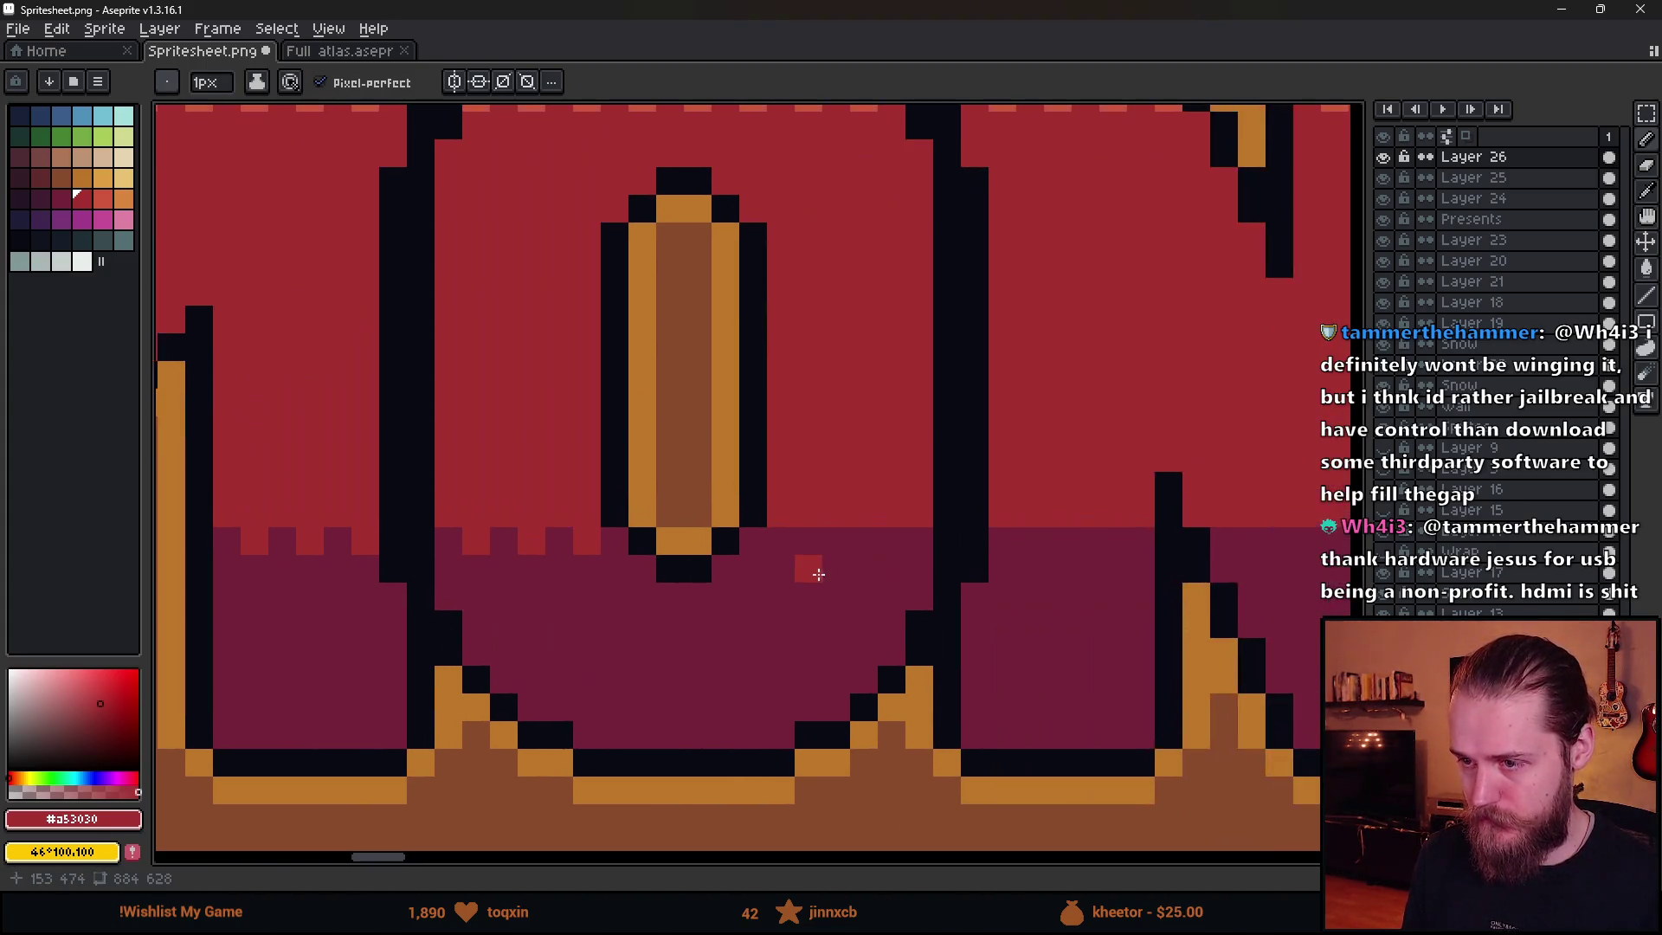
left_click_drag(1034, 565, 789, 558)
left_click(781, 541)
left_click(836, 541)
left_click(891, 541)
mouse_move(1068, 561)
left_mouse_down()
mouse_move(794, 549)
mouse_move(770, 574)
left_mouse_up()
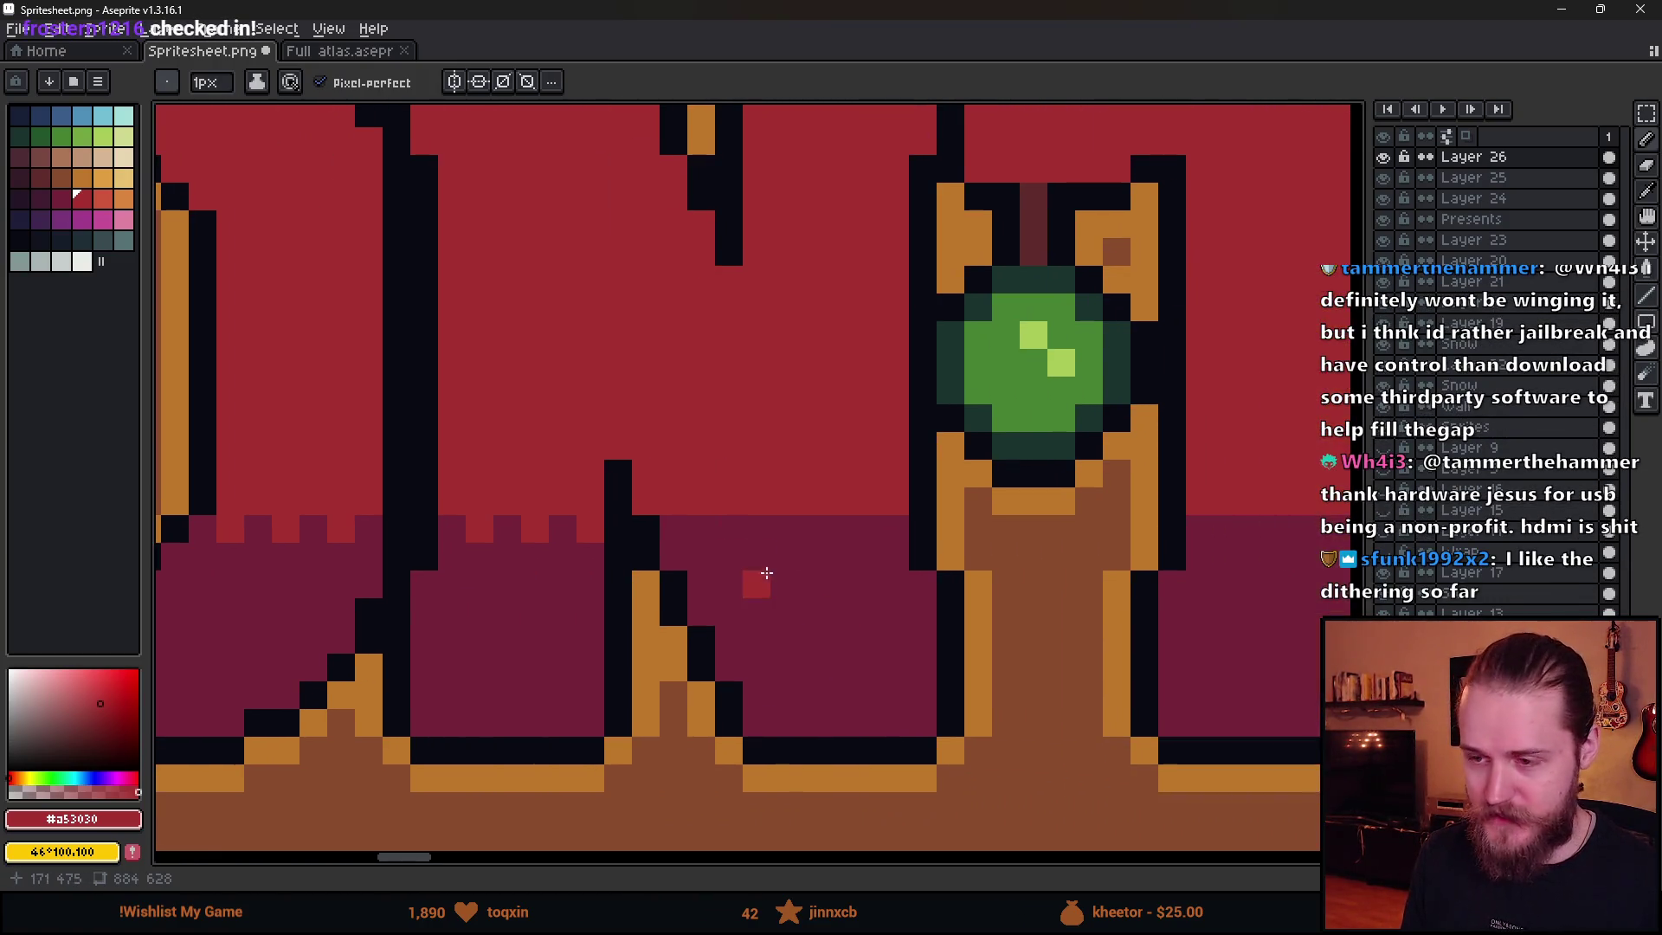
left_click(702, 529)
left_click(758, 529)
left_click(815, 529)
left_click(868, 529)
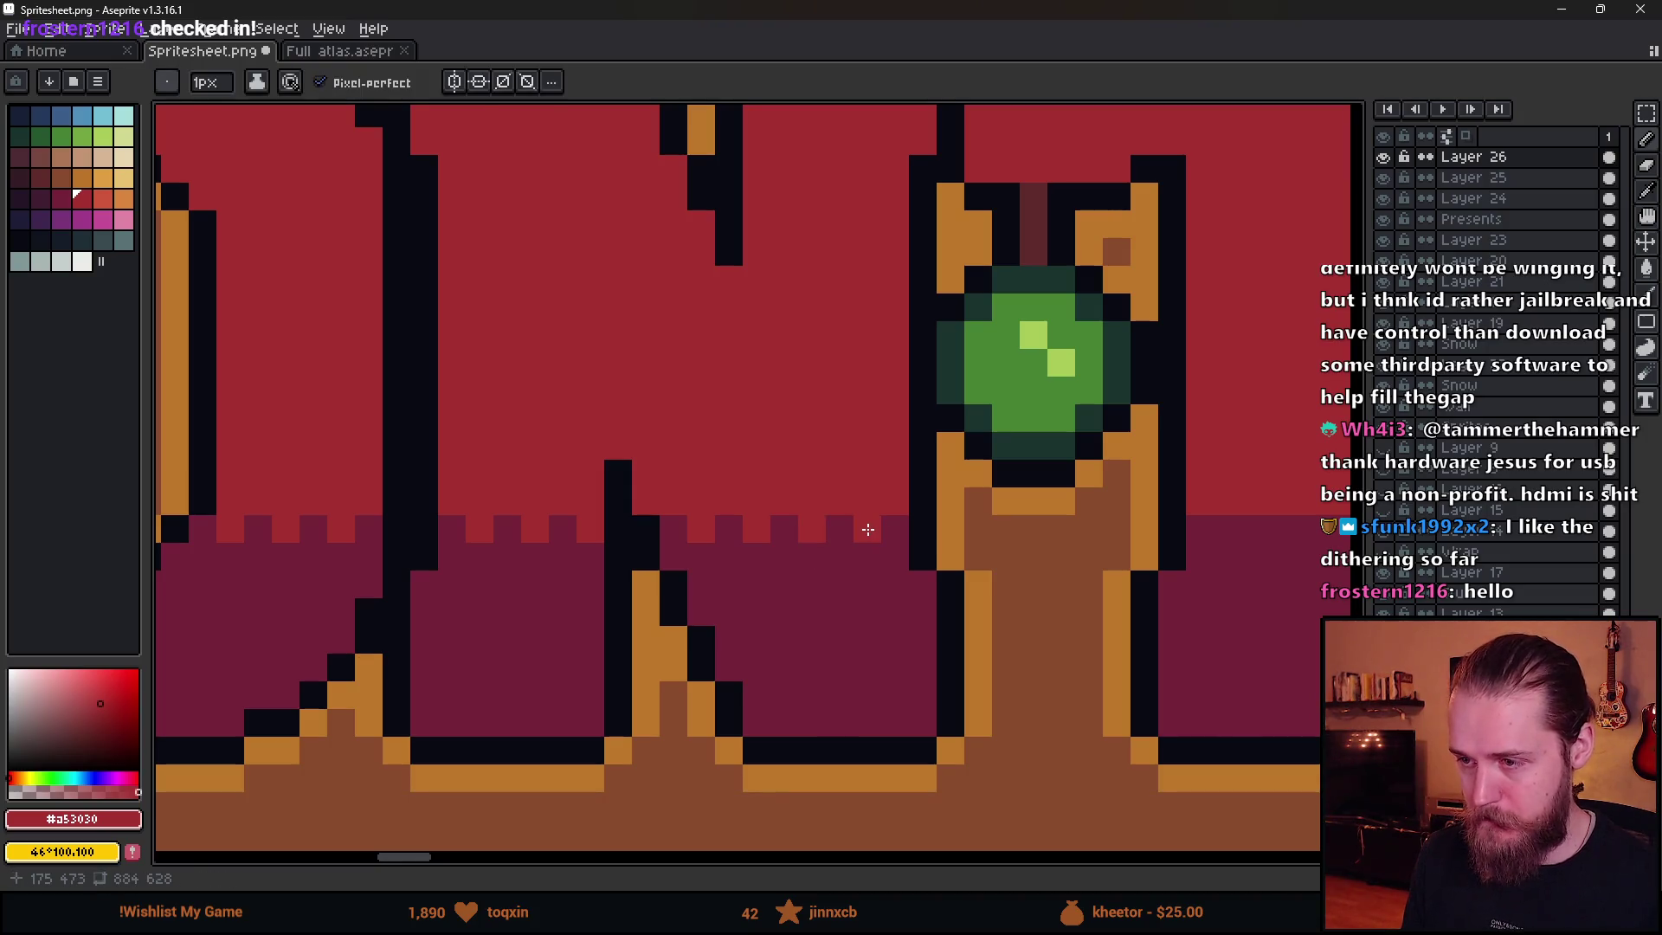
left_click_drag(1212, 550, 861, 564)
left_click(876, 541)
left_click(933, 541)
left_click(988, 541)
left_click(1320, 541)
left_click_drag(1363, 553, 820, 565)
left_click(884, 554)
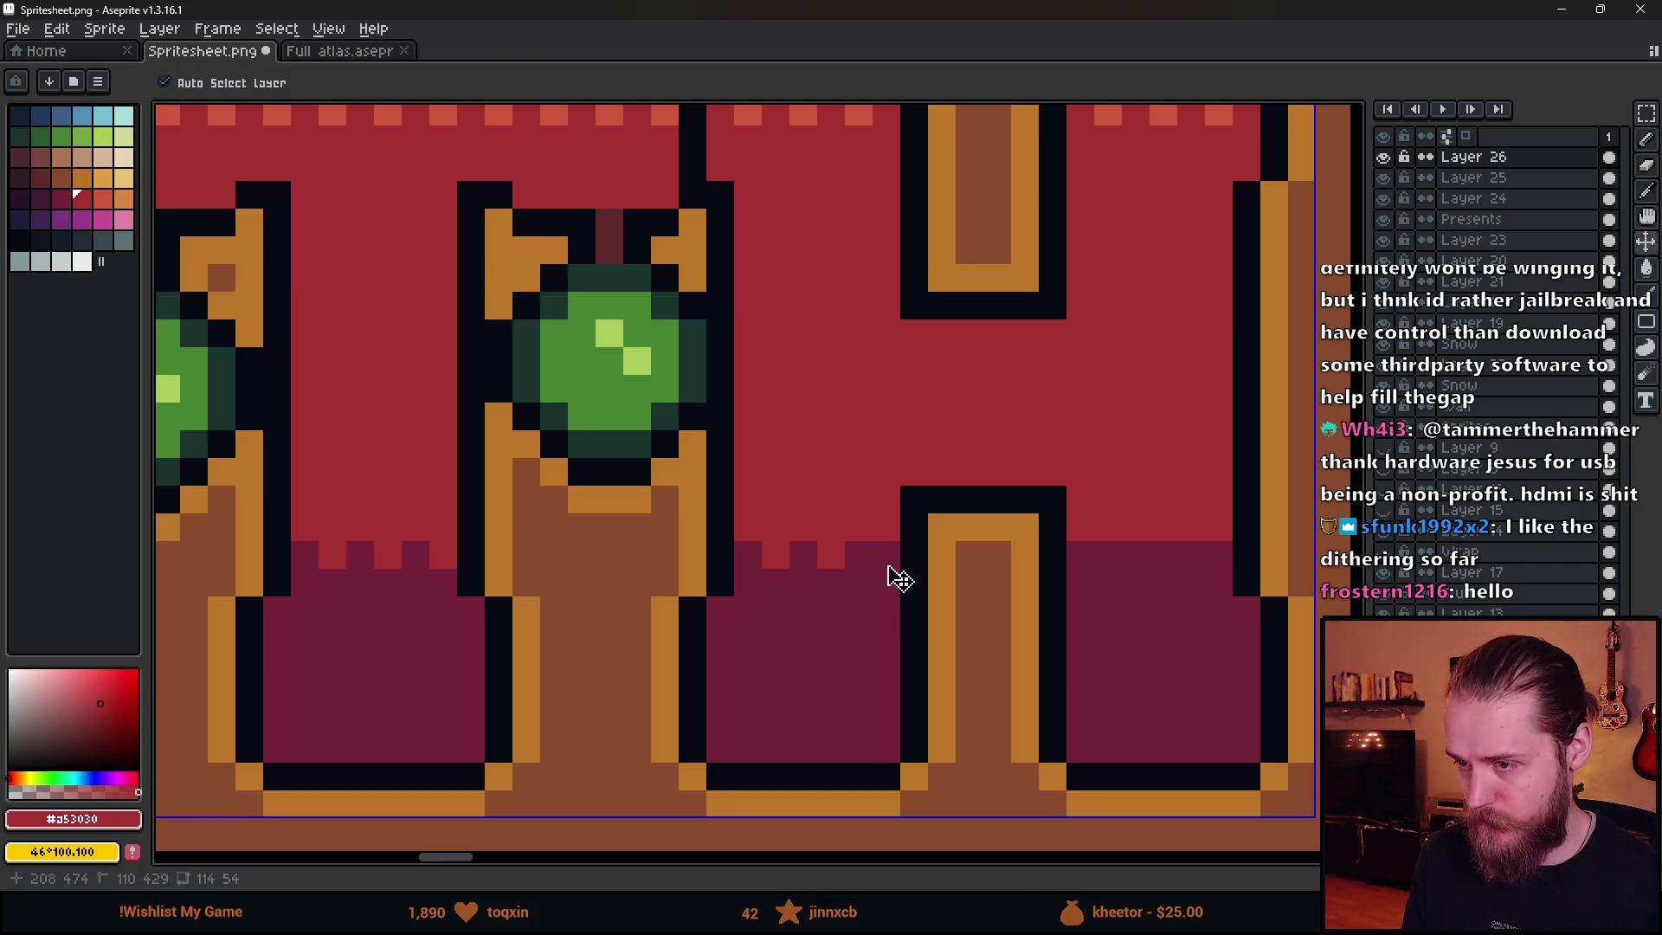
- Add #752438 purple dither pixels along the red/purple border, undoing misplaced ones
scroll(1171, 586, "down", 4)
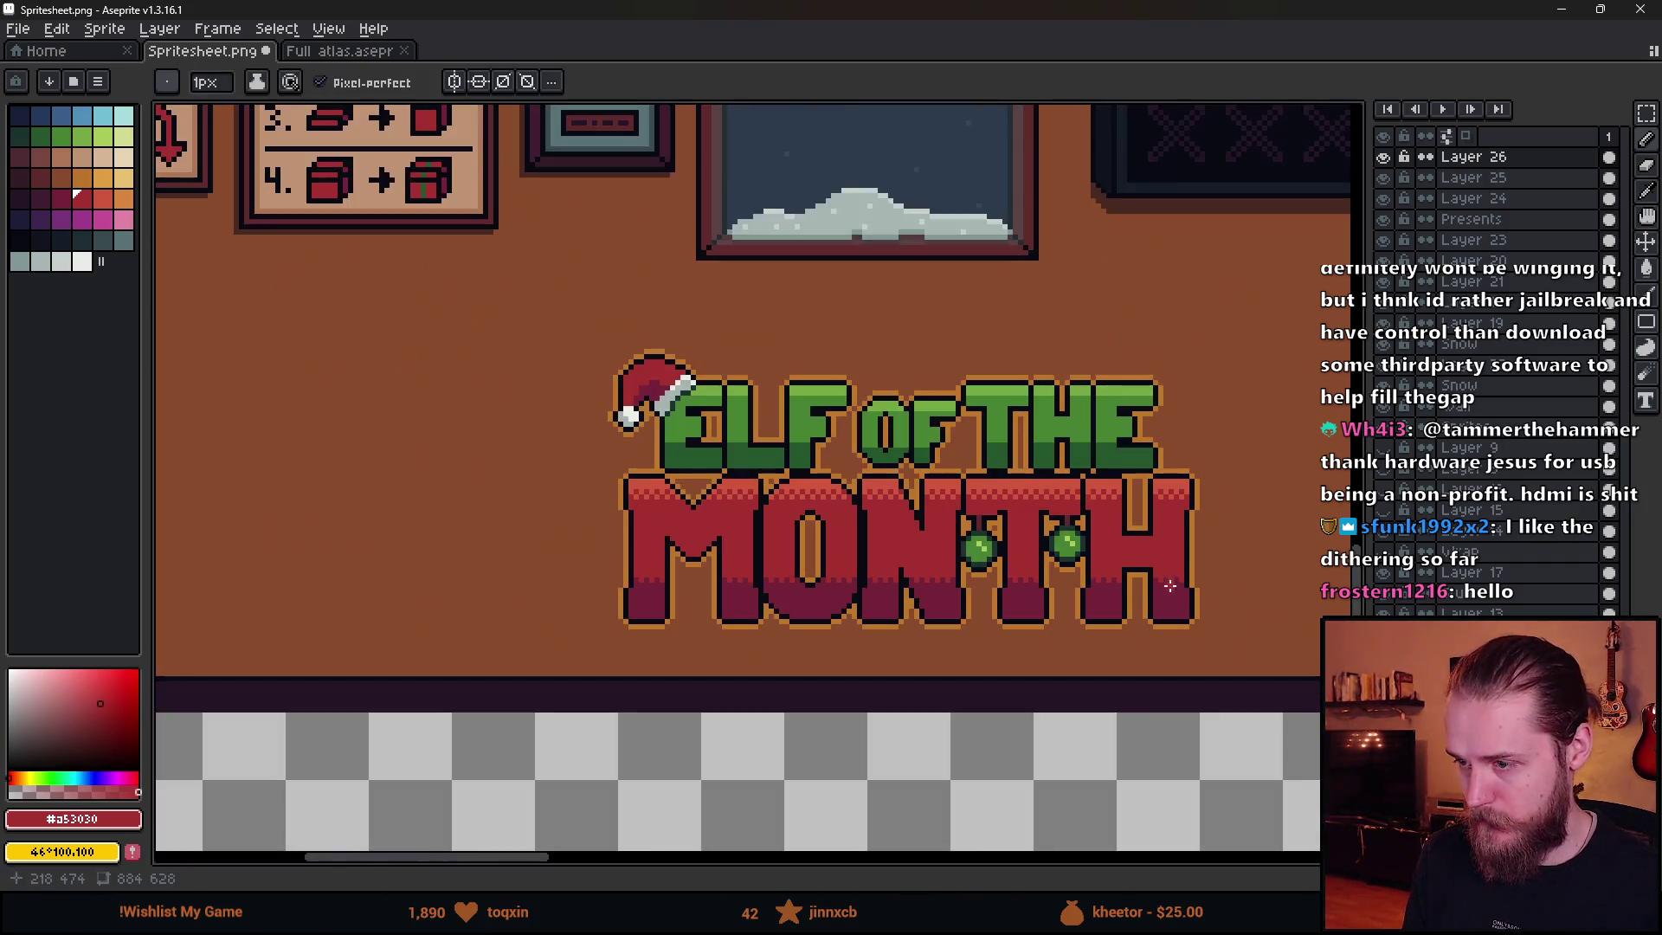
scroll(1135, 462, "down", 2)
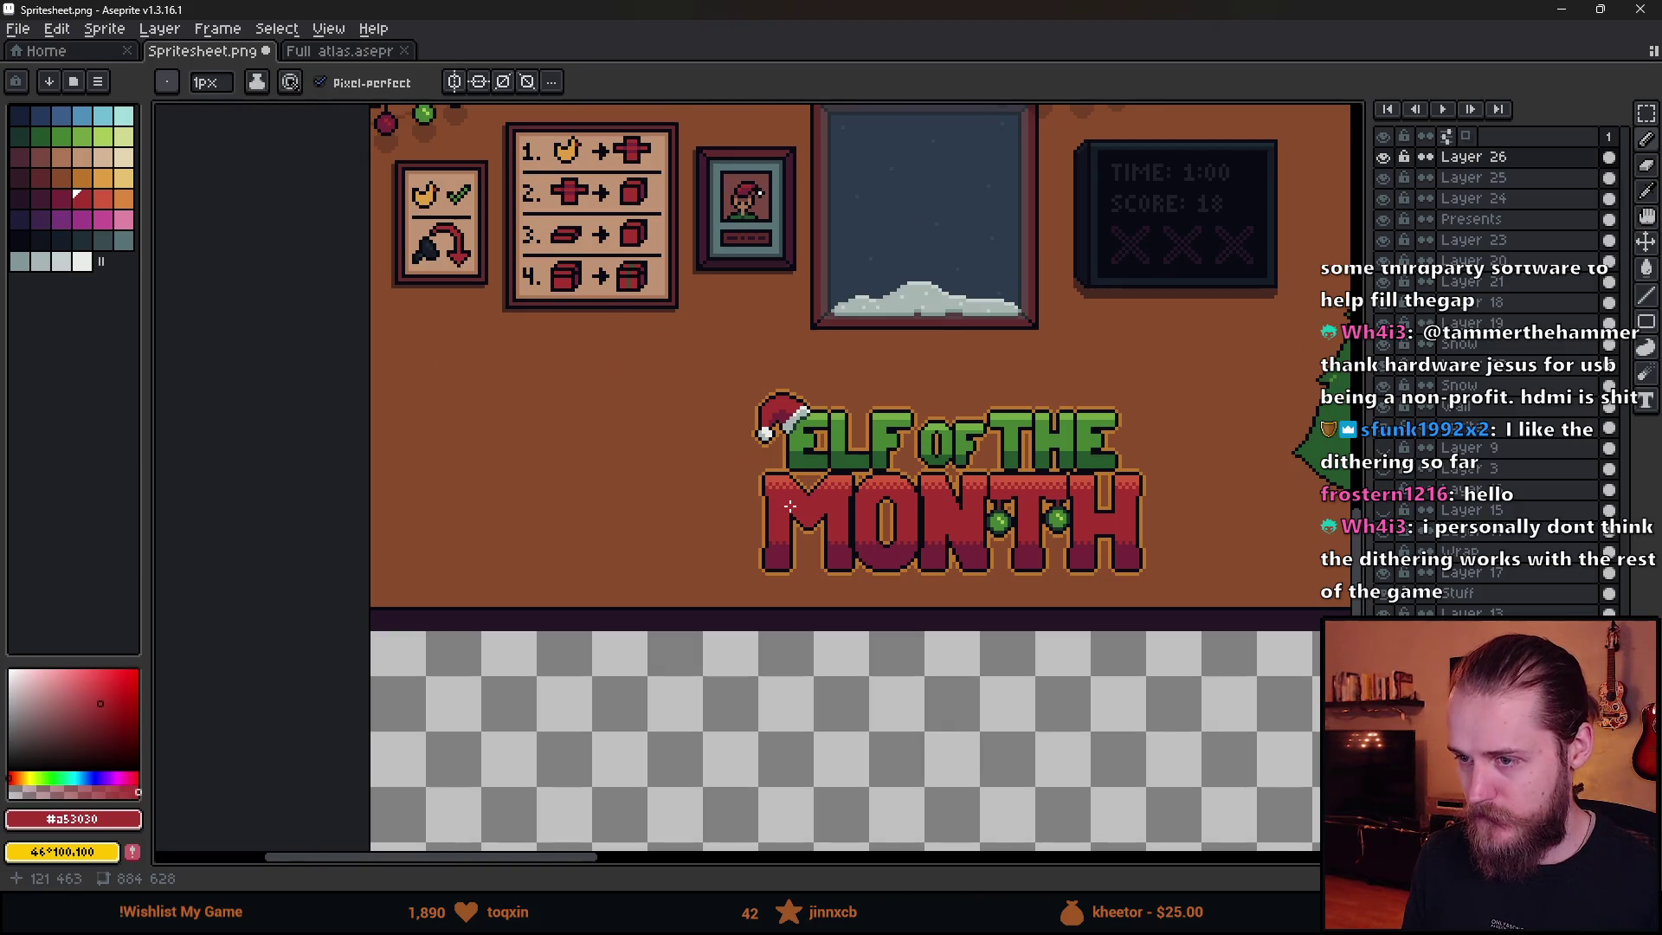
scroll(790, 505, "up", 5)
left_click(666, 554, "alt")
left_click(750, 530)
left_click(833, 529)
left_click_drag(1166, 570, 556, 563)
left_click(766, 522)
left_click(849, 522)
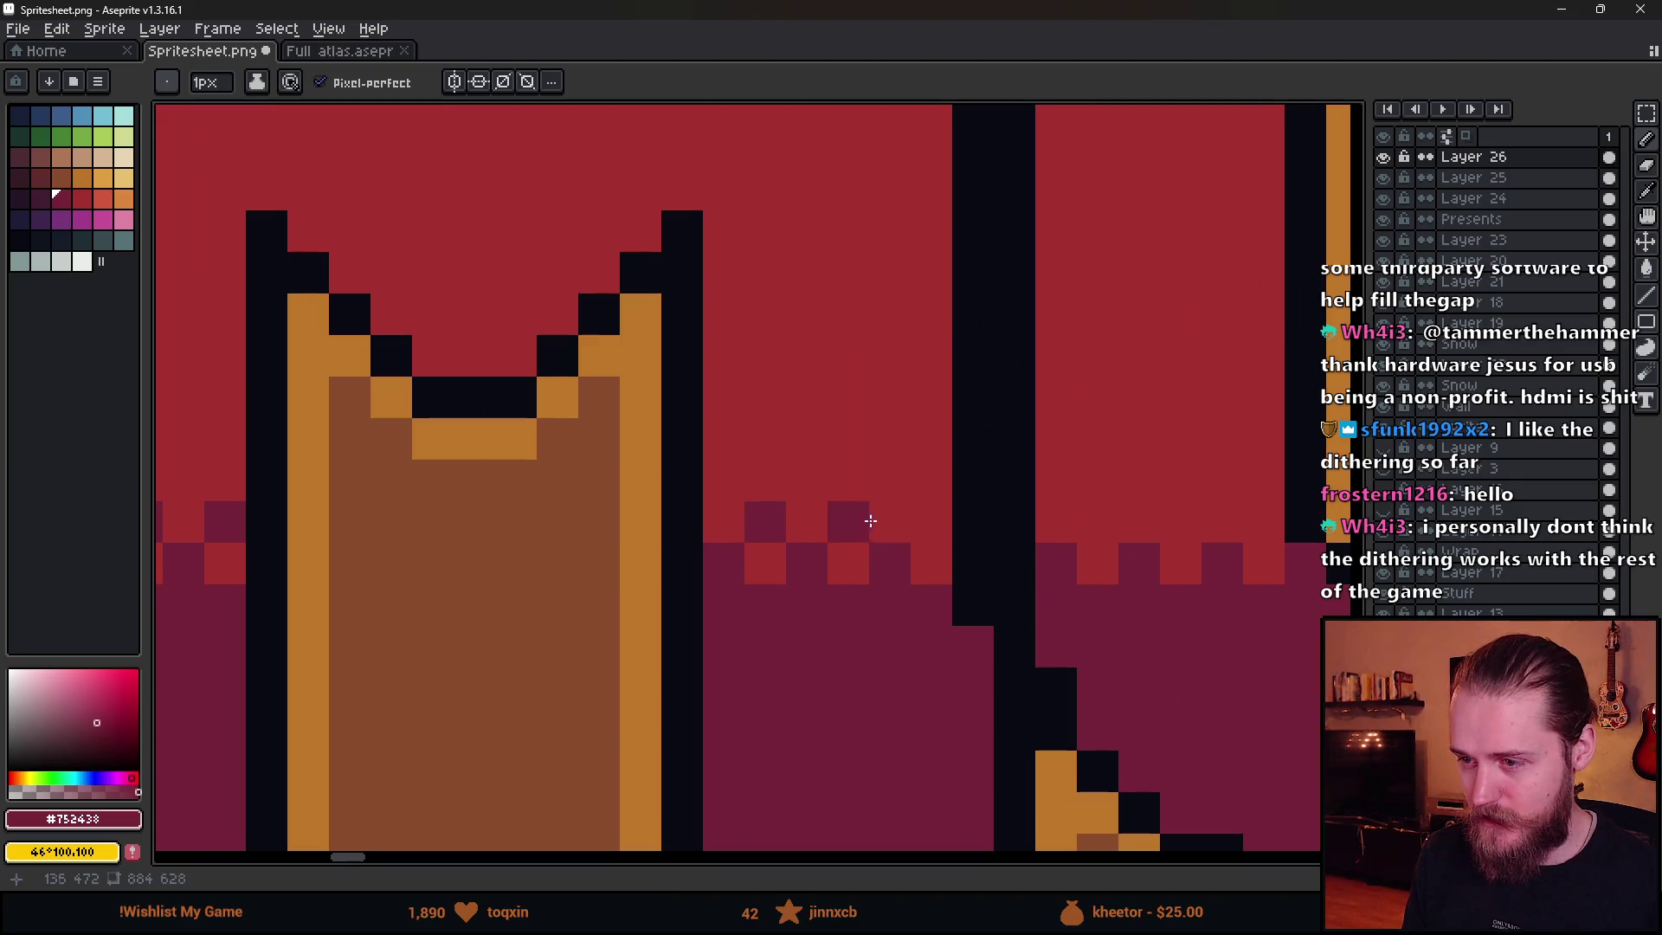
left_click(932, 522)
left_click(1099, 522)
left_click(1265, 522)
left_click_drag(1265, 522, 441, 490)
left_click(834, 530)
key("ctrl+z")
left_click(761, 511)
left_click(832, 512)
left_click(915, 514)
left_click_drag(1118, 546, 892, 537)
left_click(912, 520)
left_click(974, 520)
left_click(1016, 520)
key("ctrl+z")
left_click(1057, 520)
left_click(1224, 561)
key("ctrl+z")
left_click(1225, 523)
left_click(1112, 489)
key("ctrl+z")
mouse_move(1161, 564)
left_mouse_down()
mouse_move(916, 586)
mouse_move(762, 528)
left_mouse_up()
left_click(753, 524)
left_click(833, 520)
left_click(912, 519)
left_click(914, 558)
scroll(920, 537, "down", 5)
scroll(1058, 613, "down", 3)
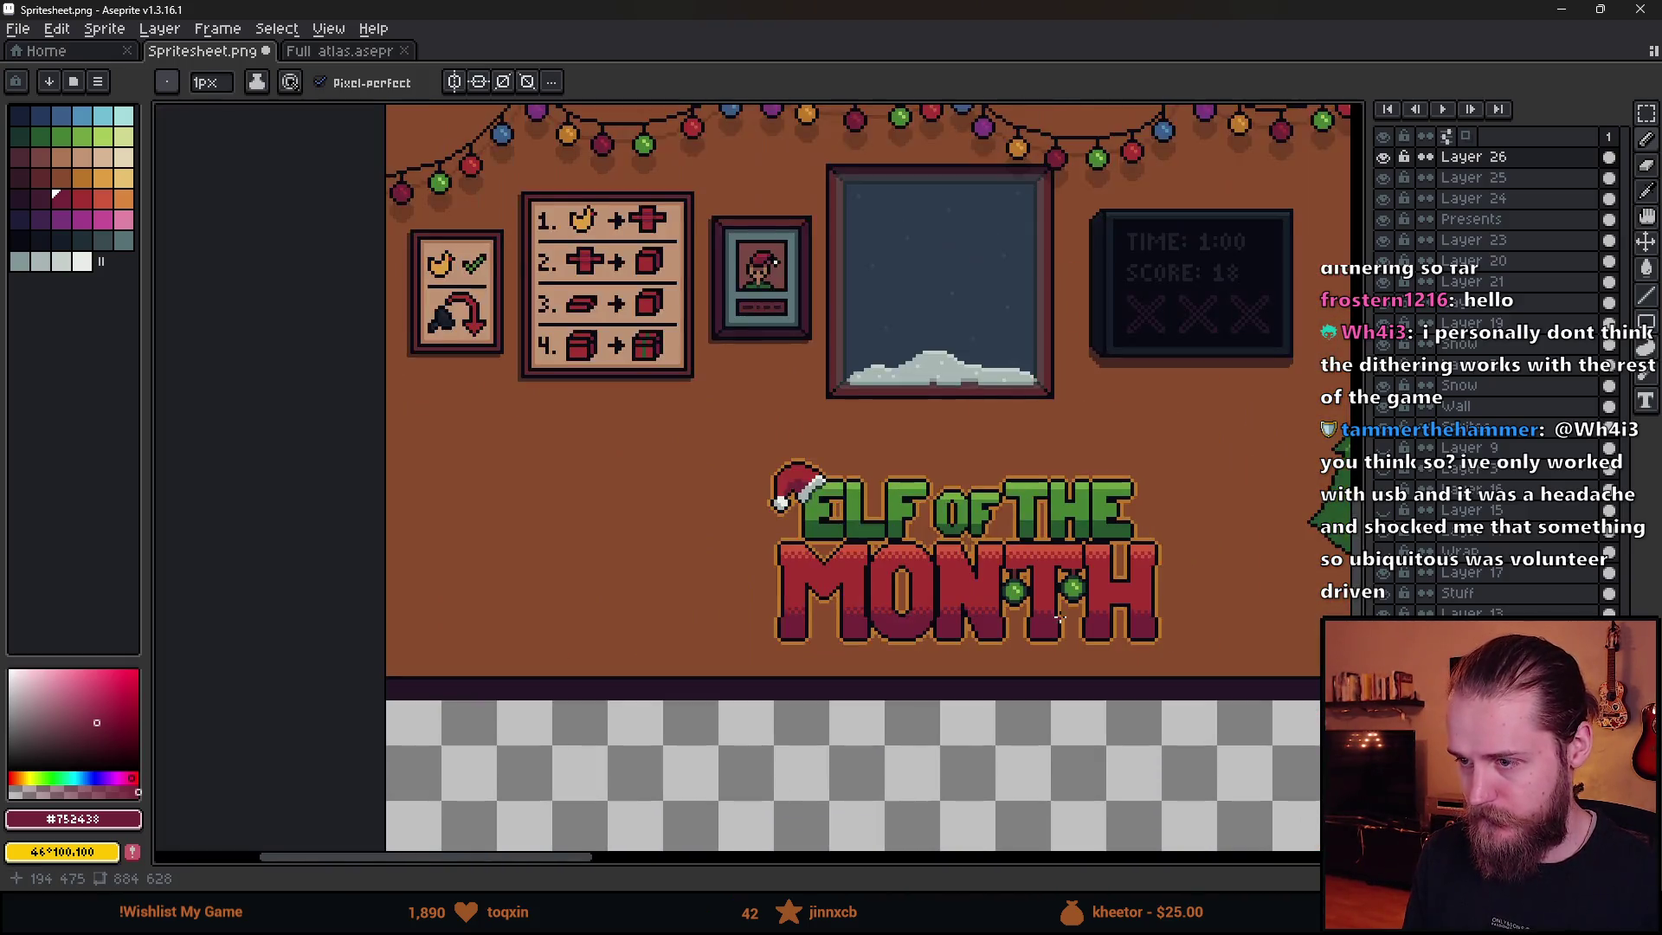
left_click_drag(1143, 606, 953, 606)
scroll(952, 623, "down", 1)
scroll(952, 630, "up", 1)
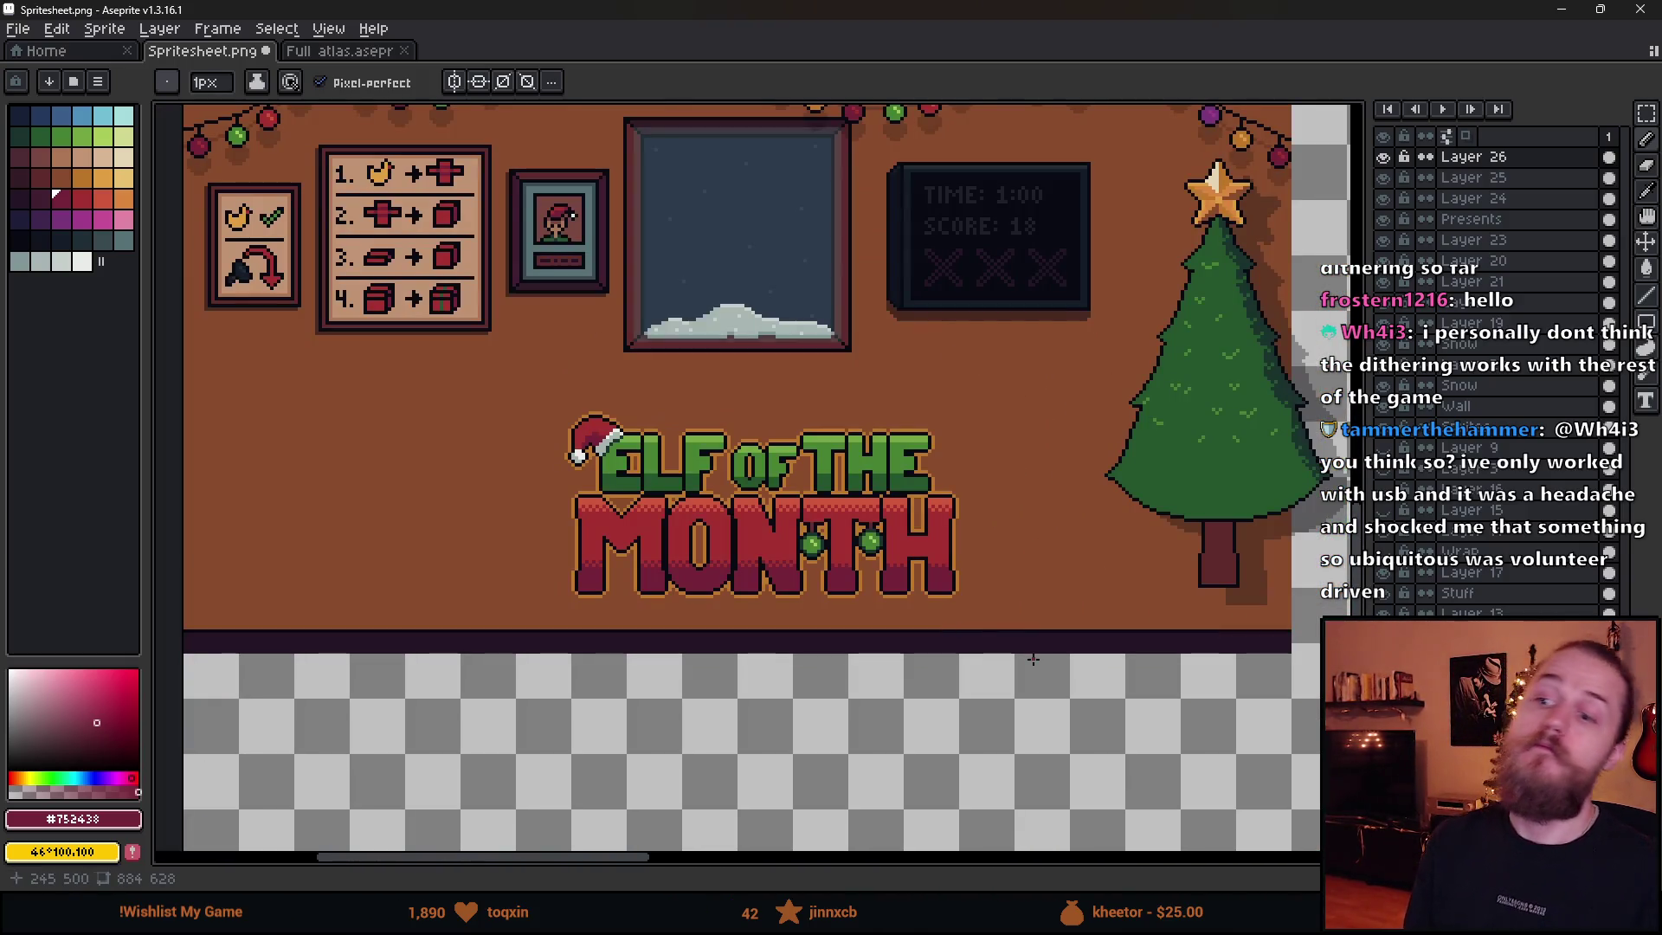
scroll(798, 598, "up", 1)
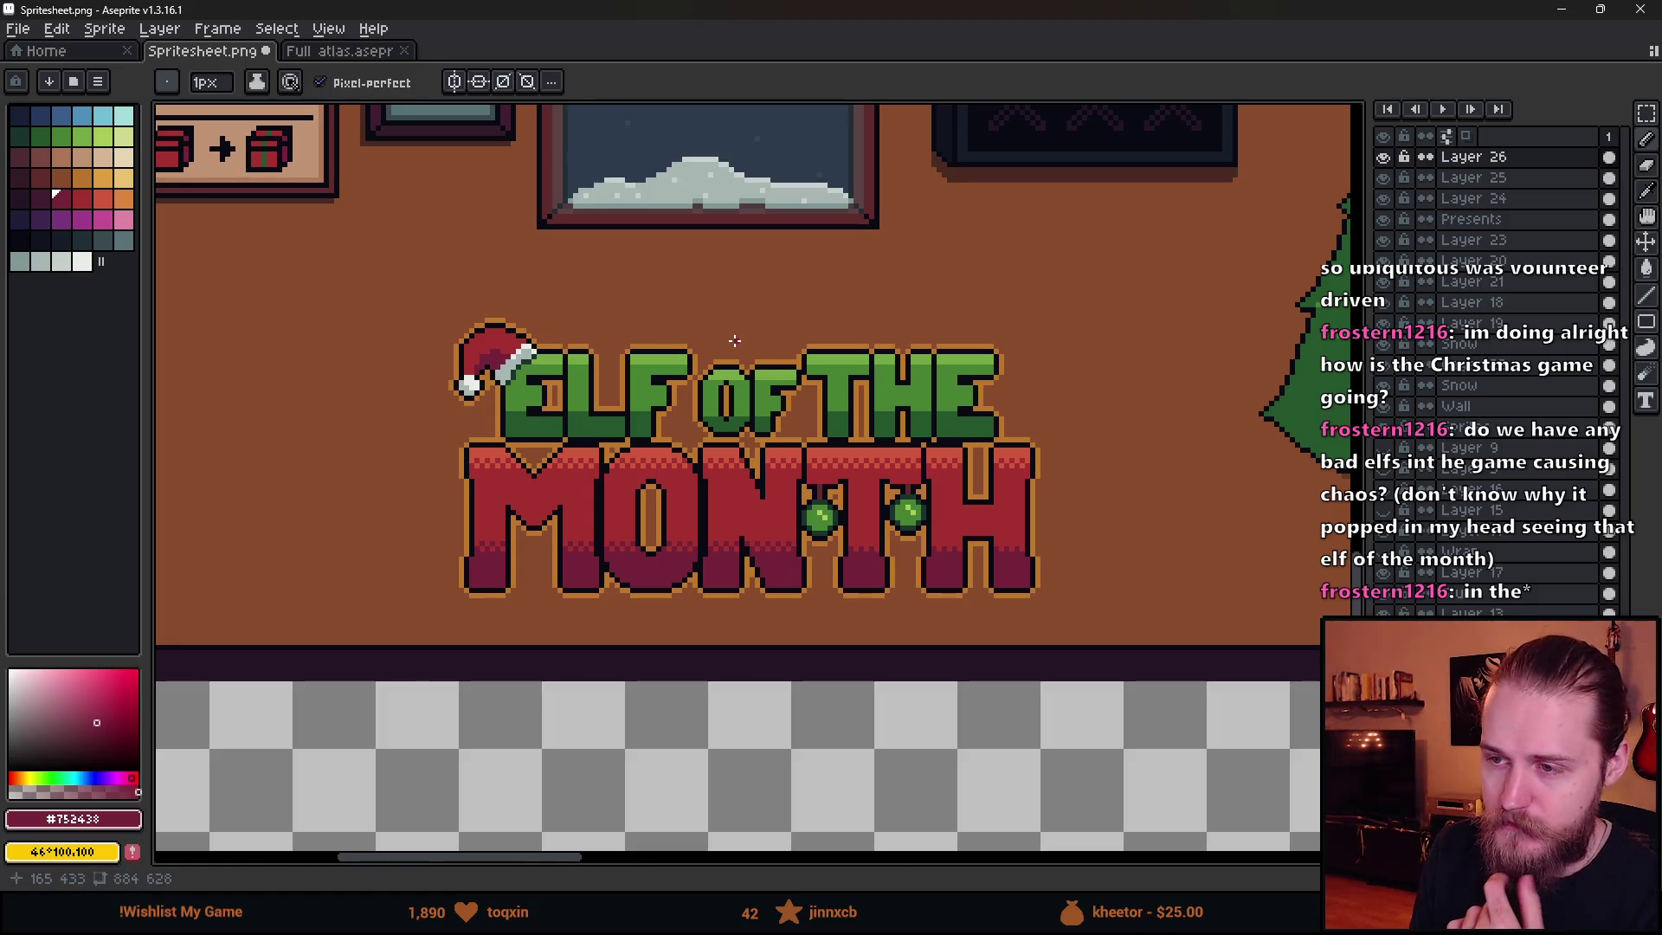
scroll(782, 400, "up", 2)
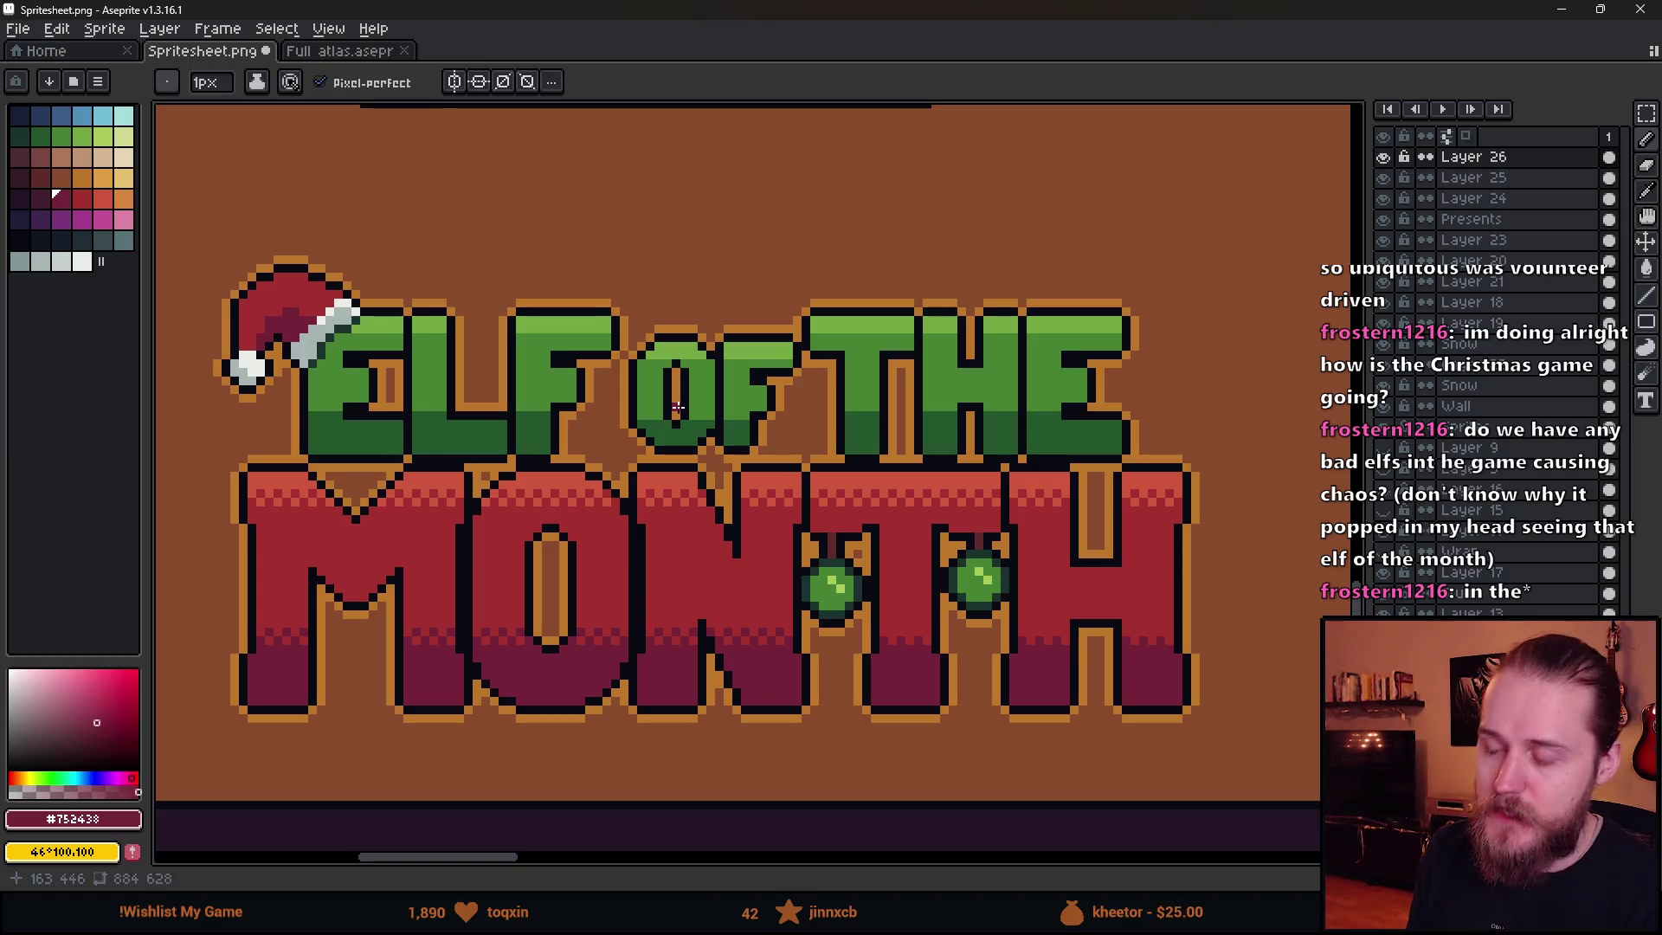
- Draw a dark-red circle and arrow marks around the word OF
left_click(818, 381)
mouse_move(637, 381)
left_mouse_down()
mouse_move(671, 440)
mouse_move(833, 407)
left_mouse_up()
left_click_drag(645, 323, 718, 321)
mouse_move(684, 292)
left_mouse_down()
mouse_move(720, 319)
mouse_move(693, 336)
left_mouse_up()
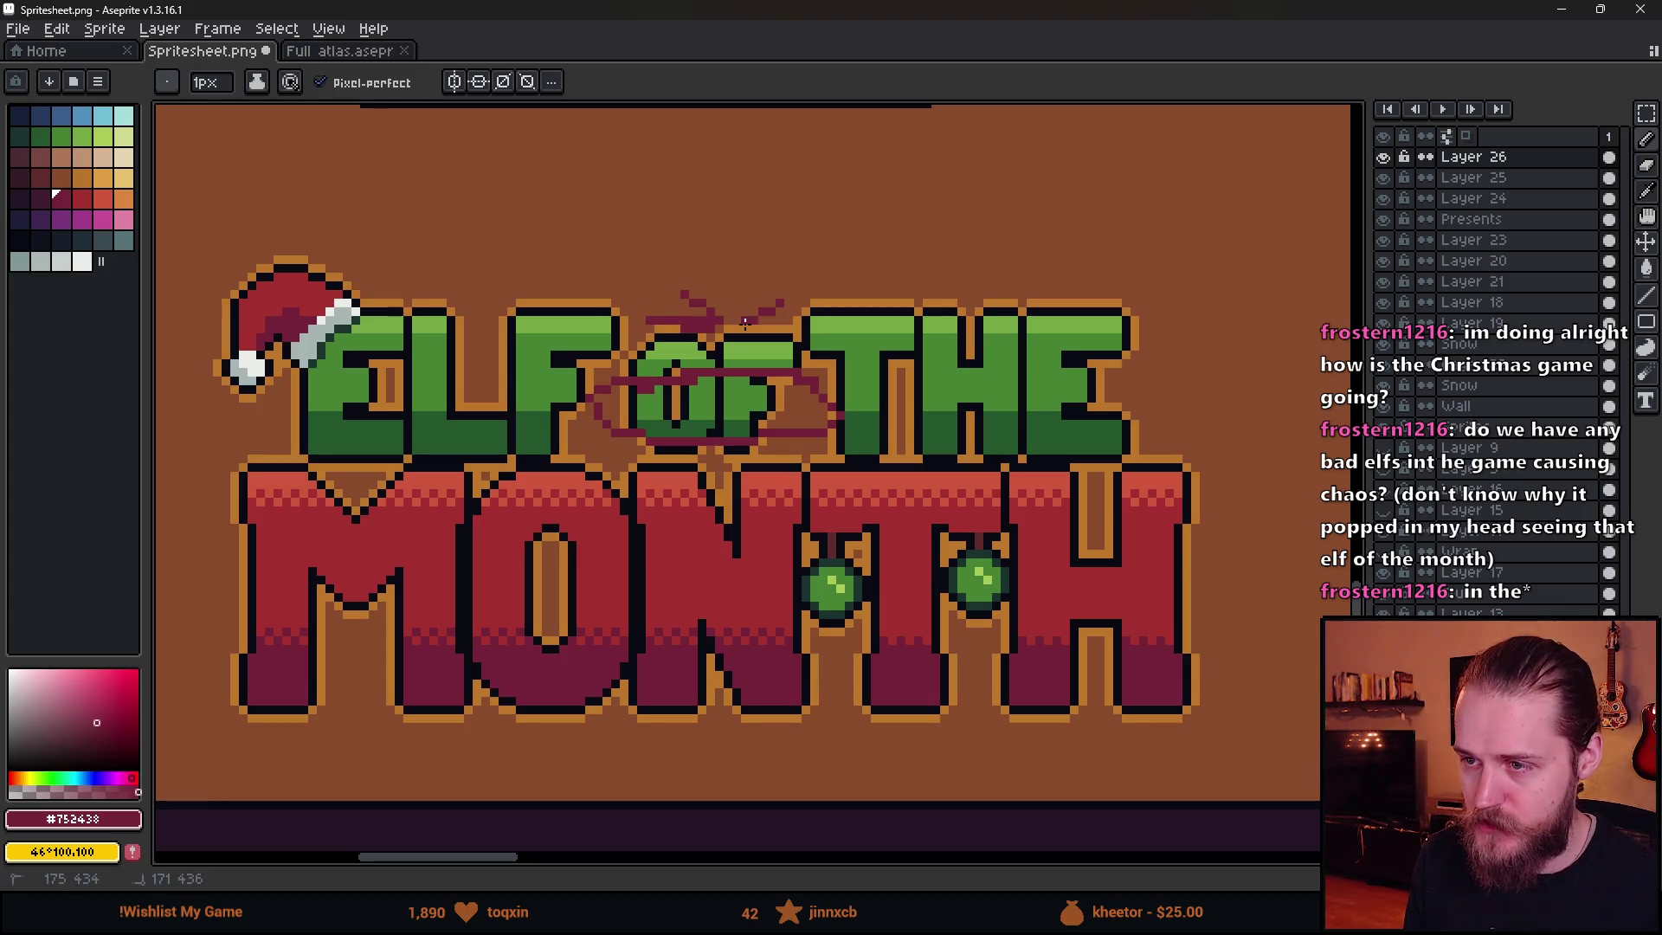
- Undo the dark-red strokes with Ctrl+Z and zoom around to check the clean title
scroll(853, 422, "down", 2)
scroll(853, 422, "down", 1)
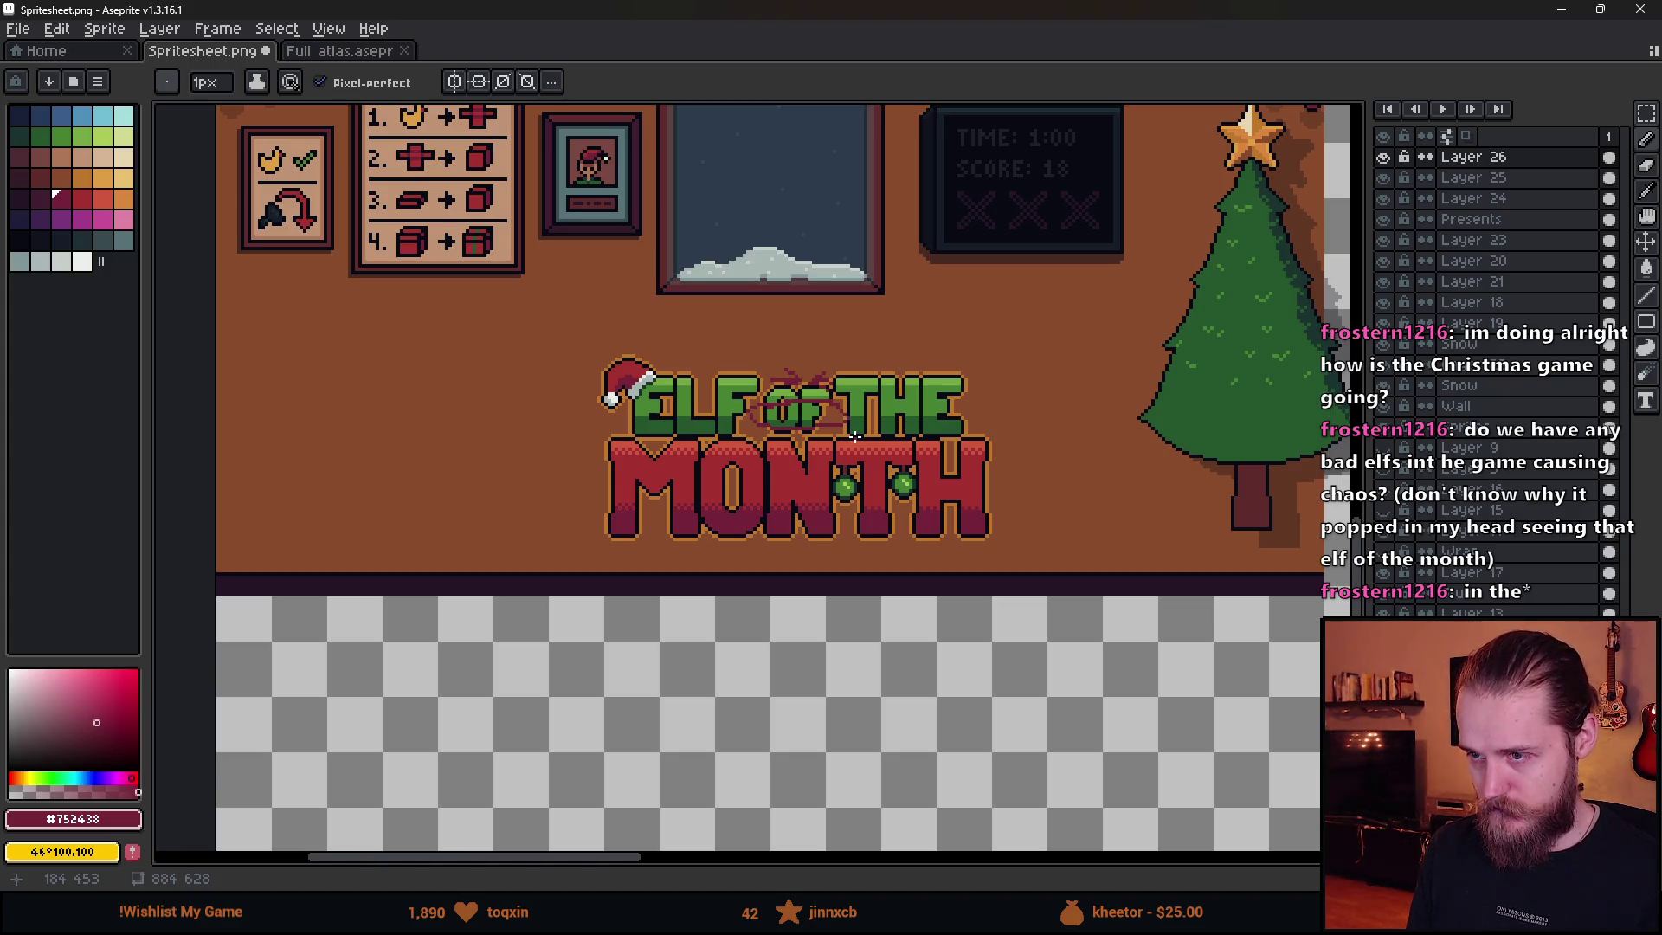
scroll(855, 438, "up", 1)
key("ctrl+z")
key("ctrl+z")
key("ctrl+z")
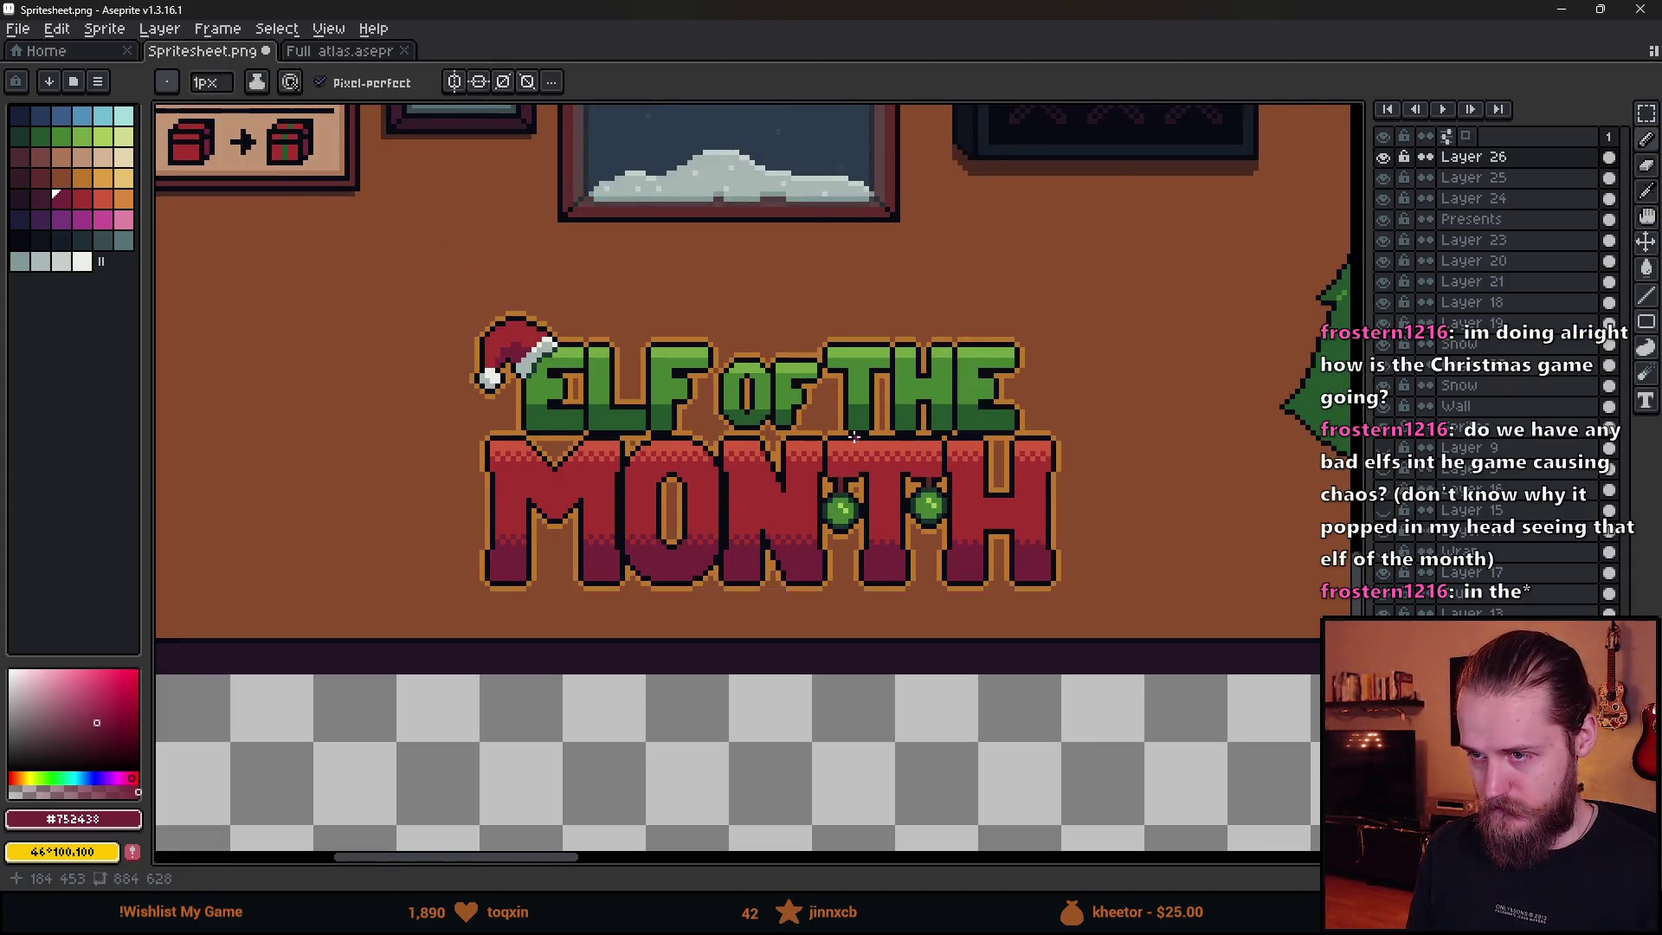
scroll(854, 437, "down", 2)
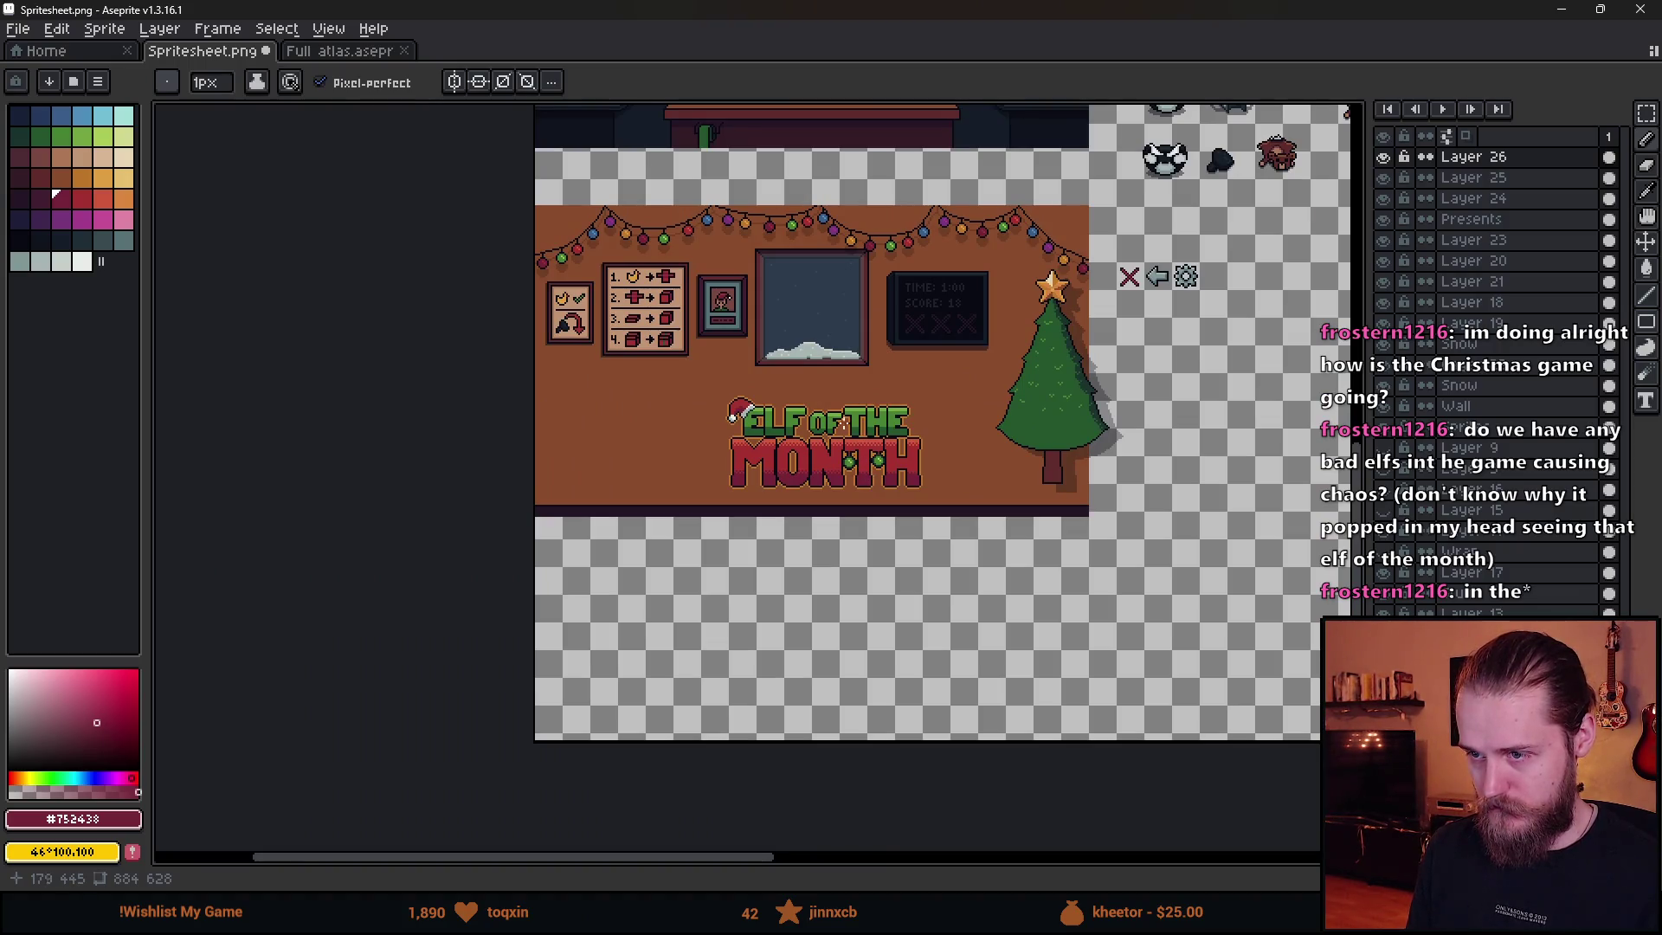
scroll(844, 423, "up", 2)
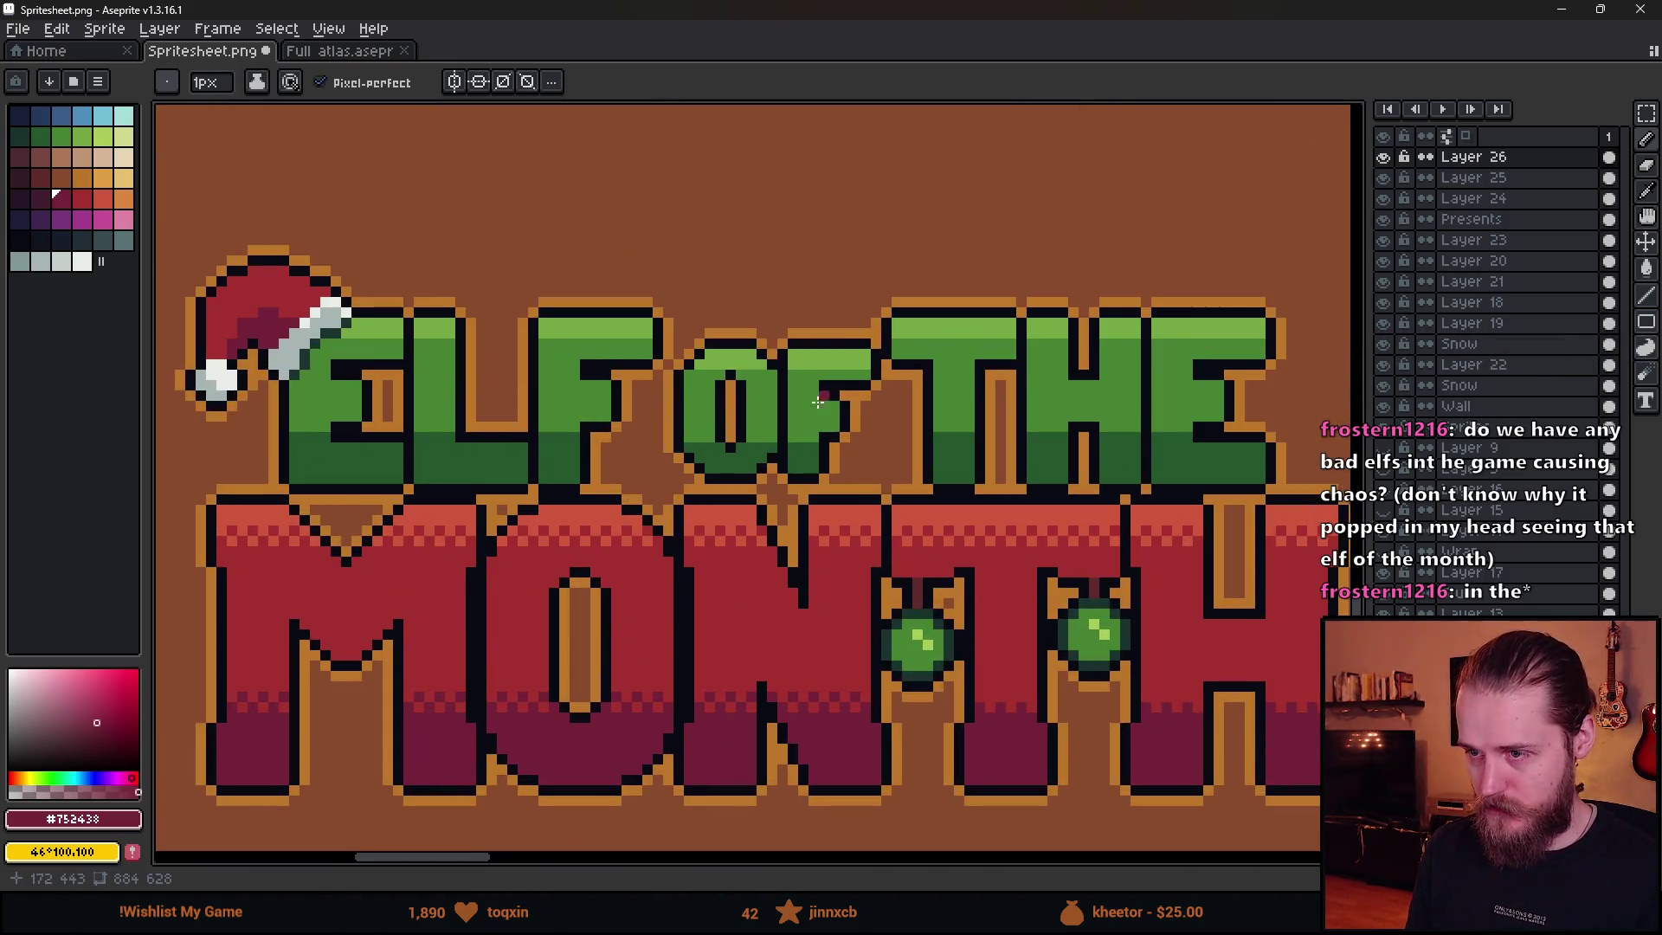
scroll(809, 433, "down", 2)
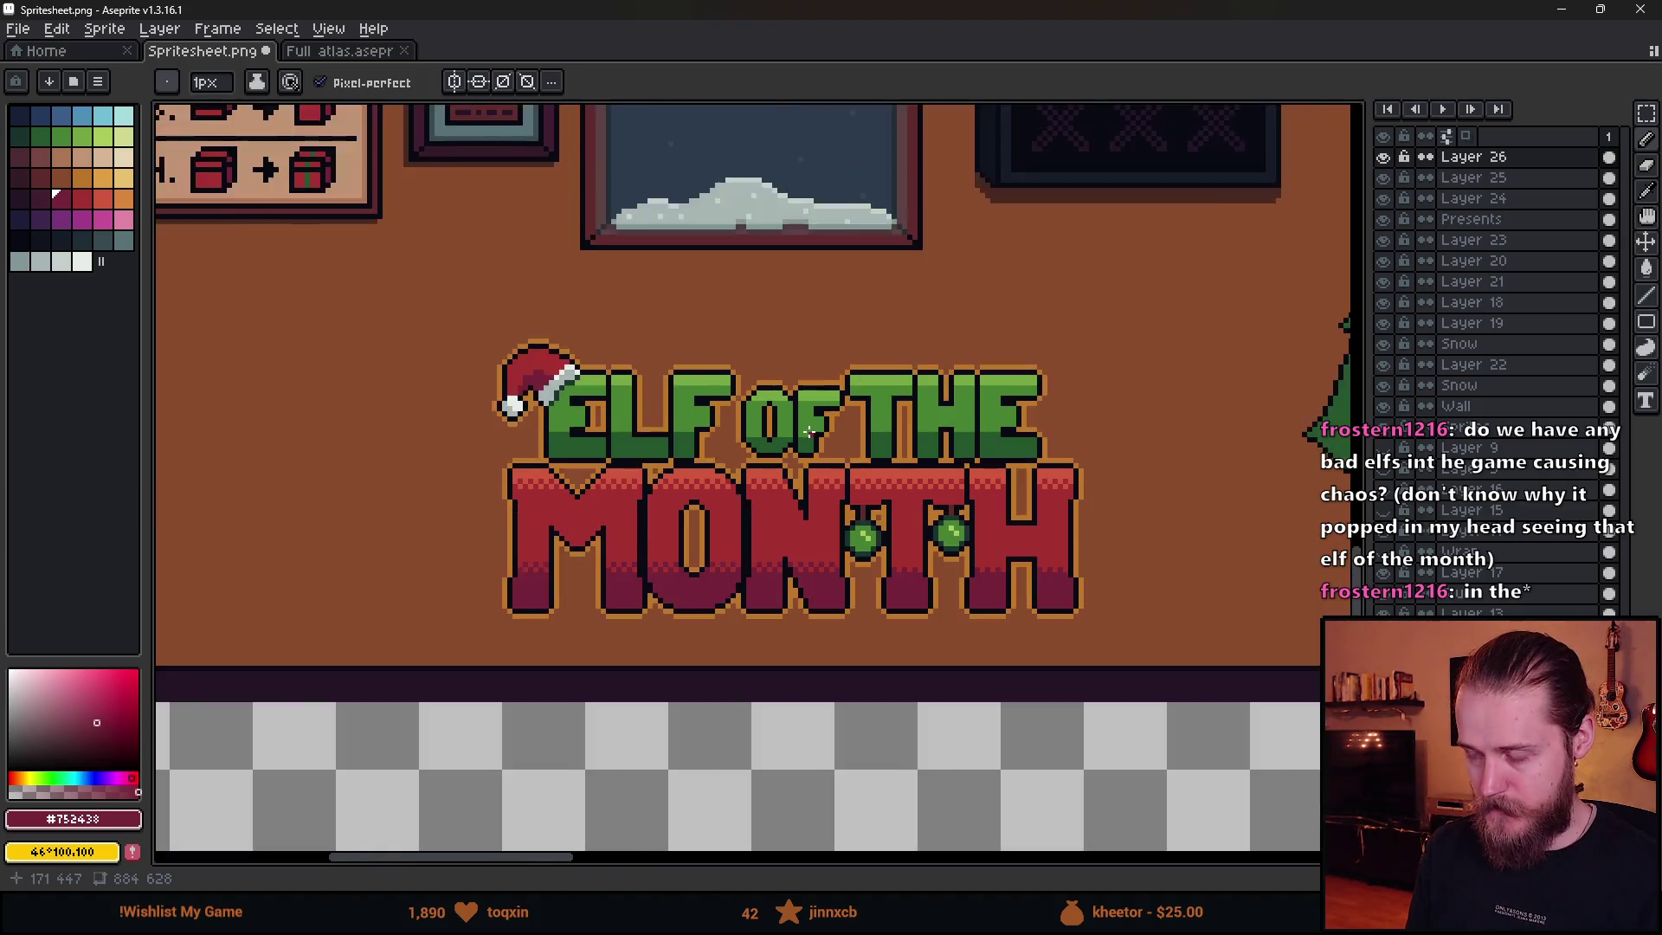
scroll(834, 496, "up", 5)
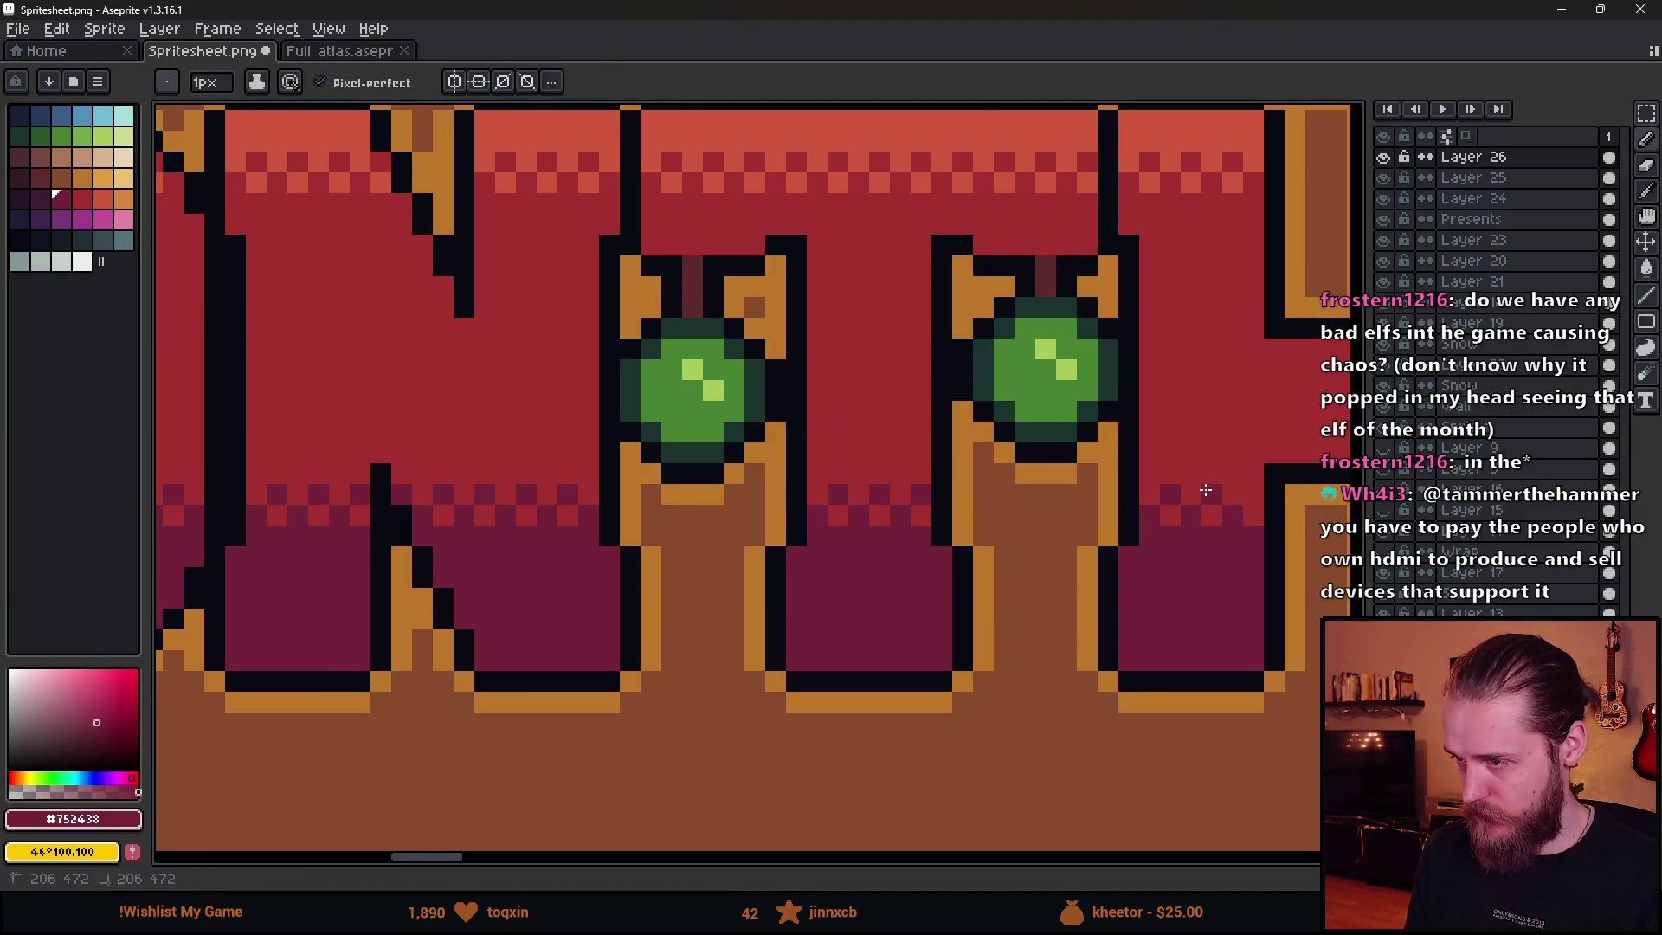
scroll(1039, 494, "right", 2)
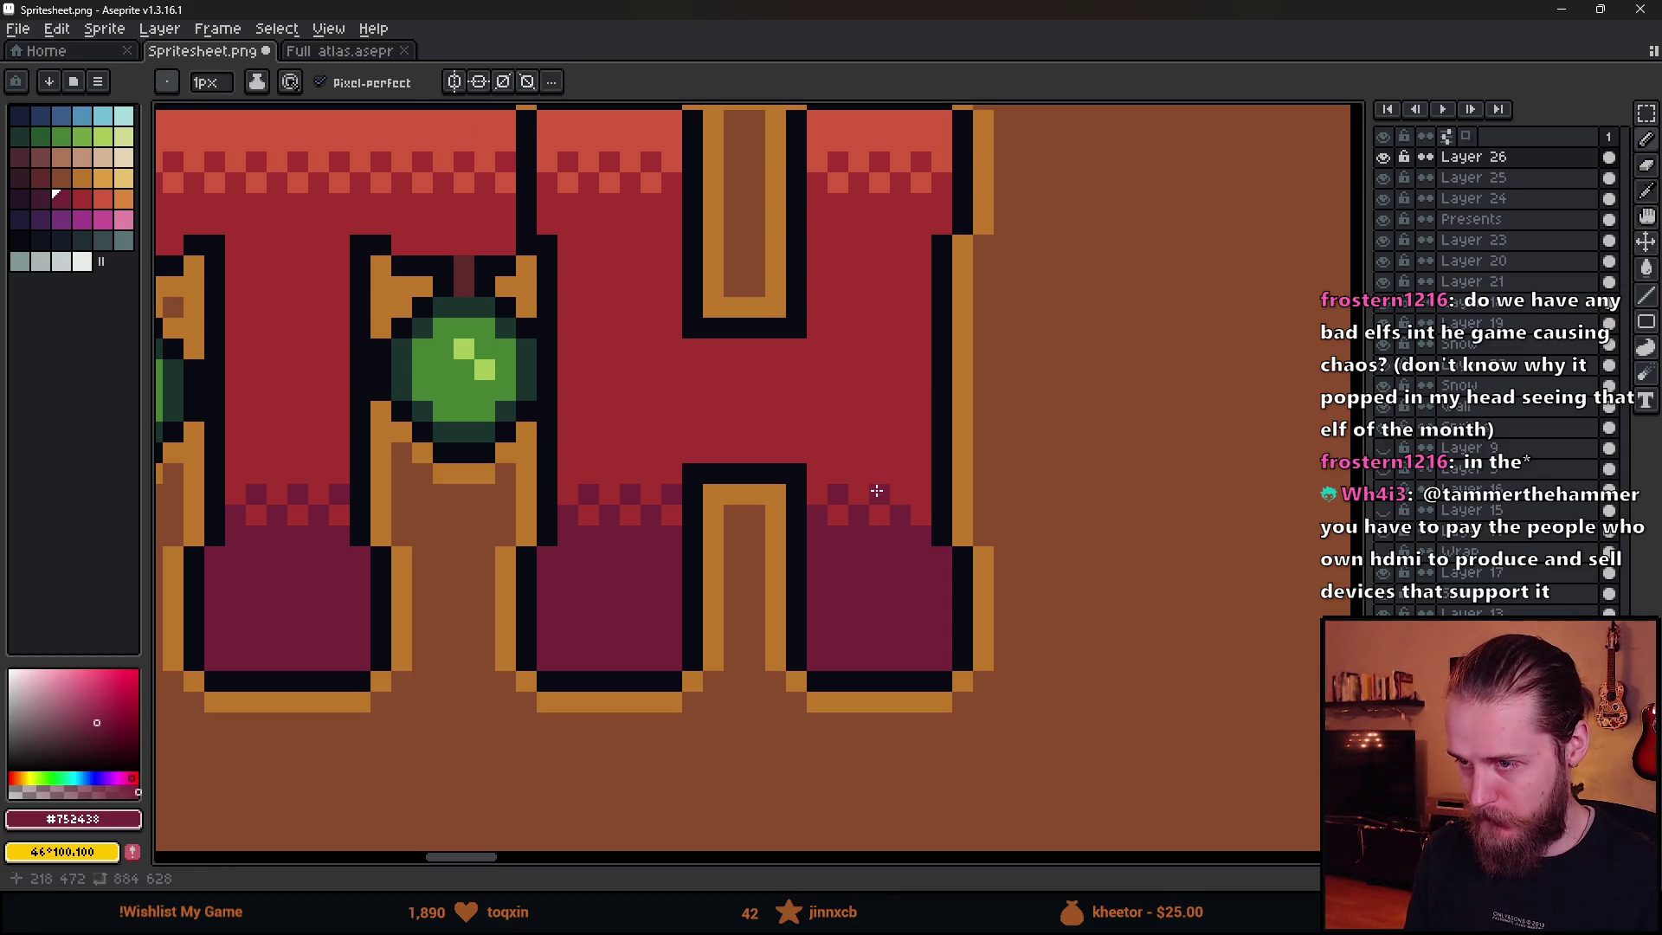
scroll(710, 554, "down", 5)
scroll(567, 513, "left", 2)
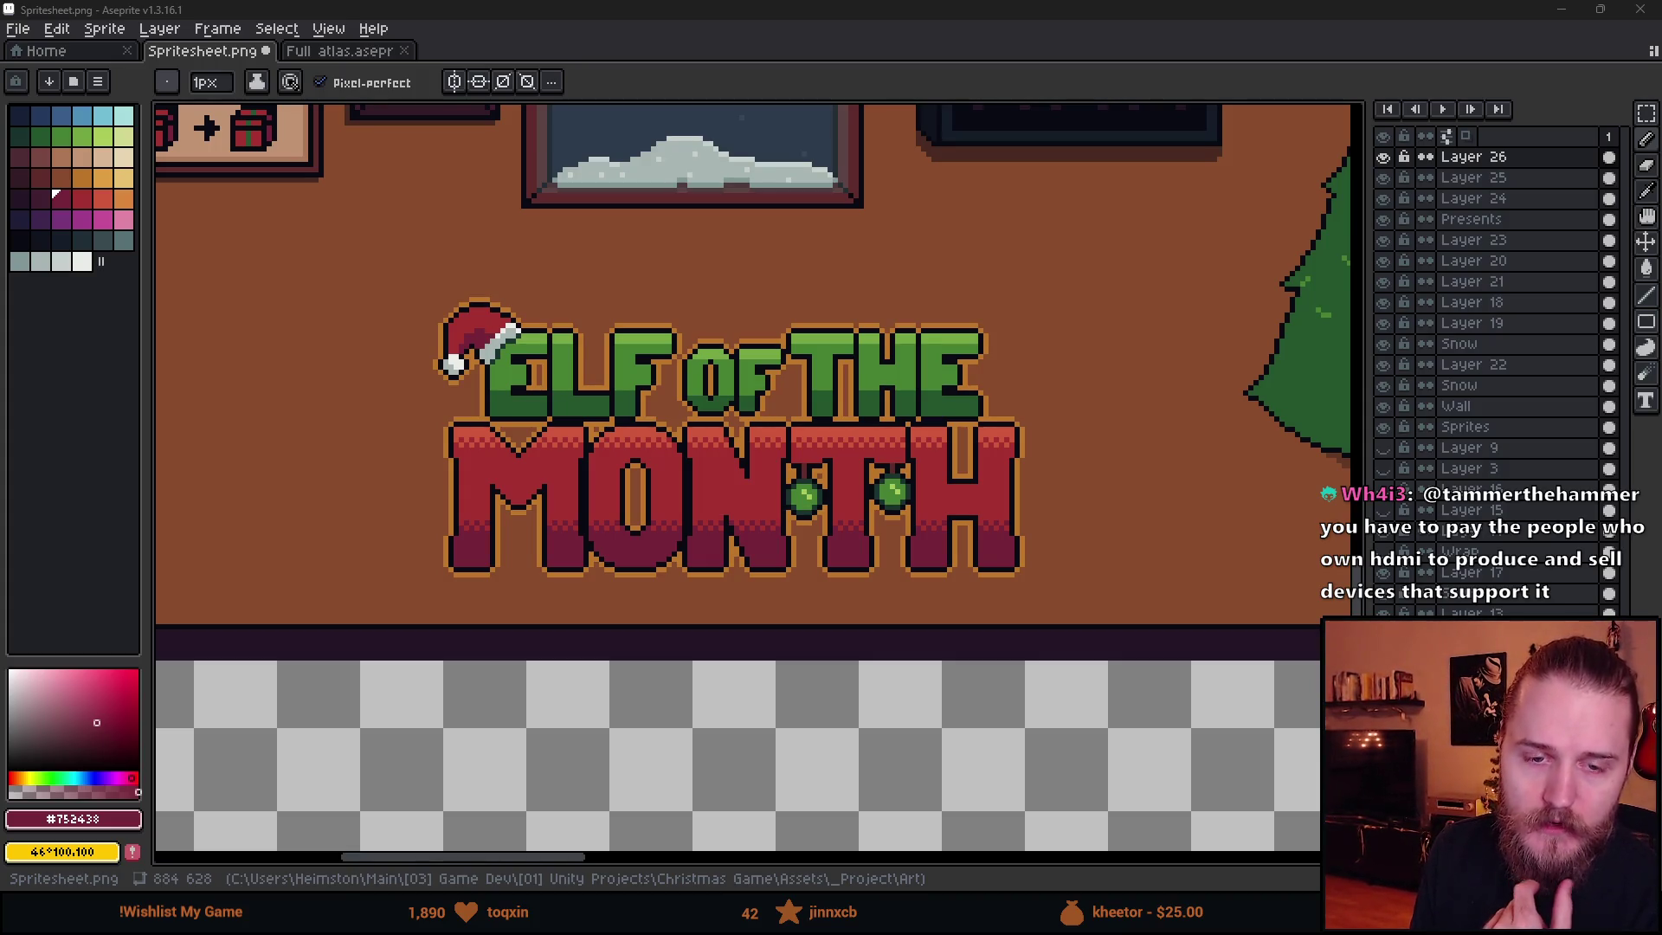
- Sample the hat brim's light grey and fill all black outline pixels with it
scroll(538, 624, "down", 5)
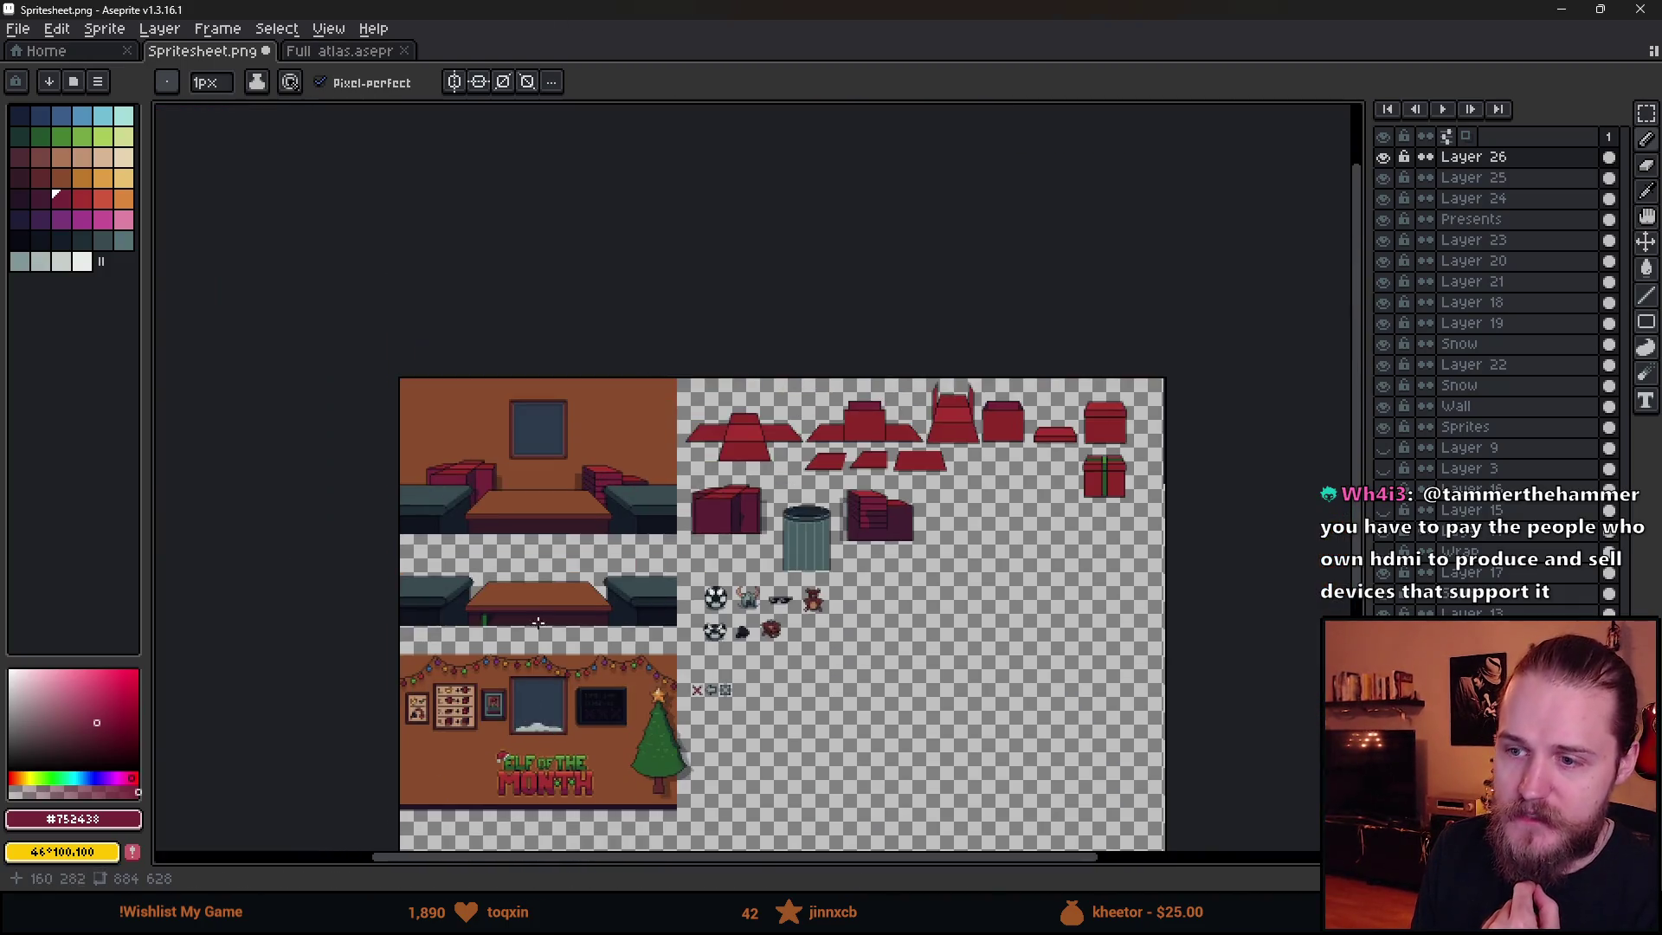
scroll(538, 624, "up", 5)
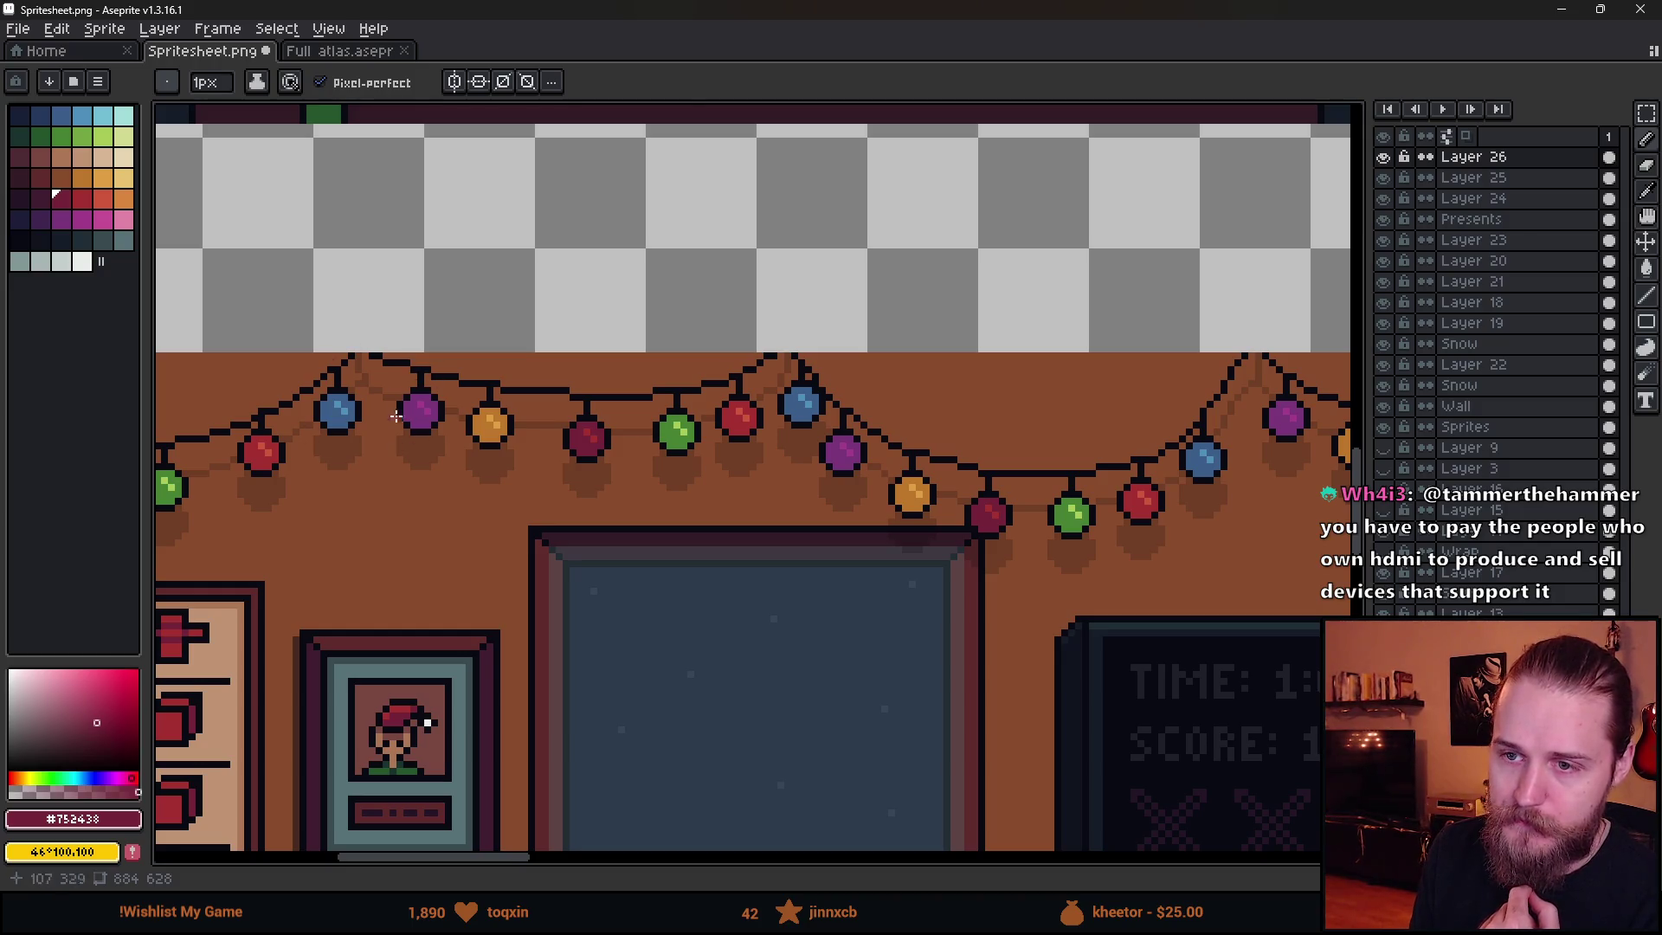
scroll(361, 376, "down", 1)
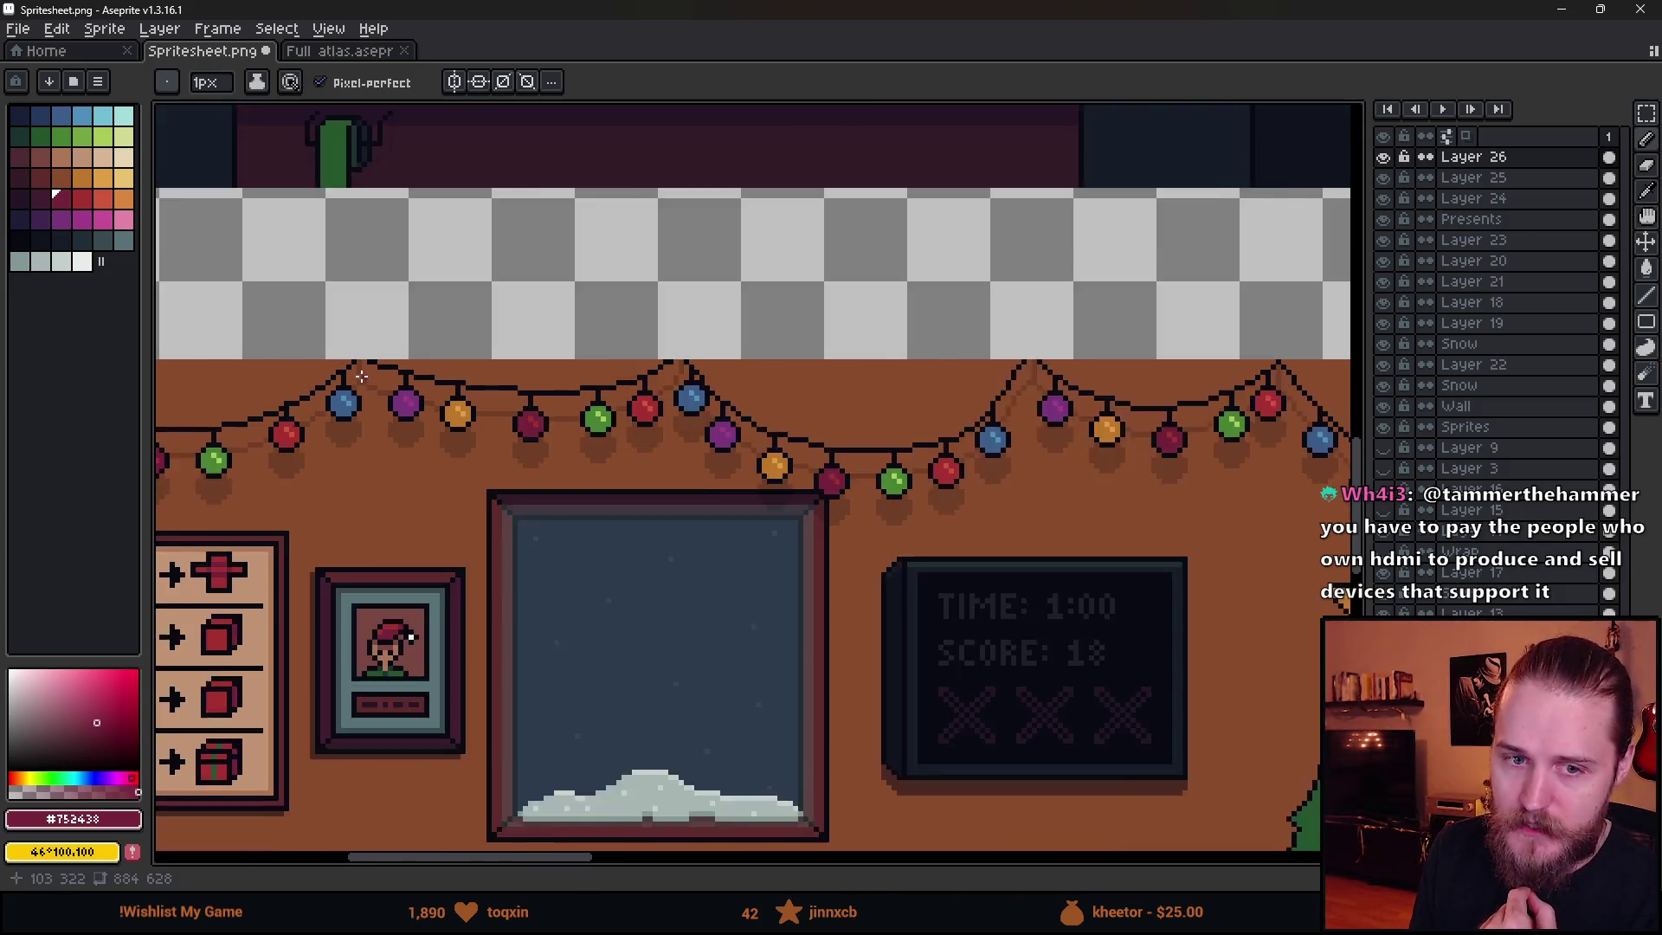
scroll(364, 379, "down", 4)
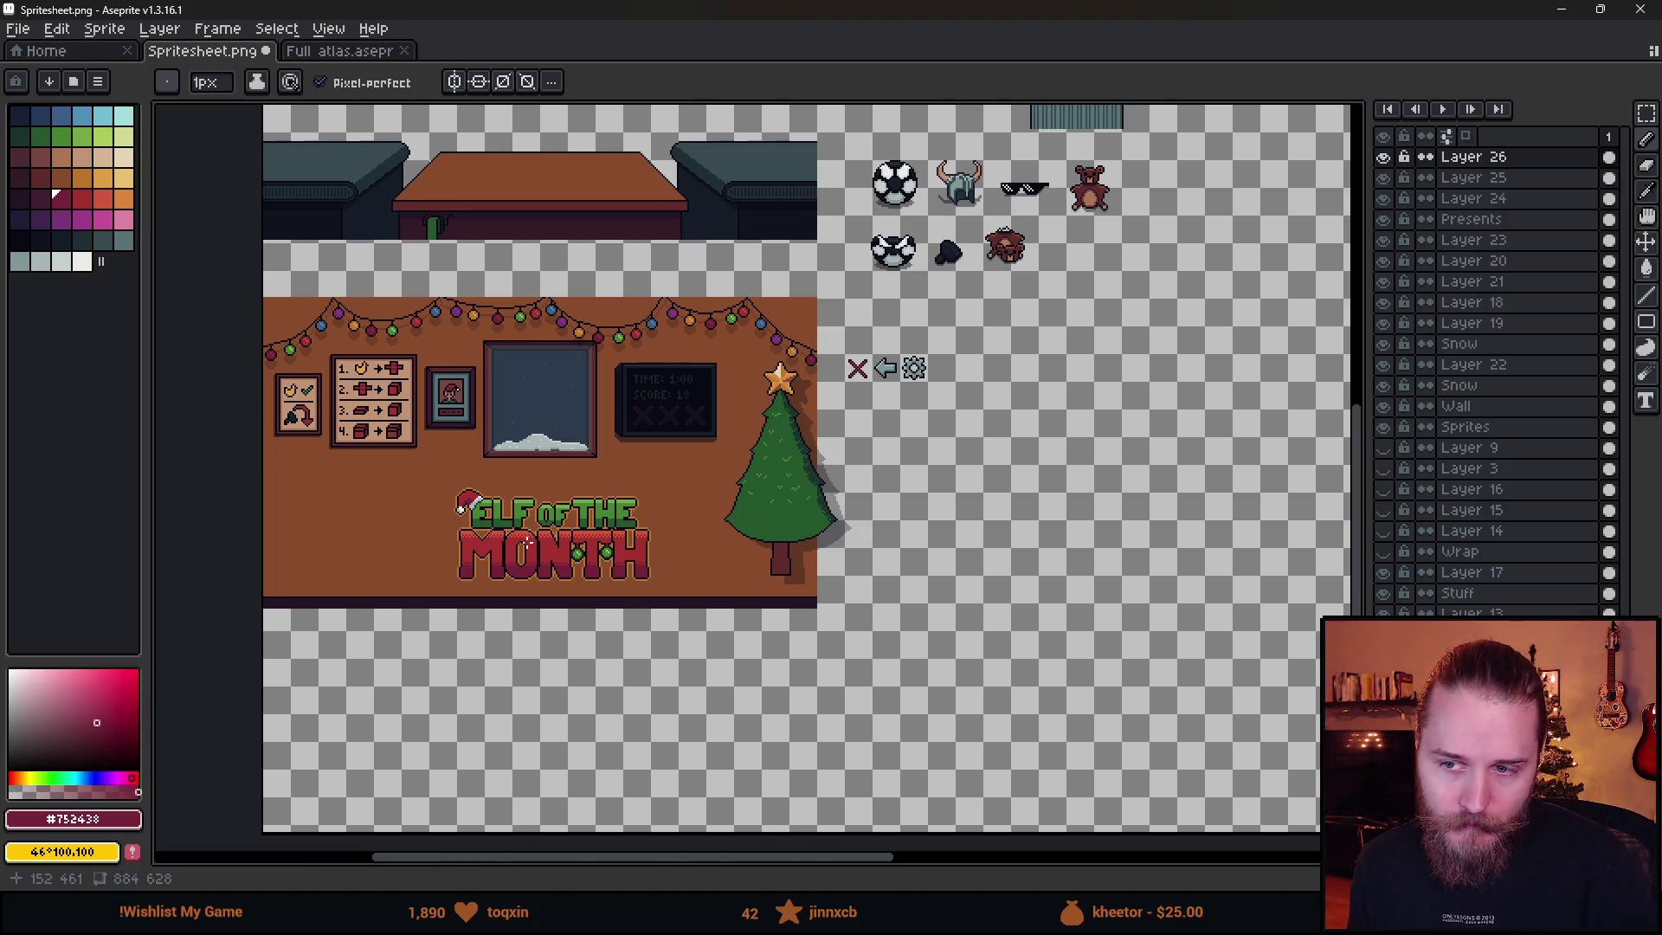
scroll(523, 541, "up", 4)
key("alt")
left_click(368, 336)
left_click(388, 323)
key("g")
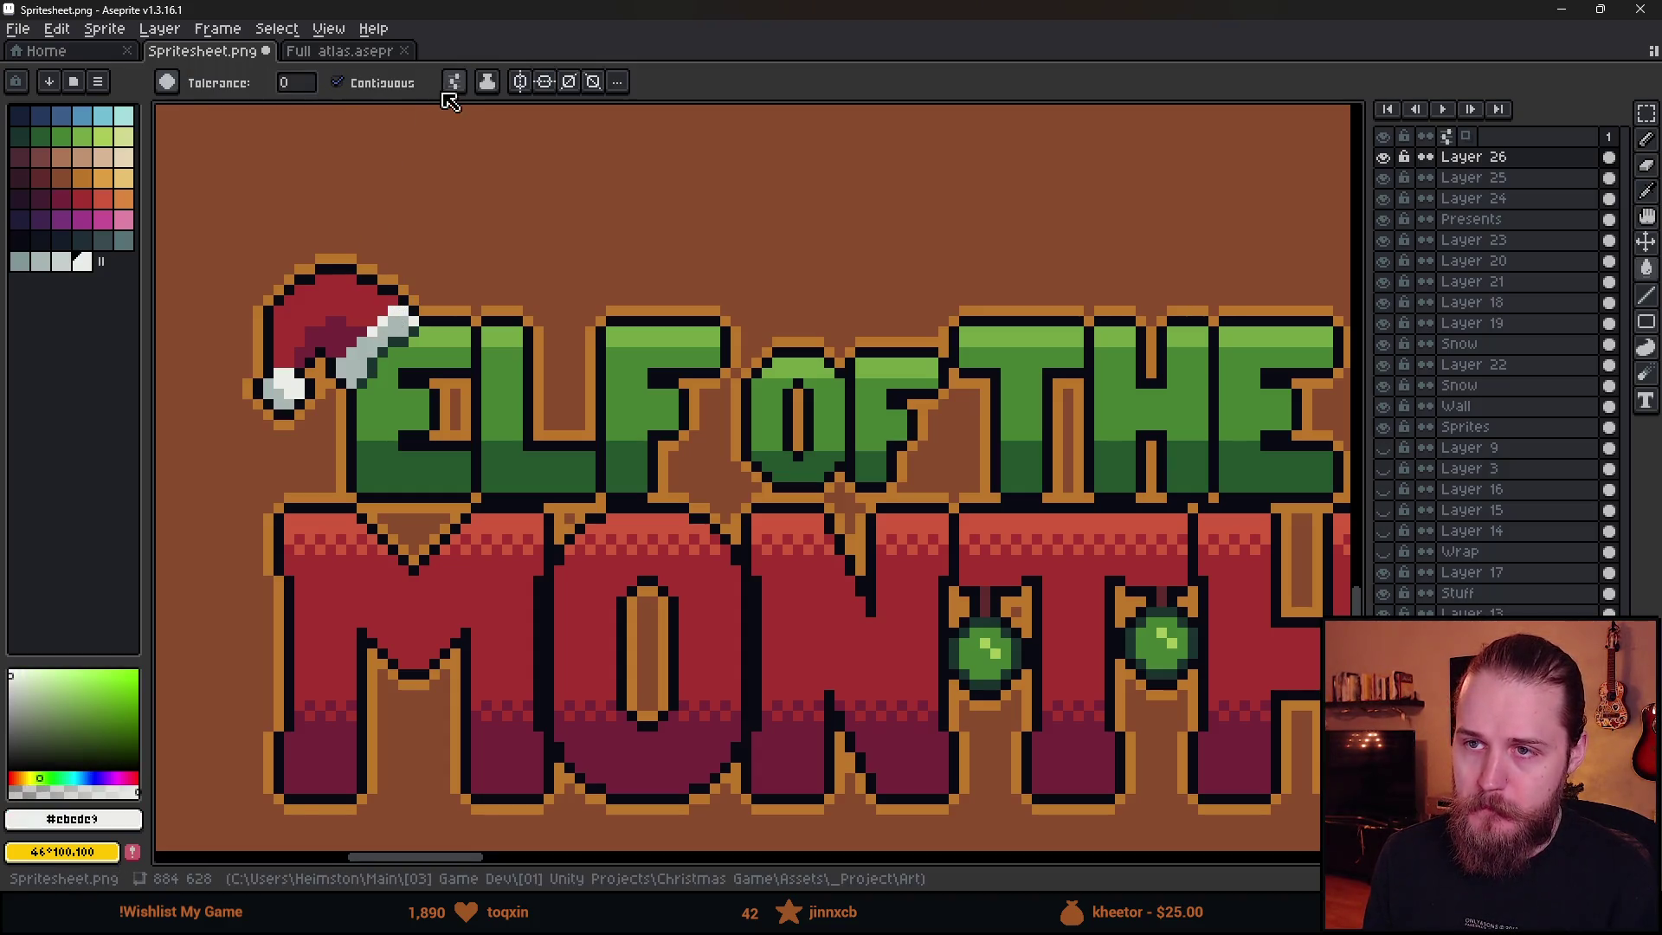
left_click(705, 435)
- Undo and redo the grey outline fill to compare it against black outlines
scroll(704, 436, "down", 8)
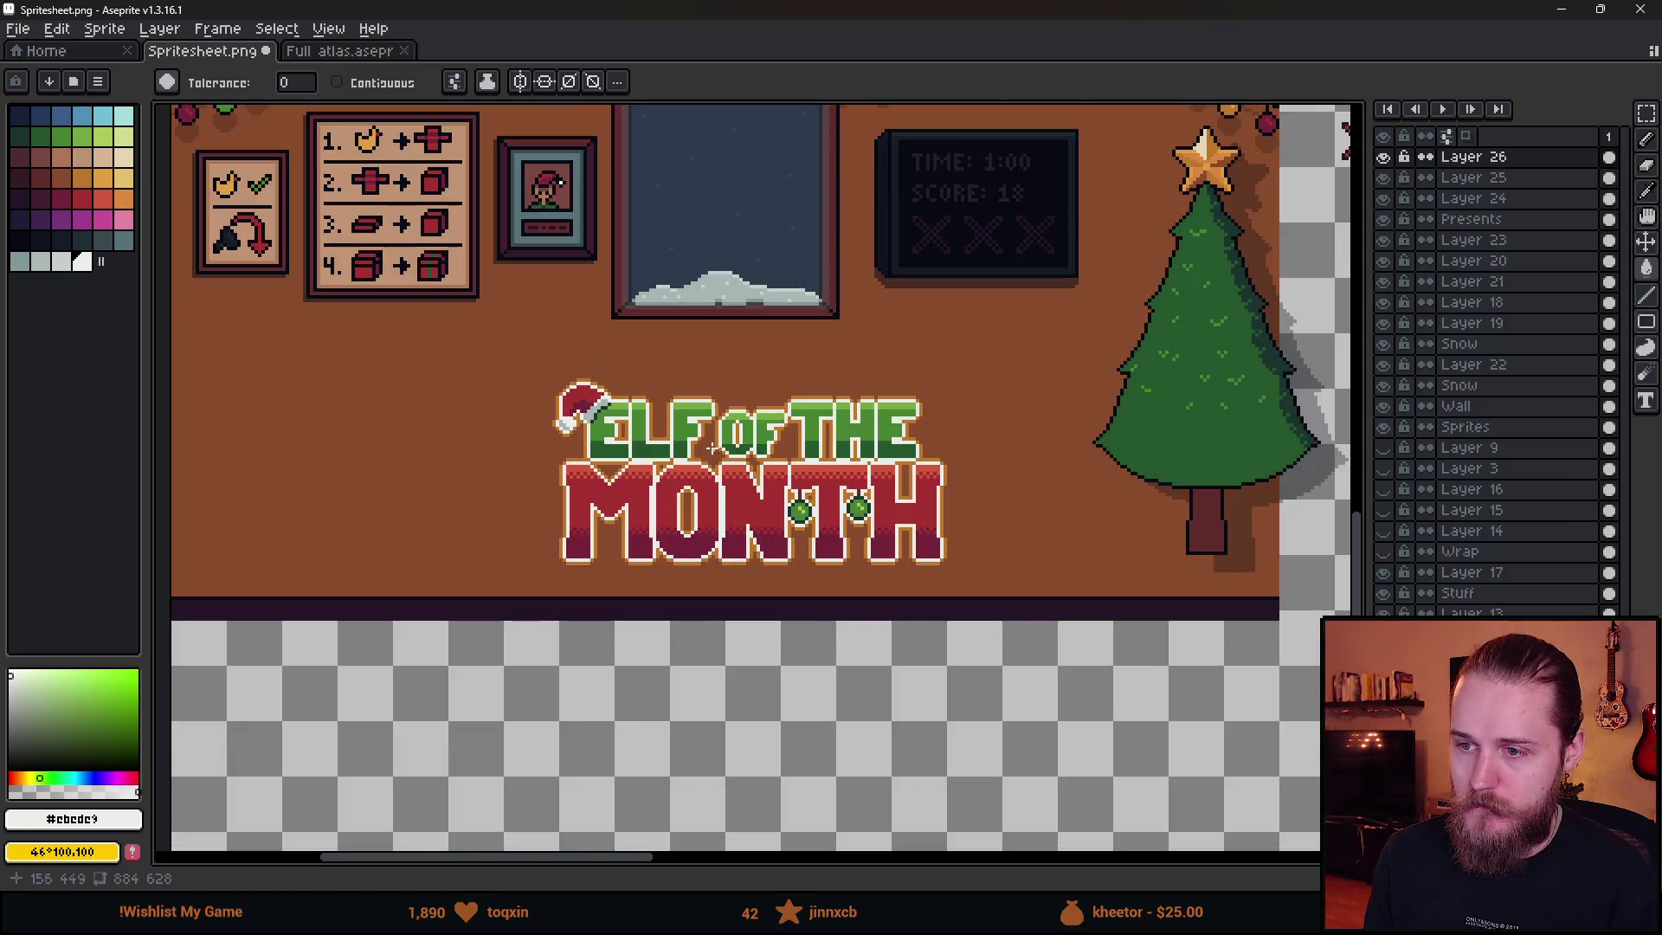
scroll(727, 467, "up", 1)
scroll(730, 498, "up", 1)
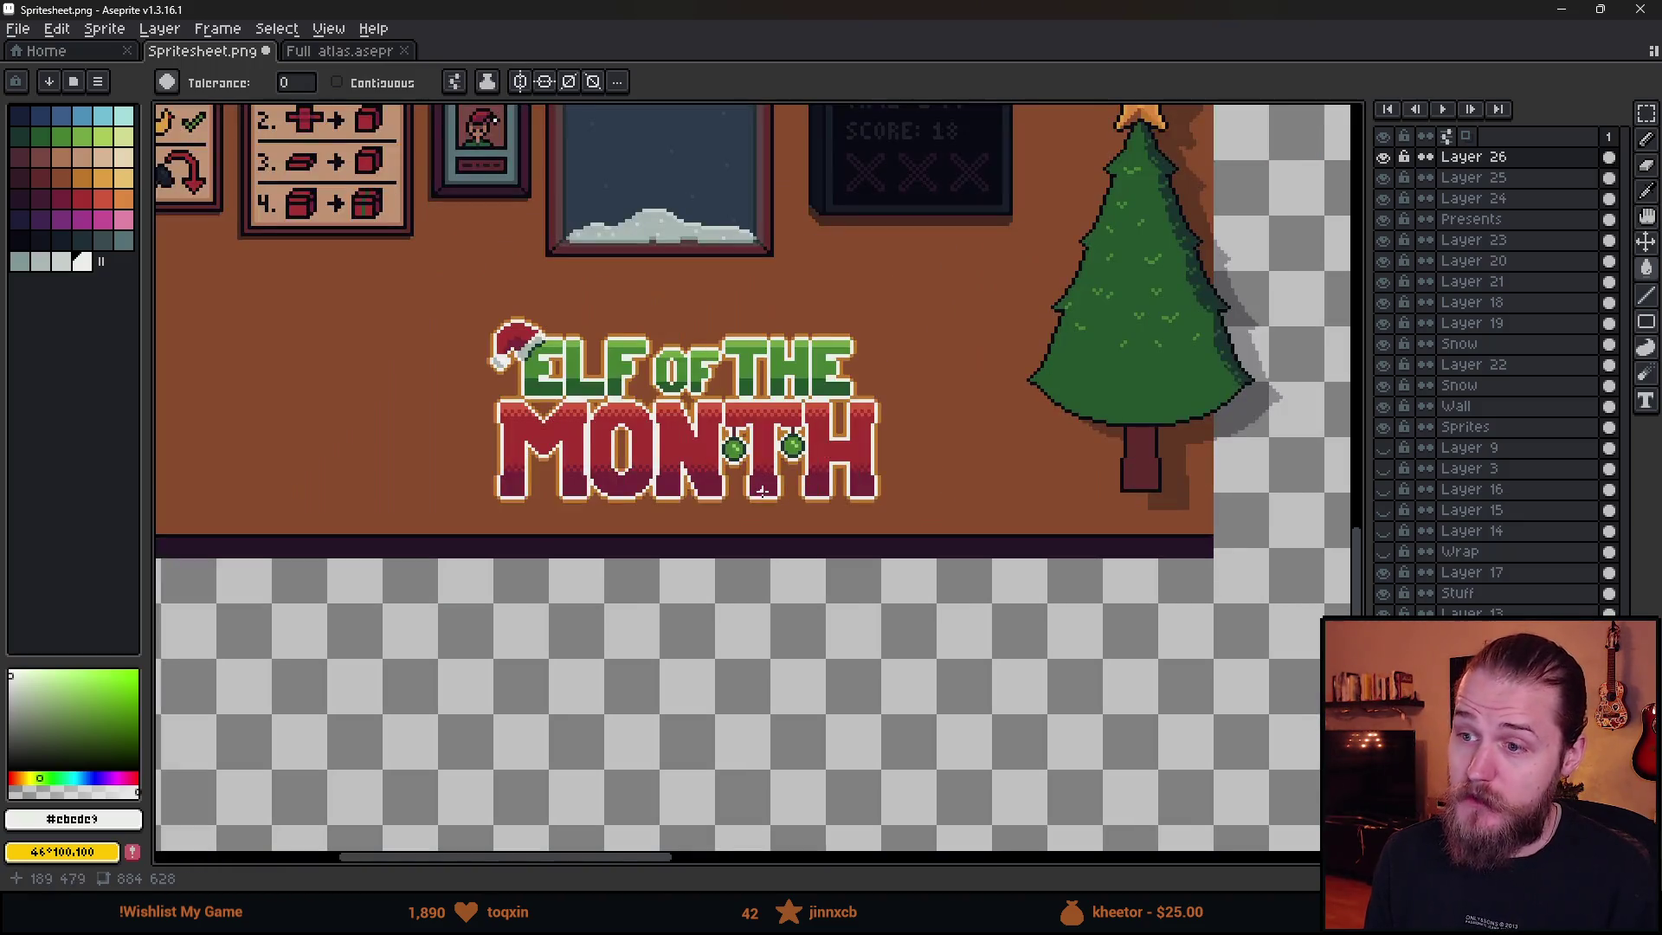
left_click_drag(649, 538, 672, 631)
key("ctrl+z")
key("v")
key("g")
key("ctrl+y")
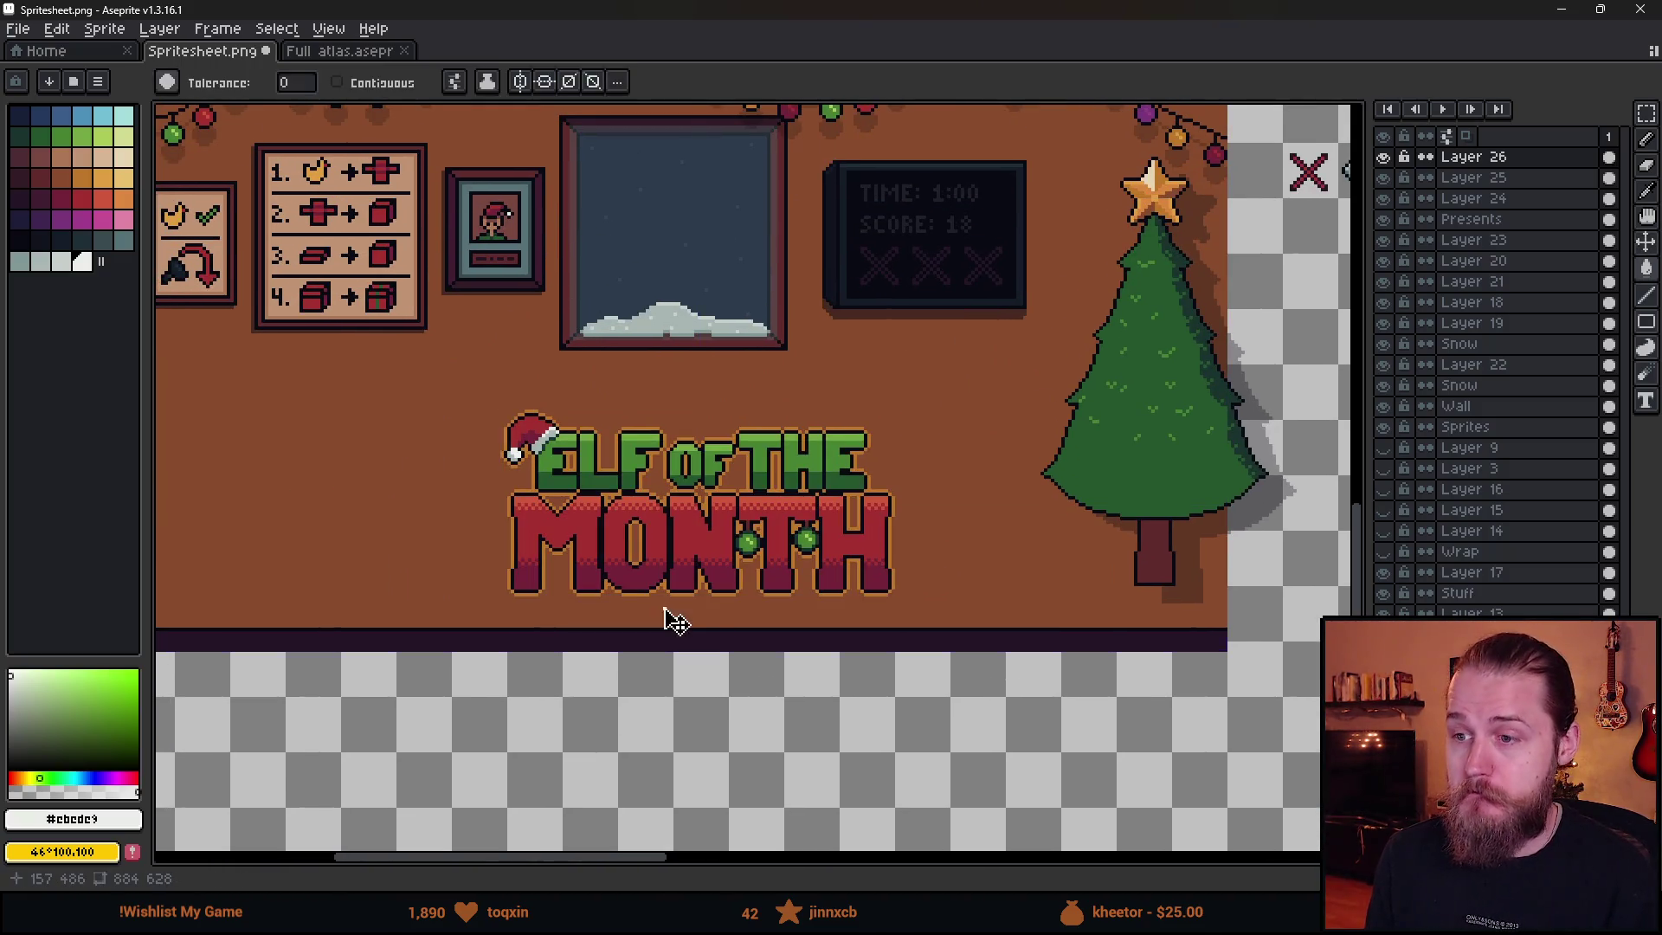
scroll(665, 609, "down", 3)
scroll(665, 609, "up", 3)
scroll(665, 609, "down", 2)
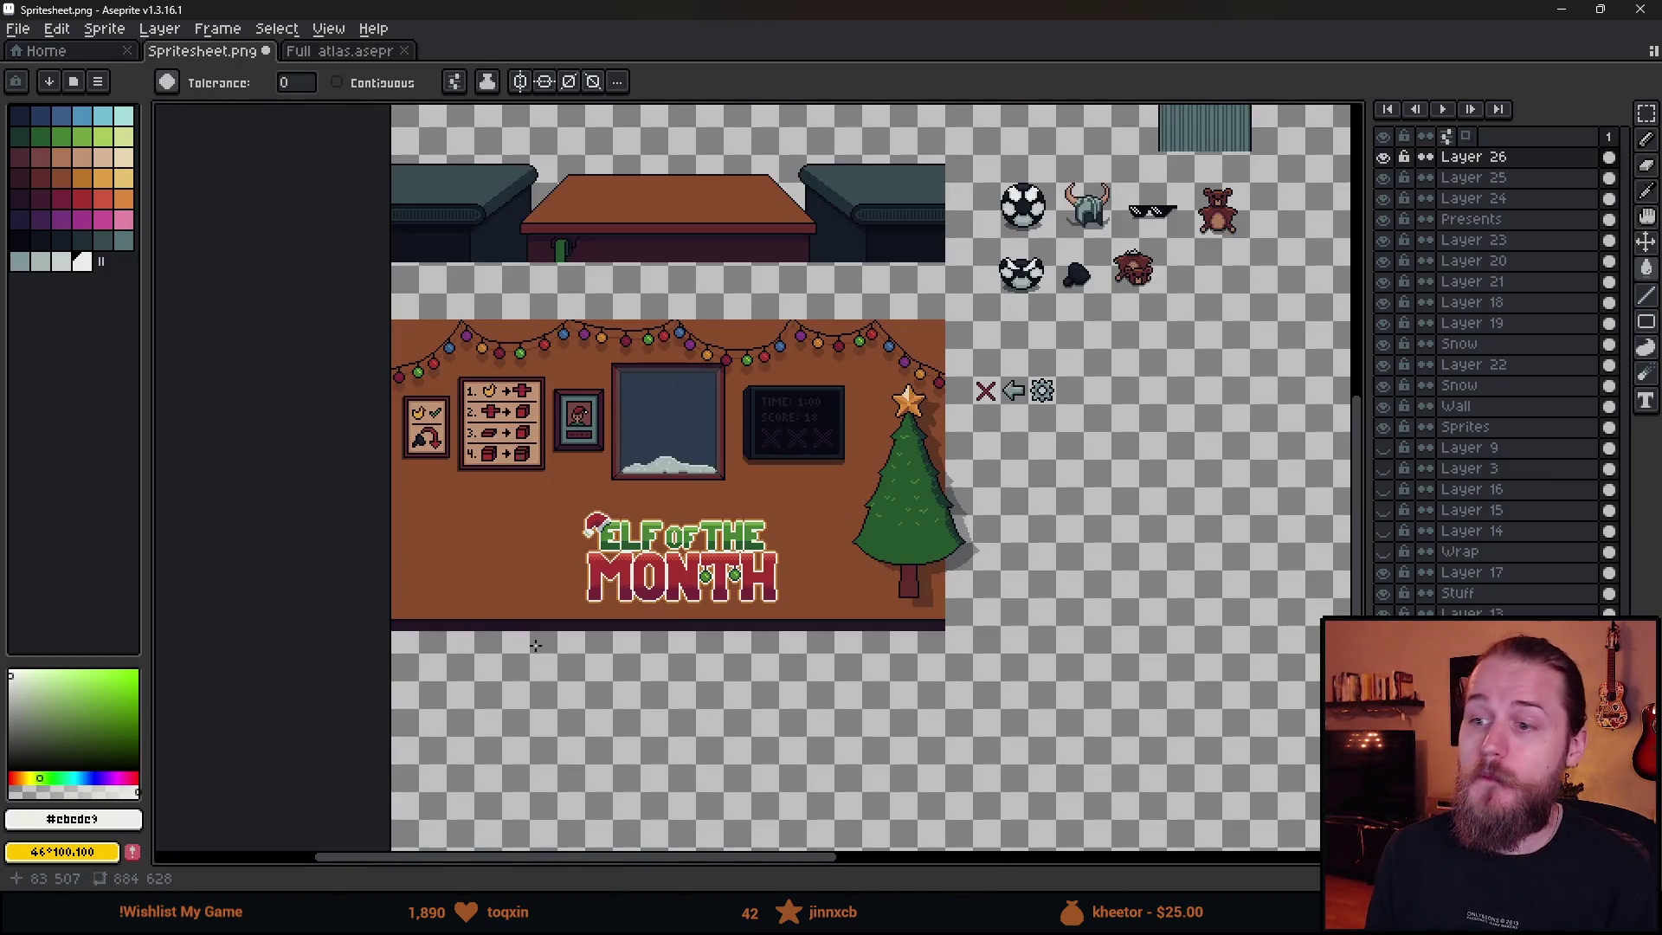
- Toggle back to black outlines, then refill the title outlines with light grey
key("ctrl+z")
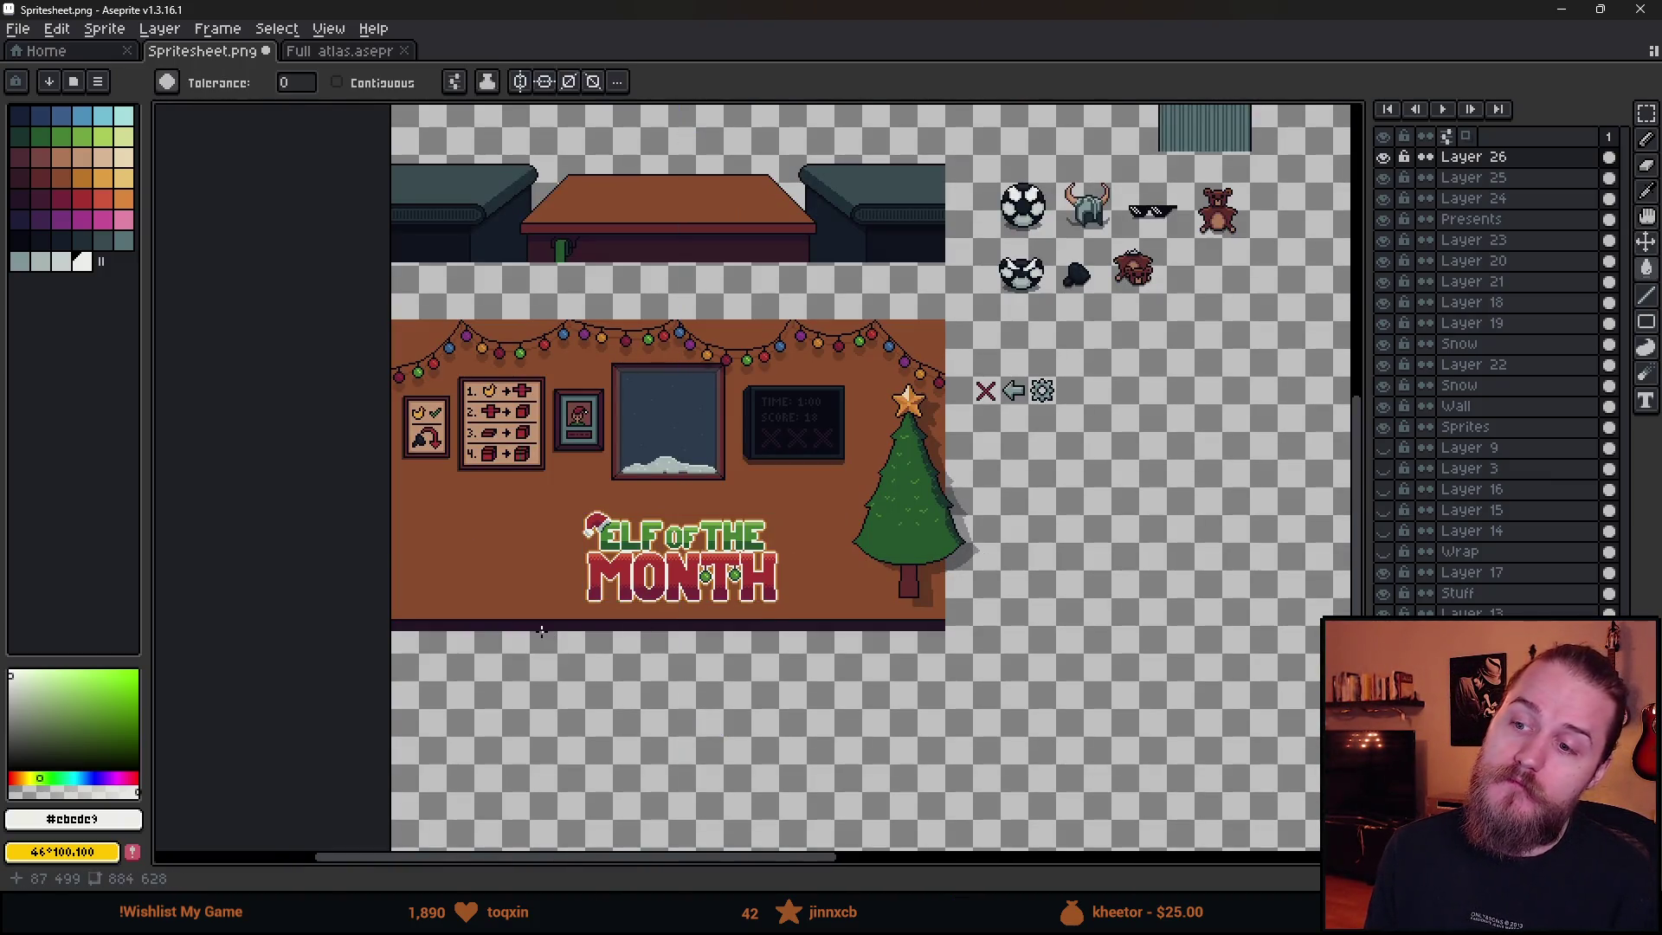
key("v")
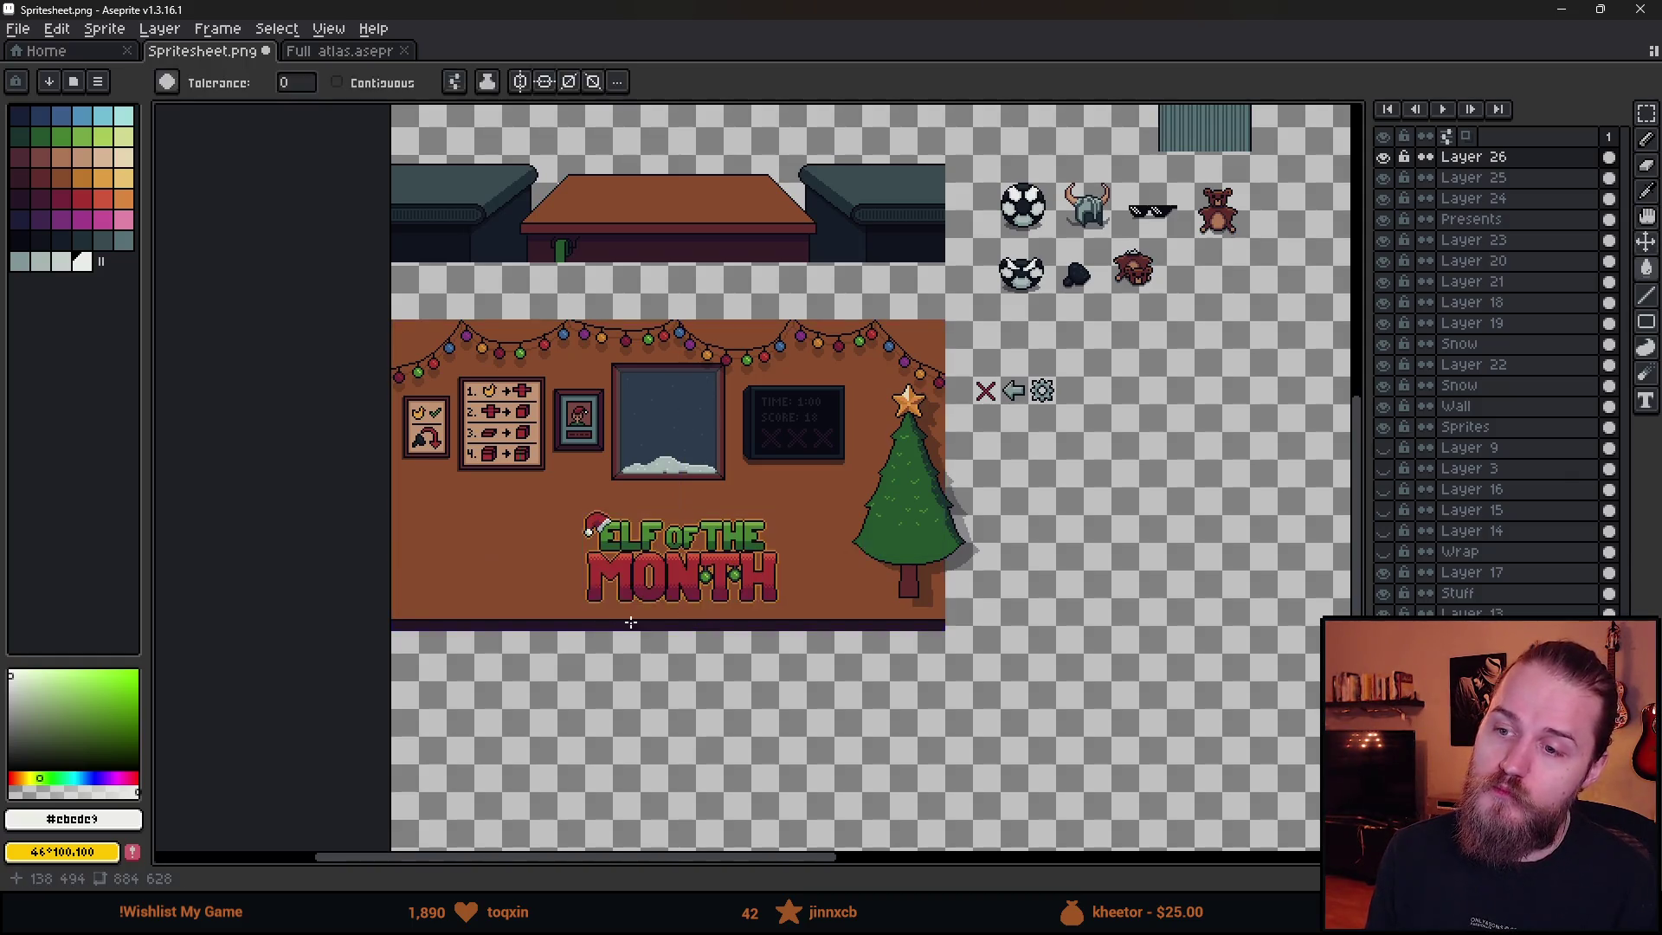
key("ctrl+z")
scroll(674, 624, "up", 2)
scroll(674, 624, "down", 2)
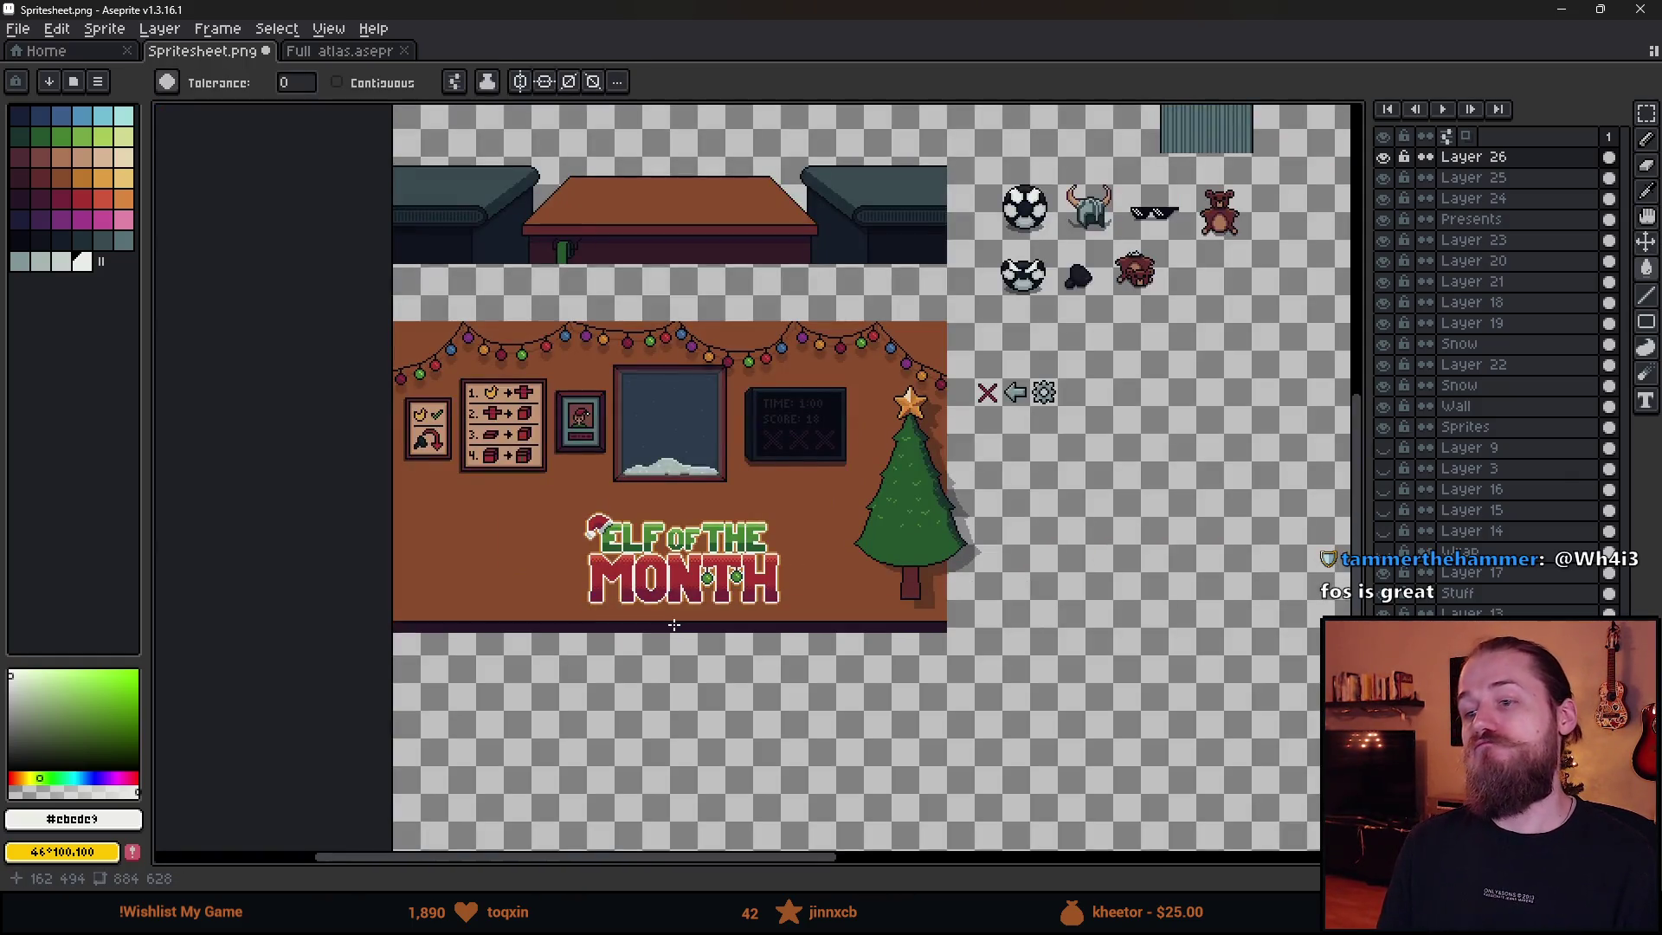
scroll(674, 624, "up", 3)
key("ctrl")
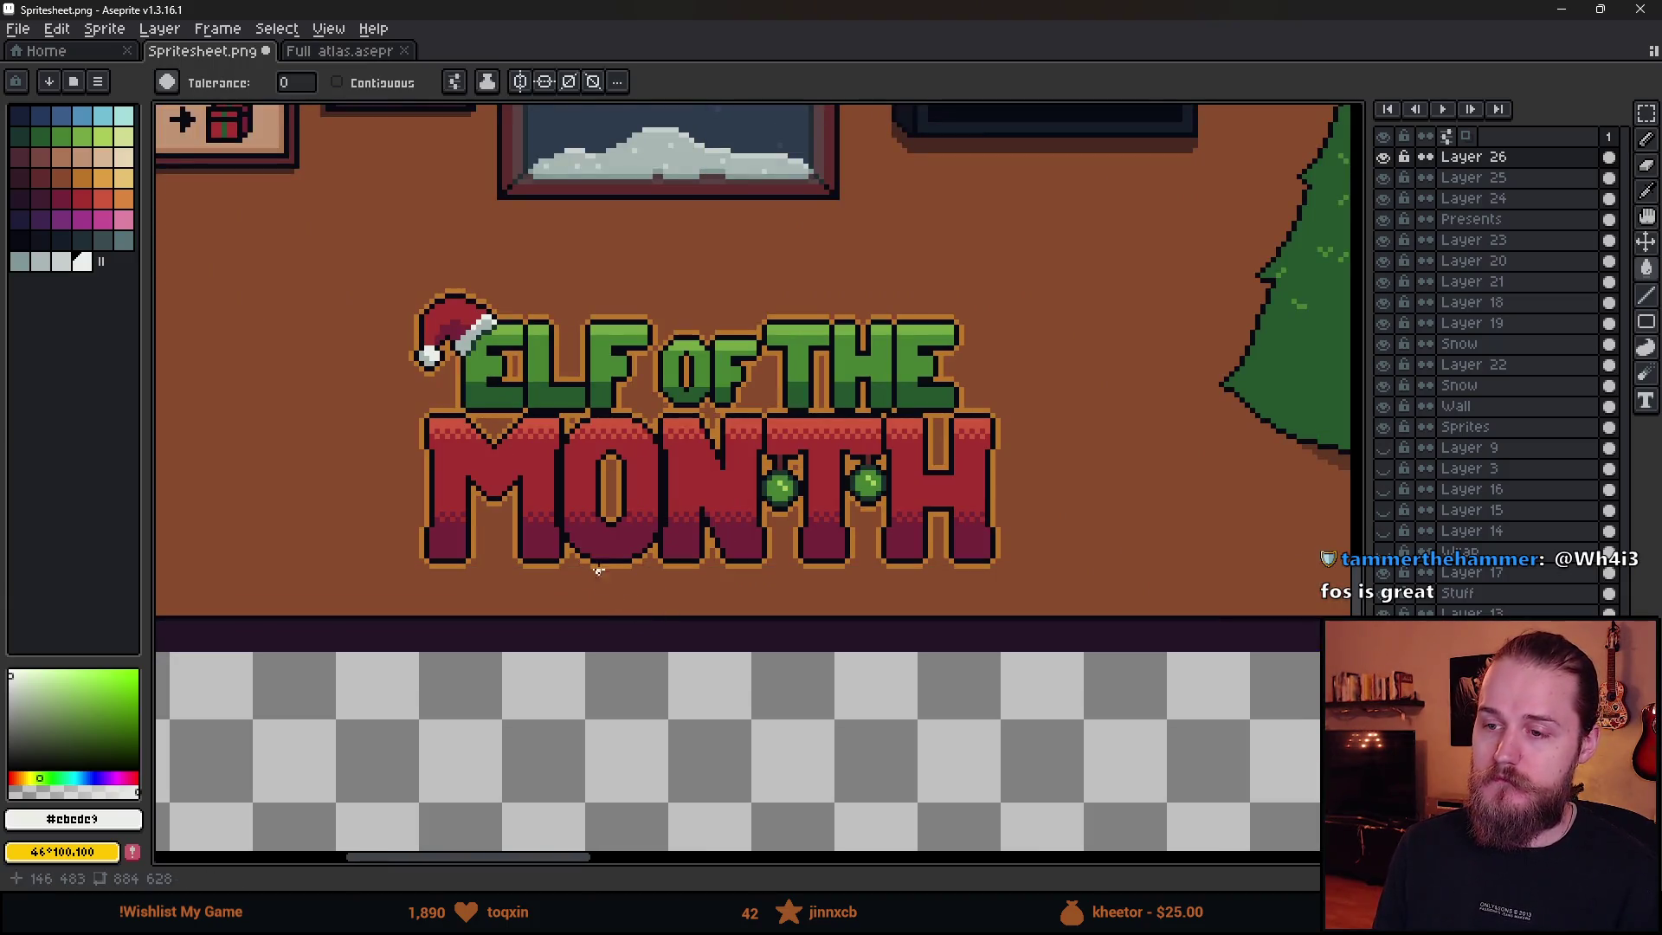
left_click(604, 563)
- Zoom over the title and redo the grey outline fill
scroll(616, 578, "down", 1)
scroll(616, 577, "down", 2)
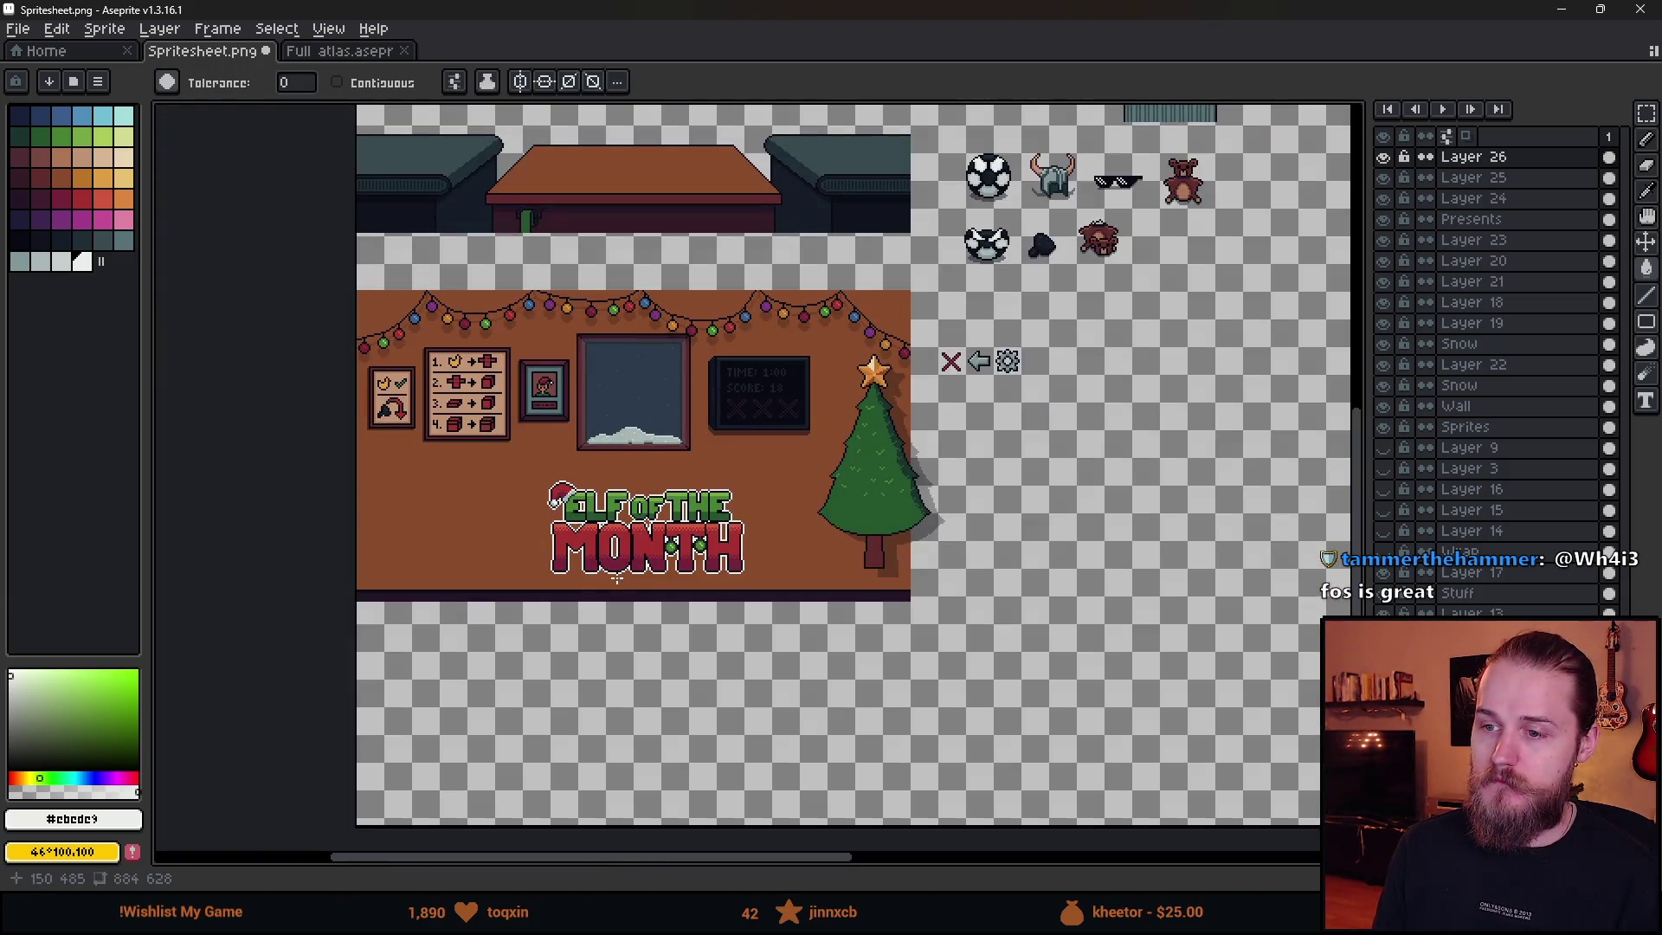
scroll(607, 585, "up", 1)
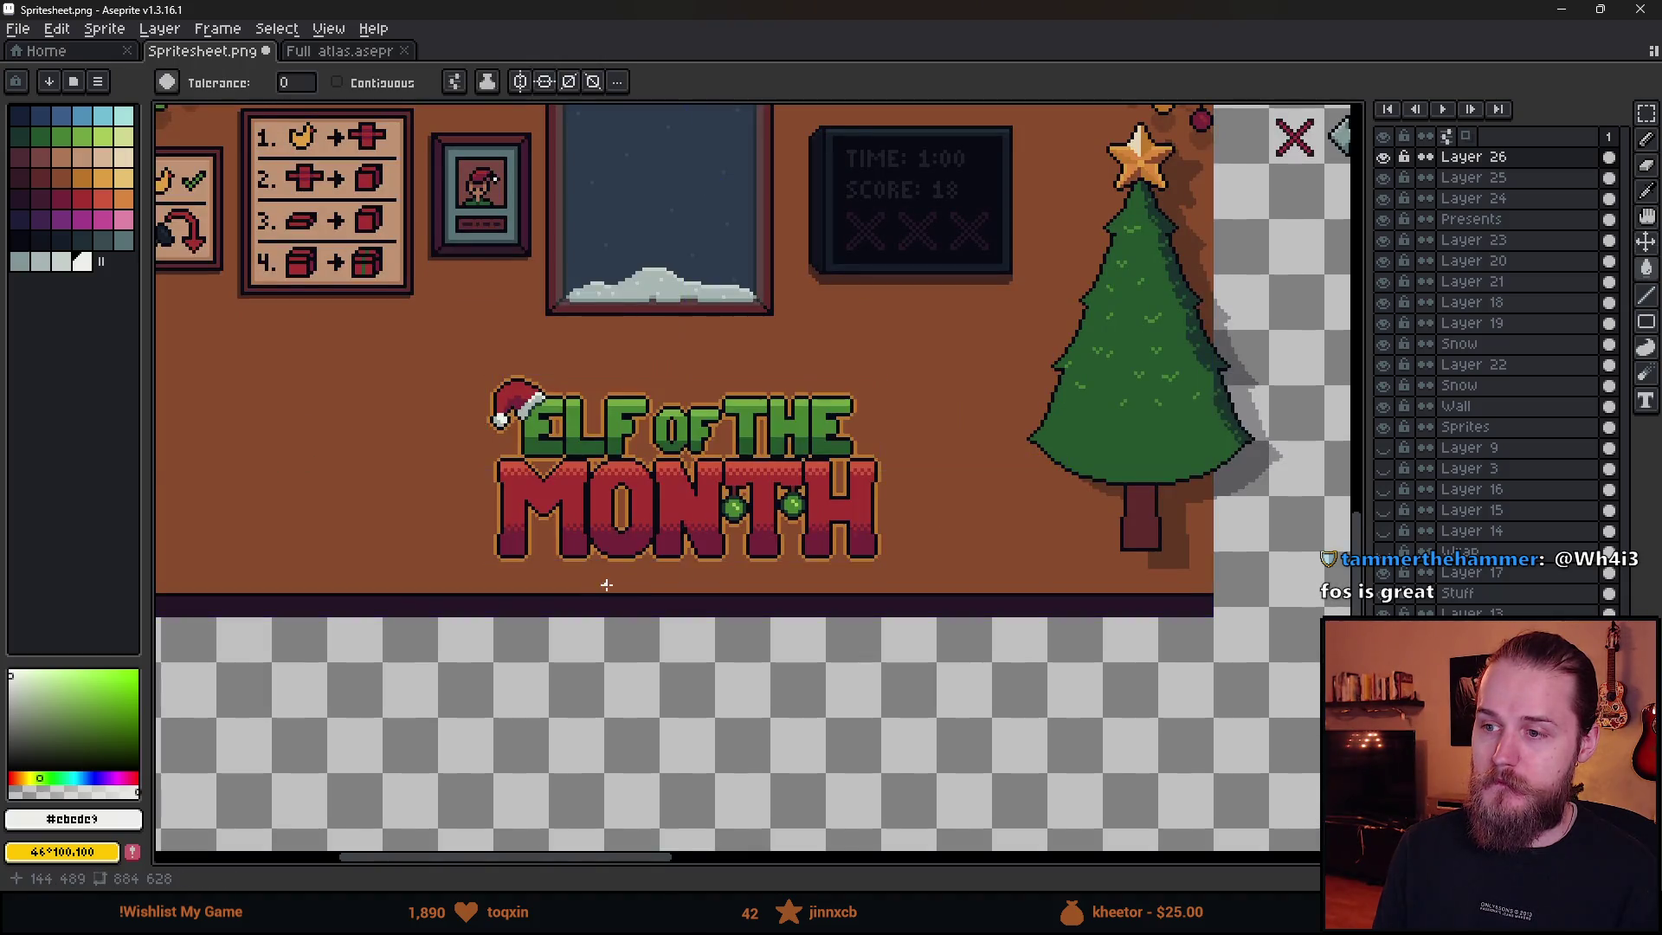
scroll(624, 589, "up", 2)
scroll(648, 599, "down", 1)
scroll(647, 599, "down", 2)
scroll(647, 599, "up", 1)
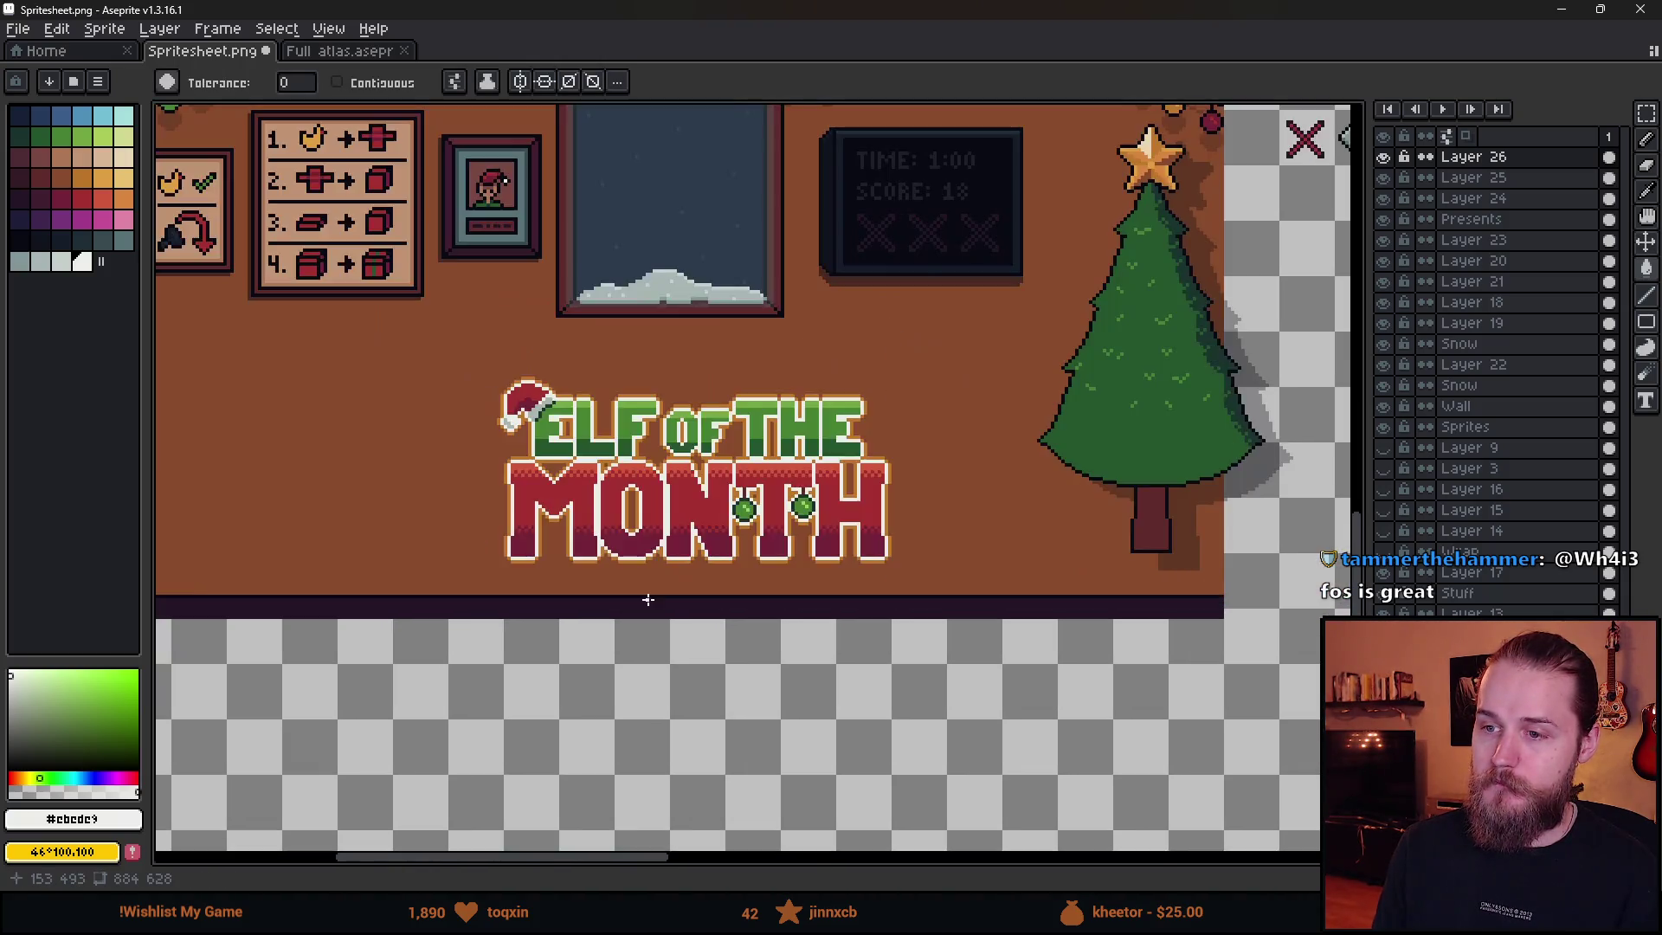
key("ctrl+y")
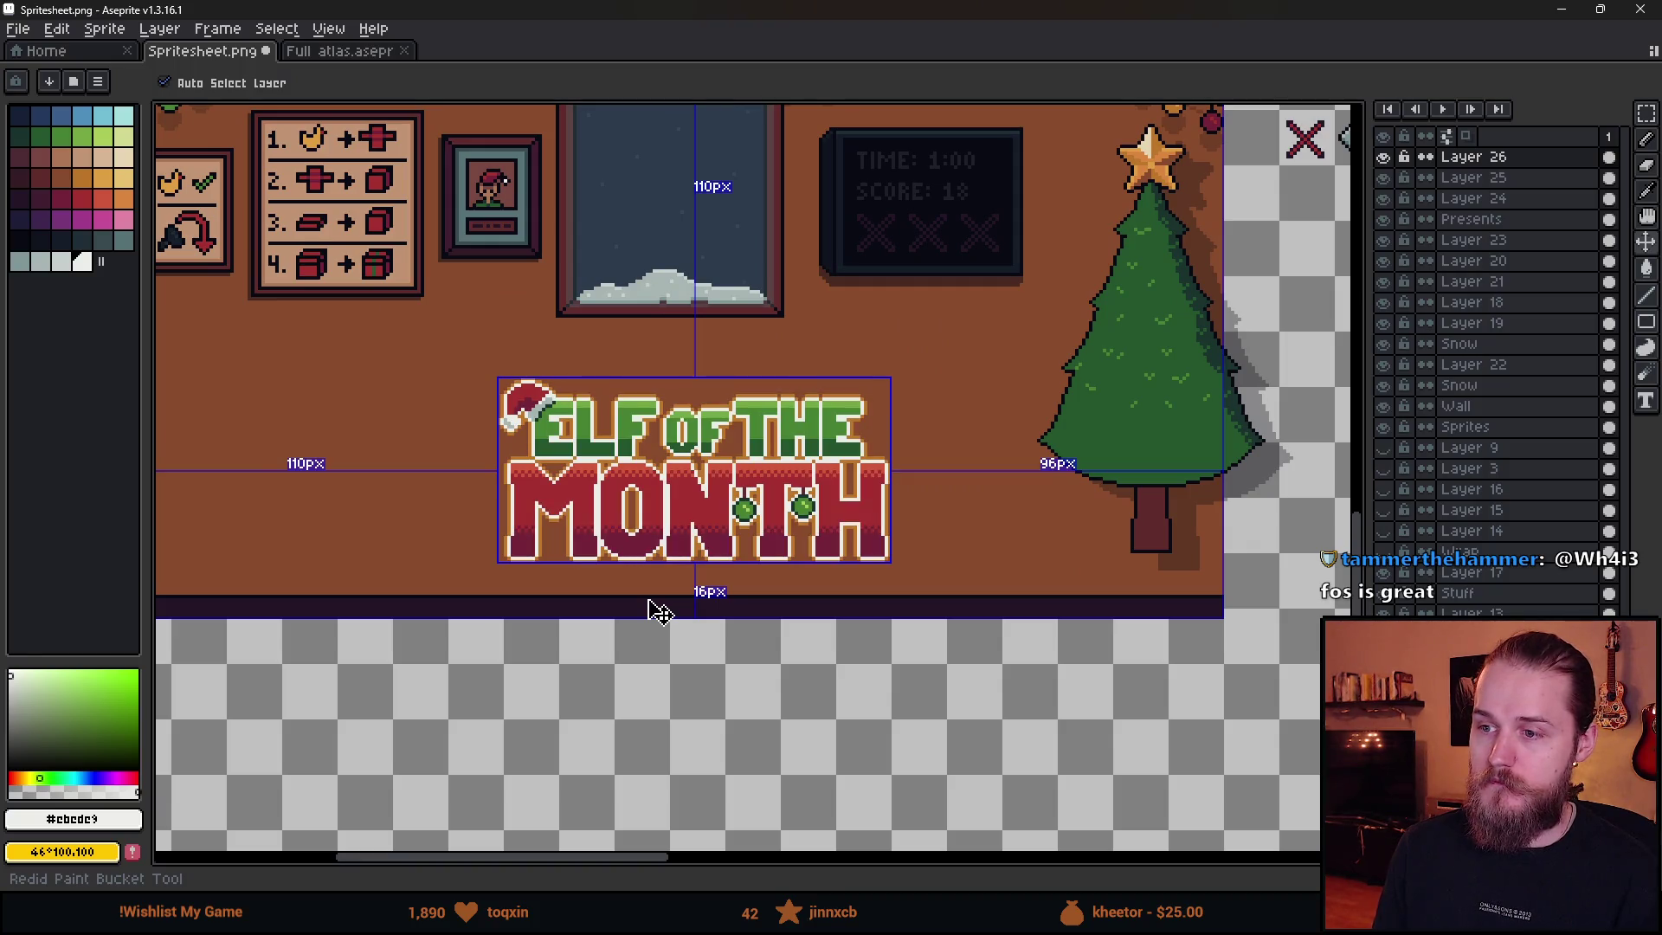
key("g")
- Pick a light grey swatch from the palette for further touch-ups
left_click(60, 261)
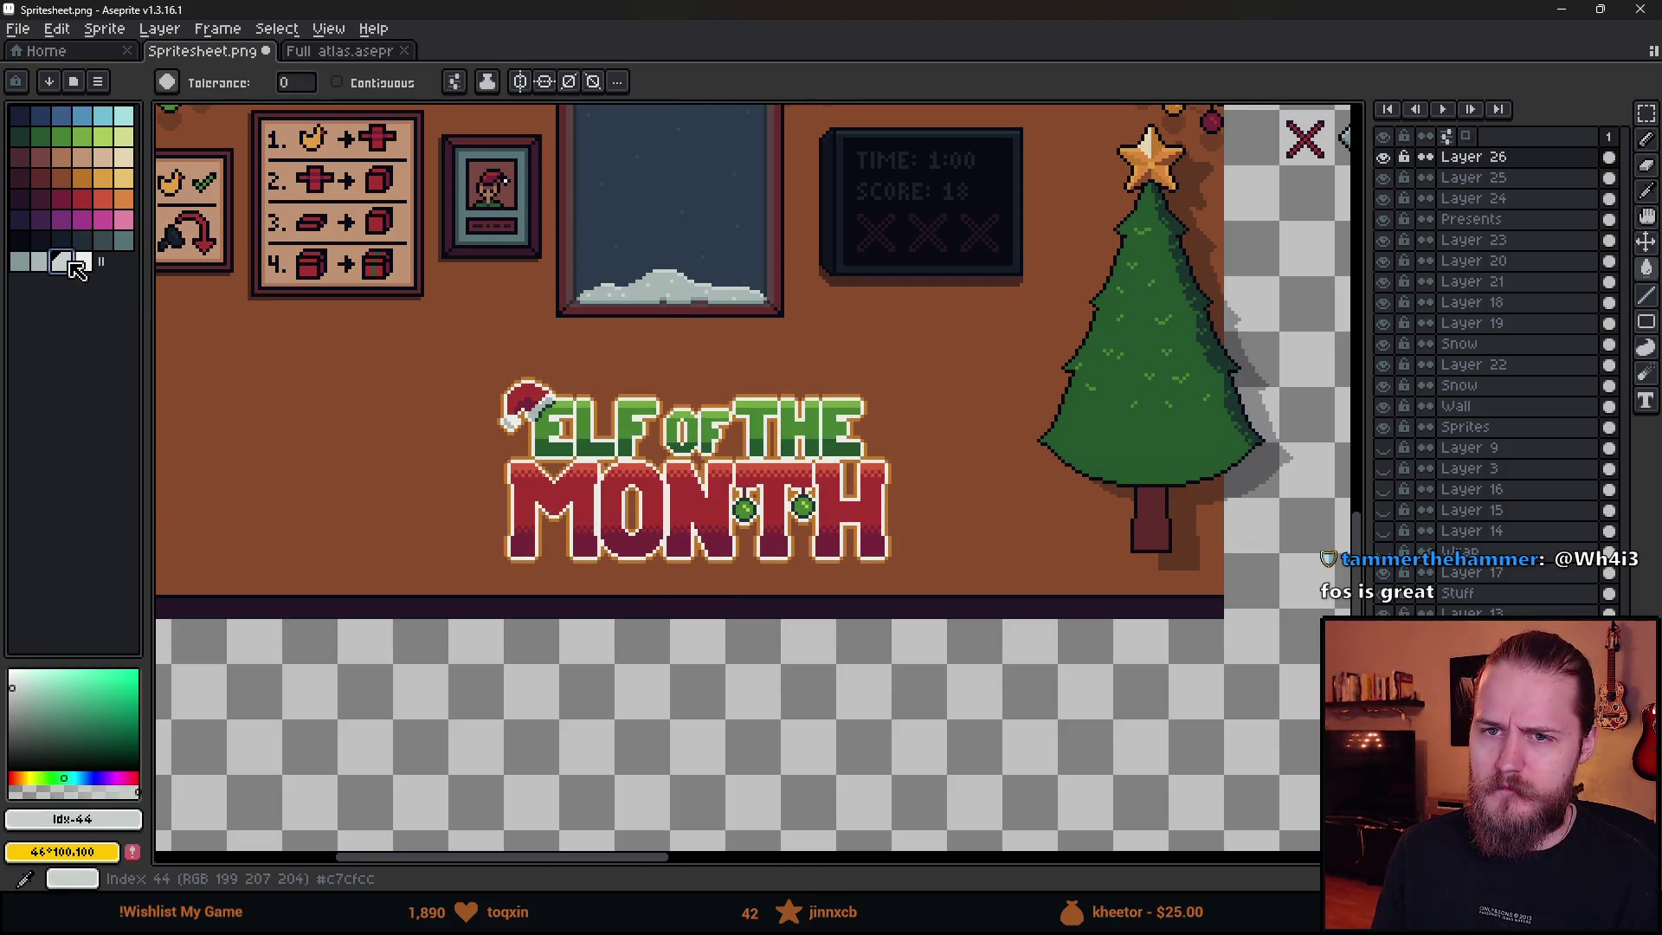
scroll(628, 456, "up", 2)
scroll(649, 511, "down", 3)
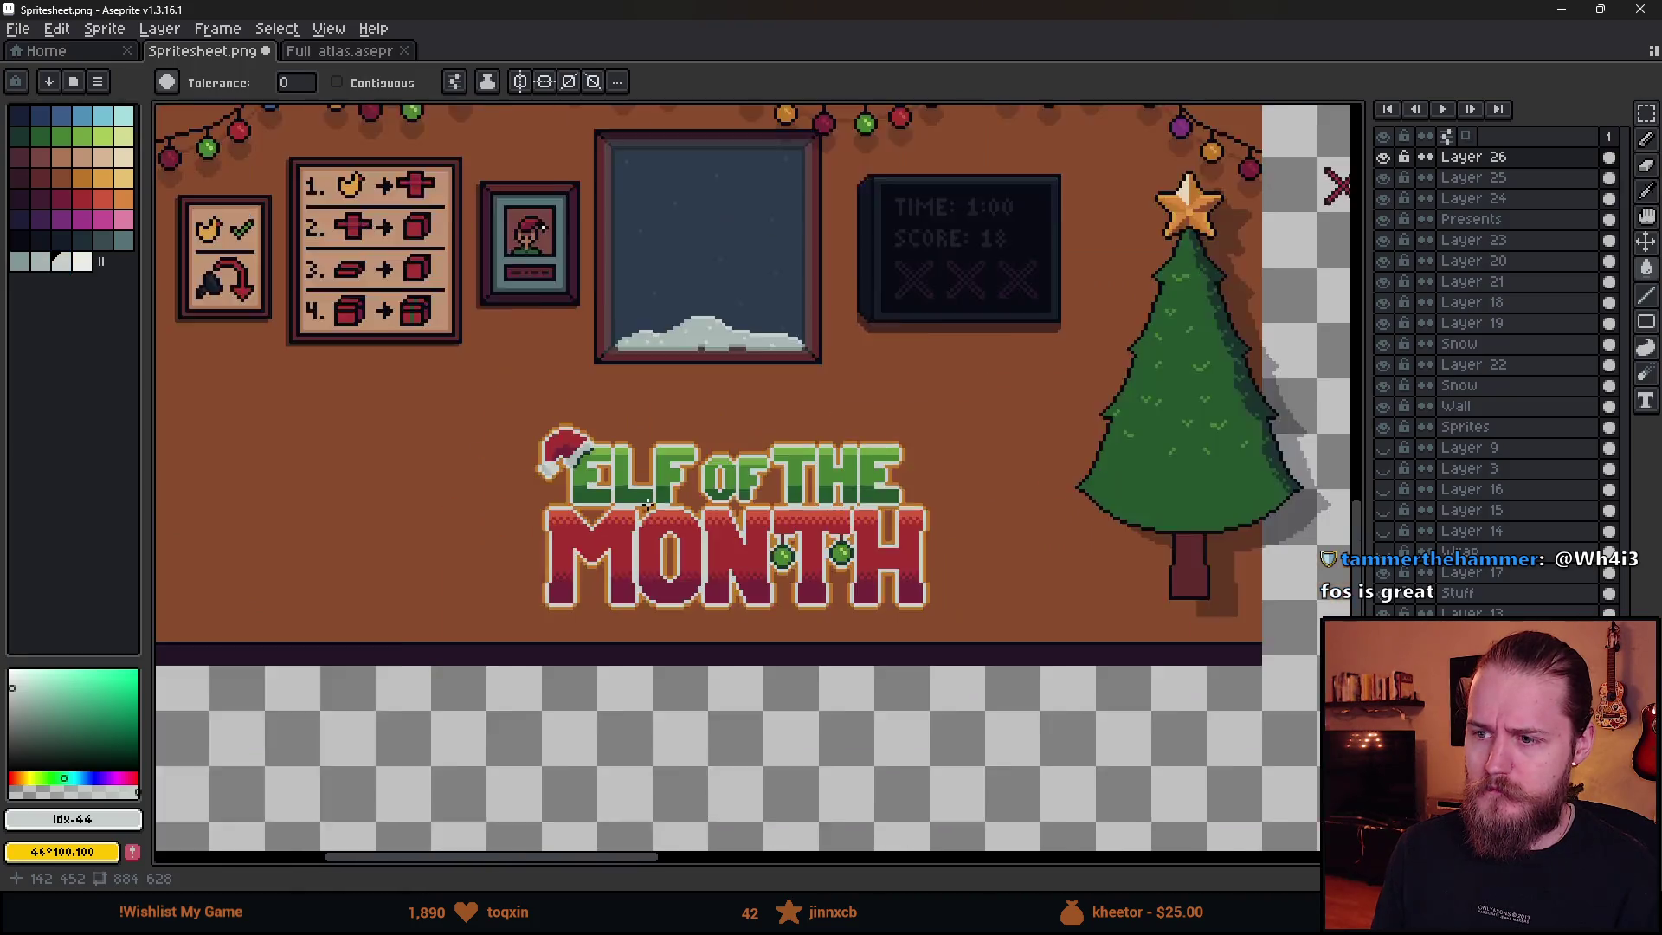
scroll(645, 552, "up", 2)
key("v")
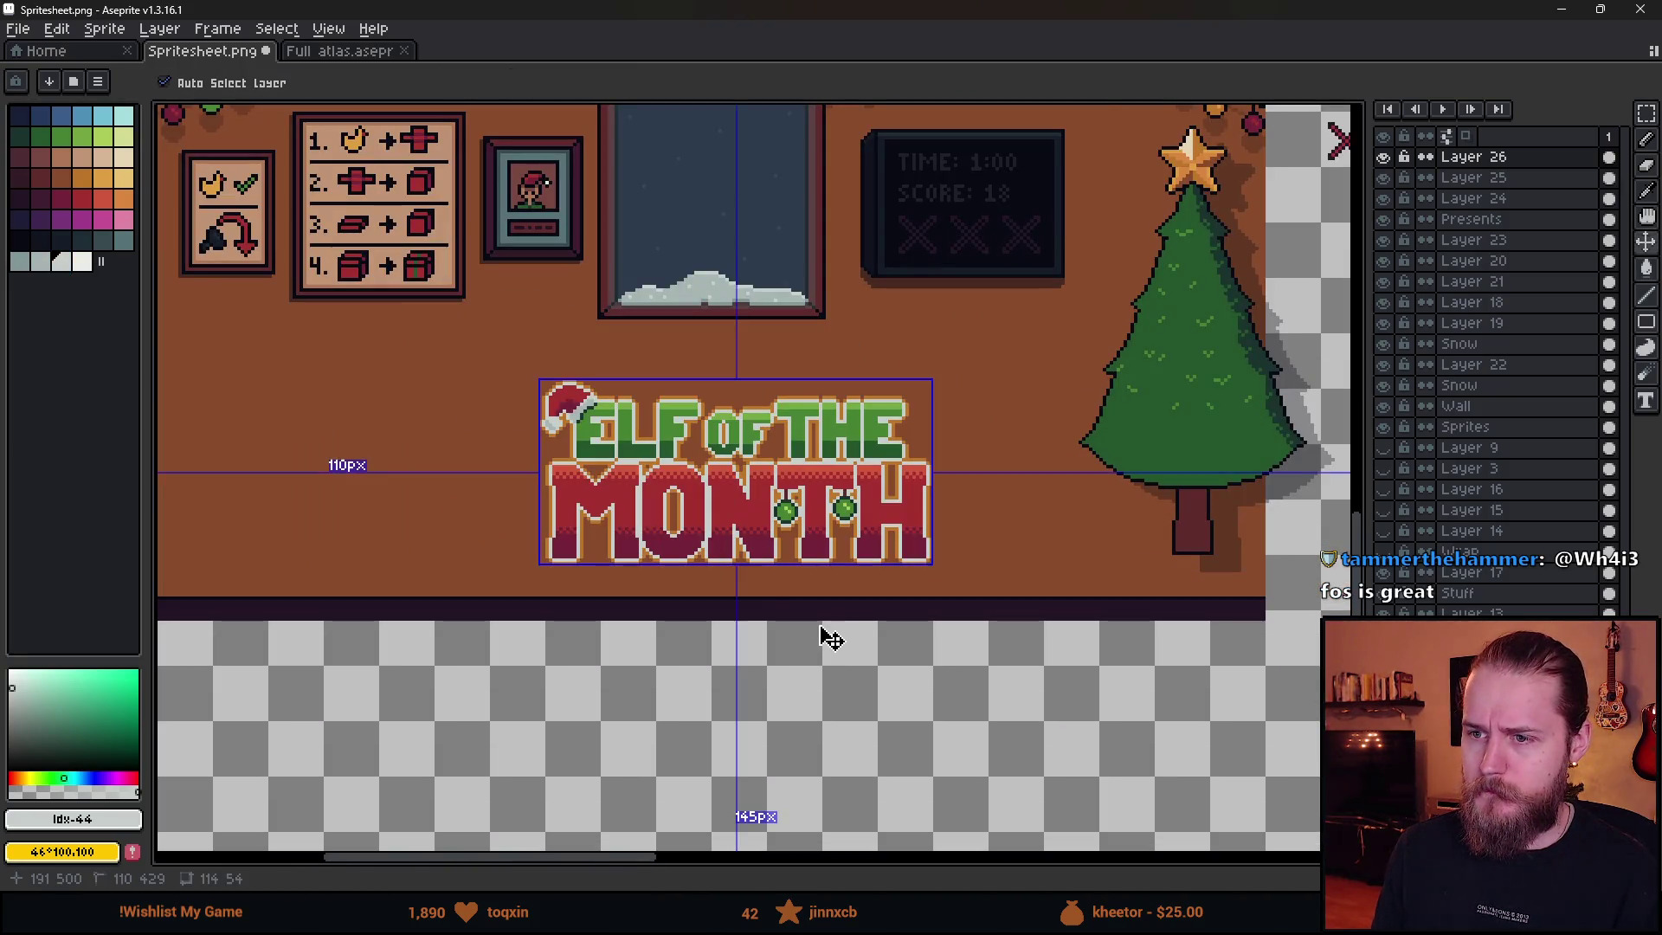
key("g")
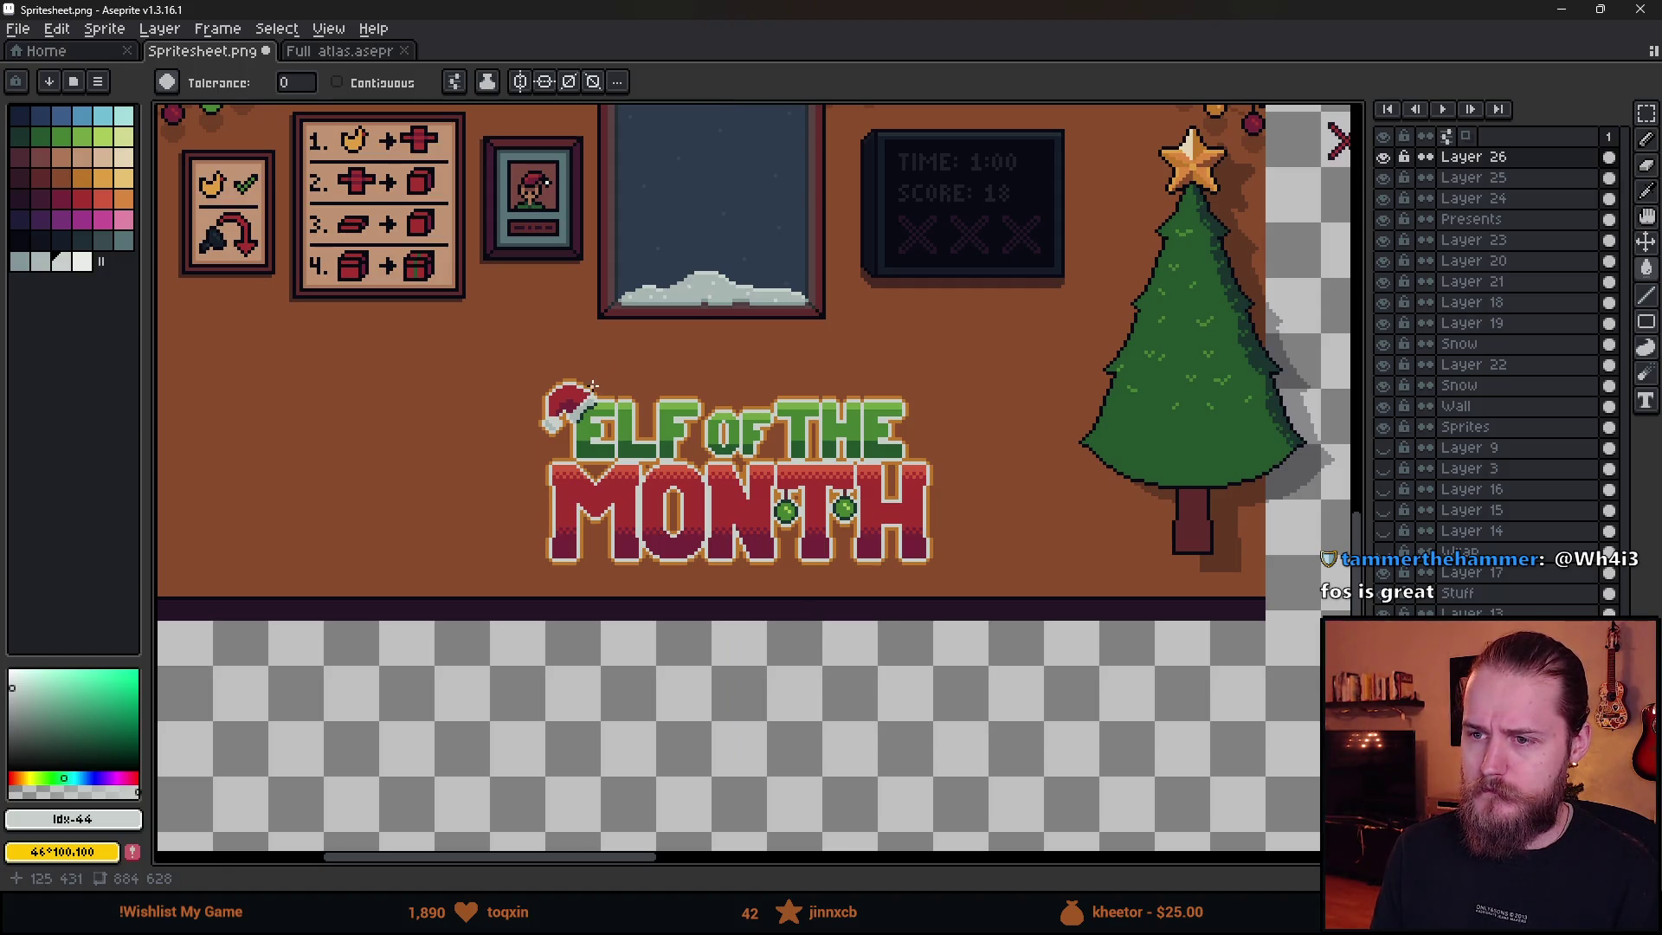
scroll(581, 426, "up", 6)
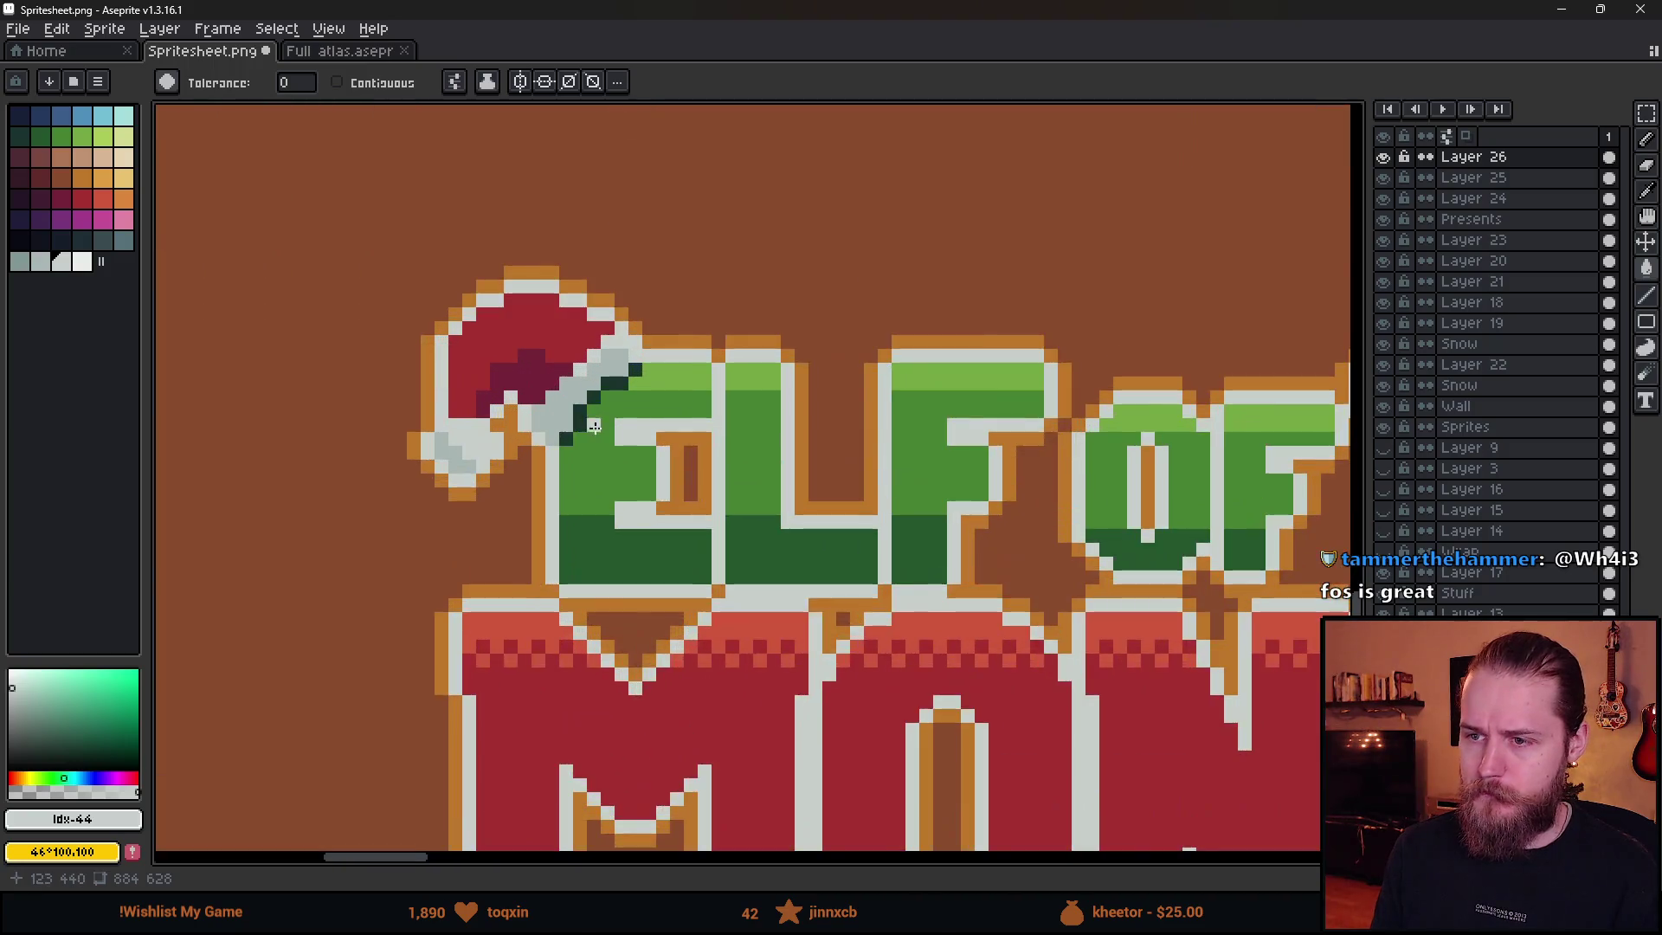
left_click(567, 338, "alt")
key("b")
mouse_move(547, 299)
left_mouse_down()
mouse_move(575, 242)
mouse_move(655, 184)
left_mouse_up()
left_click(685, 177, "alt")
left_click(685, 149)
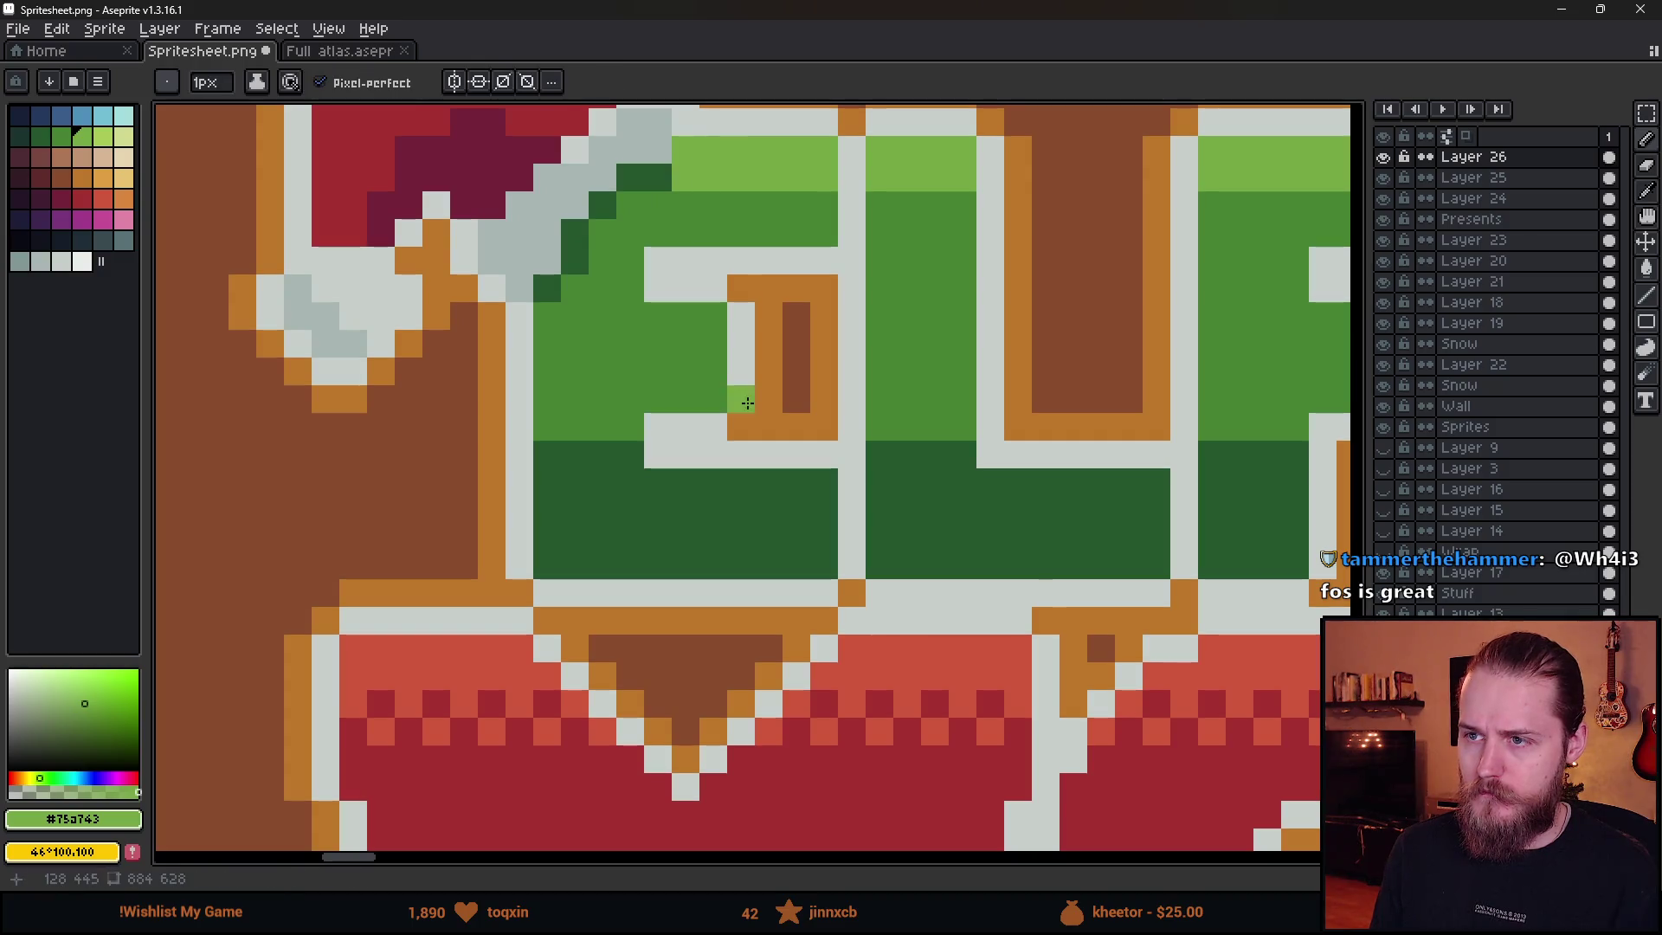
scroll(892, 510, "down", 8)
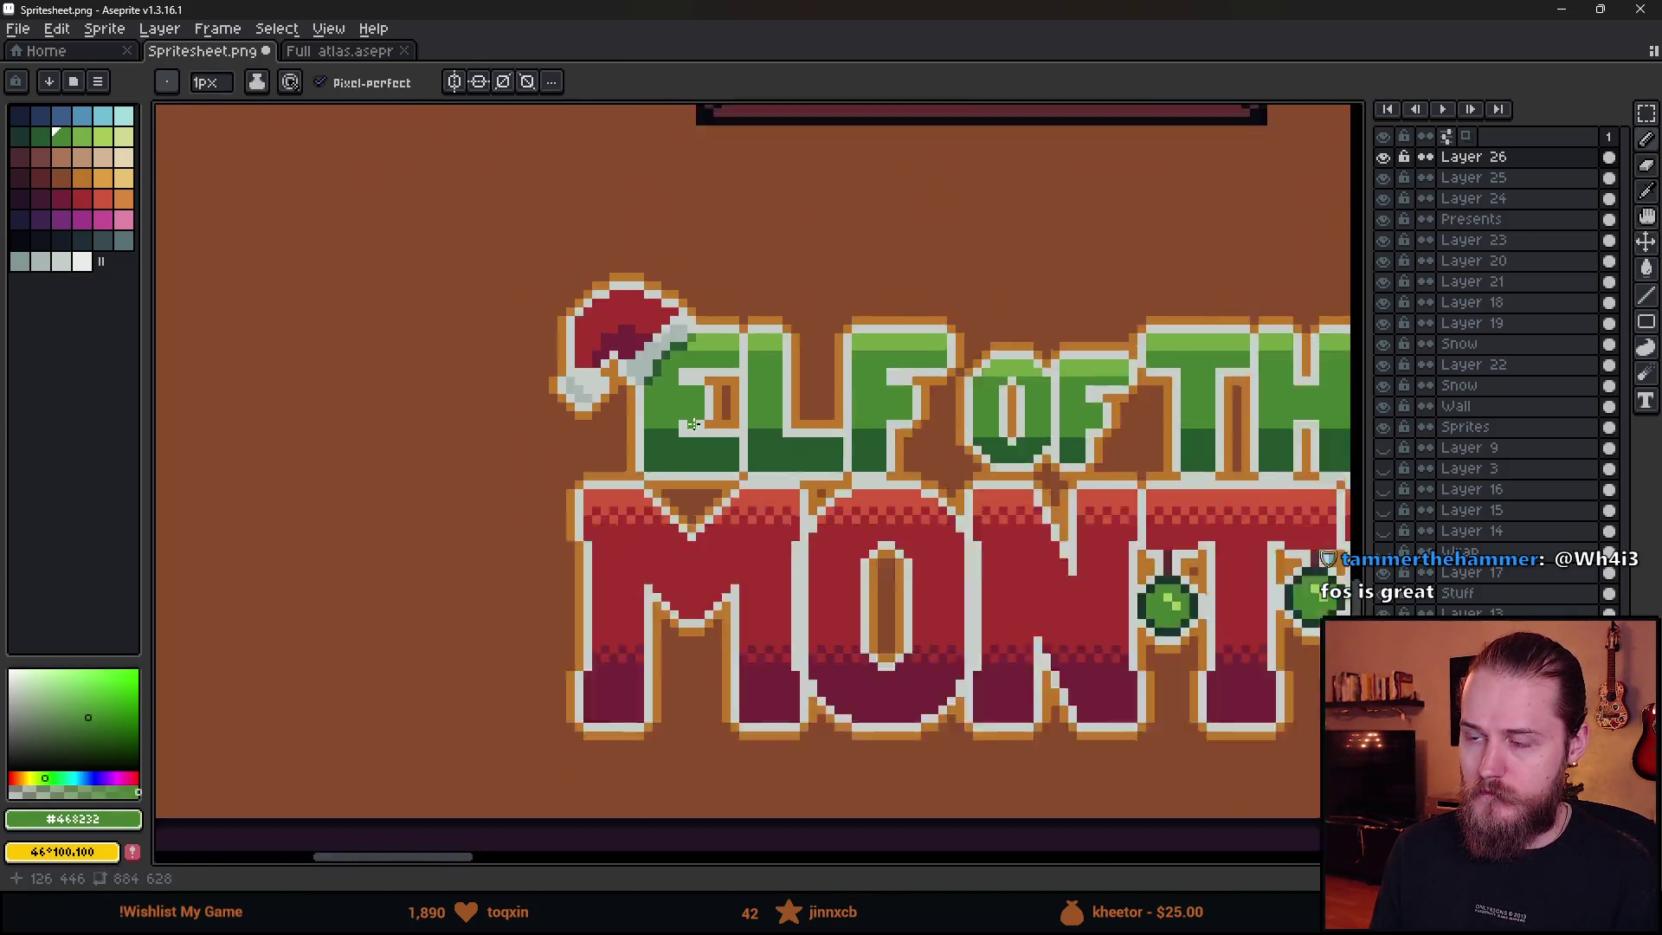
scroll(692, 485, "up", 3)
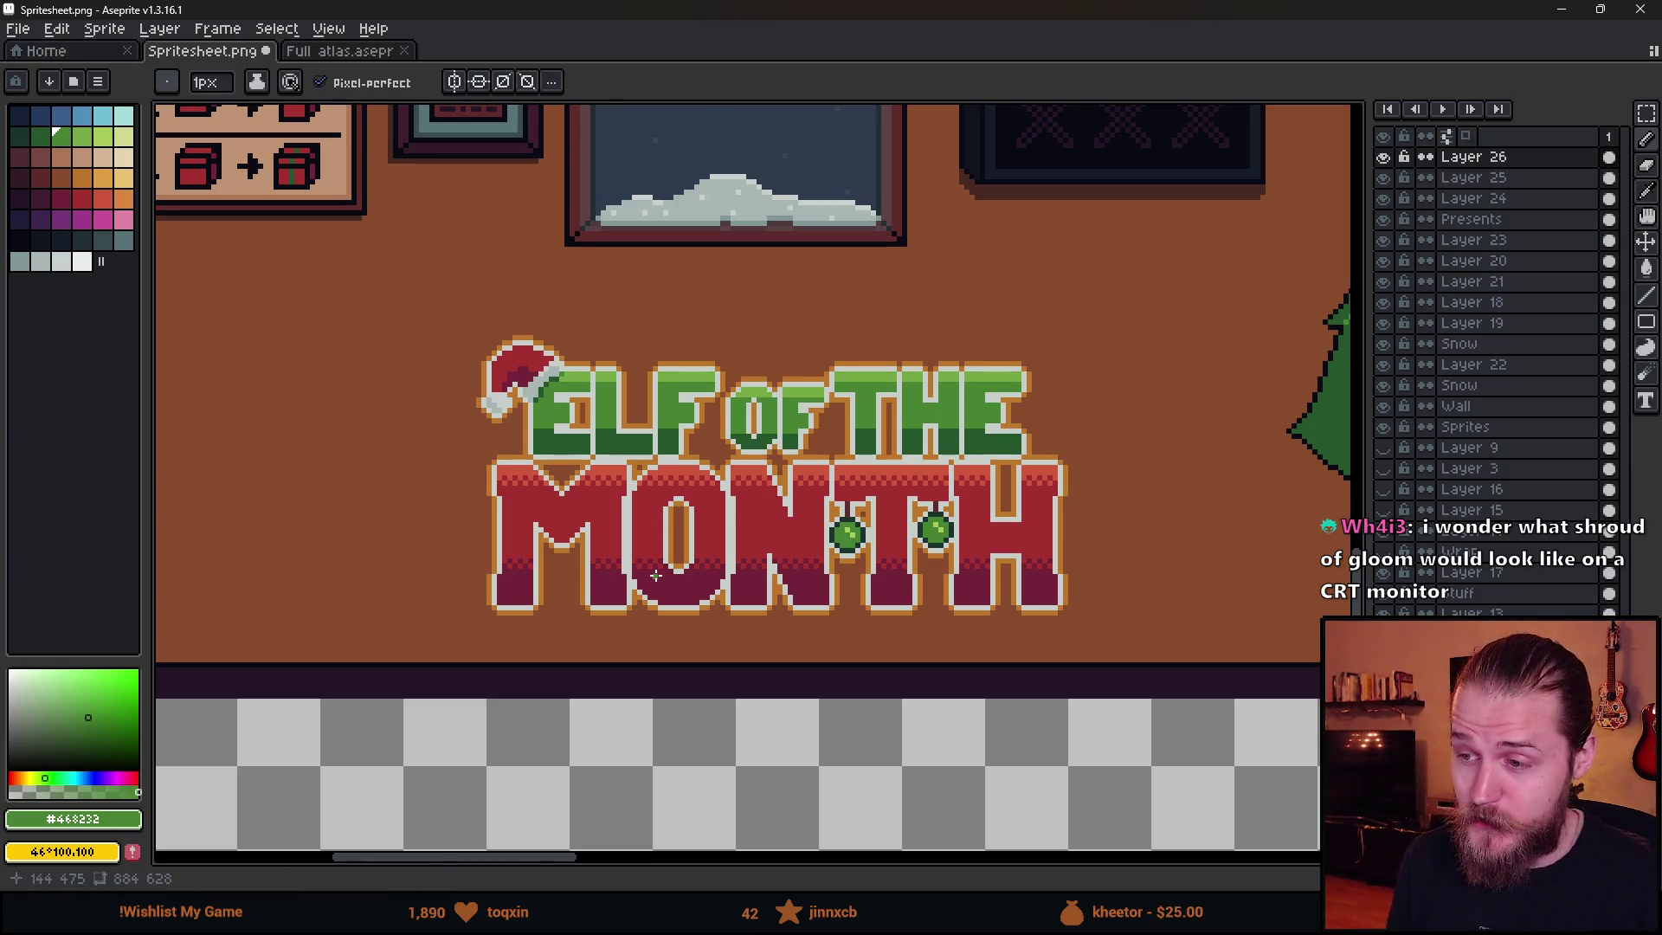
scroll(720, 499, "down", 2)
scroll(722, 500, "up", 3)
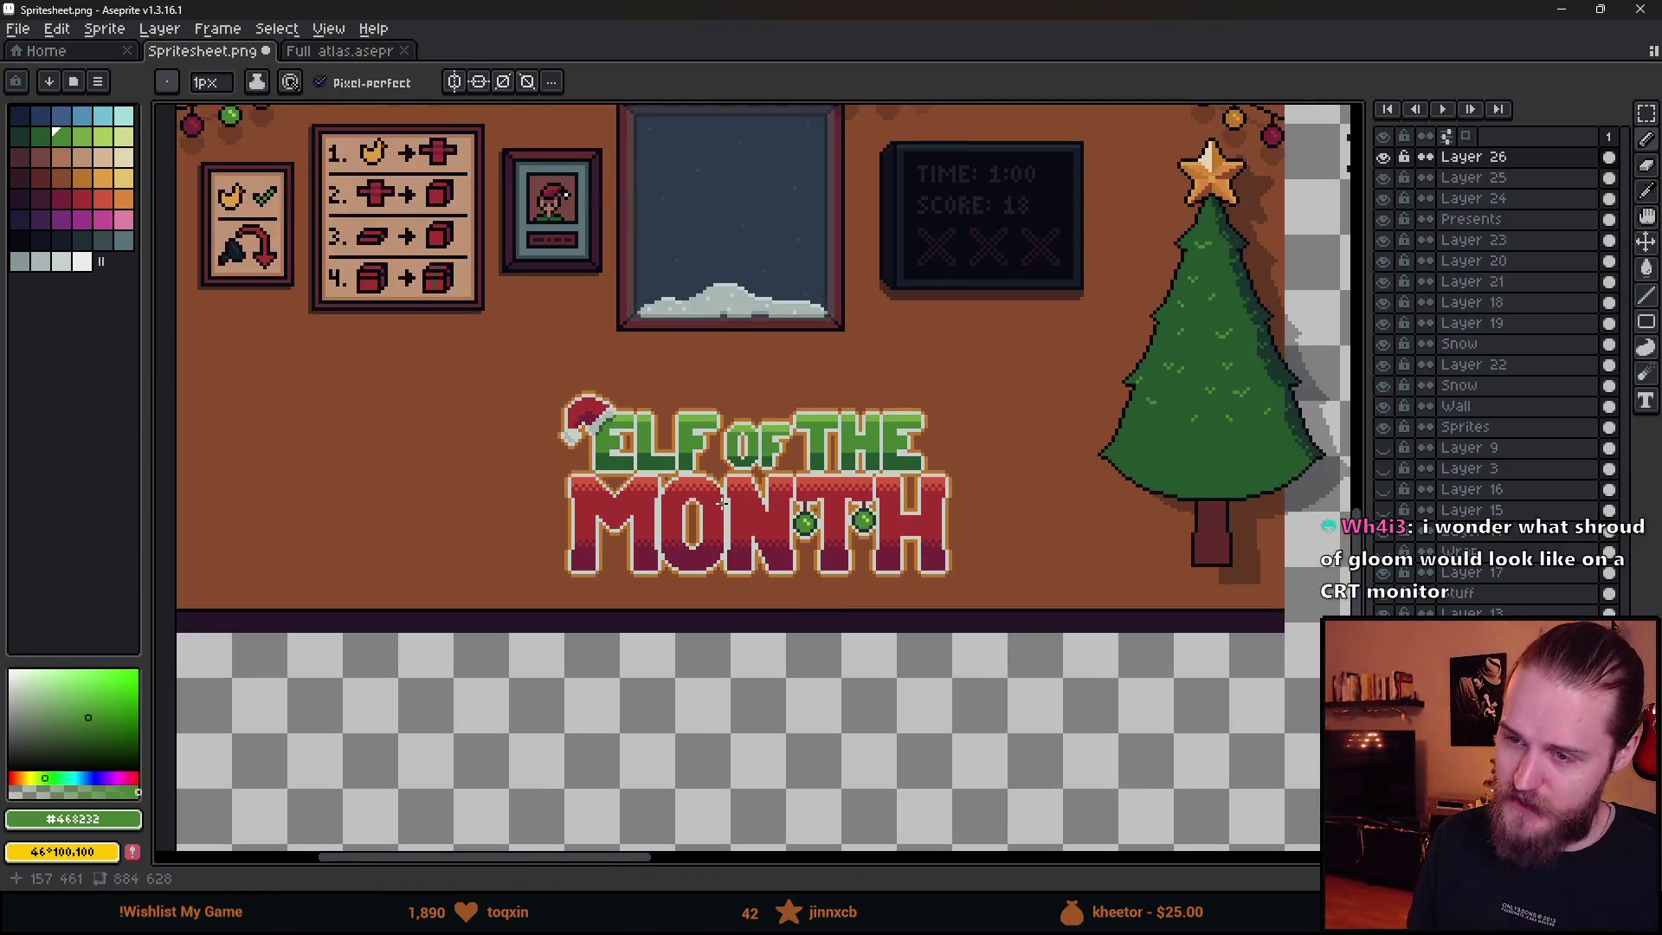
scroll(753, 556, "down", 2)
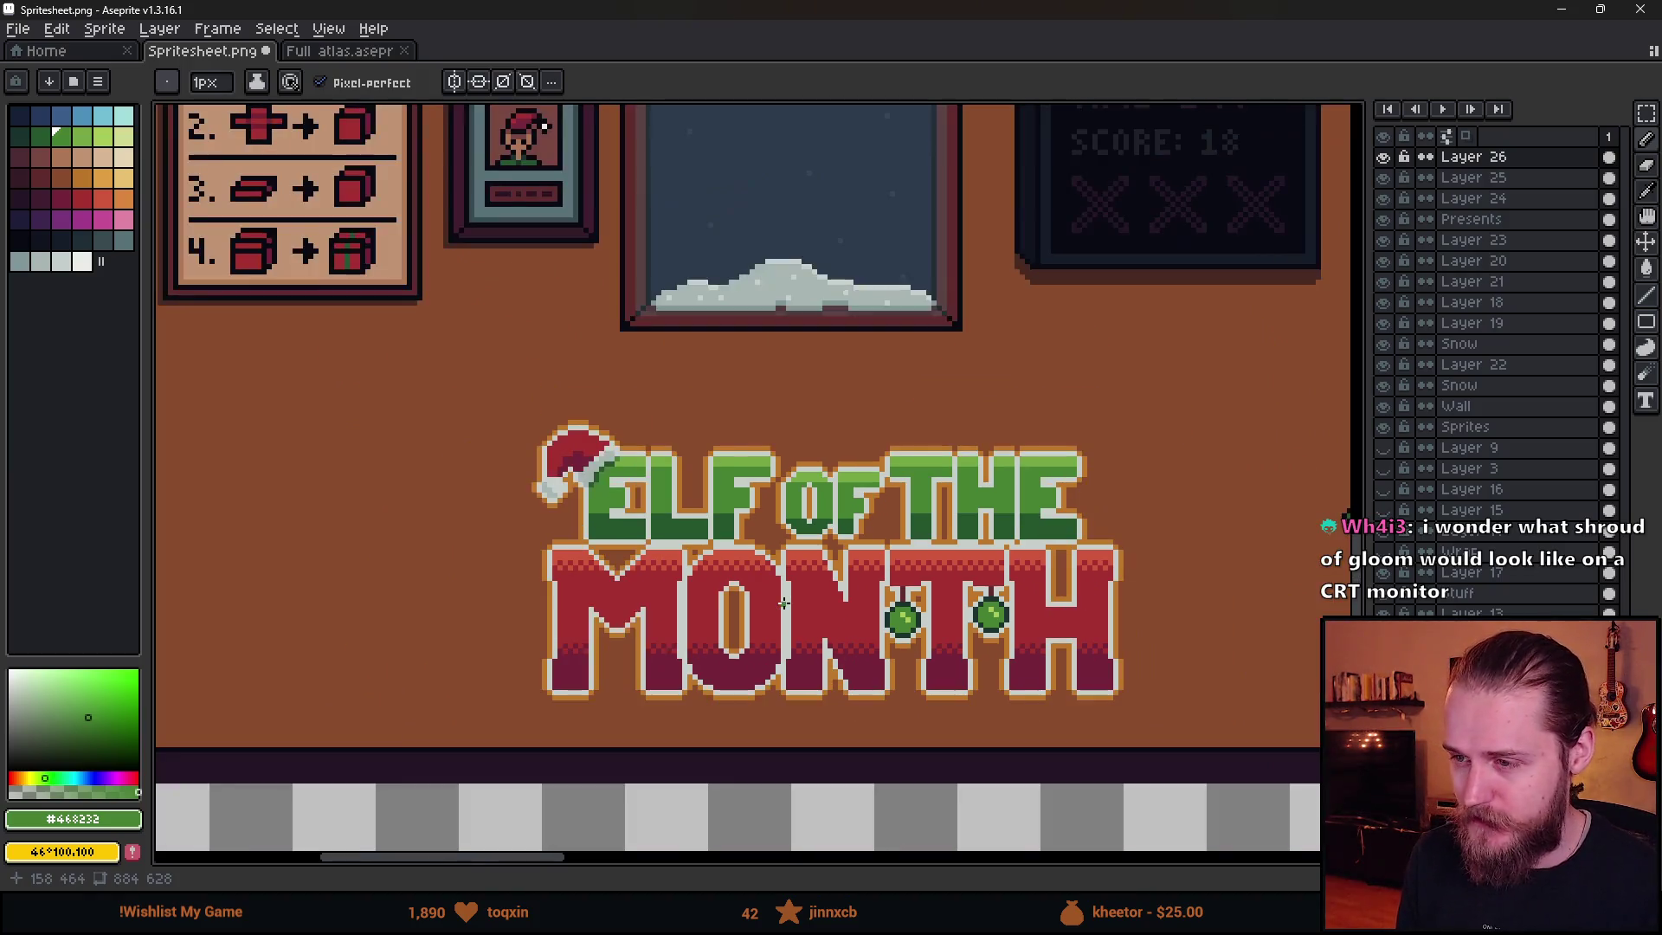
scroll(710, 565, "down", 1)
scroll(710, 565, "up", 1)
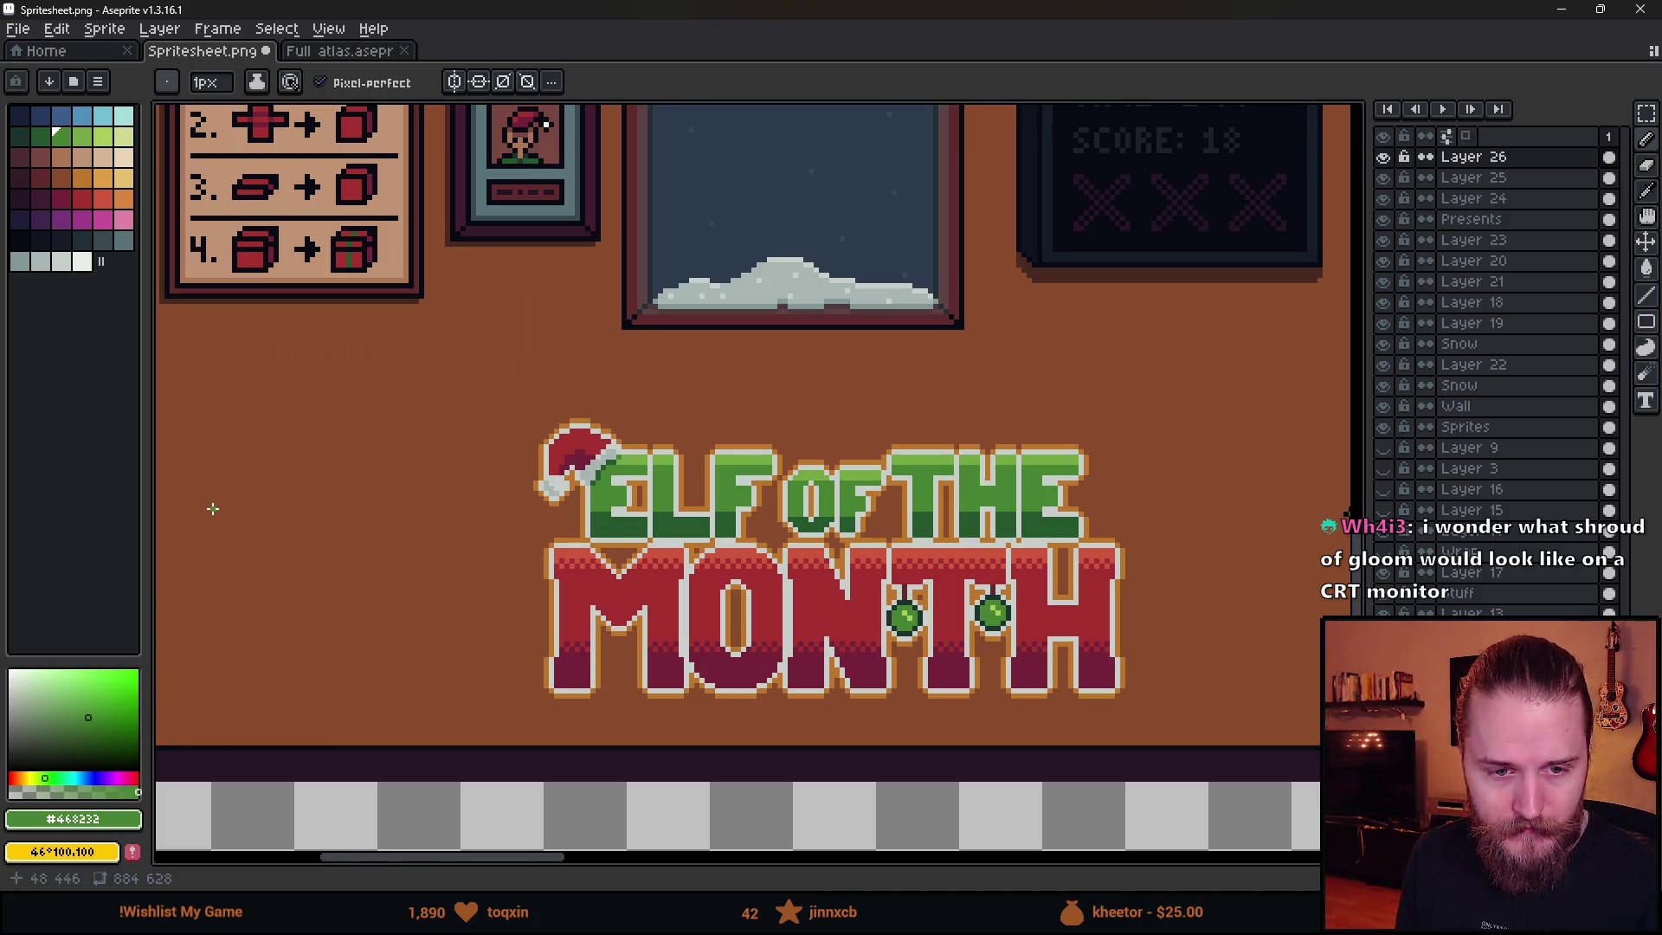
mouse_move(293, 549)
left_mouse_down()
mouse_move(493, 575)
mouse_move(506, 614)
left_mouse_up()
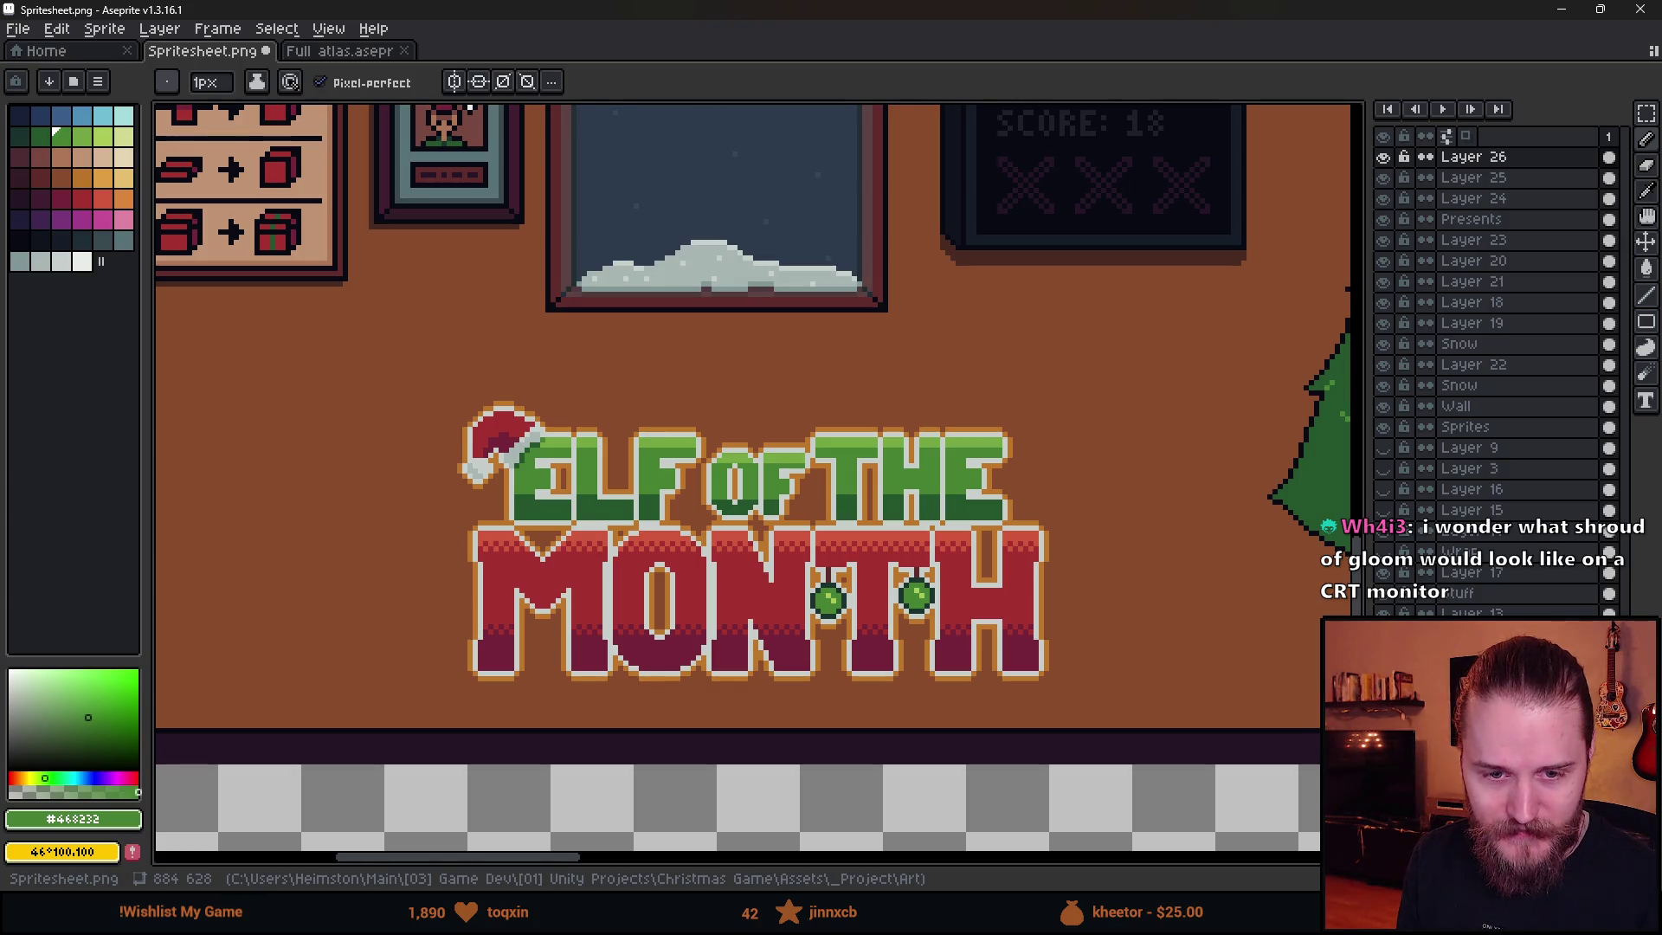
scroll(603, 524, "down", 2)
scroll(604, 524, "up", 2)
- Start a rectangular marquee selection around the O of OF
key("m")
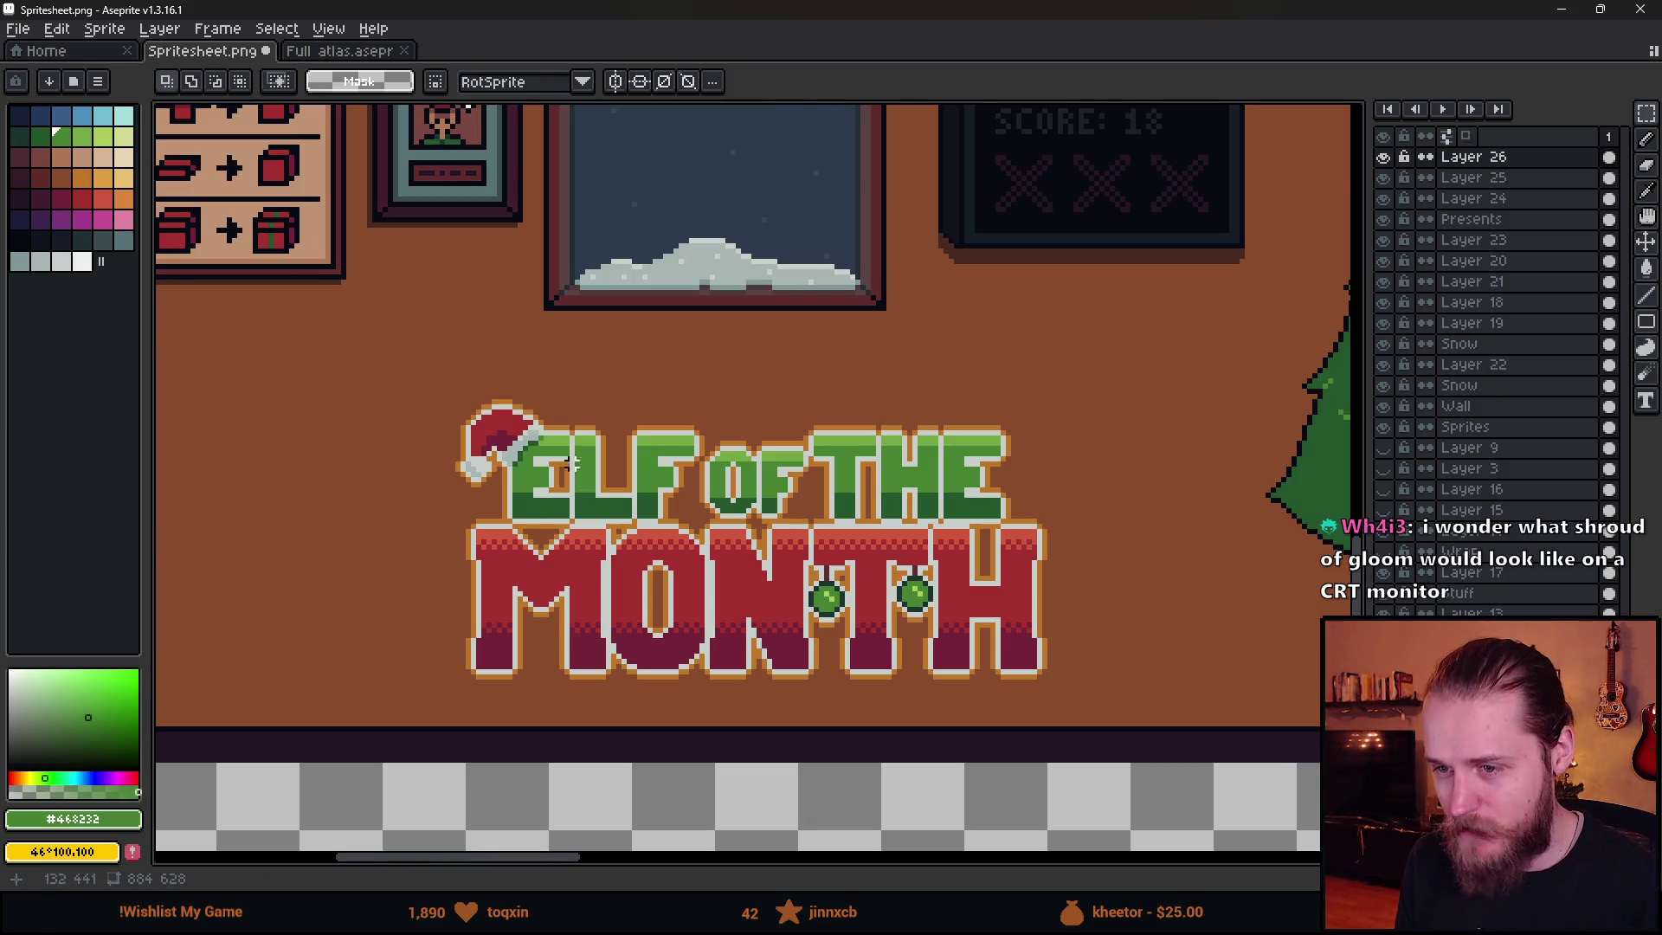
scroll(575, 468, "down", 1)
scroll(579, 481, "up", 2)
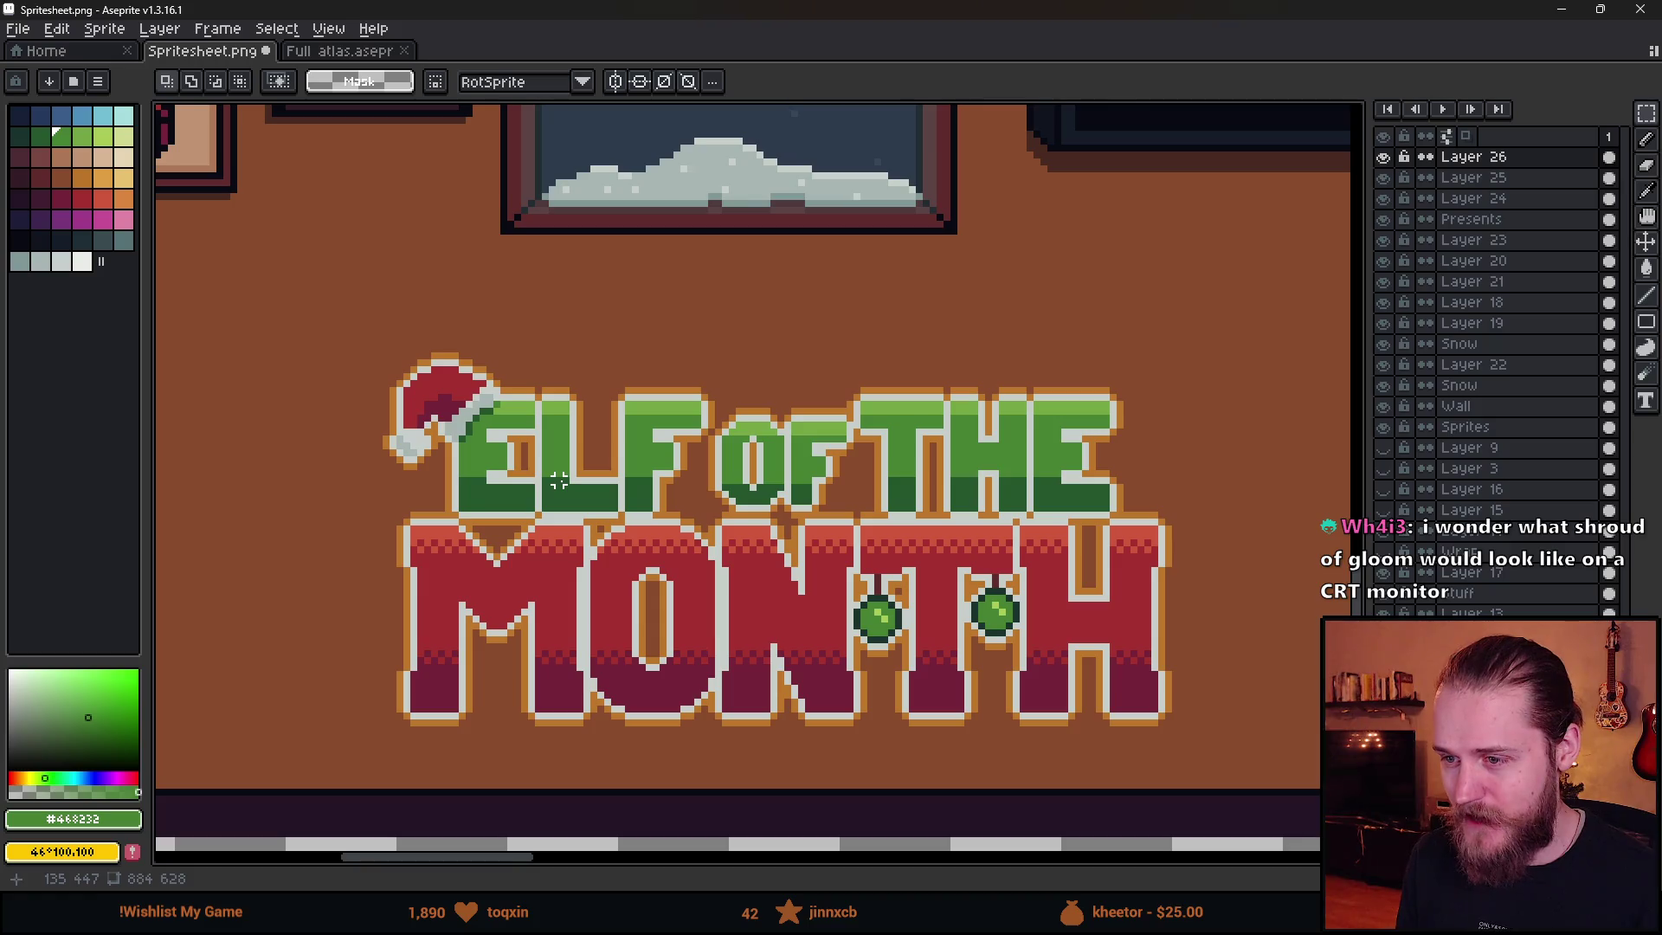
scroll(563, 483, "down", 1)
scroll(848, 509, "up", 1)
scroll(793, 512, "down", 1)
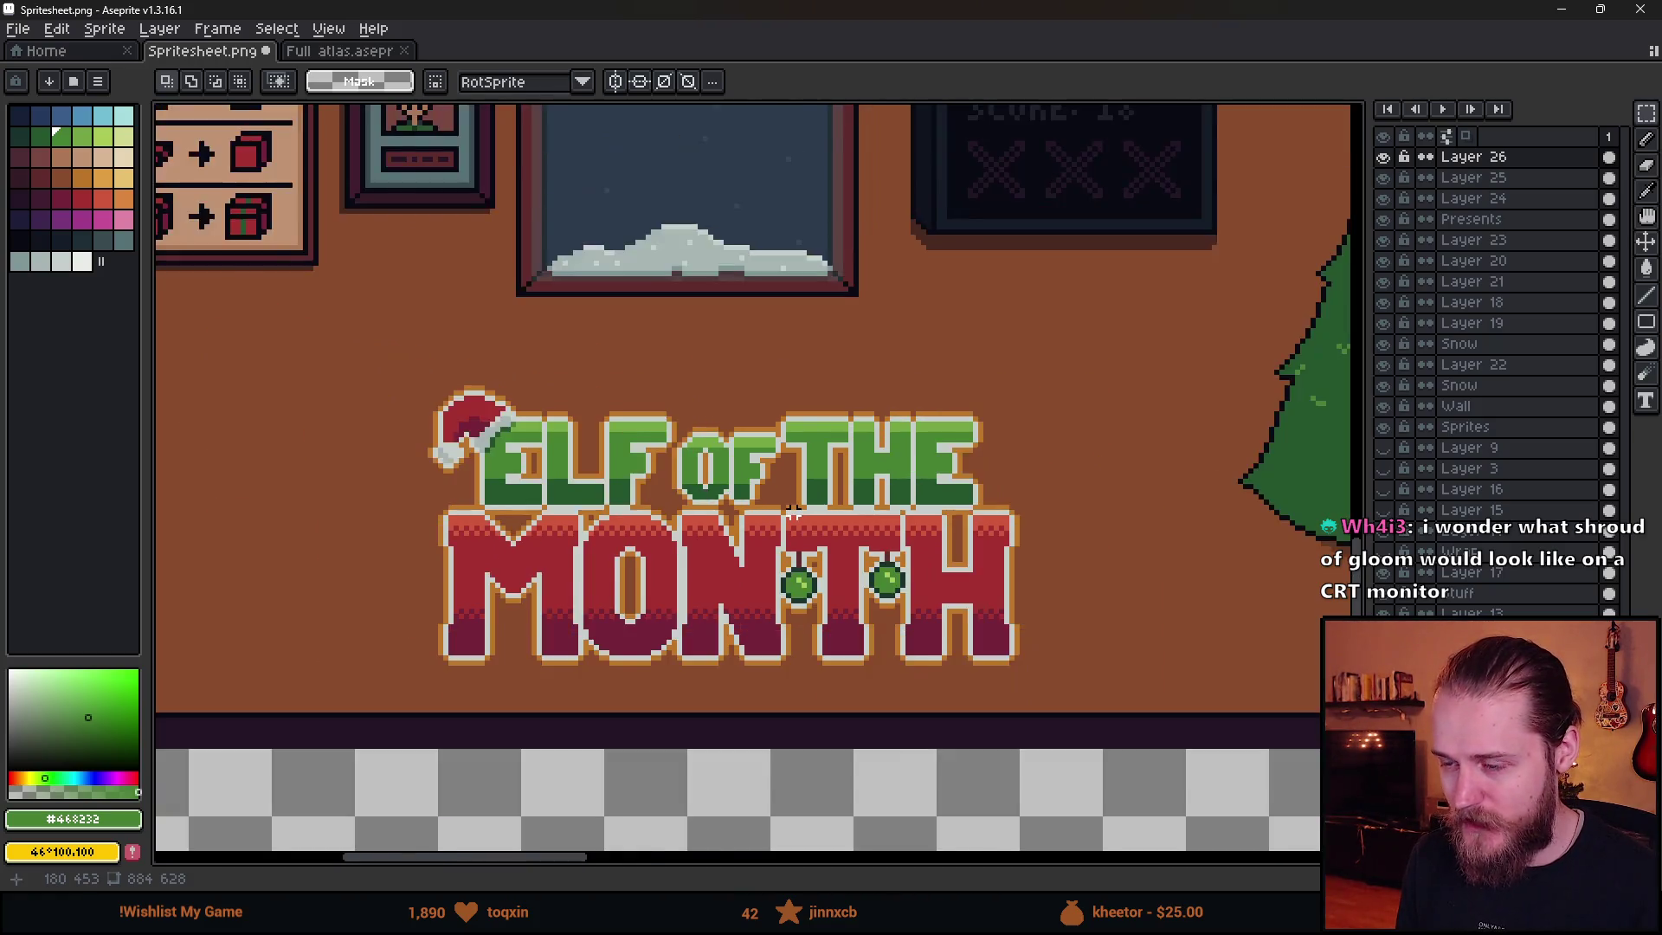
scroll(787, 512, "down", 1)
scroll(766, 510, "up", 2)
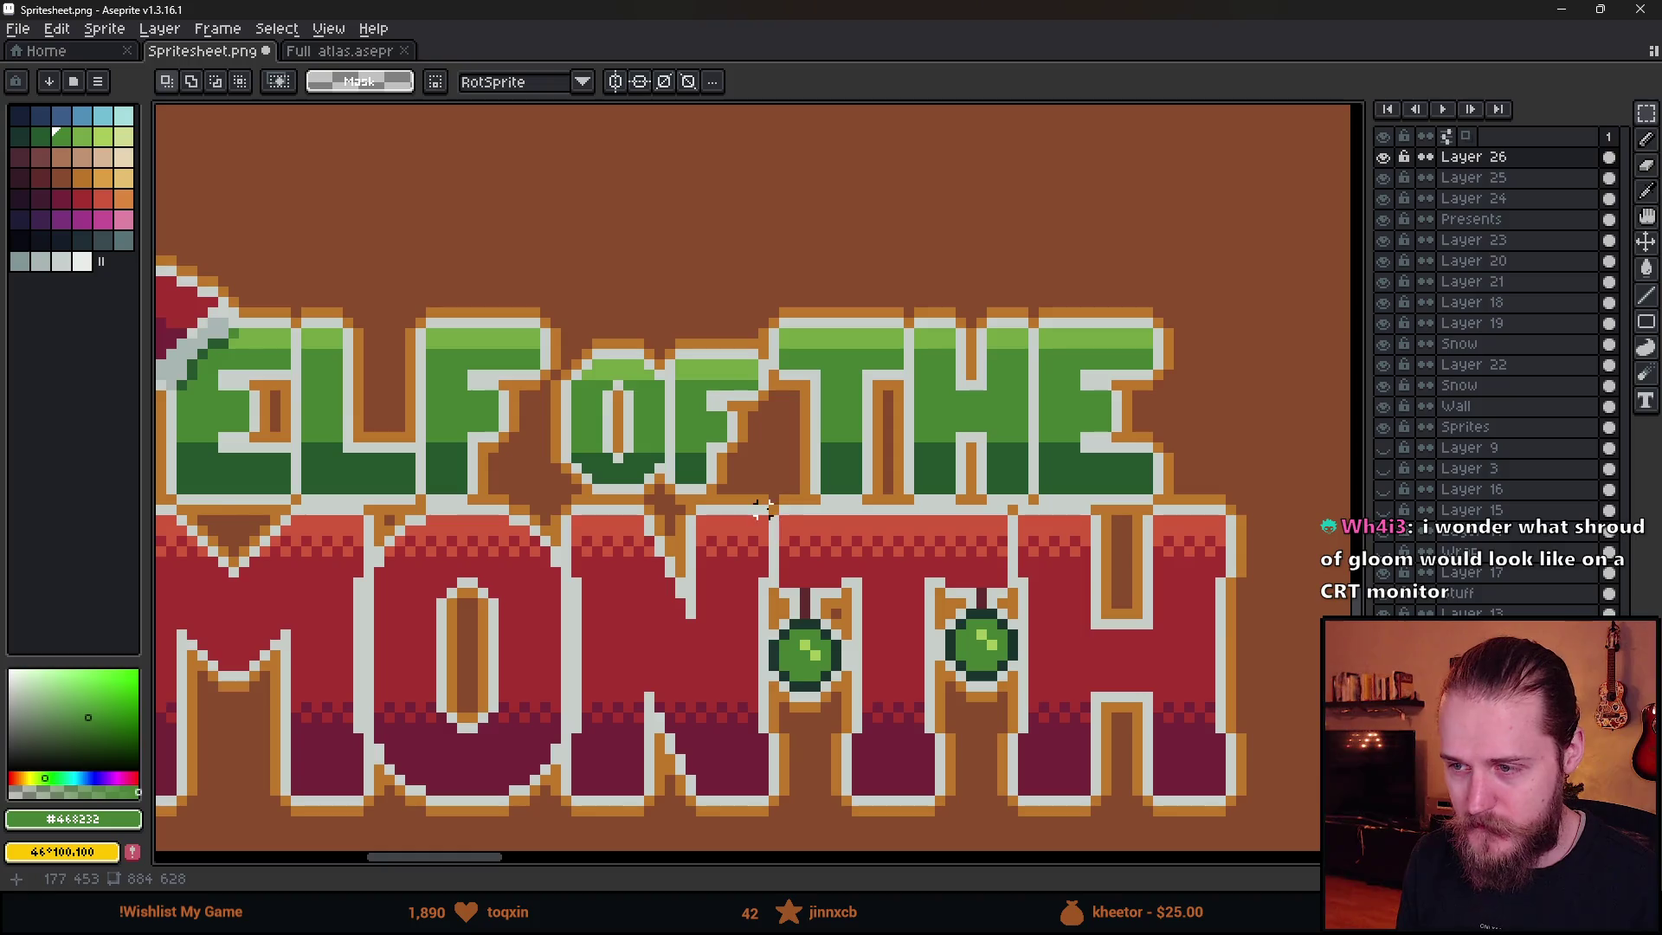
scroll(581, 359, "up", 1)
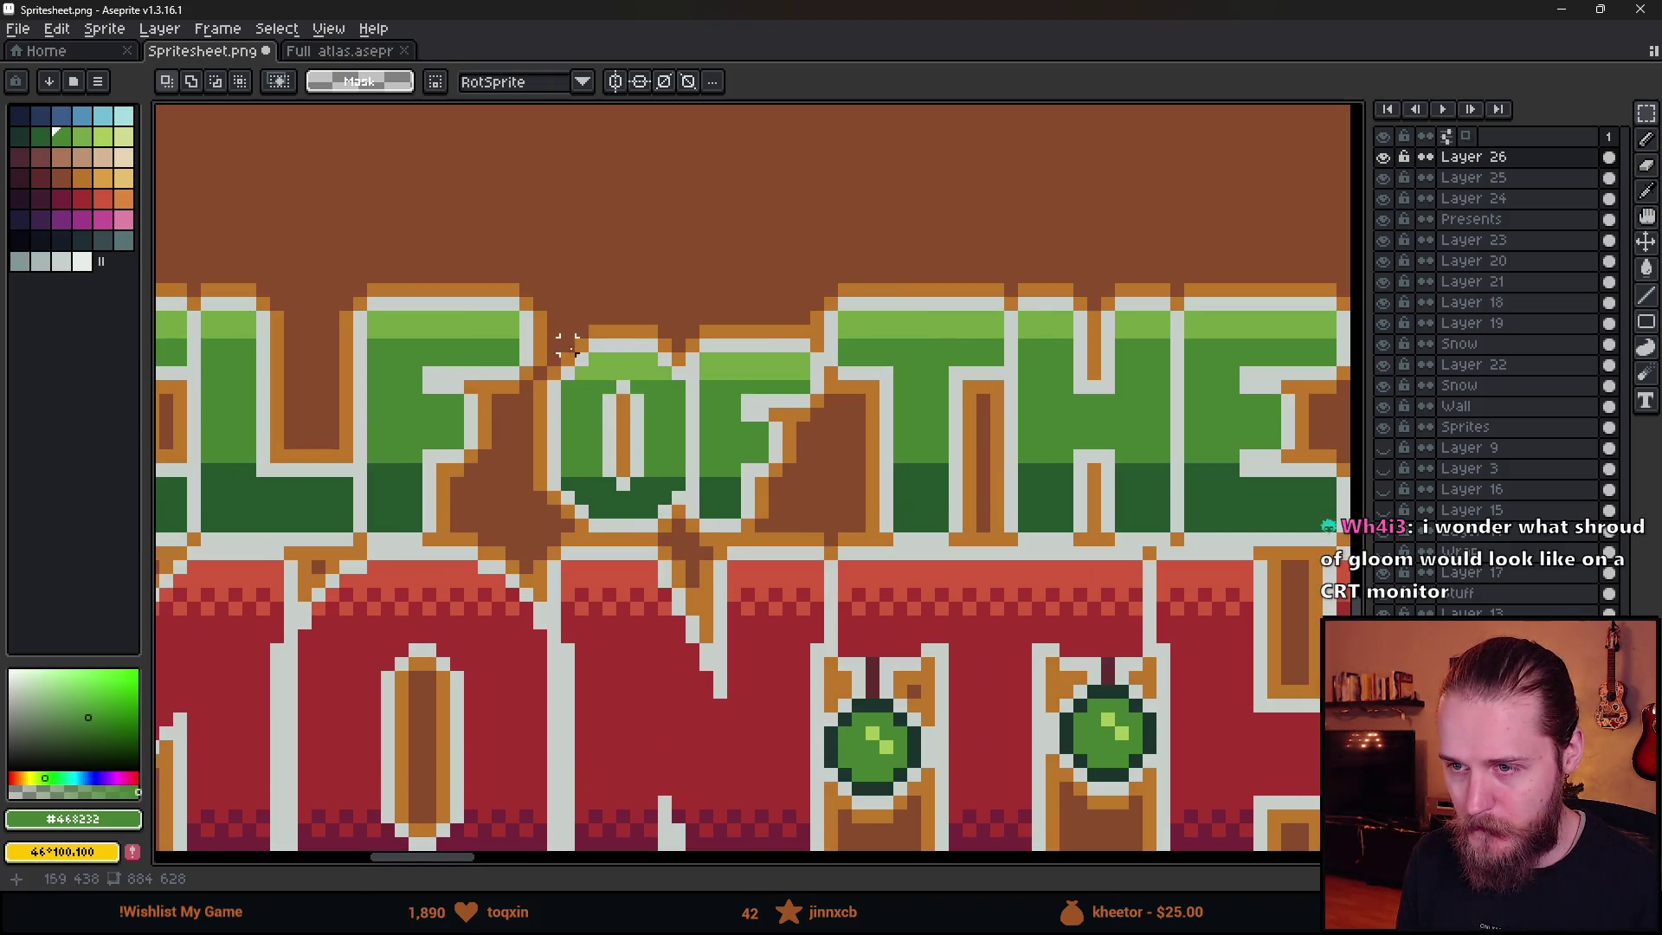
left_click_drag(554, 317, 705, 405)
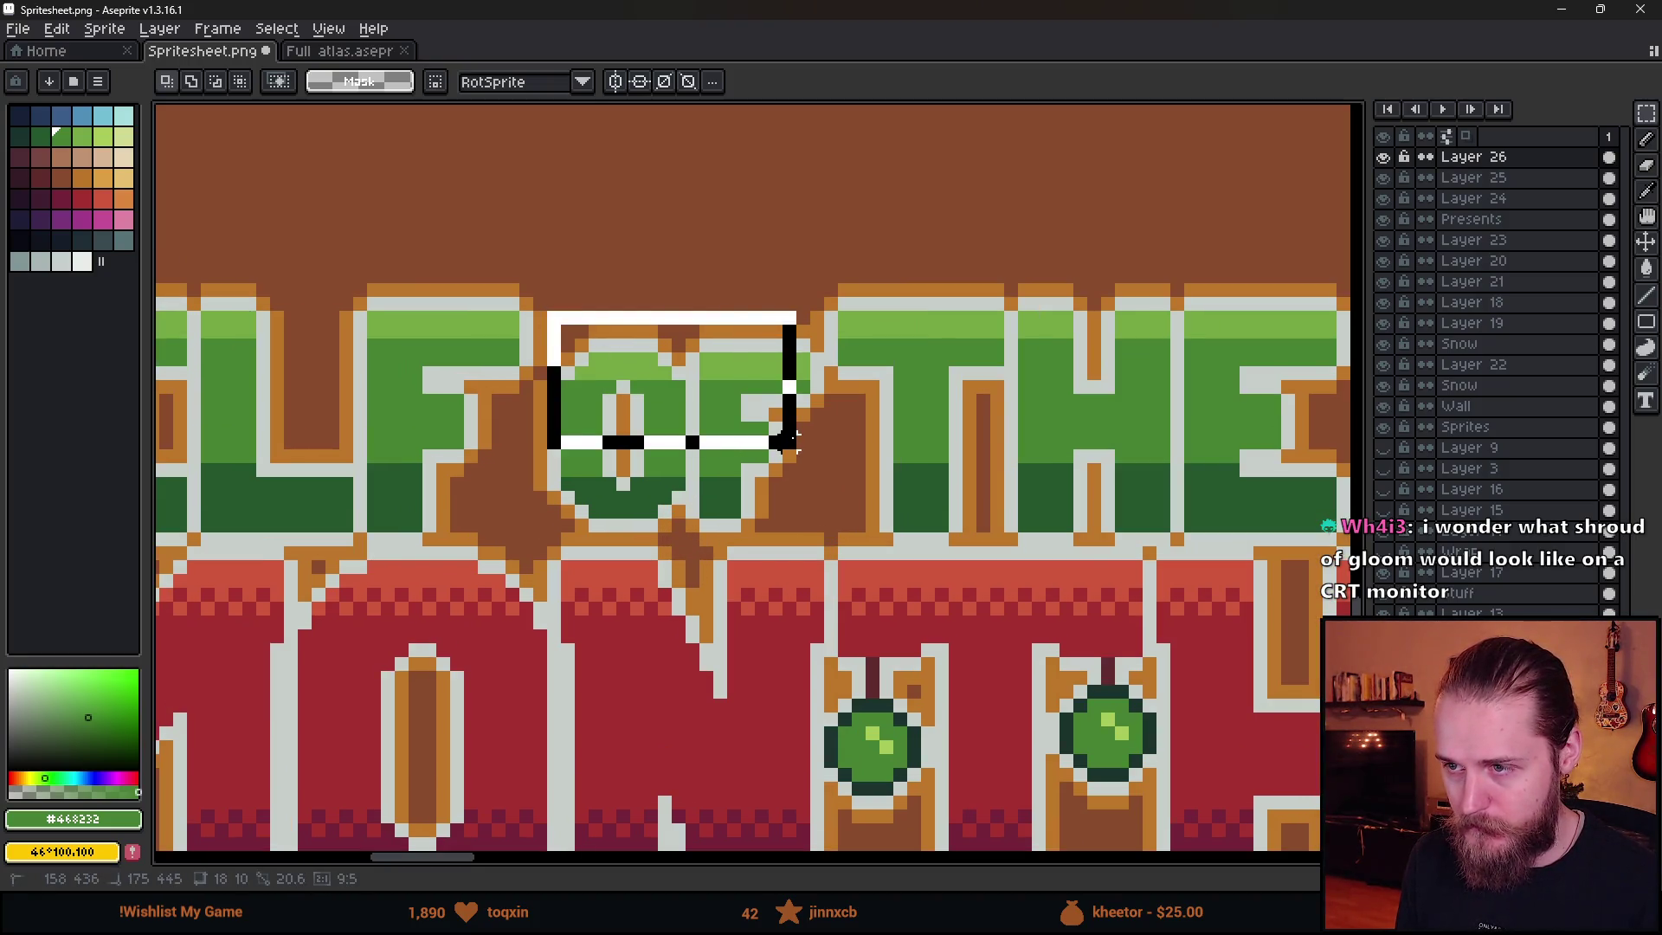
left_click_drag(786, 440, 814, 453)
- Extend the selection across the OF letters and commit their new position
left_click_drag(815, 355, 729, 476)
mouse_move(549, 448)
left_mouse_down()
mouse_move(761, 509)
mouse_move(769, 533)
left_mouse_up()
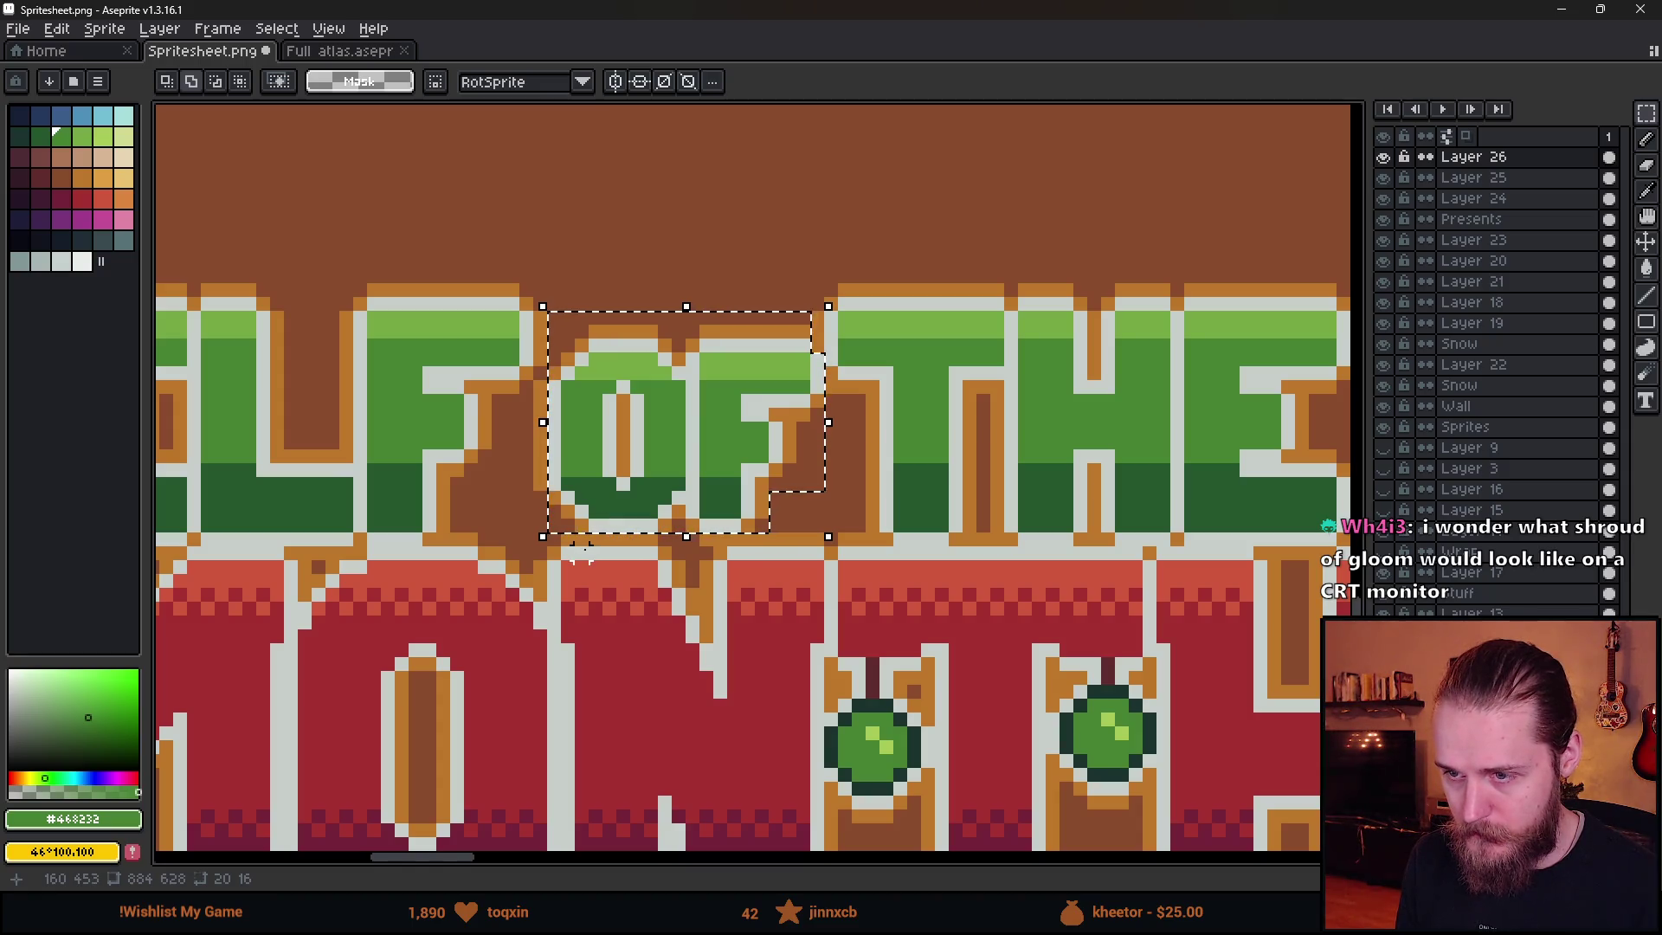
mouse_move(534, 502)
left_mouse_down()
mouse_move(608, 397)
mouse_move(594, 384)
mouse_move(660, 378)
mouse_move(670, 397)
left_mouse_up()
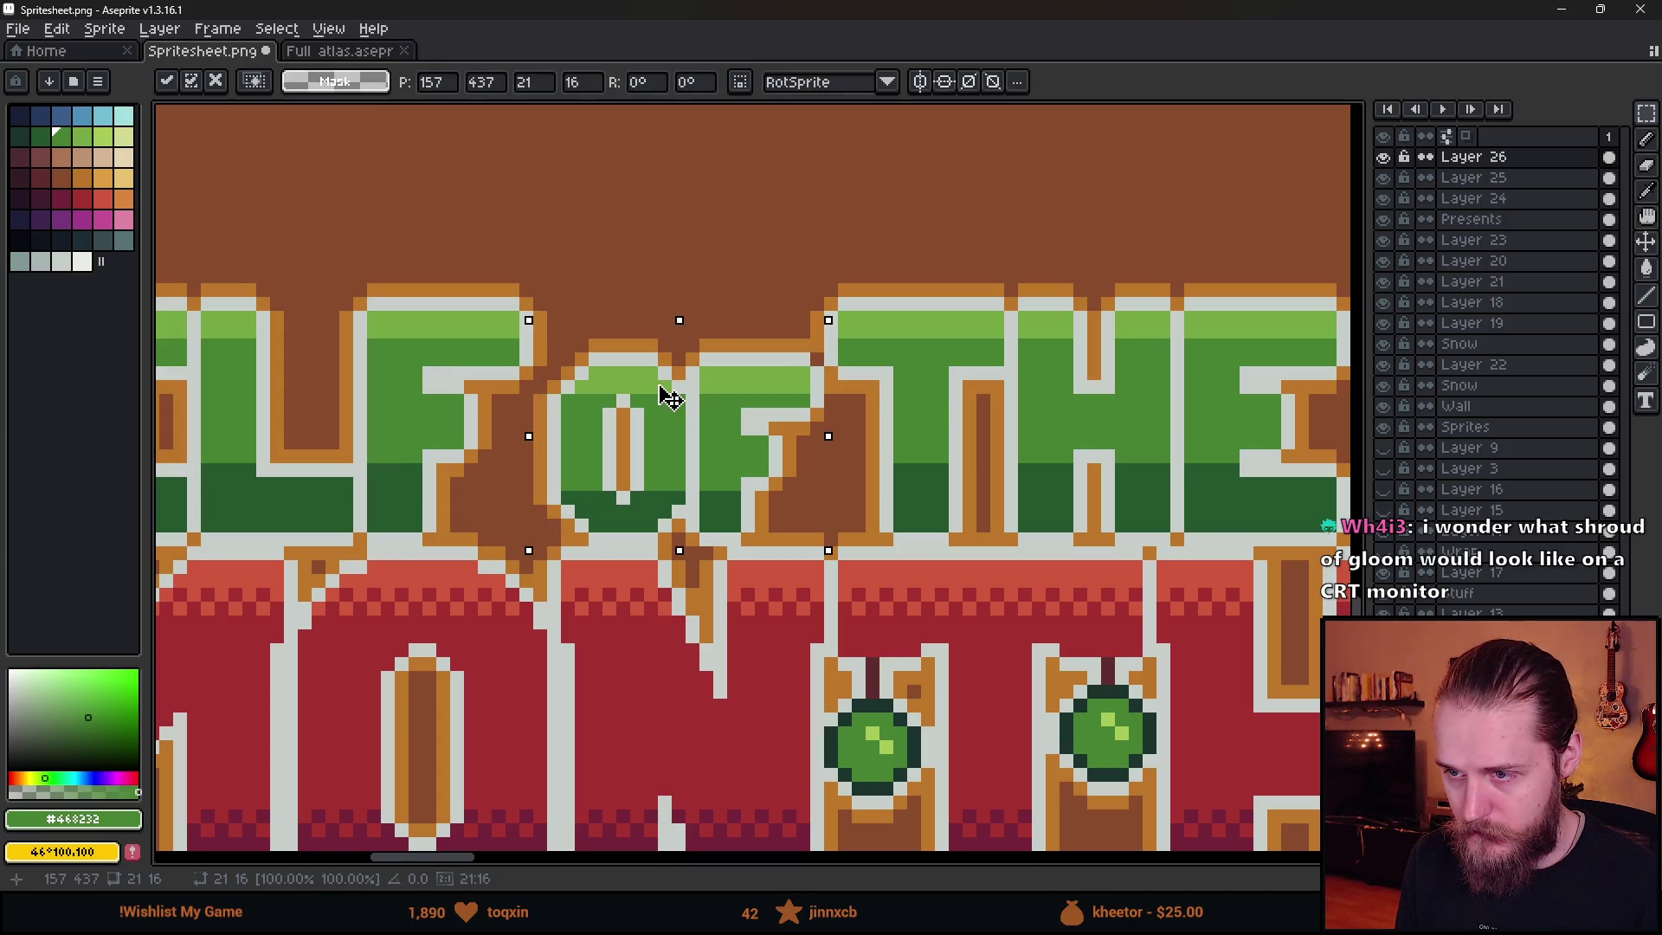
key("b")
scroll(671, 385, "up", 5)
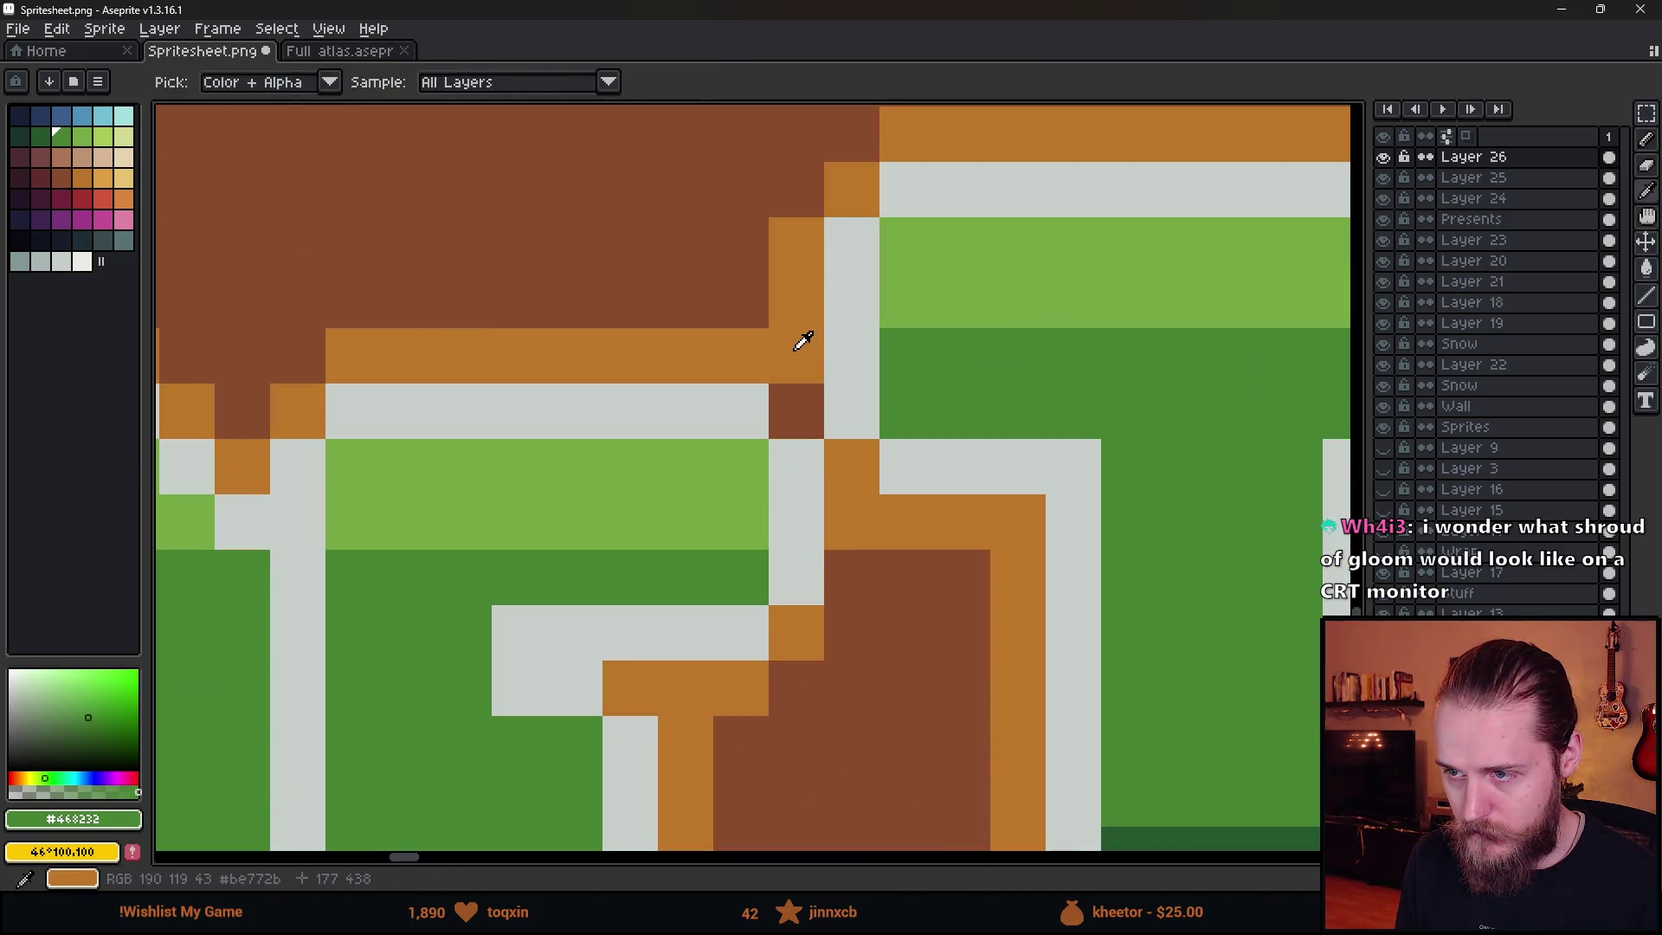
- Sample the orange outline colour and touch up one outline pixel
left_click(801, 383, "alt")
left_click(801, 382)
scroll(801, 383, "down", 2)
scroll(575, 493, "down", 3)
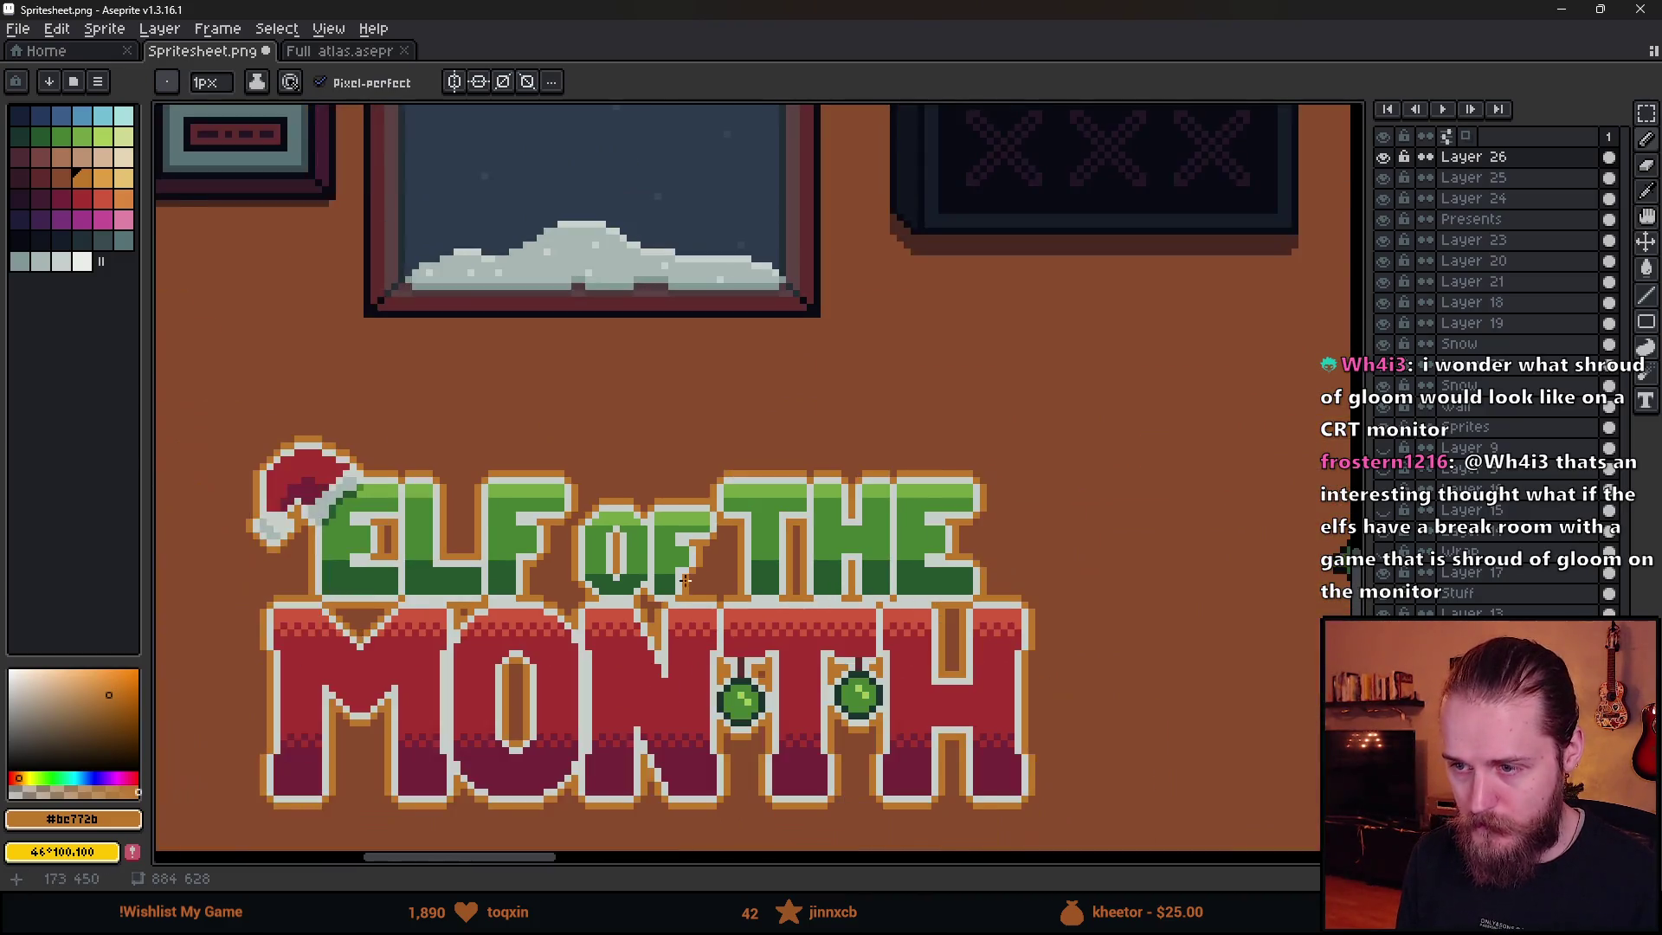
scroll(758, 629, "down", 2)
scroll(753, 656, "up", 2)
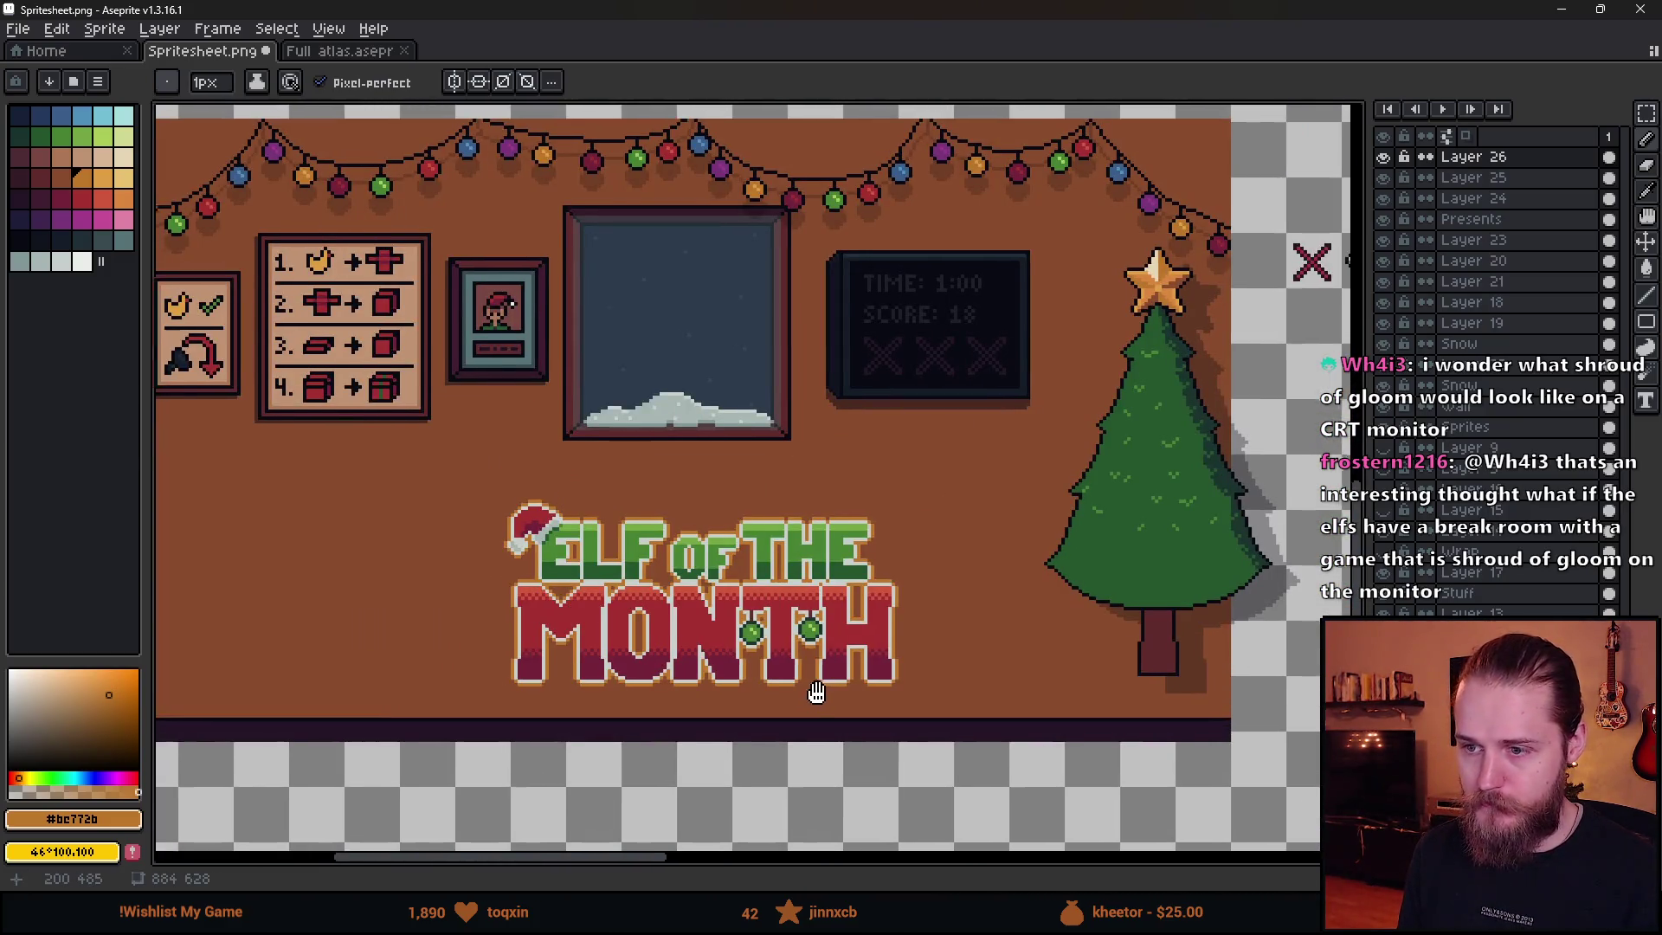
scroll(810, 557, "up", 1)
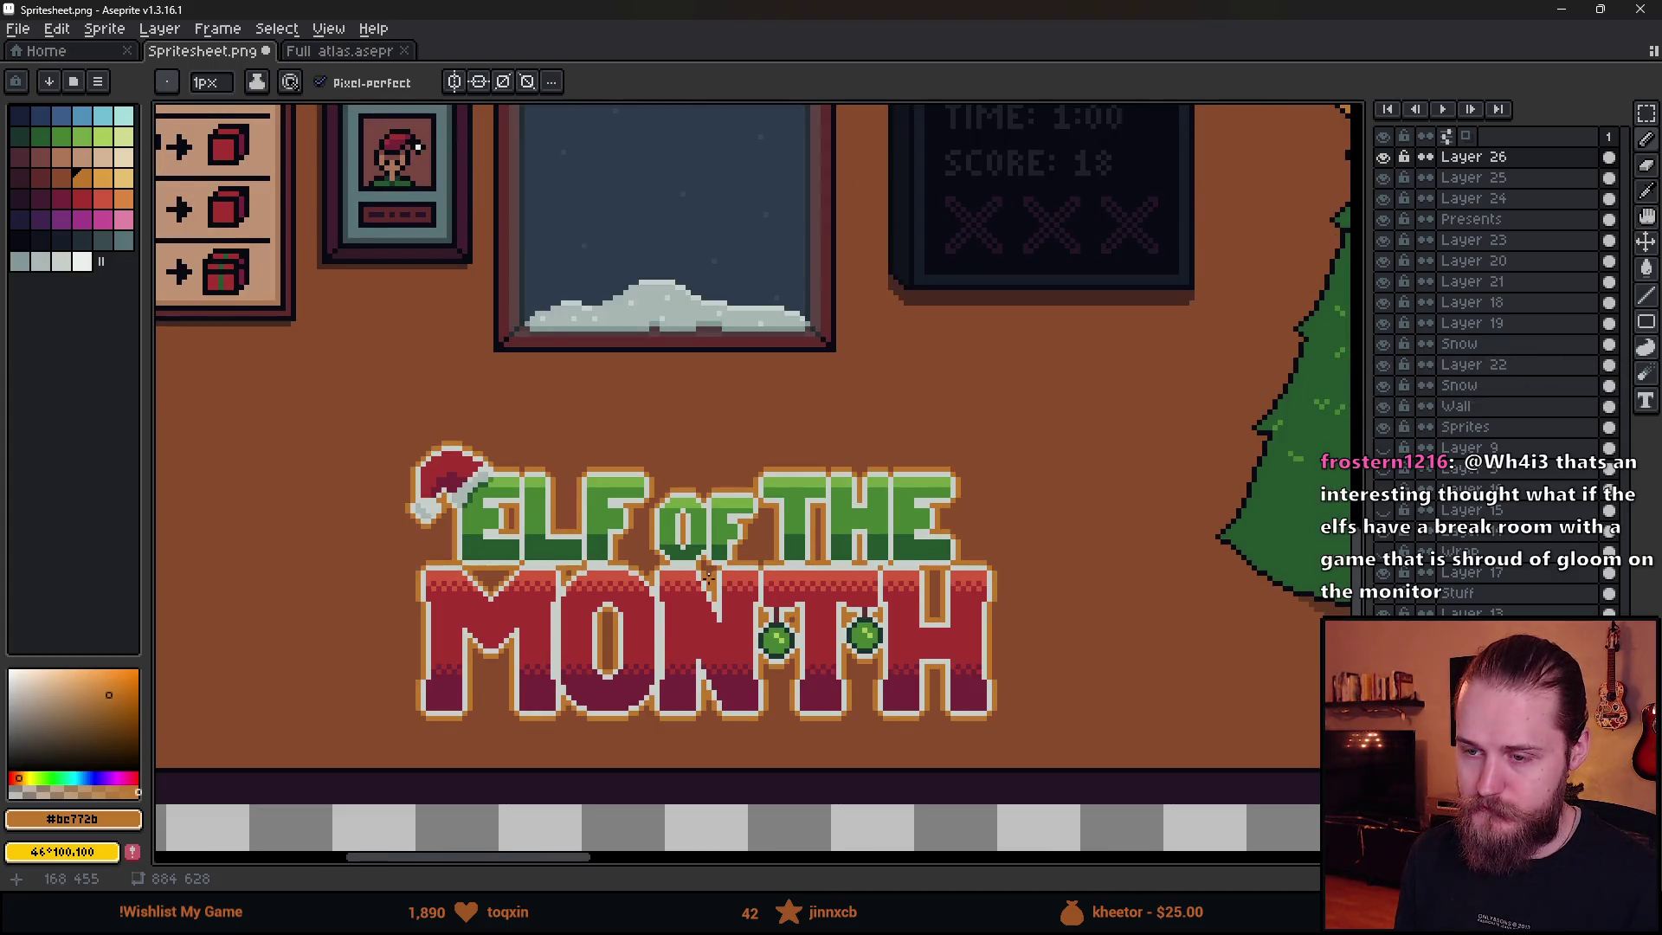
scroll(708, 578, "down", 1)
scroll(671, 592, "up", 1)
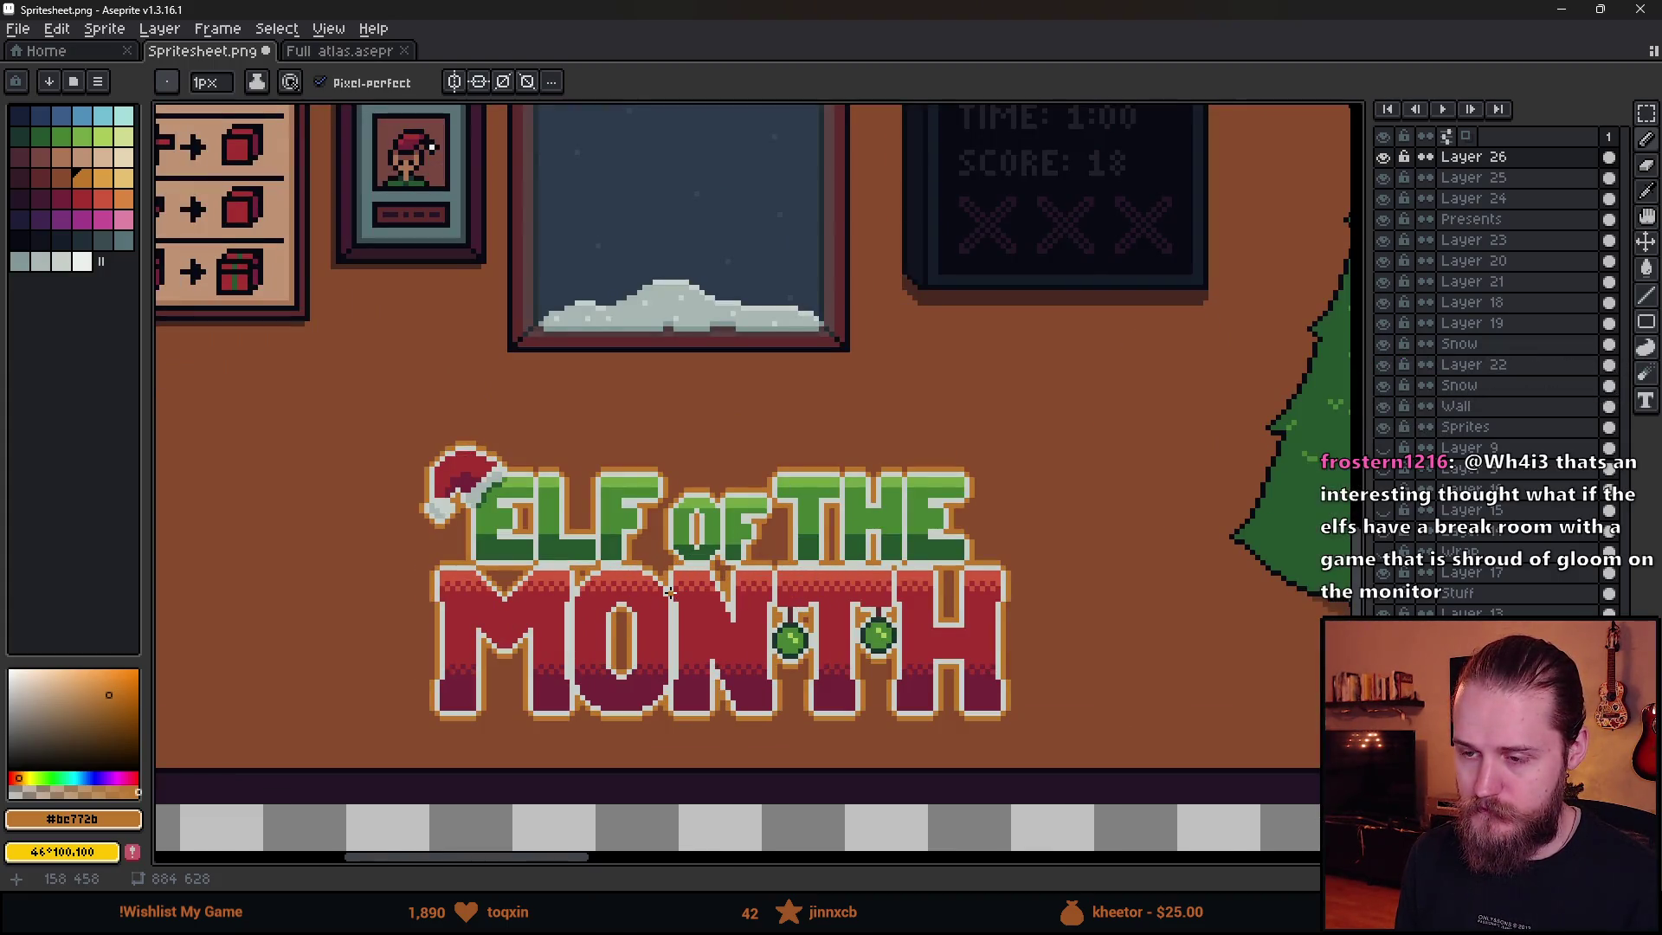
scroll(693, 641, "down", 2)
scroll(668, 623, "up", 2)
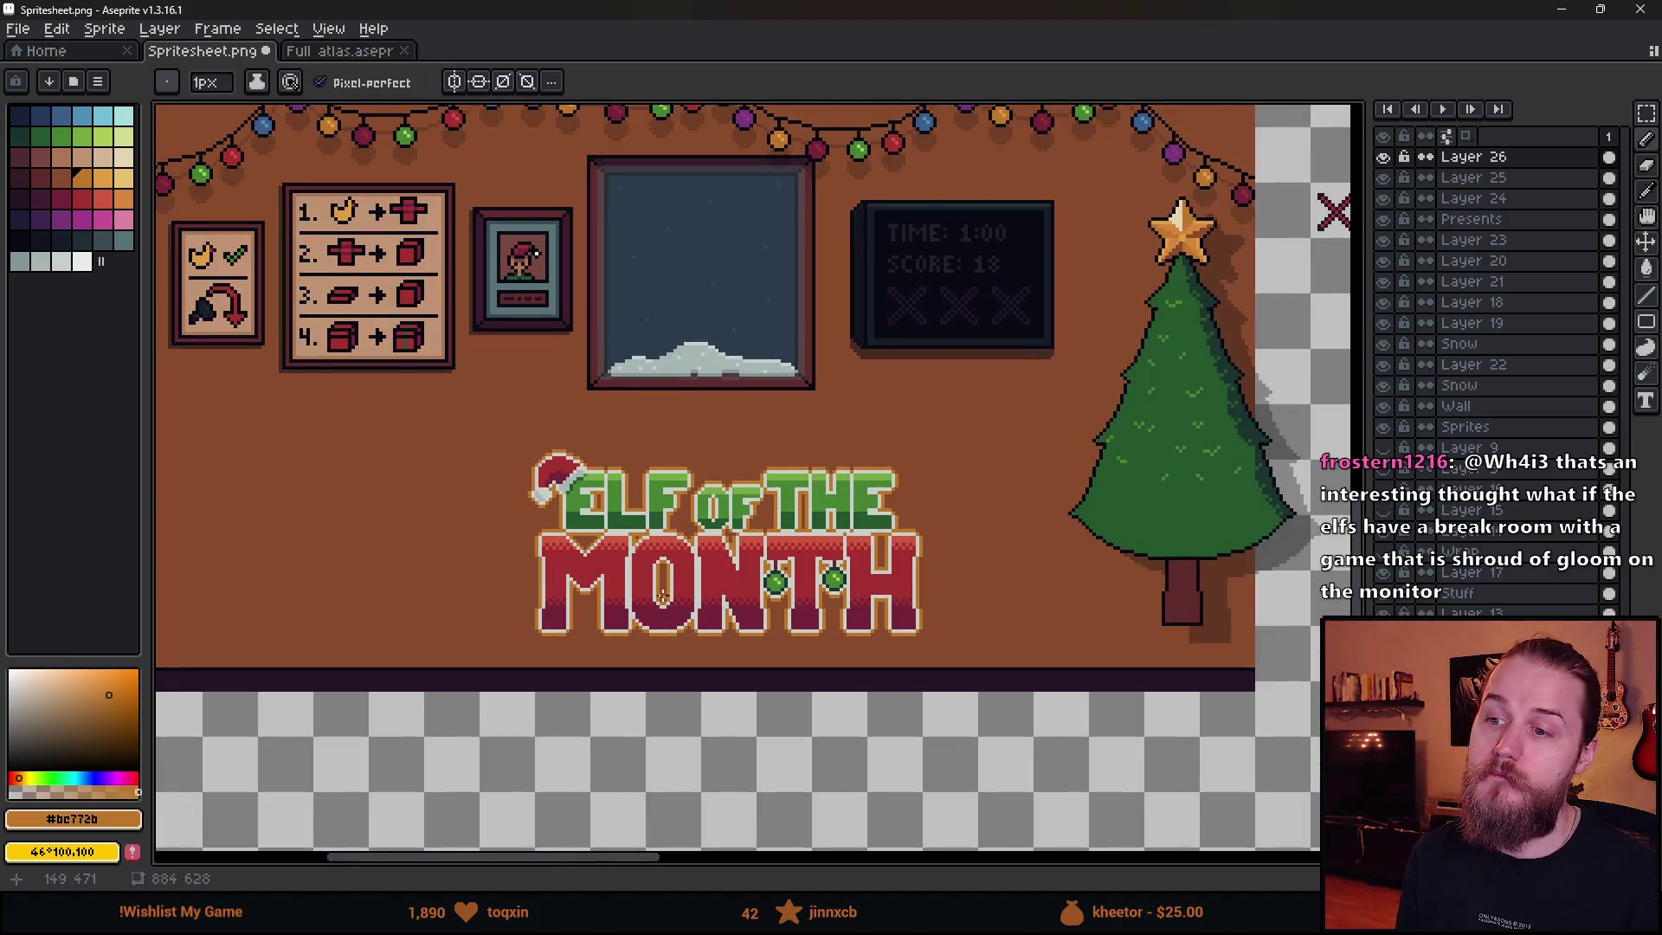
scroll(664, 595, "up", 1)
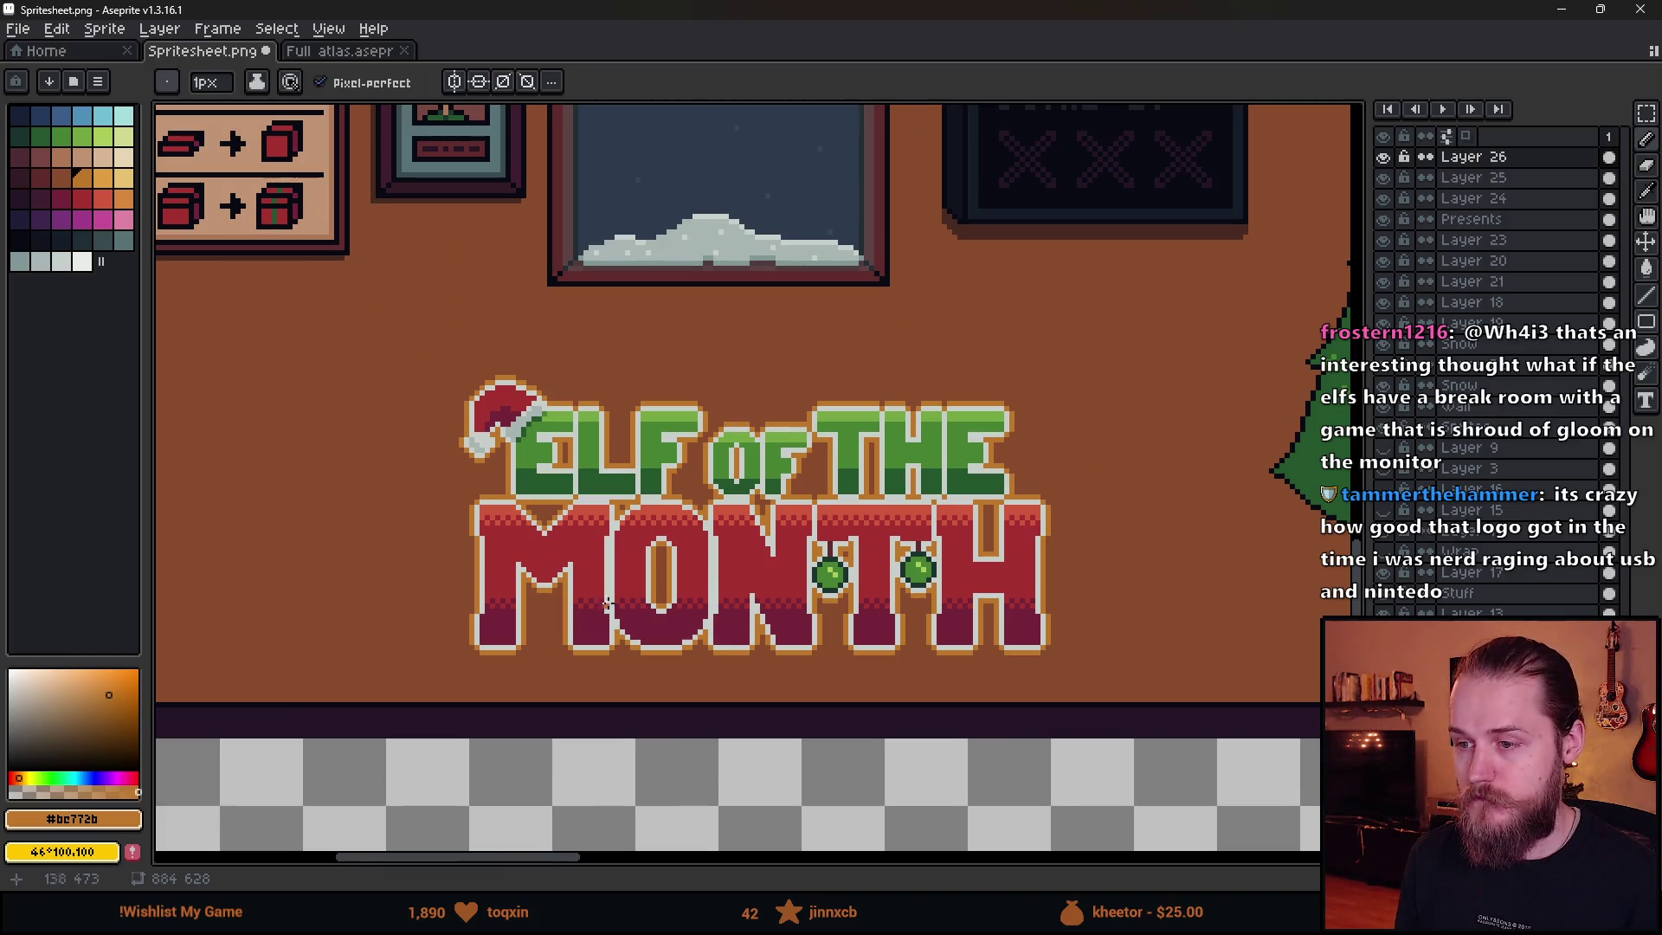
scroll(561, 585, "down", 2)
scroll(557, 564, "up", 1)
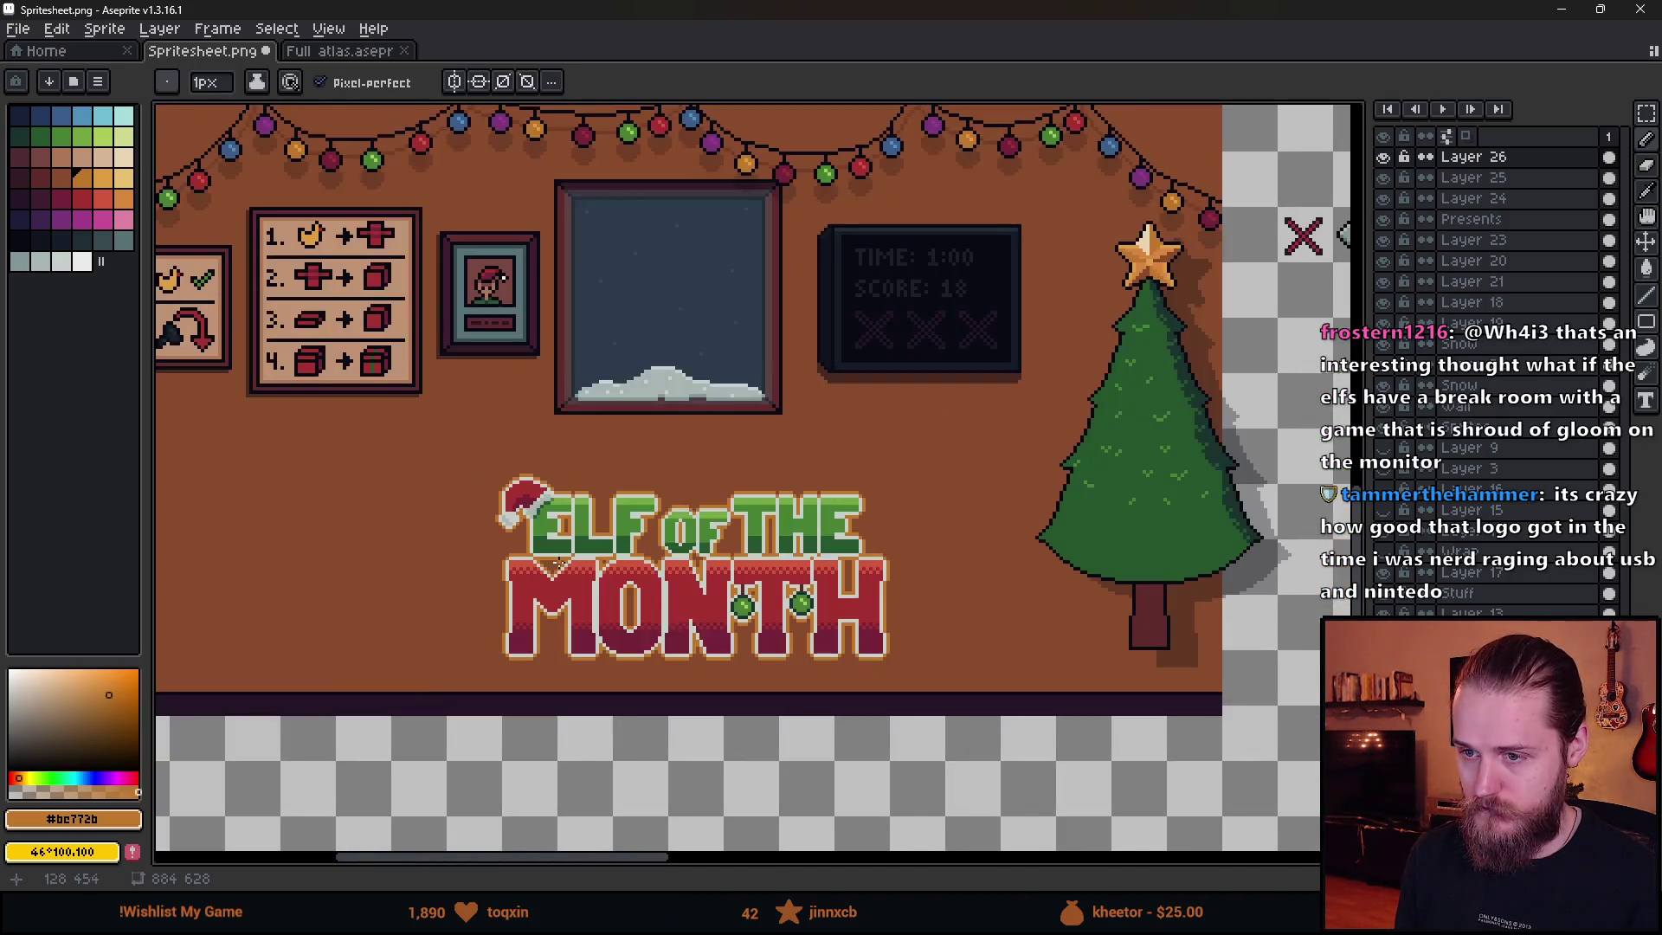
scroll(729, 671, "down", 1)
scroll(680, 653, "up", 1)
scroll(574, 505, "up", 5)
- Sample the letters' mid green and add notches into the dark band of ELF and OF
left_click(482, 475, "alt")
left_click(489, 514)
left_click(737, 514)
left_click(779, 515)
left_click(987, 515)
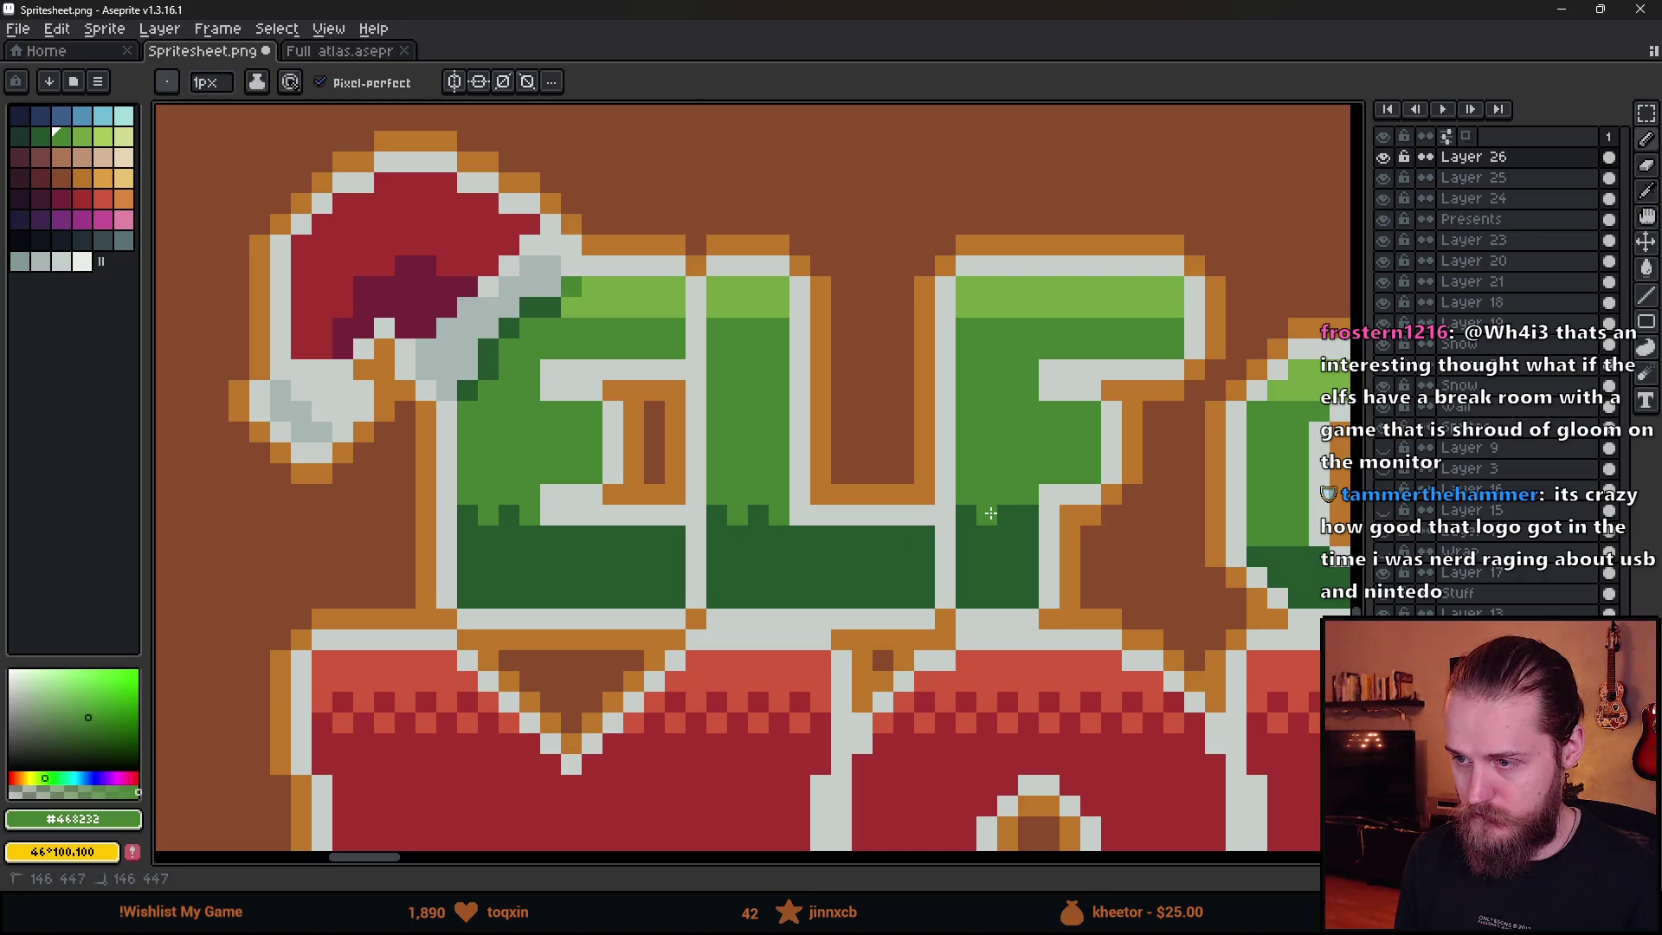
scroll(1132, 575, "right", 5)
left_click(770, 579)
left_click(791, 579)
left_click(854, 579)
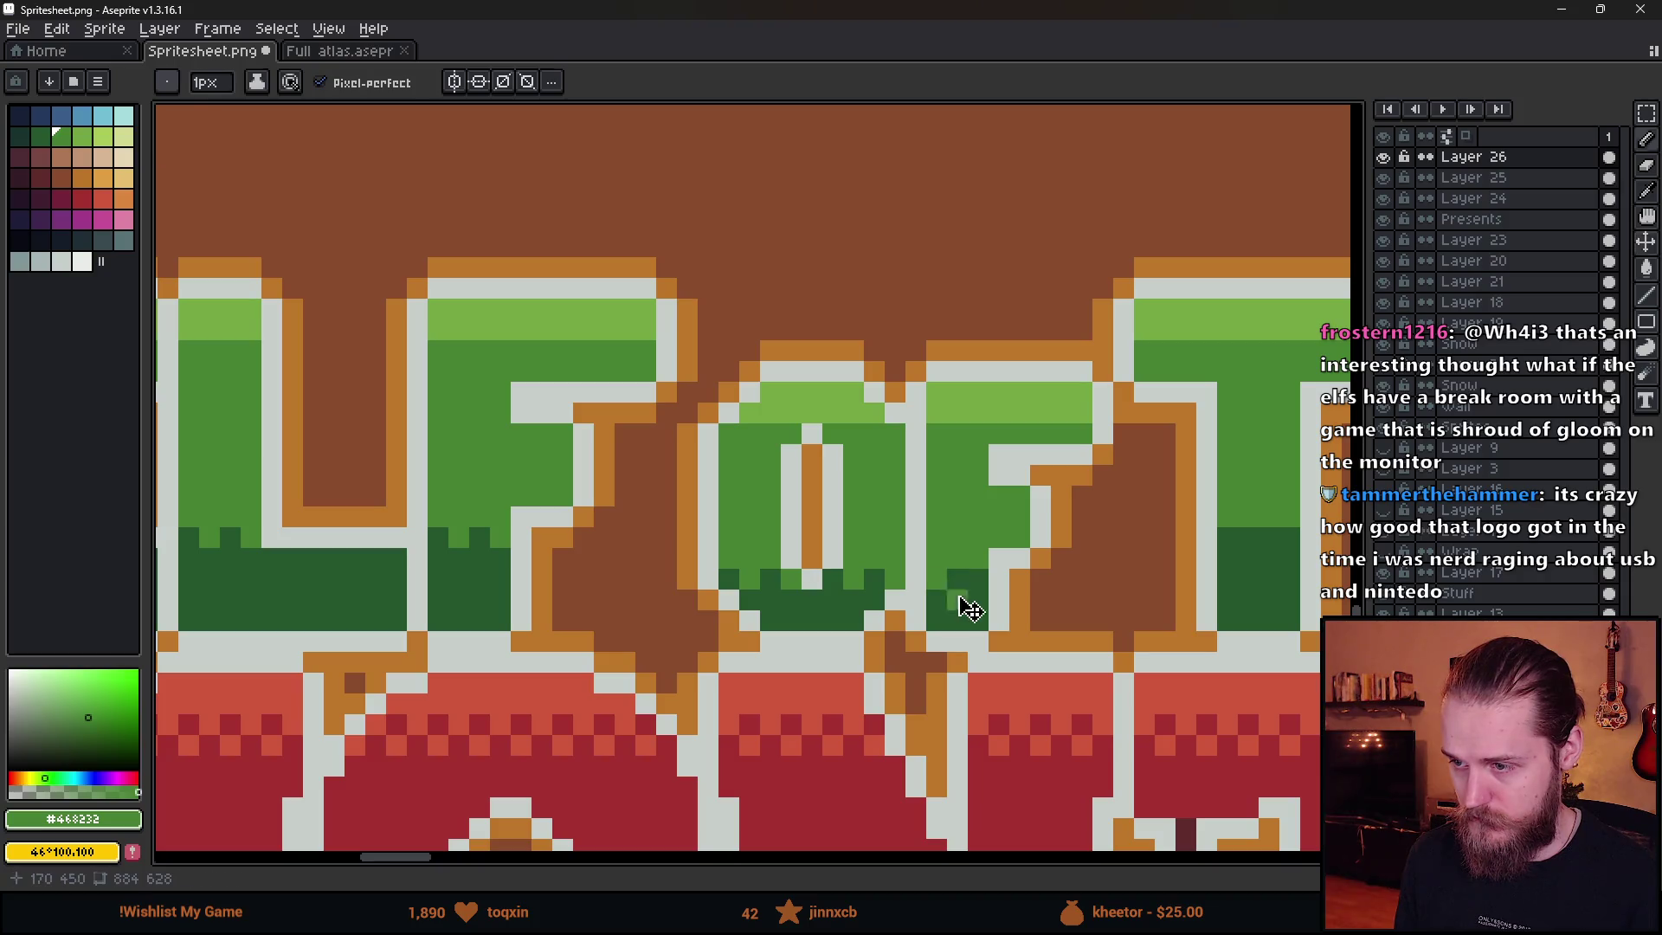
scroll(954, 594, "right", 4)
- Pick the dark grass green and add notch pixels along the grass top under E, L and F
key("v")
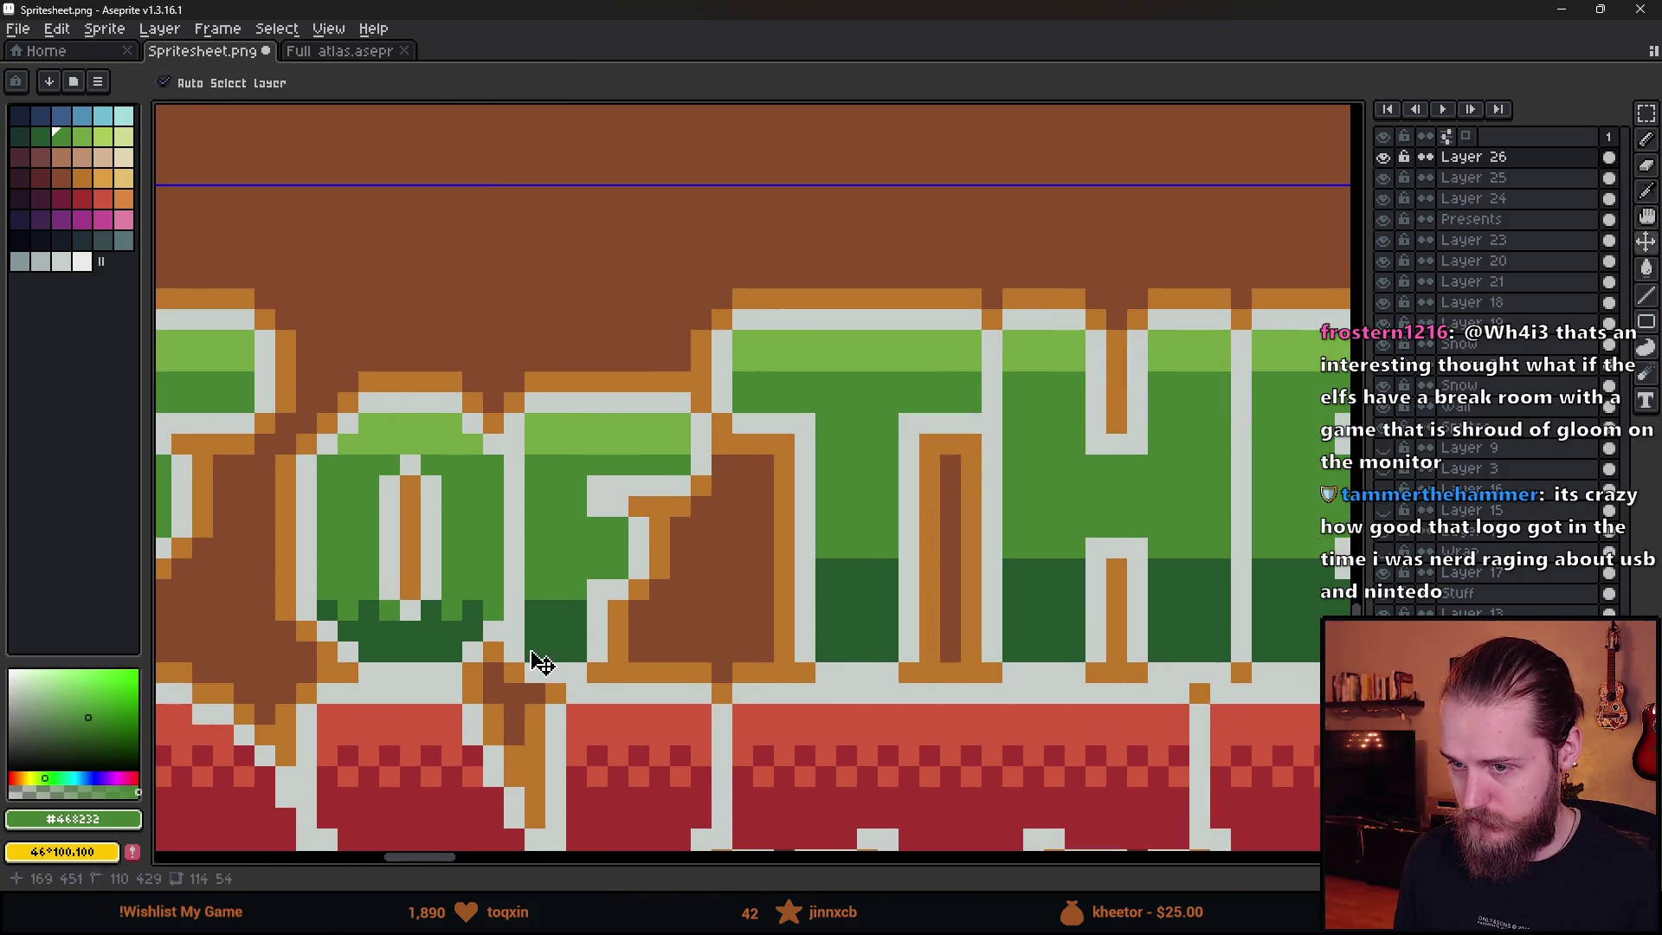
scroll(694, 684, "down", 3)
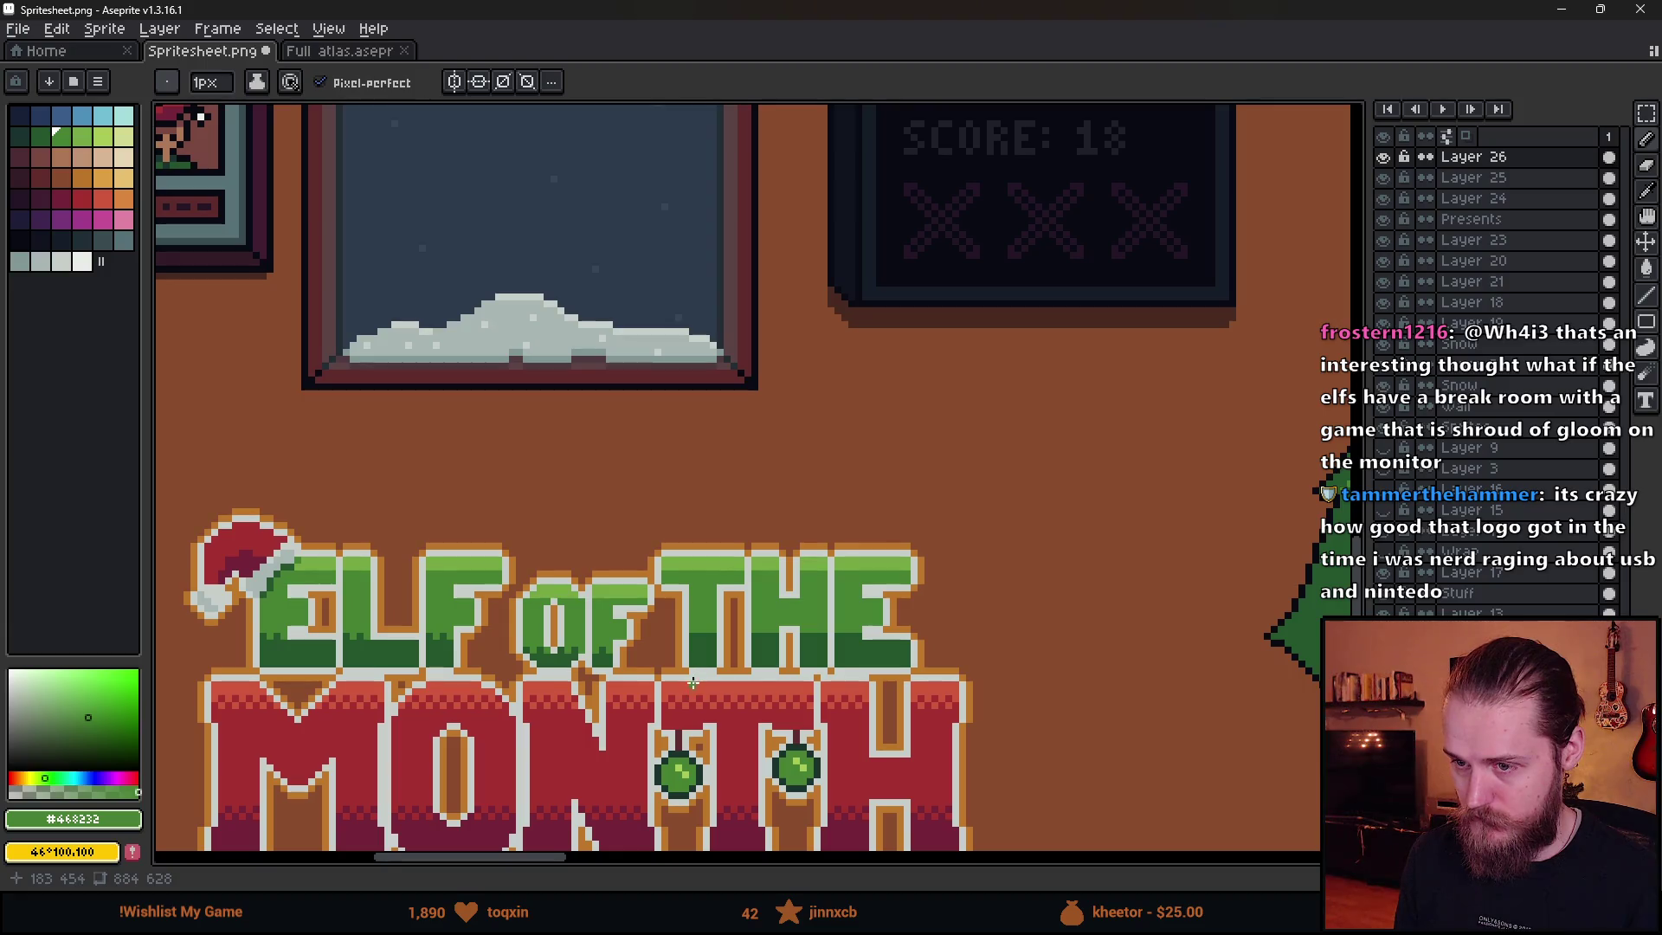
scroll(694, 684, "up", 3)
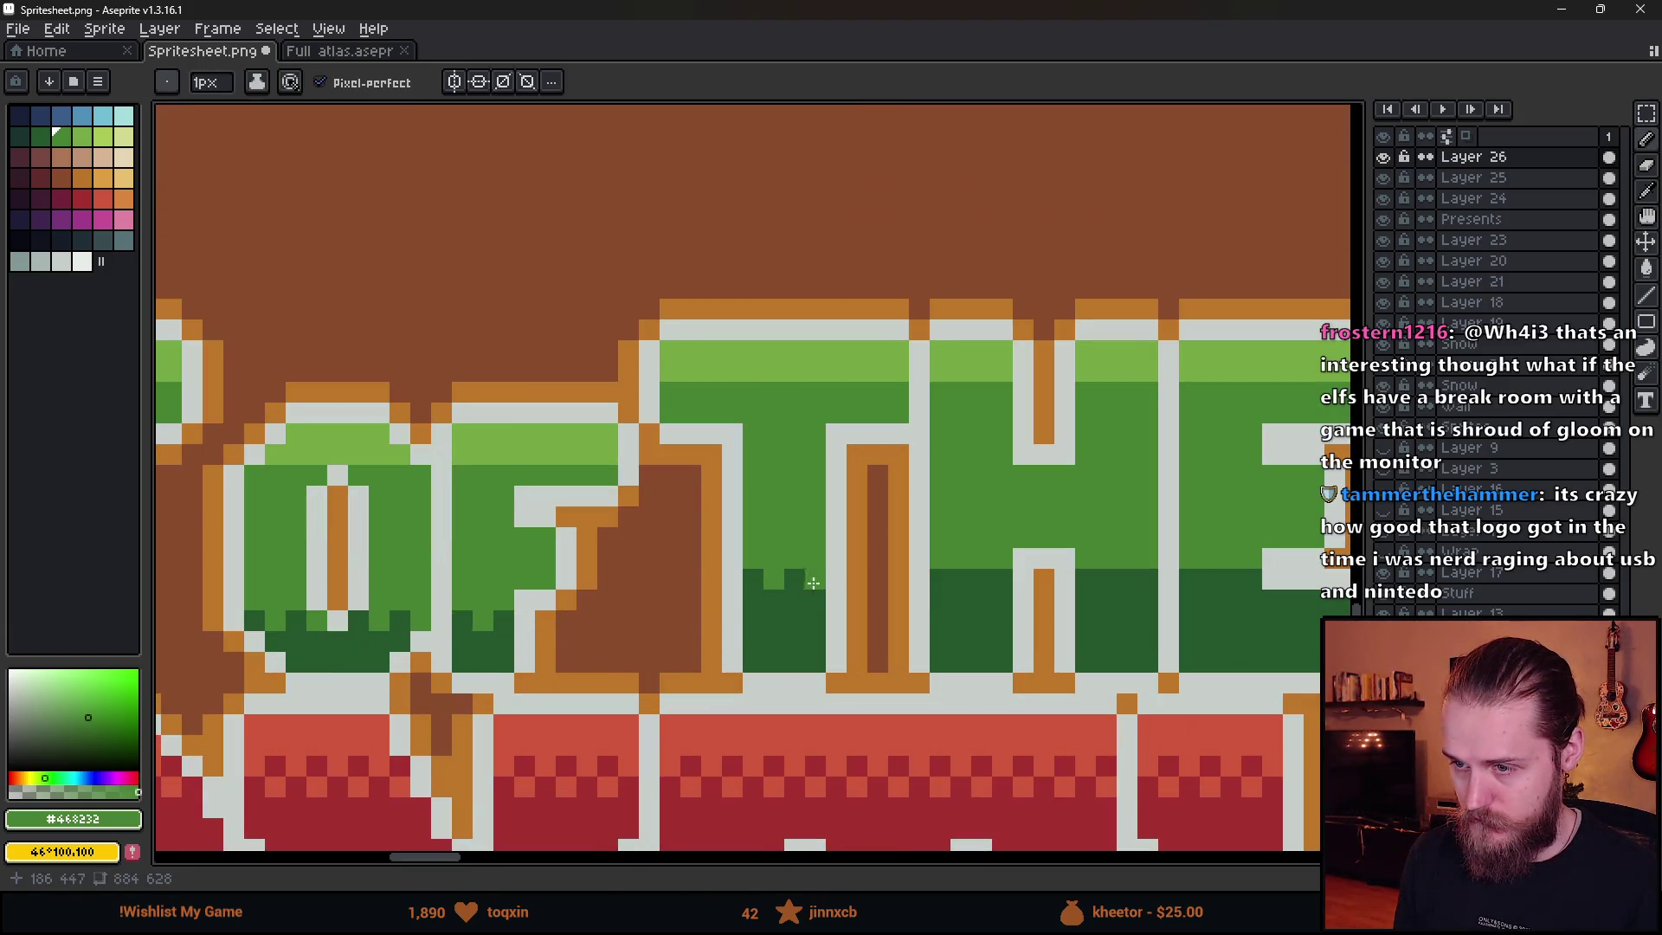
left_click_drag(1187, 635, 633, 598)
scroll(700, 560, "down", 5)
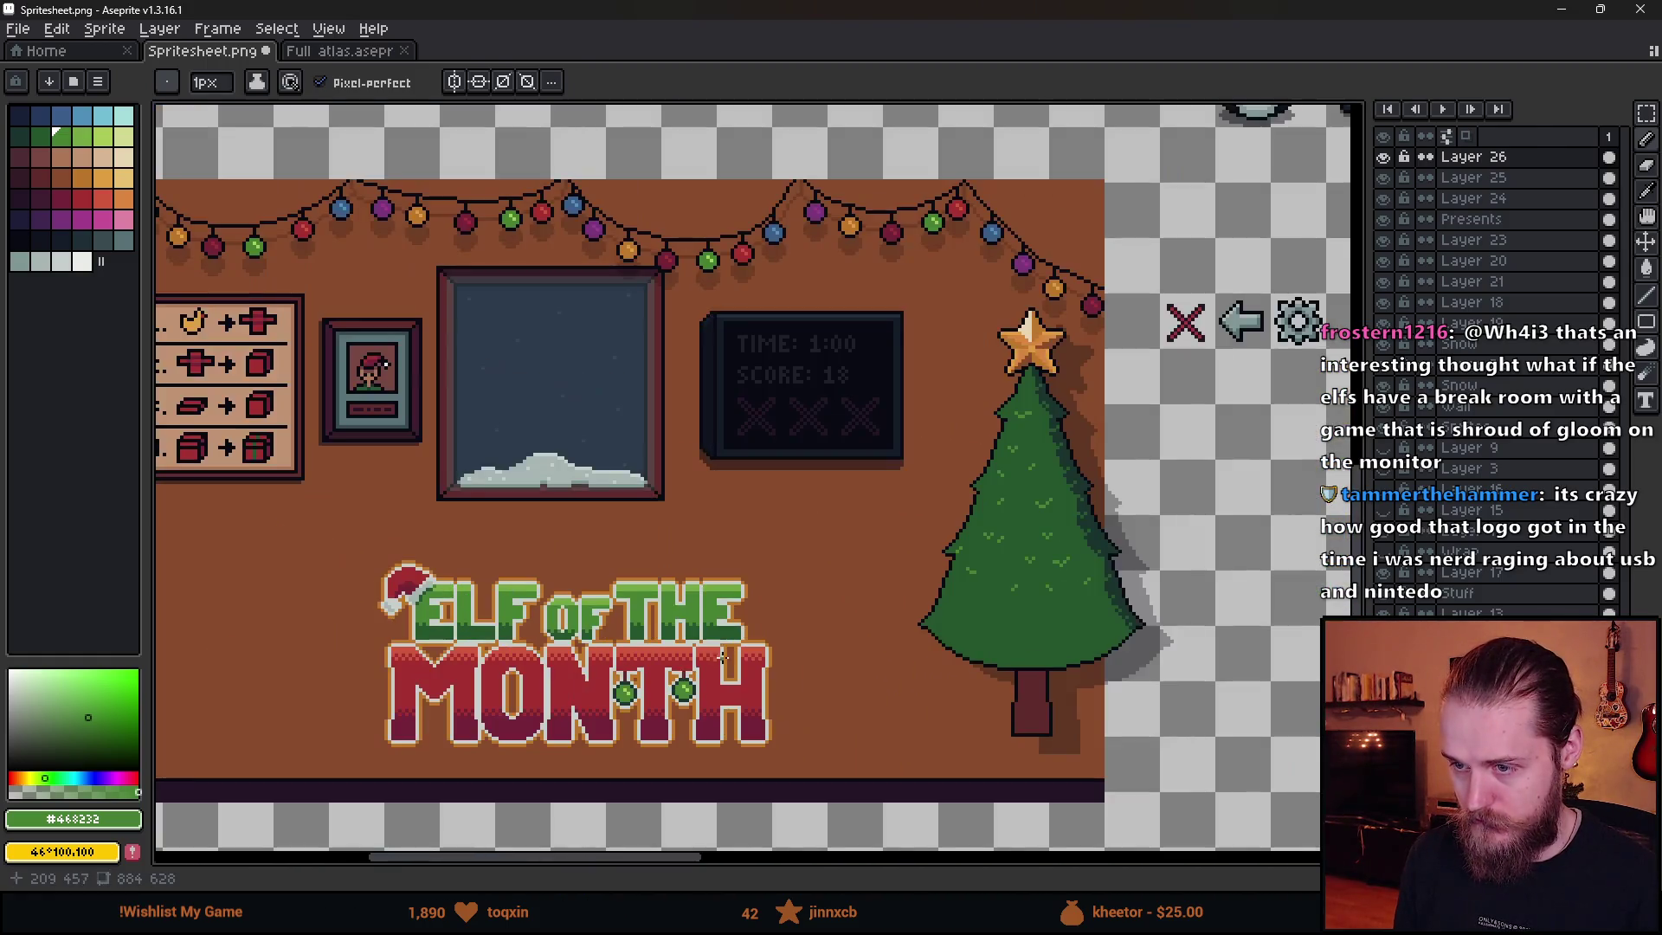
scroll(530, 691, "up", 2)
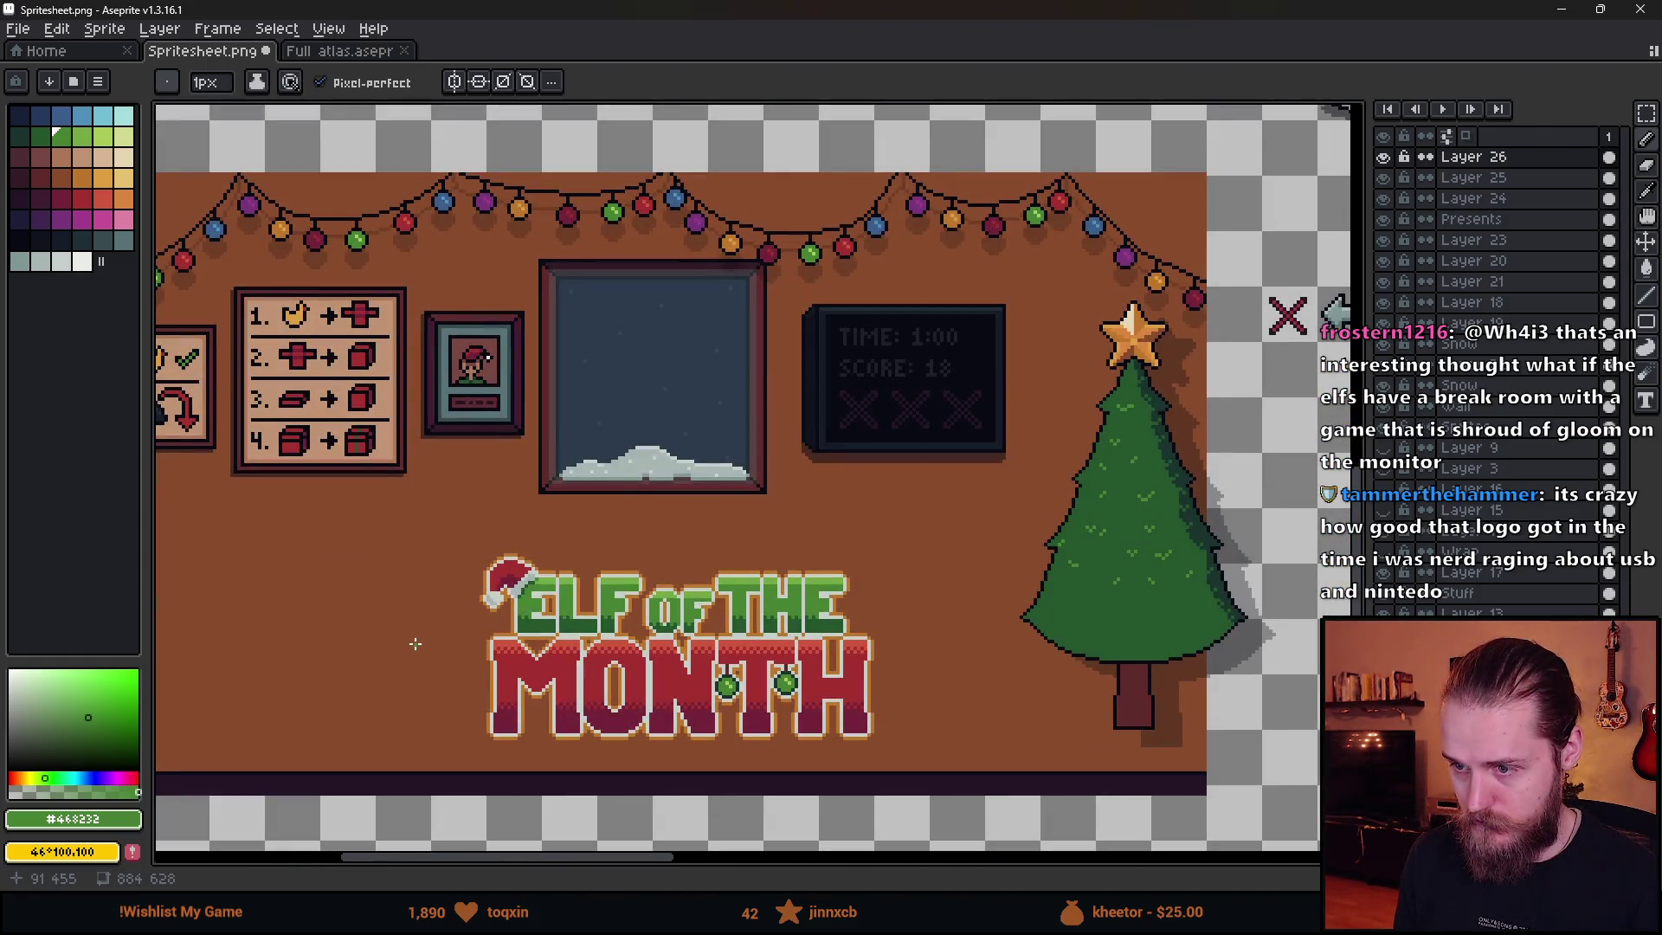
scroll(422, 639, "up", 3)
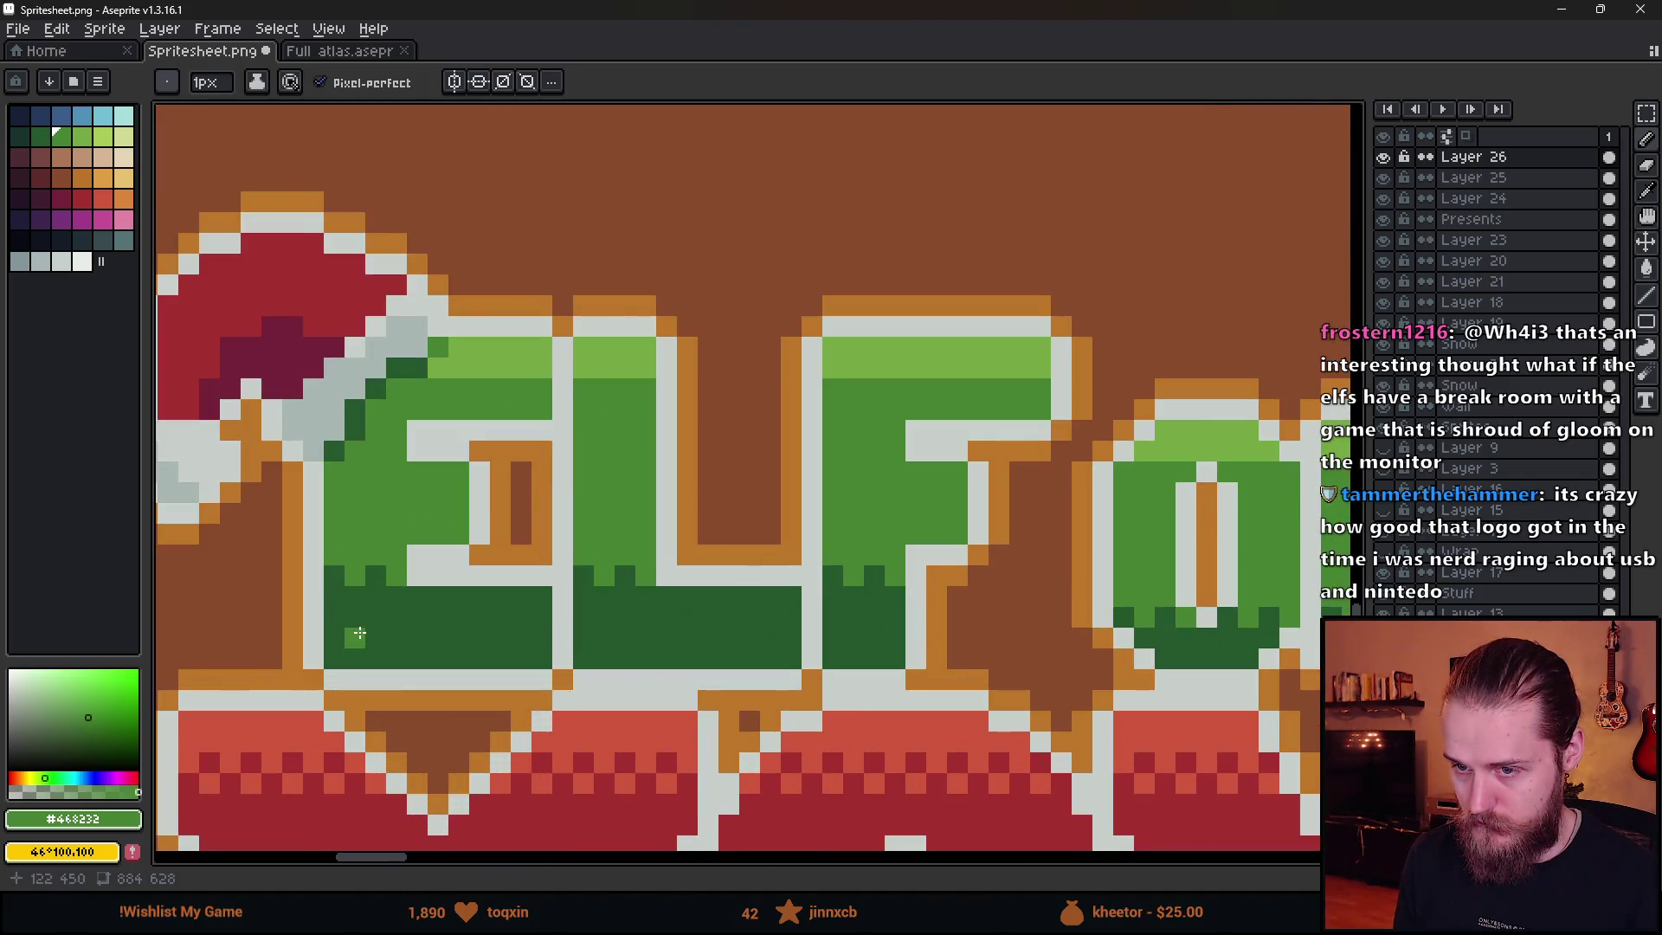
left_click(372, 639, "alt")
left_click(355, 556)
left_click(397, 556)
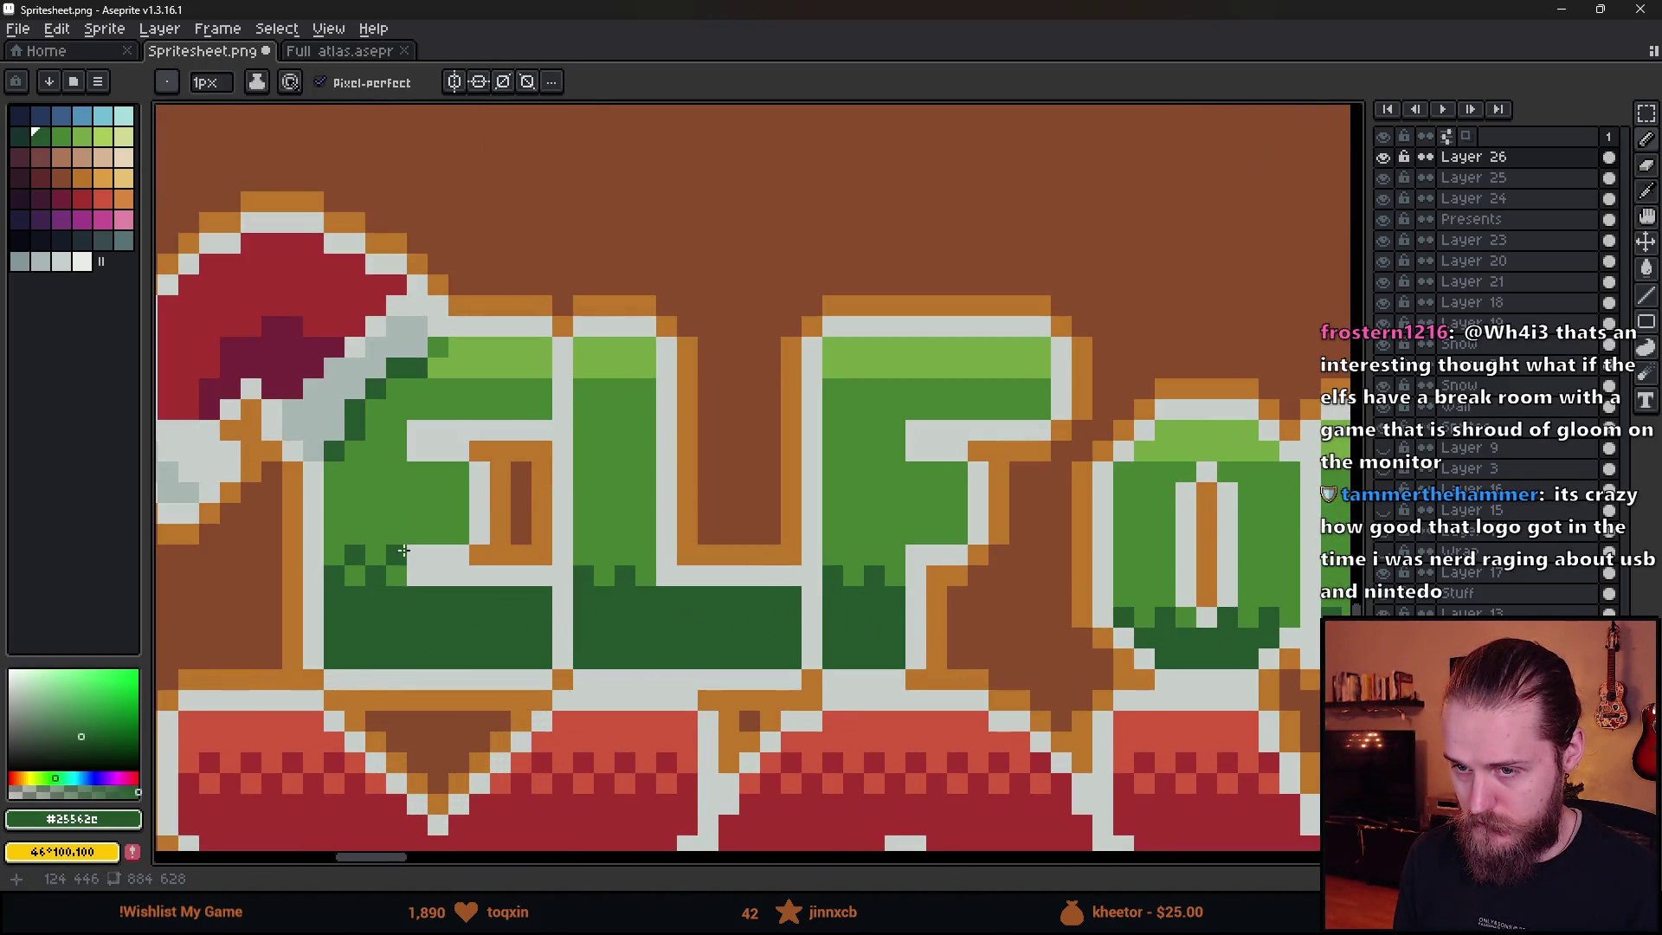
left_click(603, 554)
left_click(645, 554)
left_click(853, 554)
left_click(894, 555)
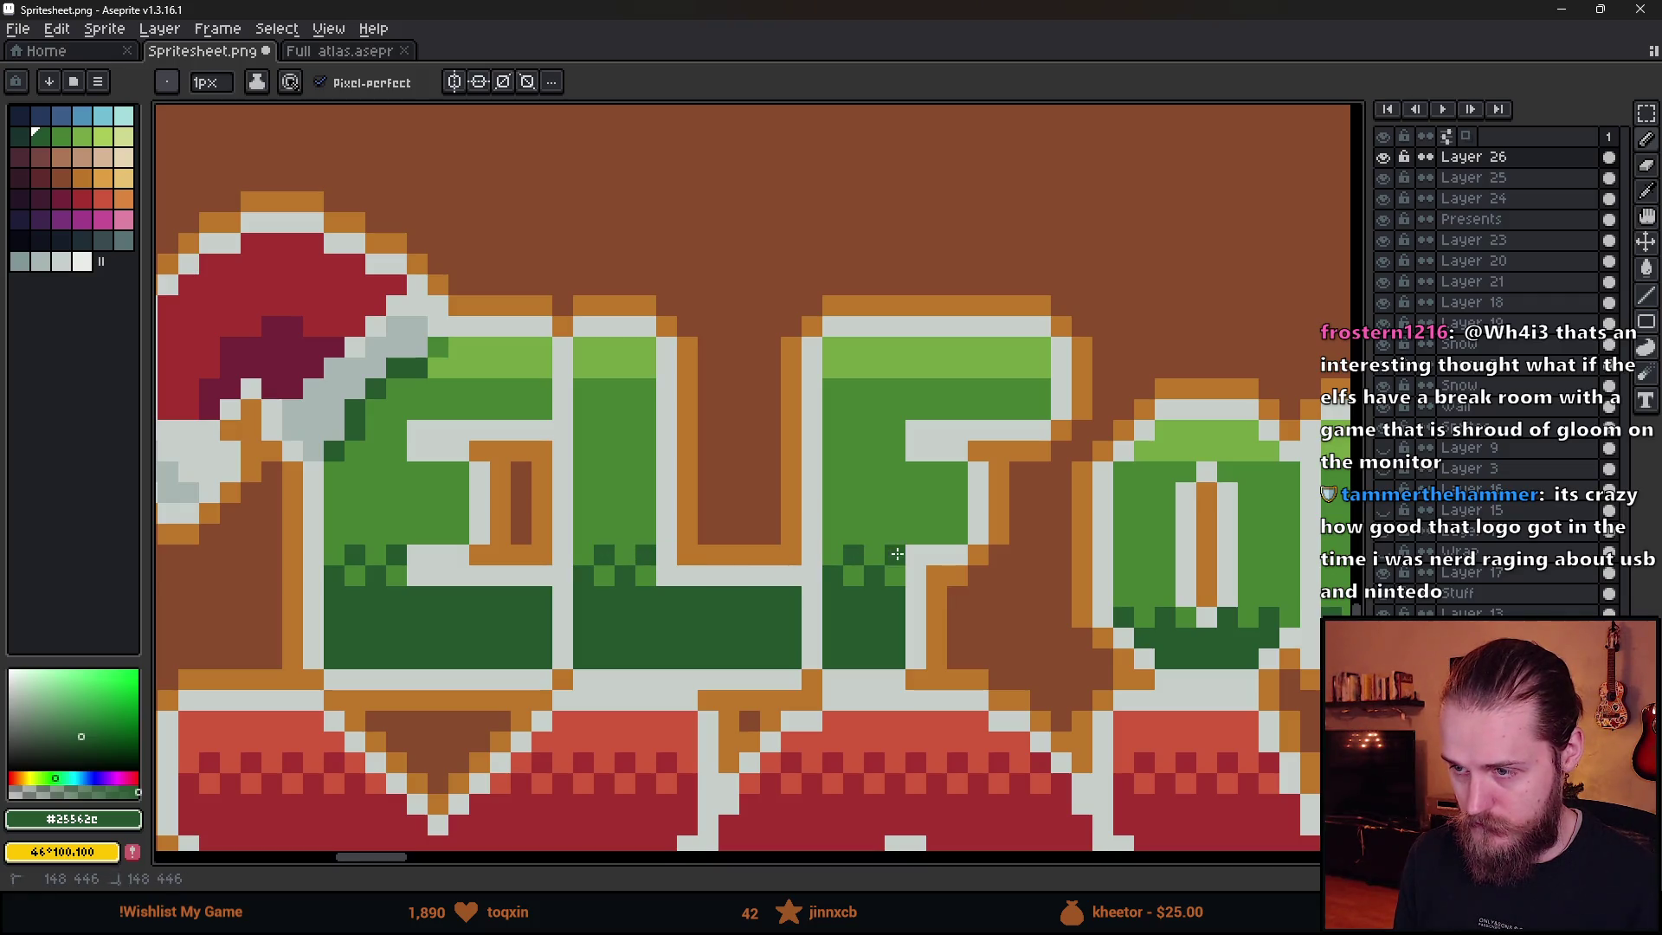
- Add dark-green notches on the grass under the O and F
scroll(1082, 588, "right", 3)
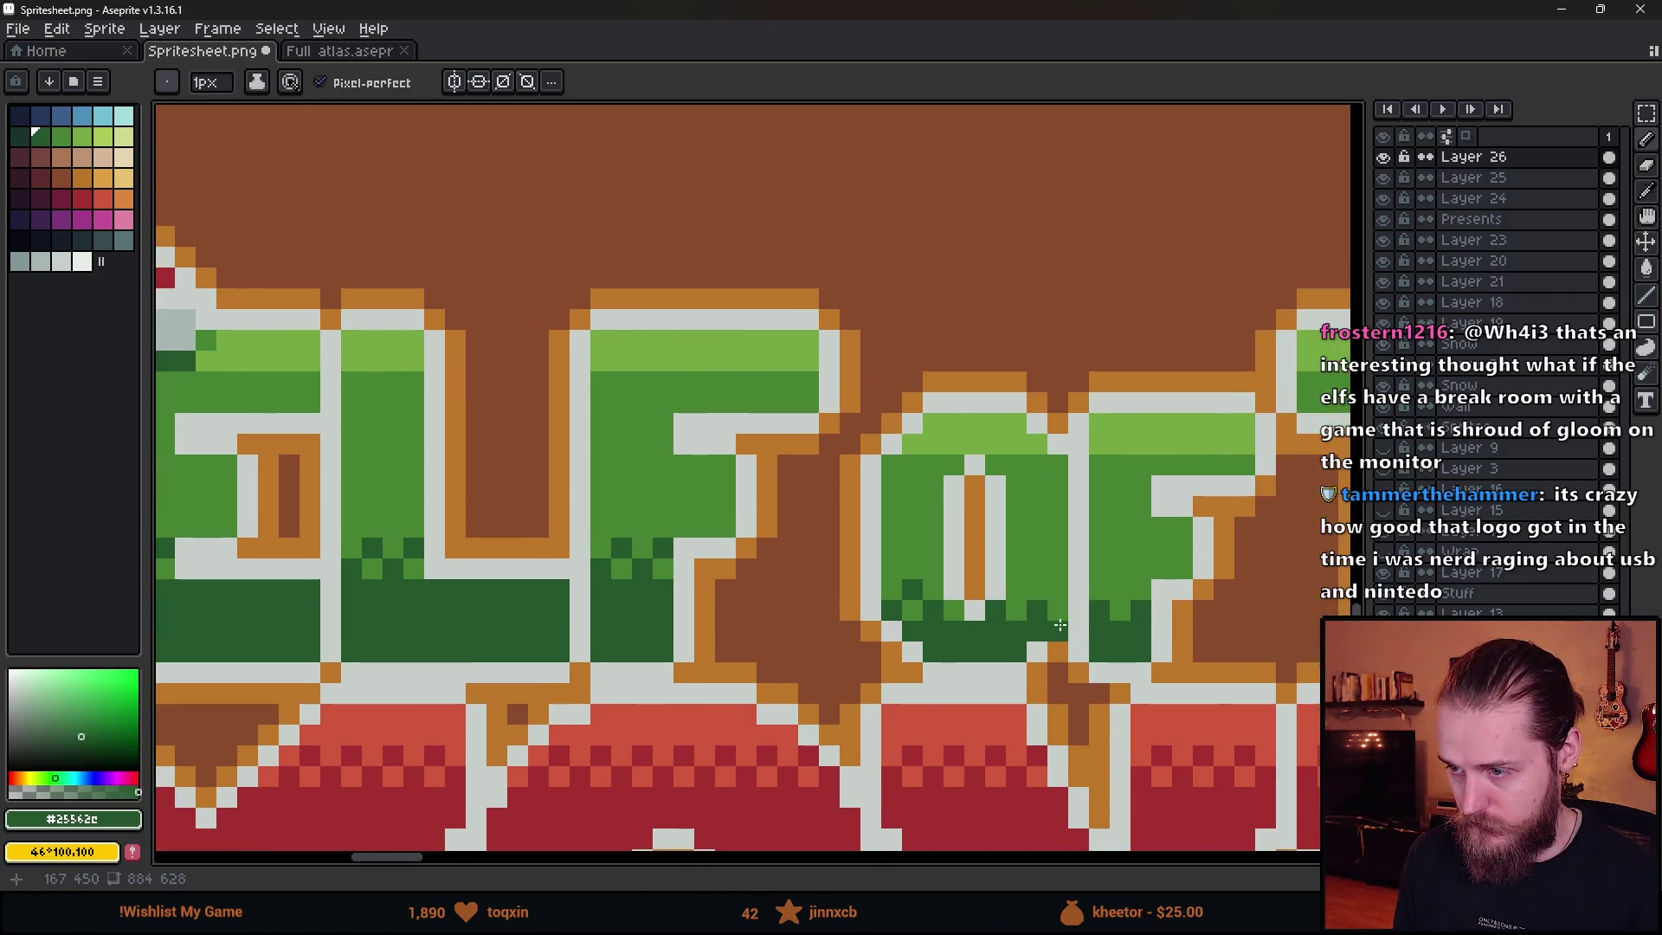
left_click(1017, 588)
left_click(1079, 588)
left_click(1121, 588)
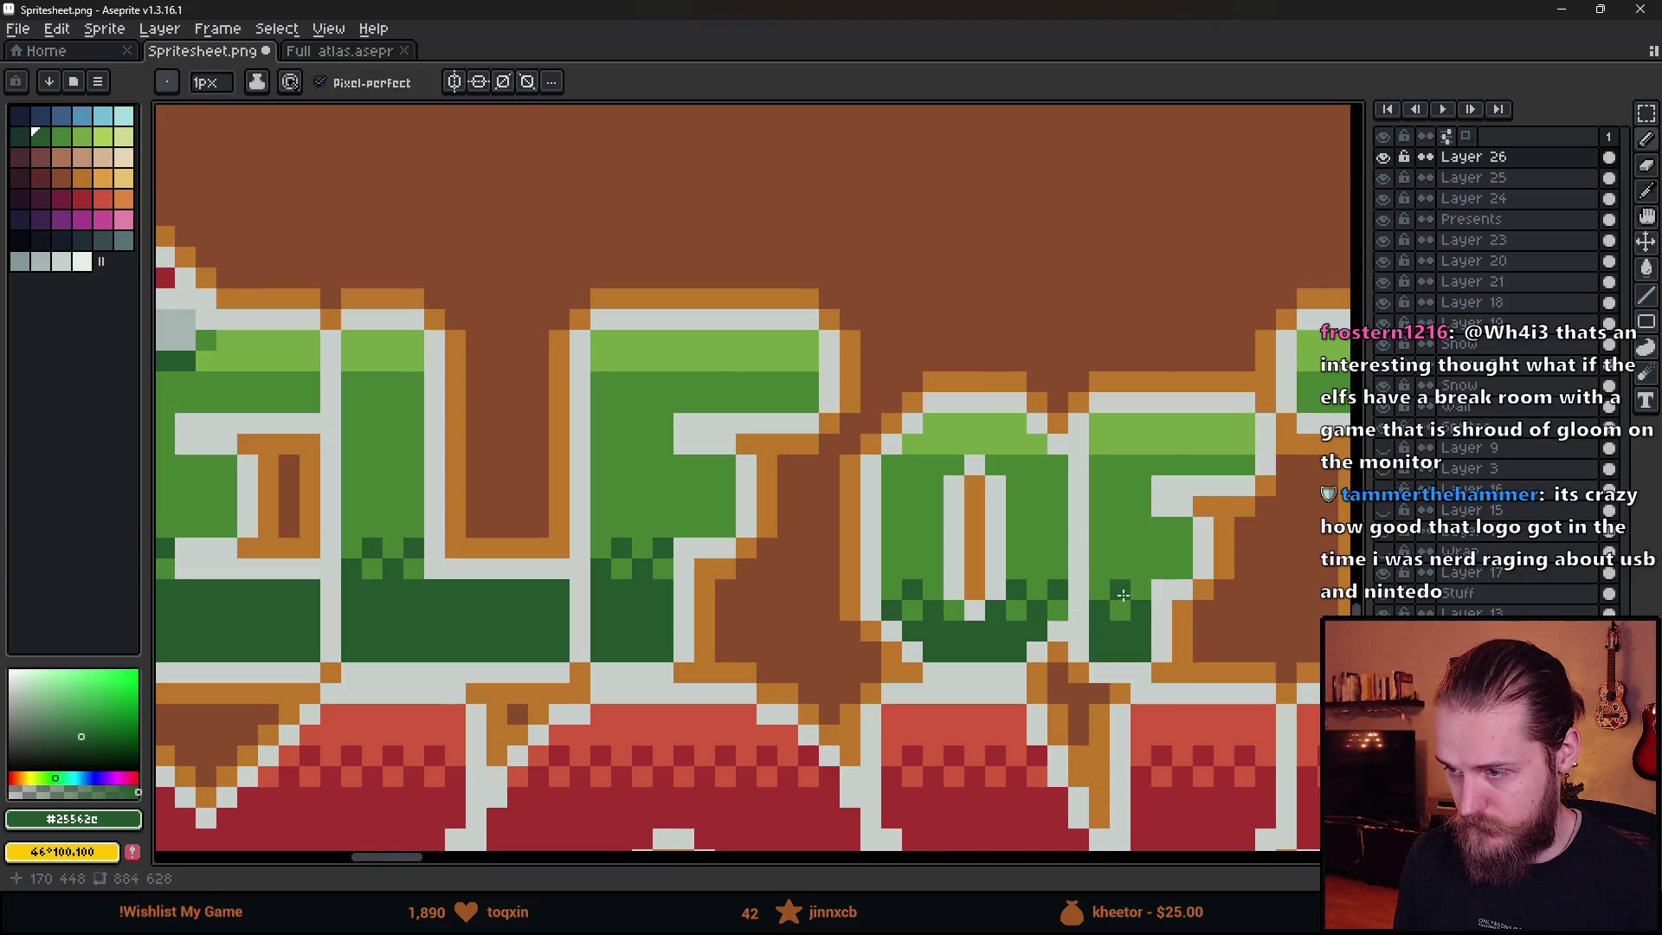
scroll(1165, 617, "down", 3)
scroll(905, 545, "up", 3)
- Add dark-green notches along the grass top around the T, H and E of THE
left_click(860, 544)
left_click(901, 544)
left_click(1047, 545)
left_click(1079, 545)
left_click(1193, 544)
left_click(1234, 544)
scroll(1082, 554, "right", 4)
left_click(940, 548)
left_click(961, 549)
left_click(1003, 549)
scroll(976, 661, "down", 4)
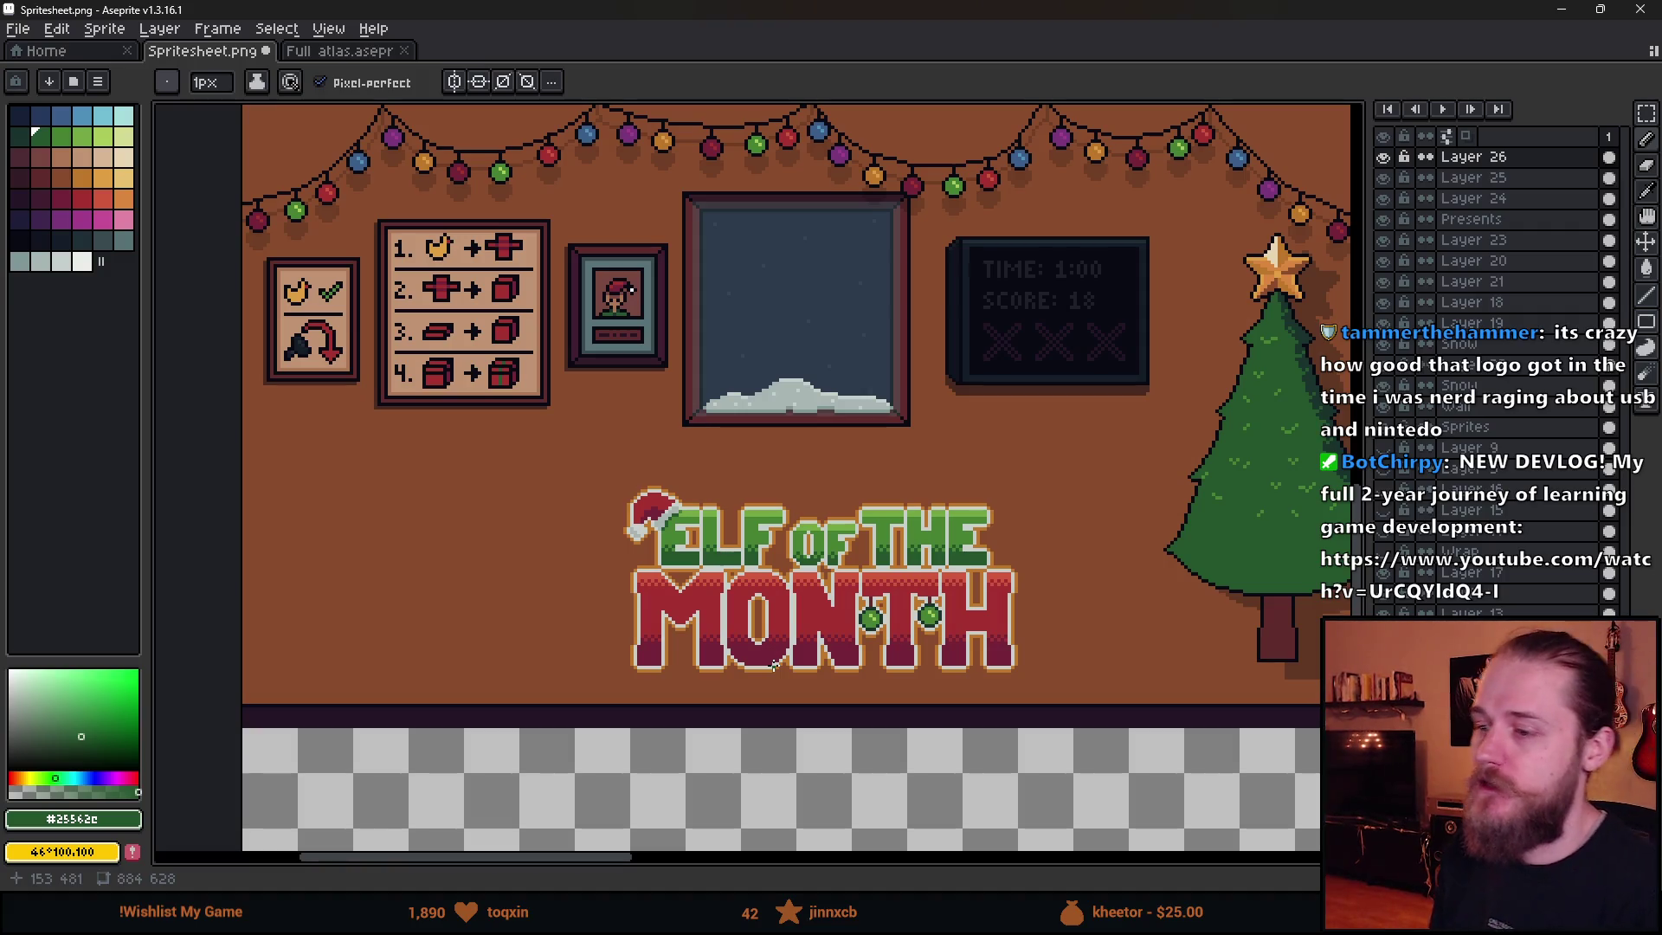
scroll(944, 641, "down", 1)
scroll(940, 653, "up", 1)
scroll(937, 667, "down", 1)
scroll(935, 674, "up", 1)
scroll(935, 673, "up", 1)
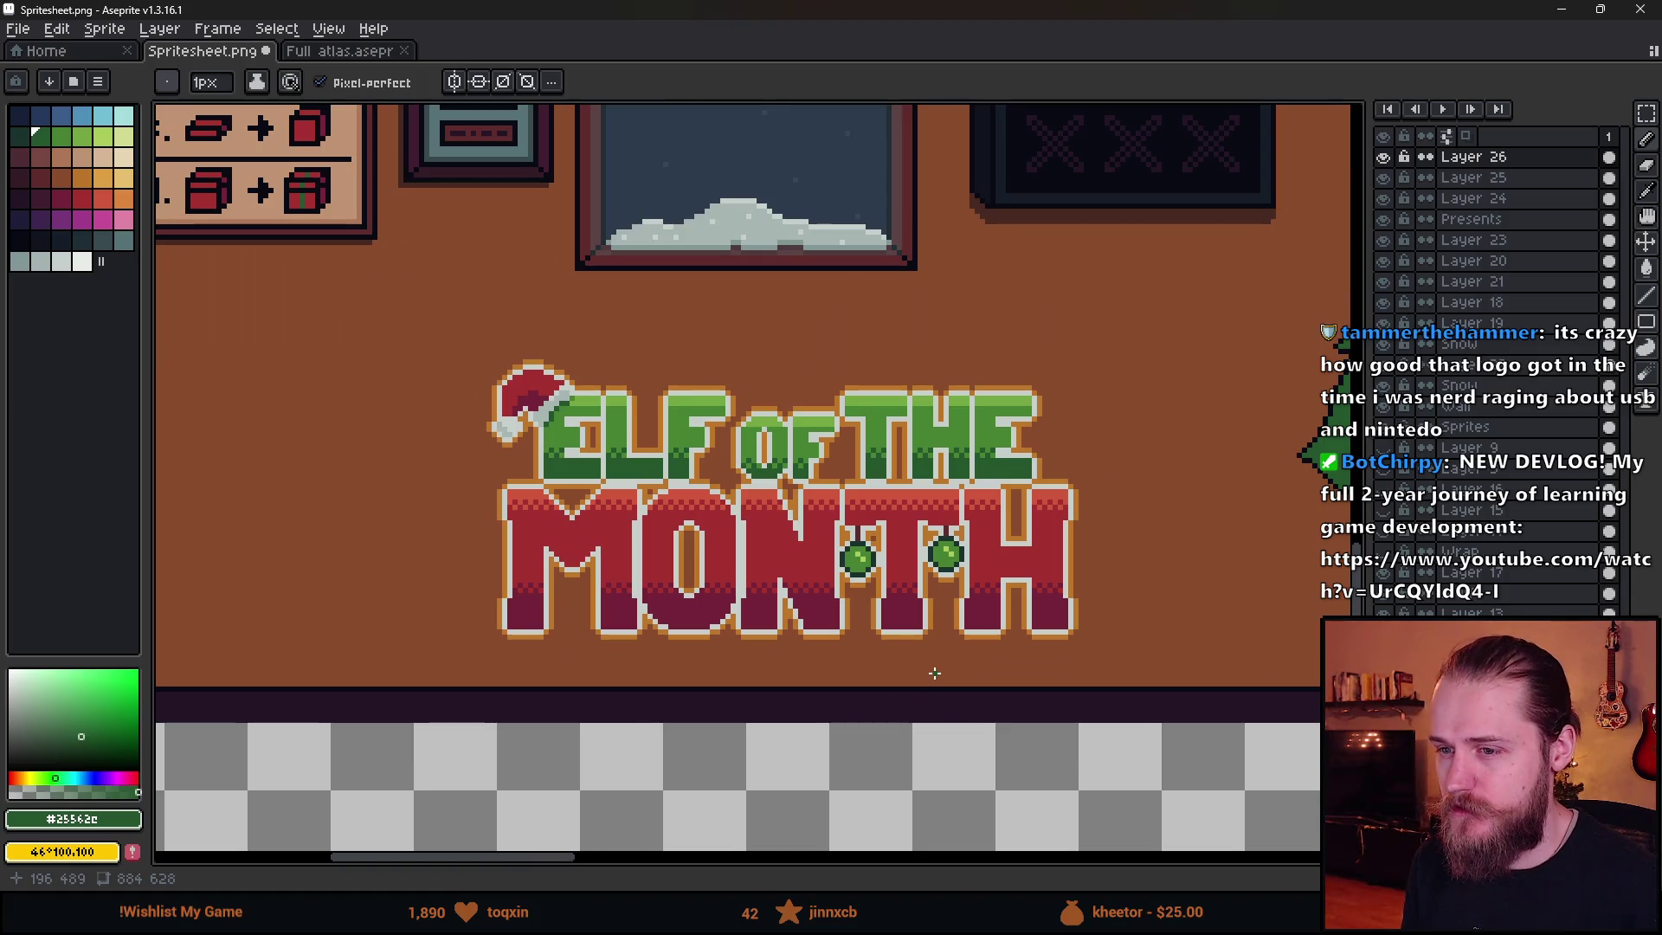
scroll(935, 674, "down", 1)
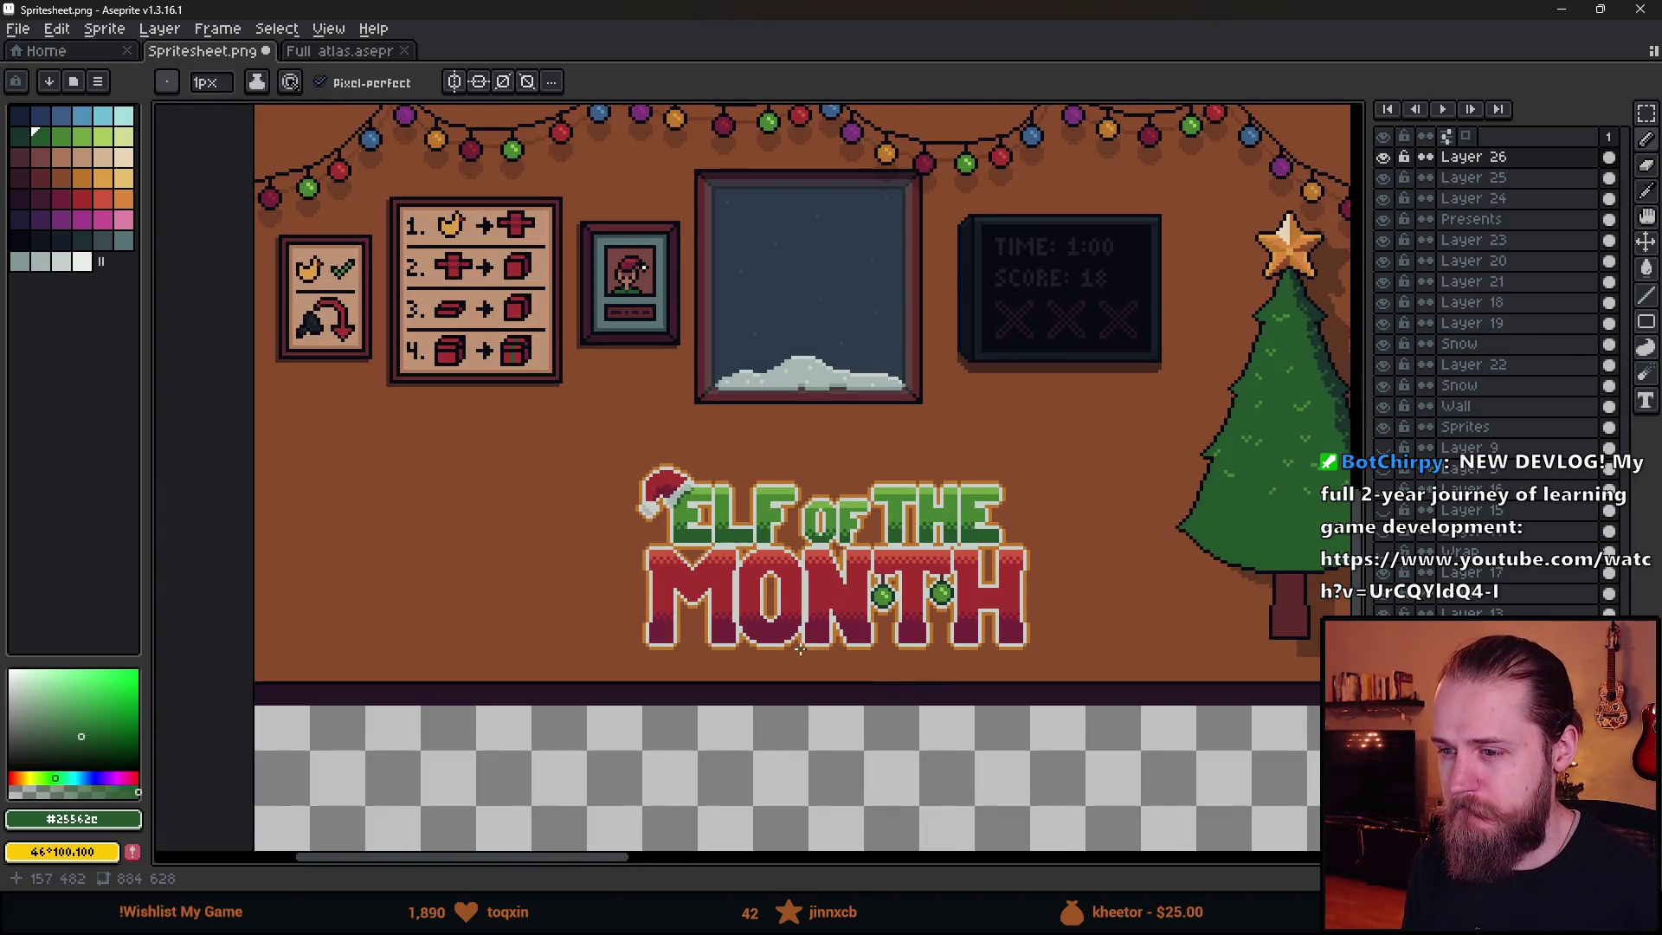
scroll(800, 649, "up", 1)
scroll(800, 649, "up", 1)
scroll(800, 649, "down", 1)
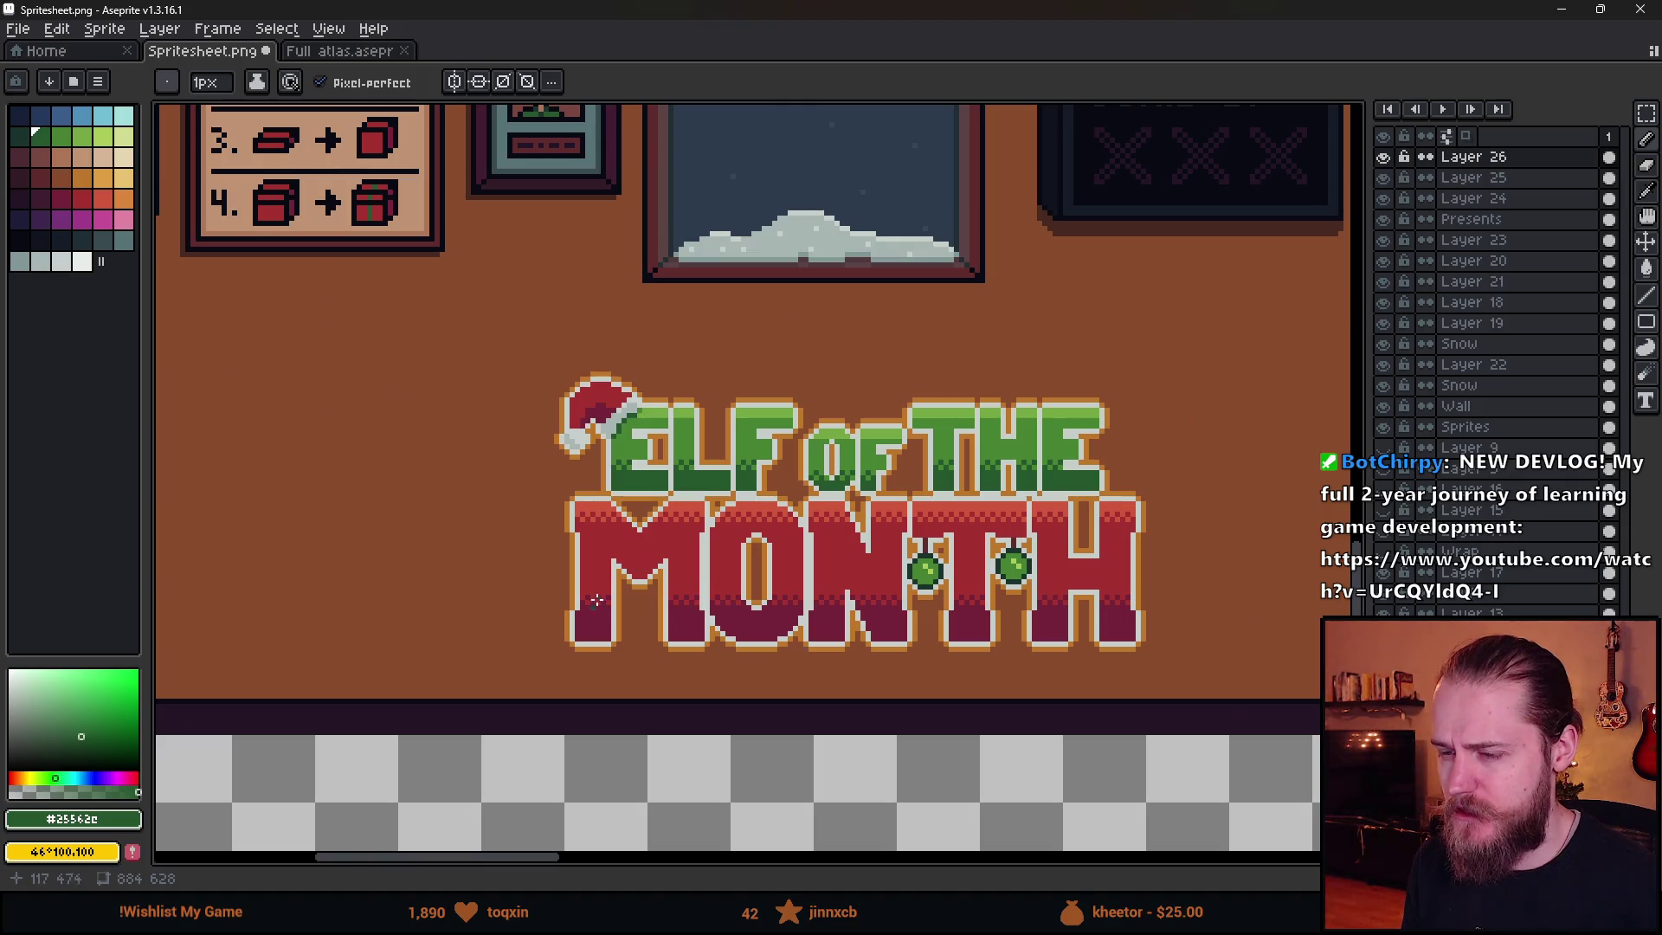
scroll(621, 545, "up", 3)
- Select the whole M and bucket-fill its striped bands with plain red
left_click(604, 531, "alt")
key("m")
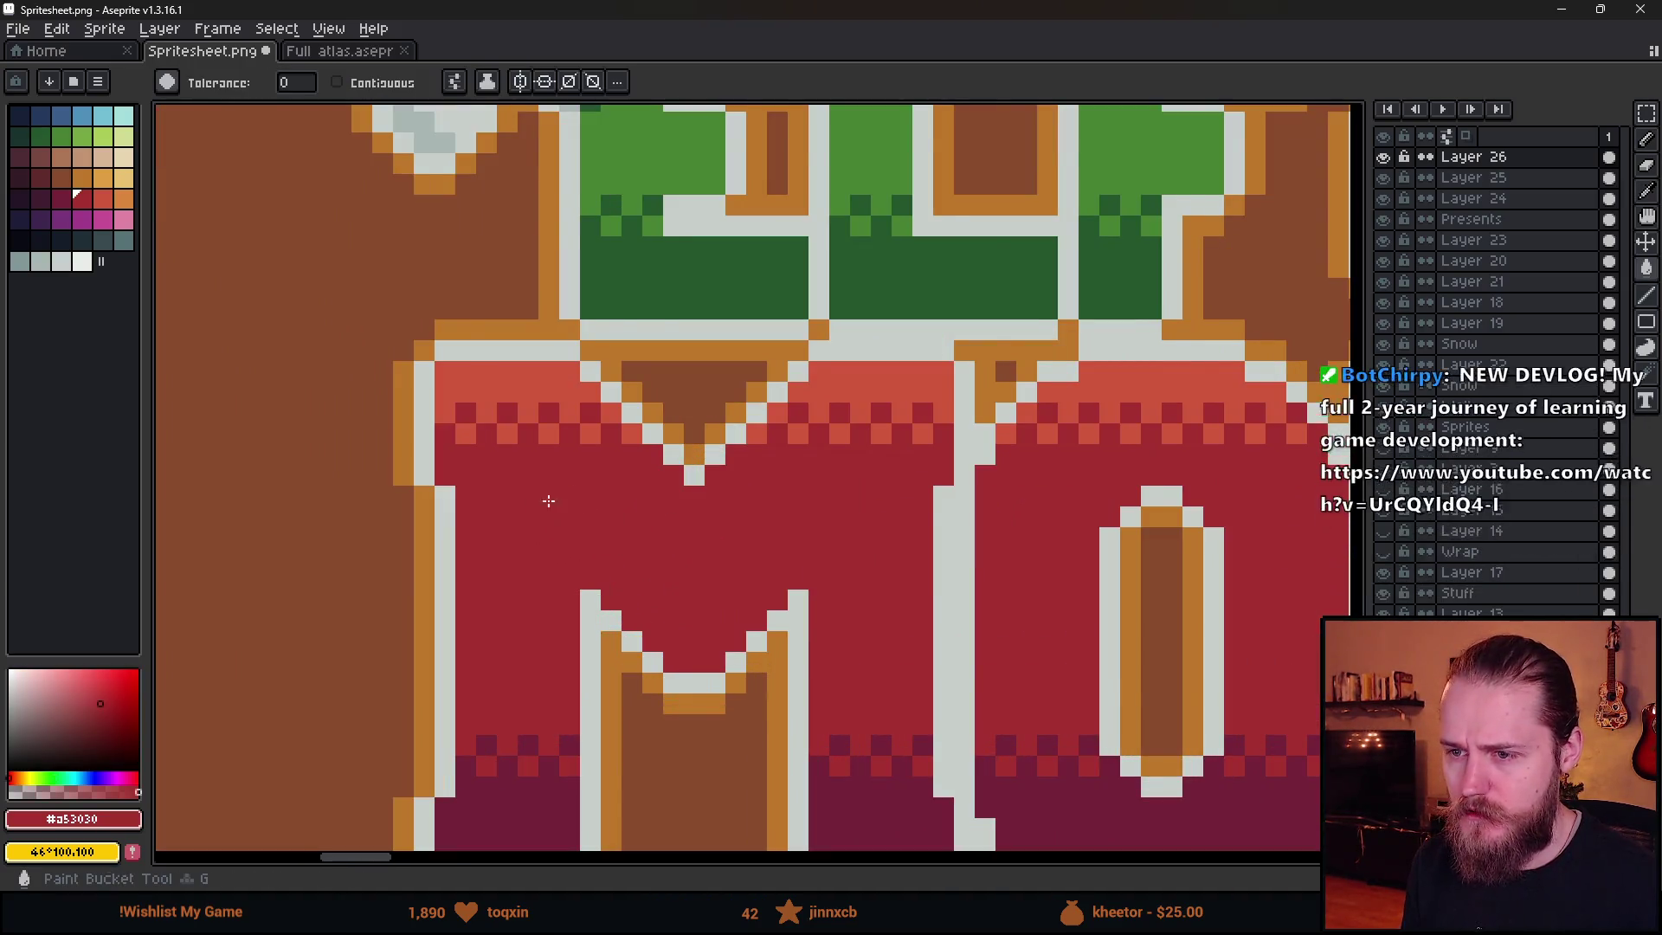
scroll(557, 500, "down", 1)
mouse_move(467, 413)
left_mouse_down()
mouse_move(549, 598)
mouse_move(756, 794)
left_mouse_up()
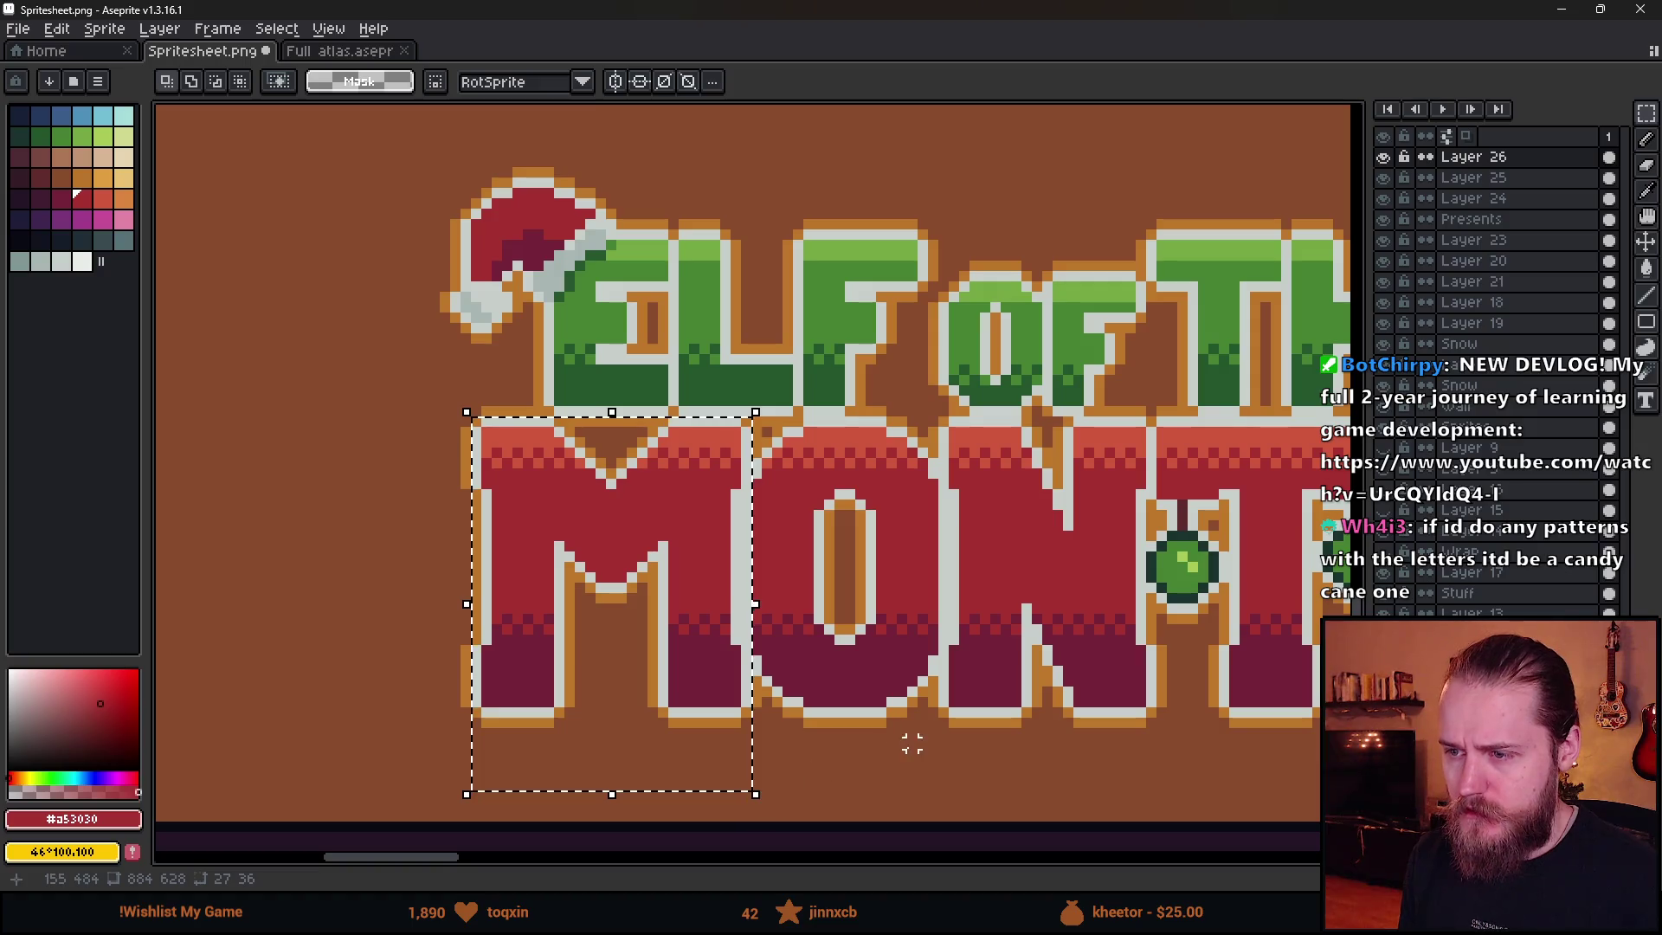
scroll(632, 555, "up", 1)
key("i")
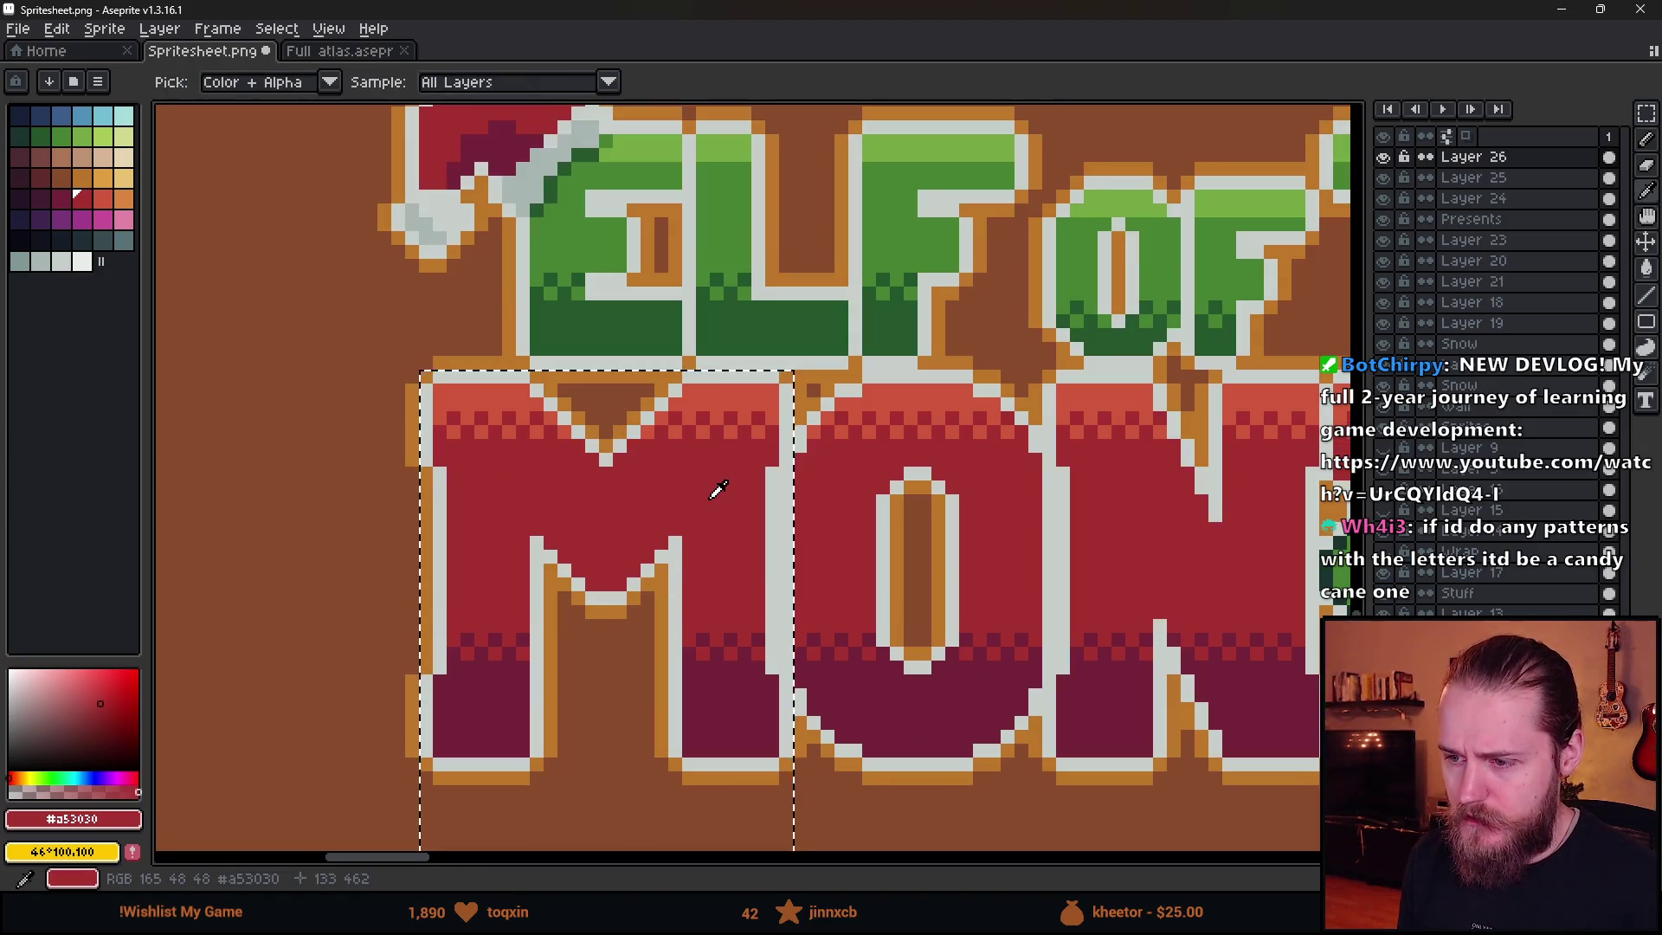
key("g")
left_click(736, 726)
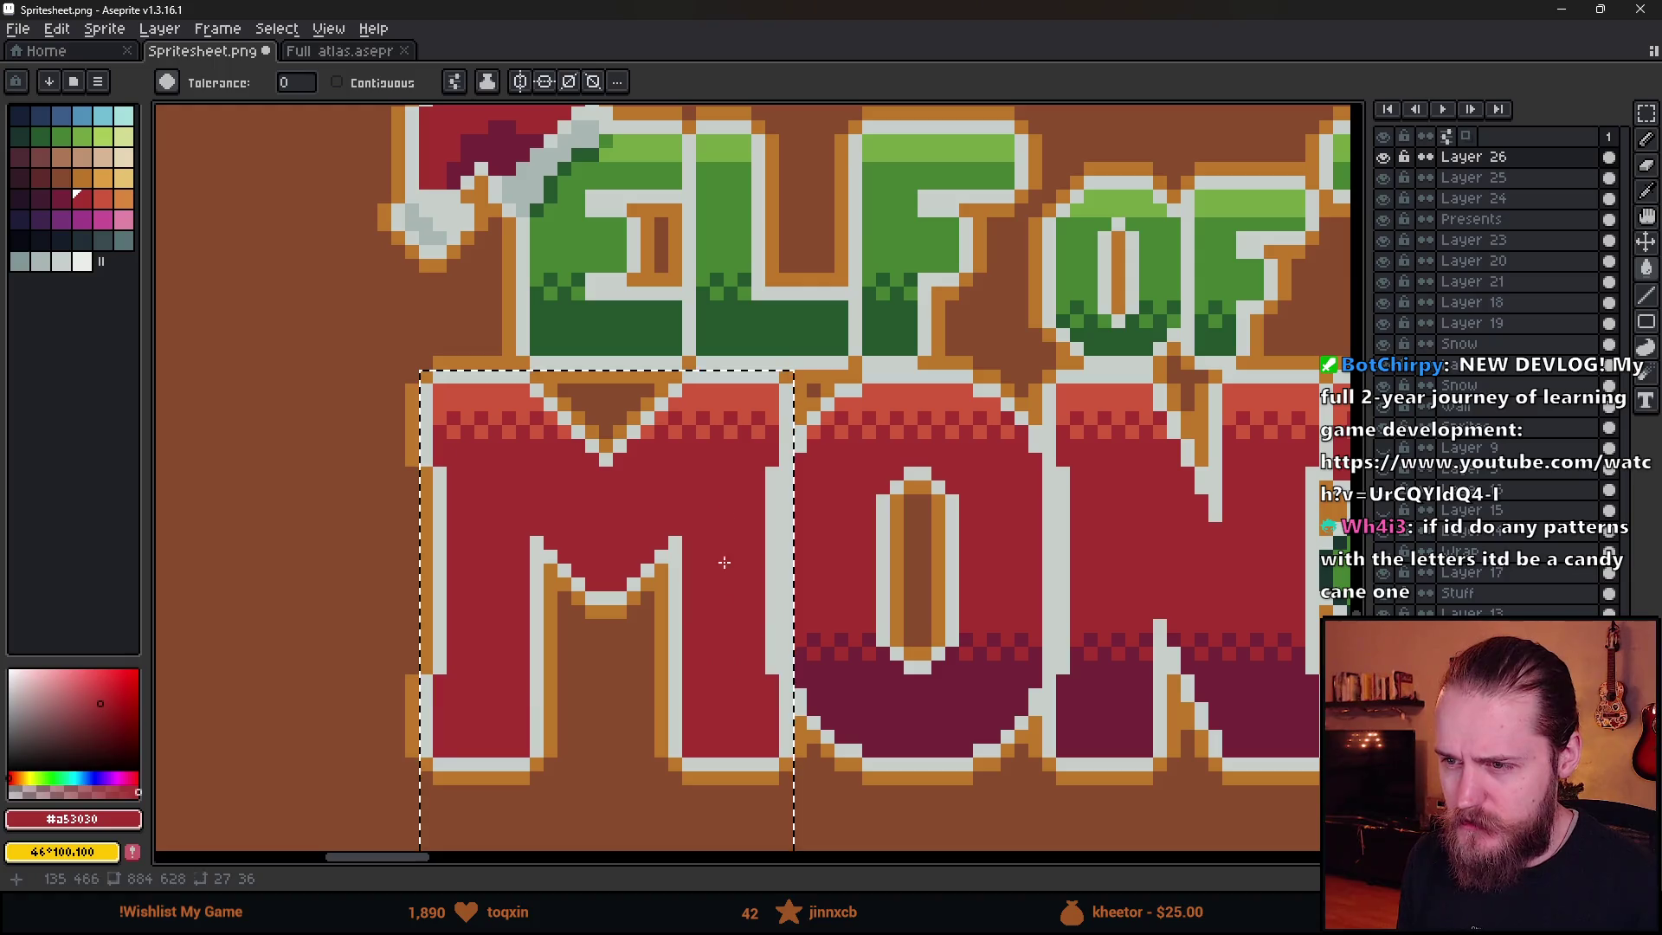
left_click(734, 399)
- Pencil dark purple bands above the M's base and diagonal shading inside its V
key("b")
left_click(865, 645, "alt")
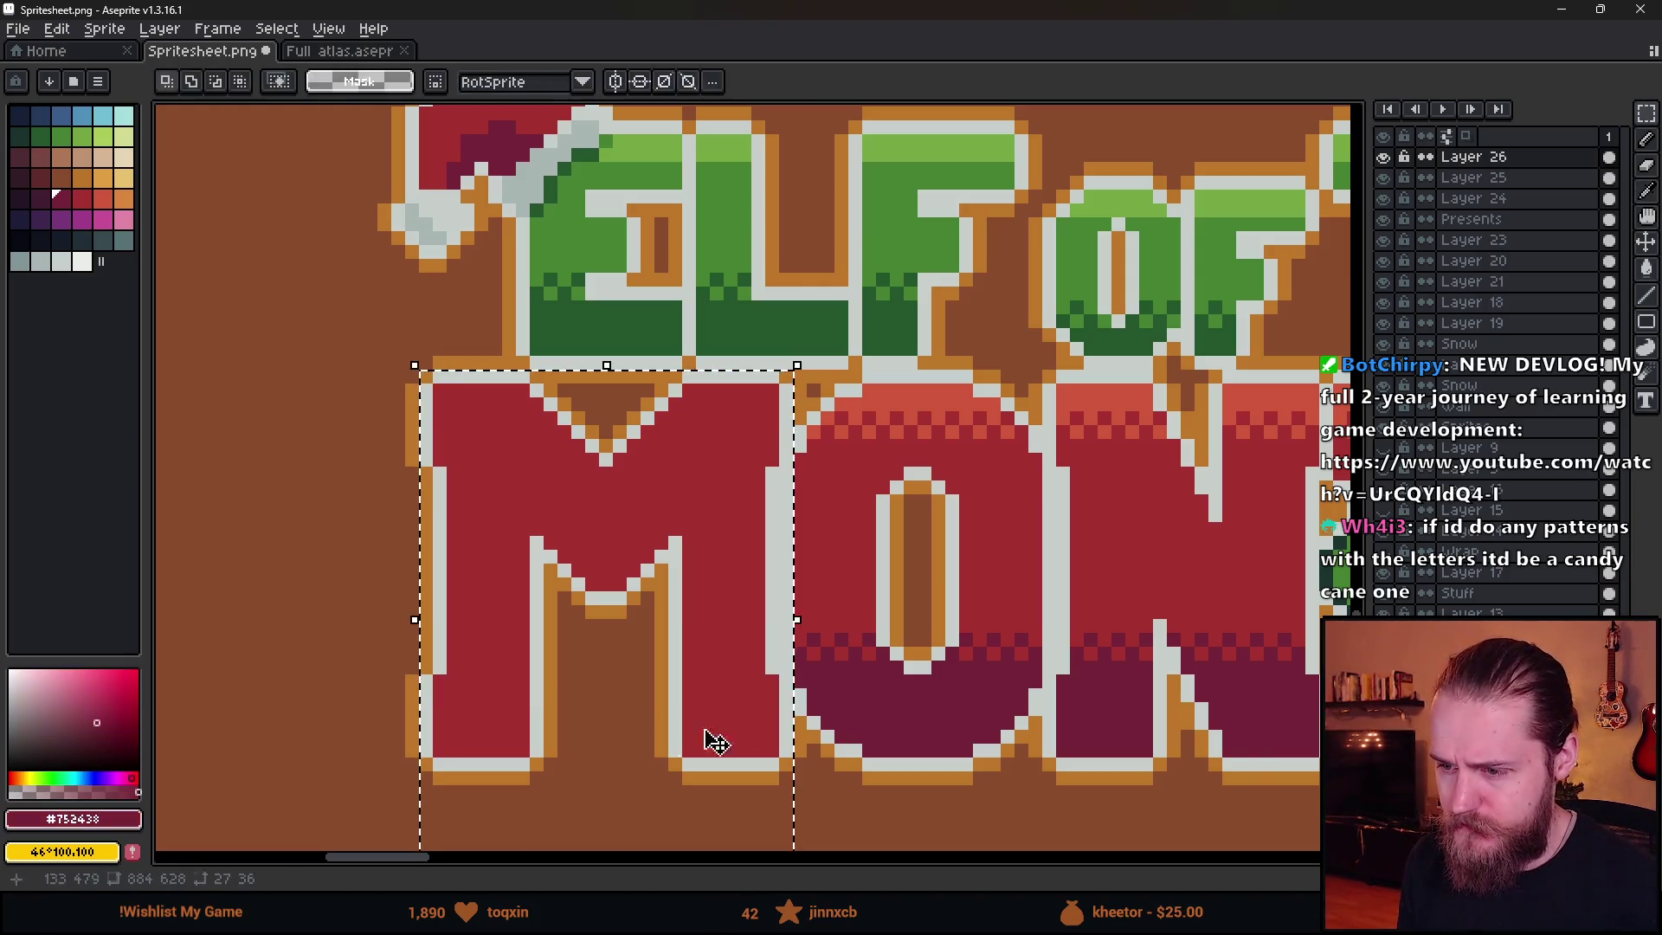
scroll(450, 753, "up", 2)
left_click(403, 762)
left_click_drag(407, 745, 589, 745)
left_click_drag(913, 744, 1086, 744)
mouse_move(609, 301)
left_mouse_down()
mouse_move(612, 326)
mouse_move(778, 415)
mouse_move(861, 326)
mouse_move(817, 545)
mouse_move(1172, 311)
left_mouse_up()
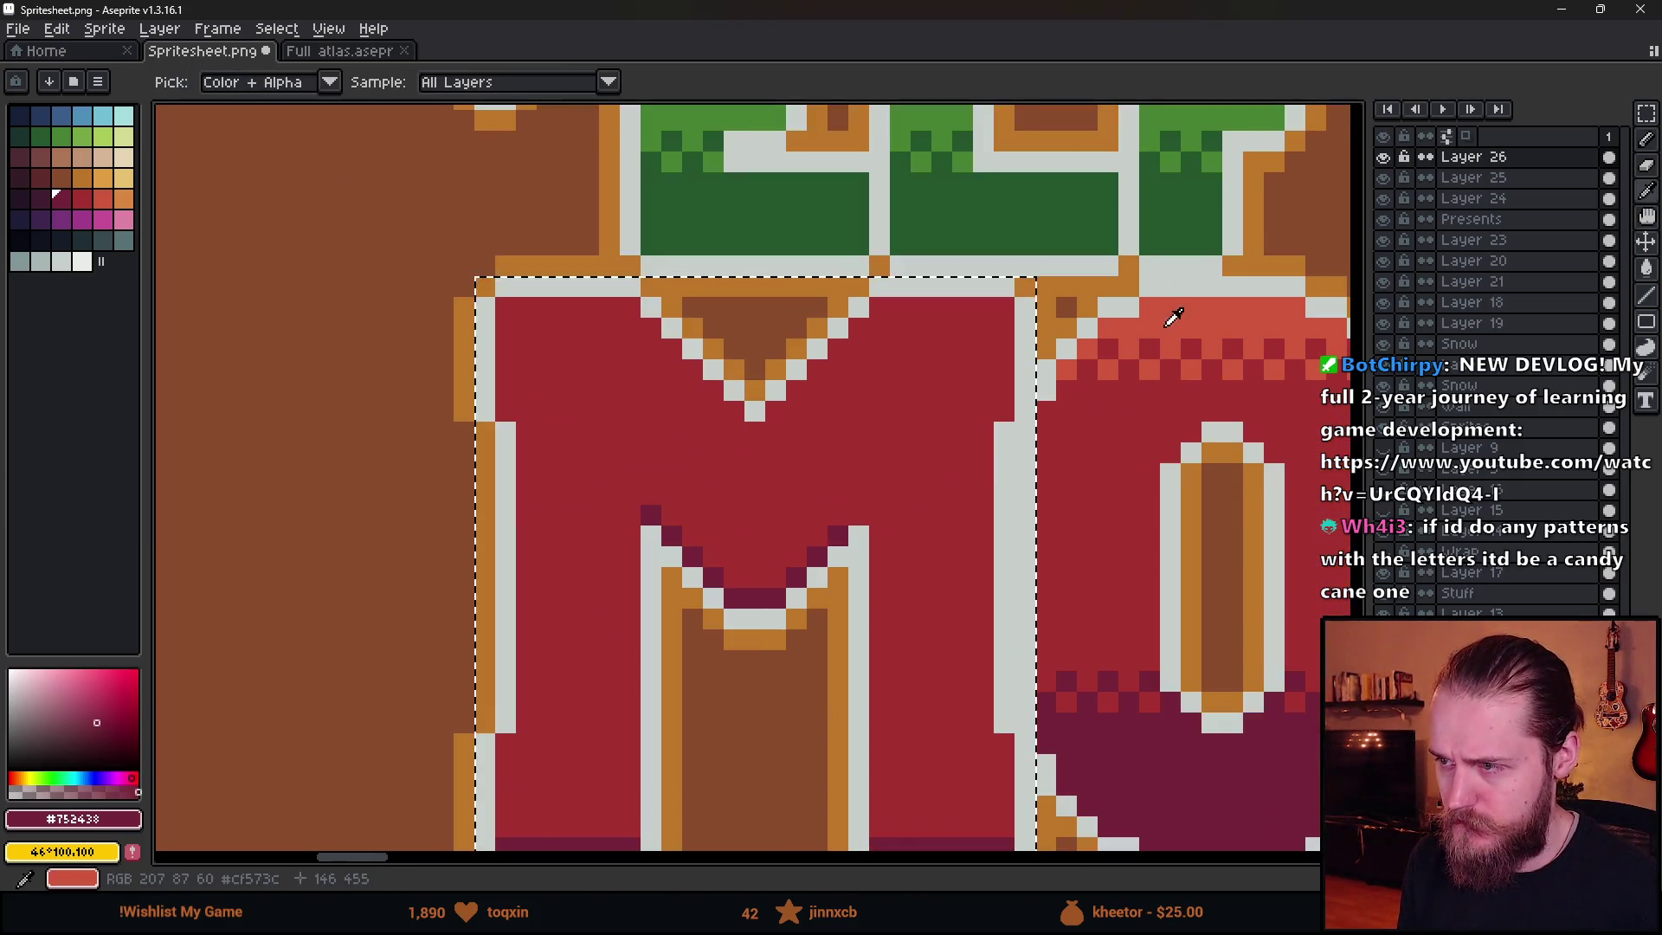
- Draw an orange-red highlight along the M's top and up the V's right side
left_click(1299, 355, "alt")
mouse_move(522, 298)
left_mouse_down()
mouse_move(668, 297)
mouse_move(831, 415)
mouse_move(926, 406)
mouse_move(1030, 293)
mouse_move(1199, 299)
left_mouse_up()
left_click(1162, 465)
scroll(1169, 465, "down", 4)
scroll(1200, 551, "up", 3)
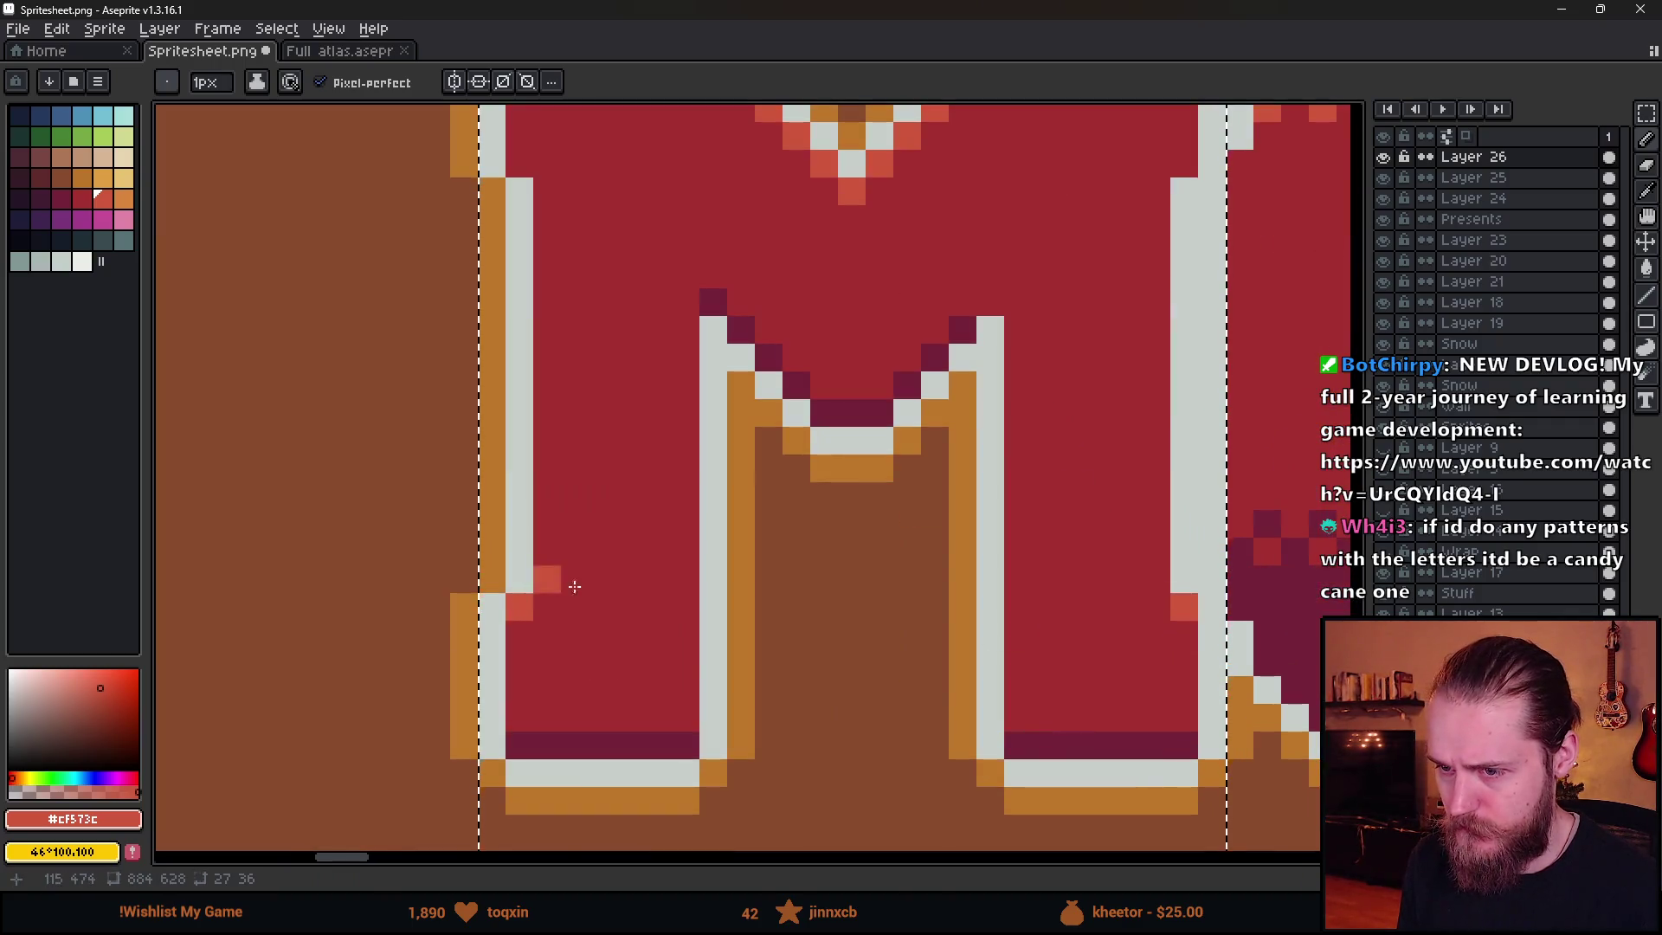
scroll(964, 582, "down", 4)
scroll(964, 581, "down", 2)
- Deselect the M and draw a light-red highlight across its top edge
key("m")
key("ctrl+d")
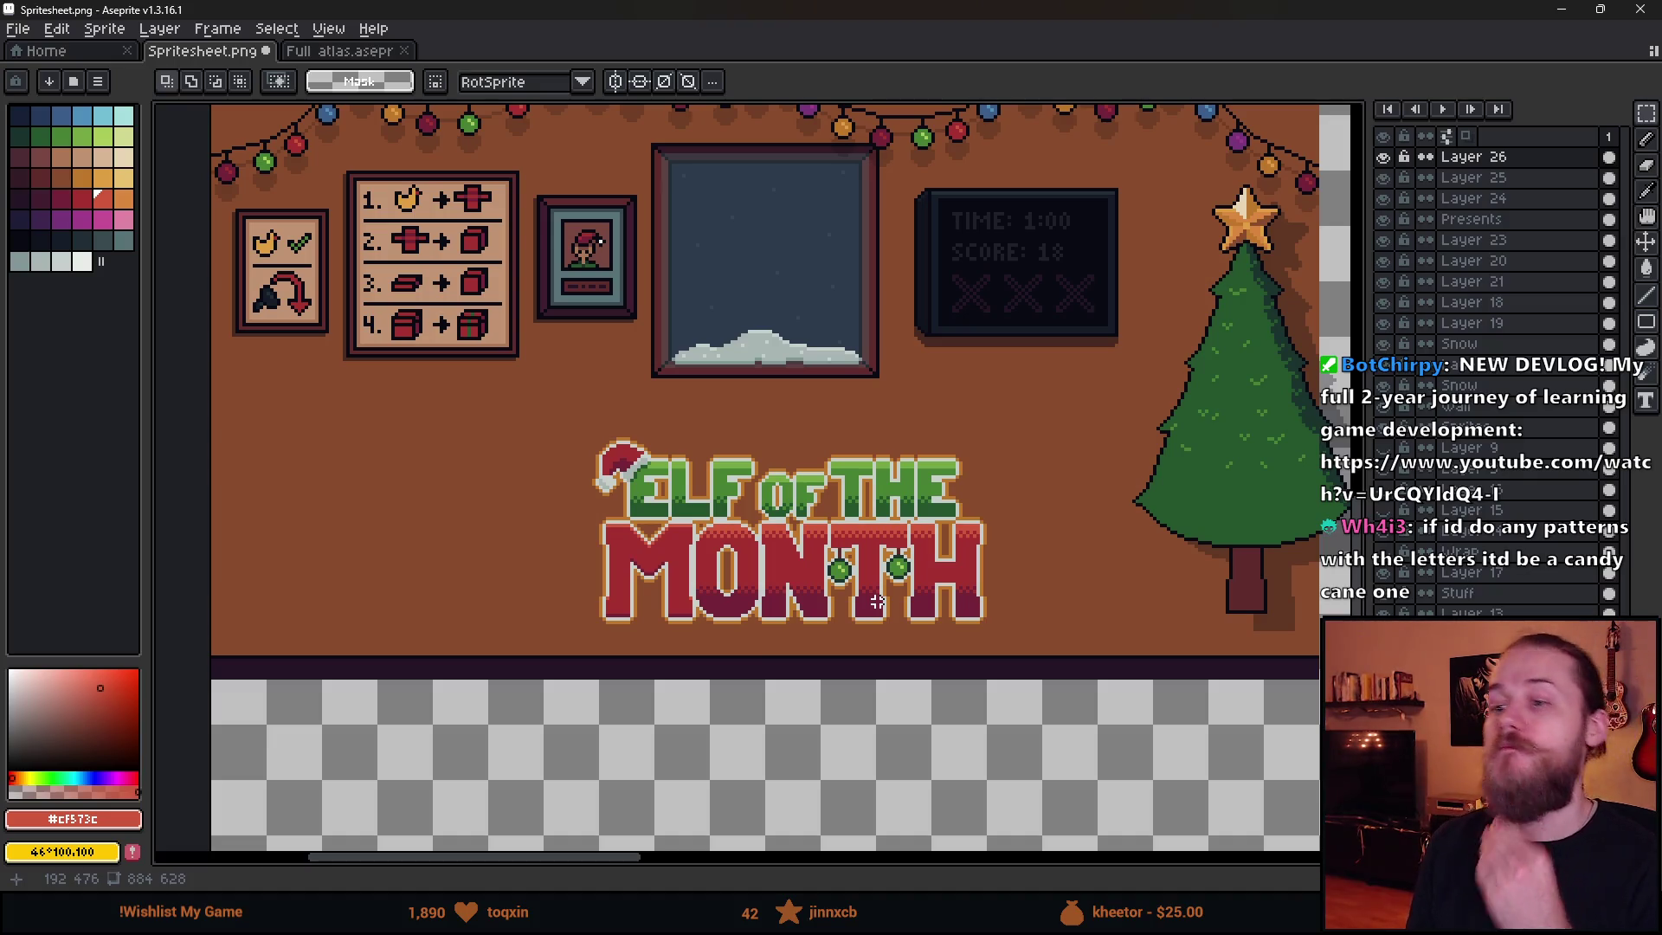
scroll(712, 512, "up", 4)
key("b")
mouse_move(546, 438)
left_mouse_down()
mouse_move(716, 438)
mouse_move(890, 610)
mouse_move(1035, 468)
mouse_move(1221, 442)
left_mouse_up()
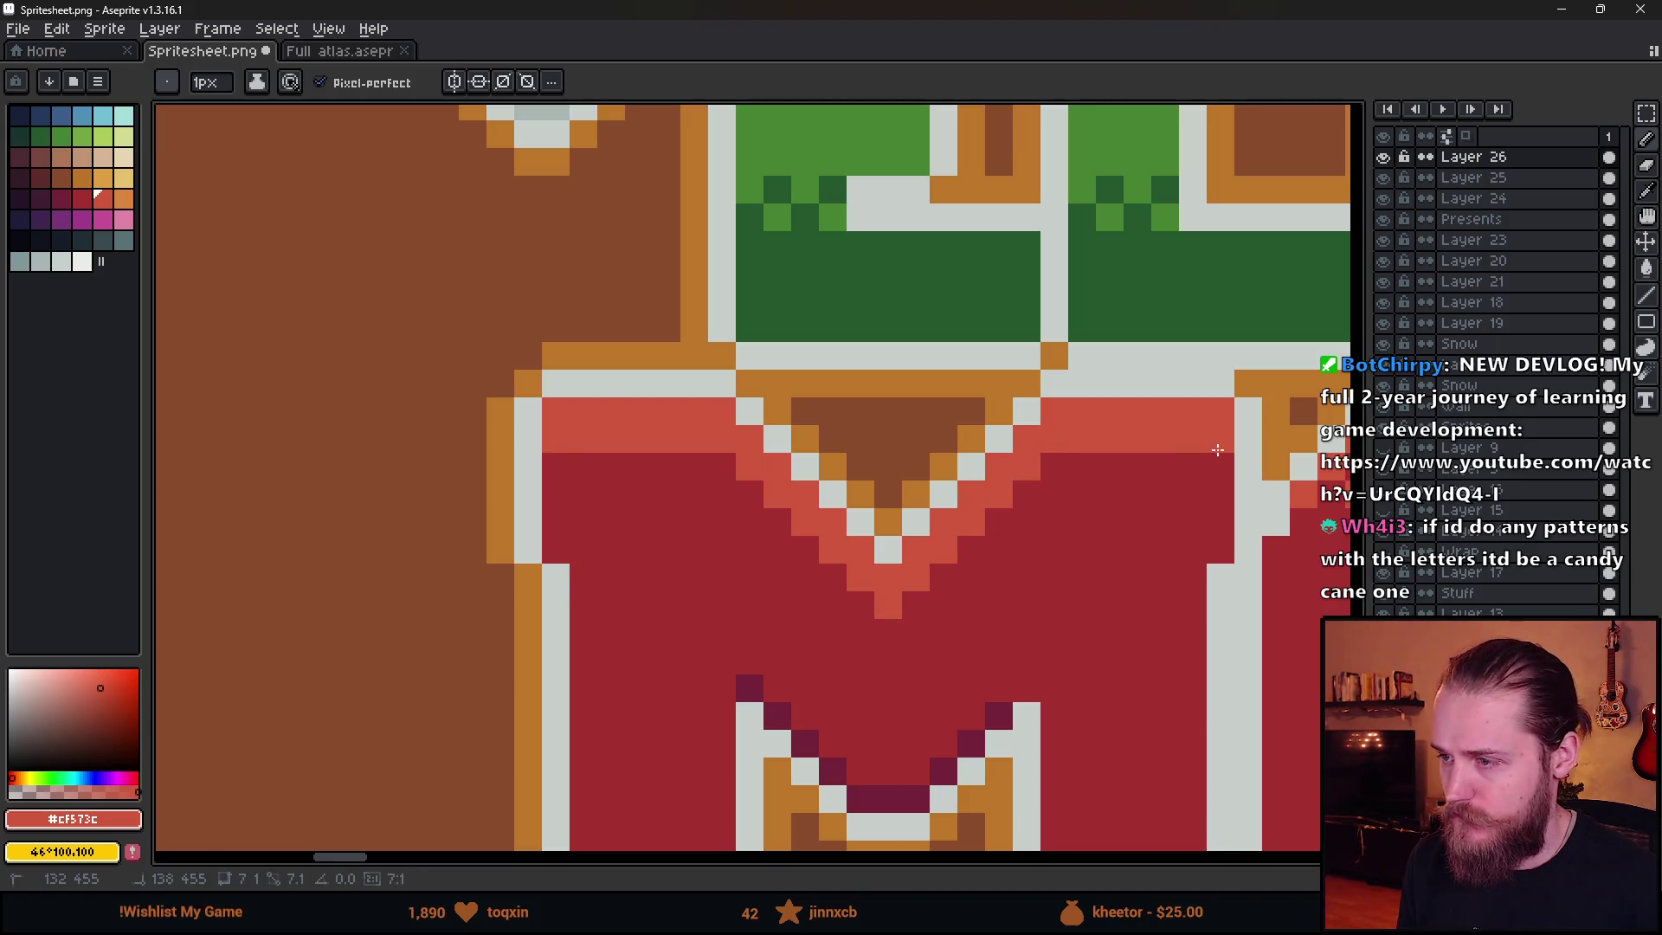
- Add light-red highlight pixels on the M's left and right inner edges
scroll(976, 620, "down", 5)
left_click(521, 586)
left_click_drag(1195, 582, 1195, 555)
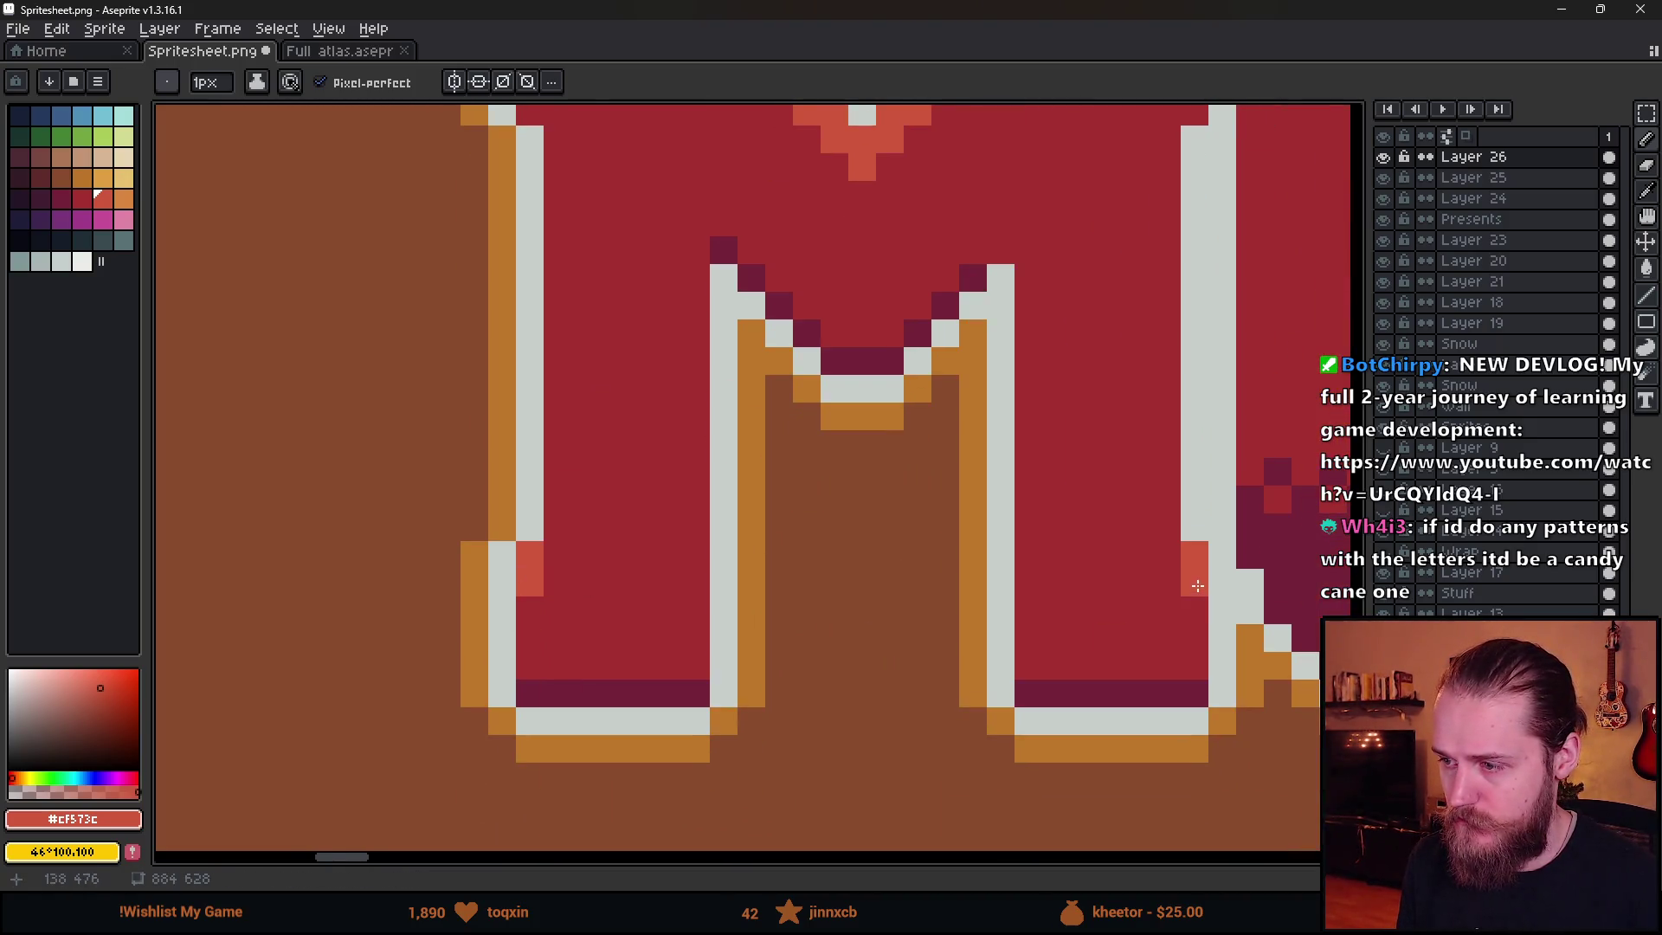
- Thicken the dark maroon band along both M legs and along the V diagonal
left_click(1183, 688, "alt")
left_click_drag(1200, 671, 1029, 668)
left_click_drag(700, 666, 531, 664)
scroll(532, 664, "up", 3)
mouse_move(666, 479)
left_mouse_down()
mouse_move(783, 594)
mouse_move(817, 593)
mouse_move(950, 488)
left_mouse_up()
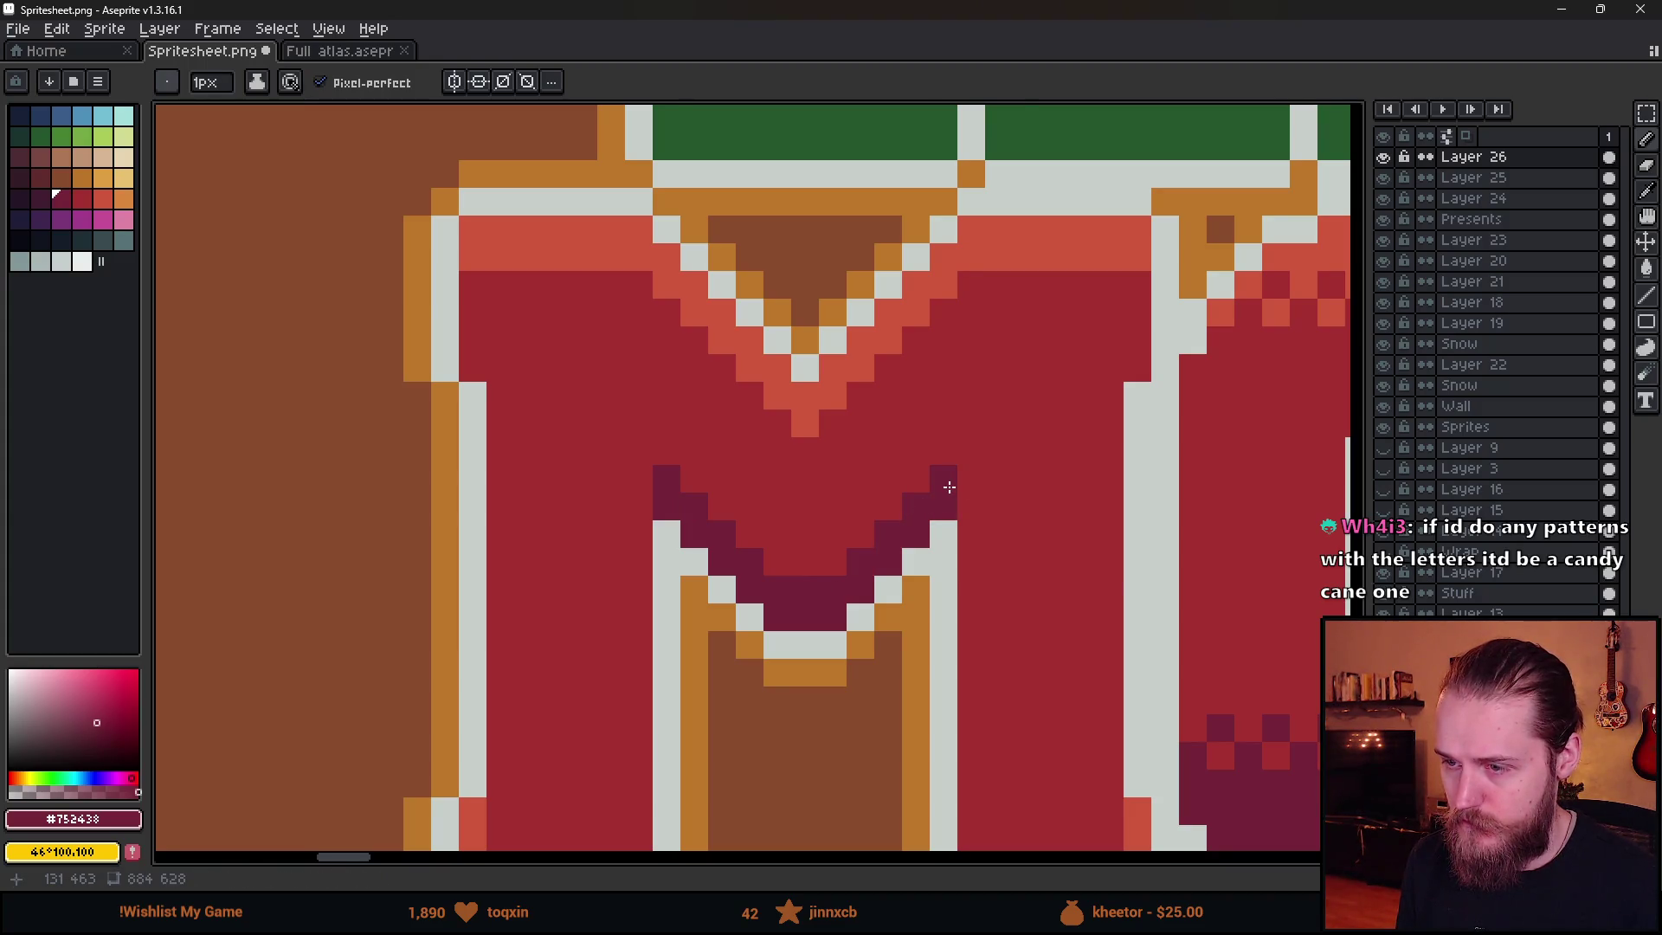
scroll(950, 487, "down", 5)
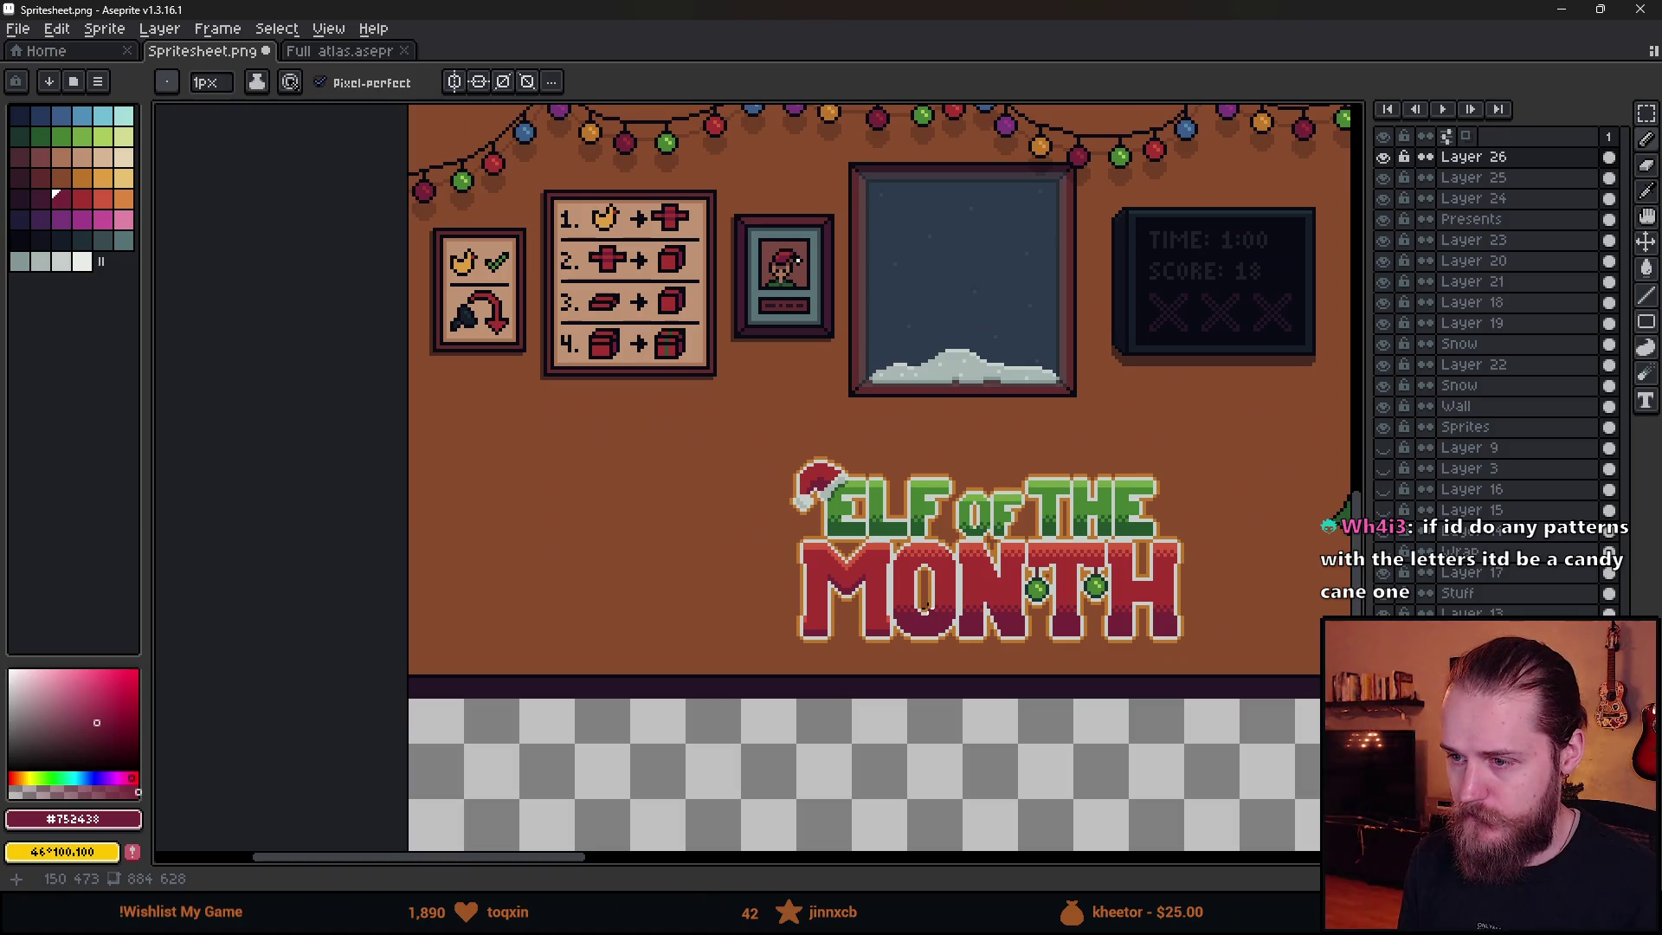
left_click_drag(1094, 651, 974, 641)
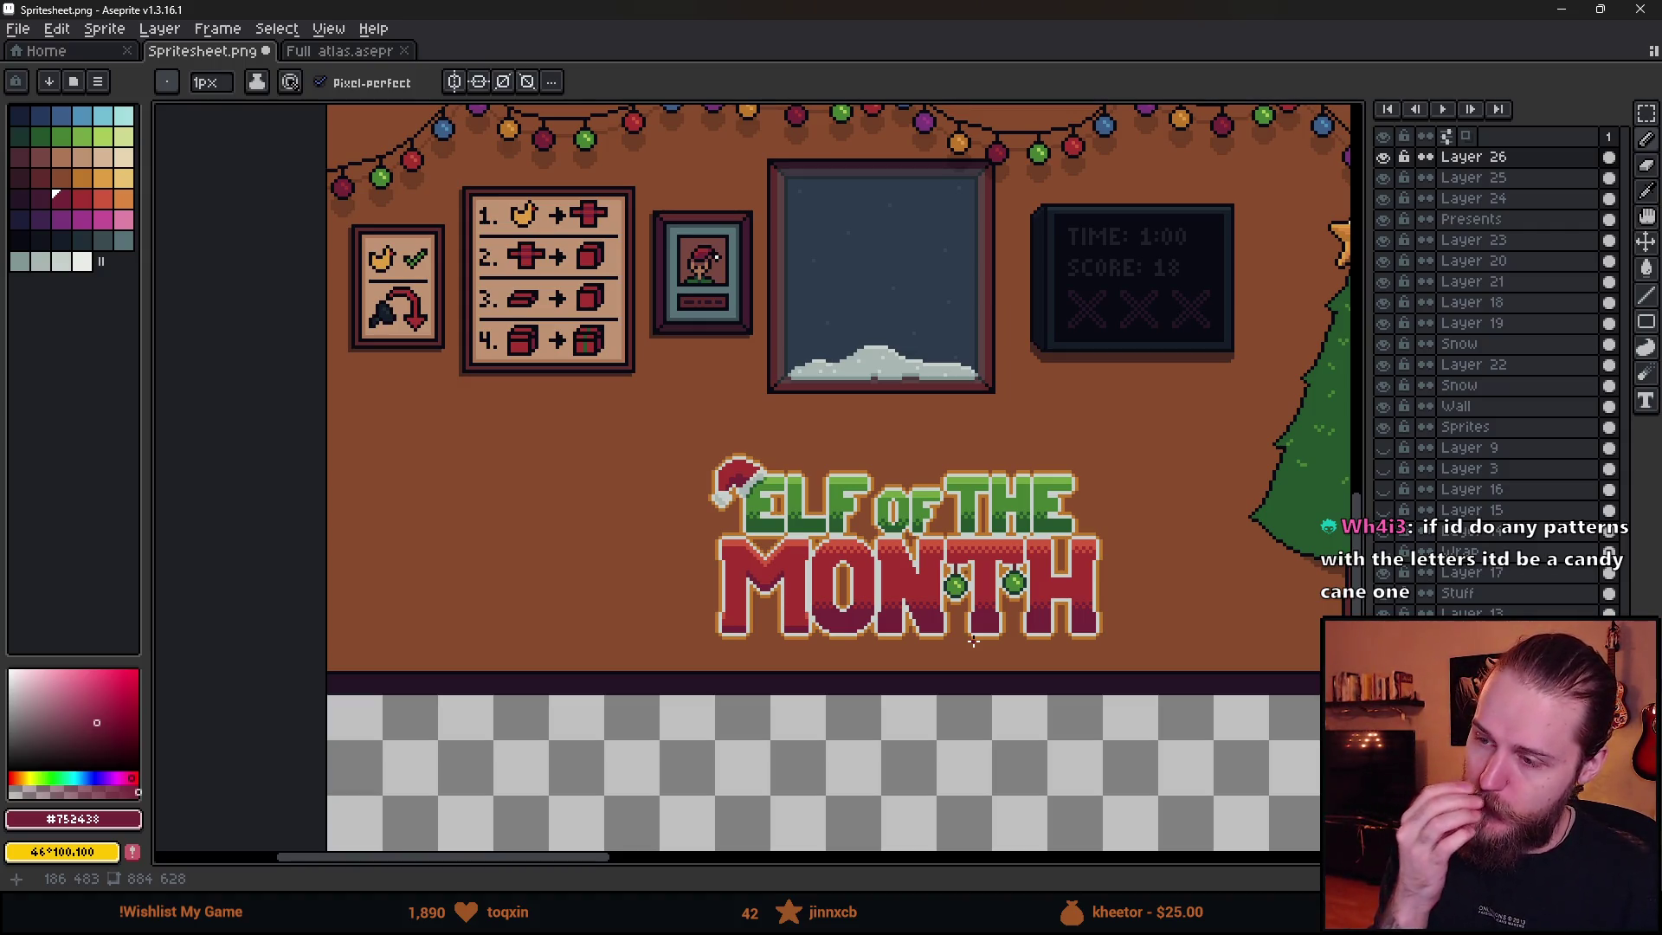
scroll(919, 641, "down", 2)
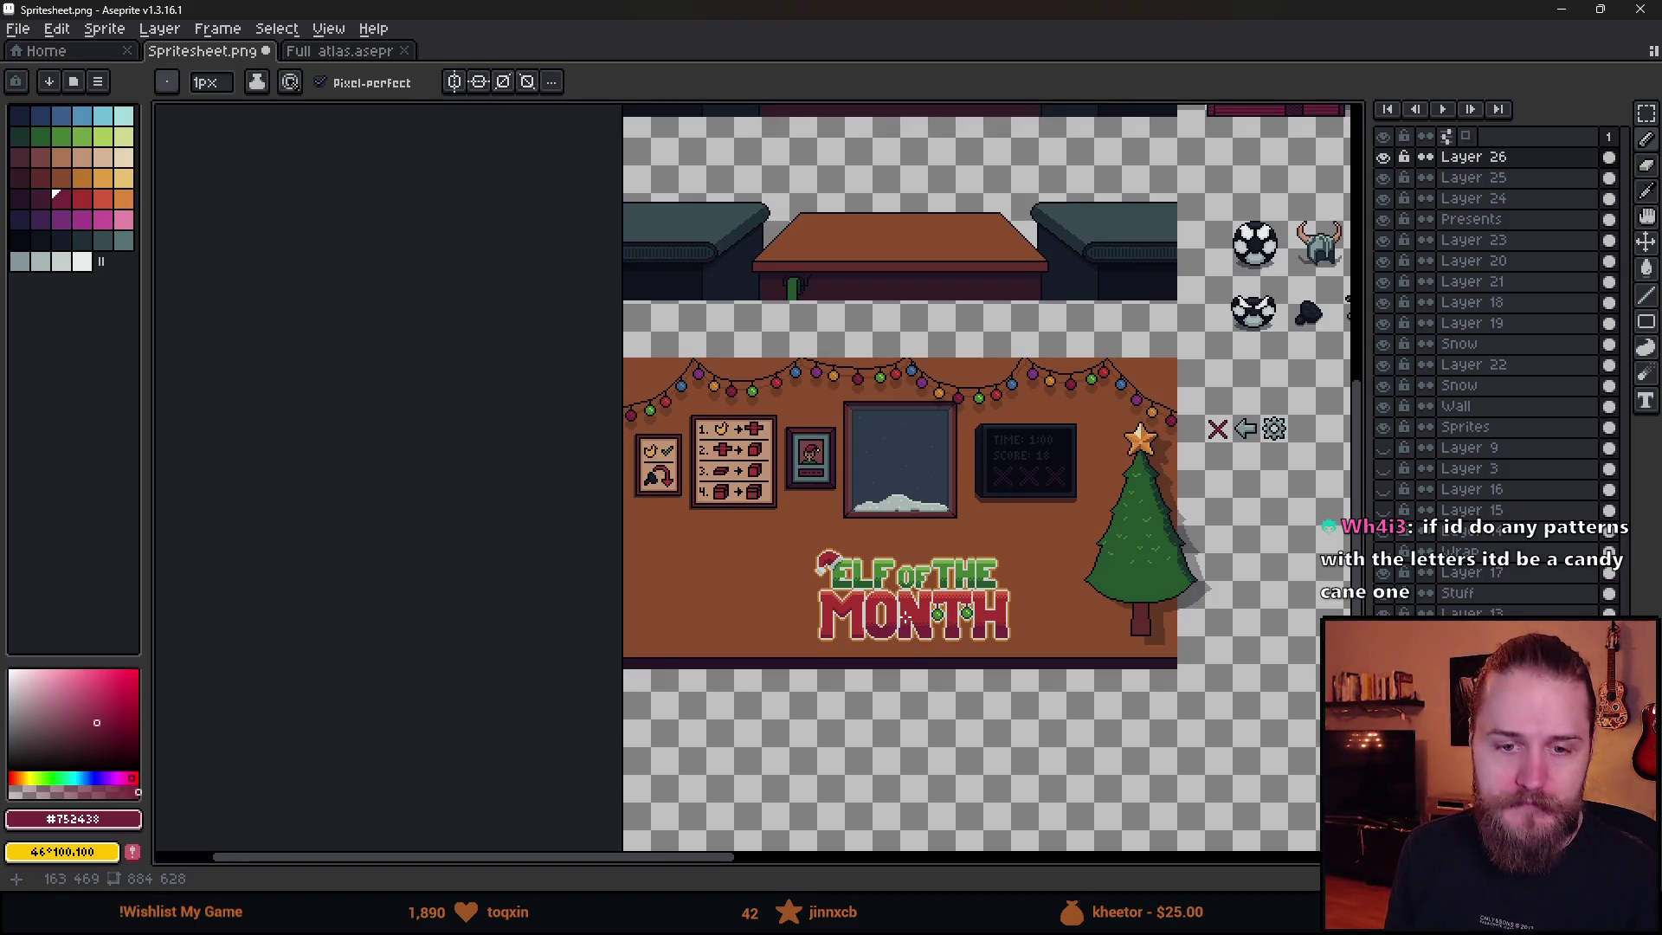
scroll(906, 617, "up", 2)
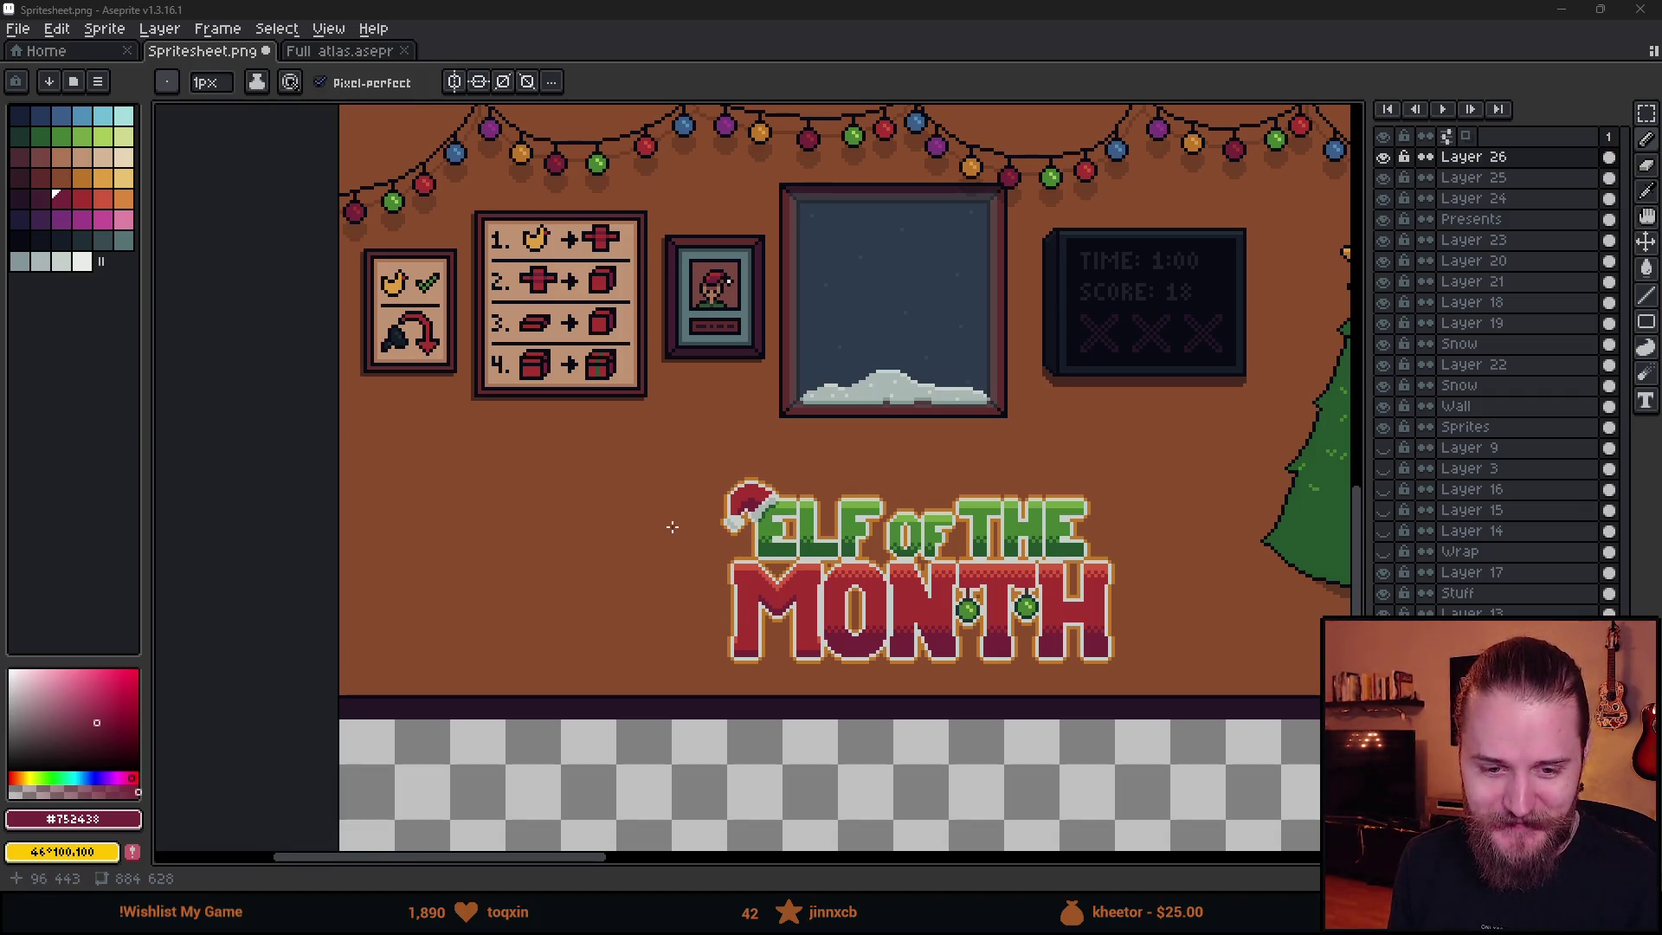
left_click_drag(961, 611, 640, 658)
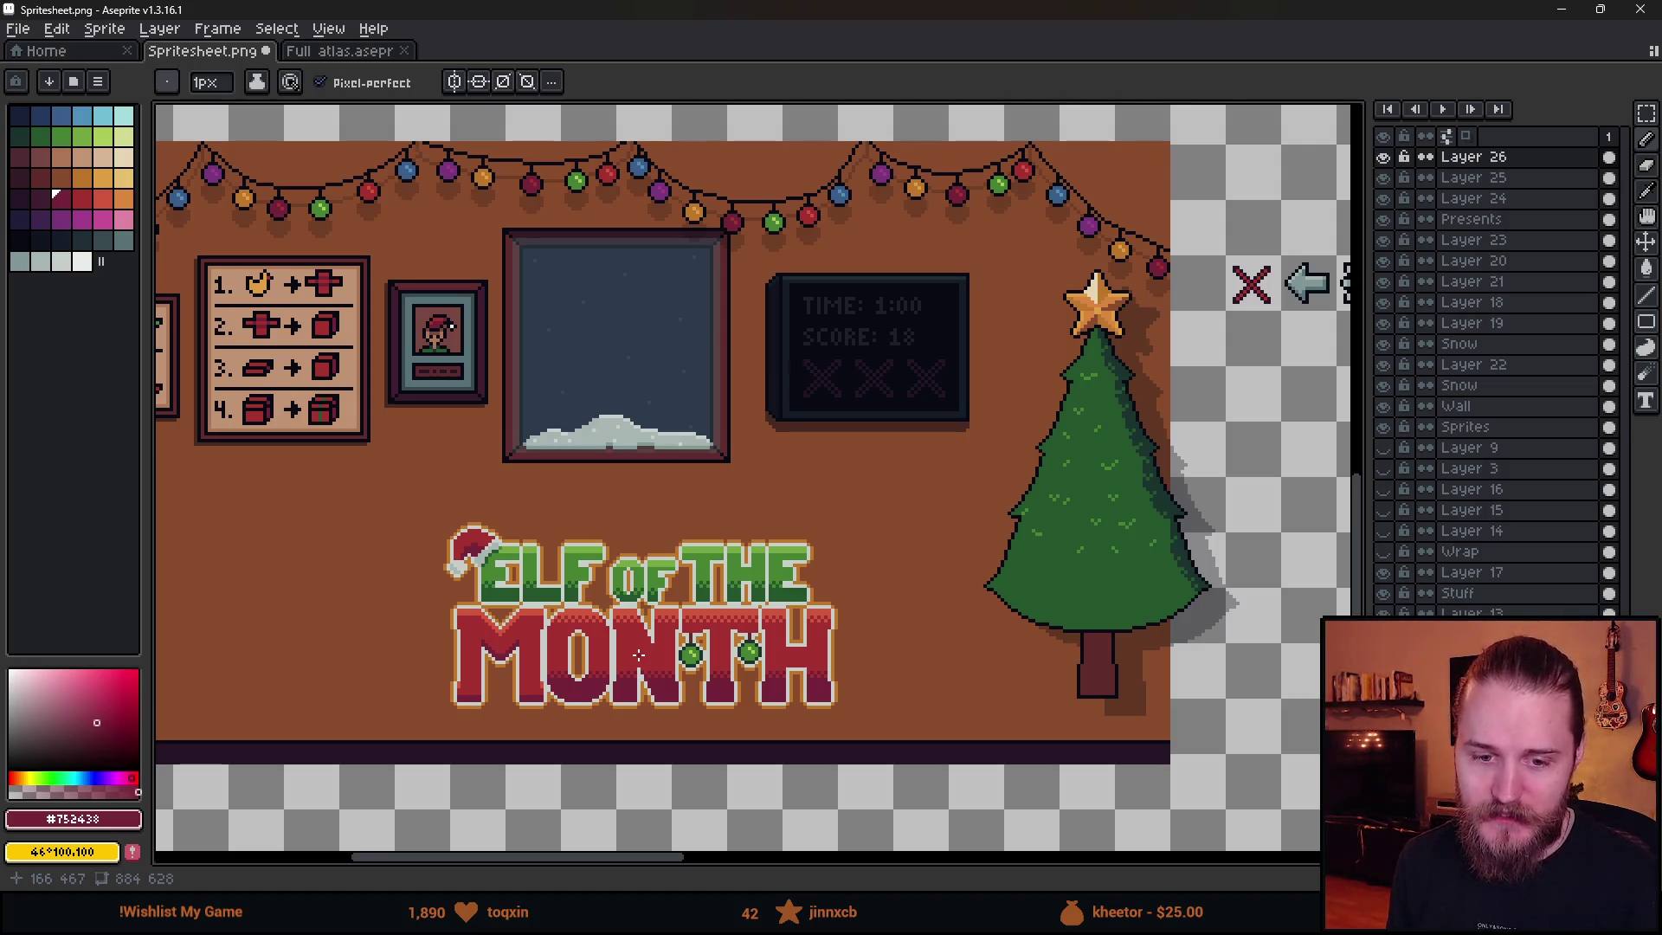
scroll(621, 642, "up", 1)
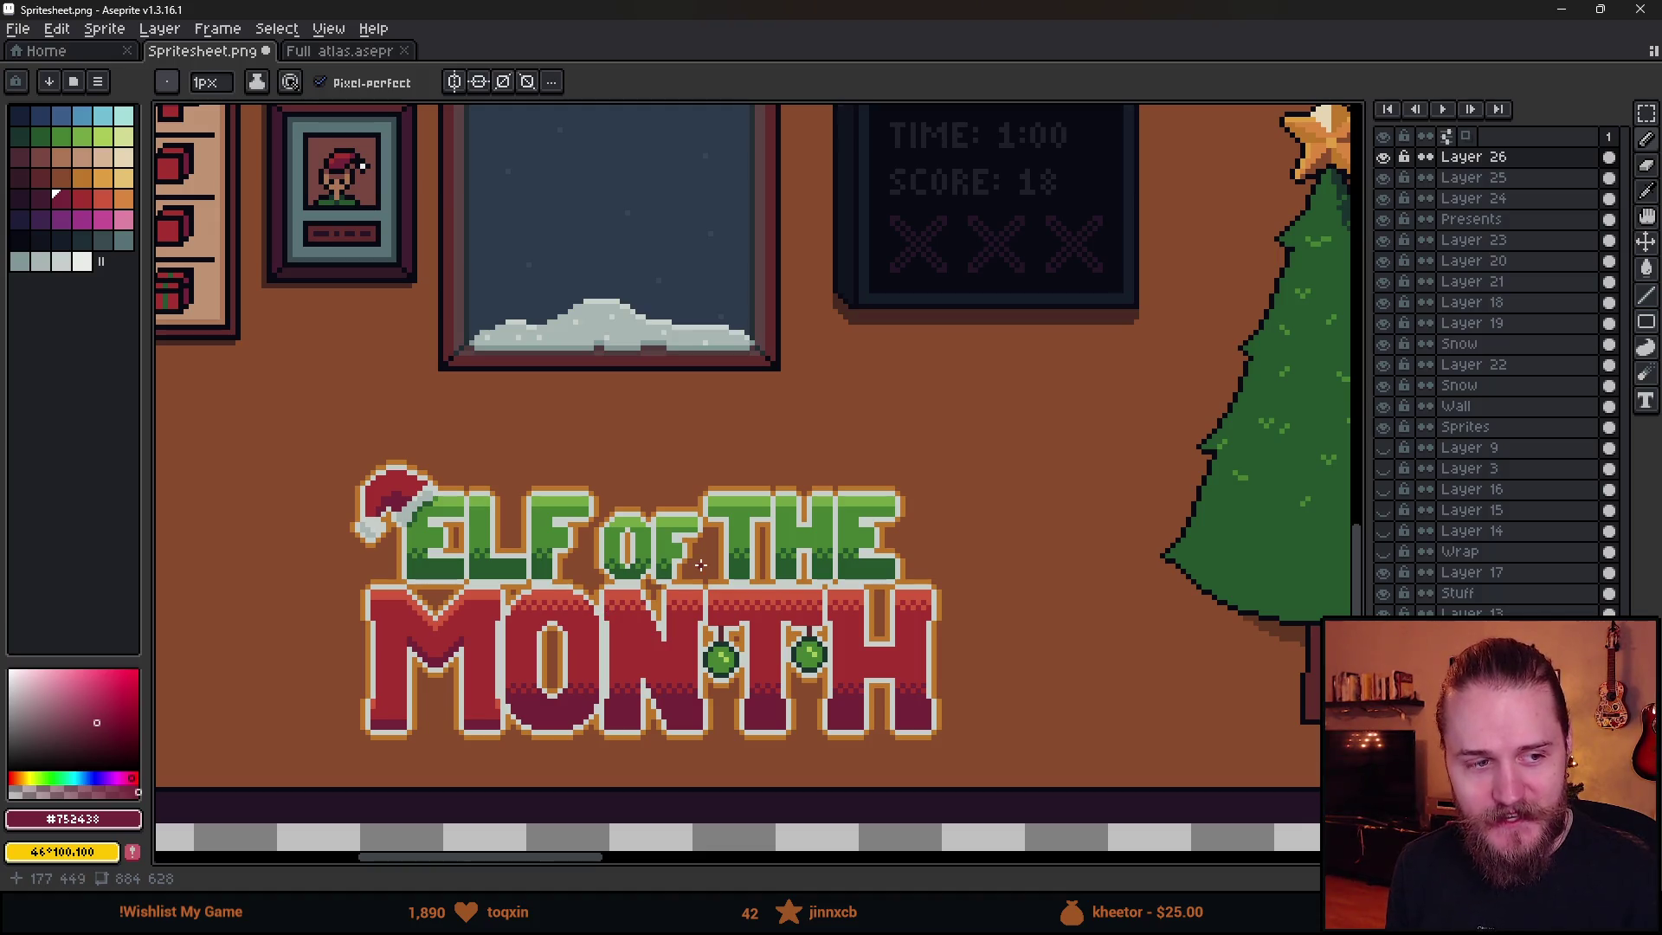
scroll(633, 593, "down", 2)
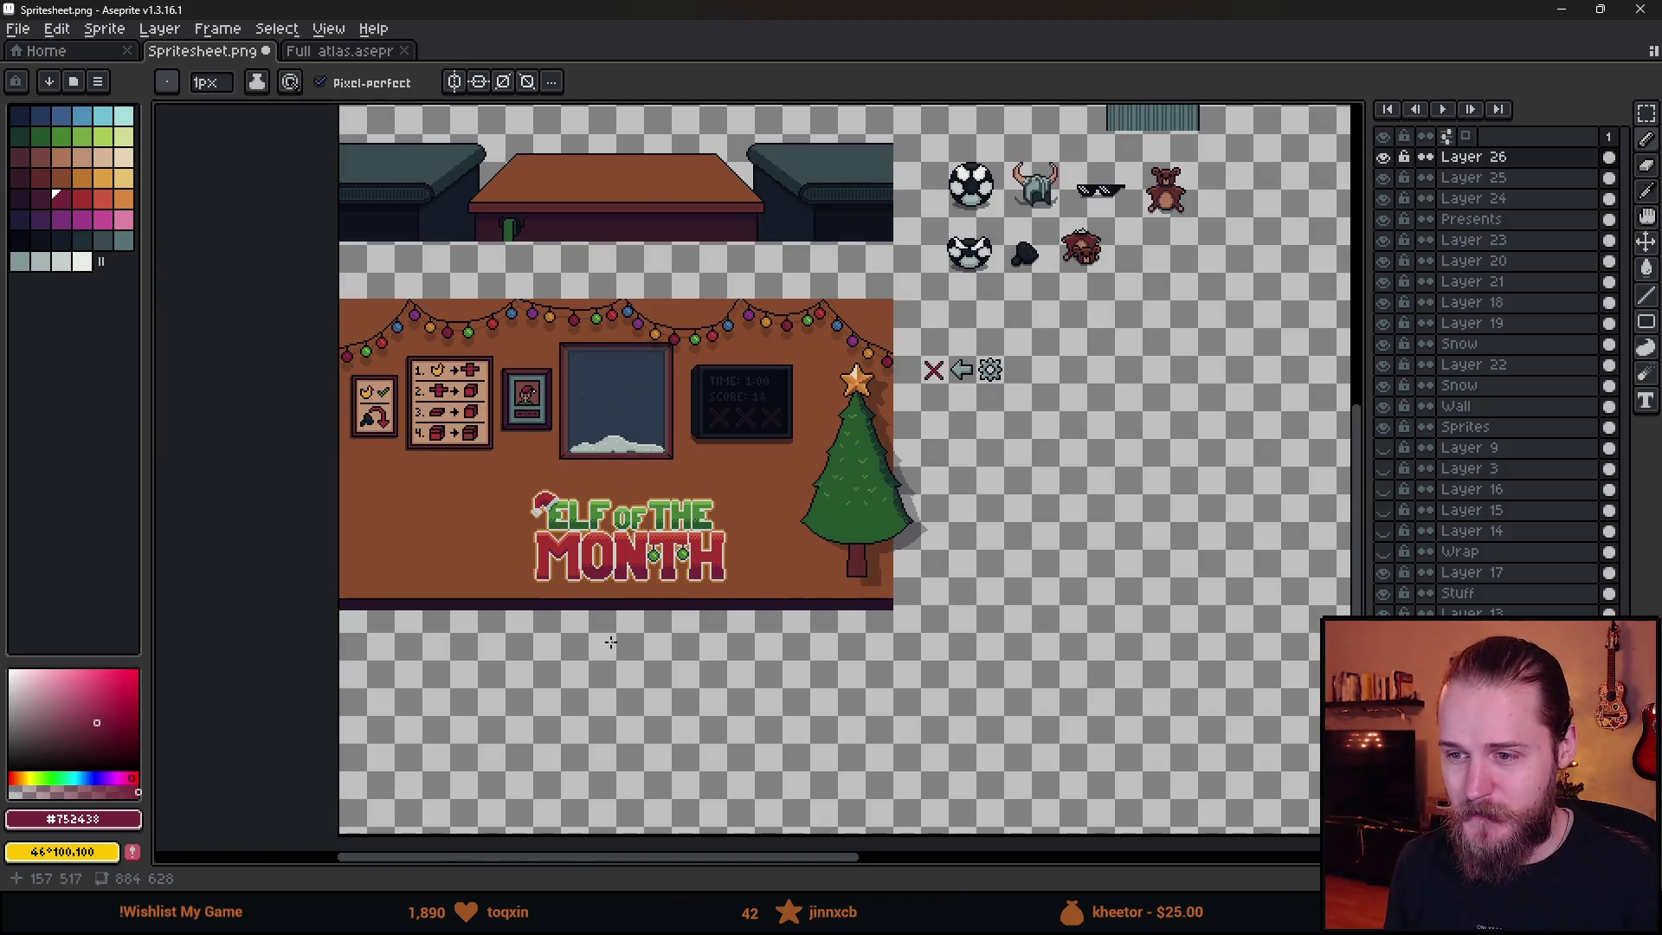
scroll(585, 591, "up", 2)
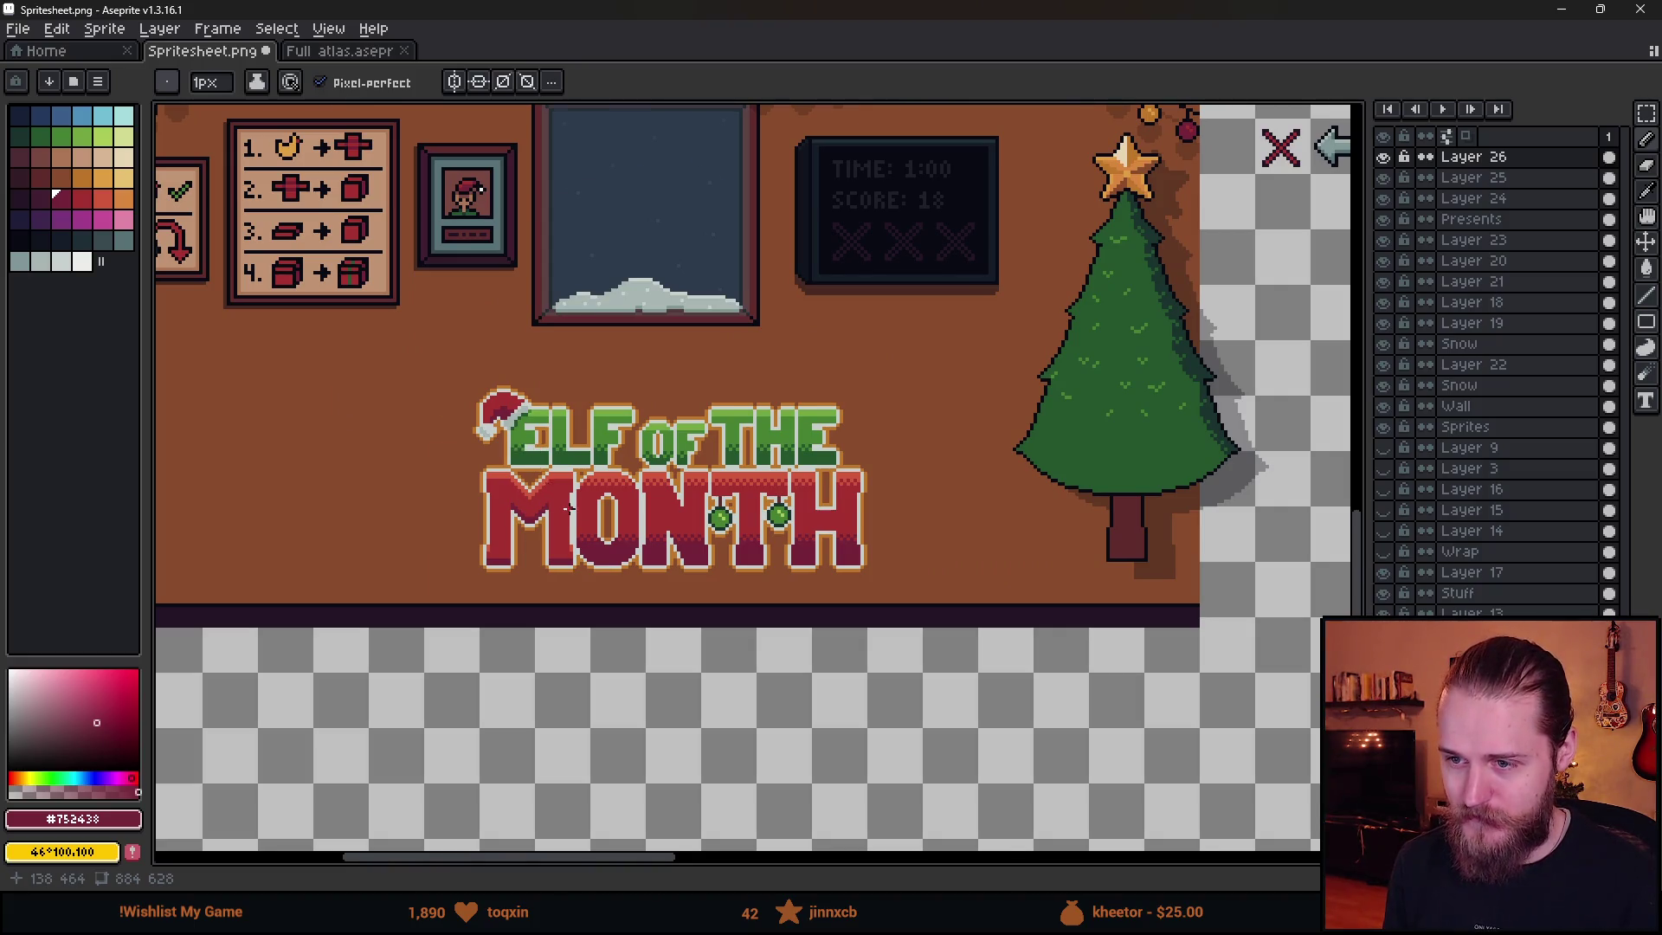
scroll(569, 506, "up", 2)
key("m")
mouse_move(582, 432)
left_mouse_down()
mouse_move(966, 682)
mouse_move(1225, 658)
left_mouse_up()
- Bucket-fill the ONTH maroon stripes with plain red and deselect
left_click(651, 441, "alt")
key("g")
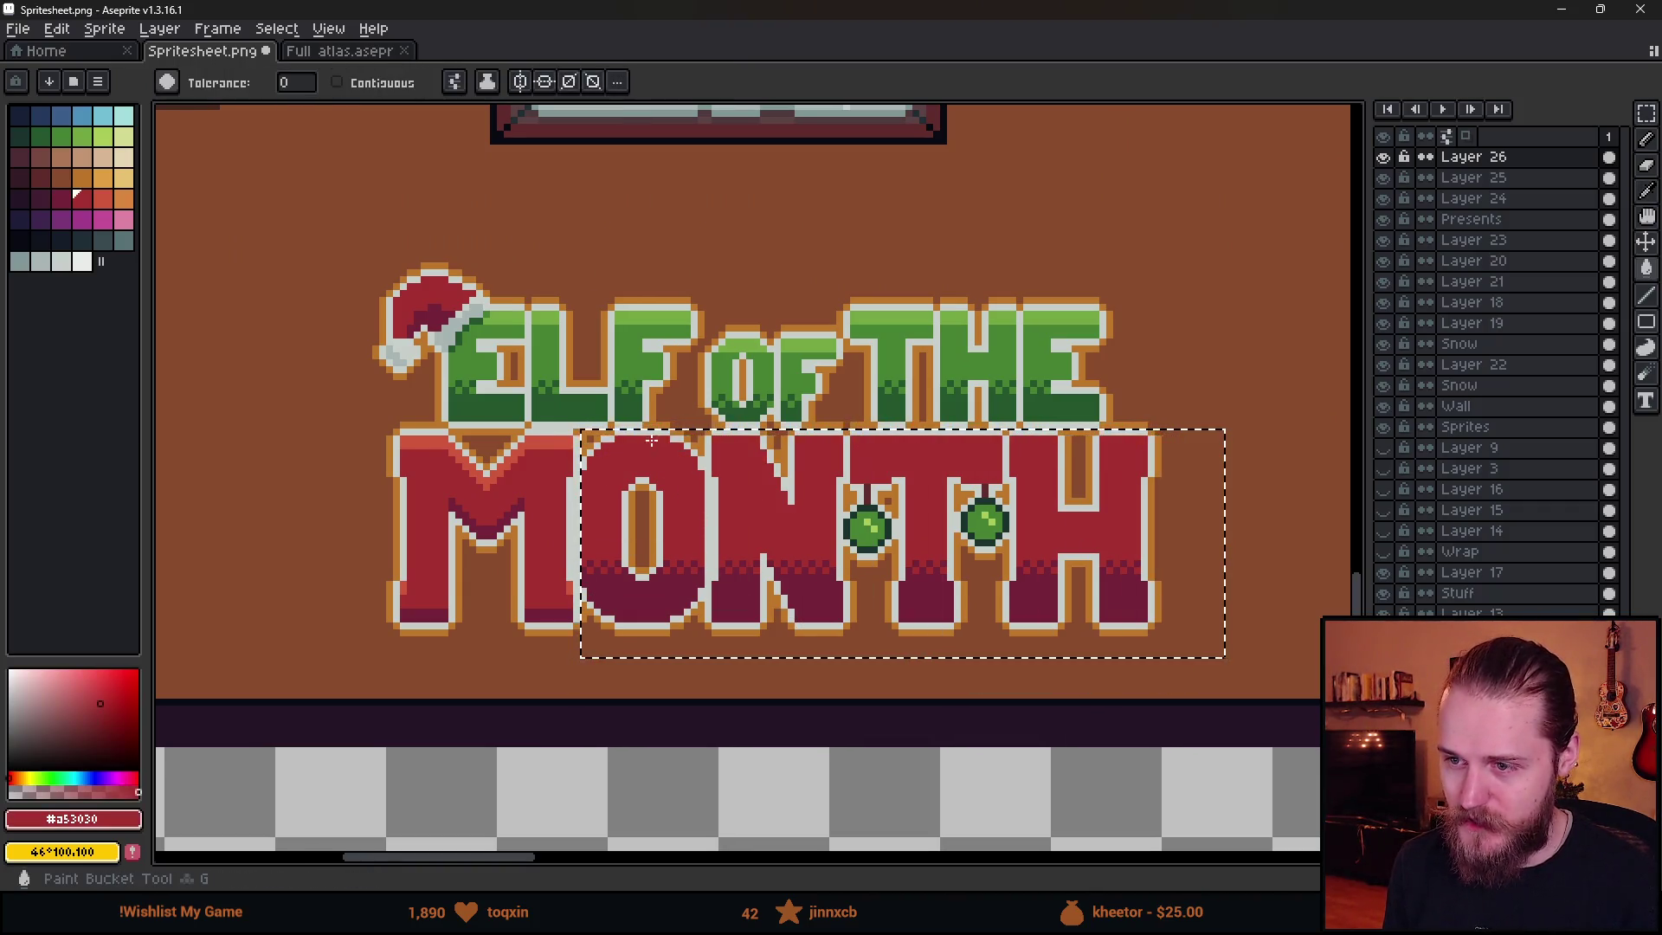
left_click(665, 602)
key("ctrl+d")
- Start dark maroon diagonal shading pixels inside the O
scroll(573, 610, "up", 2)
left_click(575, 612, "alt")
scroll(574, 612, "up", 2)
key("b")
left_click(552, 582)
left_click(580, 636)
left_click(552, 554)
left_click(580, 608)
left_click(608, 664)
- Continue the maroon diagonal down-right, add a base shading row, and diagonal pixels up the letter
left_click(608, 637)
left_click(636, 664)
left_click(635, 691)
left_click(663, 664)
left_click_drag(678, 690, 891, 705)
left_click(968, 636)
left_click(996, 609)
left_click(1023, 553)
- Undo a trial maroon fill and draw maroon diagonal shading down-left on the N
key("g")
left_click(995, 636)
key("ctrl+z")
key("b")
mouse_move(996, 634)
left_mouse_down()
mouse_move(931, 690)
mouse_move(728, 721)
left_mouse_up()
- Add more maroon shading pixels near the letter top and lower down
scroll(748, 303, "up", 4)
left_click(658, 539)
left_click(658, 567)
left_click(675, 510)
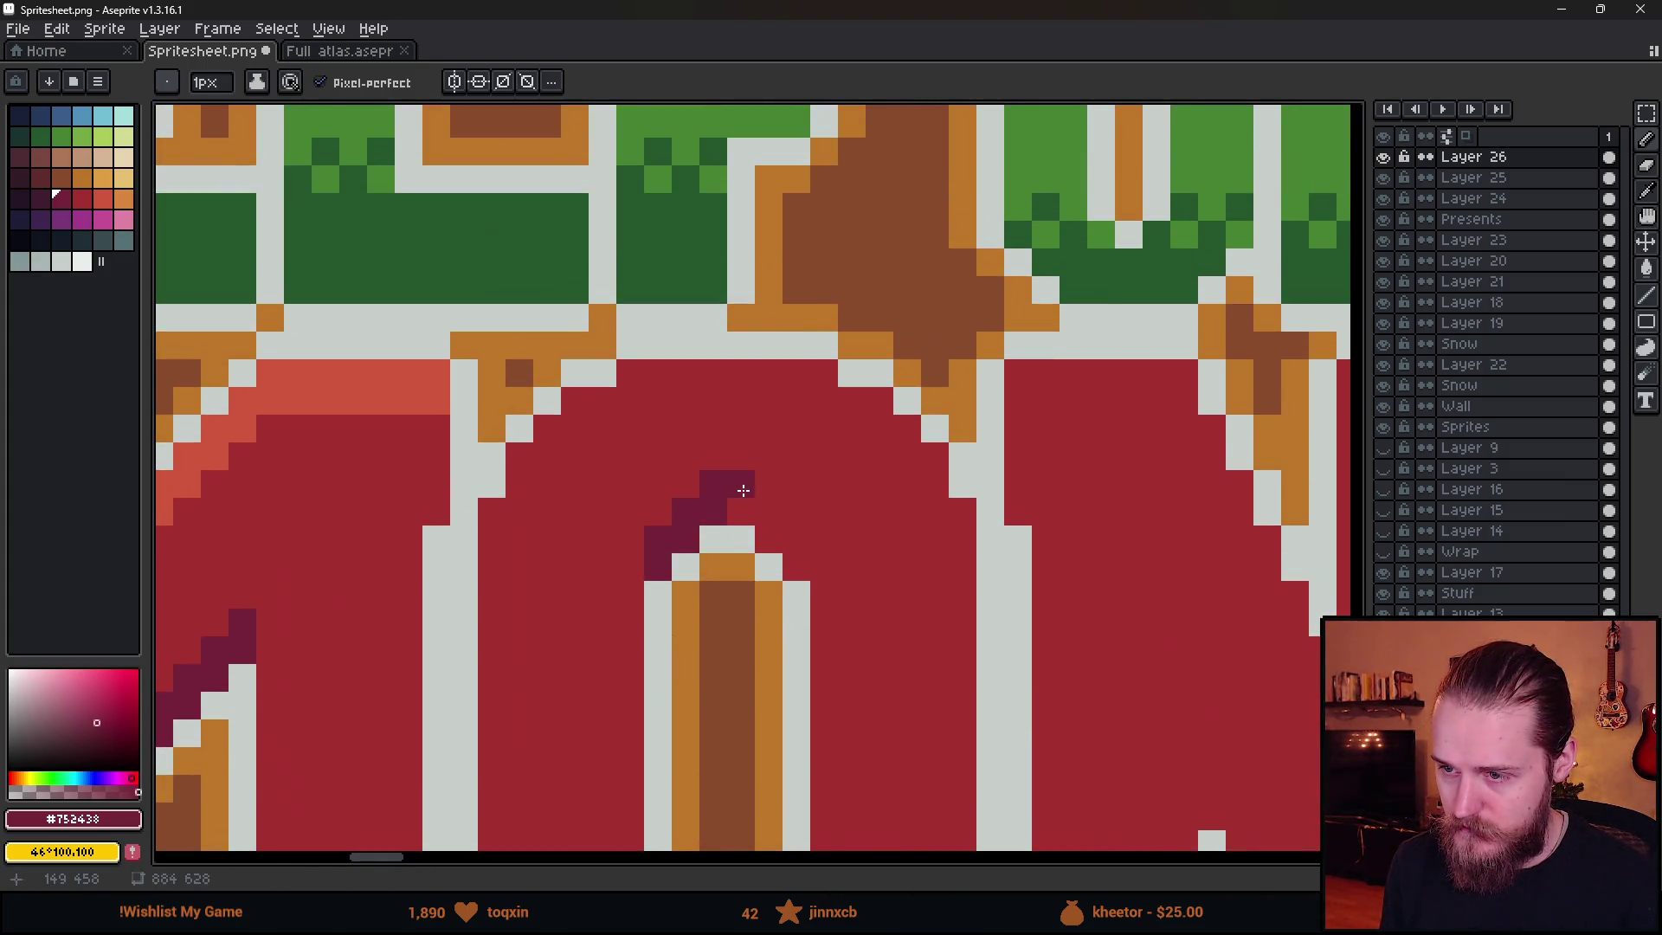
left_click_drag(786, 538, 835, 632)
scroll(835, 631, "down", 5)
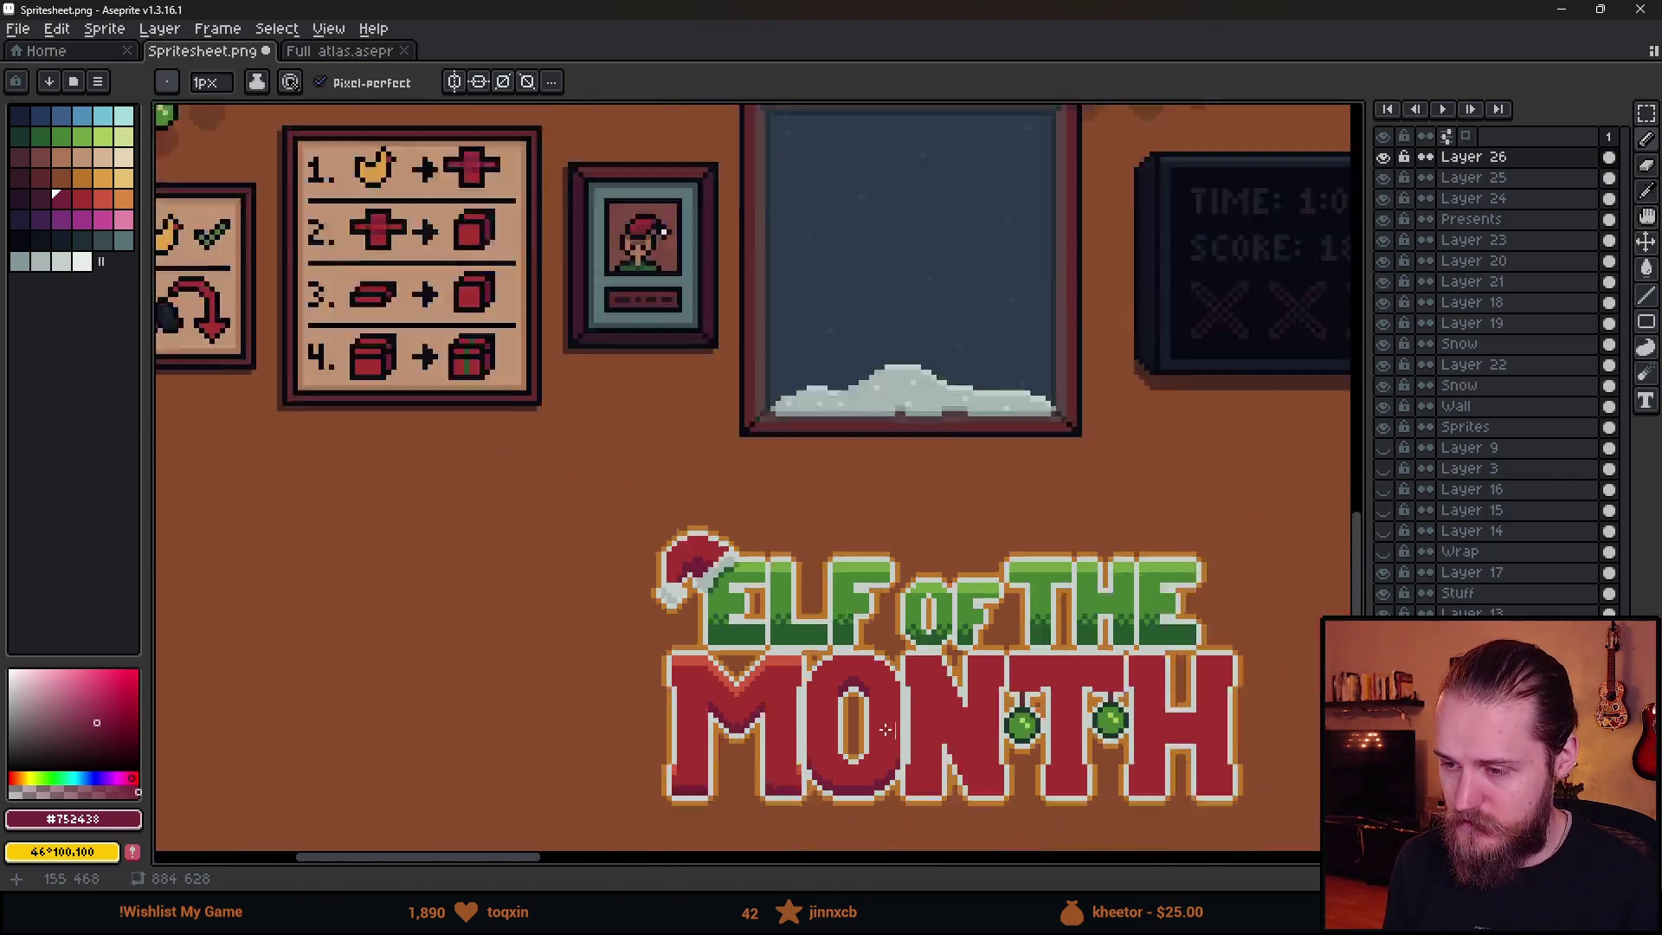
- Draw a maroon base row, switch the bucket to contiguous, and fill the letter's lower strip maroon
scroll(818, 544, "up", 8)
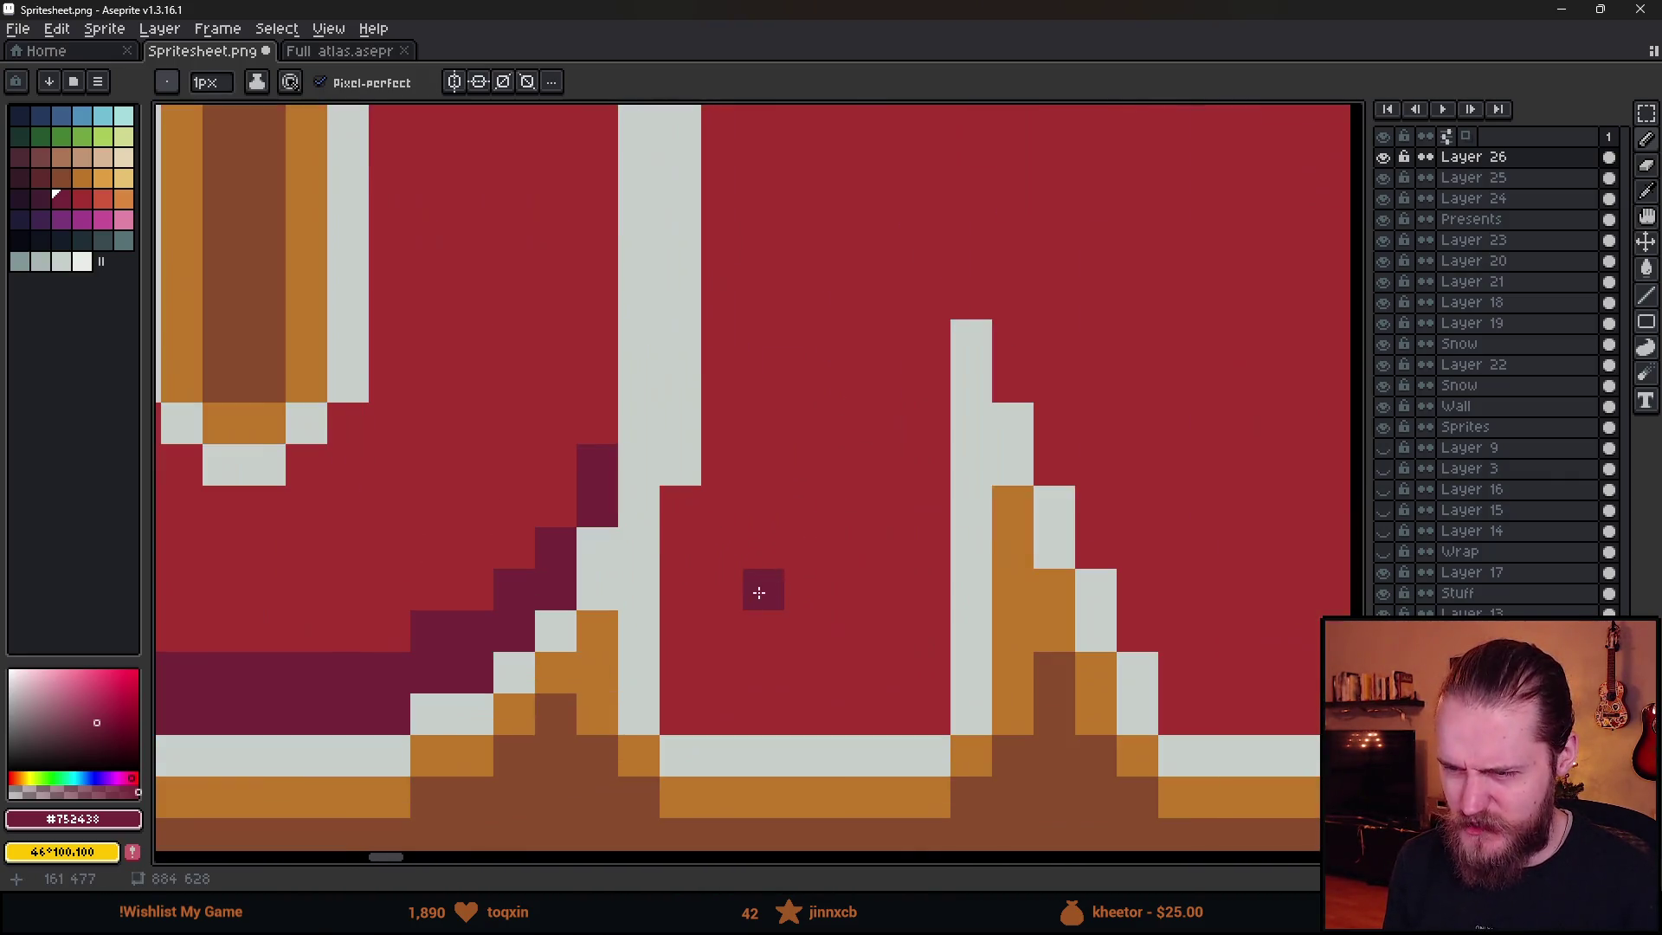
left_click_drag(684, 676, 935, 671)
key("g")
left_click(879, 705)
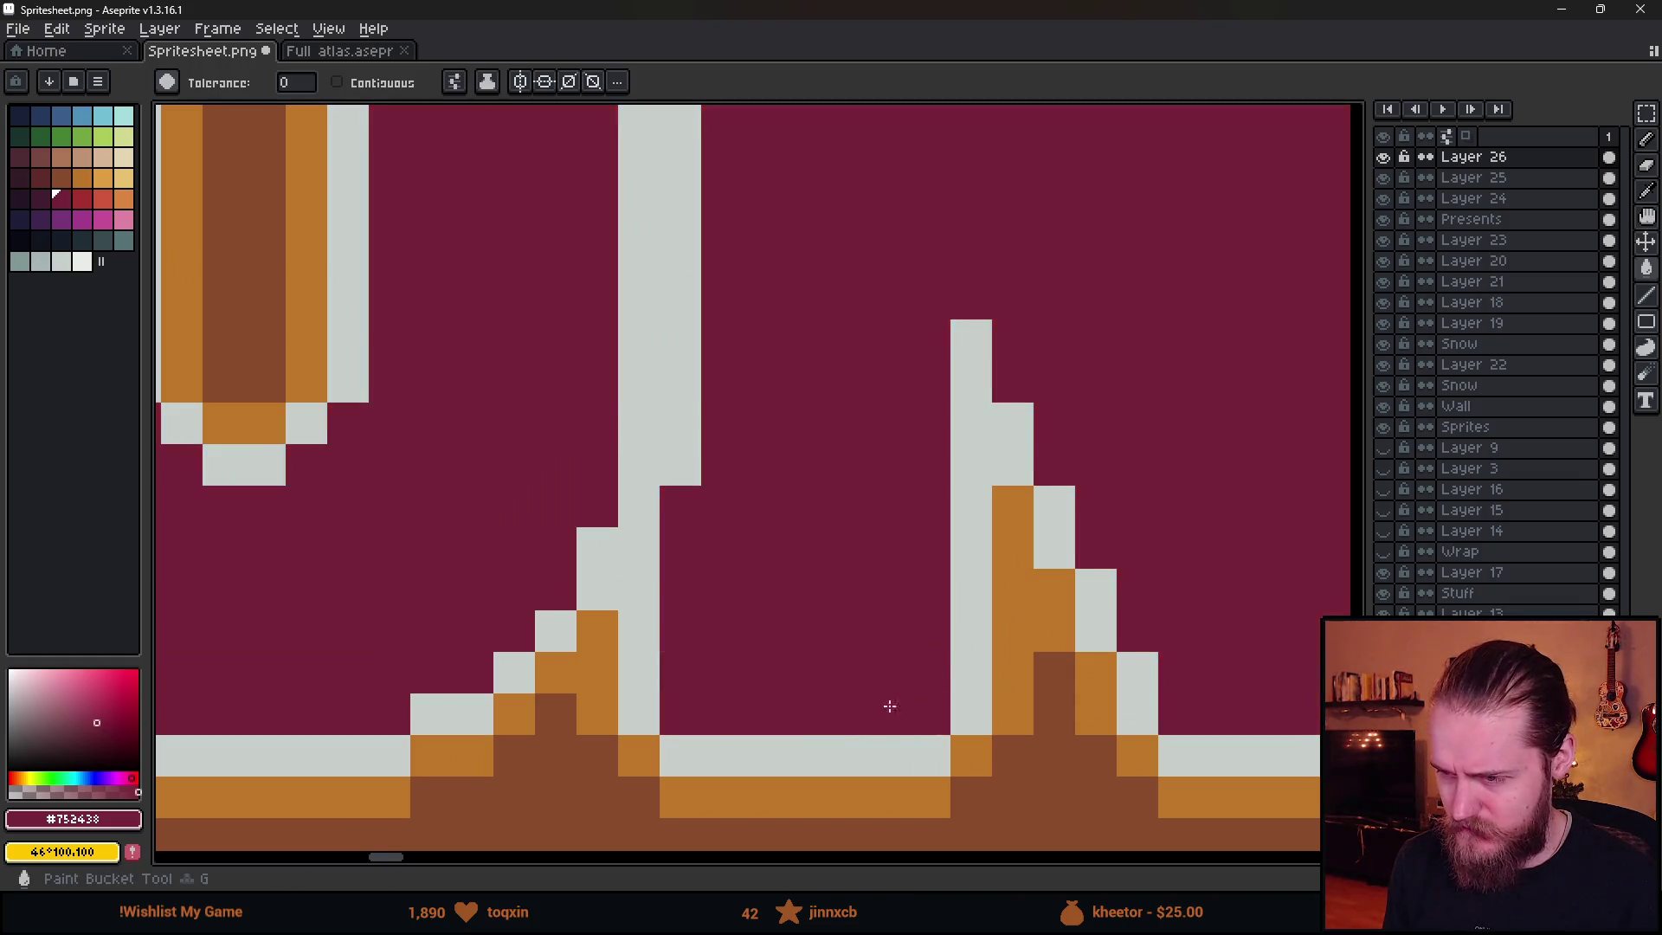
key("g")
key("ctrl+z")
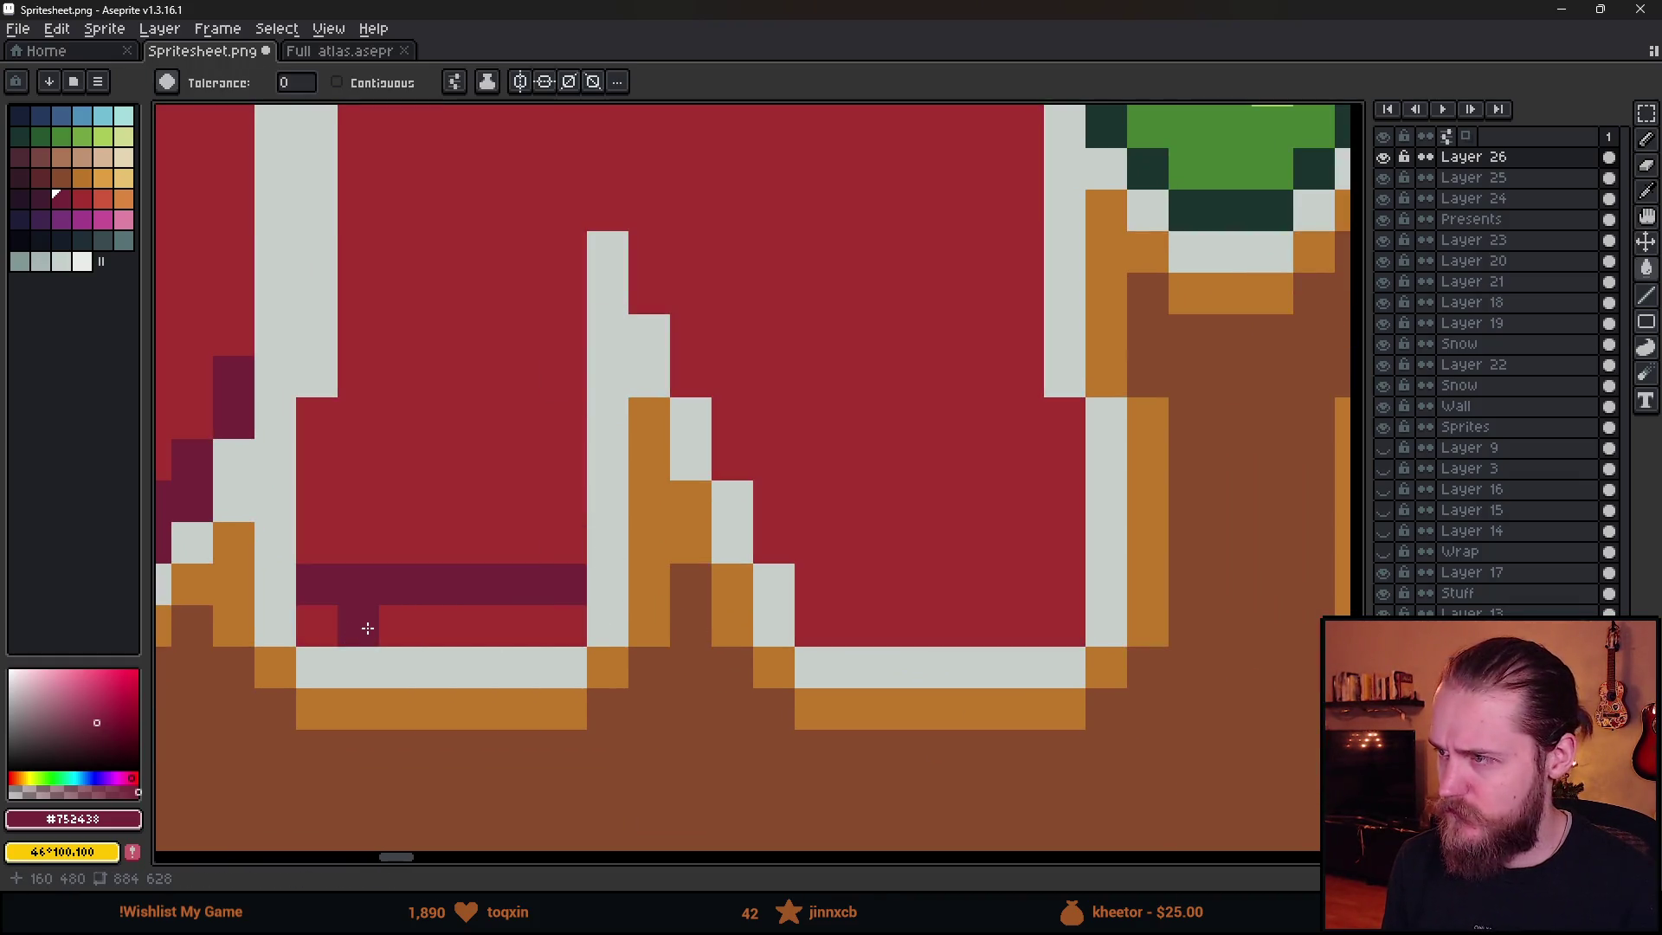
left_click(367, 628)
key("ctrl+z")
left_click(397, 81)
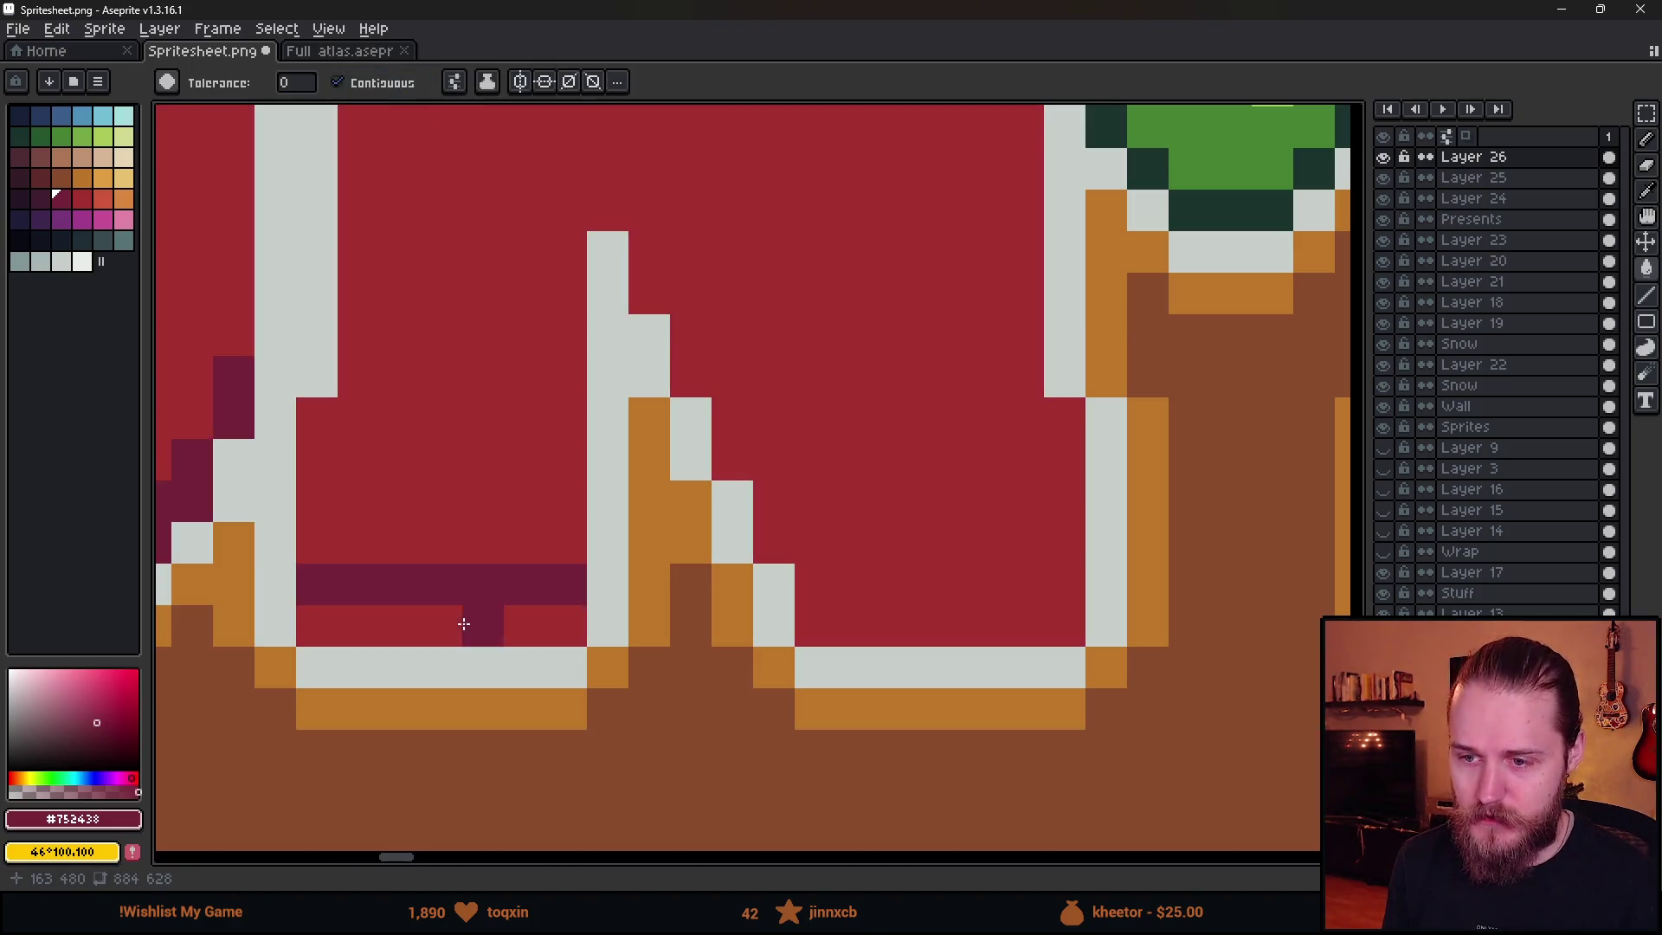
left_click(464, 624)
- Draw maroon rows along the next letter bottoms and fill the red strips below them
key("b")
left_click_drag(811, 606, 1072, 583)
key("g")
left_click(950, 620)
scroll(950, 617, "down", 4)
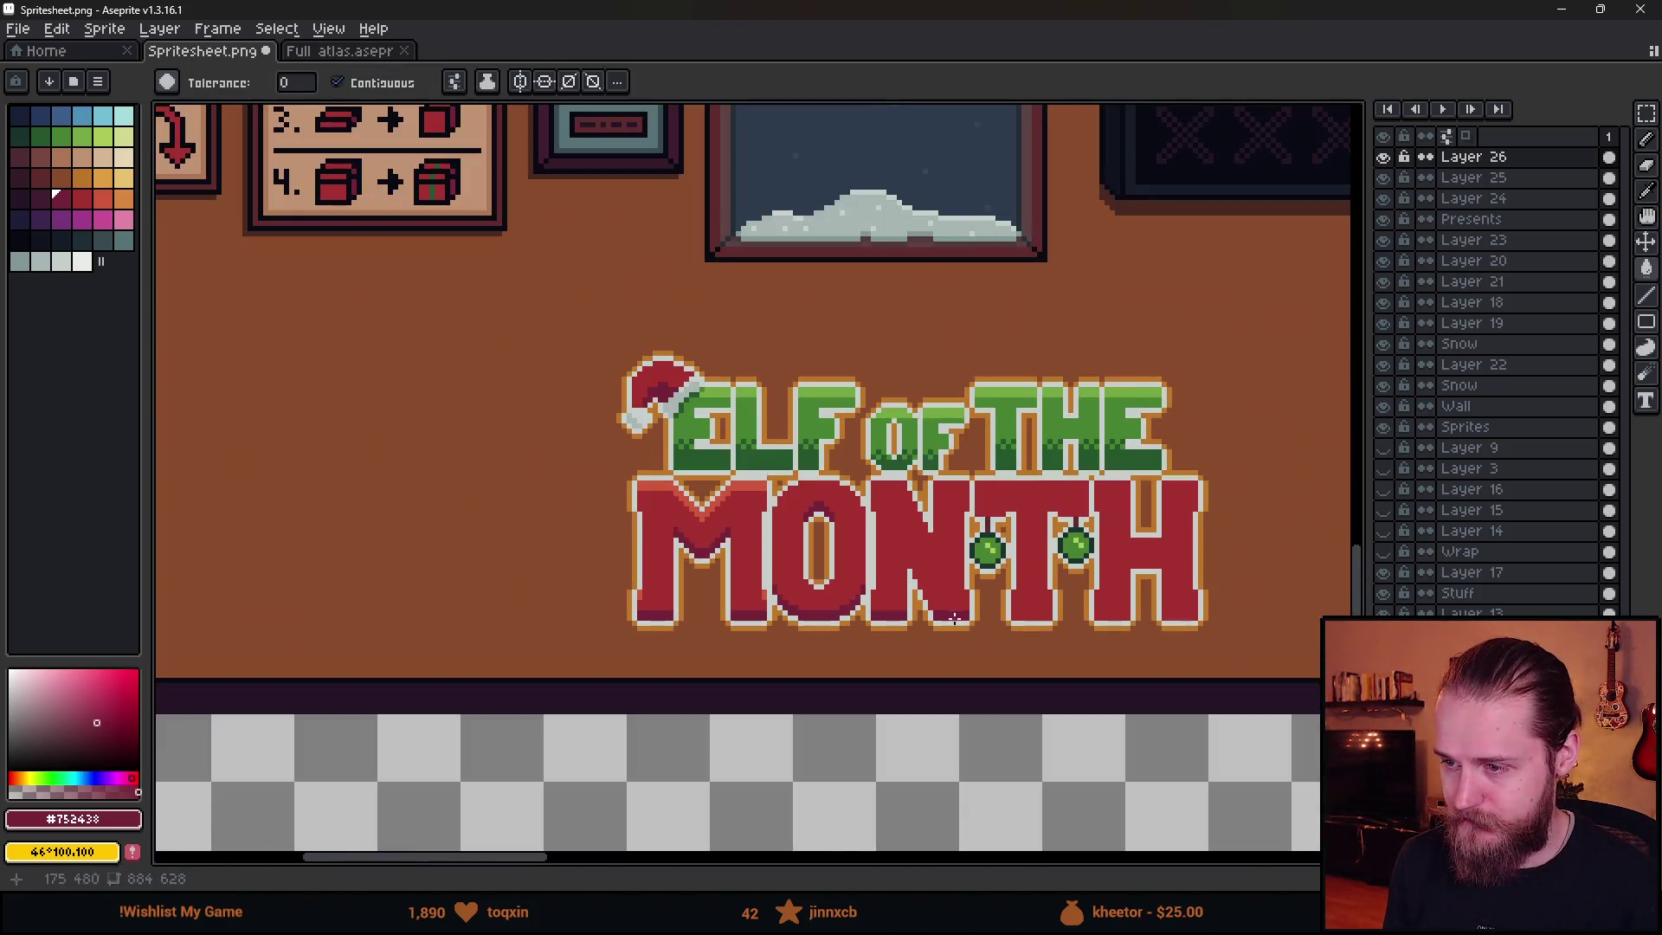
scroll(1075, 592, "up", 4)
key("b")
left_click_drag(649, 550, 944, 551)
key("g")
left_click(931, 593)
- Add maroon shadow rows and fills on both sides of the white column
left_click_drag(1134, 656, 421, 643)
key("b")
left_click_drag(597, 541, 865, 541)
key("g")
left_click(845, 582)
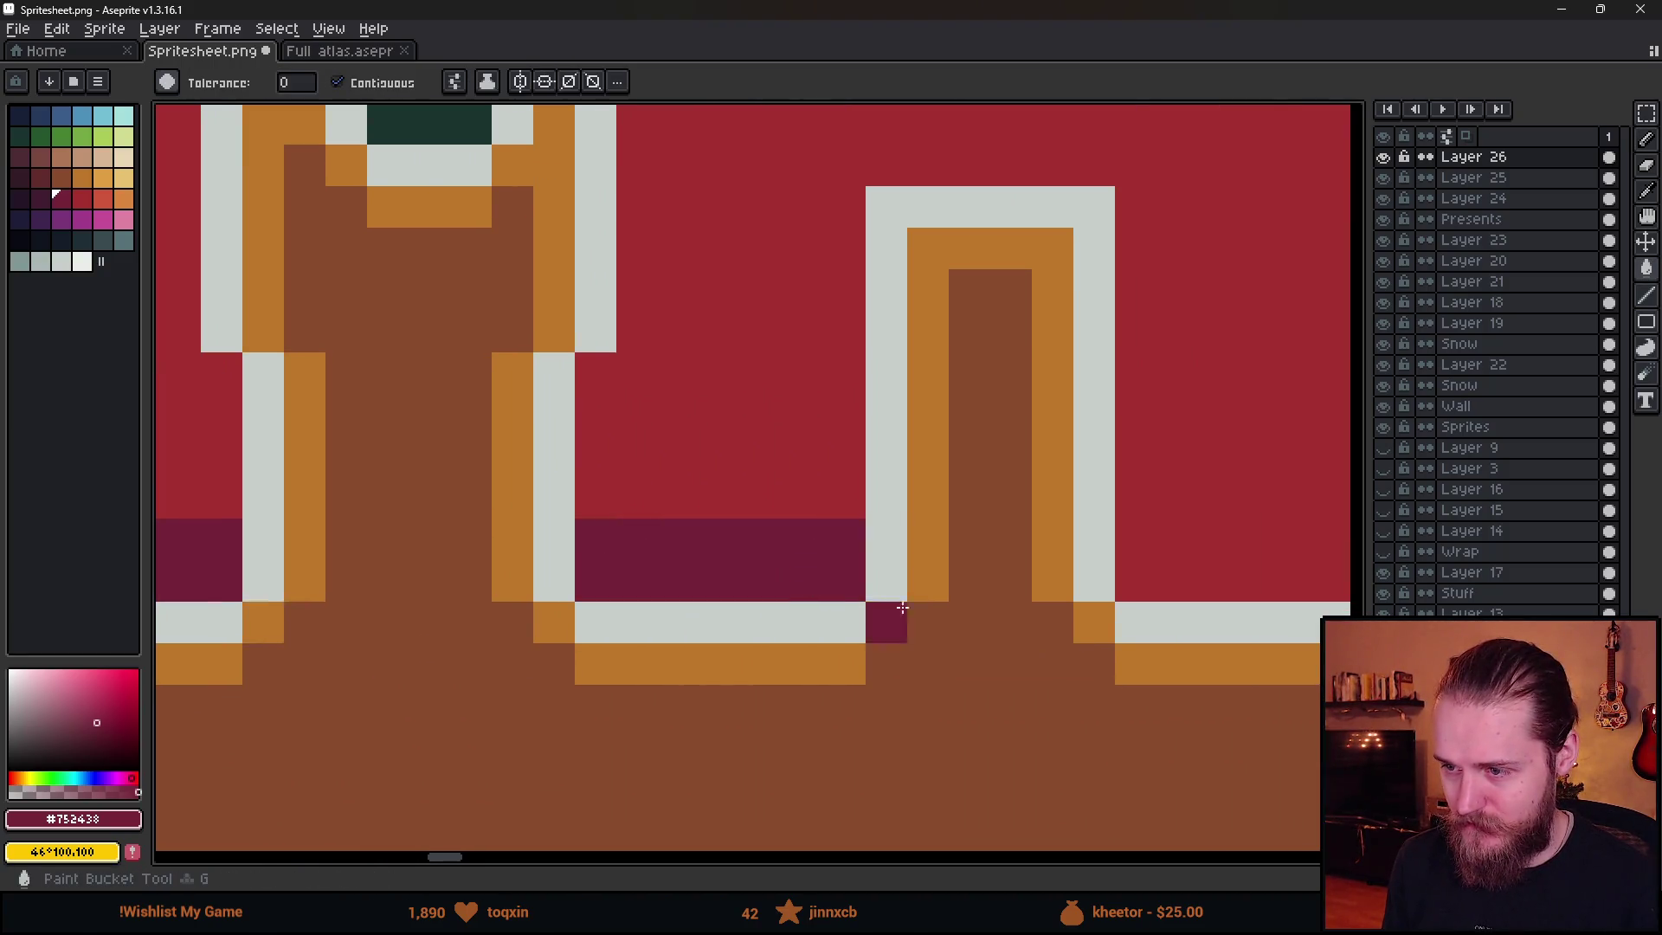
left_click_drag(874, 611, 471, 606)
key("b")
left_click_drag(731, 532, 994, 531)
key("g")
left_click(895, 580)
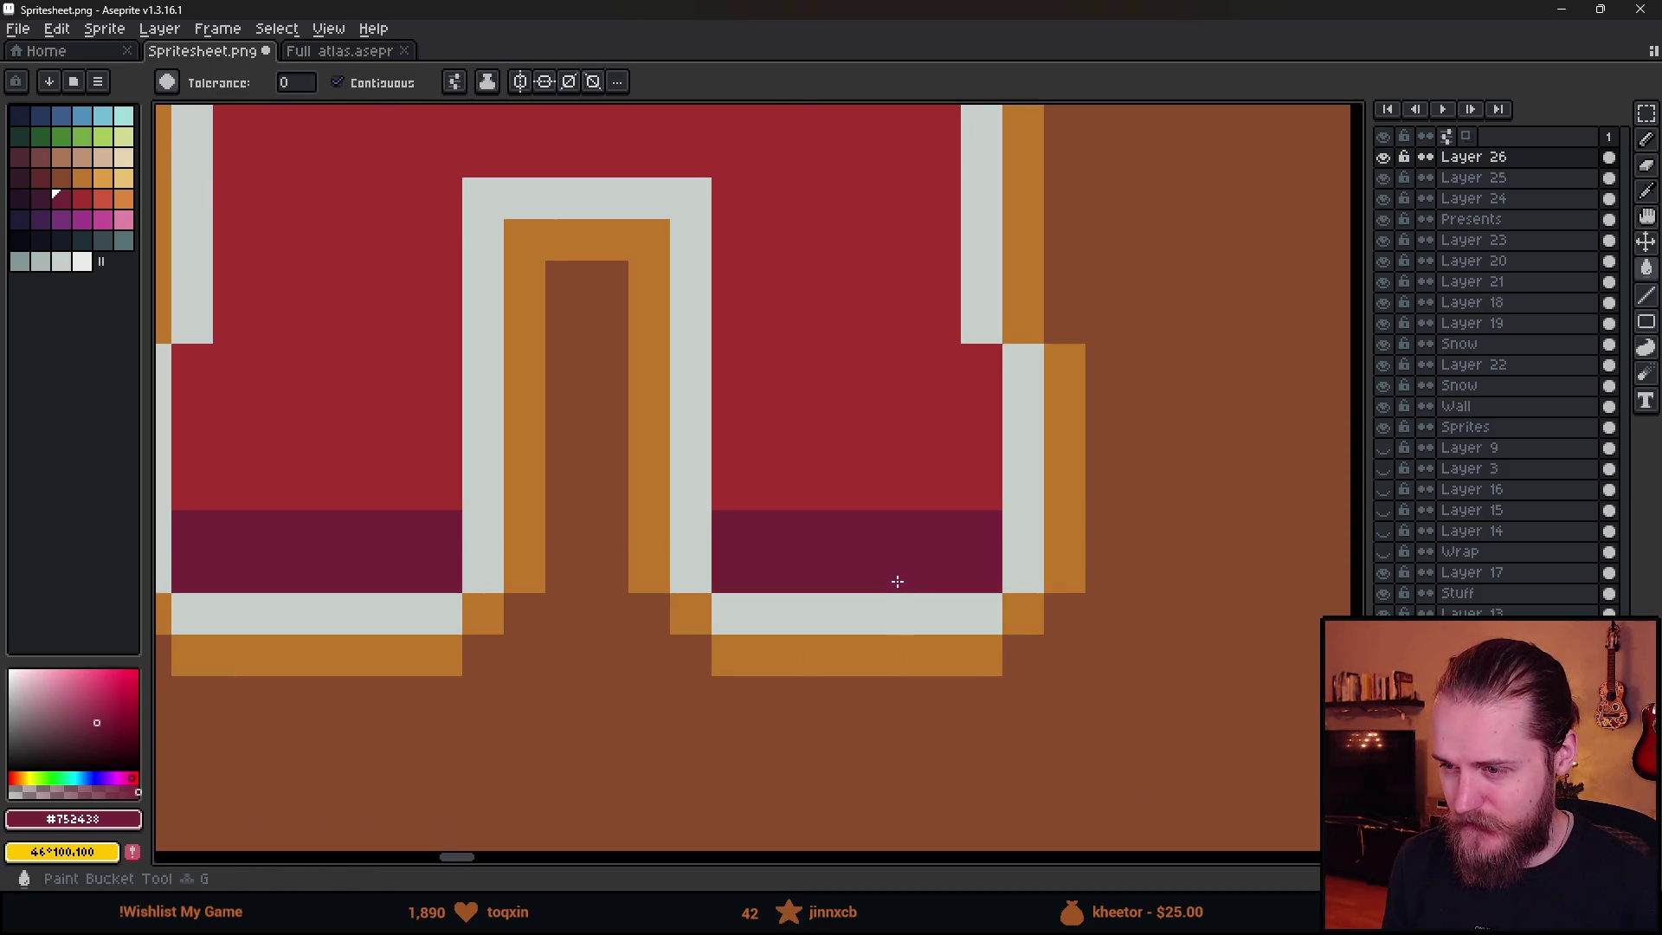
- Undo an oversized fill and pencil a maroon row under the T crossbar
scroll(895, 581, "down", 4)
scroll(838, 476, "up", 4)
left_click(853, 586)
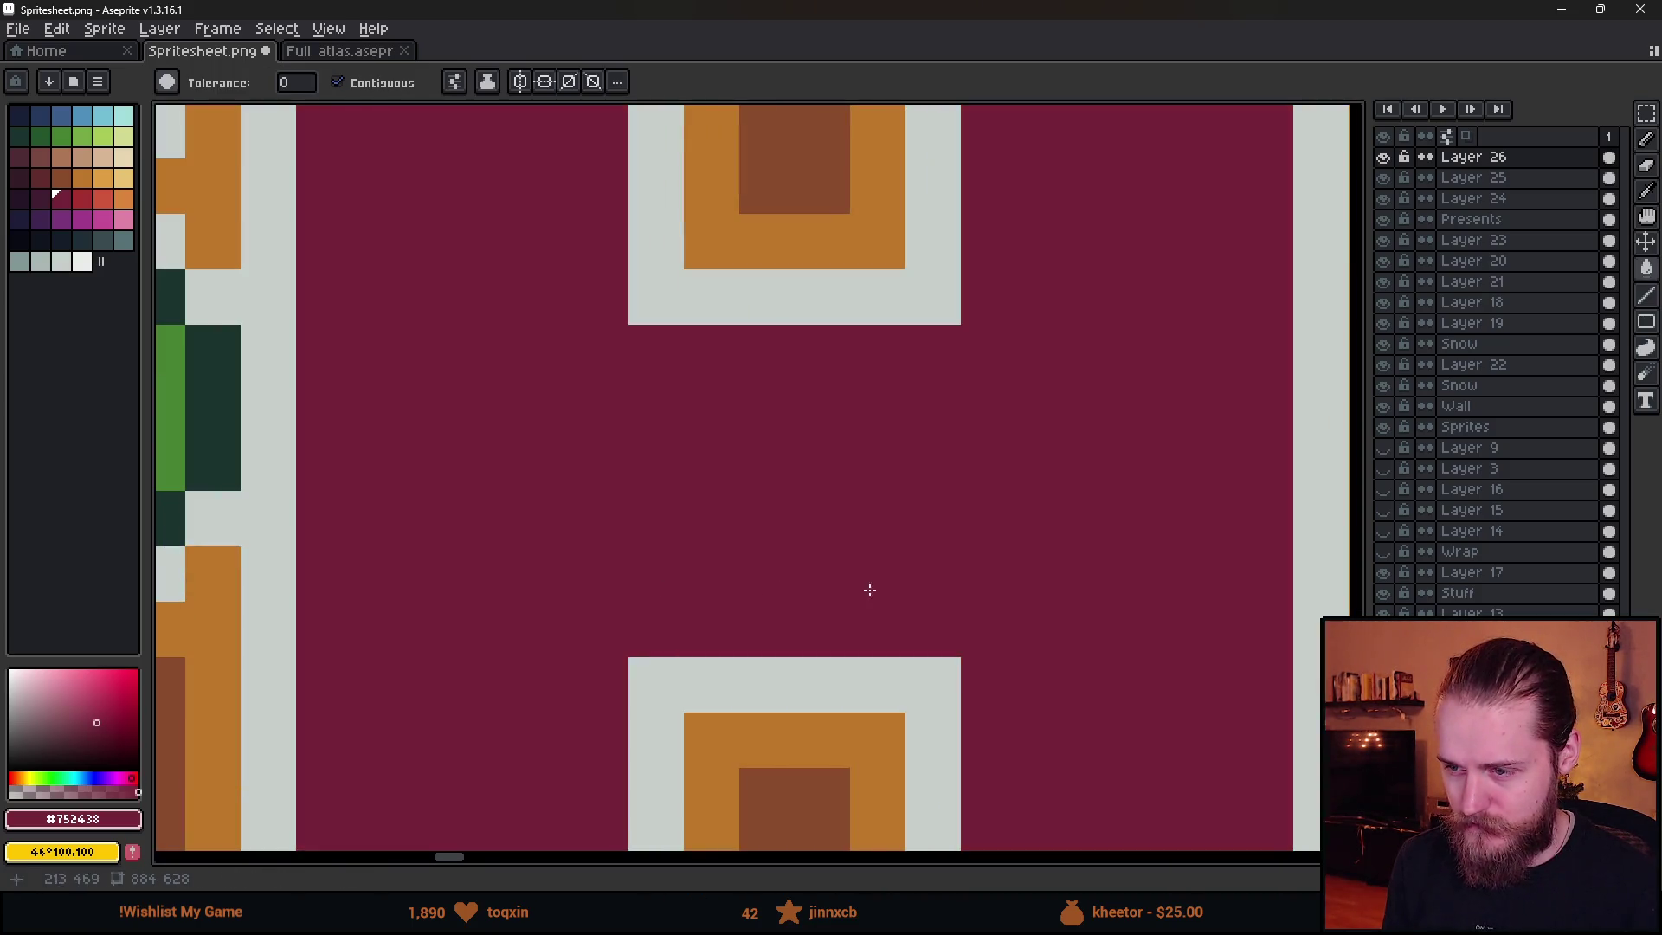
key("ctrl+z")
key("b")
mouse_move(658, 589)
left_mouse_down()
mouse_move(909, 595)
mouse_move(924, 638)
mouse_move(661, 612)
left_mouse_up()
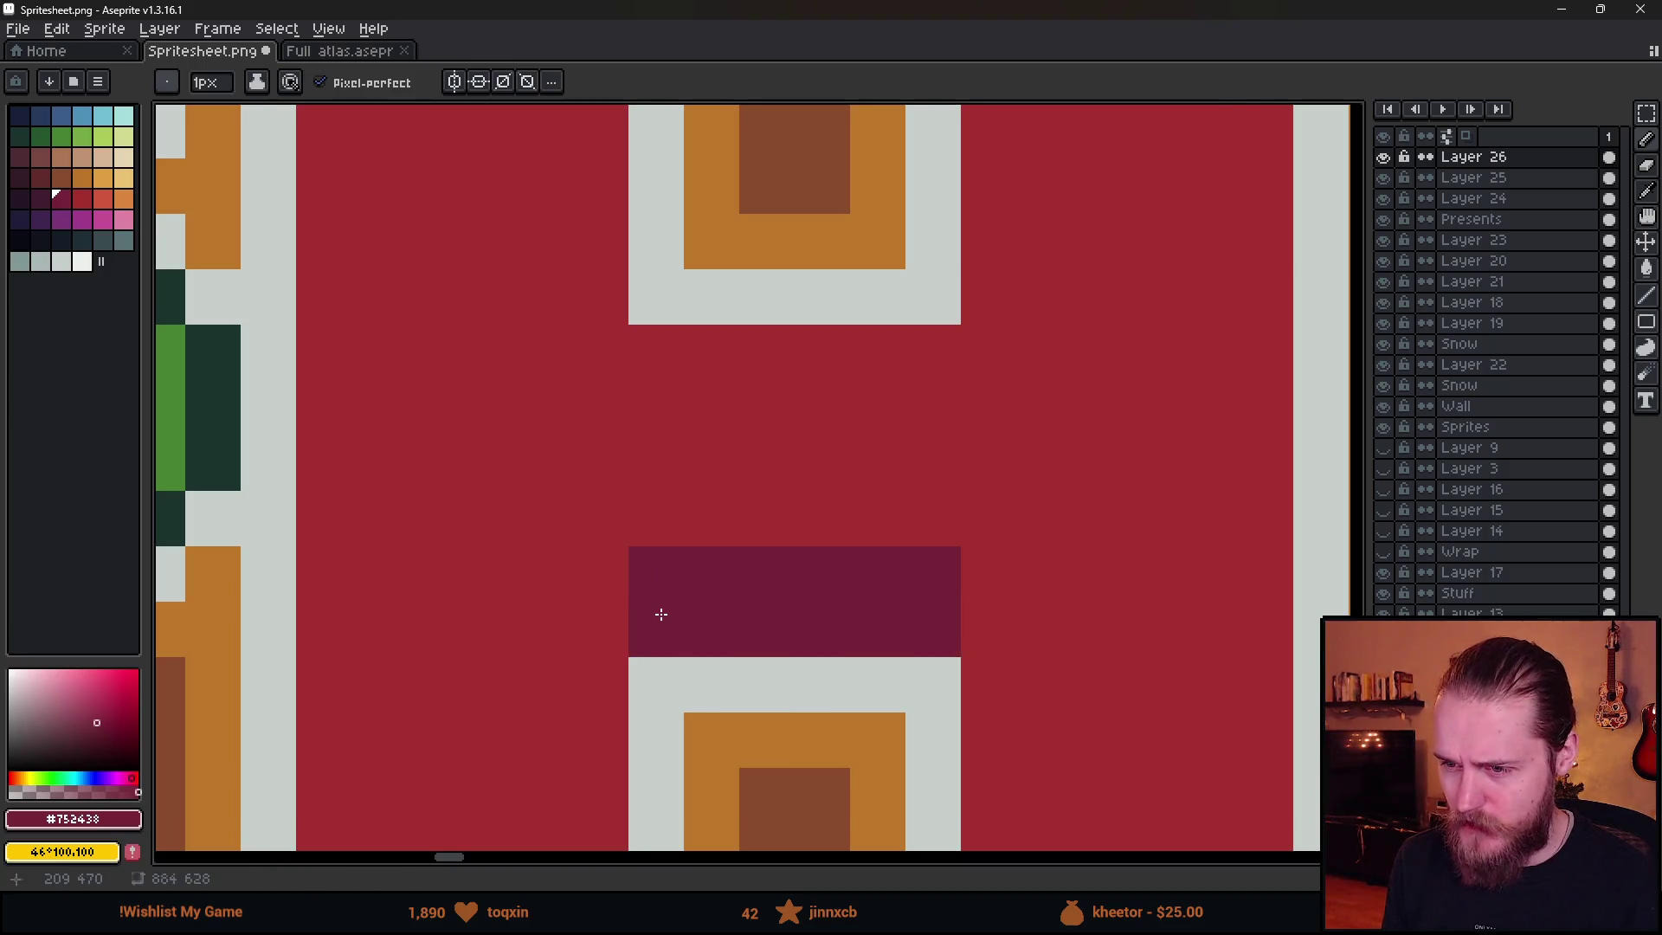
- Draw a maroon shadow row under the next crossbar and fill the strip below it
scroll(904, 572, "down", 4)
scroll(904, 571, "up", 4)
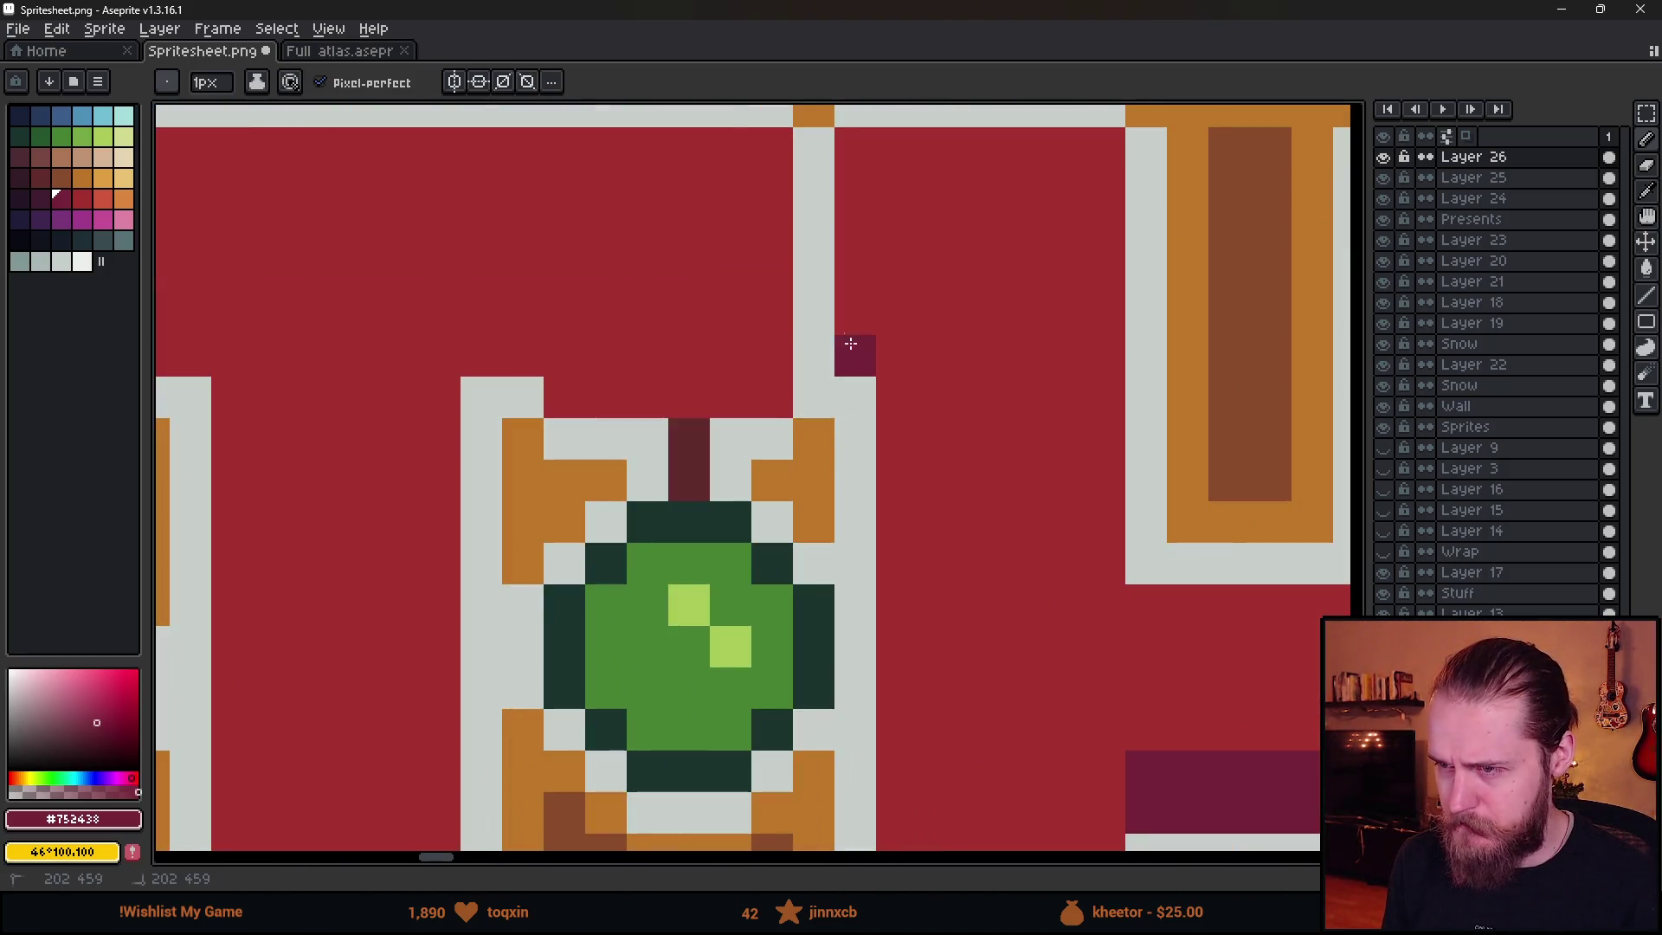
scroll(972, 519, "right", 5)
scroll(790, 444, "down", 4)
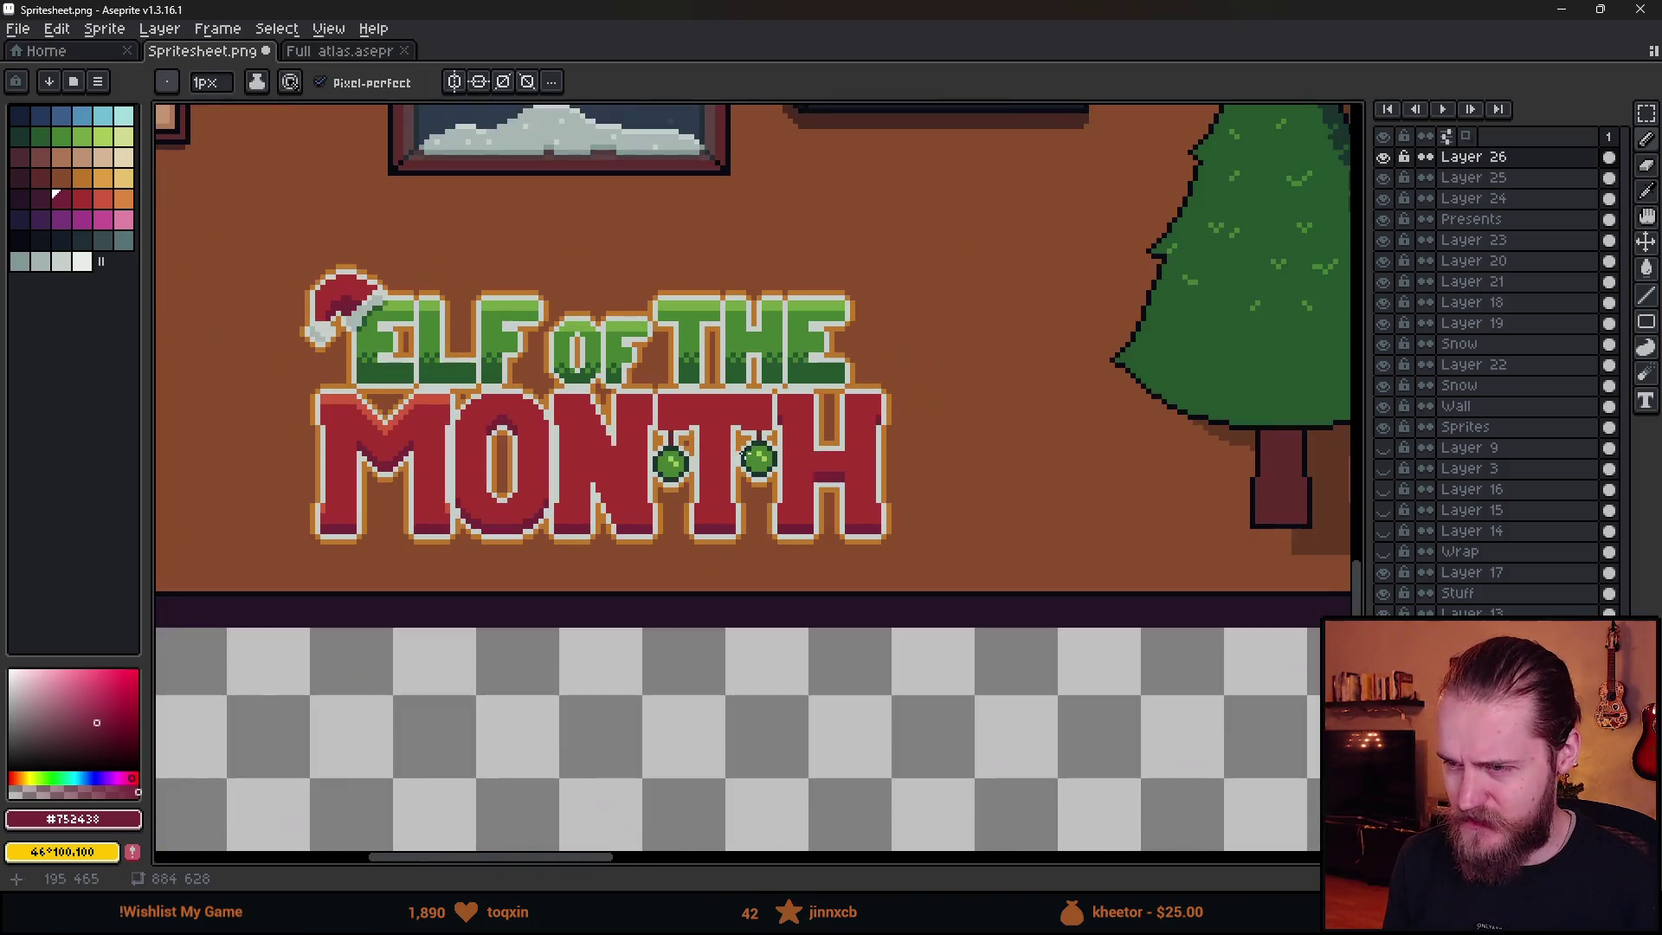
scroll(660, 506, "up", 5)
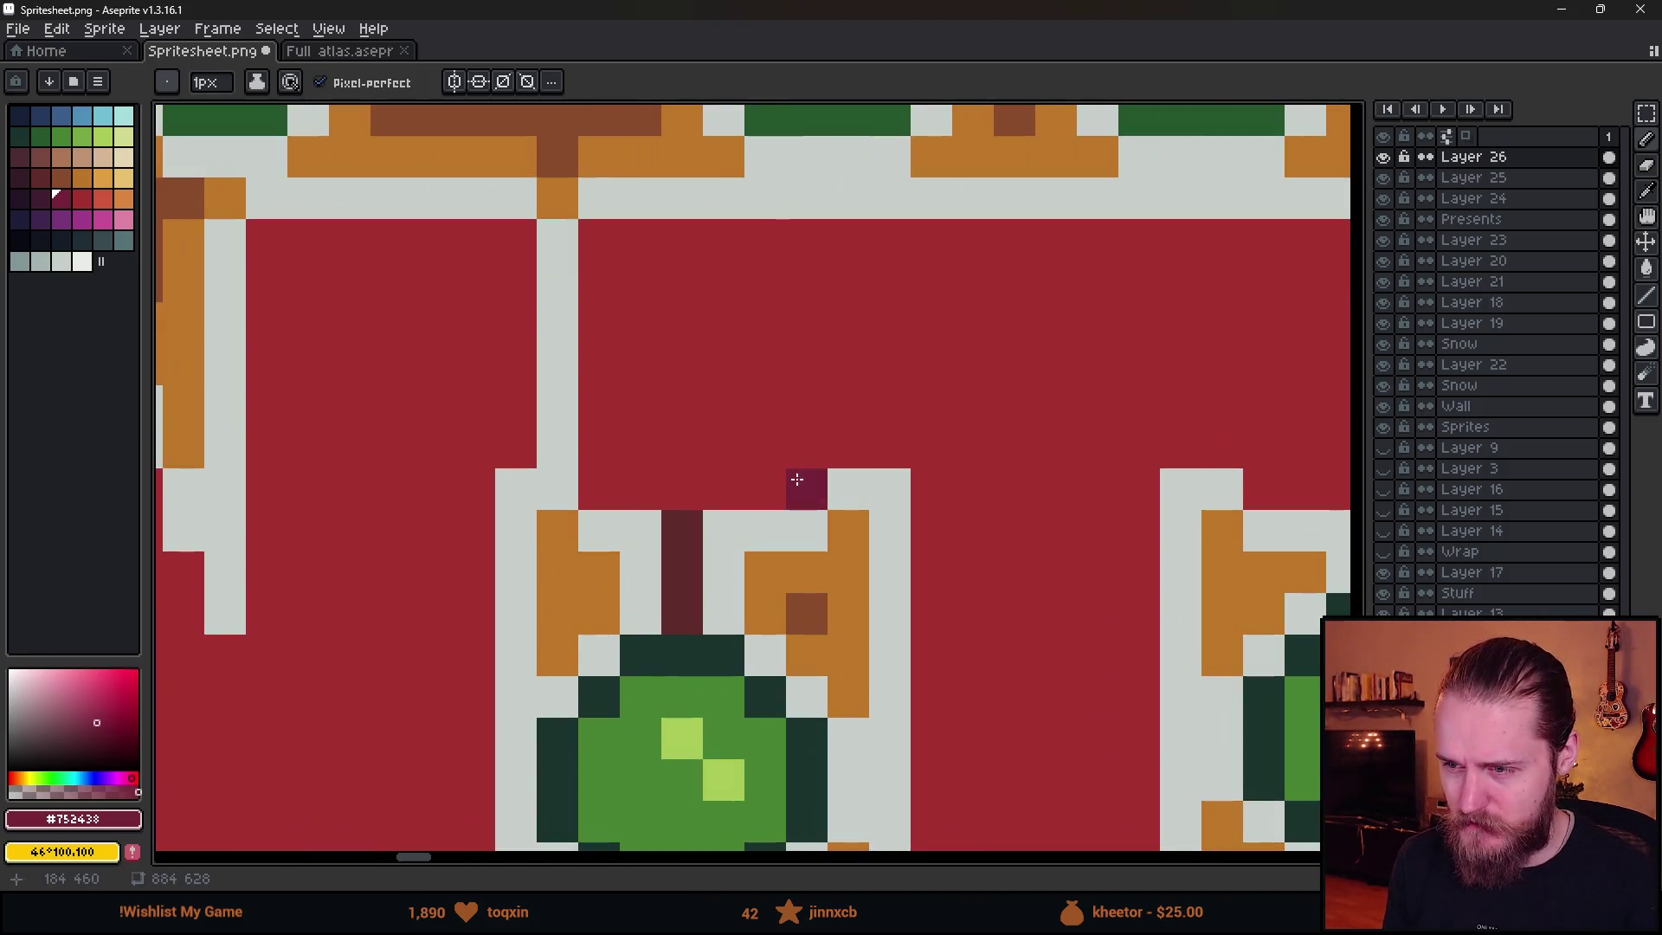
mouse_move(797, 478)
left_mouse_down()
mouse_move(601, 483)
mouse_move(608, 453)
mouse_move(839, 430)
mouse_move(844, 404)
mouse_move(890, 447)
mouse_move(848, 446)
left_mouse_up()
mouse_move(1183, 534)
left_mouse_down()
mouse_move(984, 531)
mouse_move(623, 412)
mouse_move(667, 450)
mouse_move(894, 449)
left_mouse_up()
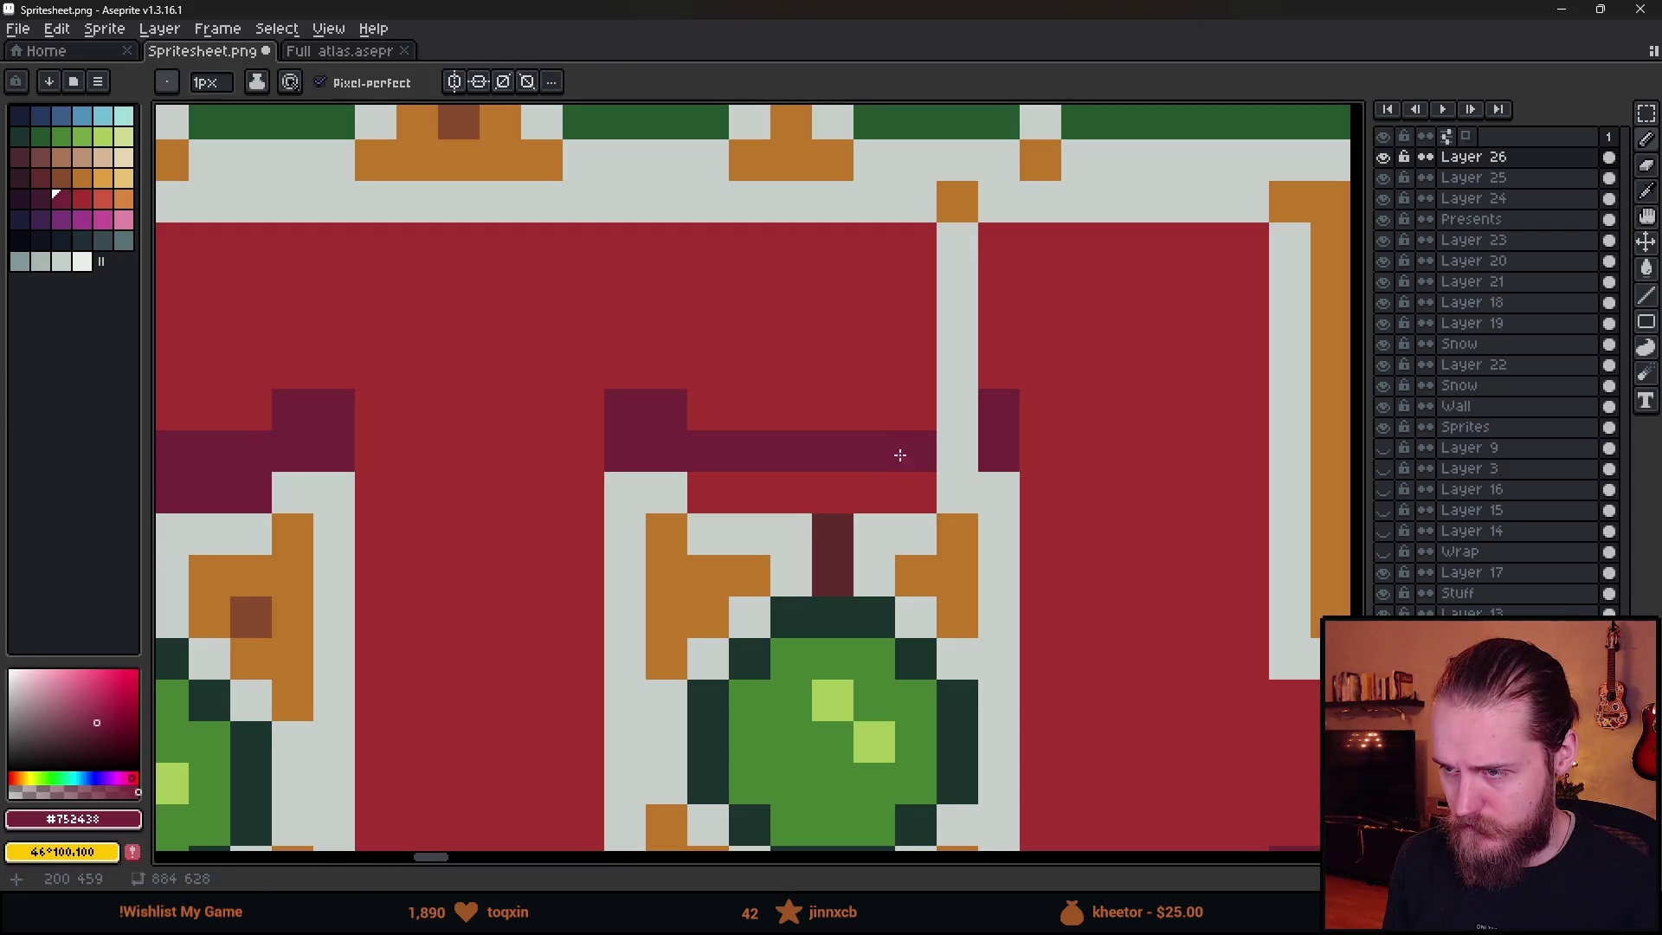
key("g")
left_click(891, 486)
- Try shading beside the N's bar, undoing the dark fill and adding a few maroon pixels
scroll(891, 486, "down", 4)
scroll(928, 524, "down", 1)
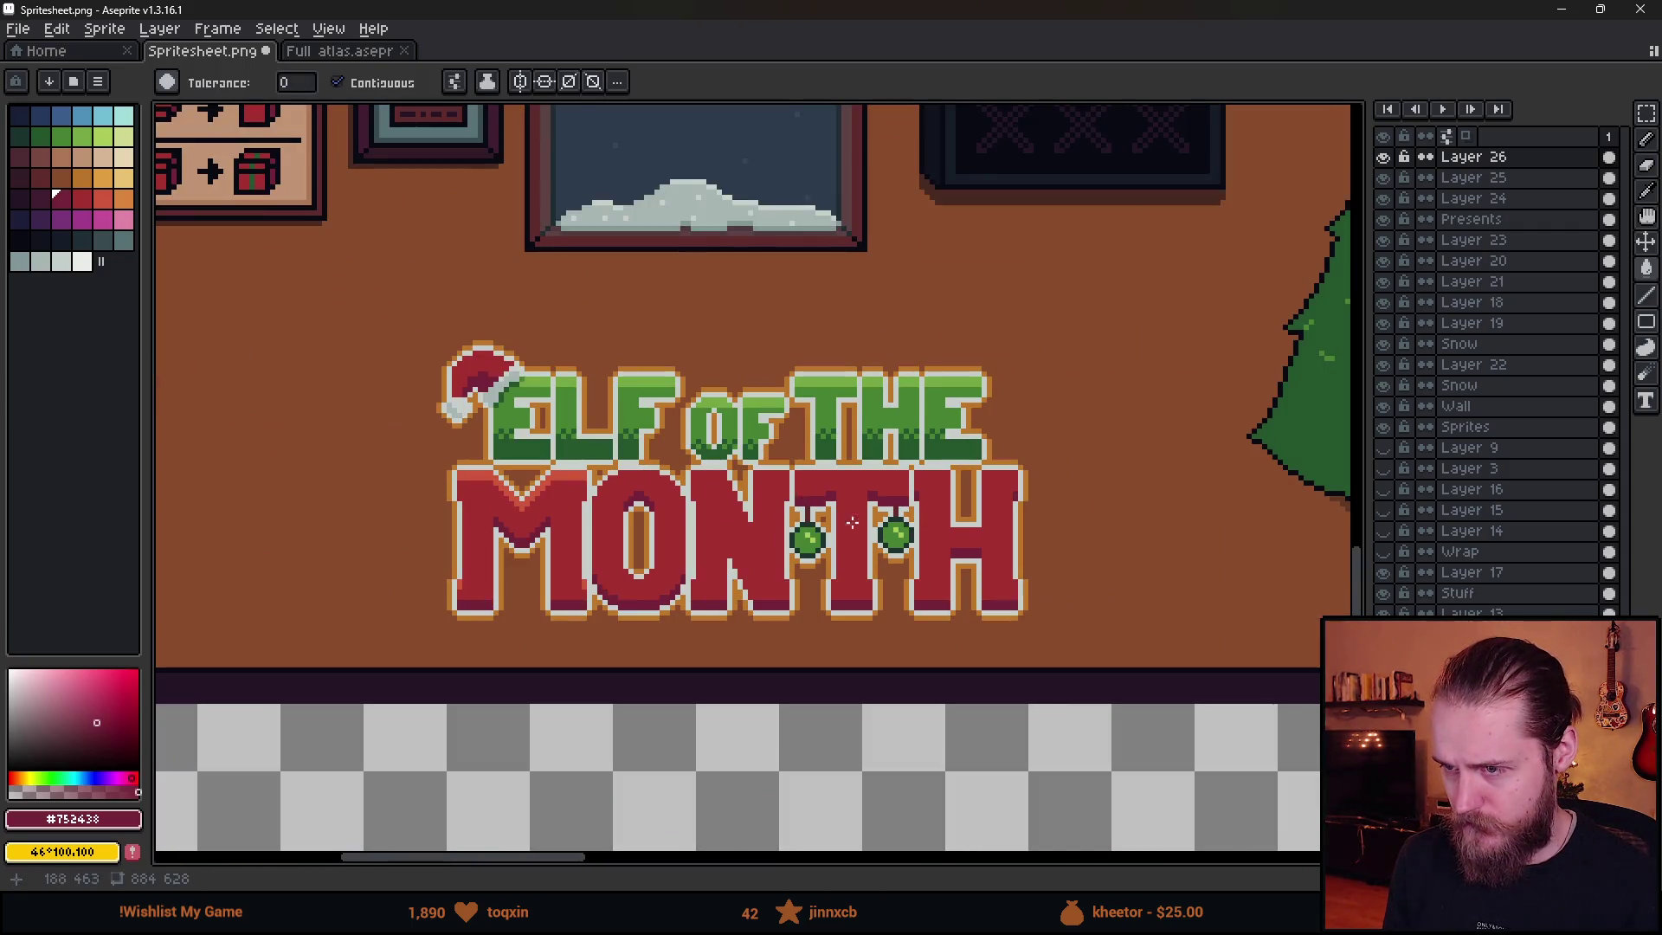
scroll(909, 517, "up", 4)
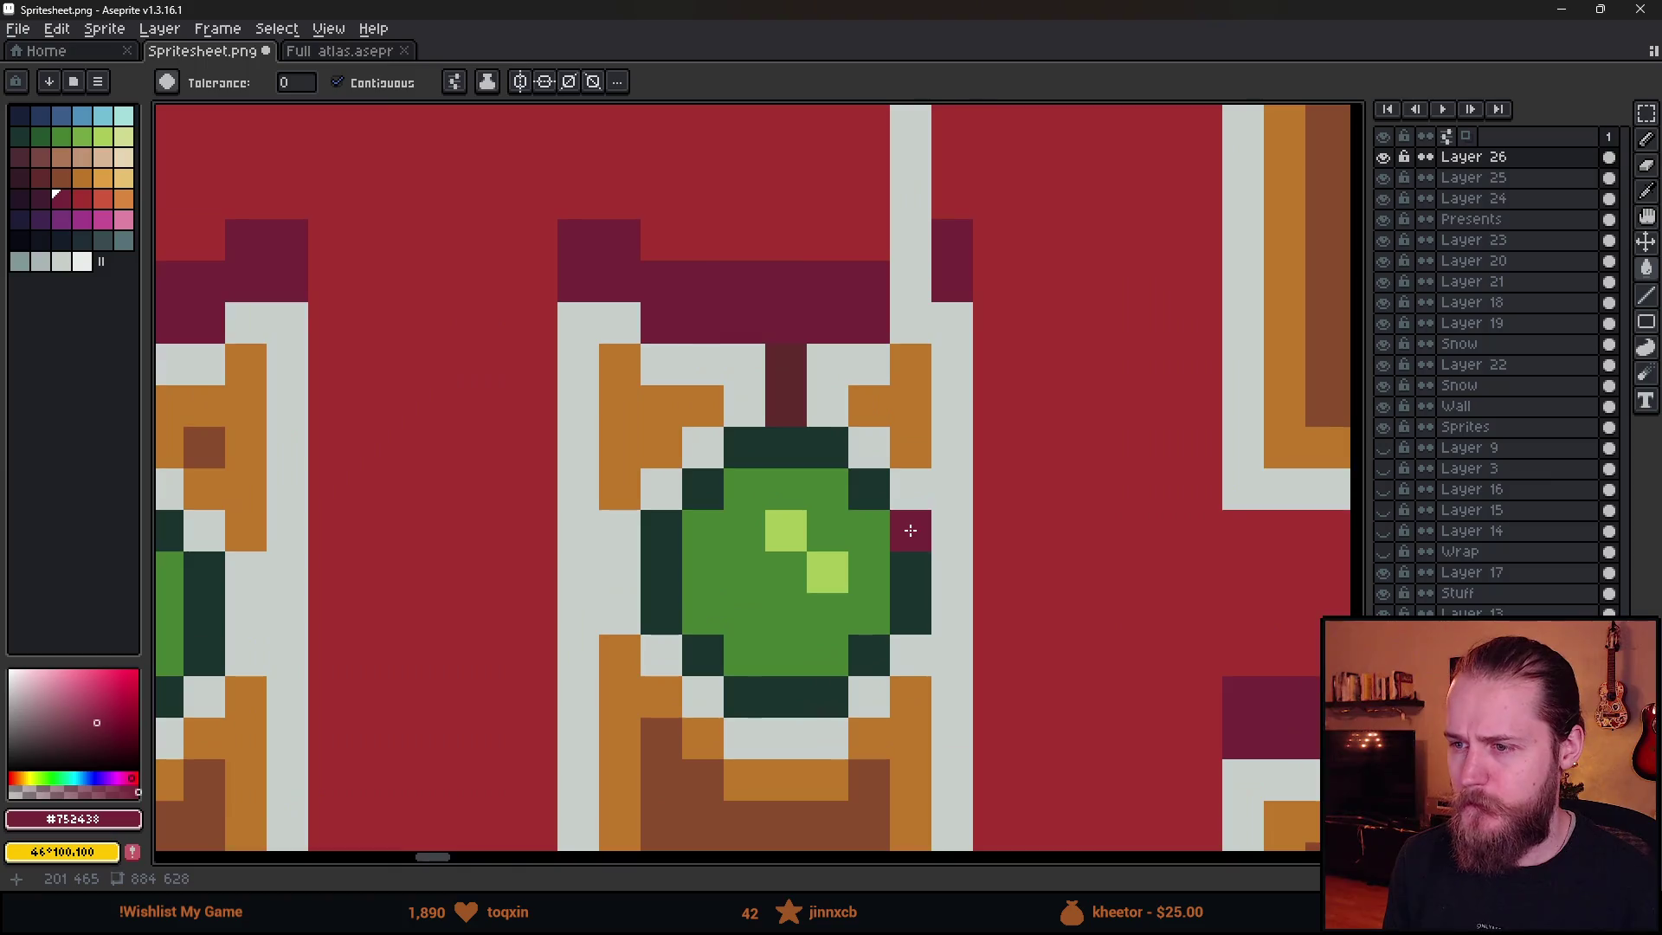
scroll(906, 531, "down", 3)
left_click_drag(727, 620, 831, 625)
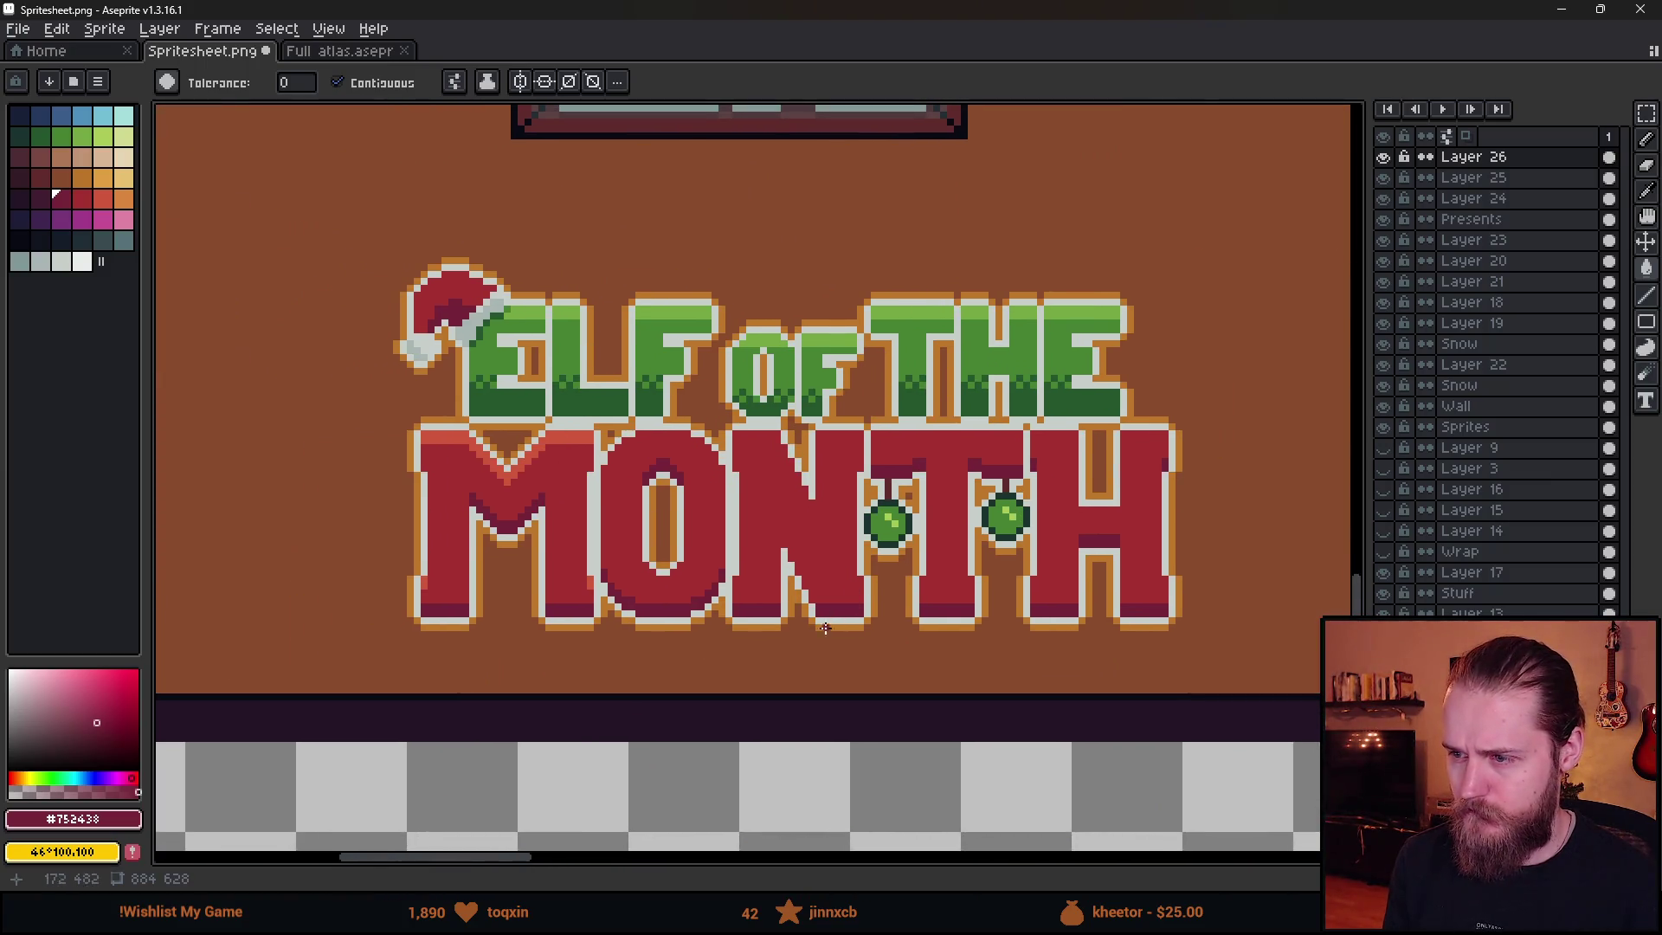
scroll(757, 454, "up", 3)
left_click(733, 405)
key("ctrl+z")
key("b")
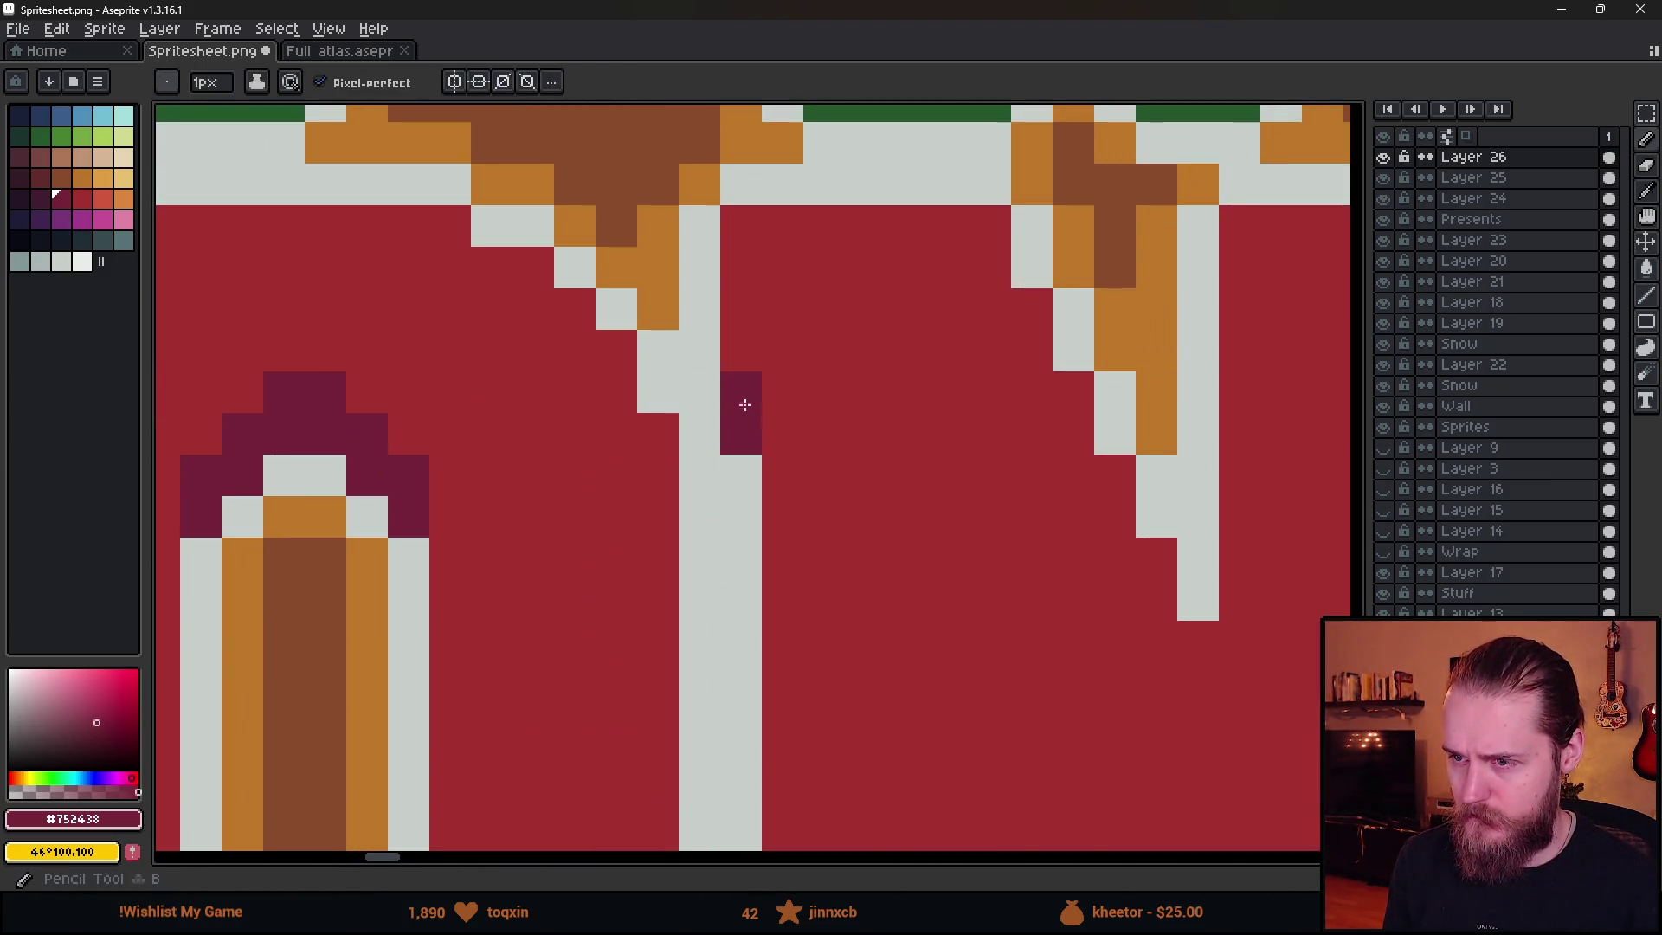
scroll(1053, 485, "down", 1)
scroll(1053, 486, "down", 3)
scroll(943, 486, "up", 3)
scroll(872, 520, "down", 4)
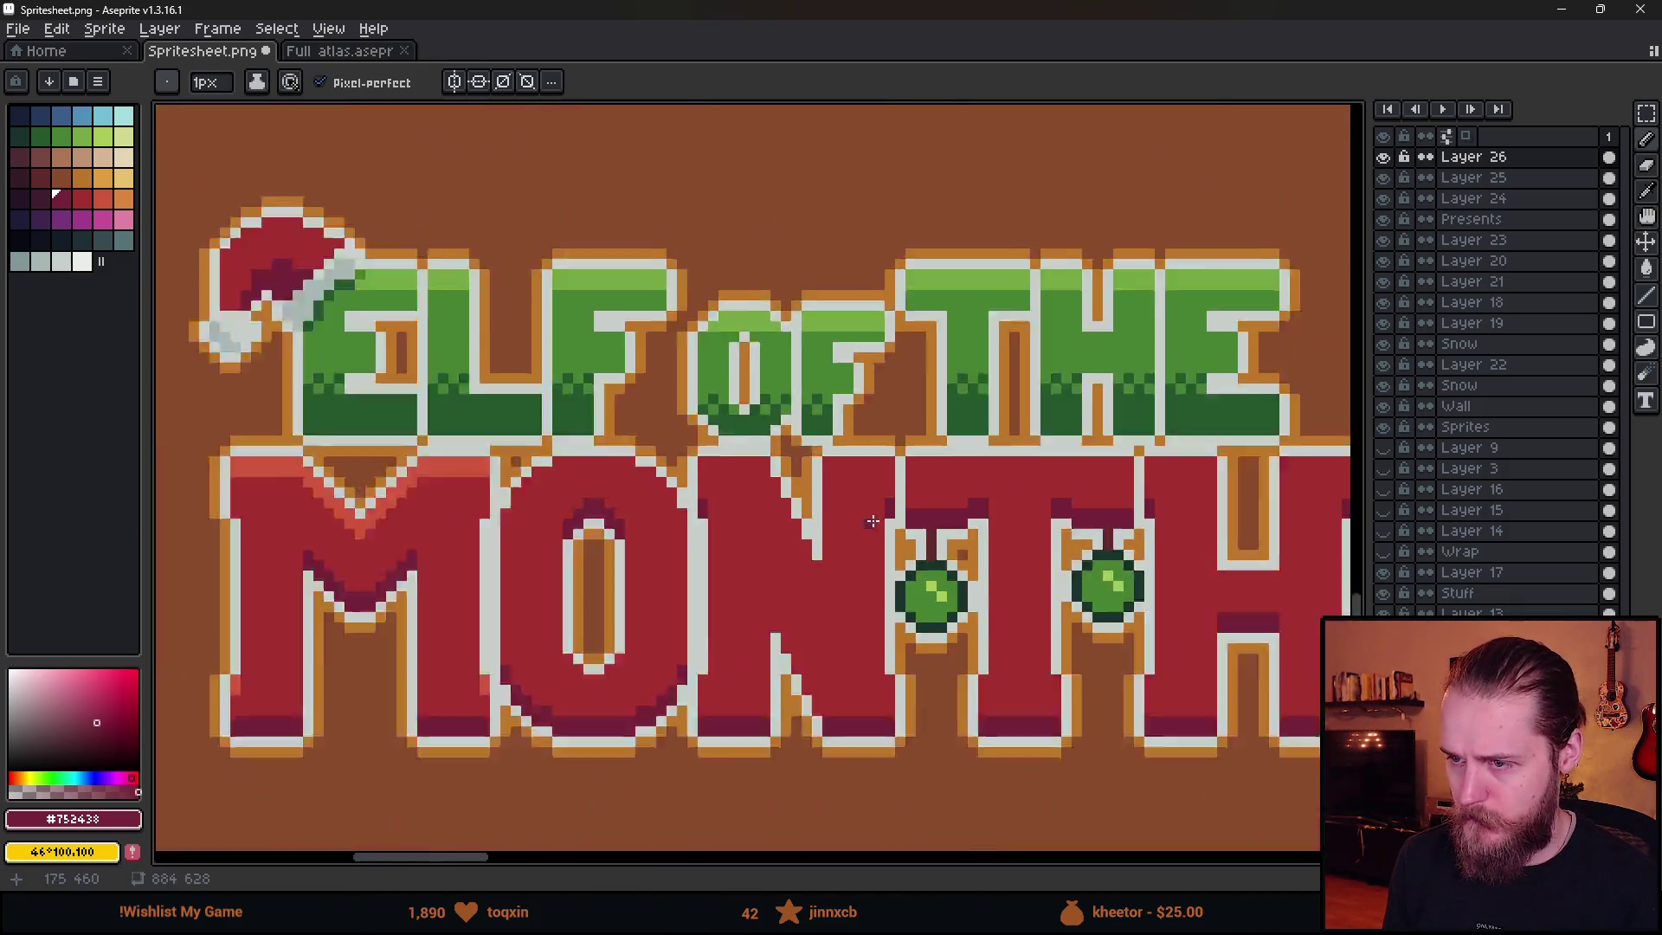
left_click_drag(732, 594, 766, 592)
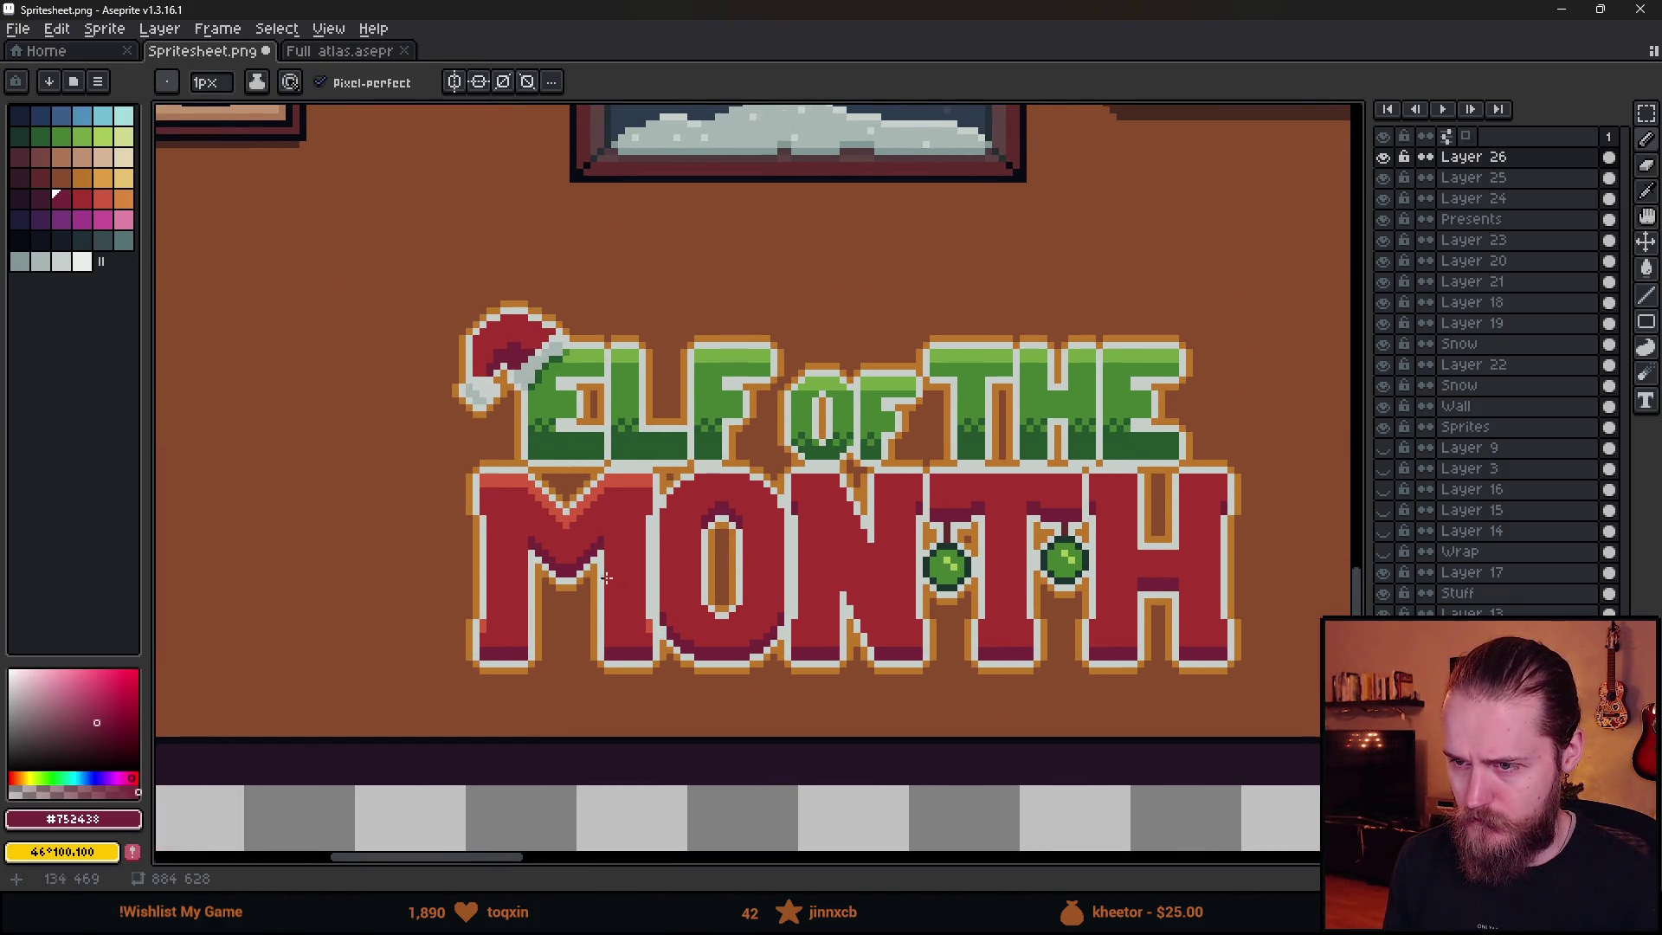
scroll(637, 581, "up", 3)
scroll(568, 479, "left", 5)
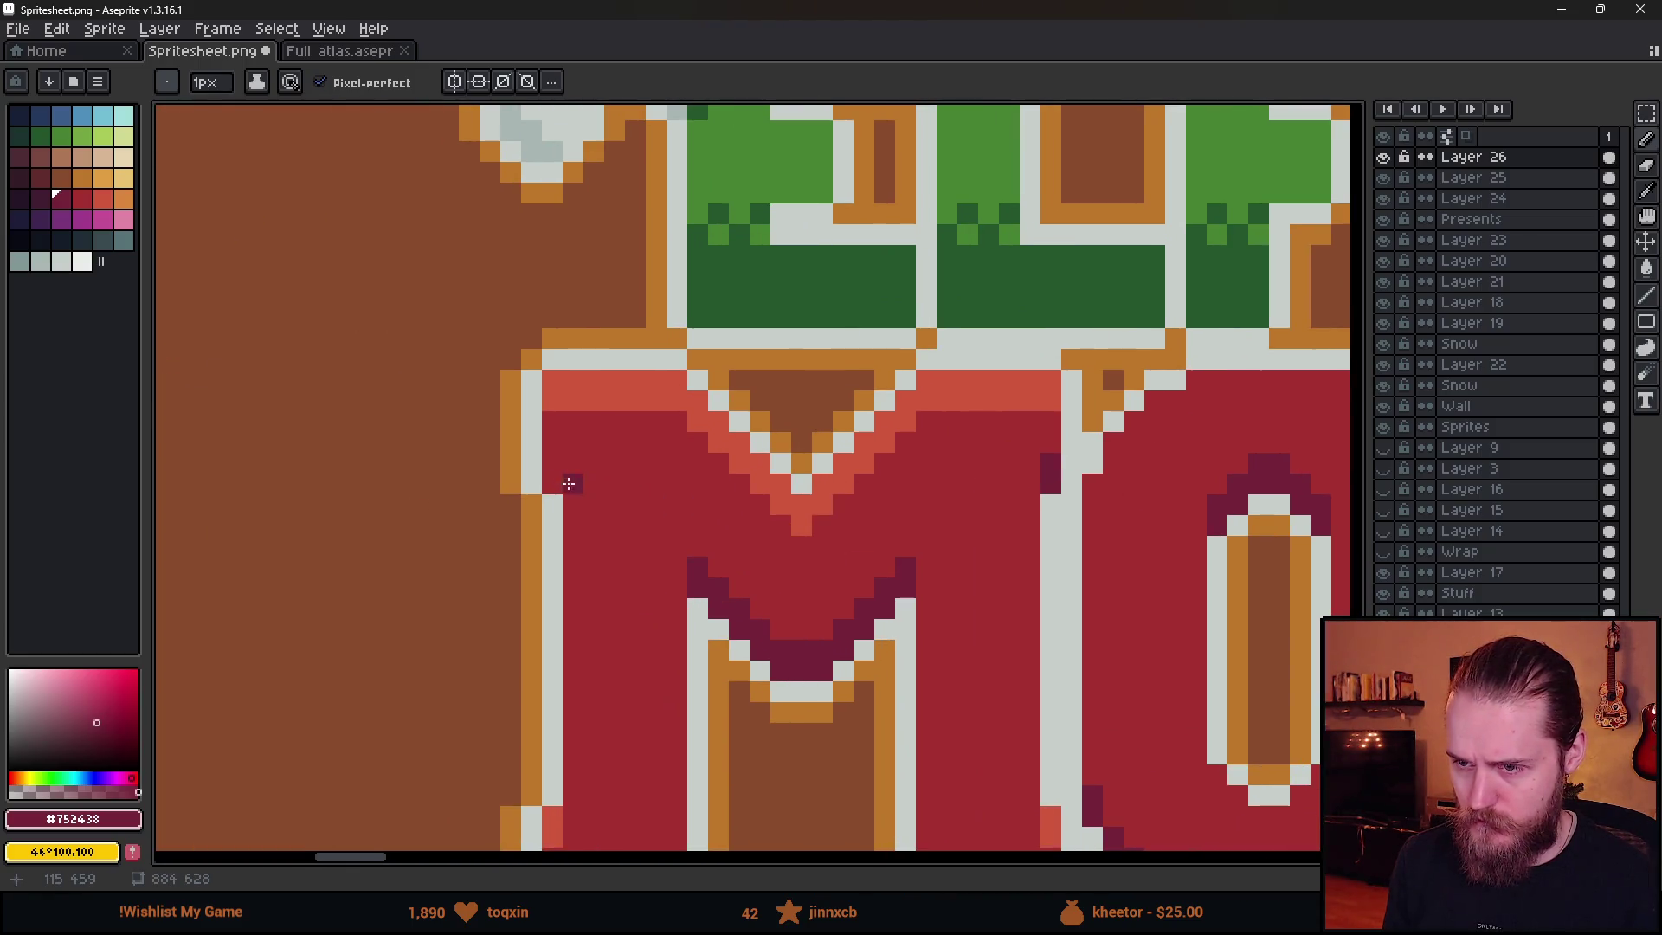
scroll(927, 643, "down", 2)
- Draw a dark maroon diagonal shadow stepping down the N's slanted stroke
left_click_drag(926, 643, 700, 586)
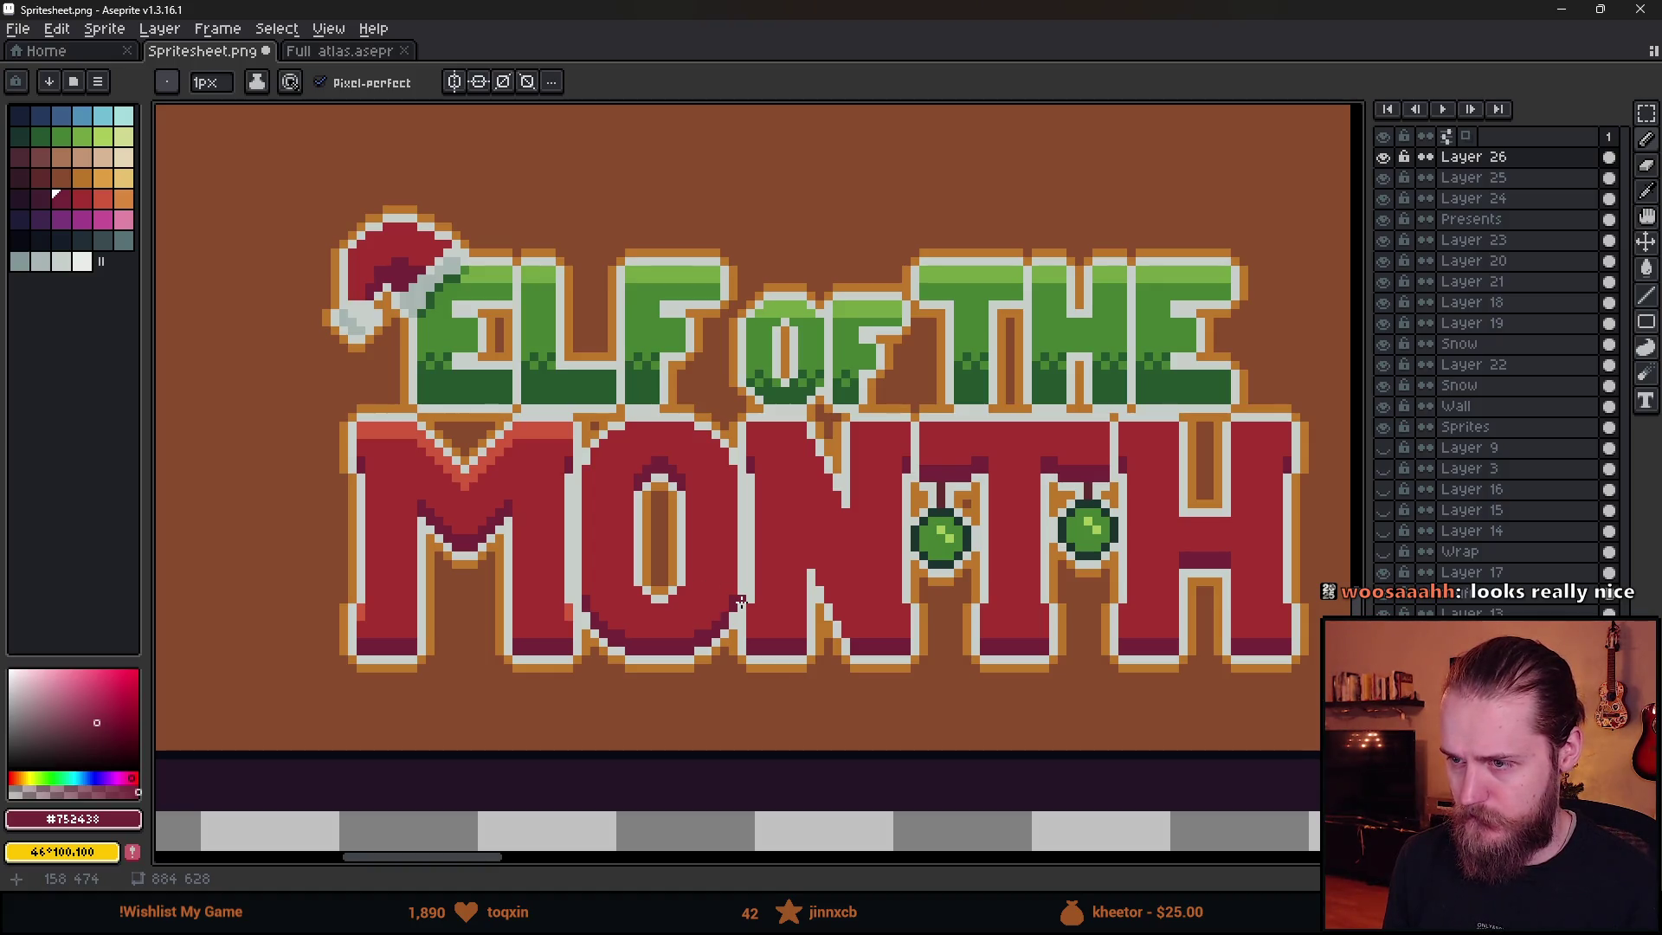
scroll(787, 675, "up", 5)
mouse_move(795, 357)
left_mouse_down()
mouse_move(884, 502)
mouse_move(886, 568)
mouse_move(924, 600)
mouse_move(963, 729)
left_mouse_up()
scroll(971, 724, "down", 1)
scroll(970, 723, "down", 6)
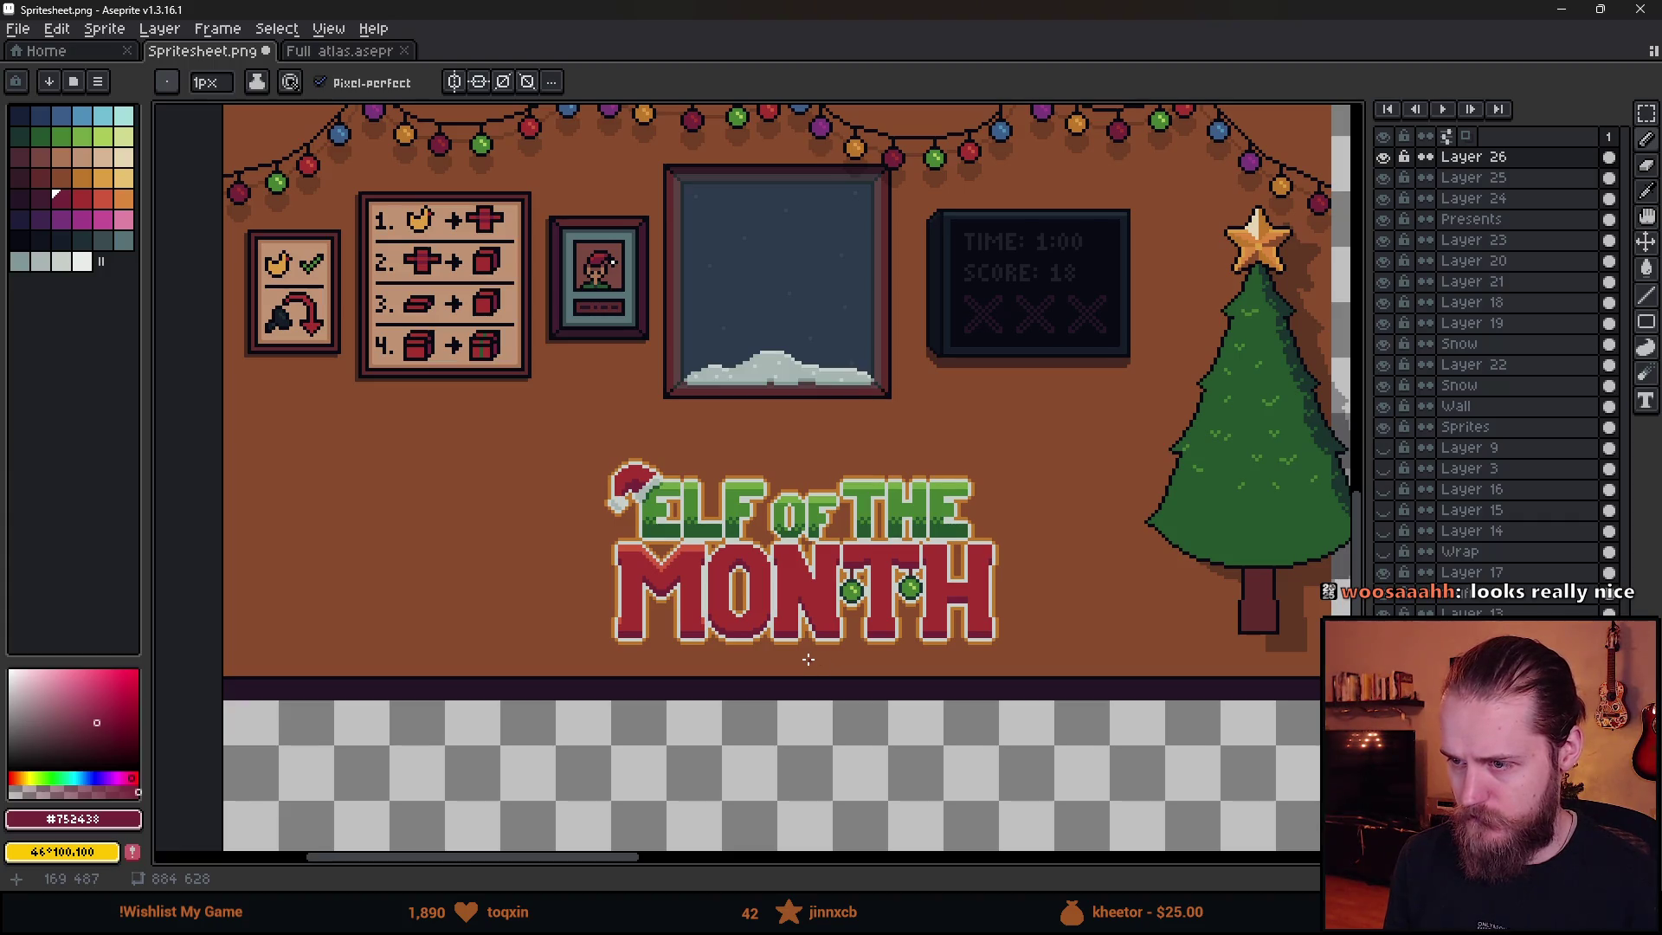
scroll(808, 660, "up", 1)
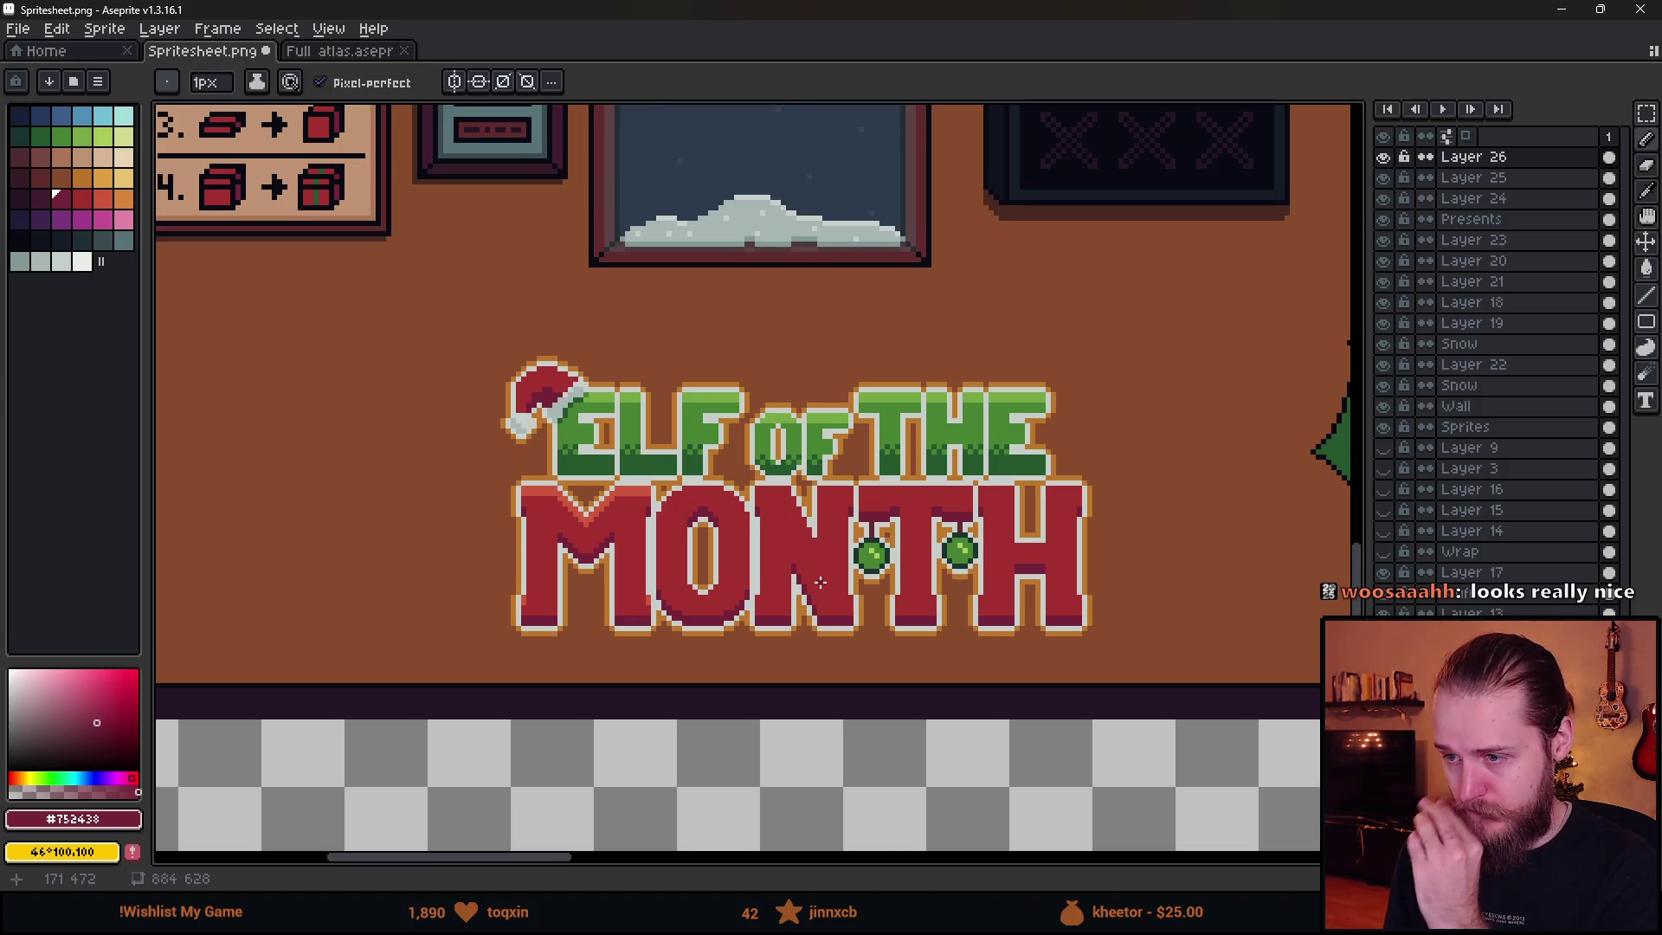
scroll(595, 457, "up", 3)
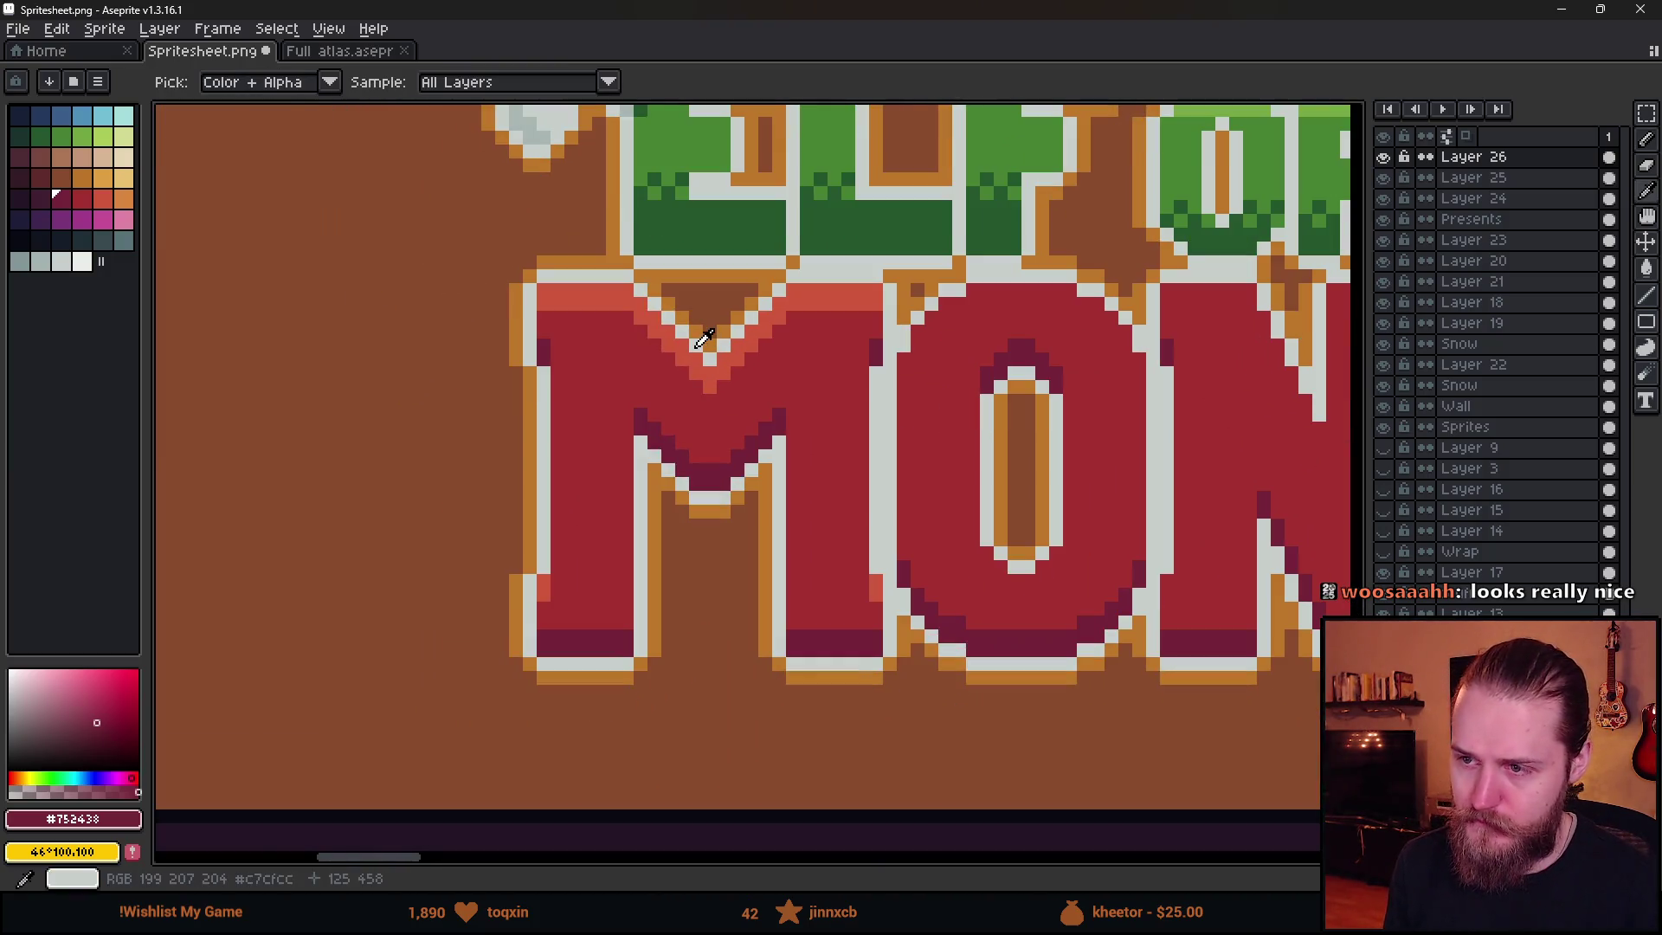
- Sample the light red #cf573c from the M, then pencil and bucket-fill a diagonal highlight on it
left_click(696, 344, "alt")
scroll(695, 344, "down", 2)
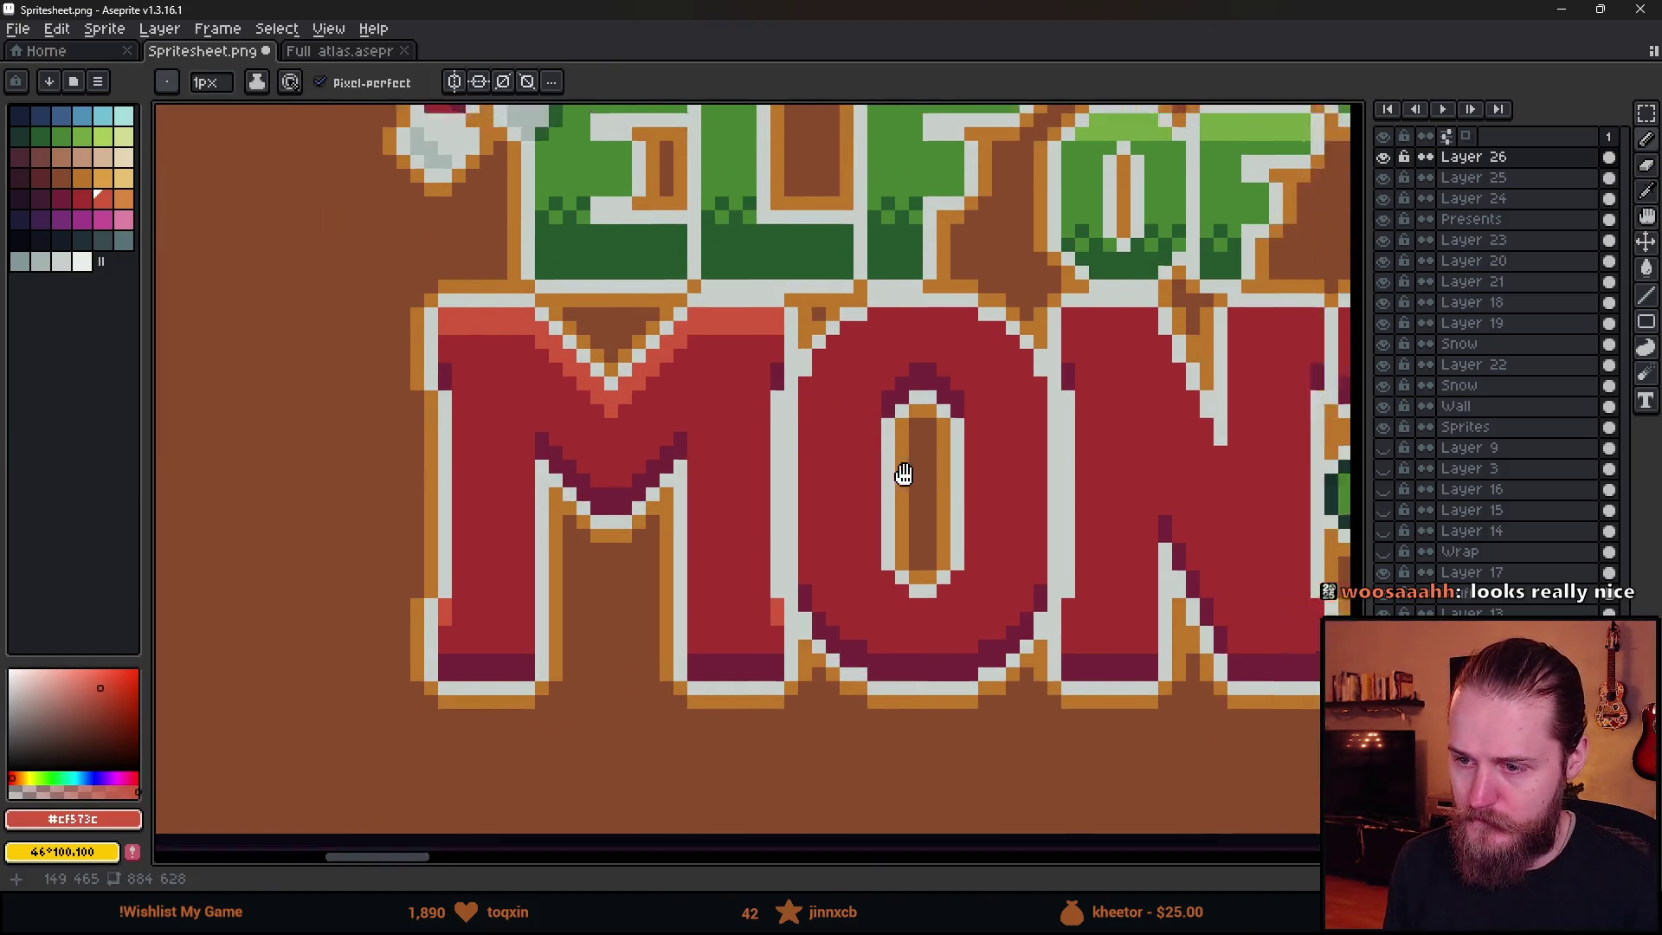
scroll(629, 524, "up", 5)
left_click(629, 524)
mouse_move(629, 524)
left_mouse_down()
mouse_move(667, 420)
mouse_move(760, 310)
mouse_move(789, 344)
mouse_move(830, 305)
mouse_move(1112, 303)
mouse_move(1281, 420)
mouse_move(1296, 457)
mouse_move(889, 456)
mouse_move(917, 464)
mouse_move(835, 307)
mouse_move(790, 268)
mouse_move(681, 231)
left_mouse_up()
key("g")
left_click(681, 231)
- Draw a light-red highlight stroke inside the O and a single highlight pixel, then sample base red #a53030
scroll(738, 399, "down", 4)
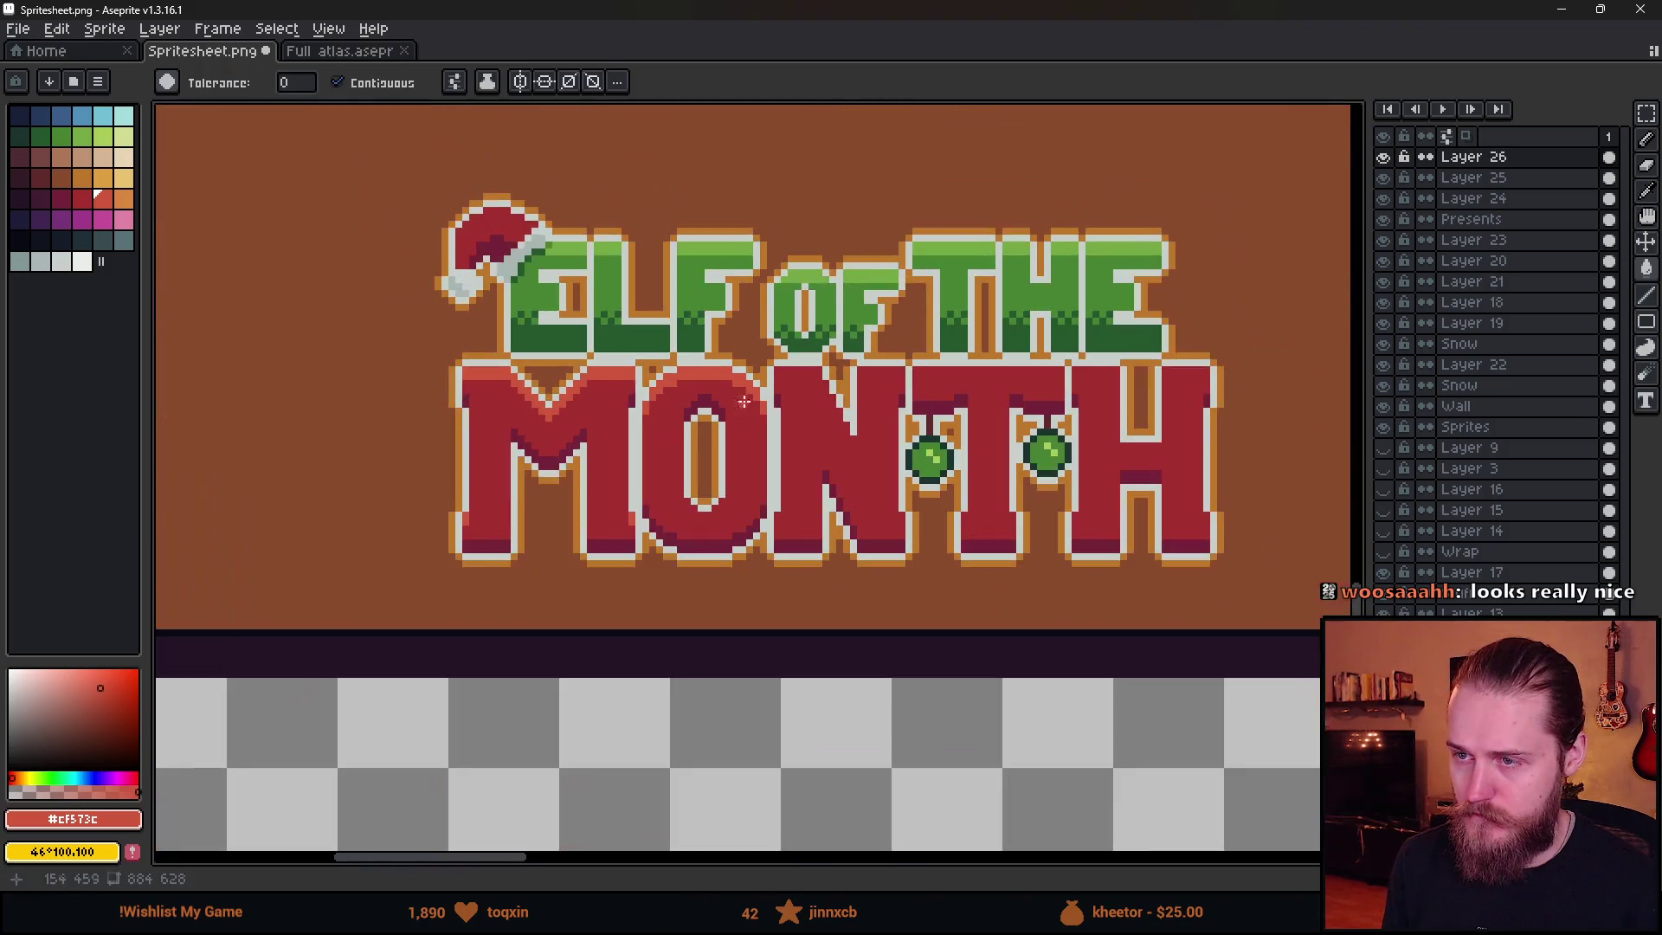
scroll(760, 466, "up", 1)
scroll(702, 487, "up", 4)
key("b")
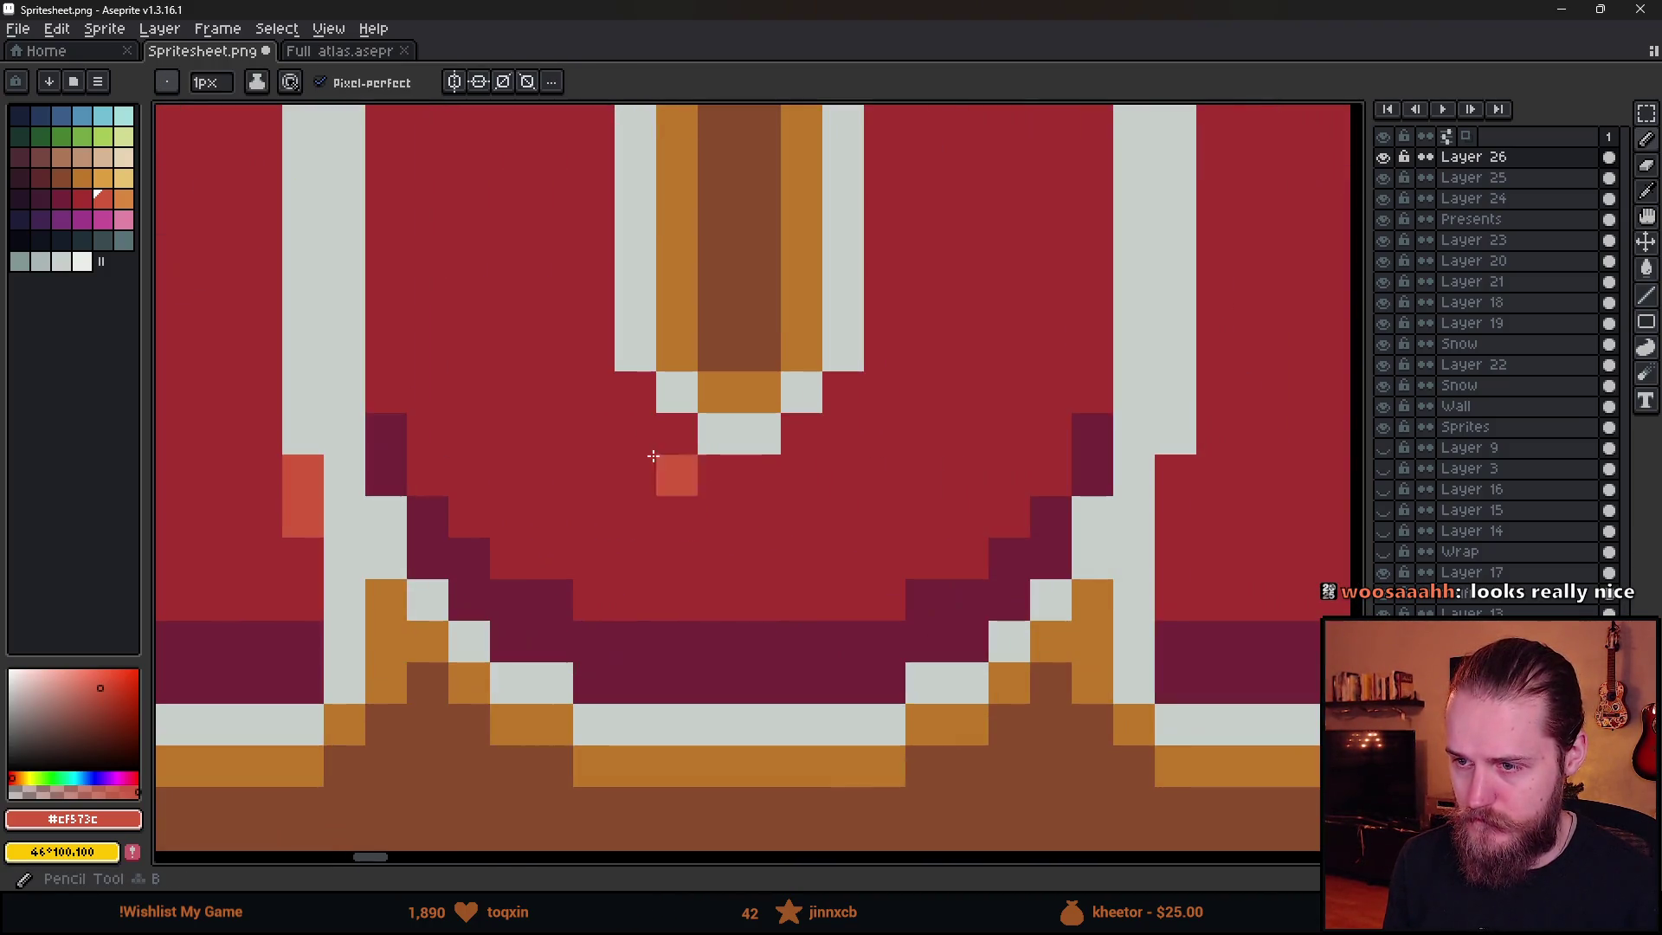
mouse_move(634, 393)
left_mouse_down()
mouse_move(635, 433)
mouse_move(728, 484)
mouse_move(808, 475)
mouse_move(849, 386)
mouse_move(844, 433)
left_mouse_up()
scroll(904, 516, "down", 1)
left_click(905, 516)
scroll(905, 516, "down", 4)
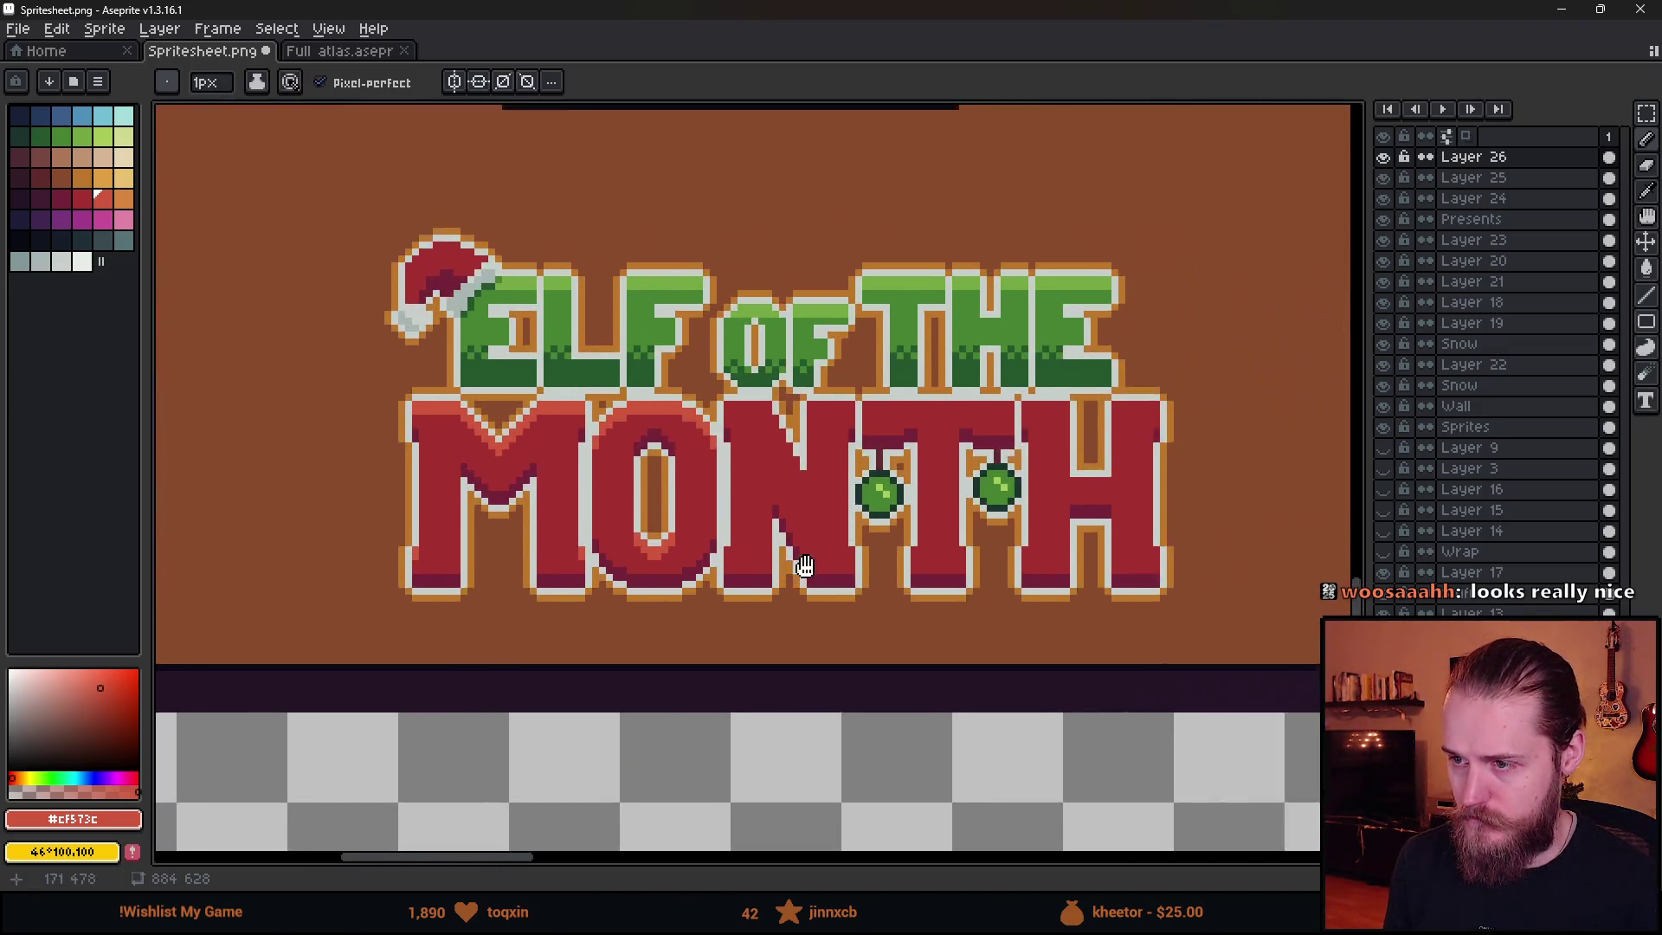
scroll(795, 570, "up", 2)
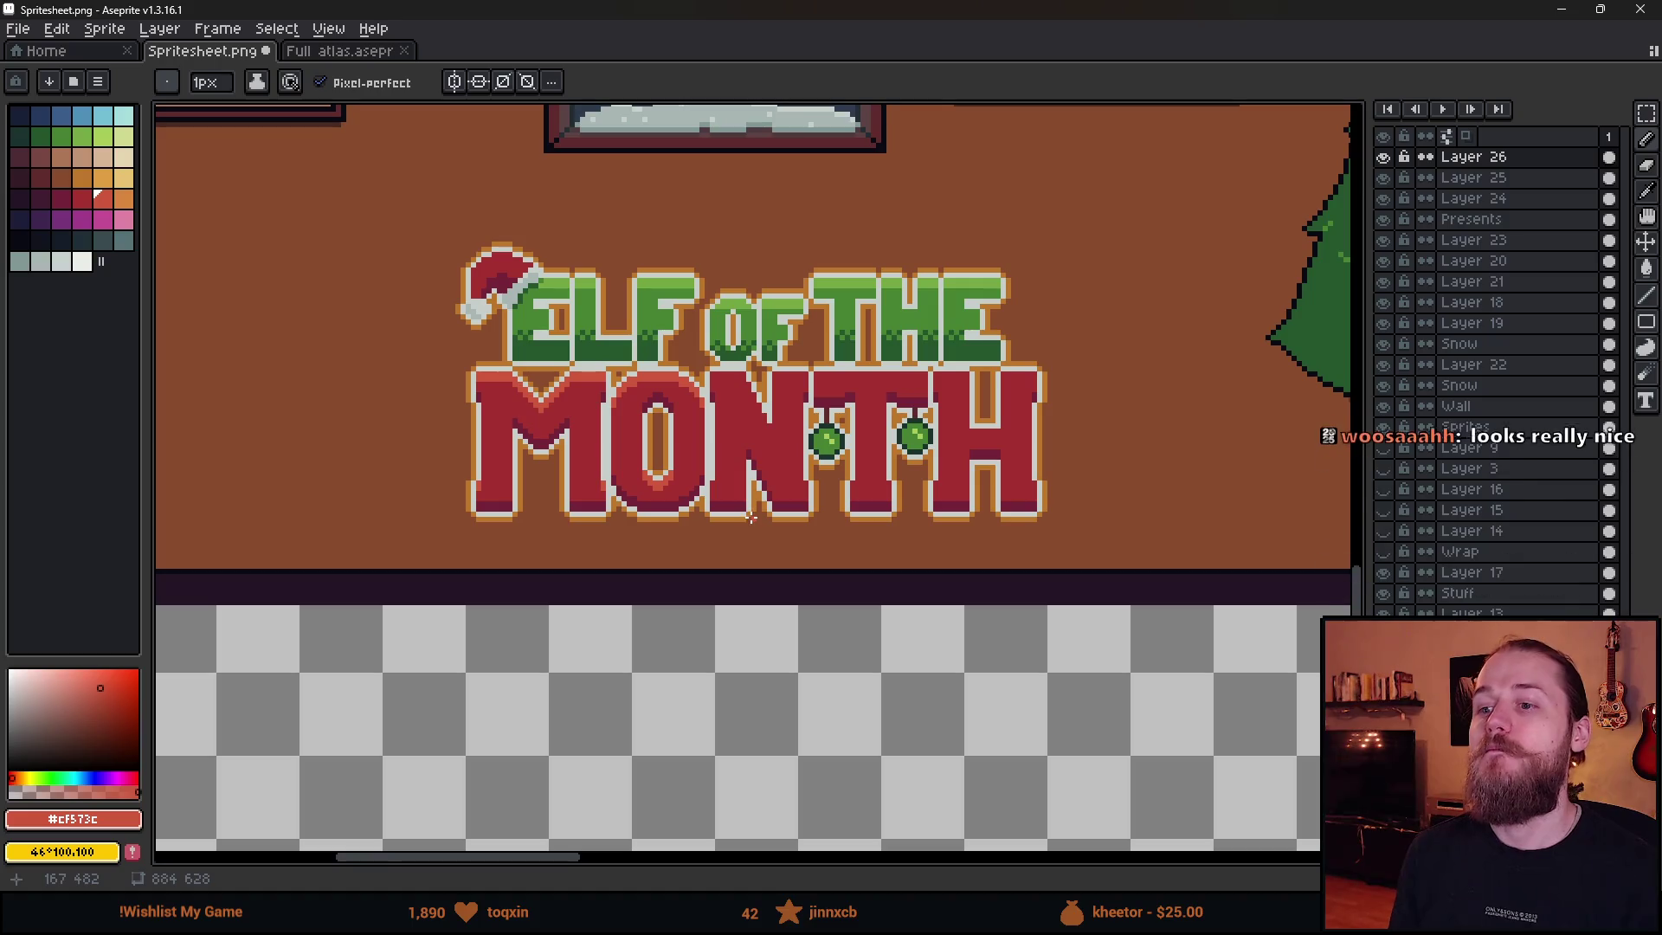
scroll(876, 505, "down", 3)
scroll(850, 646, "up", 1)
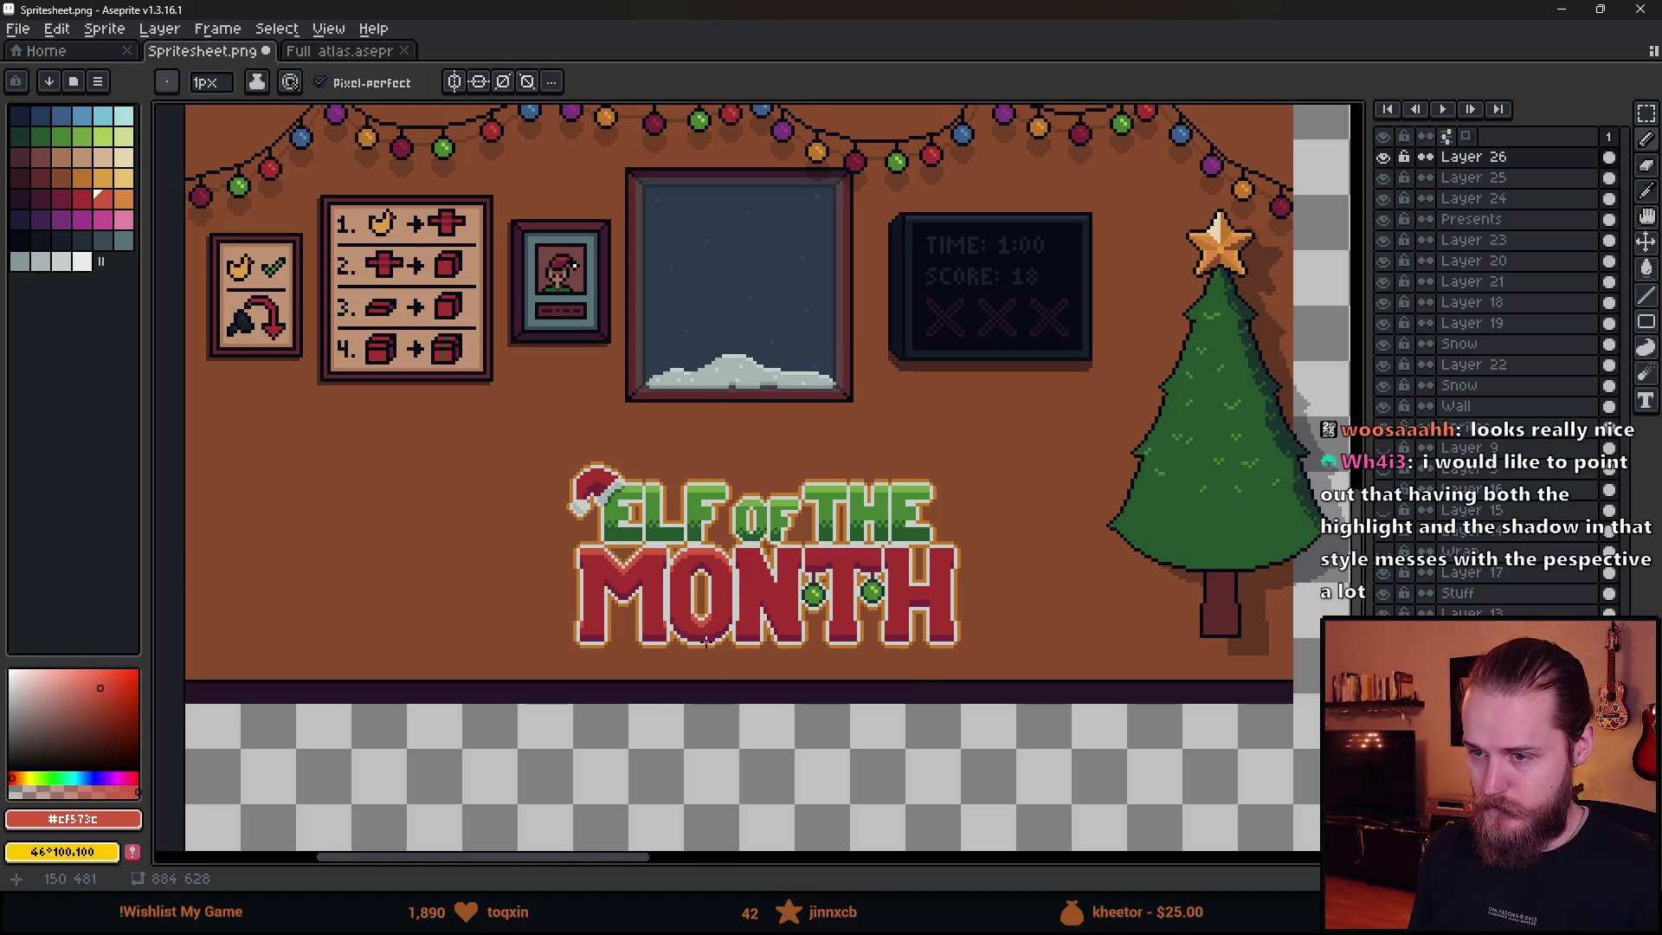
scroll(701, 567, "up", 4)
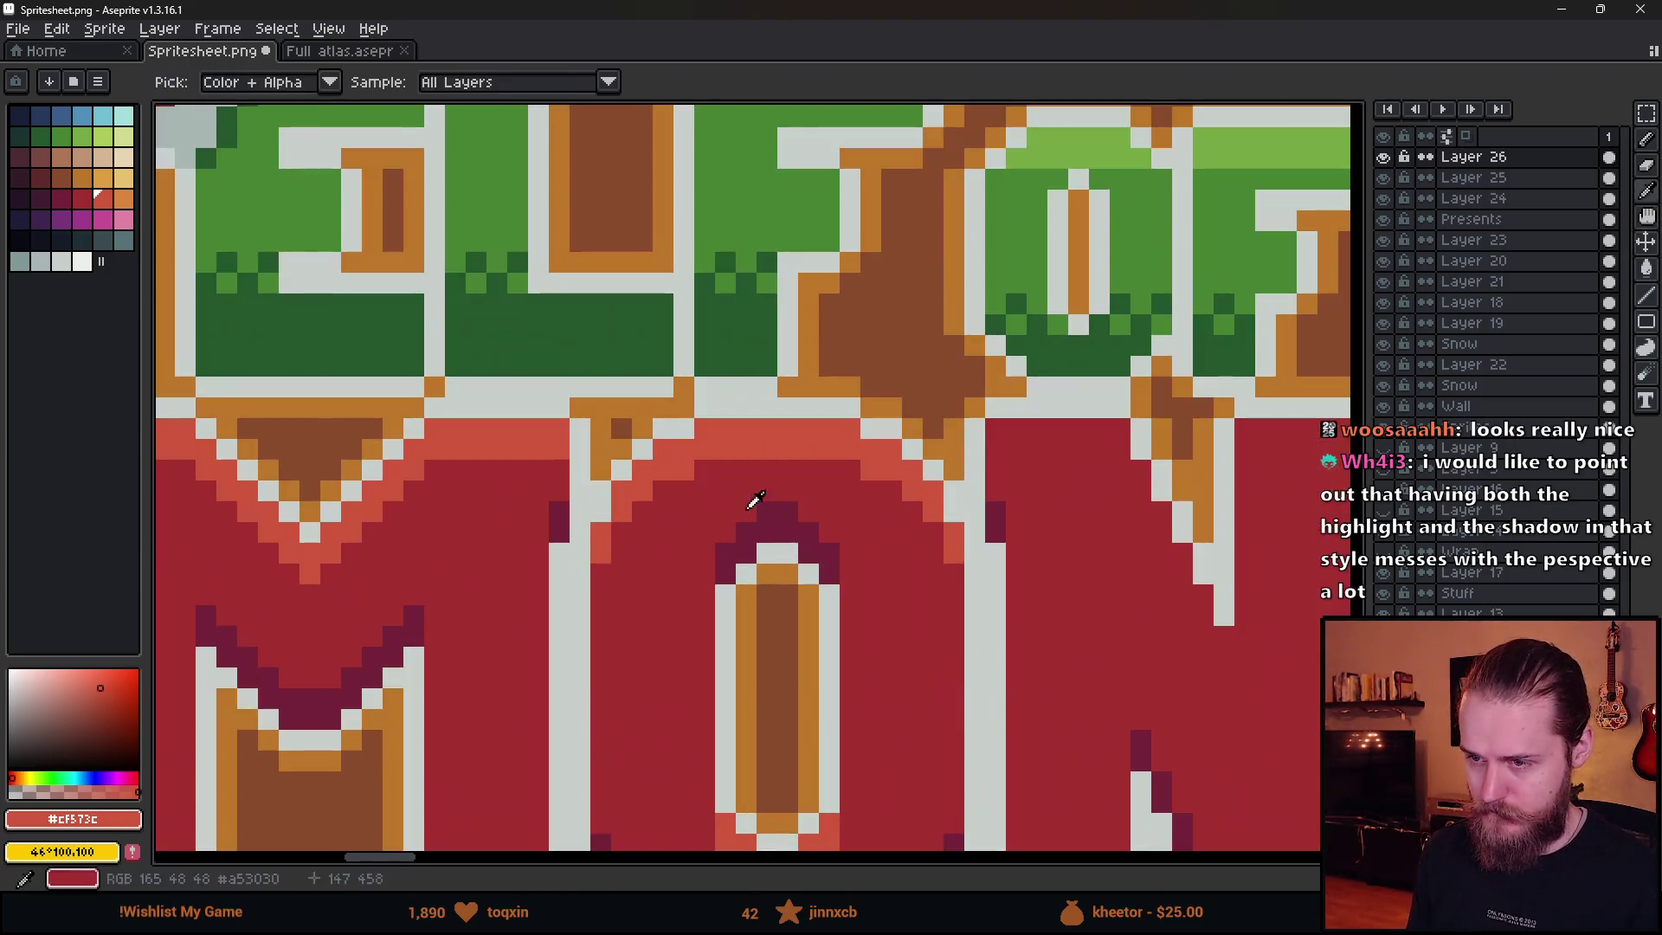
left_click(762, 502, "alt")
- Paint light-red rows across the tops of the N, T and H, and bucket-fill a top row
scroll(833, 634, "down", 4)
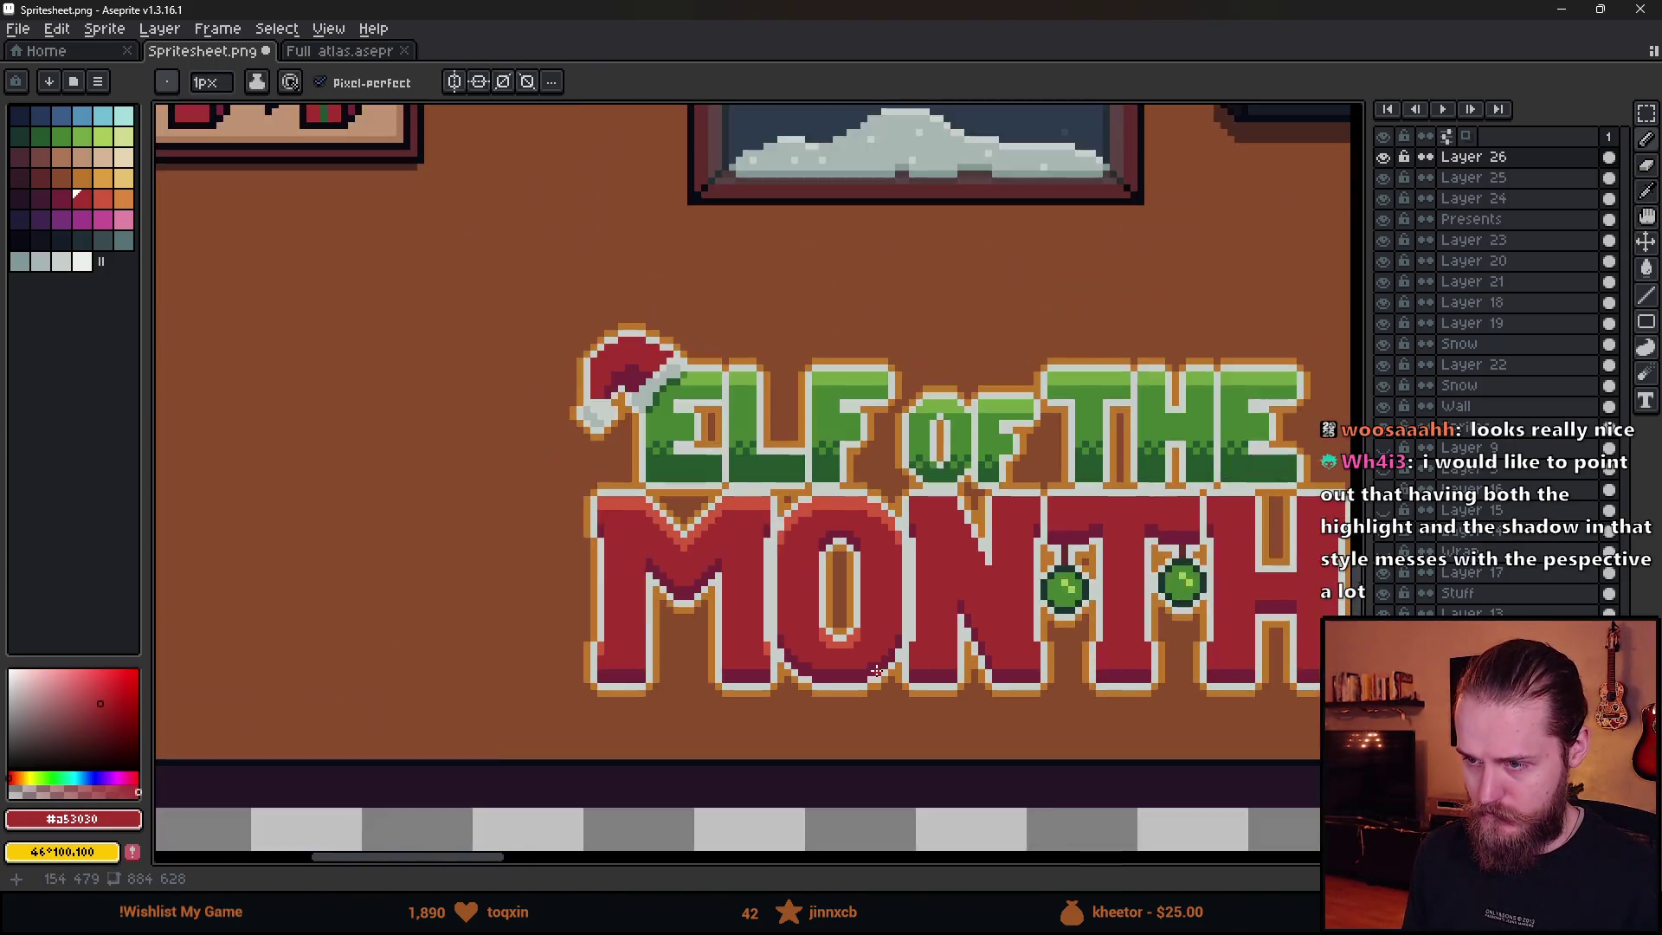
scroll(915, 684, "up", 2)
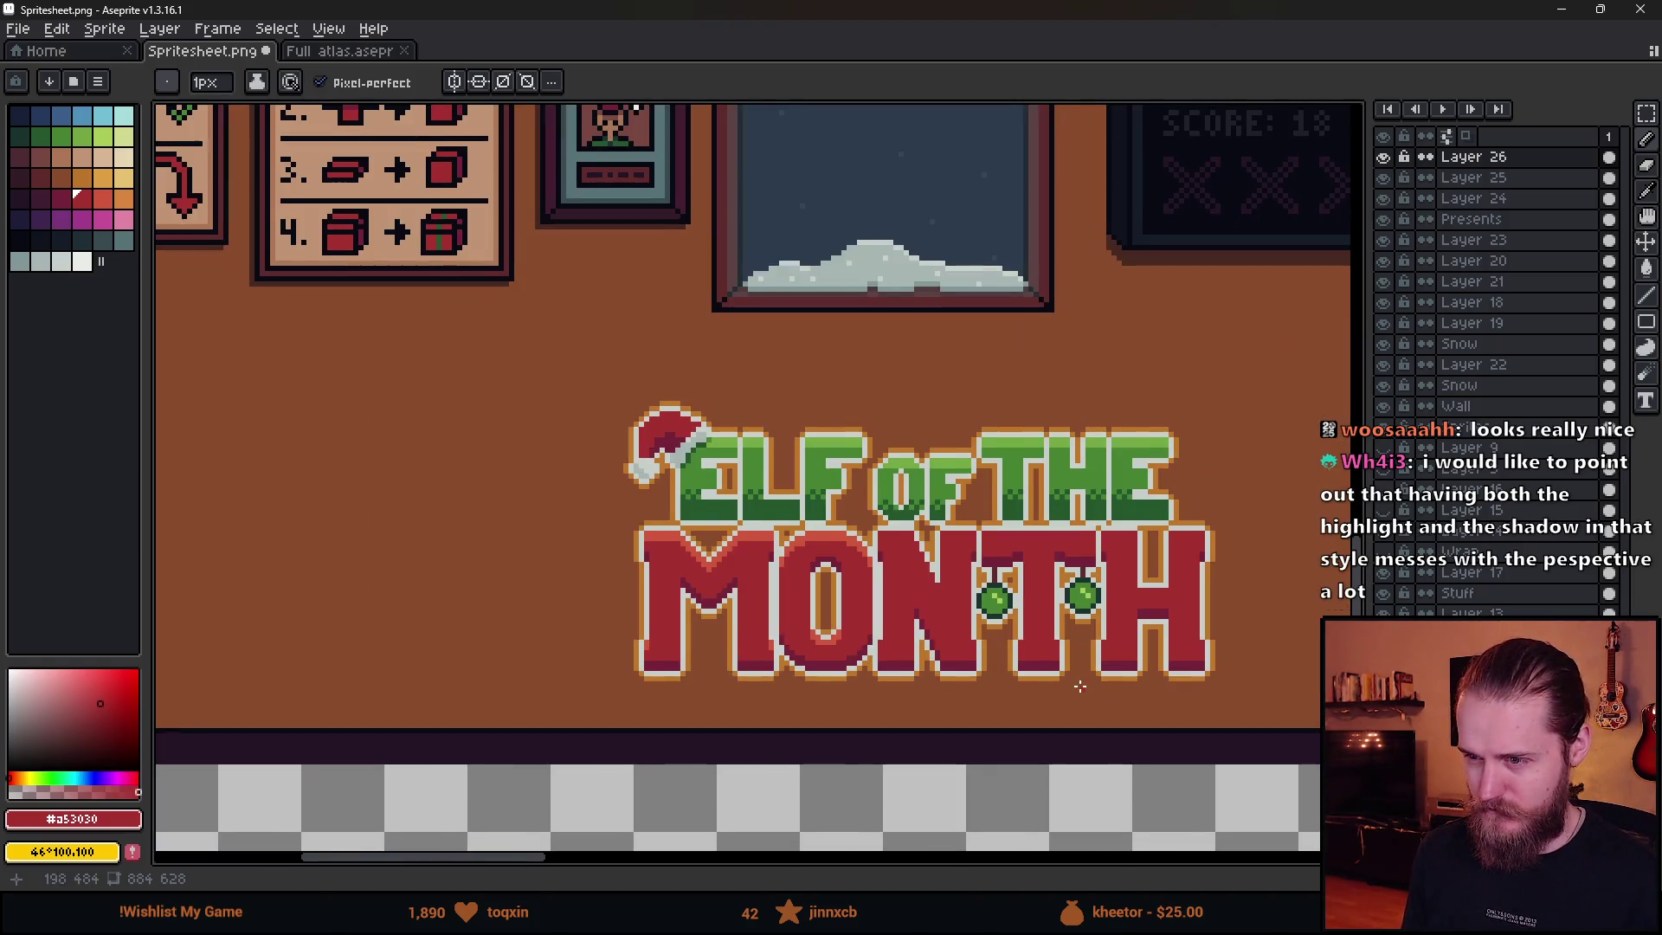
scroll(916, 687, "right", 3)
scroll(917, 691, "down", 2)
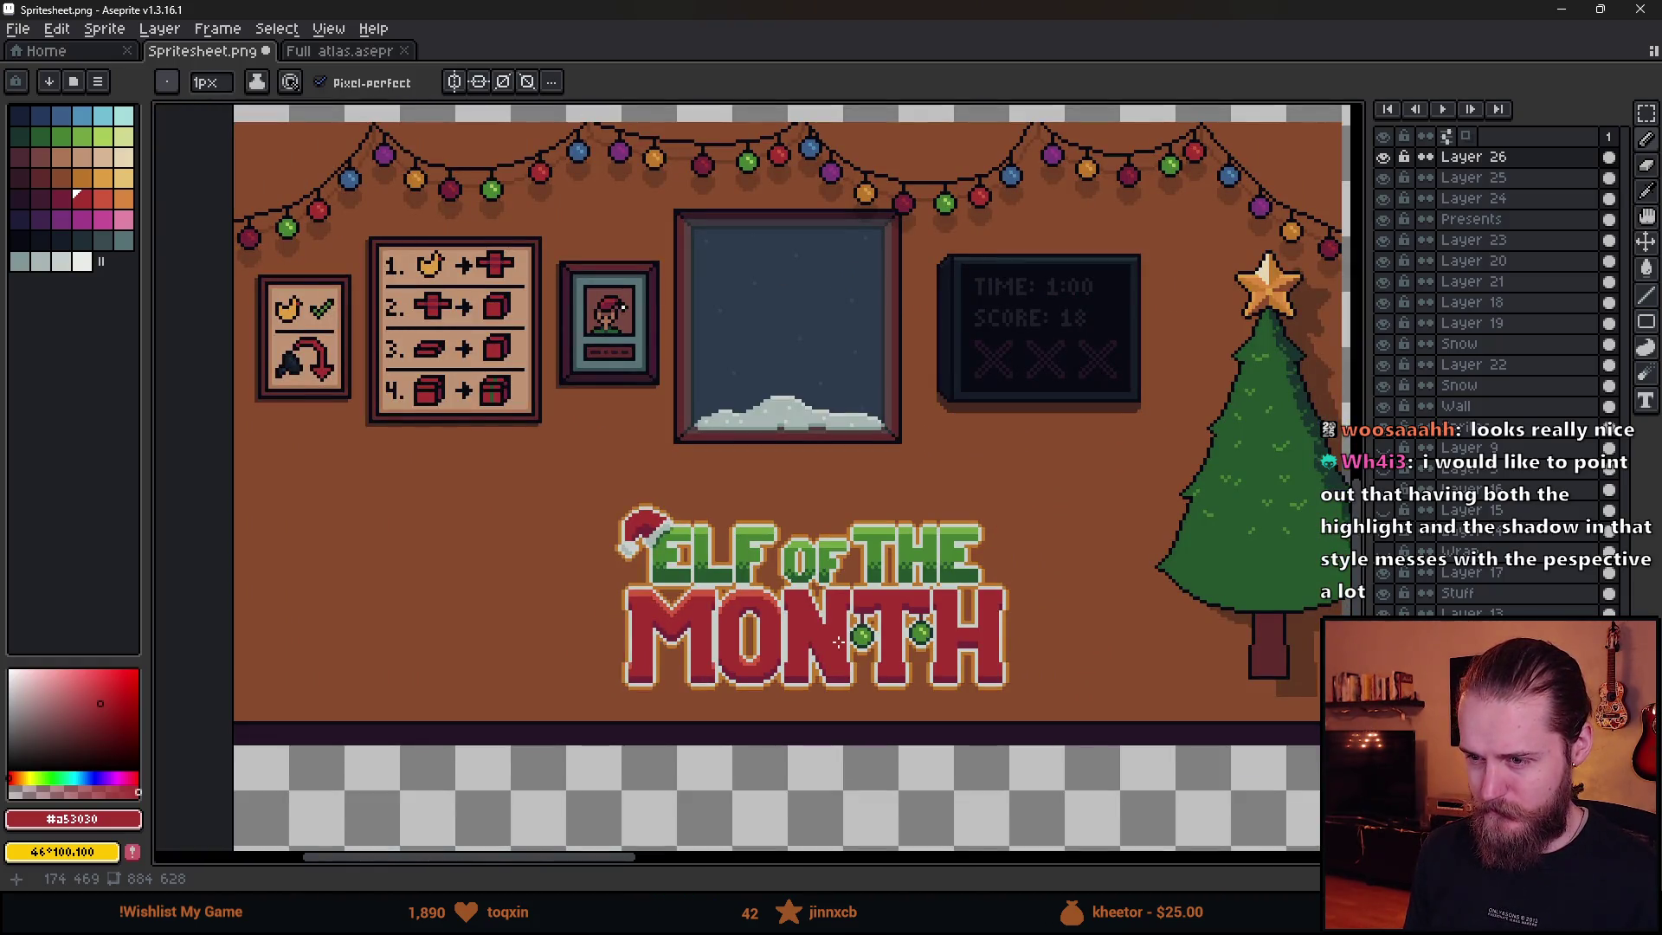
scroll(838, 641, "up", 3)
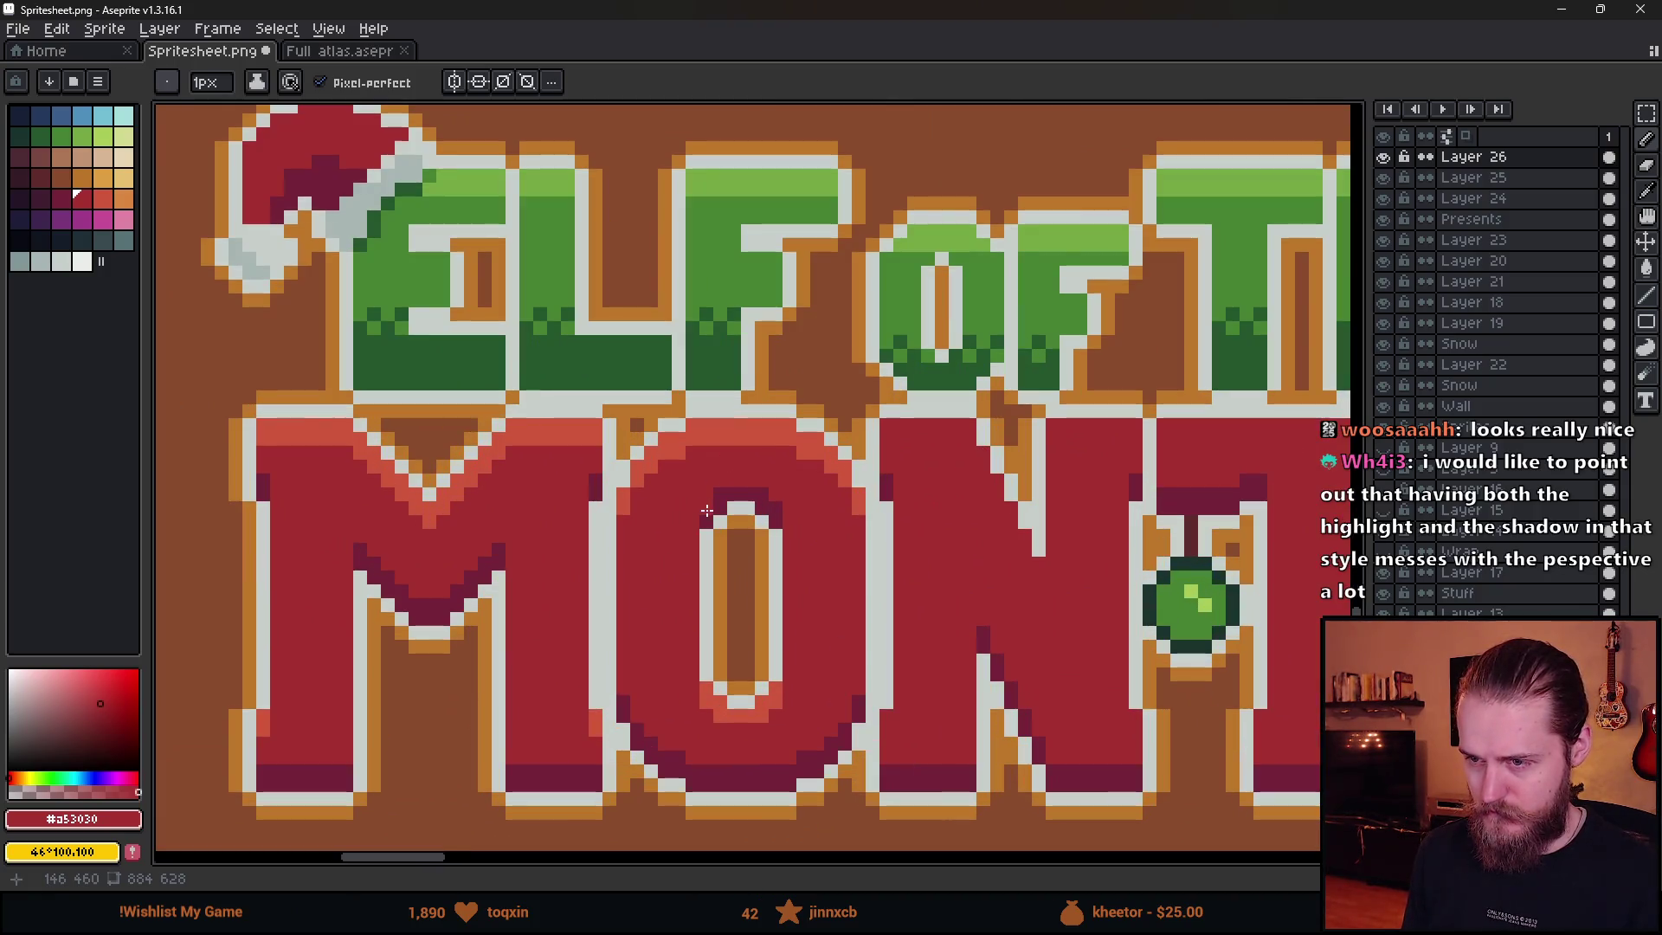
scroll(707, 539, "down", 3)
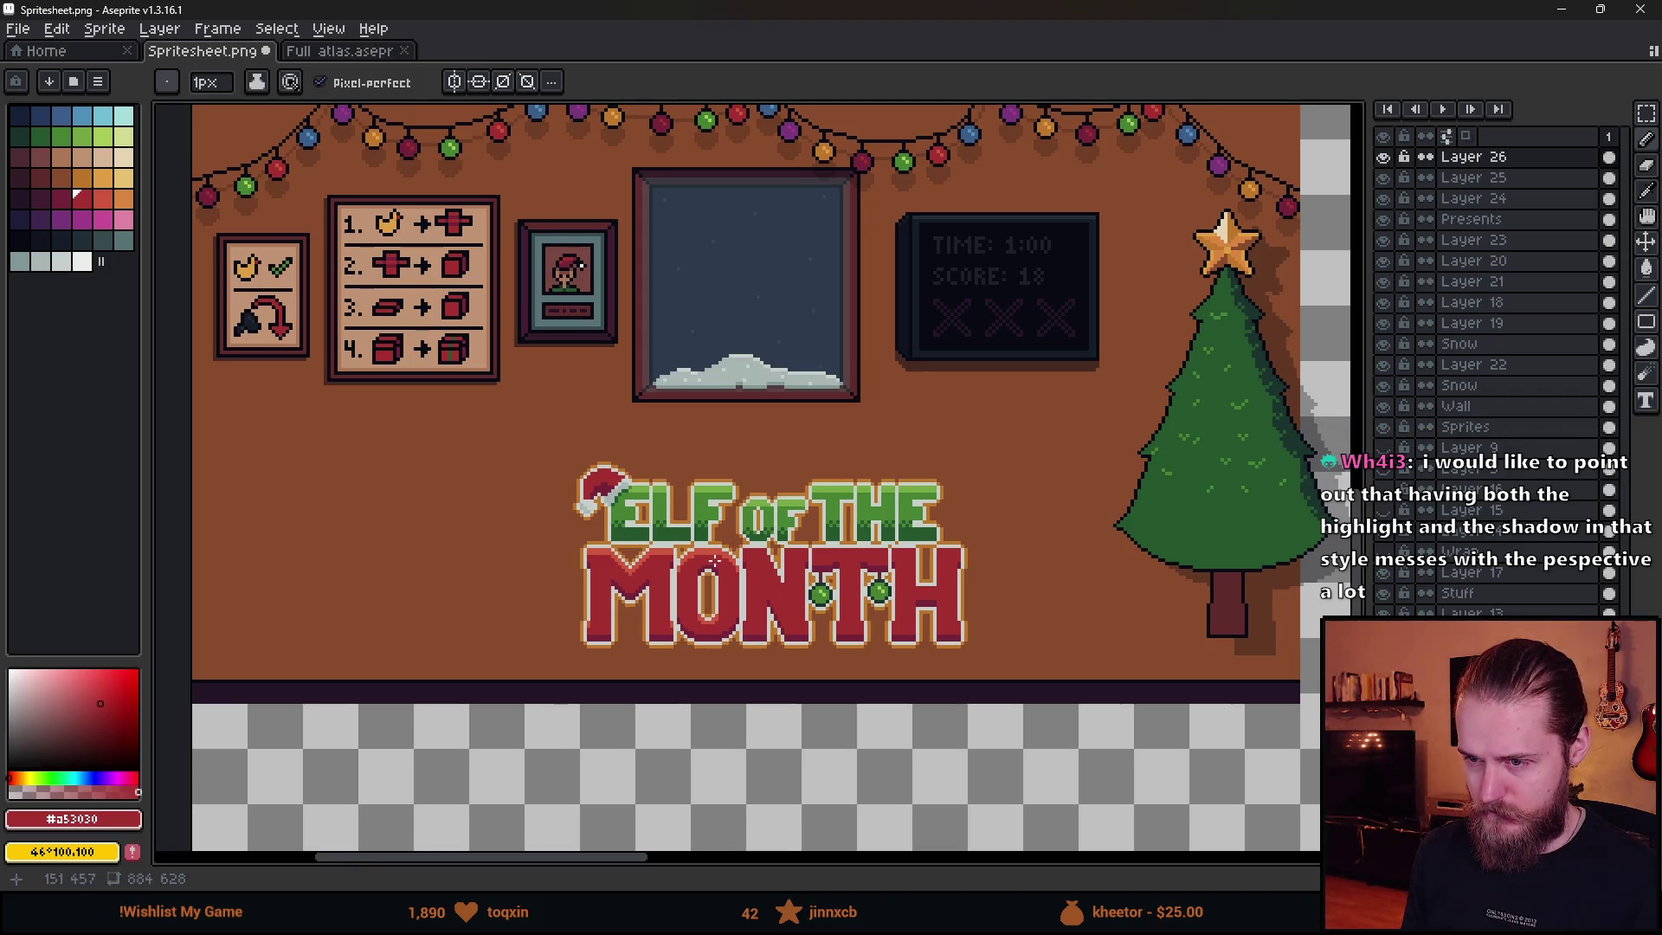
scroll(743, 597, "up", 1)
scroll(743, 597, "down", 1)
scroll(679, 594, "up", 4)
left_click_drag(831, 565, 640, 476)
mouse_move(520, 452)
left_mouse_down()
mouse_move(645, 452)
mouse_move(520, 431)
left_mouse_up()
key("g")
key("b")
mouse_move(771, 452)
left_mouse_down()
mouse_move(907, 454)
mouse_move(907, 431)
left_mouse_up()
left_click_drag(1066, 496, 668, 482)
left_click_drag(533, 439, 1143, 439)
mouse_move(1160, 485)
left_mouse_down()
mouse_move(1195, 497)
mouse_move(535, 459)
mouse_move(650, 462)
left_mouse_up()
key("g")
left_click(594, 442)
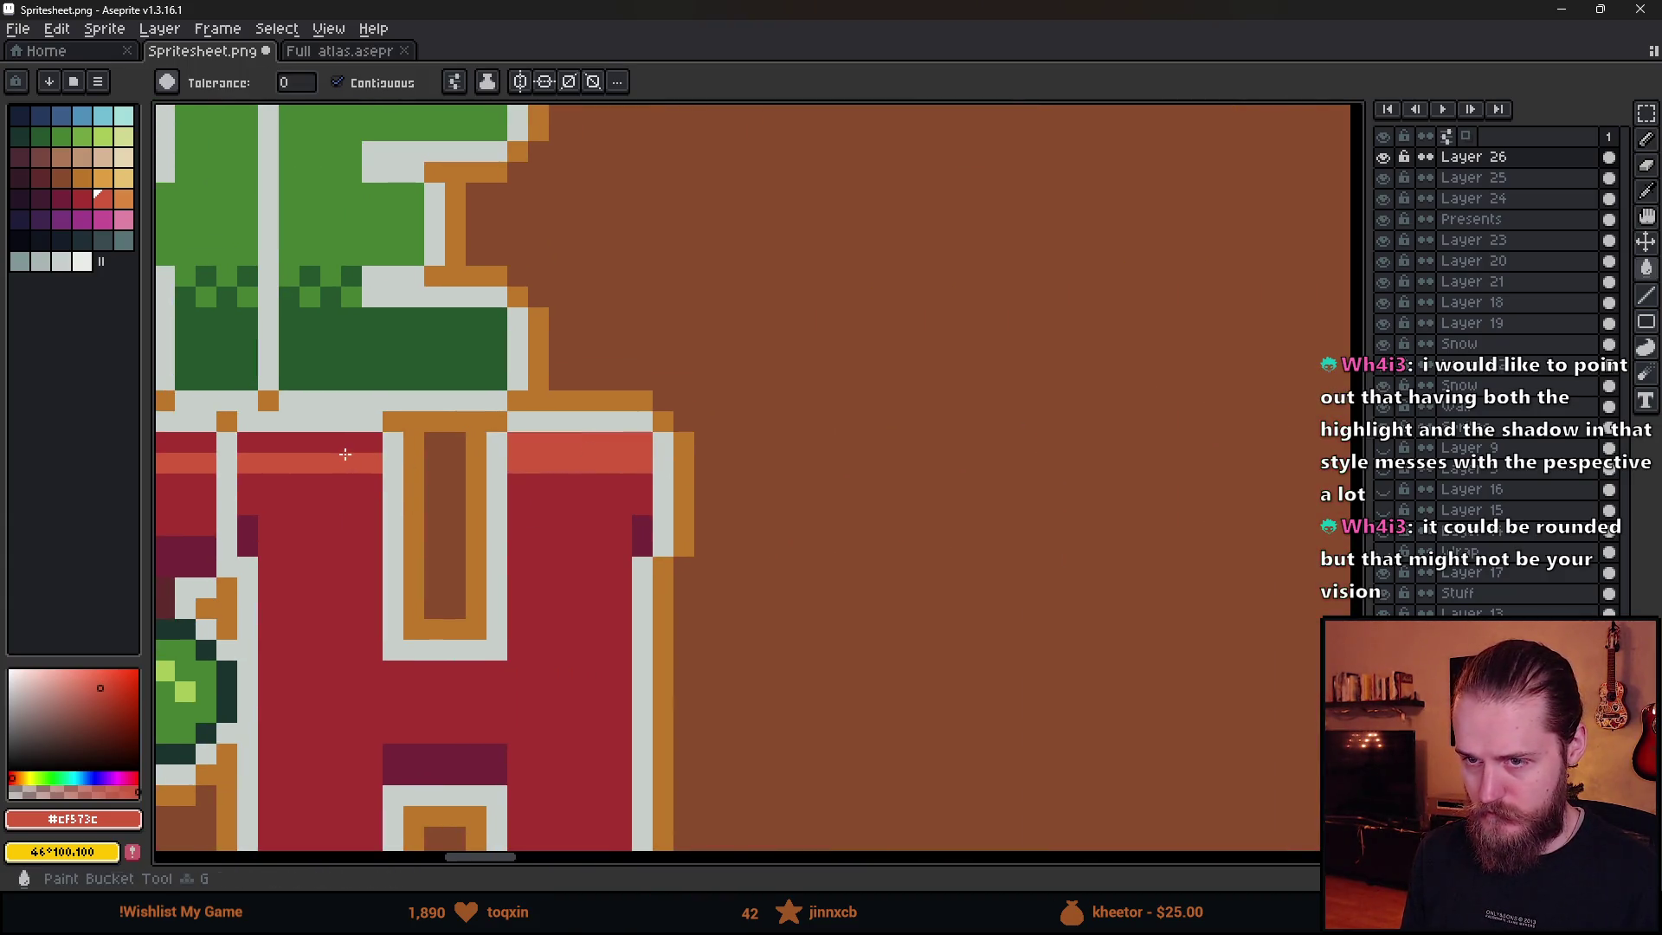
- Bucket-fill the remaining top red rows light red and widen the highlight under the H's opening
left_click(346, 442)
scroll(758, 429, "left", 5)
left_click(759, 424)
scroll(337, 511, "down", 4)
scroll(659, 492, "up", 4)
key("b")
mouse_move(641, 479)
left_mouse_down()
mouse_move(736, 485)
mouse_move(701, 468)
mouse_move(632, 489)
mouse_move(670, 493)
left_mouse_up()
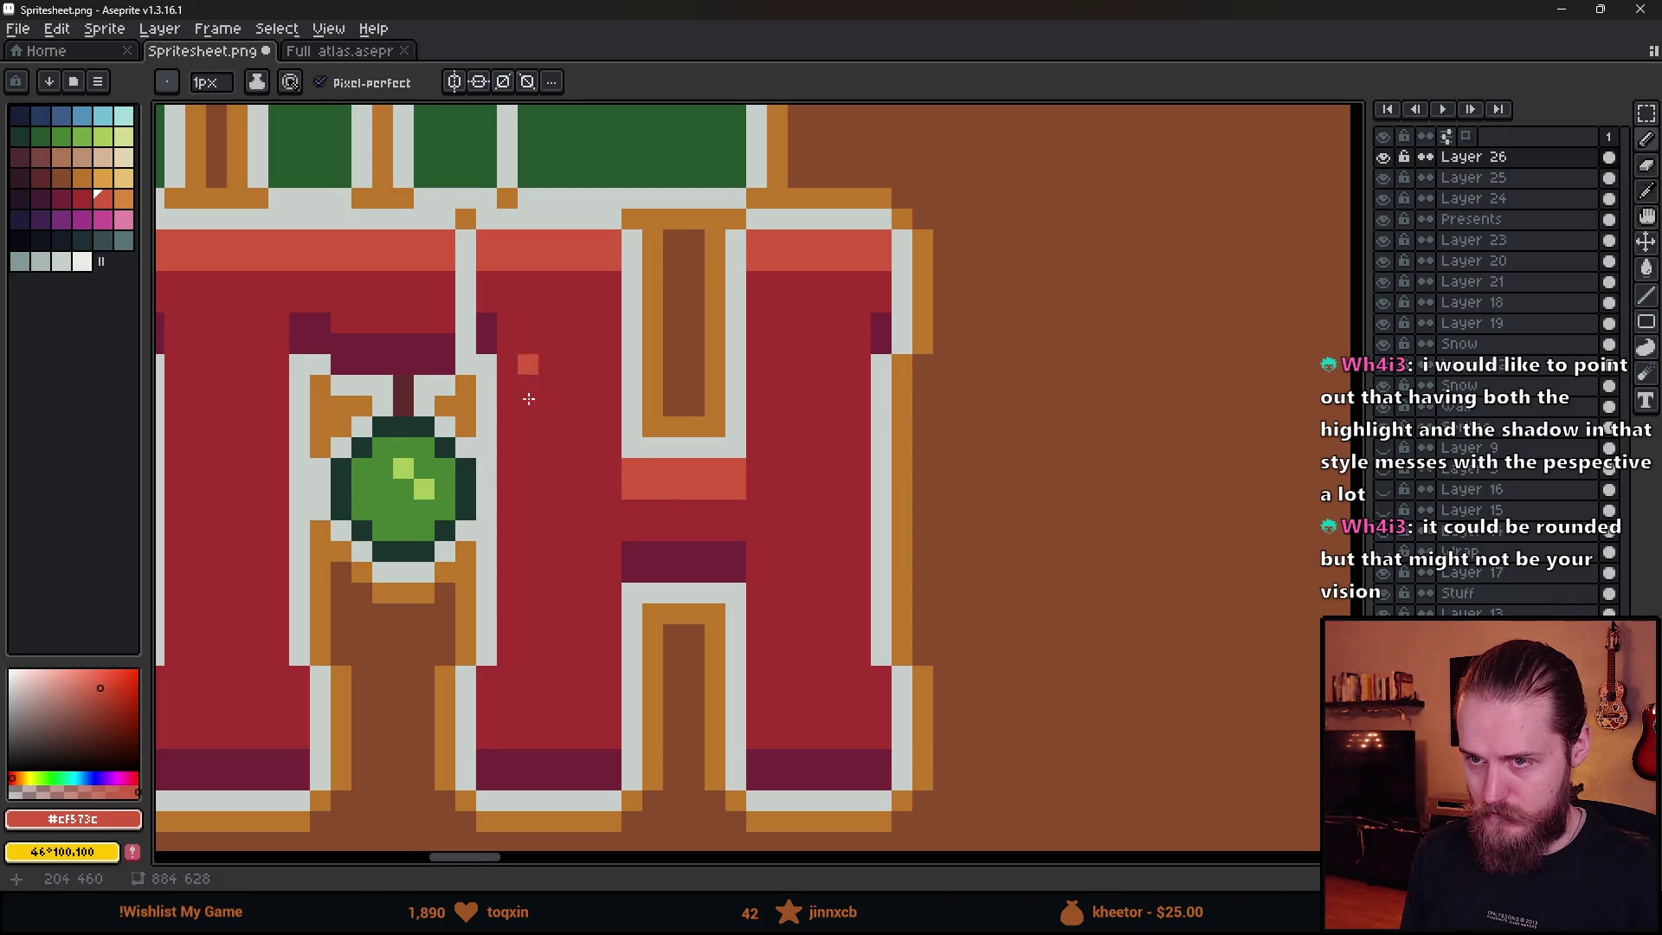
- Sample dark red #a53030 and recolour the M's salmon row and inner V edges dark red
scroll(563, 485, "down", 2)
scroll(604, 647, "left", 4)
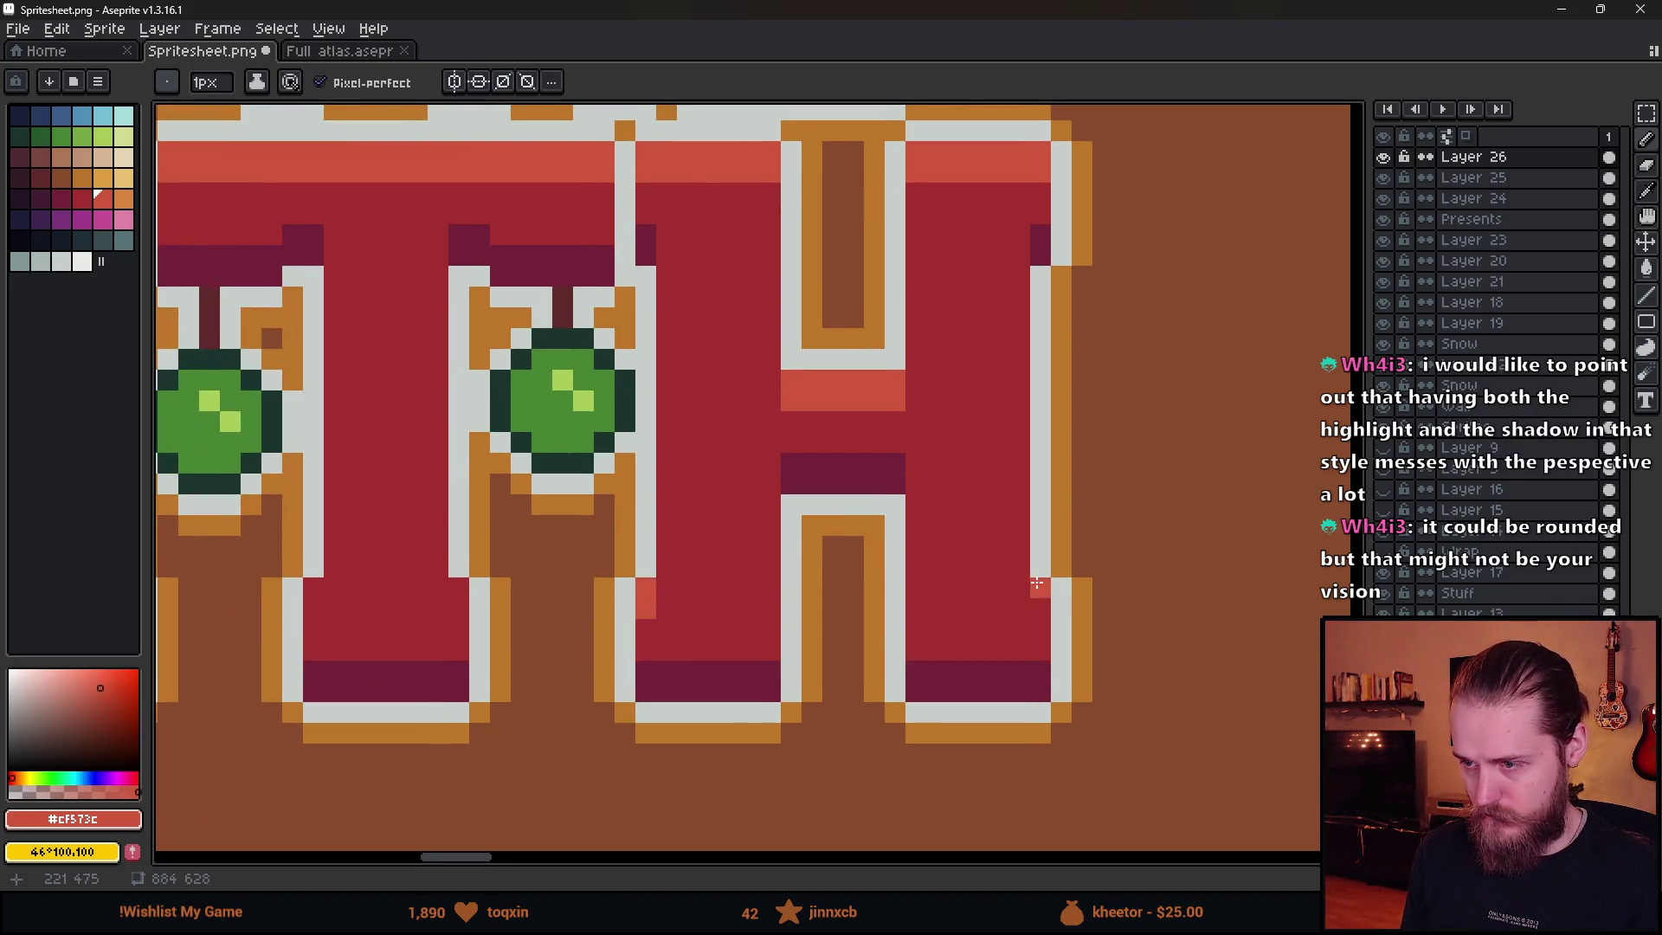
scroll(866, 597, "down", 6)
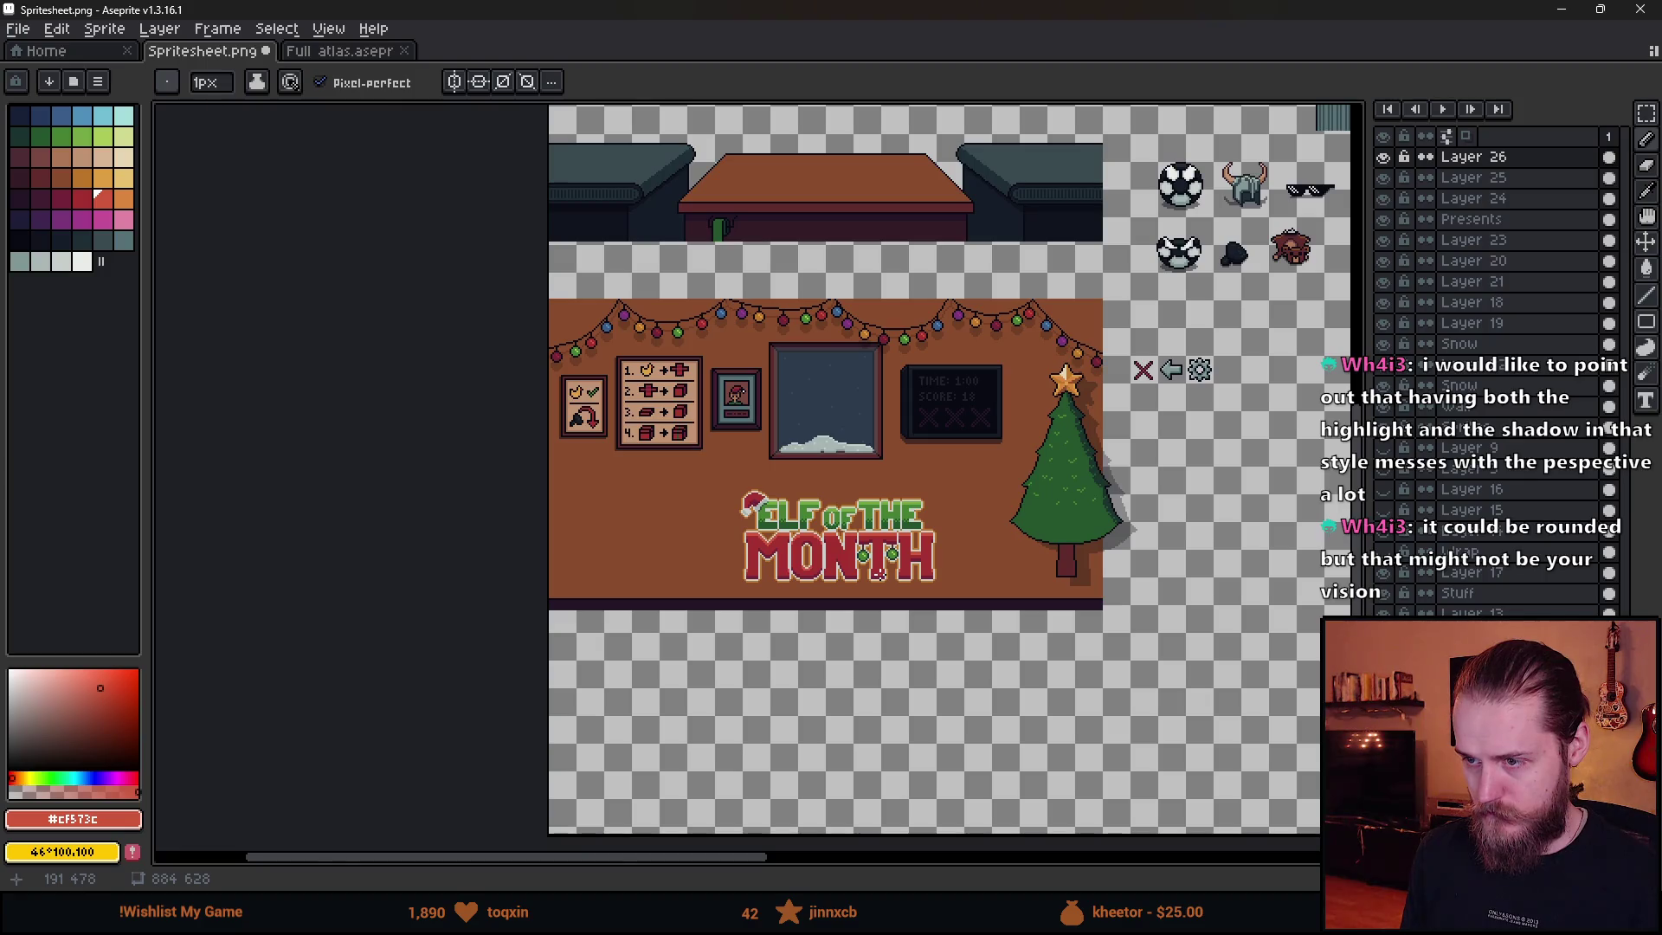
scroll(739, 594, "up", 3)
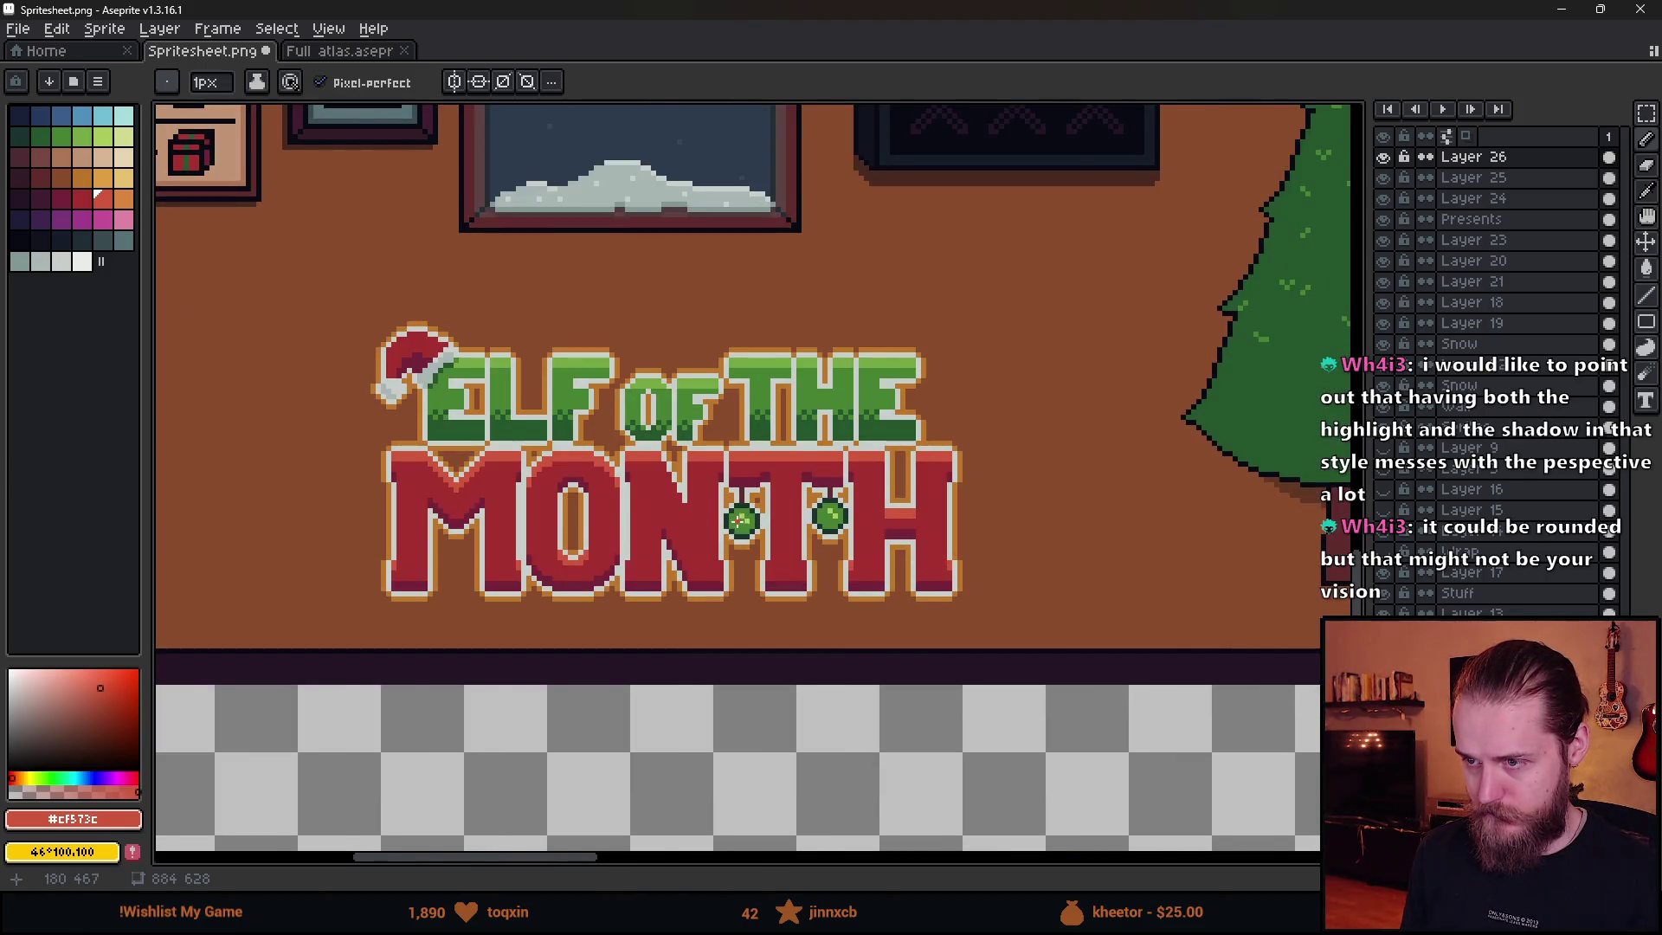
scroll(740, 521, "down", 1)
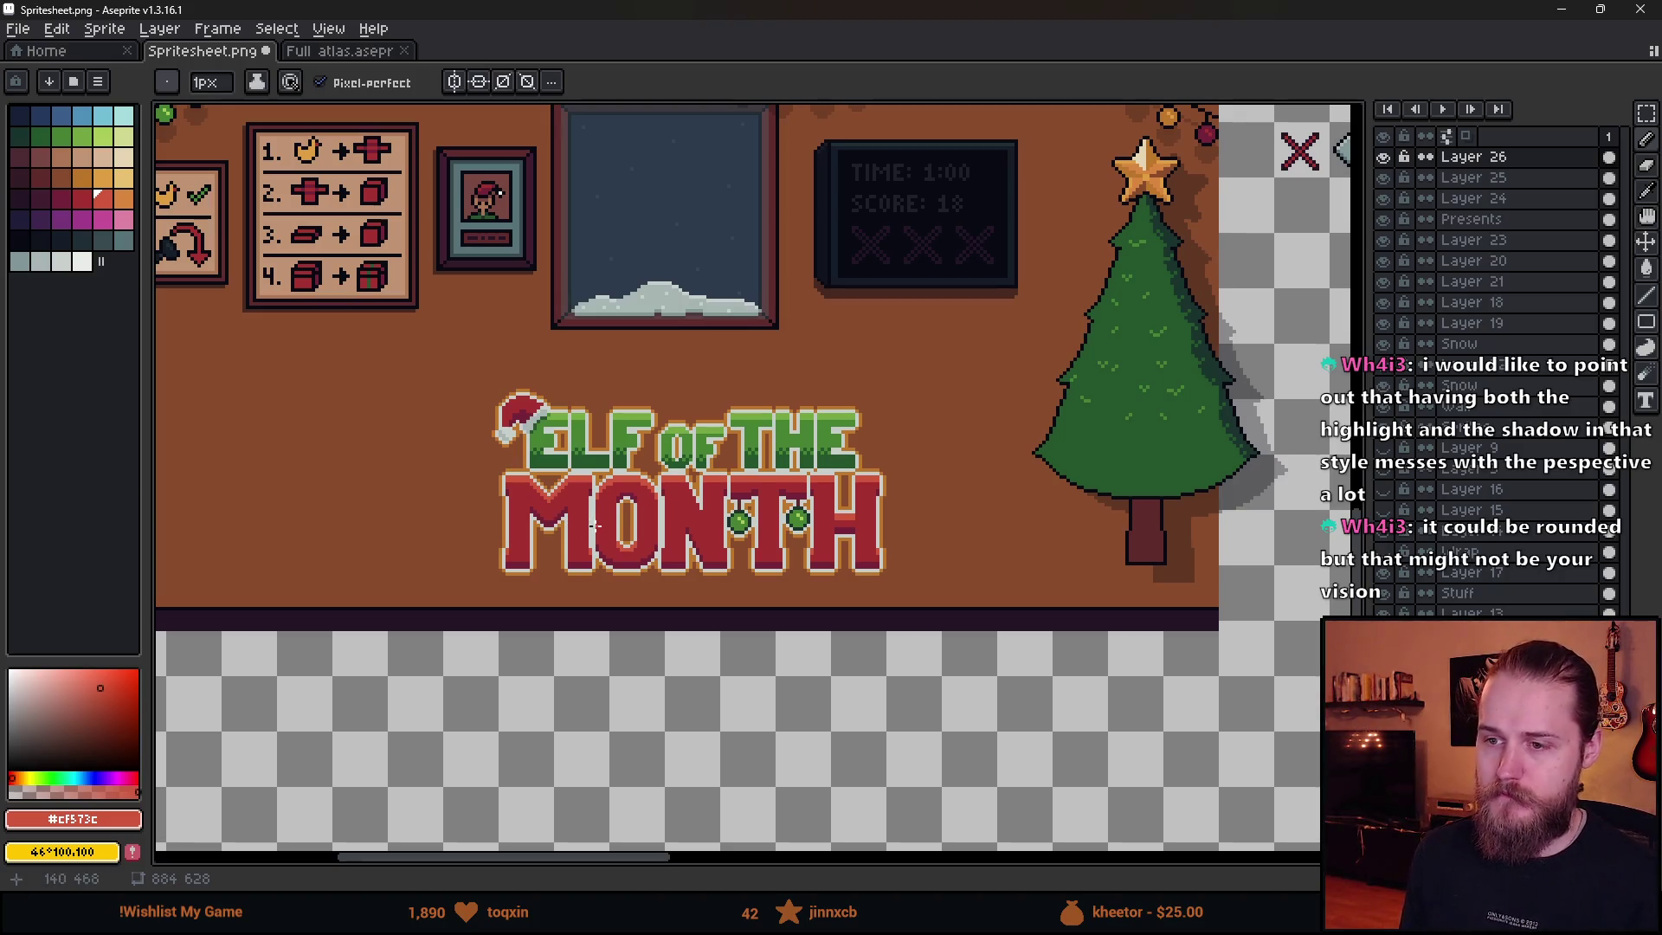
scroll(543, 512, "up", 4)
left_click(483, 390, "alt")
left_click_drag(445, 357, 601, 360)
left_click(739, 497, "shift")
left_click(767, 524, "shift")
left_click(906, 387, "shift")
left_click_drag(943, 350, 1100, 357)
scroll(853, 514, "down", 4)
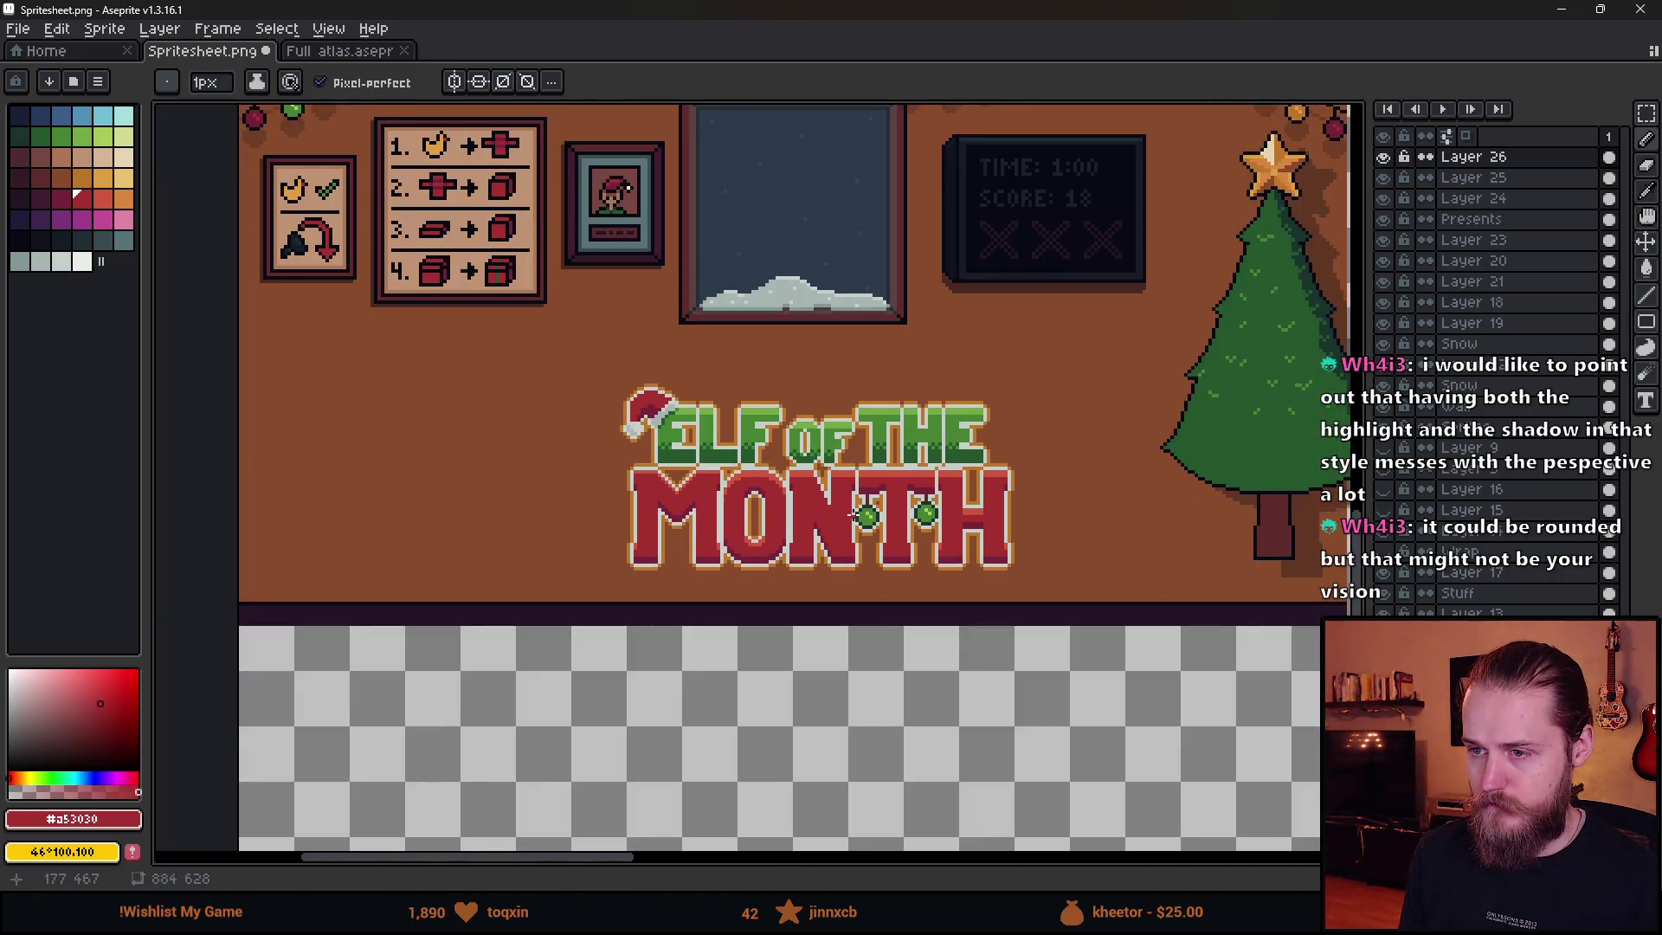
scroll(827, 454, "up", 3)
- Select the area around MONTH, pick the orange colour, then clear the selection
key("m")
mouse_move(360, 390)
left_mouse_down()
mouse_move(512, 509)
mouse_move(984, 643)
left_mouse_up()
key("i")
key("g")
left_click(123, 199)
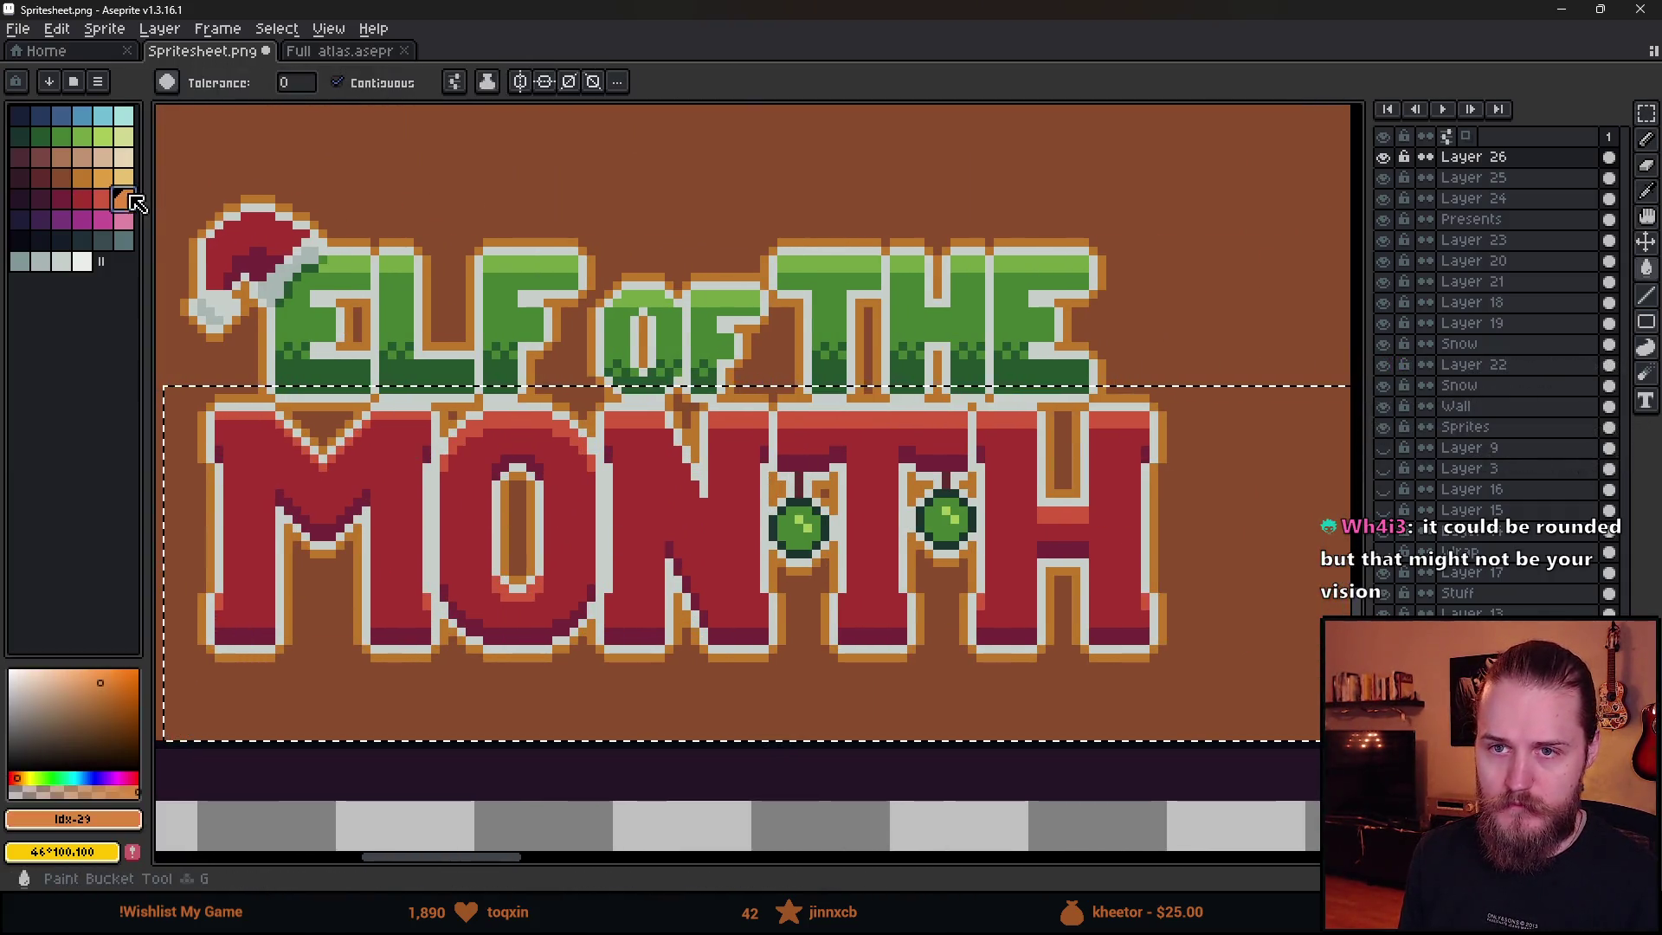
scroll(291, 441, "up", 3)
scroll(375, 492, "down", 3)
key("v")
key("ctrl+d")
key("b")
- Sample light red and add light-red pixels beside the left and right gems, undoing one misplaced pixel
scroll(398, 475, "up", 3)
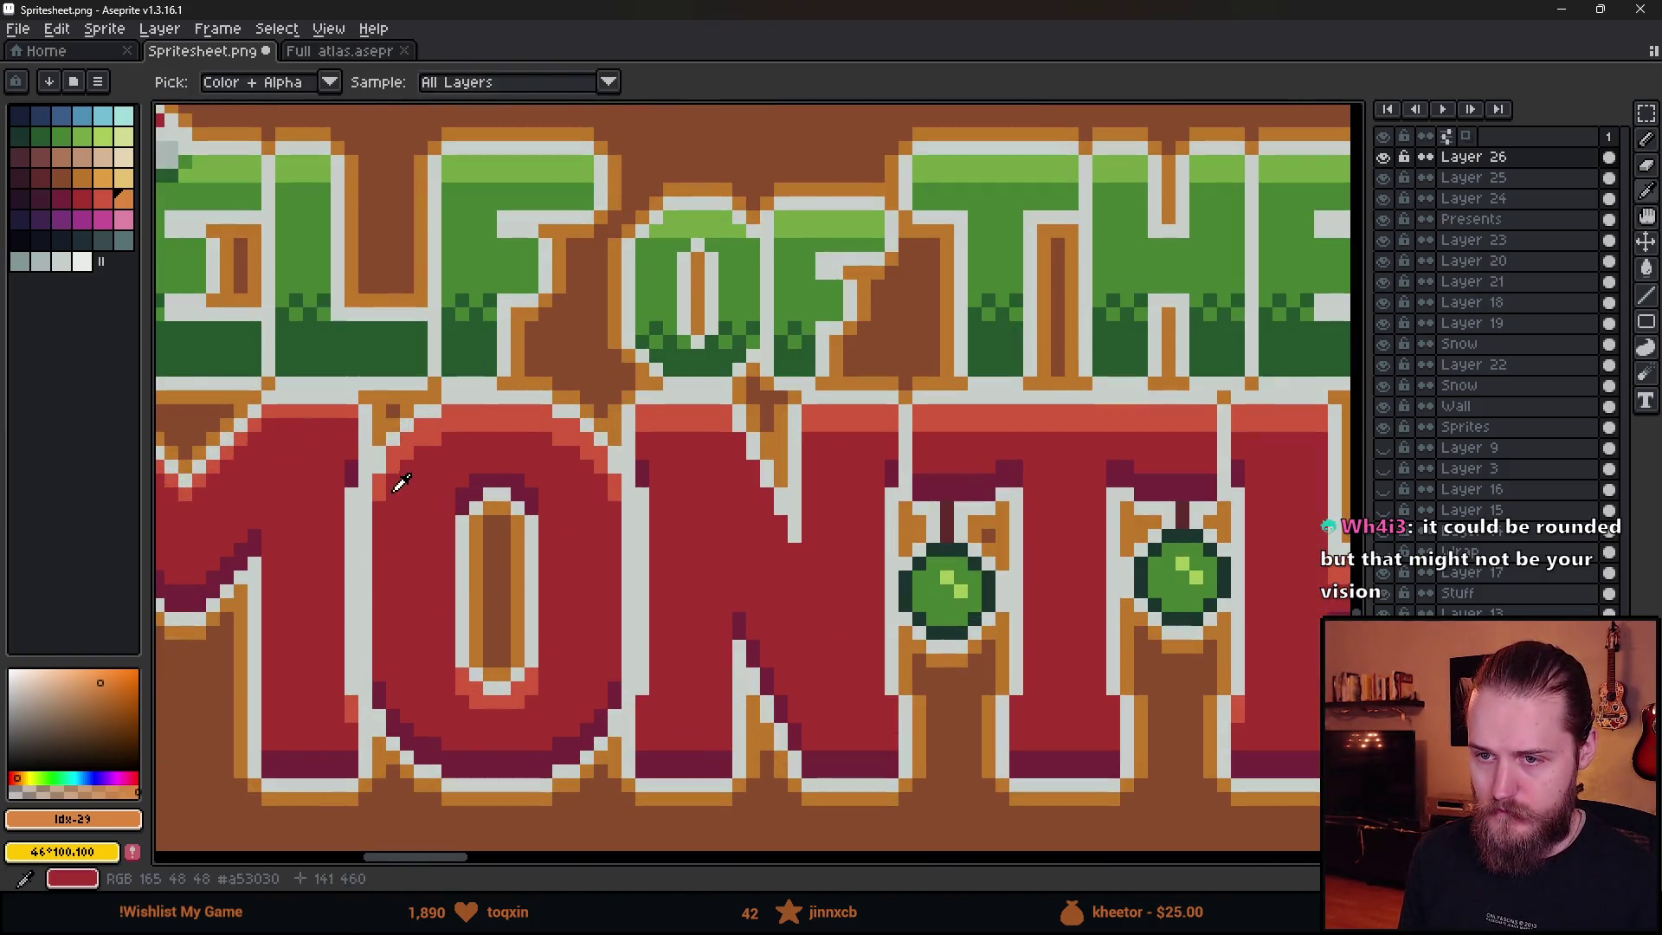
left_click(398, 475, "alt")
scroll(491, 517, "down", 2)
scroll(492, 518, "down", 2)
scroll(617, 578, "left", 1)
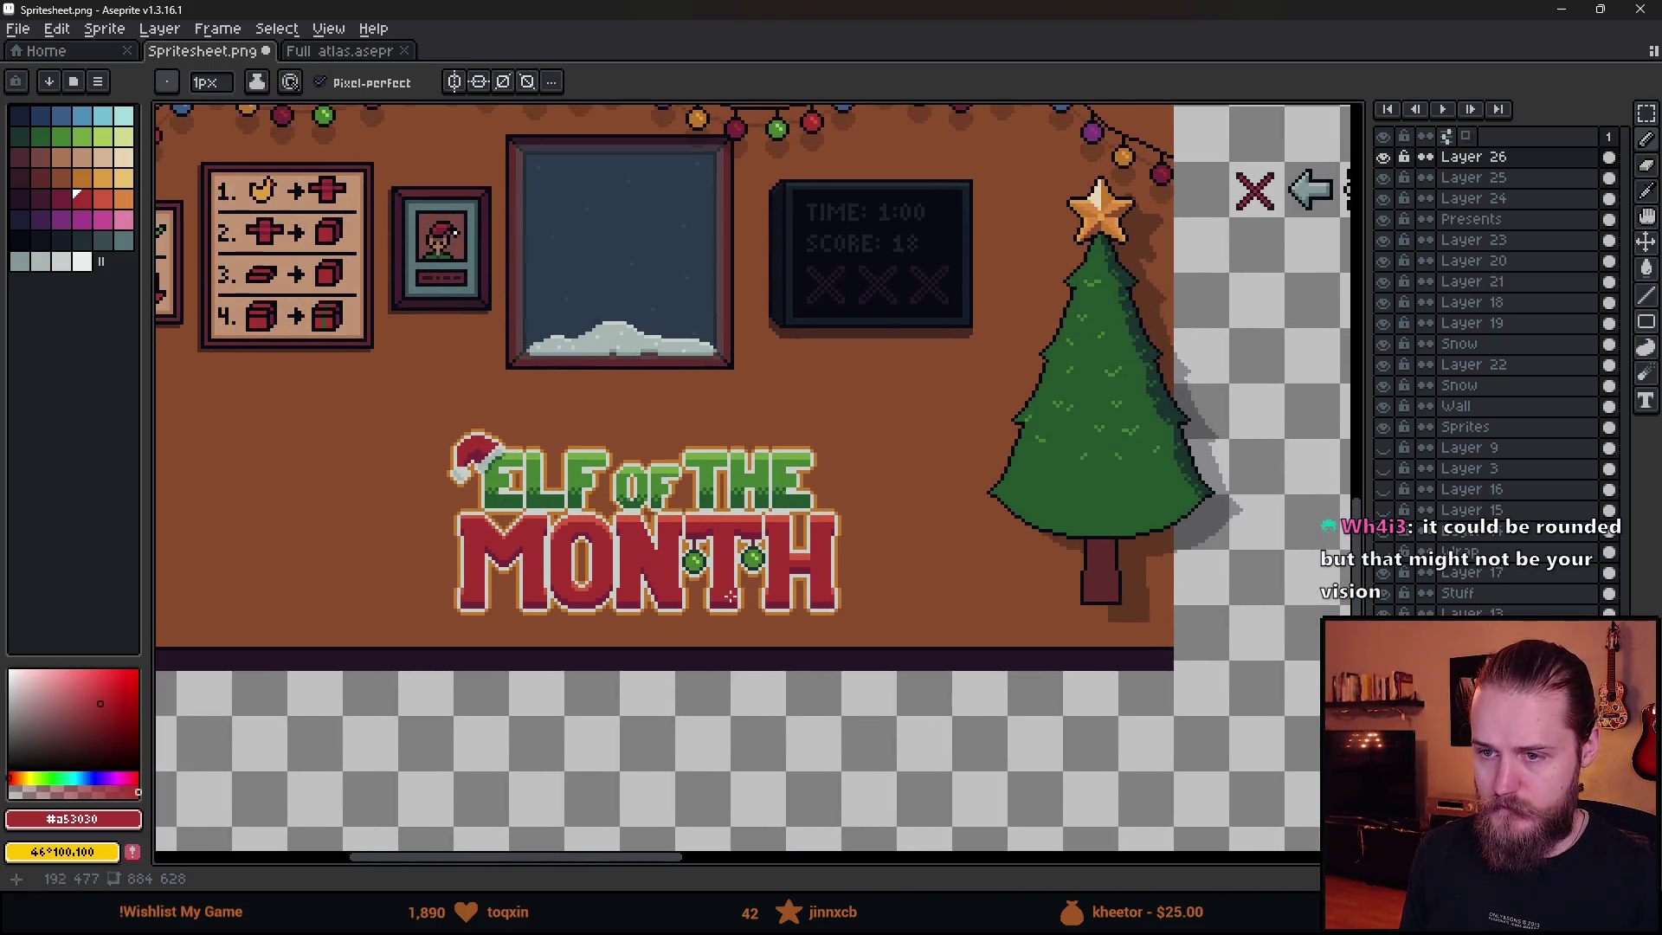
key("v")
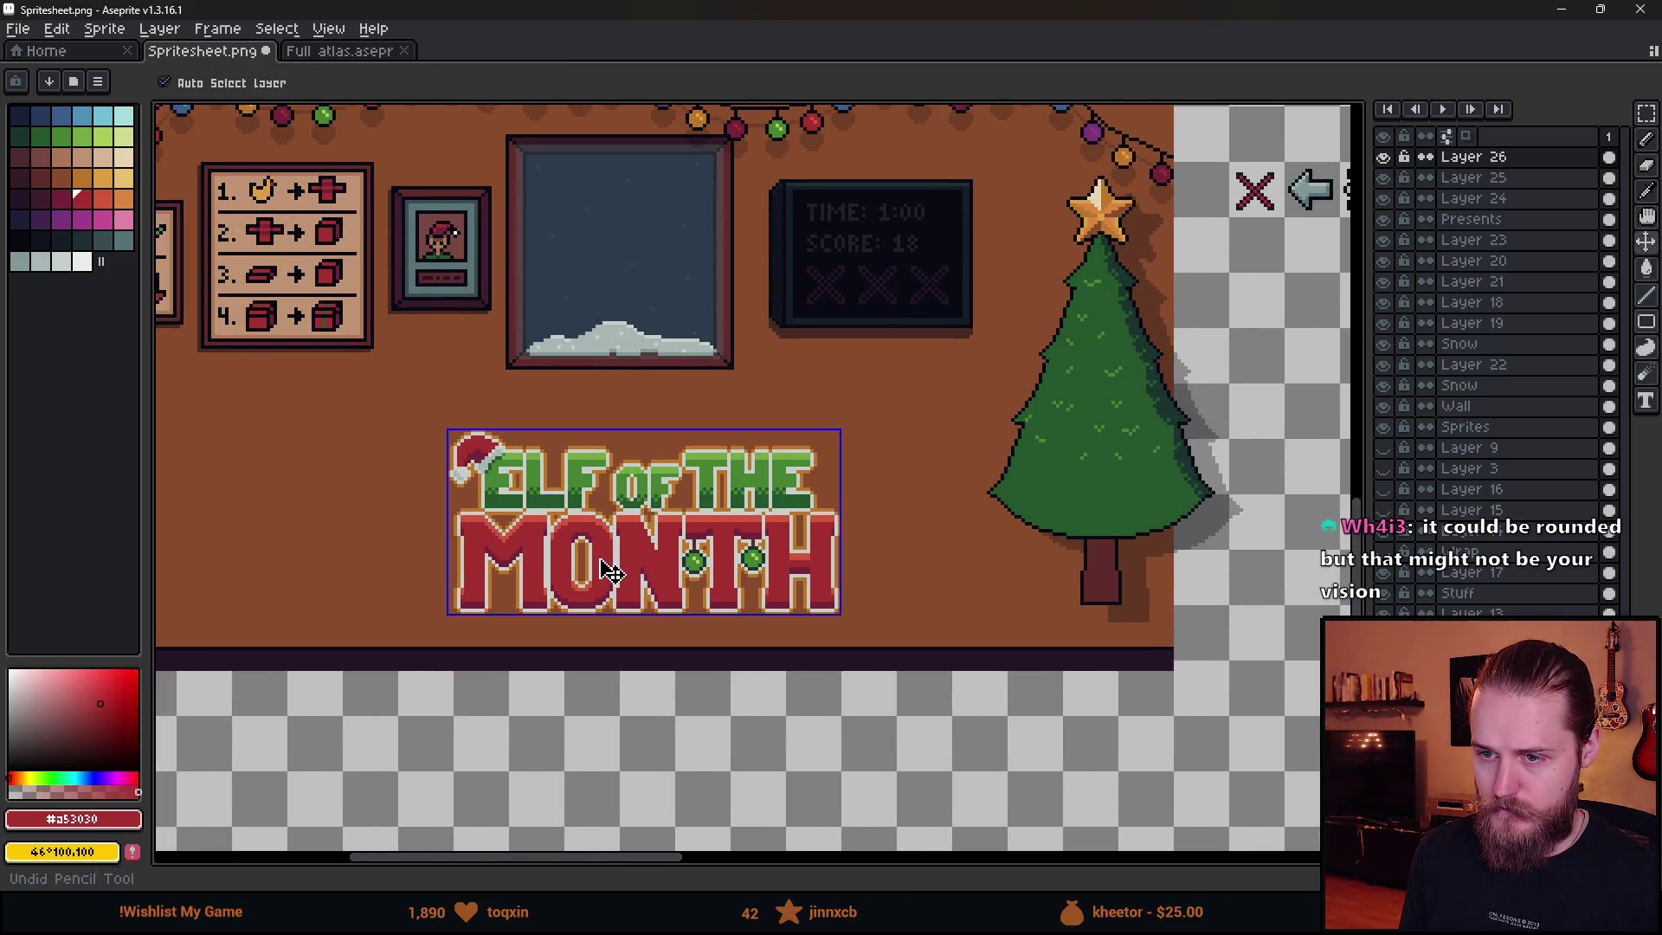
key("b")
scroll(735, 571, "up", 3)
left_click(866, 385, "alt")
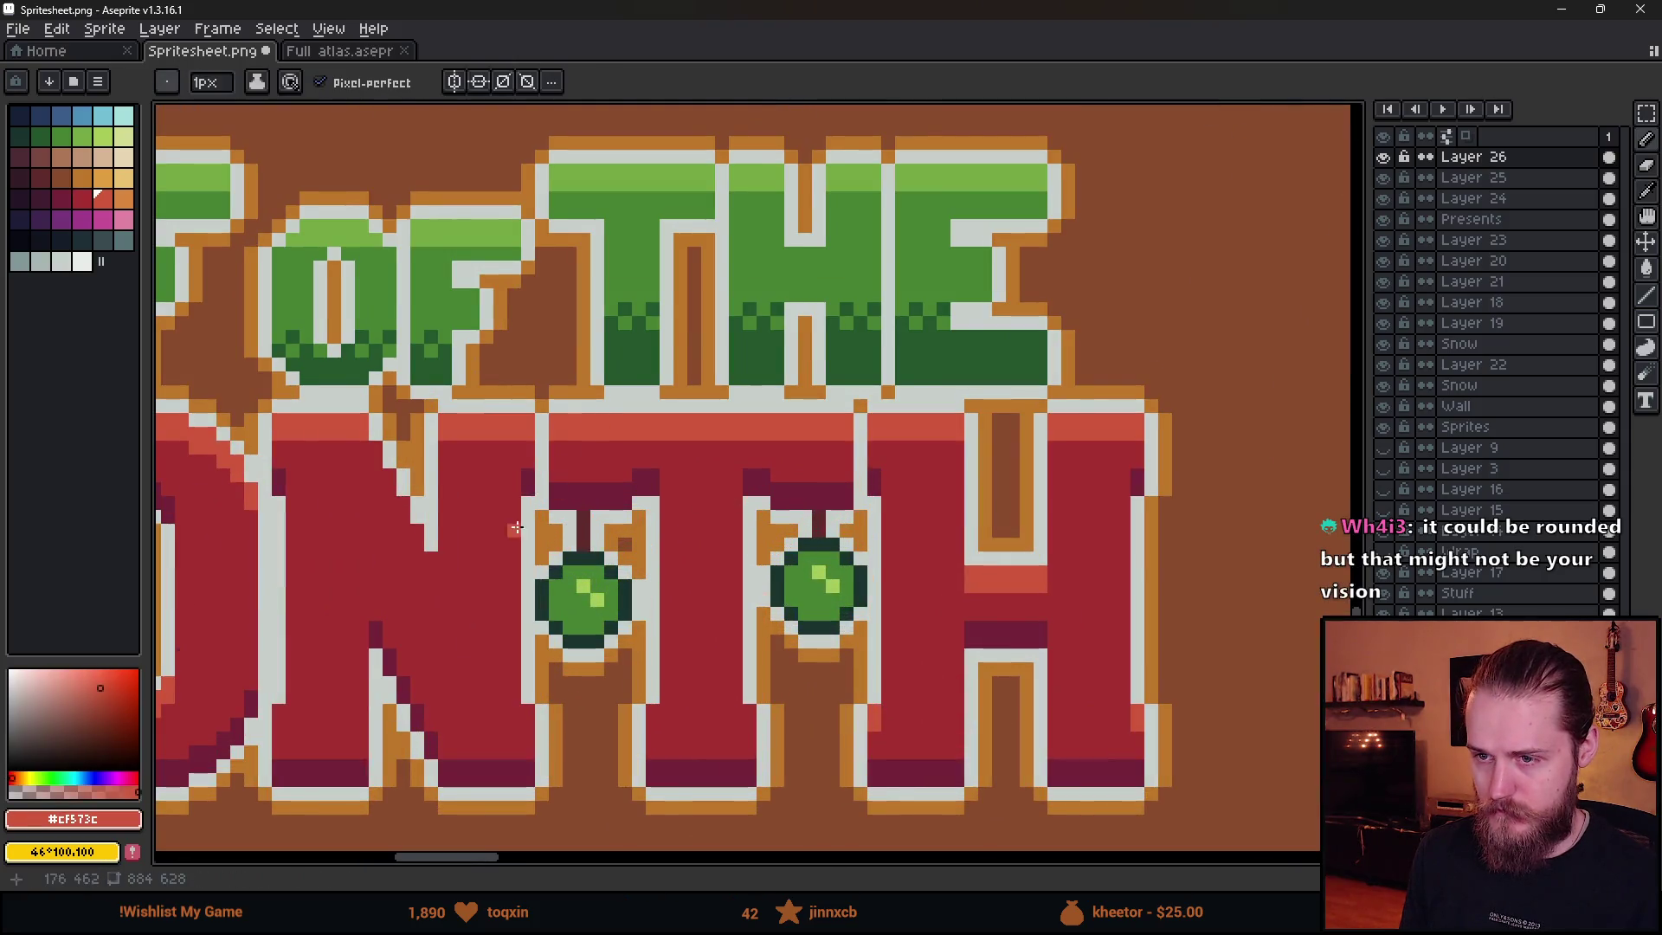
scroll(1148, 436, "left", 2)
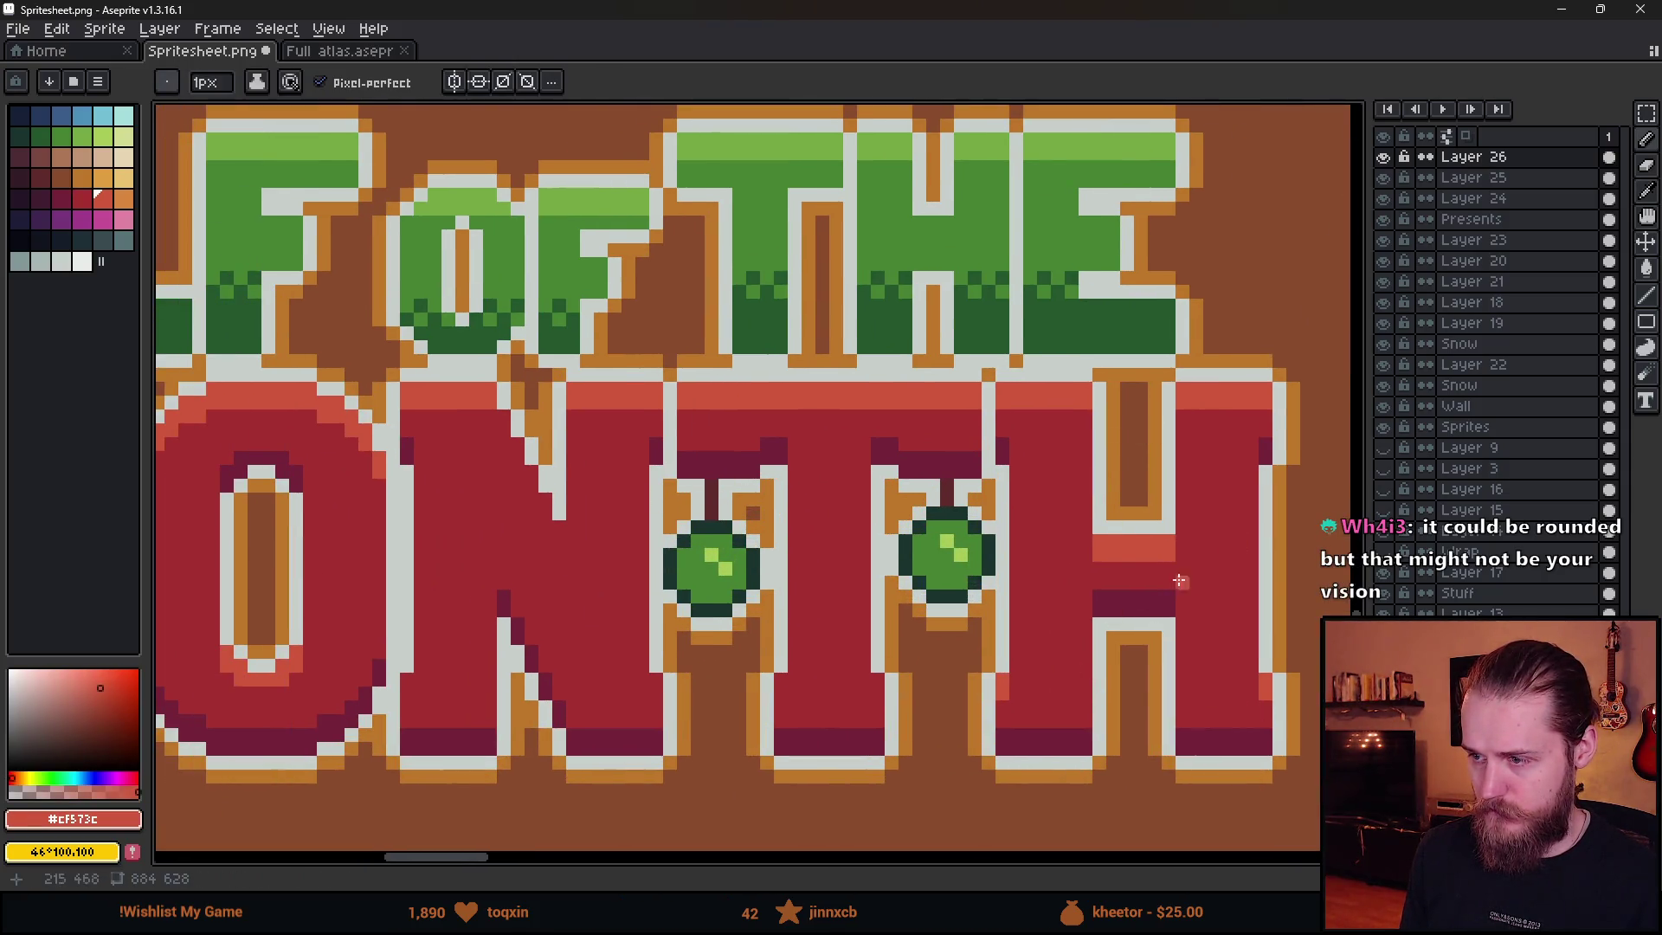
scroll(852, 681, "up", 2)
left_click(755, 693)
left_click(949, 673)
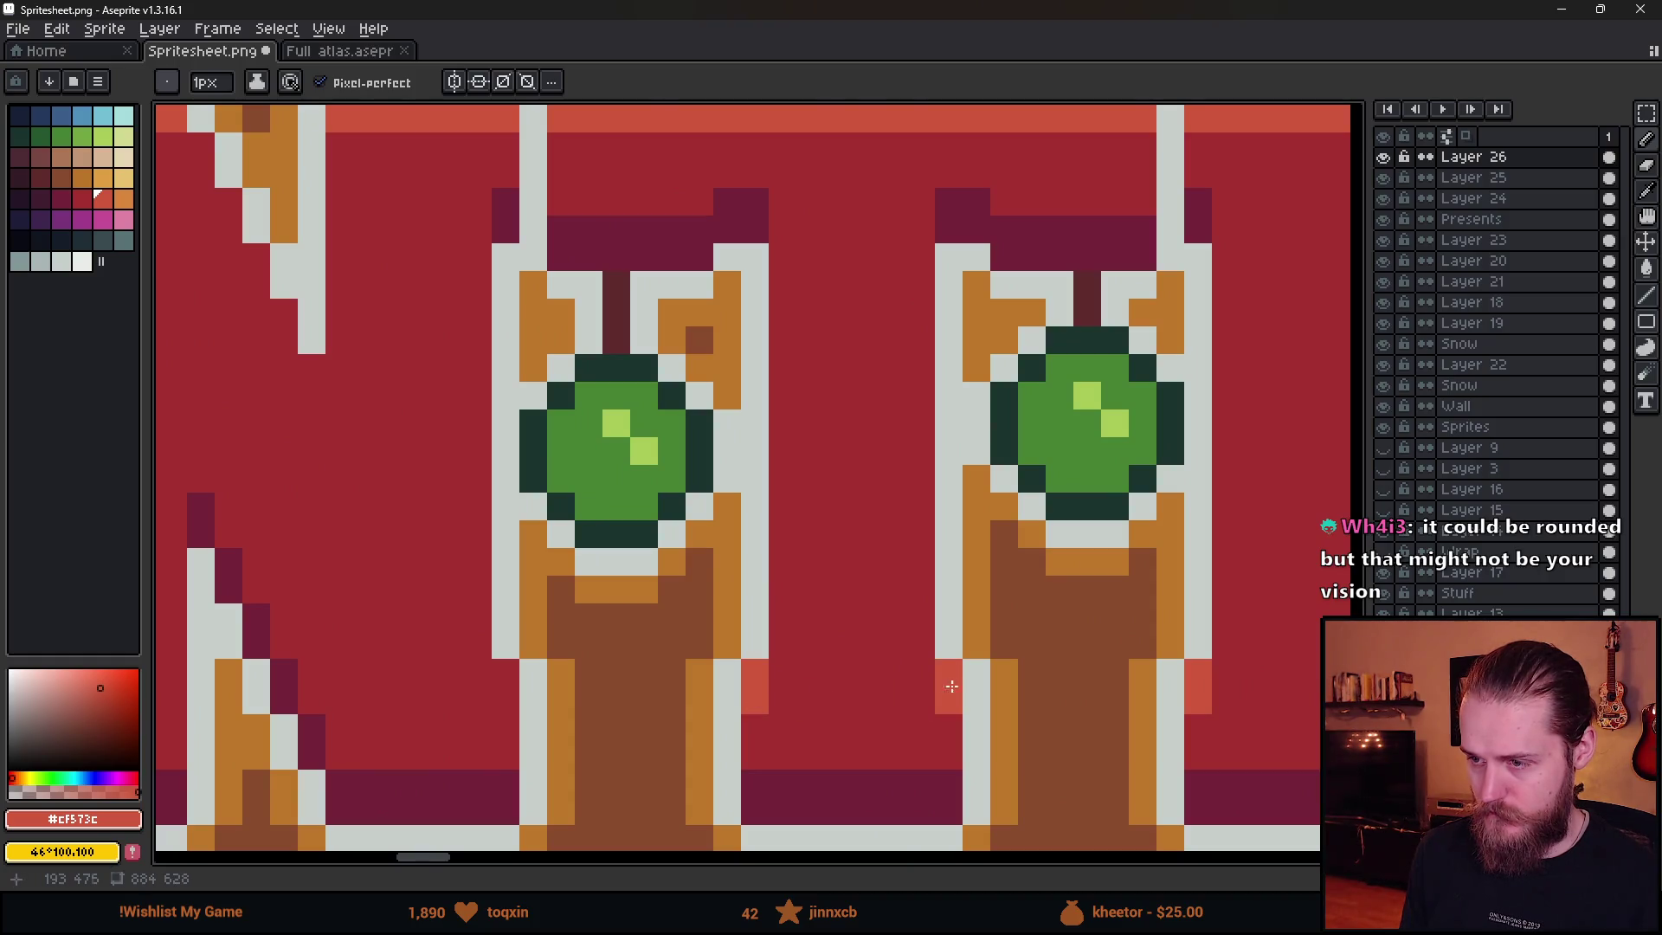
scroll(704, 594, "down", 4)
scroll(975, 560, "up", 3)
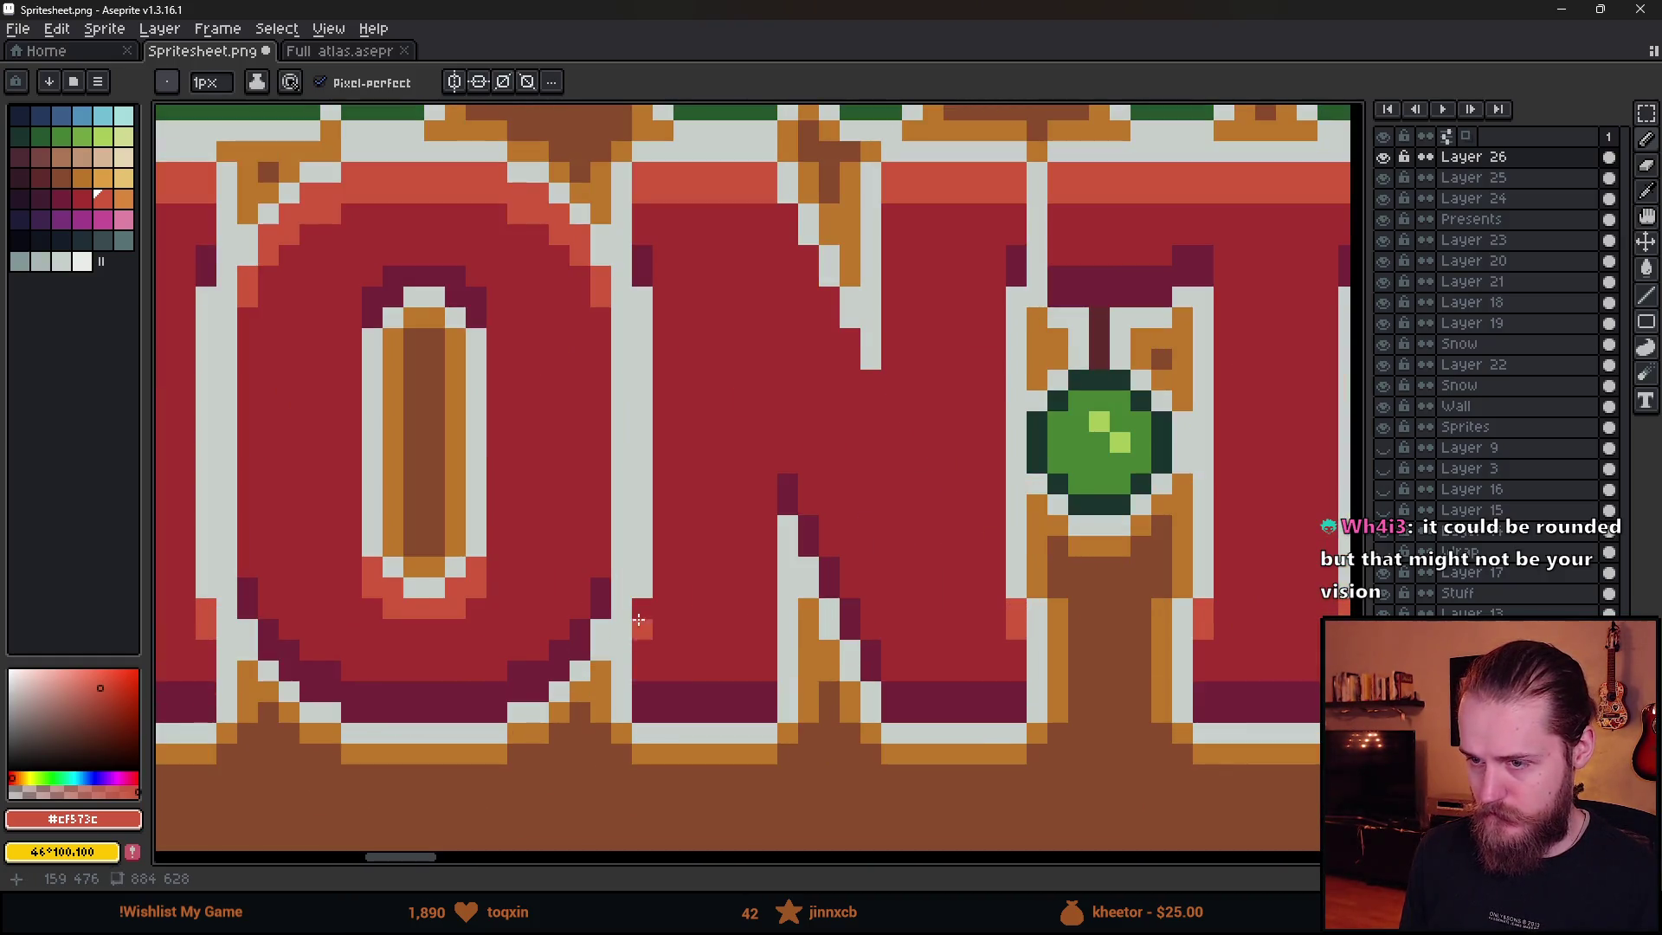
key("ctrl+z")
scroll(779, 227, "left", 2)
- Place light-red pixels down the N's diagonal edge
left_click(866, 242)
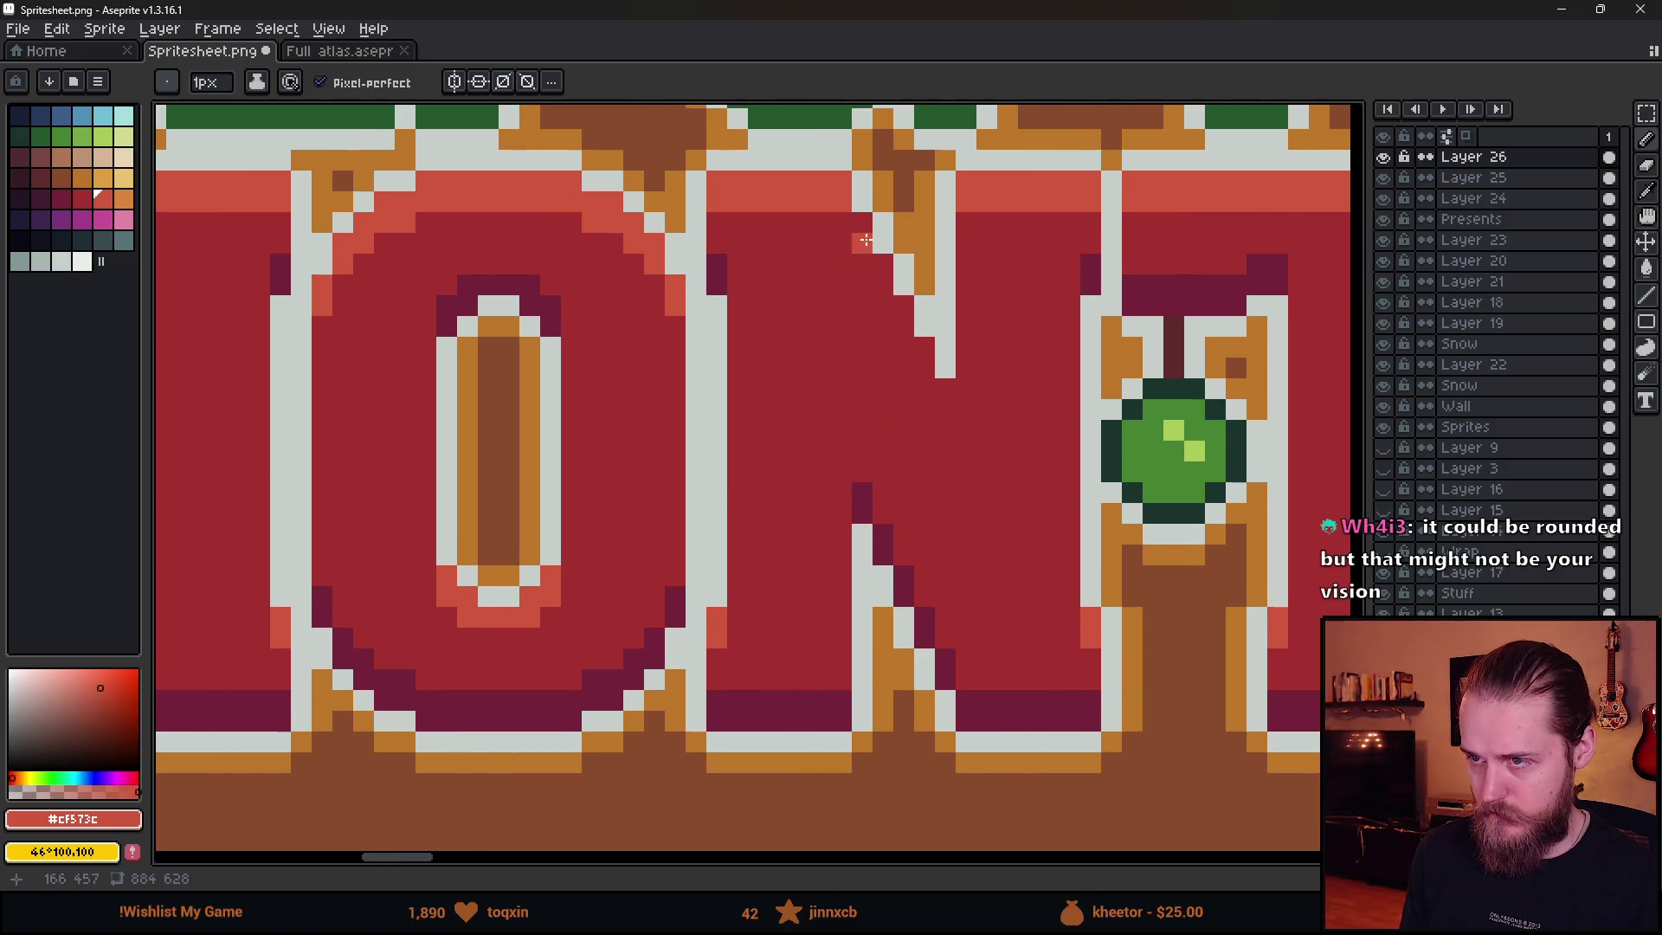
left_click(903, 325)
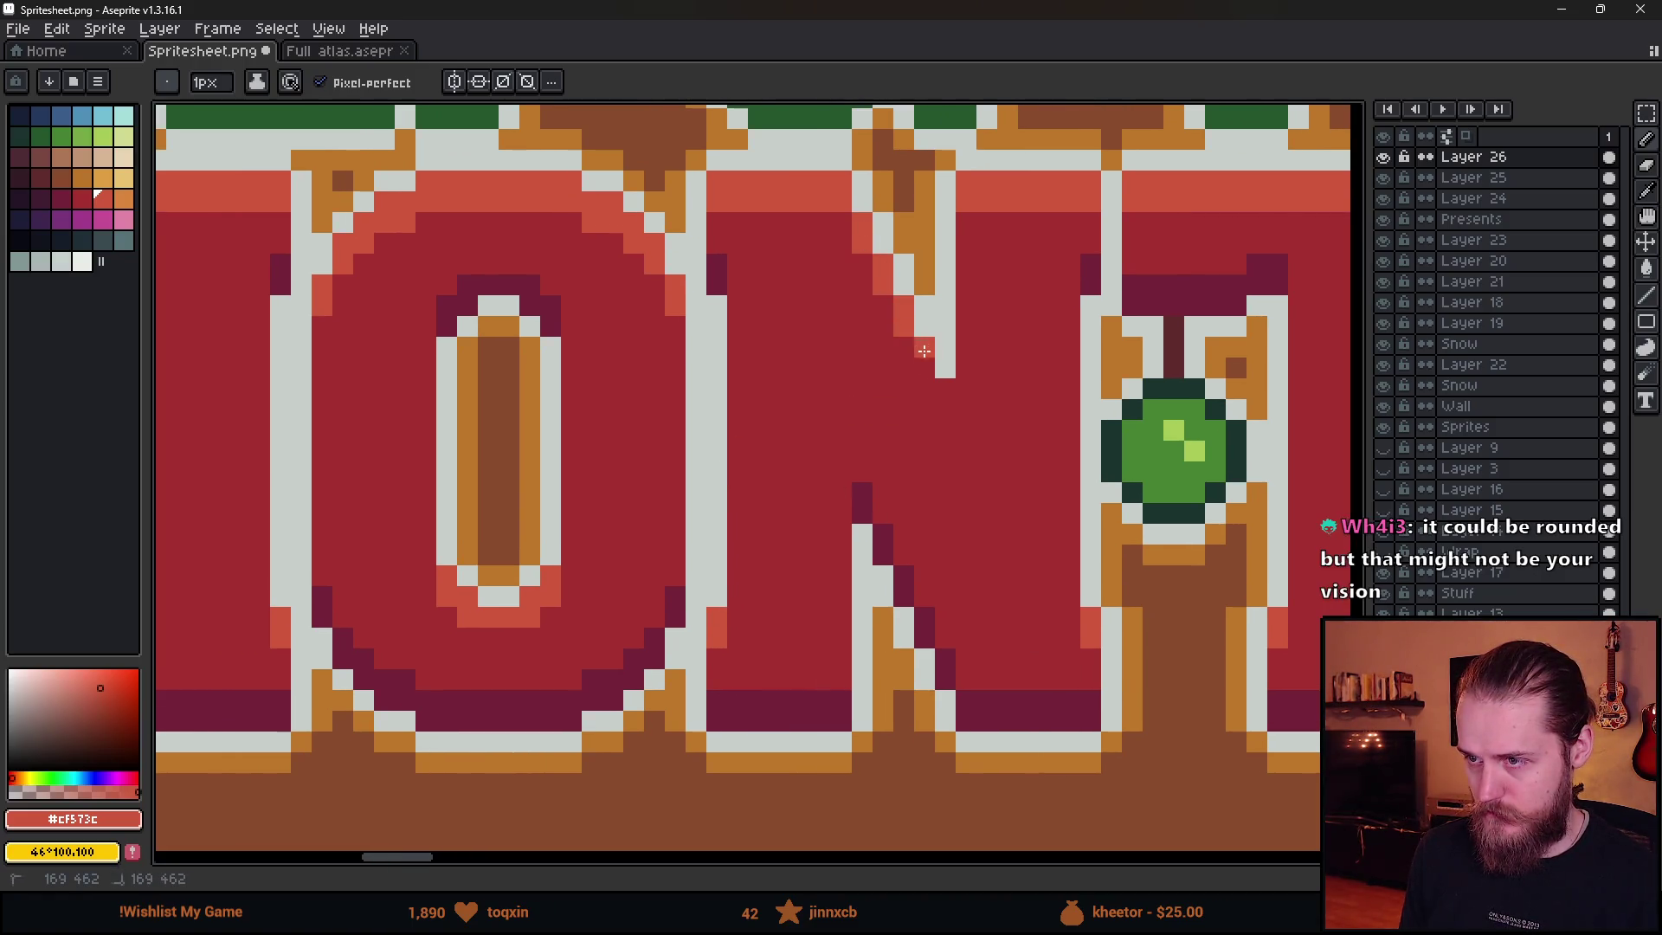
scroll(1001, 420, "left", 4)
scroll(1089, 390, "down", 4)
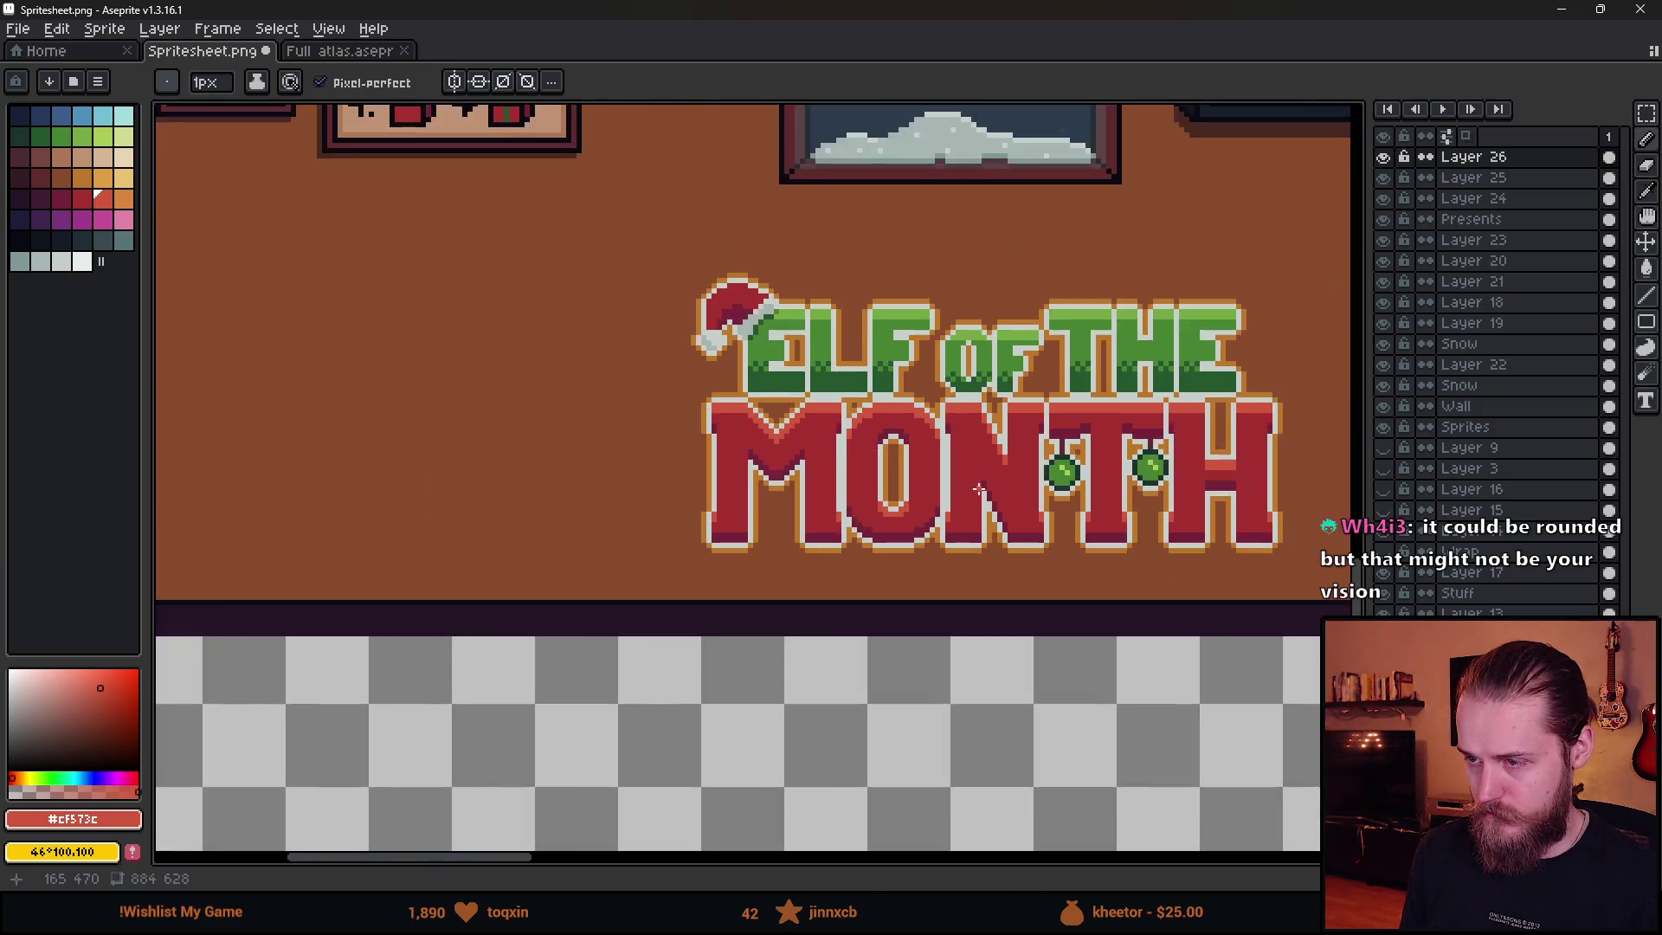
scroll(893, 493, "up", 3)
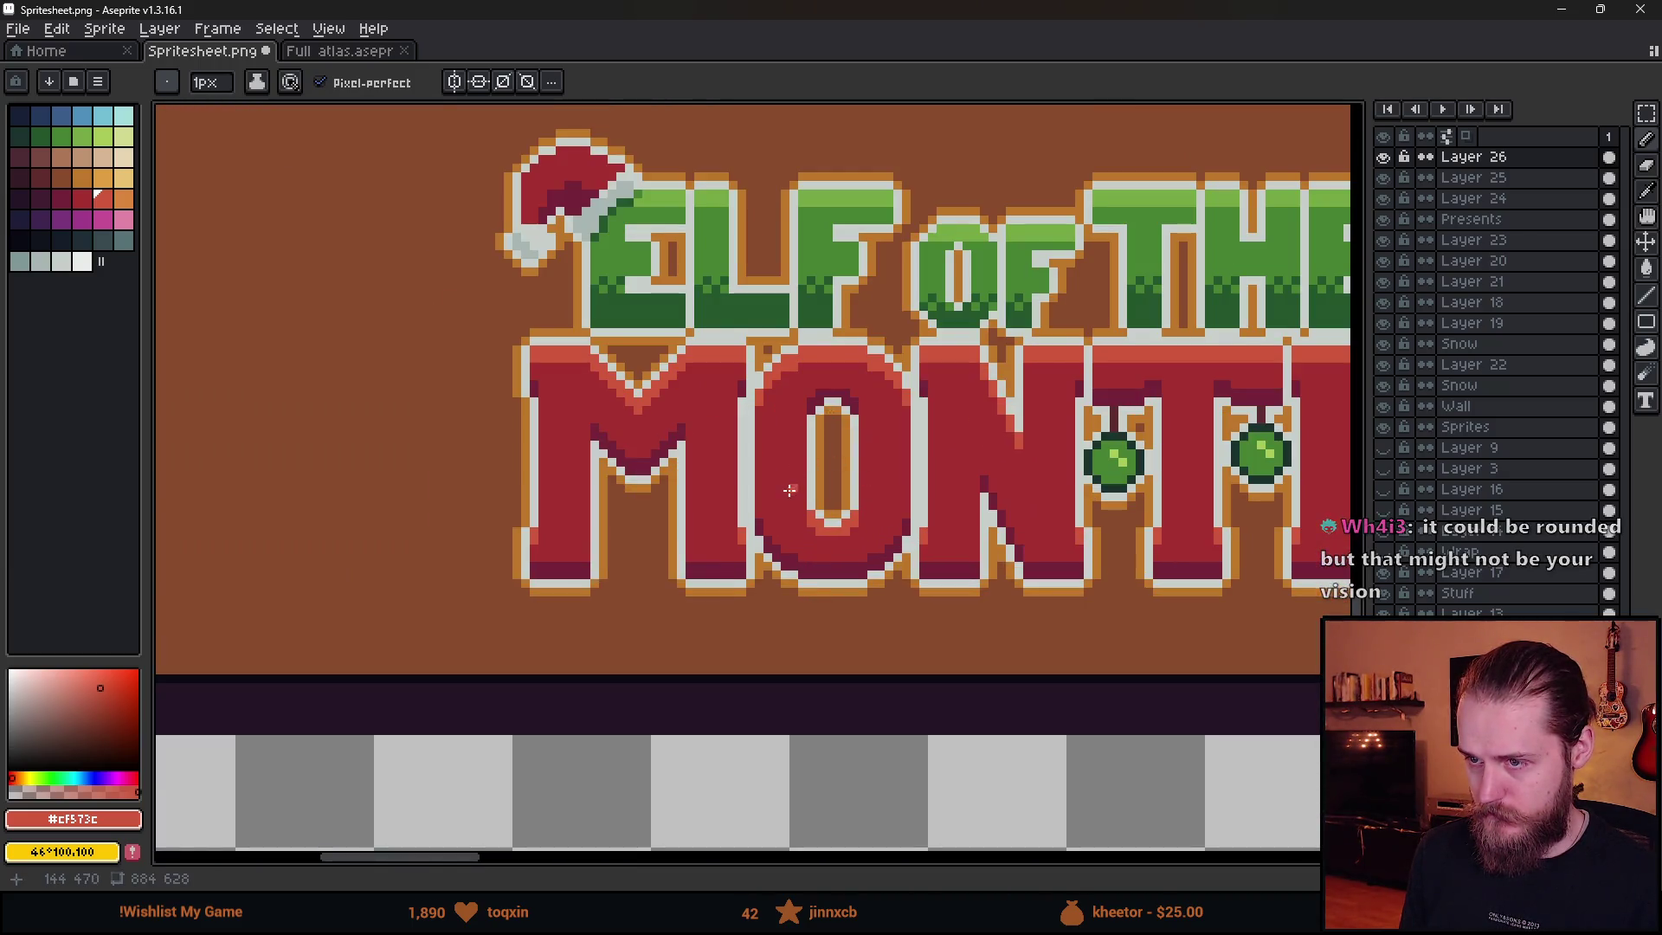
scroll(893, 493, "right", 4)
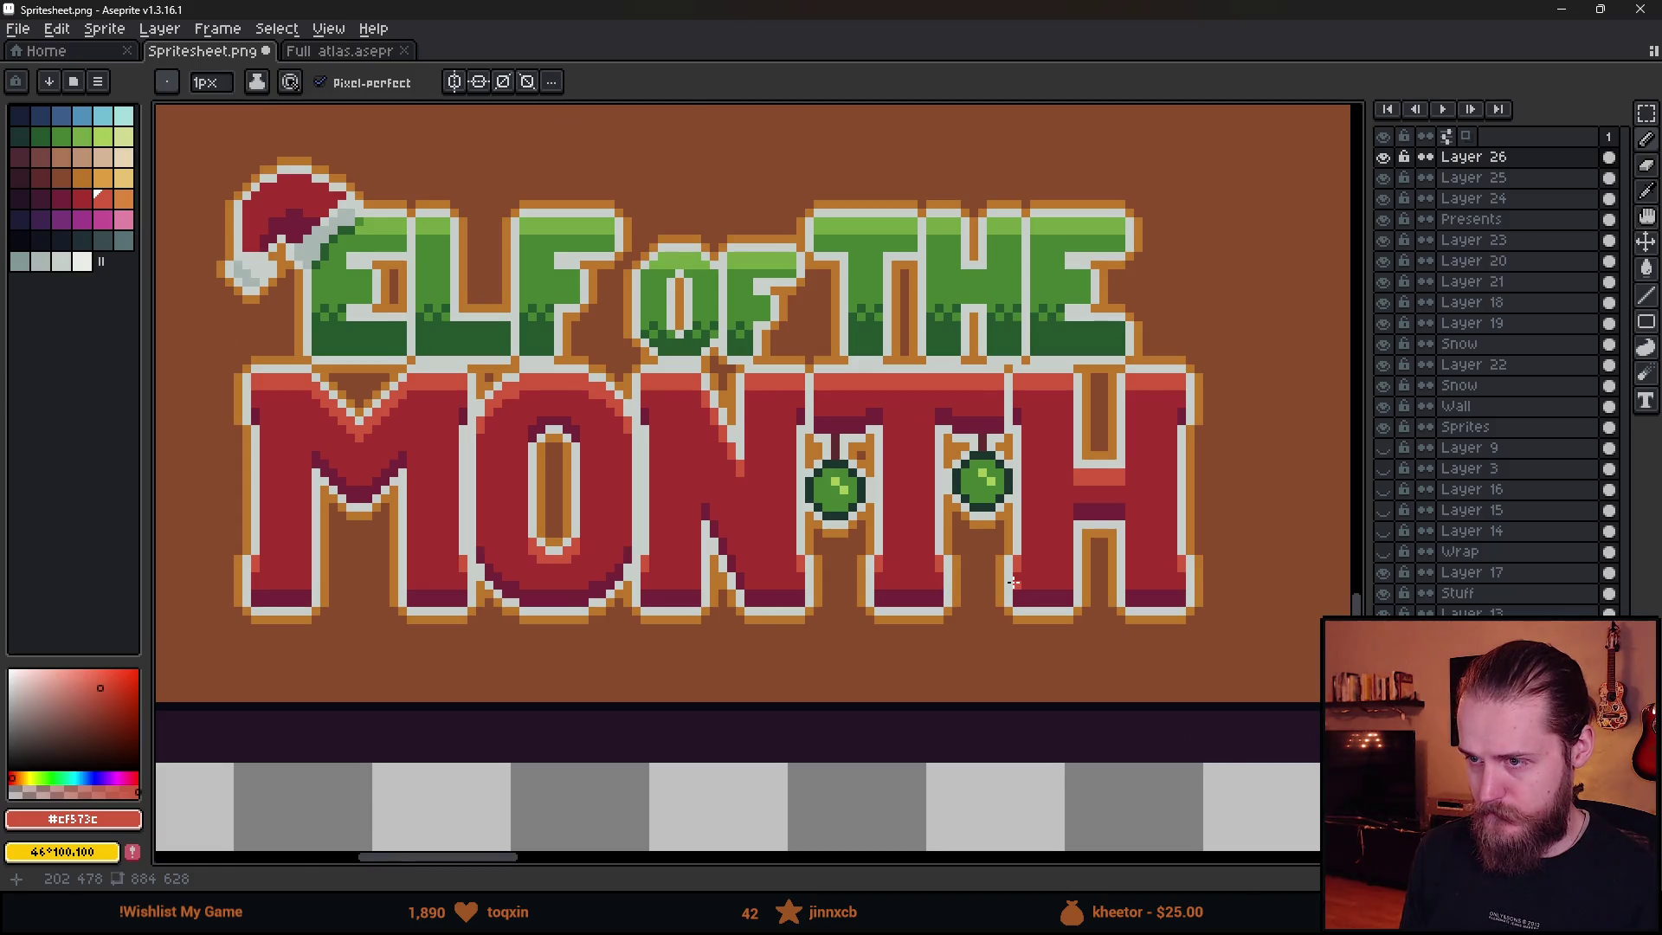
- Pan up to the title's upper line and drag a rectangular selection around the ELF OF THE lettering
left_click_drag(1013, 582, 869, 594)
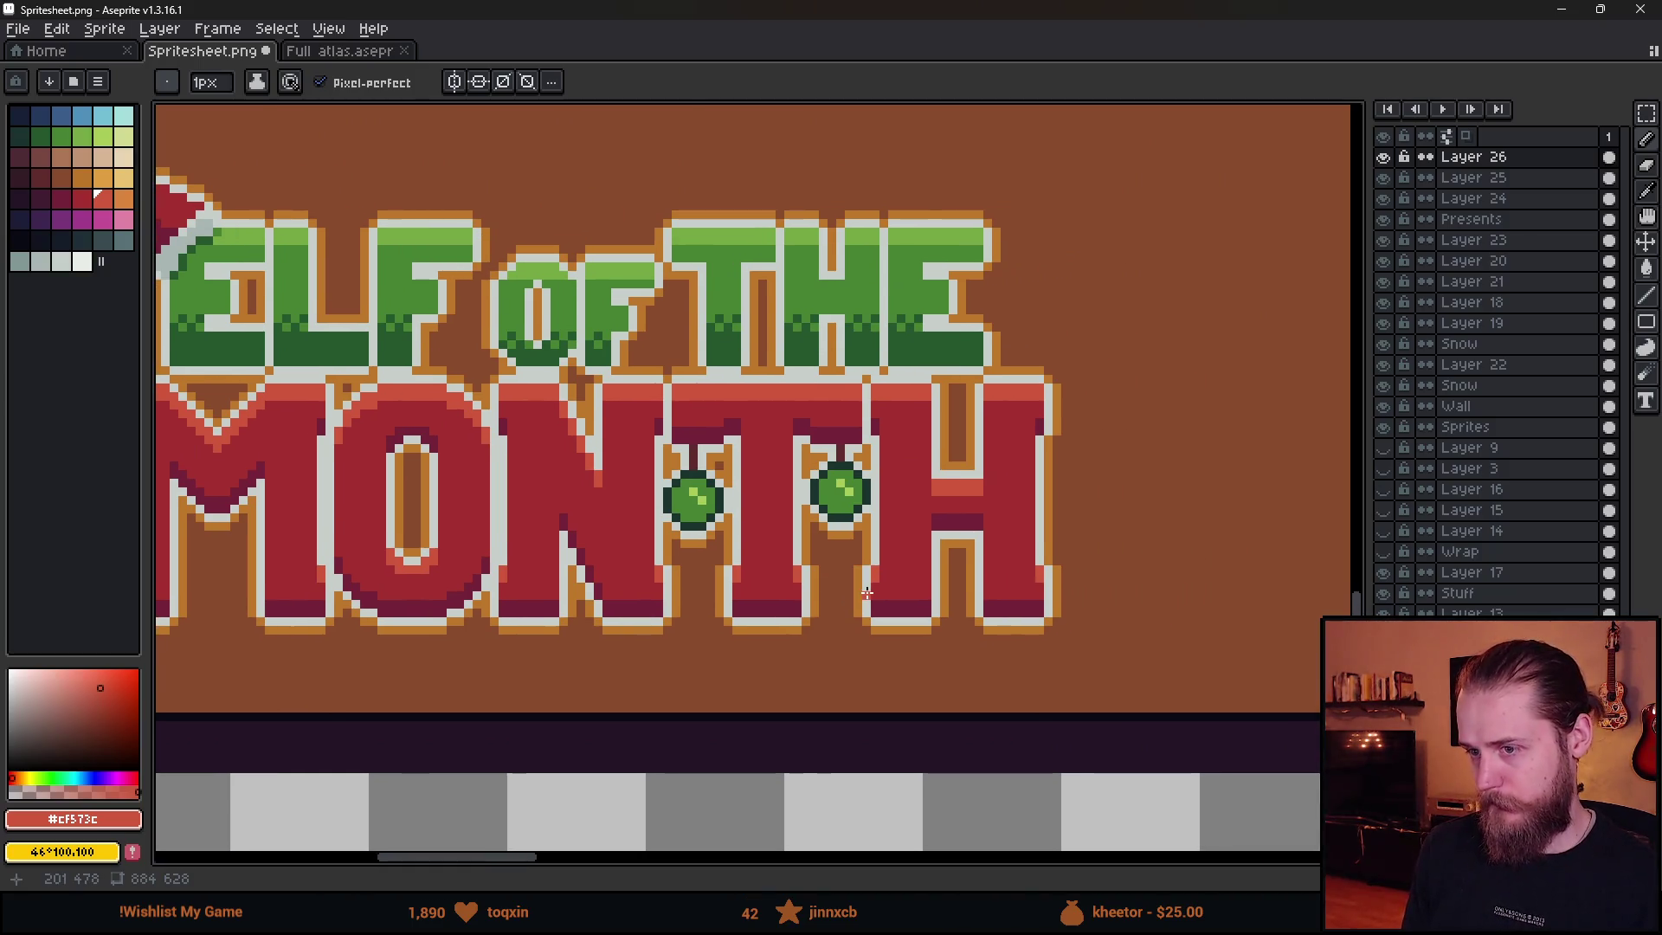
scroll(875, 490, "down", 4)
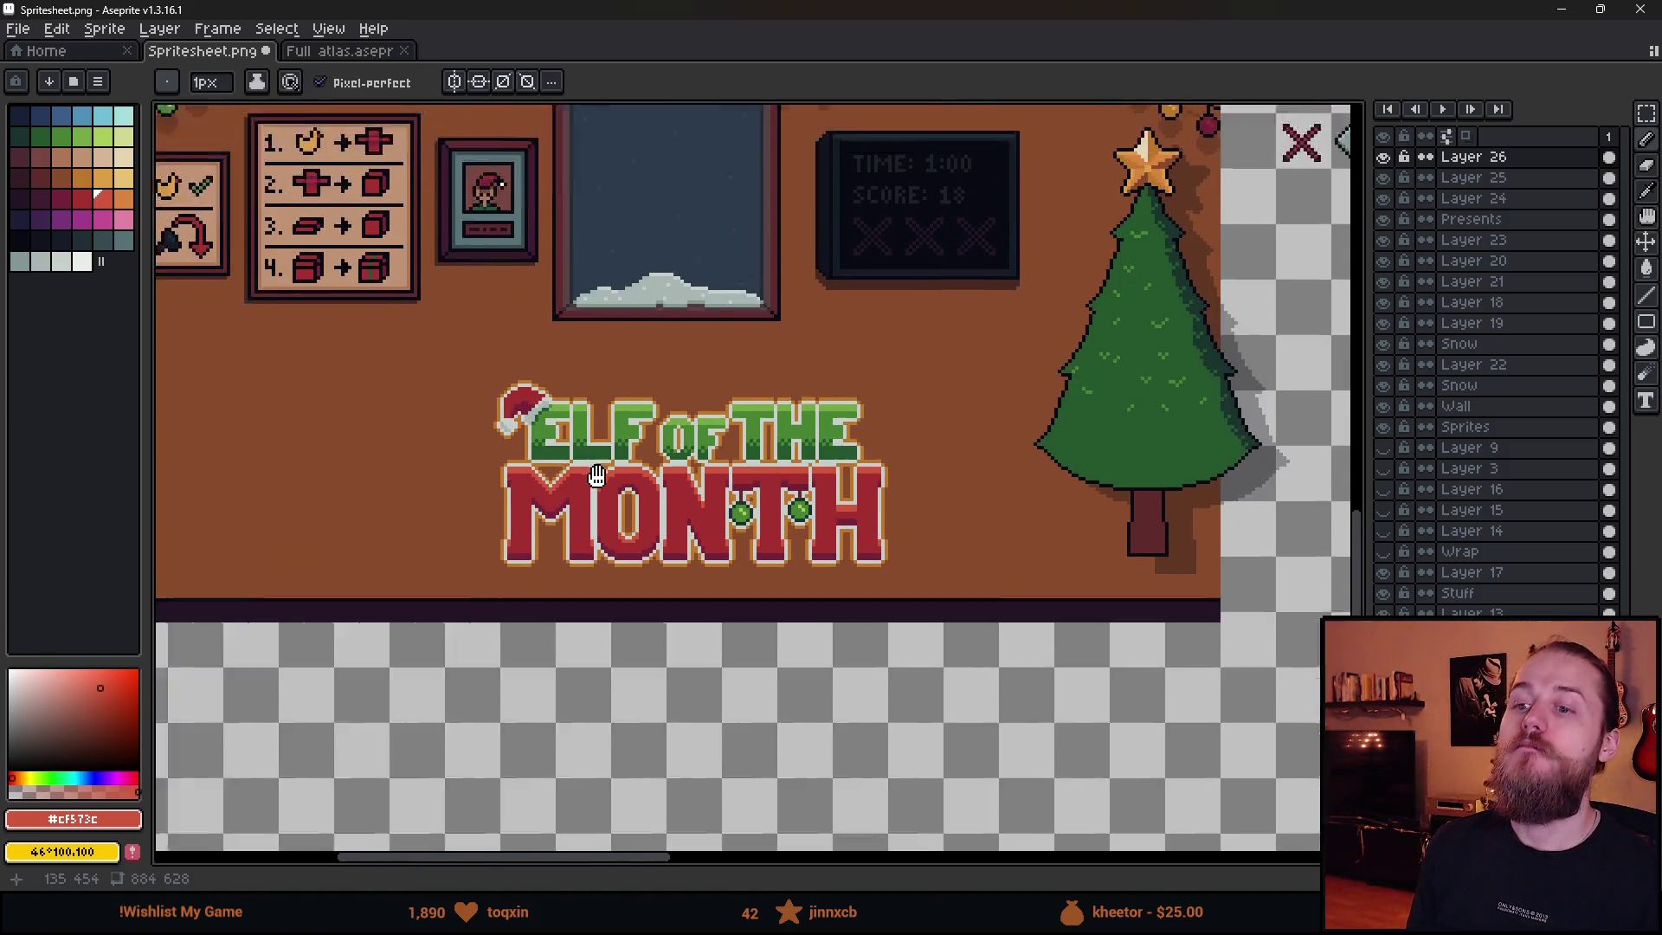
left_click_drag(597, 476, 693, 527)
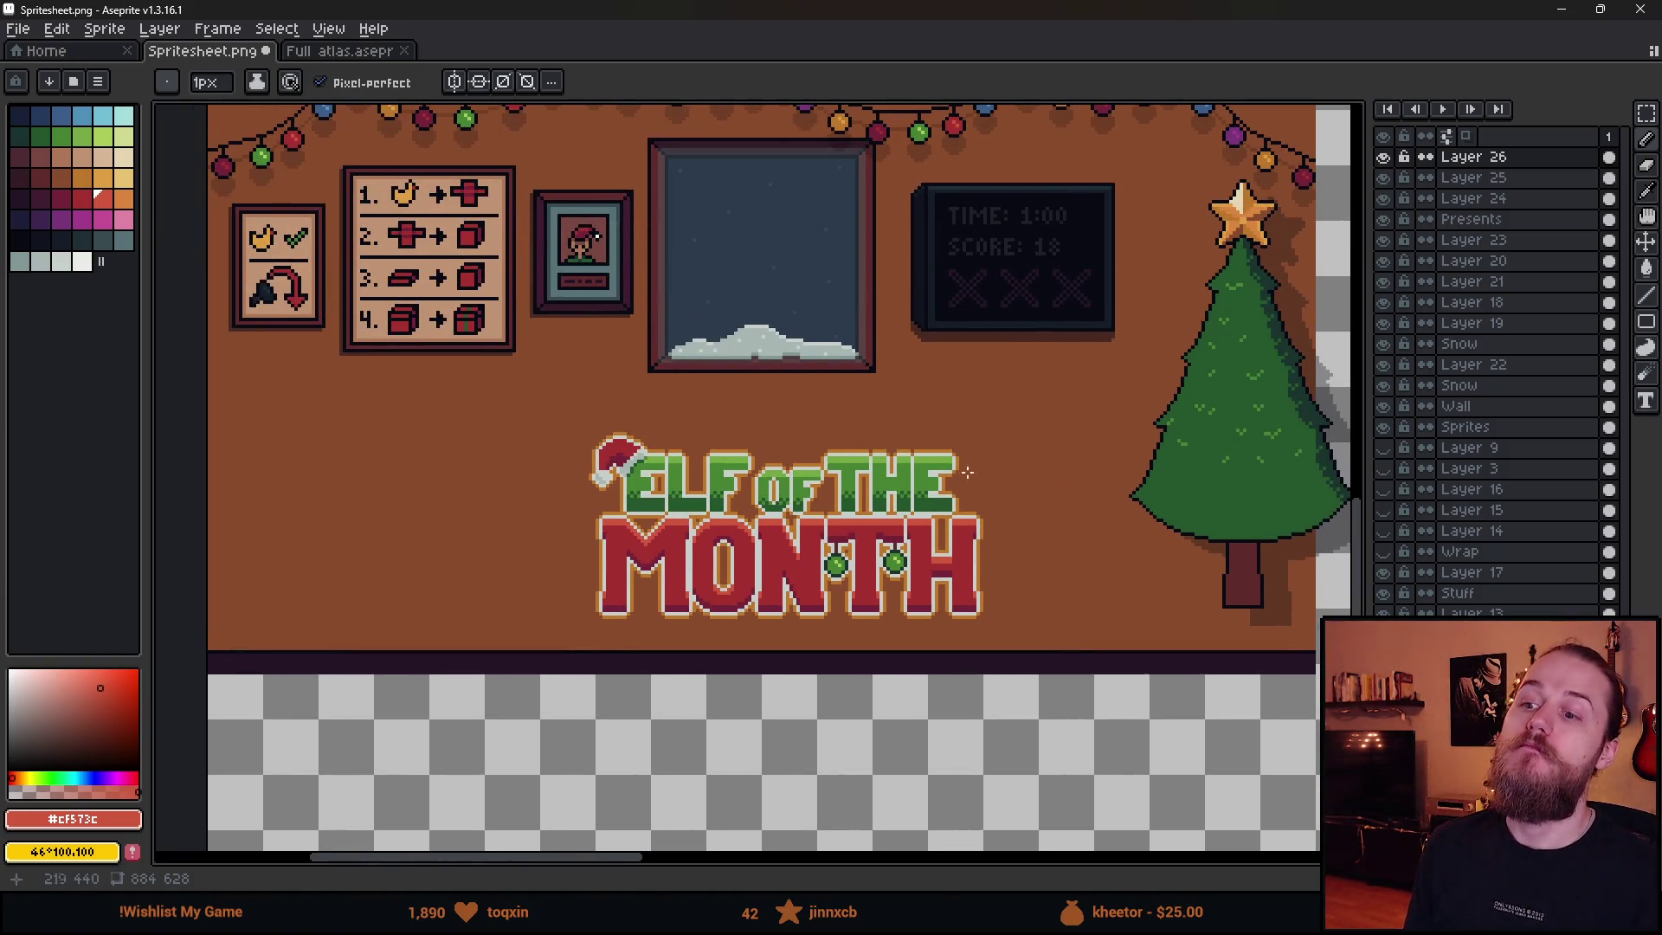
scroll(729, 497, "up", 2)
scroll(606, 554, "up", 2)
scroll(606, 554, "down", 2)
mouse_move(580, 441)
left_mouse_down()
mouse_move(398, 331)
mouse_move(1346, 520)
left_mouse_up()
key("m")
scroll(571, 437, "down", 1)
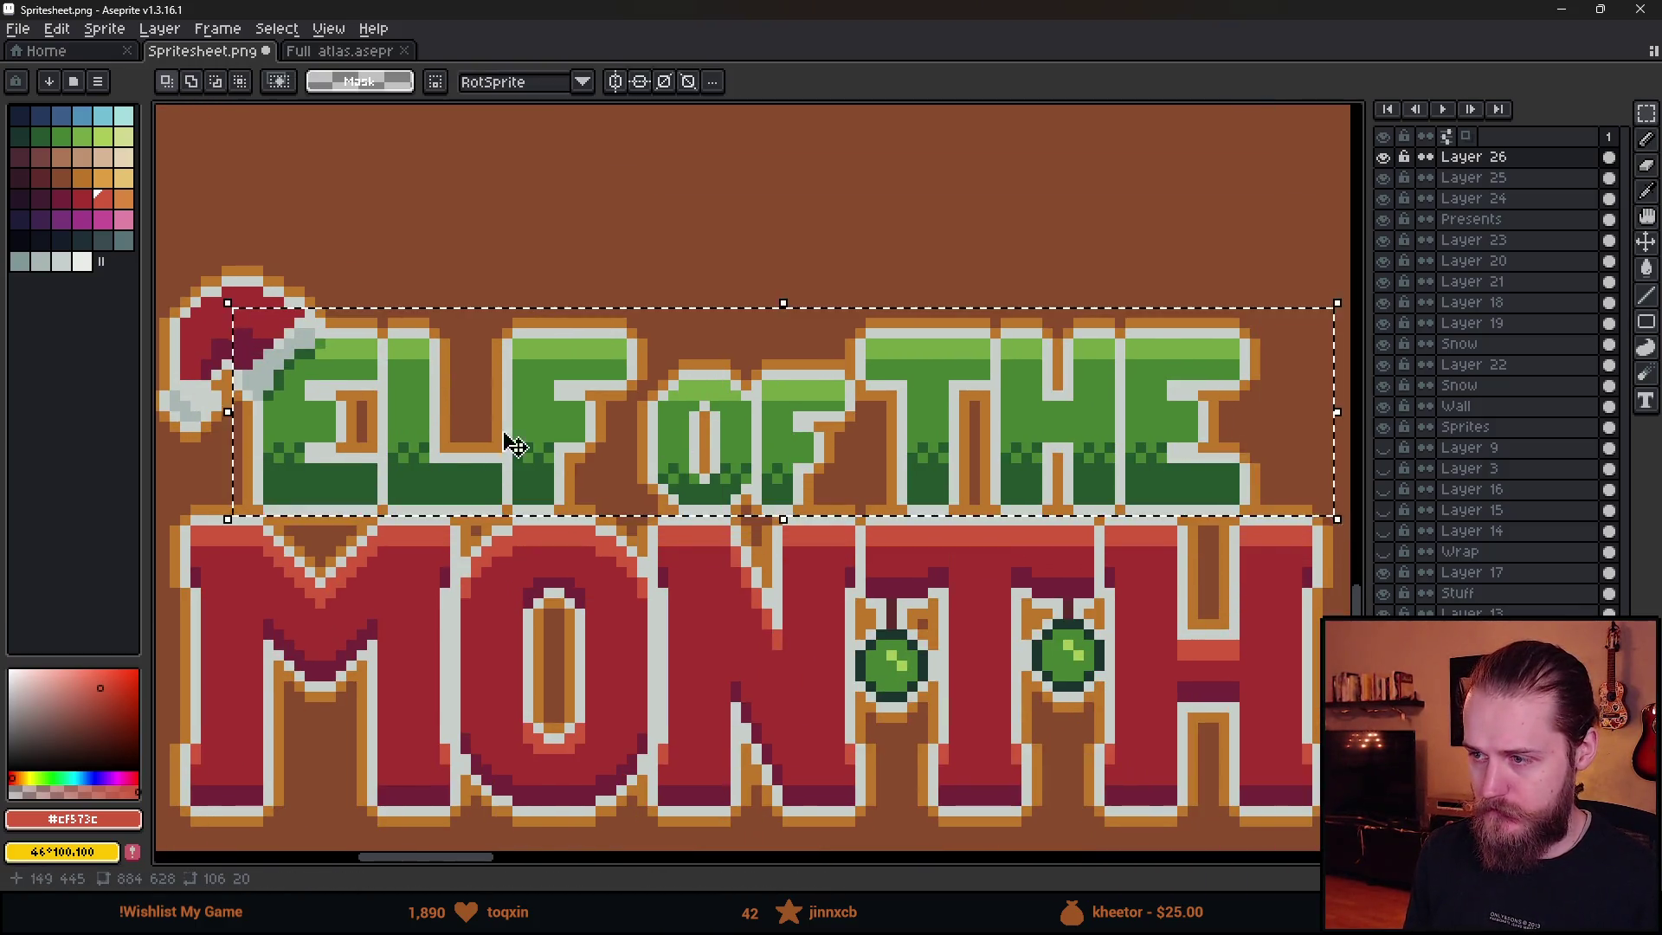
- Eyedrop mid green #468232 and paint it over the E's light top row
scroll(558, 423, "up", 1)
scroll(559, 423, "up", 2)
key("i")
left_click(442, 426)
key("b")
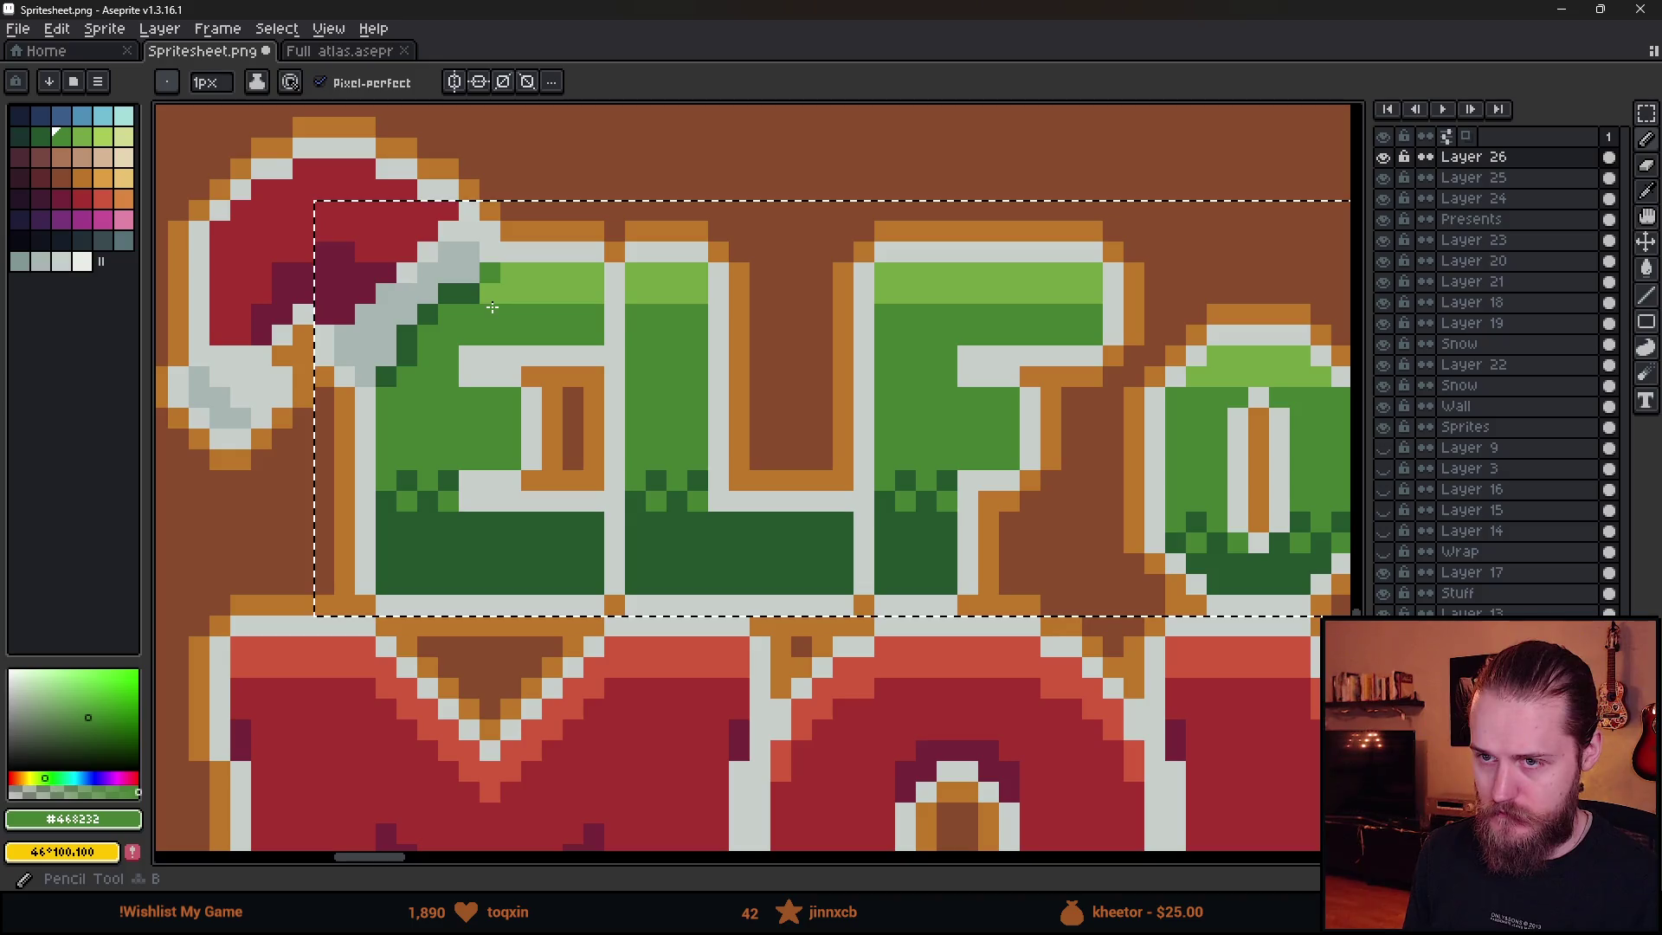
left_click_drag(492, 297, 576, 295)
- Paint mid-green rows across the tops of the O, F and T
scroll(628, 364, "down", 1)
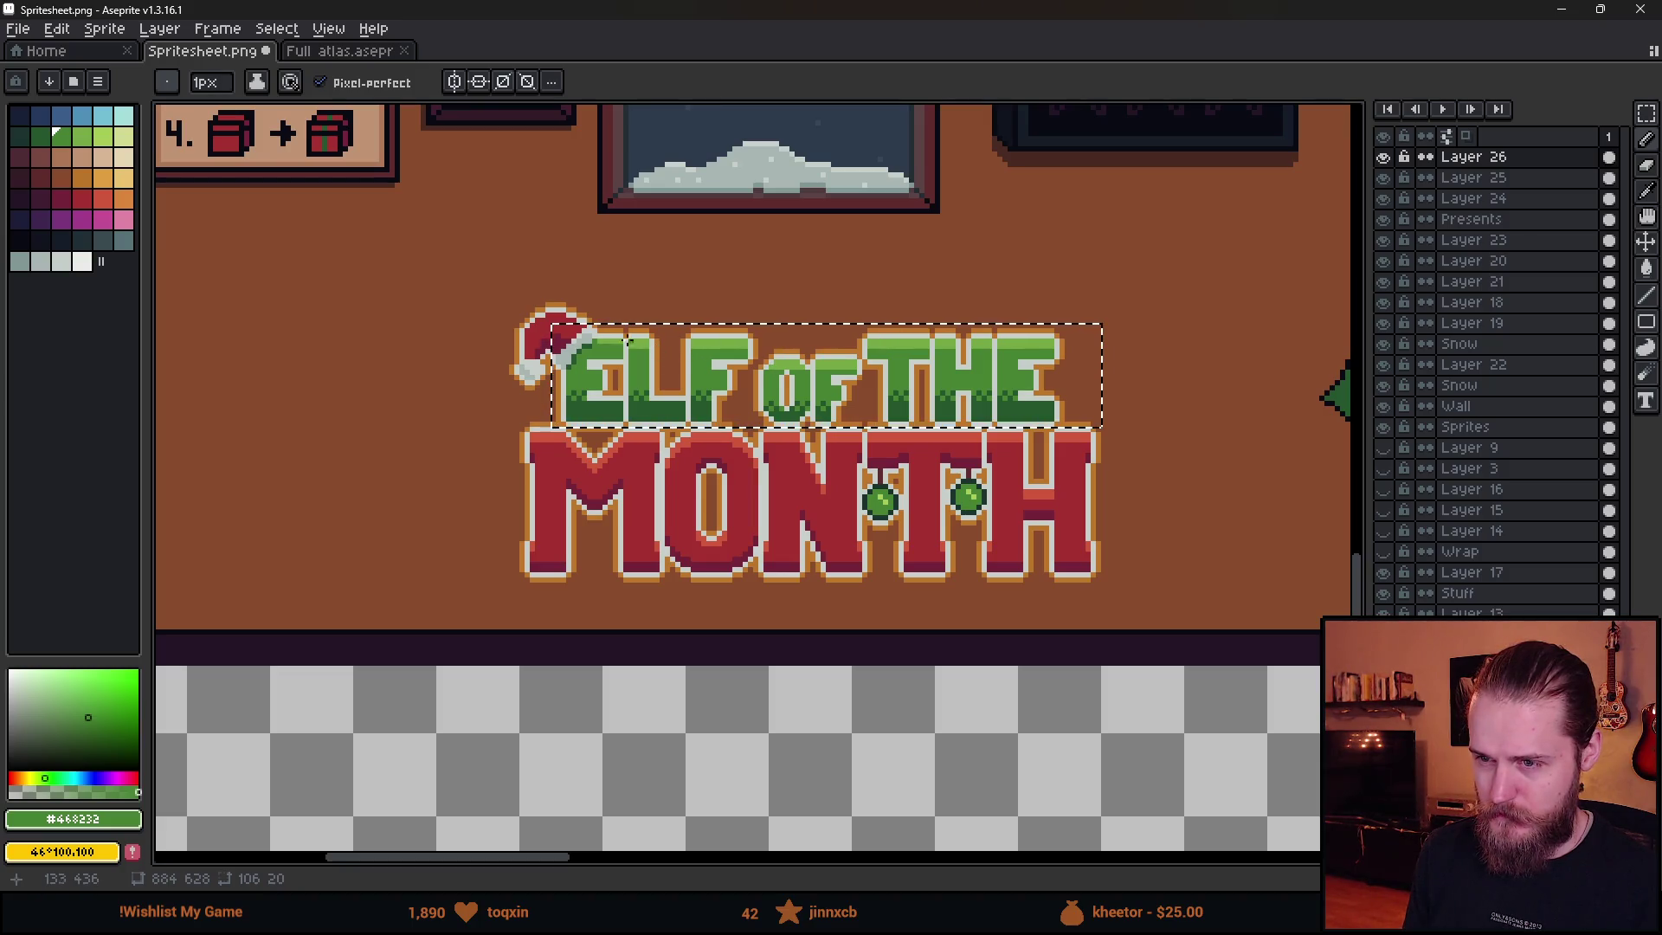
scroll(635, 341, "up", 5)
scroll(883, 331, "down", 3)
scroll(686, 450, "up", 3)
key("e")
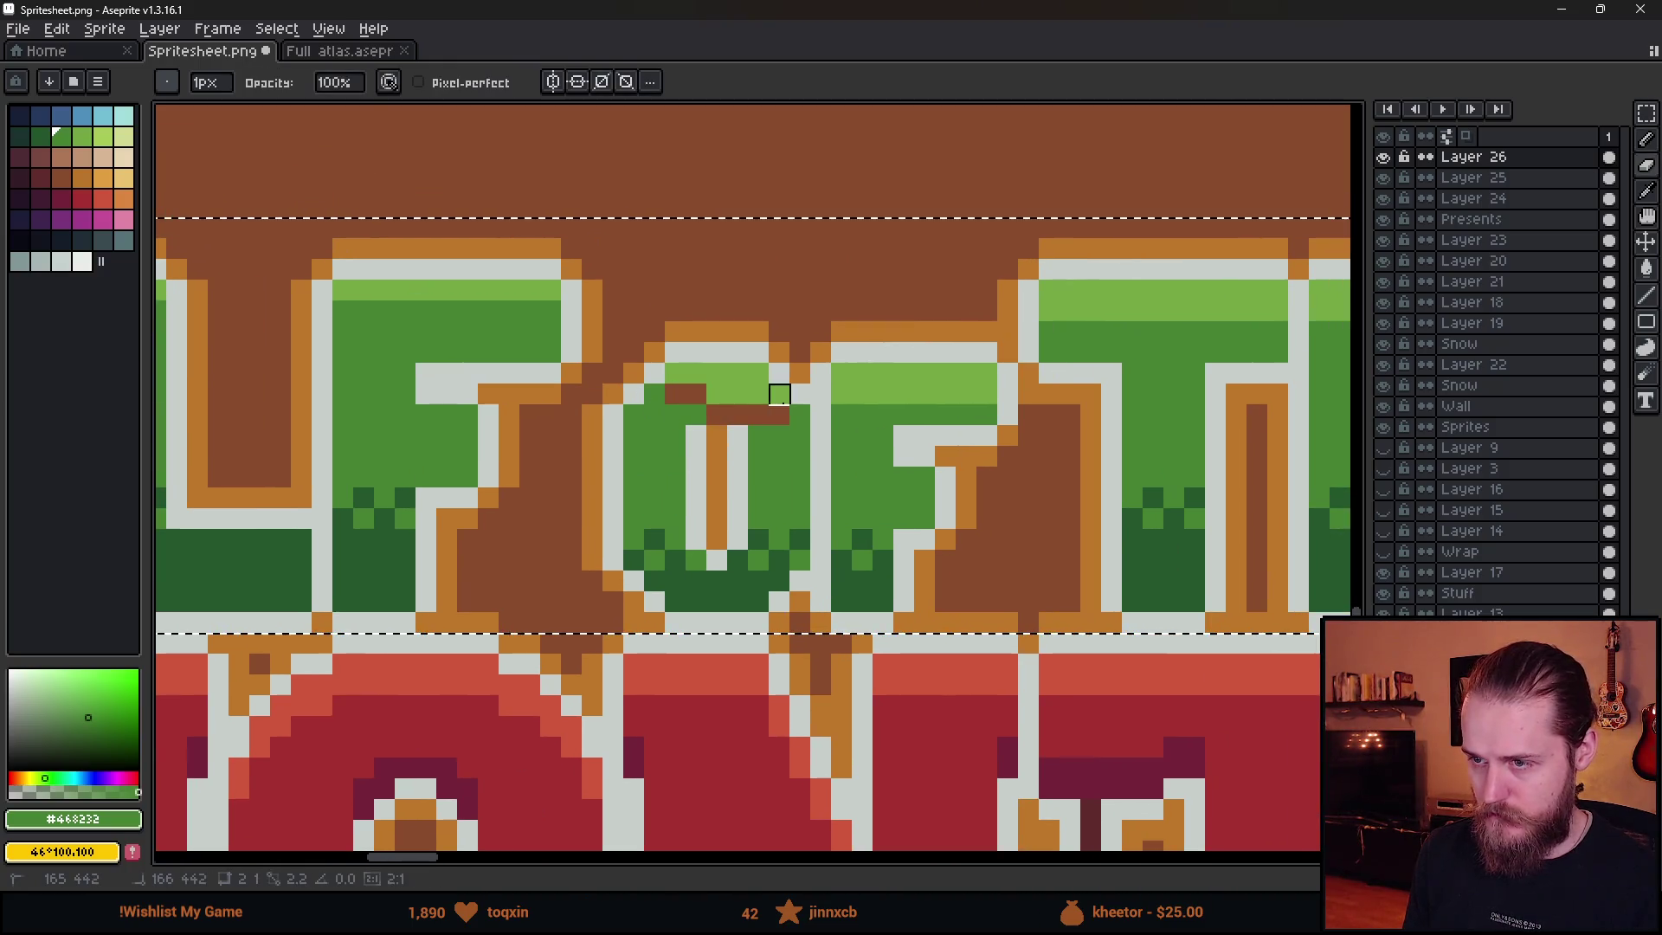
key("b")
left_click_drag(676, 395, 987, 396)
mouse_move(1050, 310)
left_mouse_down()
mouse_move(1278, 310)
mouse_move(612, 422)
mouse_move(587, 382)
mouse_move(1054, 382)
left_mouse_up()
- Paint light green over the dark checker strip along the bottom of the E
scroll(918, 525, "up", 3)
left_click(856, 619)
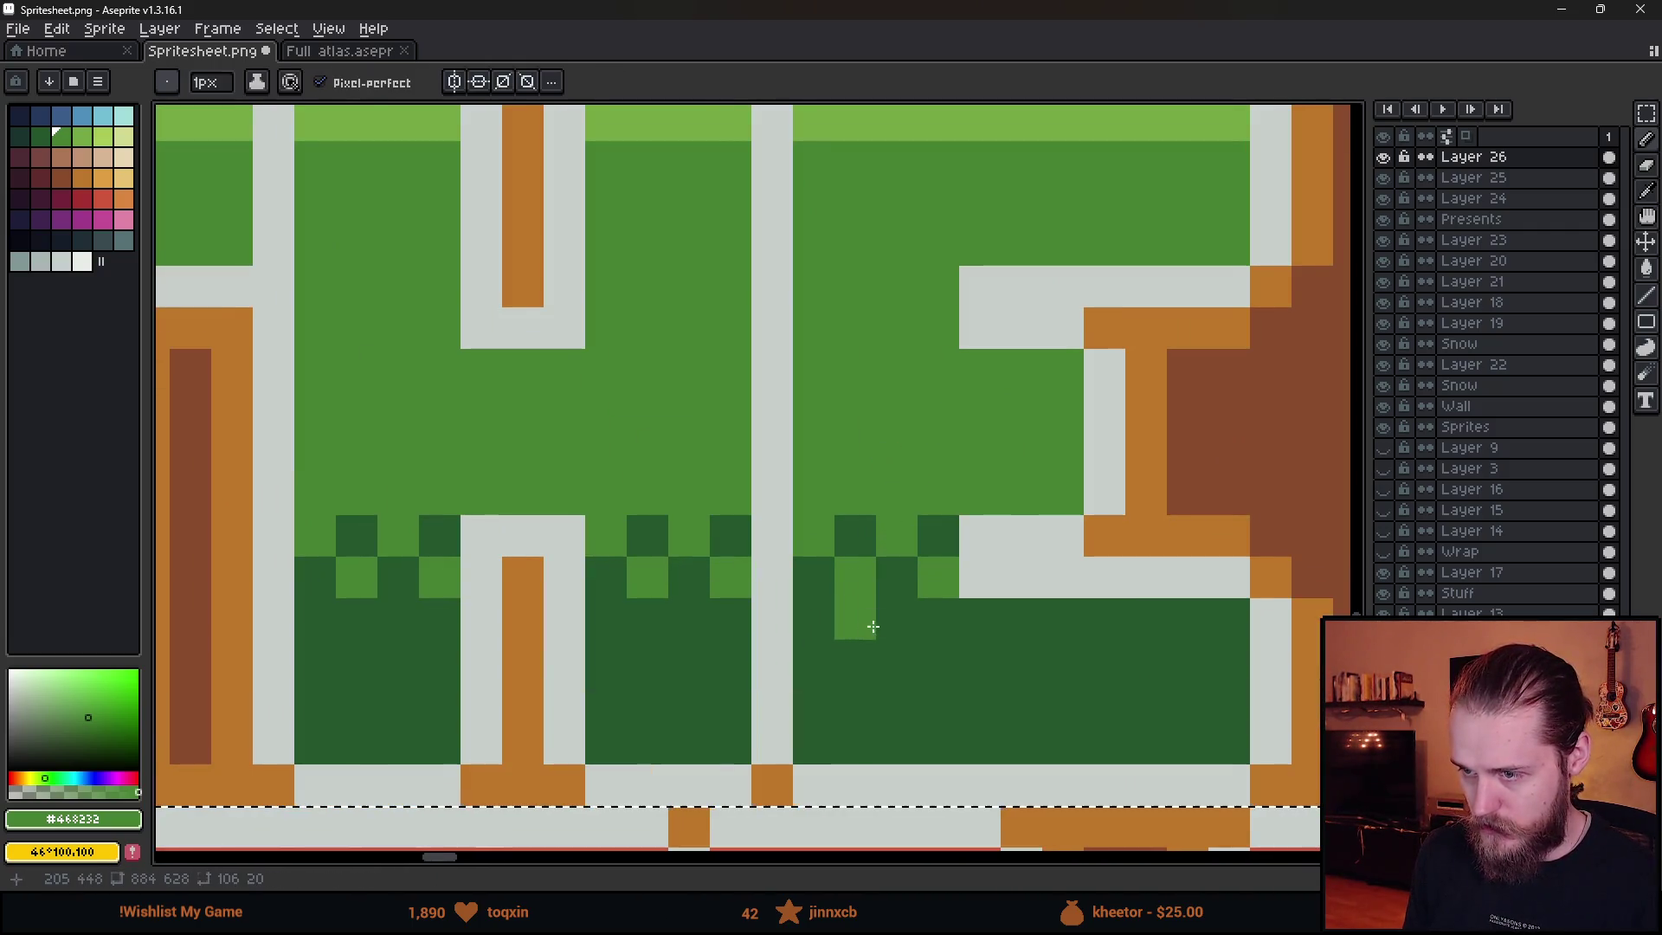
key("ctrl+z")
left_click_drag(757, 566, 1178, 561)
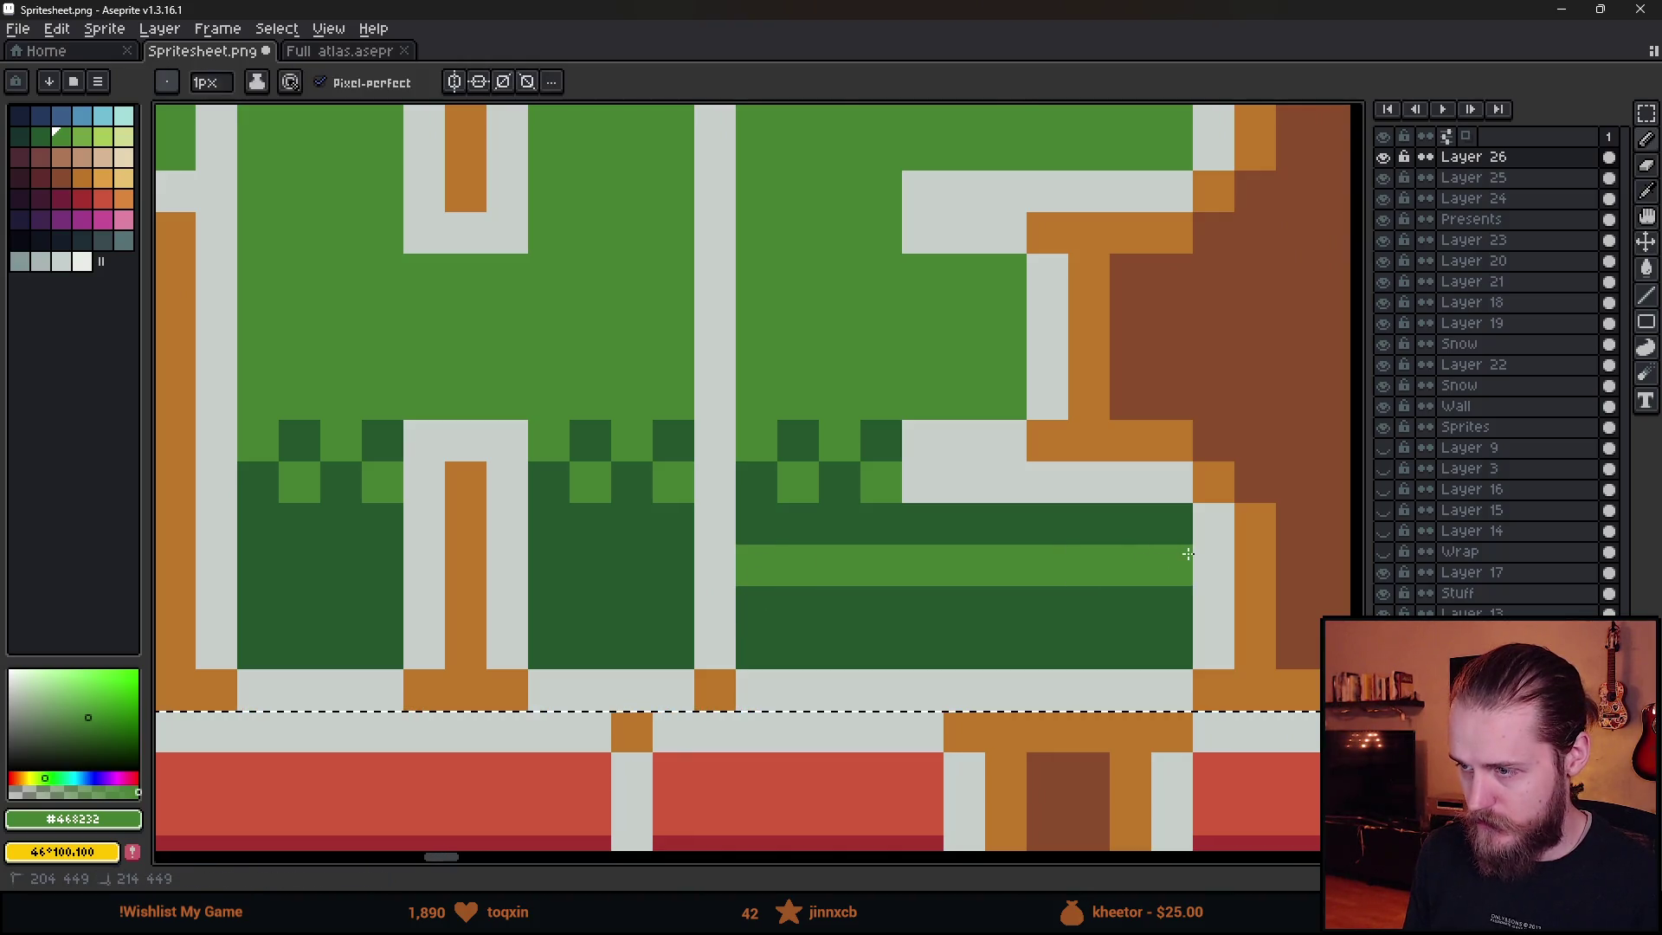
scroll(1146, 553, "down", 4)
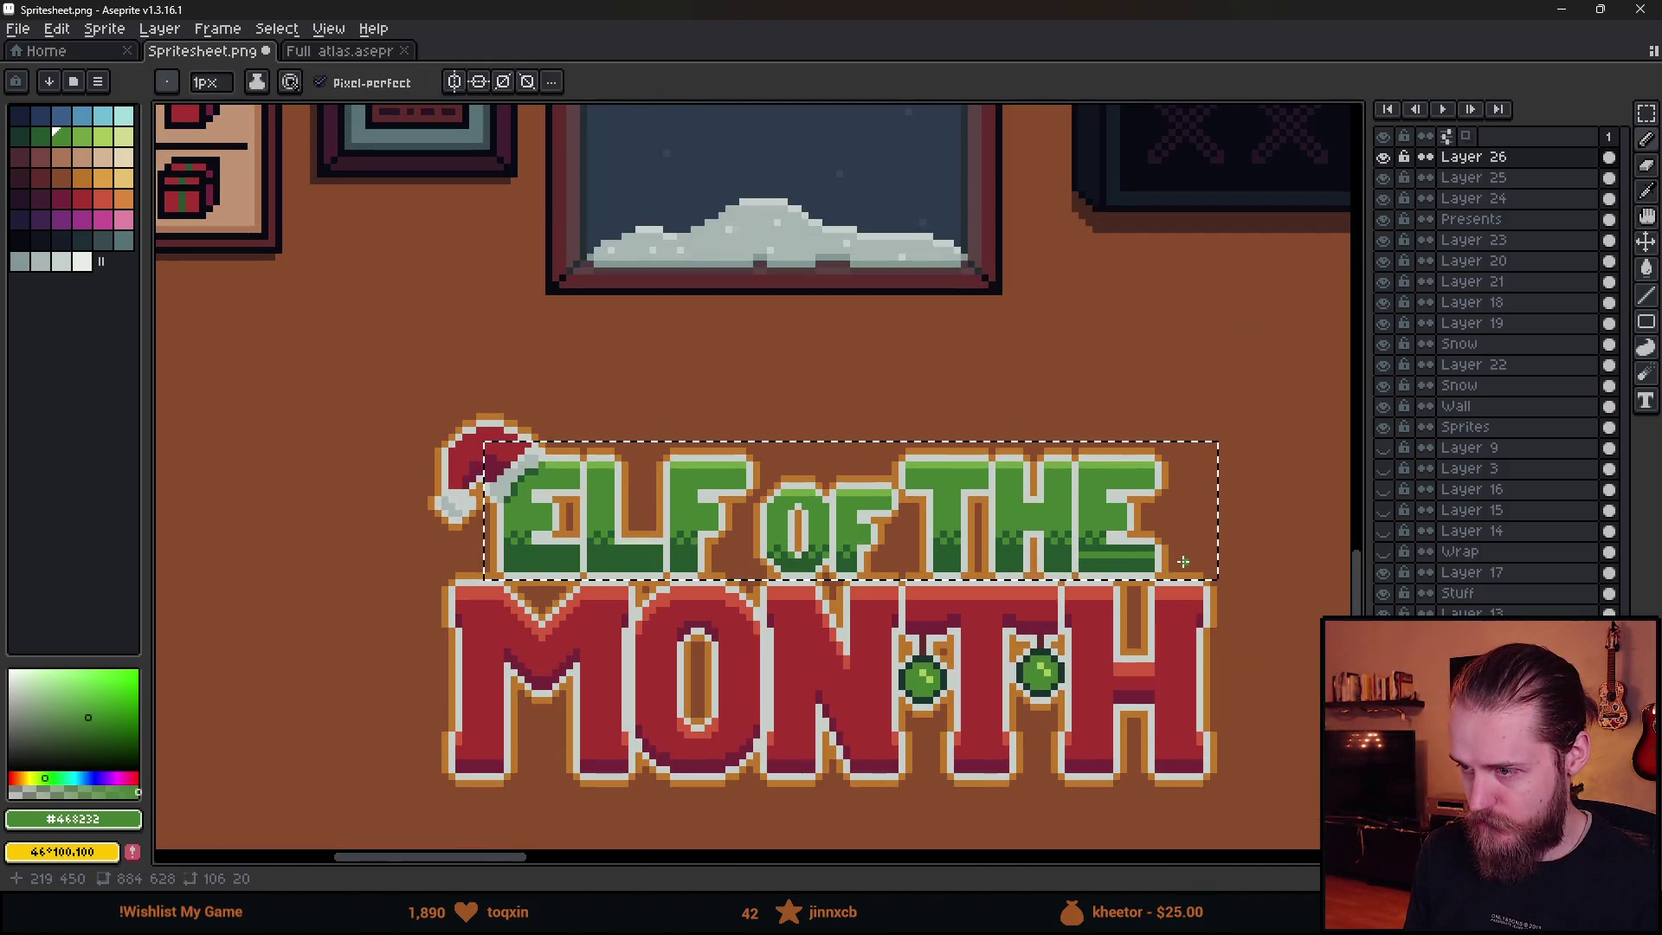
scroll(1145, 553, "up", 4)
mouse_move(1159, 576)
left_mouse_down()
mouse_move(964, 586)
mouse_move(884, 532)
mouse_move(917, 549)
mouse_move(938, 507)
mouse_move(1024, 534)
mouse_move(1164, 535)
left_mouse_up()
left_click(939, 535)
left_click(772, 565)
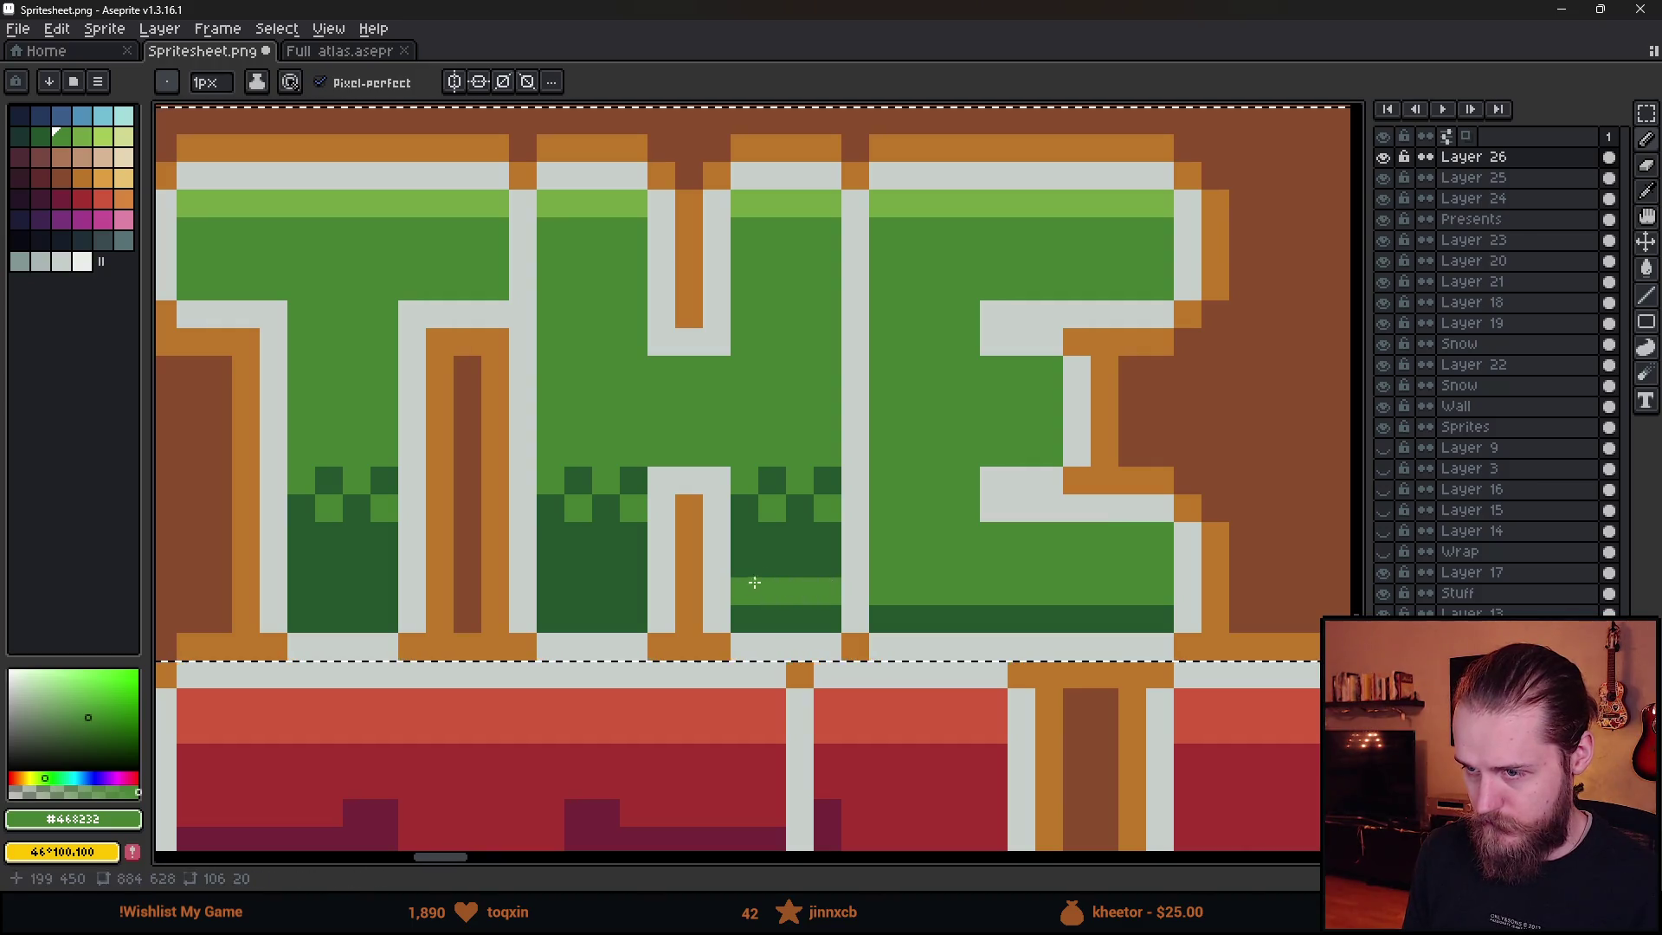
- Fill the H's lower checker area light green and paint light-green rows over the shading
key("g")
left_click(786, 567)
key("b")
left_click_drag(636, 592, 506, 605)
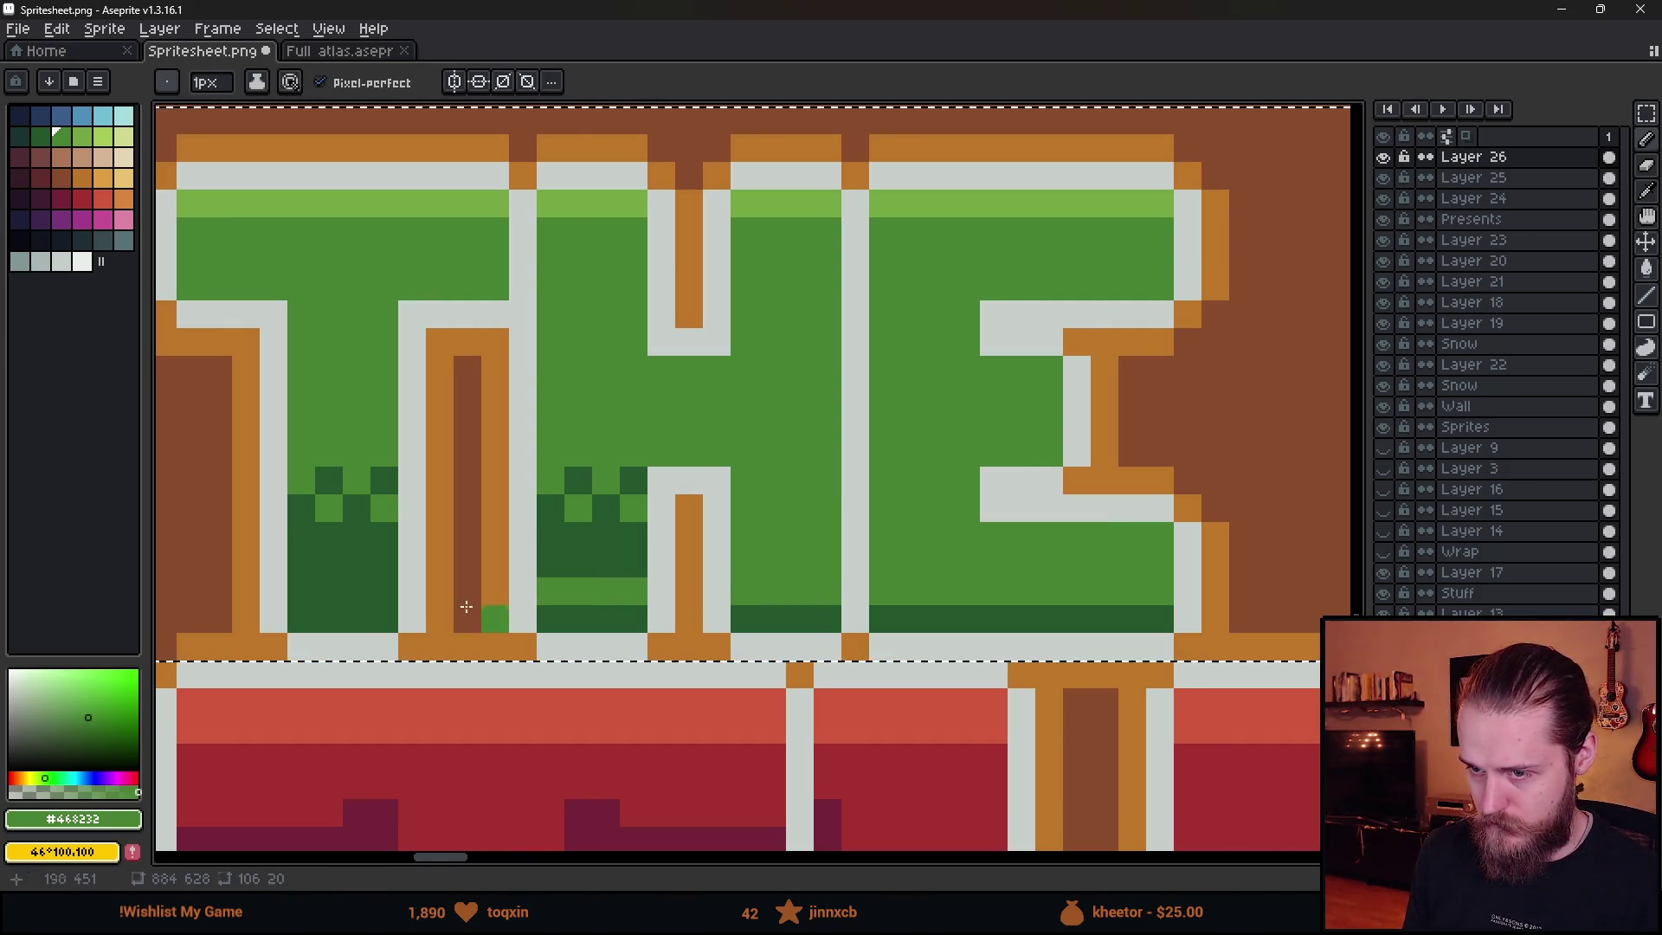
scroll(392, 581, "left", 5)
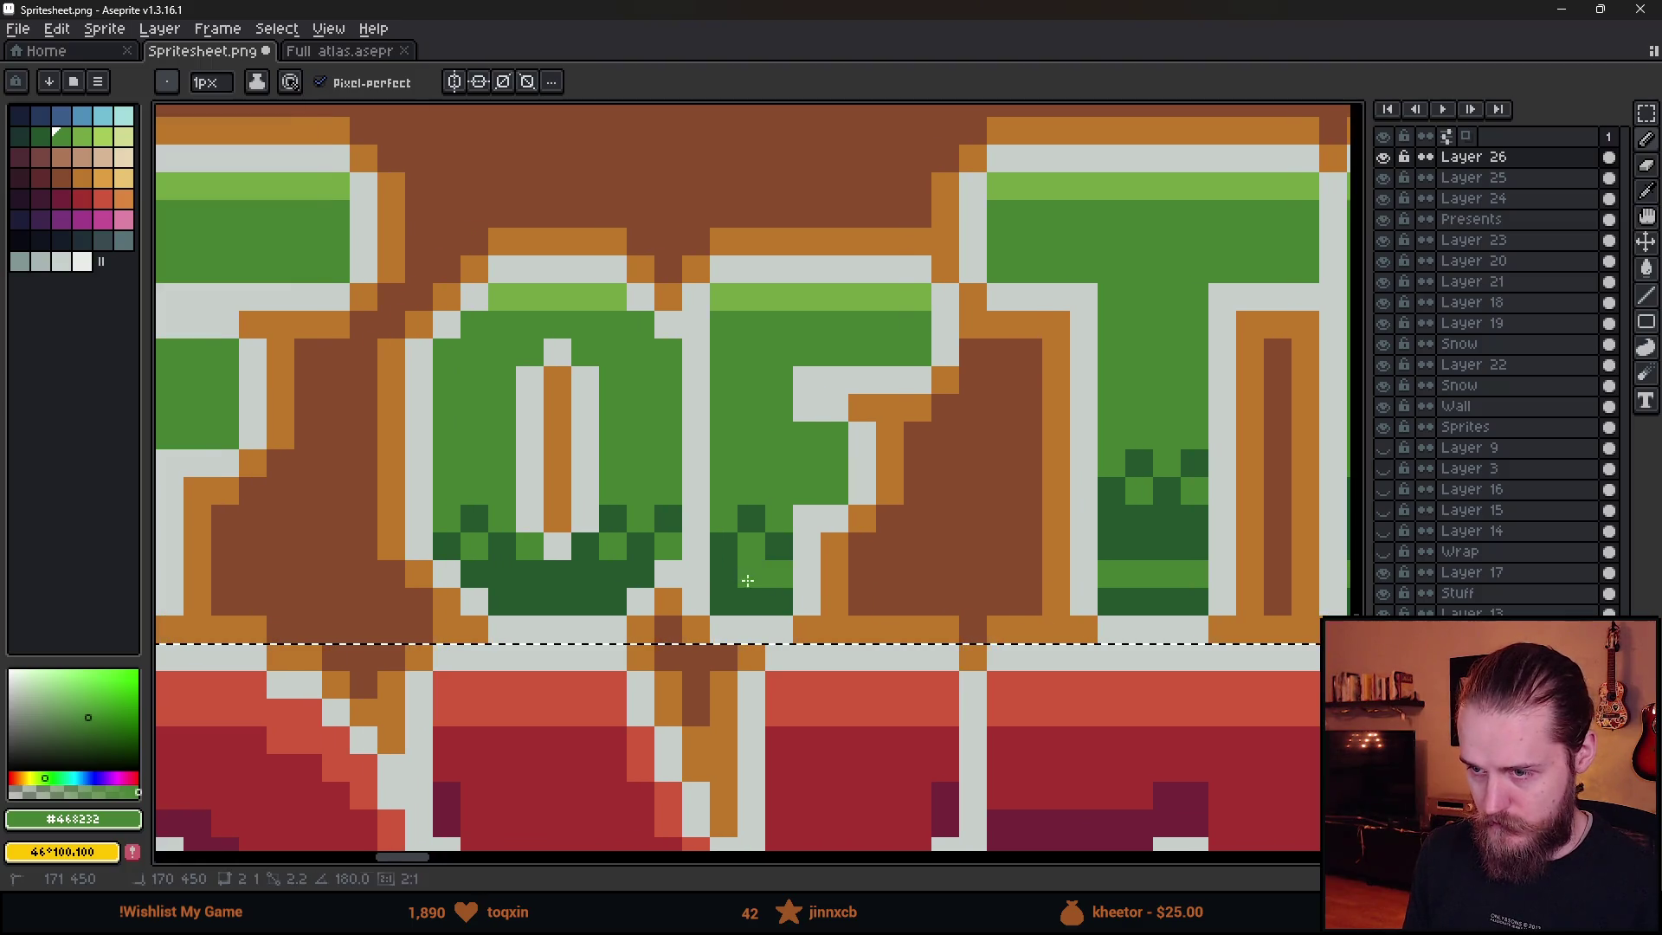
scroll(1058, 561, "left", 4)
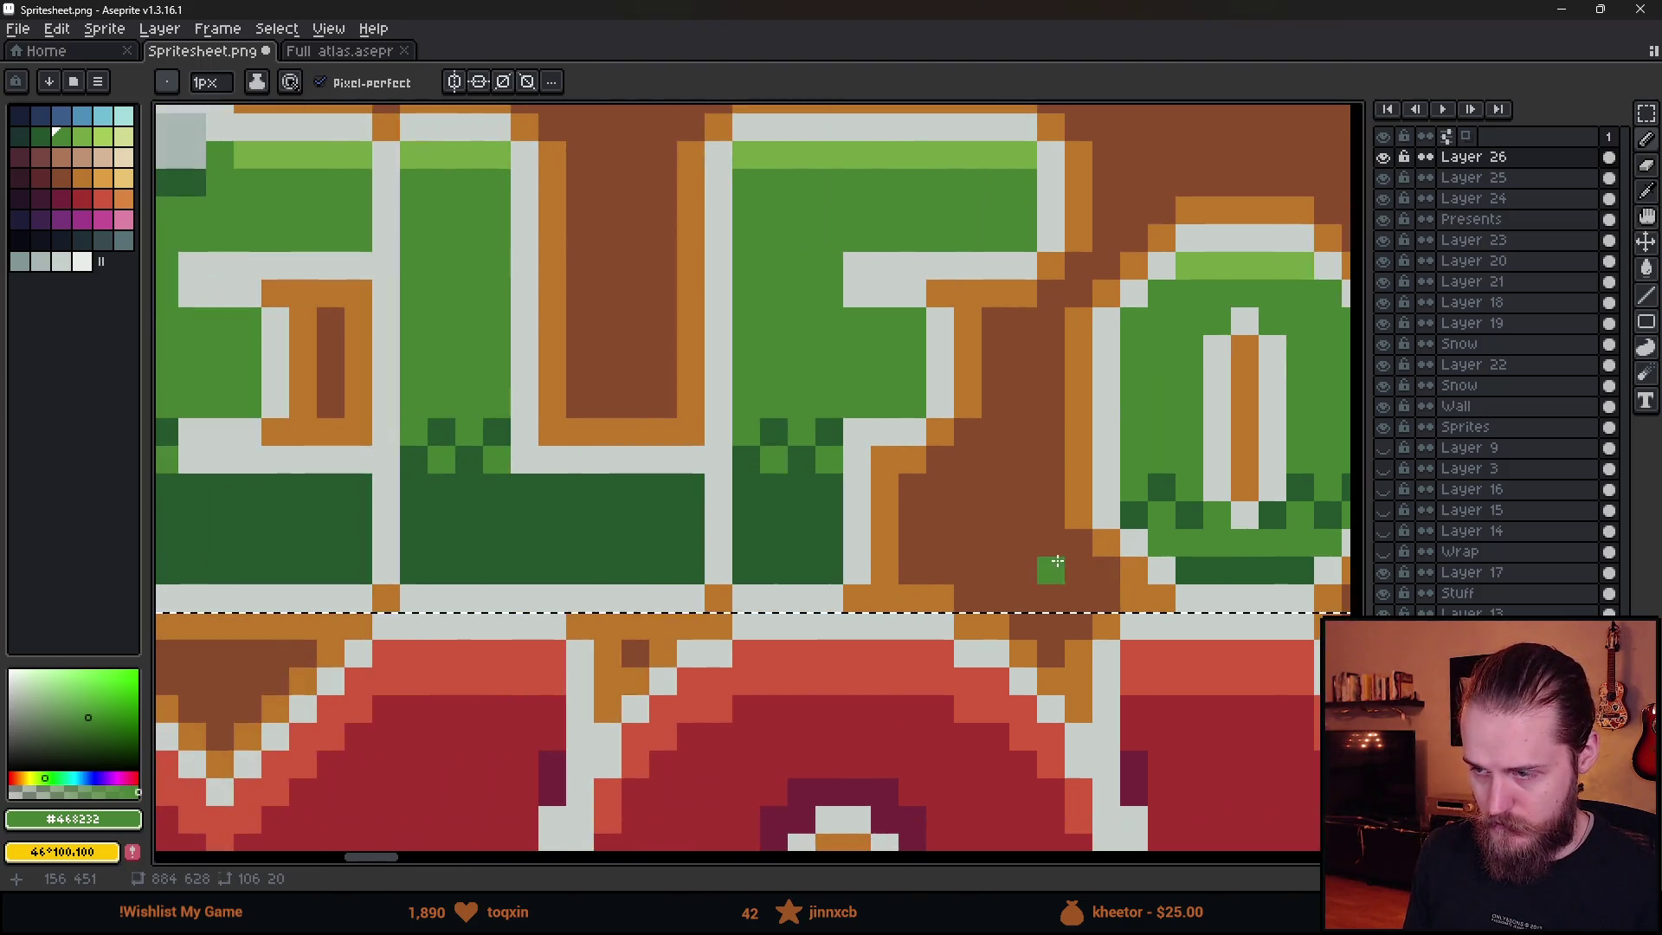
left_click_drag(832, 542, 407, 543)
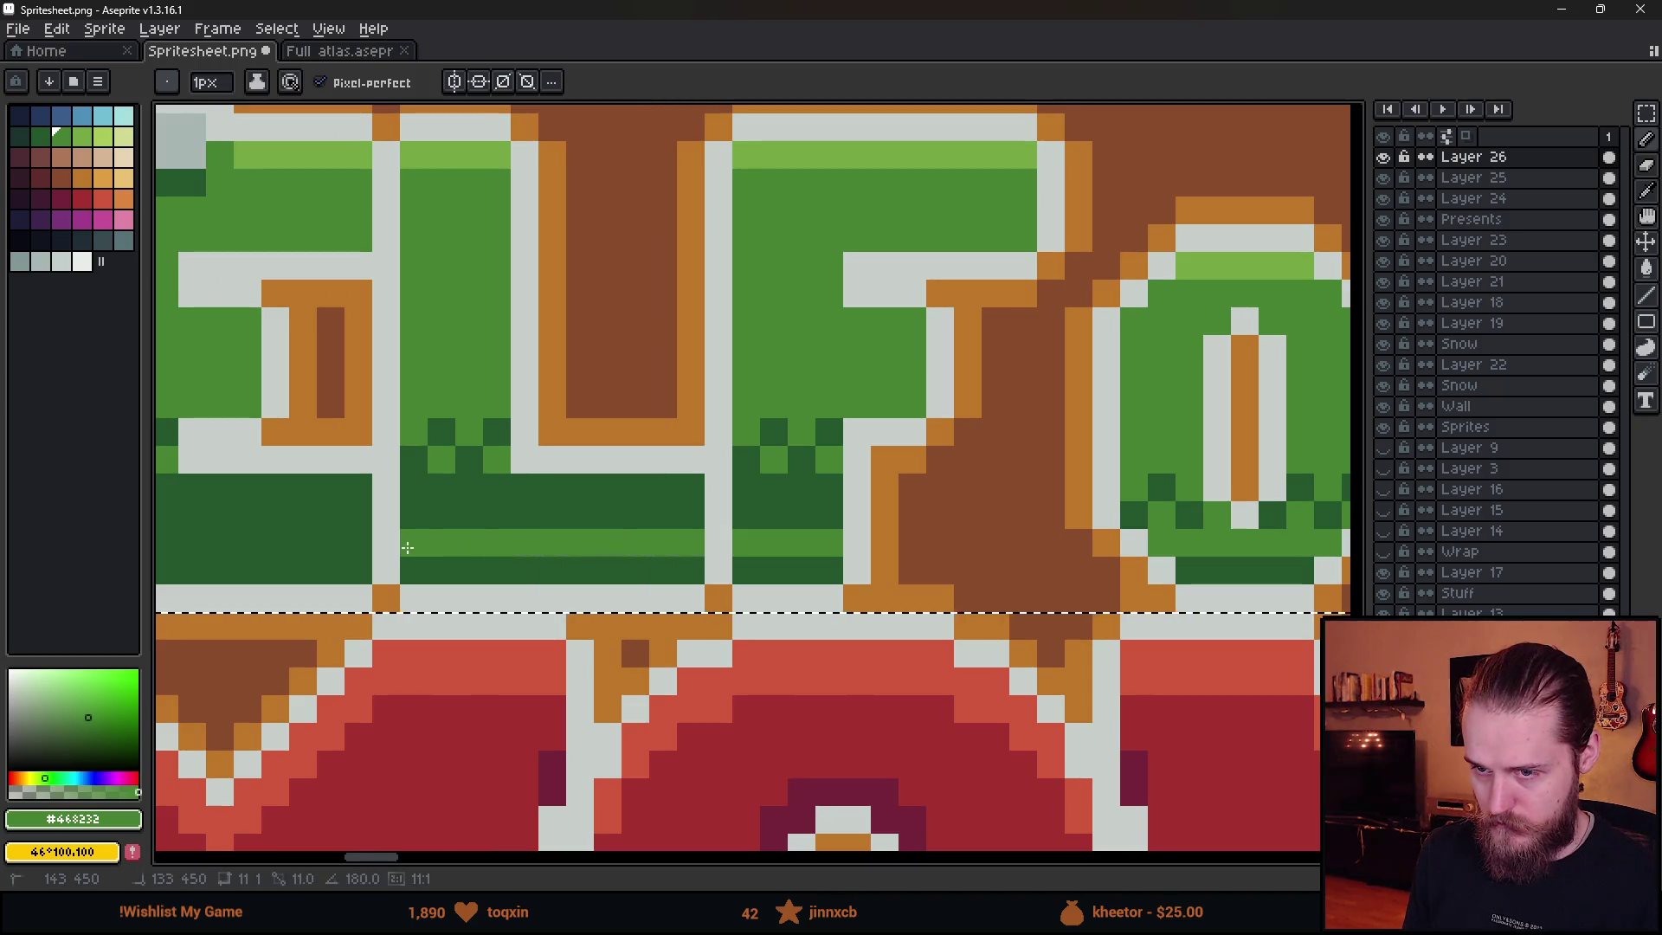
scroll(557, 531, "left", 4)
mouse_move(903, 526)
left_mouse_down()
mouse_move(652, 537)
mouse_move(631, 523)
left_mouse_up()
- Bucket-fill the remaining dark checker areas around the O and THE with mid green
key("g")
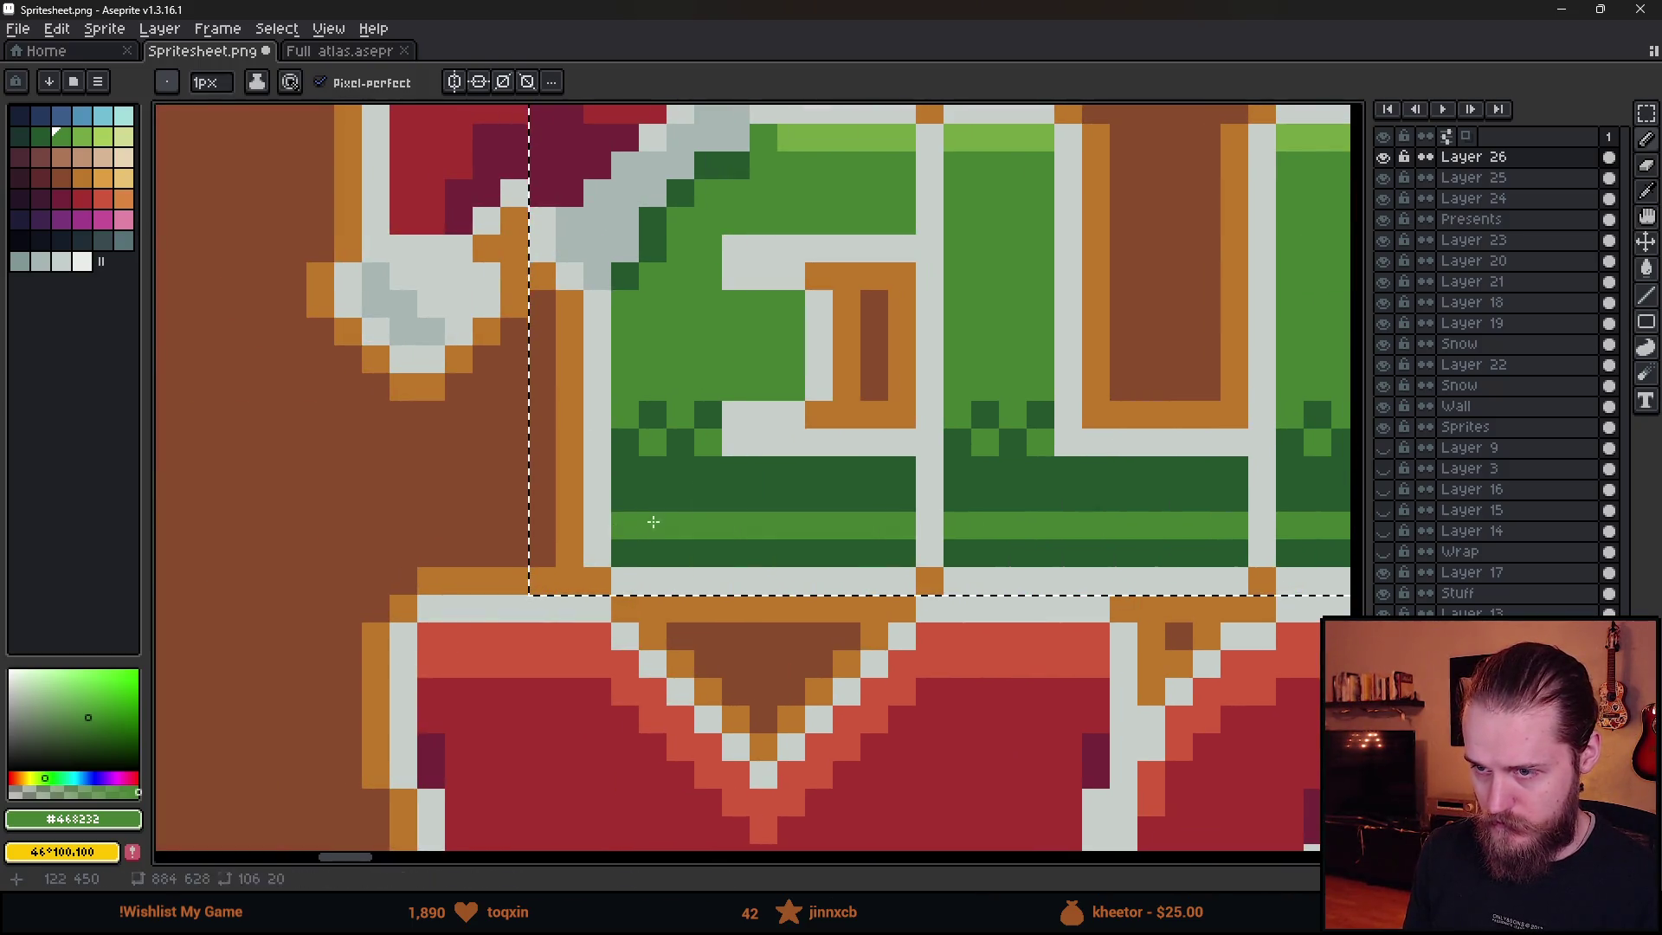
left_click(658, 485)
left_click(1028, 475)
scroll(735, 511, "right", 4)
left_click(742, 515)
left_click(645, 511)
left_click(1046, 512)
left_click(1156, 492)
scroll(604, 517, "right", 4)
left_click(1039, 485)
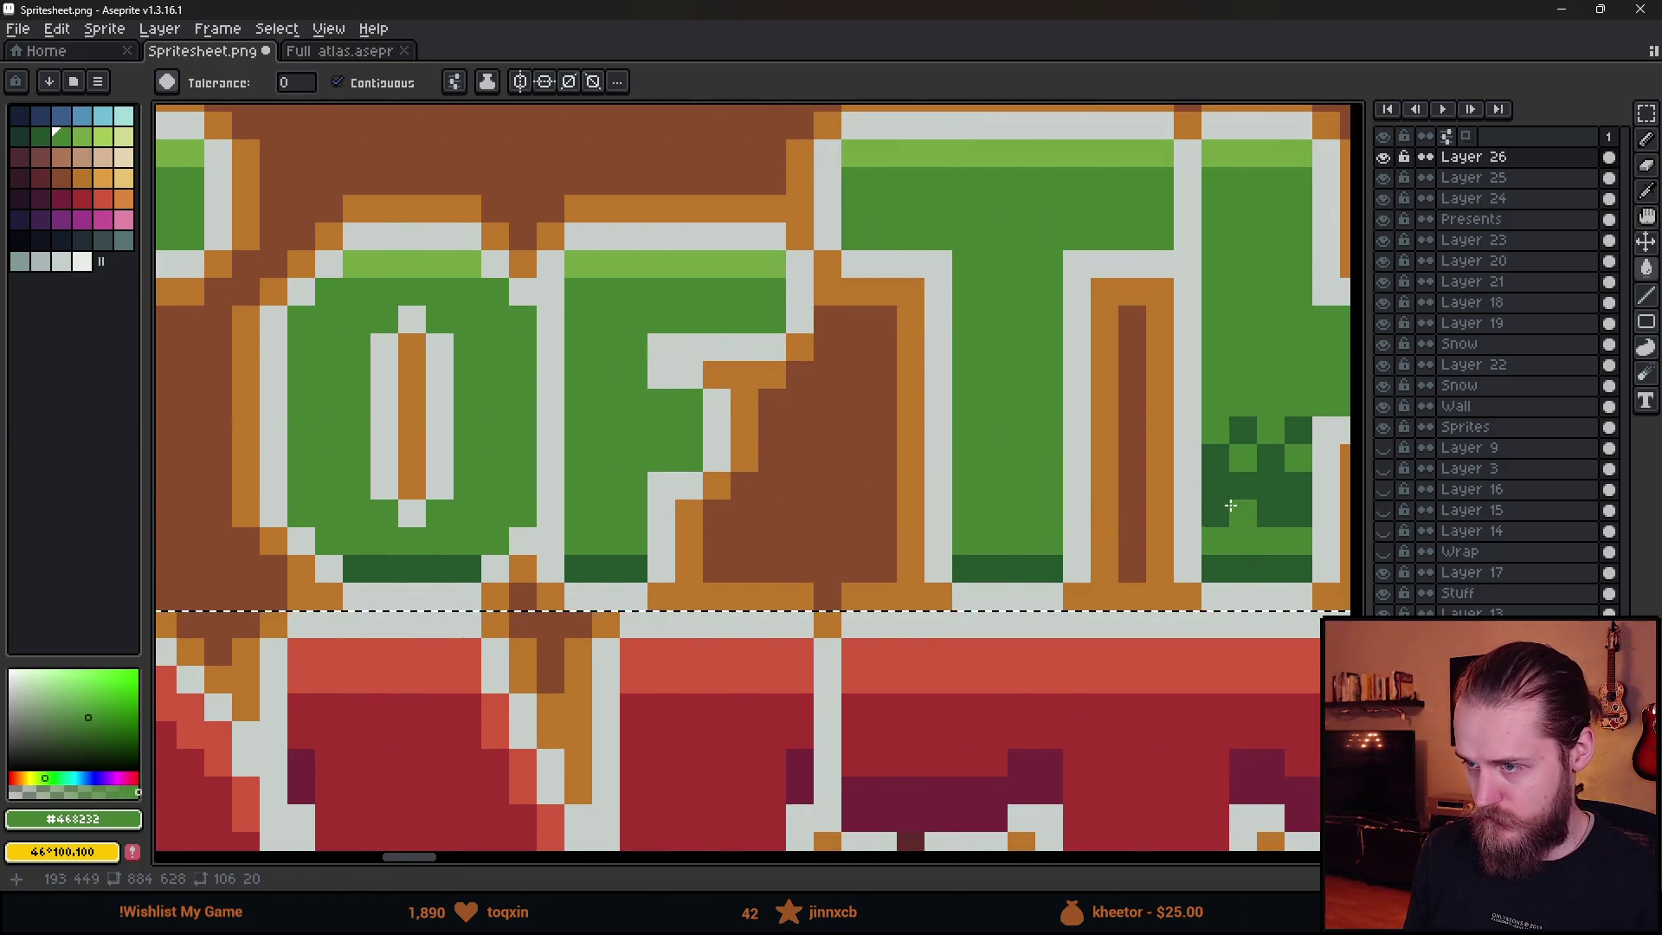
left_click(1213, 501)
scroll(683, 549, "right", 4)
scroll(783, 531, "right", 2)
scroll(783, 534, "down", 8)
scroll(673, 533, "up", 5)
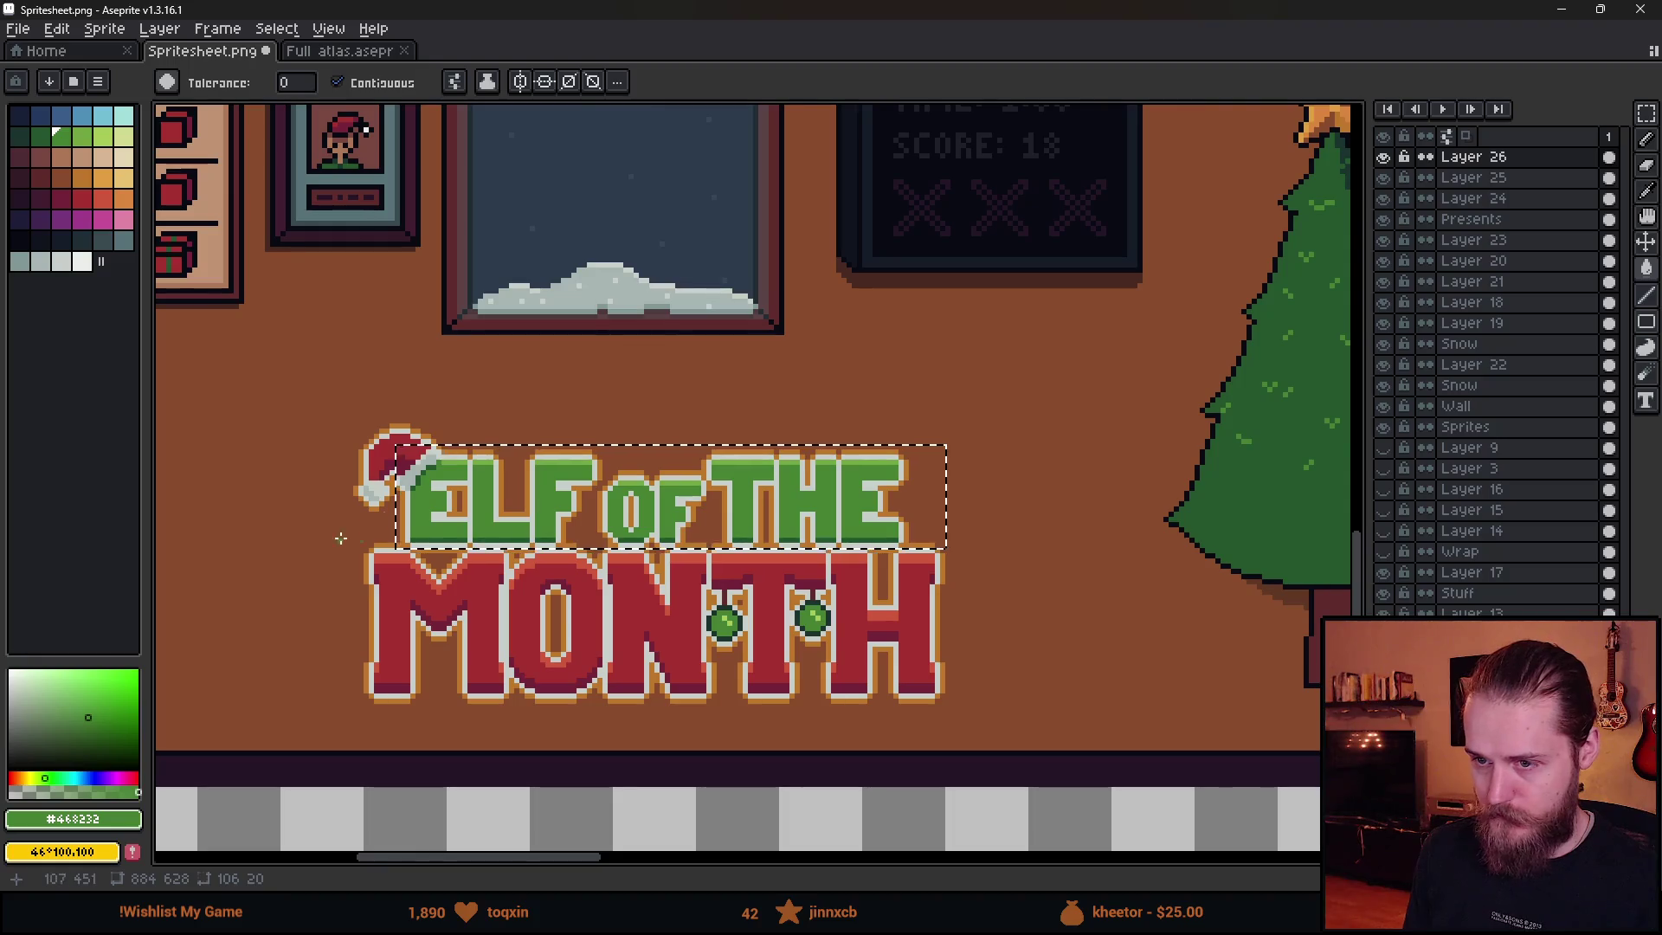
- Pick the artwork's dark green and draw a shadow row under the E's top arm
key("b")
left_click(508, 606, "alt")
left_click(362, 457)
left_click(374, 285)
left_click(542, 285, "shift")
left_click(930, 506)
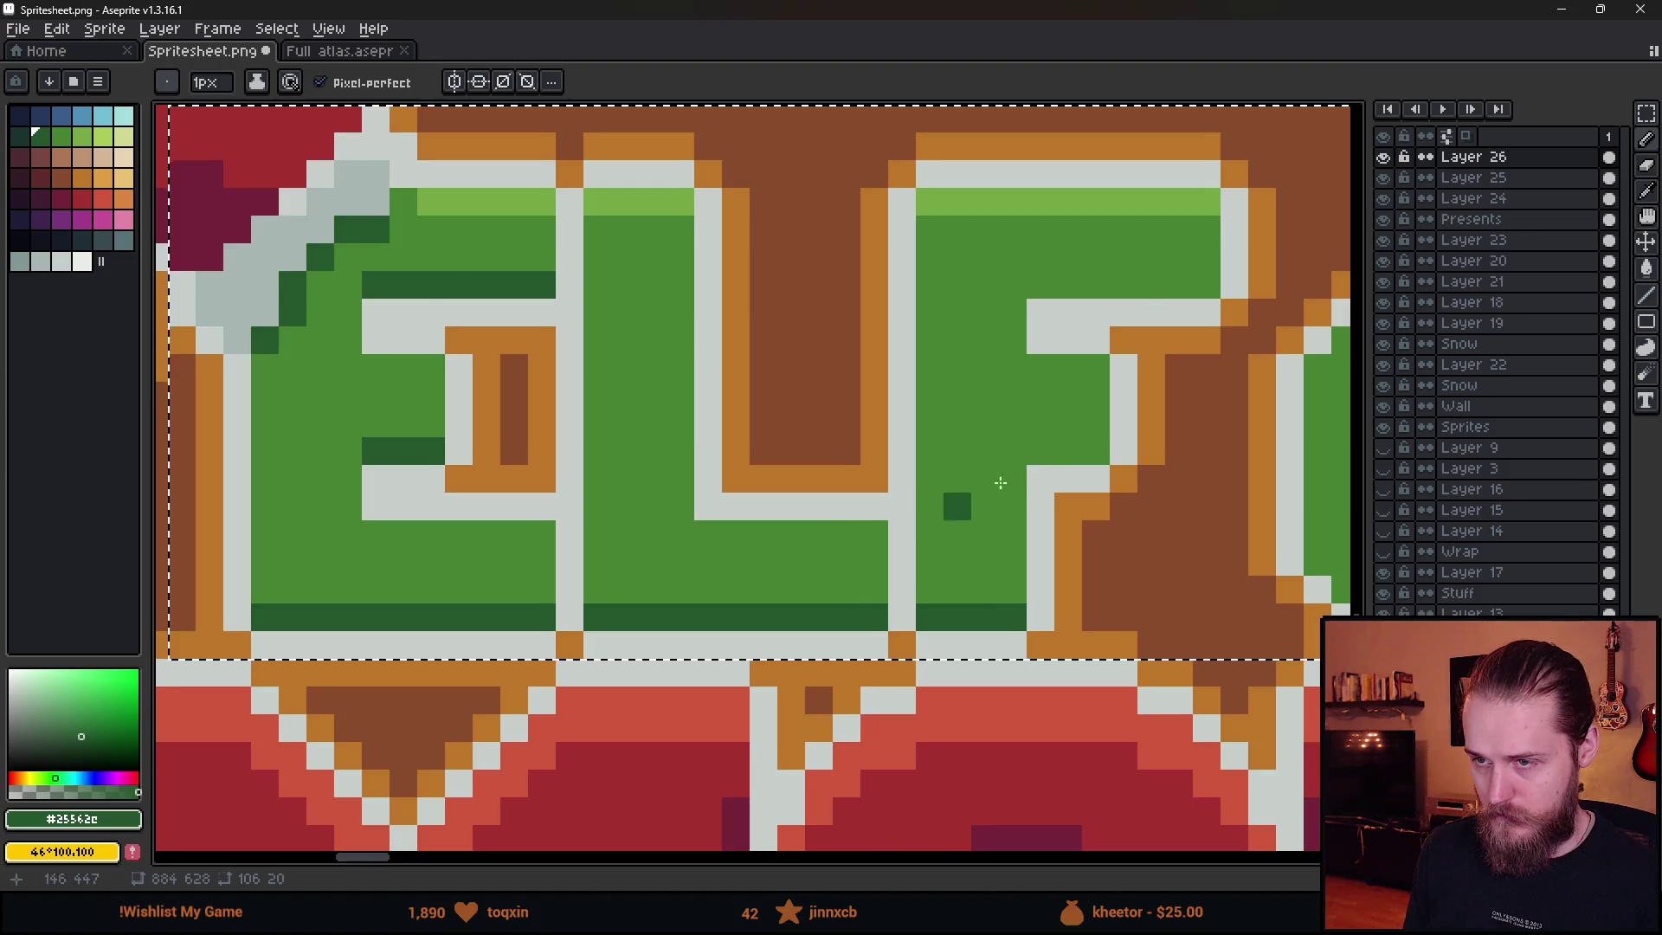
- Draw dark-green shadow rows under the F's top and middle arms and the O's lower-left
key("ctrl+z")
left_click_drag(957, 496, 659, 521)
left_click_drag(743, 475, 798, 475)
left_click(743, 310)
left_click(923, 309, "shift")
left_click_drag(1159, 505, 696, 456)
left_click(576, 558)
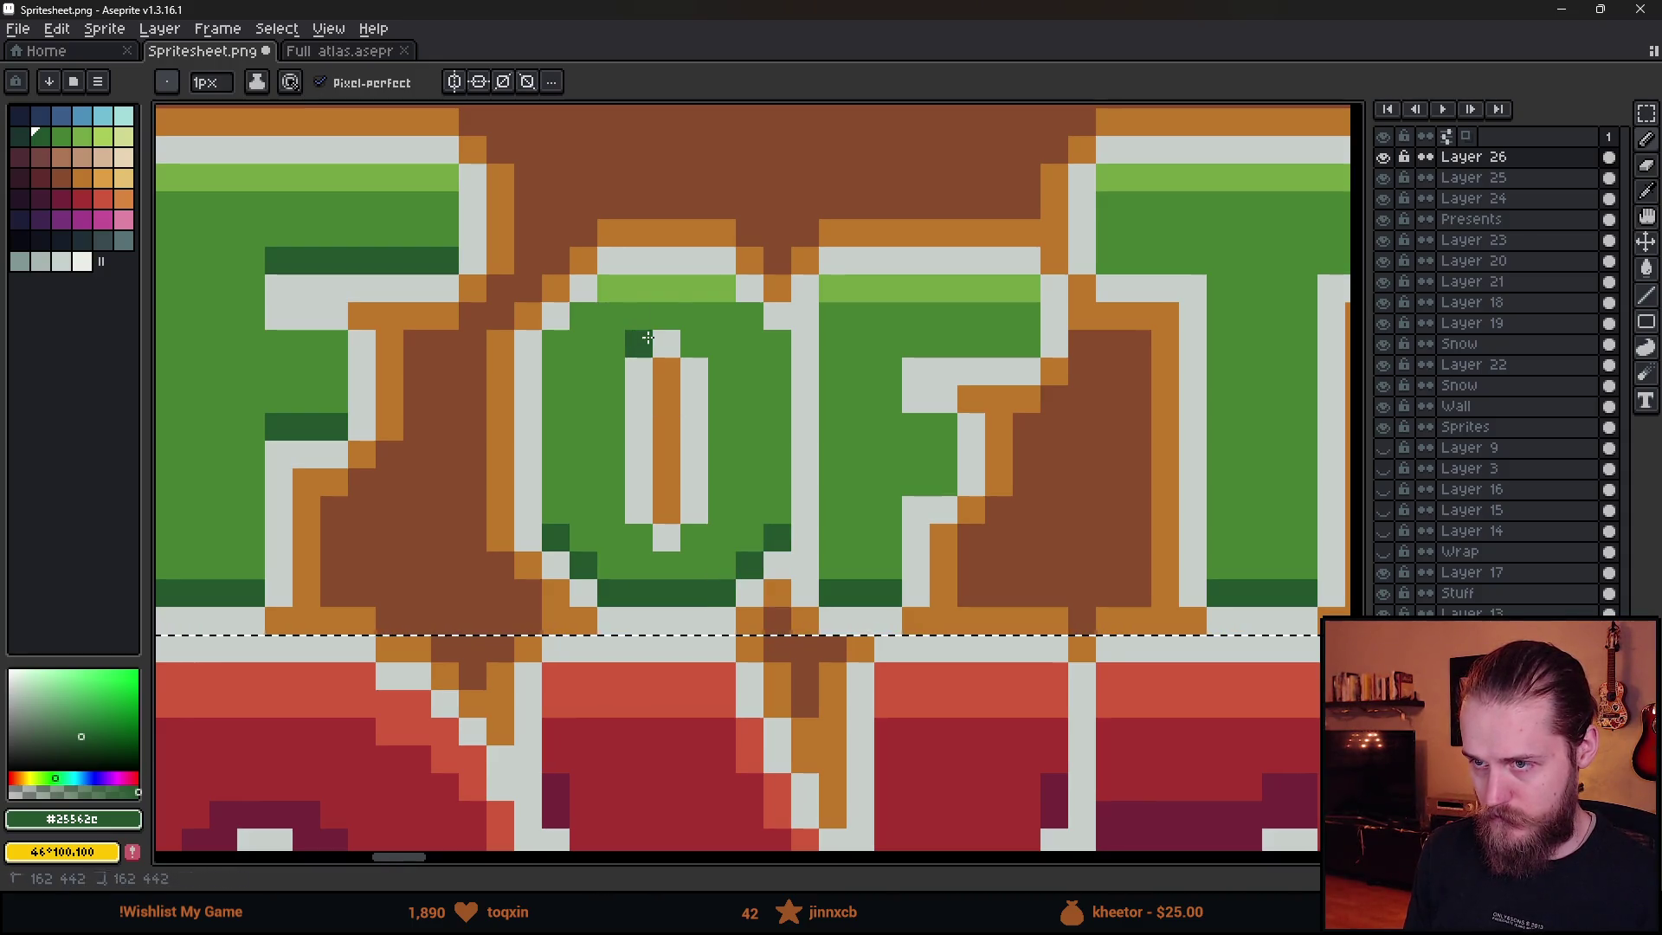
left_click_drag(924, 349, 1024, 344)
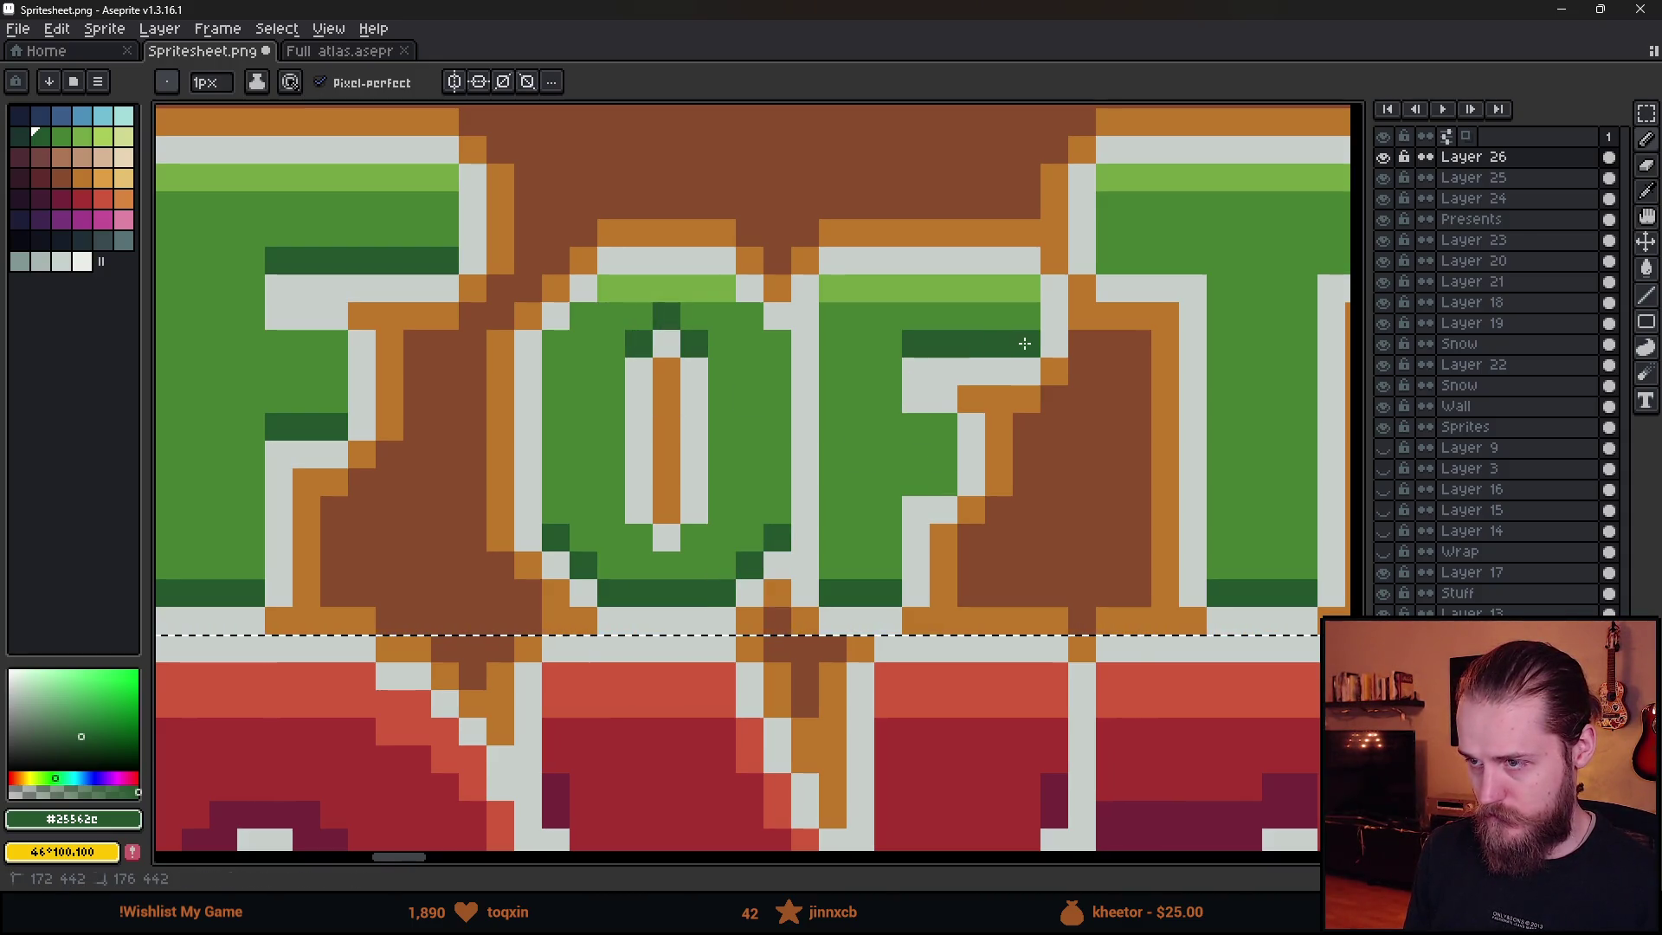
- Draw dark-green shadow rows under the T's crossbar and along the E's inner stroke
mouse_move(1215, 552)
left_mouse_down()
mouse_move(739, 493)
mouse_move(825, 518)
left_mouse_up()
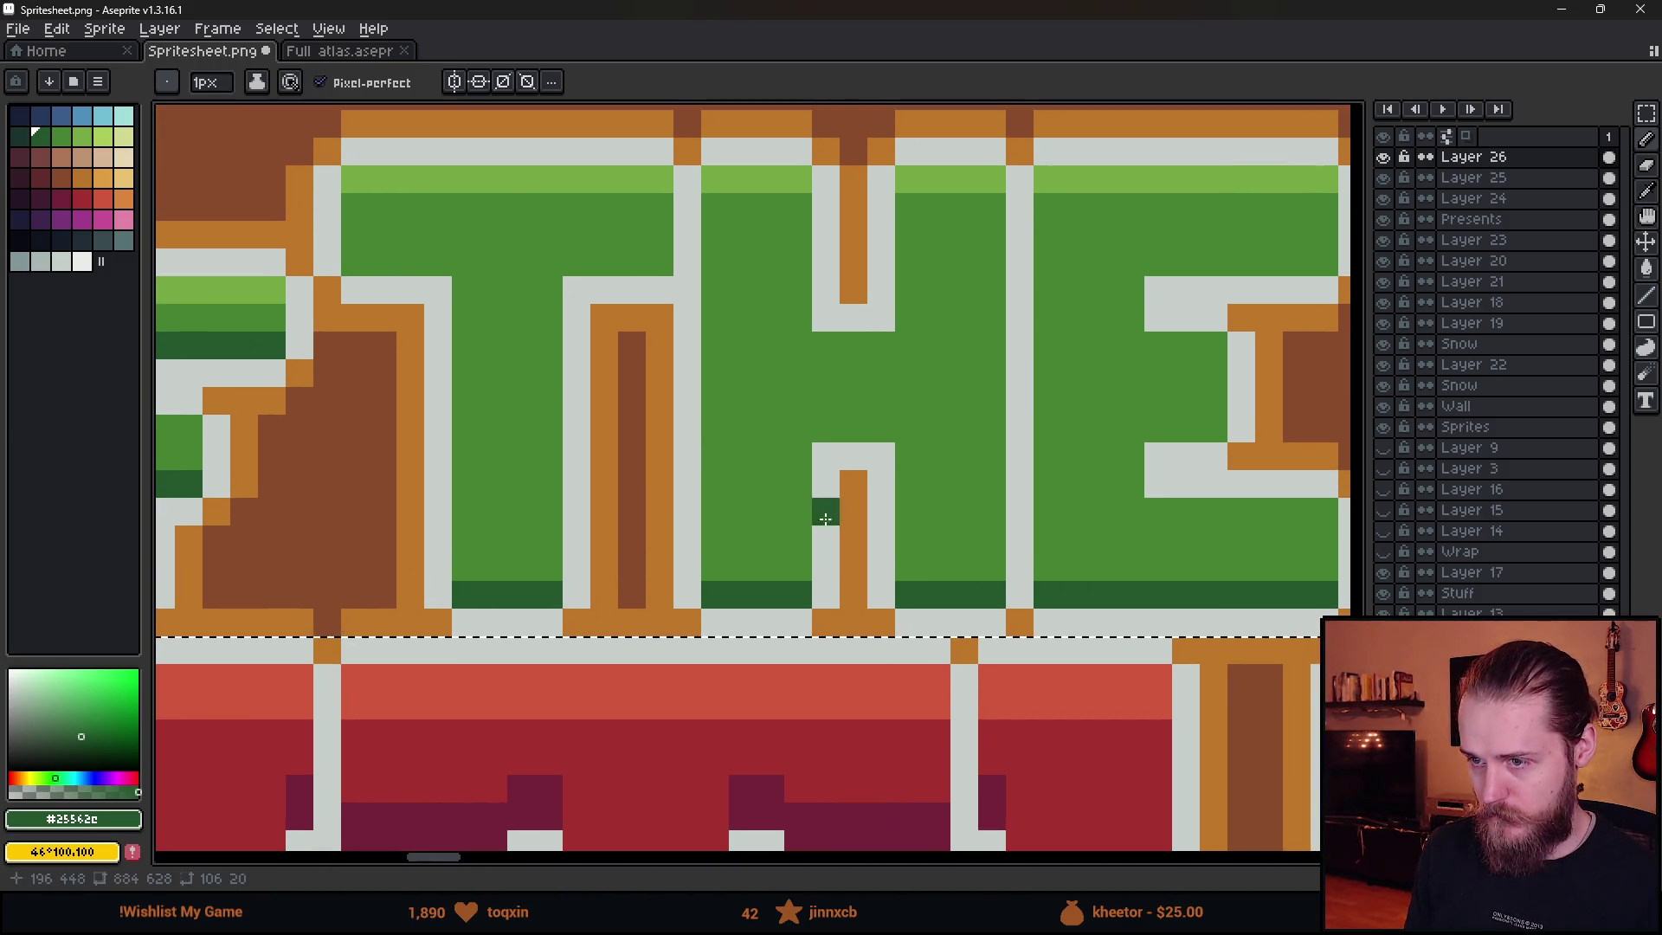
scroll(856, 433, "down", 3)
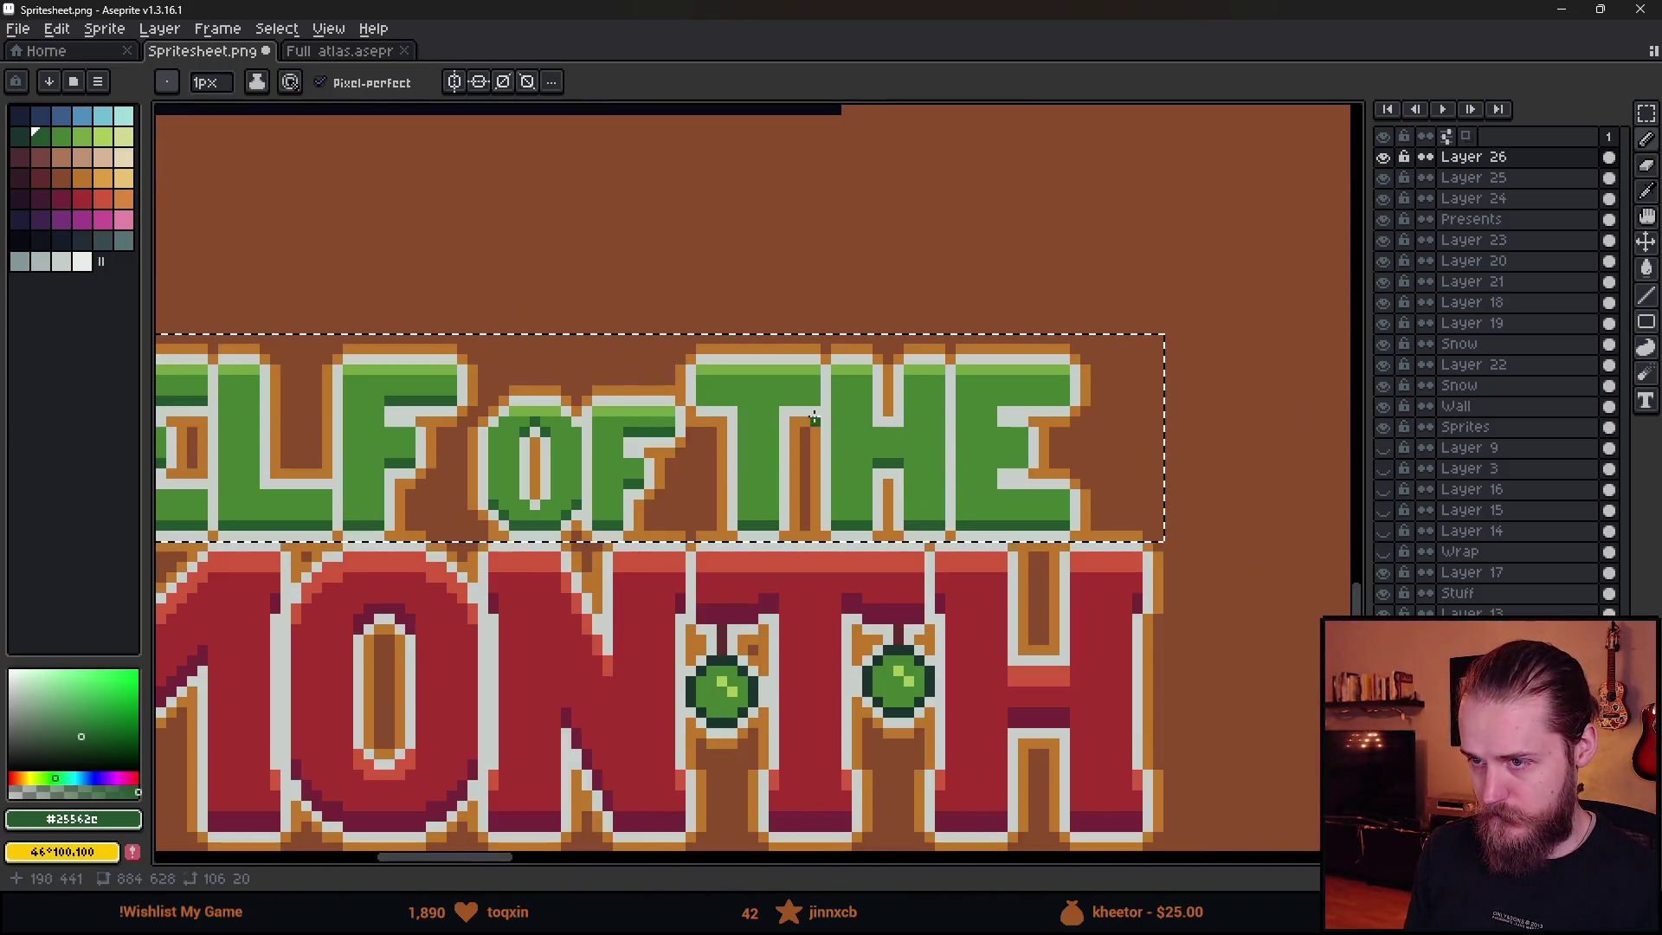
scroll(820, 403, "up", 3)
left_click_drag(820, 404, 900, 394)
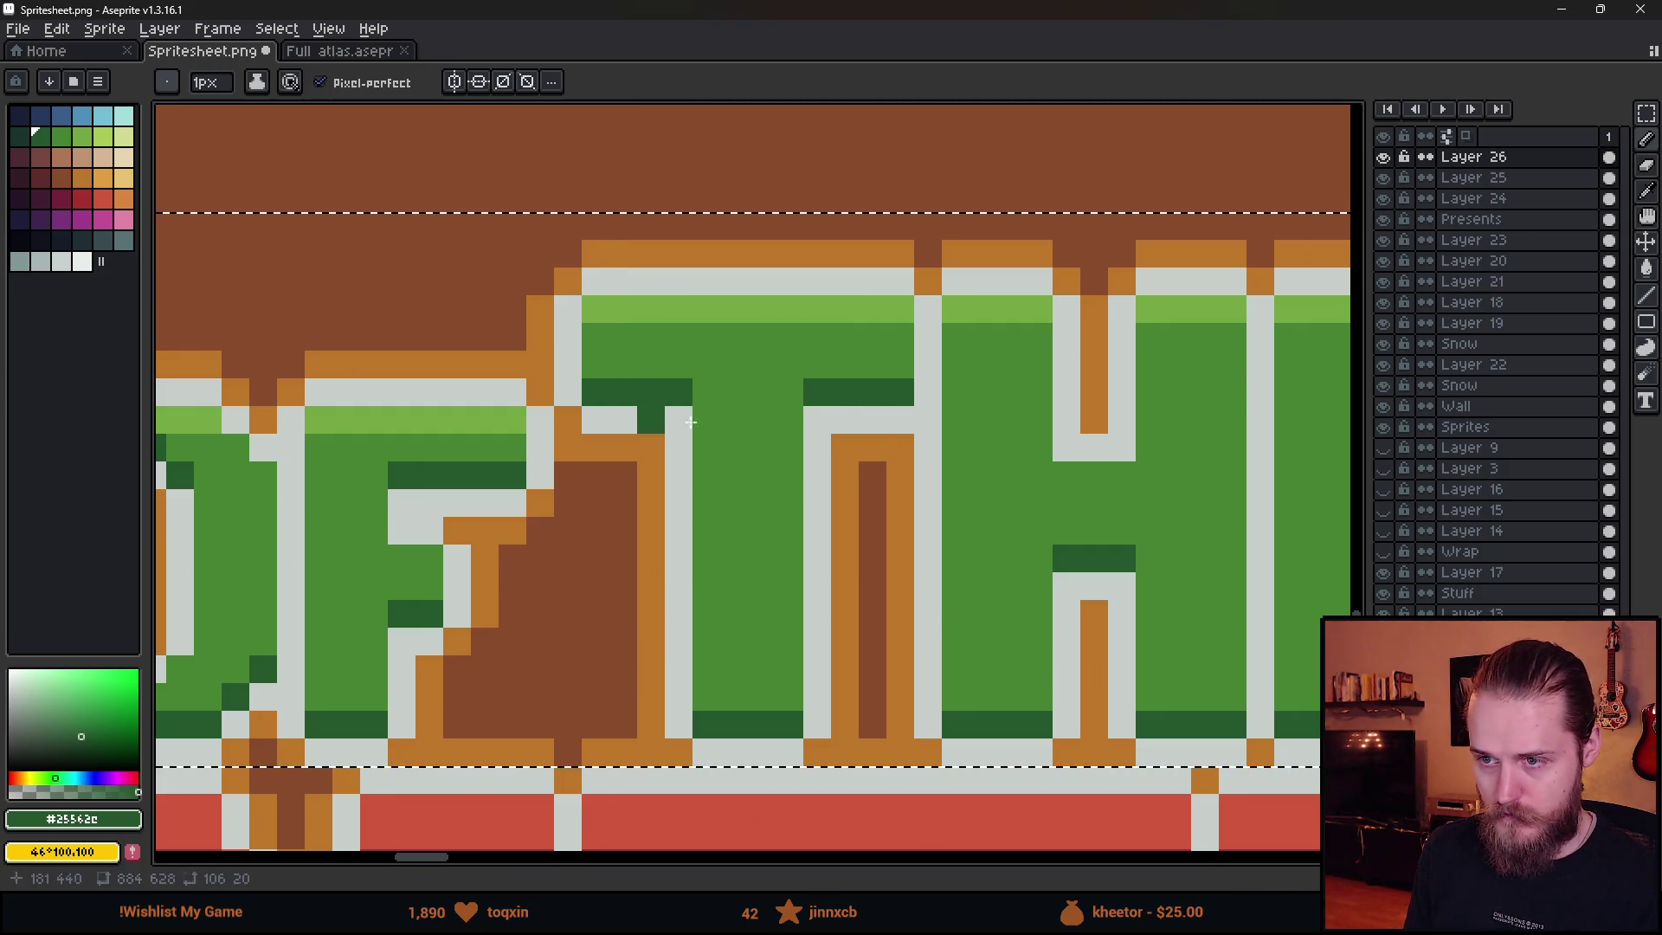
scroll(674, 389, "down", 3)
scroll(1025, 491, "up", 3)
left_click(1027, 497)
left_click_drag(1001, 314, 1171, 316)
scroll(1143, 341, "down", 3)
scroll(1049, 337, "up", 3)
- Eyedrop the light green and paint highlight pixels inside the E's strokes
key("alt")
left_click(1047, 366)
left_click_drag(1000, 491, 1030, 491)
left_click(1043, 491)
- Add light-green highlights along the E's lower stroke and the F's stroke
left_click_drag(1001, 615, 1105, 624)
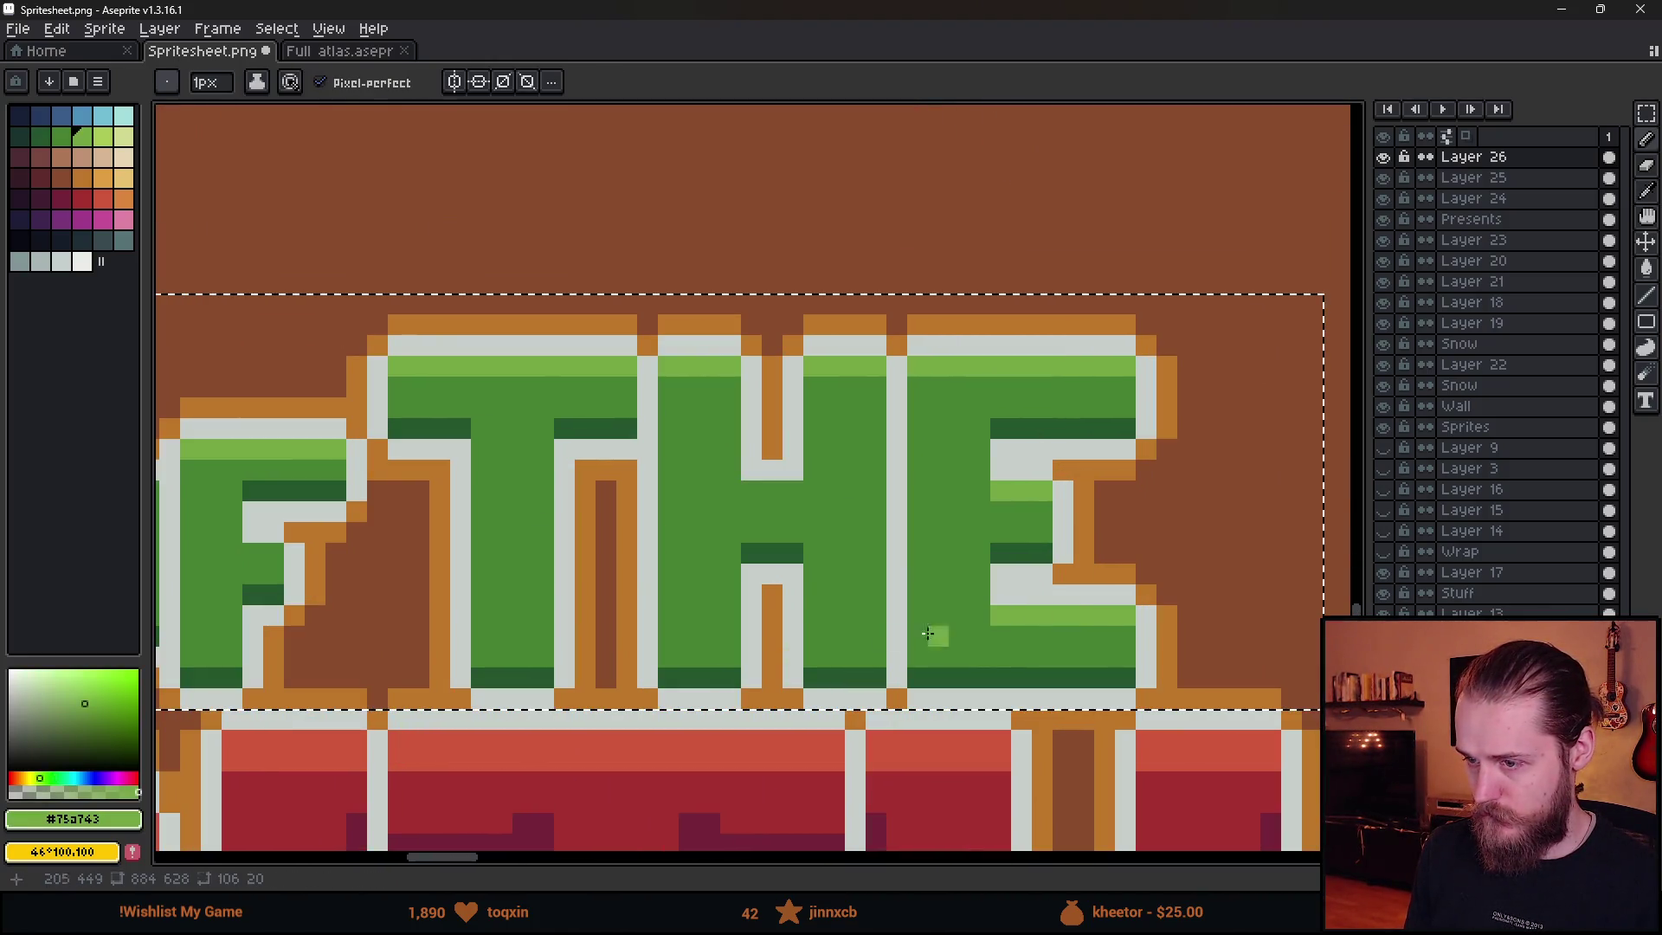
scroll(779, 493, "down", 2)
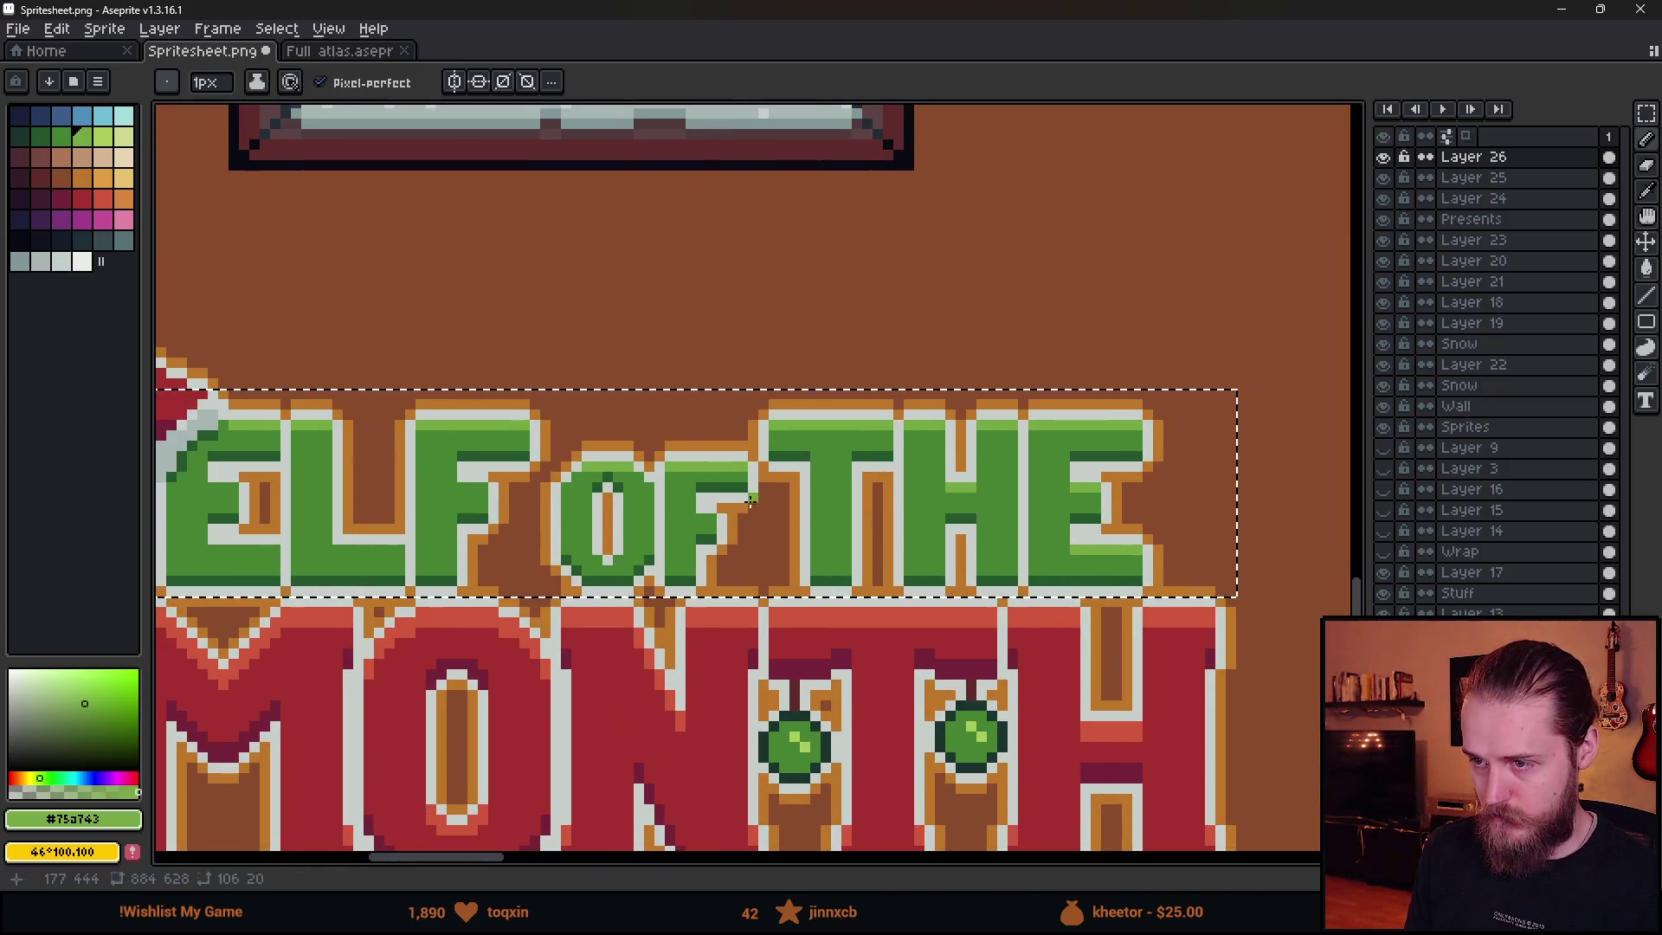
scroll(753, 506, "up", 2)
scroll(925, 514, "up", 2)
left_click_drag(926, 514, 947, 510)
- Place light-green highlight pixels at the O's upper-left, upper-right and inner bottom
left_click(587, 395)
left_click(563, 416)
left_click(753, 395)
left_click(781, 423)
scroll(781, 424, "down", 2)
left_click(953, 558)
scroll(980, 567, "up", 3)
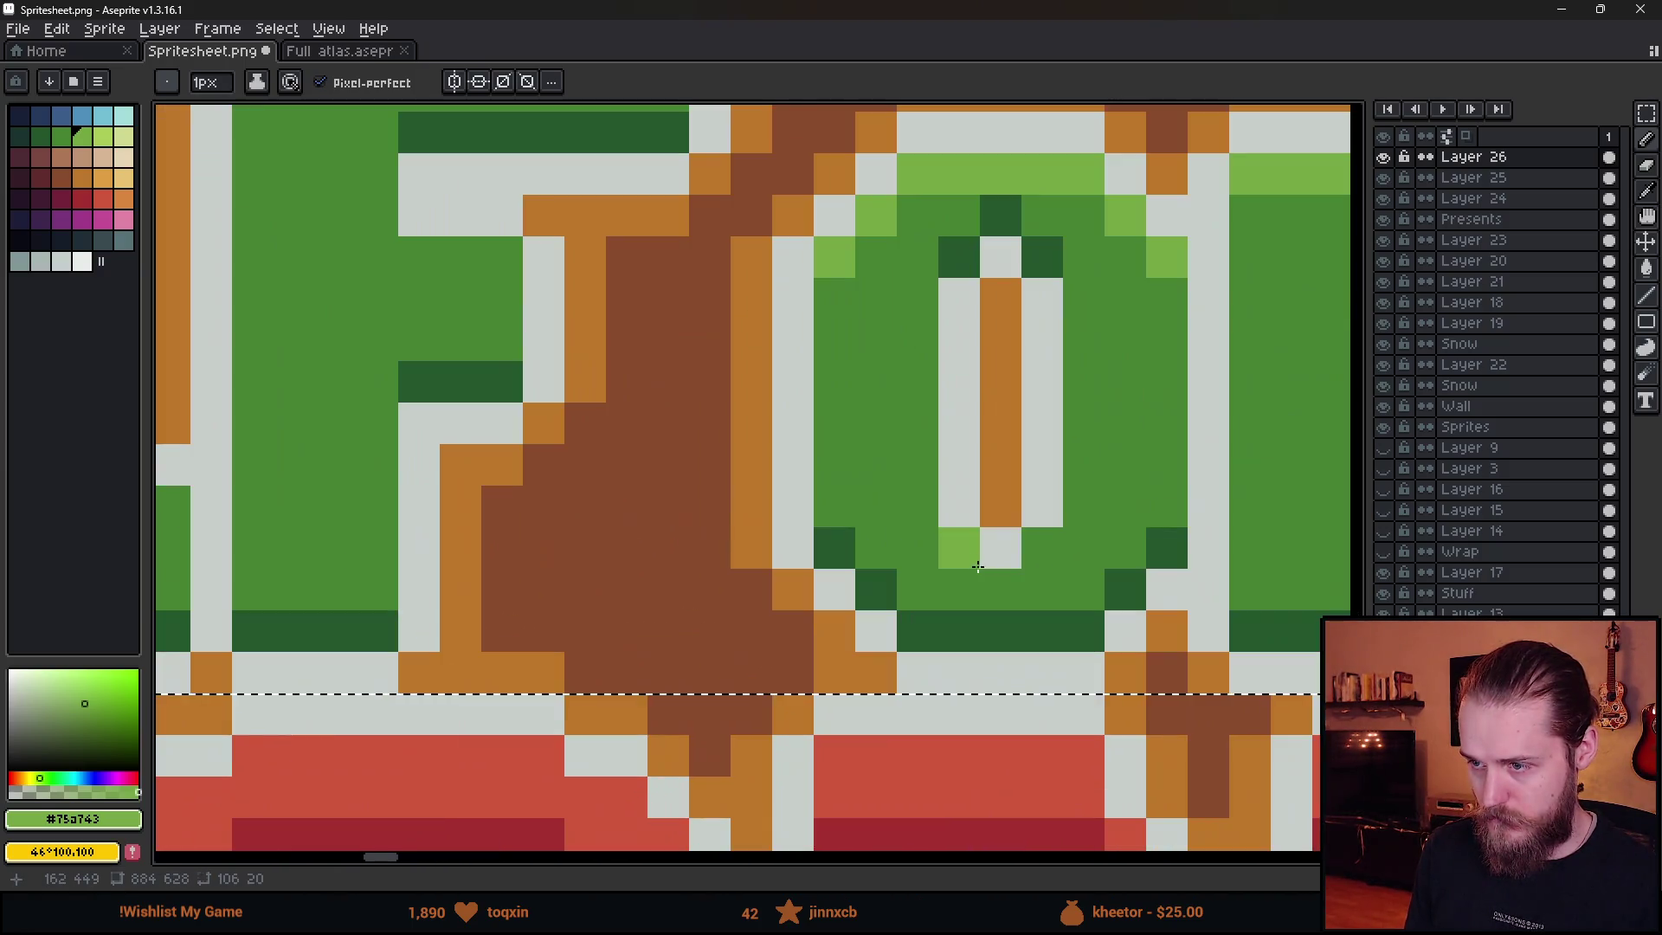
scroll(979, 567, "down", 5)
scroll(881, 498, "up", 3)
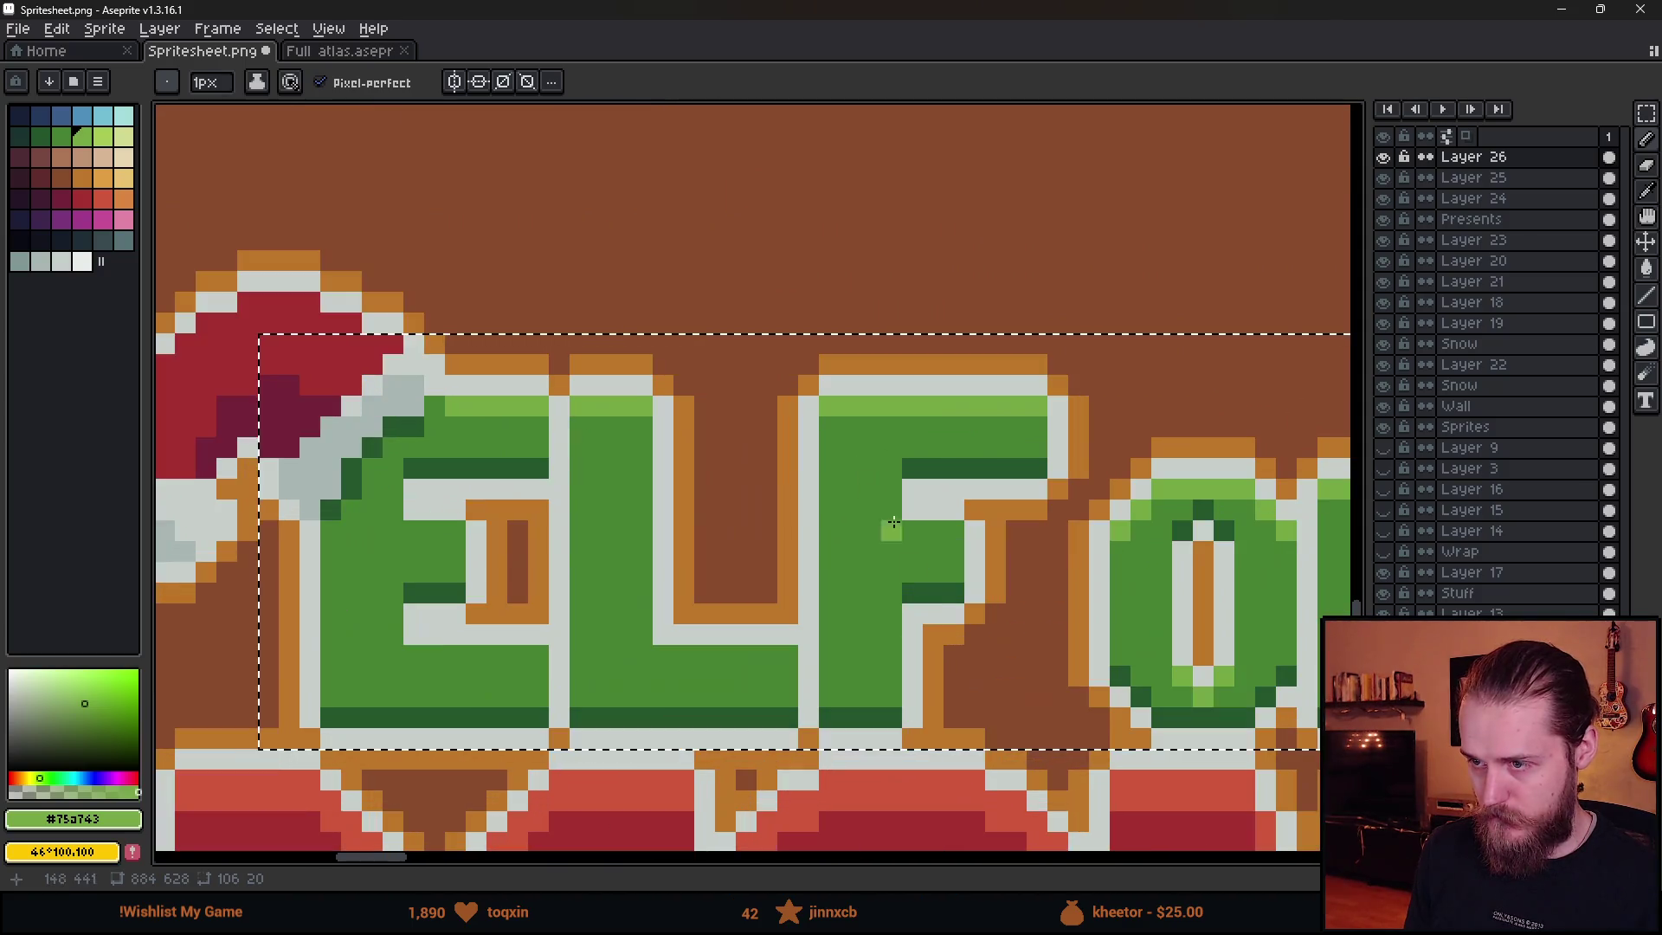
- Highlight the F's stroke, the L's bottom bar, and the tops of the E's middle and bottom arms
left_click(933, 531)
left_click(705, 635)
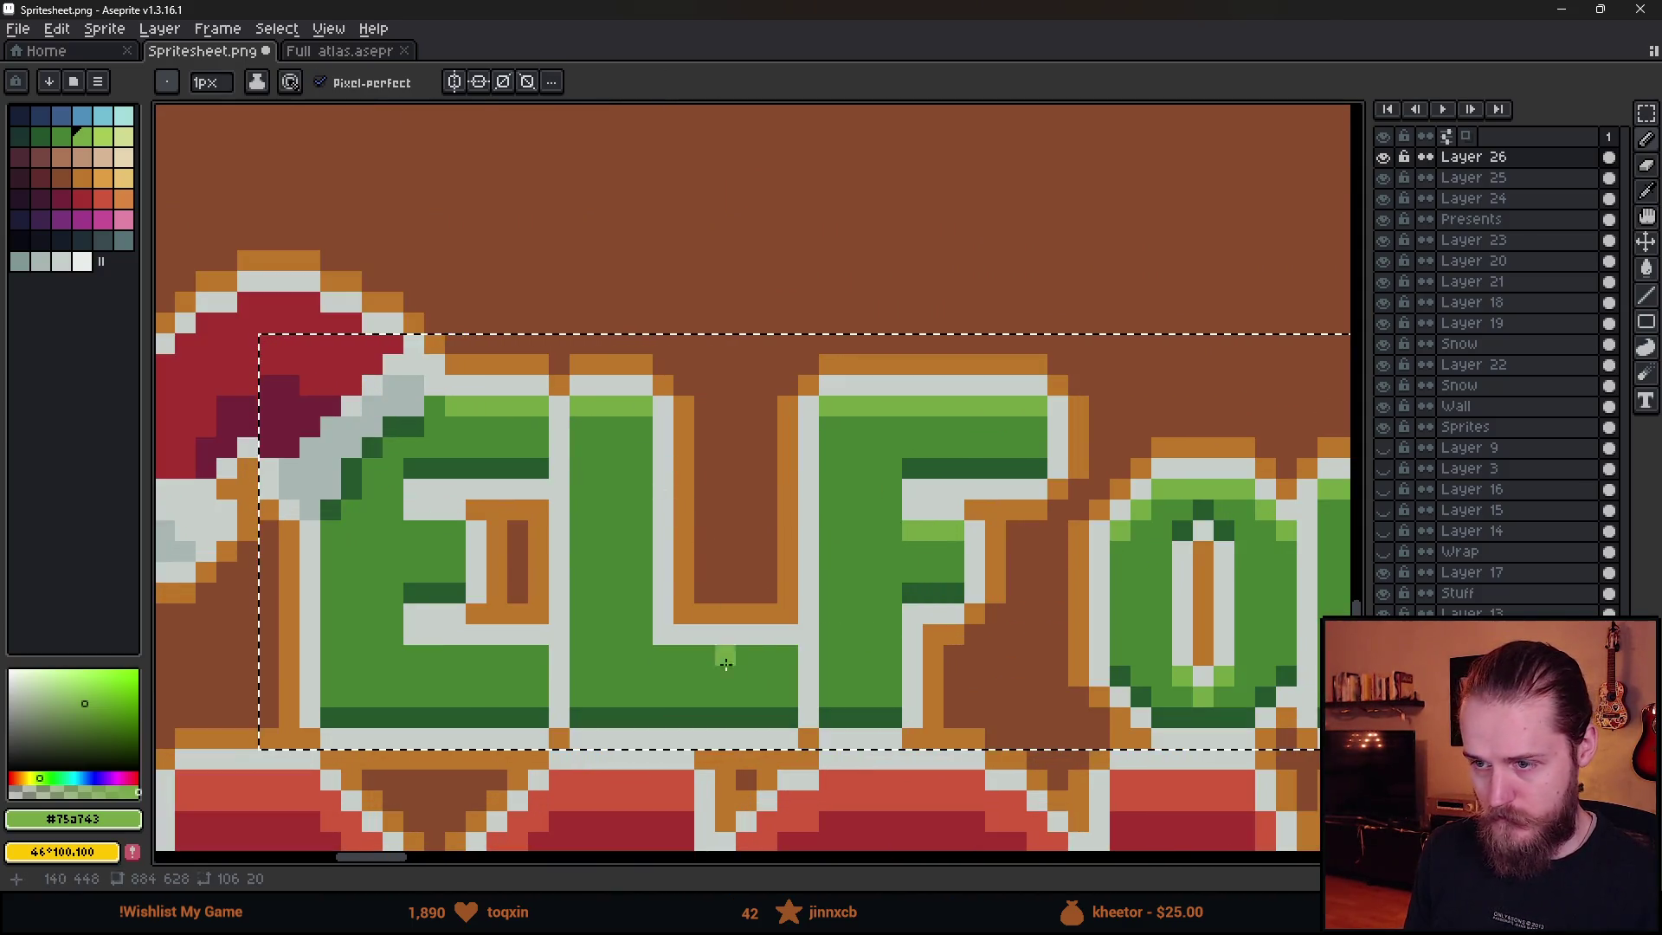
left_click(784, 654, "shift")
left_click(414, 655)
left_click(537, 656, "shift")
left_click(414, 531)
left_click(455, 531, "shift")
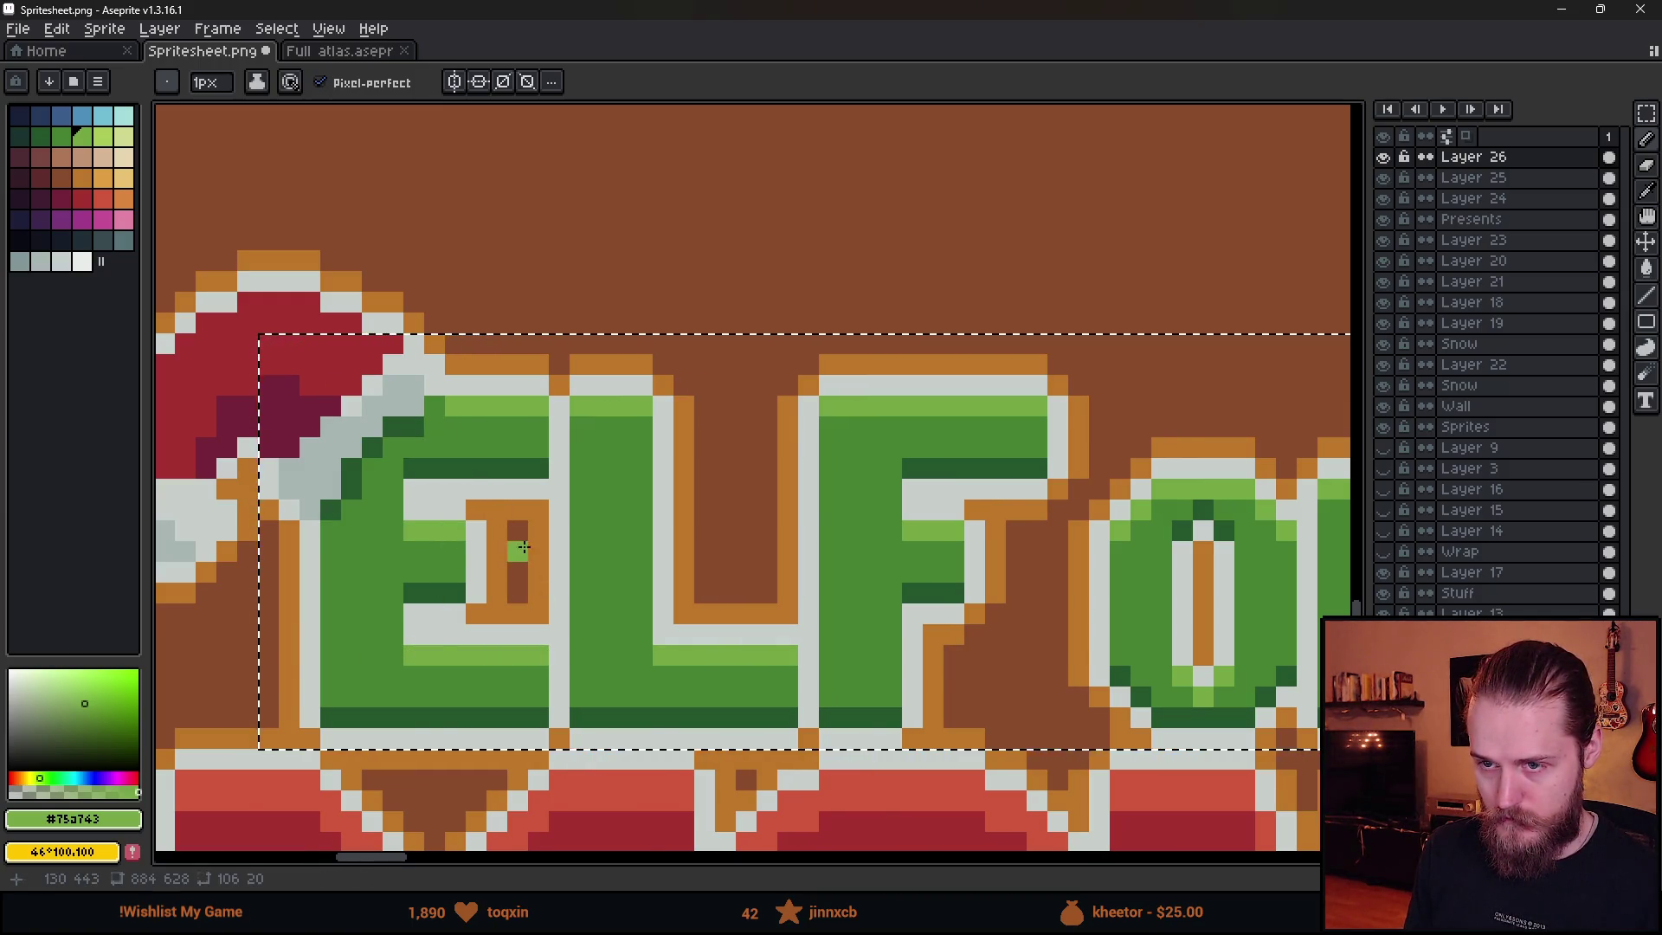
scroll(524, 547, "down", 5)
- Marquee-select the whole ELF OF THE MONTH title, then add a new empty layer from the title layer
key("m")
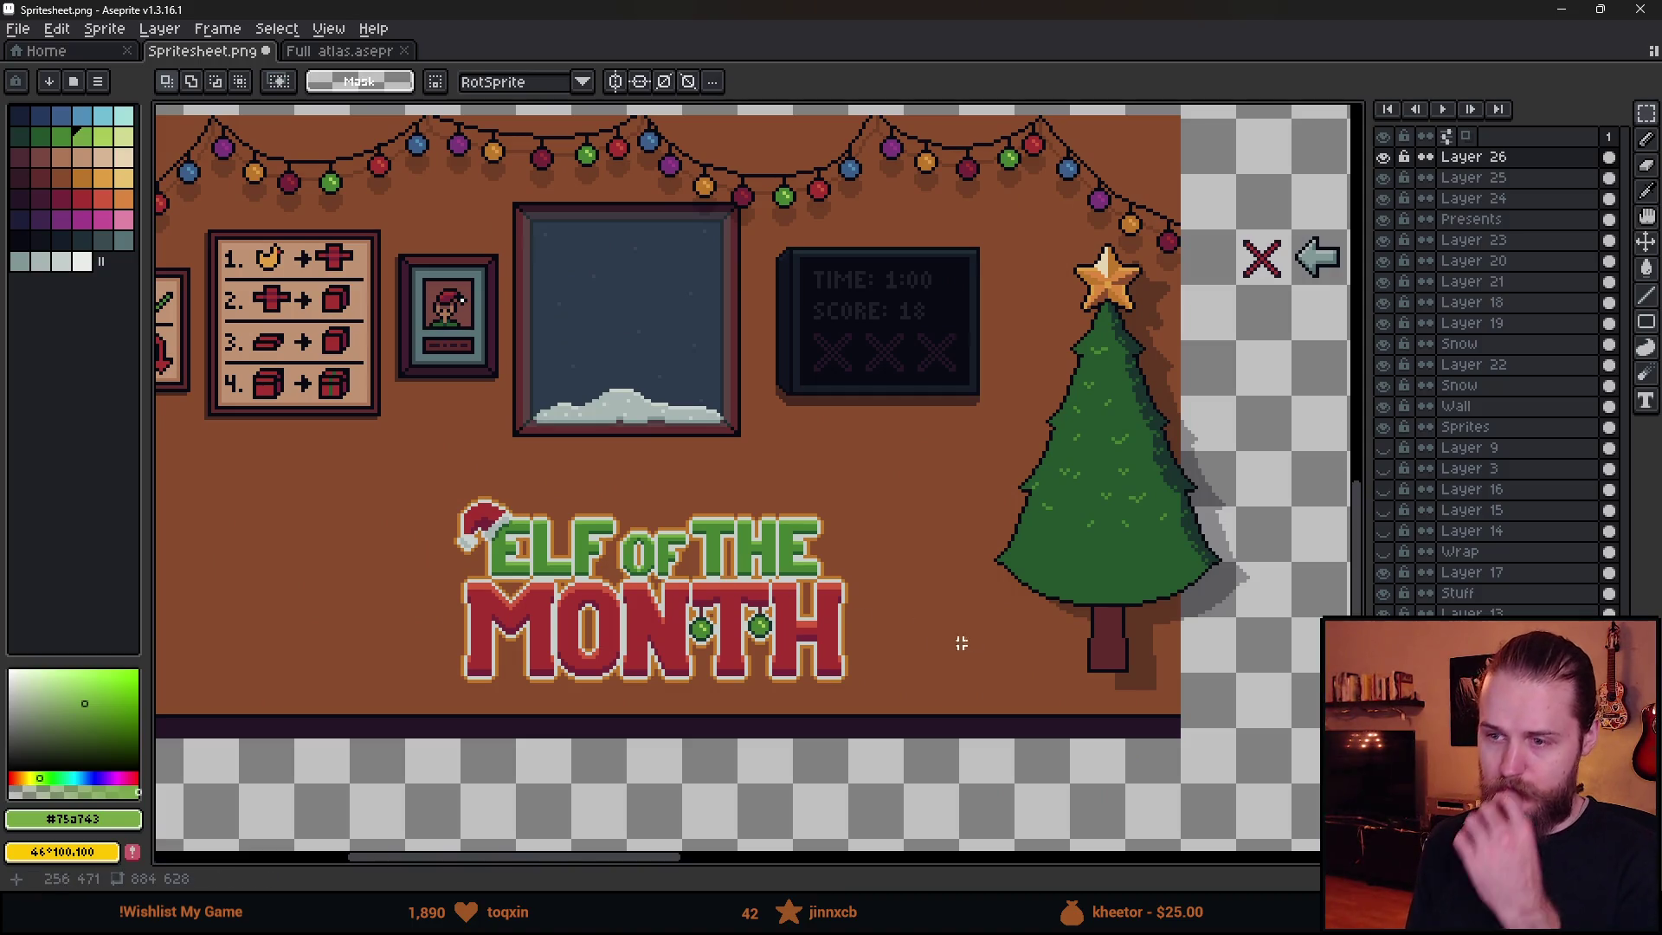
scroll(949, 547, "left", 2)
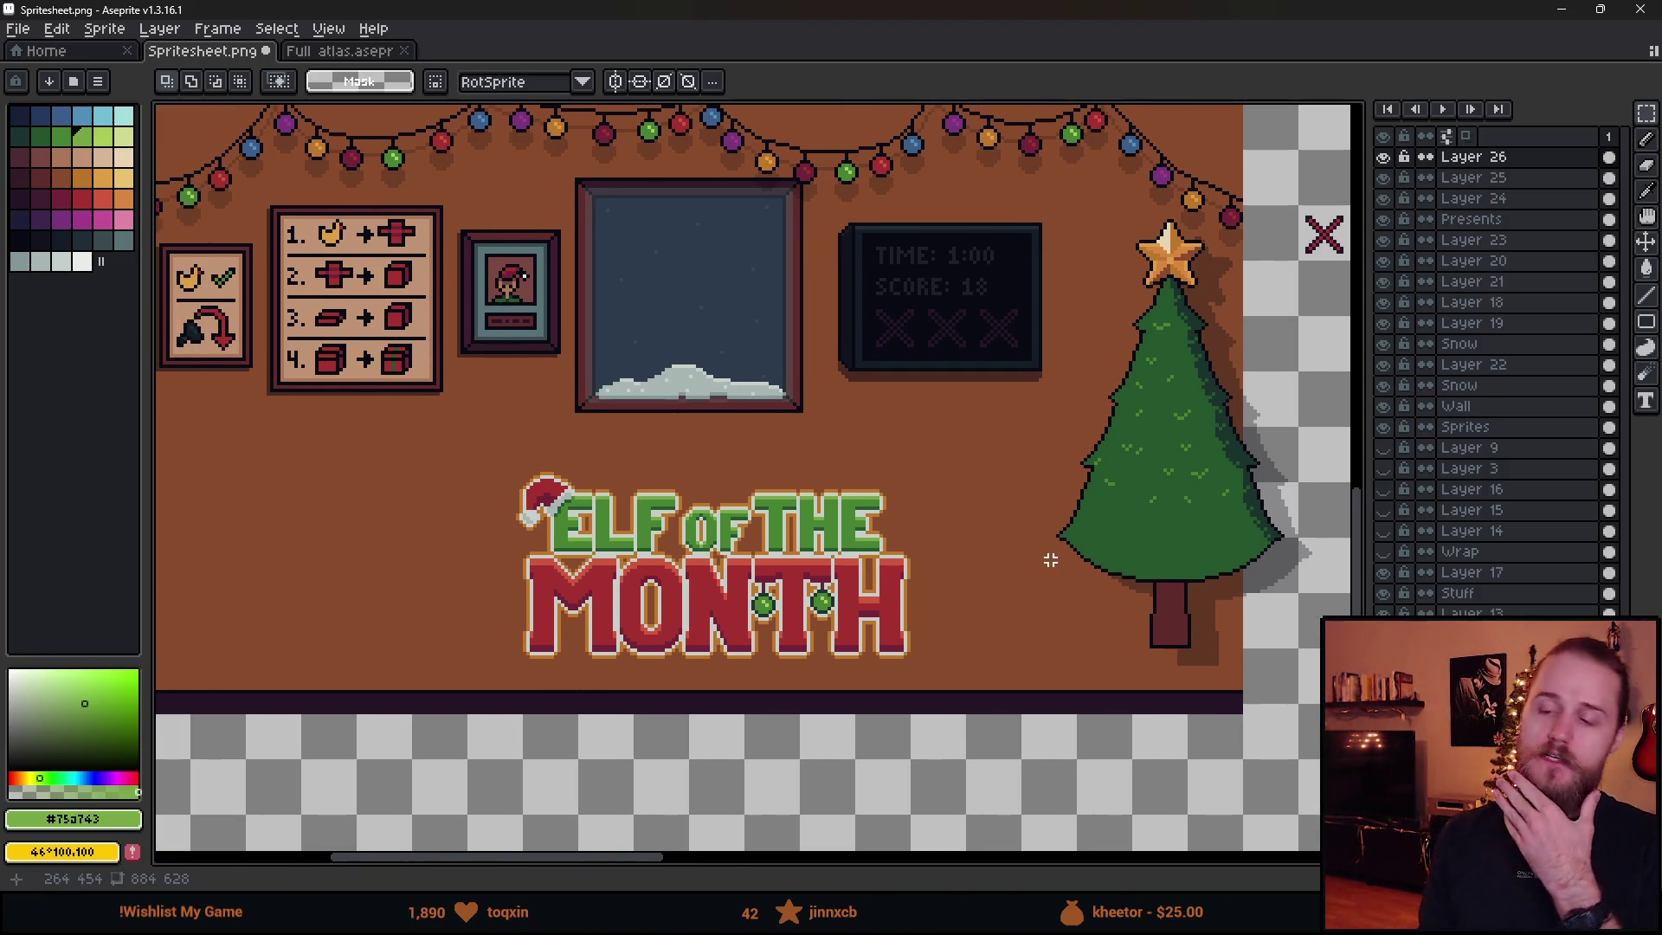
scroll(698, 590, "up", 1)
scroll(698, 591, "down", 3)
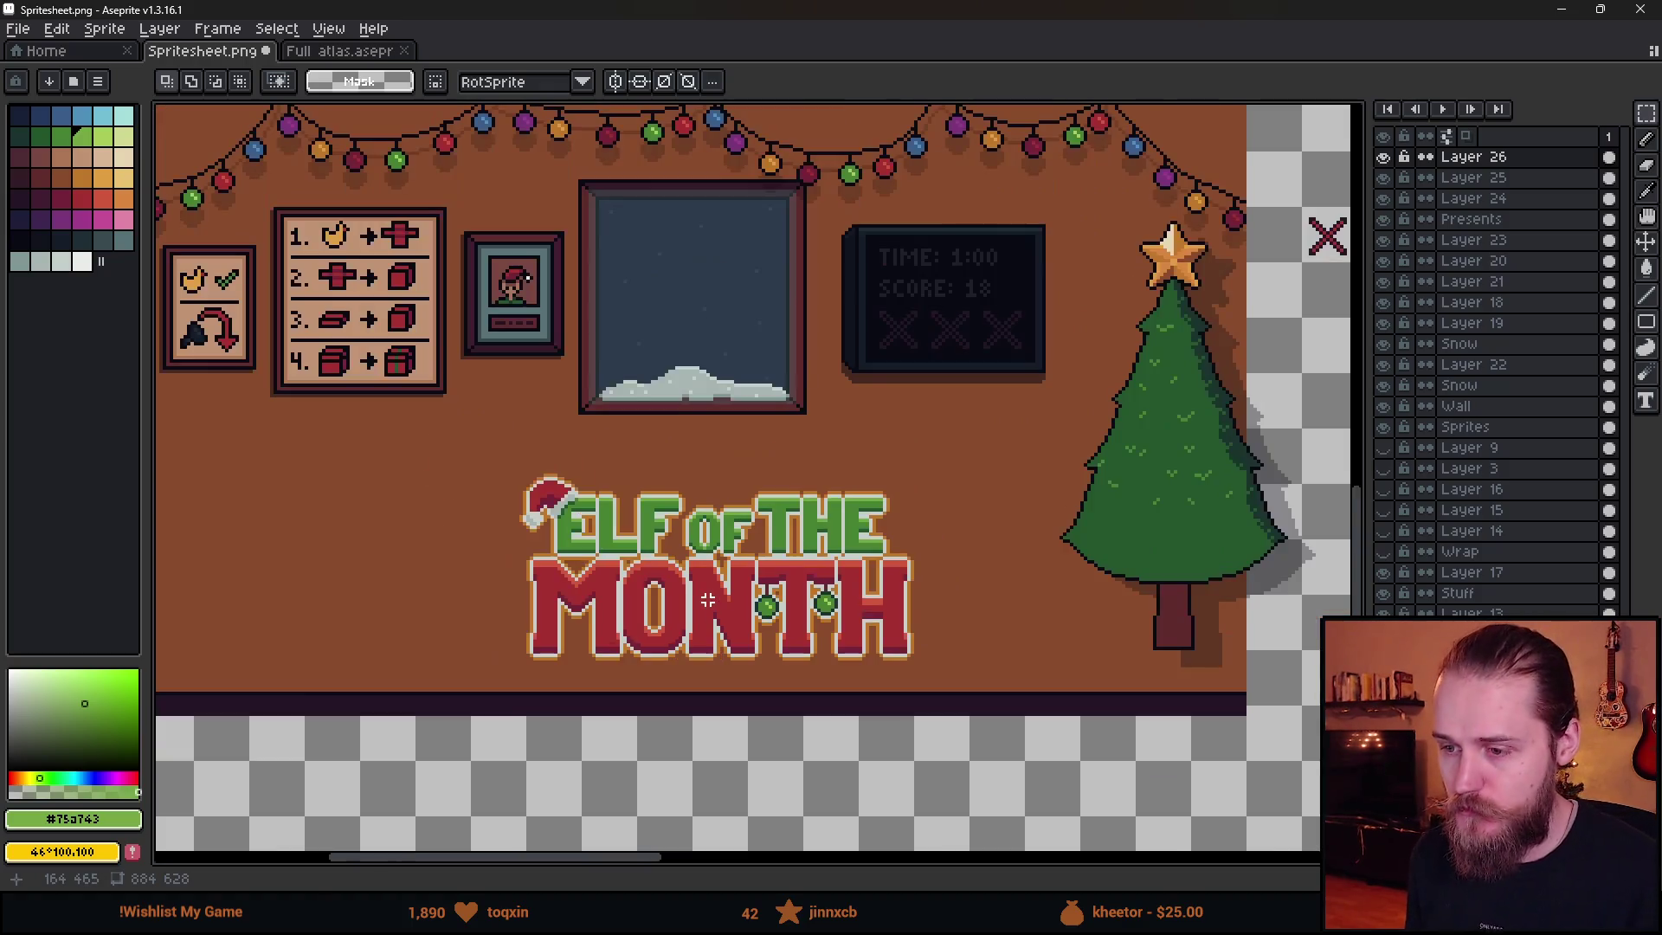
scroll(708, 628, "up", 4)
scroll(688, 608, "down", 1)
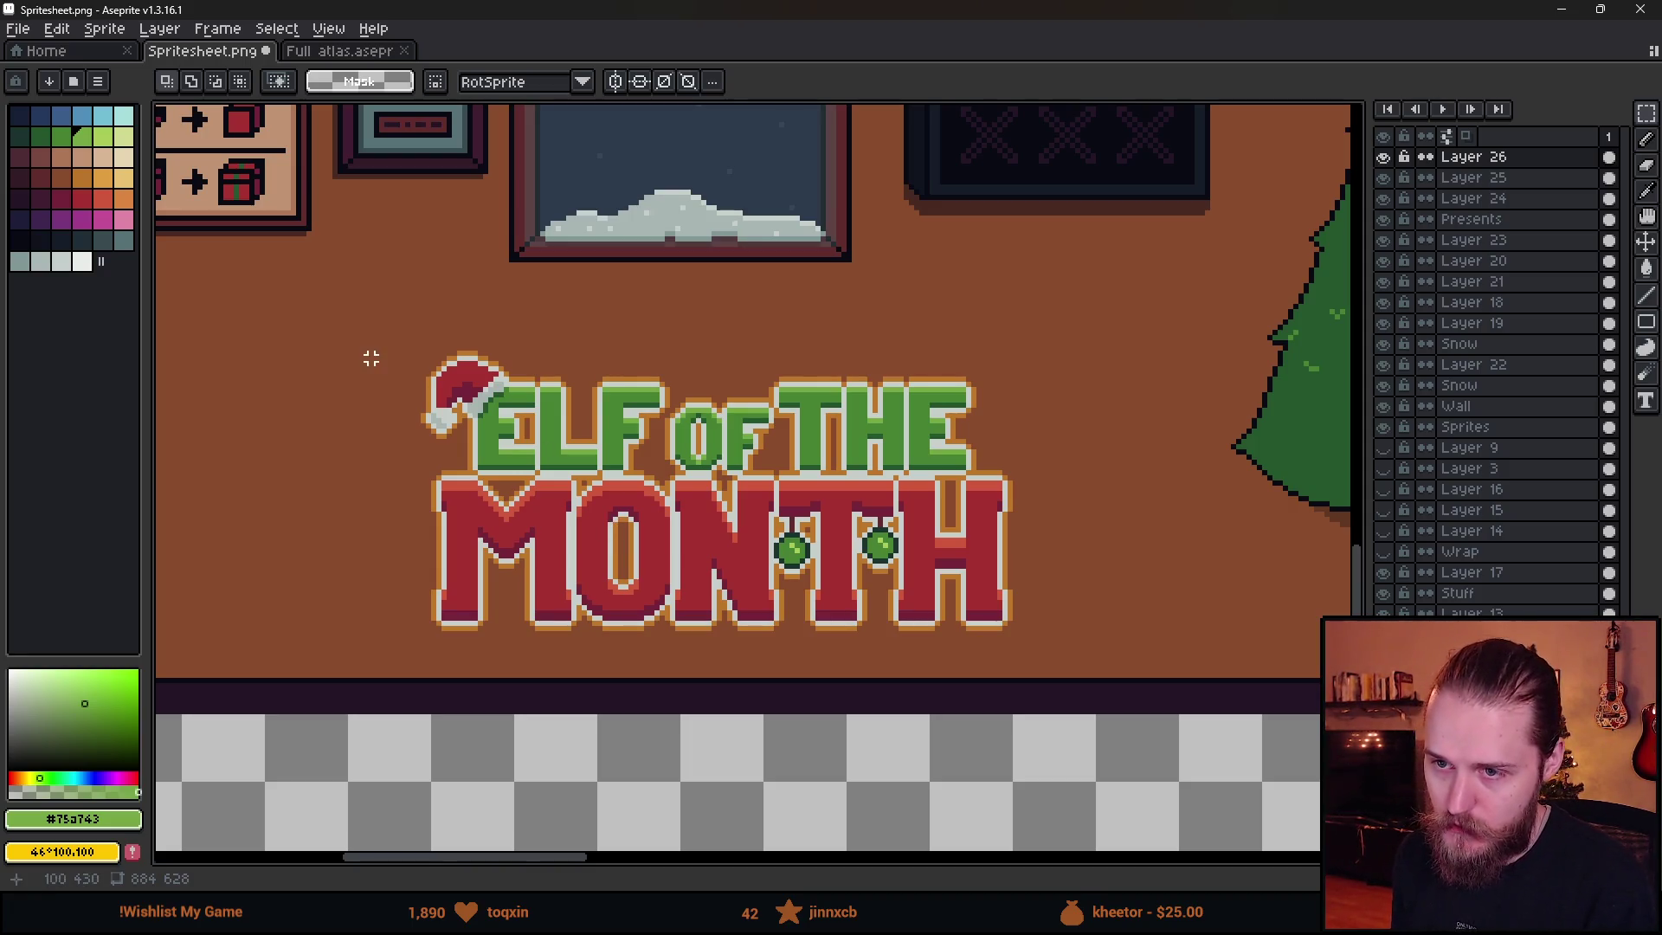
left_click_drag(355, 322, 1131, 666)
left_click(1515, 196)
key("ctrl+j")
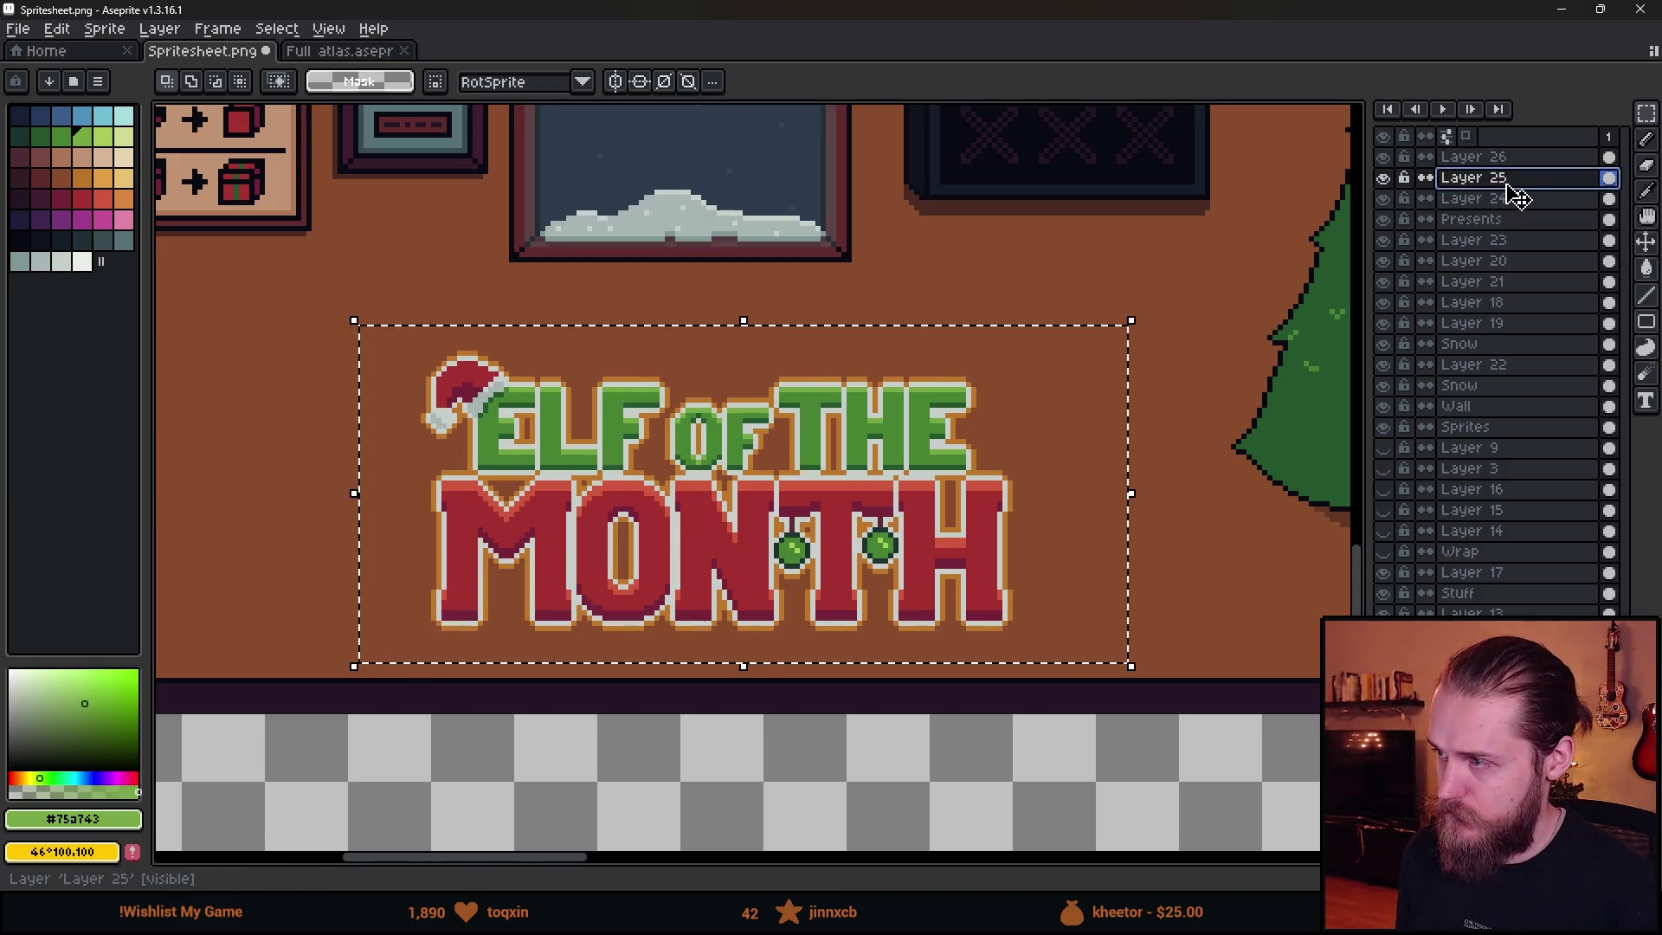
- Paste the title copy onto the new layer and drop it in the empty area below
left_click(896, 557)
scroll(896, 557, "down", 3)
left_click_drag(848, 390, 849, 857)
left_click(406, 357)
scroll(406, 356, "down", 3)
left_click_drag(406, 356, 1230, 765)
- With a near-black non-contiguous Paint Bucket, blacken the copy's M, orange and white outlines, and green letters
key("w")
left_click(26, 240)
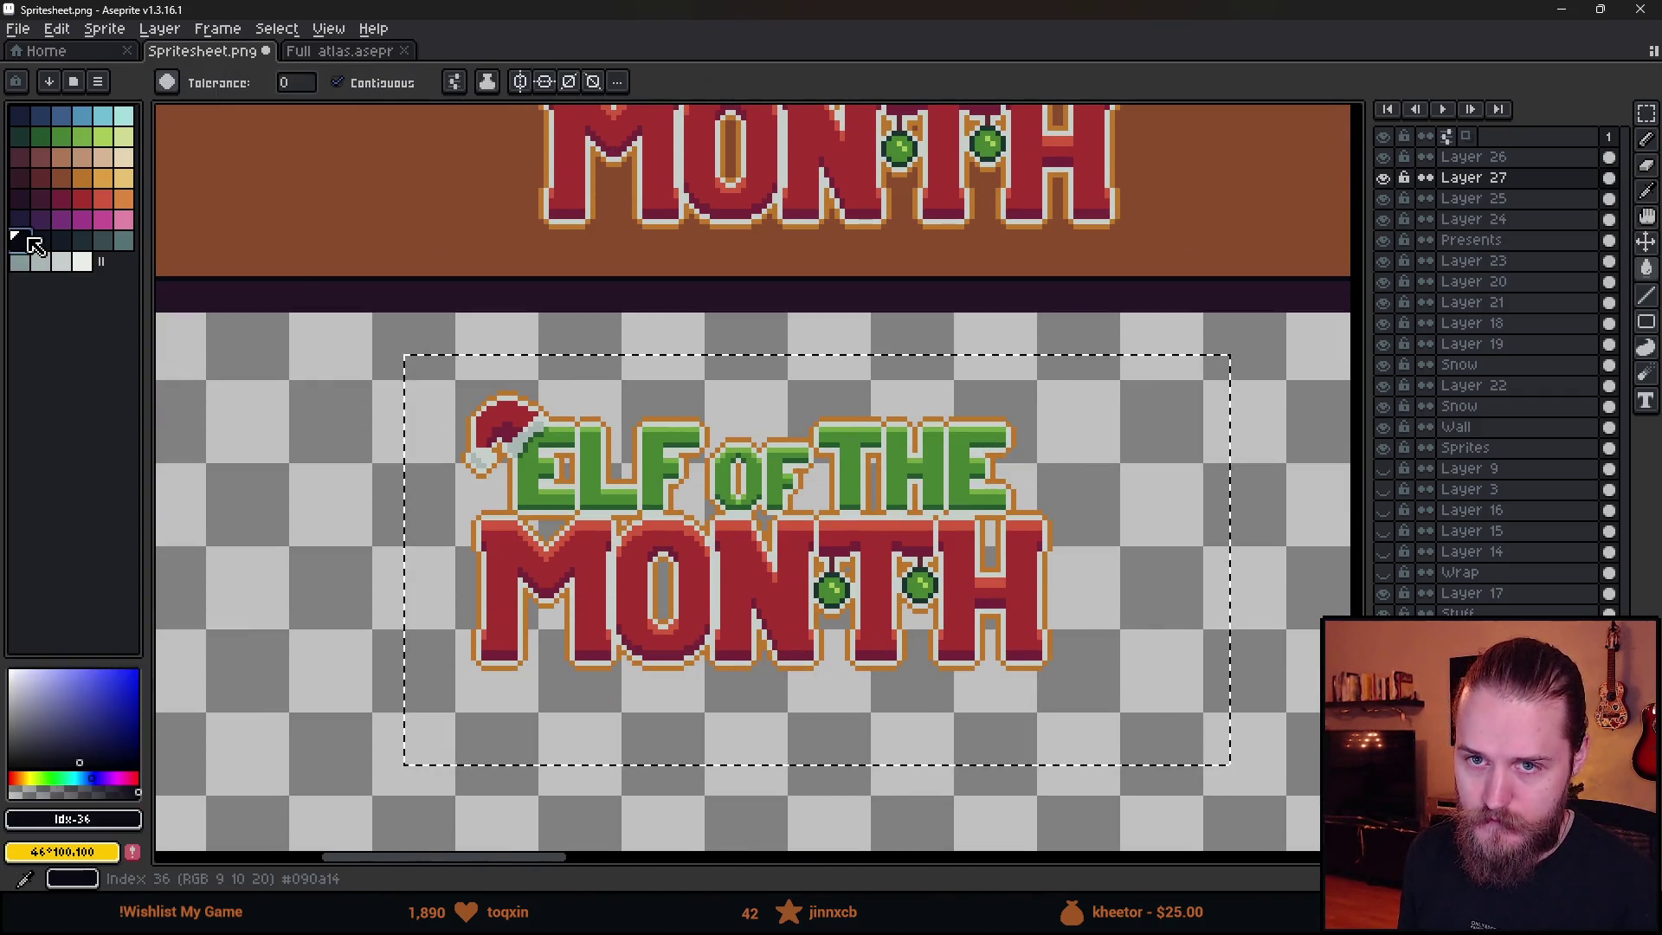
left_click(520, 588)
scroll(579, 569, "up", 1)
left_click(399, 85)
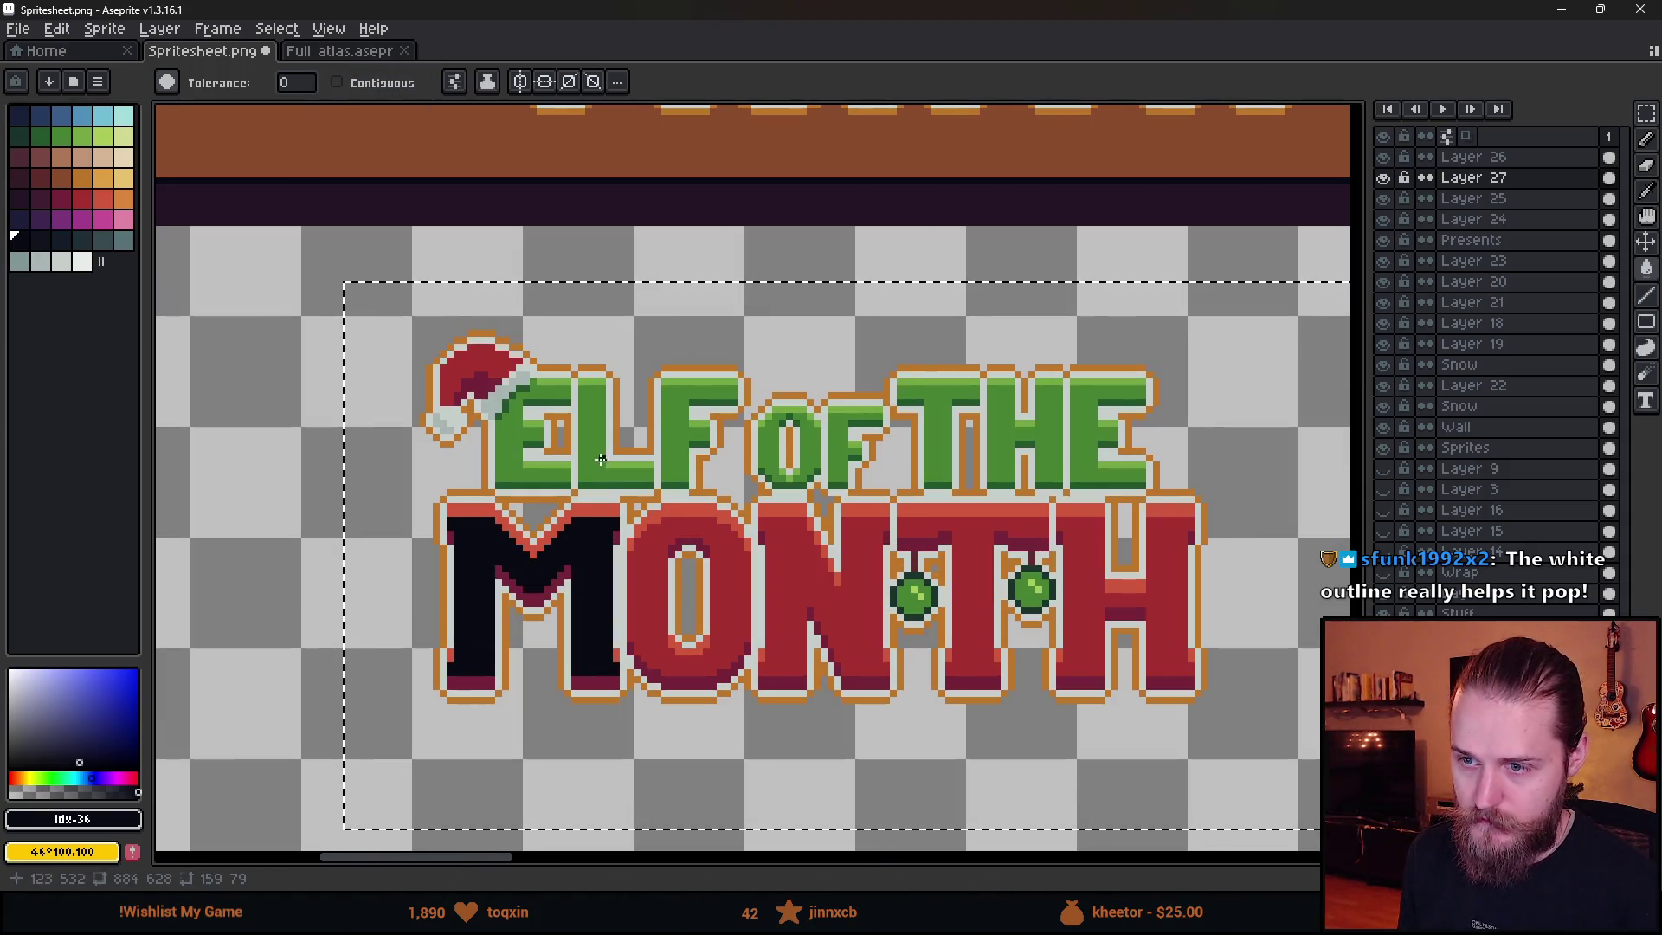
left_click(603, 463)
left_click(620, 462)
left_click(619, 461)
- Blacken the remaining colours: green highlights, hat fur, red fill, maroon shading, red outline and ornaments
left_click(510, 401)
left_click(500, 394)
left_click(491, 365)
left_click(489, 370)
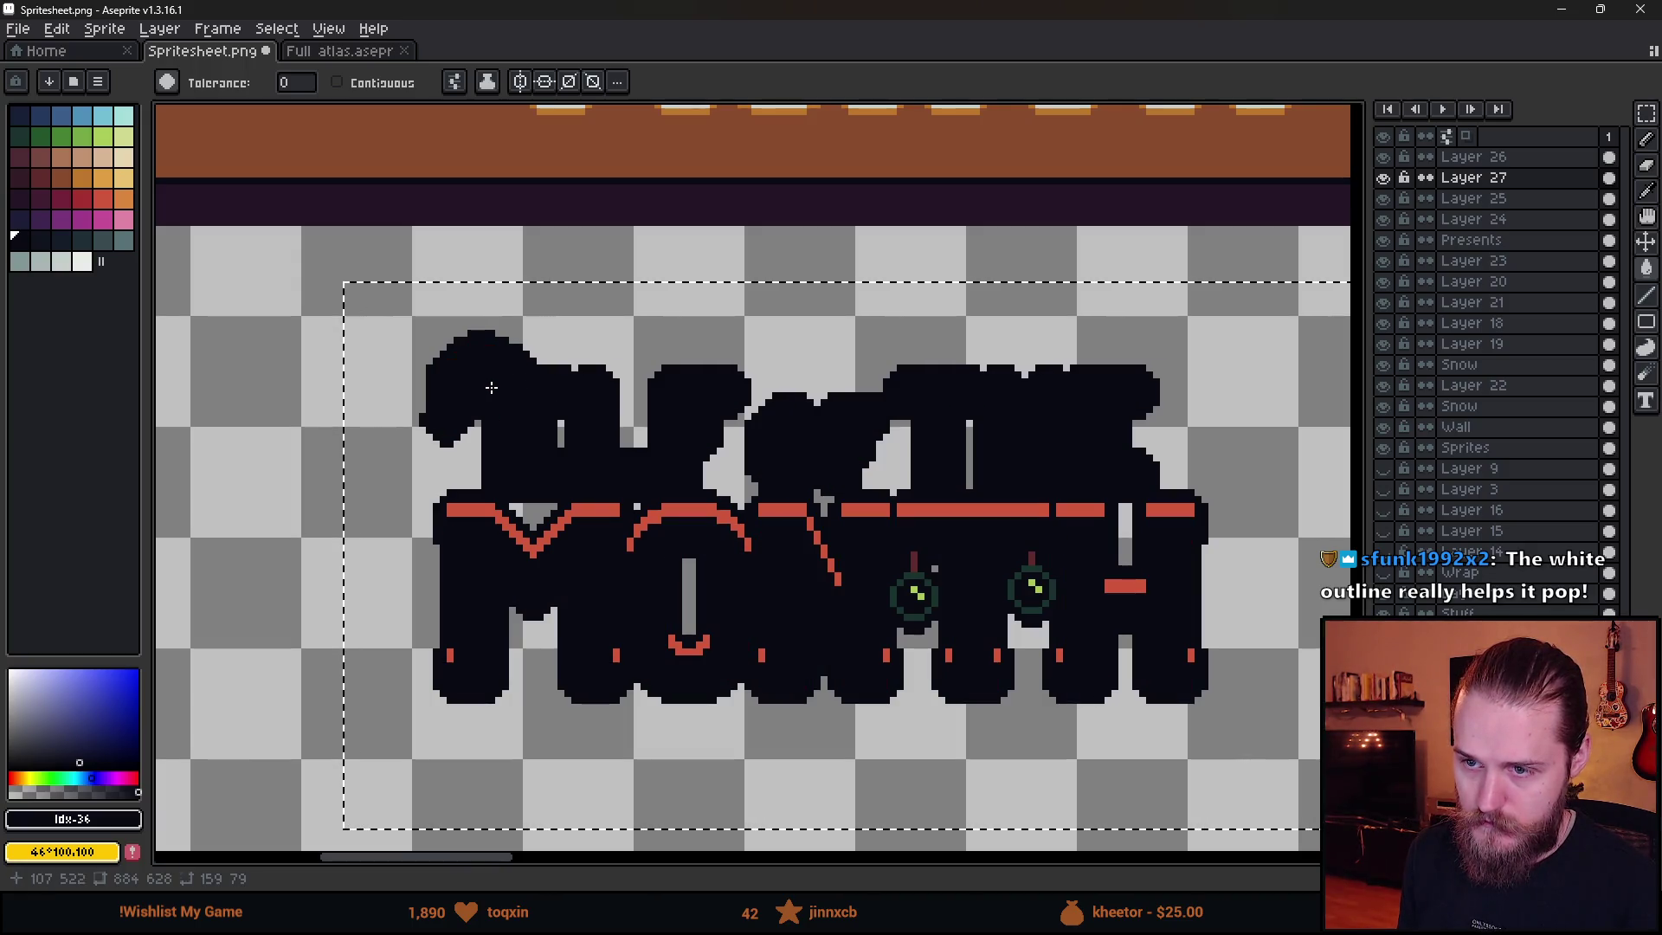
left_click(511, 525)
left_click(916, 578)
left_click(915, 561)
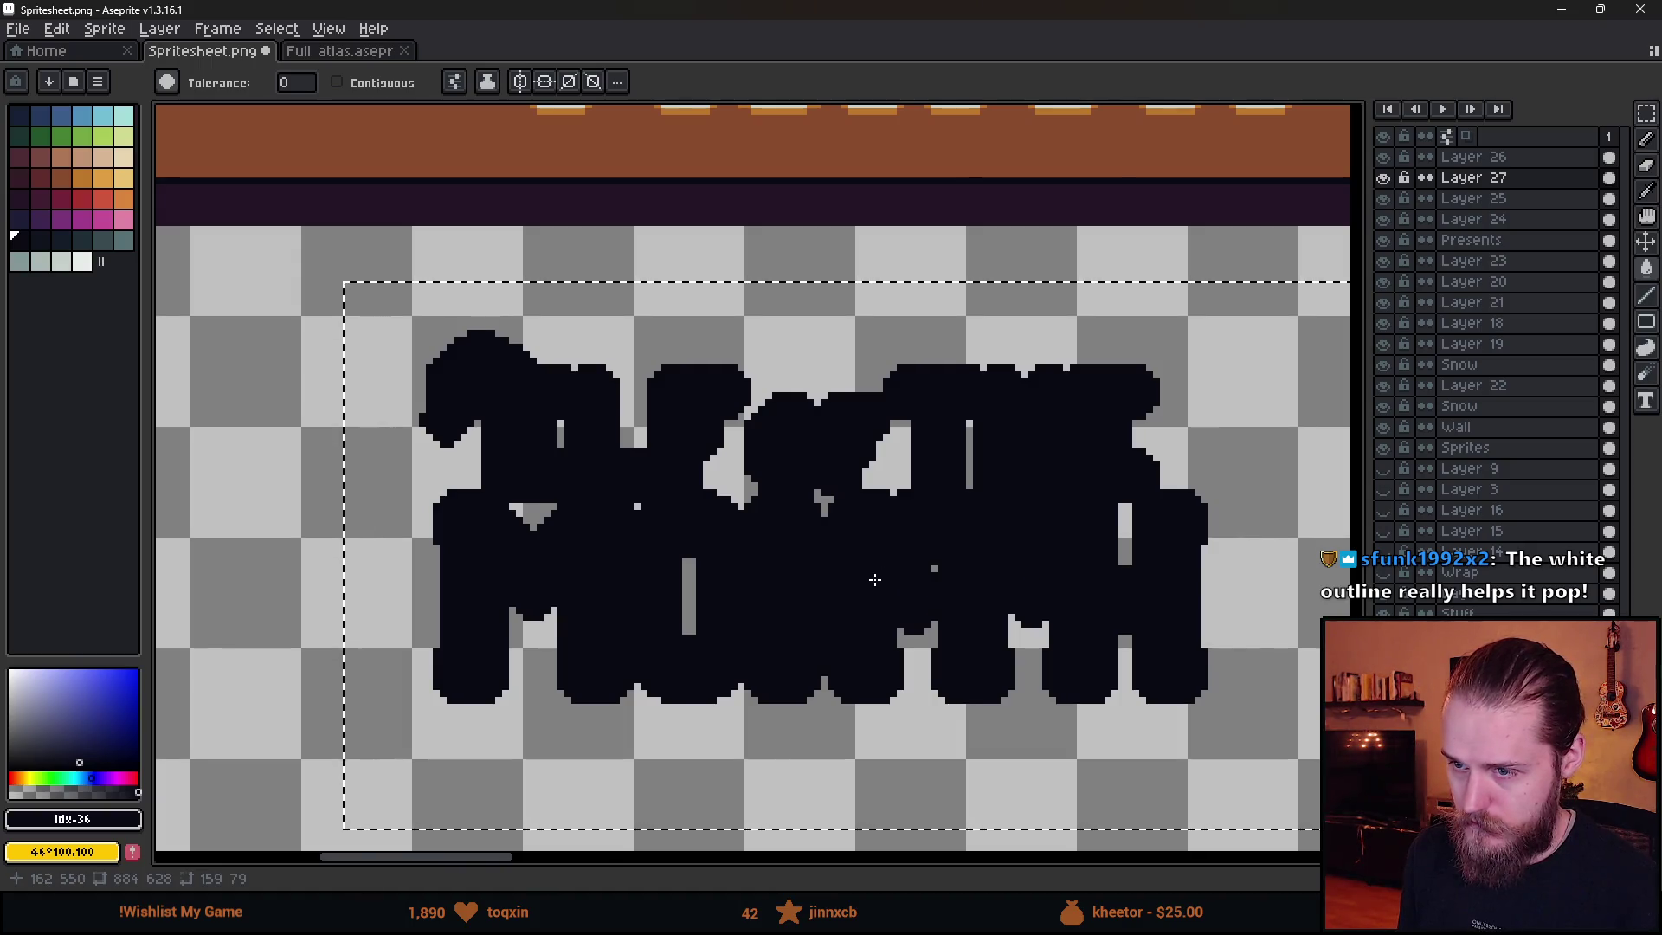
scroll(875, 579, "down", 5)
scroll(1173, 385, "up", 4)
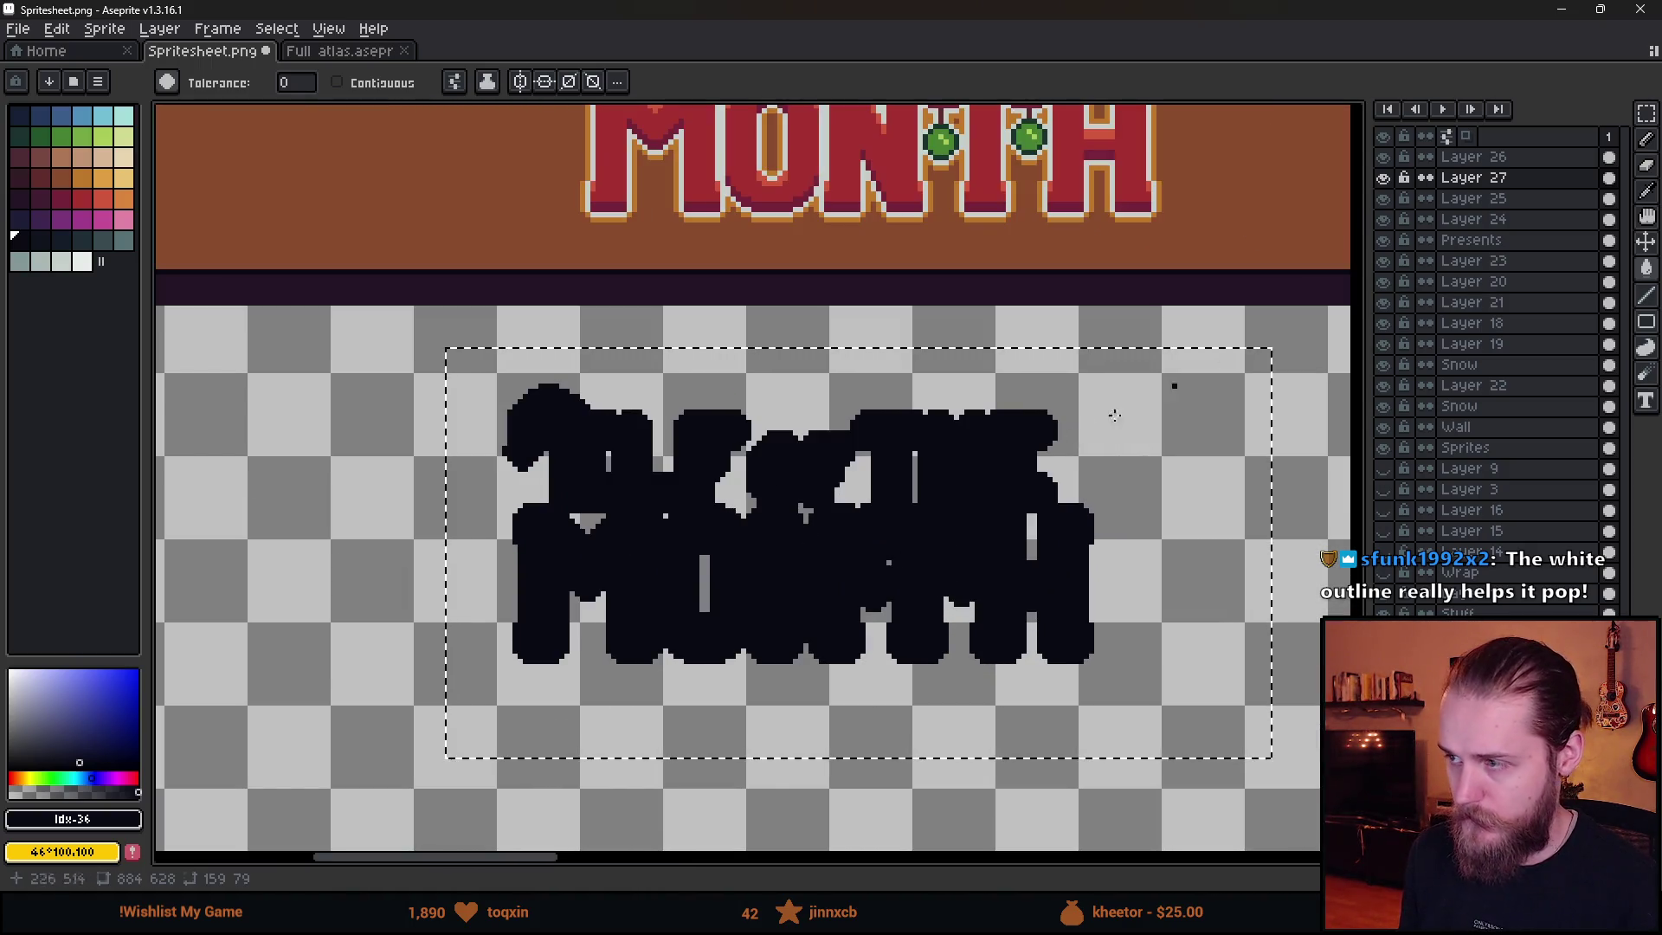